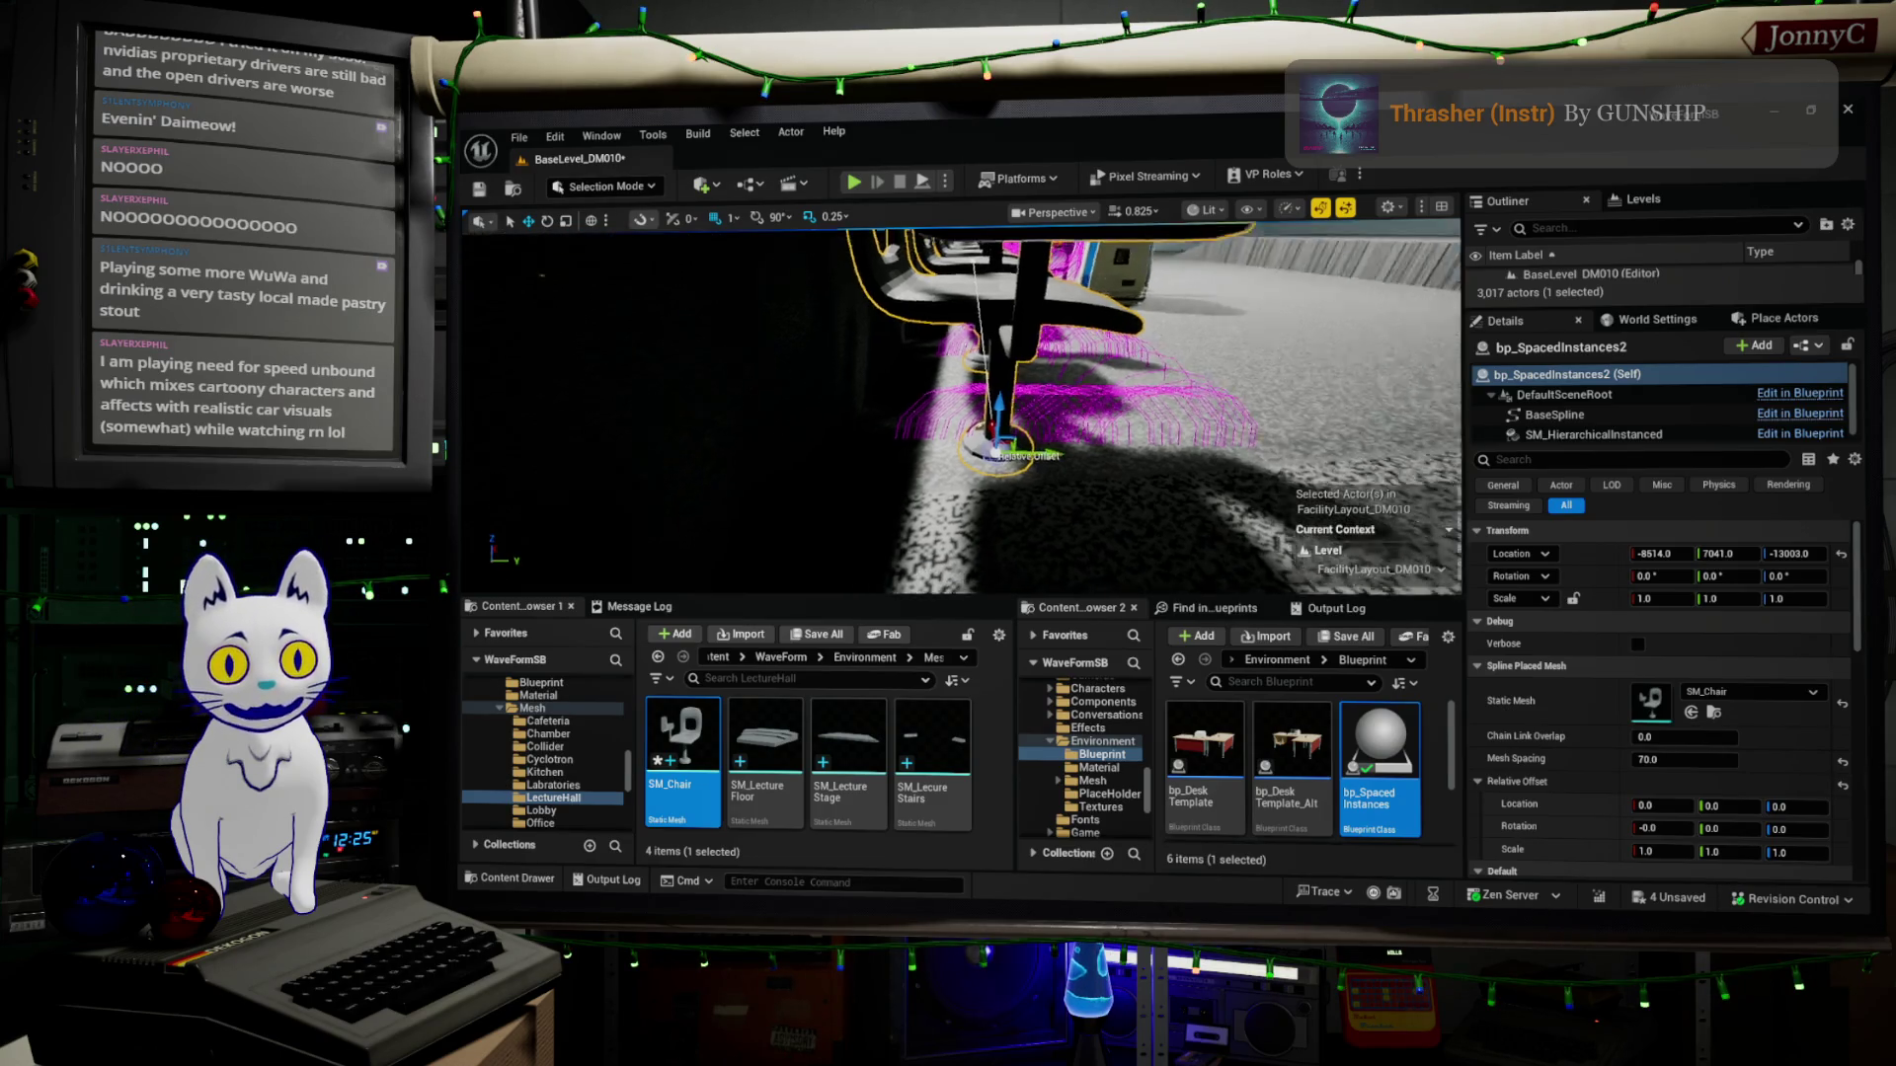
Adjust the nearer chair row's spline point sideways location and confirm it.
mouse_move(963, 416)
right_down()
mouse_move(890, 372)
mouse_move(829, 444)
right_up()
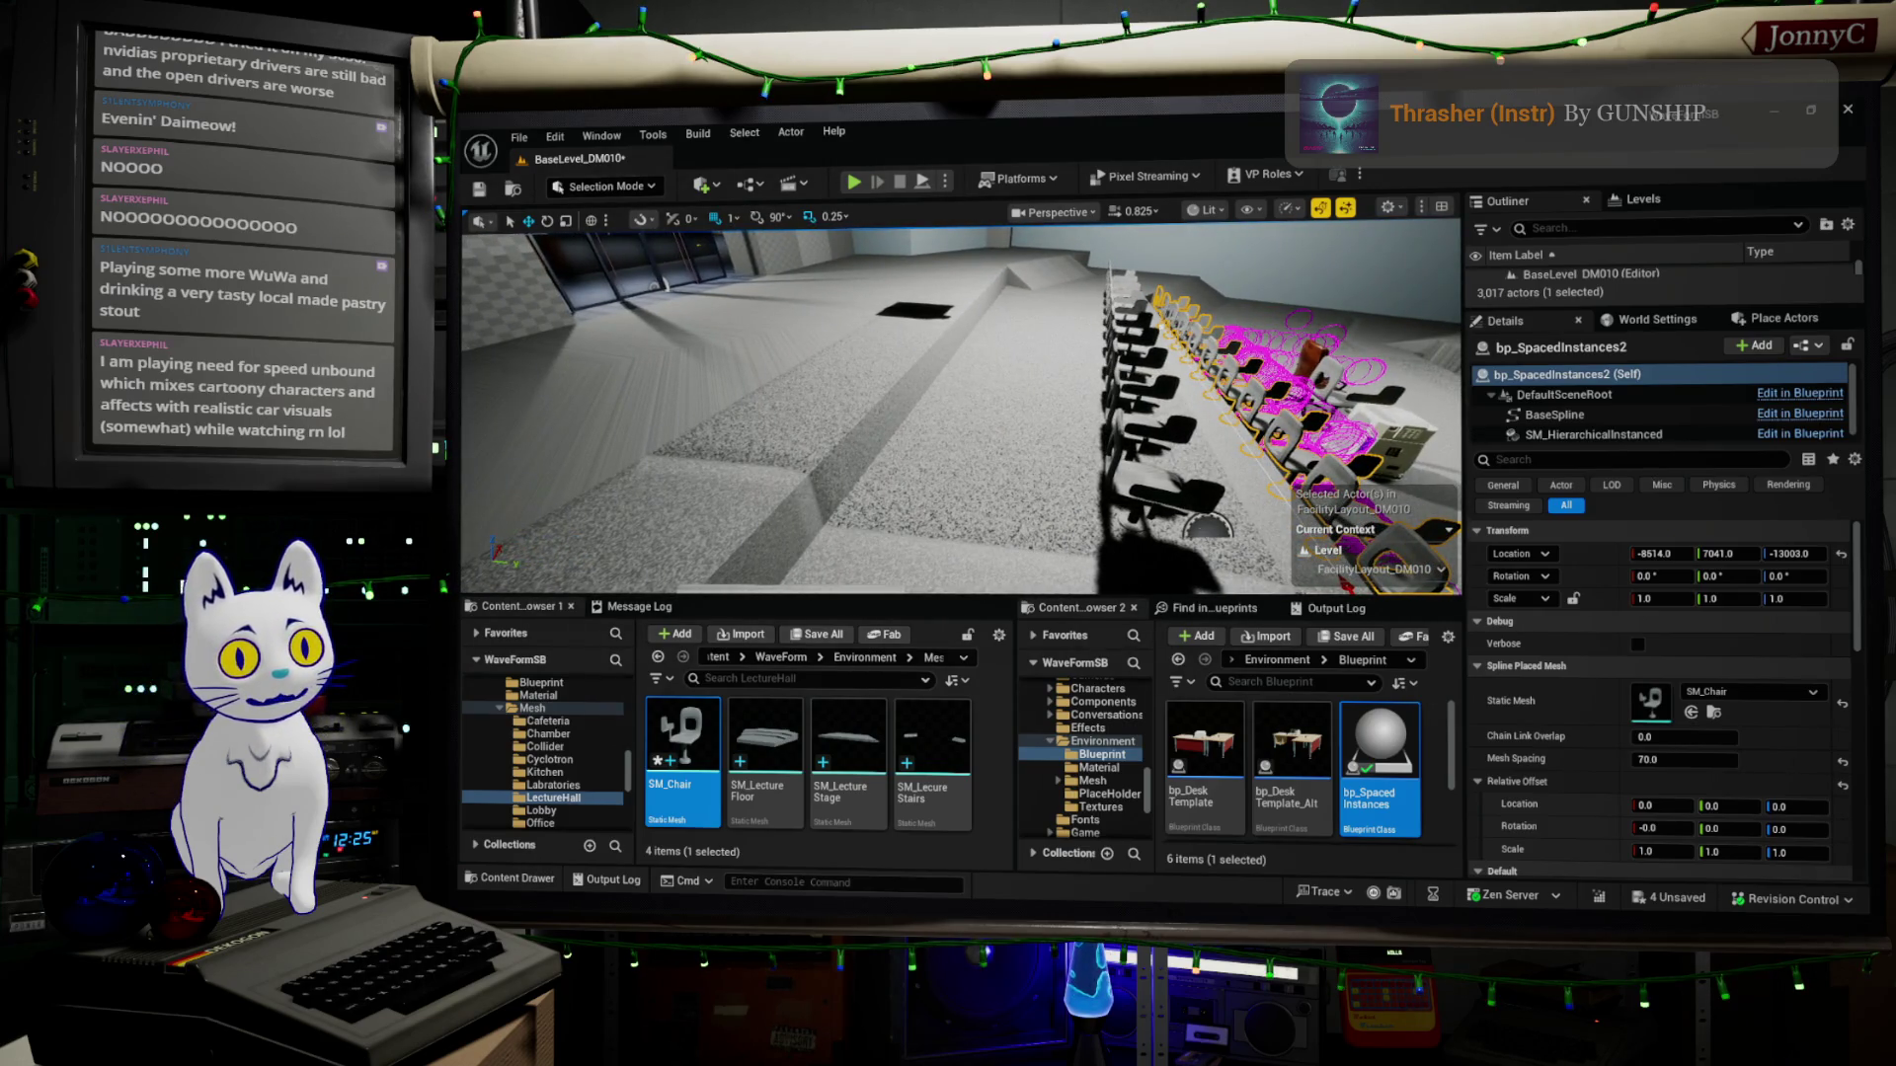
click(1211, 522)
click(1135, 521)
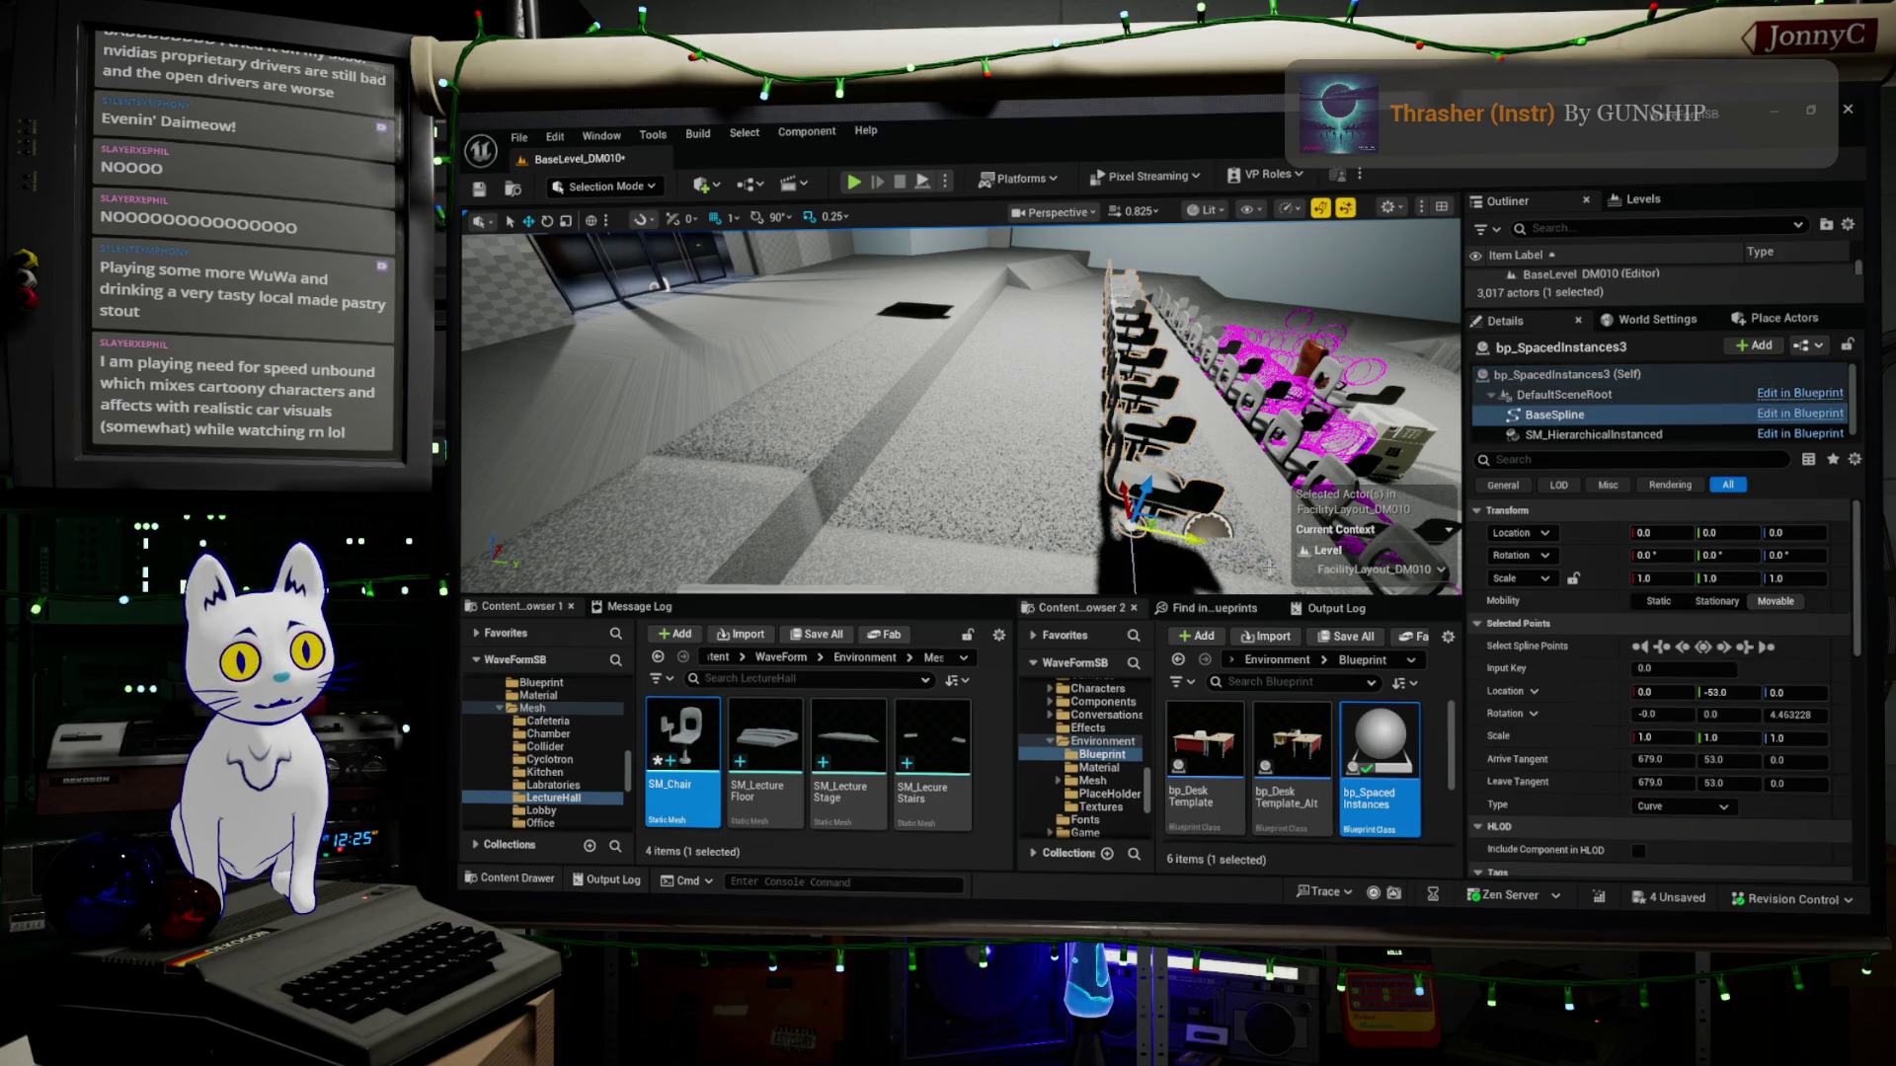
click(1718, 691)
text(0)
key(Return)
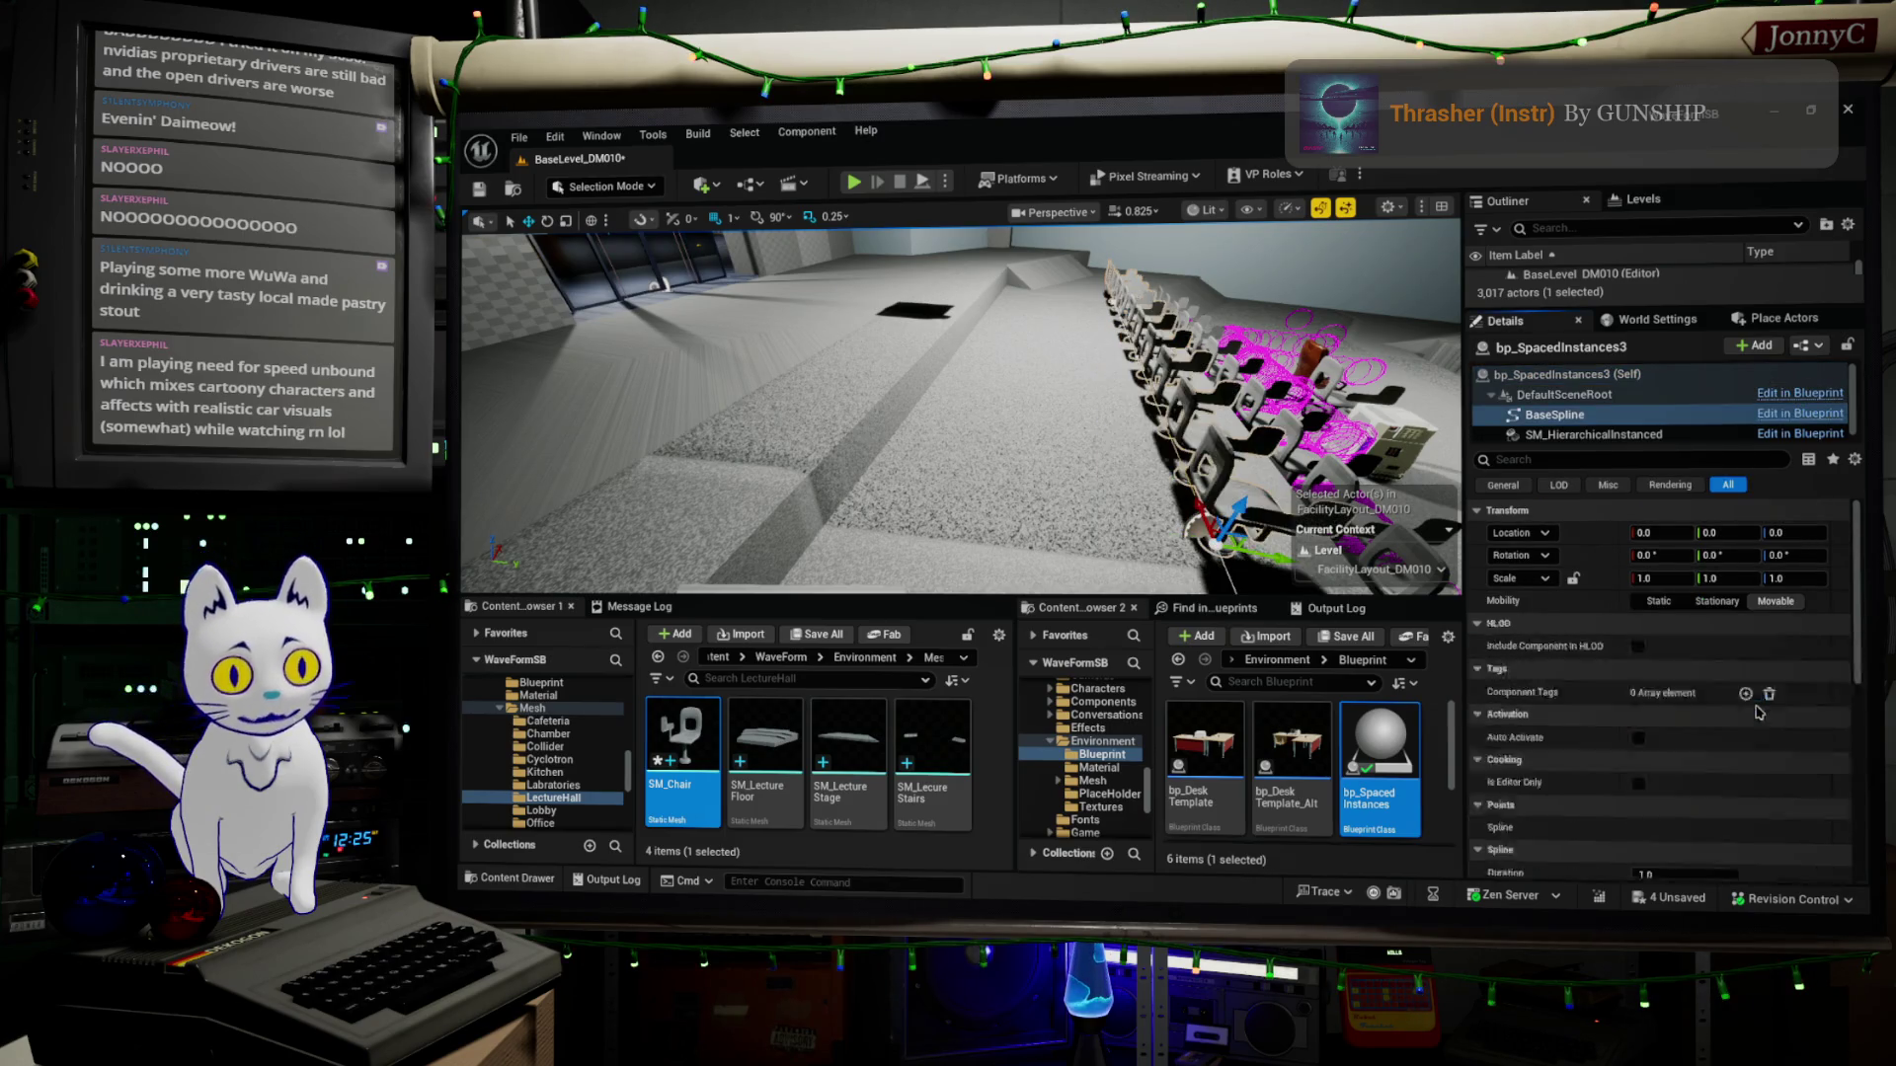
Delete the left row of chairs, then undo to restore it.
right_drag(600, 278, 889, 370)
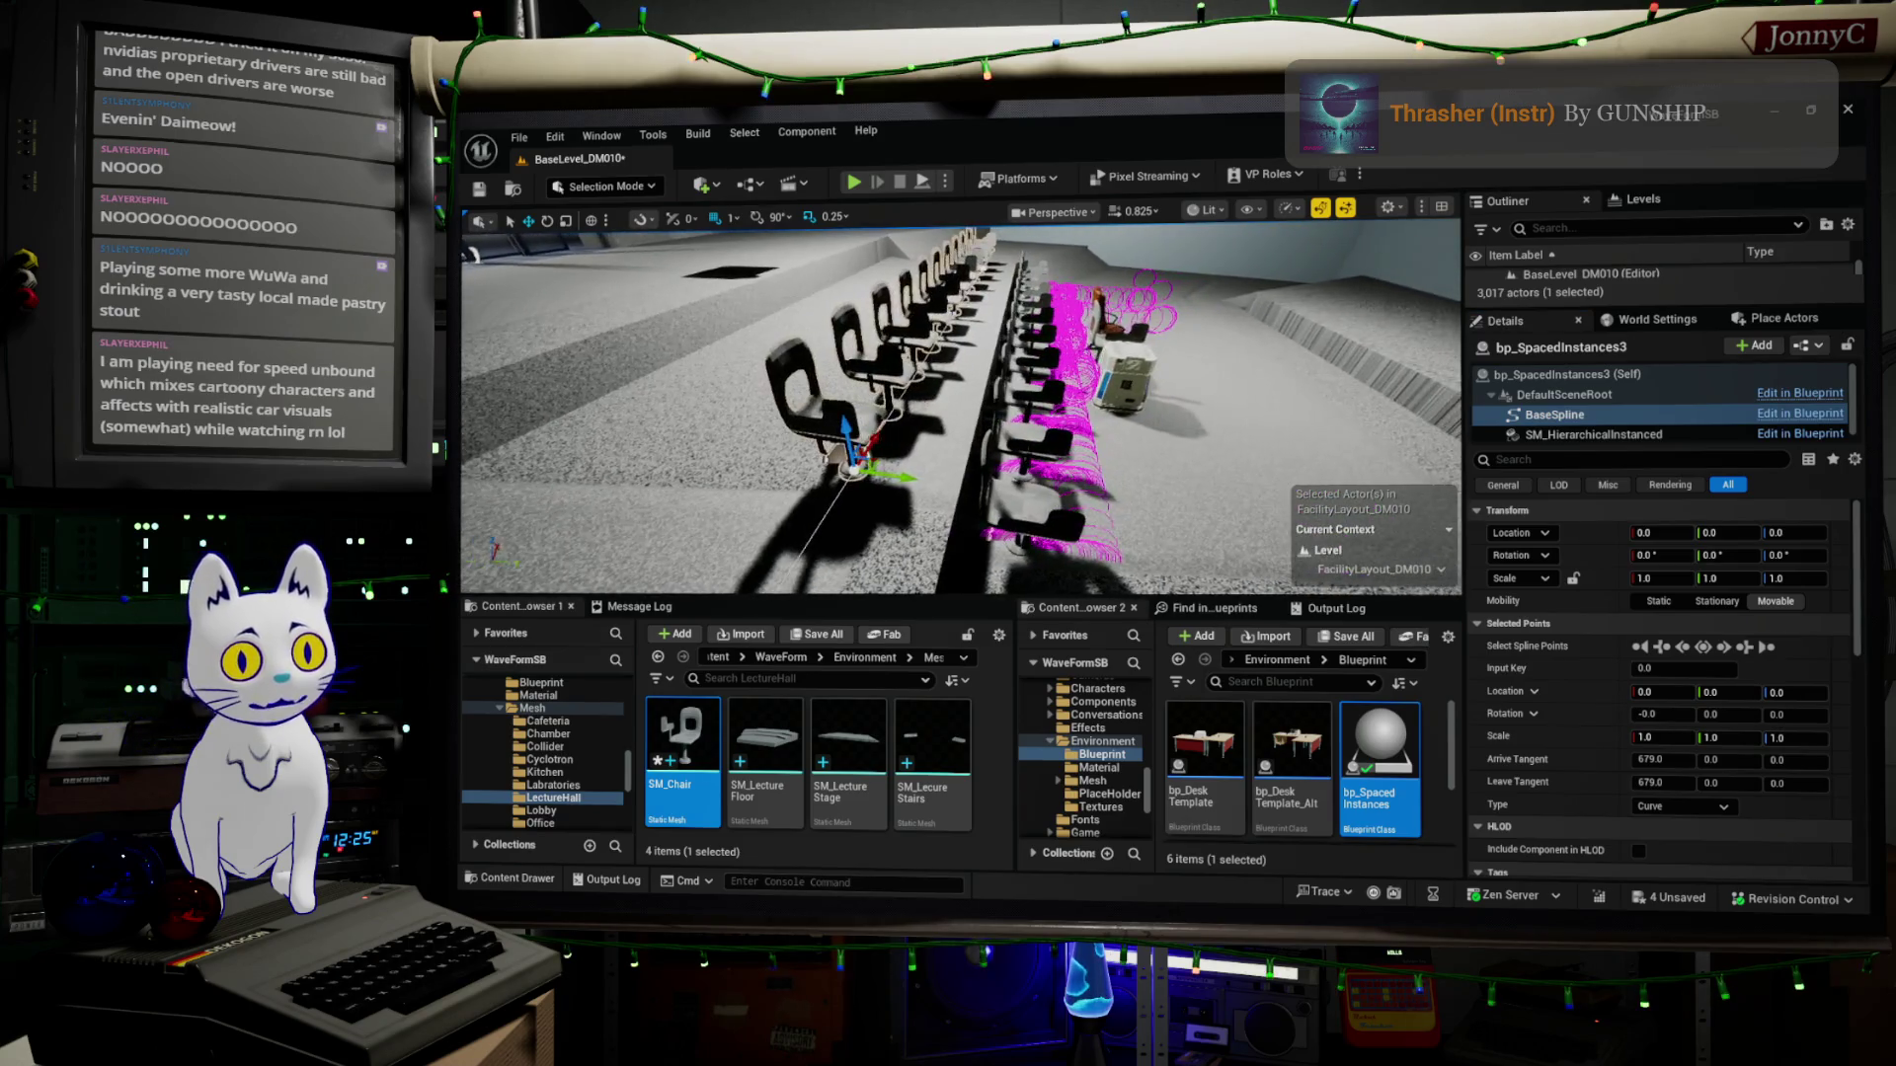
click(829, 445)
click(866, 452)
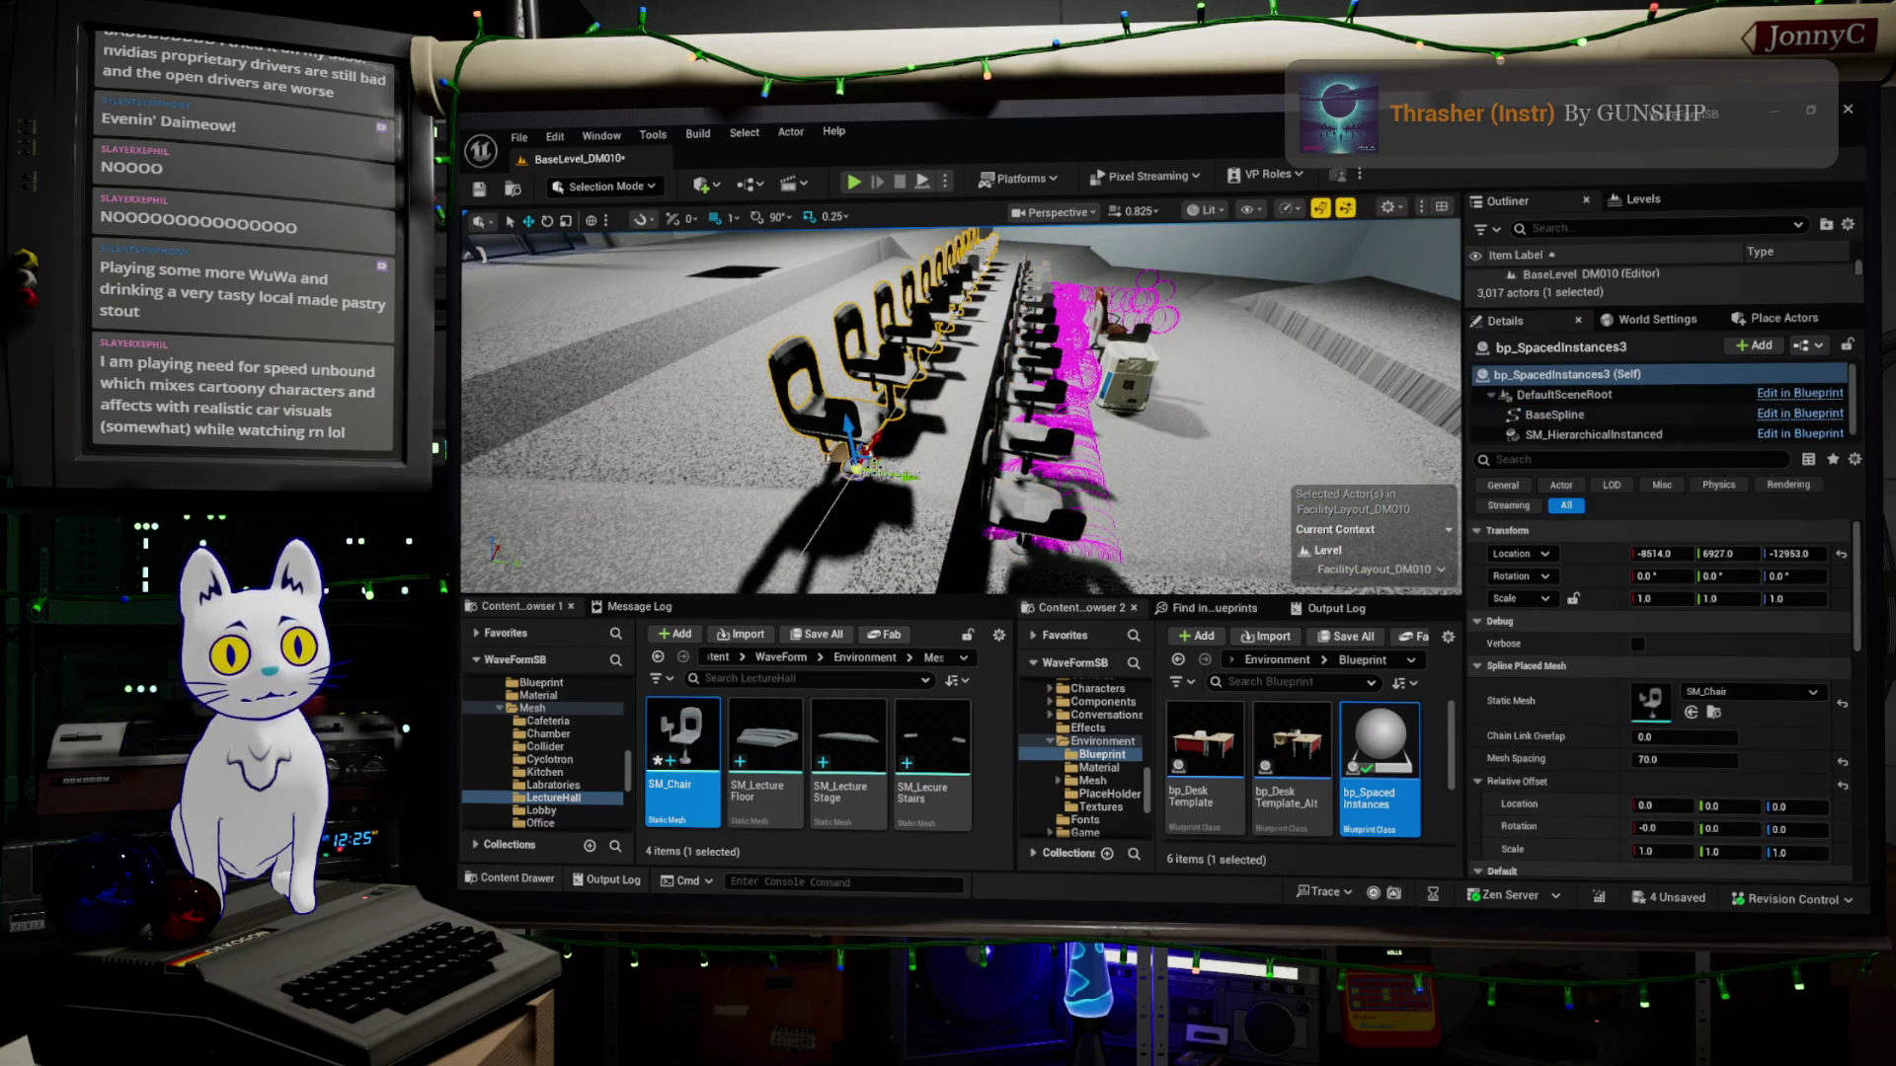
key(Delete)
click(1021, 533)
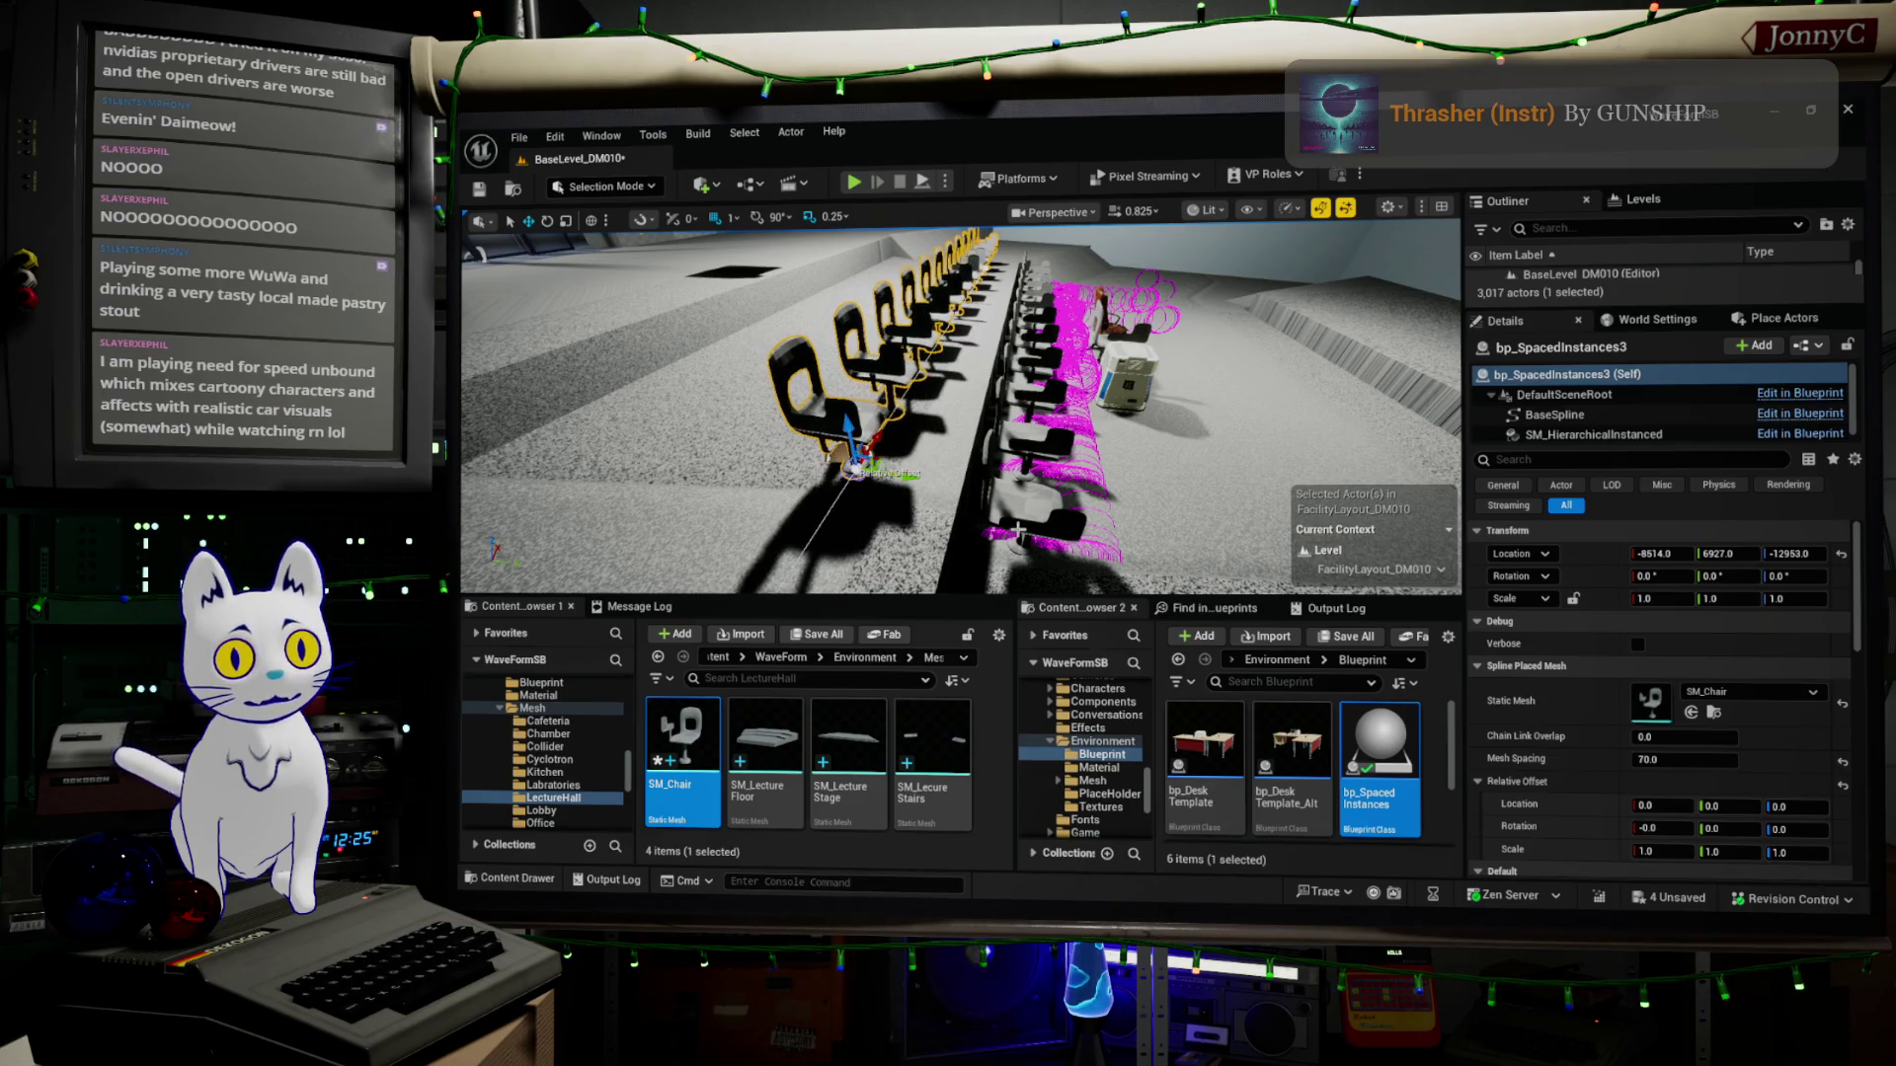
key(ctrl+z)
key(ctrl+z)
key(ctrl+z)
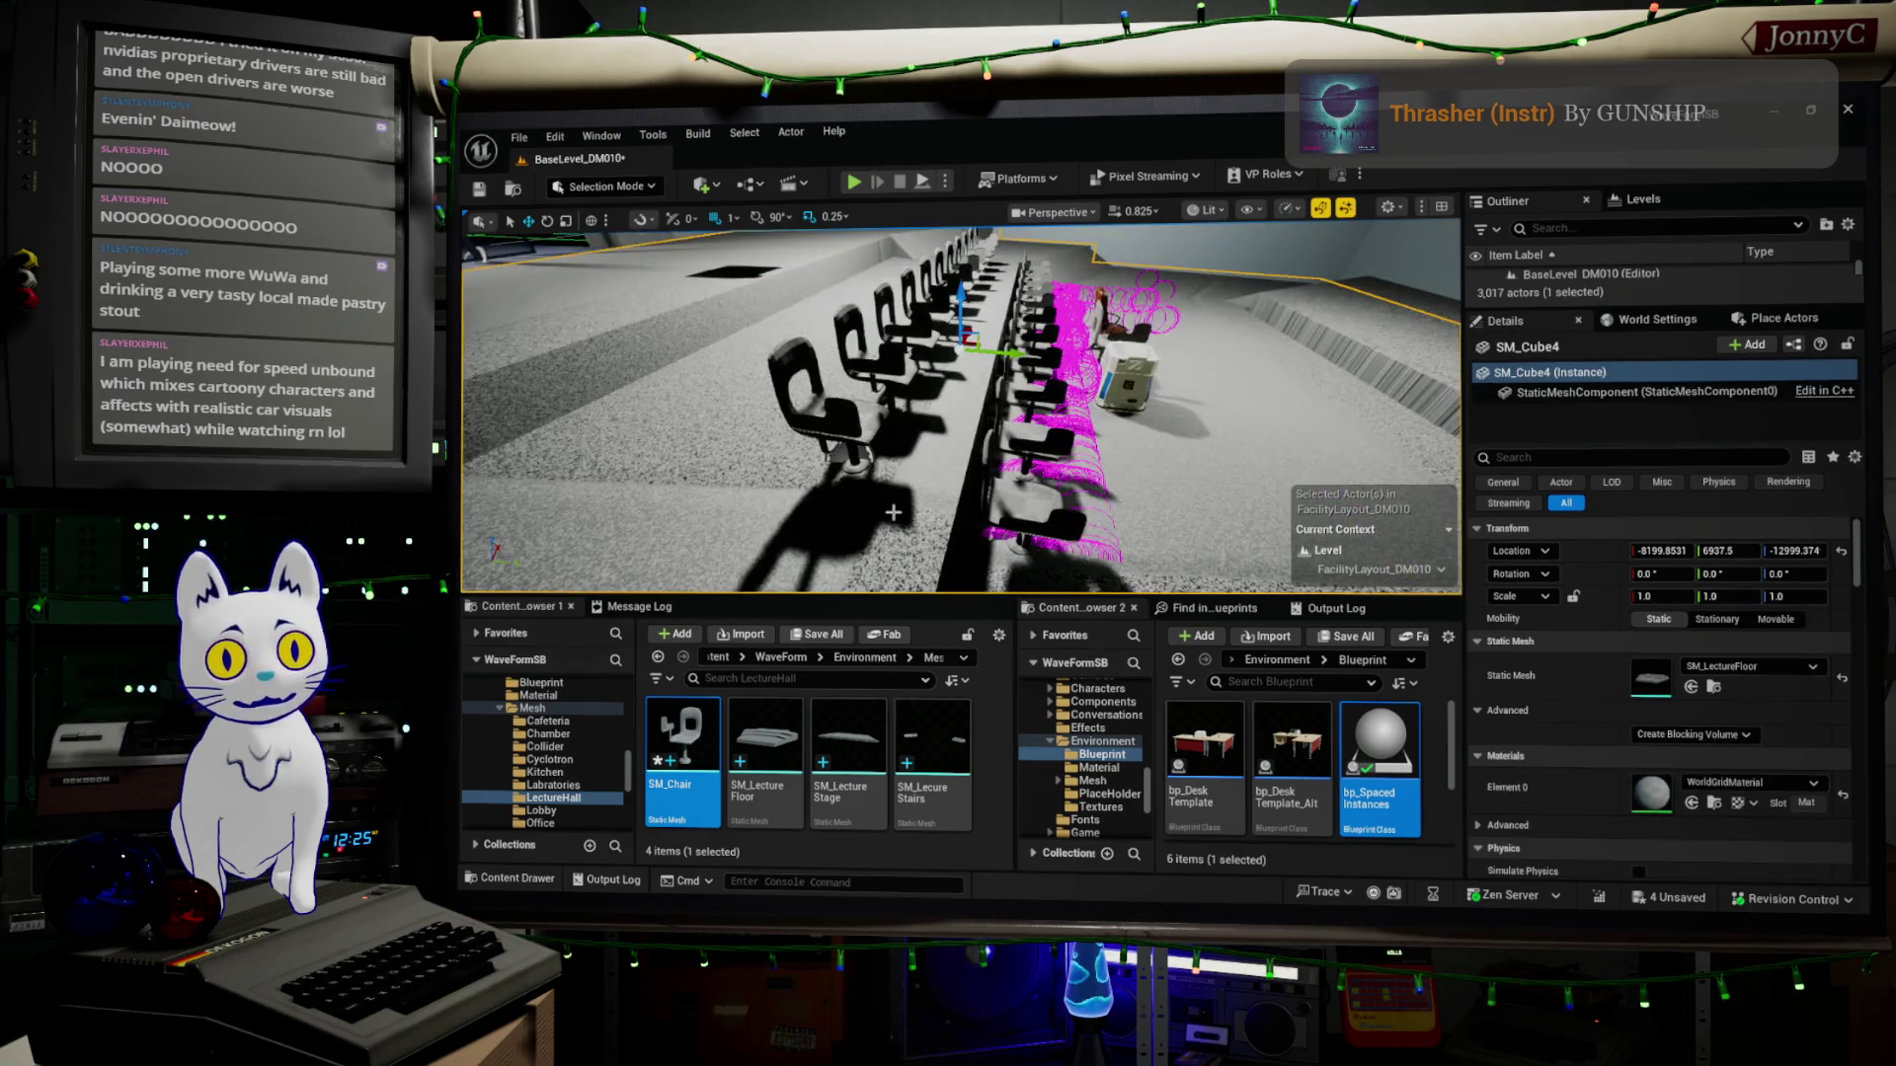
Shift the left chair row slightly sideways and unmaximize the editor to reveal Blender.
click(868, 459)
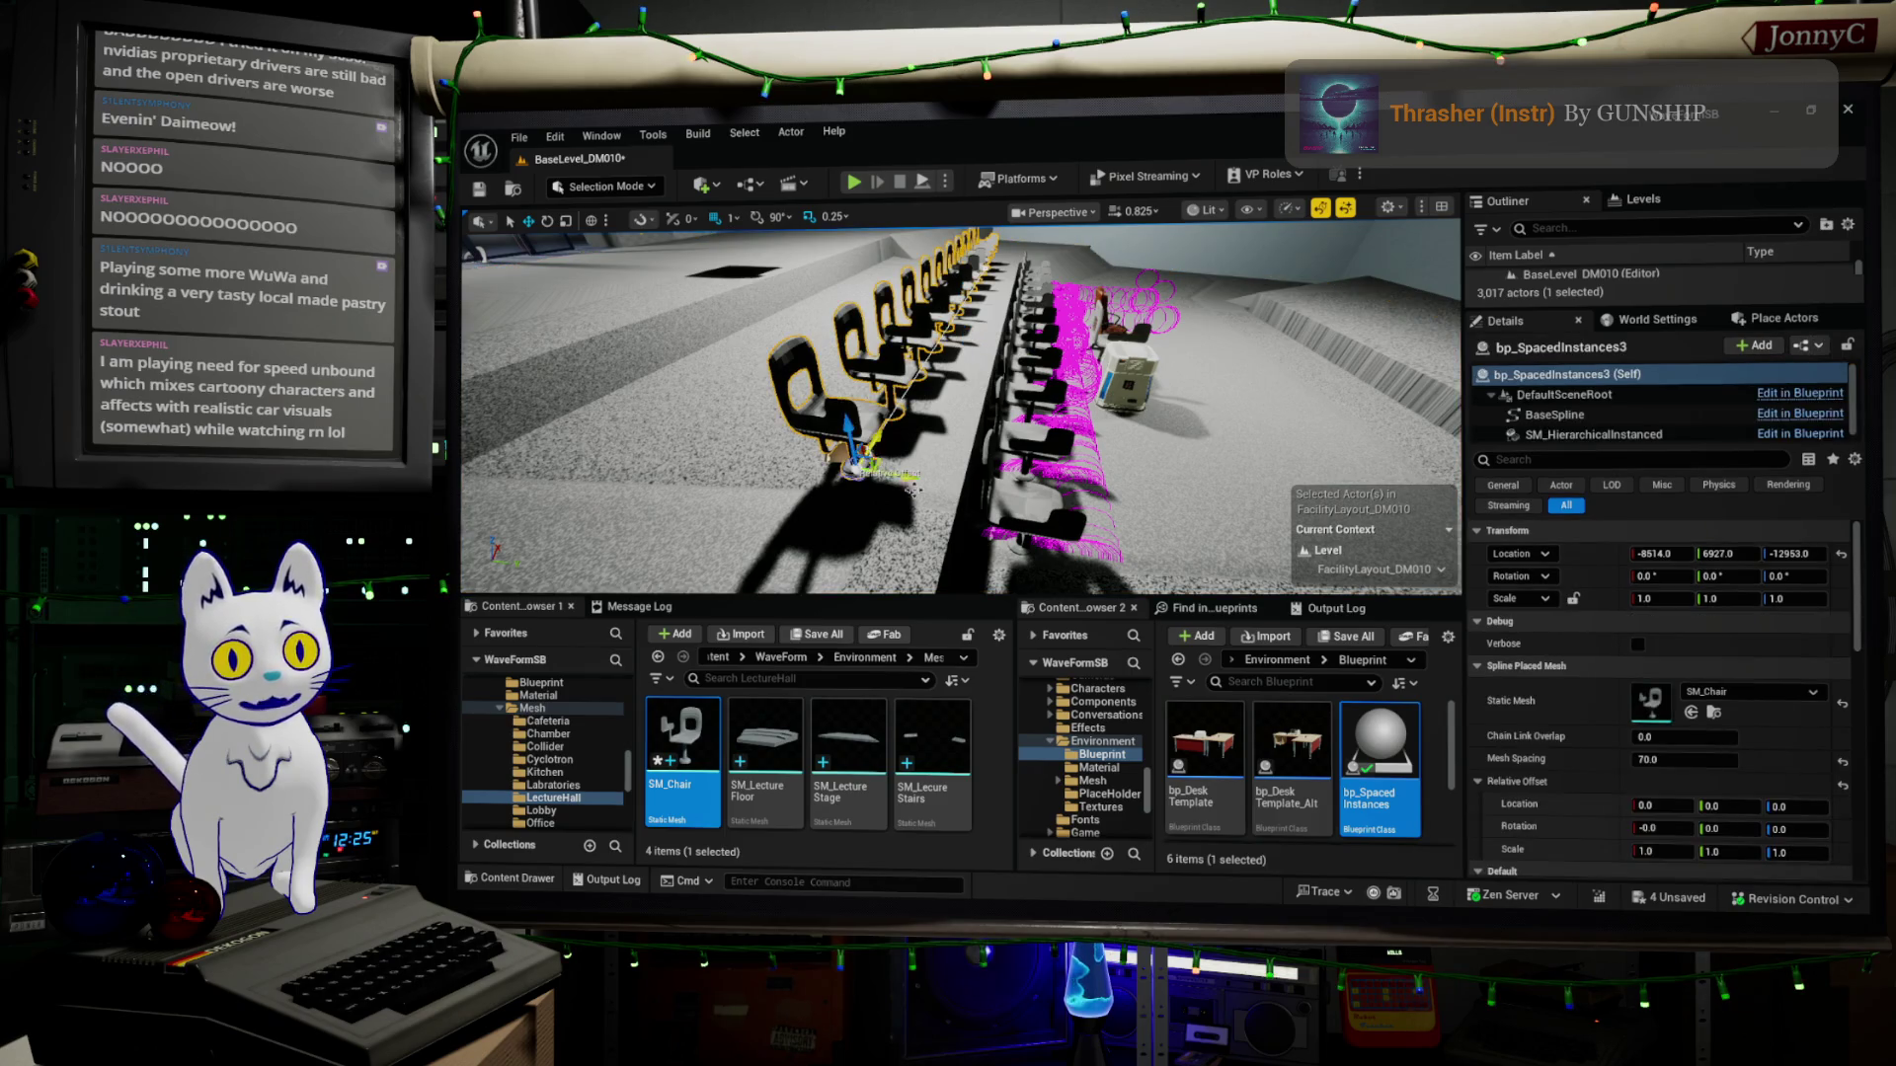
drag(868, 462, 812, 463)
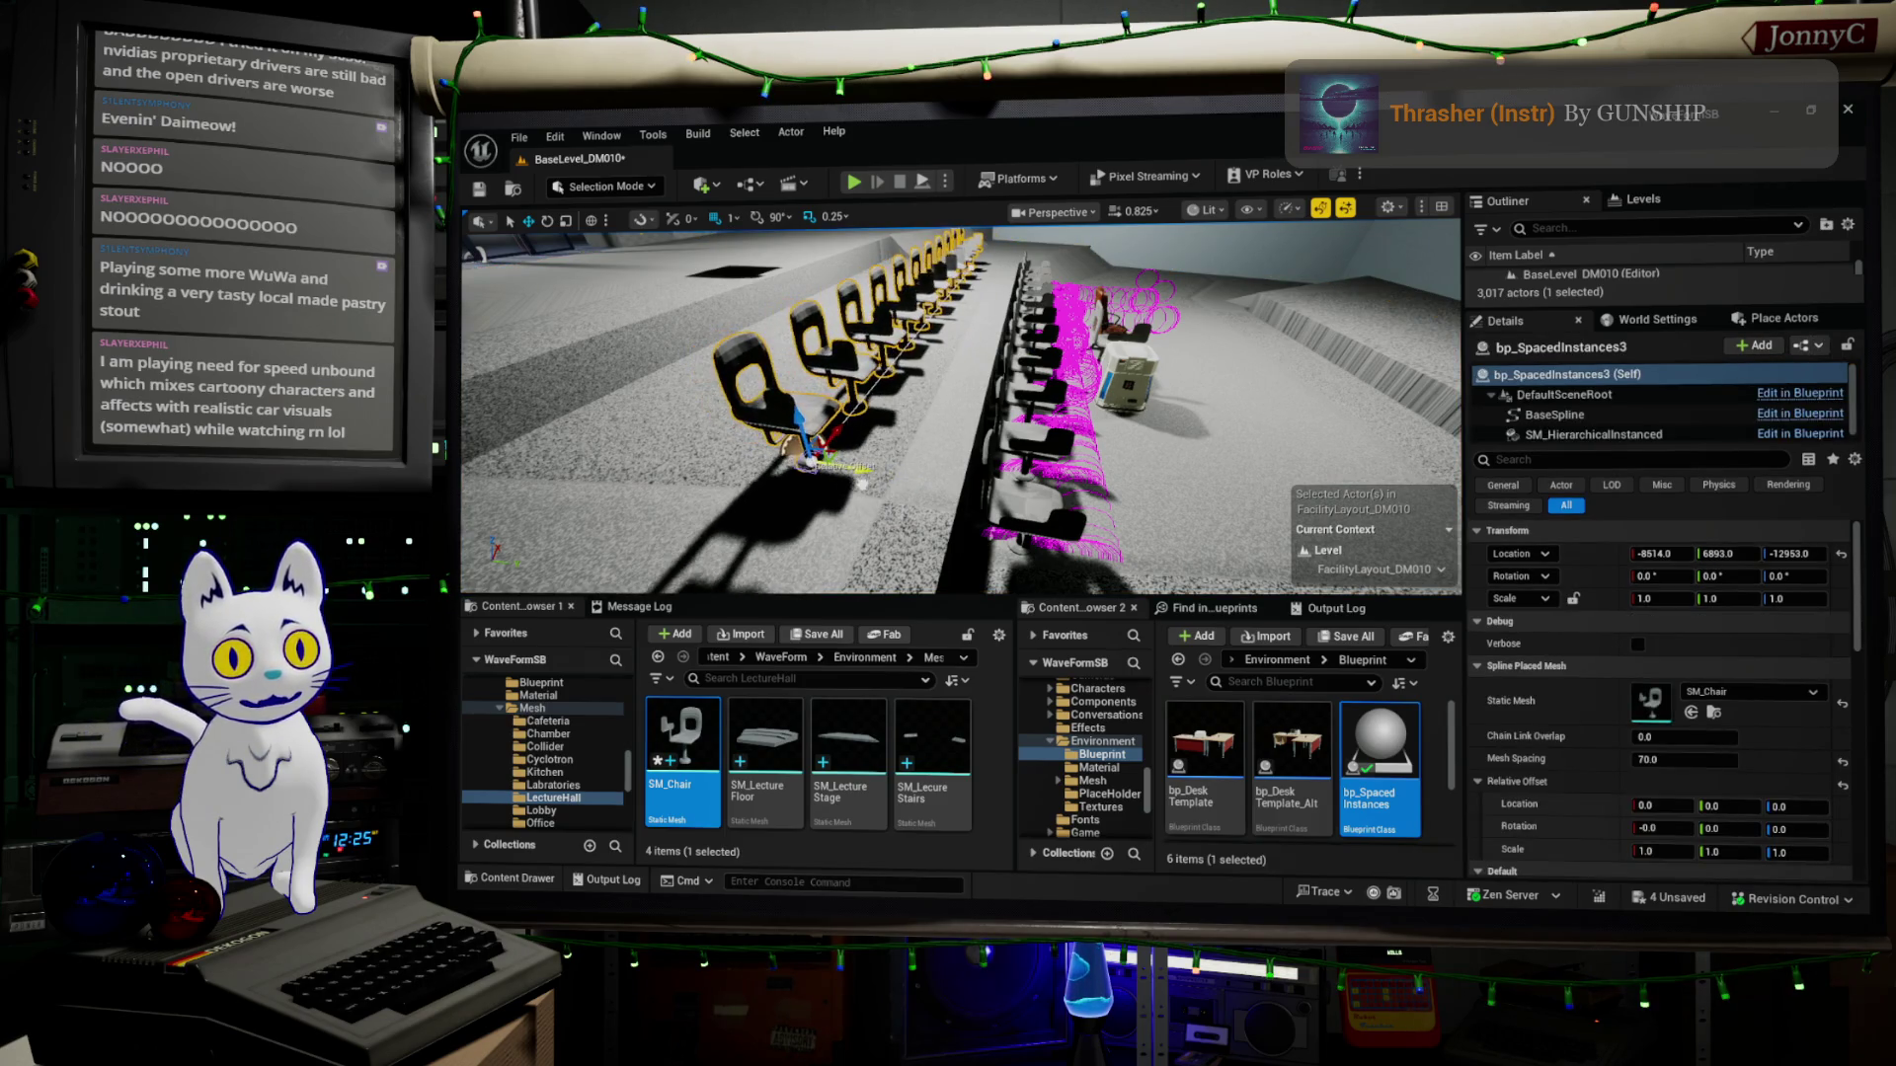
scroll(811, 463, down, 5)
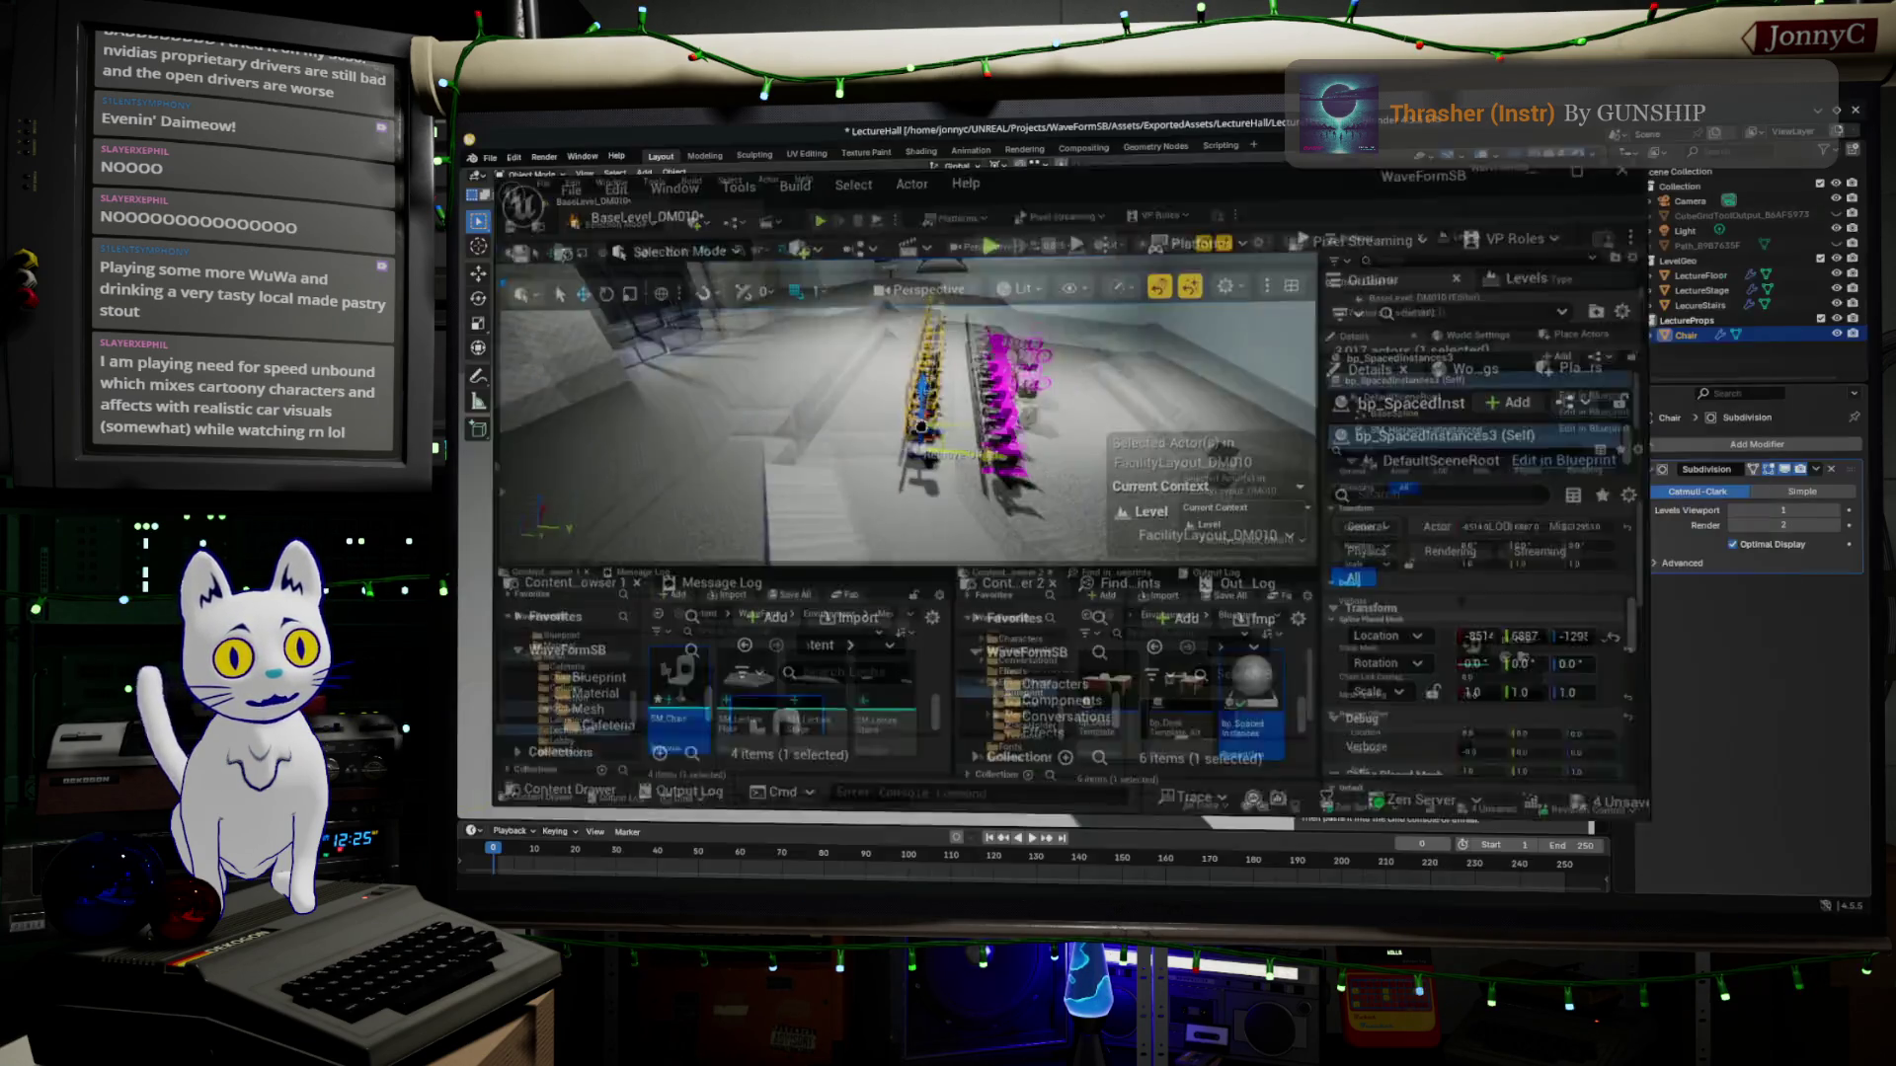
drag(989, 149, 990, 240)
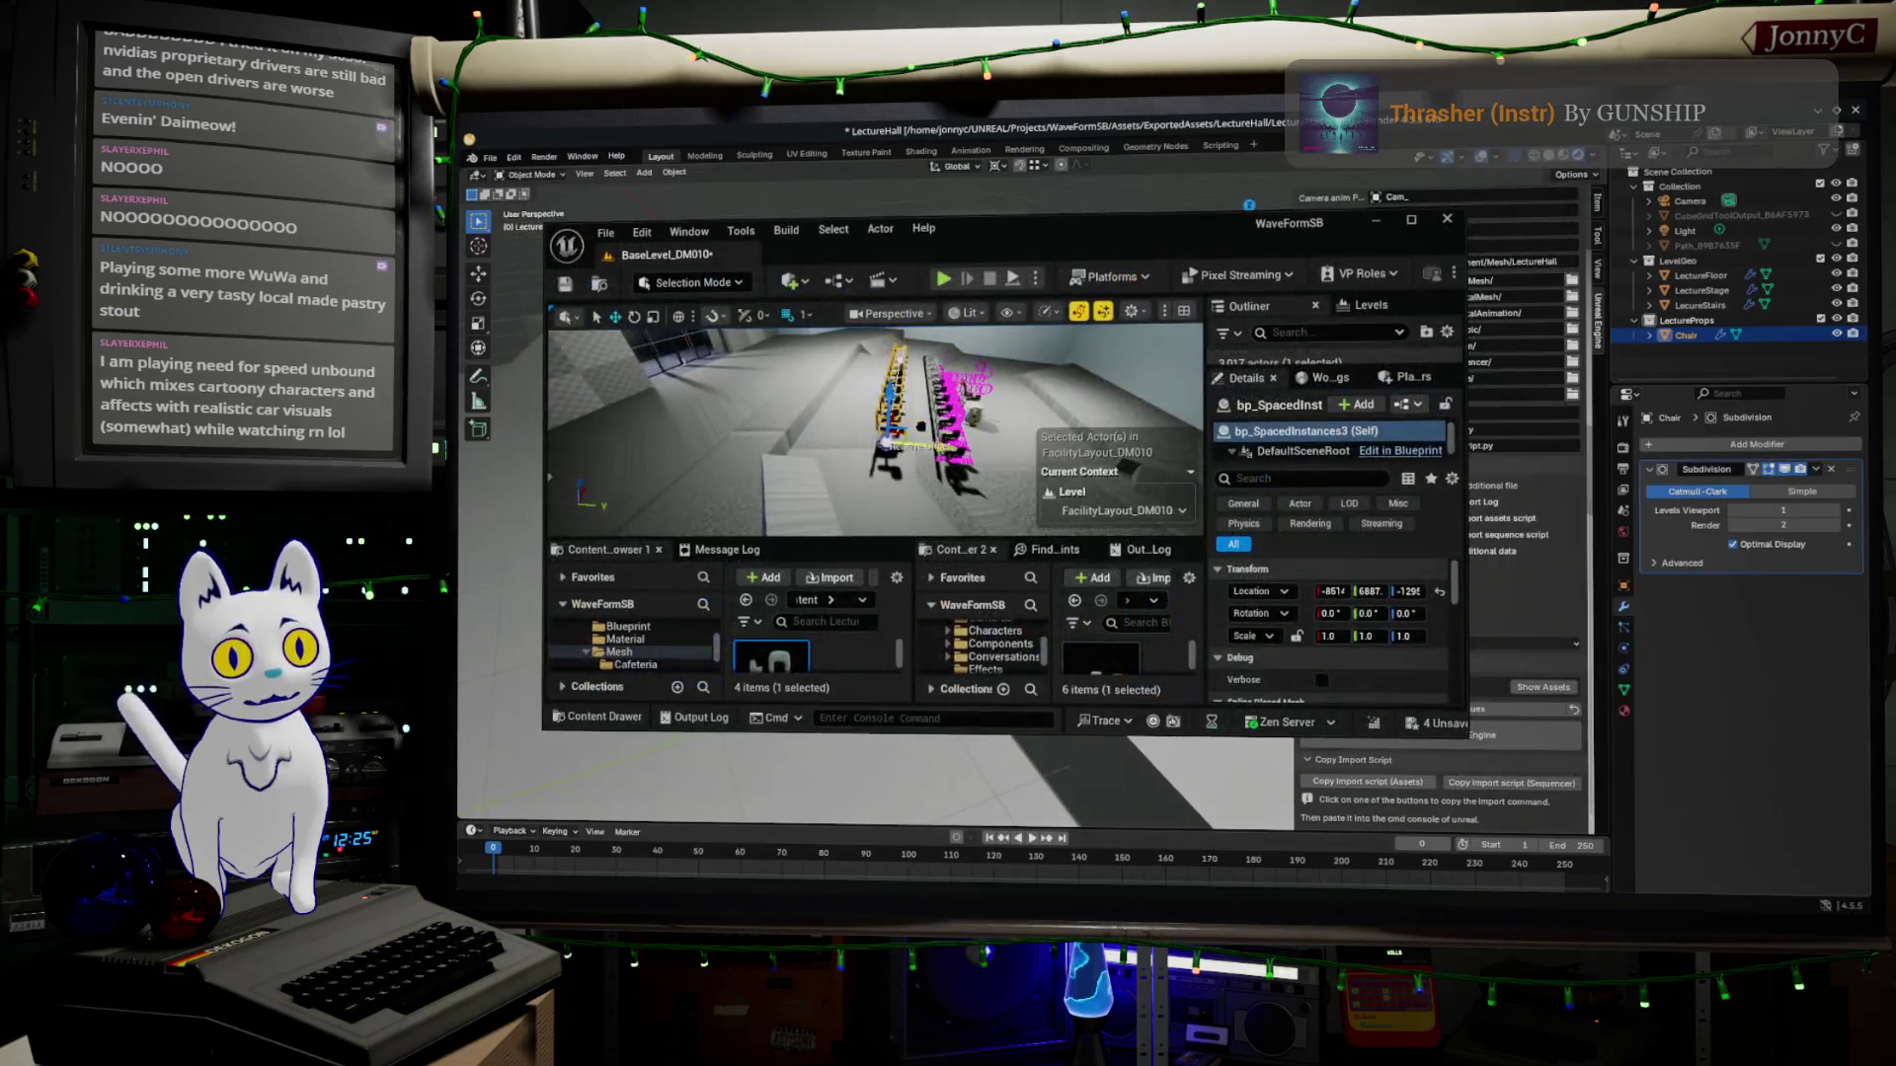
Alt-drag the chair row to duplicate it as bp_SpacedInstances4, then maximize the editor.
double_click(989, 225)
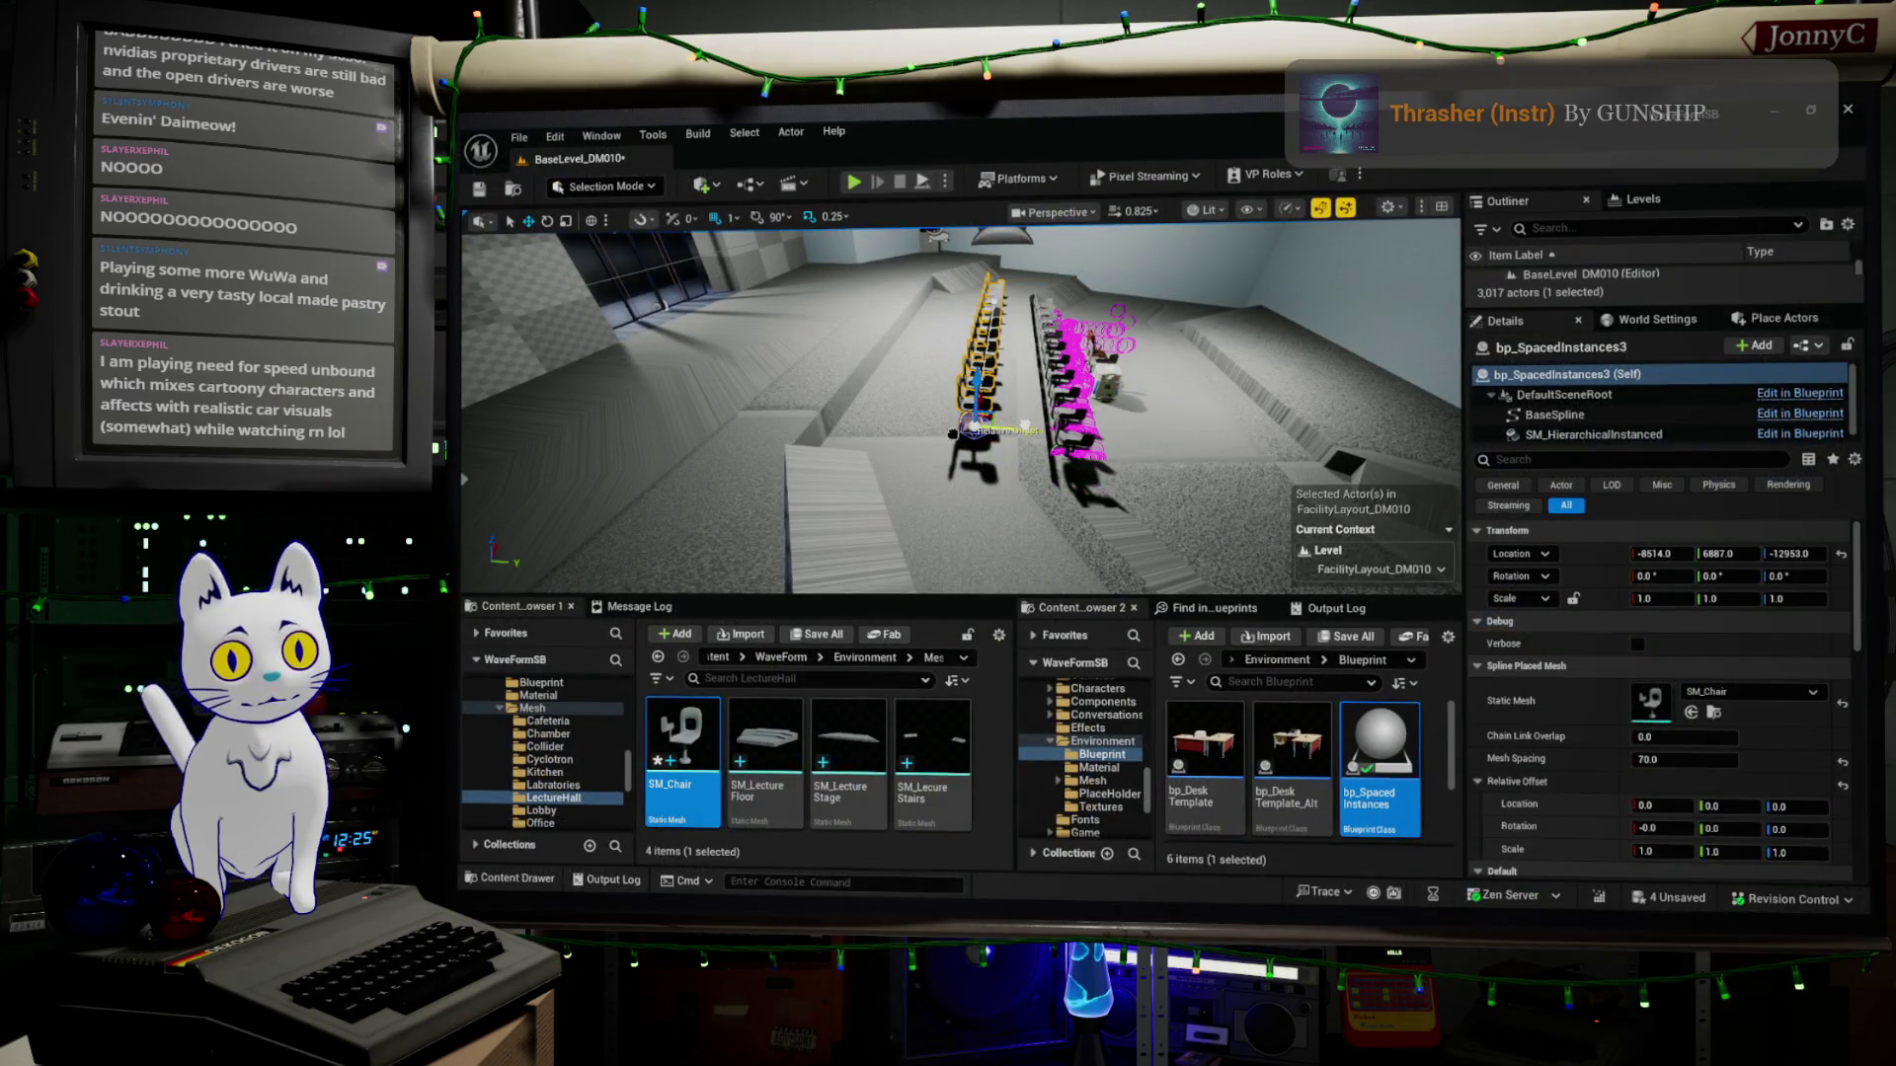
drag(990, 149, 1125, 208)
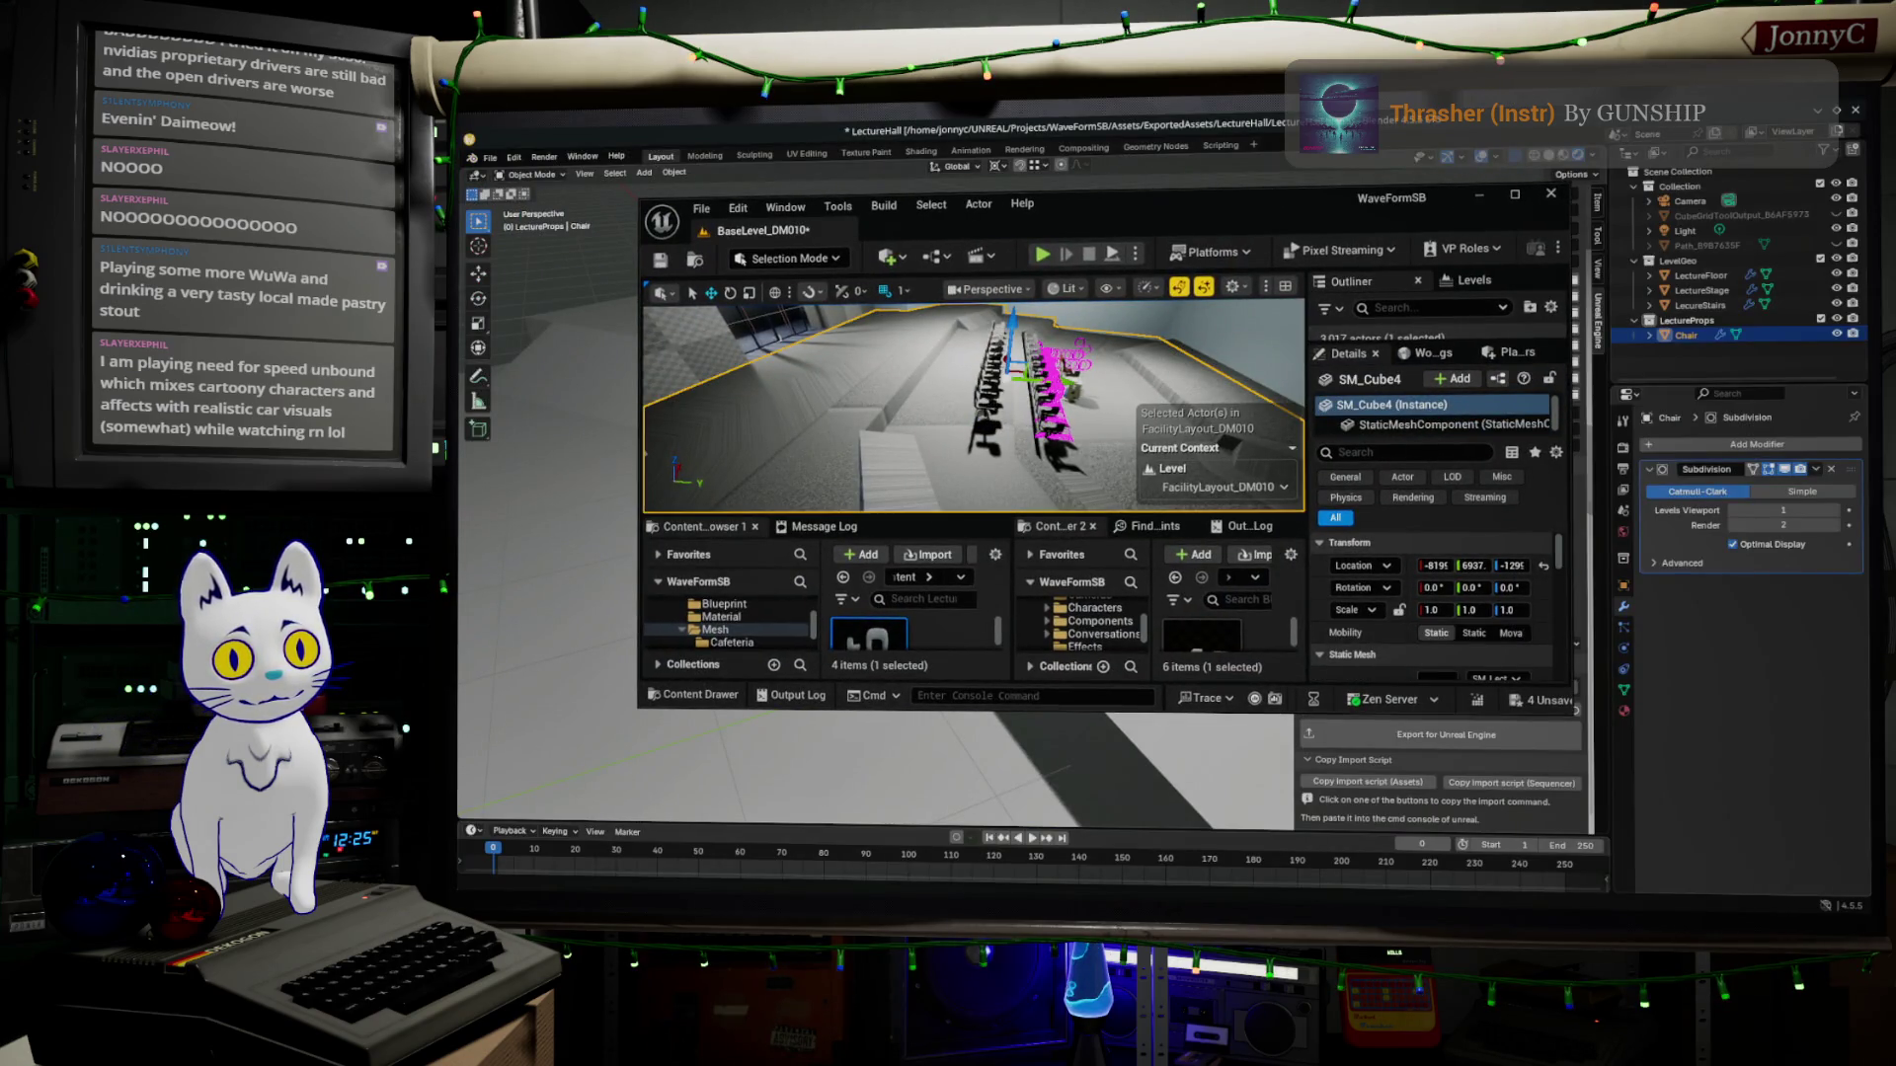
click(995, 378)
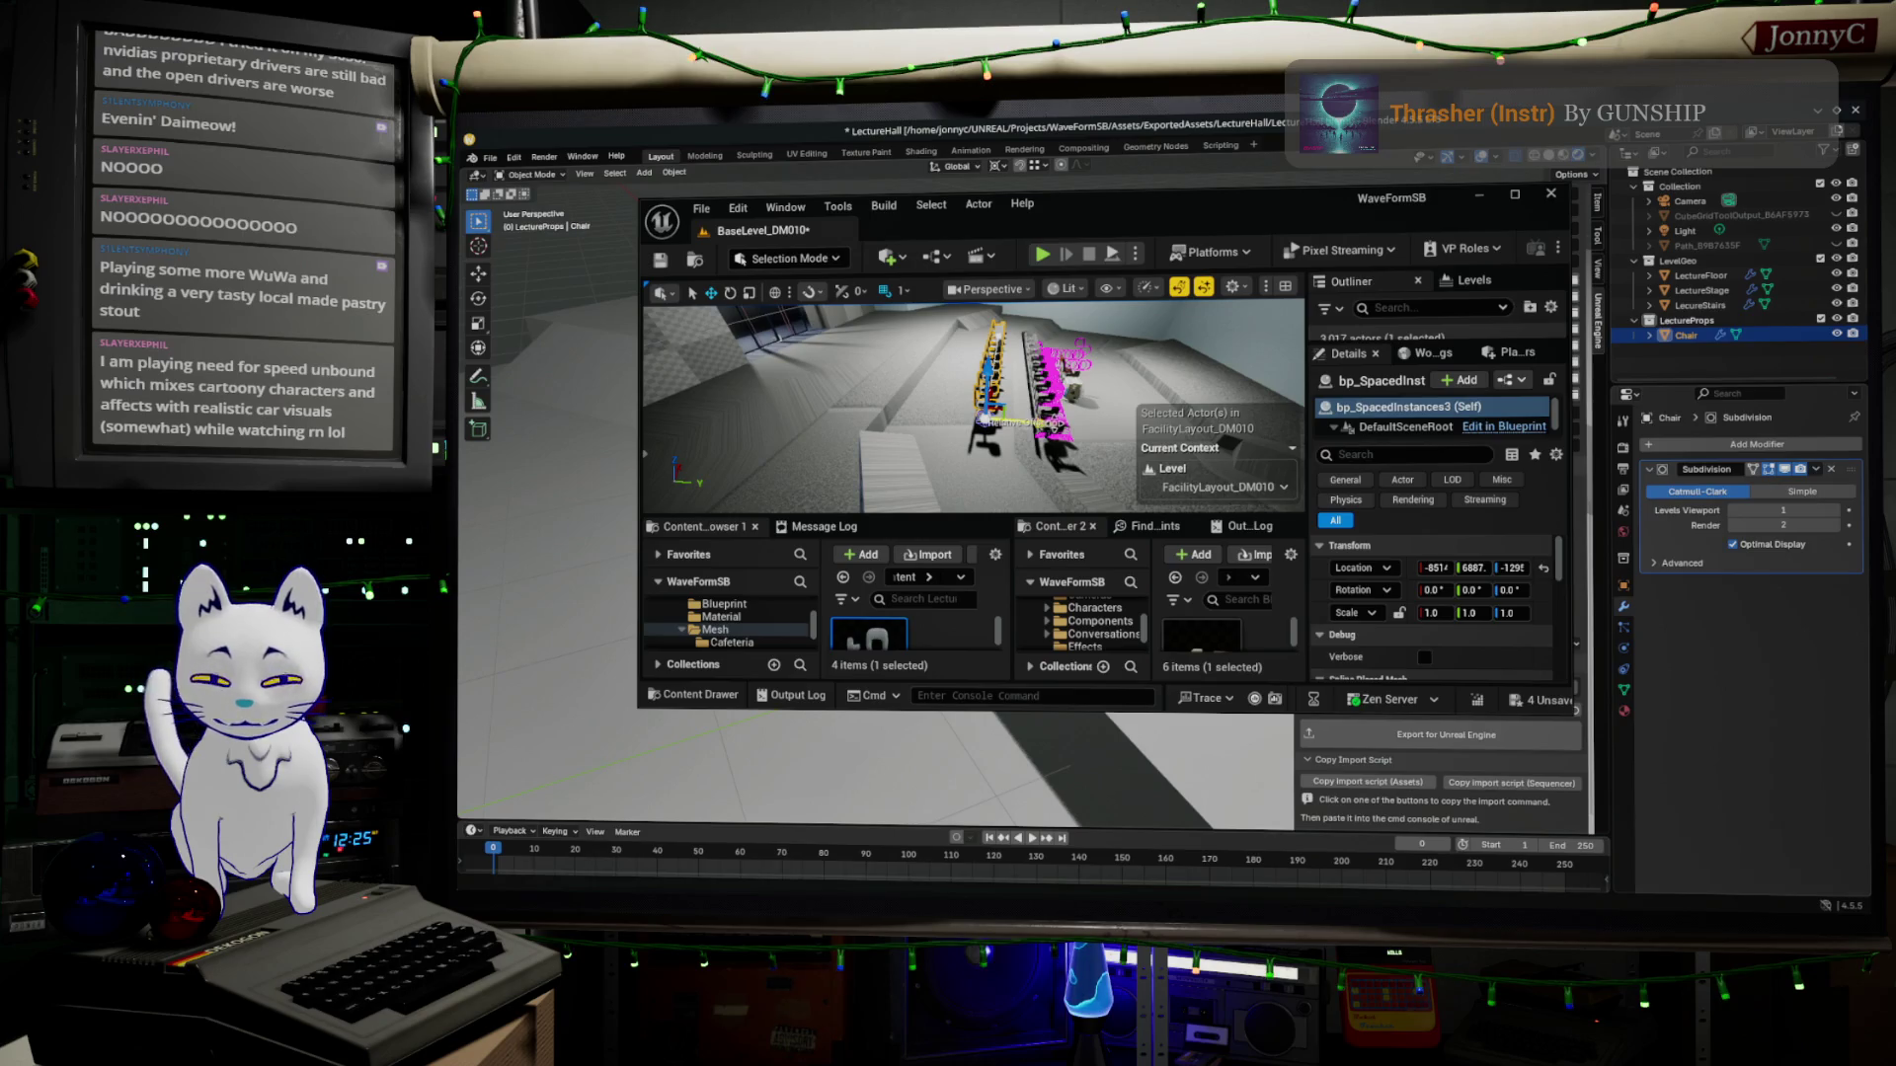
alt+drag(996, 378, 942, 393)
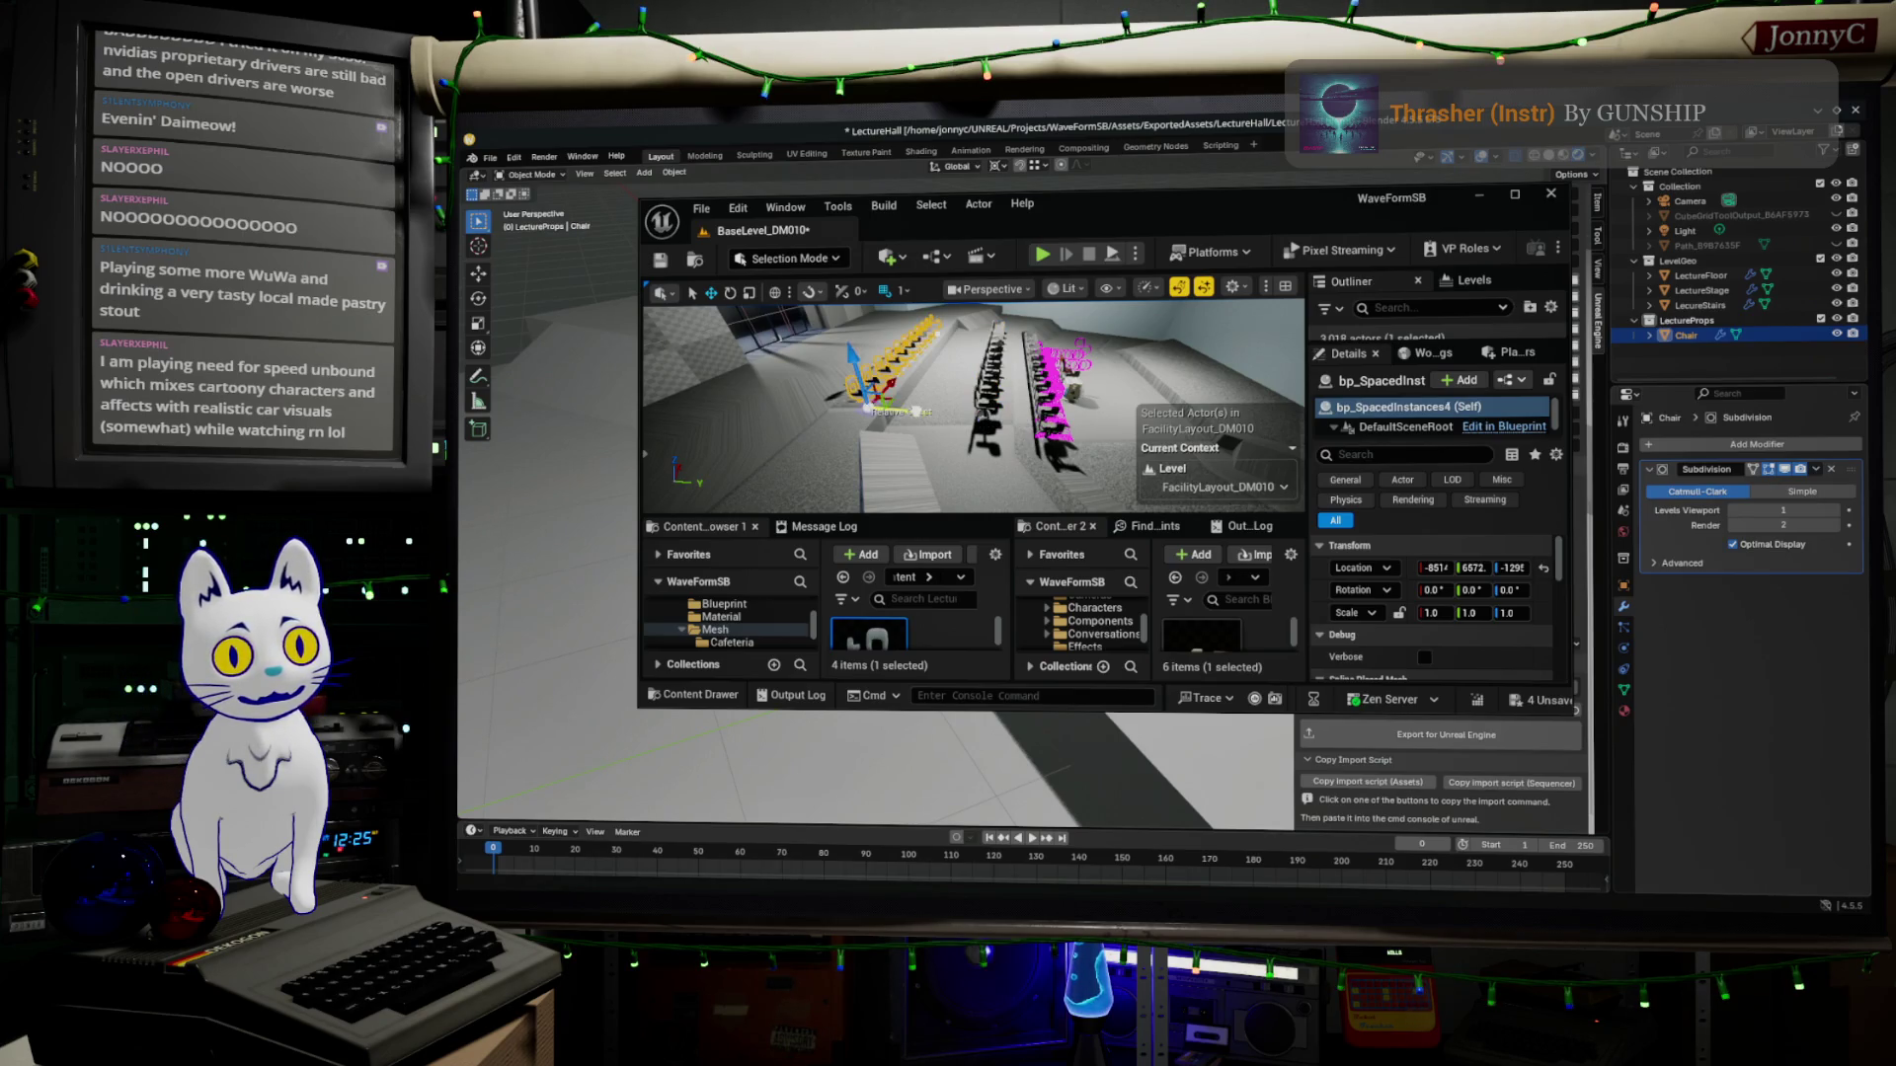
double_click(1111, 218)
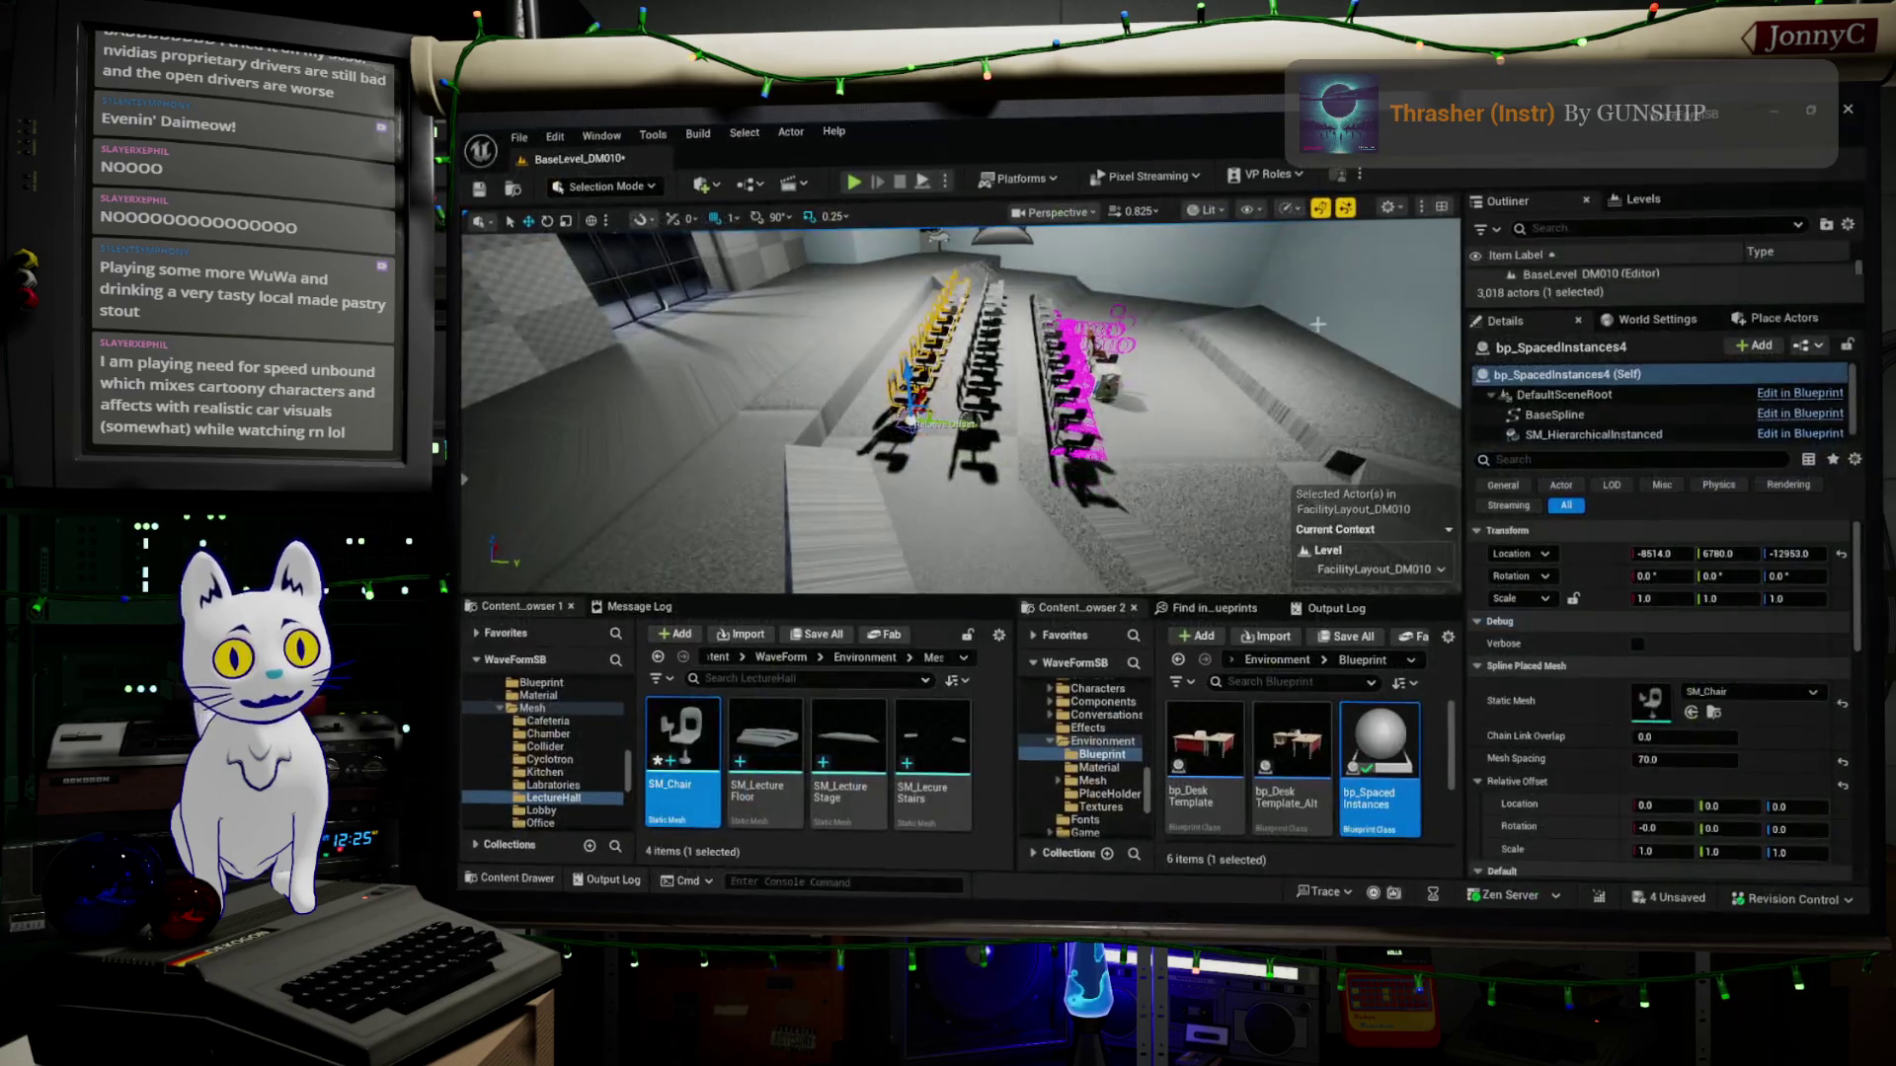
right_drag(889, 400, 962, 445)
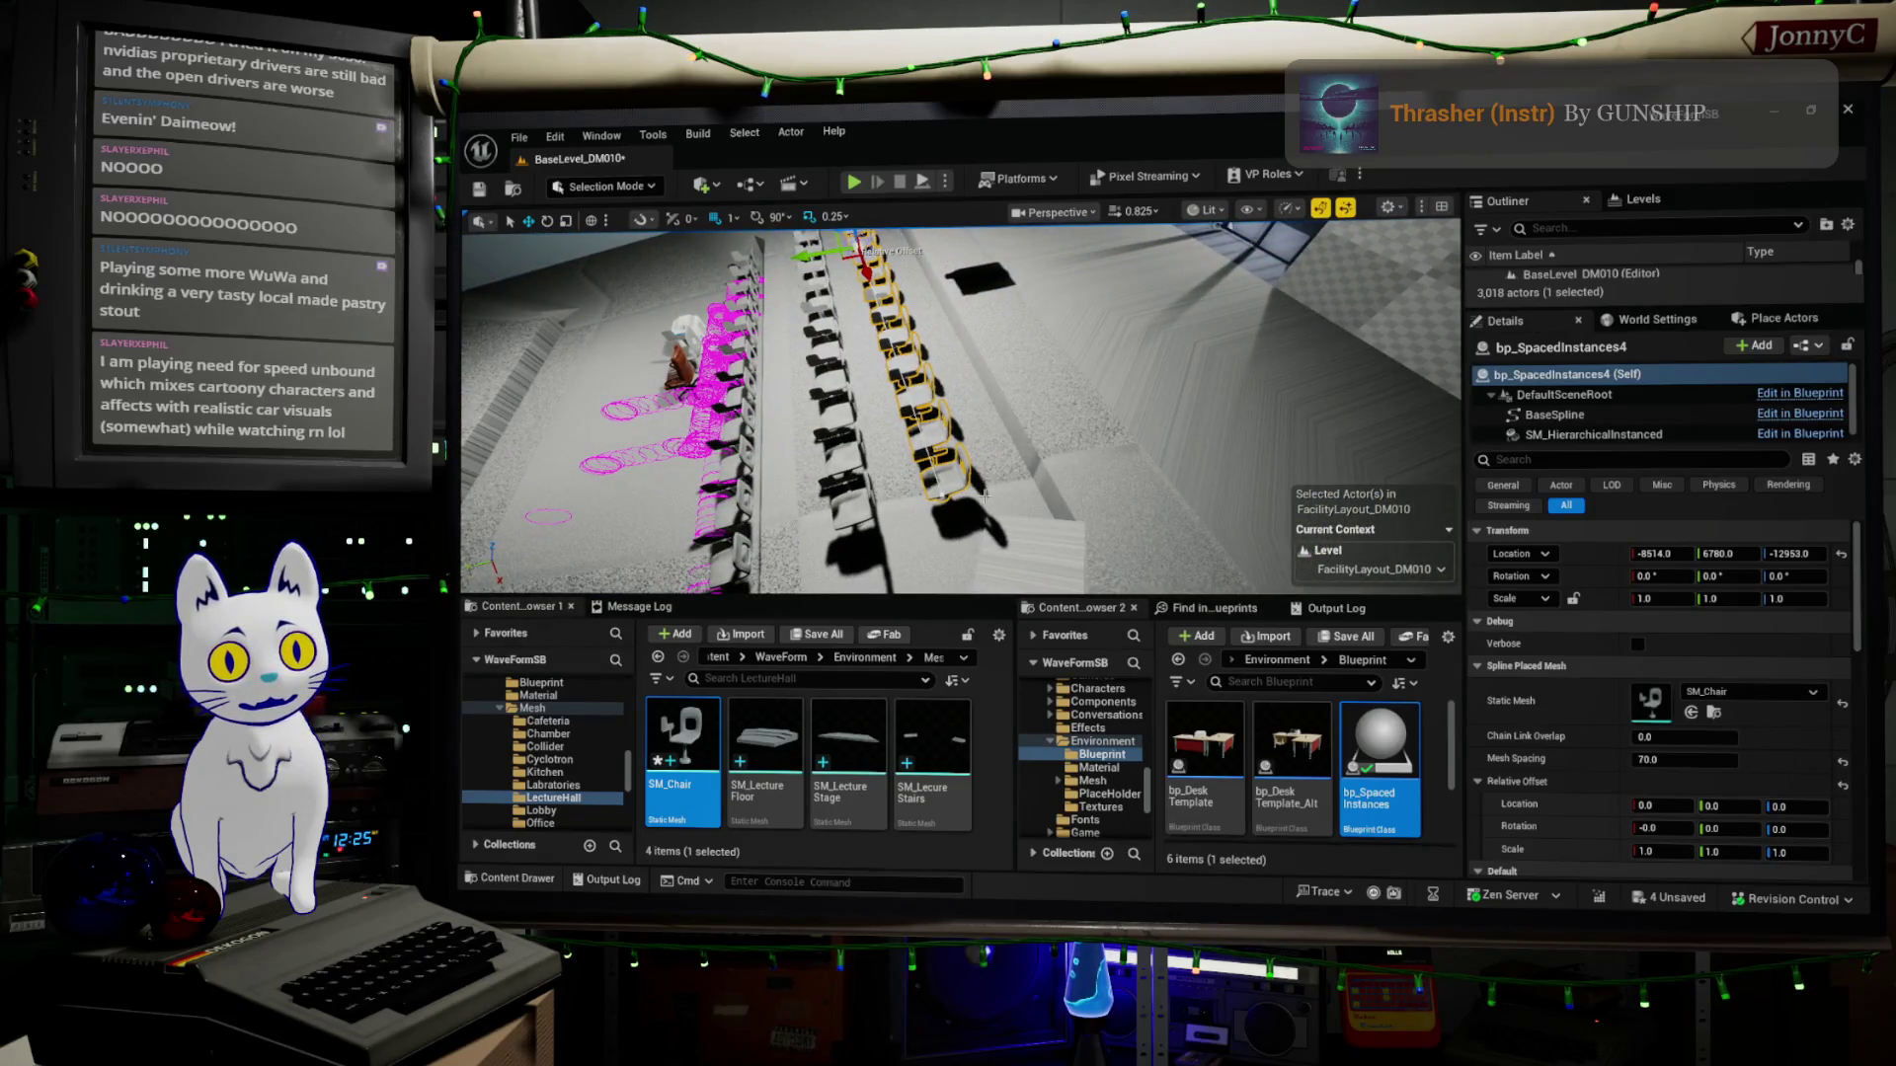
Slide the new chair row along Y closer to its neighbour and fly around checking the gaps.
right_drag(963, 414, 948, 445)
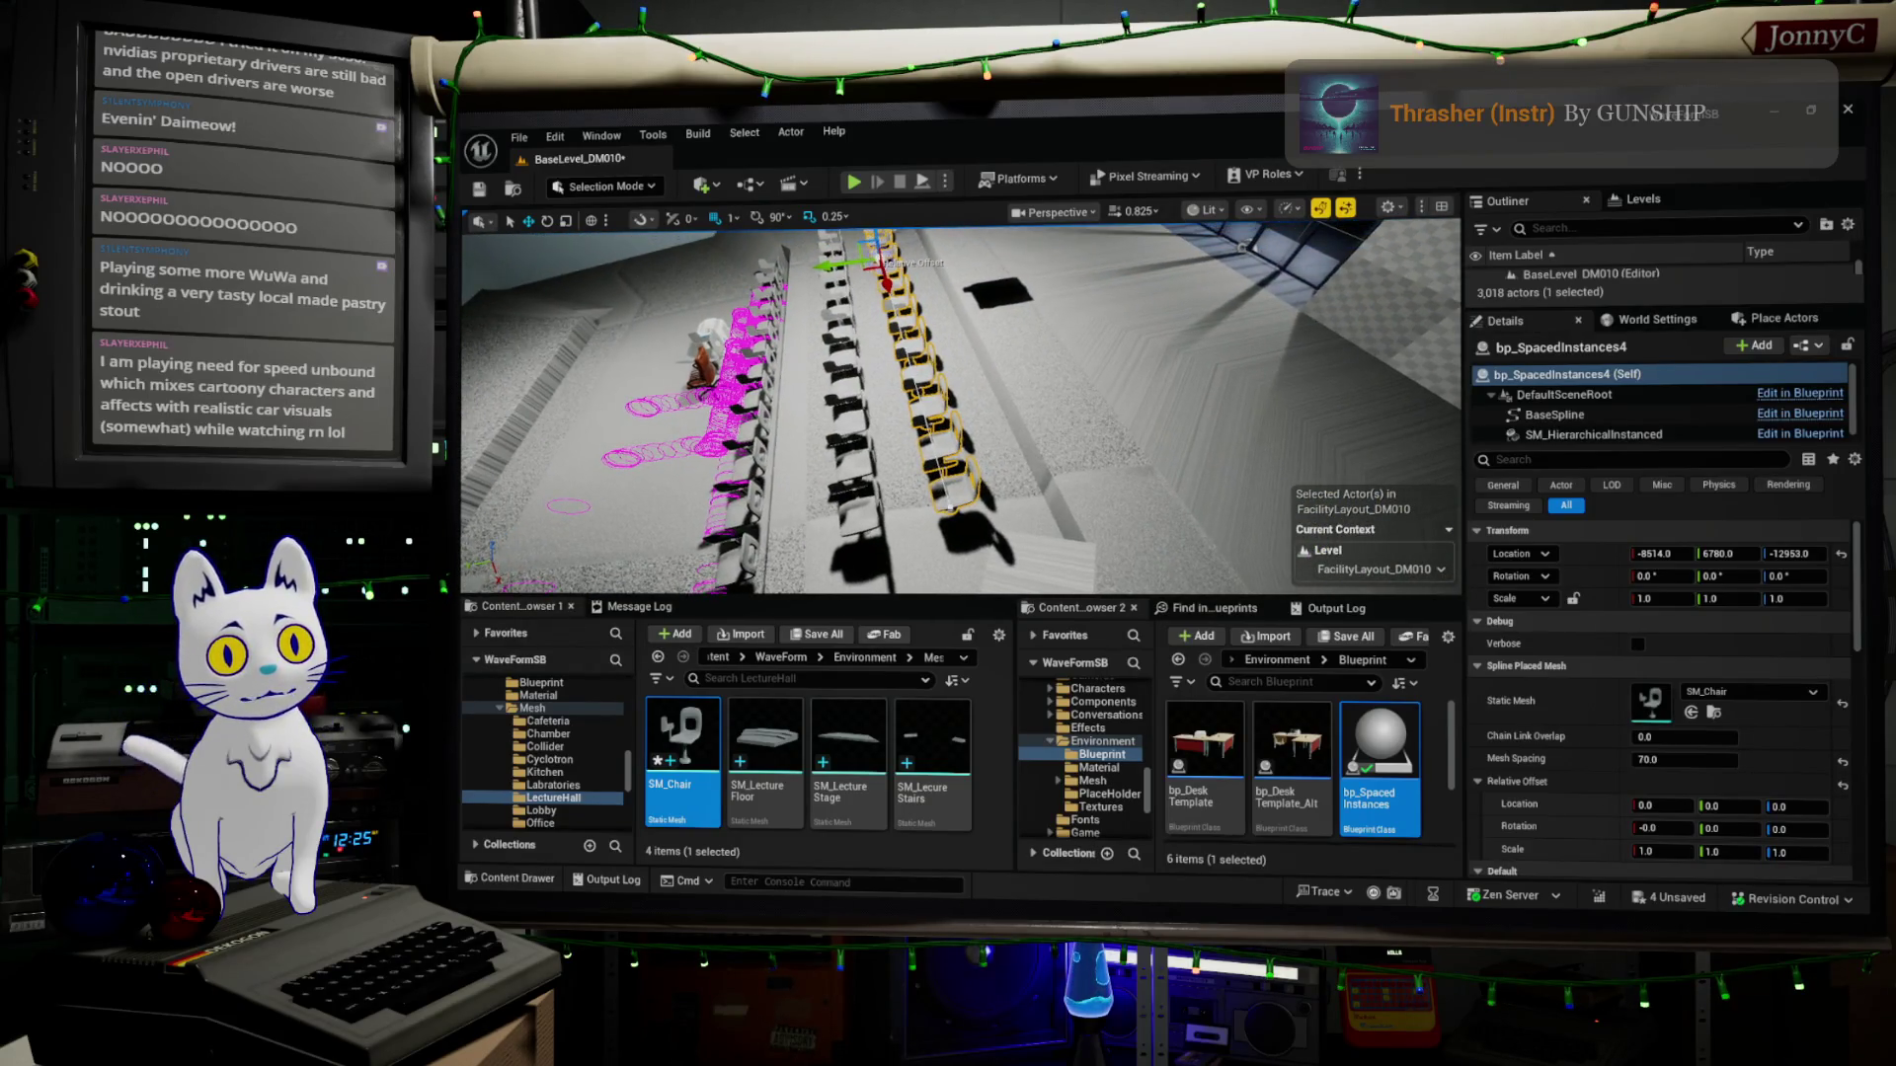
drag(886, 268, 916, 259)
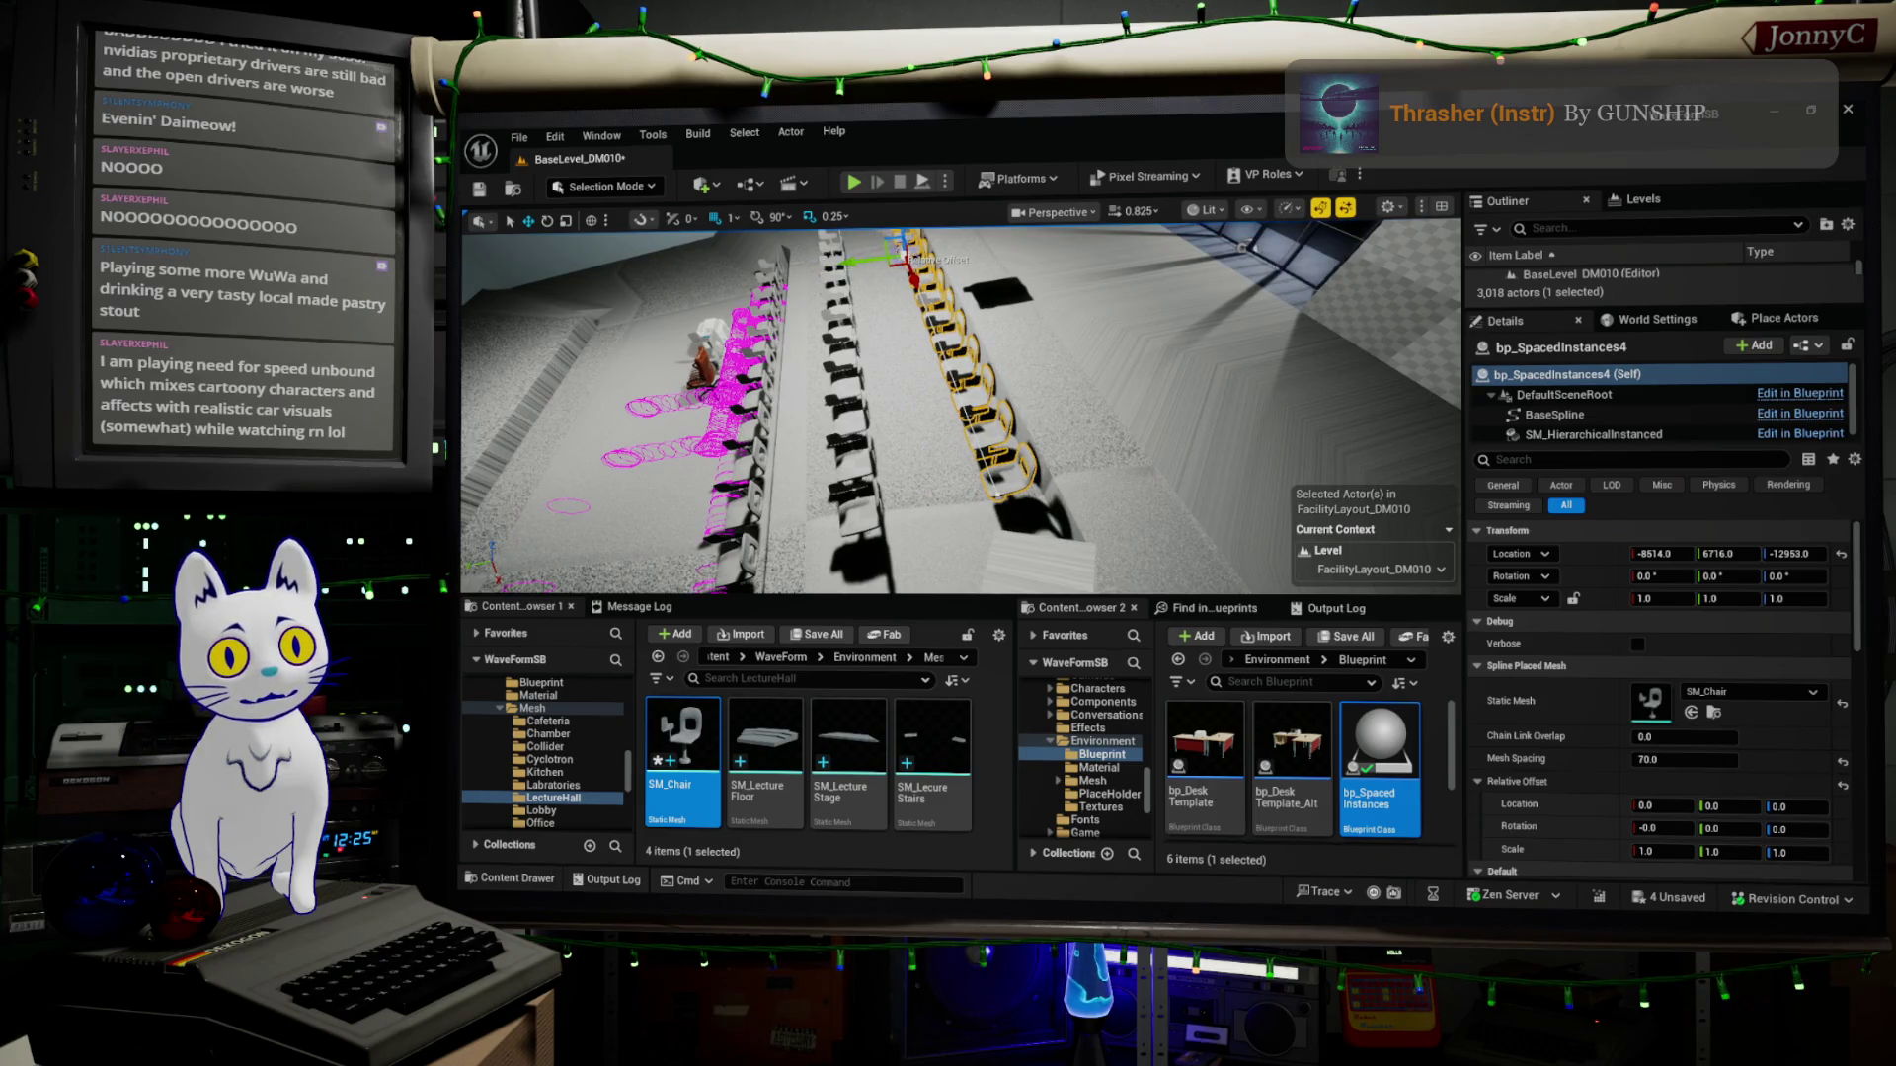
mouse_move(962, 414)
right_down()
mouse_move(919, 444)
mouse_move(1036, 372)
right_up()
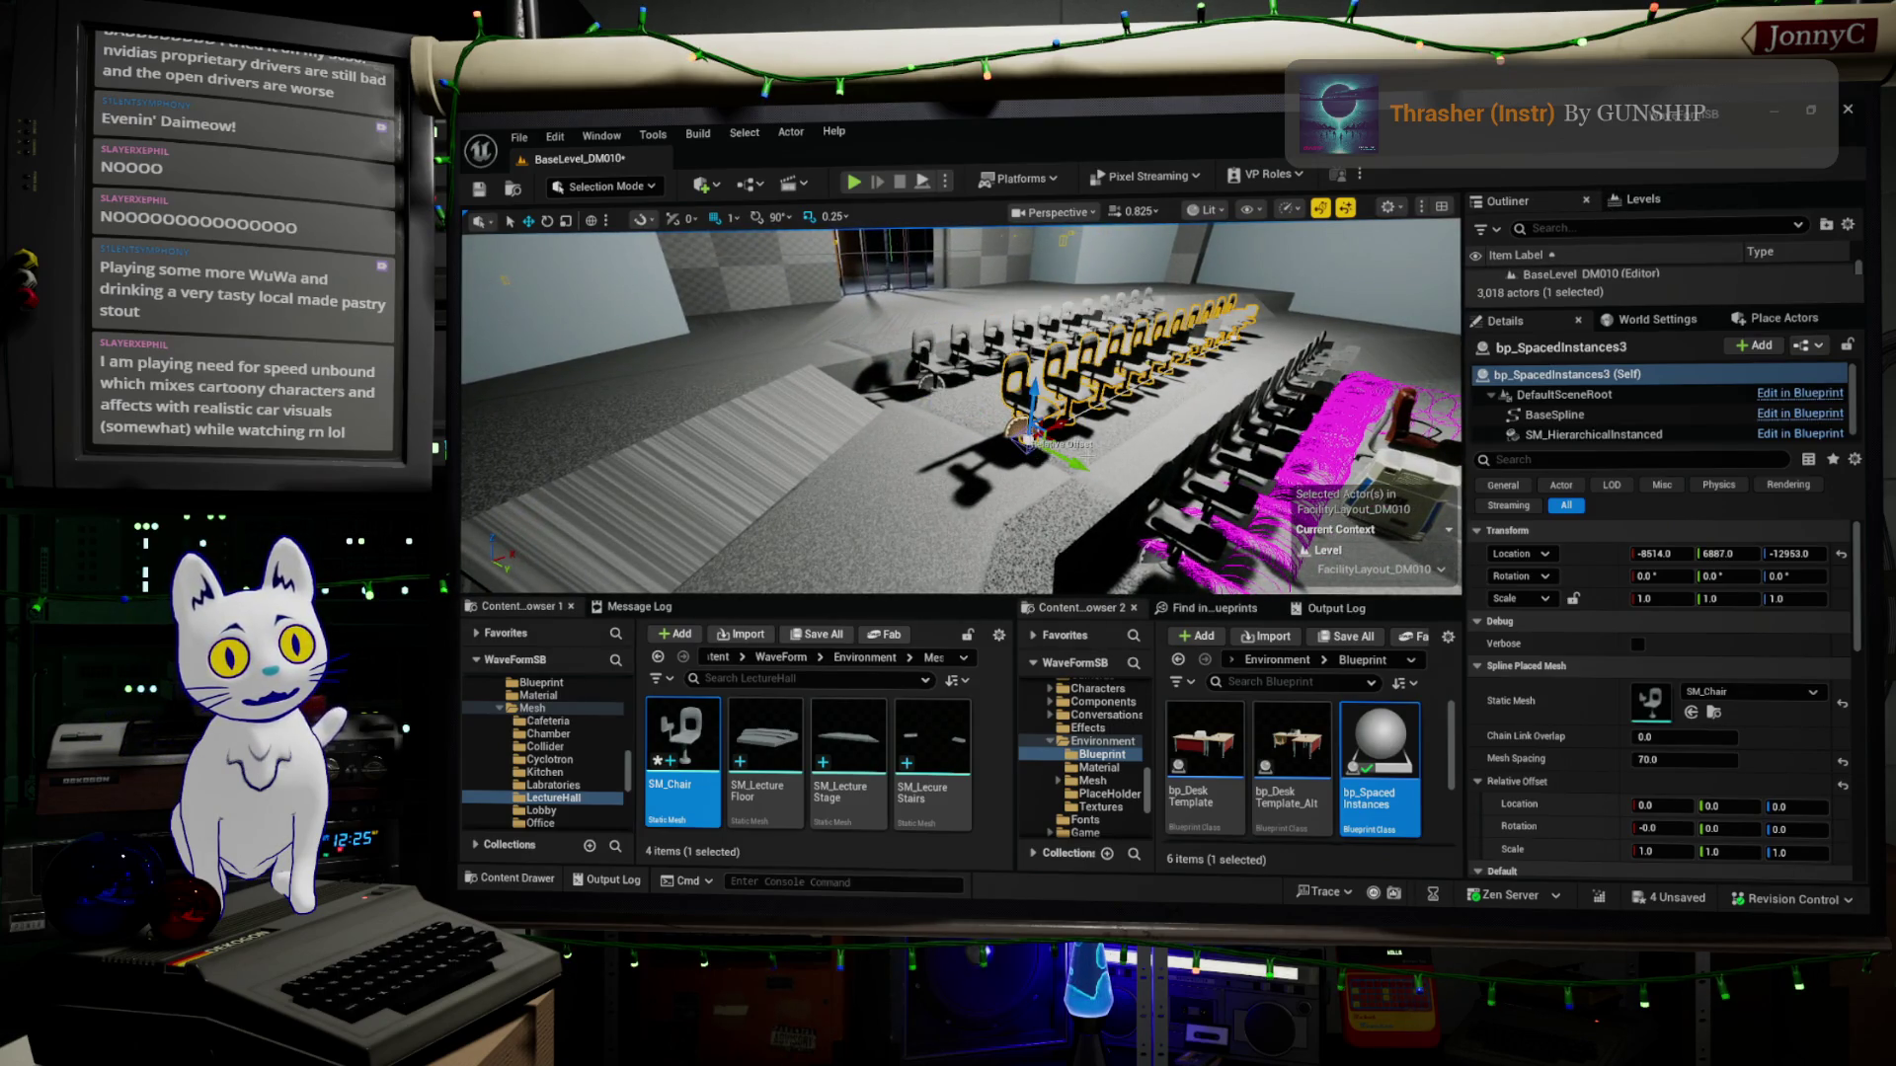
right_drag(963, 415, 831, 445)
mouse_move(963, 416)
right_down()
mouse_move(889, 445)
mouse_move(829, 430)
right_up()
mouse_move(962, 416)
right_down()
mouse_move(888, 431)
mouse_move(918, 445)
mouse_move(888, 431)
mouse_move(918, 386)
mouse_move(966, 413)
right_up()
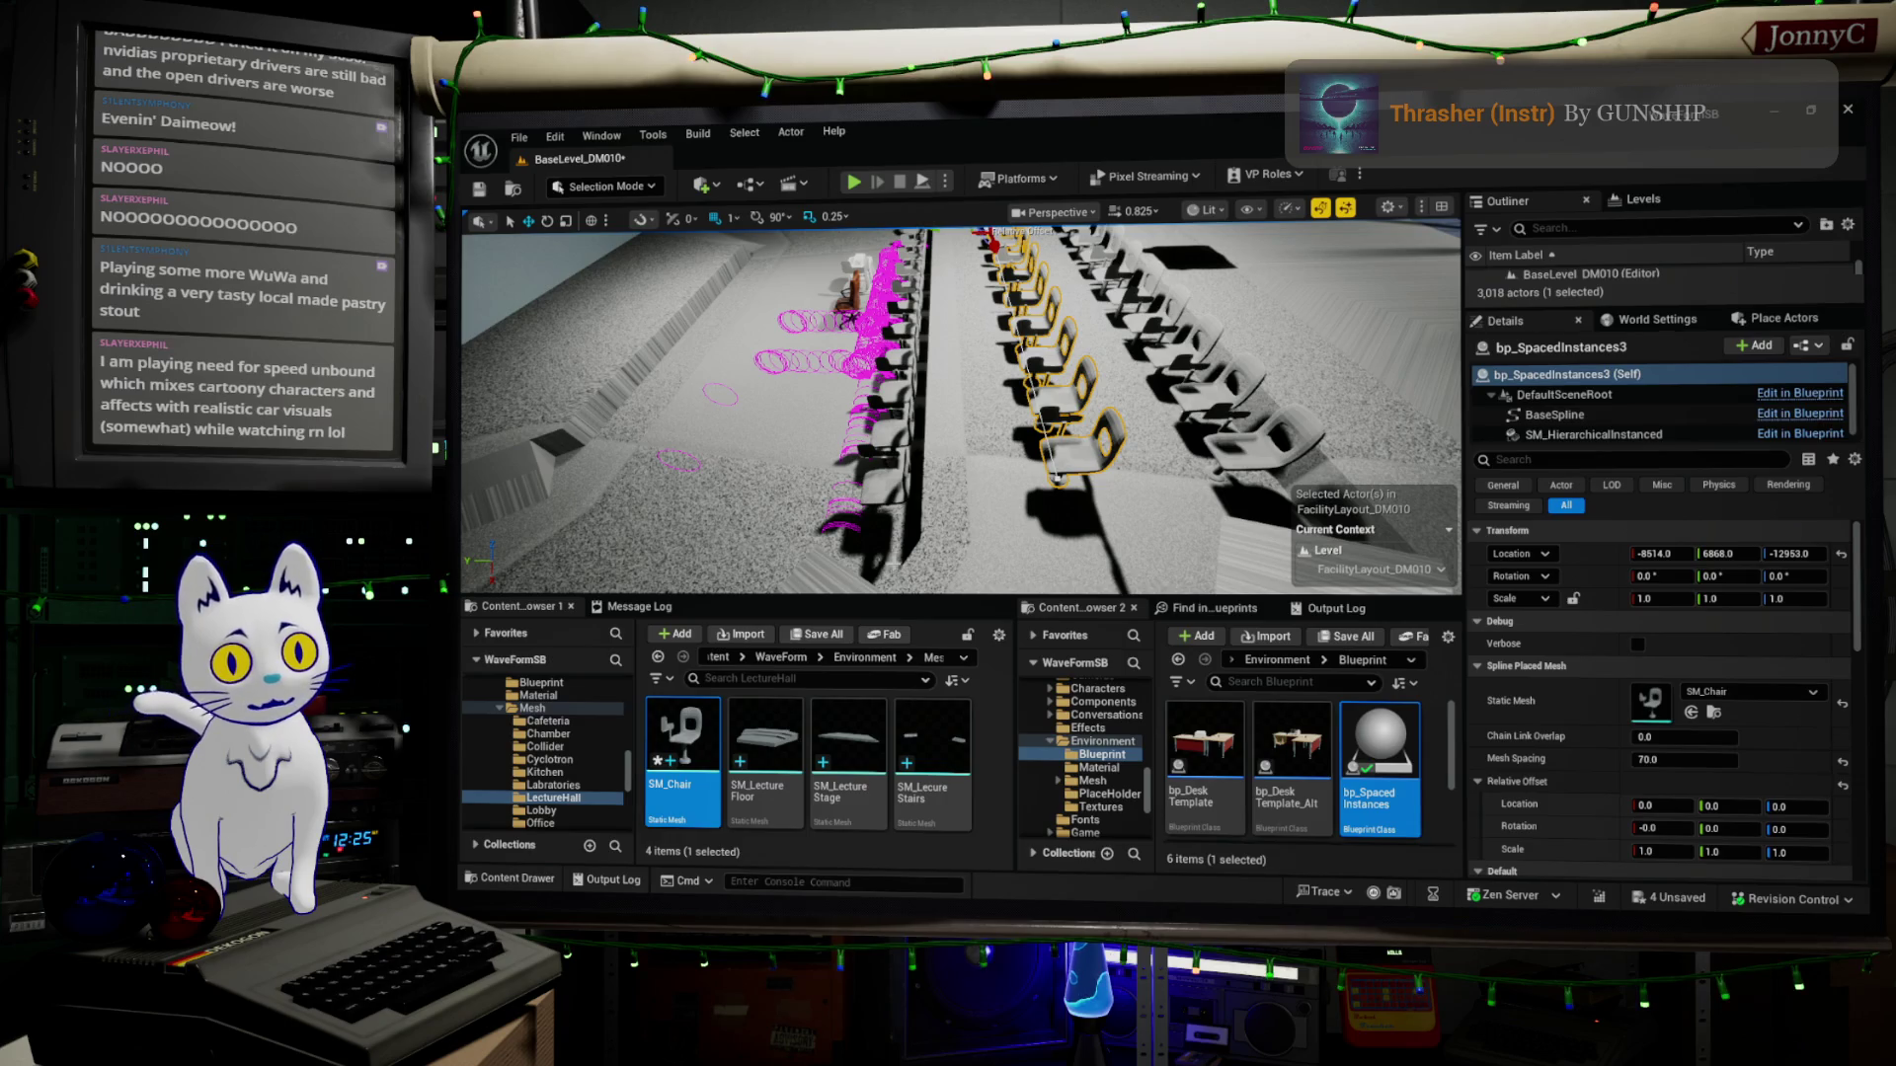
Fly around the chair rows to inspect the layout from several angles.
right_drag(963, 415, 948, 401)
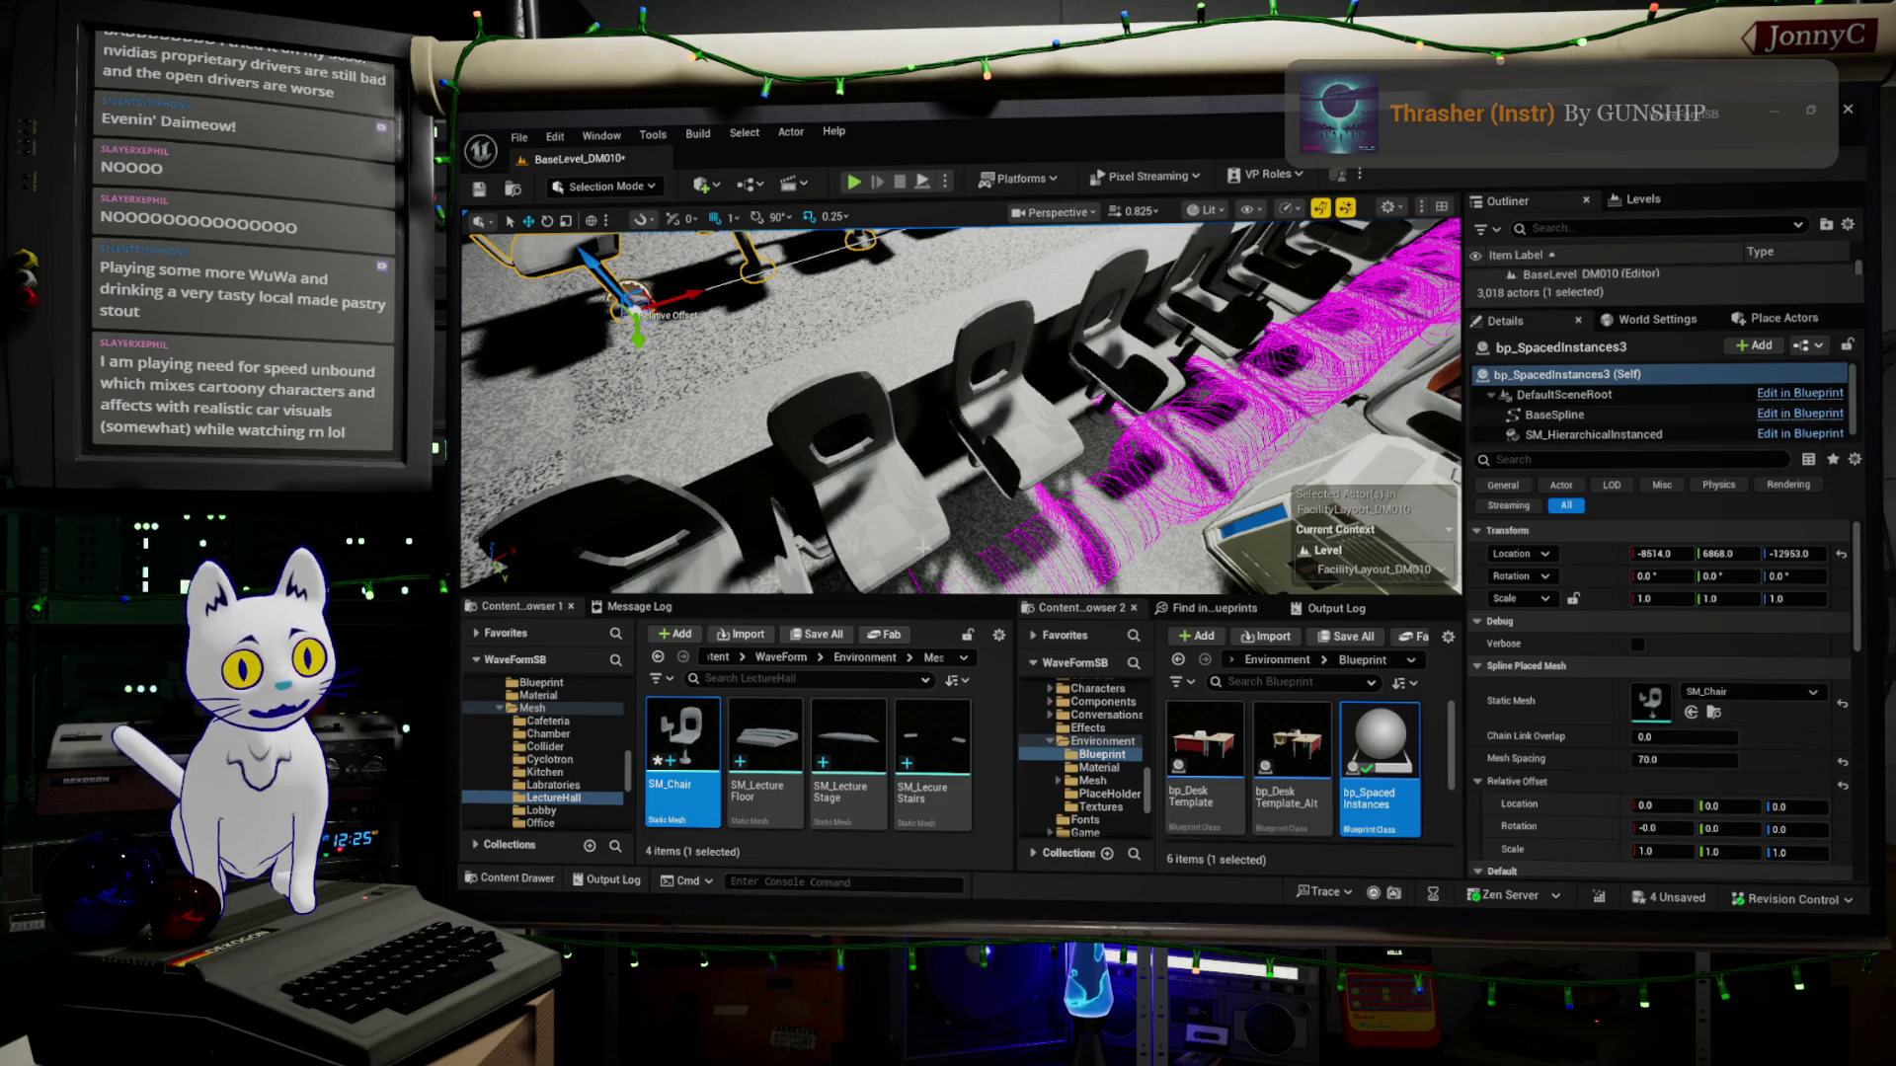
right_drag(918, 550, 829, 445)
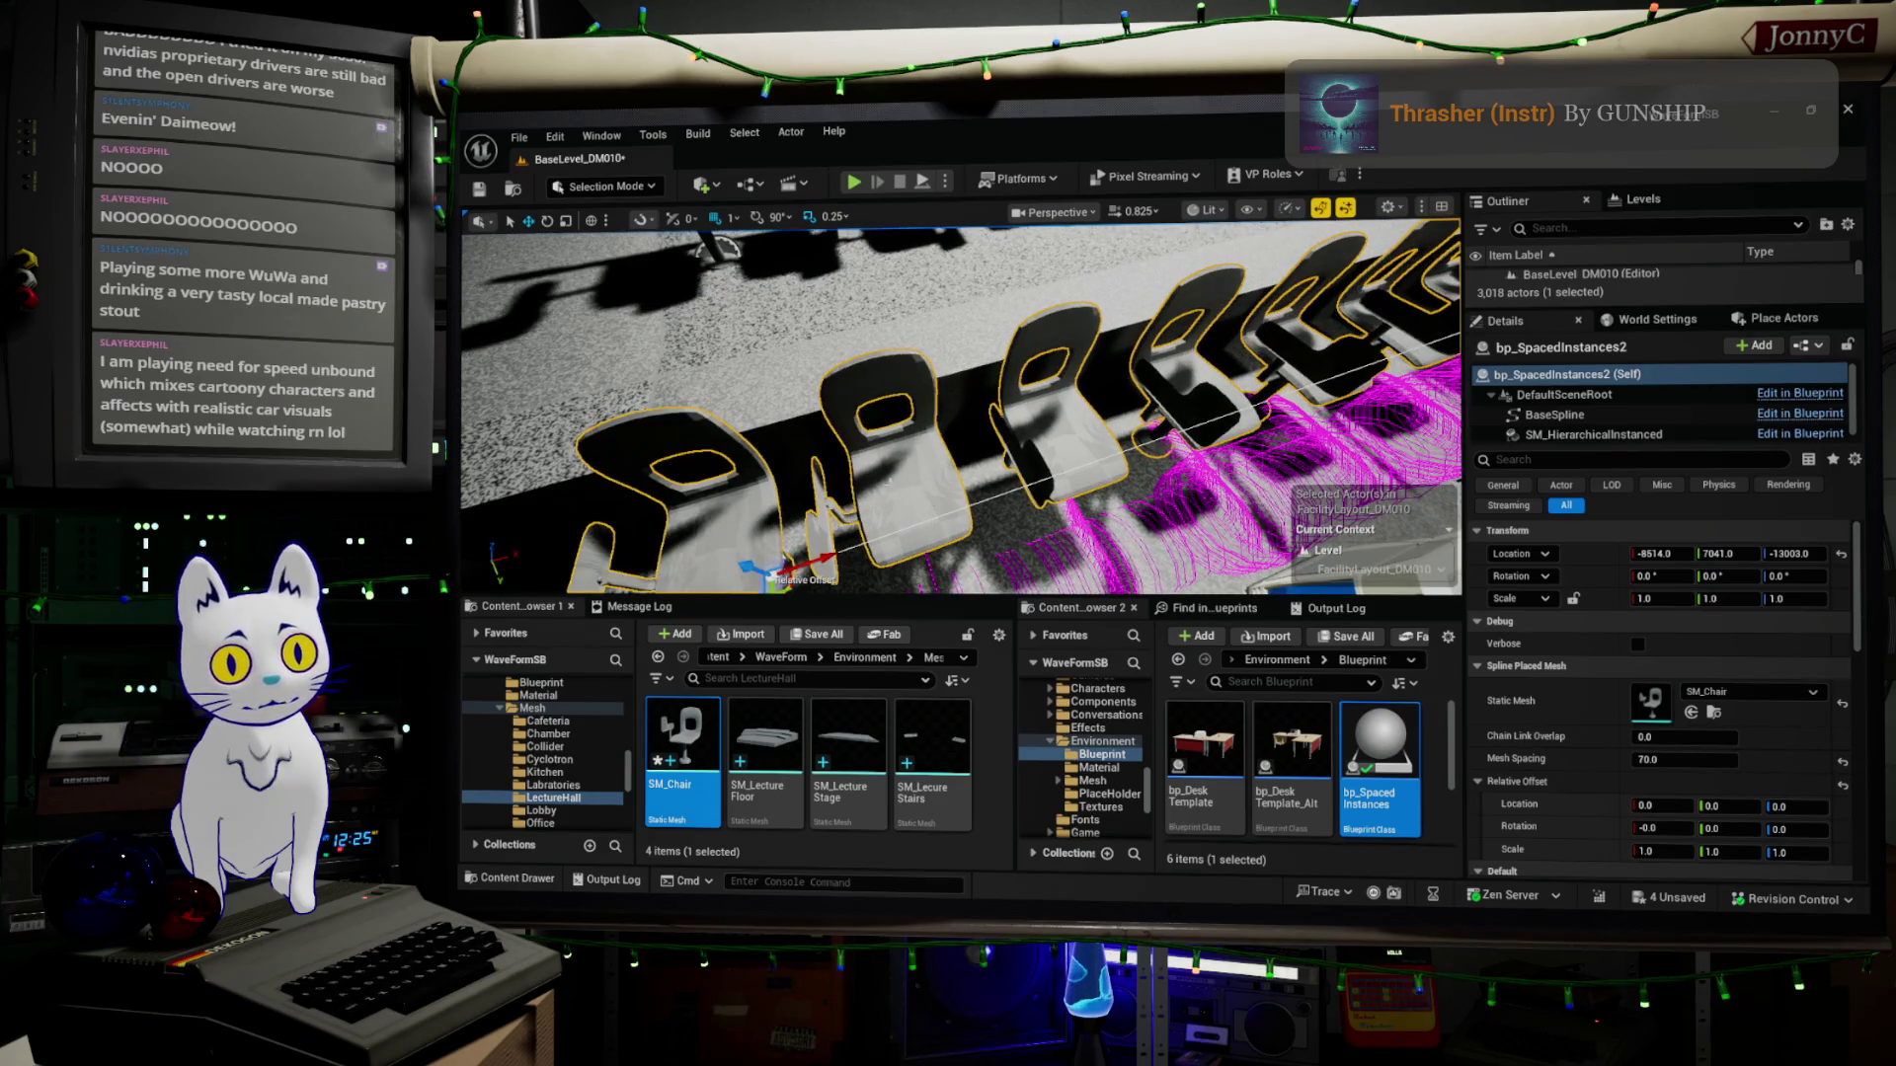
right_drag(927, 504, 888, 473)
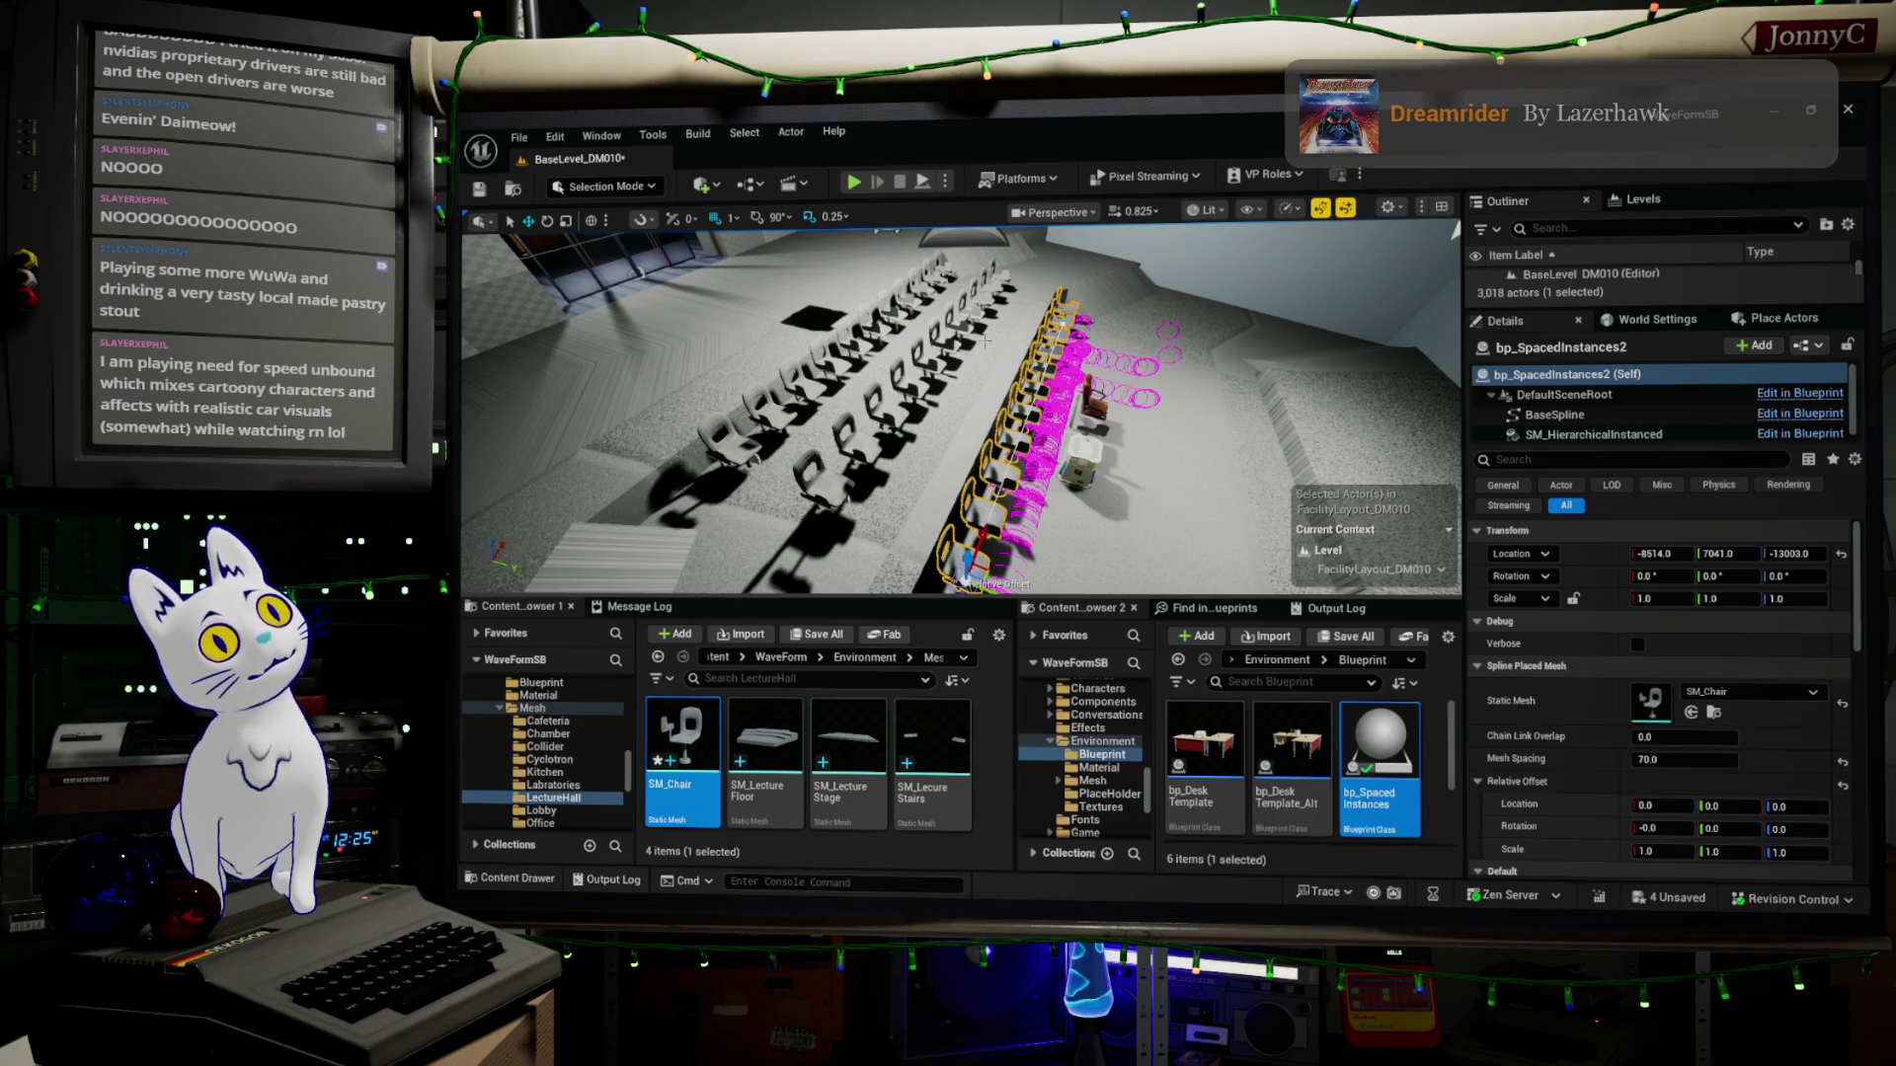
mouse_move(824, 476)
right_down()
mouse_move(948, 414)
mouse_move(919, 445)
right_up()
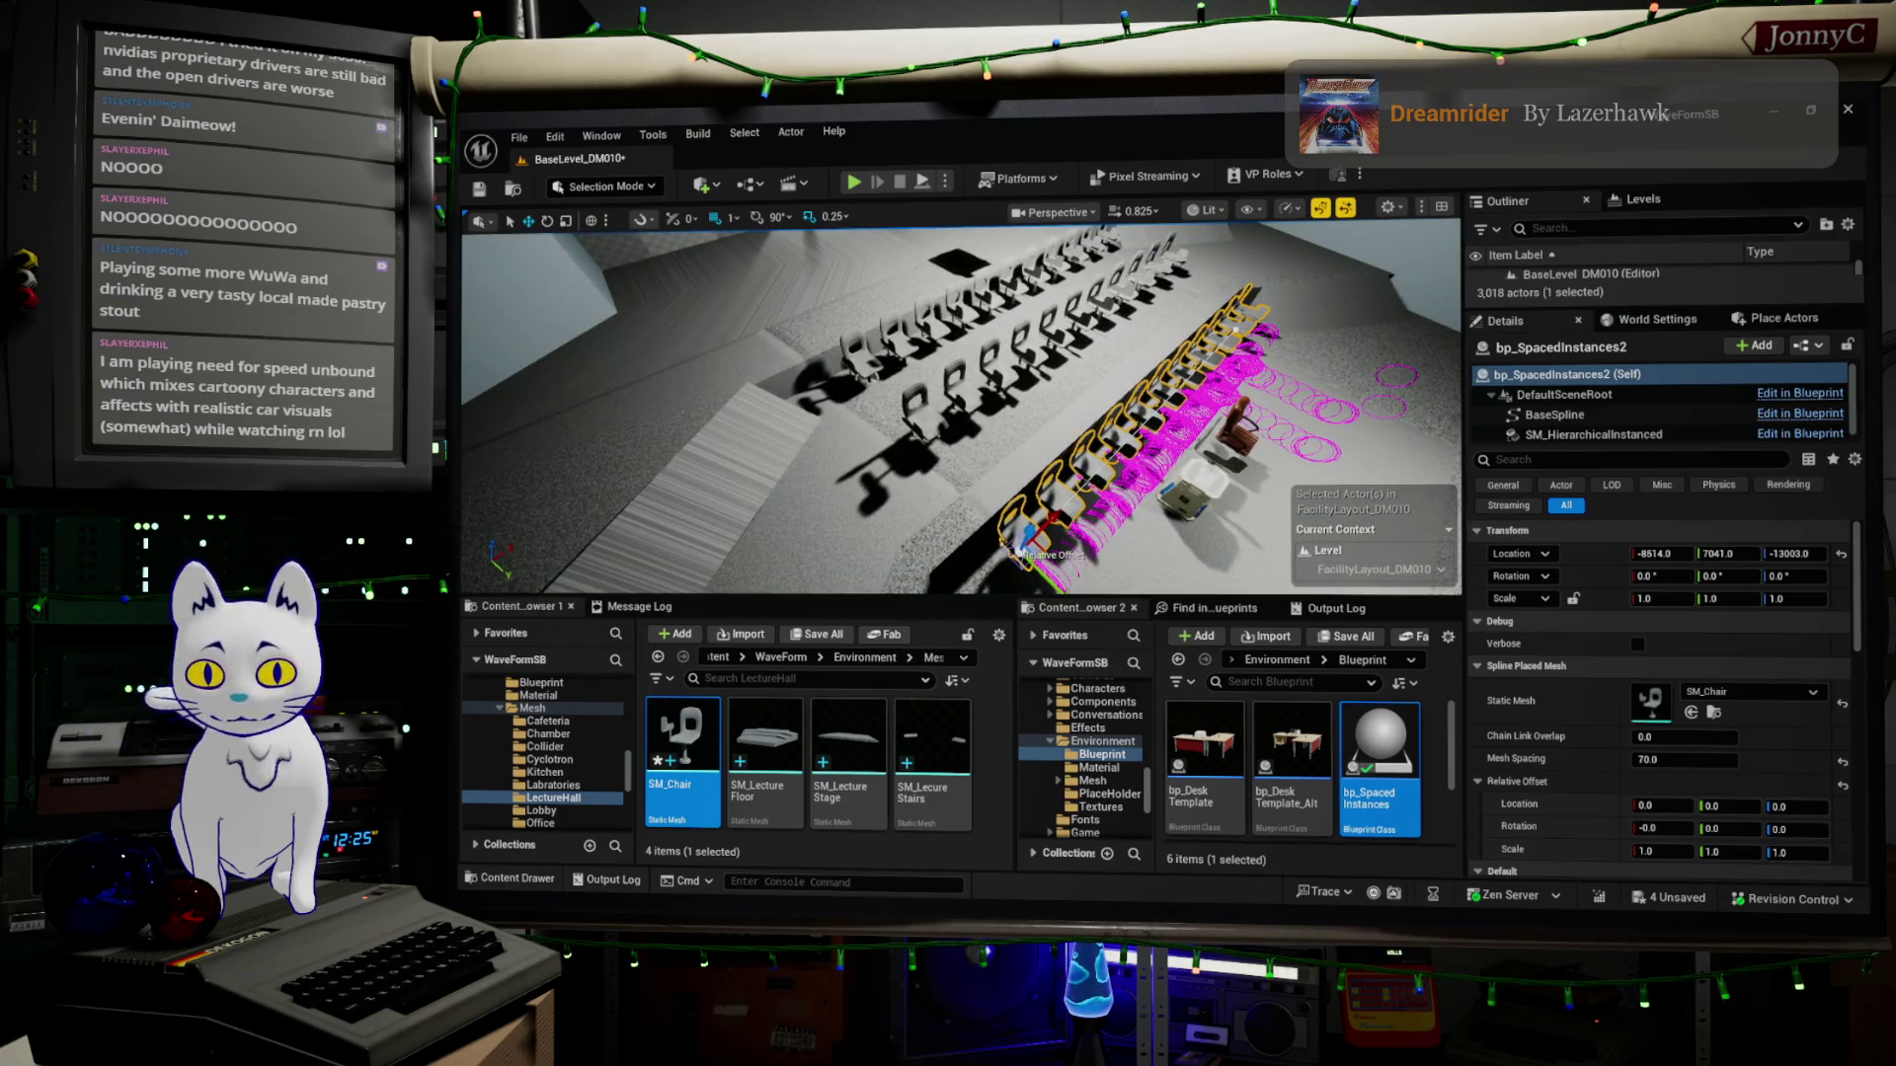
Save all unsaved changes via File > Save All and switch over to Blender.
click(519, 135)
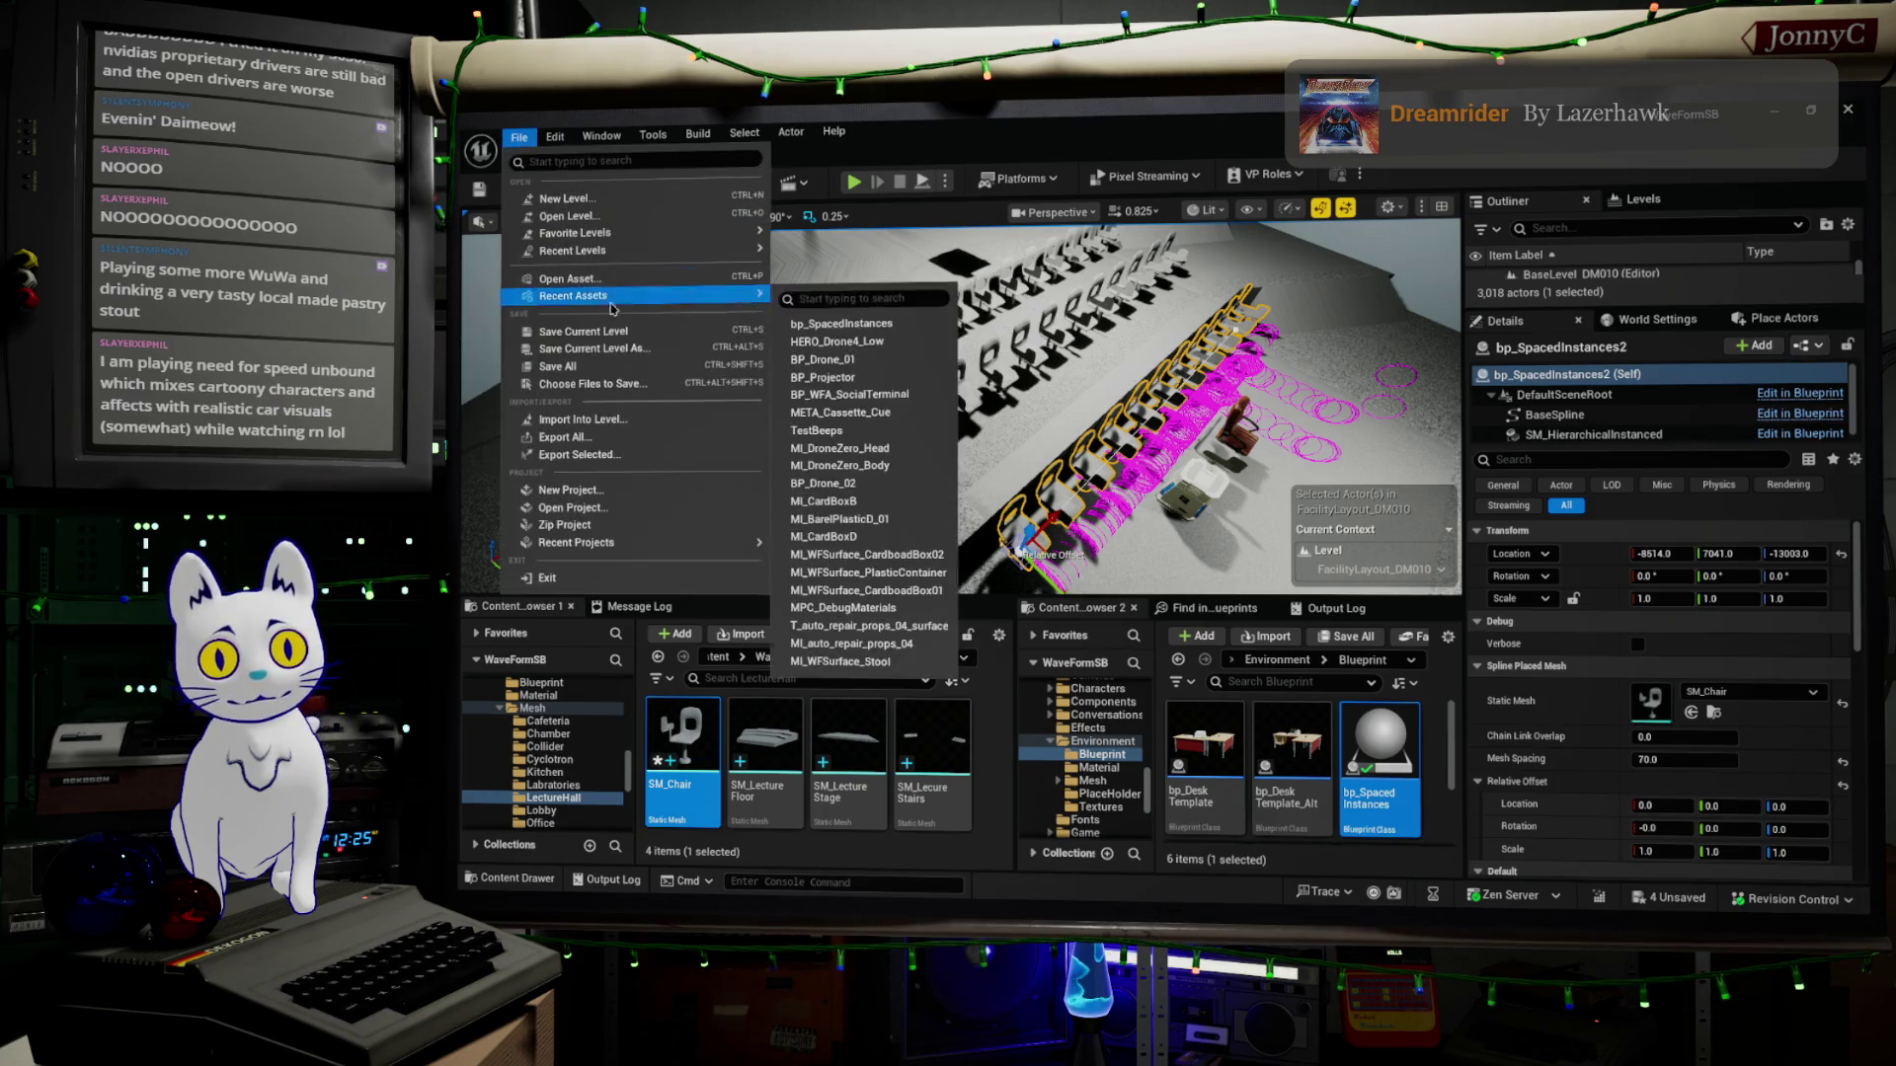
click(659, 365)
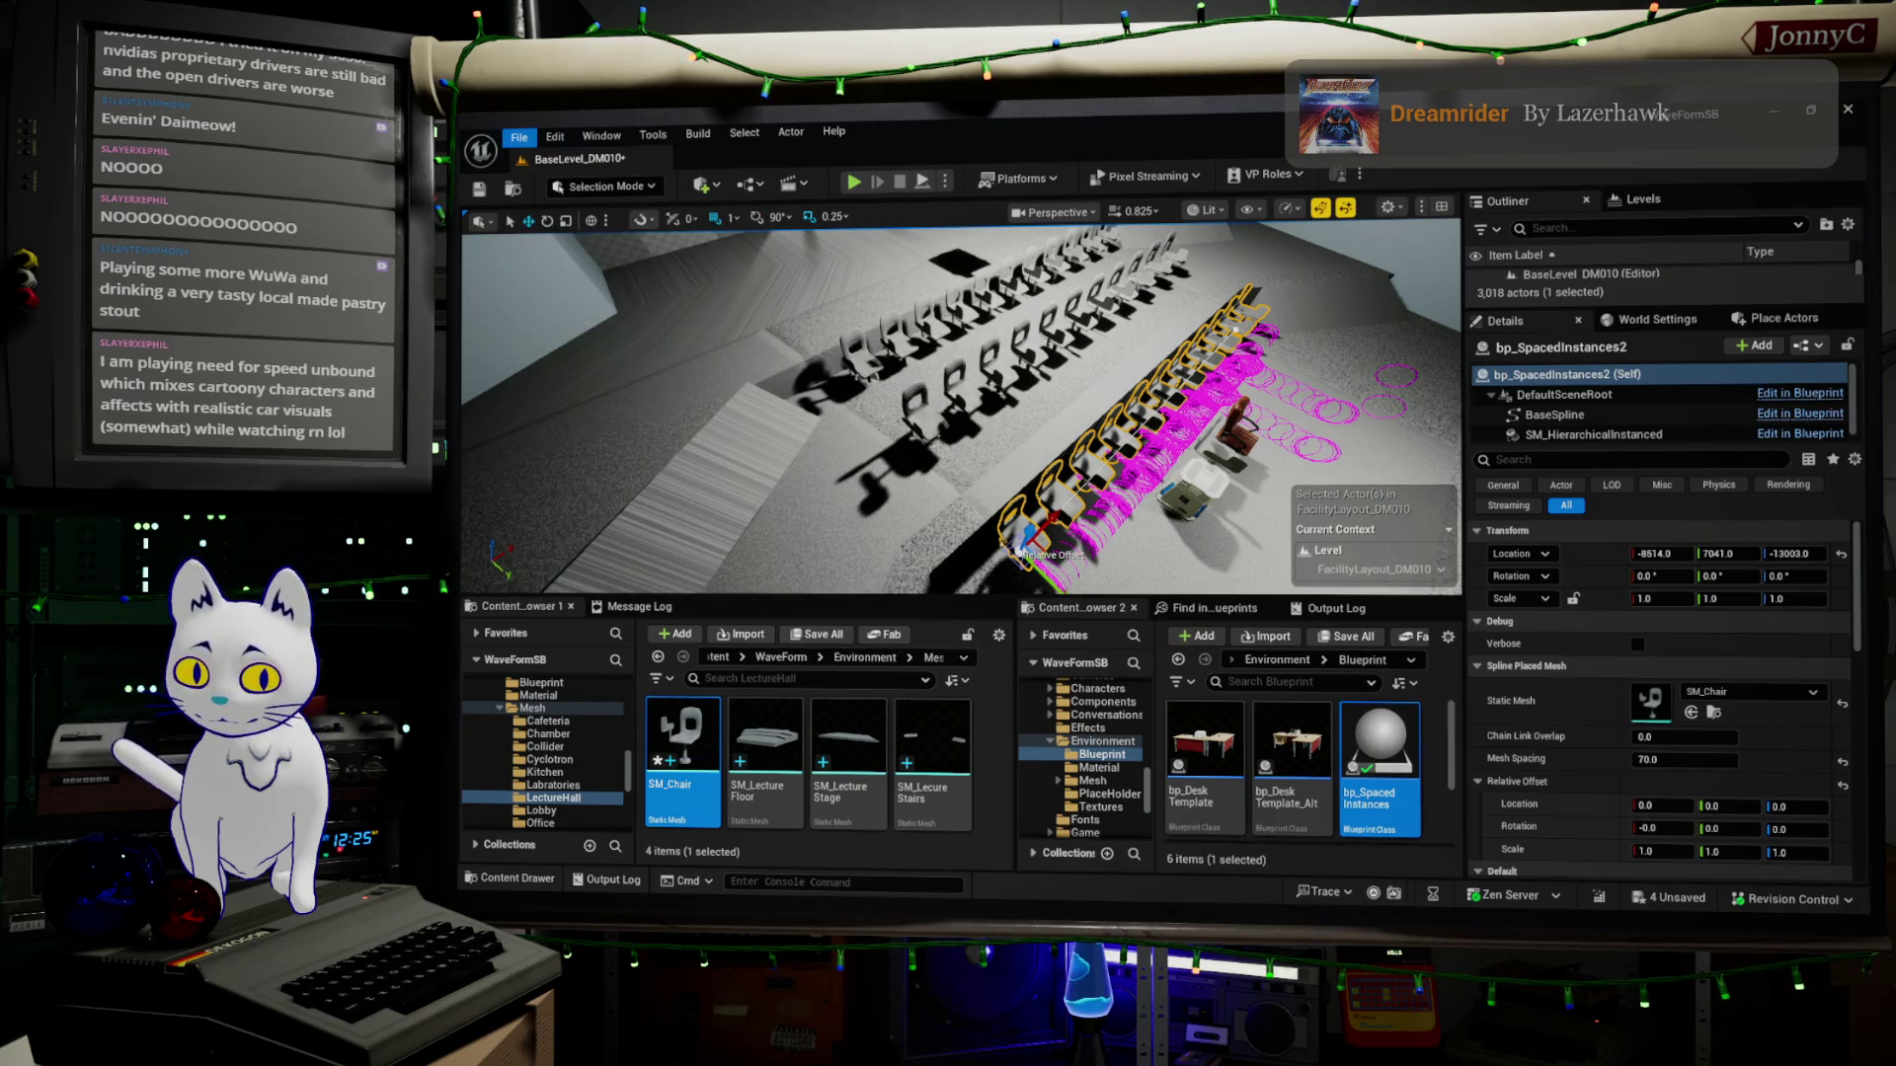
key(alt+Tab)
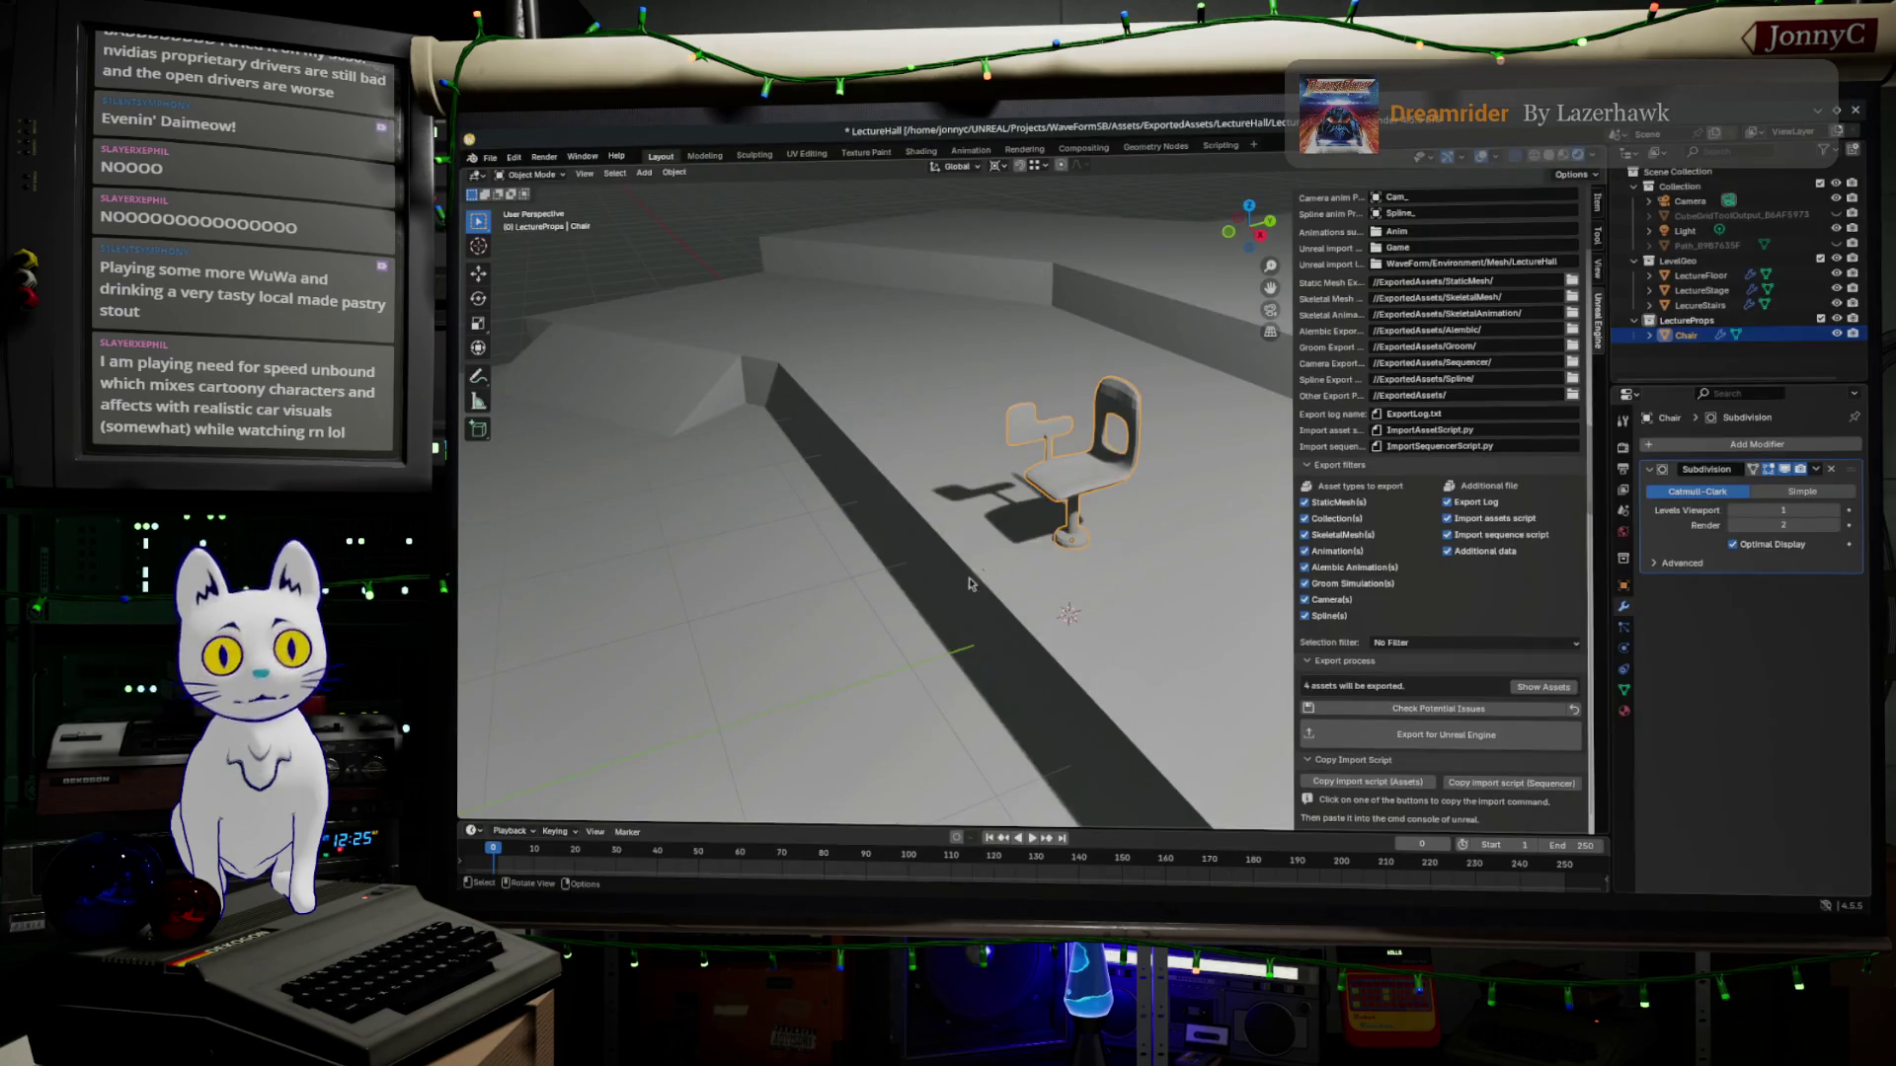
Briefly start and cancel renaming Chair, then bring up the Object actions menu.
double_click(1689, 335)
key(Return)
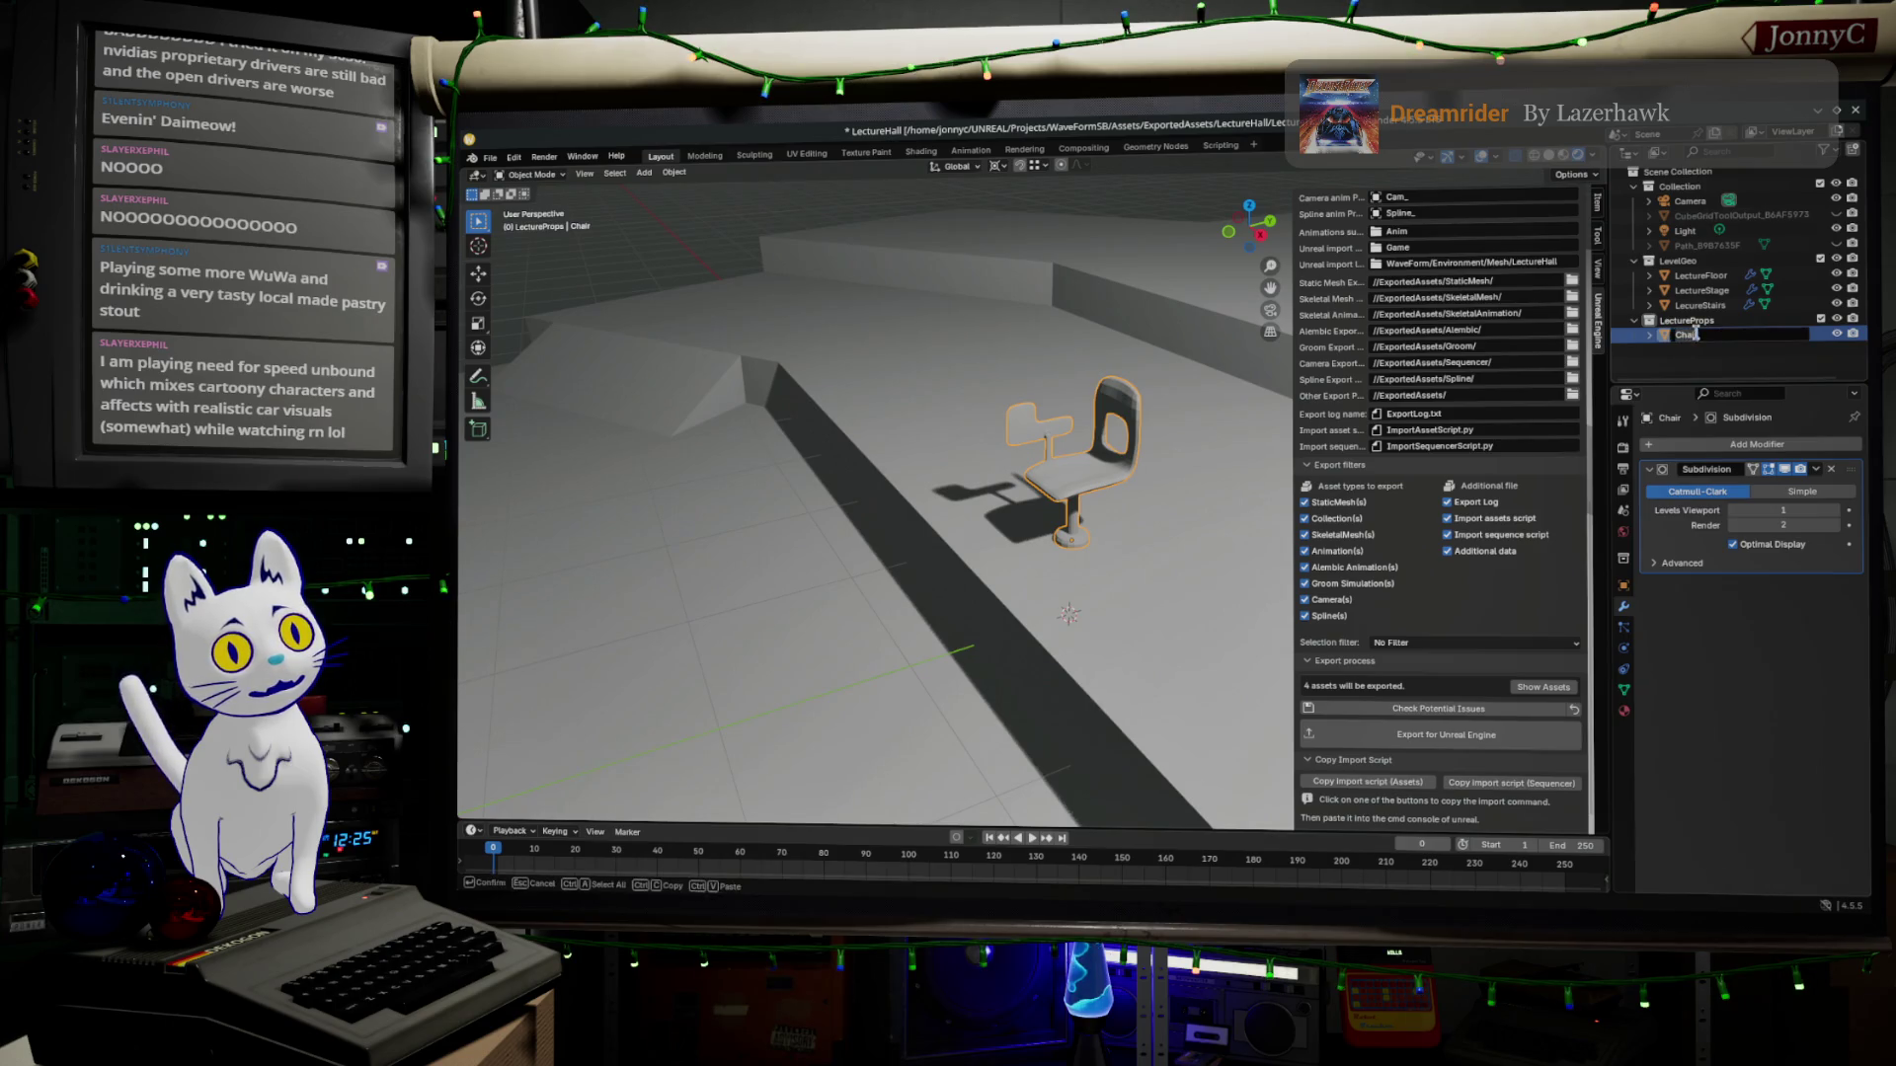
right_click(1699, 338)
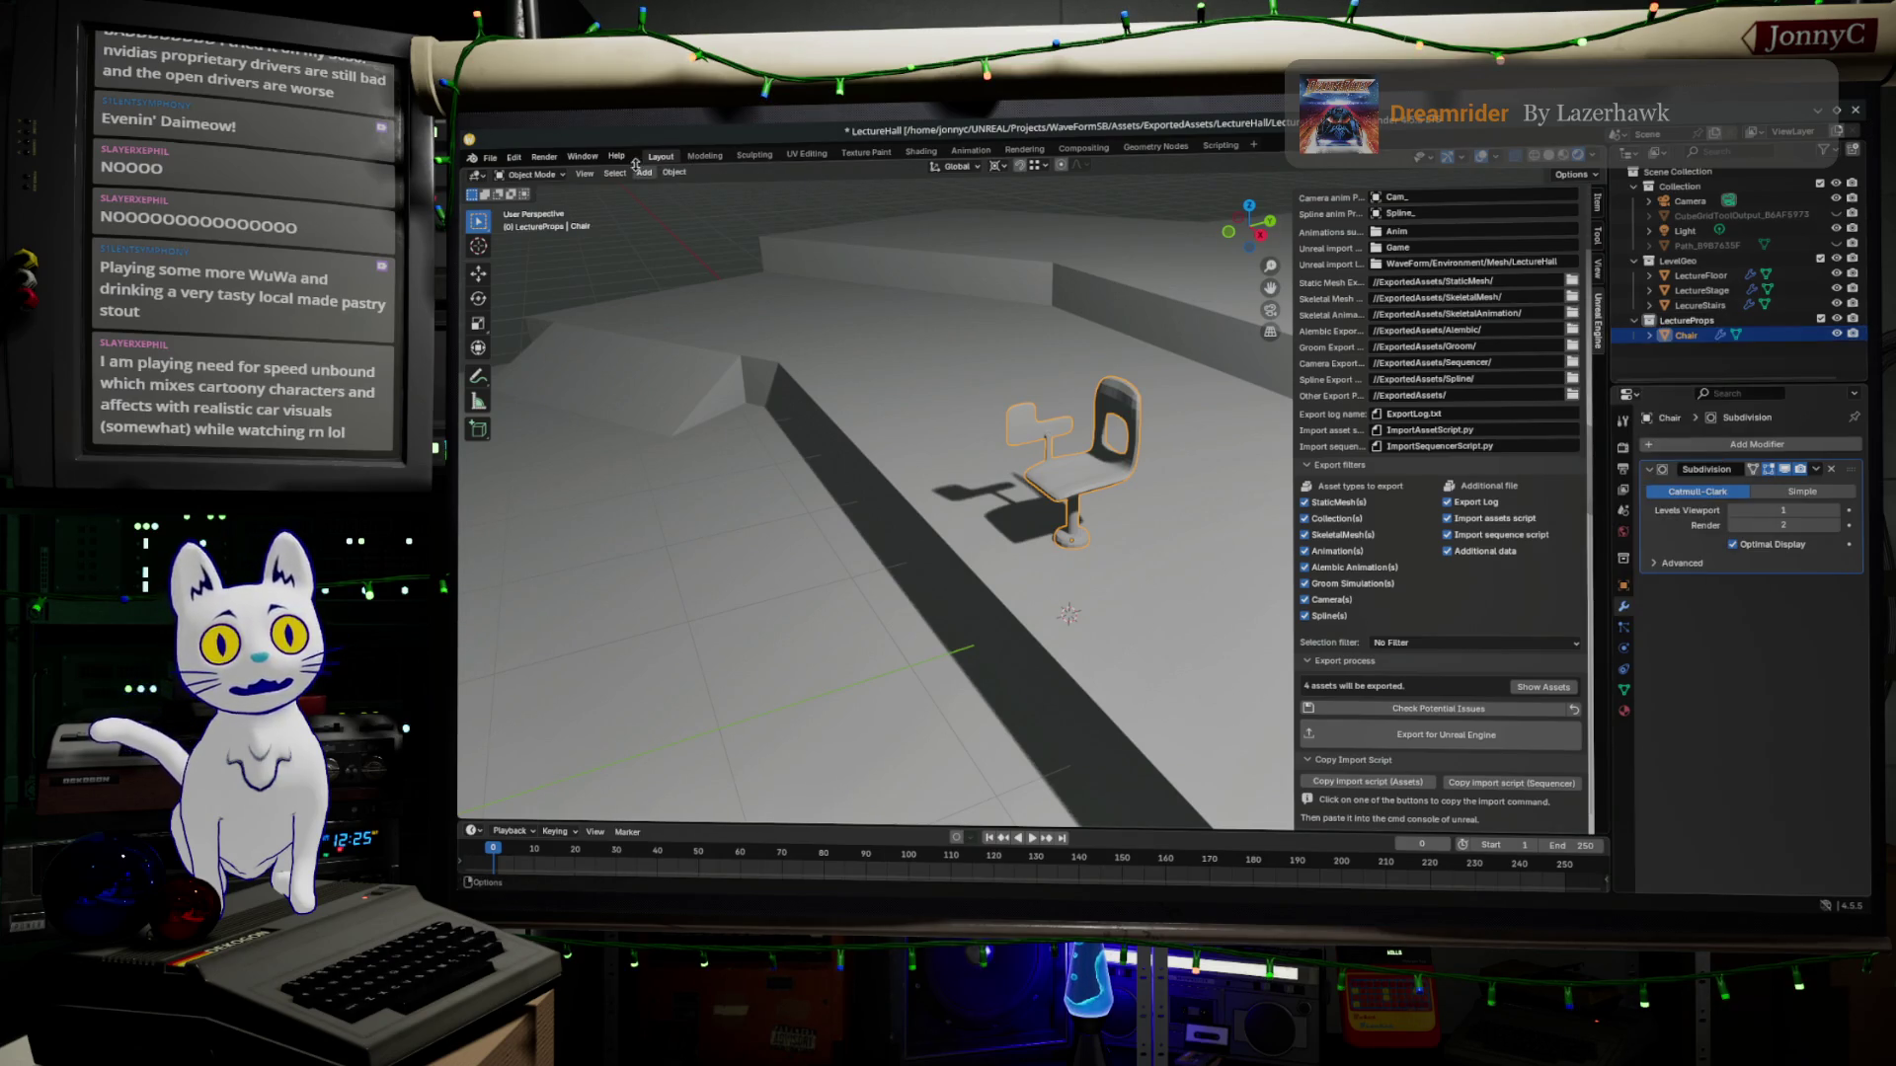
click(674, 171)
mouse_move(699, 374)
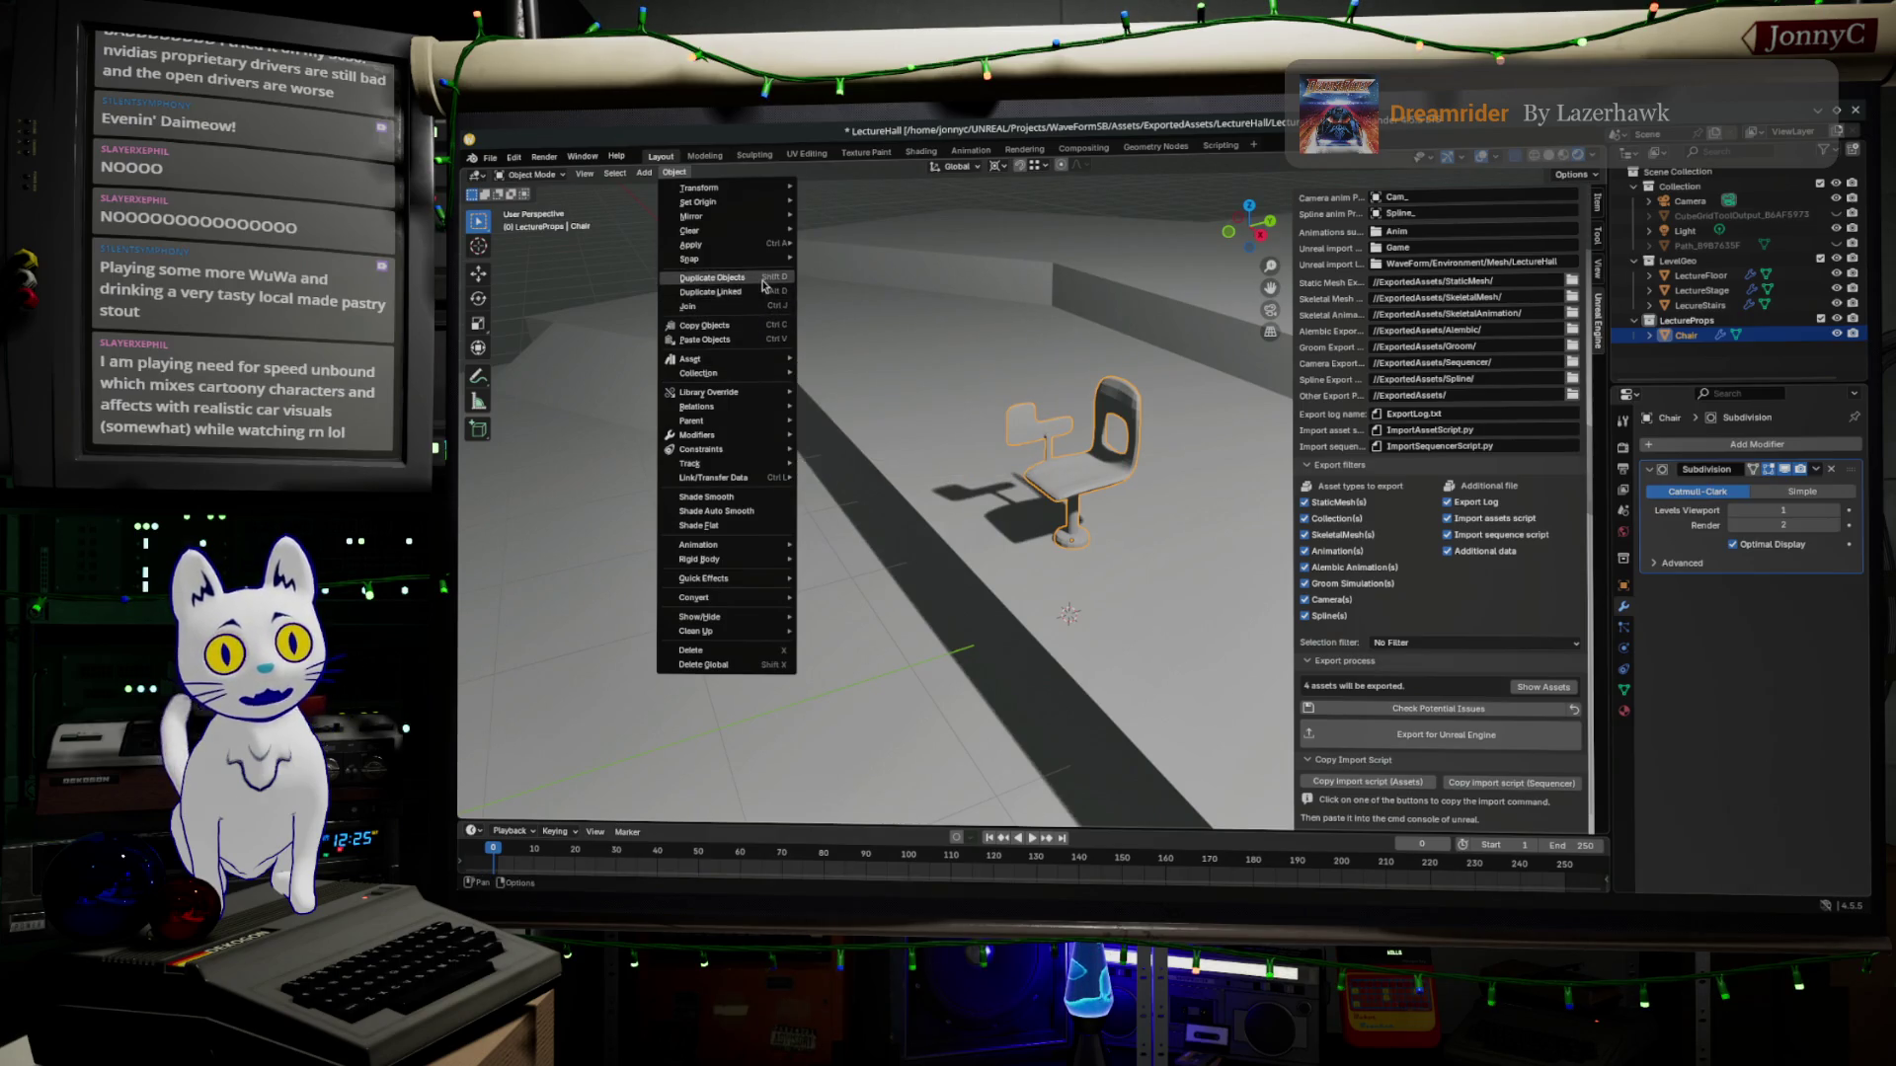
Duplicate the chair in place as Chair.001 and start renaming the copy.
click(712, 277)
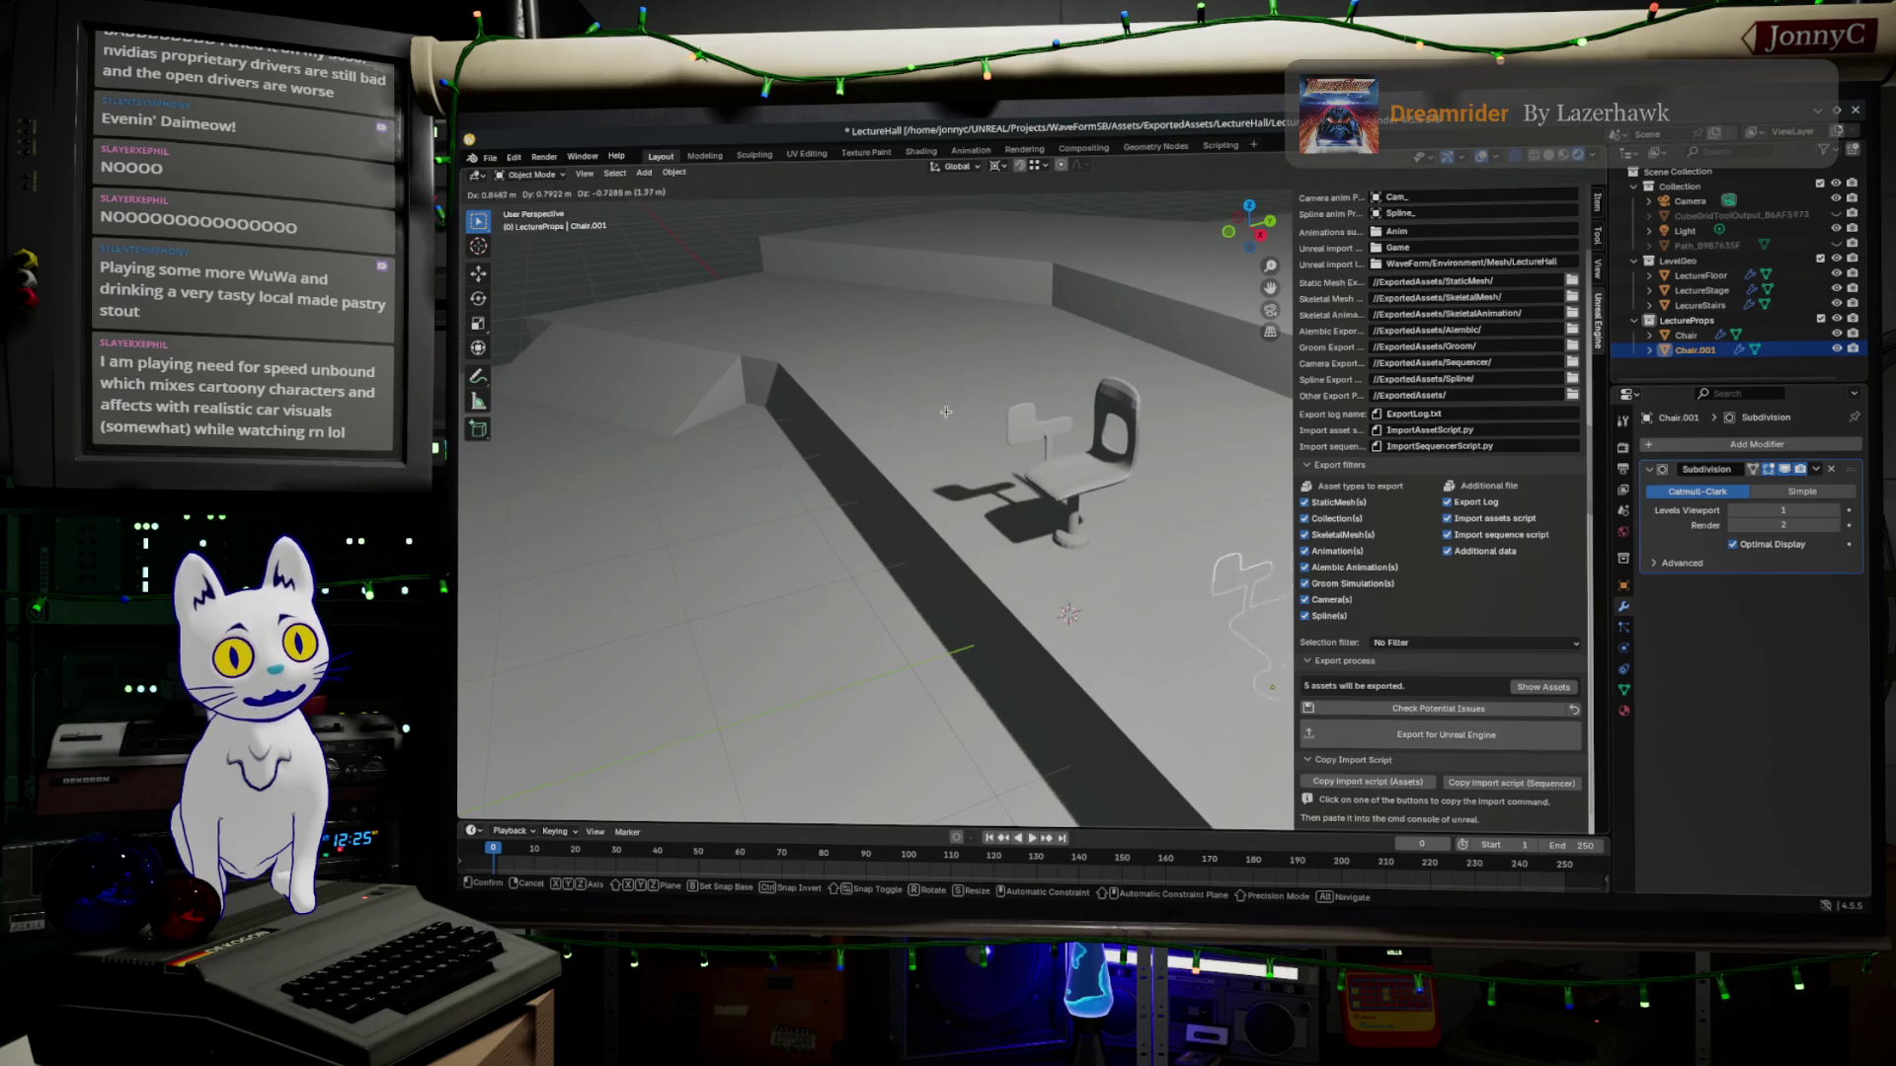
right_click(847, 386)
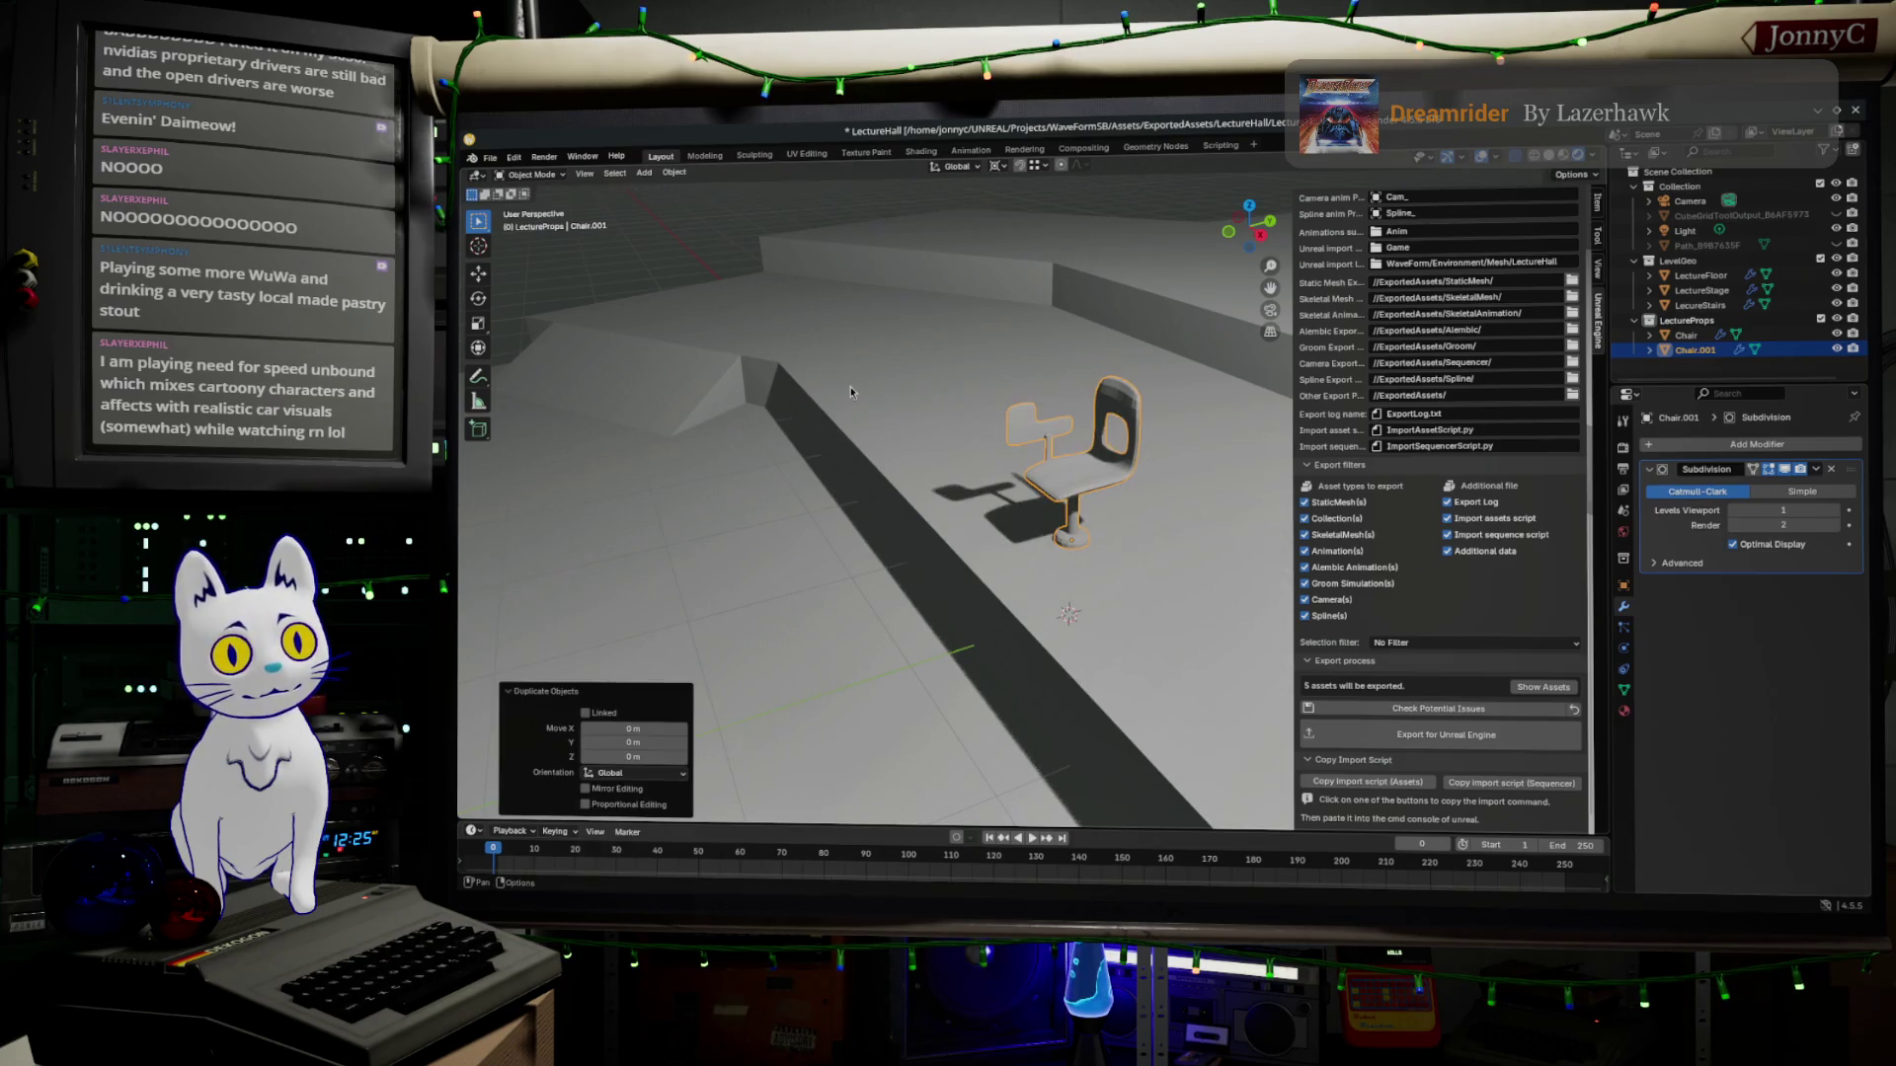
middle_drag(1110, 596, 1118, 582)
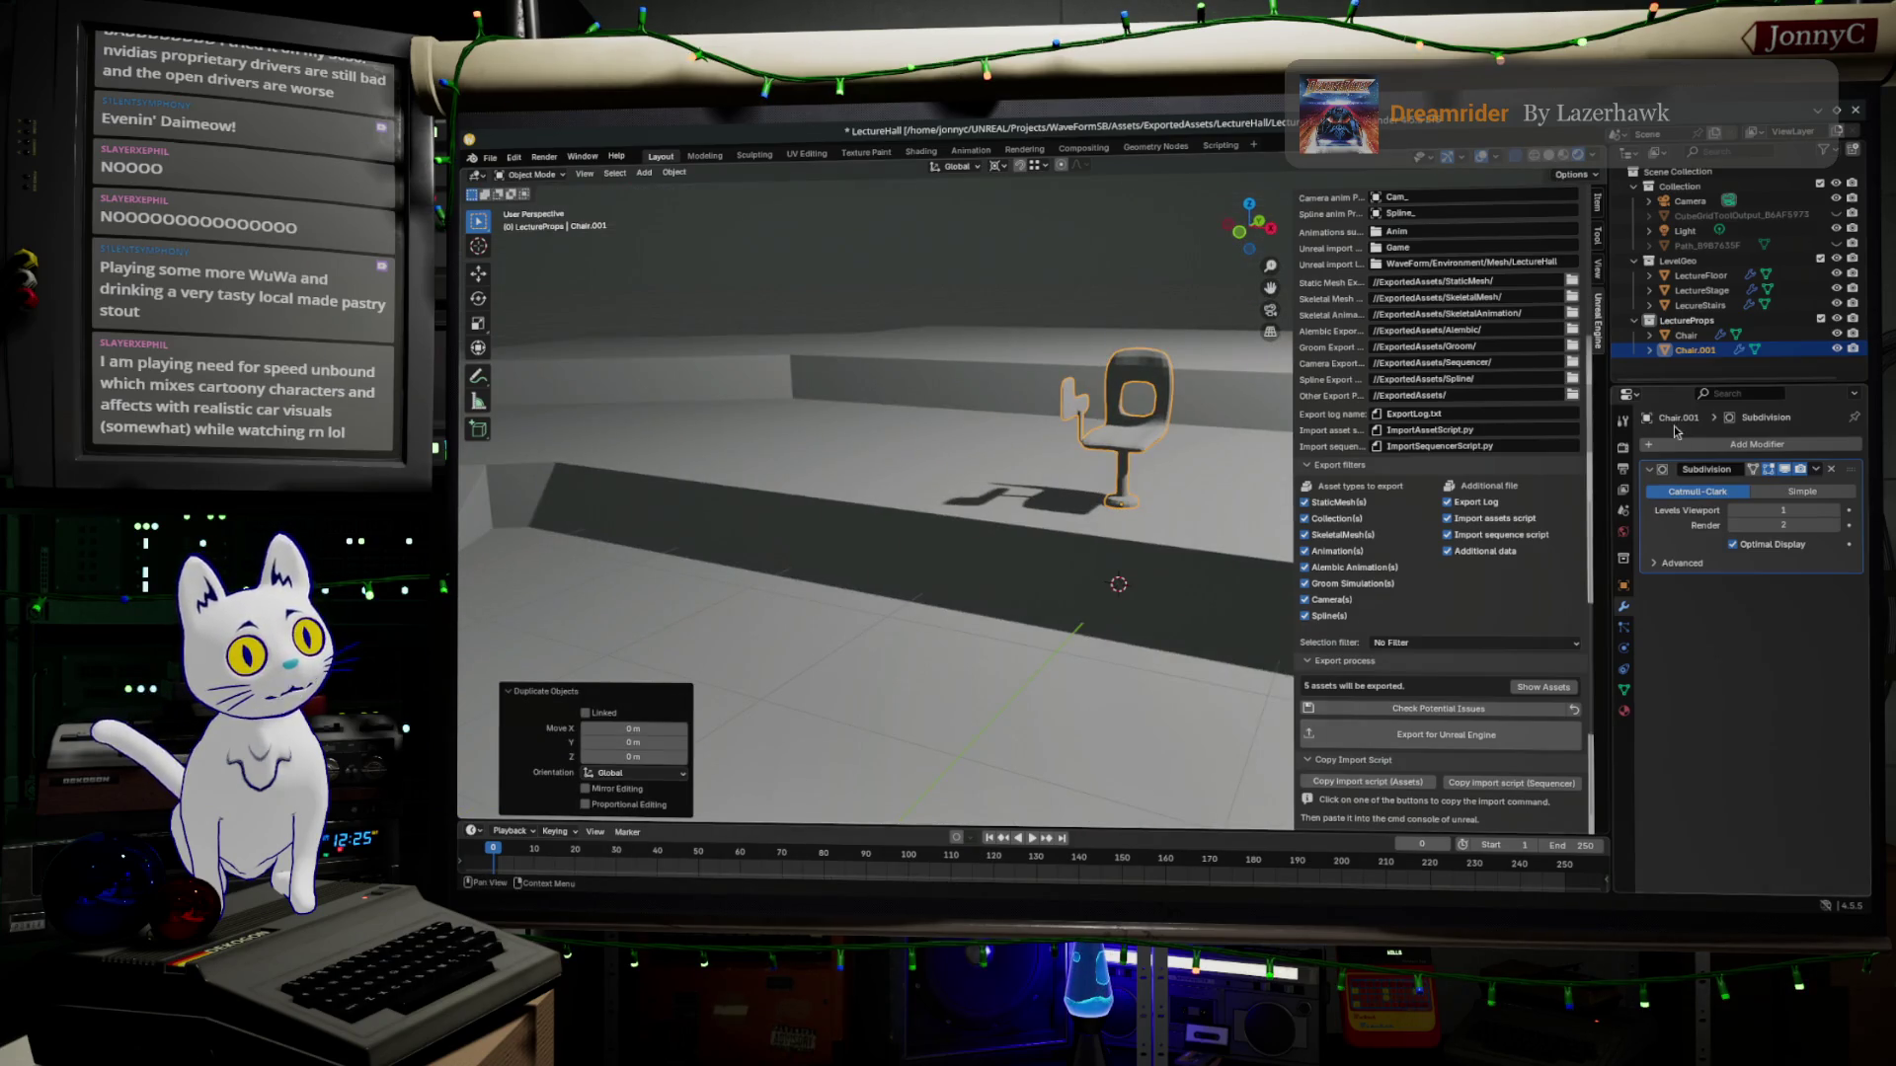
double_click(1700, 350)
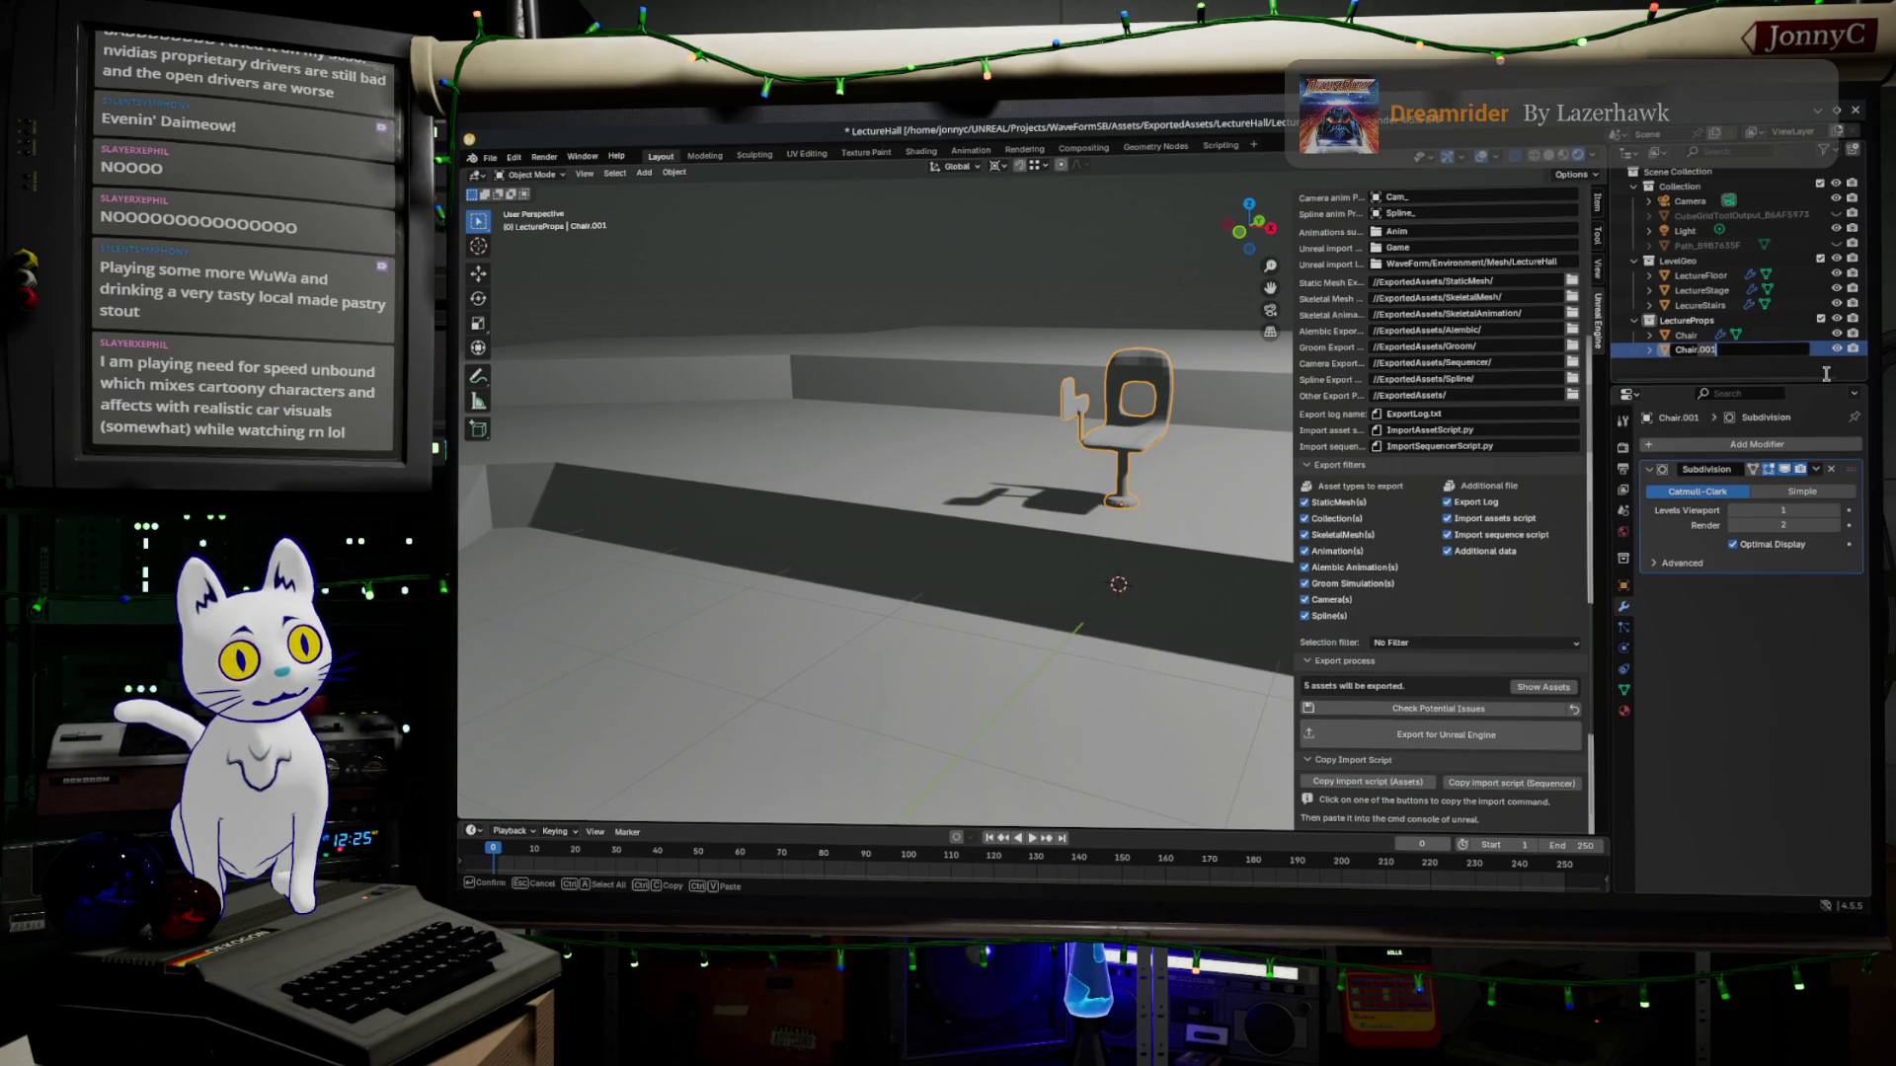
Confirm the copy's name ChairAll and select the original Chair object.
key(Return)
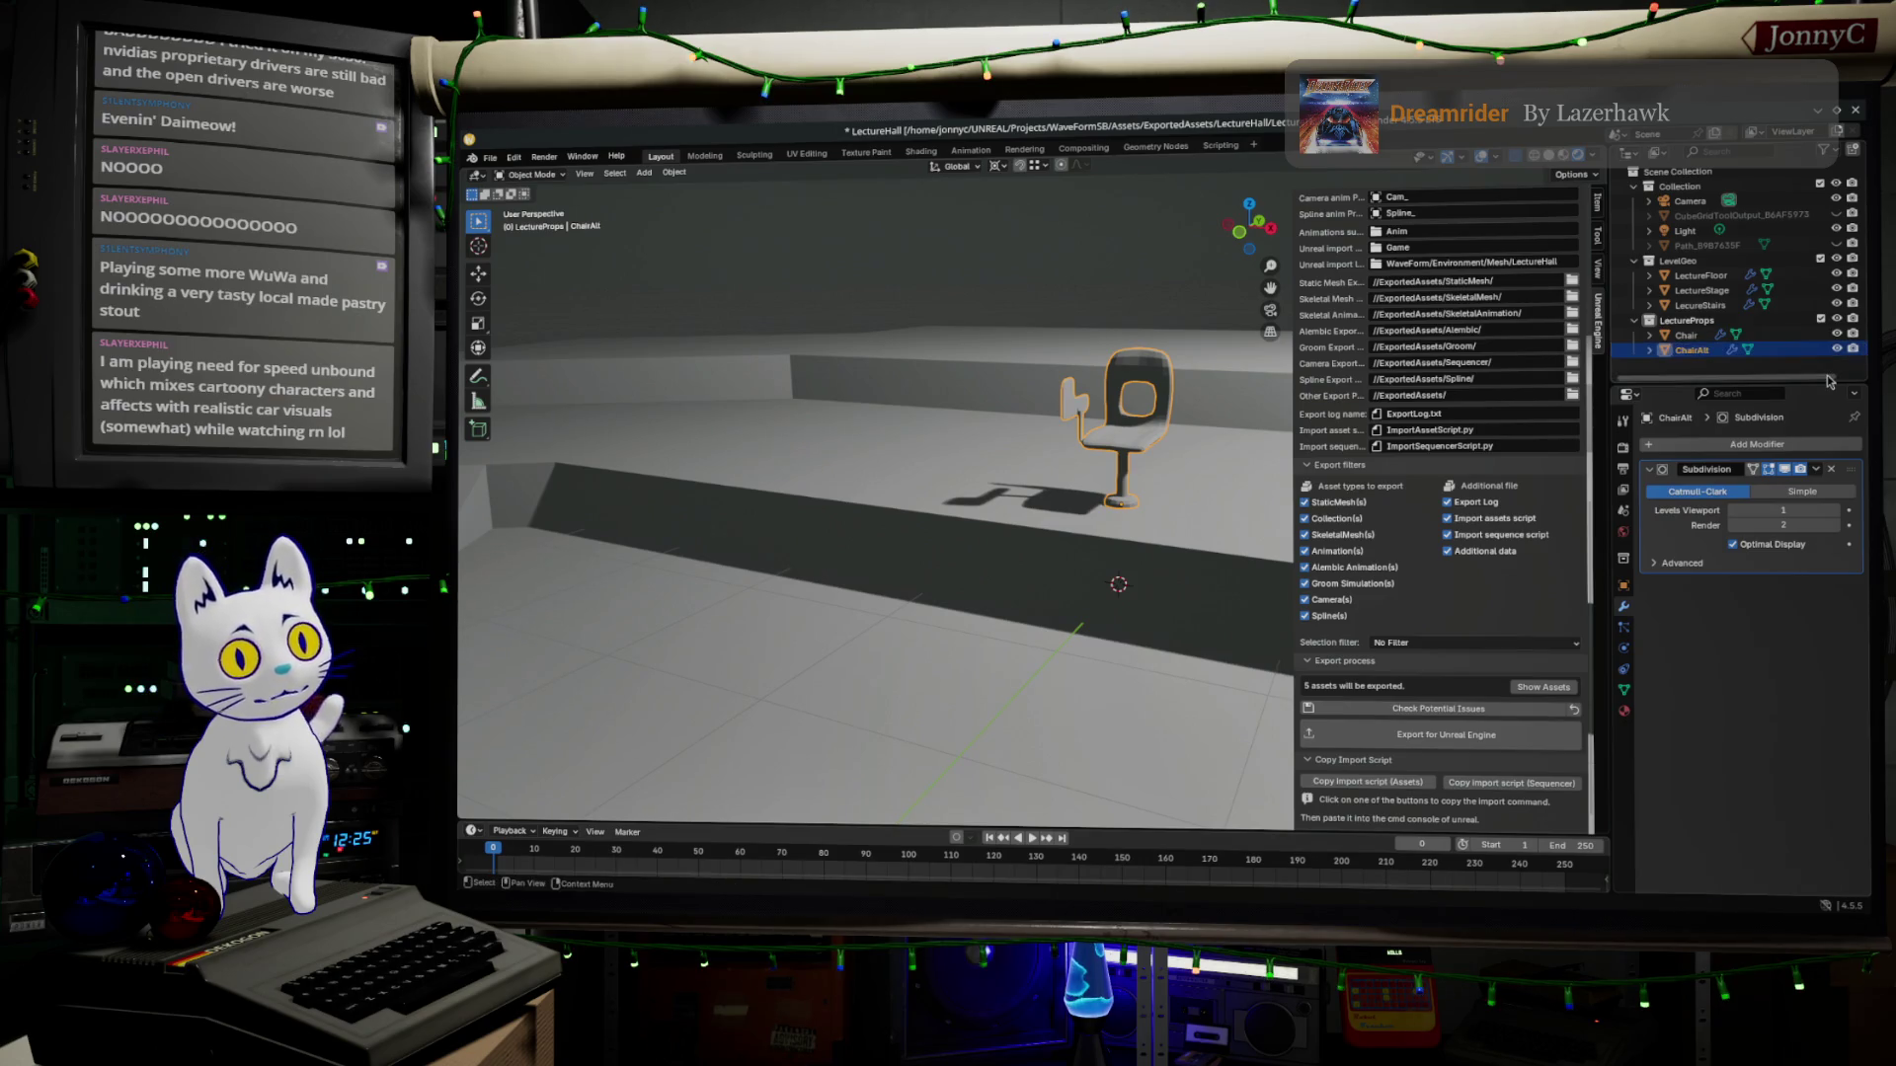
click(1688, 336)
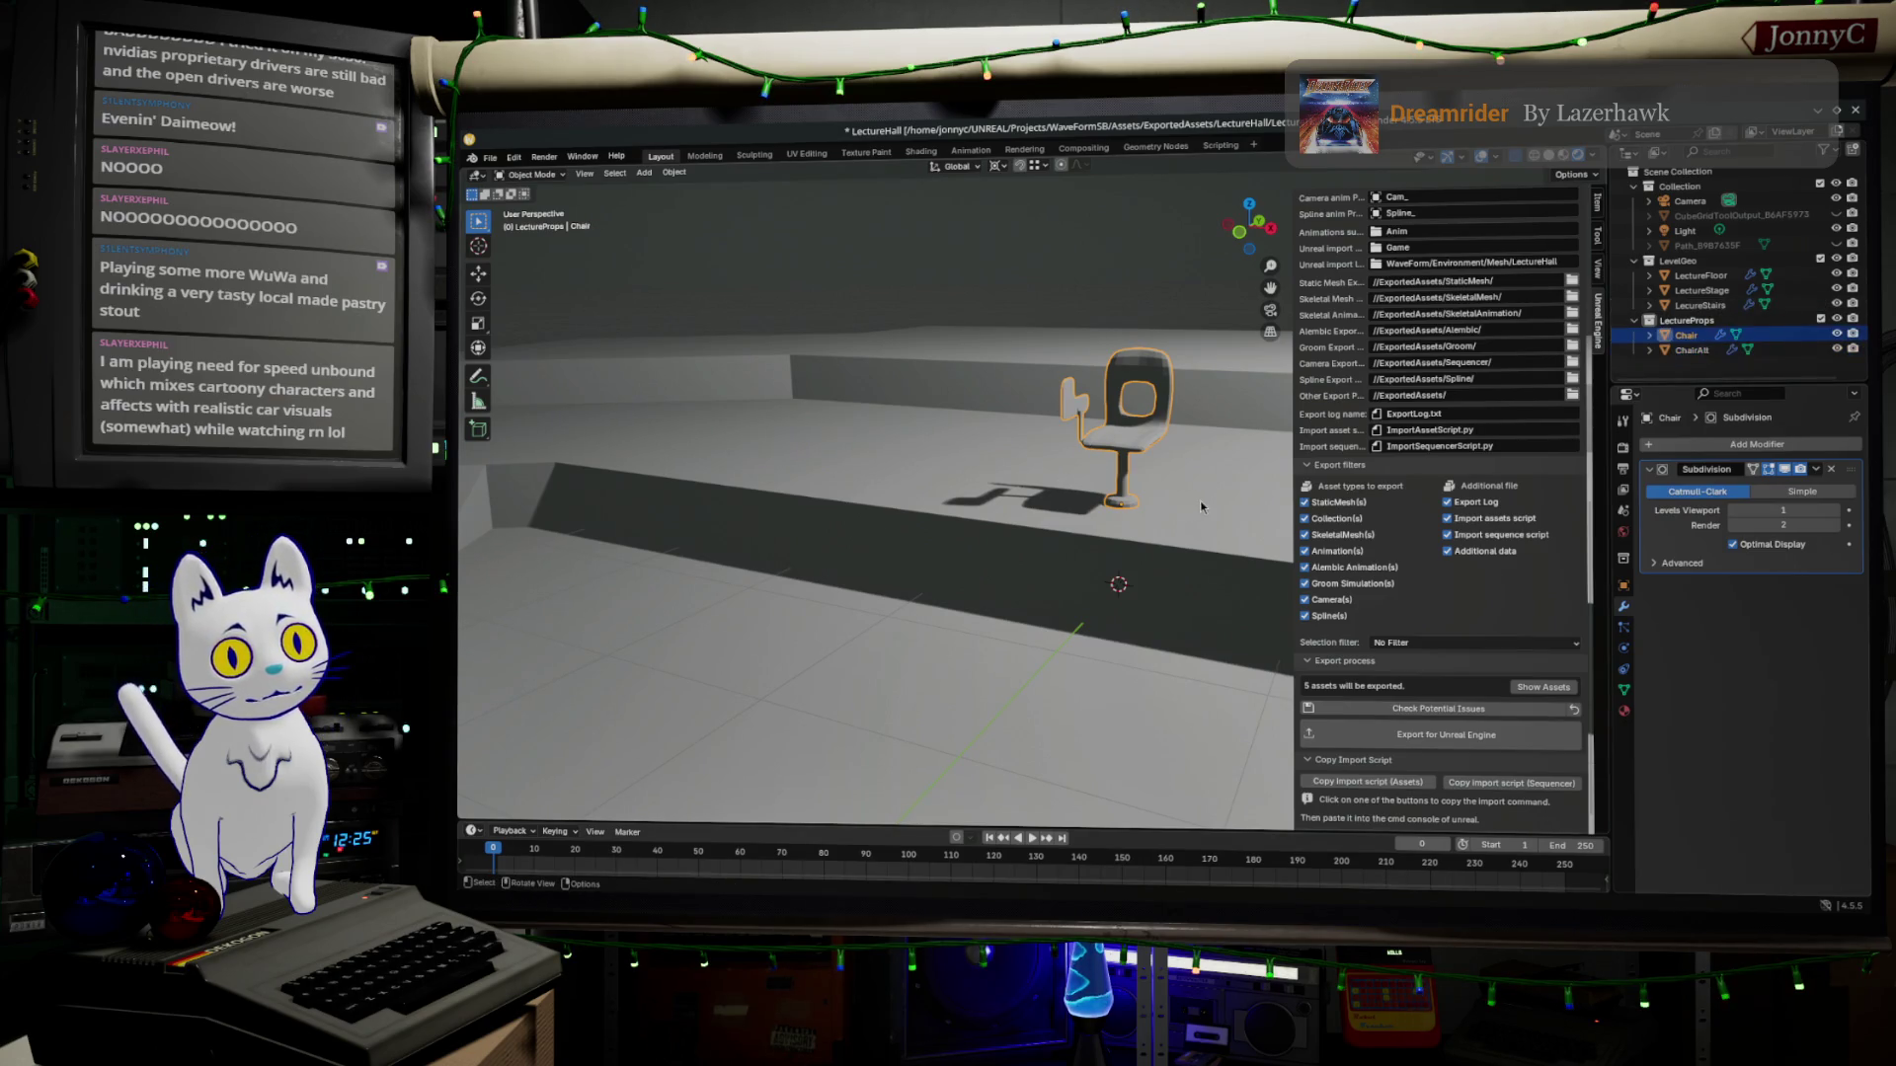
middle_drag(1158, 418, 1149, 475)
Move the original chair along X beside the copy, then switch to the browser.
key(g)
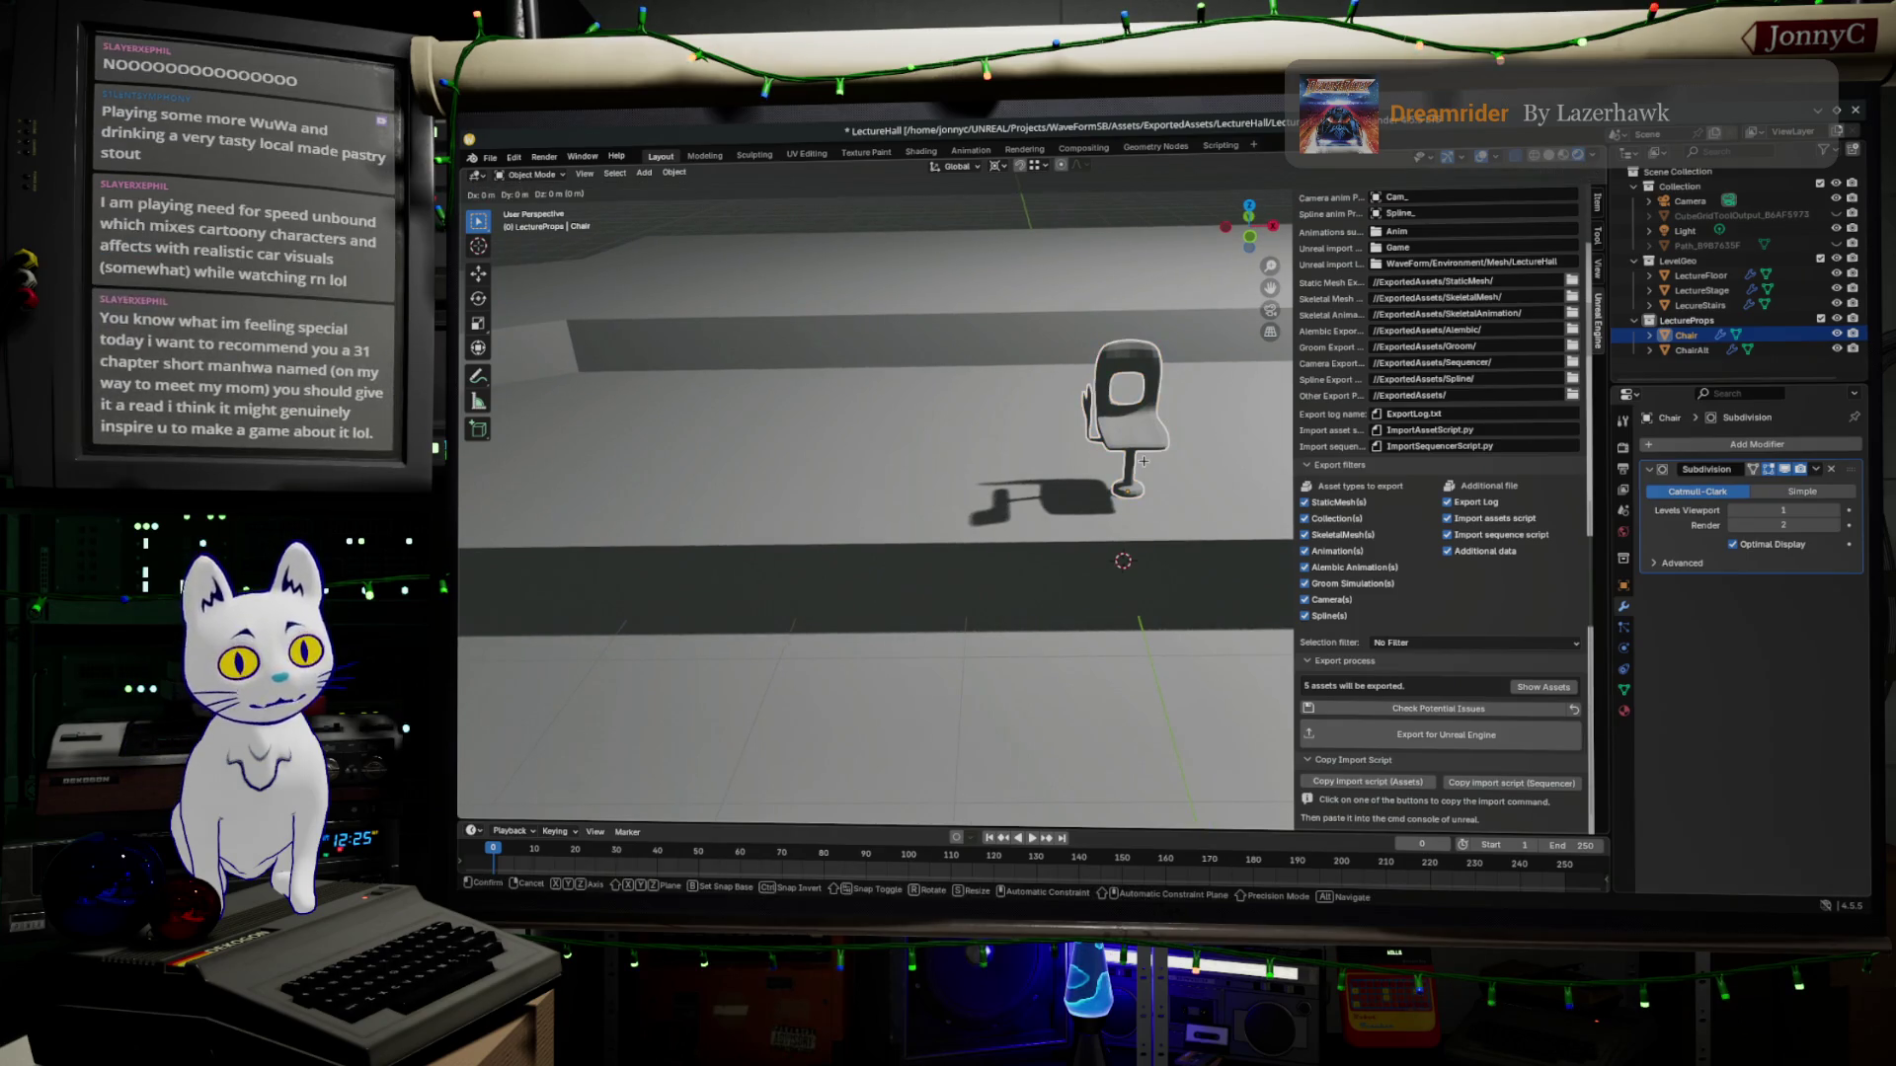
key(x)
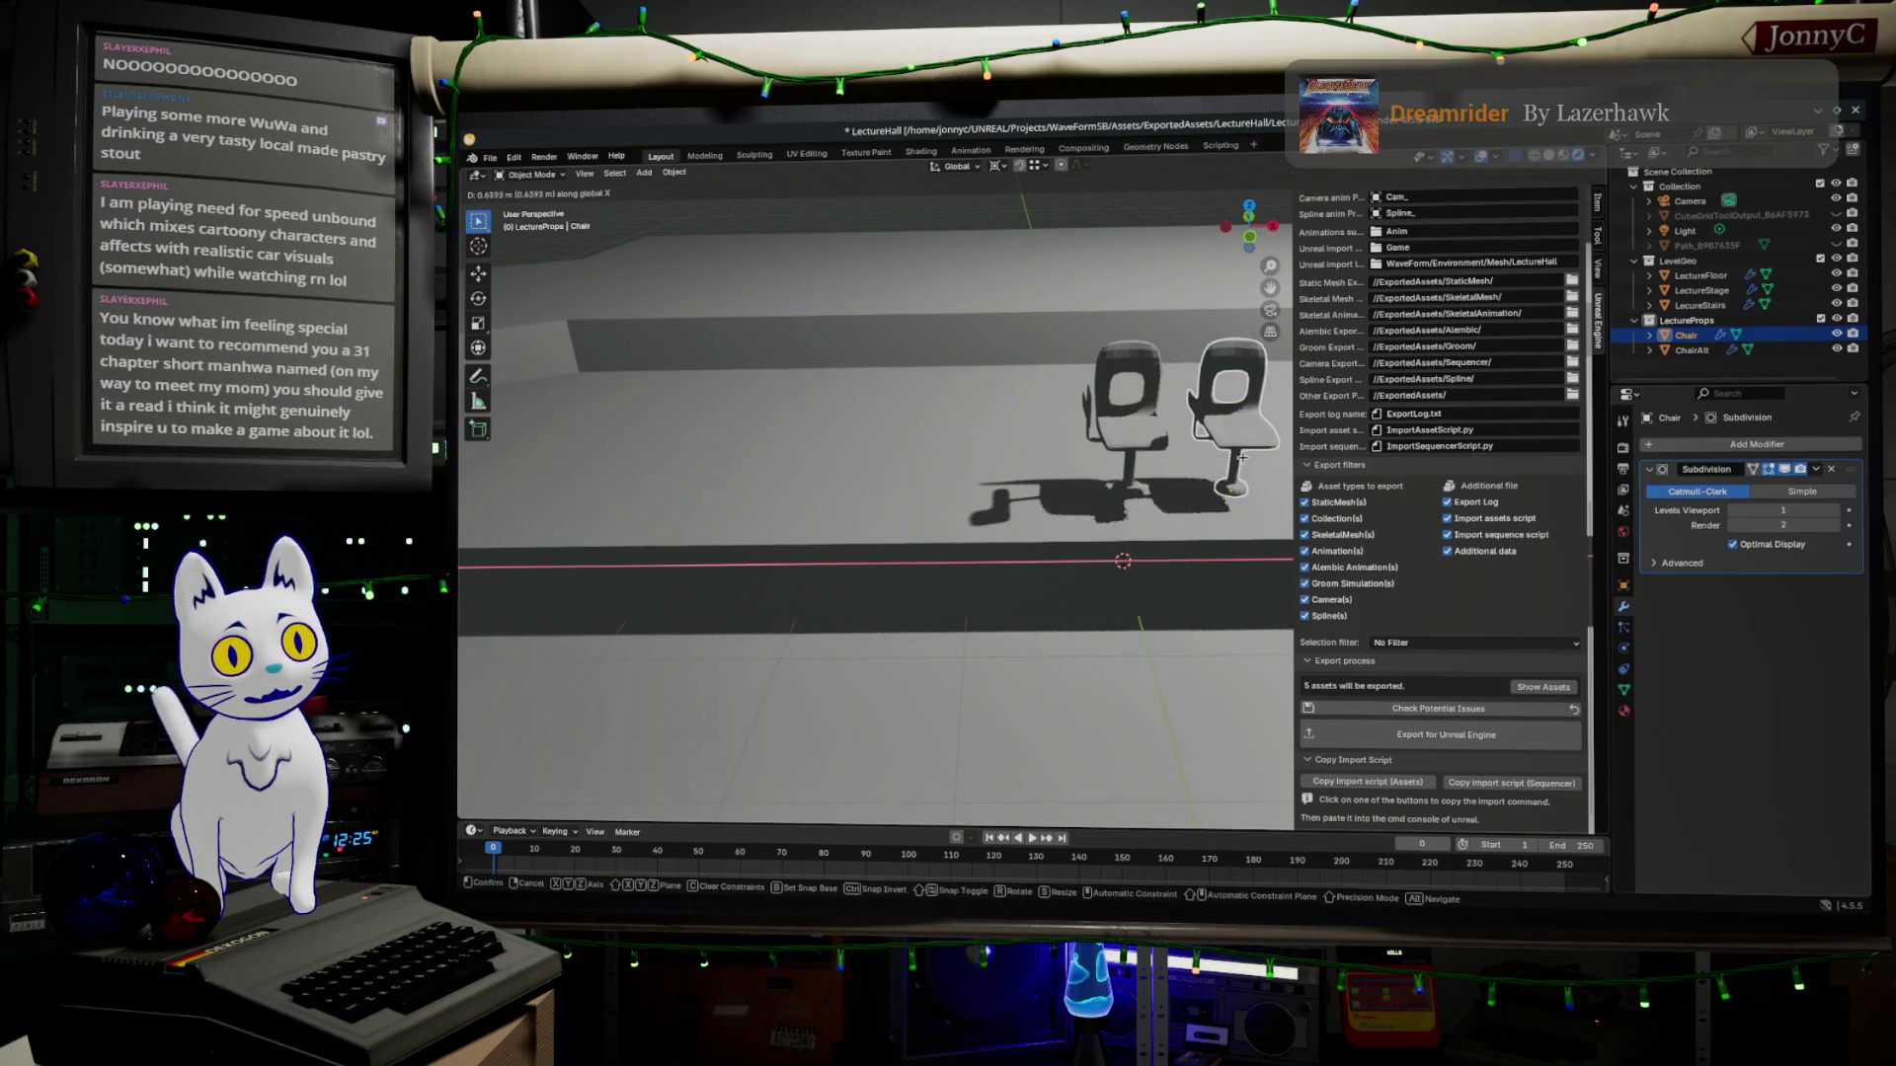
click(1199, 478)
shift+middle_drag(1199, 477, 988, 466)
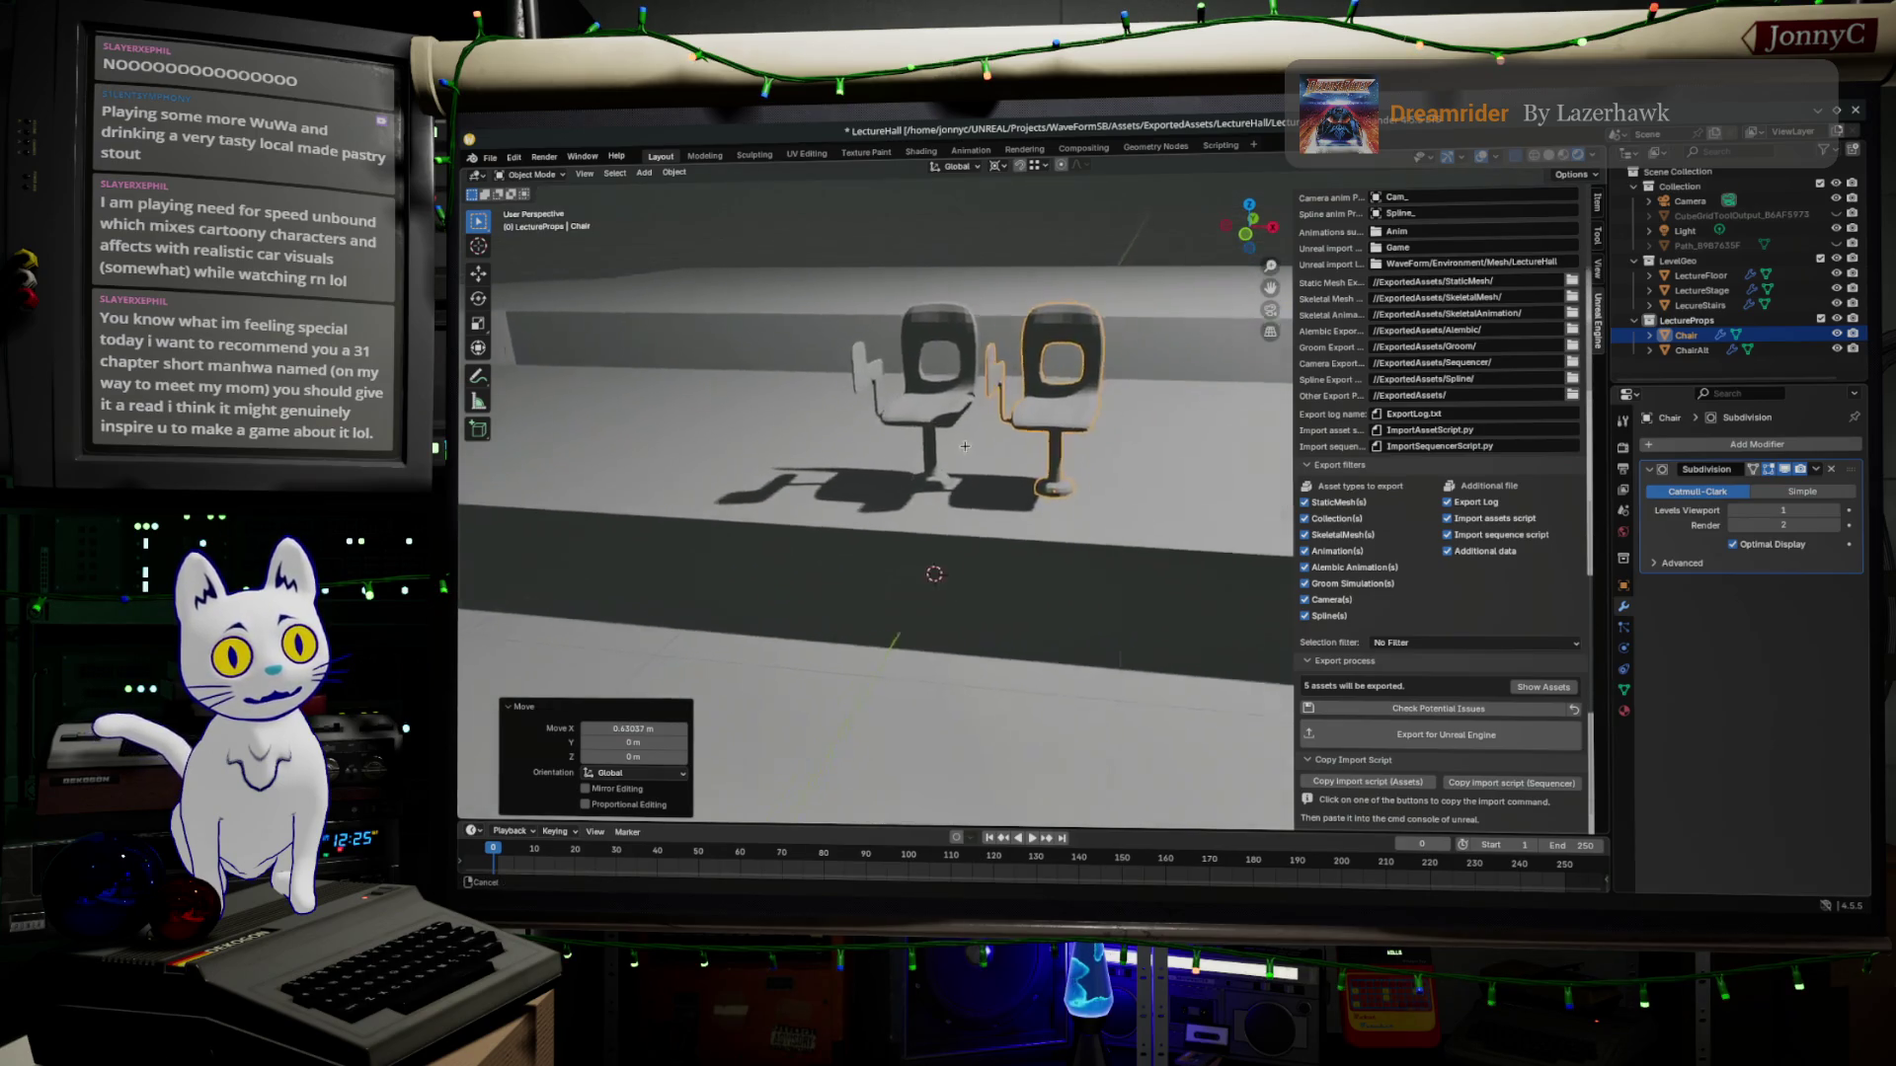
scroll(988, 466, up, 4)
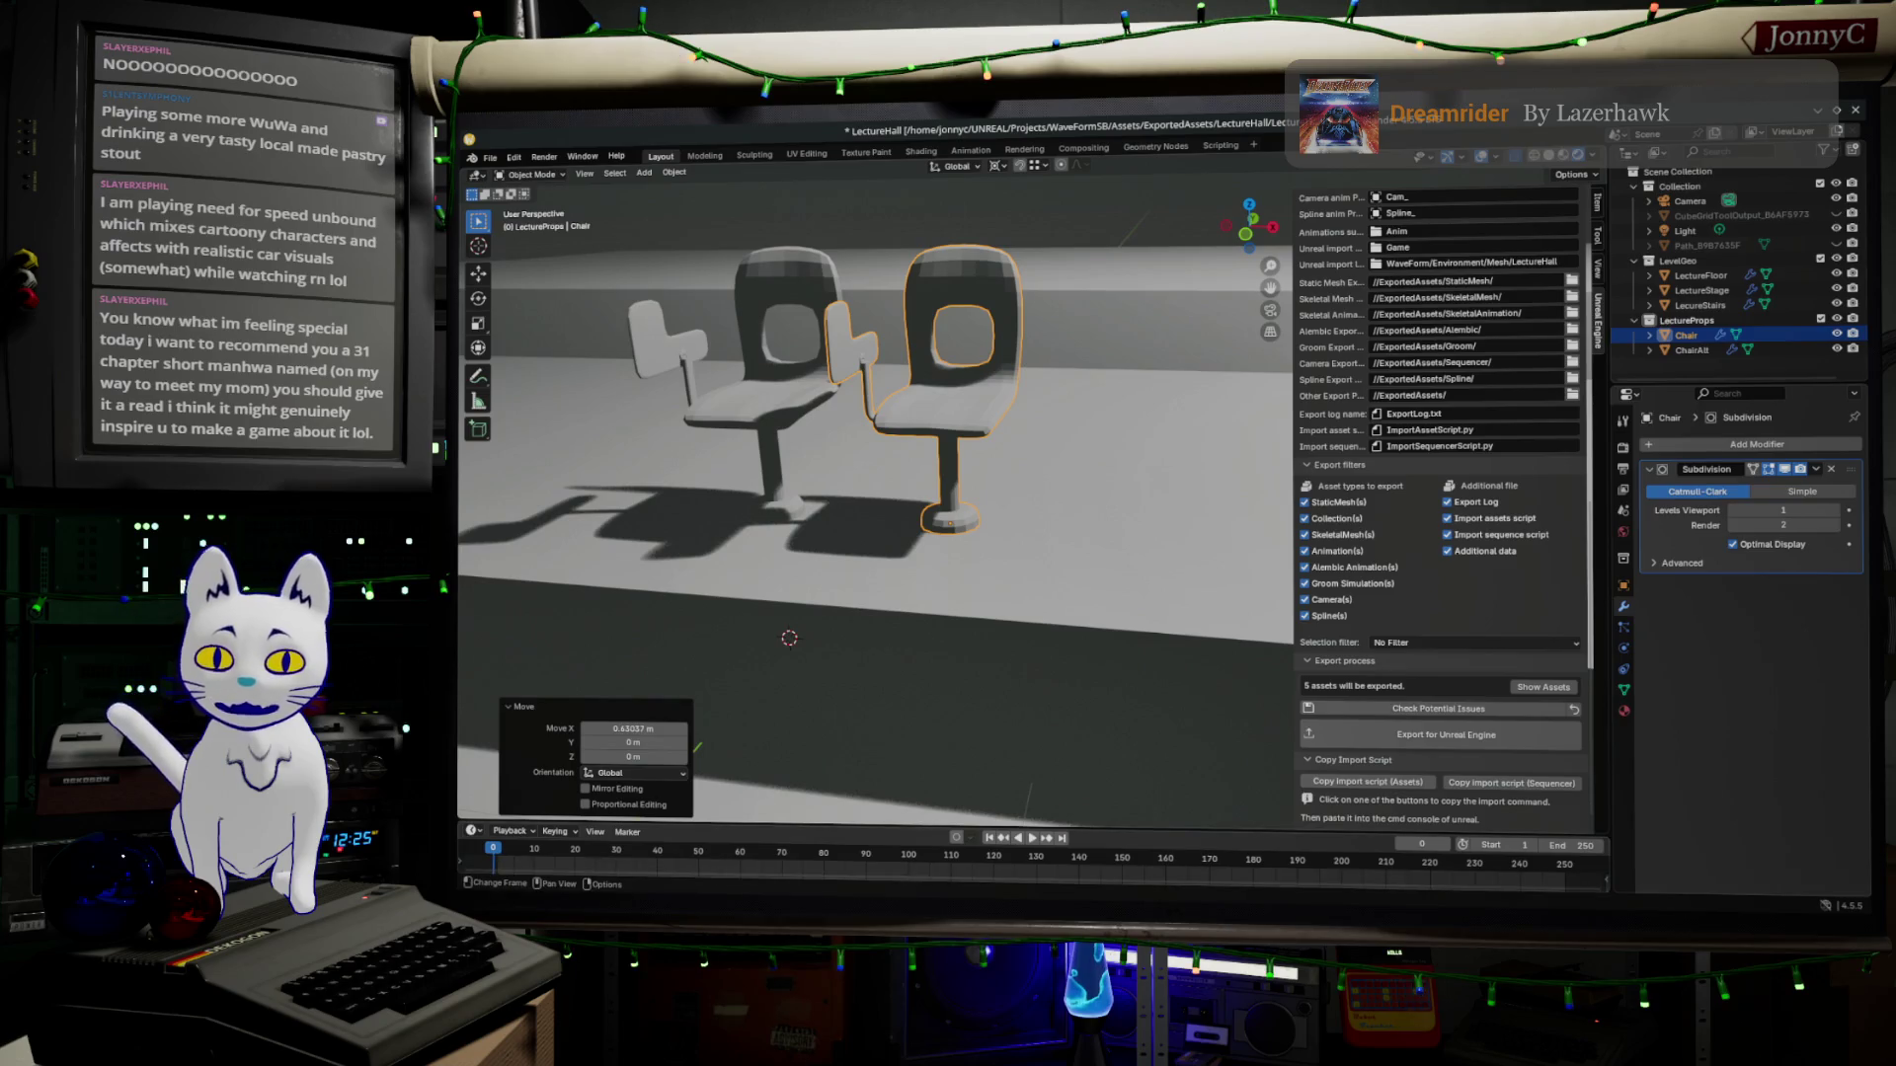
key(alt+Tab)
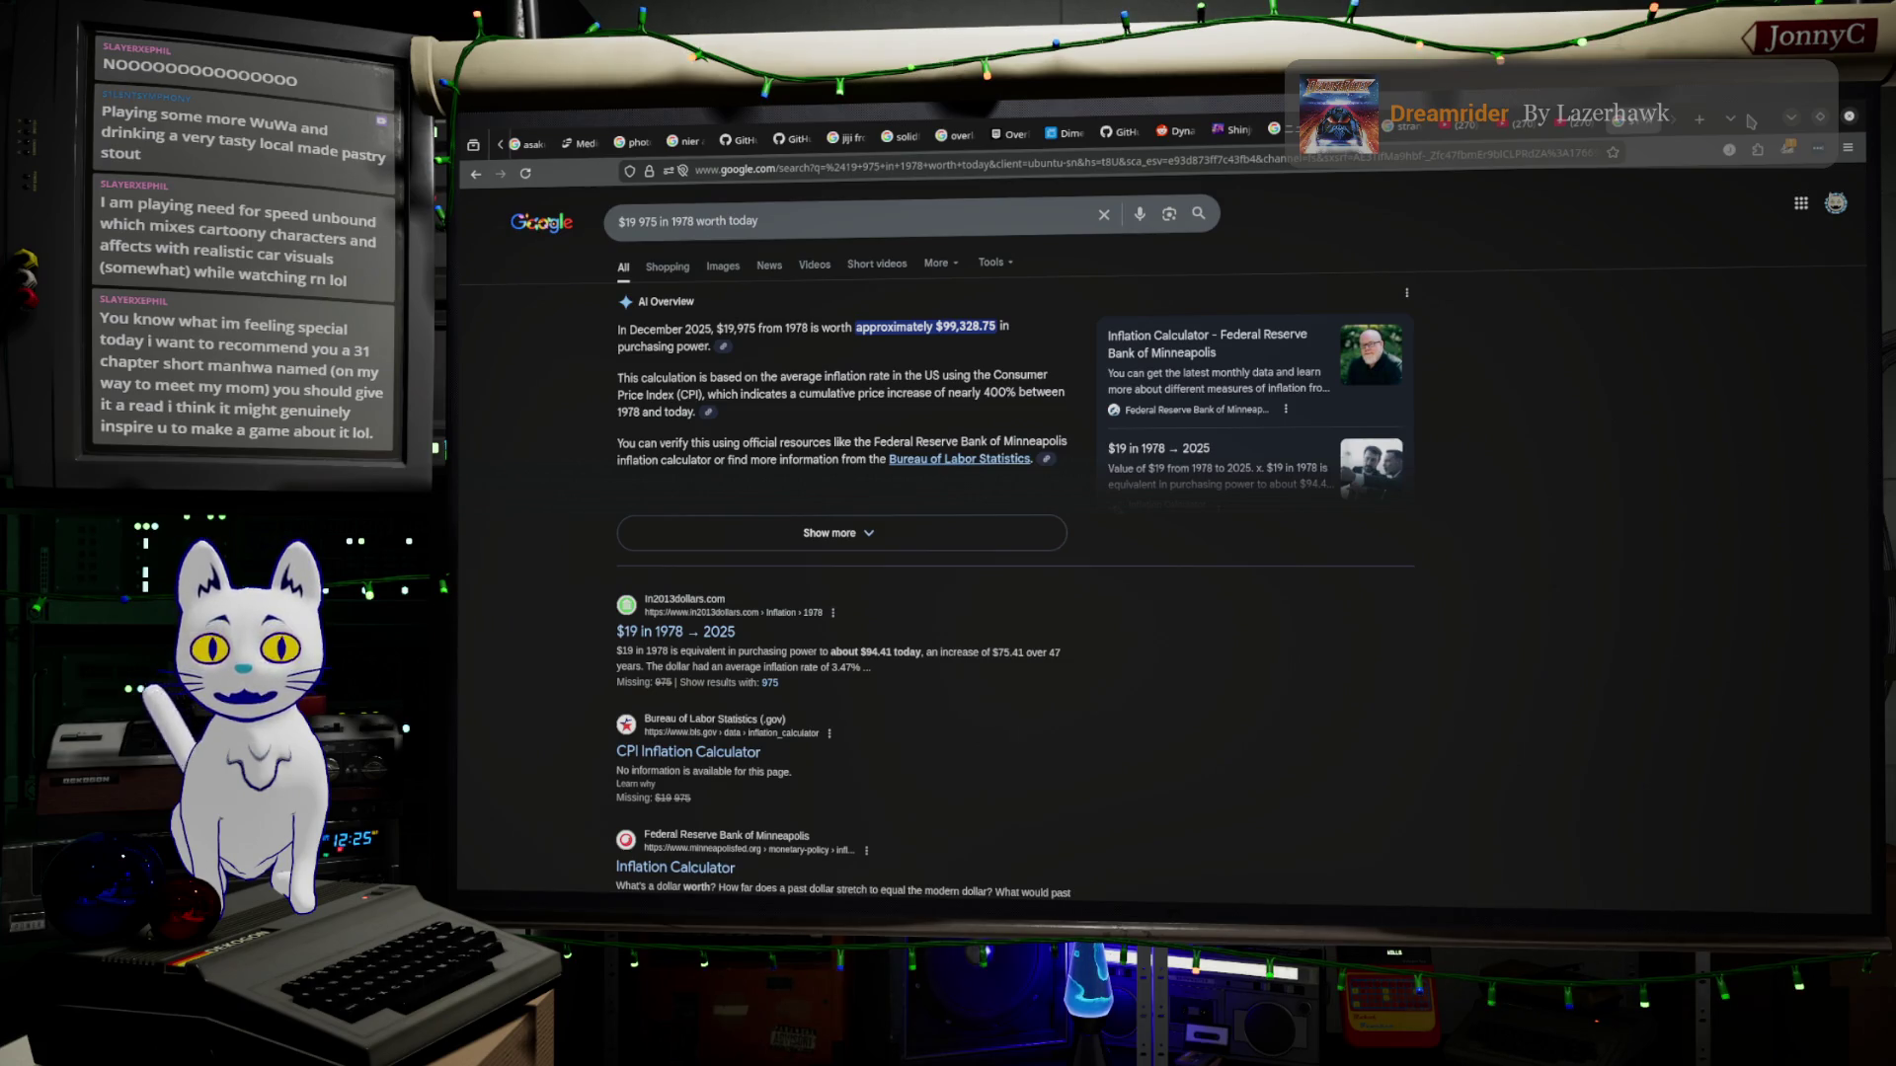
Switch back from the browser to the Blender chair scene.
key(alt+Tab)
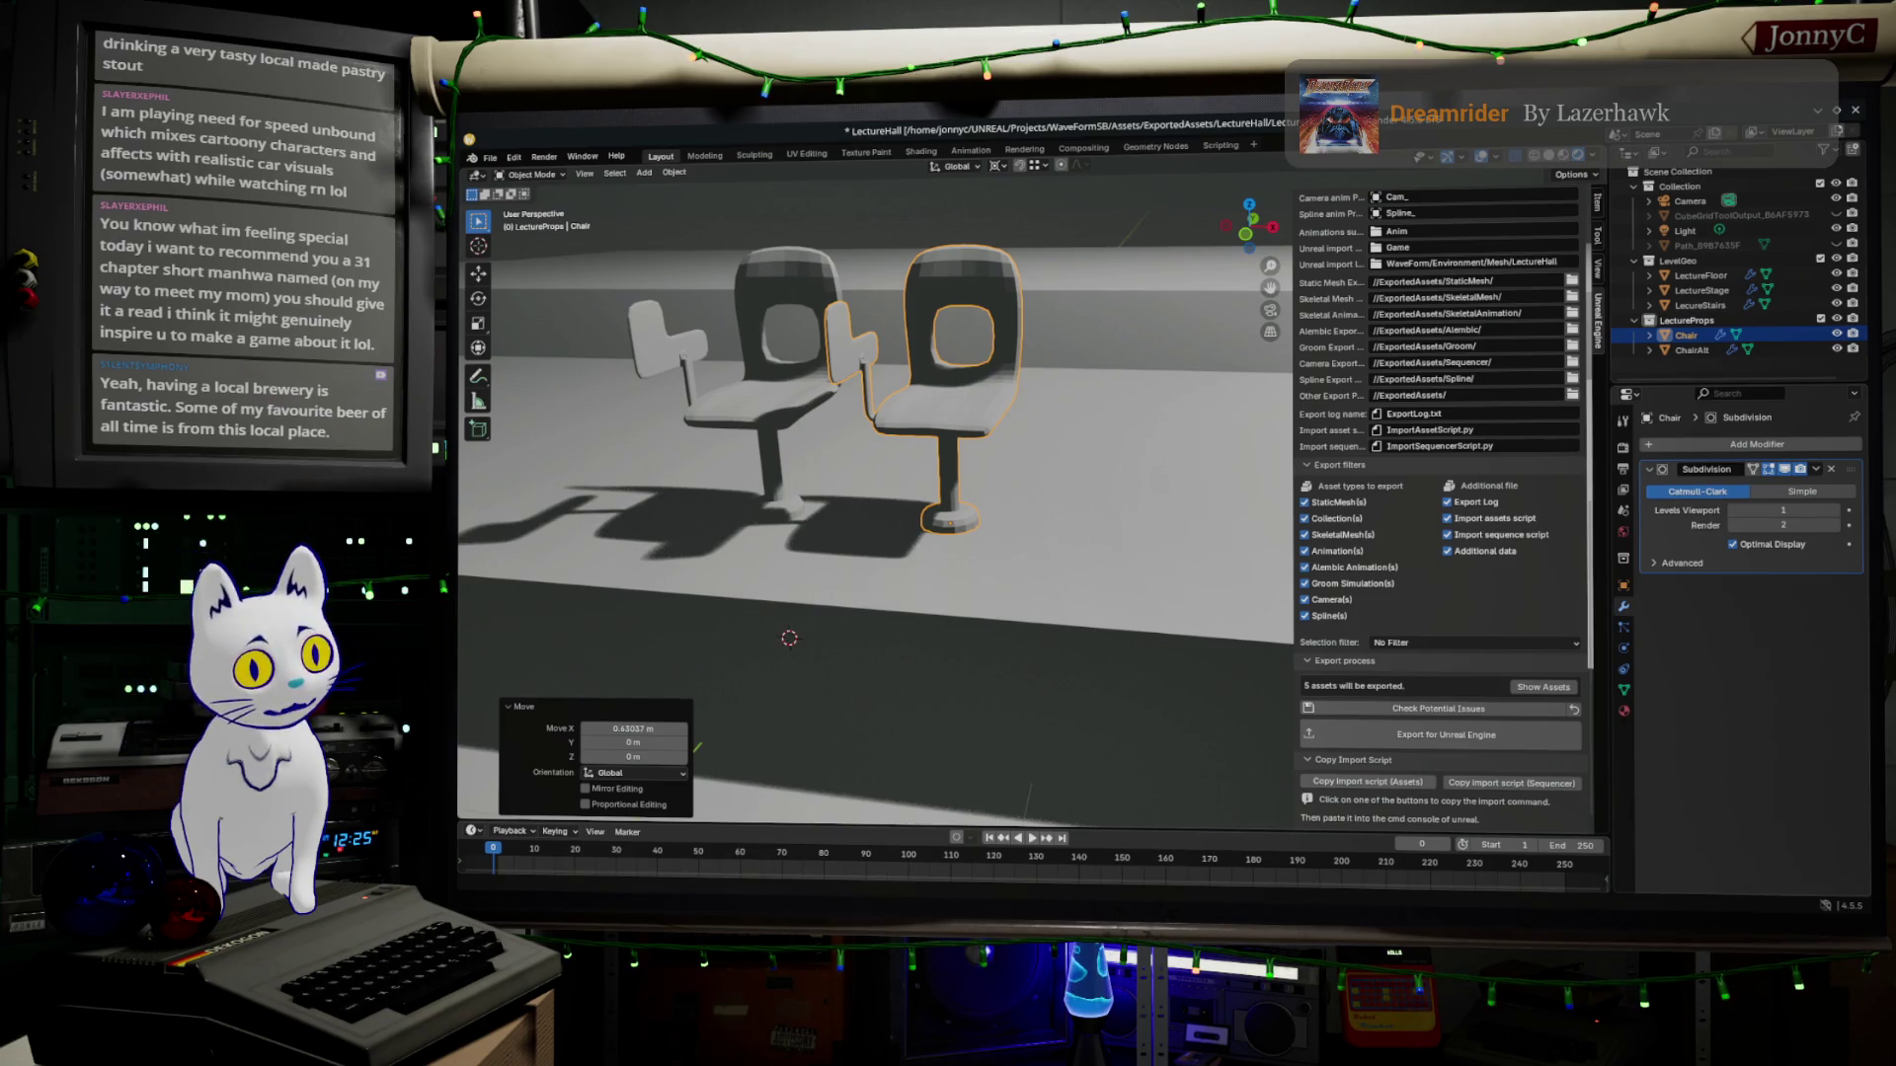
Switch to the browser results and clear the old query from the search box.
key(alt+Tab)
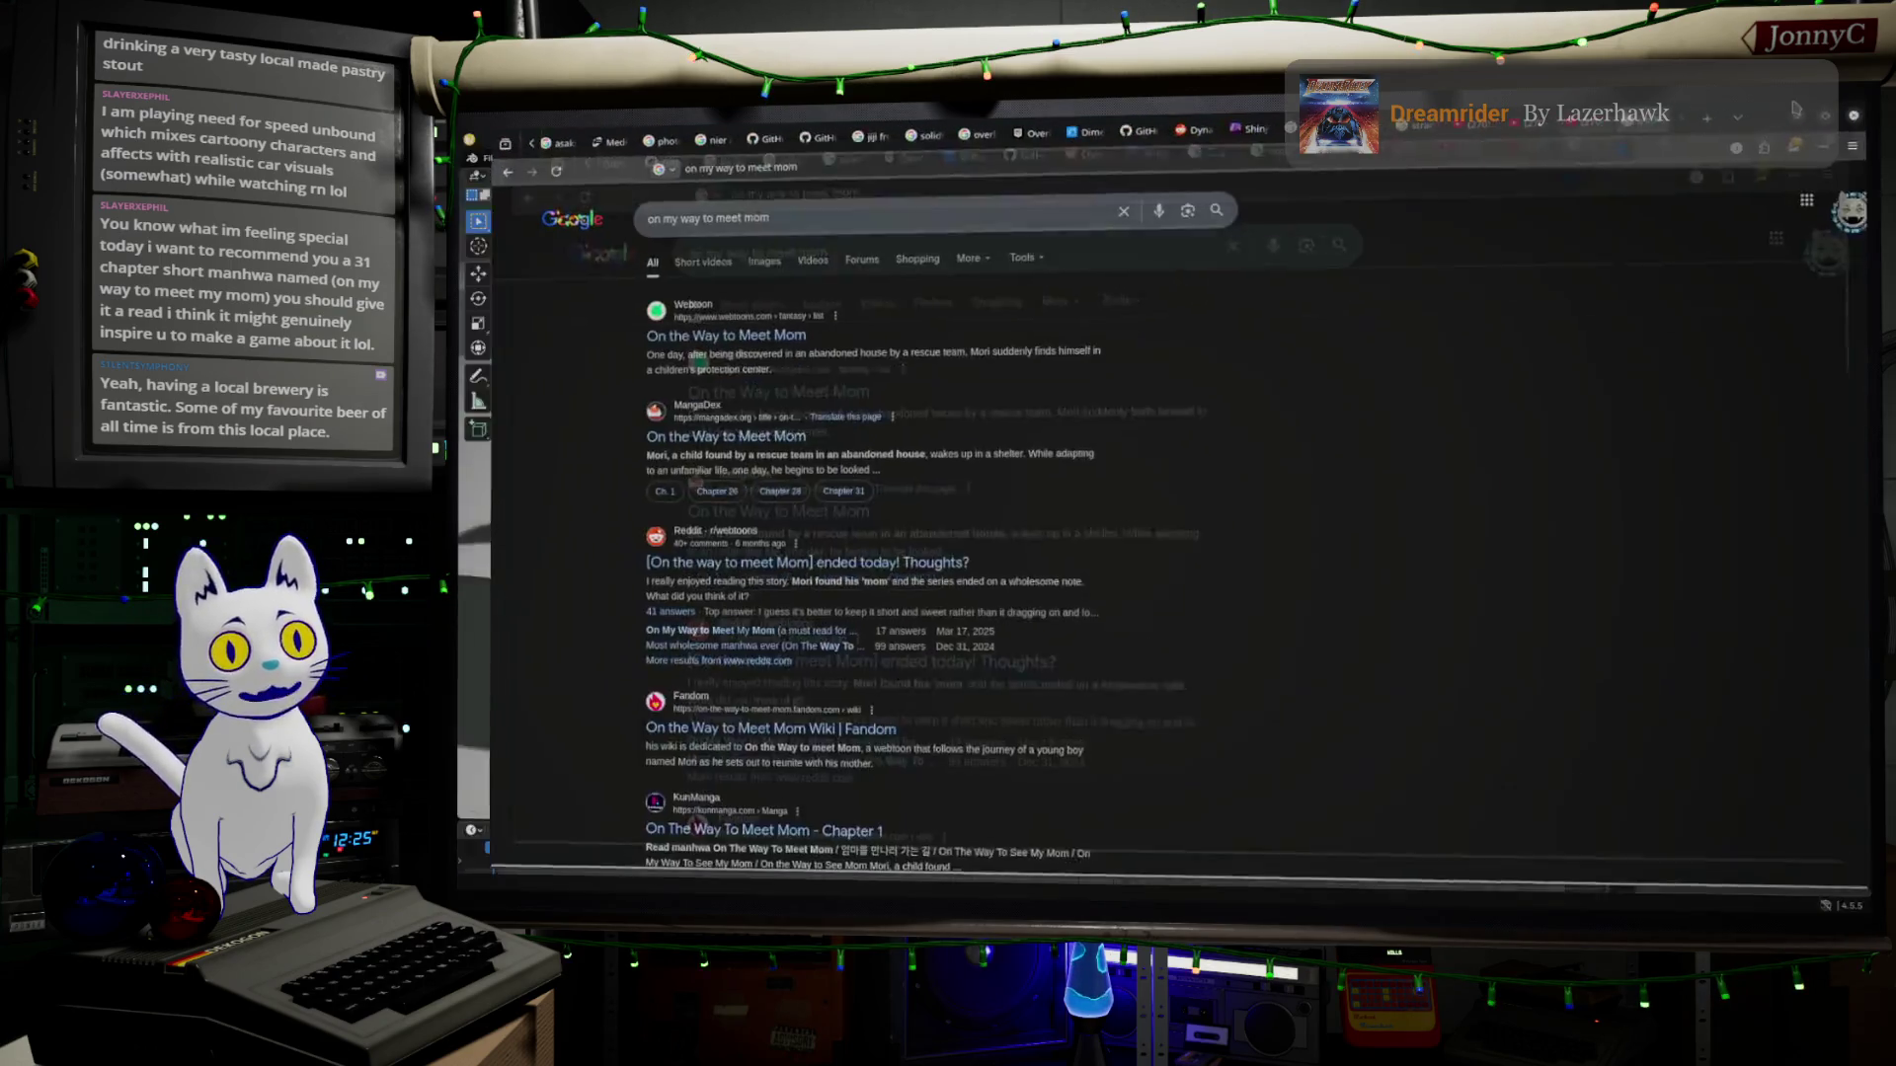
click(884, 226)
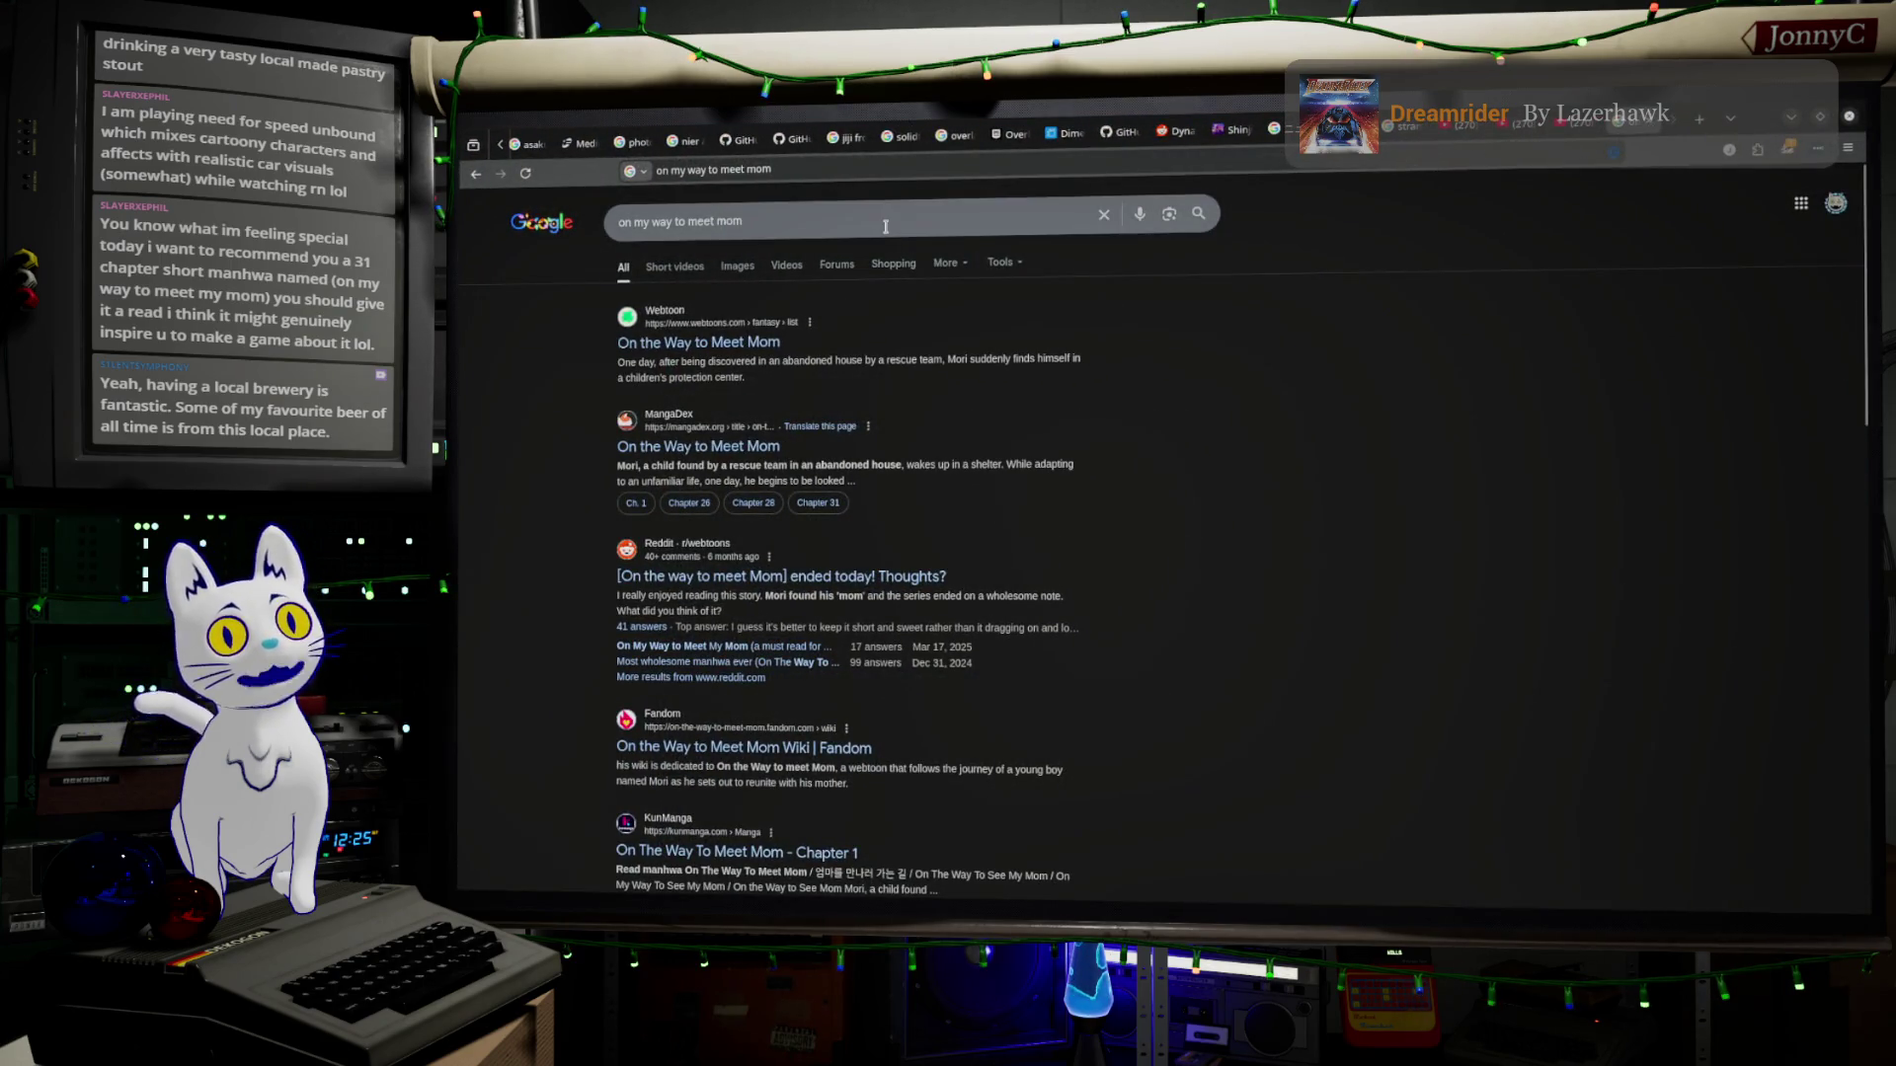
triple_click(740, 220)
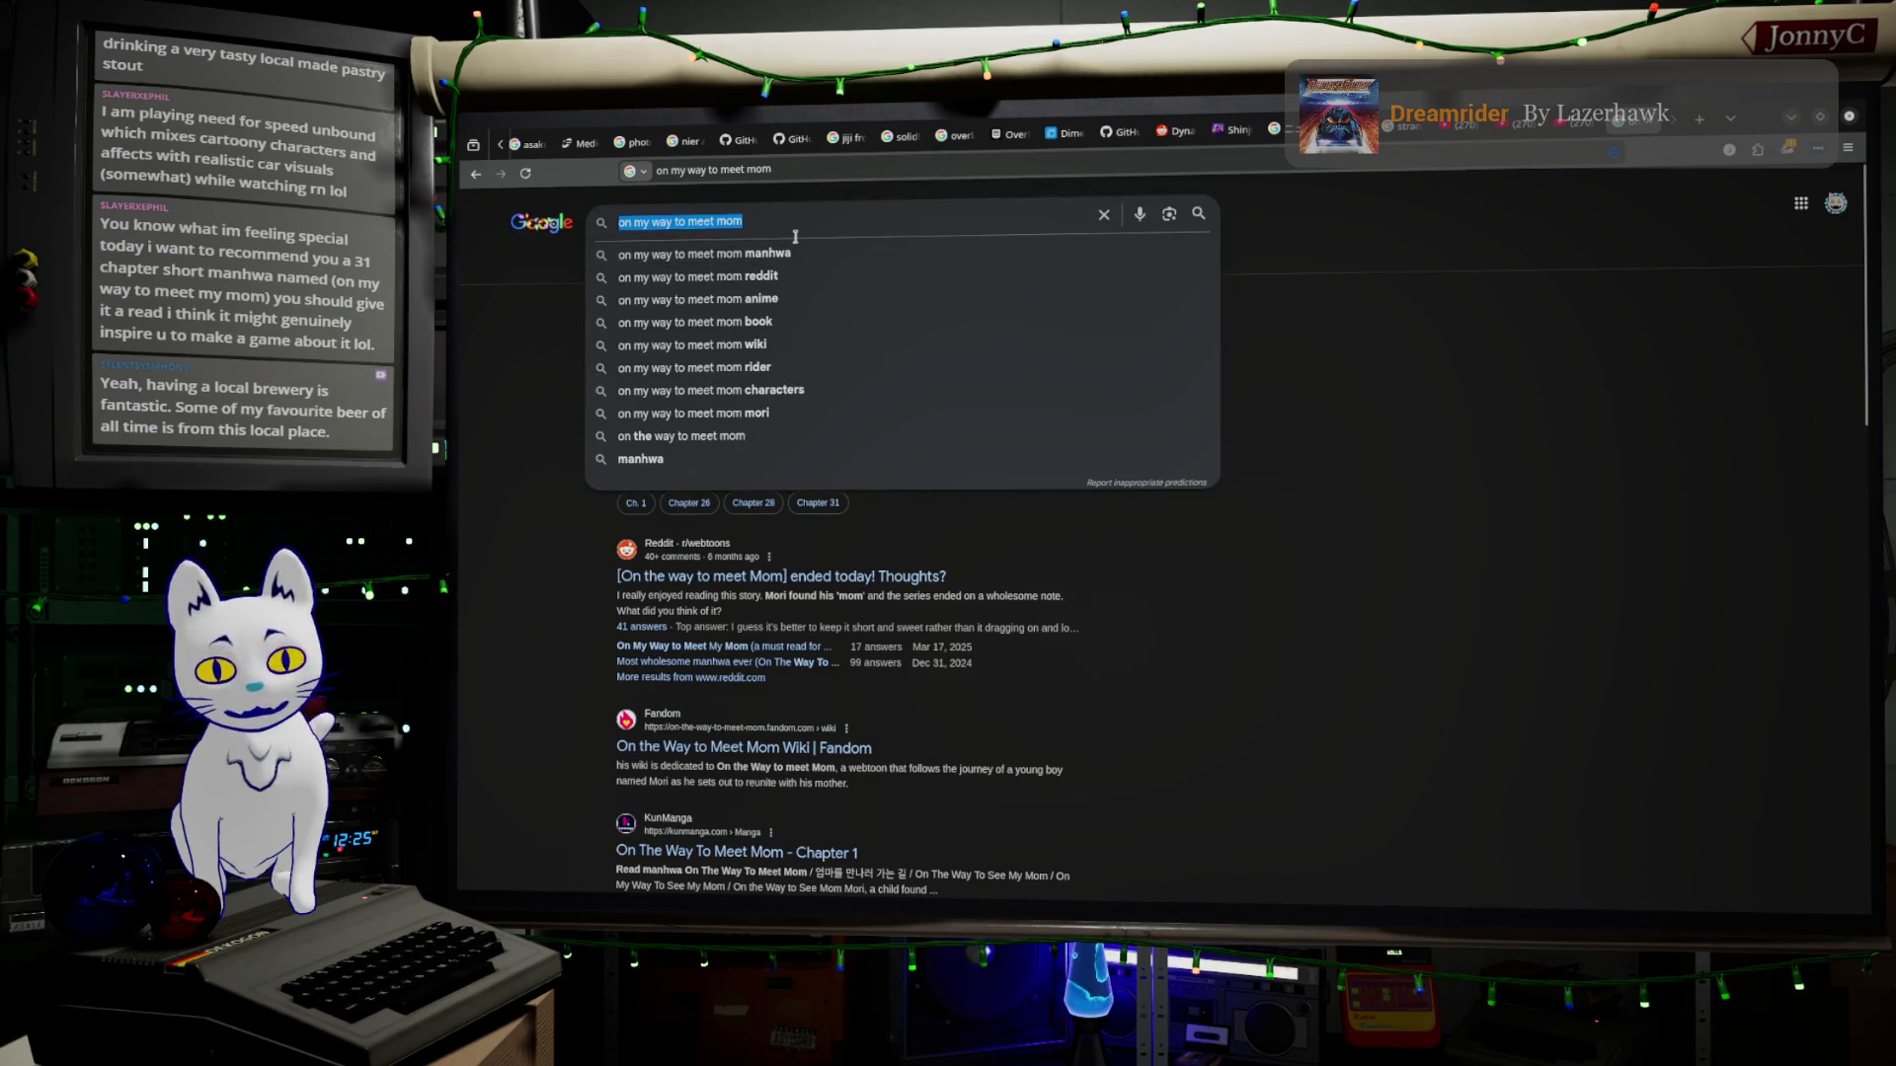
key(BackSpace)
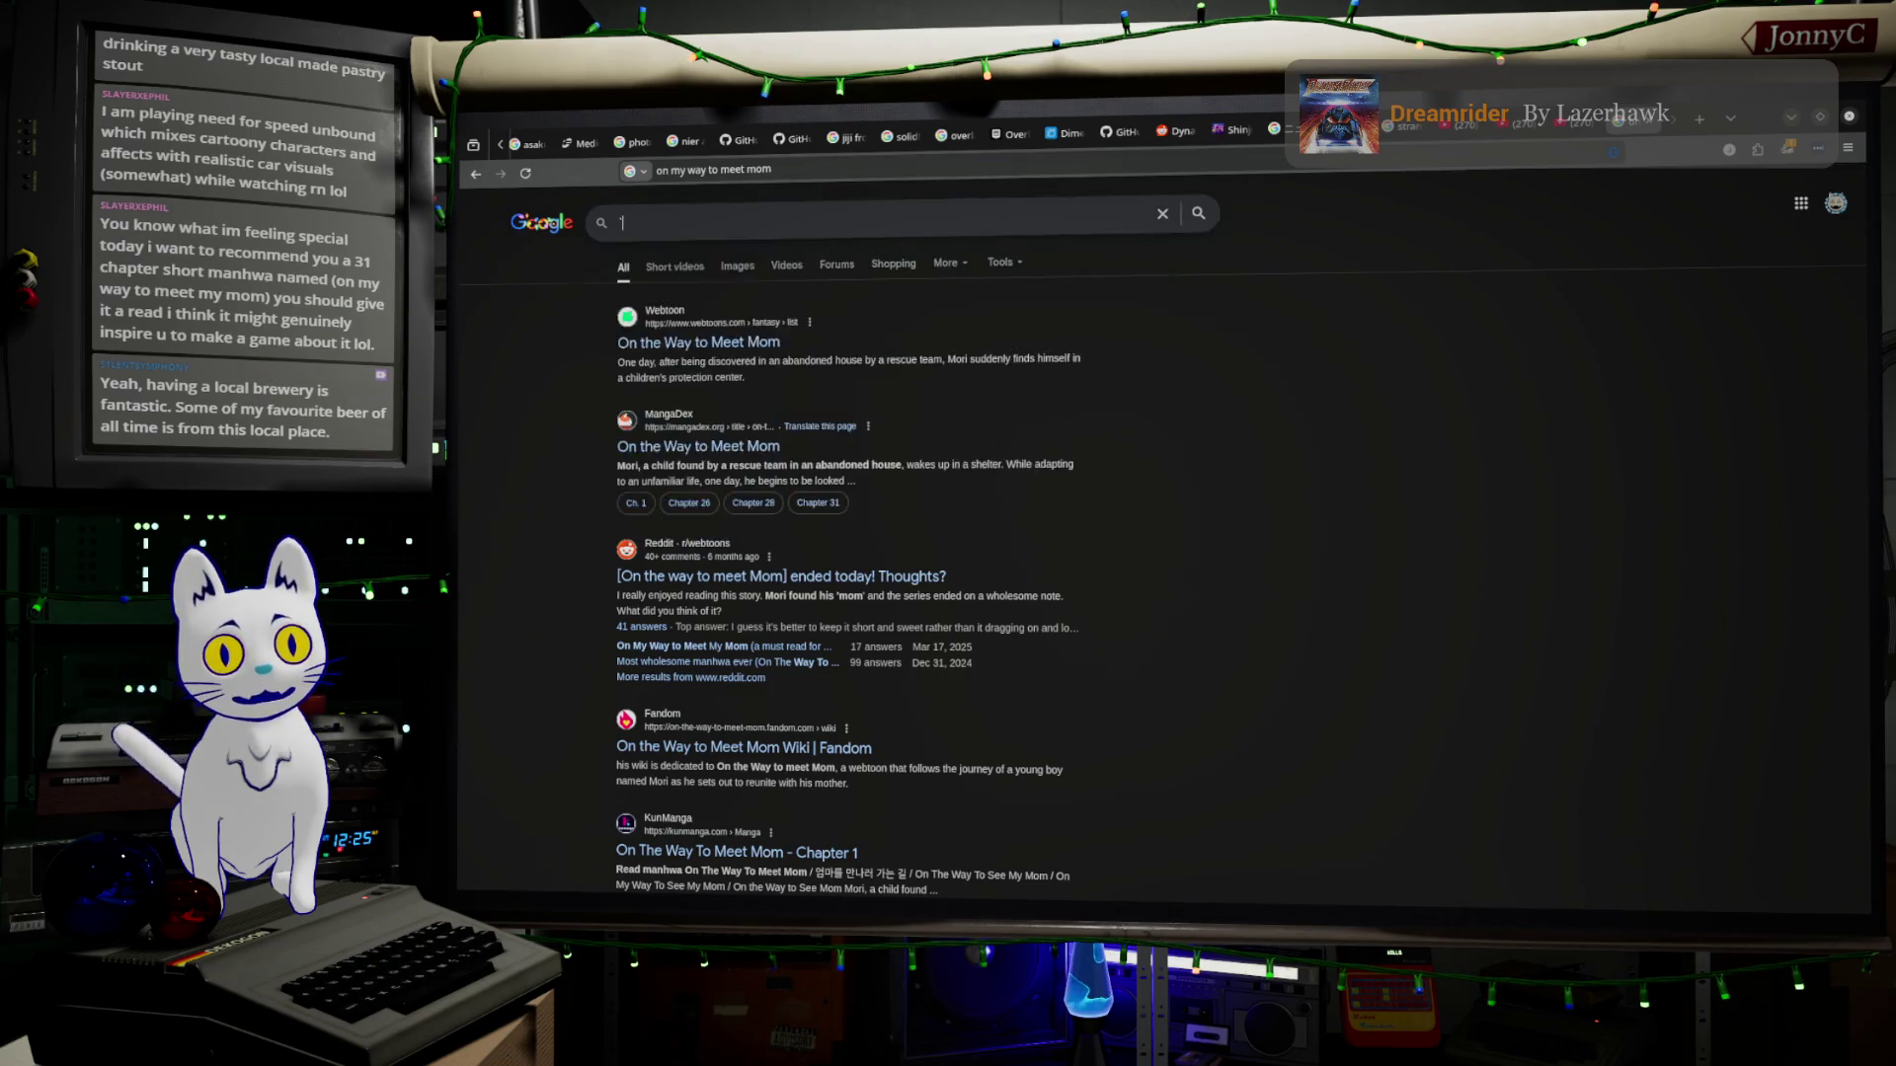
text(n)
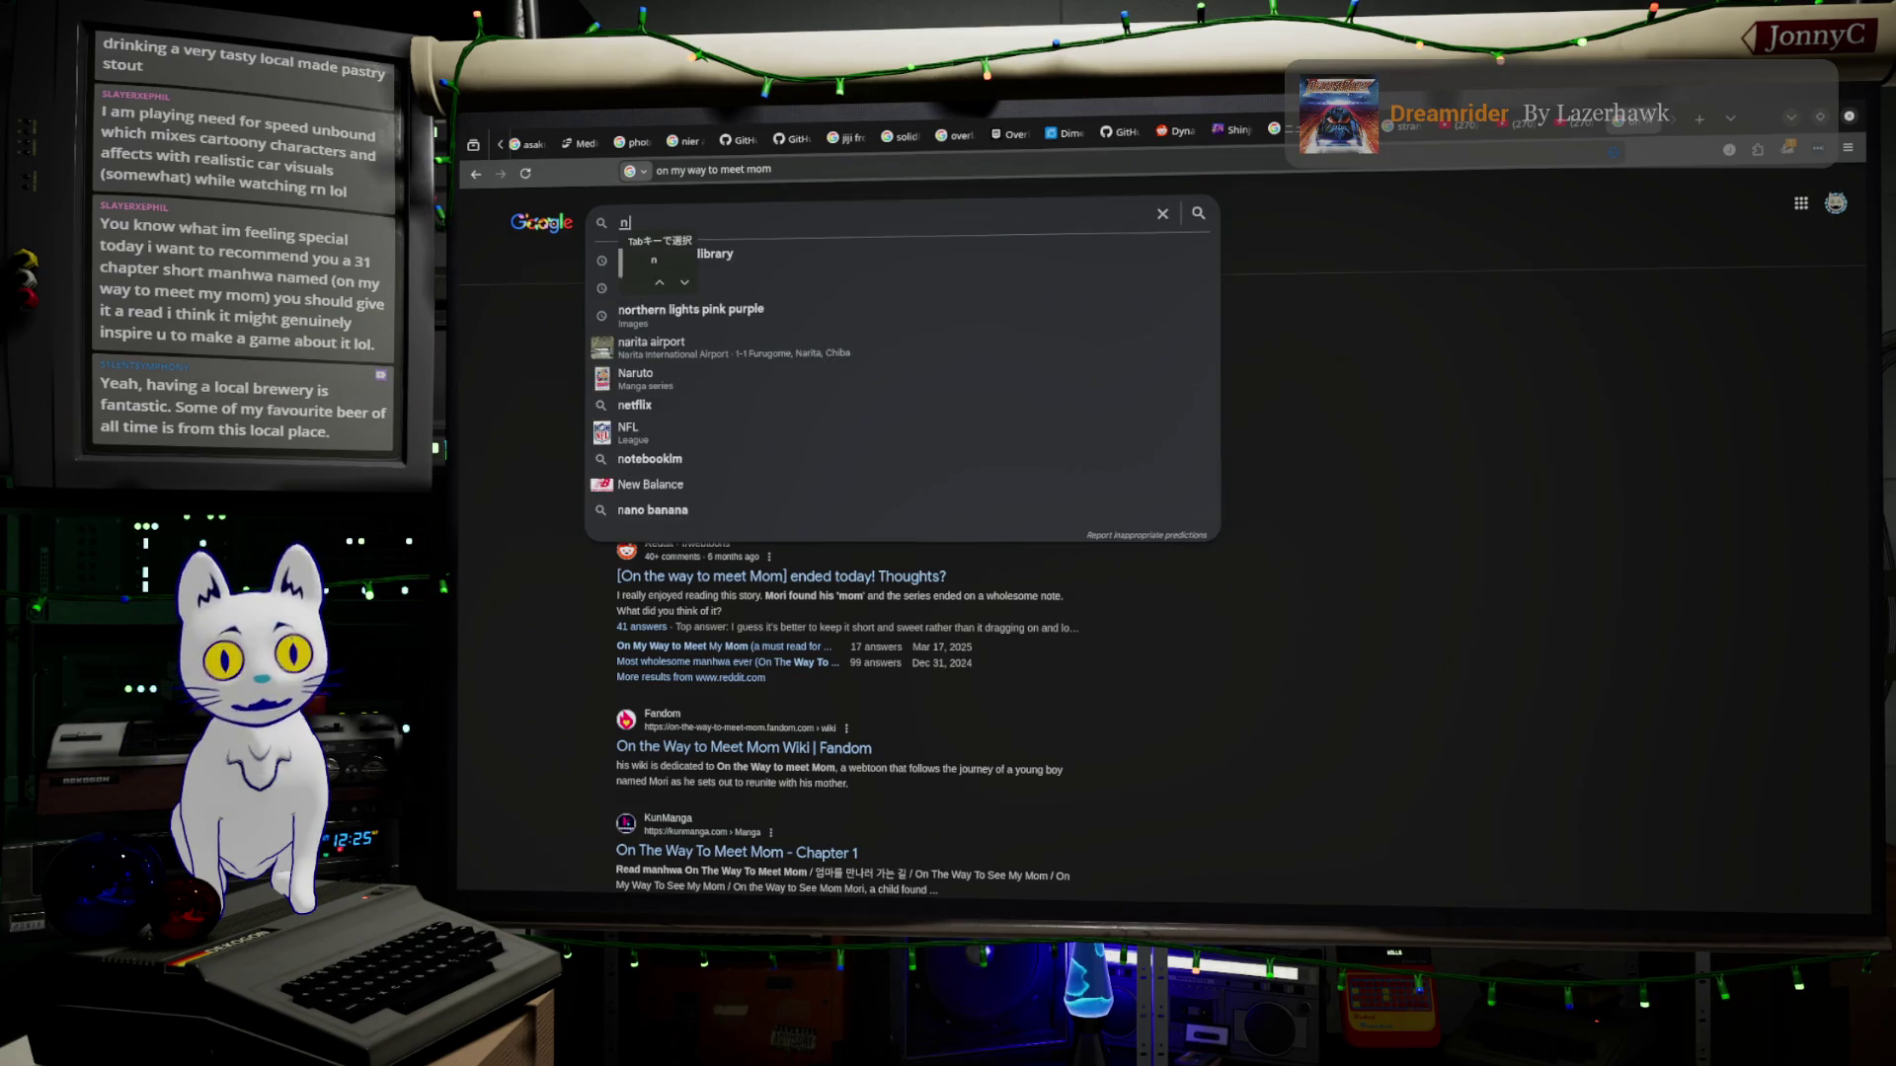
text(amabiーru)
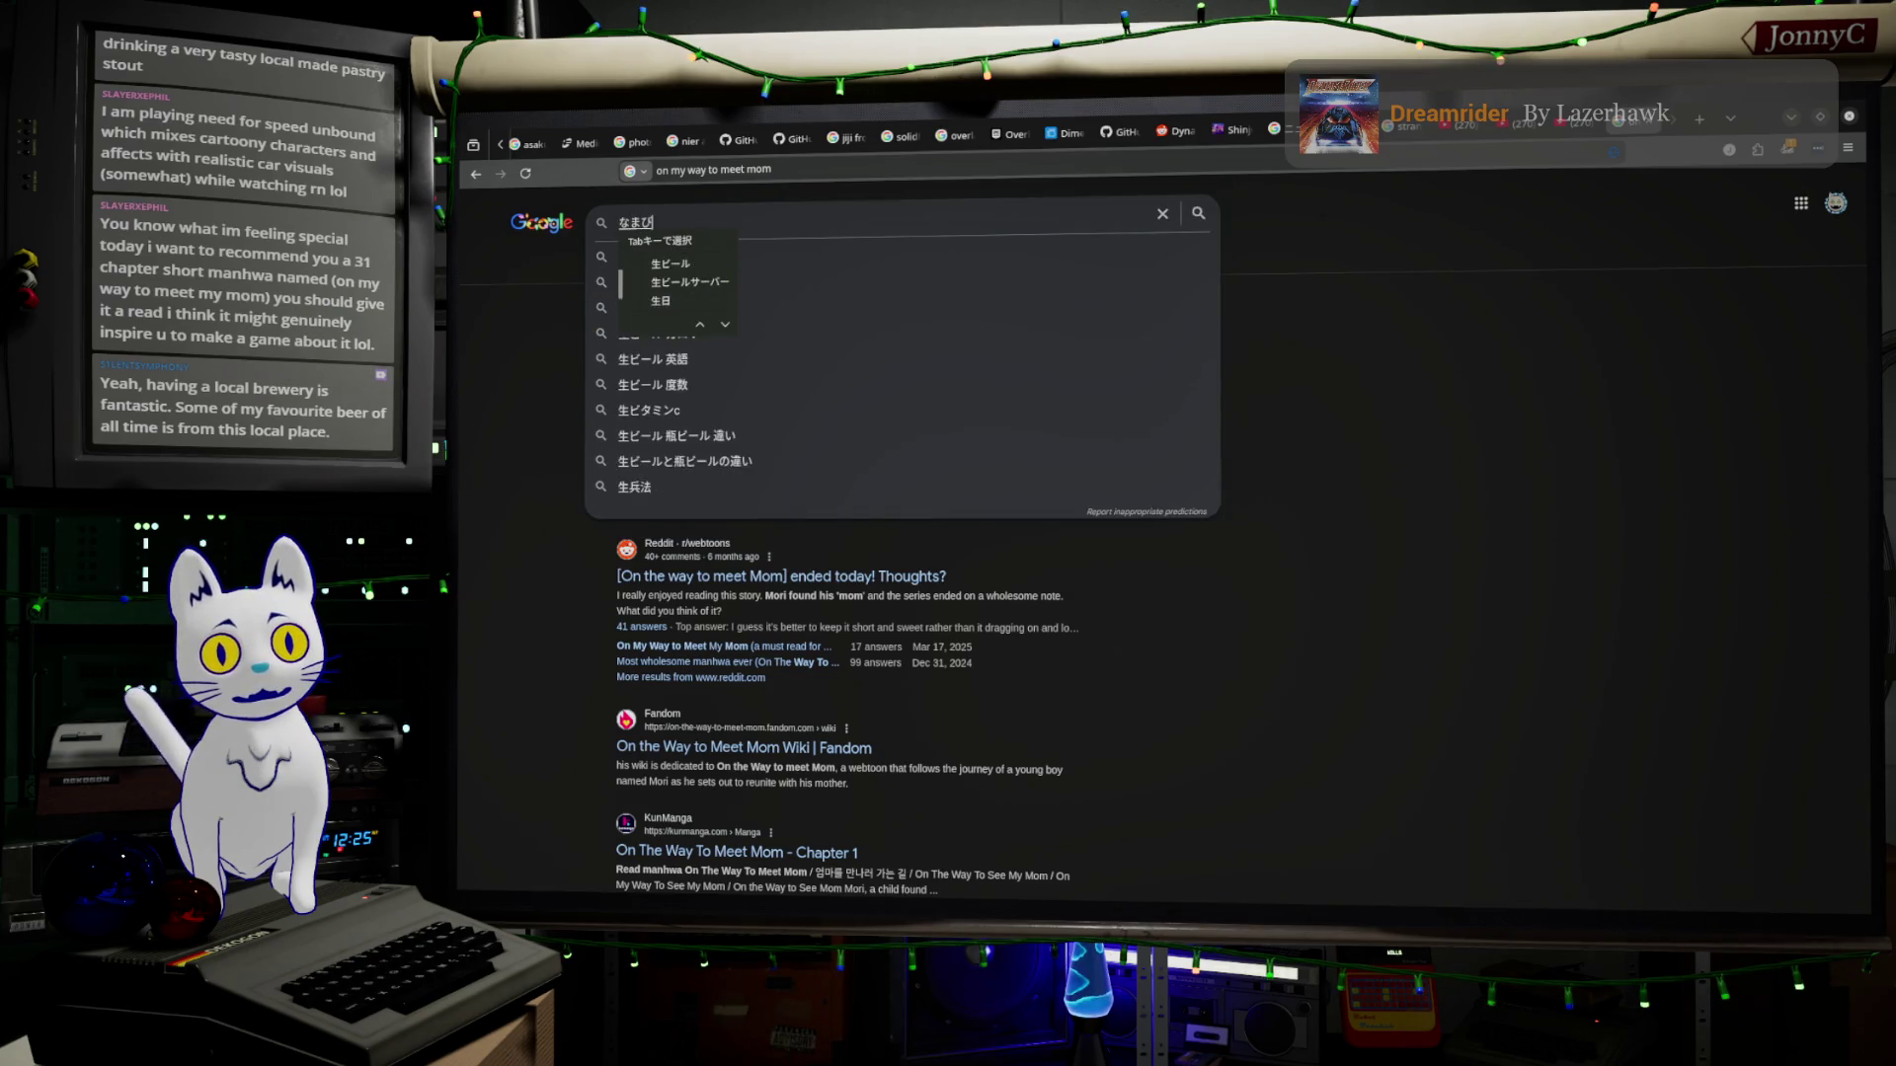
Search Google for 生ビール and switch to image results.
key(space)
key(Return)
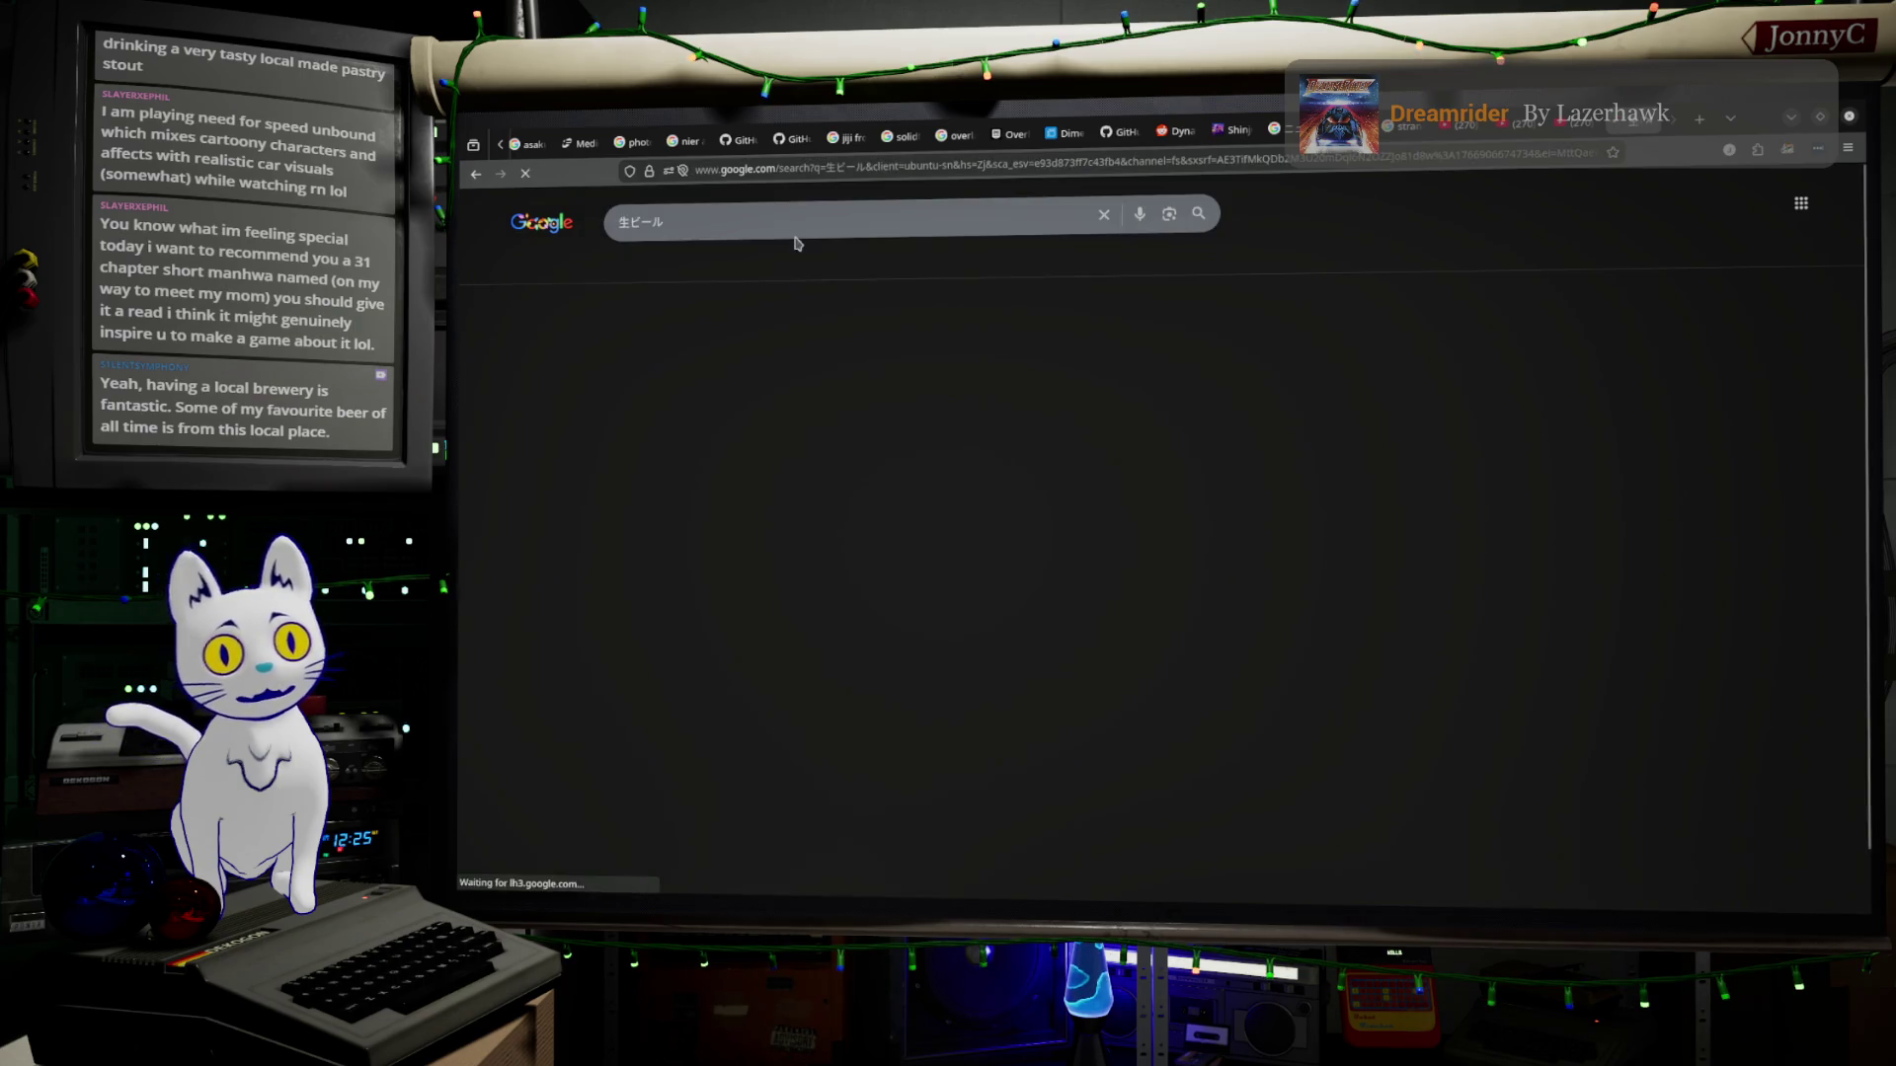
key(Return)
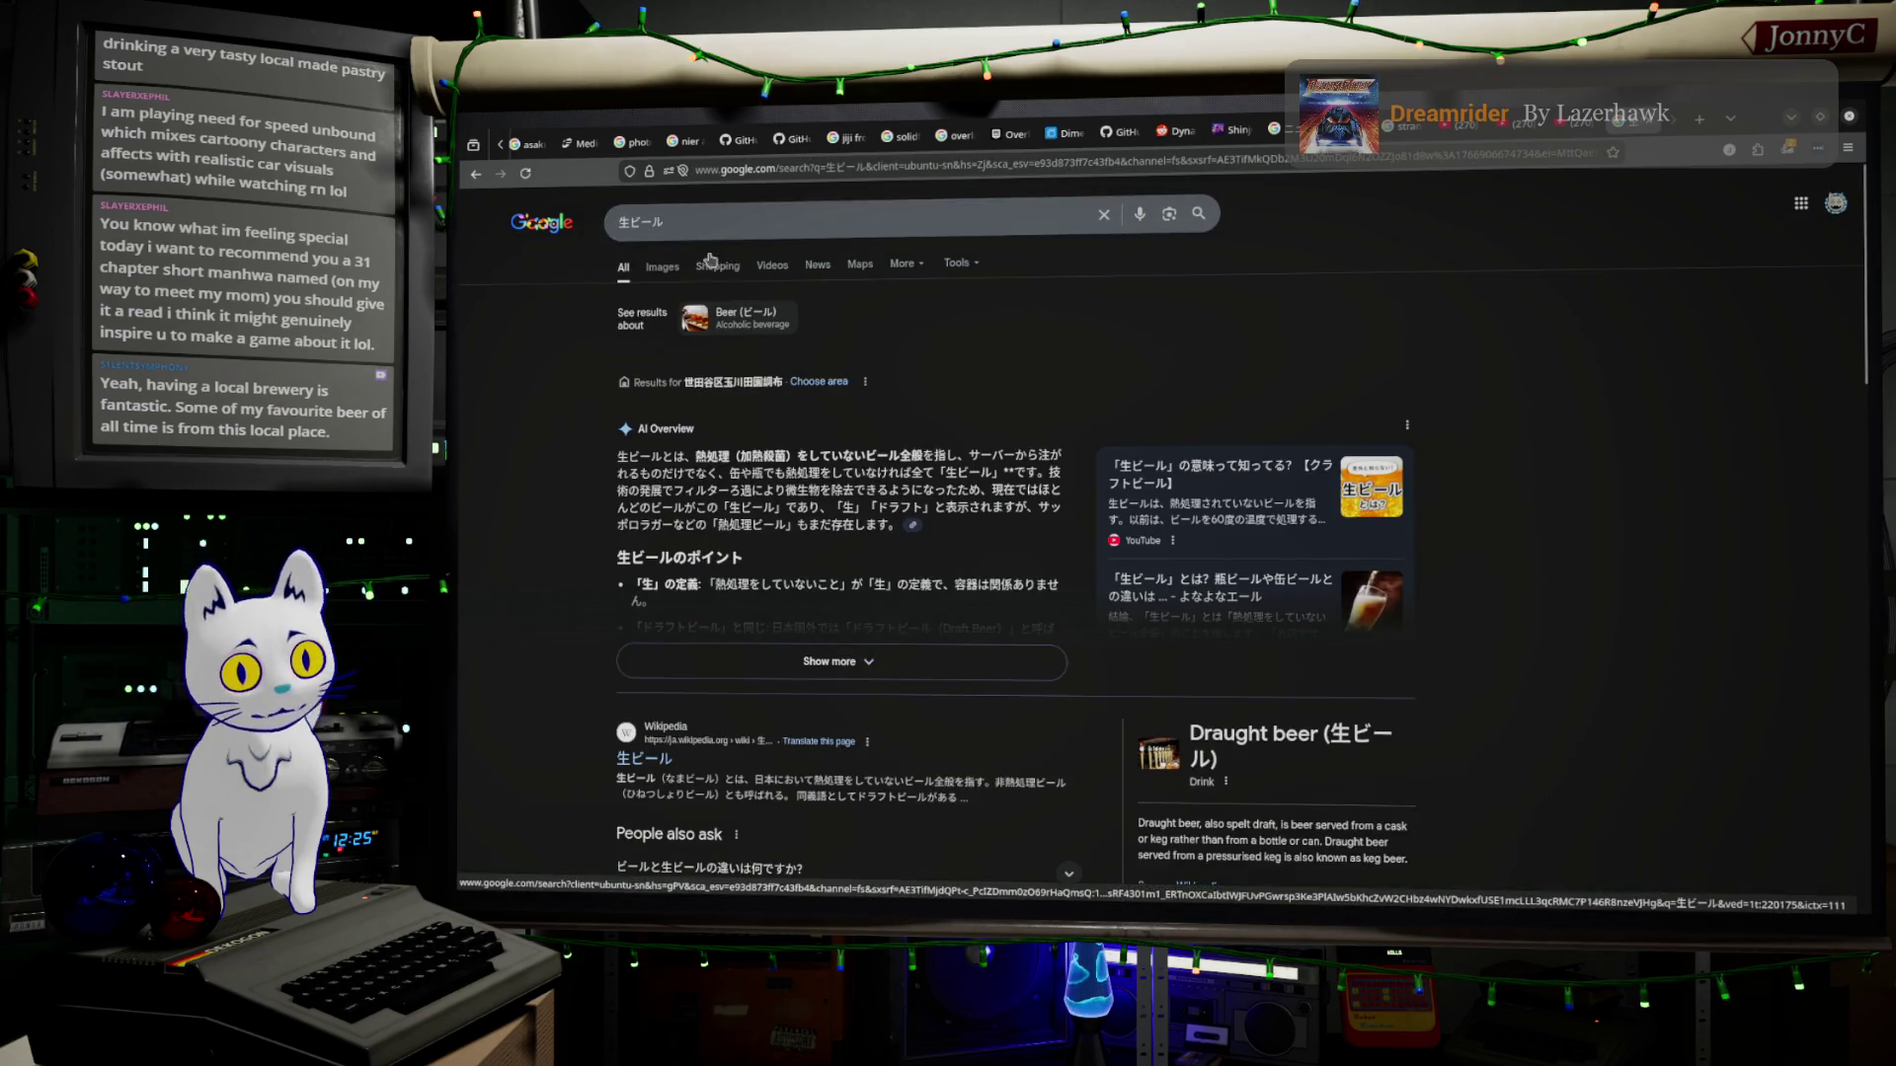
click(663, 265)
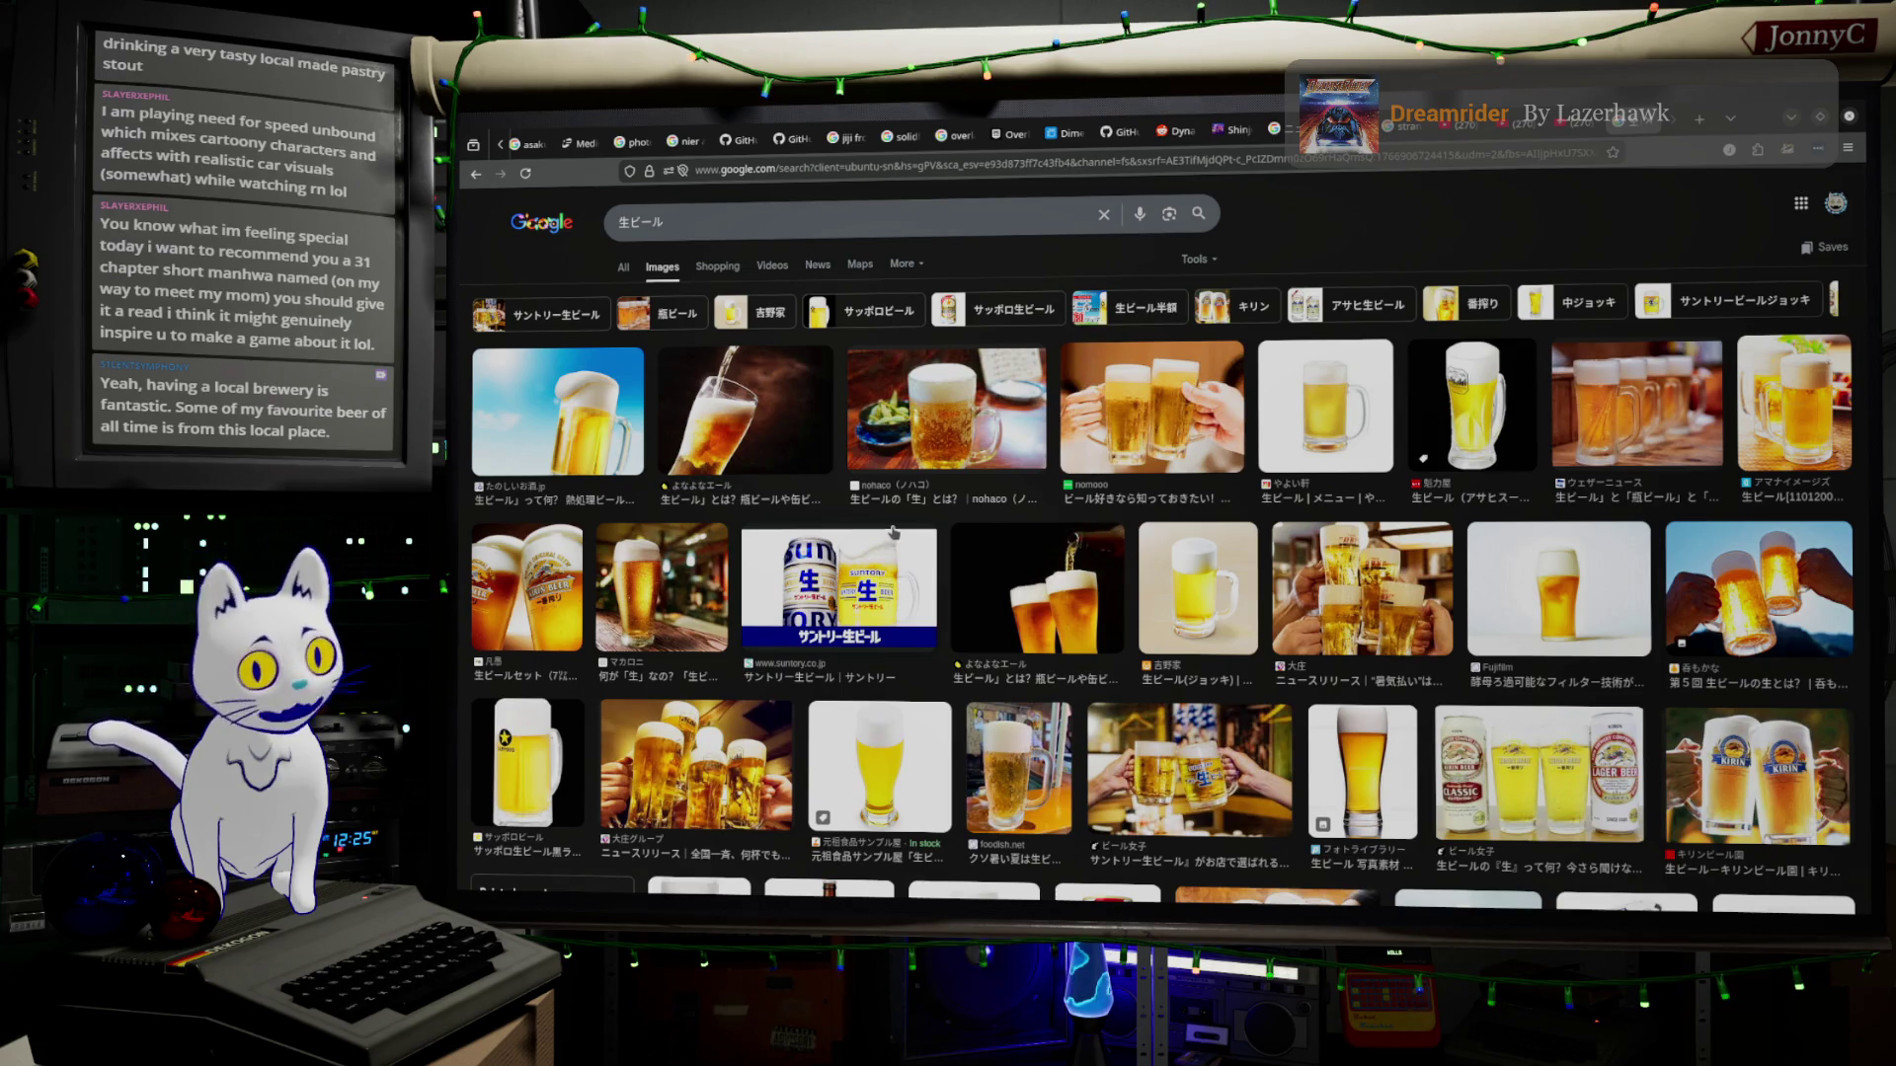
Replace the query with はっぽ酒, run it and preview the Rakuten 発泡酒 set image.
click(638, 221)
key(ctrl+a)
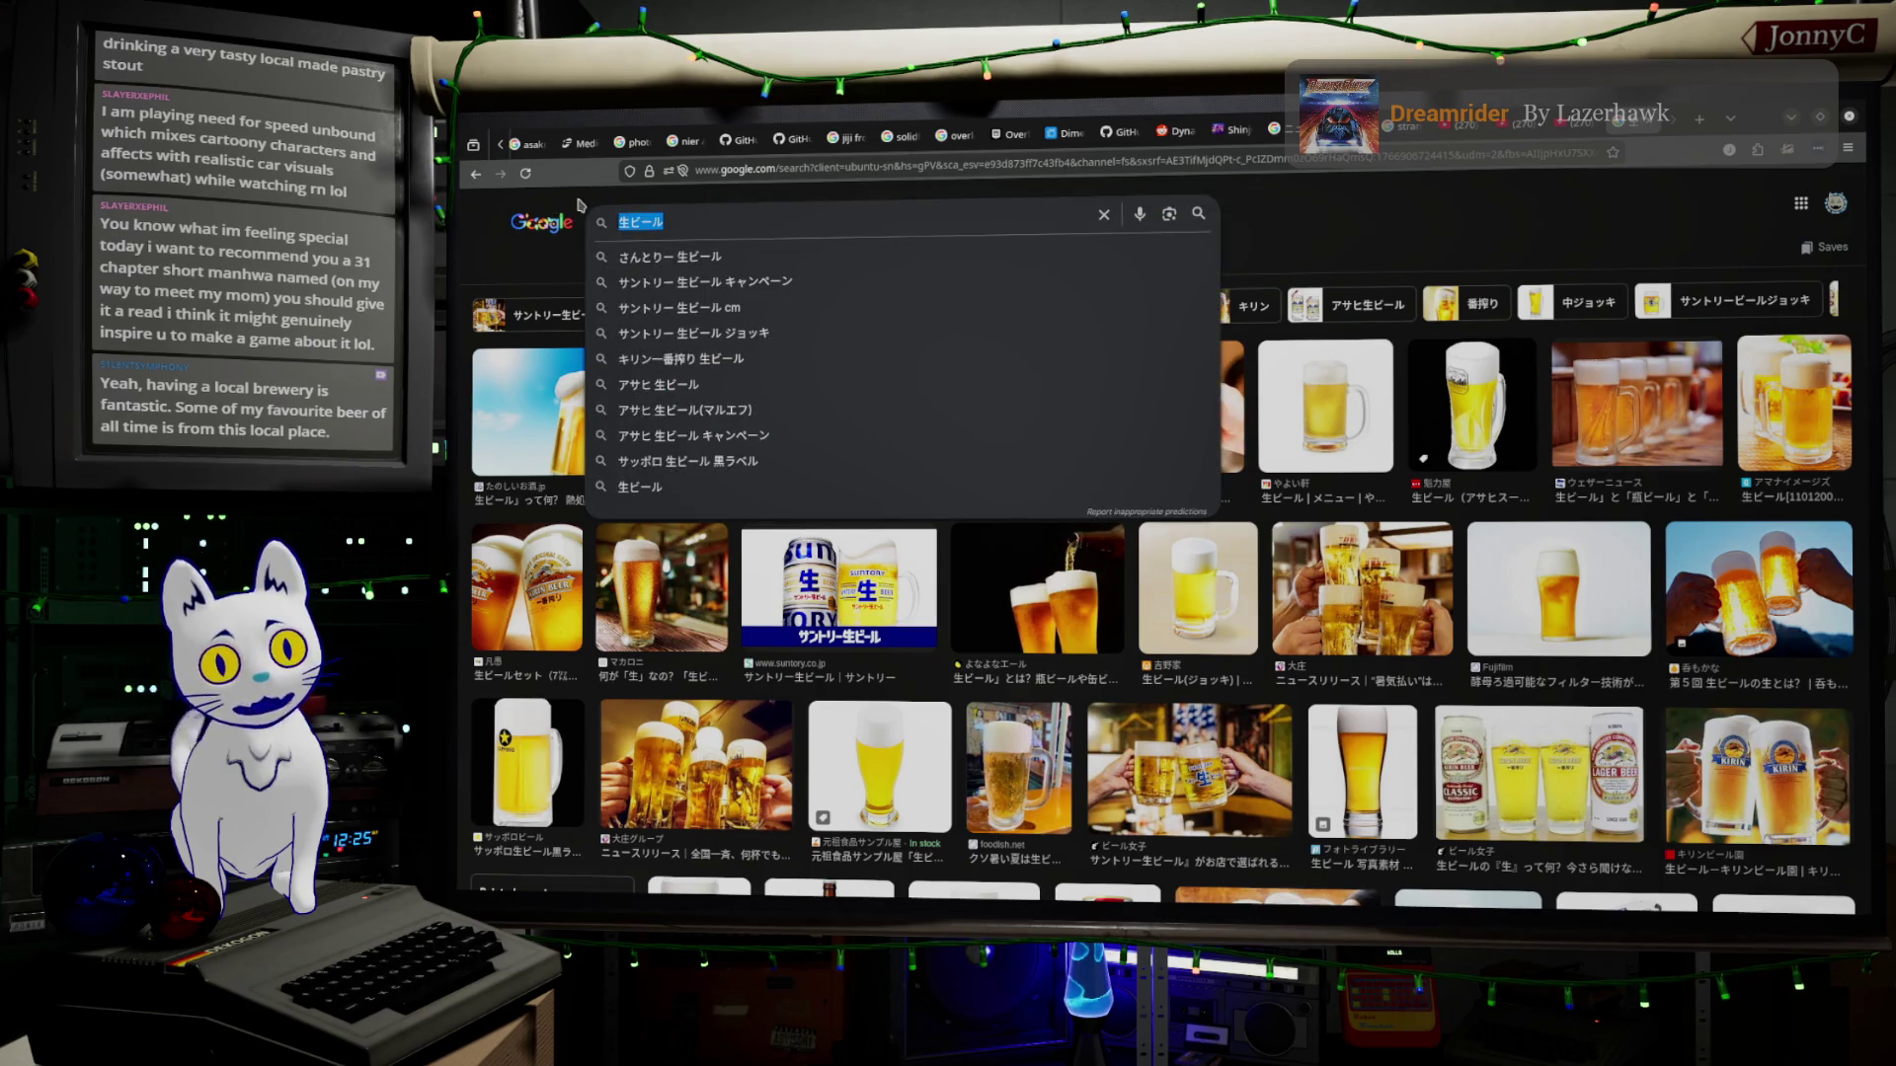
text(happ)
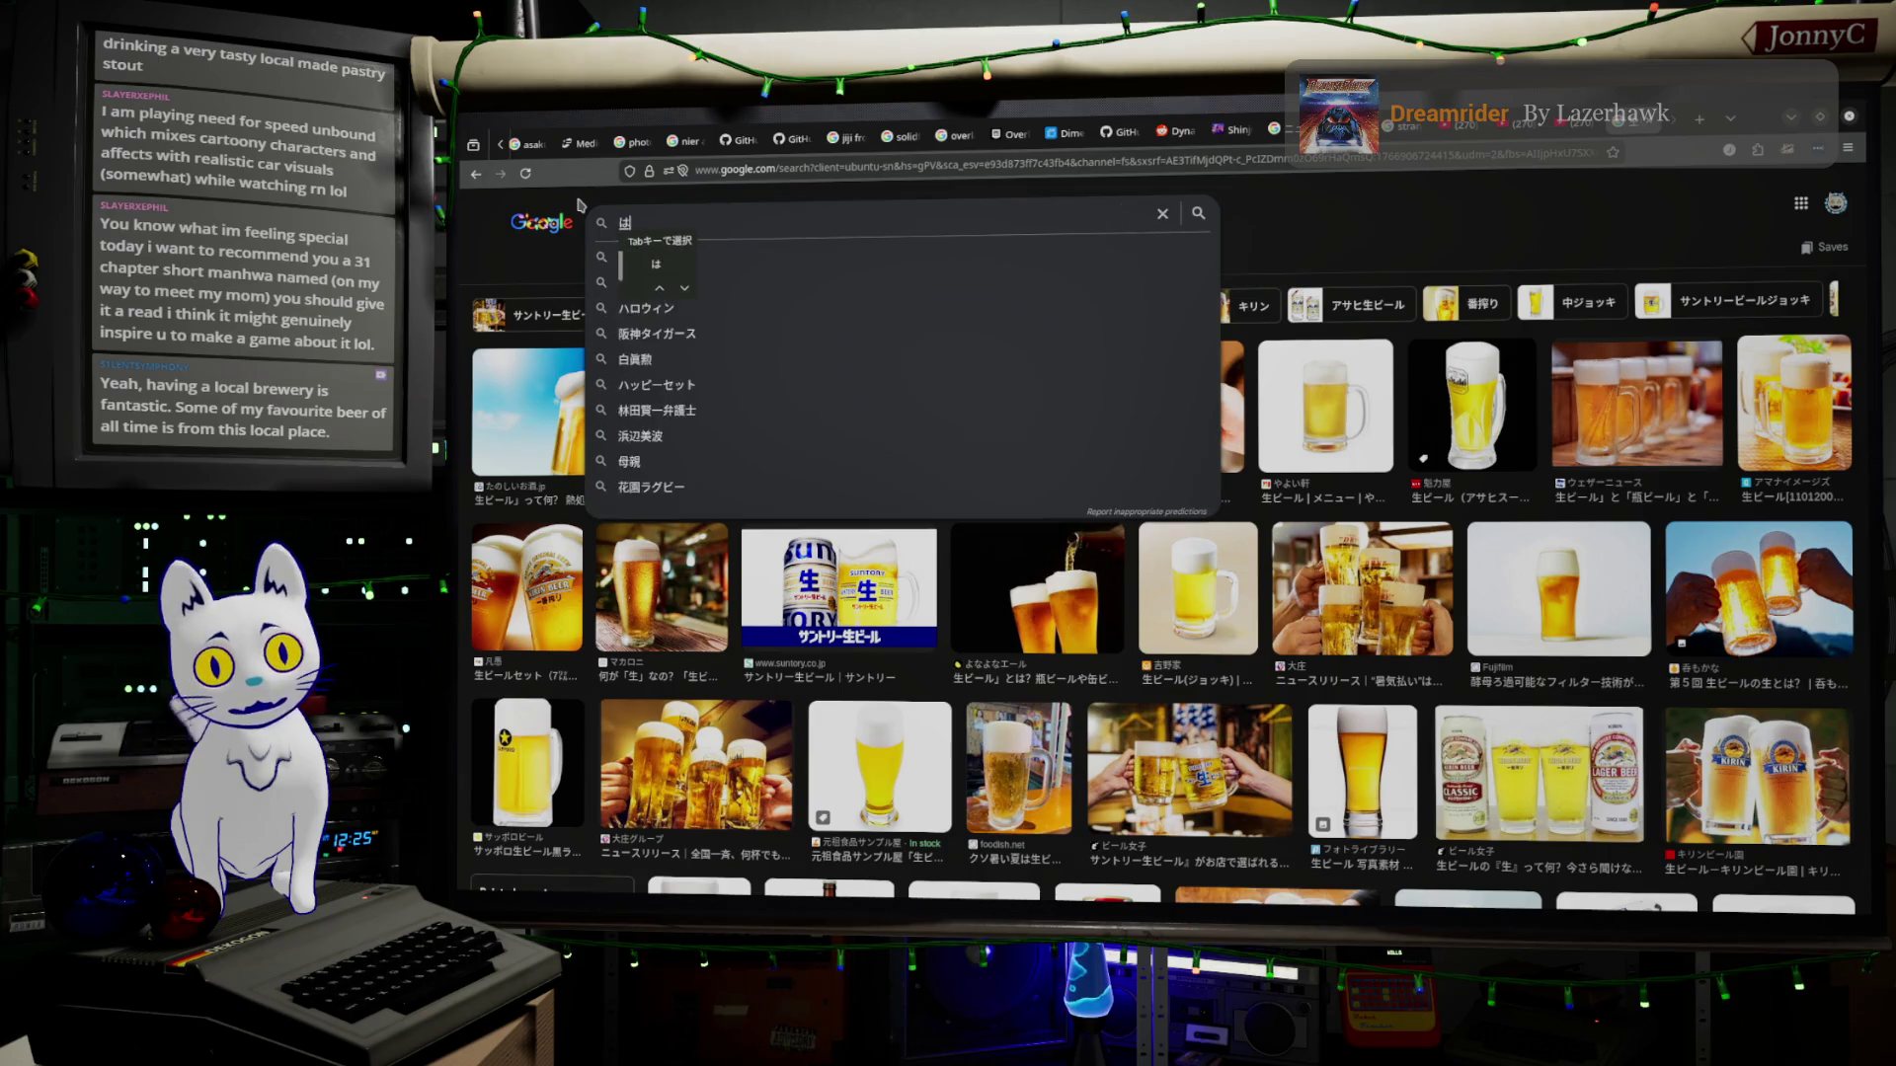
text(oshuu)
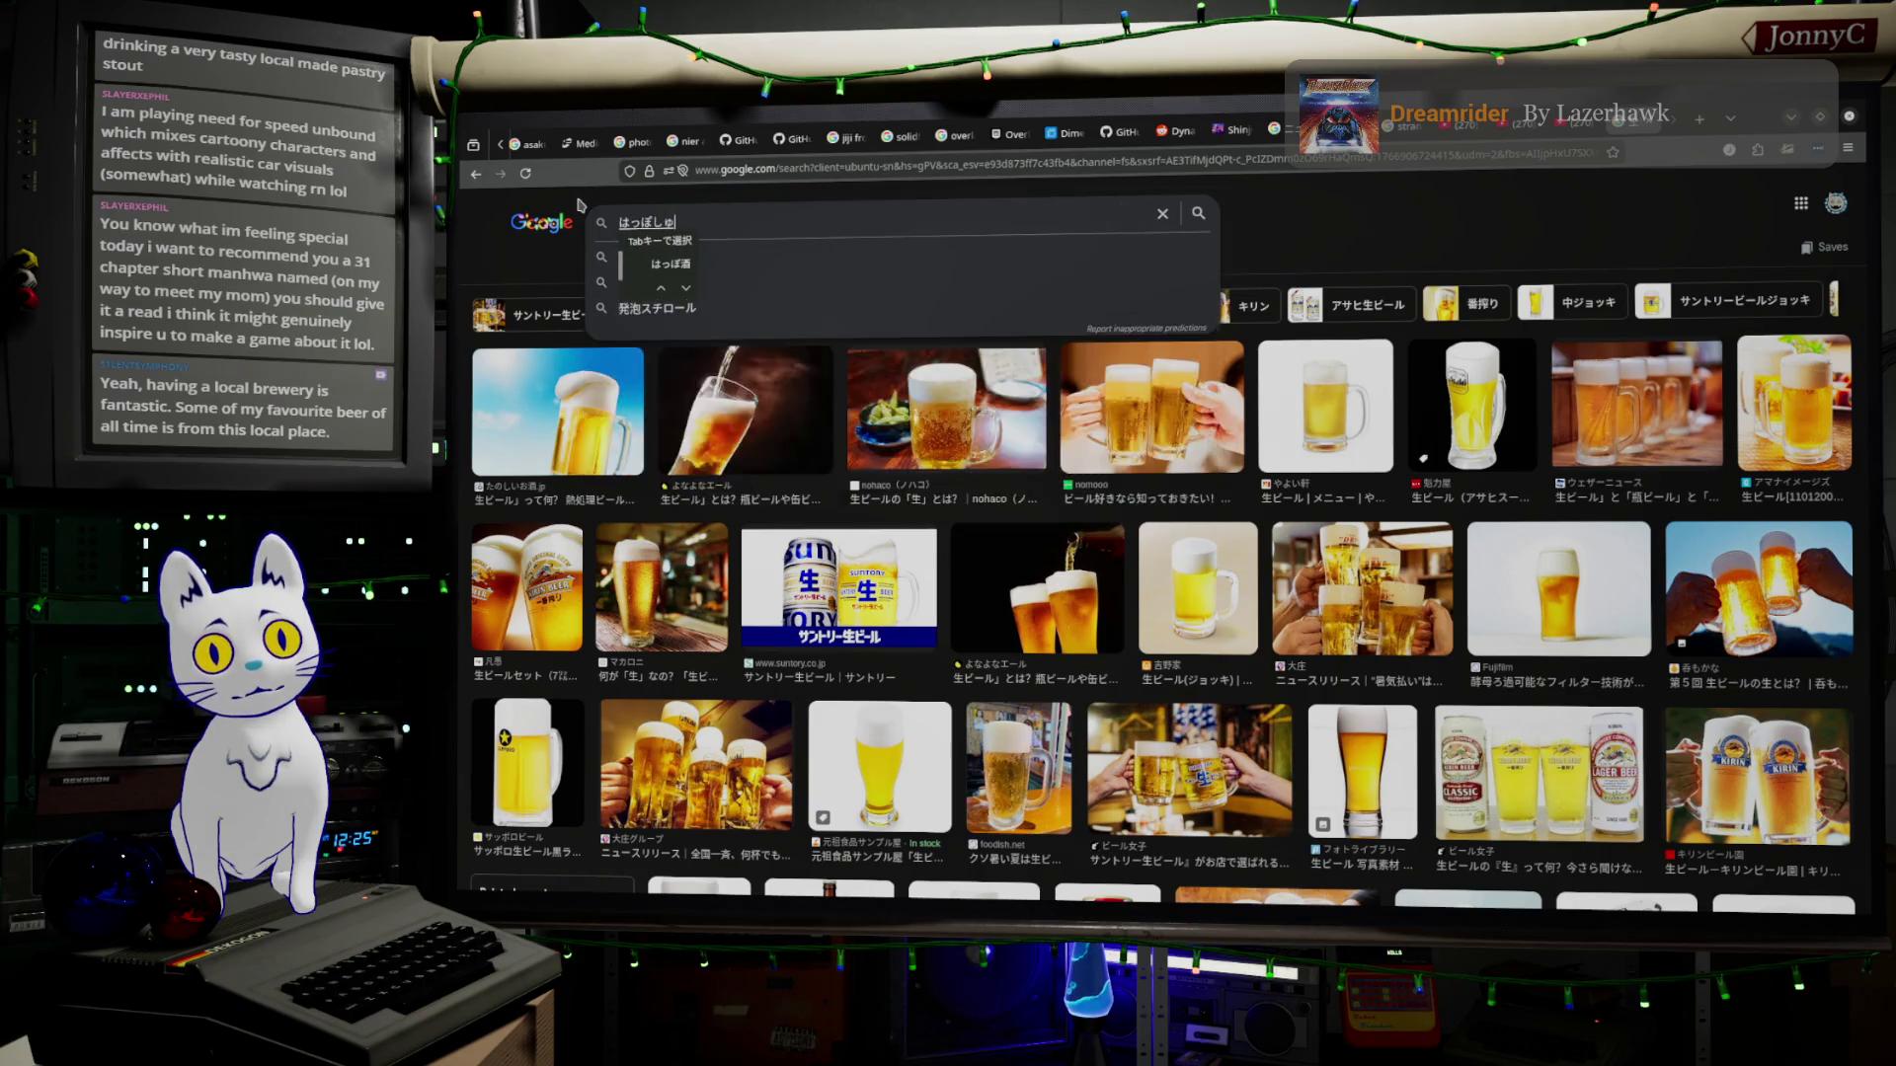
key(BackSpace)
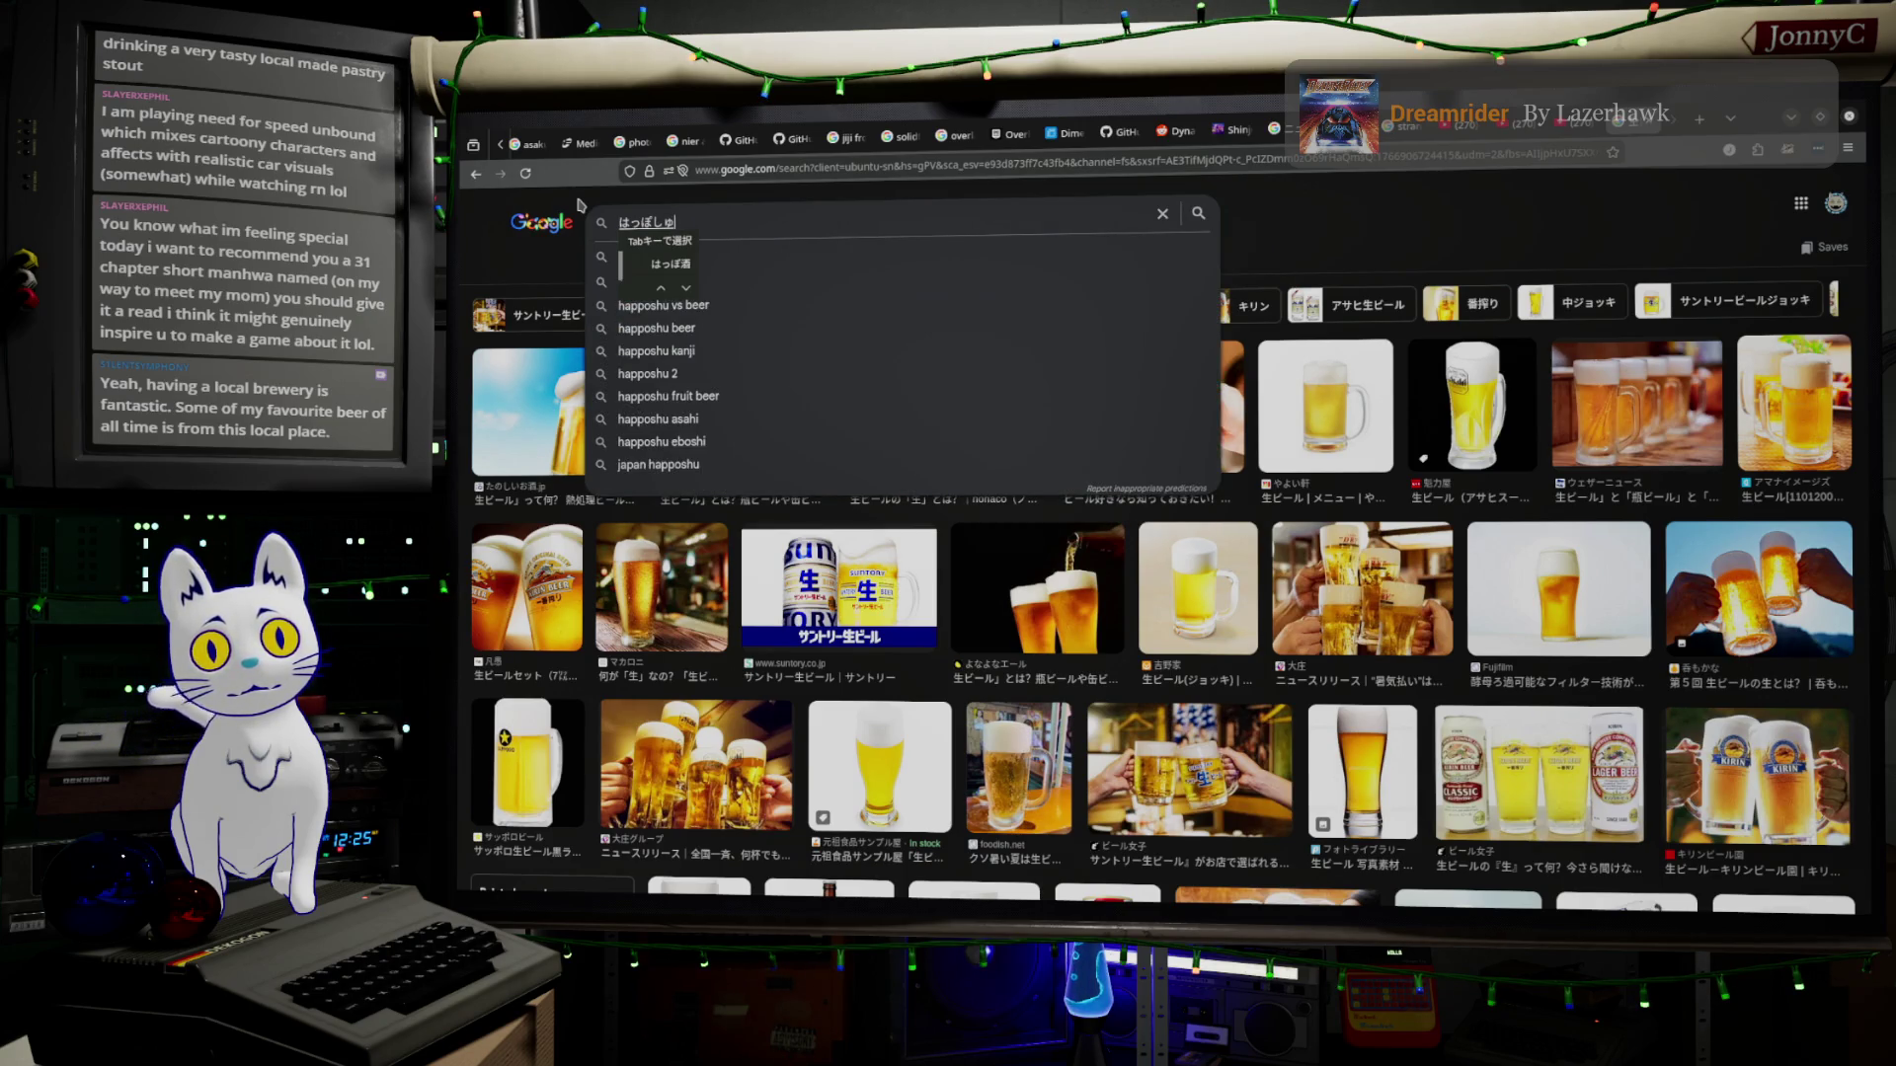
key(space)
key(Return)
key(Return)
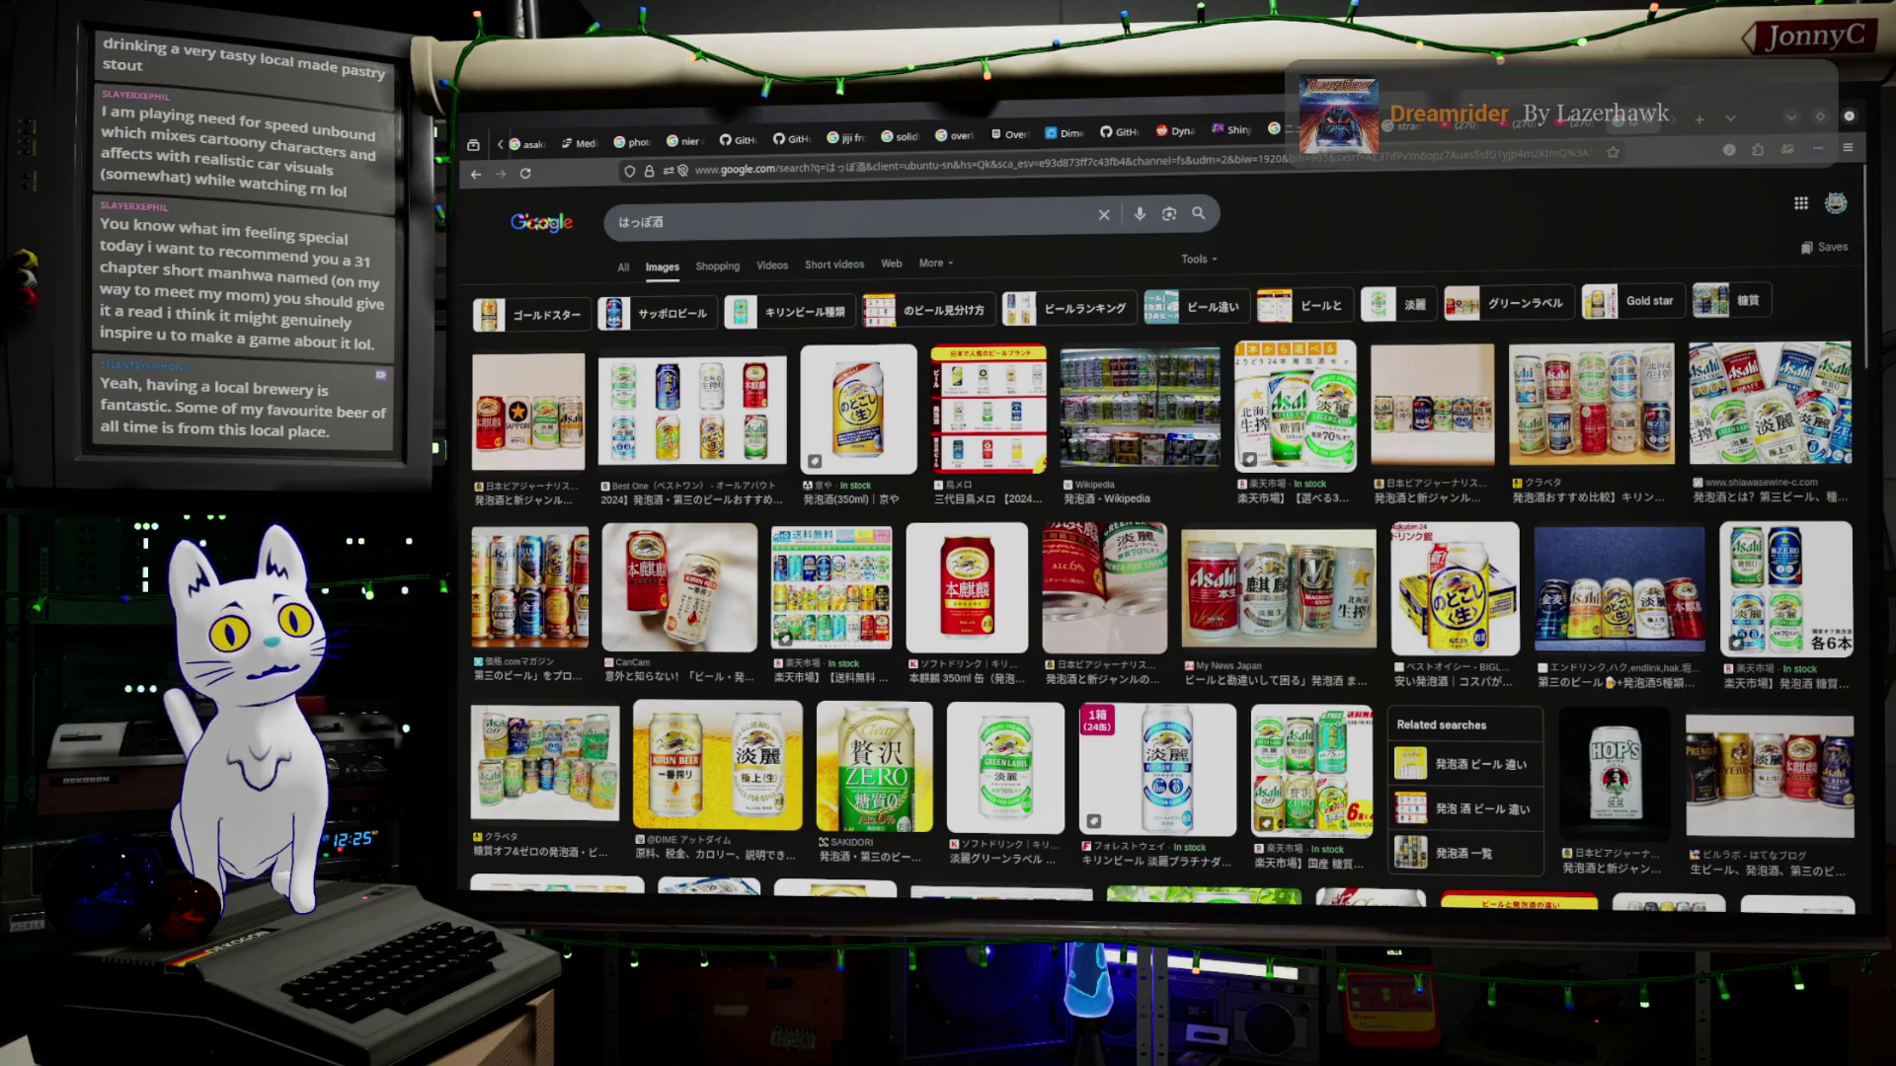
click(1296, 407)
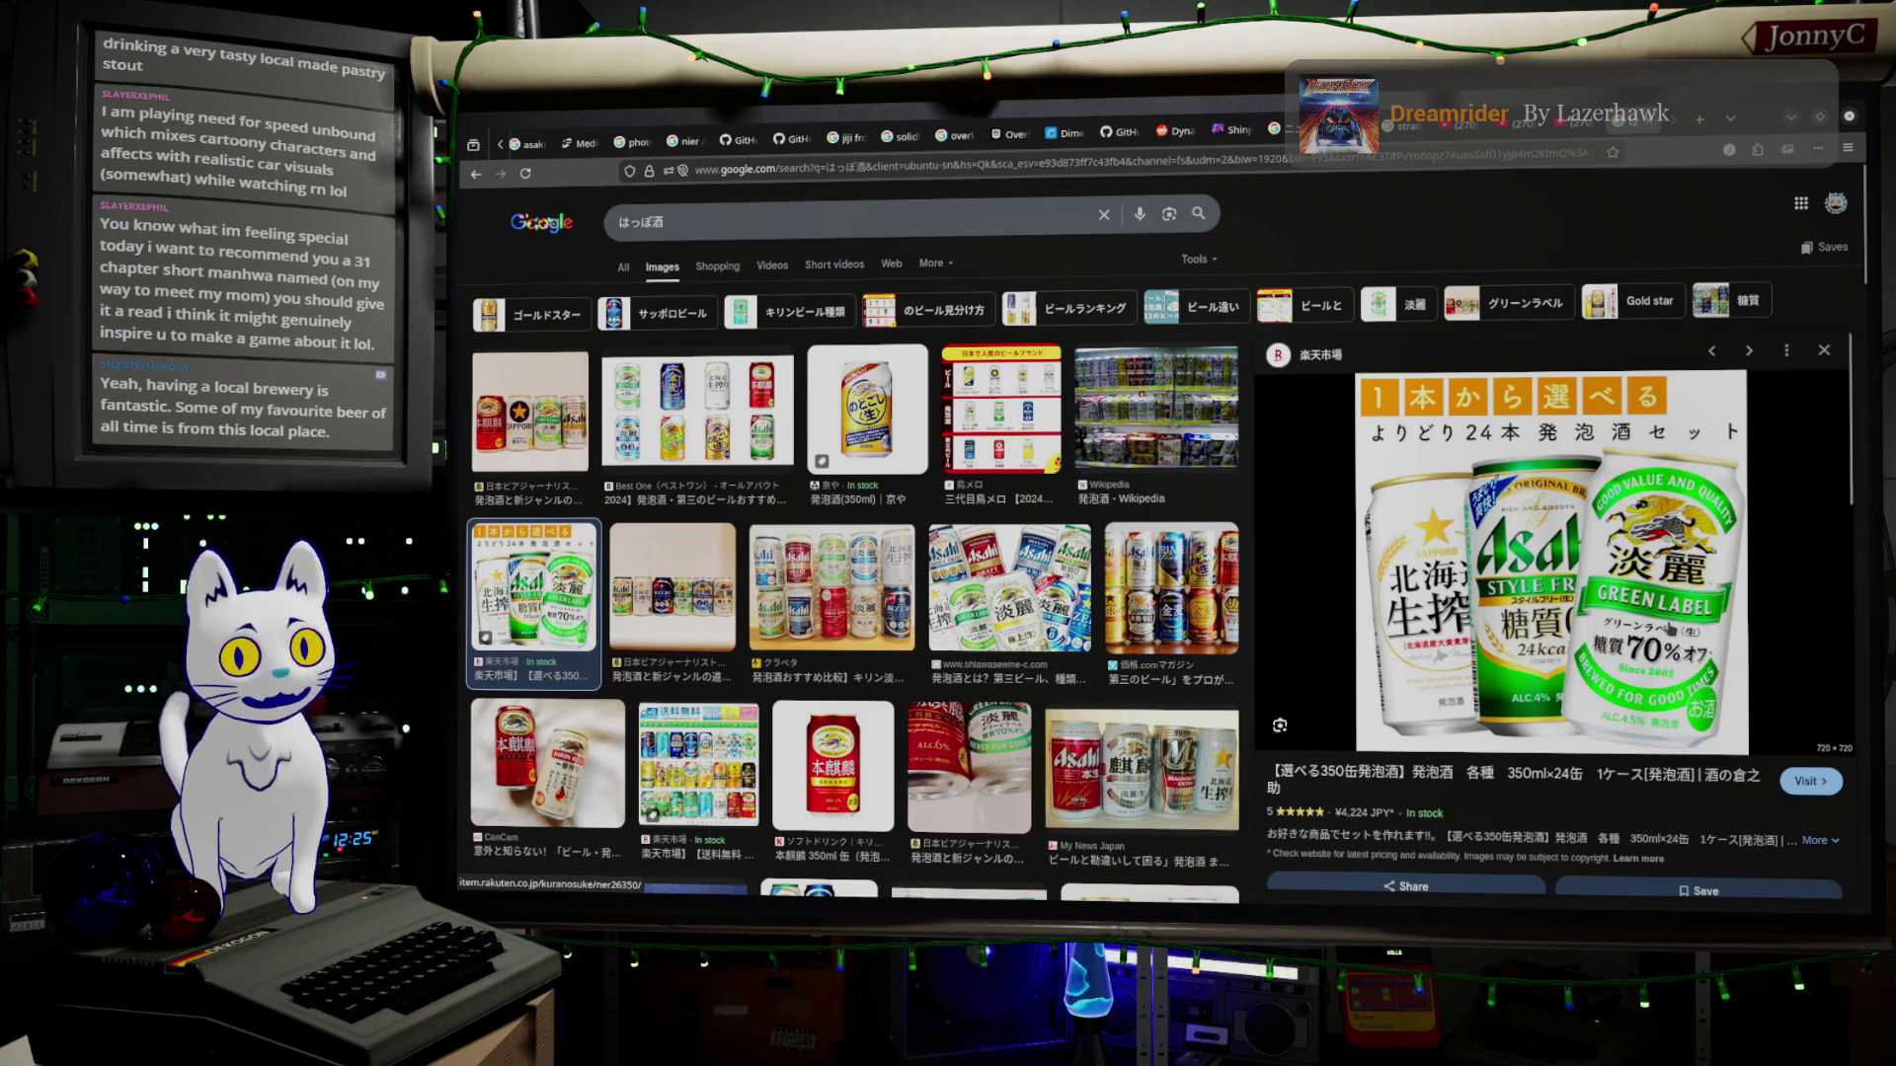
Replace the query with クラフトビール and run the image search.
click(785, 215)
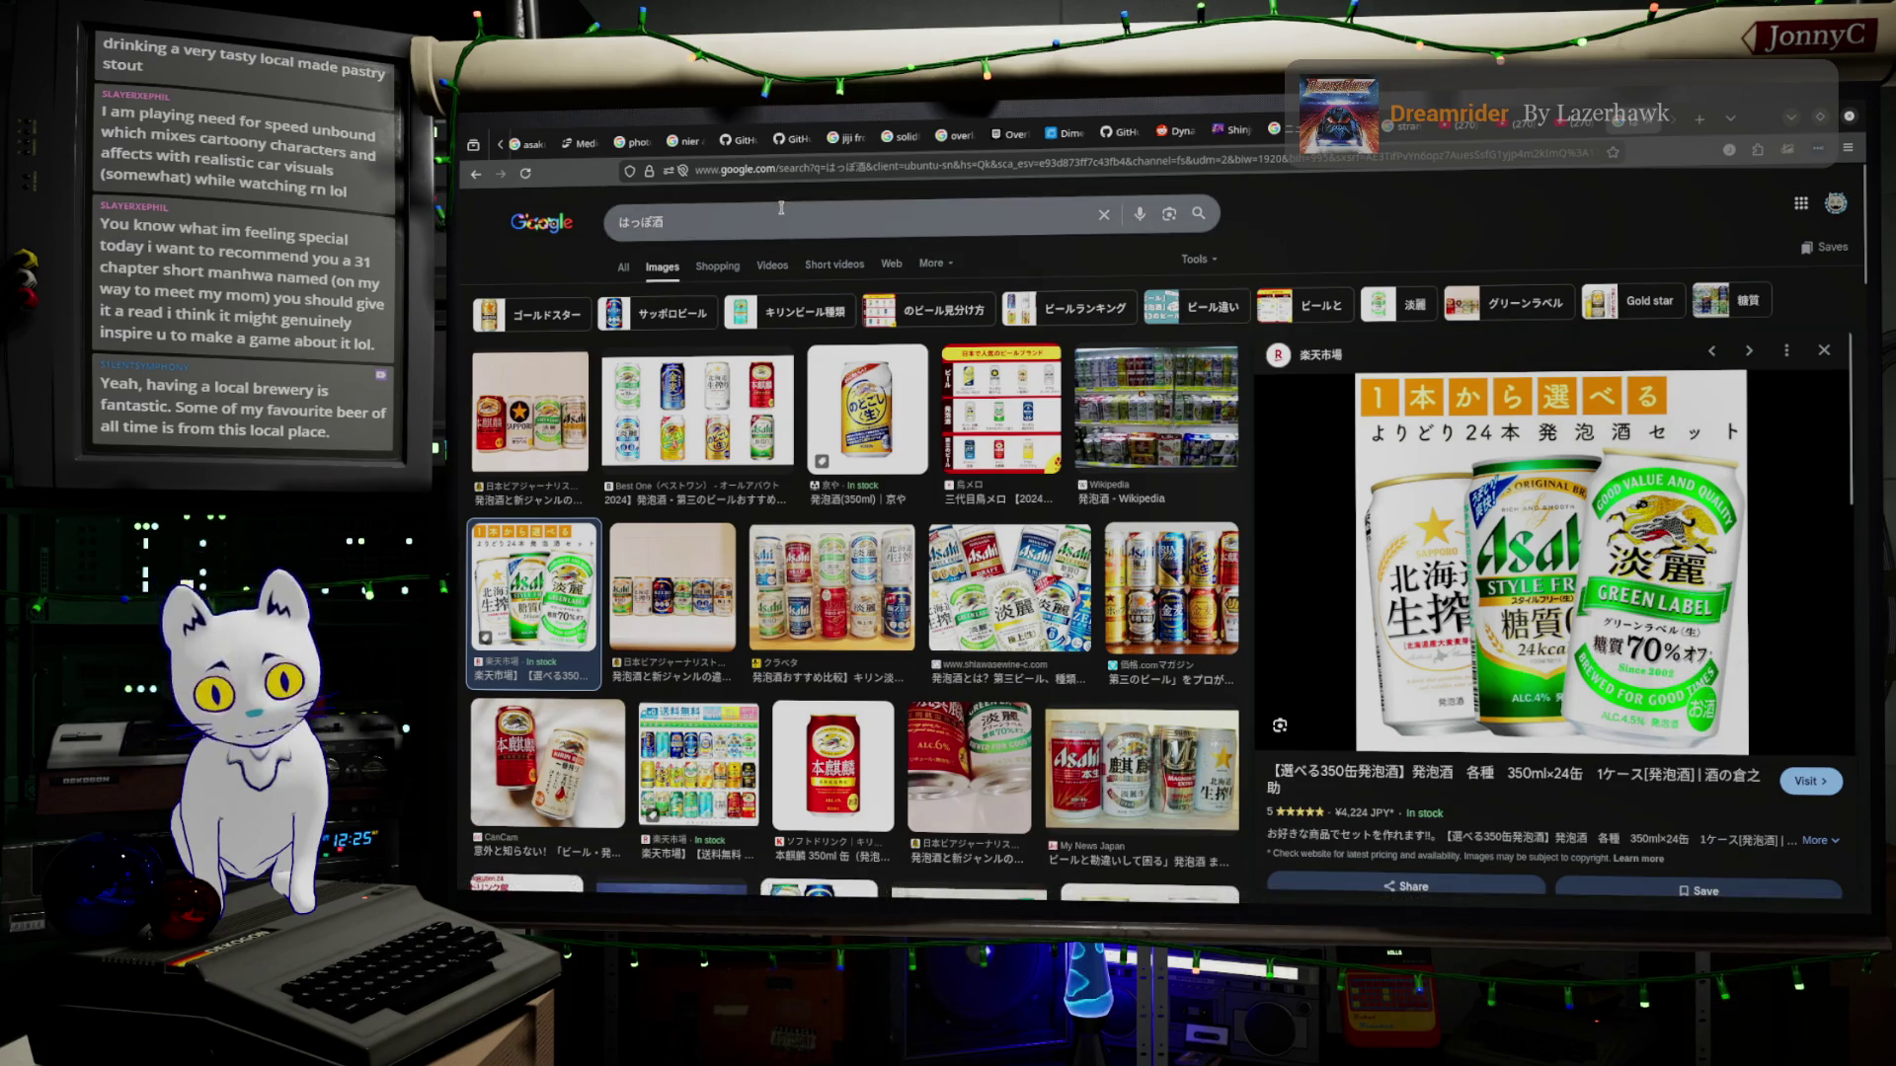
drag(682, 220, 619, 222)
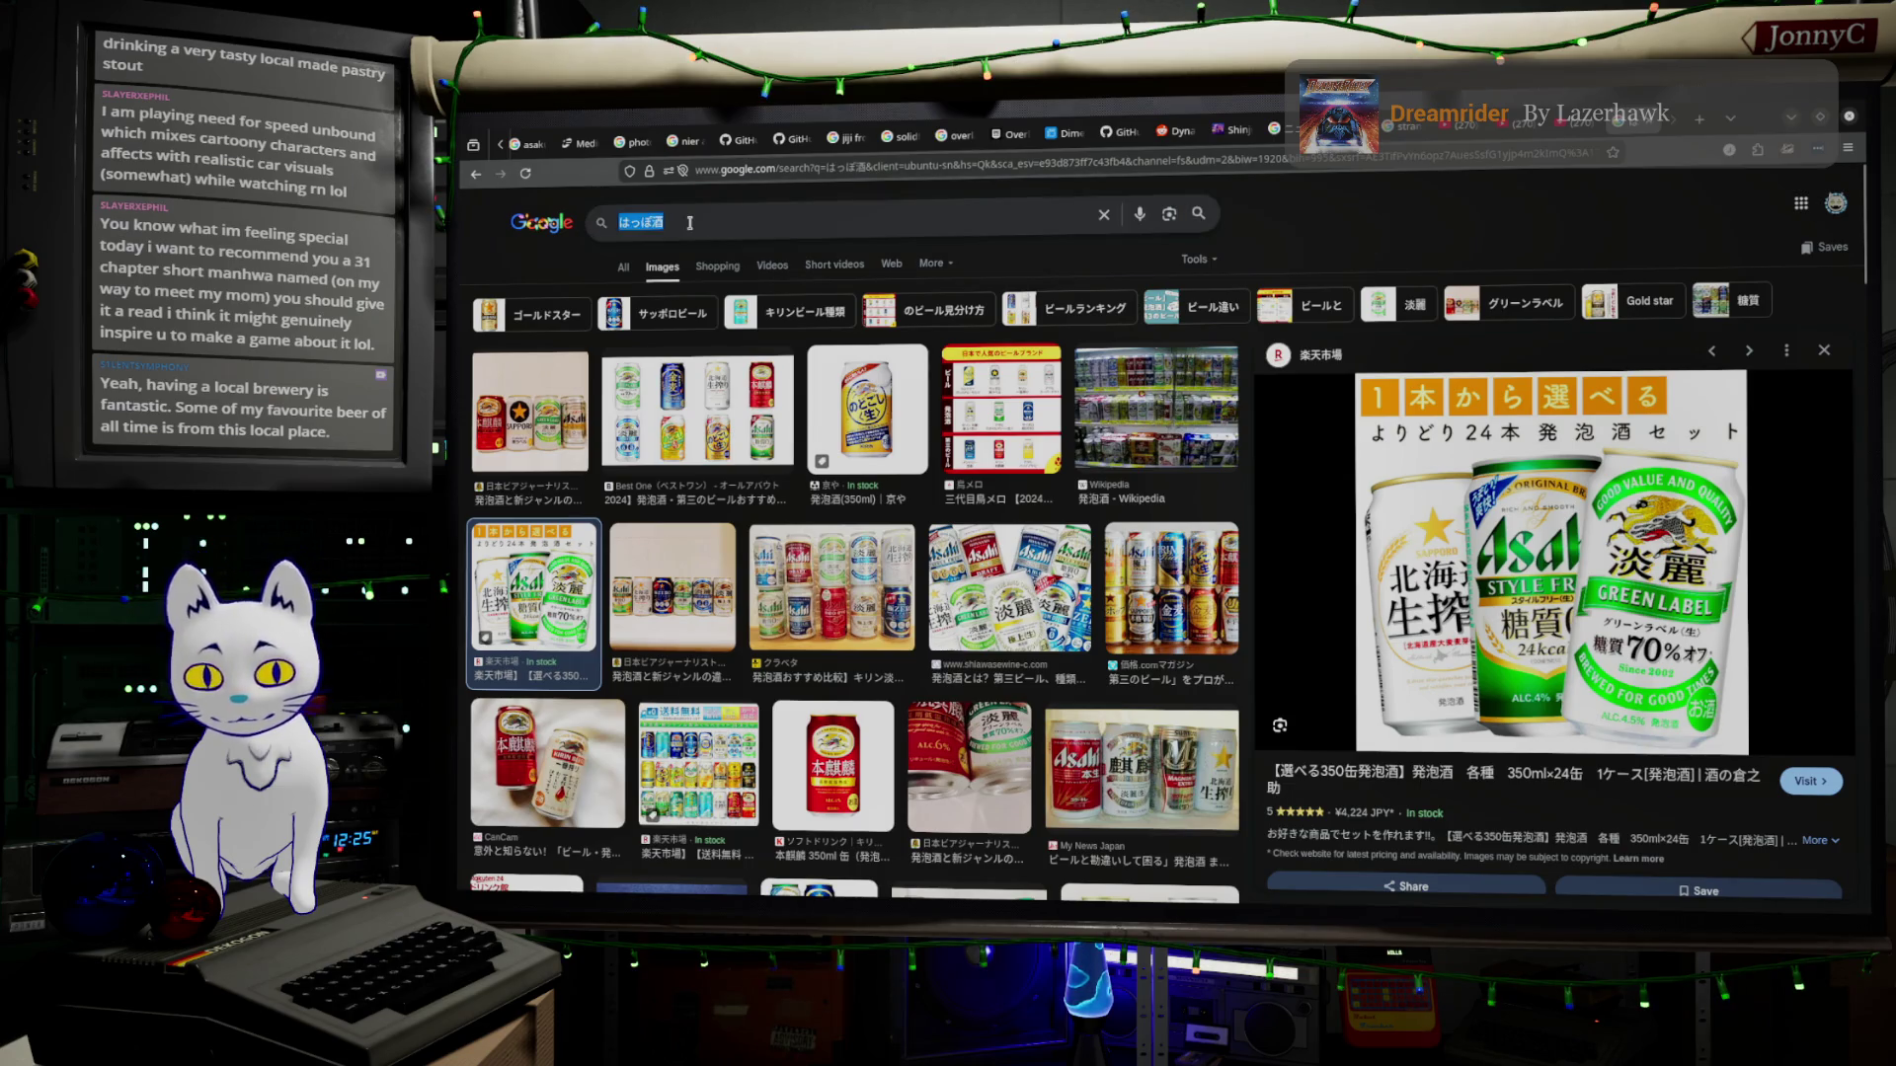
text(くらふっt)
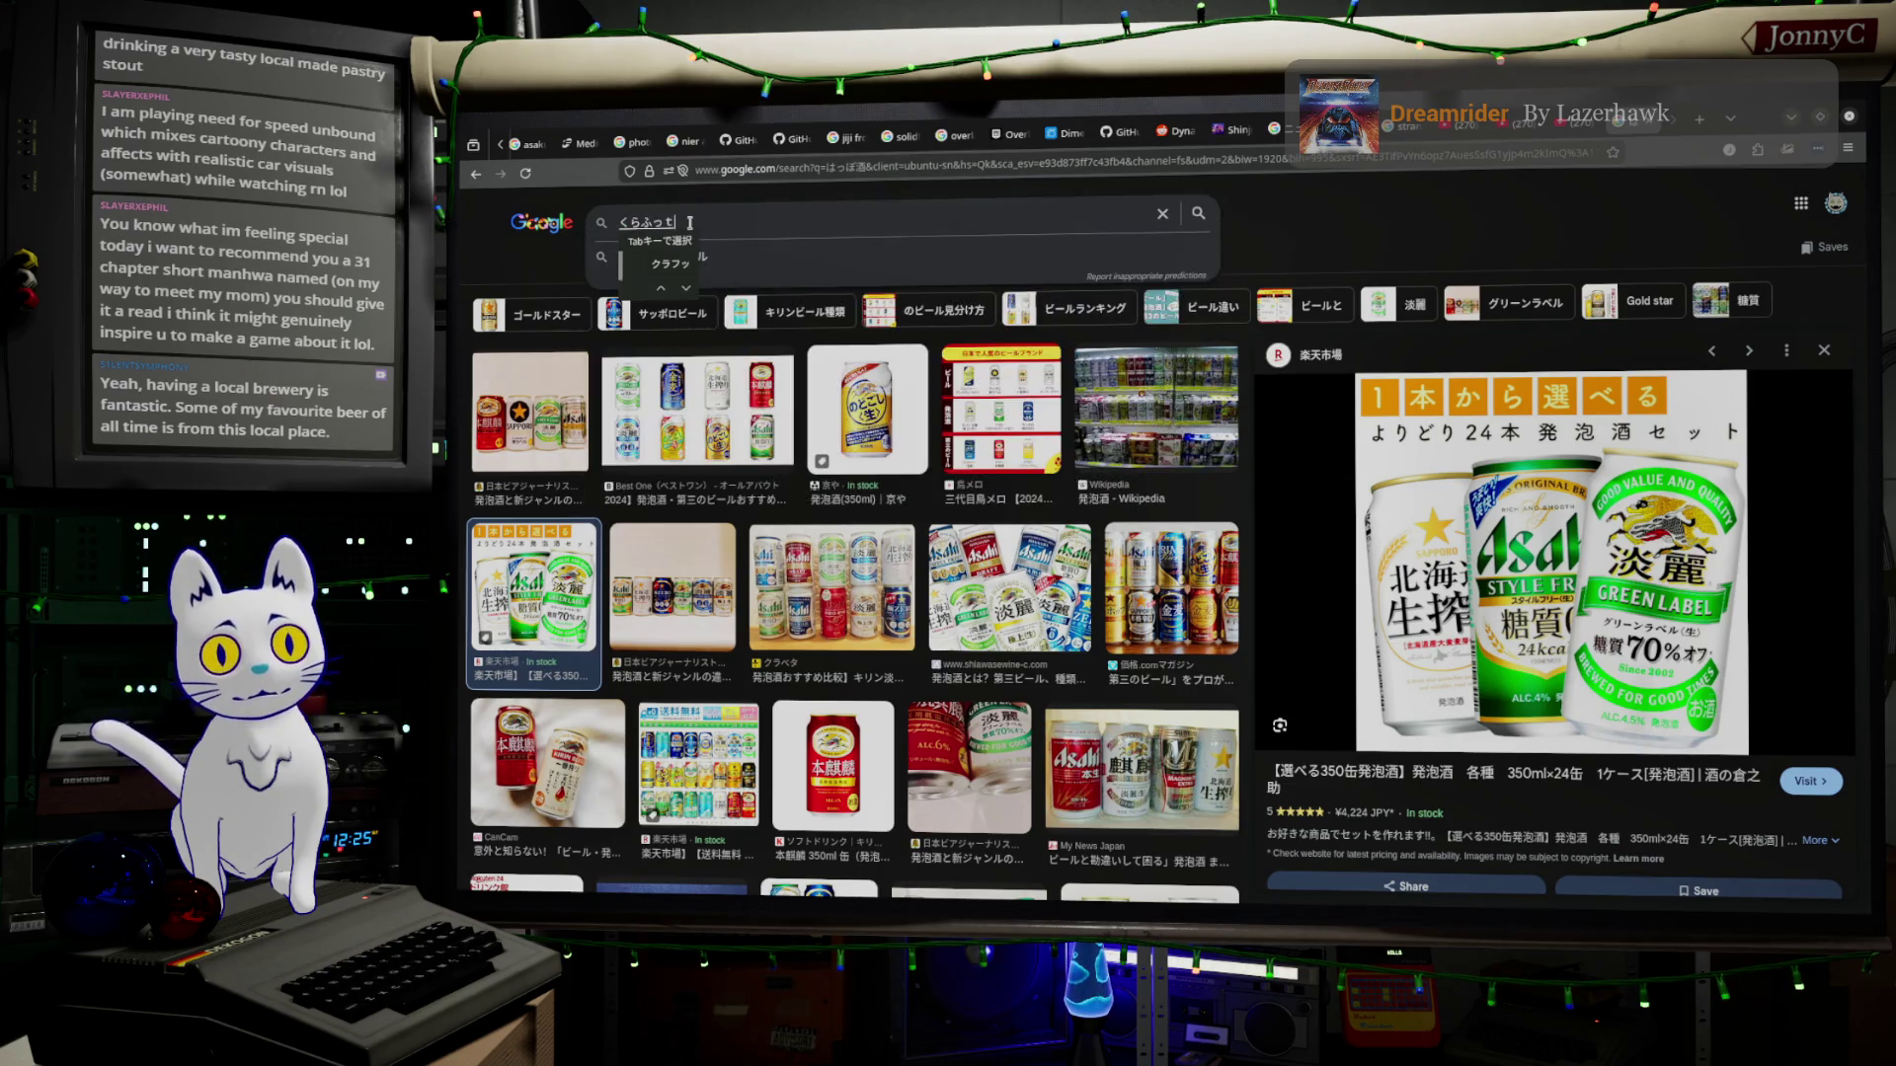
key(BackSpace)
key(BackSpace)
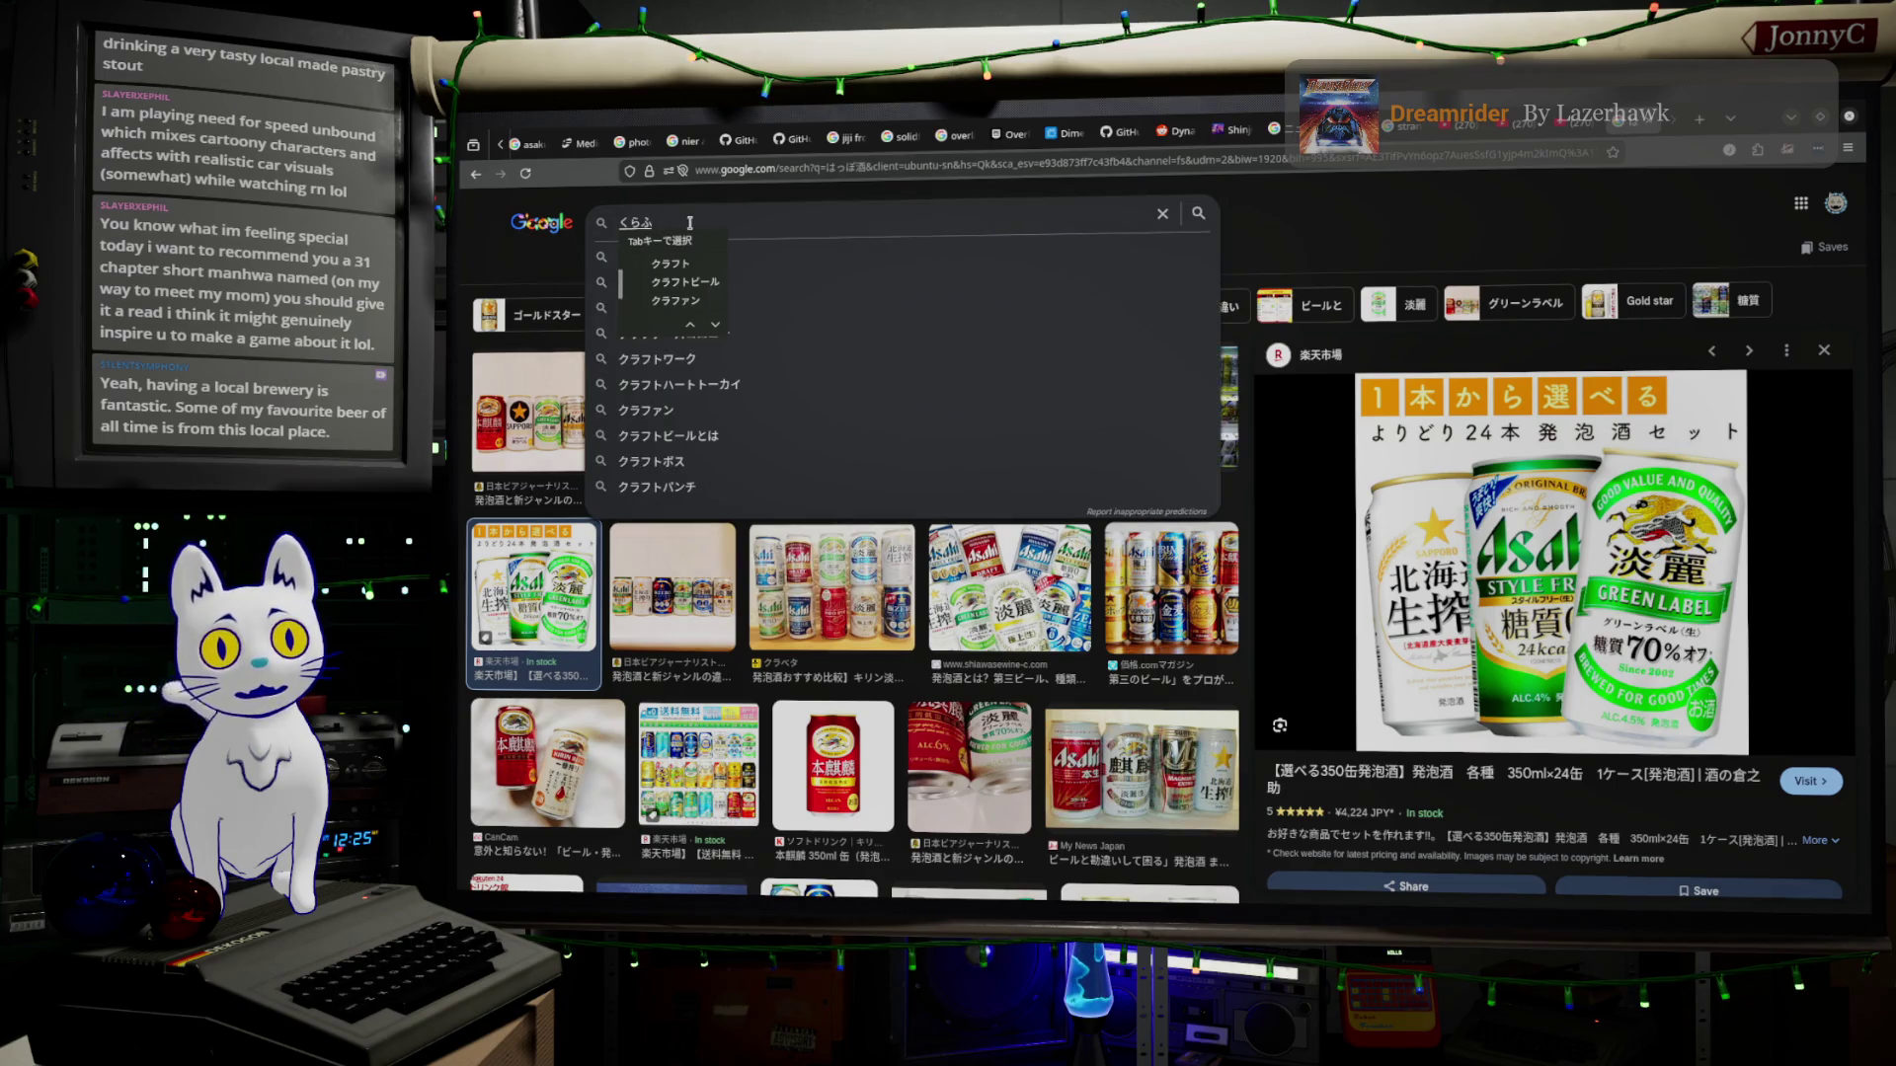
key(Down)
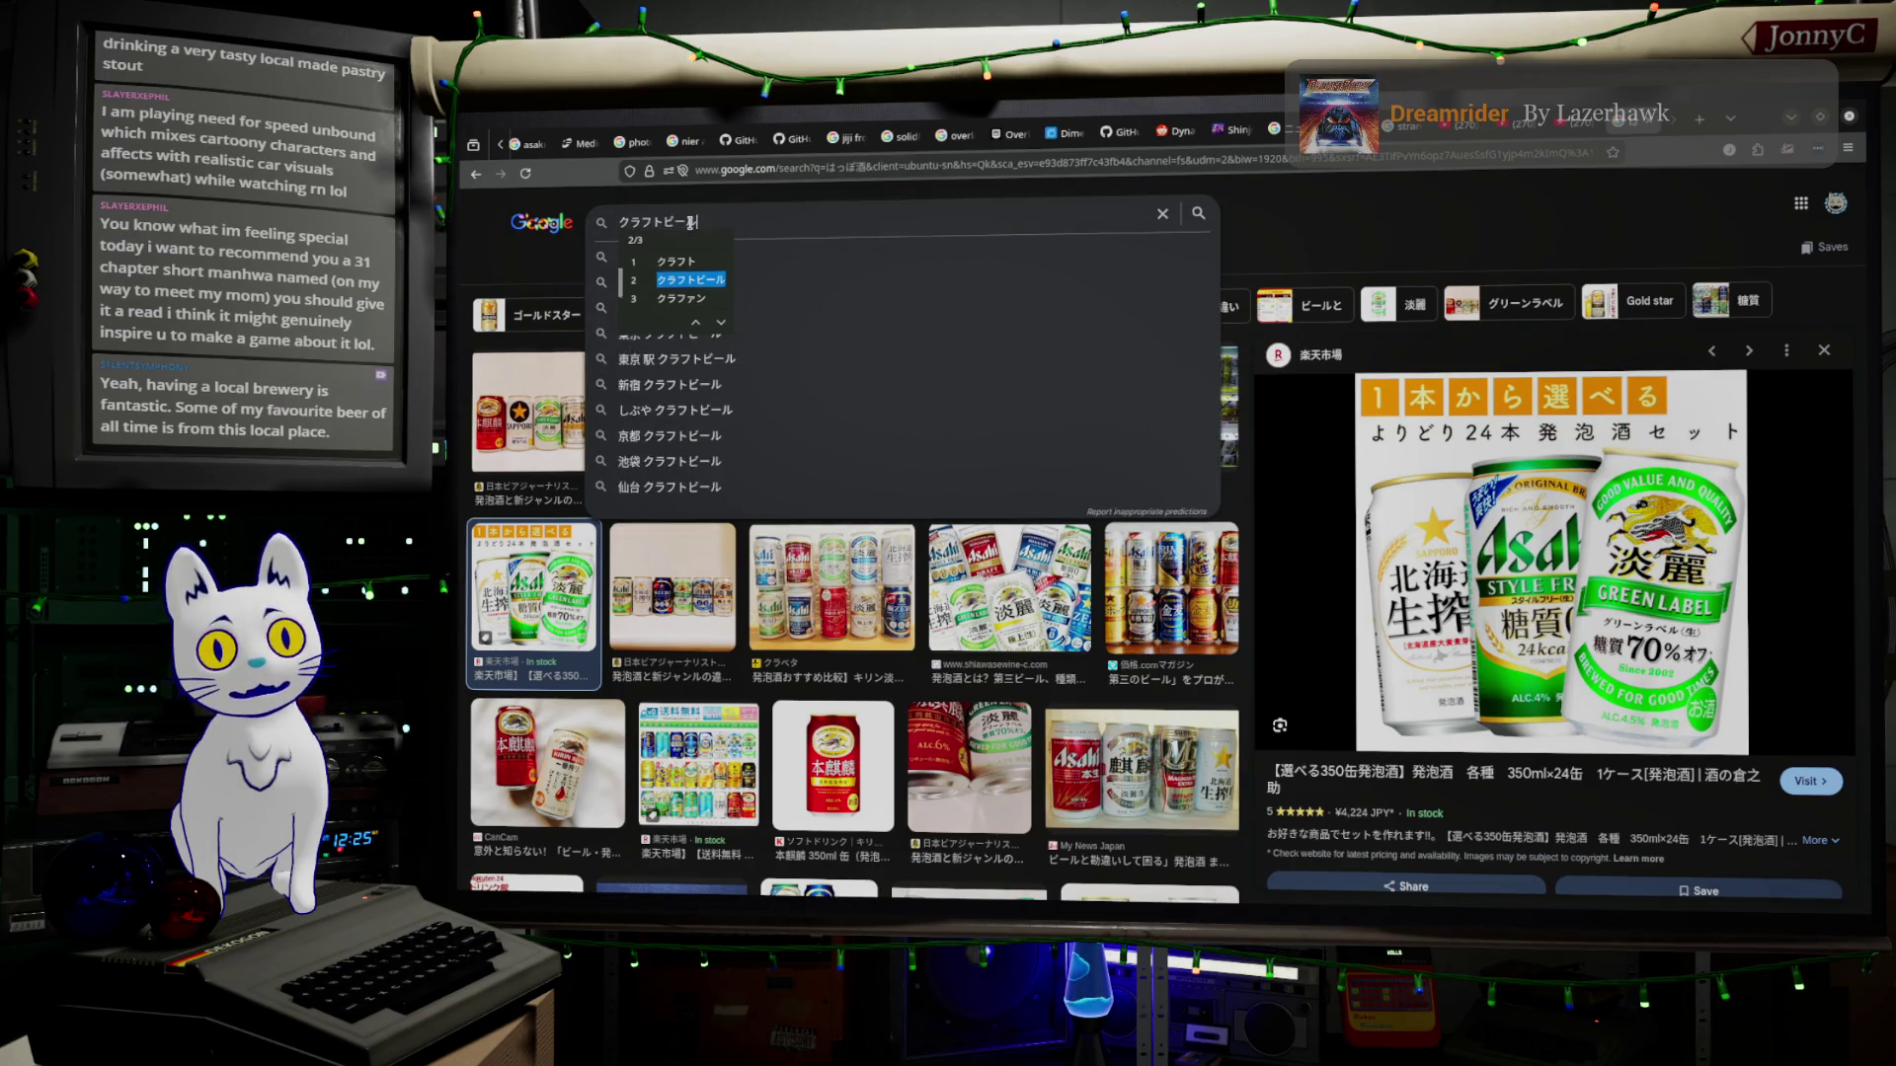
key(Return)
key(Return)
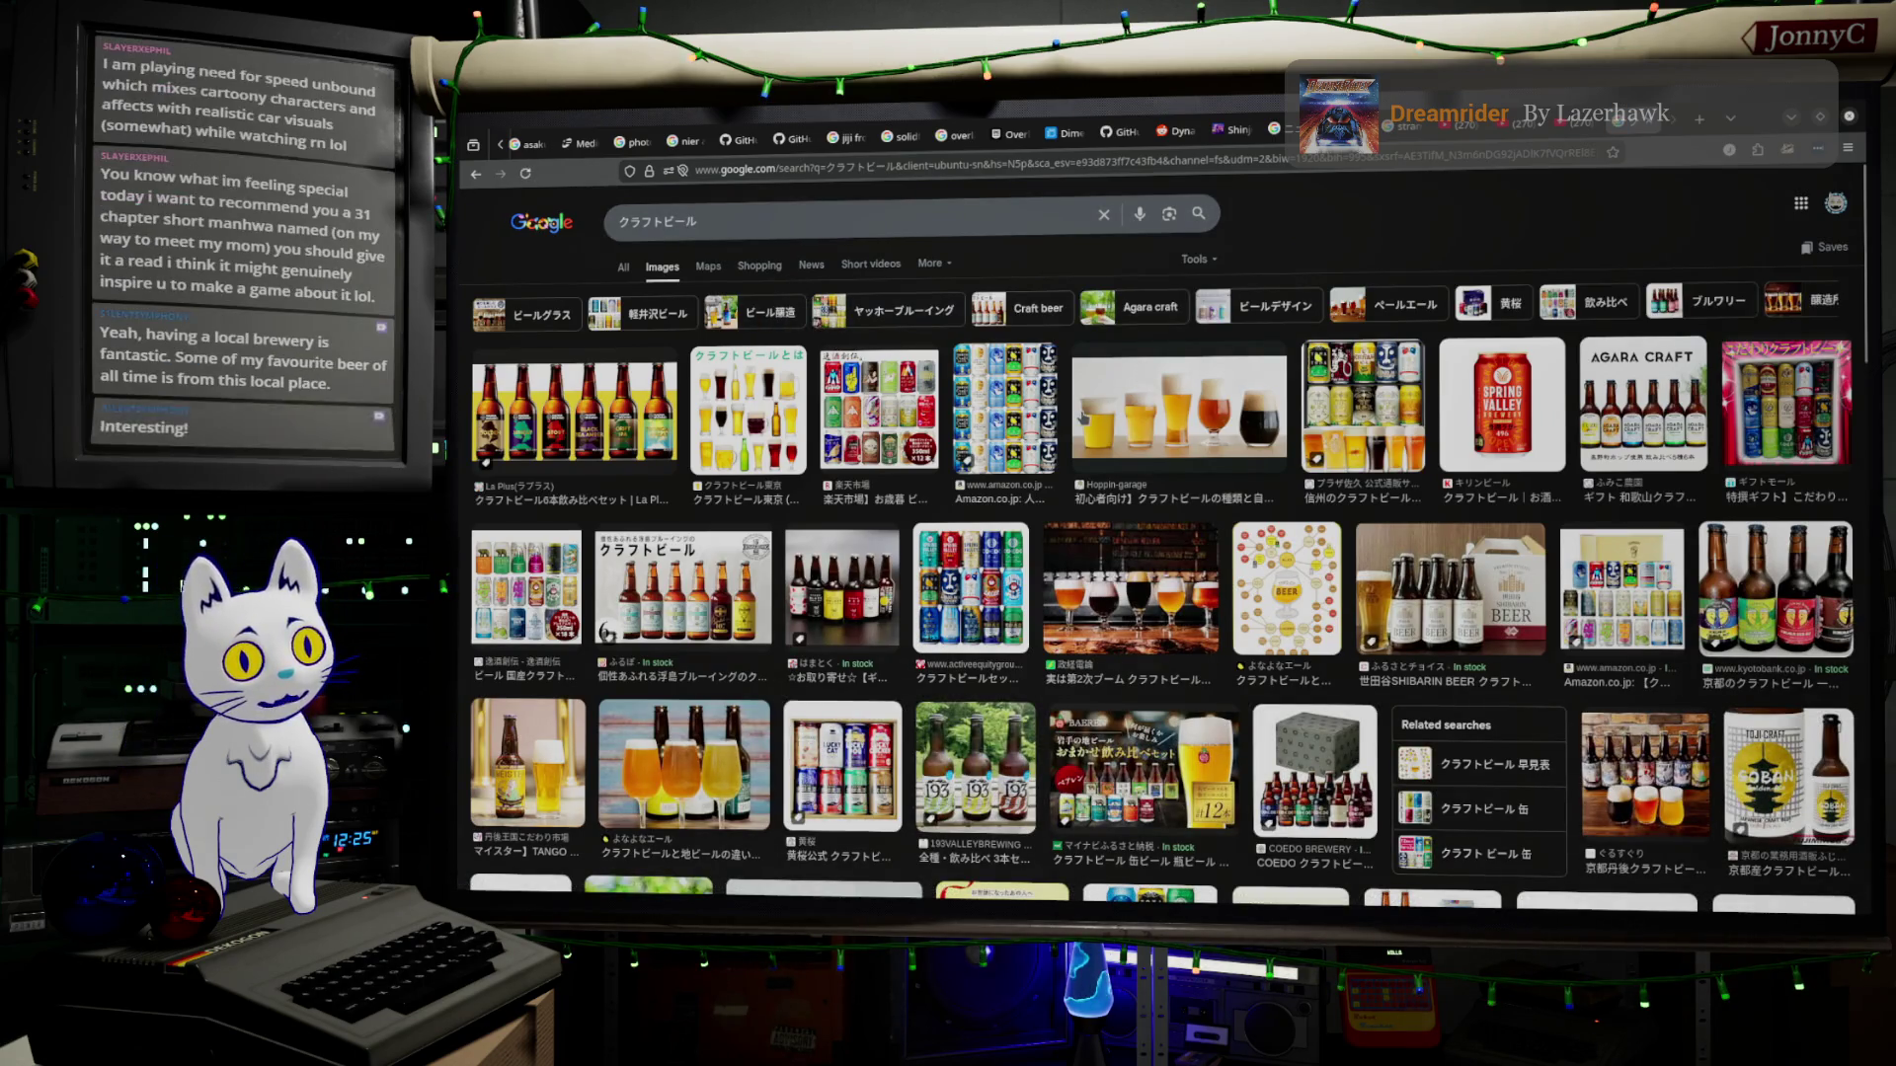
scroll(1156, 593, down, 1)
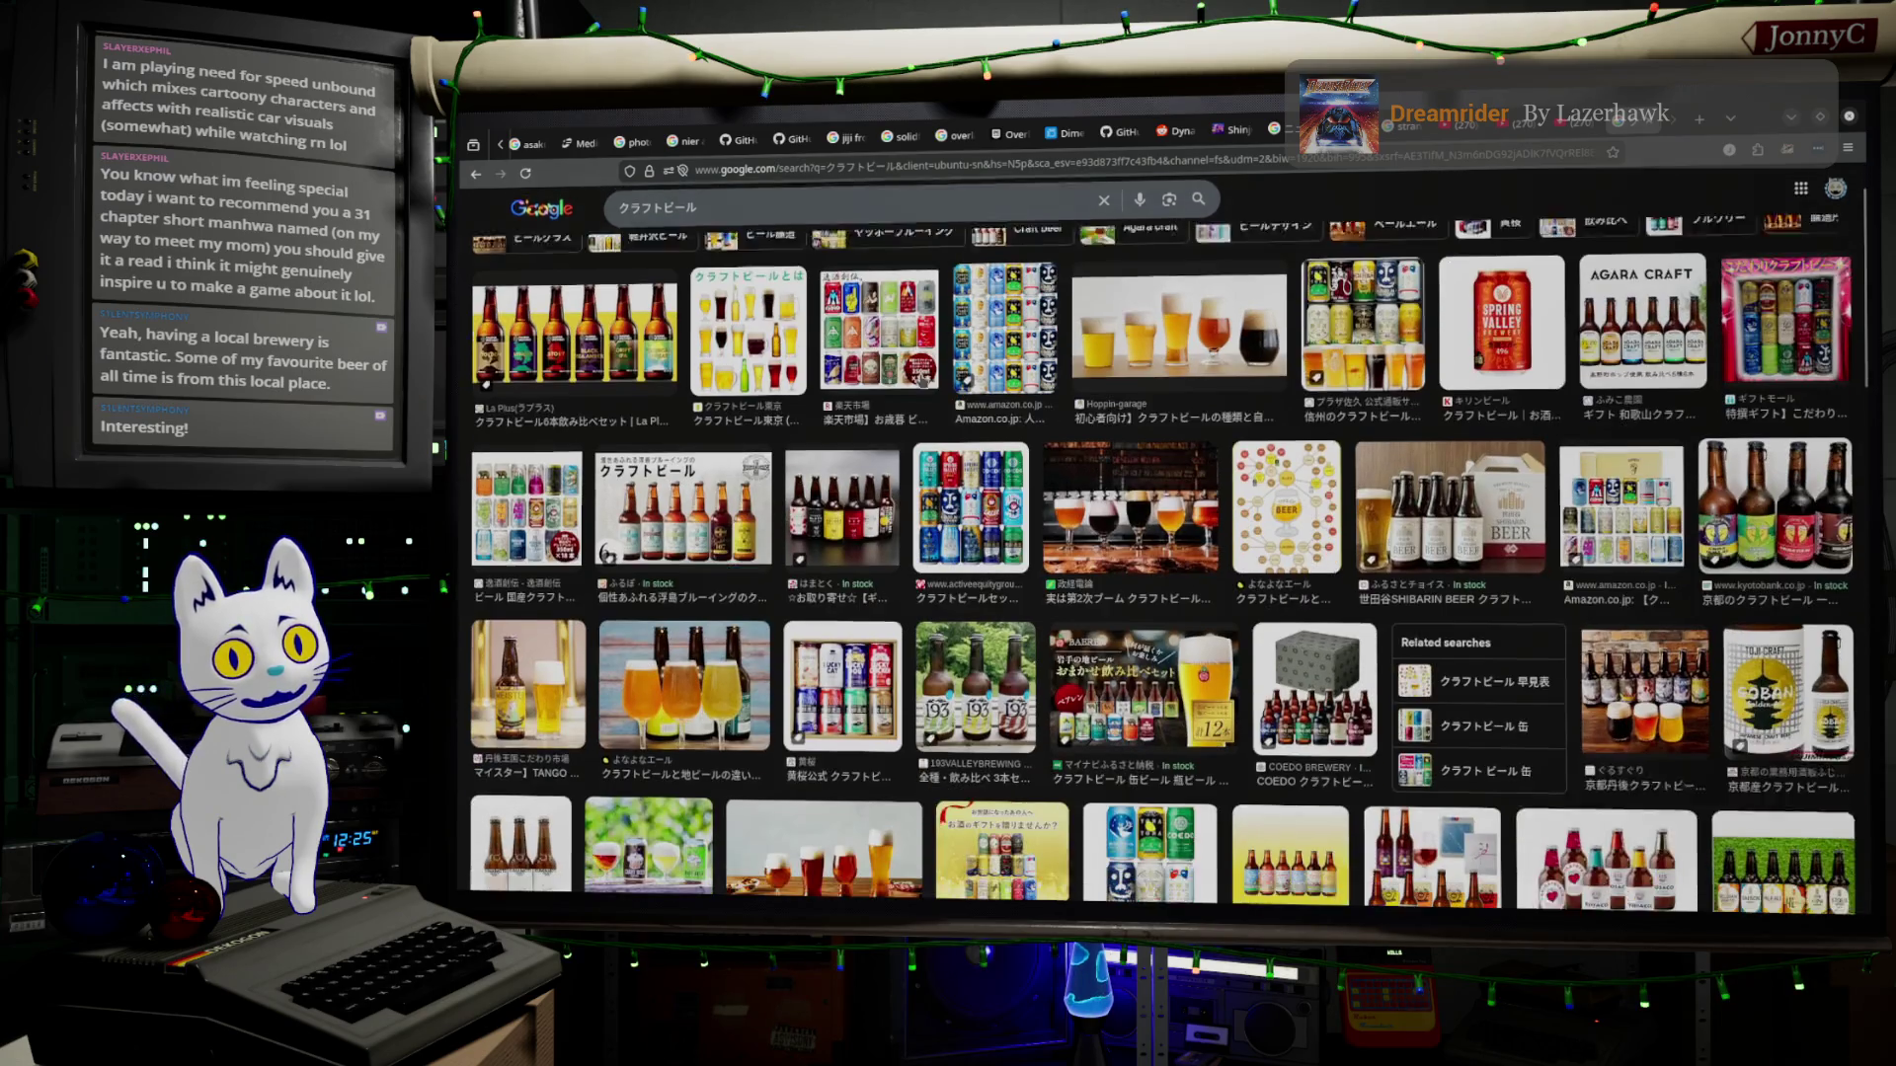
scroll(1155, 593, up, 1)
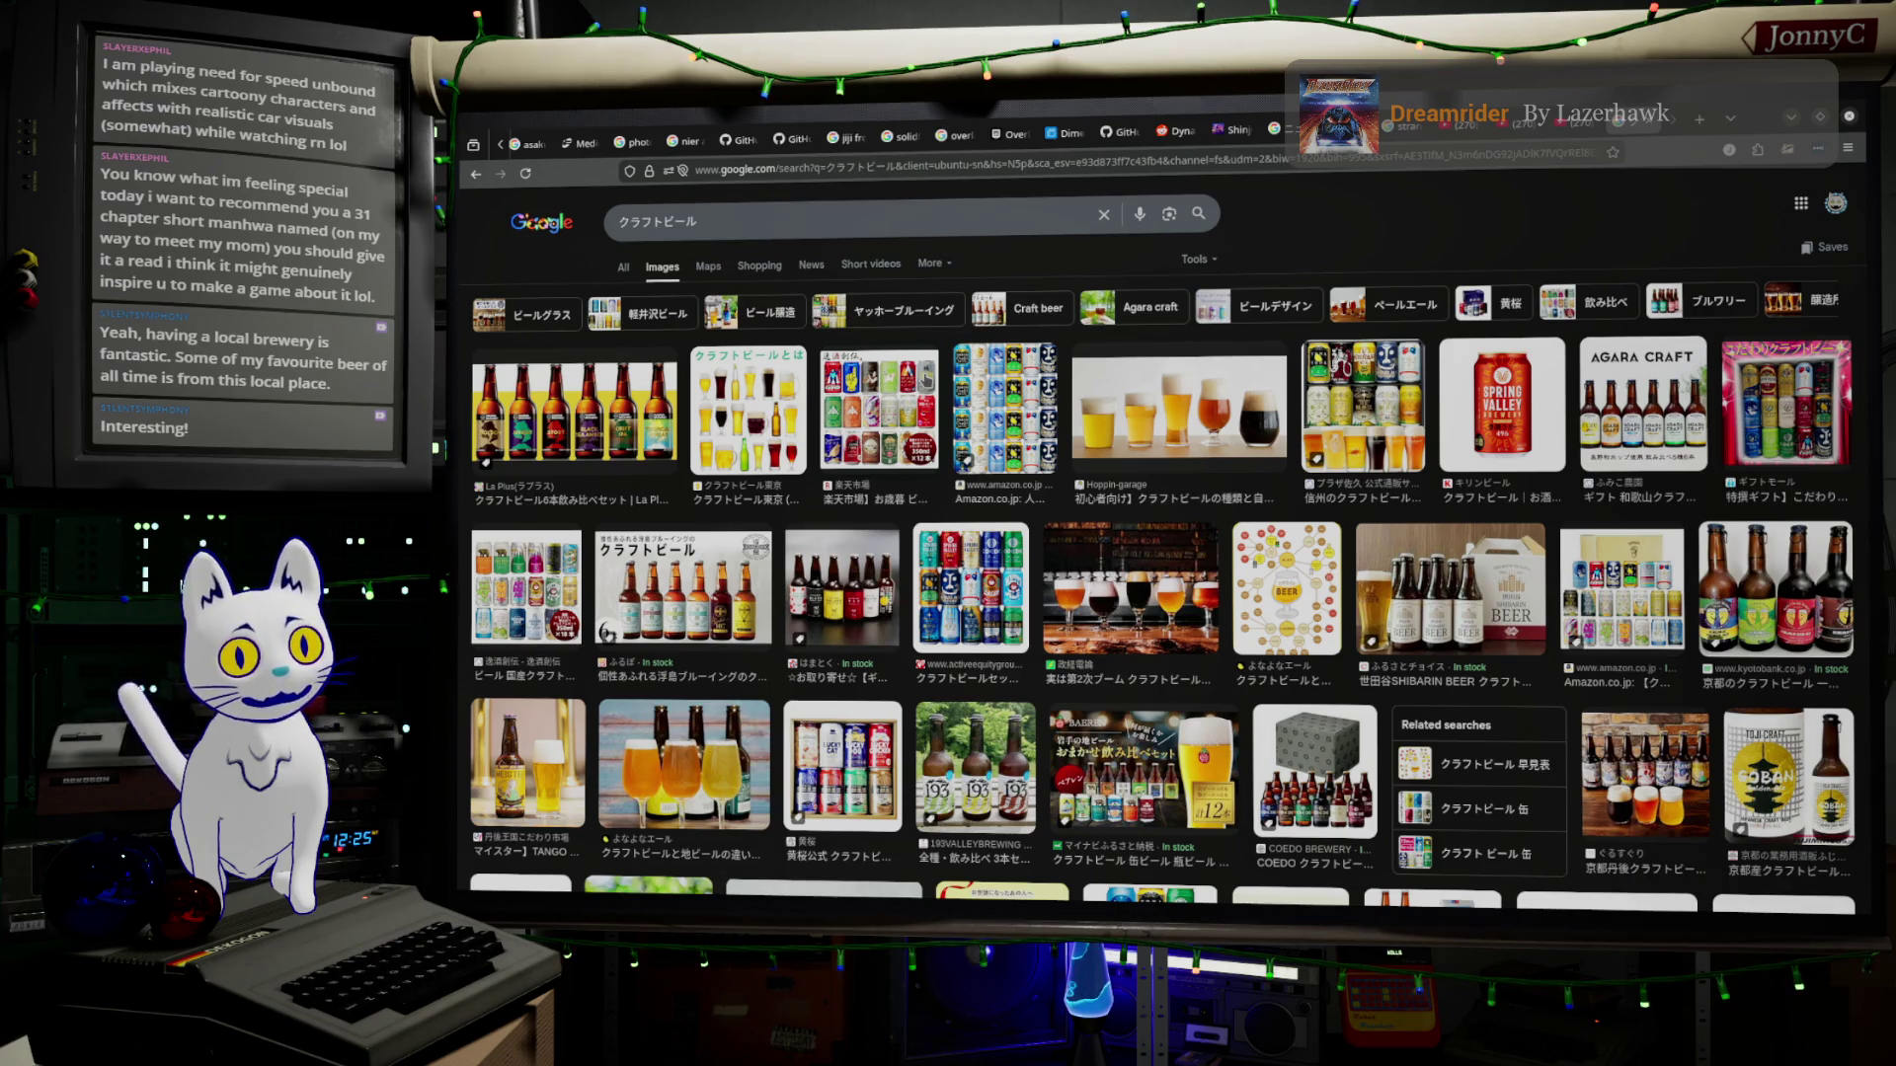
scroll(1155, 592, down, 3)
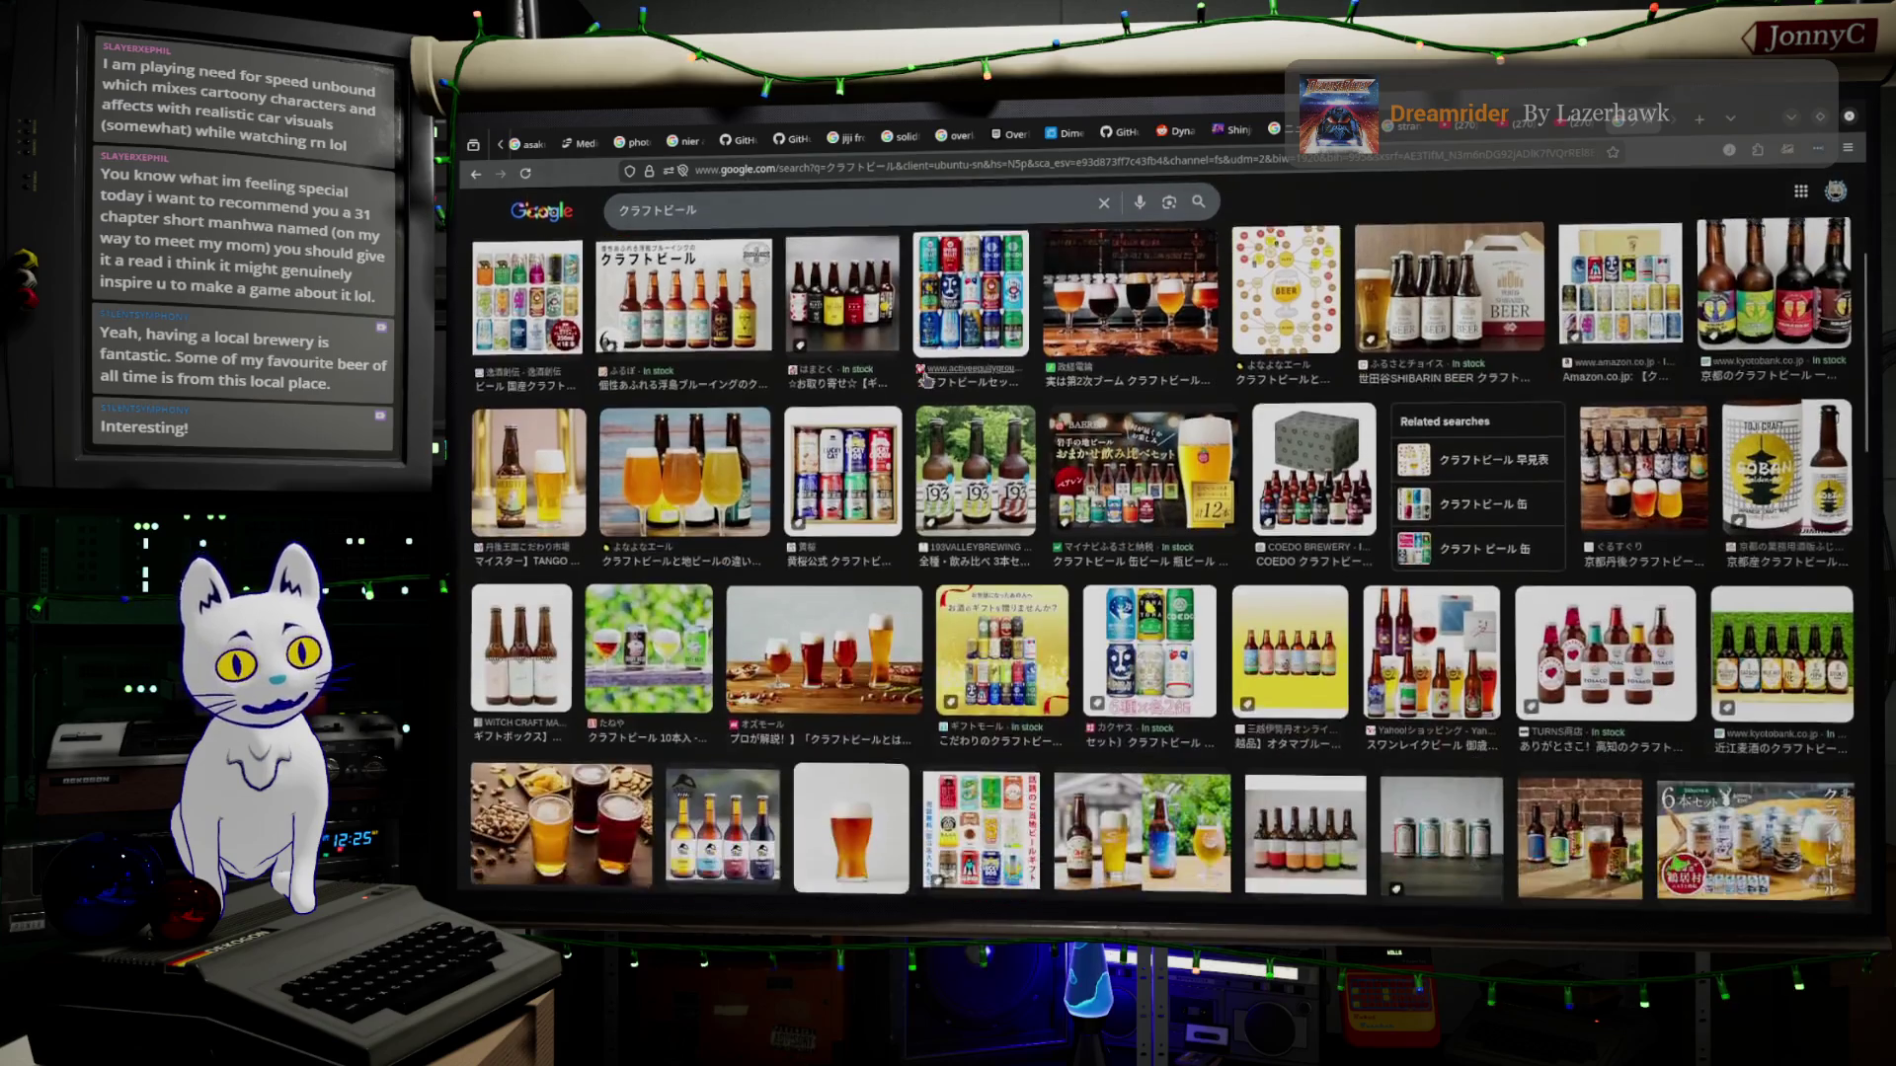
scroll(1155, 592, down, 3)
scroll(926, 383, down, 3)
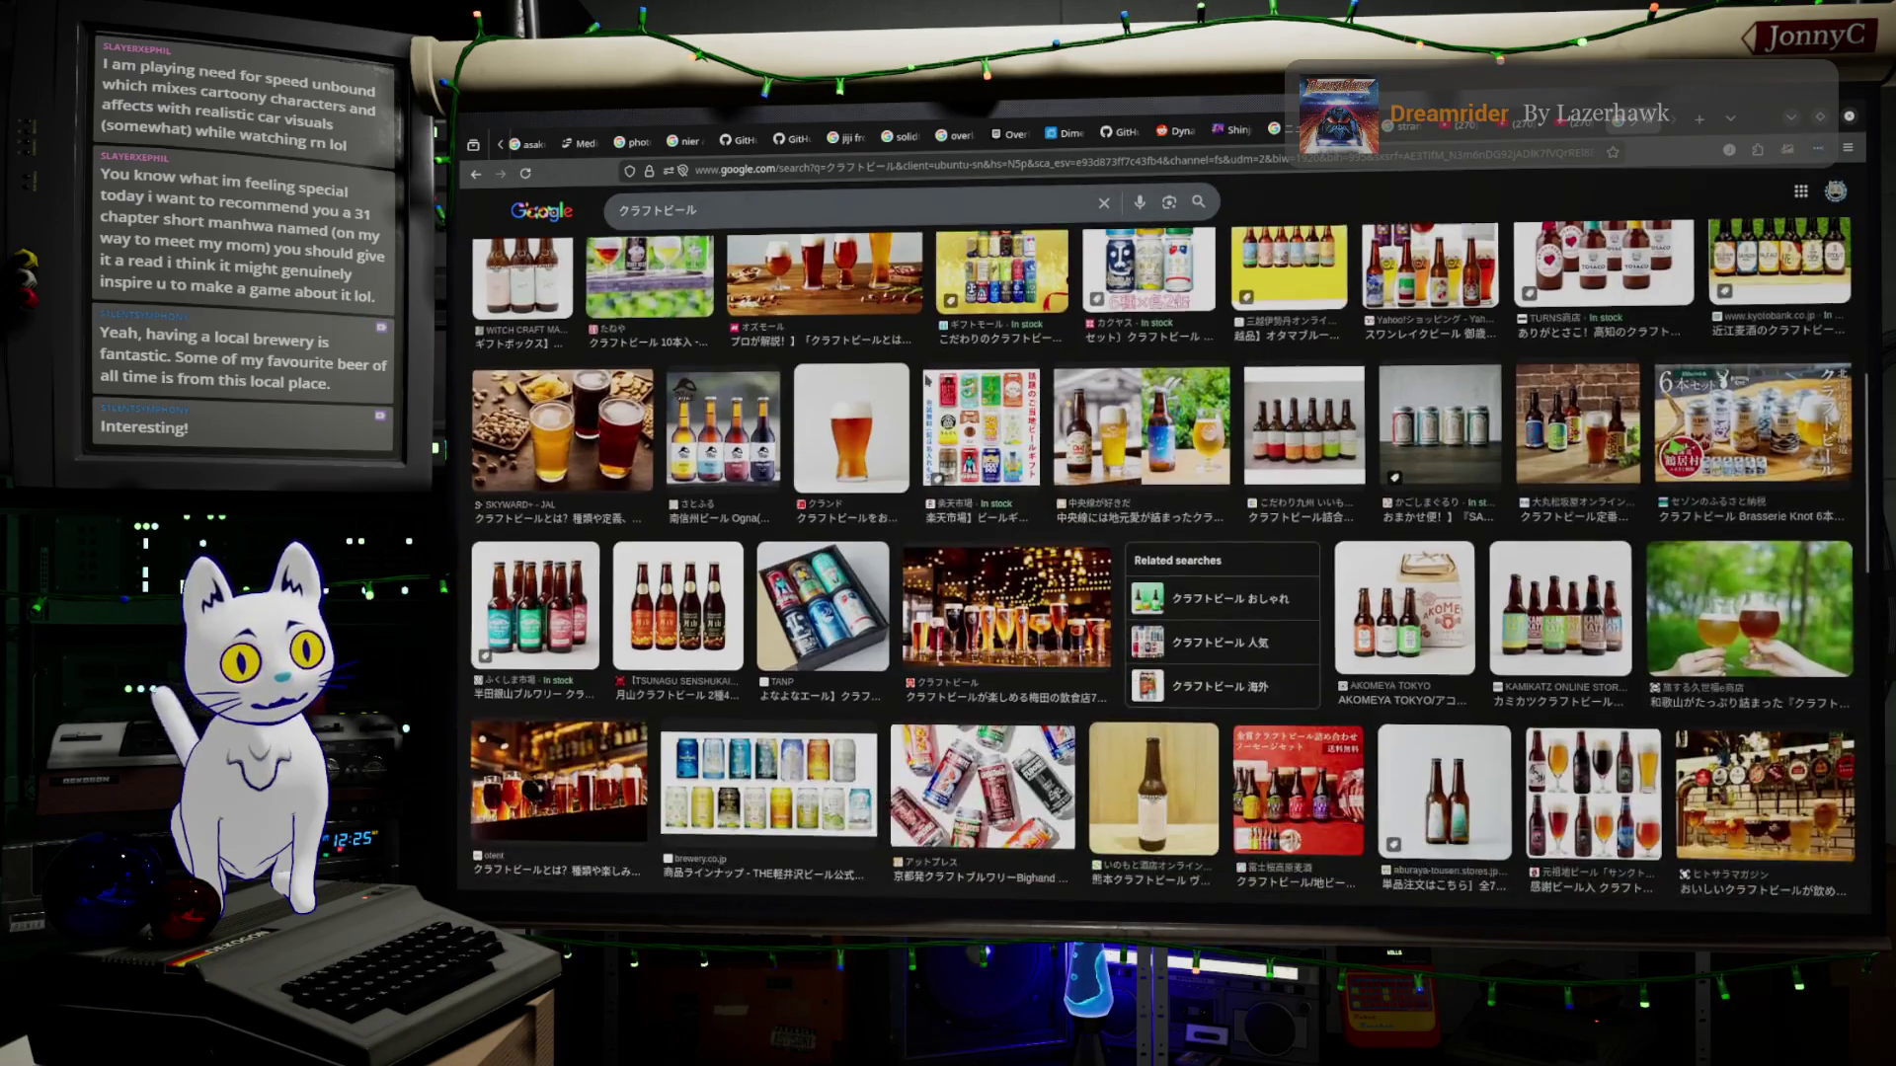
scroll(925, 382, down, 3)
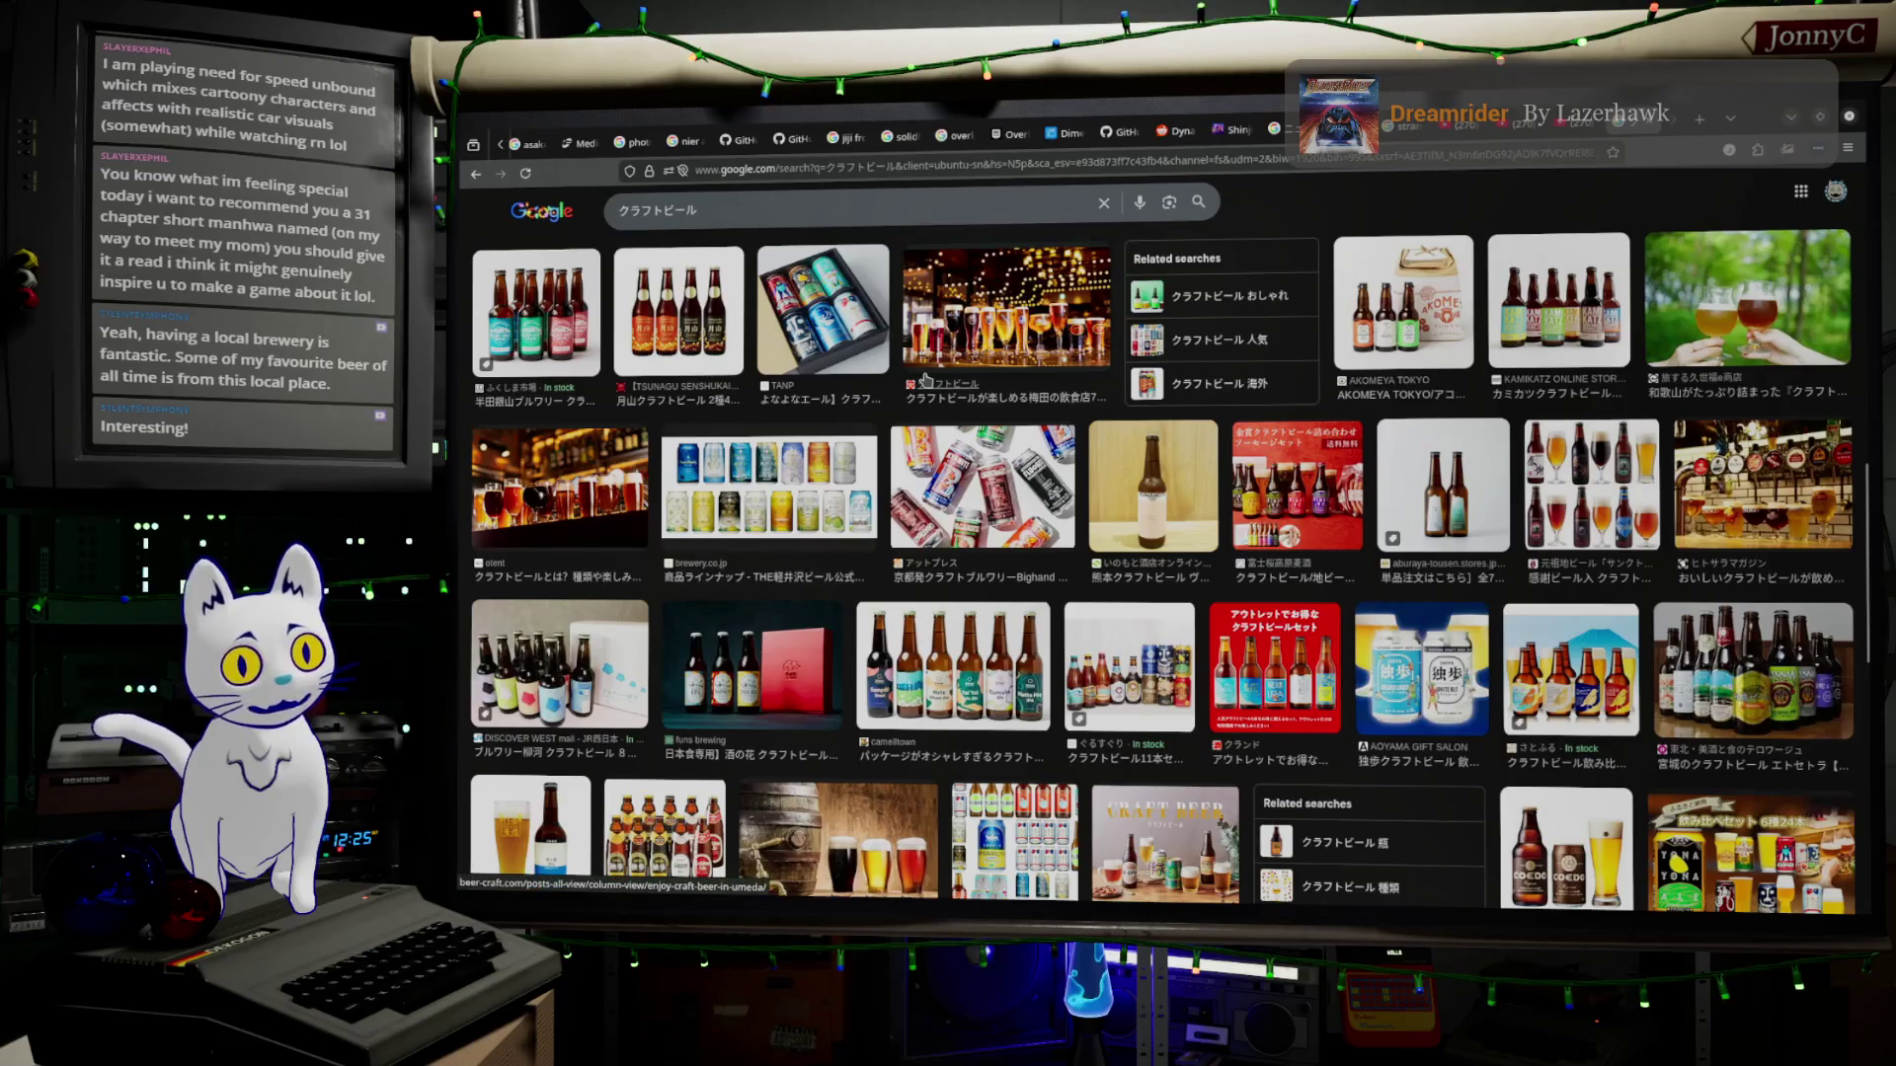
scroll(926, 382, down, 3)
scroll(926, 382, down, 3)
scroll(925, 378, up, 6)
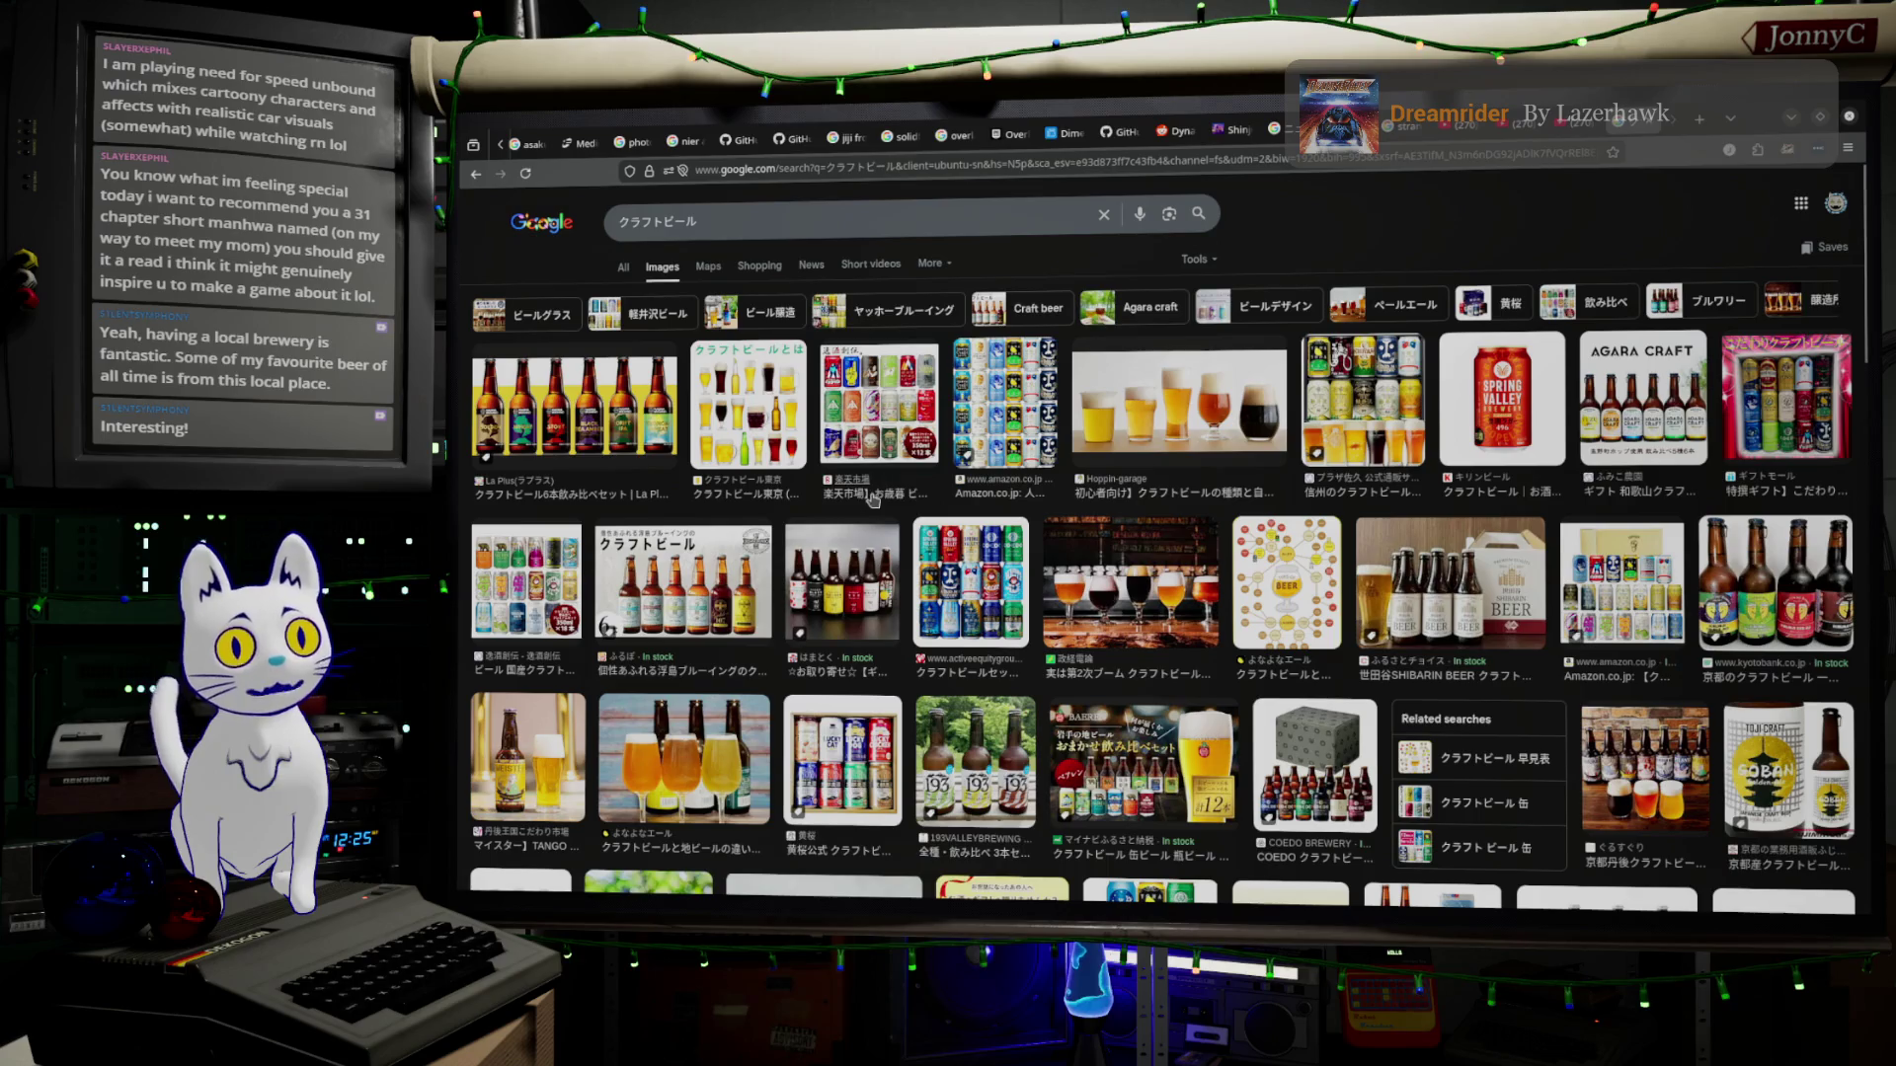
Select the whole craft beer query in the search box for replacement.
click(887, 227)
double_click(887, 223)
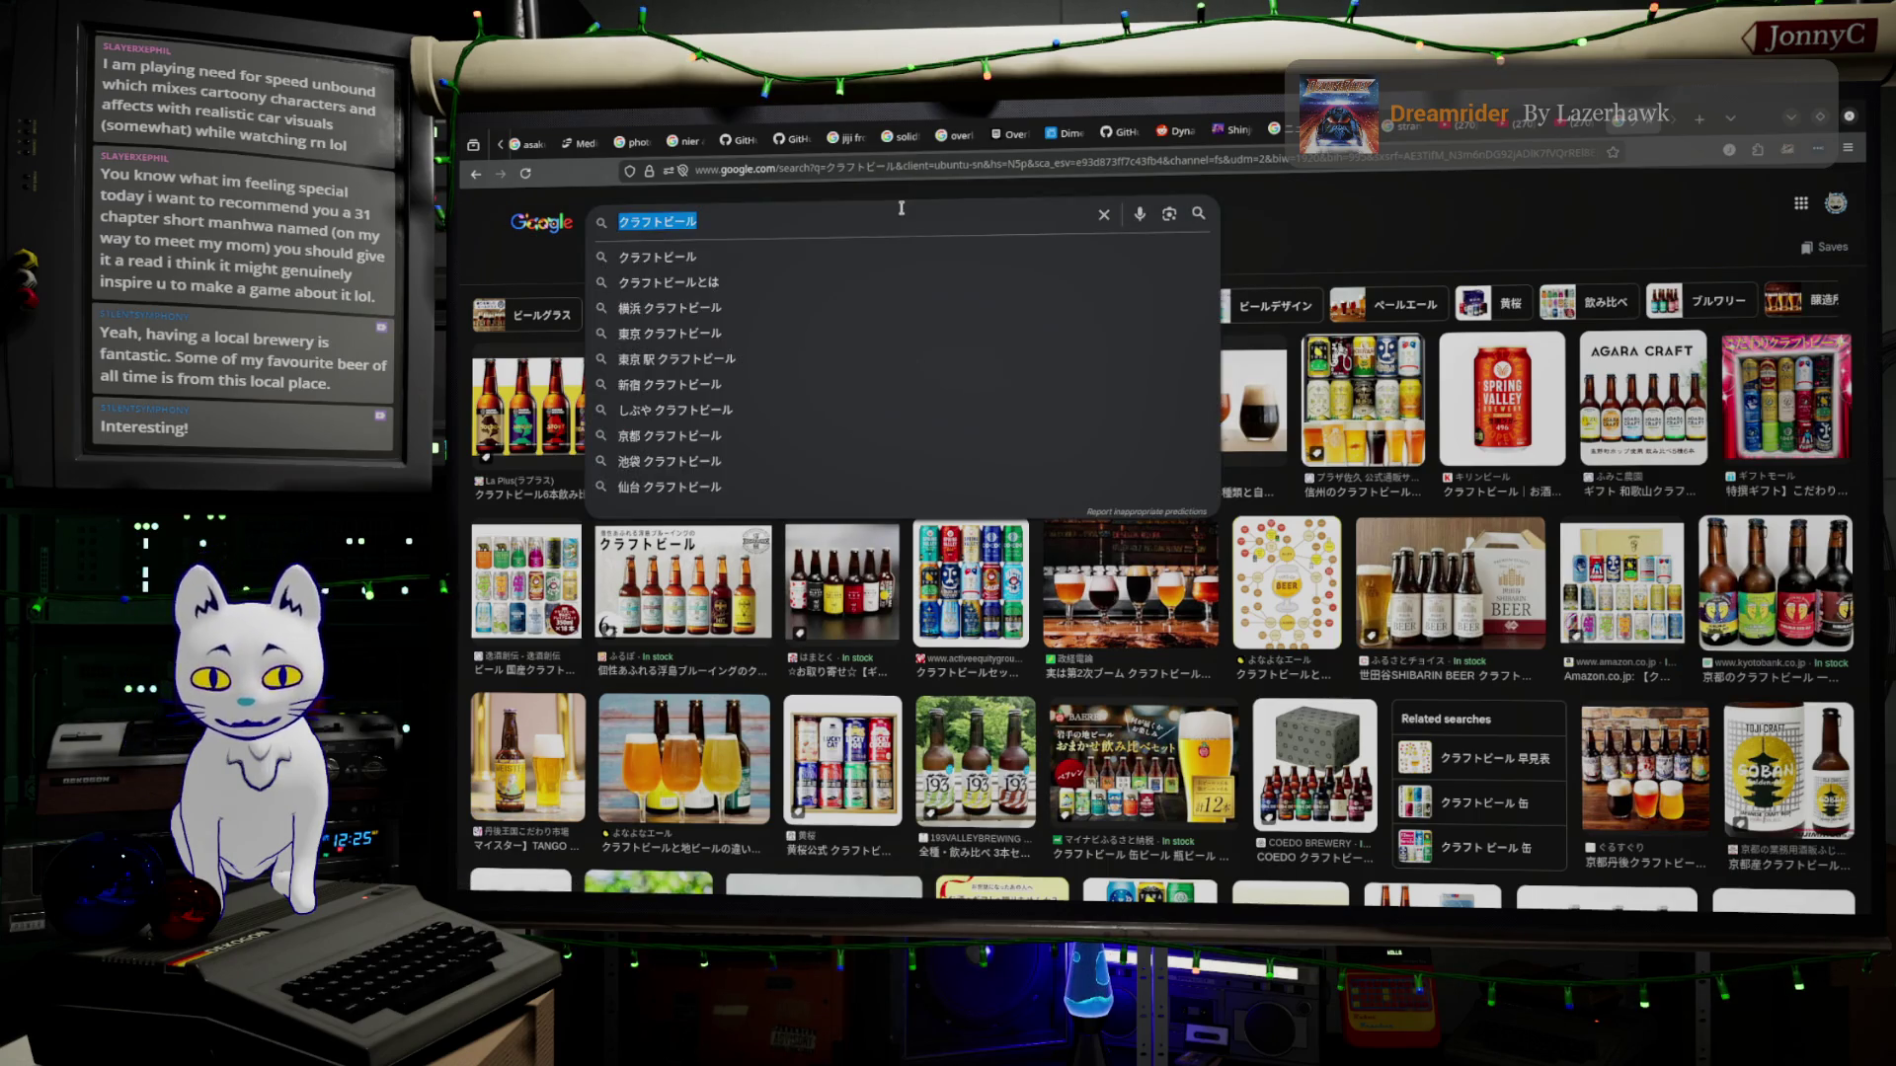
key(ctrl+k)
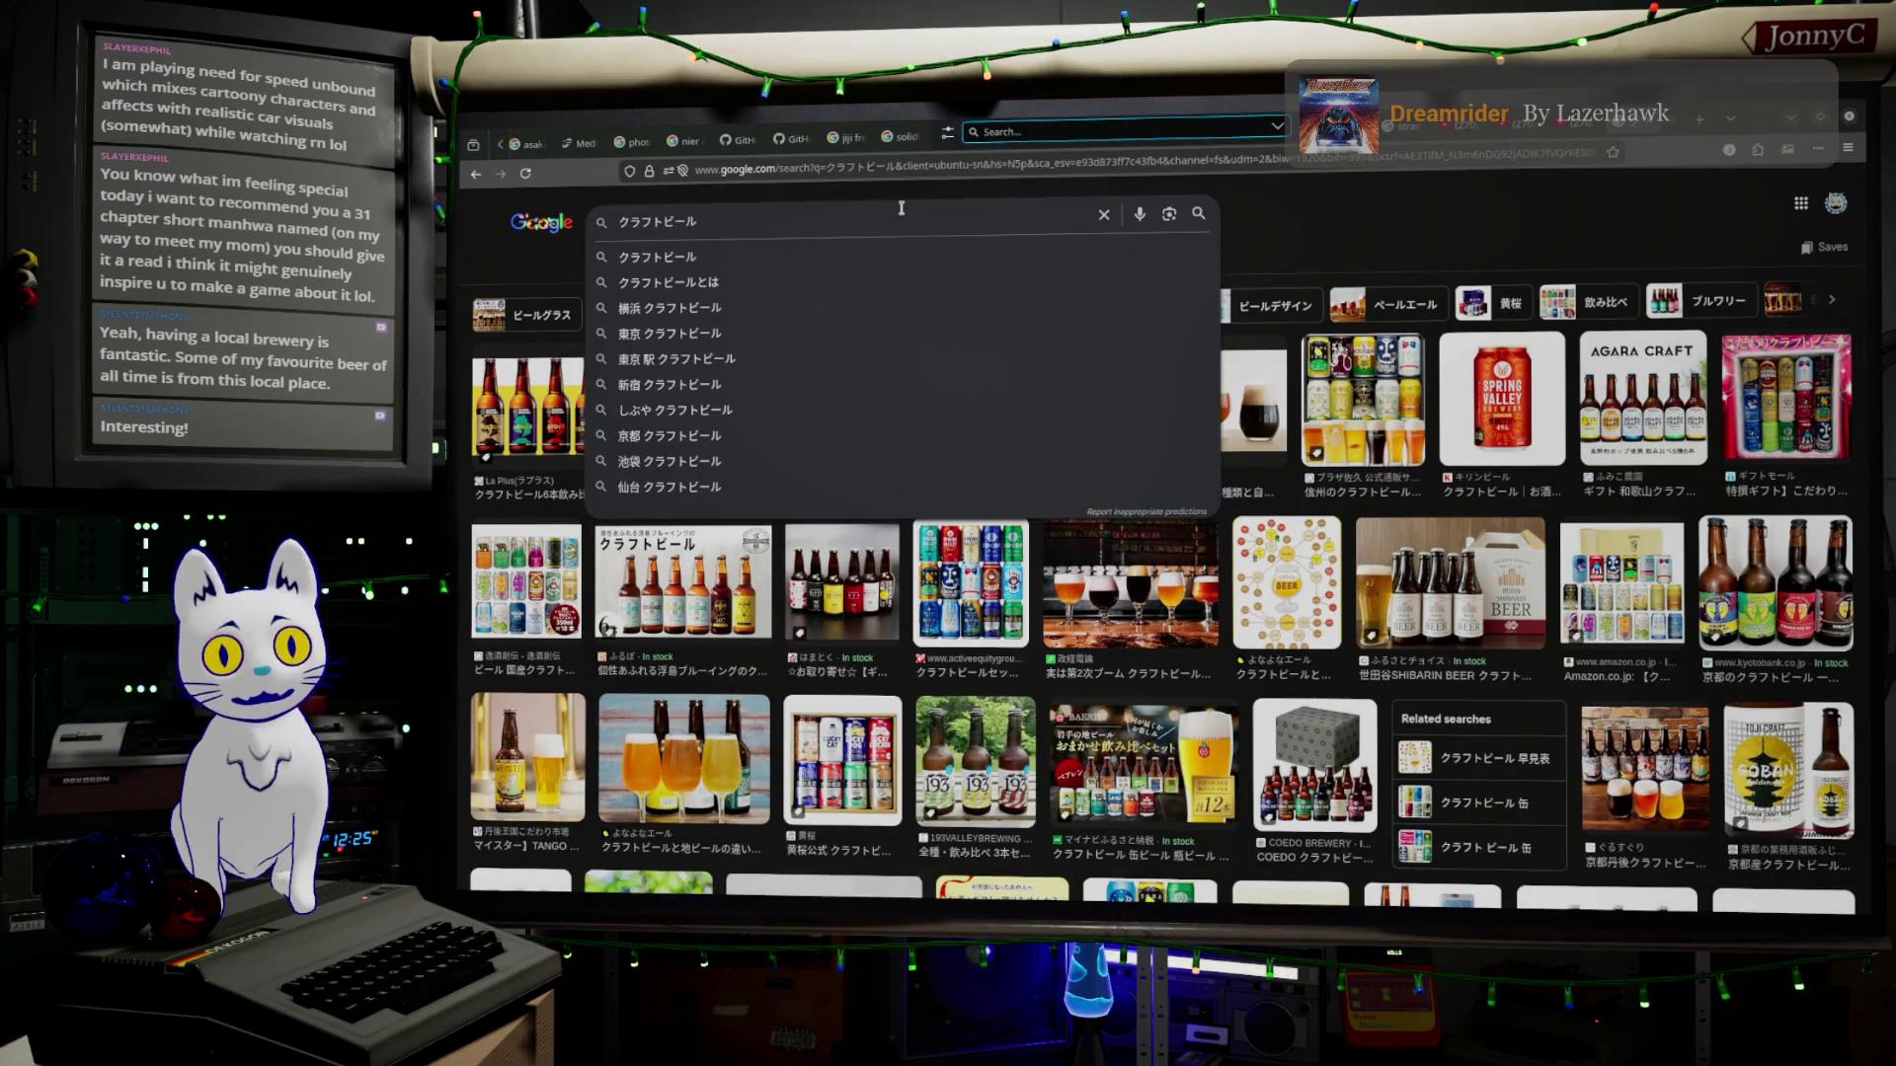
key(ctrl+a)
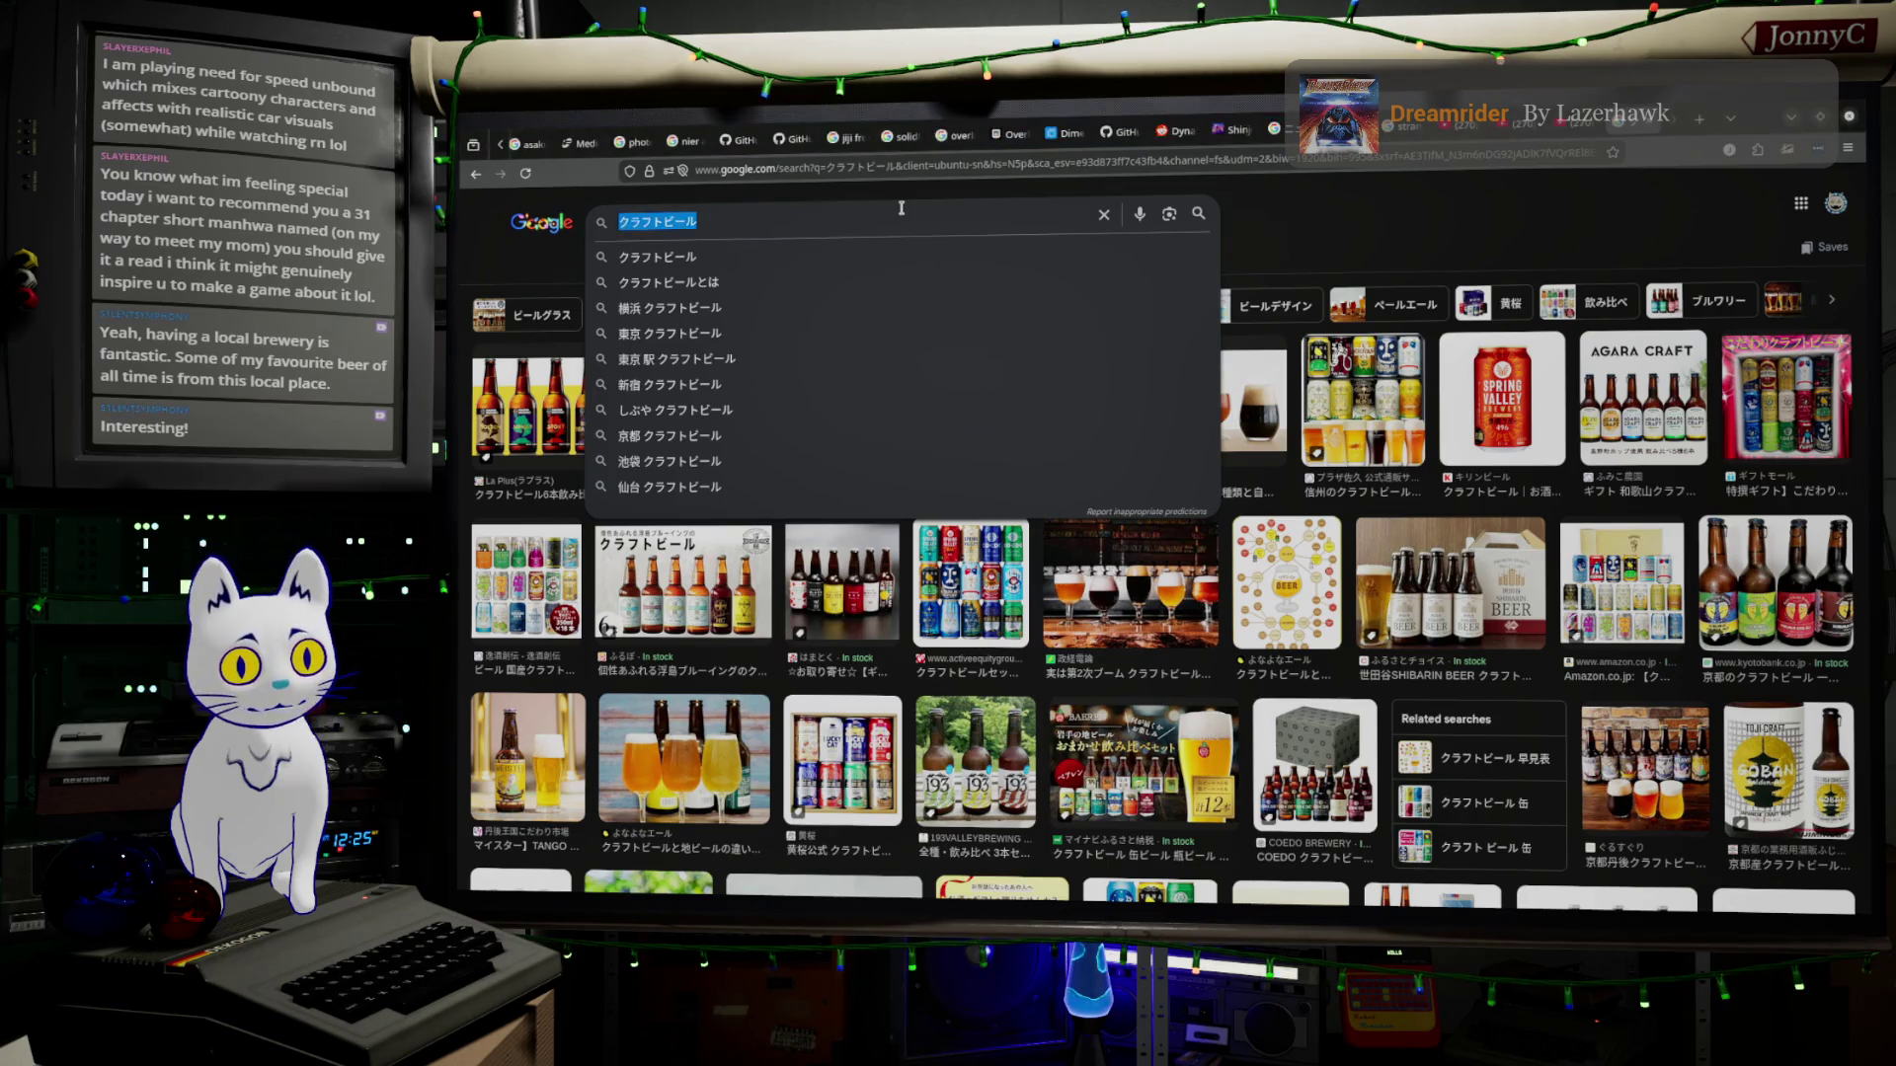
text(yeas)
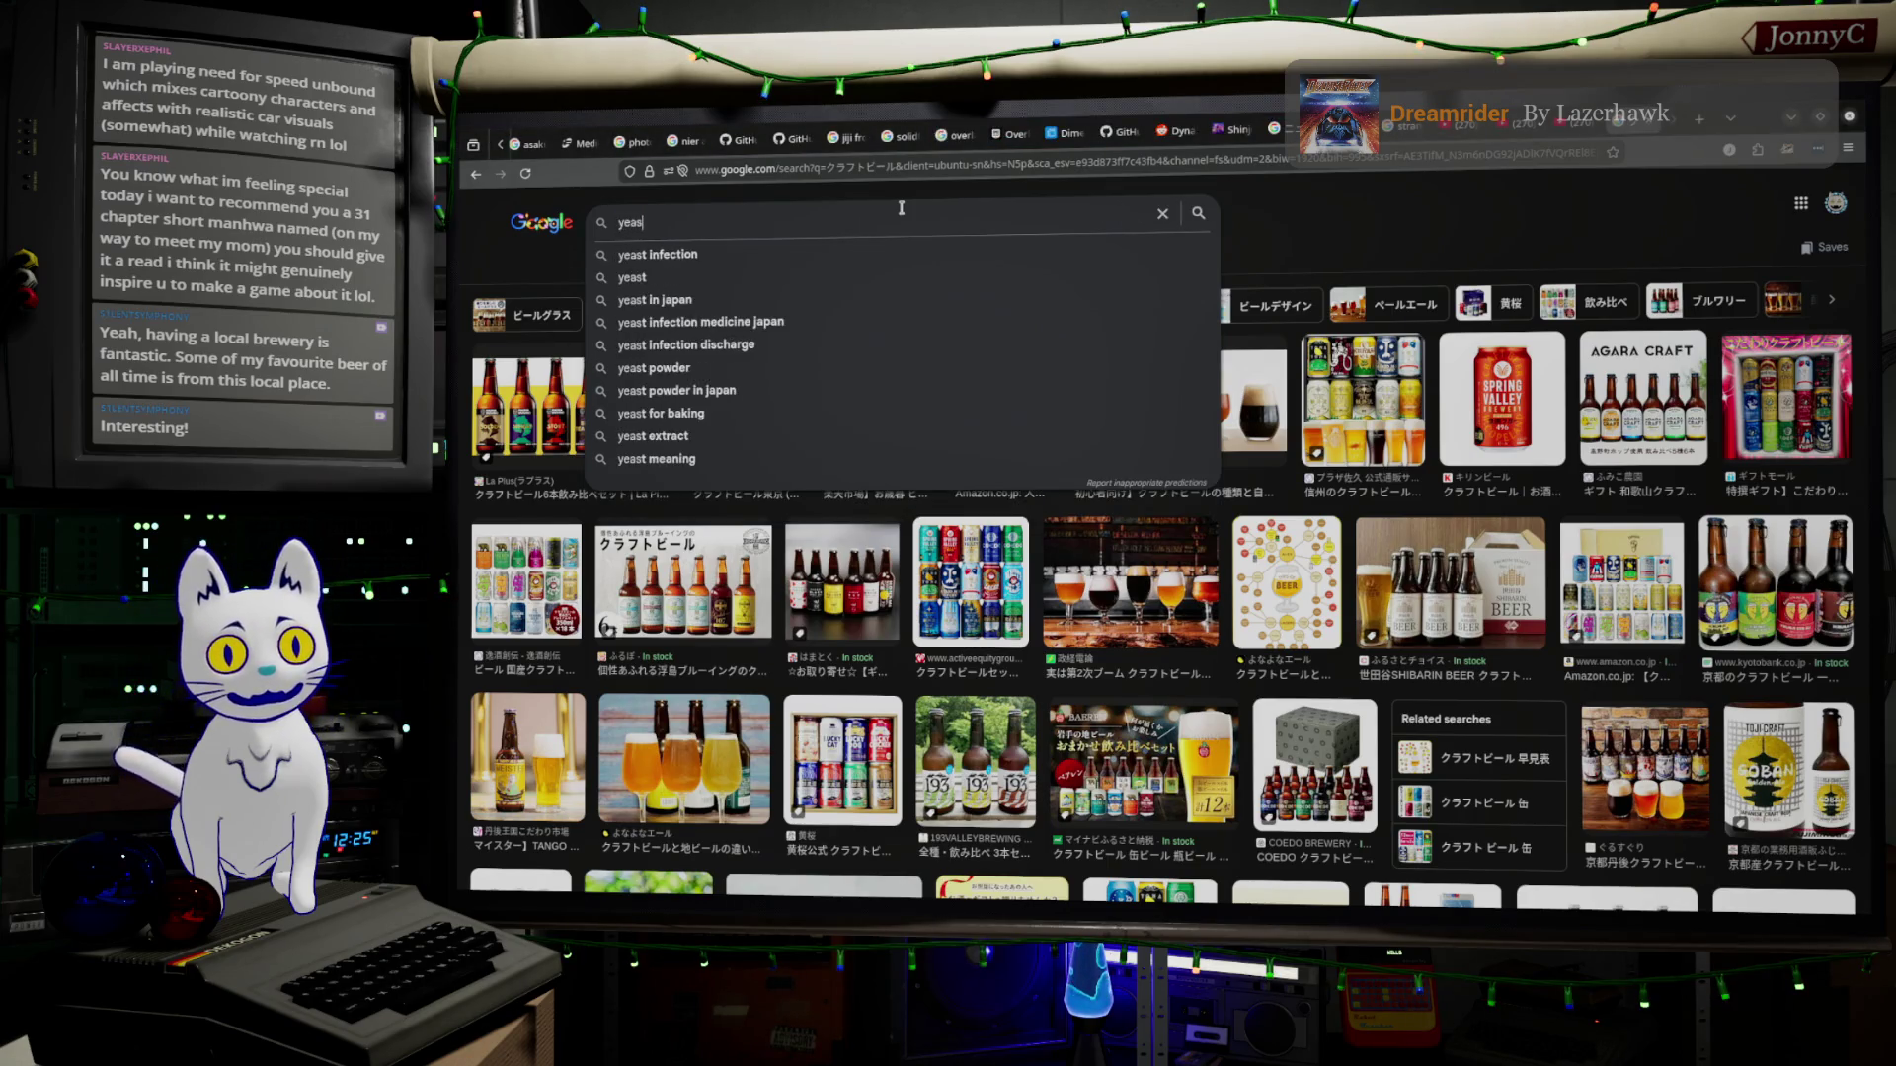
text(t cst bru)
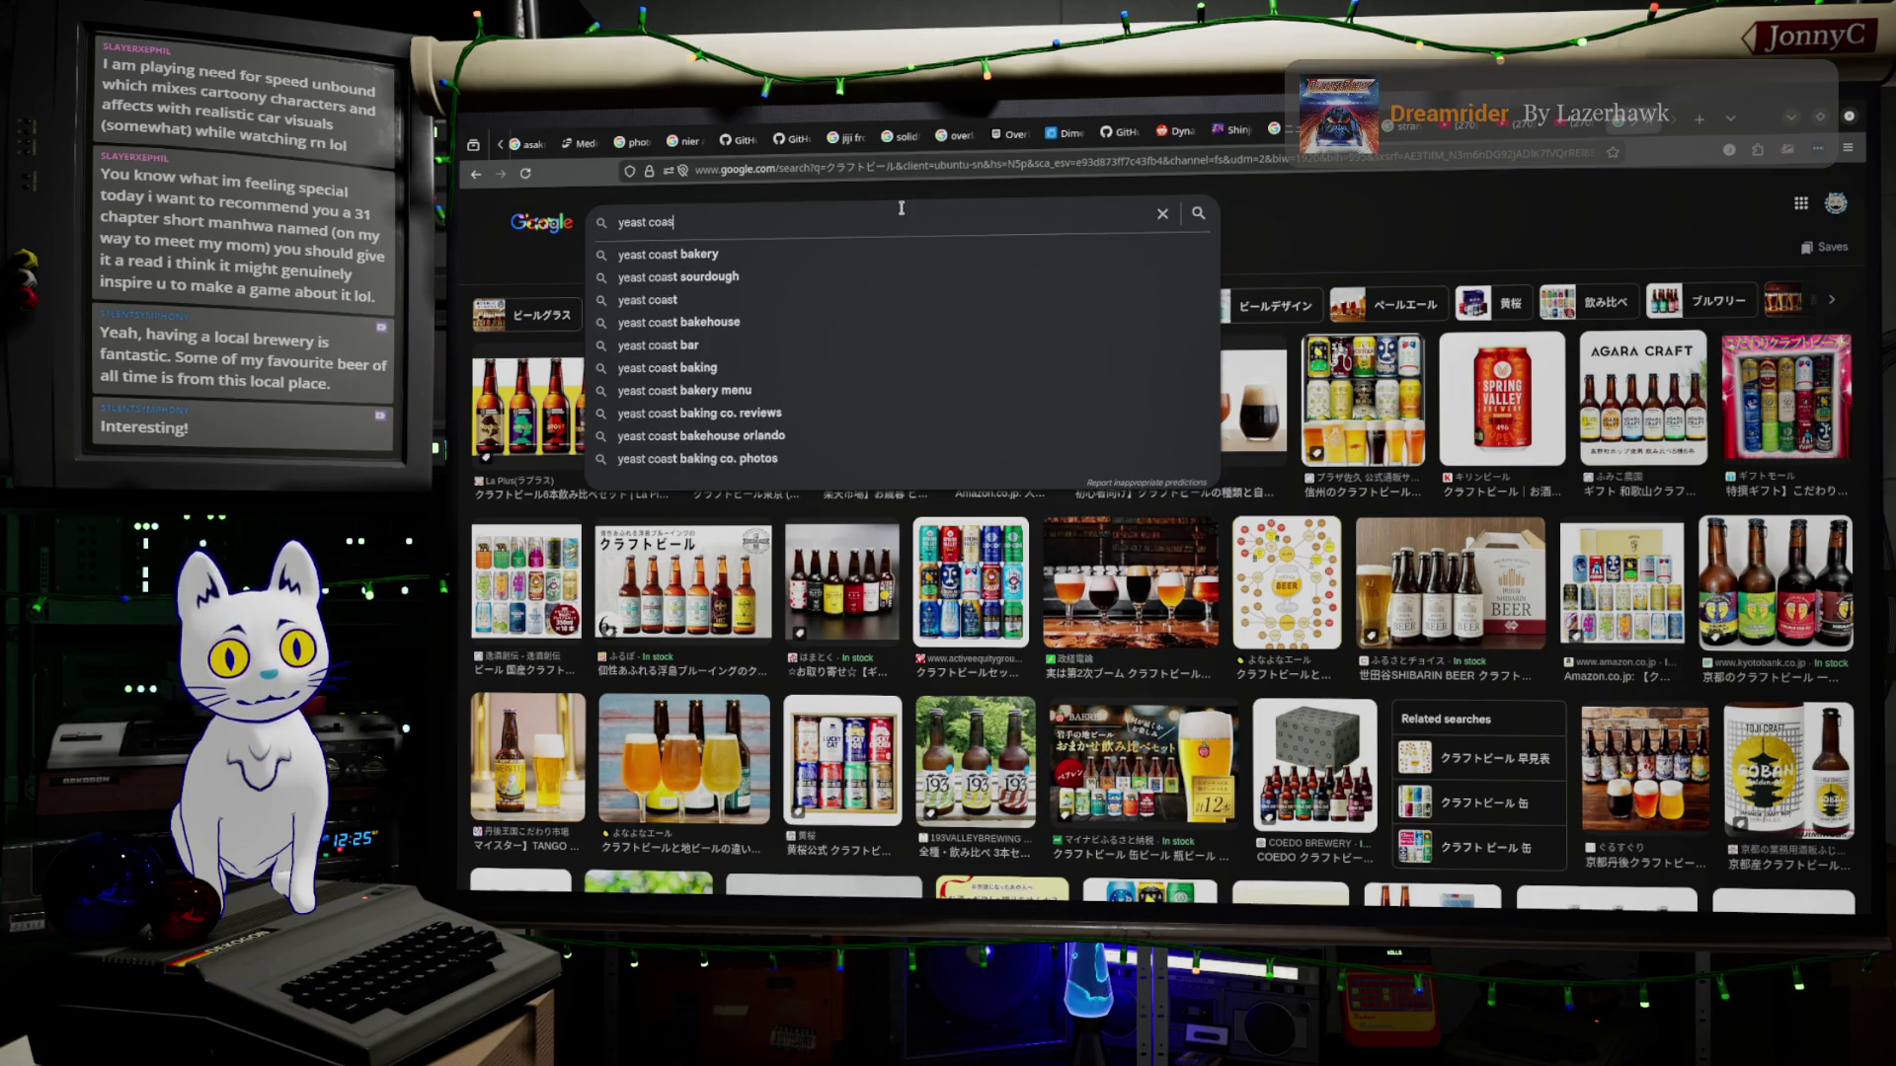
Run the image search for 'yeast coast brewing' after fixing typos.
key(BackSpace)
key(BackSpace)
text(ew)
key(BackSpace)
key(BackSpace)
text(rewing)
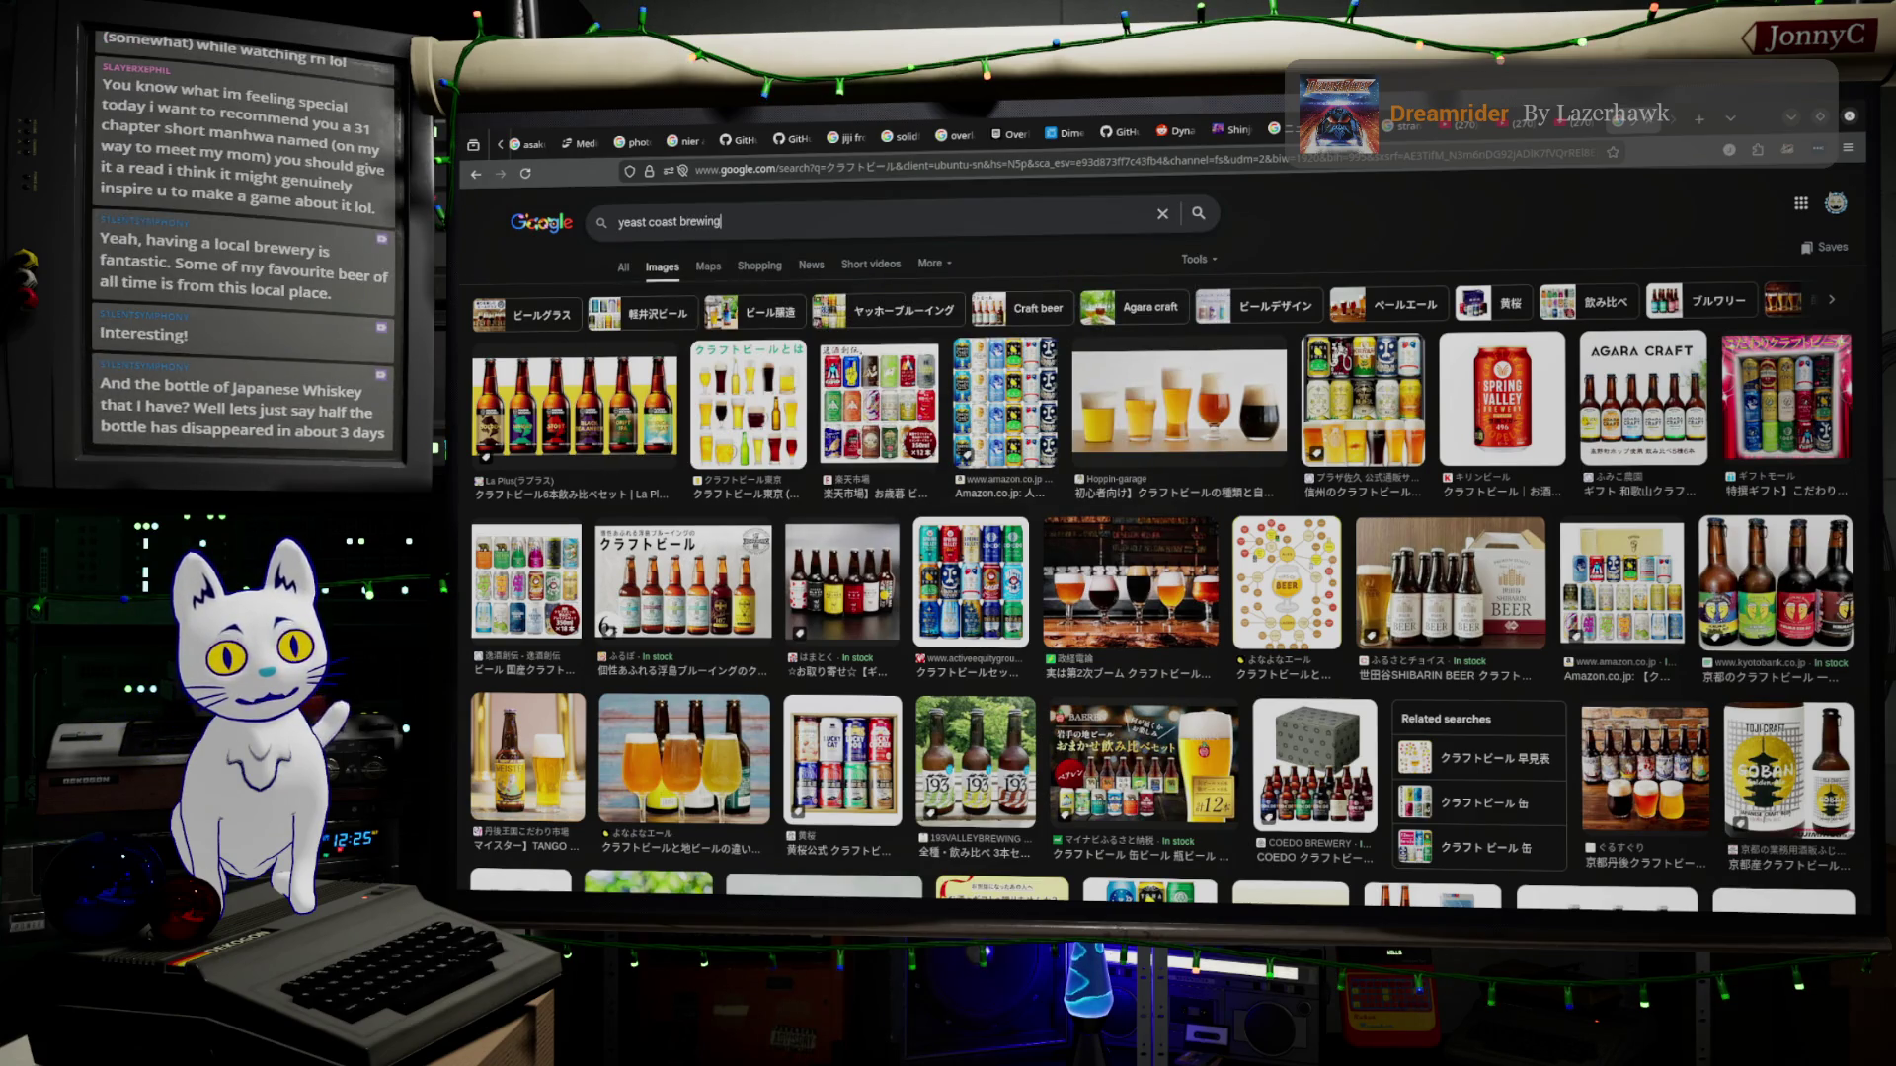
key(Return)
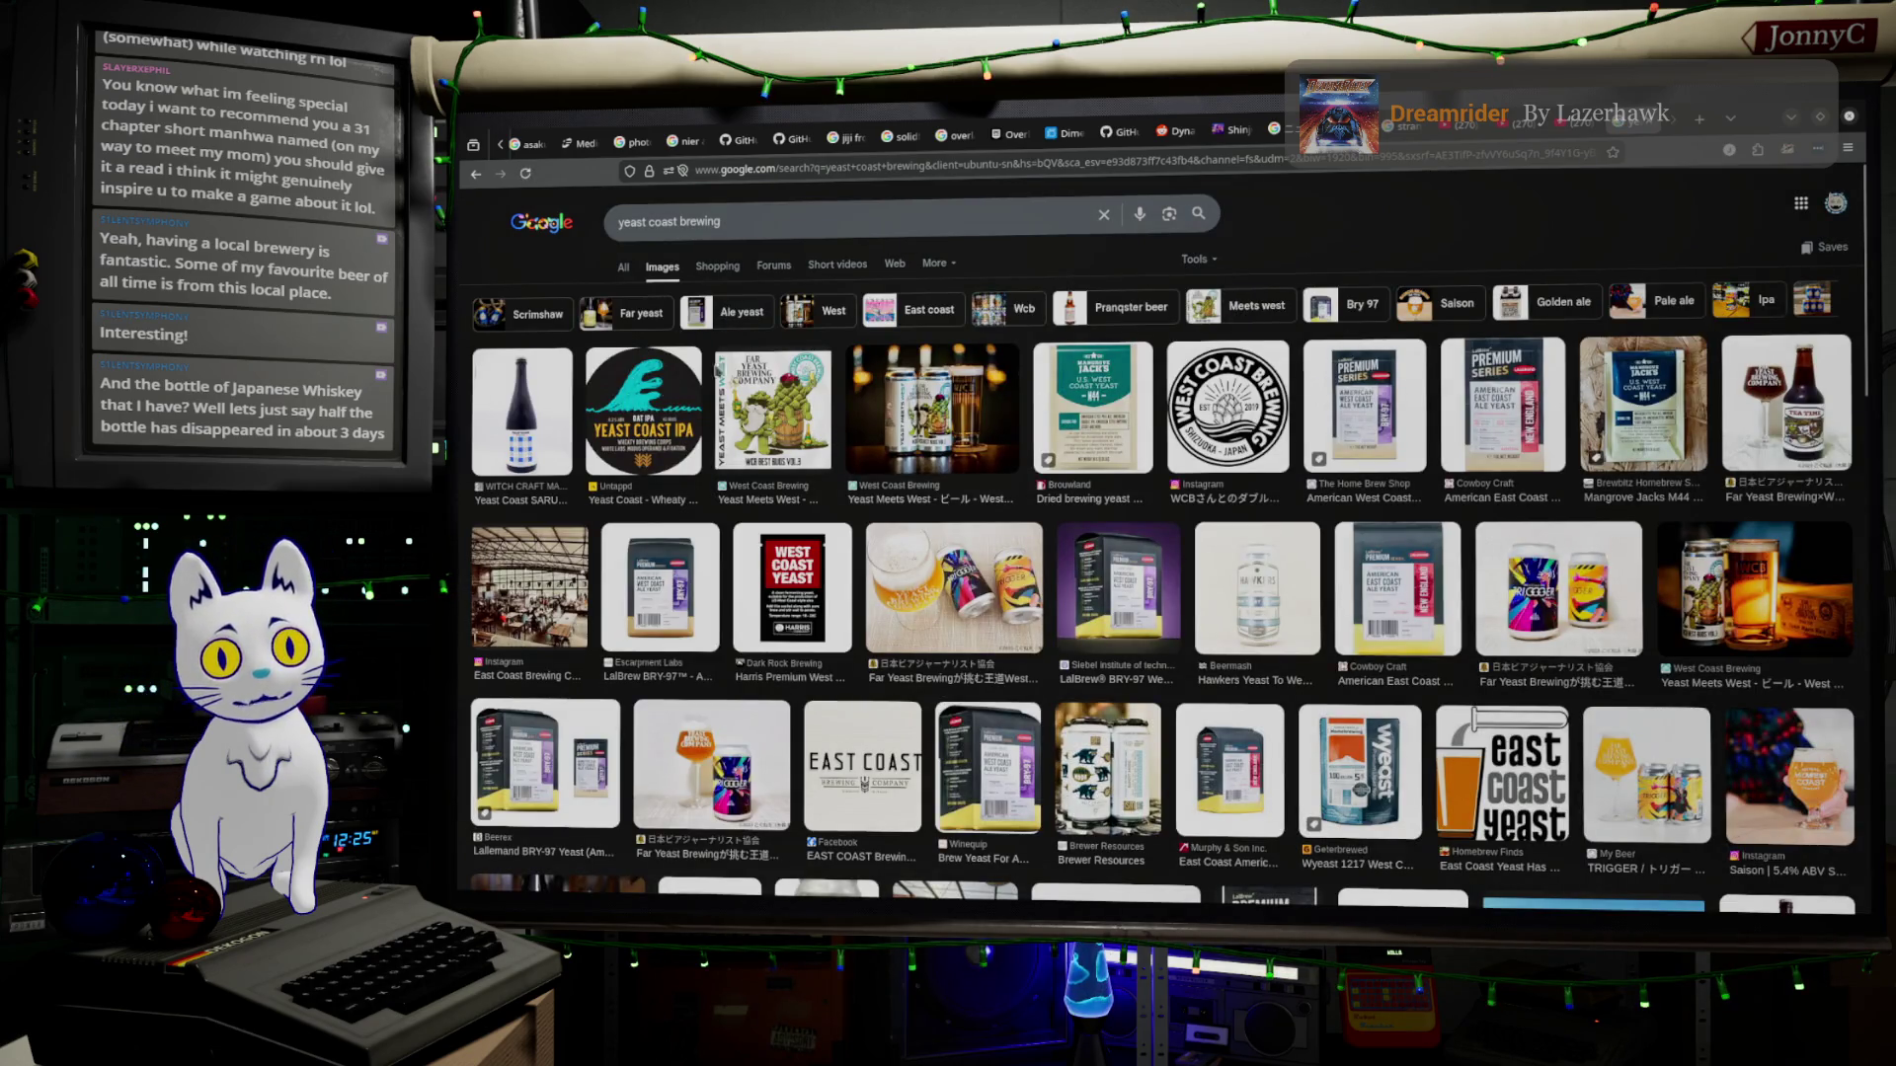
click(795, 226)
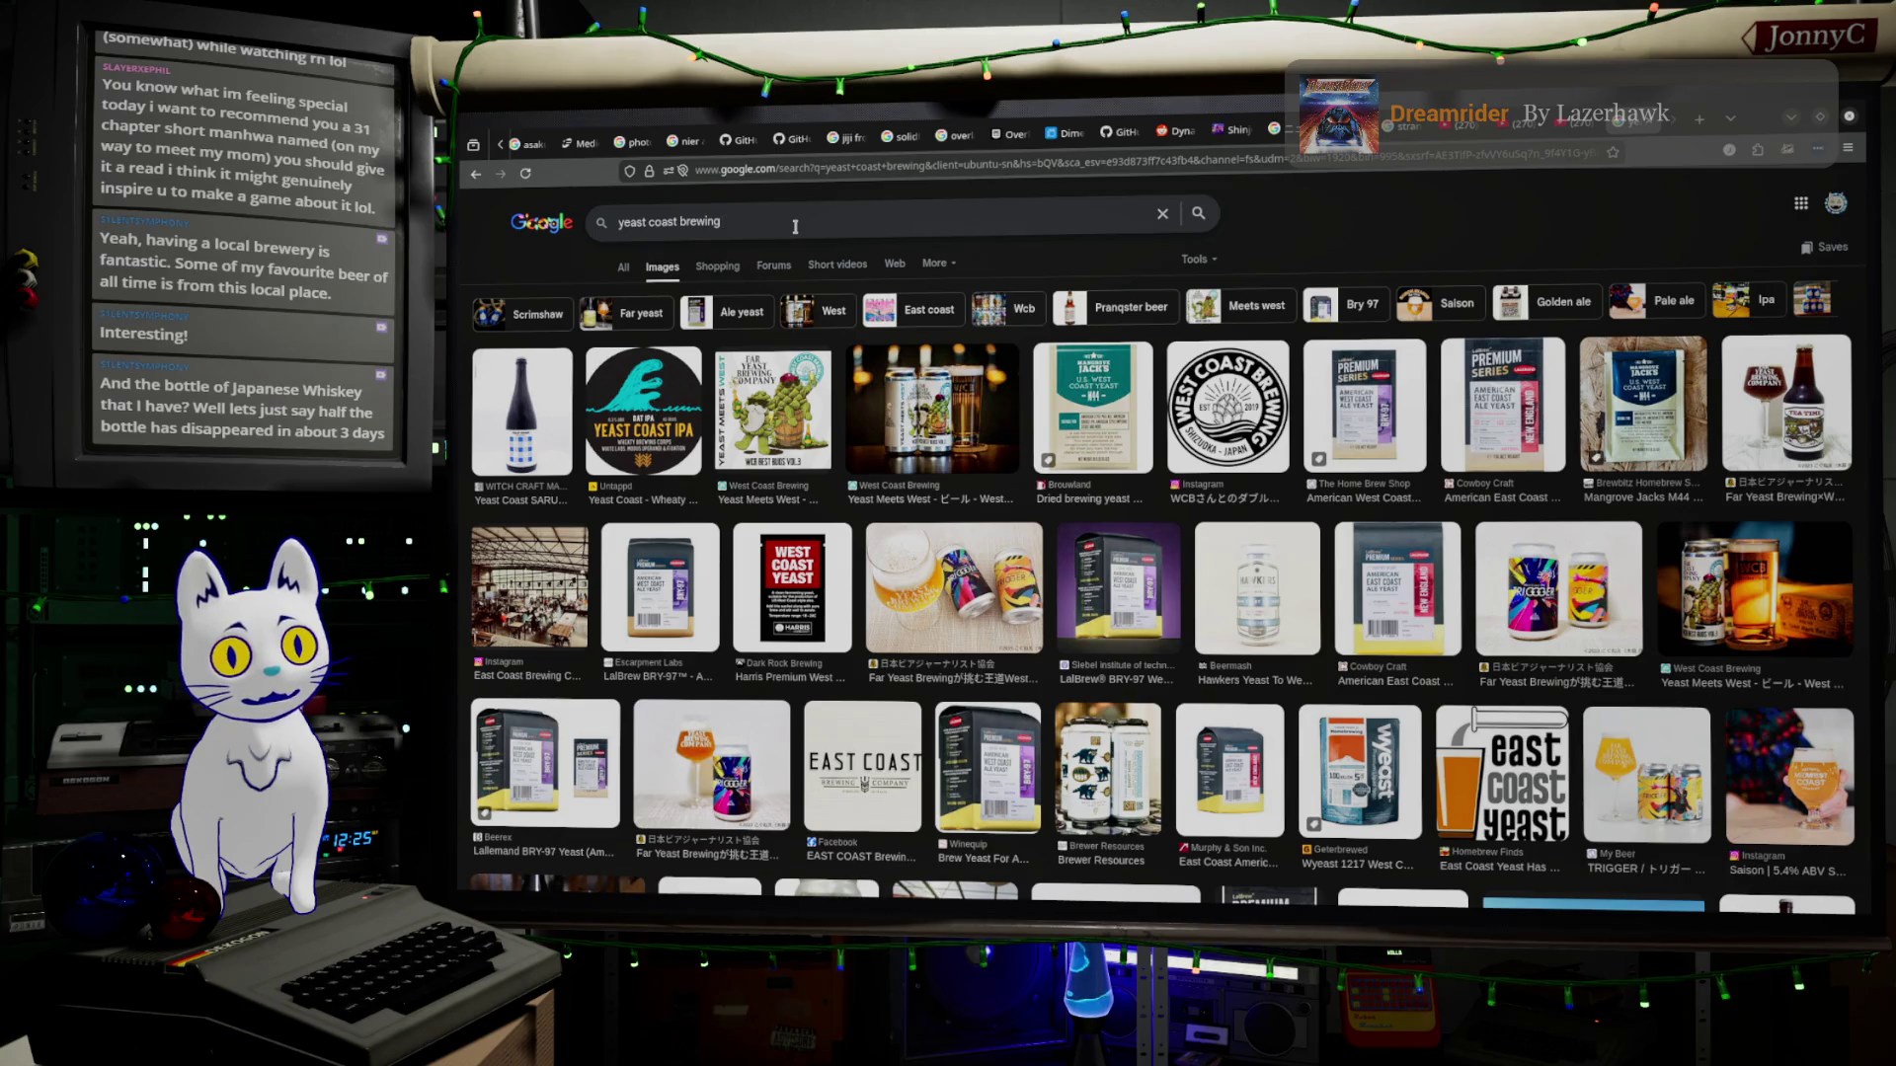
text(tokyo)
Search 'yeast coast brewing tokyo', preview the Tokyo Blonde can, then strip 'yeast coast' from the query.
key(Return)
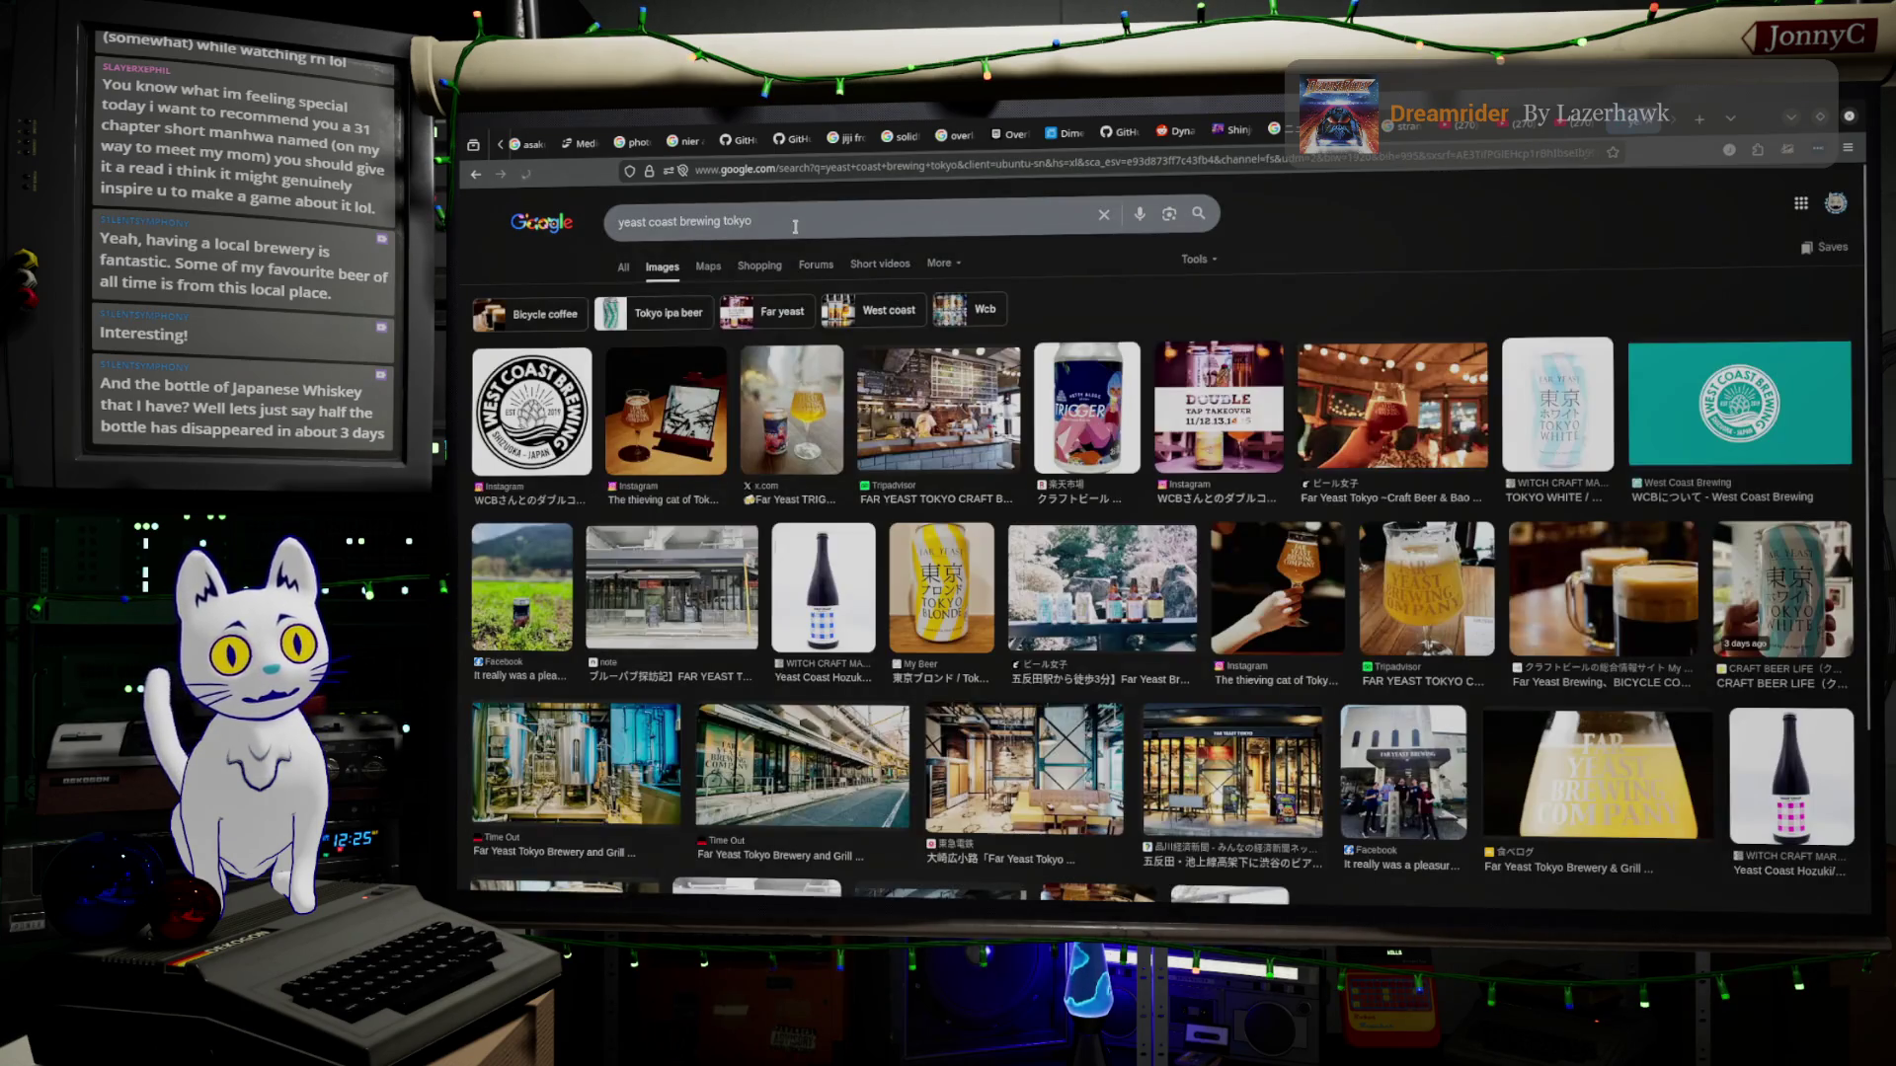
click(943, 591)
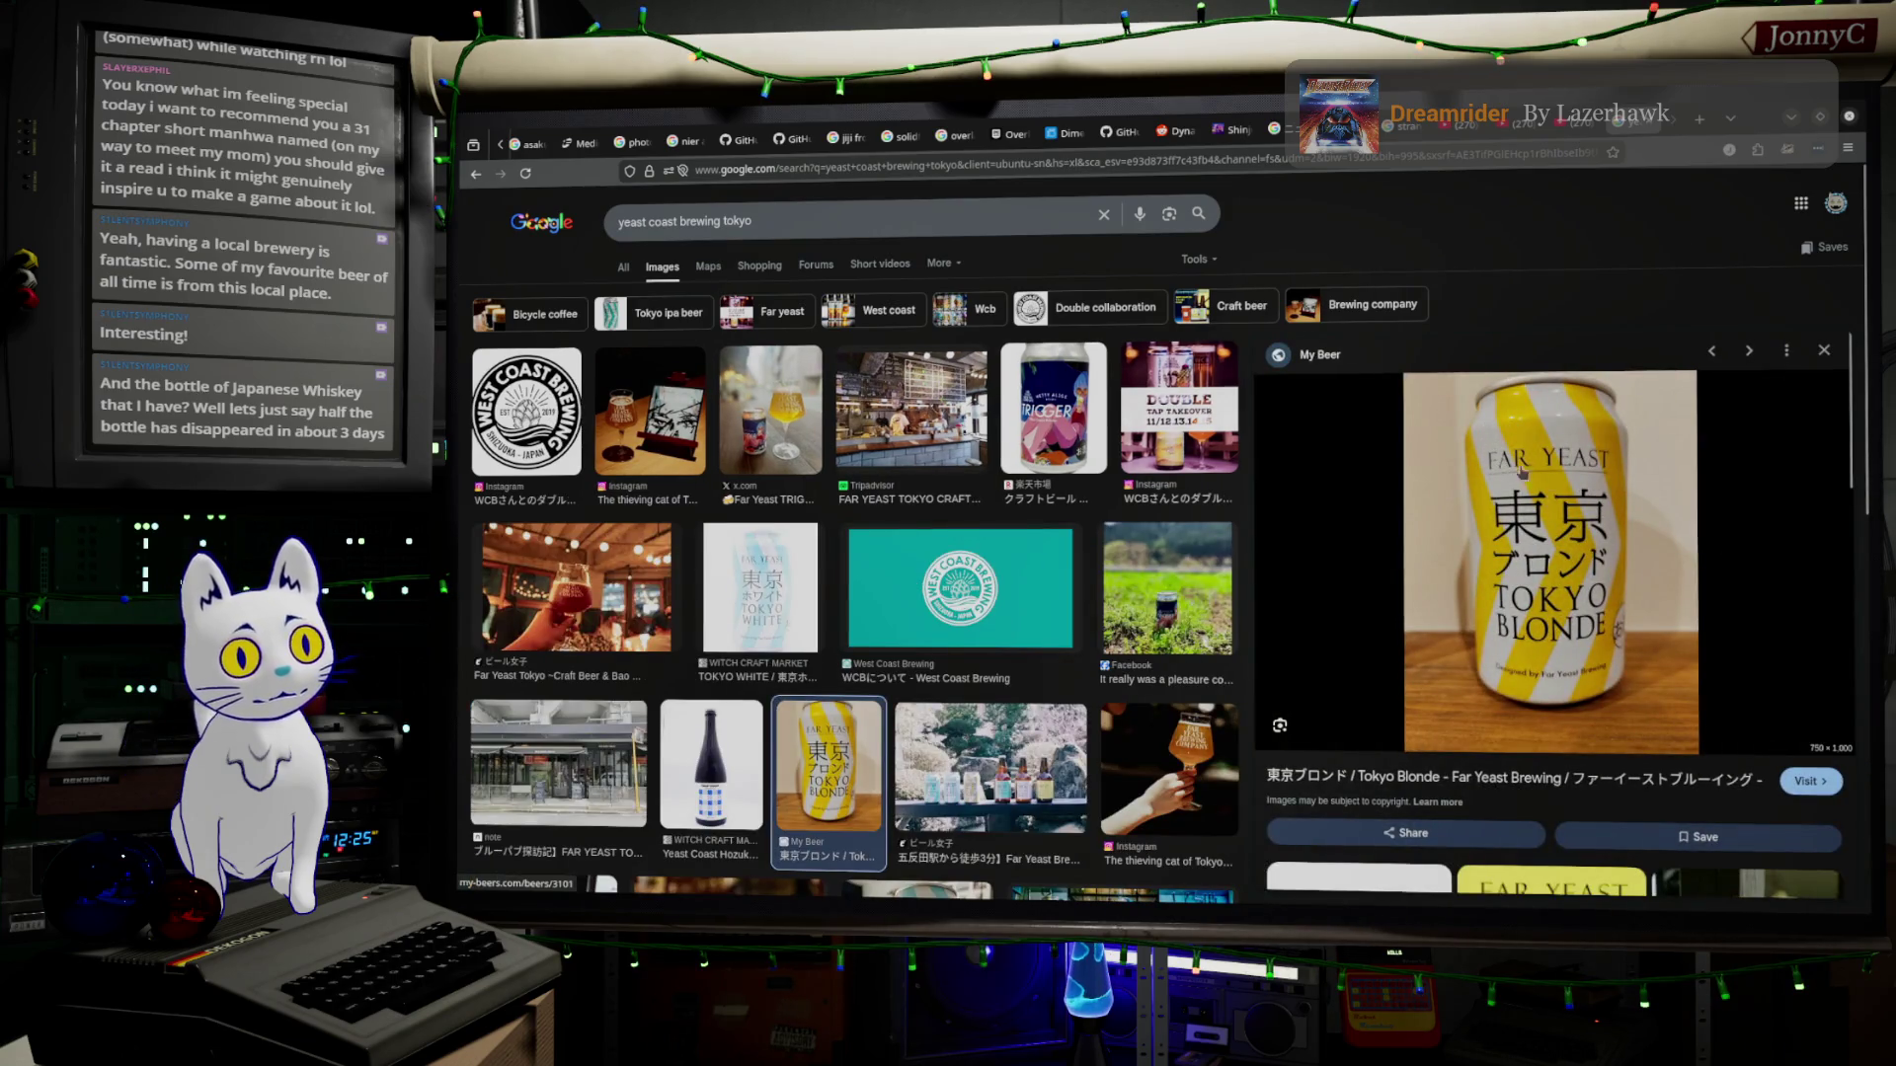
click(674, 223)
drag(673, 223, 617, 223)
key(BackSpace)
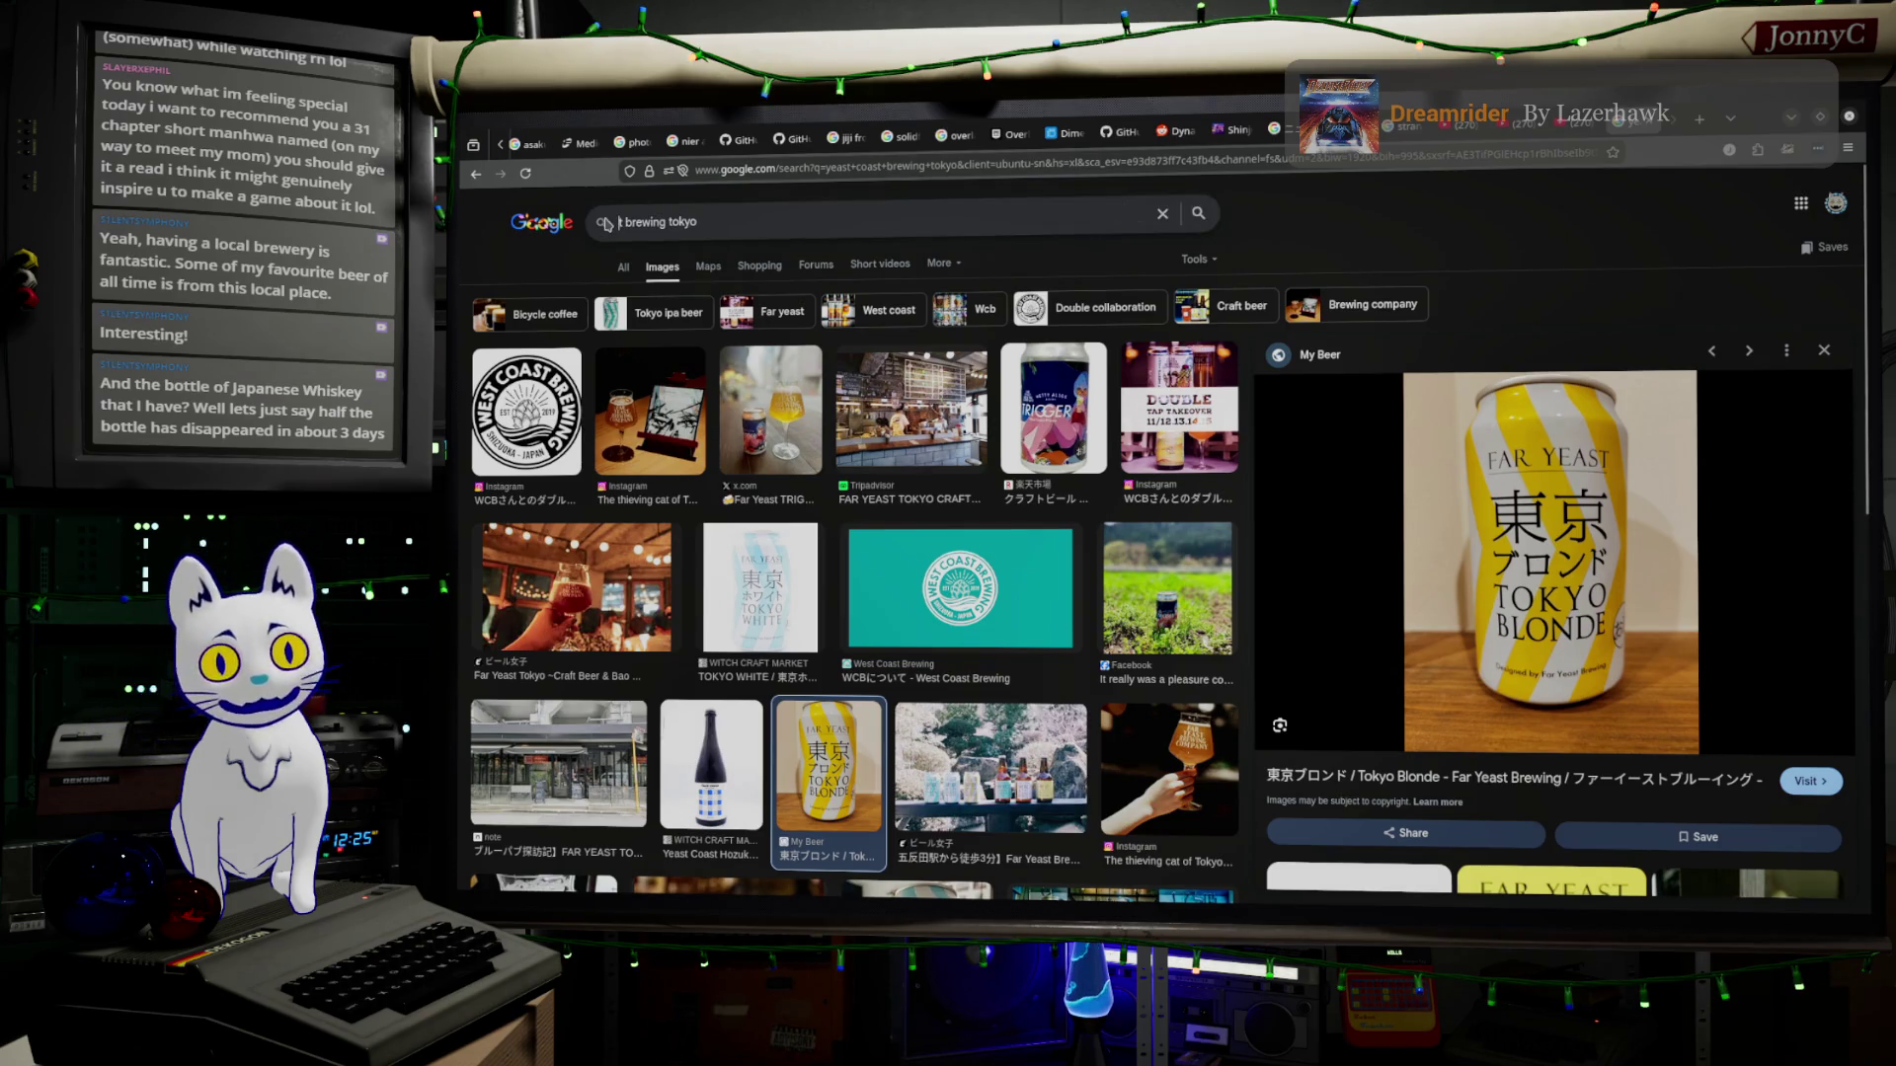
text(far yeast)
Search 'far yeast brewing tokyo' and preview the Far Yeast White and Tokyo White bottle photos.
key(Return)
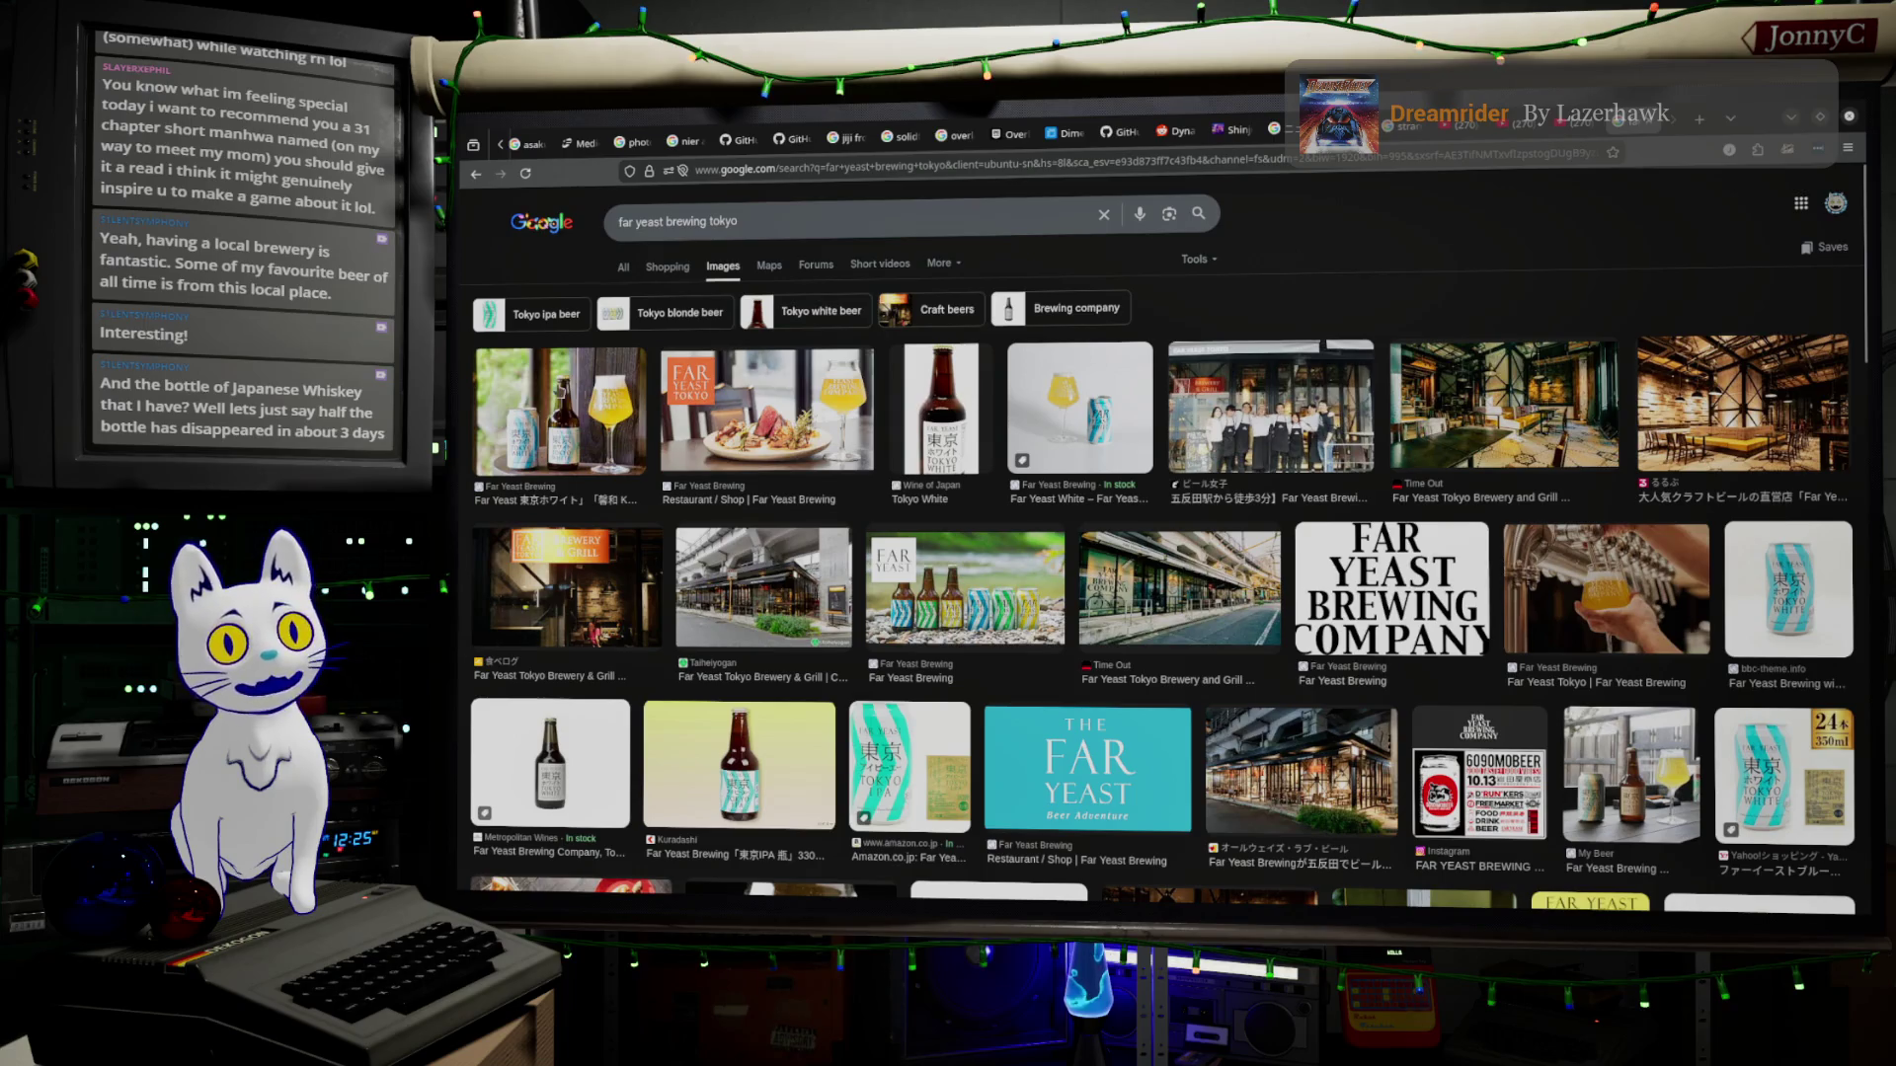
click(1078, 408)
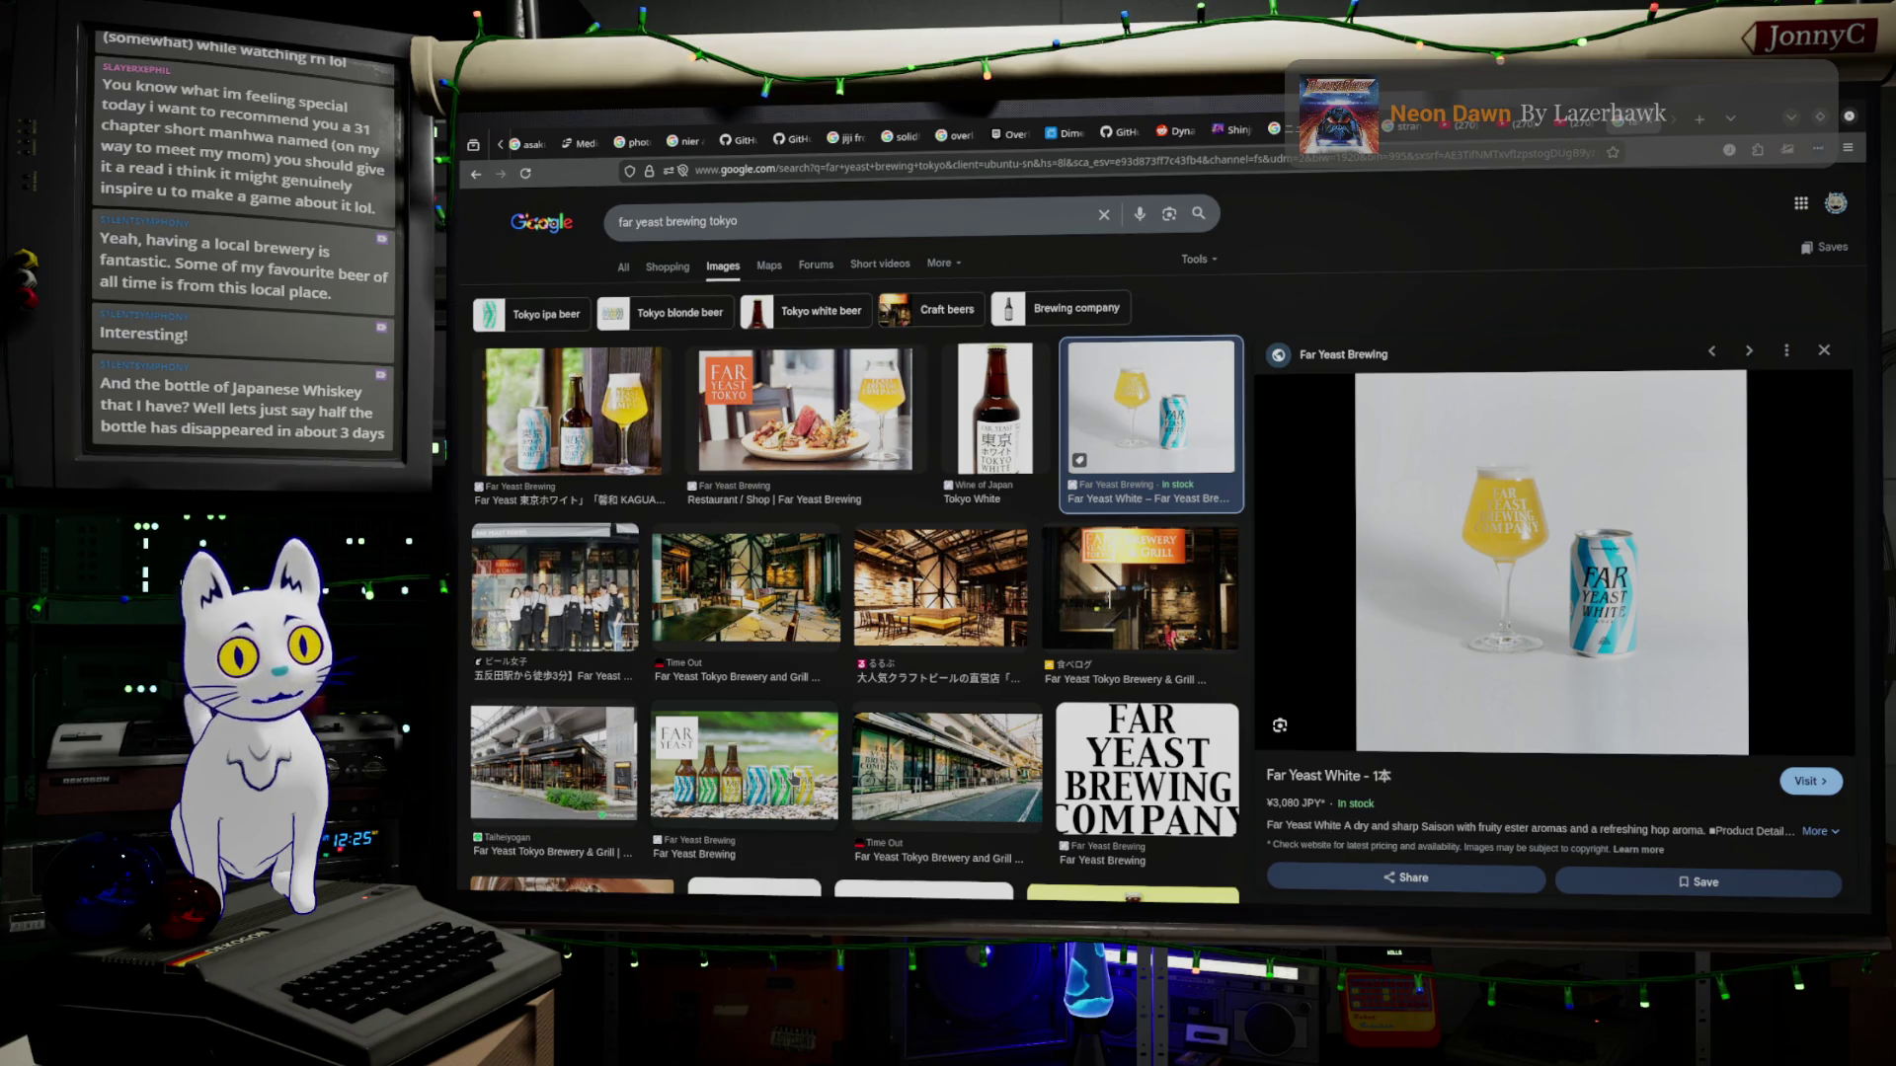
click(615, 389)
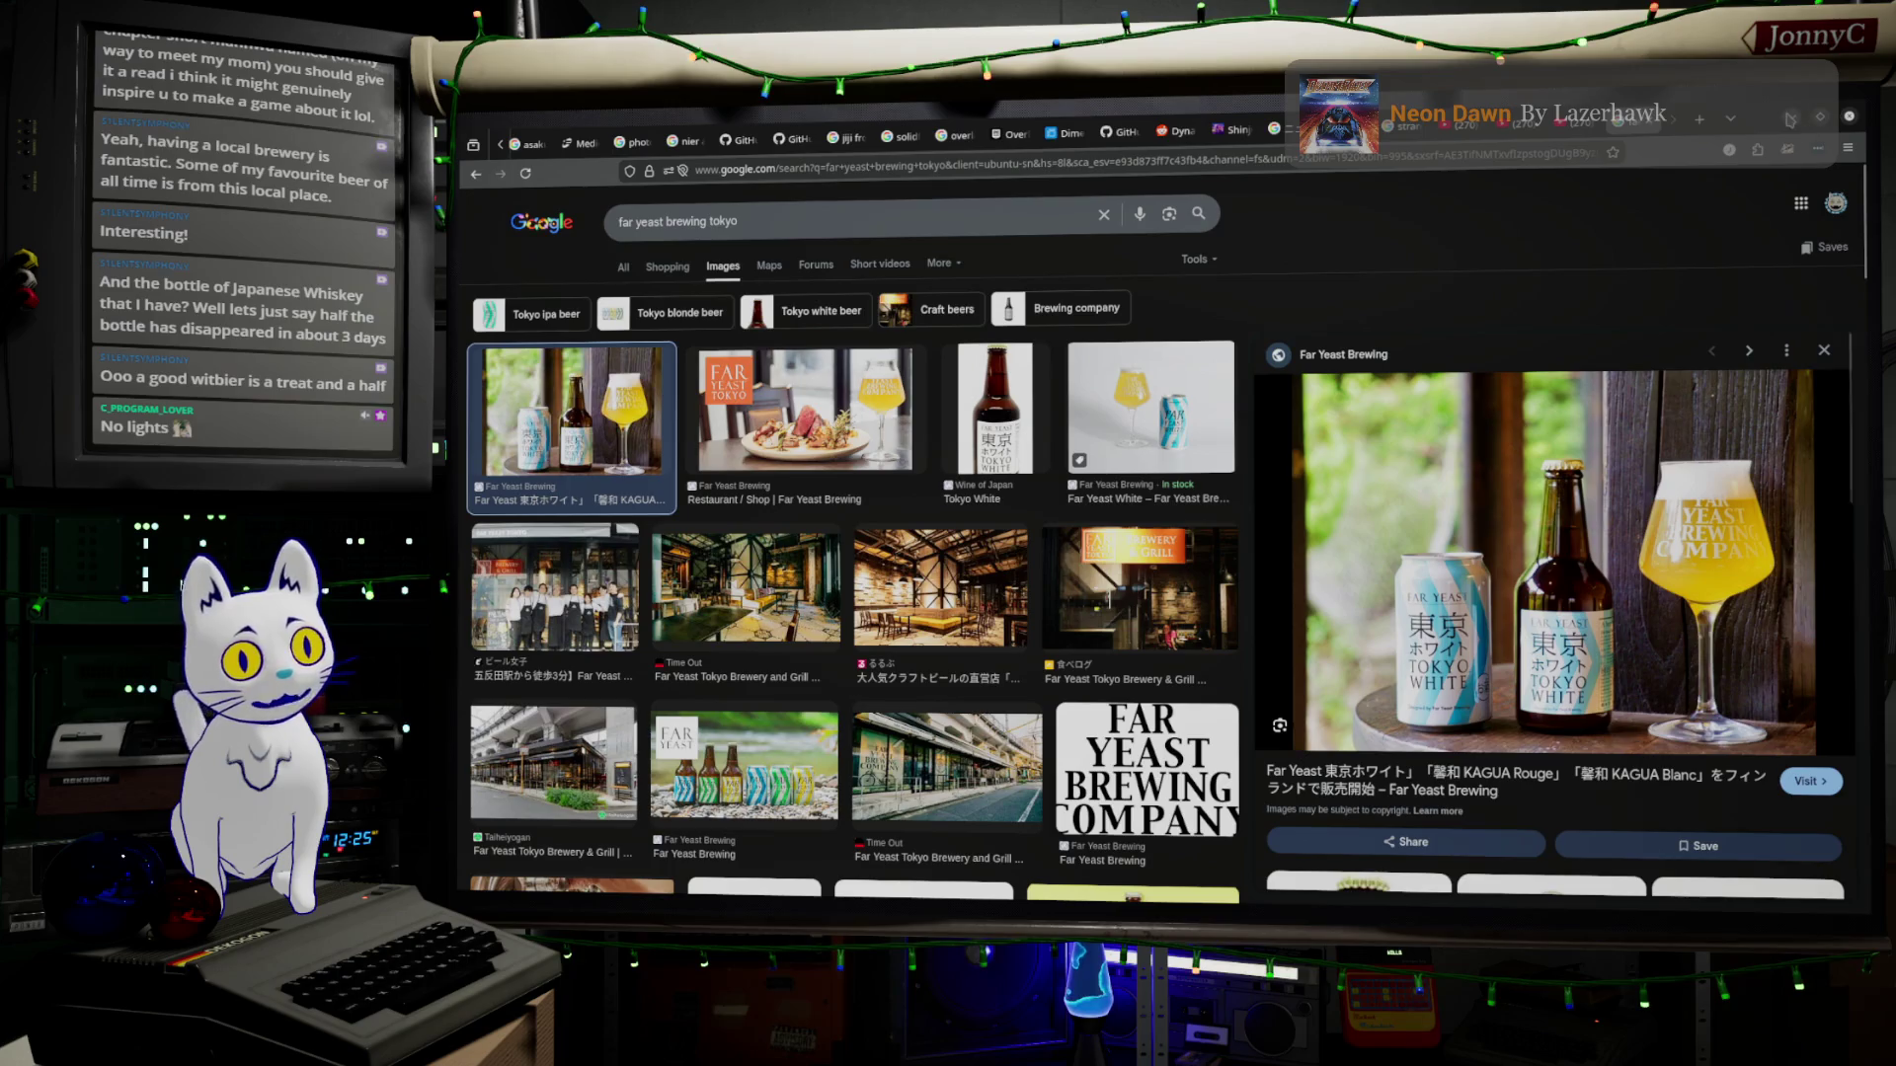
Return to Blender, select the right lecture-hall chair and enter Edit Mode on its mesh.
click(1775, 119)
right_click(1227, 490)
key(Escape)
mouse_move(1227, 489)
middle_down()
mouse_move(1173, 370)
mouse_move(989, 293)
mouse_move(1151, 542)
mouse_move(1179, 537)
middle_up()
scroll(1037, 326, up, 3)
scroll(1151, 543, up, 2)
key(Tab)
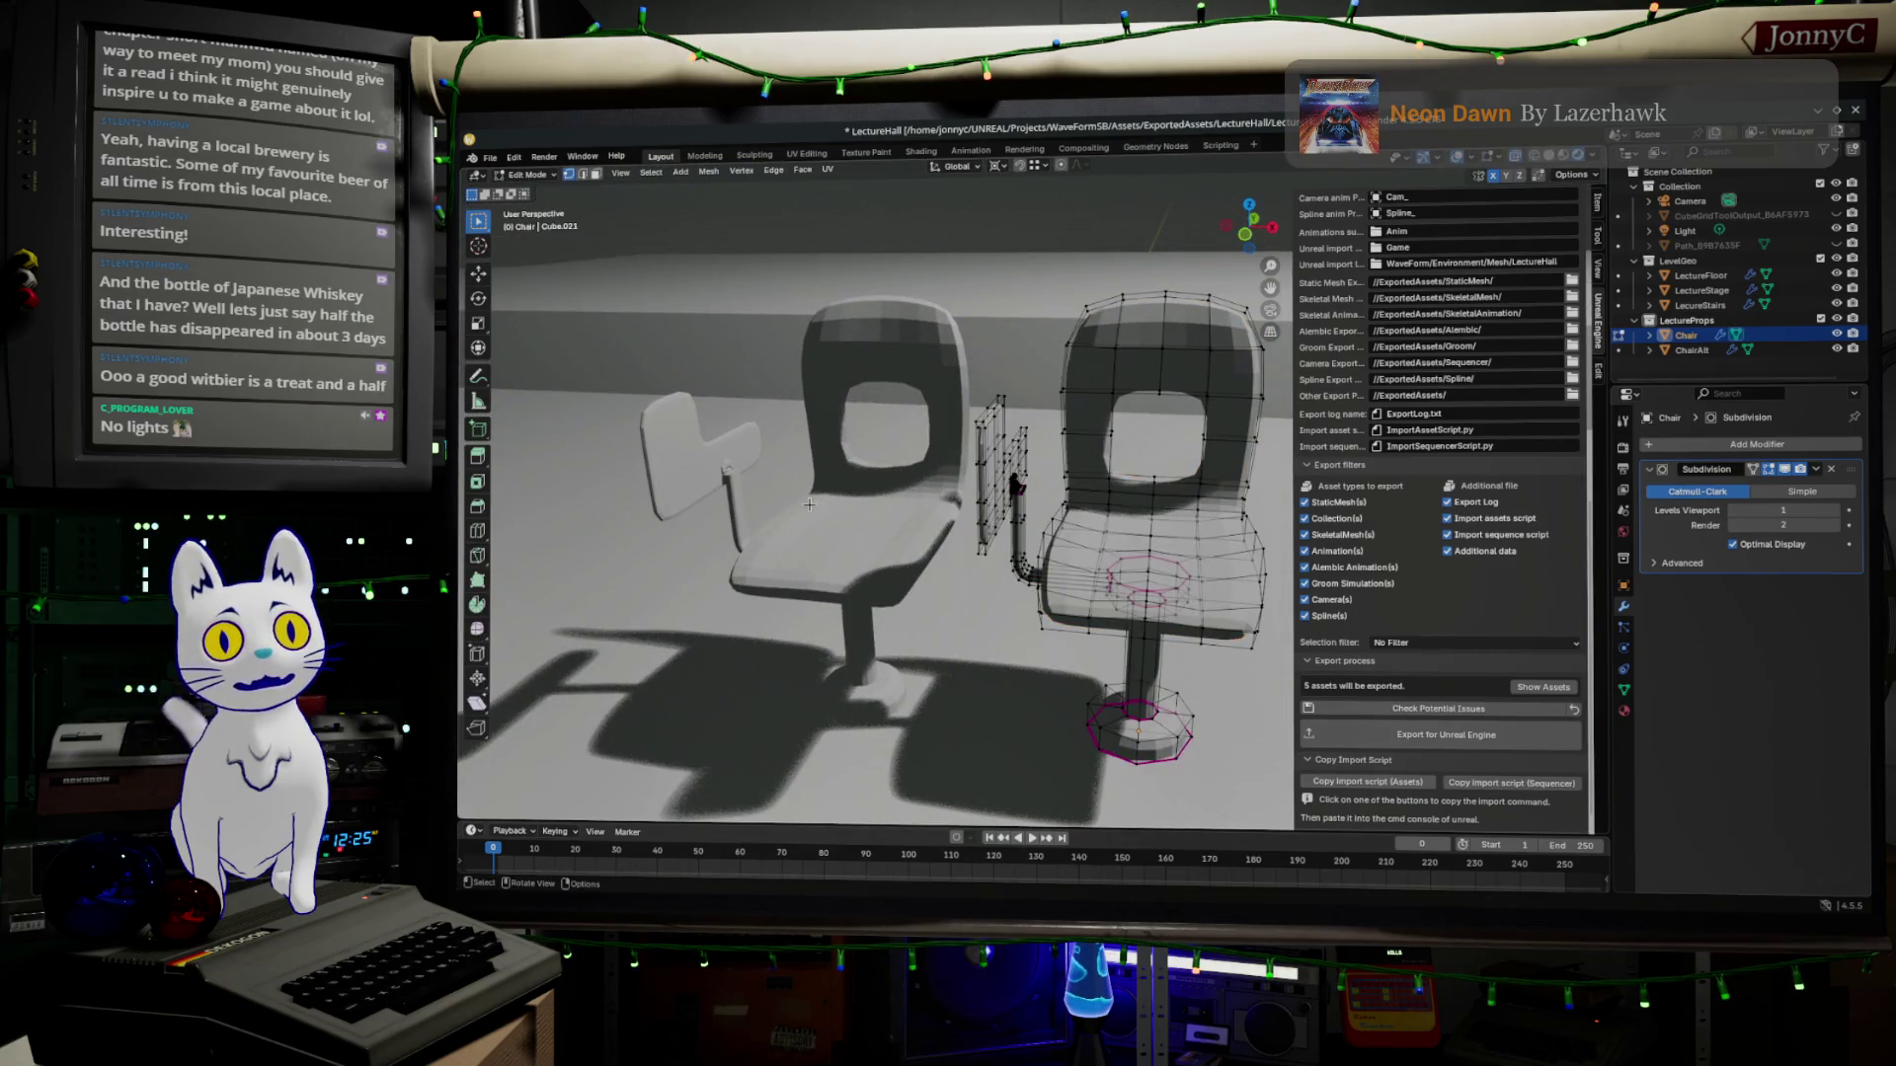
key(Tab)
click(728, 477)
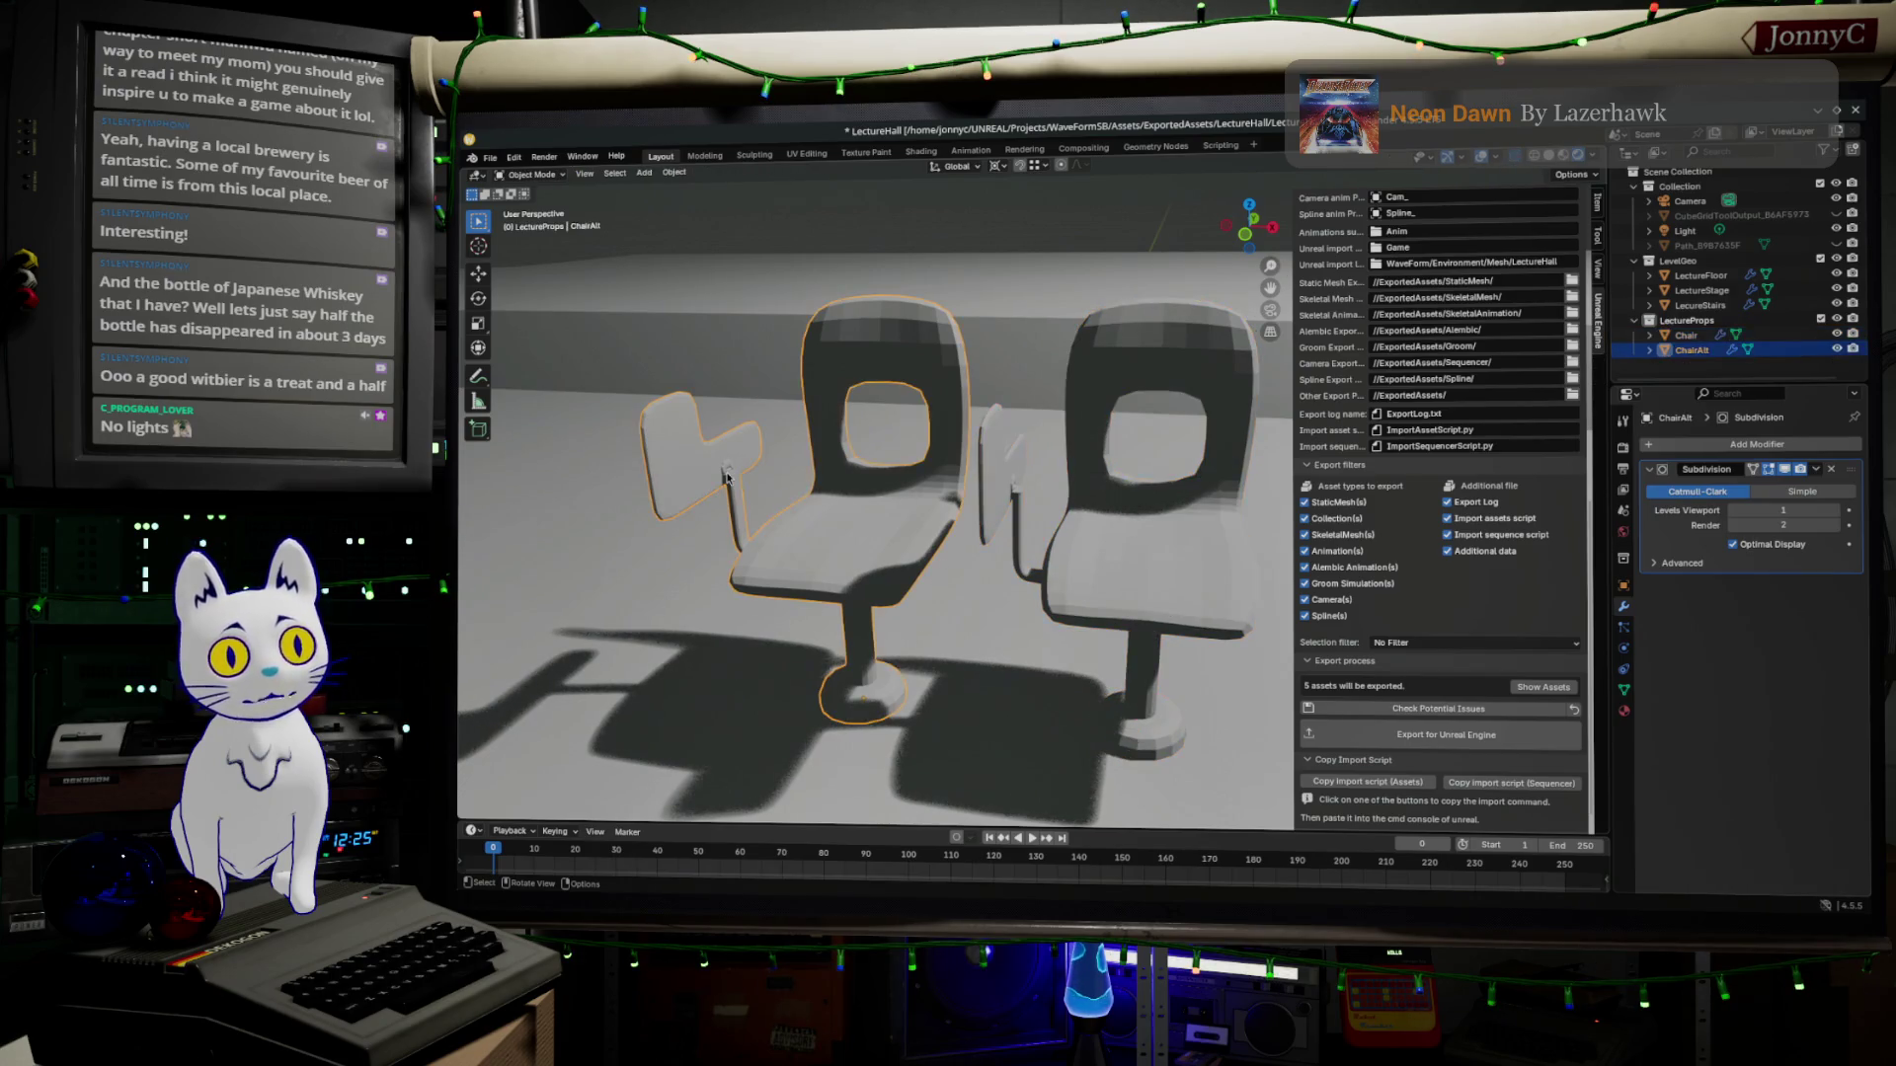
click(943, 484)
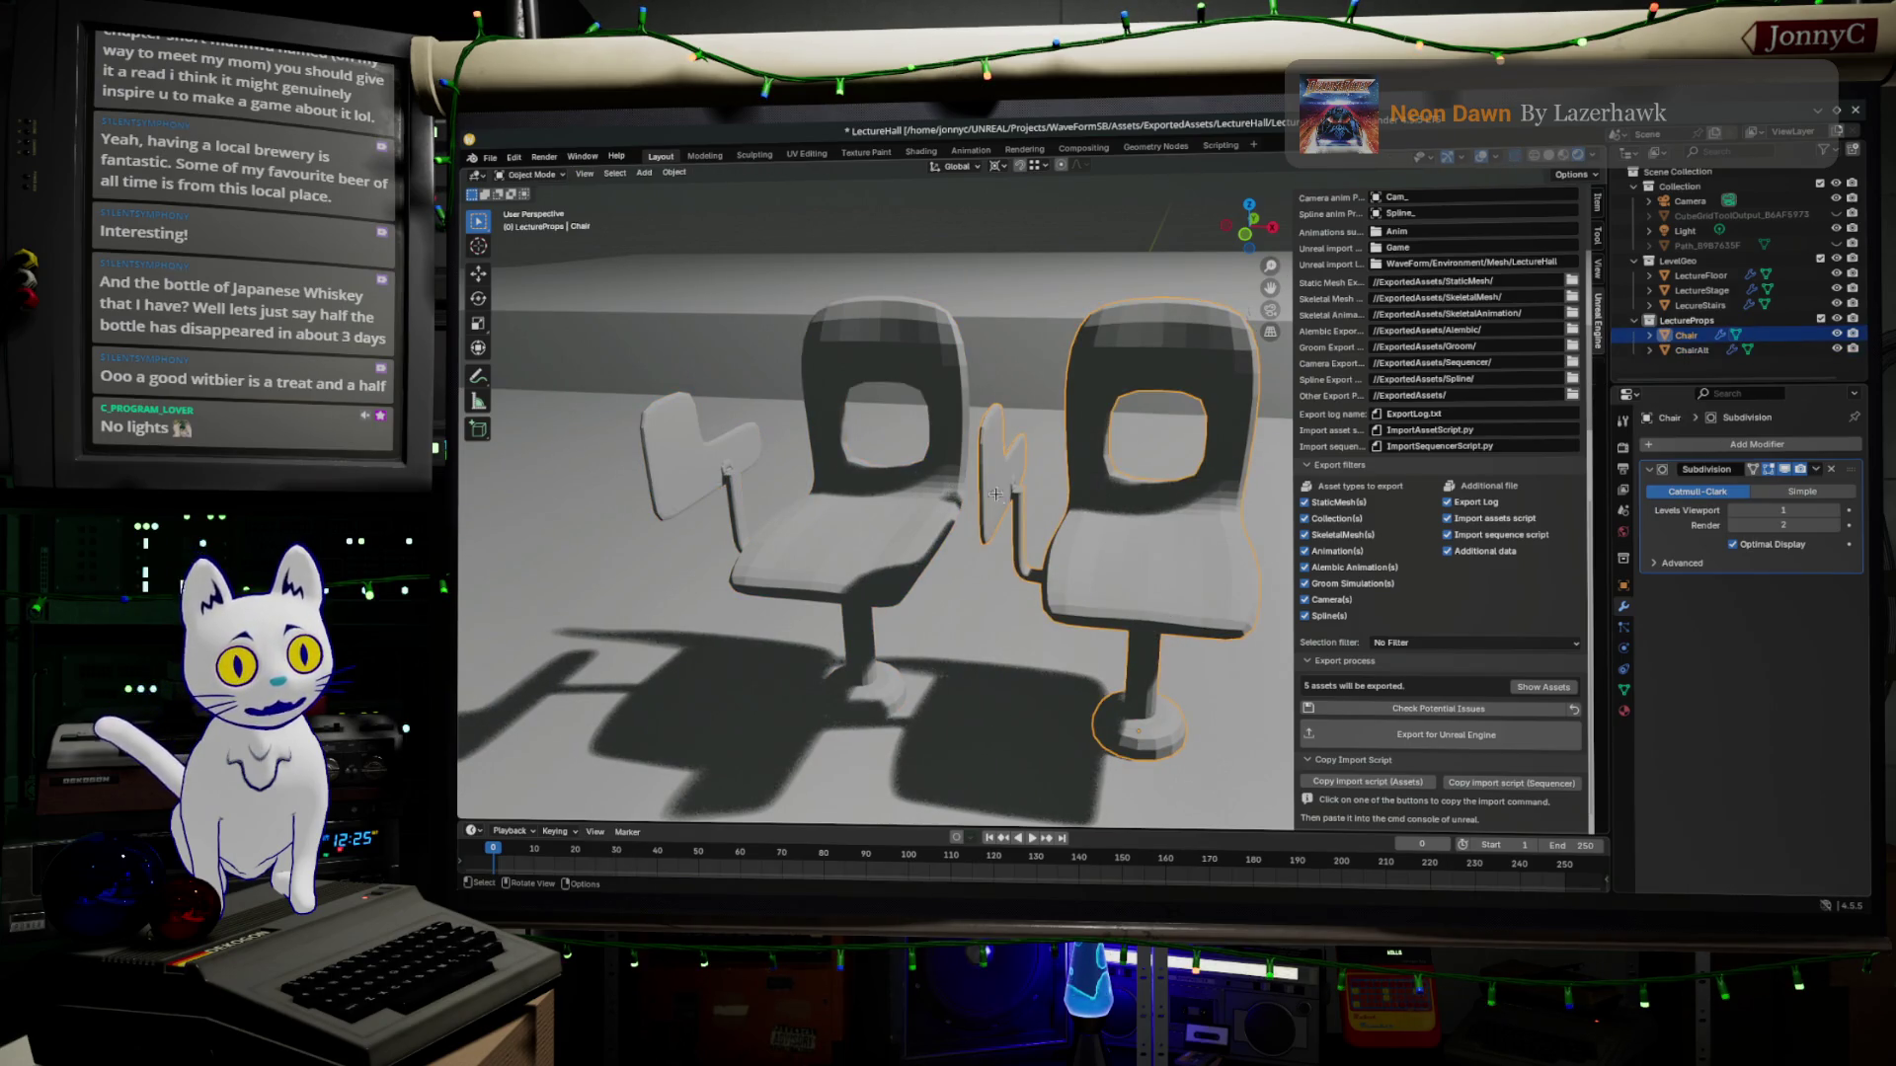
click(1096, 488)
key(Tab)
Select the right chair's armrest post, grow the selection along its support, and call Delete with X.
middle_drag(1049, 505, 1045, 484)
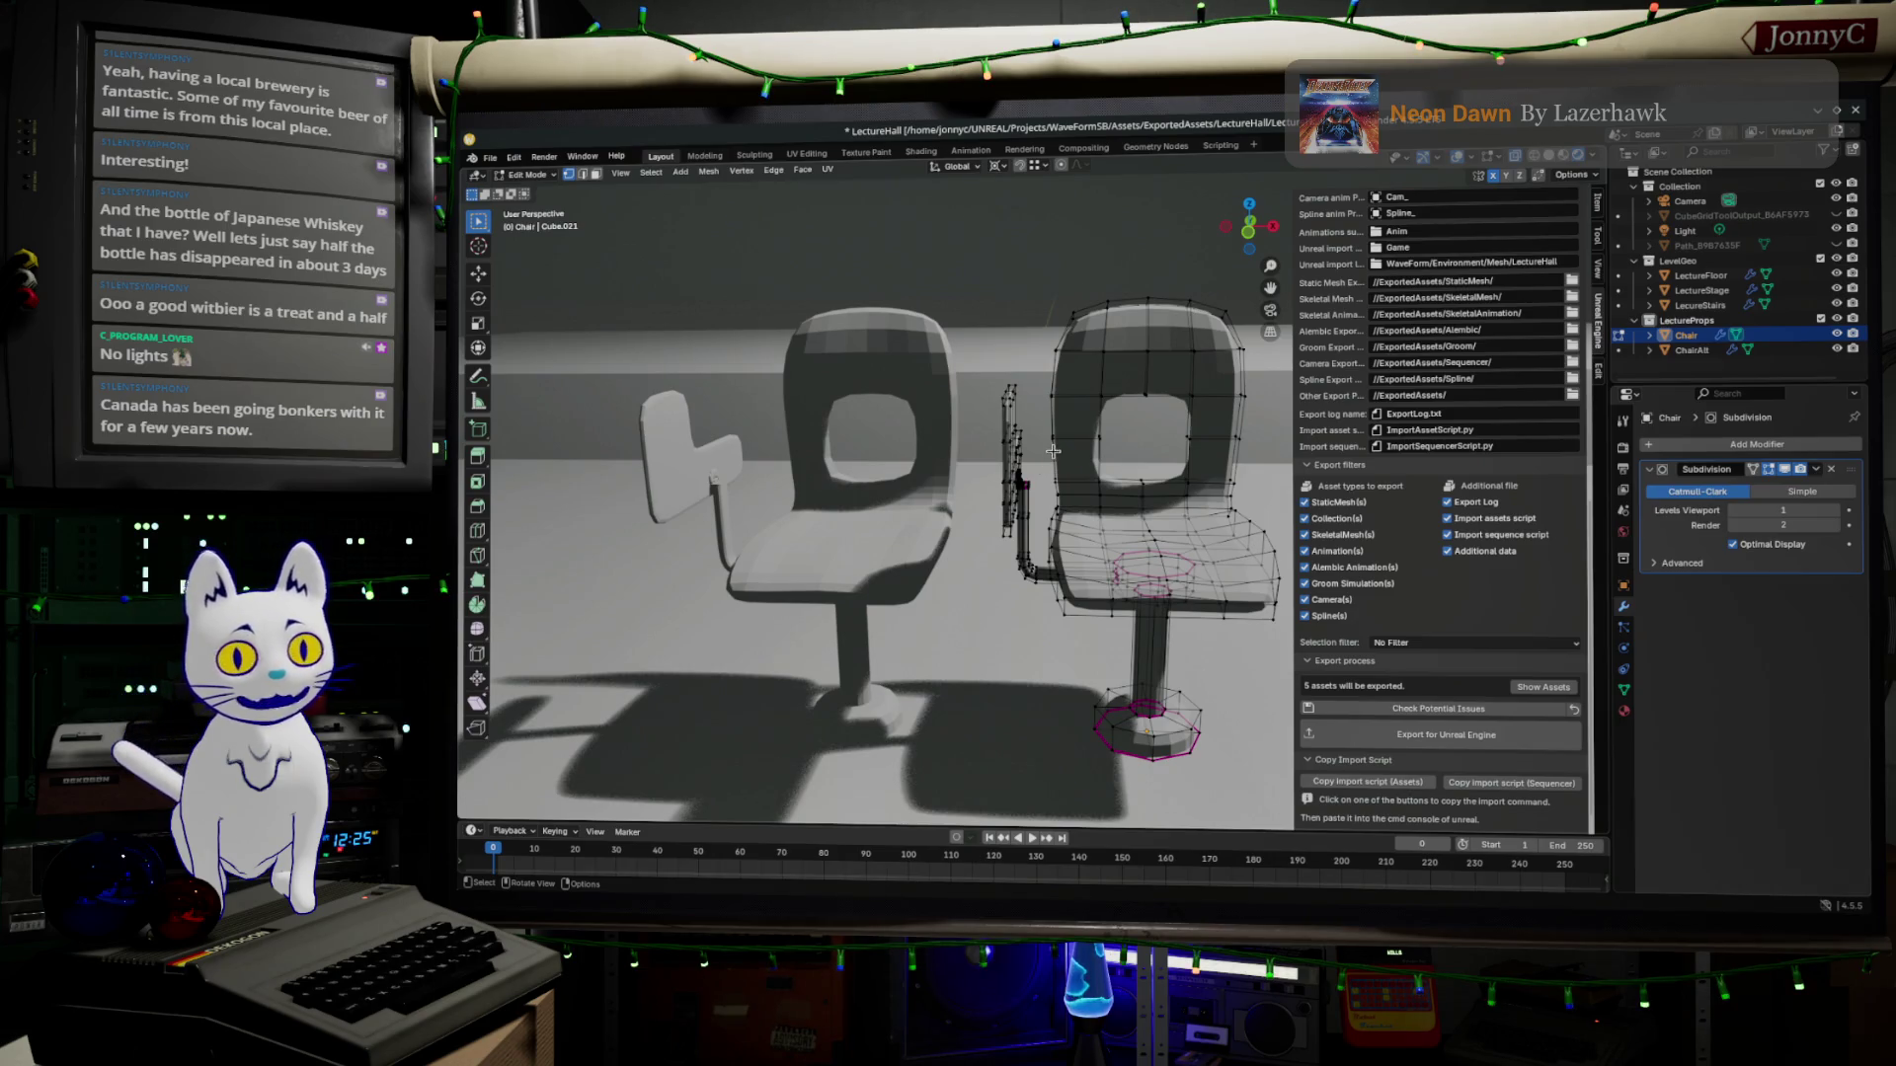
middle_drag(1052, 452, 994, 428)
drag(980, 354, 1038, 494)
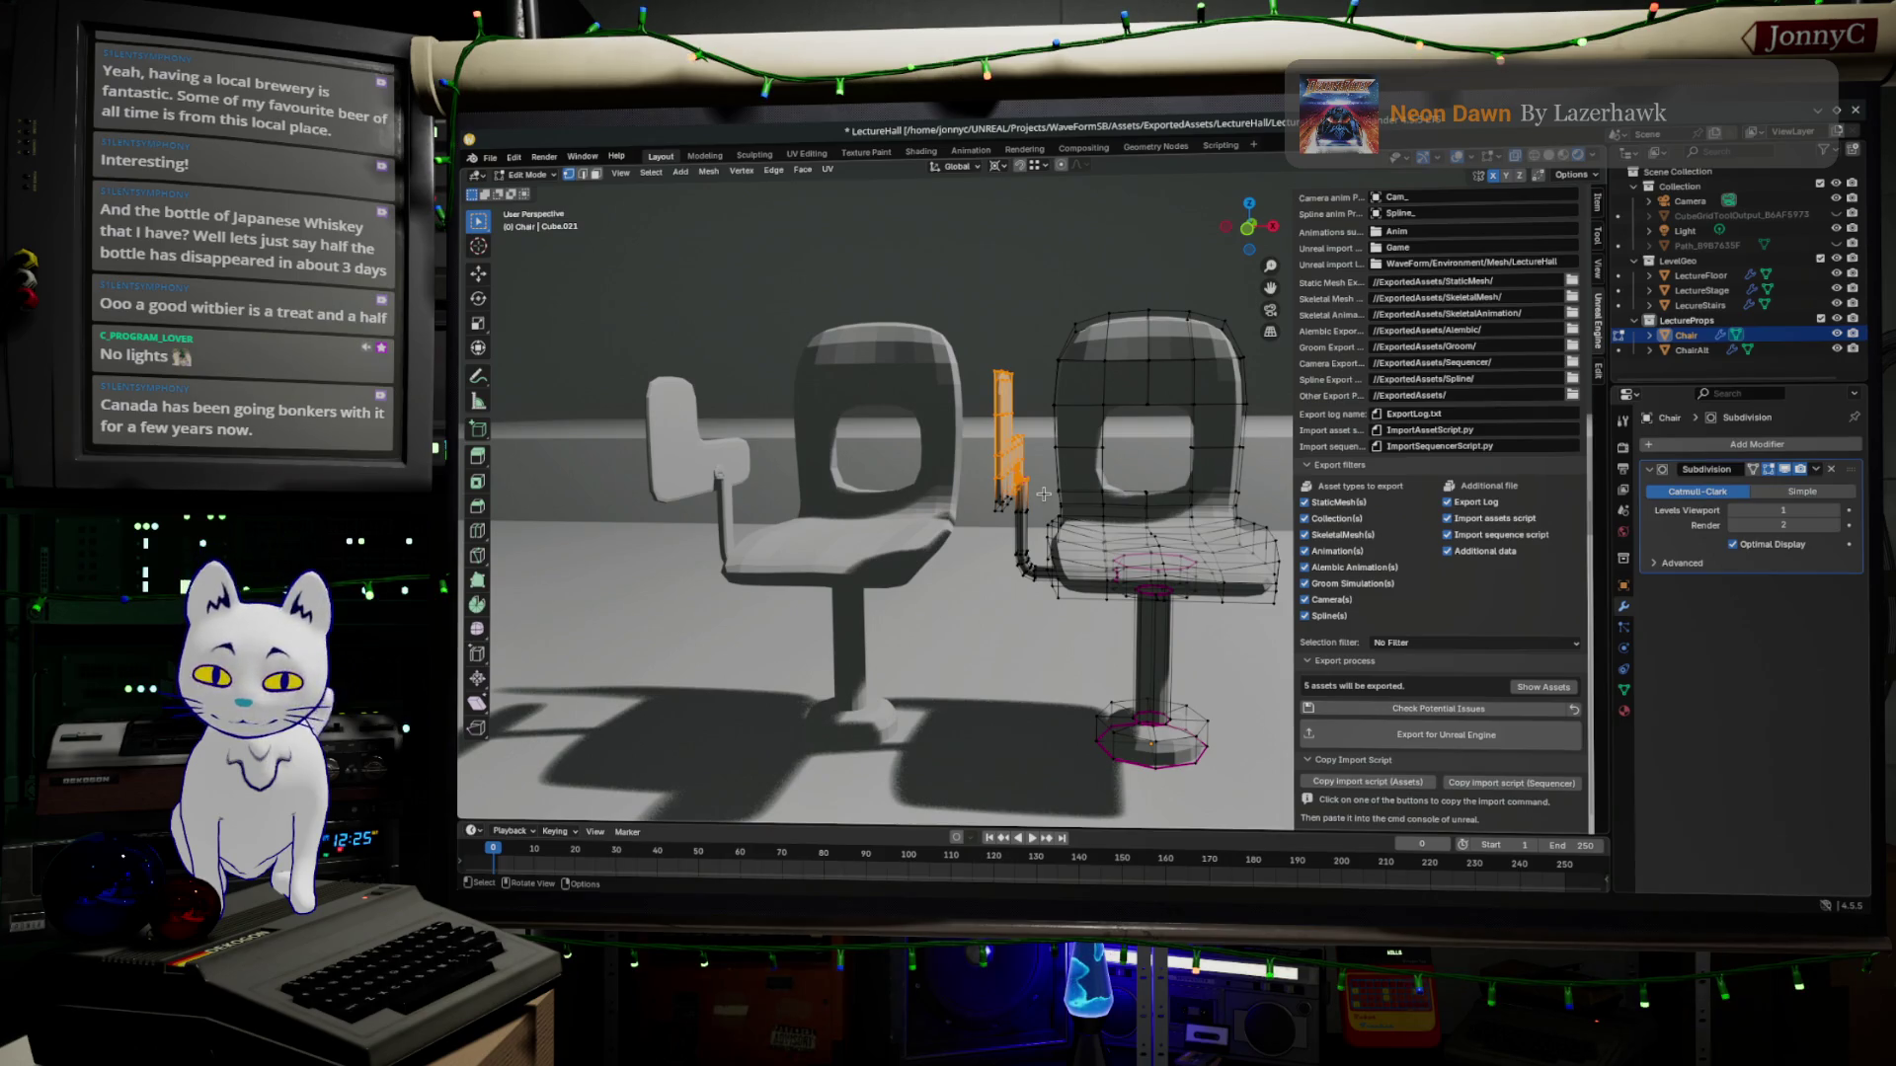
key(ctrl+KP_Add)
key(ctrl+KP_Add)
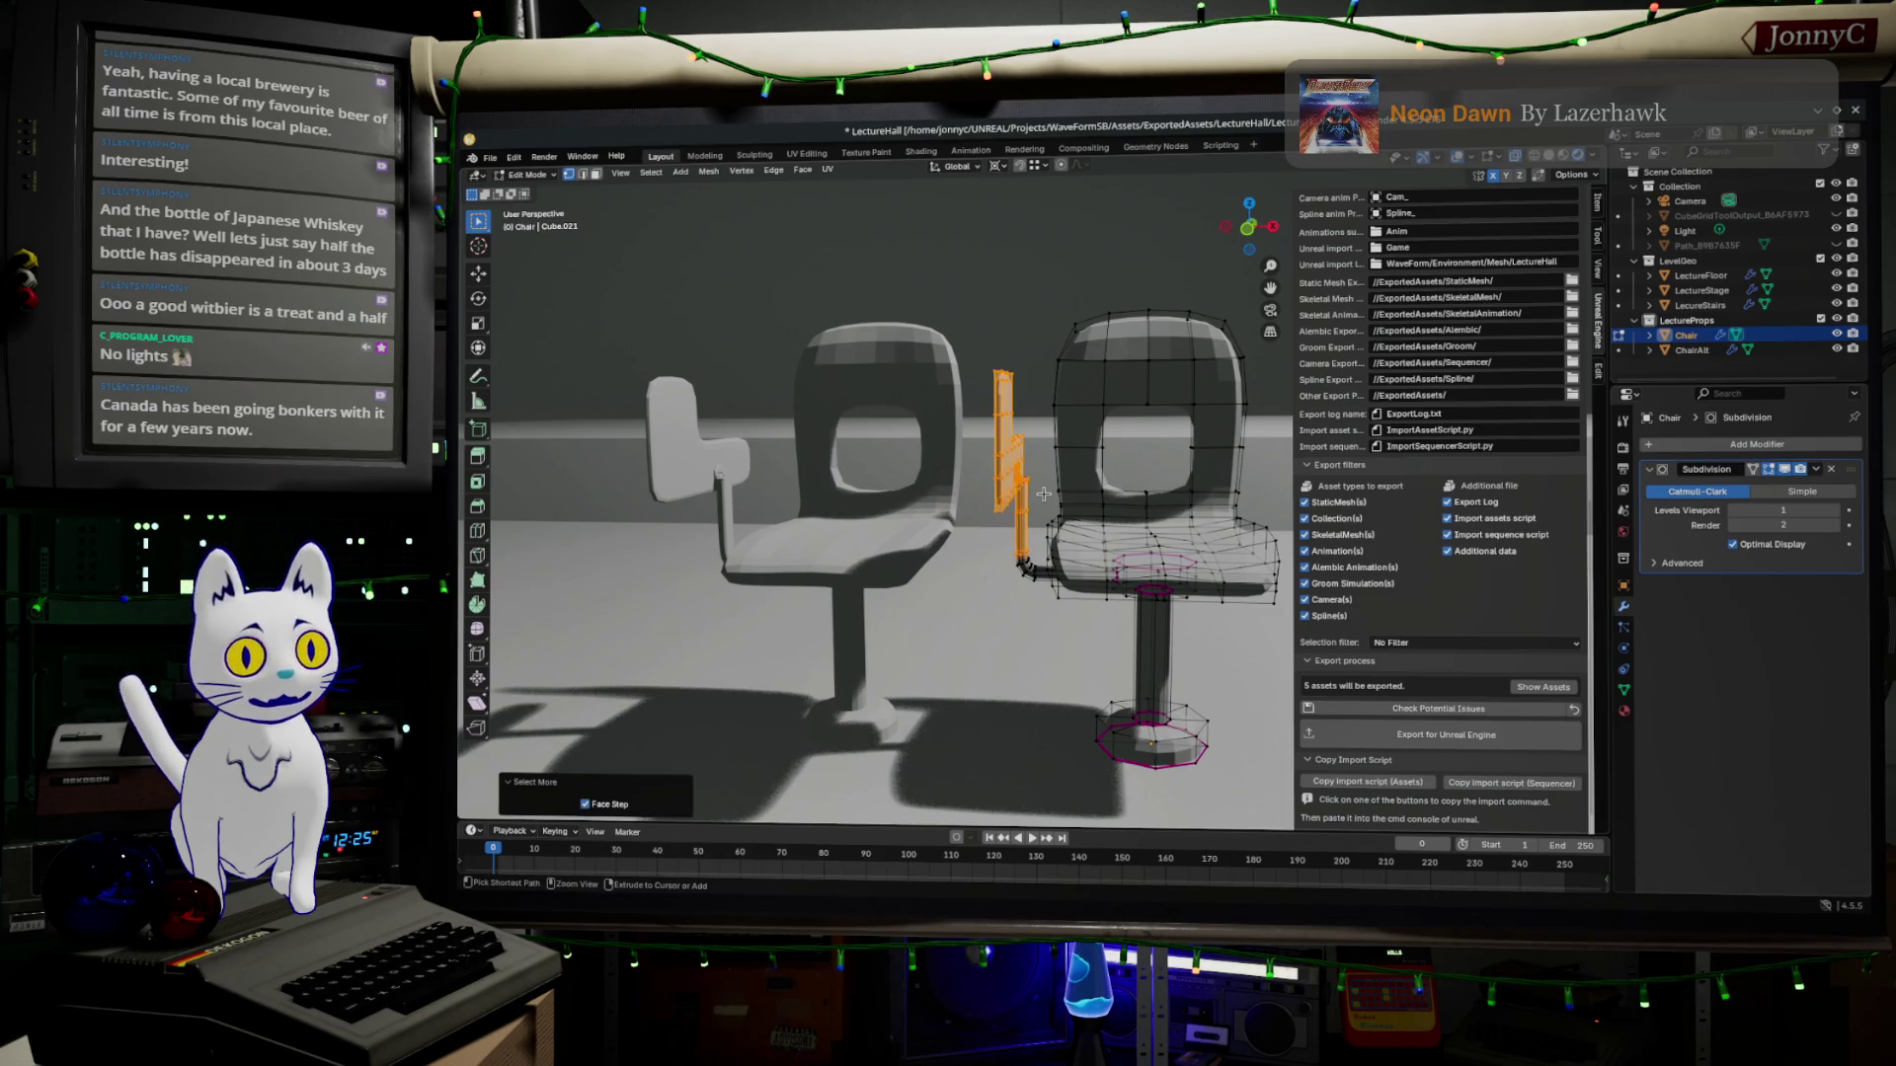
key(ctrl+KP_Add)
key(ctrl+KP_Add)
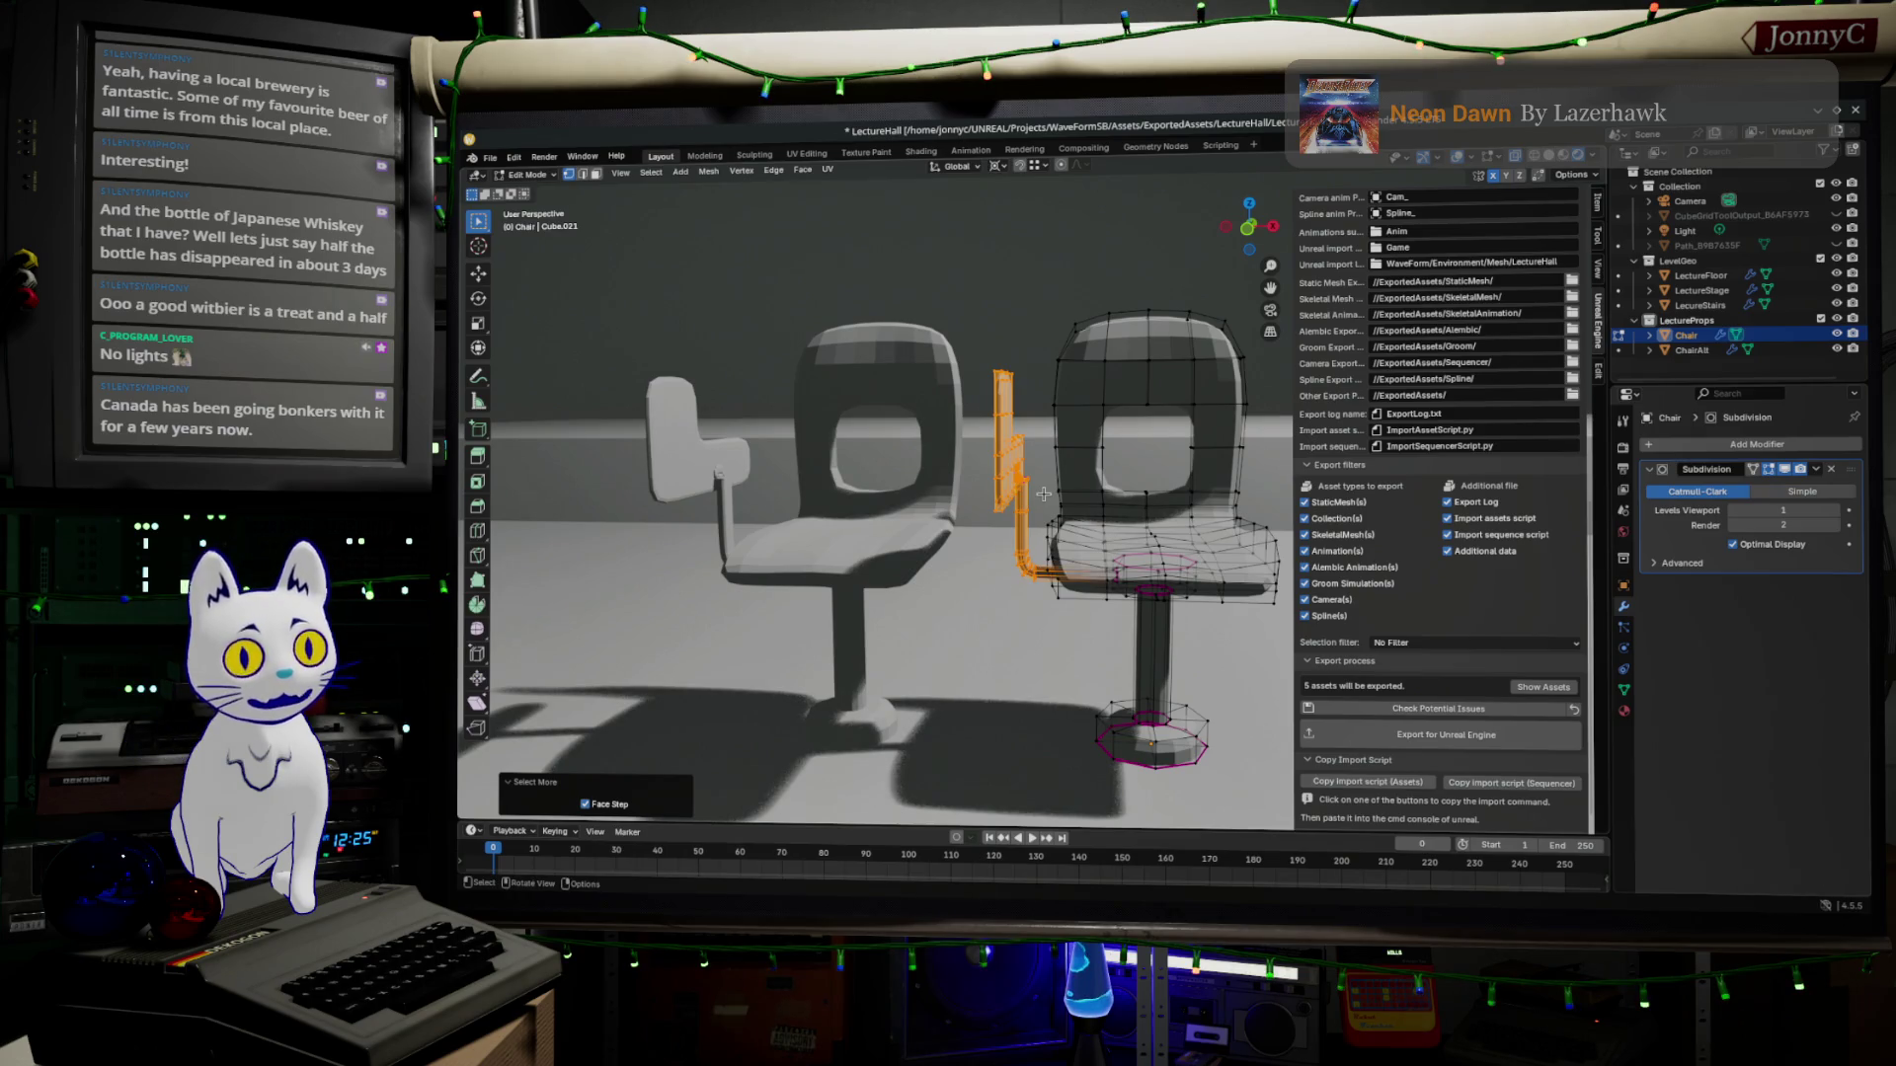
scroll(1038, 518, up, 4)
mouse_move(1036, 518)
middle_down()
mouse_move(829, 416)
mouse_move(1156, 533)
middle_up()
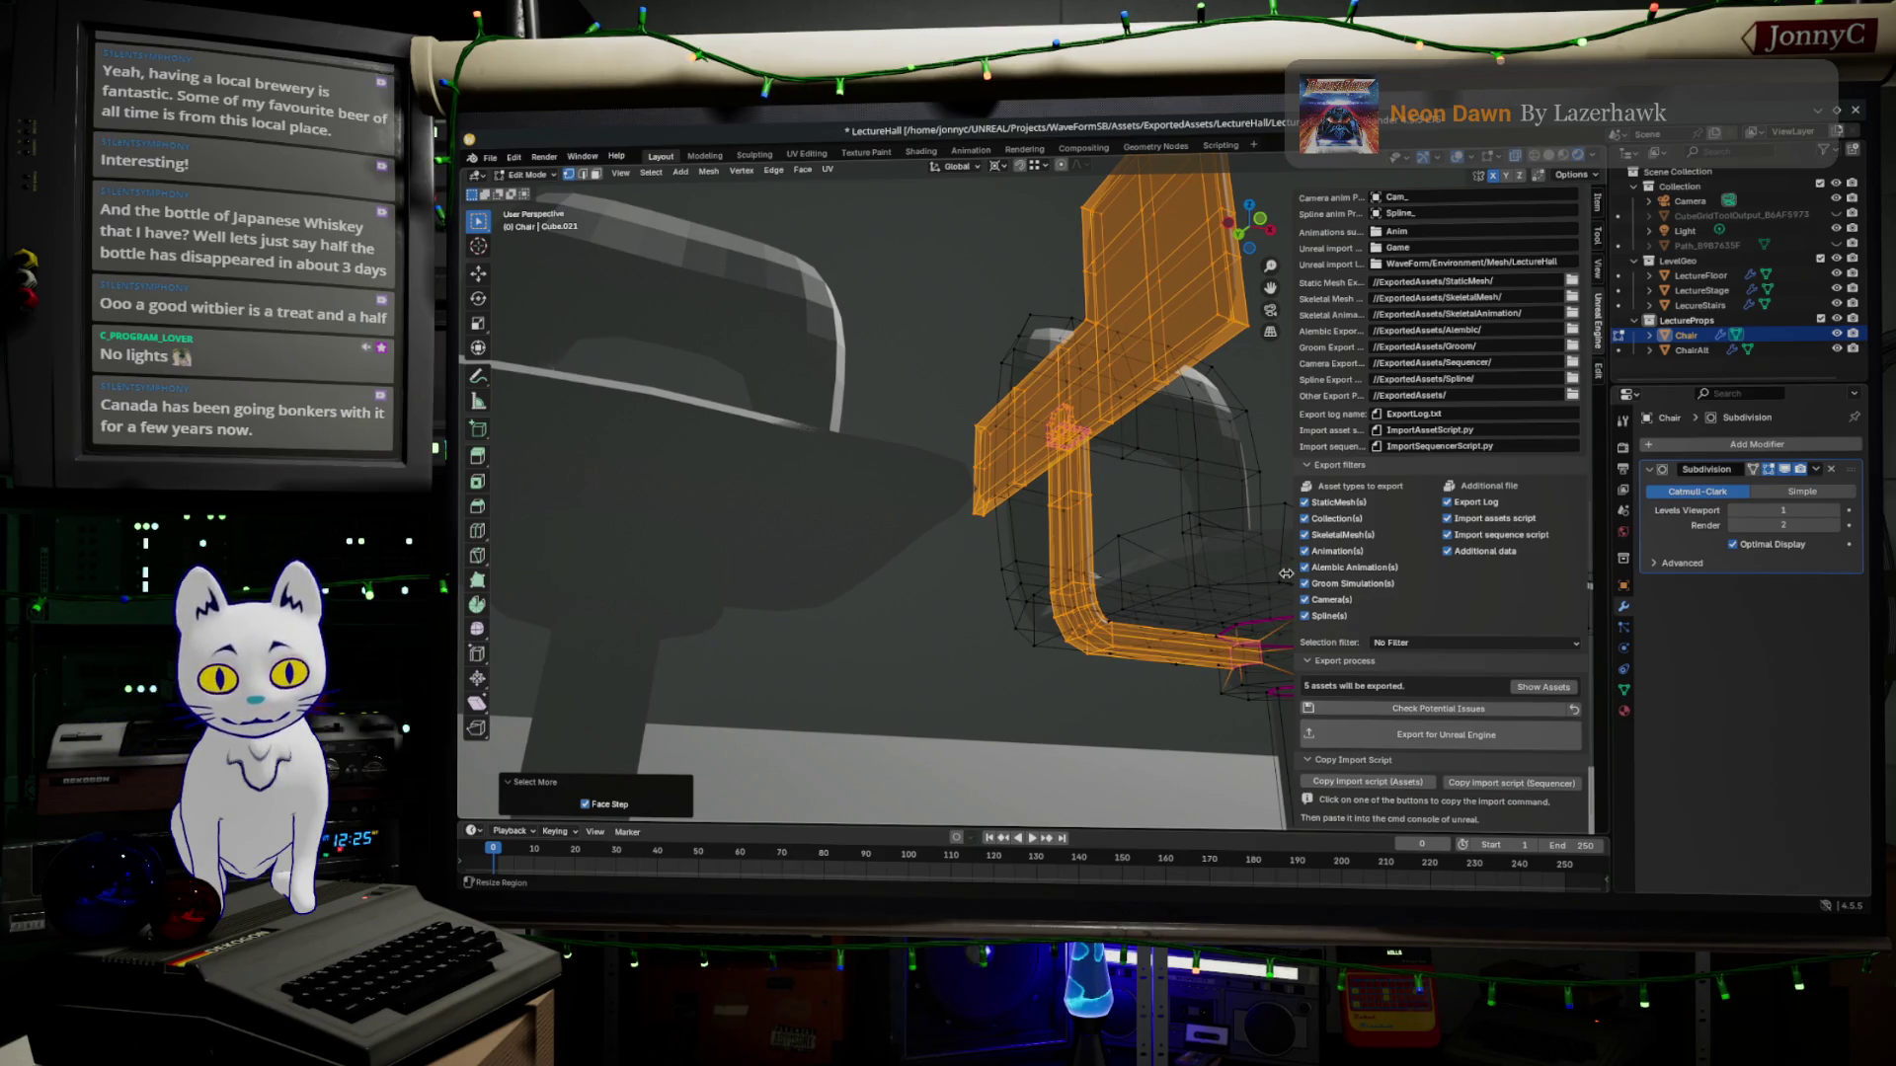
key(x)
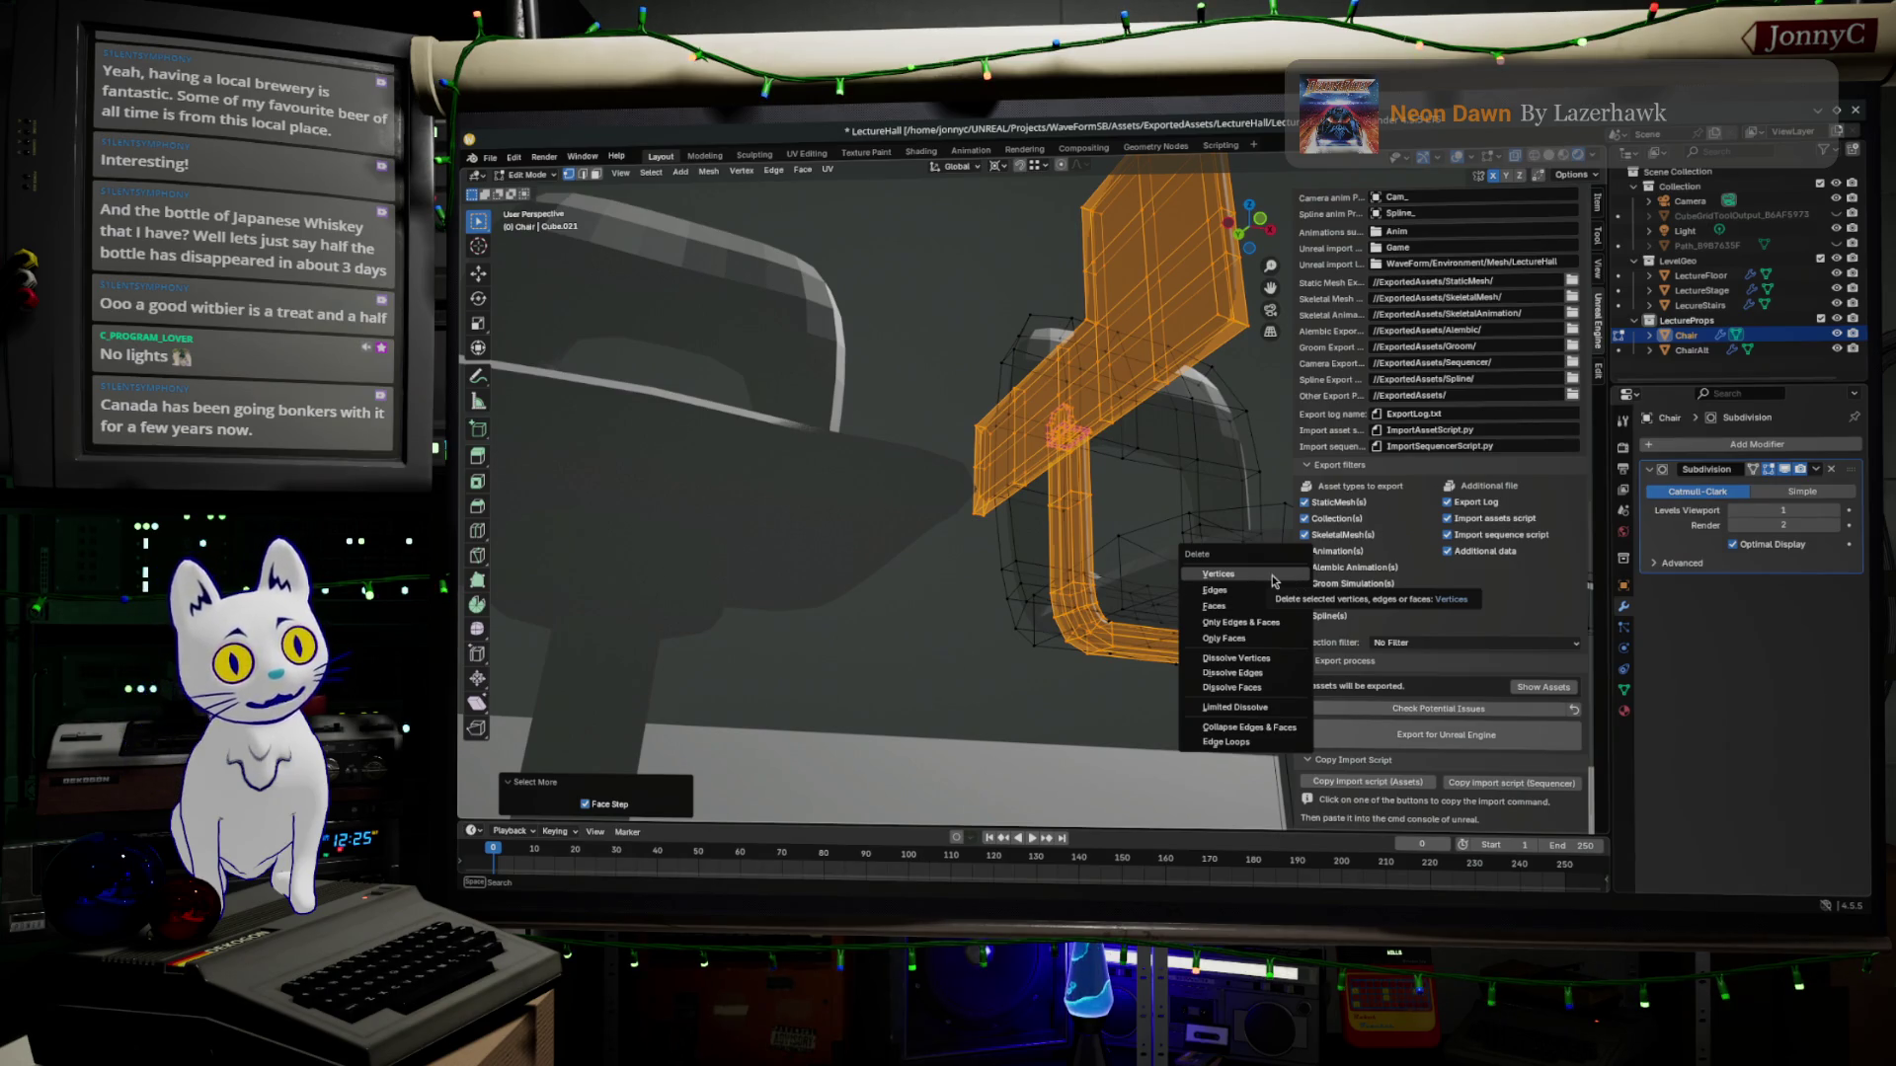
Delete the arm section's vertices, then pull an edge path under the seat downward into a short strip.
click(1272, 574)
middle_drag(1251, 626, 1033, 539)
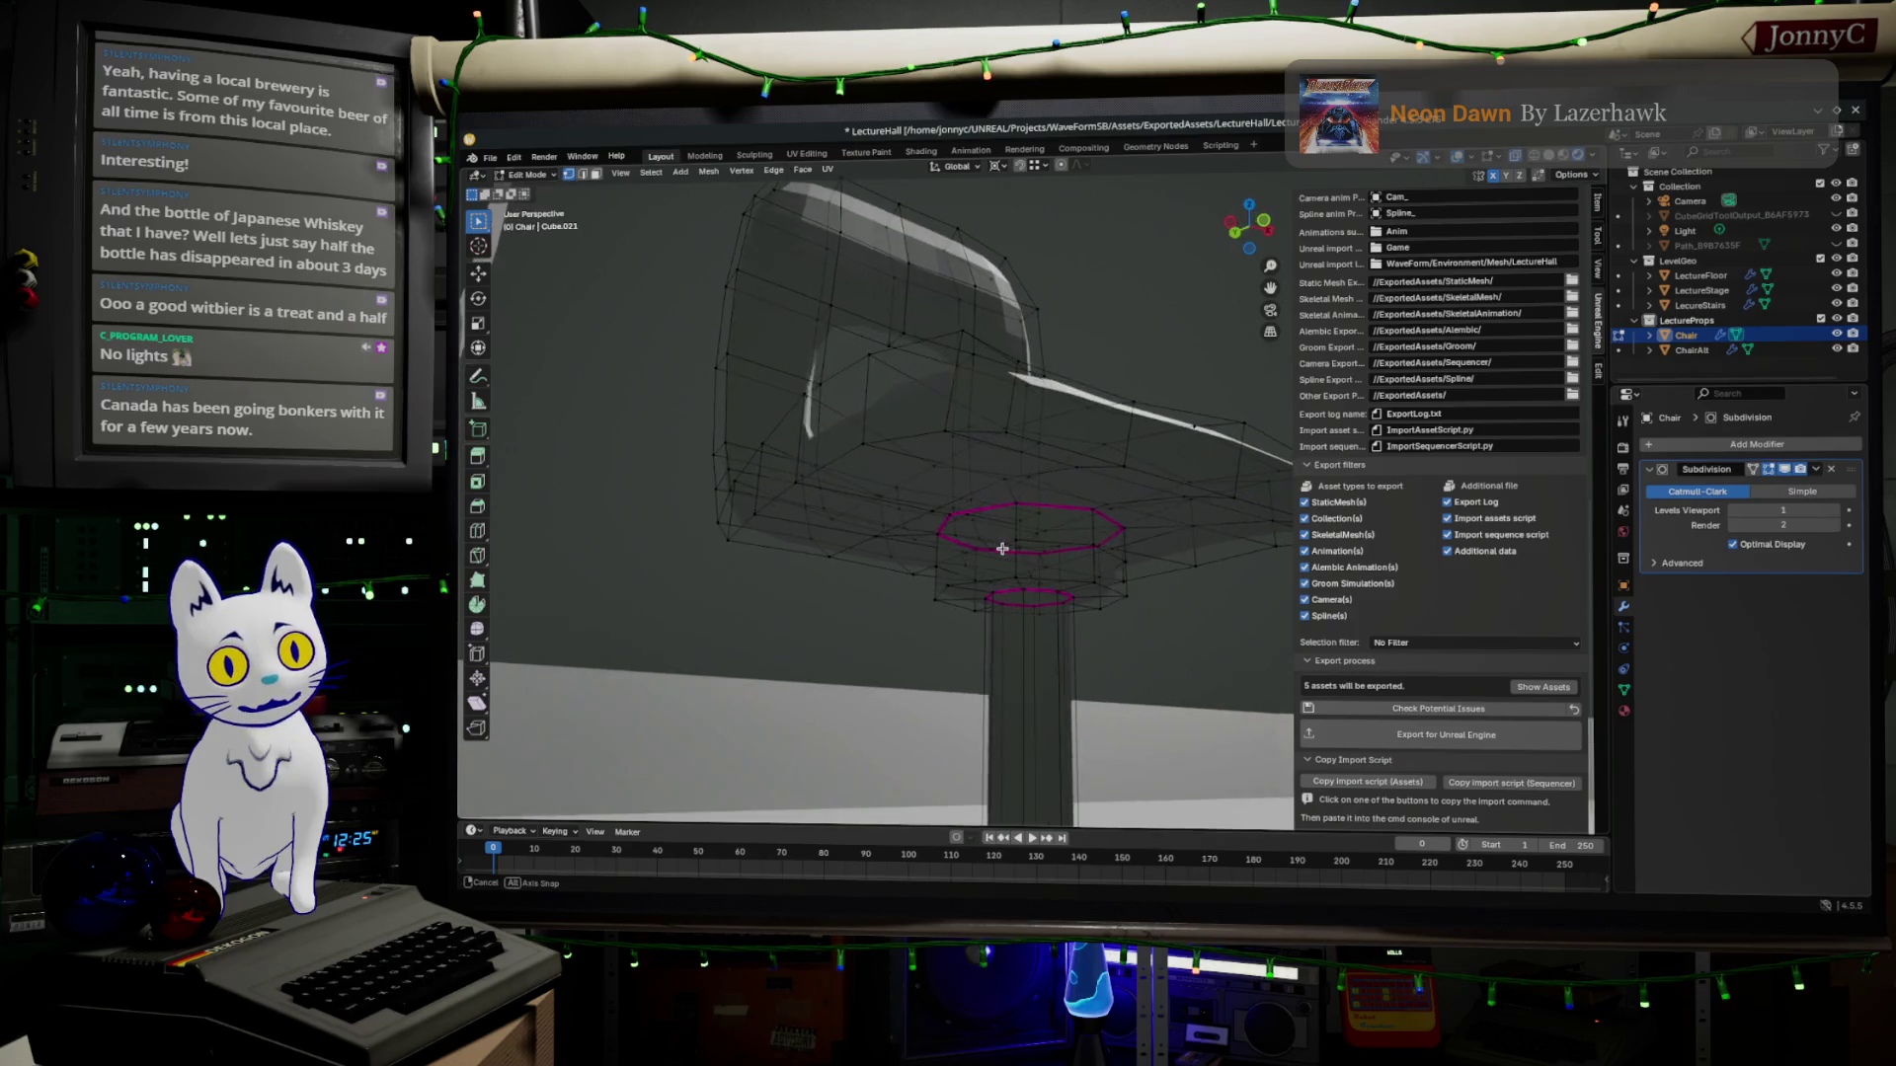
mouse_move(1034, 504)
middle_down()
mouse_move(978, 512)
mouse_move(1002, 555)
mouse_move(973, 577)
middle_up()
ctrl+click(925, 516)
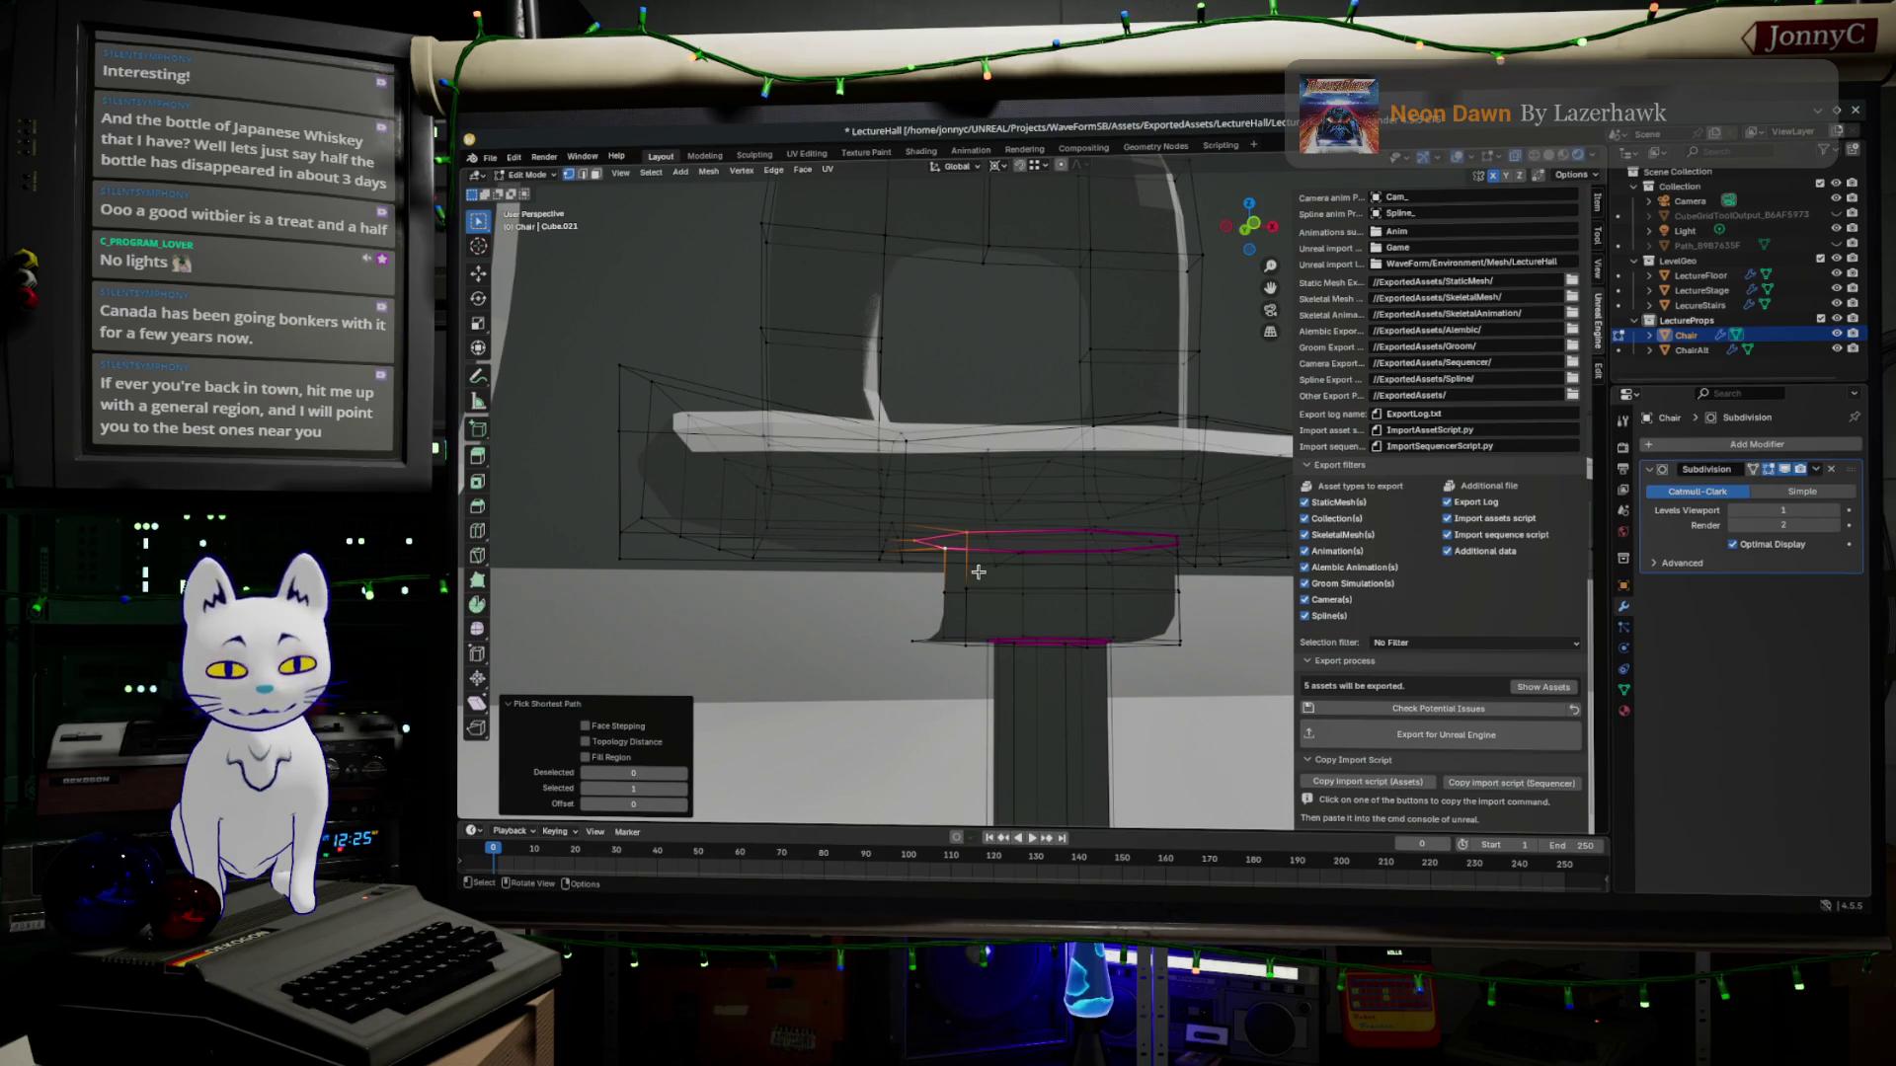
key(g)
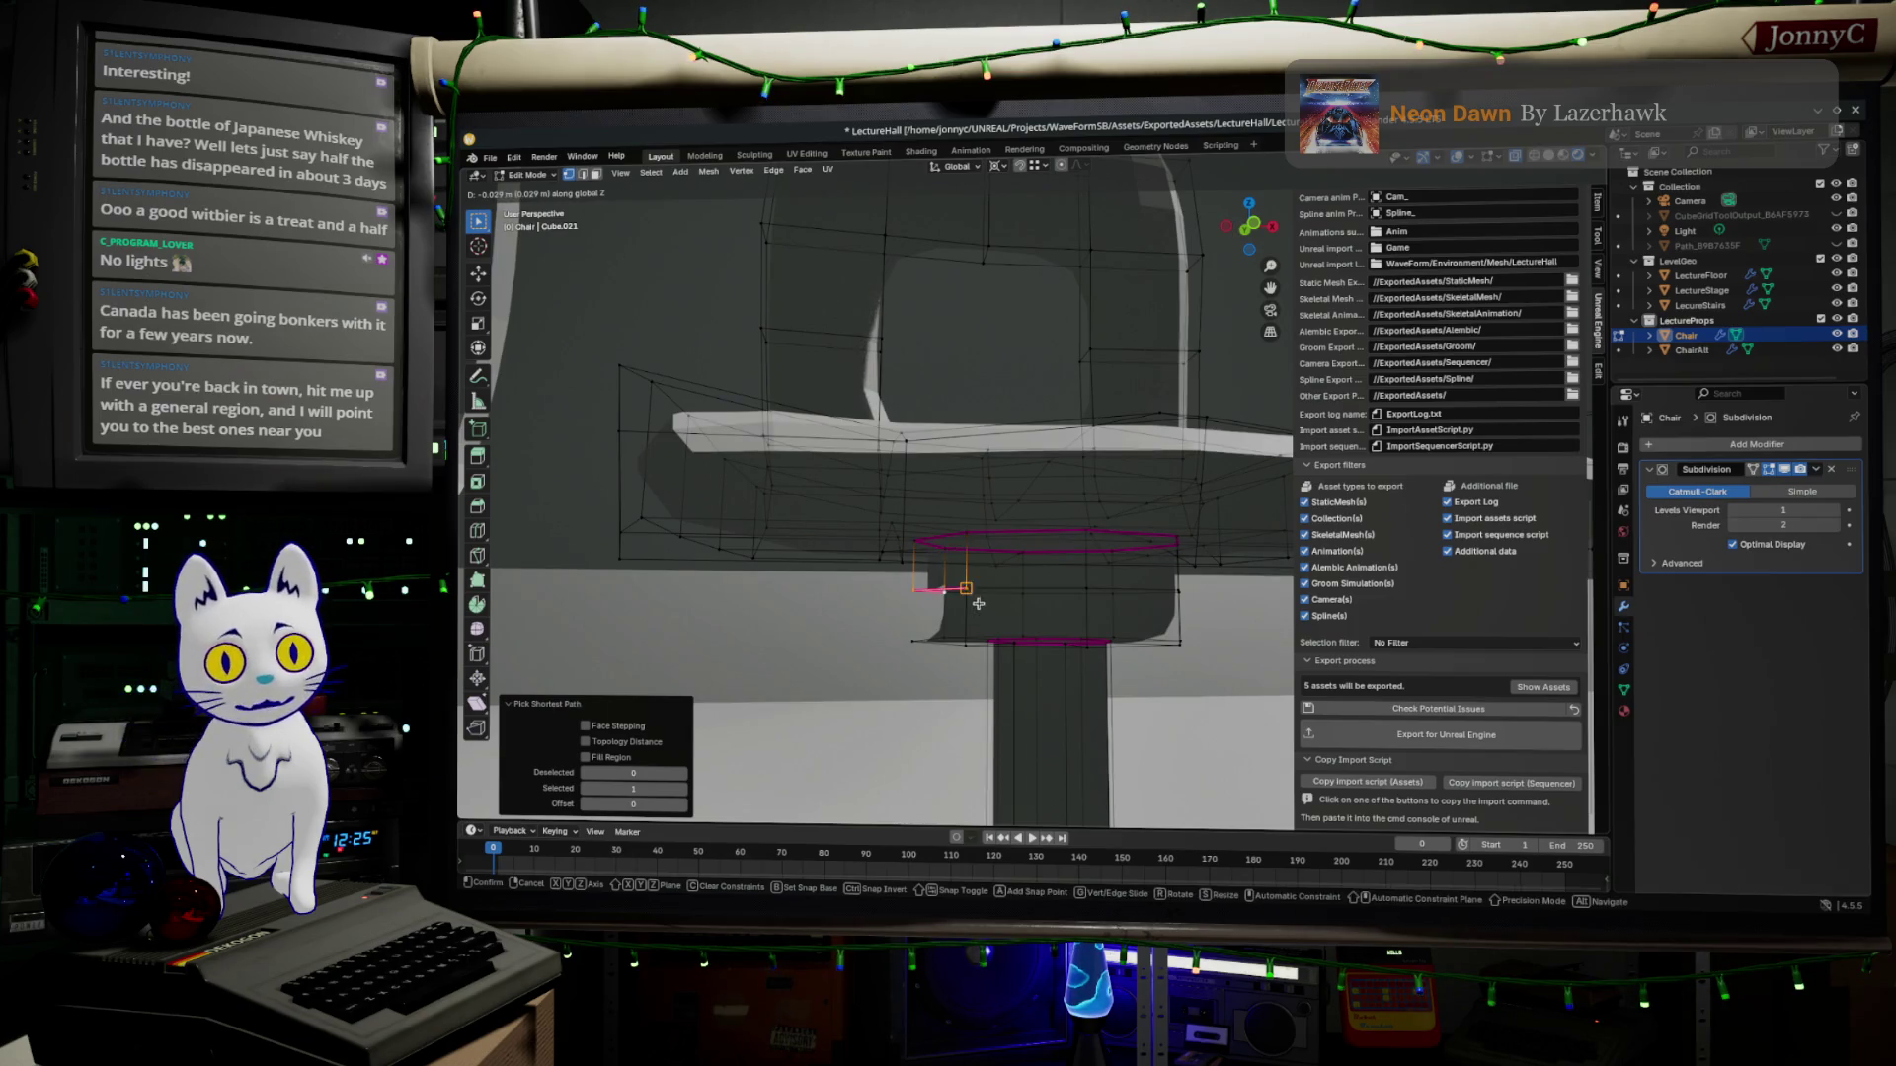
click(975, 584)
key(g)
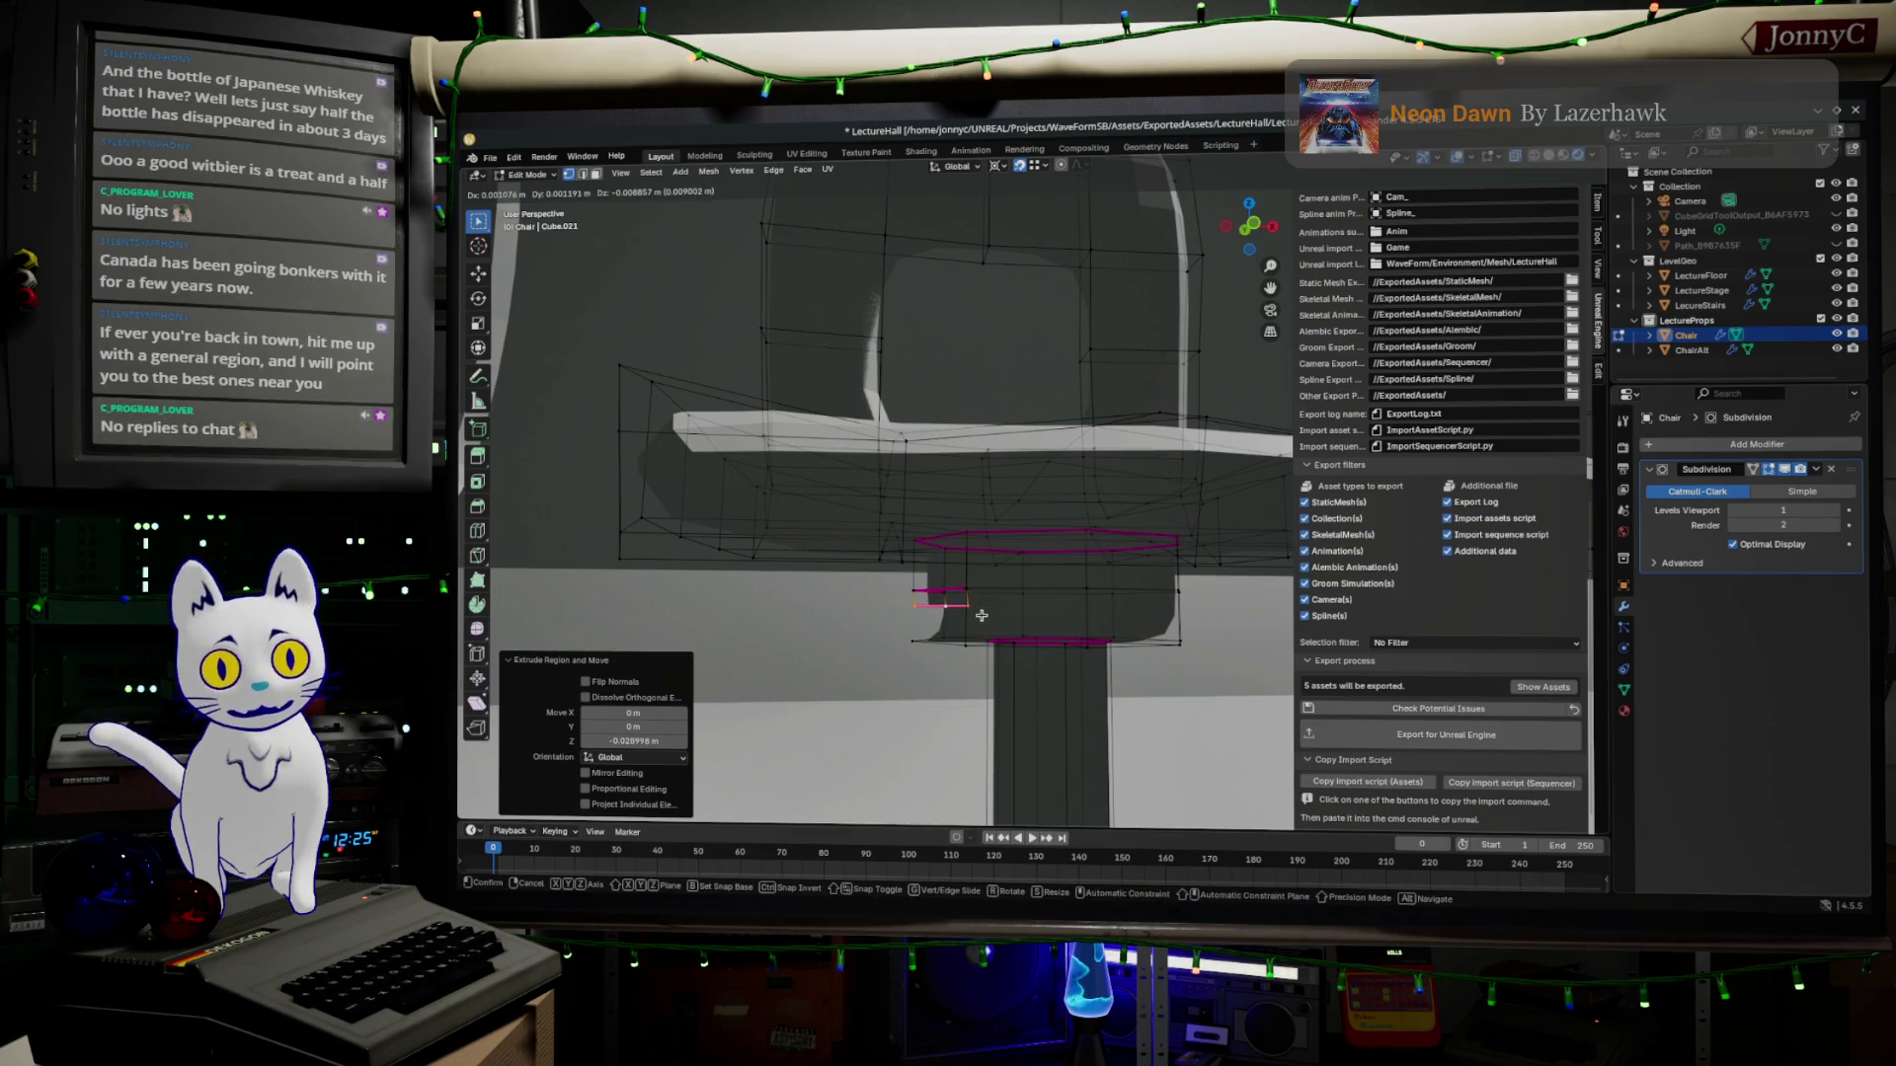
click(980, 615)
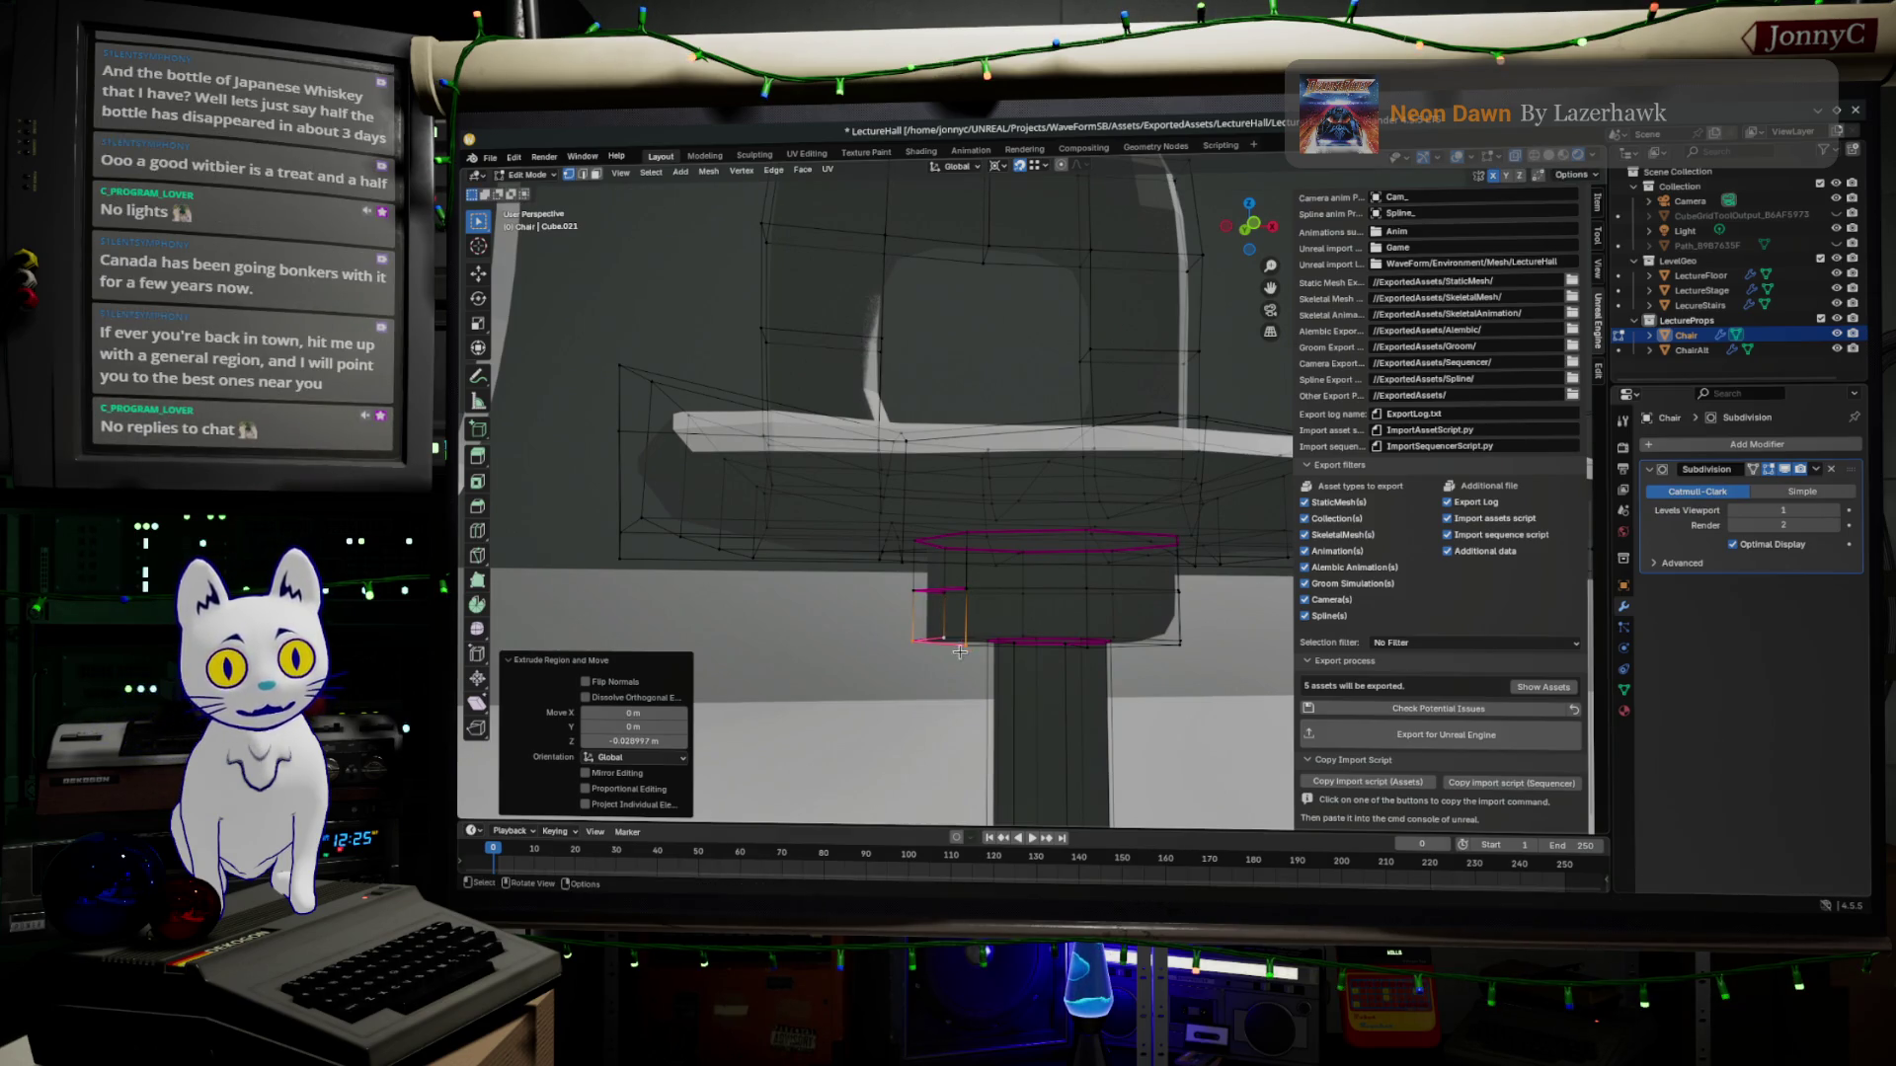
Merge the whole mesh's duplicate vertices by distance, then select an edge under the seat and show its transform values.
middle_drag(1008, 660, 1032, 663)
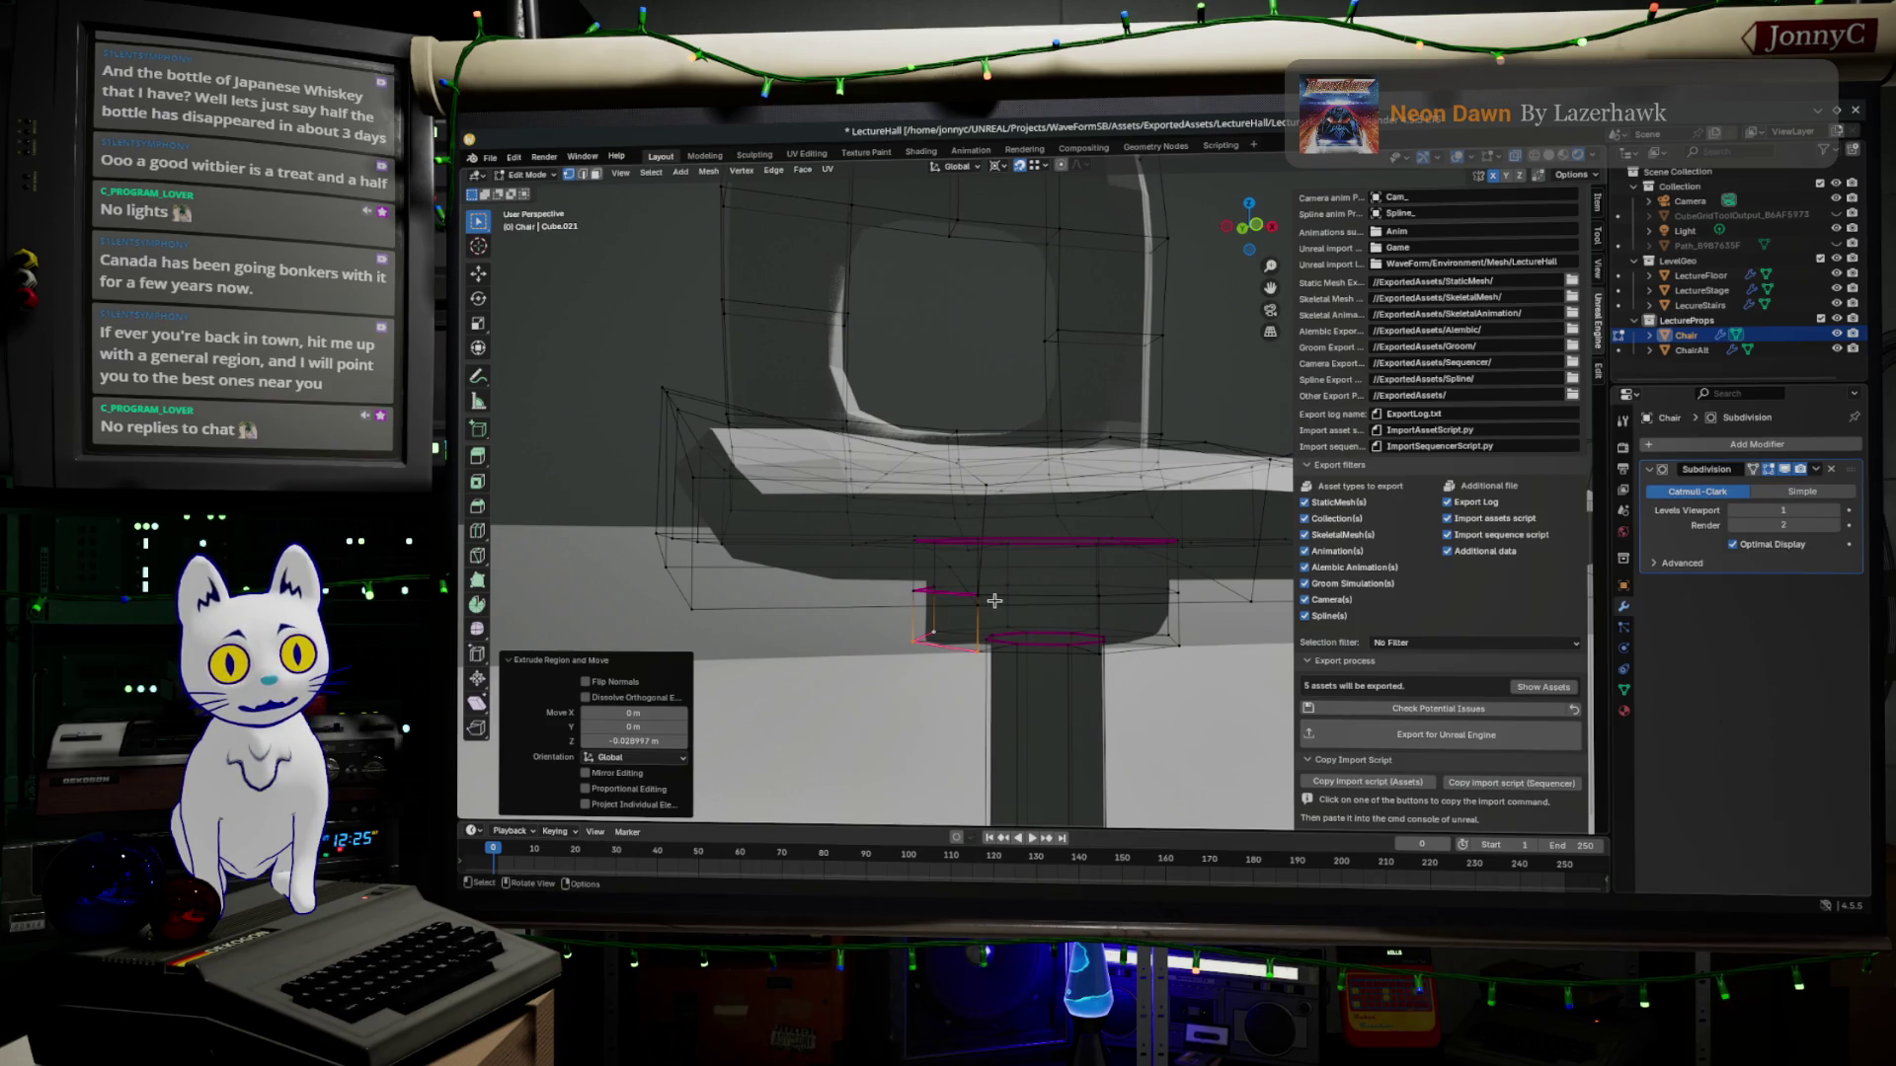
key(a)
key(m)
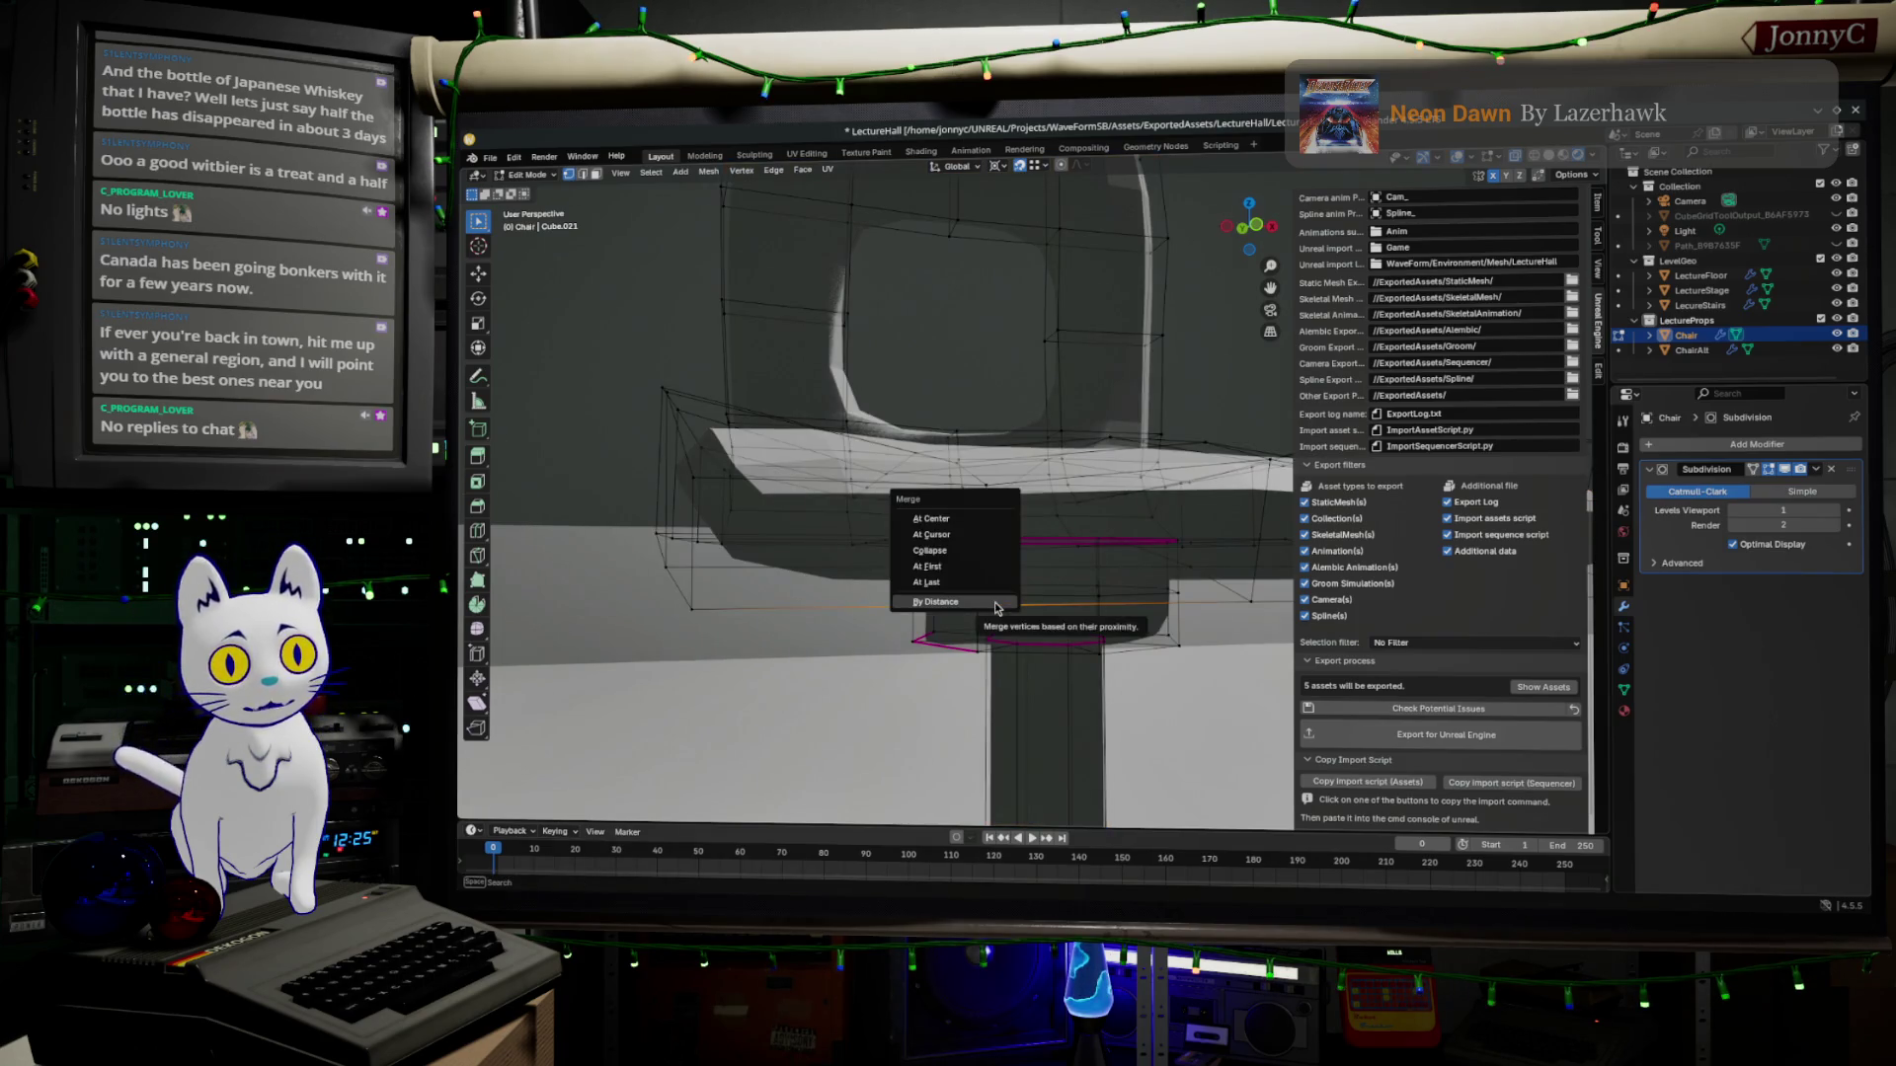
click(971, 608)
click(964, 596)
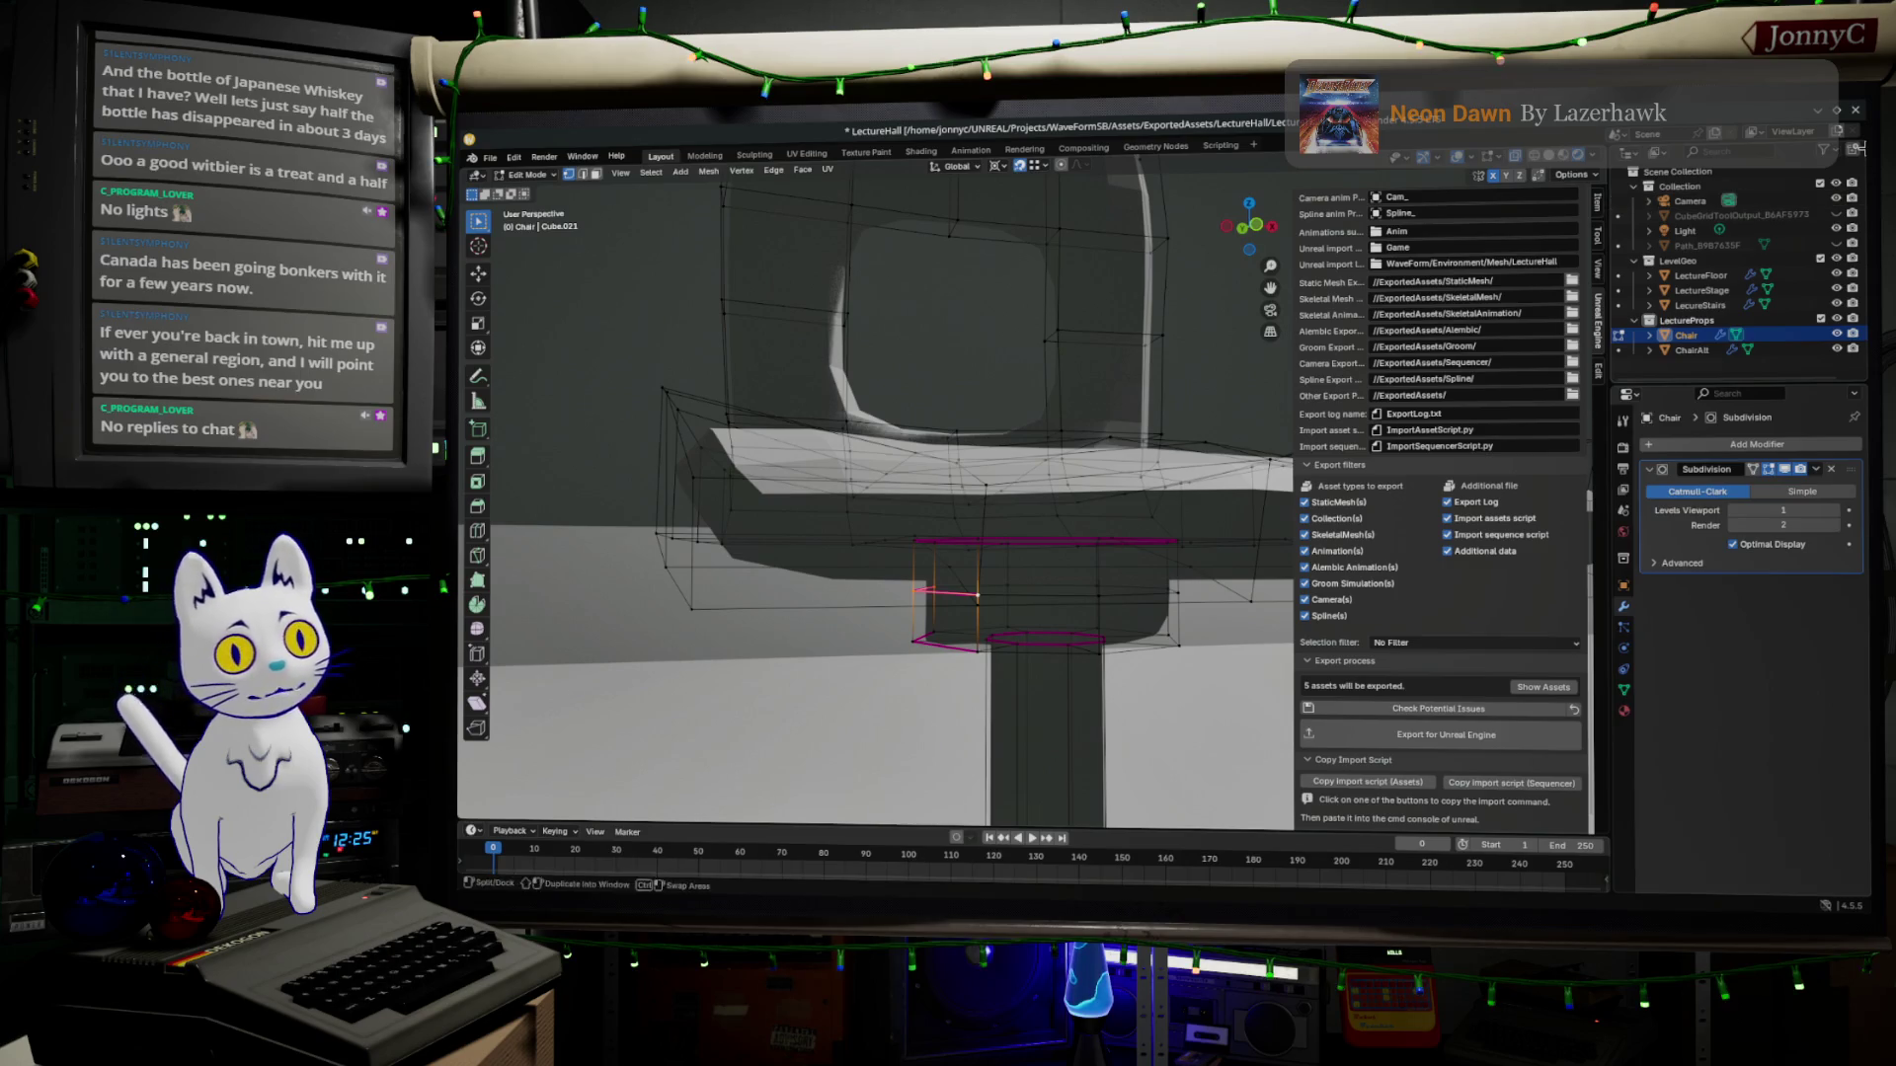
click(1600, 207)
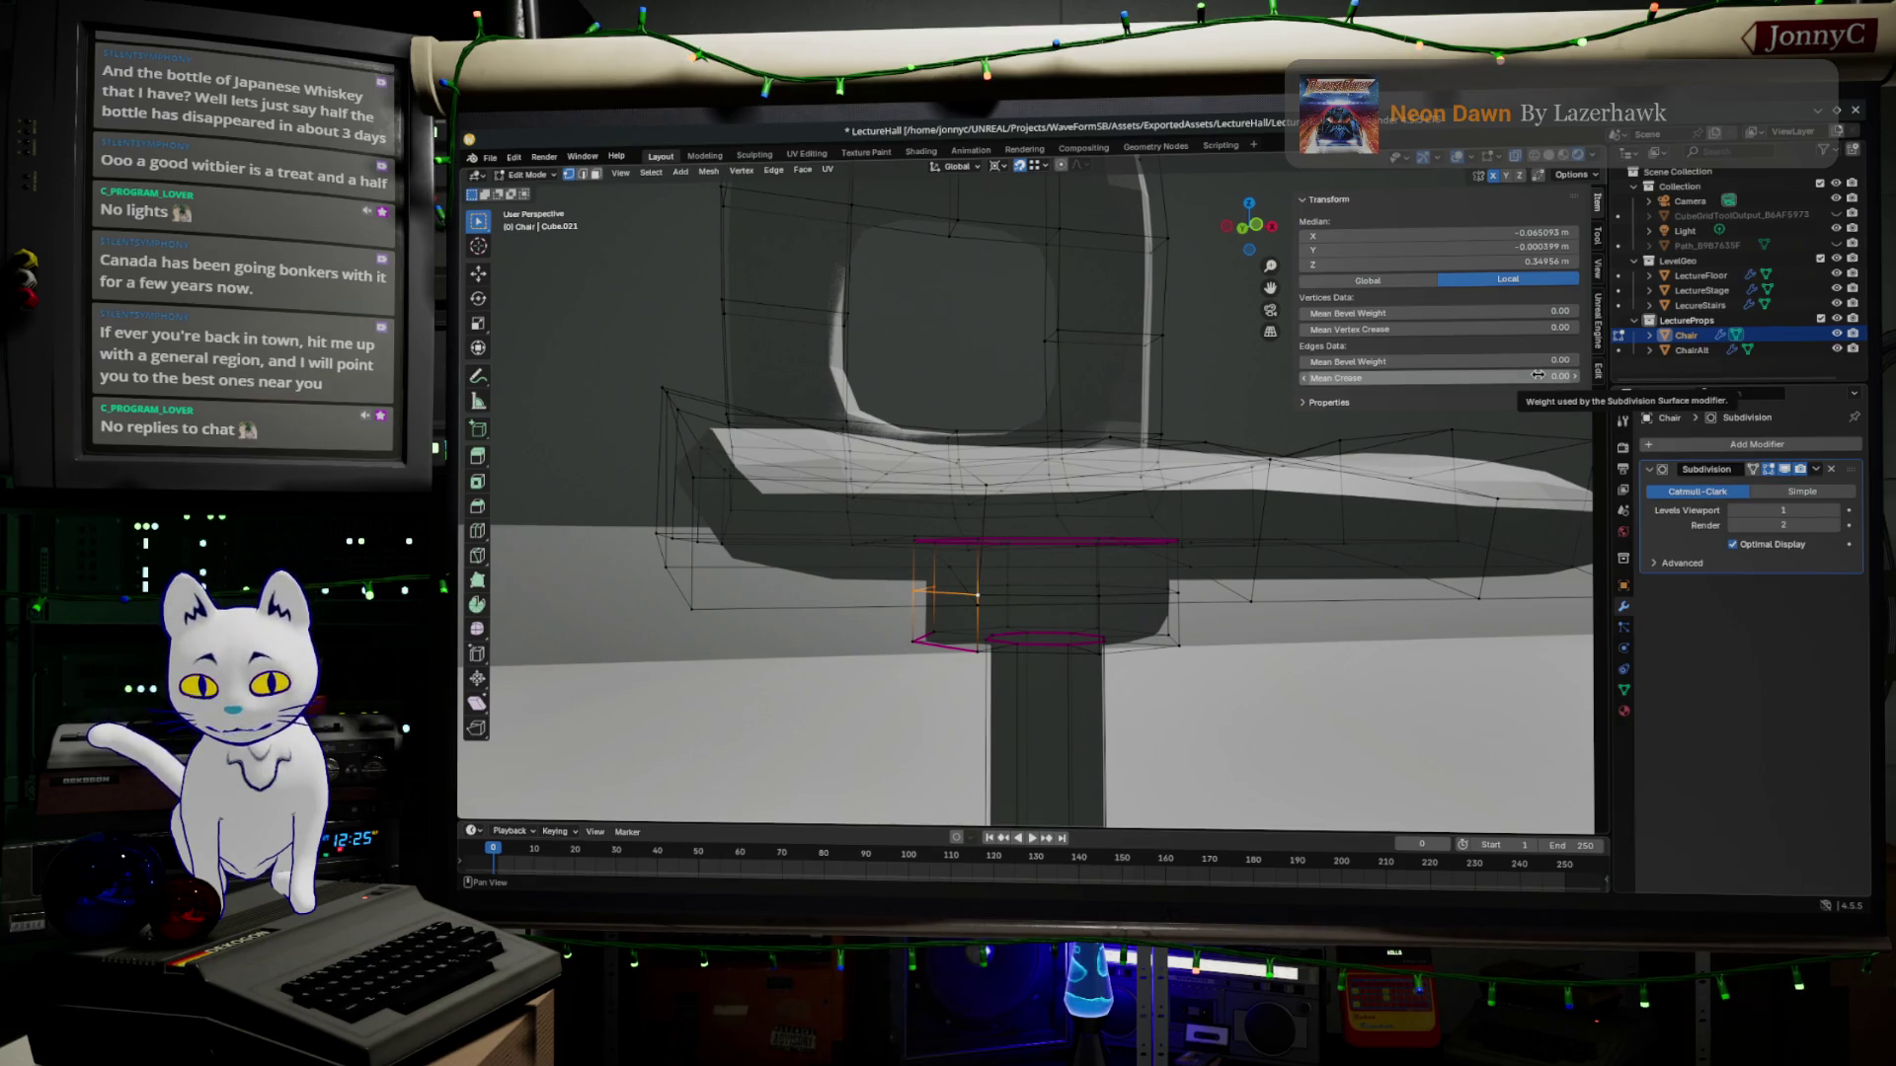
Extend the selection up the chair leg, pick a single vertex and turn snapping on.
shift+click(943, 642)
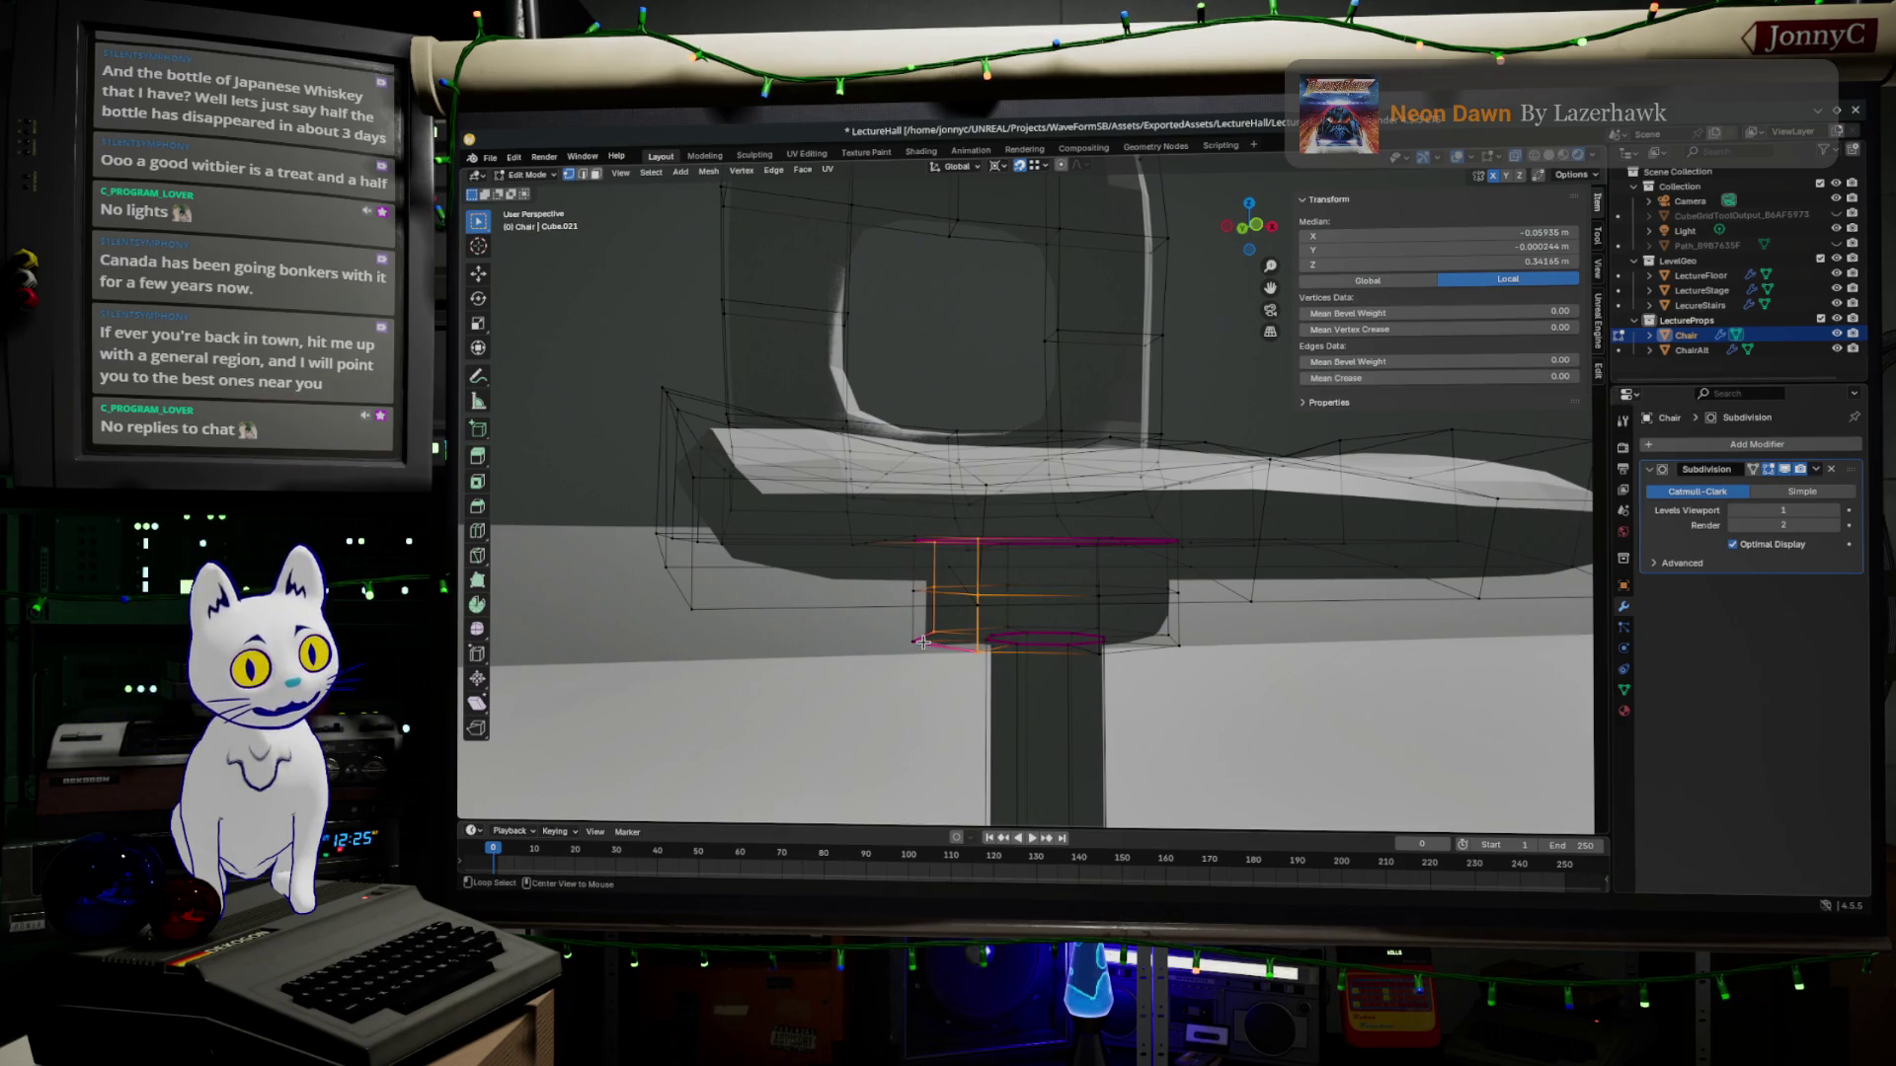
mouse_move(921, 639)
middle_down()
mouse_move(1145, 629)
mouse_move(1171, 607)
middle_up()
scroll(1104, 648, up, 3)
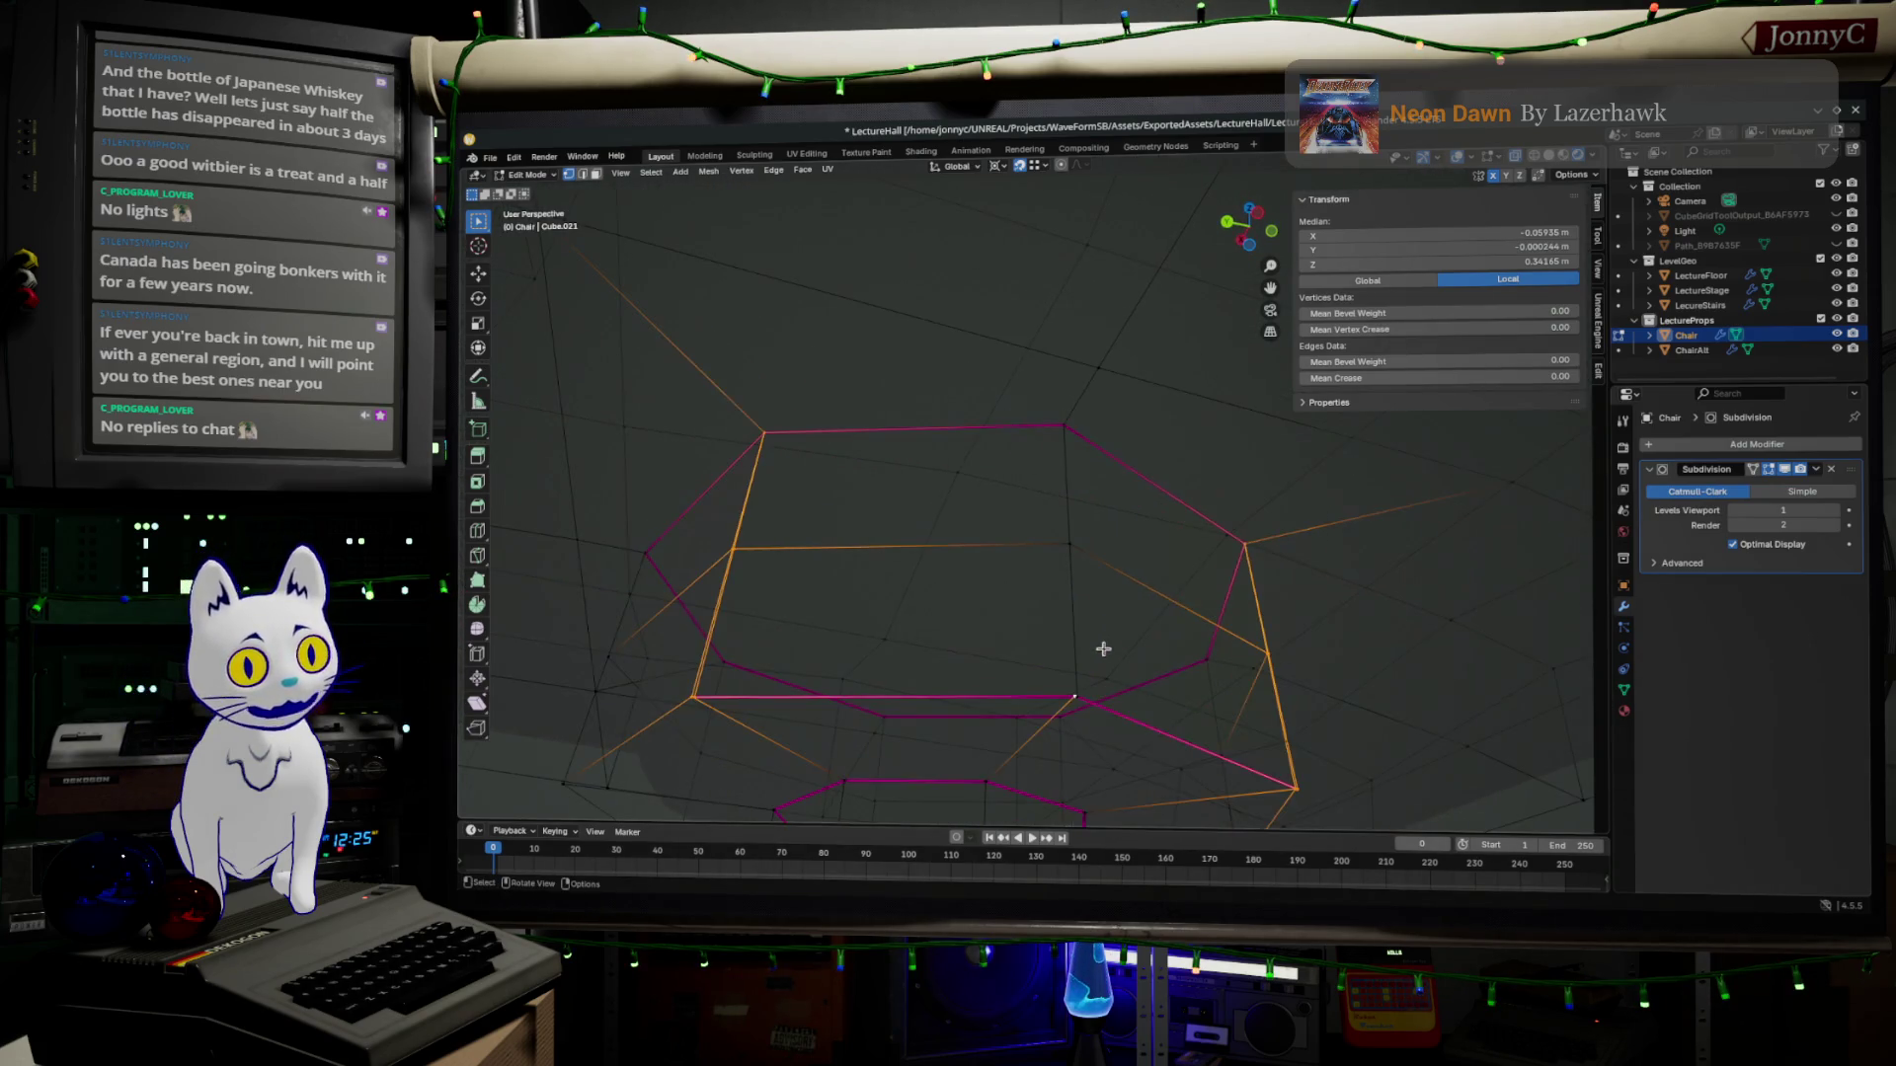
click(1071, 691)
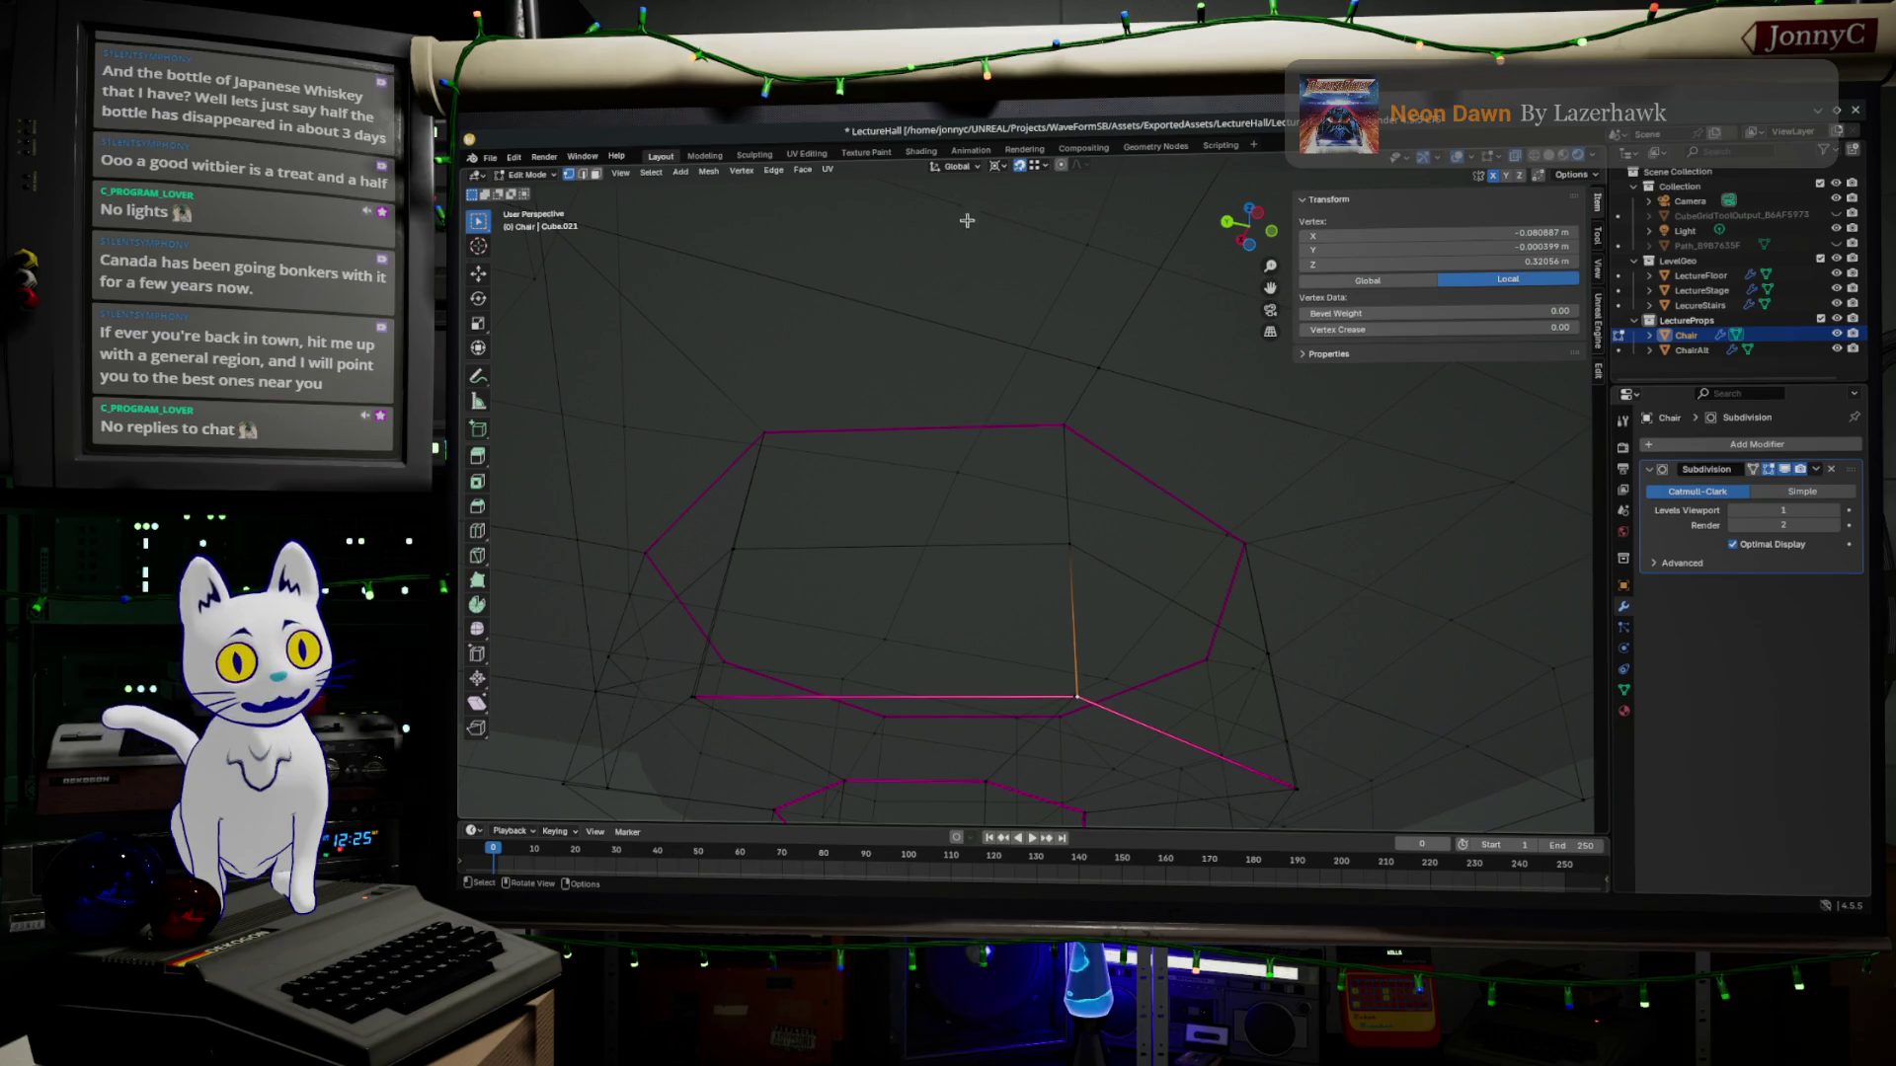
click(1020, 166)
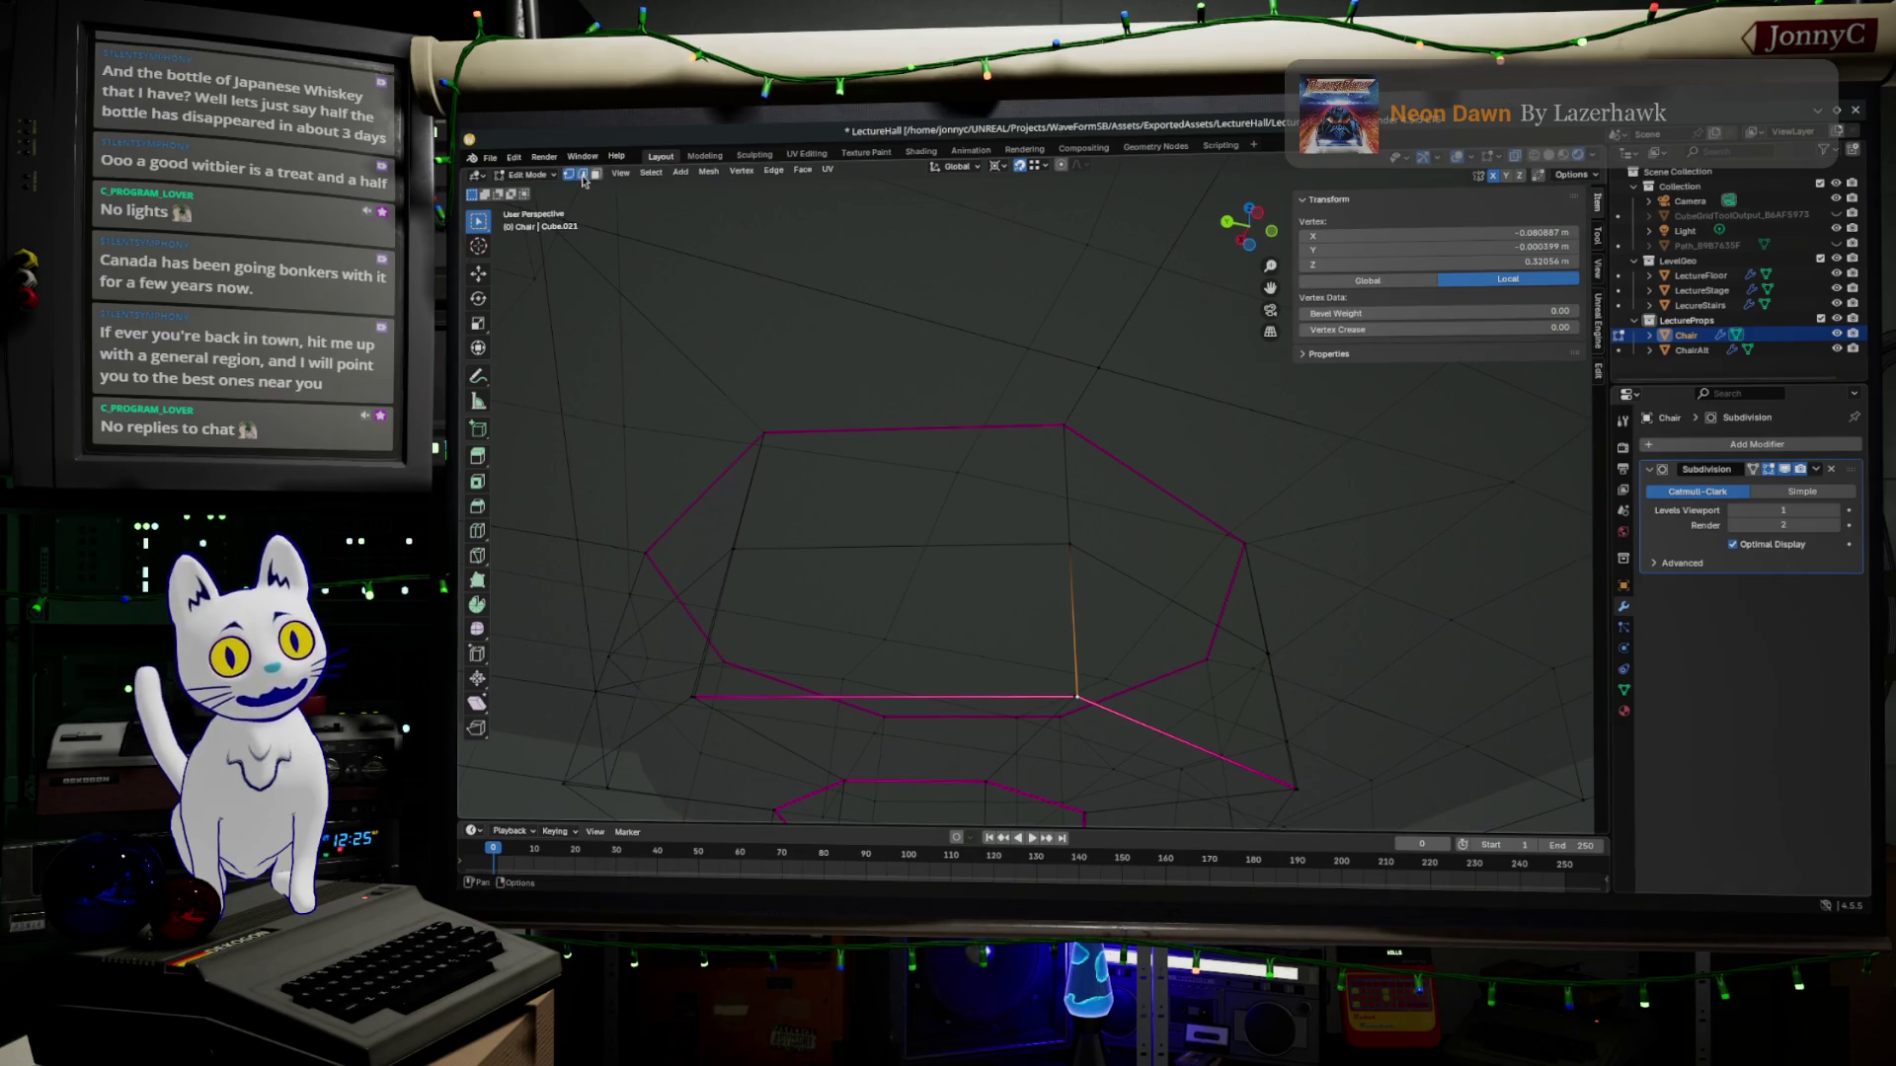
Select the horizontal bottom edge and the diagonal edge and raise their Mean Crease to about 0.97.
click(924, 705)
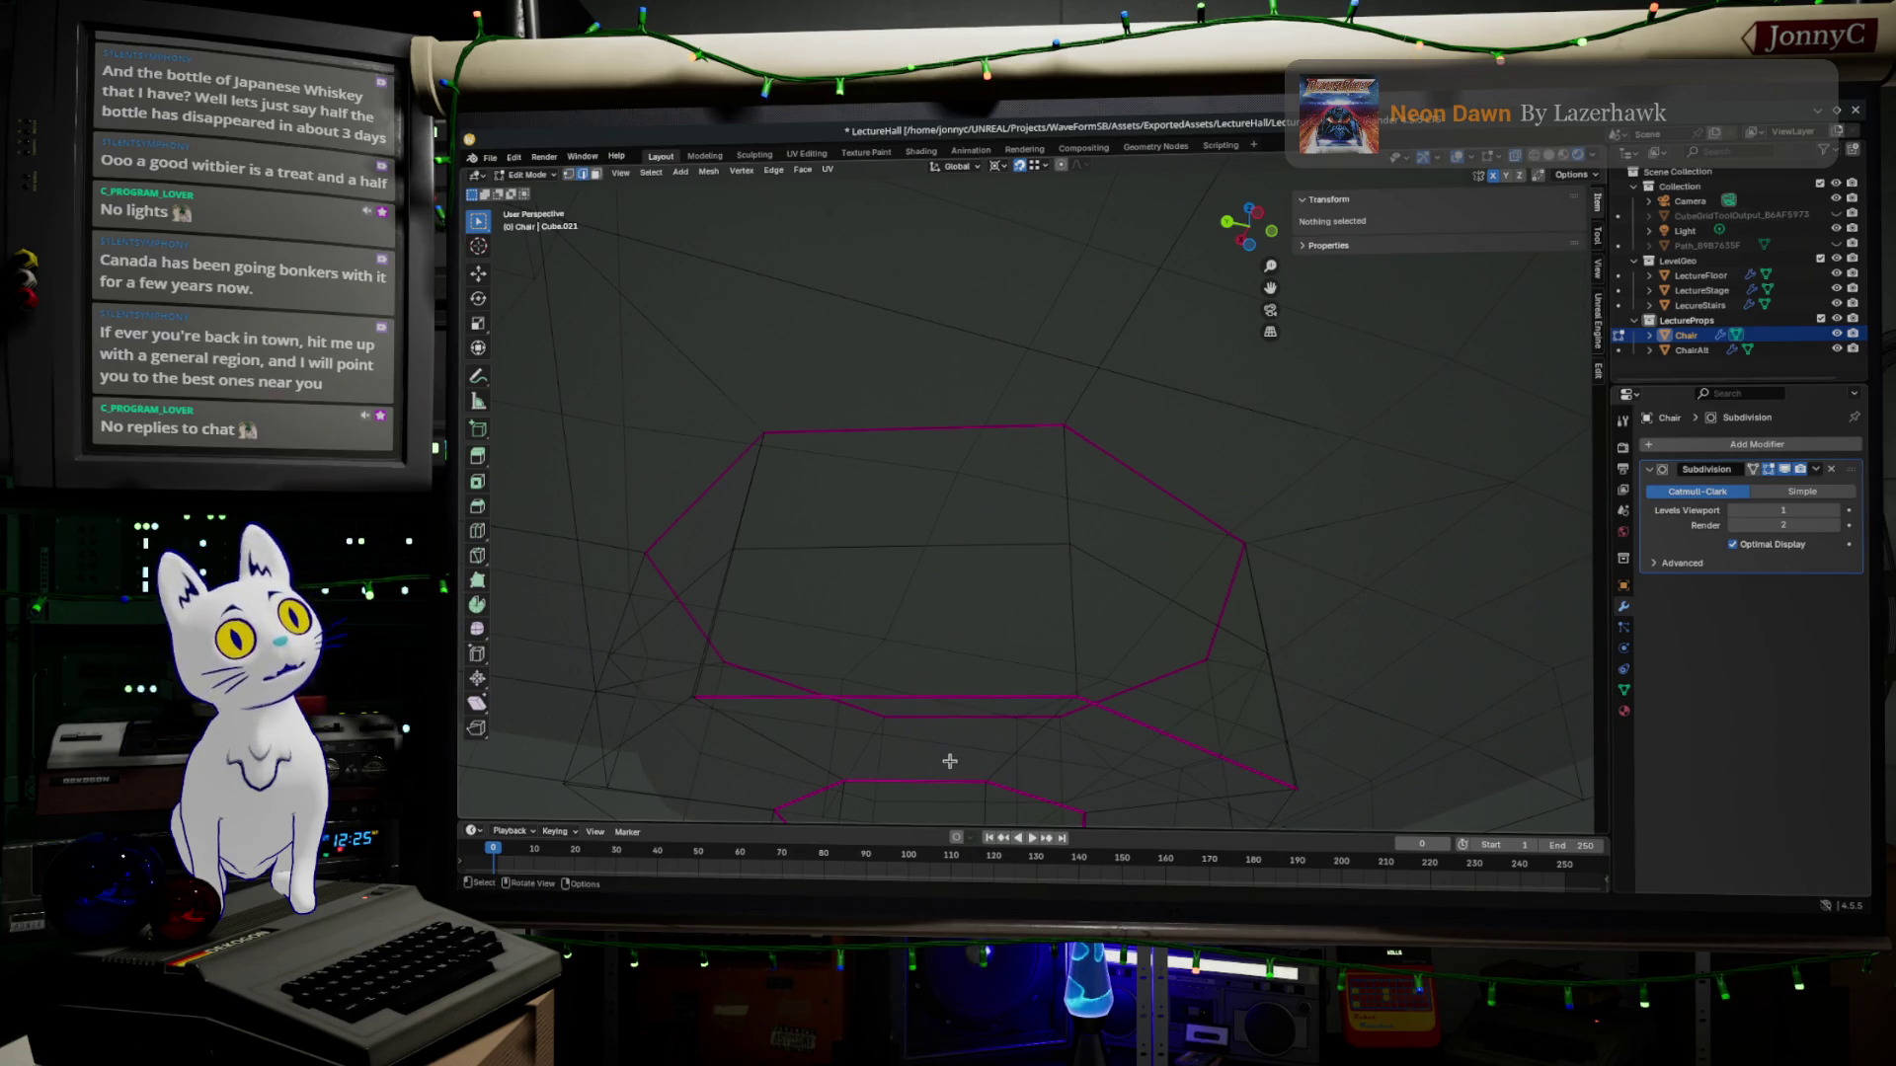
ctrl+alt+click(945, 705)
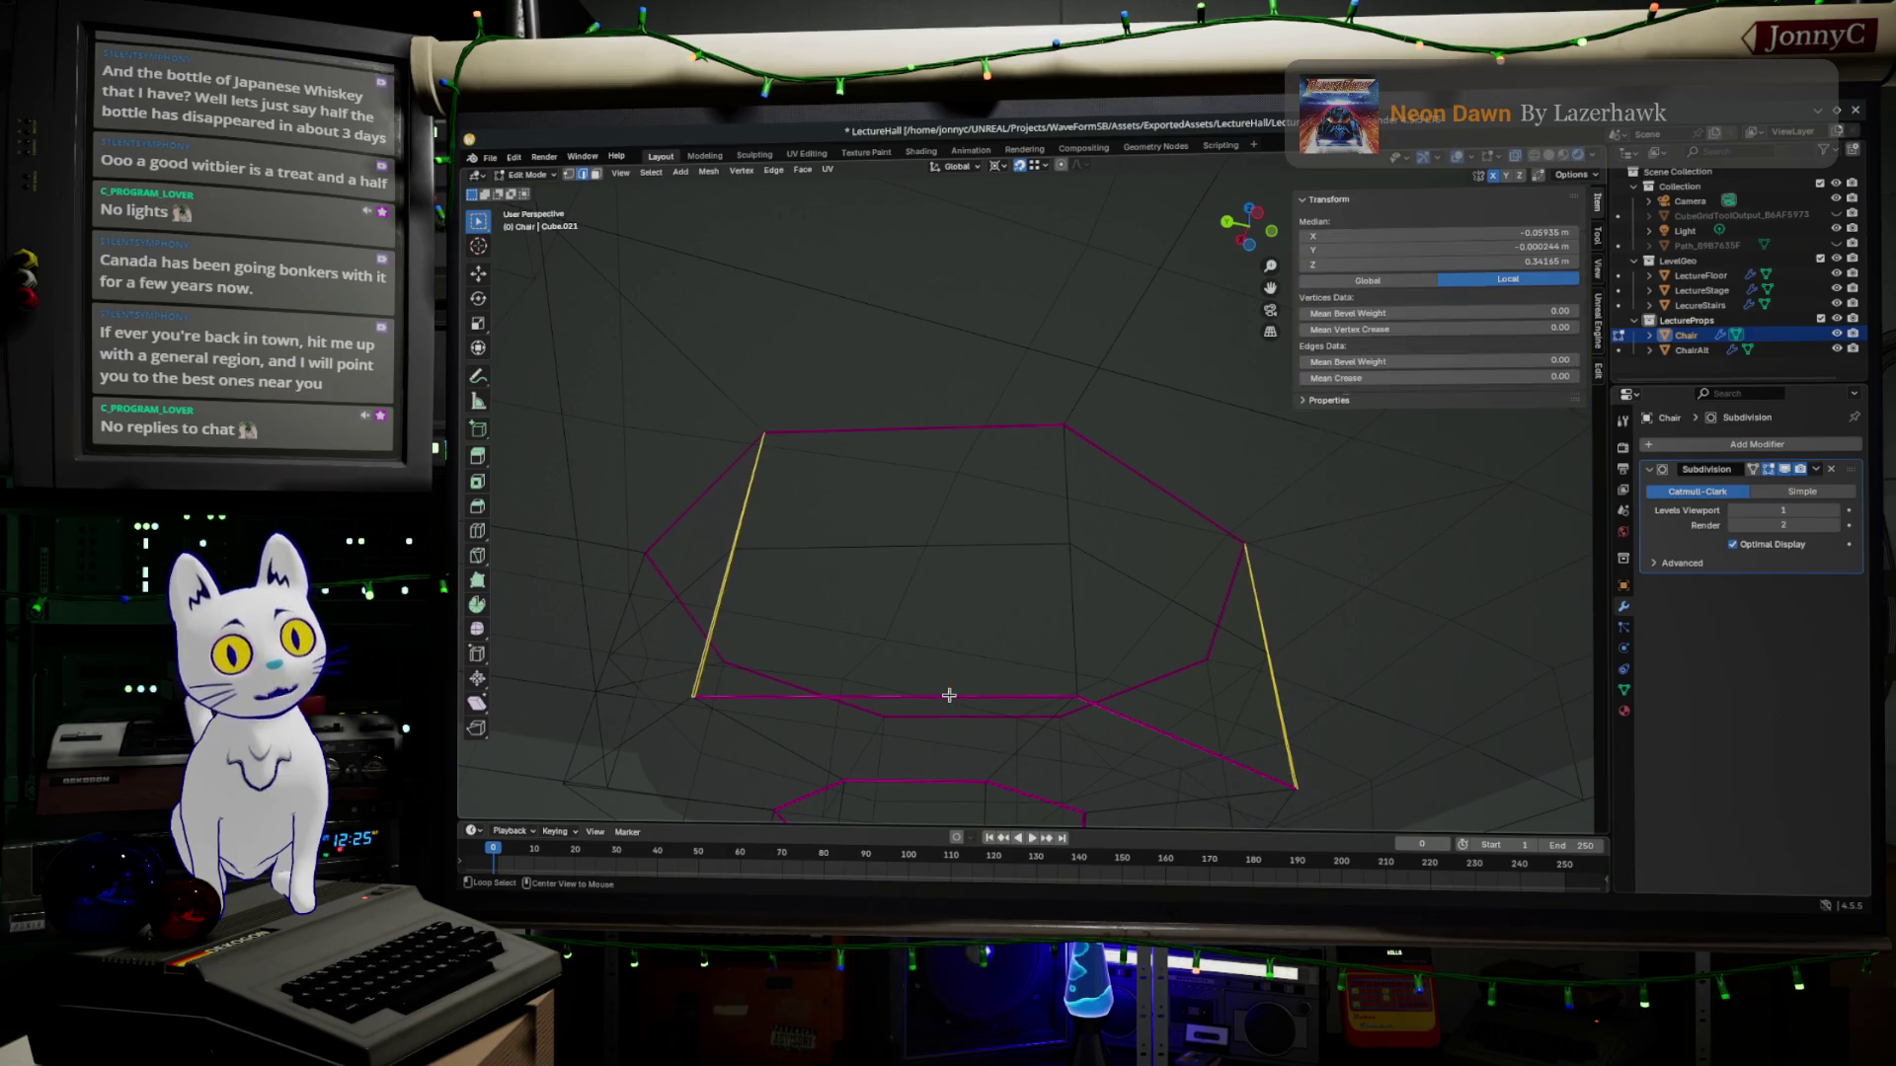
click(1022, 705)
shift+click(1141, 726)
drag(1438, 377, 1464, 377)
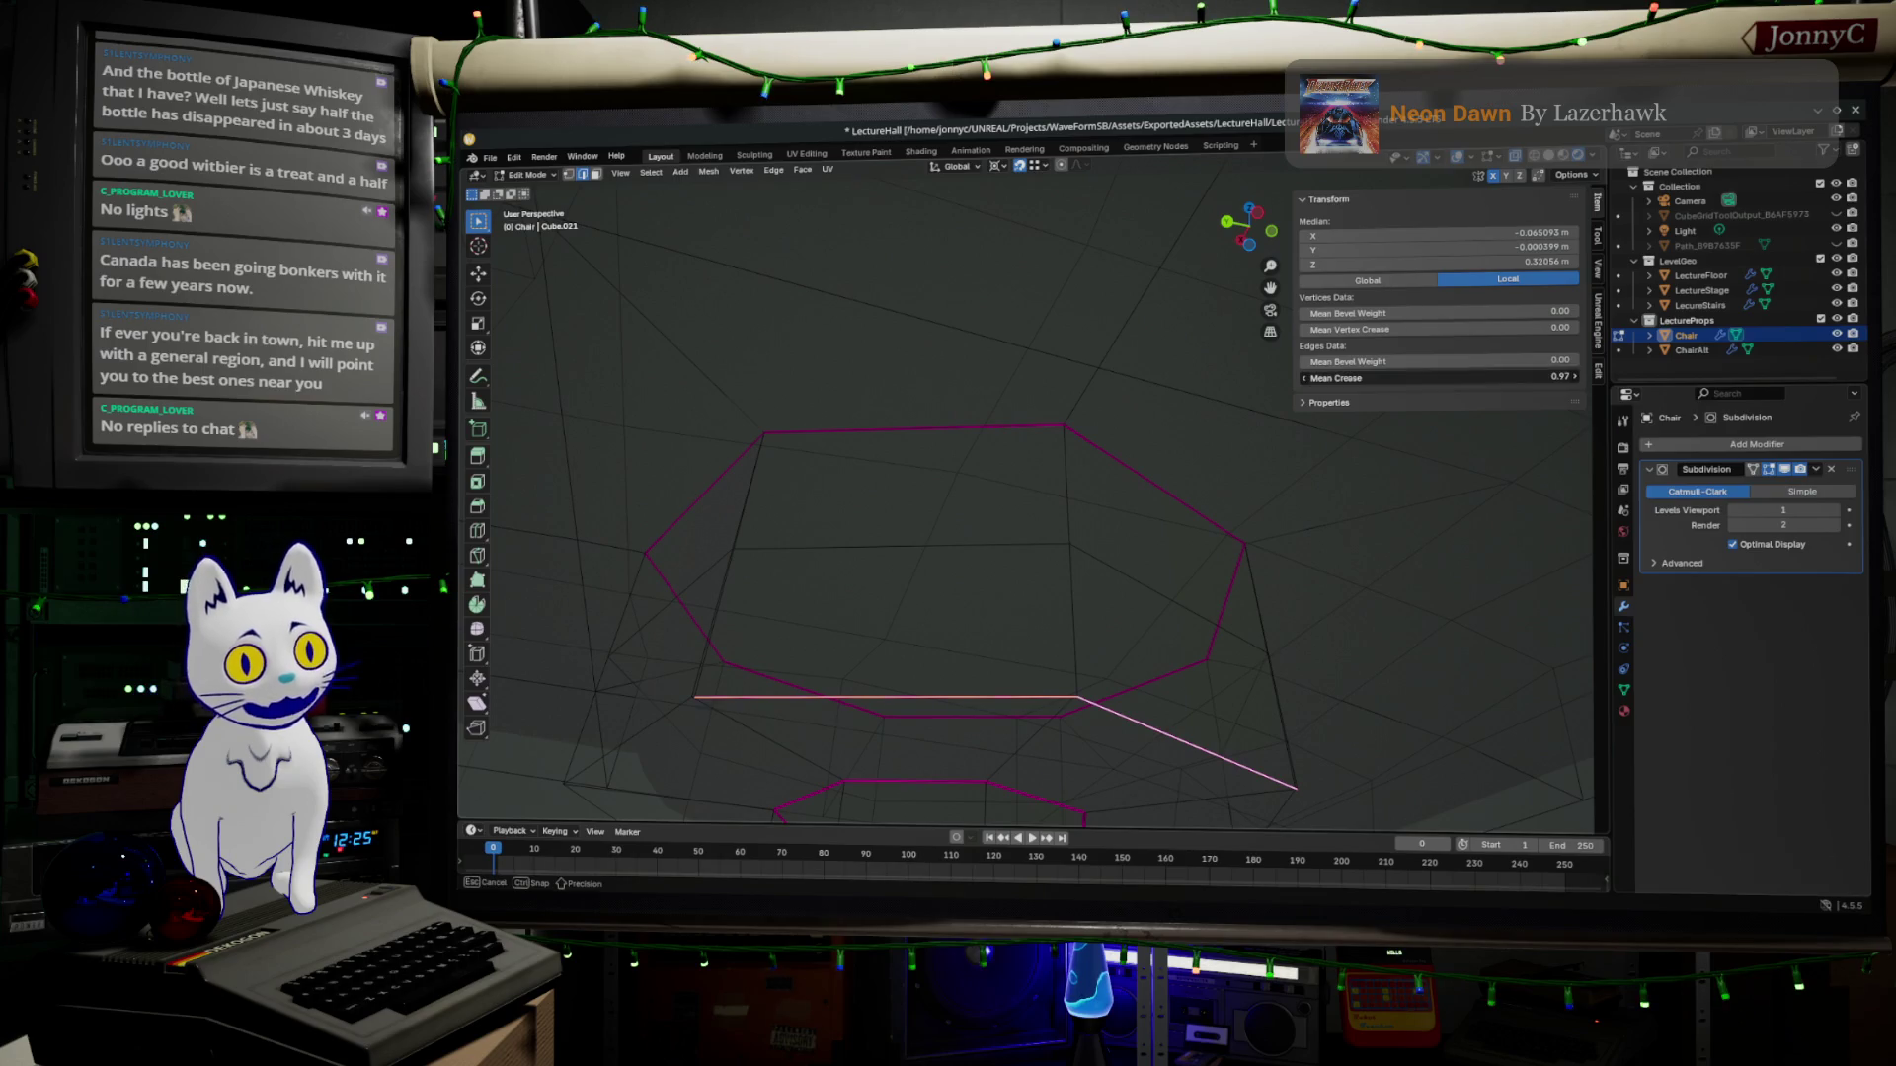
Box-select the vertices at the mesh centre and bring up the merge options.
mouse_move(1134, 563)
middle_down()
mouse_move(1117, 645)
mouse_move(1104, 586)
middle_up()
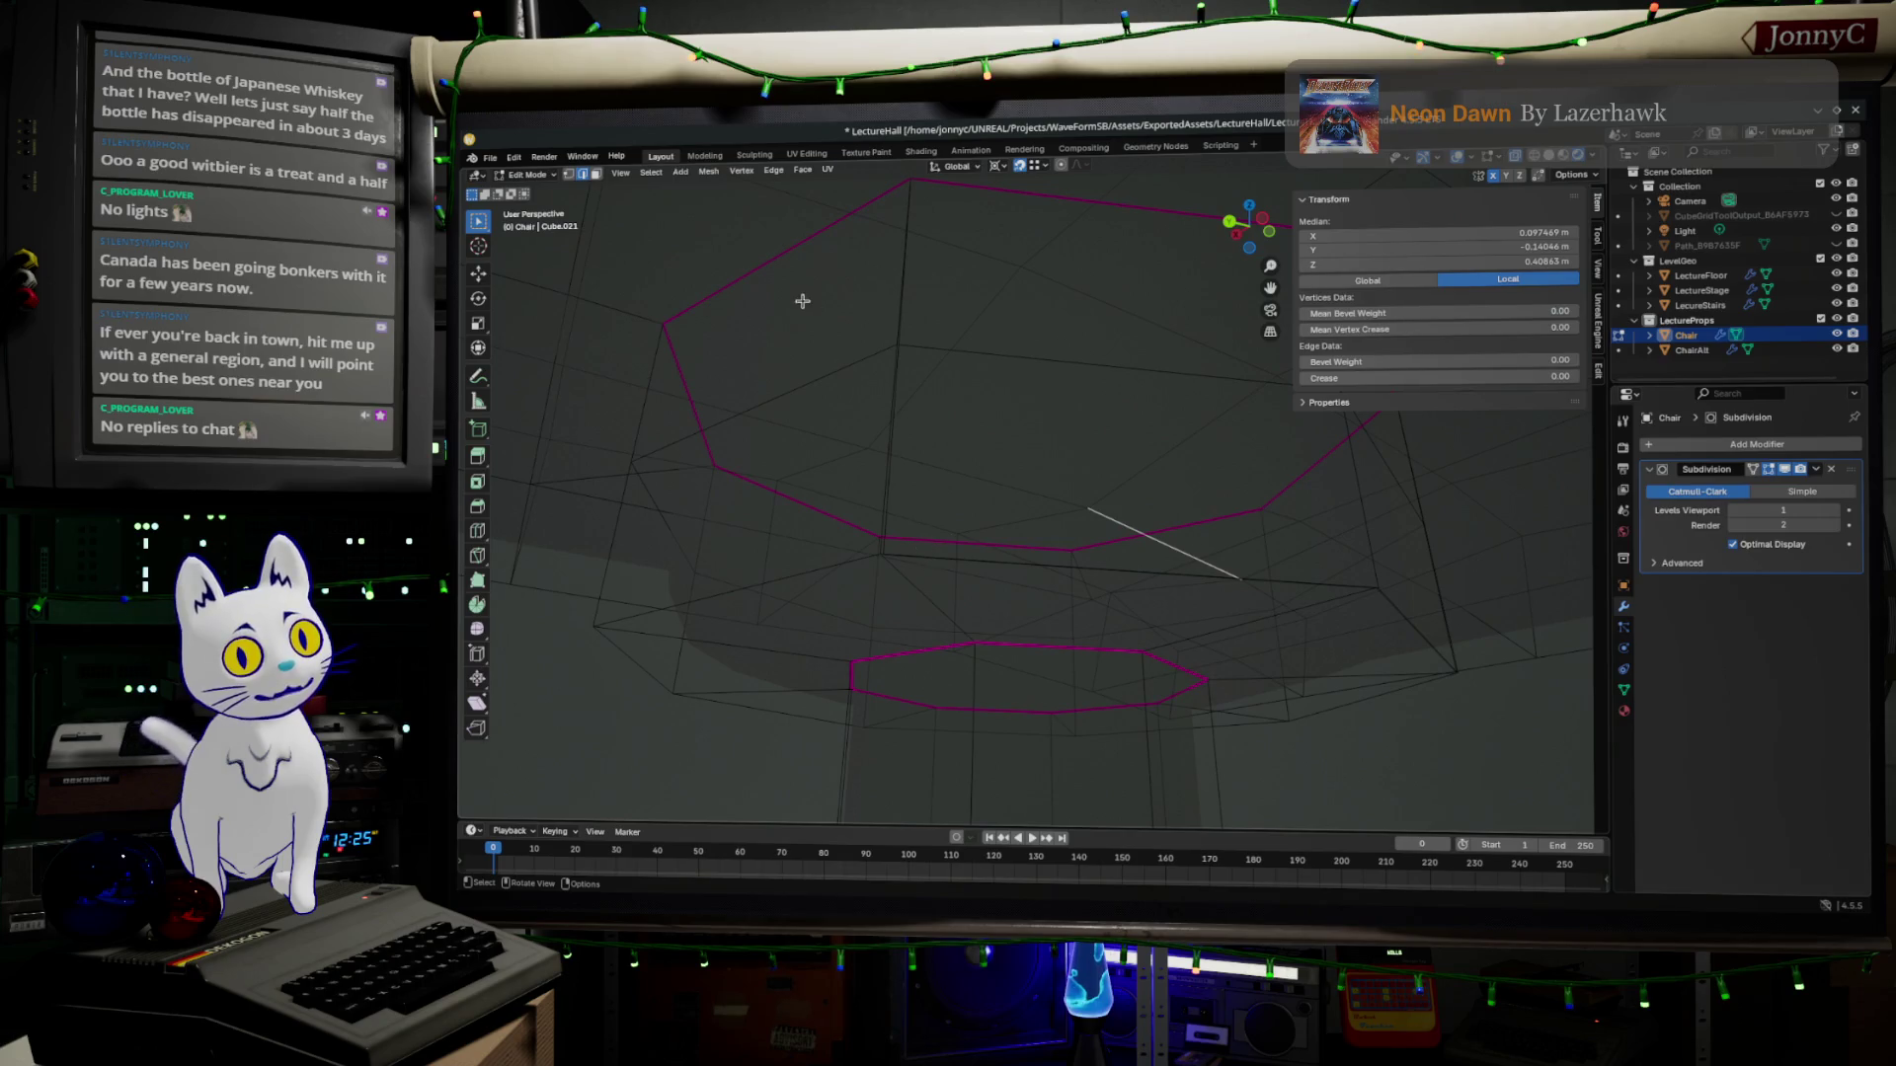
middle_drag(1068, 570, 1125, 622)
drag(979, 400, 1036, 463)
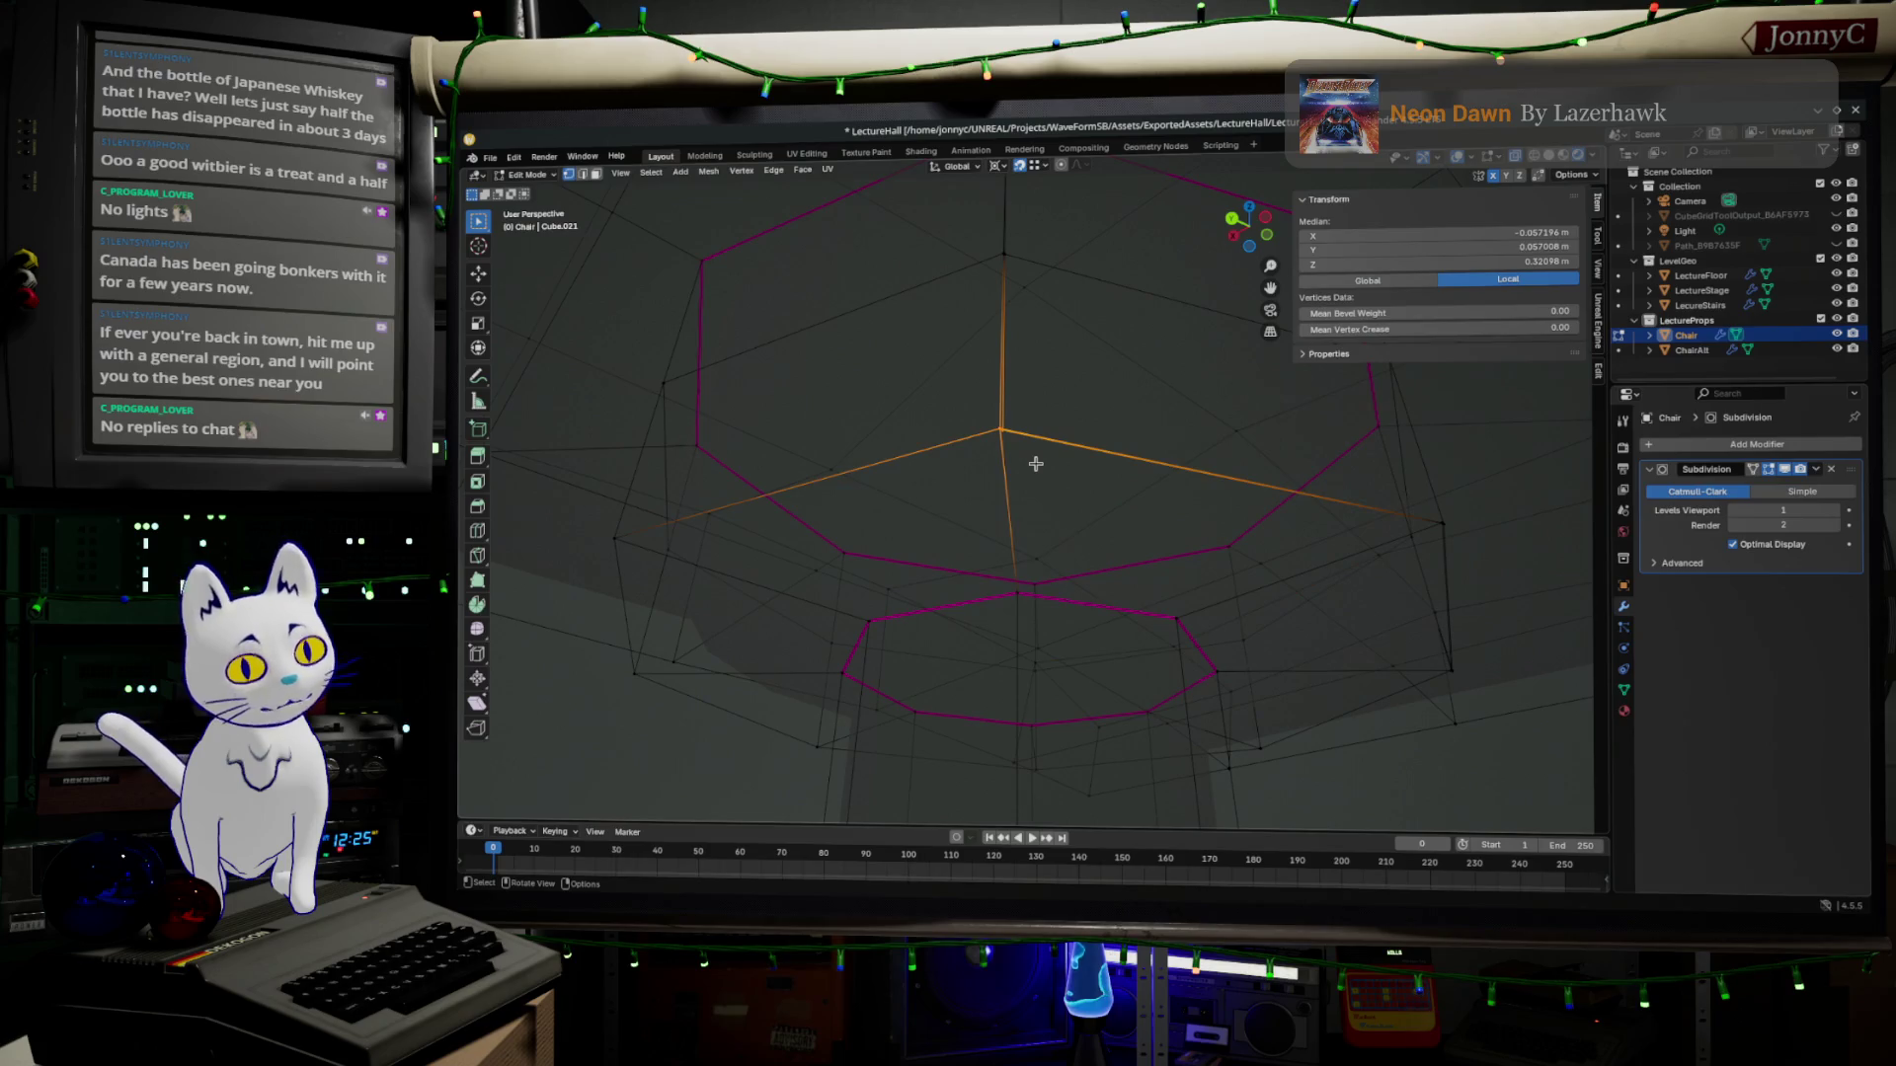
key(m)
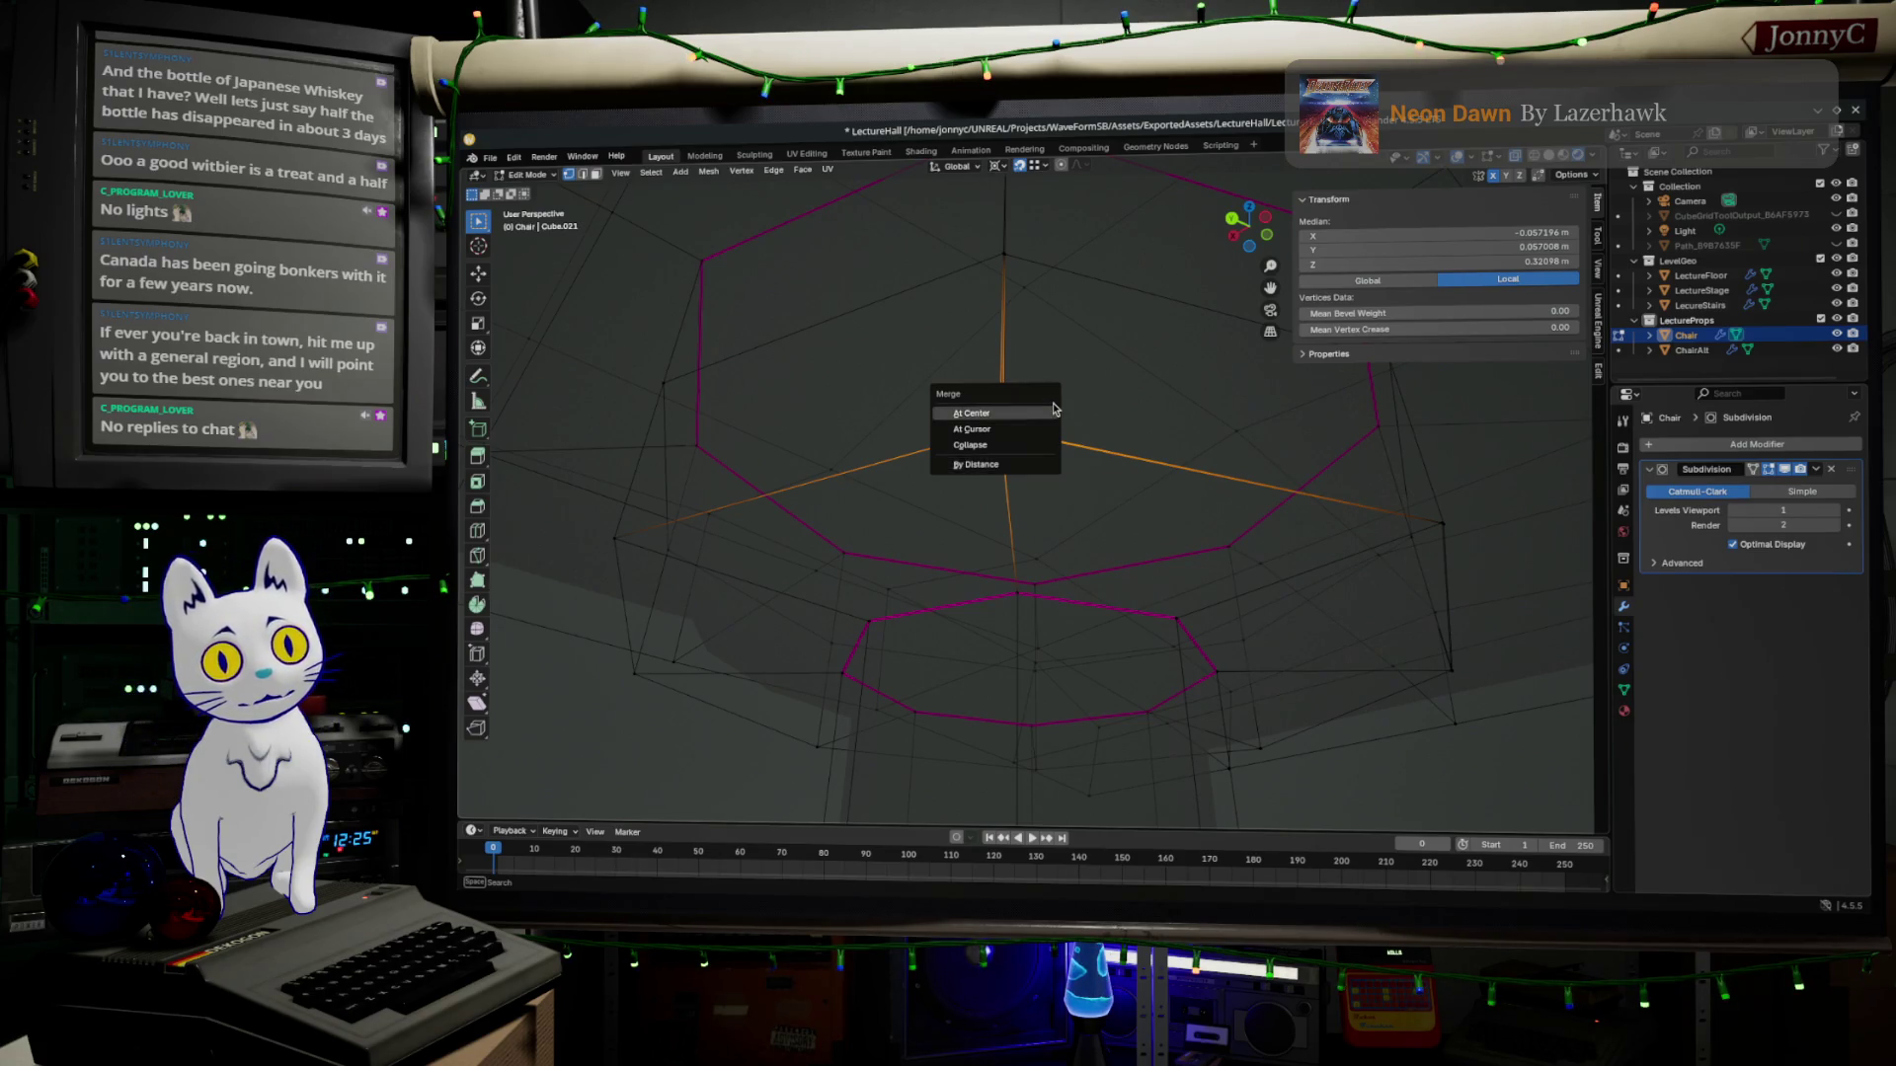
Merge the first three vertex clusters beneath the seat, each collapsed At Center.
click(1023, 412)
middle_drag(1259, 459, 1259, 463)
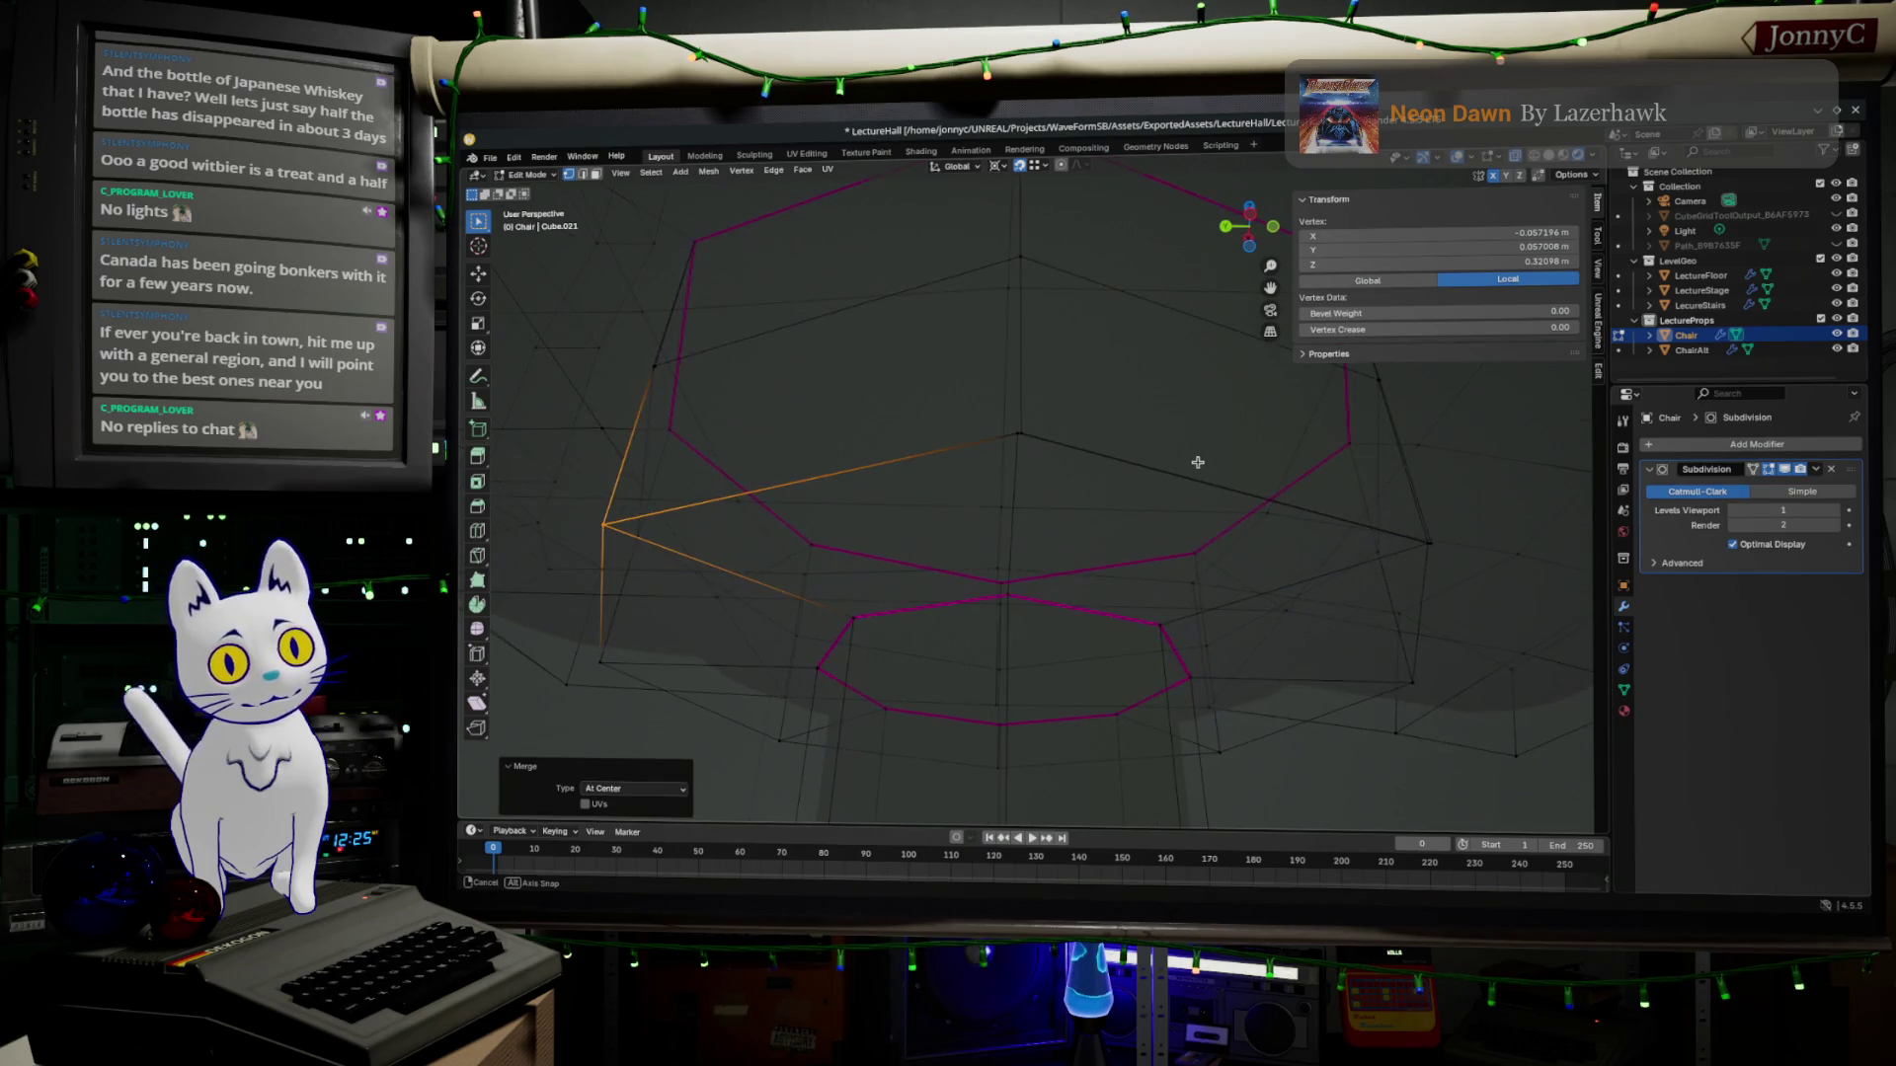
drag(966, 411, 1070, 466)
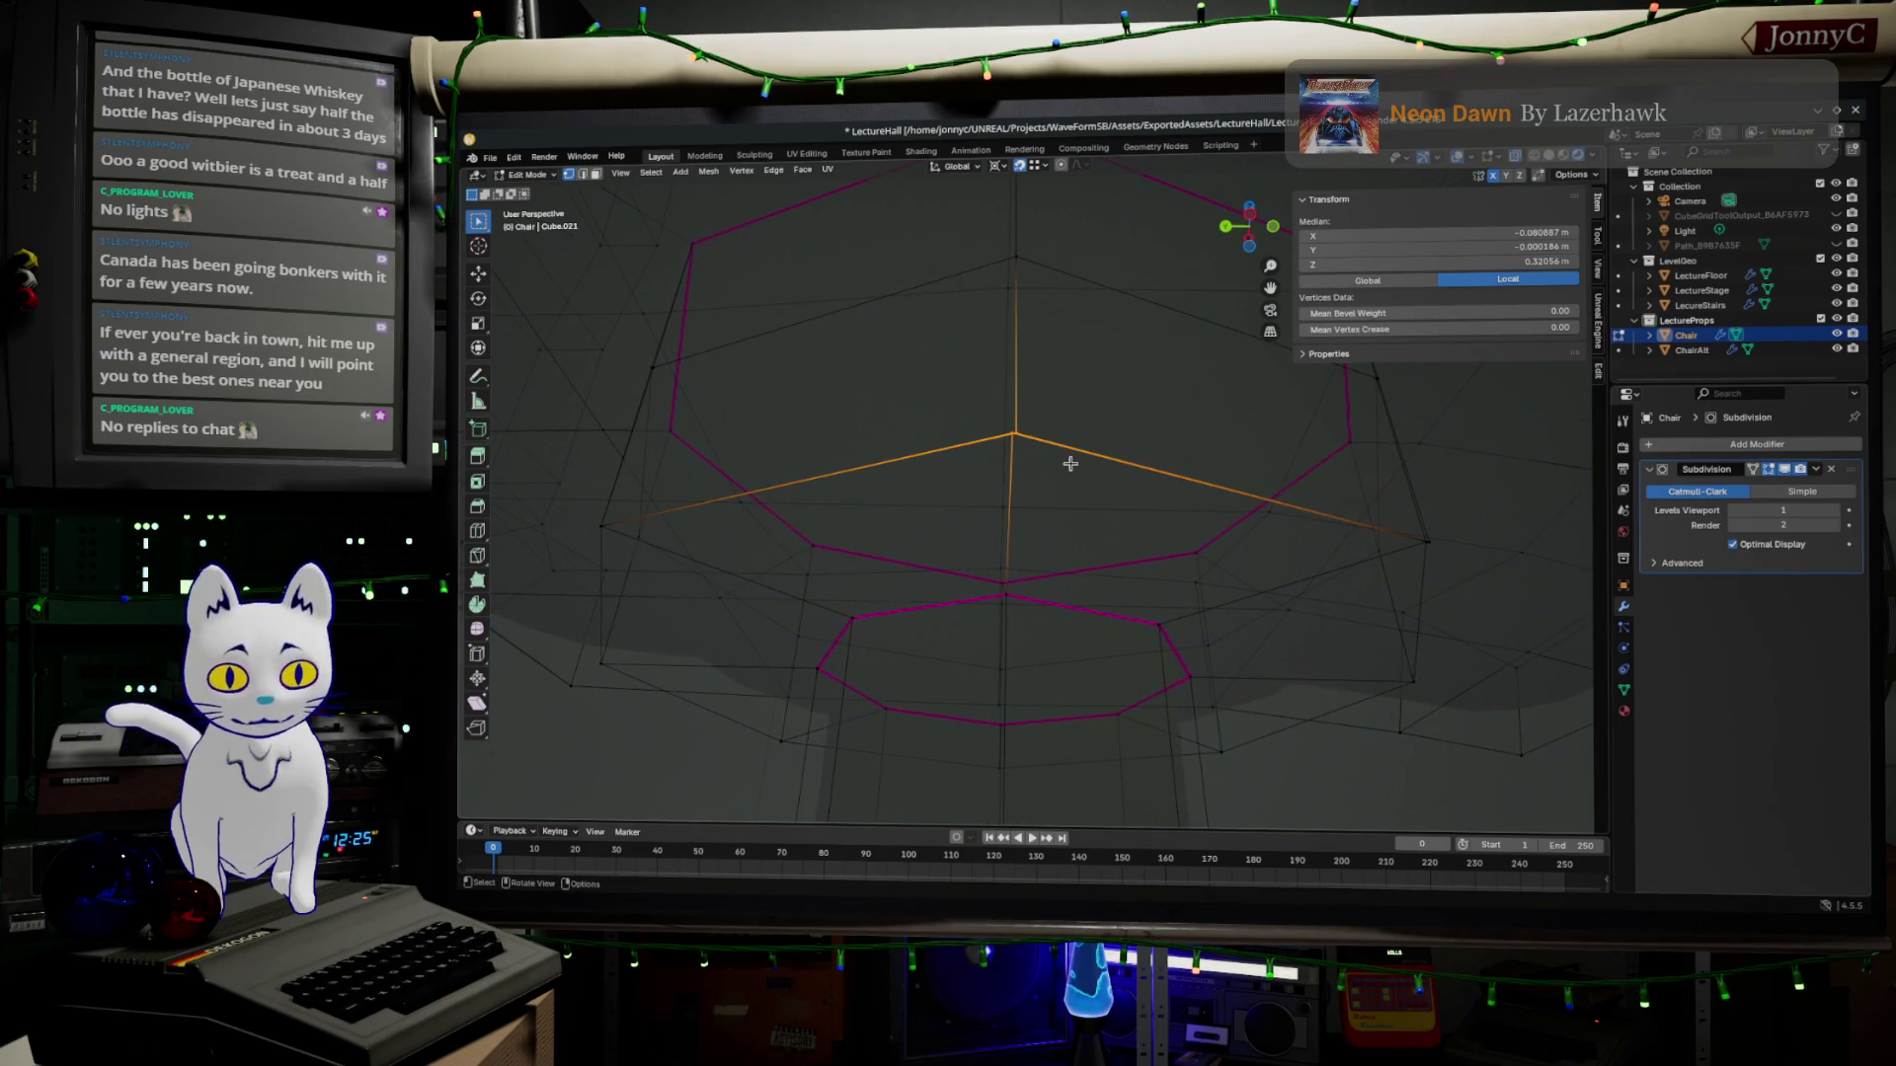
key(m)
click(1126, 490)
mouse_move(1171, 478)
middle_down()
mouse_move(1186, 489)
mouse_move(1171, 482)
middle_up()
click(1077, 355)
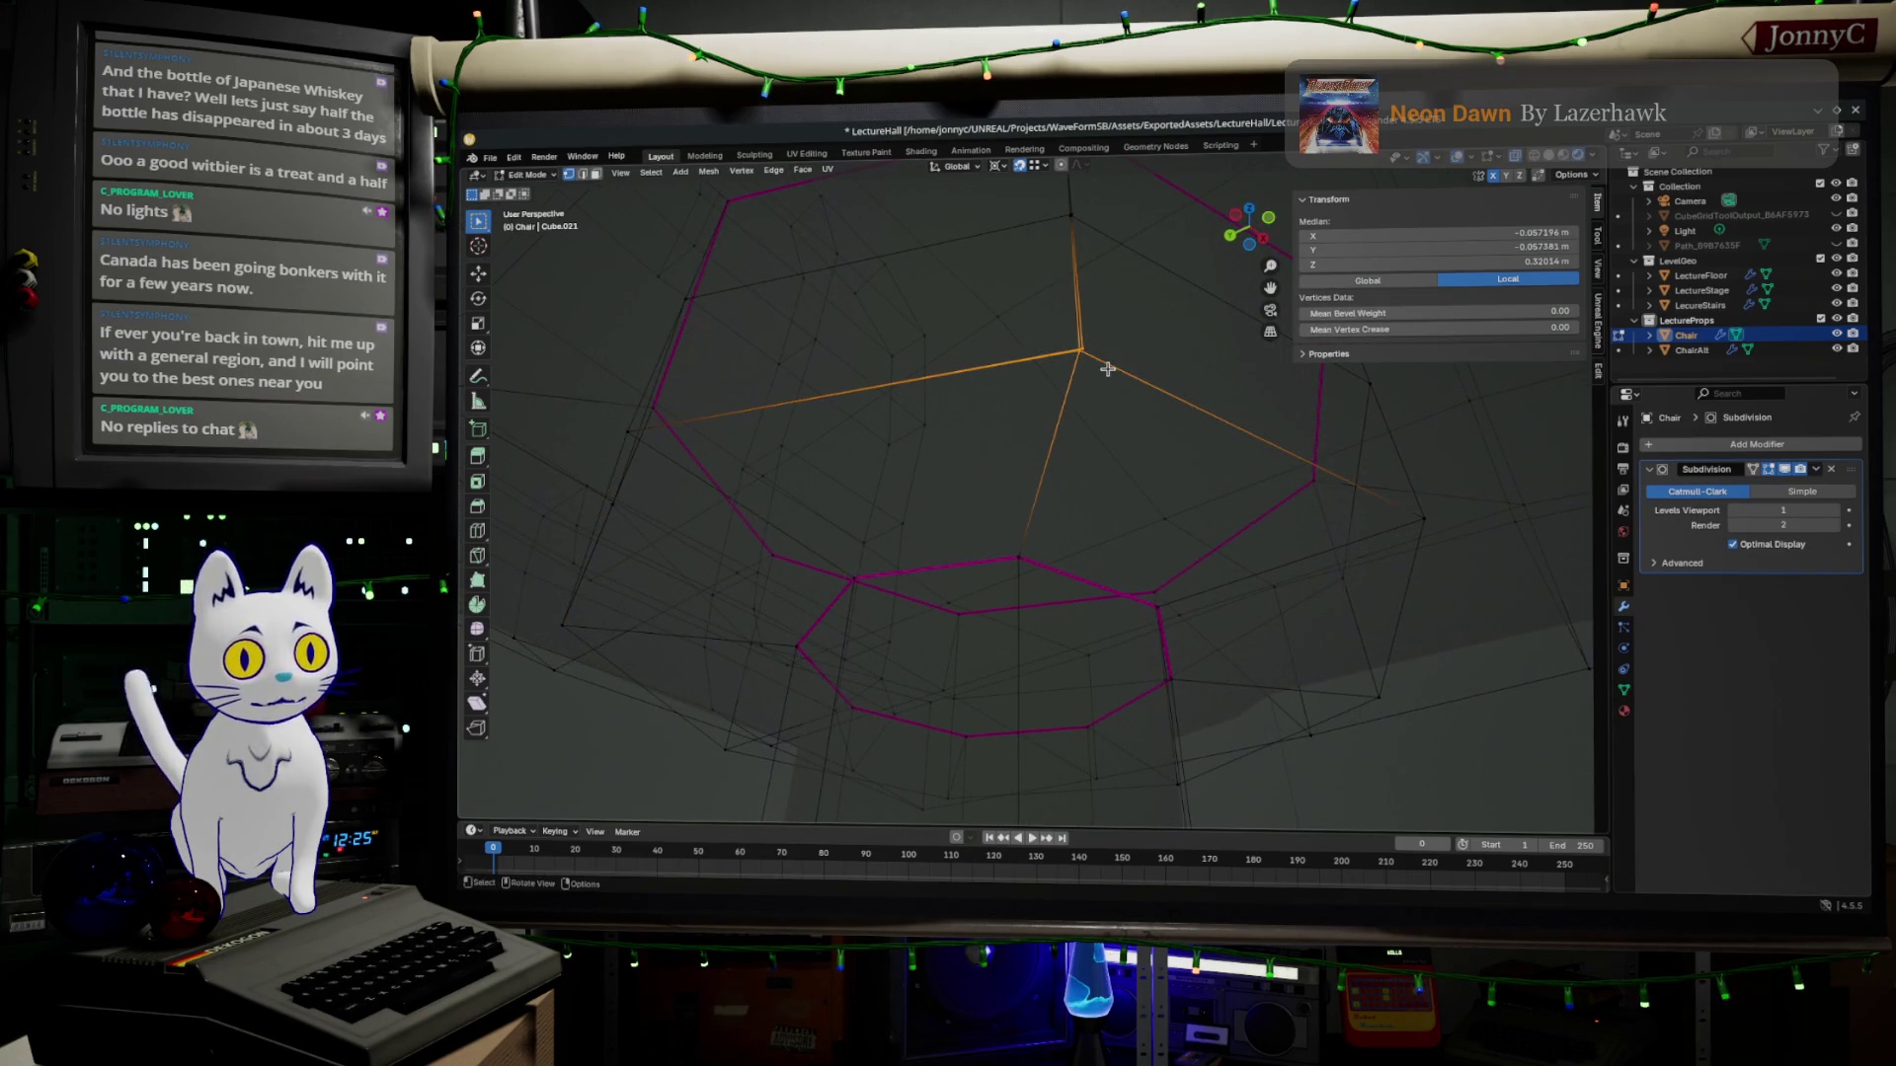
key(m)
click(1127, 386)
Merge the top and central vertex clusters At Center, then toggle out of and back into Edit Mode.
middle_drag(1126, 385, 1114, 414)
drag(995, 322, 1089, 404)
middle_drag(1089, 401, 1085, 396)
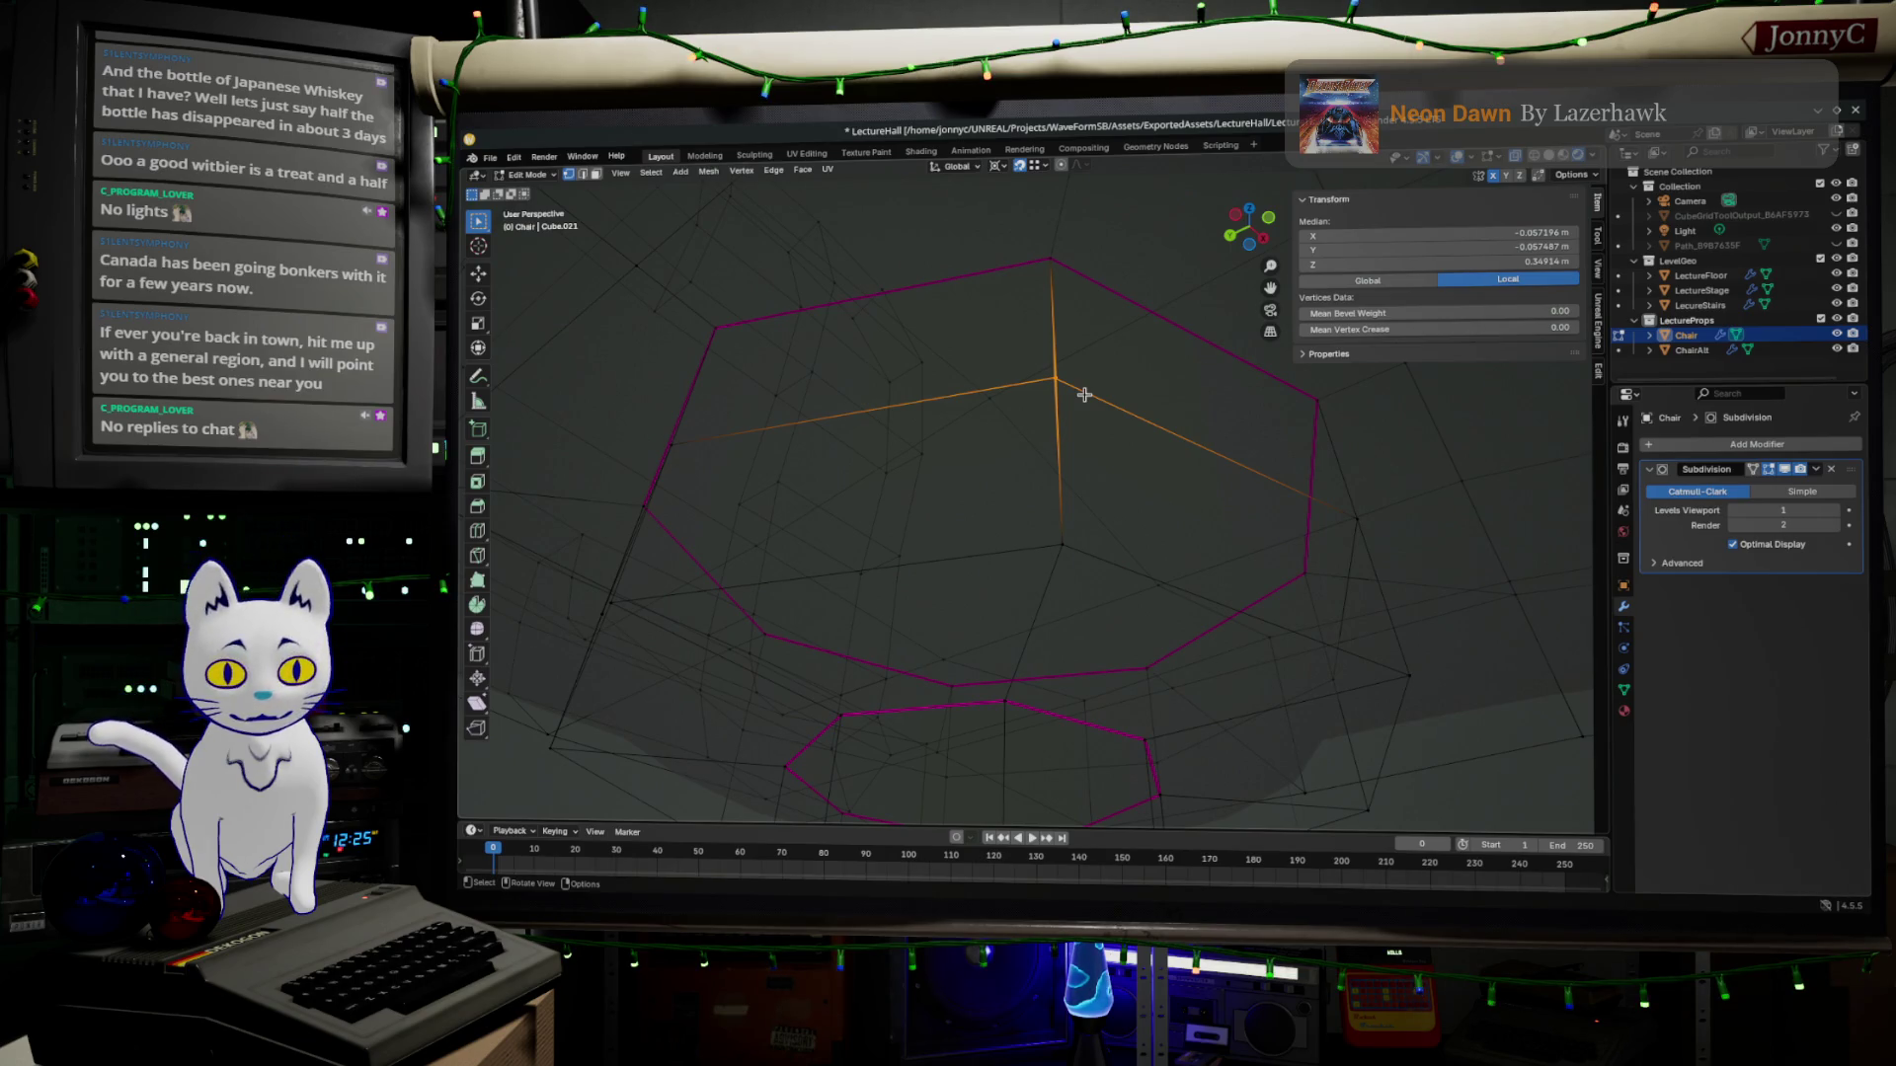
key(m)
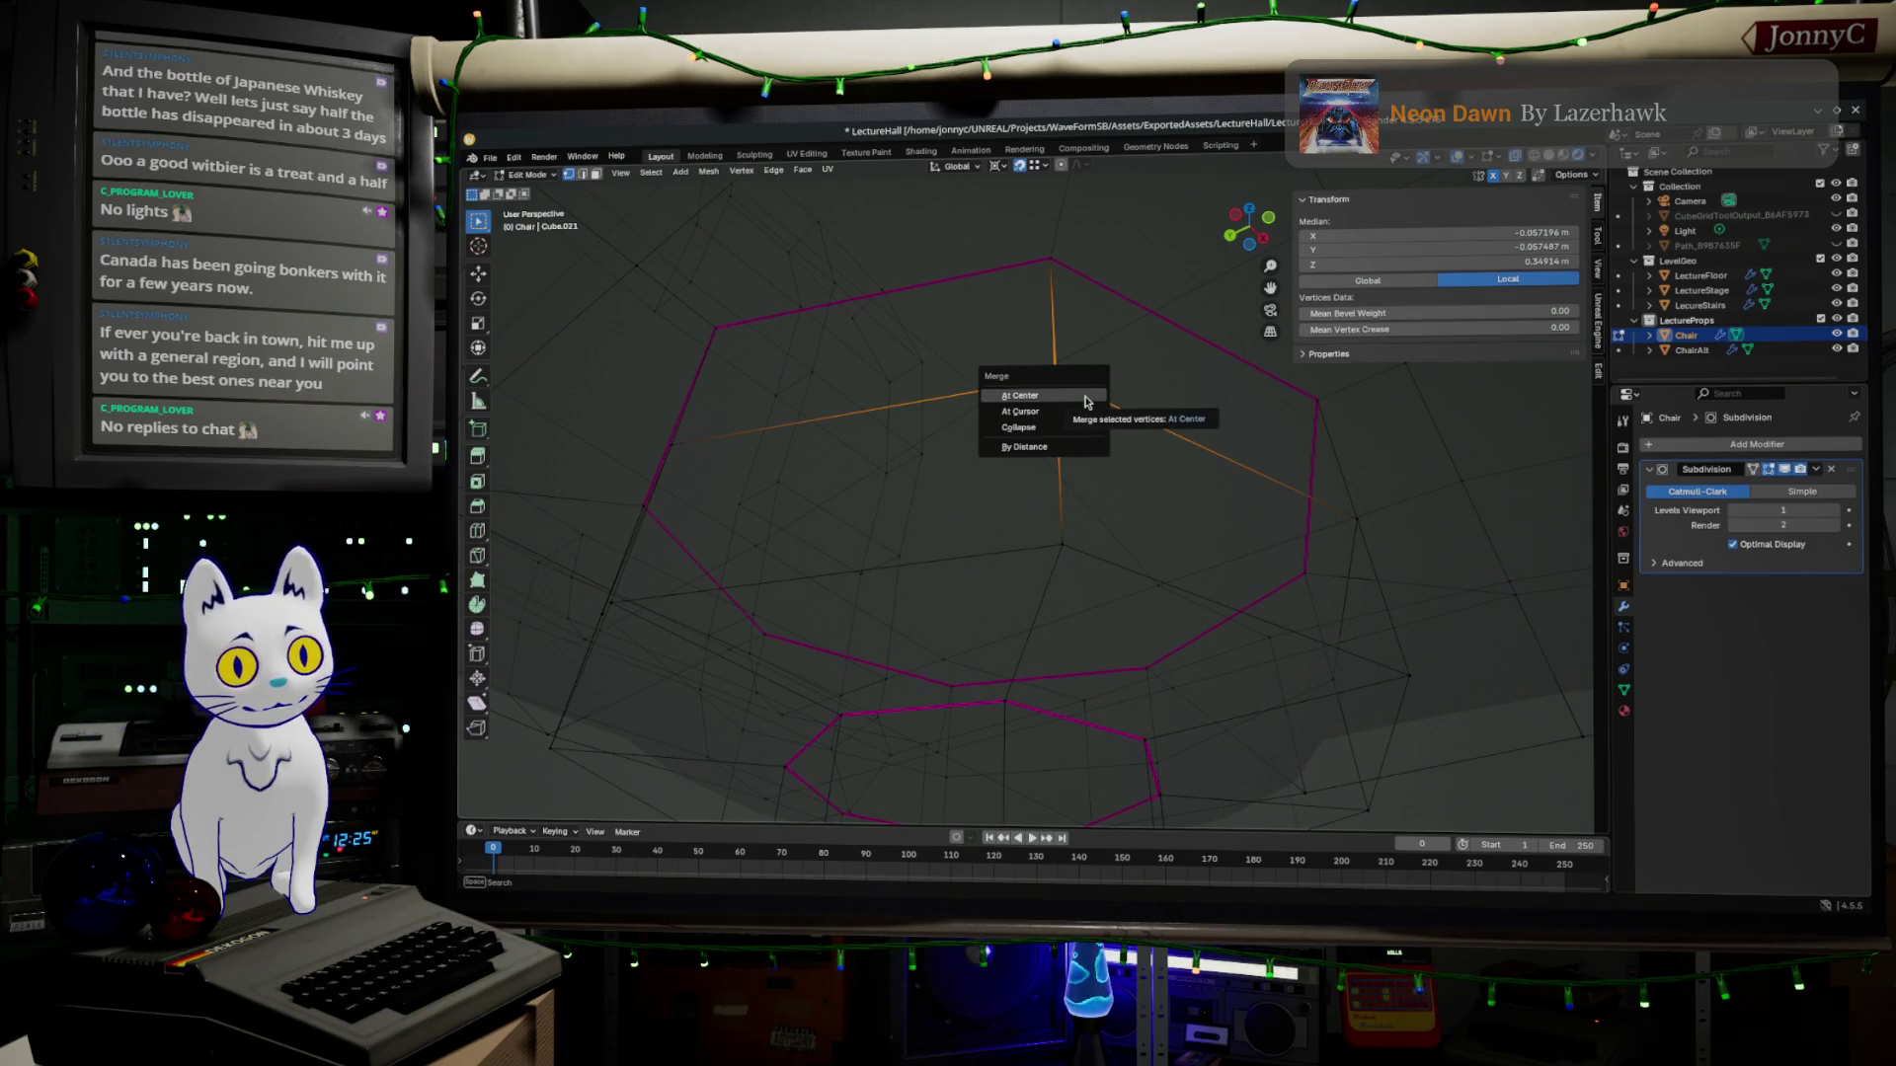
click(1086, 400)
mouse_move(1081, 430)
middle_down()
mouse_move(1074, 459)
mouse_move(1036, 431)
middle_up()
click(942, 377)
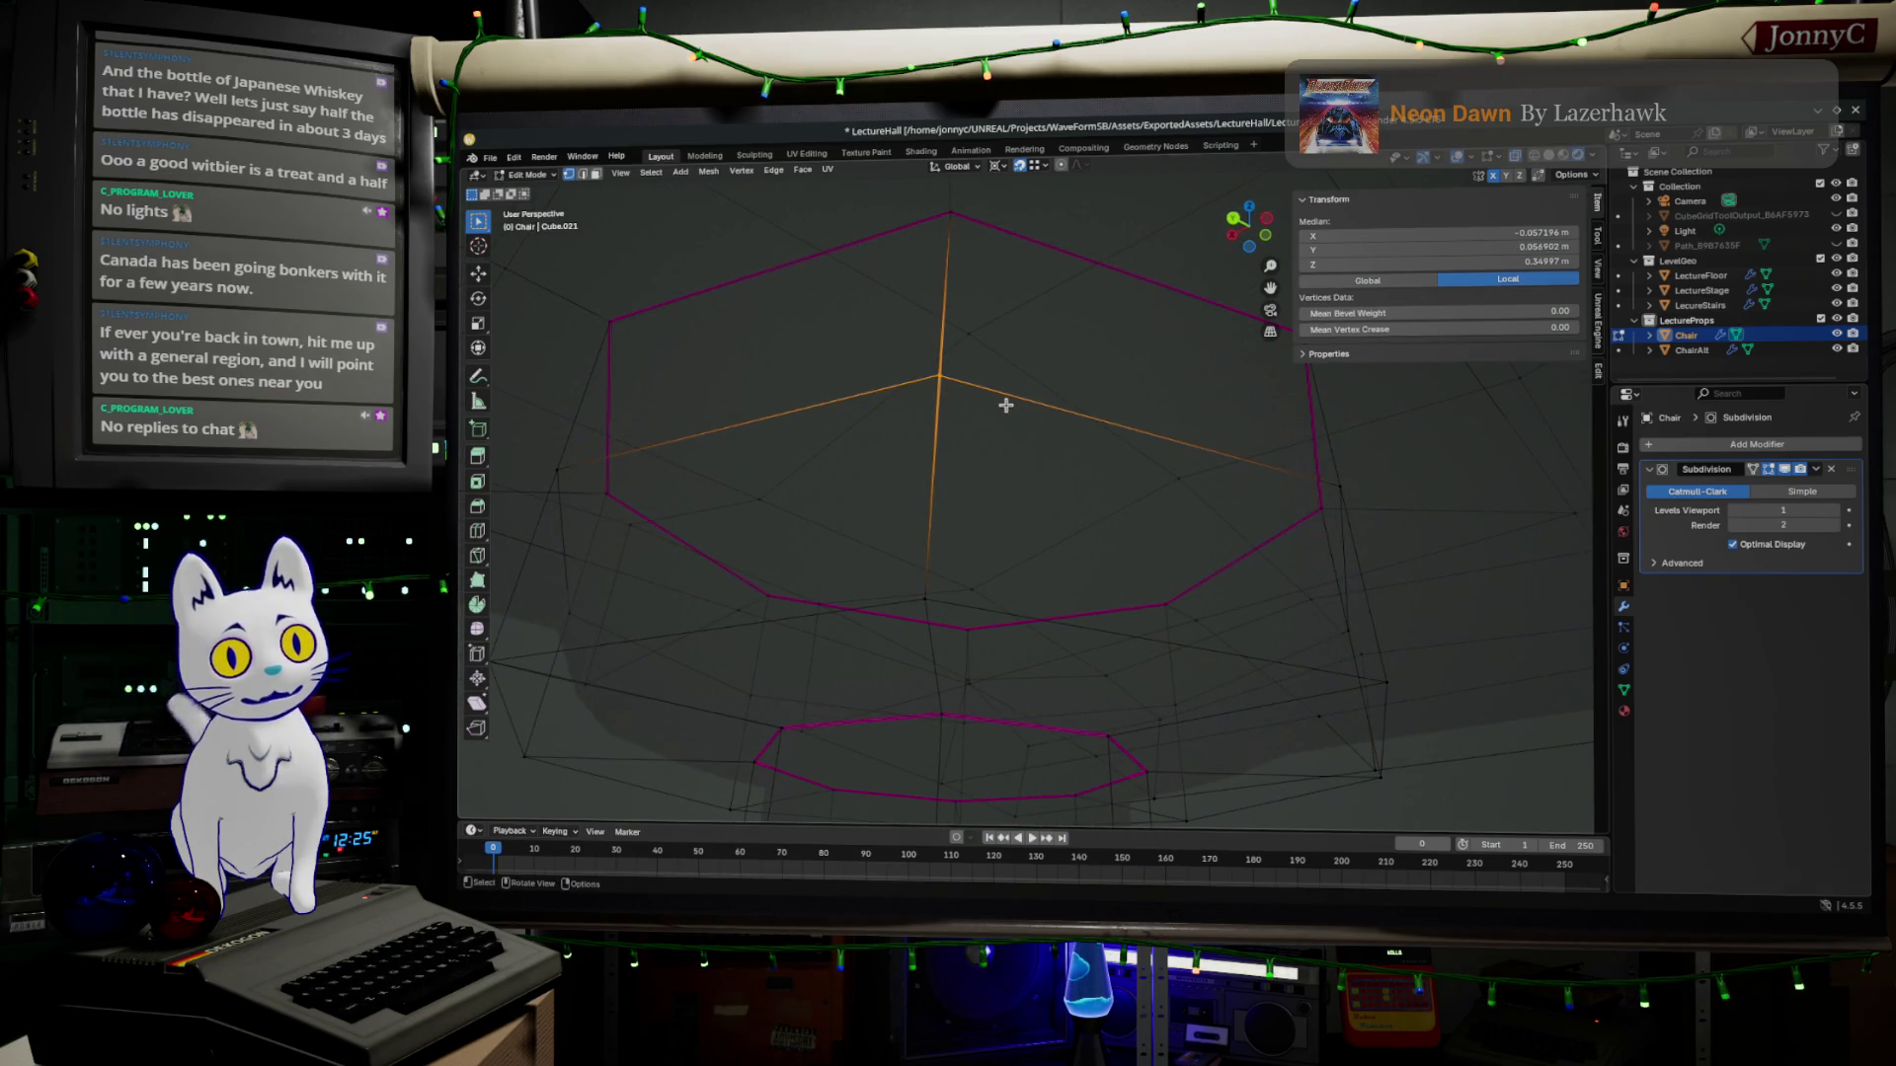
key(m)
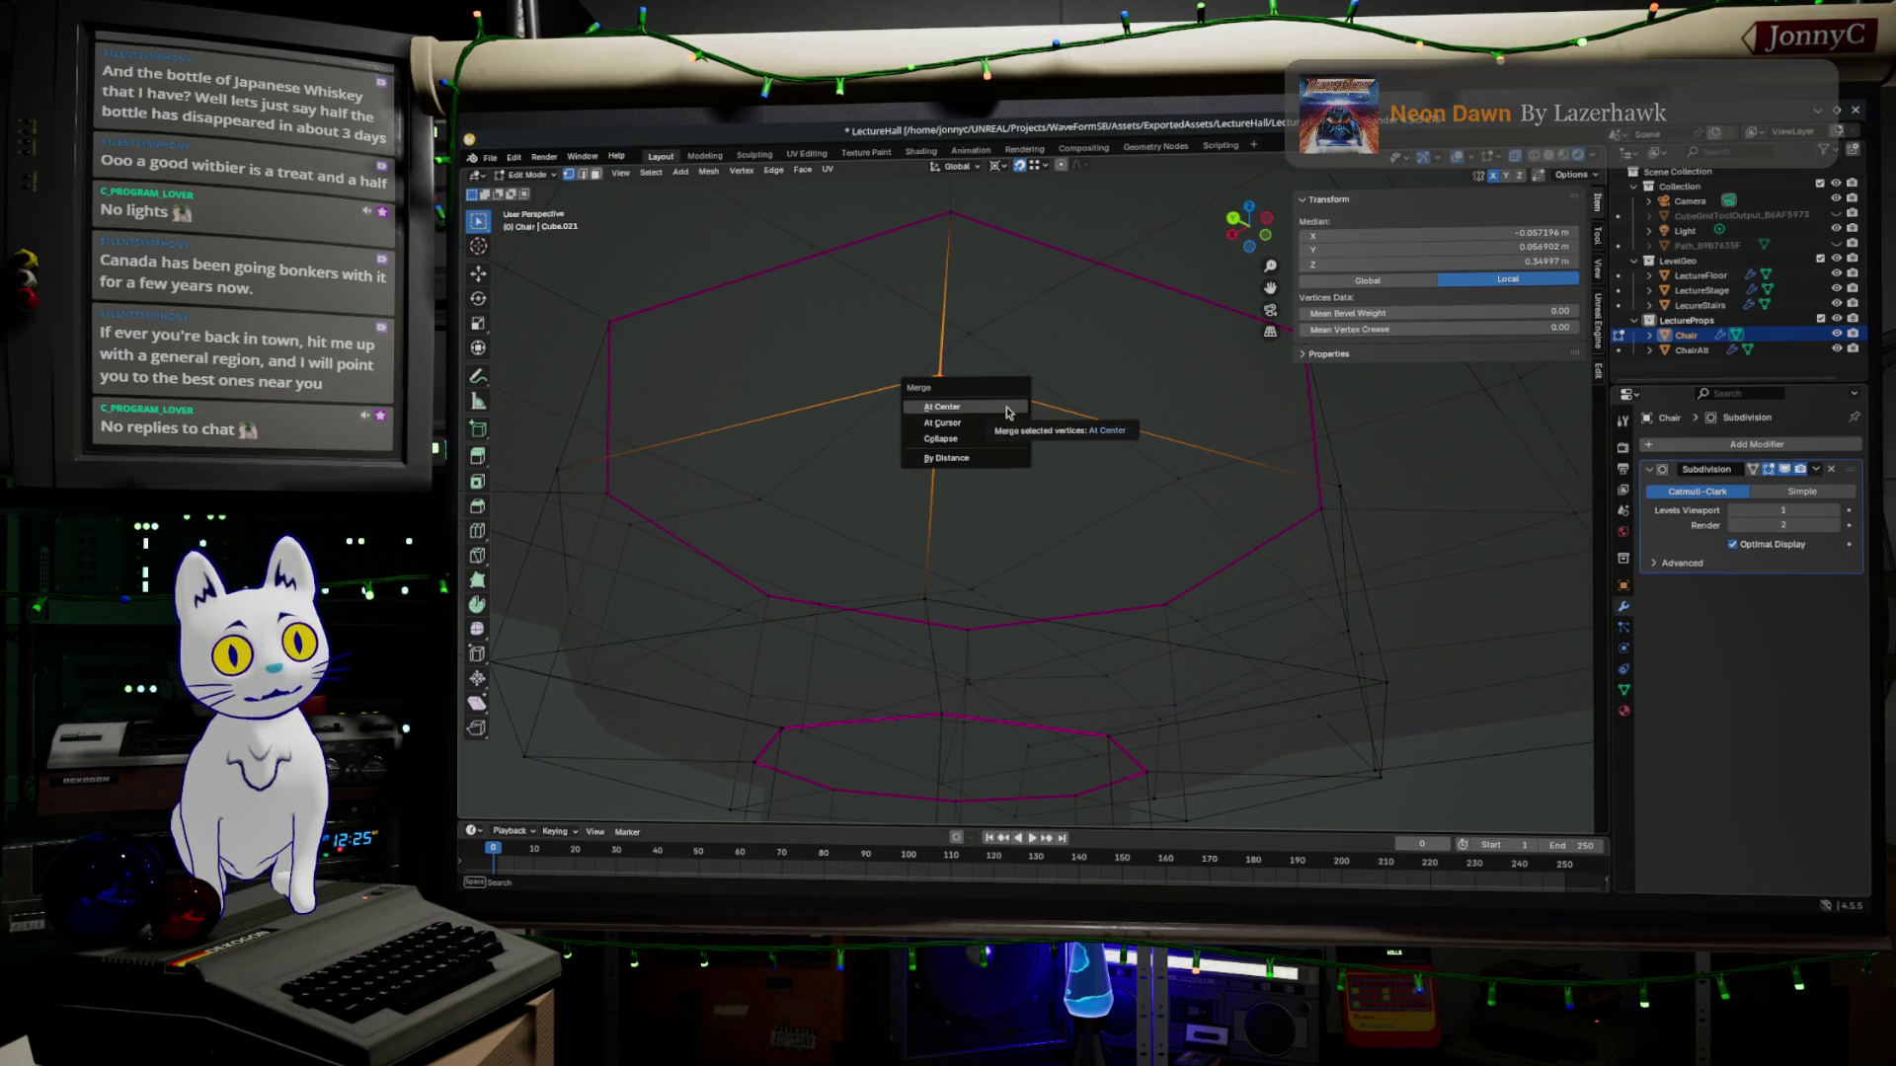
click(948, 408)
key(Tab)
scroll(1109, 455, up, 5)
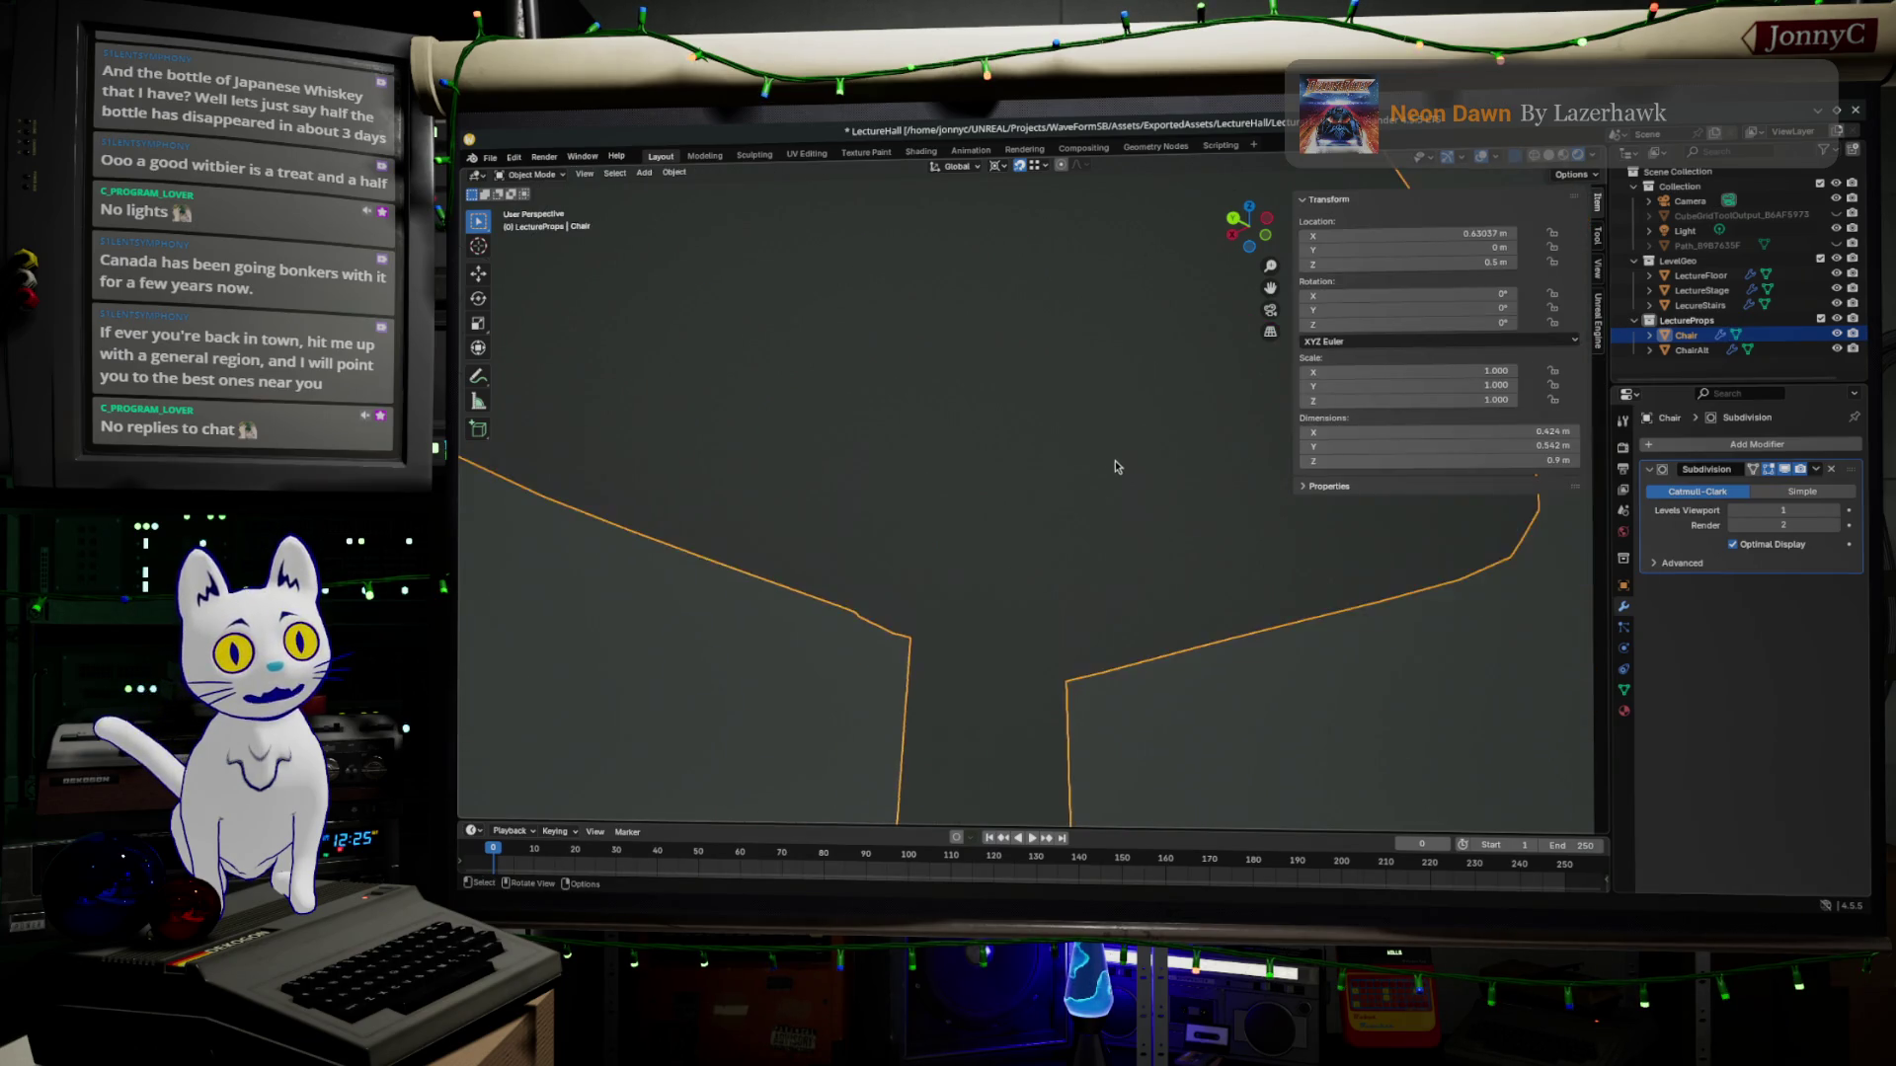
scroll(1116, 461, down, 5)
key(Tab)
mouse_move(1115, 460)
middle_down()
mouse_move(1144, 504)
mouse_move(998, 460)
middle_up()
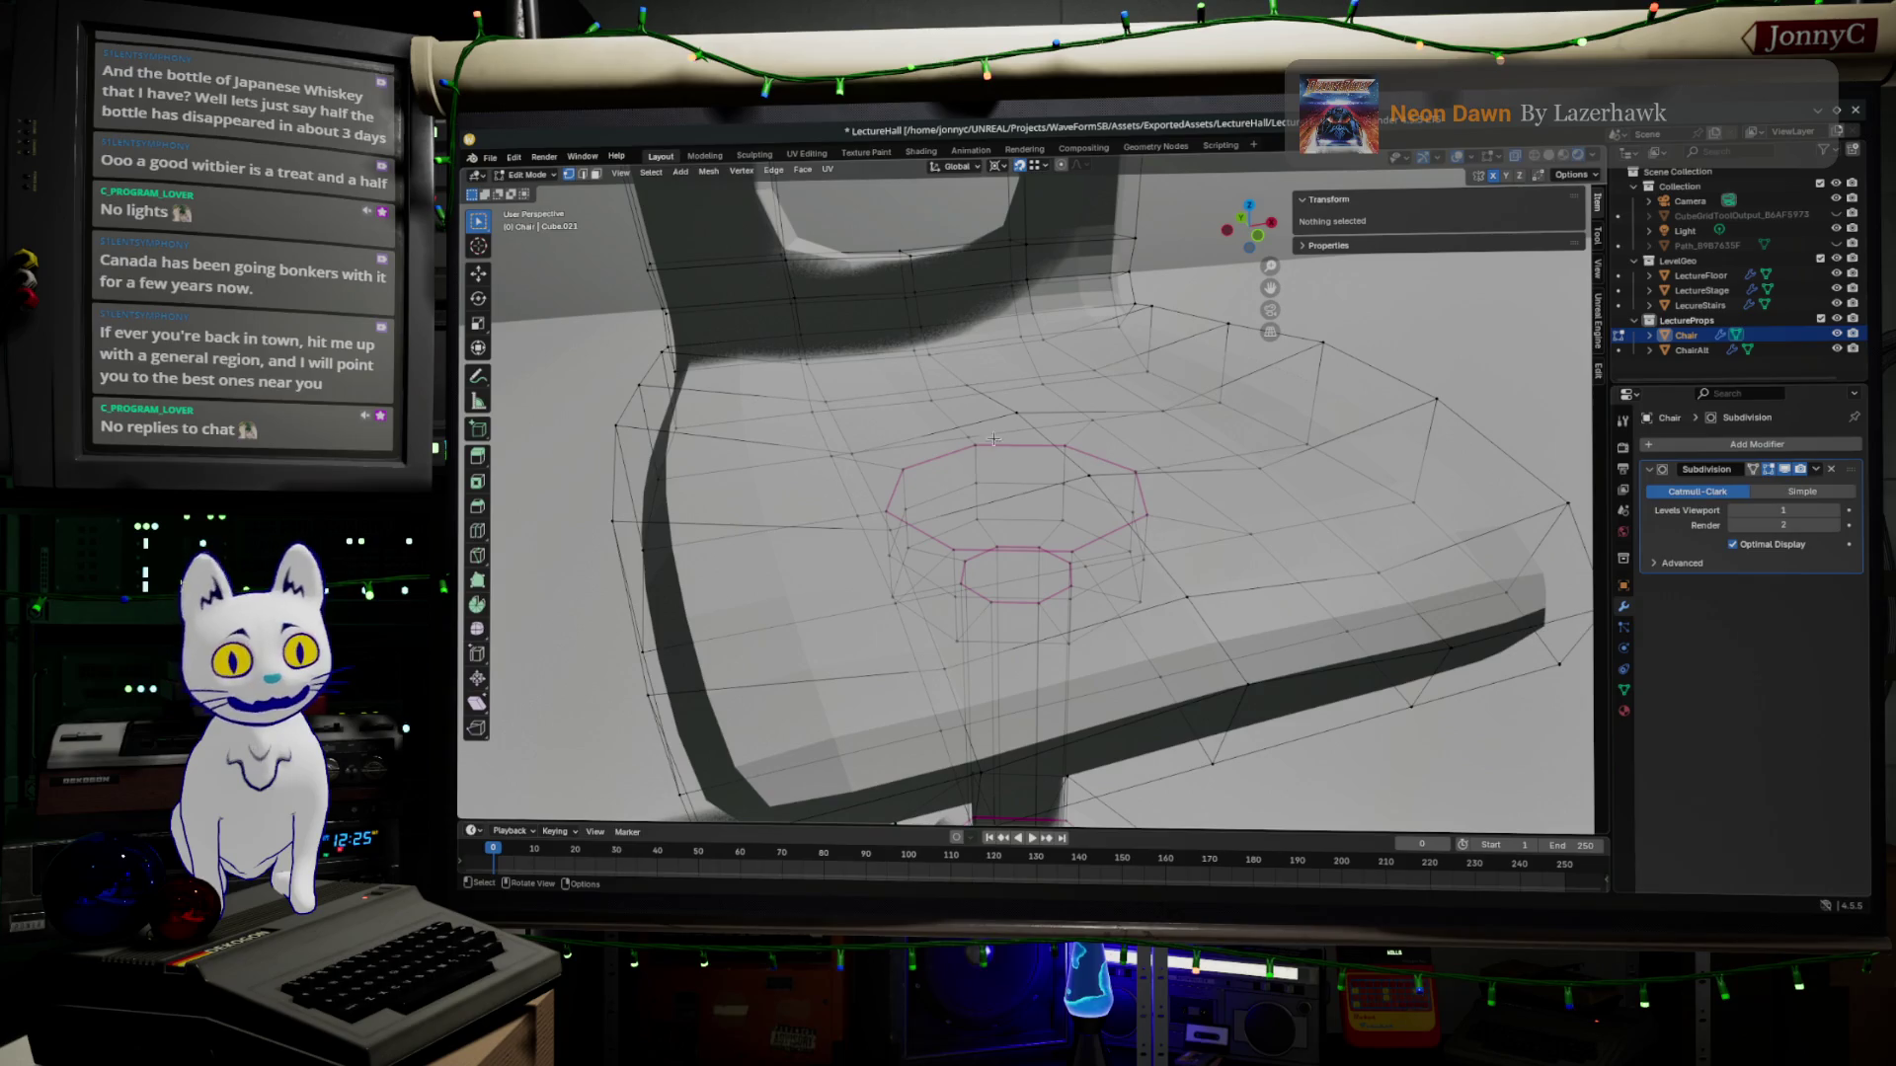
mouse_move(1009, 713)
middle_down()
mouse_move(1278, 573)
mouse_move(1380, 610)
middle_up()
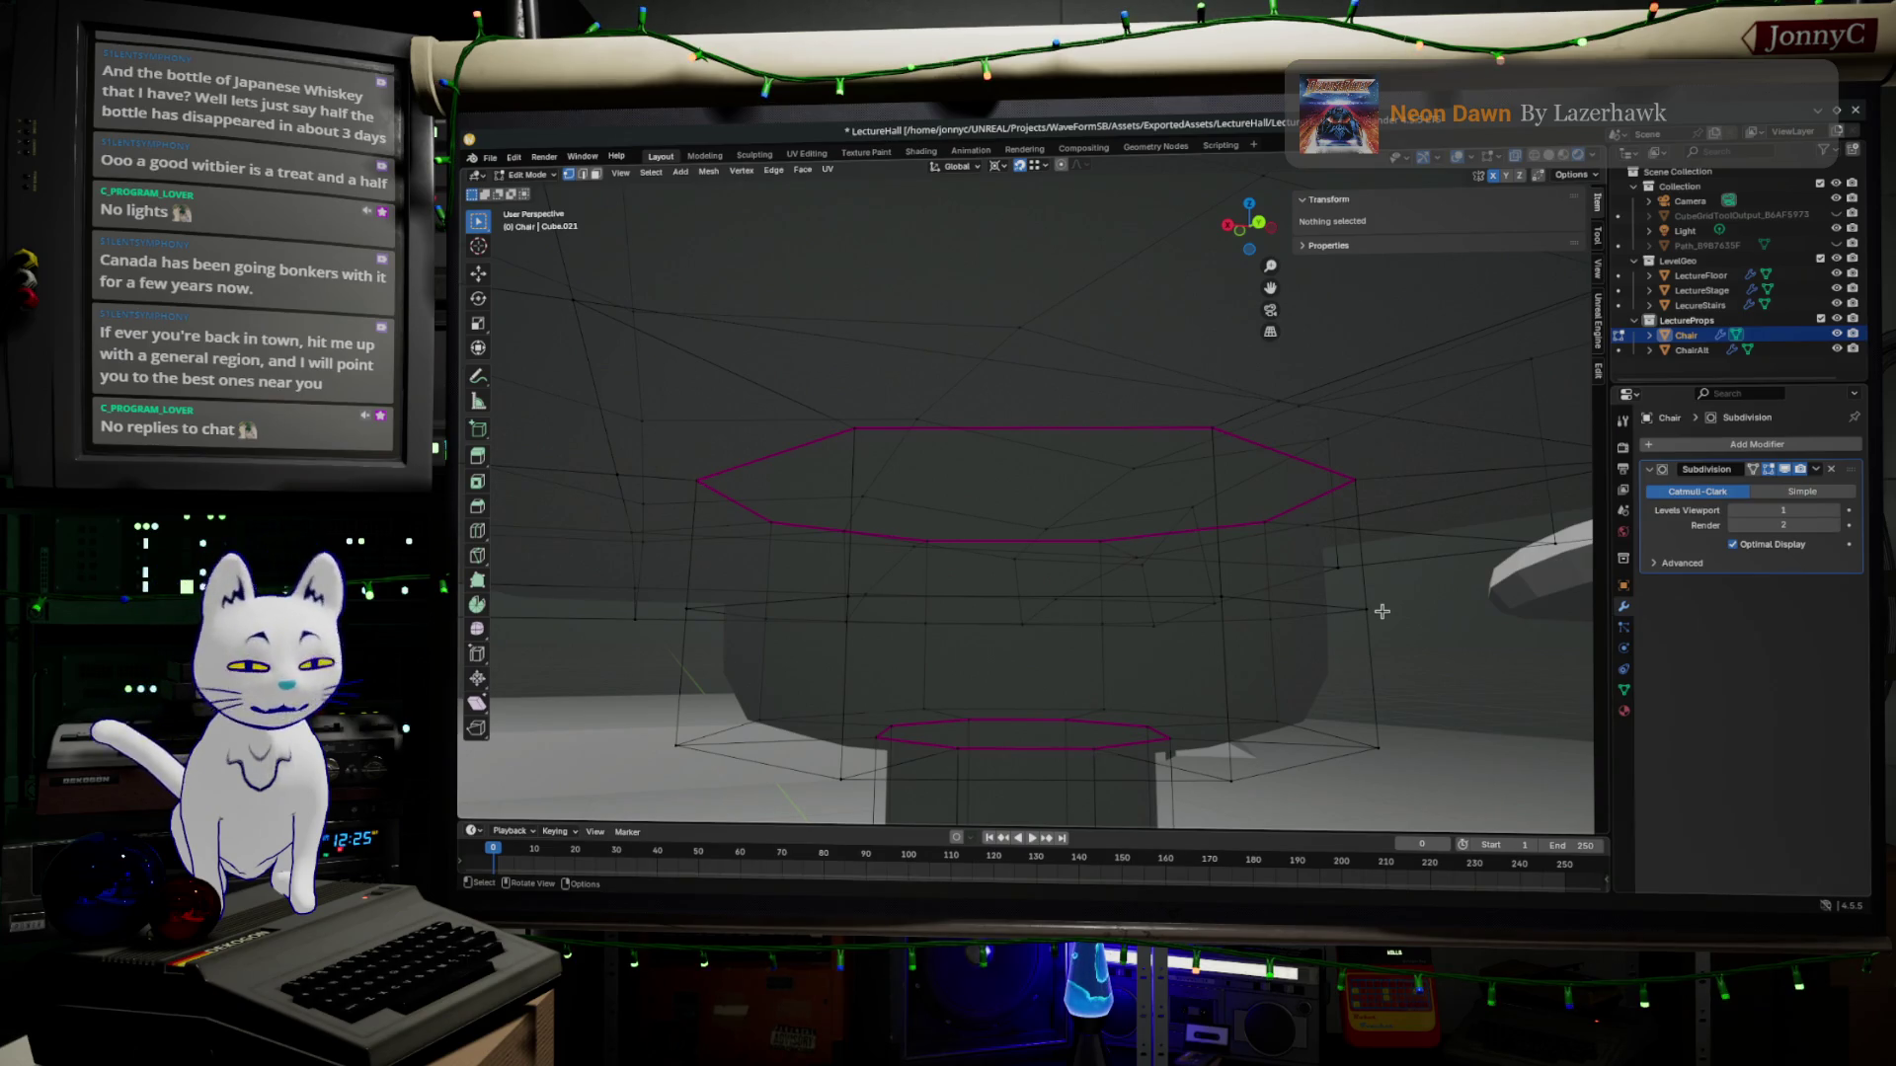
middle_drag(1499, 610, 1066, 620)
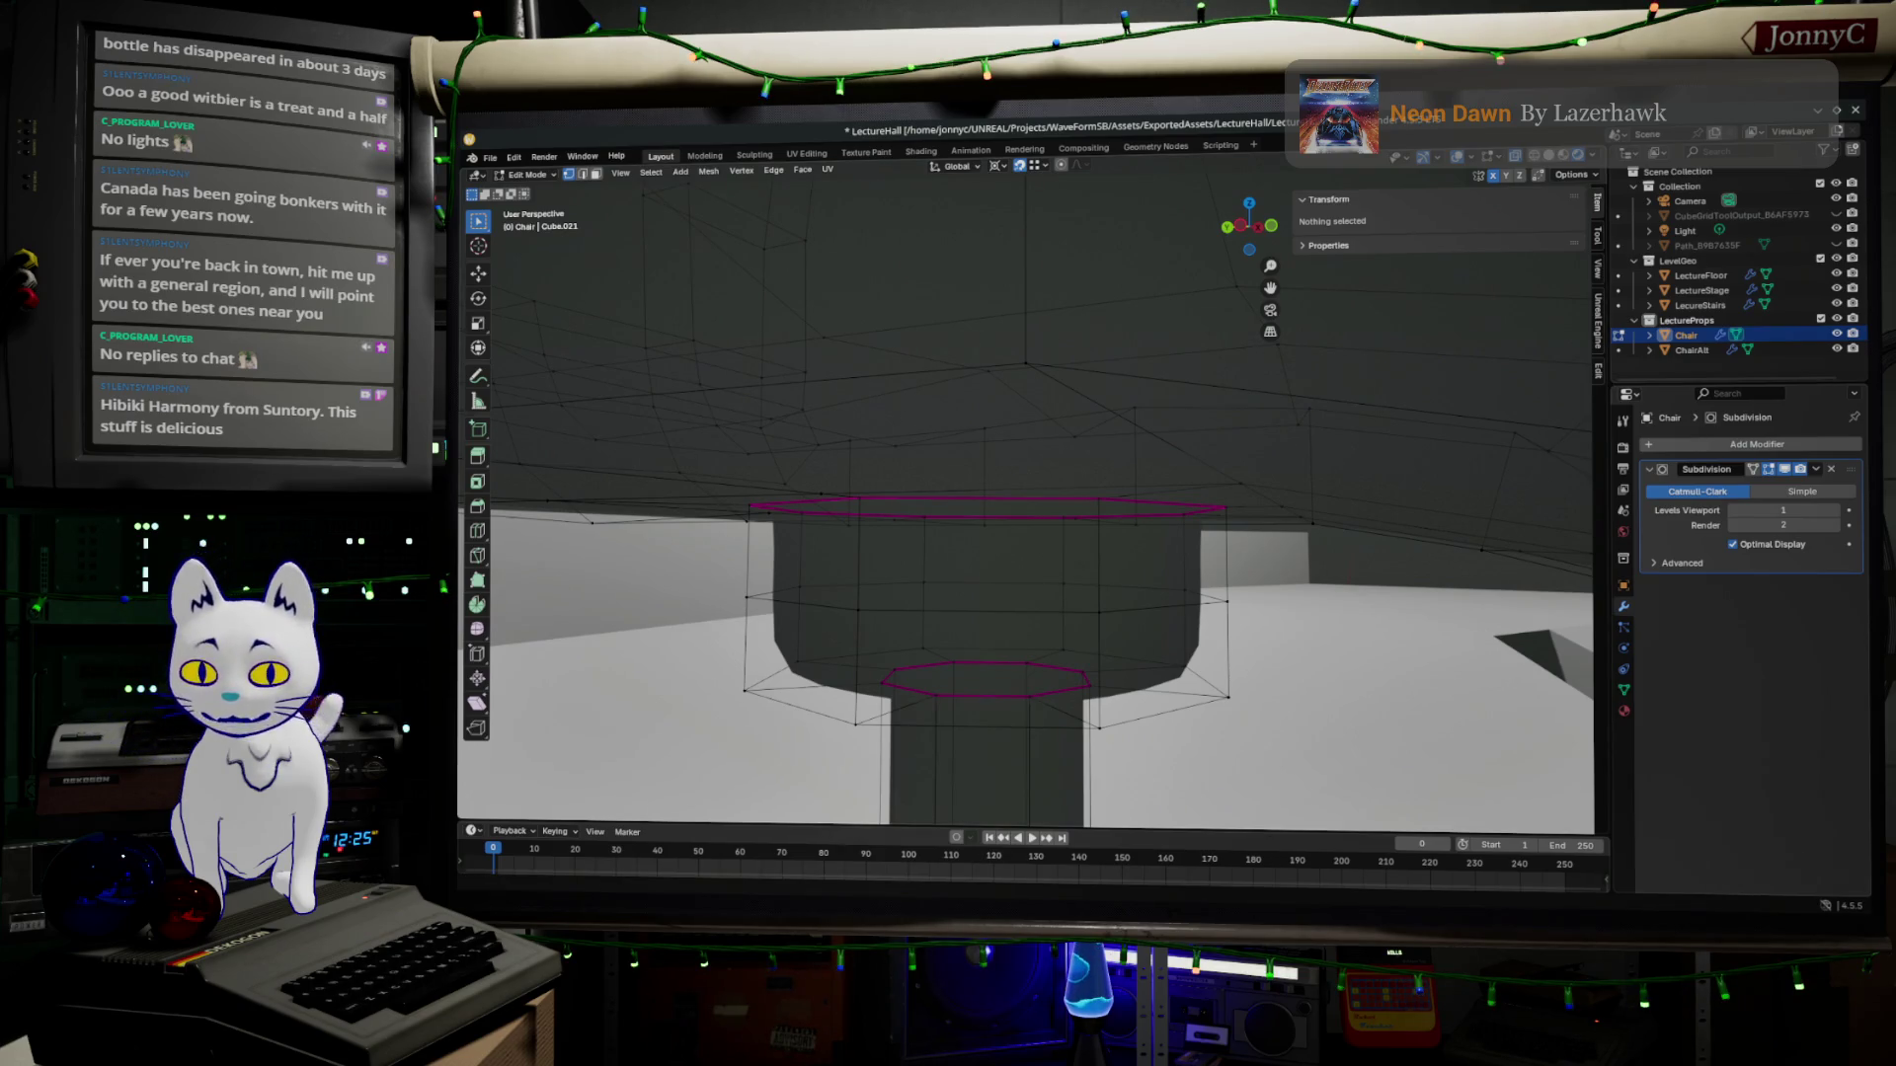
key(alt+Tab)
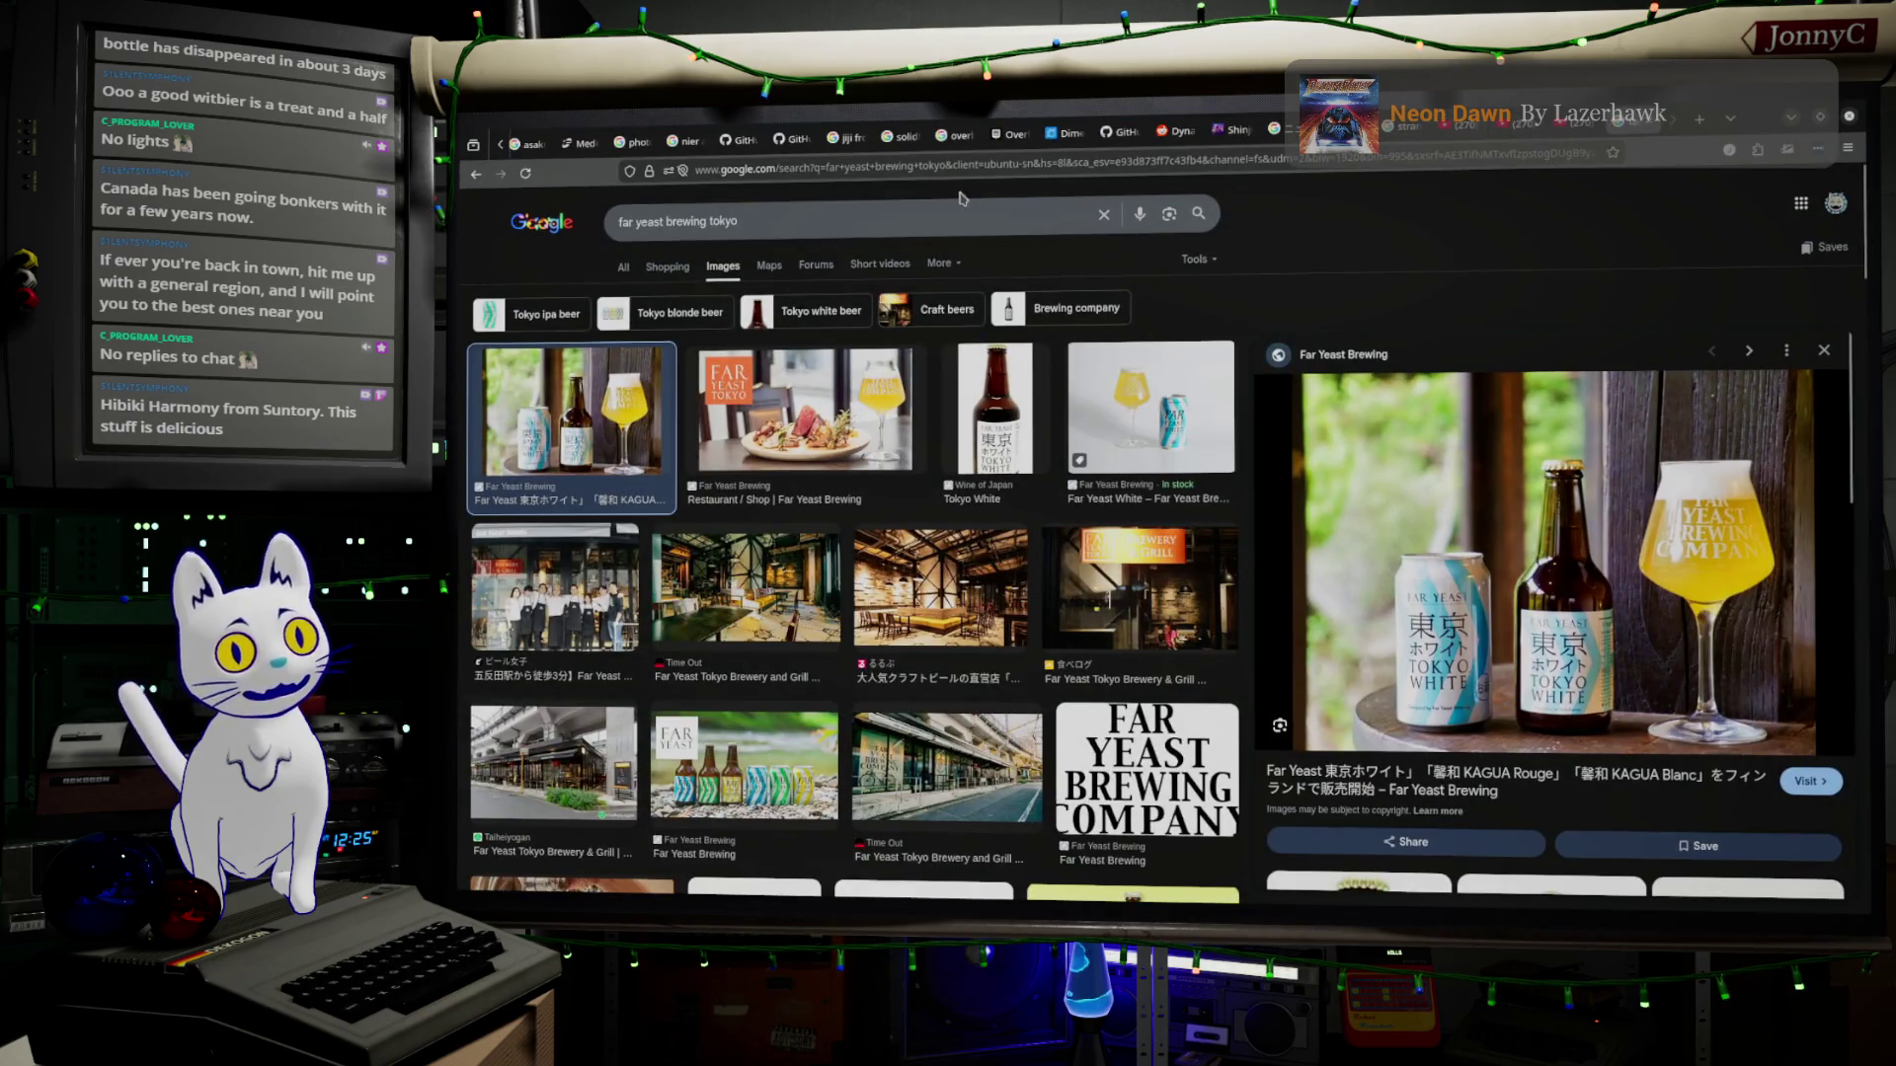
Replace the query and run an image search for 'hibiki harmony'.
triple_click(888, 212)
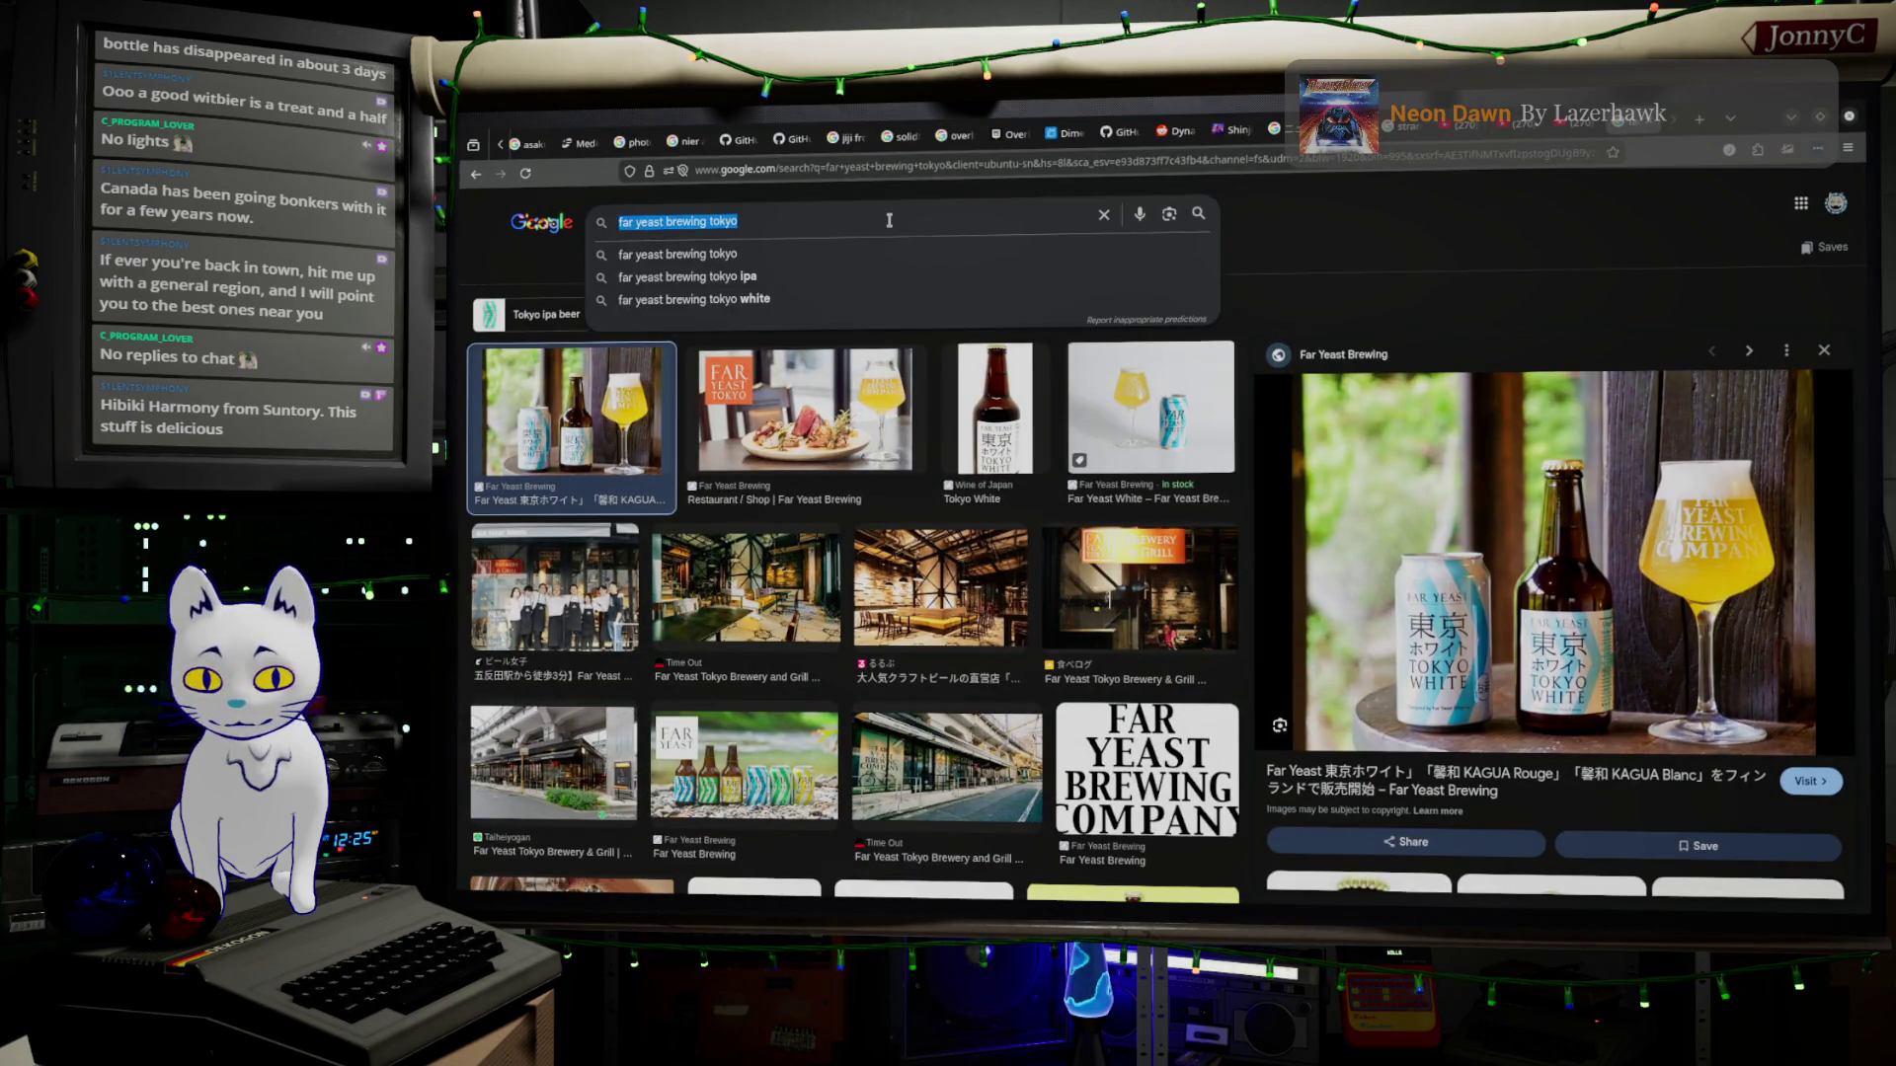
text(hibiki har)
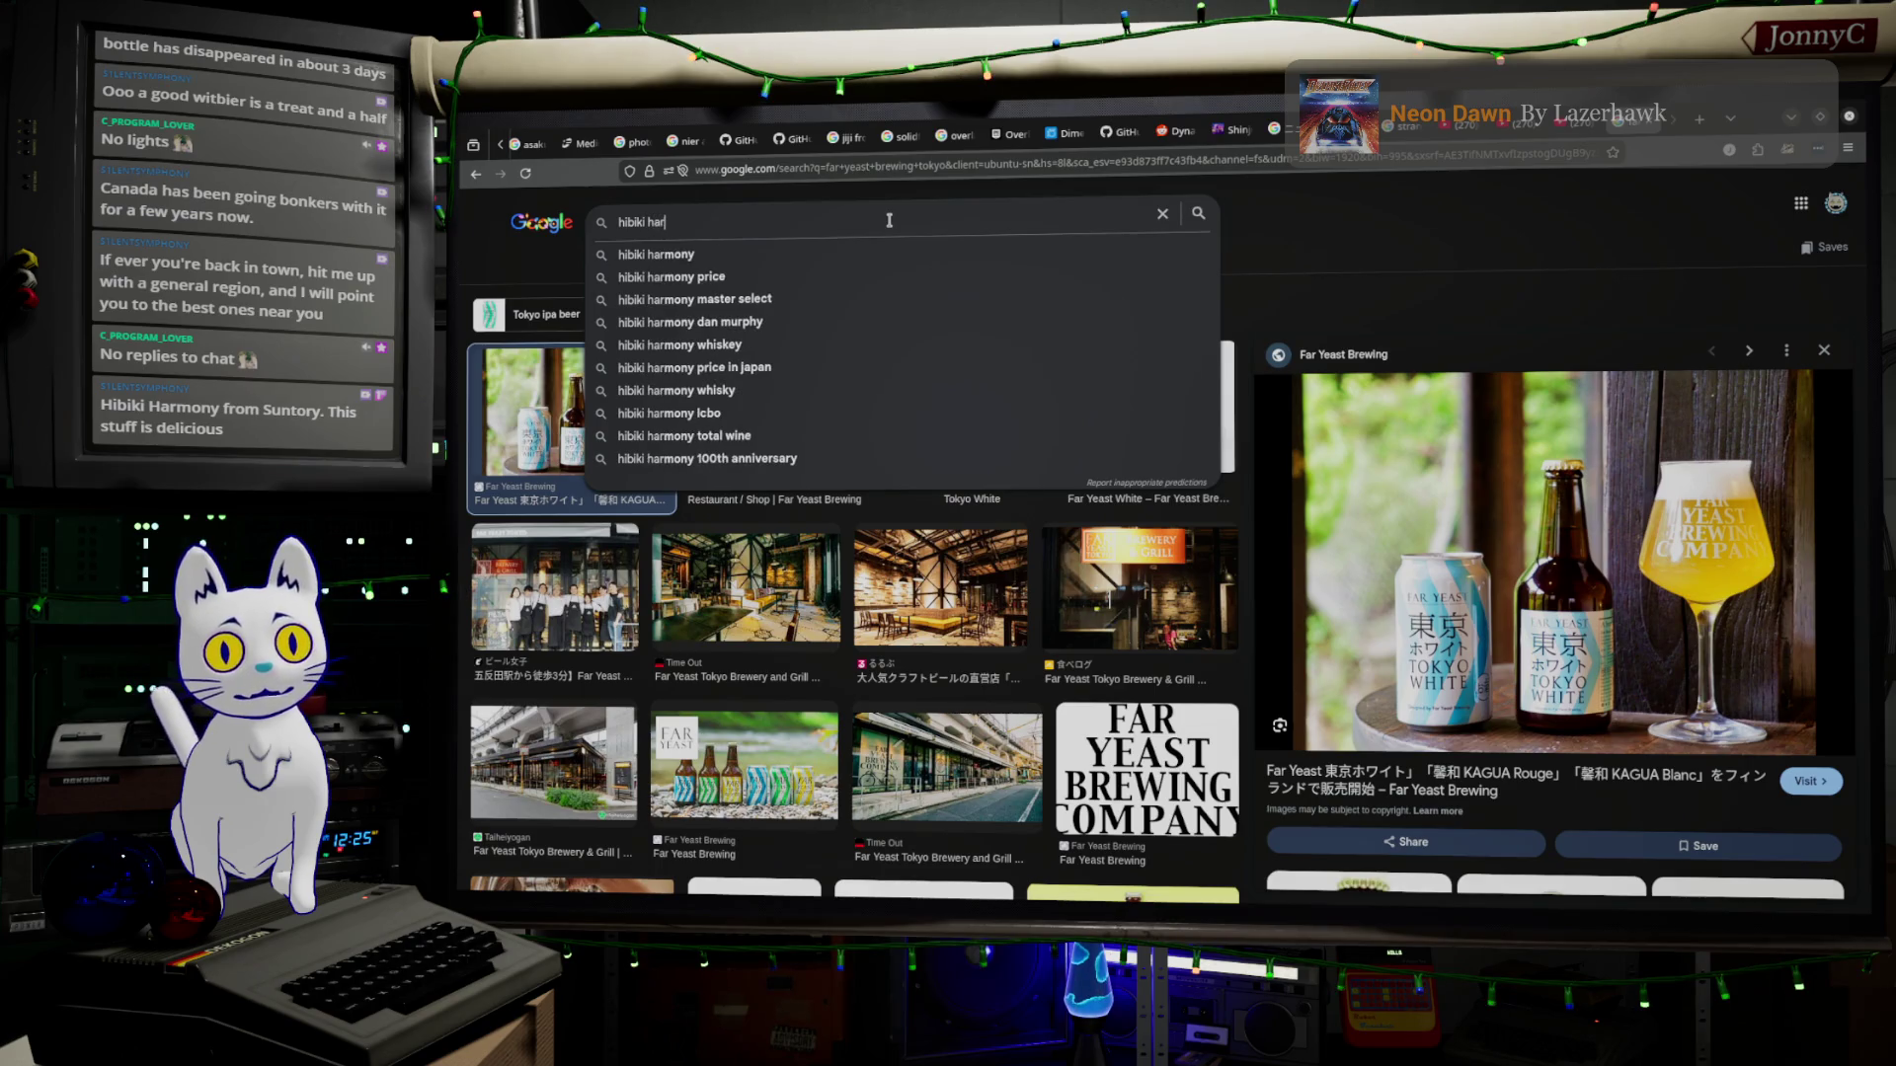
key(Down)
key(Return)
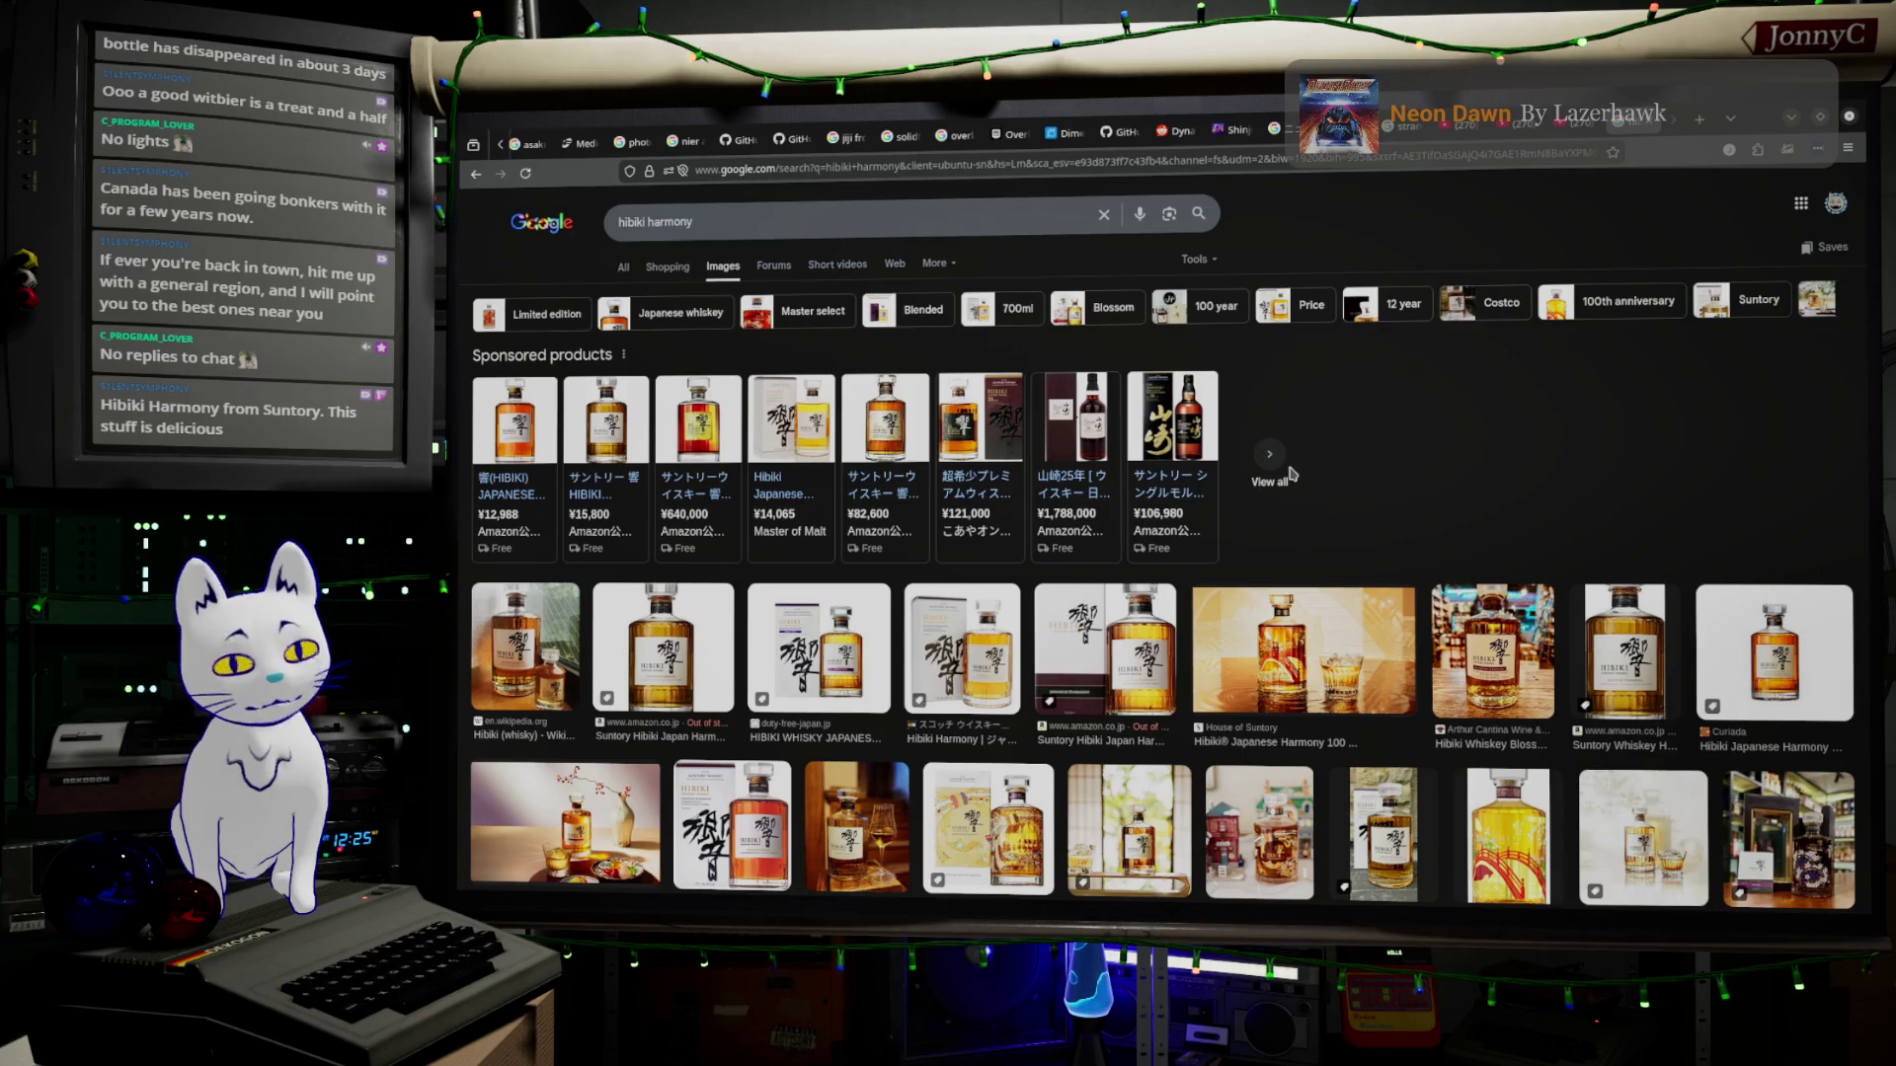
Search 'suntory whiskey' images and preview the Suntory Whisky Kakubin bottle.
click(717, 217)
key(ctrl+a)
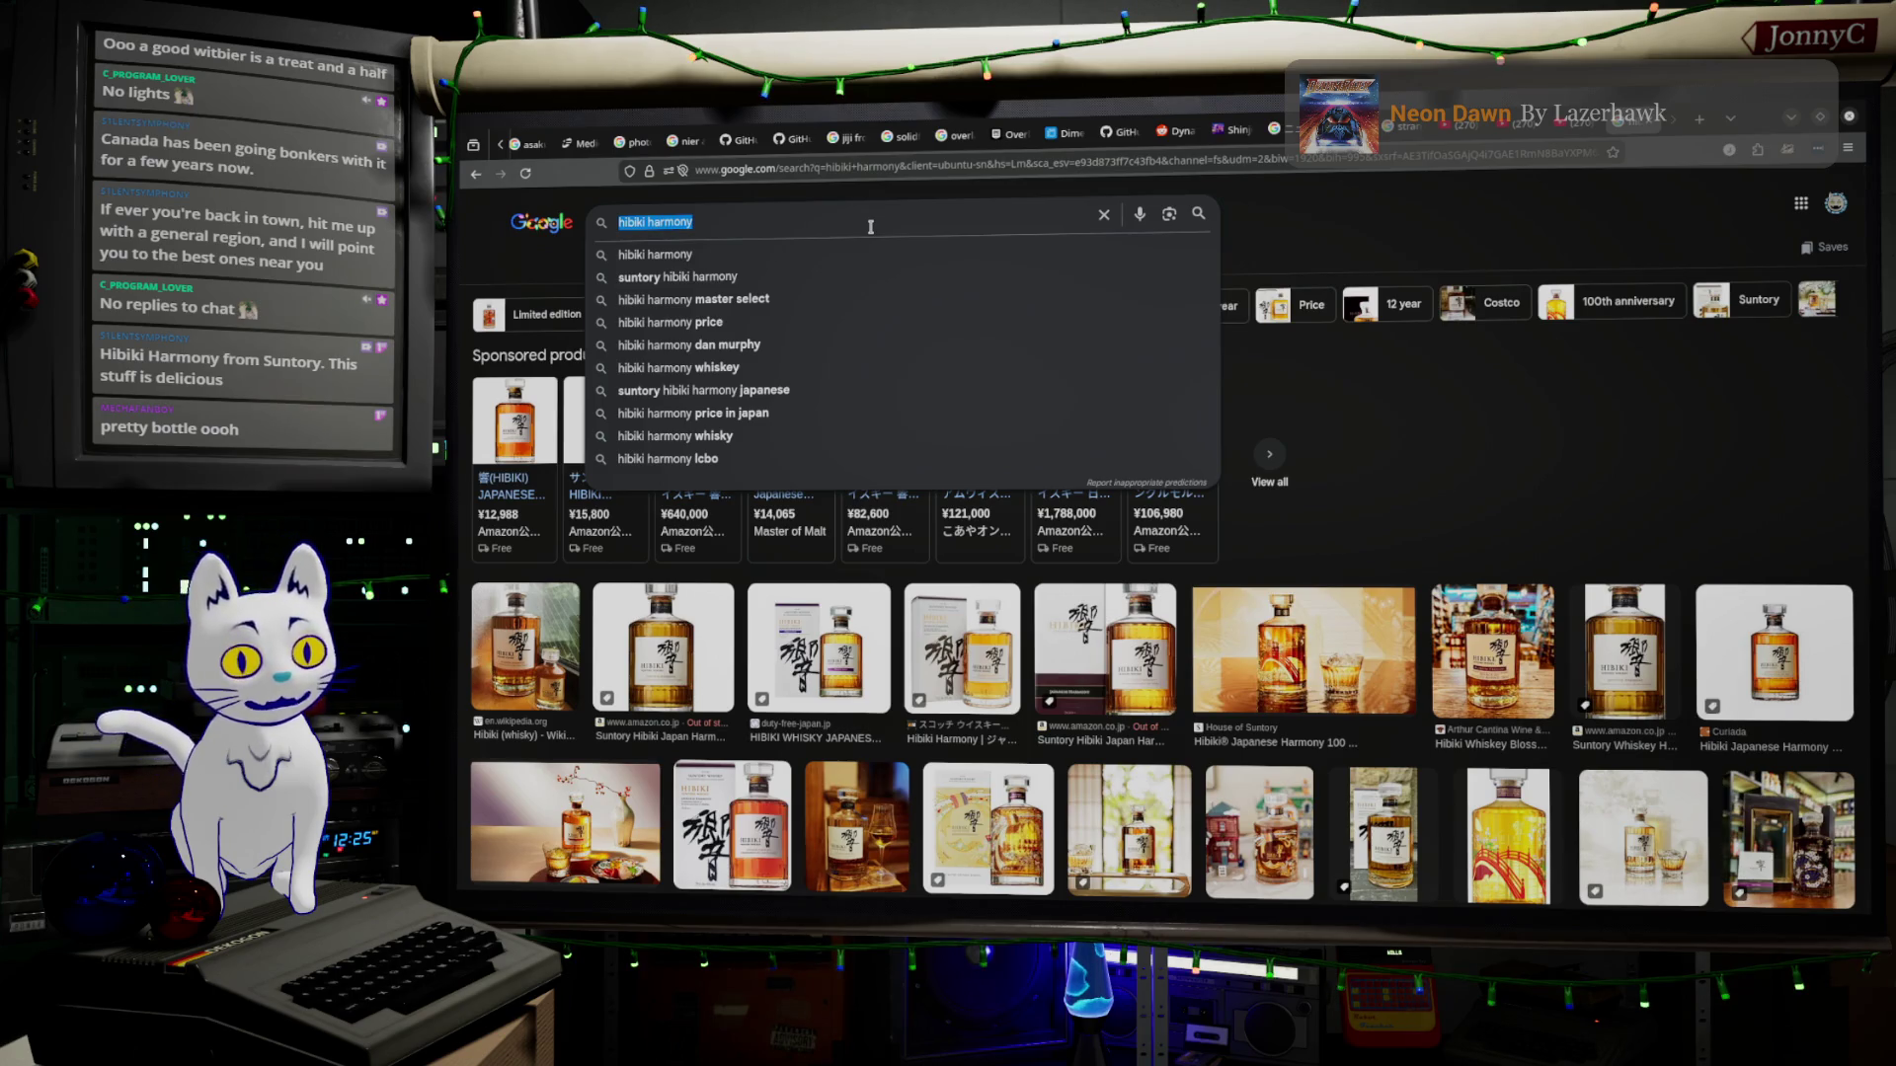
text(suntory whiskey)
key(Return)
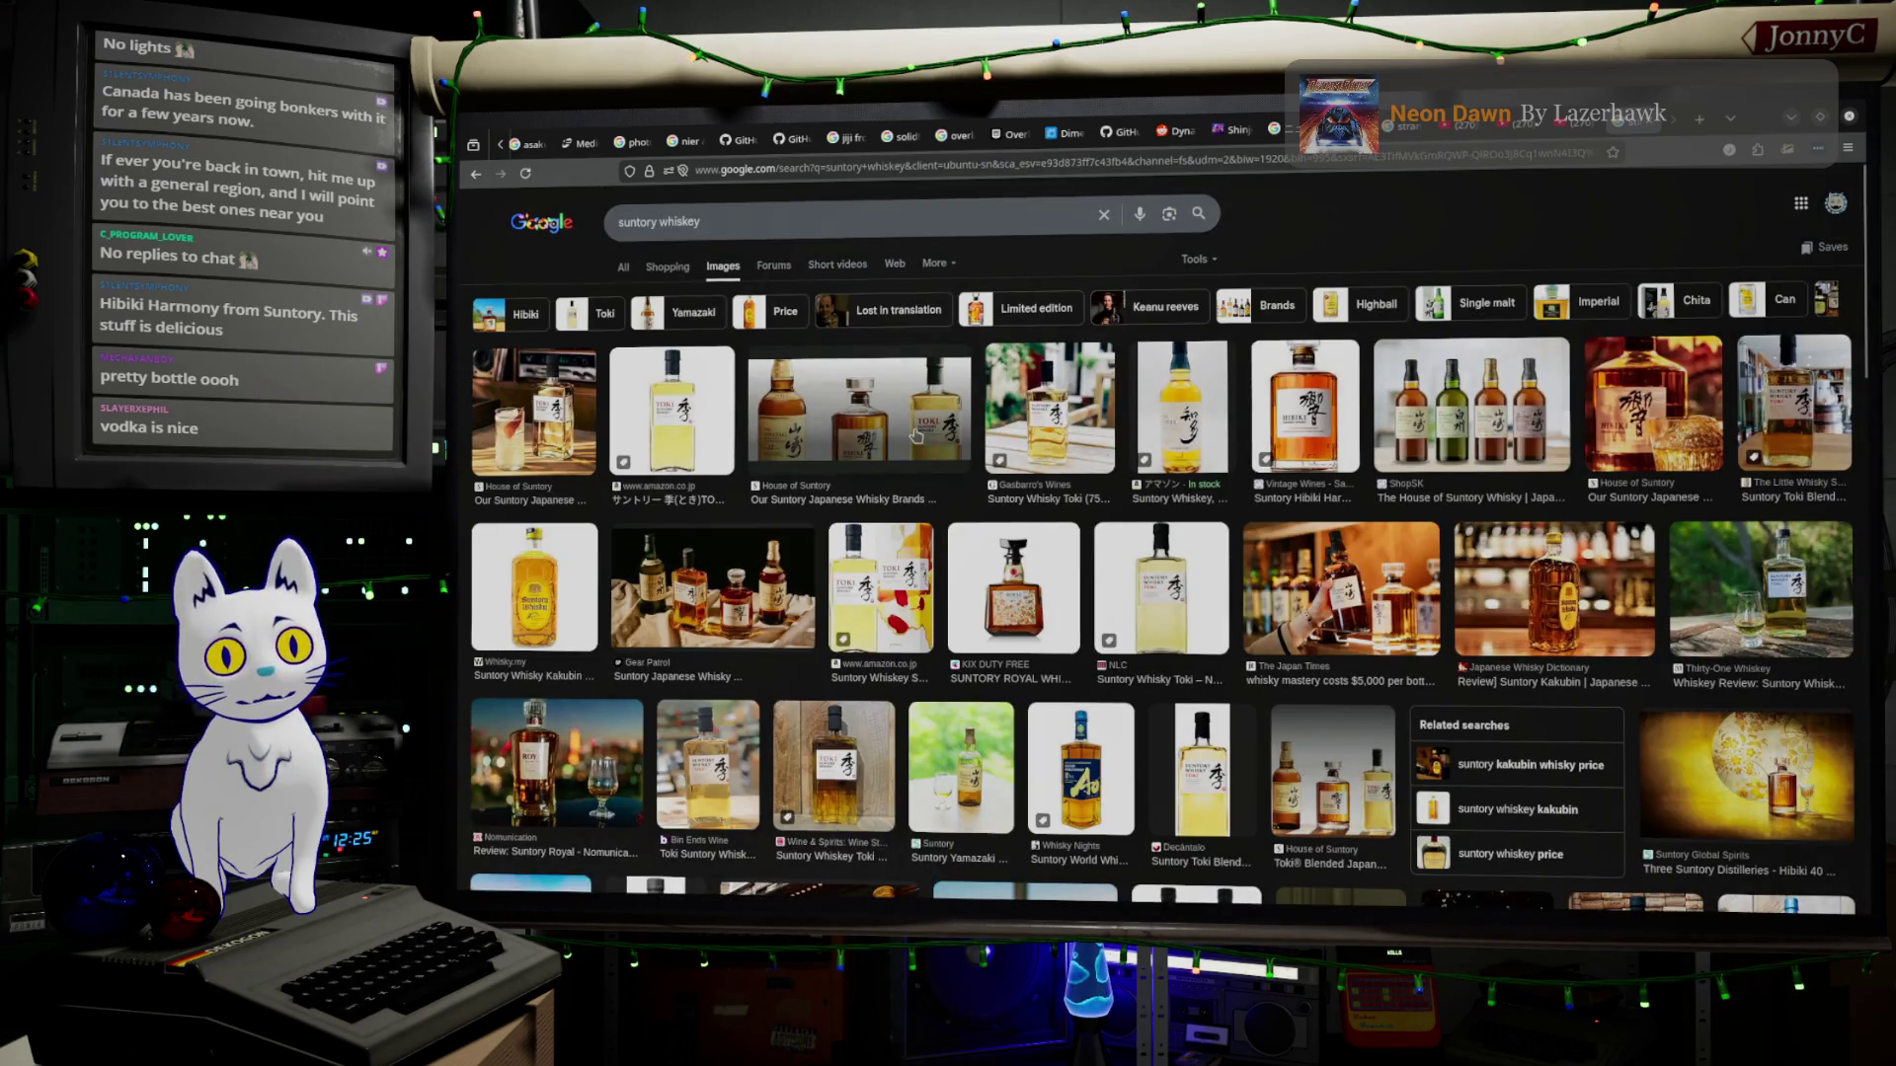
click(548, 587)
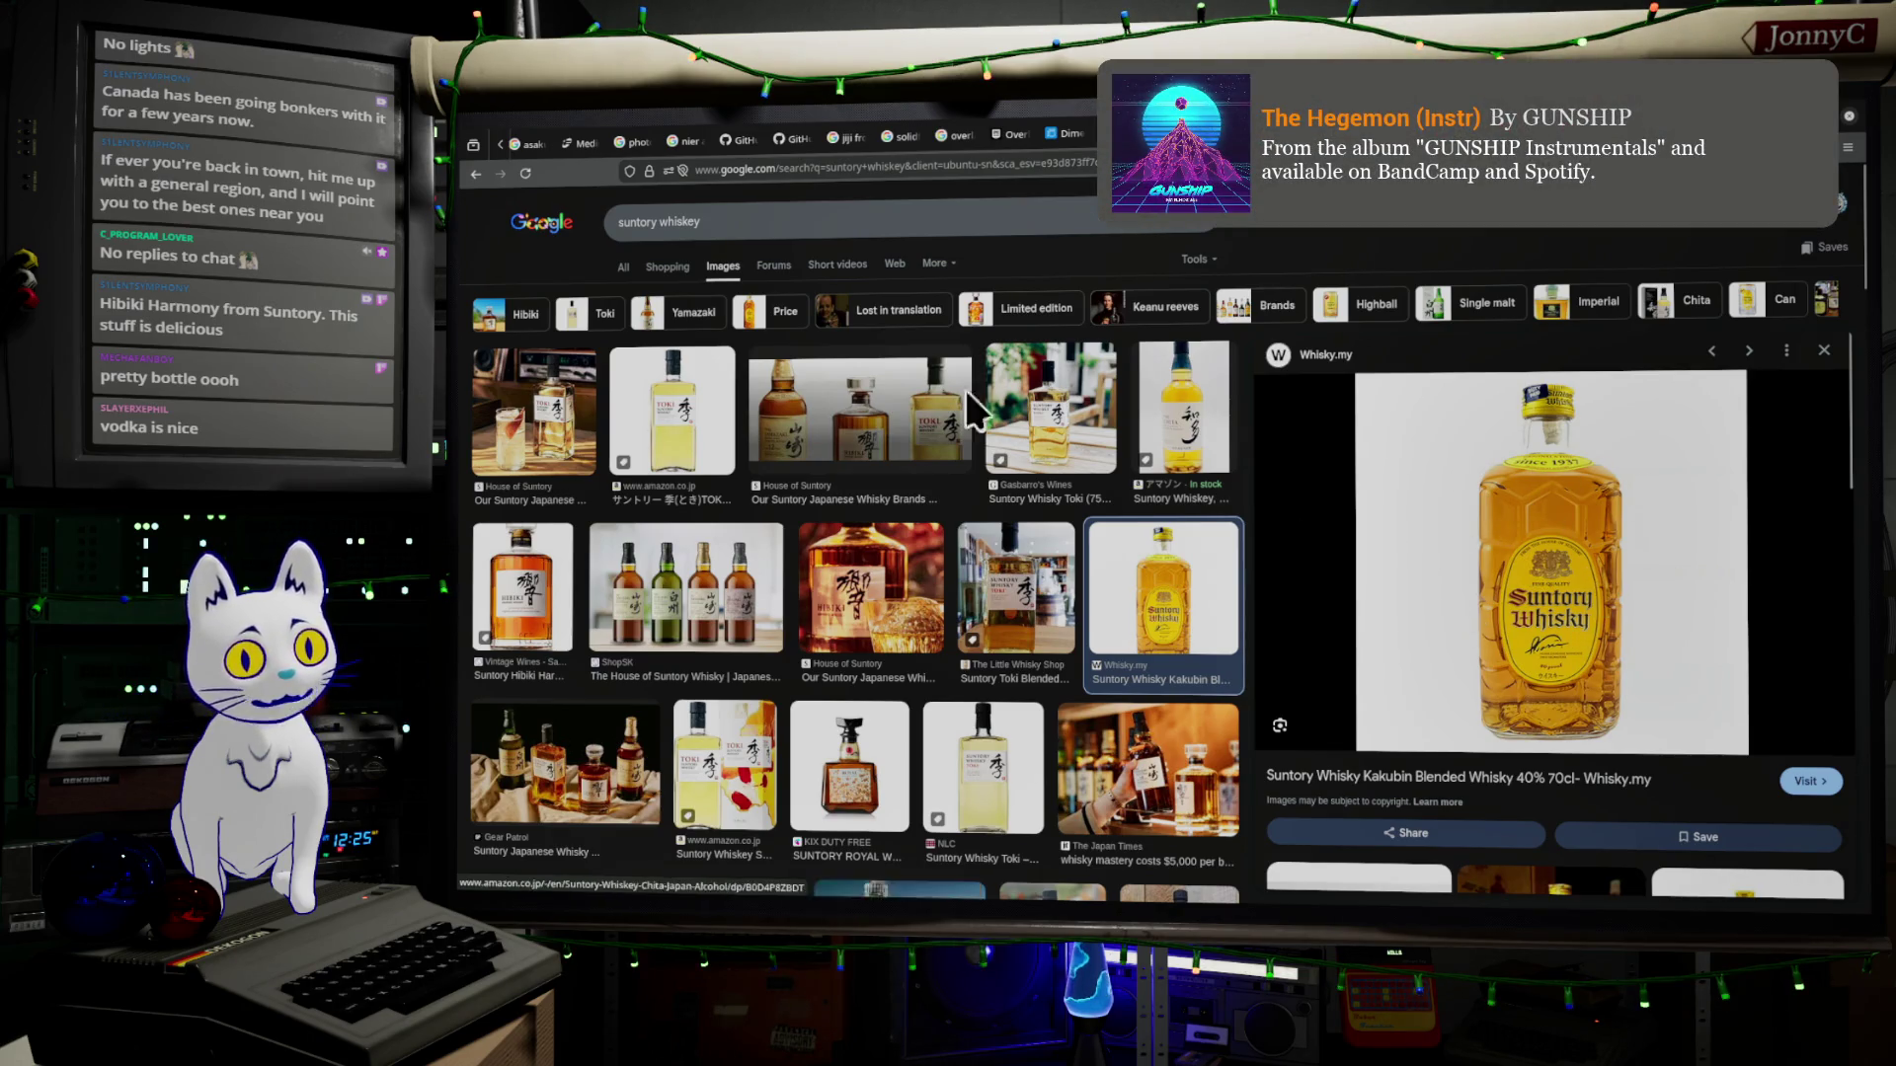
triple_click(822, 223)
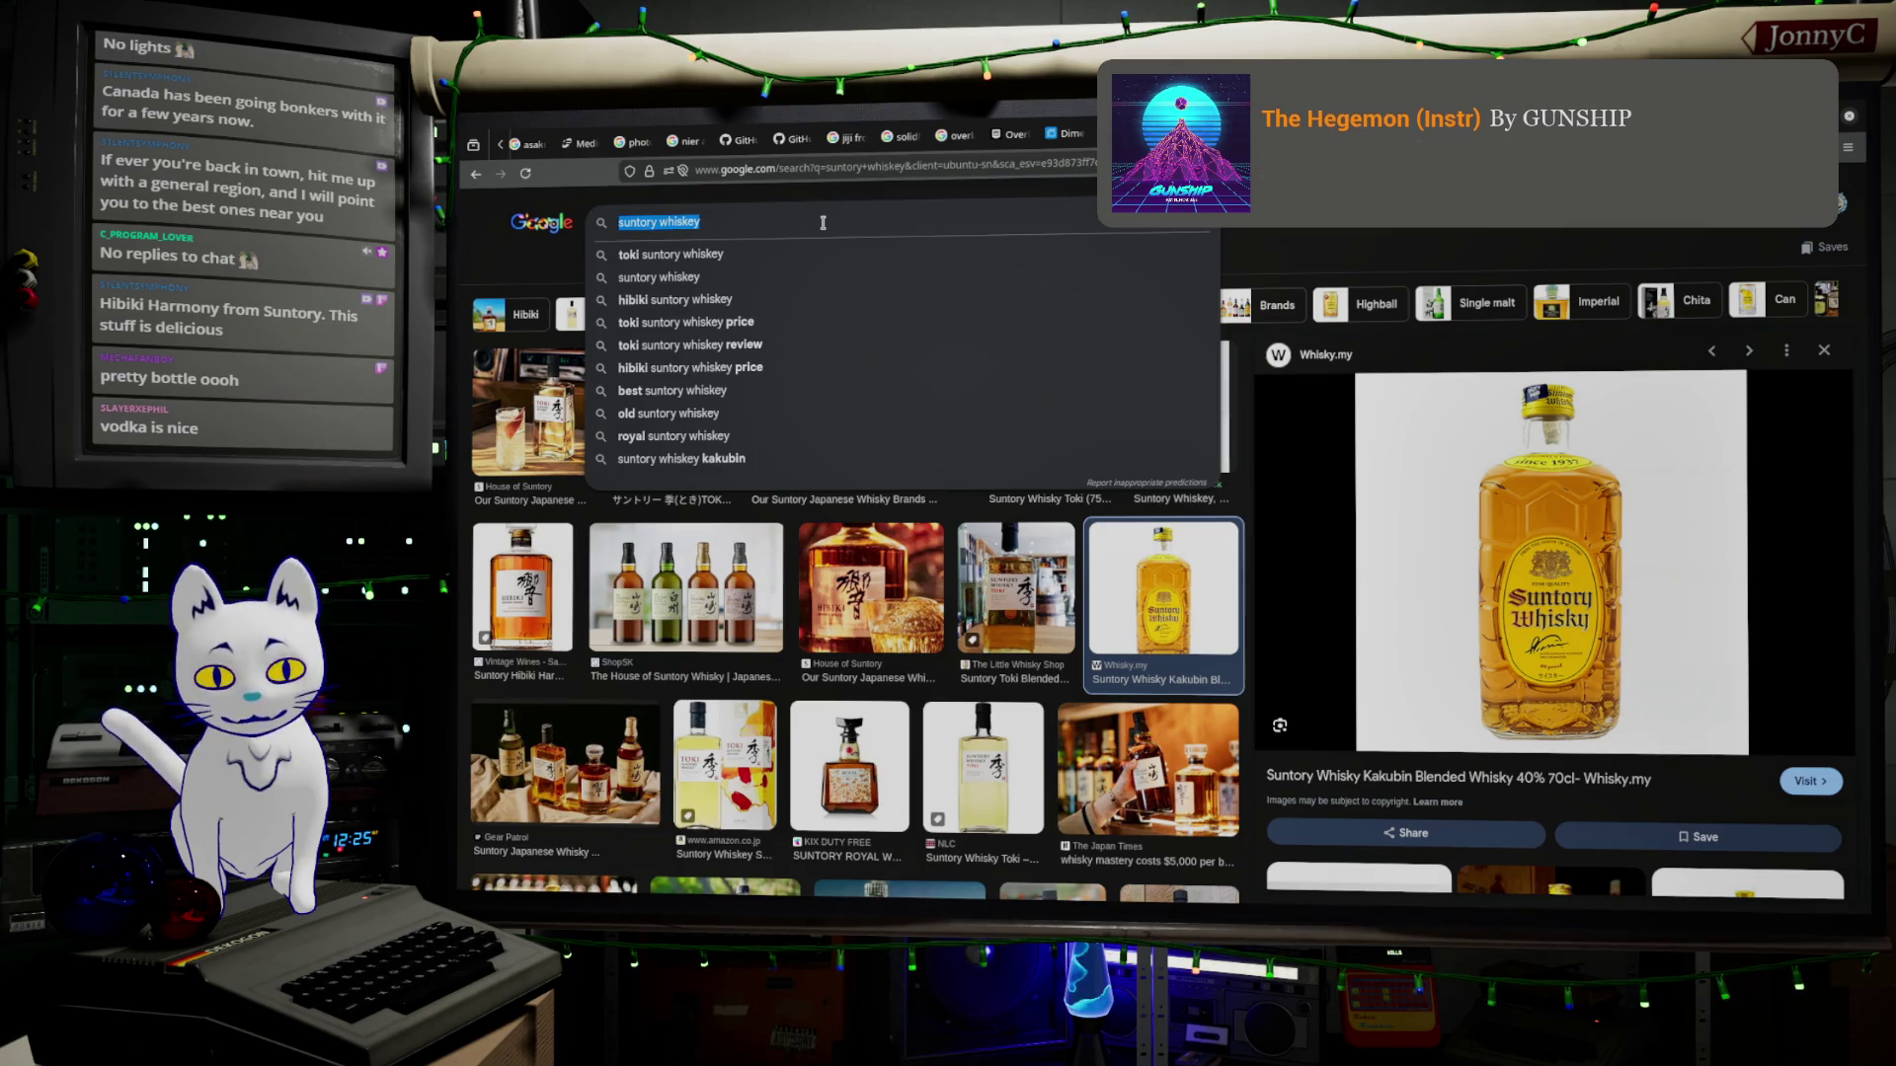
text(absolute batma)
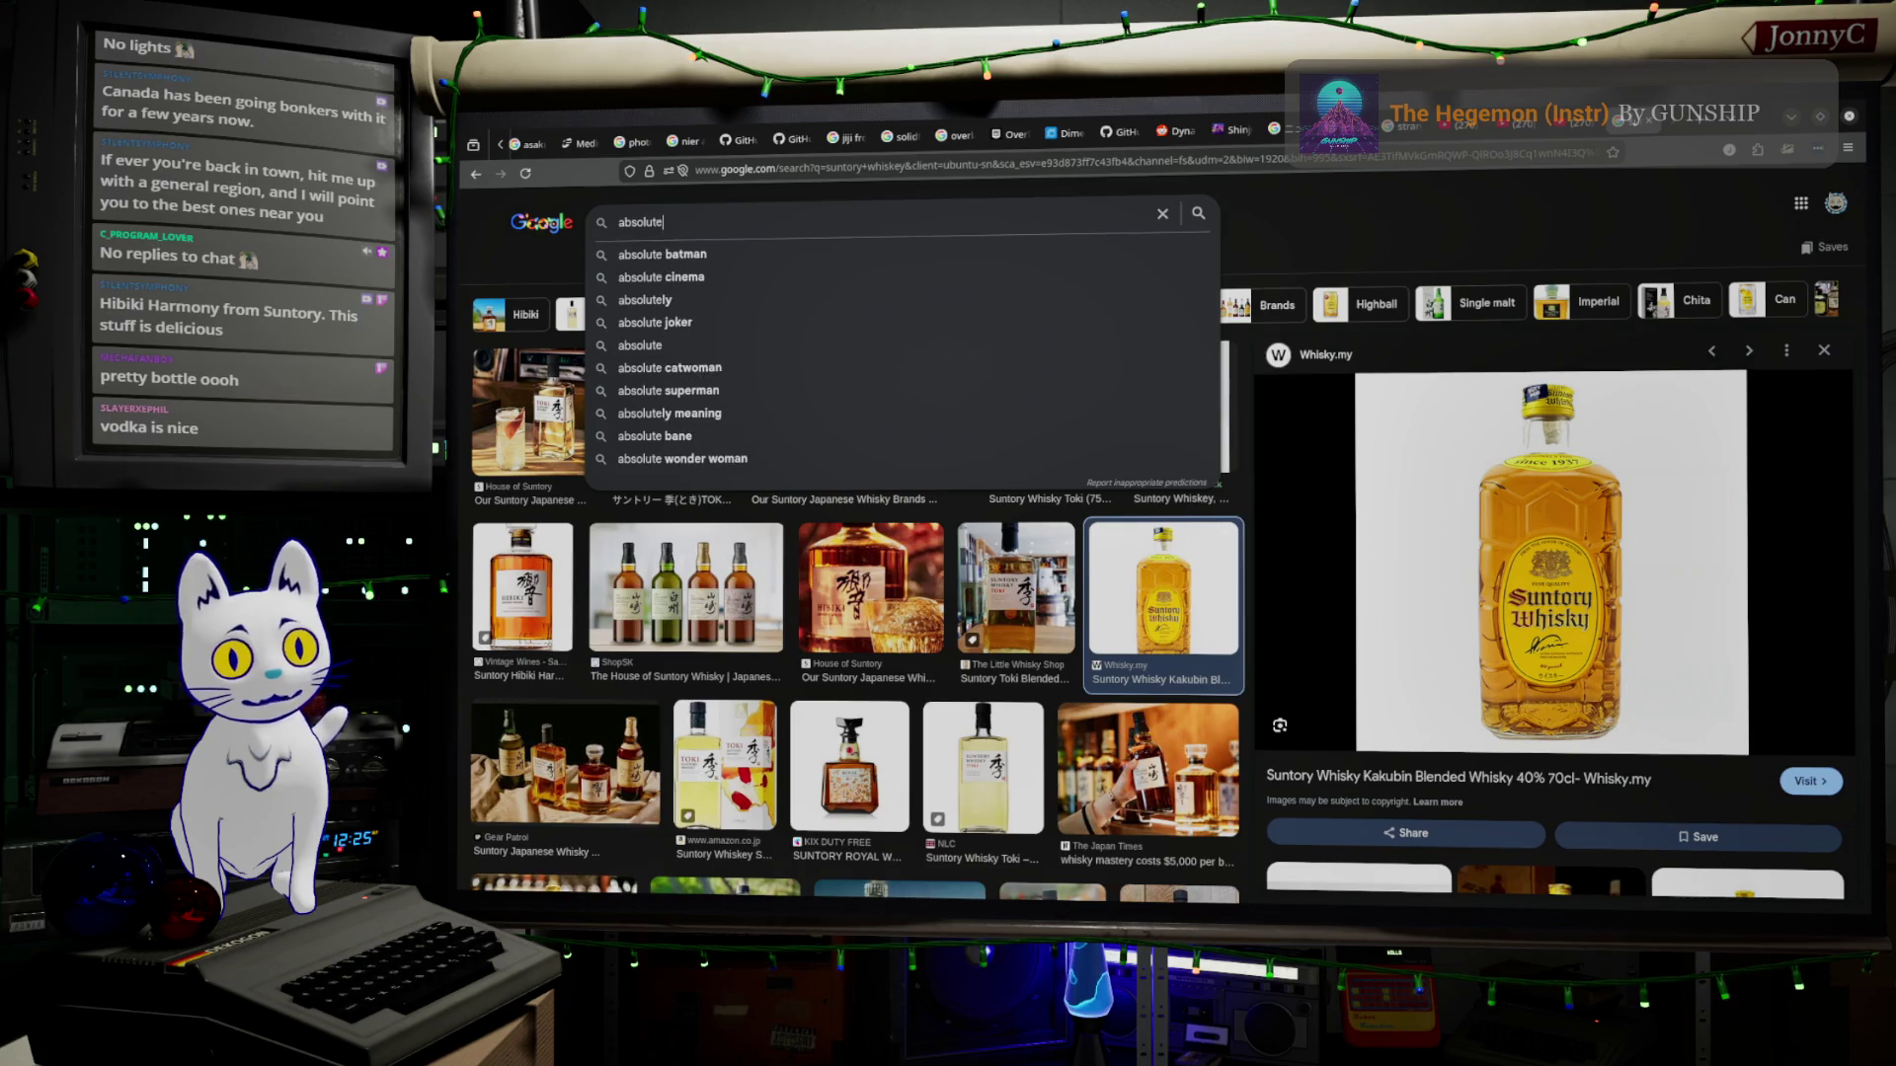
Run an image search for 'absolut vodka vanilla', correcting 'absolute' to 'absolut' via suggestions.
key(Down)
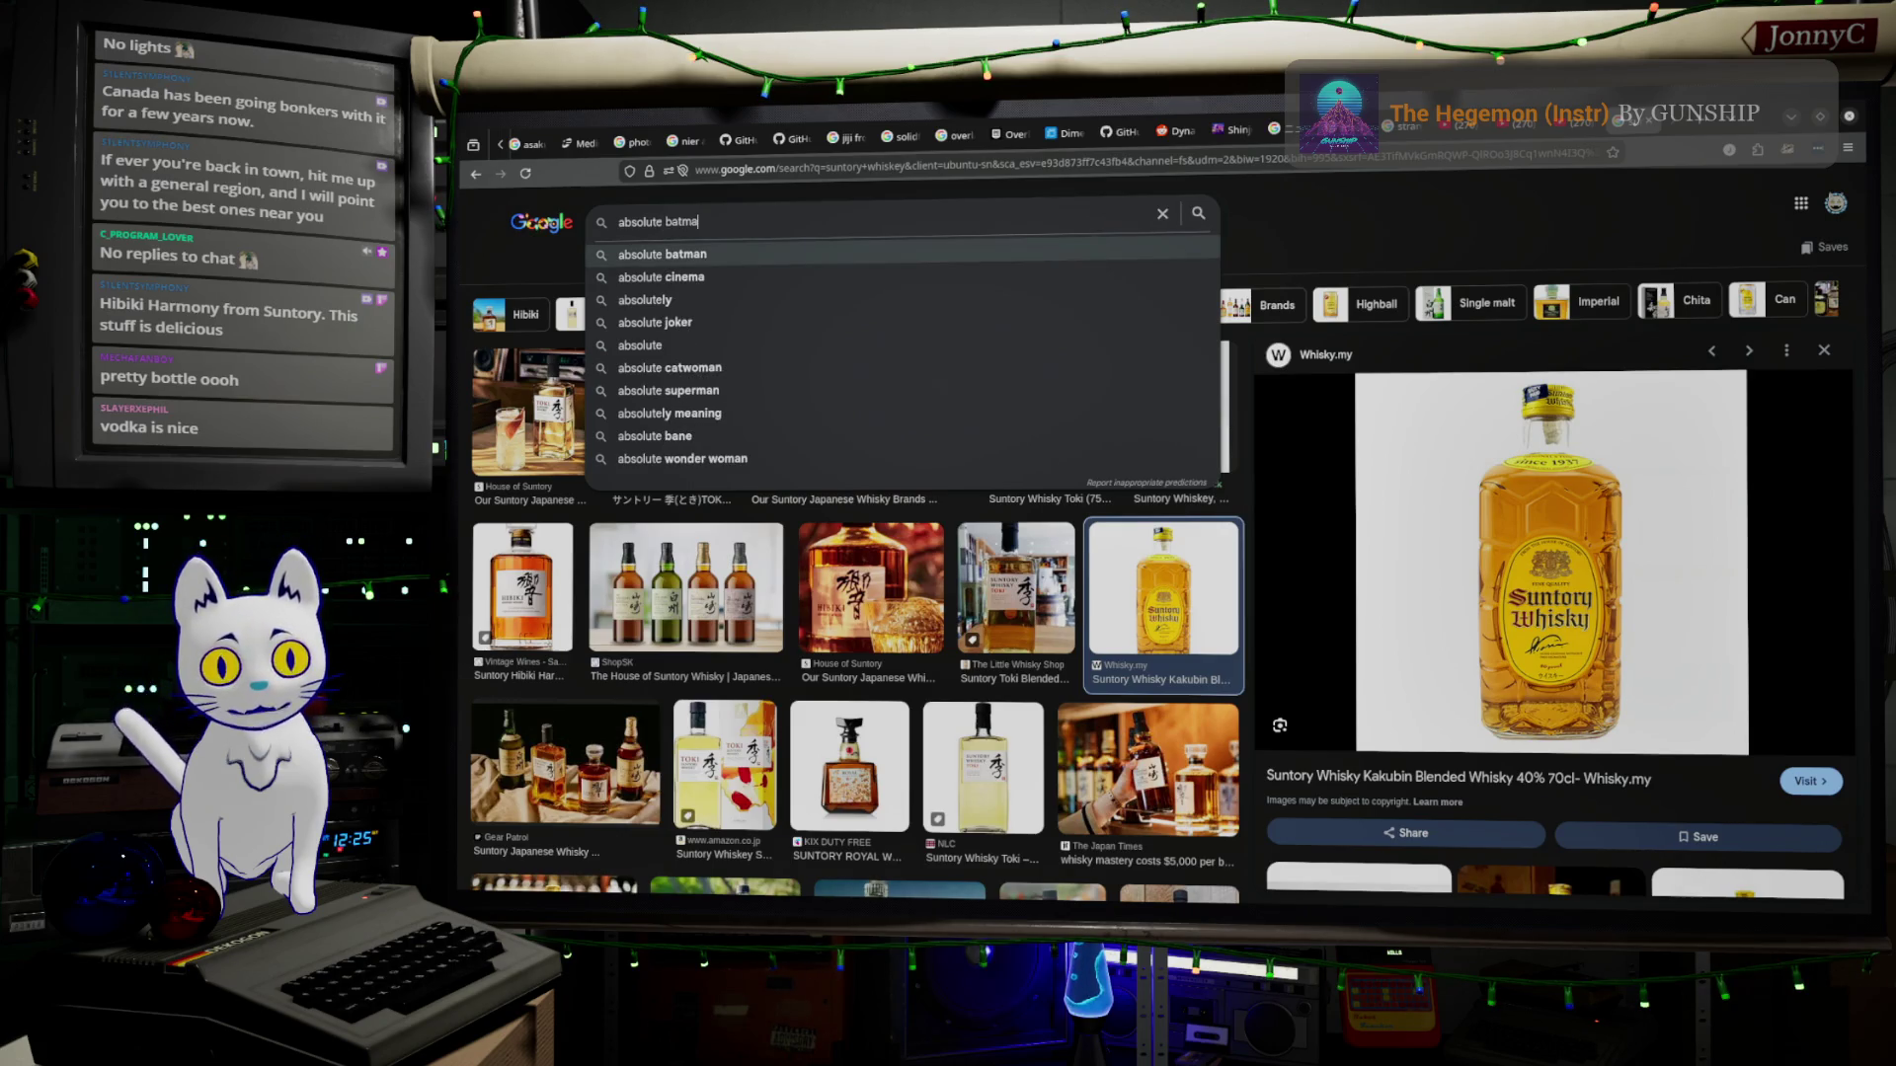
key(Up)
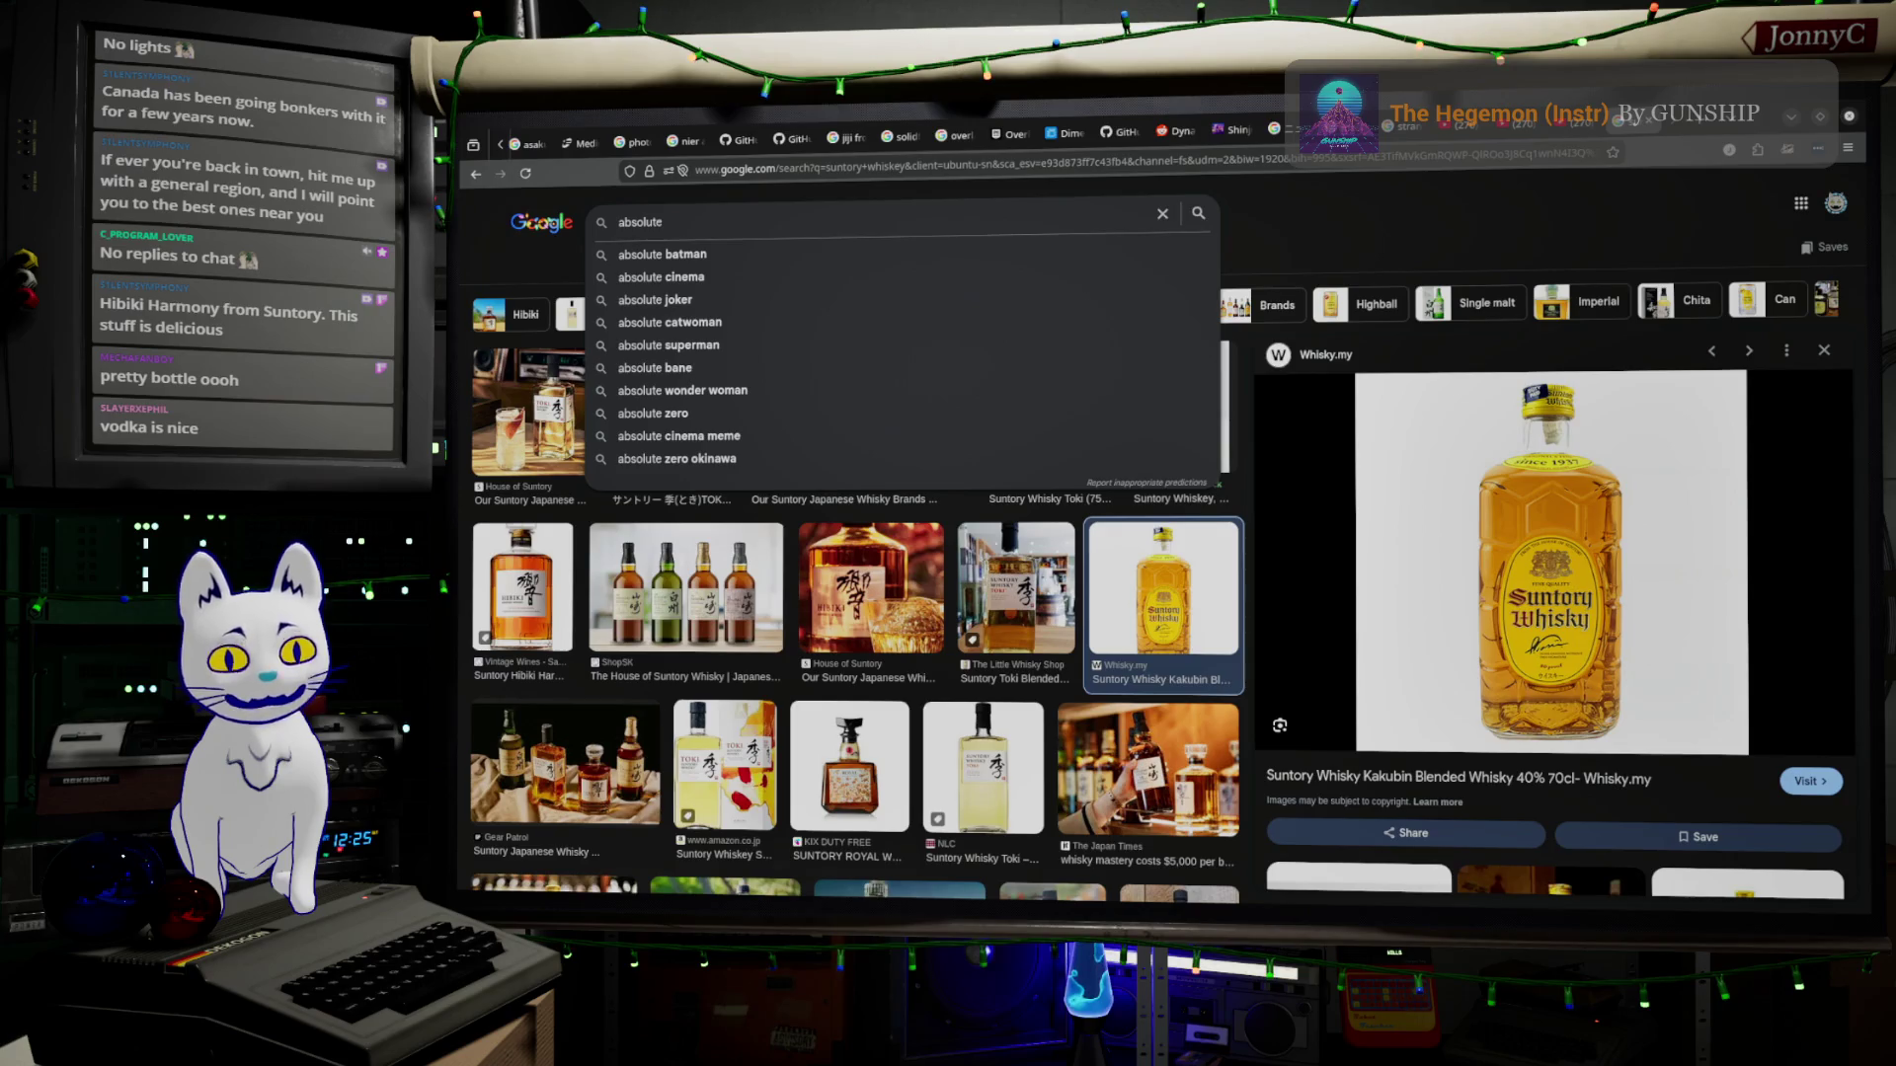
text( vod)
key(Down)
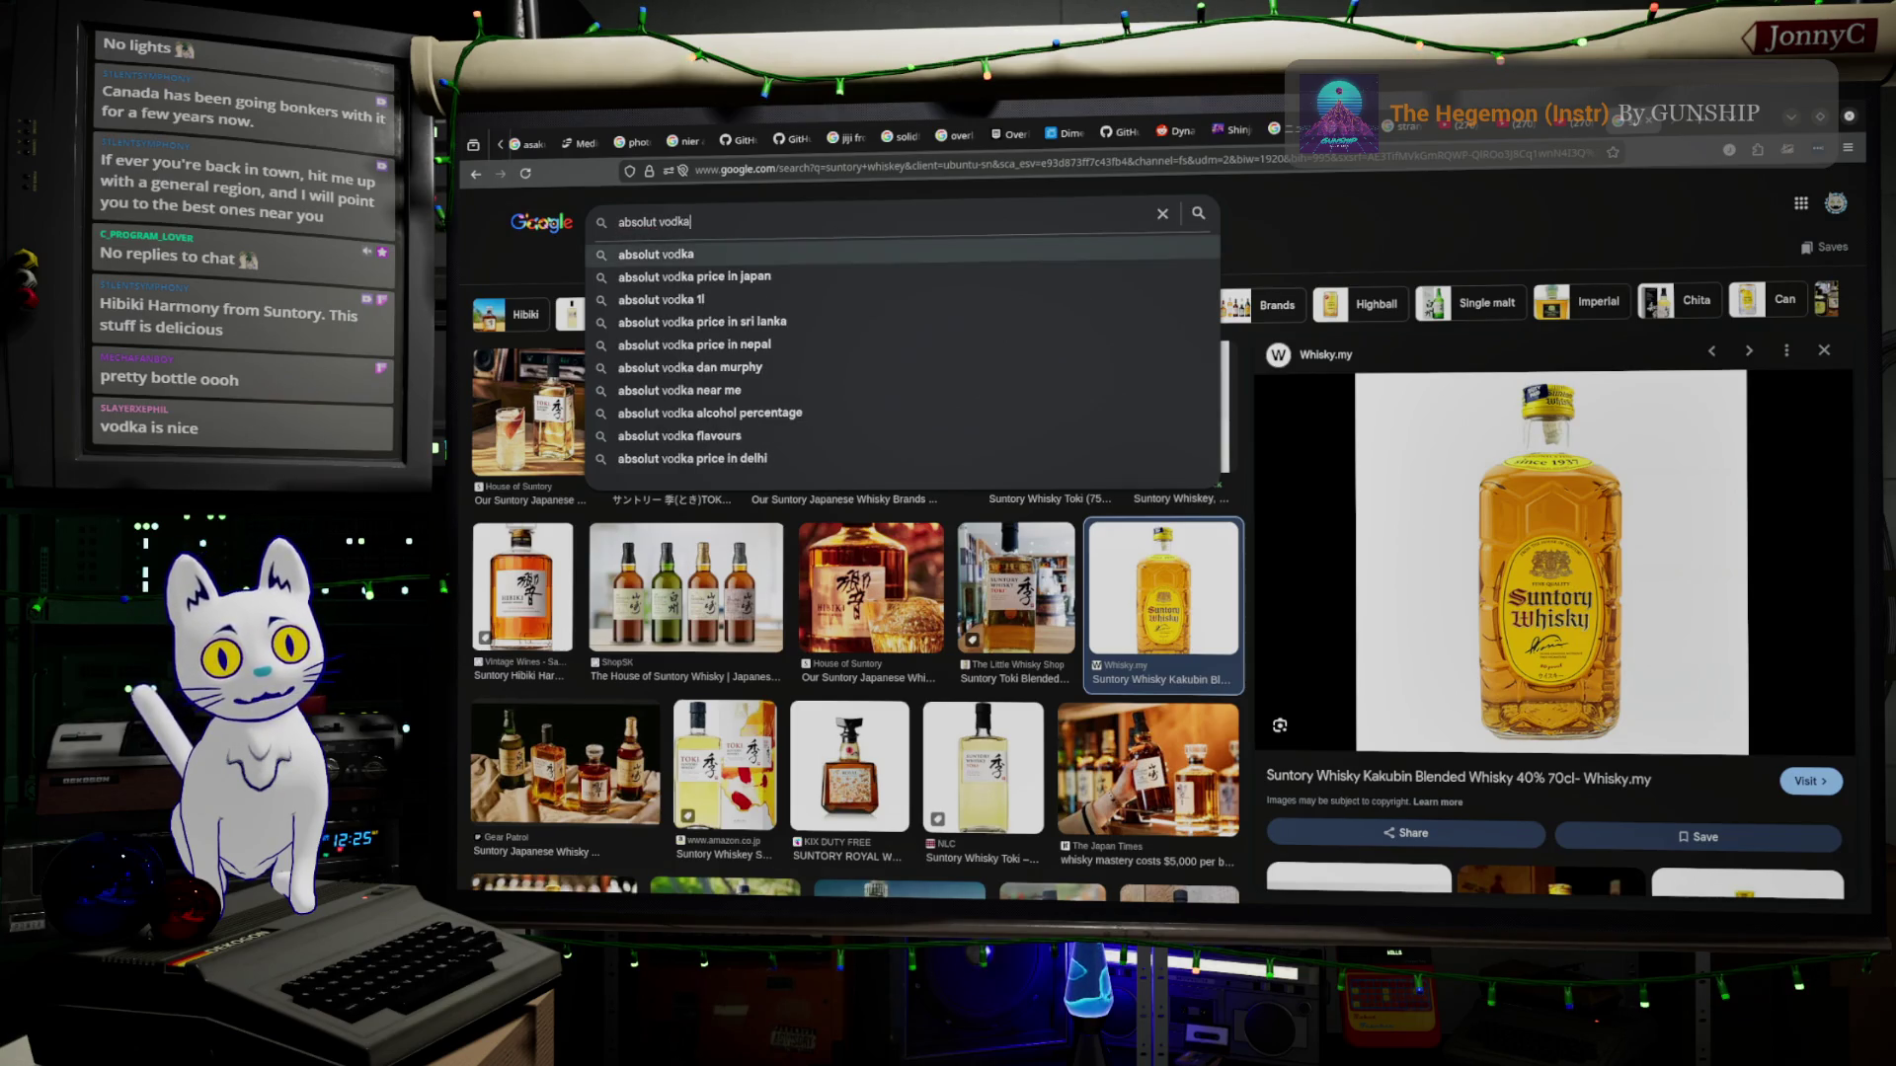
text(va)
key(Down)
key(Return)
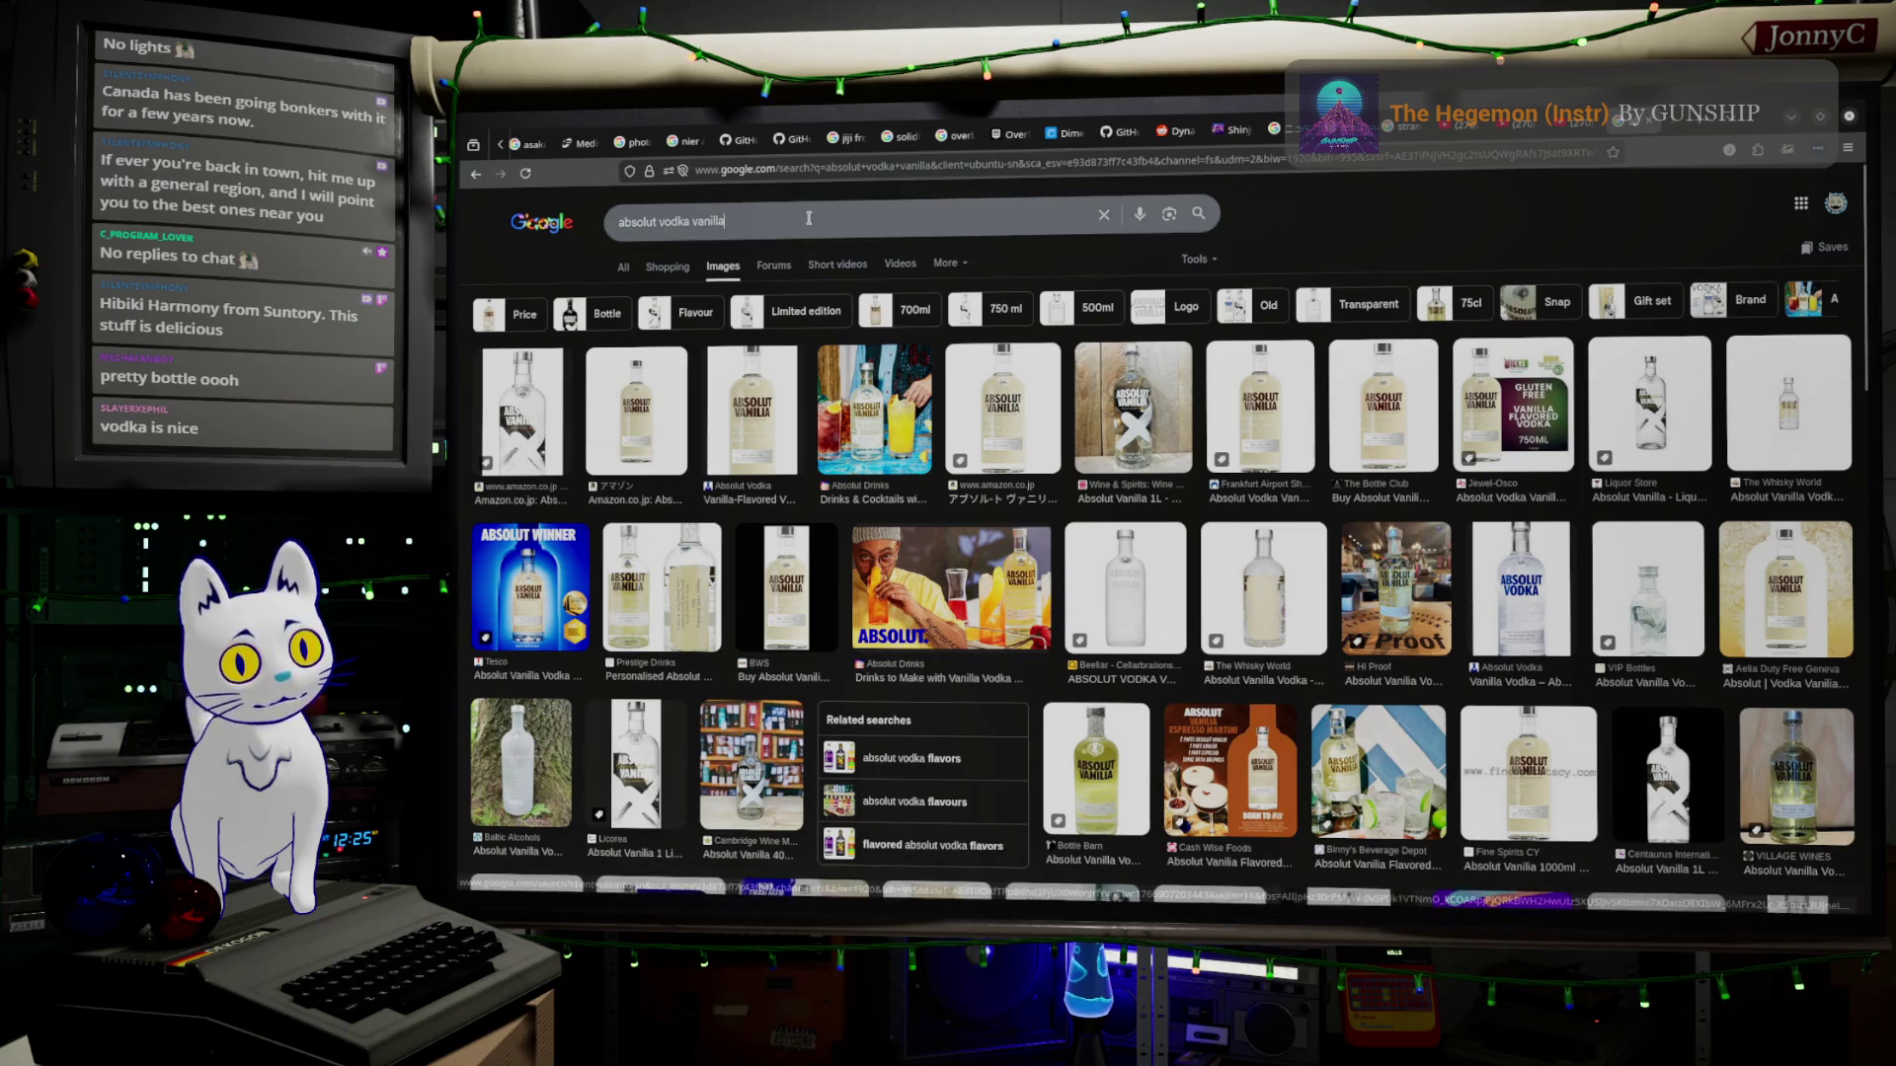
Search the suggestion 'does absolut vodka vanilla have sugar', then switch over to the Blender chair model.
double_click(708, 221)
click(806, 220)
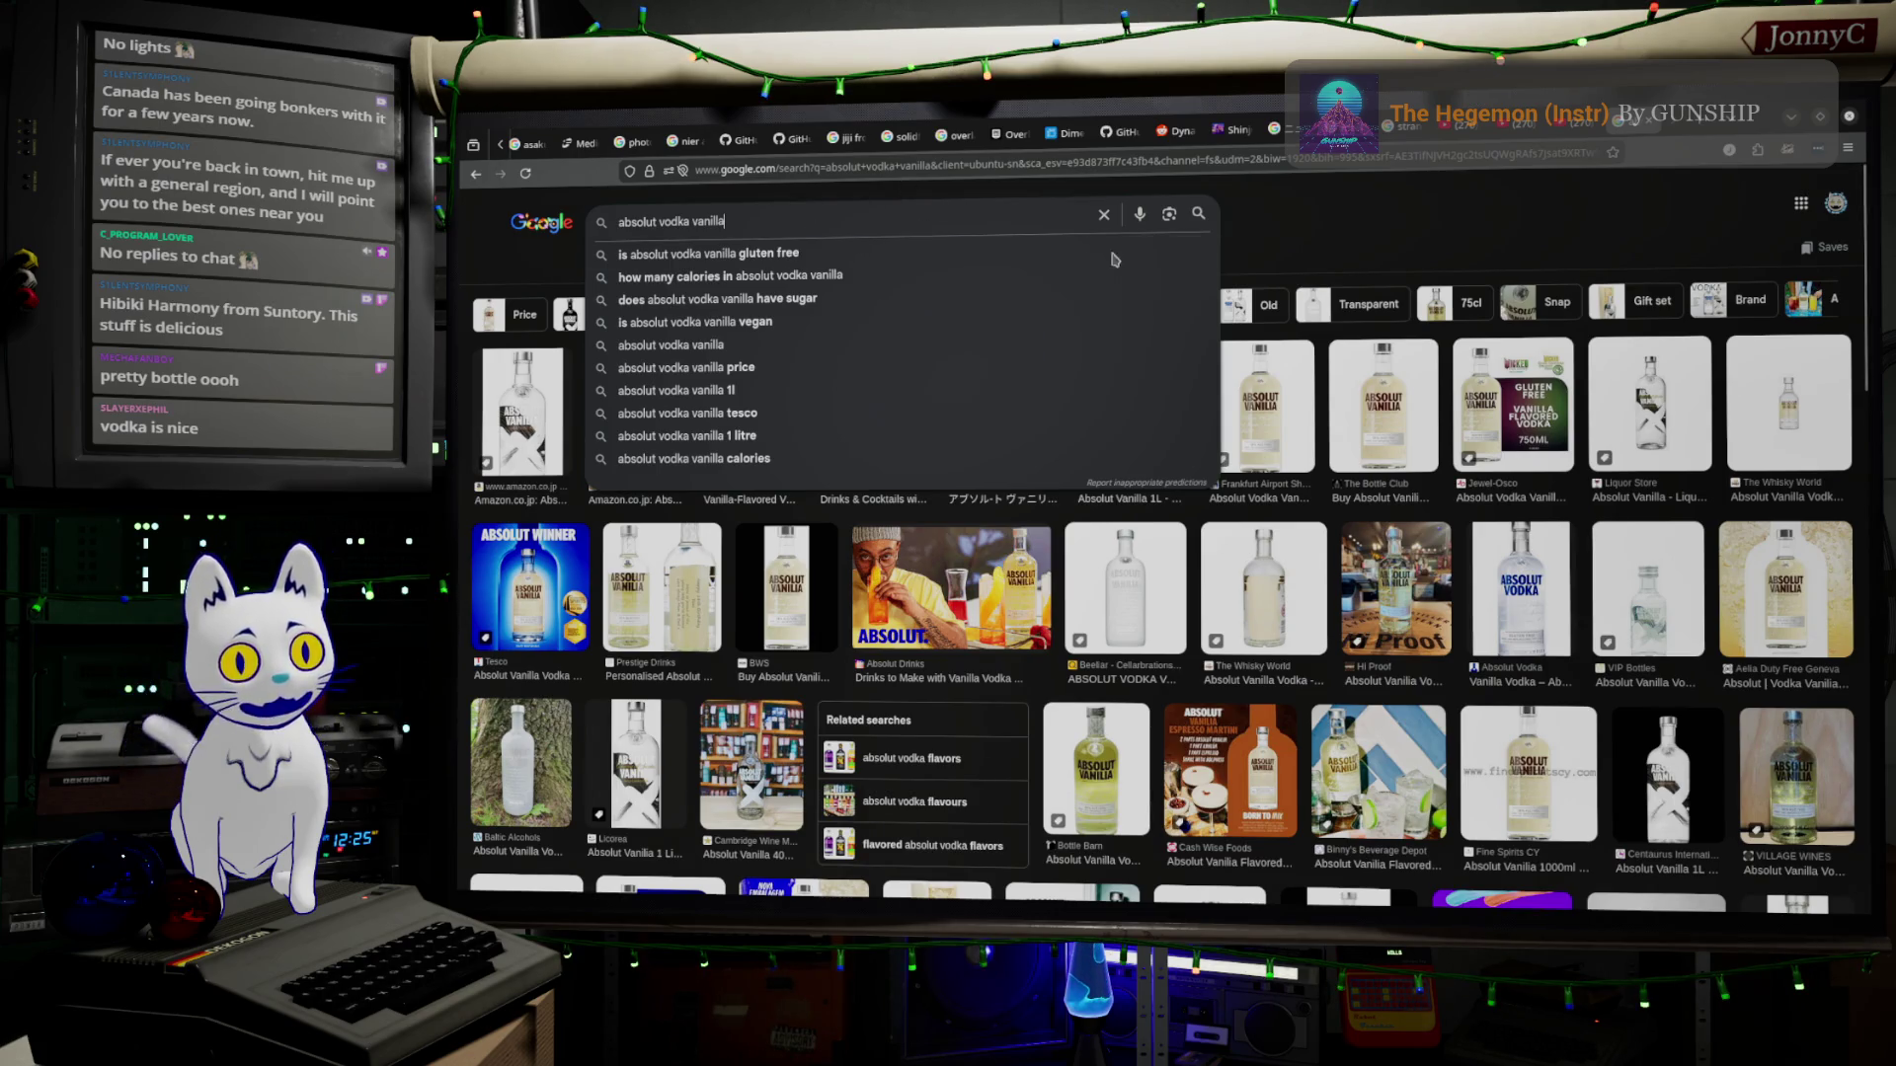
click(865, 297)
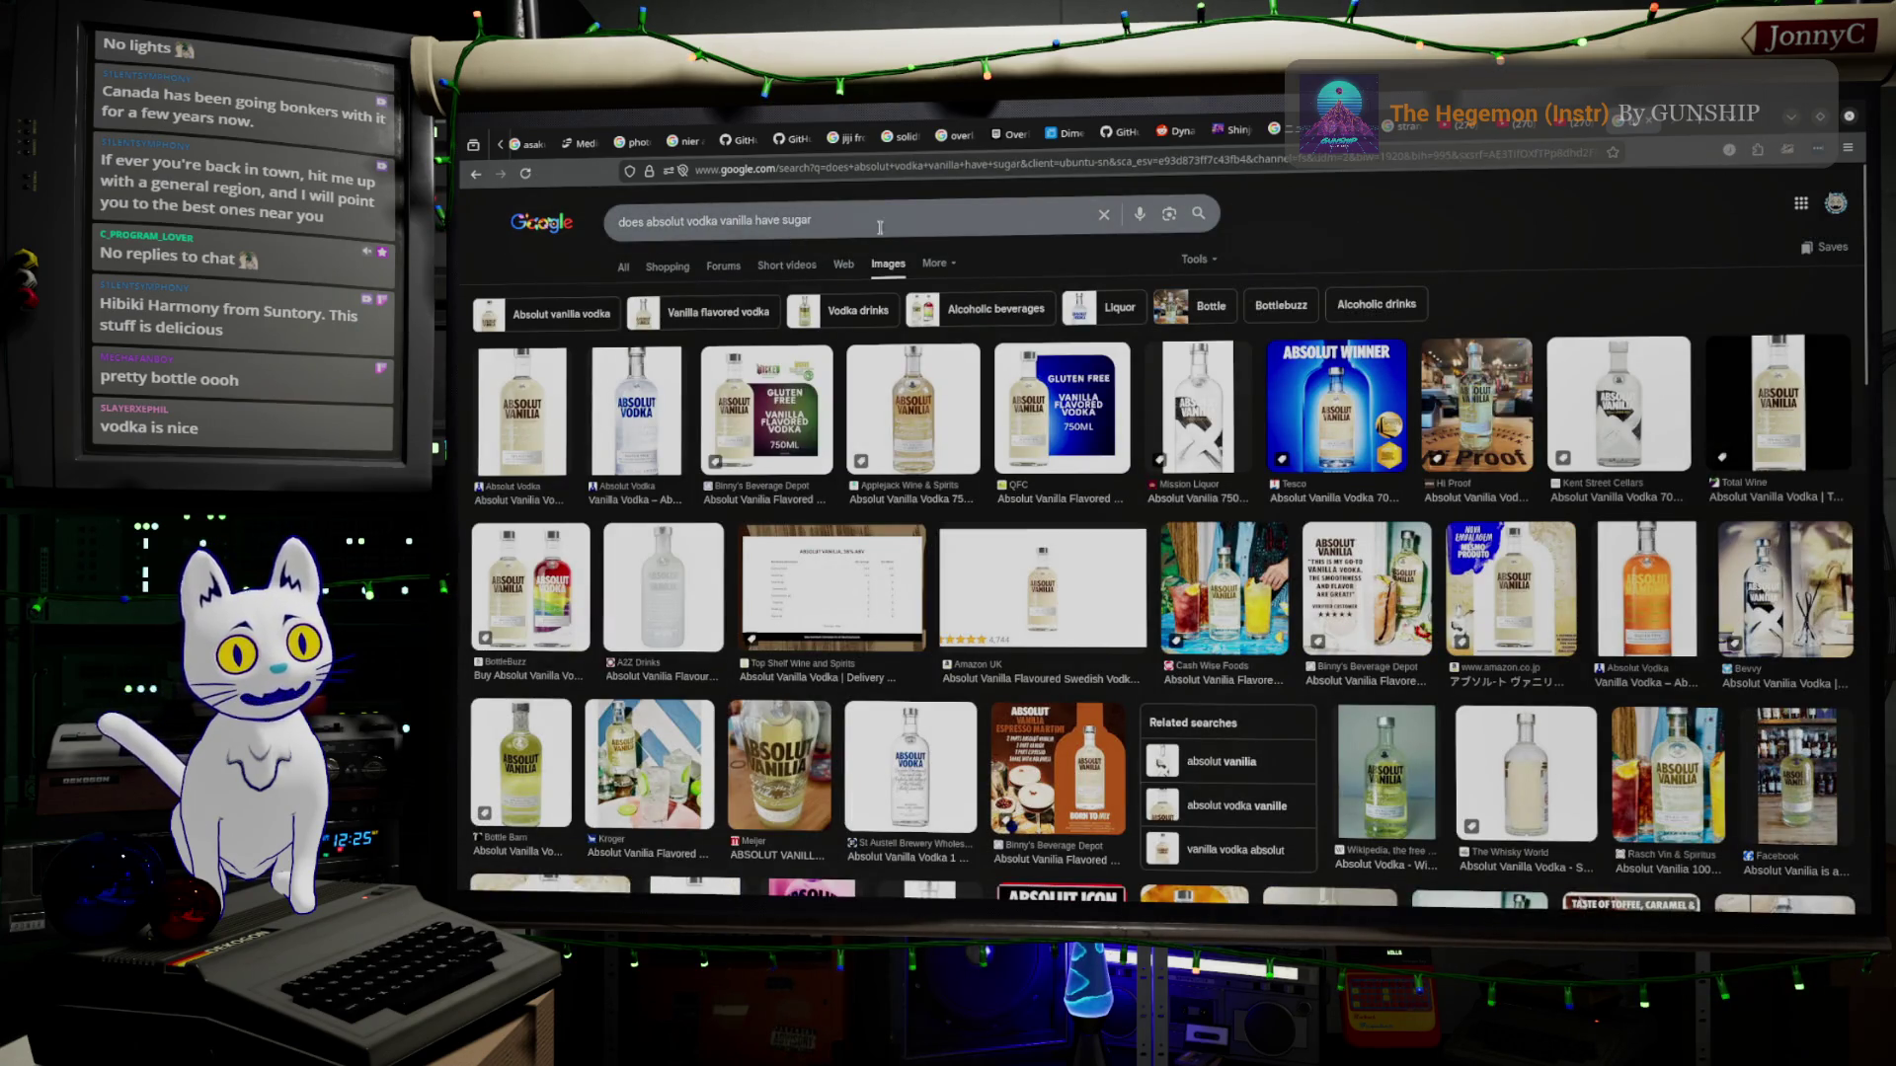
key(ctrl+l)
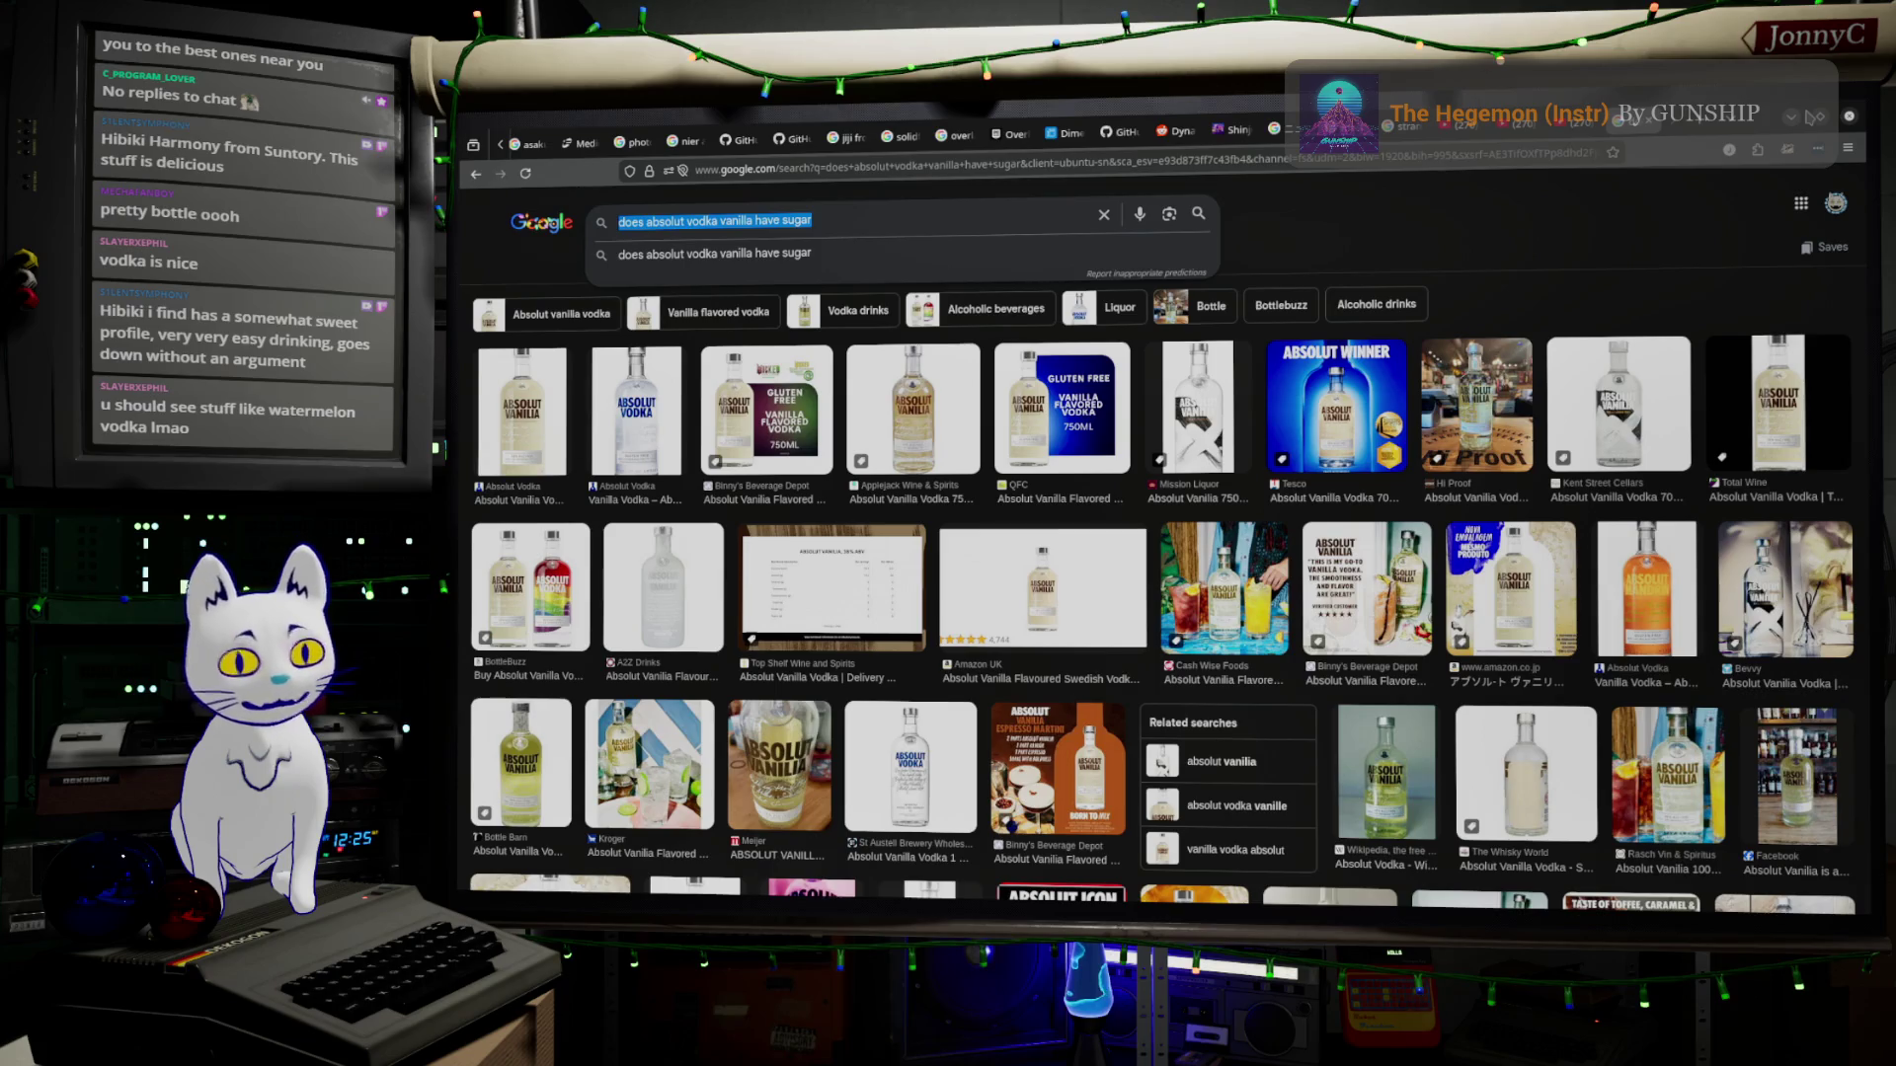
key(alt+Tab)
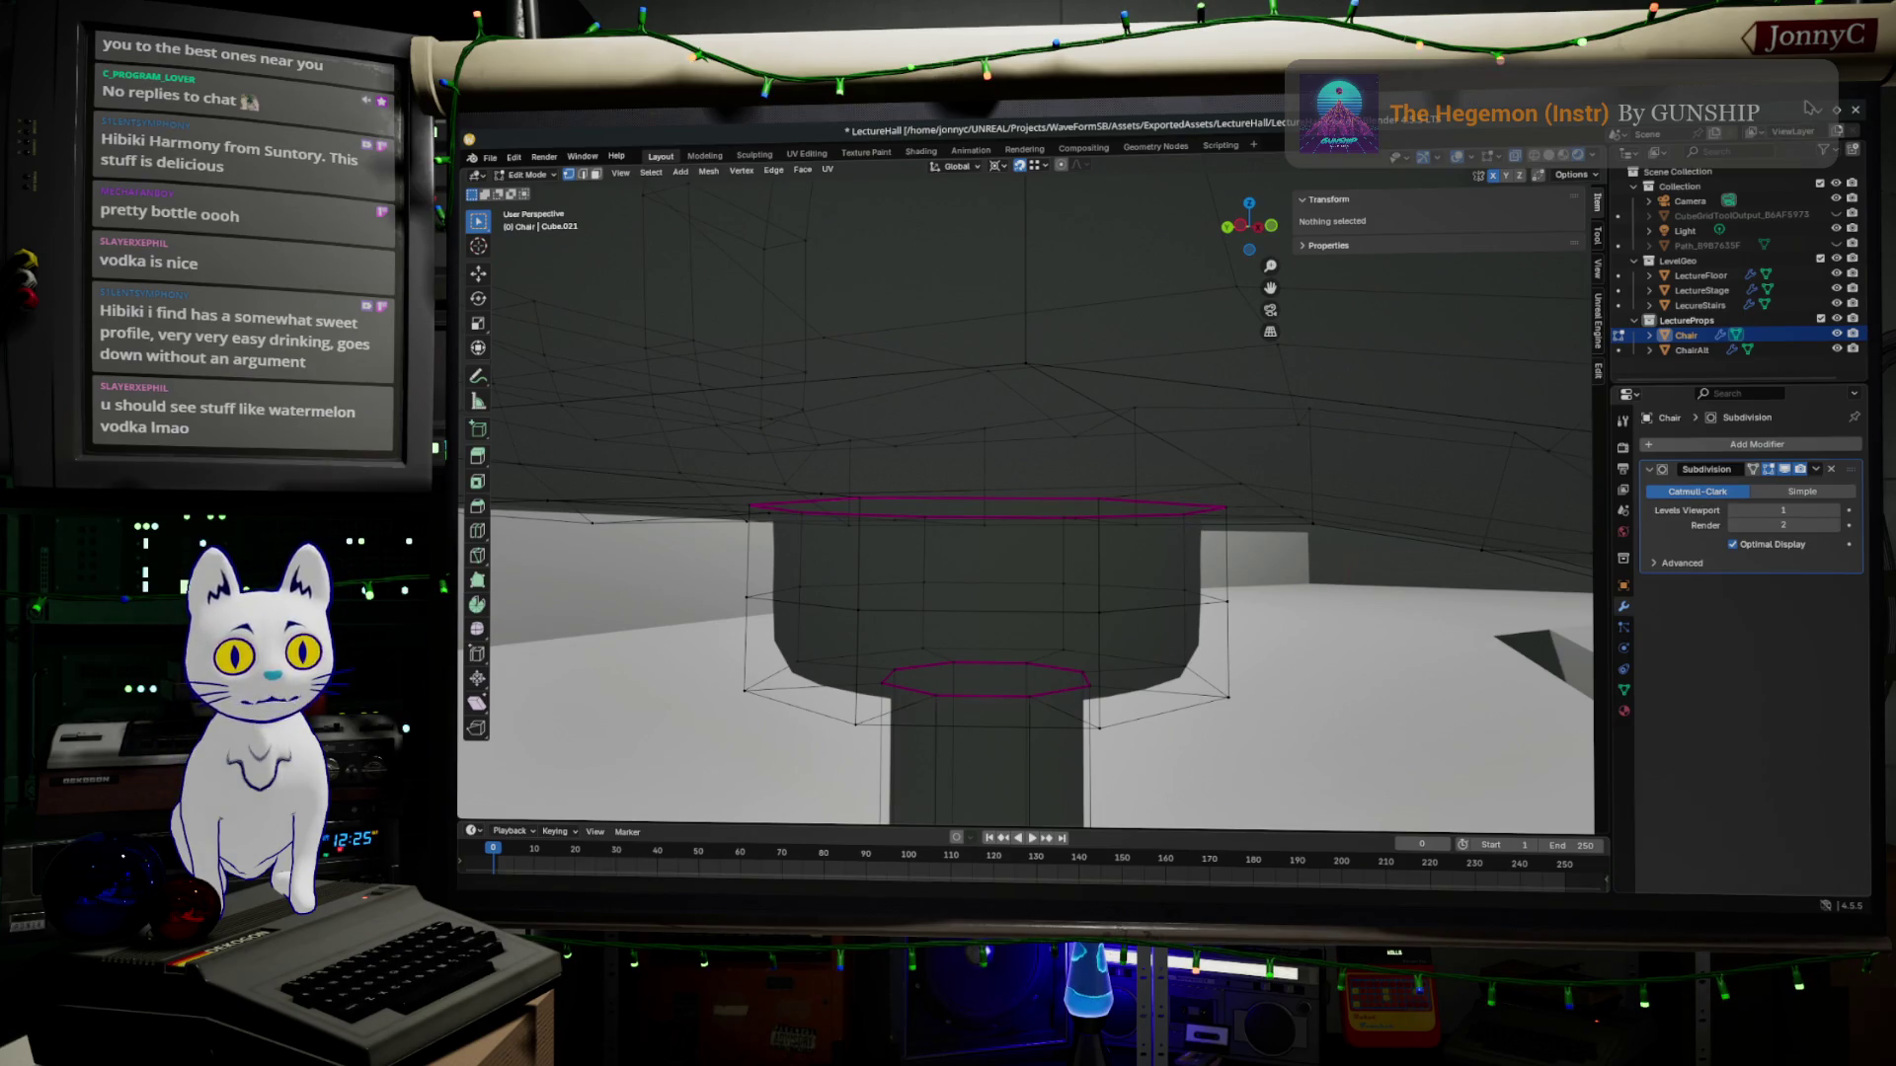
Orbit above the chair, leave Edit Mode to object mode, and switch back to the Absolut Vanilla image results.
middle_drag(1142, 422, 1145, 534)
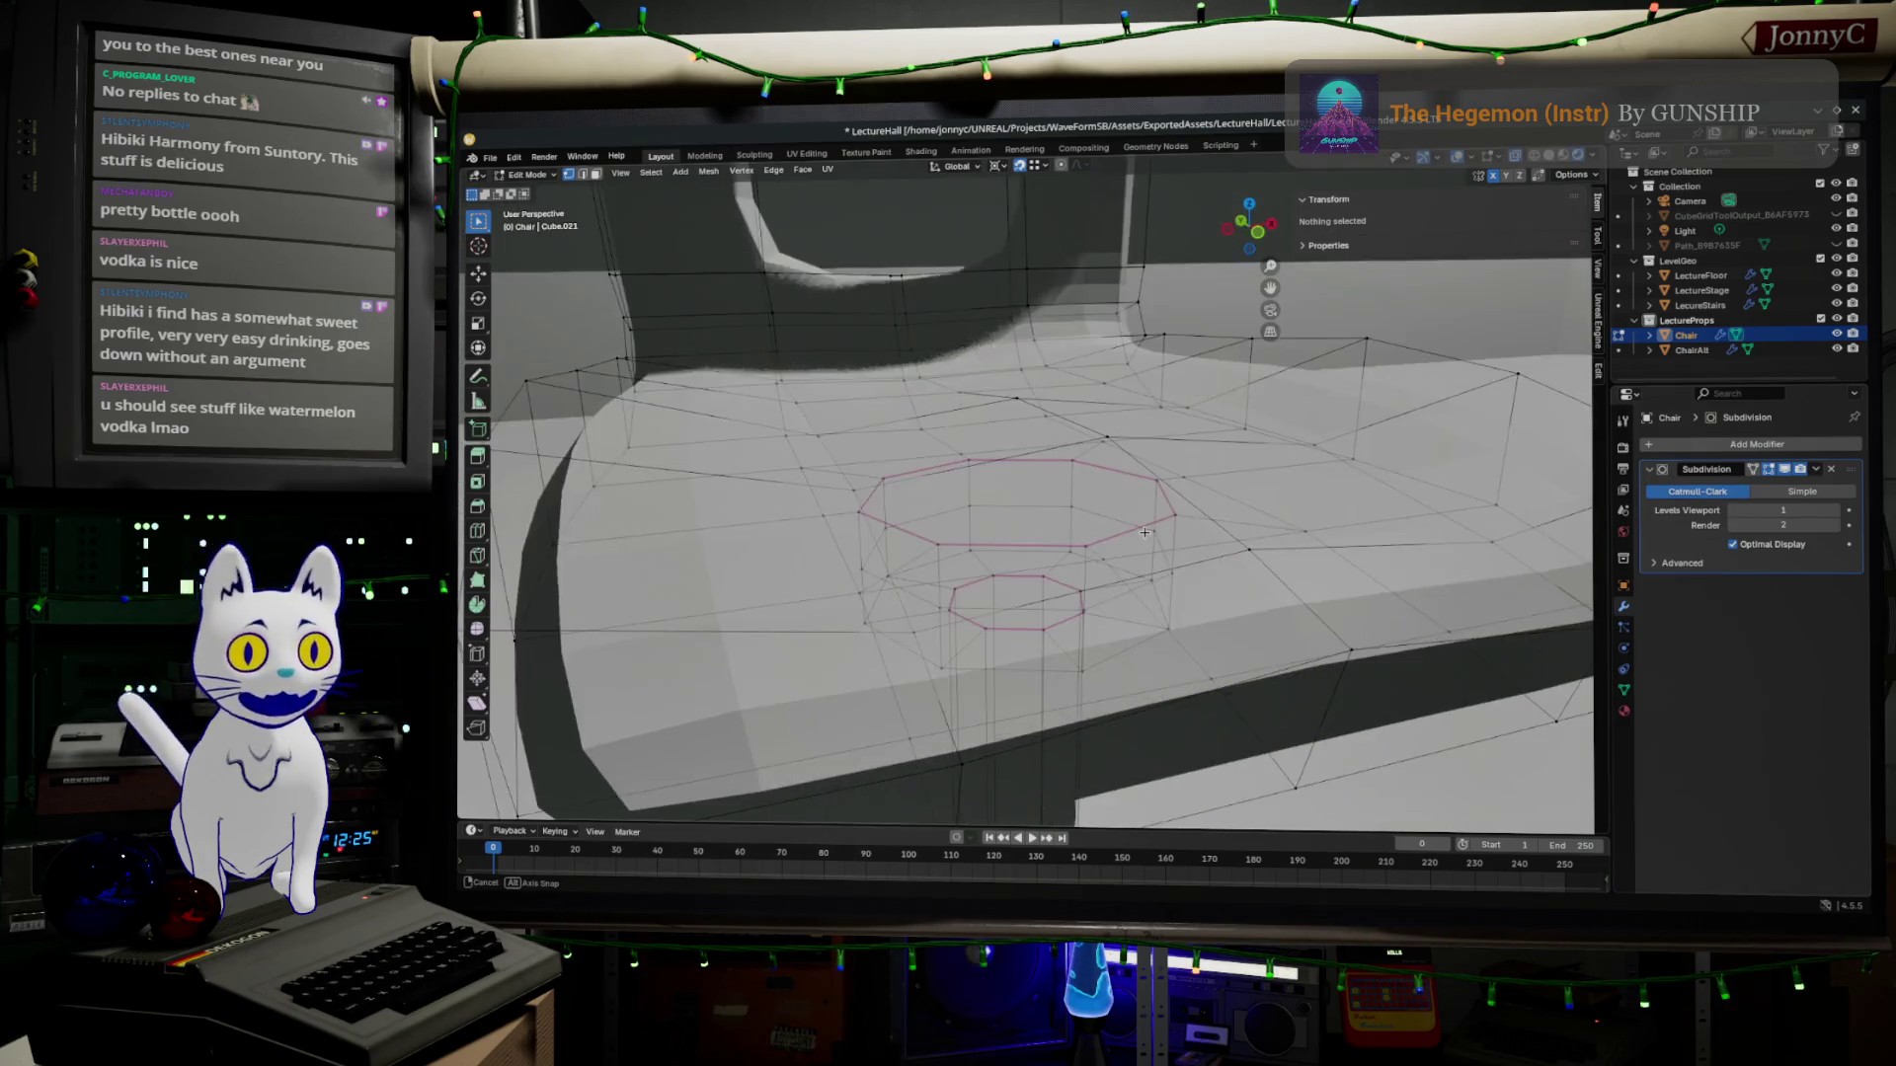
scroll(1145, 533, down, 3)
key(Tab)
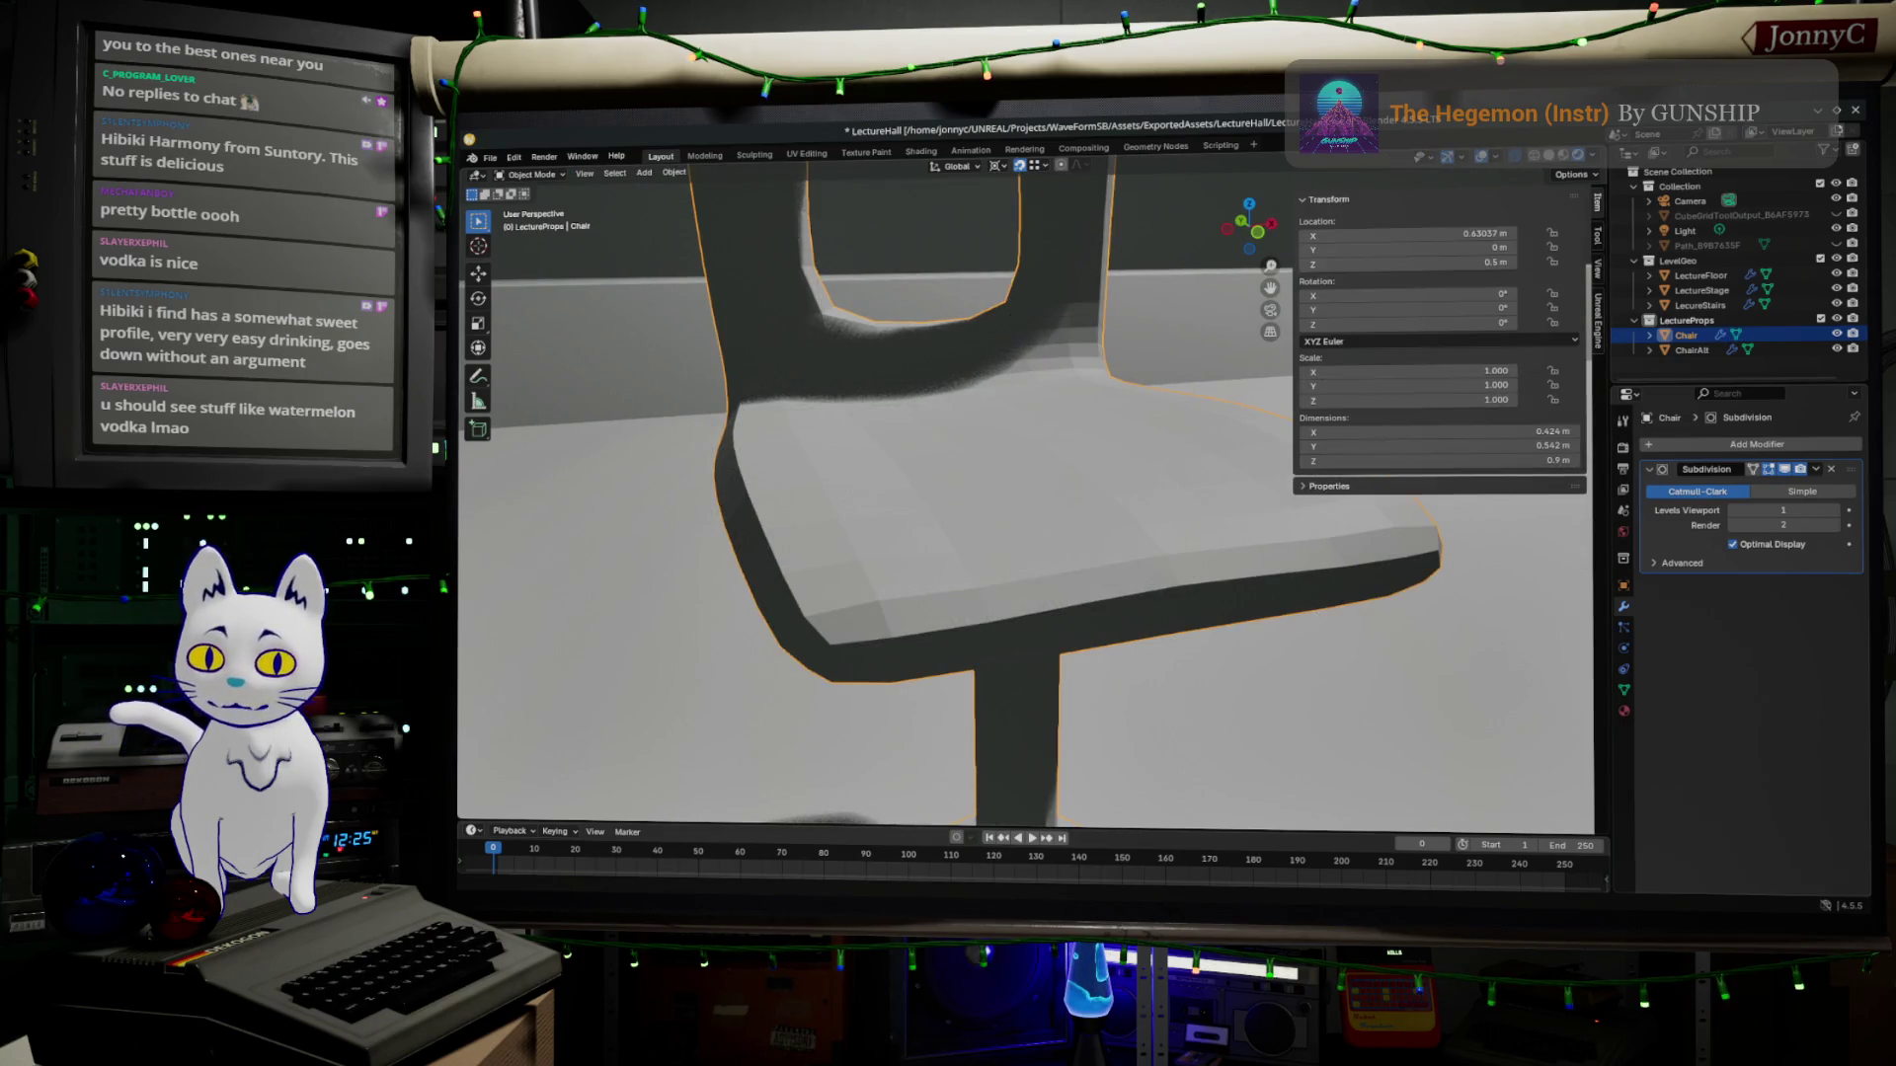
key(alt+Tab)
key(End)
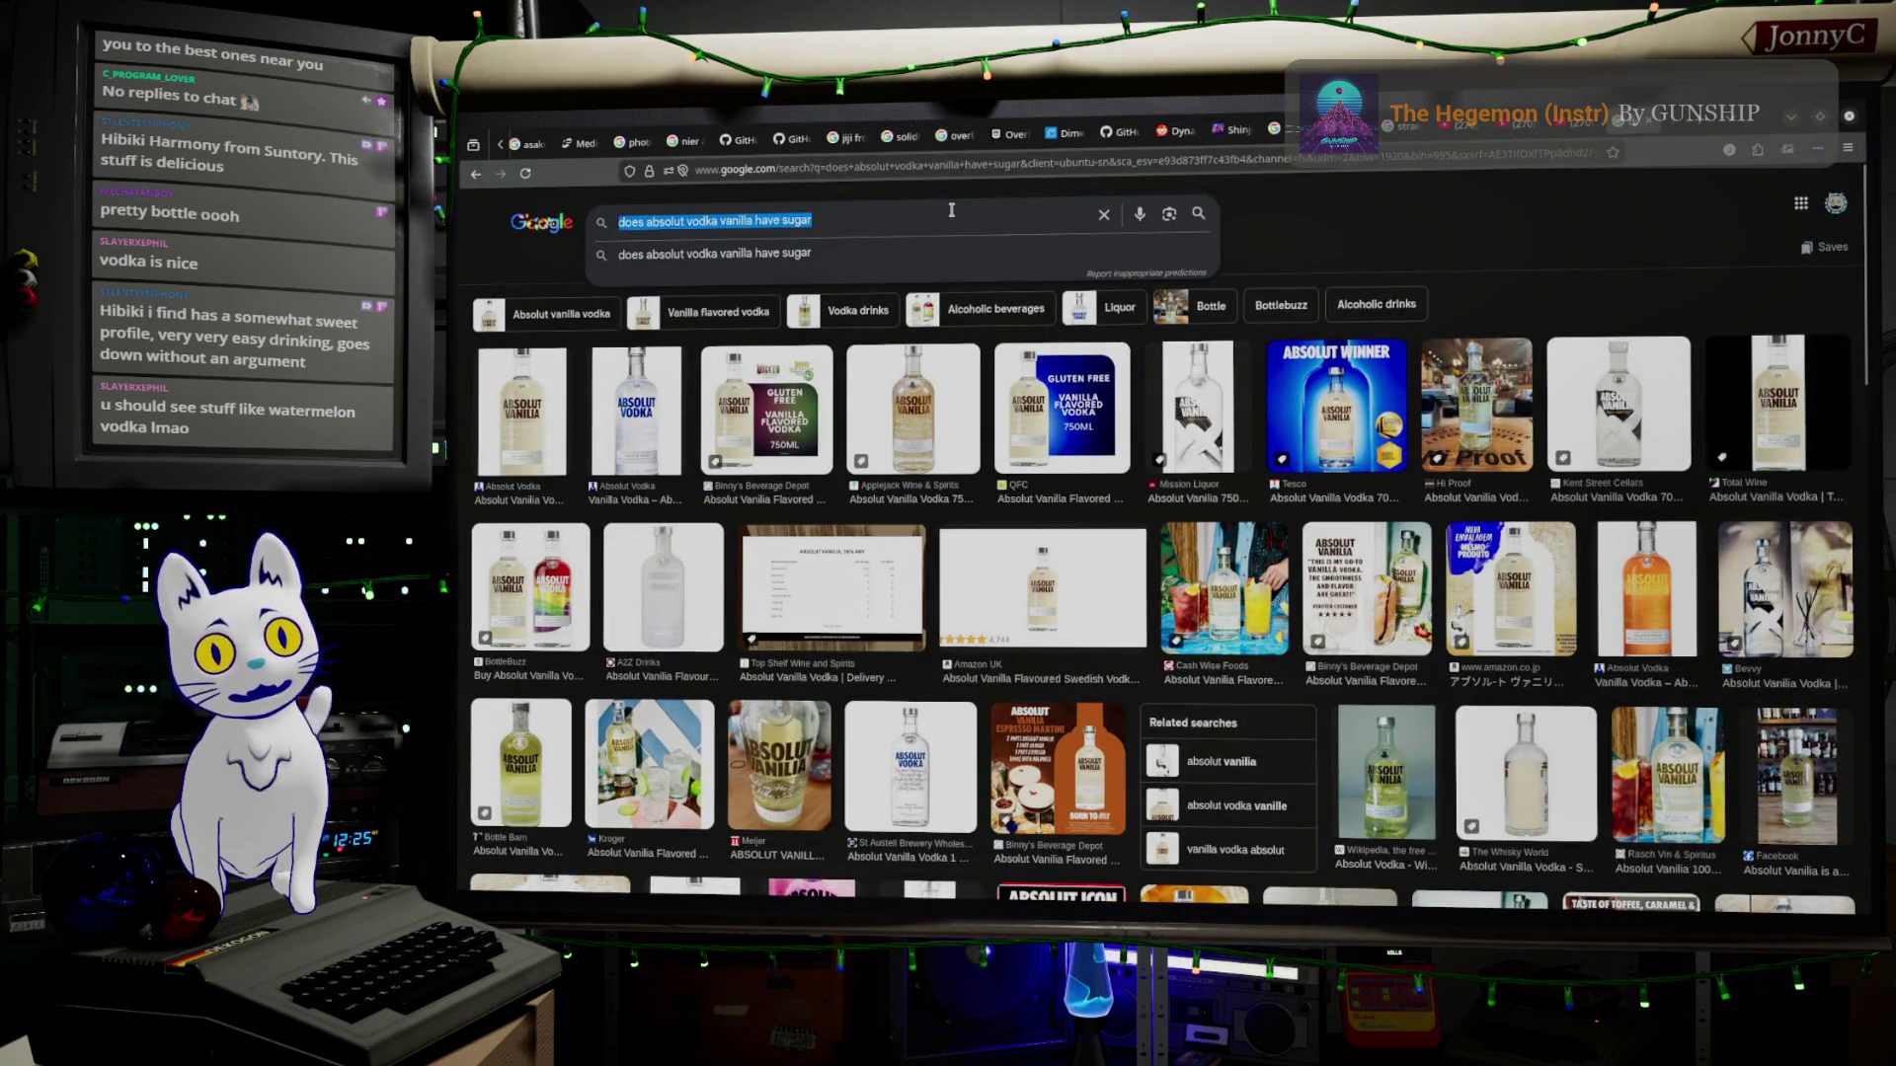
Clear the Absolut Vanilla sugar question out of the search box.
key(ctrl+a)
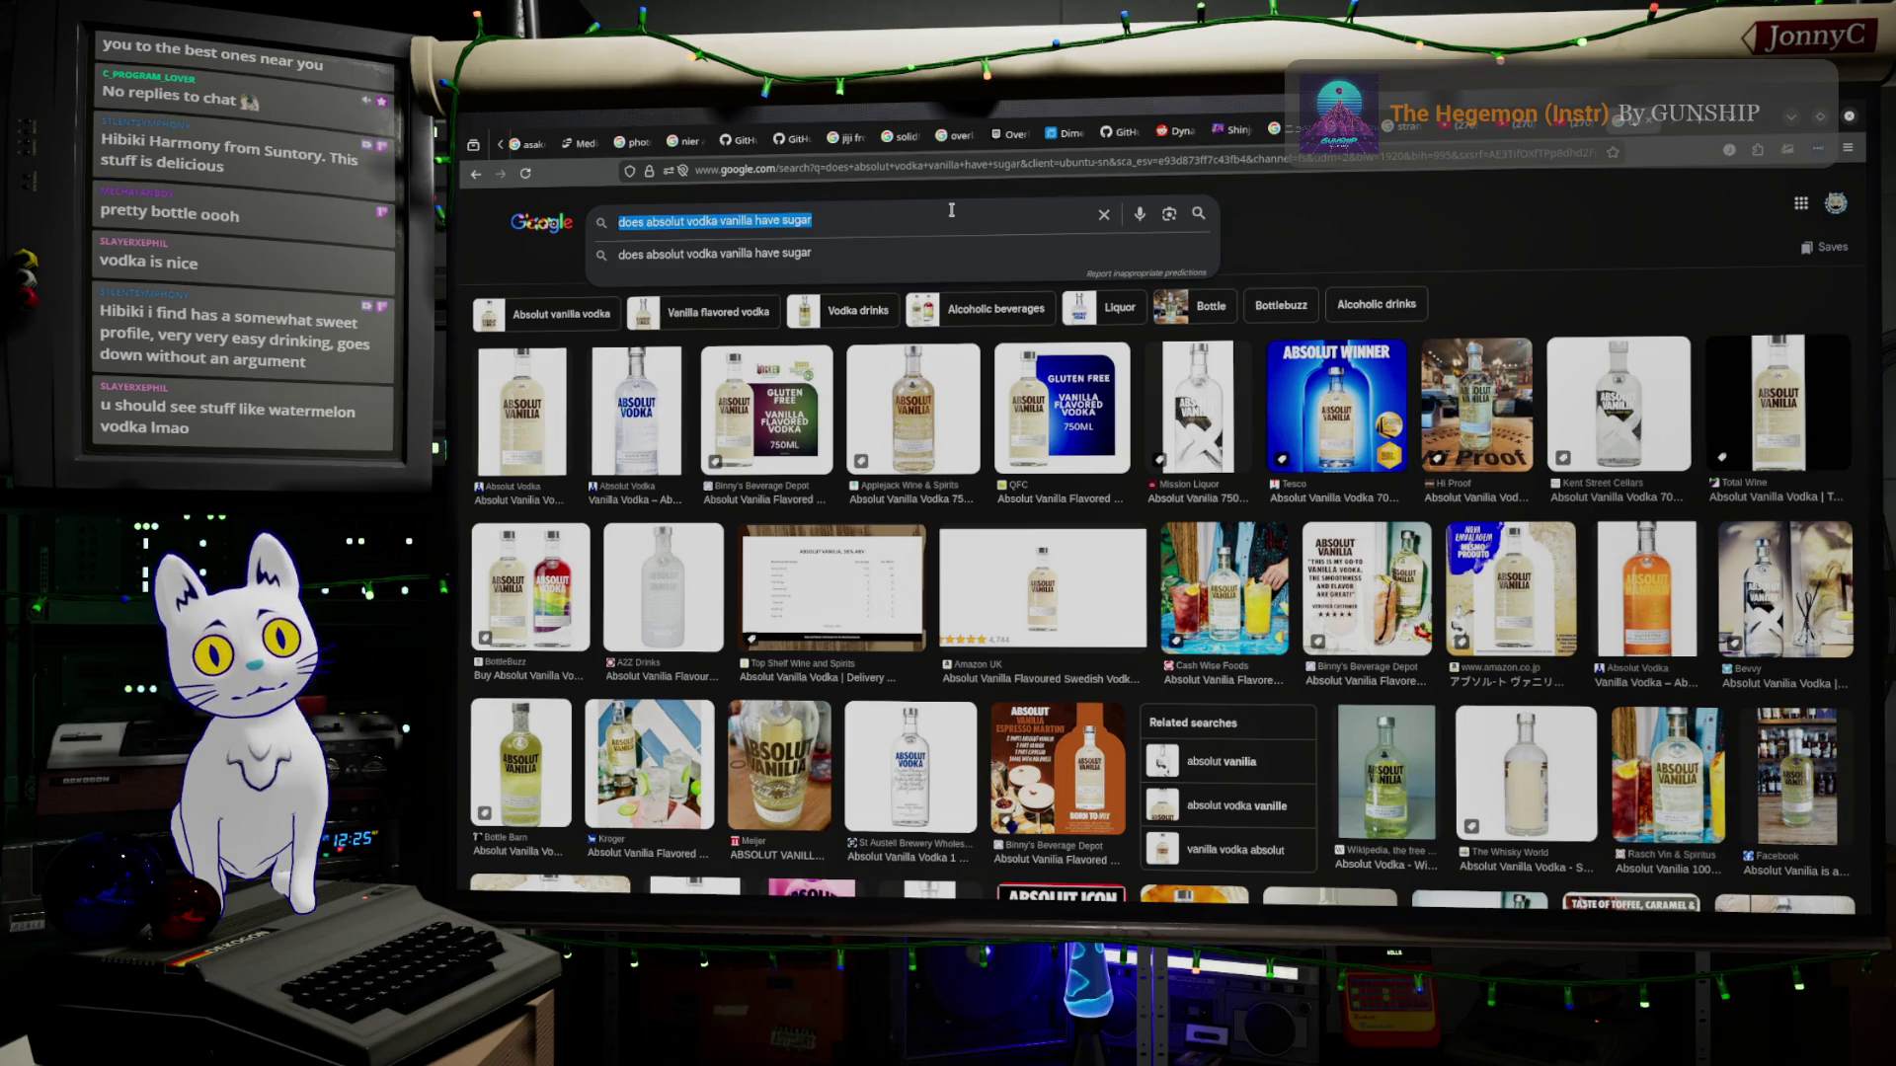
key(BackSpace)
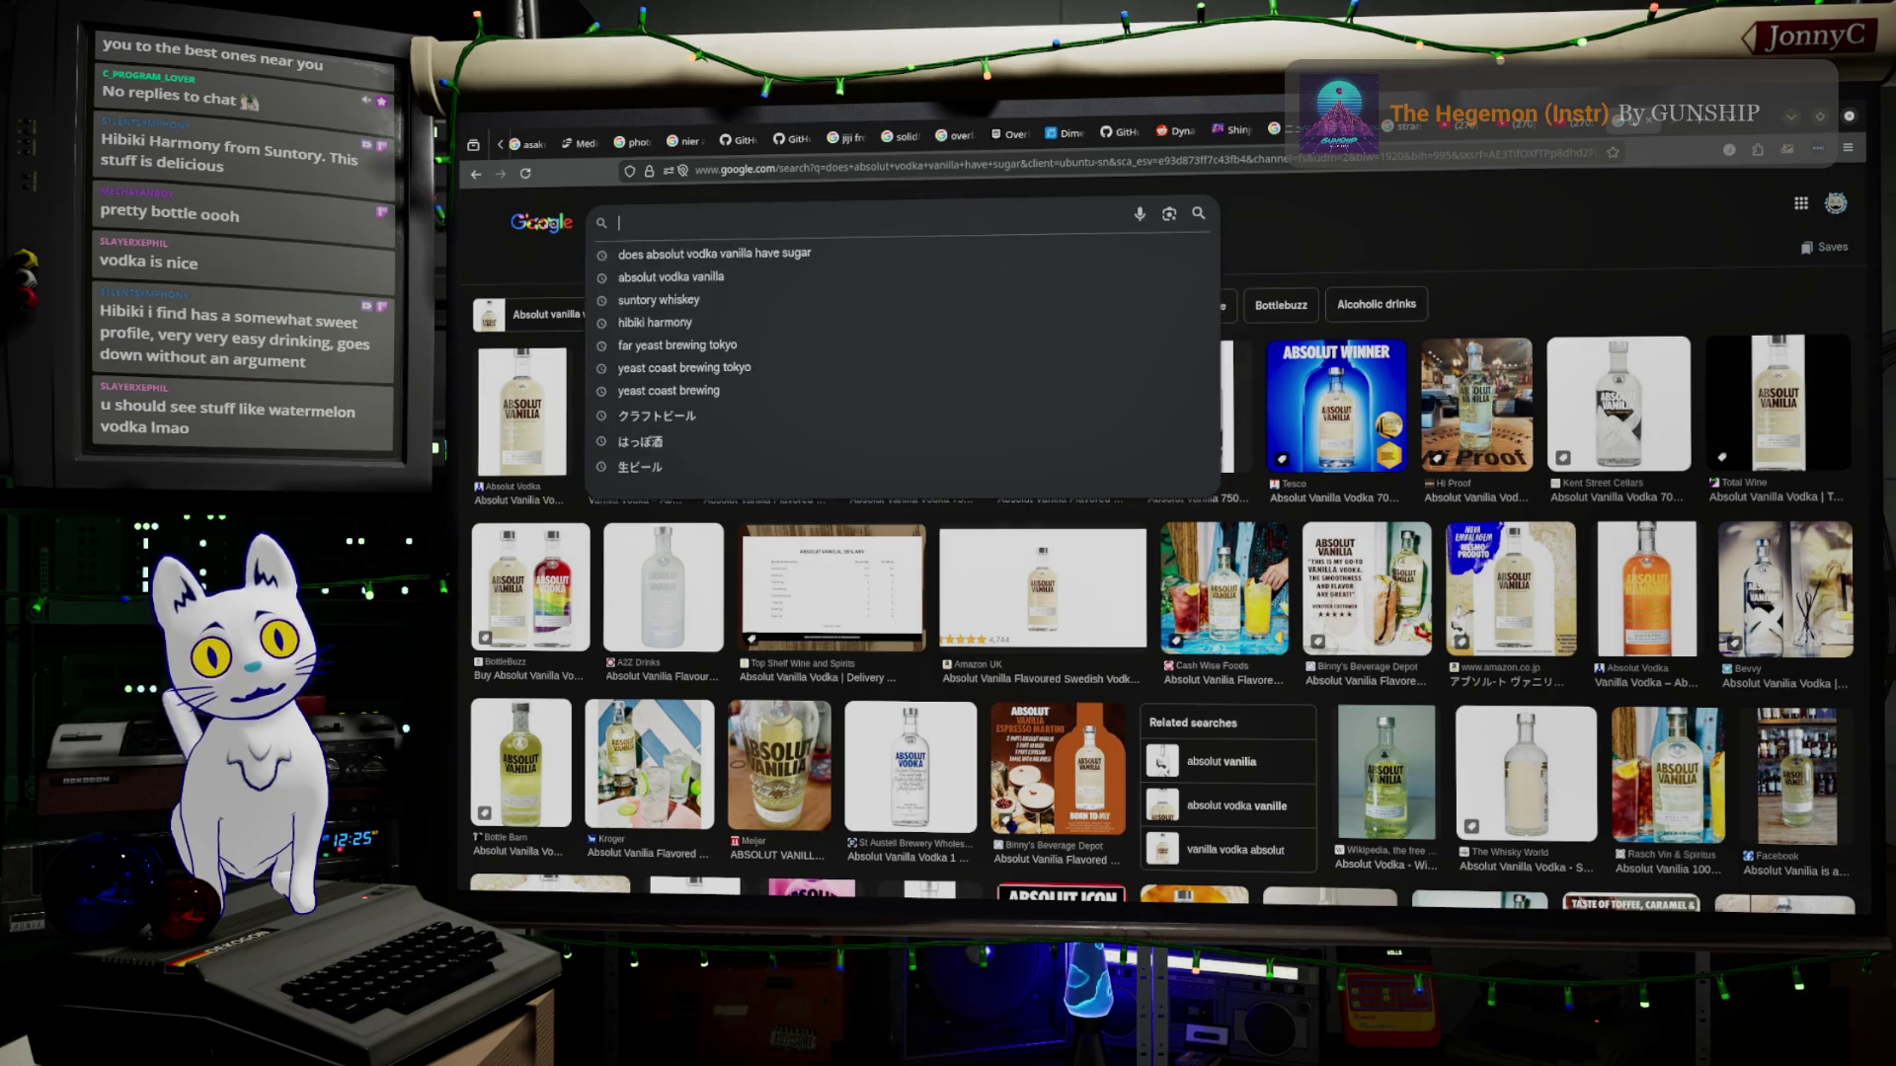
key(Escape)
key(Down)
key(Escape)
key(Down)
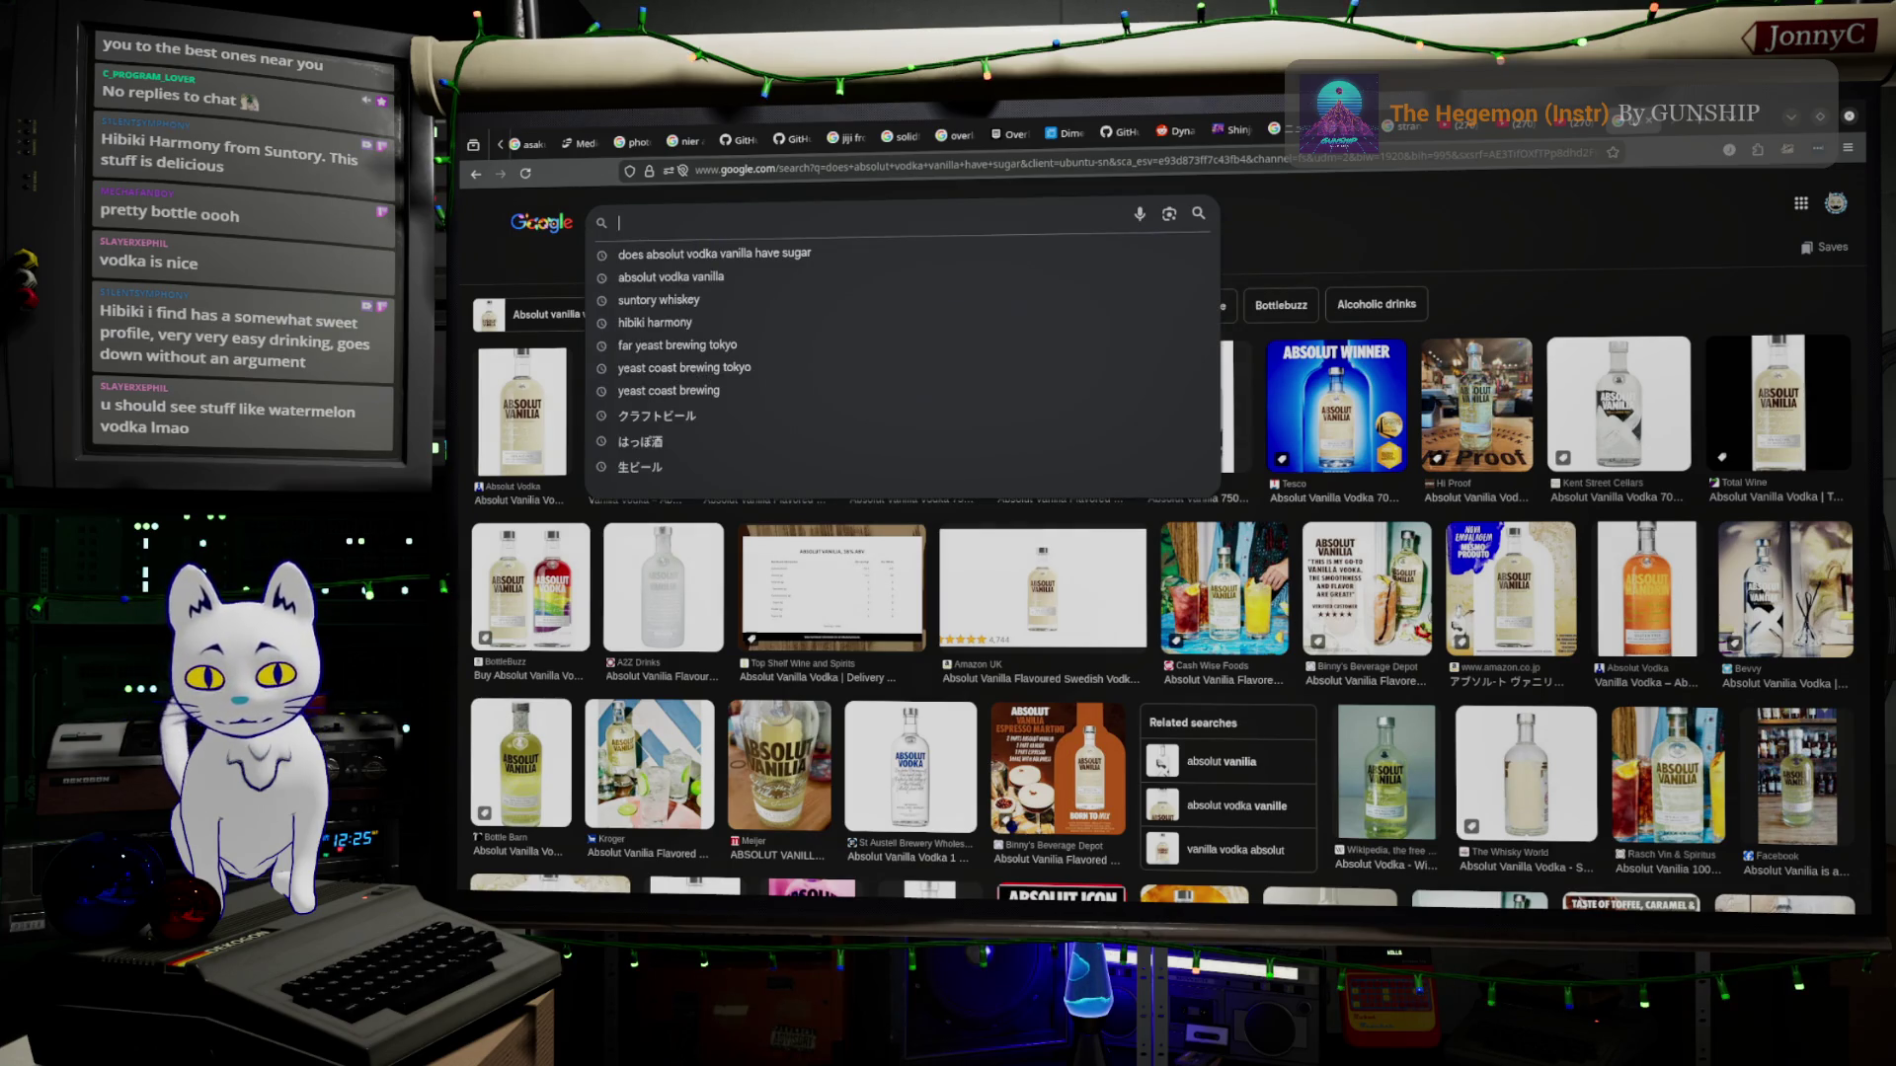
text(しゅうひ)
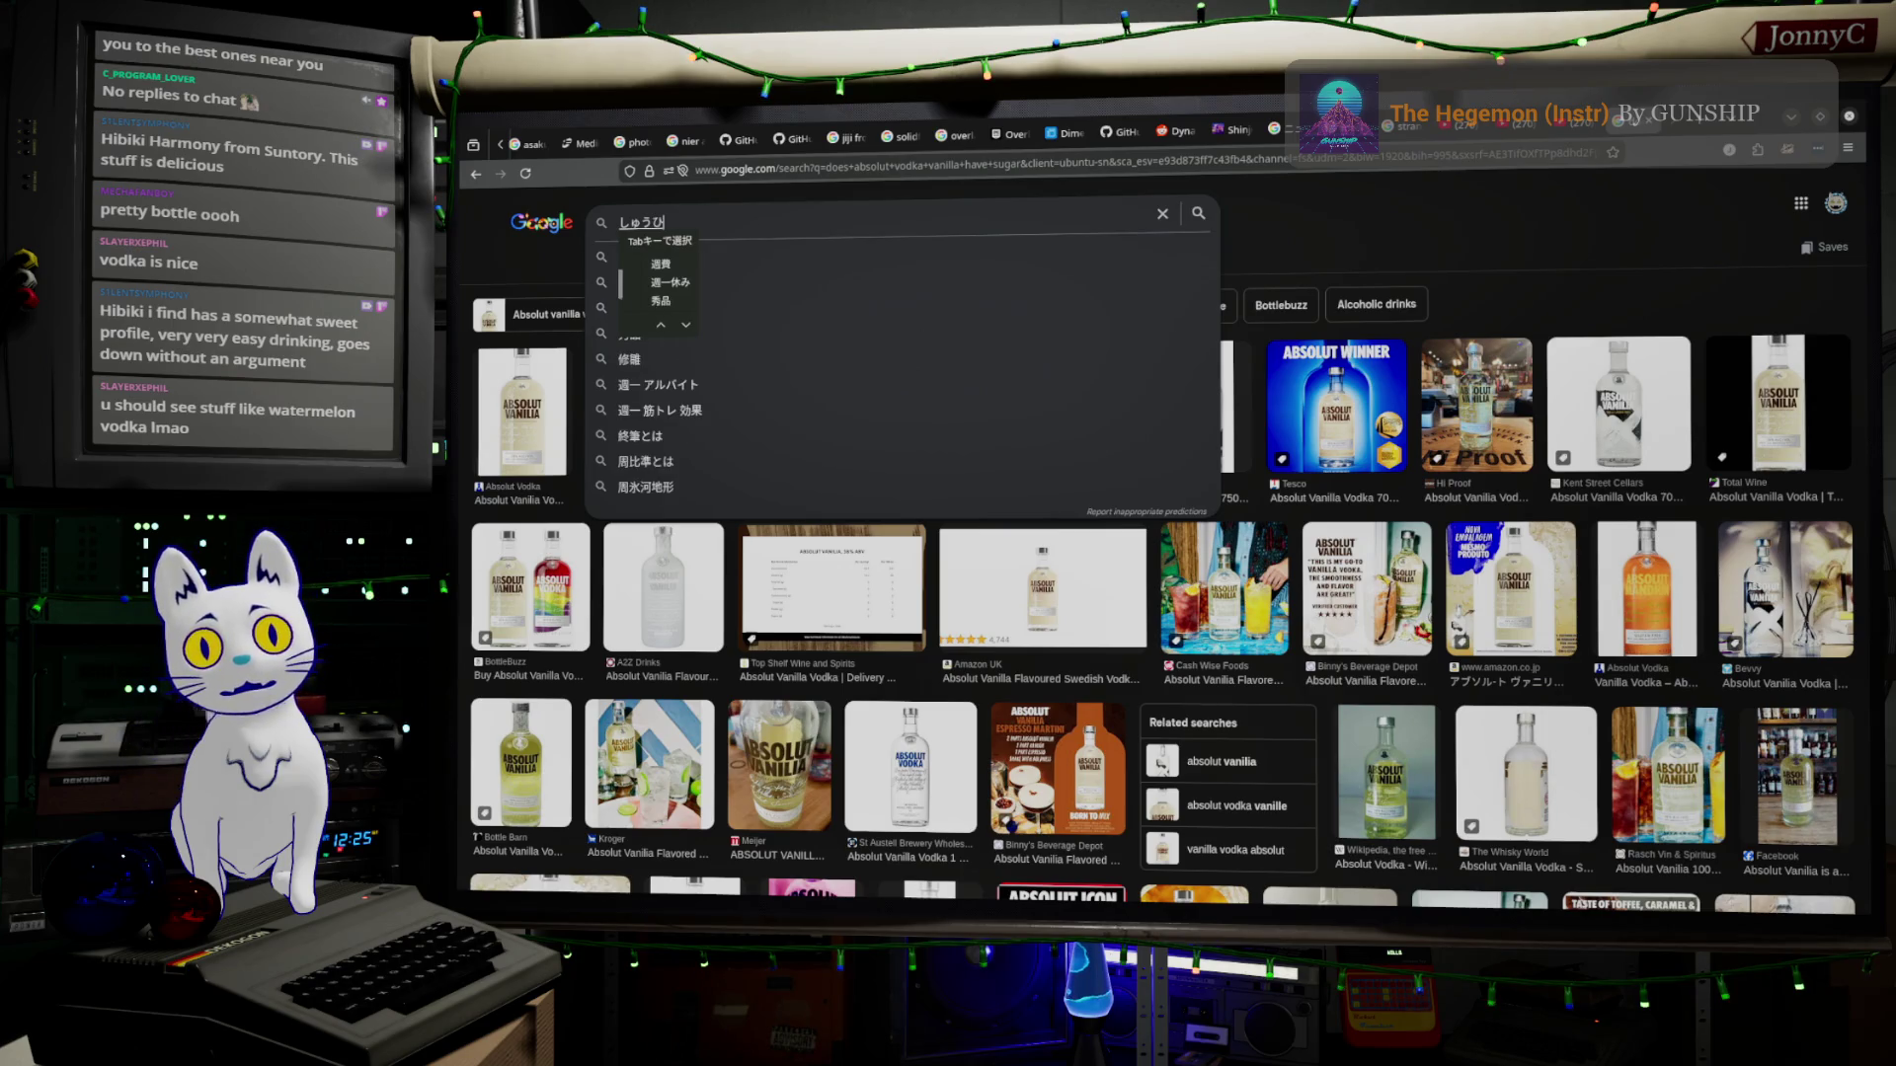
Type 'chuuhai' with the Japanese IME, convert it to 酎ハイ and run the image search.
key(BackSpace)
key(BackSpace)
key(BackSpace)
text(sh)
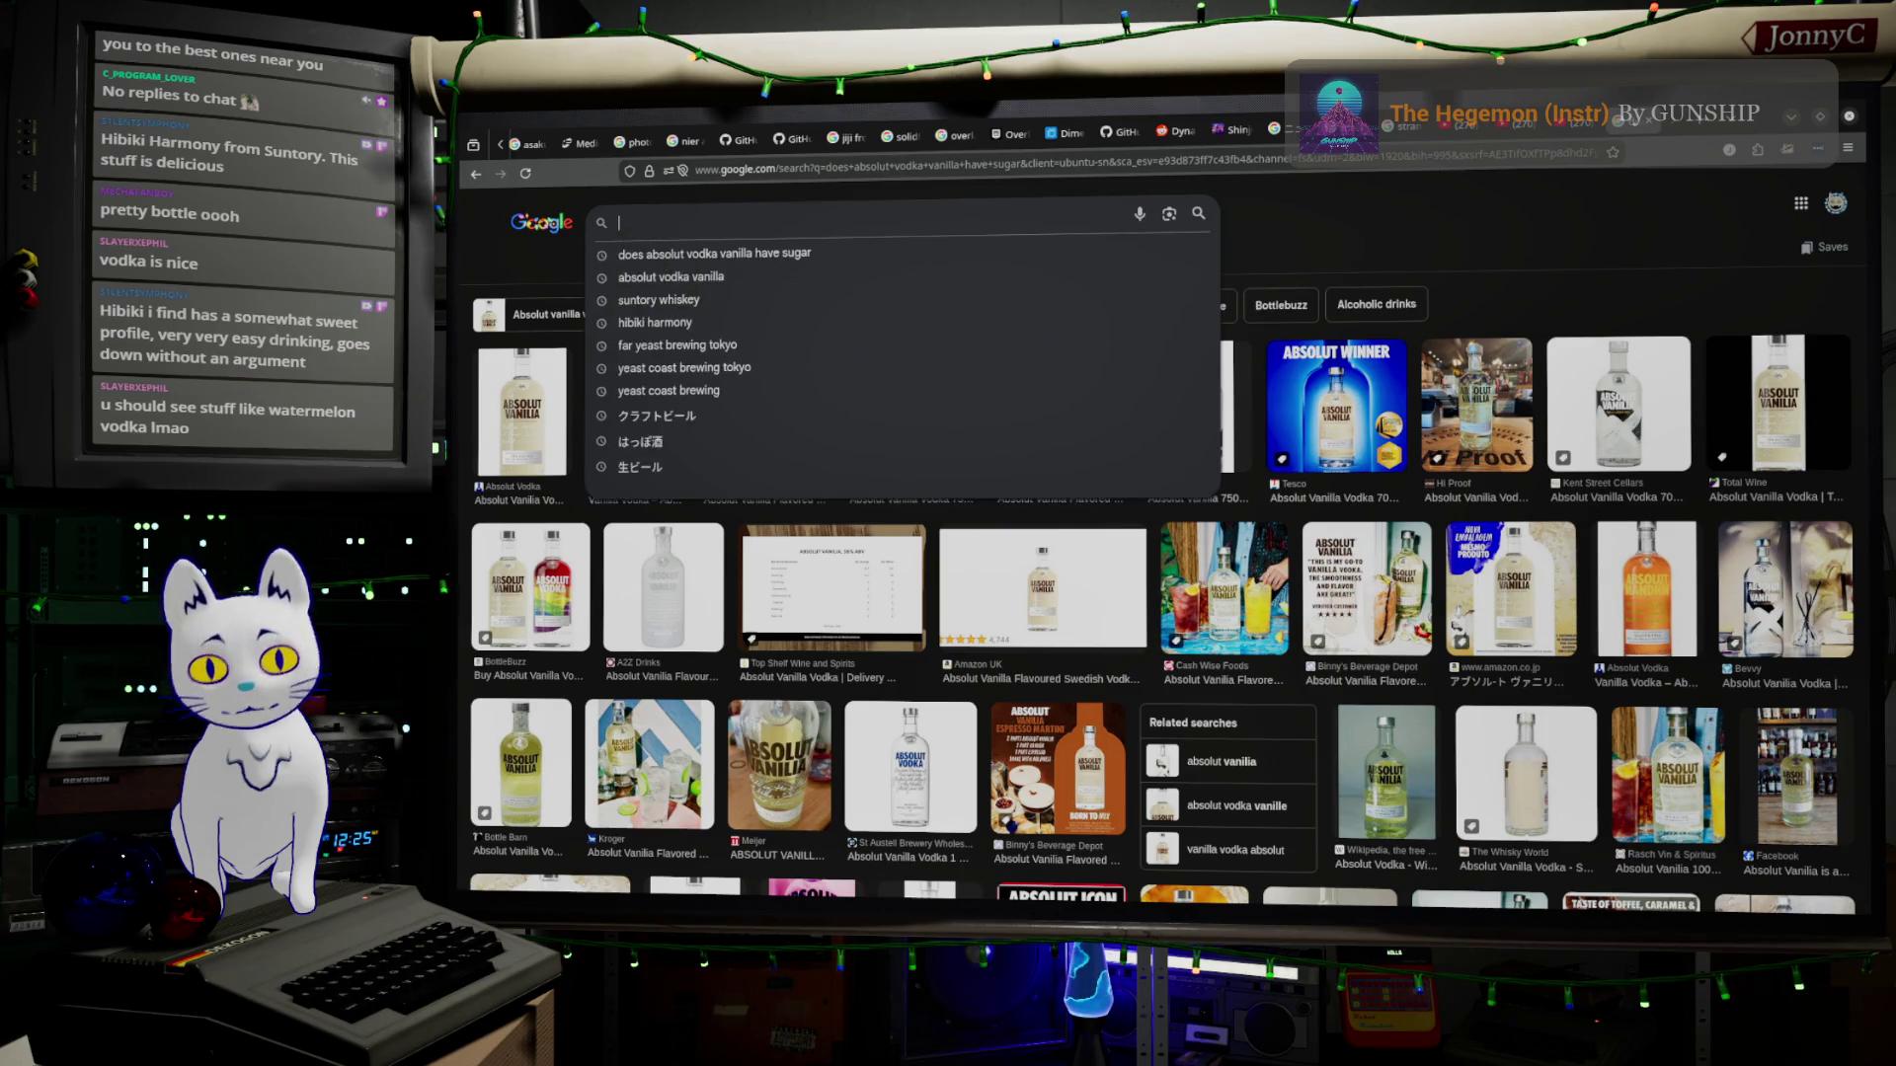
text(uuhai)
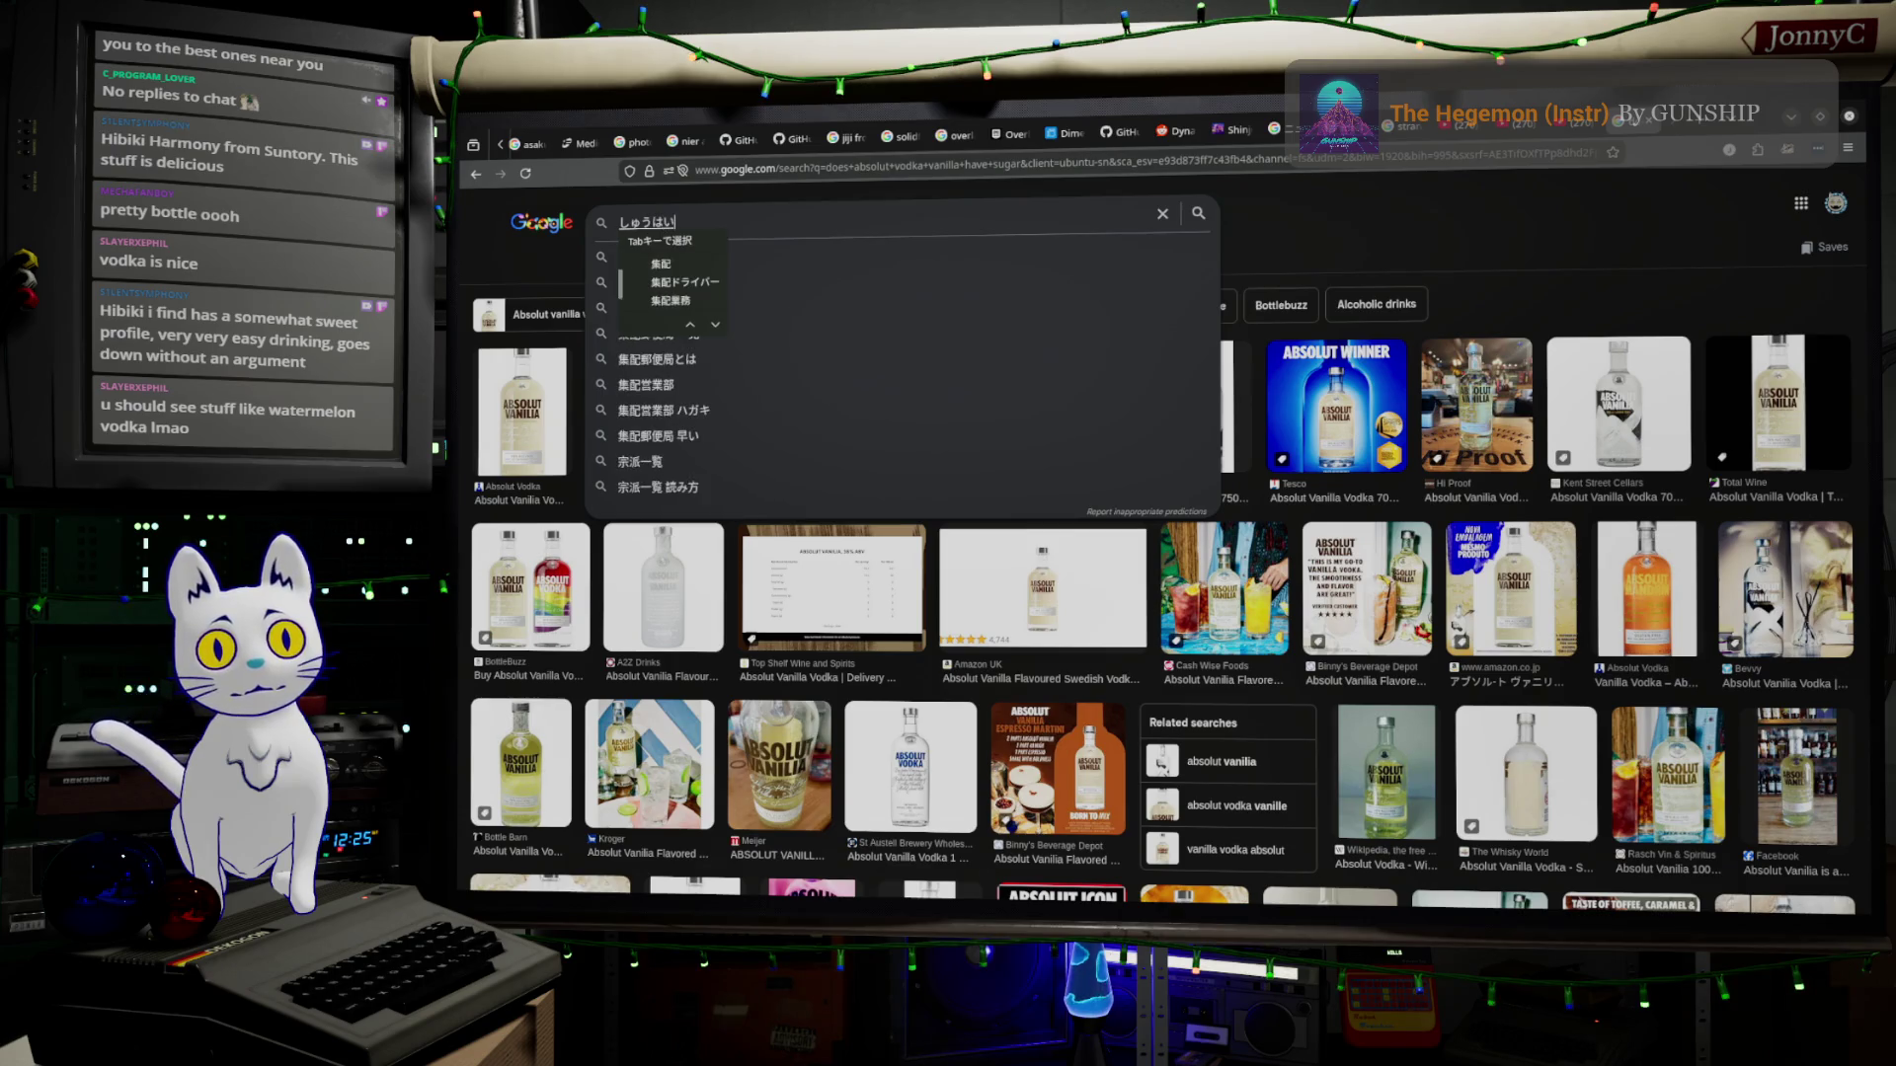
key(BackSpace)
key(BackSpace)
key(BackSpace)
key(BackSpace)
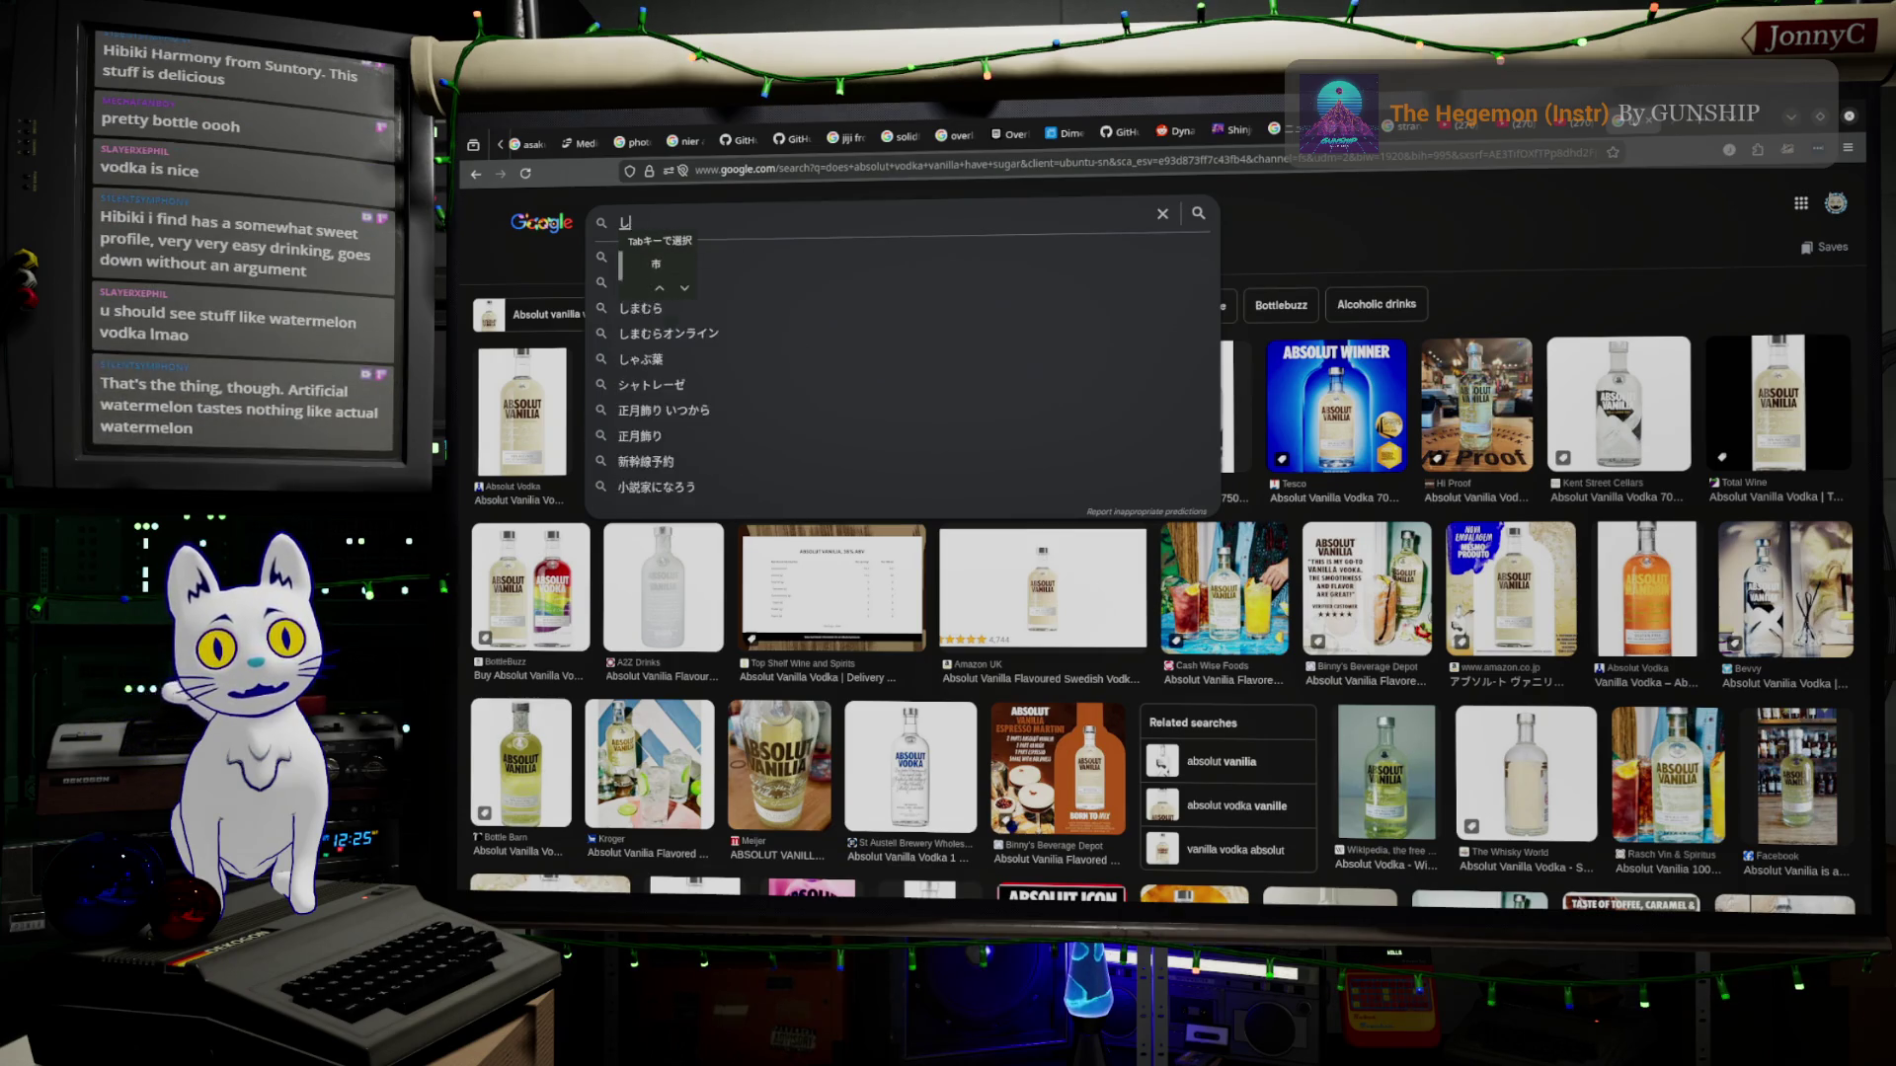
key(BackSpace)
text(chu)
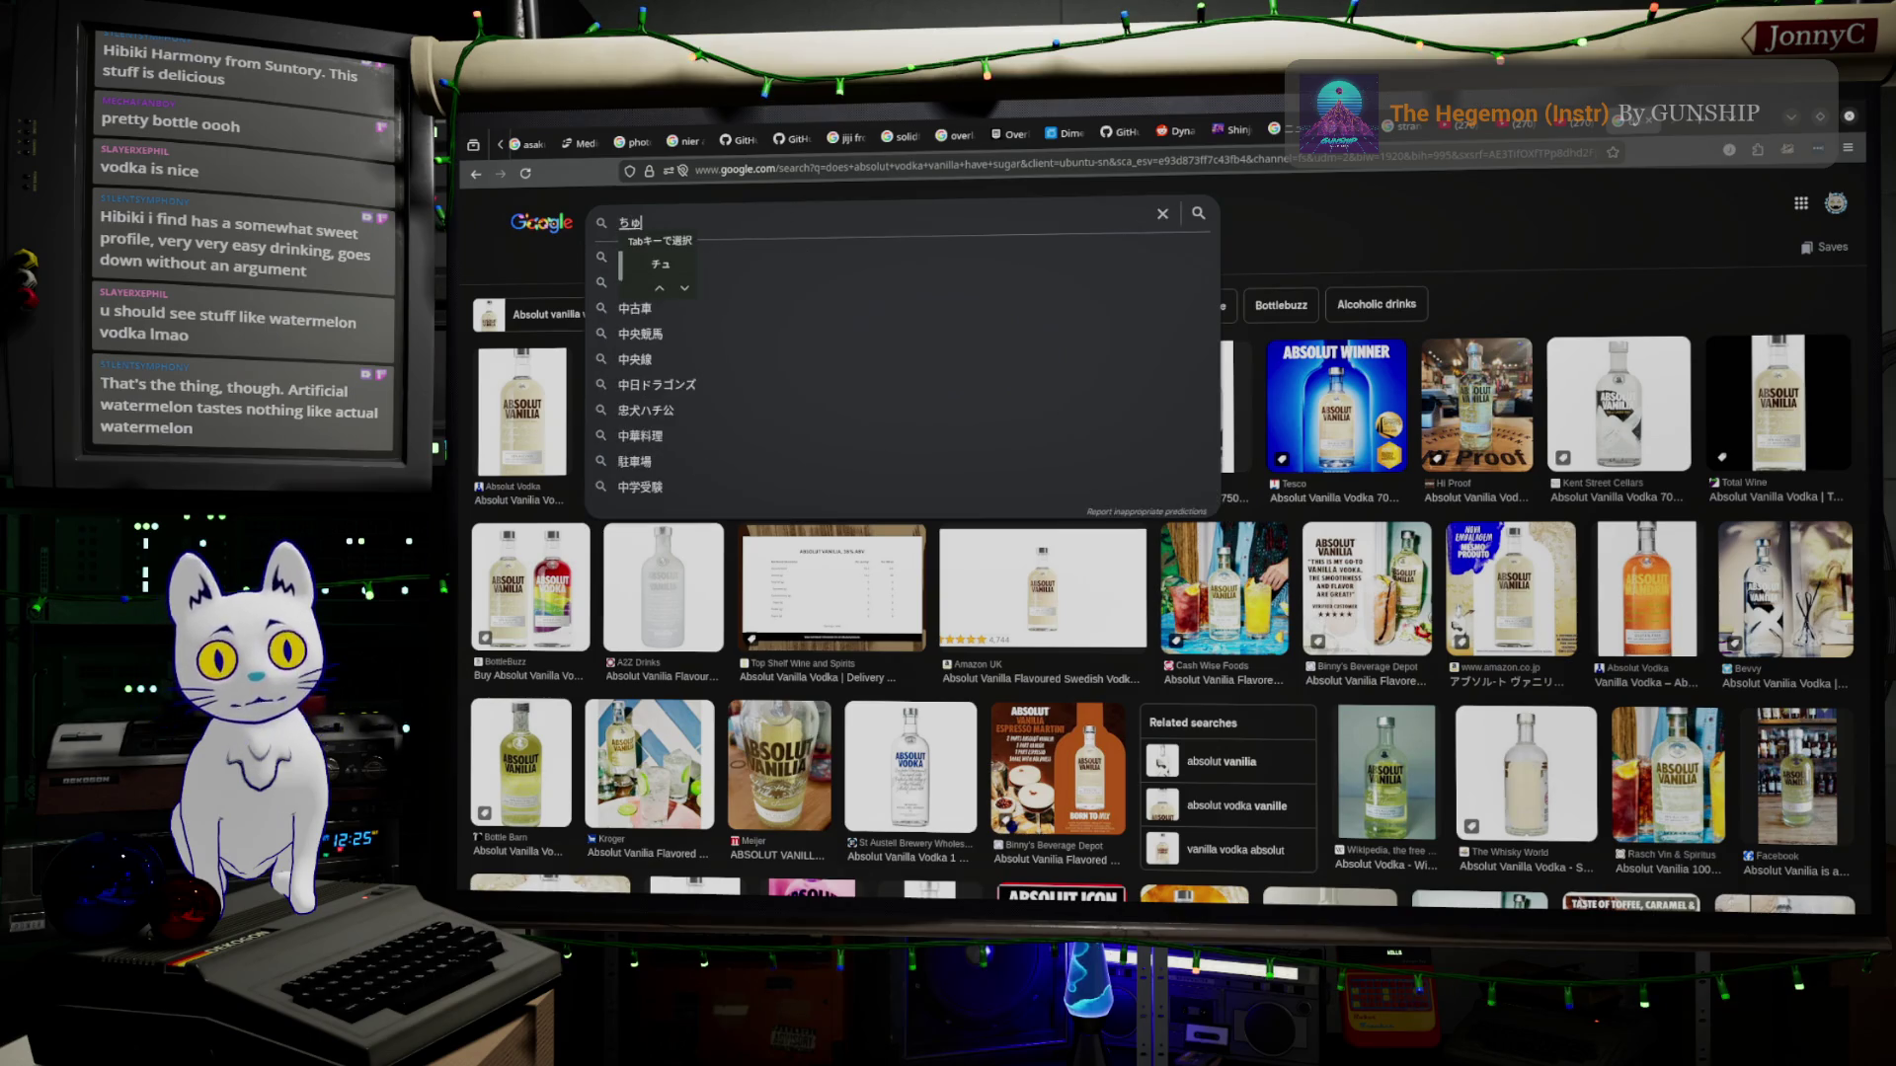
text(uhai)
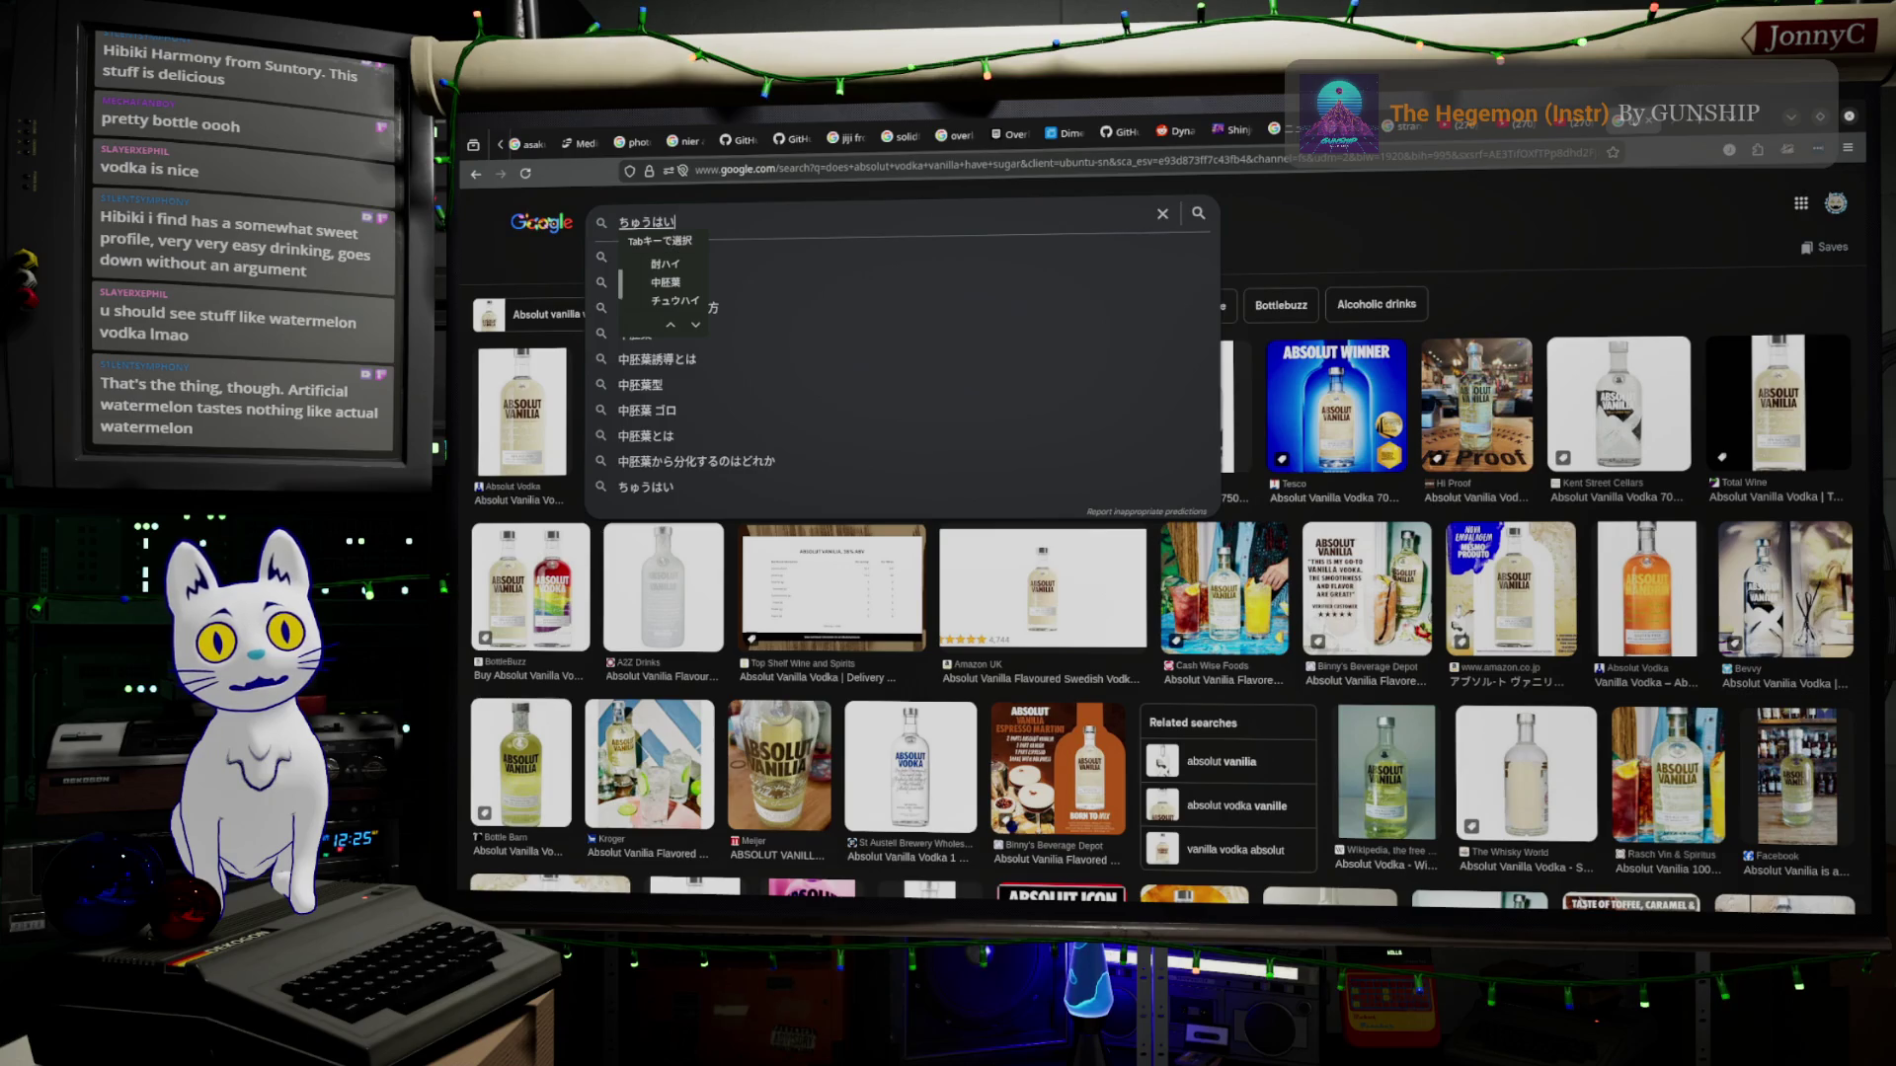
key(space)
key(Return)
key(Return)
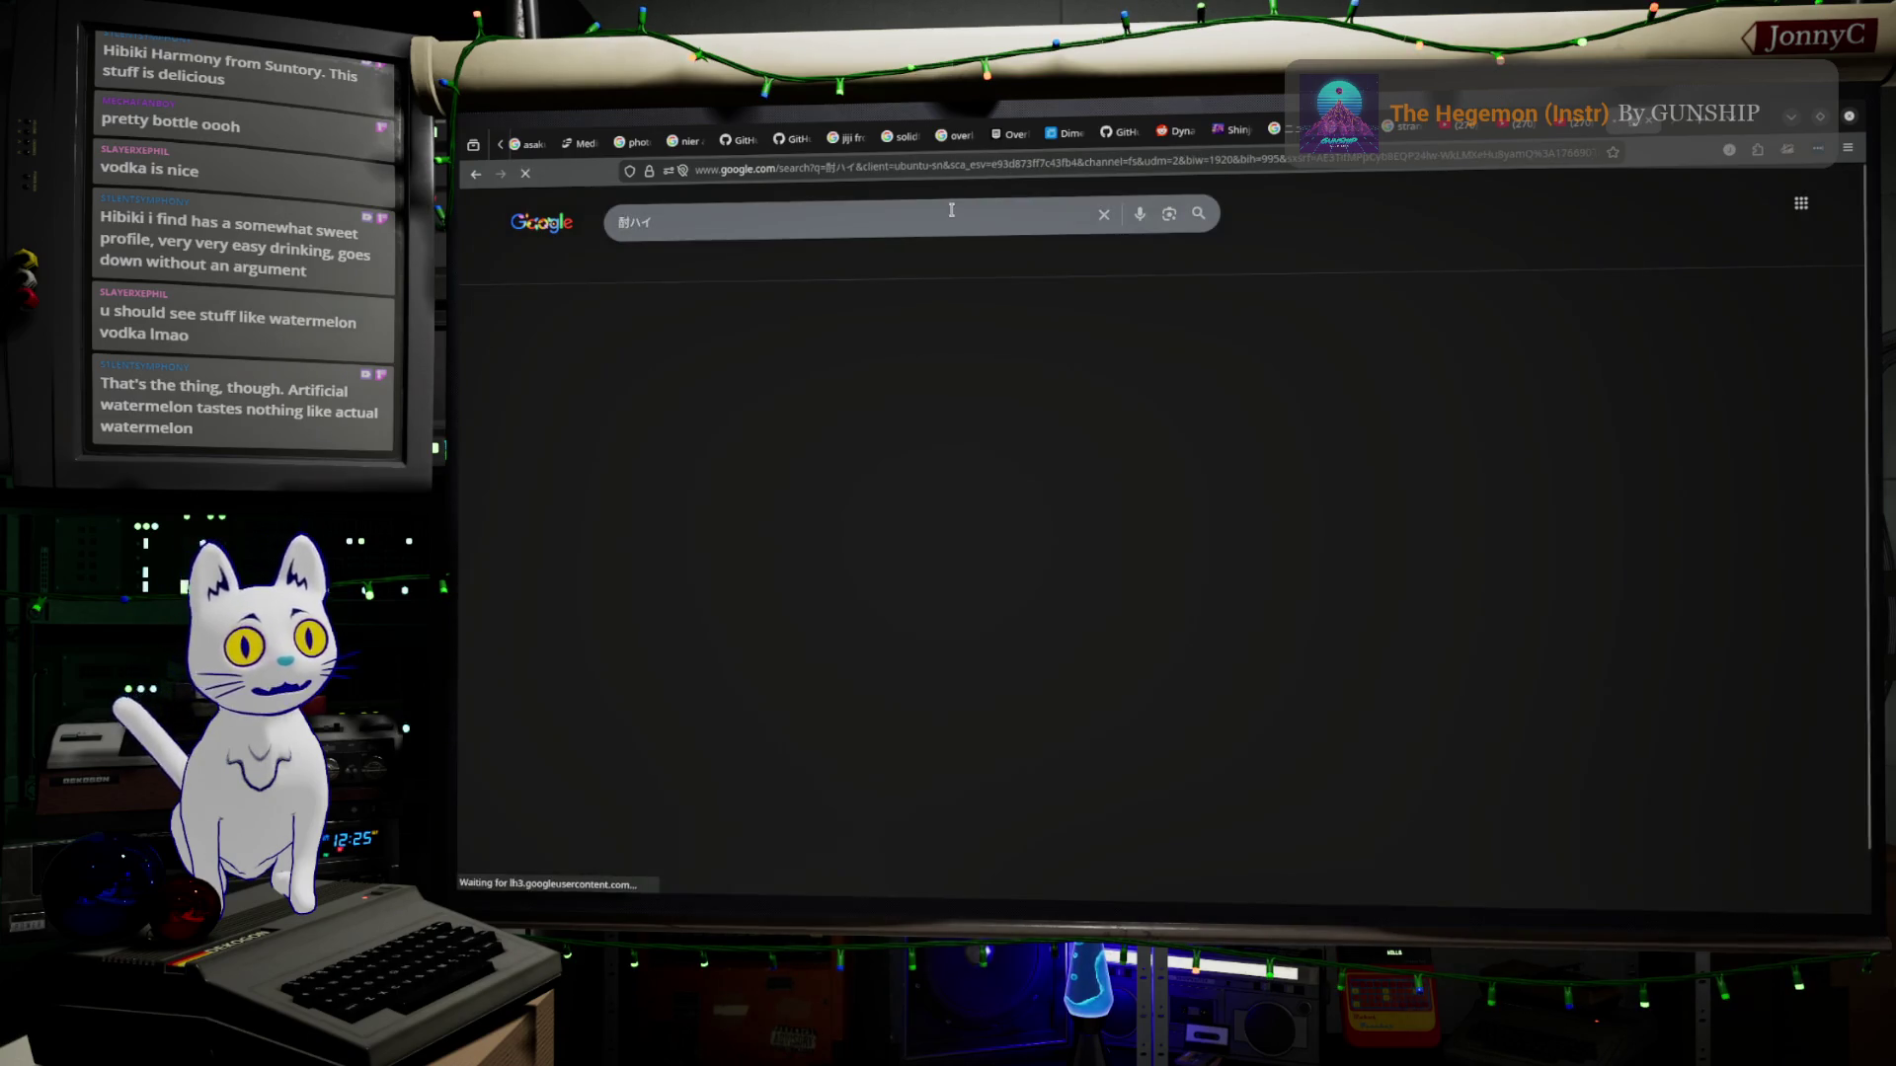
Select and delete the 酎ハイ query so the search box is empty.
click(630, 219)
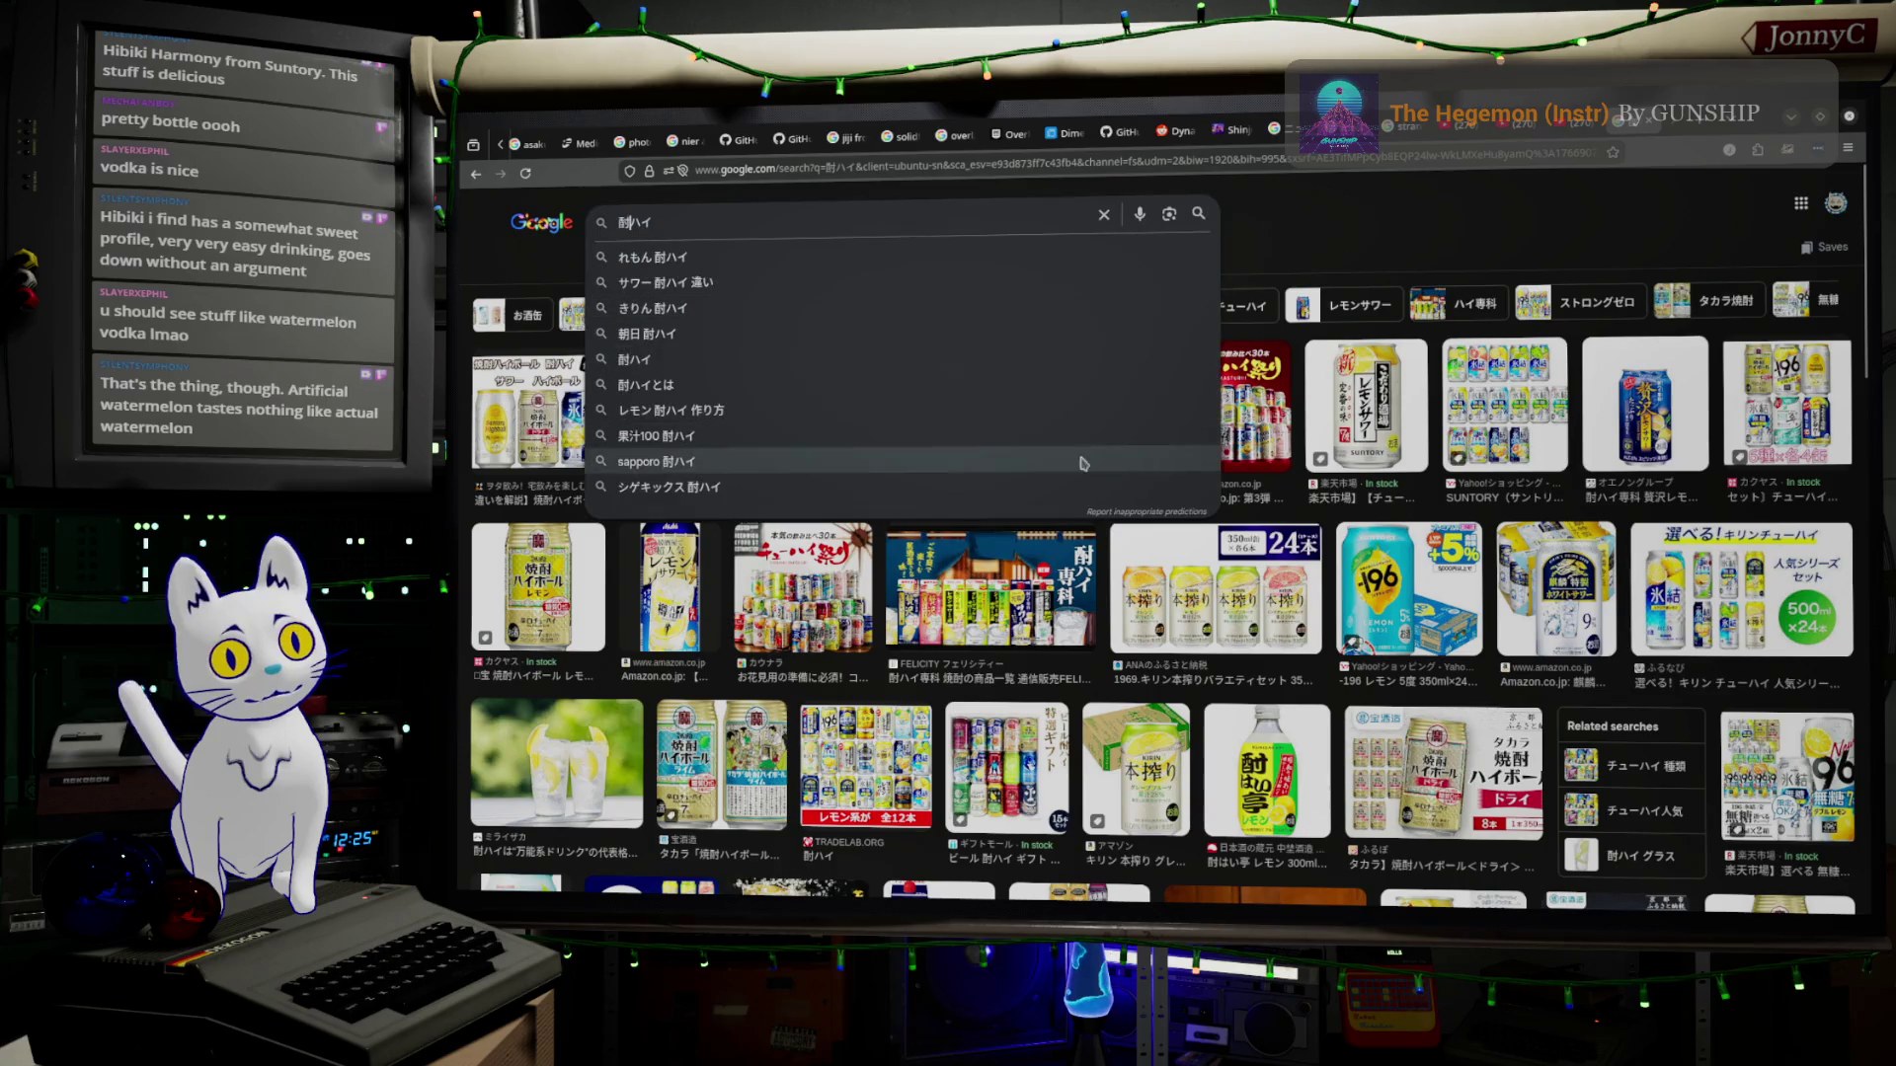
click(1384, 212)
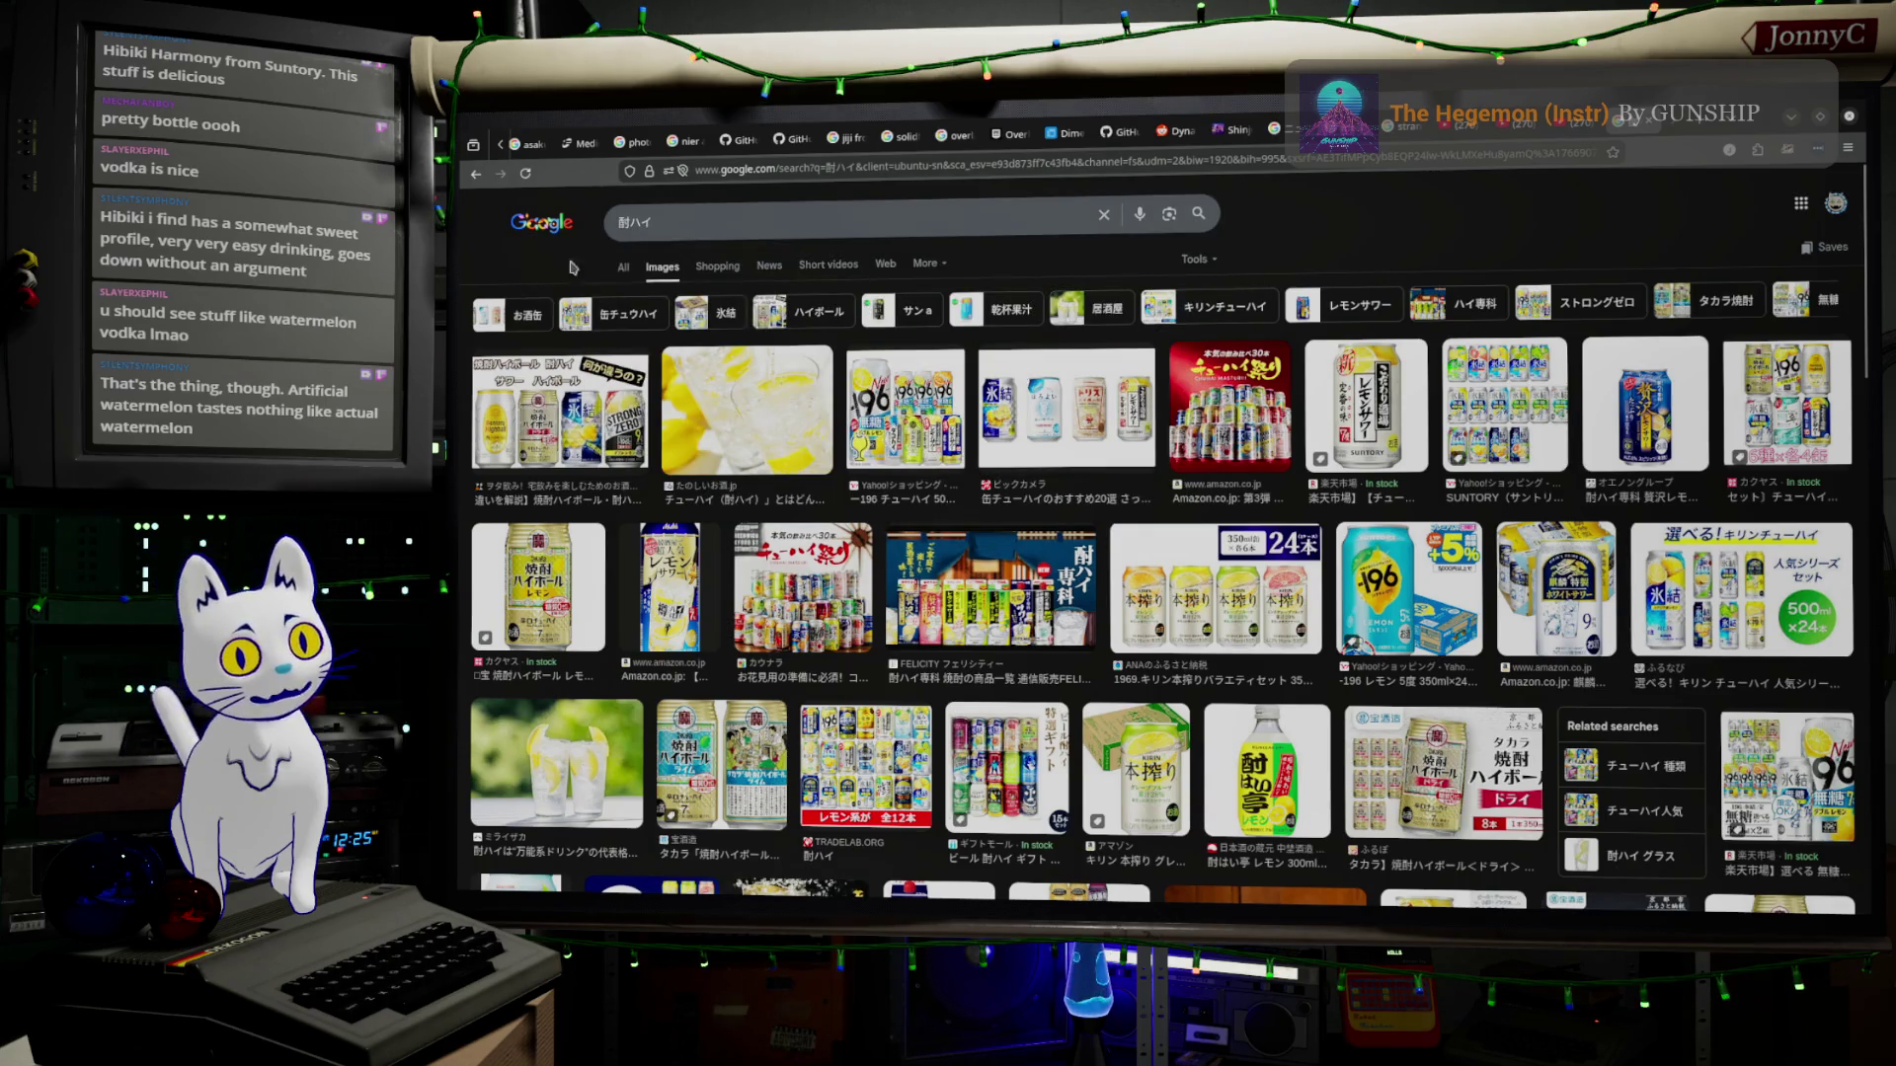
click(693, 220)
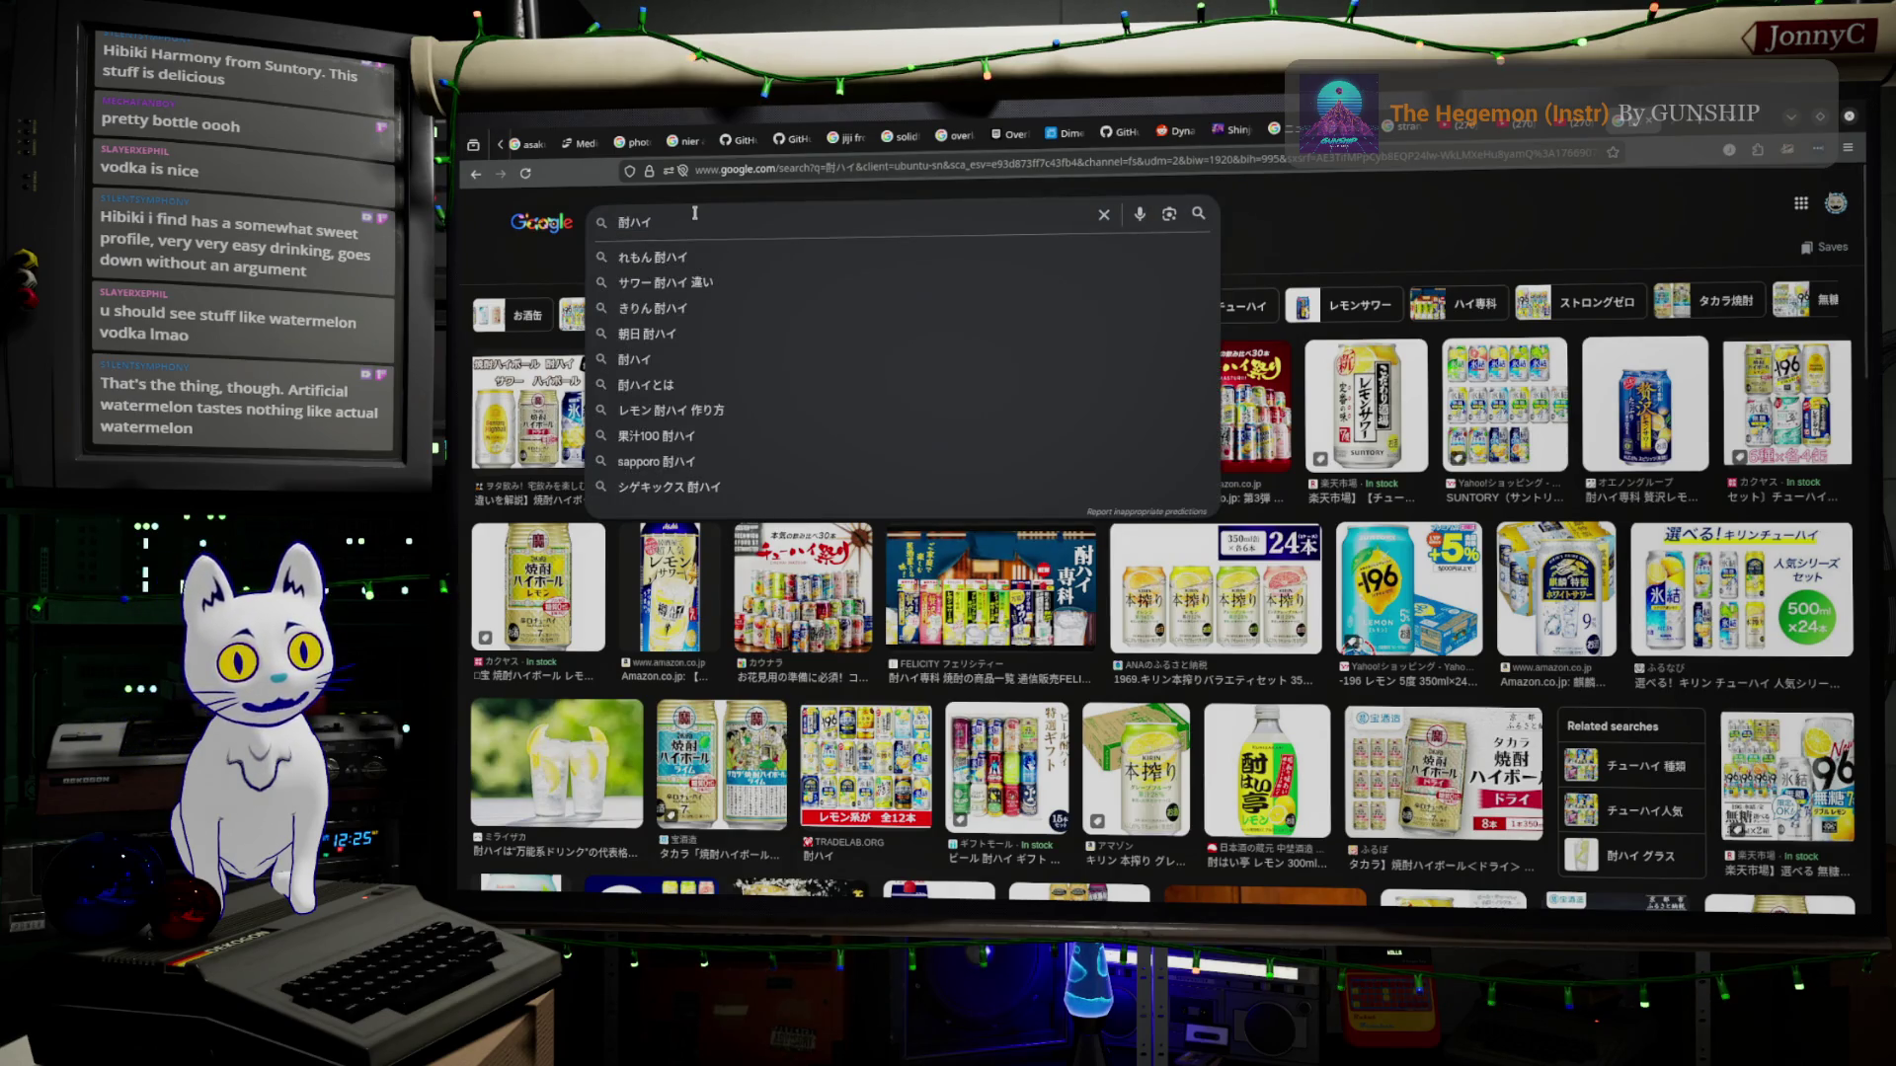
key(ctrl+a)
key(BackSpace)
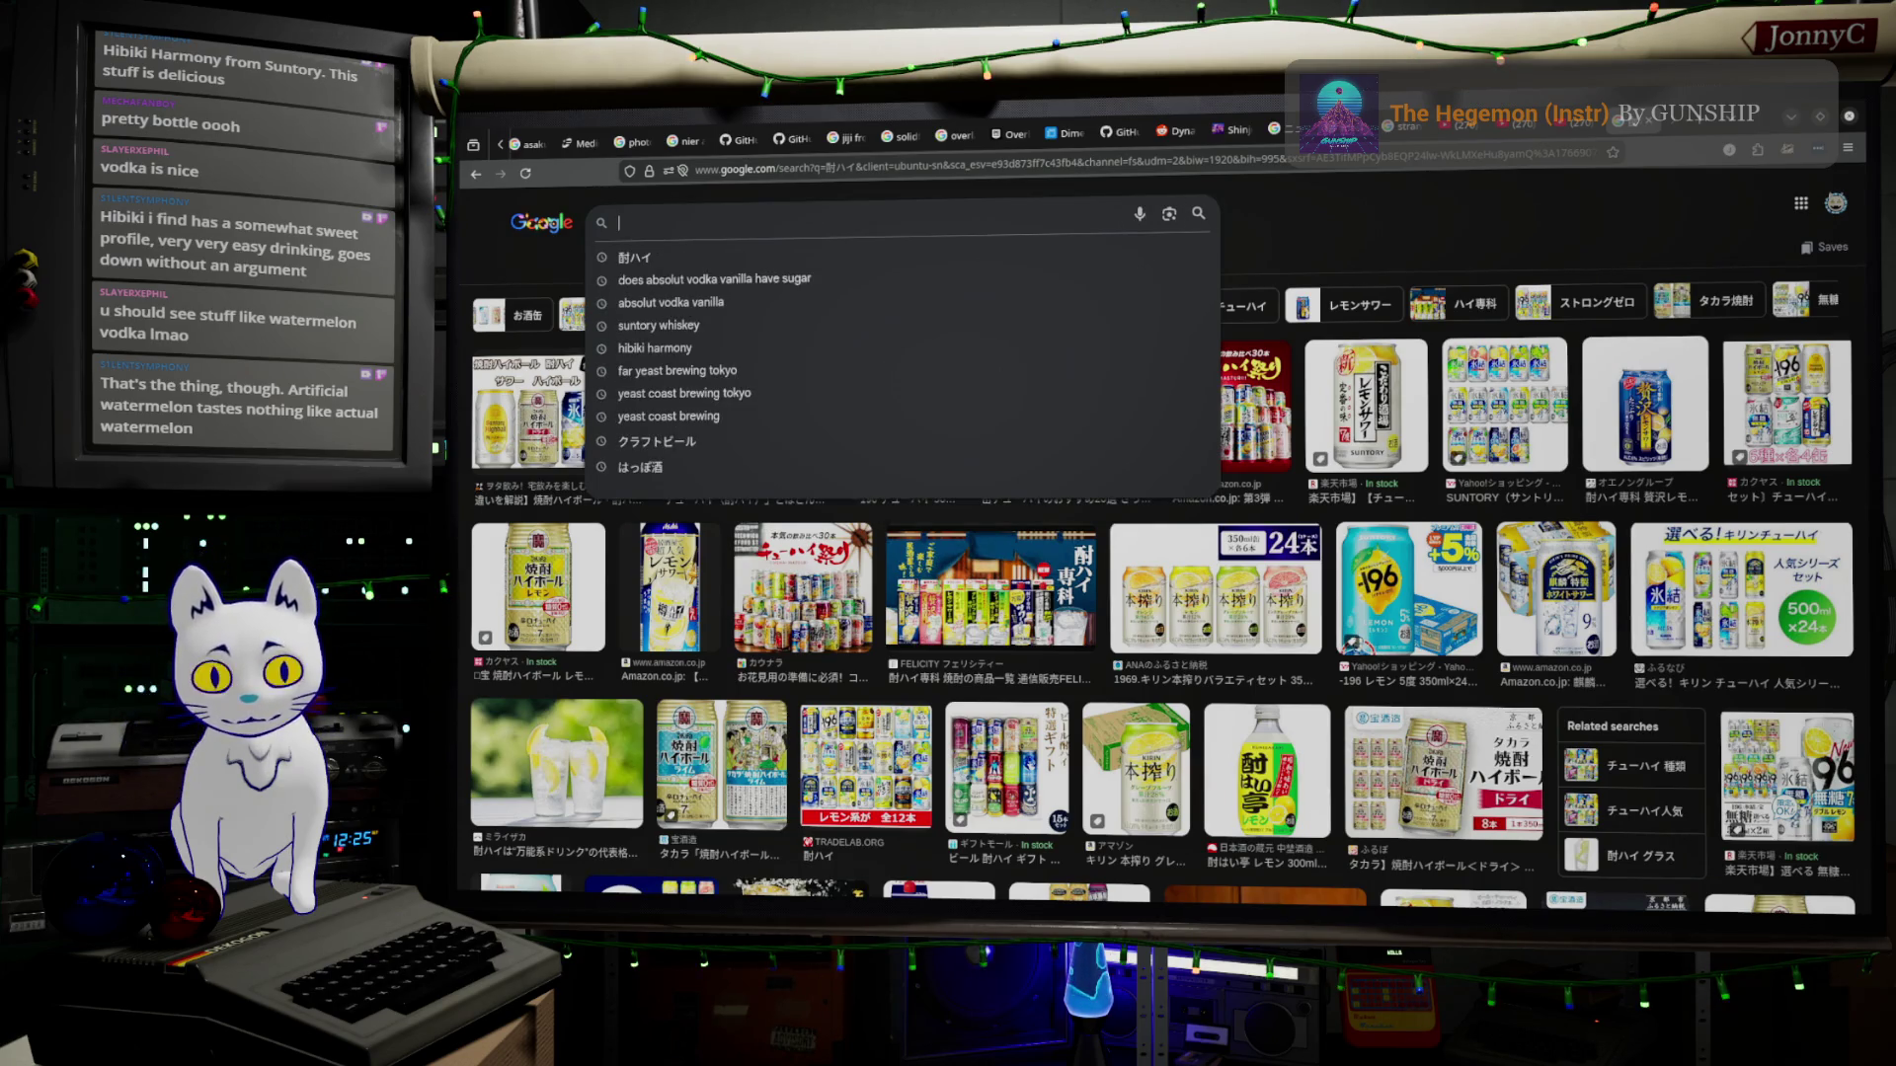
text(ichi)
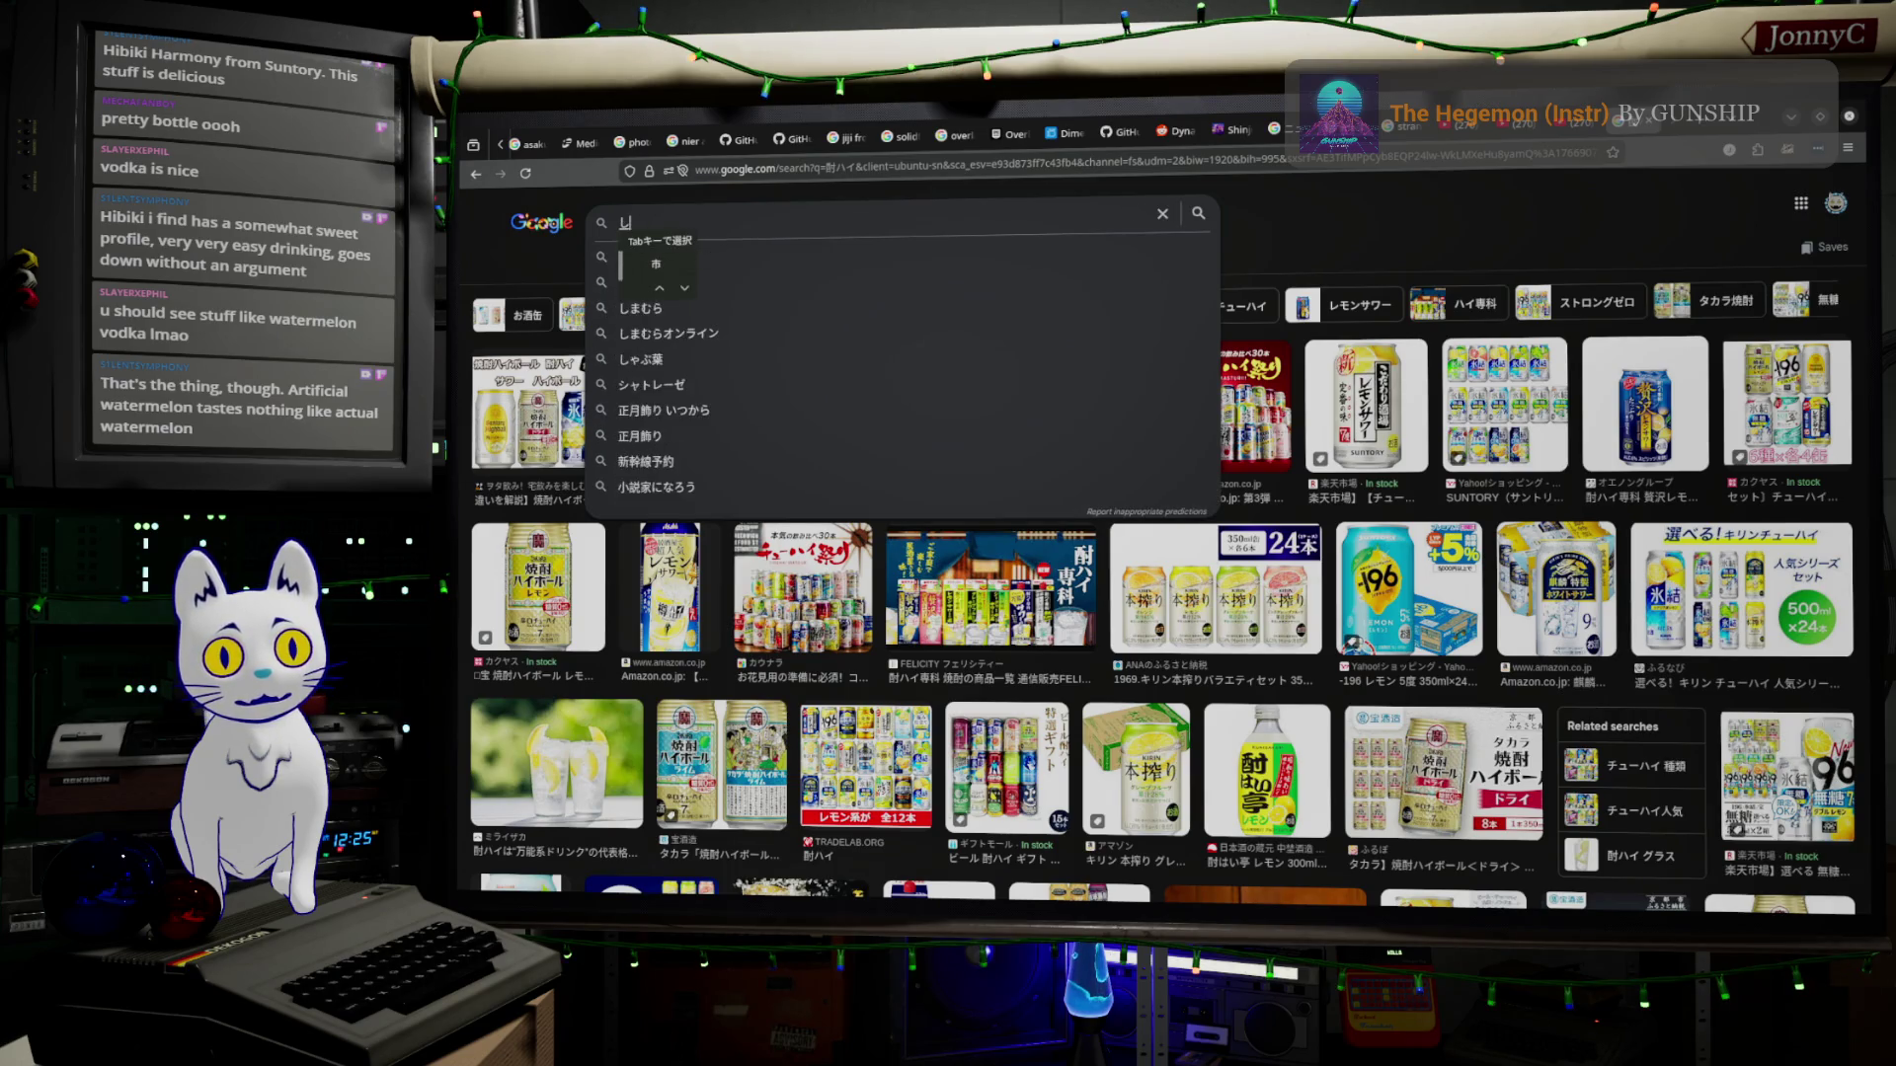
text(sourosi)
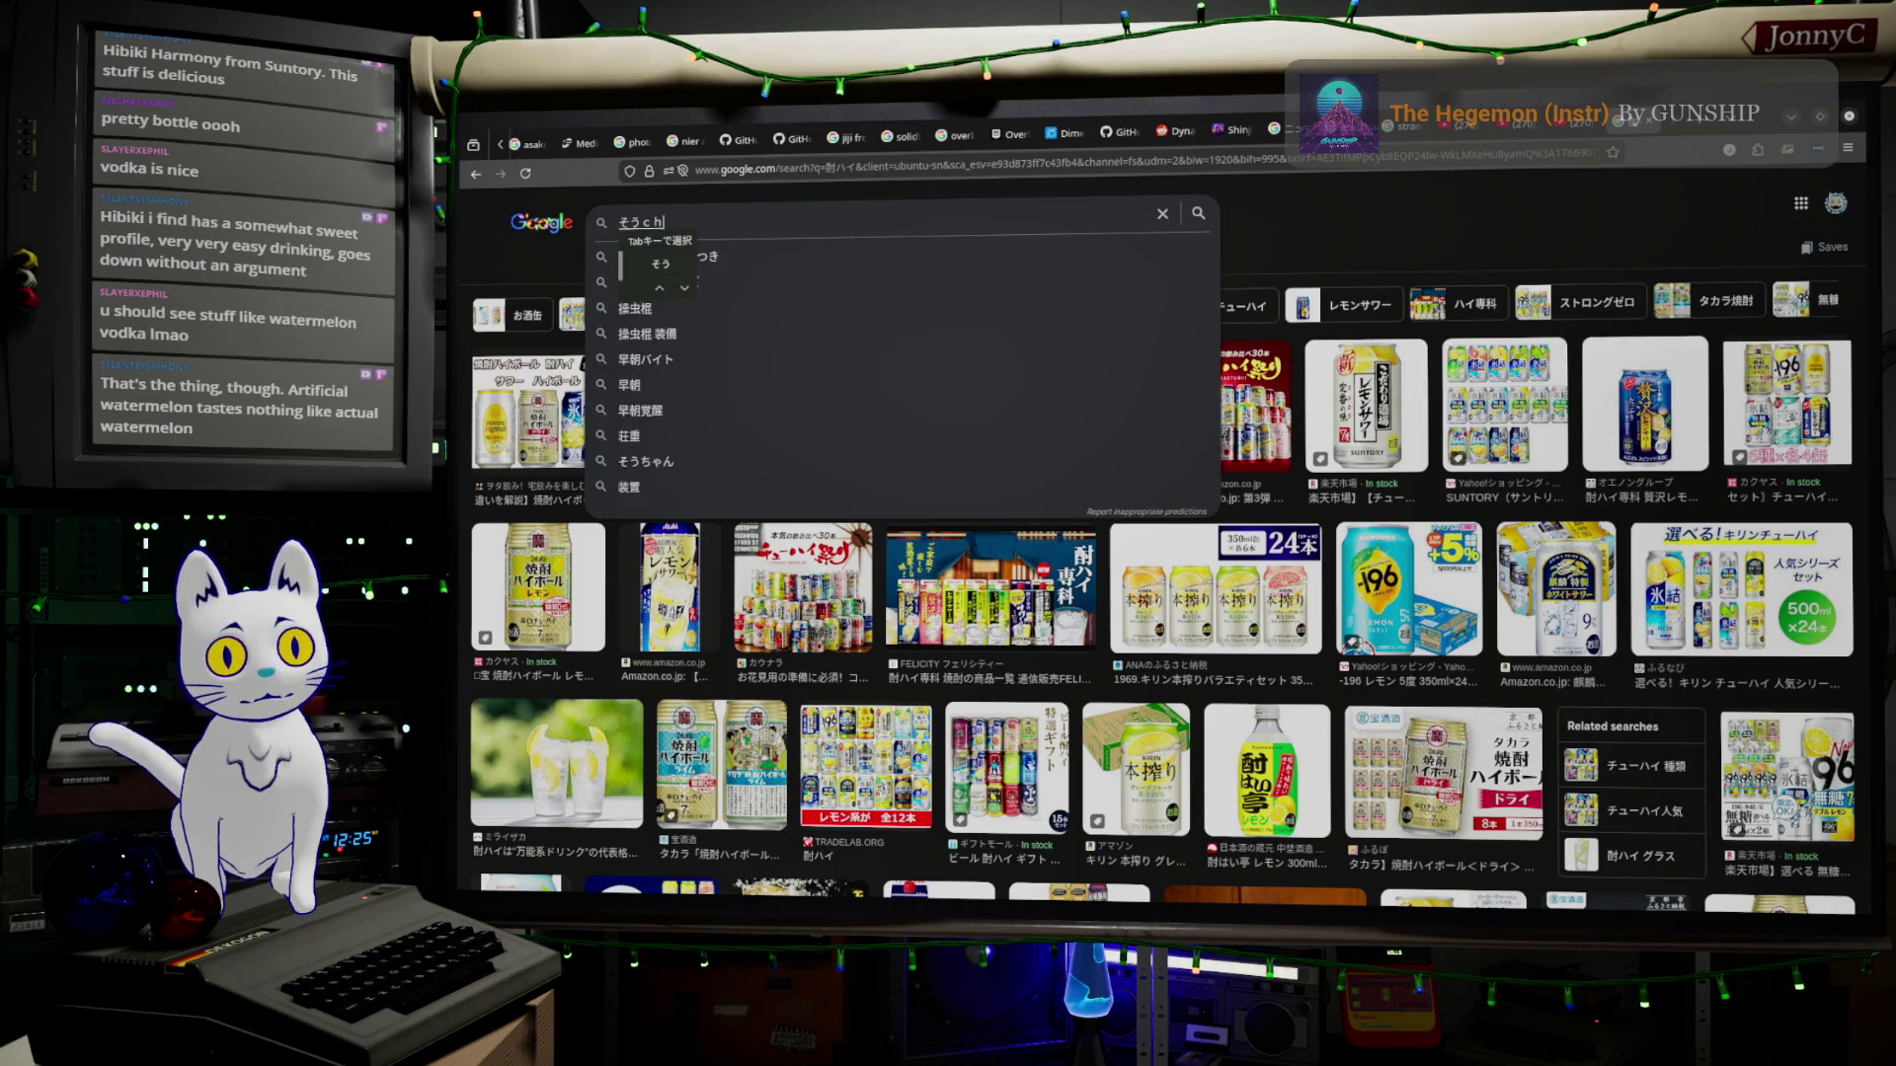
text(u)
Try a new IME entry, cycle a conversion candidate, then discard the half-composed Japanese text.
key(BackSpace)
key(BackSpace)
key(BackSpace)
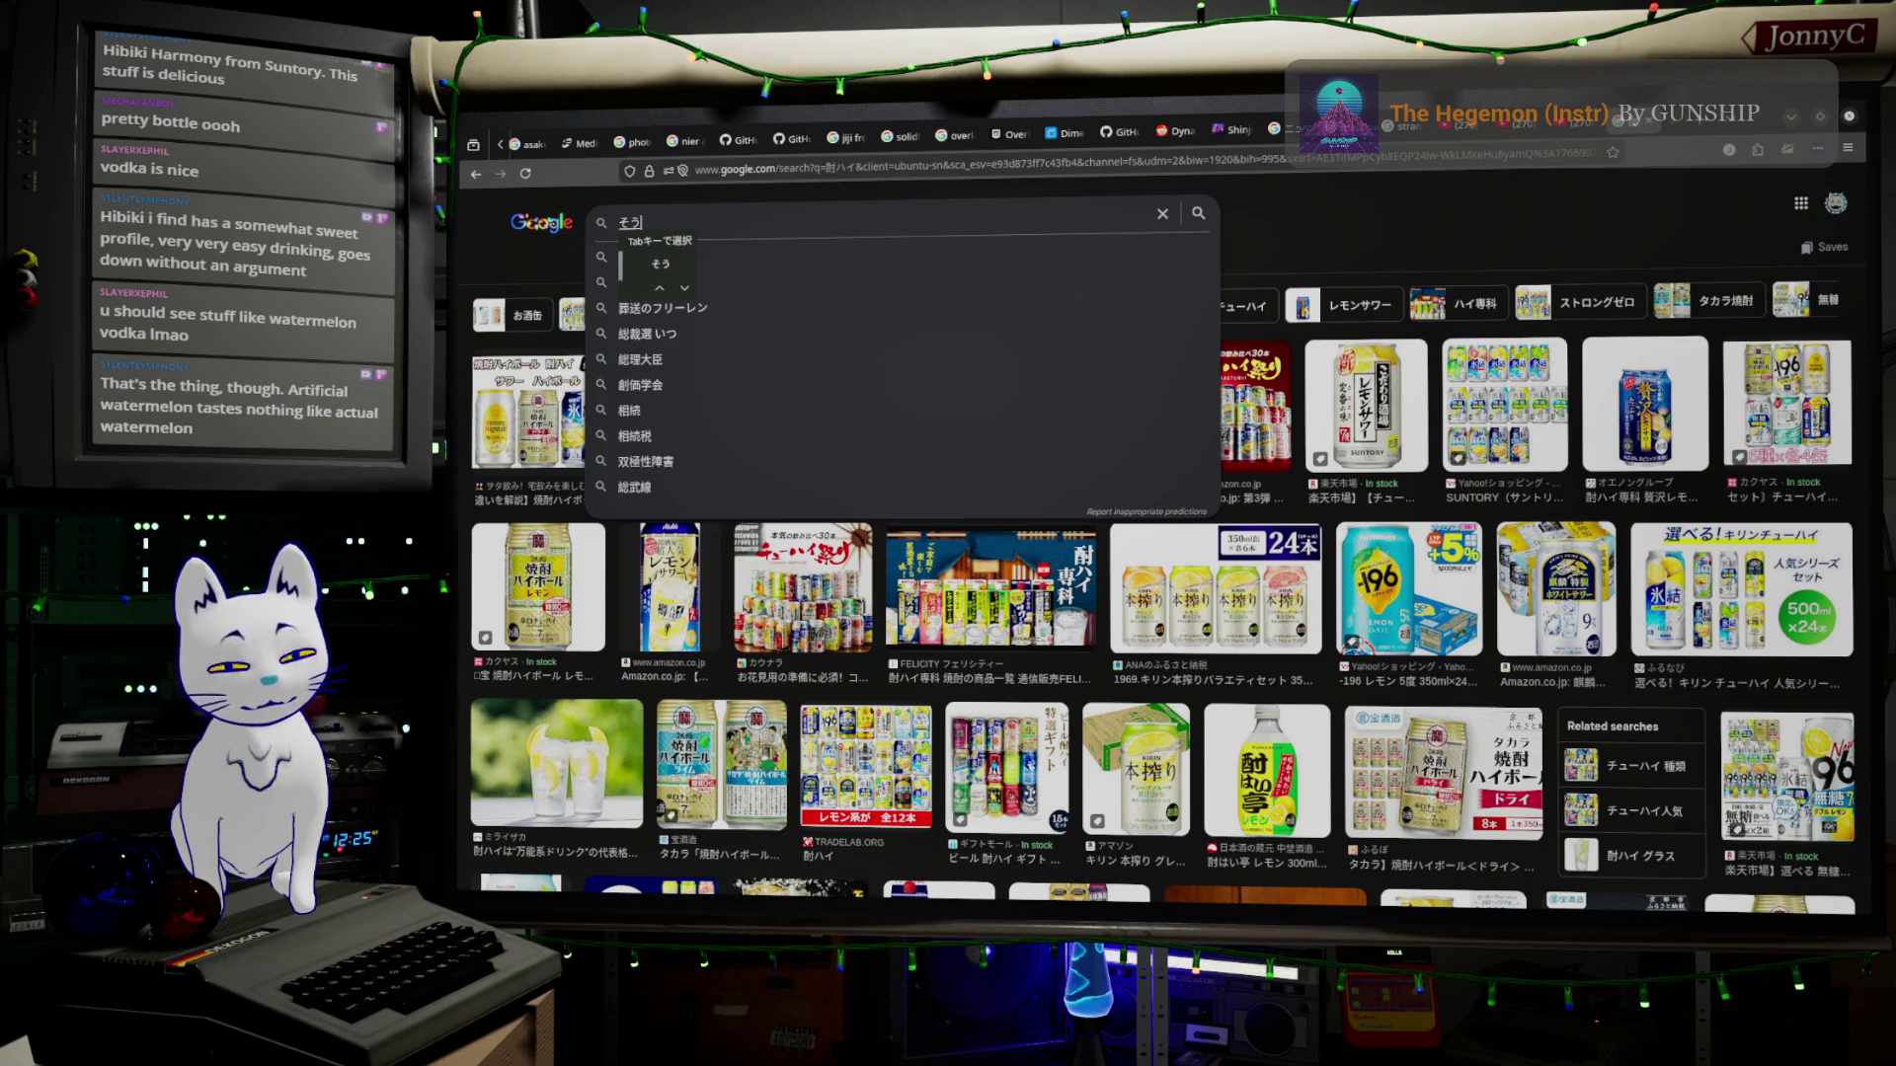
text(chuuj)
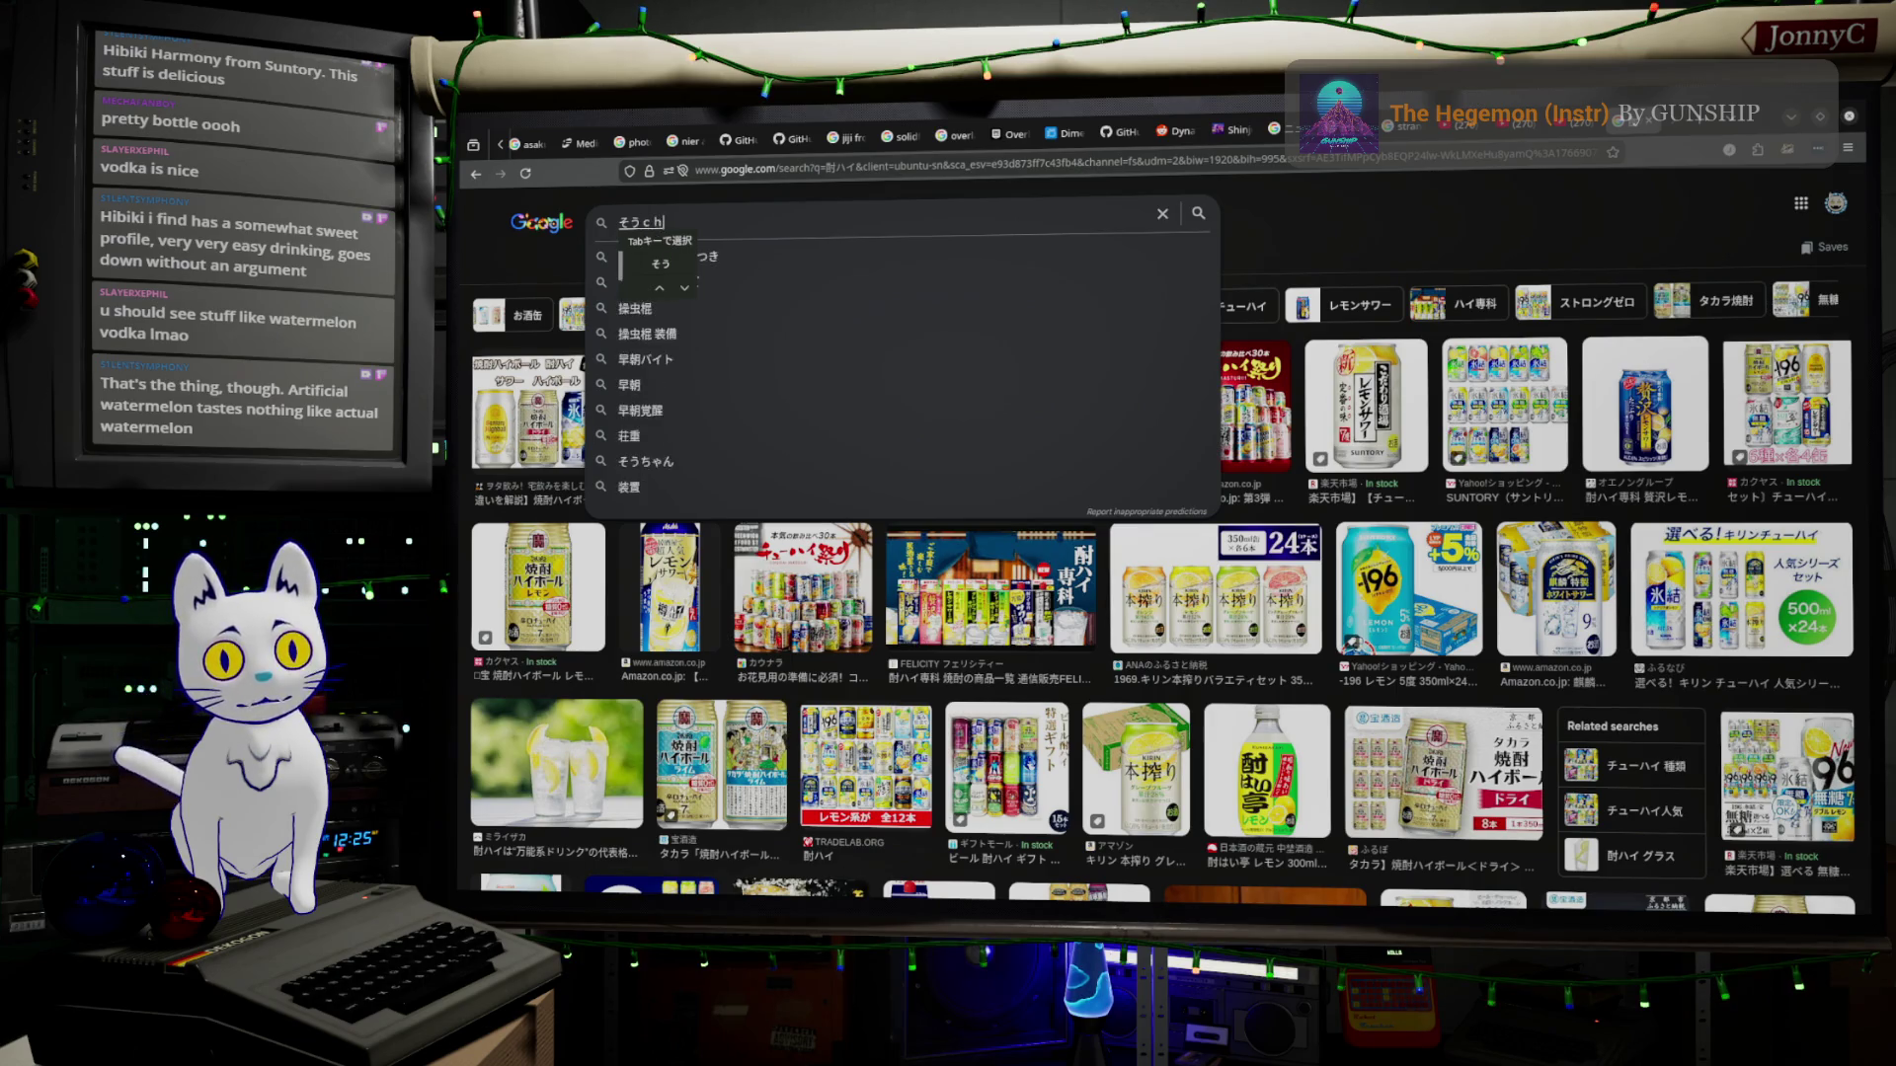
key(space)
key(space)
key(BackSpace)
key(BackSpace)
key(BackSpace)
key(BackSpace)
key(BackSpace)
key(BackSpace)
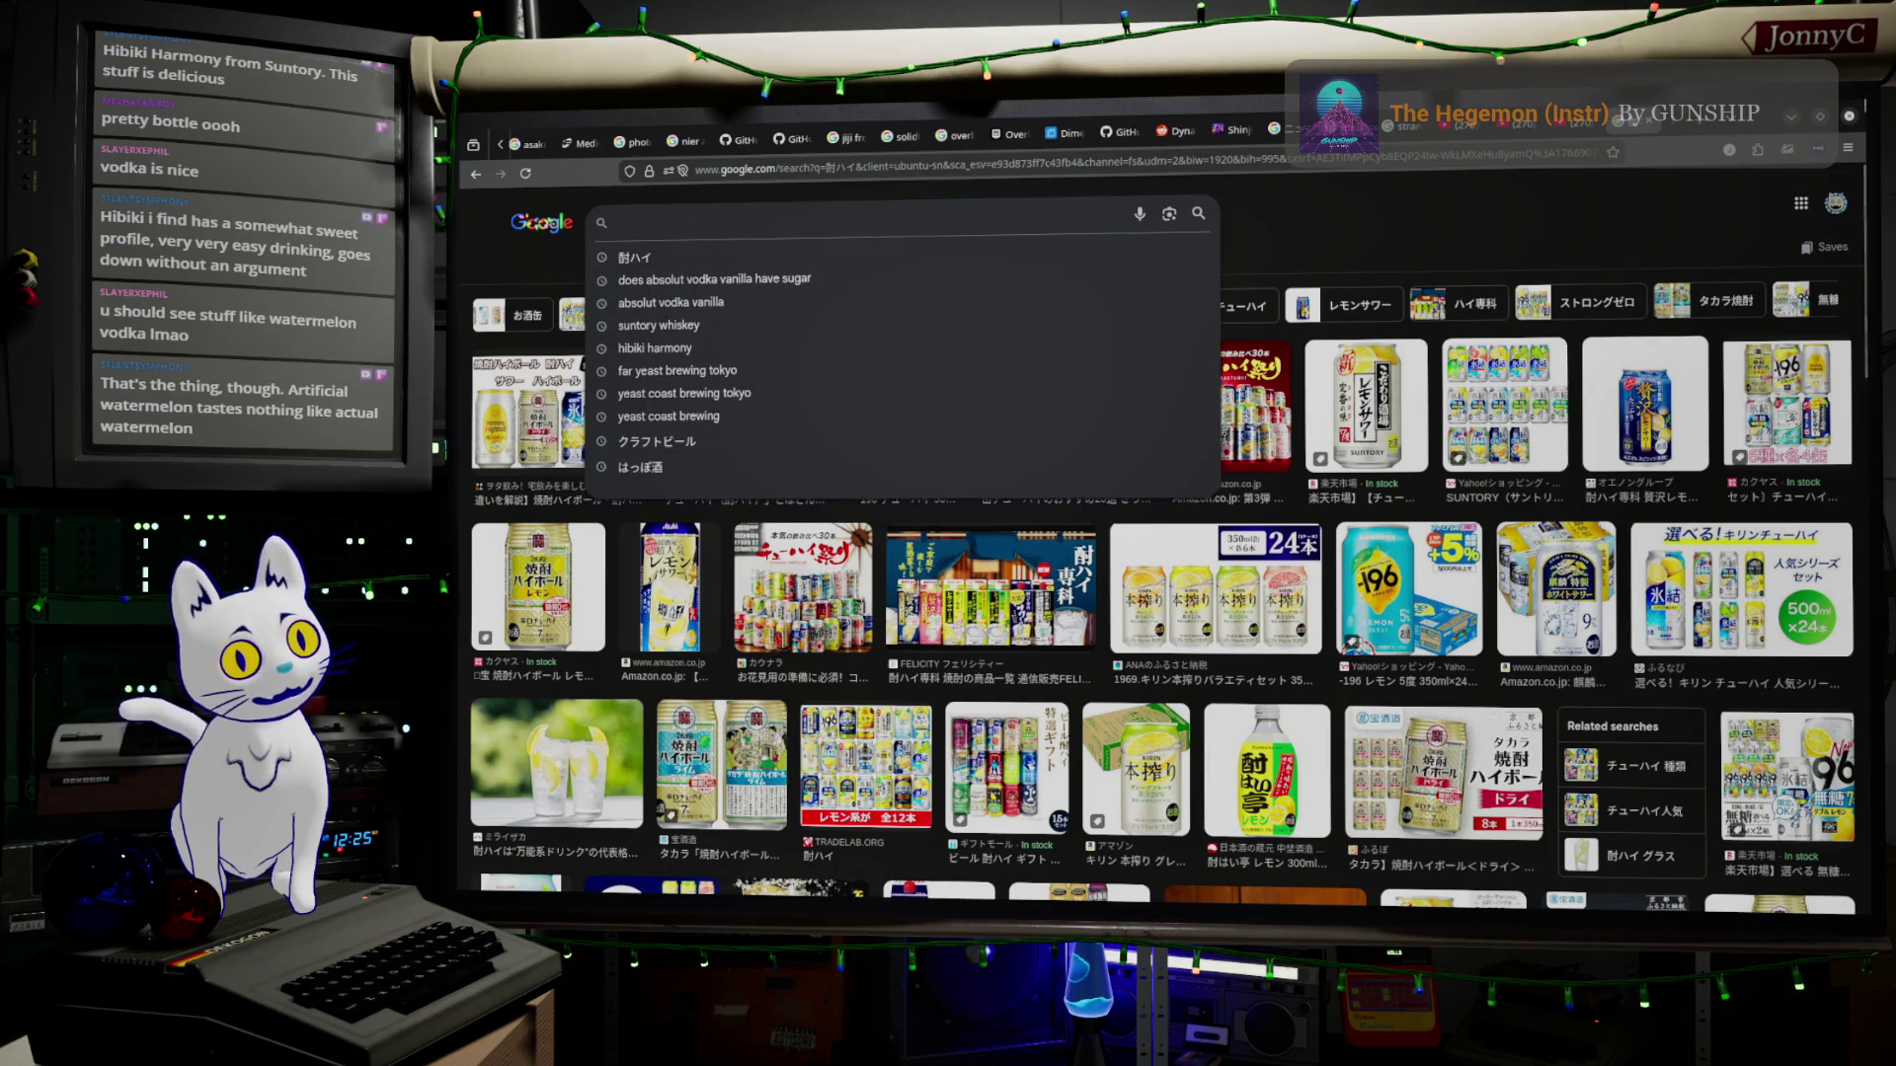
scroll(1163, 563, down, 1)
scroll(1163, 563, down, 3)
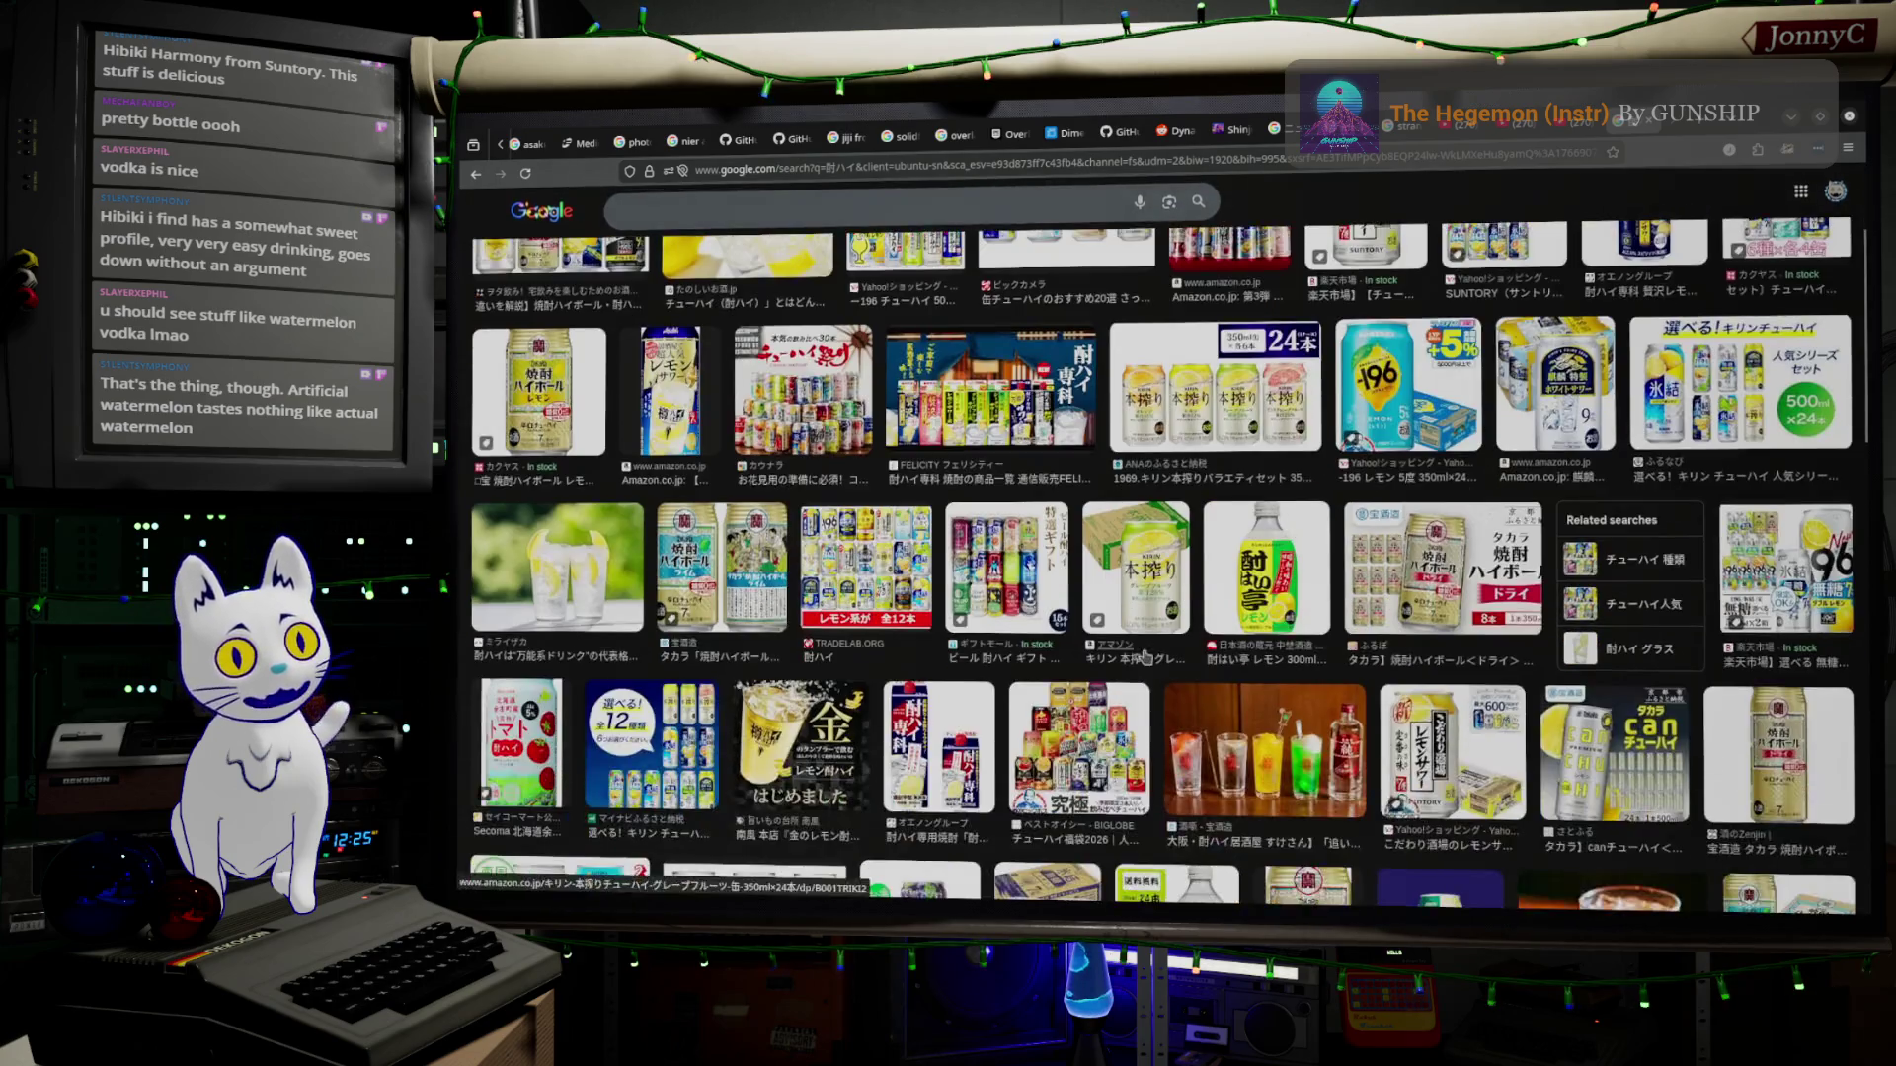
scroll(1163, 563, down, 3)
scroll(1163, 564, down, 3)
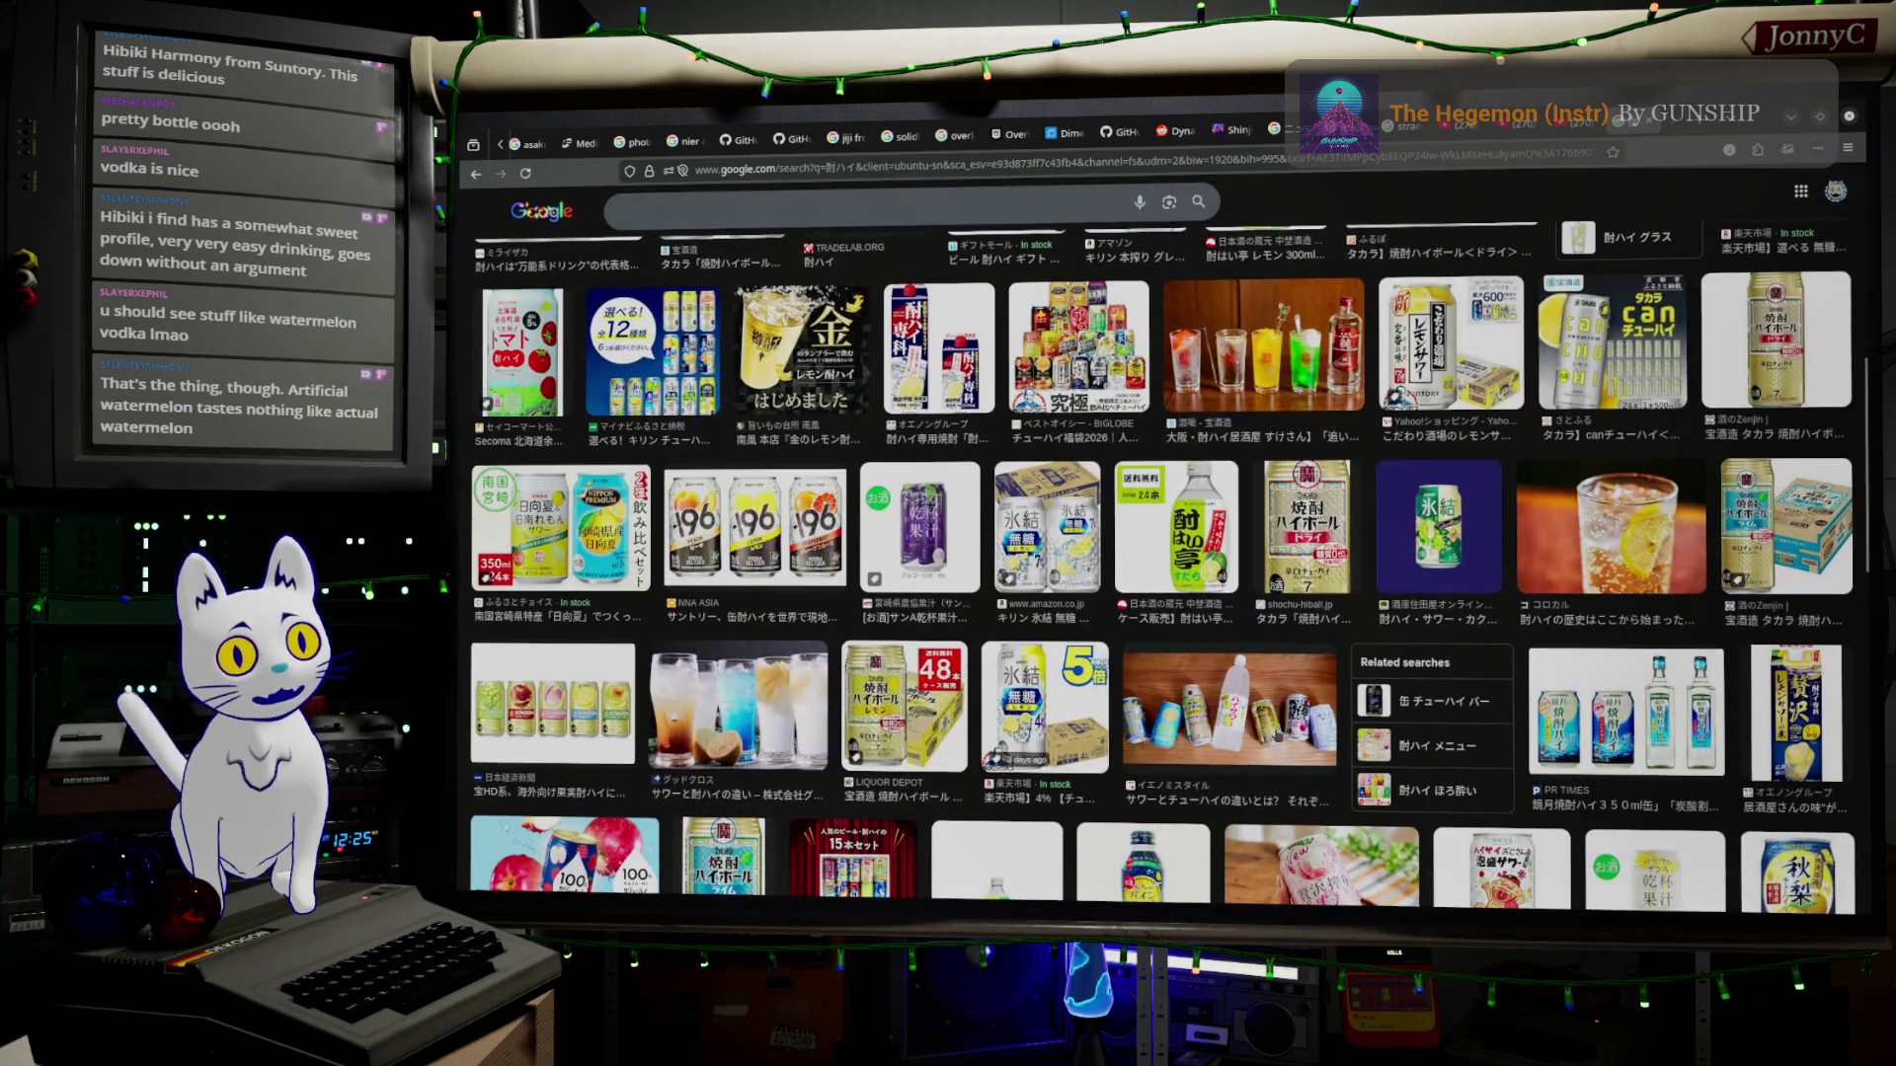
scroll(1183, 758, down, 3)
scroll(1193, 762, down, 3)
scroll(1199, 771, down, 2)
scroll(1200, 778, down, 3)
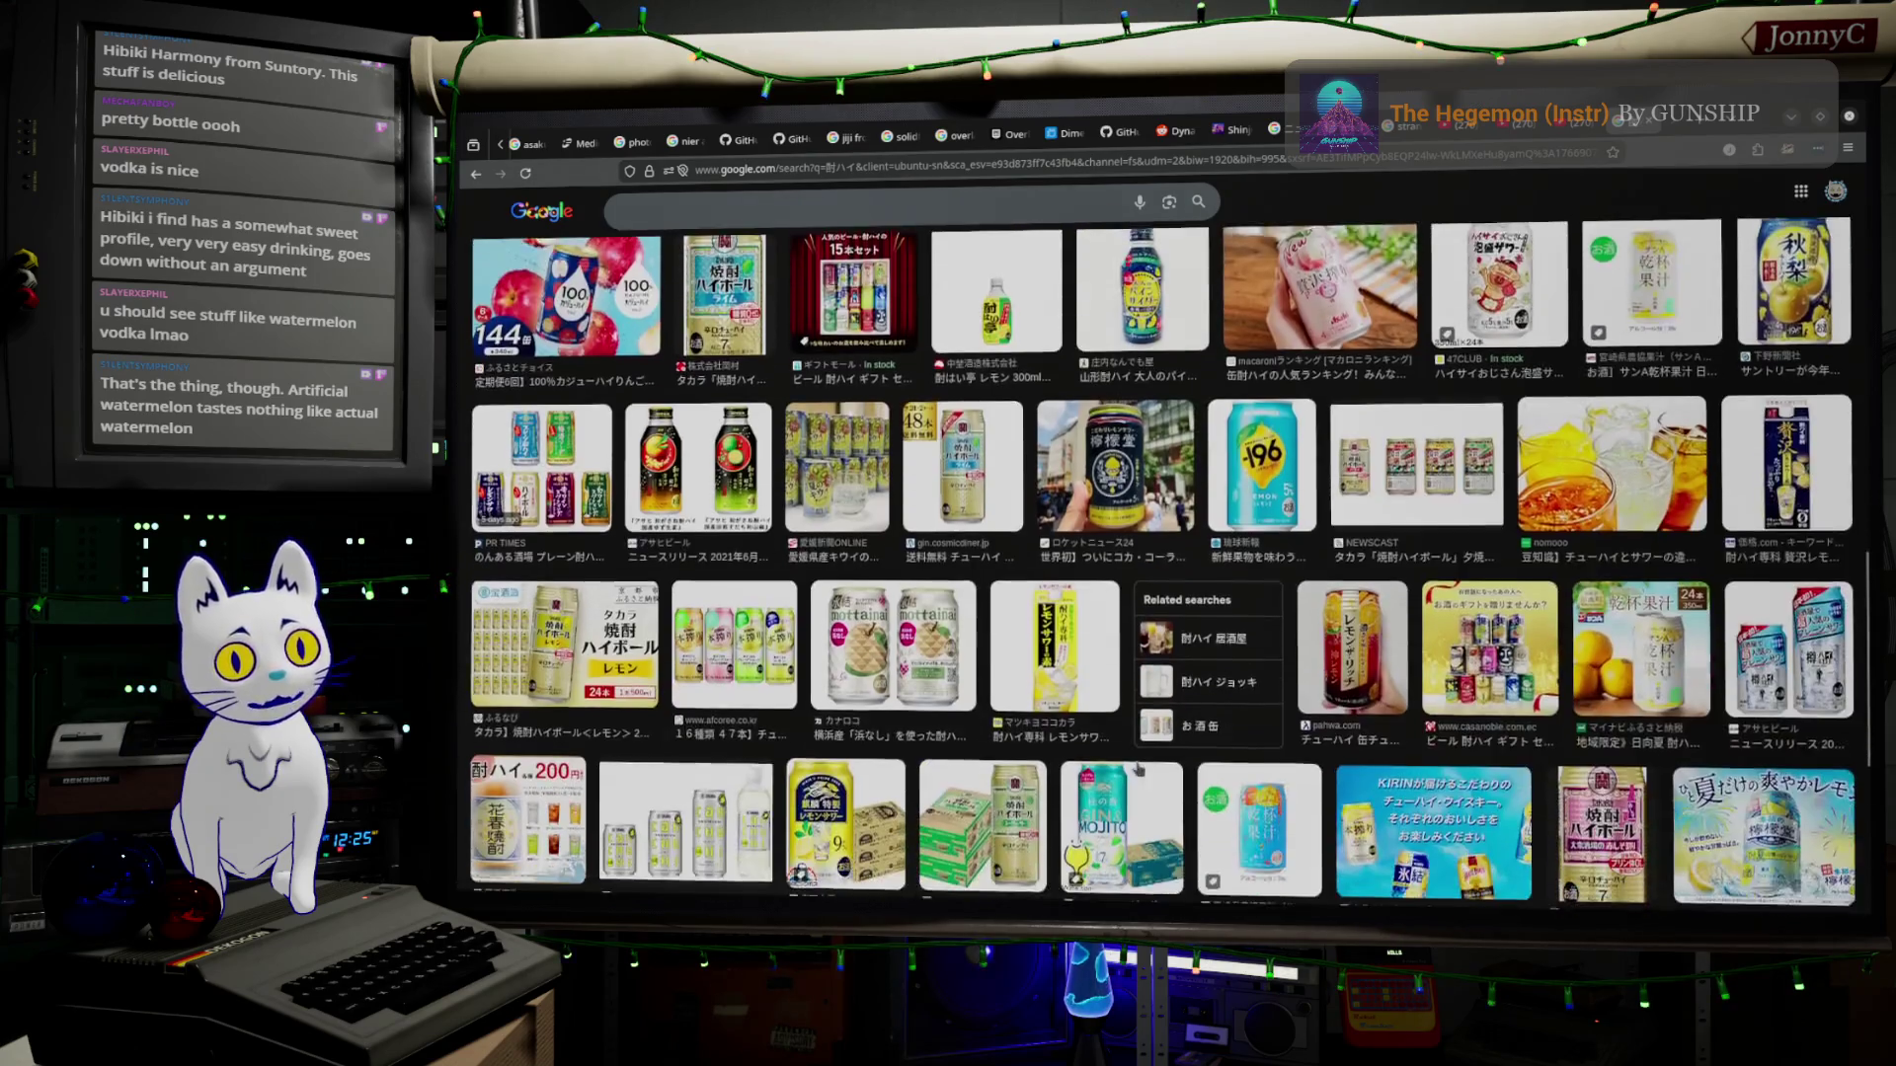
scroll(1199, 778, down, 2)
scroll(1156, 772, down, 3)
scroll(1133, 763, down, 2)
scroll(1132, 742, up, 5)
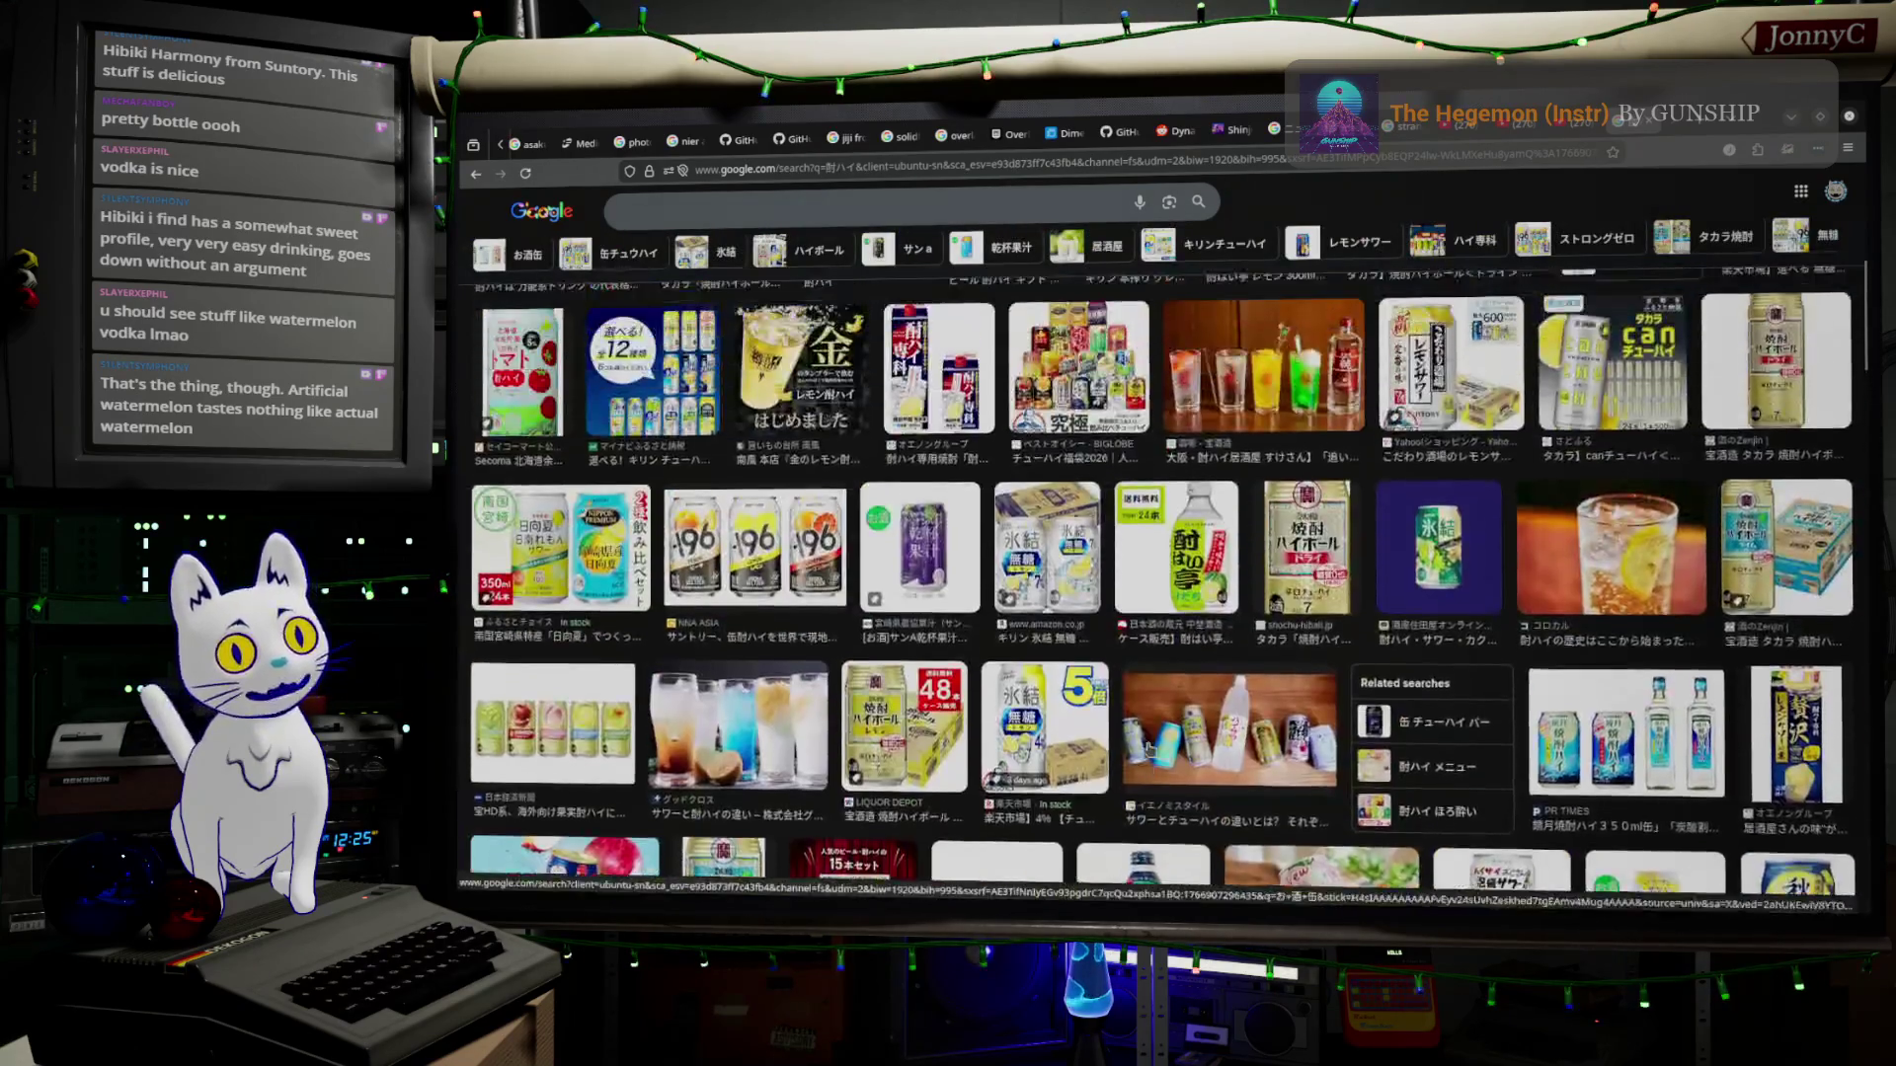
scroll(1127, 667, up, 5)
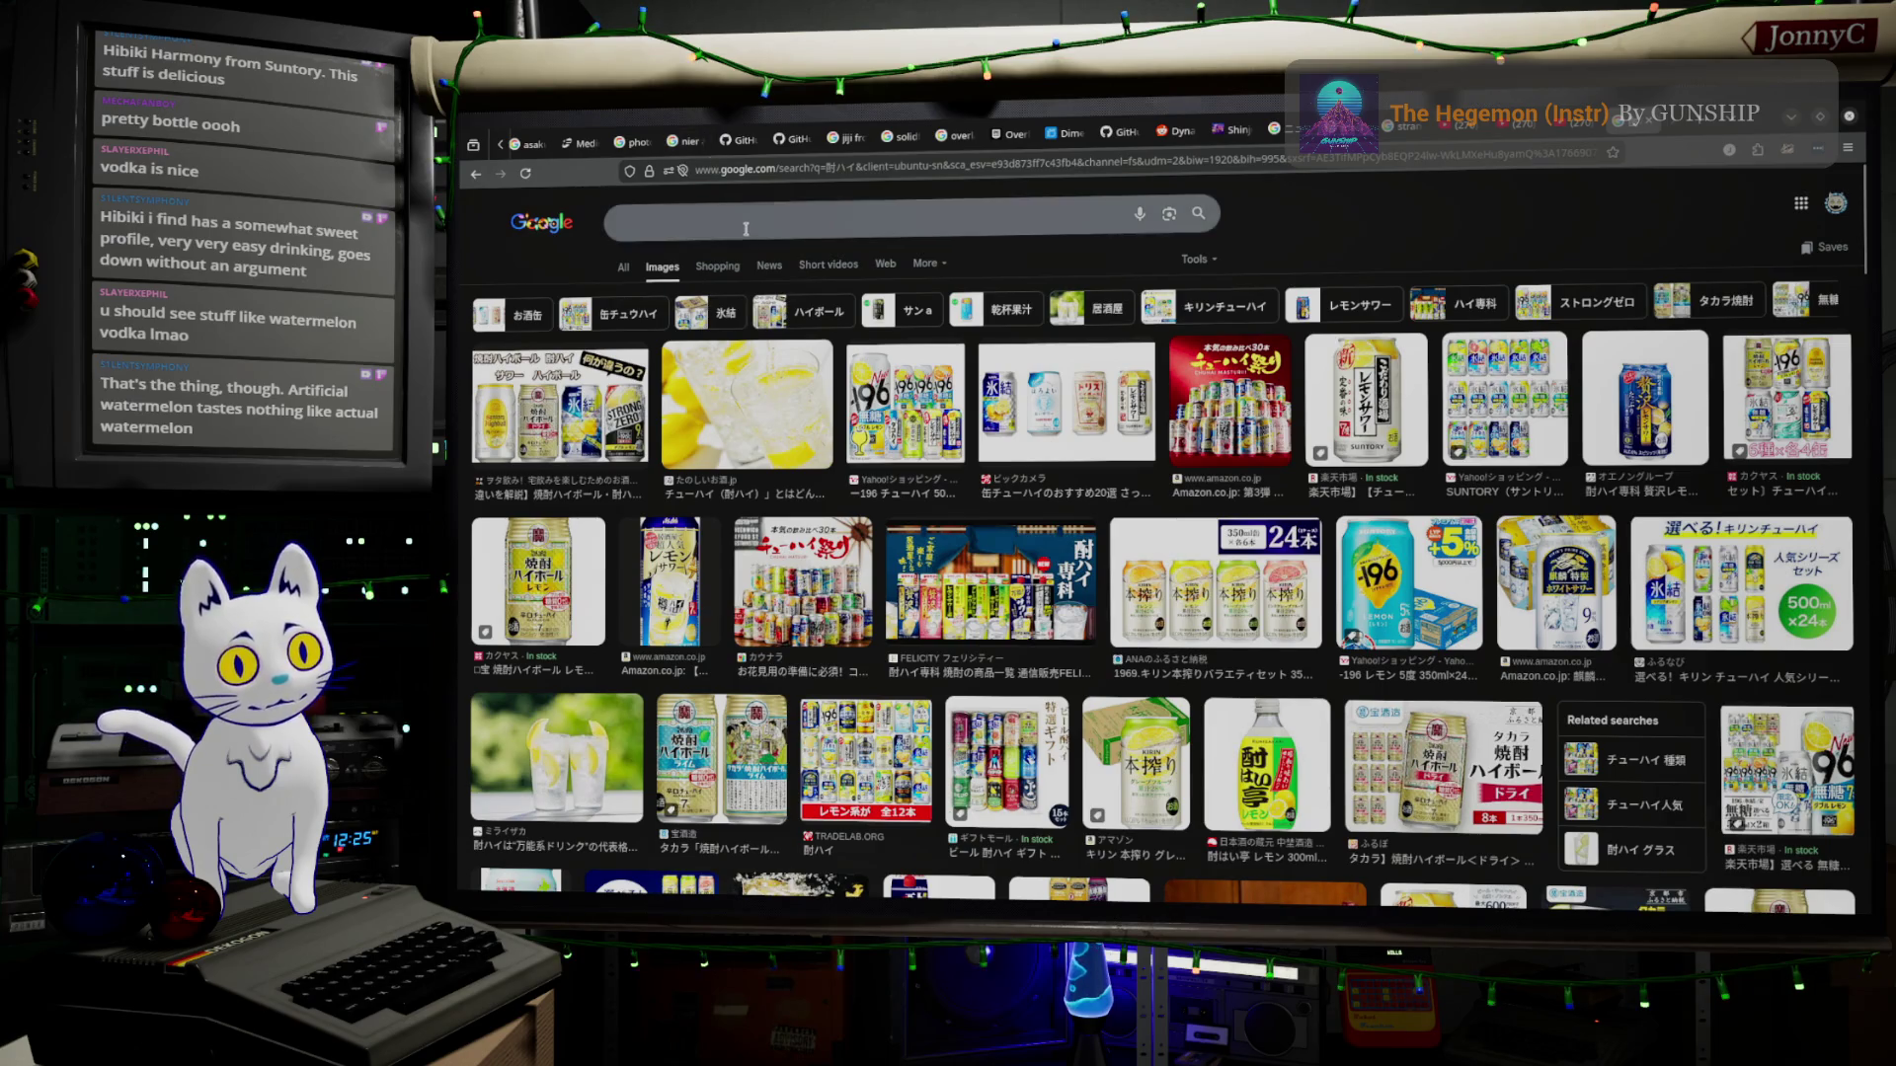
Enter 'Jinro' as the new image-search query, fixing the duplicated IME text.
click(747, 219)
text(j)
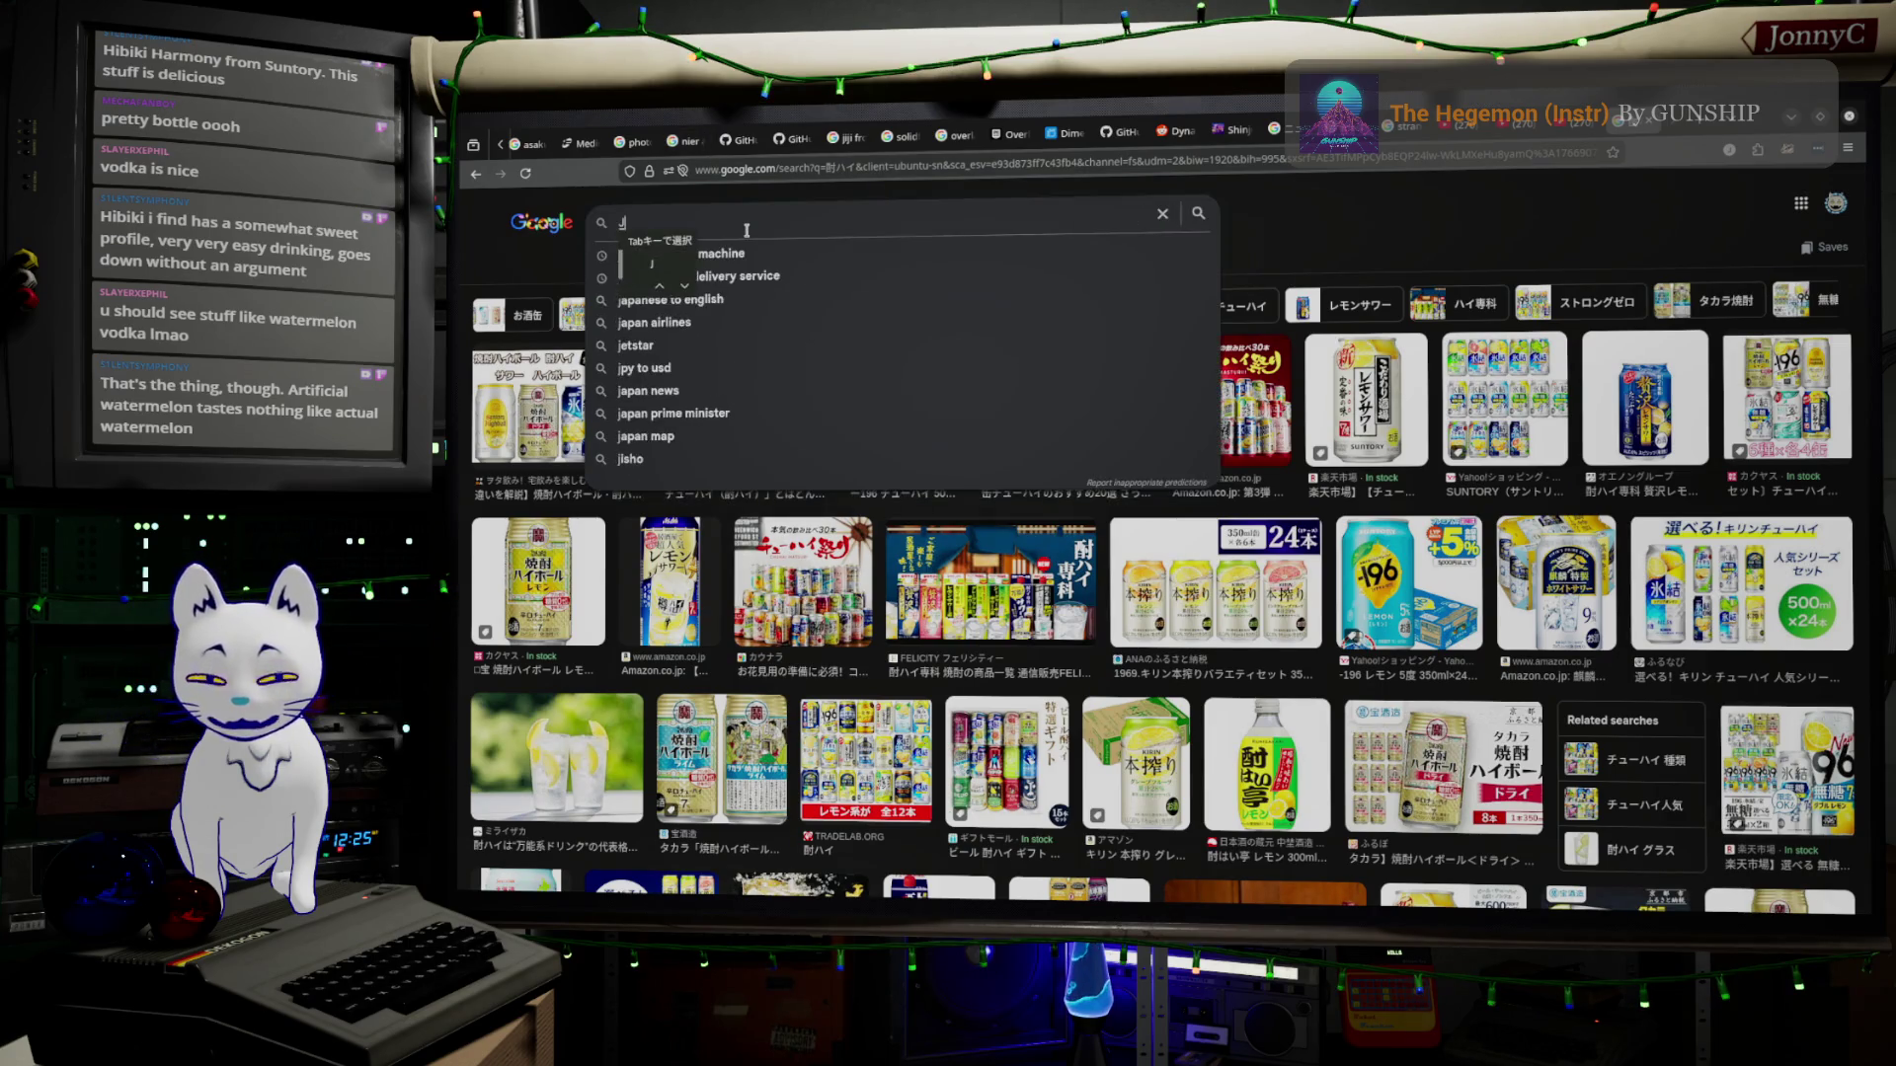
text(inro)
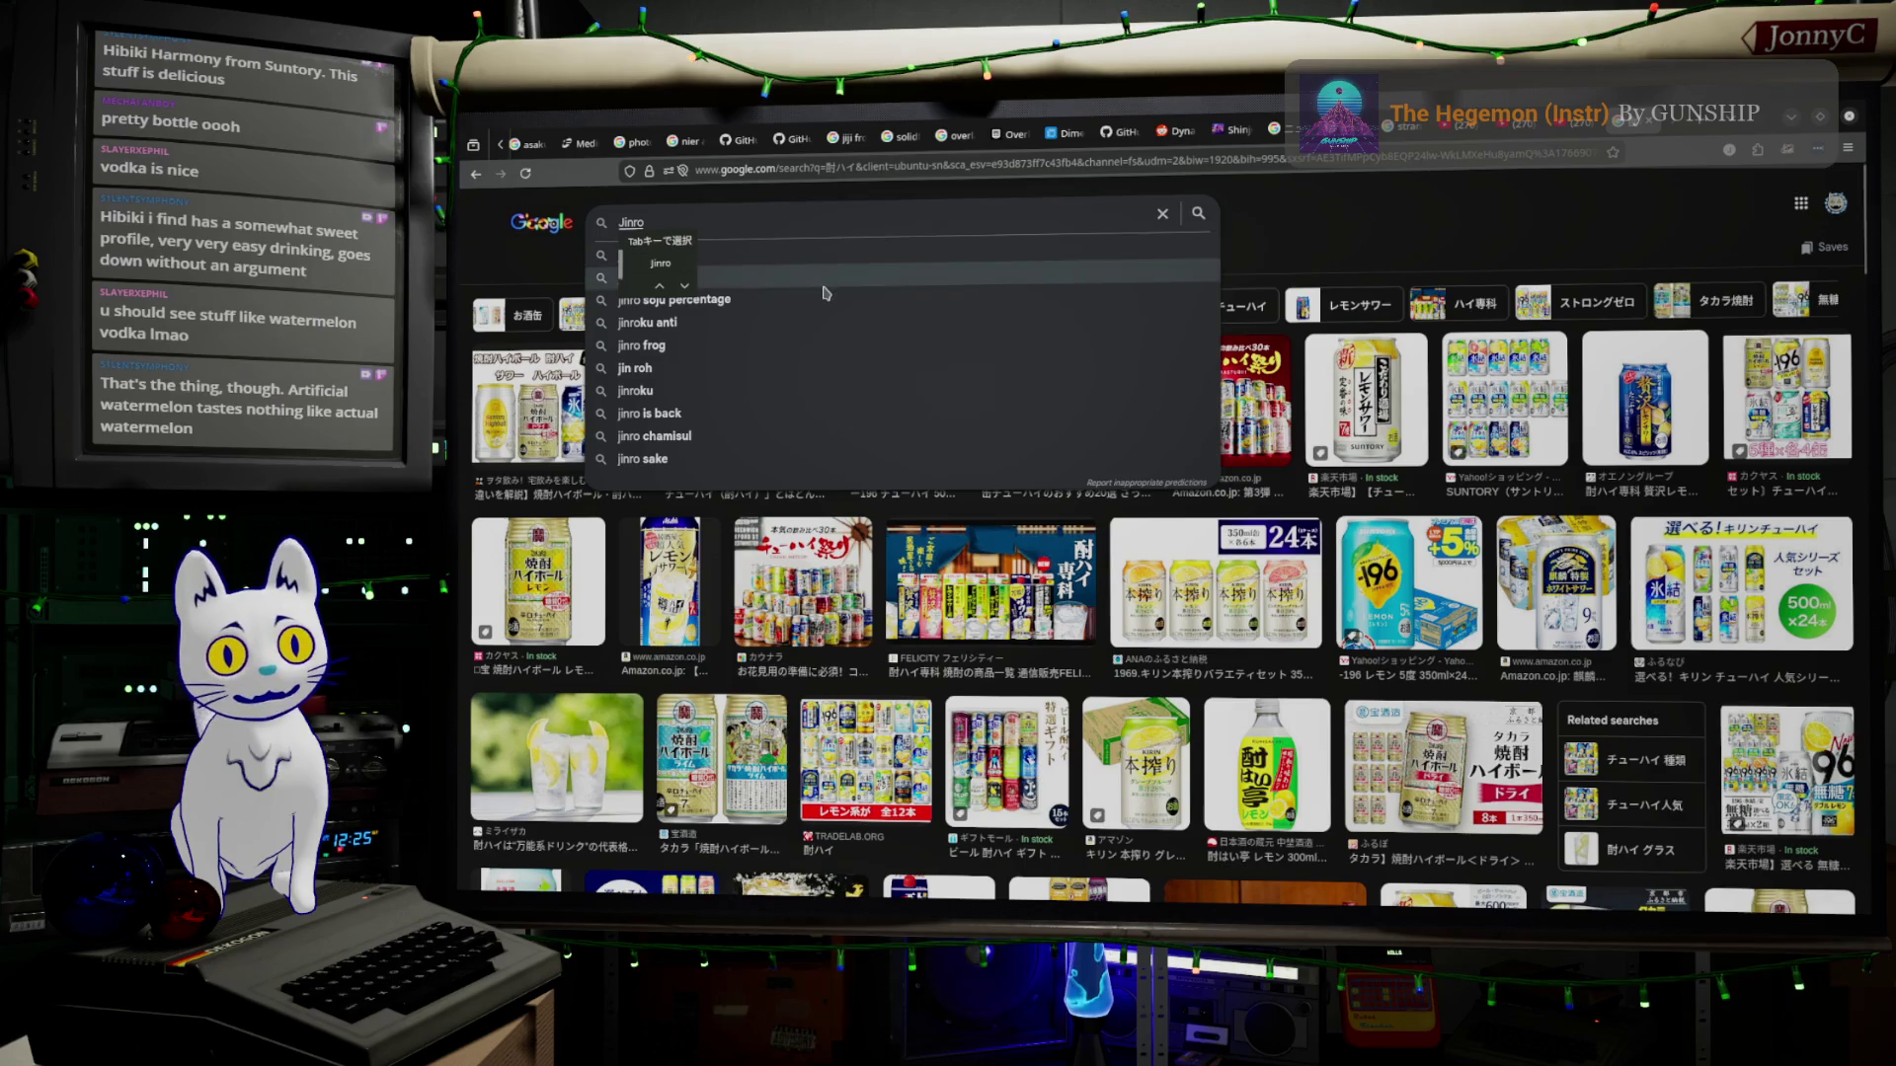
key(Return)
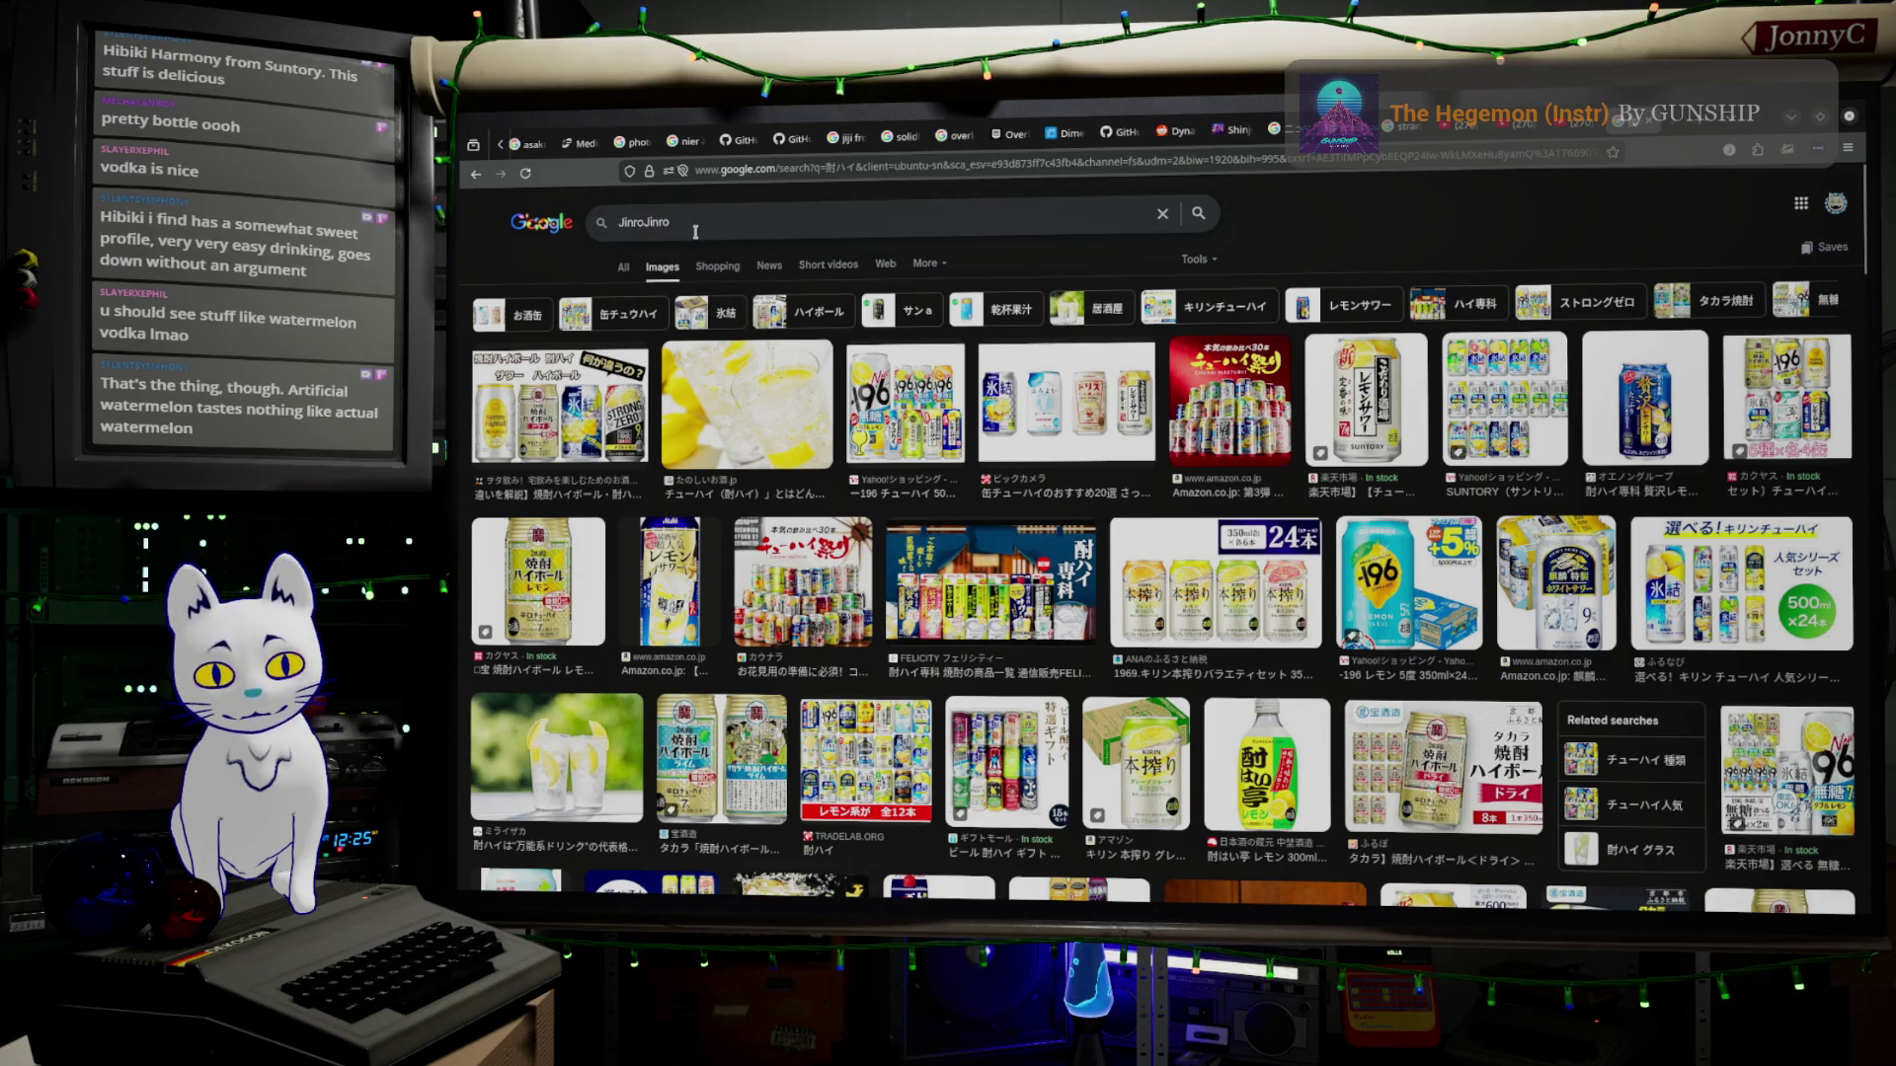
key(BackSpace)
key(BackSpace)
key(BackSpace)
Preview the JINRO 25度 700ml bottle and the Chamisul eight-bottle bundle, then ready a new query.
key(Return)
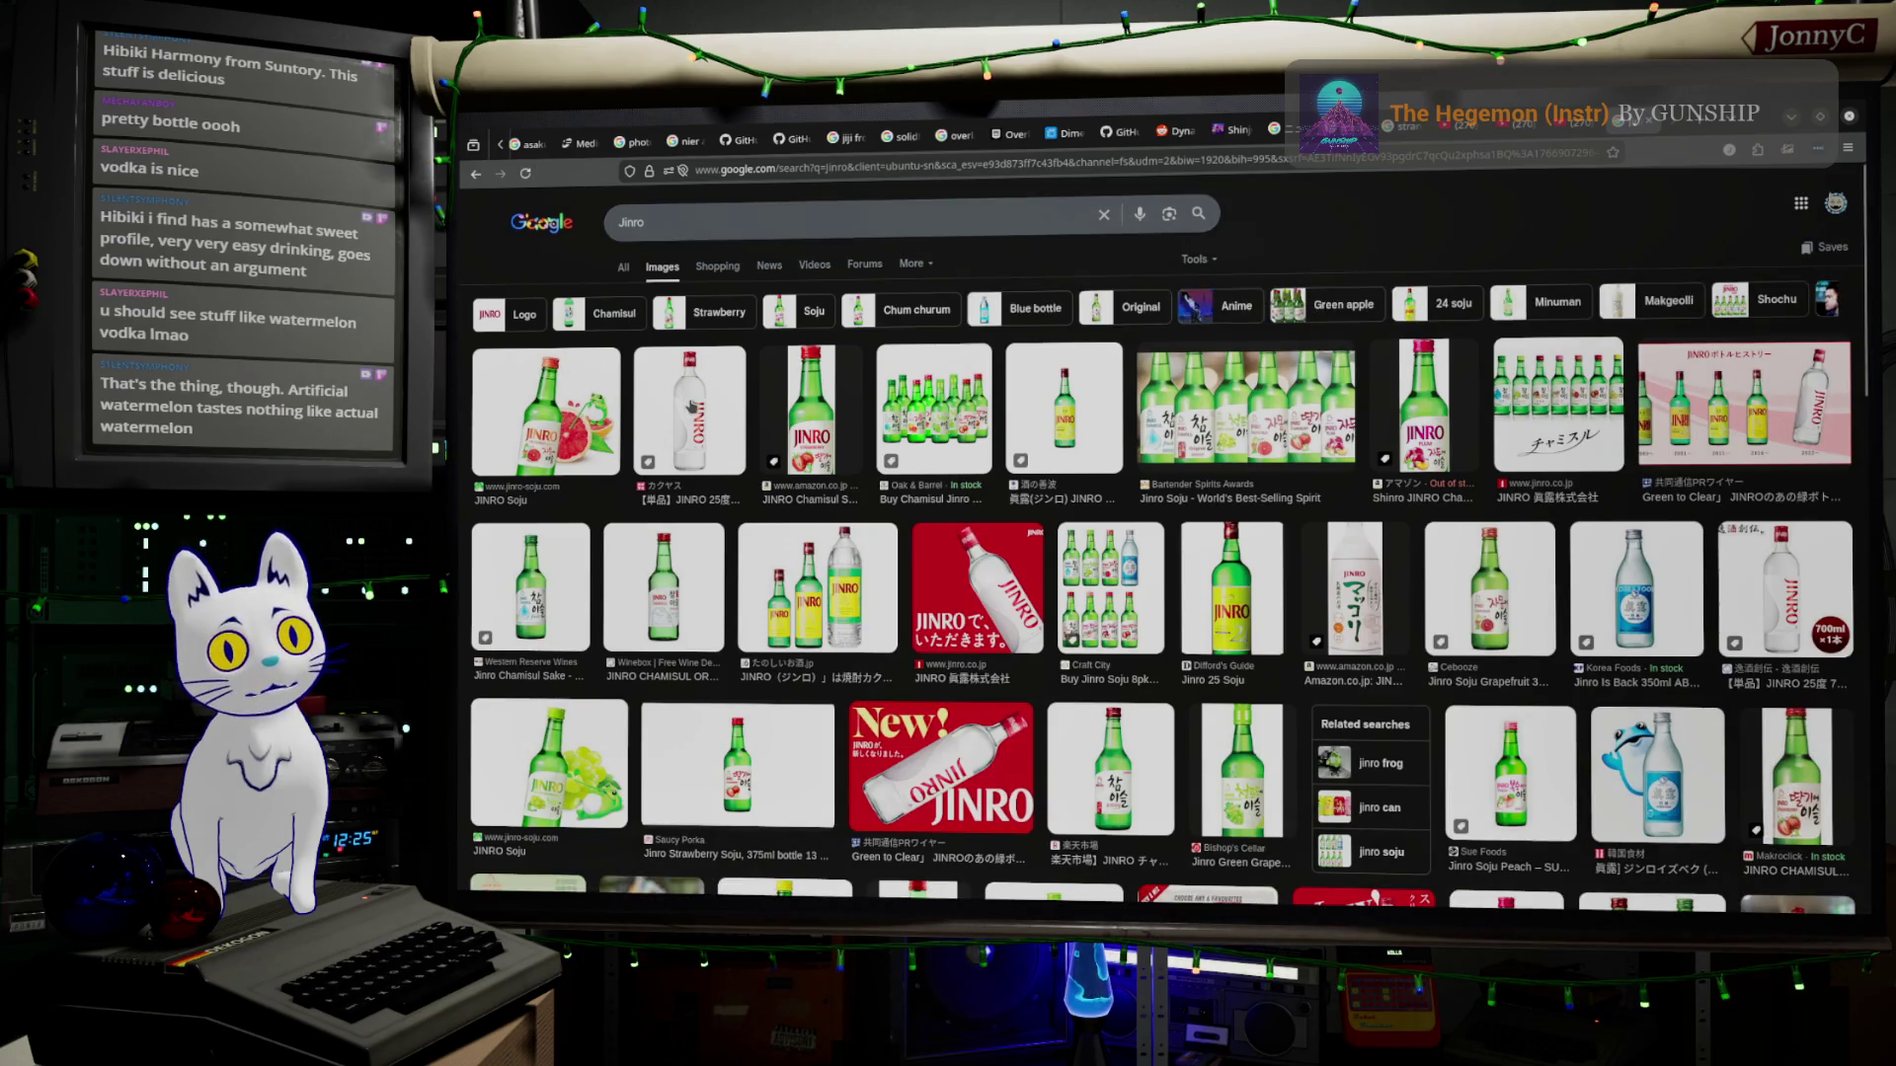
click(690, 408)
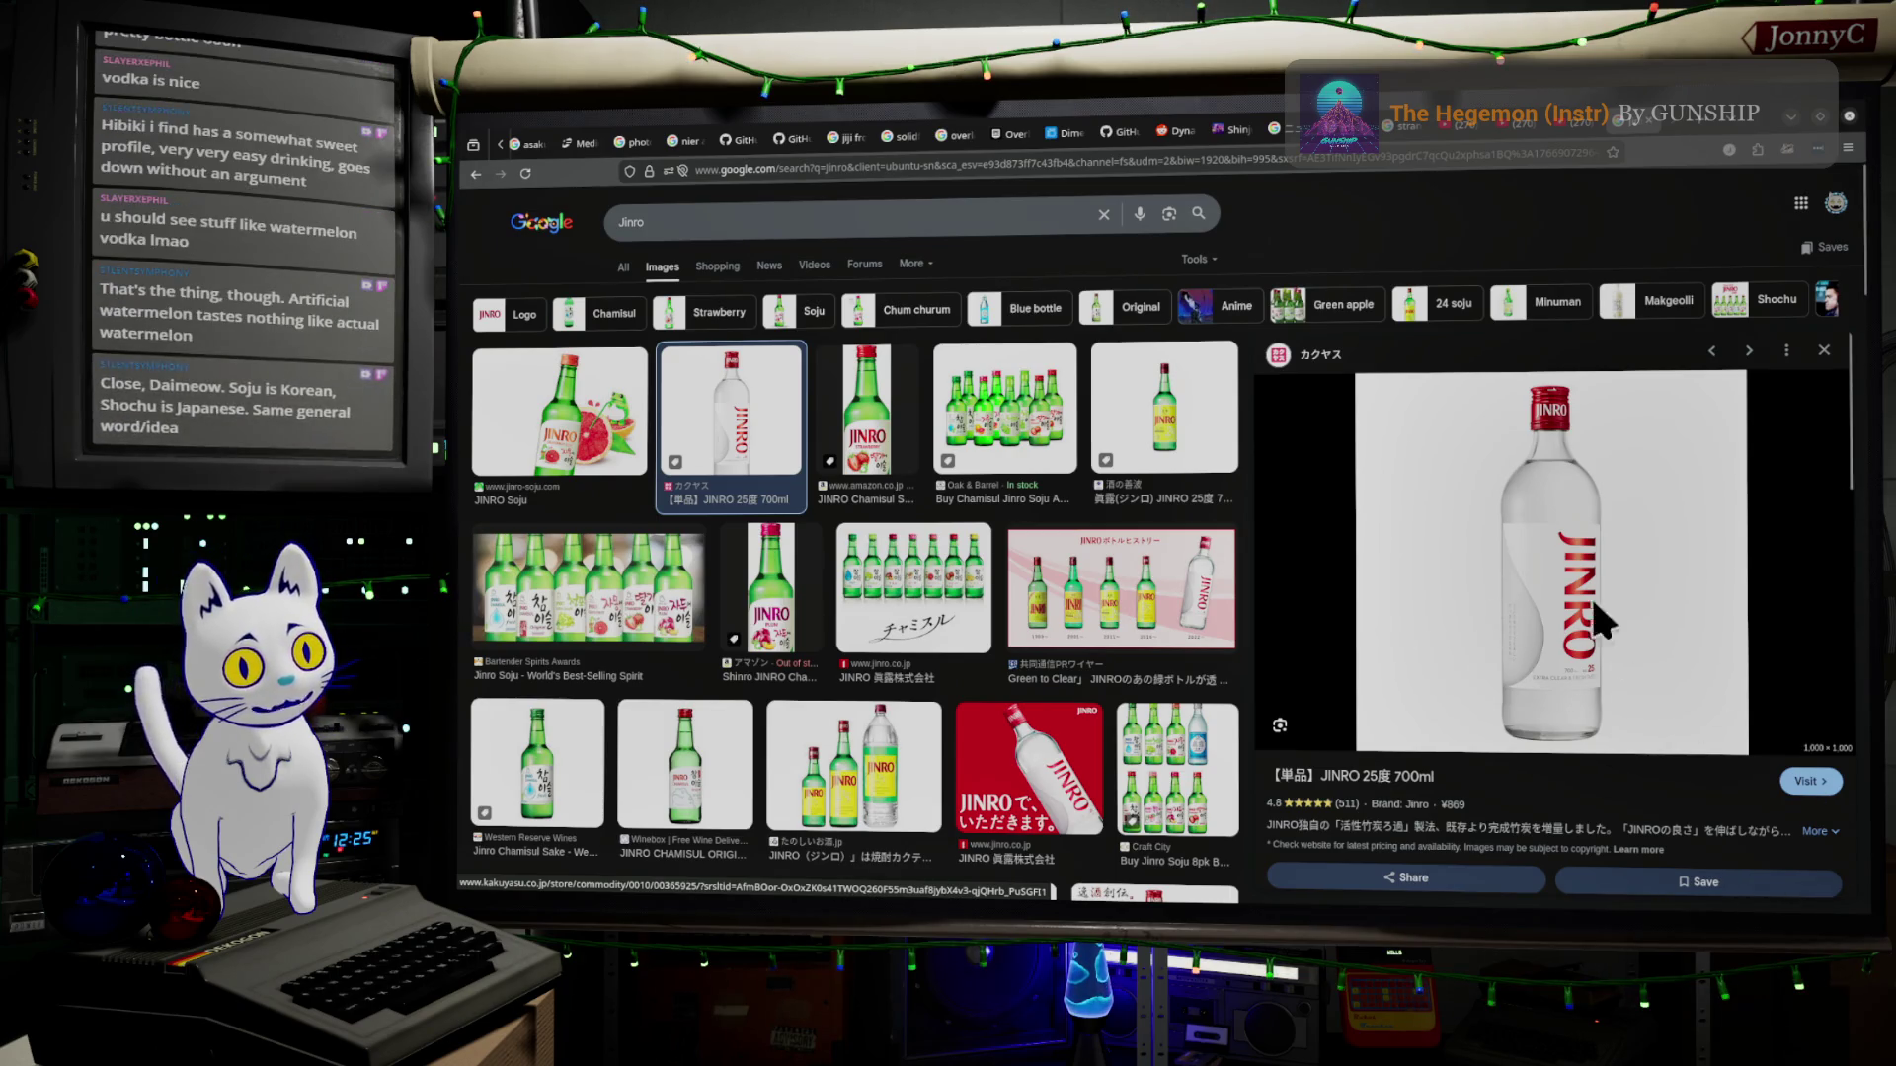
click(1023, 429)
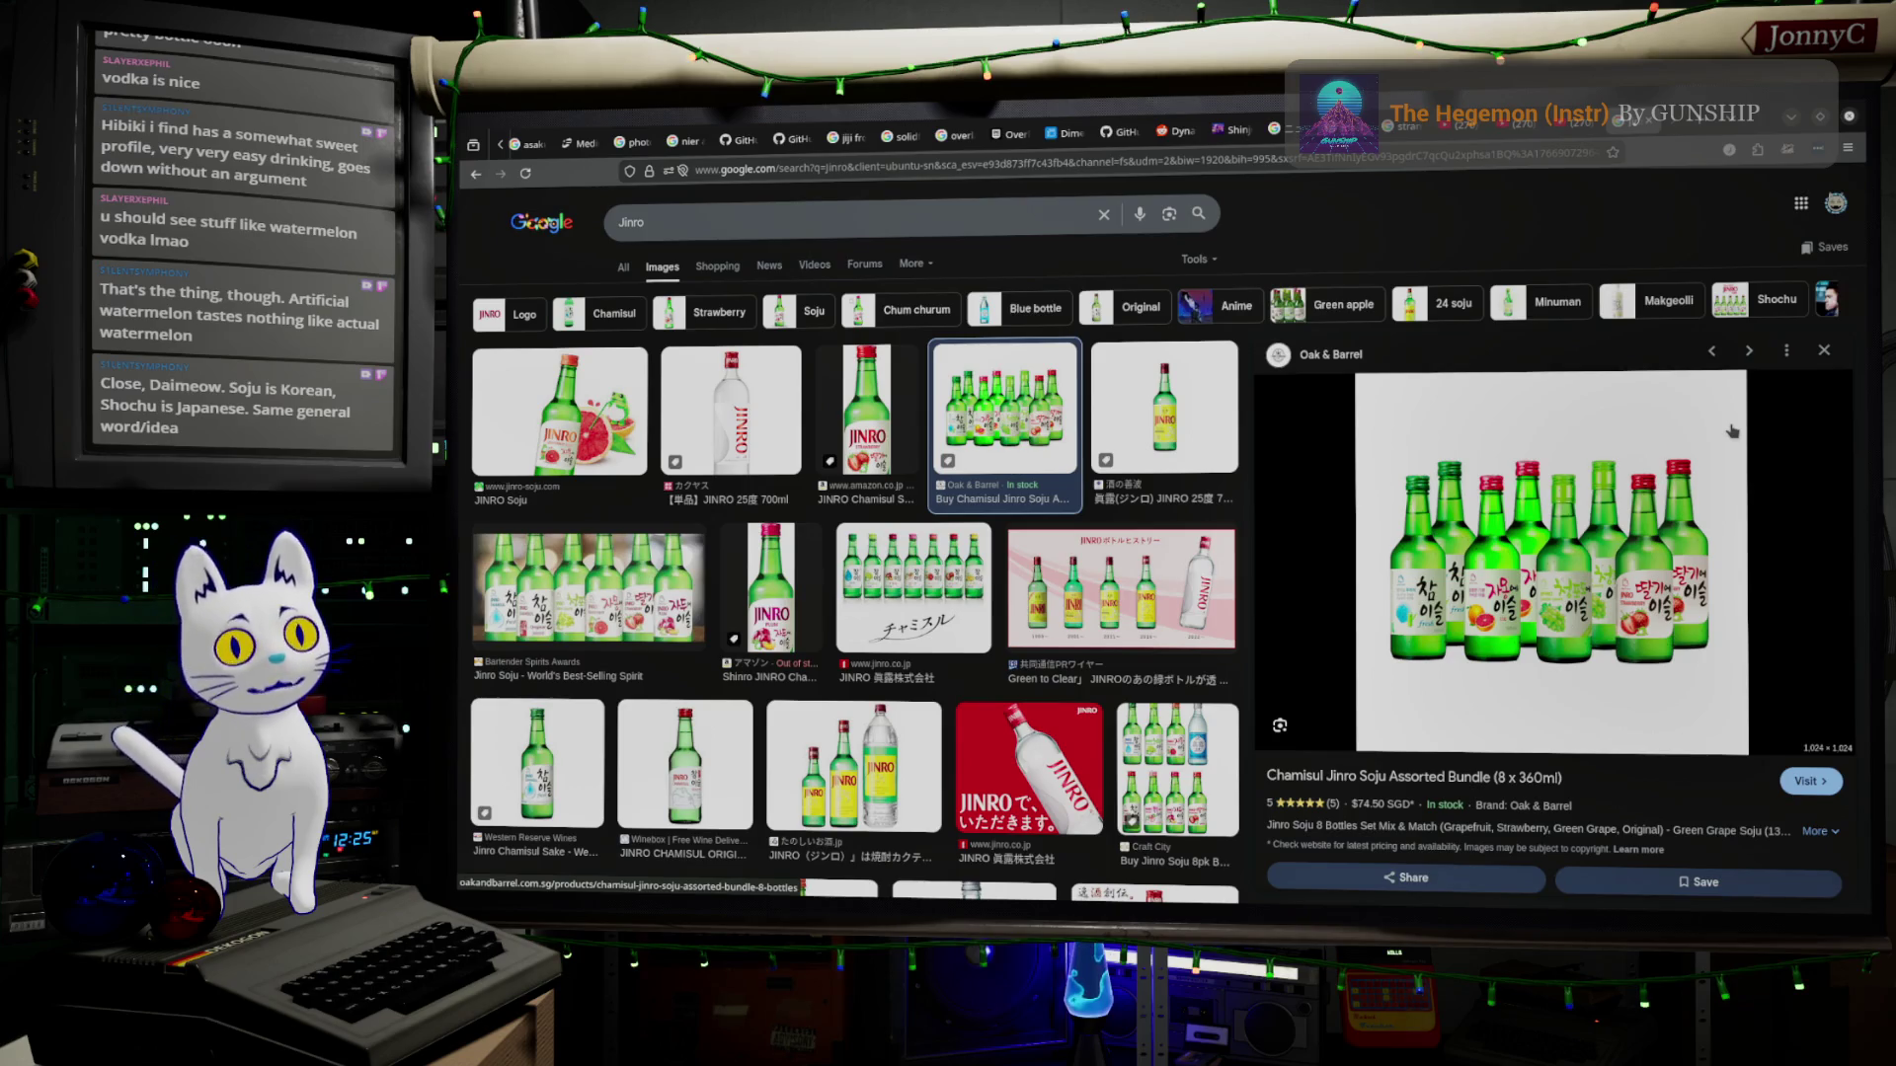
click(1827, 352)
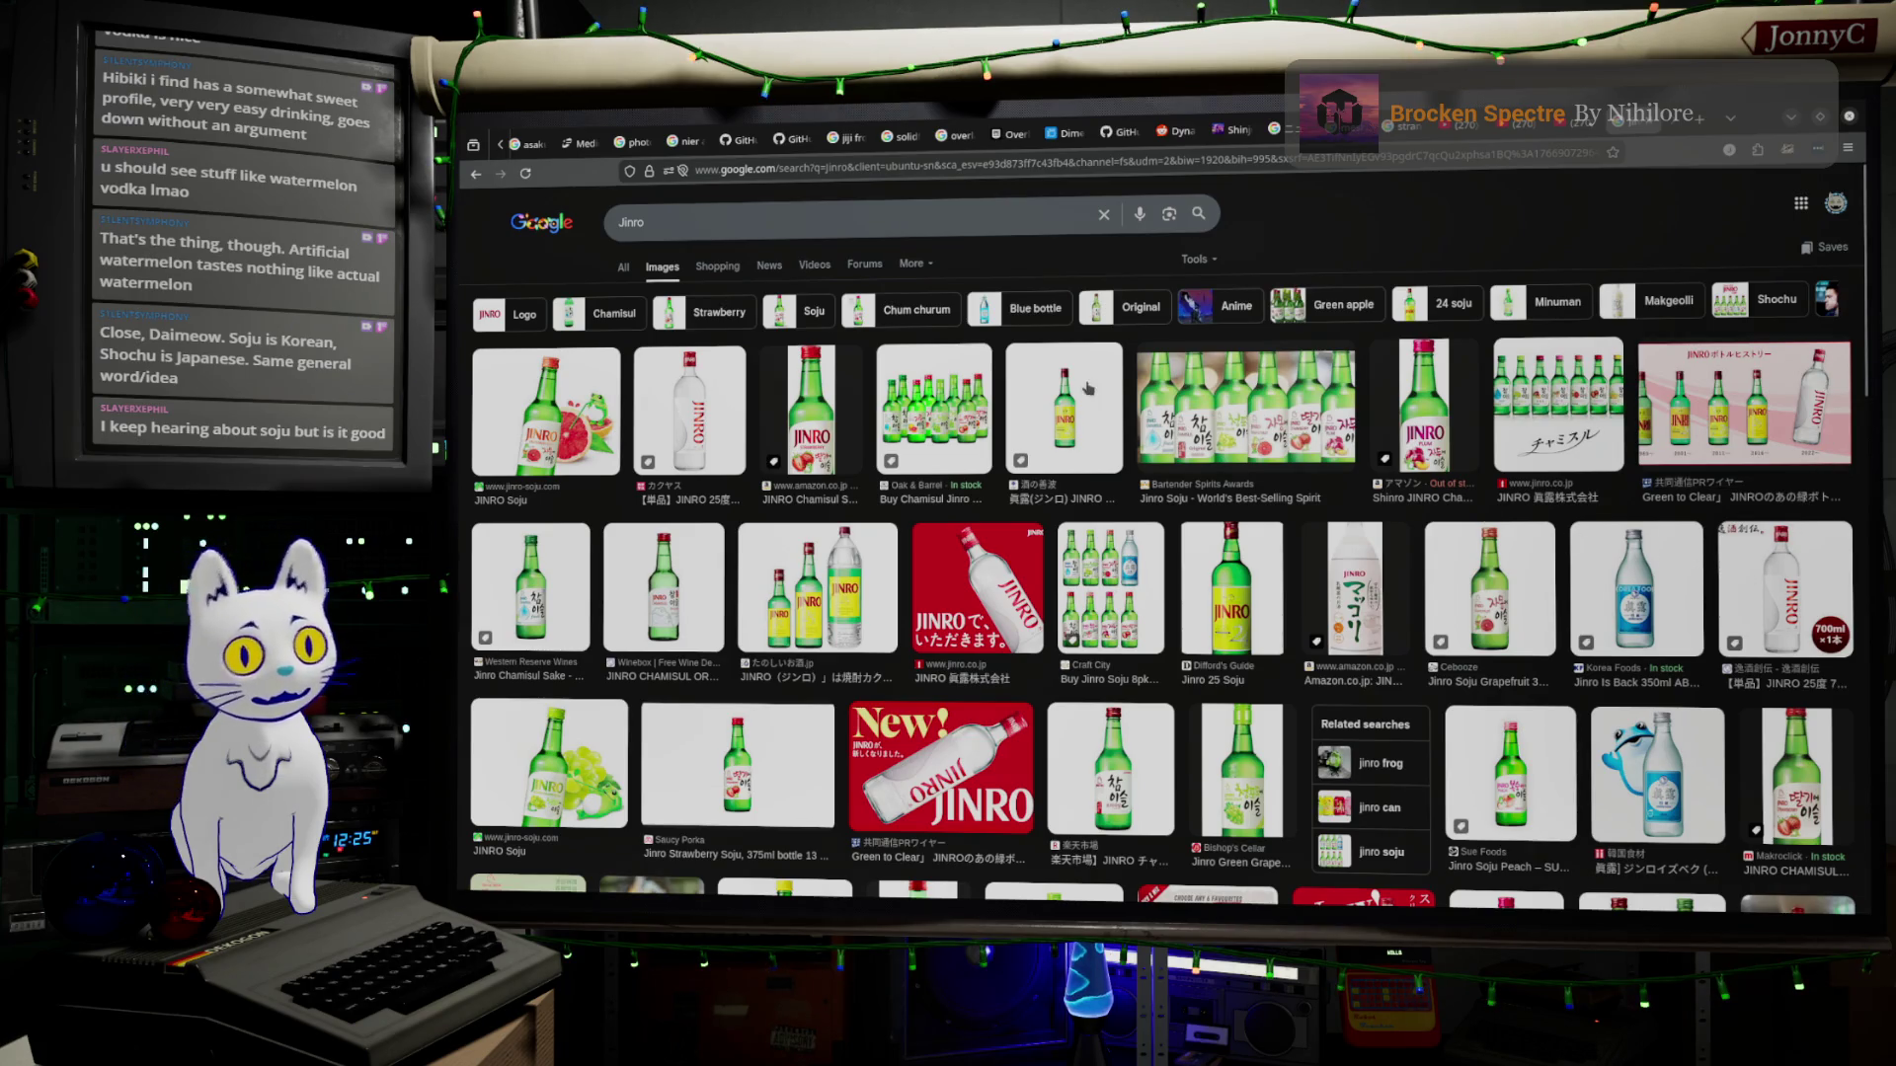
click(926, 215)
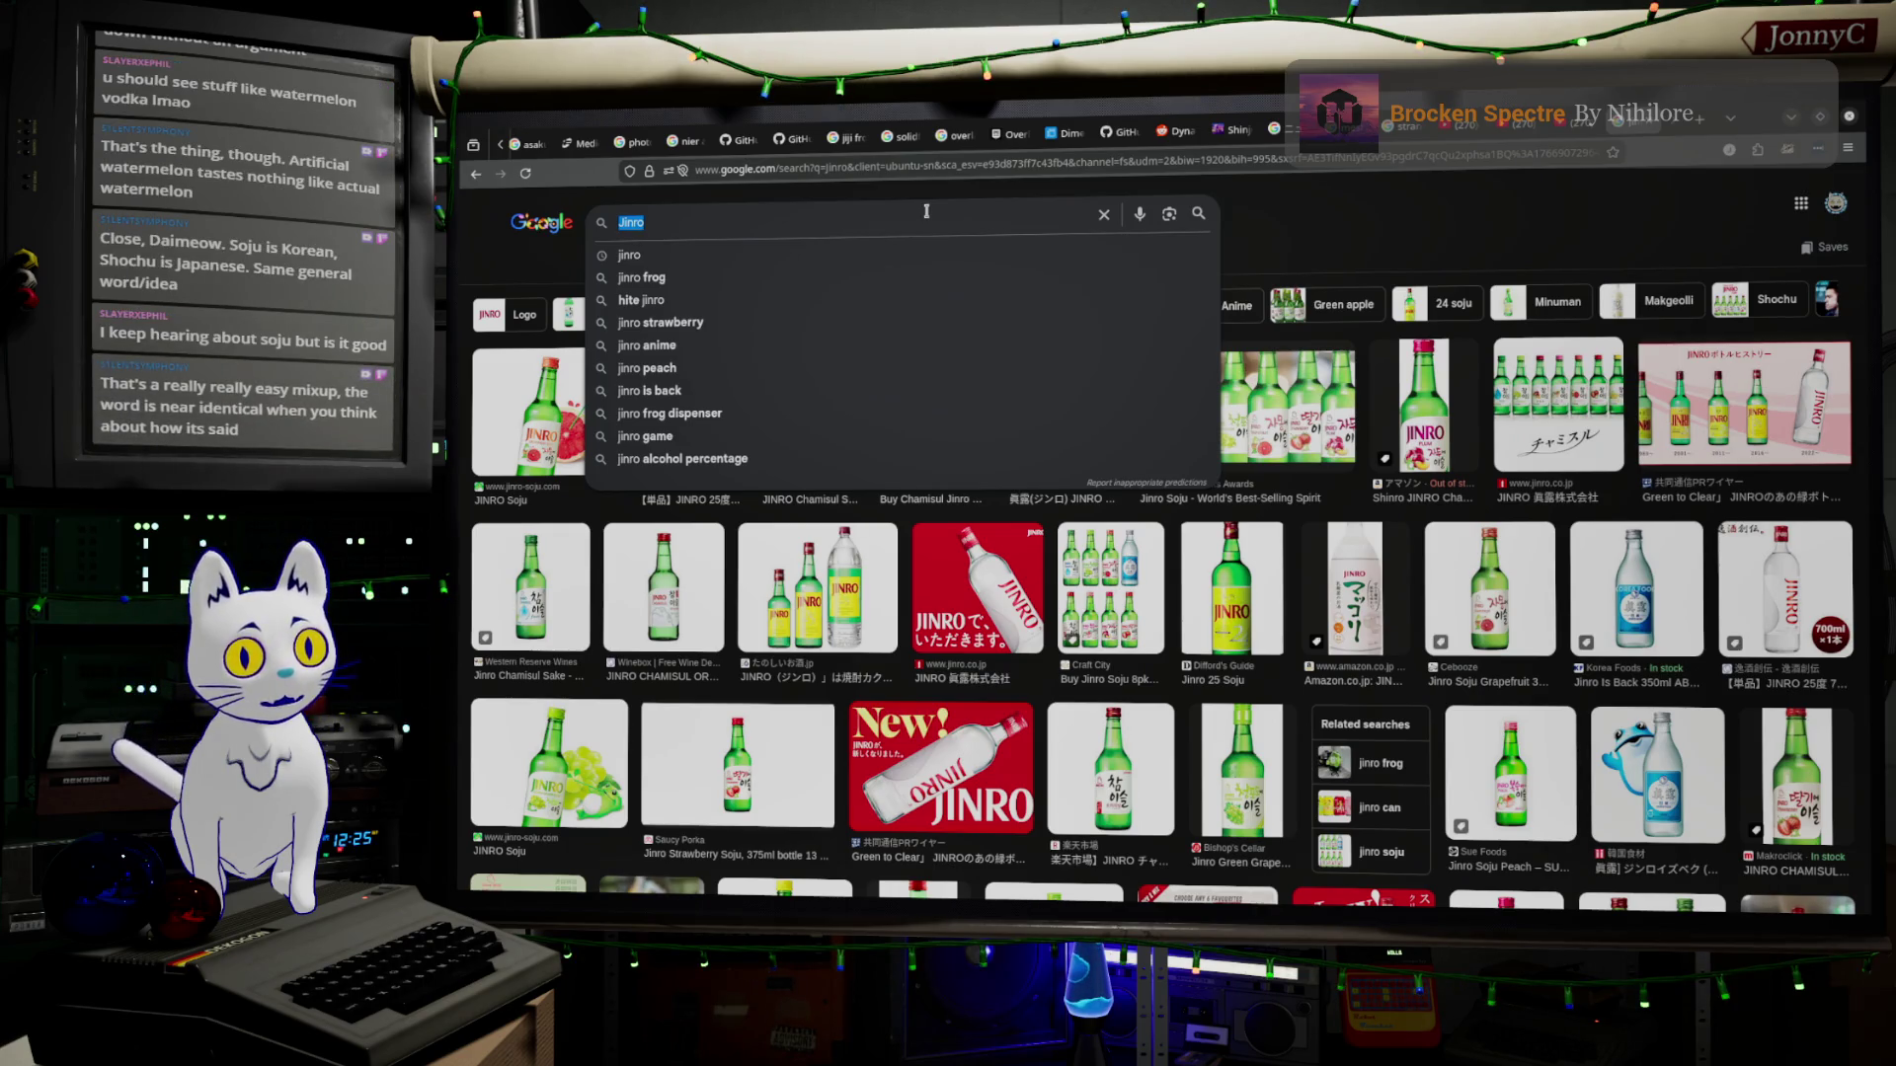
text(mak)
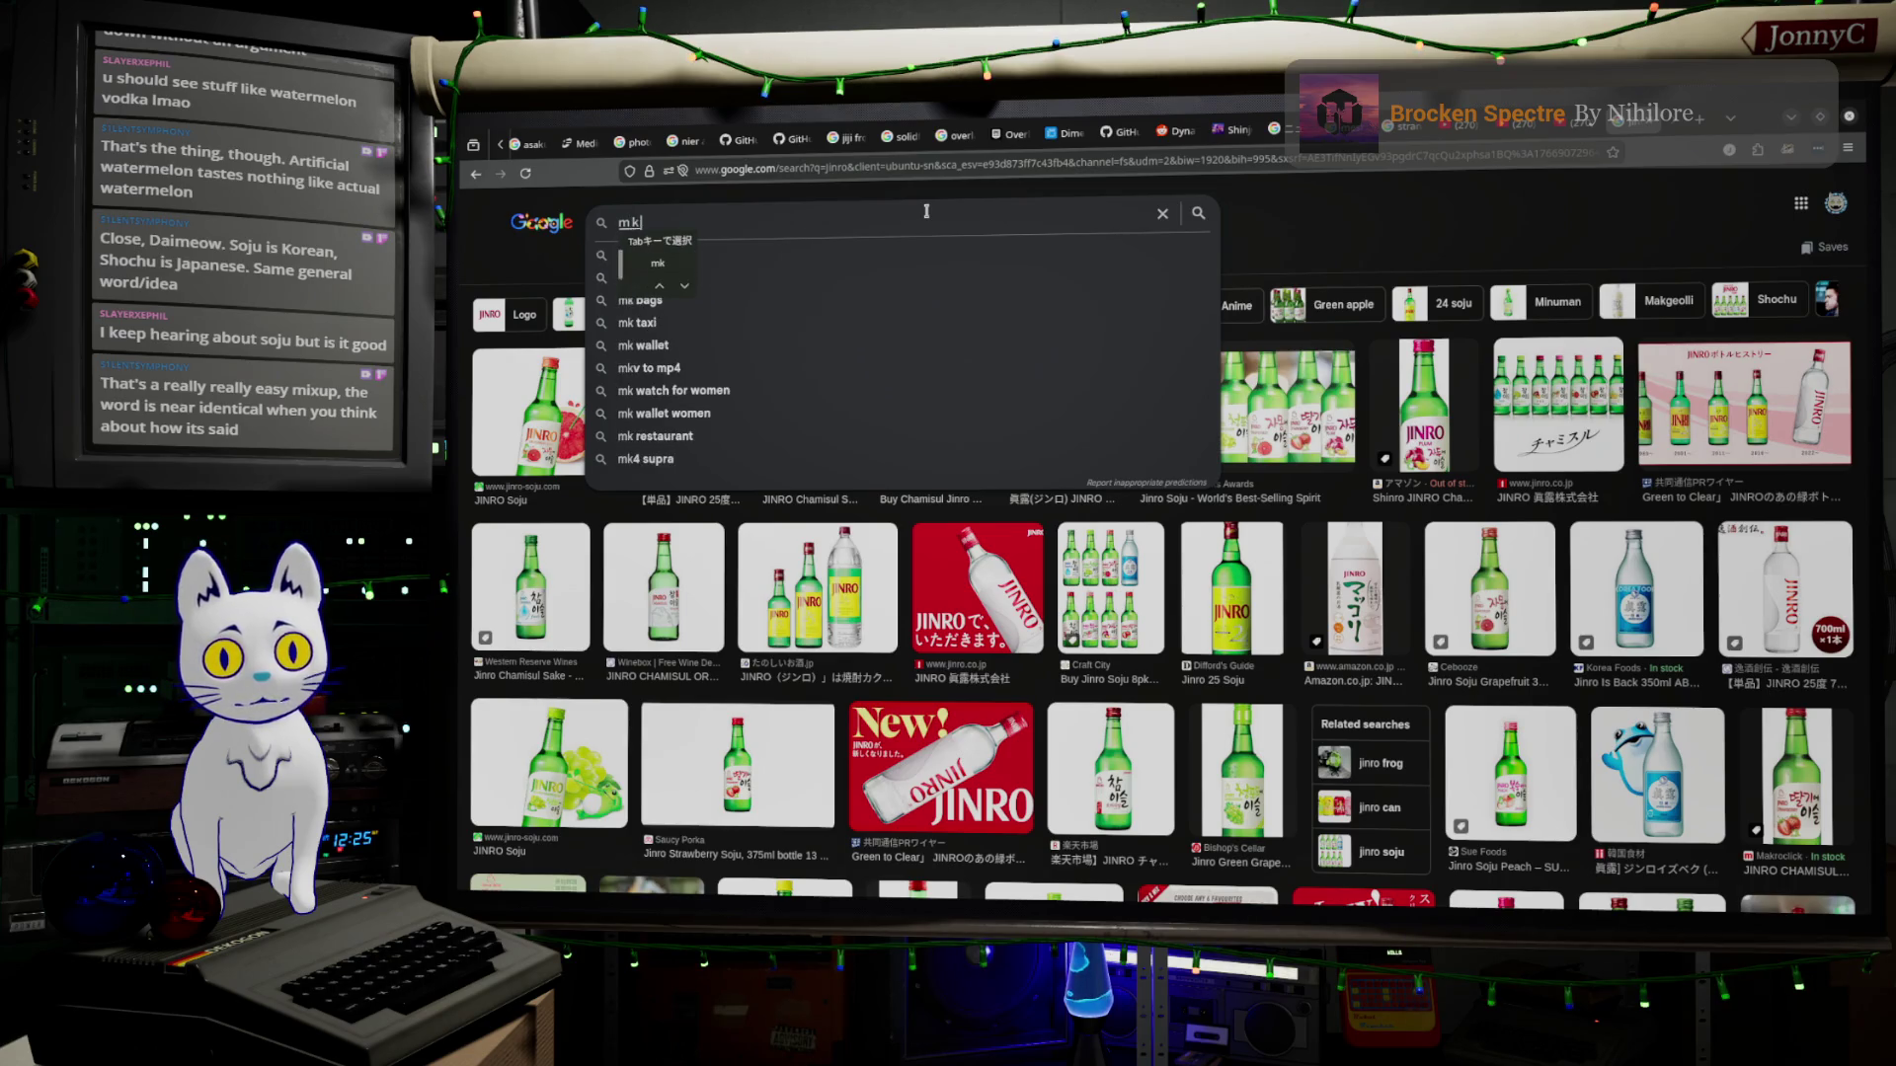
text(kuri)
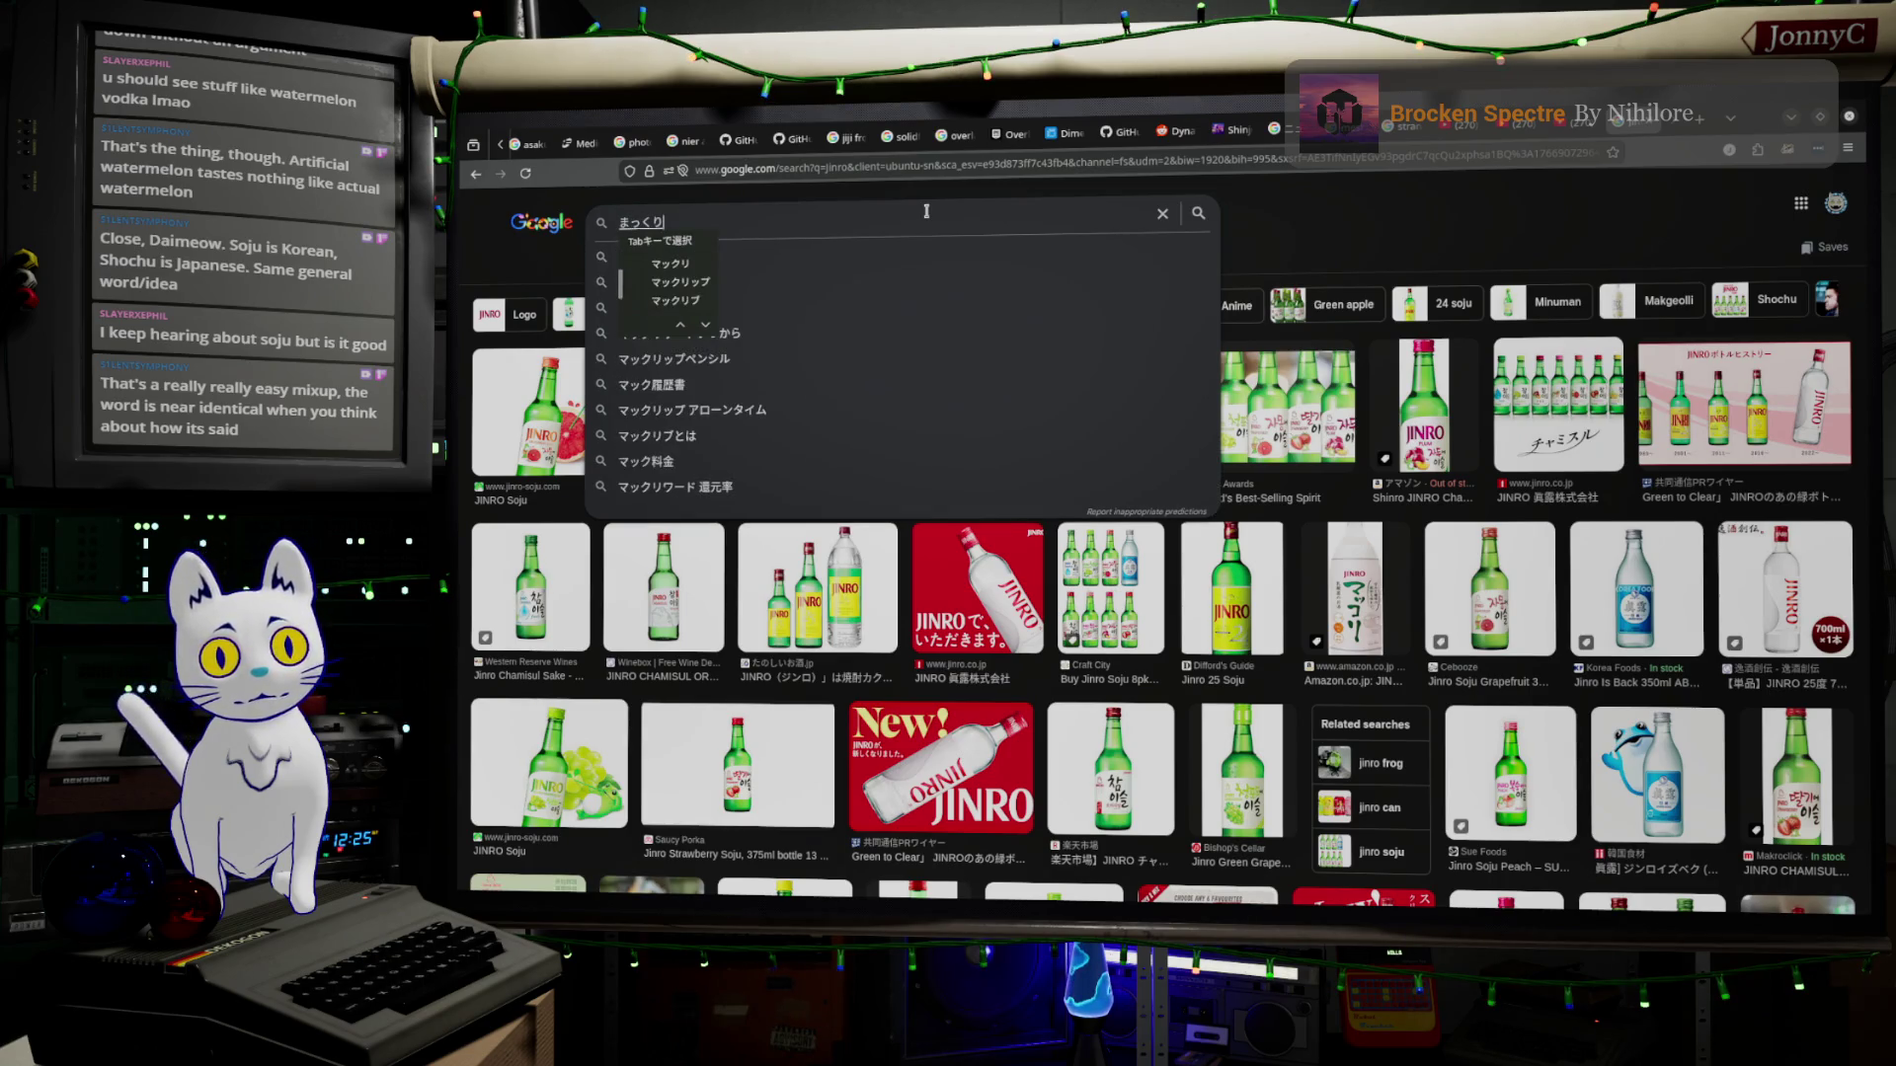
Search makgeolli images, correcting マックリ to マッコリ, and preview the JINRO bottle from Amazon.
key(Return)
key(Return)
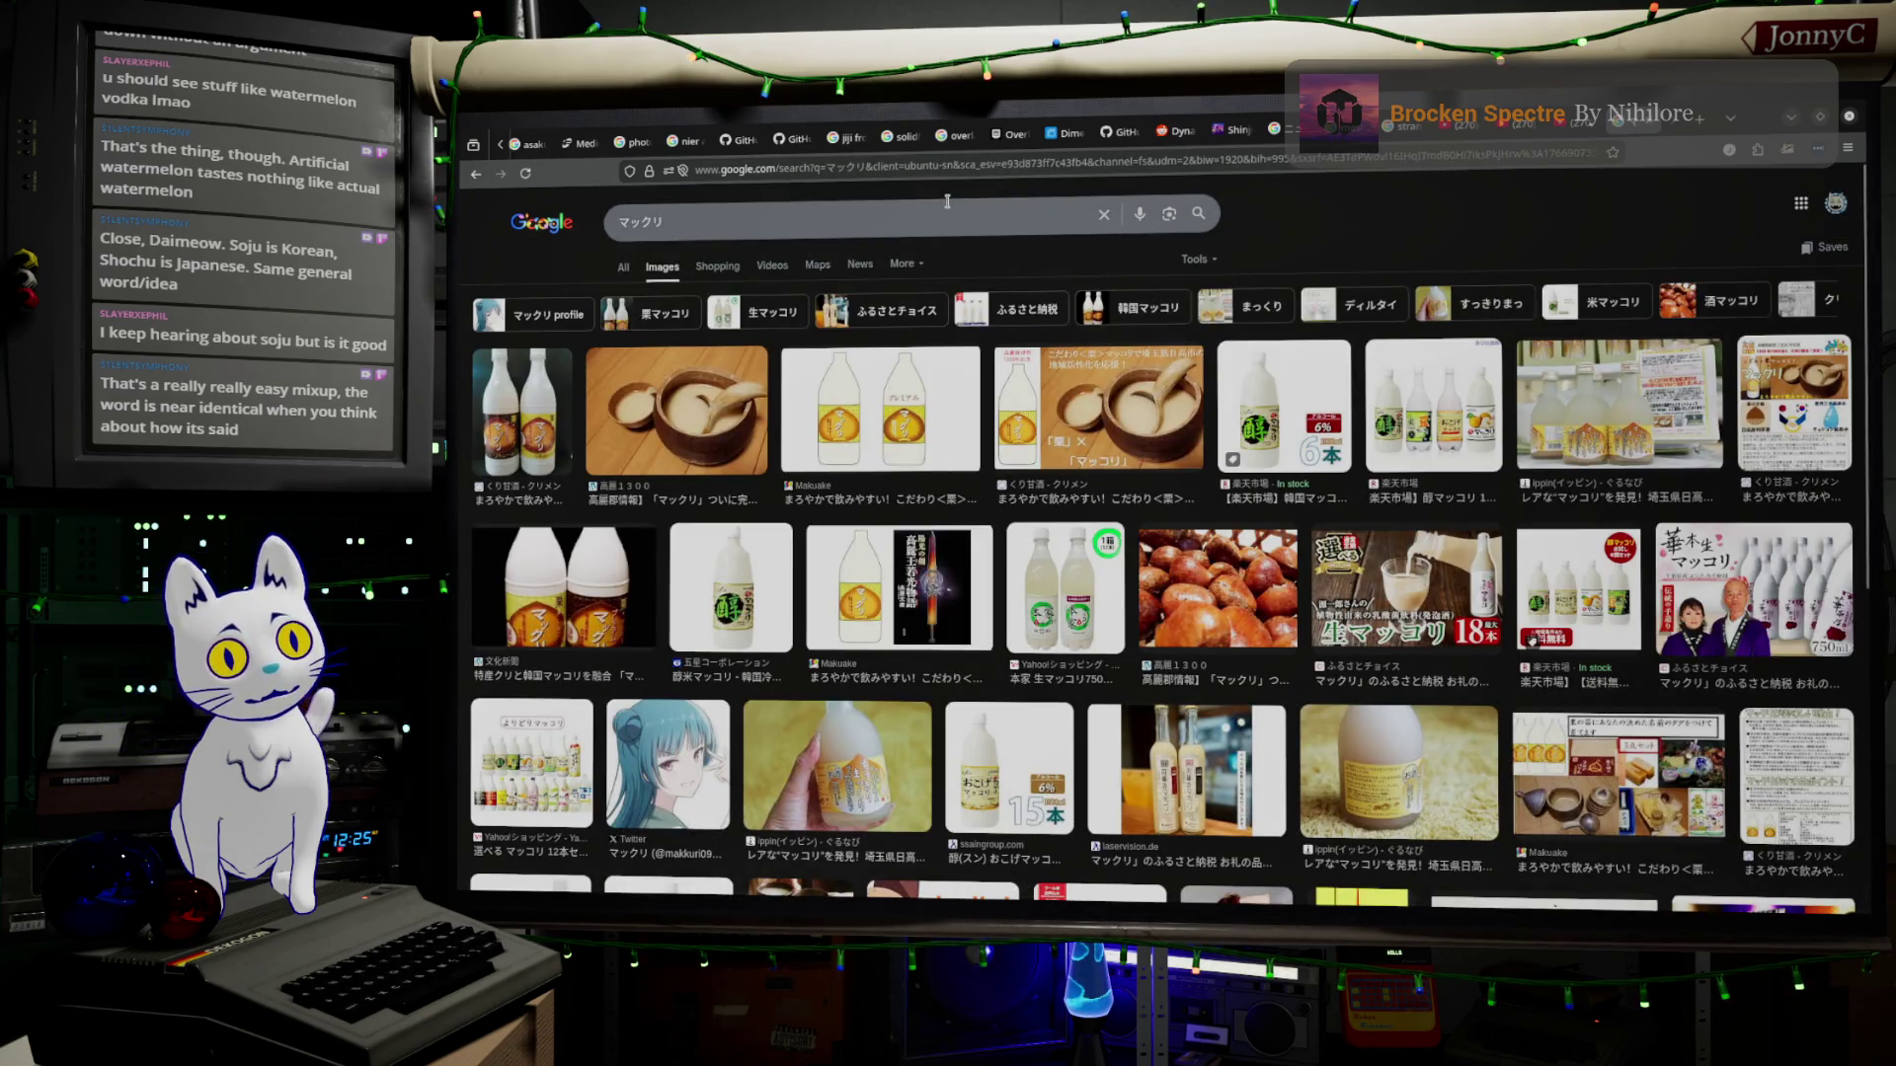
click(762, 217)
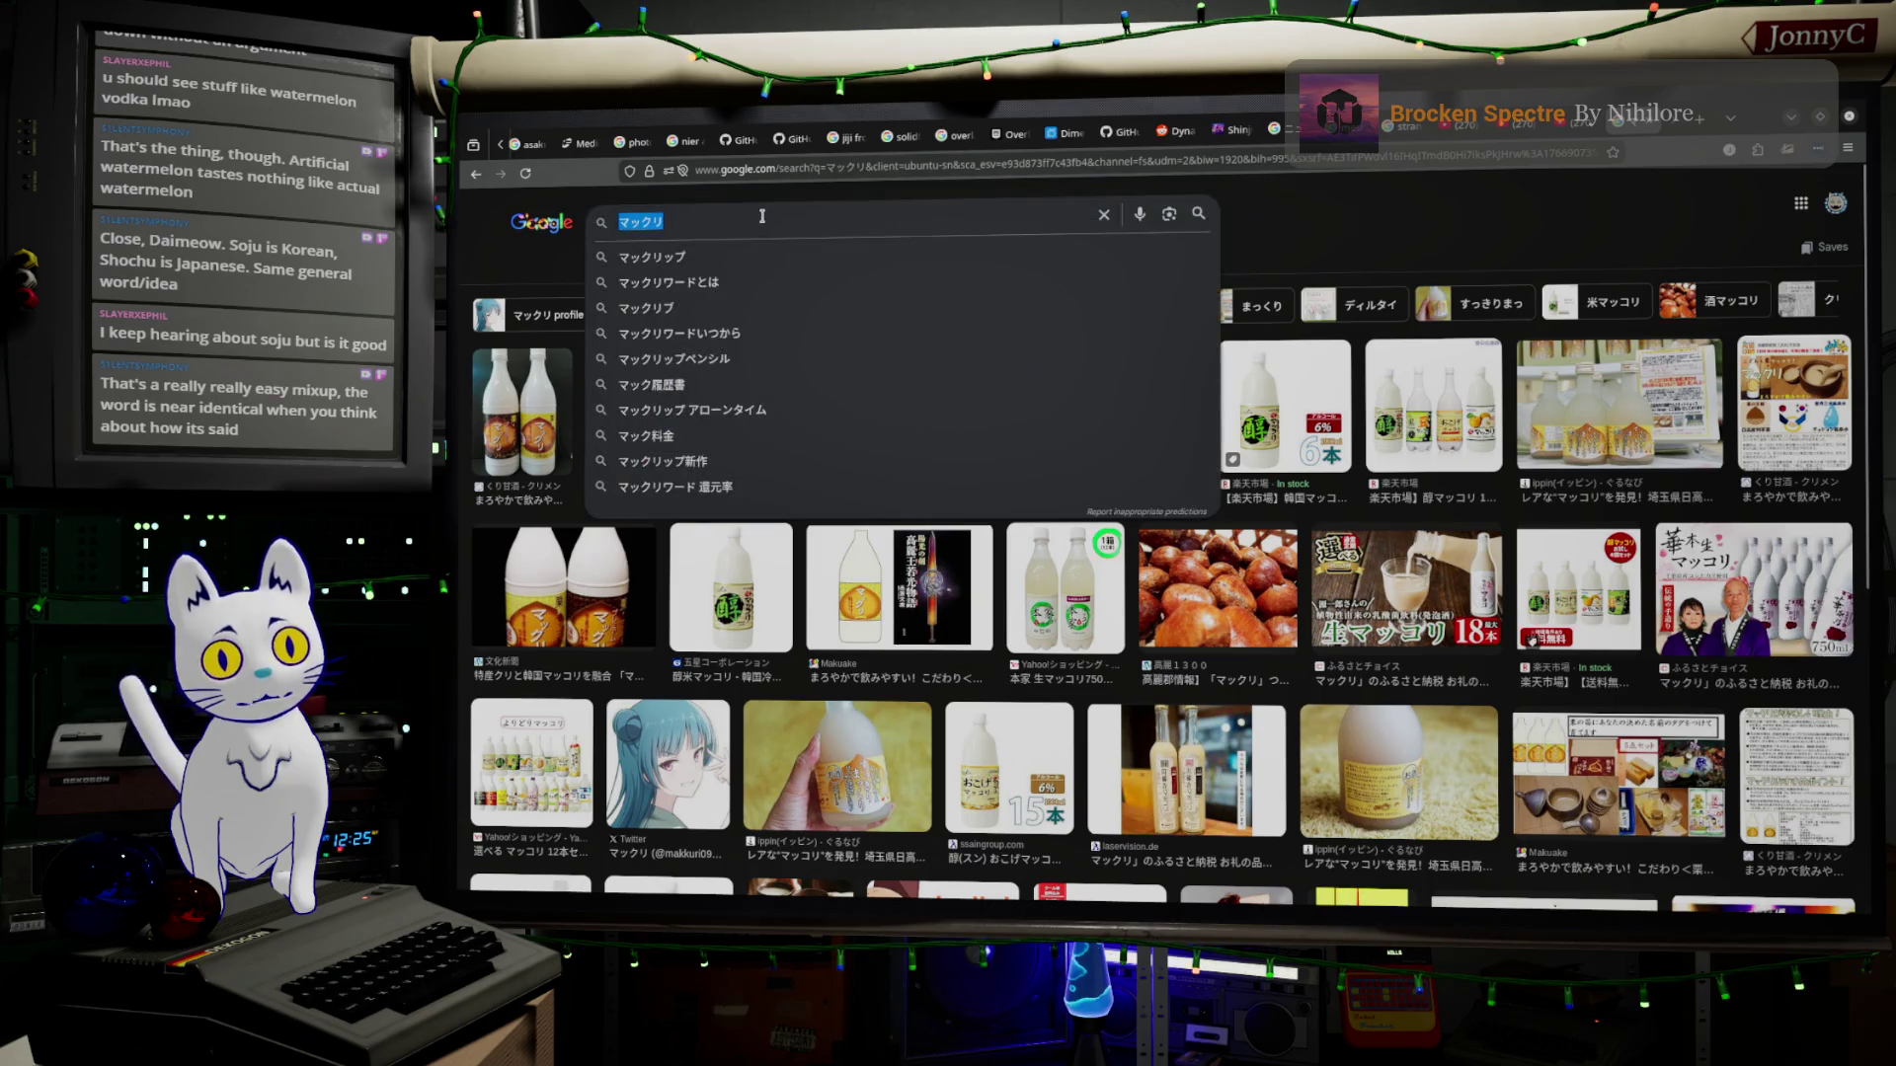
key(ctrl+a)
text(makkori)
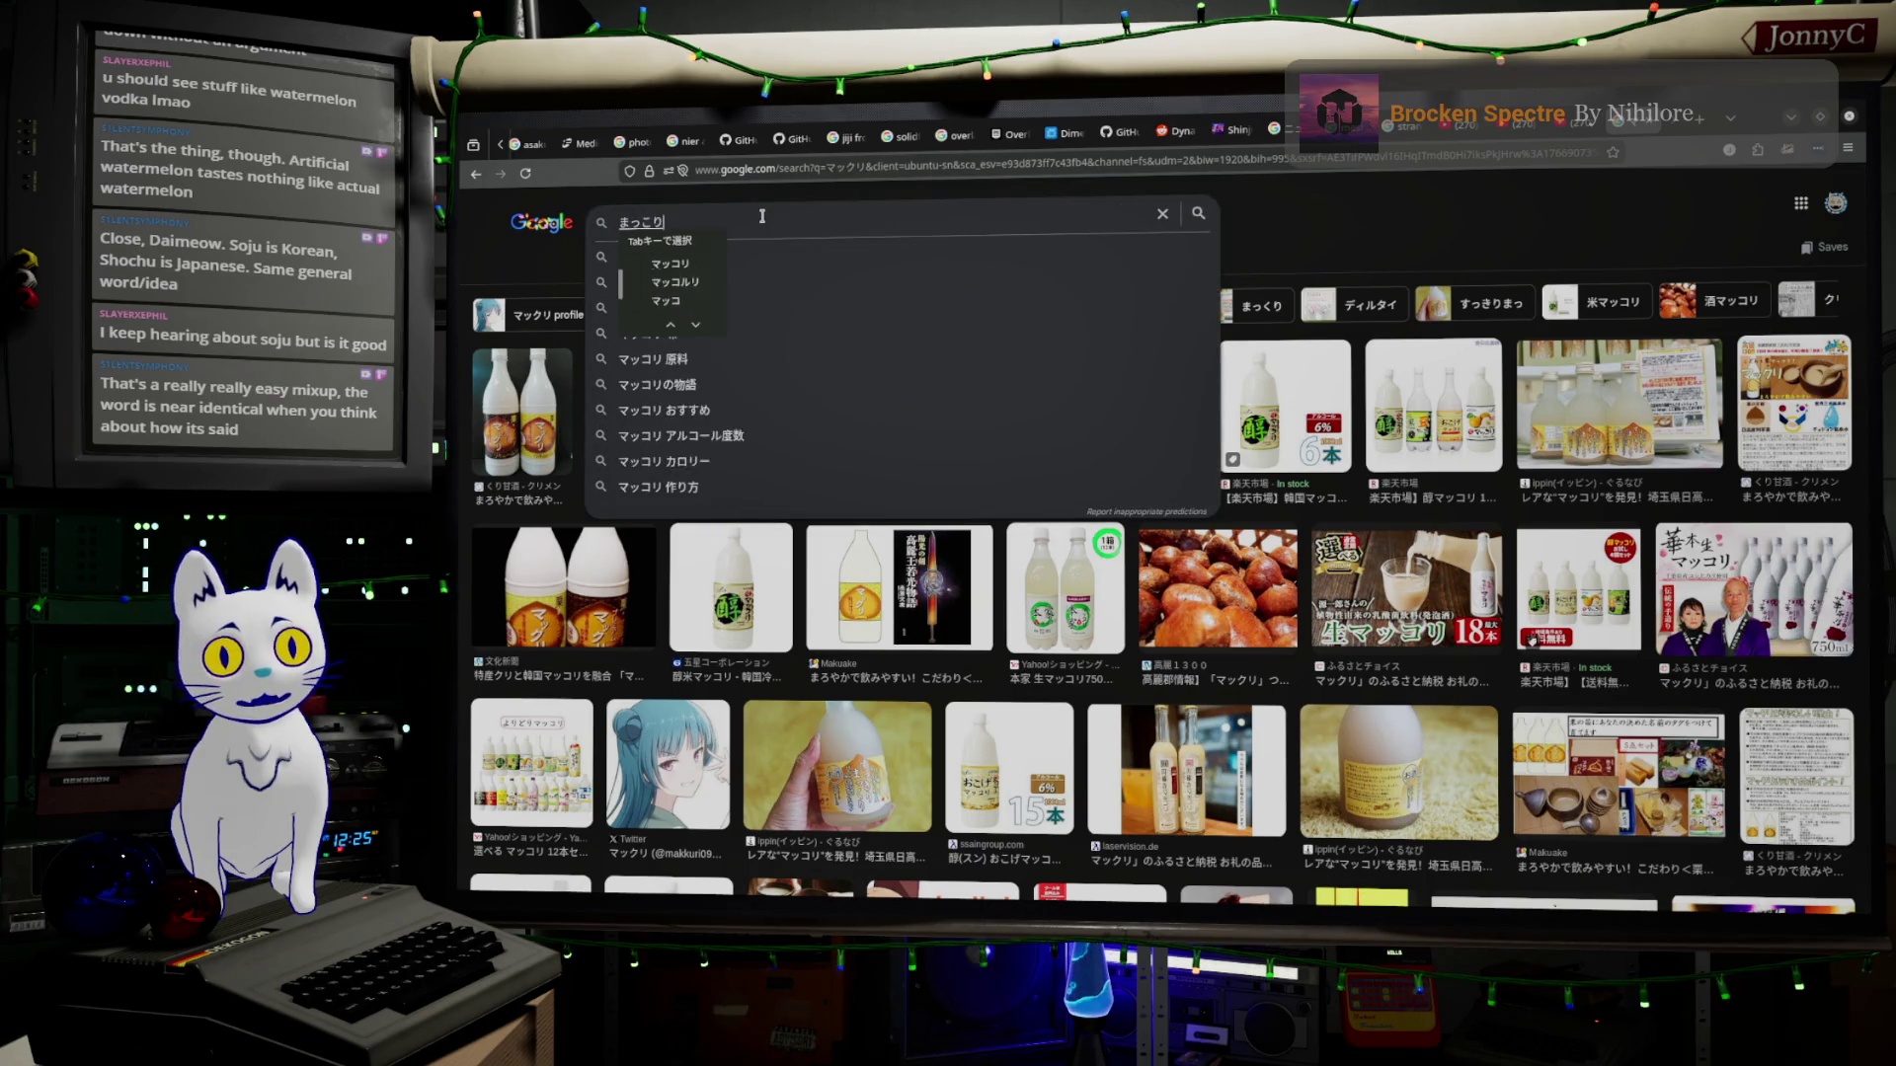
key(Return)
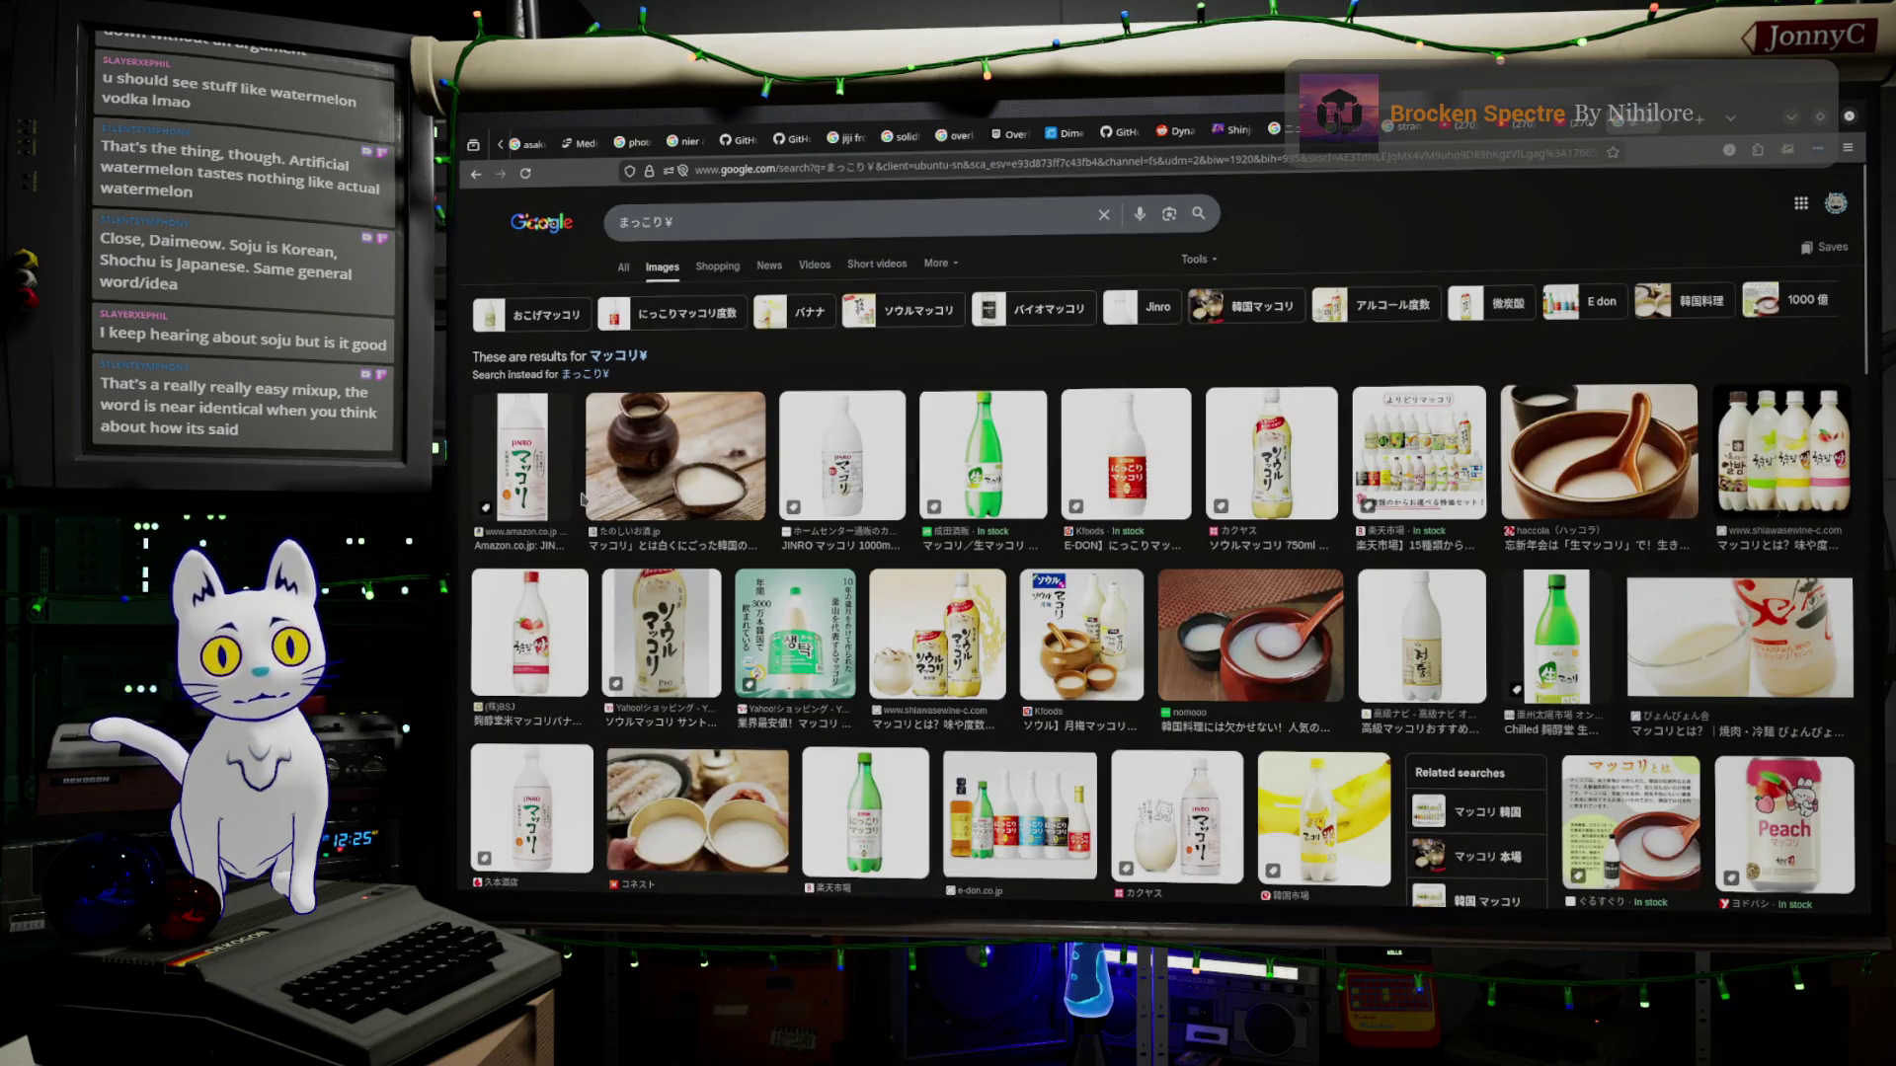
click(521, 461)
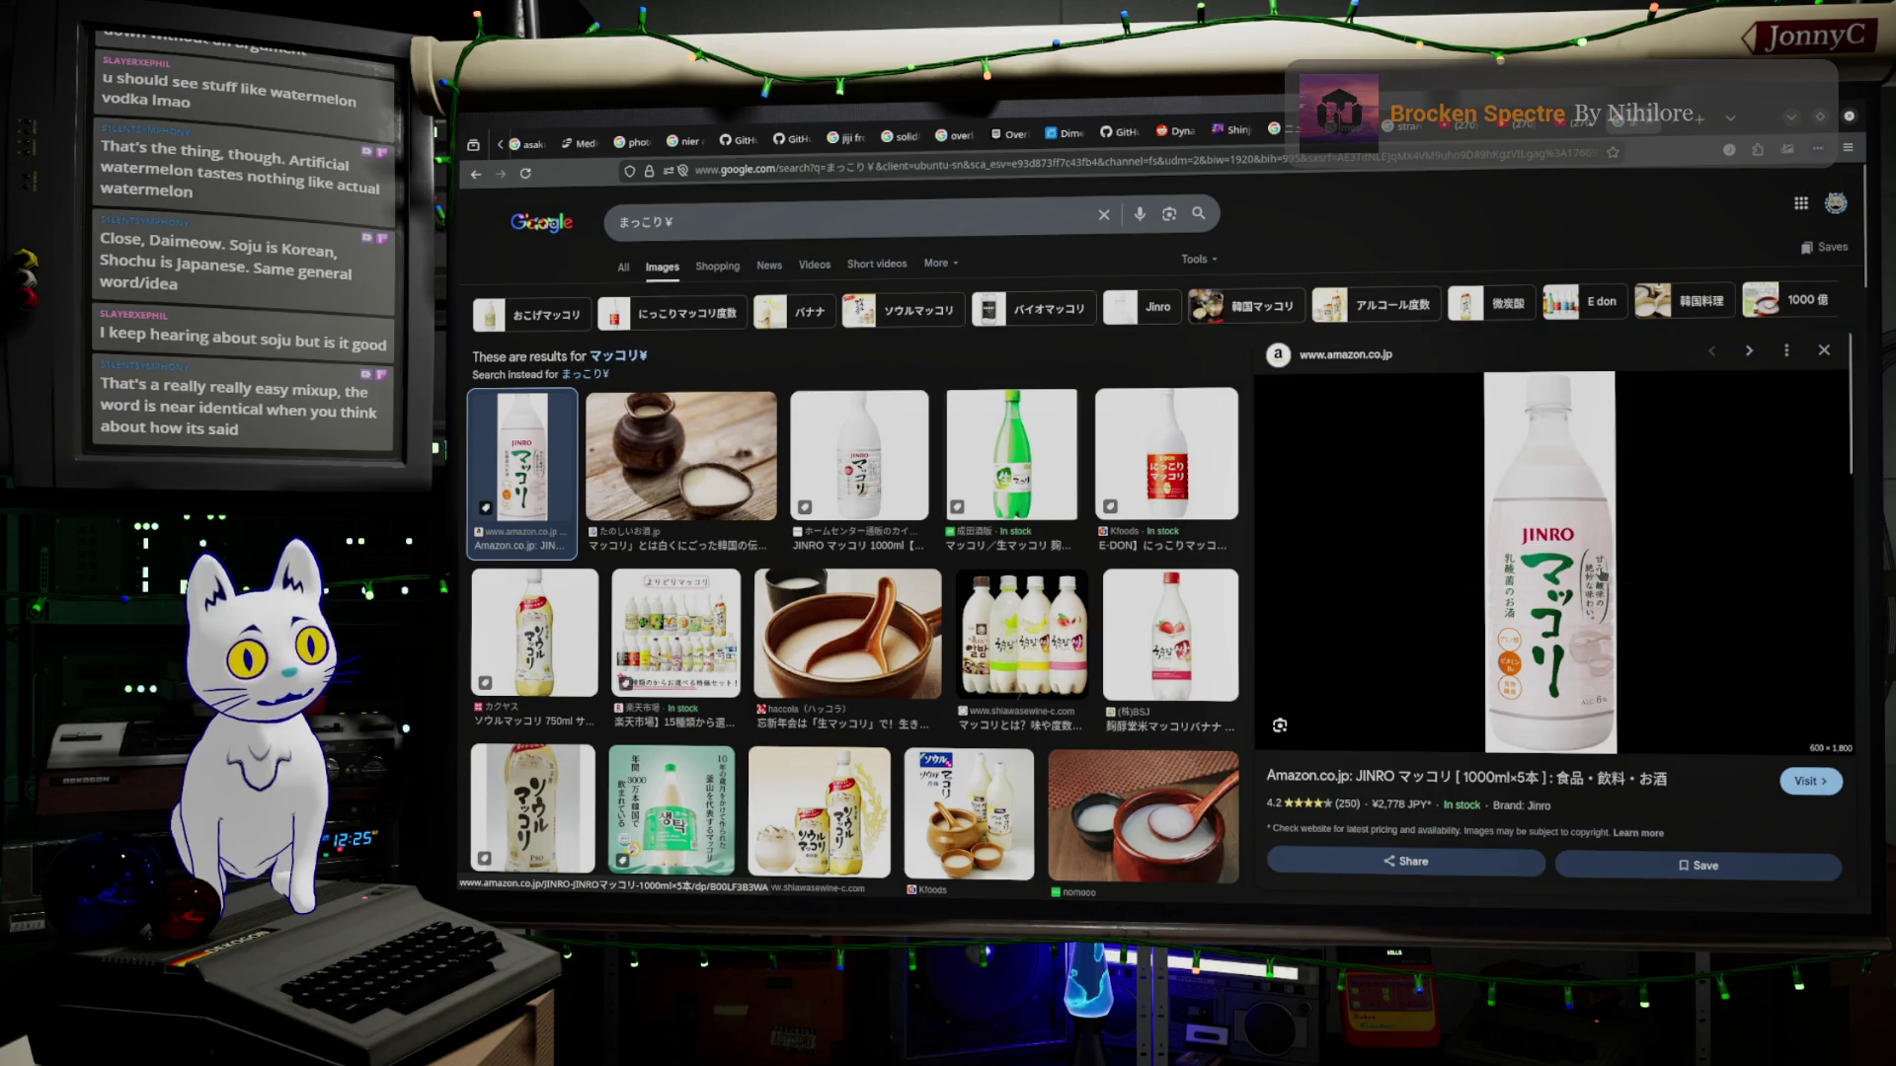
Preview the four-flavour makgeolli bottle photo, then switch back to Blender.
click(1023, 637)
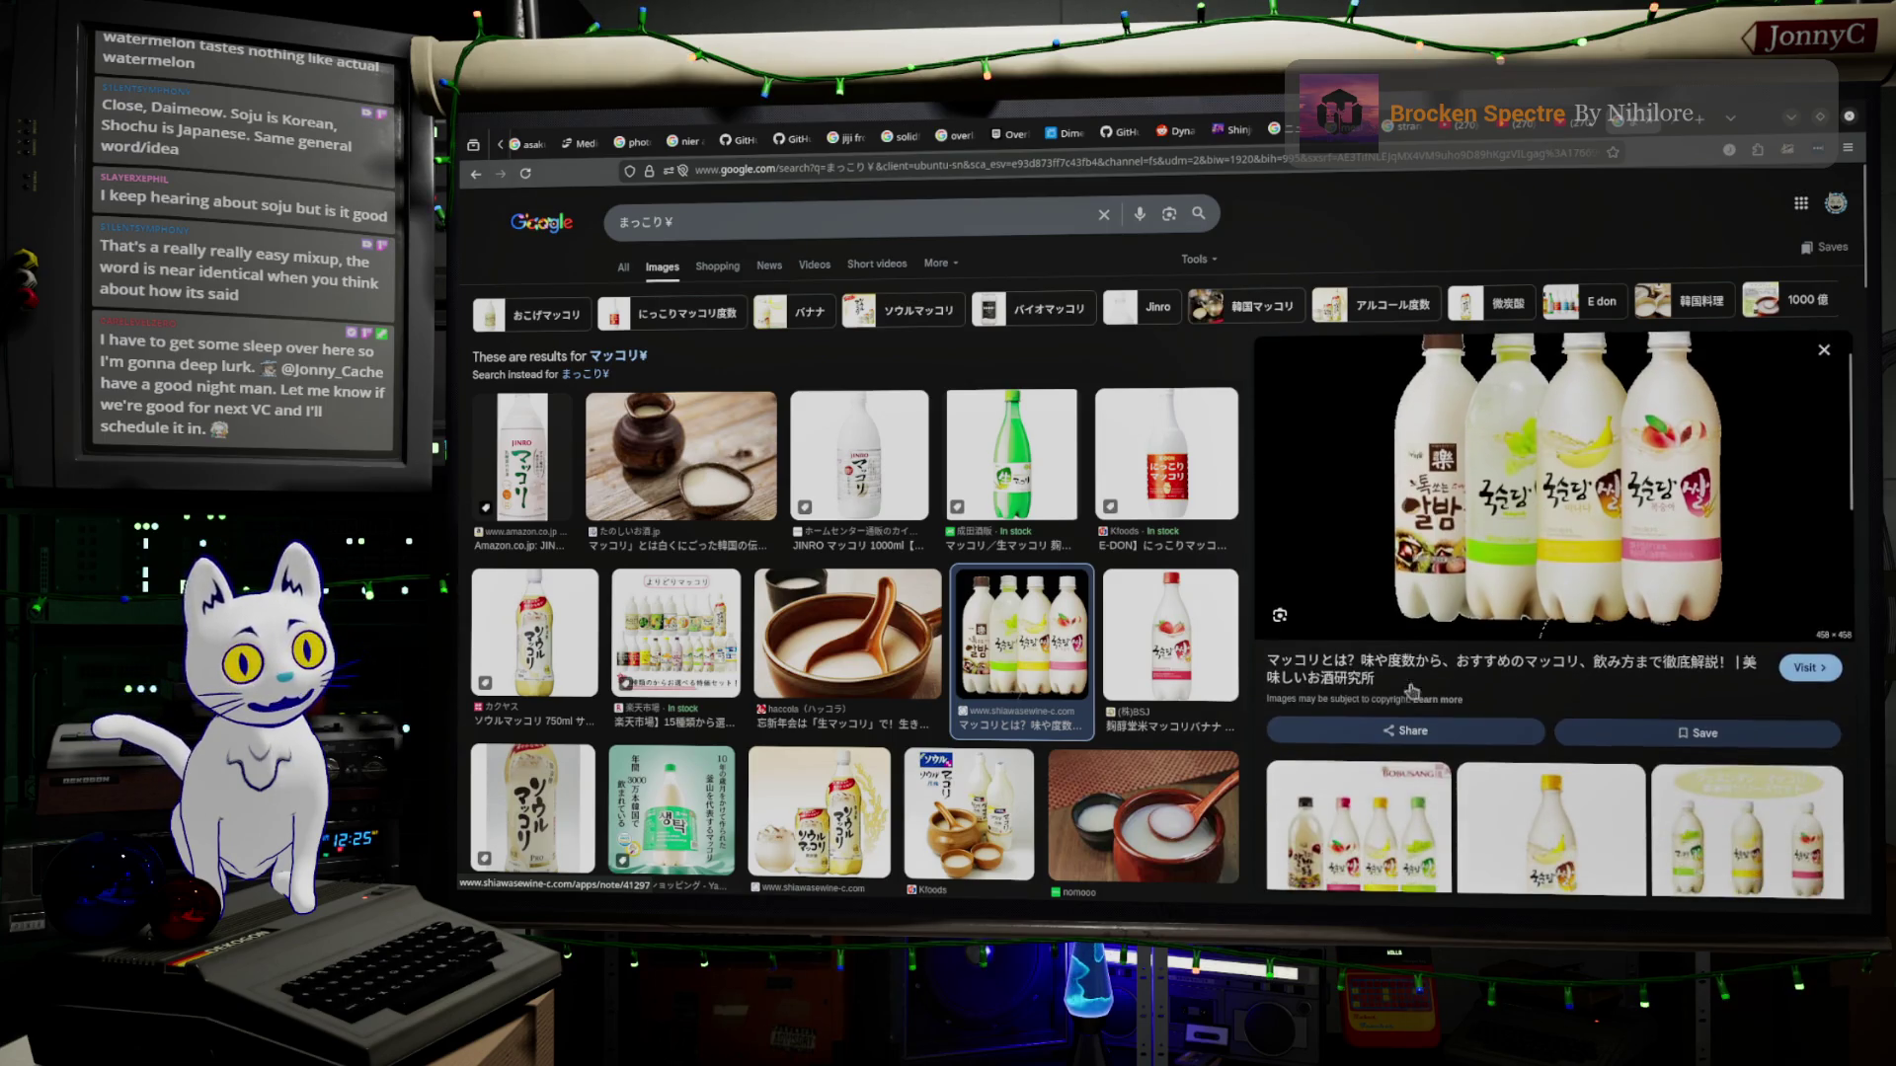
scroll(1175, 649, down, 1)
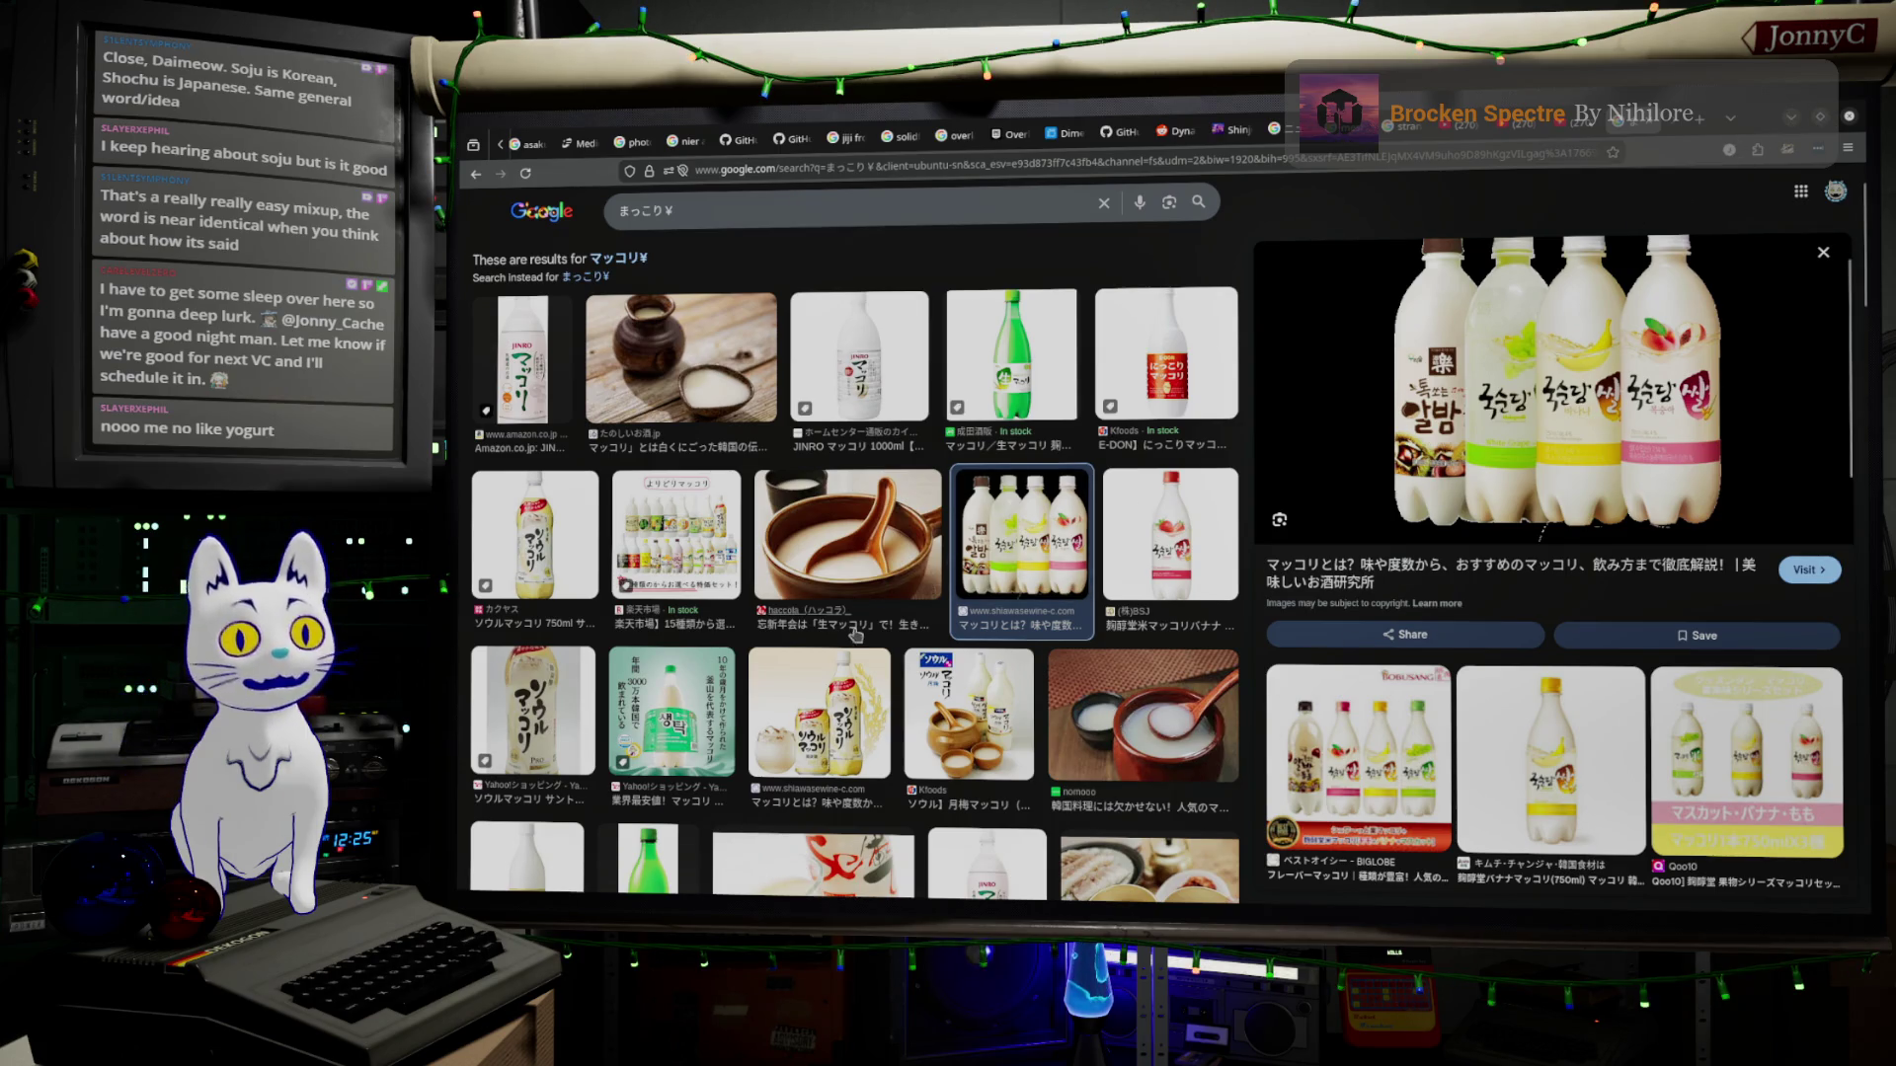
scroll(841, 637, down, 3)
scroll(841, 637, down, 3)
scroll(837, 608, down, 3)
scroll(836, 607, down, 1)
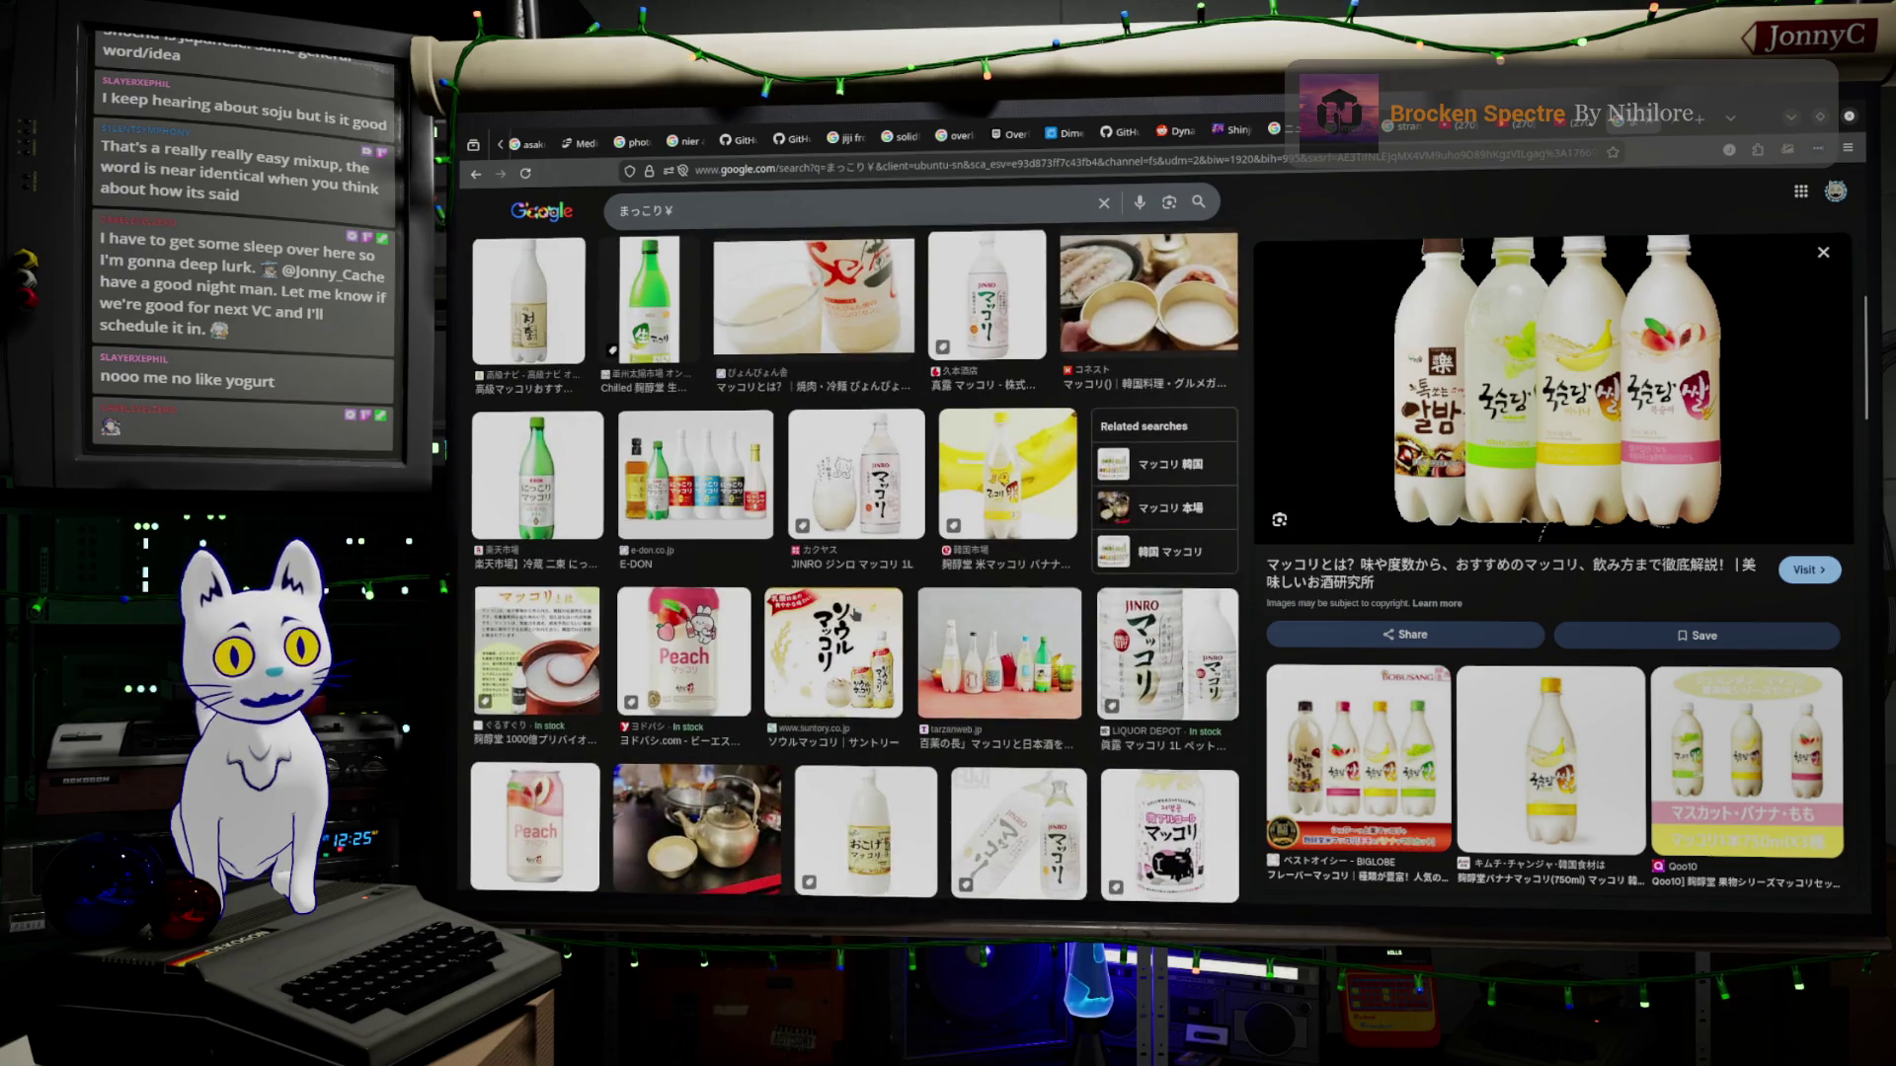
scroll(889, 593, up, 8)
scroll(921, 592, up, 3)
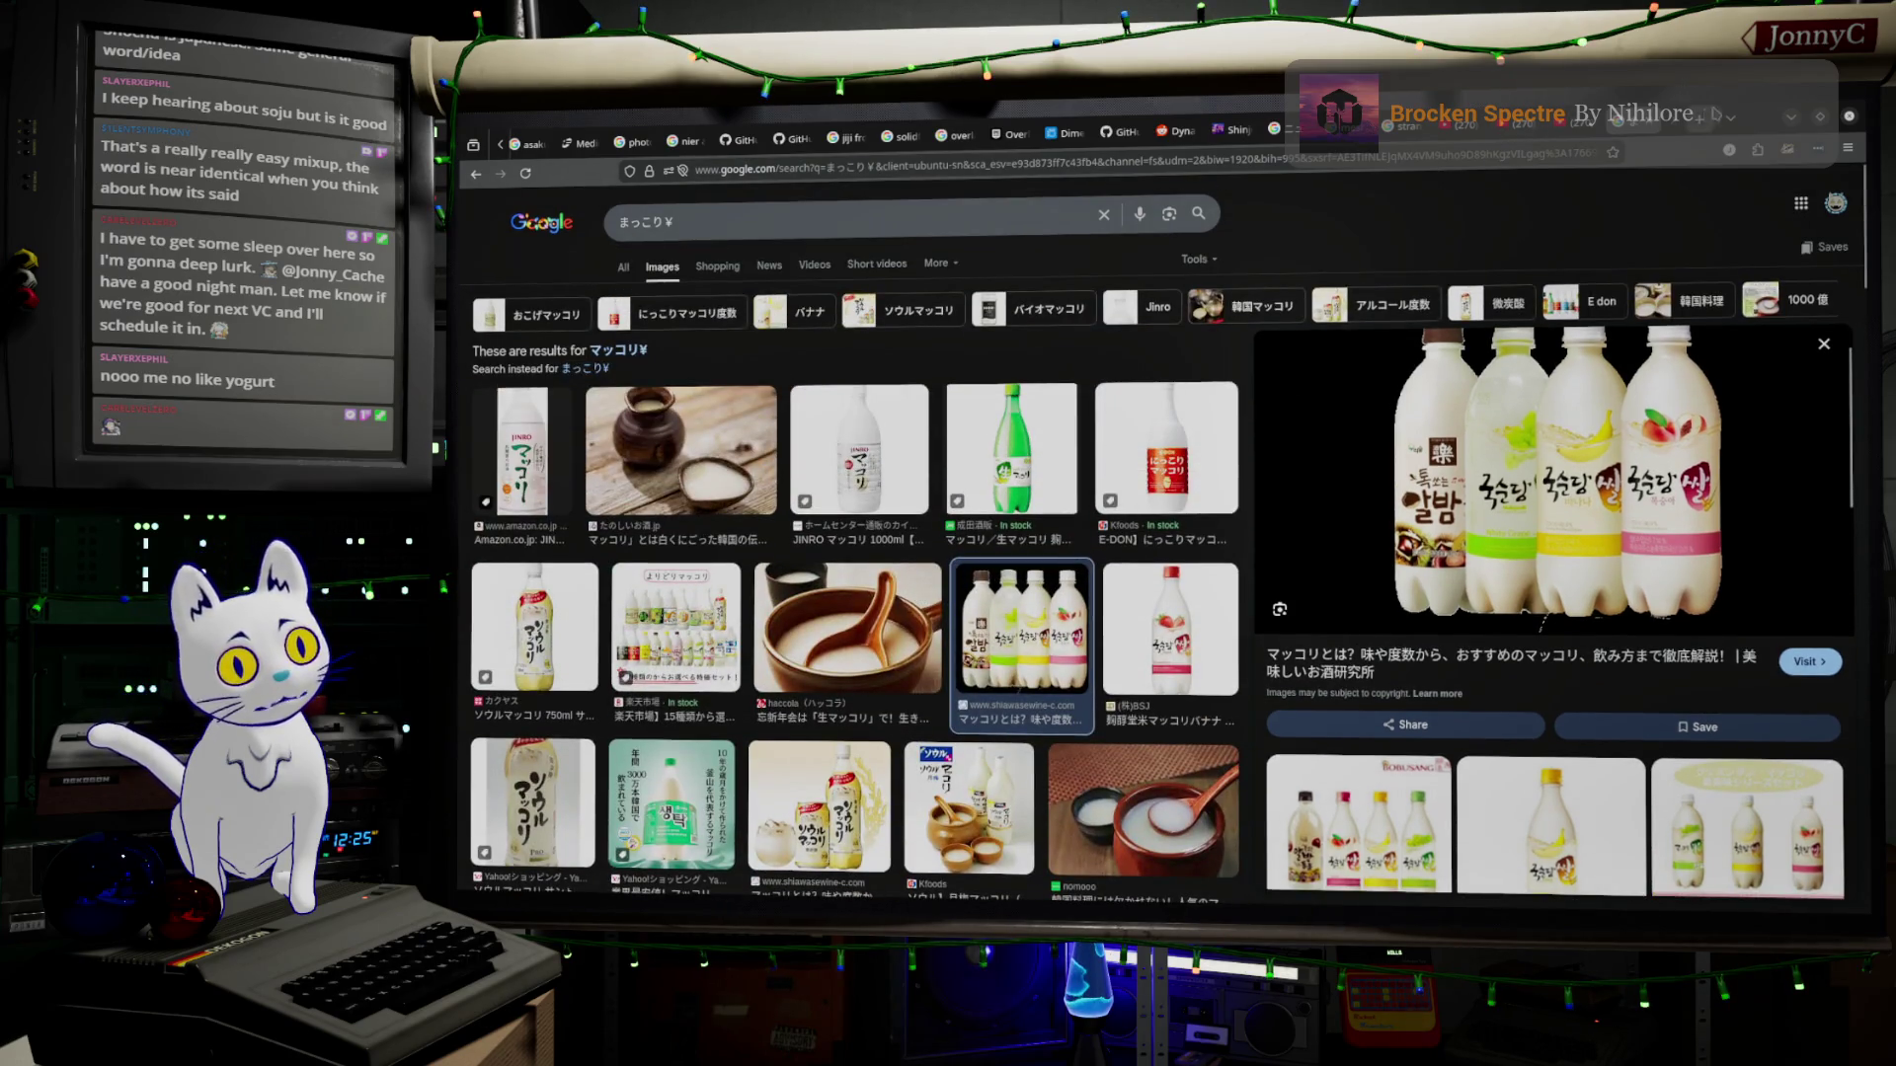
key(alt+Tab)
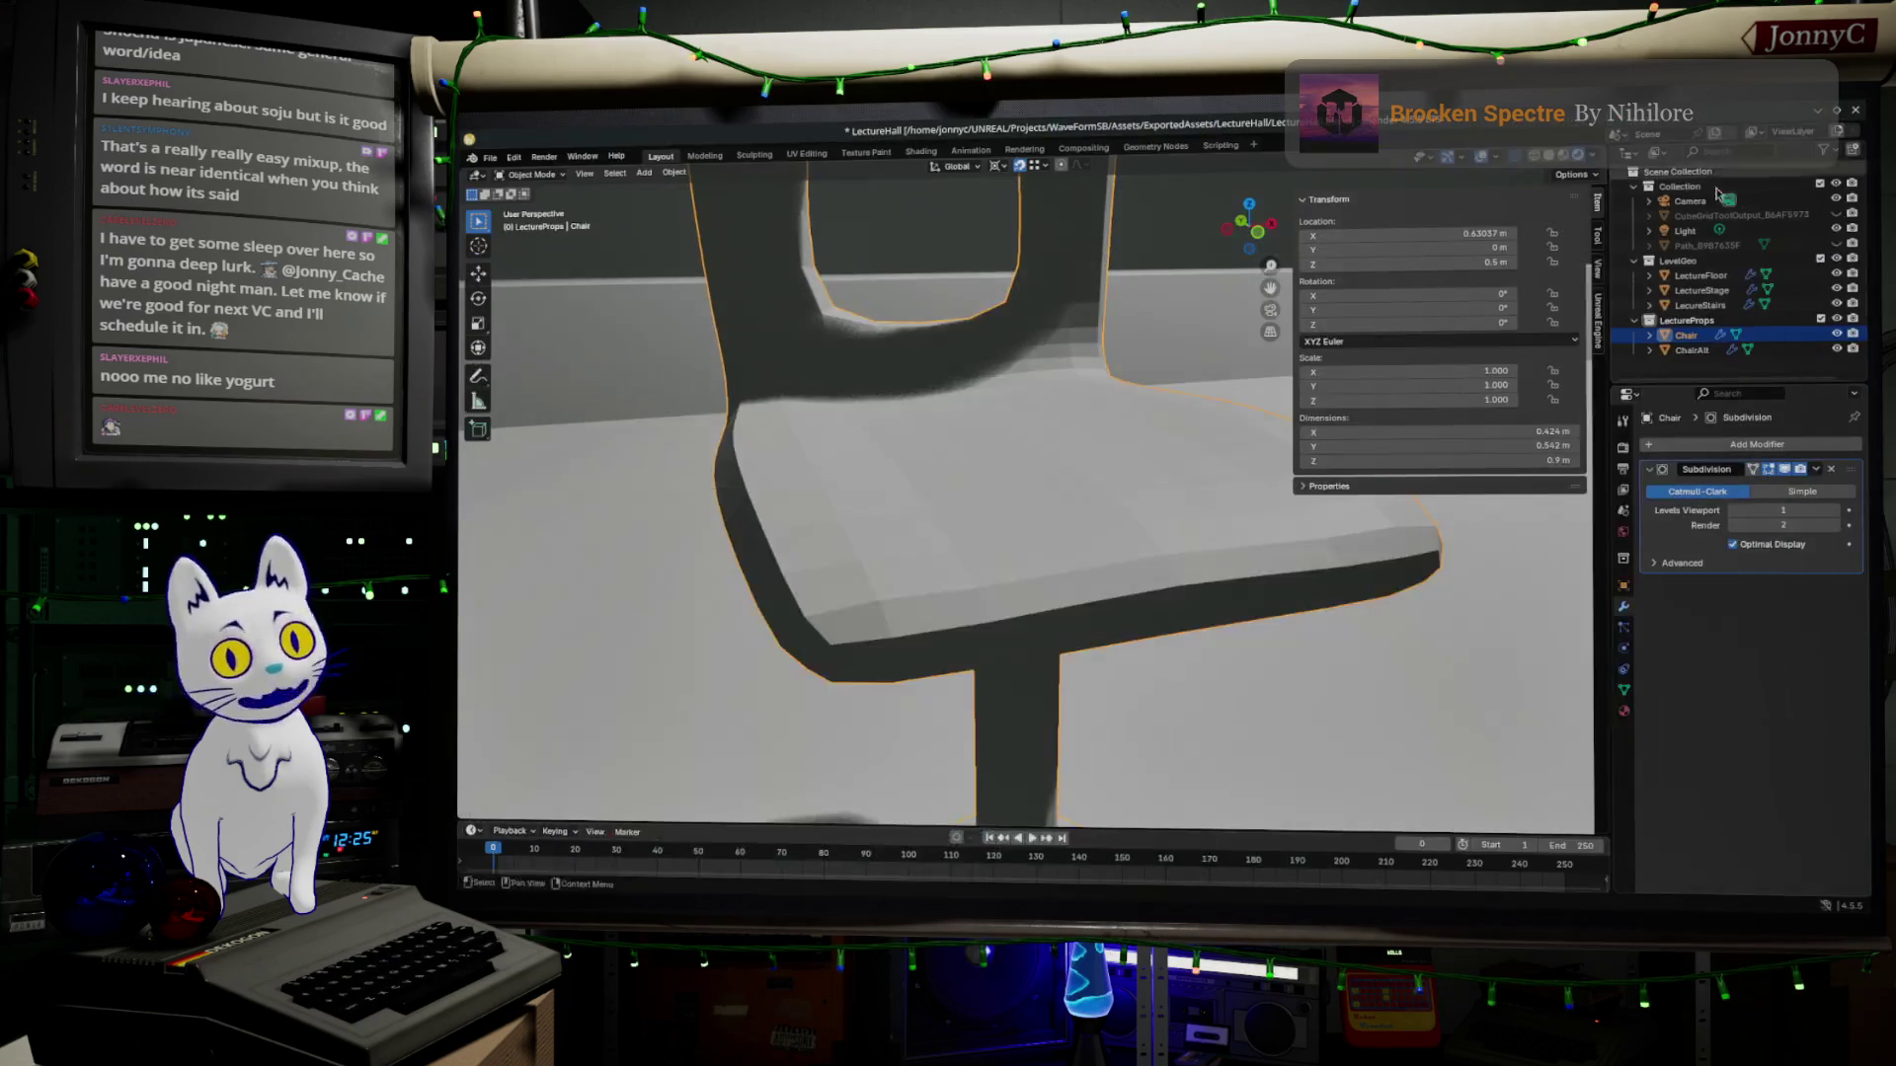
scroll(979, 554, down, 5)
Orbit around the chairs in lighter solid shading, including the underside and surrounding room.
middle_drag(980, 554, 829, 580)
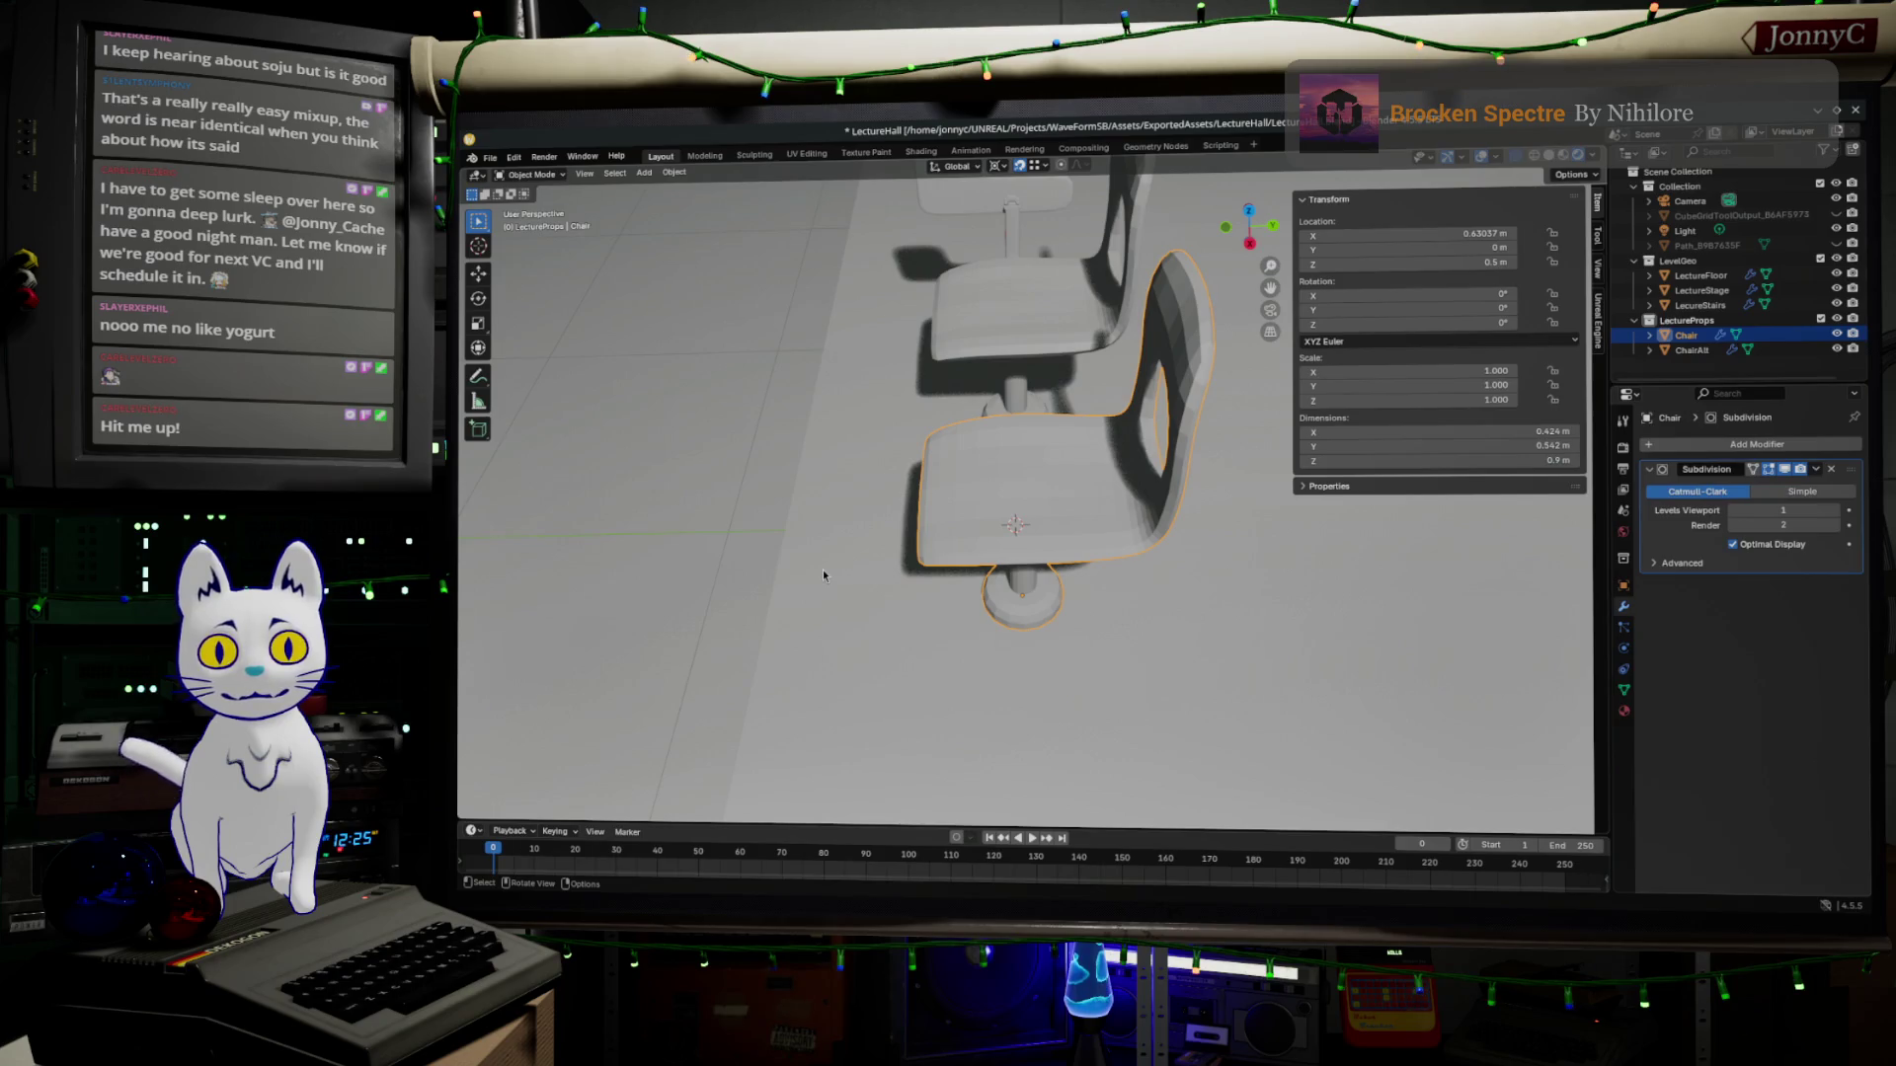
middle_drag(823, 571, 868, 507)
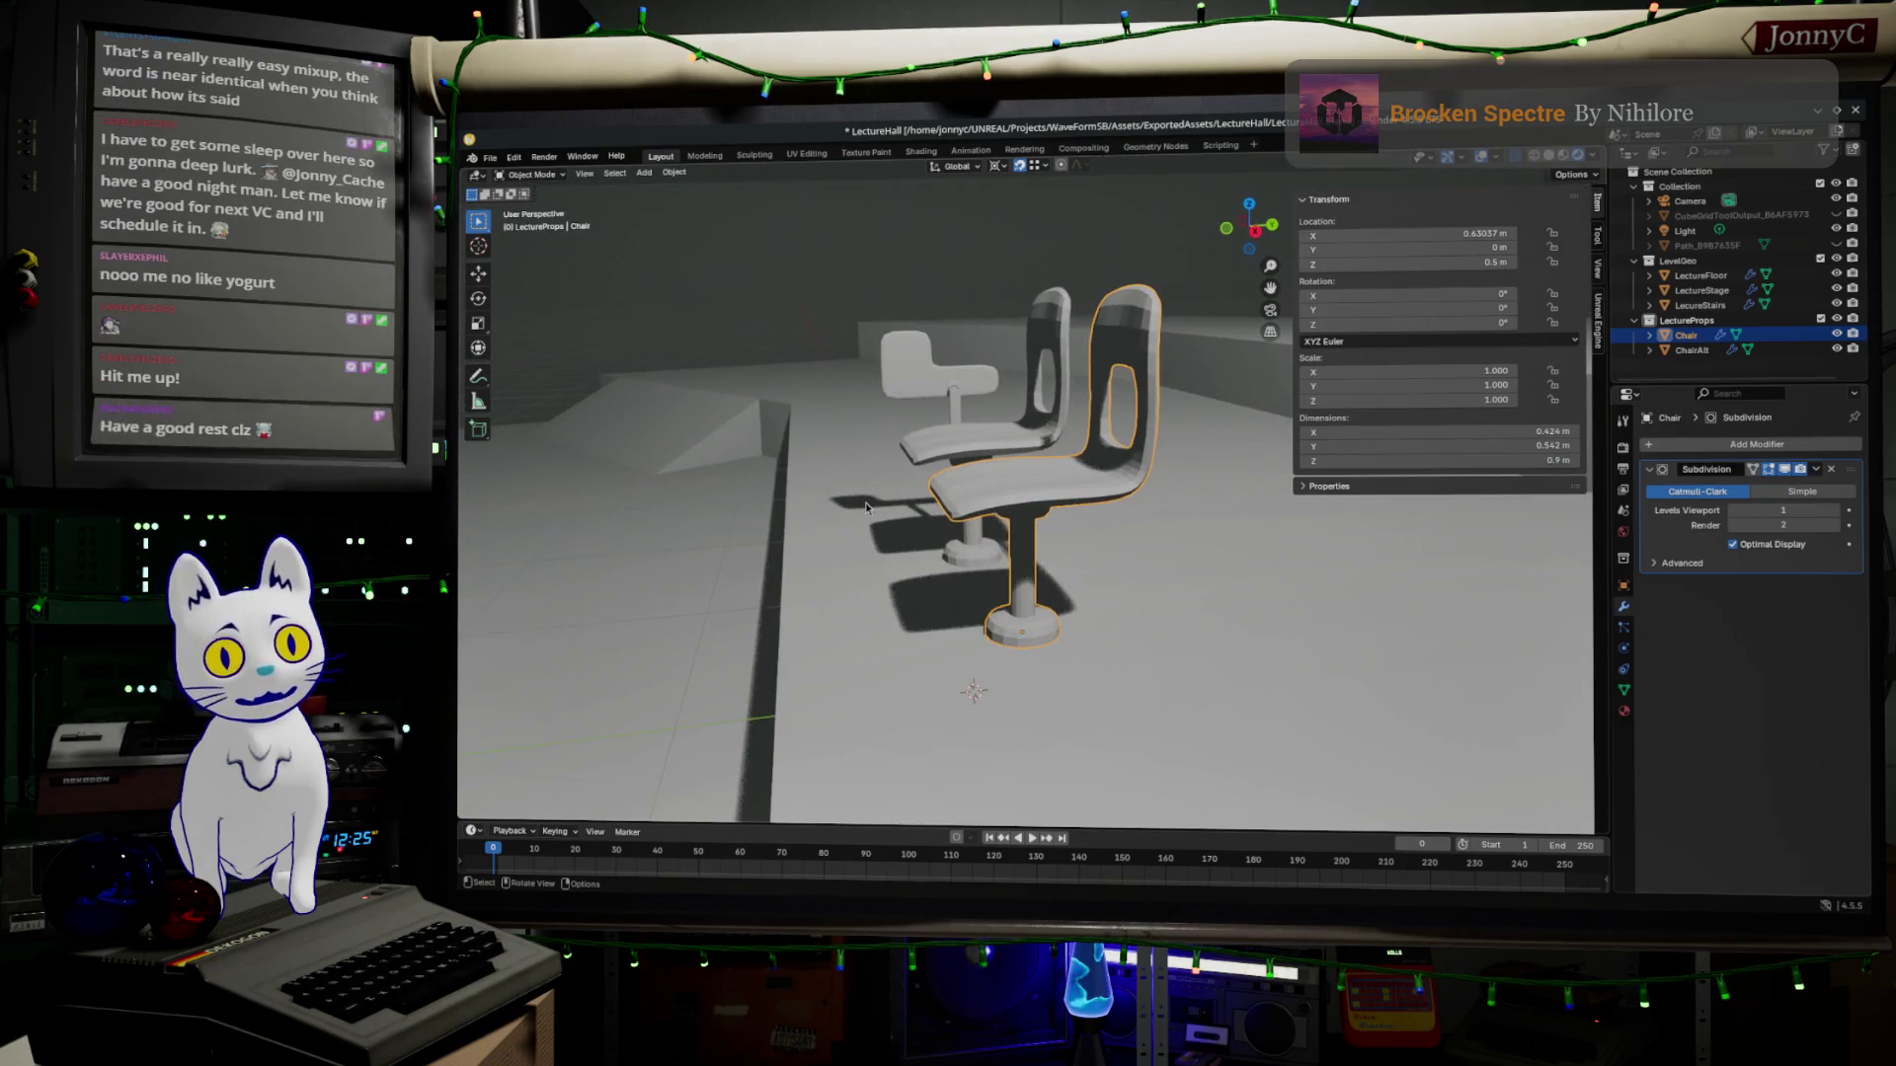
scroll(998, 504, up, 4)
mouse_move(996, 505)
middle_down()
mouse_move(1176, 634)
mouse_move(1126, 518)
mouse_move(1227, 430)
middle_up()
scroll(1125, 519, up, 4)
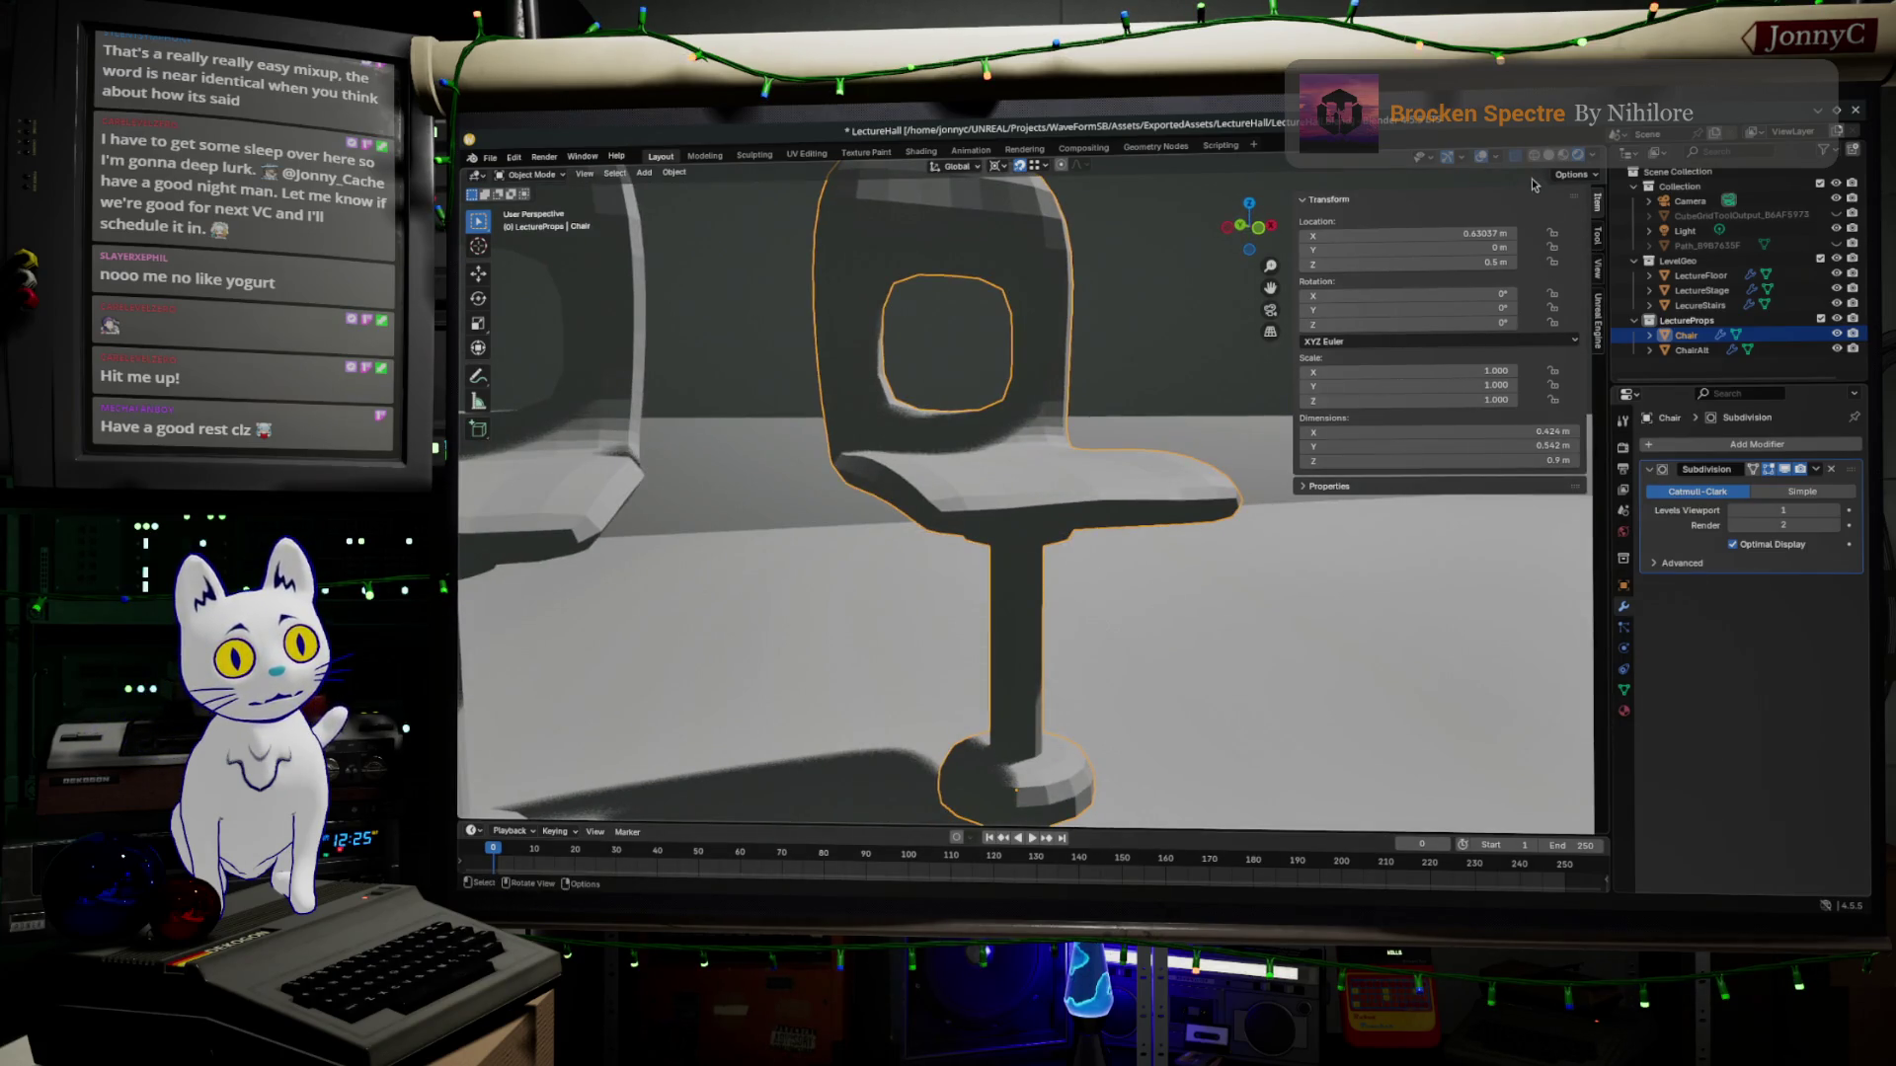
key(z)
mouse_move(1365, 533)
middle_down()
mouse_move(1344, 599)
mouse_move(1103, 657)
mouse_move(1090, 638)
middle_up()
scroll(928, 488, down, 5)
mouse_move(927, 487)
middle_down()
mouse_move(970, 514)
mouse_move(897, 471)
middle_up()
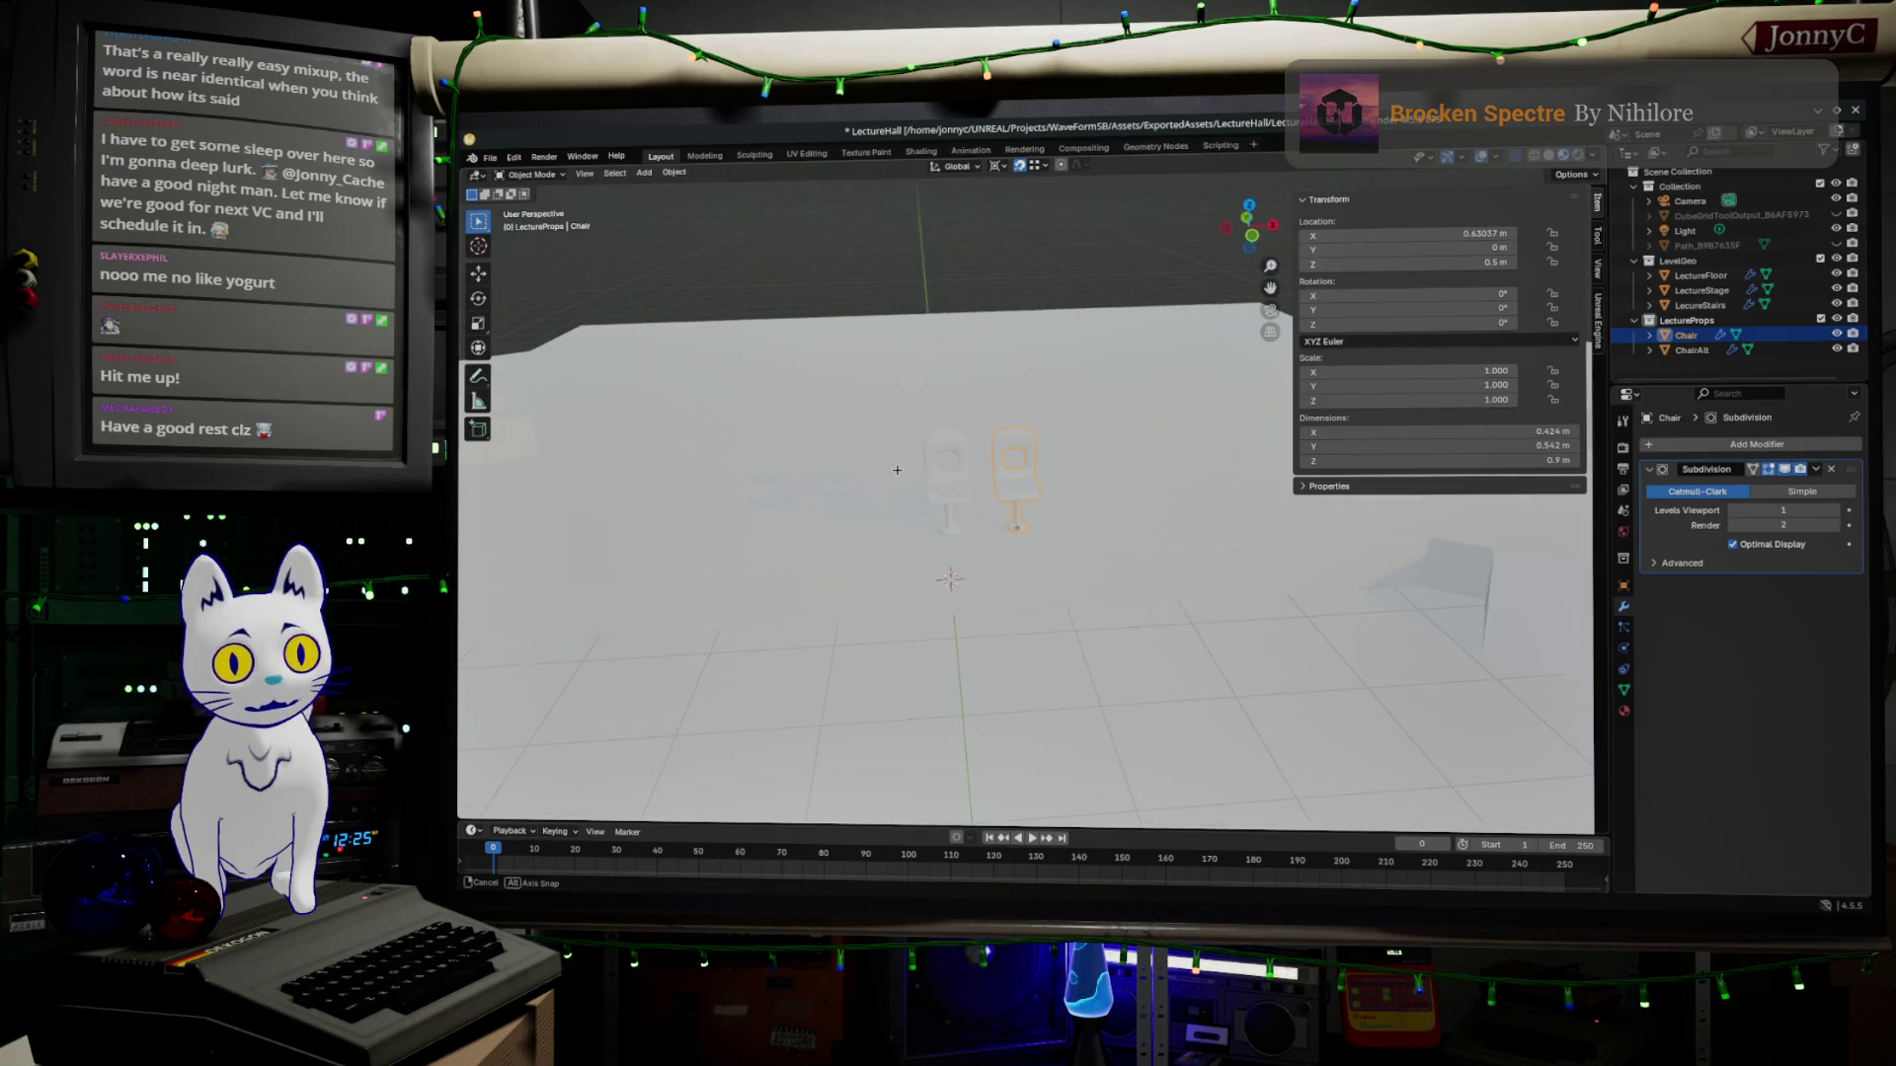
middle_drag(901, 478, 971, 526)
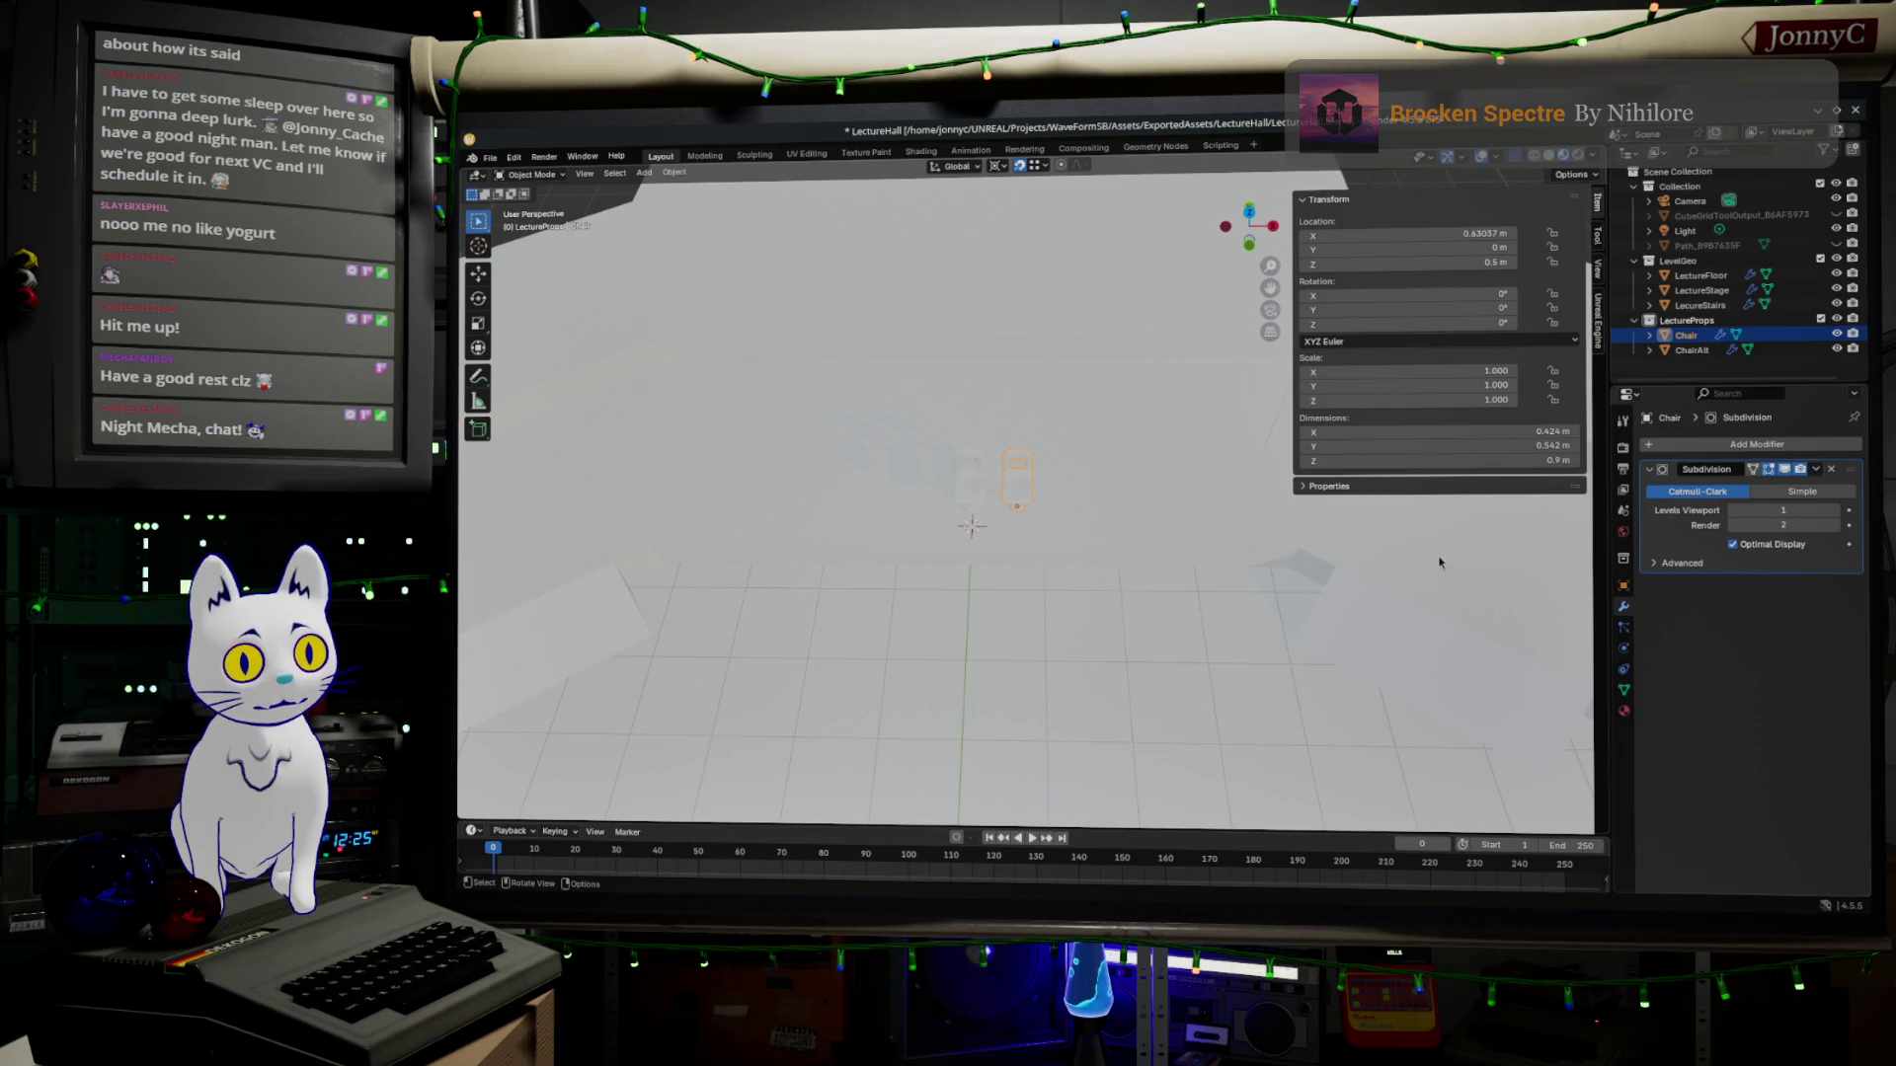
View the floor and chairs from above and behind, show stage and steps solid, and start editing the chair mesh.
middle_drag(1179, 590, 1181, 596)
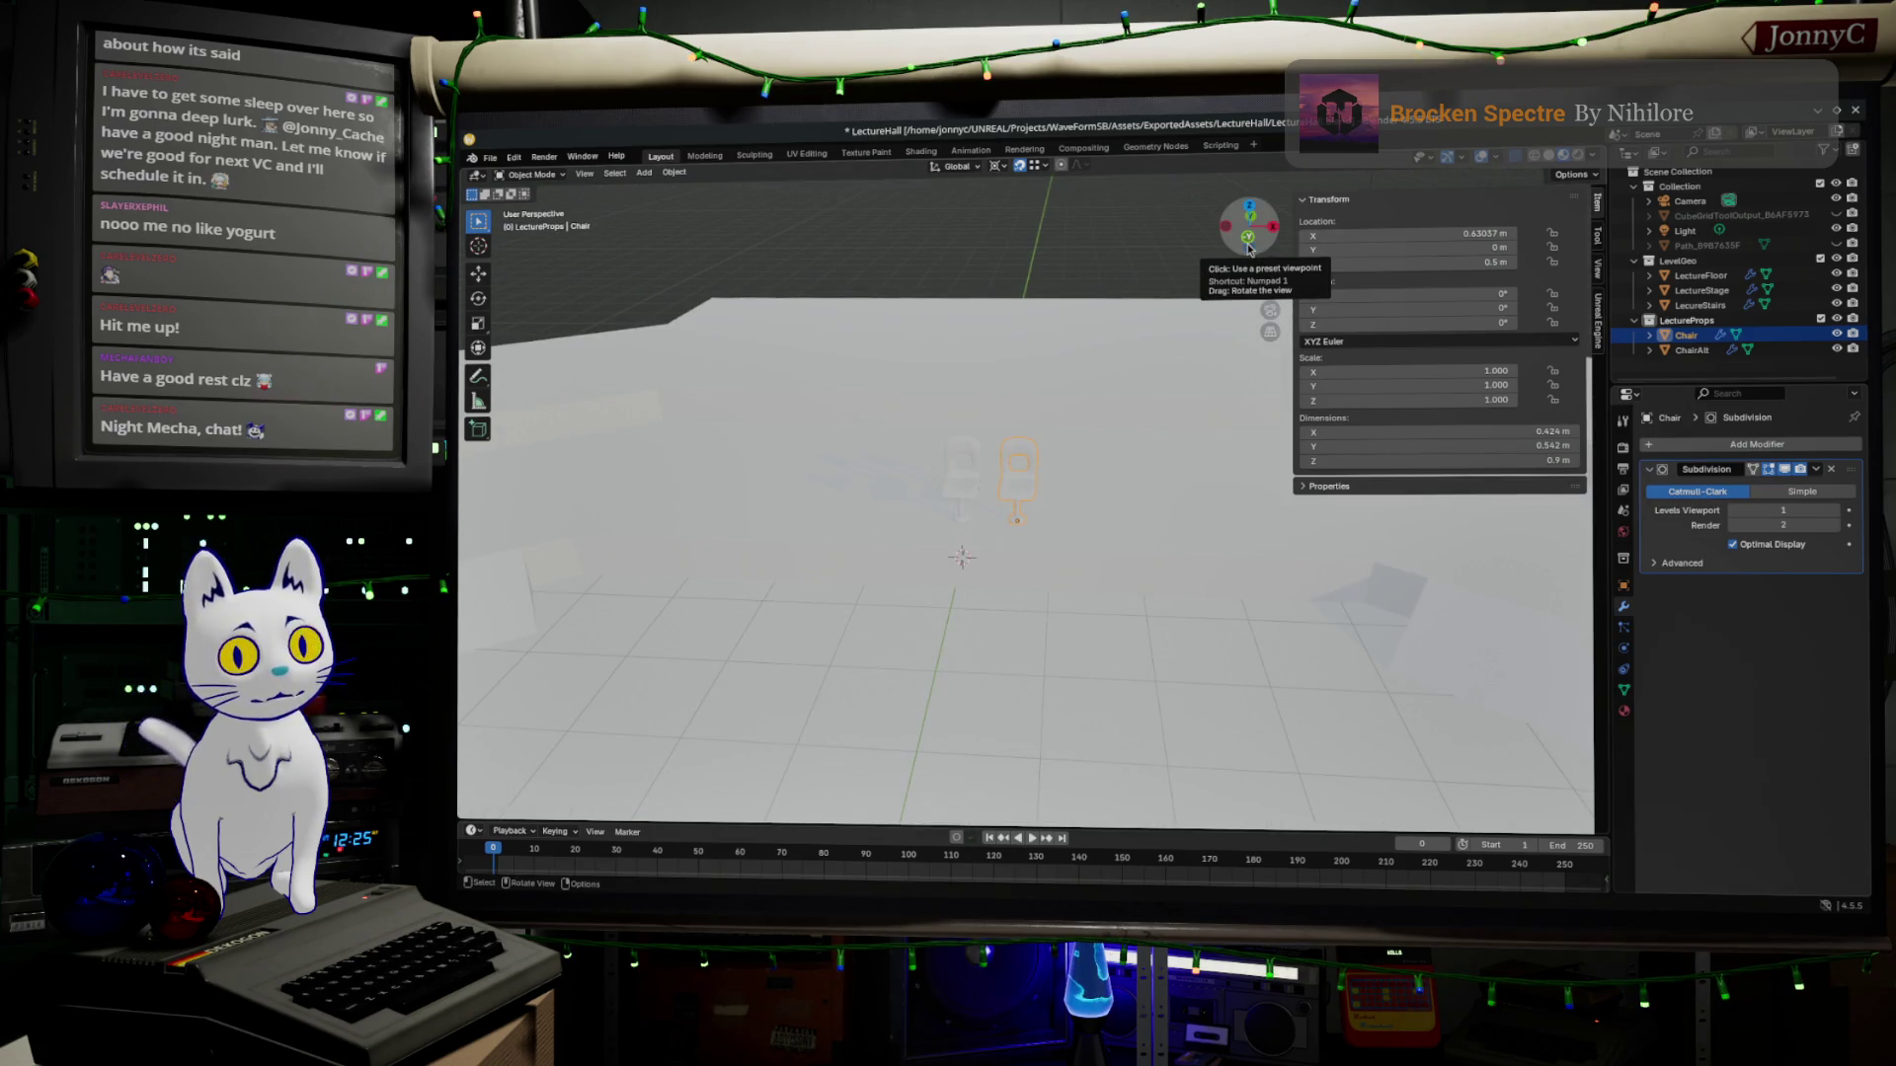
mouse_move(1138, 434)
middle_down()
mouse_move(1138, 623)
mouse_move(1102, 642)
middle_up()
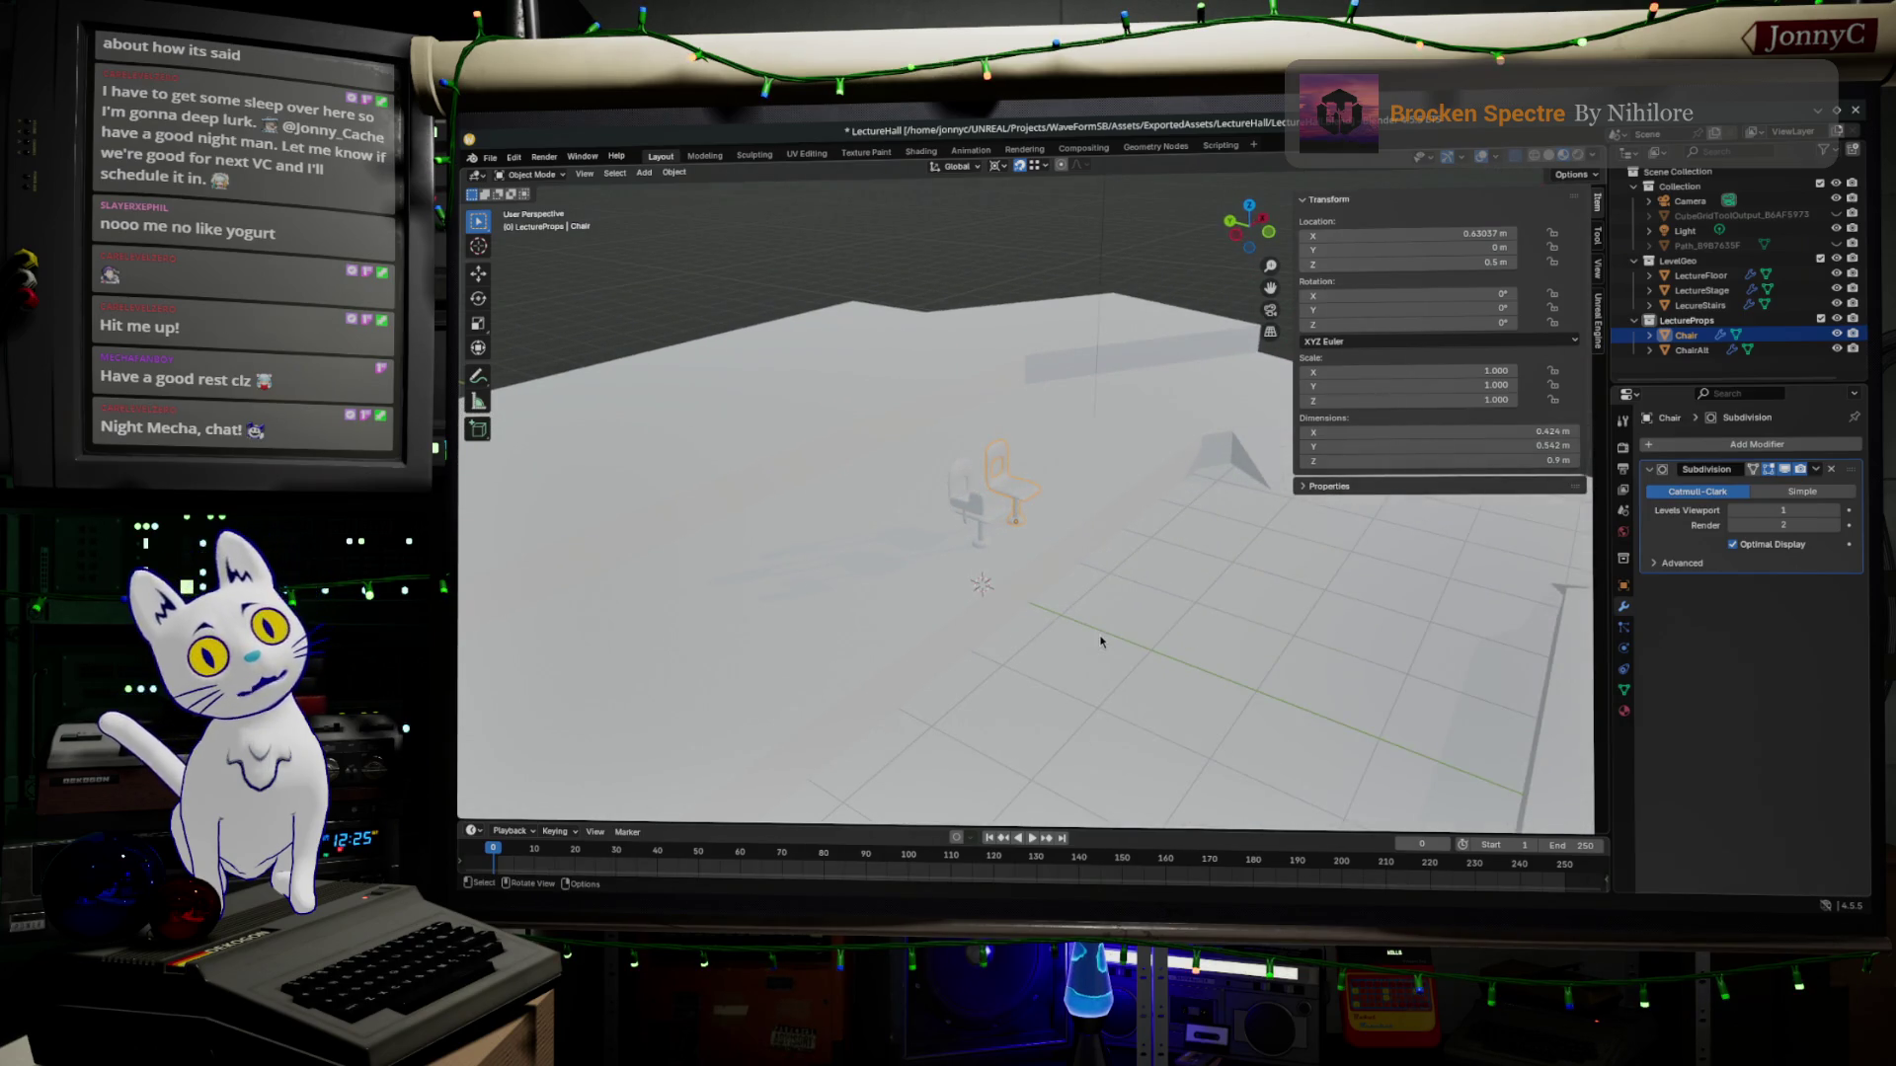
mouse_move(1102, 642)
middle_down()
mouse_move(954, 658)
mouse_move(1135, 597)
mouse_move(988, 660)
mouse_move(974, 638)
middle_up()
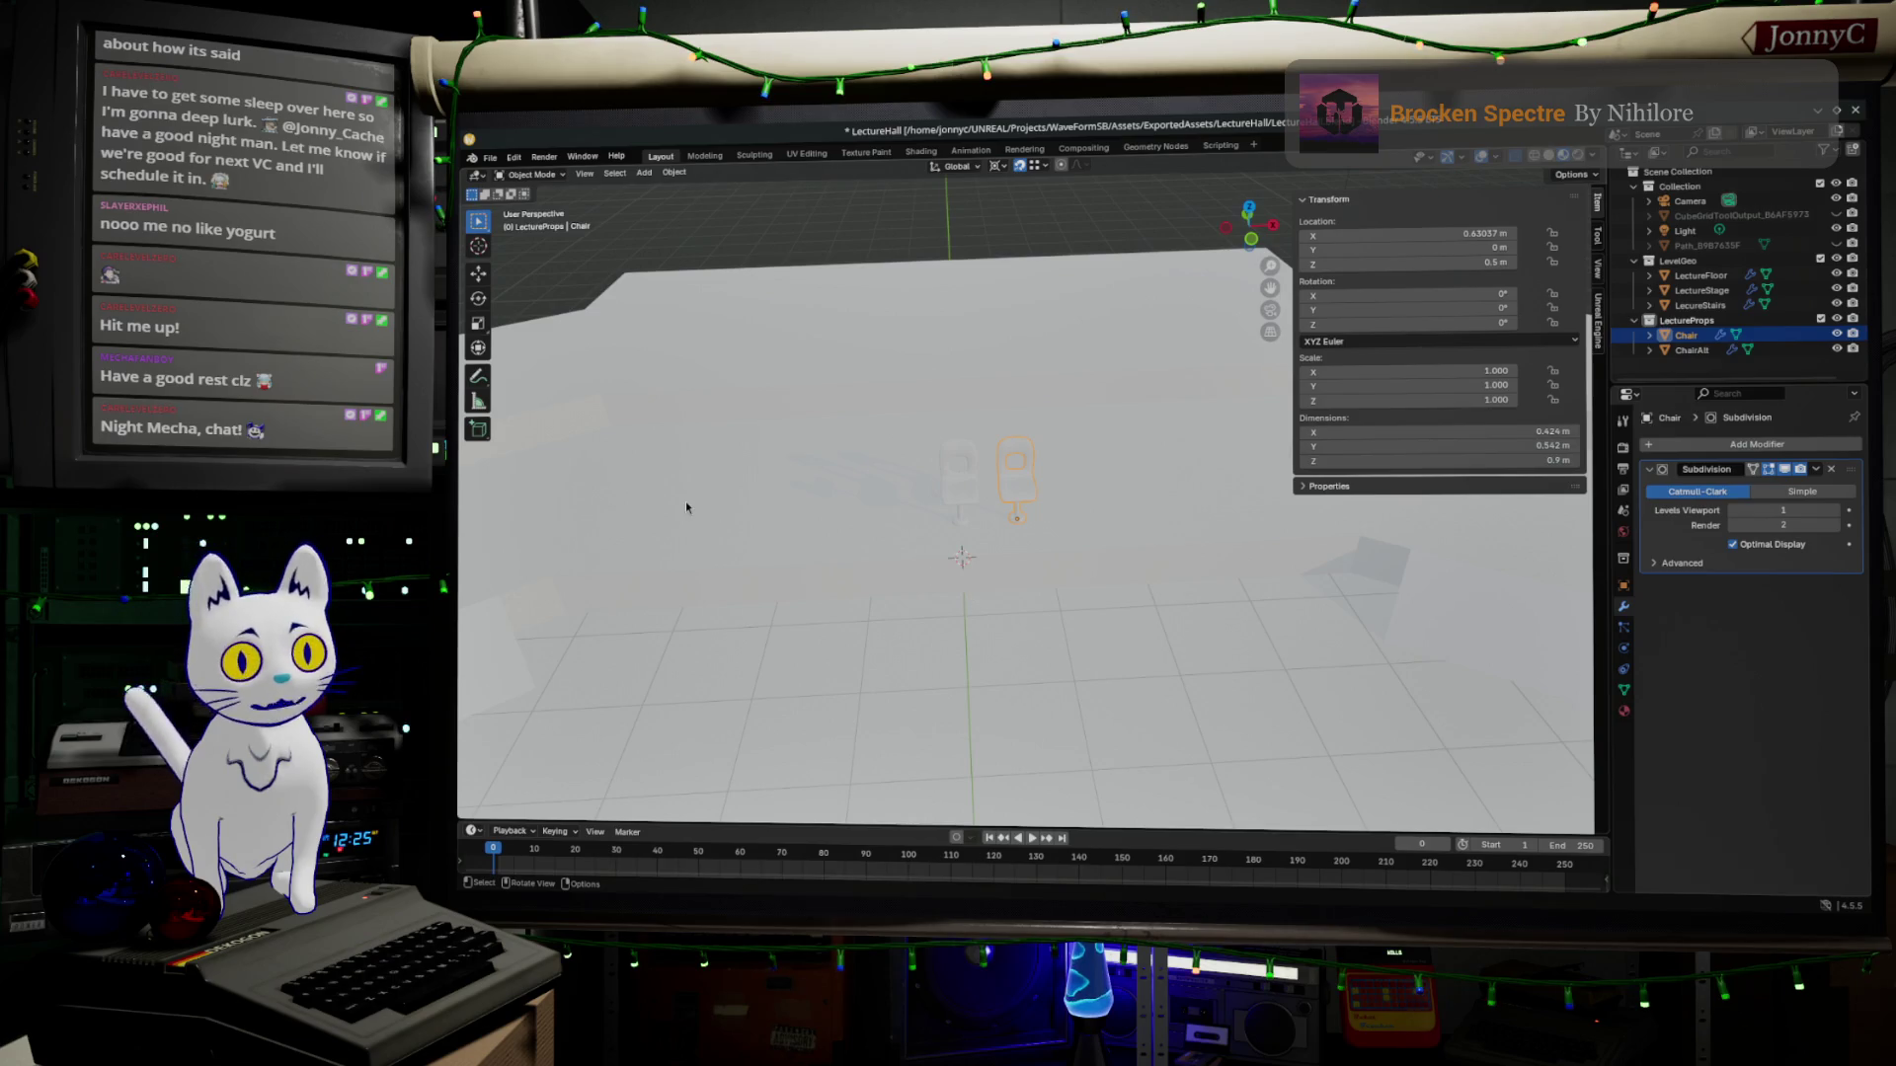
mouse_move(685, 501)
middle_down()
mouse_move(783, 511)
mouse_move(1039, 298)
middle_up()
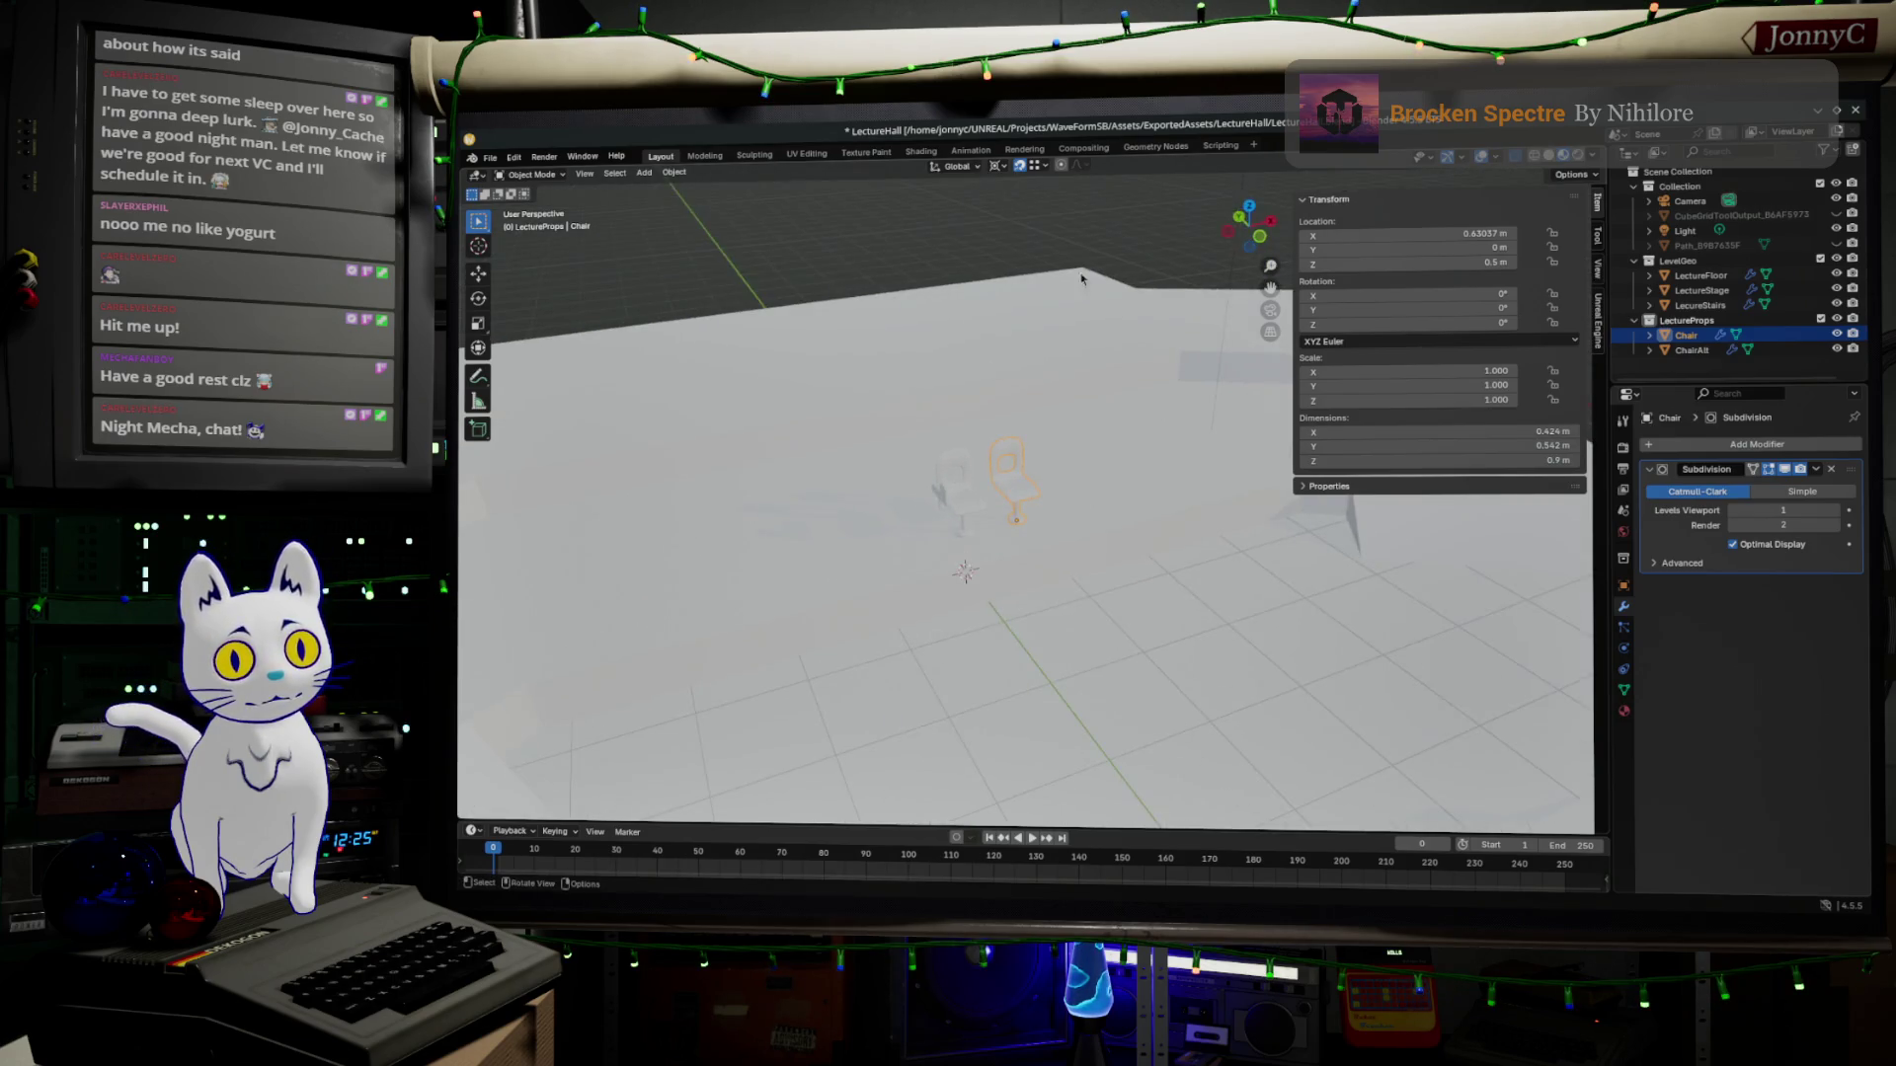
click(1548, 155)
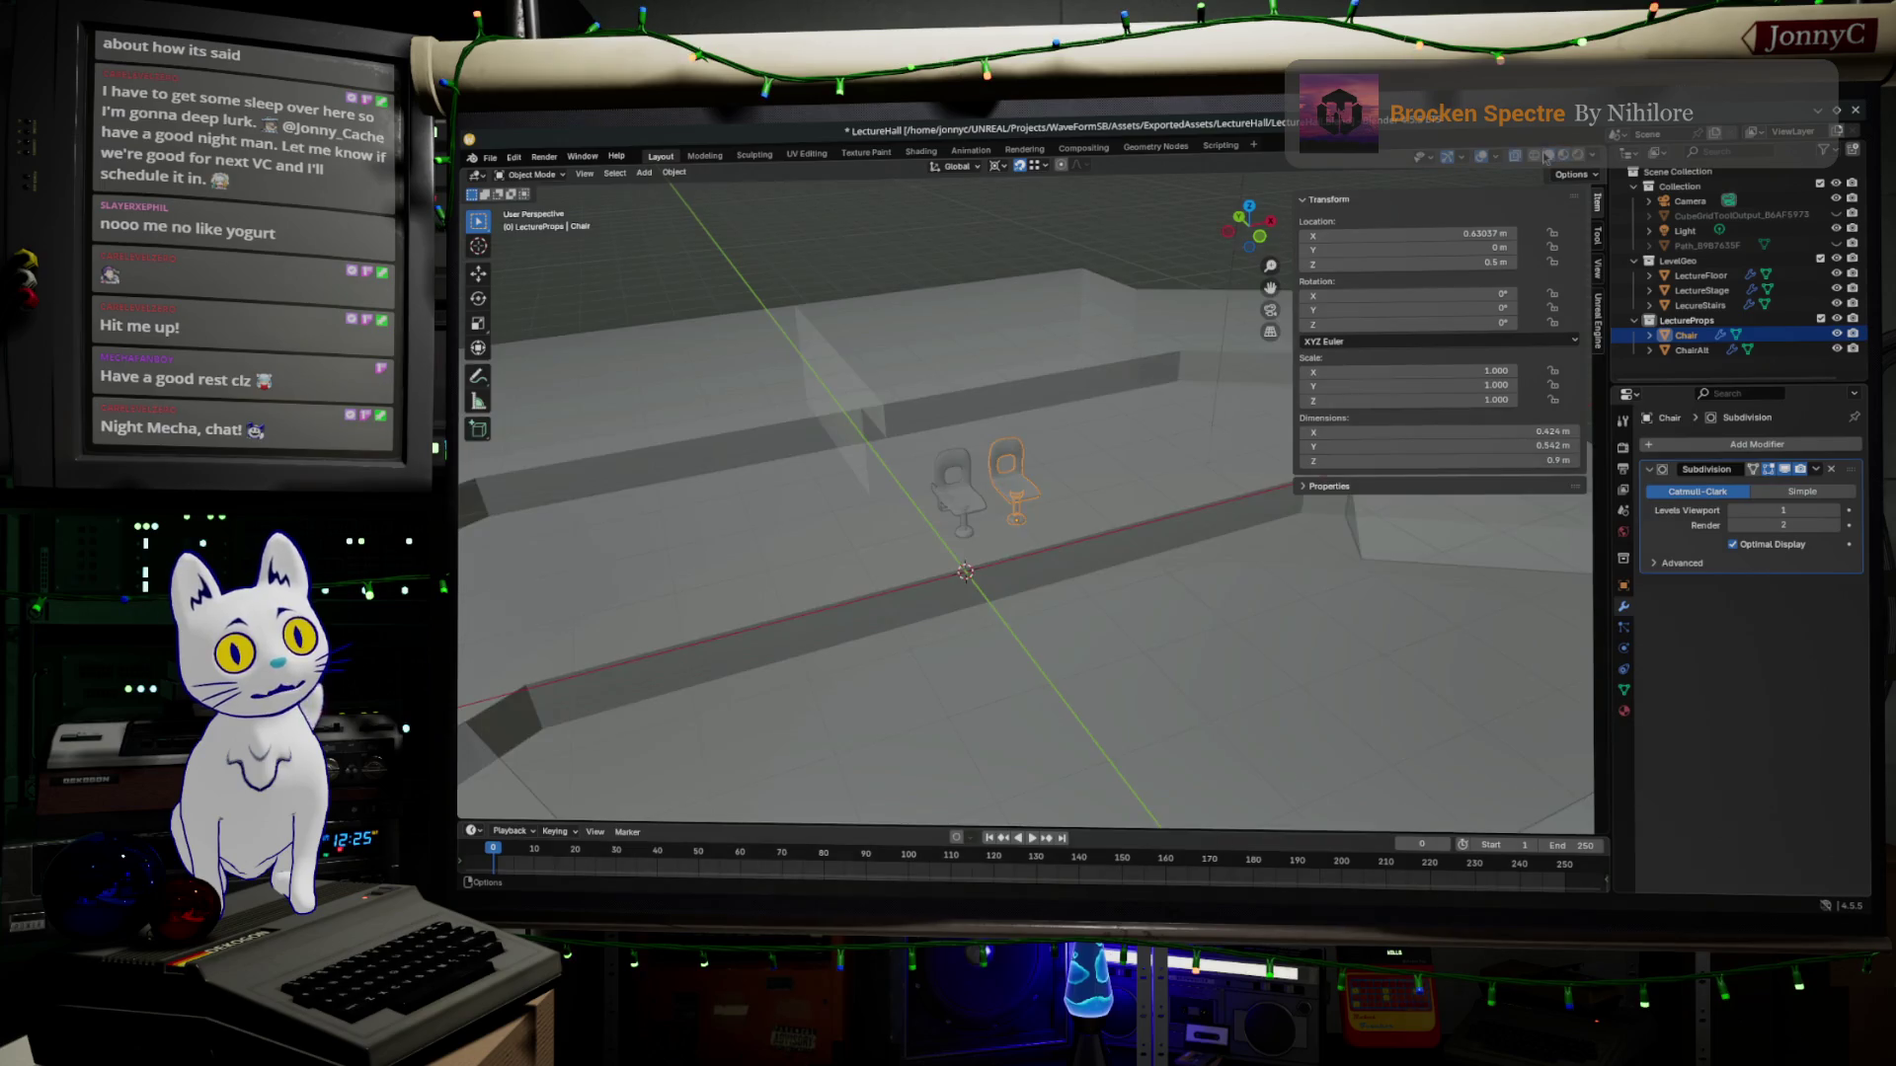
scroll(968, 614, up, 4)
key(Tab)
middle_drag(1038, 446, 1301, 516)
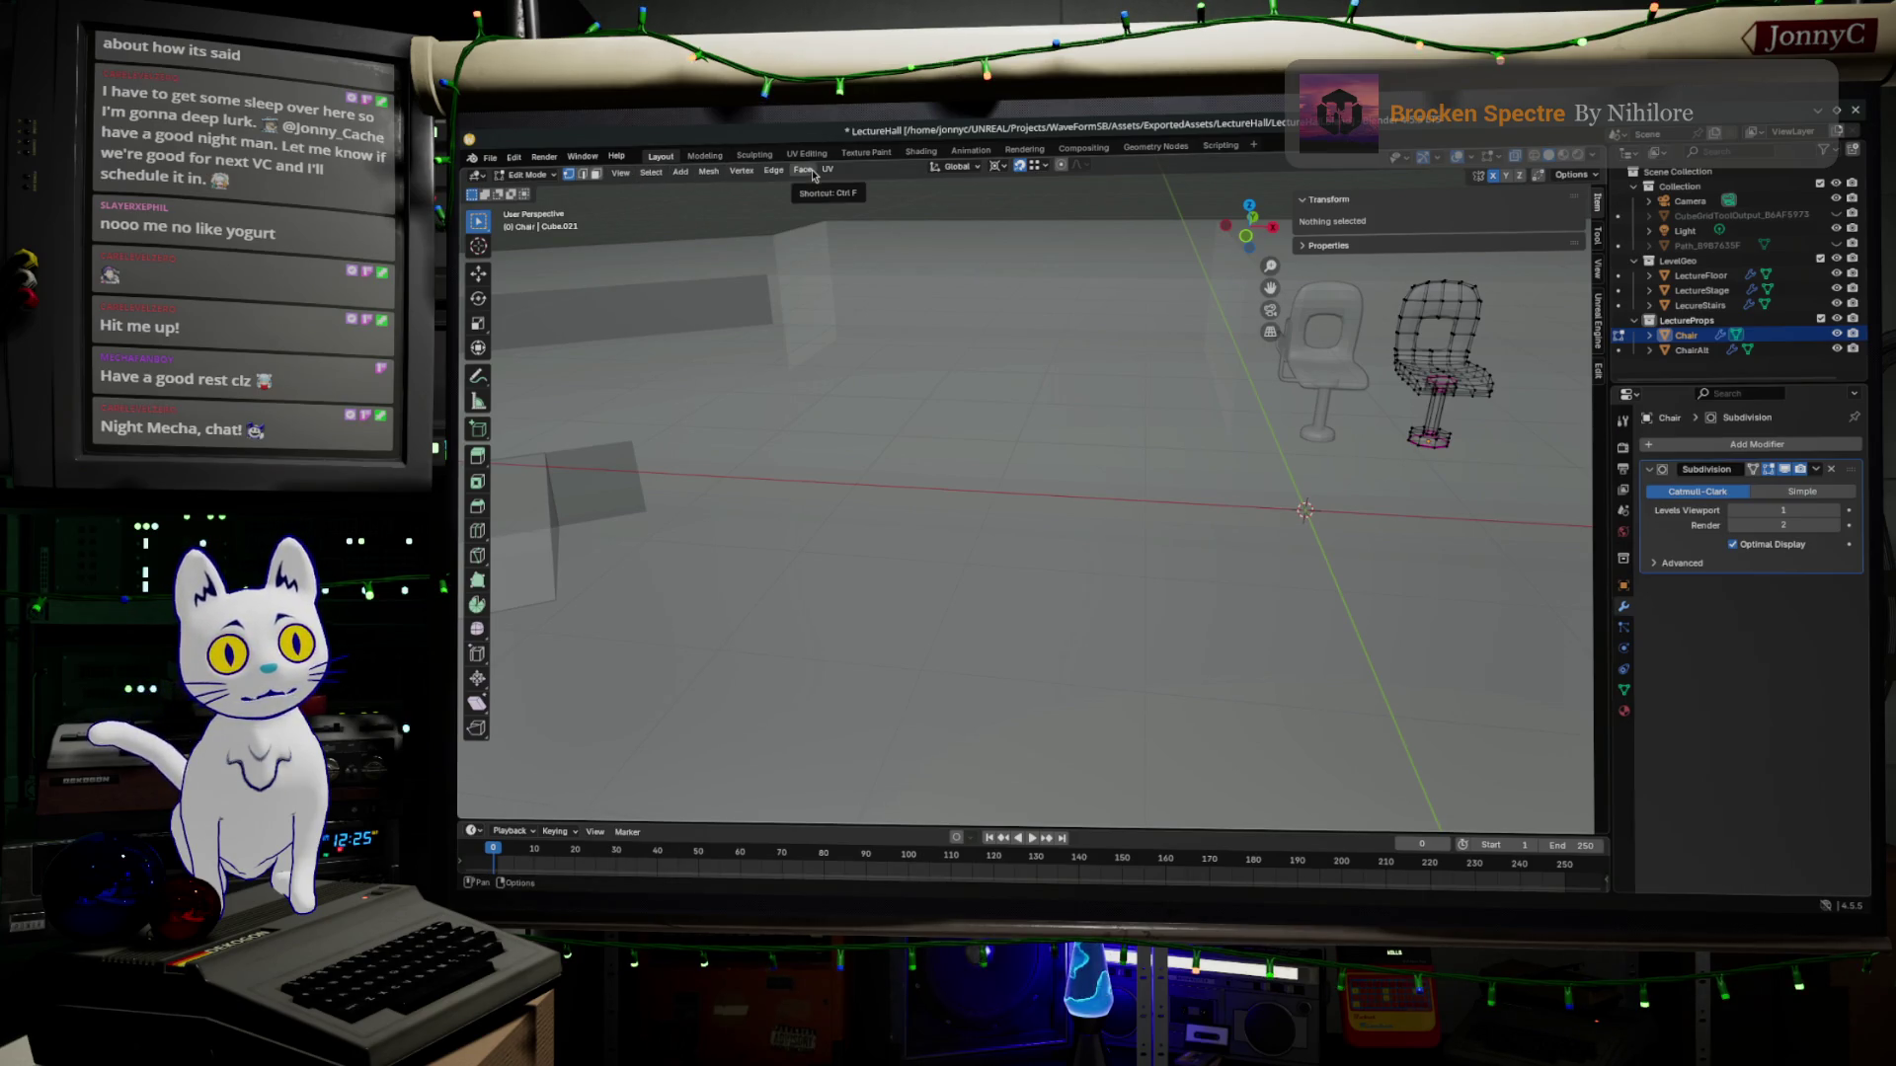
Add a new 2 m cube at the origin from Add > Mesh and view it beside the chairs.
key(Tab)
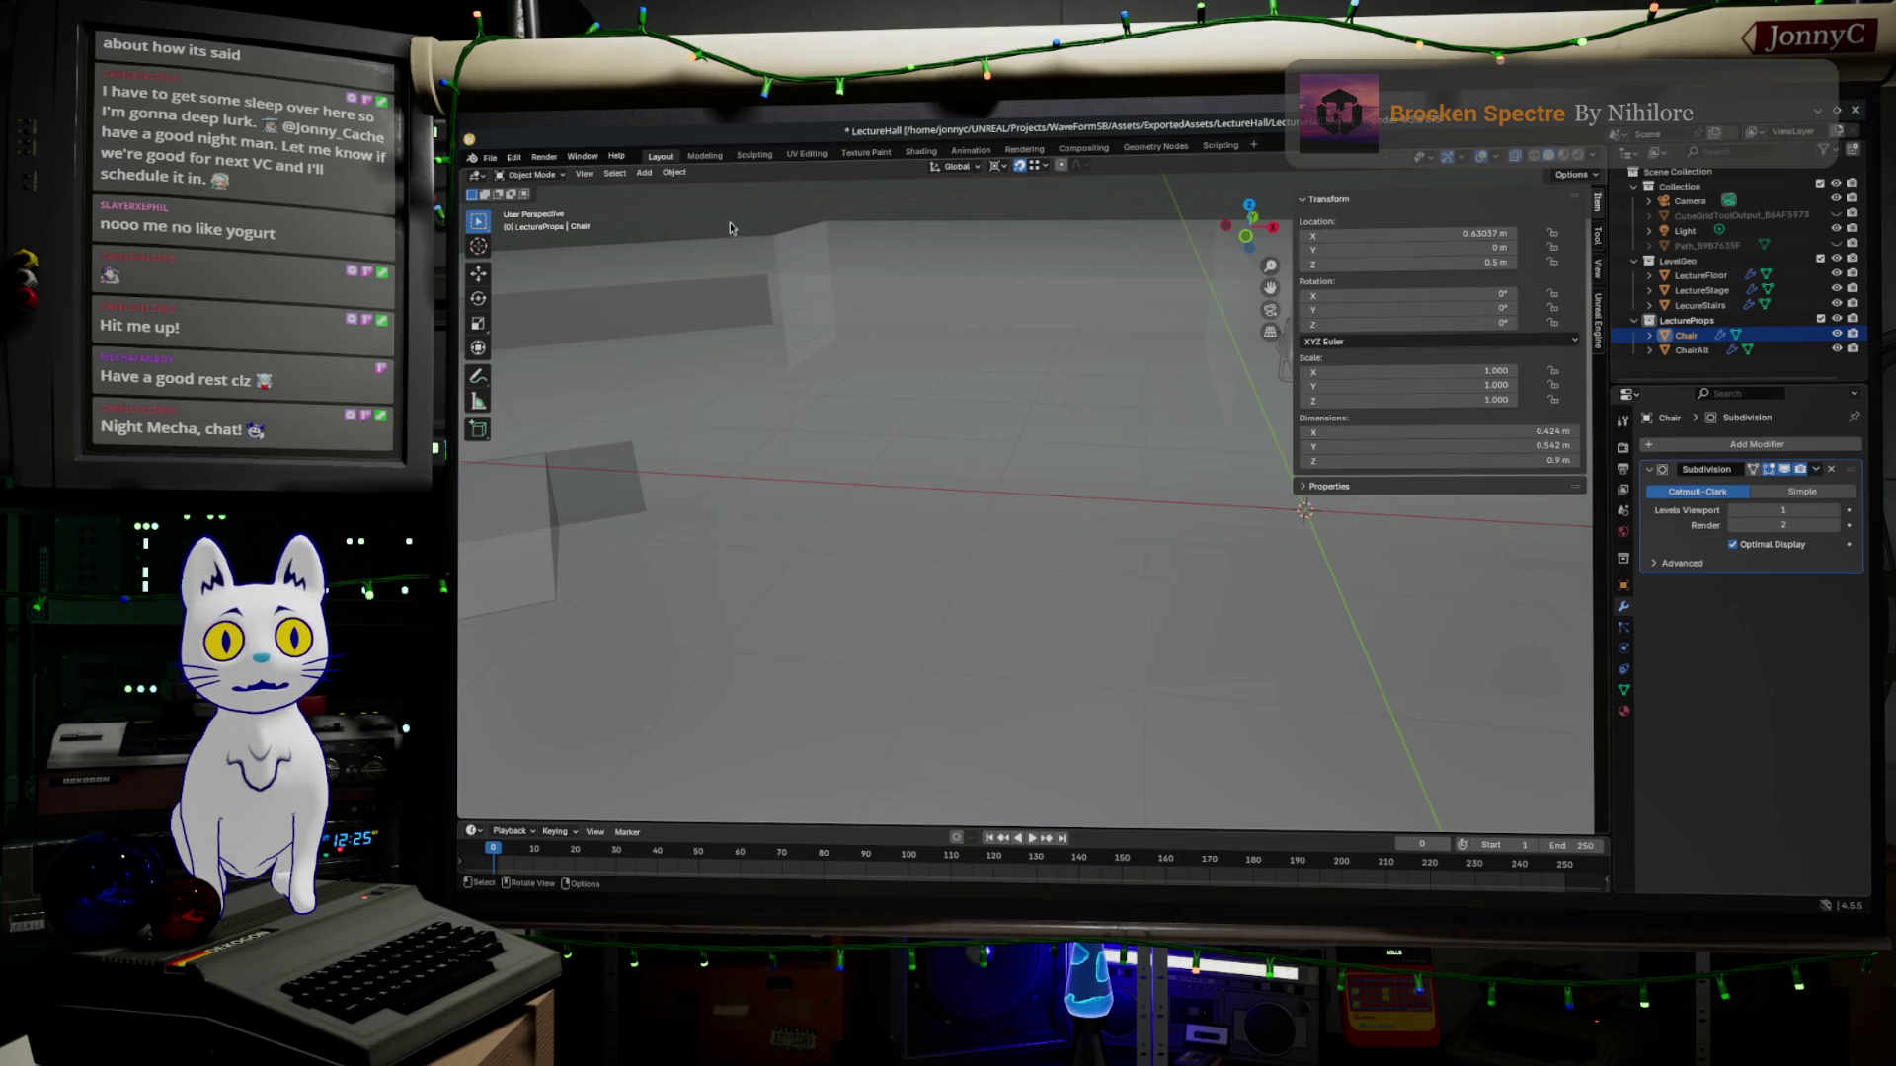
click(675, 174)
mouse_move(663, 189)
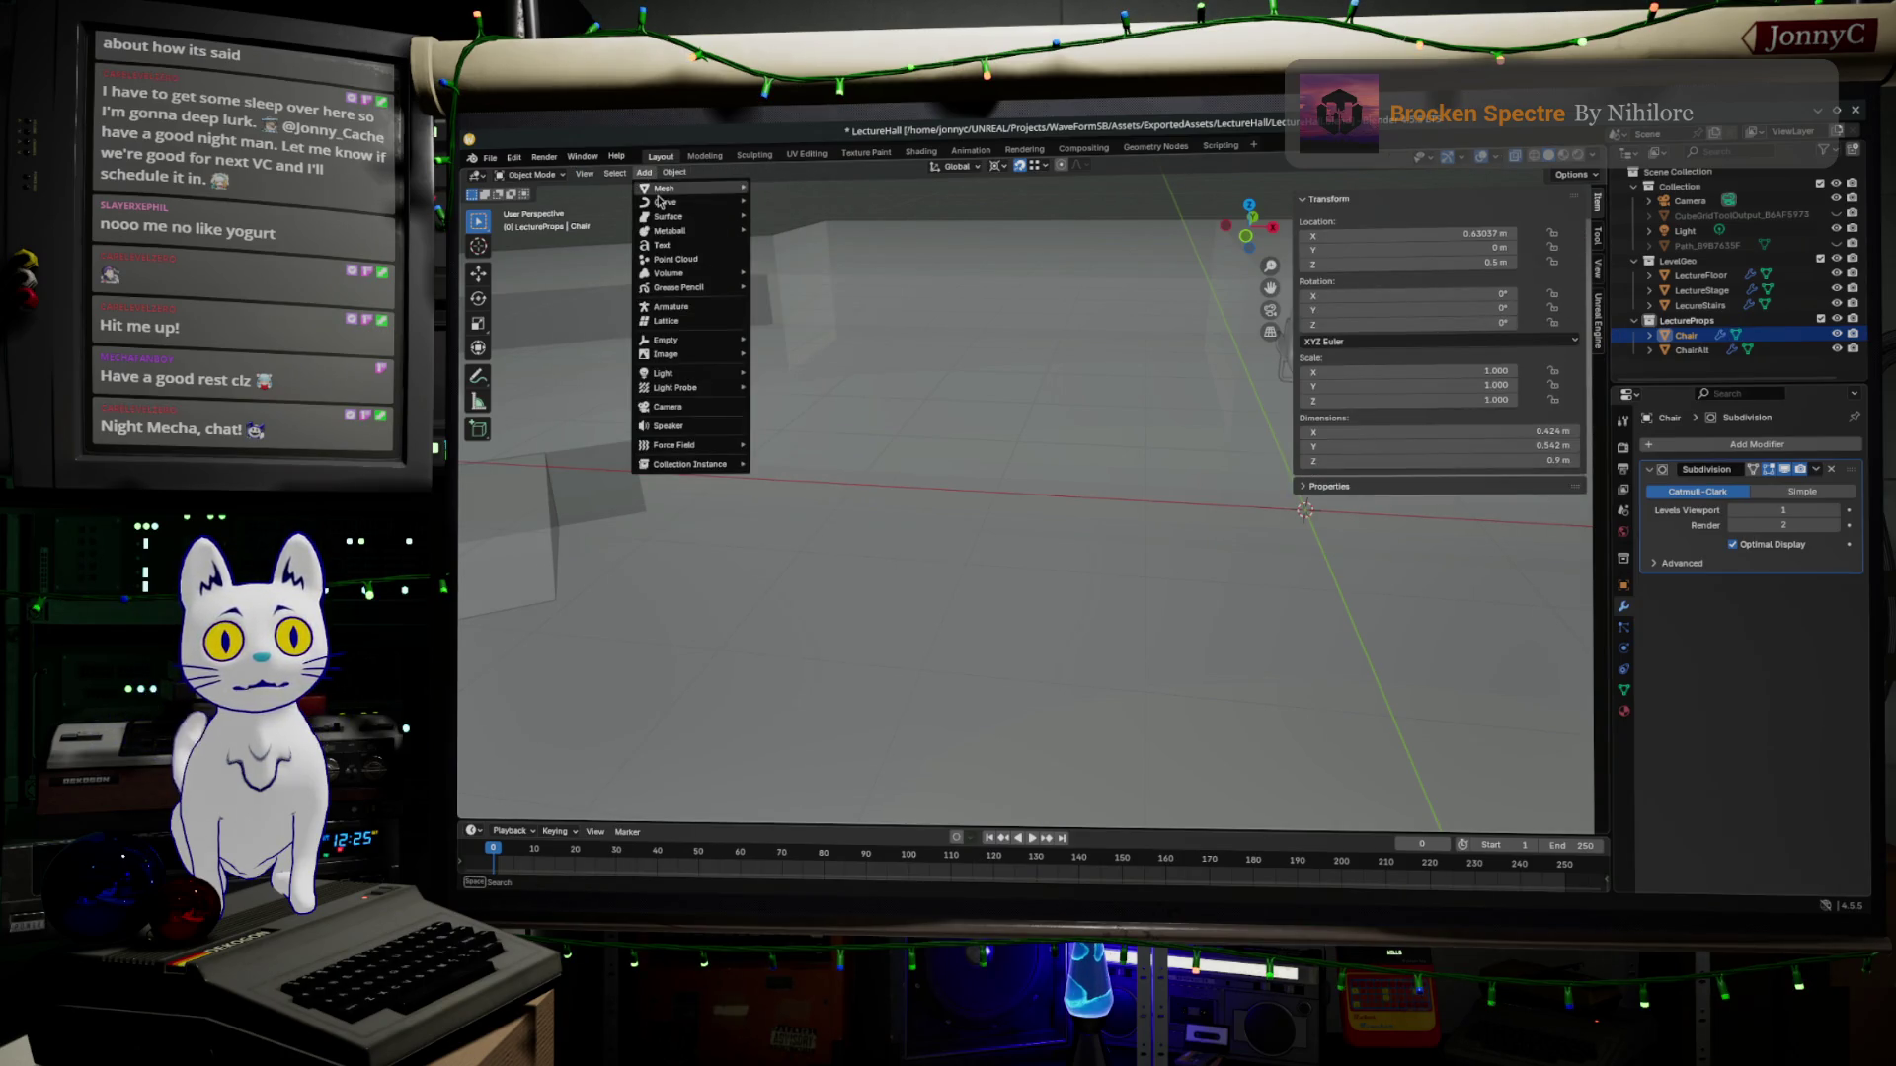
click(782, 201)
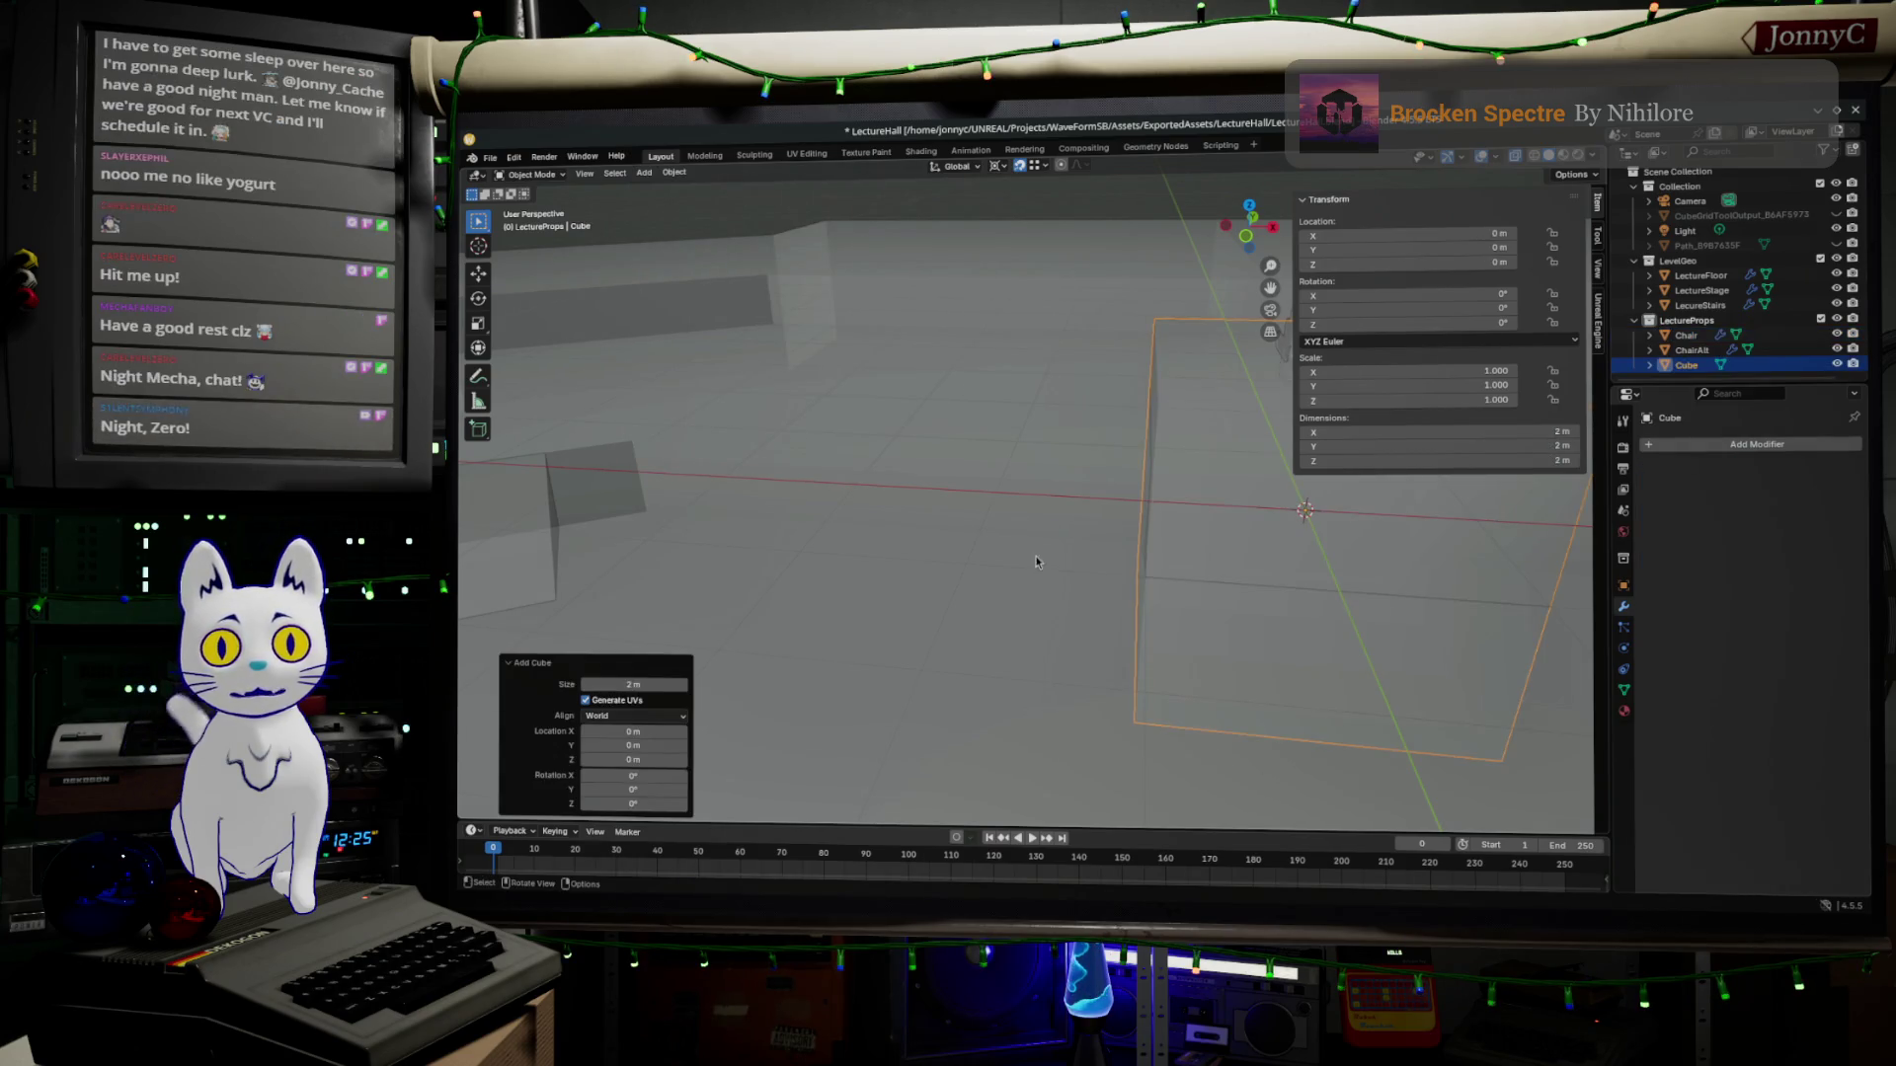
mouse_move(1160, 651)
middle_down()
mouse_move(968, 641)
mouse_move(1144, 419)
middle_up()
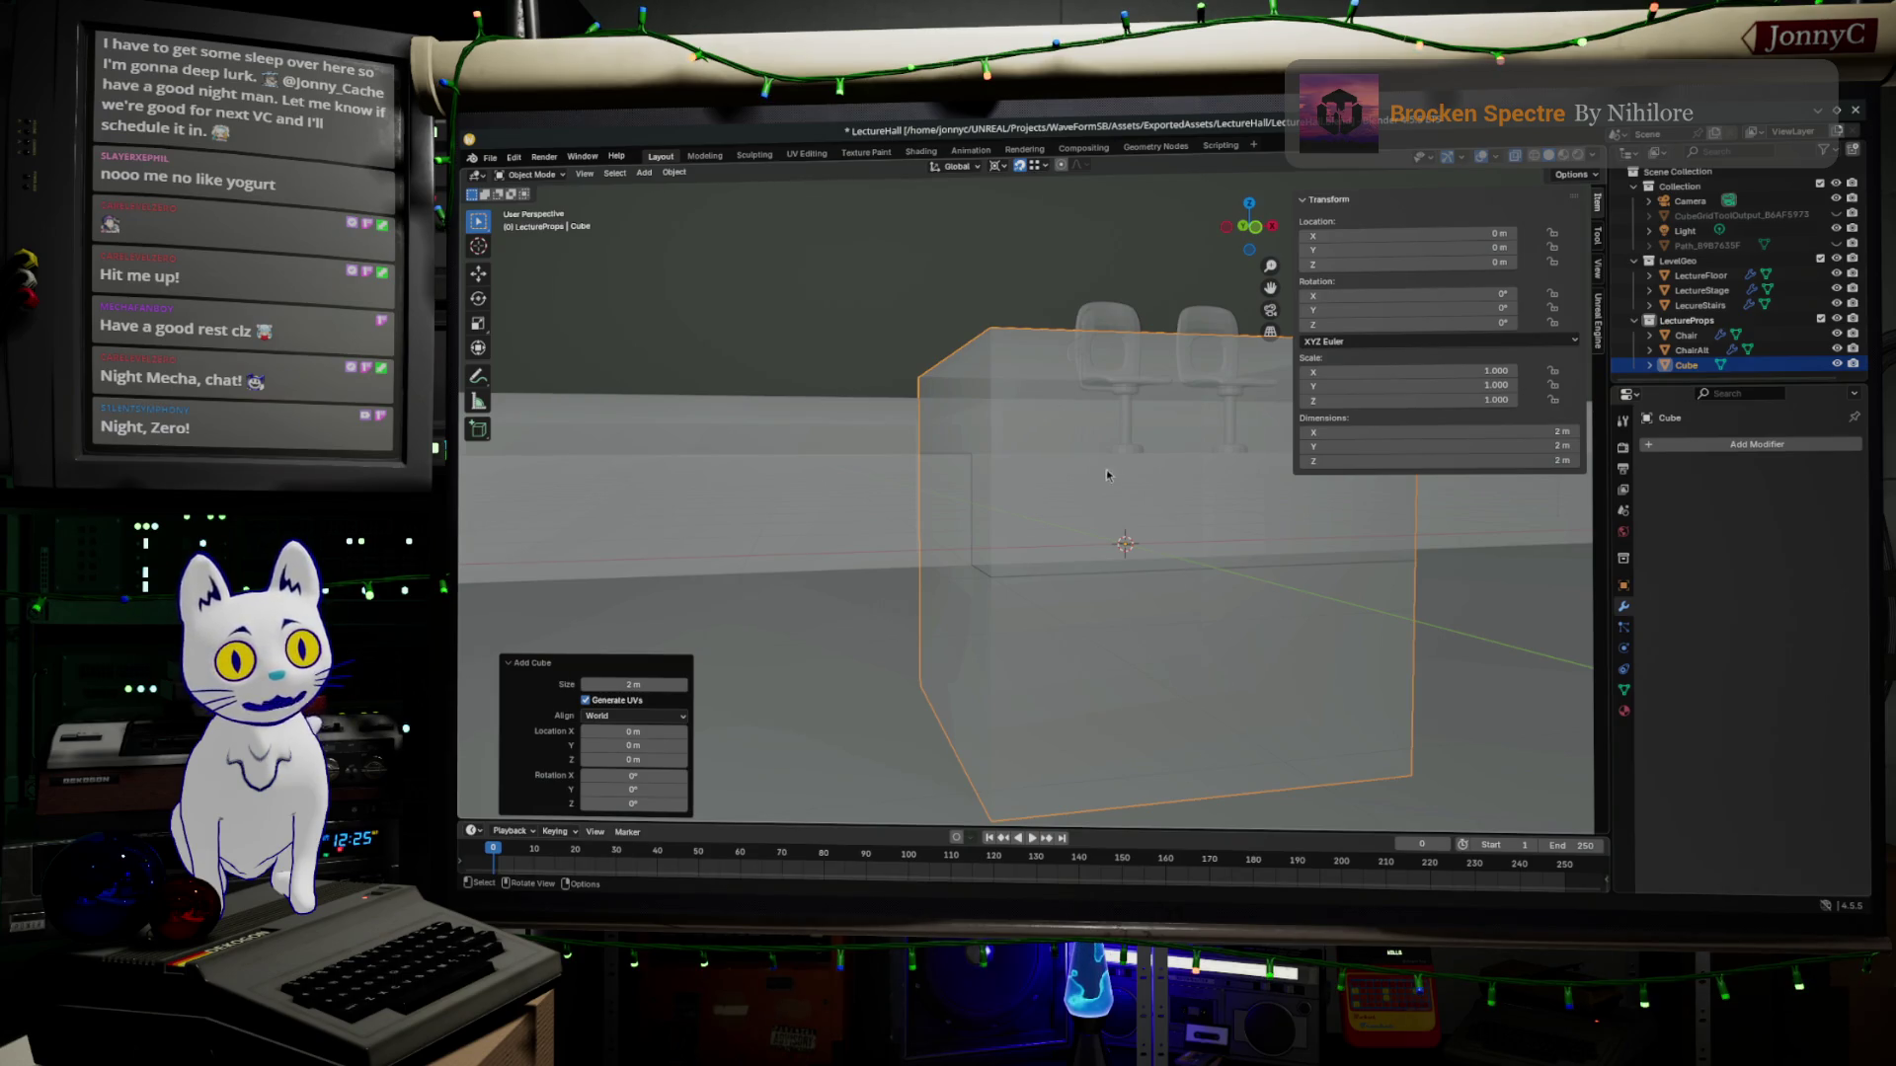
middle_drag(1201, 432, 1144, 467)
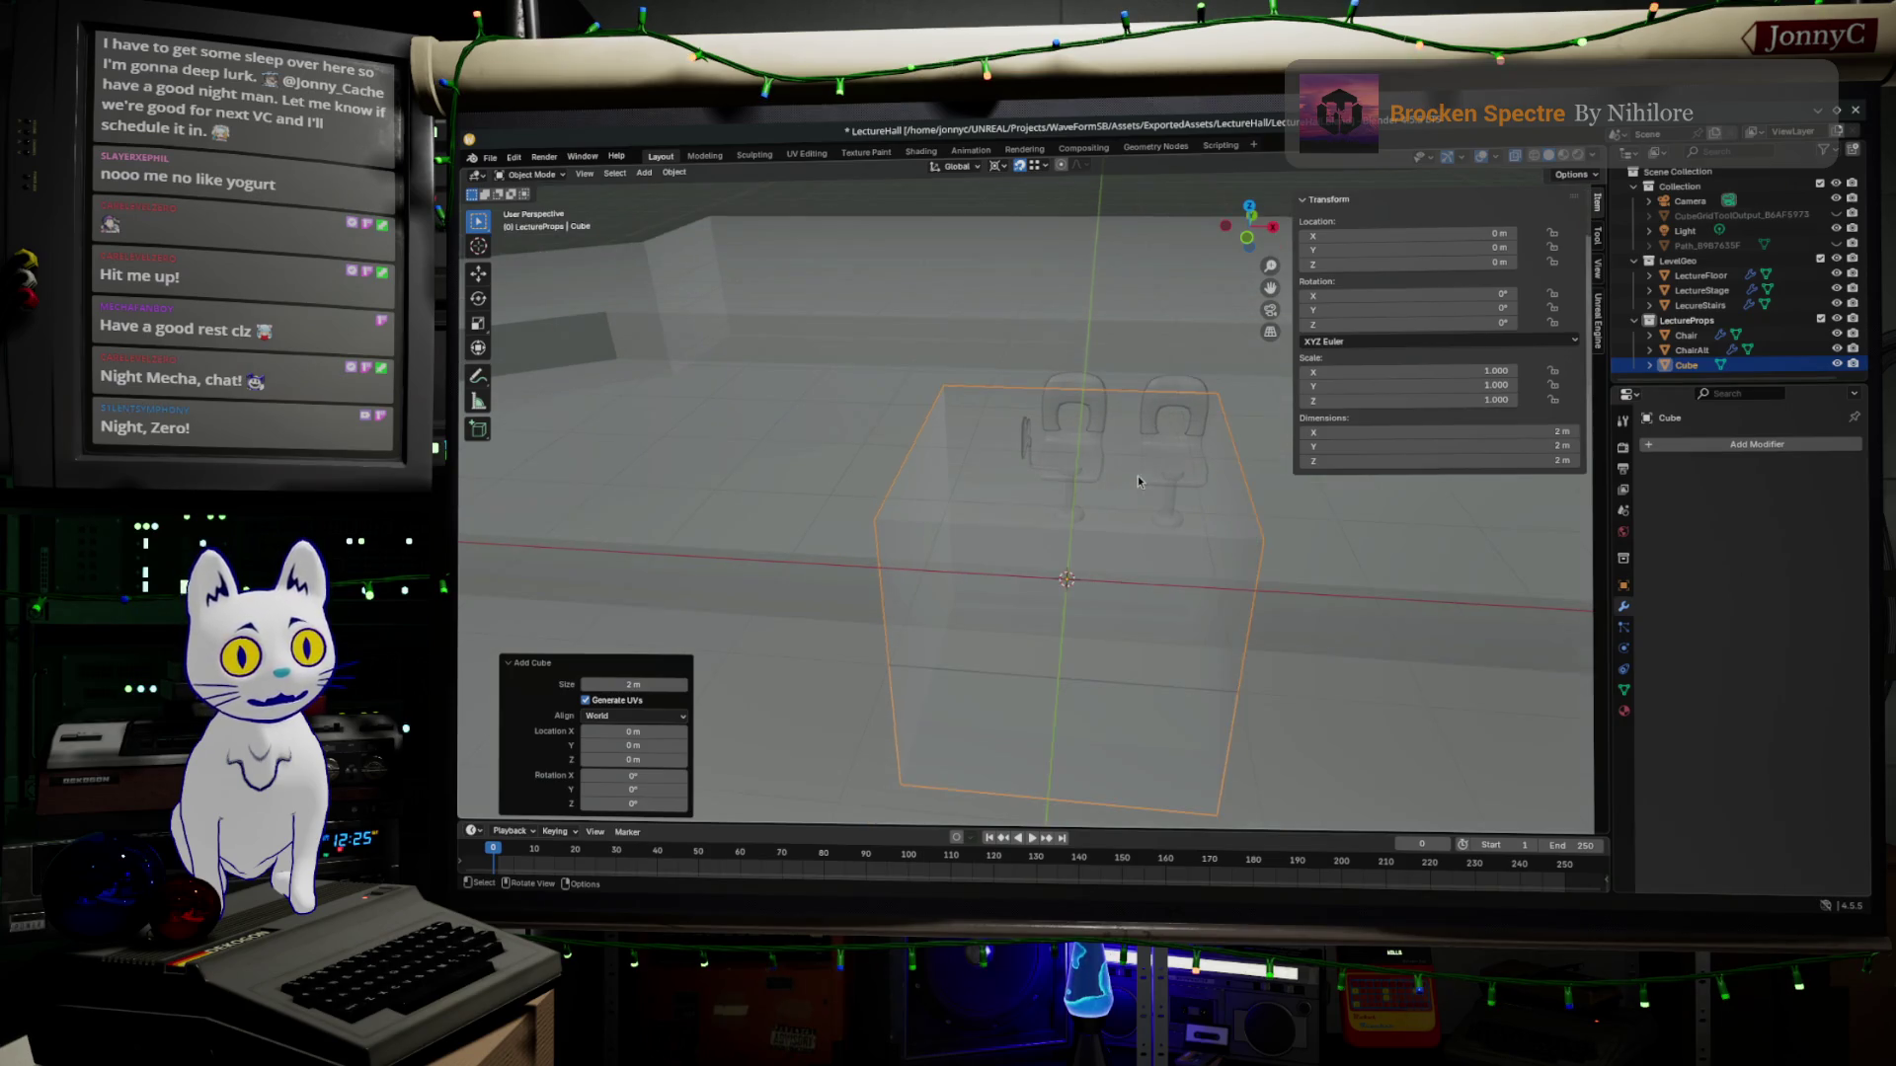
Orbit closer to check the cube against the chairs and start editing its mesh.
mouse_move(1158, 454)
middle_down()
mouse_move(1186, 546)
mouse_move(1242, 517)
mouse_move(1226, 513)
middle_up()
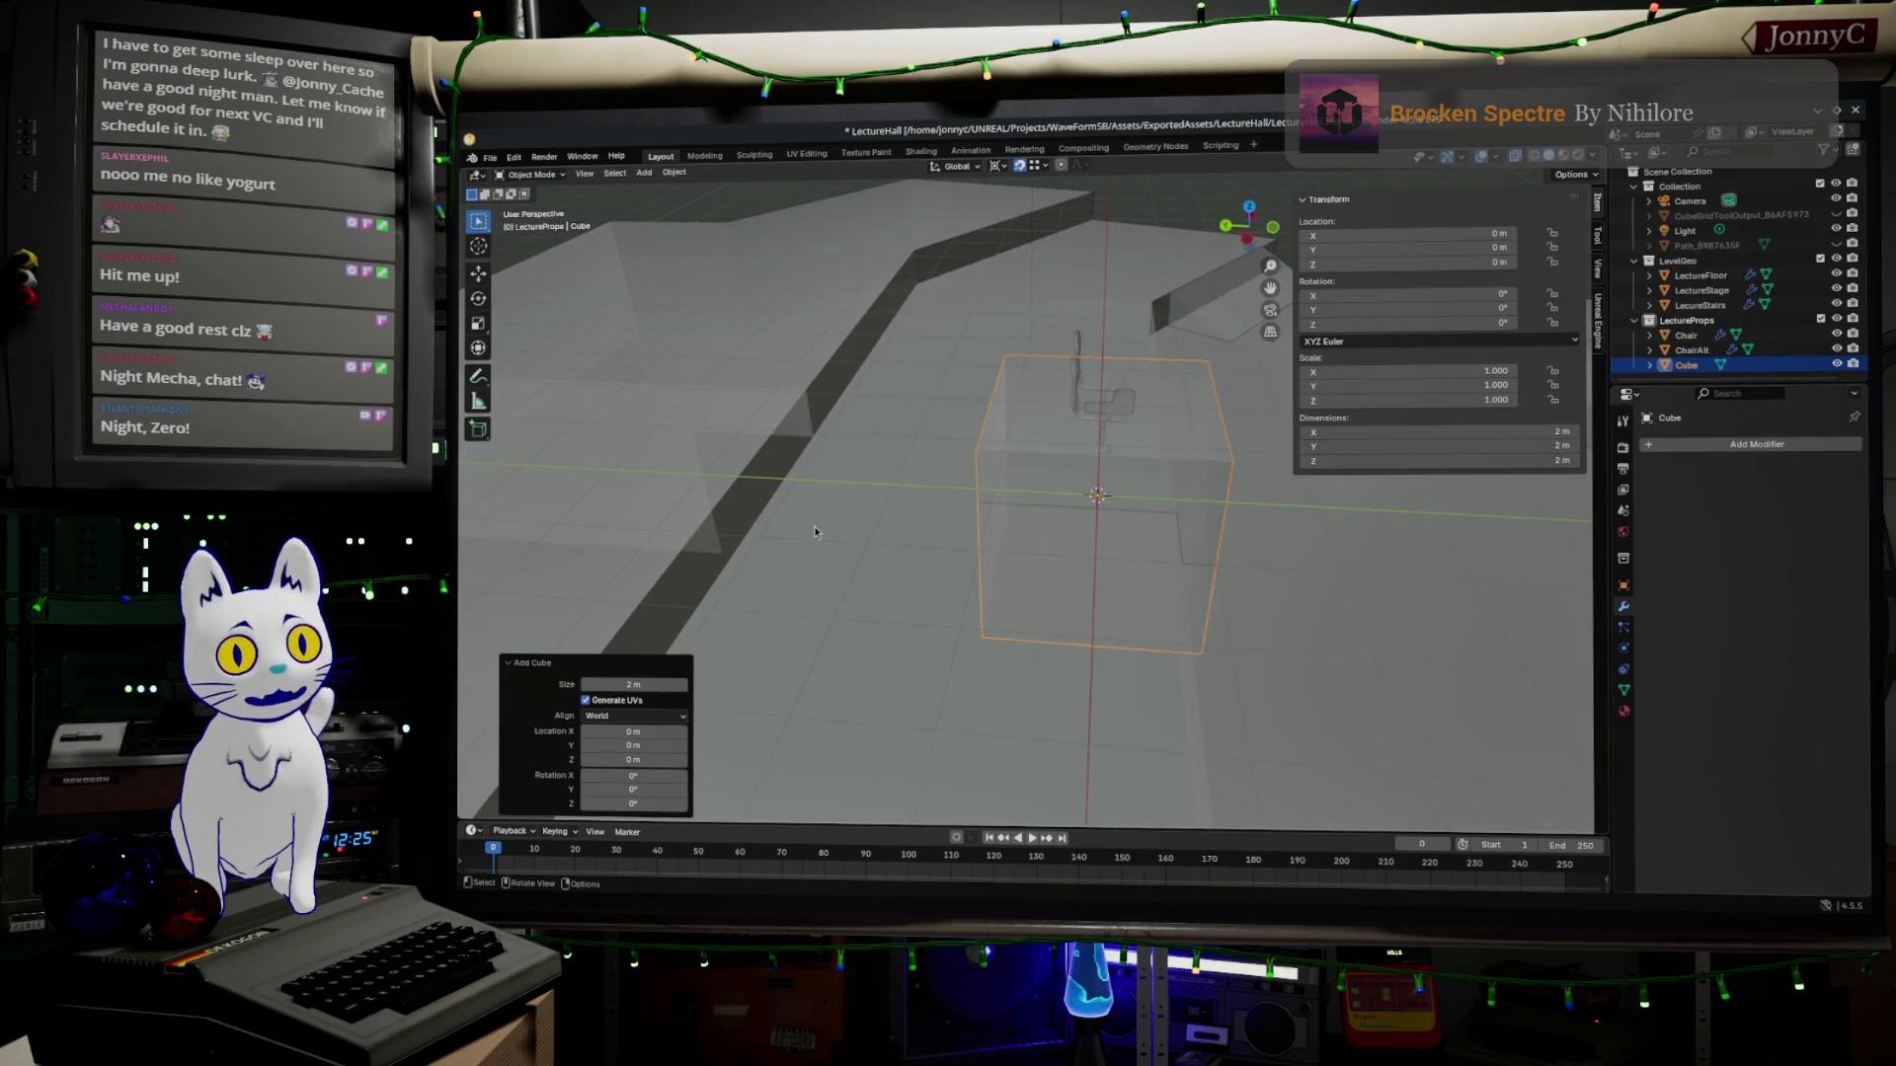
middle_drag(1158, 419, 957, 417)
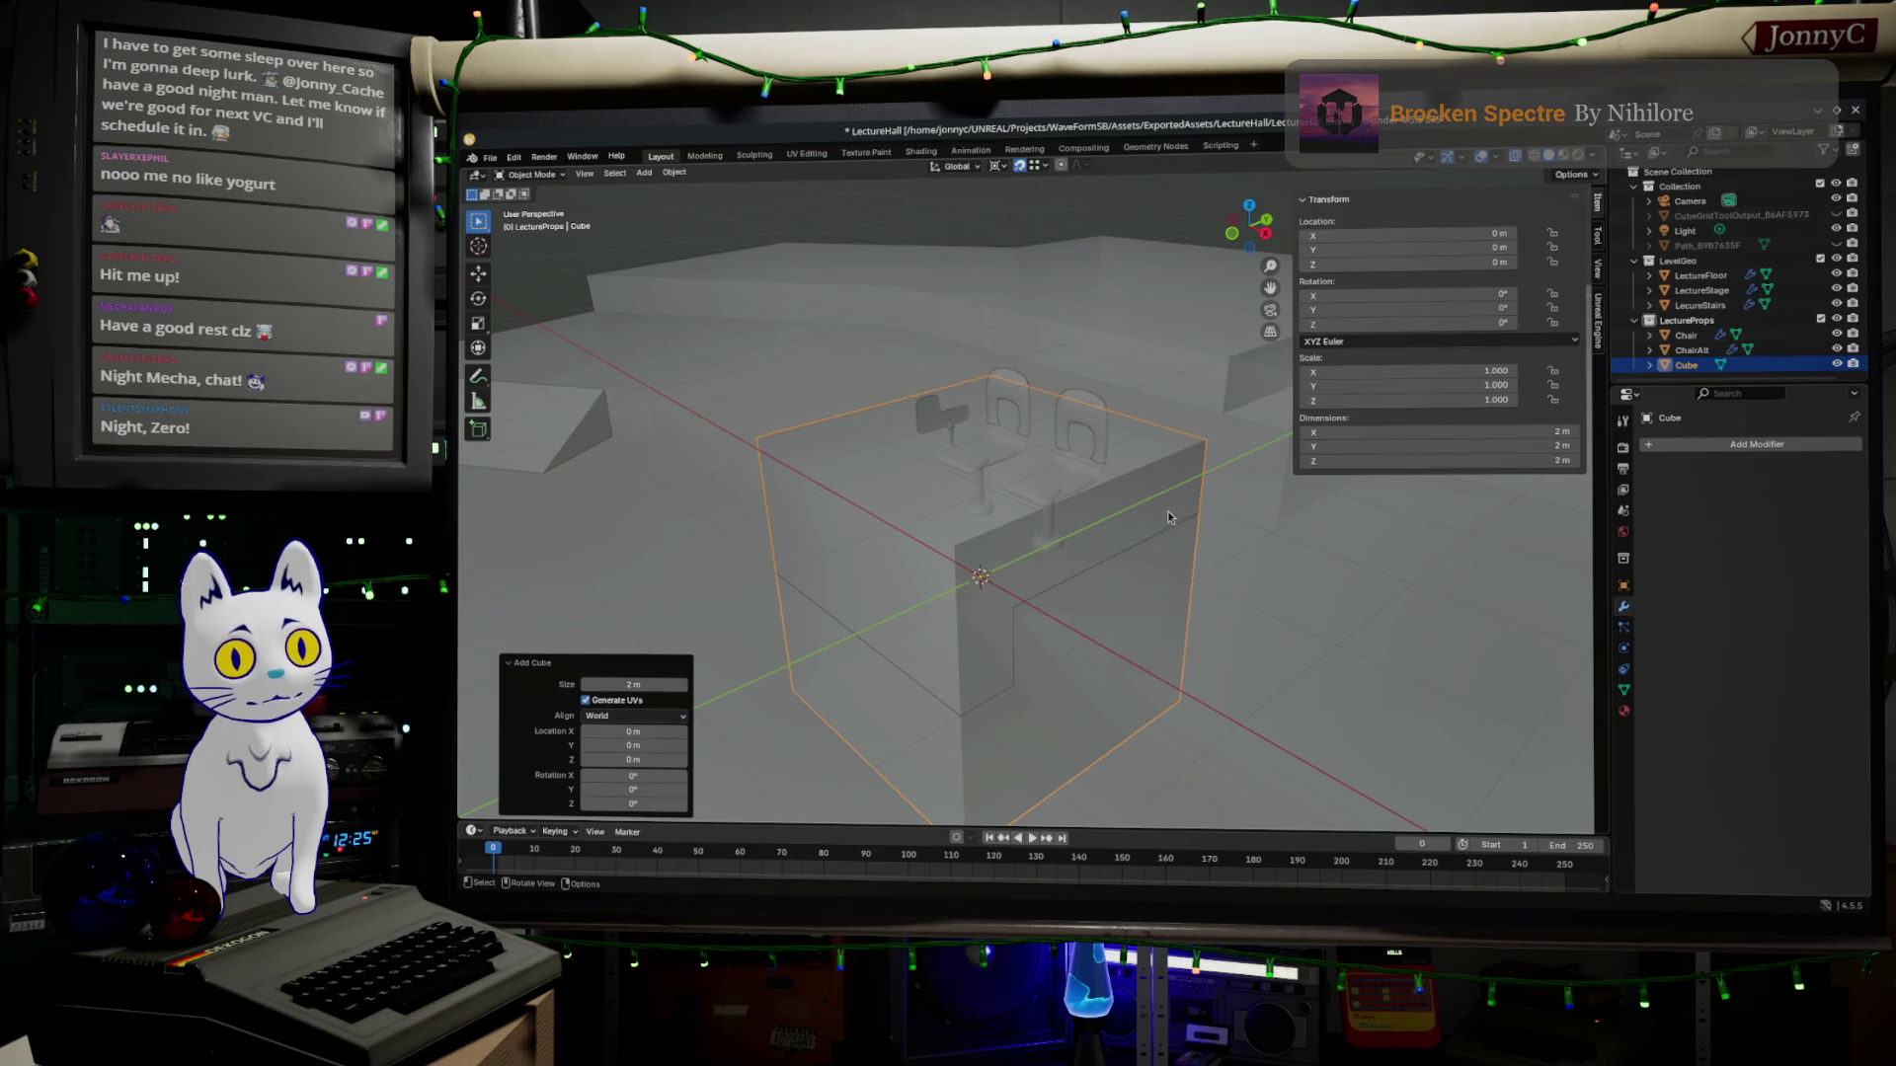
middle_drag(1165, 515, 1129, 553)
key(Tab)
In front ortho X-ray view, select the cube's bottom edge and try a vertical move, then undo it.
key(KP_1)
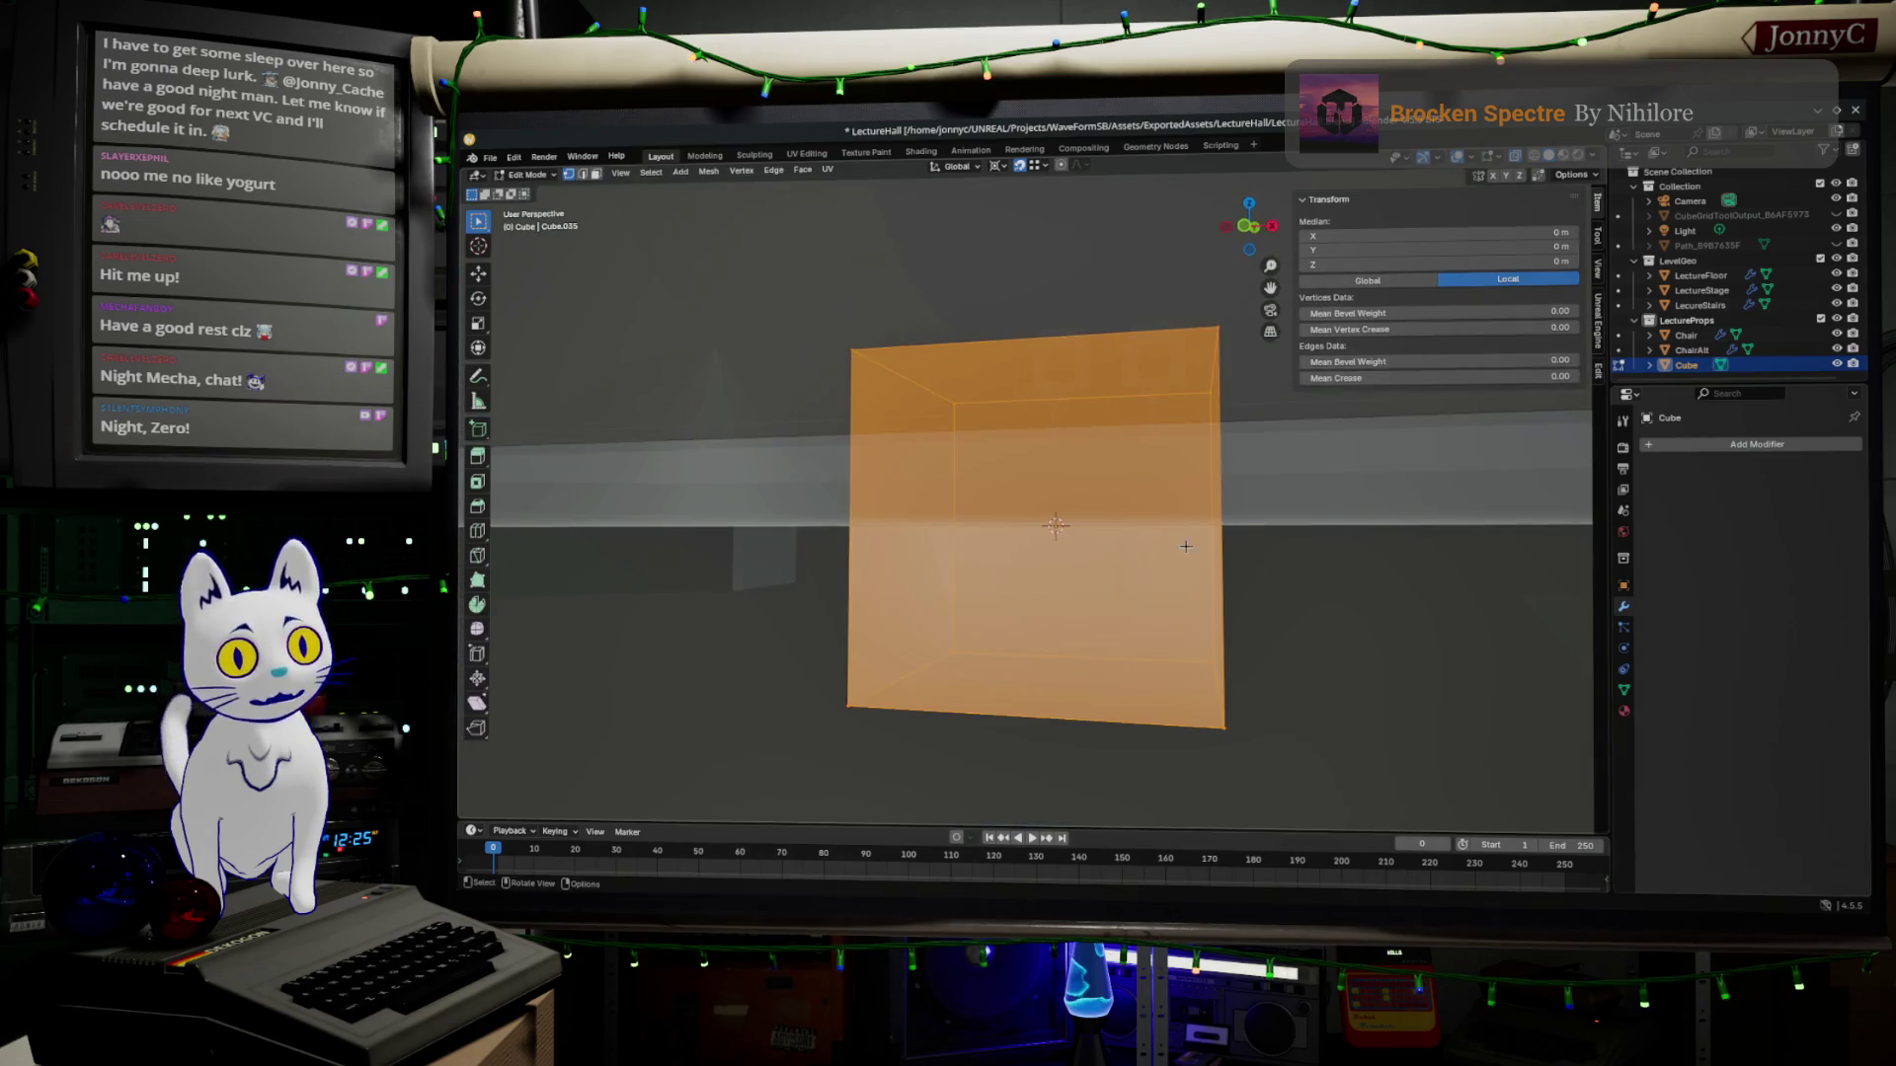
click(1239, 230)
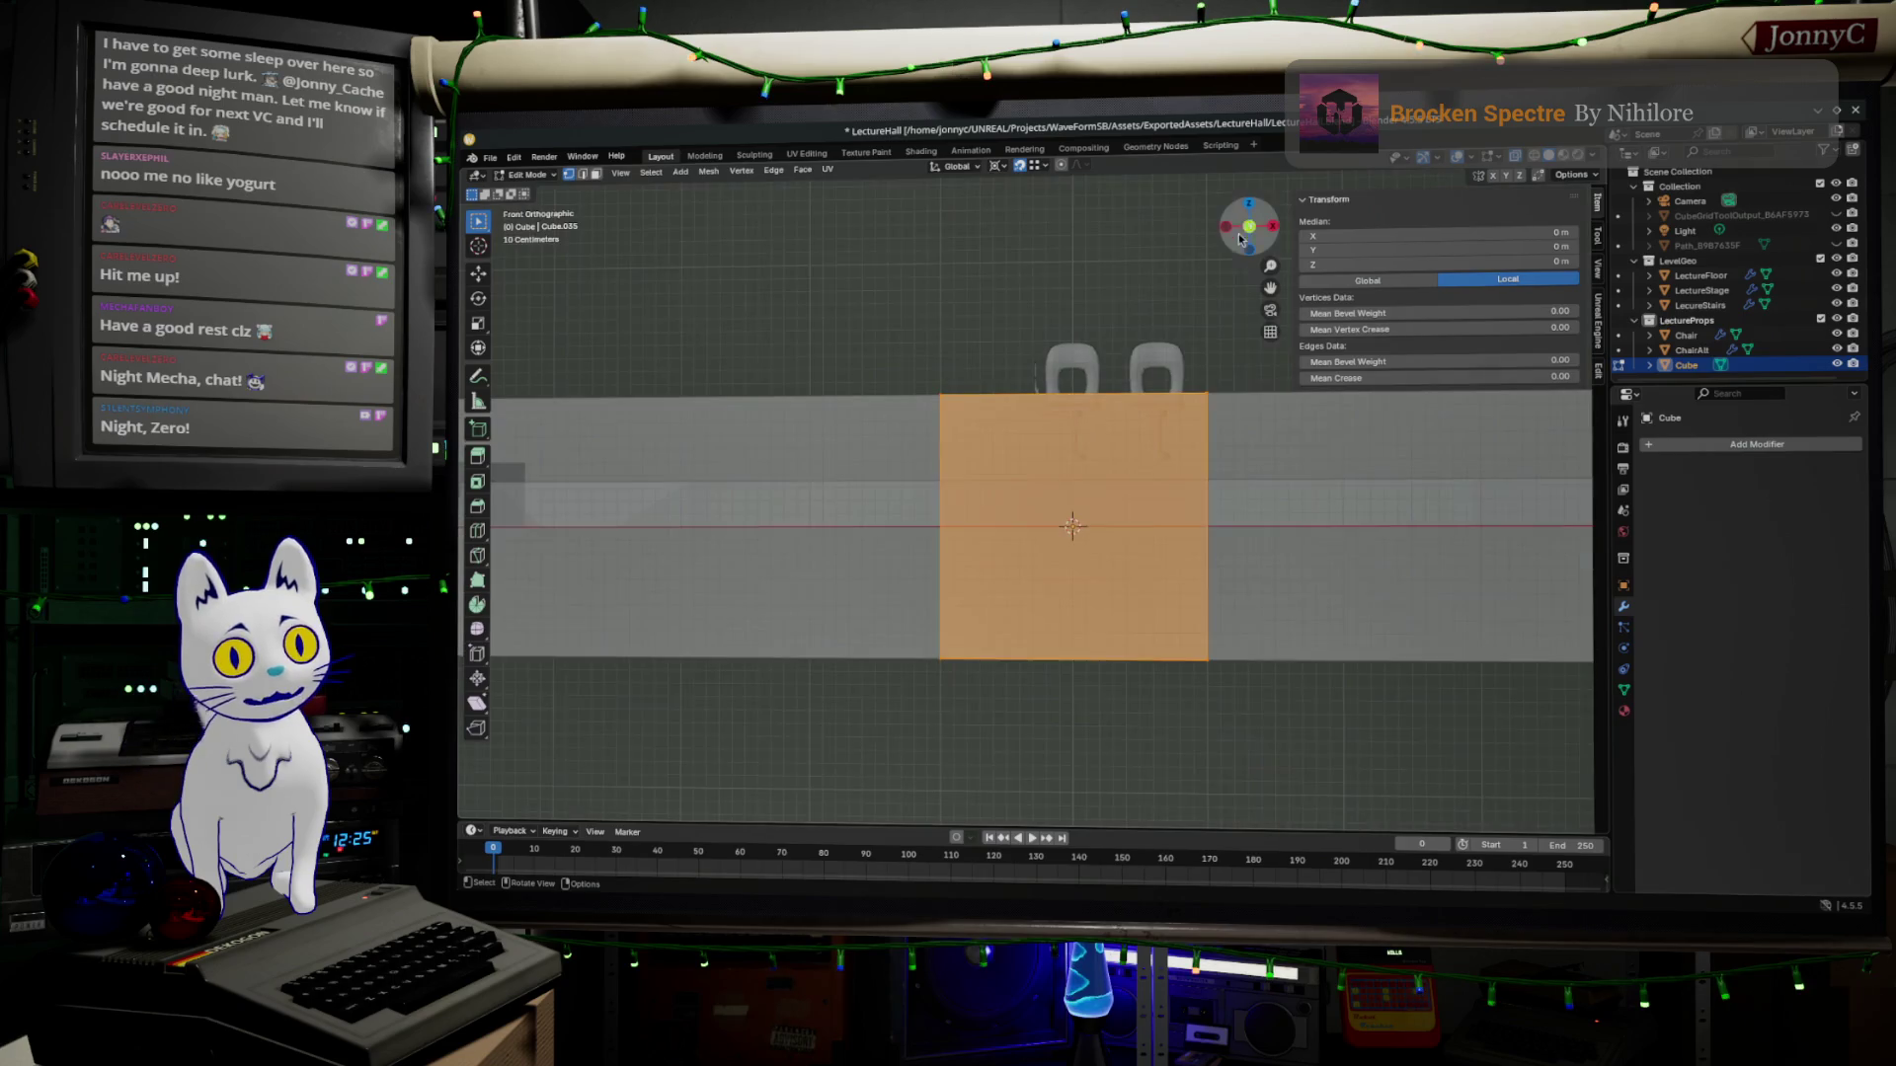
drag(857, 533, 1205, 711)
key(g)
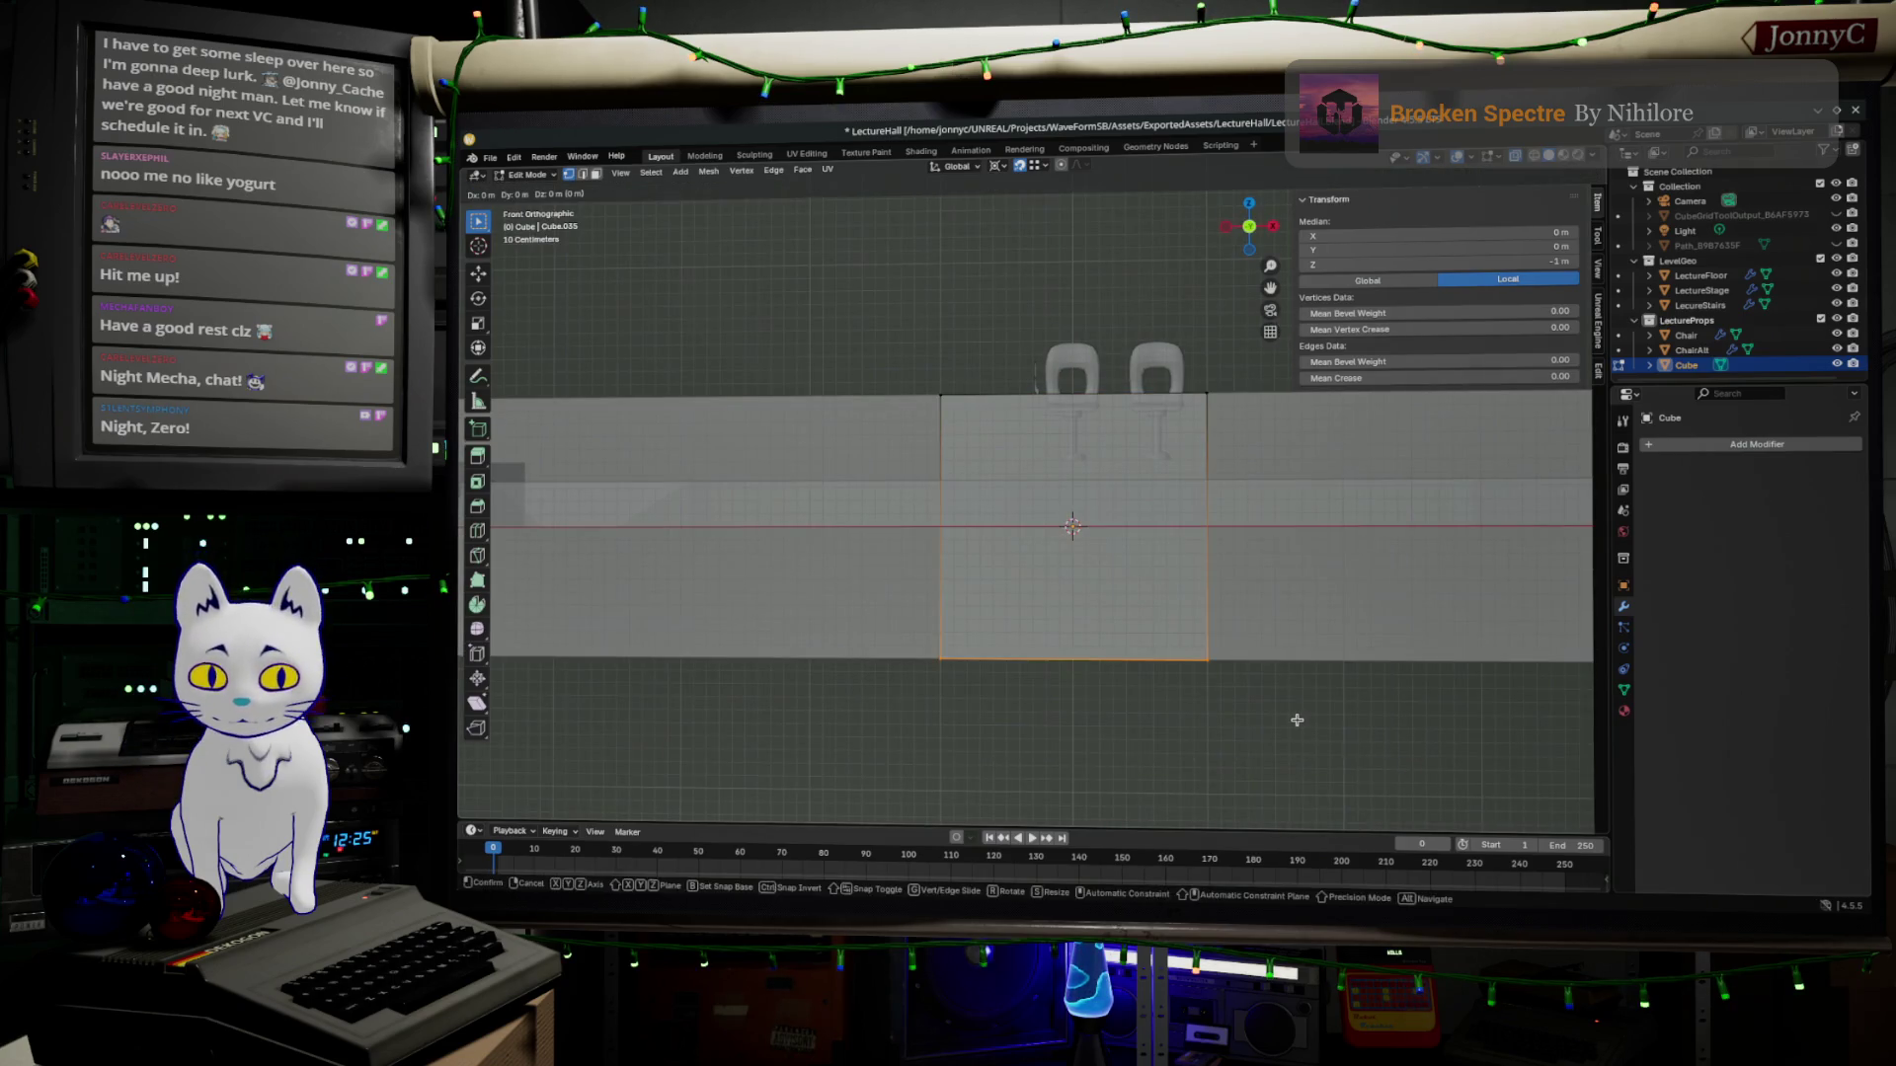
key(z)
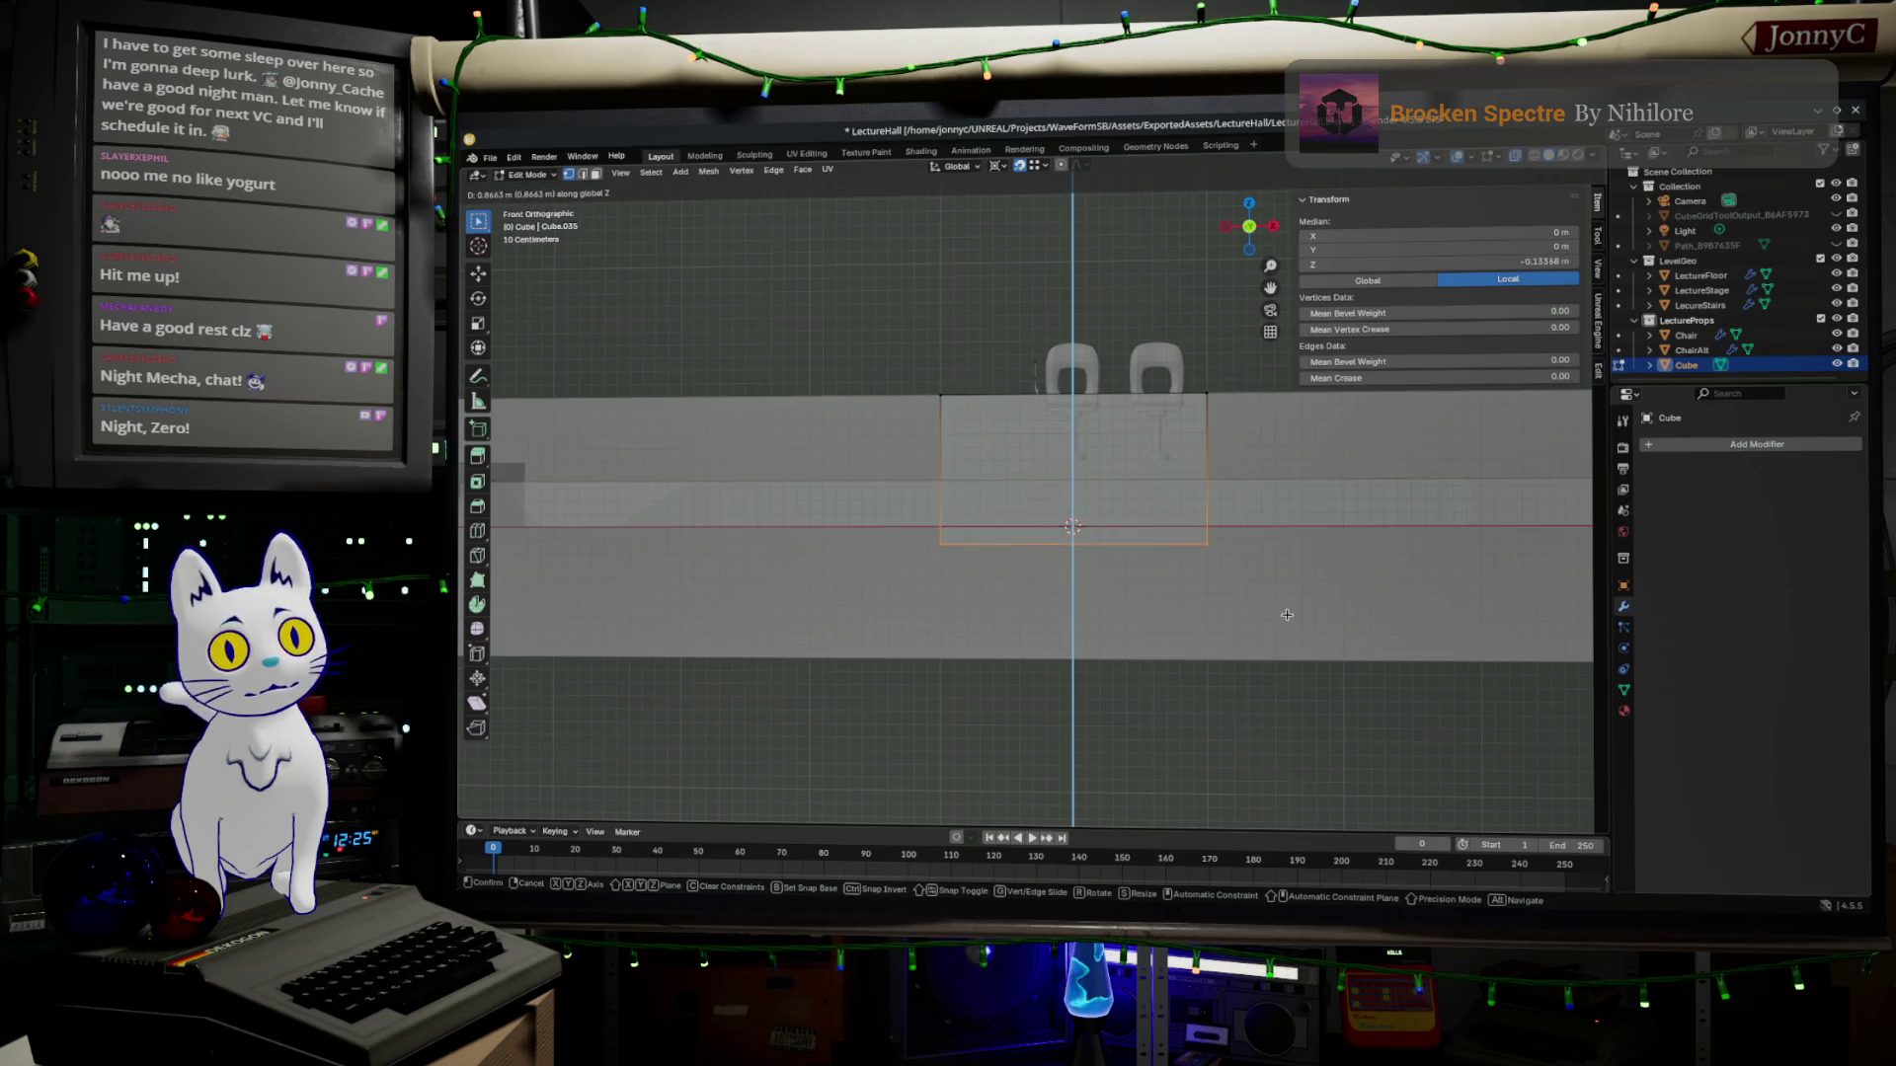
click(1265, 542)
key(ctrl+z)
scroll(1200, 562, down, 1)
Raise the bottom edge vertically in two moves until it sits near the chairs' seat height.
key(s)
key(z)
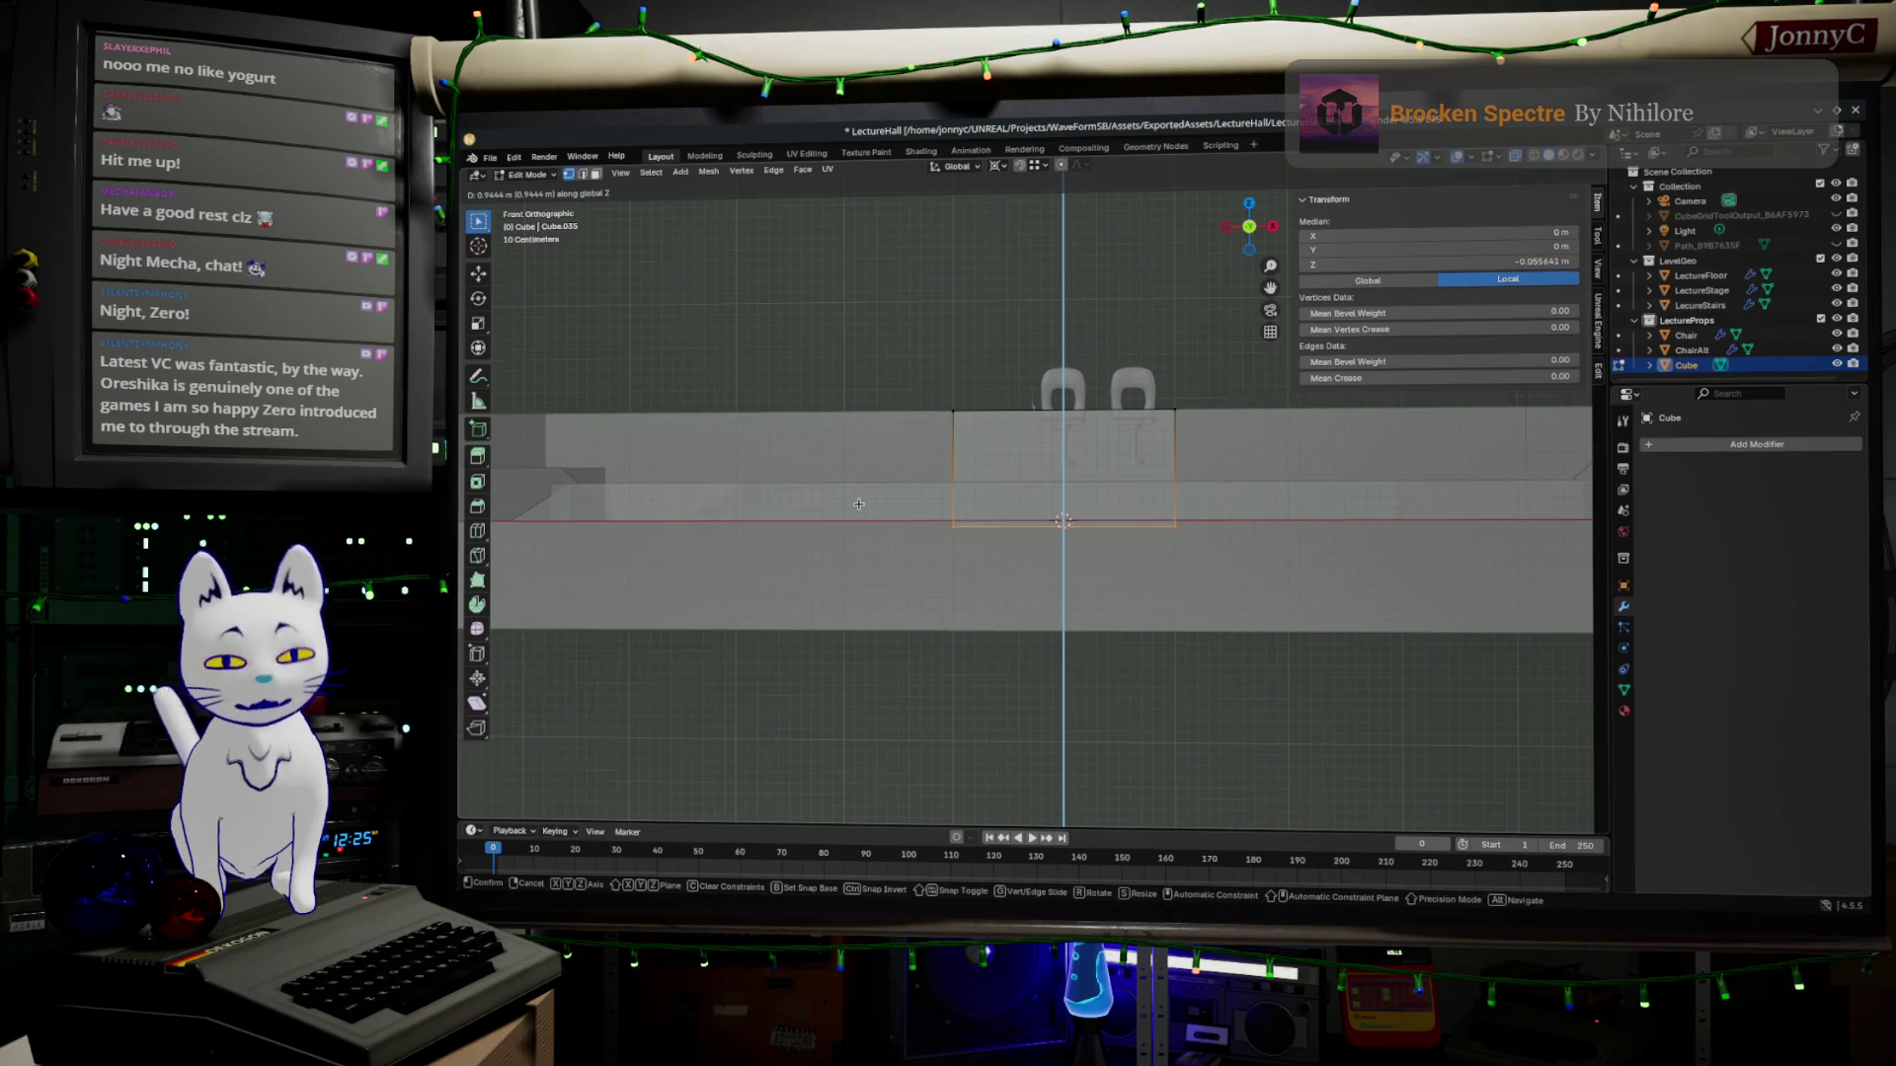
click(890, 488)
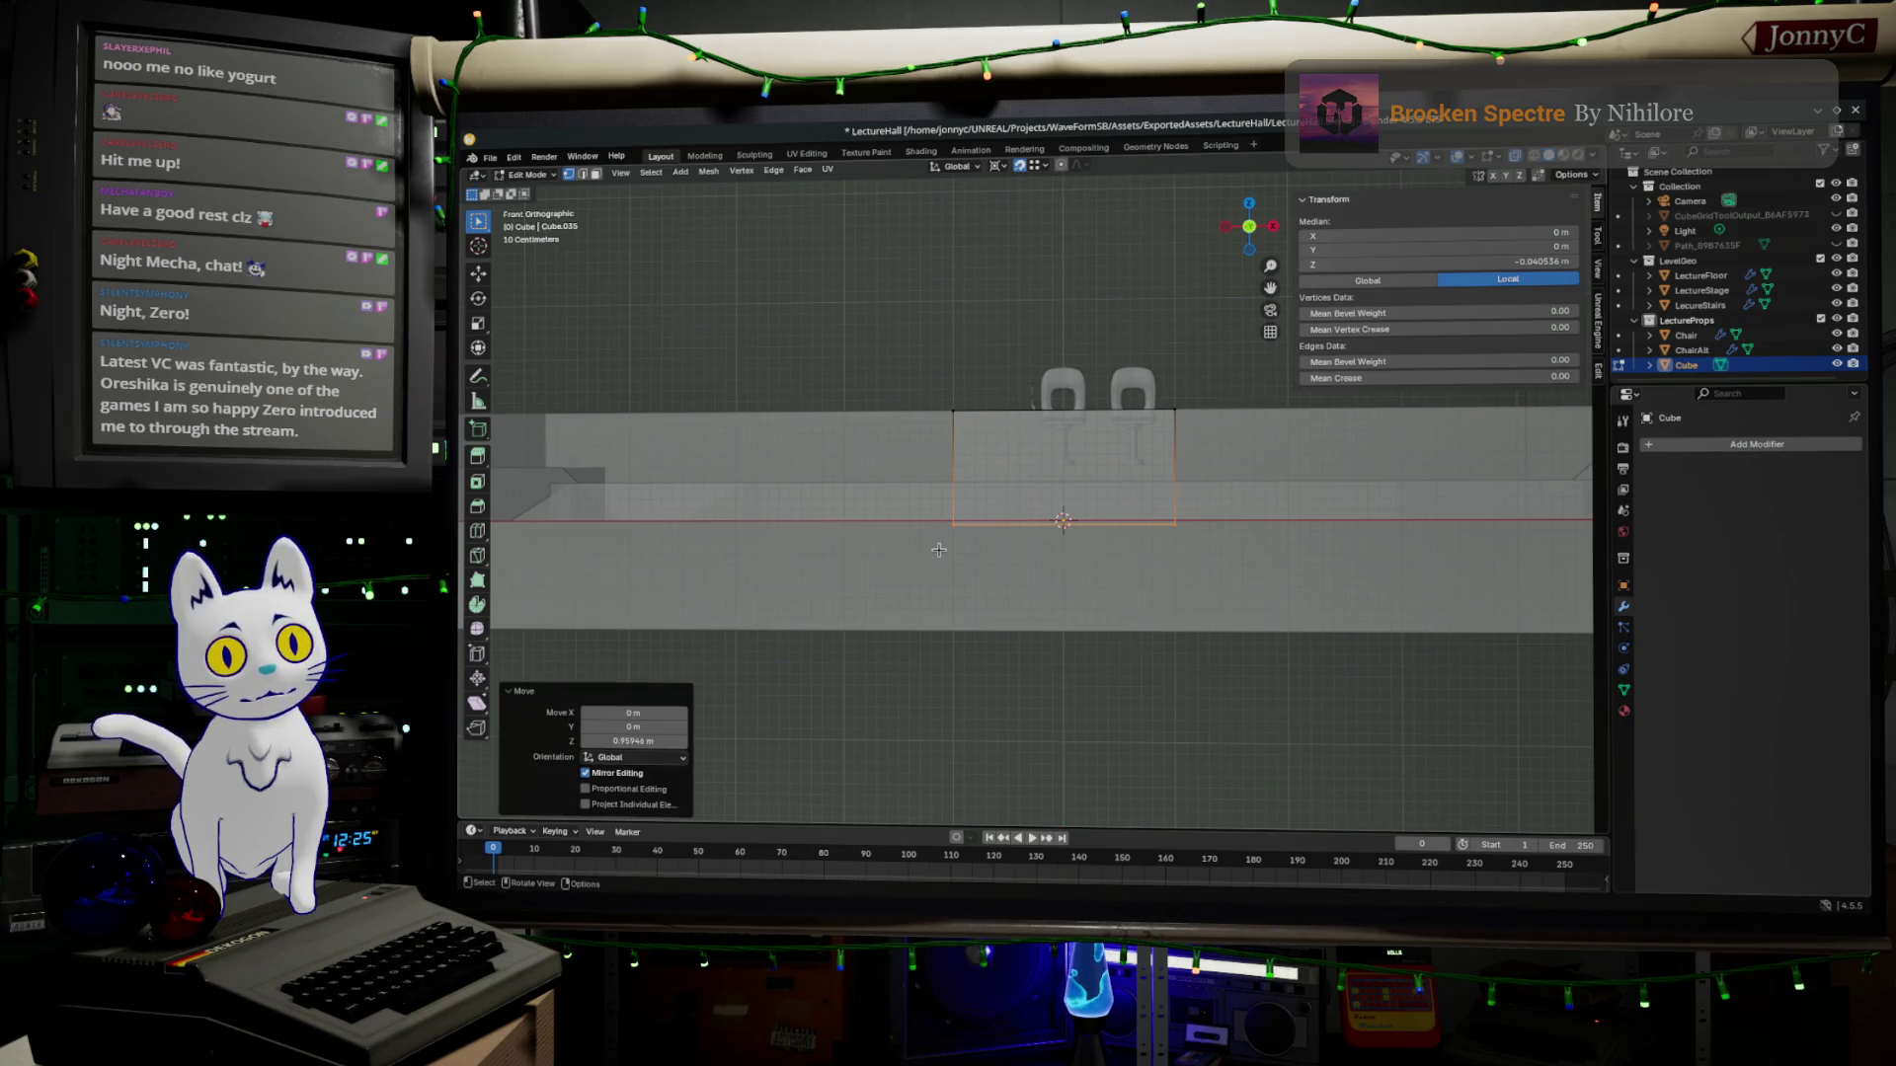
scroll(1021, 558, up, 1)
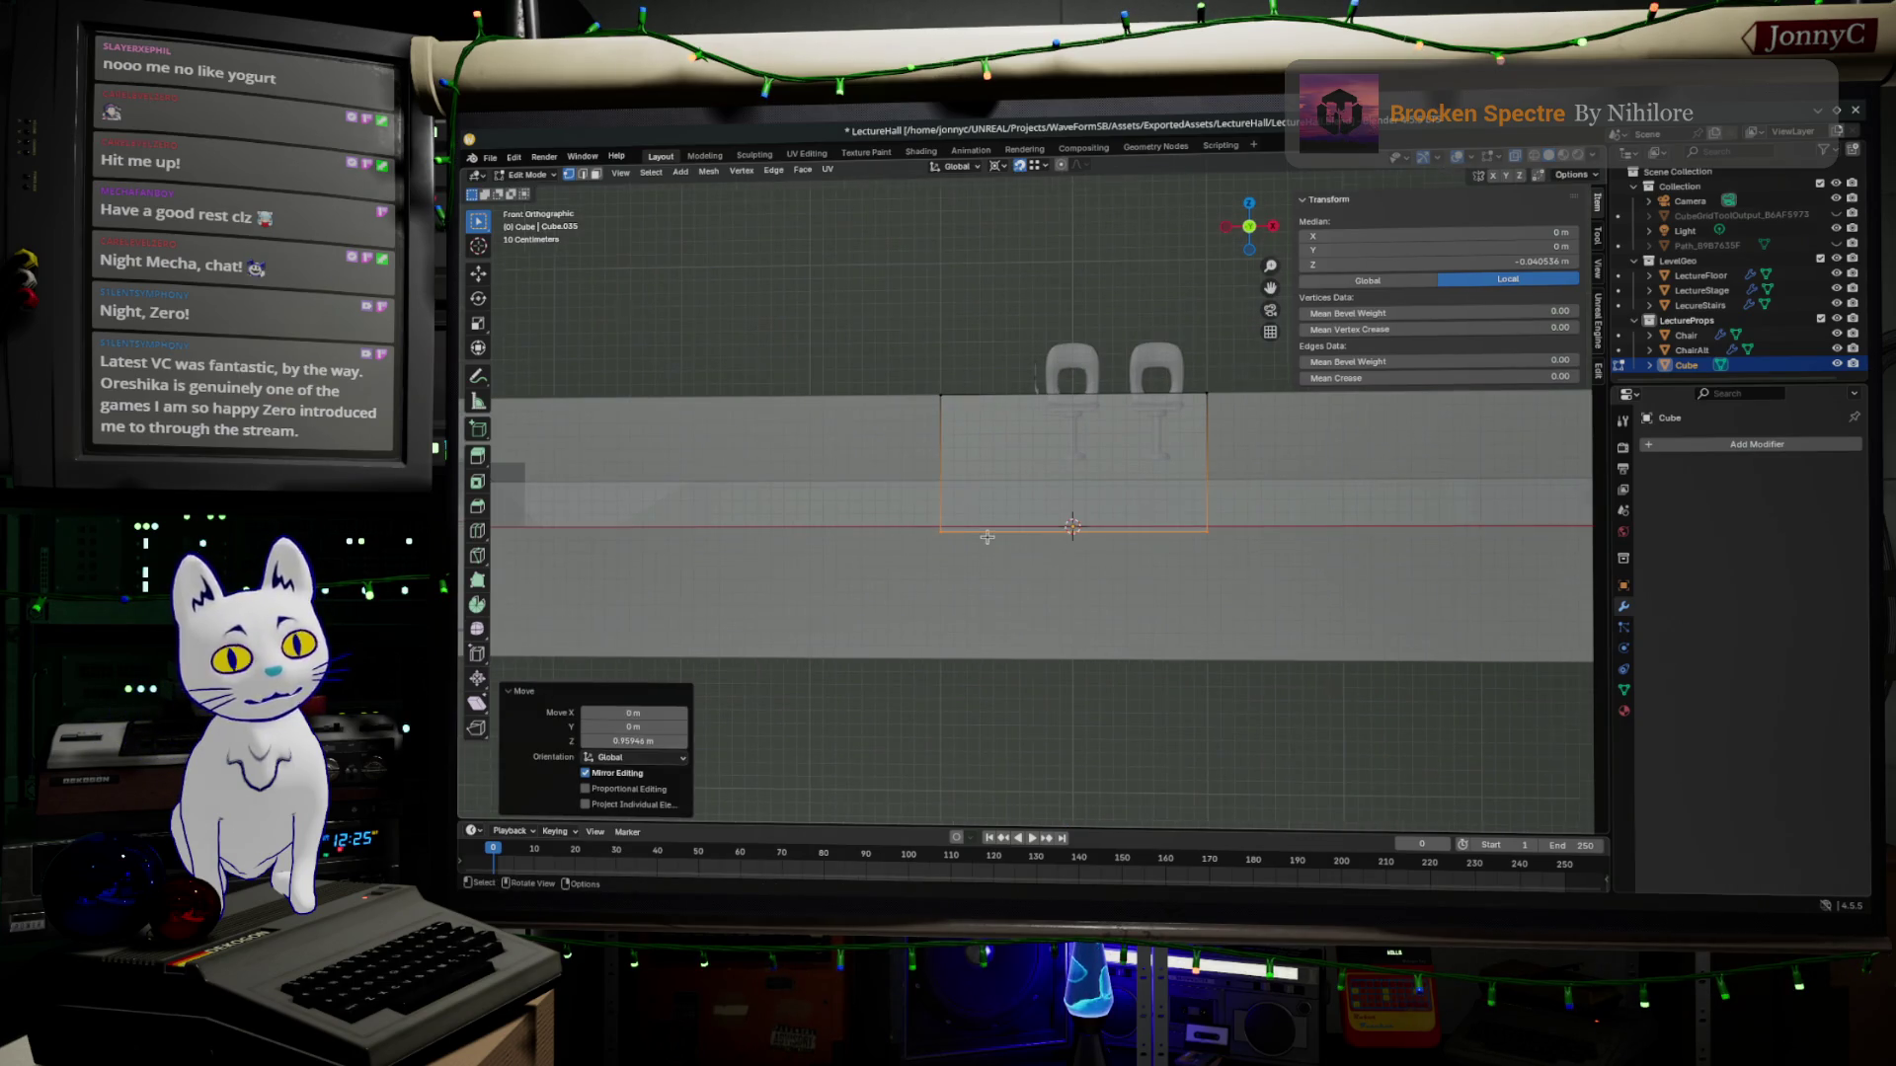
scroll(987, 538, down, 1)
key(g)
key(z)
click(1062, 521)
mouse_move(1061, 522)
middle_down()
mouse_move(1038, 574)
mouse_move(1016, 528)
middle_up()
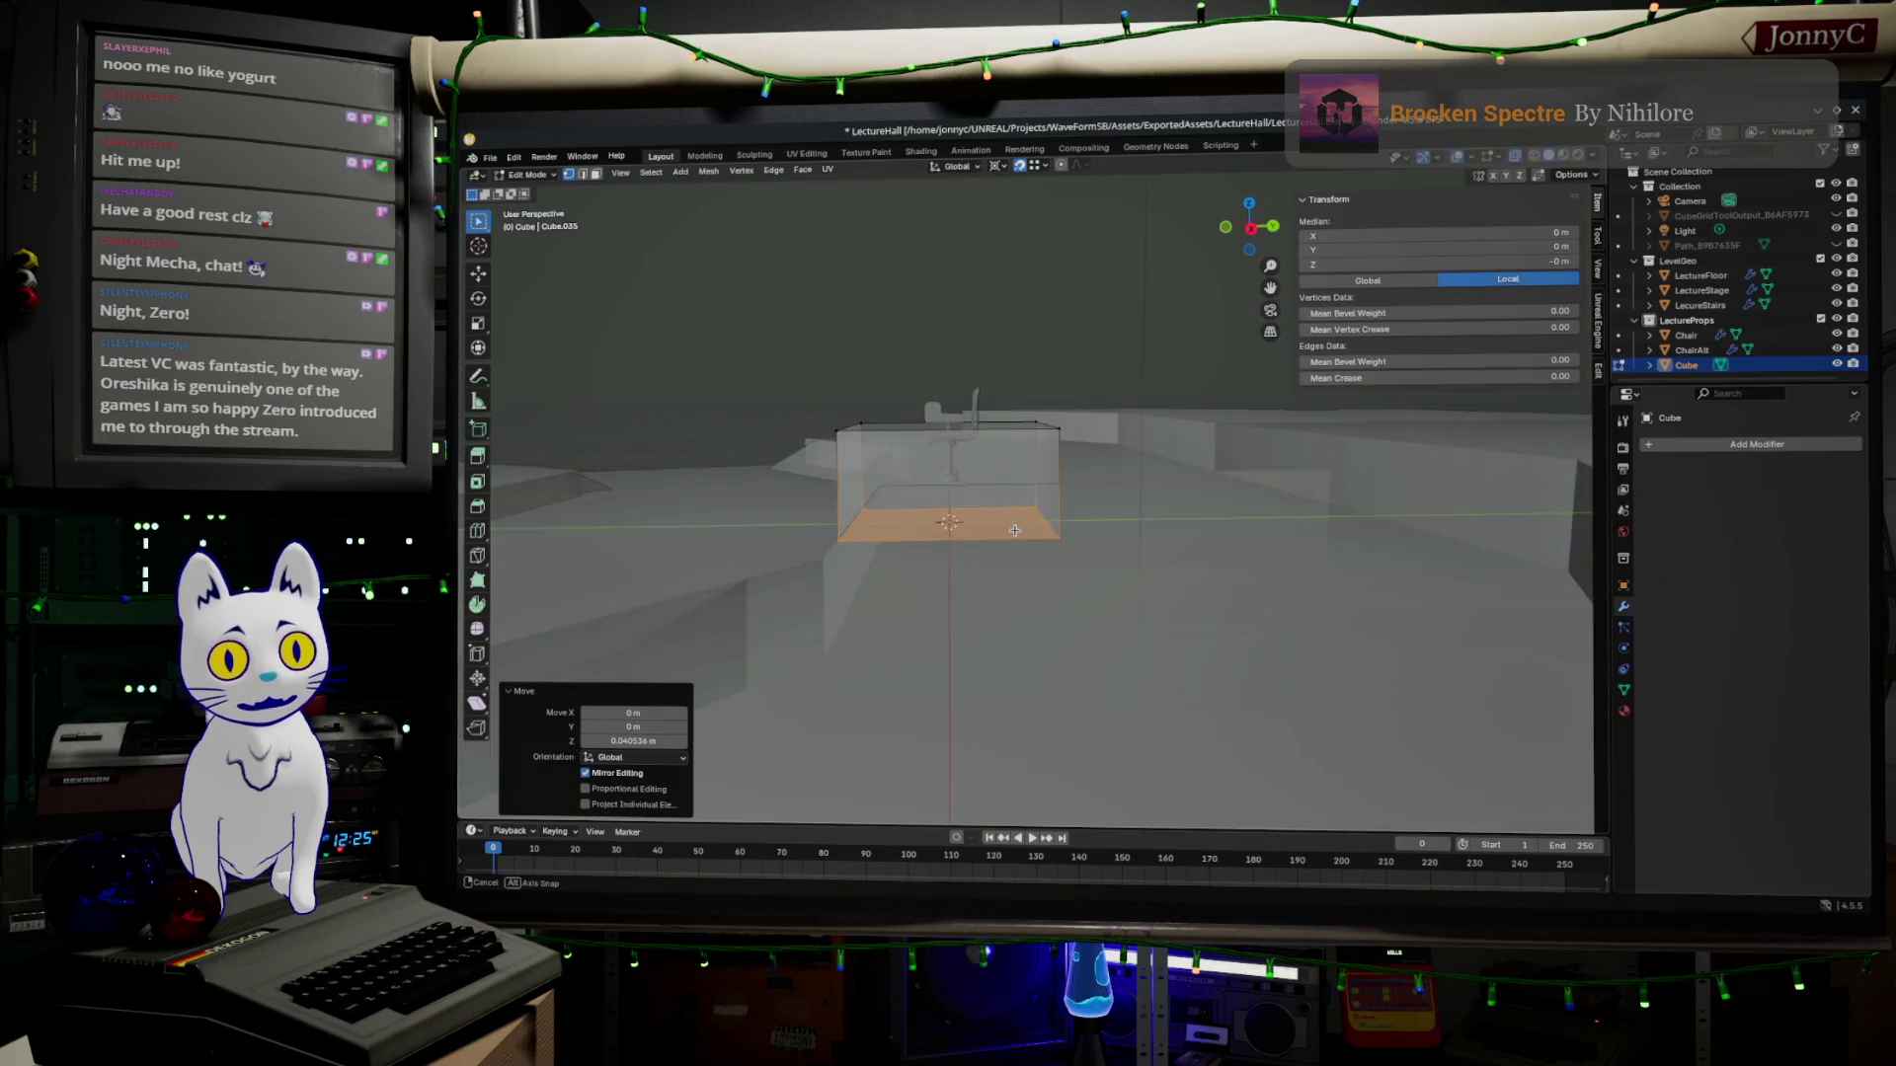
scroll(1015, 528, up, 2)
Inspect the shortened cube from several angles with one face selected, then return to Object Mode.
middle_drag(1015, 529, 1168, 548)
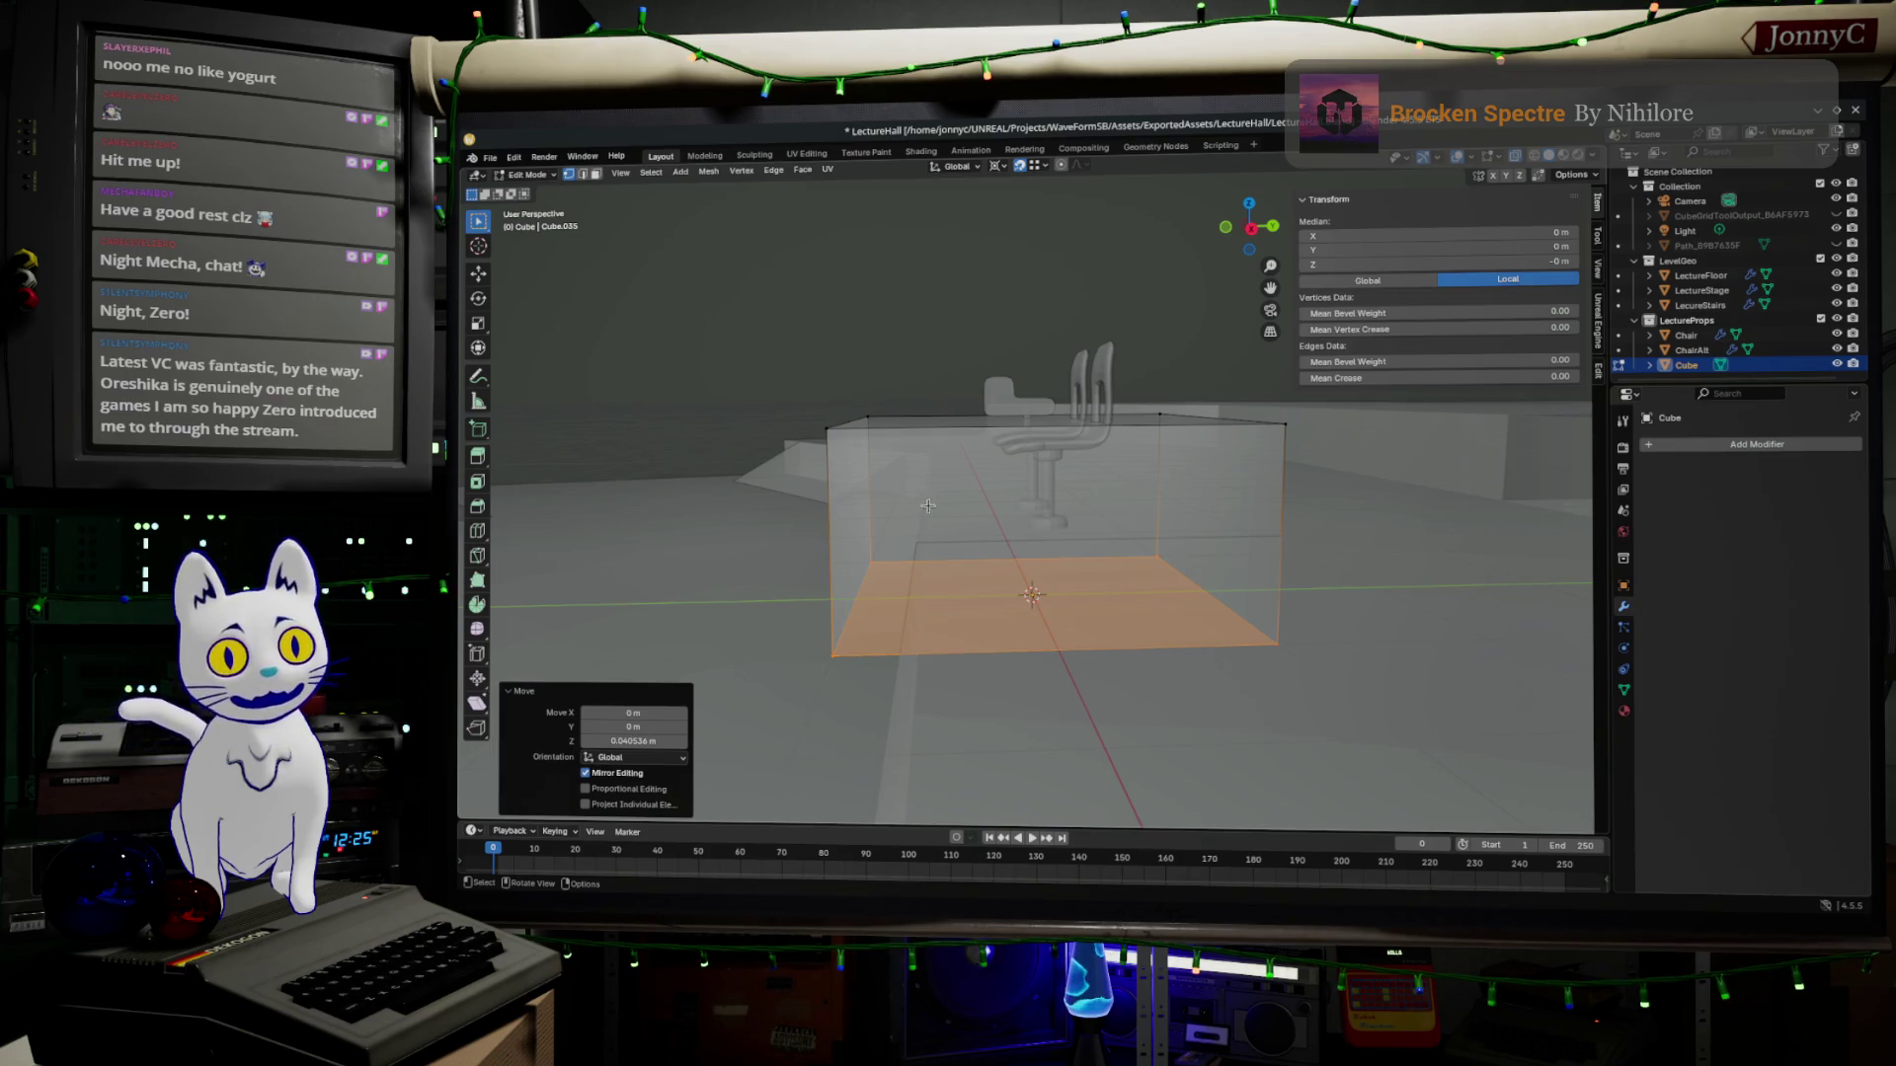
middle_drag(785, 375, 807, 389)
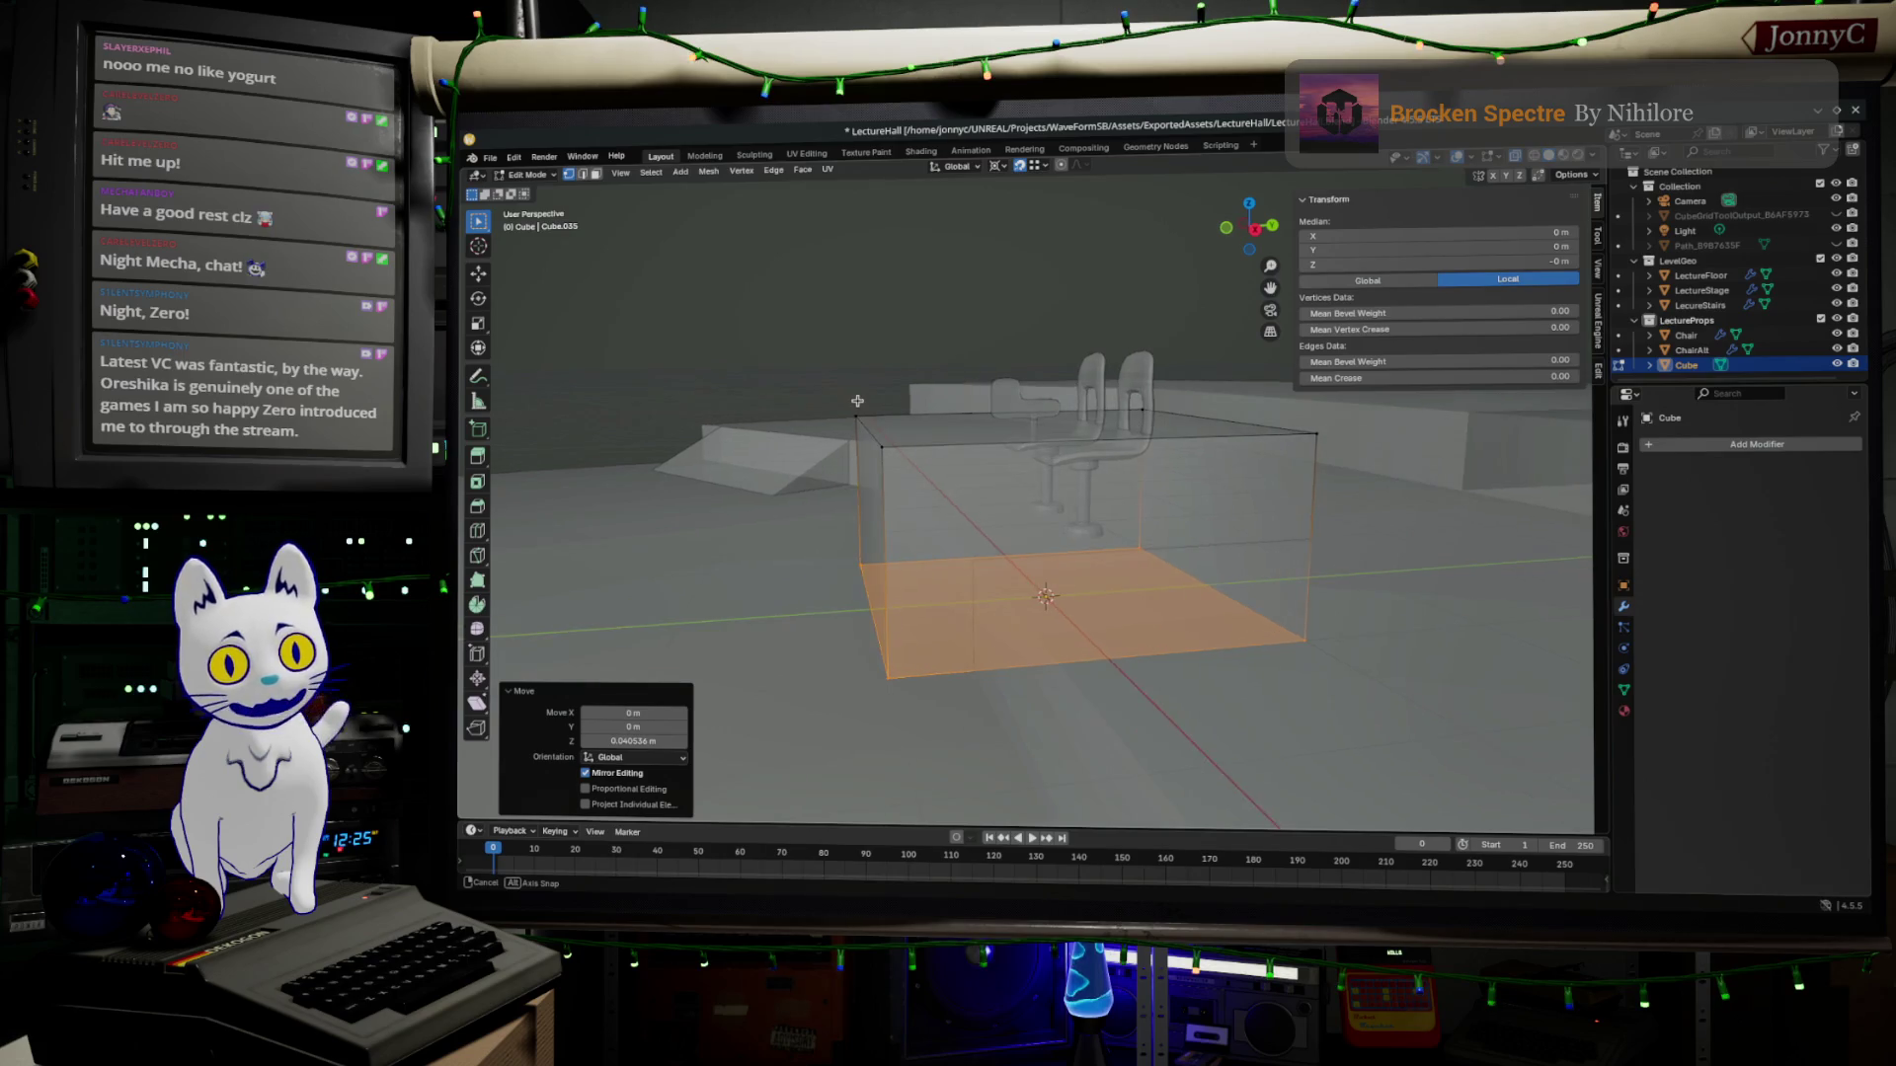
drag(800, 391, 970, 837)
mouse_move(1038, 592)
middle_down()
mouse_move(1126, 562)
mouse_move(1040, 590)
middle_up()
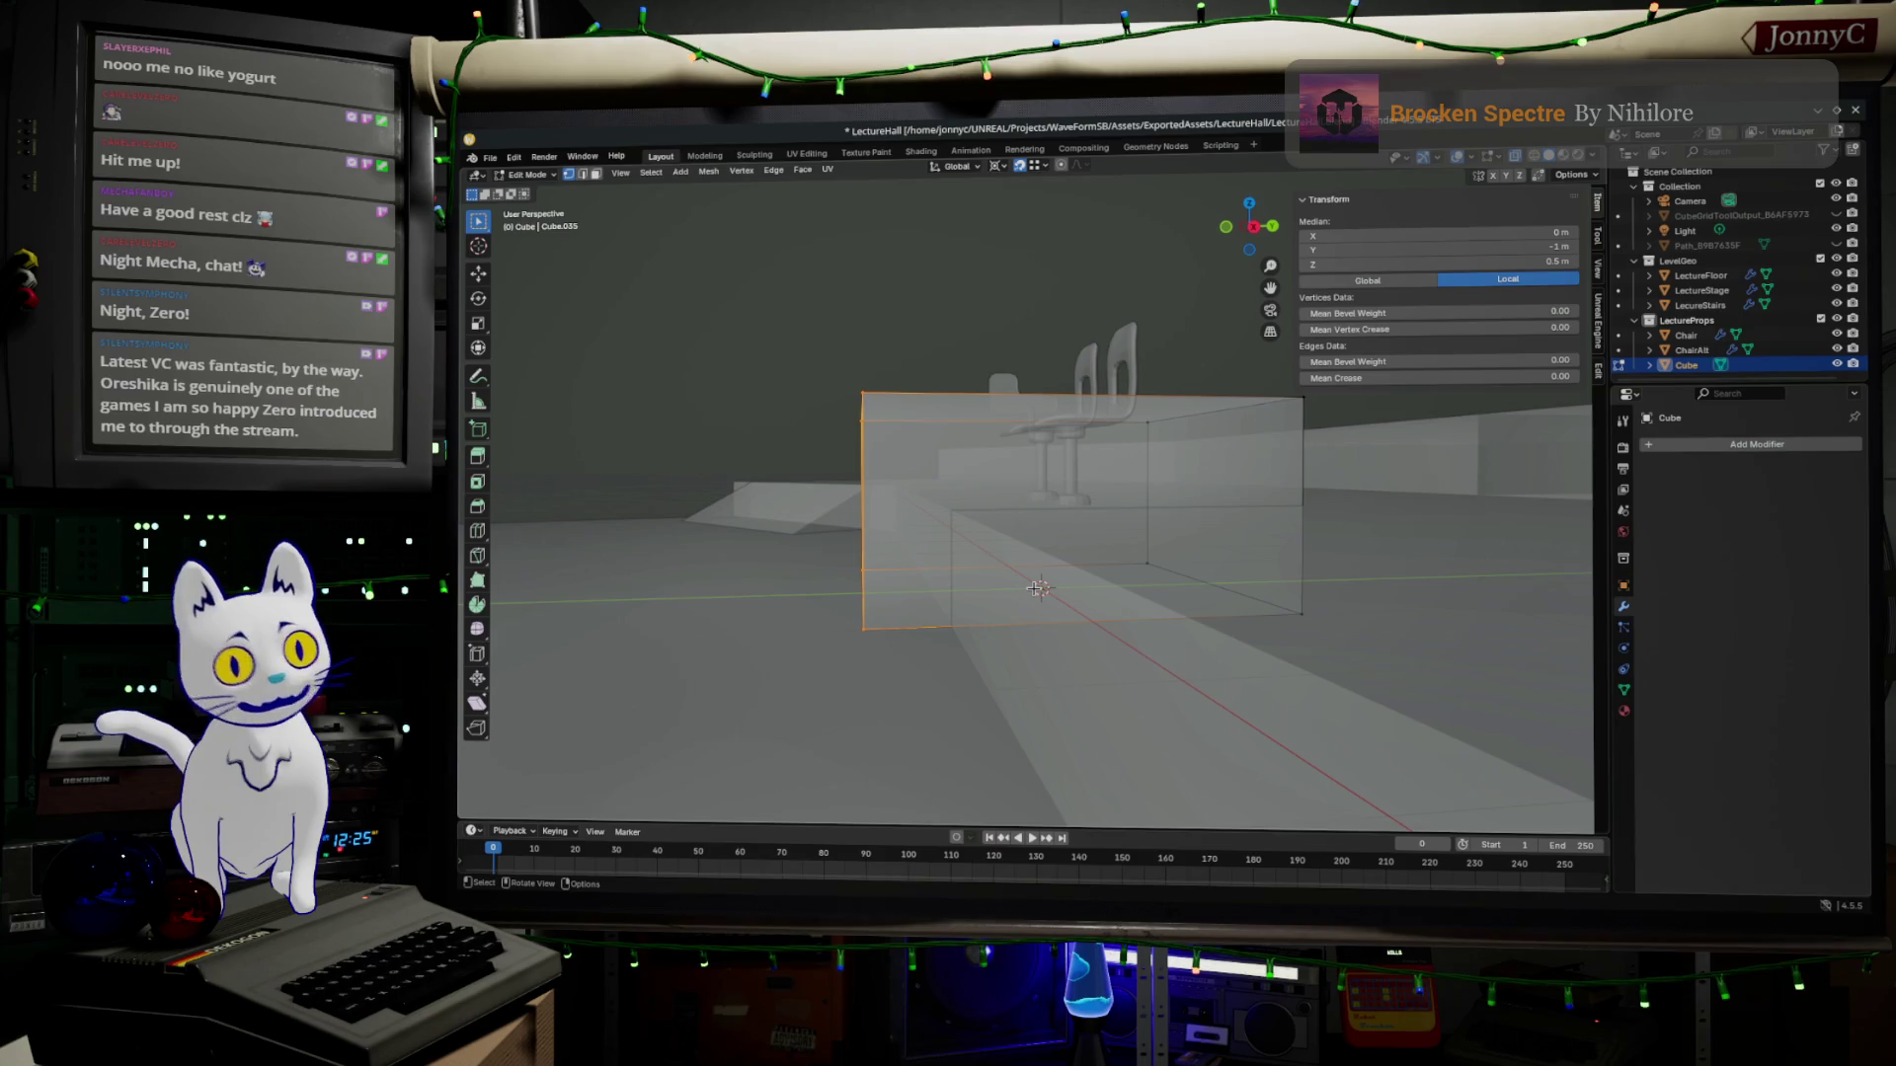
mouse_move(1040, 590)
middle_down()
mouse_move(1105, 582)
mouse_move(1240, 620)
middle_up()
key(Tab)
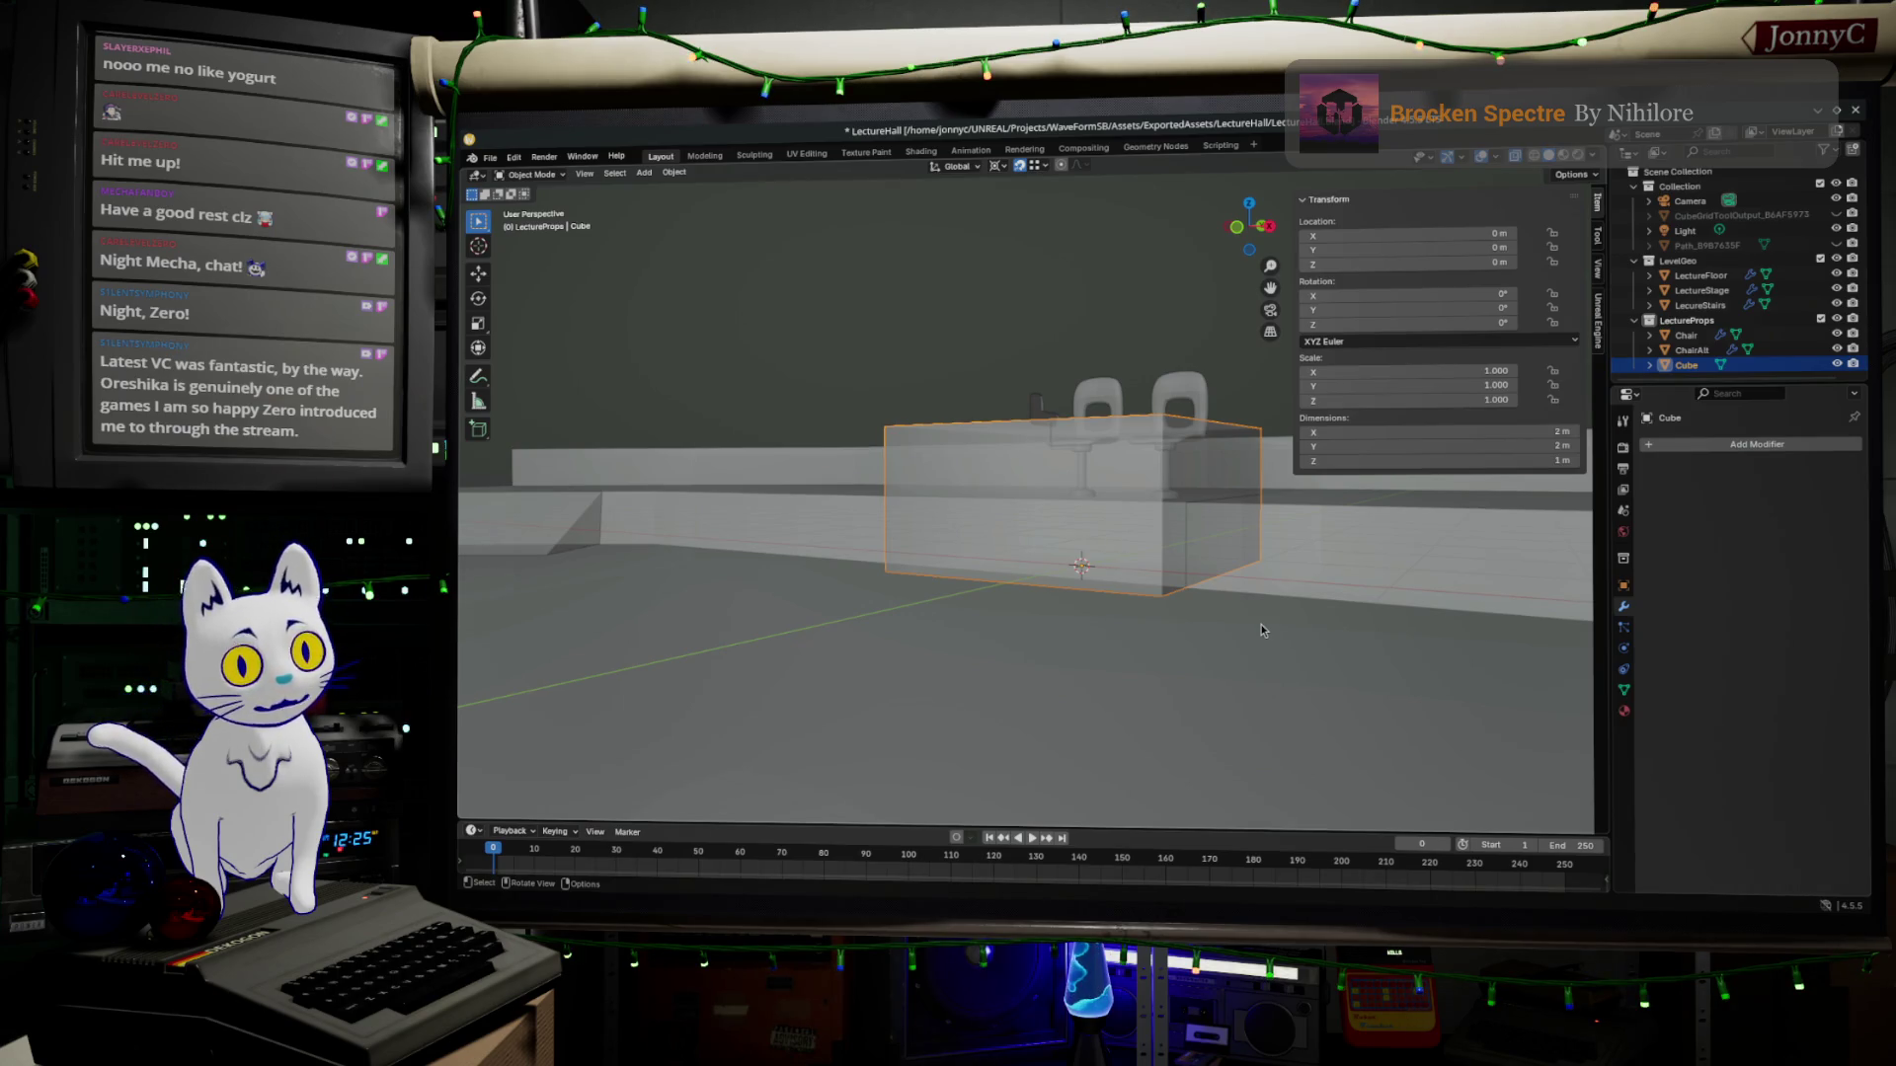
middle_drag(1274, 630, 1255, 700)
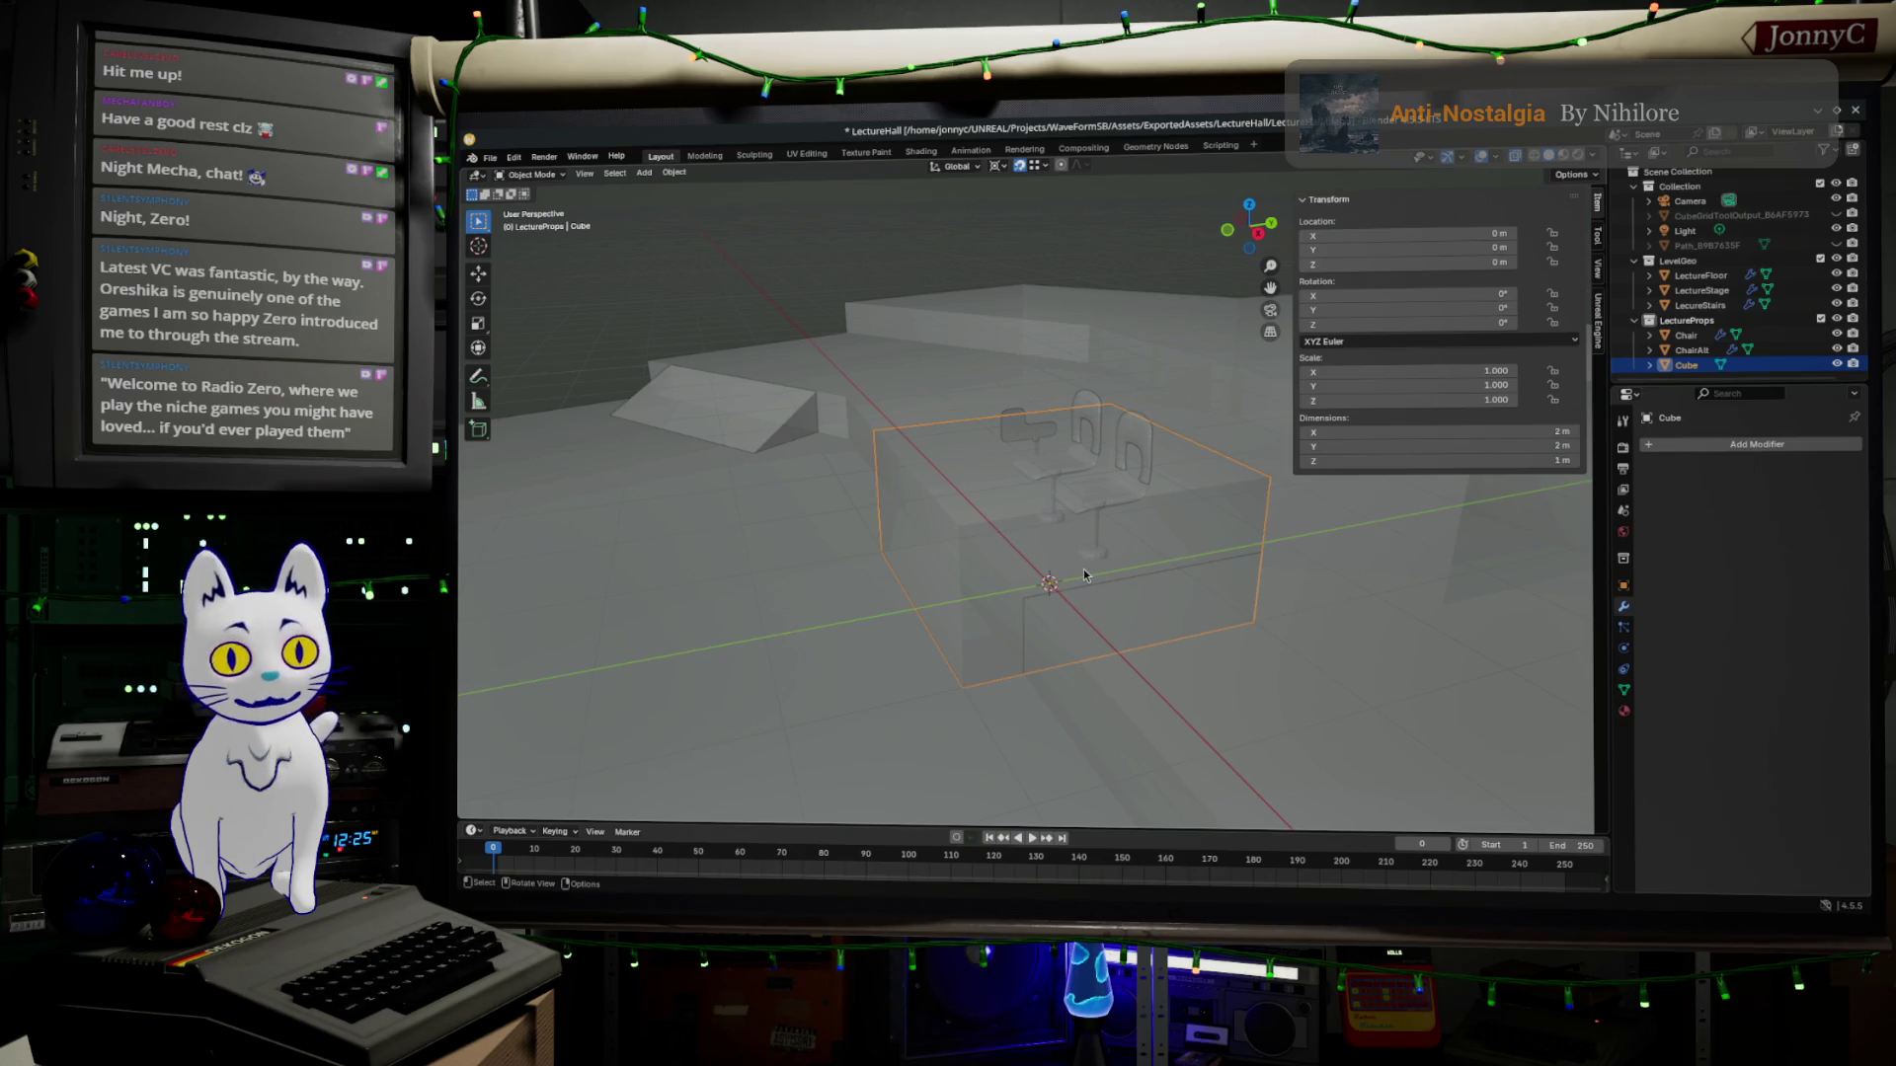
middle_drag(1083, 570, 1076, 500)
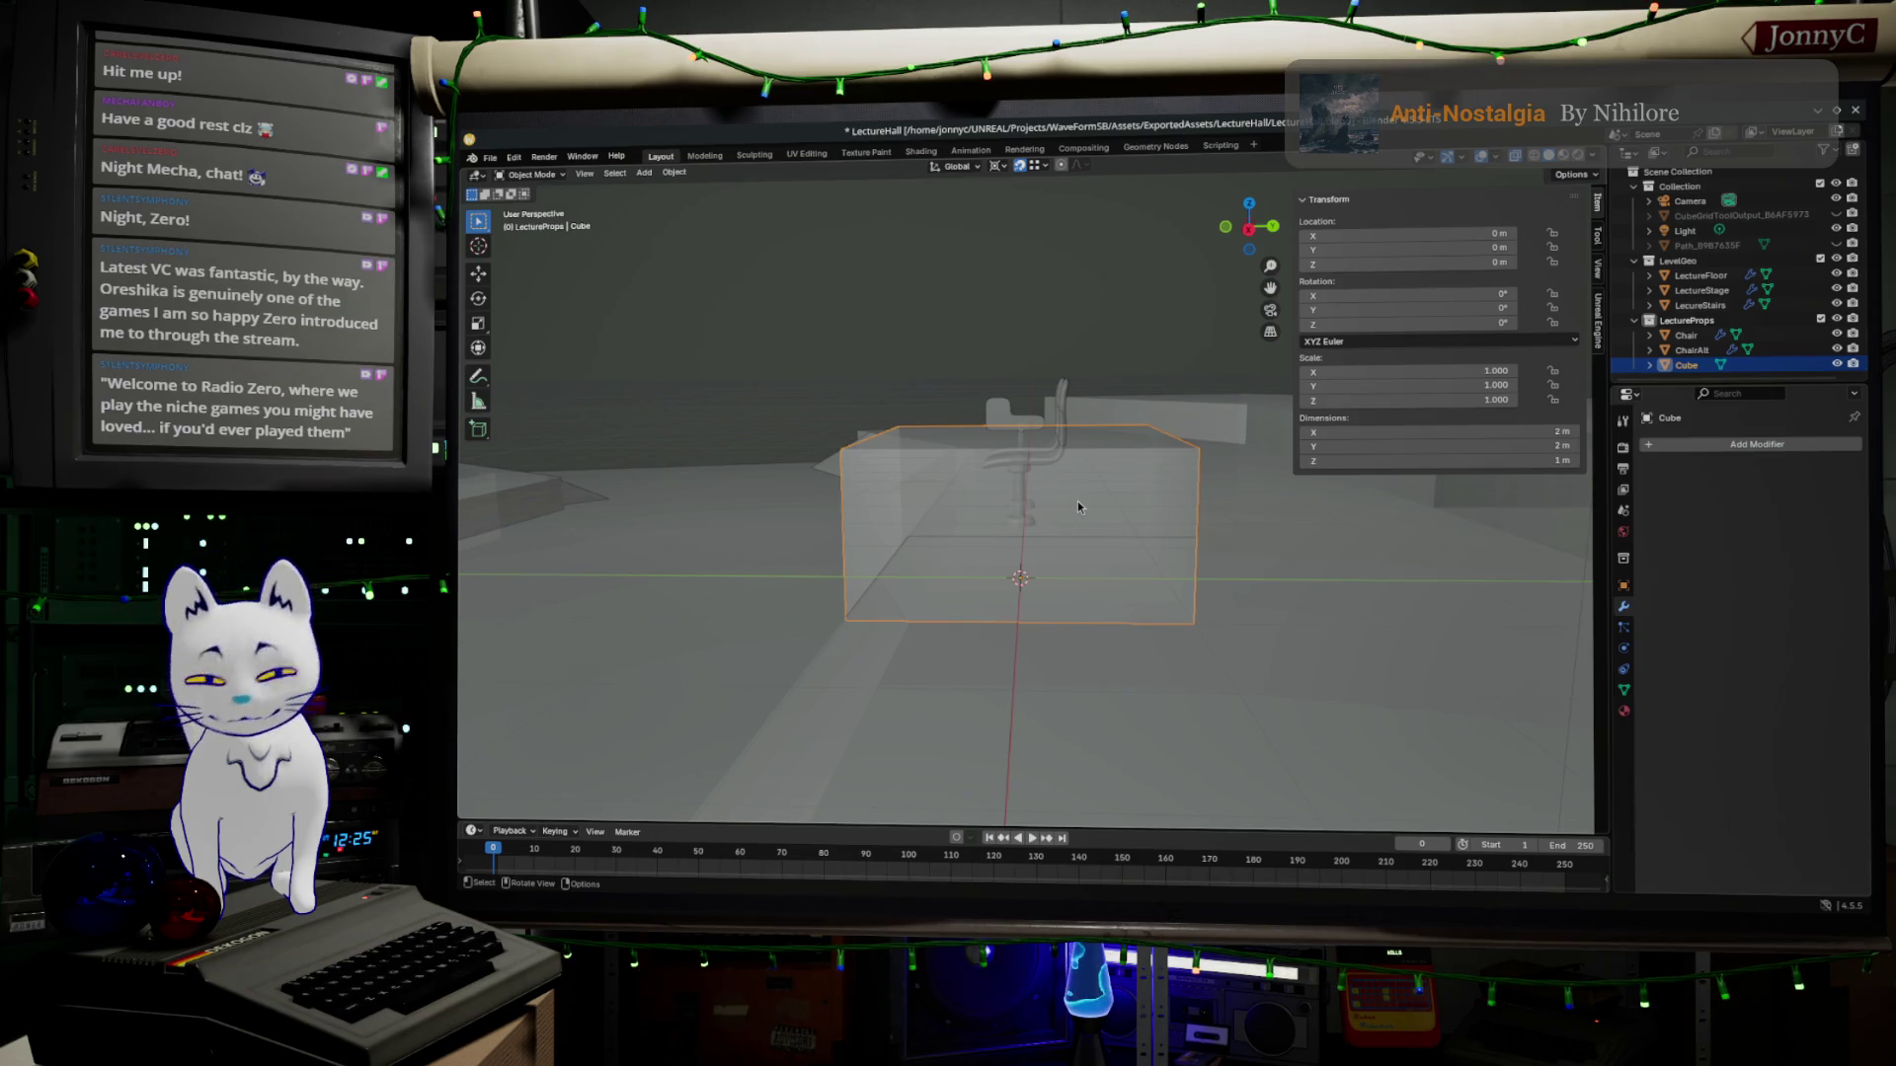
middle_drag(1076, 501, 1116, 527)
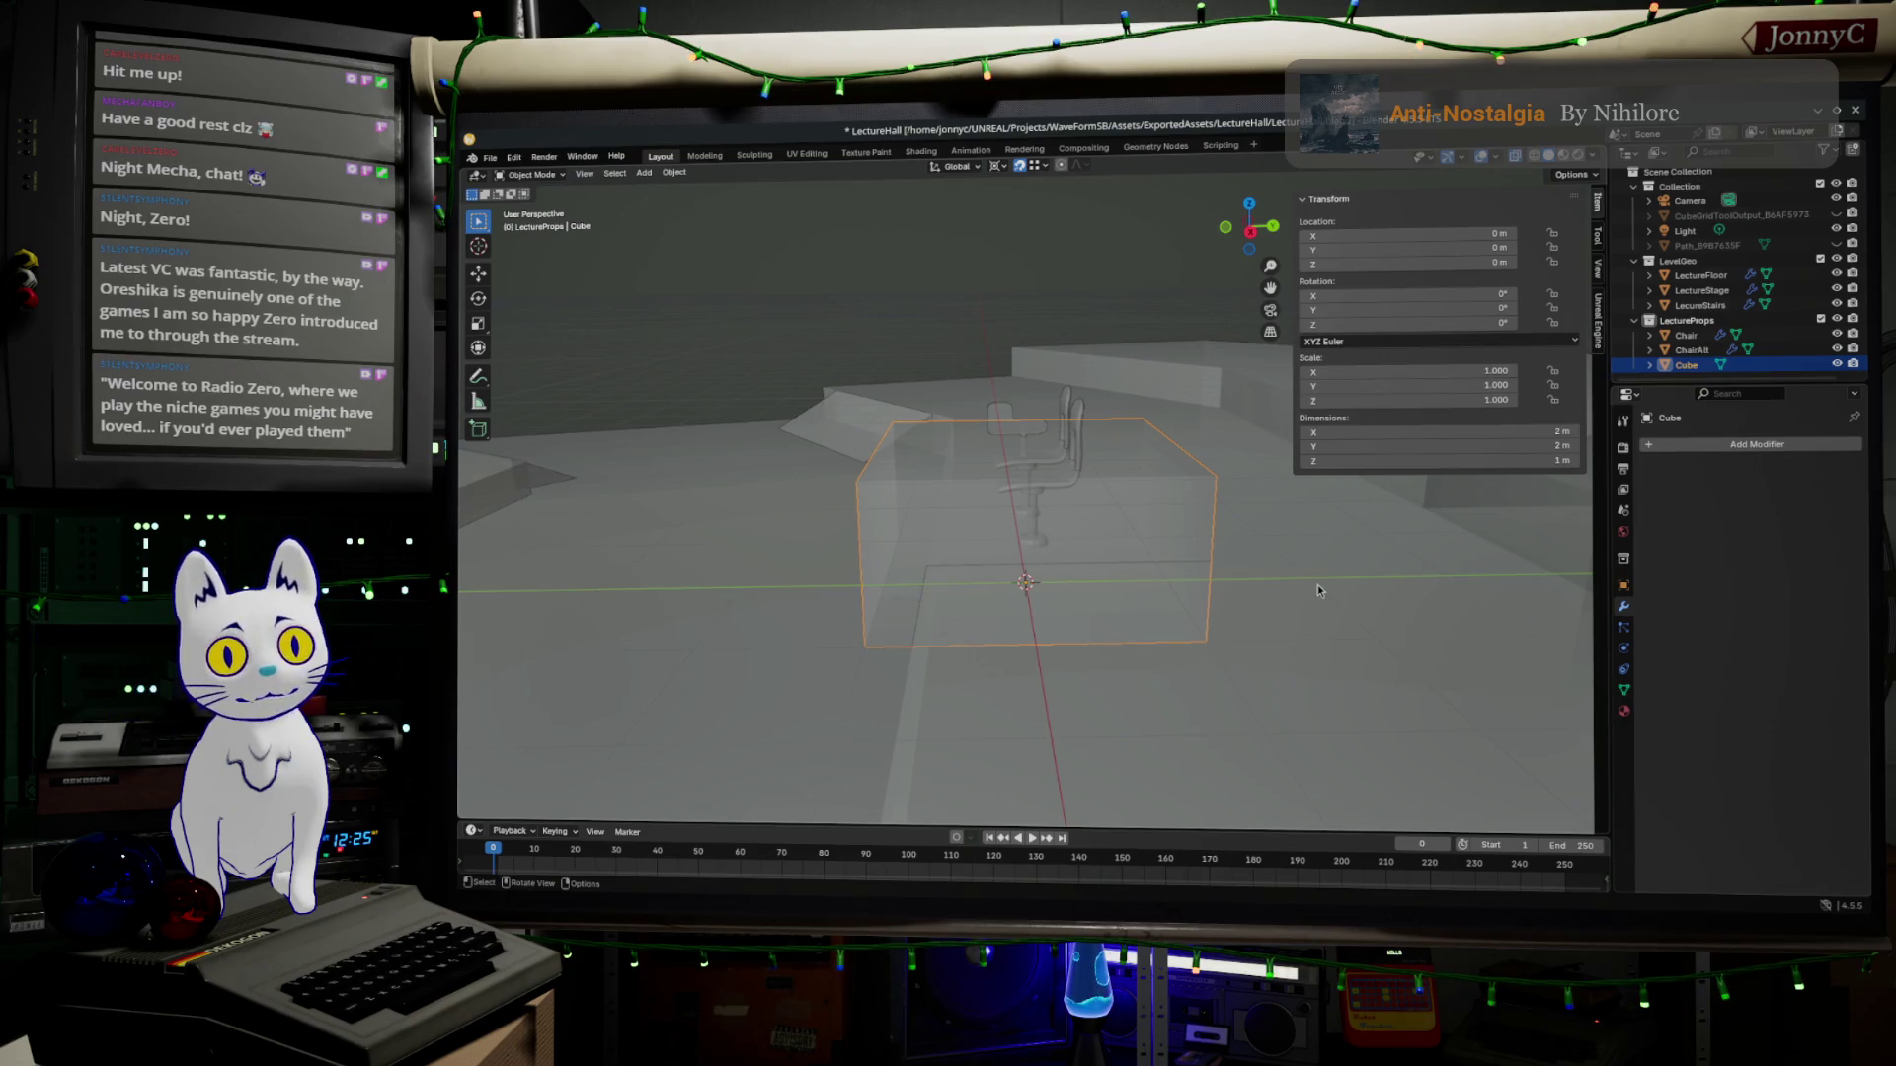
key(g)
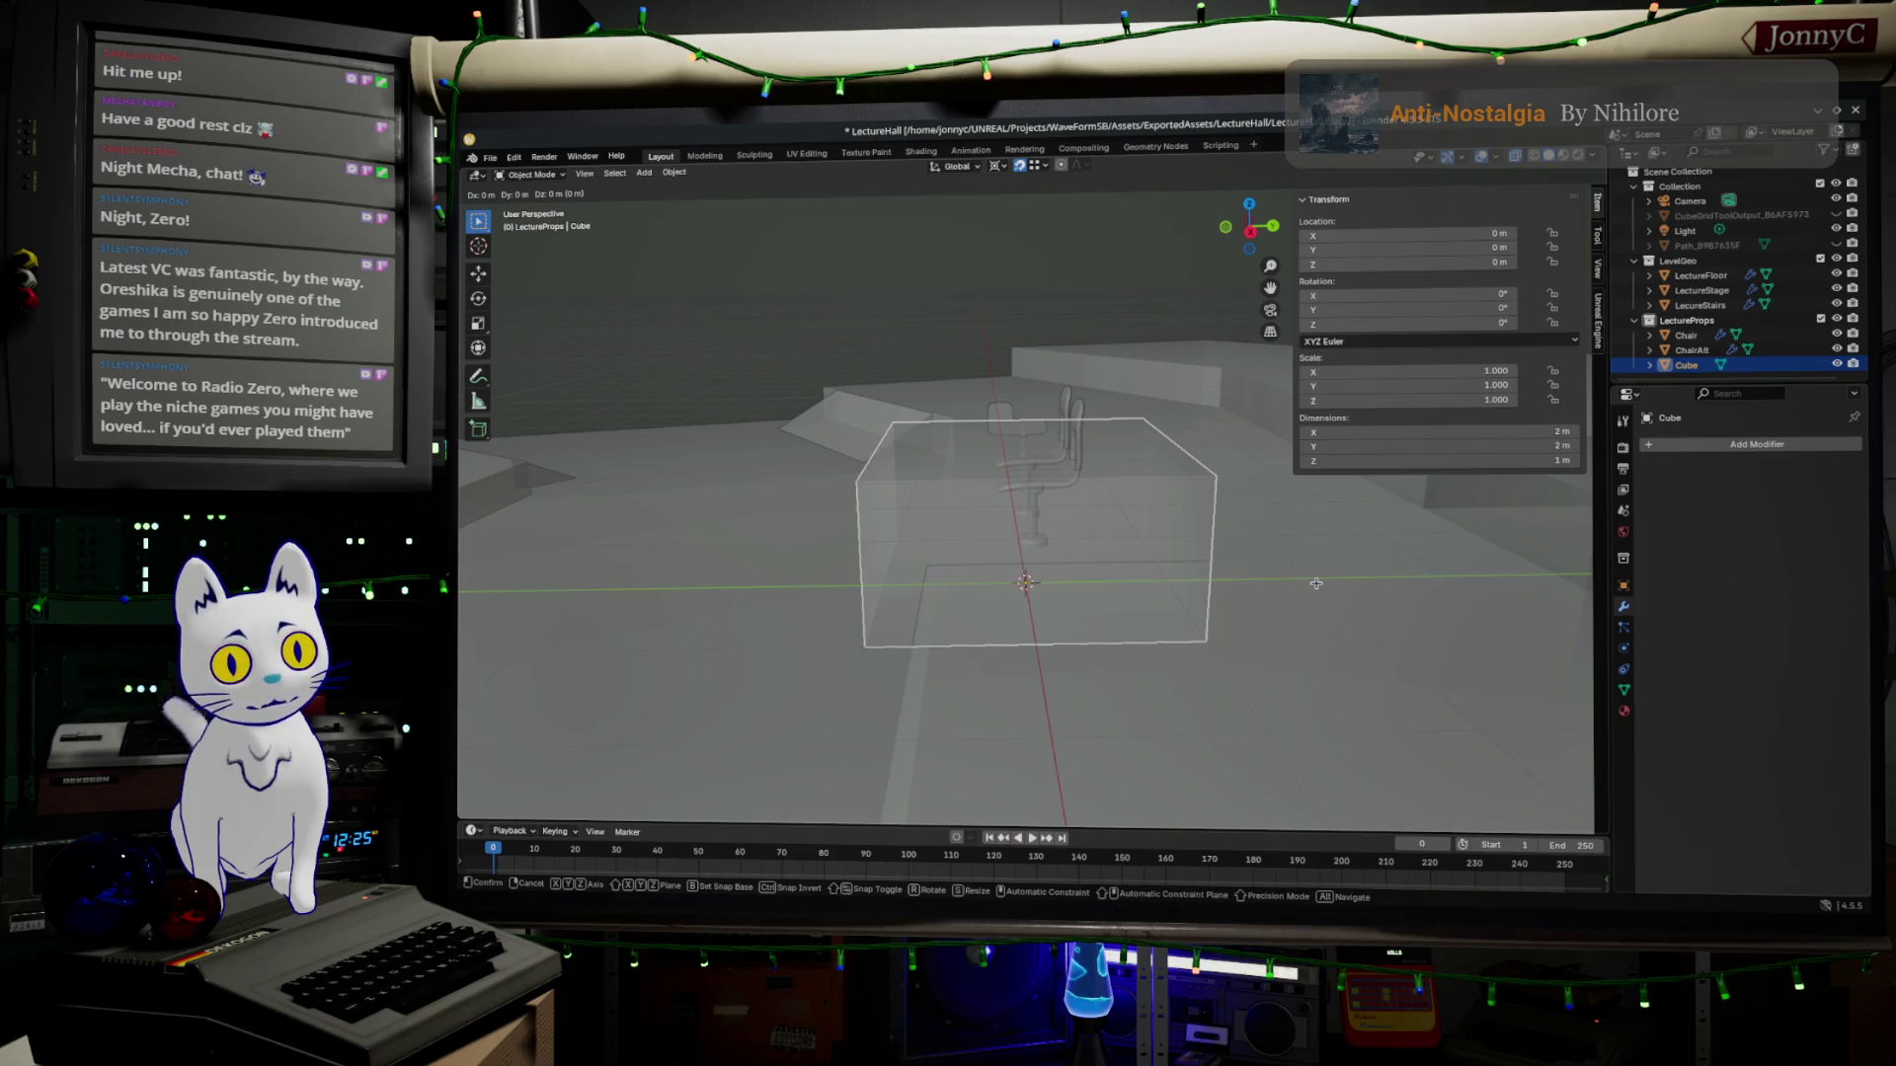
Lower the cube 1 m along Z, then set its Location Z to 0.5 m in the Transform panel.
key(z)
click(1301, 503)
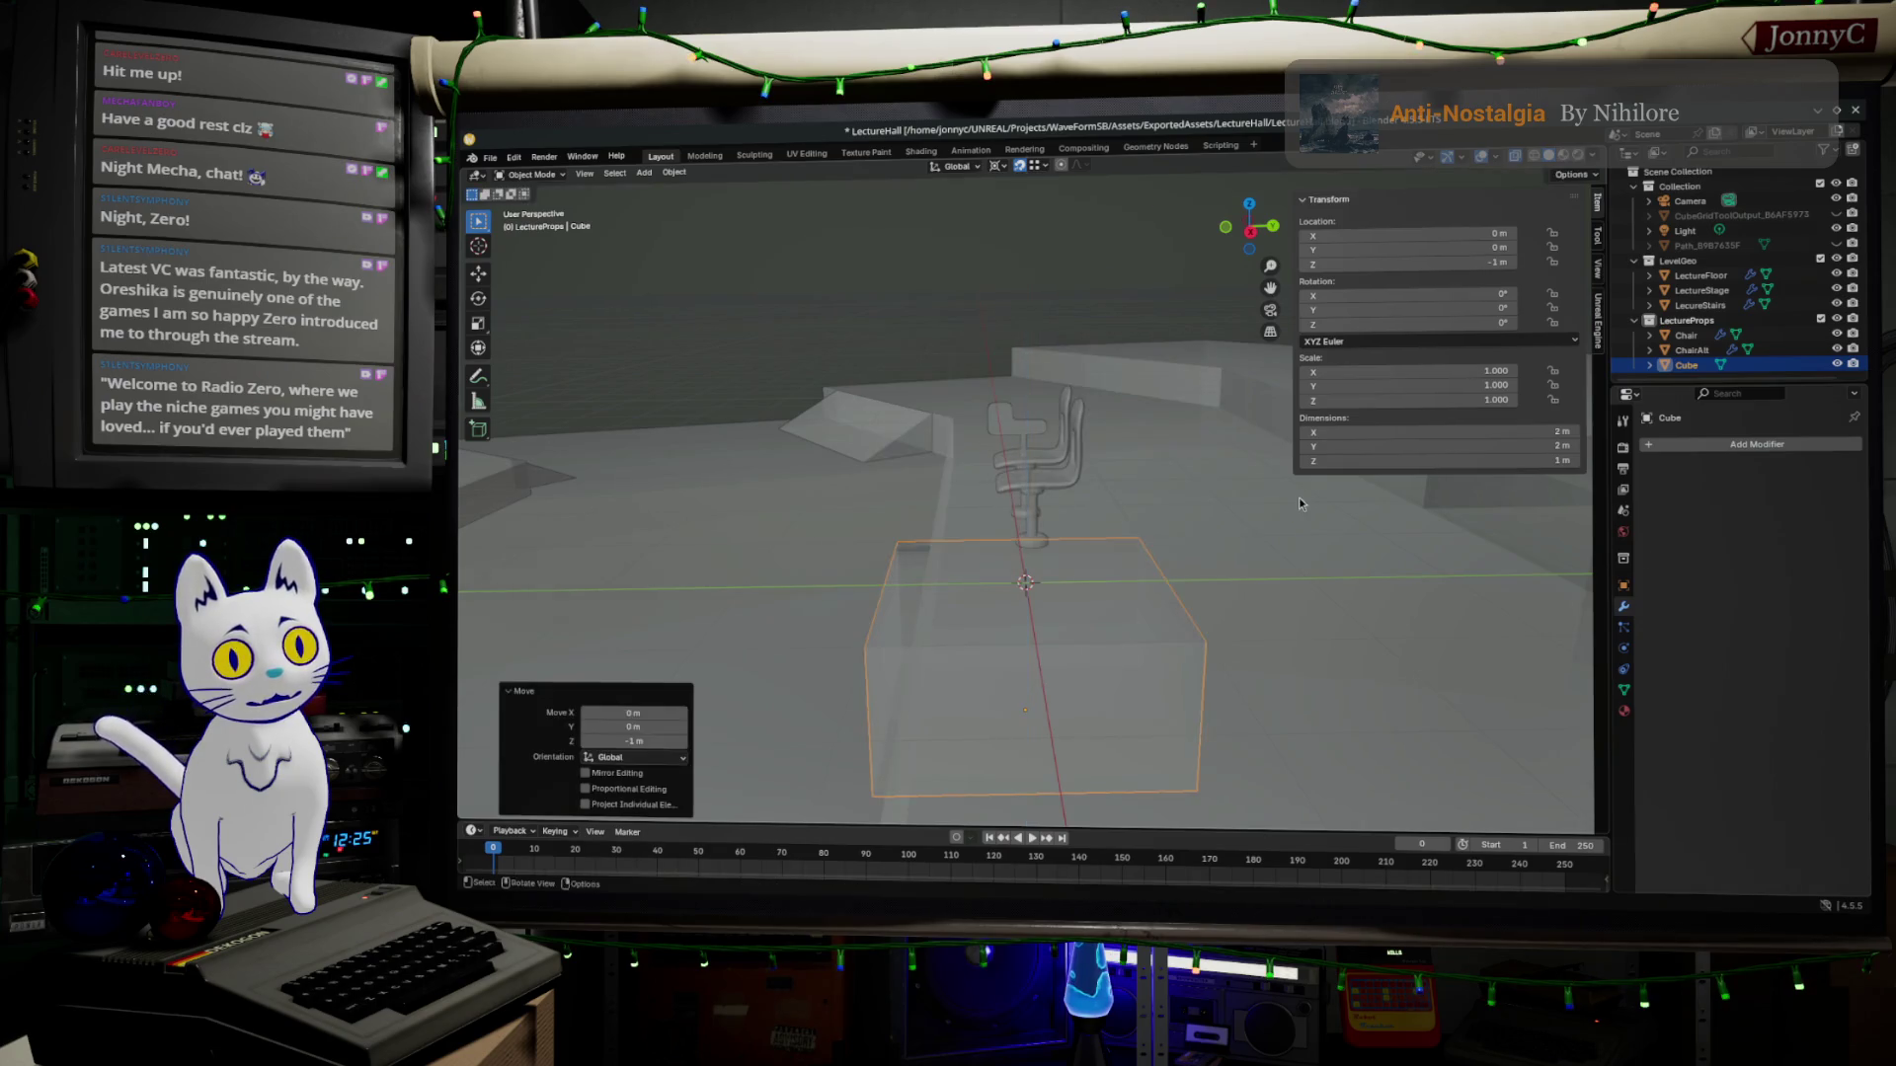
click(1458, 264)
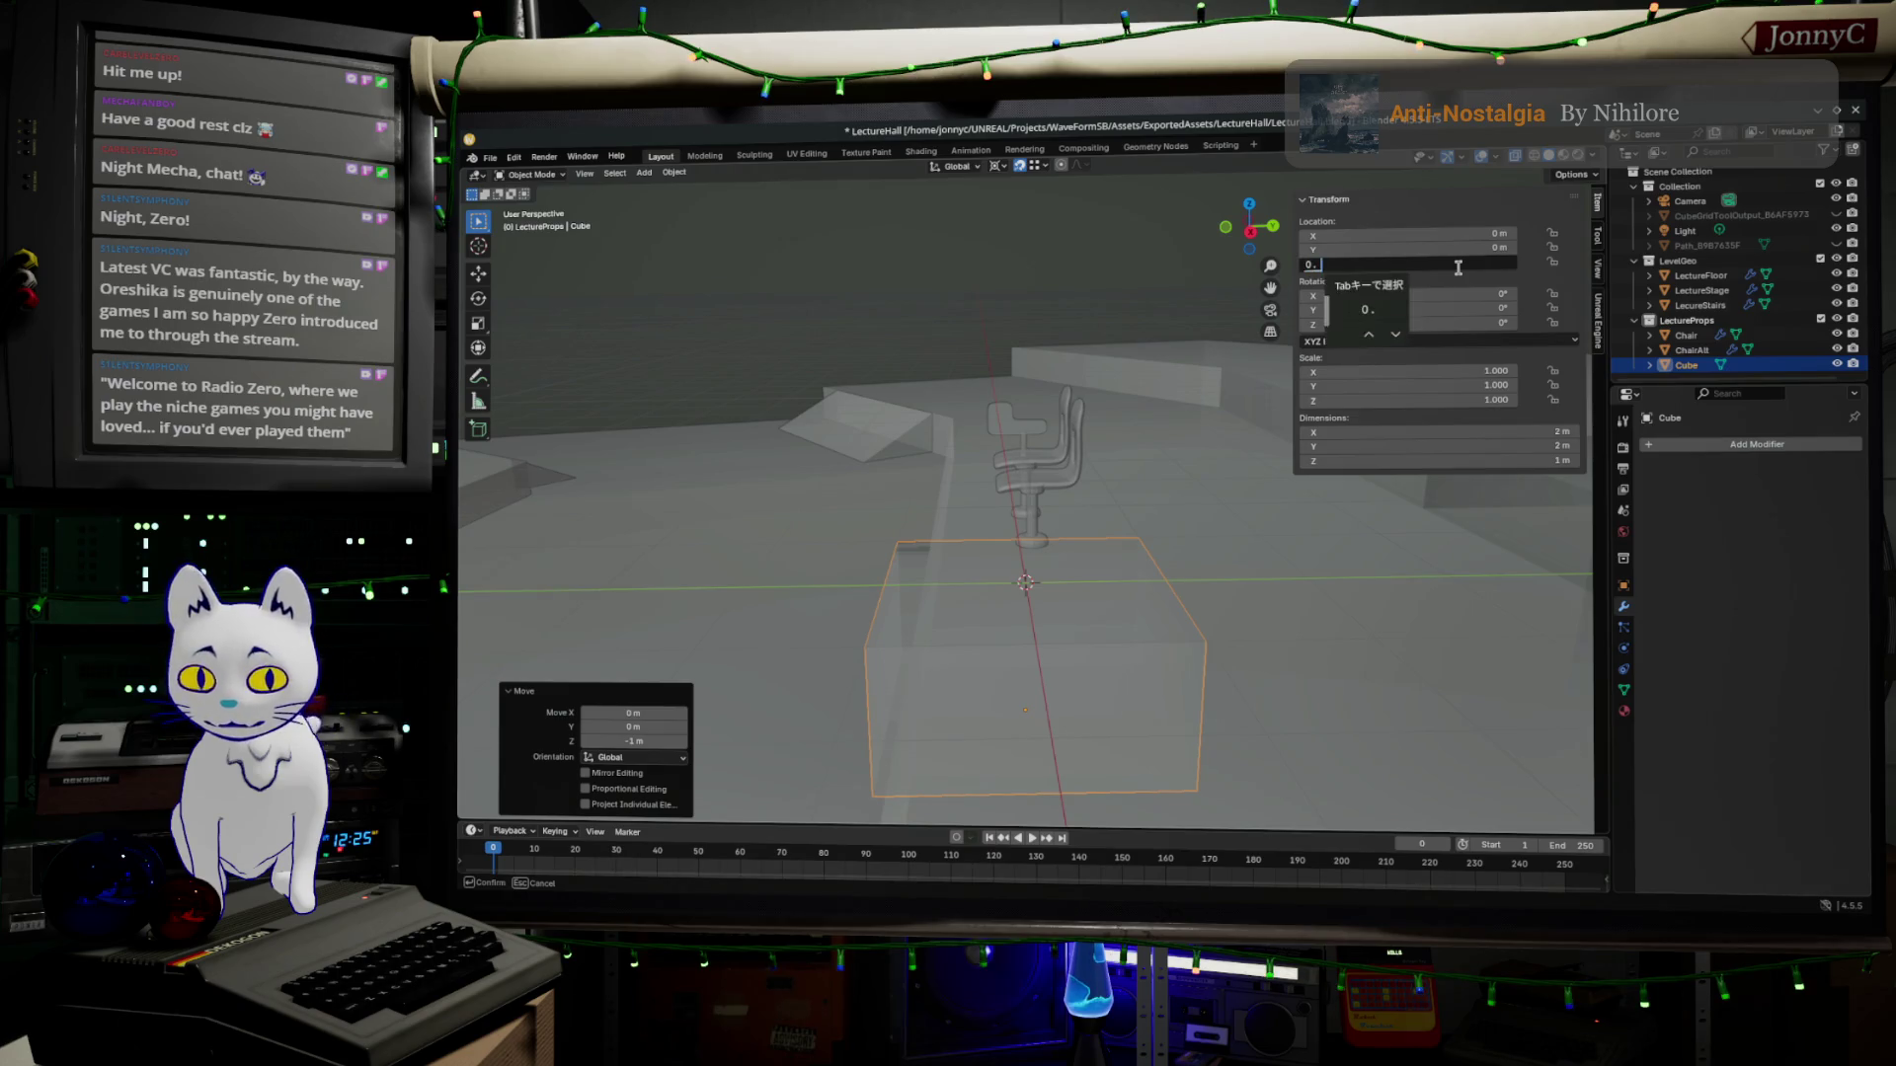
text(0.50.5)
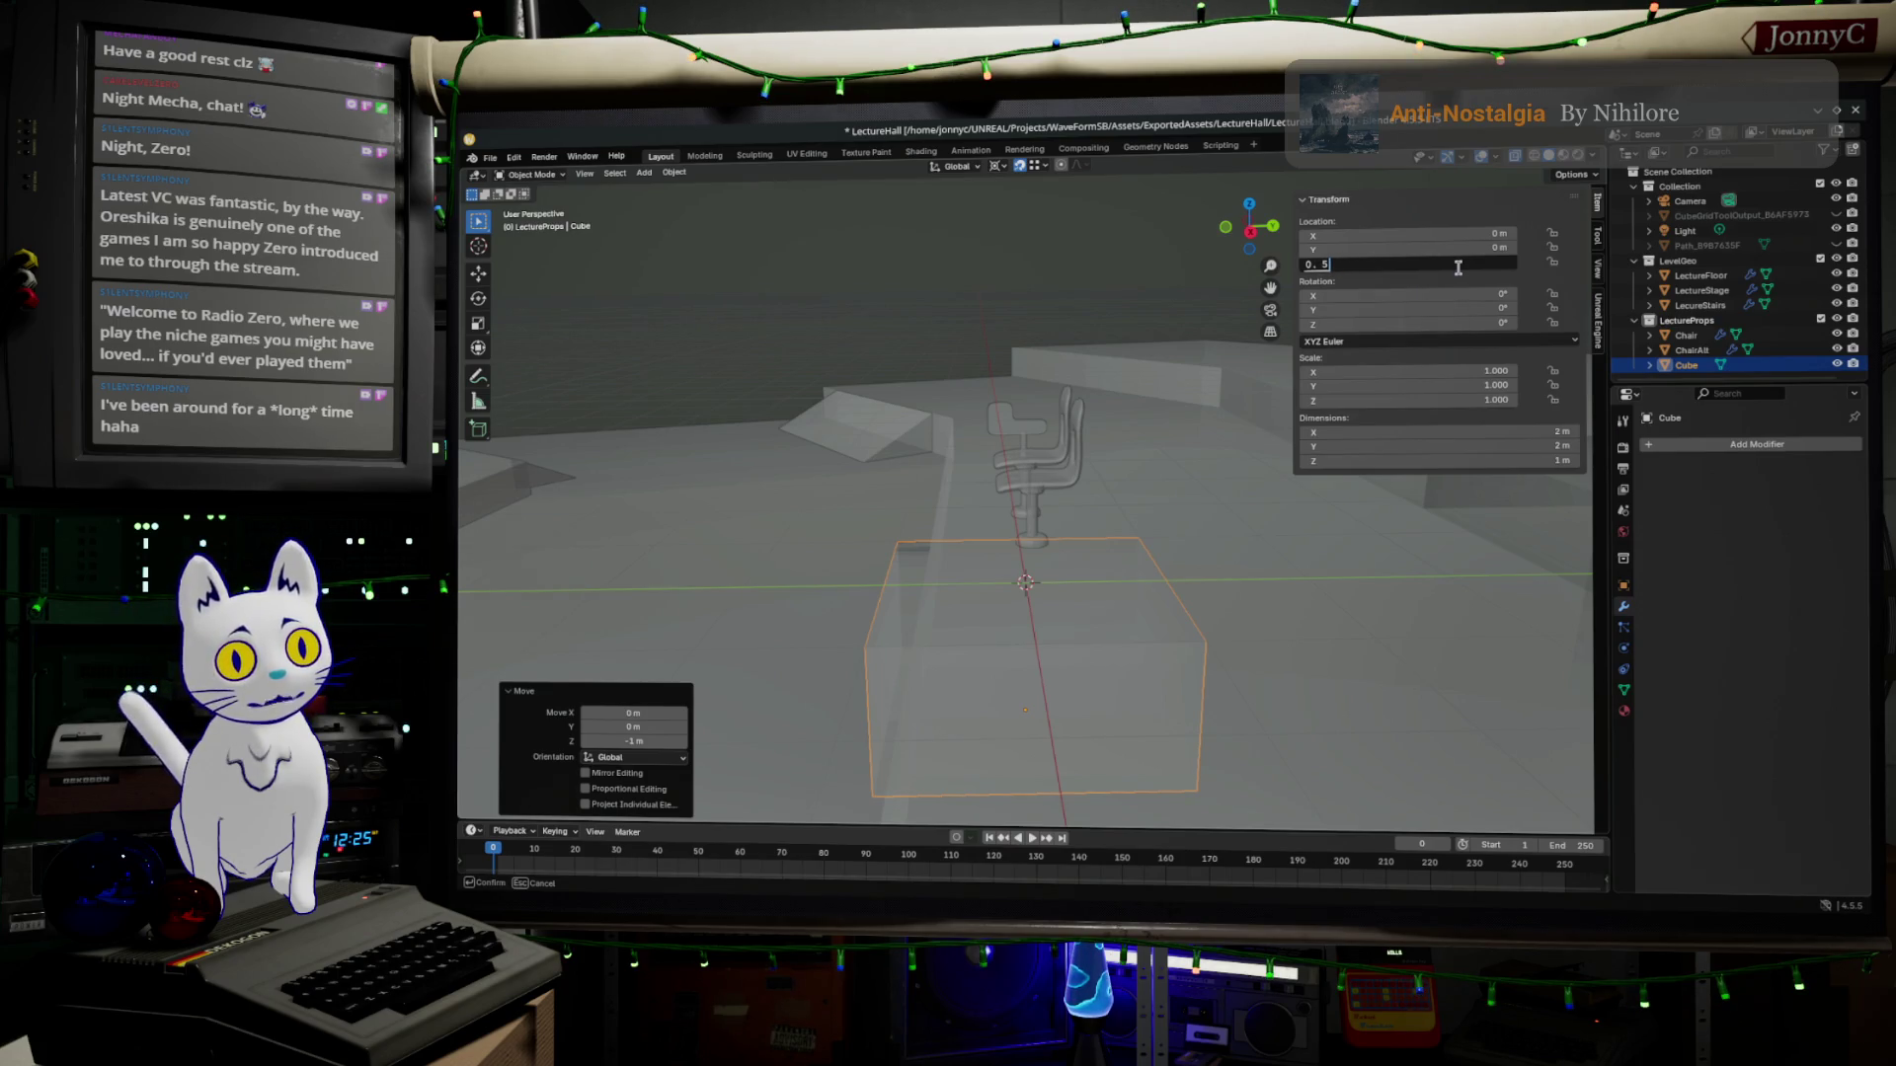
key(Return)
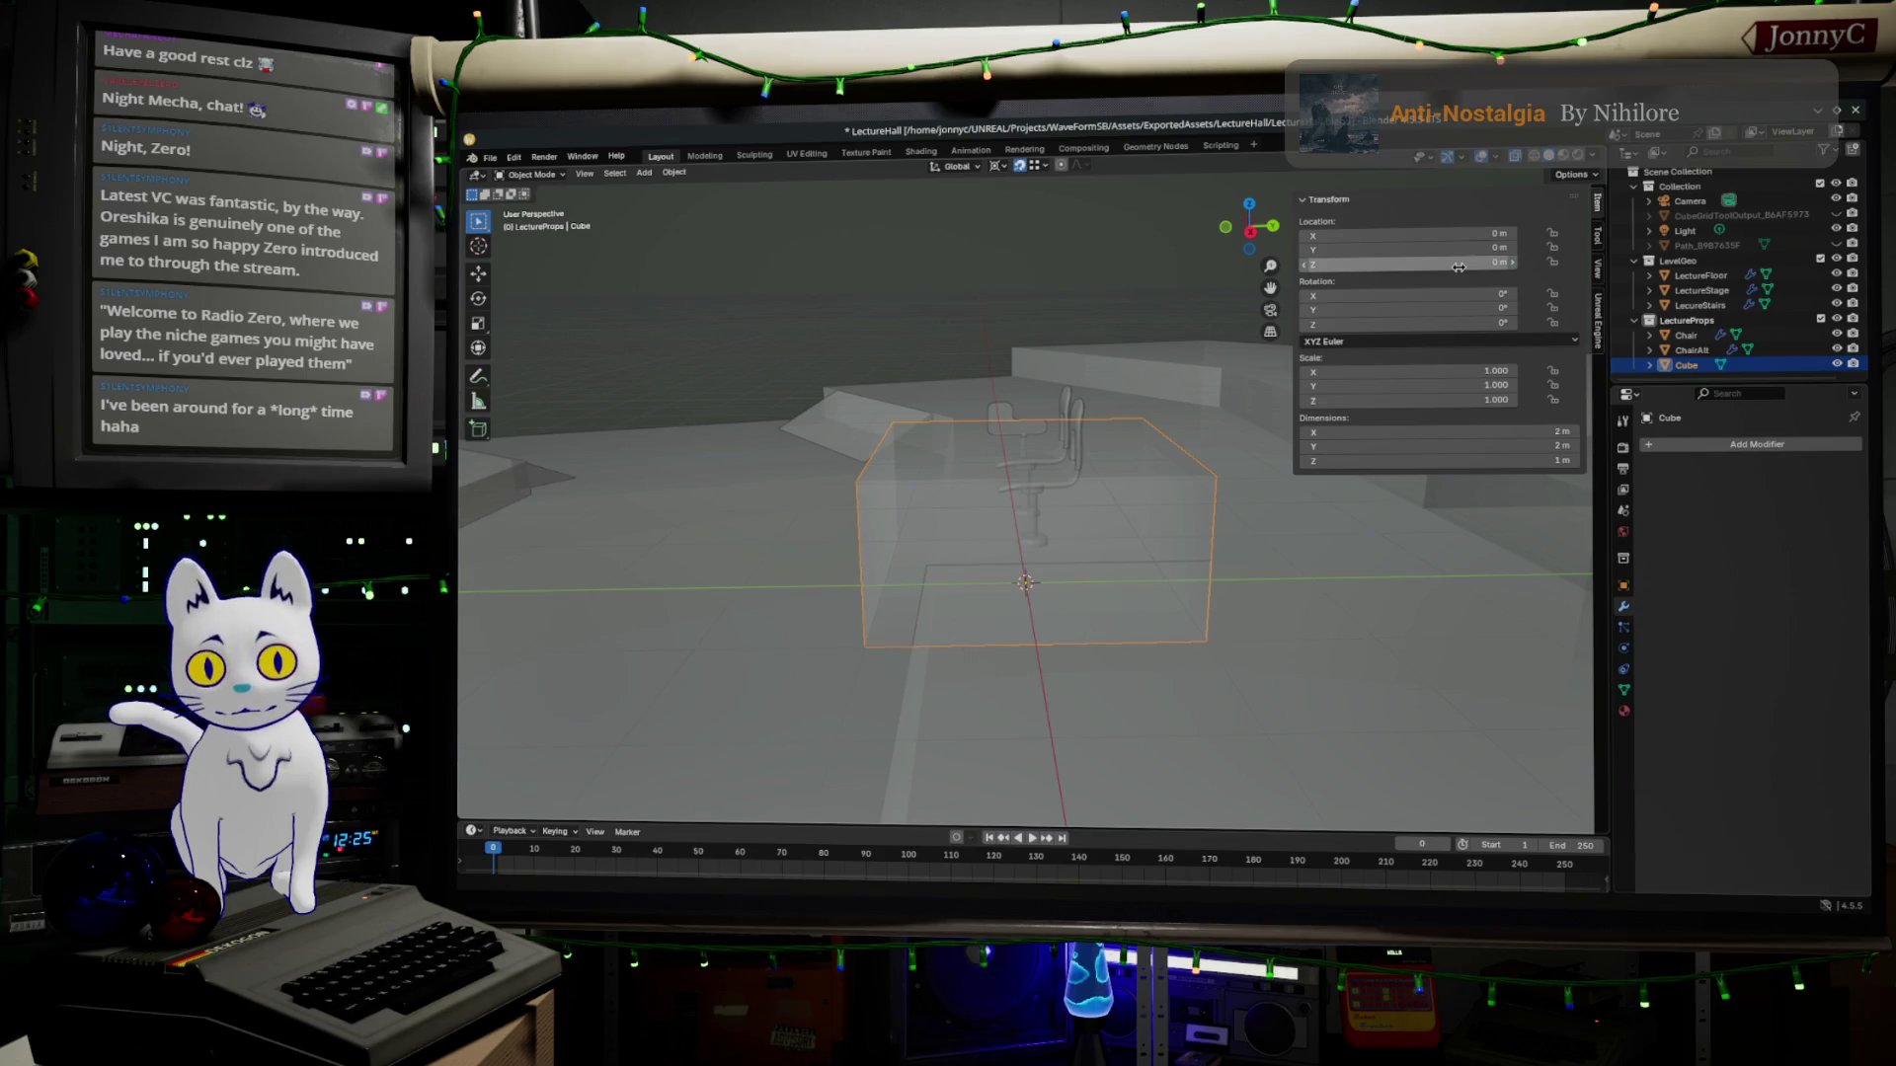
double_click(1452, 264)
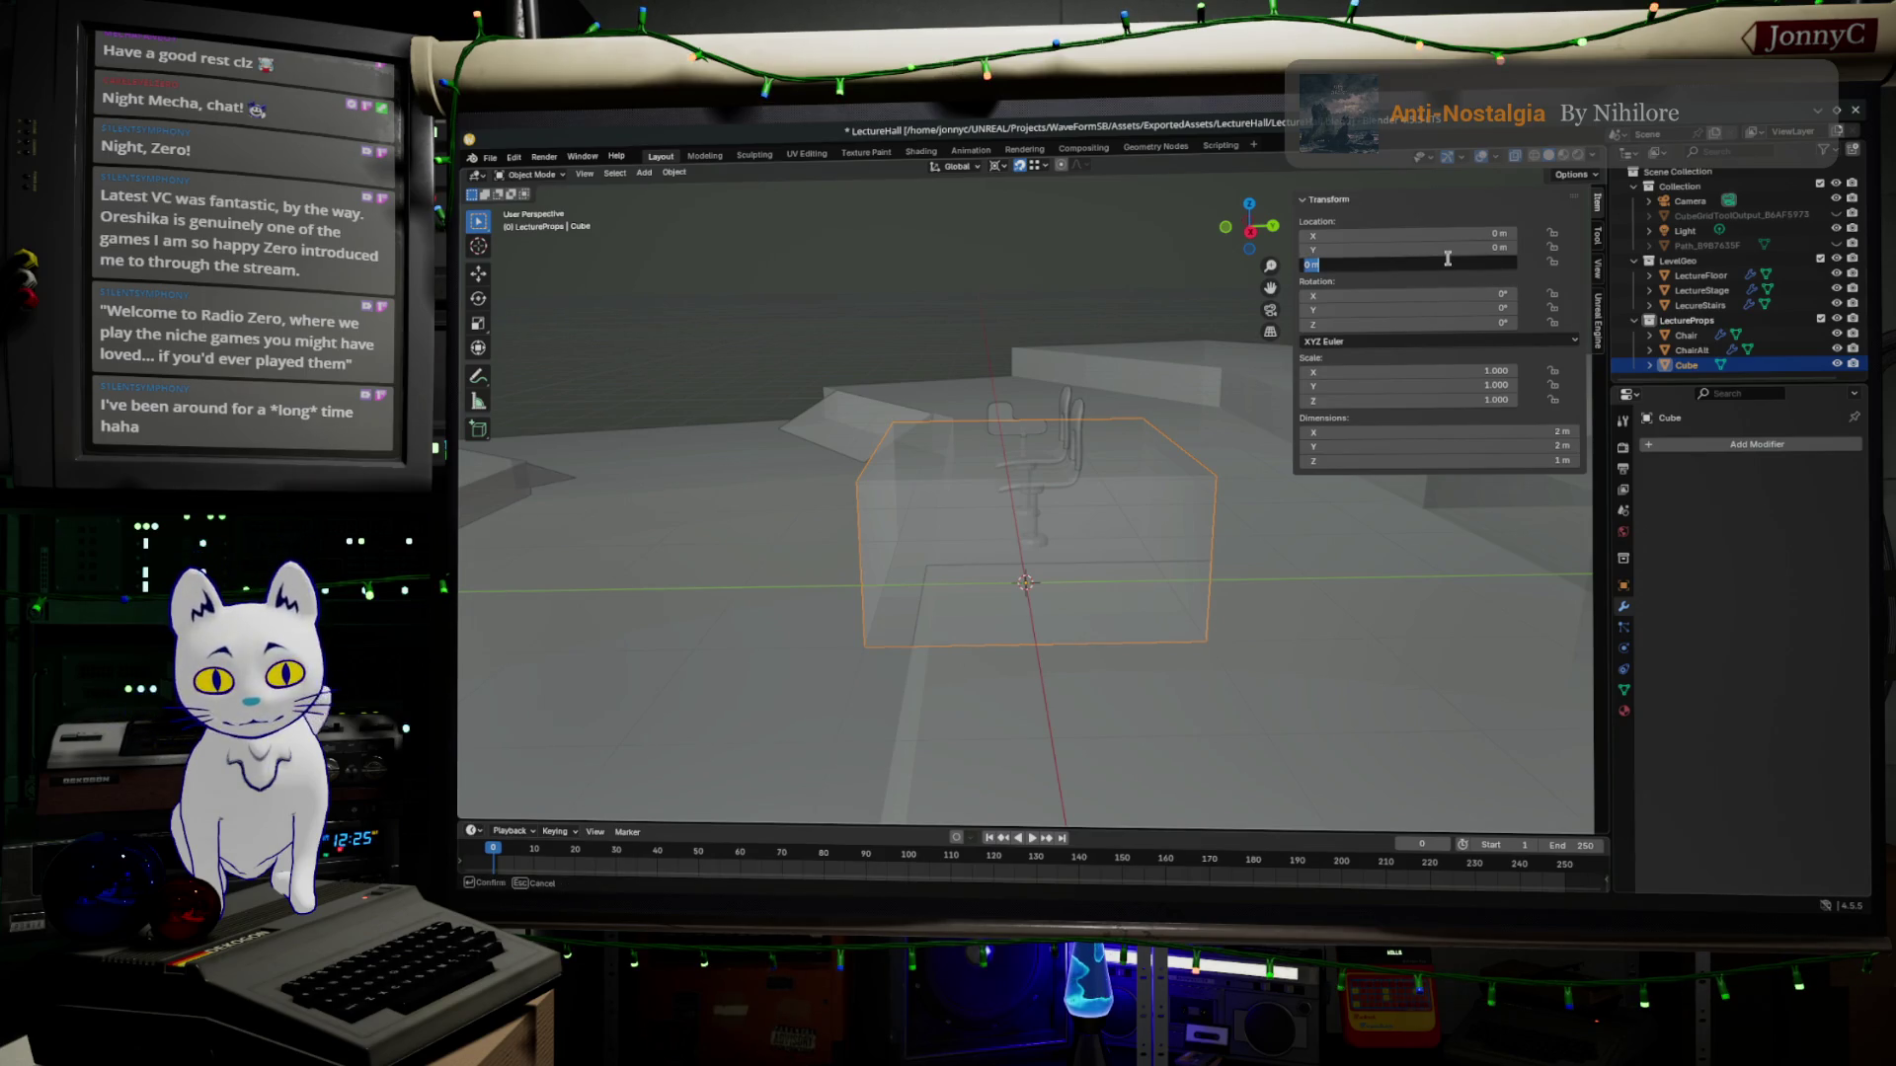
text(1)
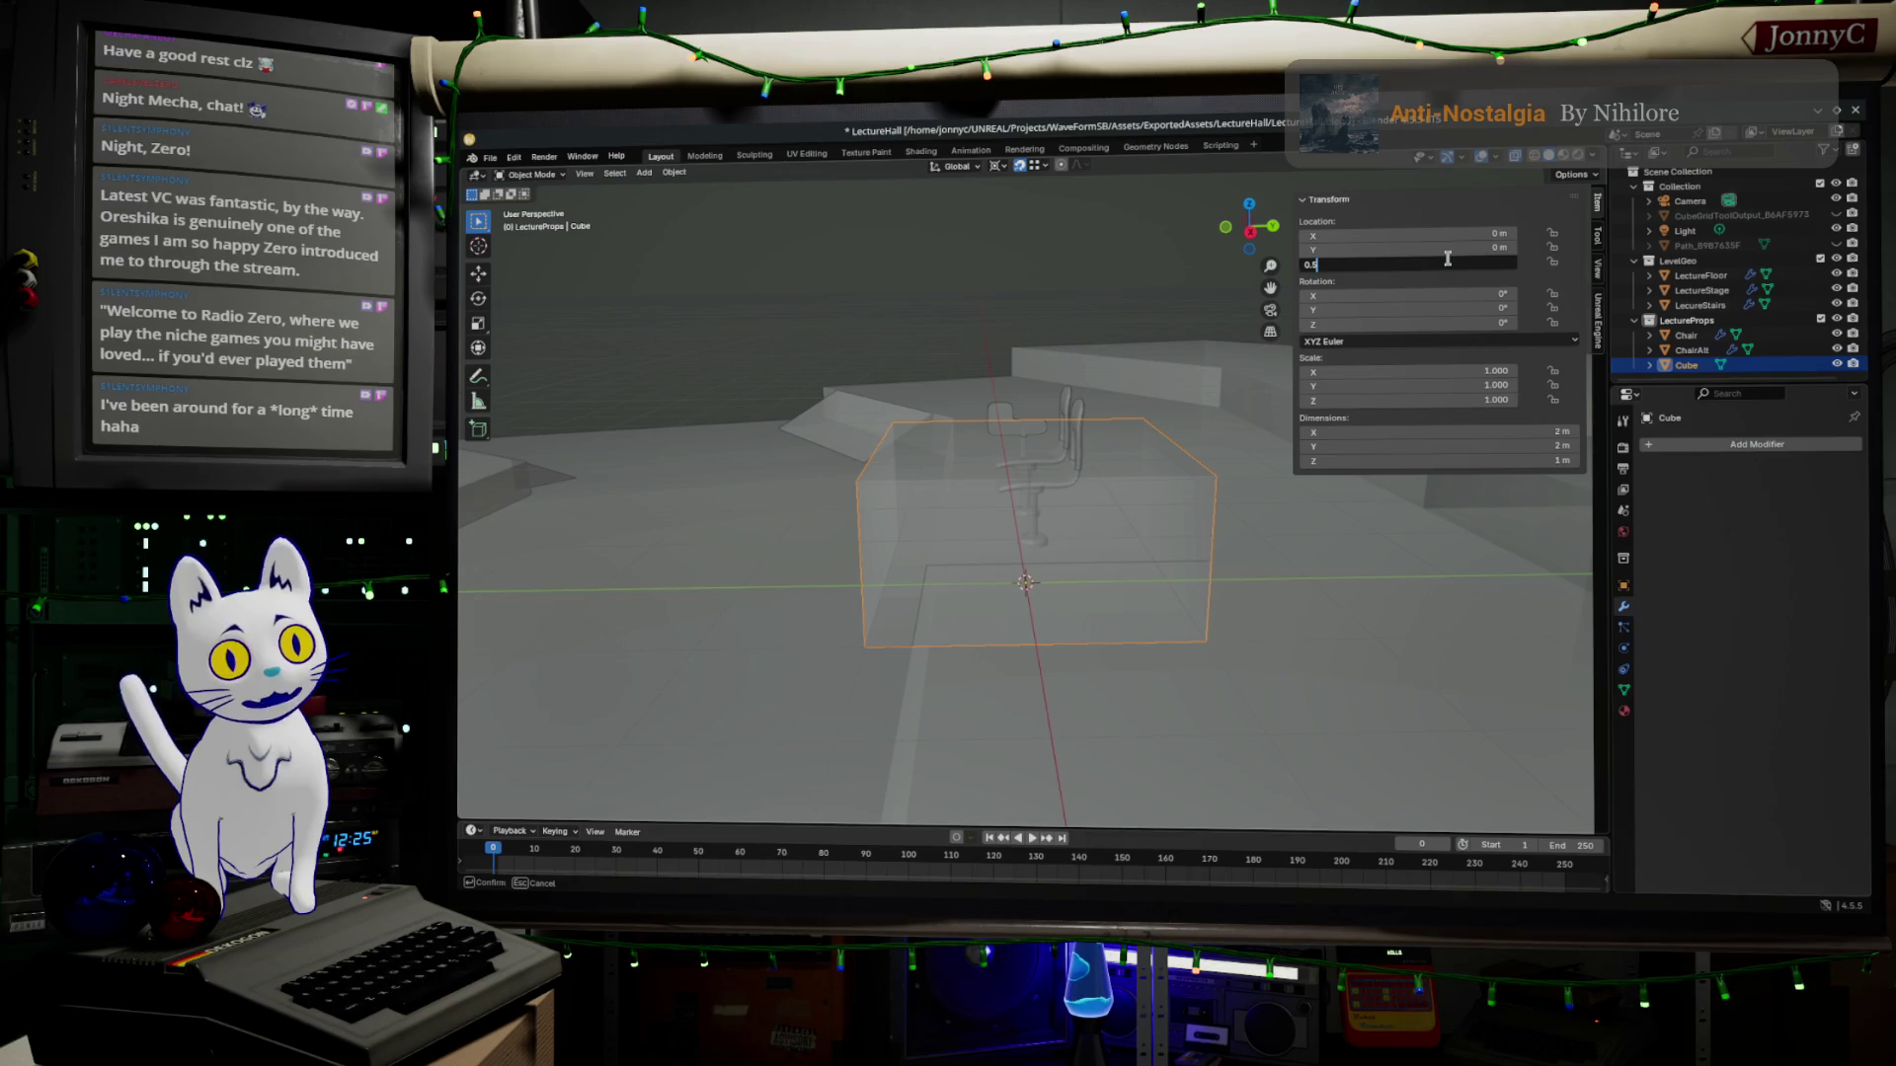
key(Return)
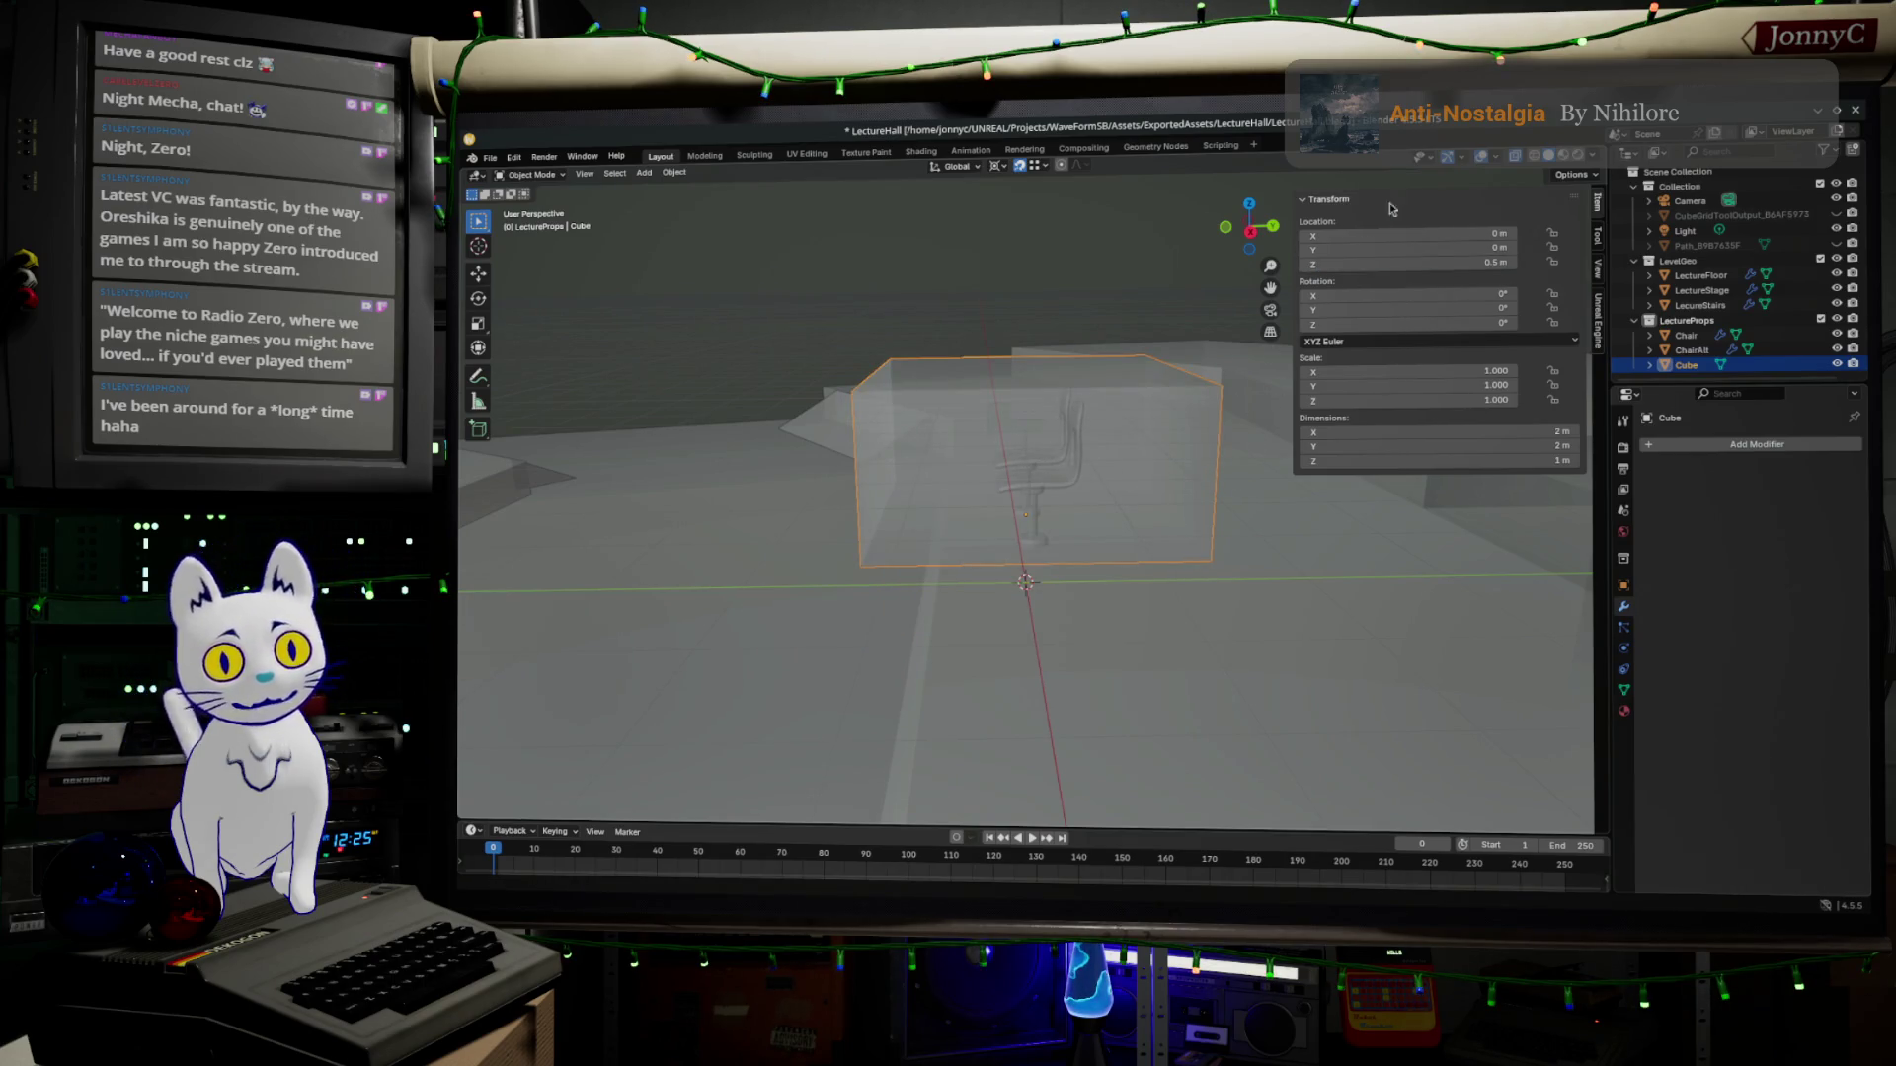
click(1225, 233)
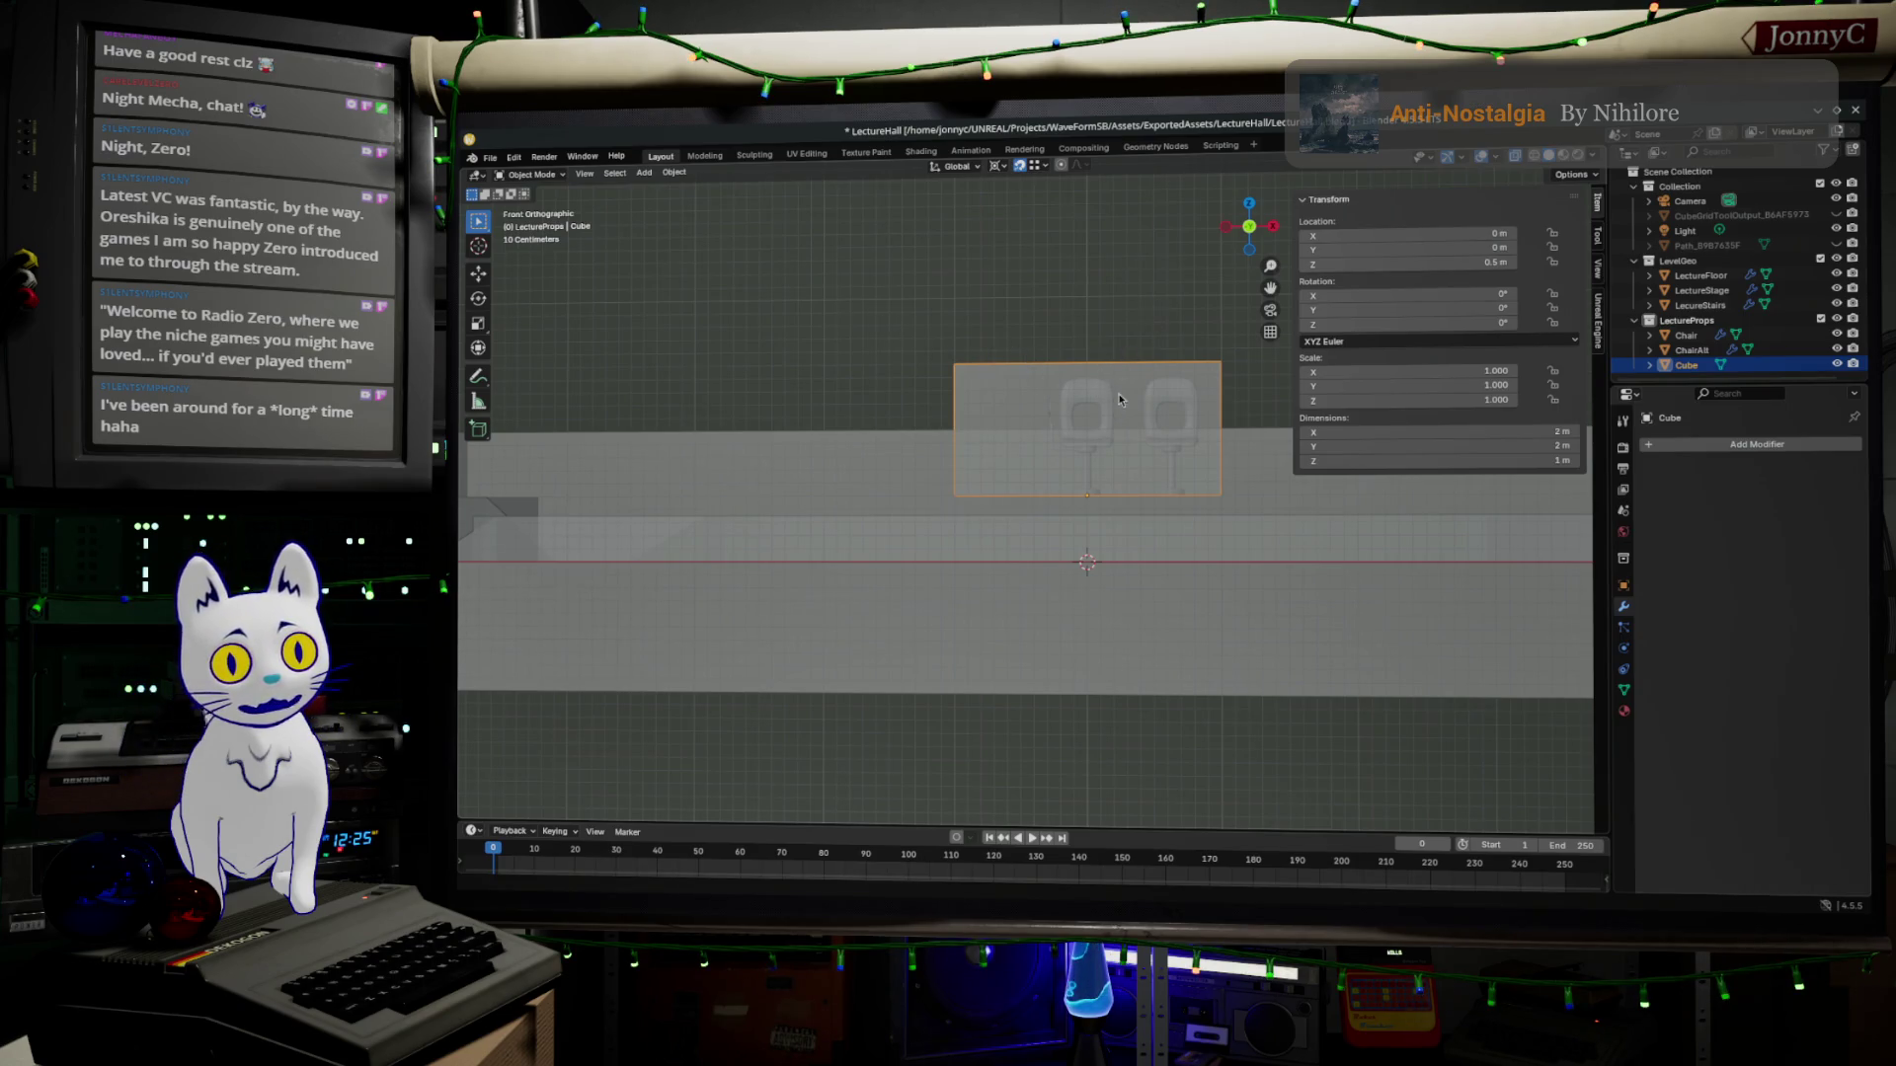
Check the back ortho view, flip between Layout, Shading and Modeling workspaces, and settle on Modeling.
click(1248, 225)
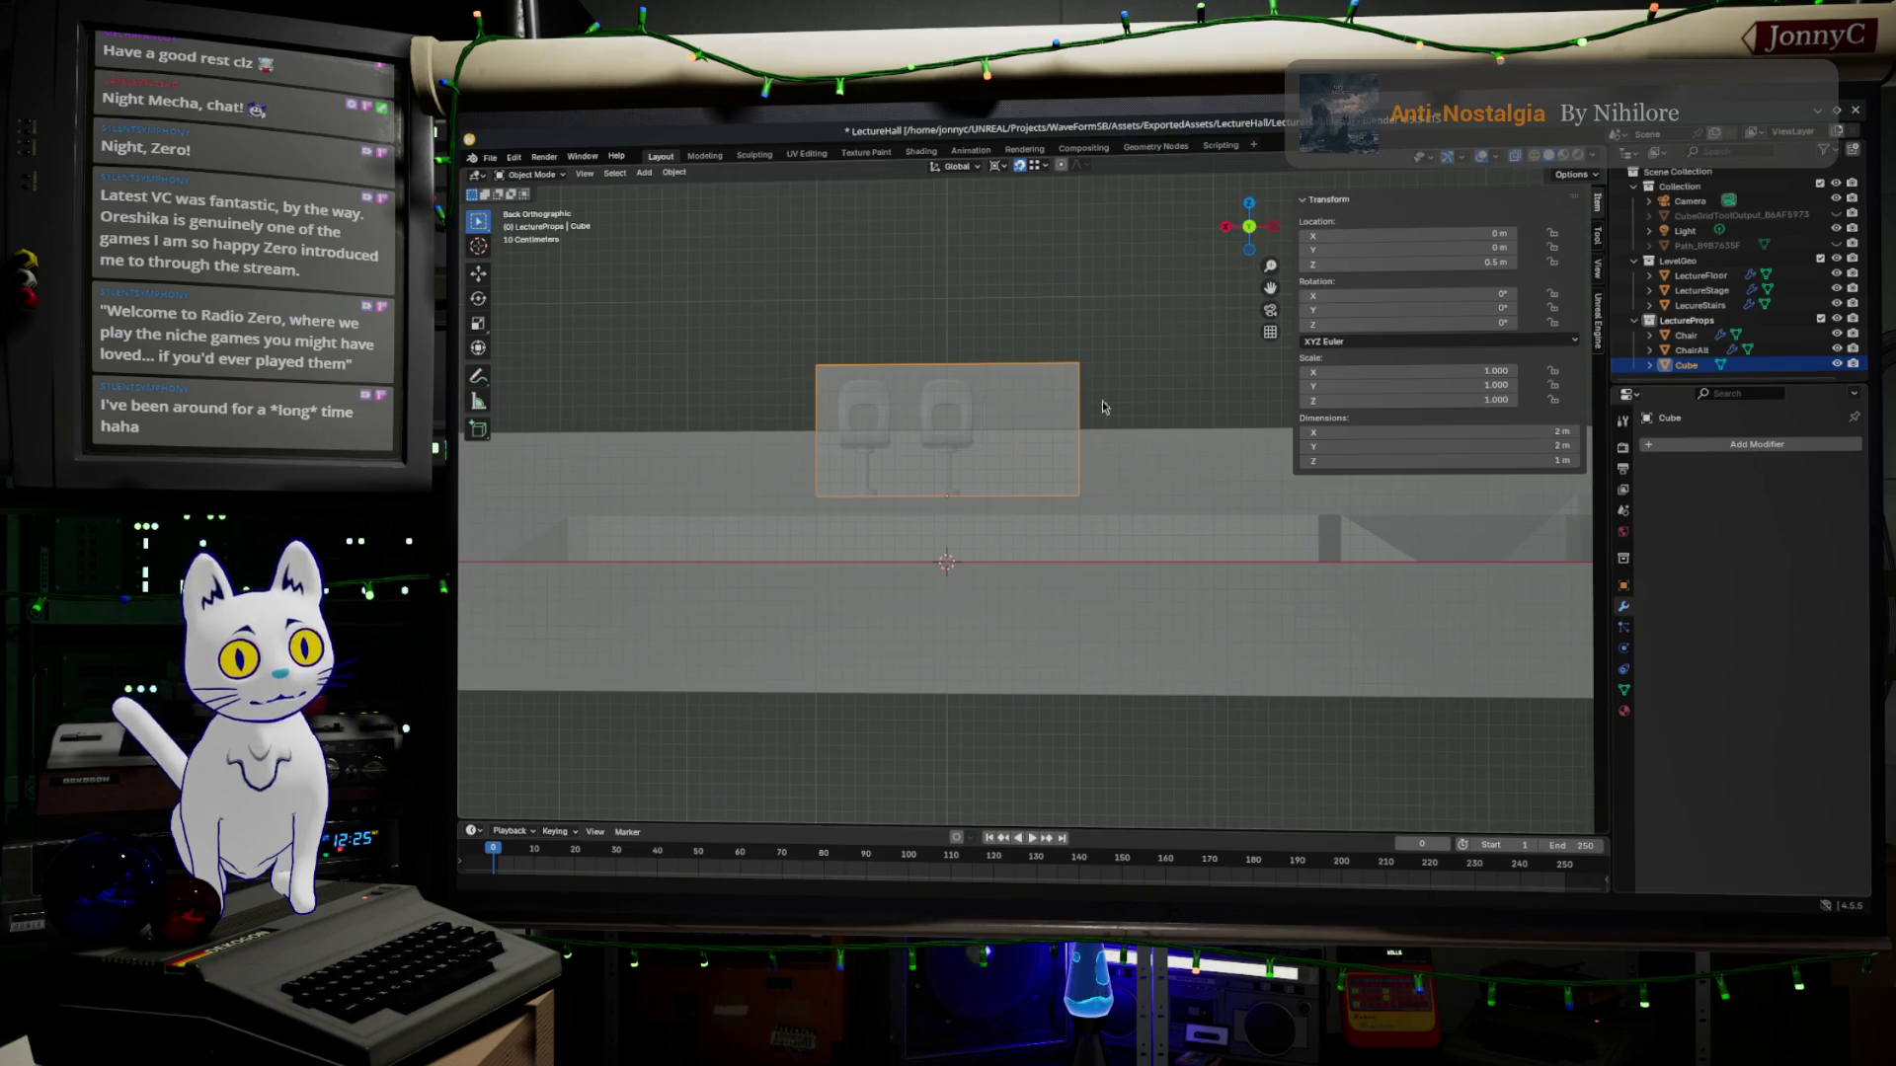
click(923, 155)
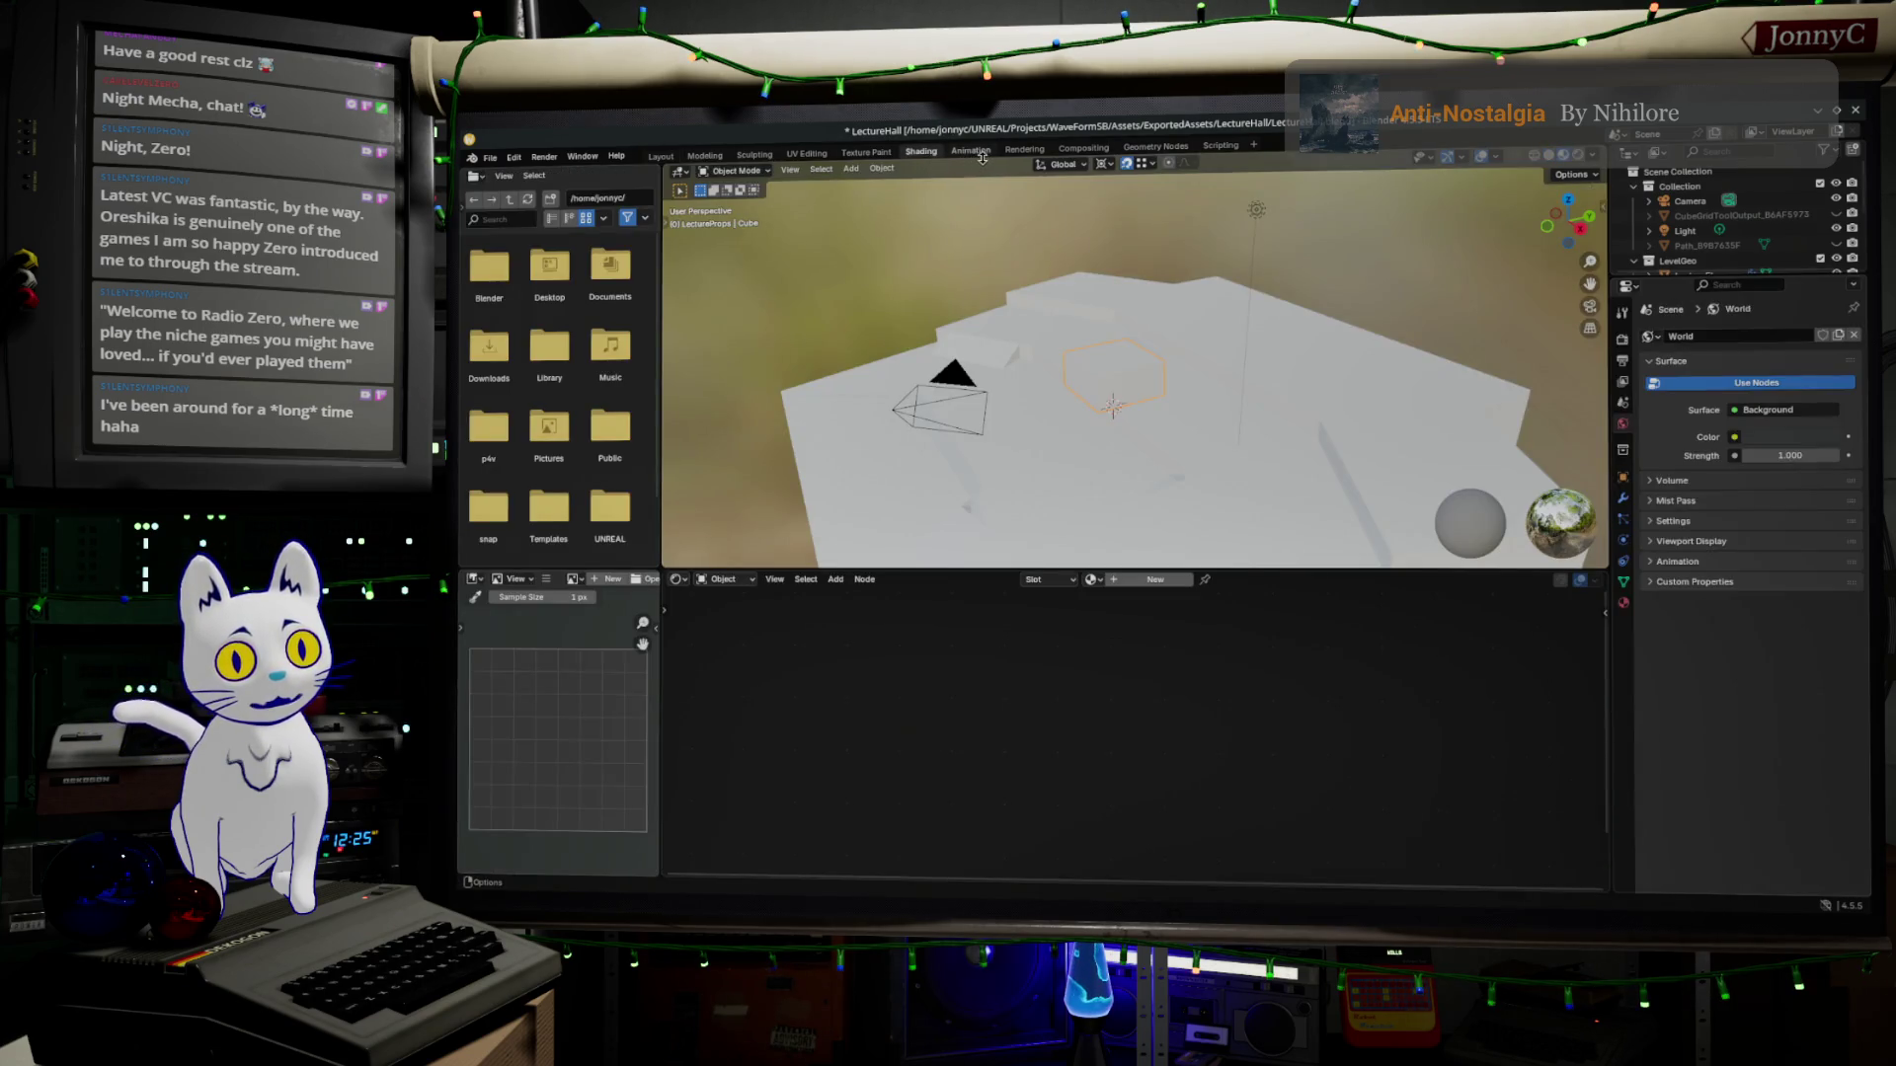
click(703, 155)
click(659, 155)
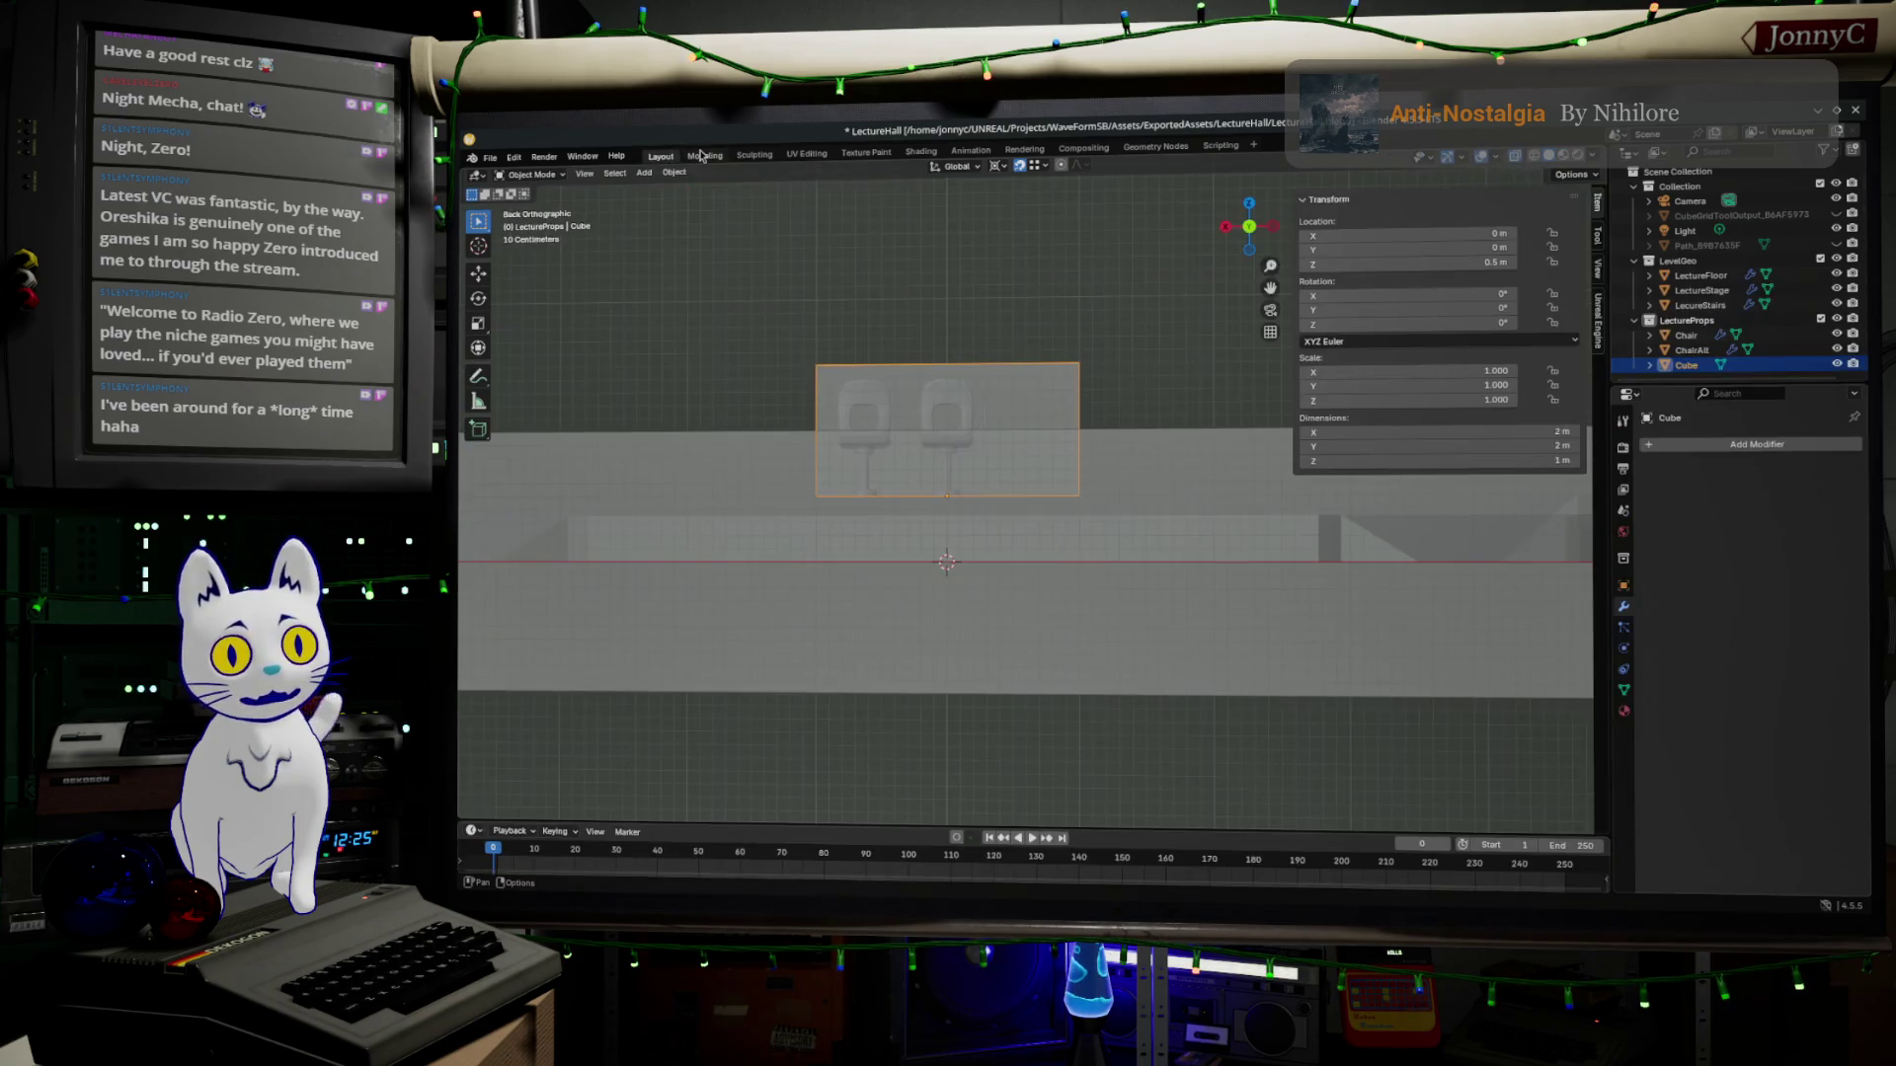
click(663, 156)
click(704, 156)
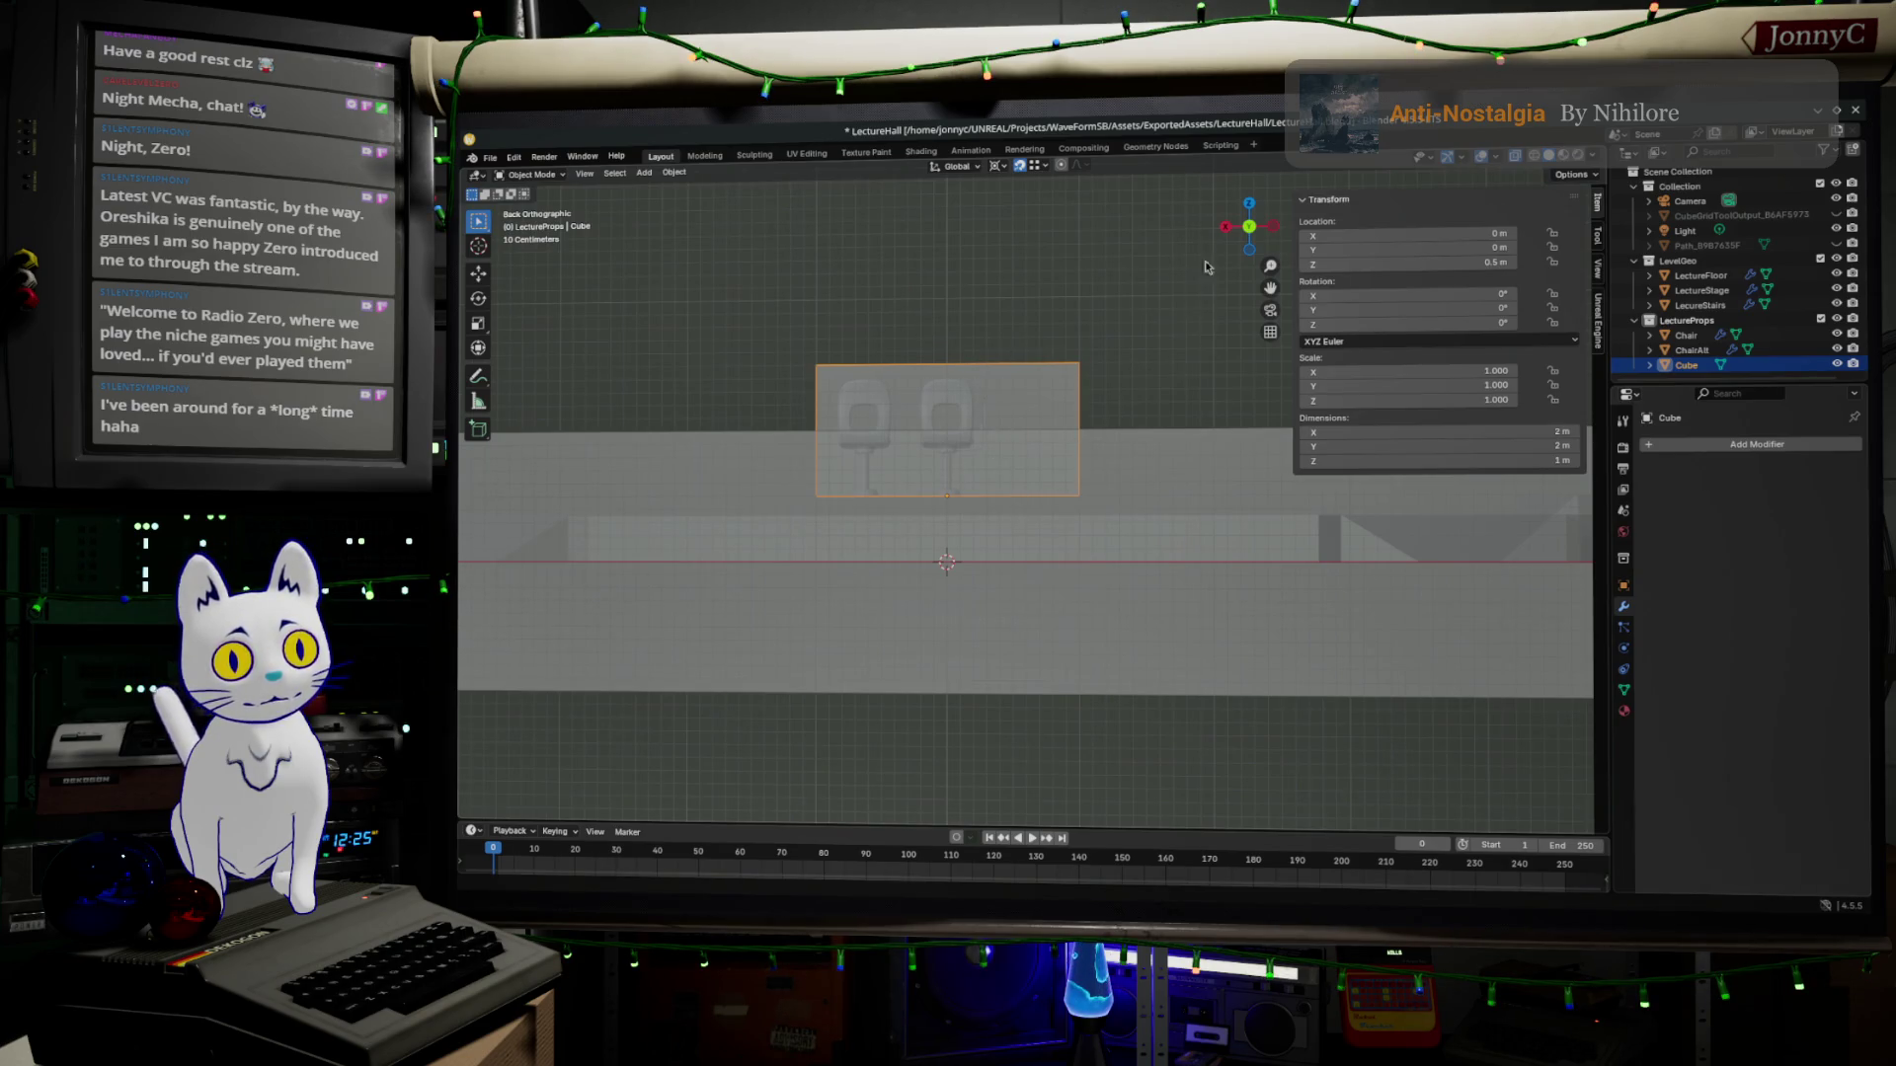
drag(1249, 225, 968, 298)
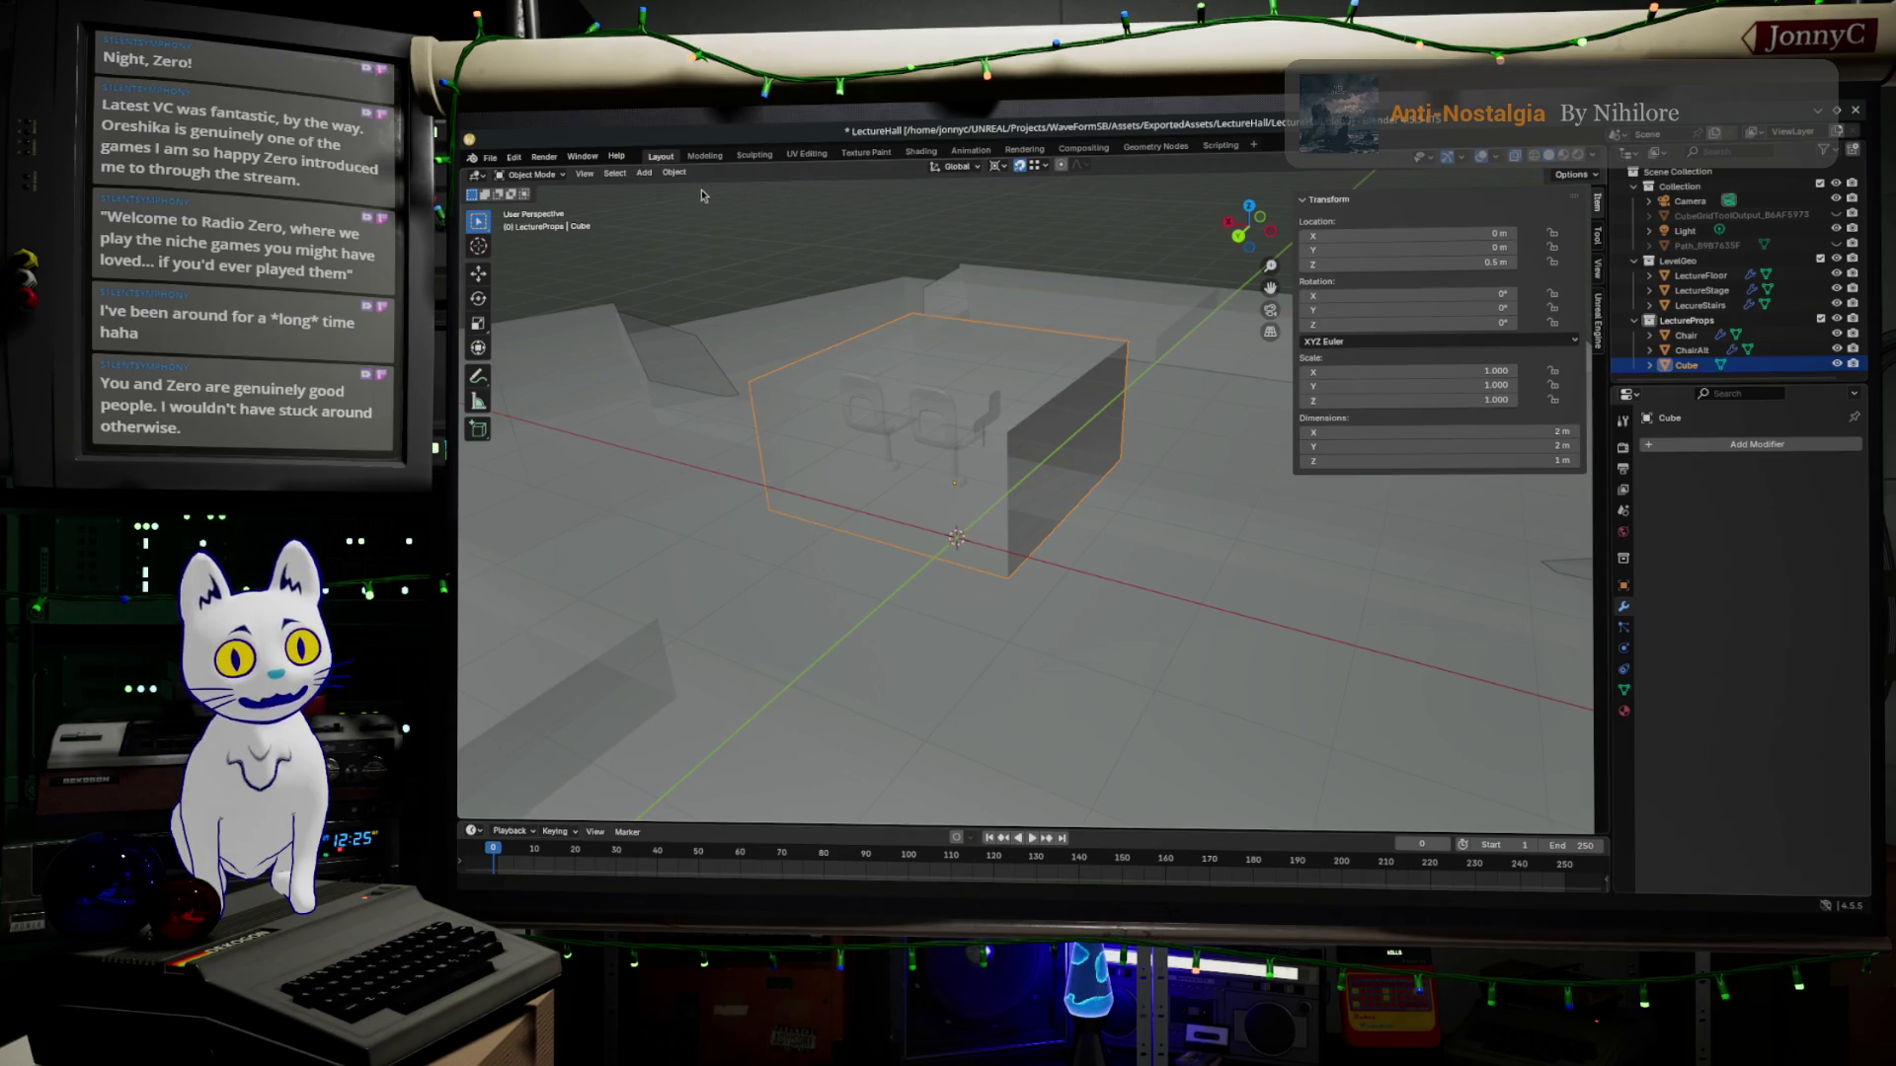
click(705, 155)
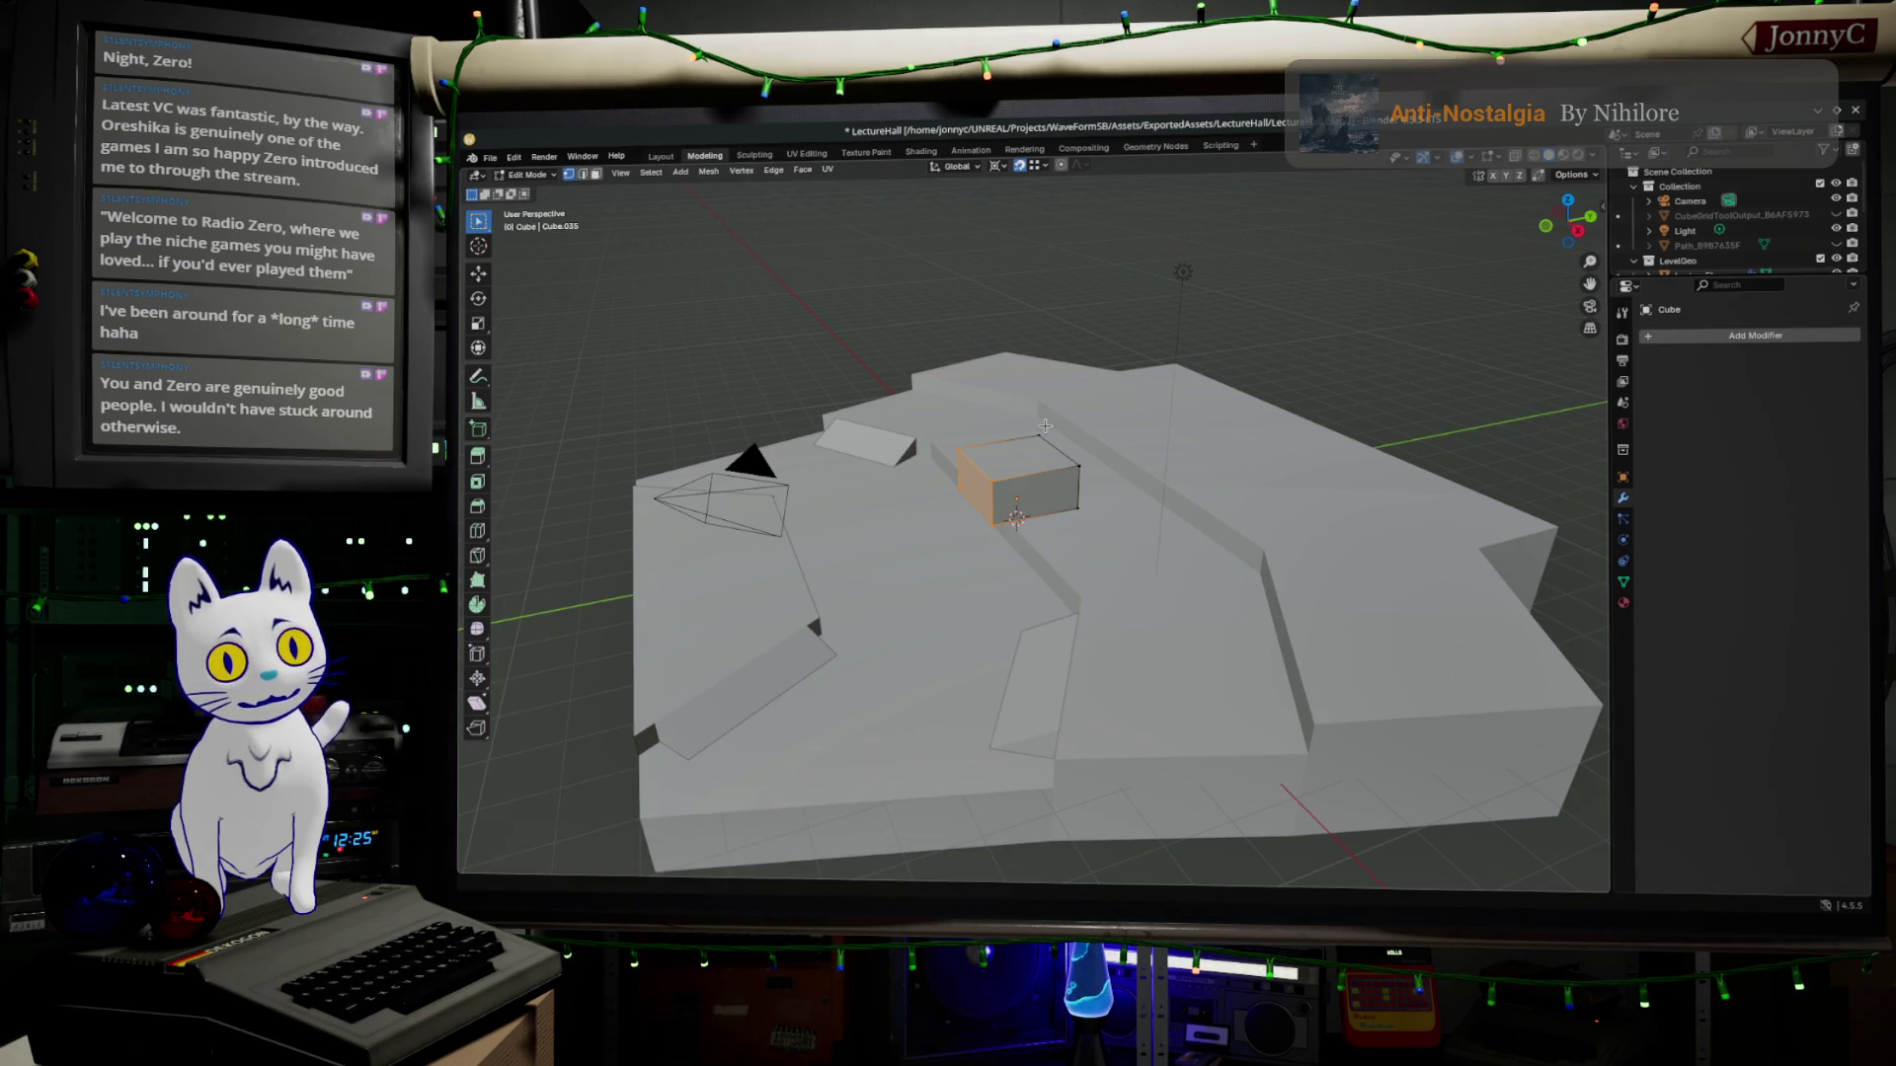
key(alt+Tab)
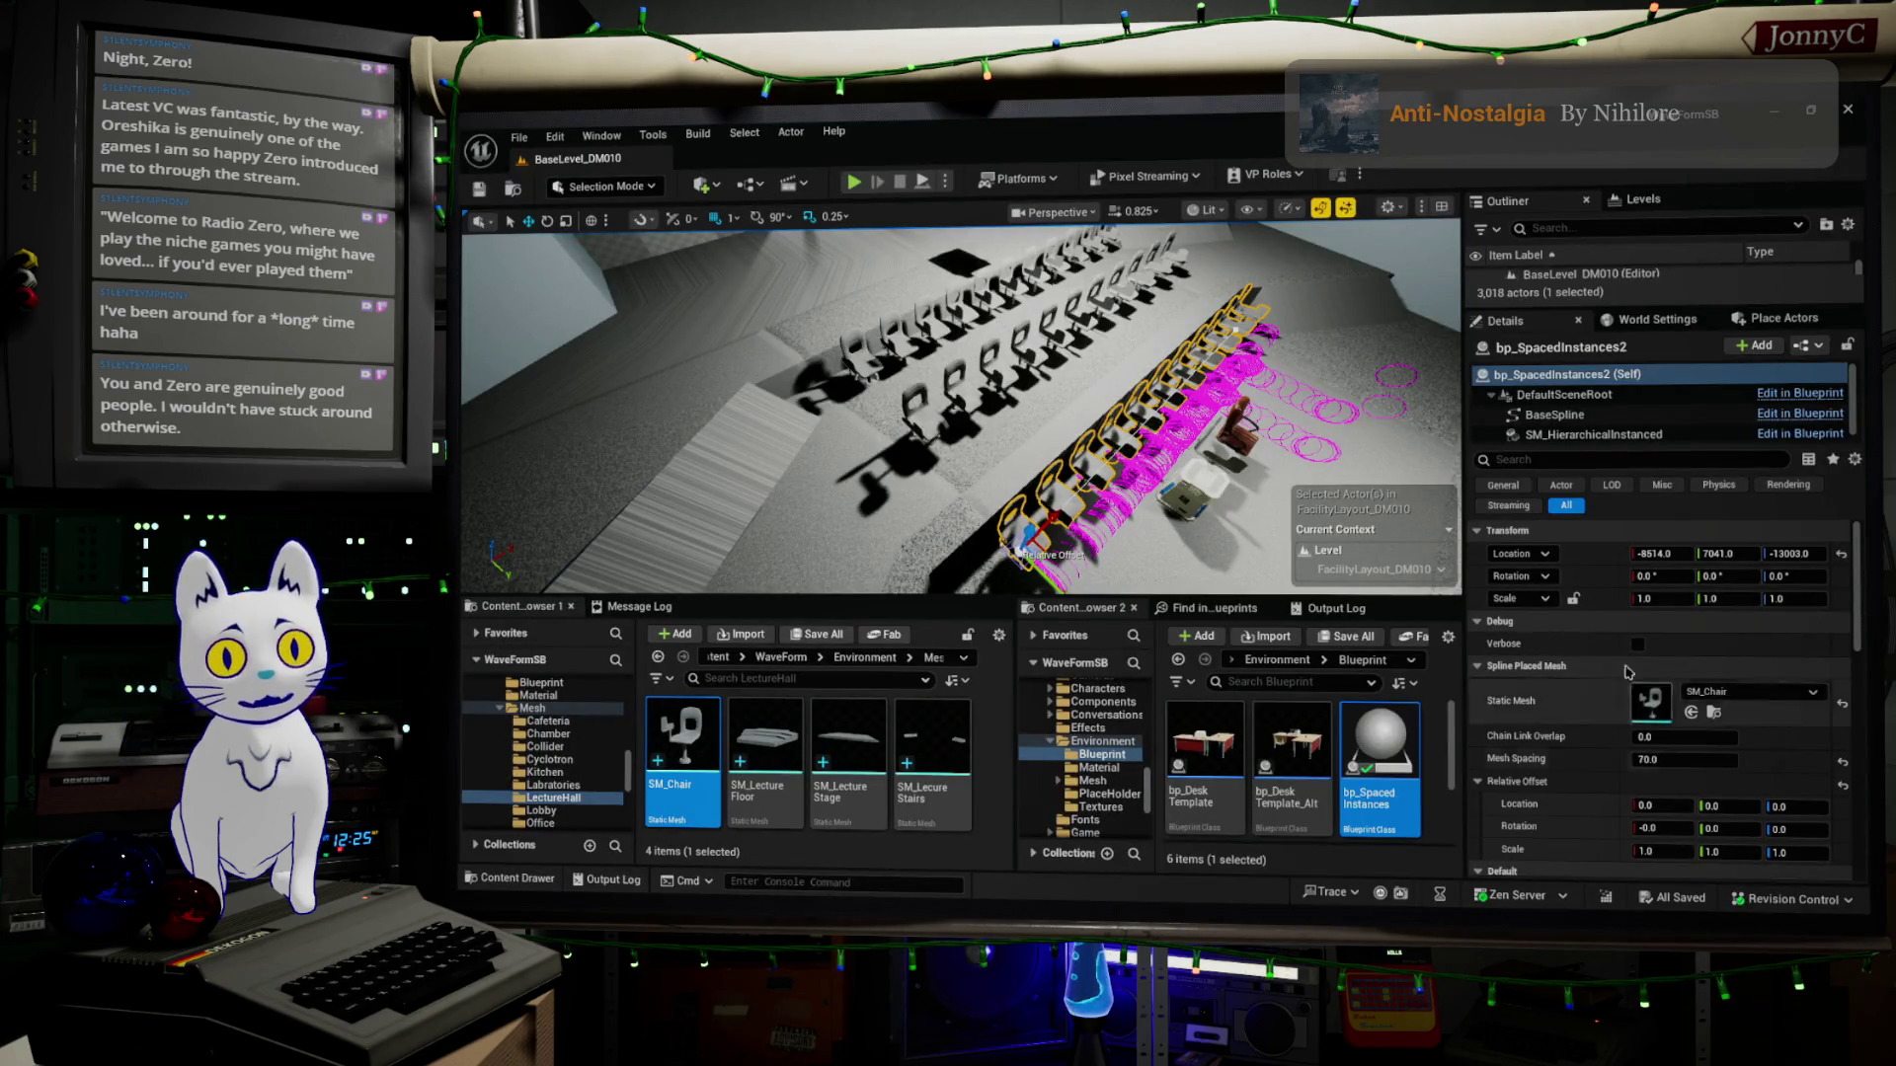
mouse_move(963, 414)
right_down()
mouse_move(1008, 370)
mouse_move(889, 444)
right_up()
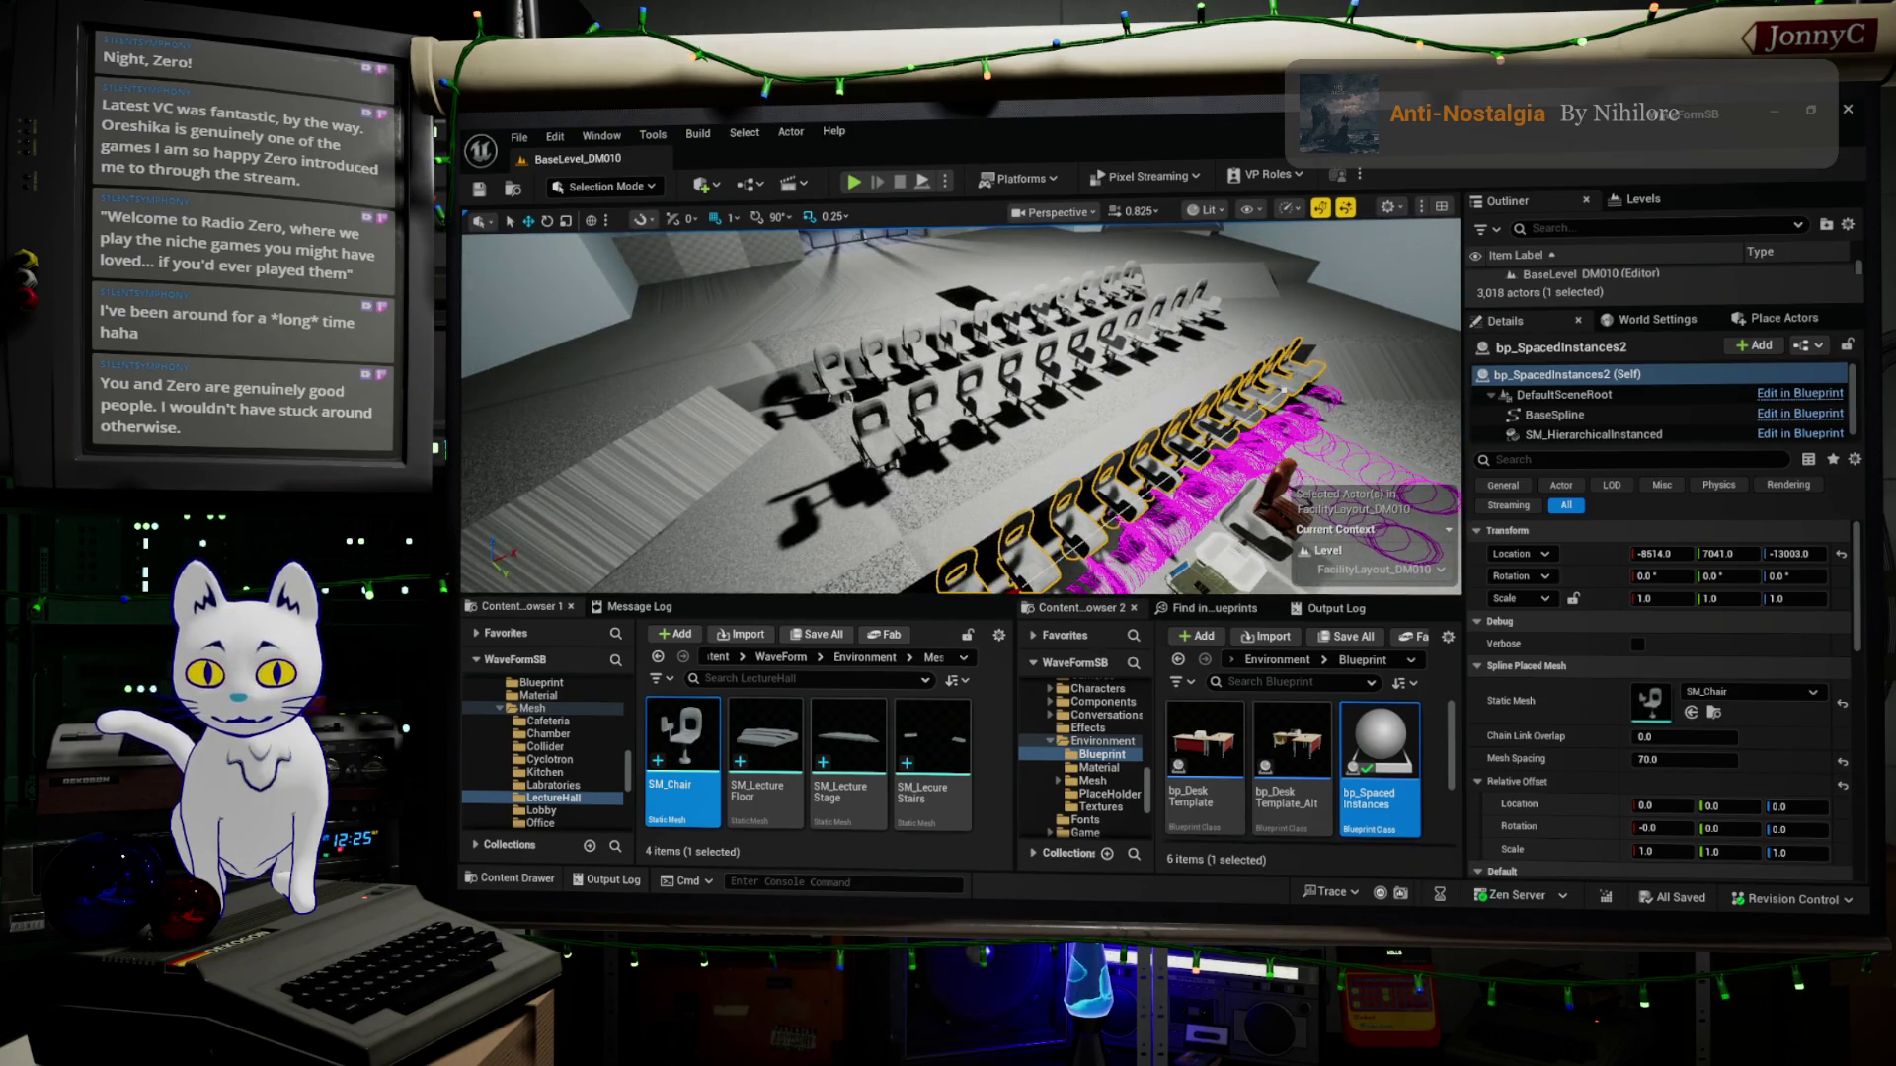
key(alt+Tab)
mouse_move(1037, 548)
middle_down()
mouse_move(1090, 549)
mouse_move(1125, 593)
mouse_move(1036, 562)
middle_up()
scroll(1123, 599, up, 5)
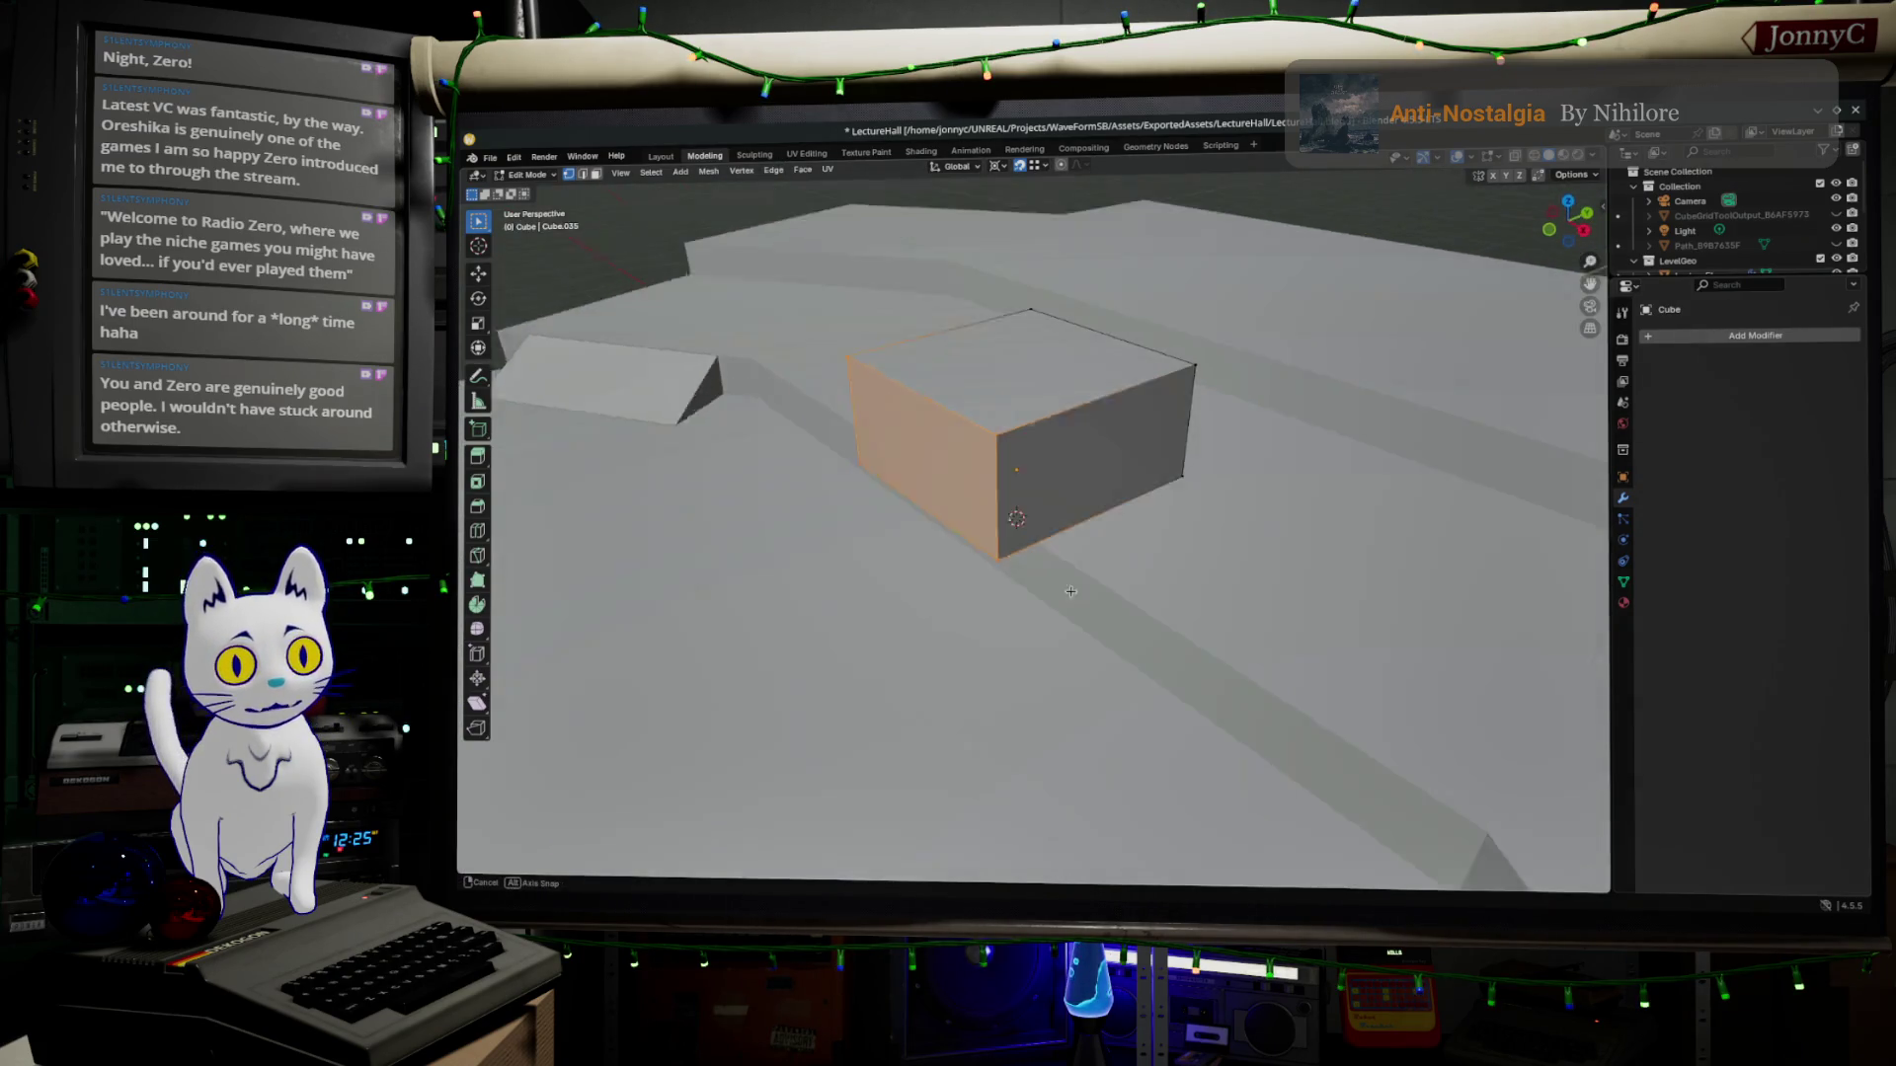
Switch to the Layout workspace, enter Edit Mode on the cube and box-select its bottom face.
click(661, 155)
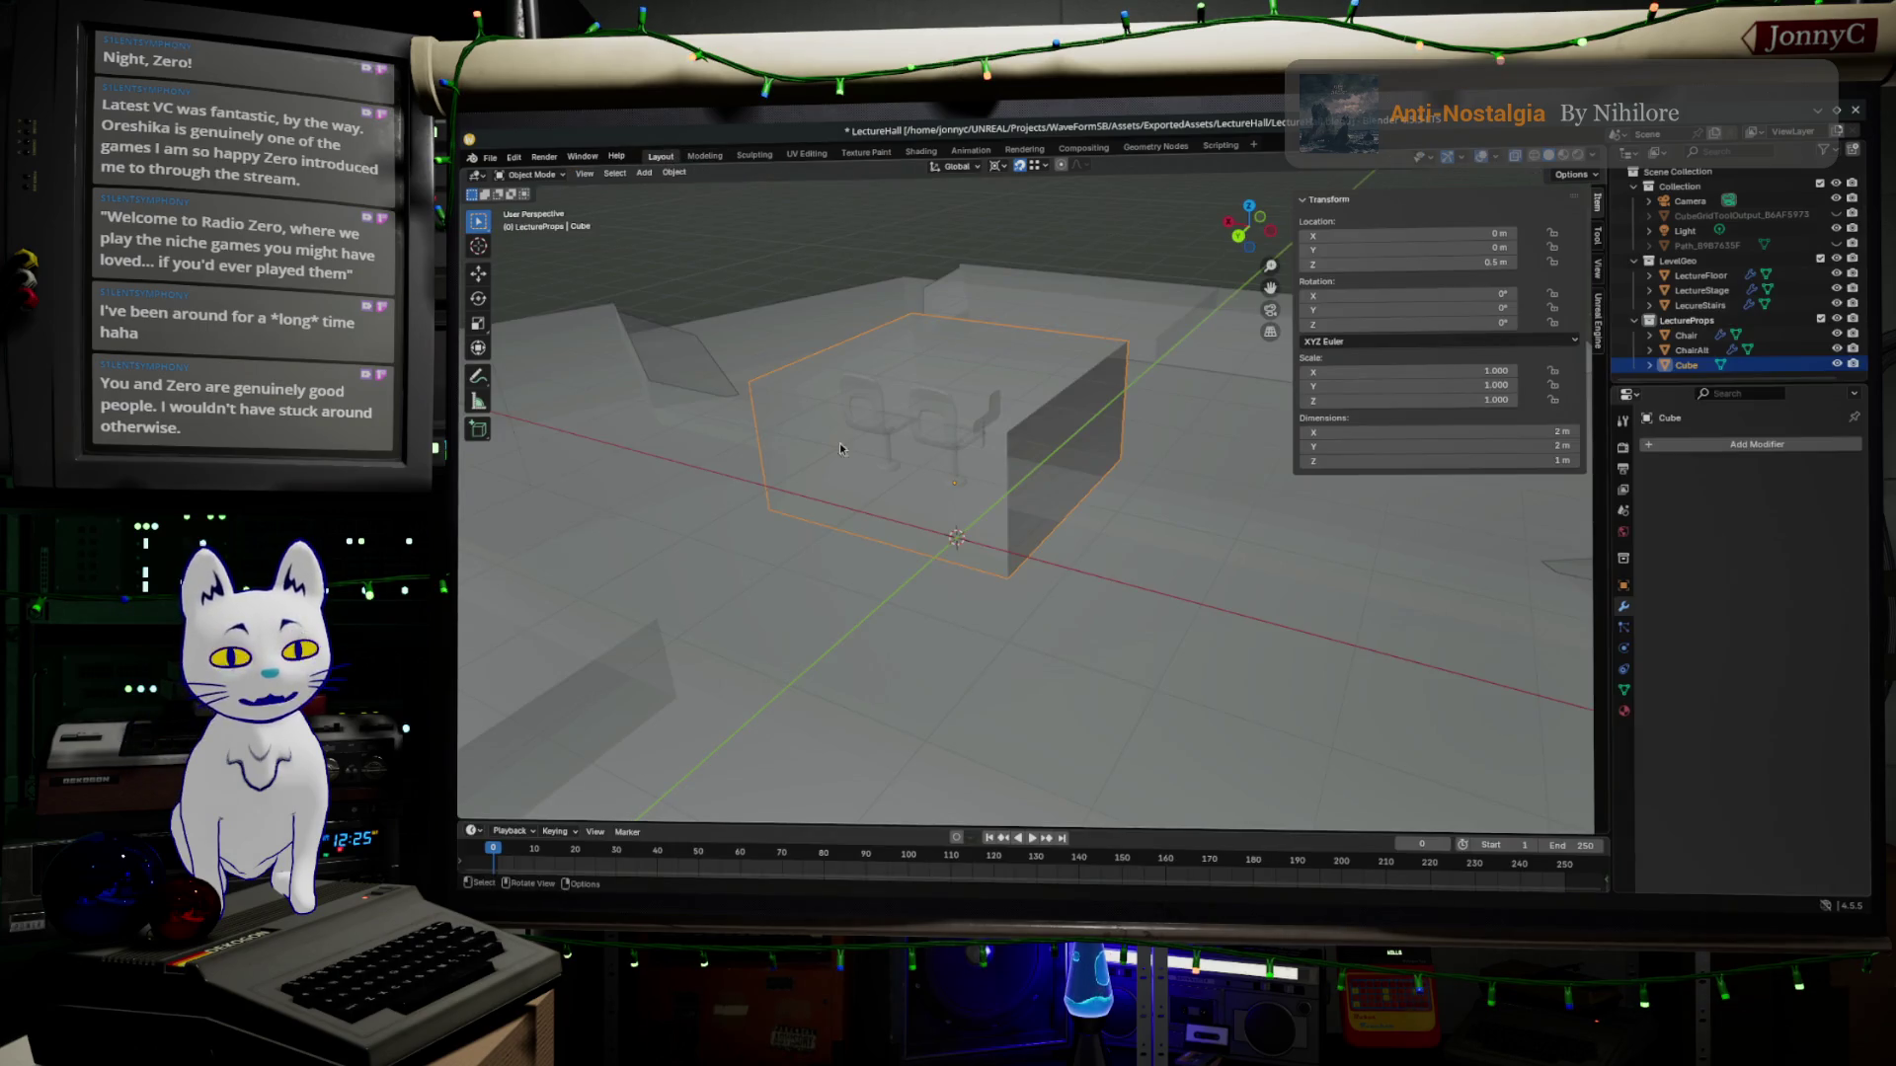
mouse_move(918, 489)
middle_down()
mouse_move(846, 573)
mouse_move(923, 790)
middle_up()
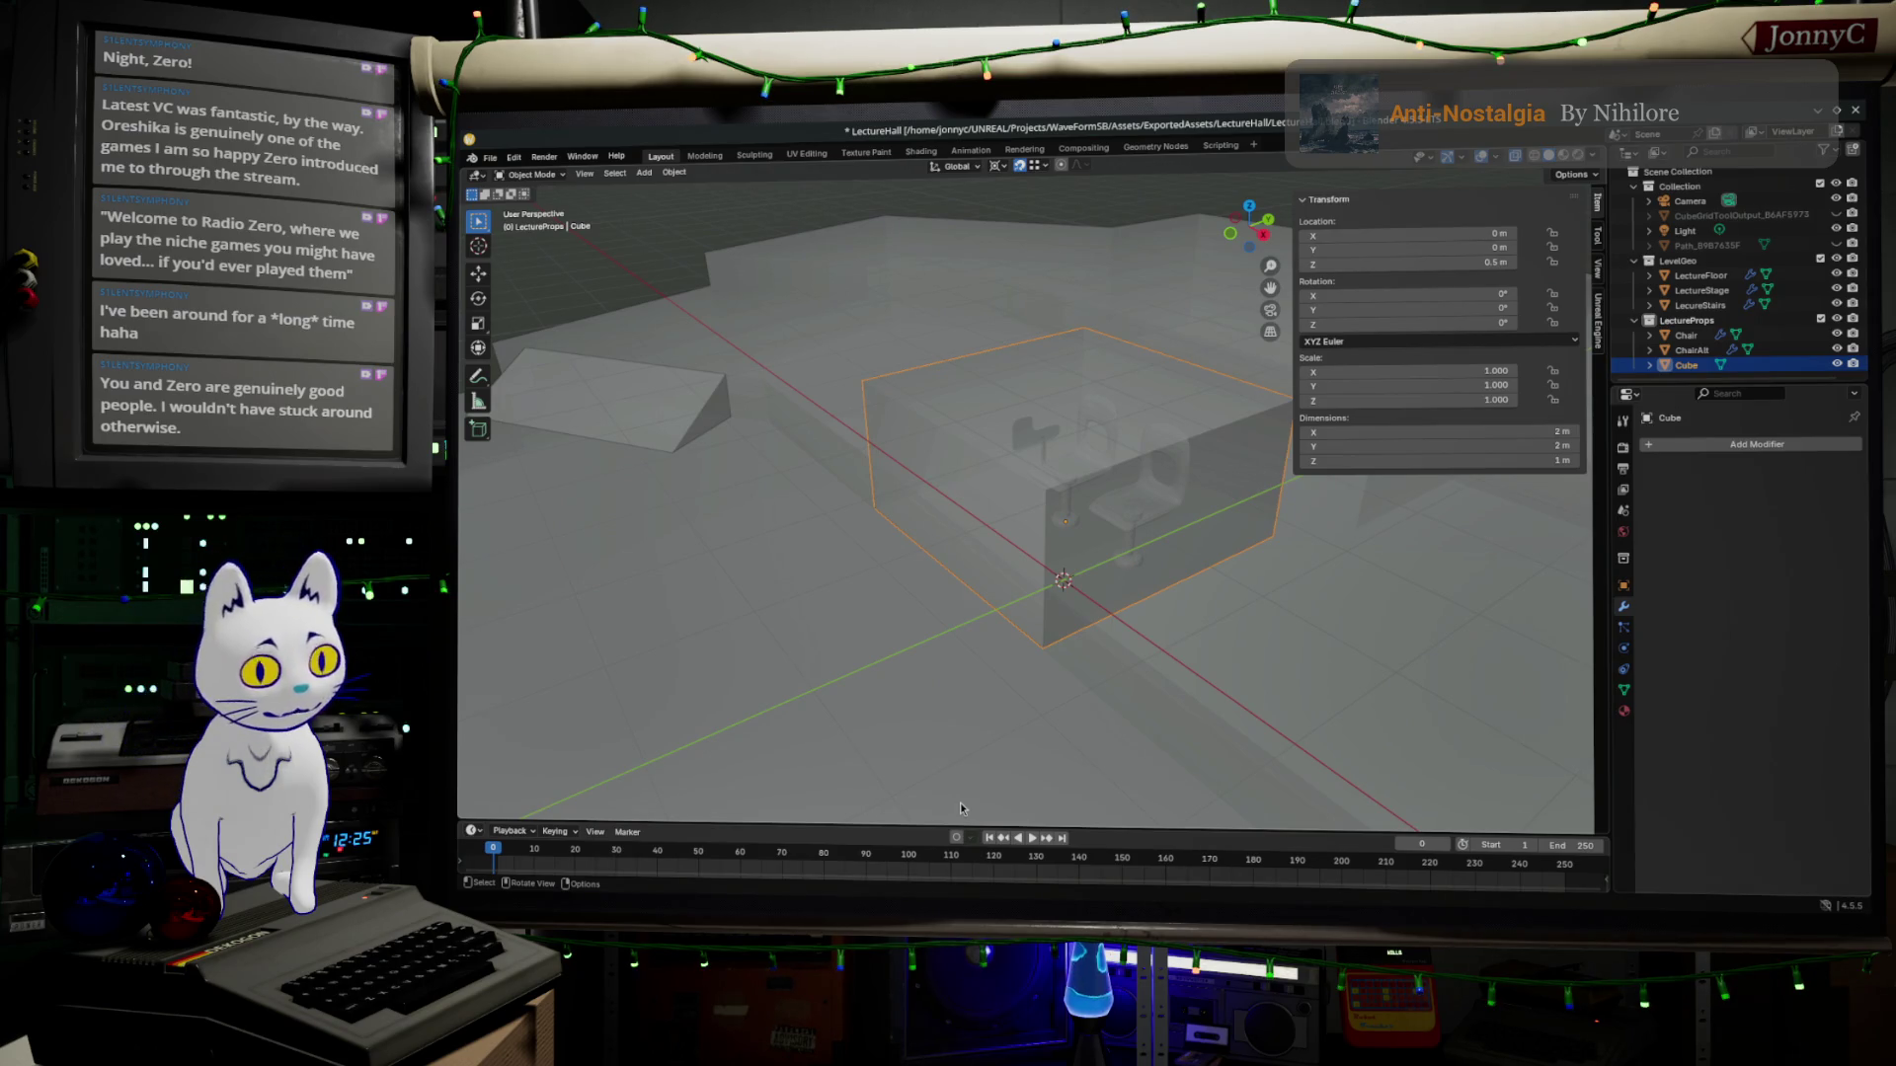
middle_drag(1175, 779, 961, 537)
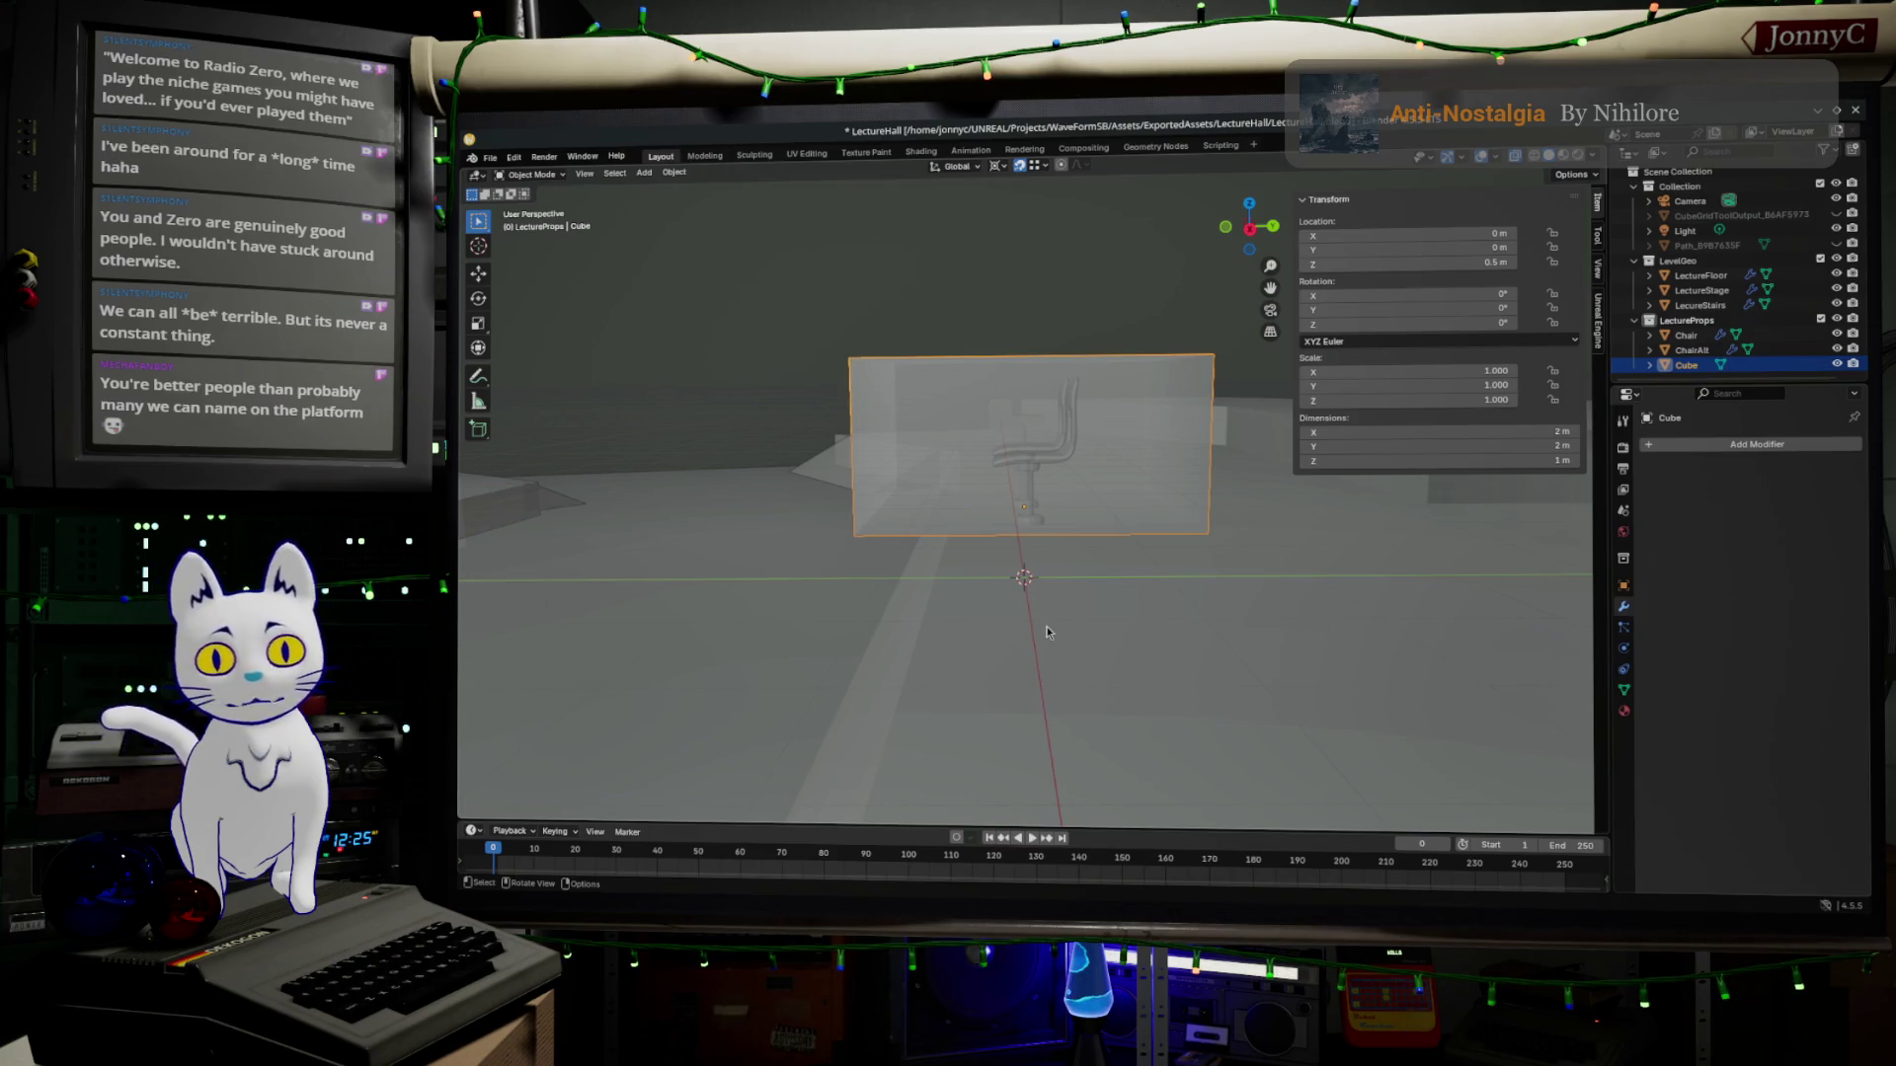
mouse_move(1045, 624)
middle_down()
mouse_move(1044, 505)
mouse_move(806, 454)
middle_up()
key(Tab)
drag(767, 433, 1281, 612)
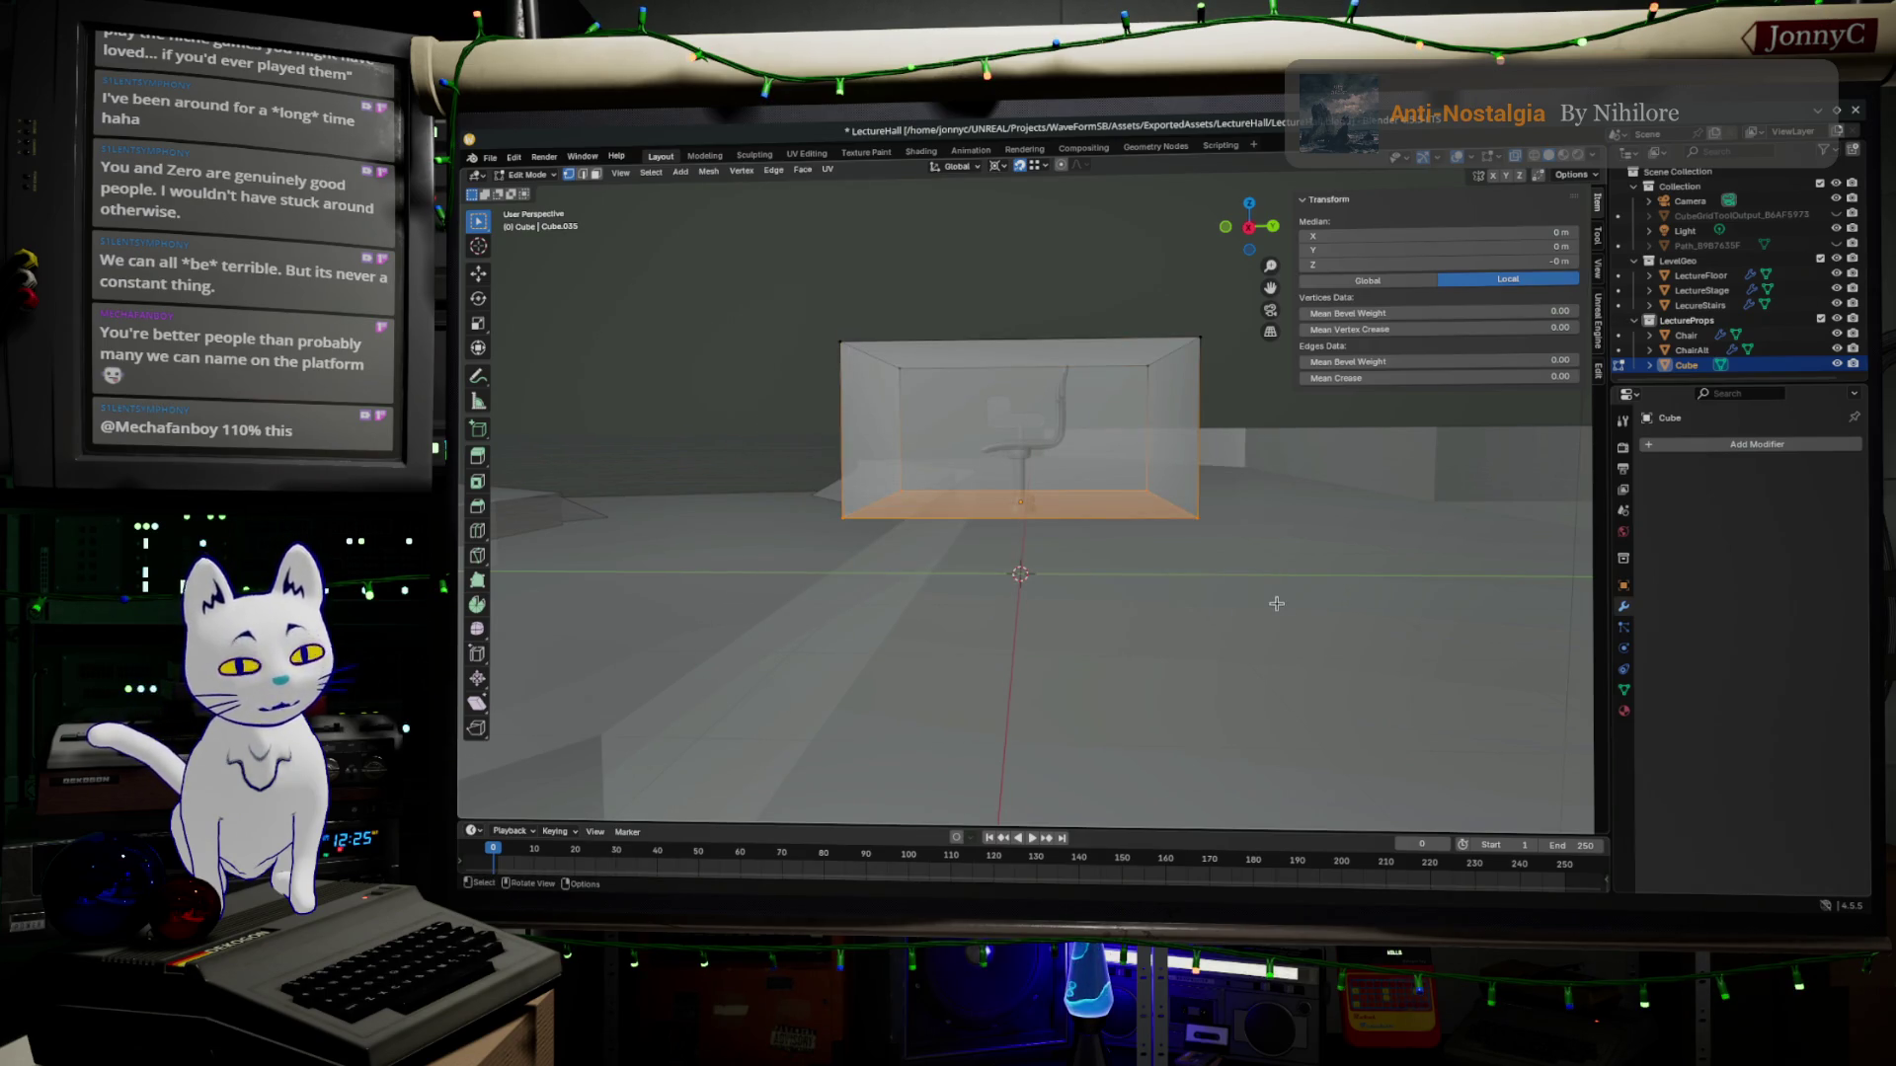
Add a loop cut across the cube, redoing the first attempt to place it correctly.
right_click(992, 538)
key(Escape)
middle_drag(1069, 508, 1081, 544)
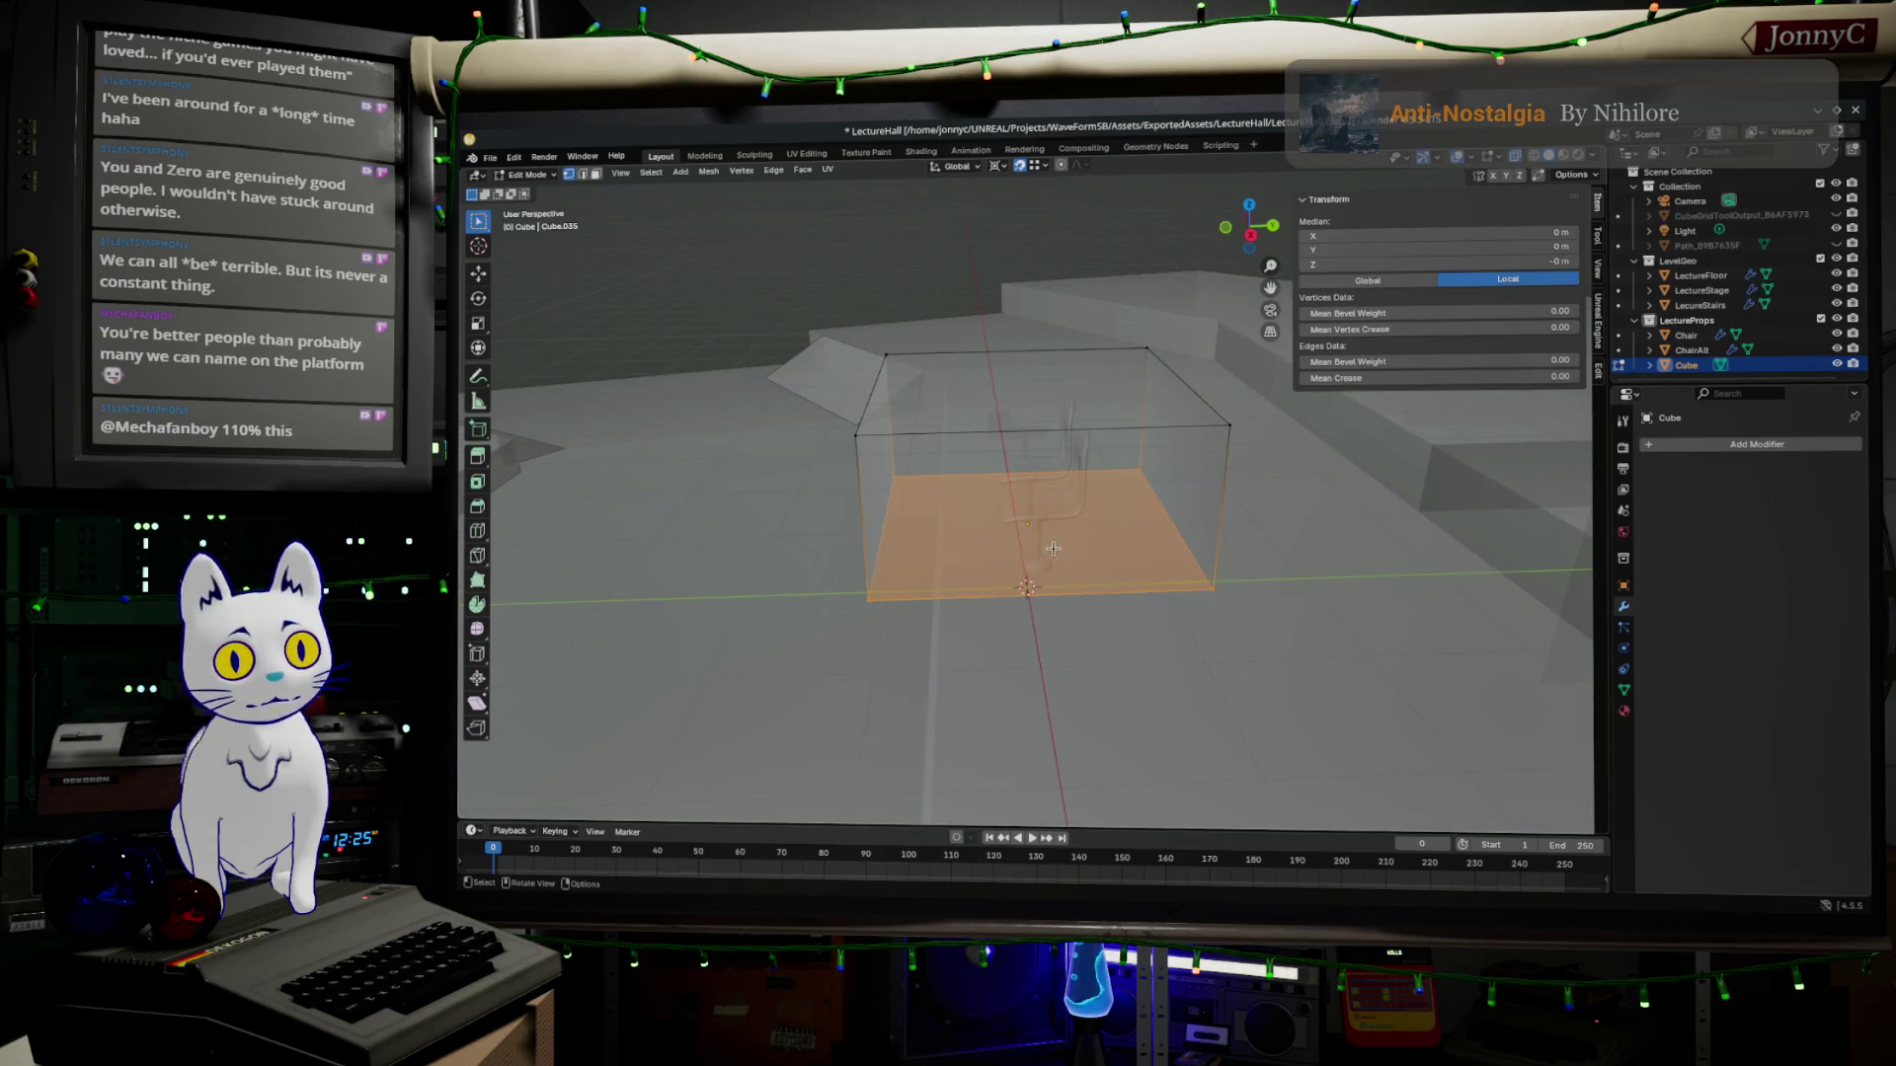
key(ctrl+r)
click(1023, 430)
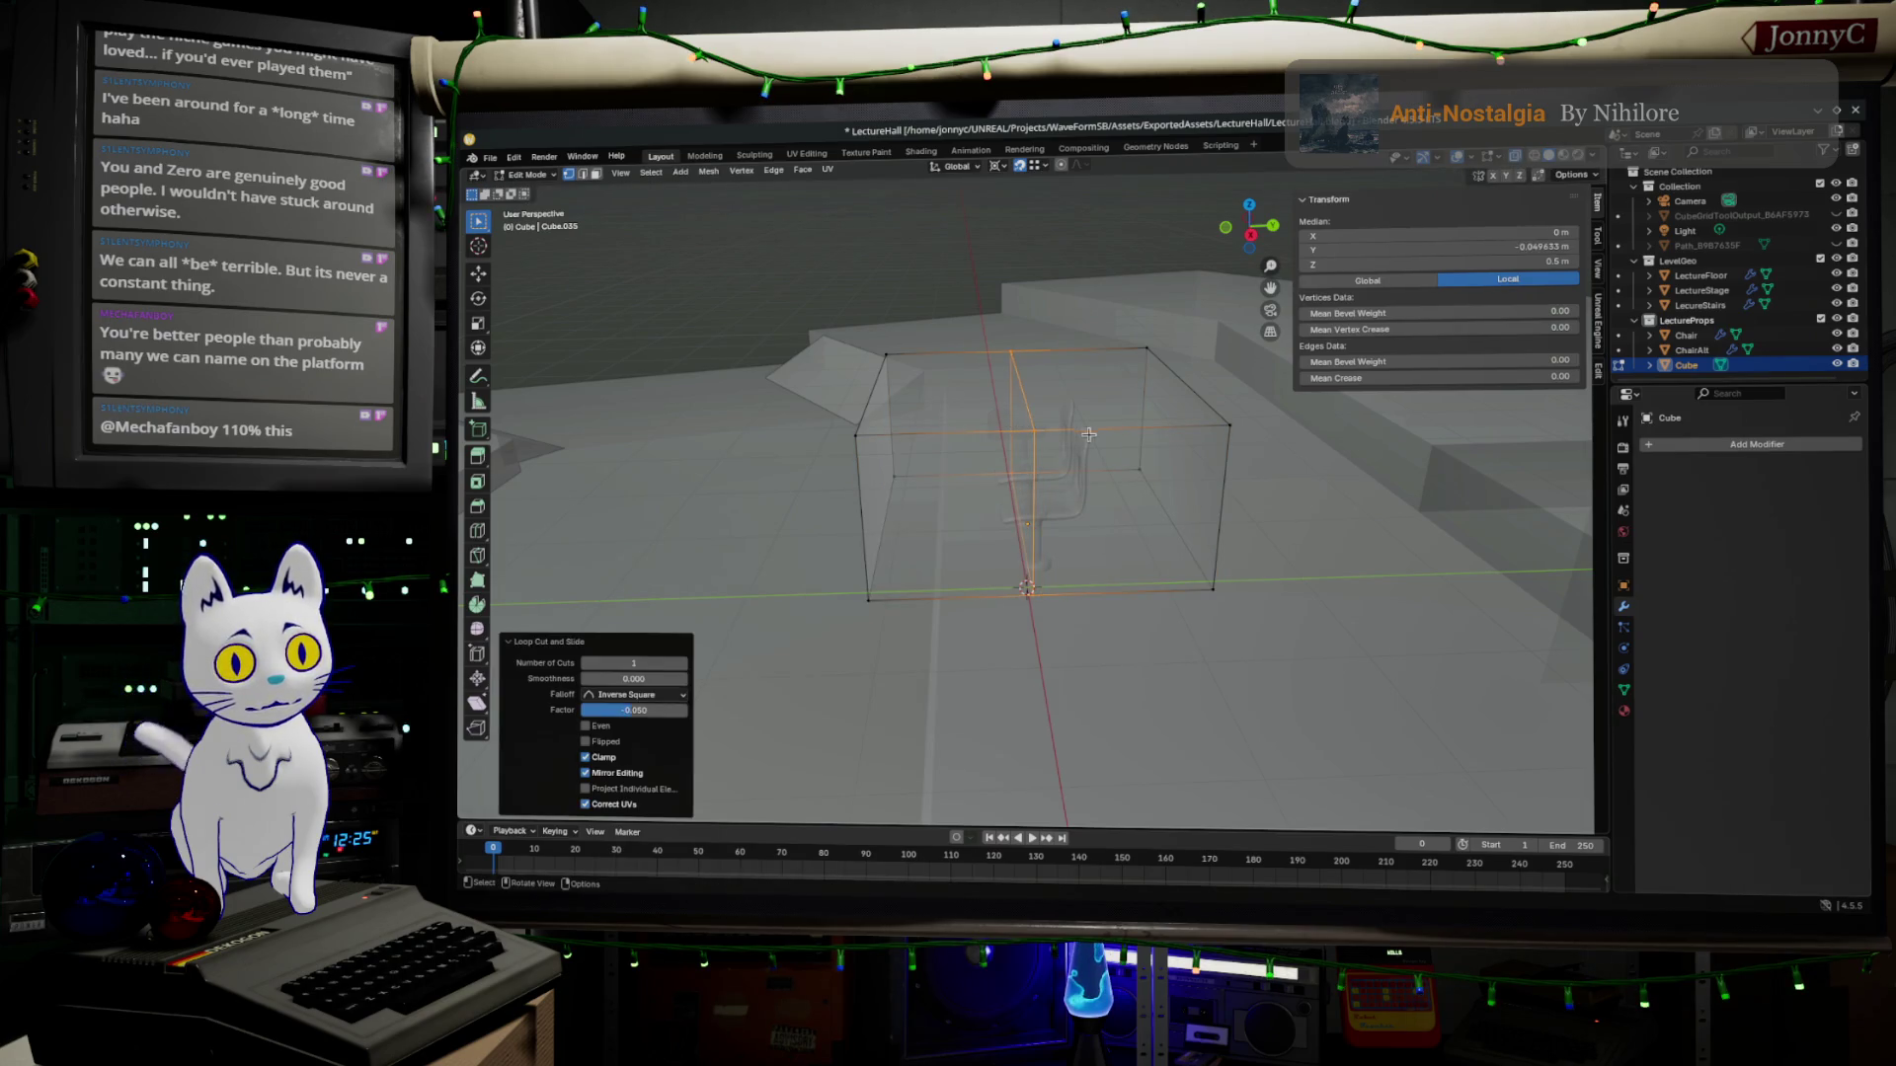
key(ctrl+z)
key(ctrl+r)
click(1023, 426)
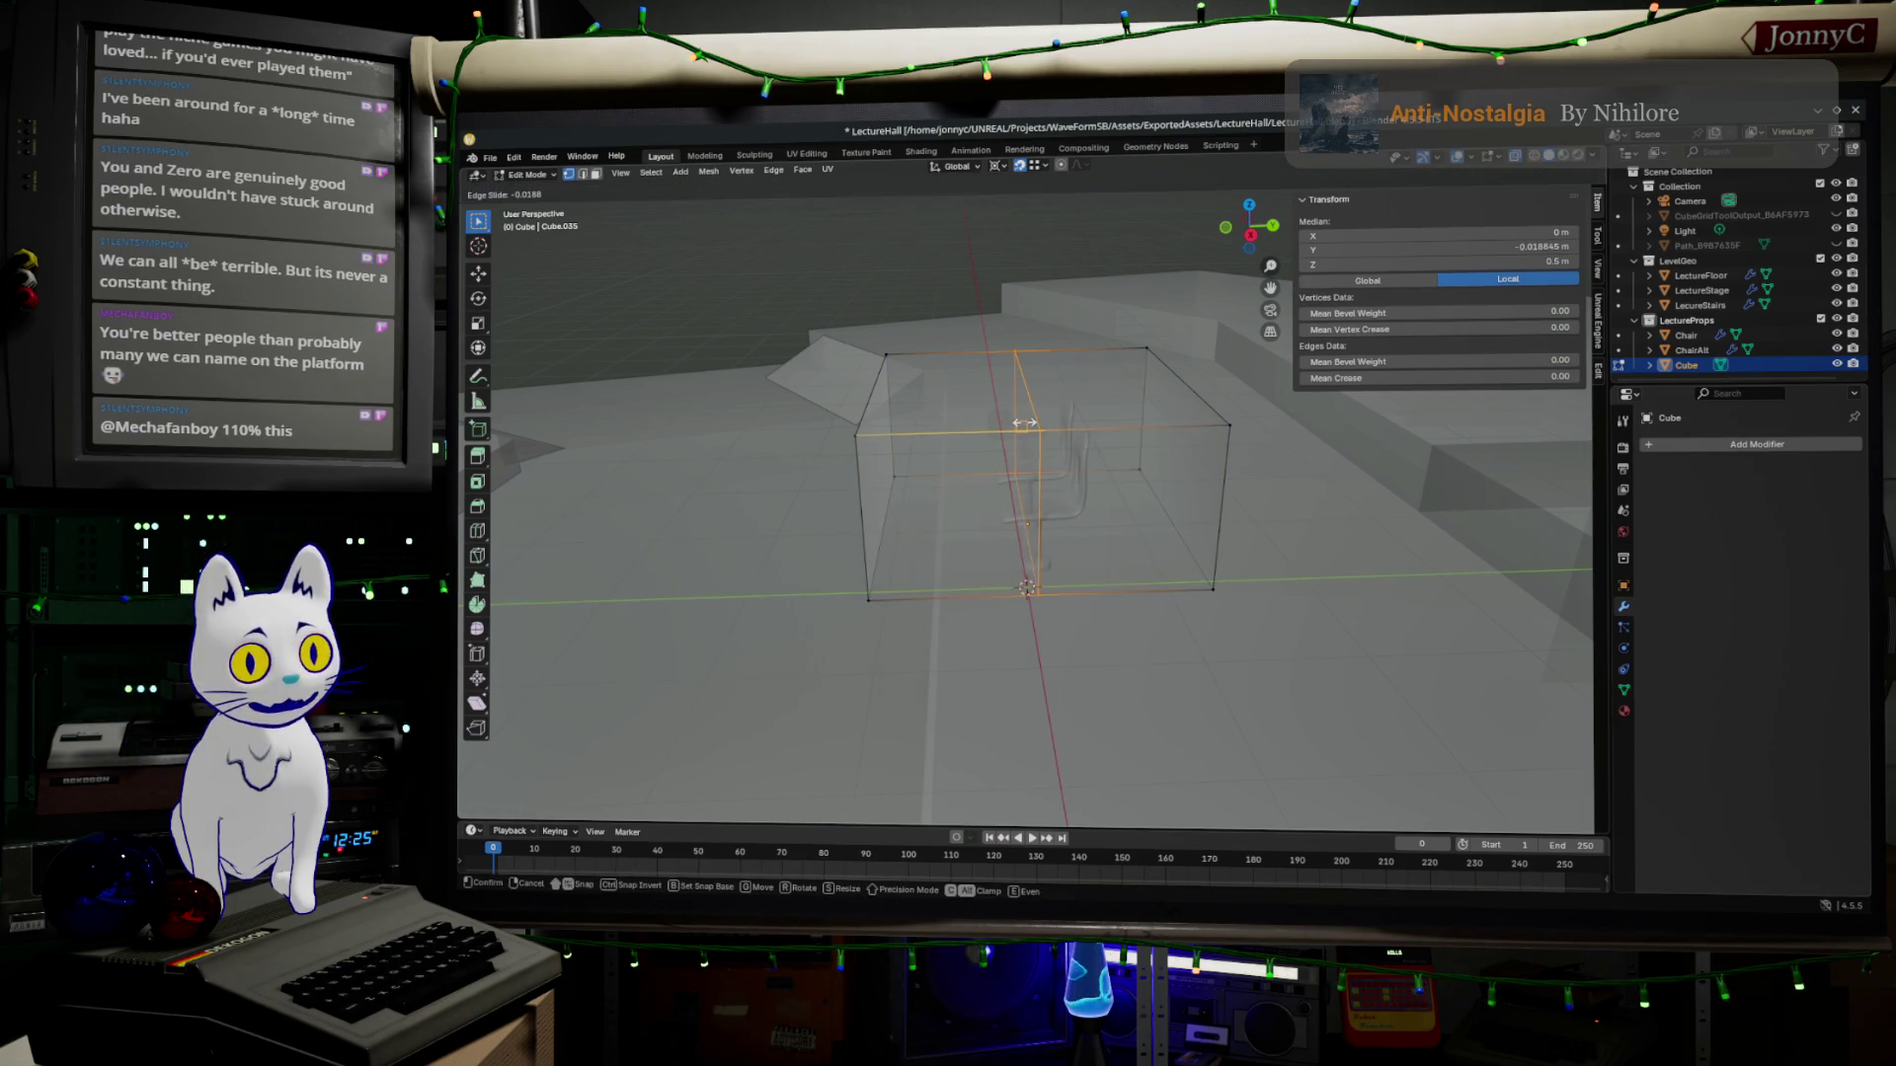
click(1023, 425)
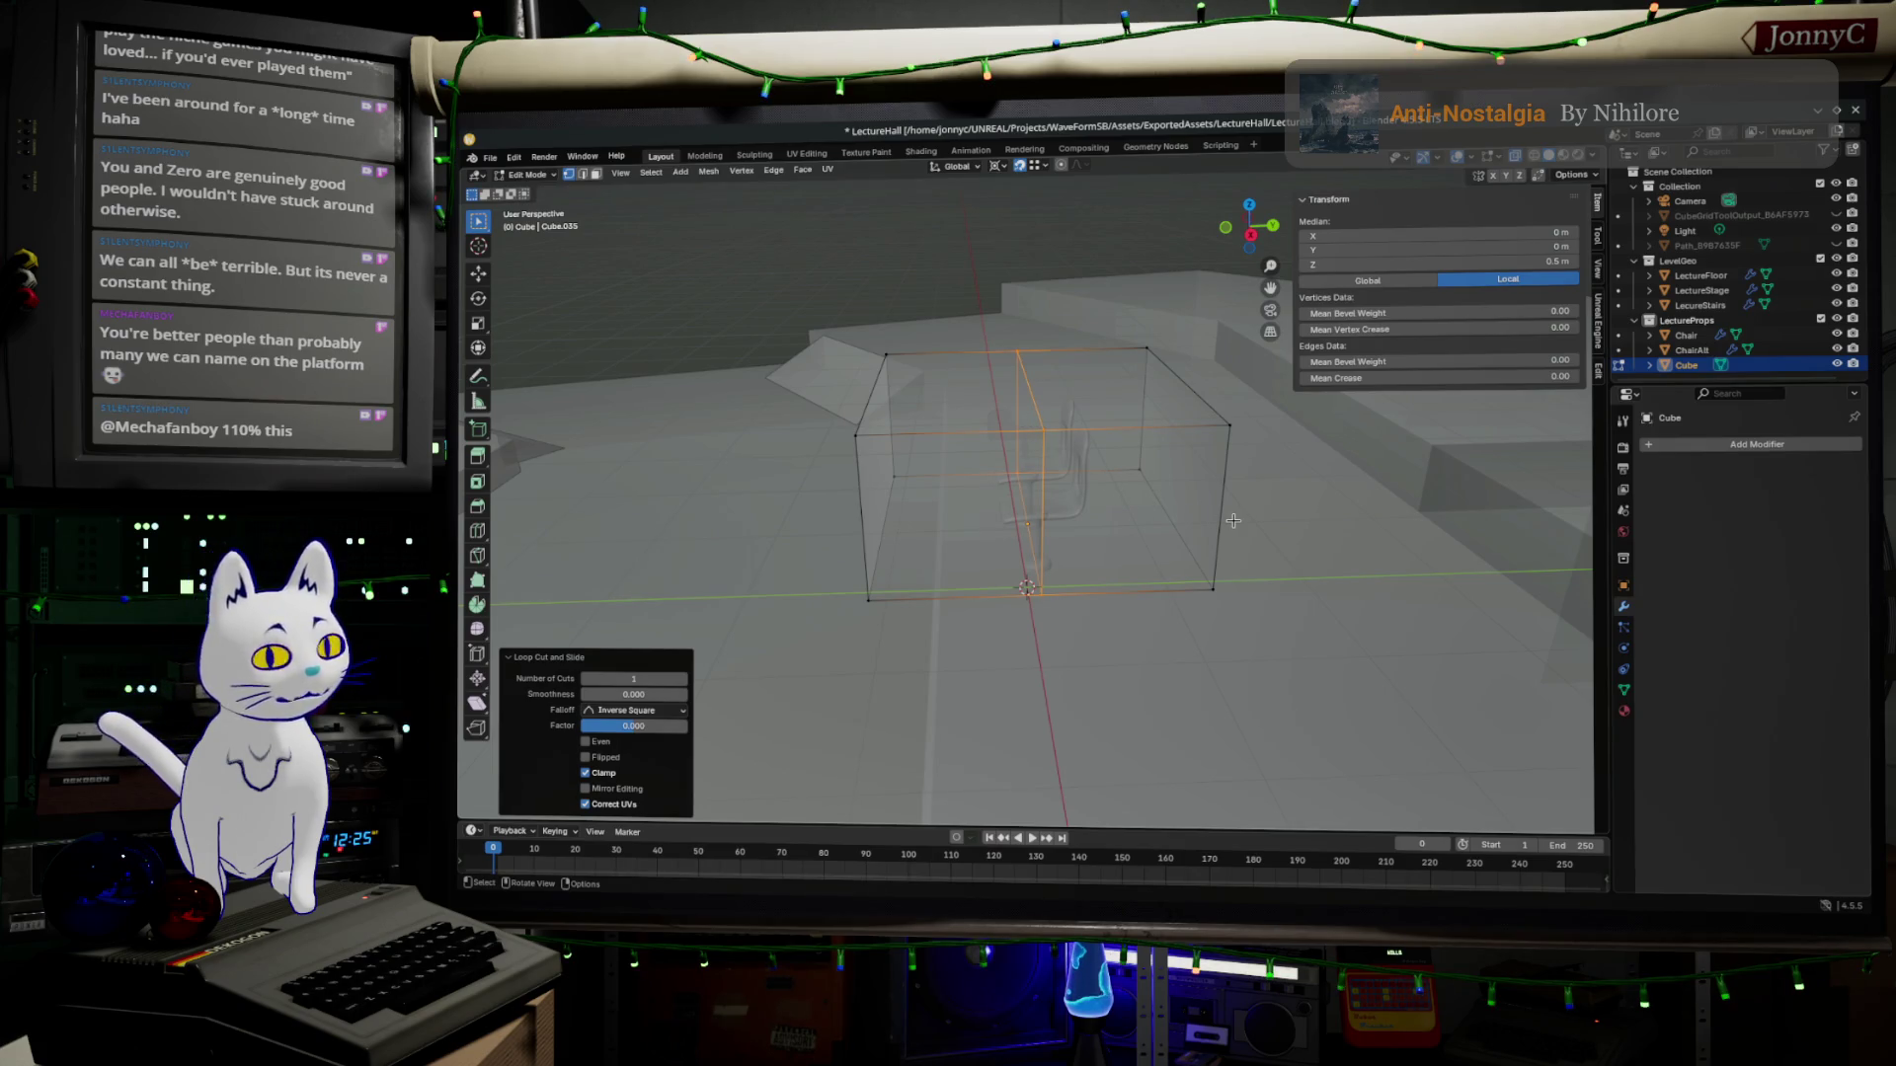
Delete the cube's right side and bottom faces, keeping the top face.
middle_drag(1260, 521, 1100, 311)
click(1169, 459)
shift+click(948, 533)
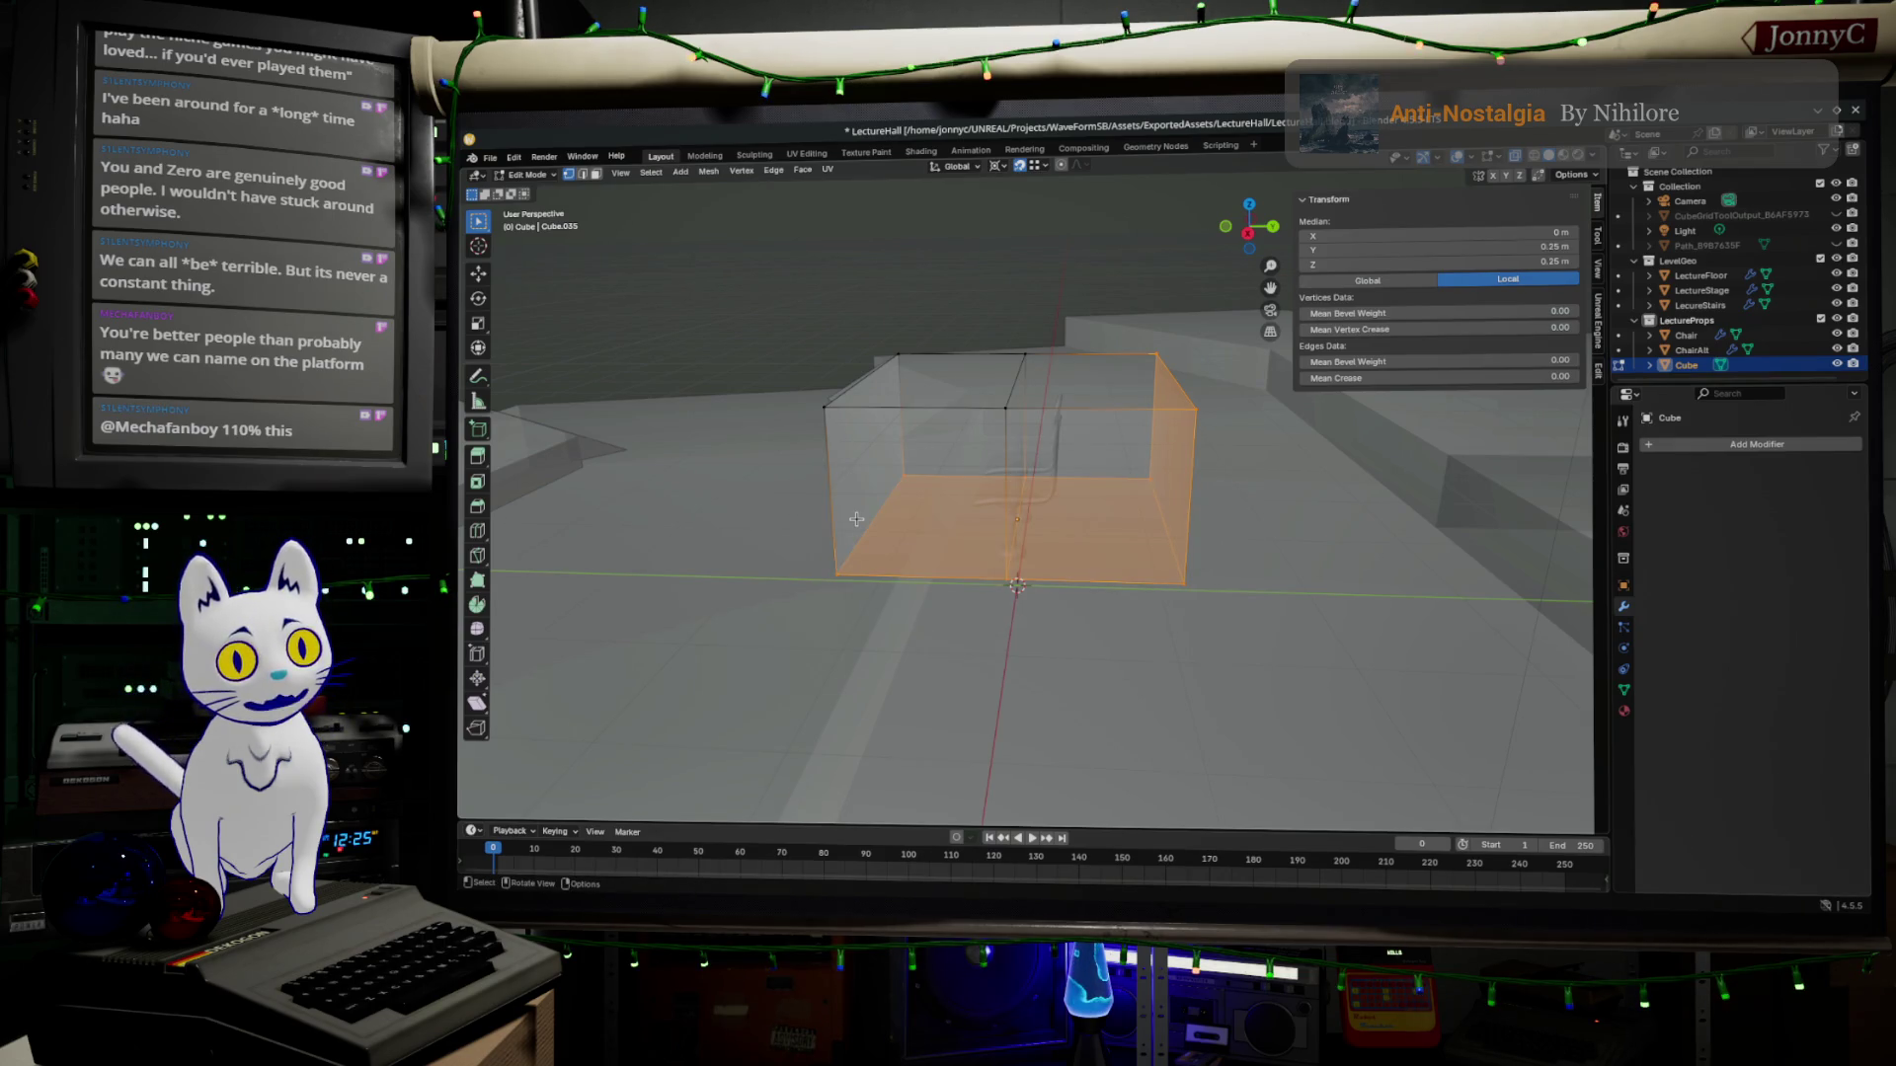
key(x)
click(884, 543)
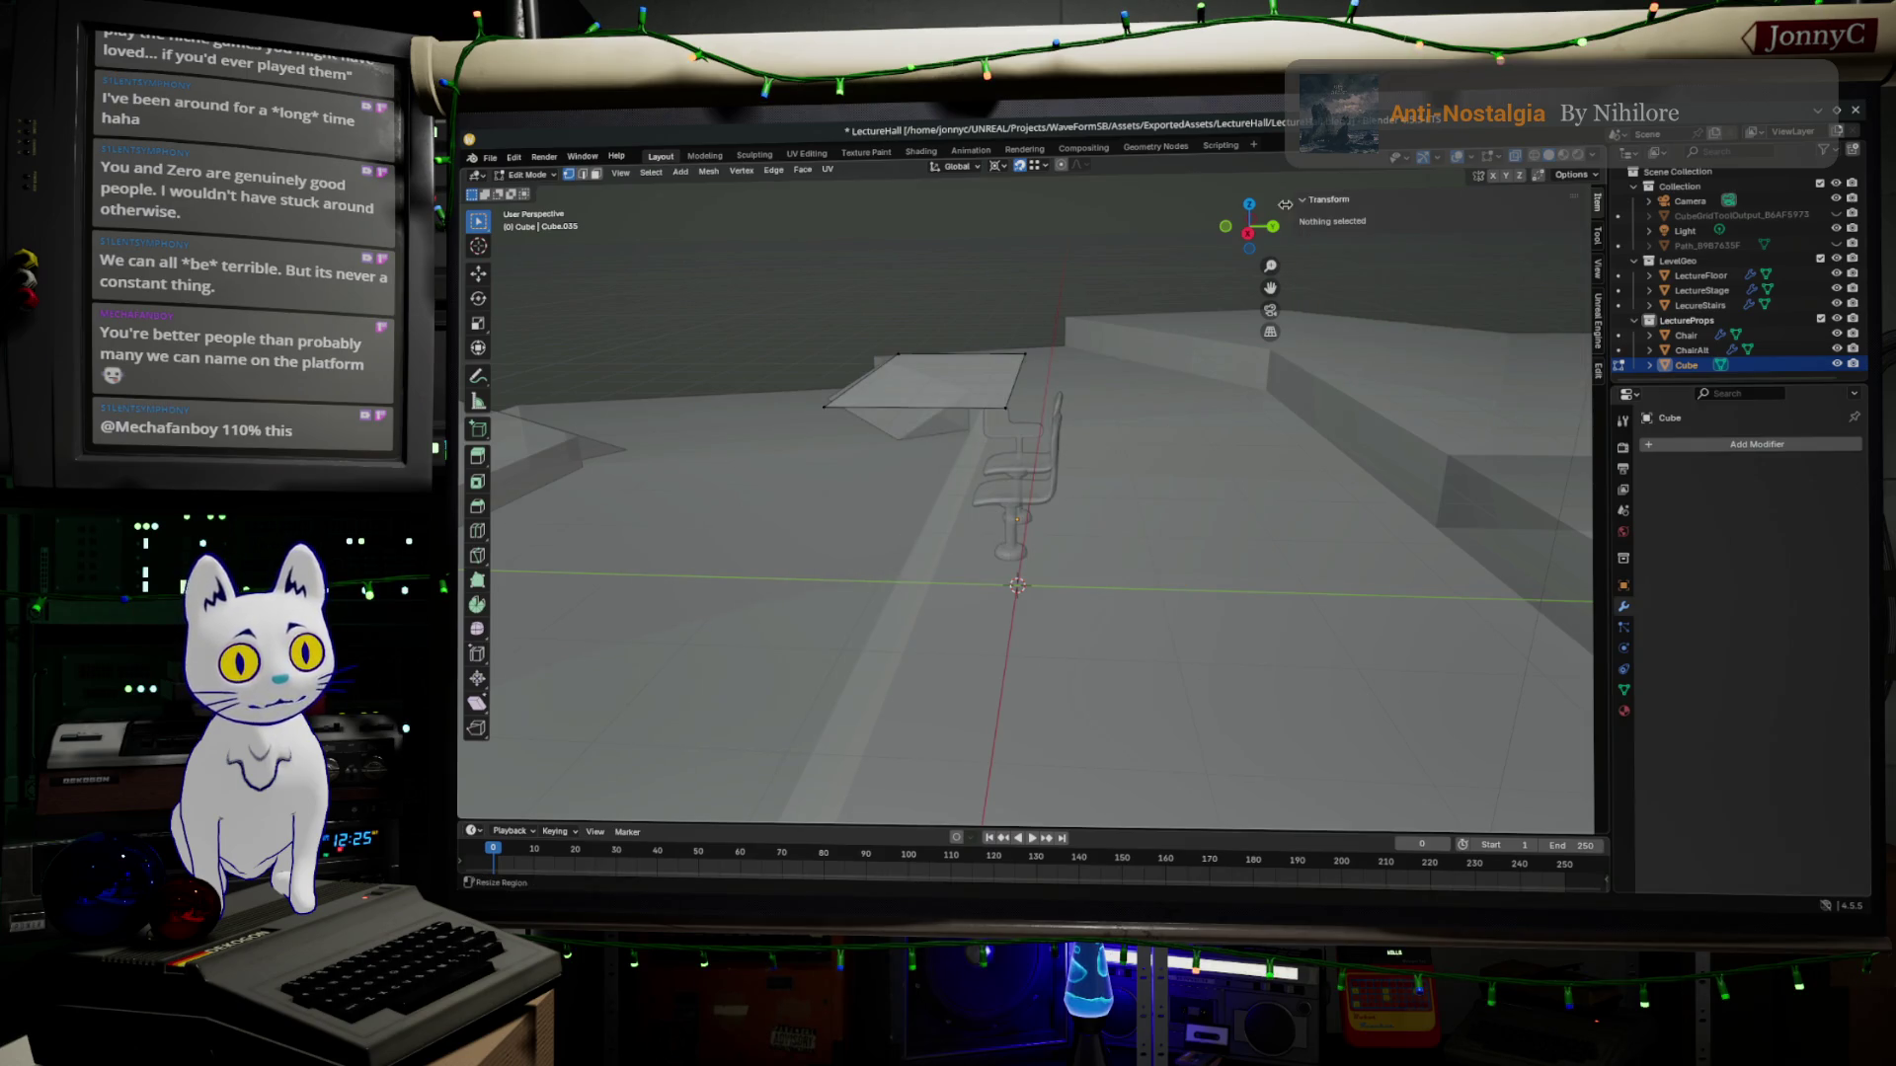
In Right Ortho view, try moving the plane down along Z, then undo and adjust snapping.
click(1249, 230)
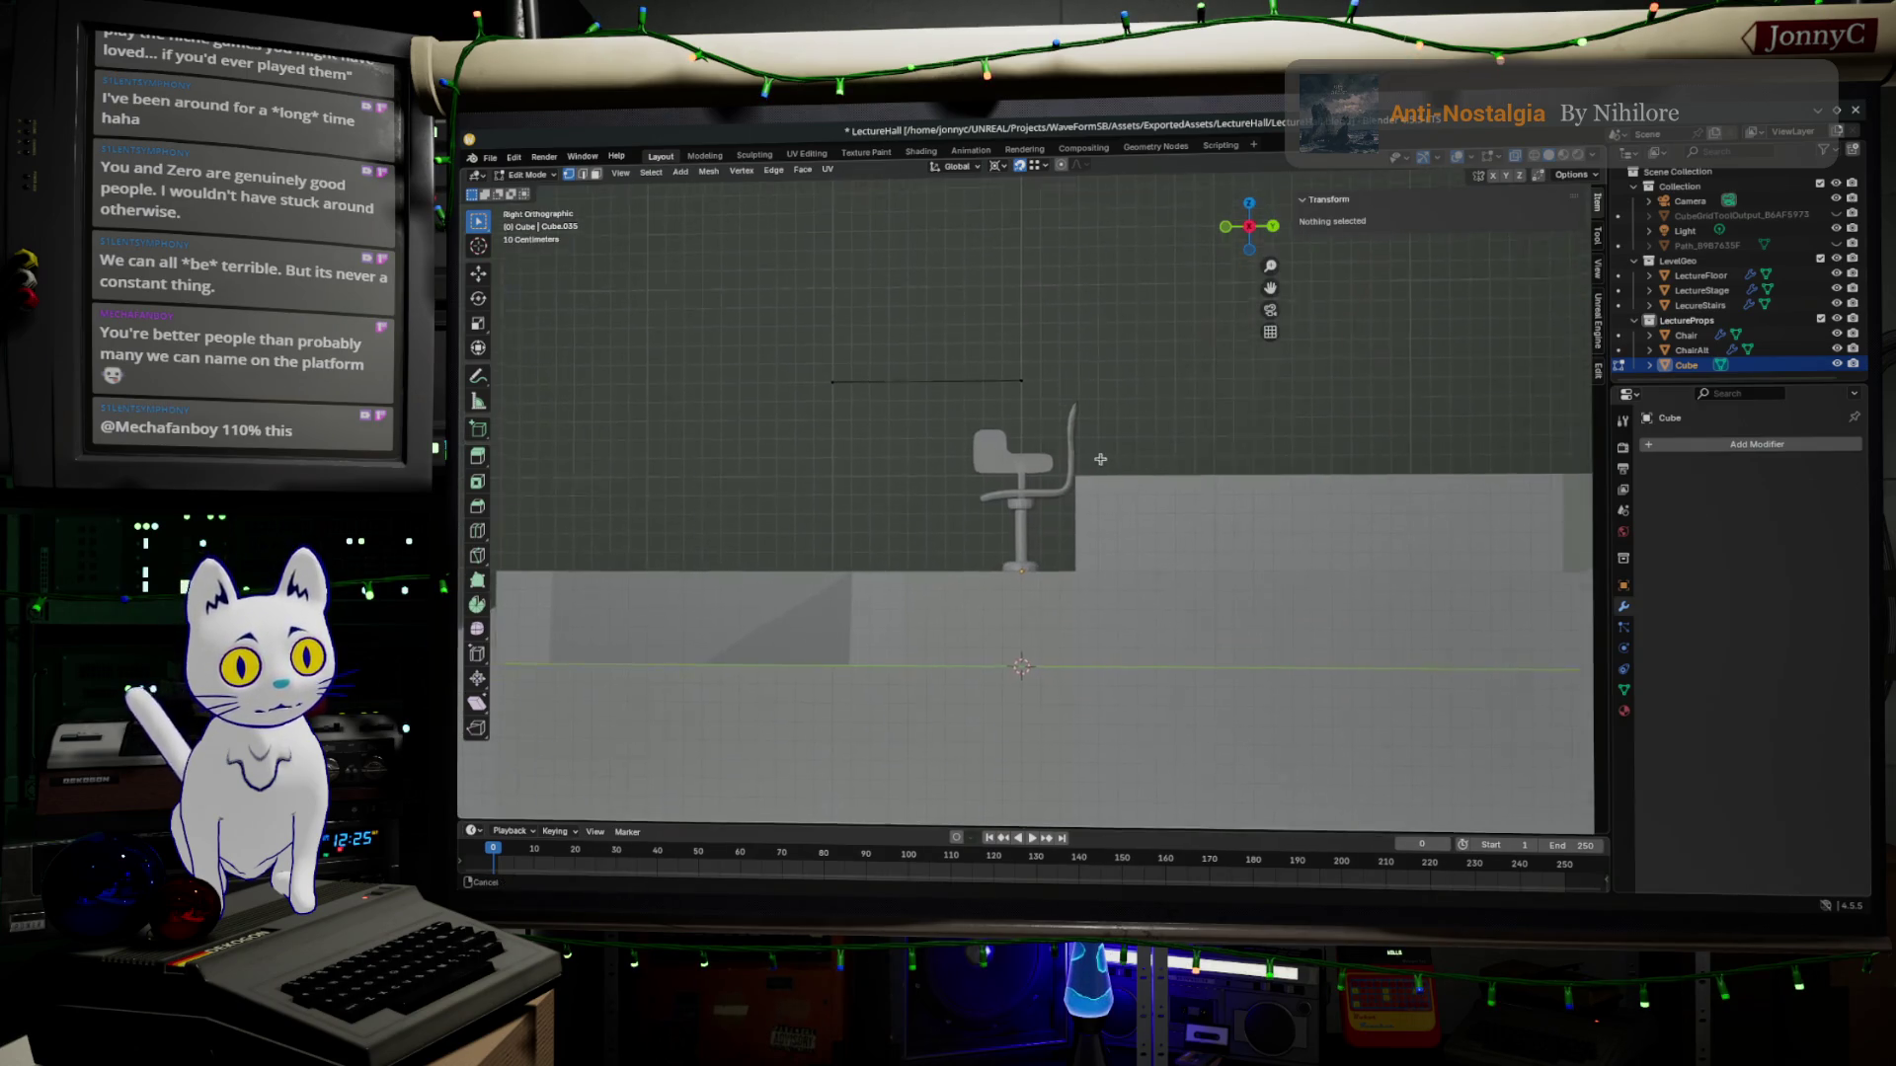
drag(678, 382, 1141, 489)
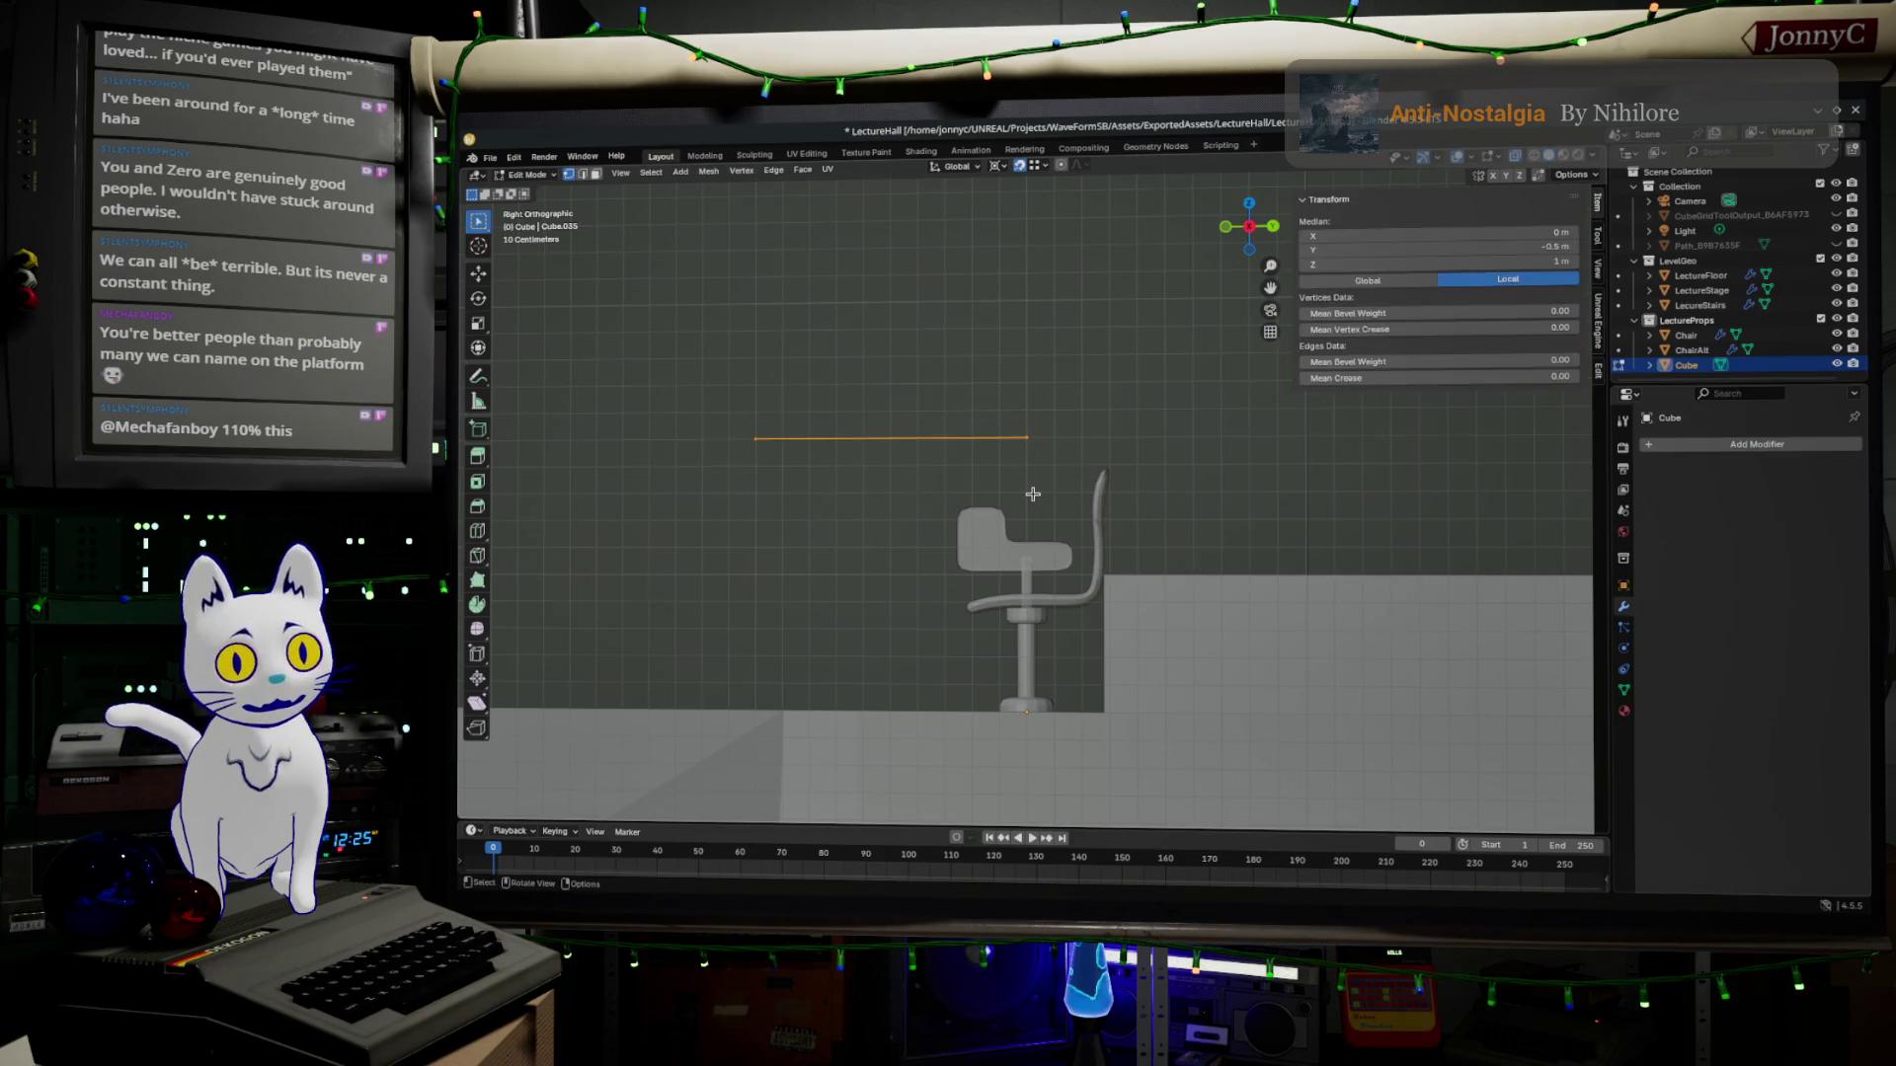
key(g)
key(z)
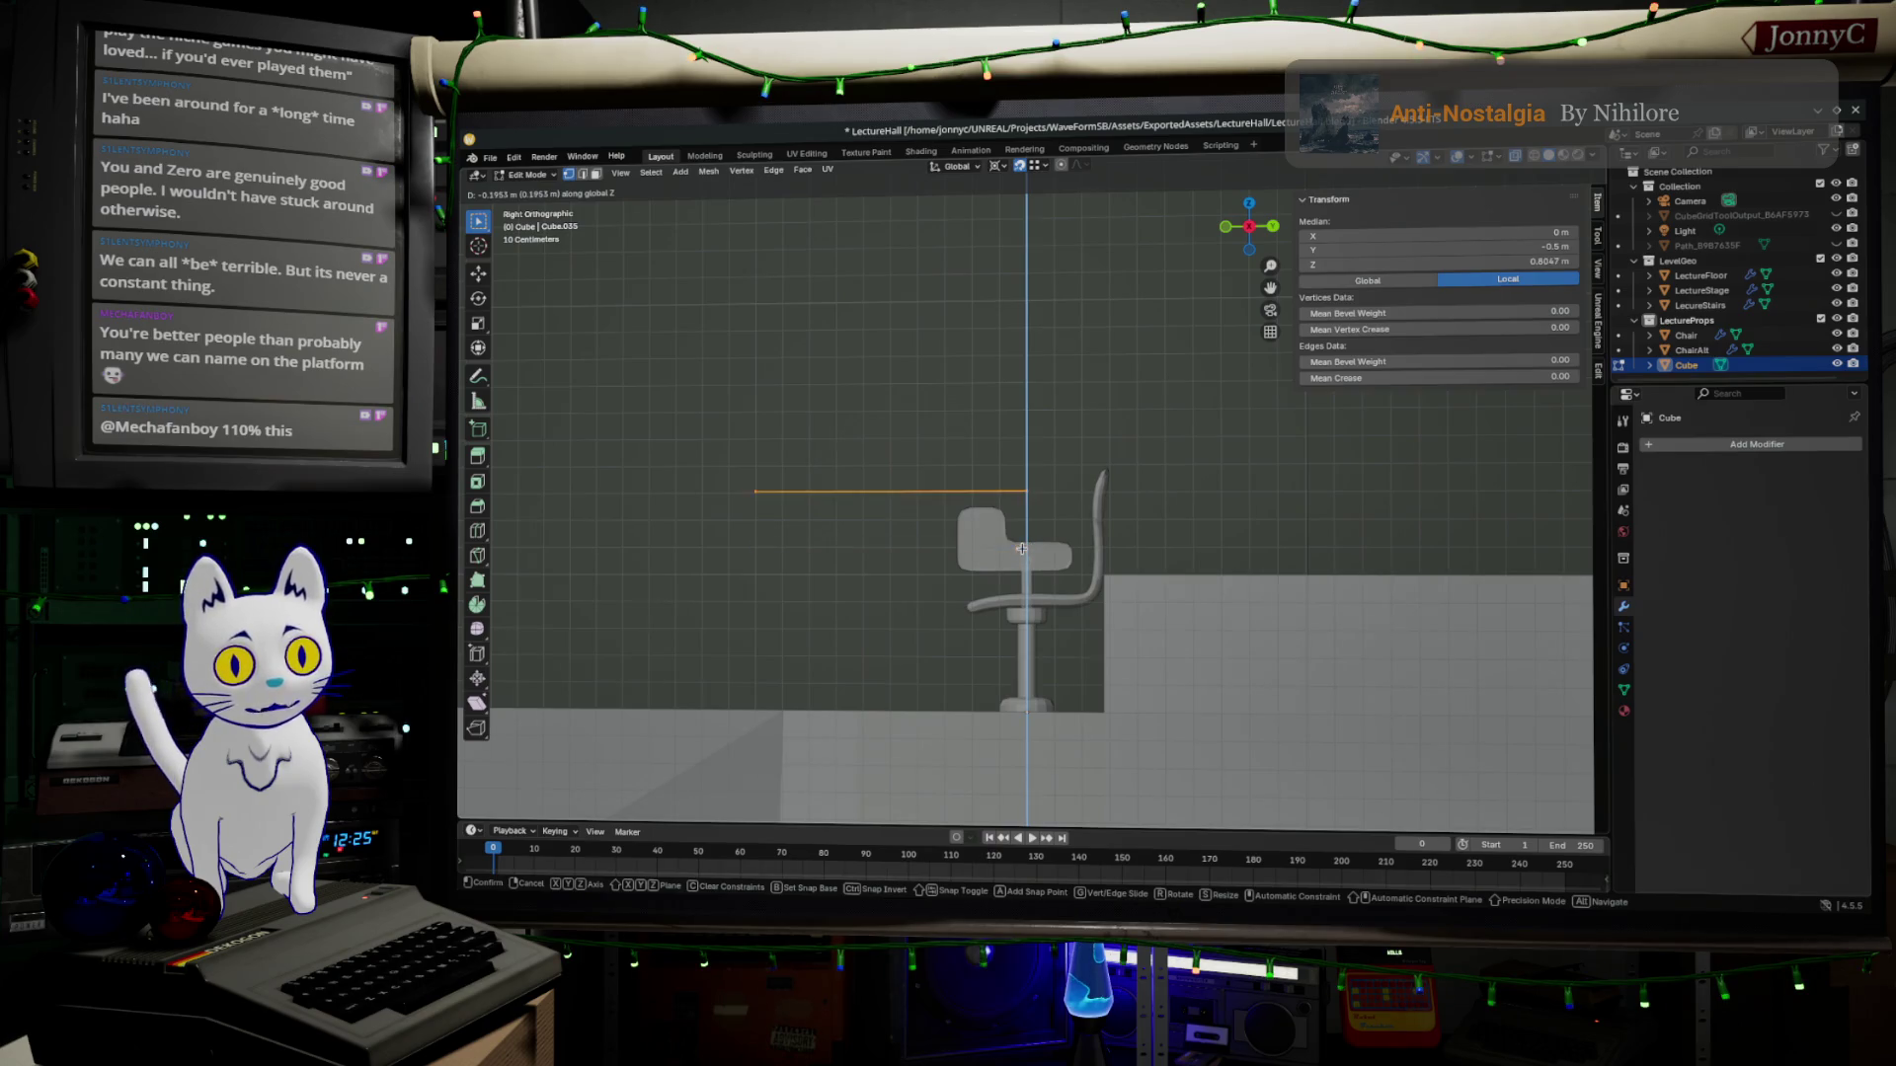
click(1022, 543)
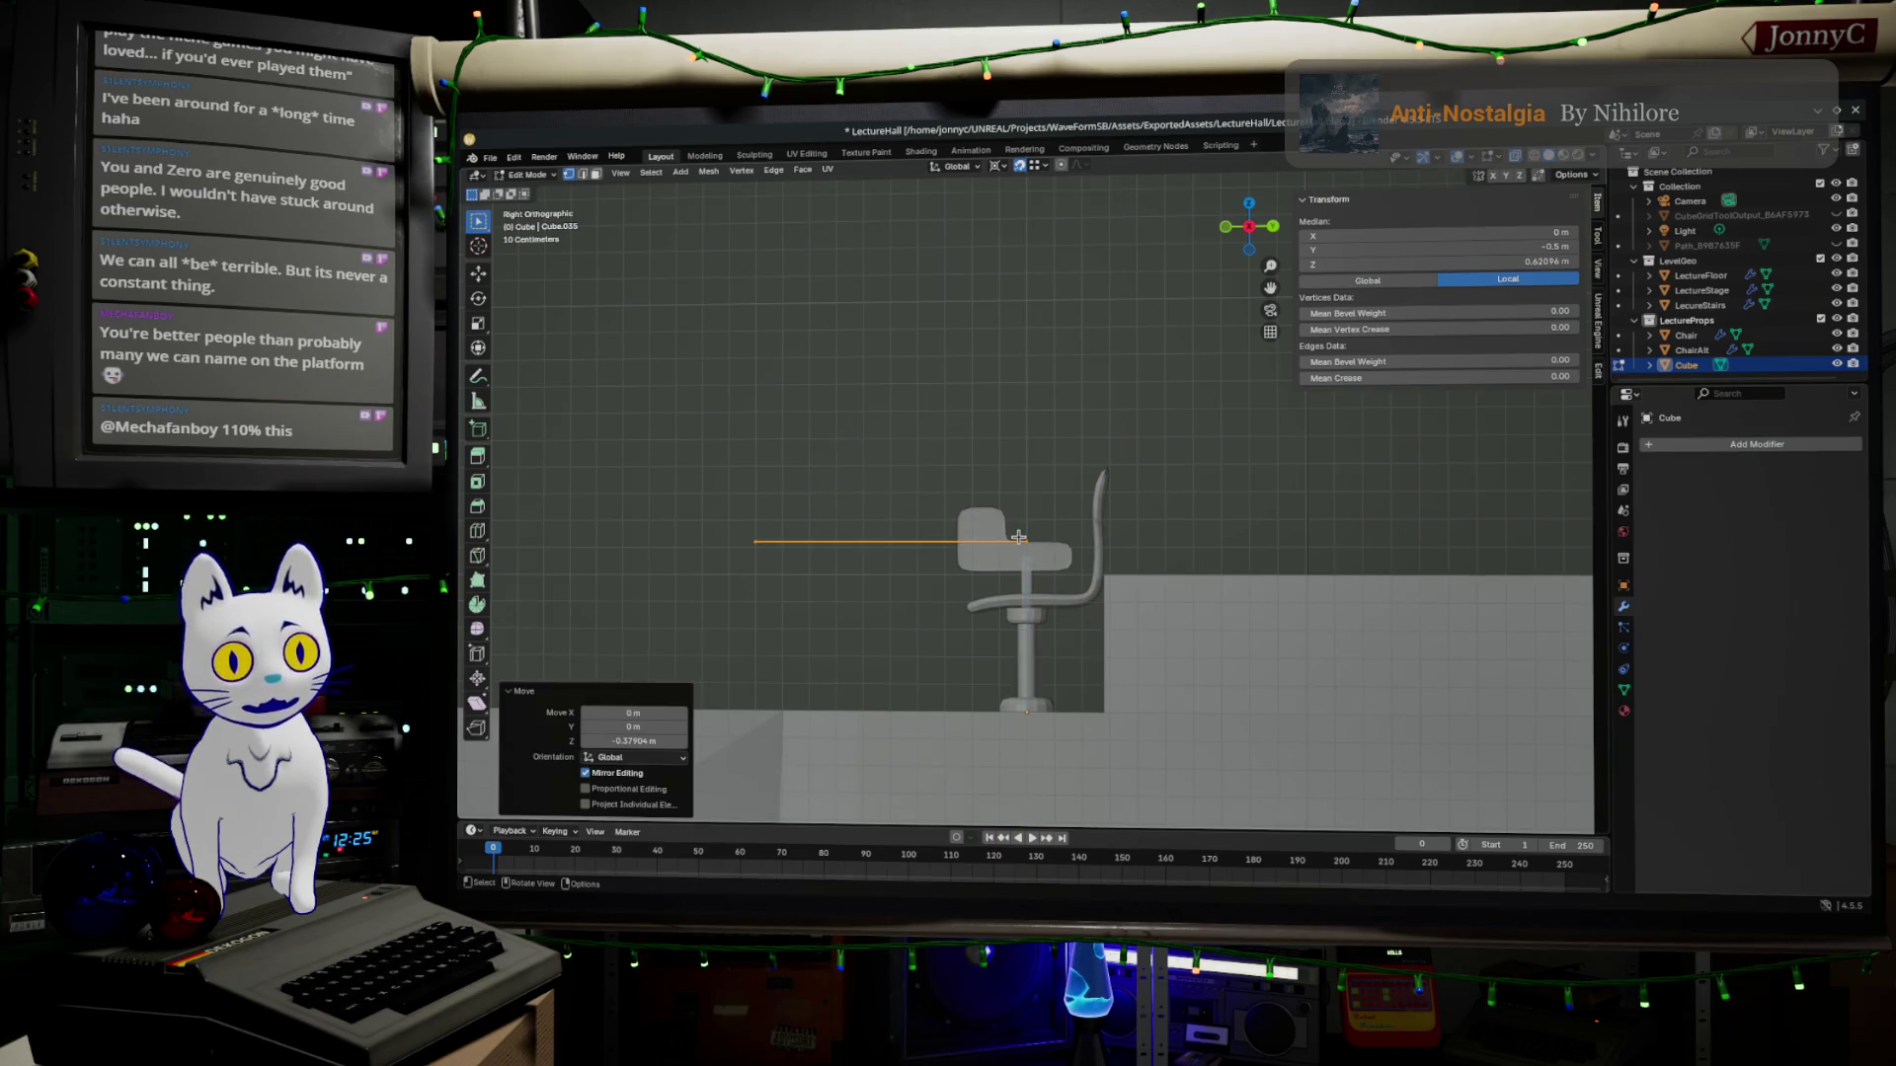
key(ctrl+z)
click(1043, 168)
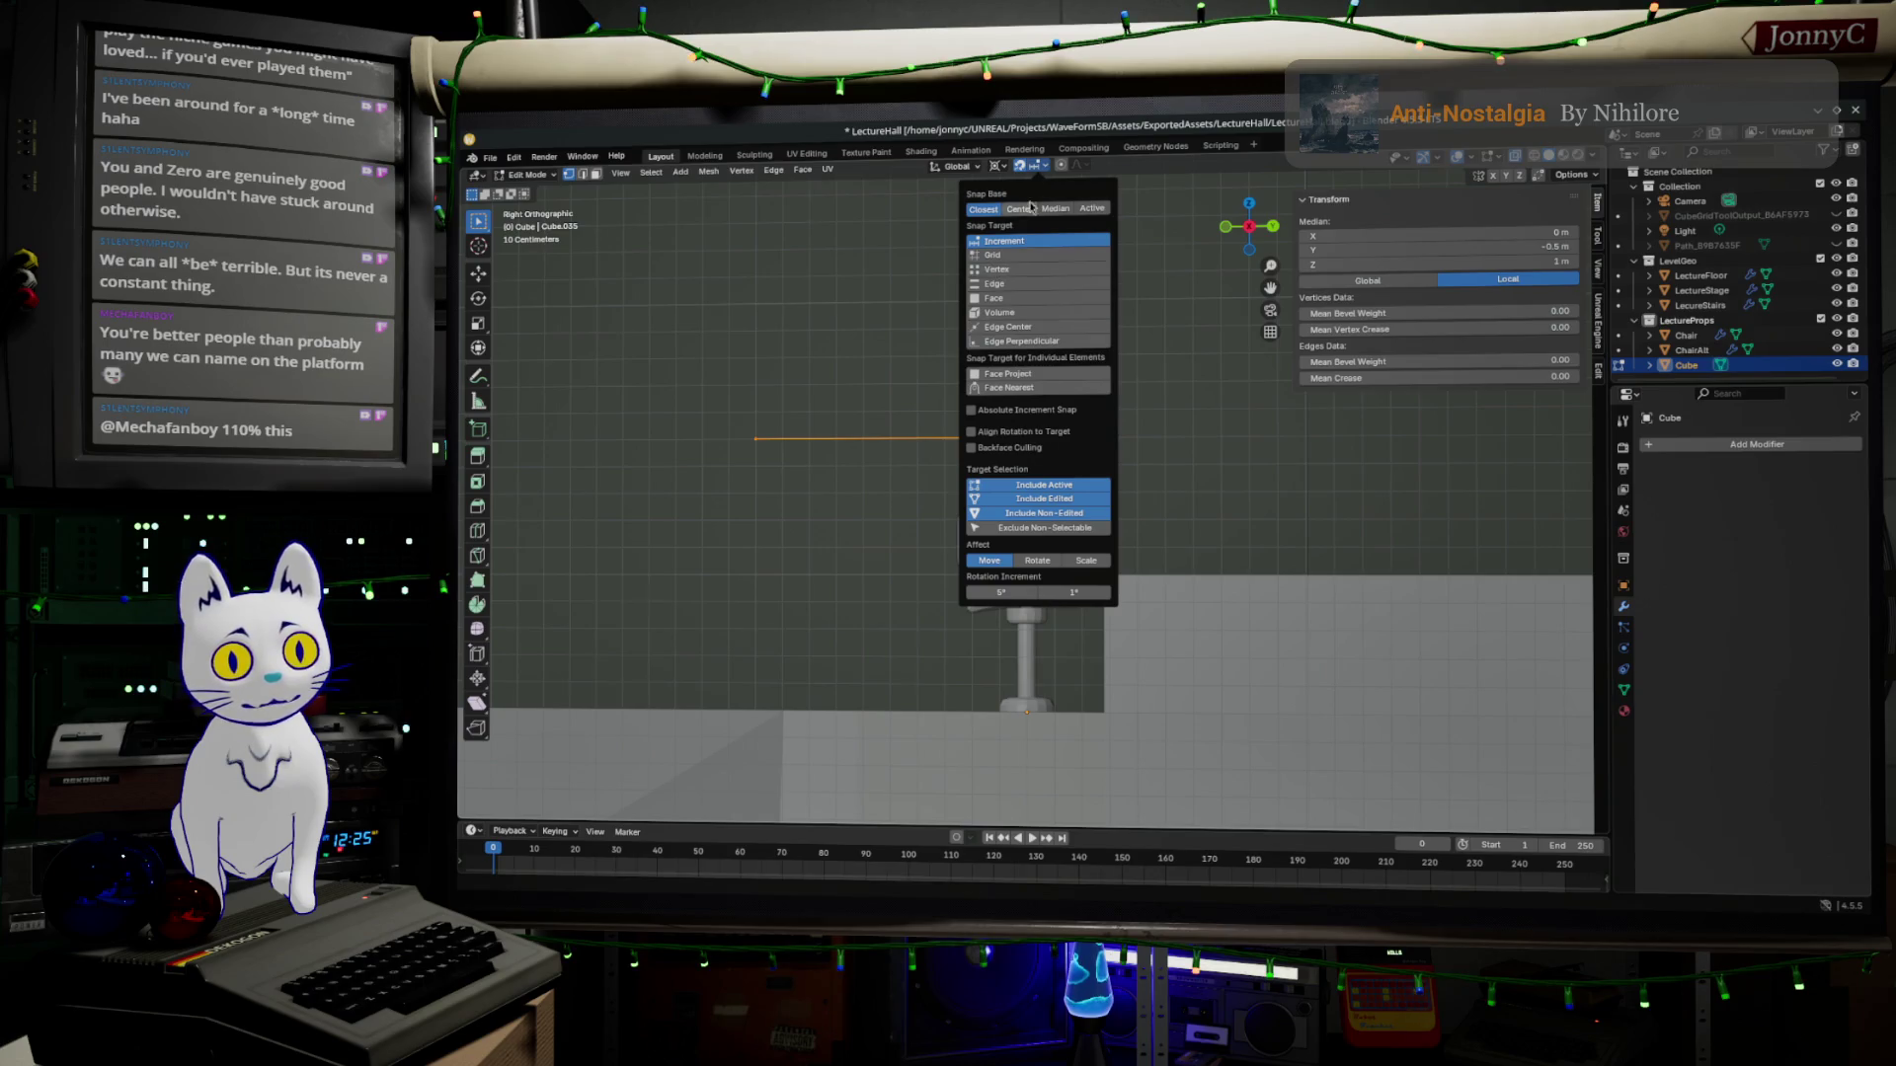
scroll(967, 454, up, 1)
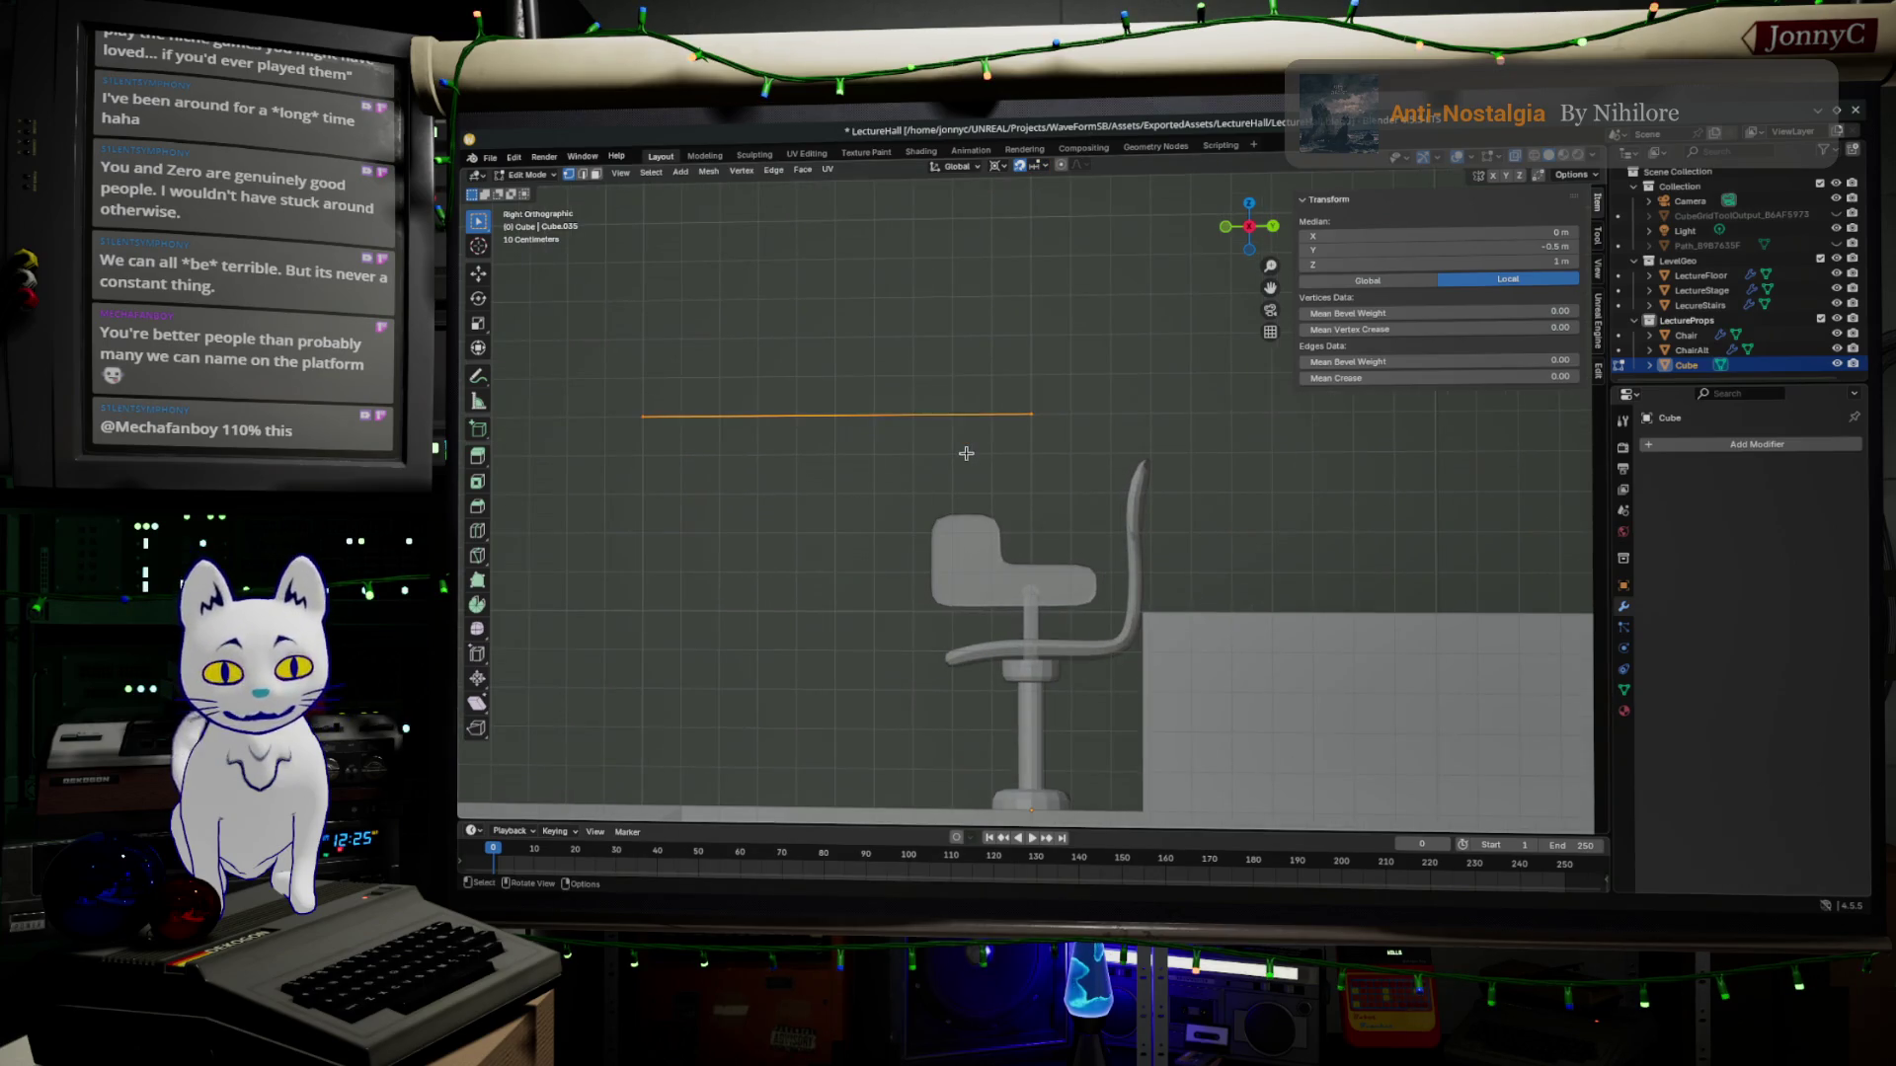
Move the plane straight down along Z to about 0.4 m, at chair seat height.
key(g)
key(z)
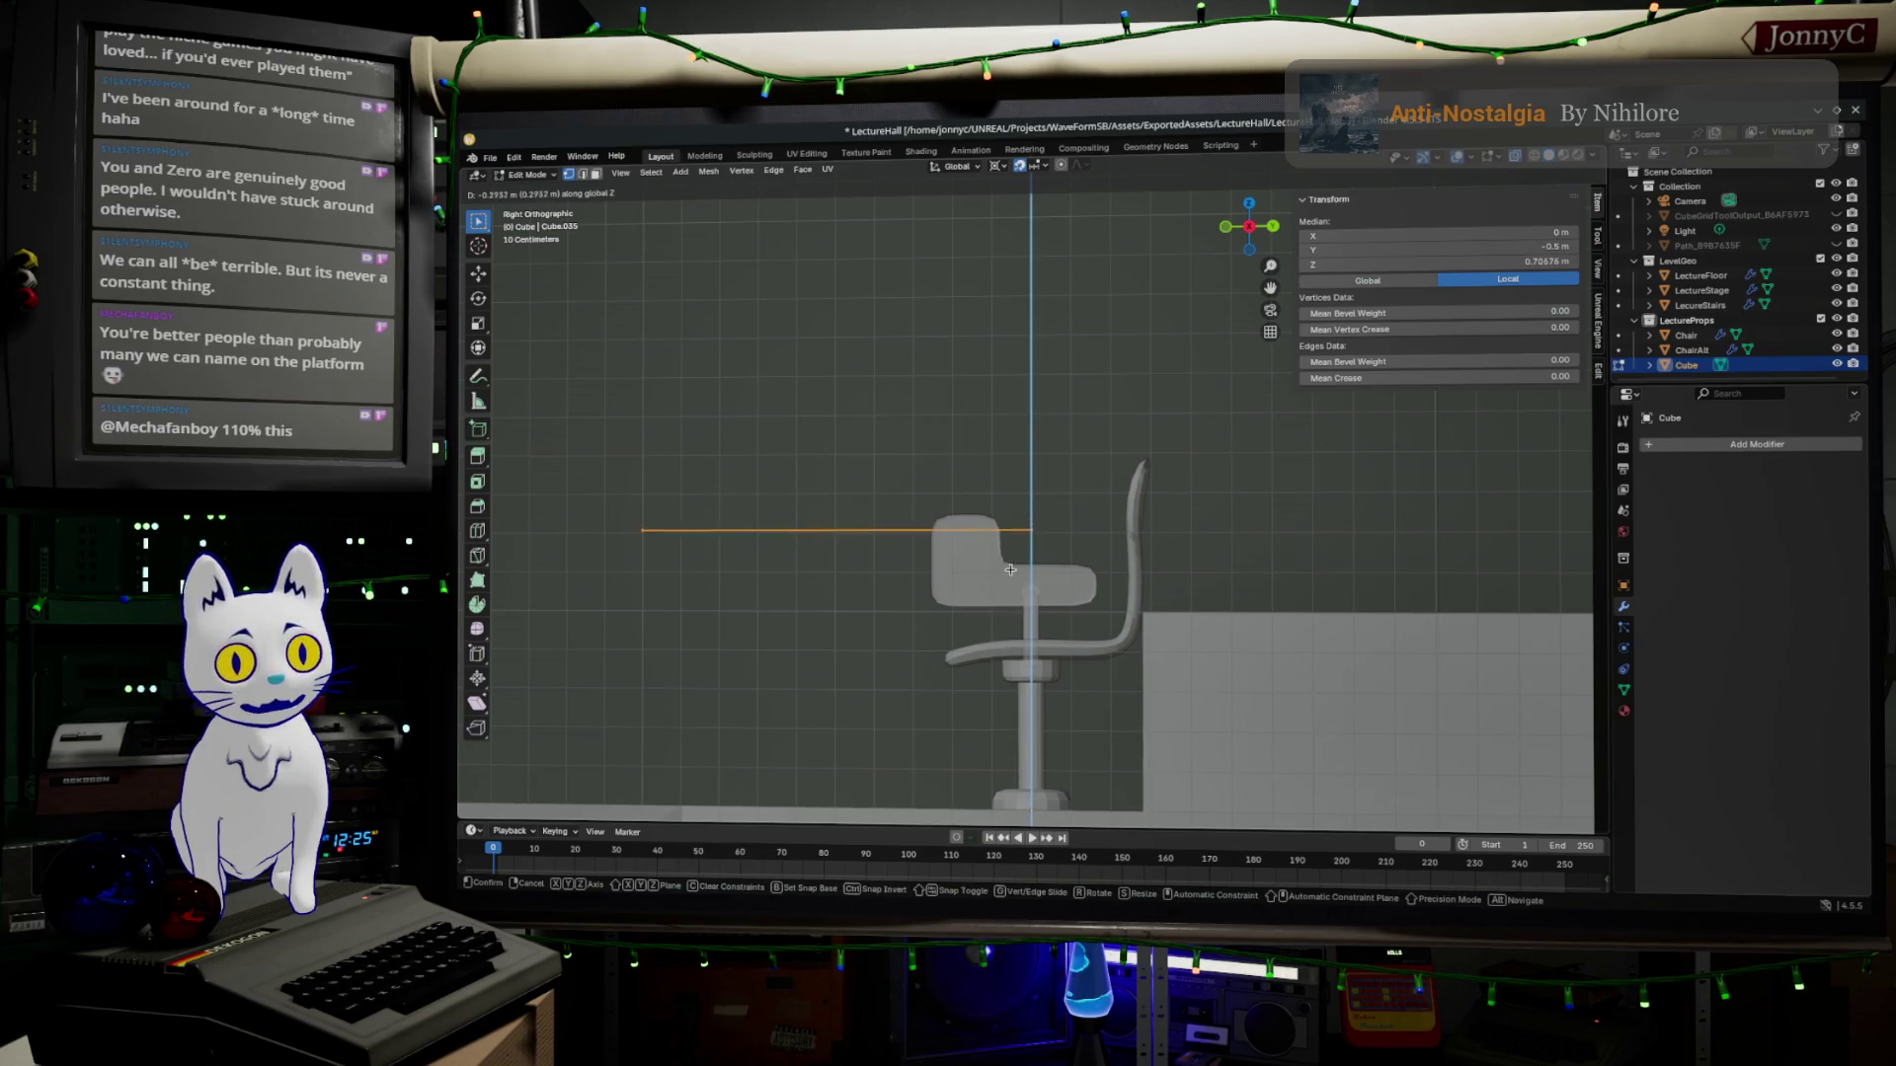
click(852, 593)
mouse_move(852, 596)
middle_down()
mouse_move(768, 639)
mouse_move(800, 592)
middle_up()
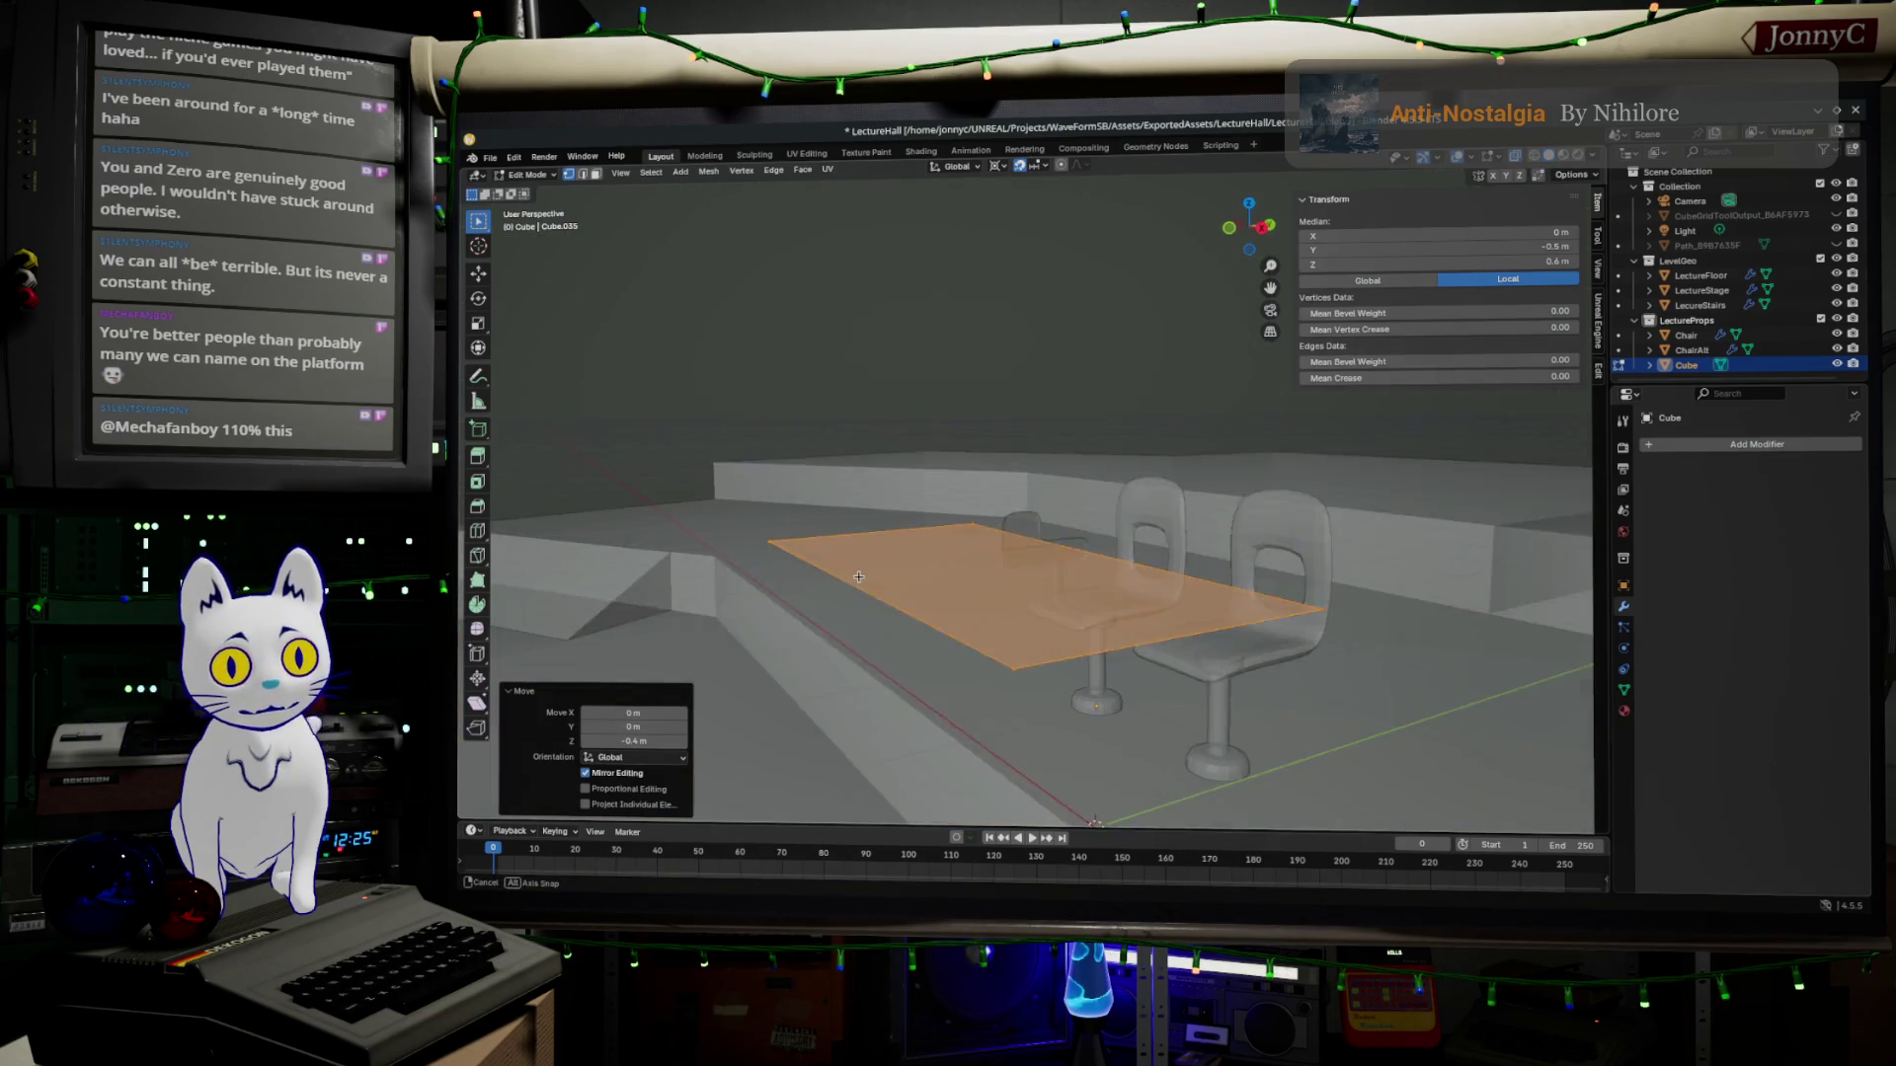
Select corners along the plane's edge and line up a side view across the plane and chair.
click(780, 556)
shift+click(895, 682)
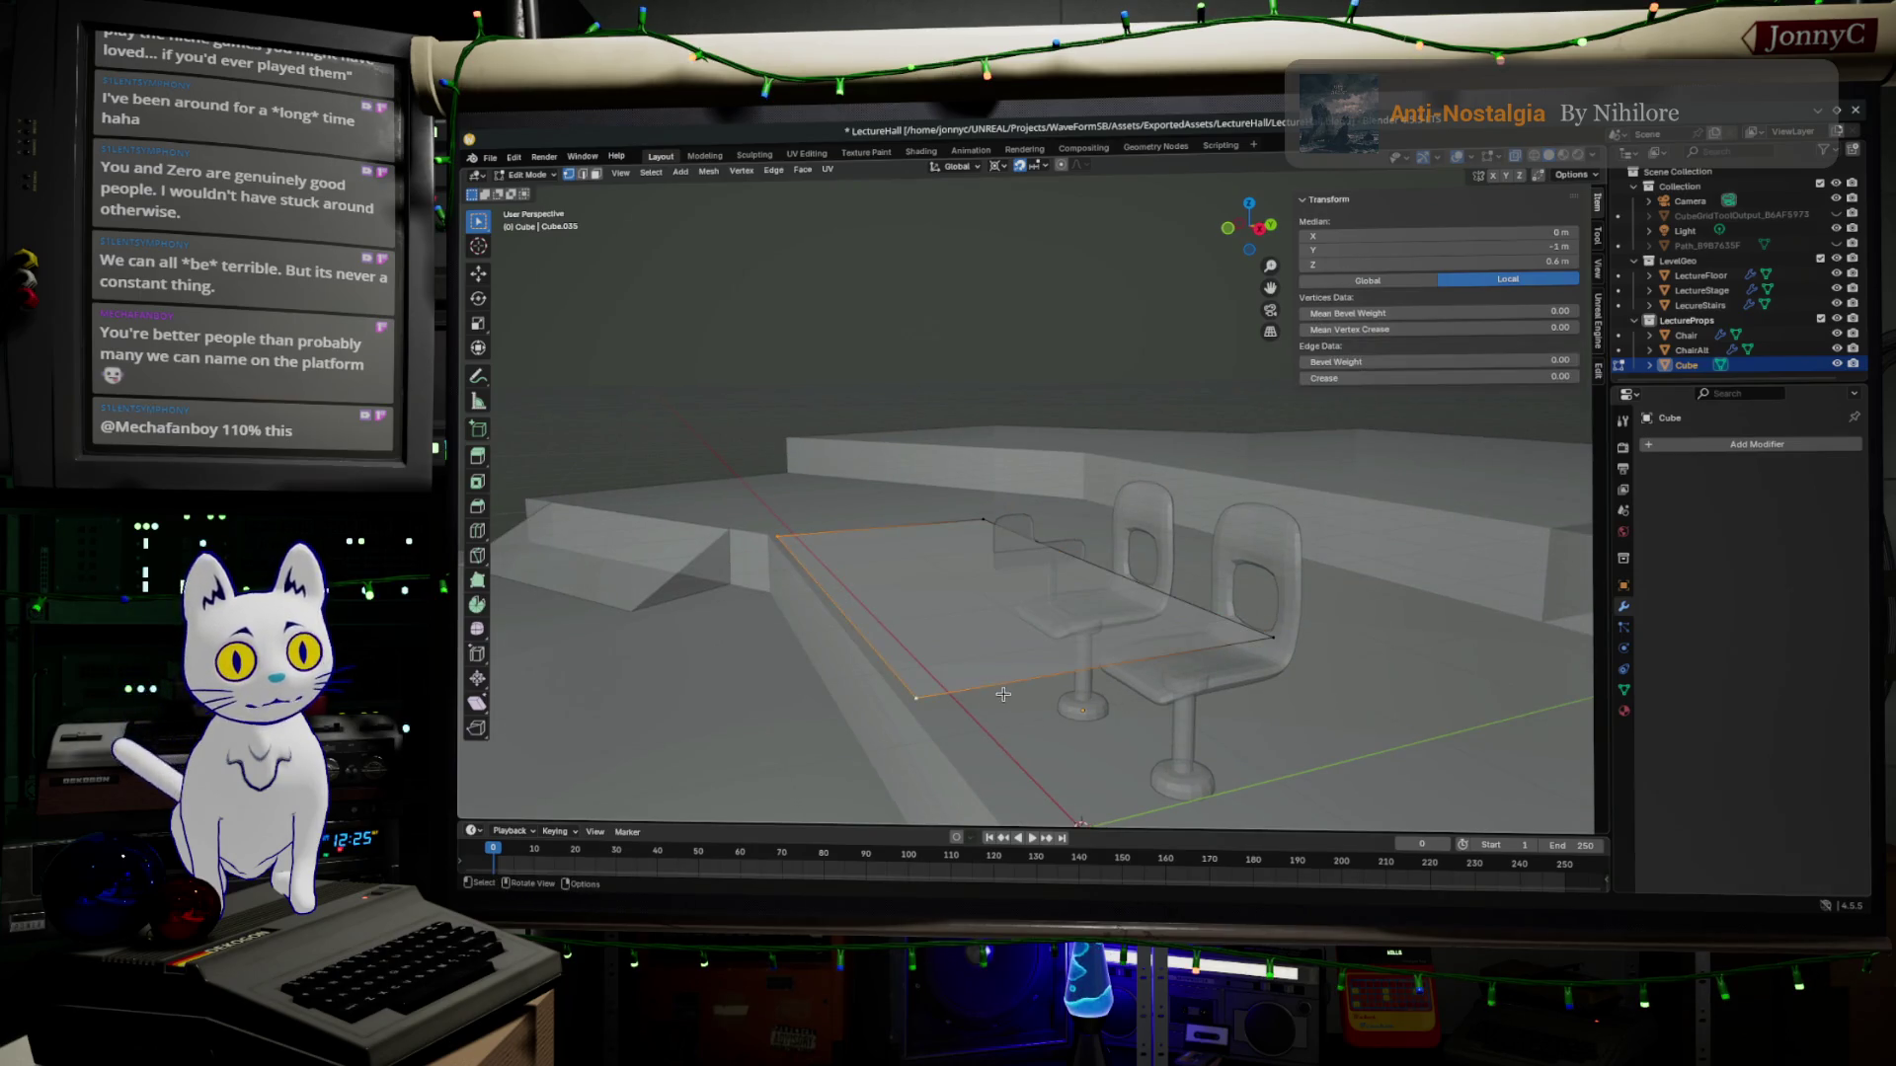
middle_drag(947, 638, 1201, 338)
click(1269, 225)
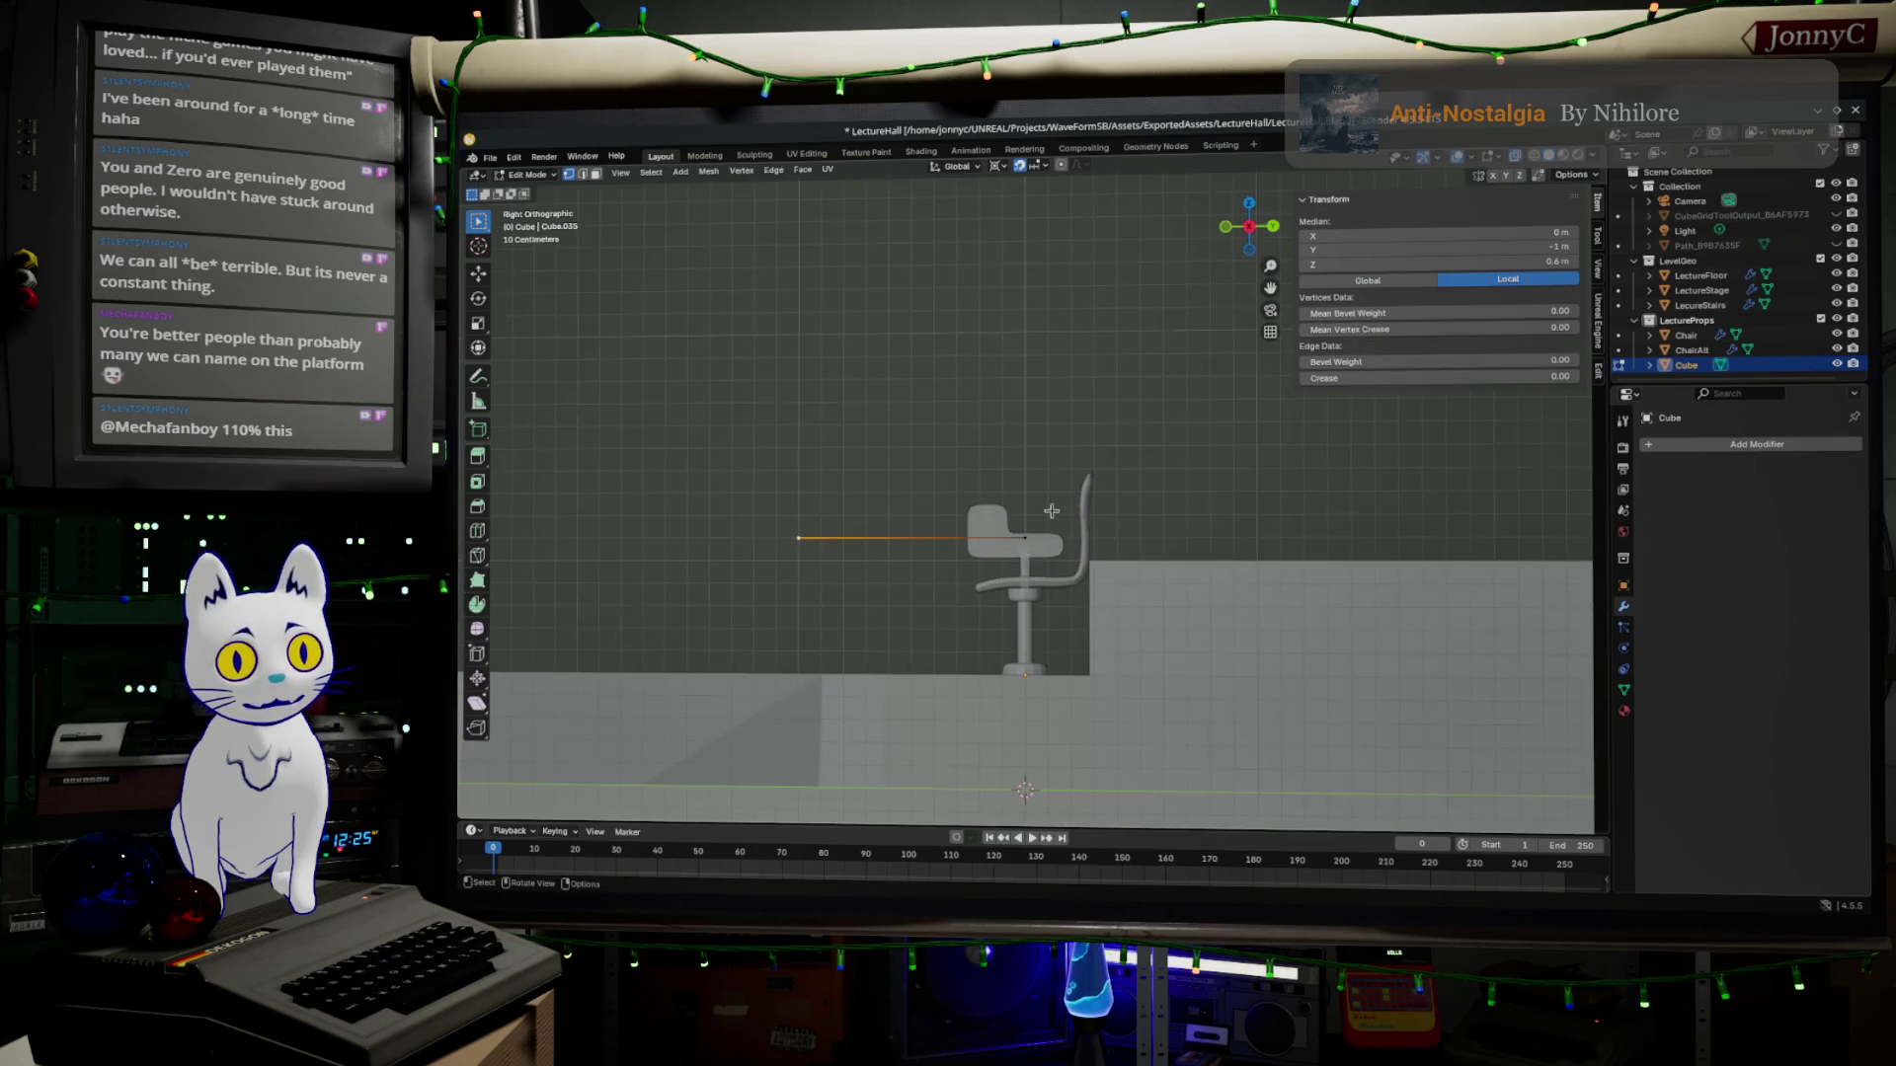
scroll(1053, 510, up, 3)
scroll(1072, 669, up, 2)
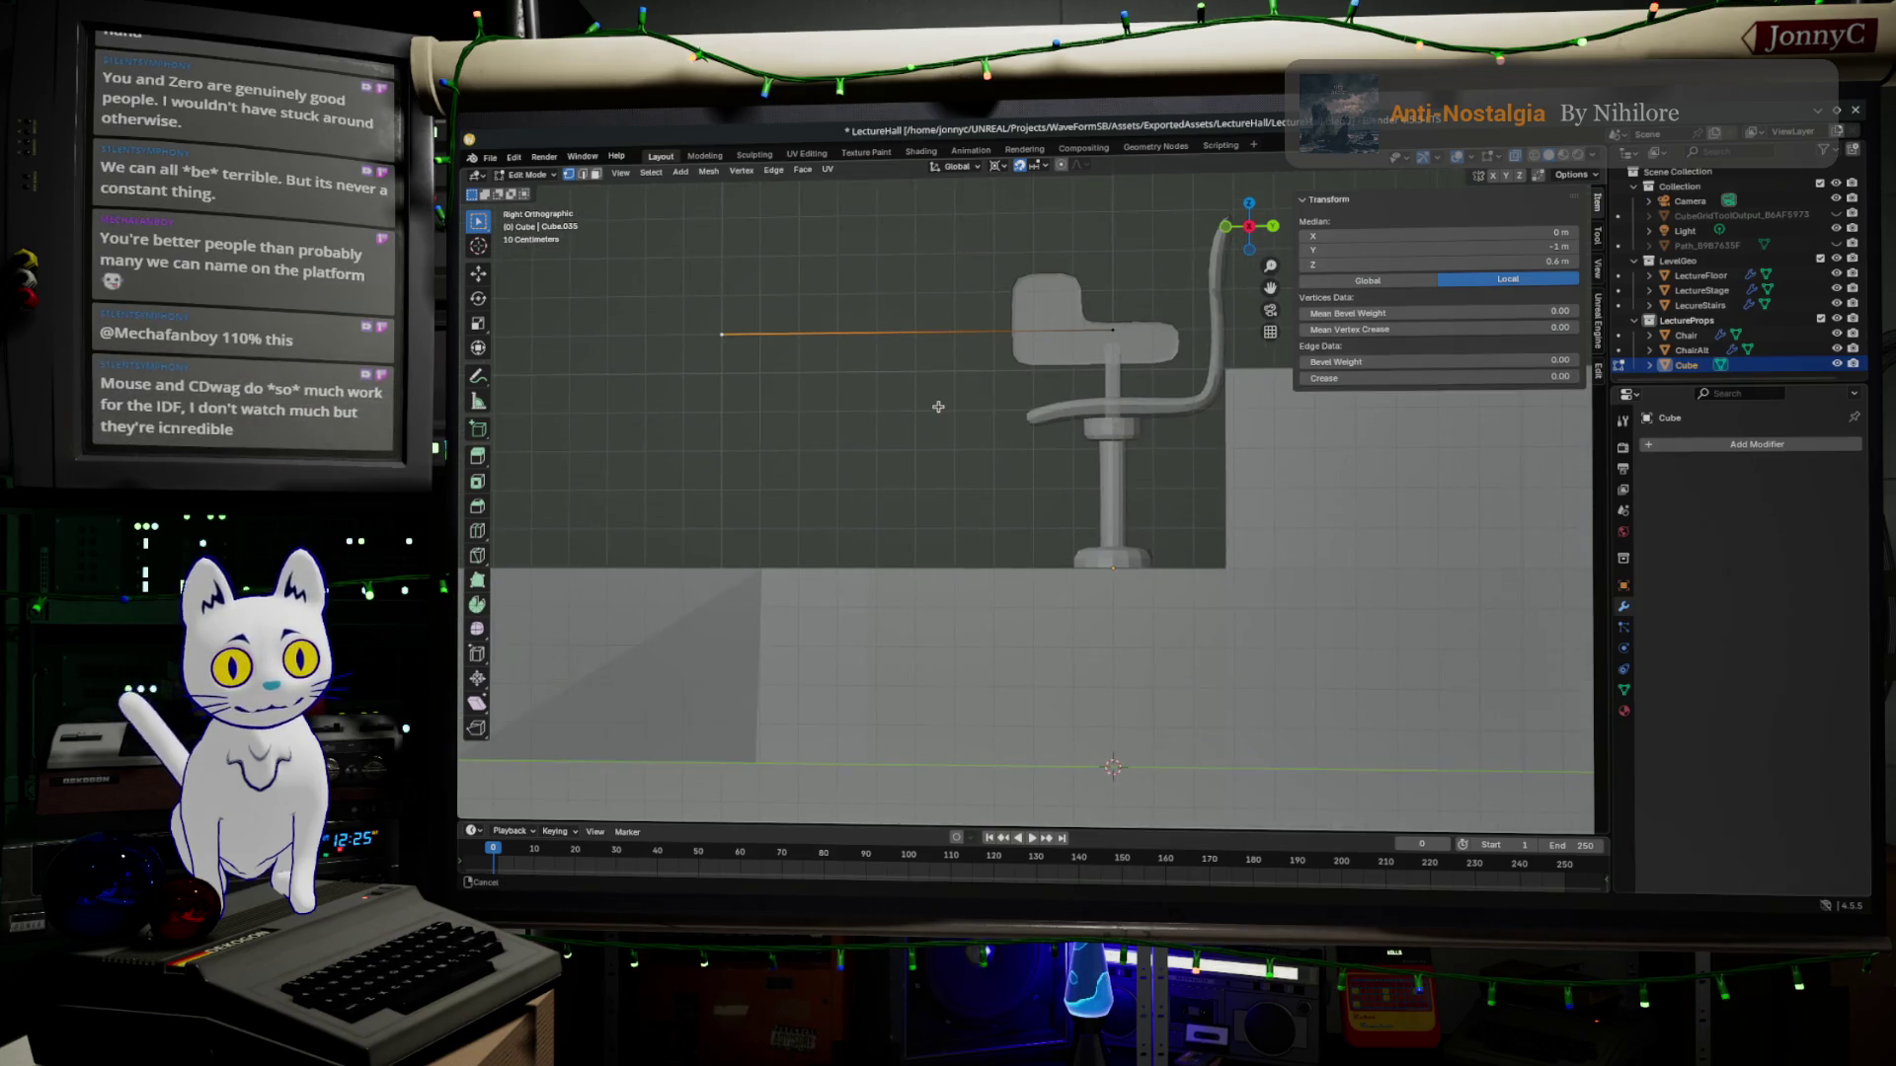
shift+middle_drag(1036, 622, 938, 406)
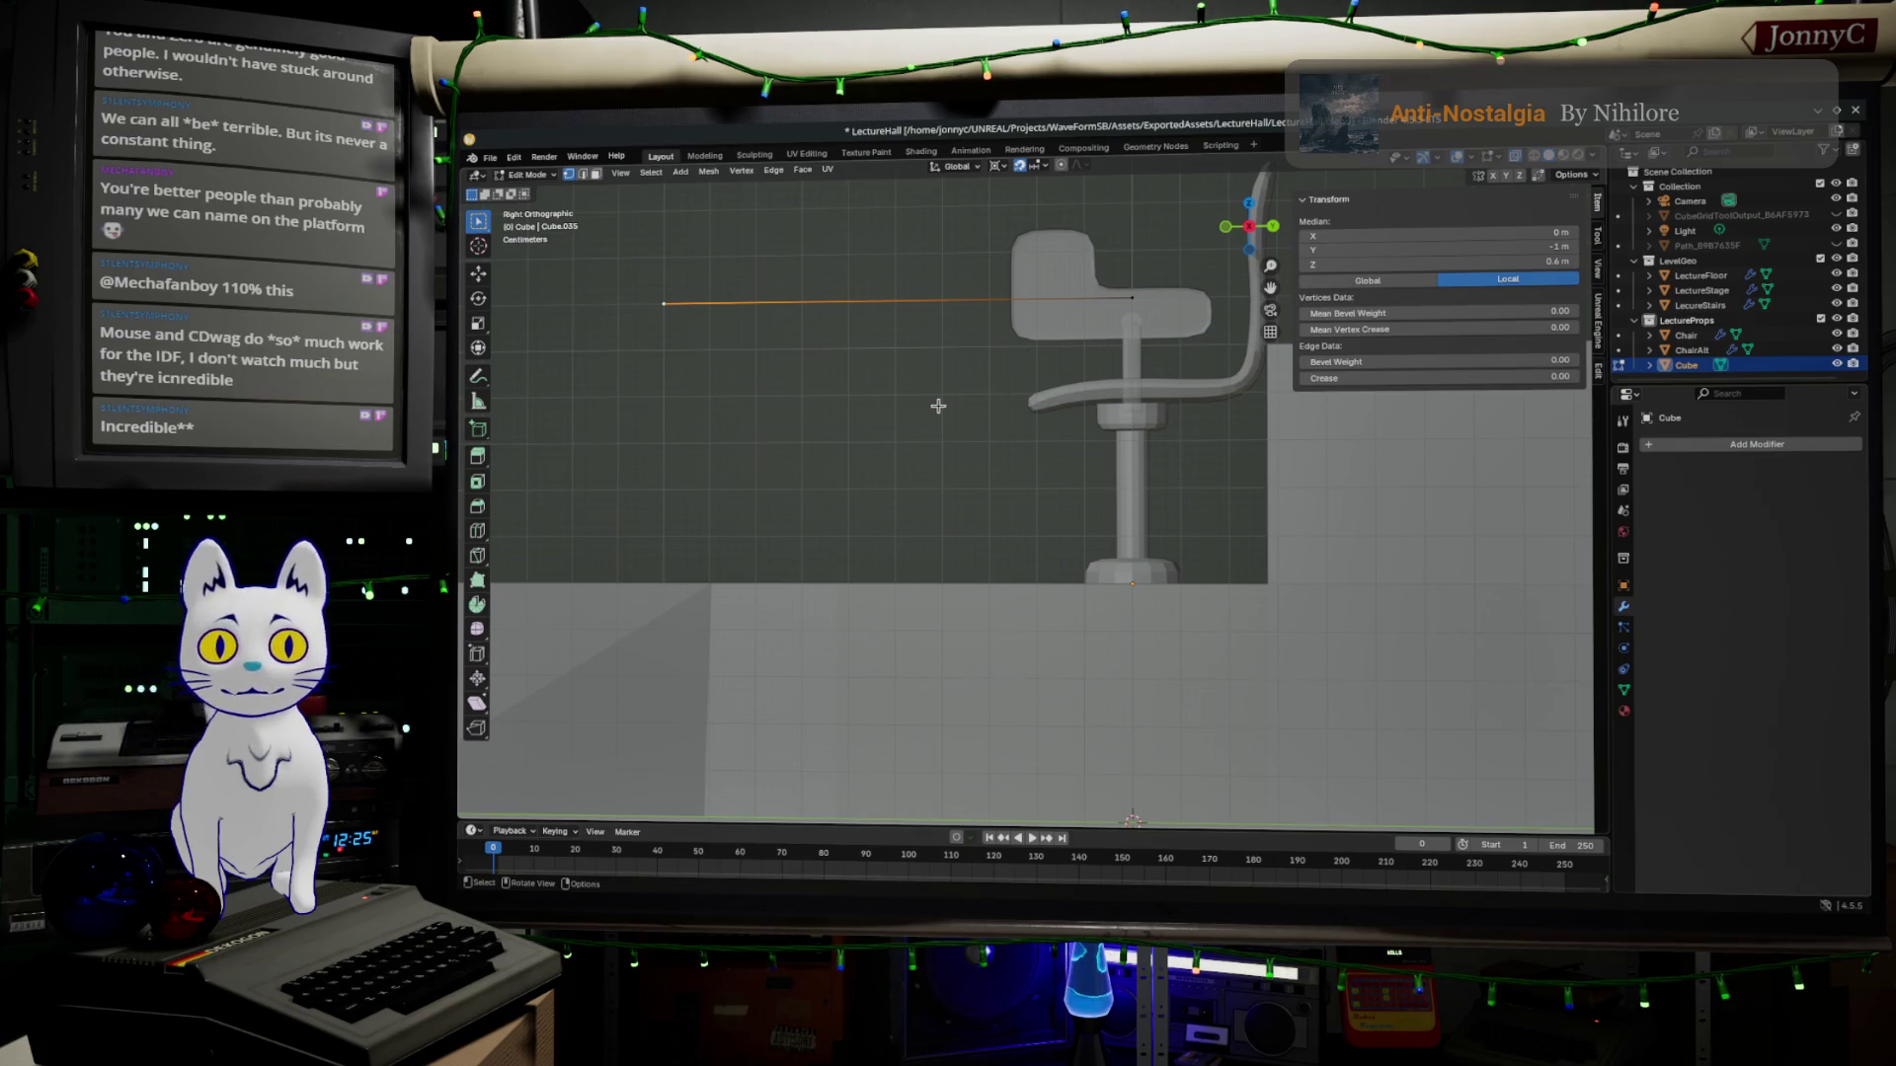
mouse_move(1125, 488)
middle_down()
mouse_move(1020, 411)
mouse_move(900, 708)
middle_up()
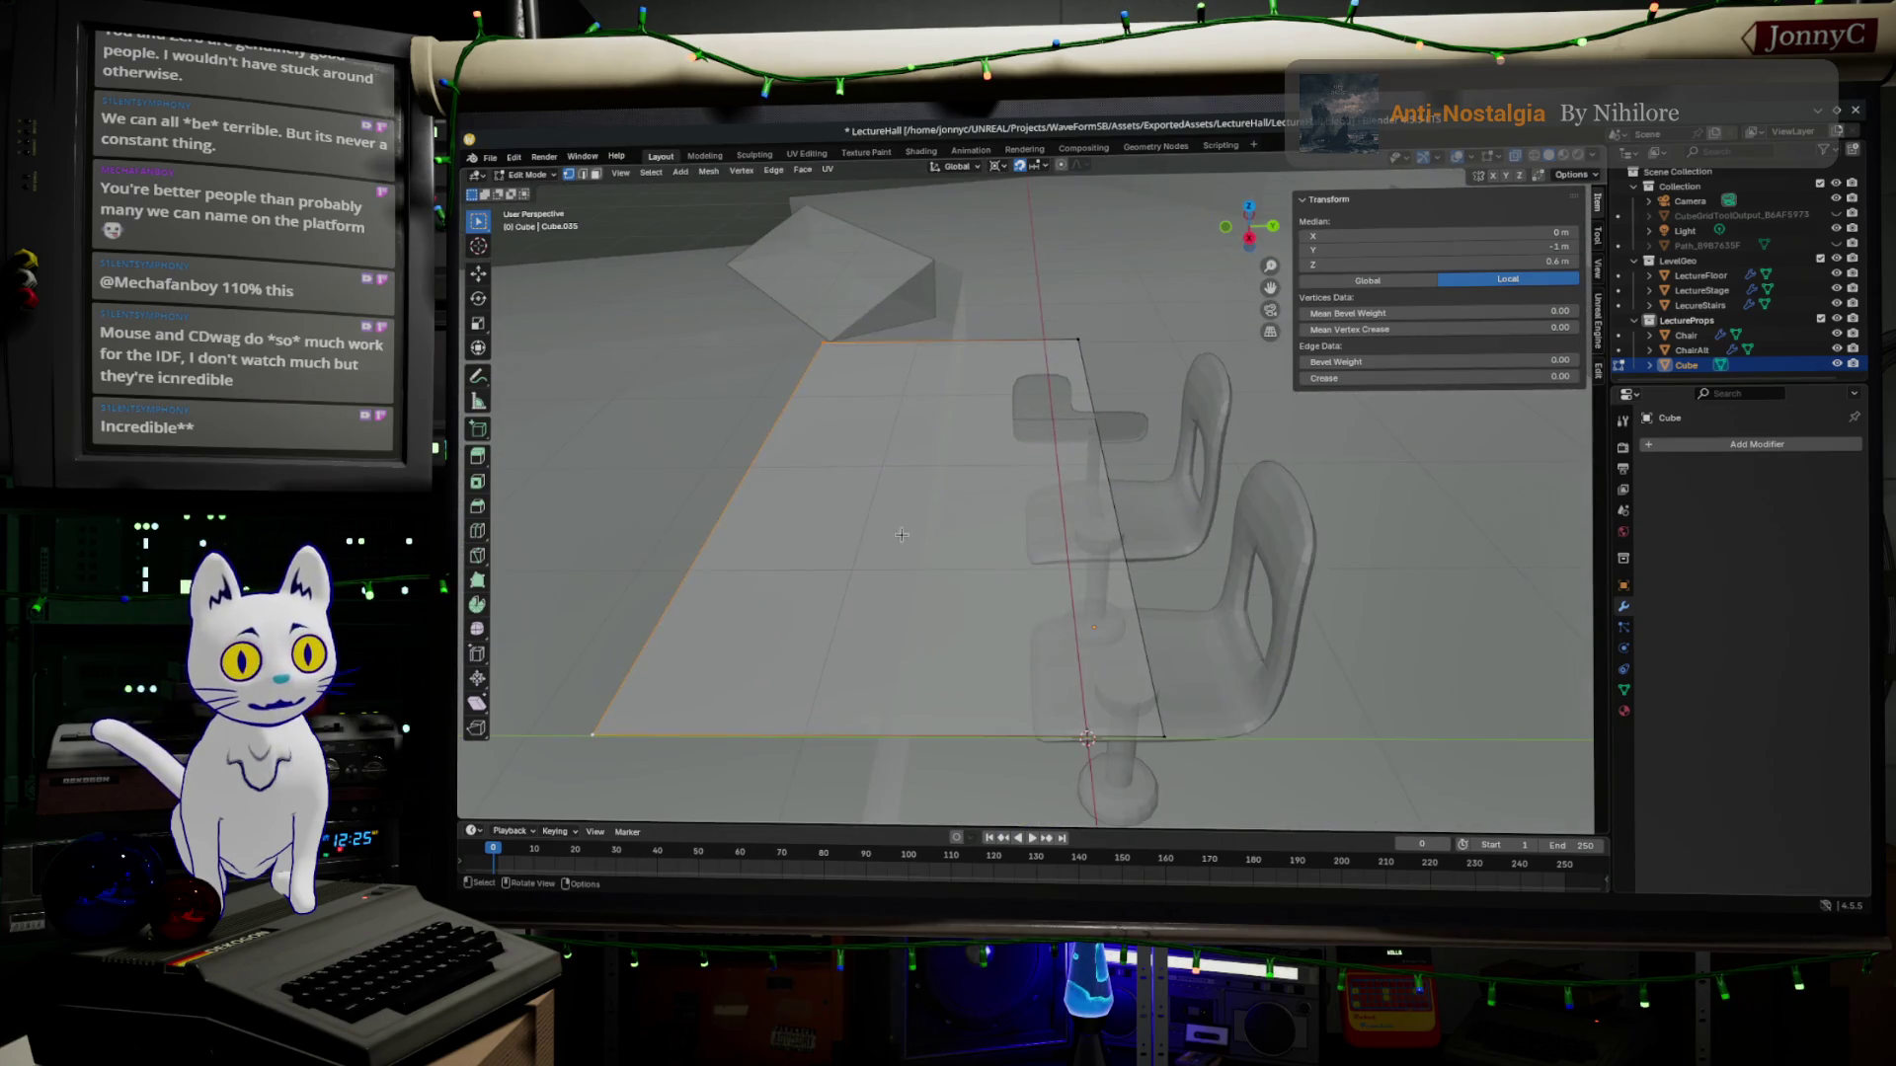
Add a loop cut splitting the plane into two strips, then select its top edge in side view.
key(ctrl+r)
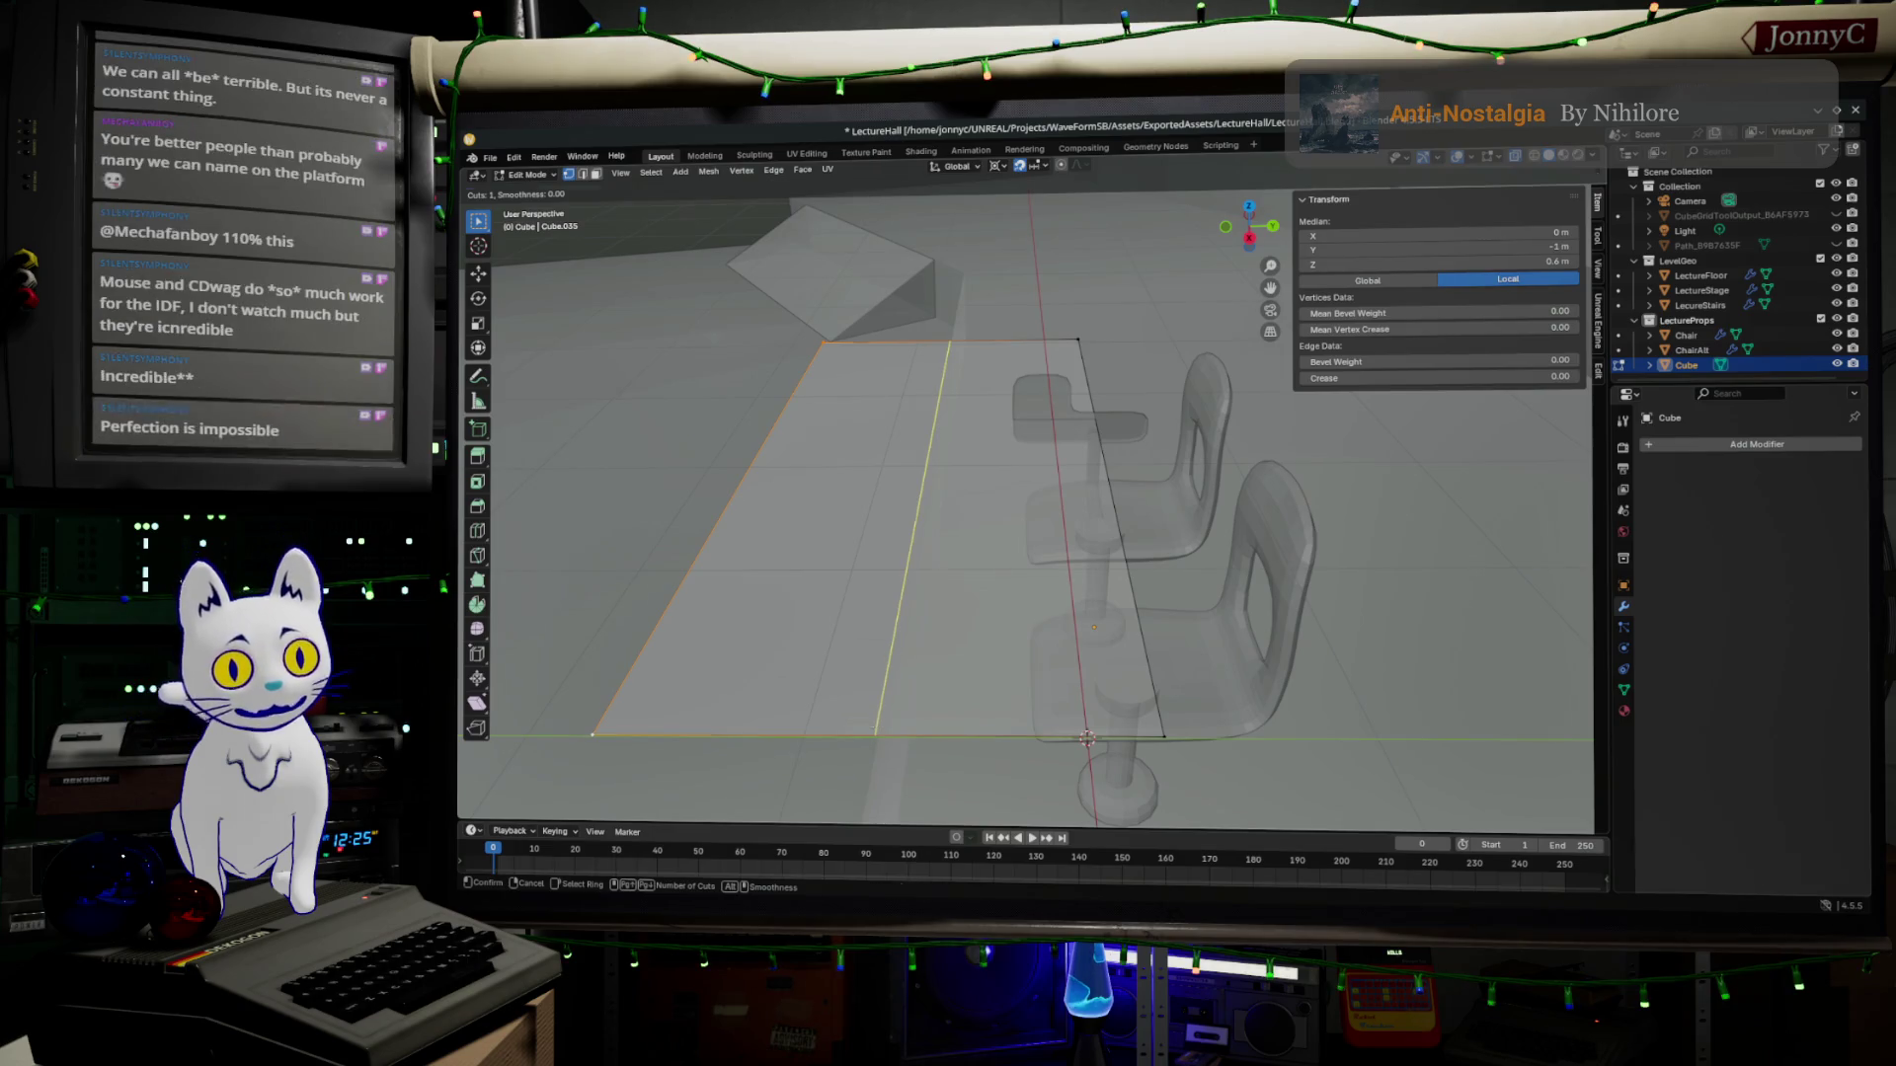
click(875, 722)
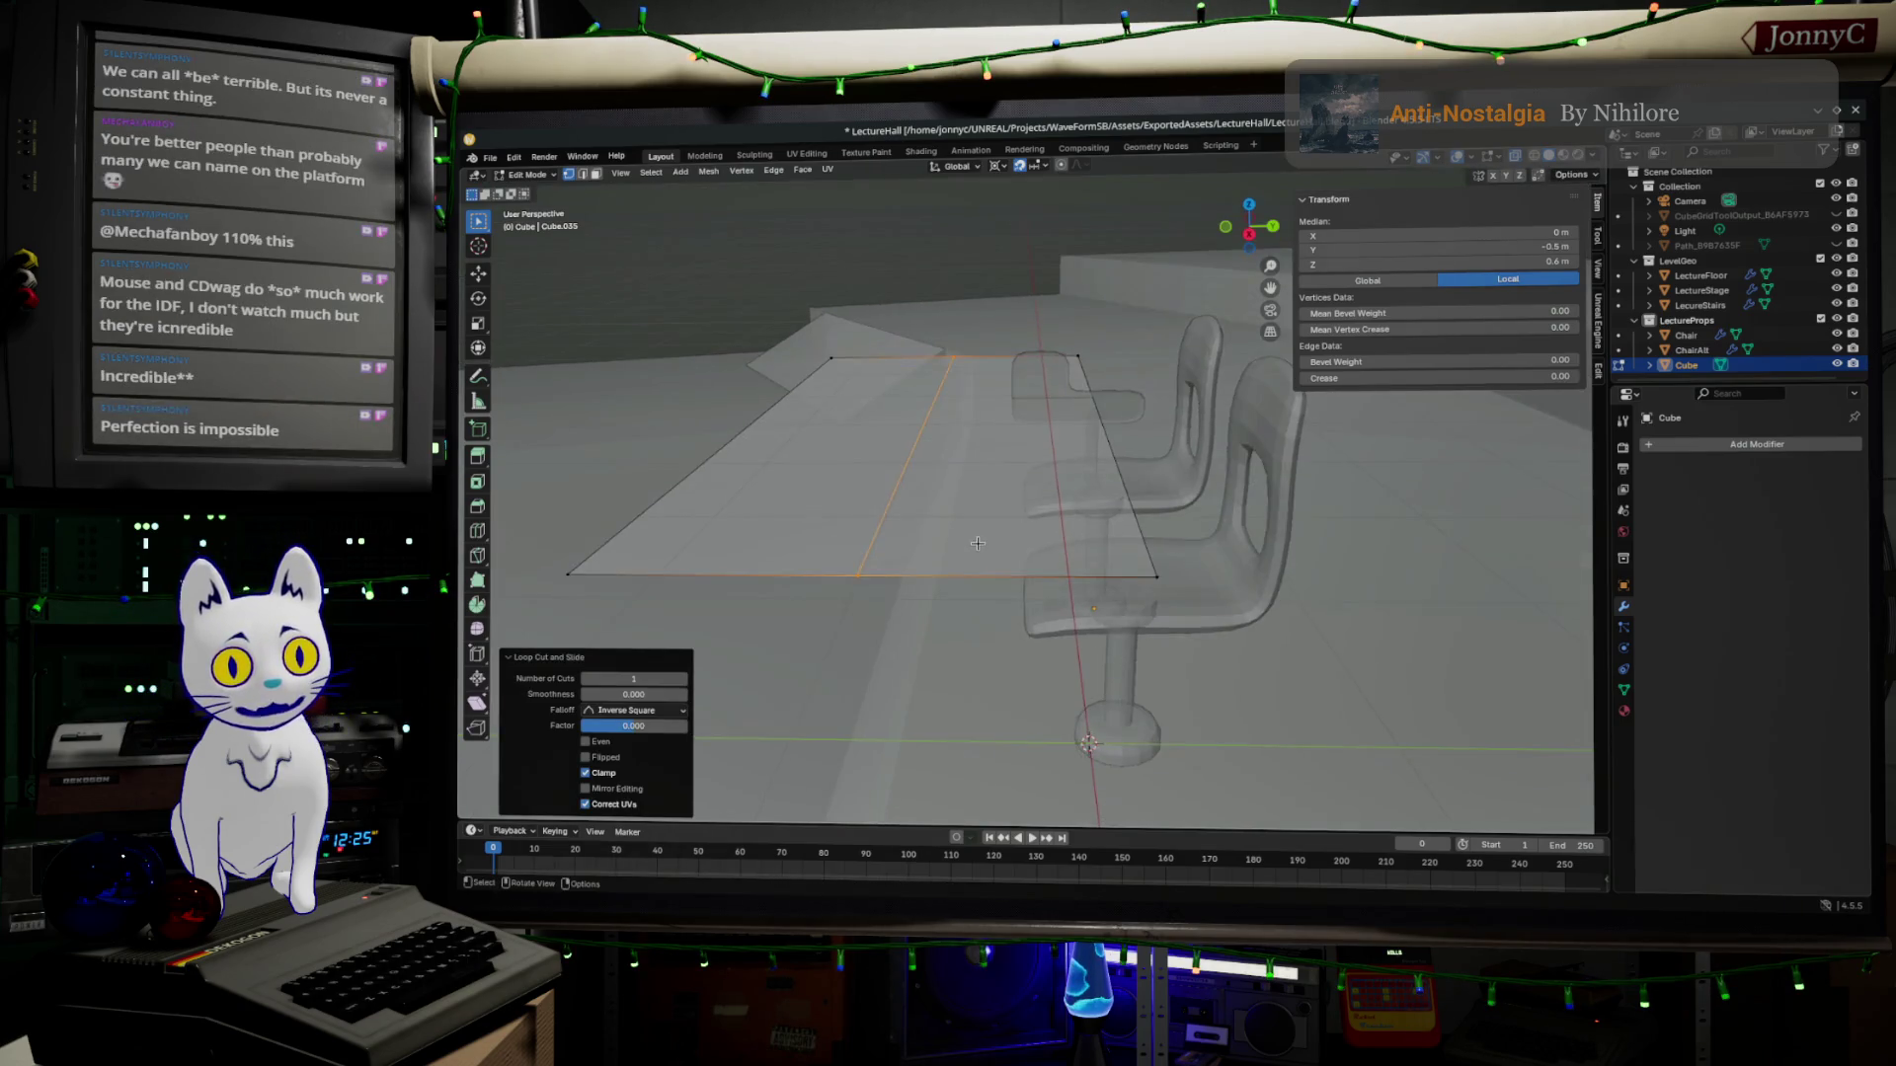
scroll(977, 563, down, 3)
mouse_move(978, 563)
middle_down()
mouse_move(980, 526)
mouse_move(949, 554)
middle_up()
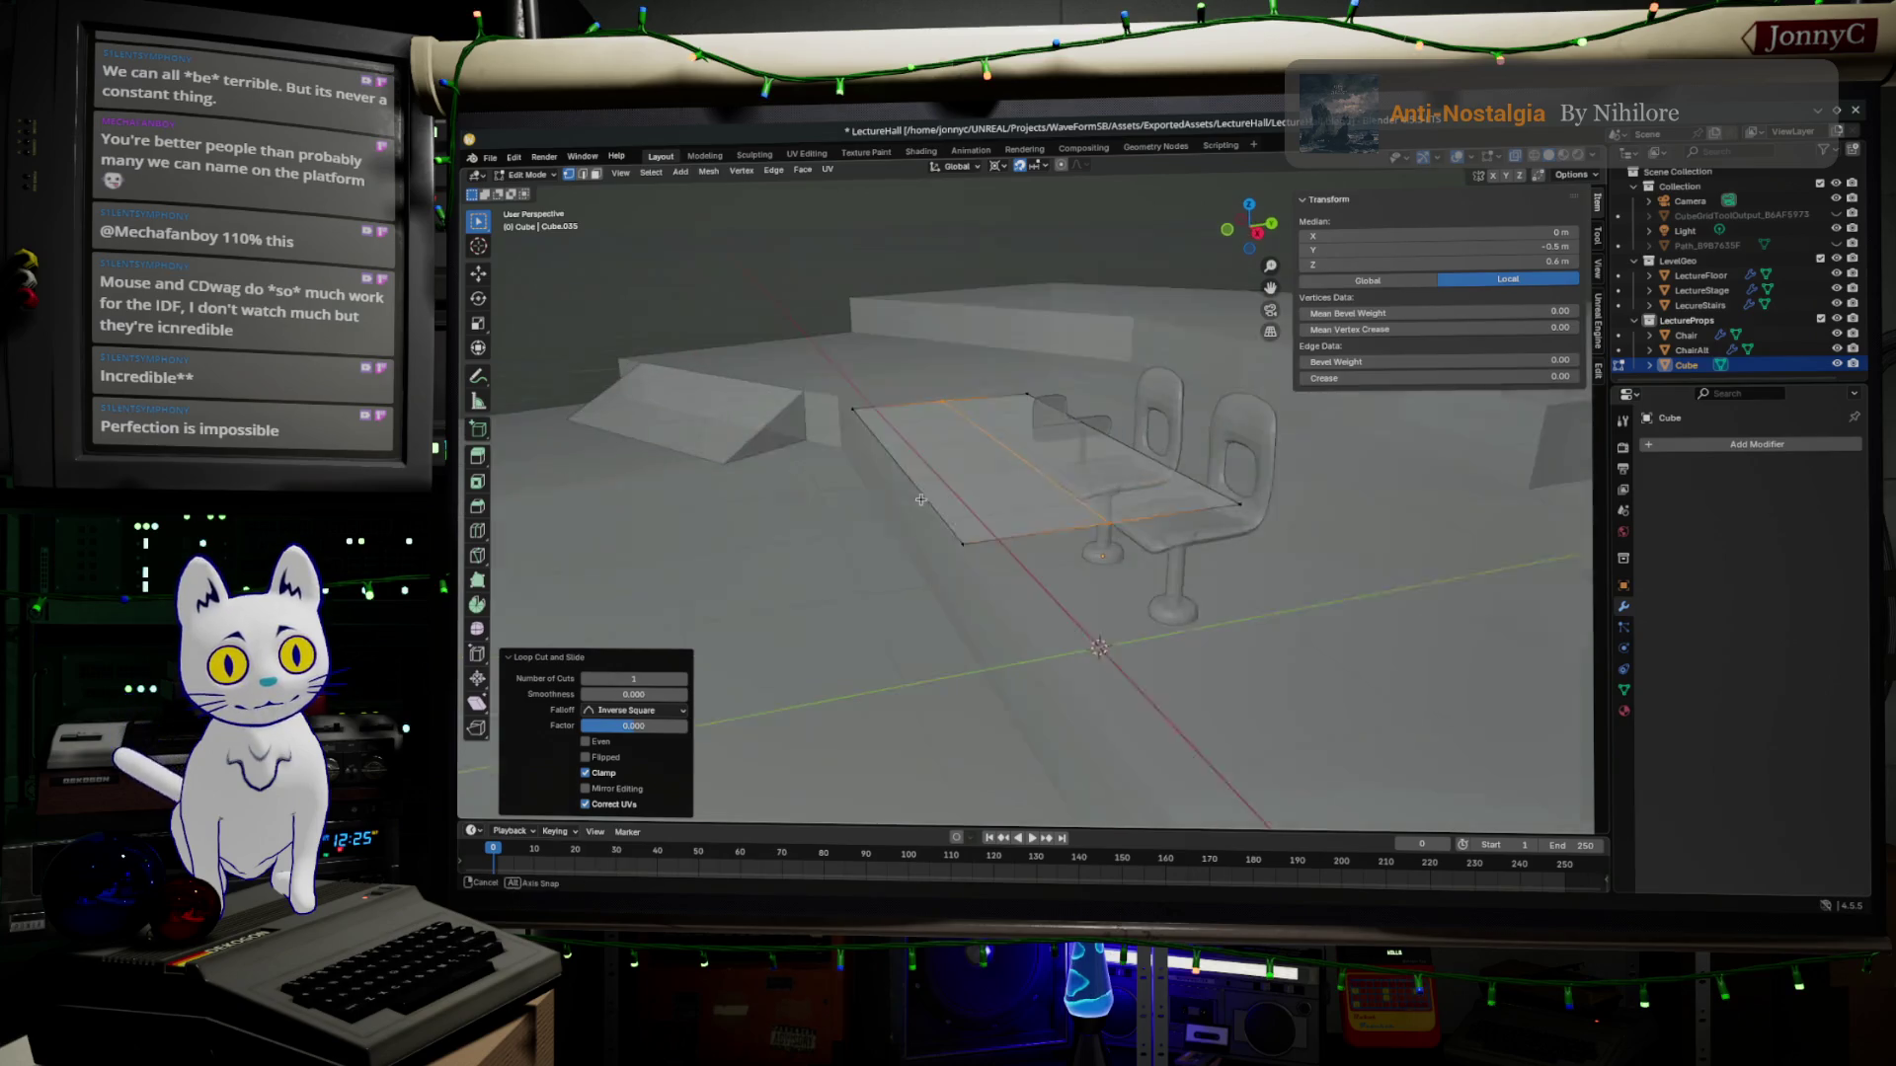
click(947, 554)
click(938, 402)
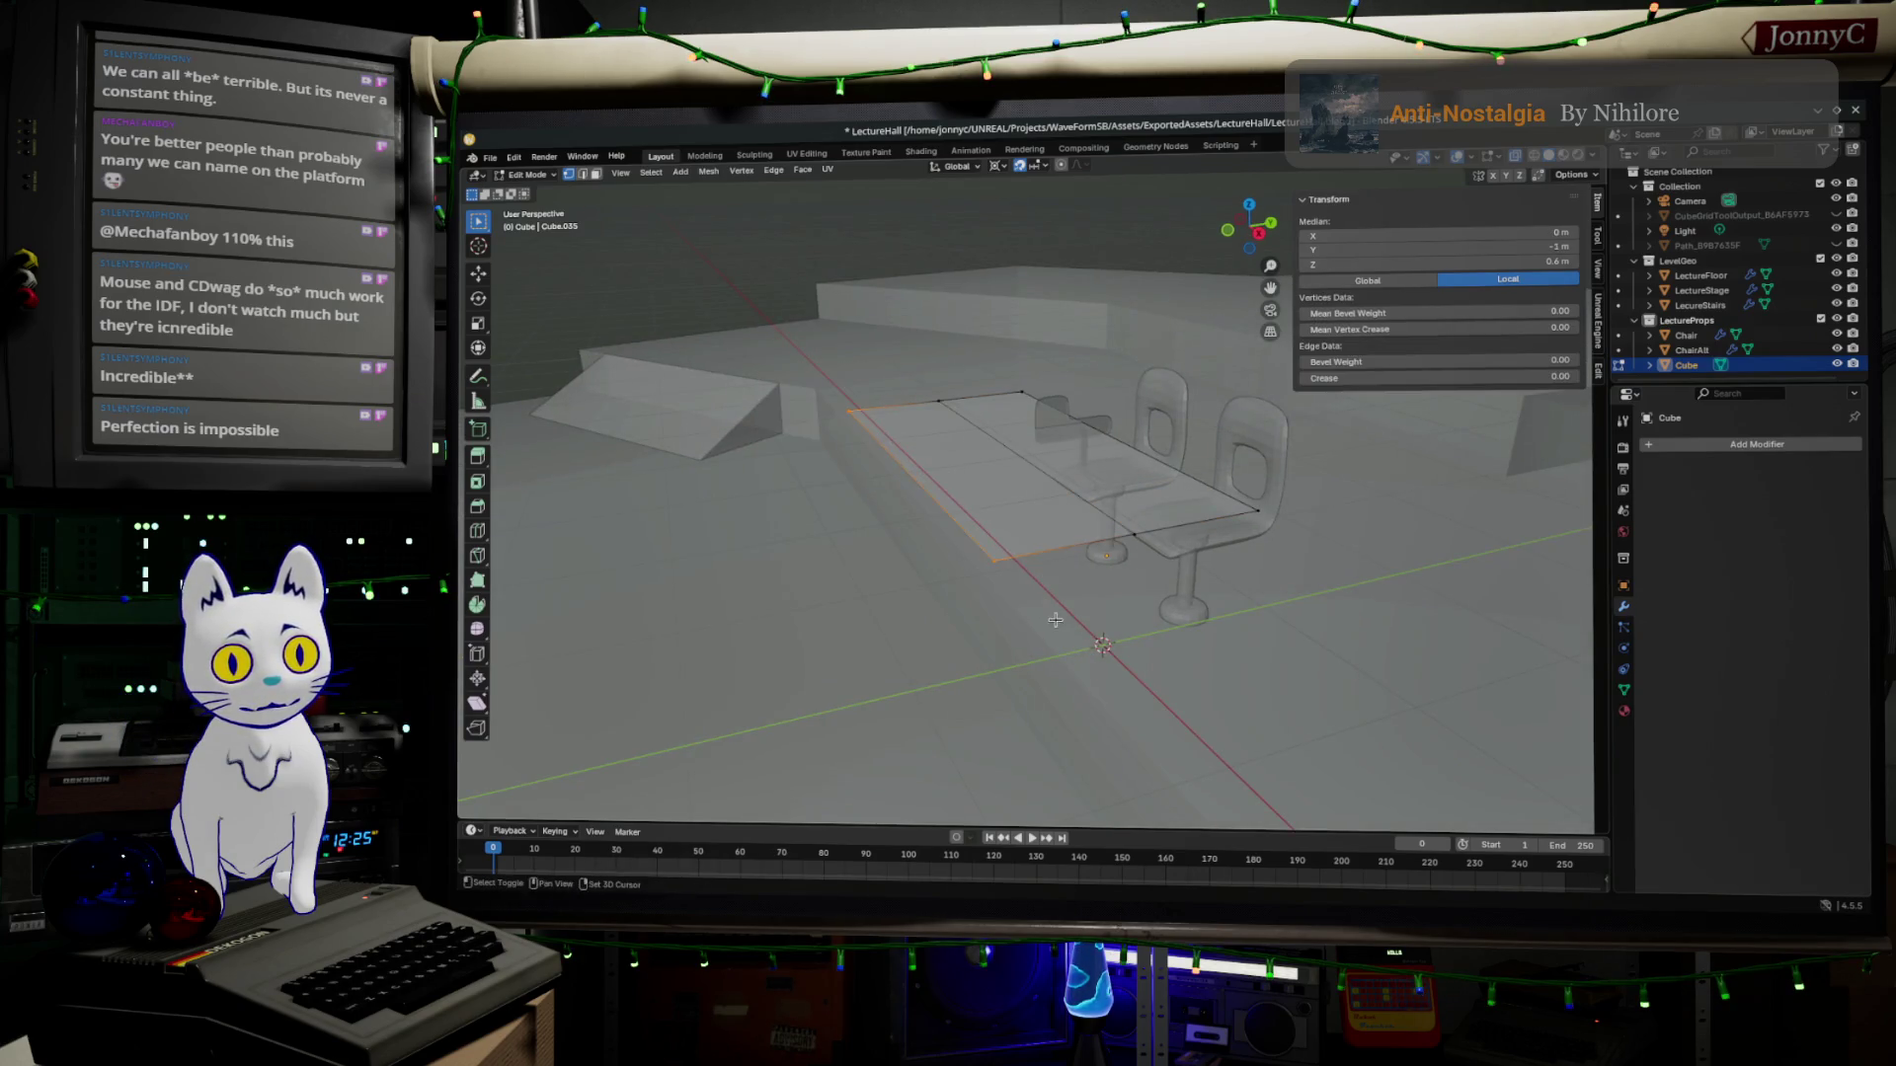
mouse_move(977, 533)
middle_down()
mouse_move(1233, 603)
mouse_move(1071, 646)
mouse_move(1060, 610)
middle_up()
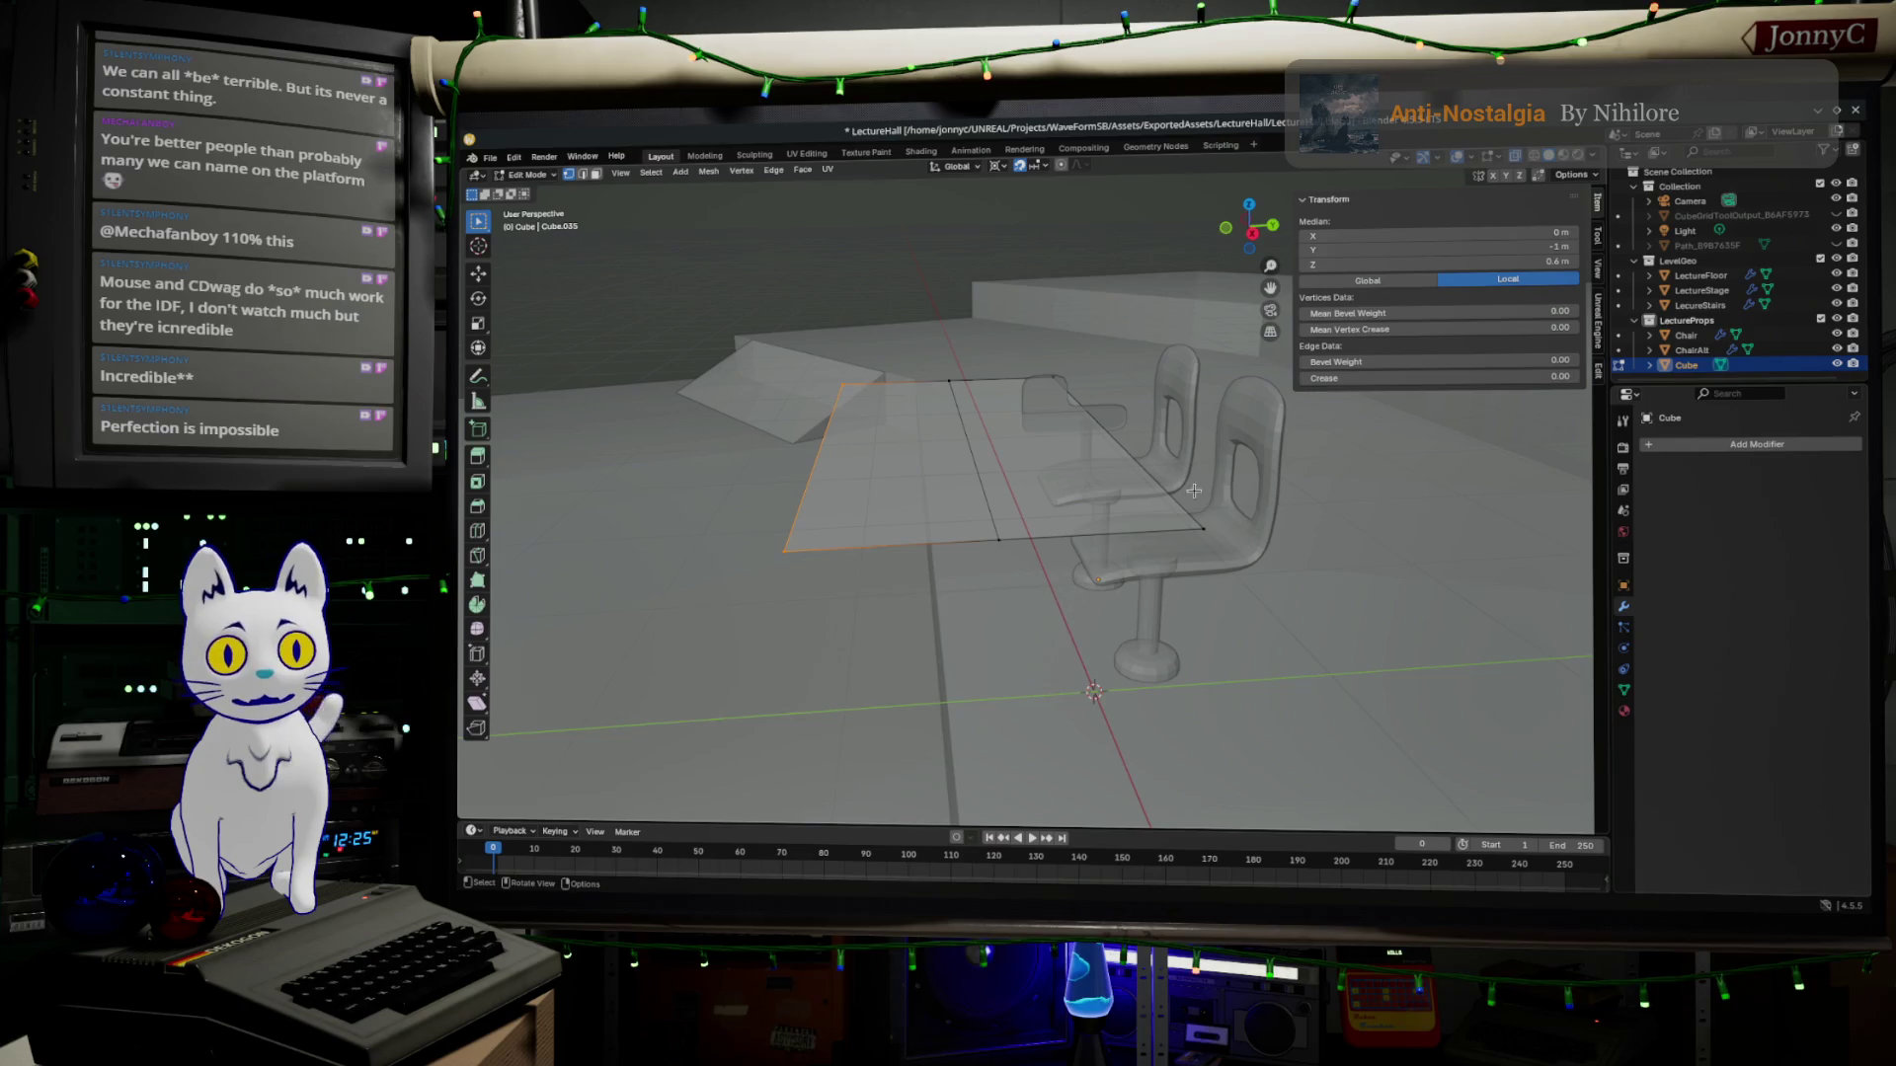
key(KP_3)
scroll(1080, 644, up, 2)
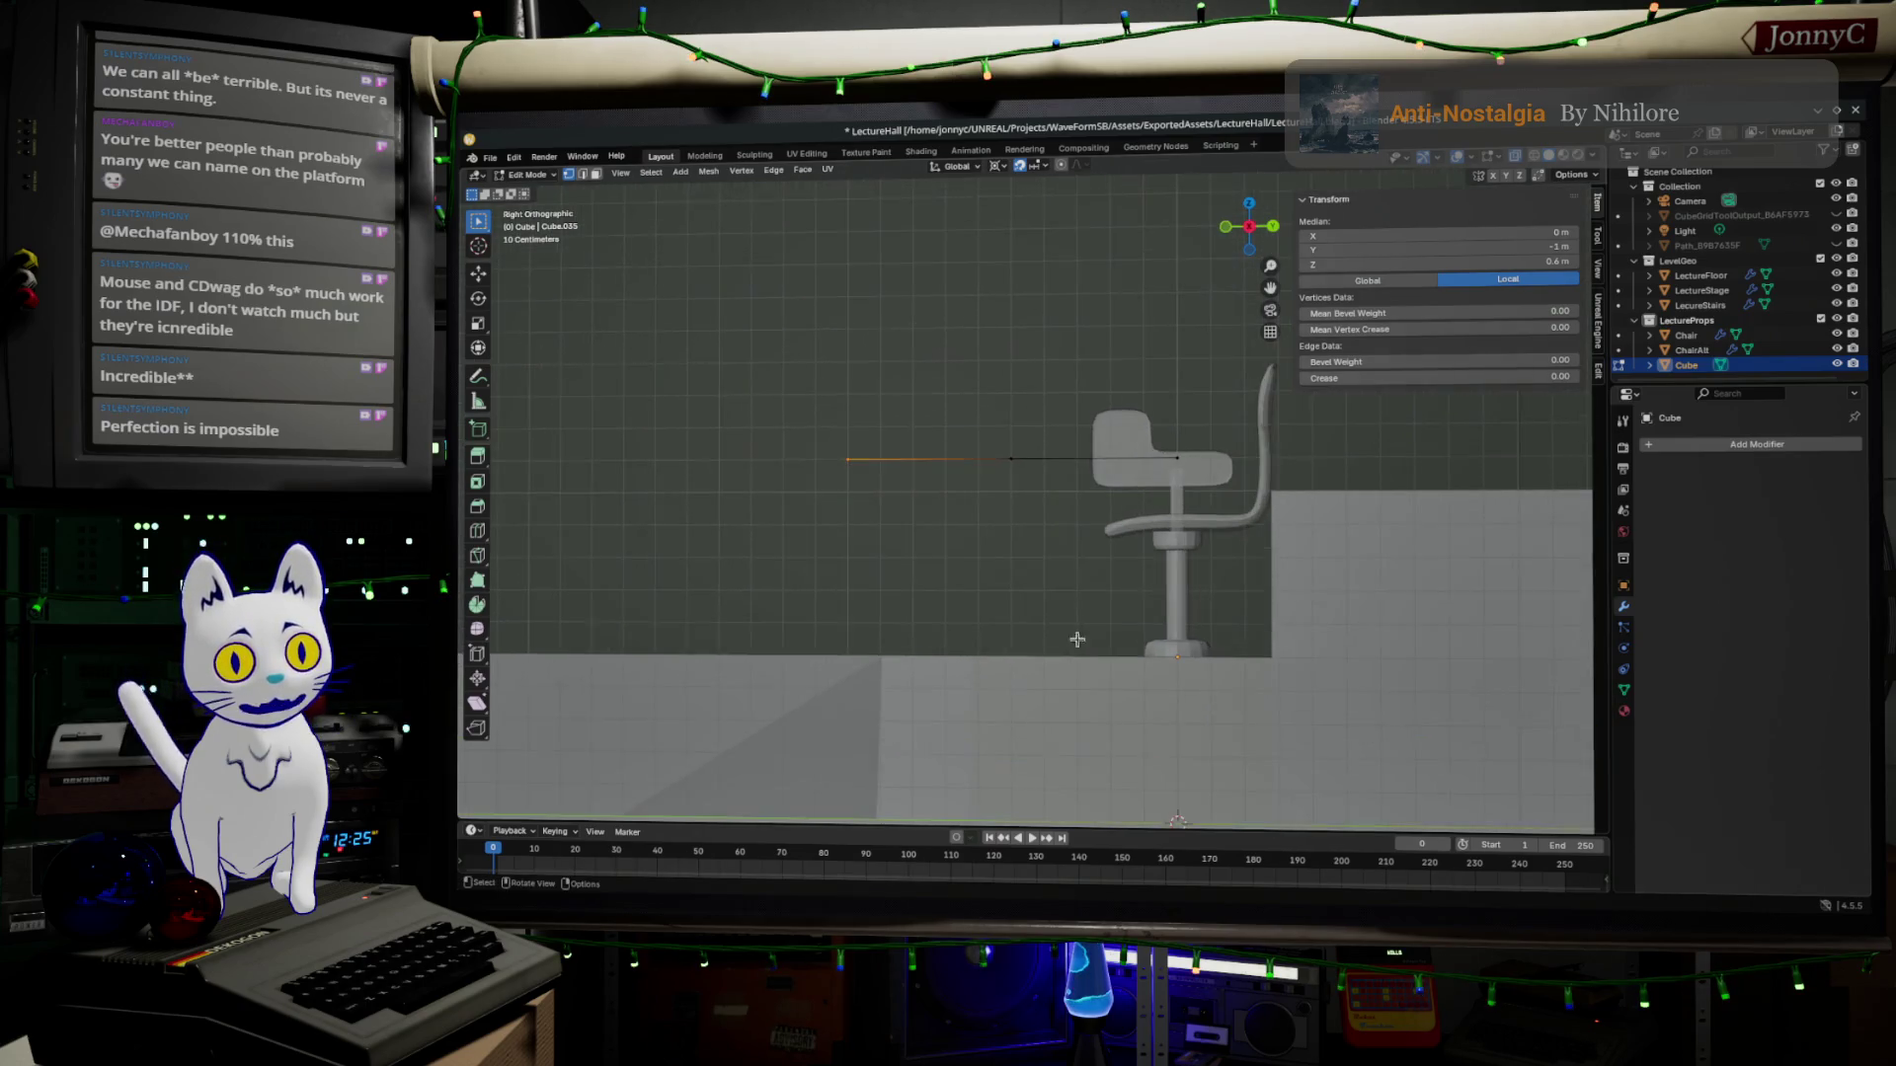
Rotate the selected edge vertical and place it below the desk plane as a front support apron.
key(r)
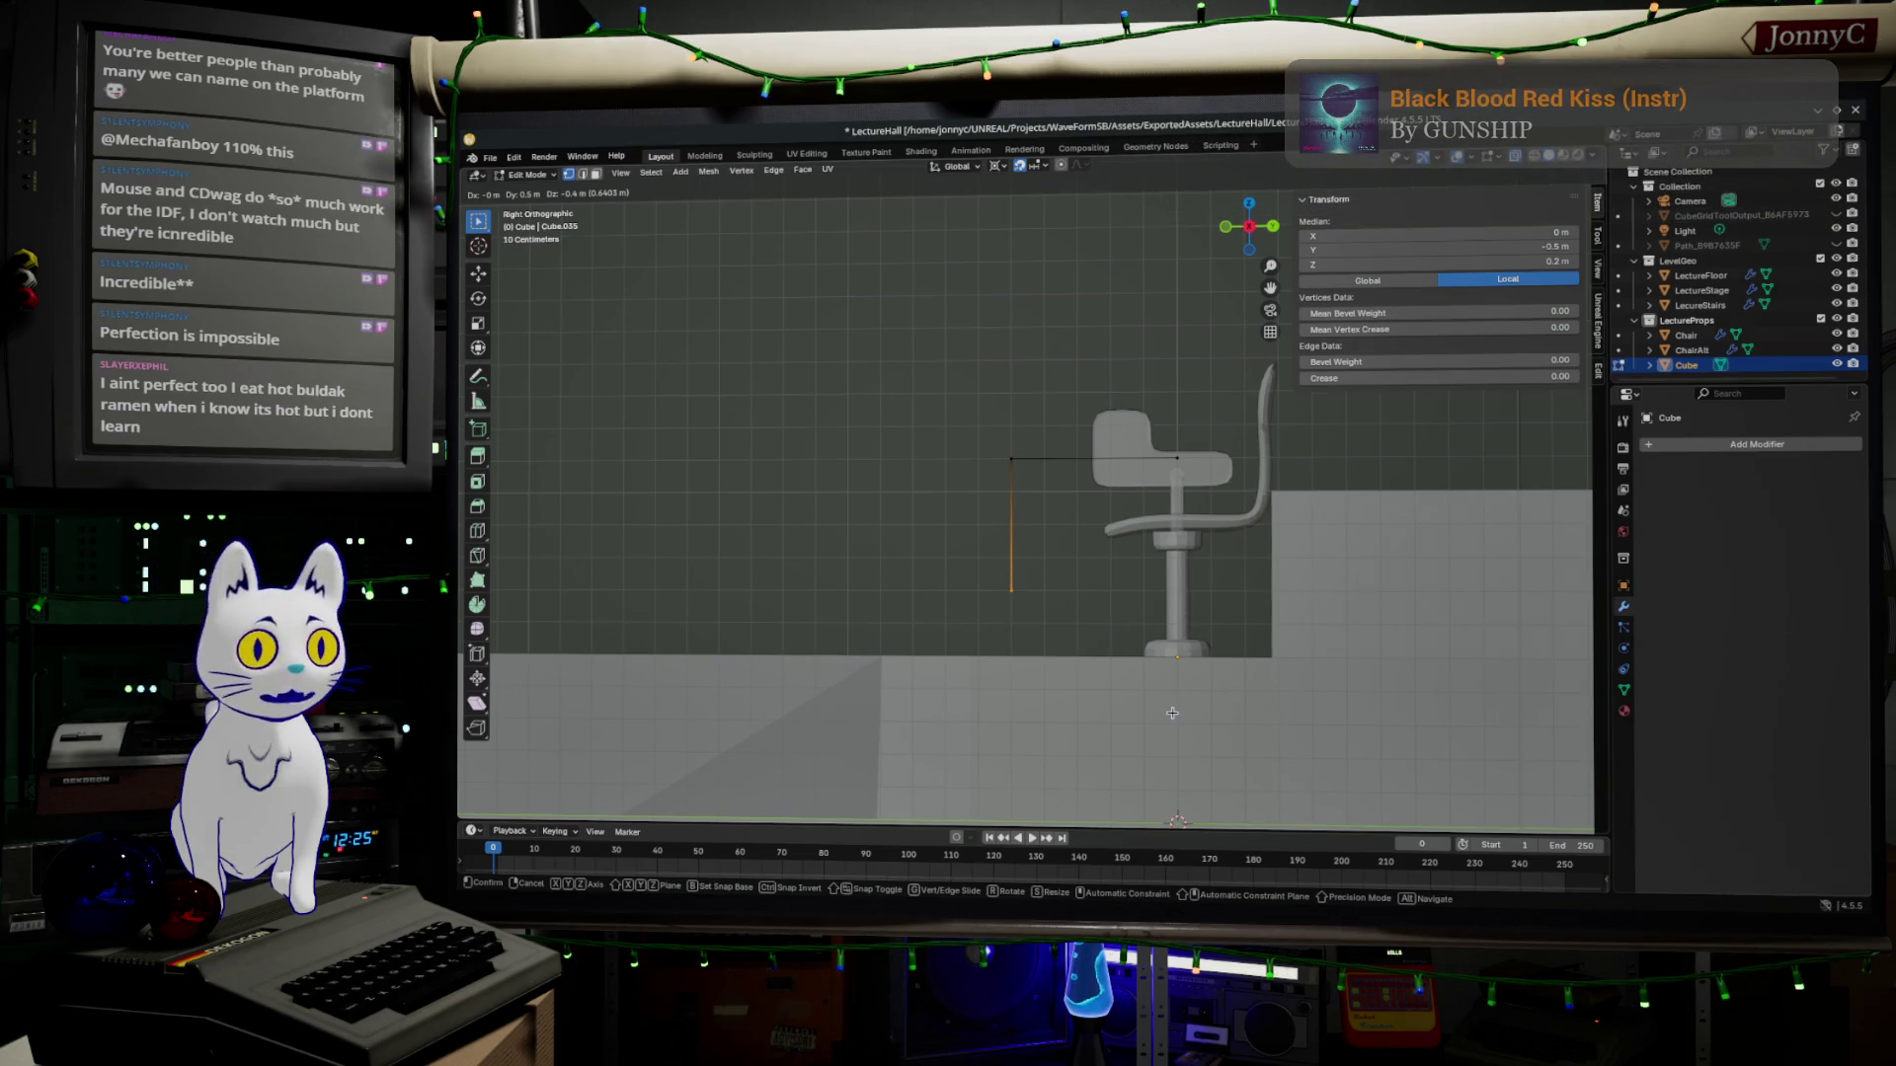
click(1197, 687)
mouse_move(1196, 687)
middle_down()
mouse_move(1286, 567)
mouse_move(1192, 550)
middle_up()
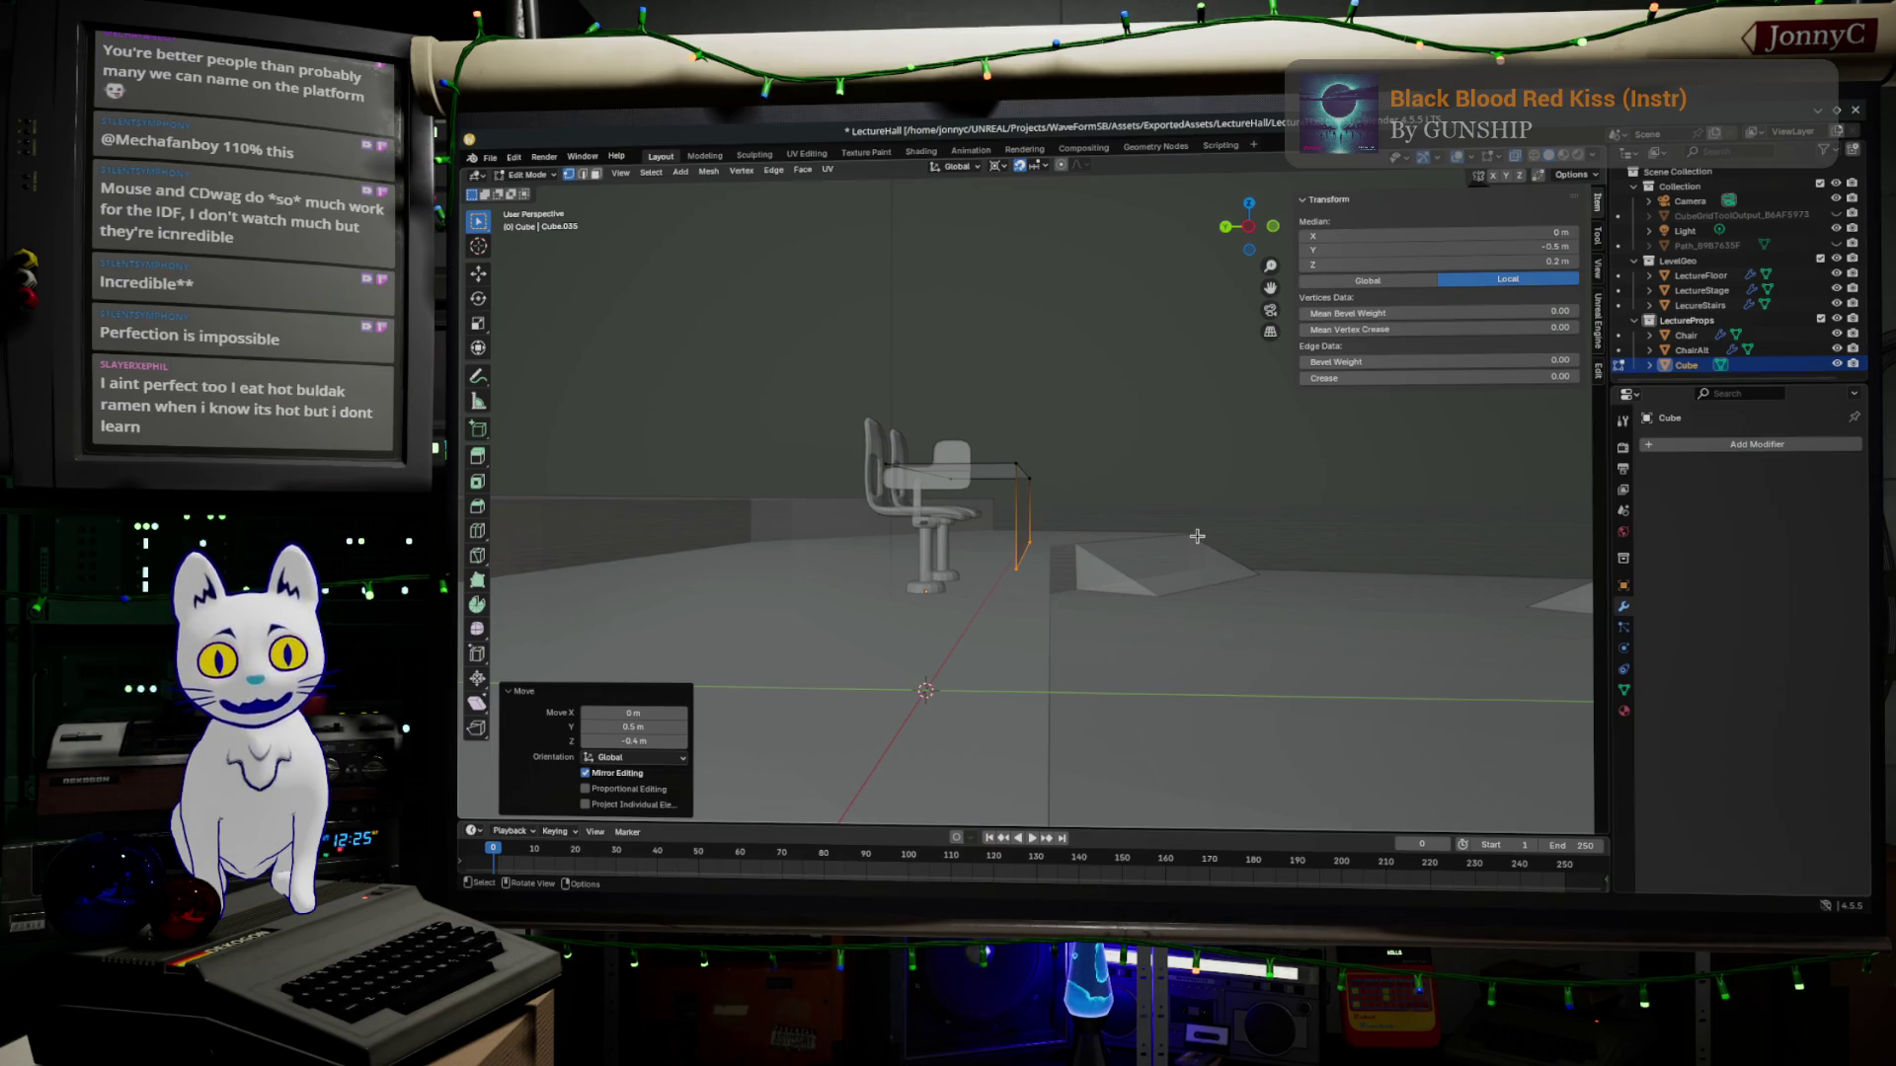
mouse_move(1214, 510)
middle_down()
mouse_move(1517, 536)
mouse_move(1310, 542)
mouse_move(1342, 527)
middle_up()
scroll(1310, 542, down, 3)
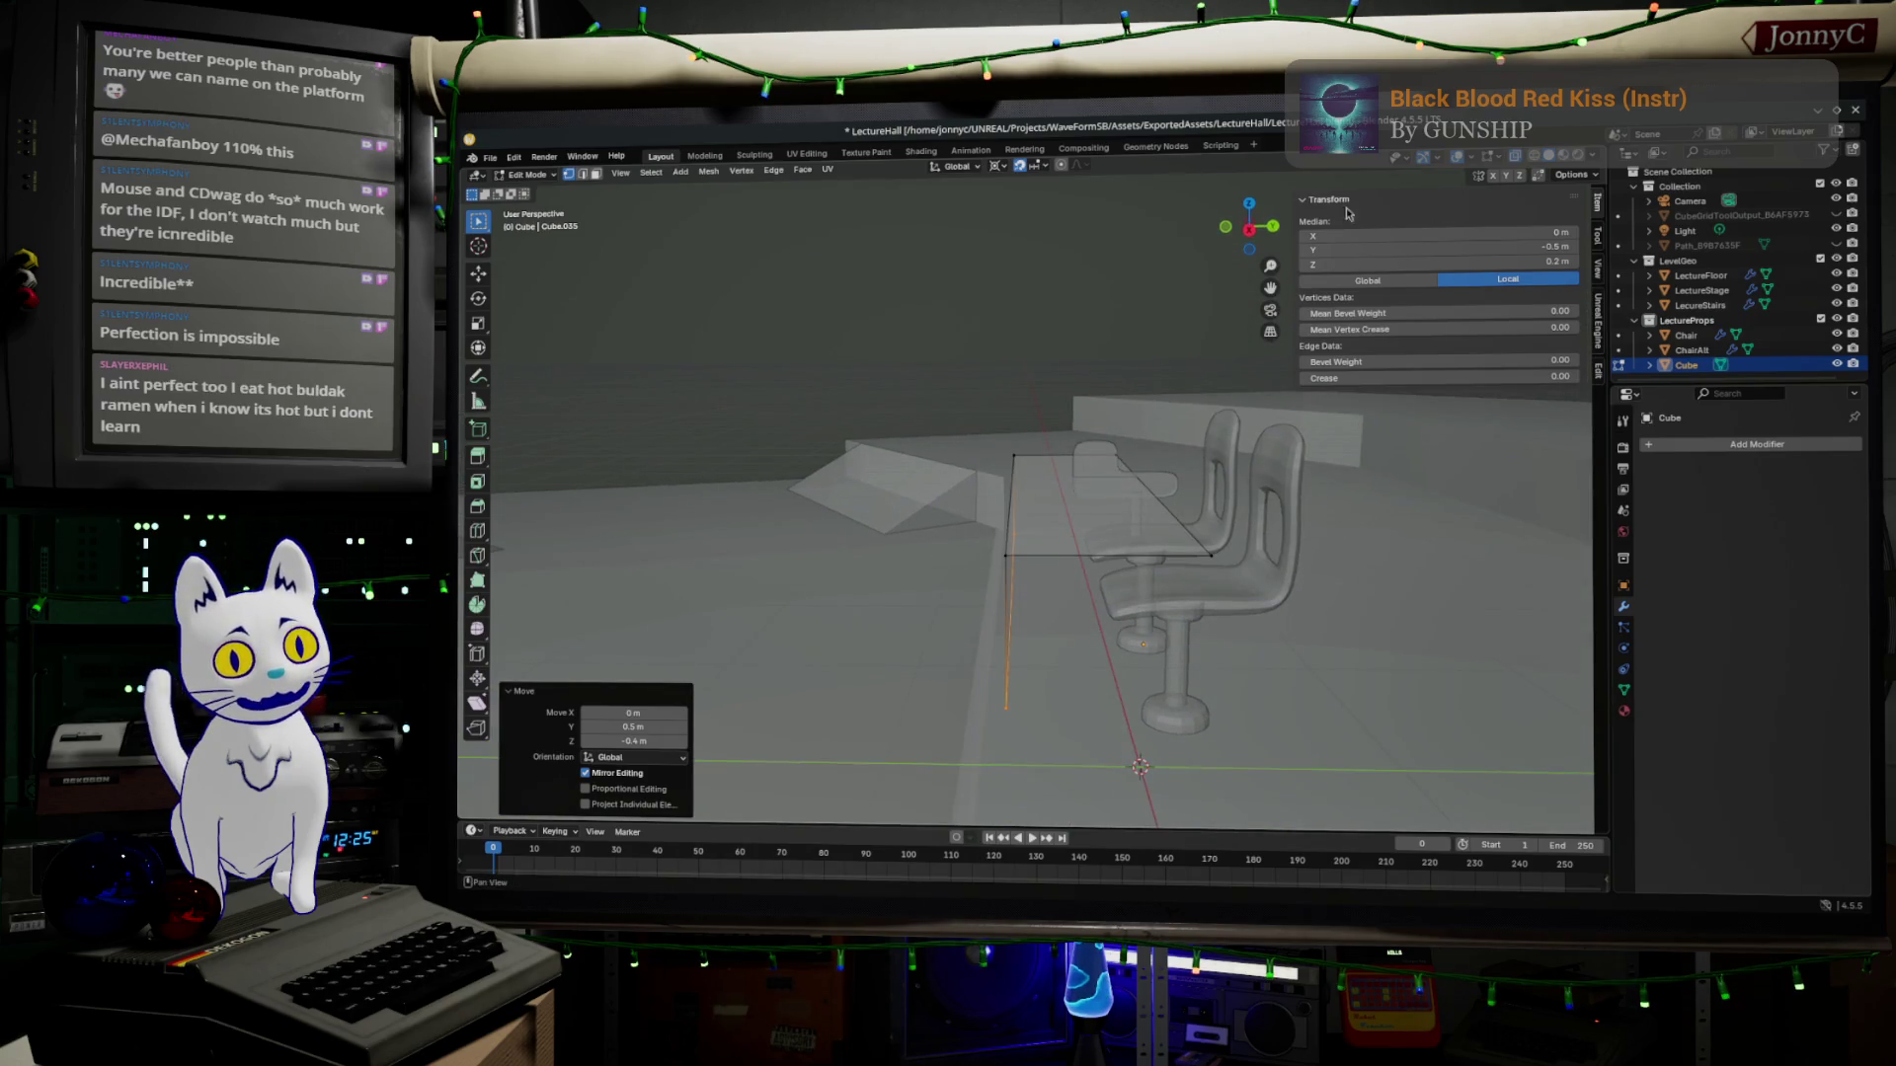
click(1249, 230)
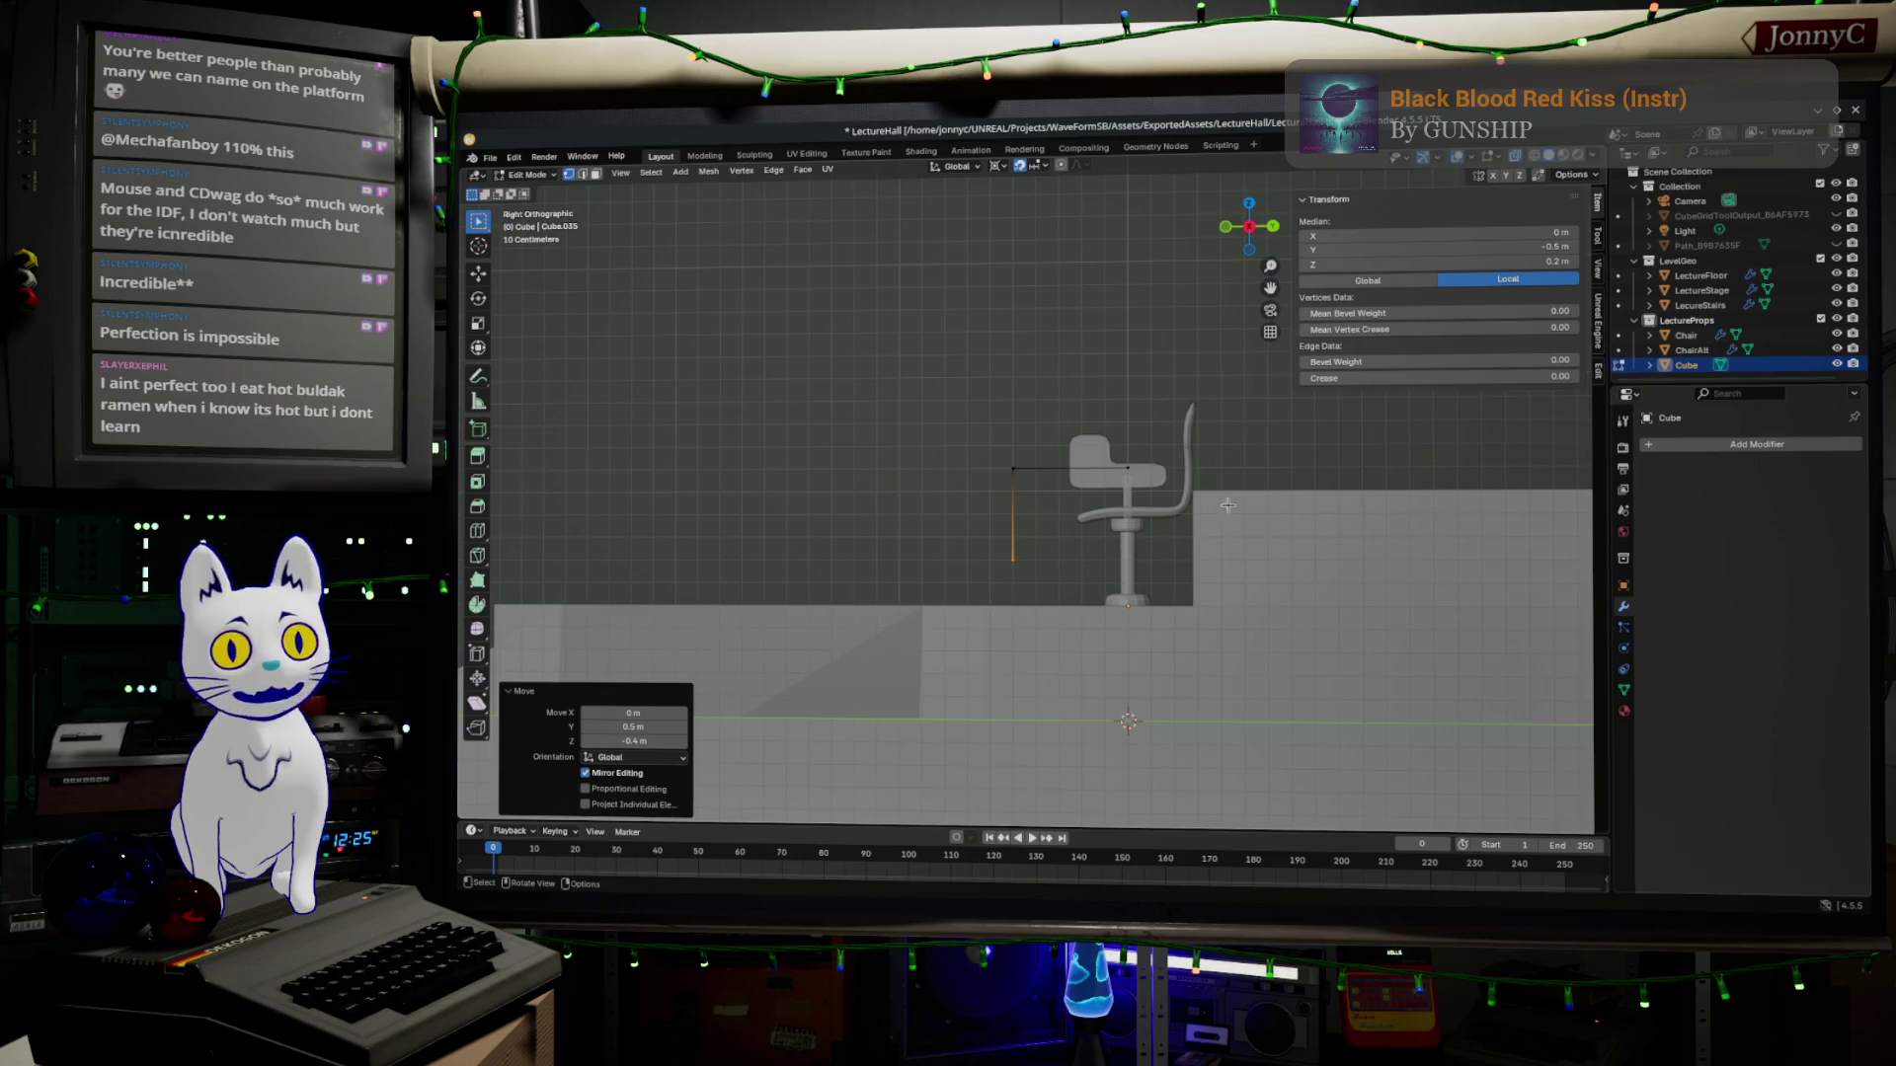
scroll(1211, 509, up, 2)
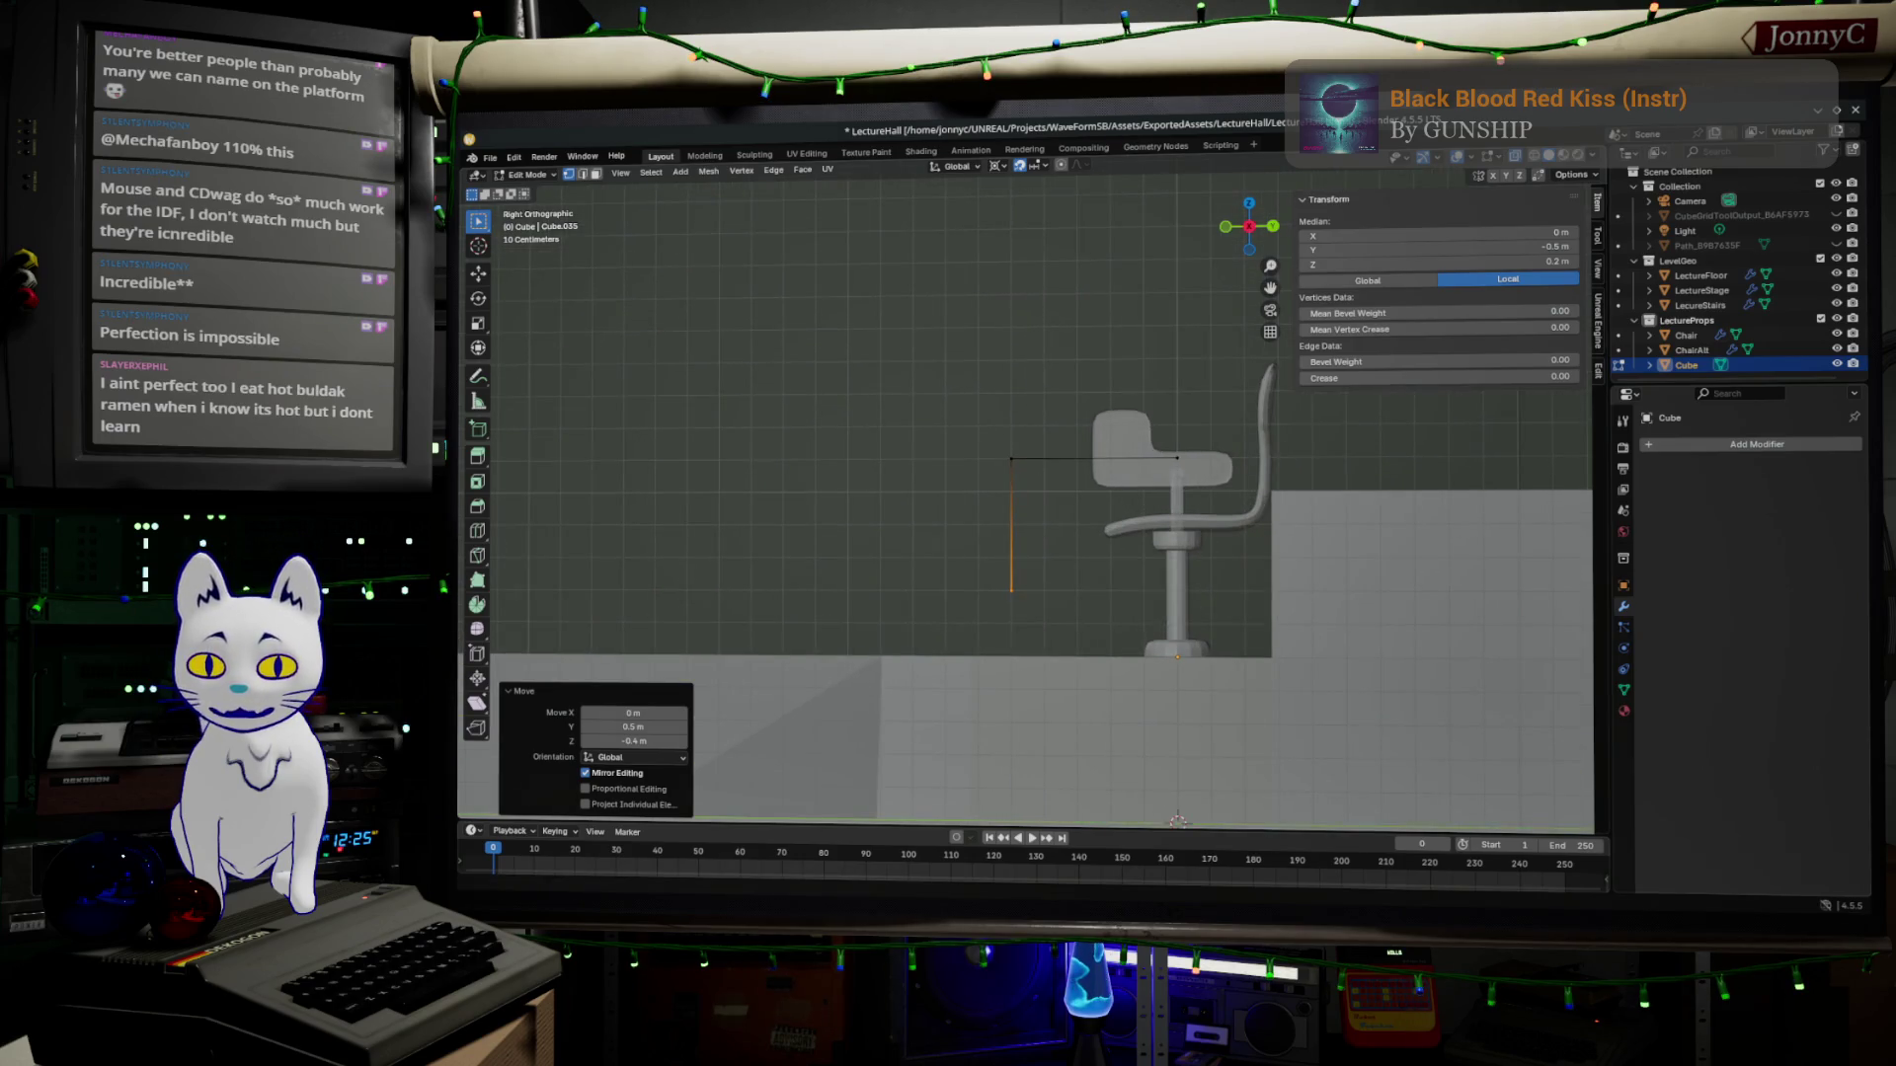
key(alt+Tab)
Clear the Google search box and enter the converted Japanese query 猫舌.
key(ctrl+a)
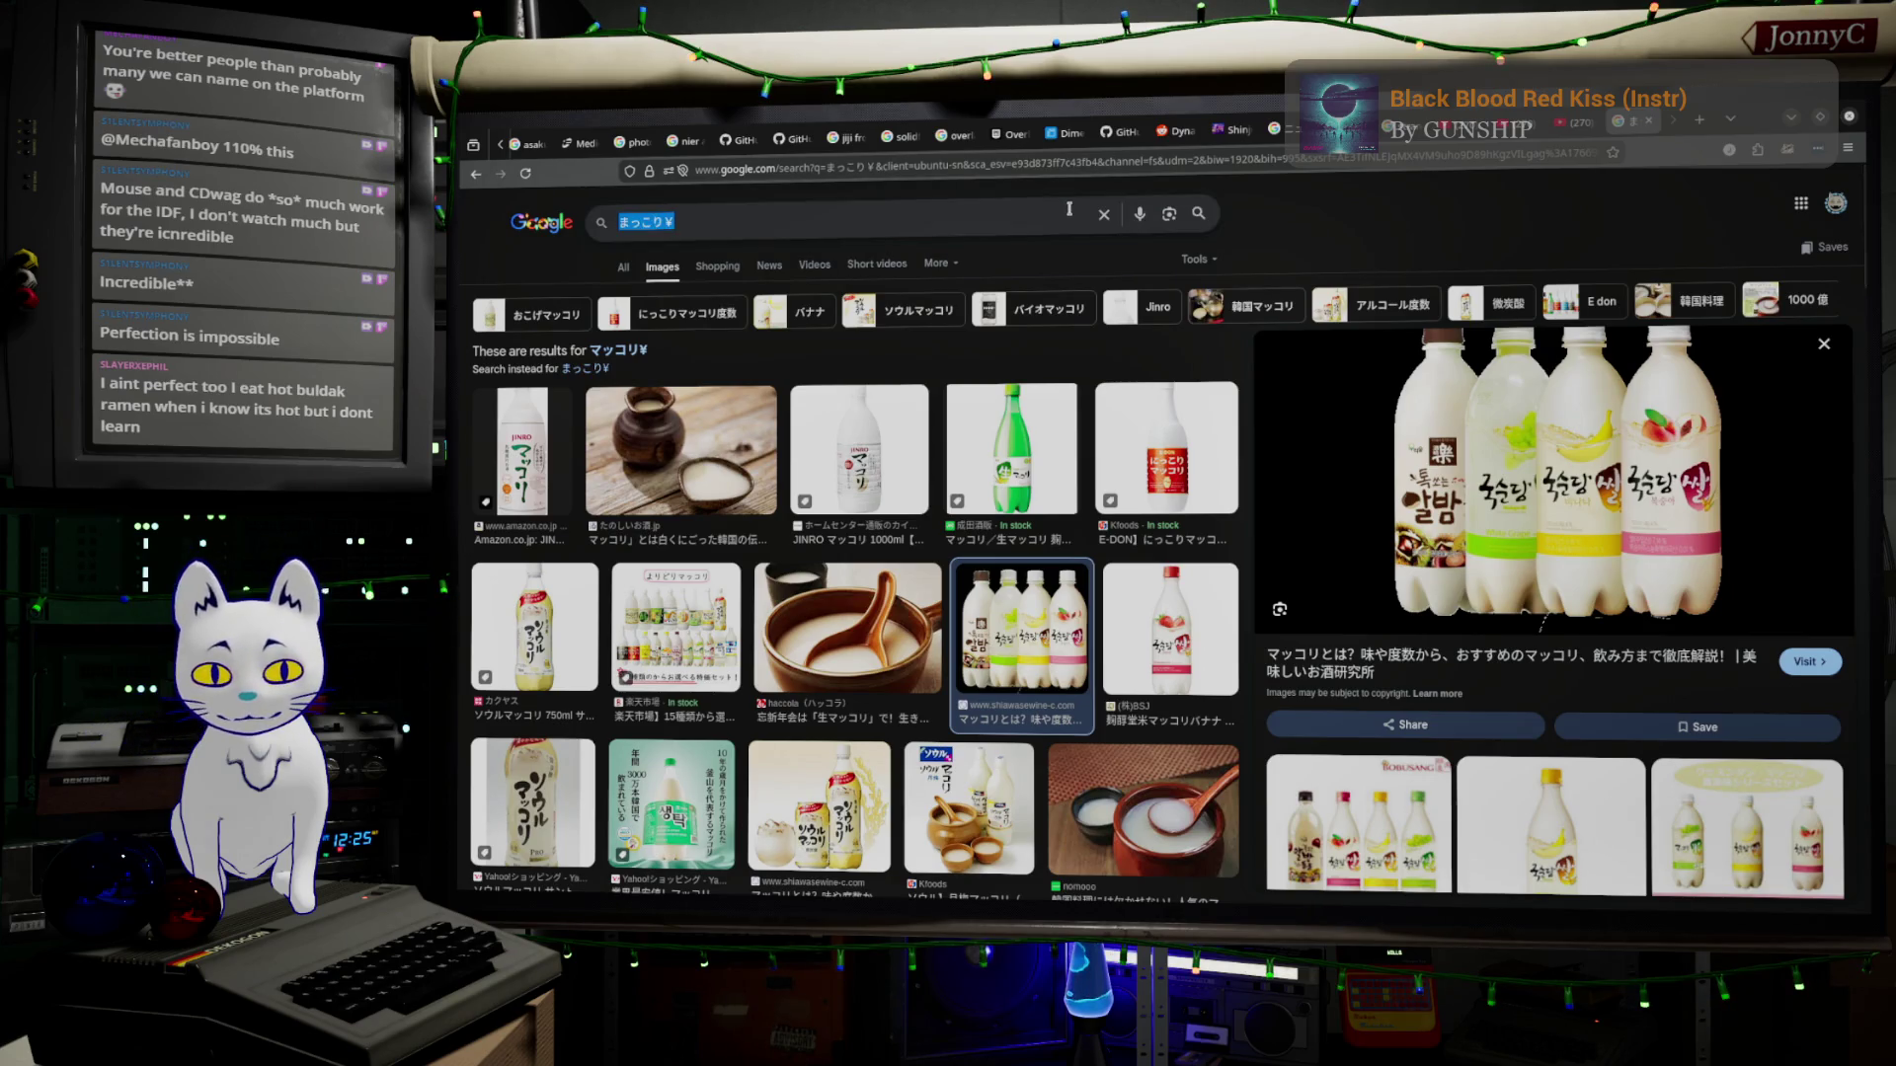
key(BackSpace)
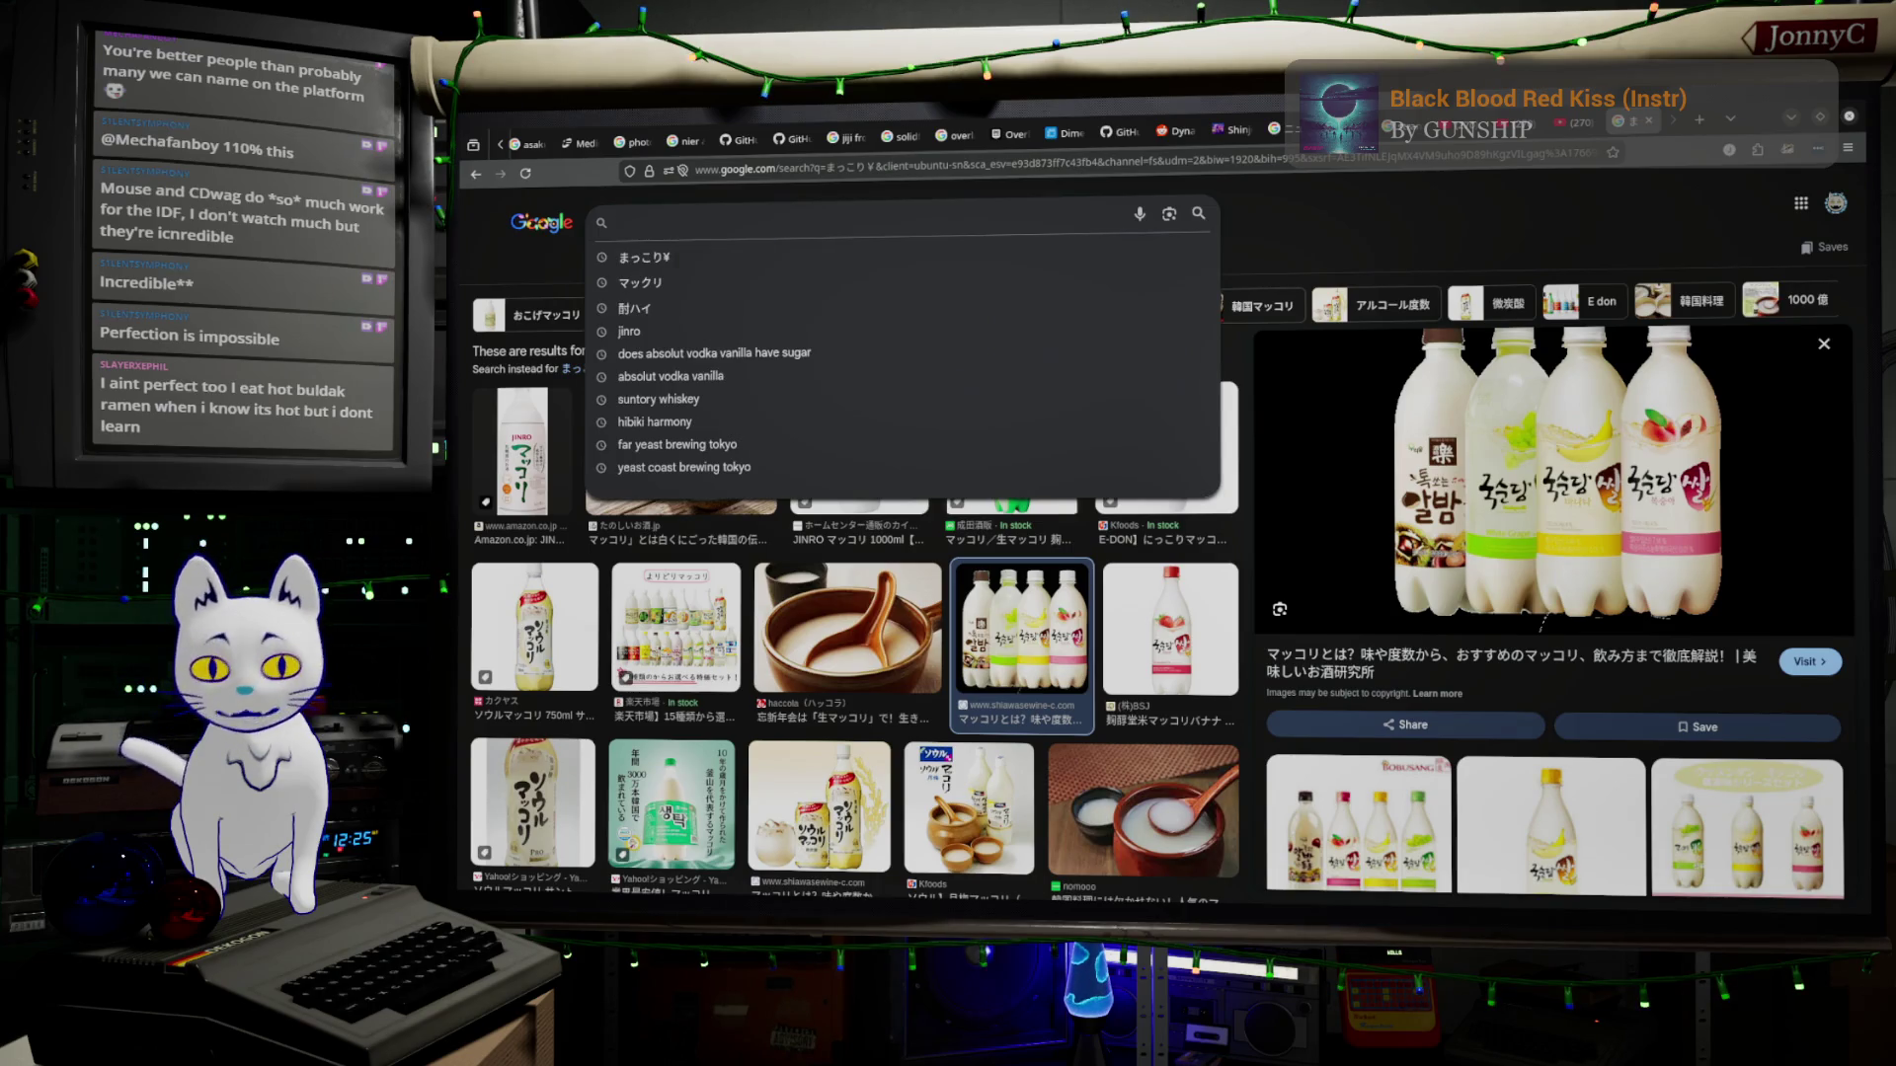
text(nekojita)
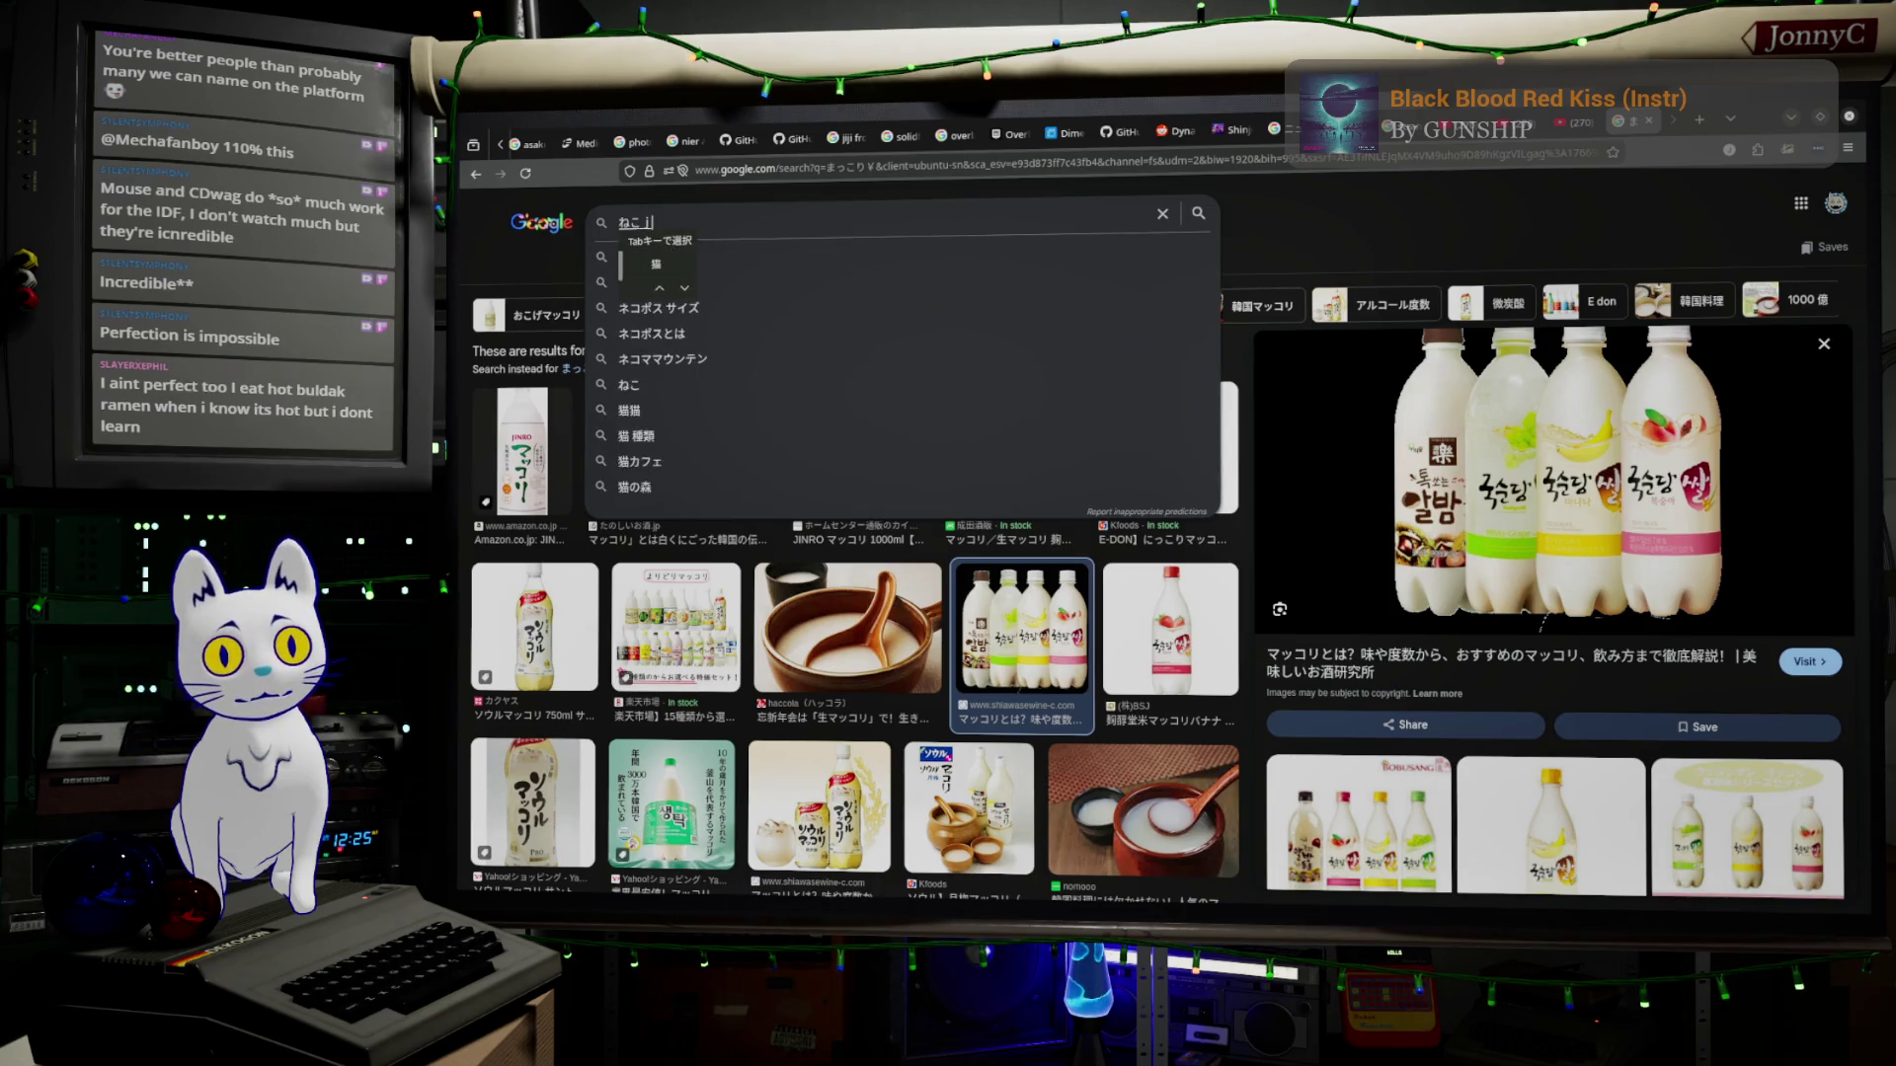
key(Return)
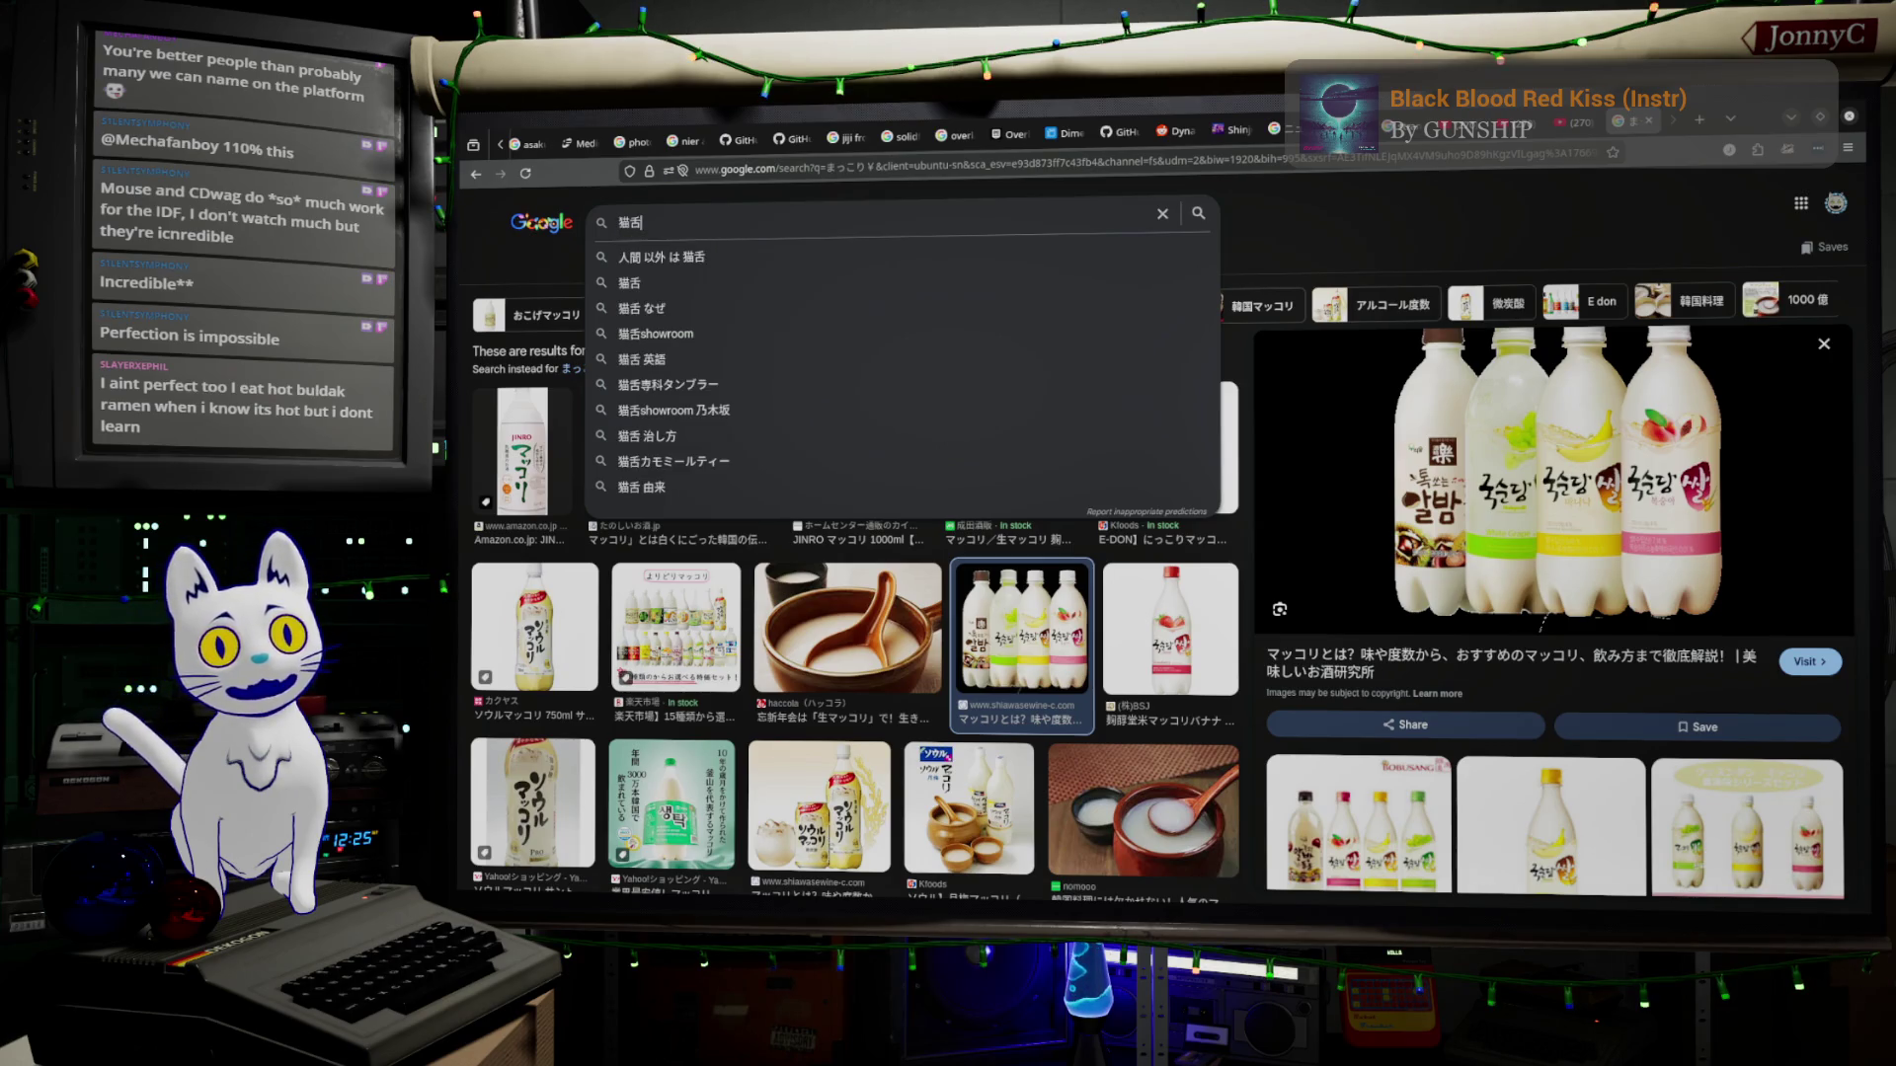
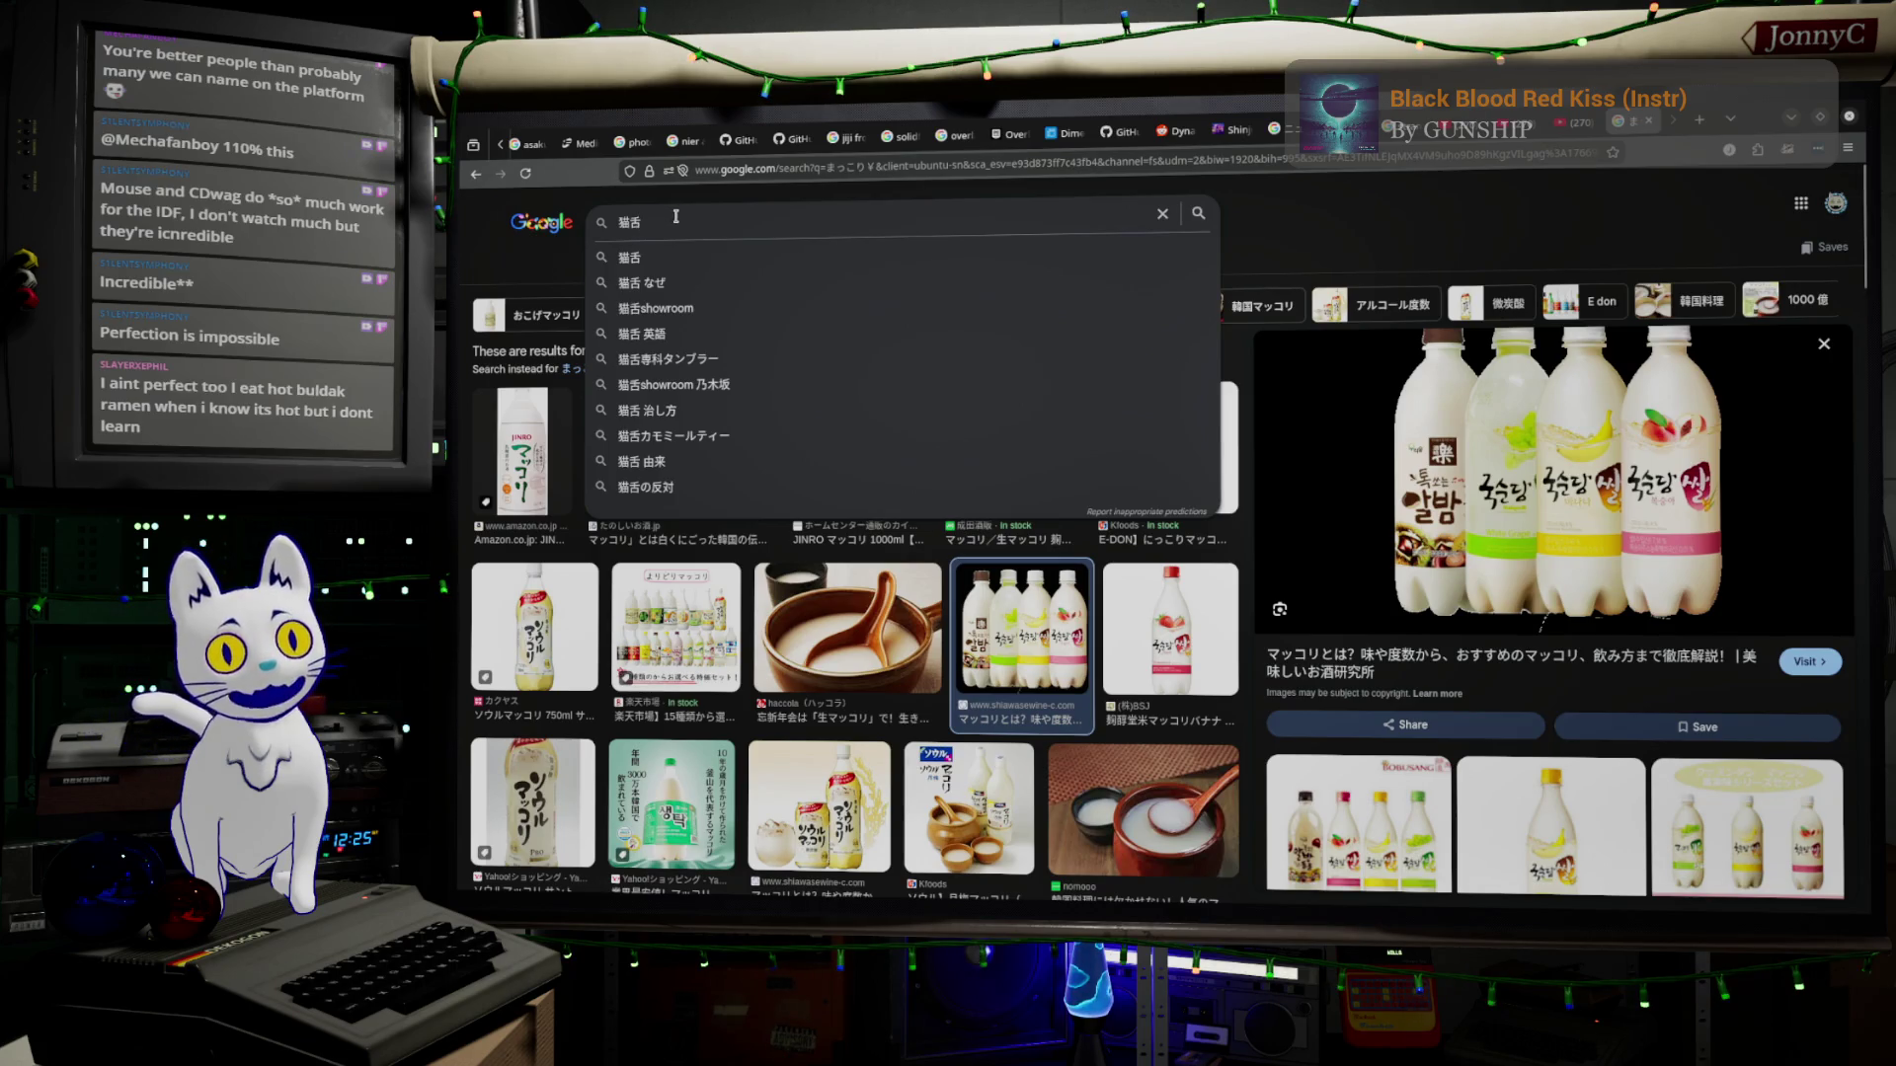
Run the 猫舌 image search, preview a cat illustration and the HALMEK up result, then return to Blender.
key(Return)
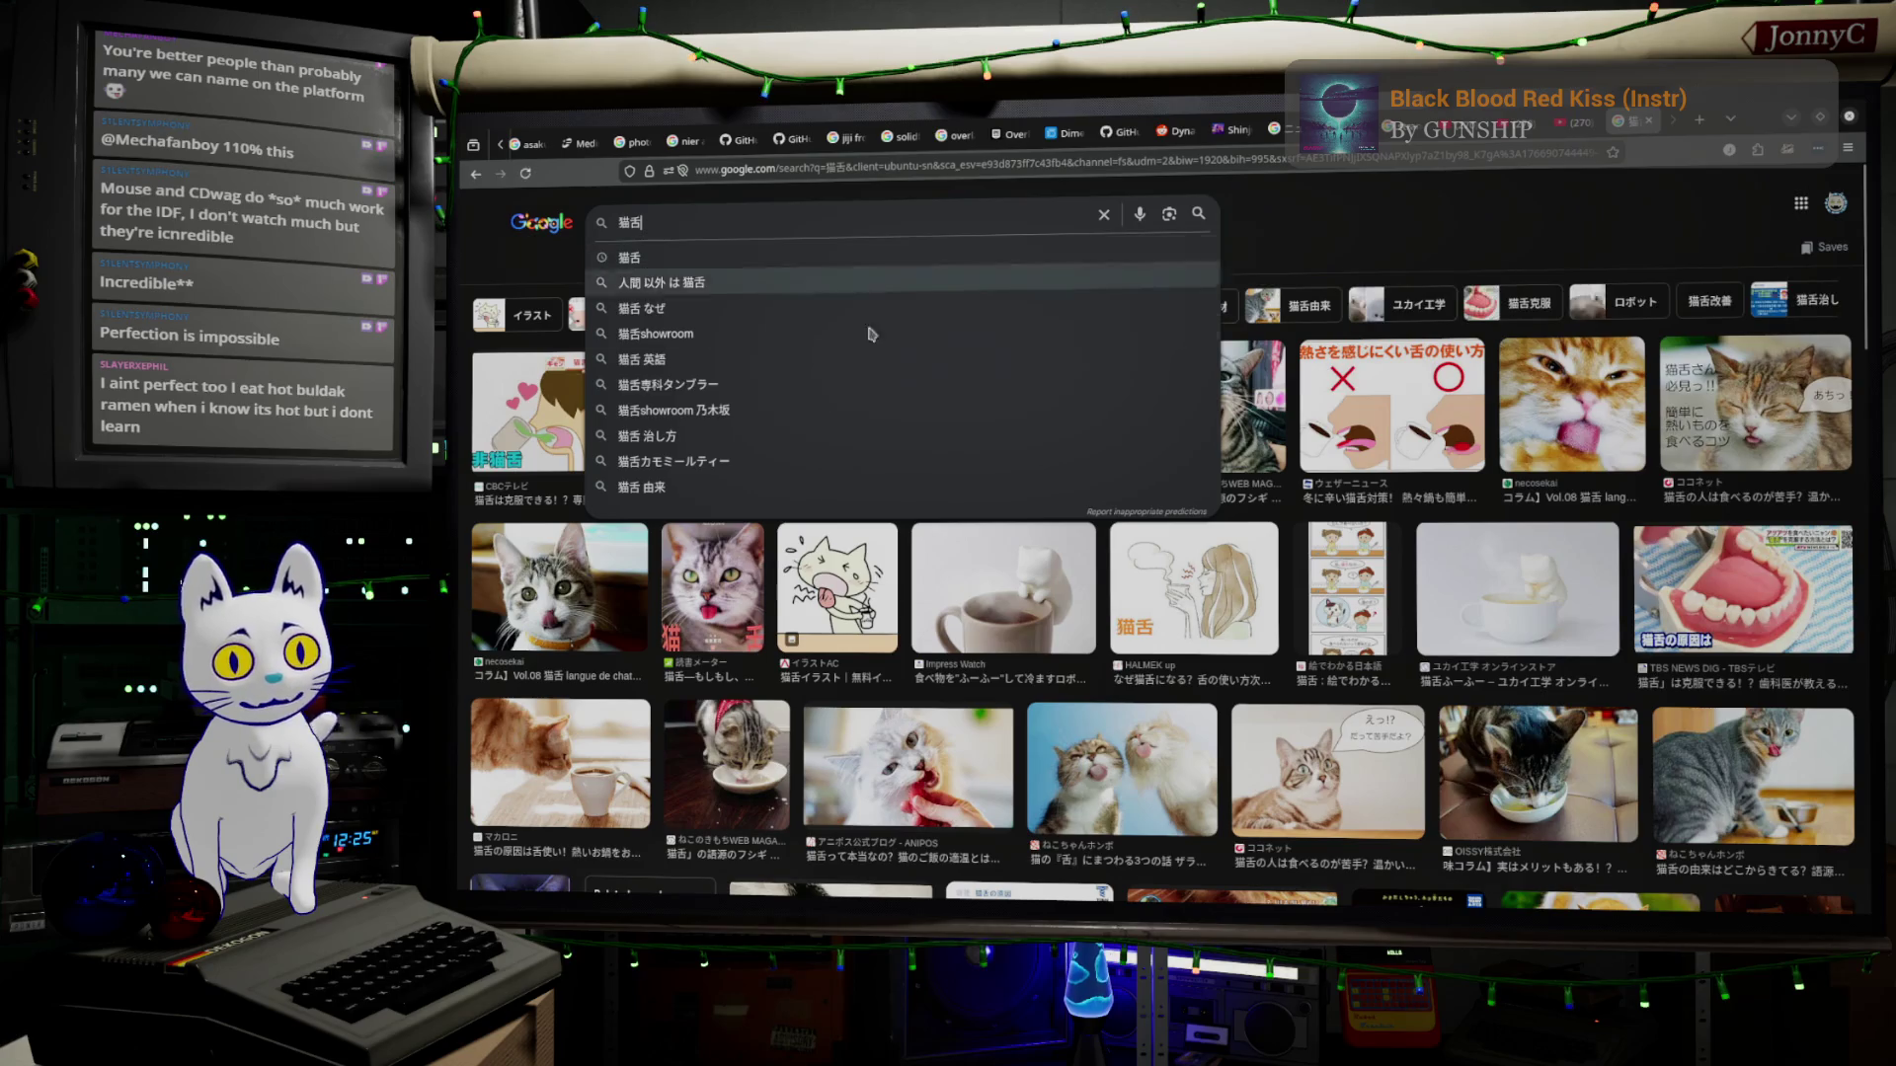
click(836, 592)
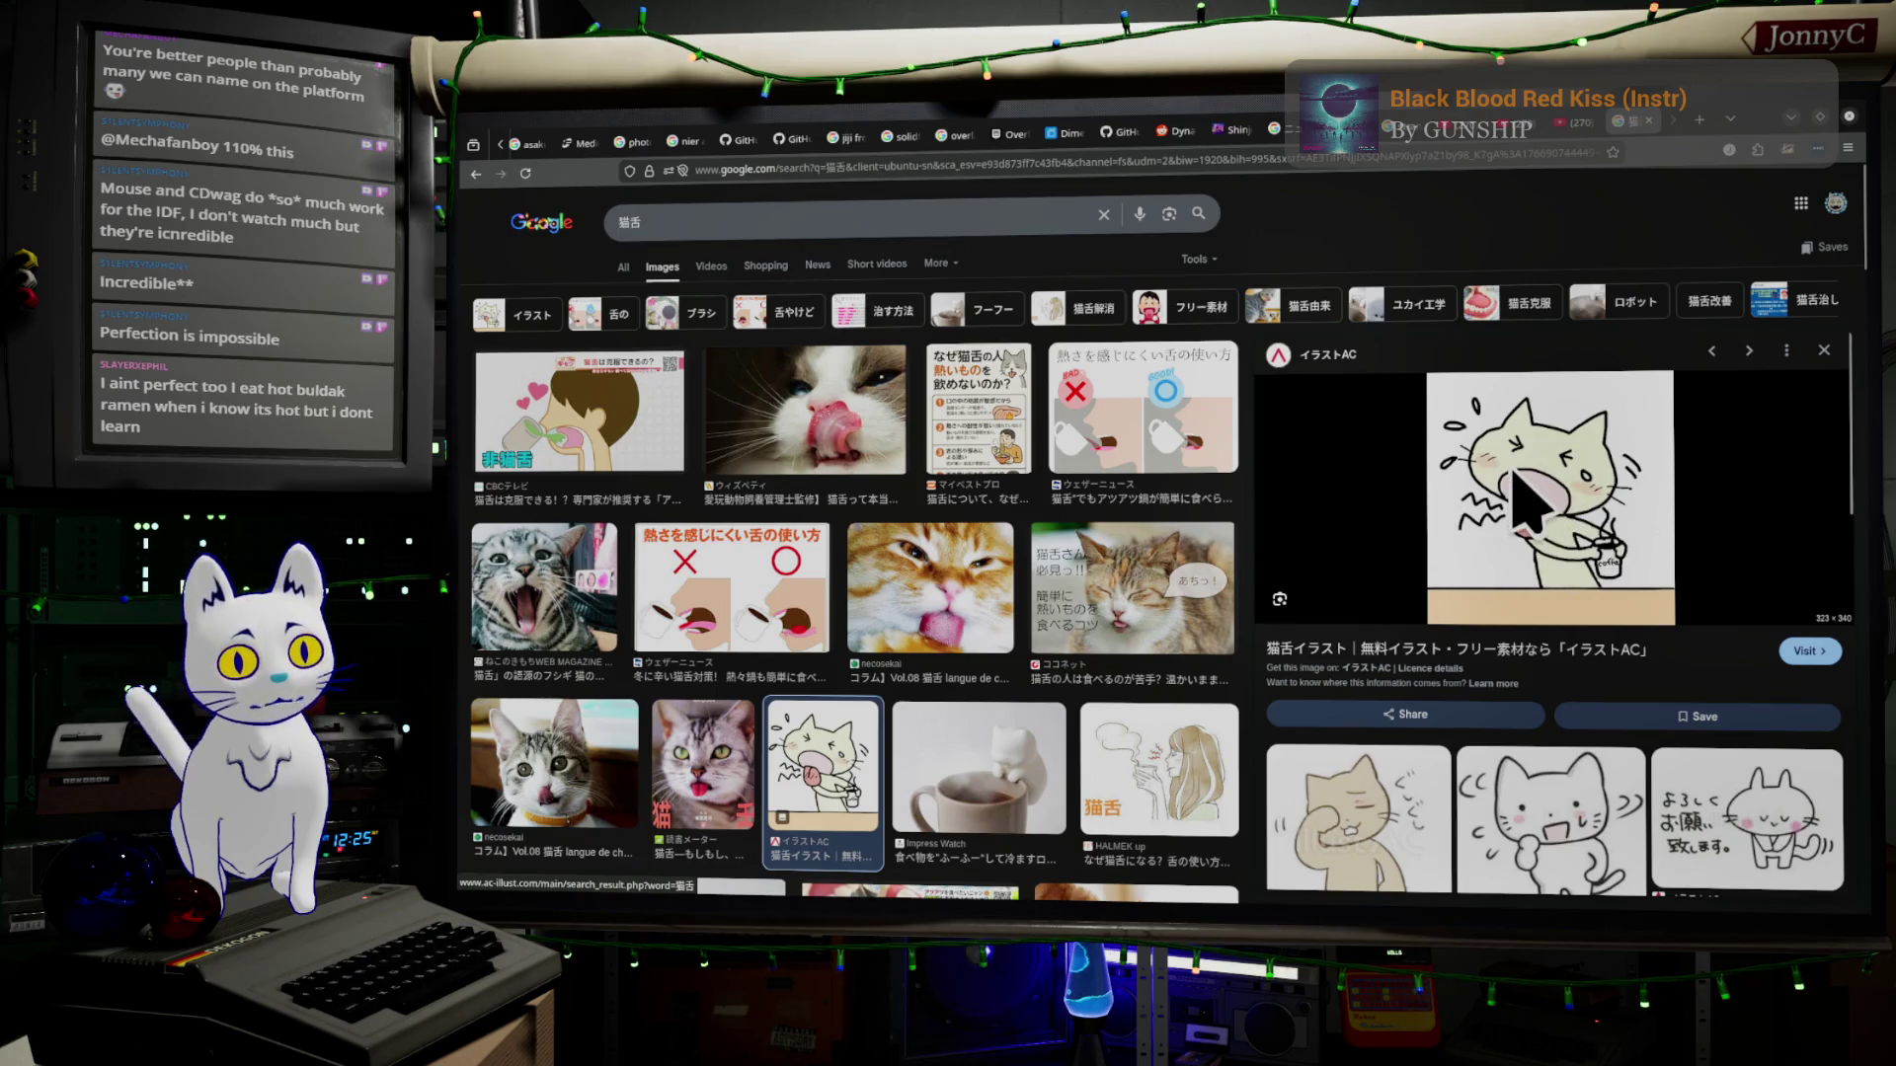
click(686, 219)
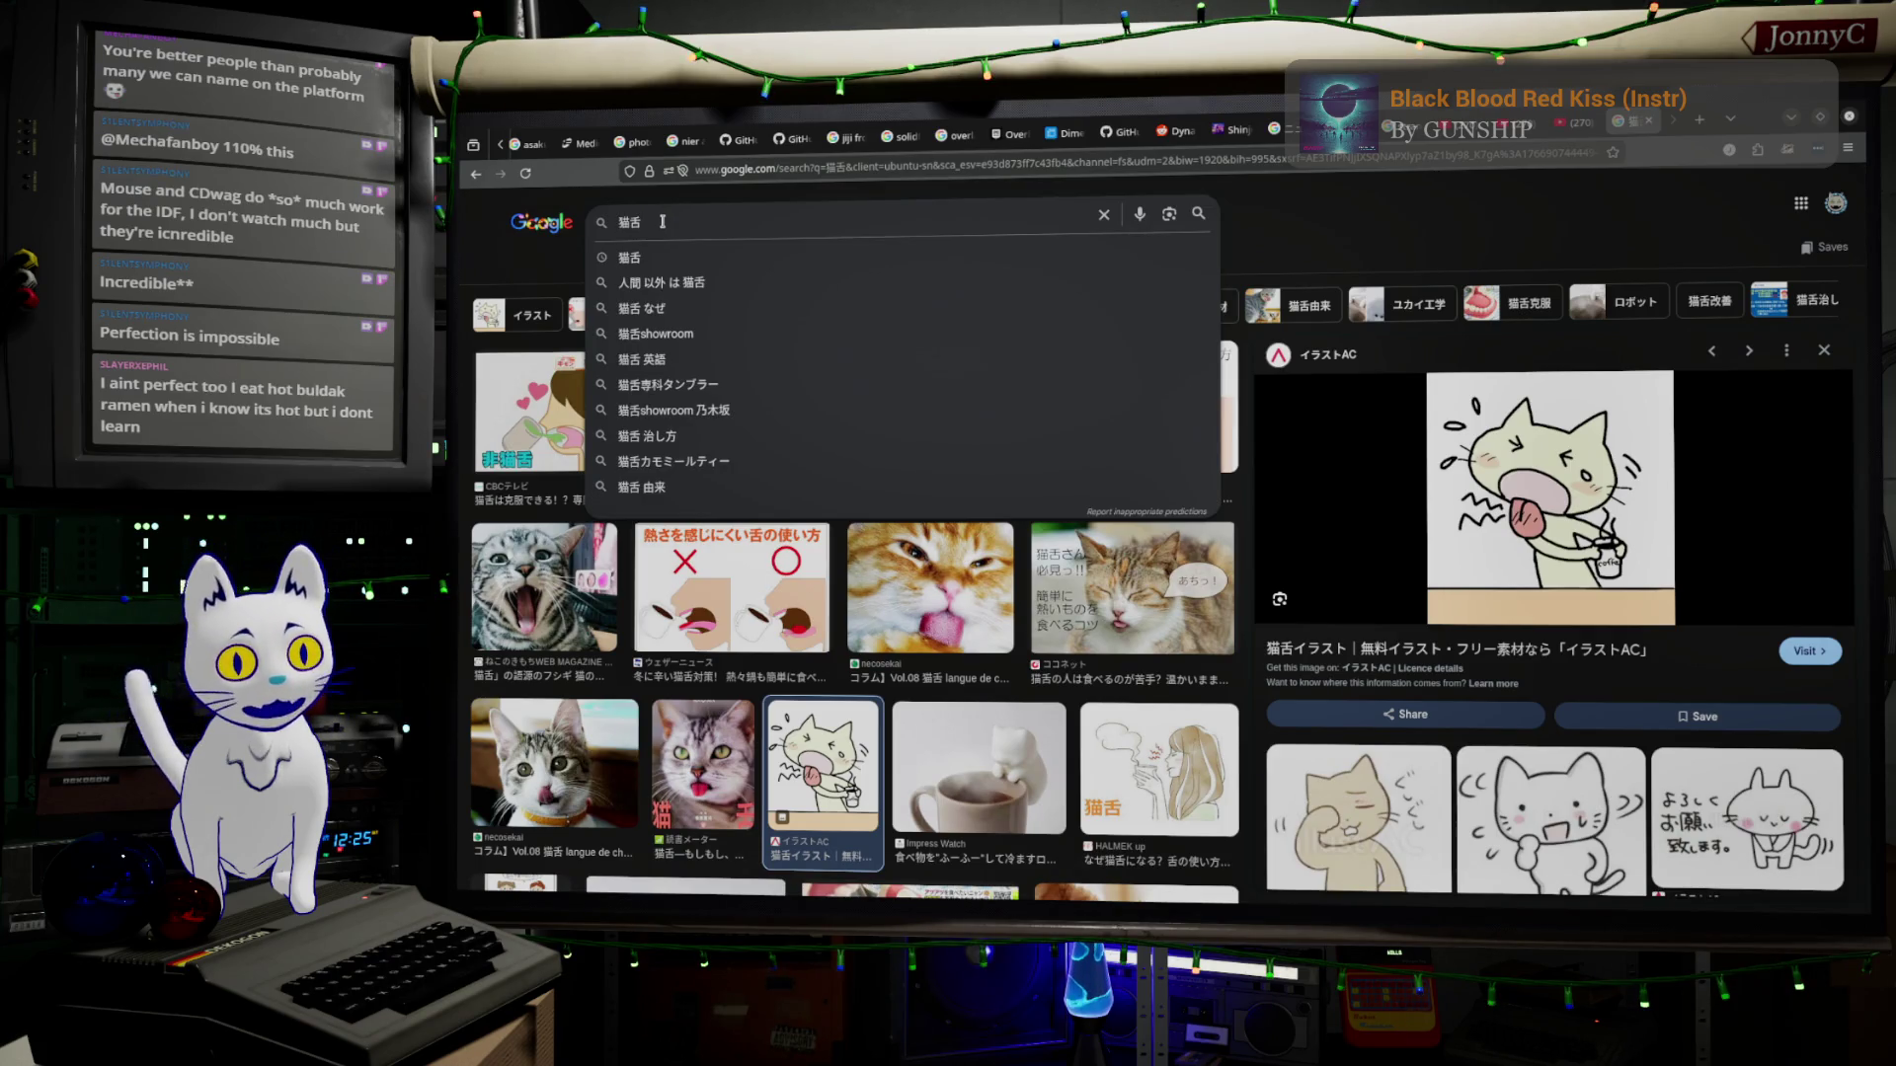
click(1160, 778)
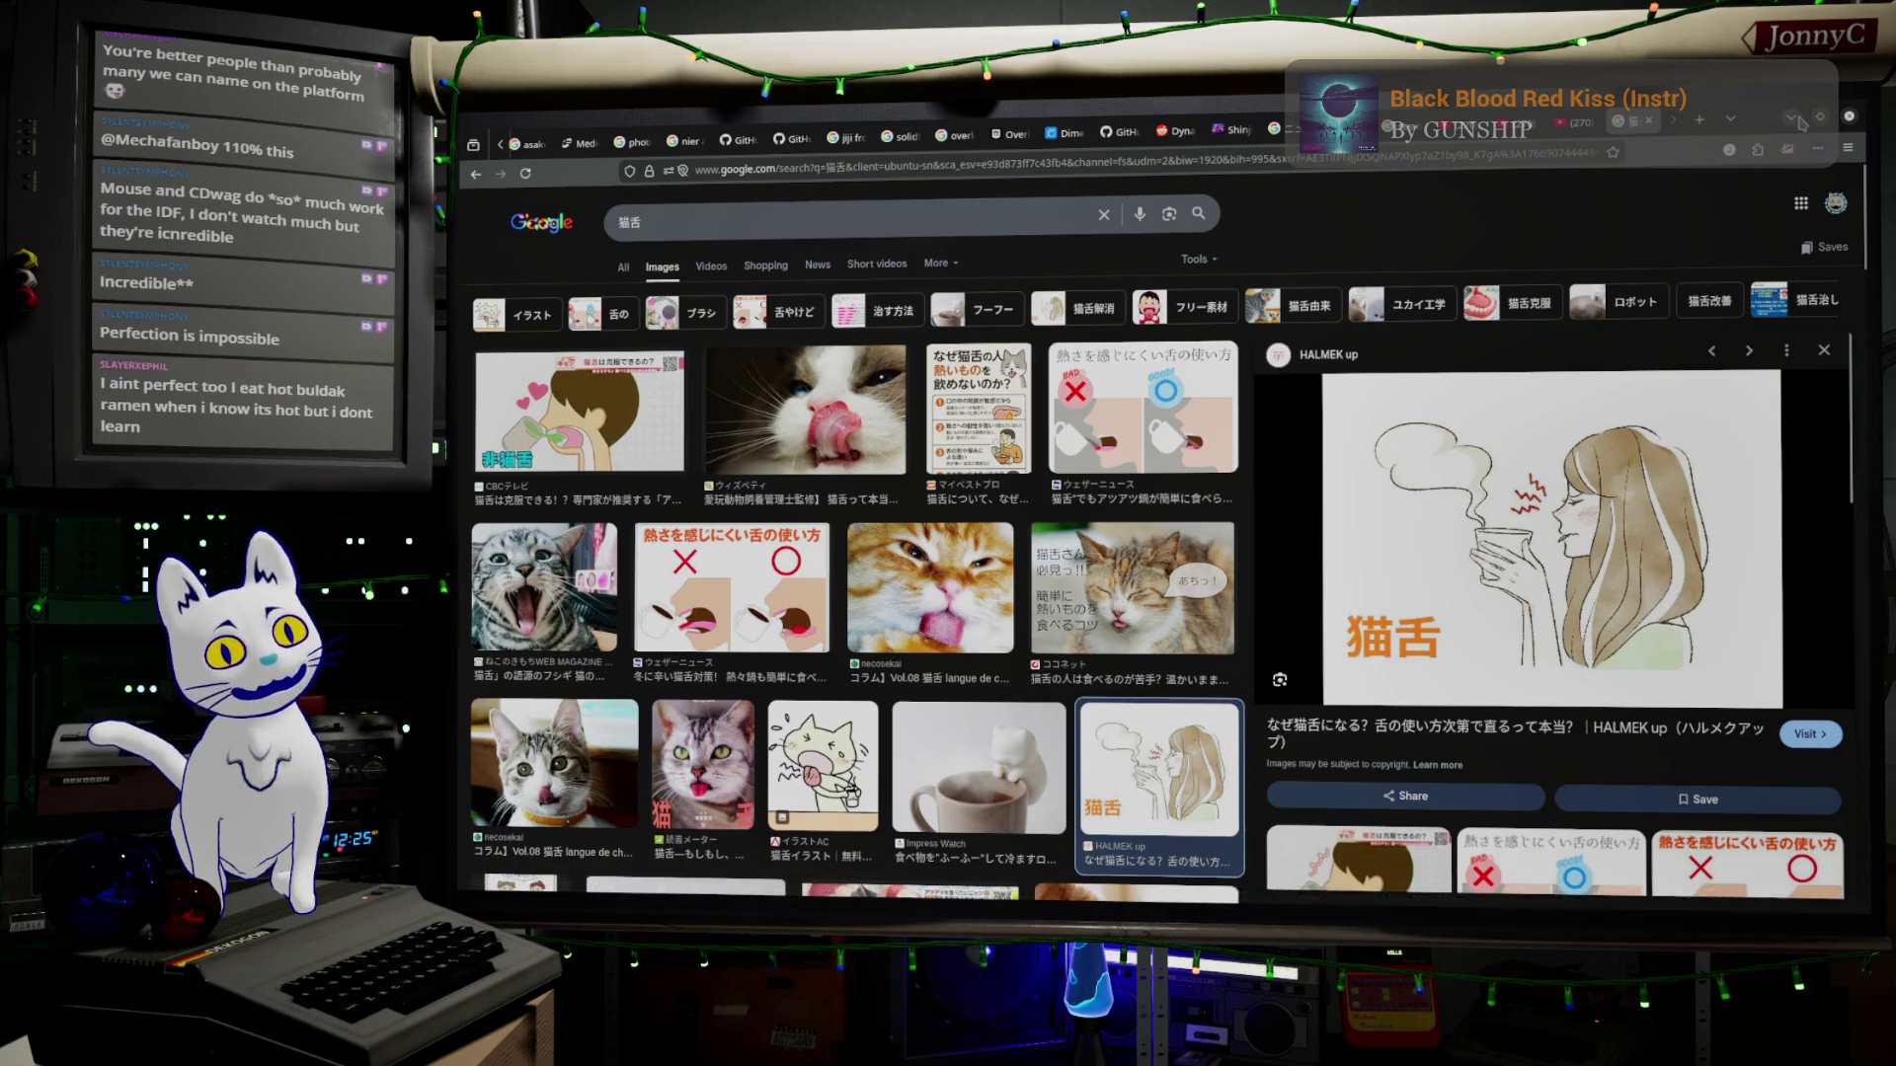
key(alt+Tab)
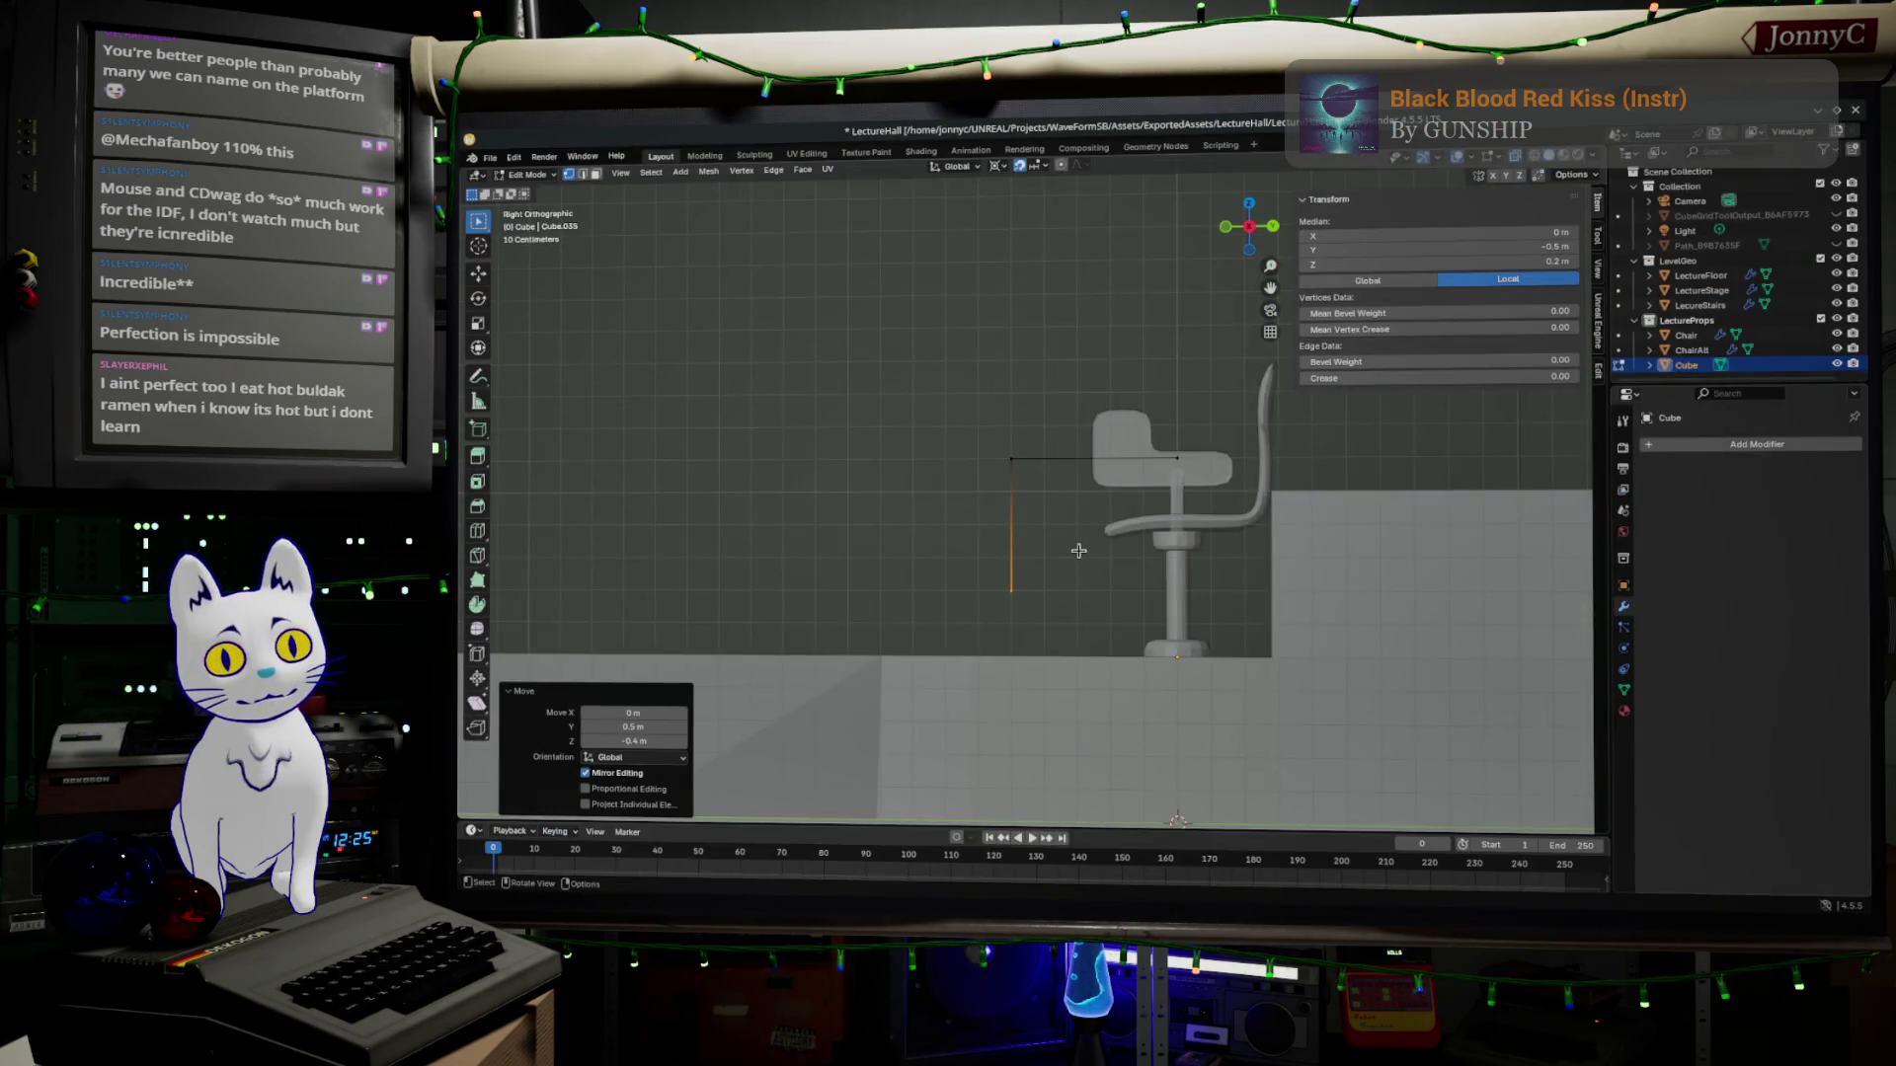
scroll(1077, 545, up, 1)
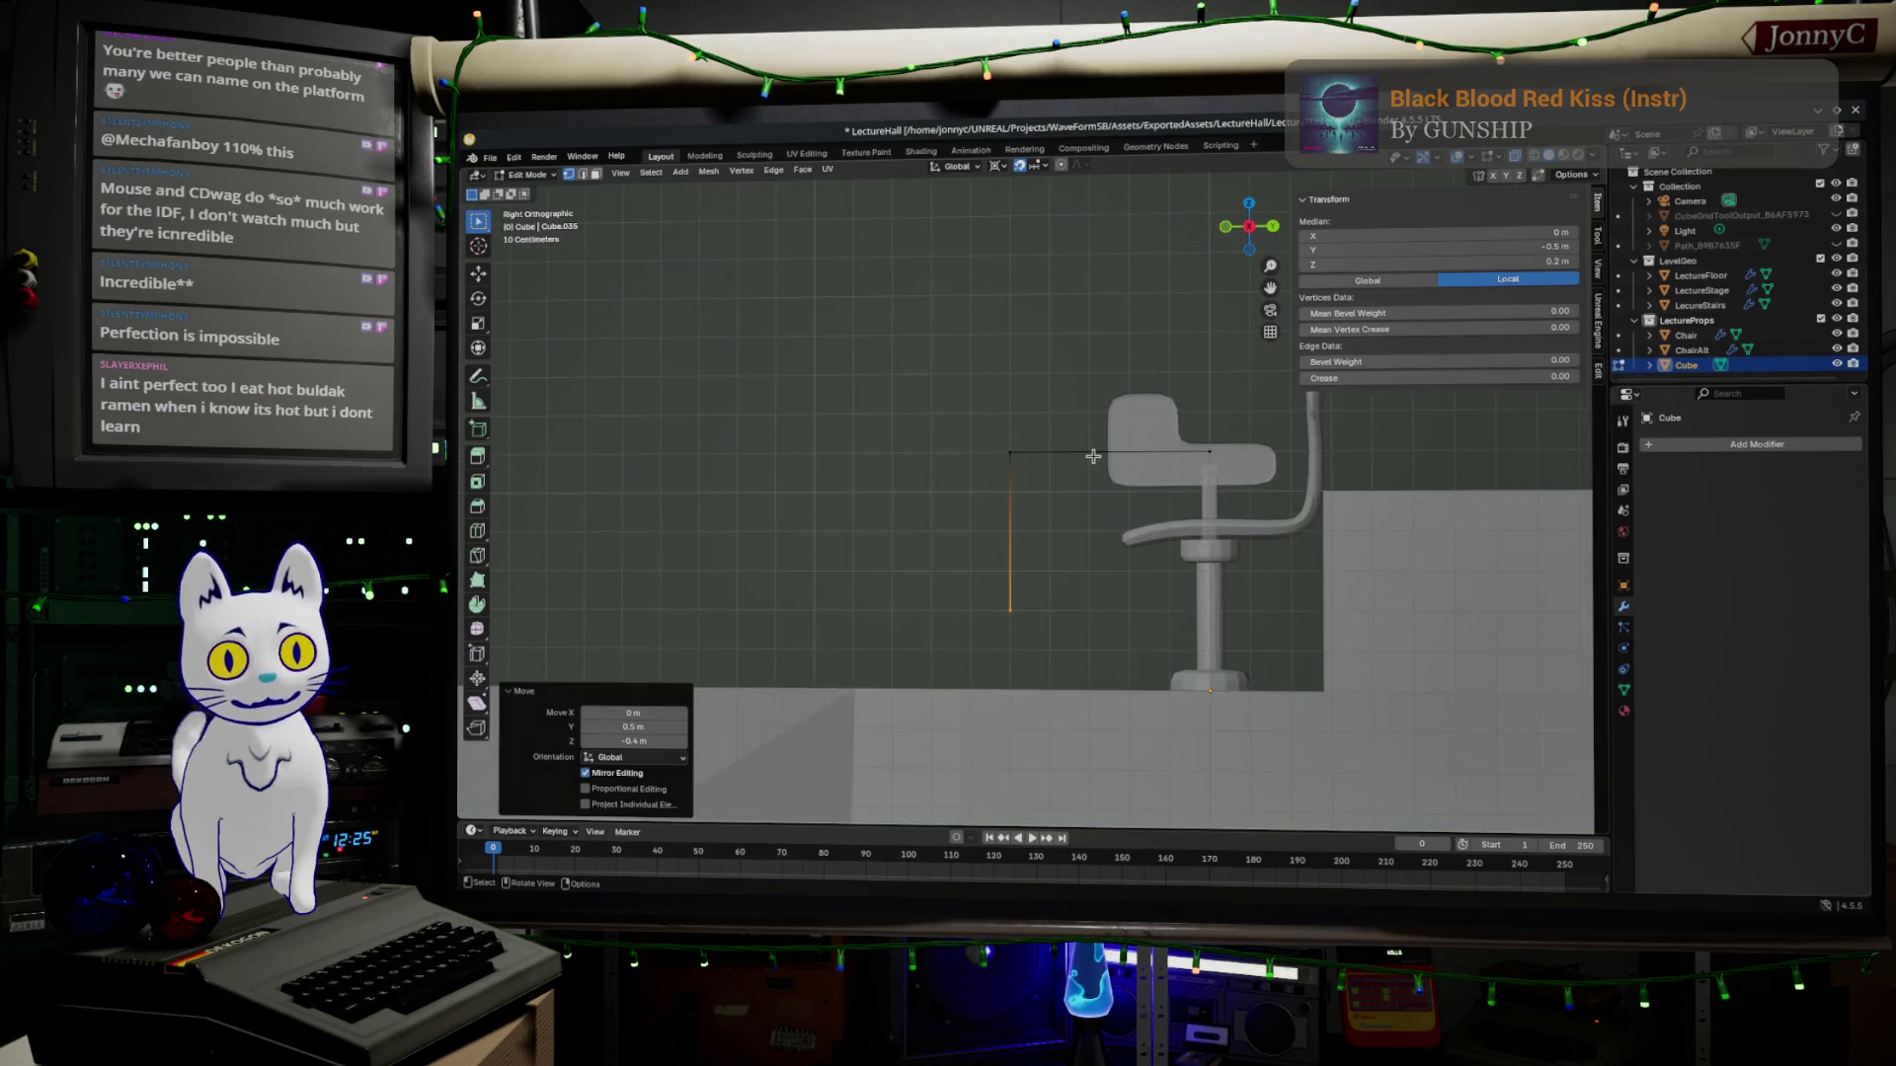
scroll(1093, 457, up, 2)
scroll(1089, 489, up, 1)
Select the desk's top and vertical edges and extrude them, then undo the attempt.
shift+middle_drag(1125, 490, 1082, 528)
scroll(1083, 529, down, 1)
scroll(918, 431, down, 1)
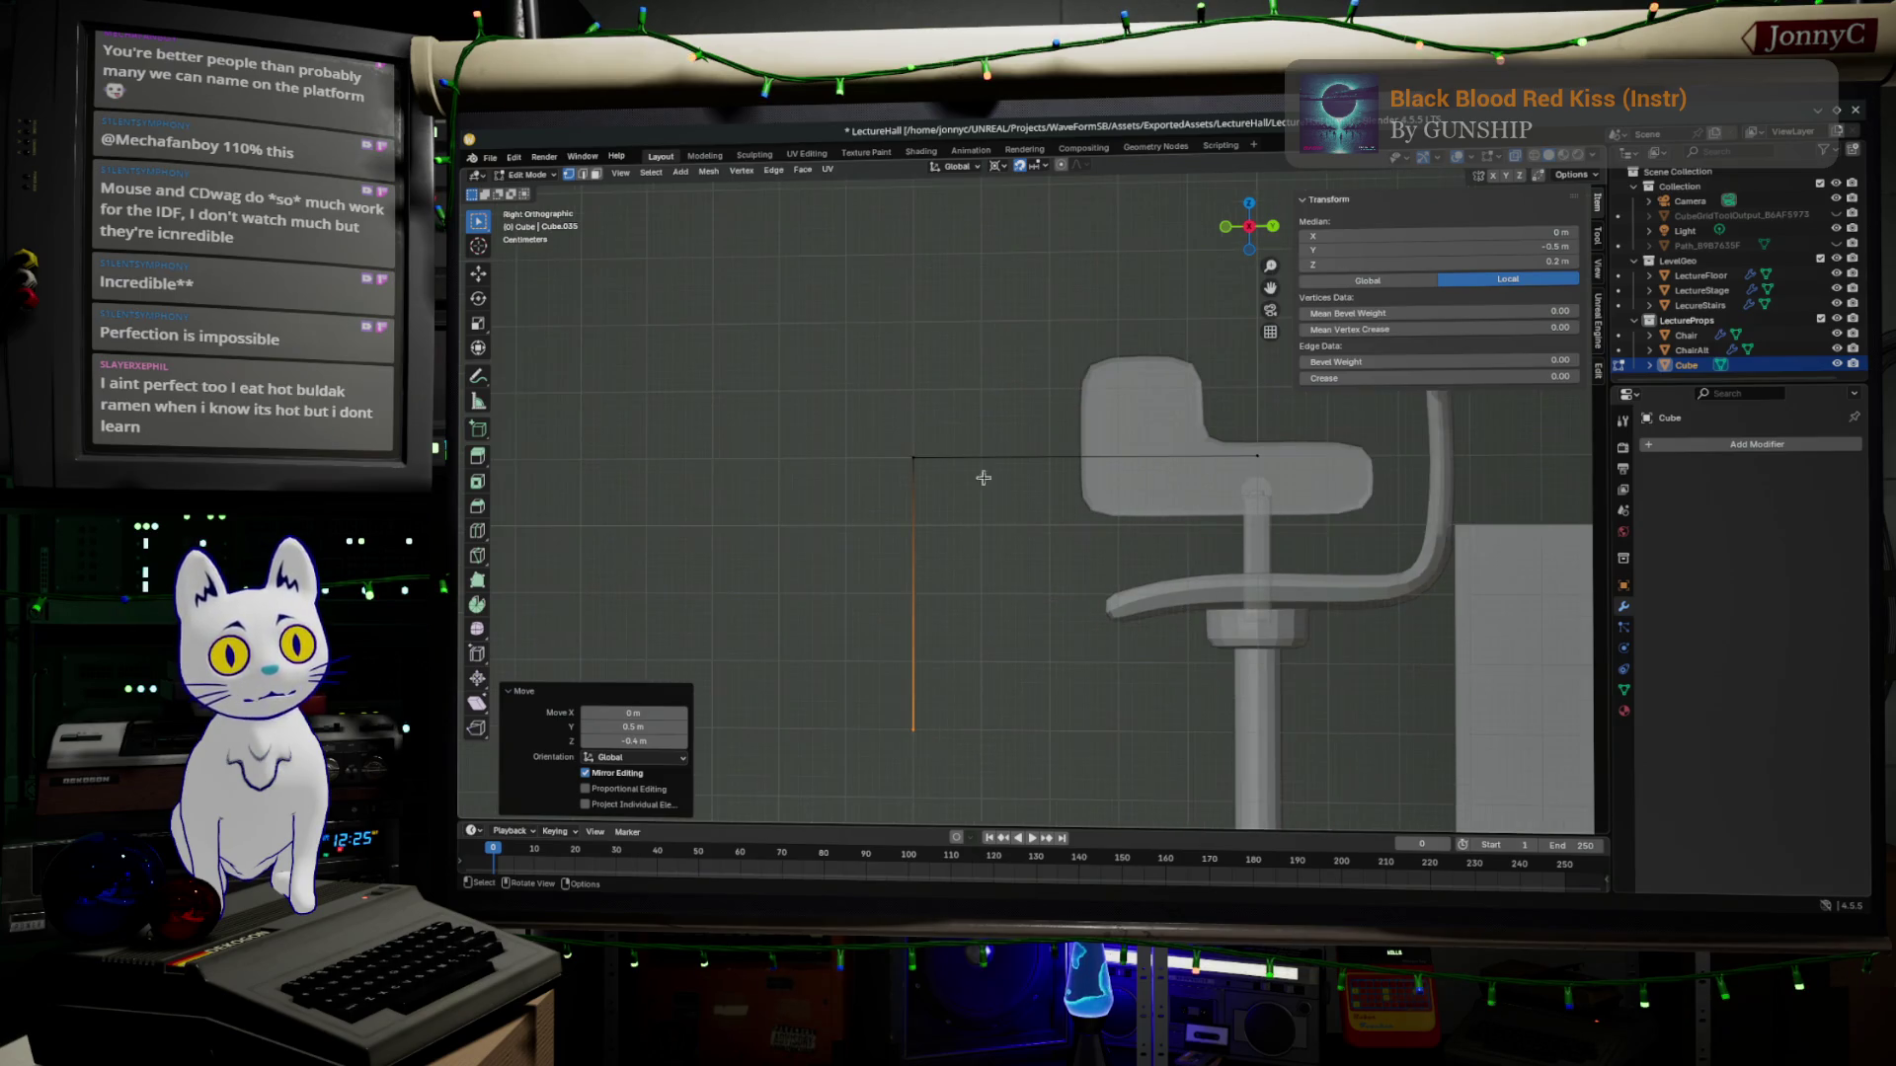
drag(848, 406, 963, 747)
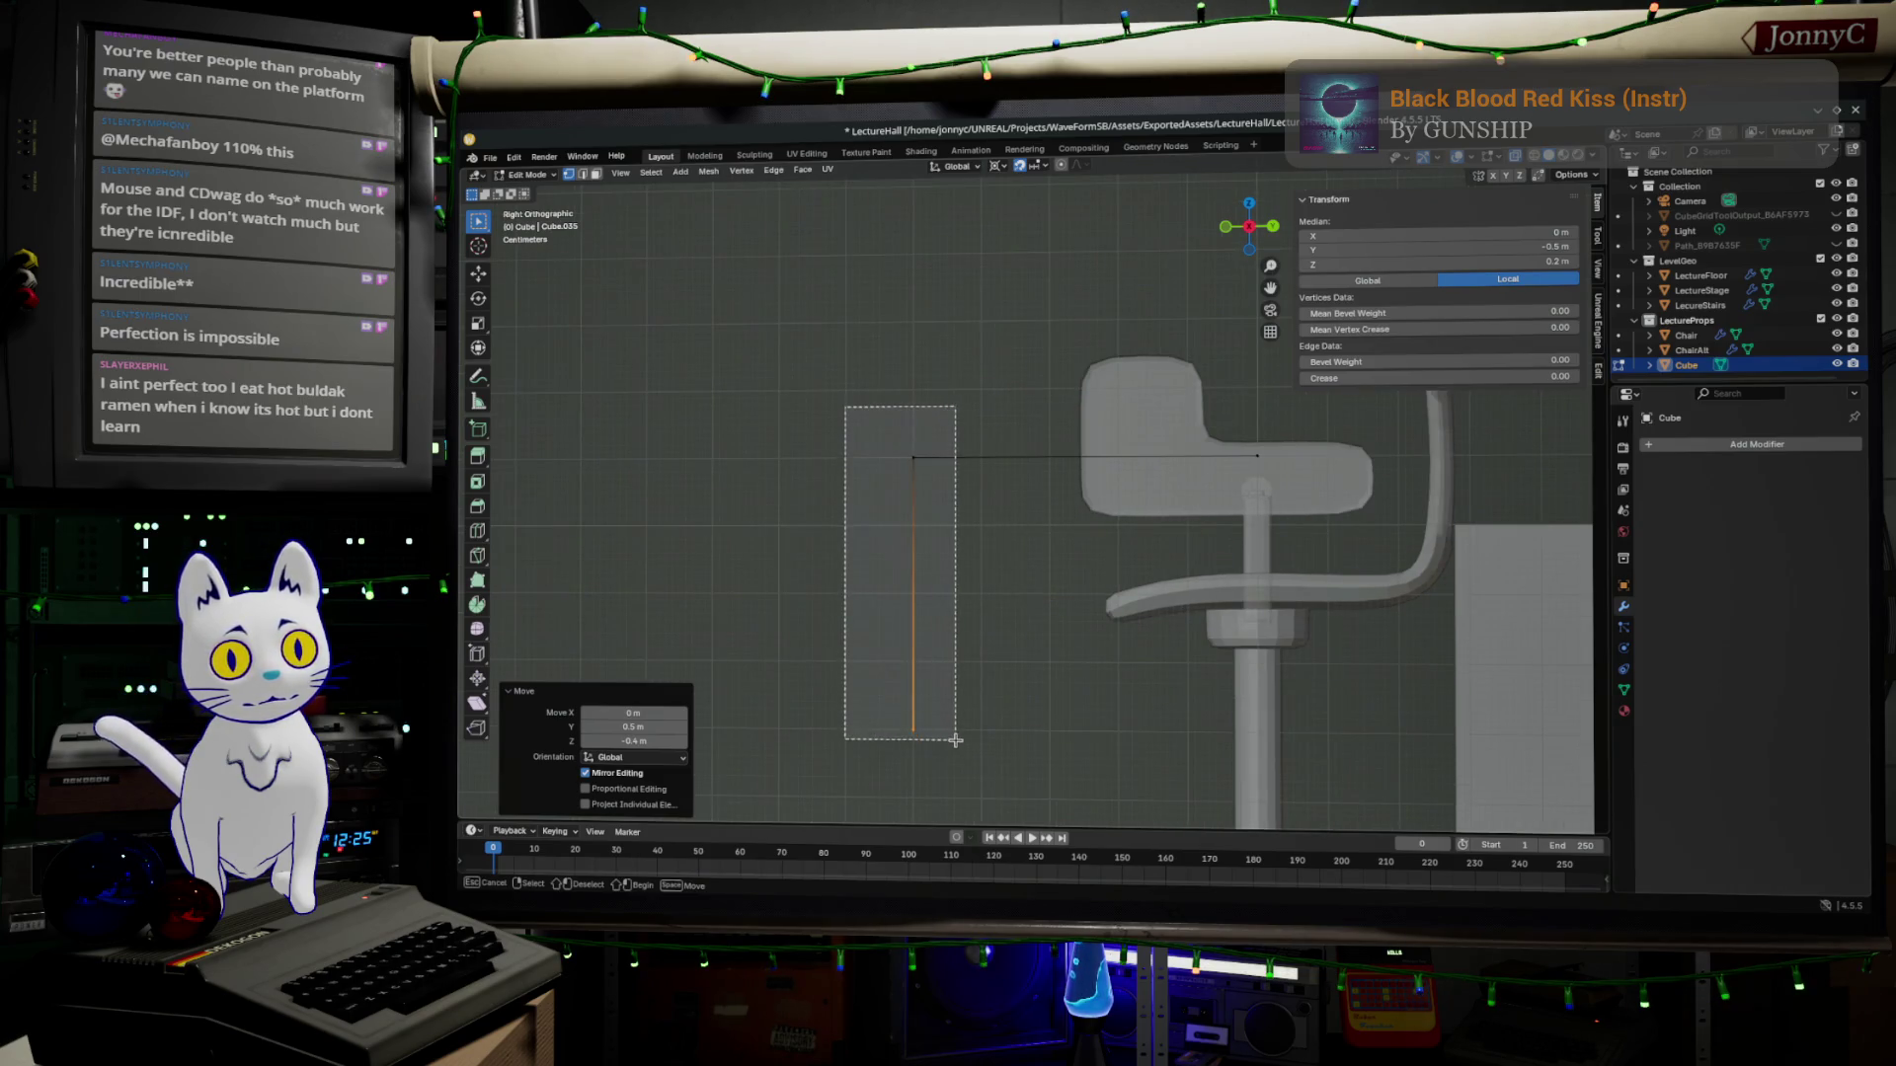
scroll(924, 459, up, 2)
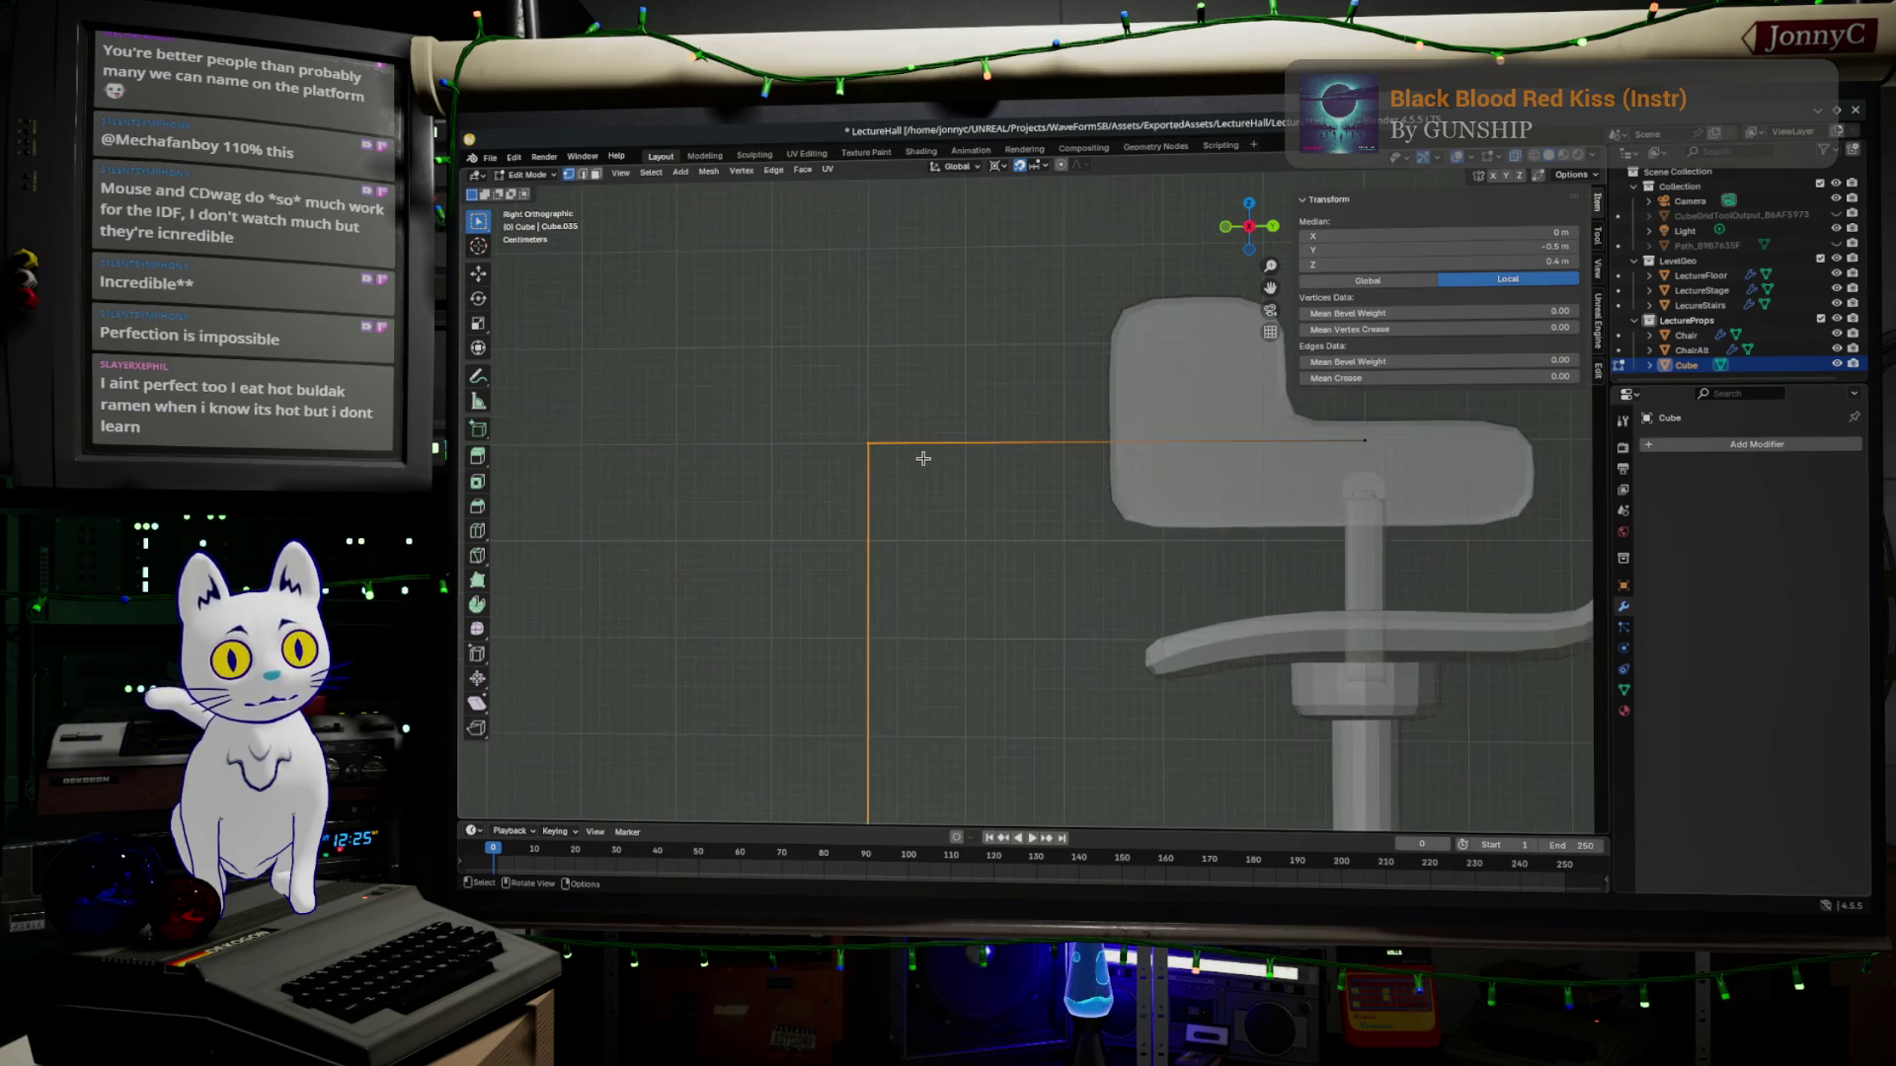
scroll(867, 478, down, 3)
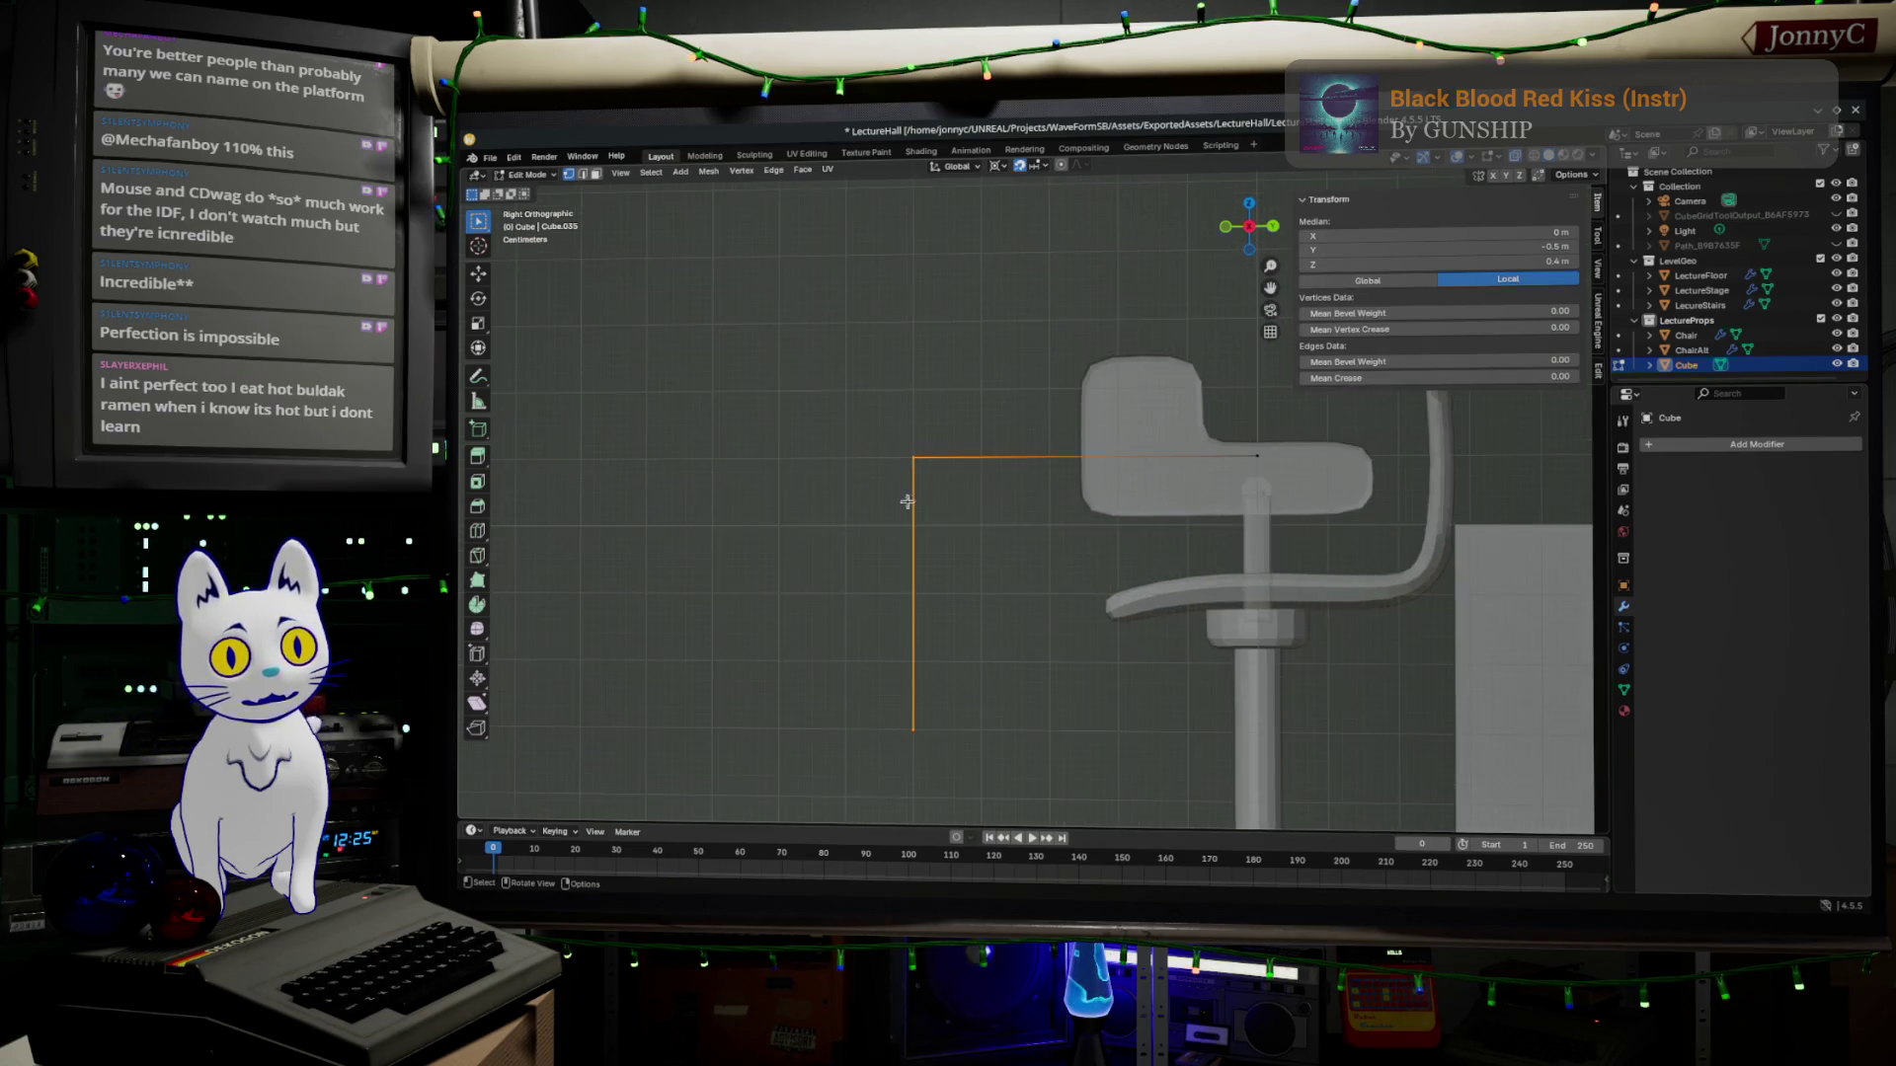
key(e)
click(1051, 553)
key(shift+s)
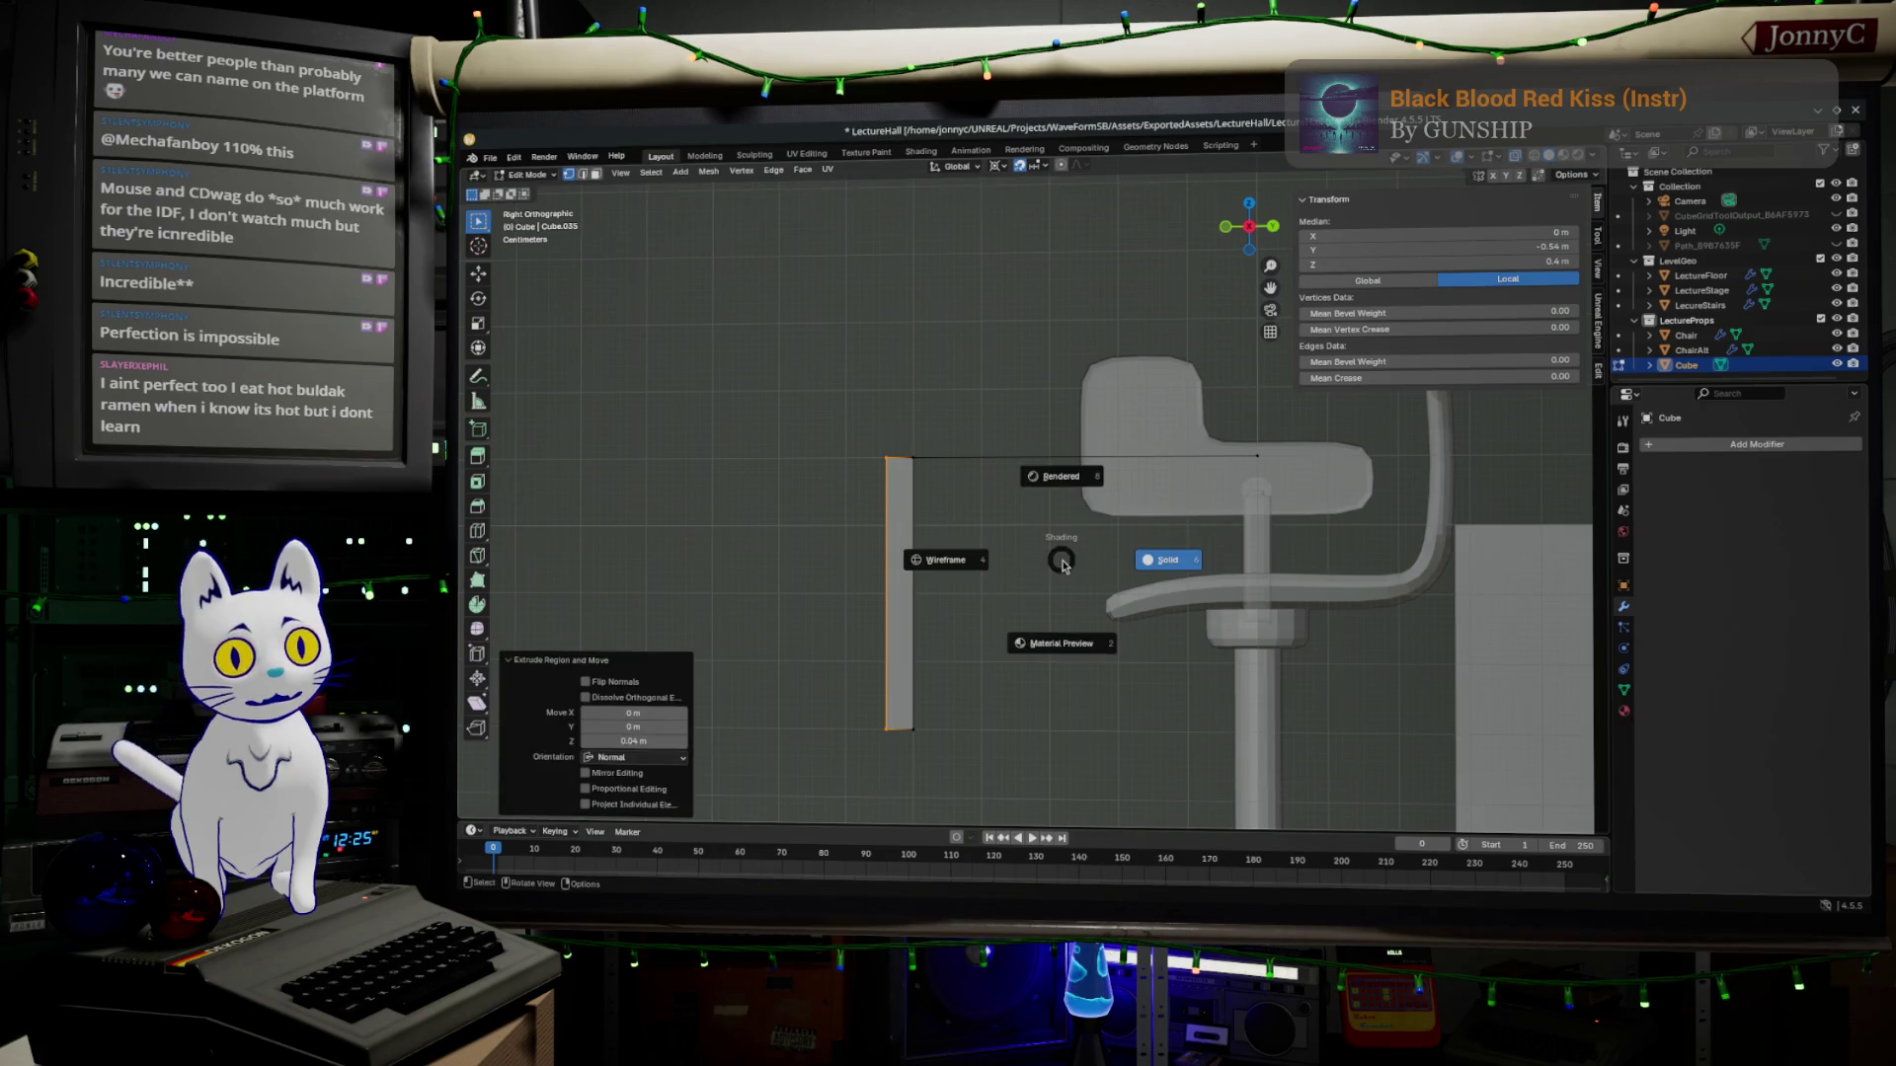
key(ctrl+z)
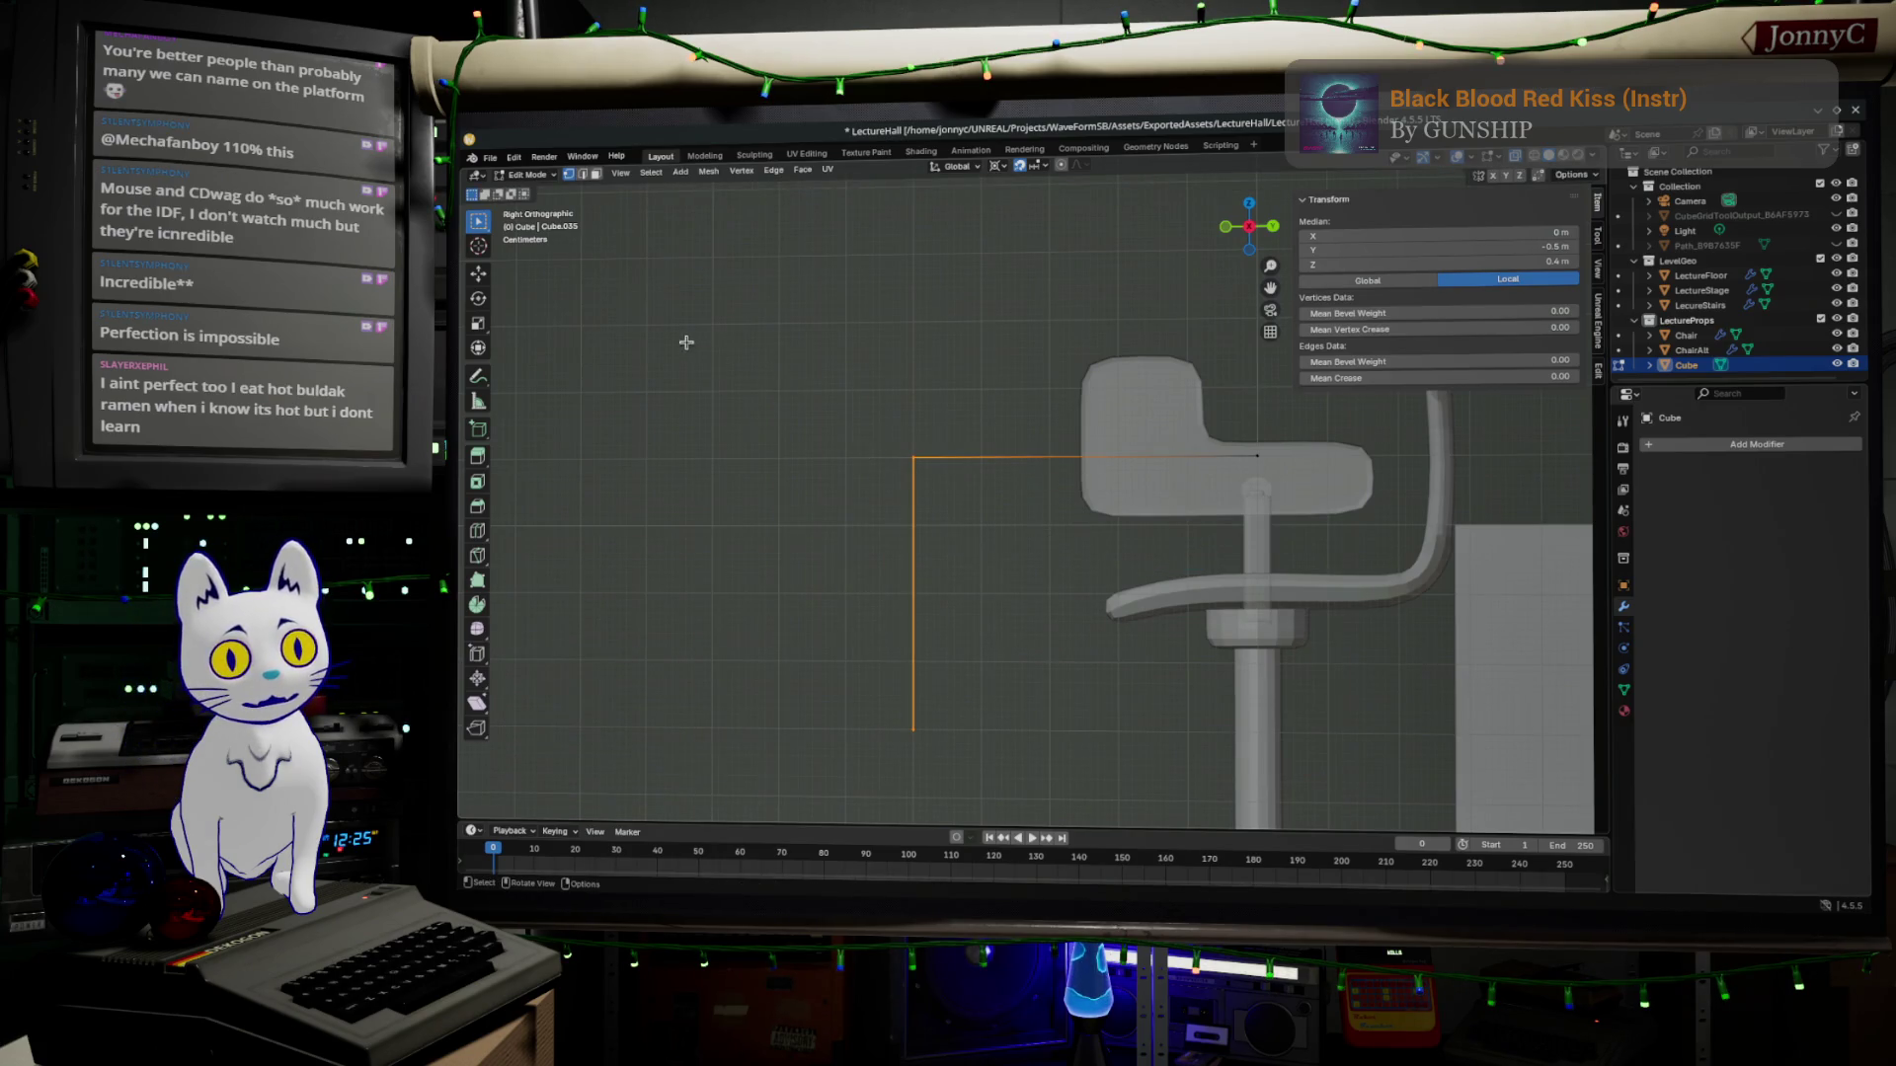
Re-extrude the L-shaped edges into a thin face strip and inspect it before switching to the browser.
key(e)
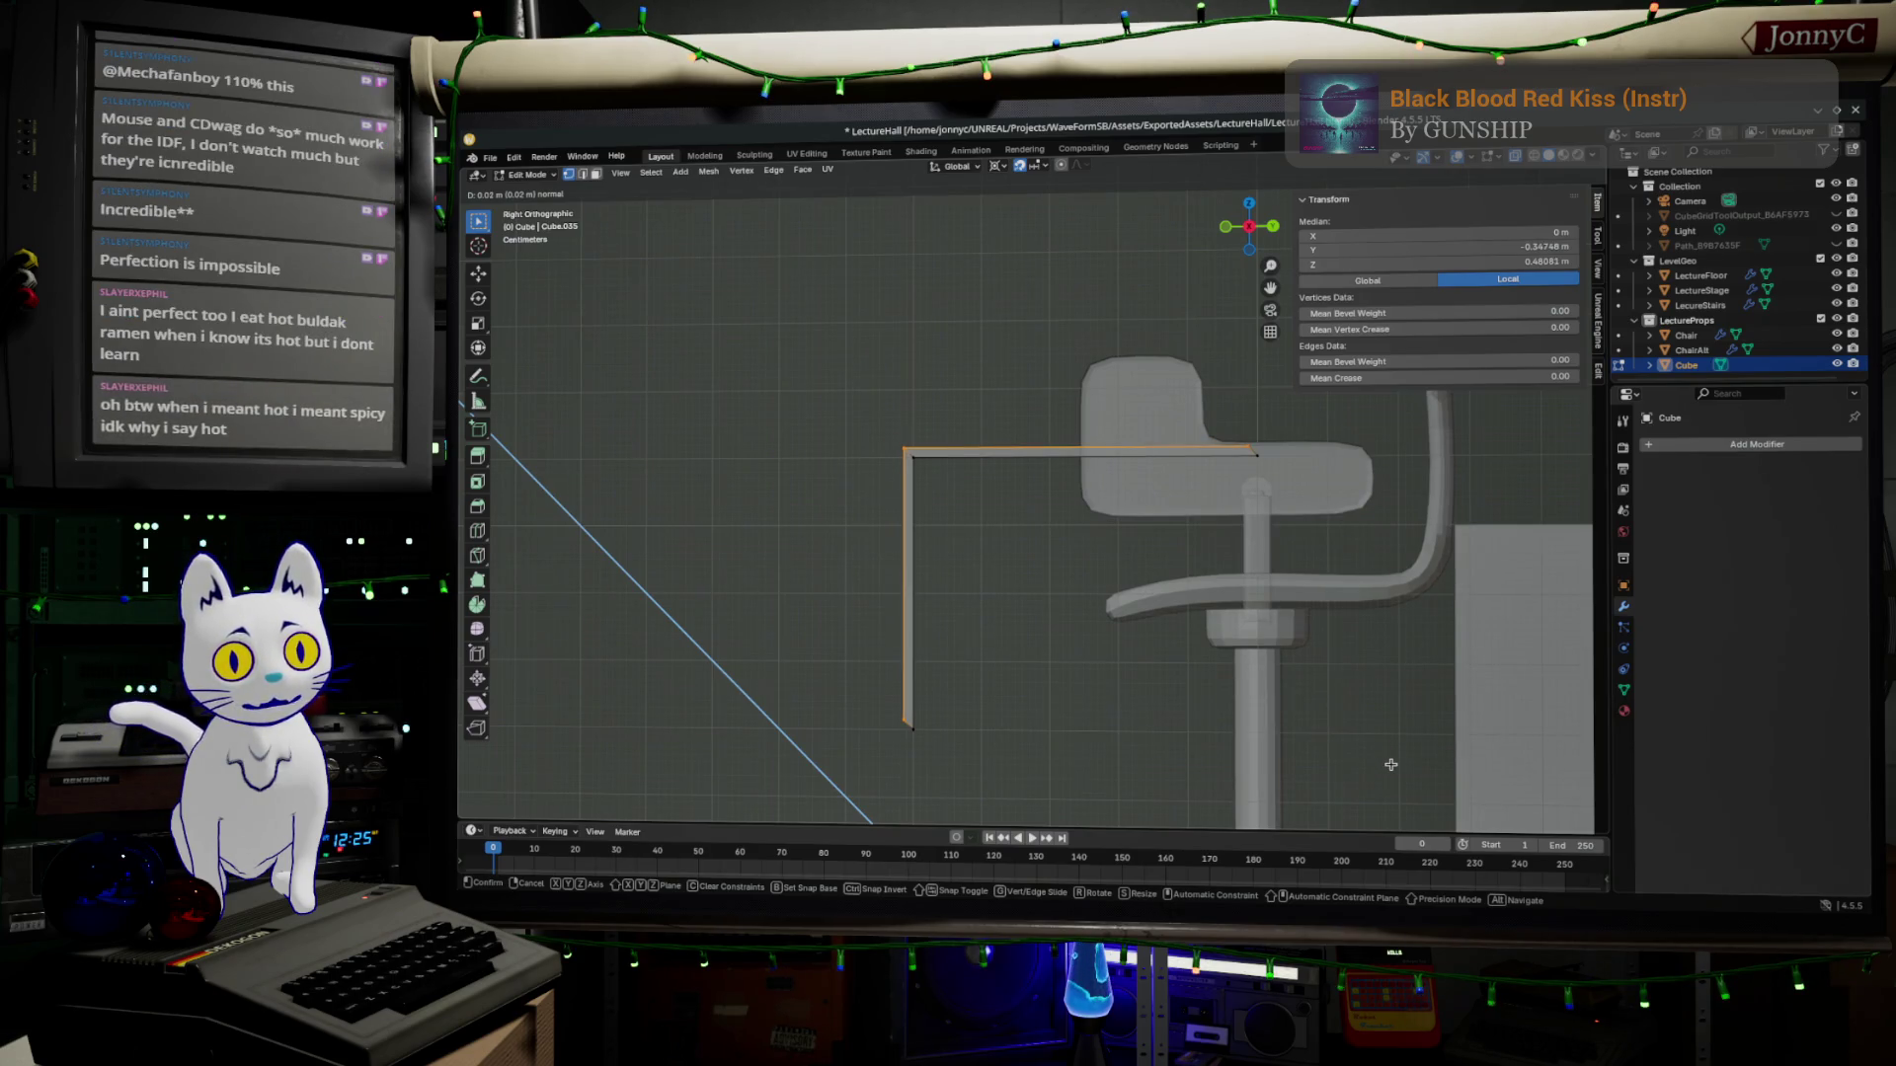
click(1389, 765)
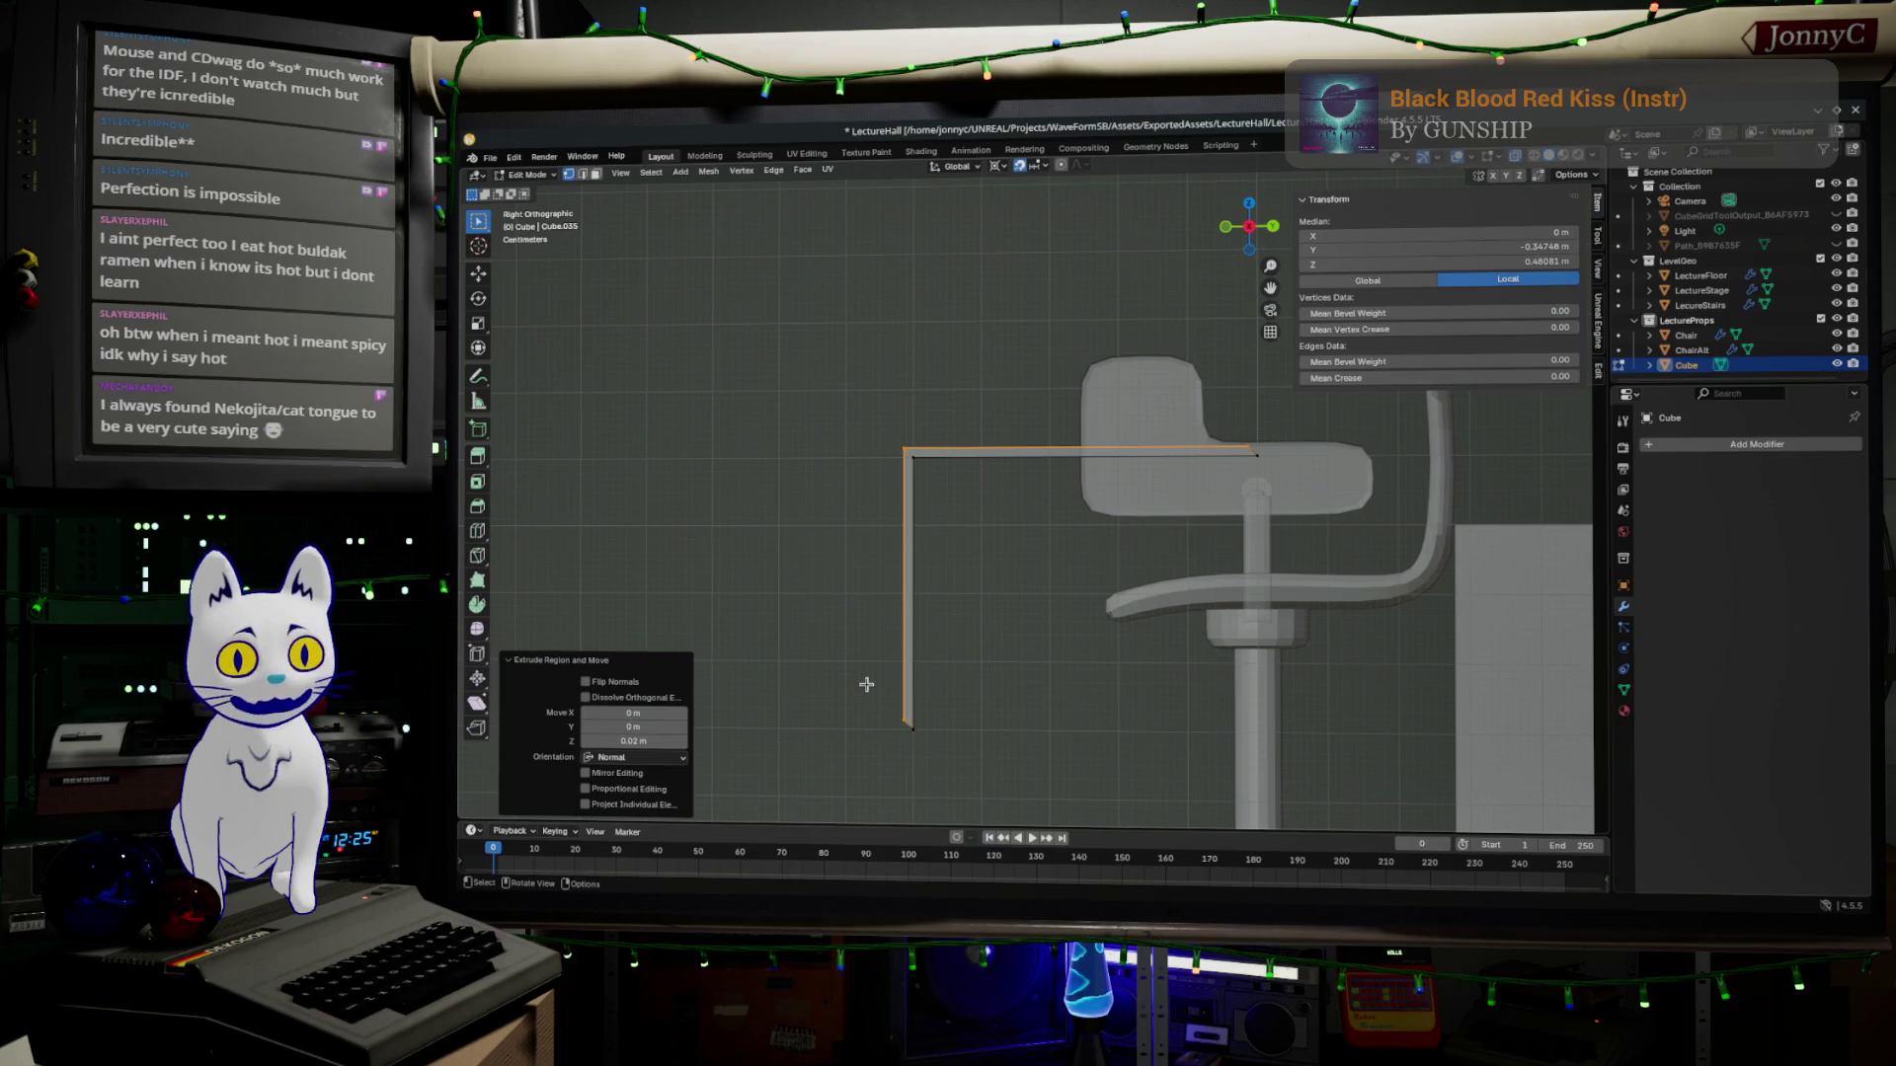
middle_drag(867, 685, 949, 592)
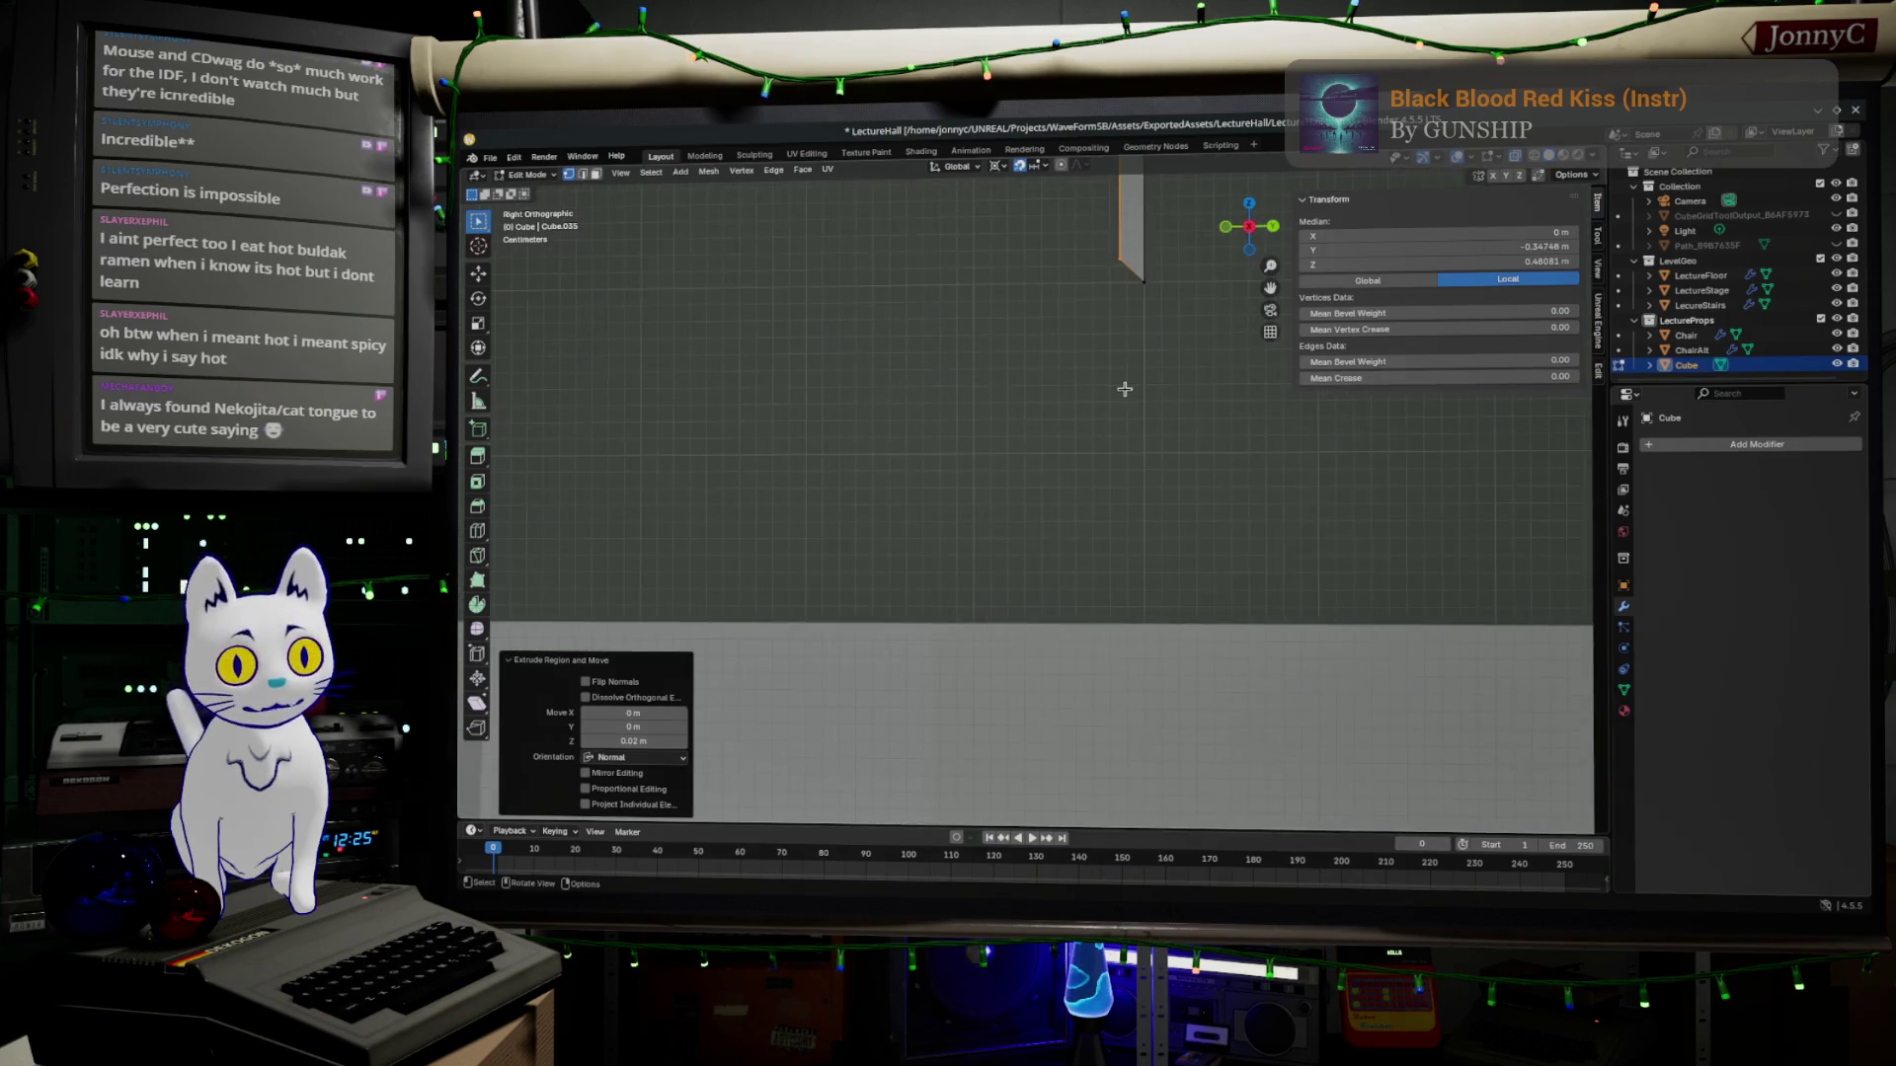
scroll(982, 564, up, 2)
scroll(982, 564, up, 1)
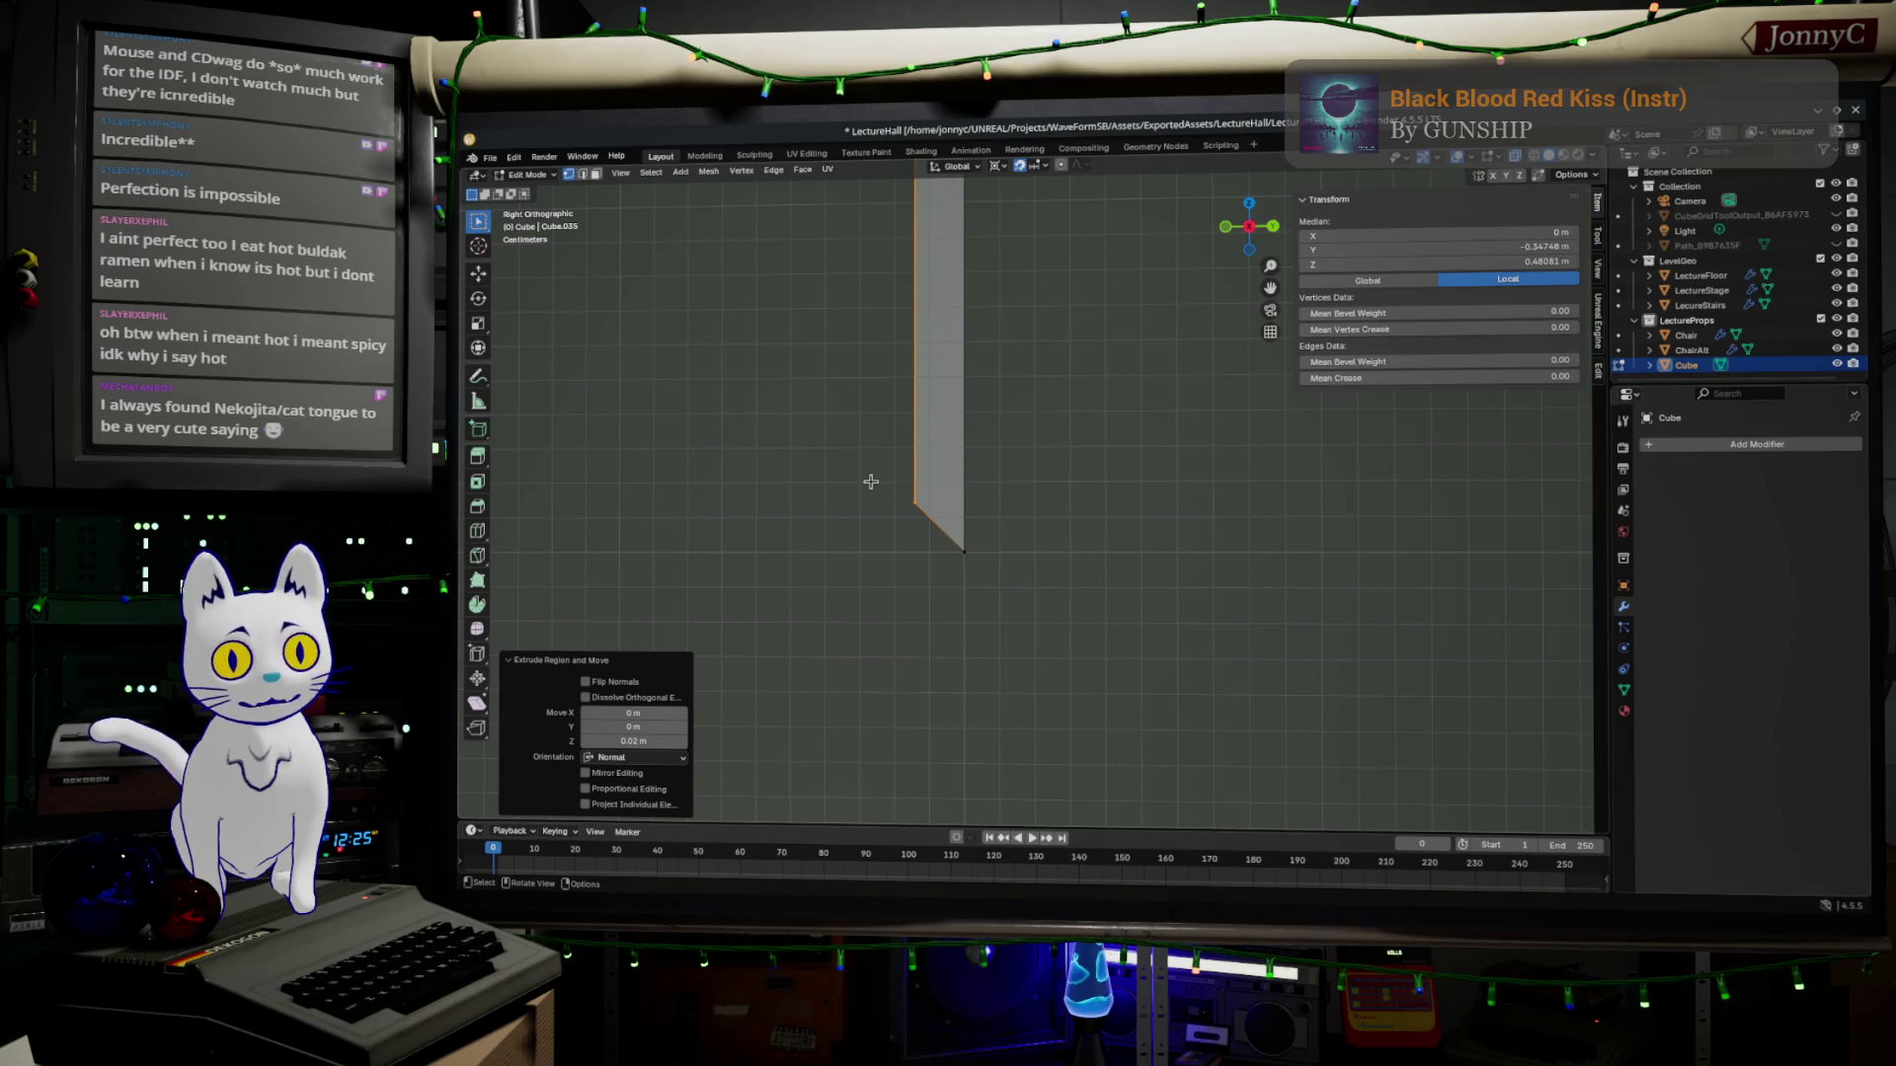
scroll(870, 483, up, 1)
shift+middle_drag(888, 488, 1038, 530)
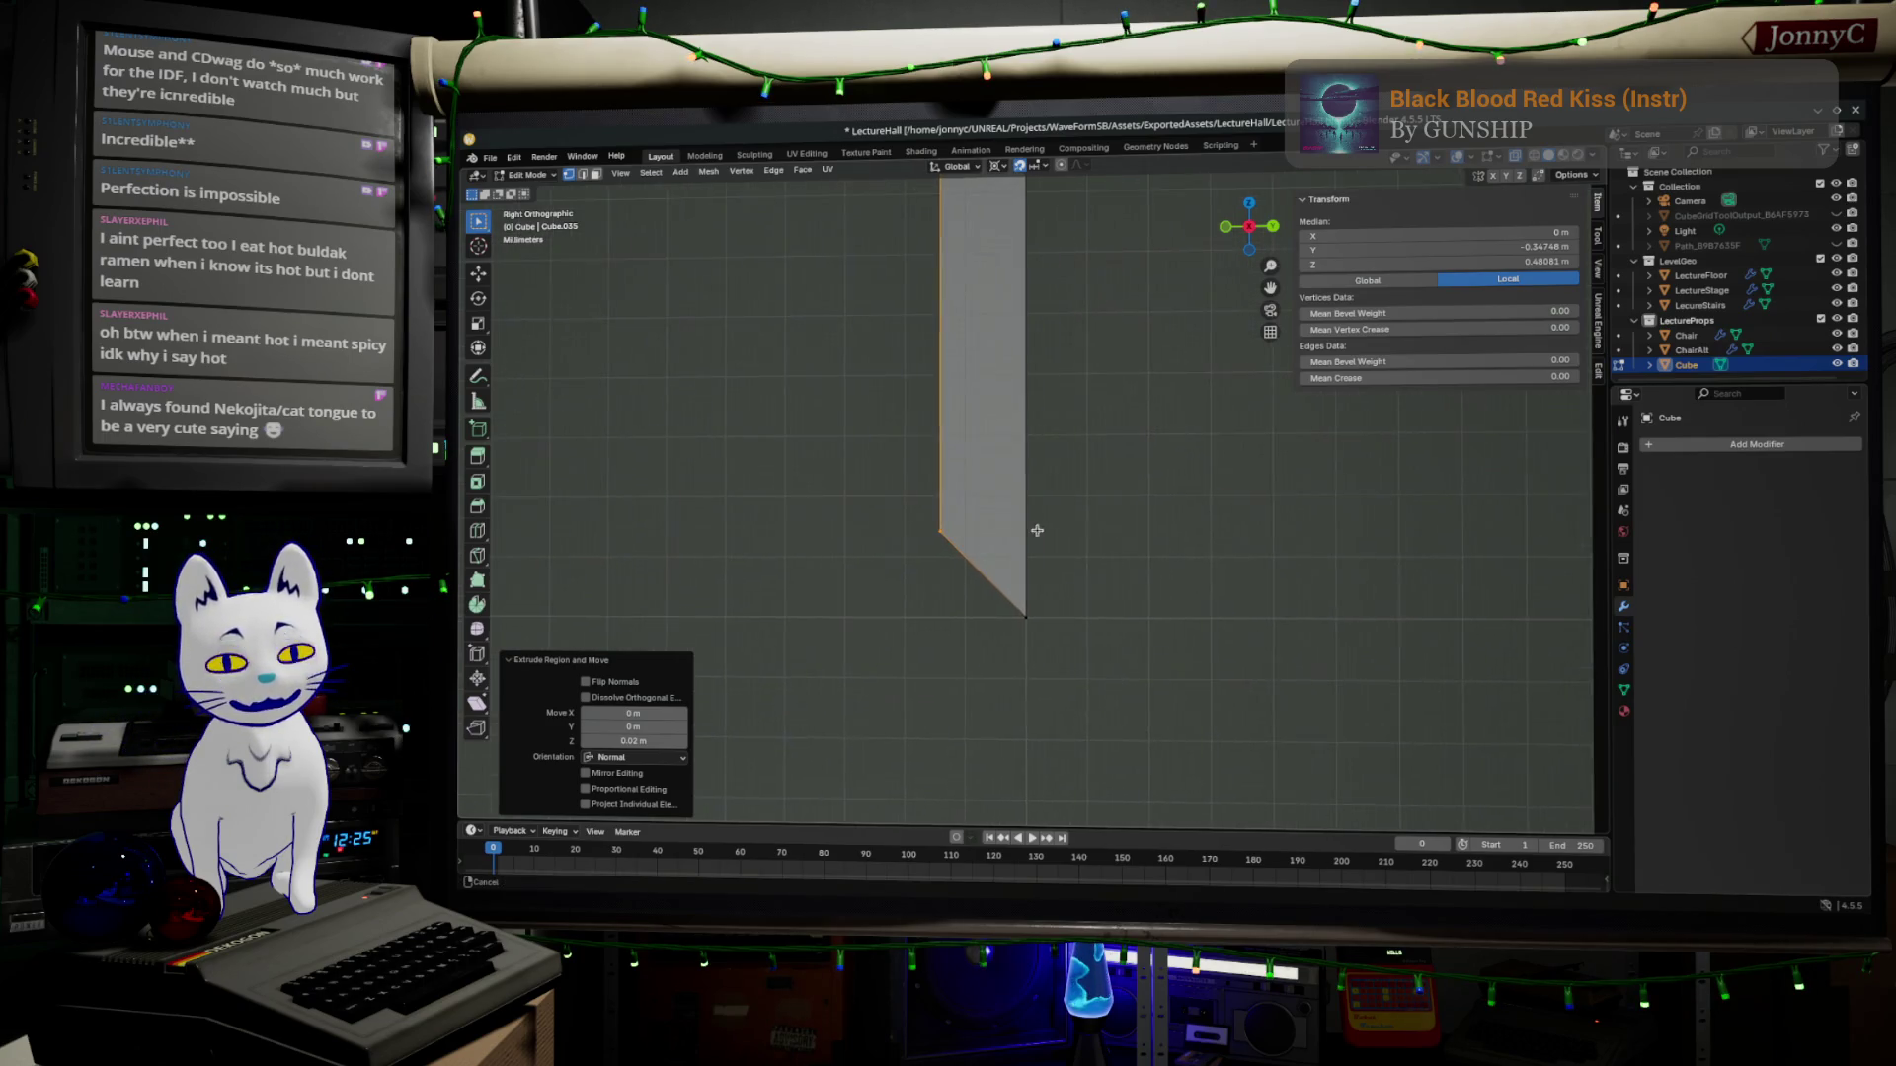
middle_drag(900, 475, 1140, 629)
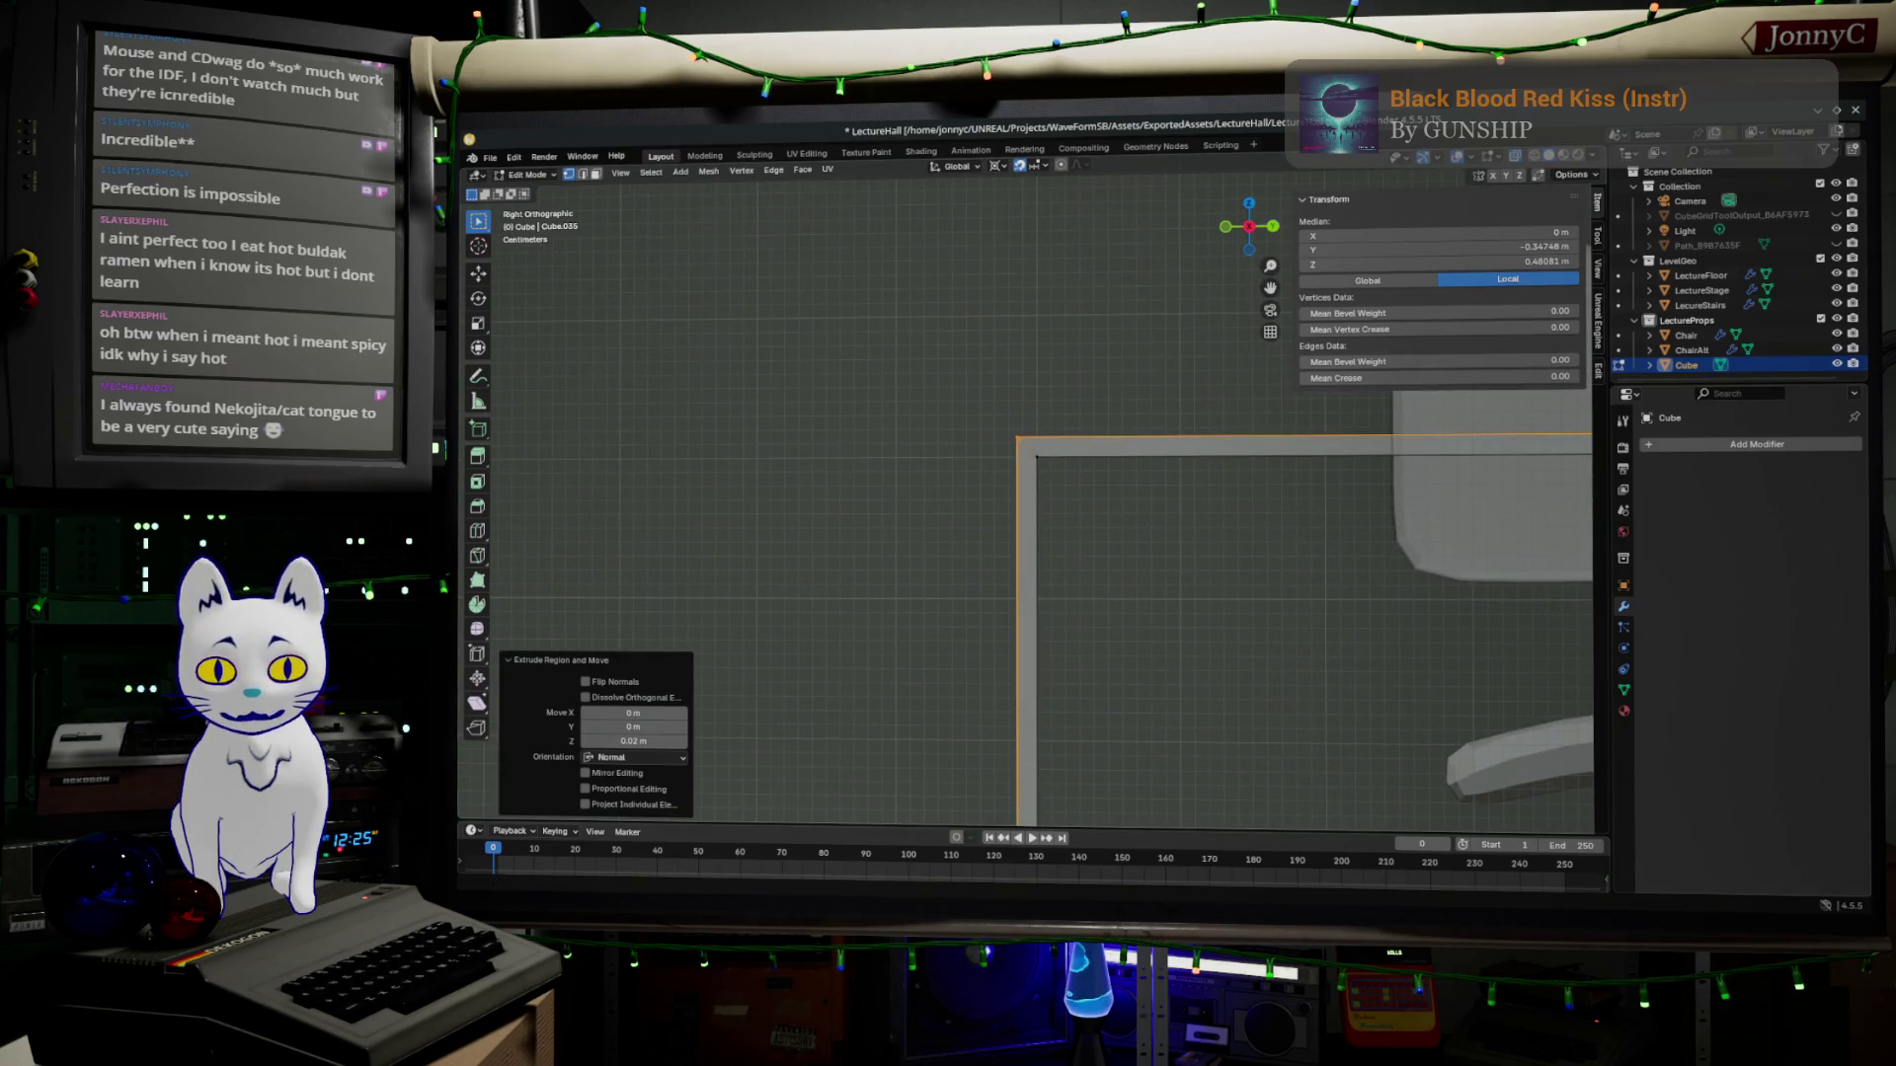
key(alt+Tab)
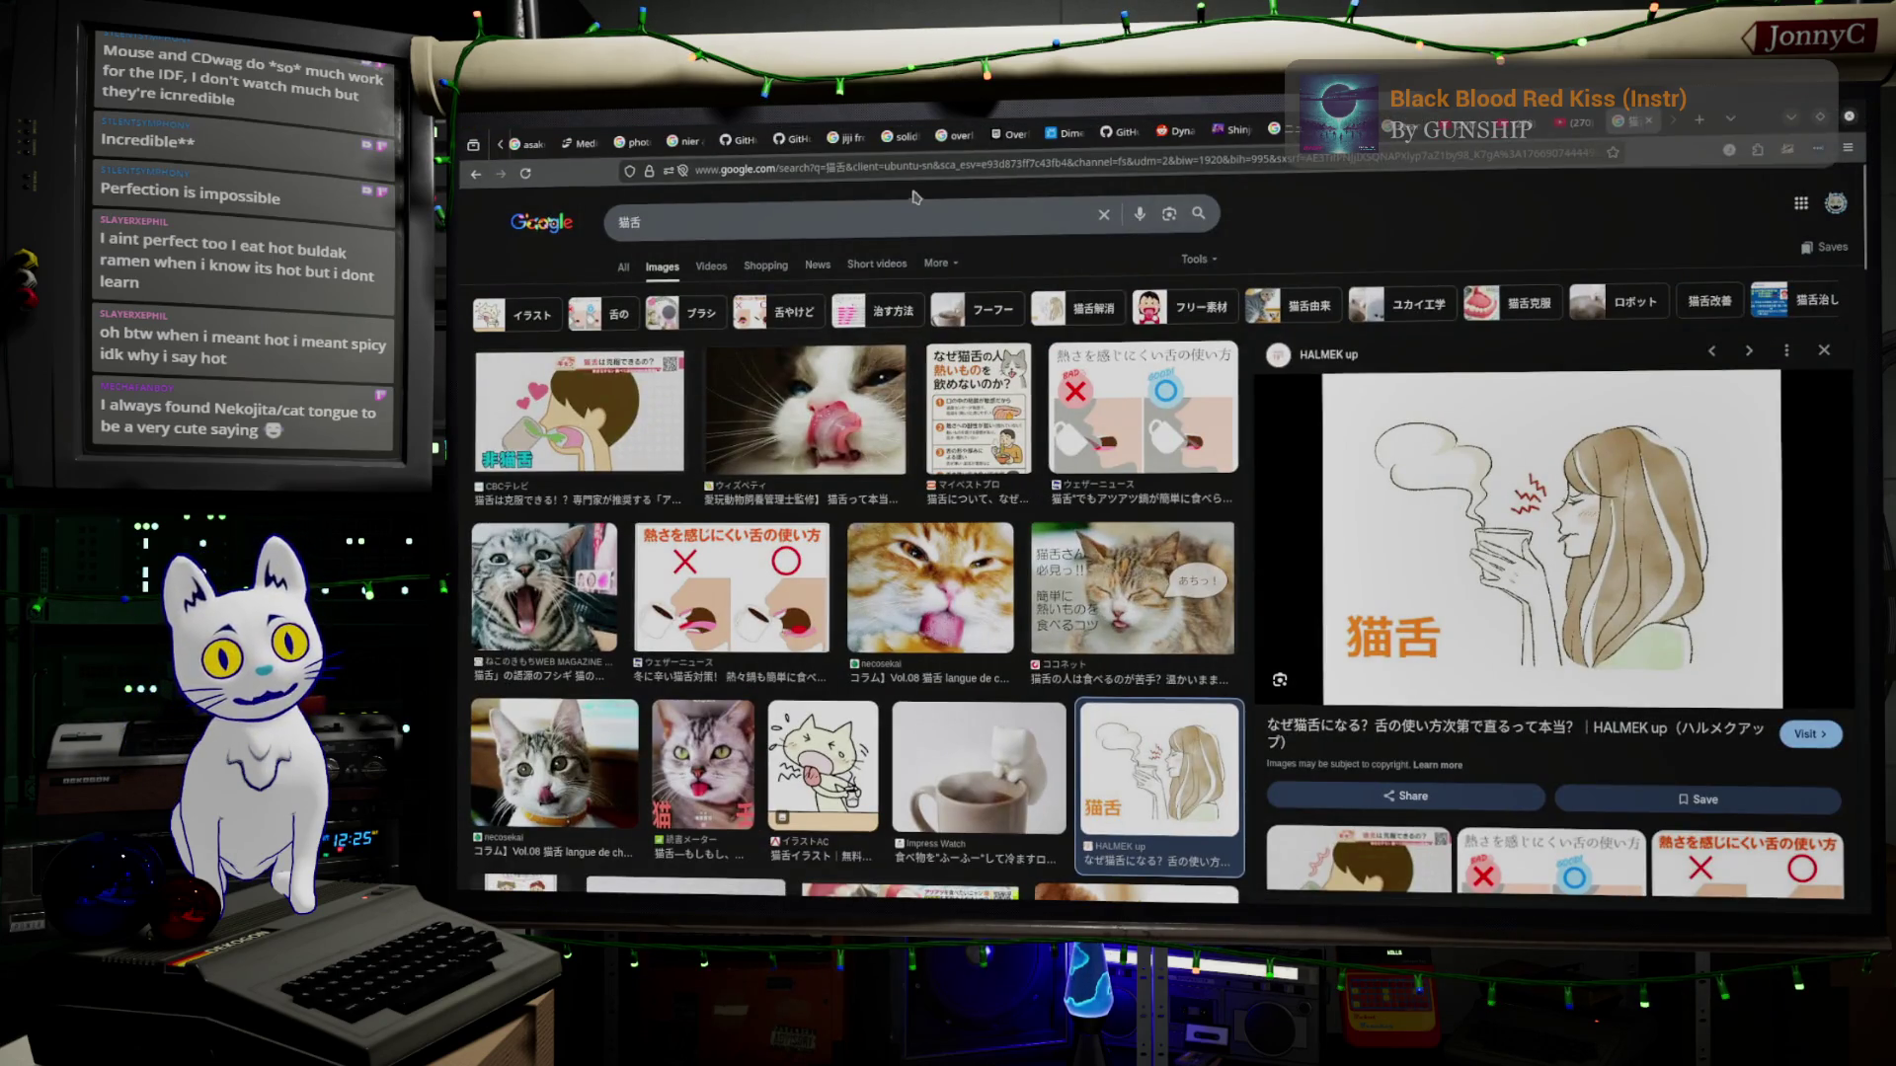
Glance at the 猫舌 search suggestions and return to Blender.
click(920, 219)
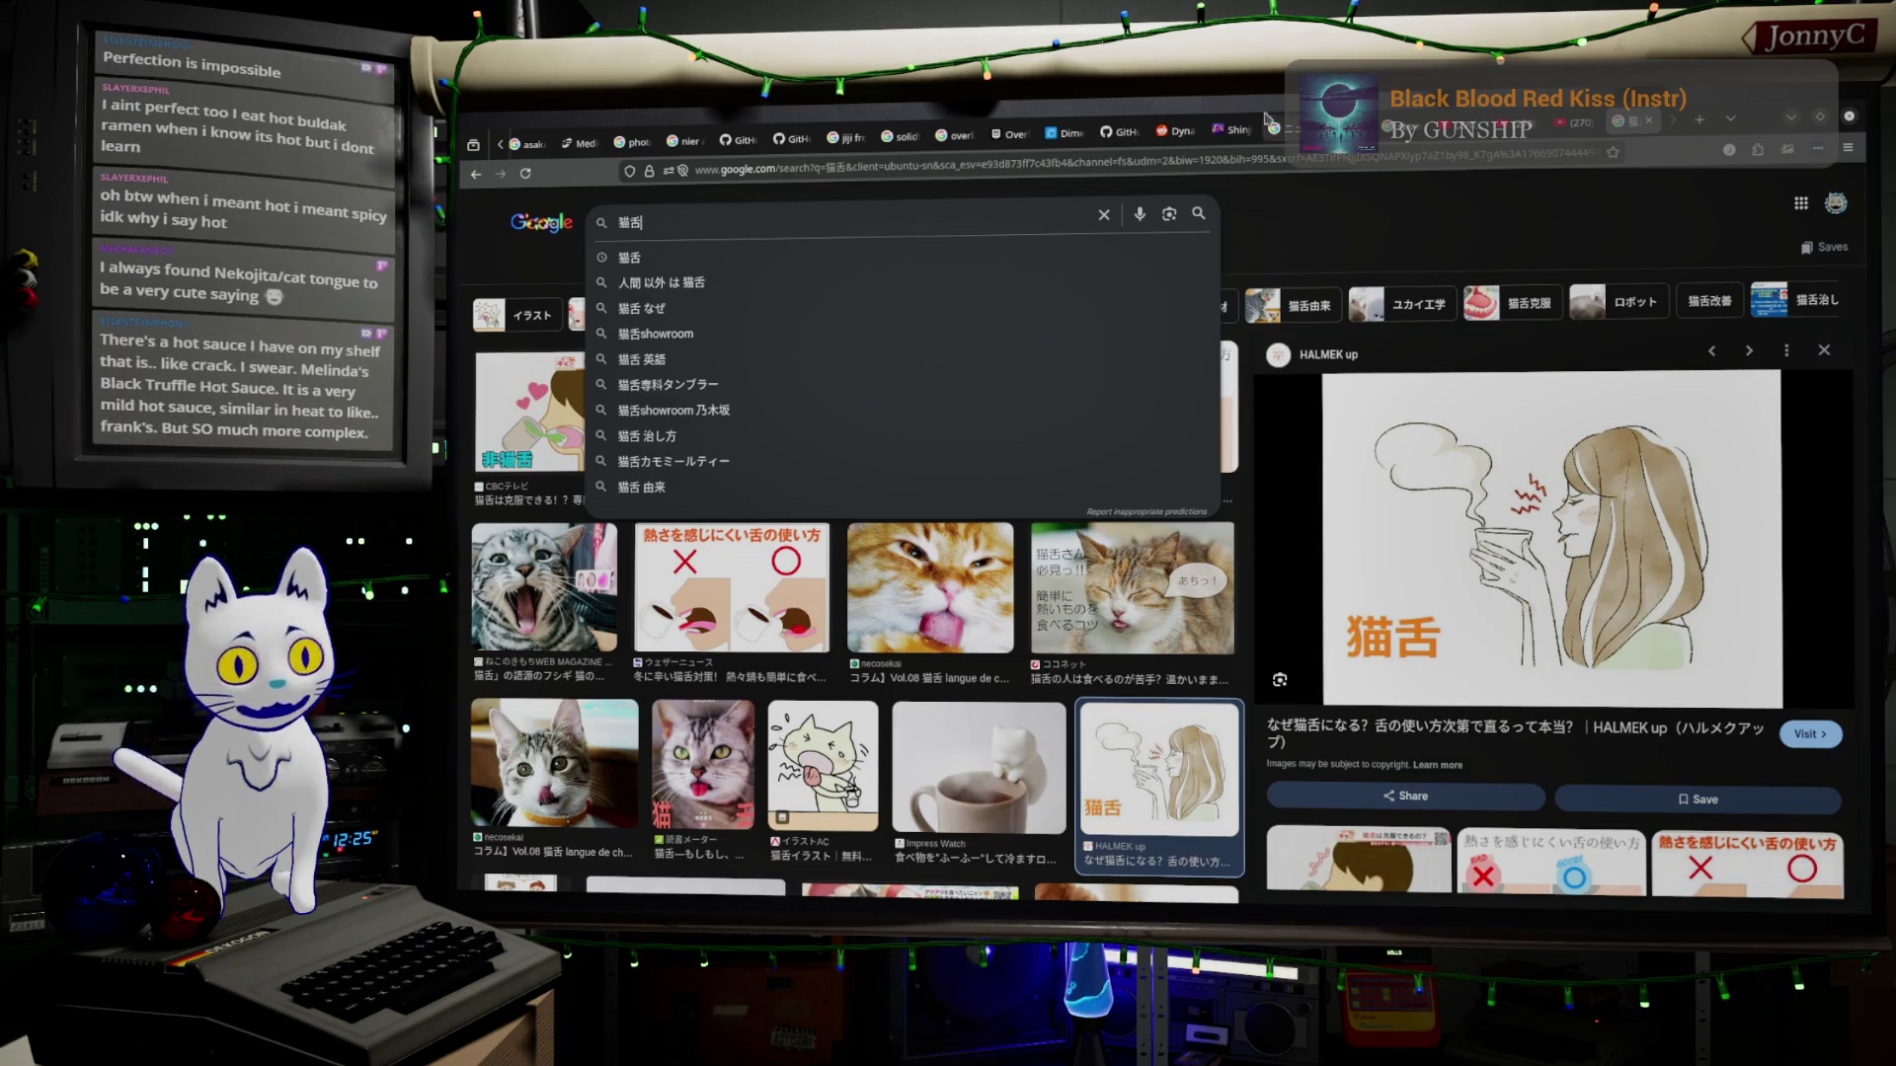
key(alt+Tab)
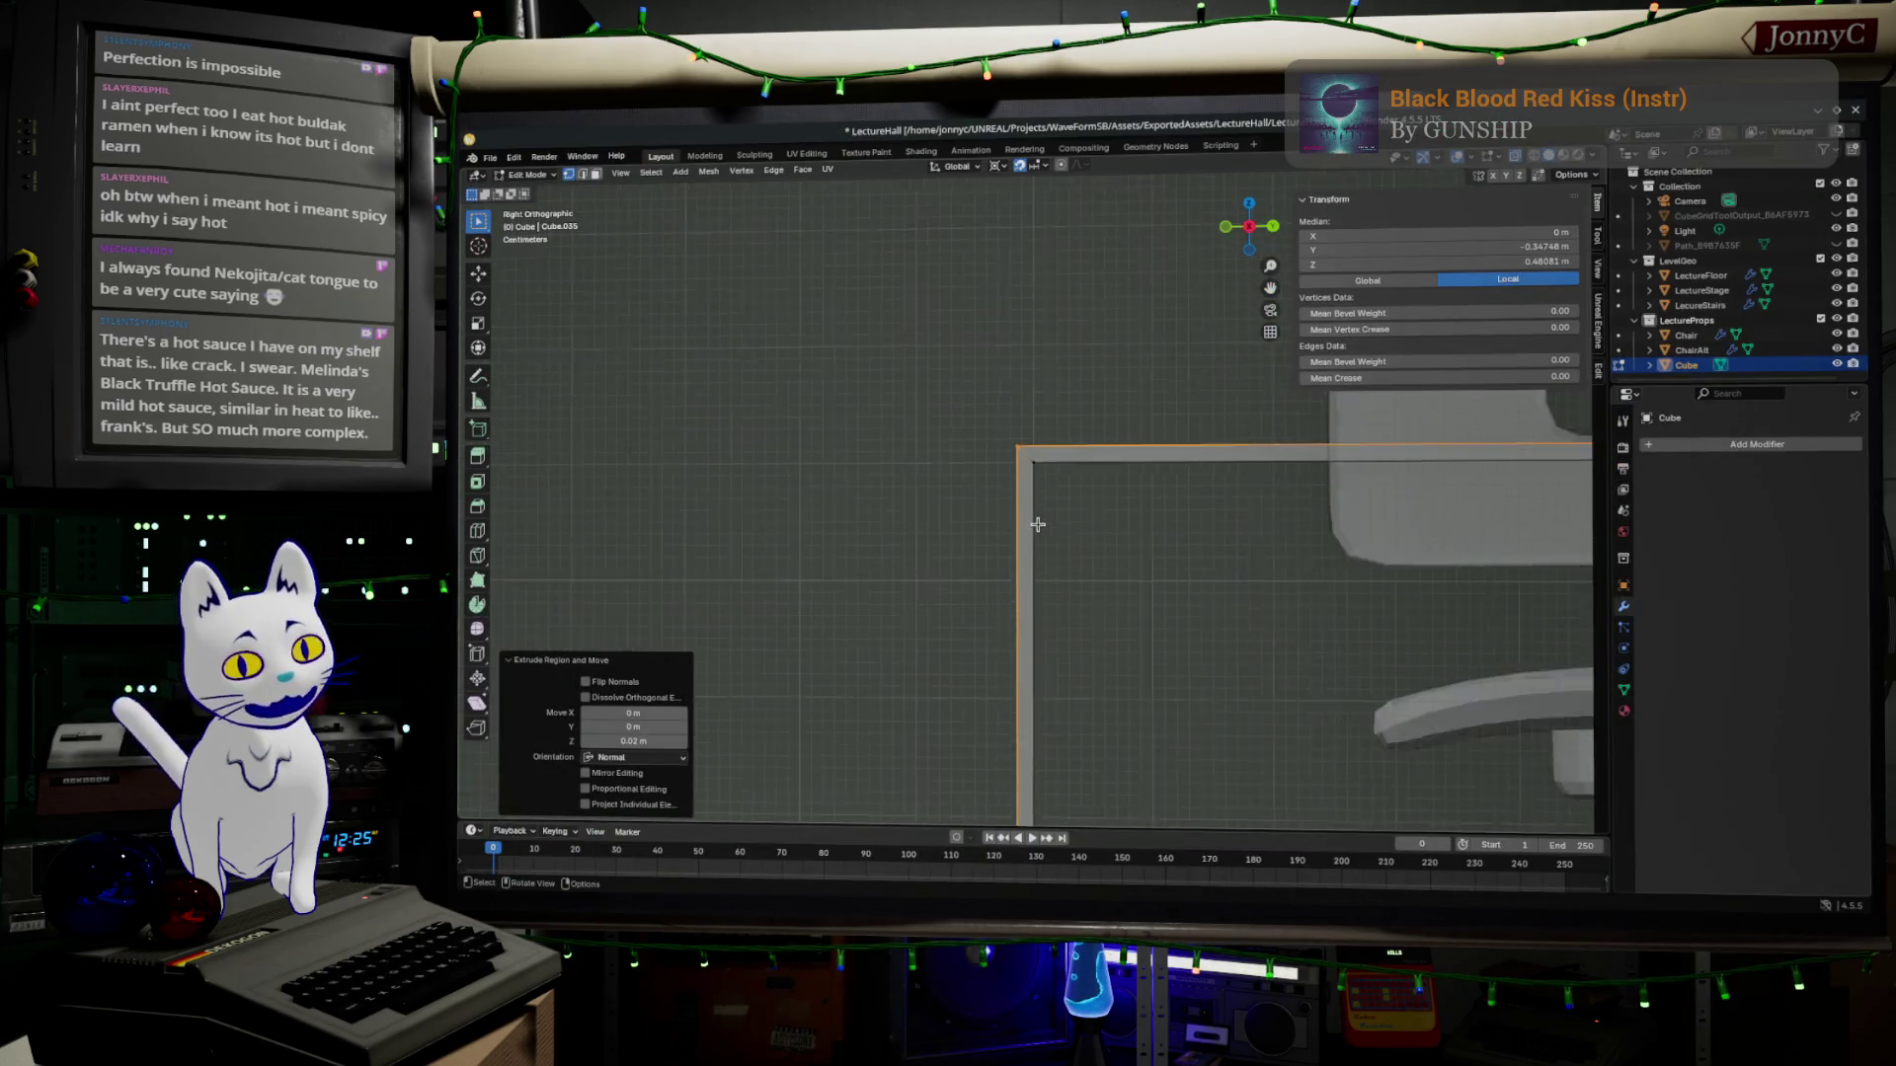
Move the panel's angled bottom corner vertex along Z to flatten the bottom edge.
middle_drag(1036, 529, 1165, 420)
scroll(1165, 419, up, 2)
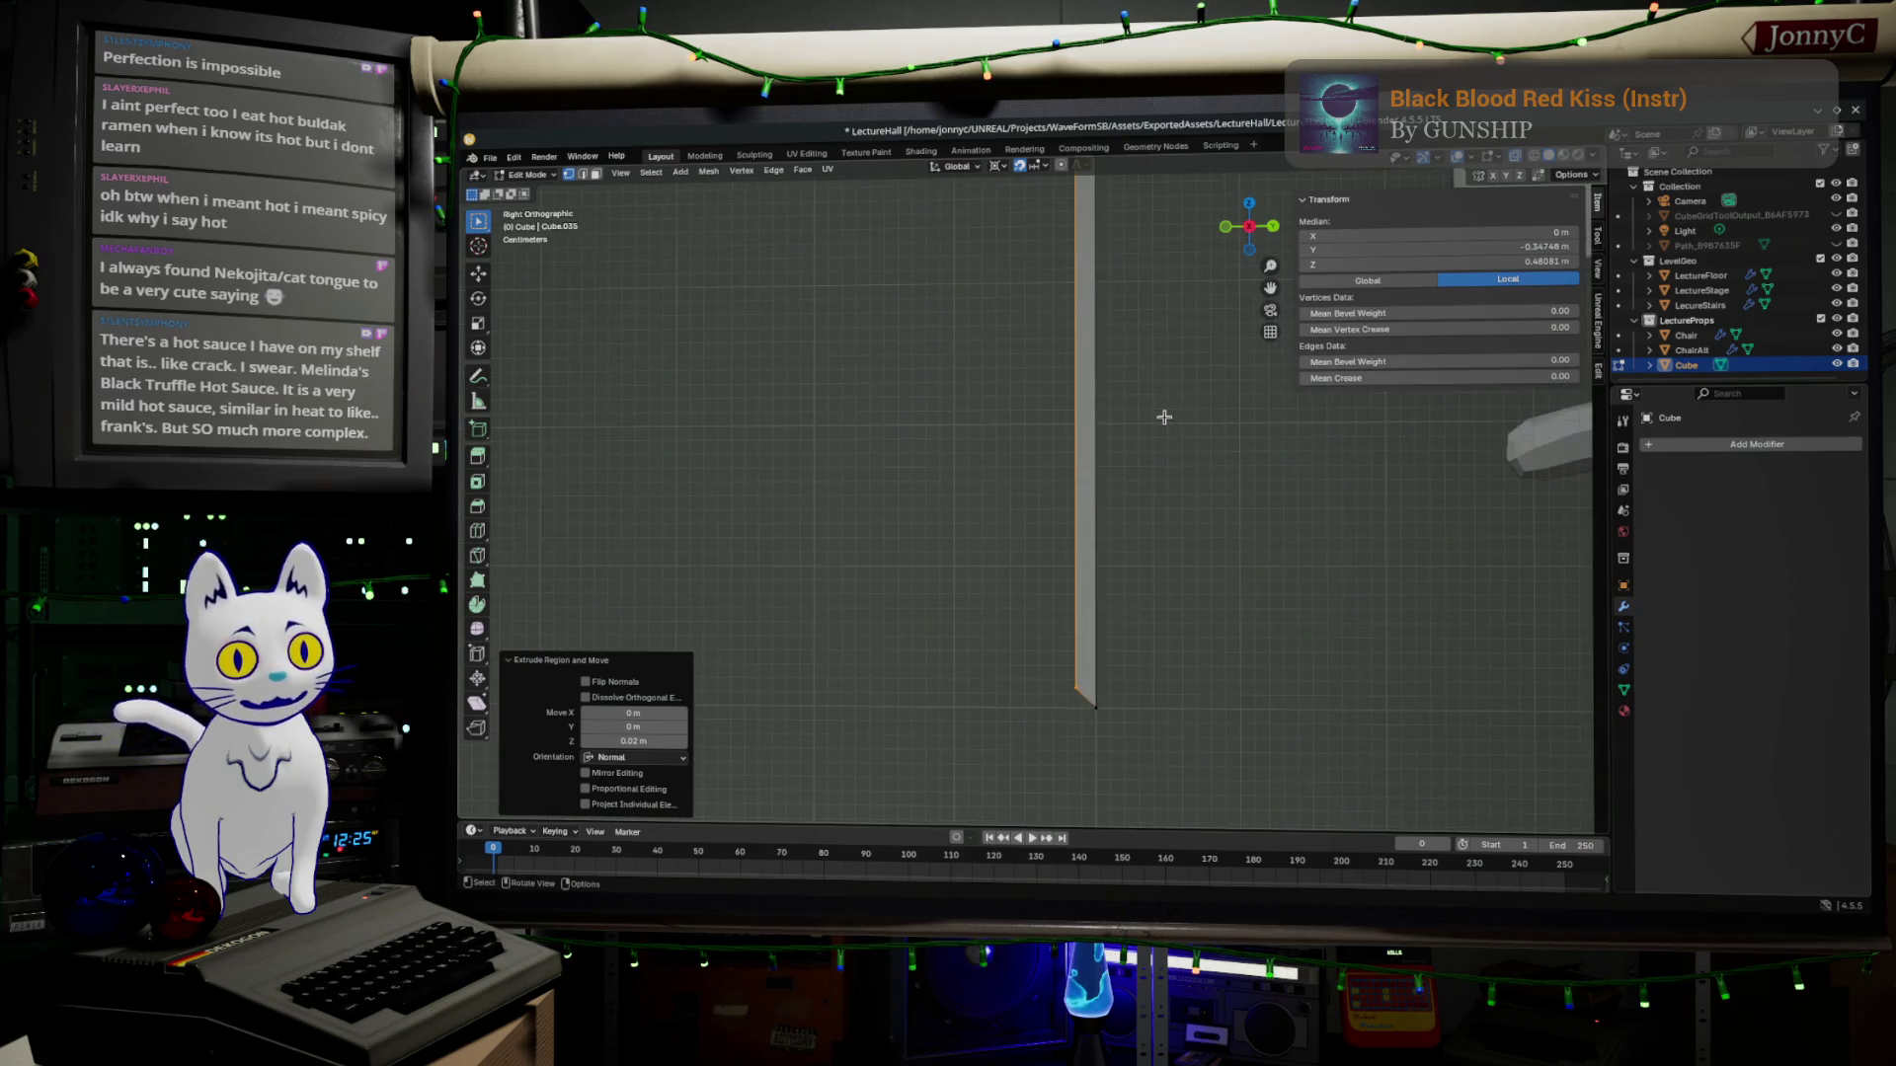
scroll(1035, 483, up, 2)
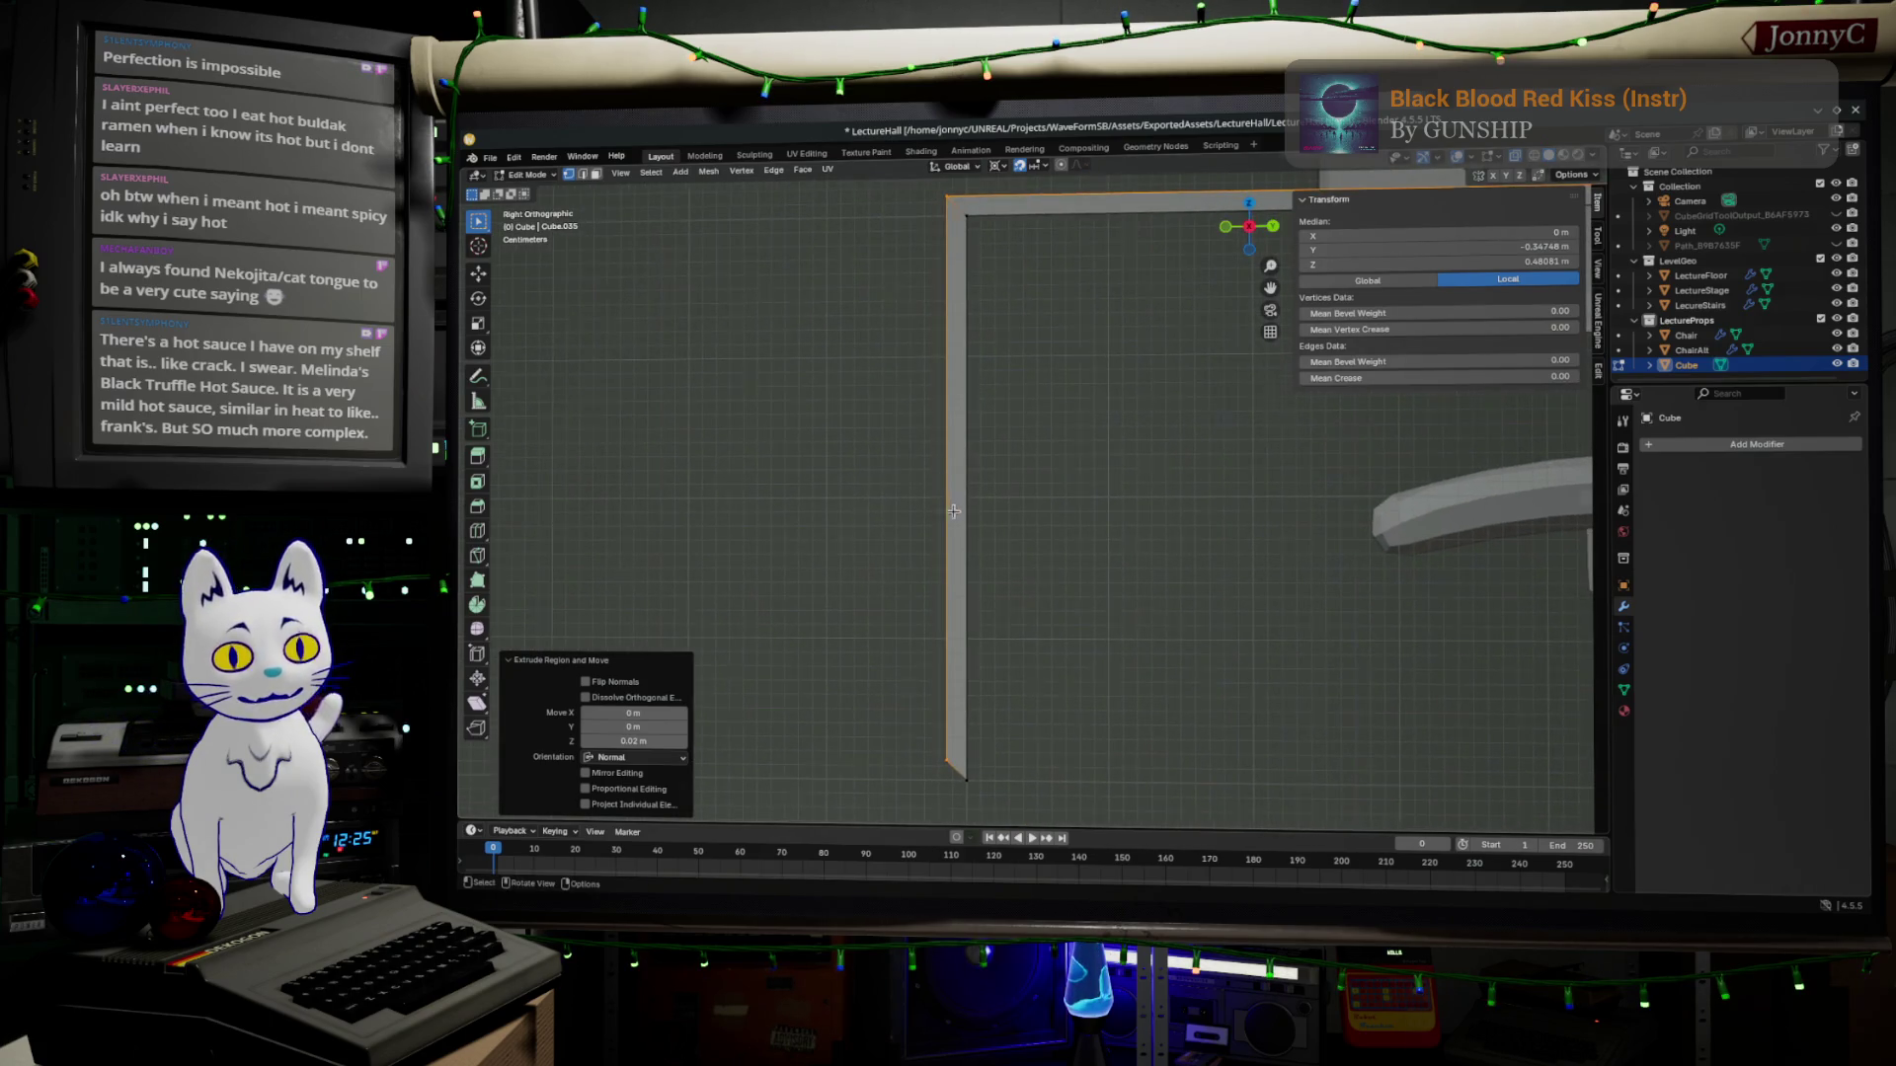
key(Tab)
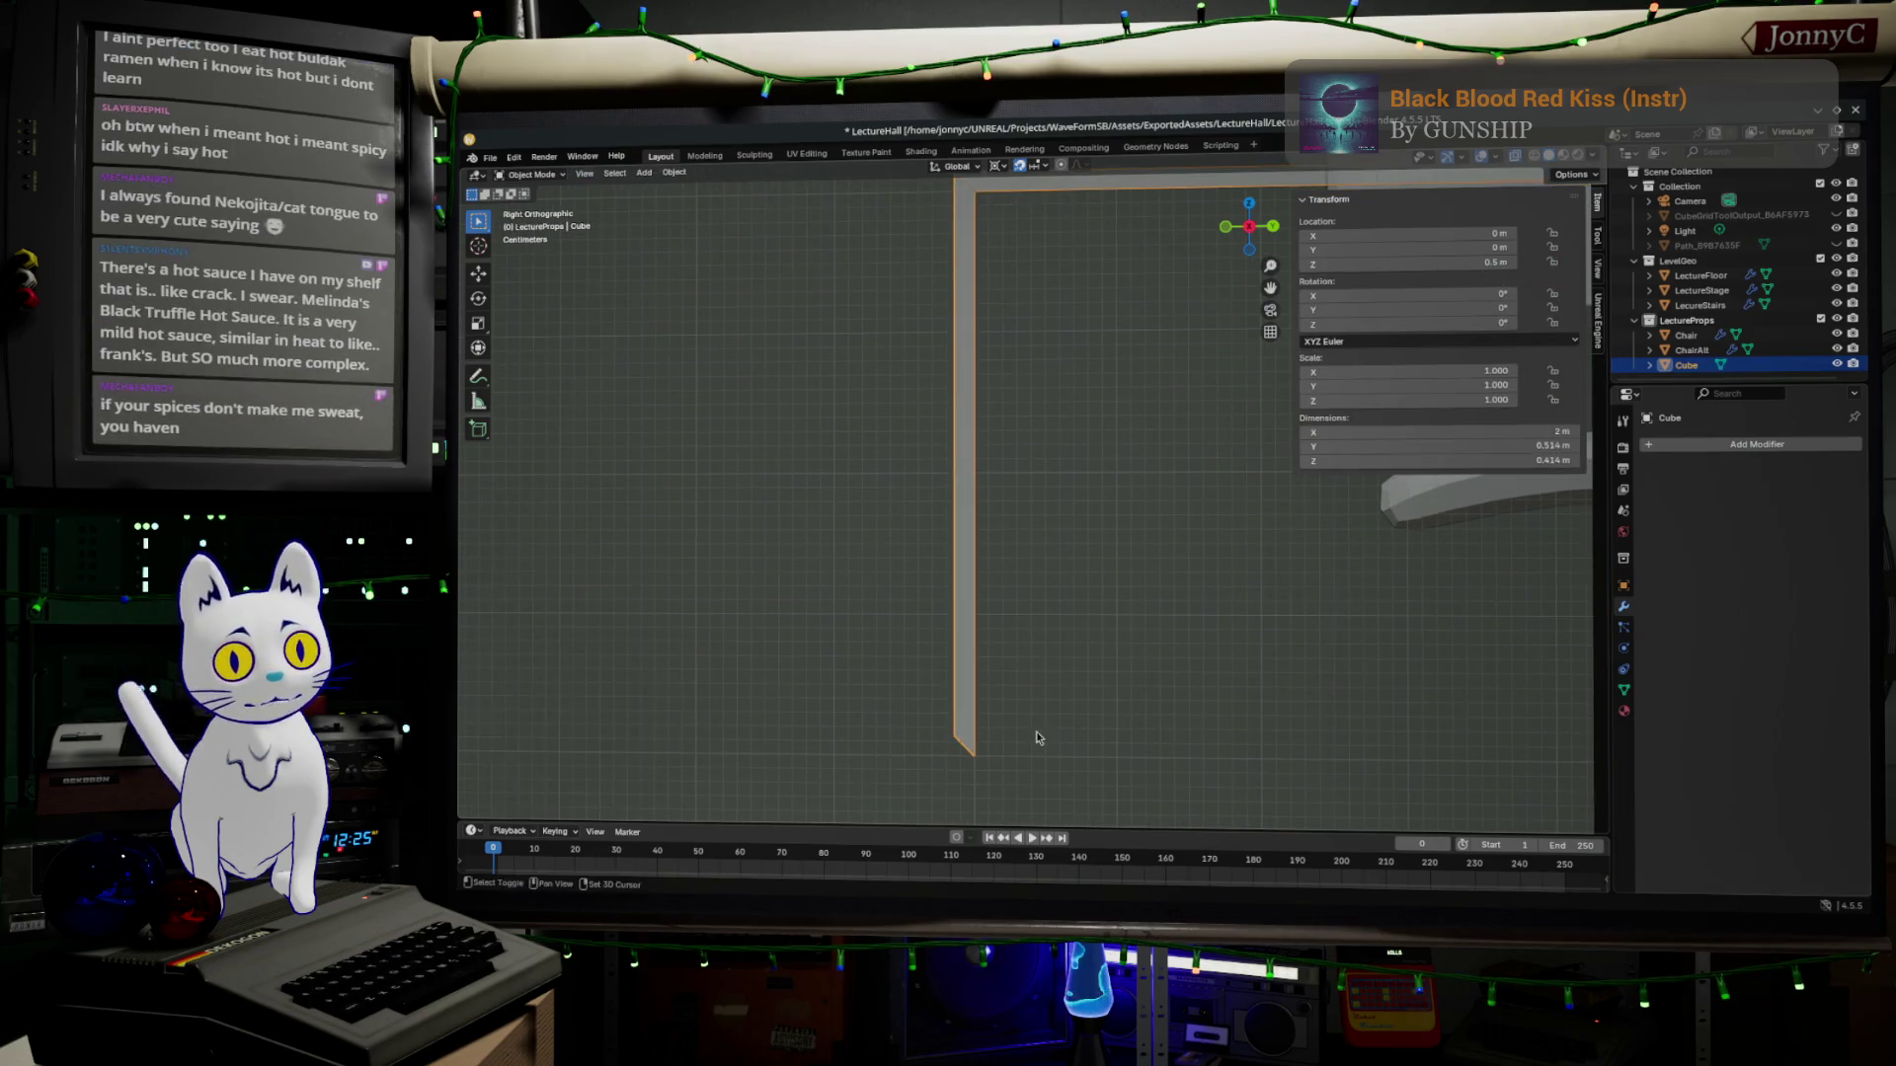
key(Tab)
middle_drag(1034, 742, 1036, 528)
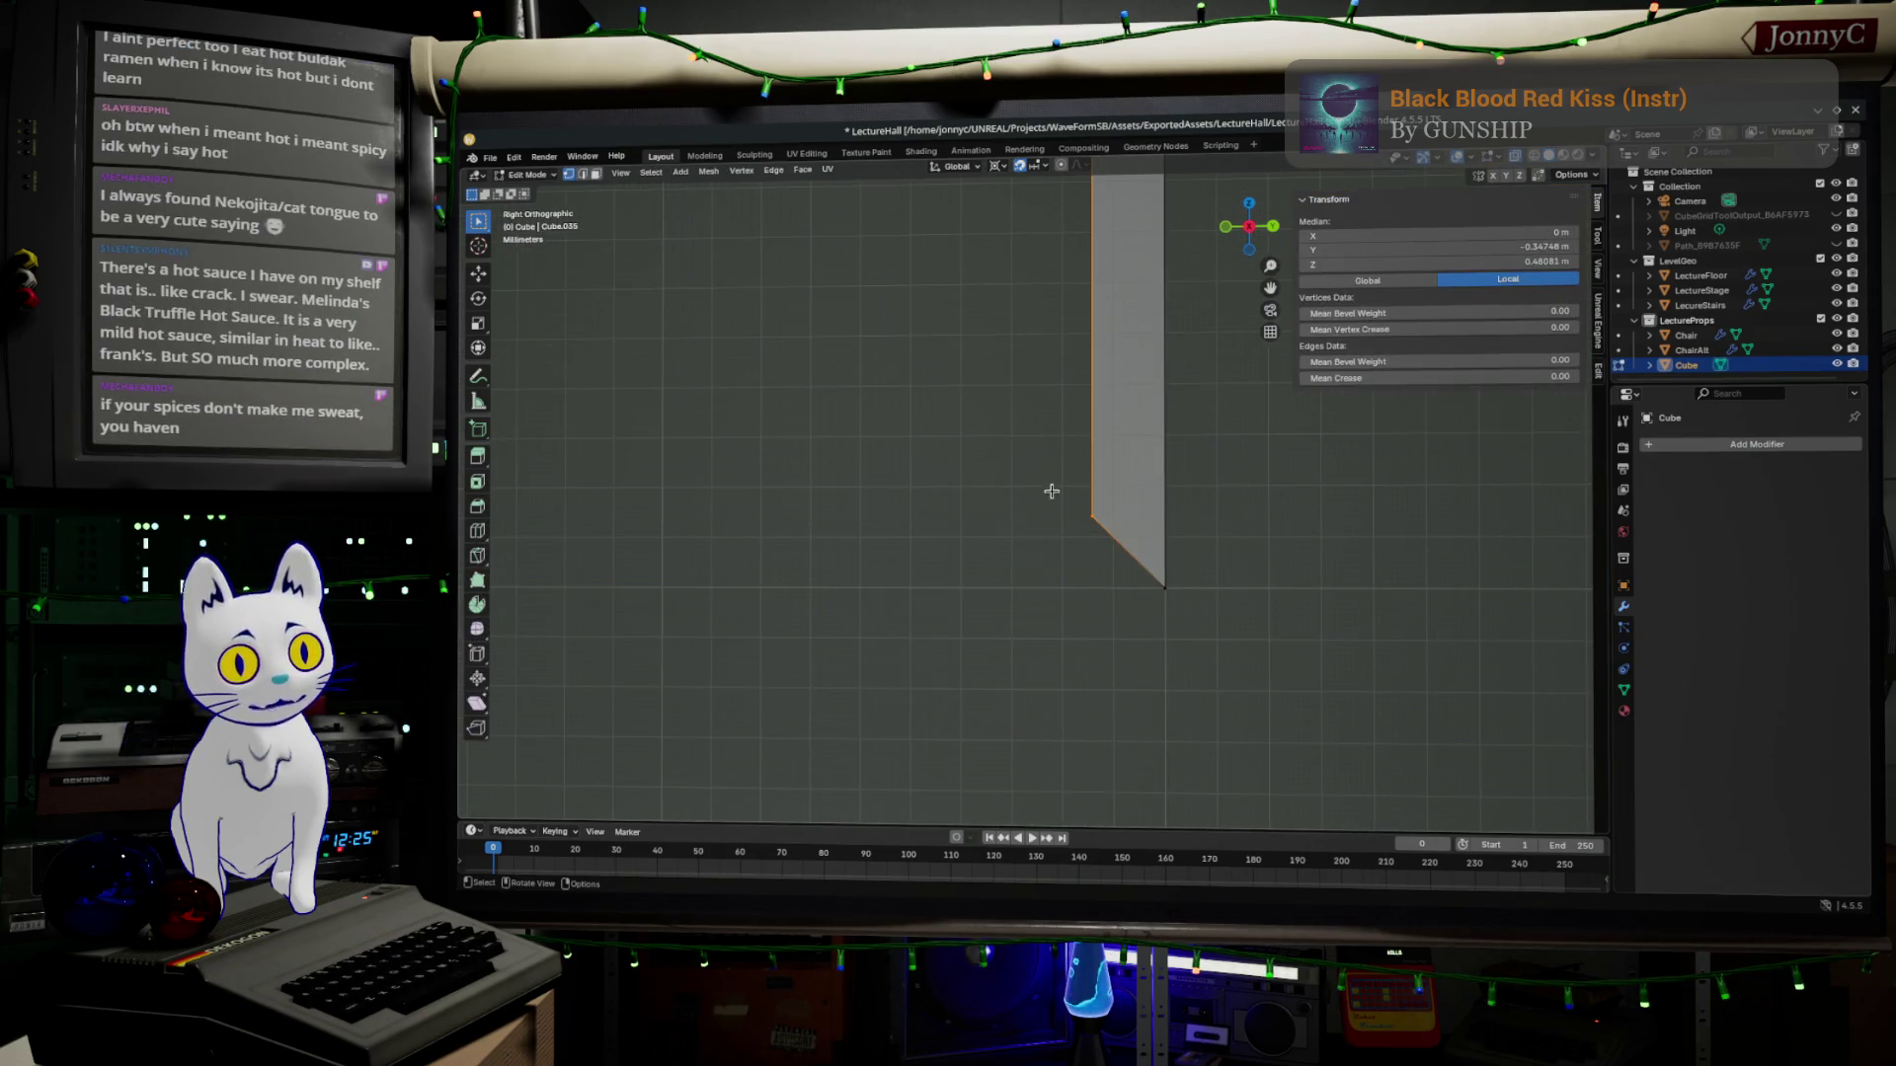
drag(1051, 491, 1127, 562)
middle_drag(1126, 562, 910, 506)
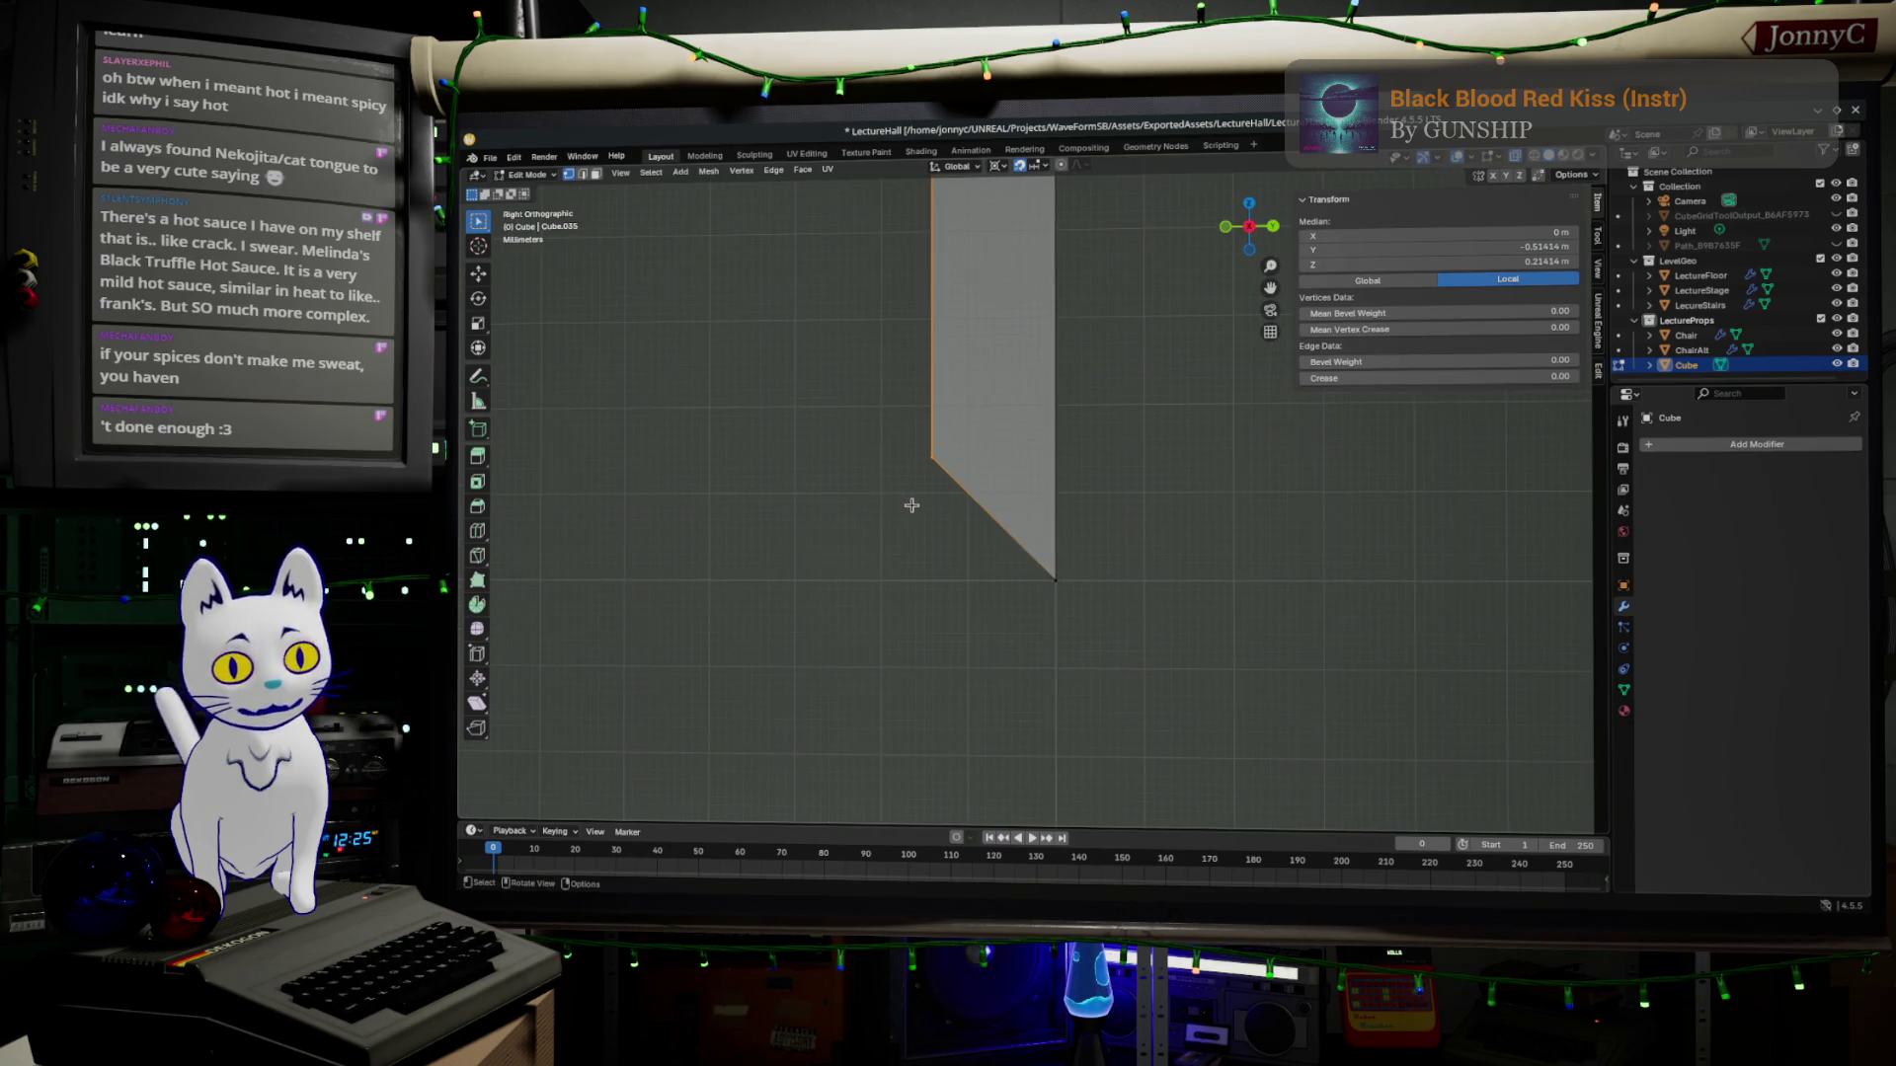
key(g)
key(z)
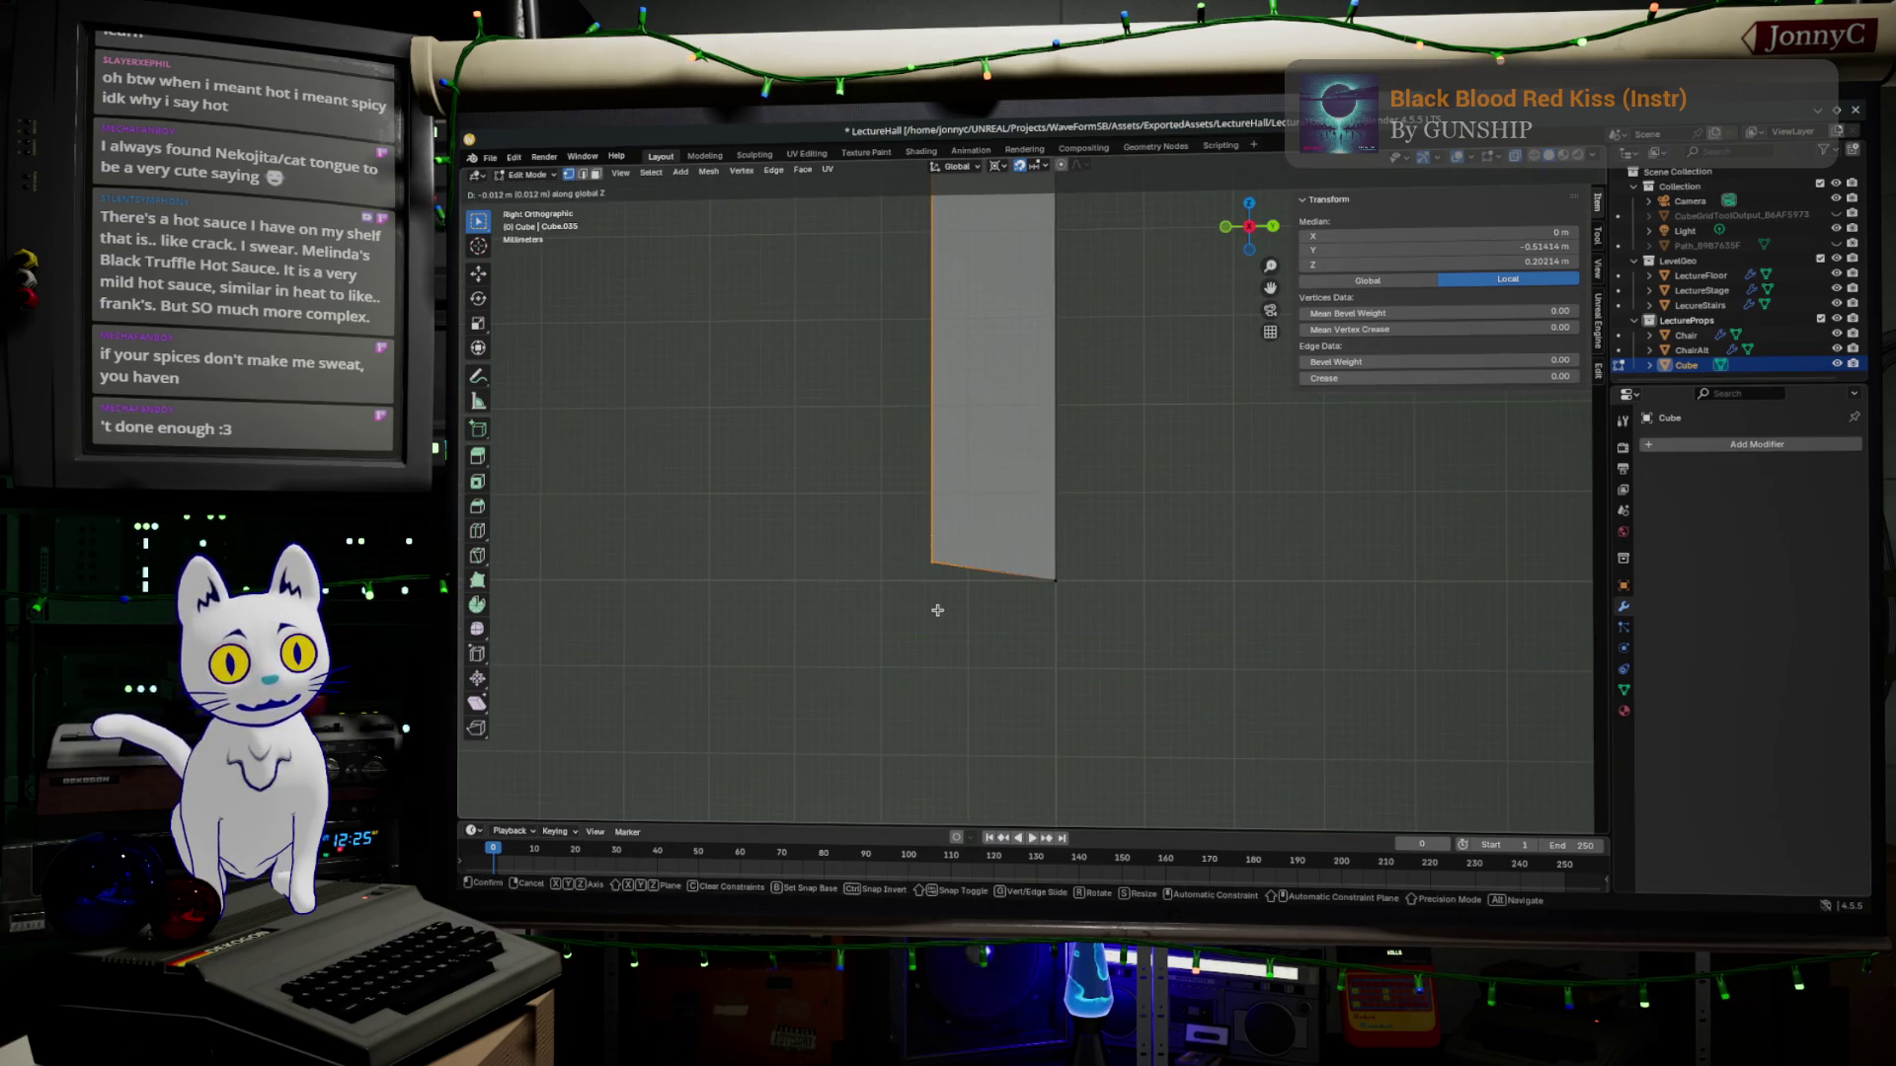
click(926, 631)
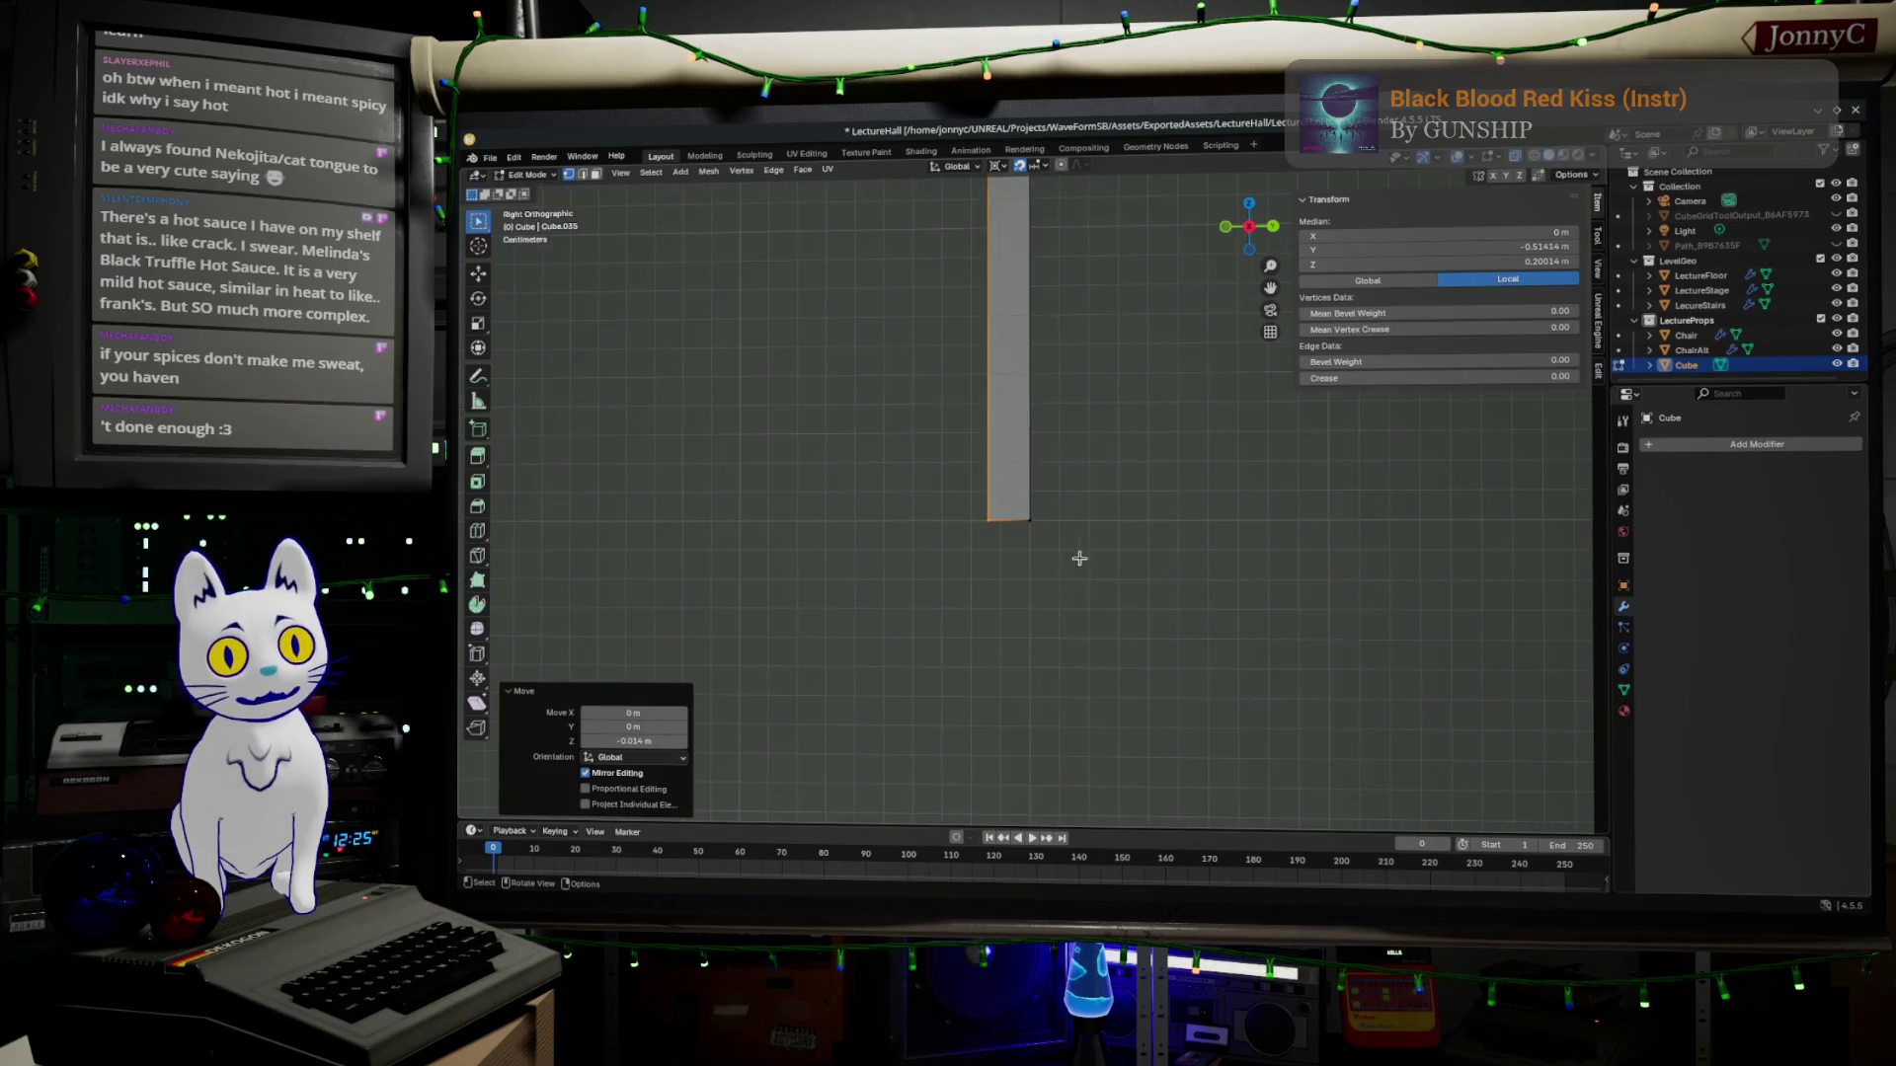
scroll(926, 632, down, 3)
middle_drag(926, 631, 1011, 651)
scroll(1010, 651, up, 5)
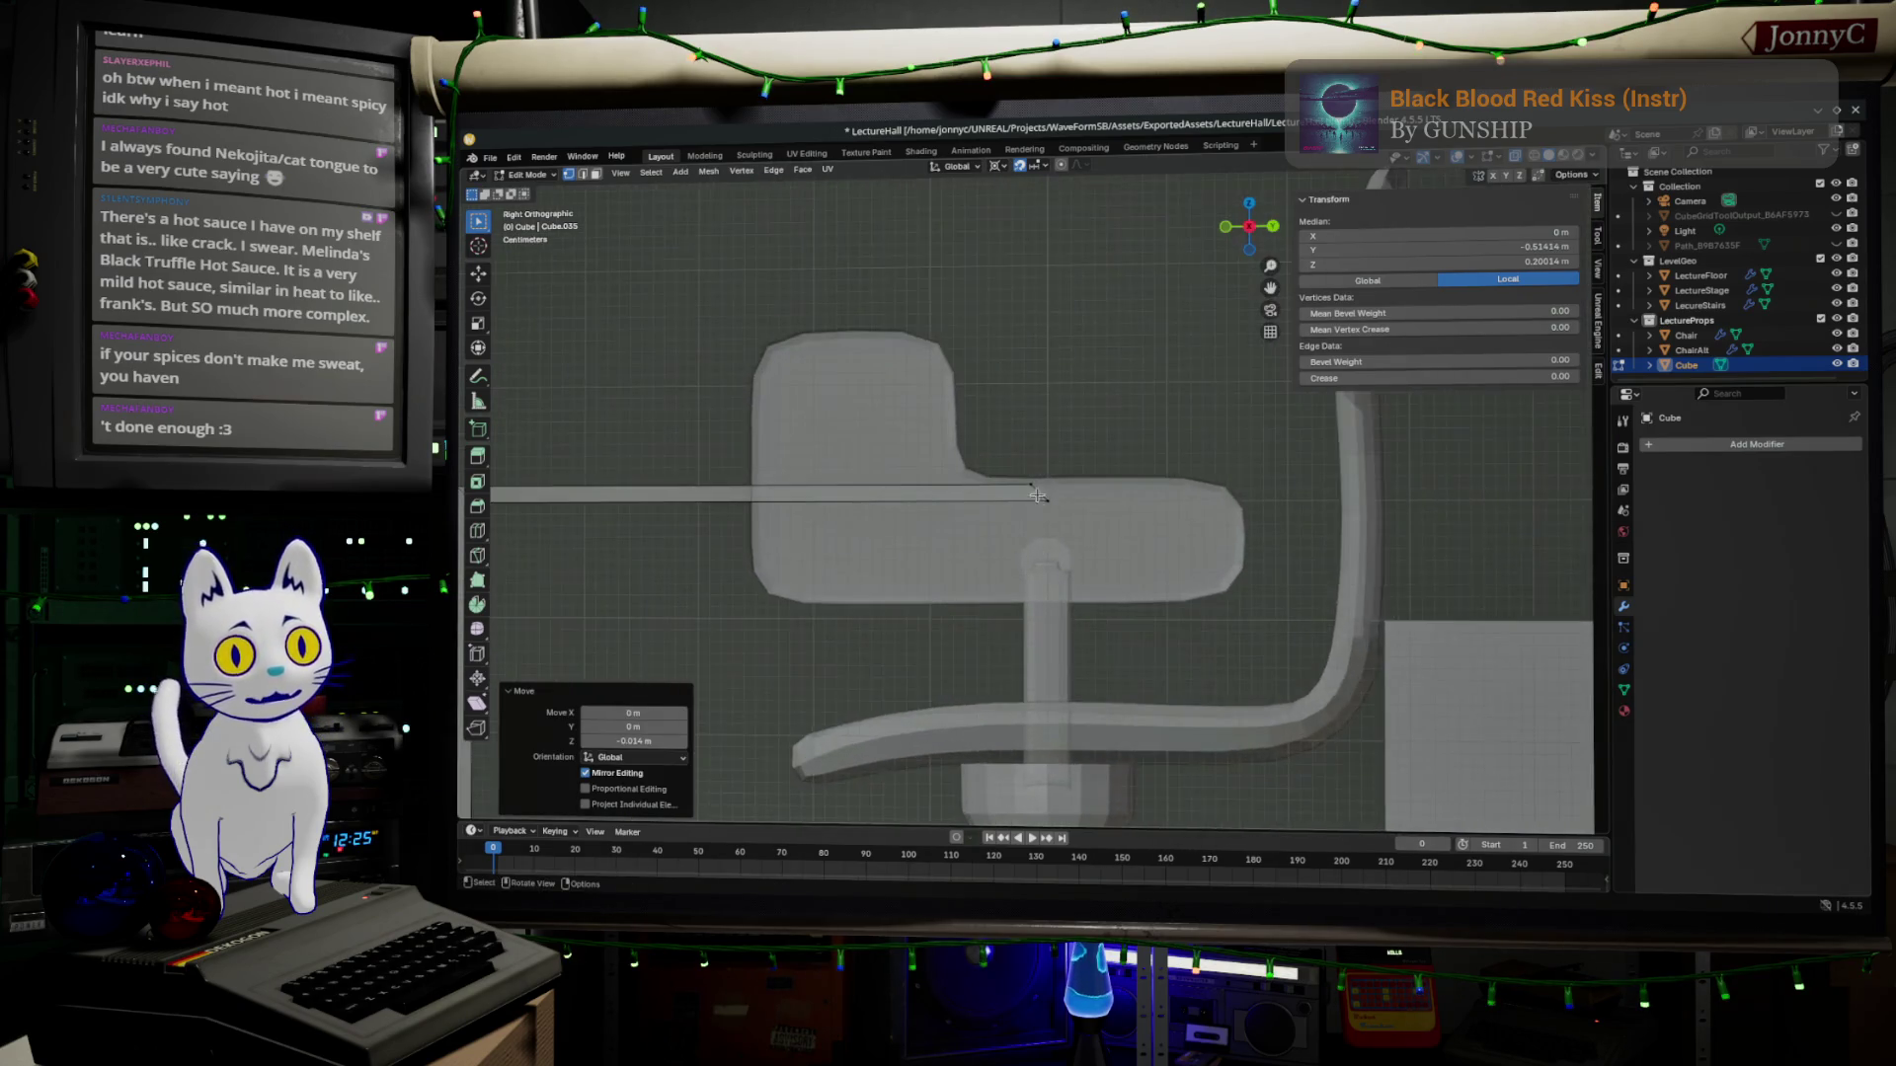
scroll(1010, 592, up, 4)
Move the slanted end's top edge along Y until that end stands vertical.
drag(993, 451, 1097, 486)
scroll(1096, 486, up, 3)
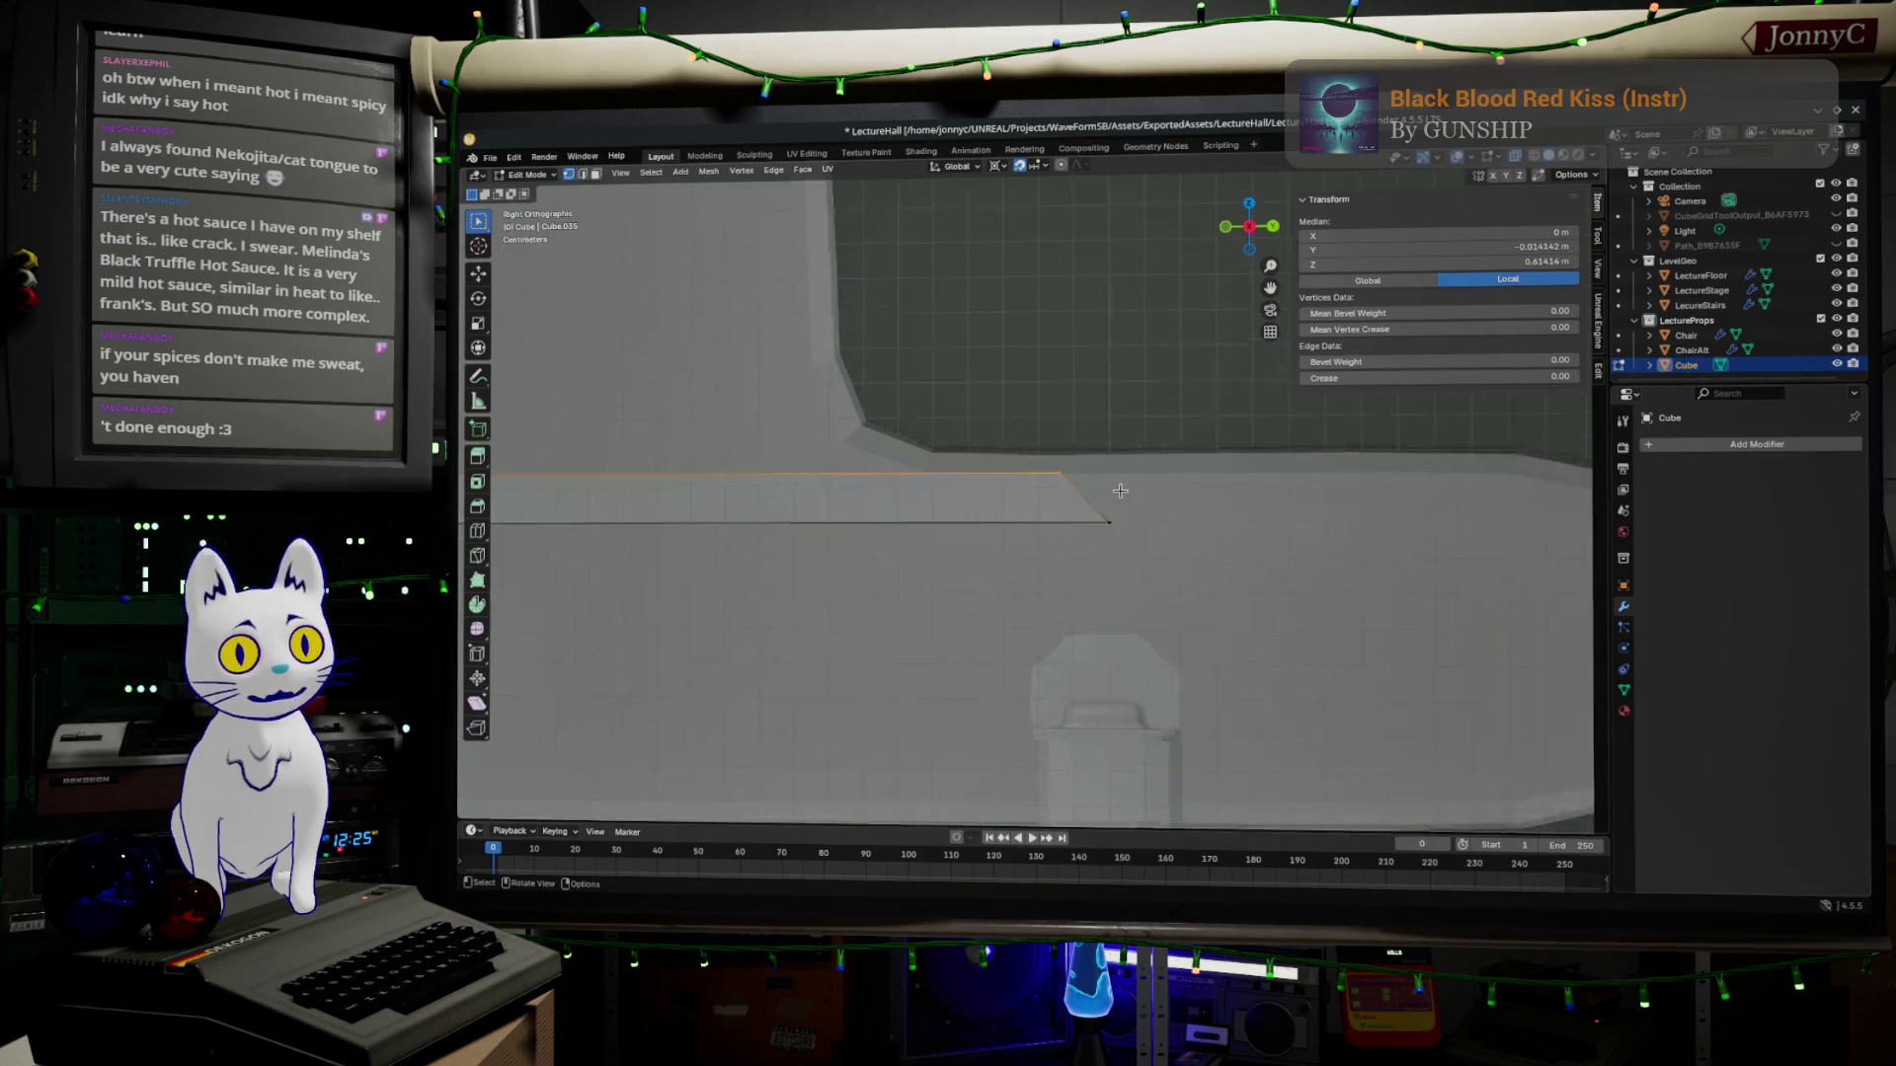
key(g)
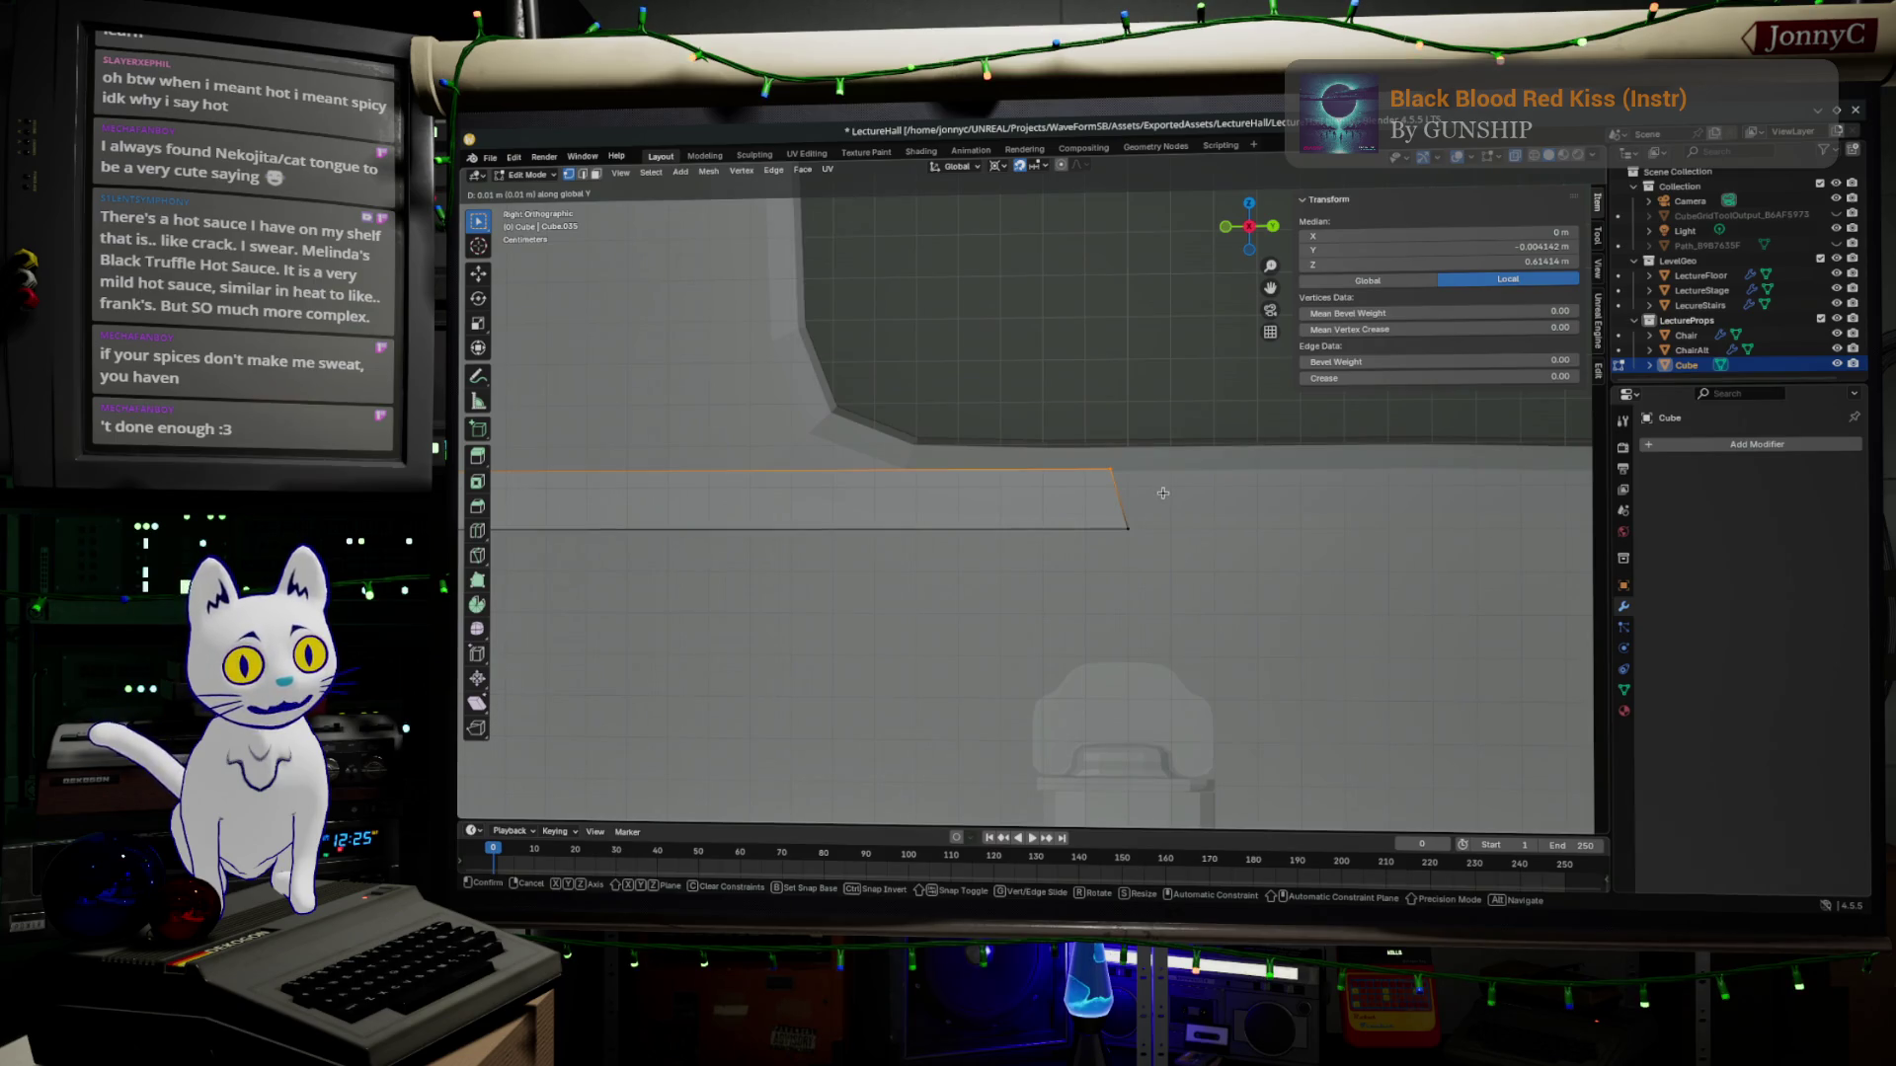
click(1160, 492)
scroll(1037, 518, down, 3)
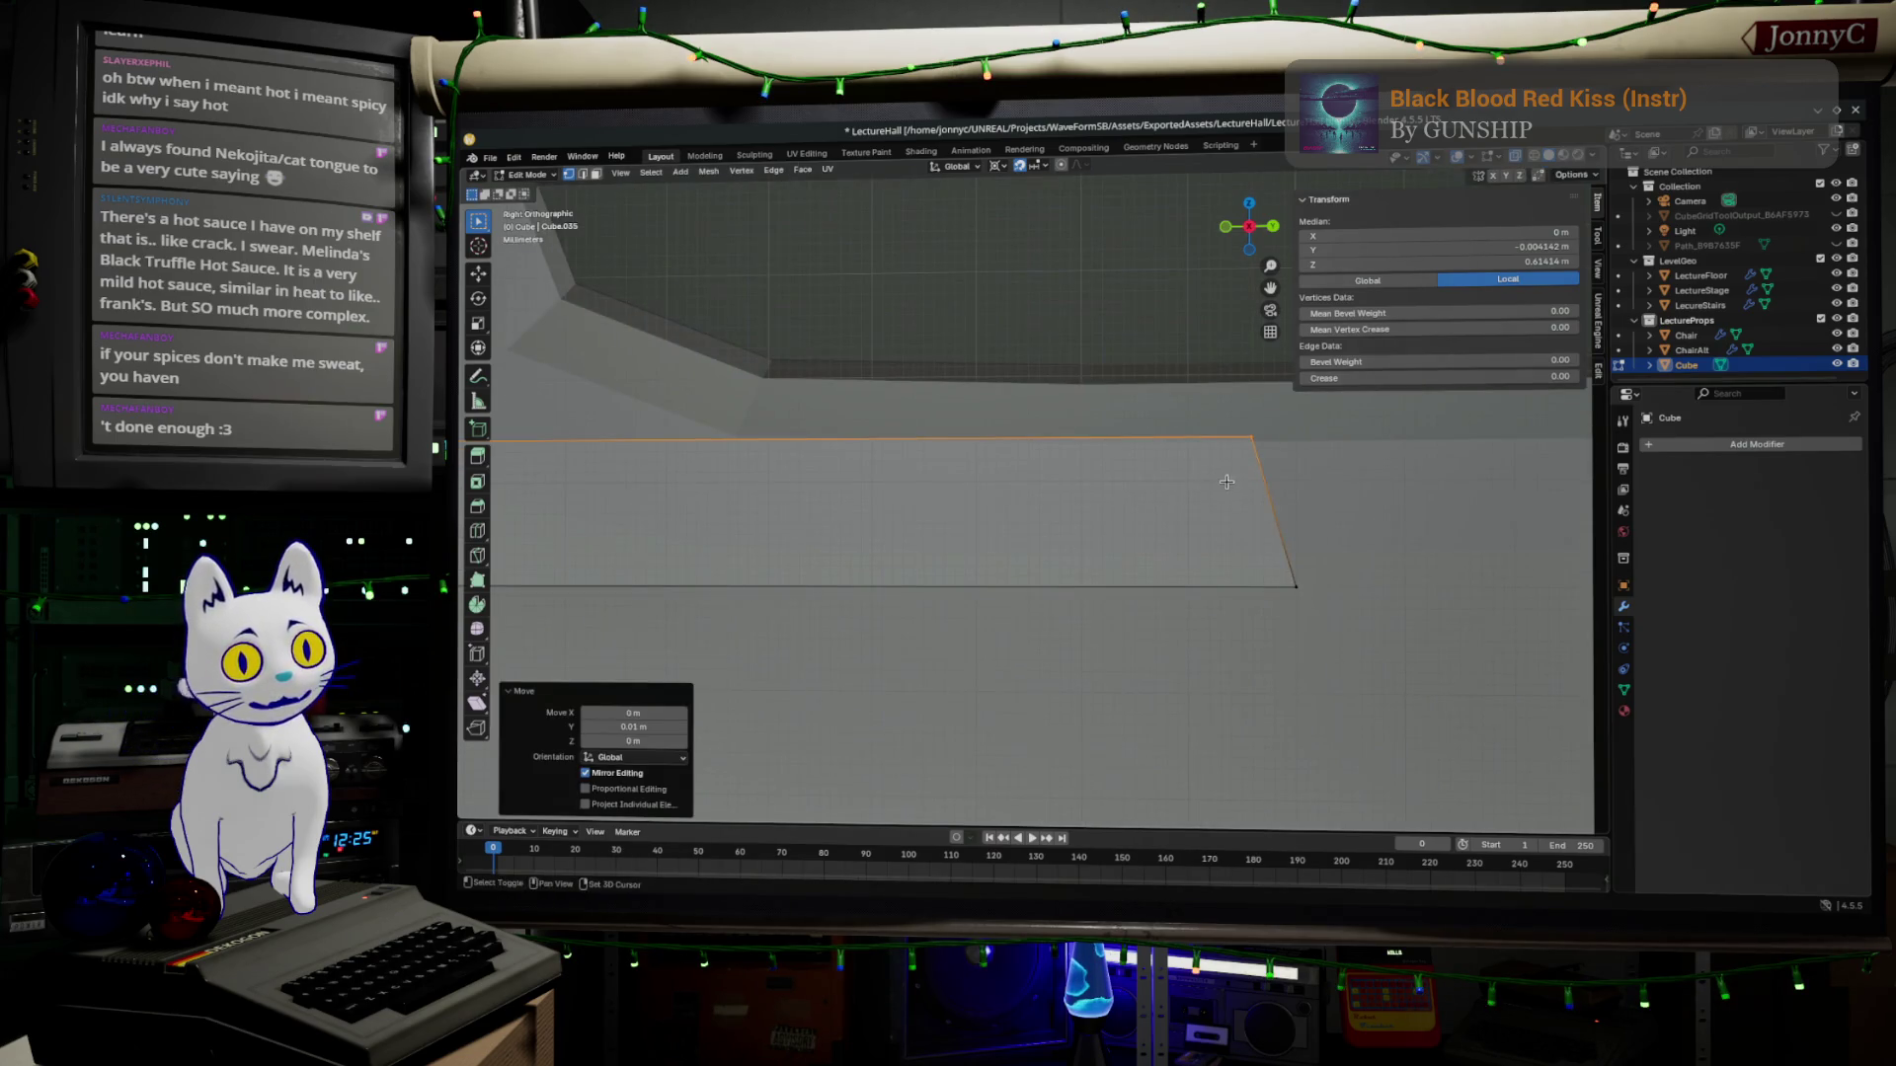
shift+middle_drag(1038, 444, 833, 568)
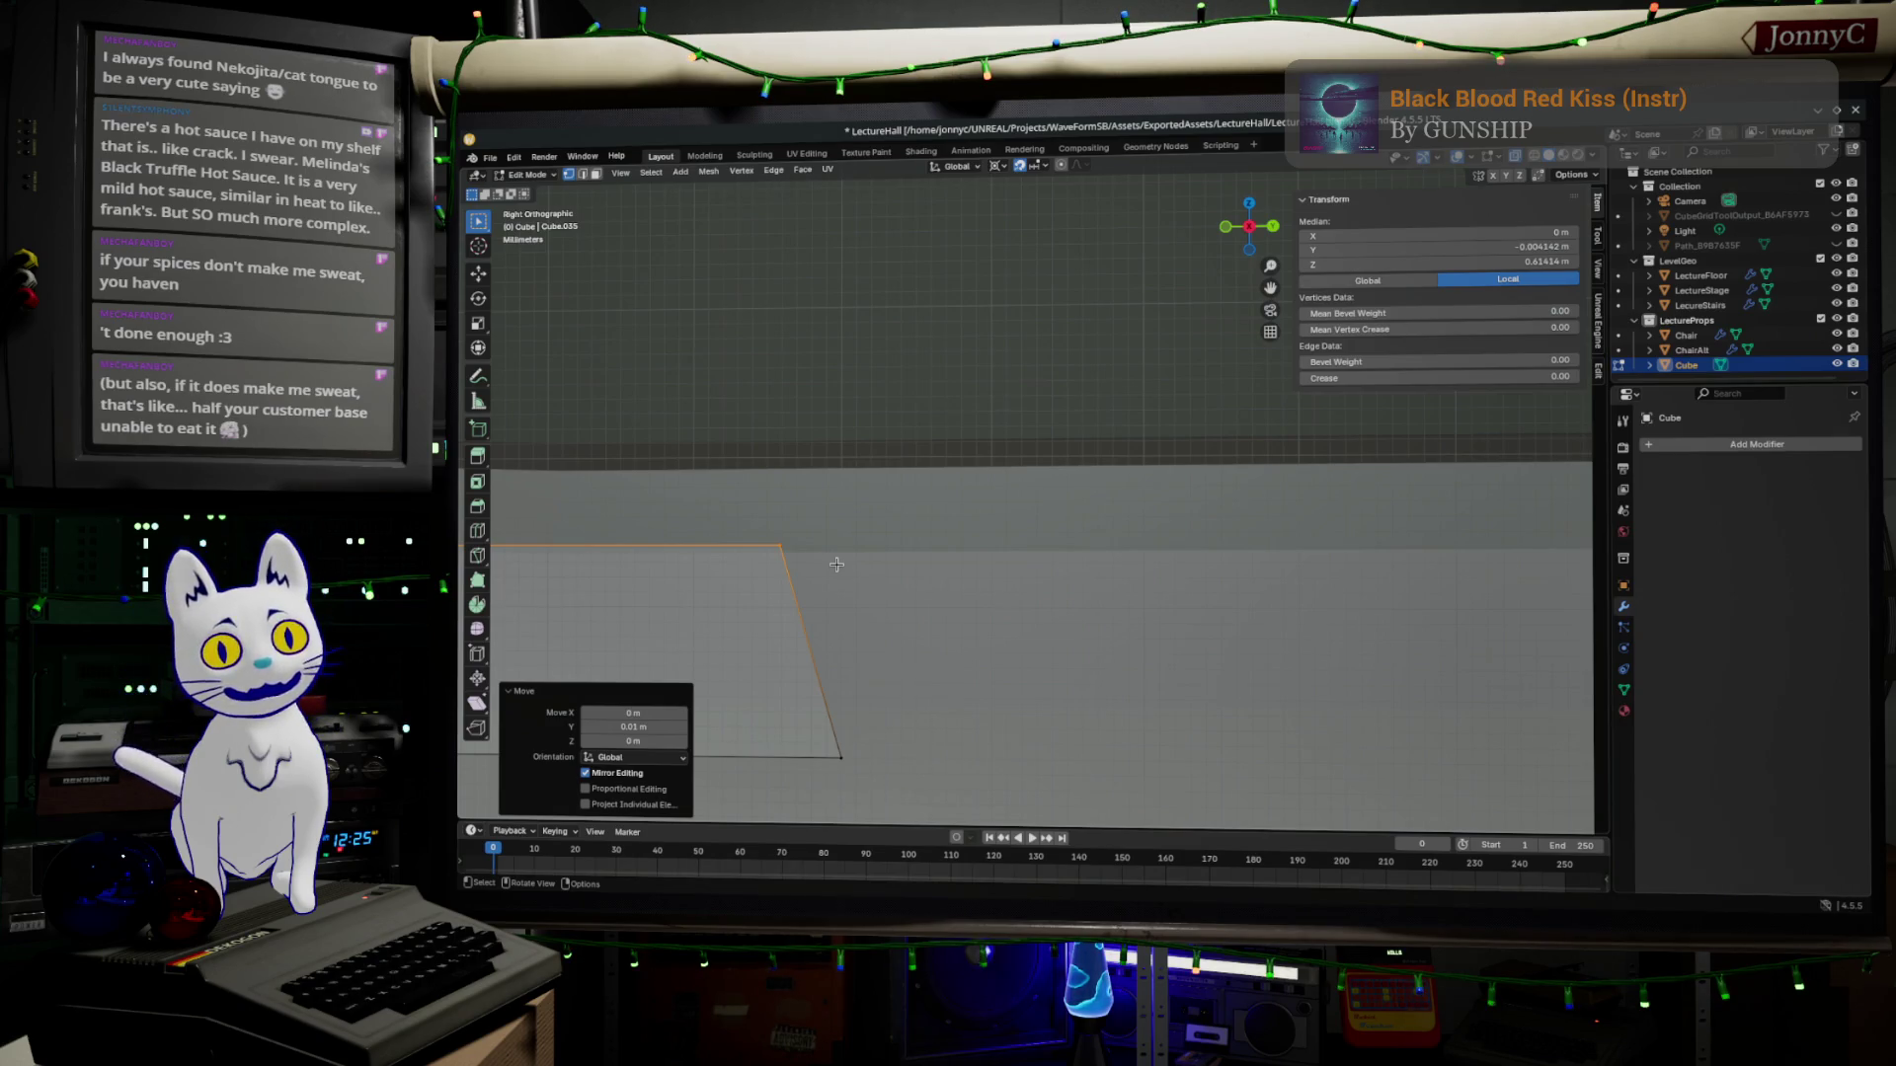
key(g)
key(y)
click(899, 556)
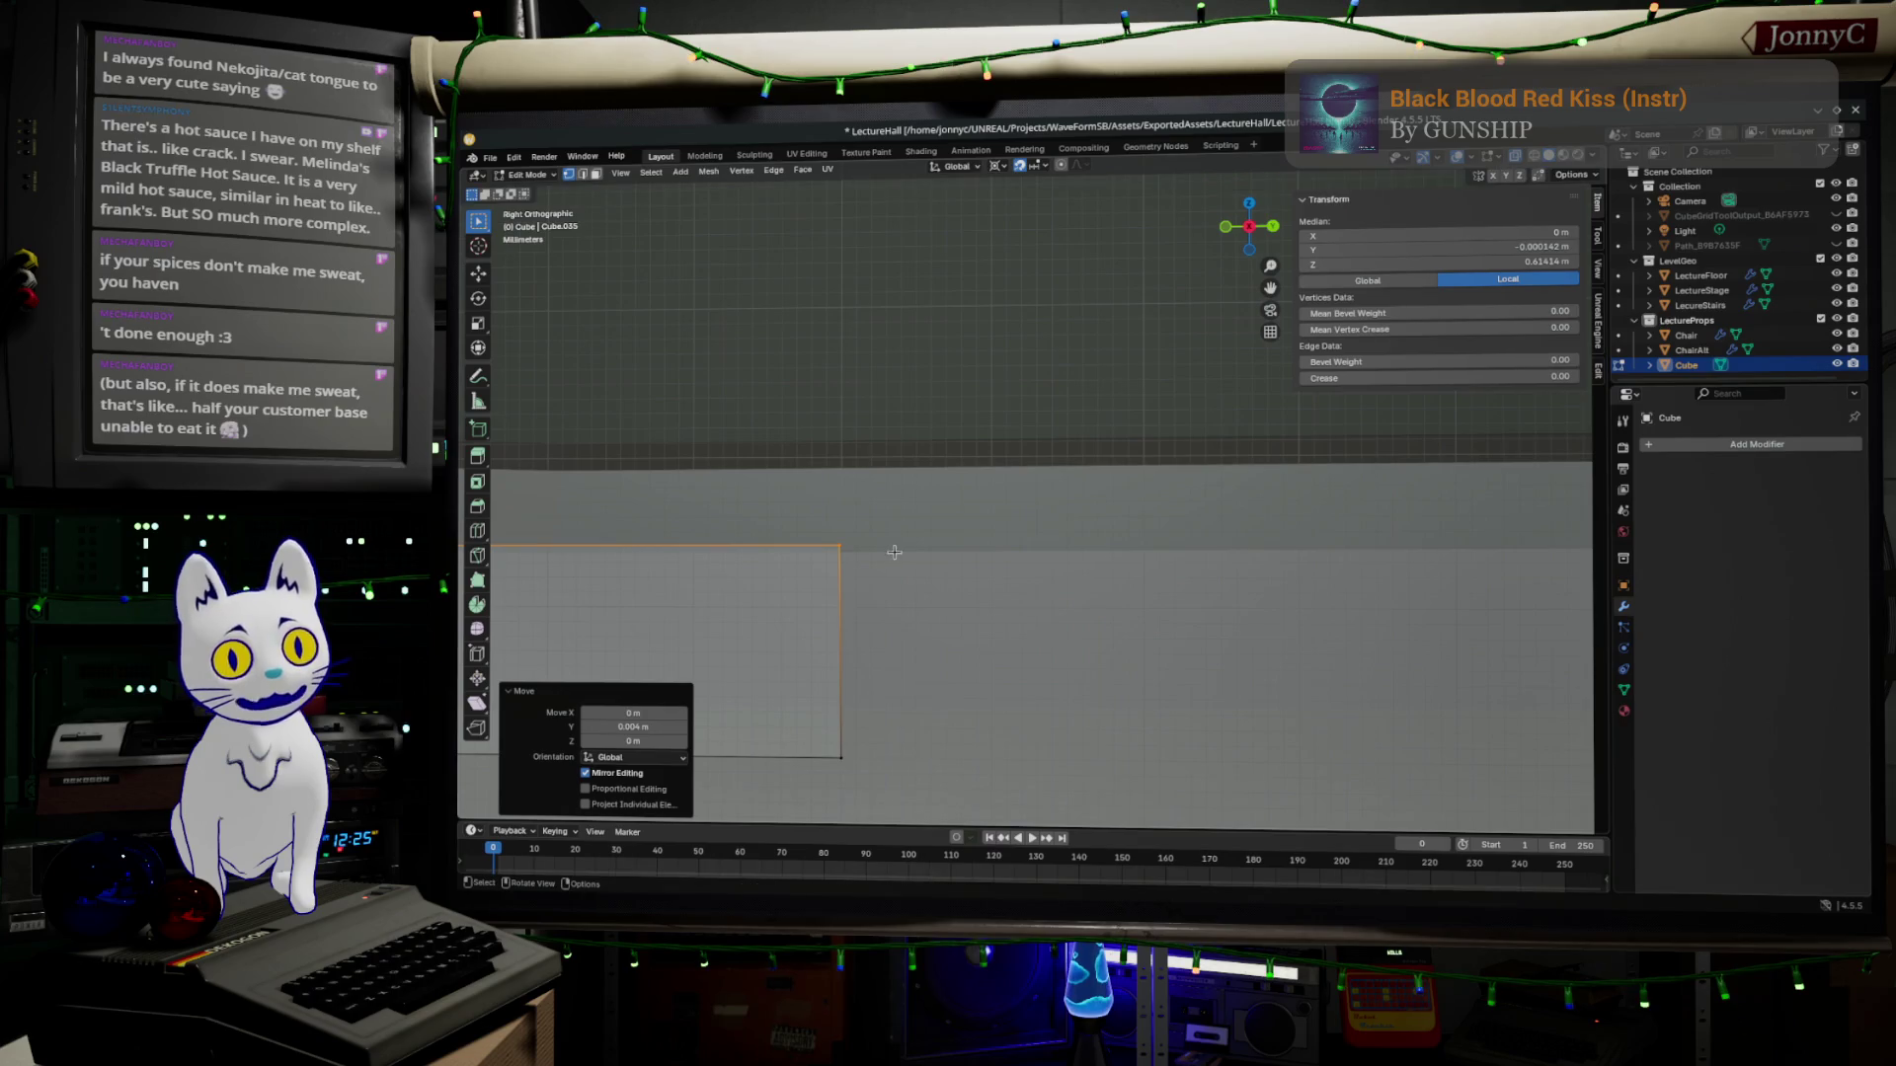
scroll(899, 558, down, 3)
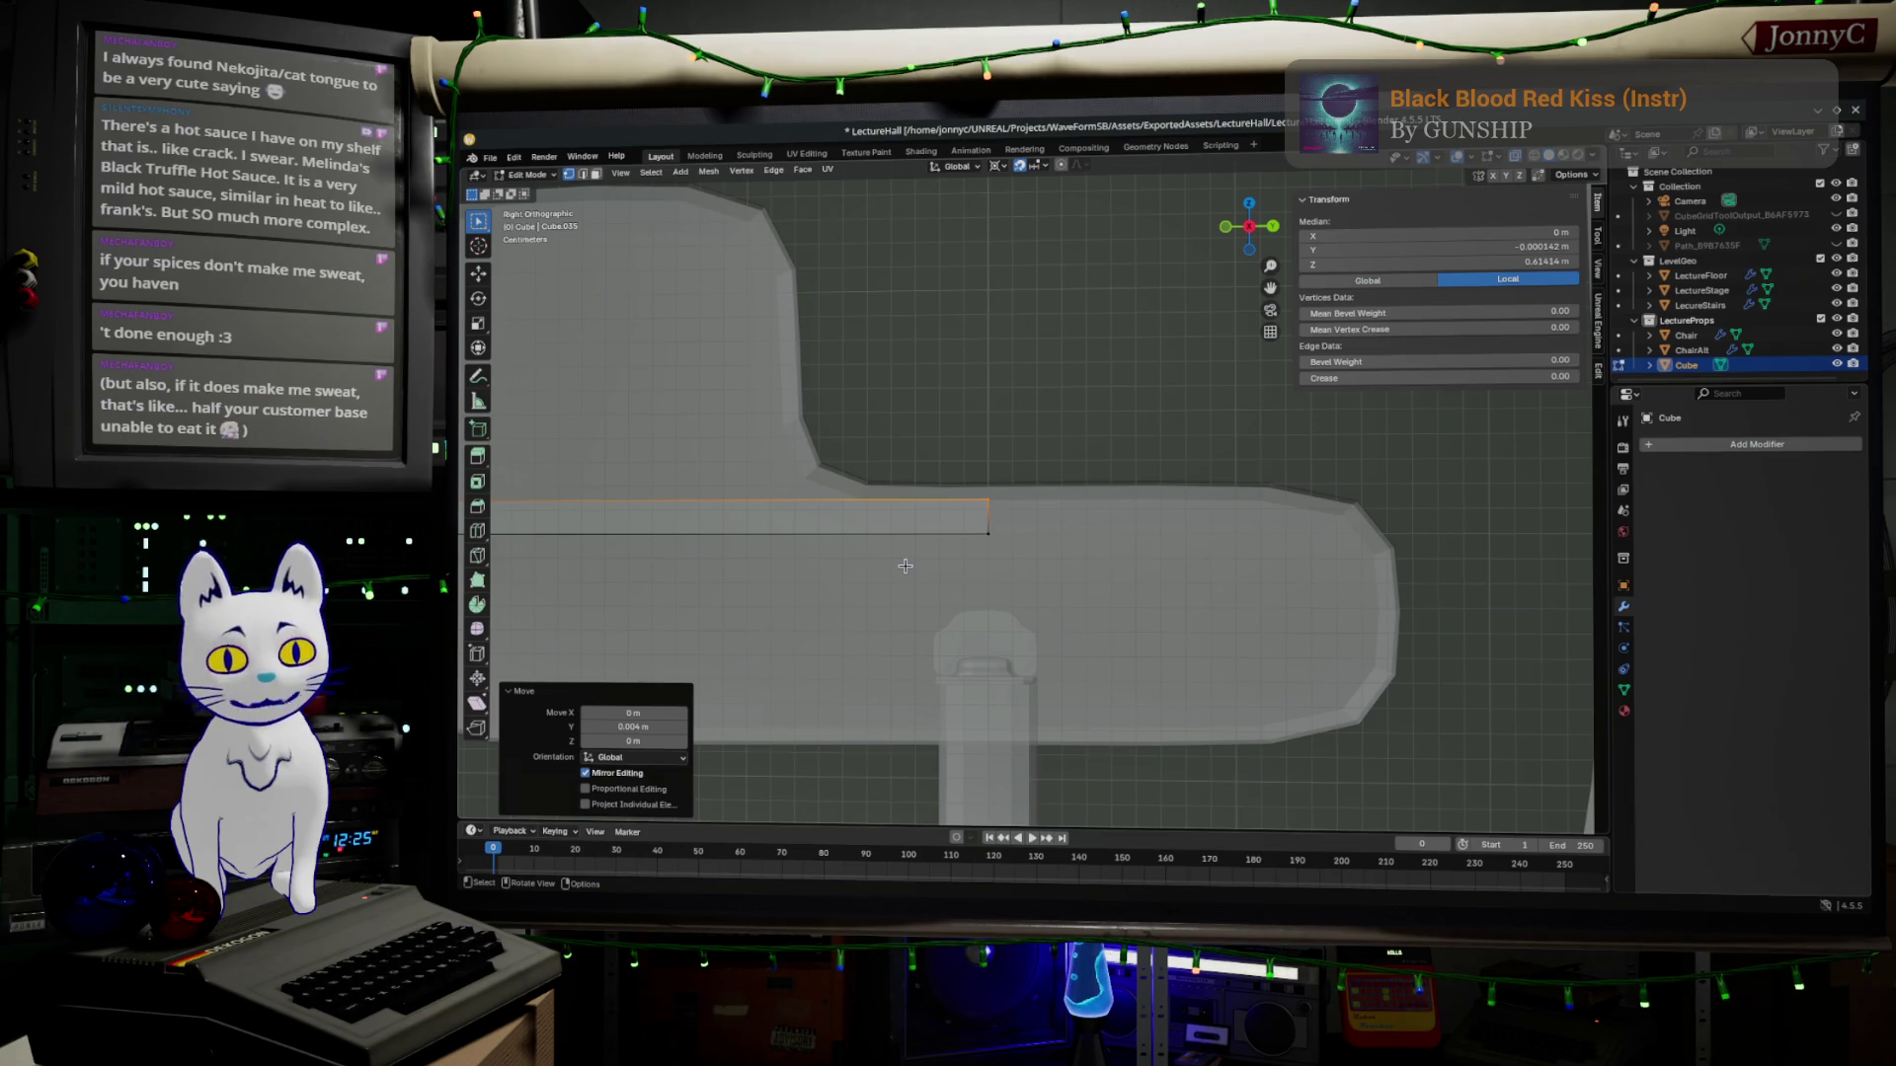
scroll(904, 567, down, 4)
scroll(918, 578, up, 3)
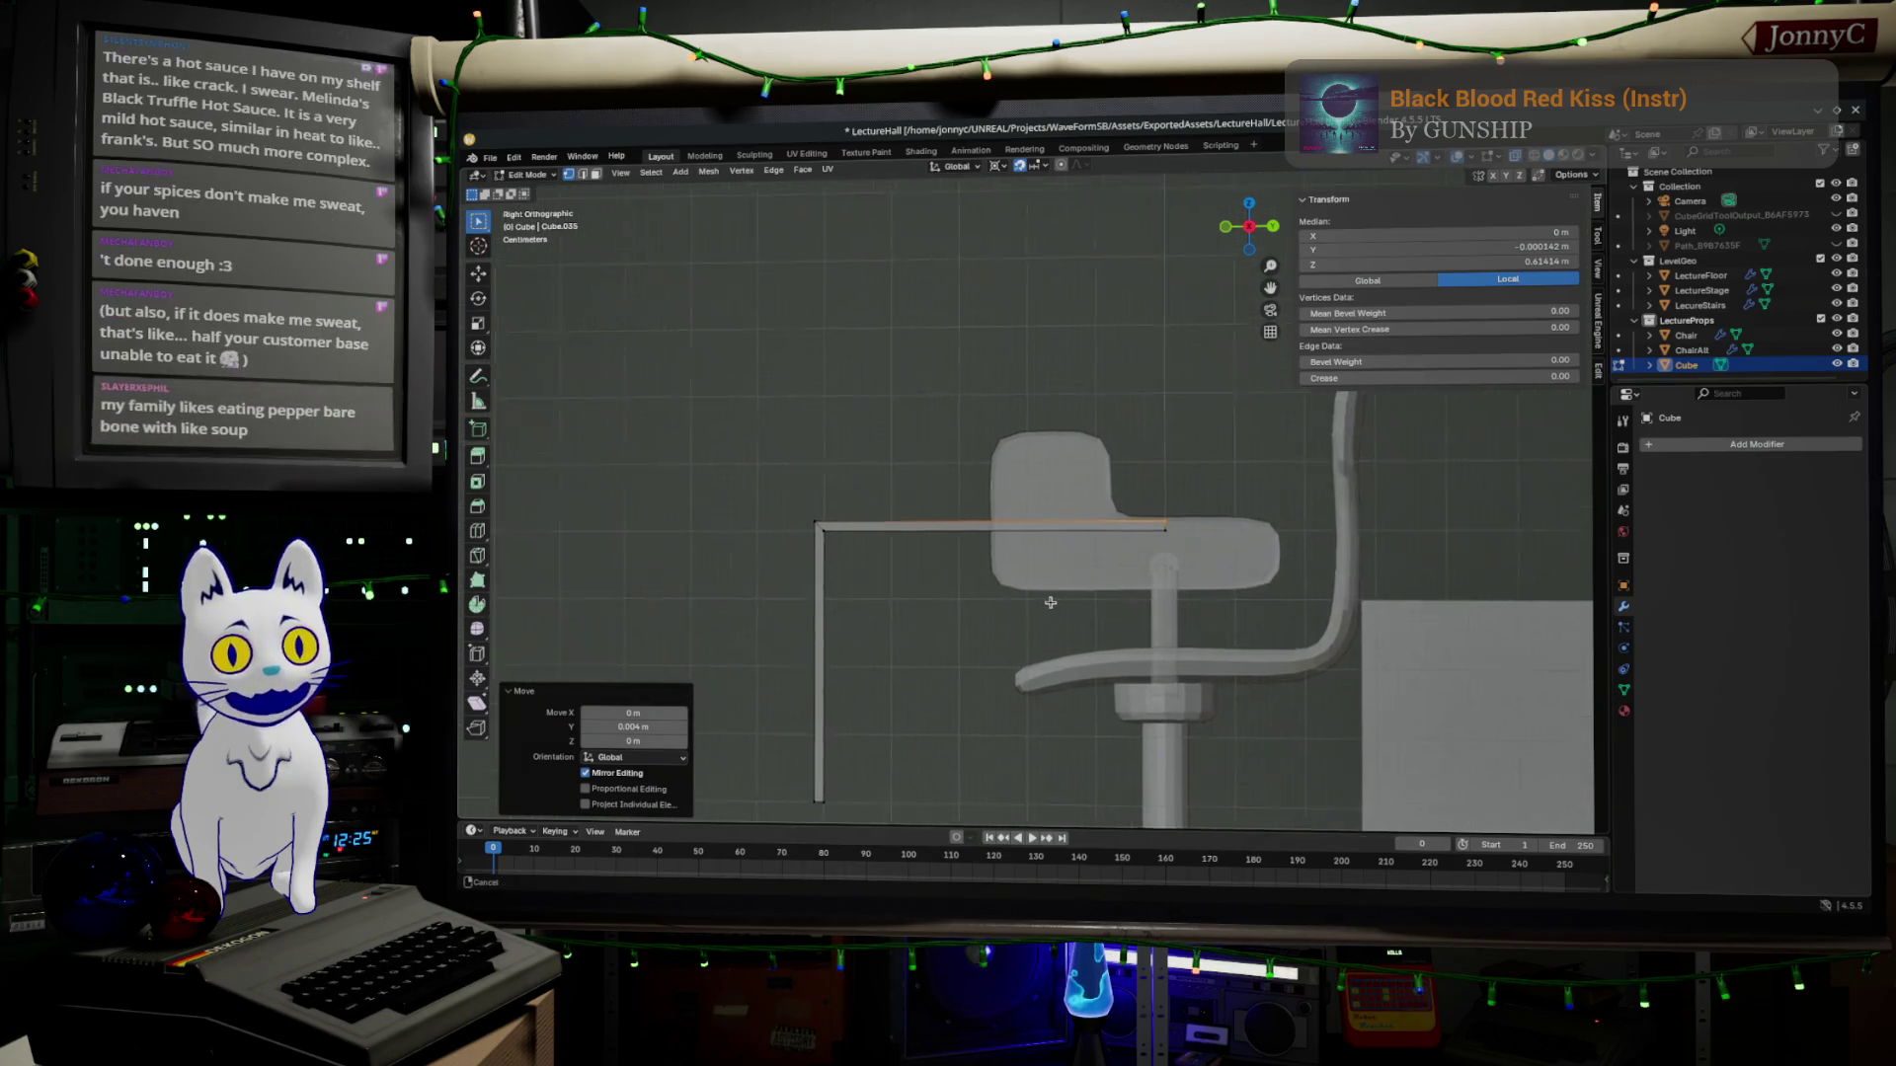
scroll(930, 590, up, 3)
mouse_move(947, 593)
middle_down()
mouse_move(998, 611)
mouse_move(933, 600)
mouse_move(1001, 554)
middle_up()
scroll(1000, 611, down, 3)
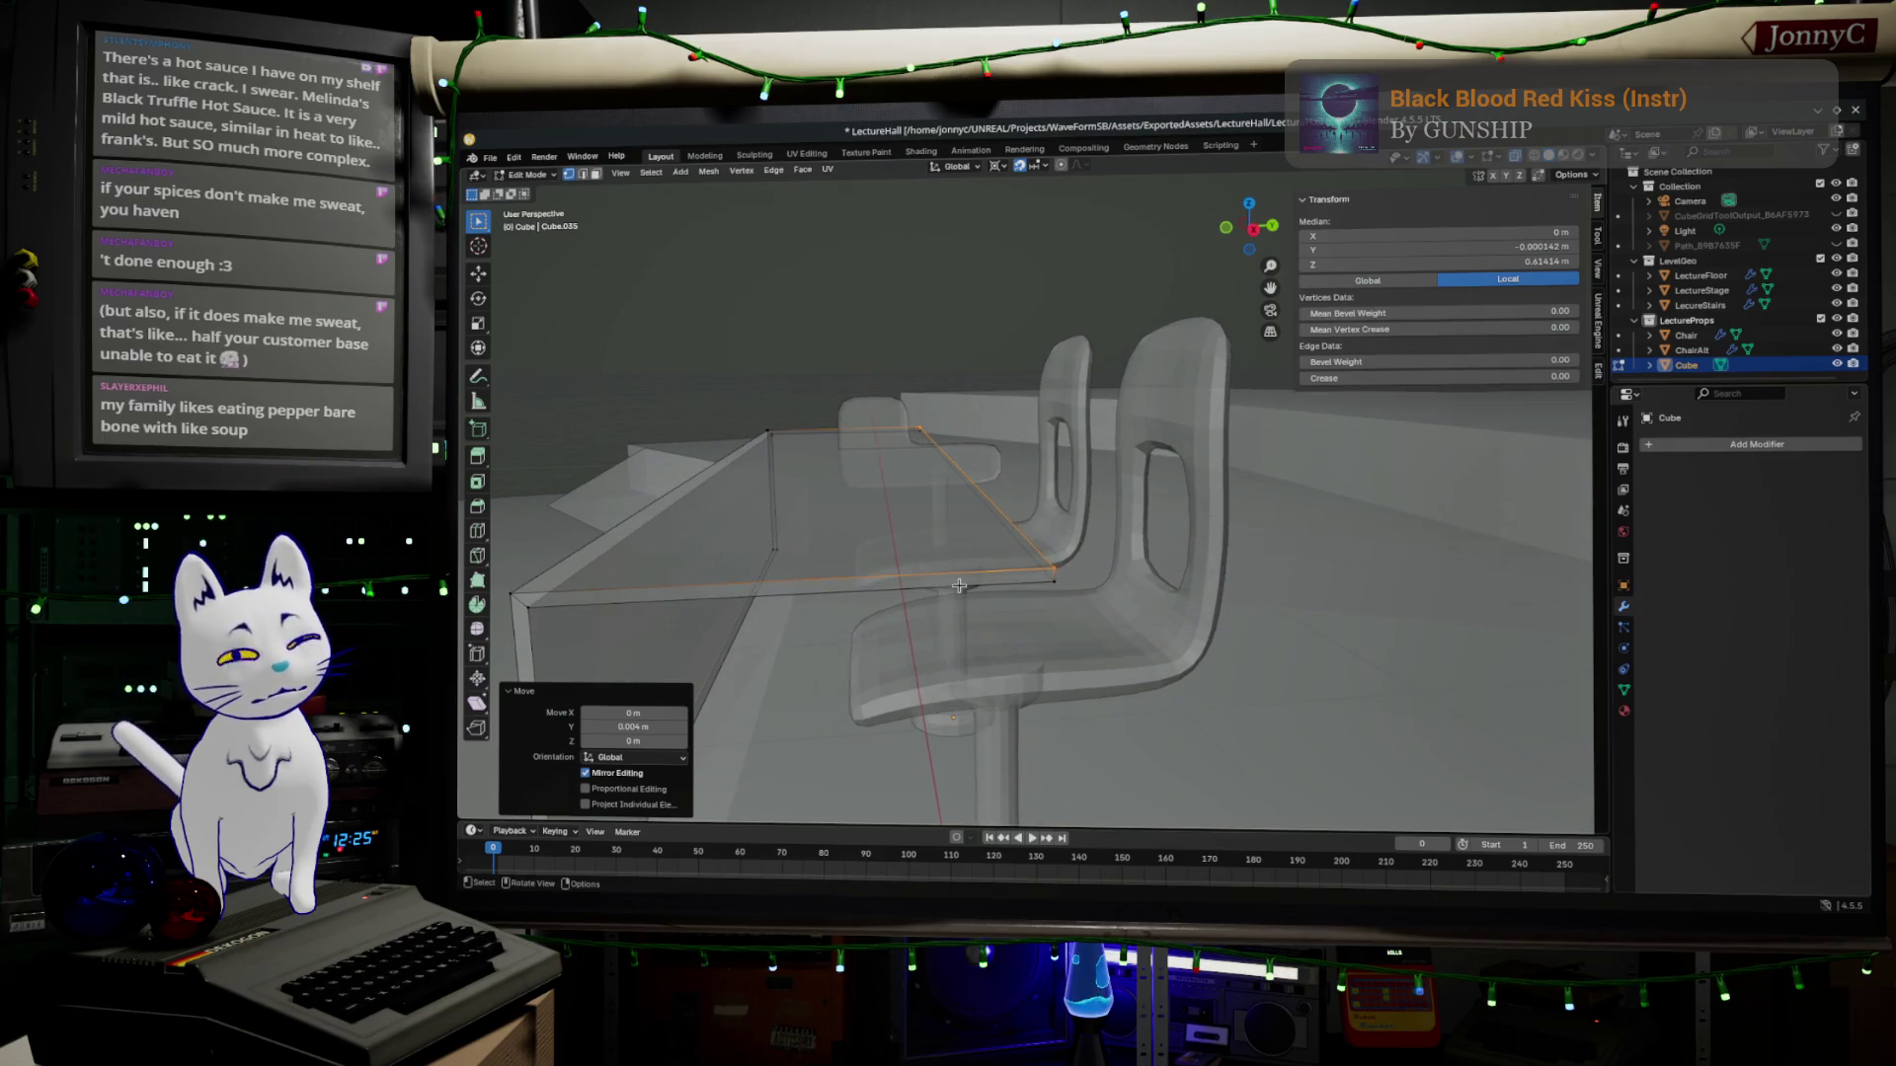
click(1252, 230)
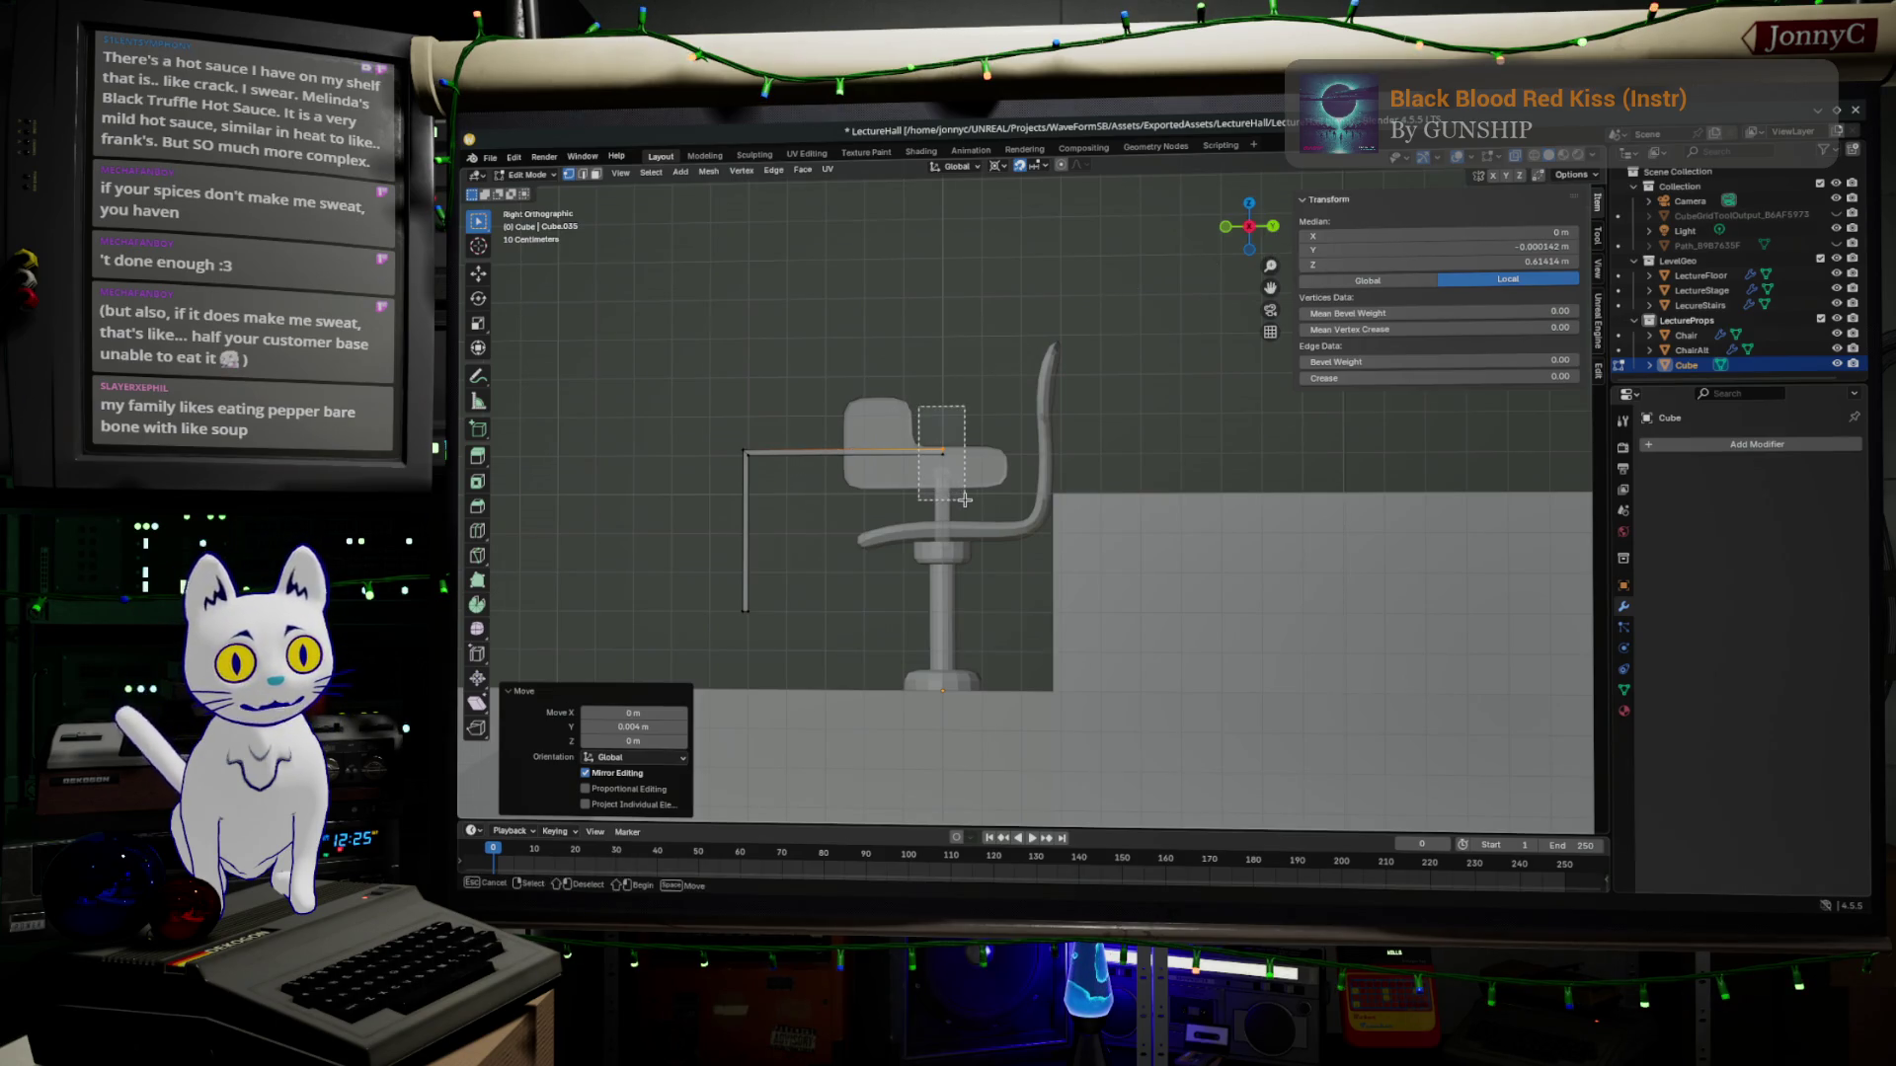
scroll(942, 468, up, 3)
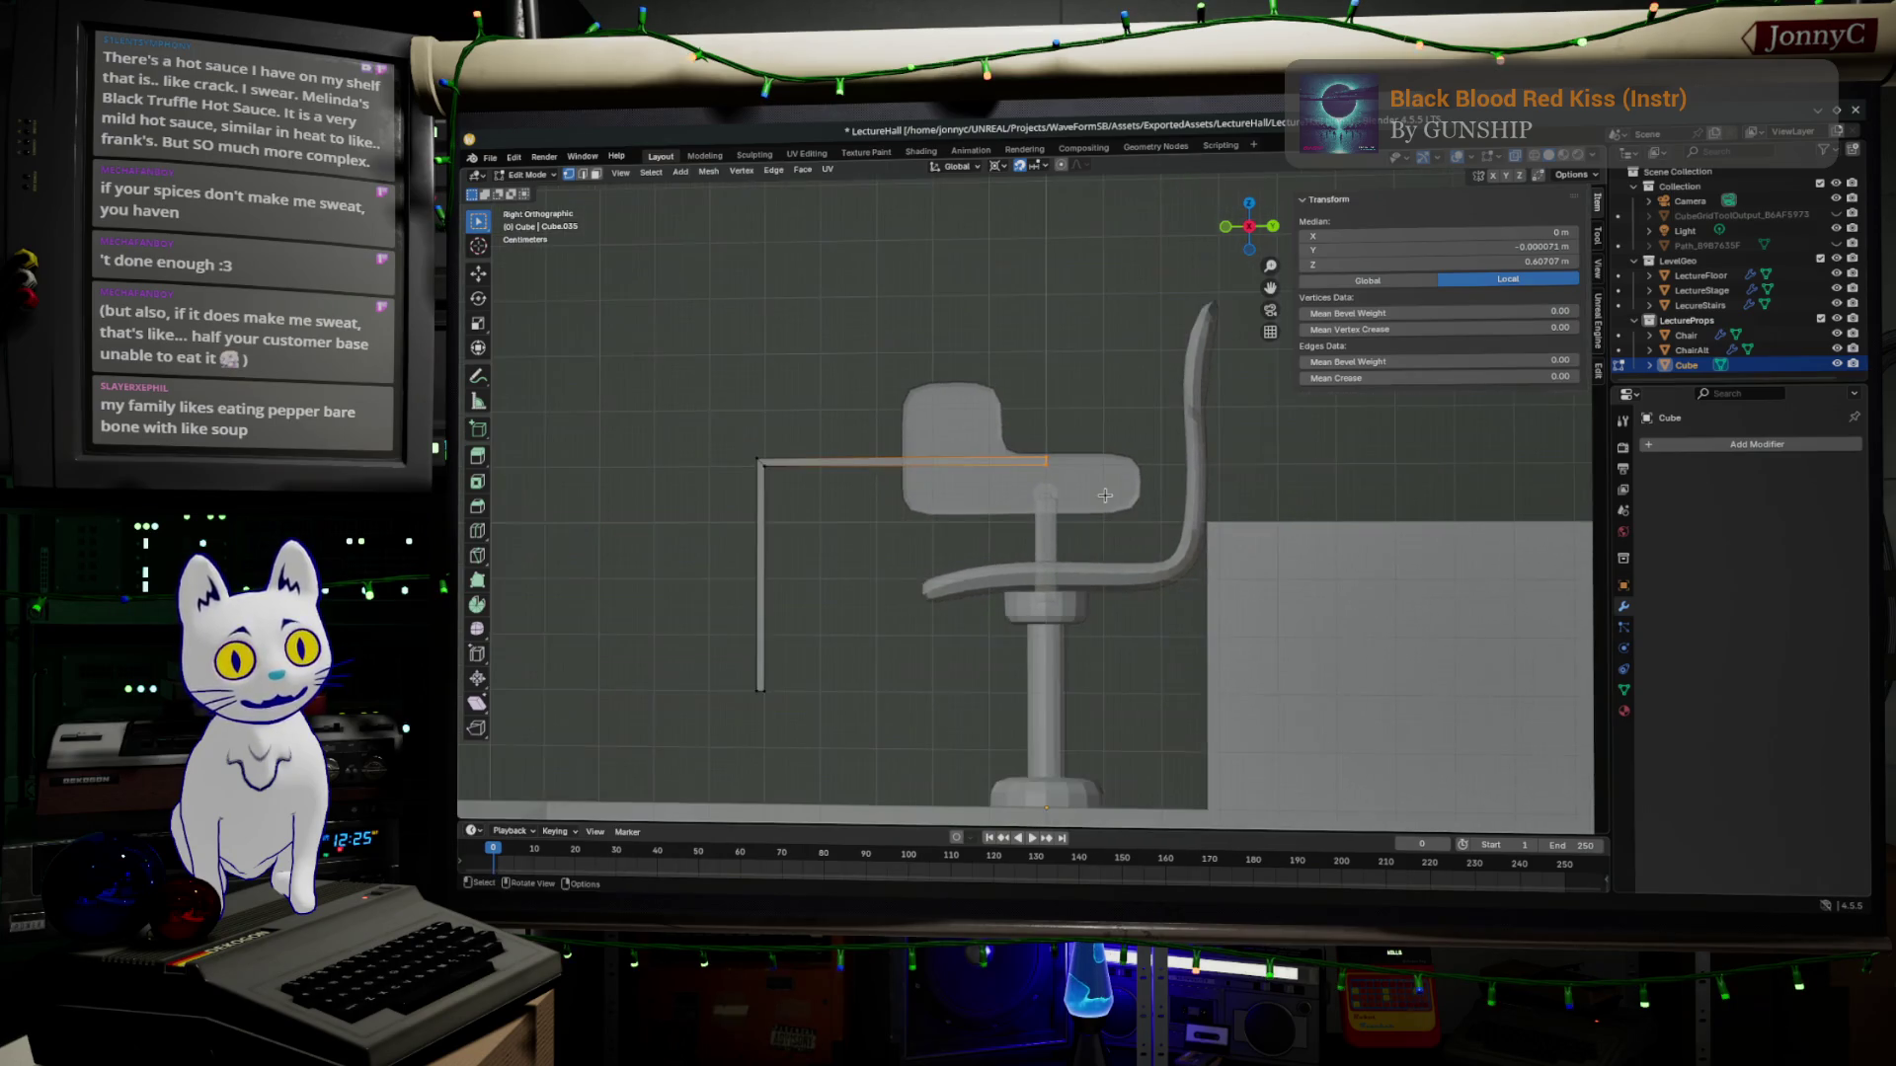
scroll(1089, 492, up, 2)
middle_drag(973, 492, 1010, 472)
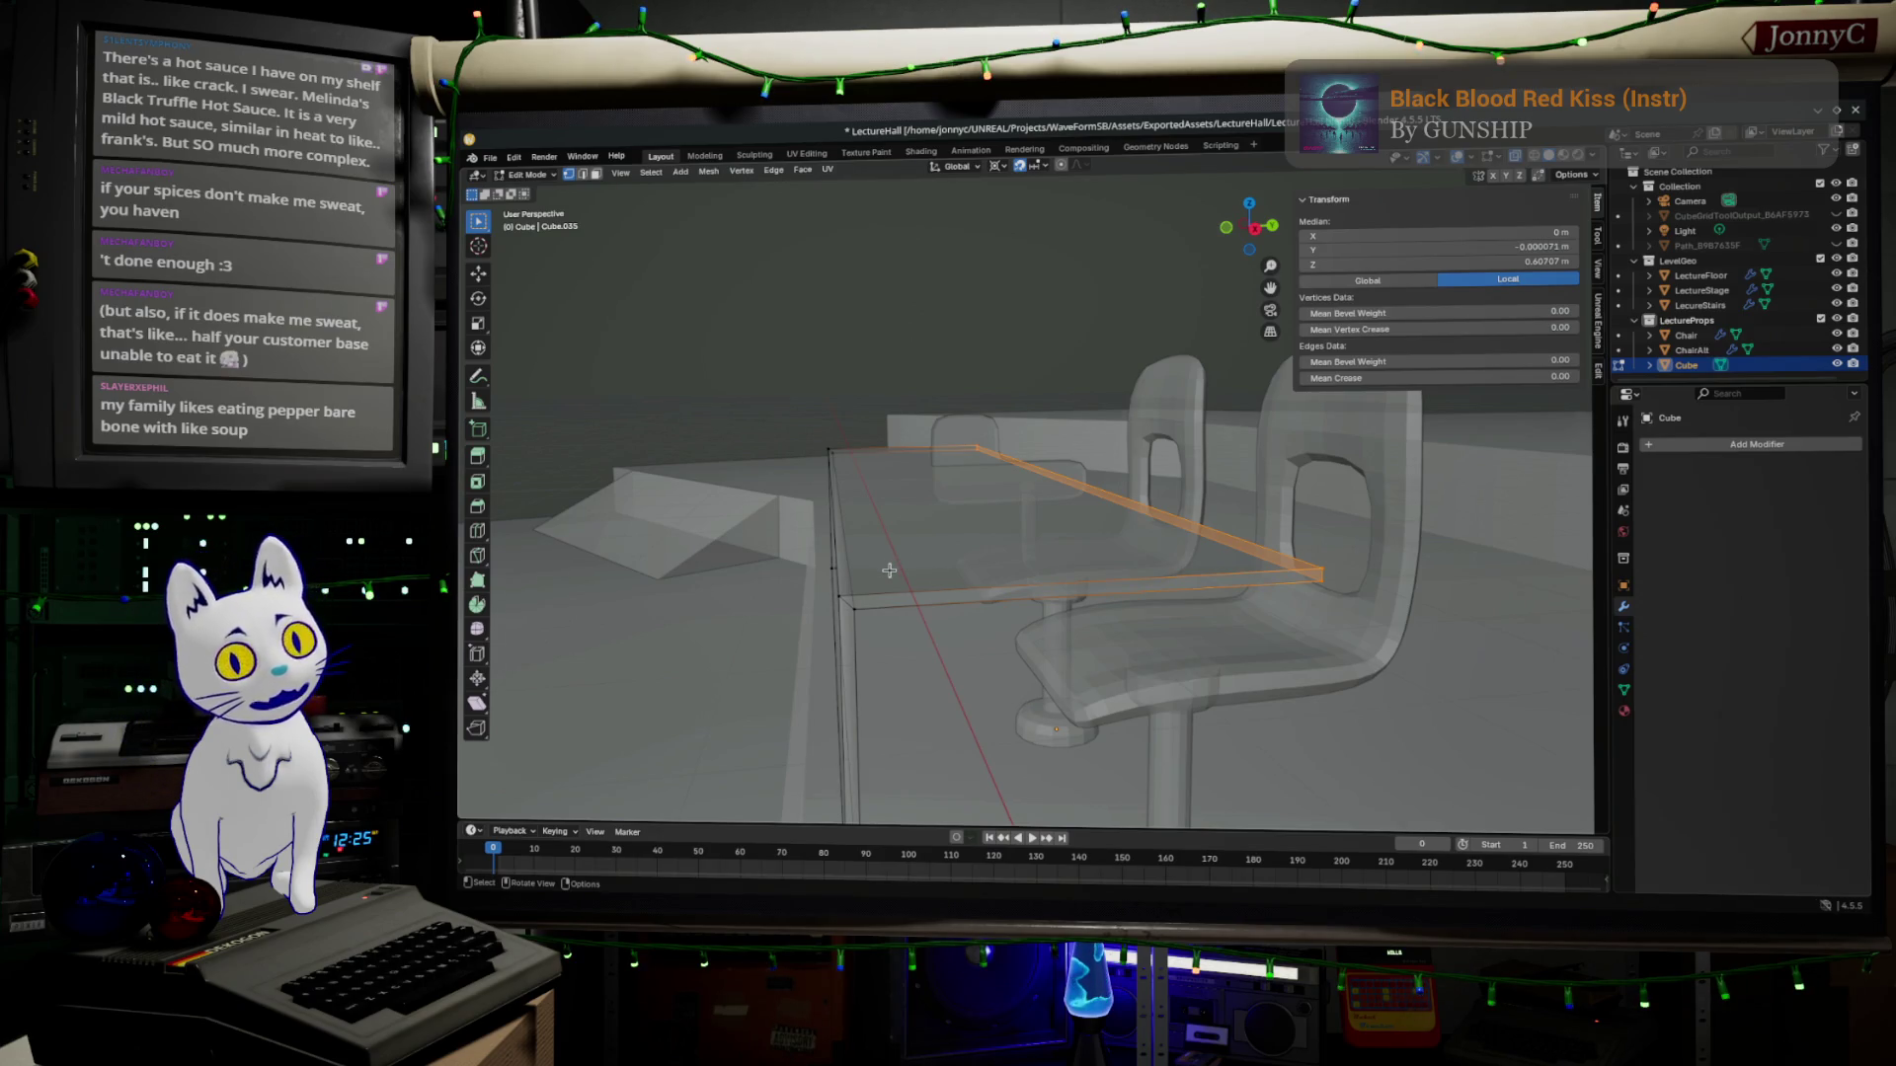
Bevel the tabletop front edge loop to round it off and leave Edit Mode.
middle_drag(884, 565, 939, 554)
click(909, 558)
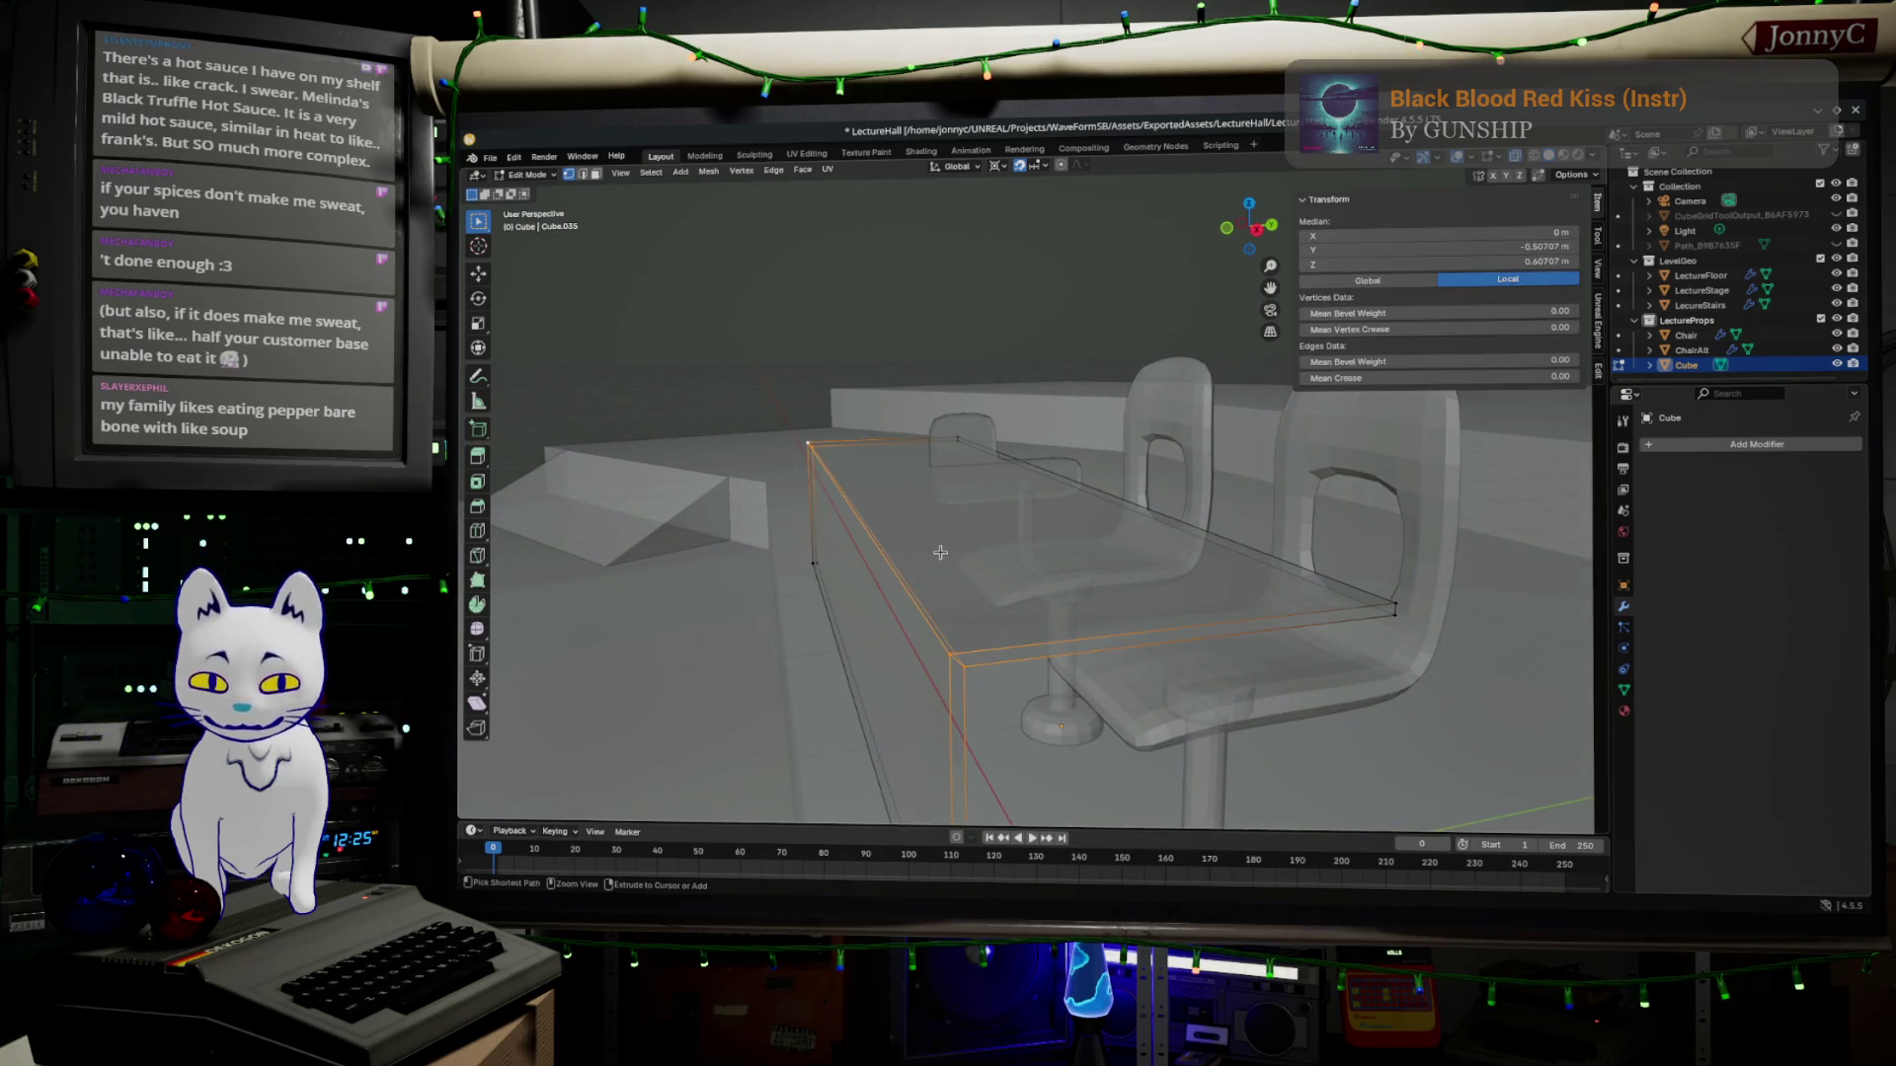
key(ctrl+b)
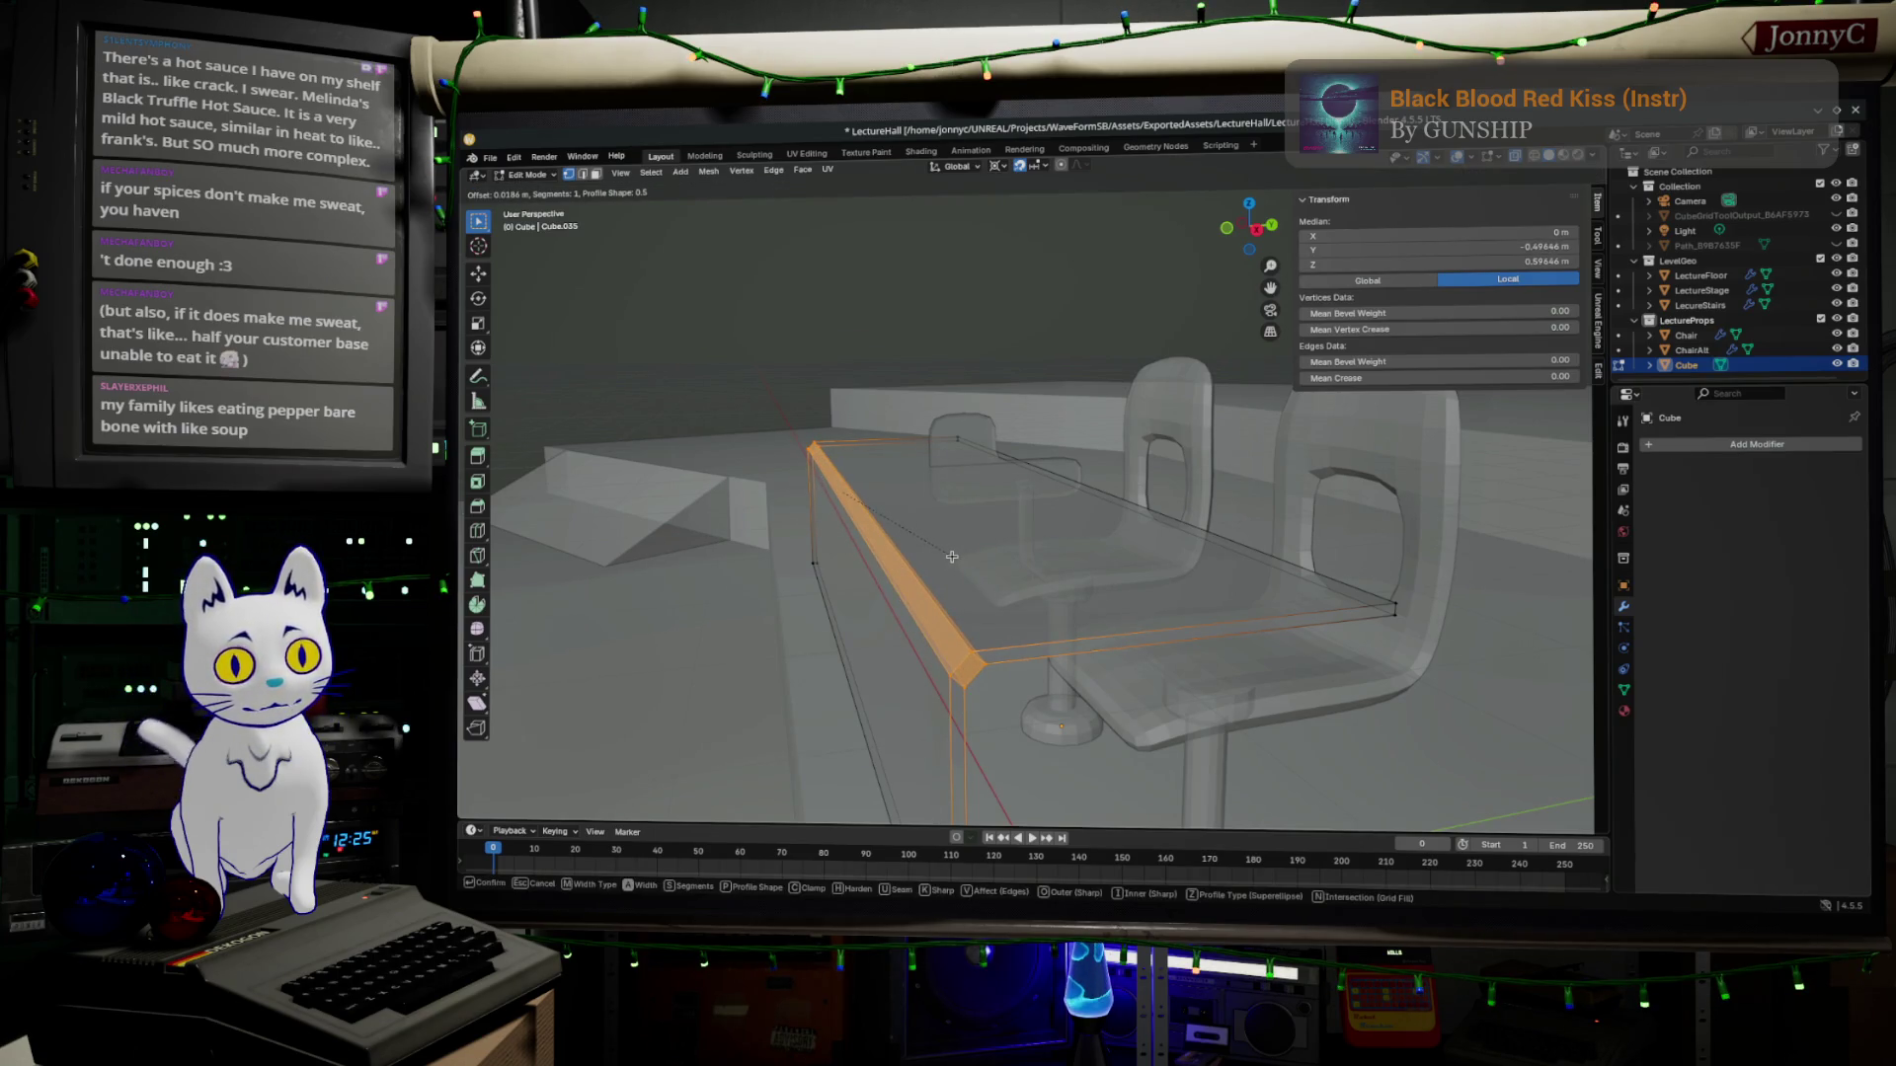
click(952, 557)
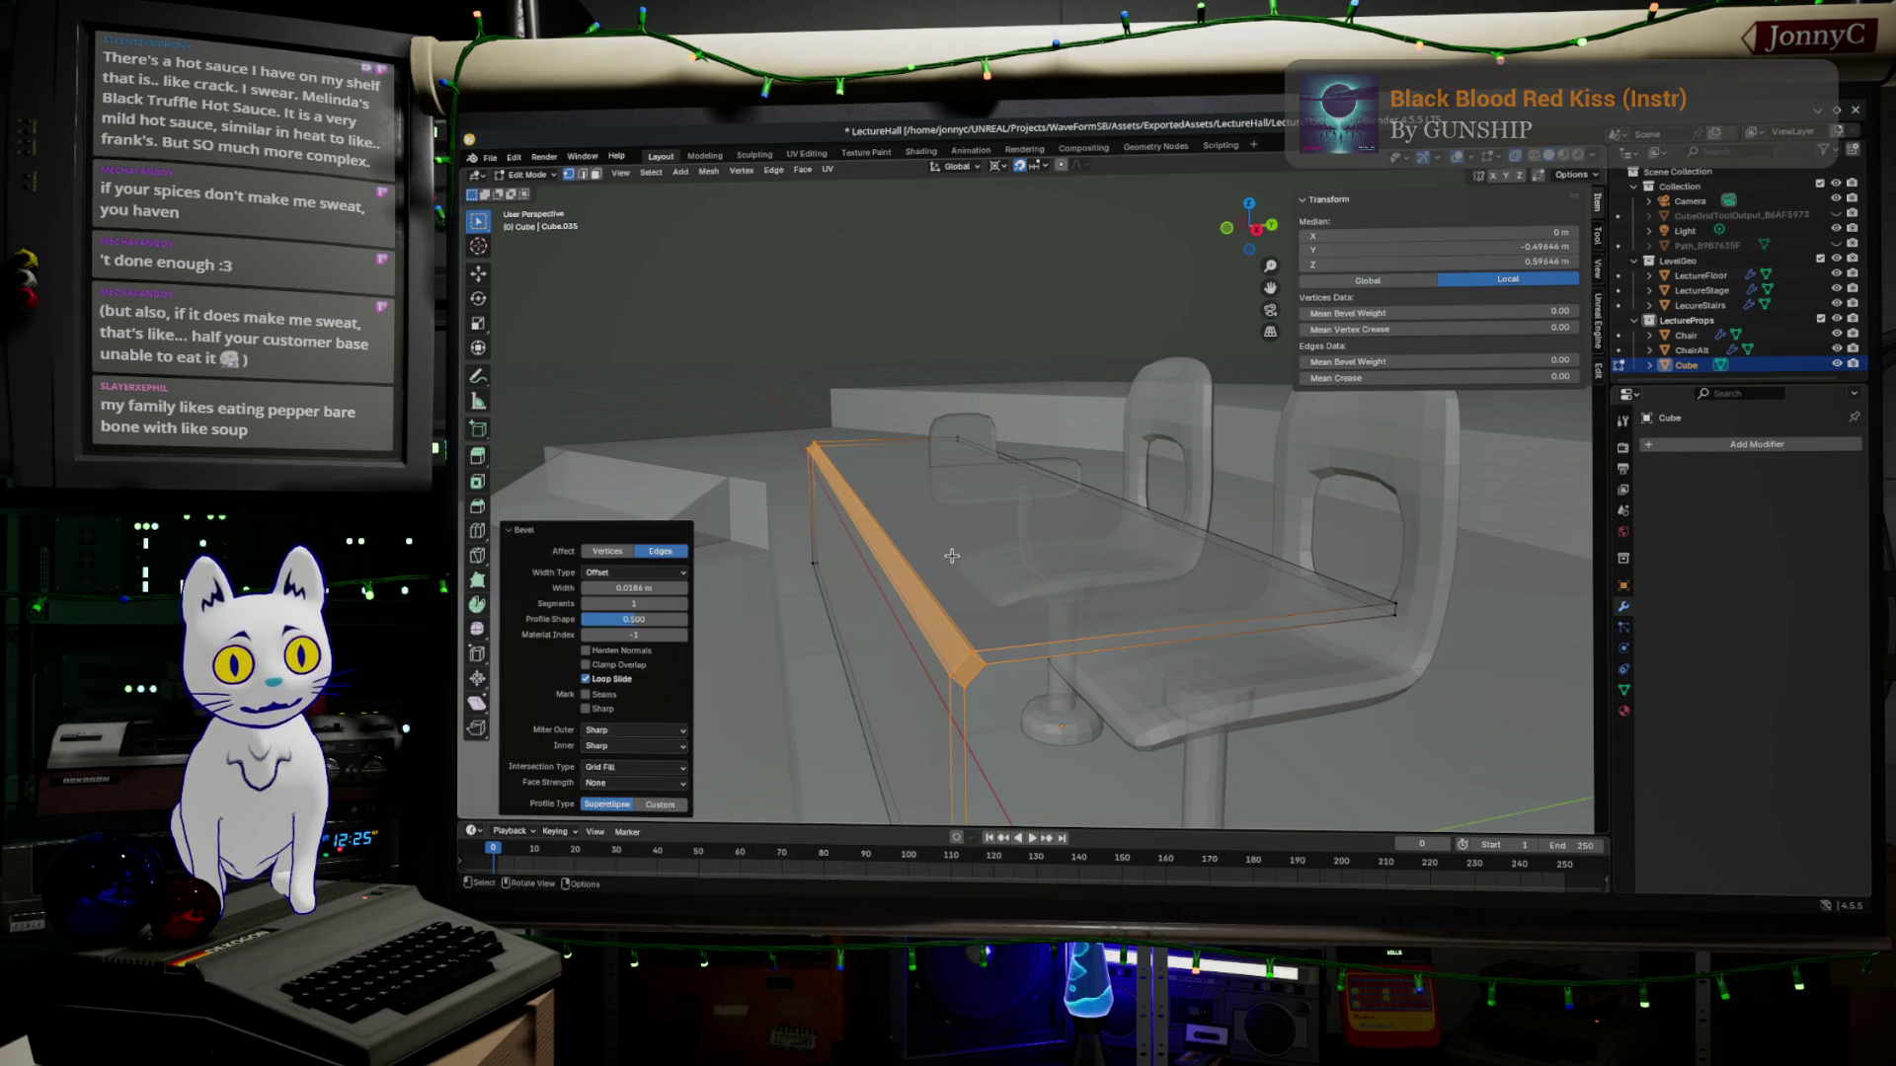
mouse_move(1178, 565)
middle_down()
mouse_move(1047, 572)
mouse_move(930, 472)
middle_up()
key(Tab)
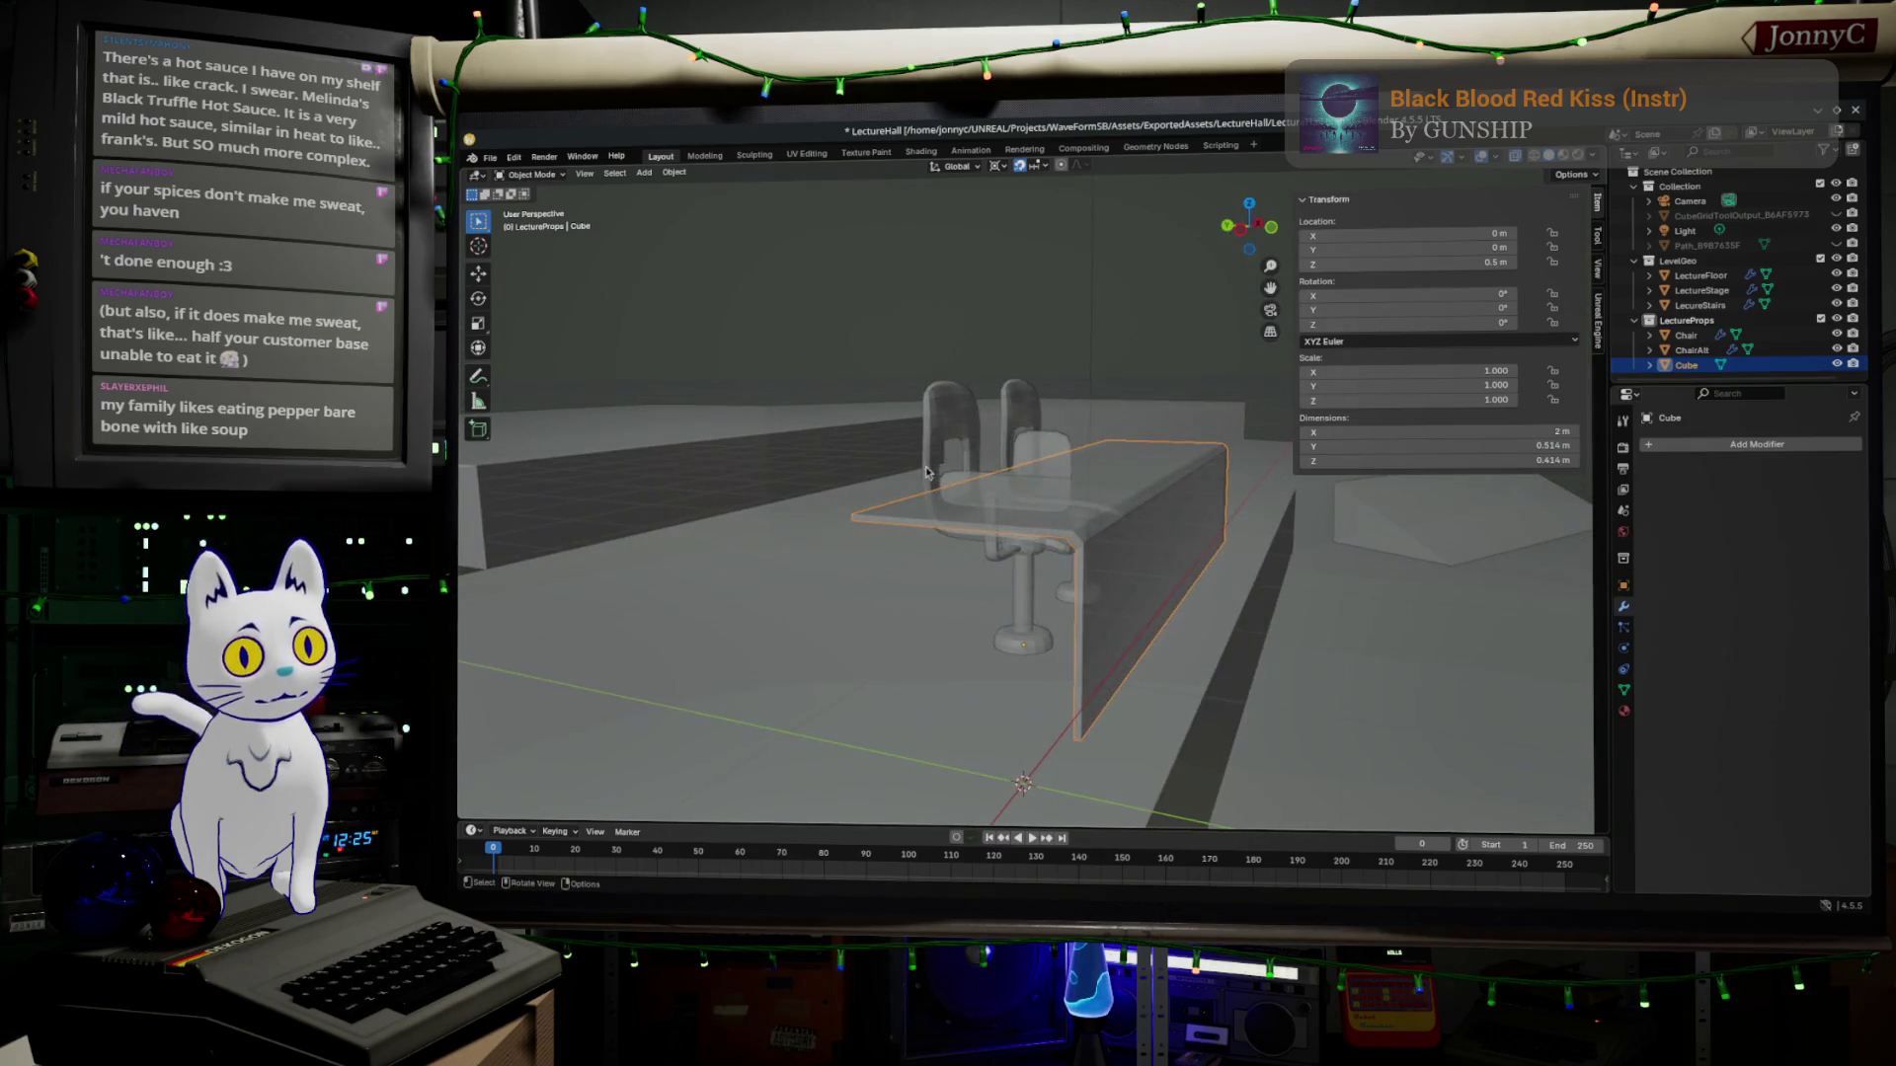
Re-enter Edit Mode on the desk mesh, then switch to the browser.
middle_drag(1079, 524, 979, 451)
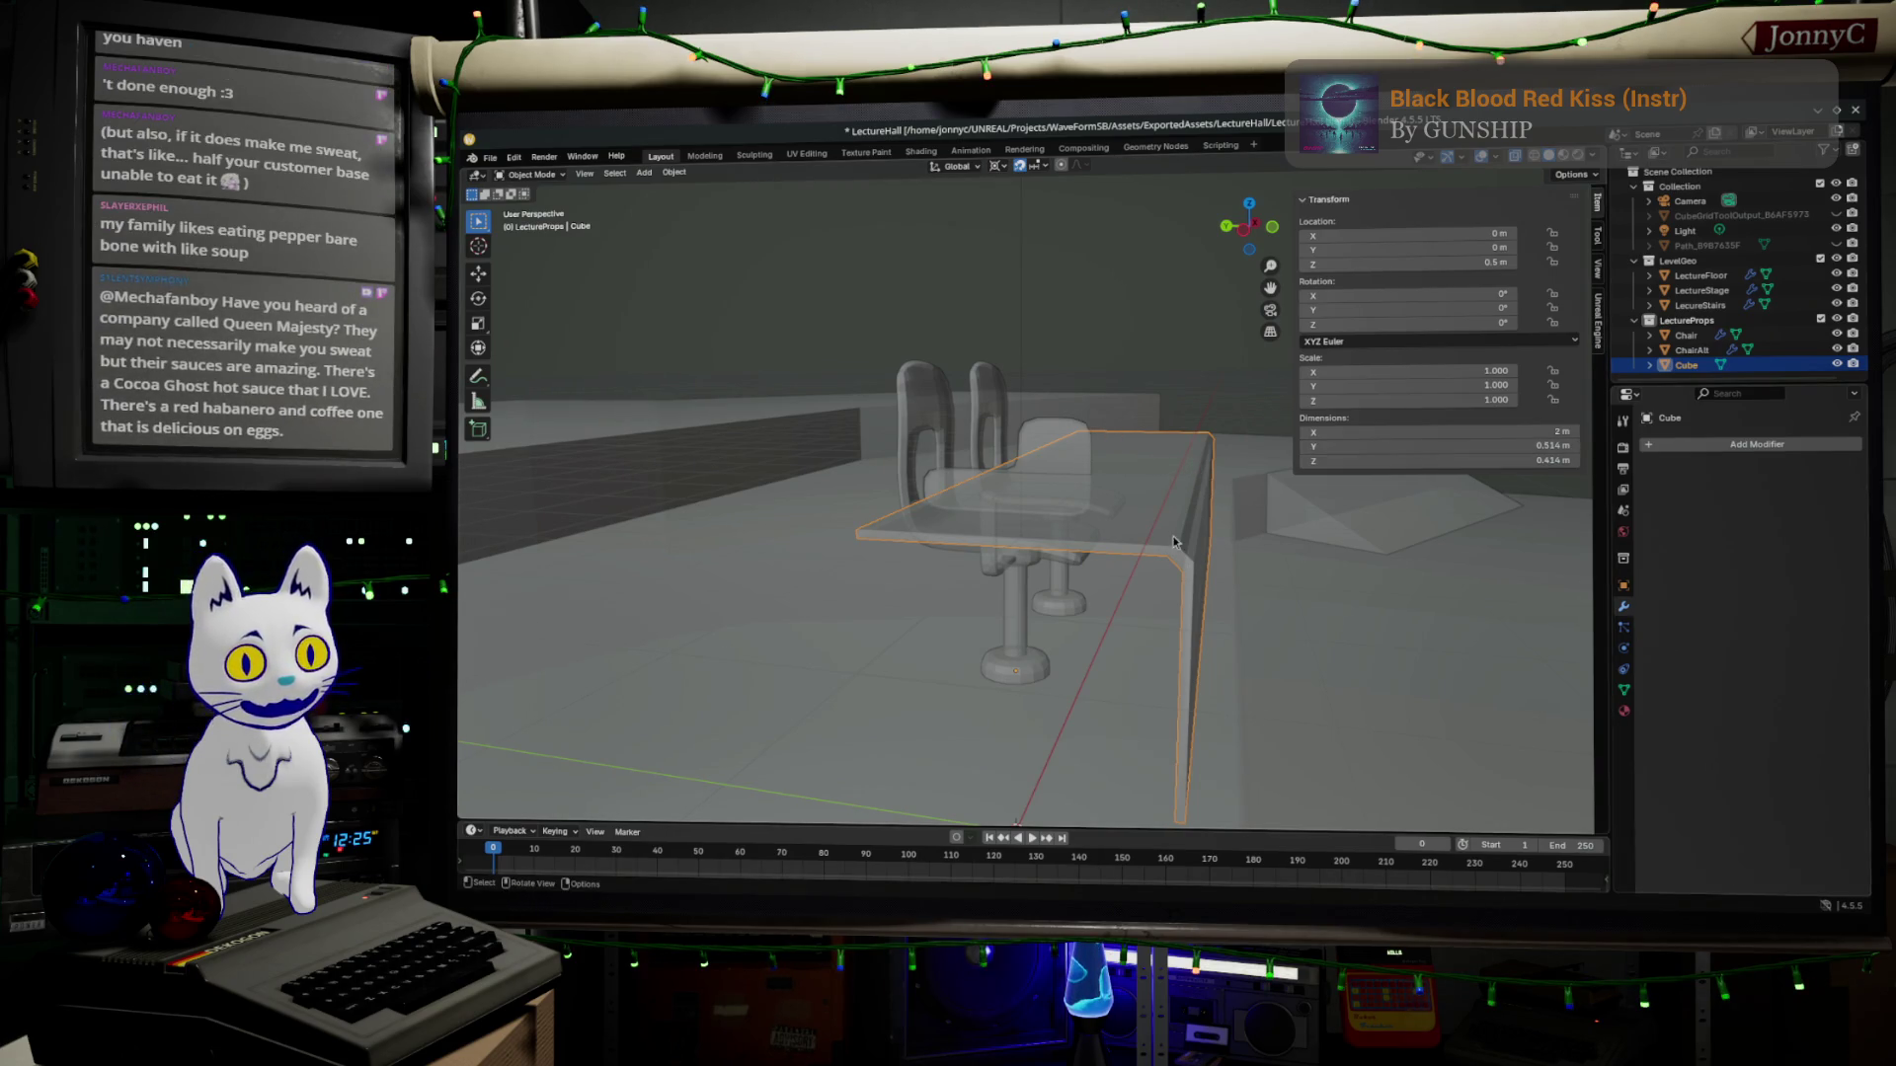
key(Tab)
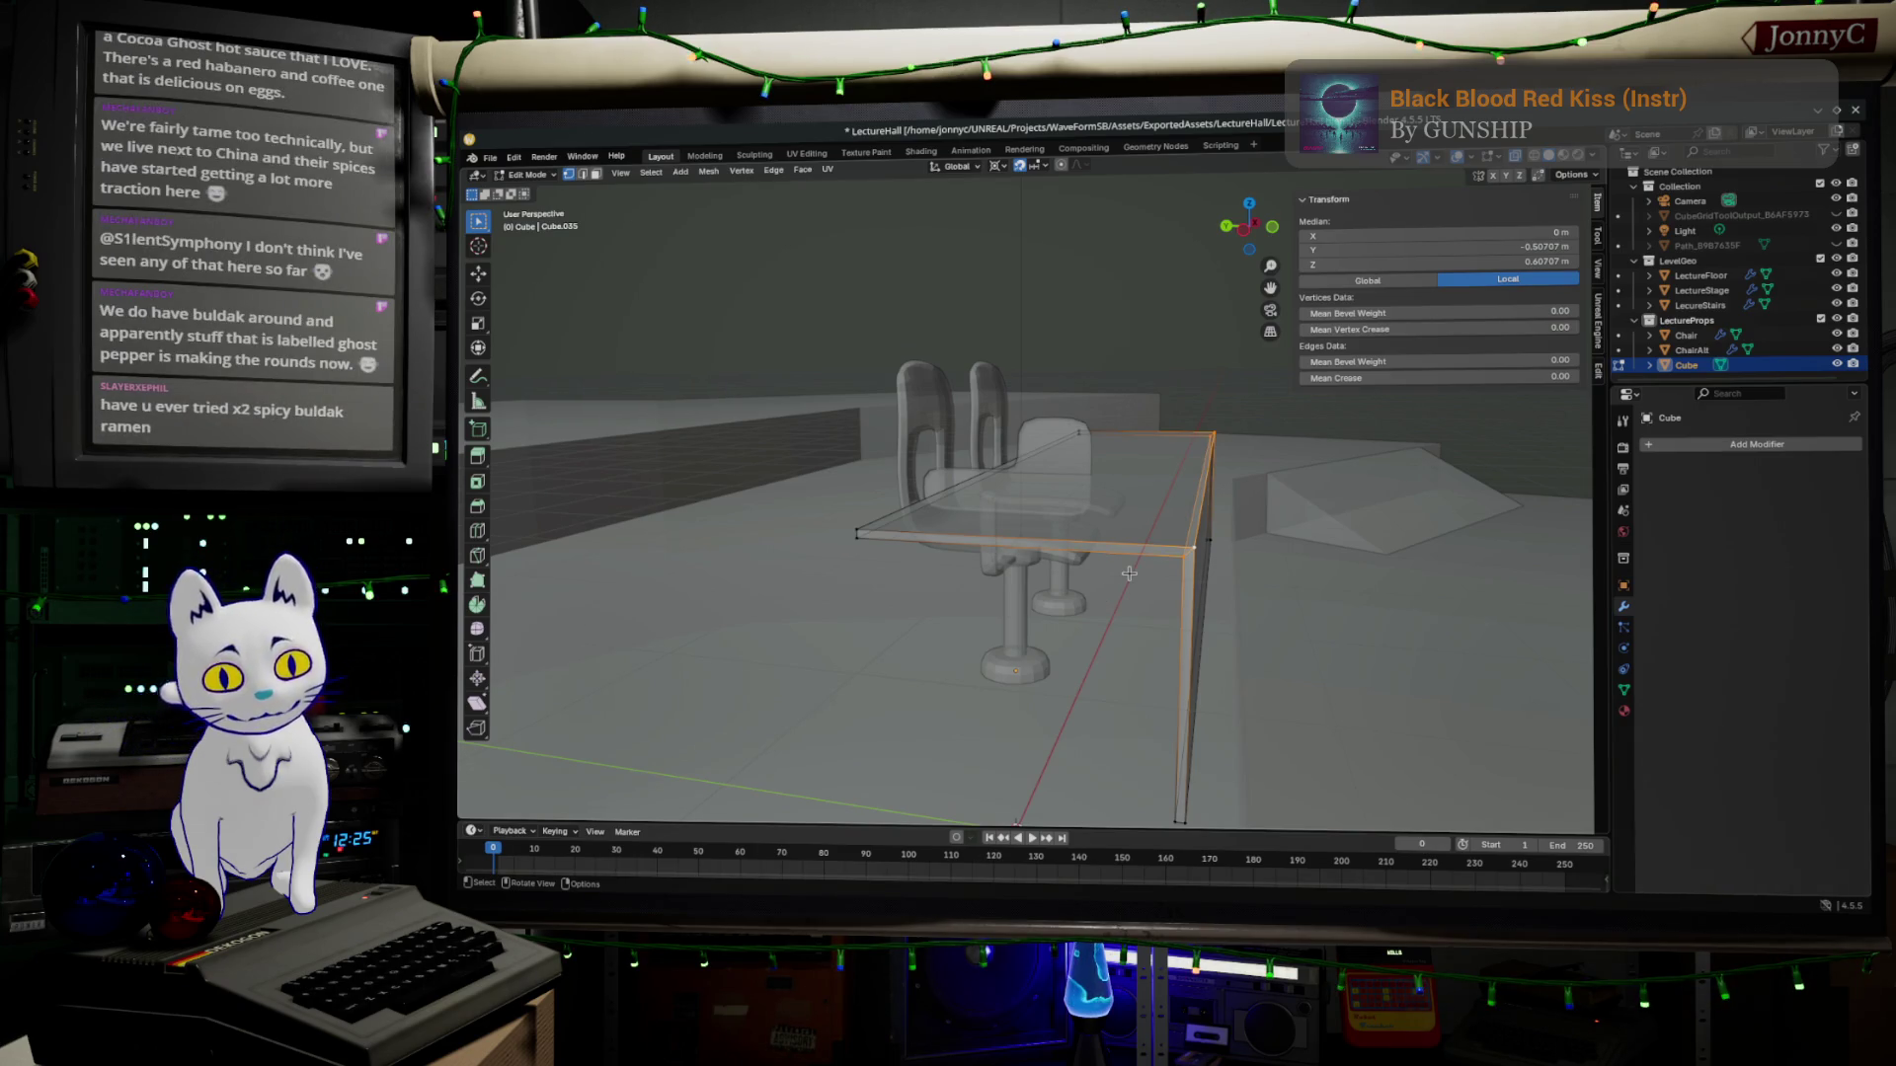
key(alt+Tab)
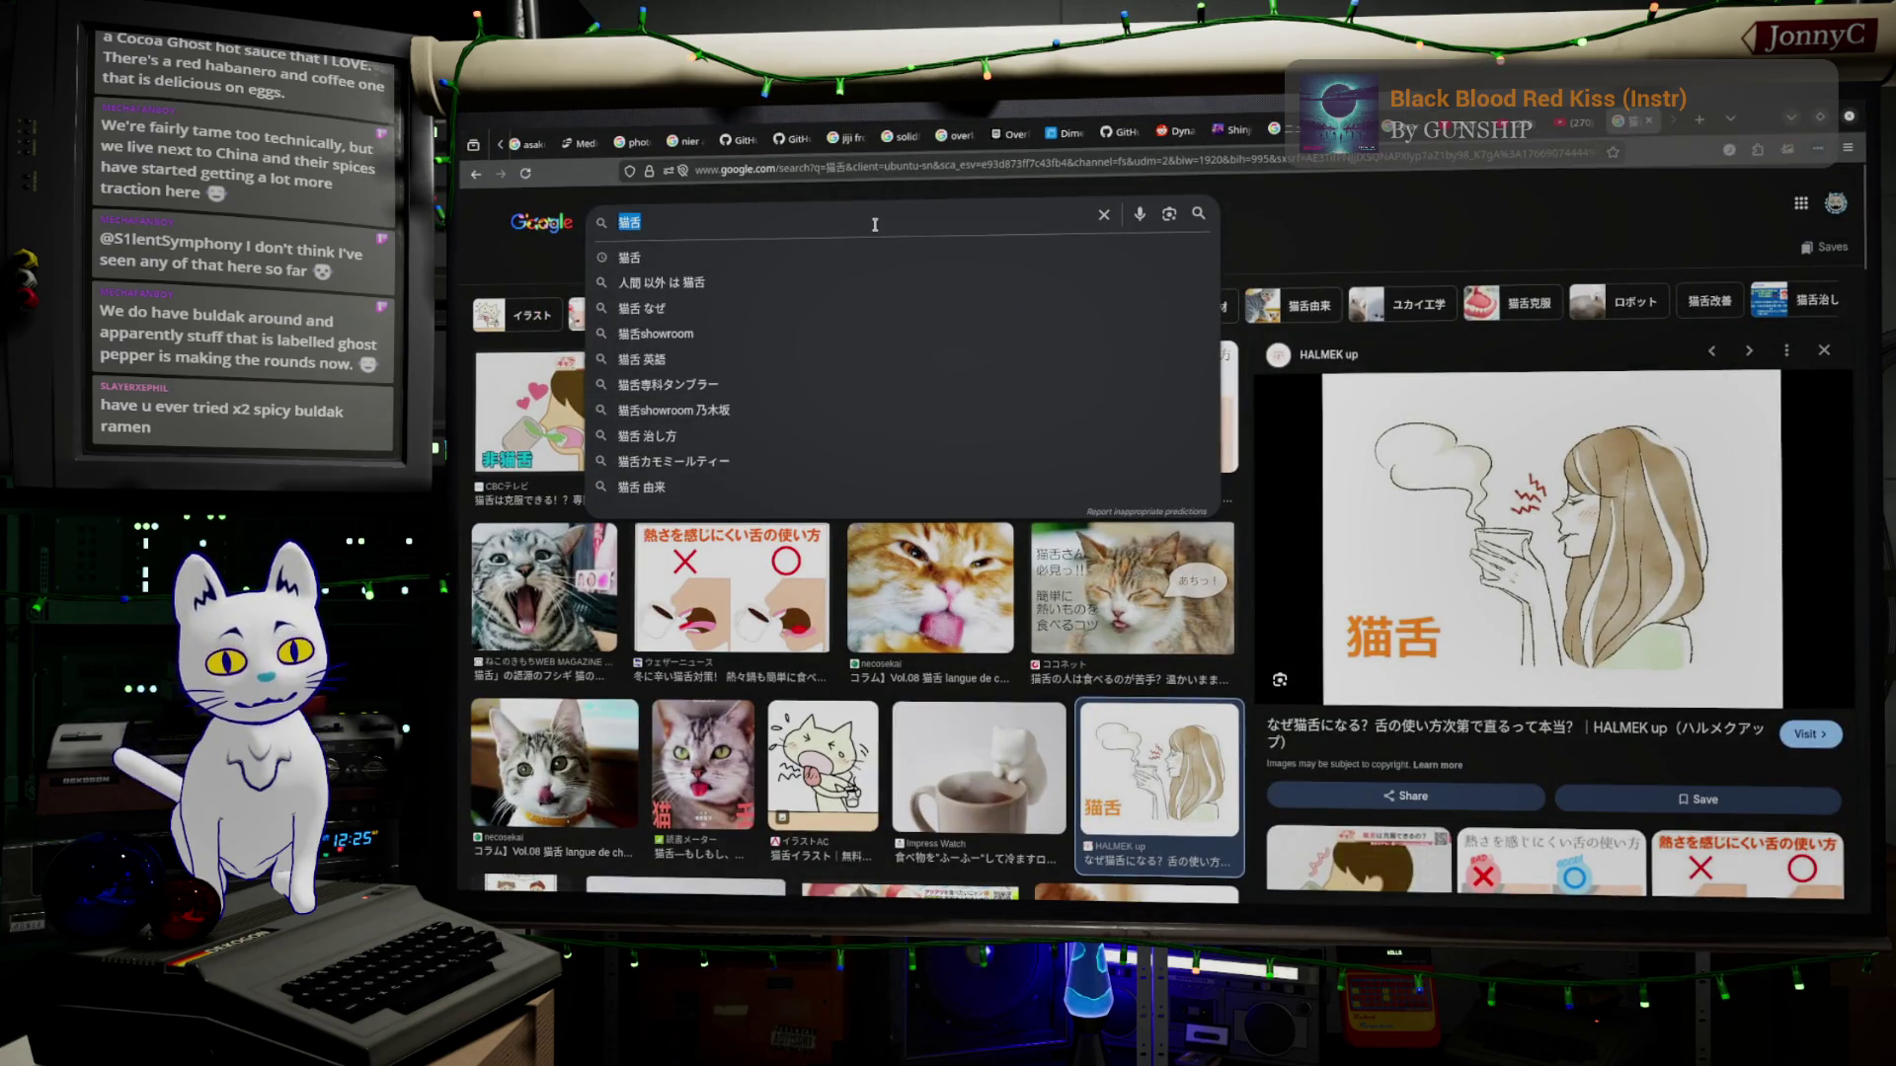
Replace the query with ネオポリタンとは via IME conversion and run the image search.
key(BackSpace)
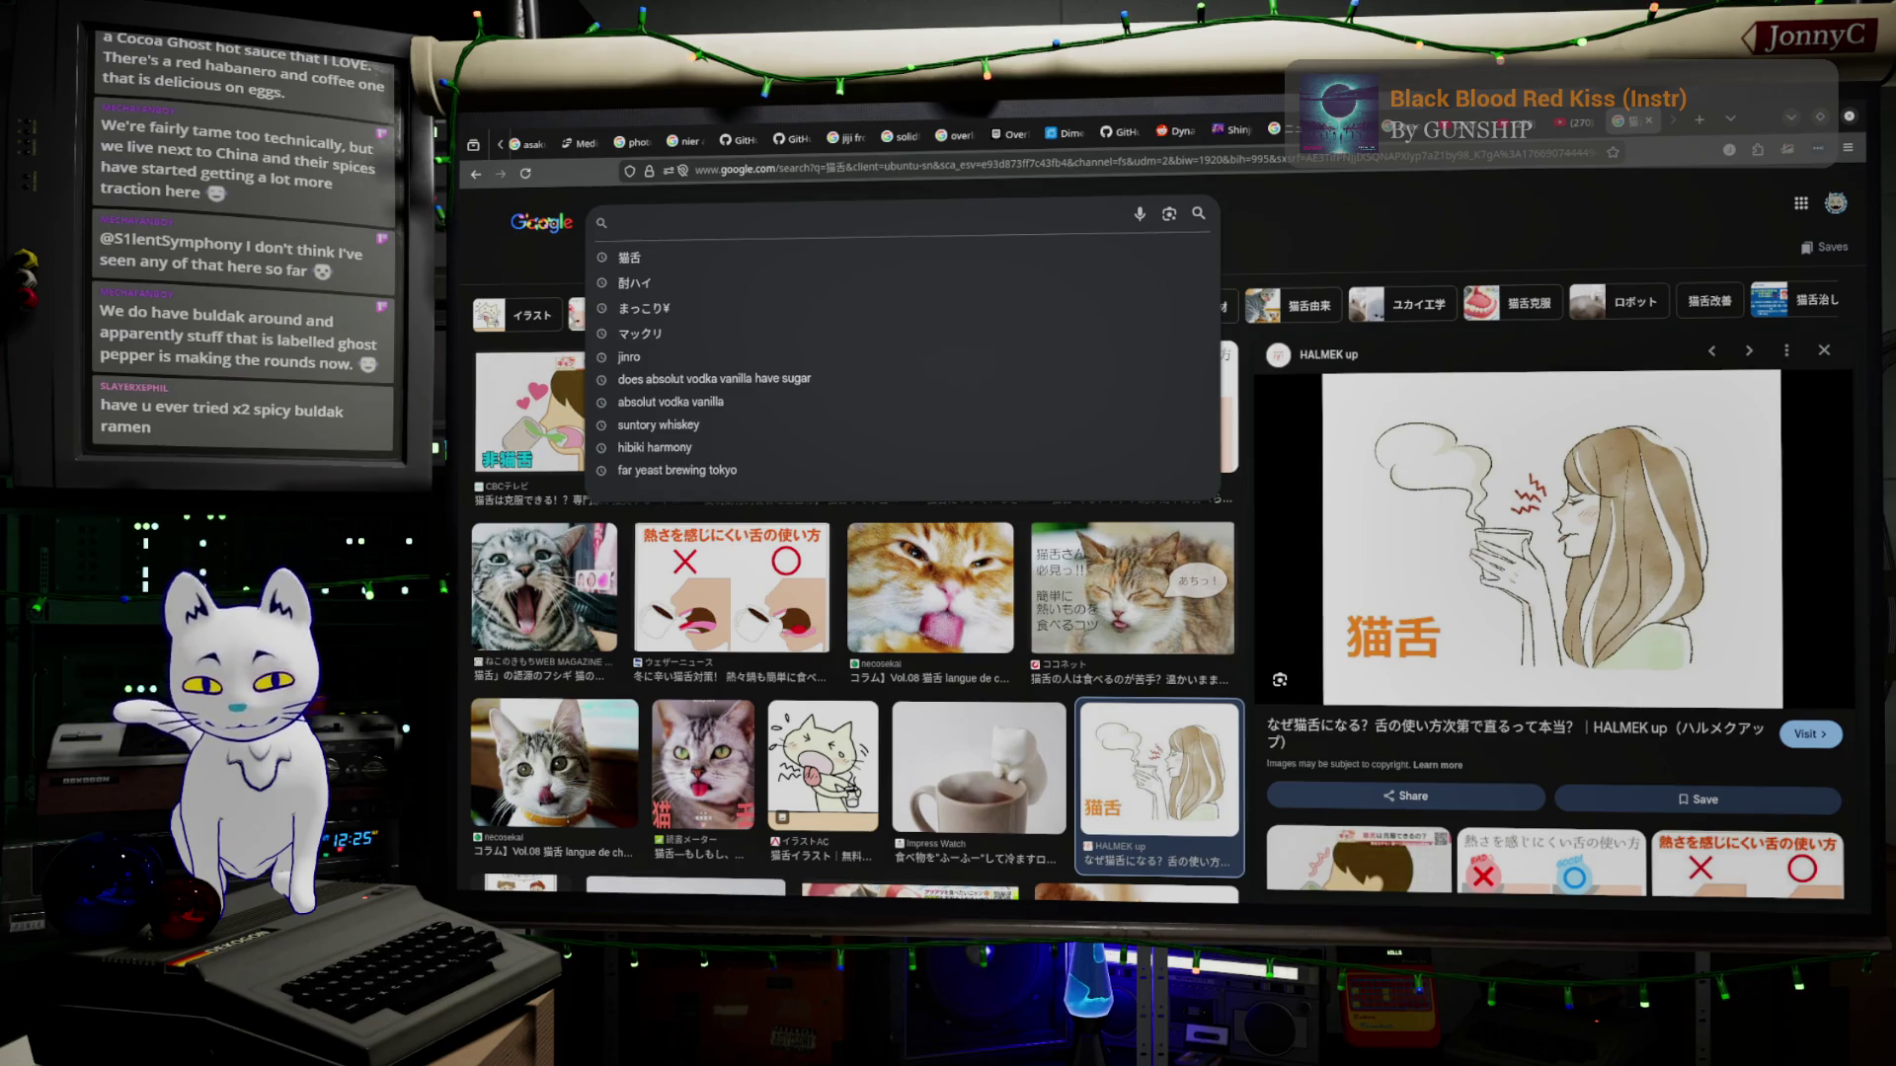
text(neopl)
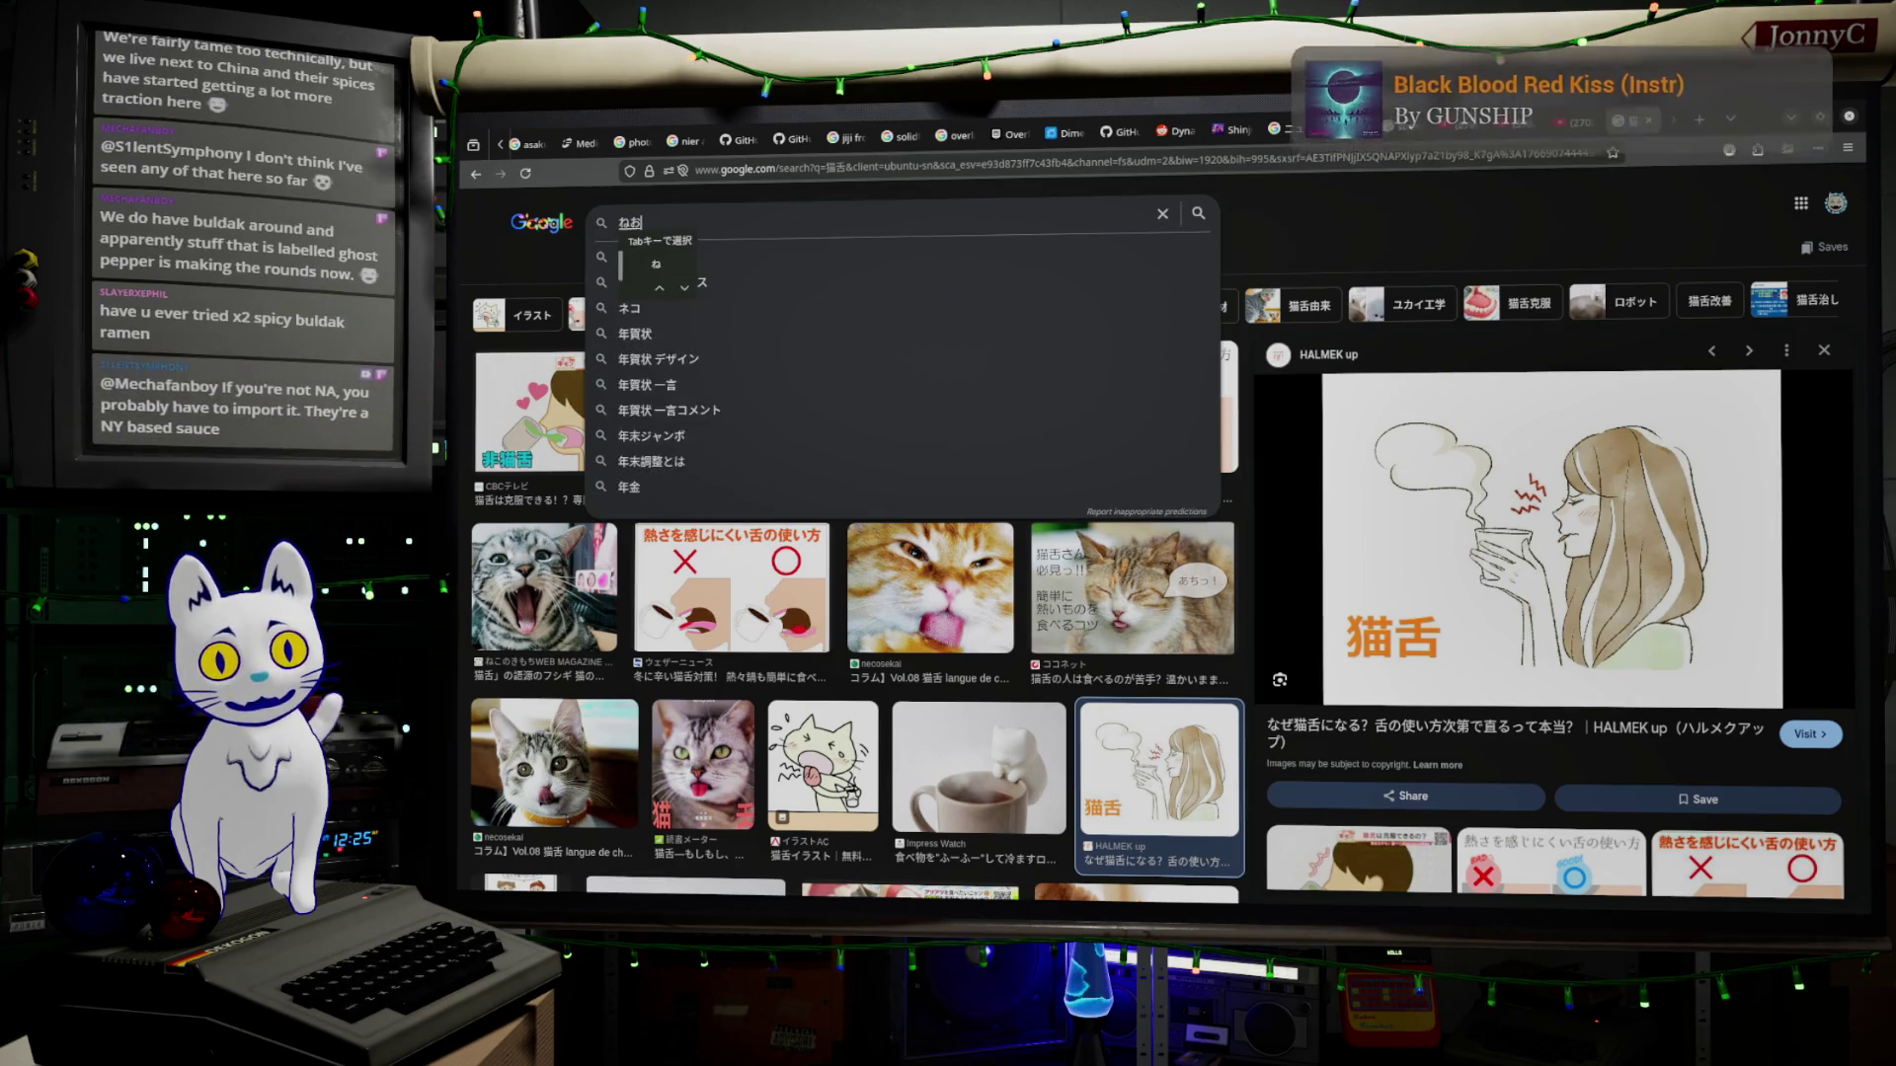
text(oritan)
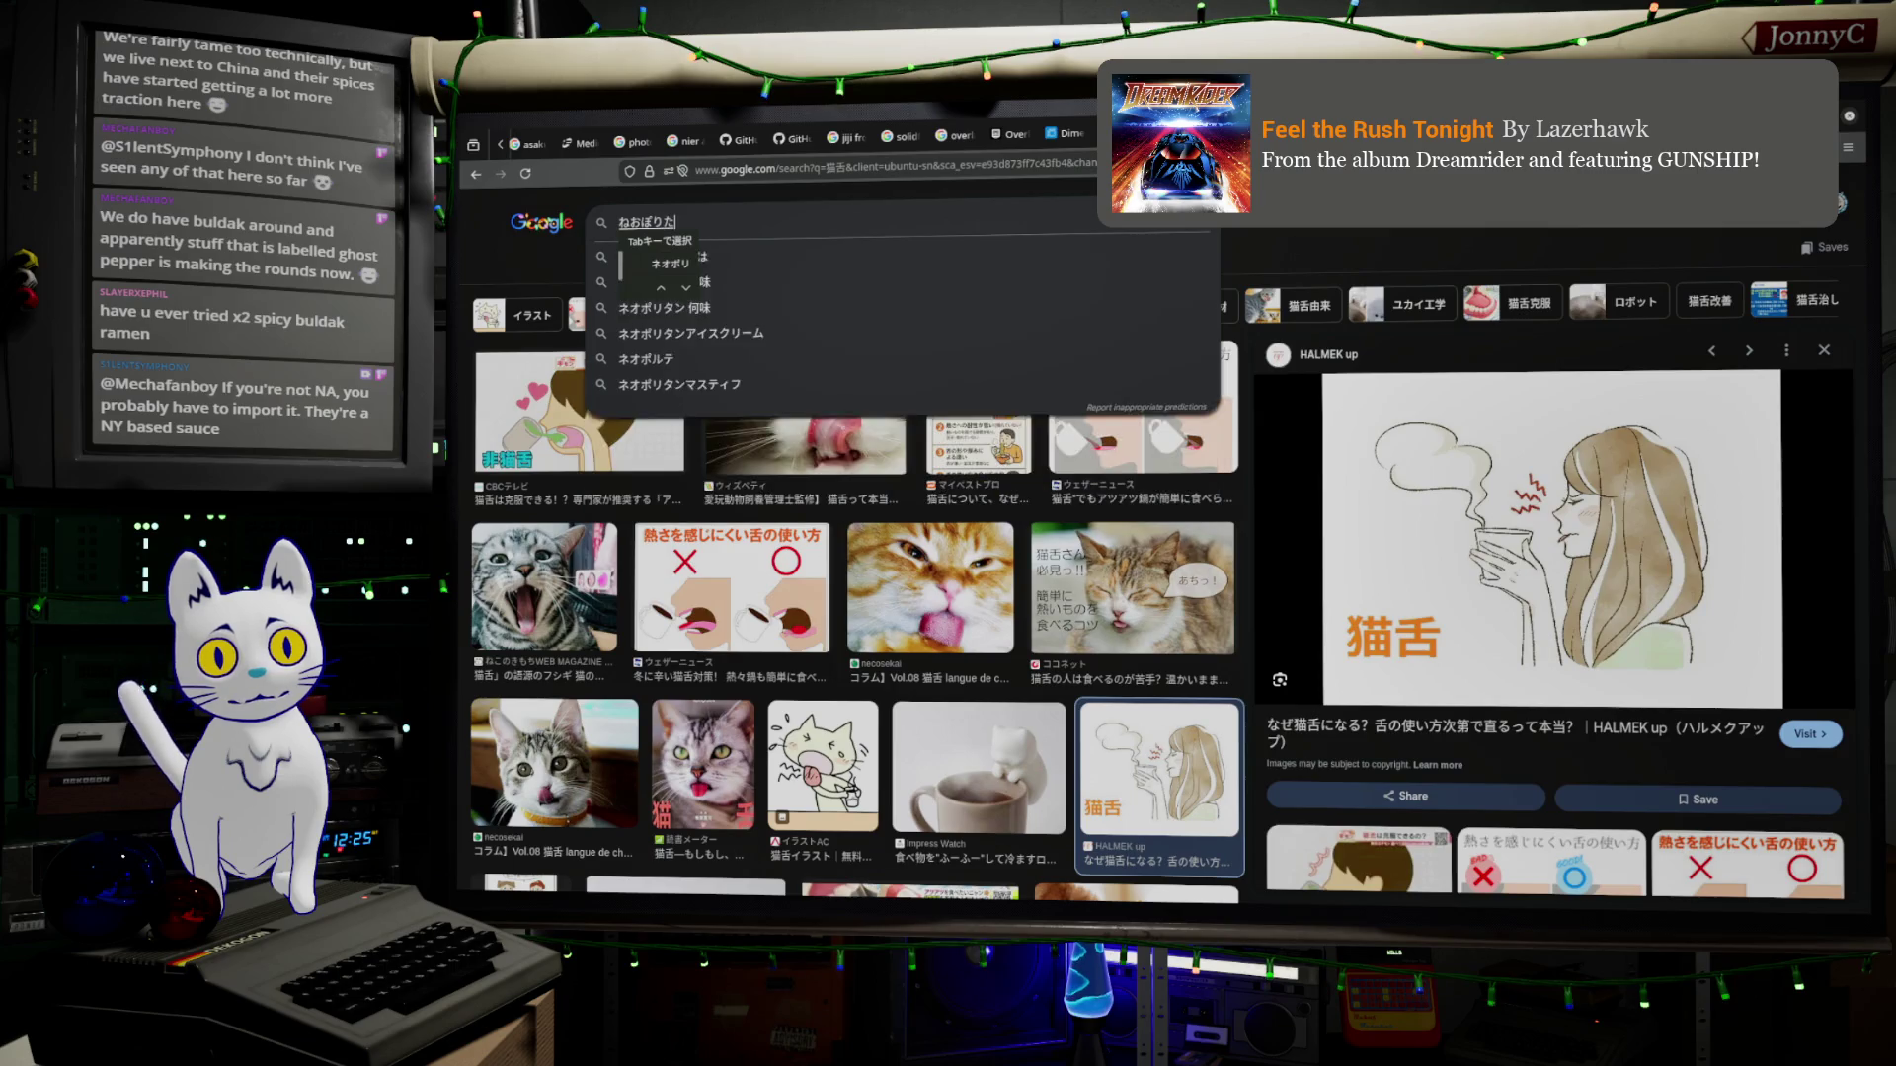
key(space)
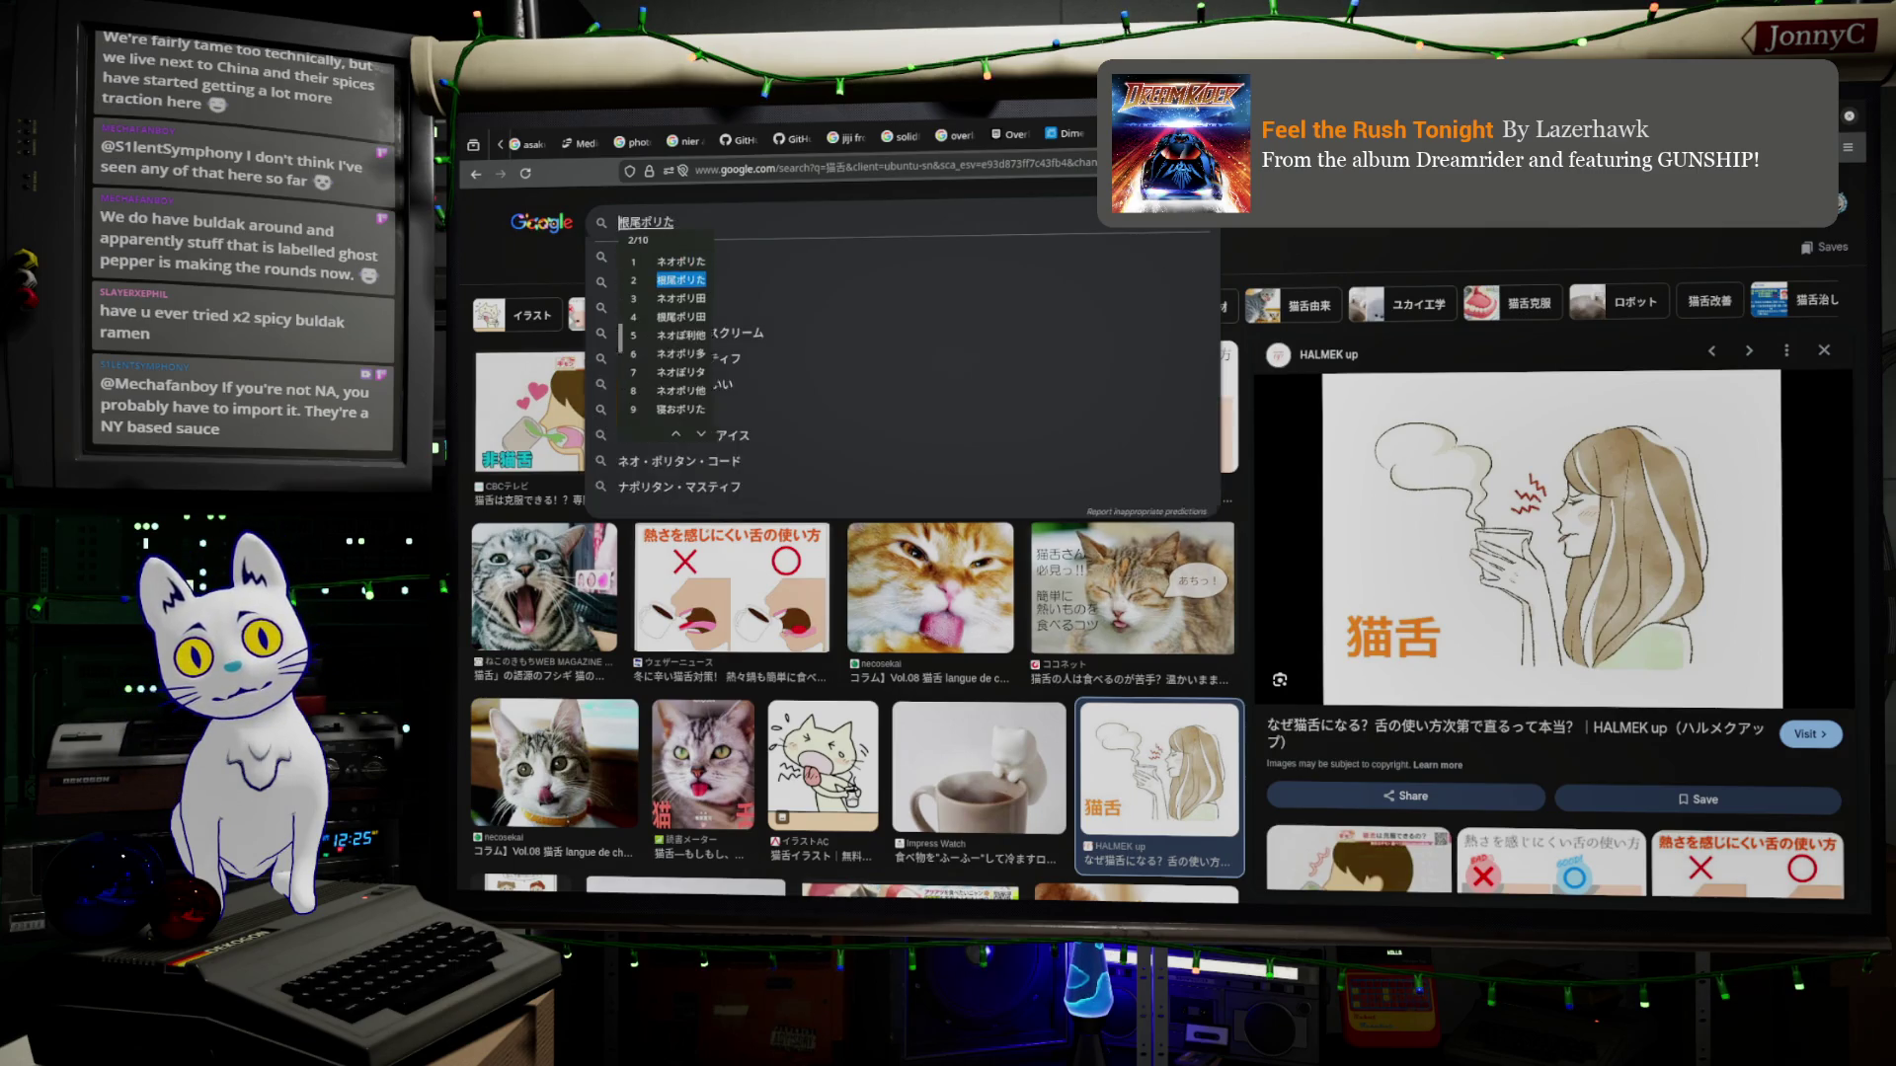
key(space)
key(space)
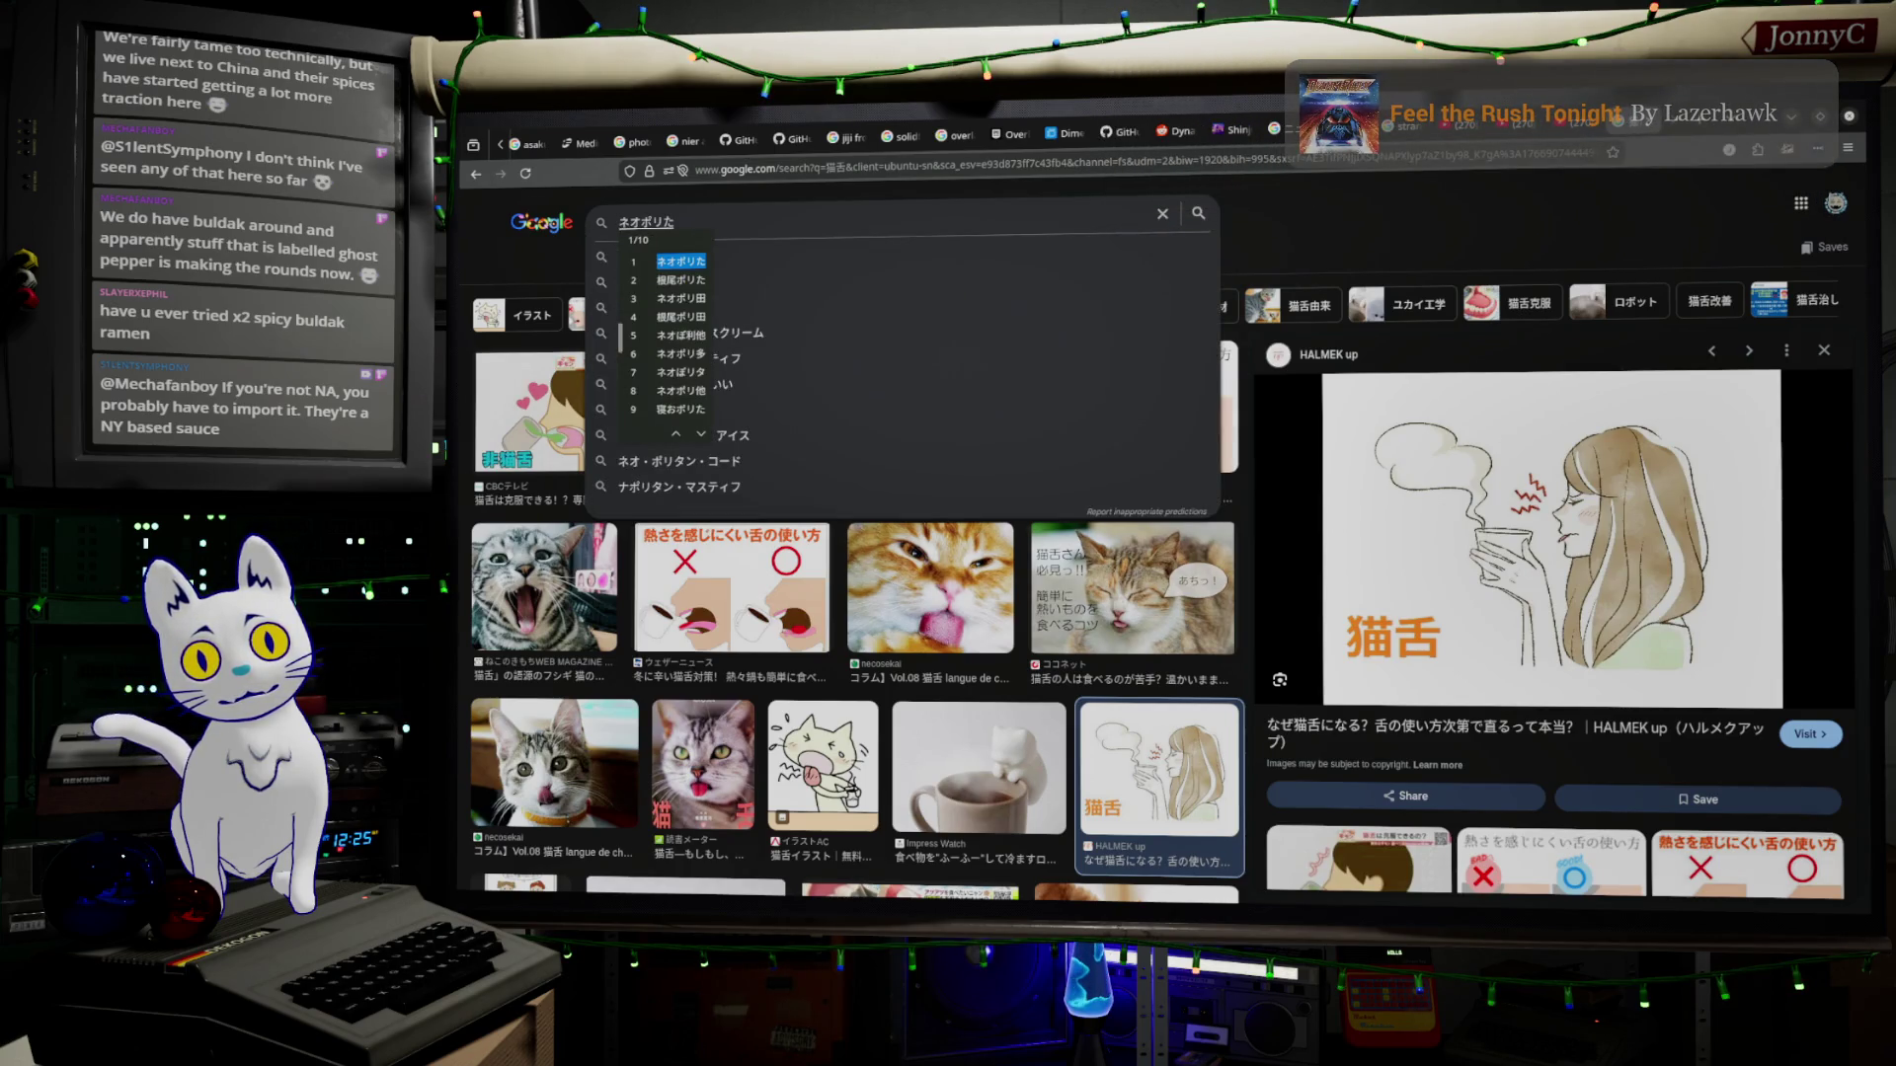
text(n)
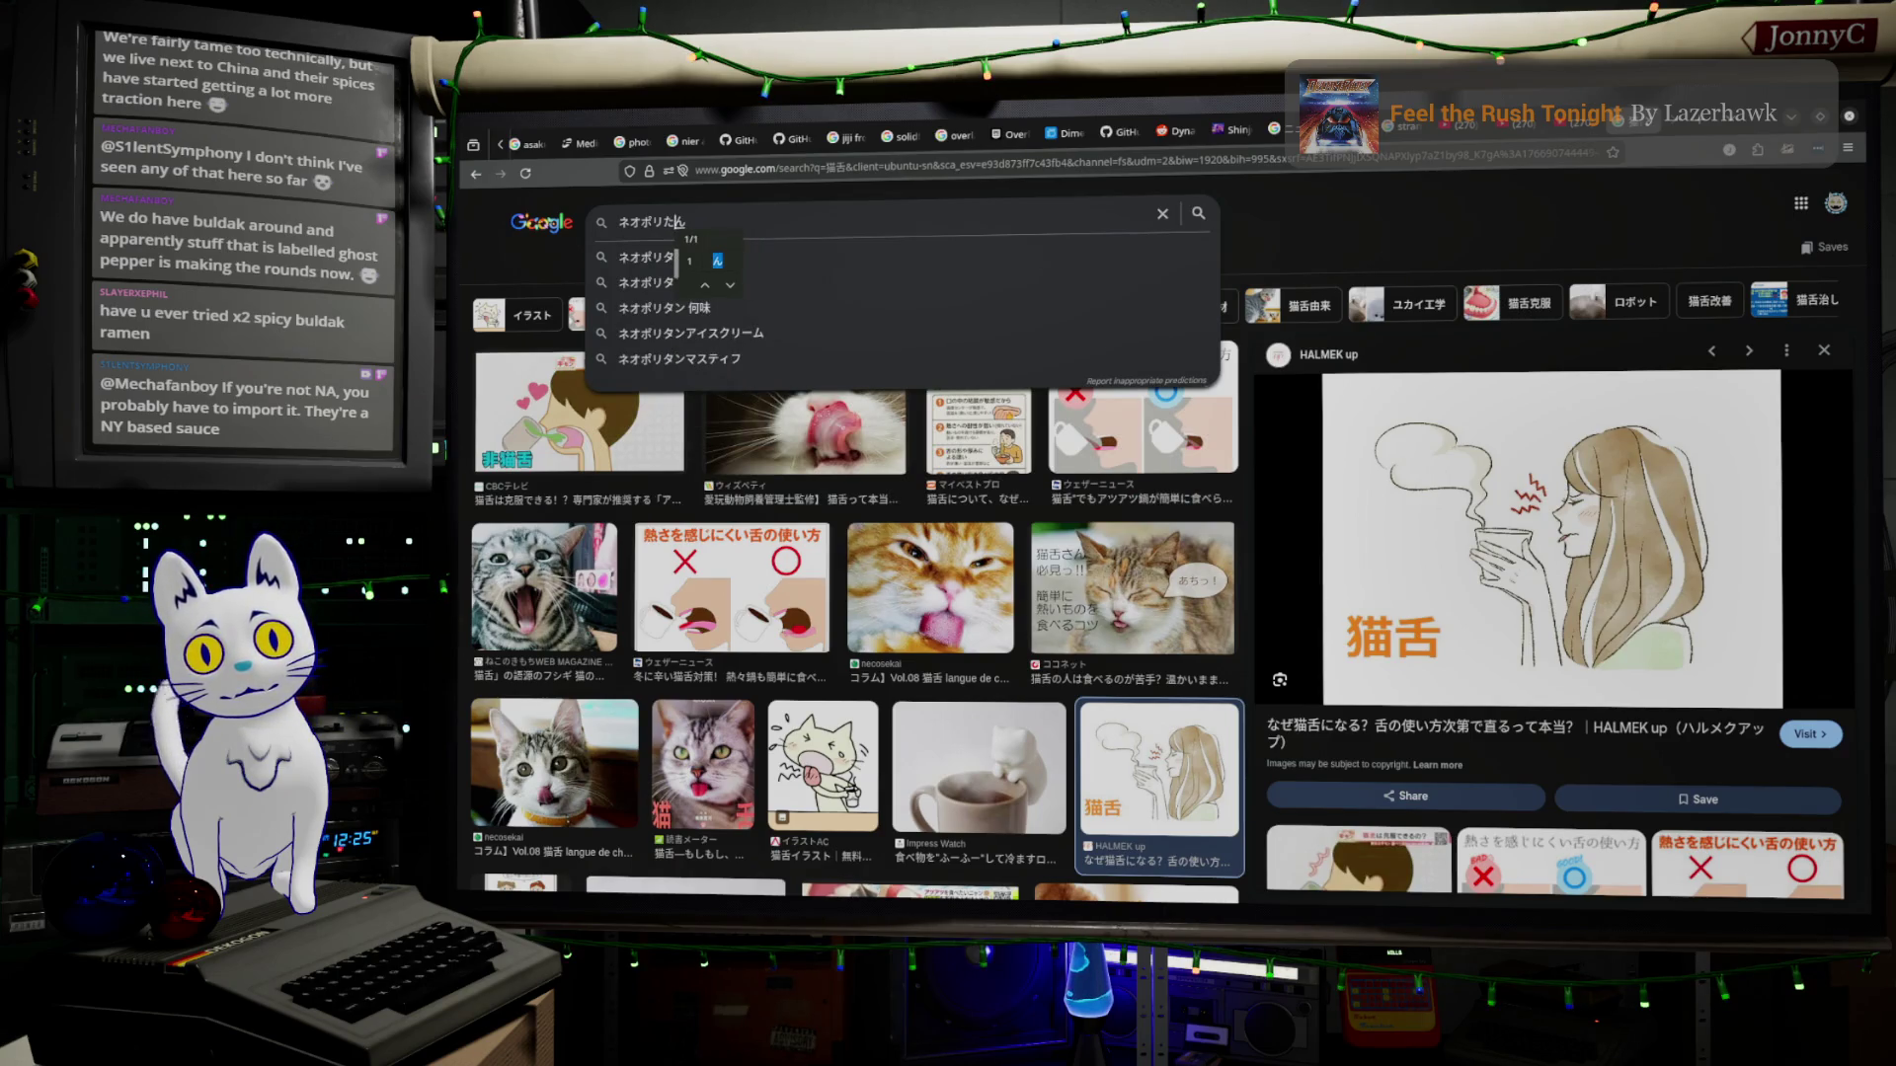
key(space)
text(toha)
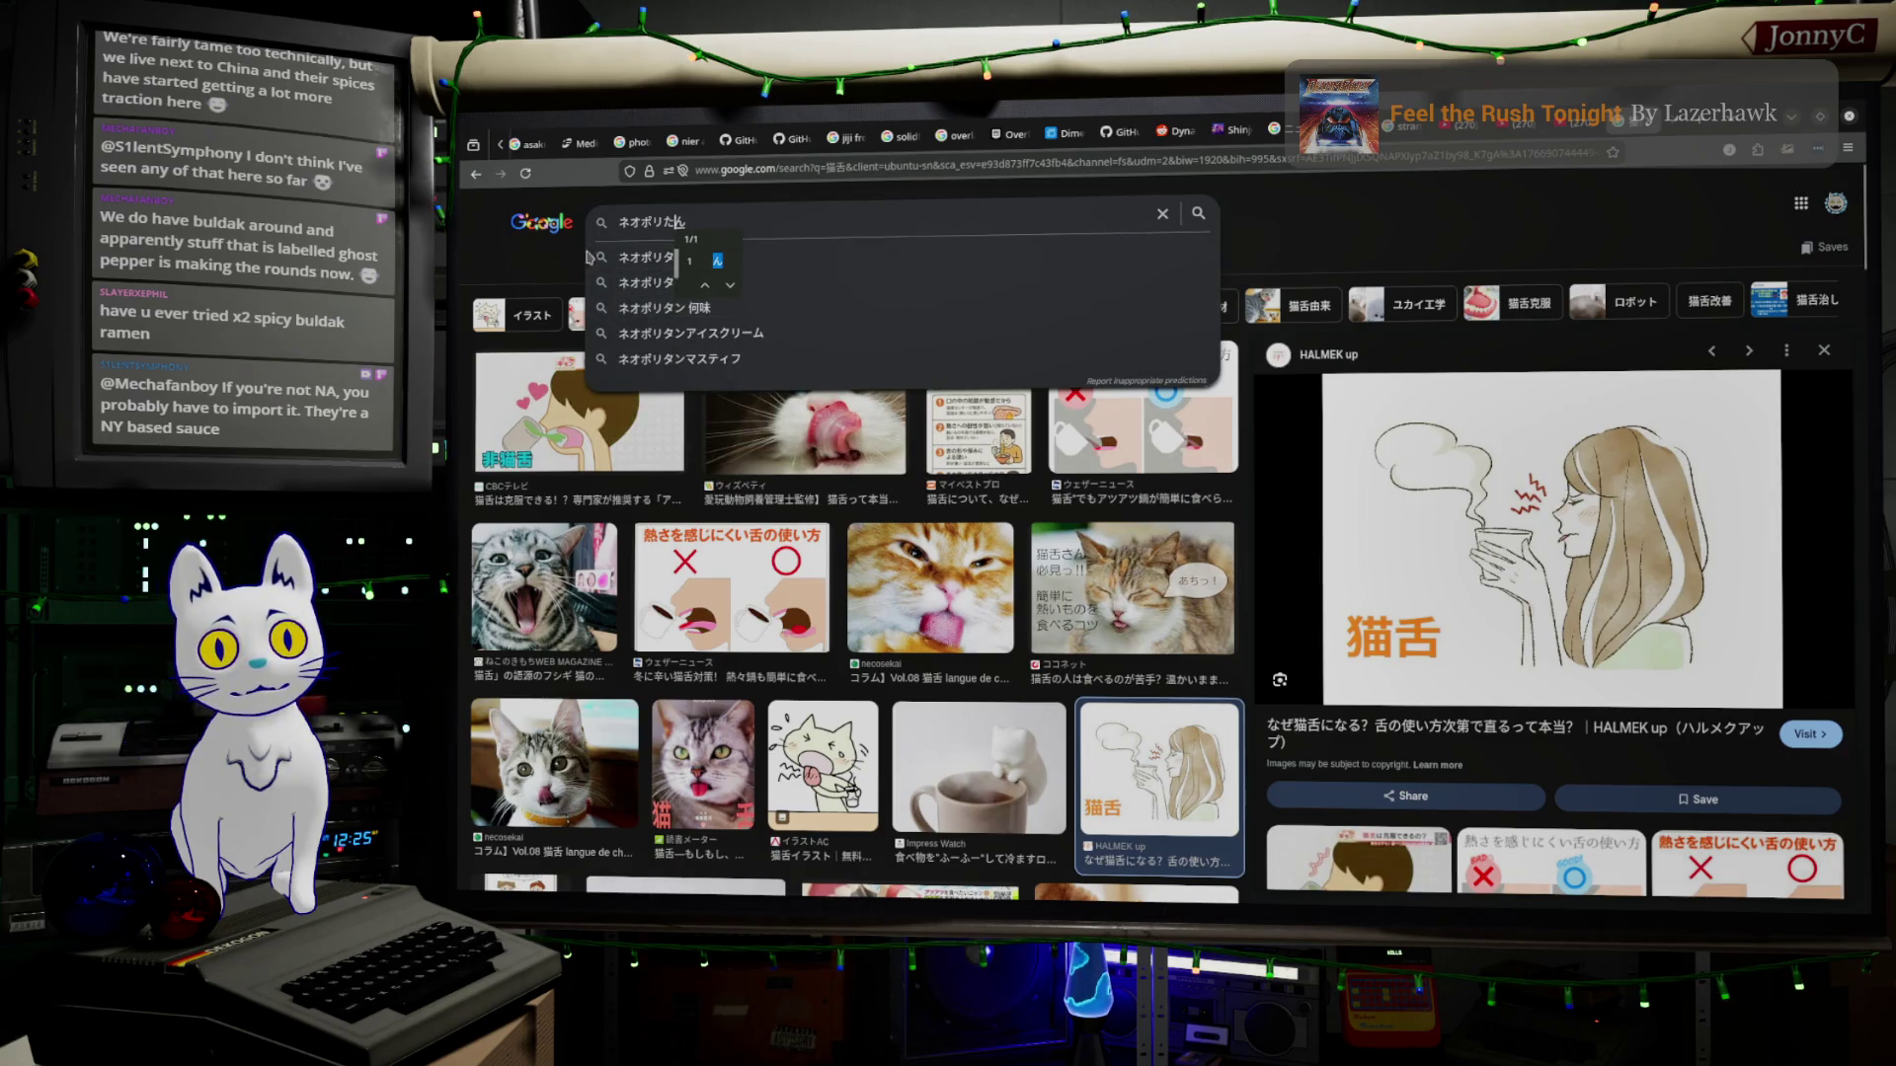
key(Return)
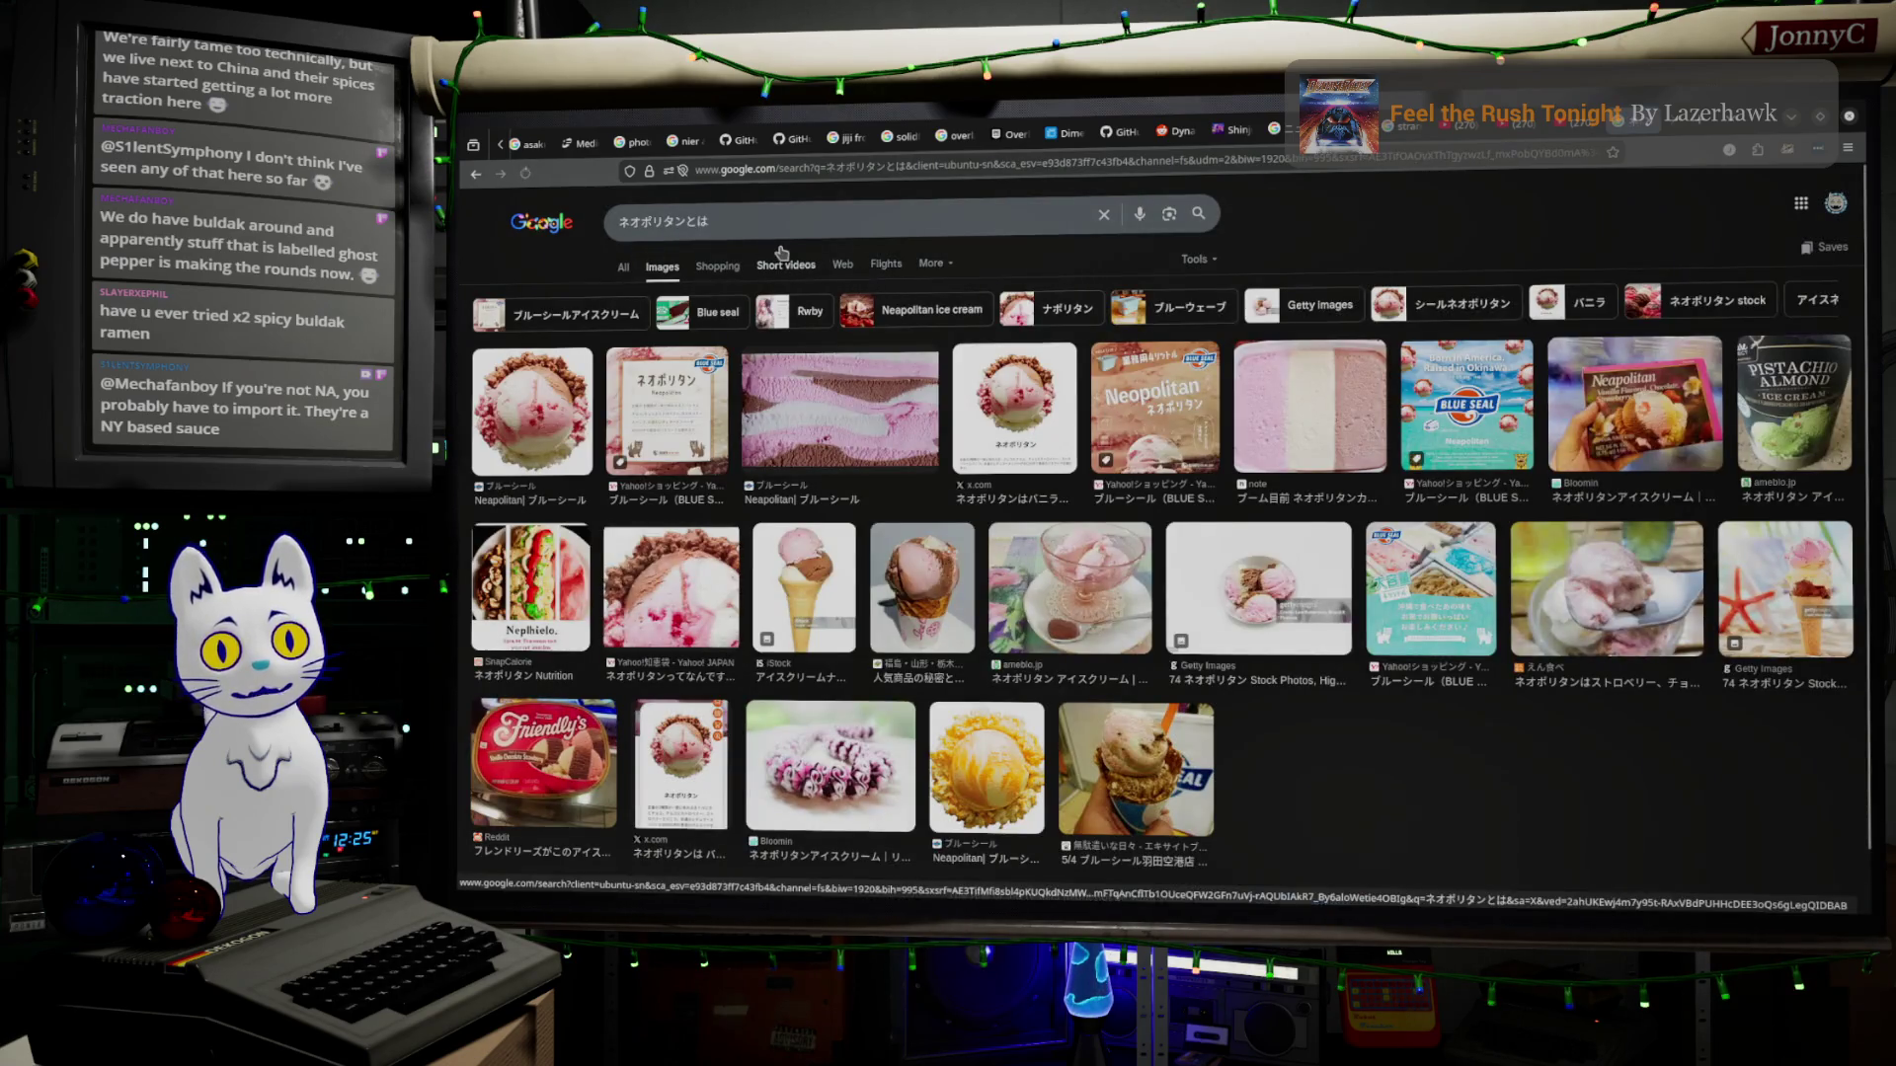
Search Japanese ketchup pasta images, preview the No Recipes and Serious Eats Napolitan photos, then return to Blender.
key(ctrl+a)
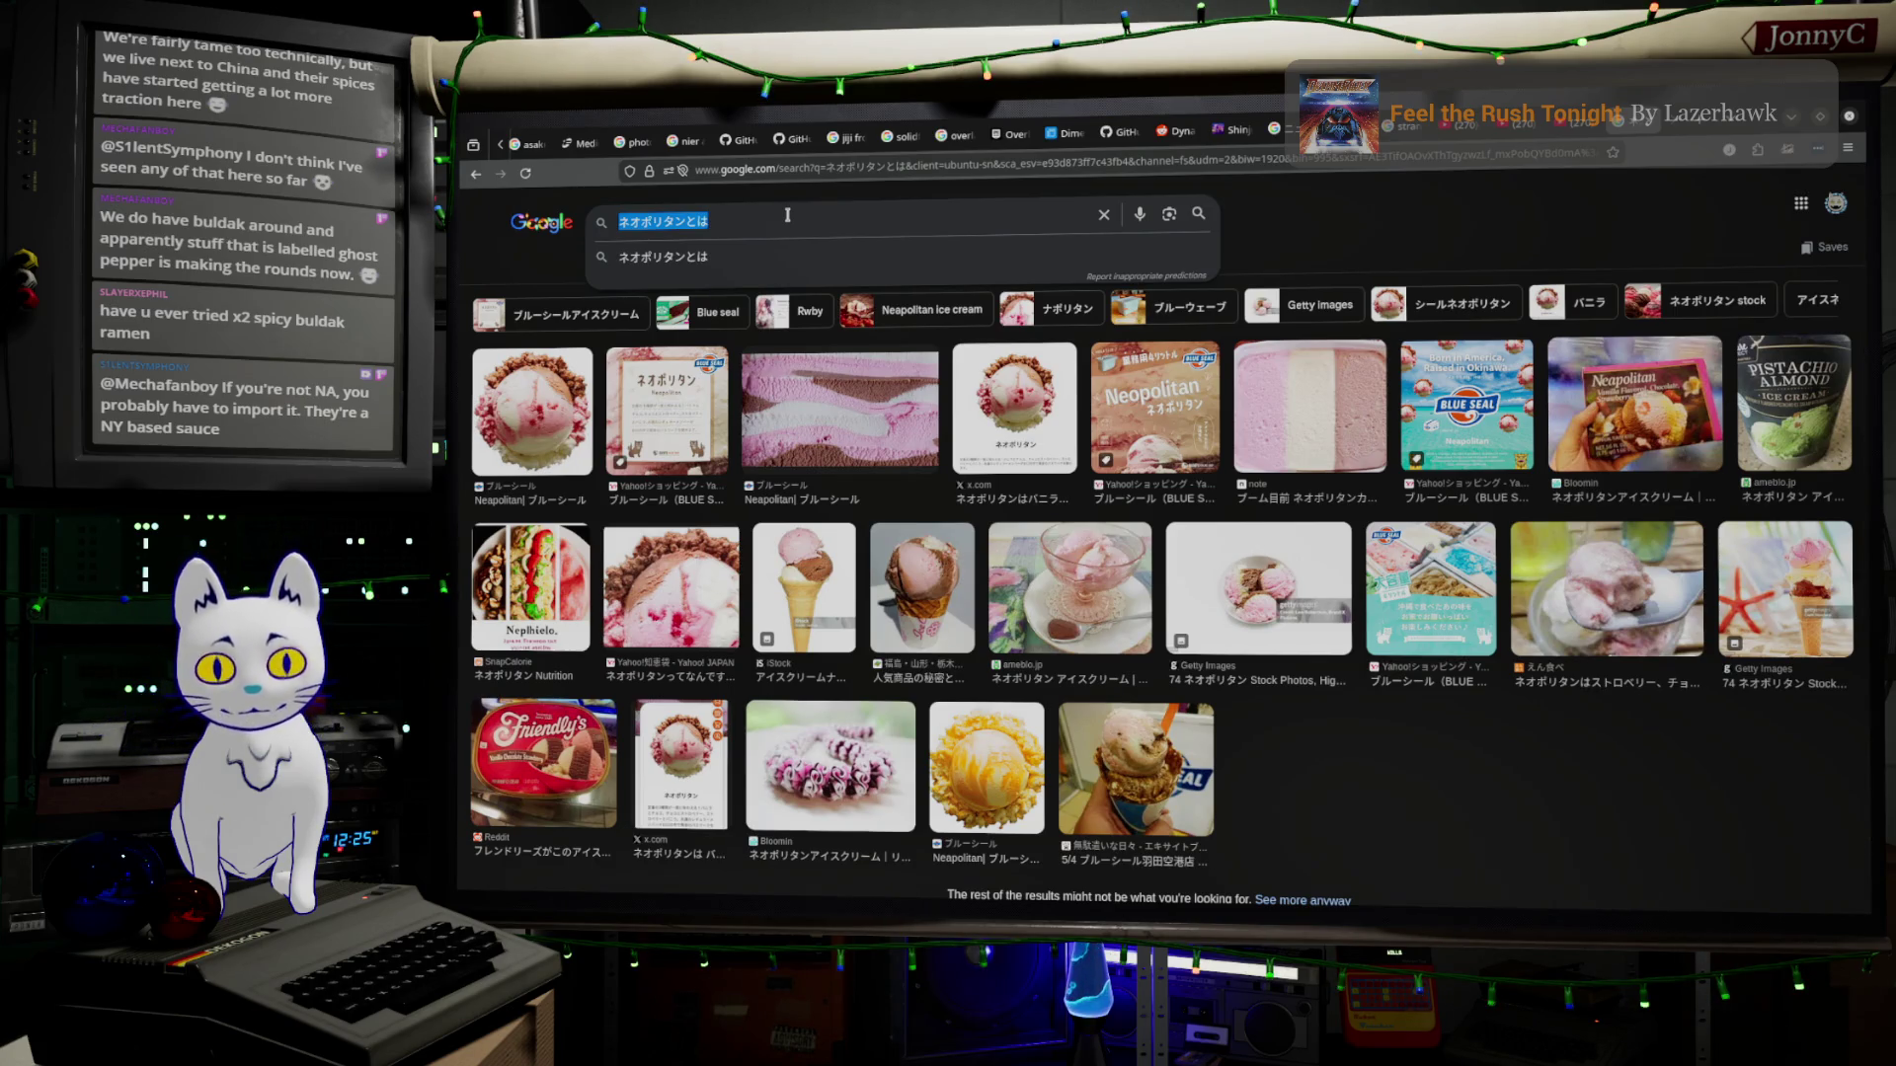
text(japw)
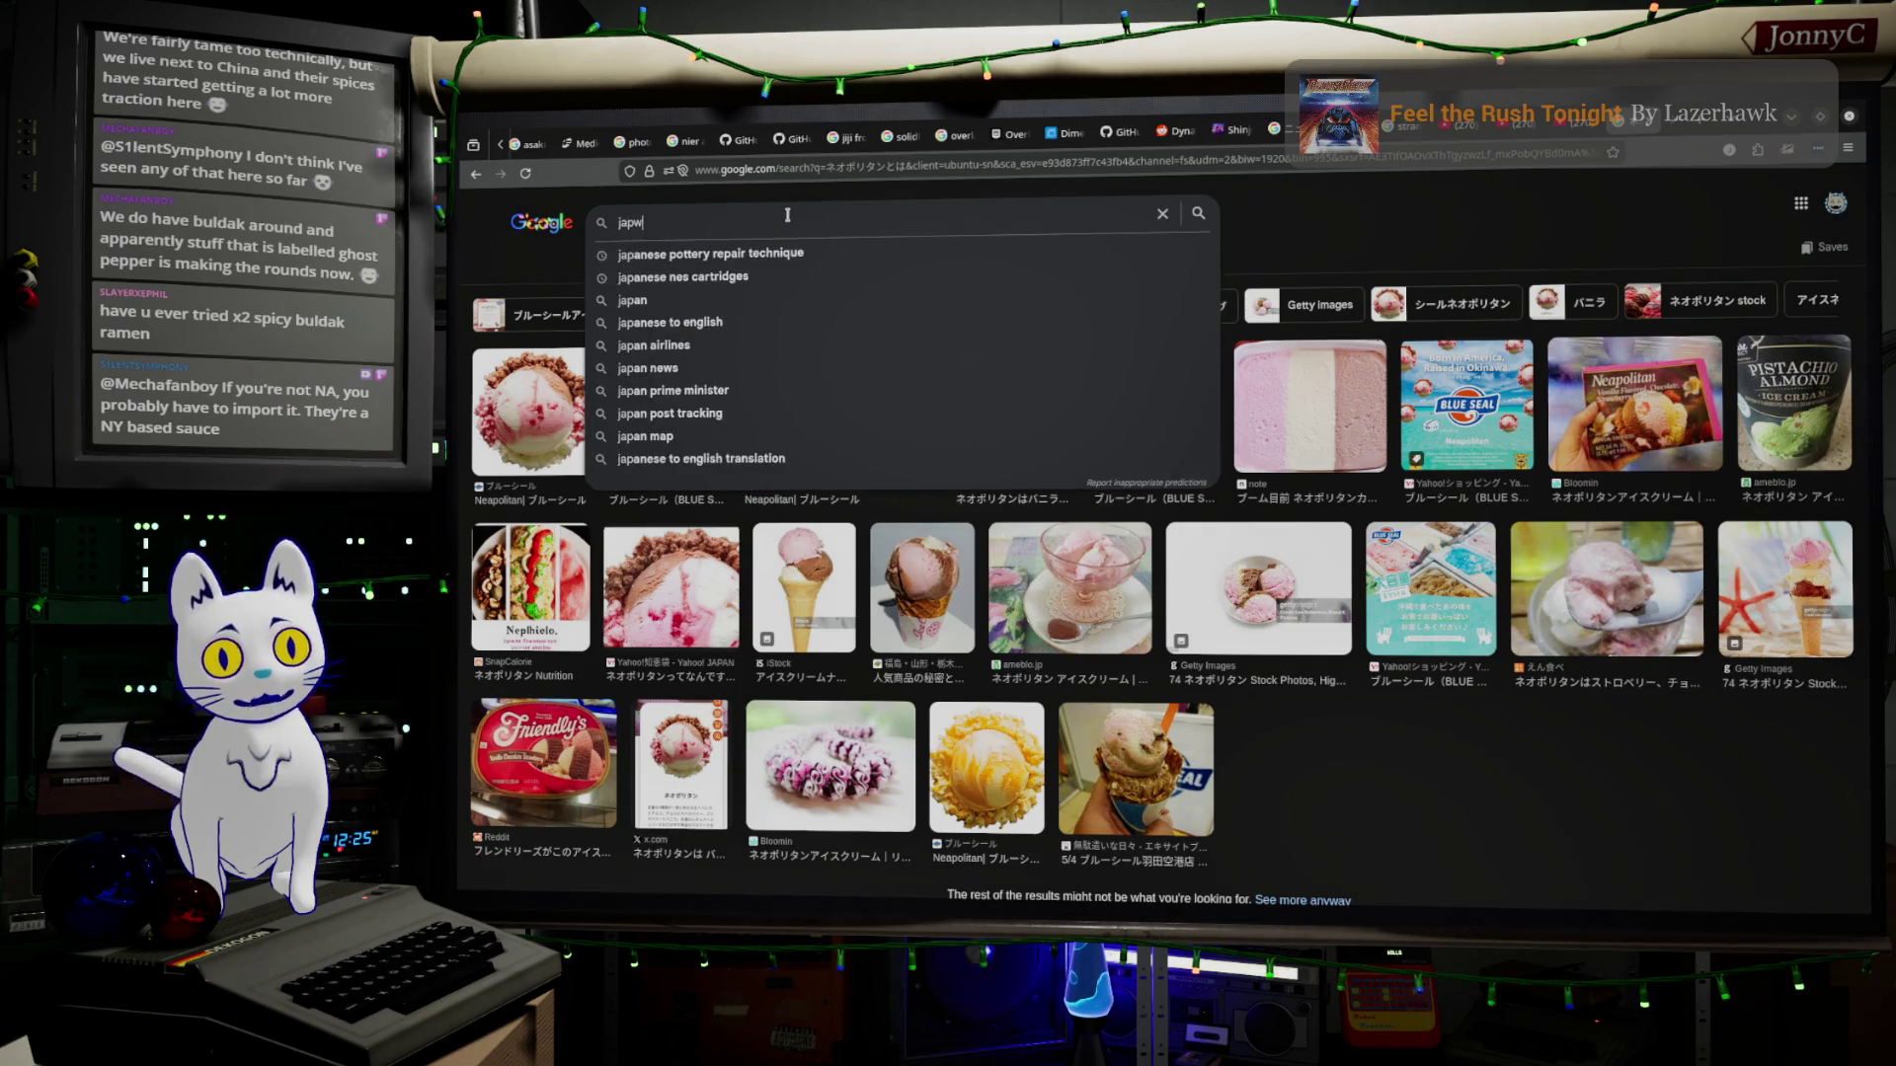
key(BackSpace)
text(anaese )
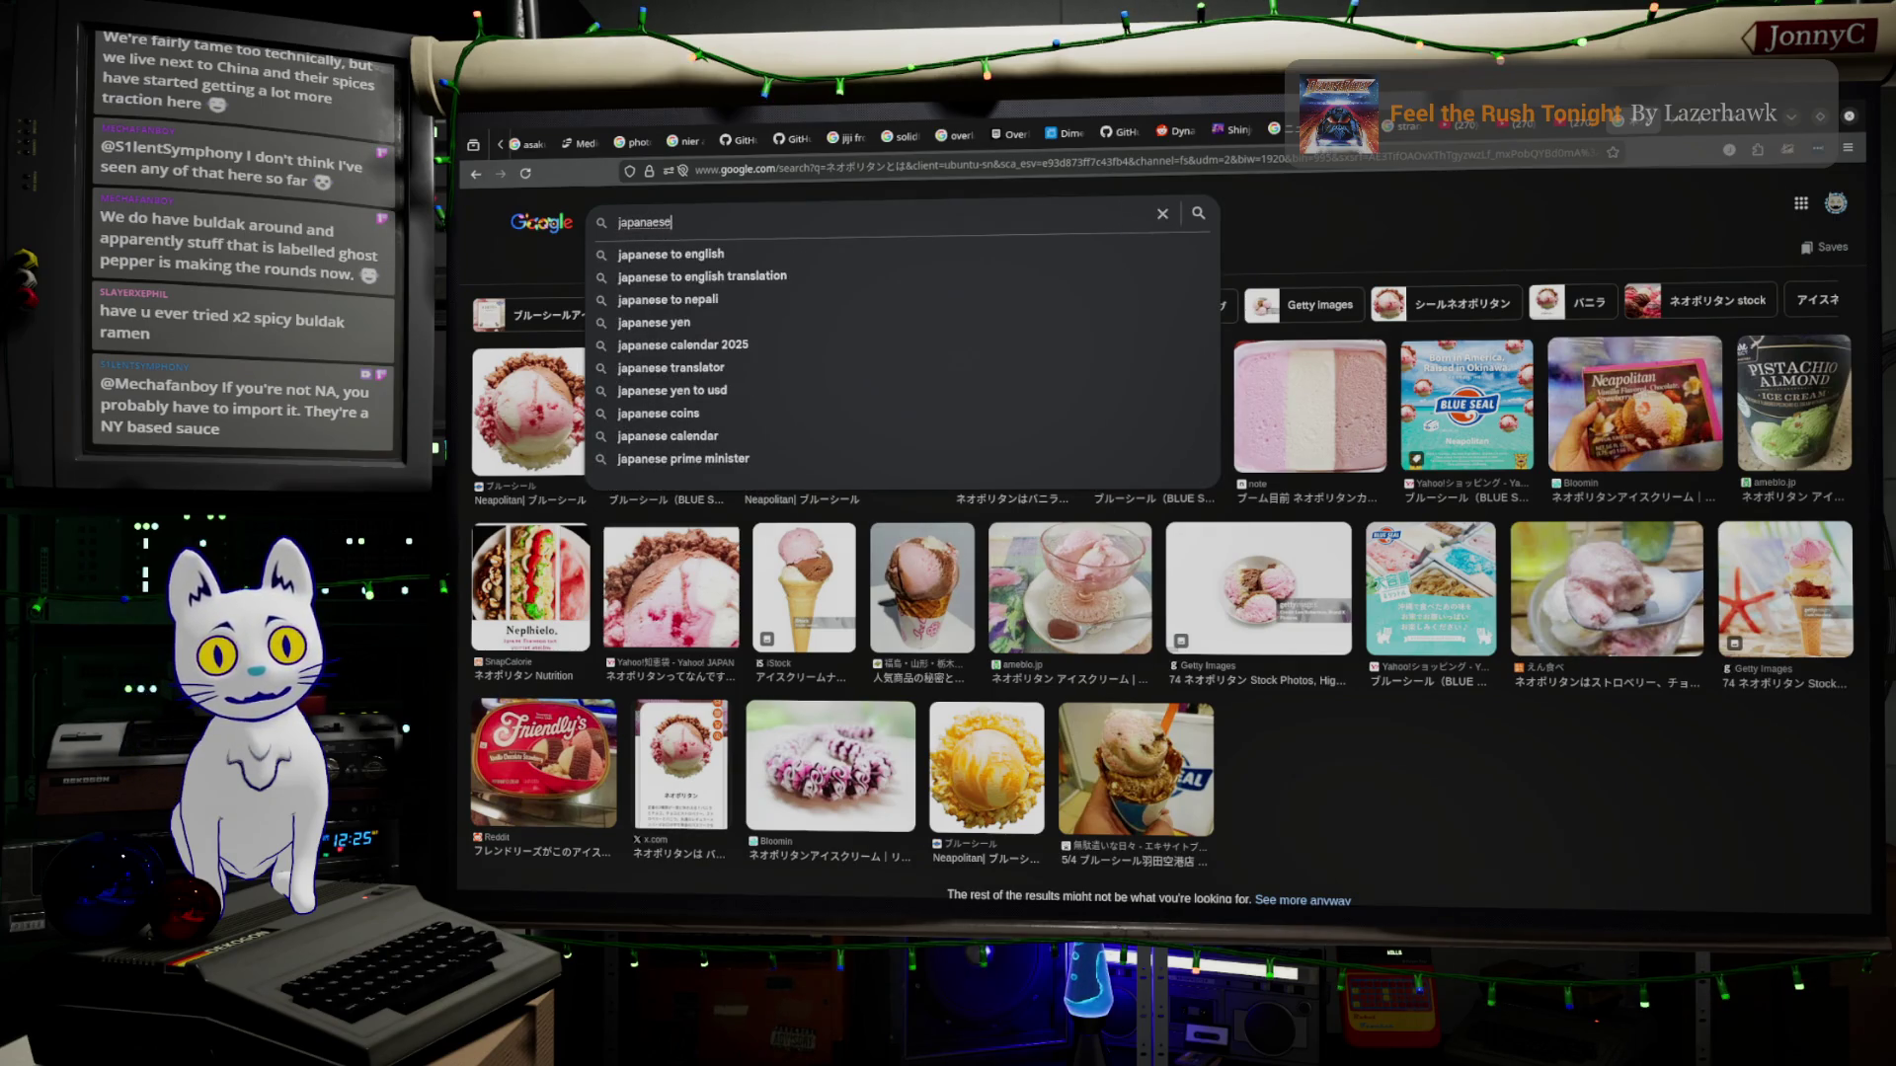
text(ke)
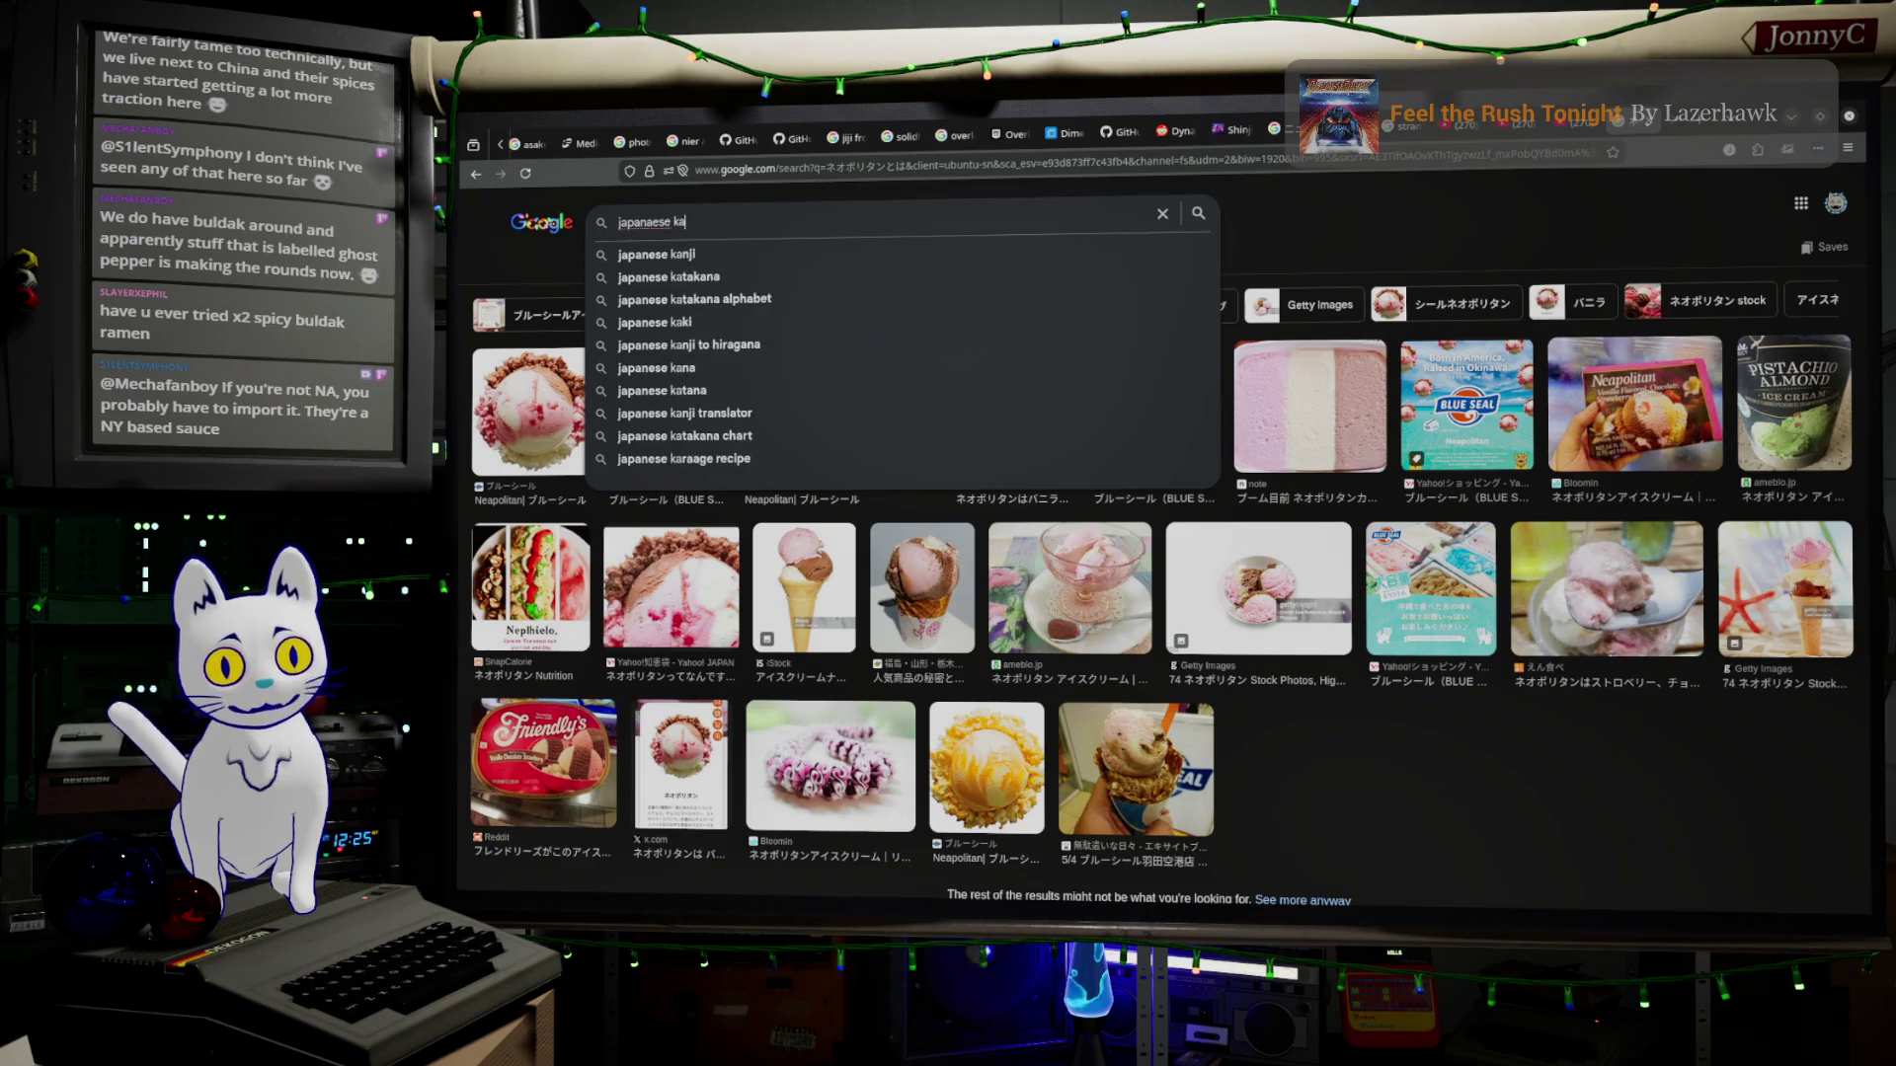
text(tchup pasta)
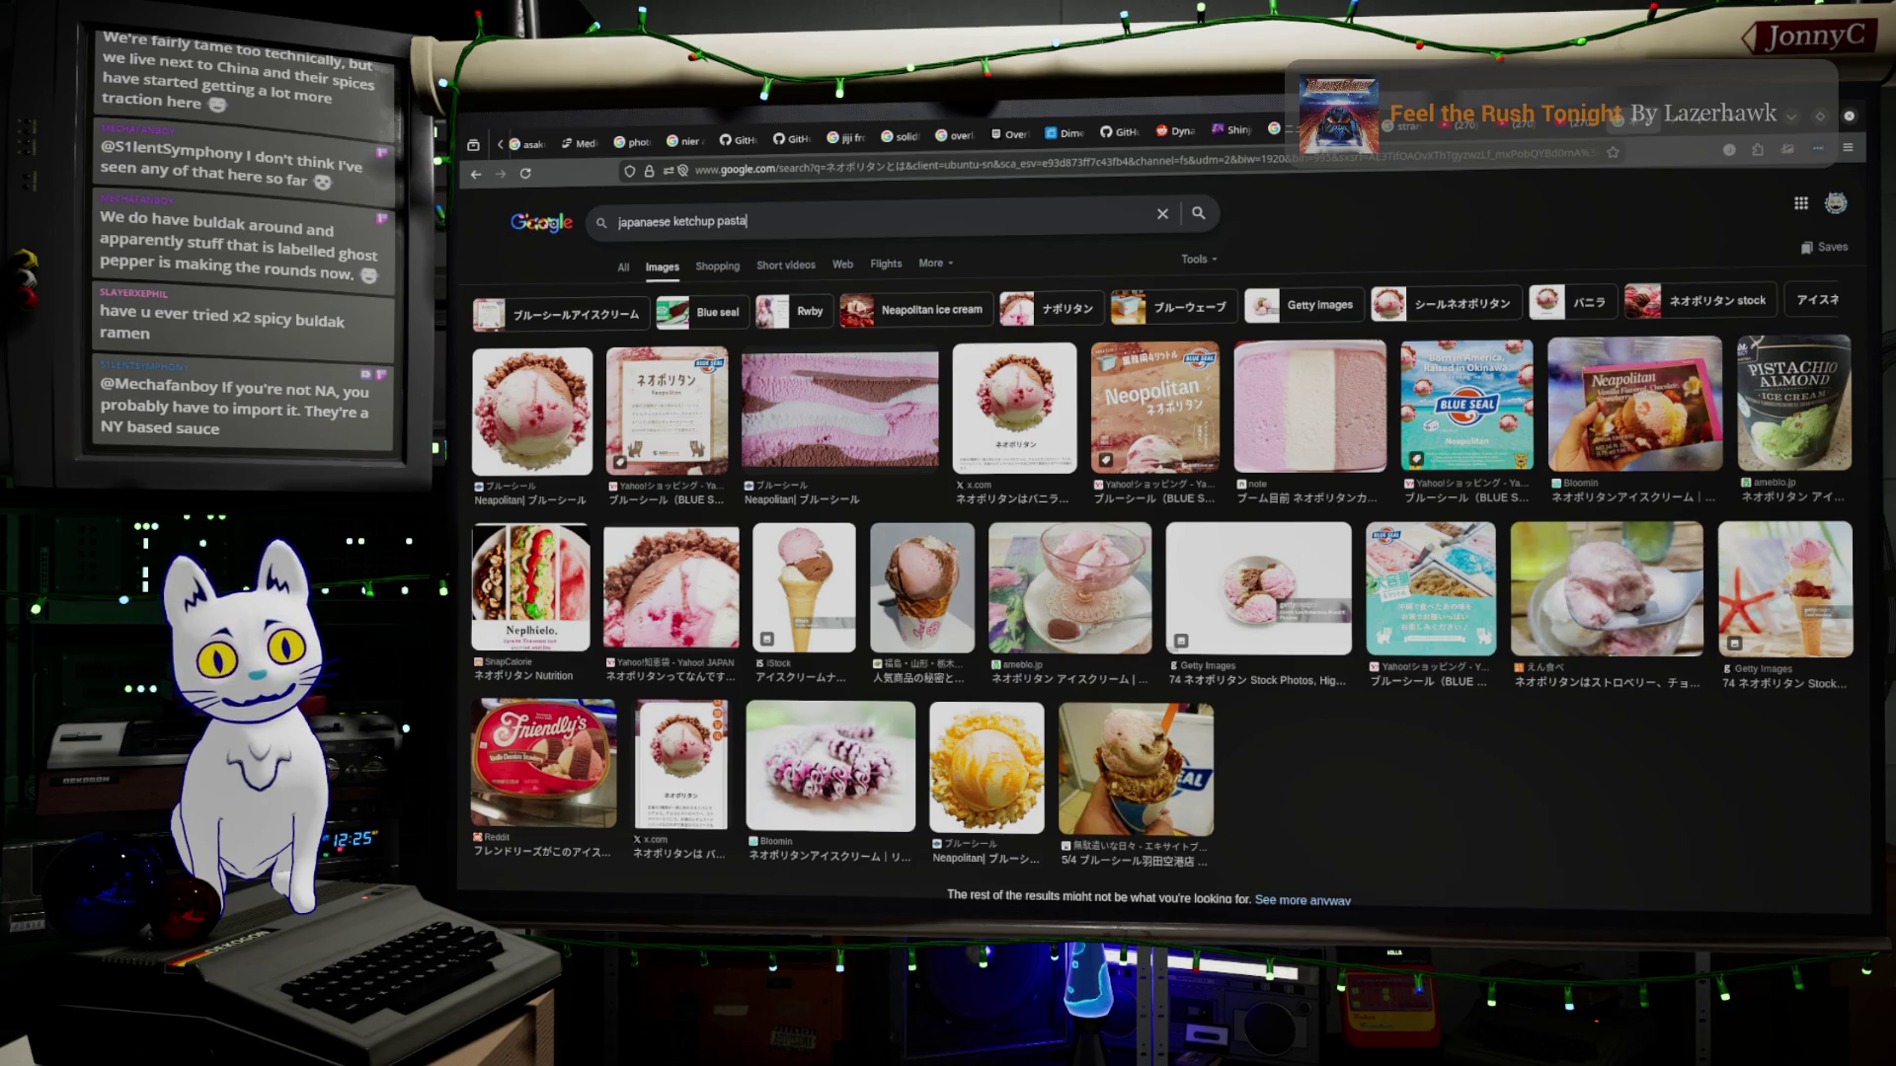
key(Return)
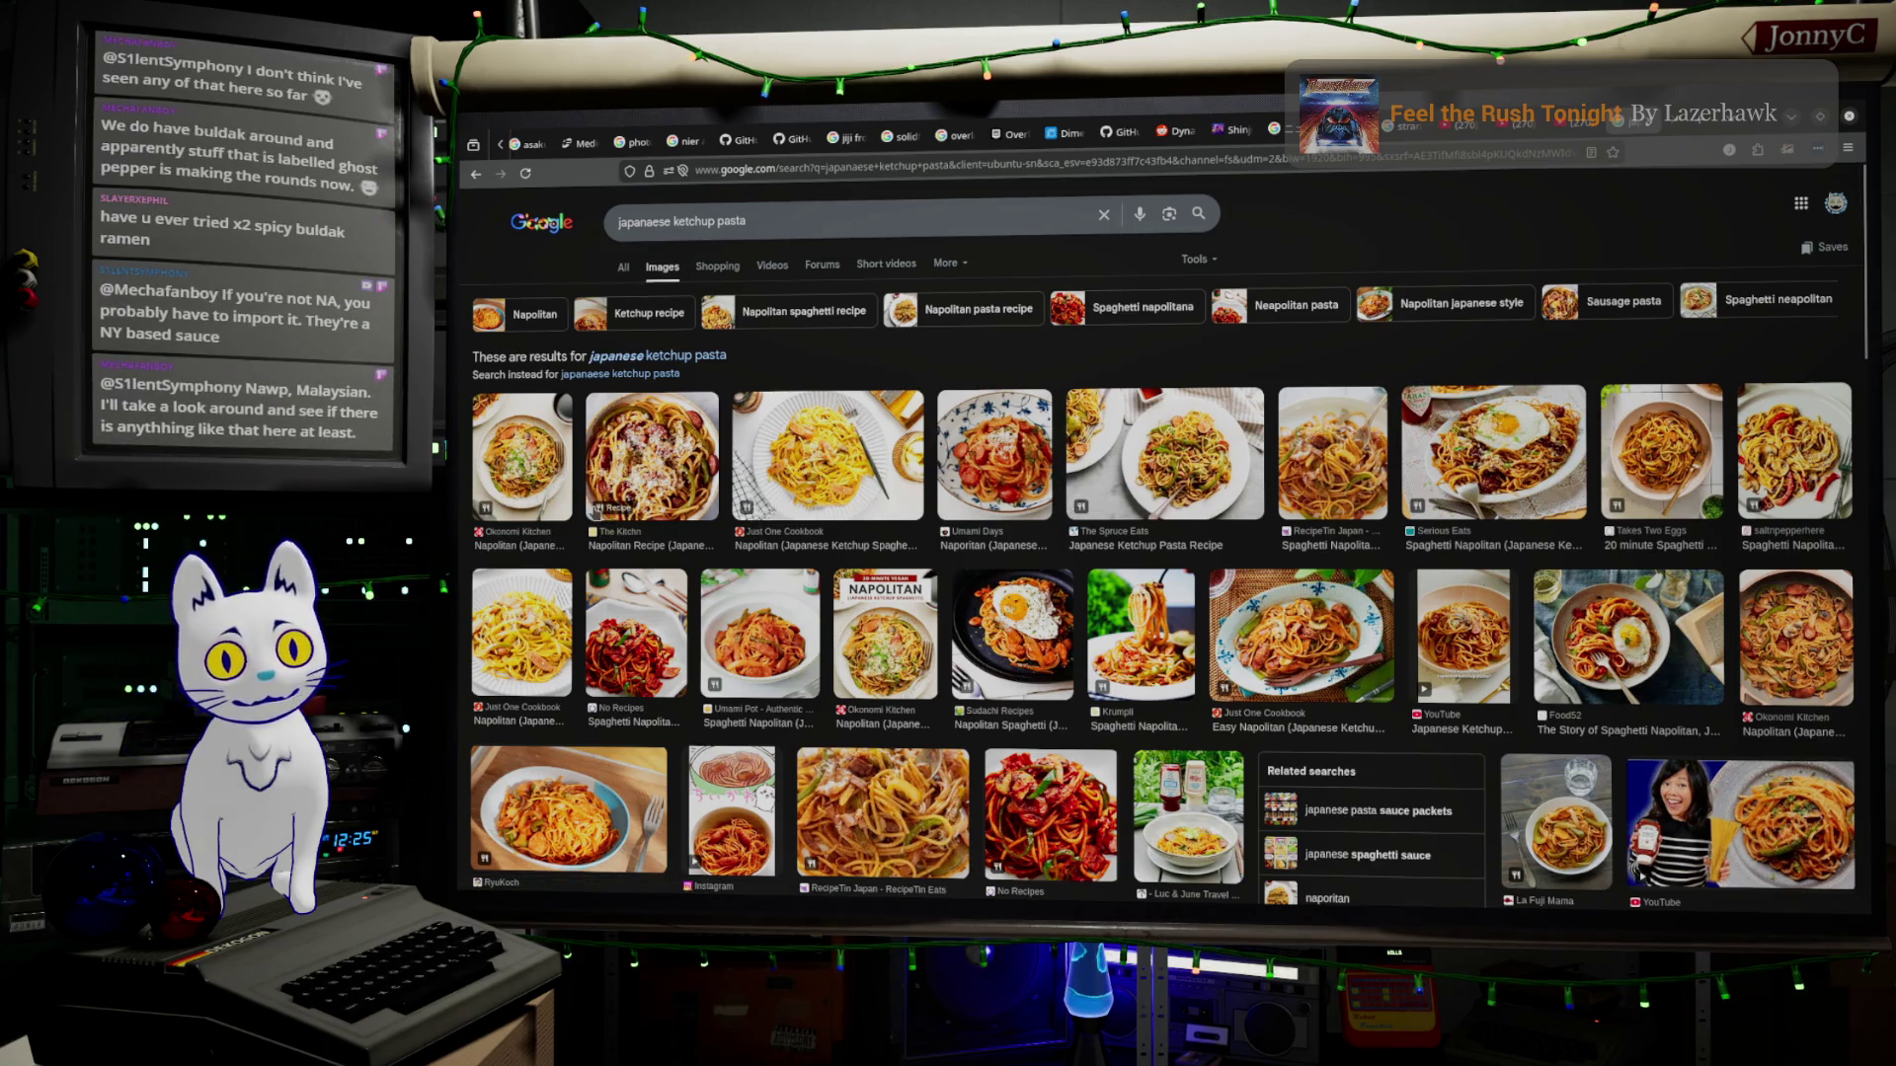
click(1050, 814)
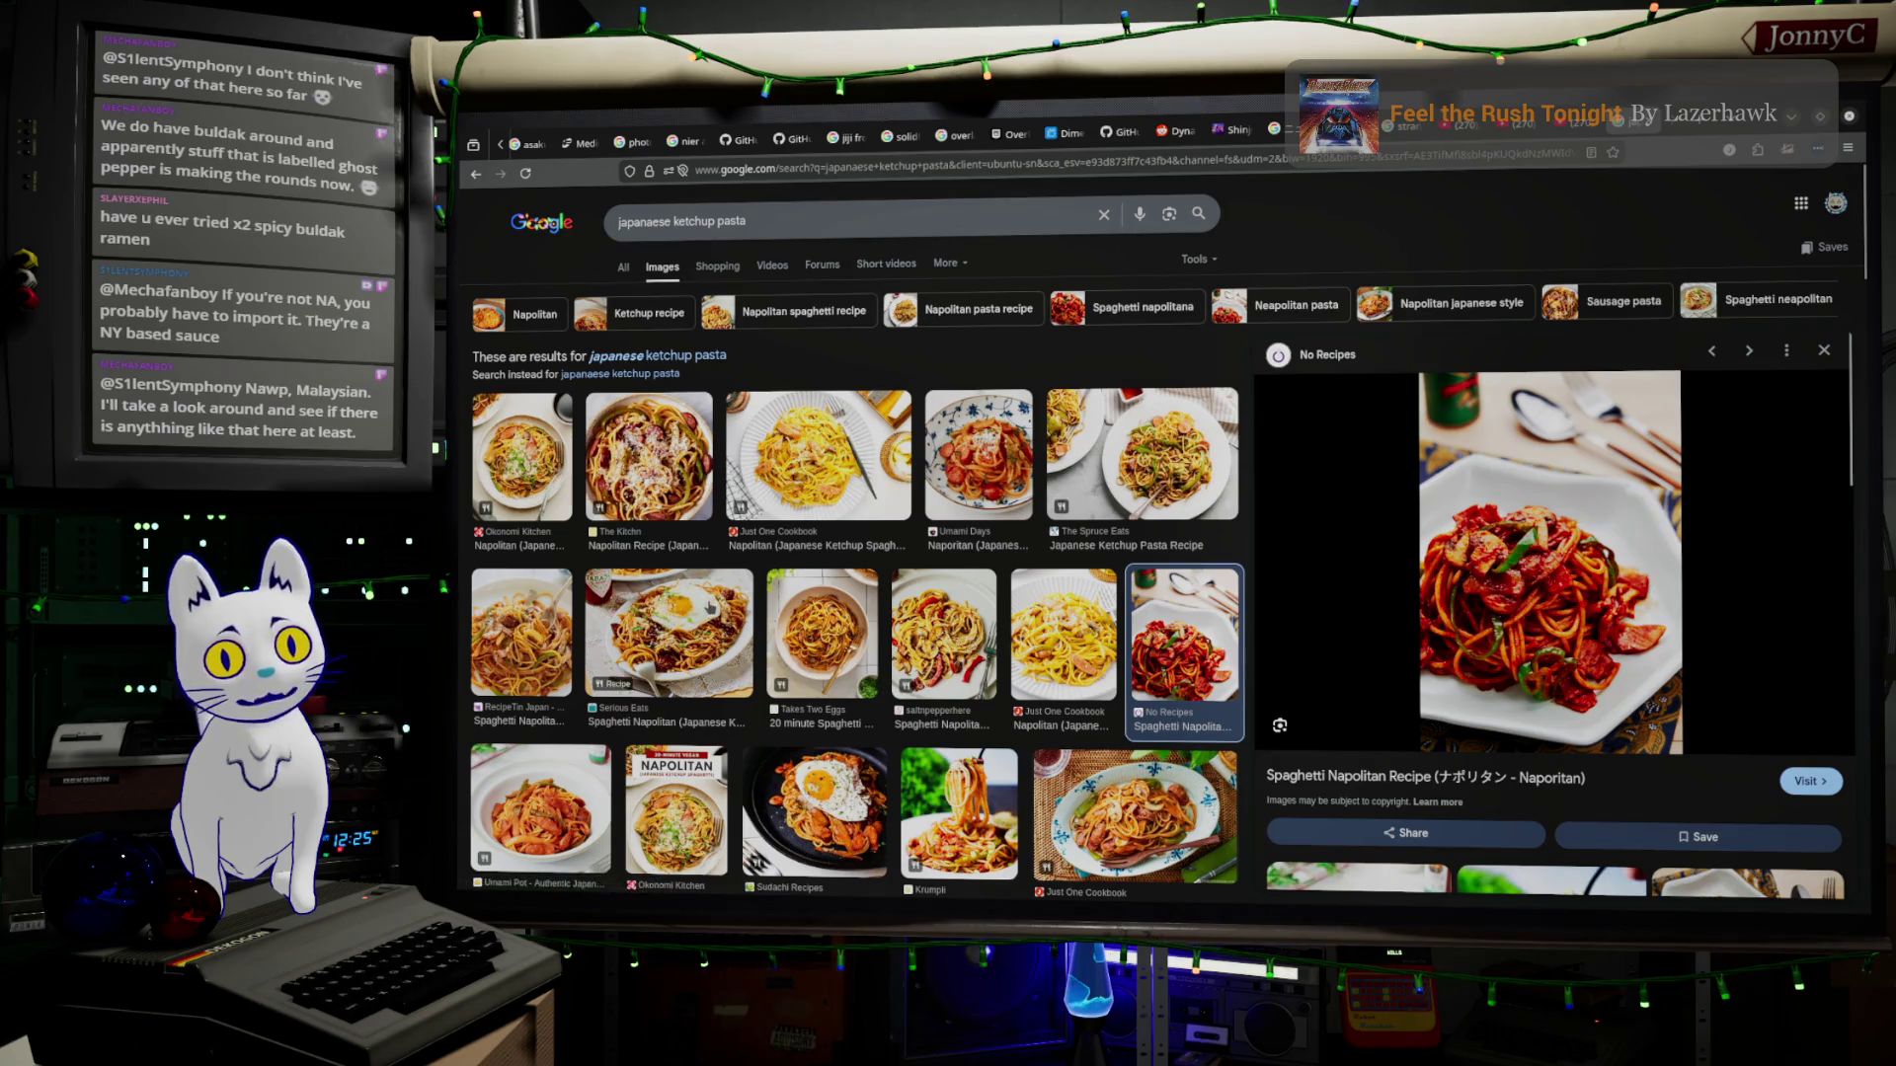
click(670, 637)
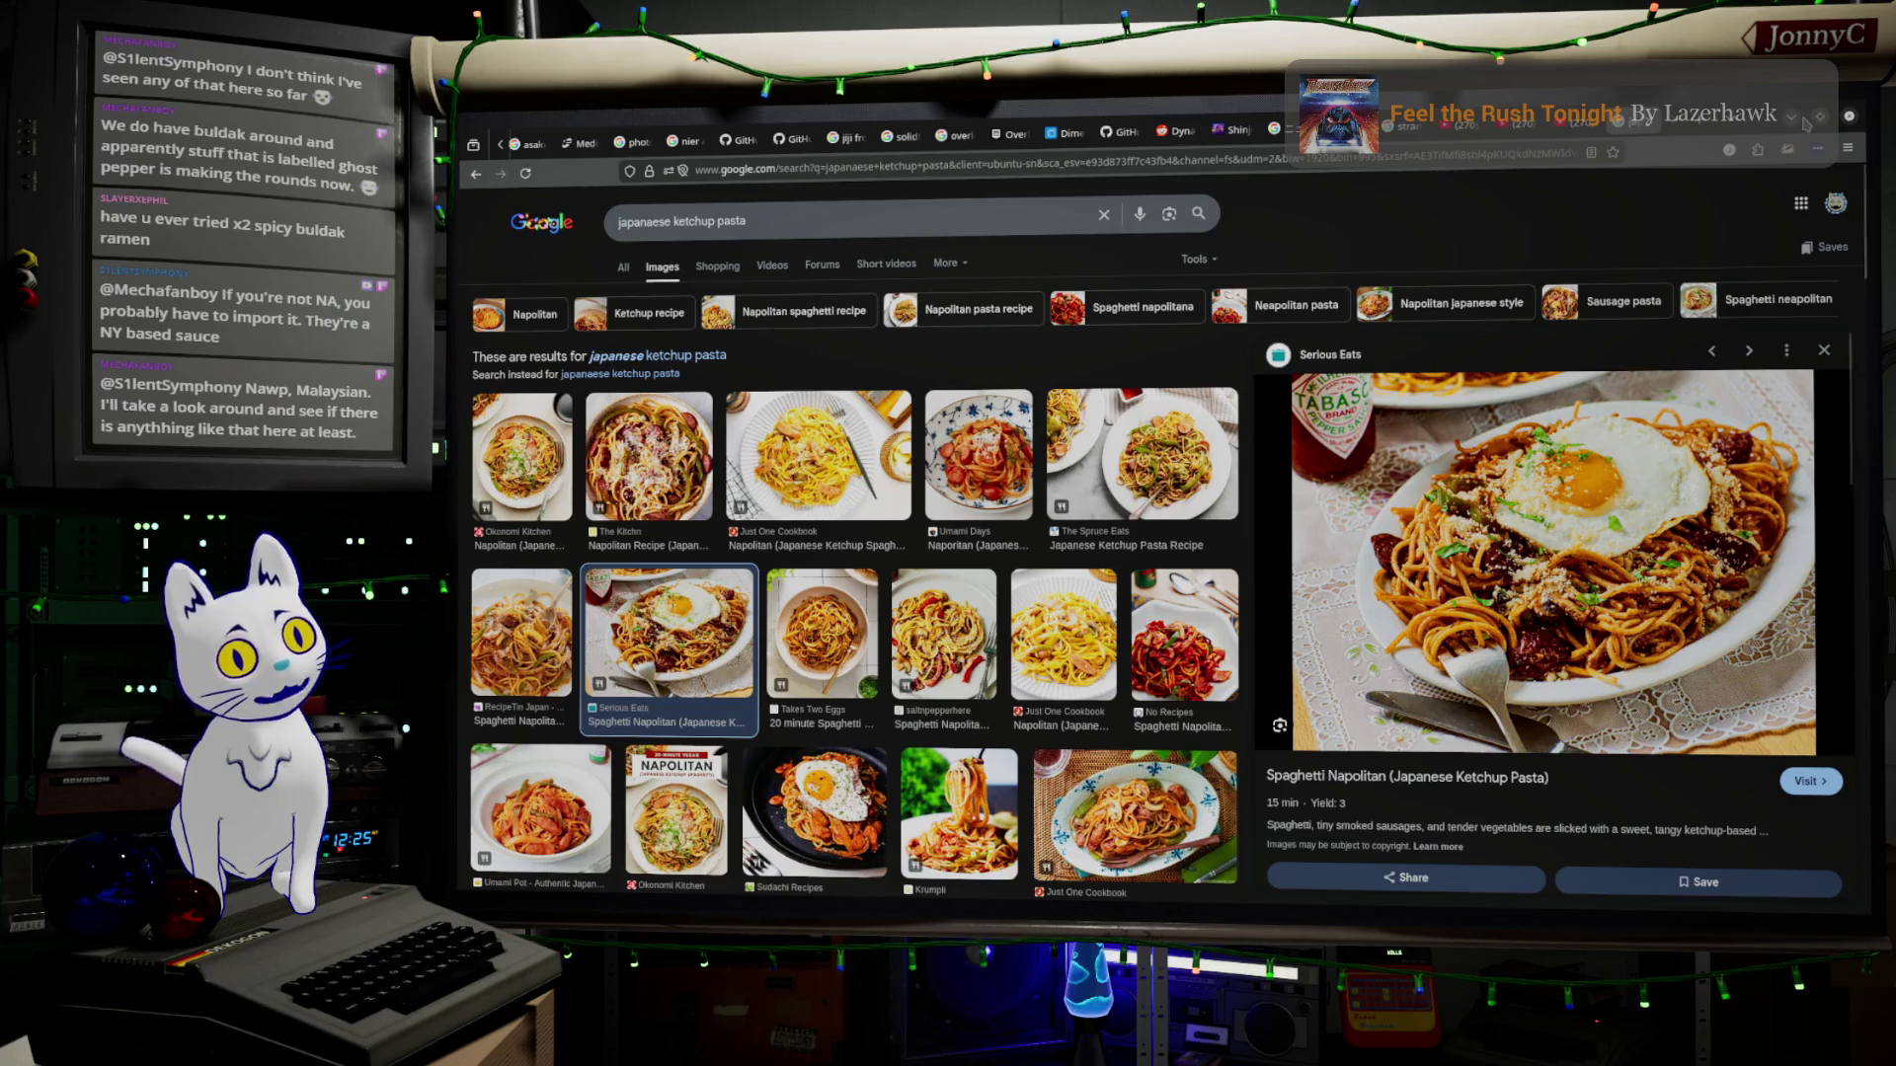
key(alt+Tab)
middle_drag(1032, 480, 1240, 511)
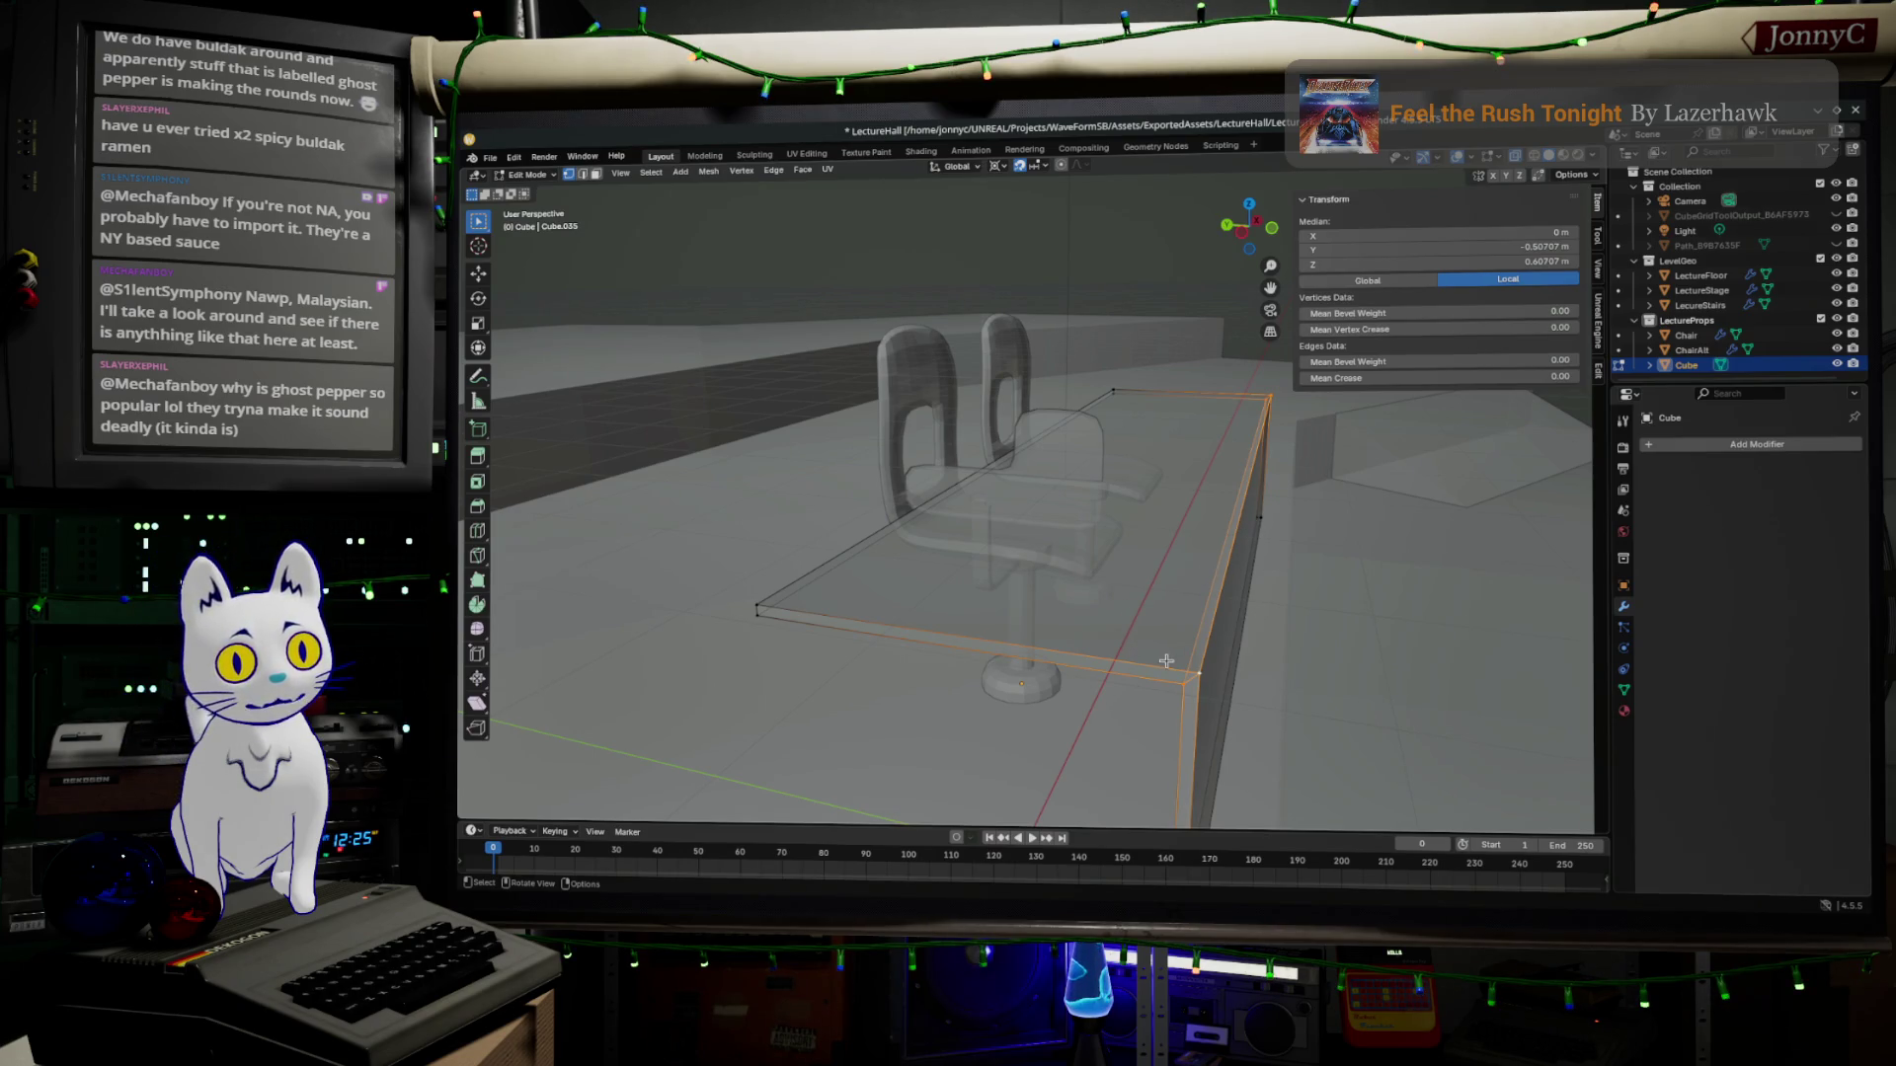
Add a loop cut across the desk's front panel and select one vertical panel edge.
middle_drag(1165, 668, 1232, 567)
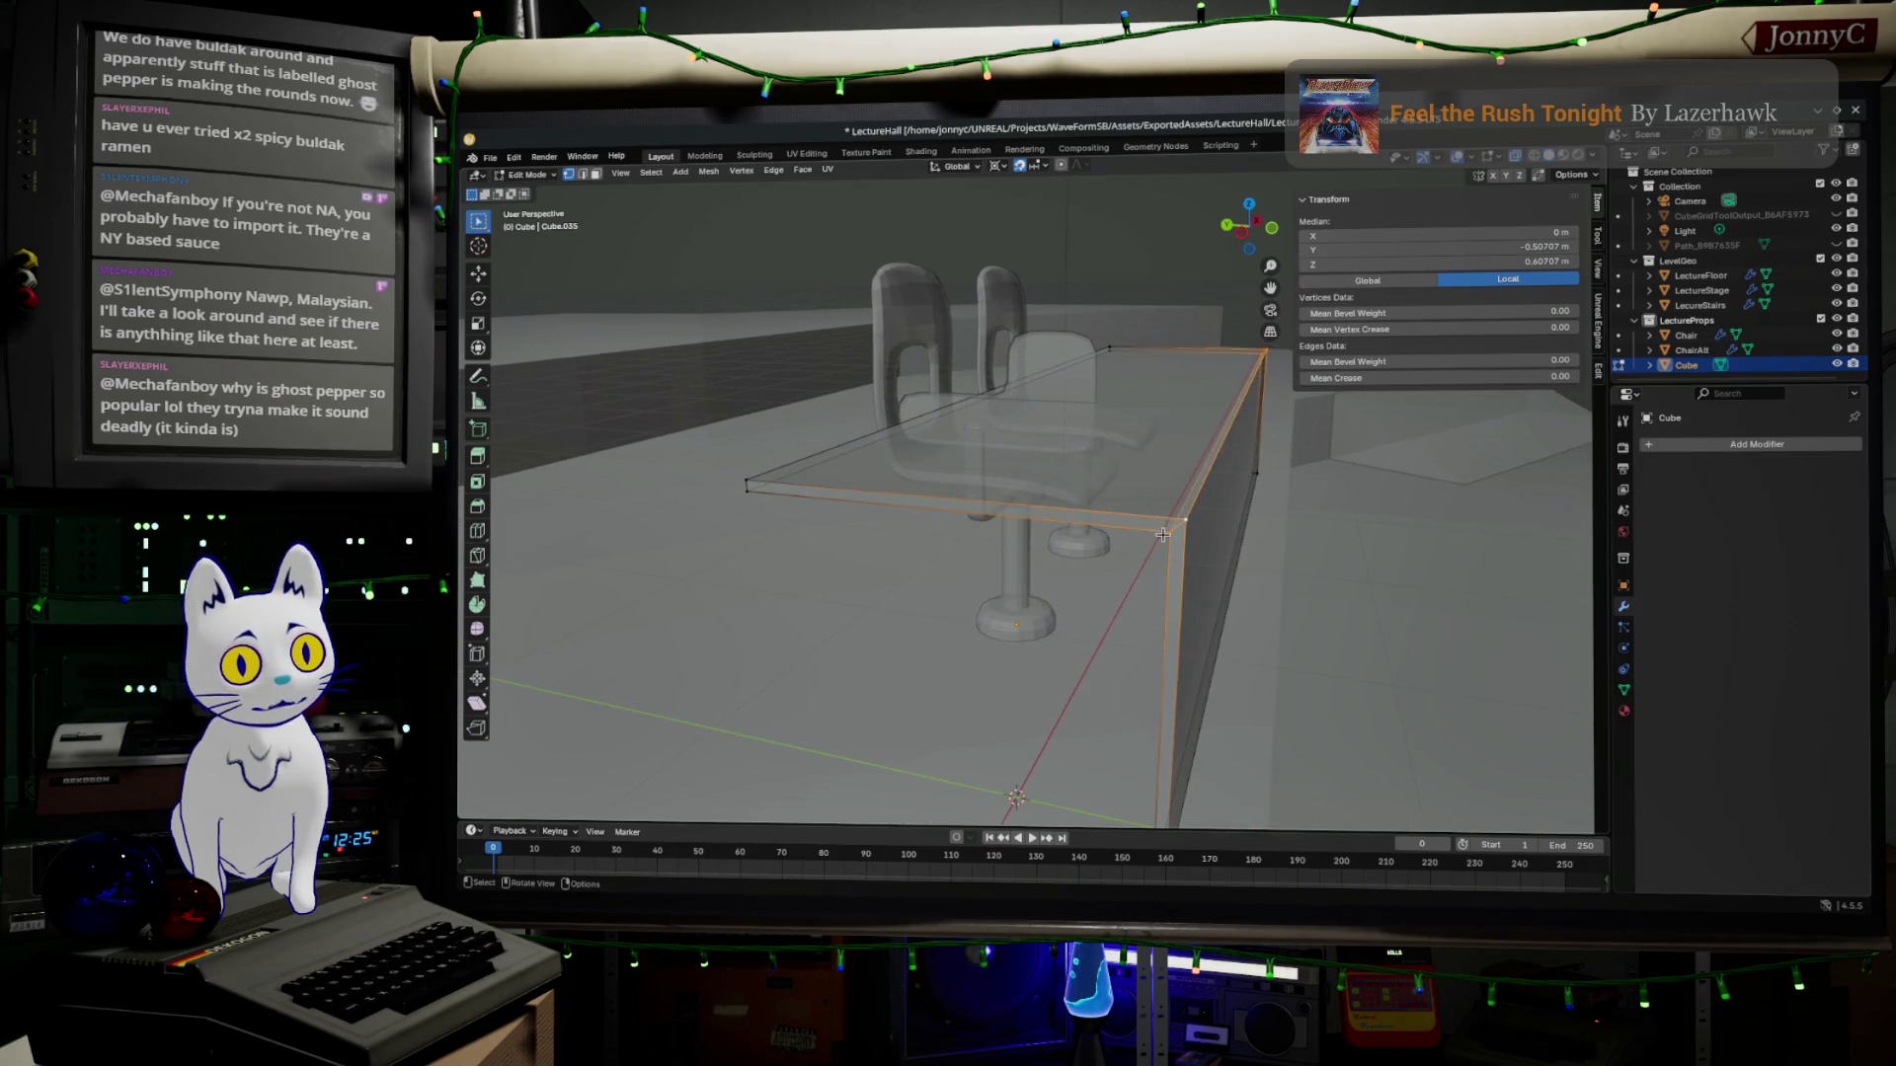
middle_drag(1195, 540, 1049, 485)
key(ctrl+r)
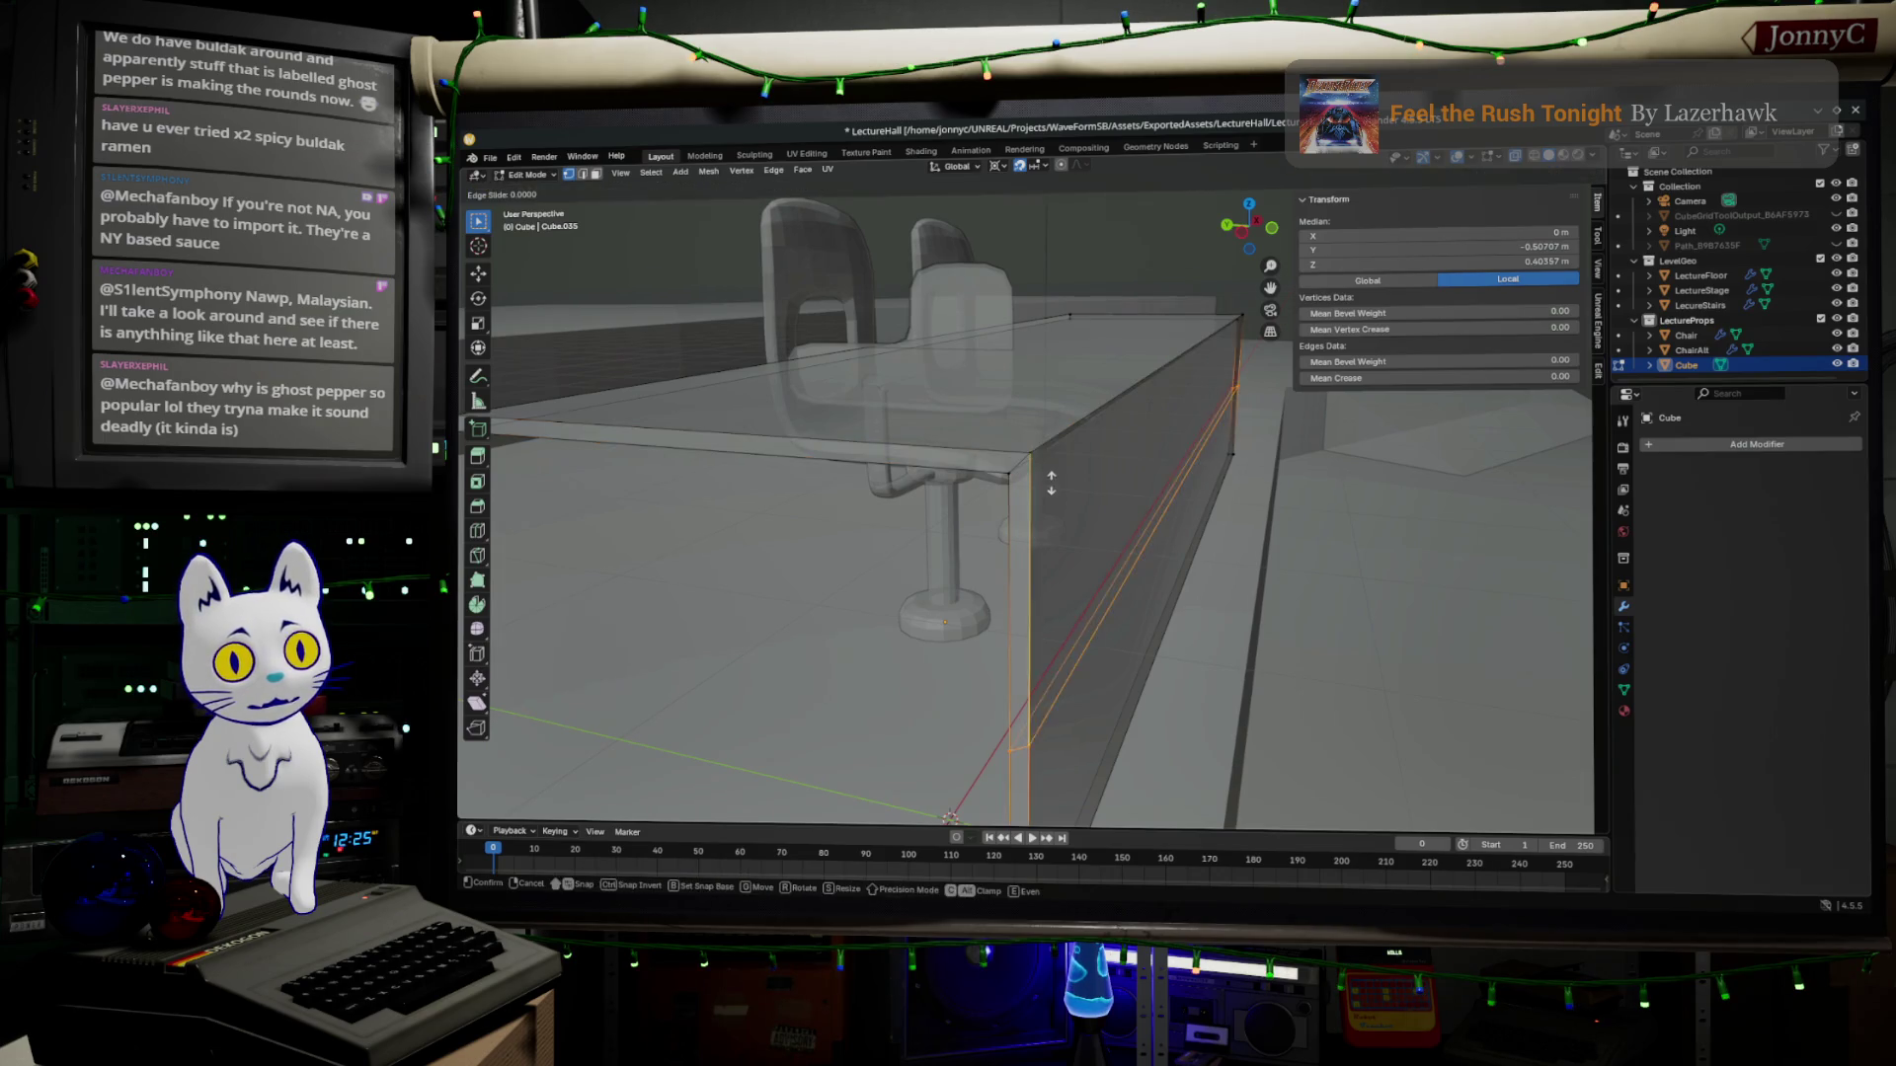
click(1049, 484)
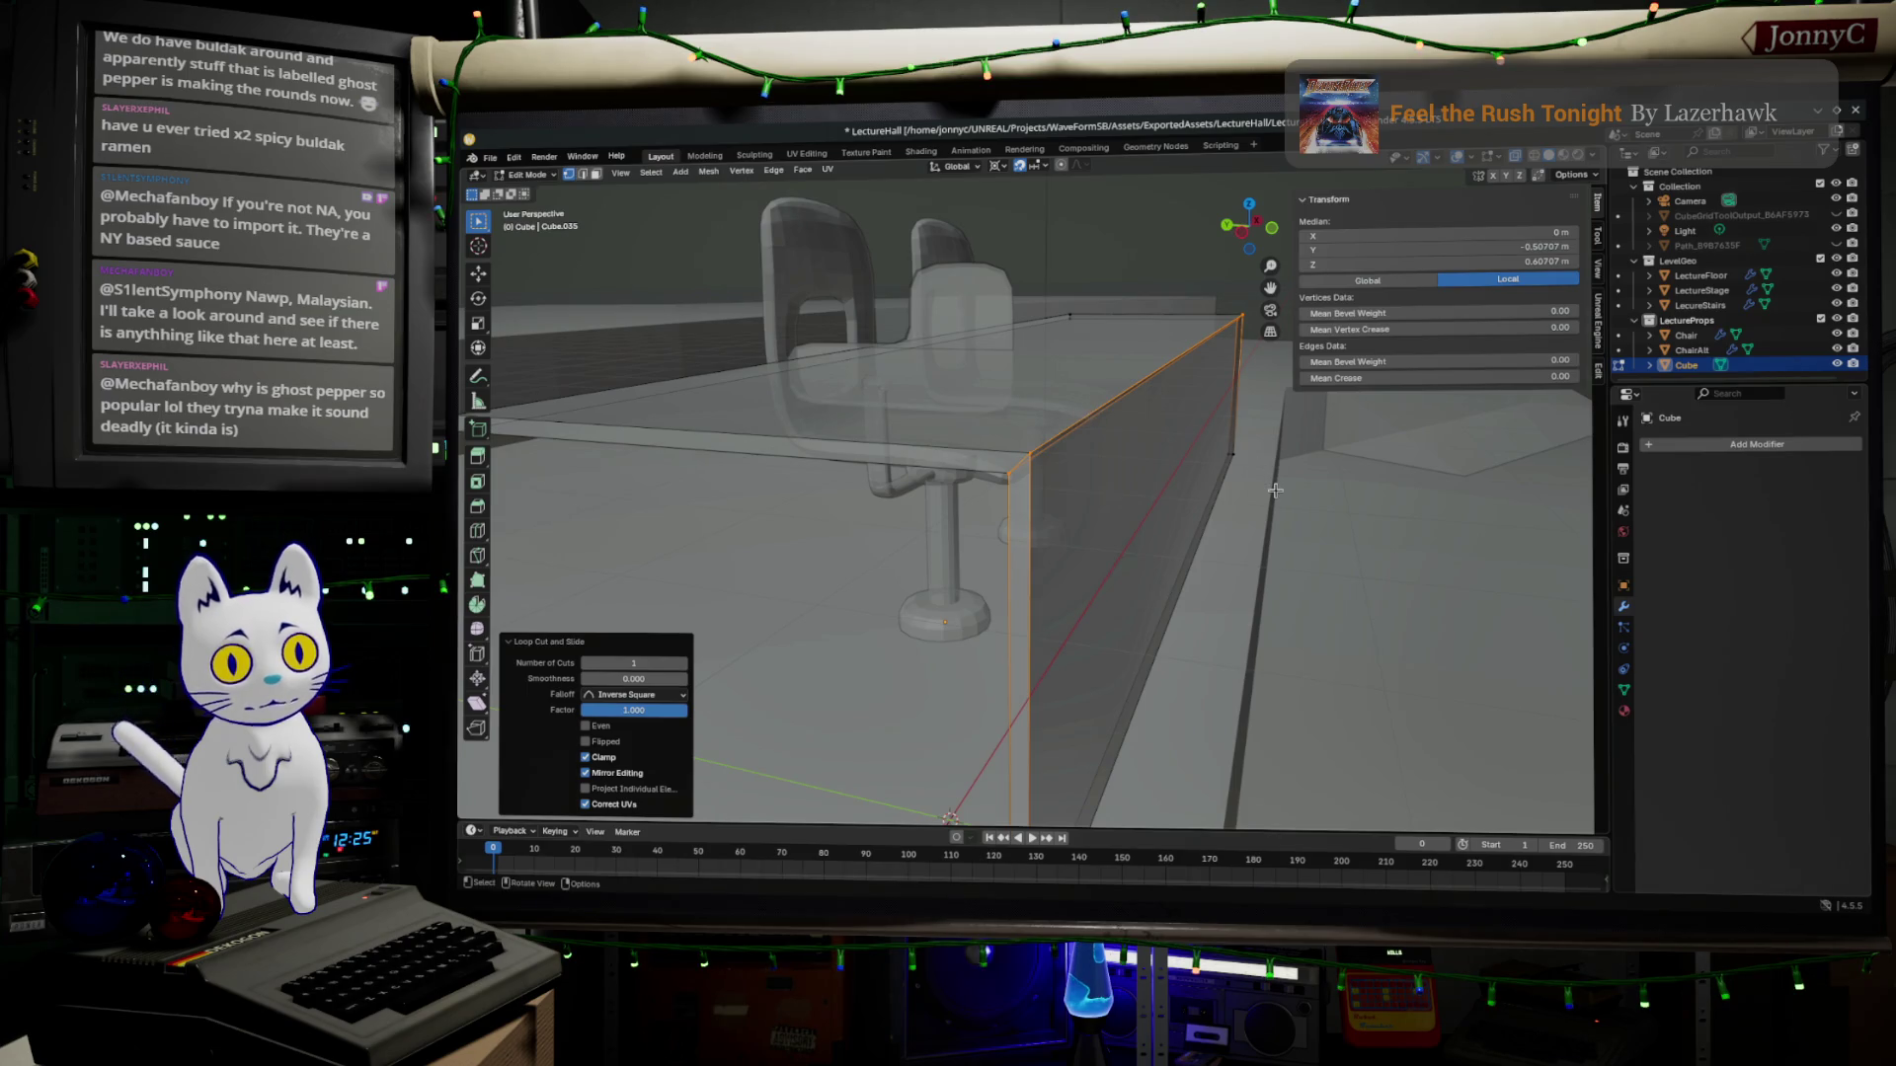
click(1186, 489)
click(1178, 556)
middle_drag(1165, 557, 1125, 534)
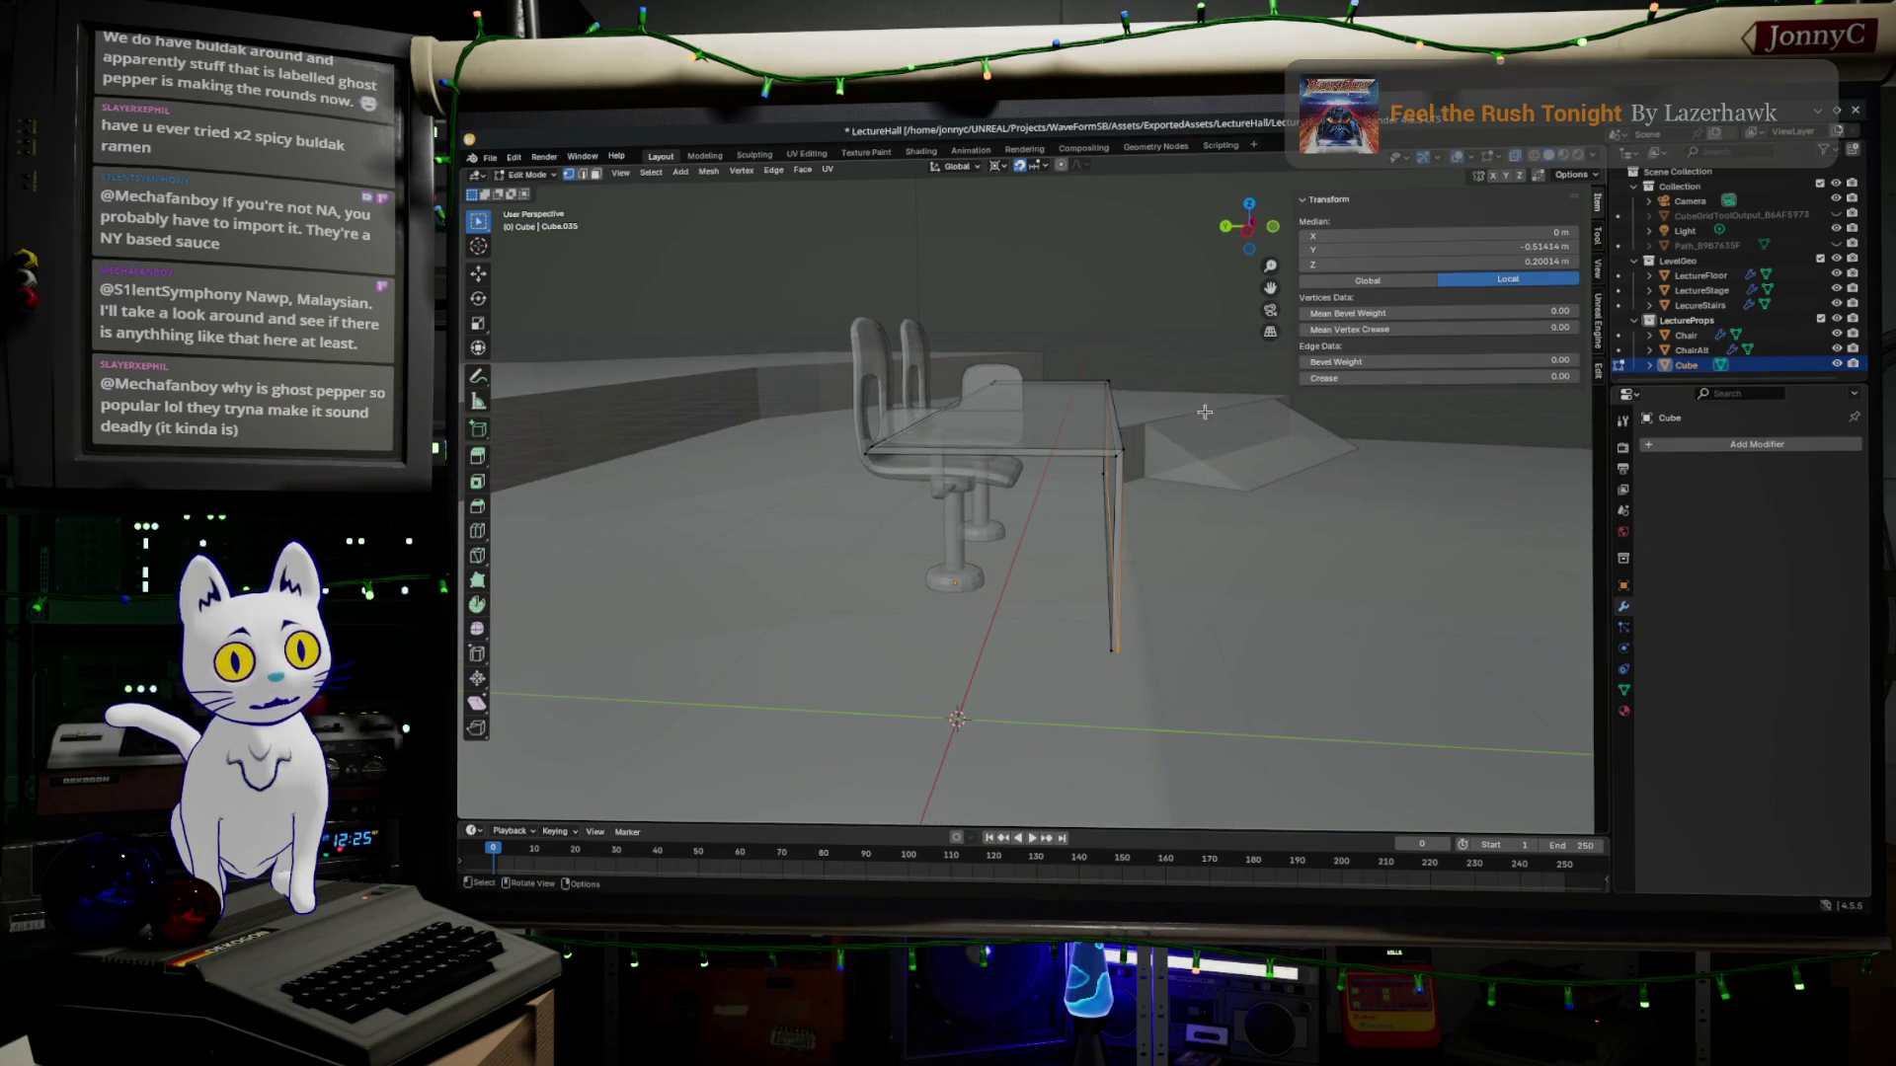
In Left Ortho wireframe, select the desk's L-shaped side edges and delete them.
click(1249, 229)
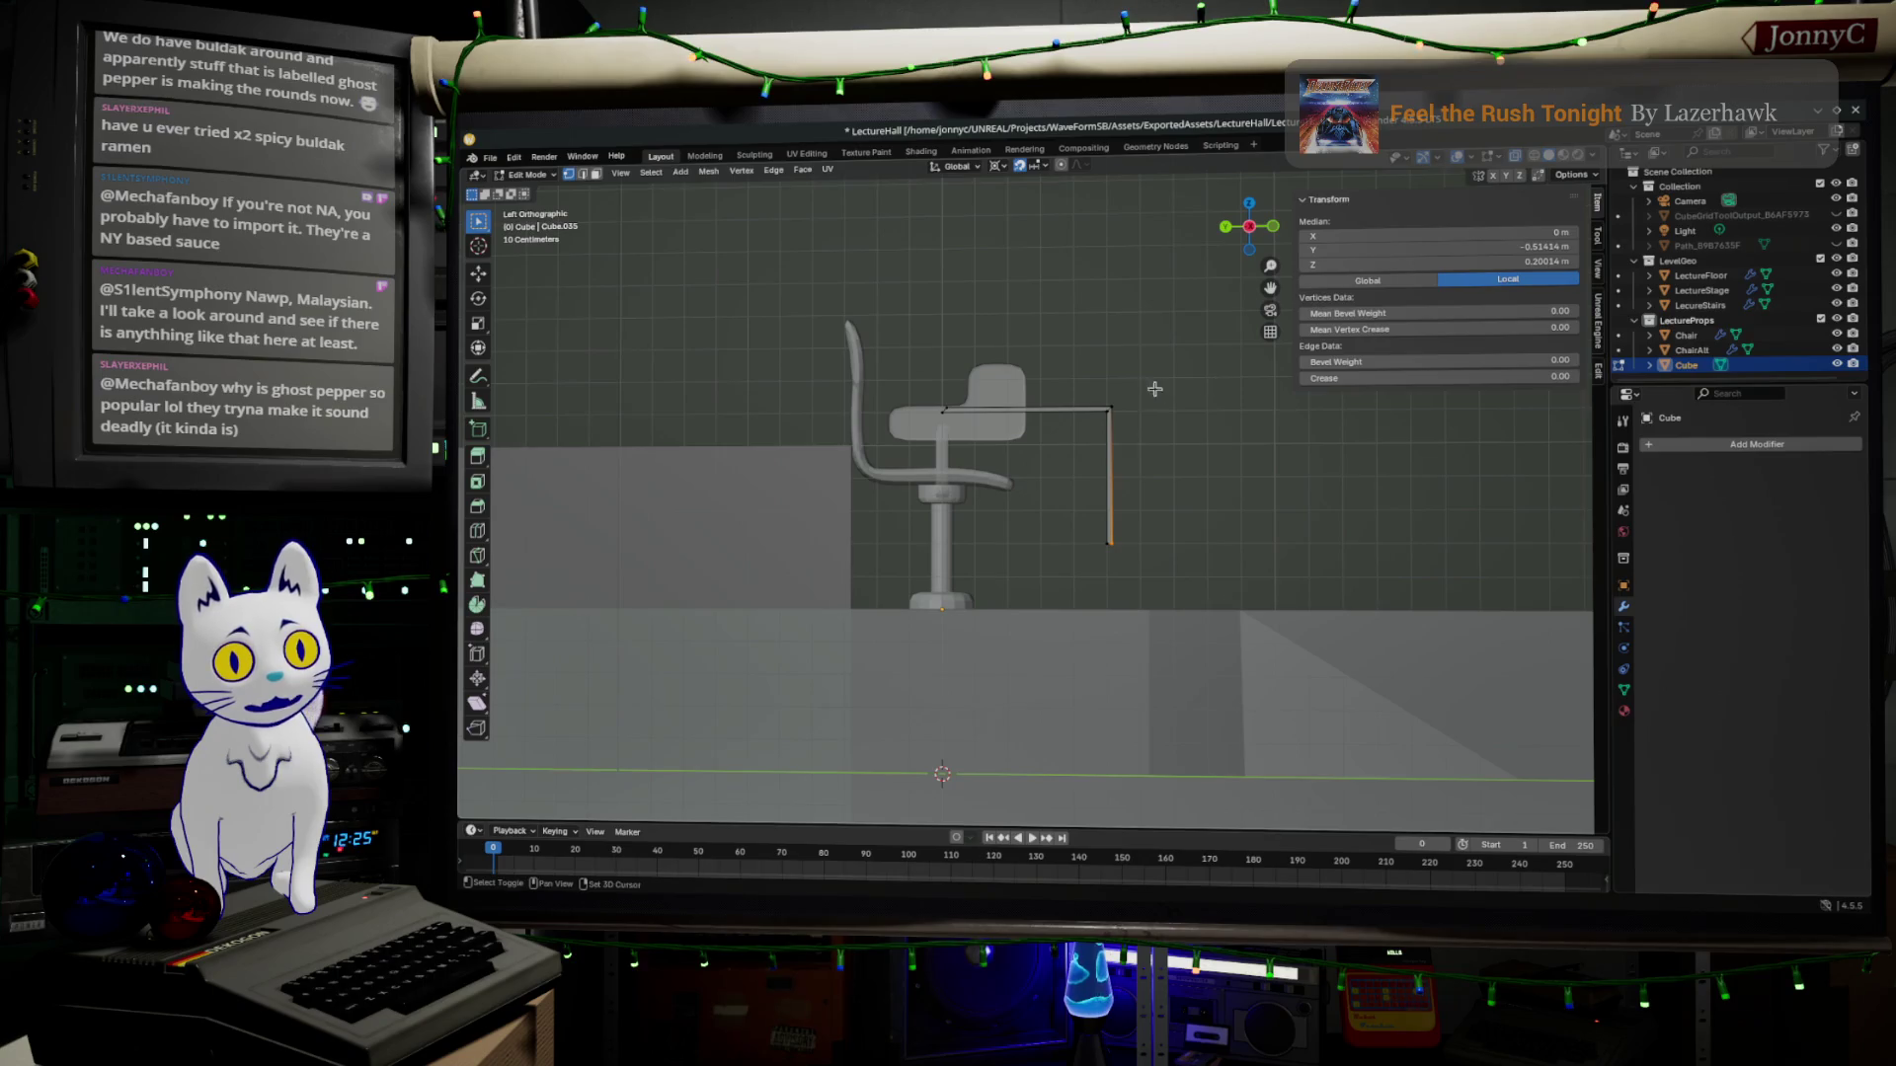
drag(1114, 383, 1217, 649)
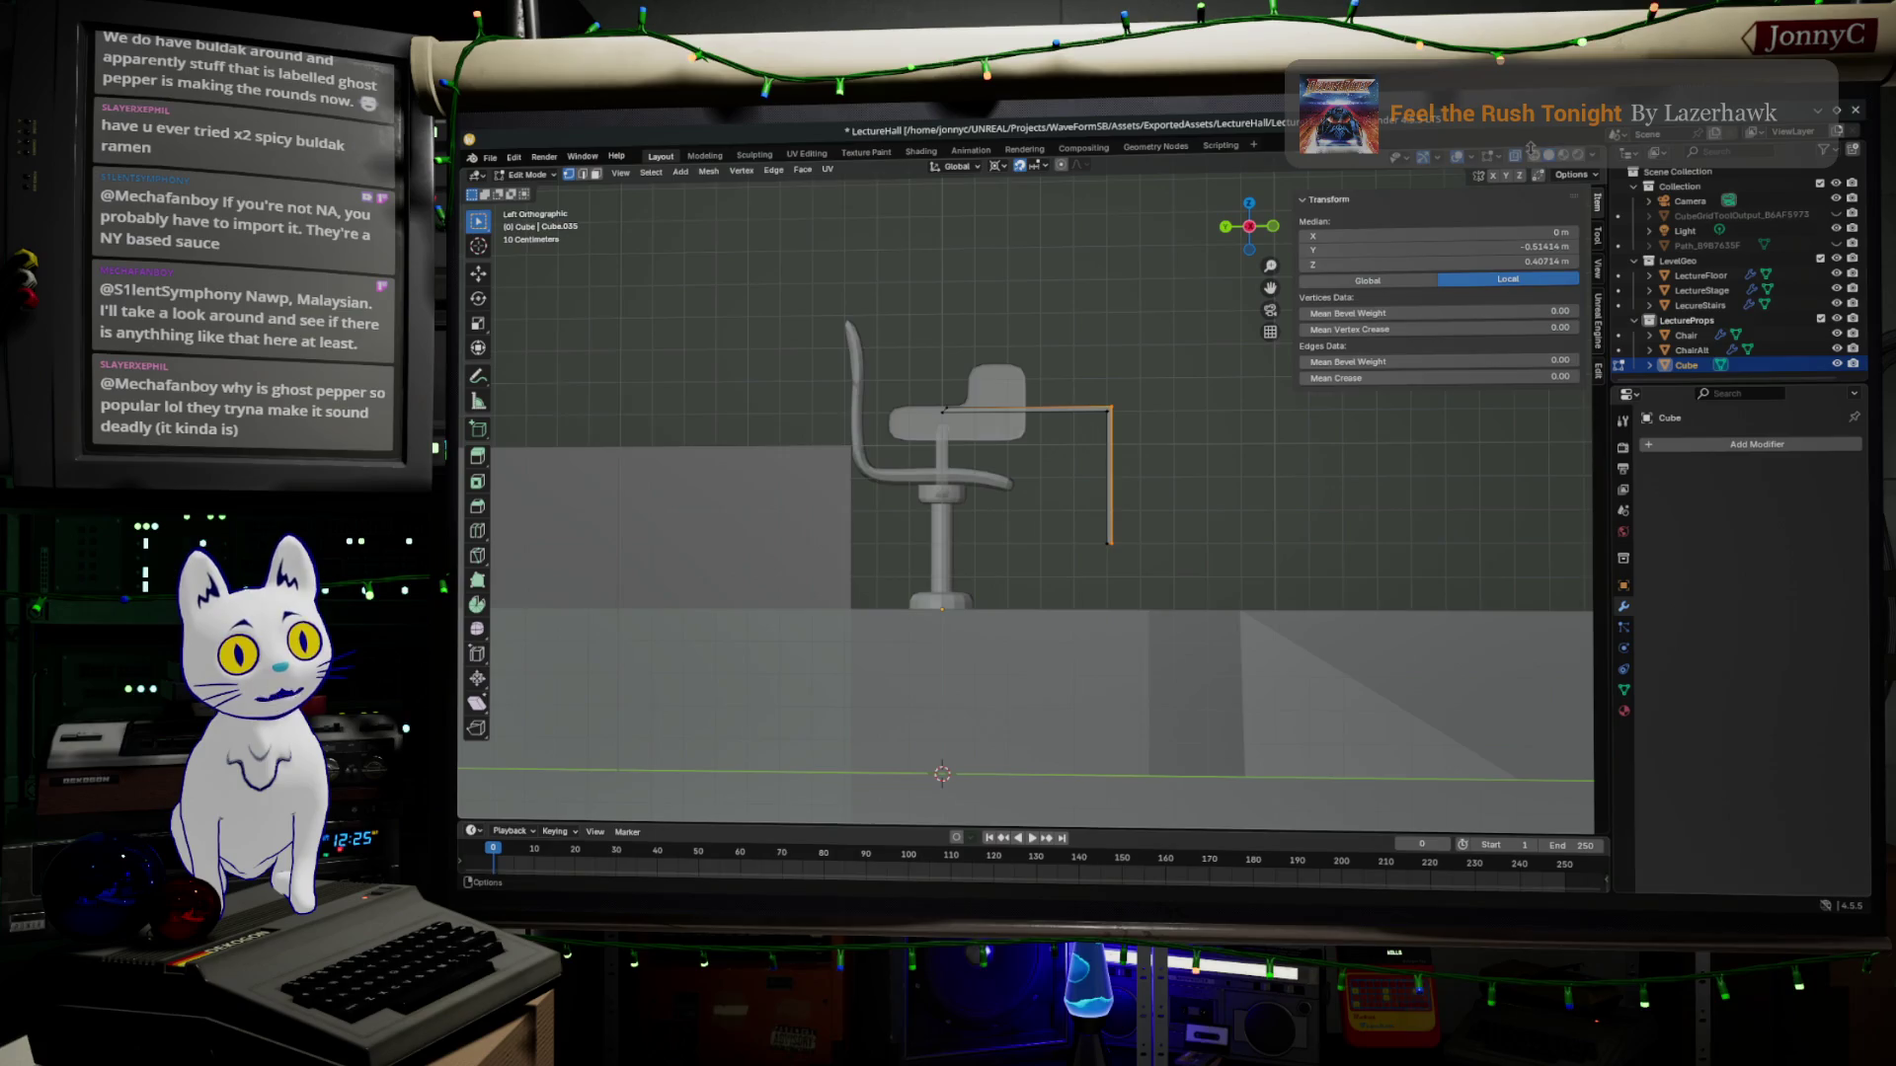
key(shift+z)
scroll(962, 475, up, 2)
drag(1222, 740, 1130, 445)
drag(670, 361, 1194, 477)
scroll(1178, 531, up, 1)
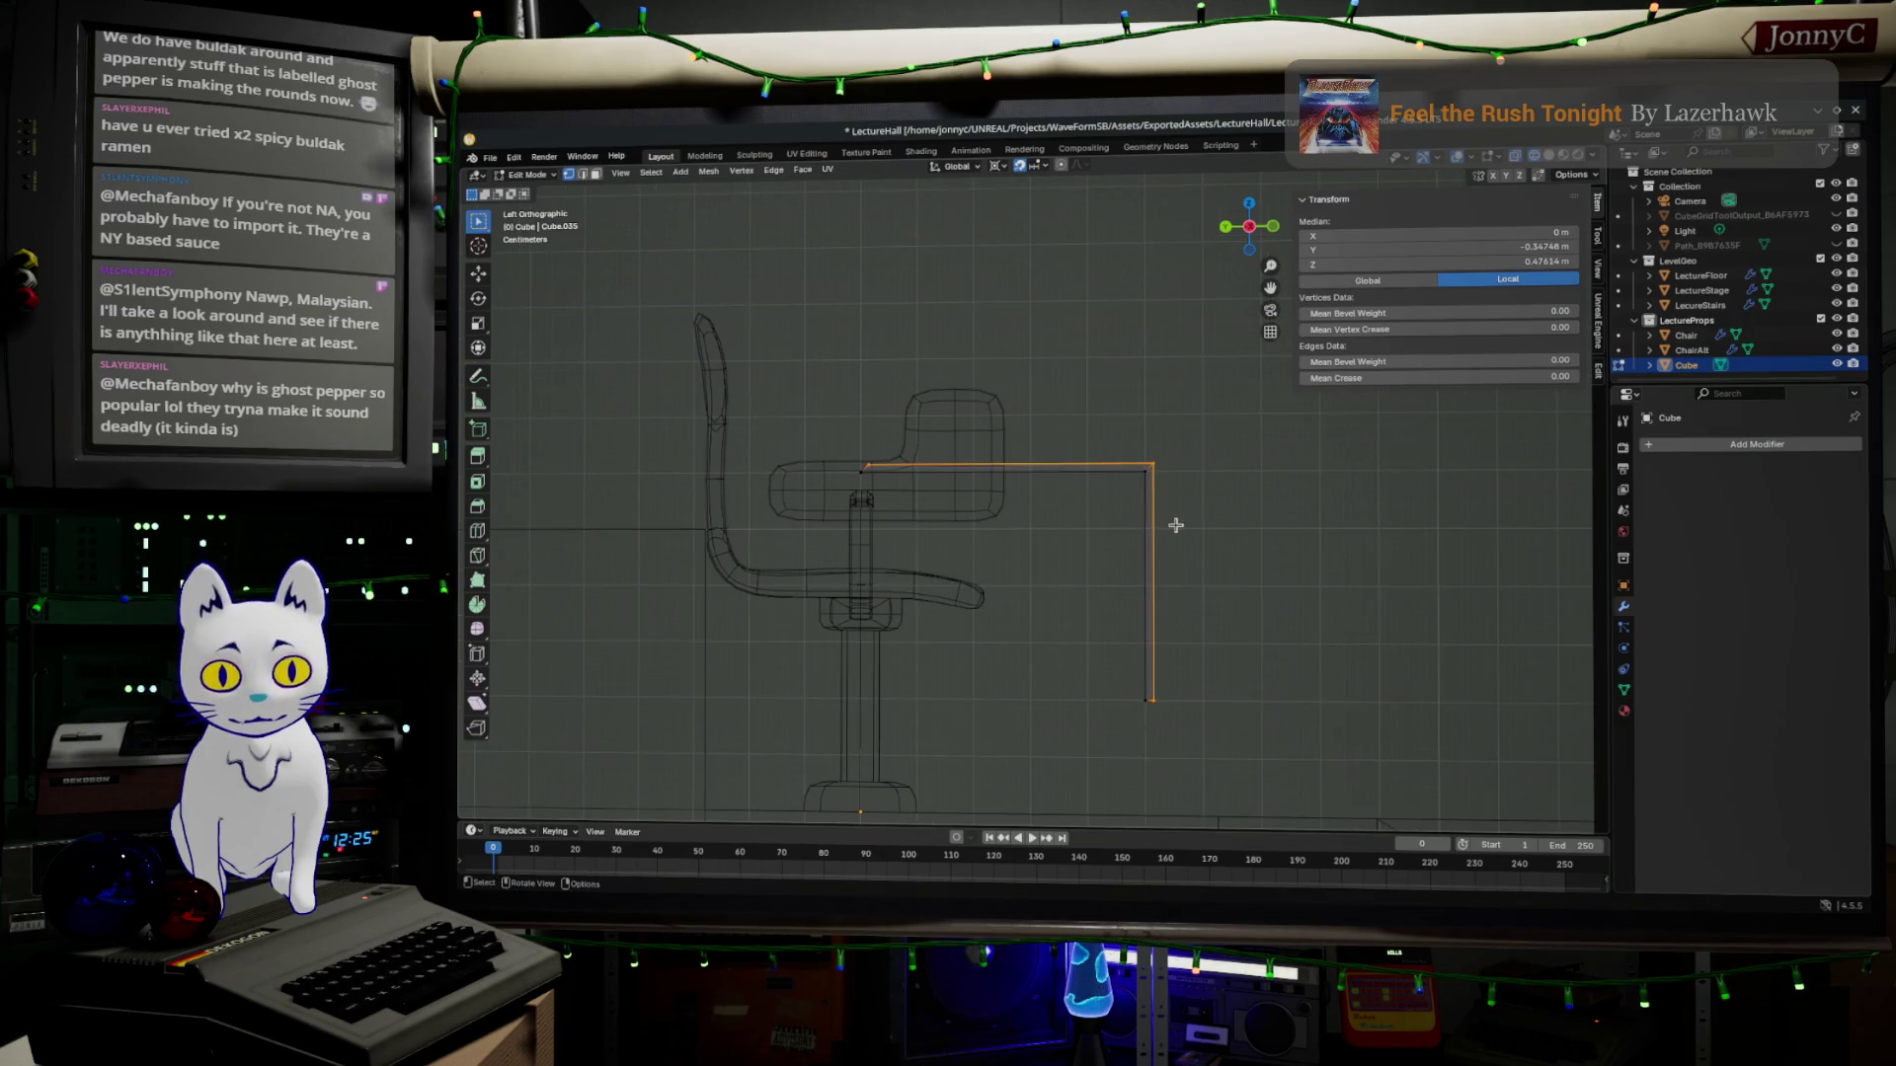
key(x)
click(1152, 623)
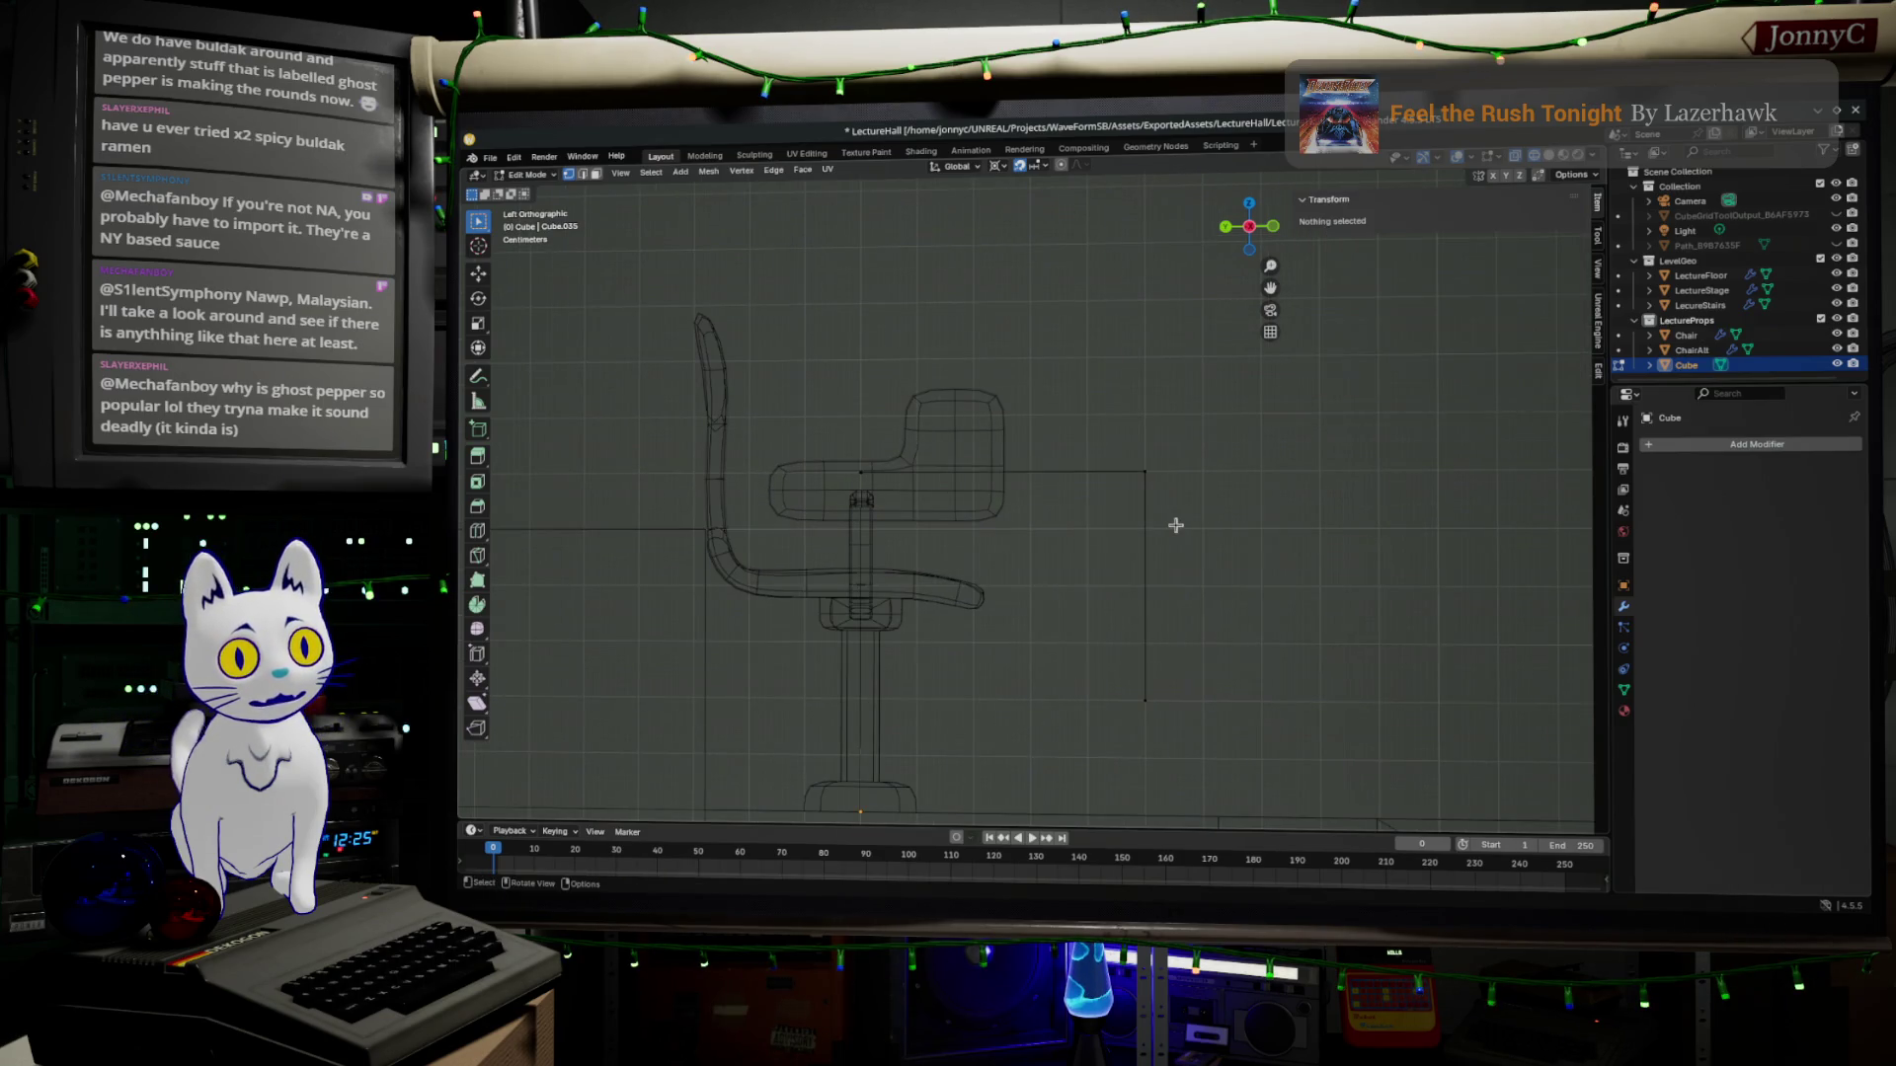
Extrude the L-shaped outline edges and a horizontal edge from the top vertex along Y, then leave Edit Mode.
drag(1097, 377, 1250, 725)
scroll(1260, 667, up, 2)
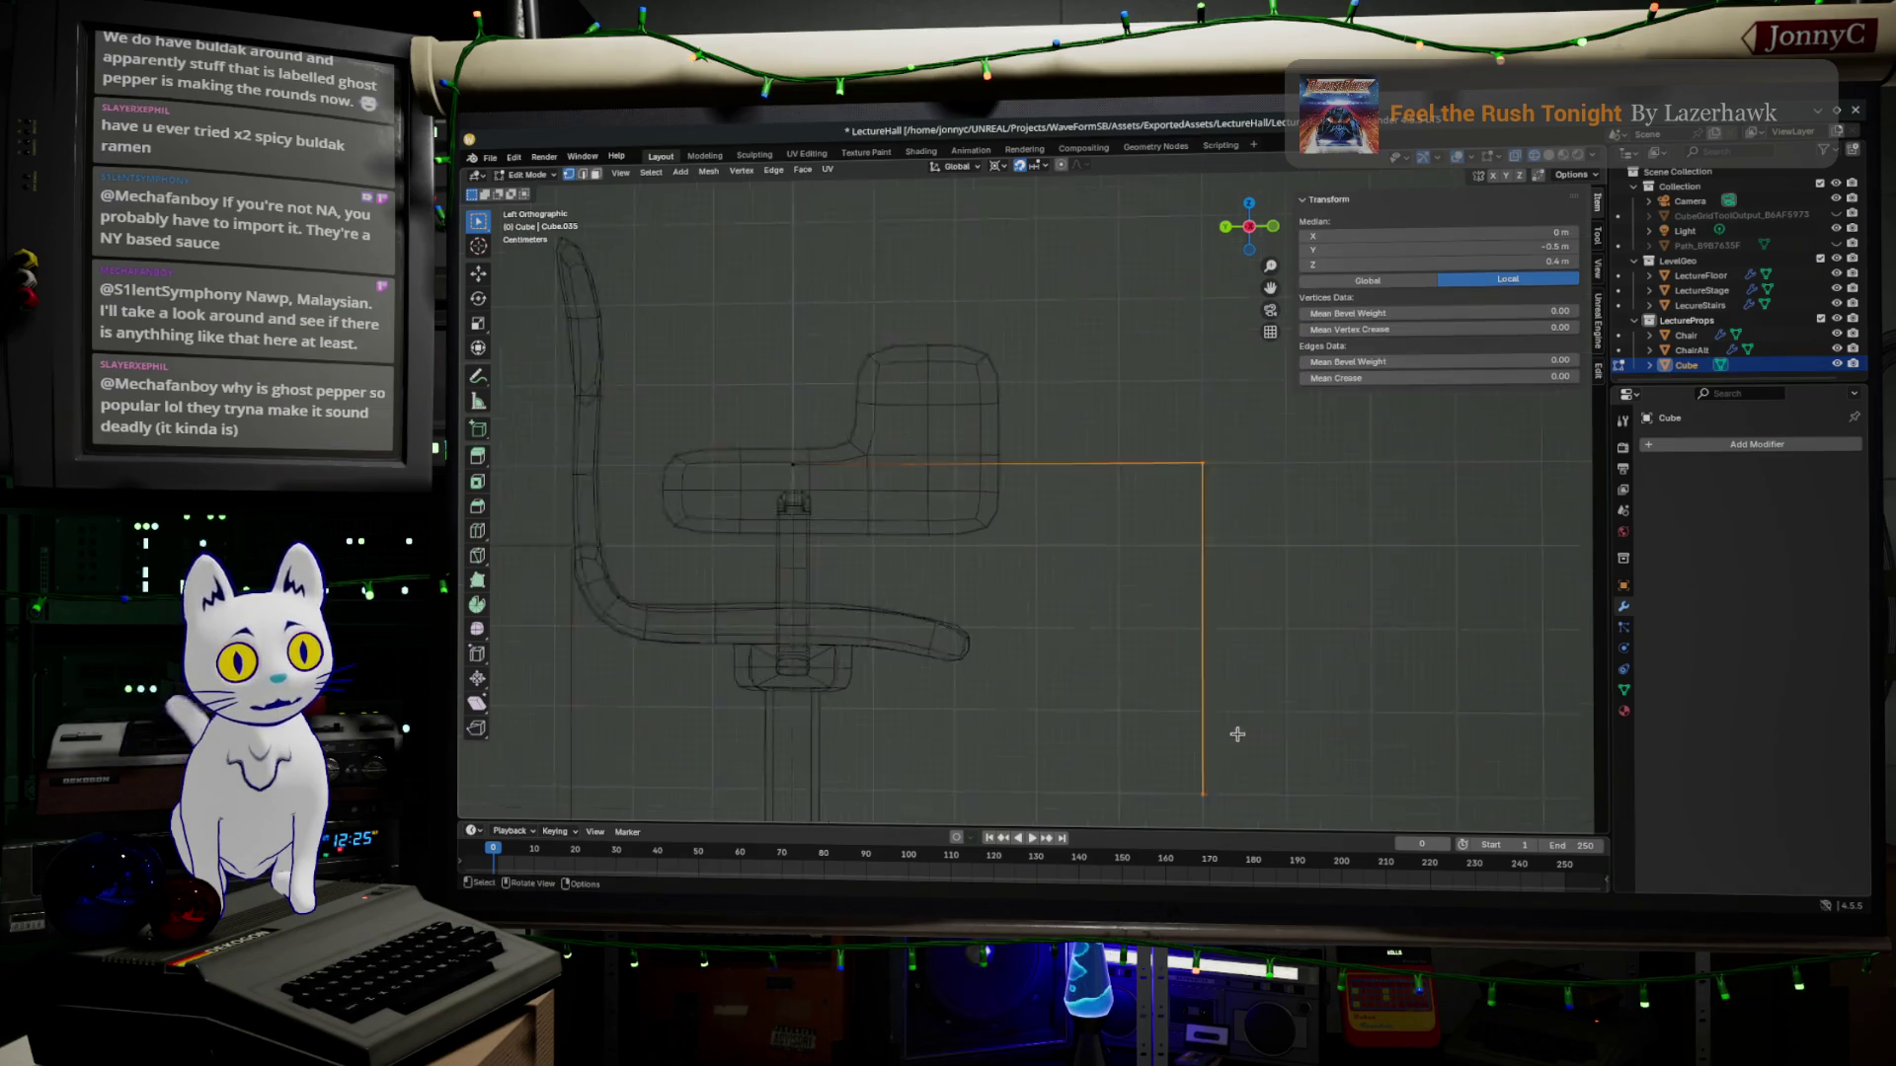
key(e)
click(1374, 539)
drag(729, 395, 1321, 554)
key(e)
key(y)
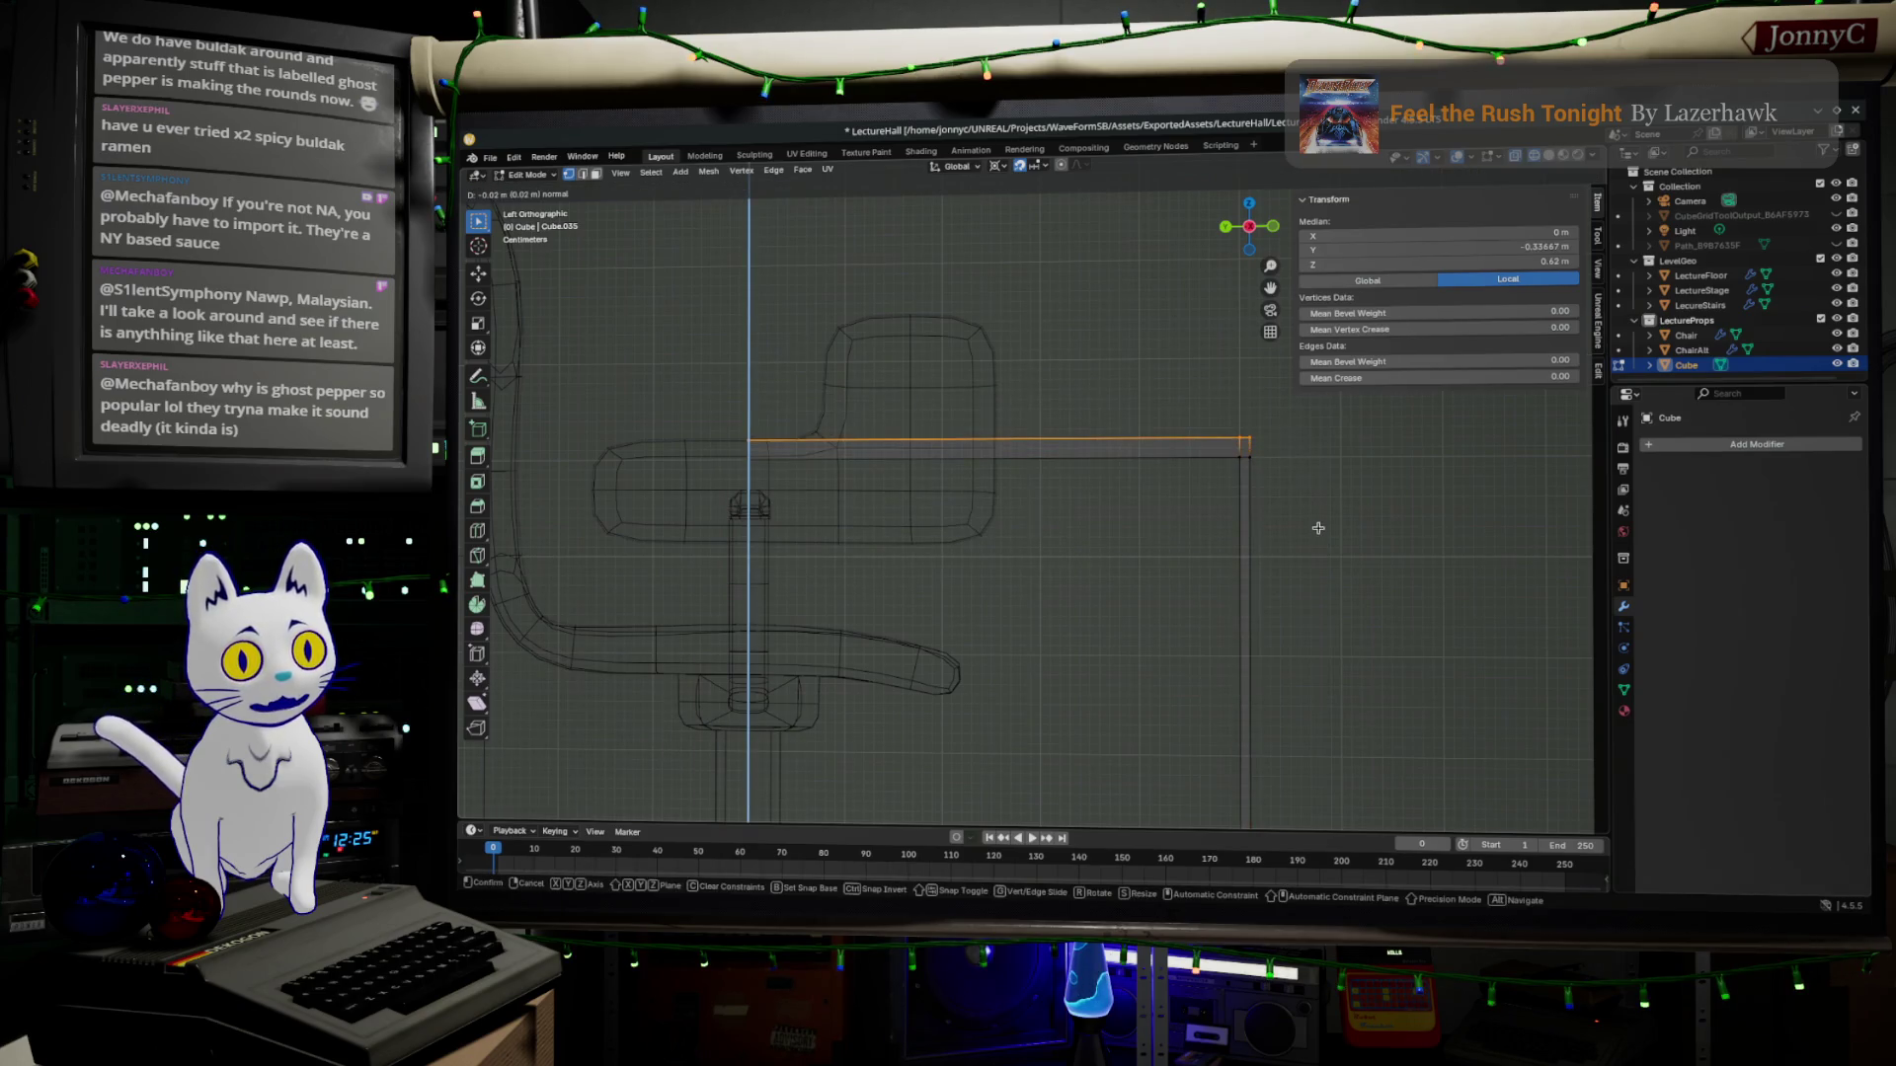
click(1314, 536)
key(Tab)
middle_drag(1314, 536, 1280, 598)
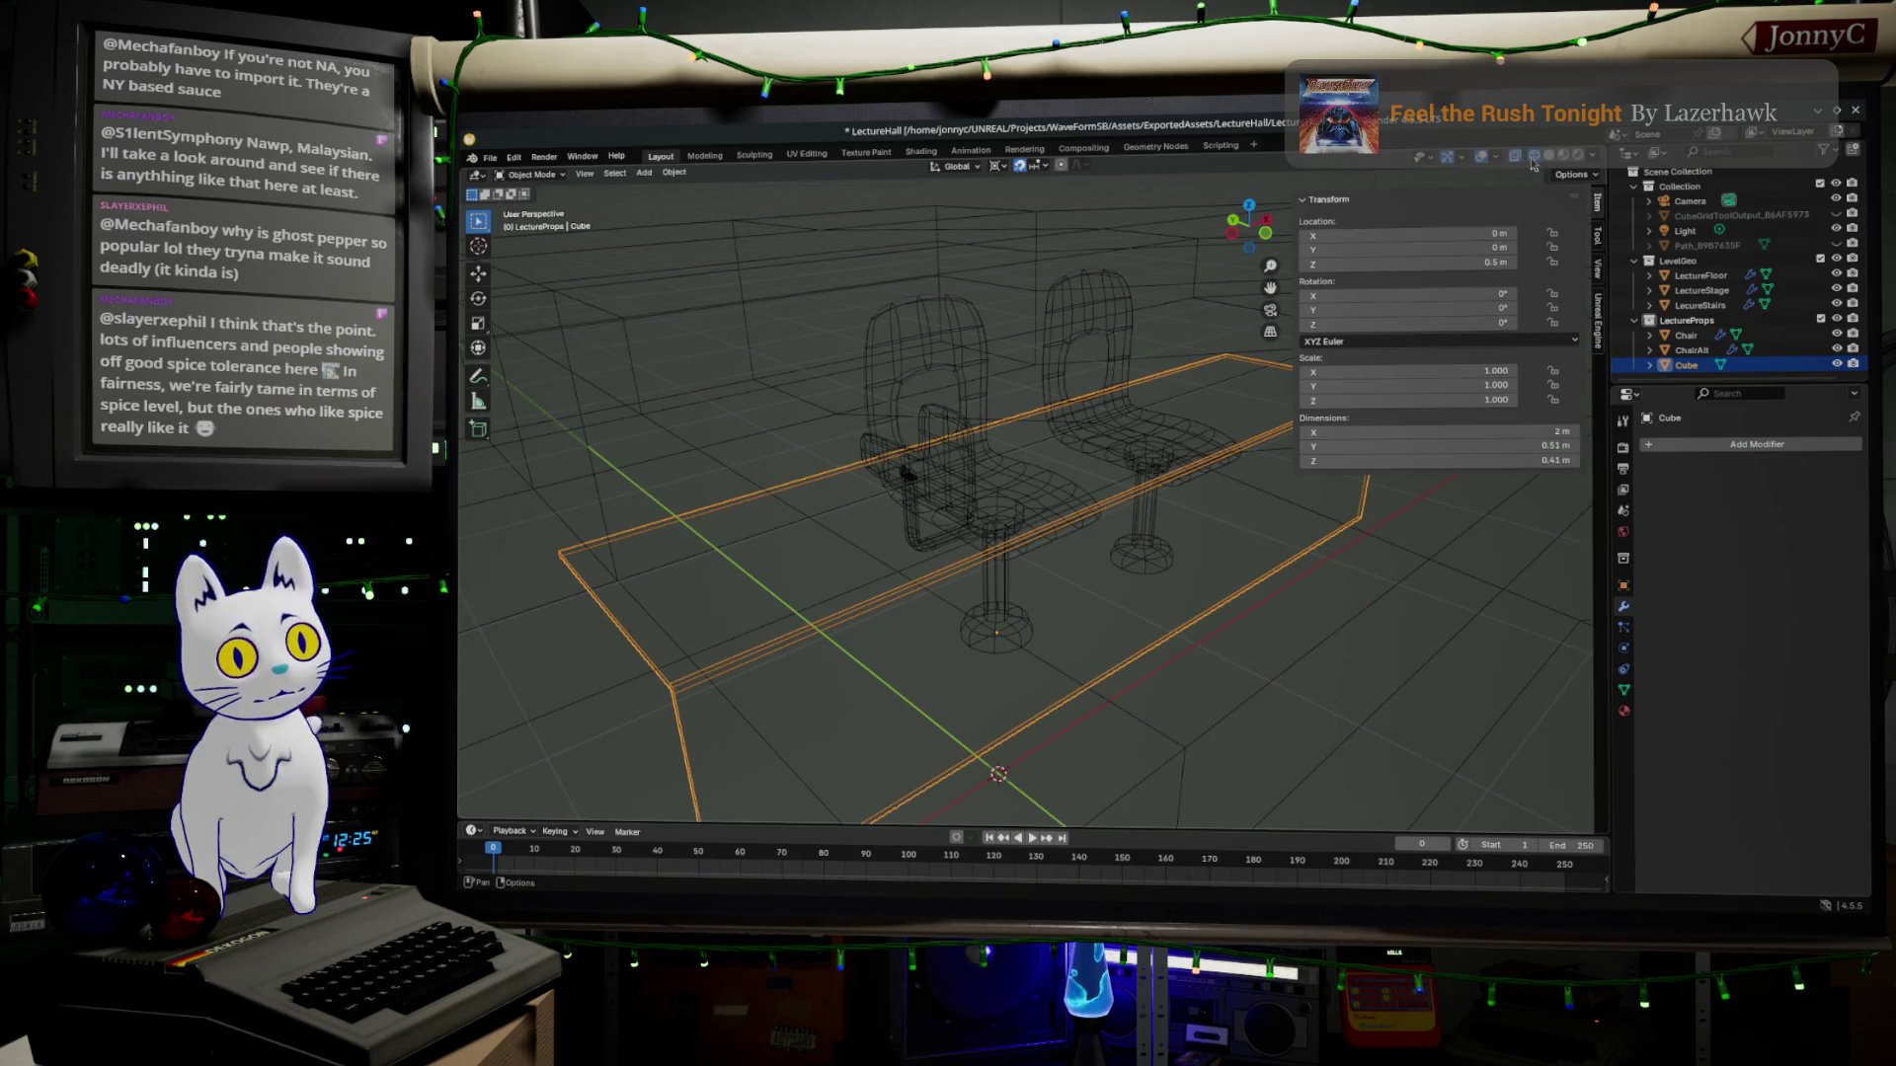
click(907, 736)
middle_drag(907, 734, 983, 698)
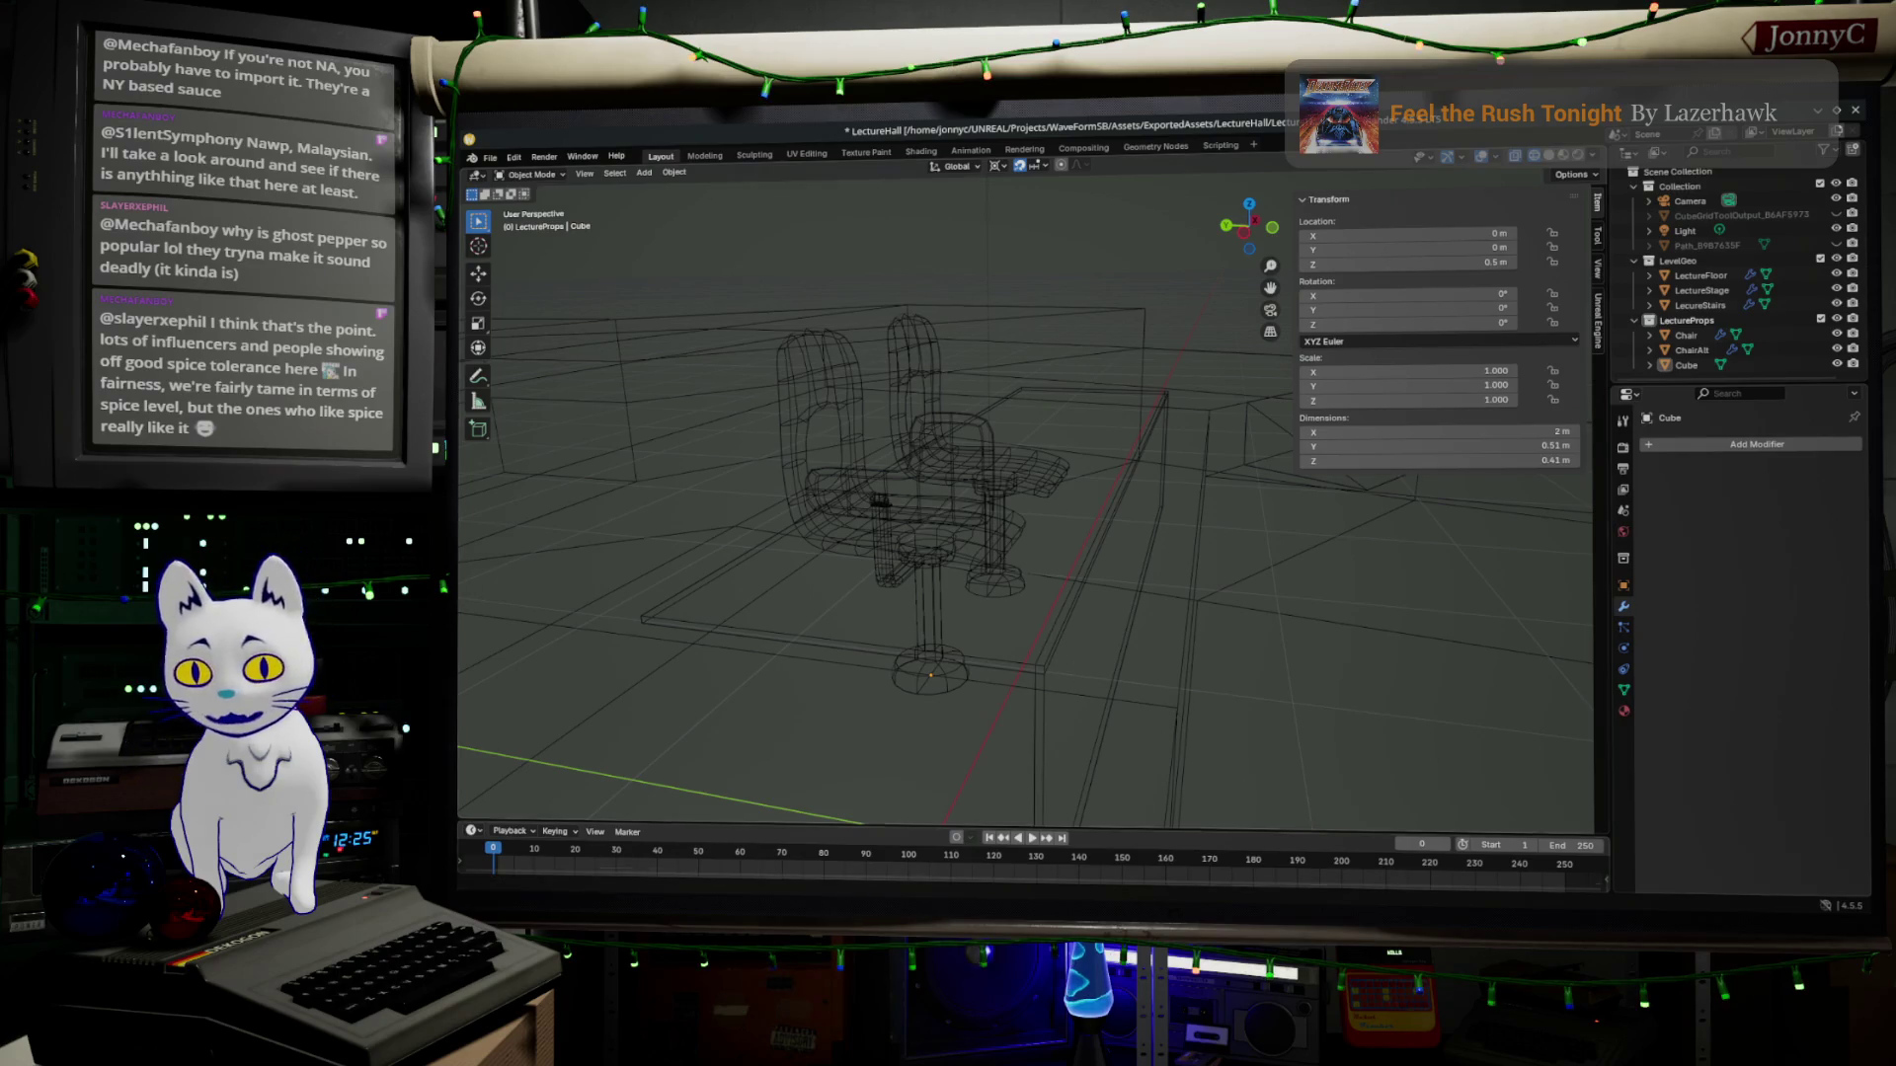
Search Google for 'hotones' image results in Firefox, then minimize the browser back to Blender.
key(alt+Tab)
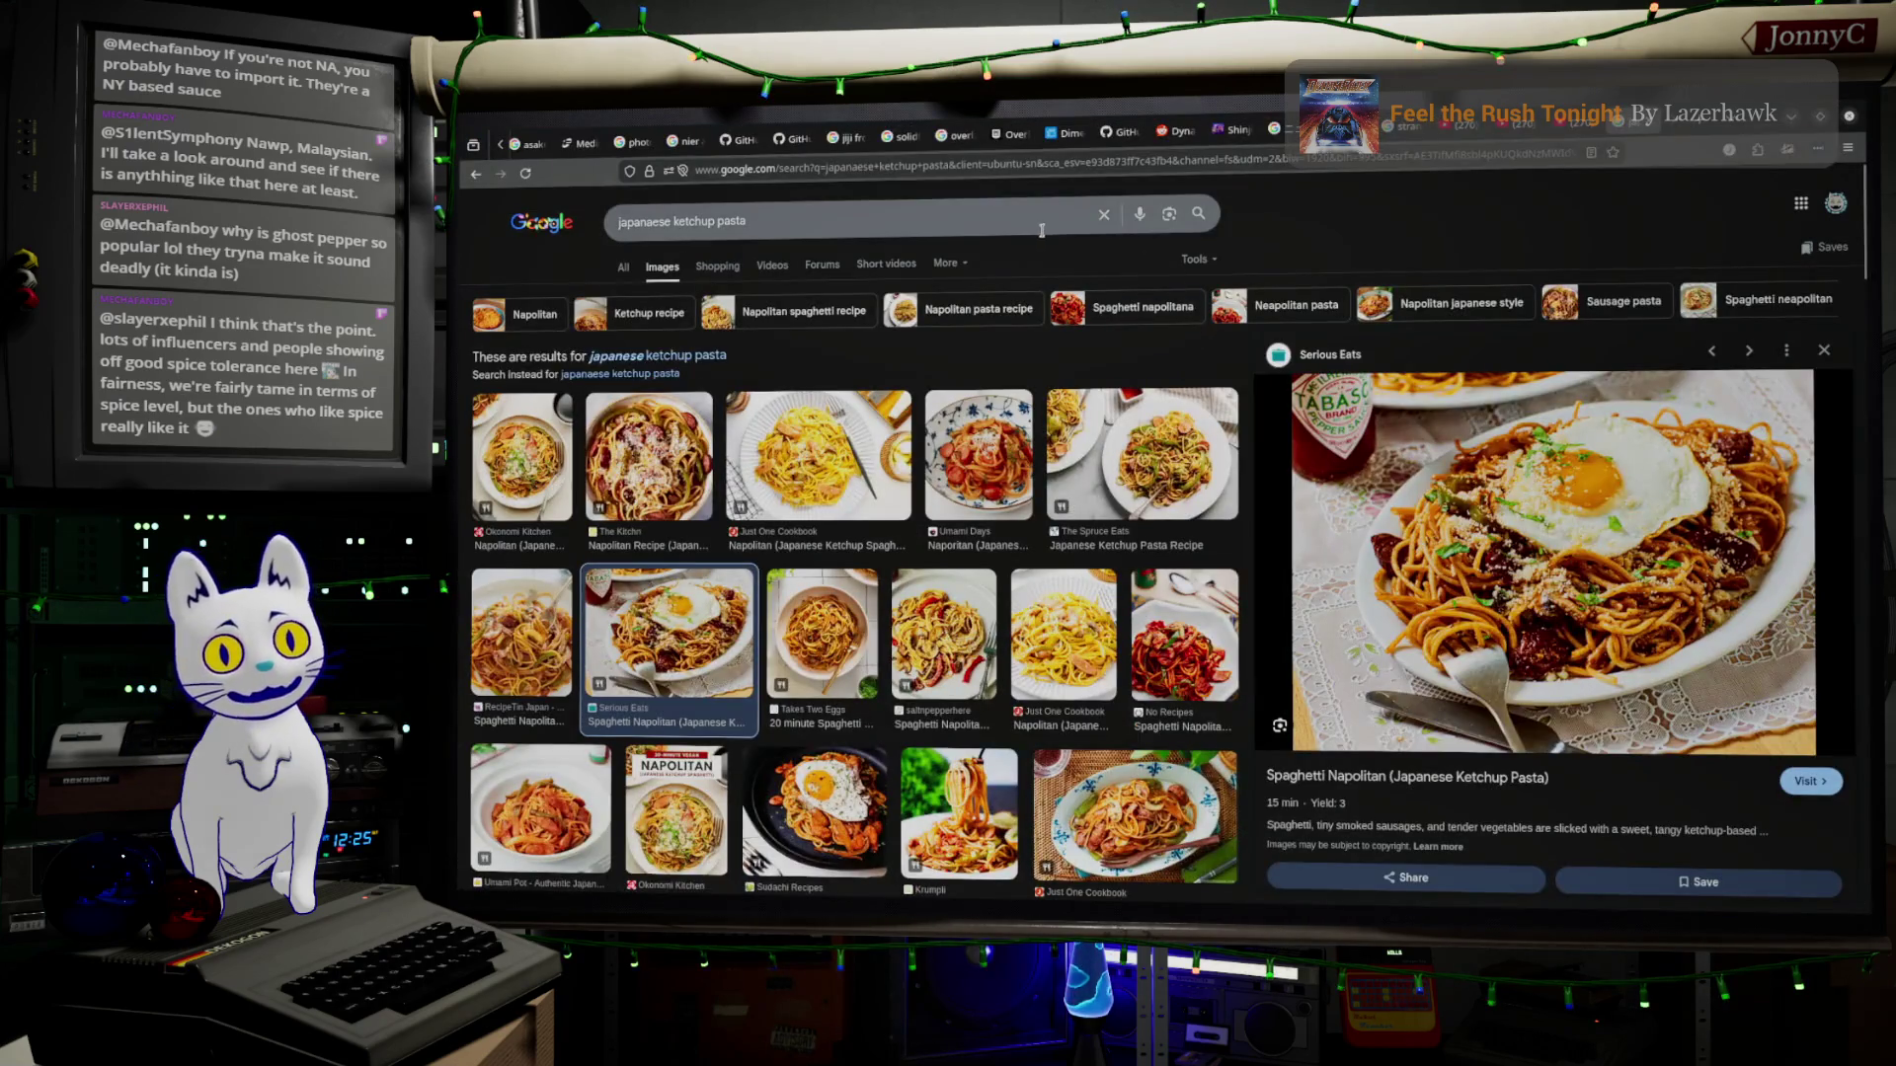
triple_click(1046, 219)
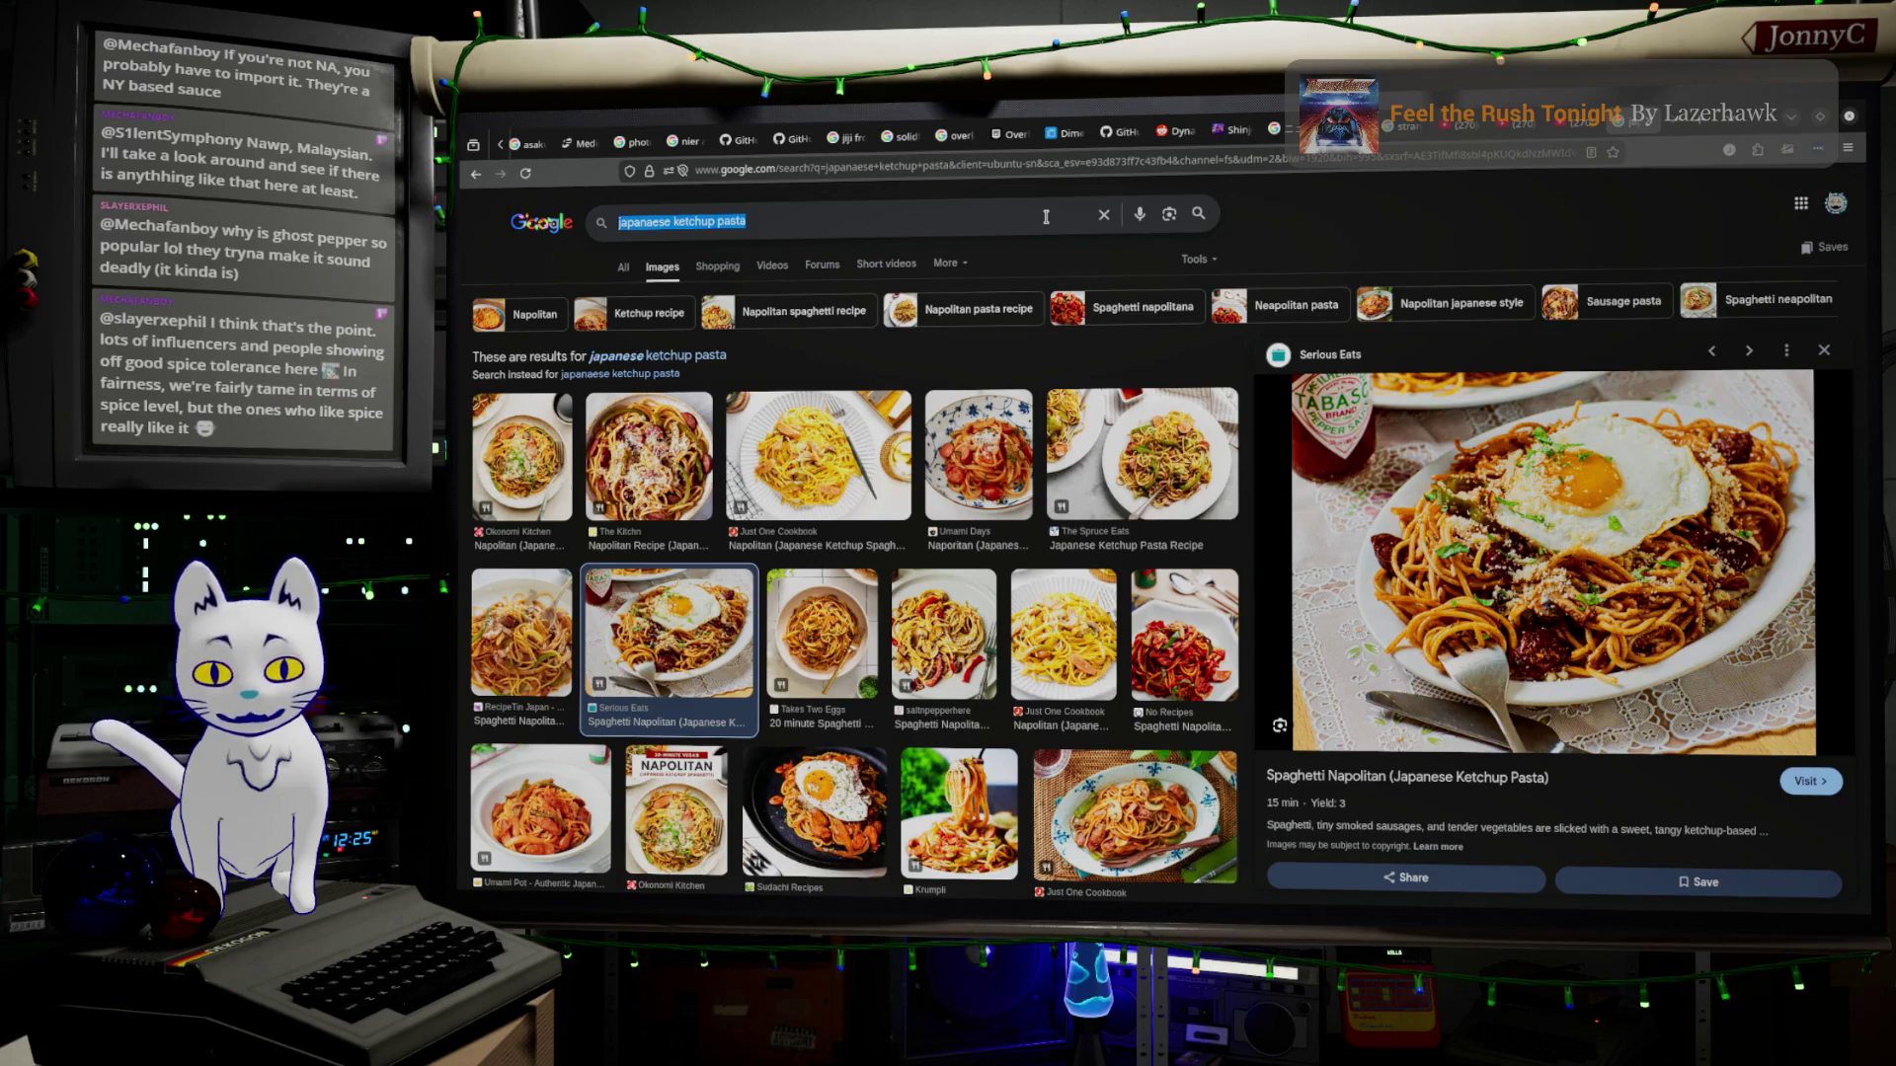
text(hot)
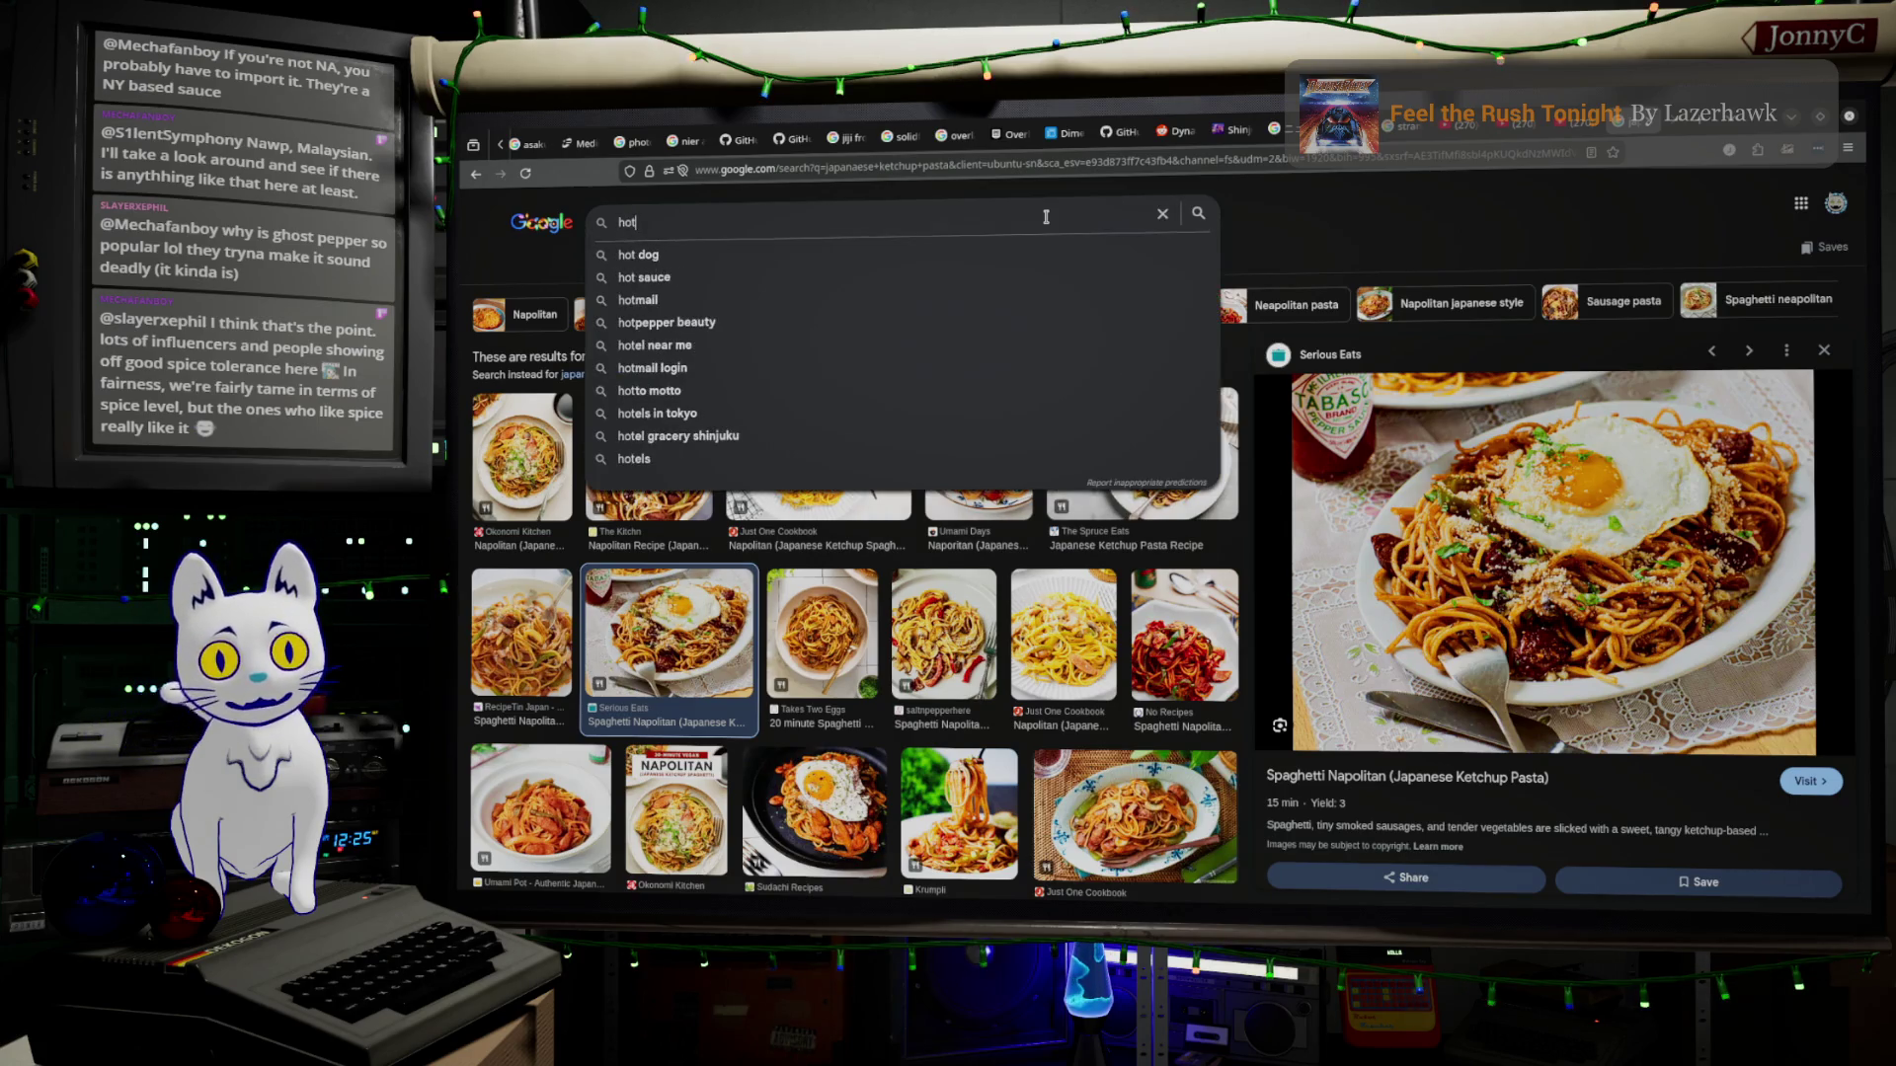
text(ones)
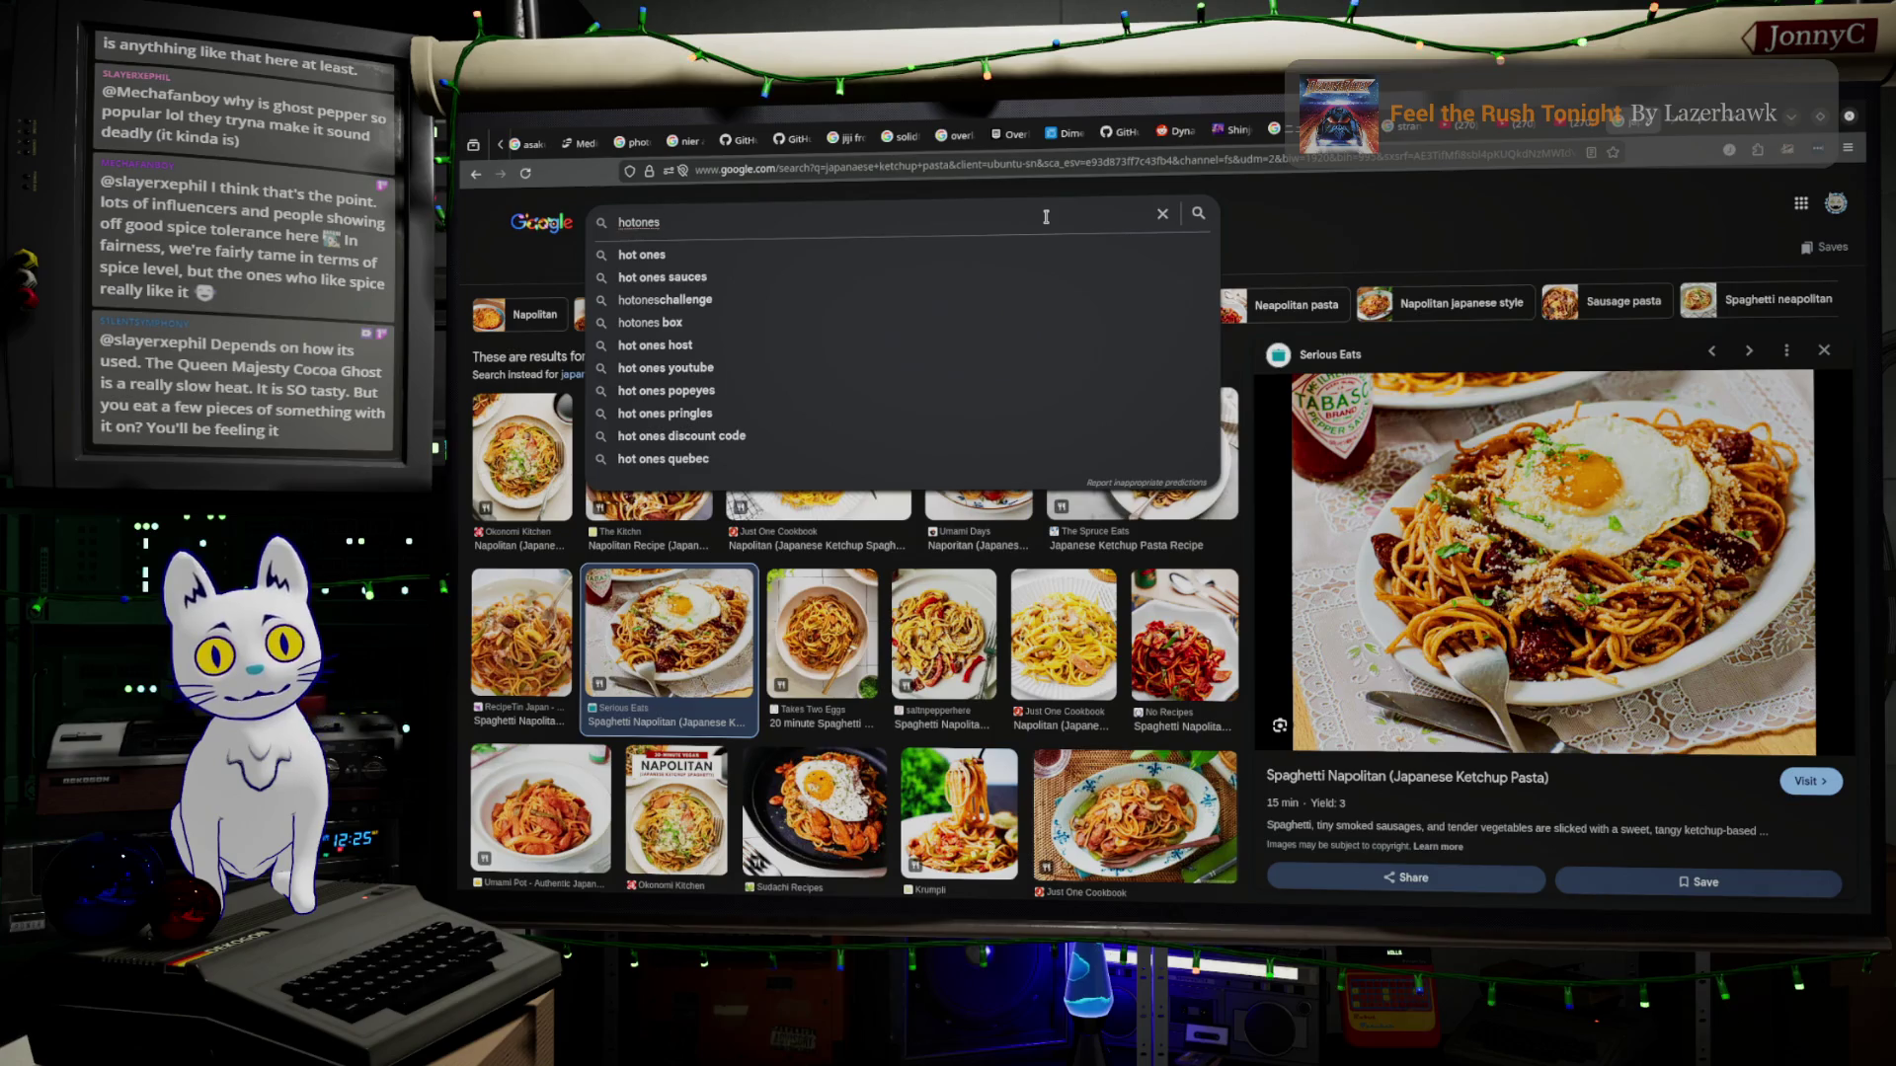
key(Return)
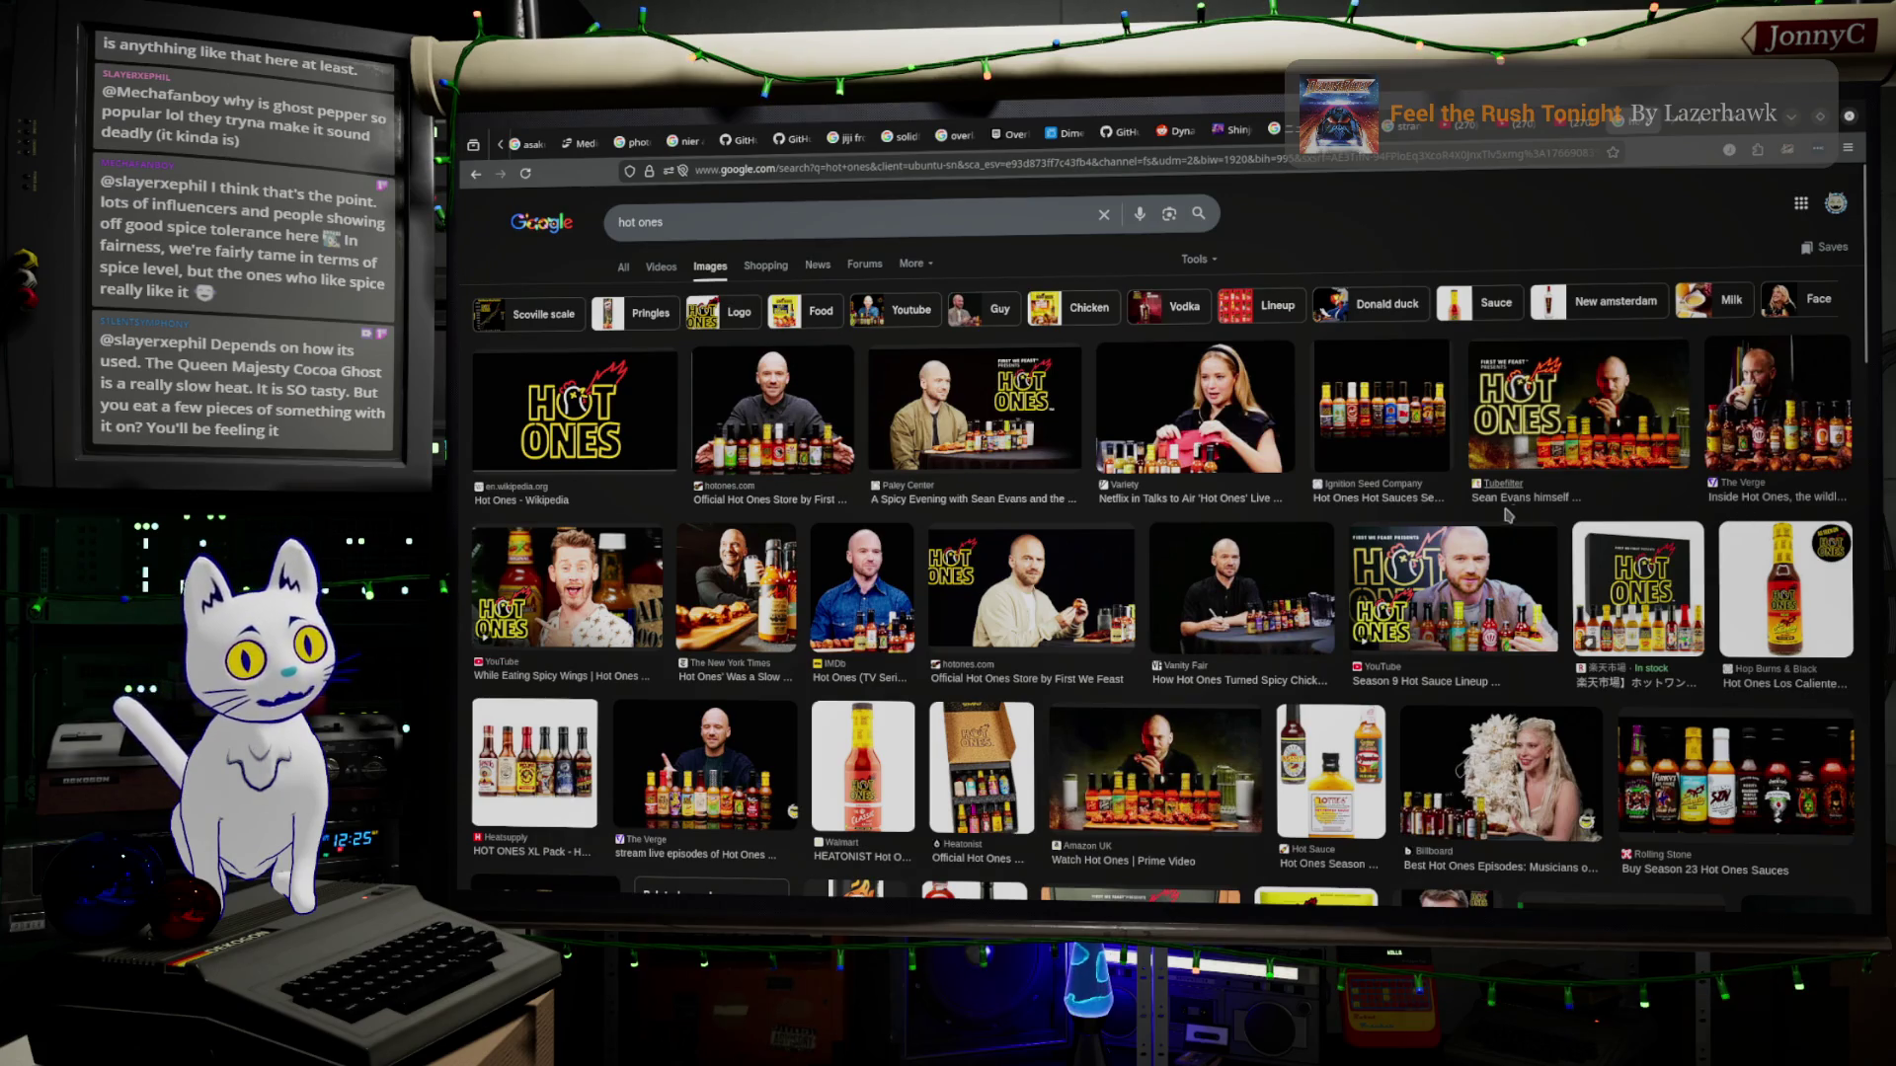
scroll(1676, 489, down, 3)
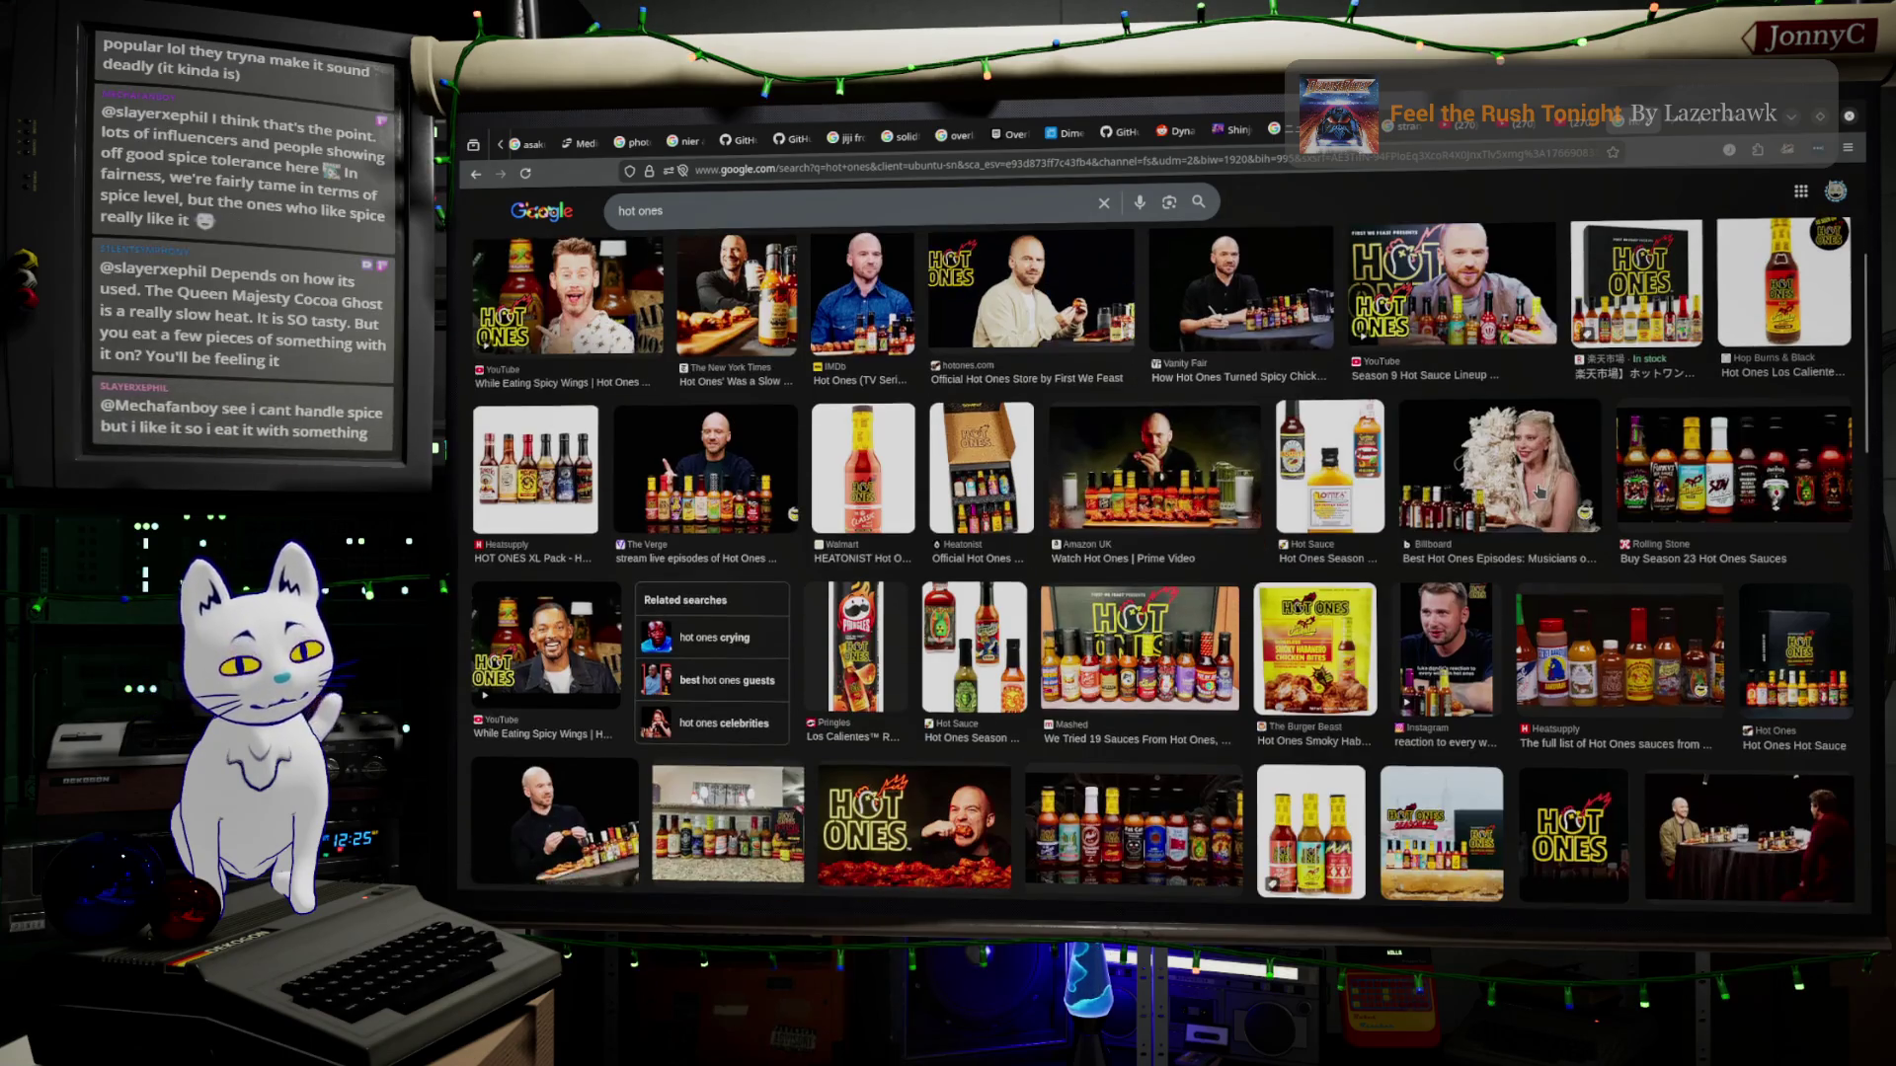
scroll(1540, 492, up, 2)
scroll(1540, 492, up, 3)
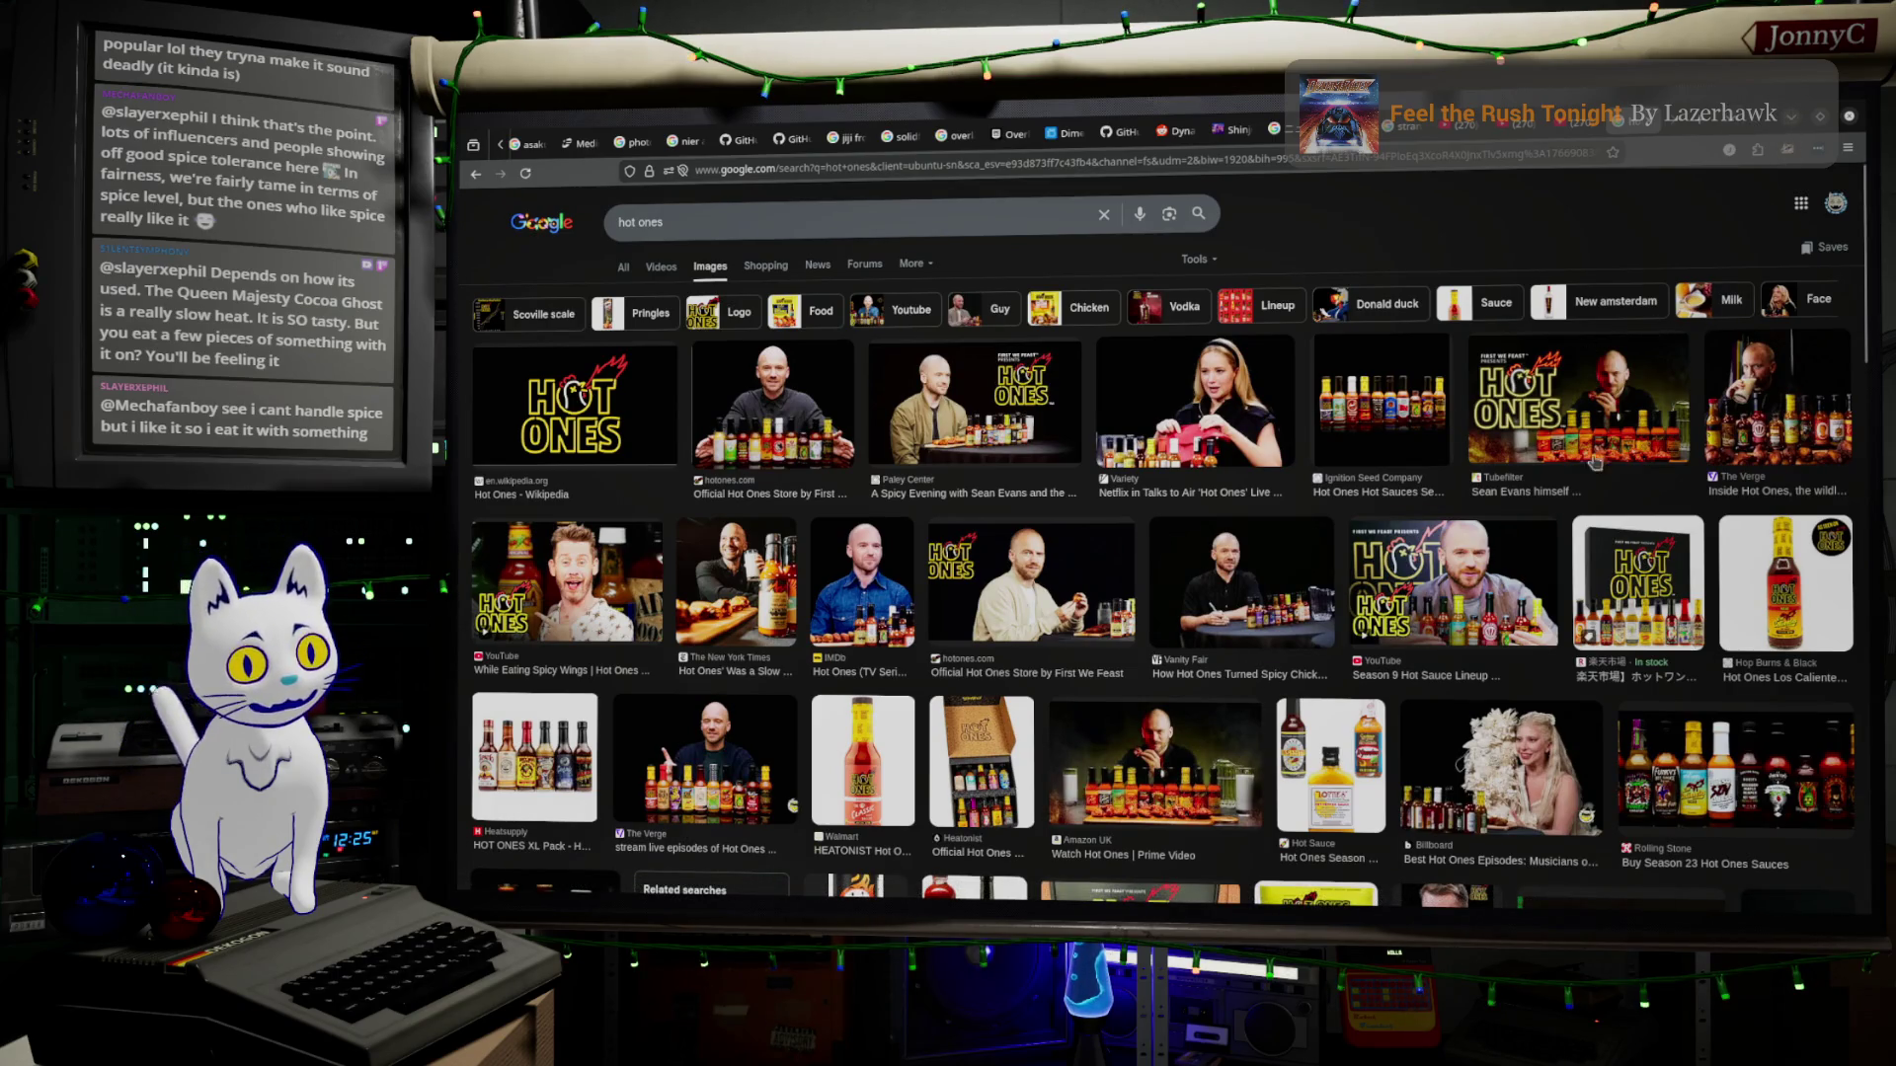
click(1790, 123)
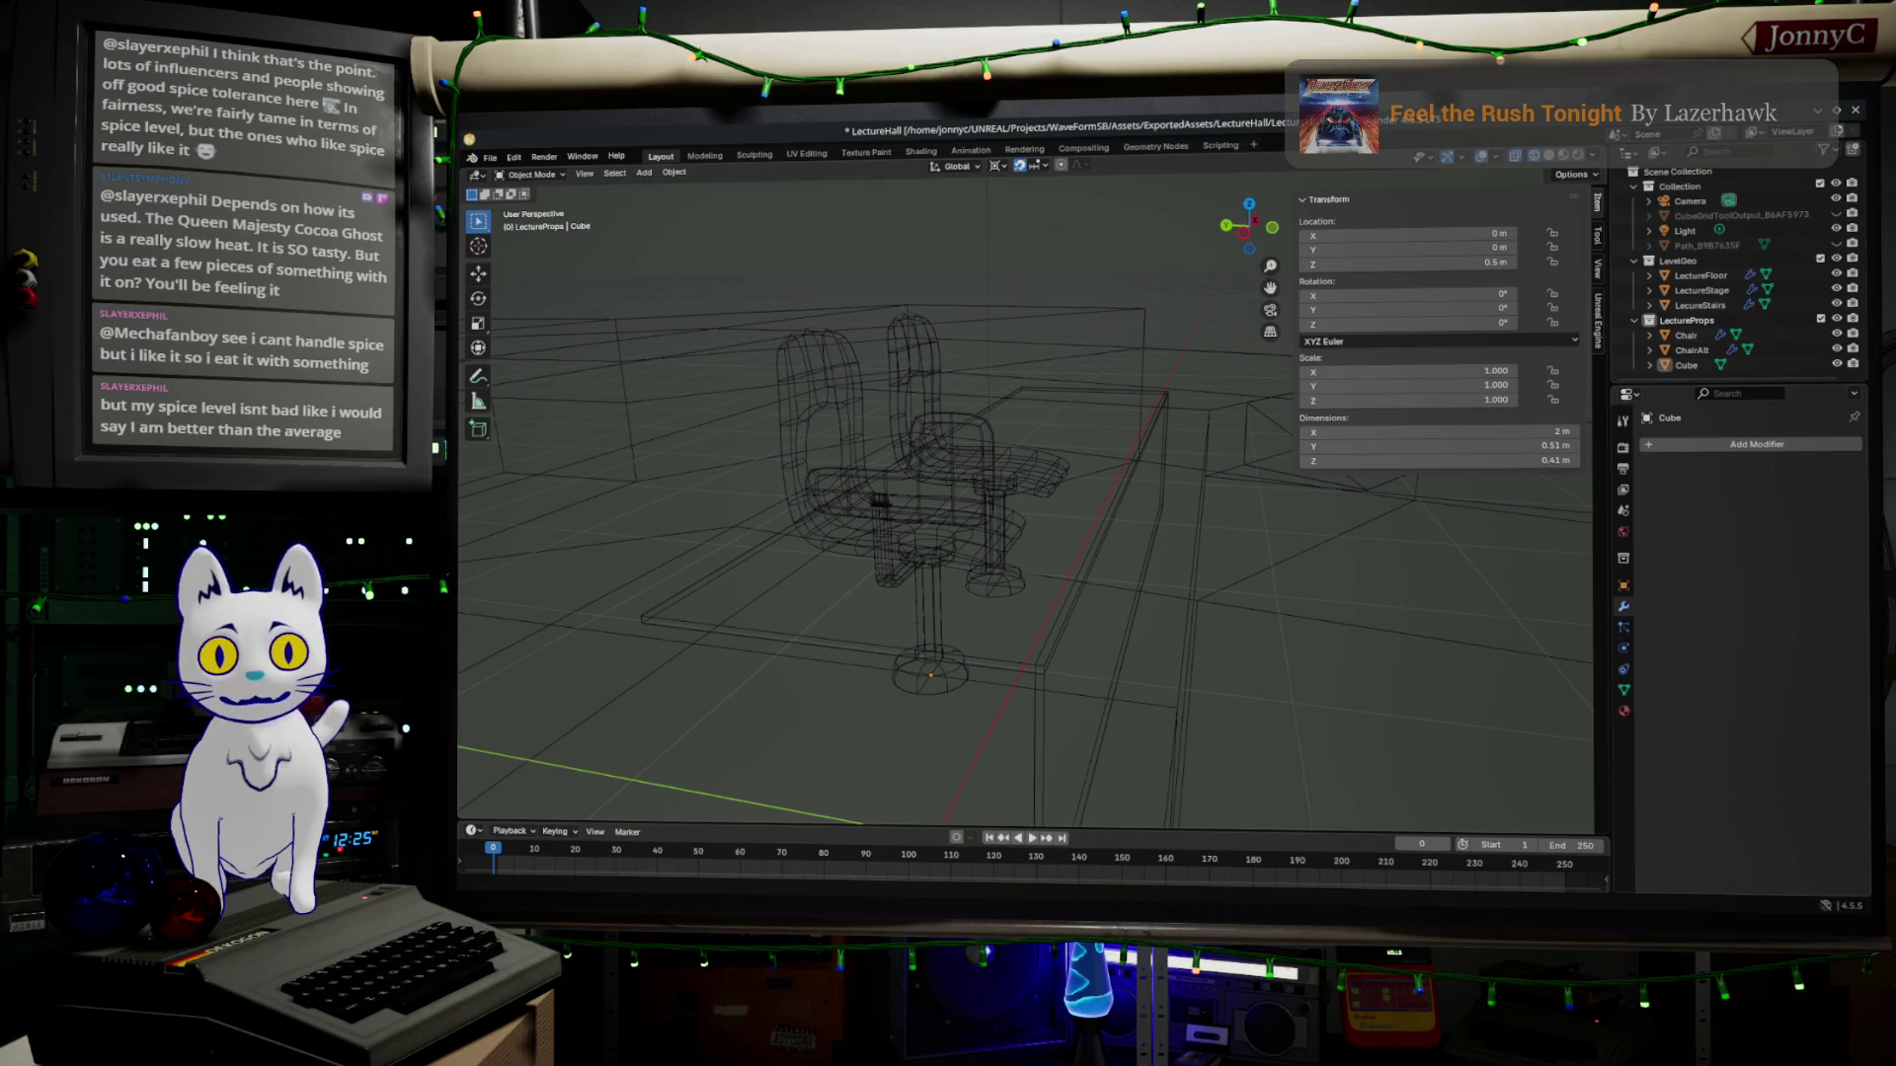
In Edit Mode, select the long edge loop running along the desk block's top.
mouse_move(1126, 606)
middle_down()
mouse_move(1159, 606)
mouse_move(1129, 611)
middle_up()
key(Tab)
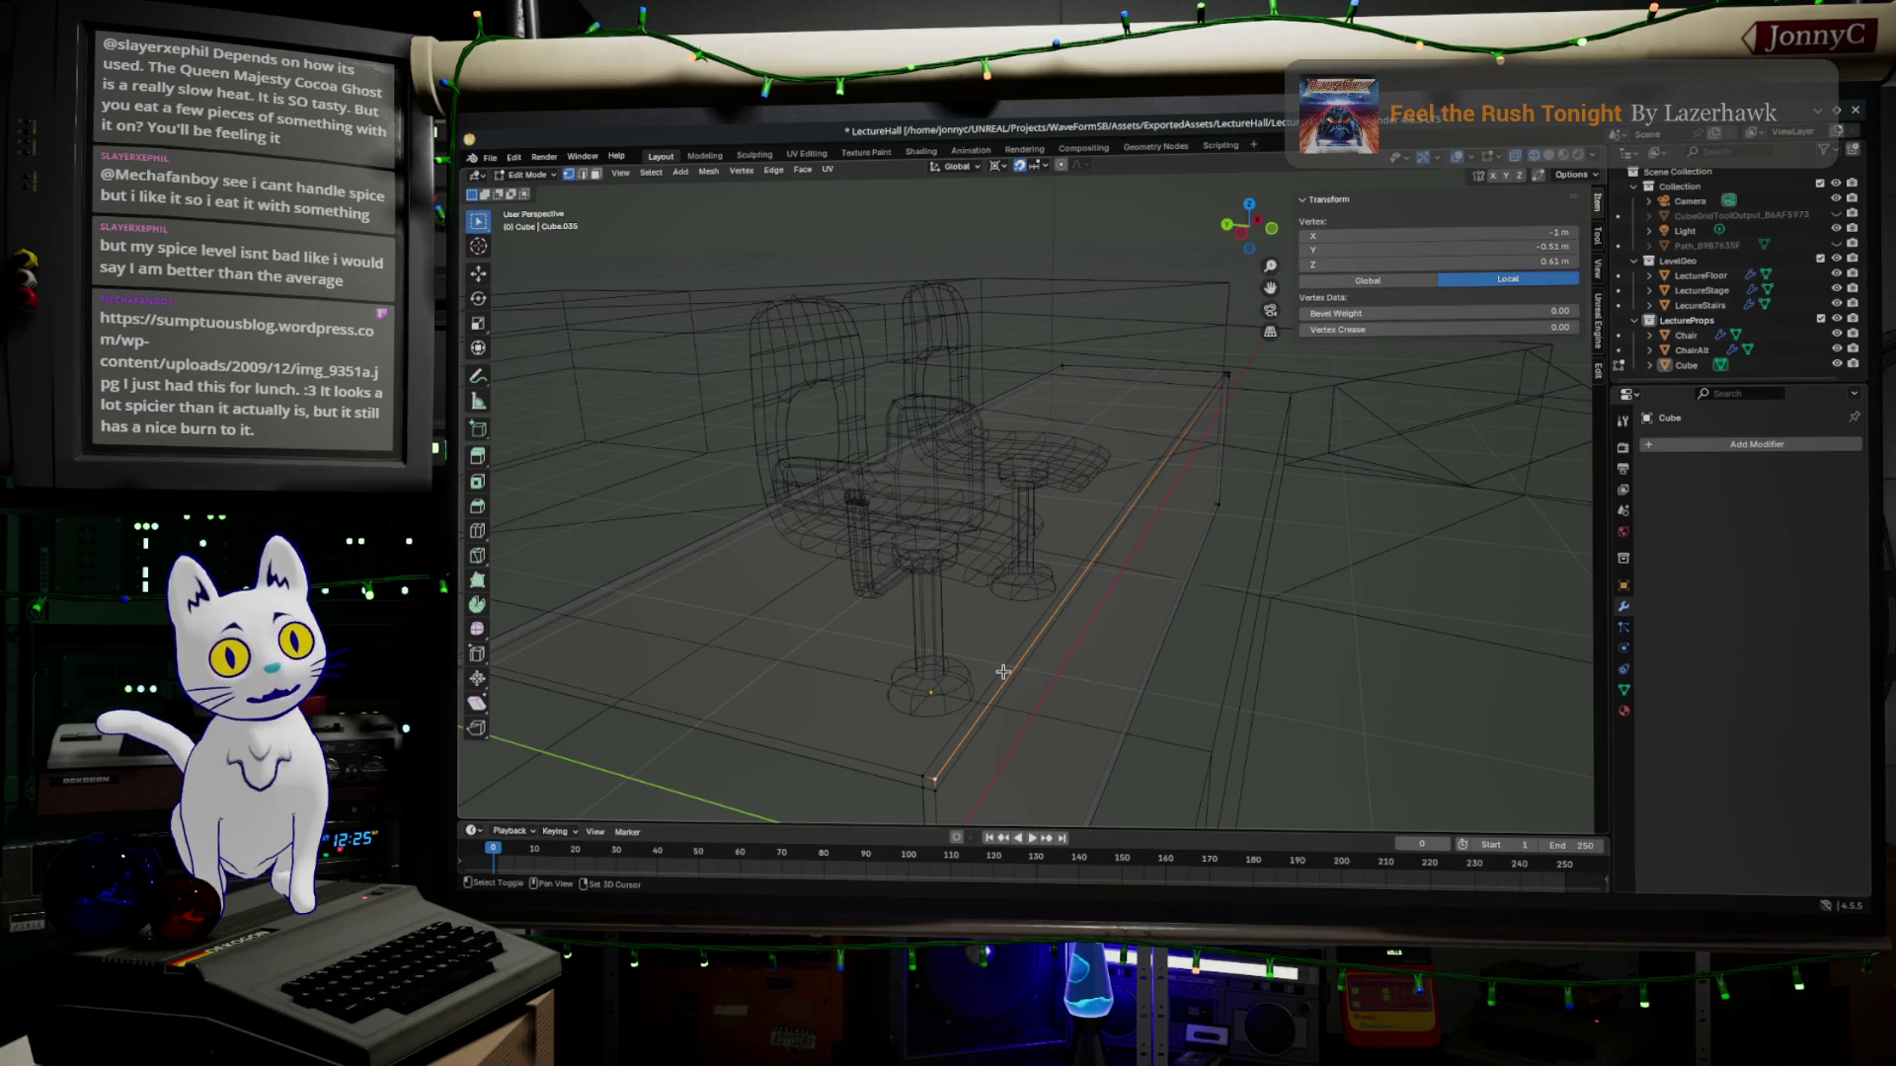
alt+click(1002, 674)
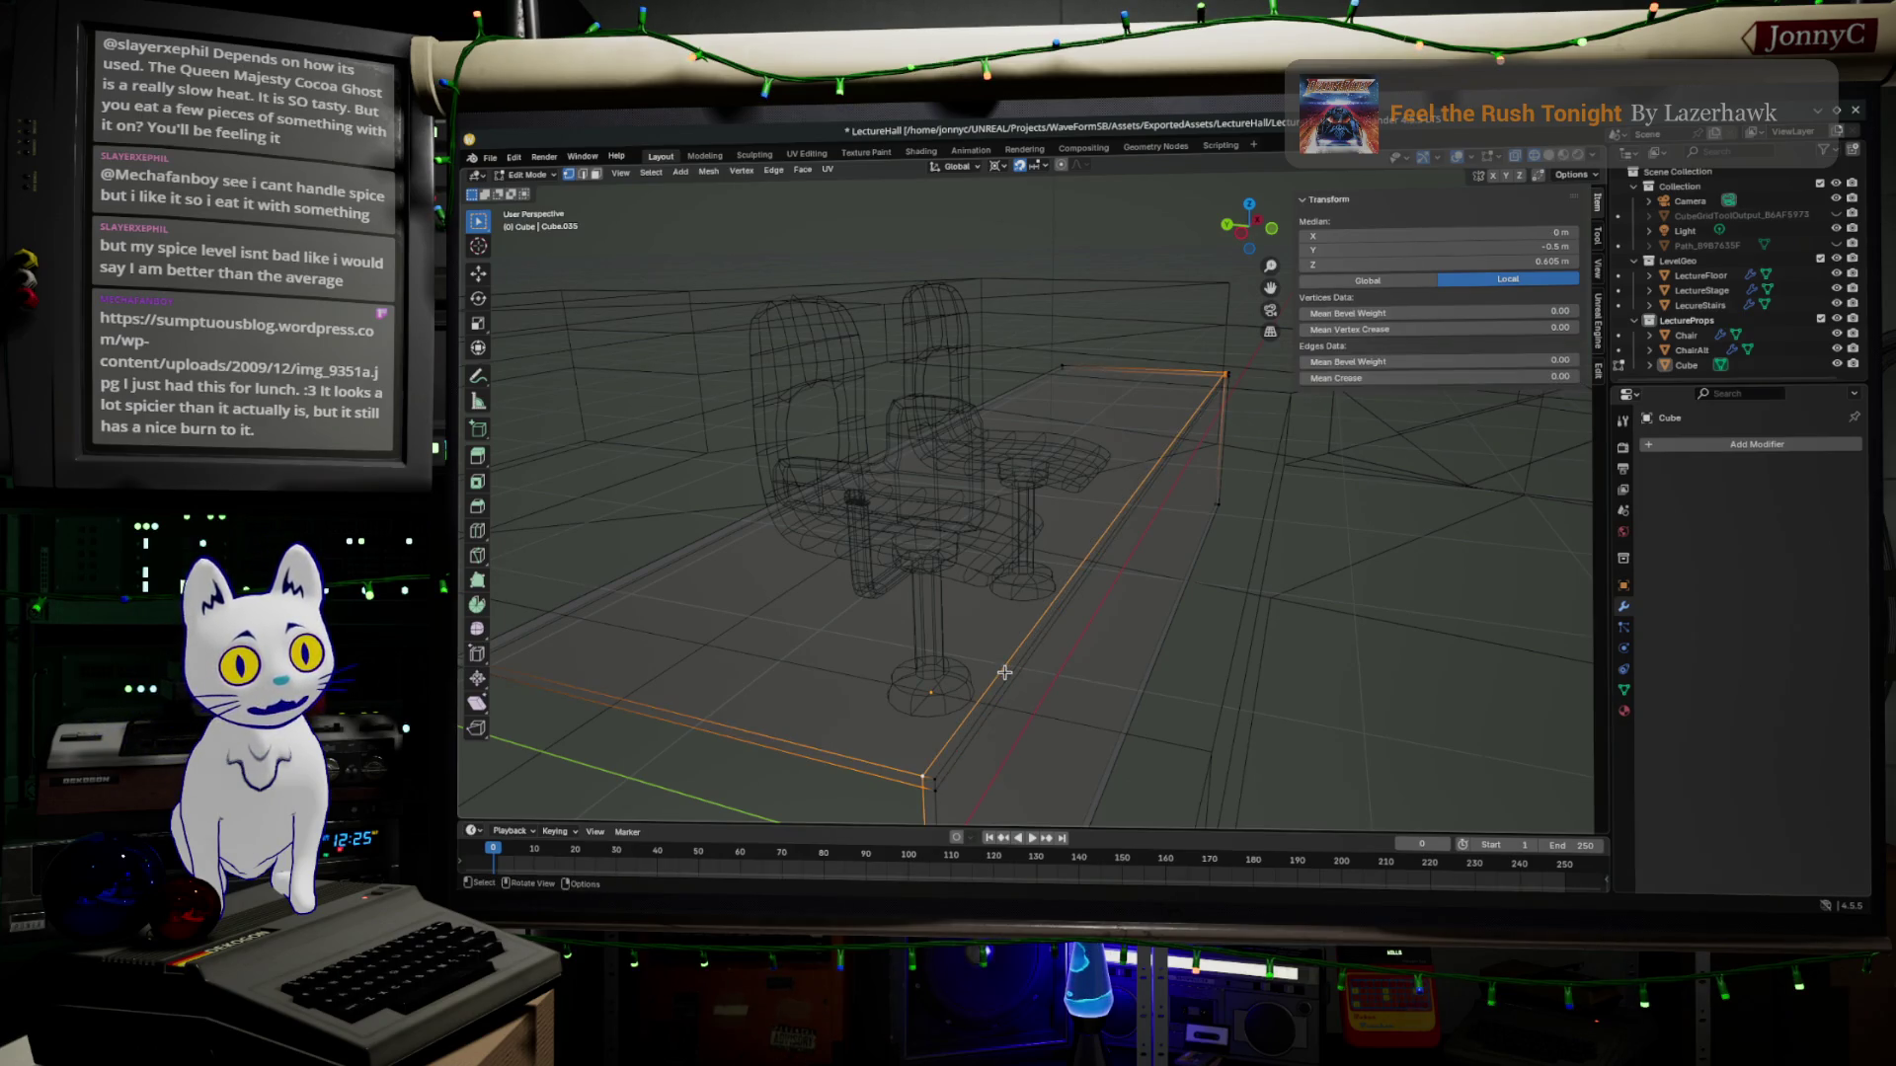
key(alt+a)
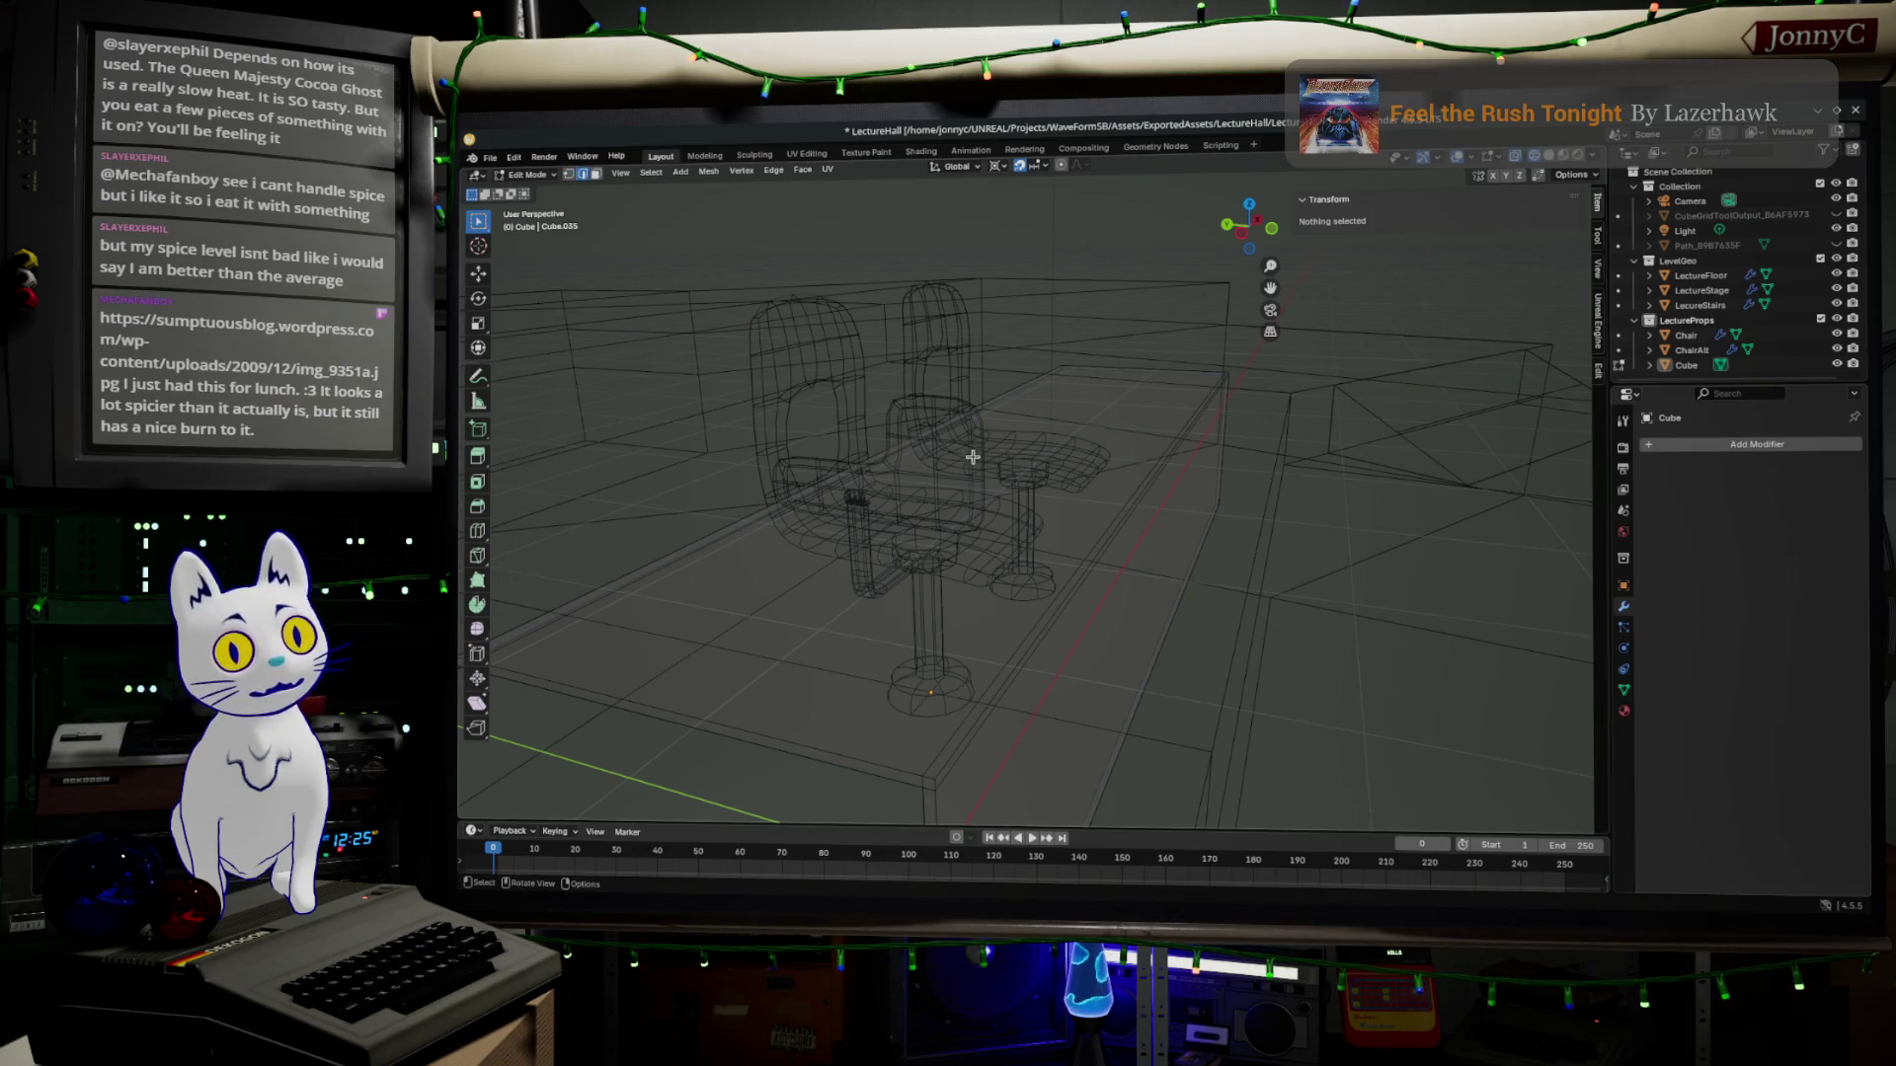
click(1049, 623)
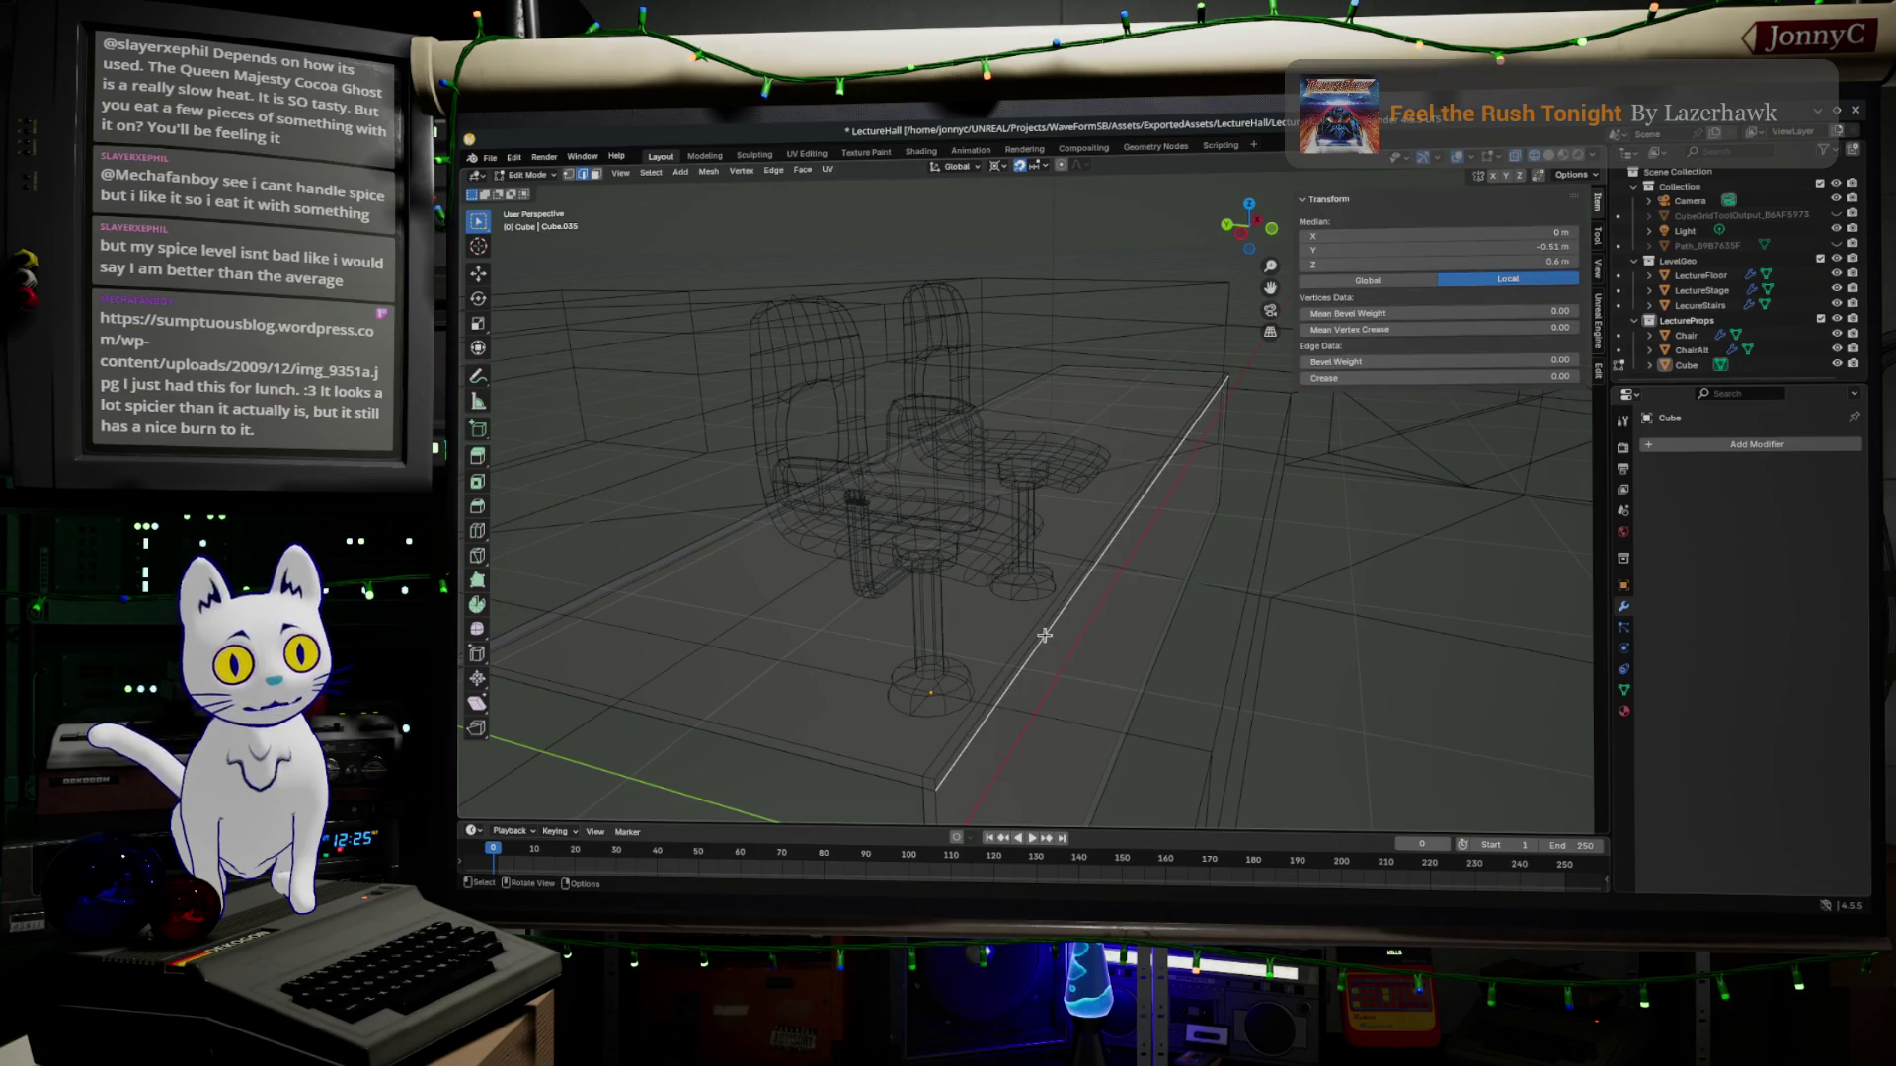
alt+click(1021, 634)
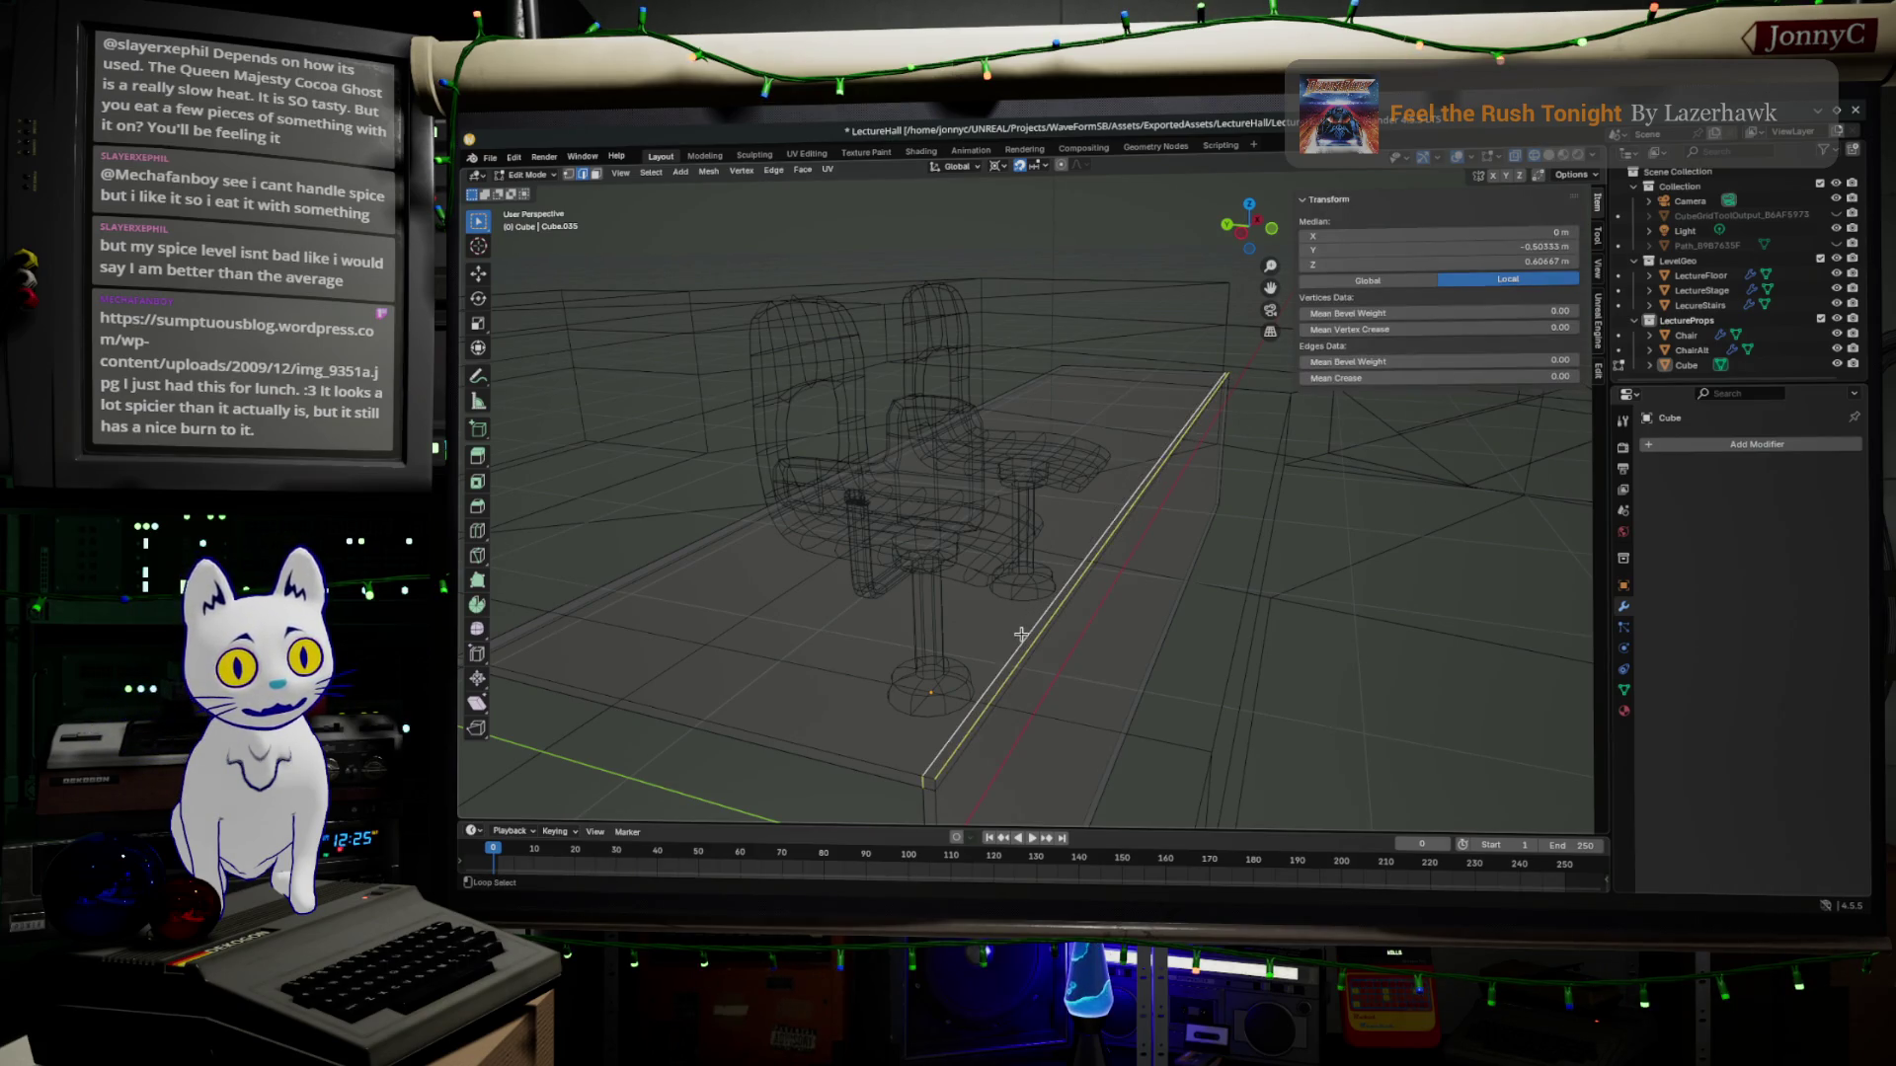
click(928, 778)
click(941, 768)
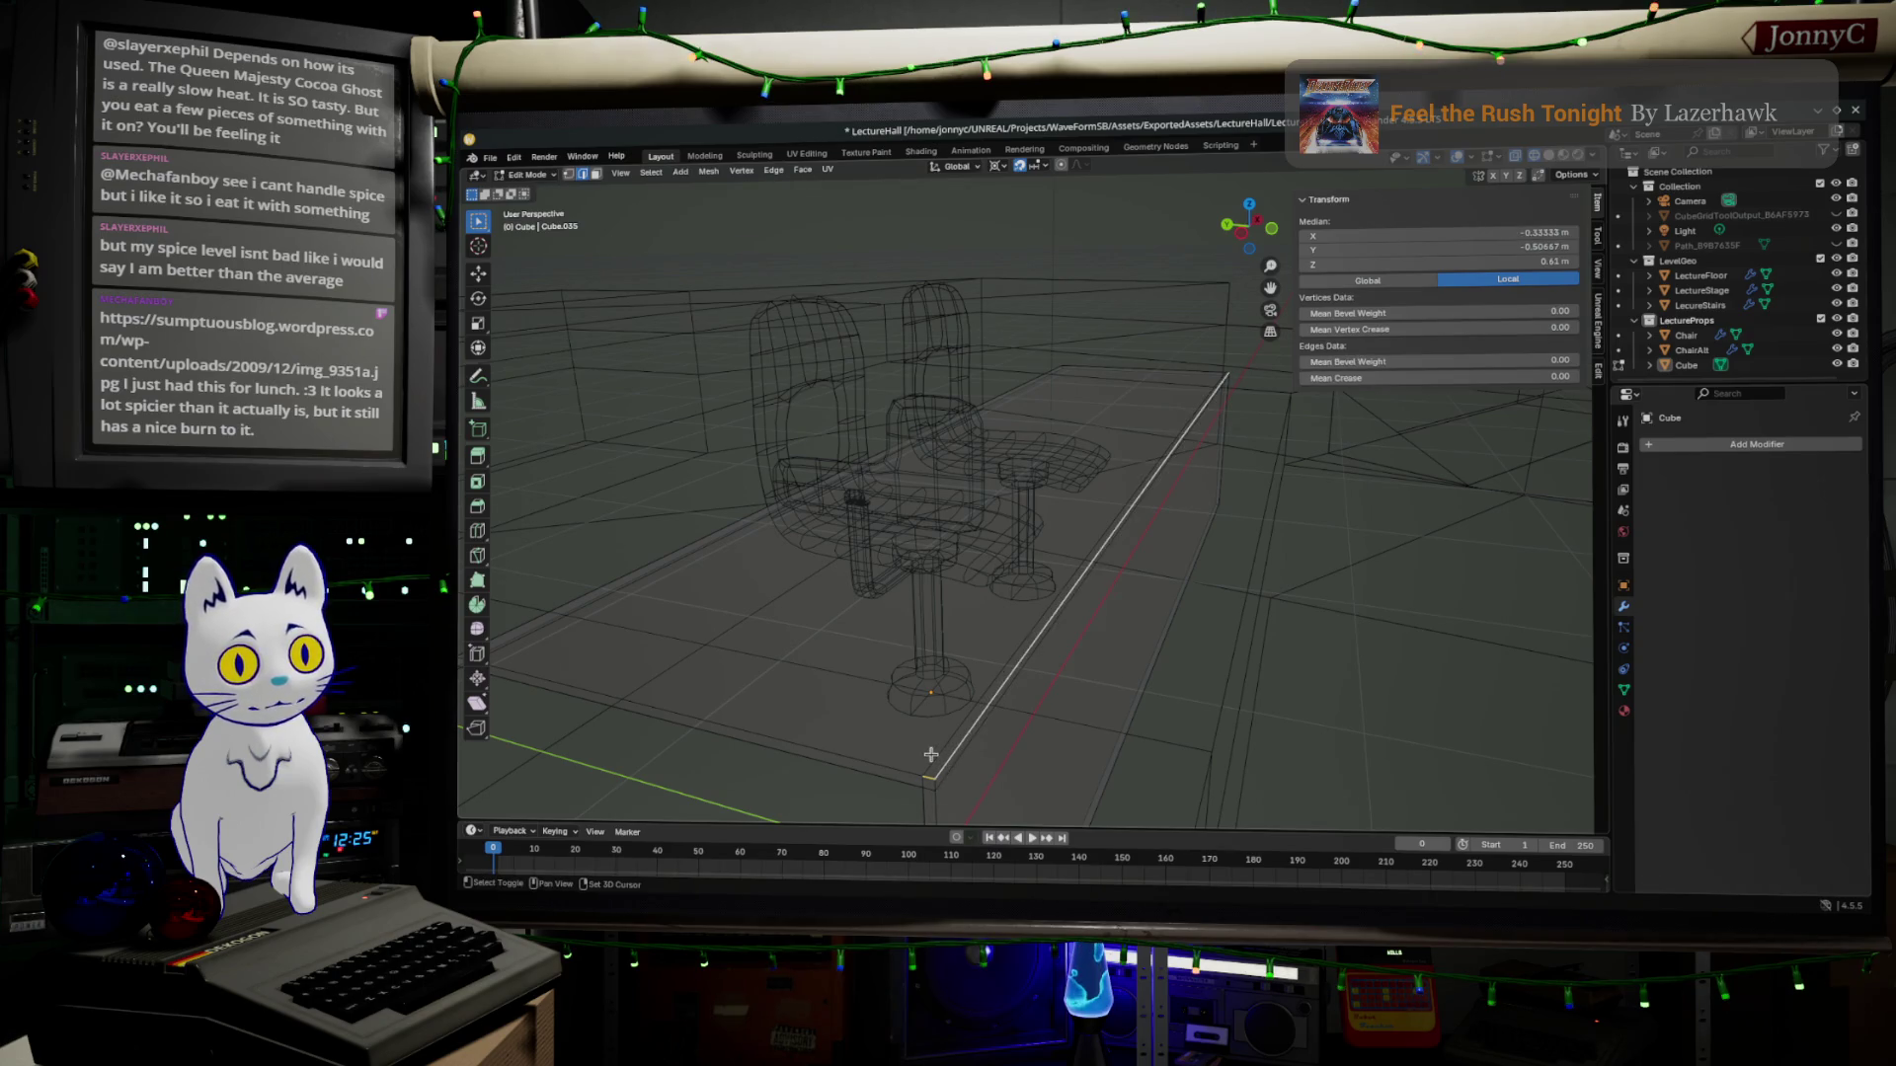
middle_drag(930, 756, 1160, 623)
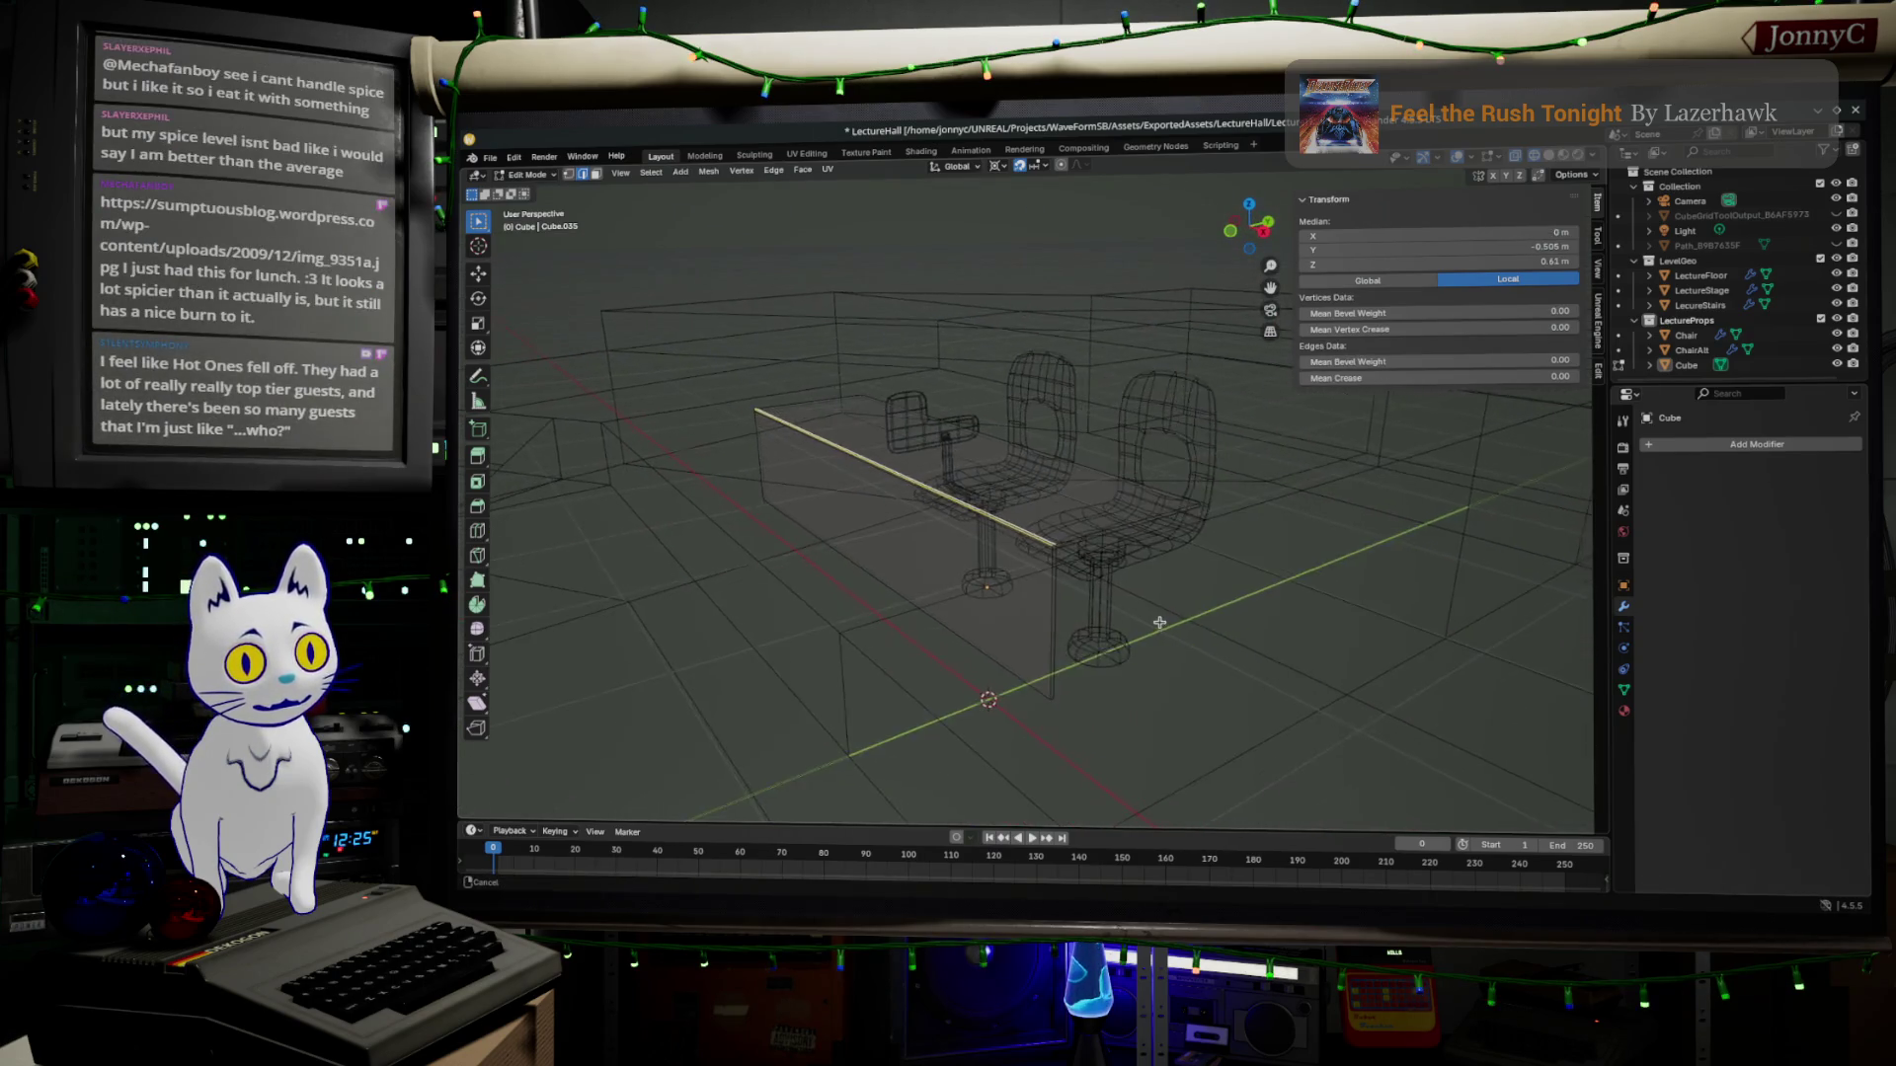
middle_drag(1160, 624, 1182, 621)
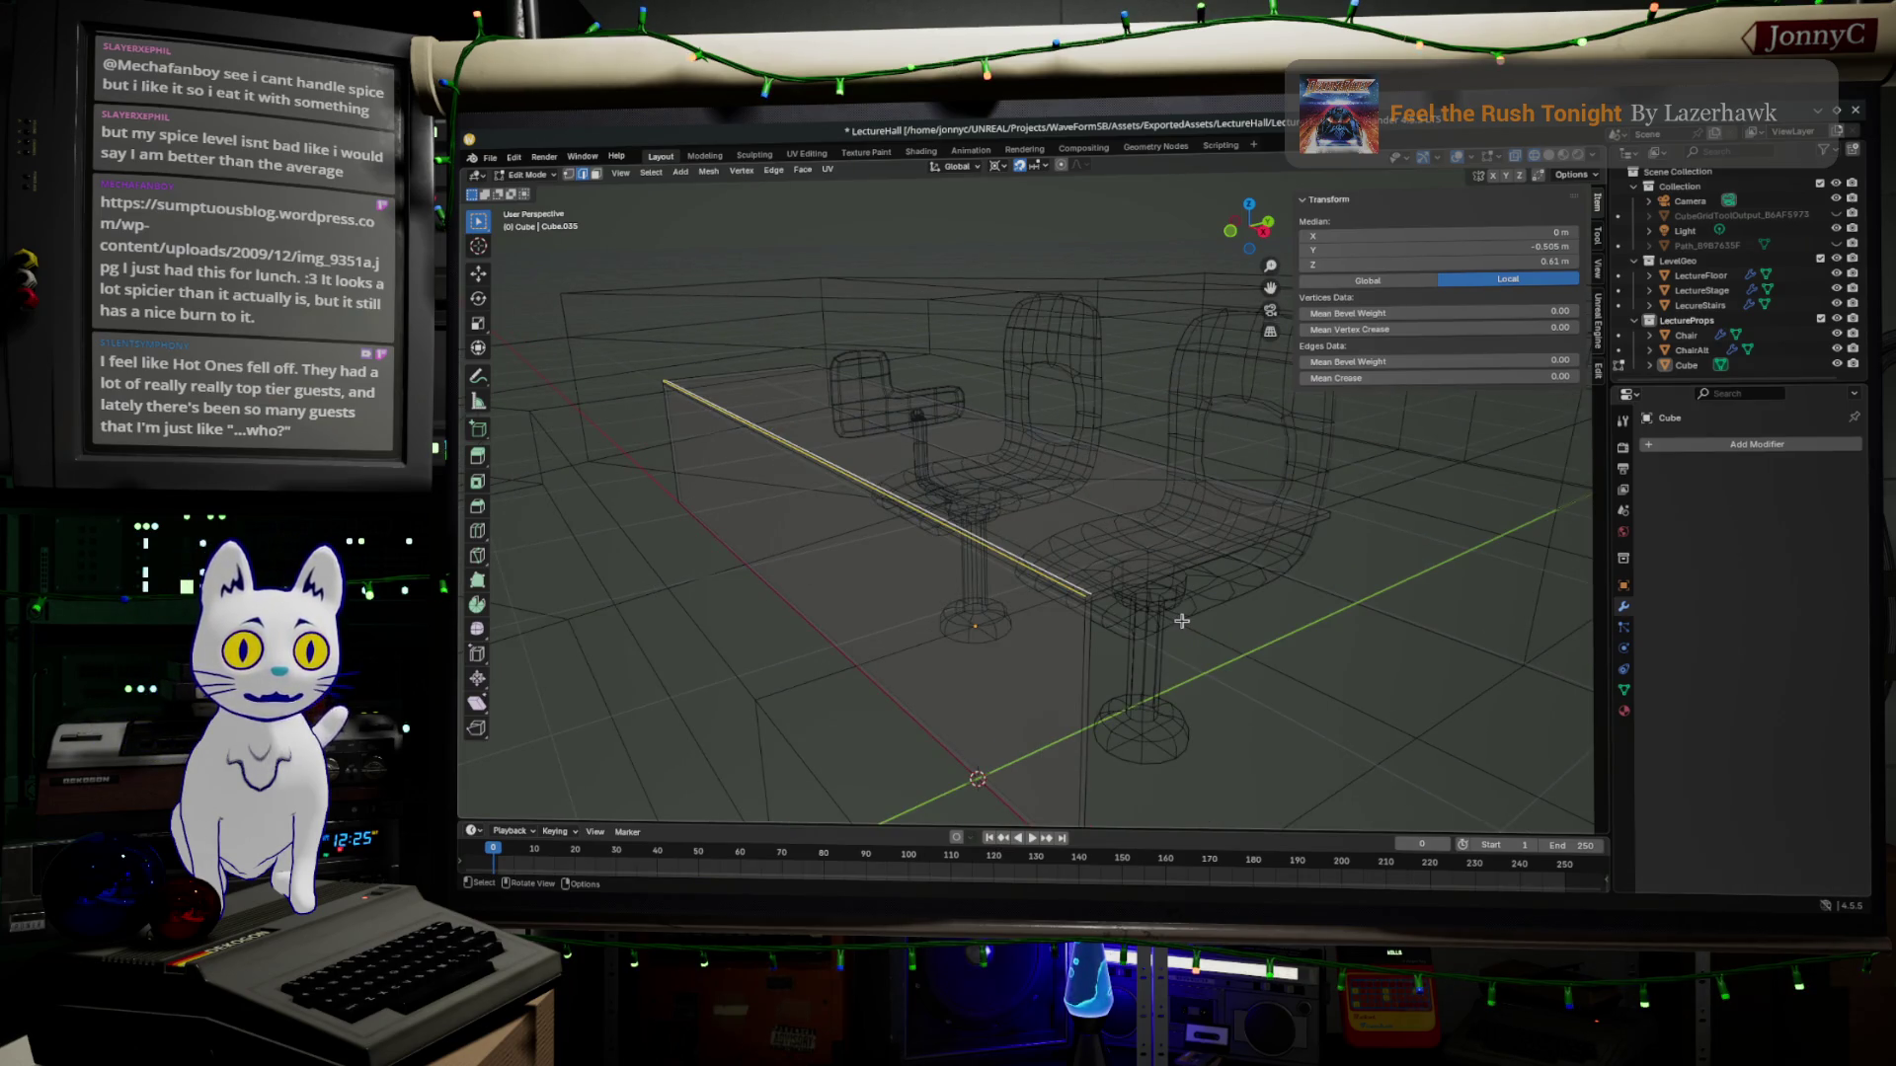
scroll(1183, 621, up, 2)
scroll(1185, 697, up, 2)
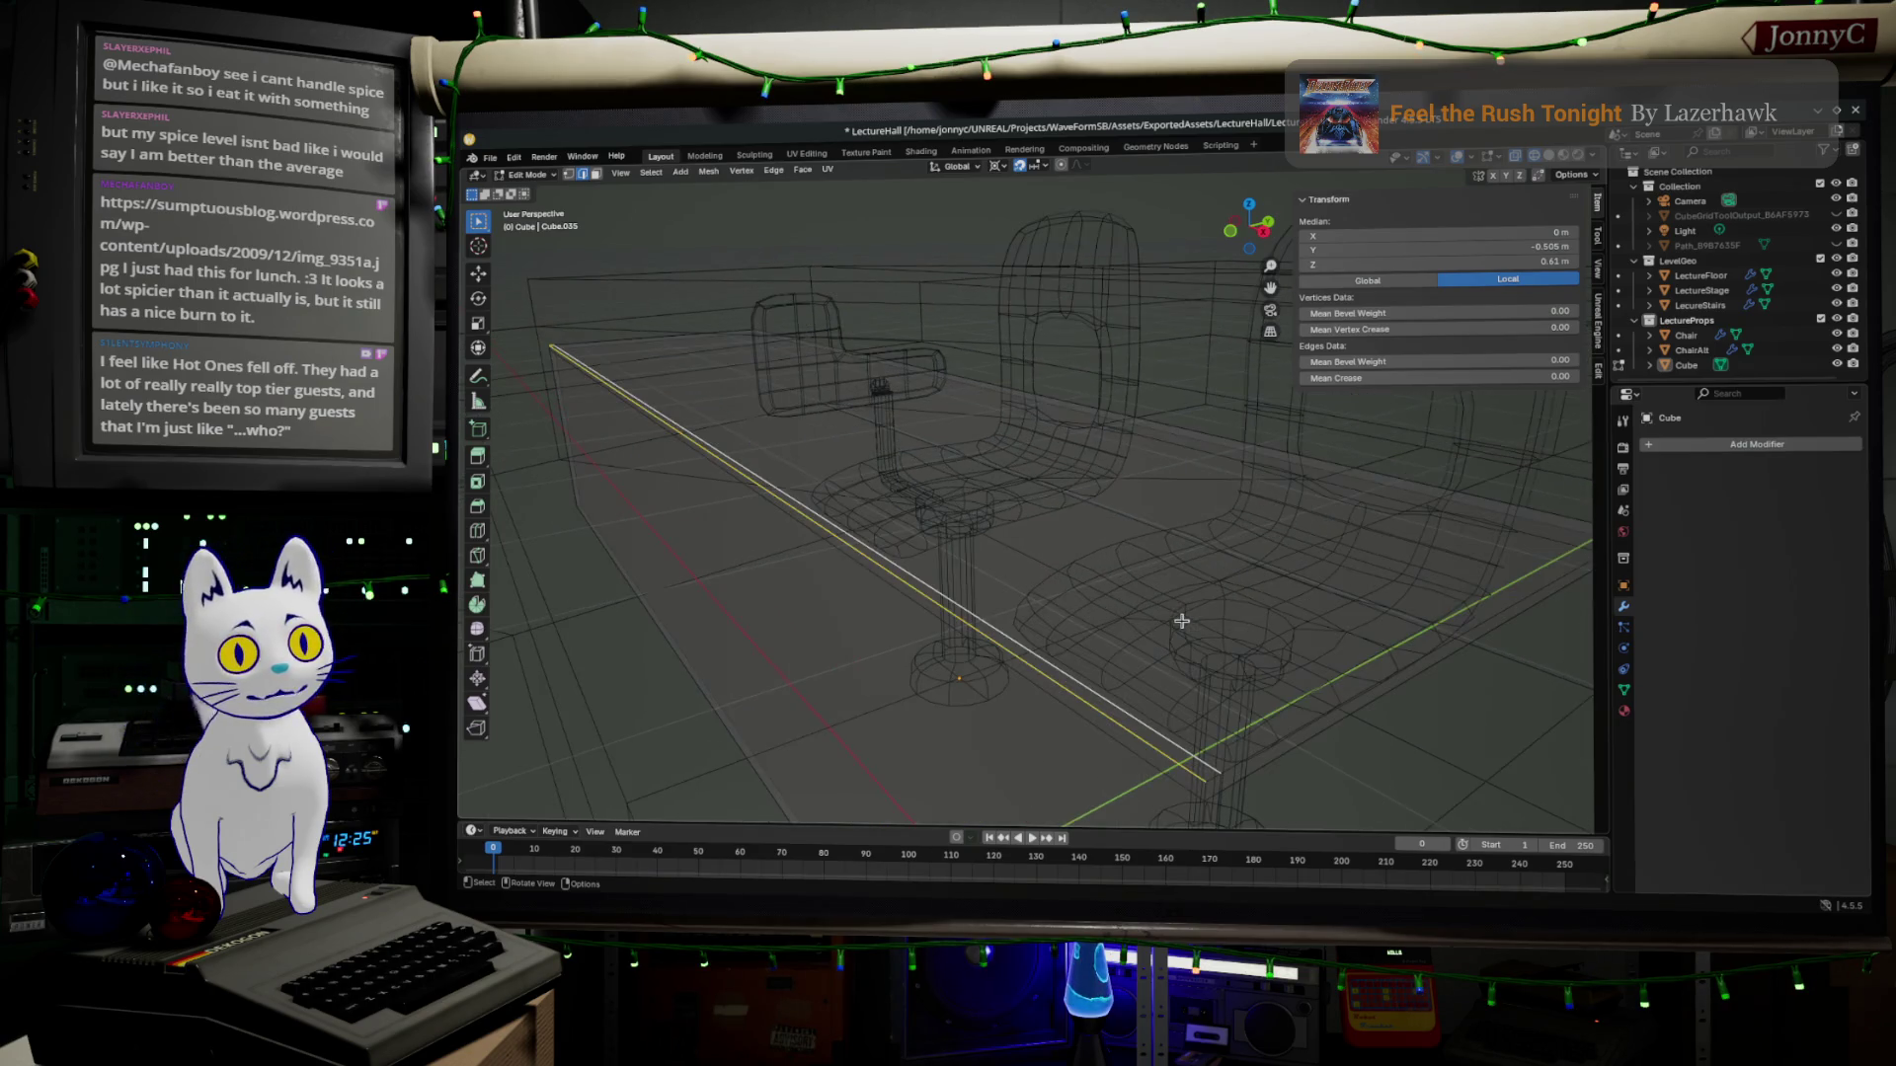
click(1210, 773)
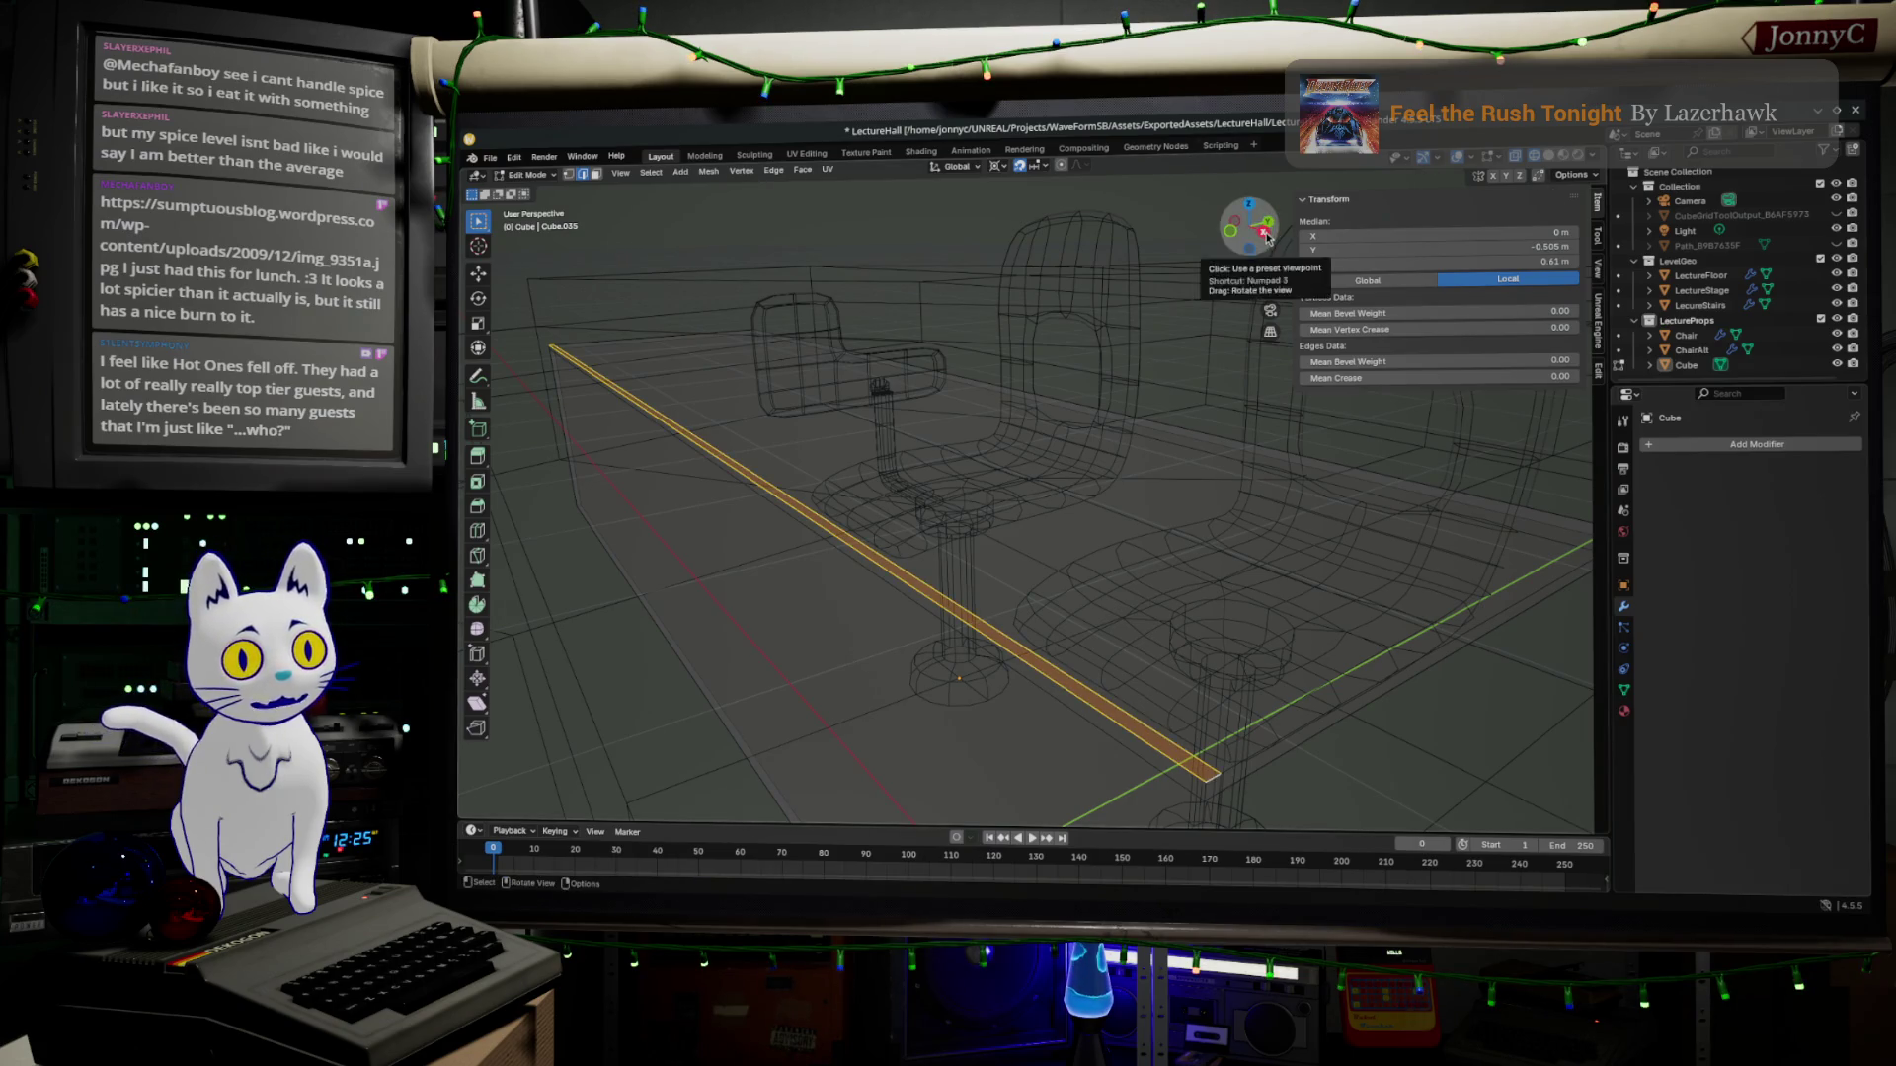
From the right side view, move the selected top edge into place and return to Object Mode.
click(1229, 229)
scroll(789, 410, up, 2)
scroll(829, 386, up, 1)
scroll(889, 444, up, 1)
scroll(979, 493, up, 1)
shift+middle_drag(980, 494, 960, 511)
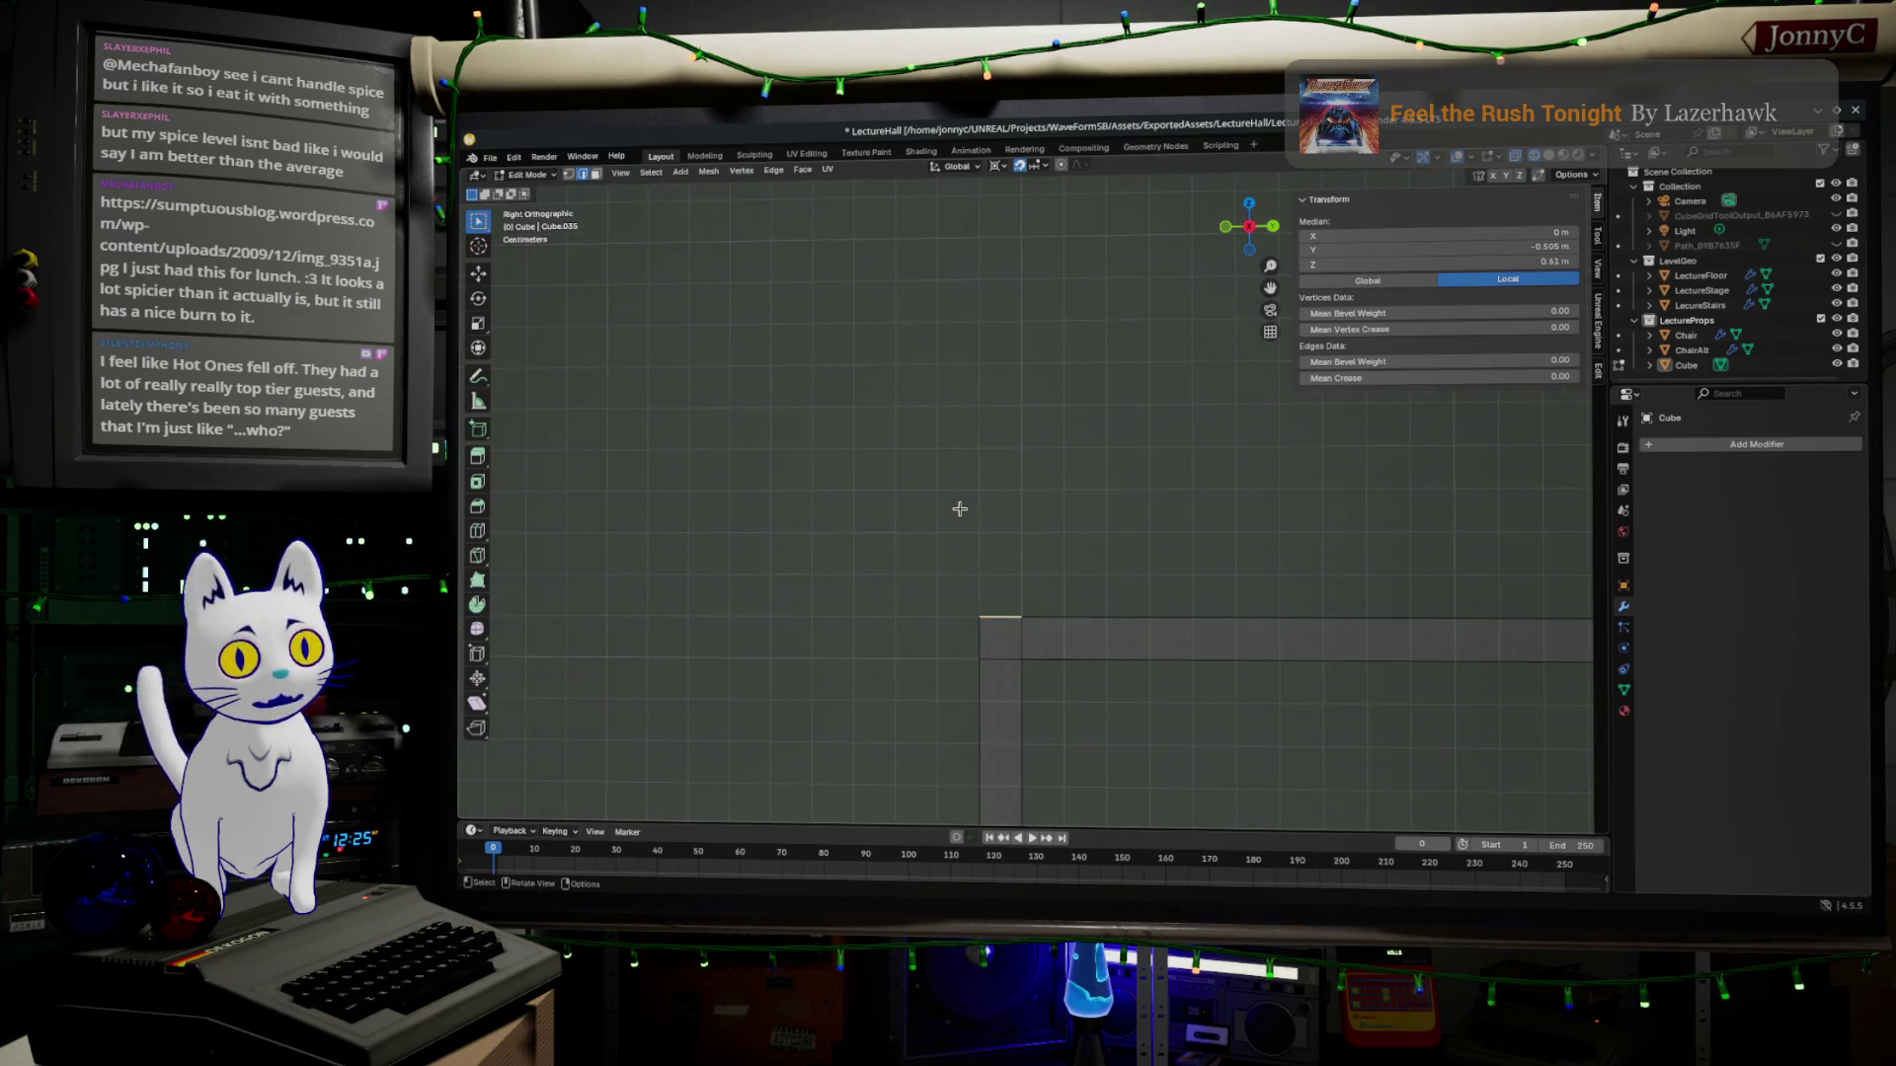
key(g)
click(959, 510)
key(Tab)
mouse_move(1018, 474)
middle_down()
mouse_move(1121, 540)
mouse_move(1140, 527)
middle_up()
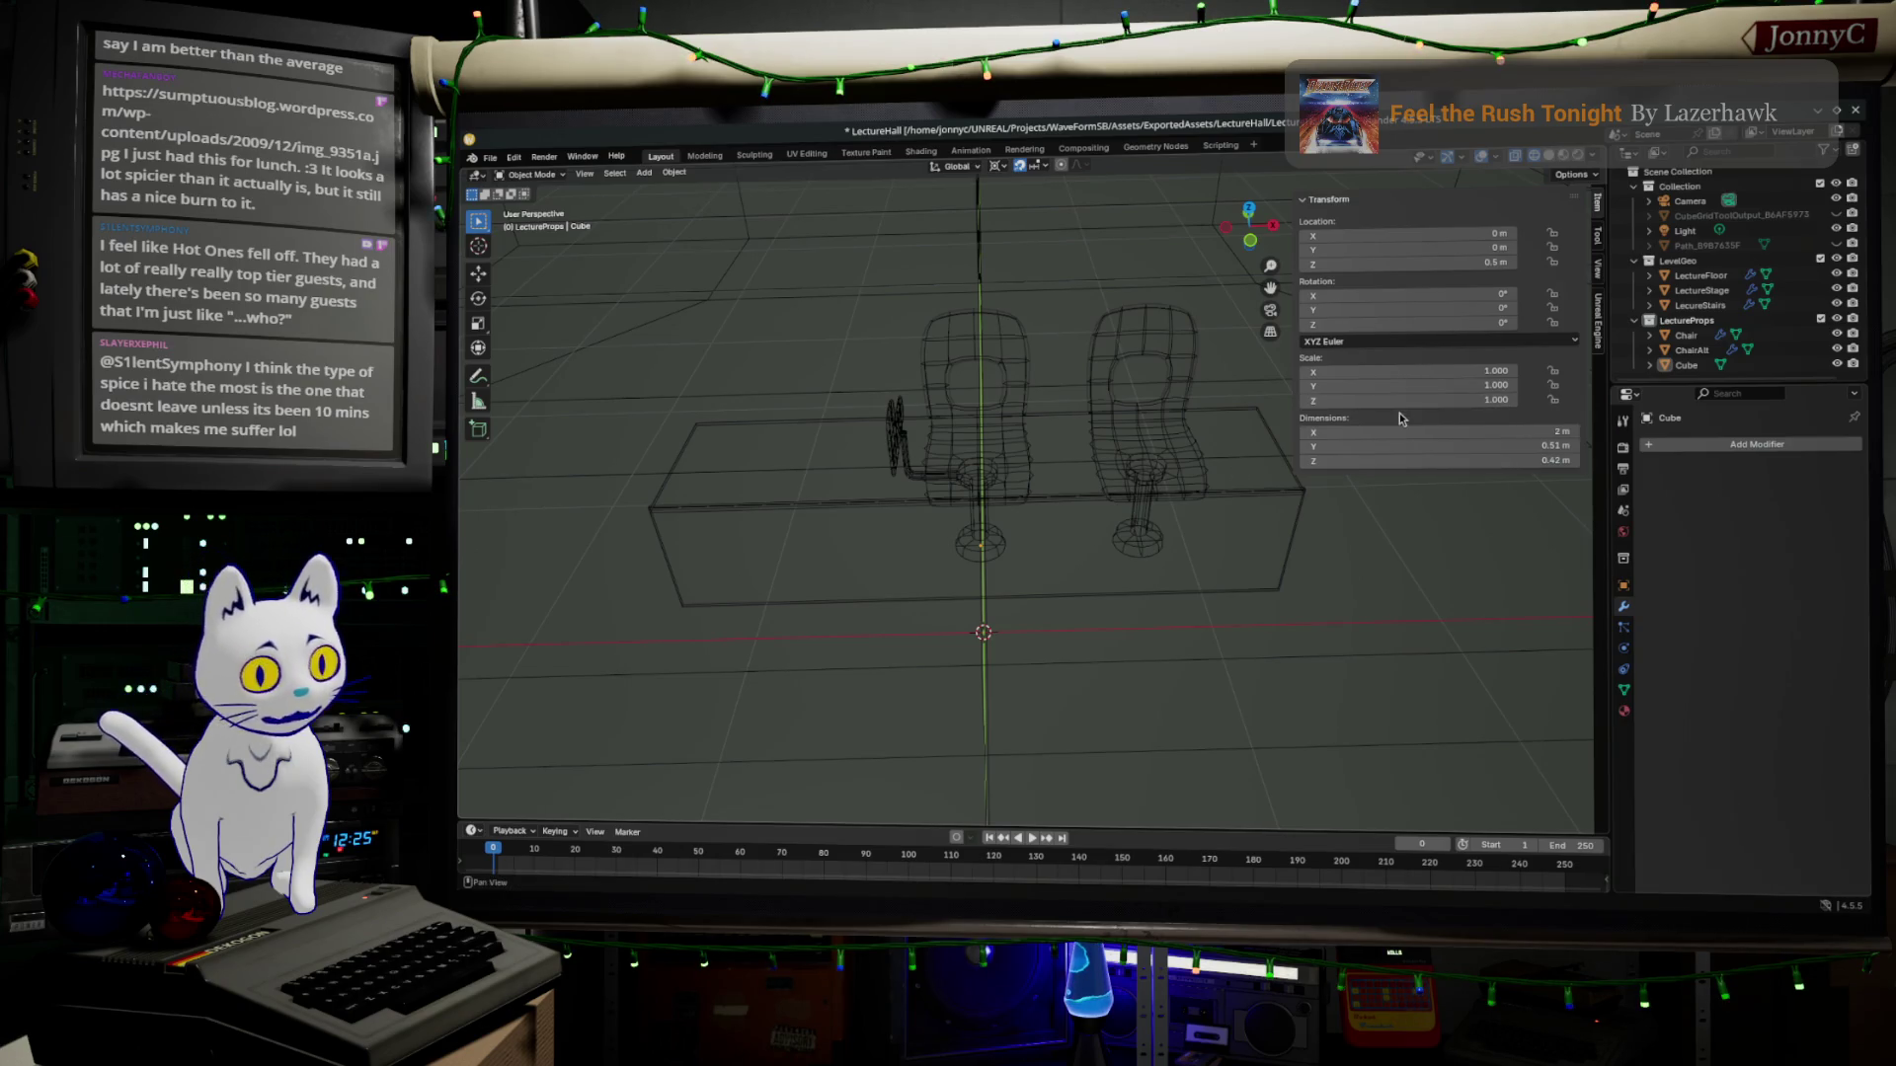
From the back view, box-select the desk's right end and slide it inward along X.
click(1251, 216)
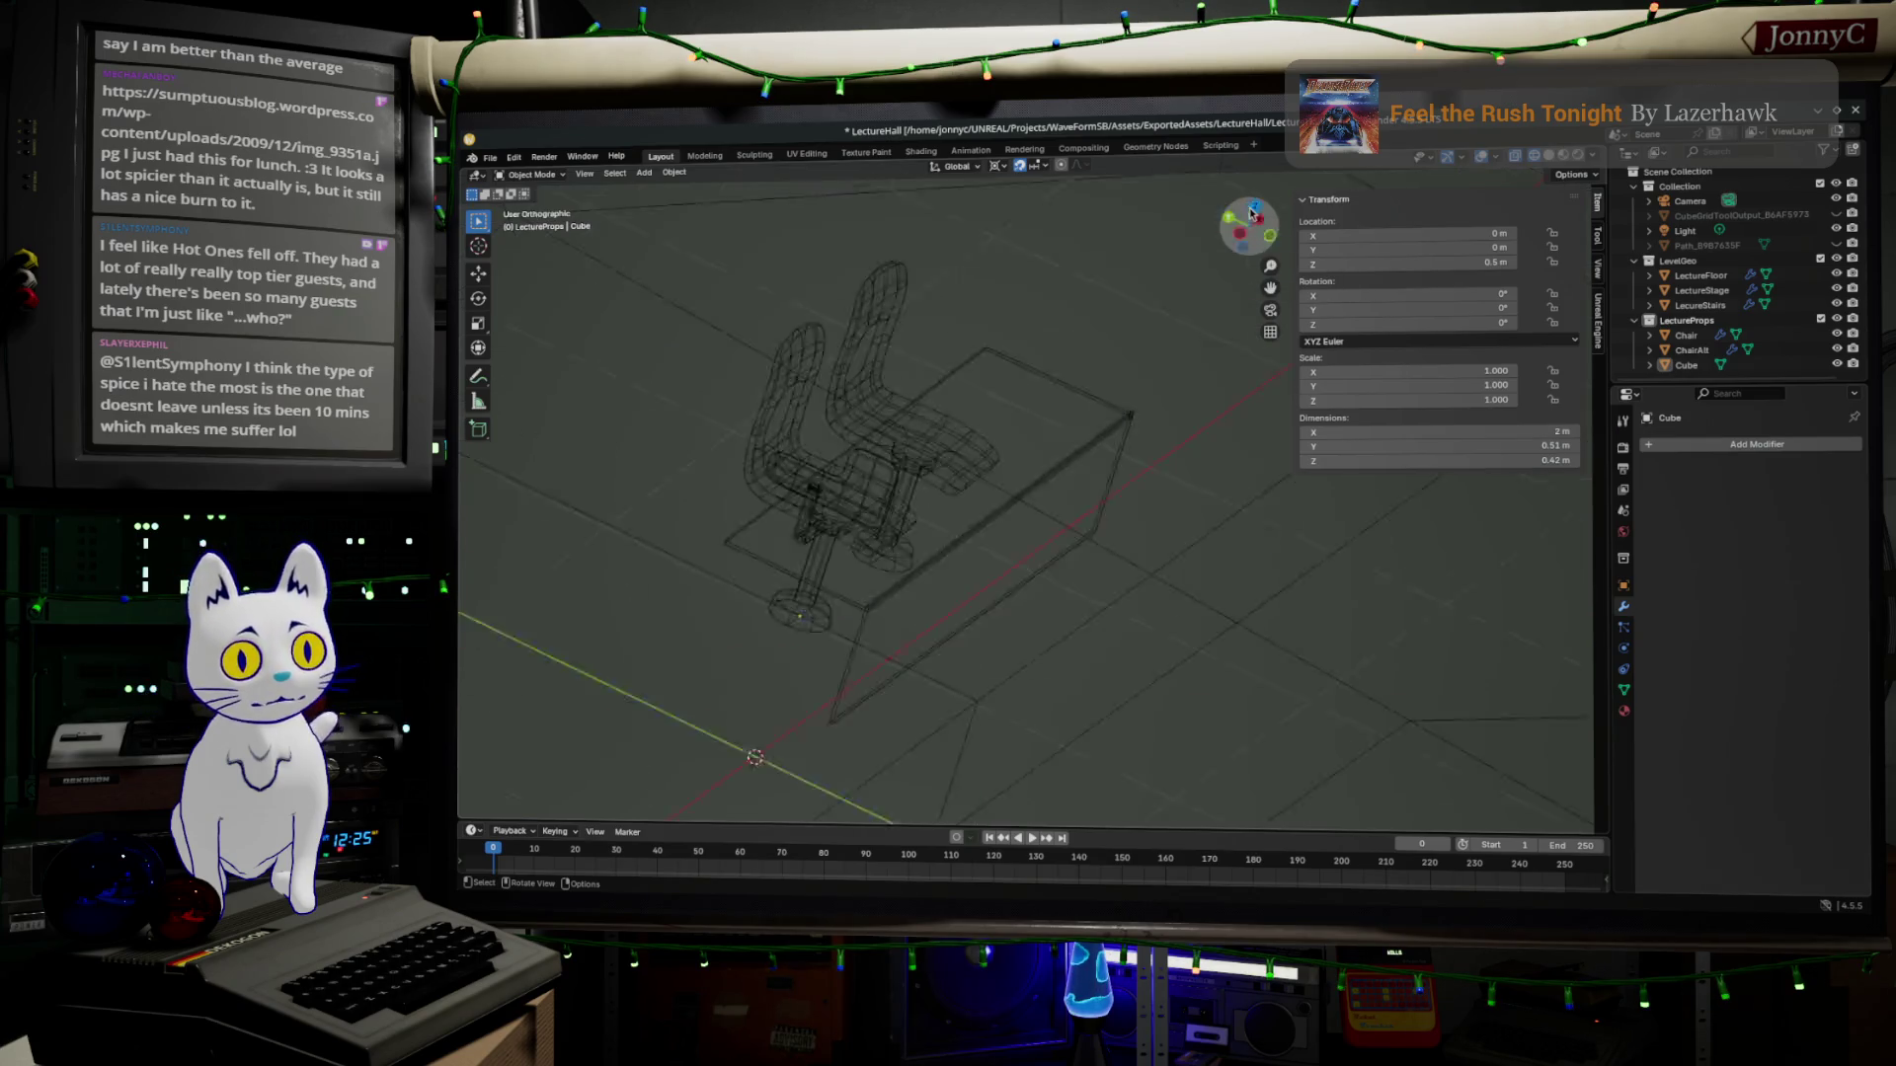
scroll(1113, 564, up, 1)
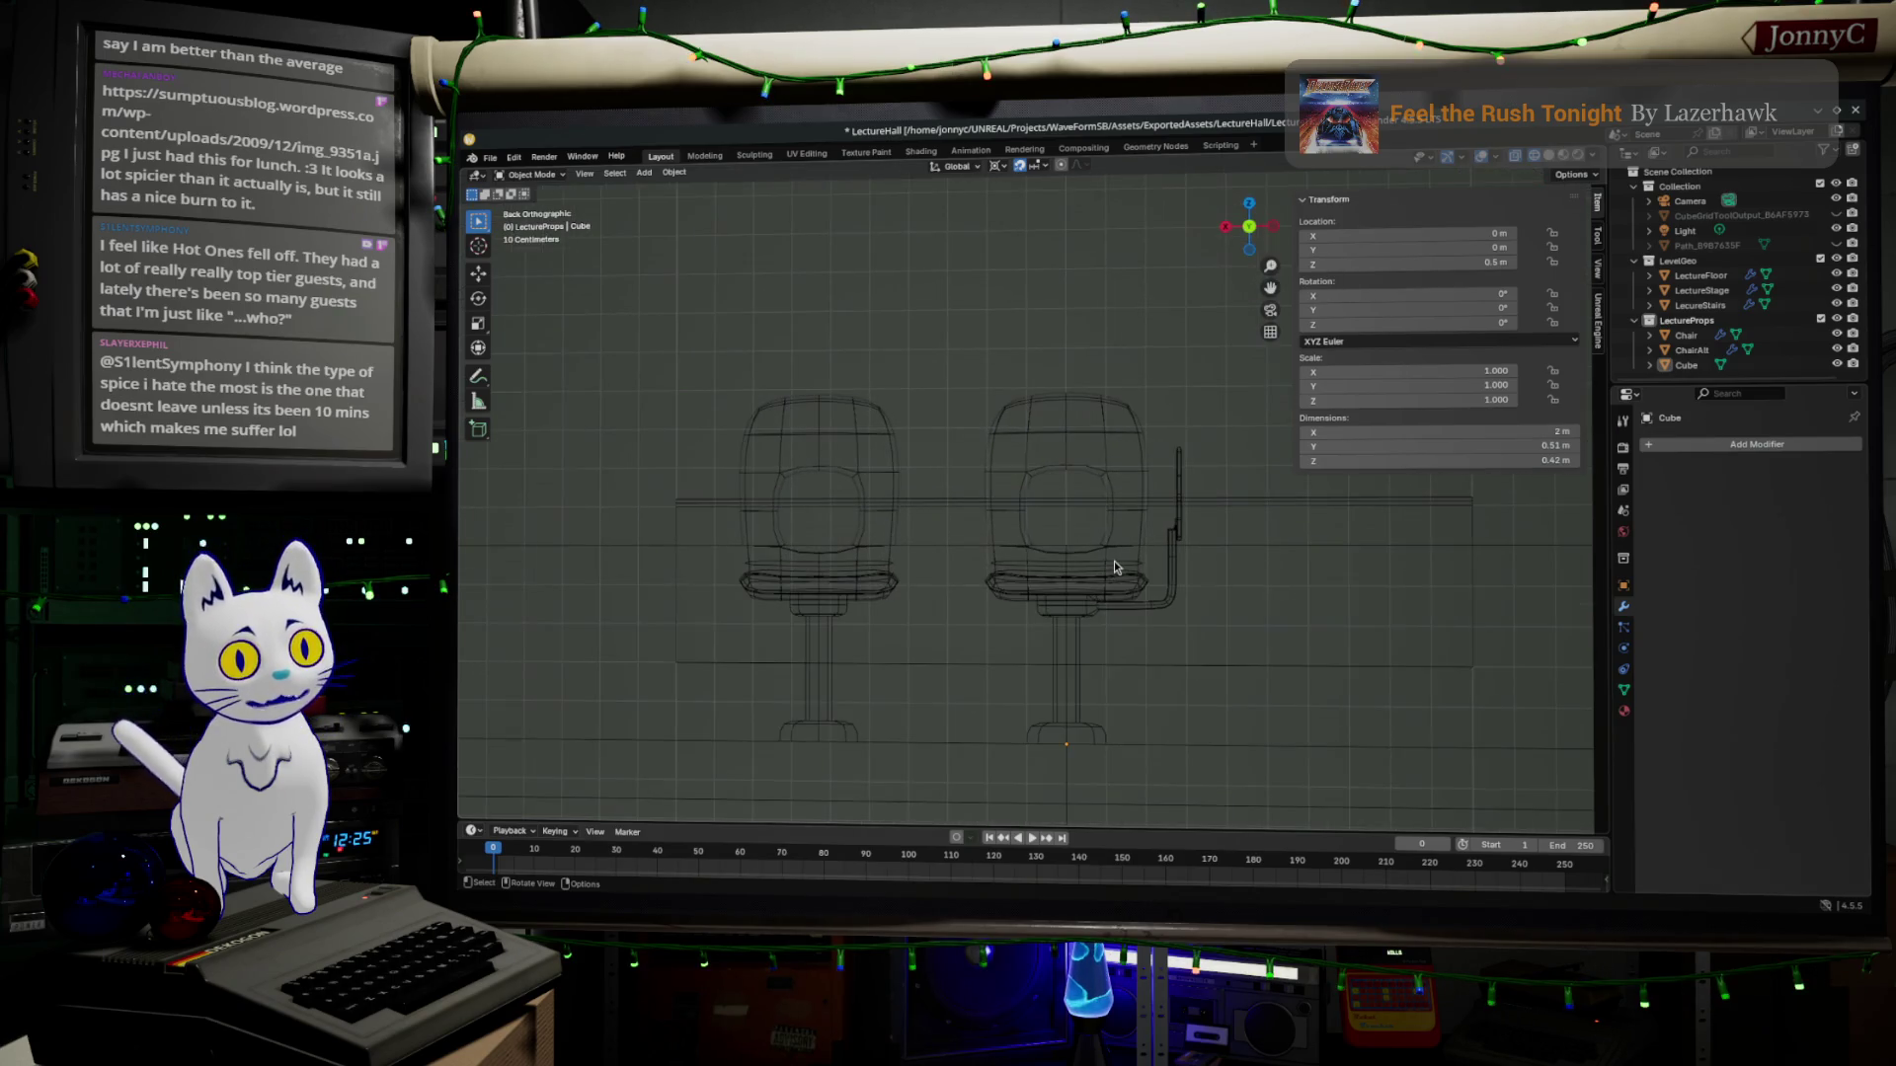
scroll(1115, 564, up, 1)
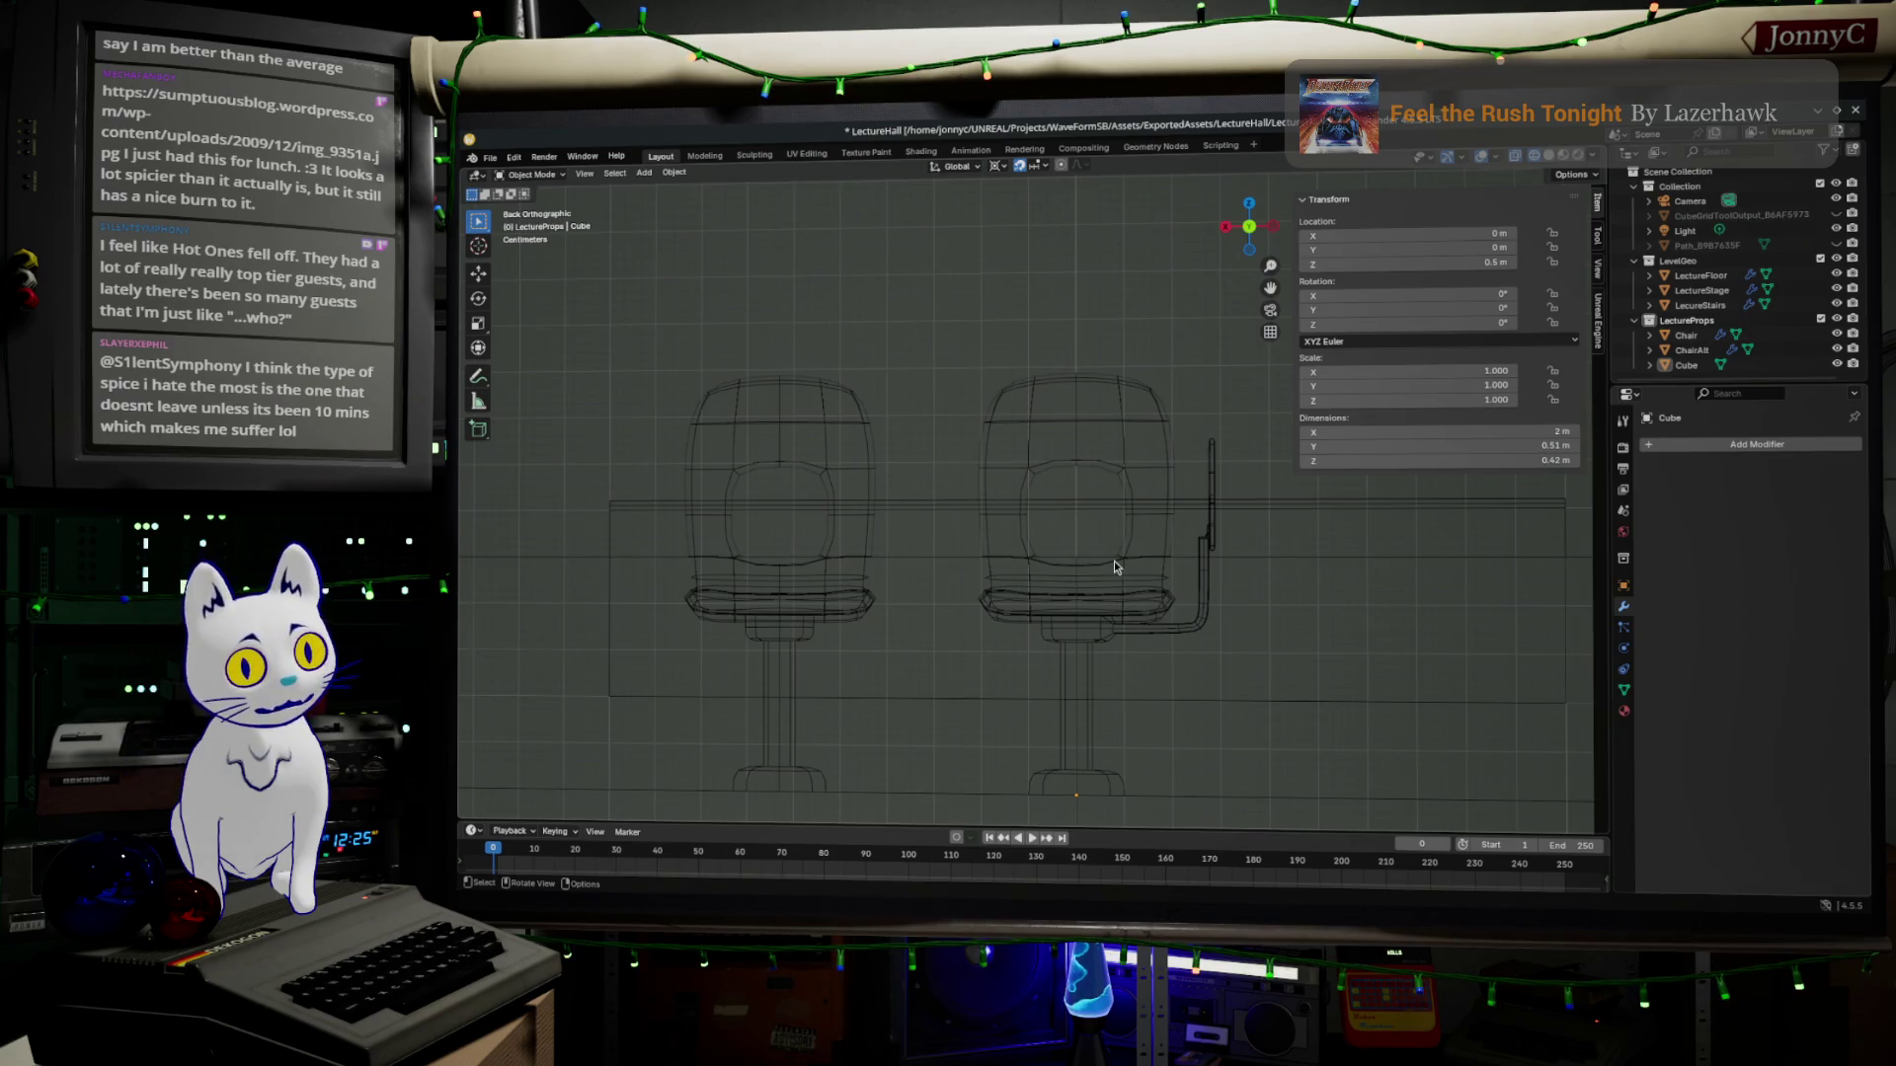
scroll(1183, 555, down, 2)
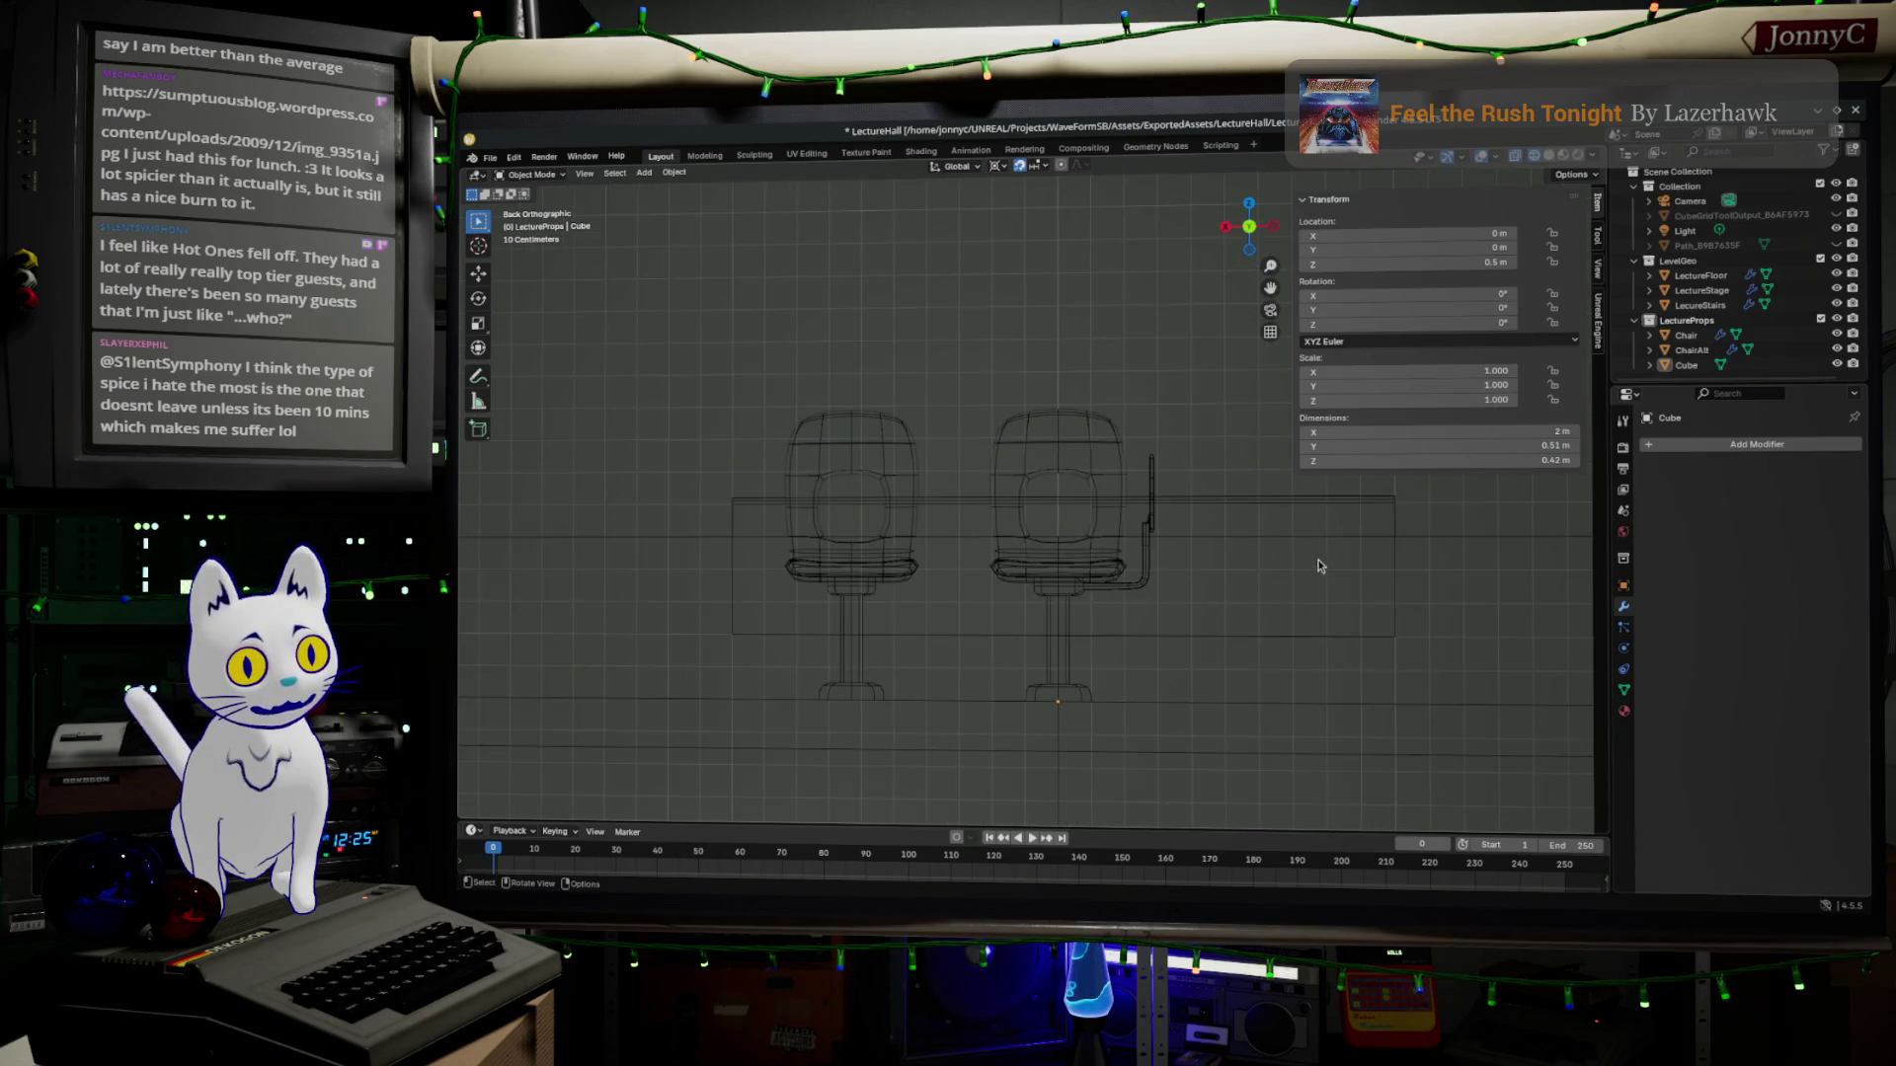
key(Tab)
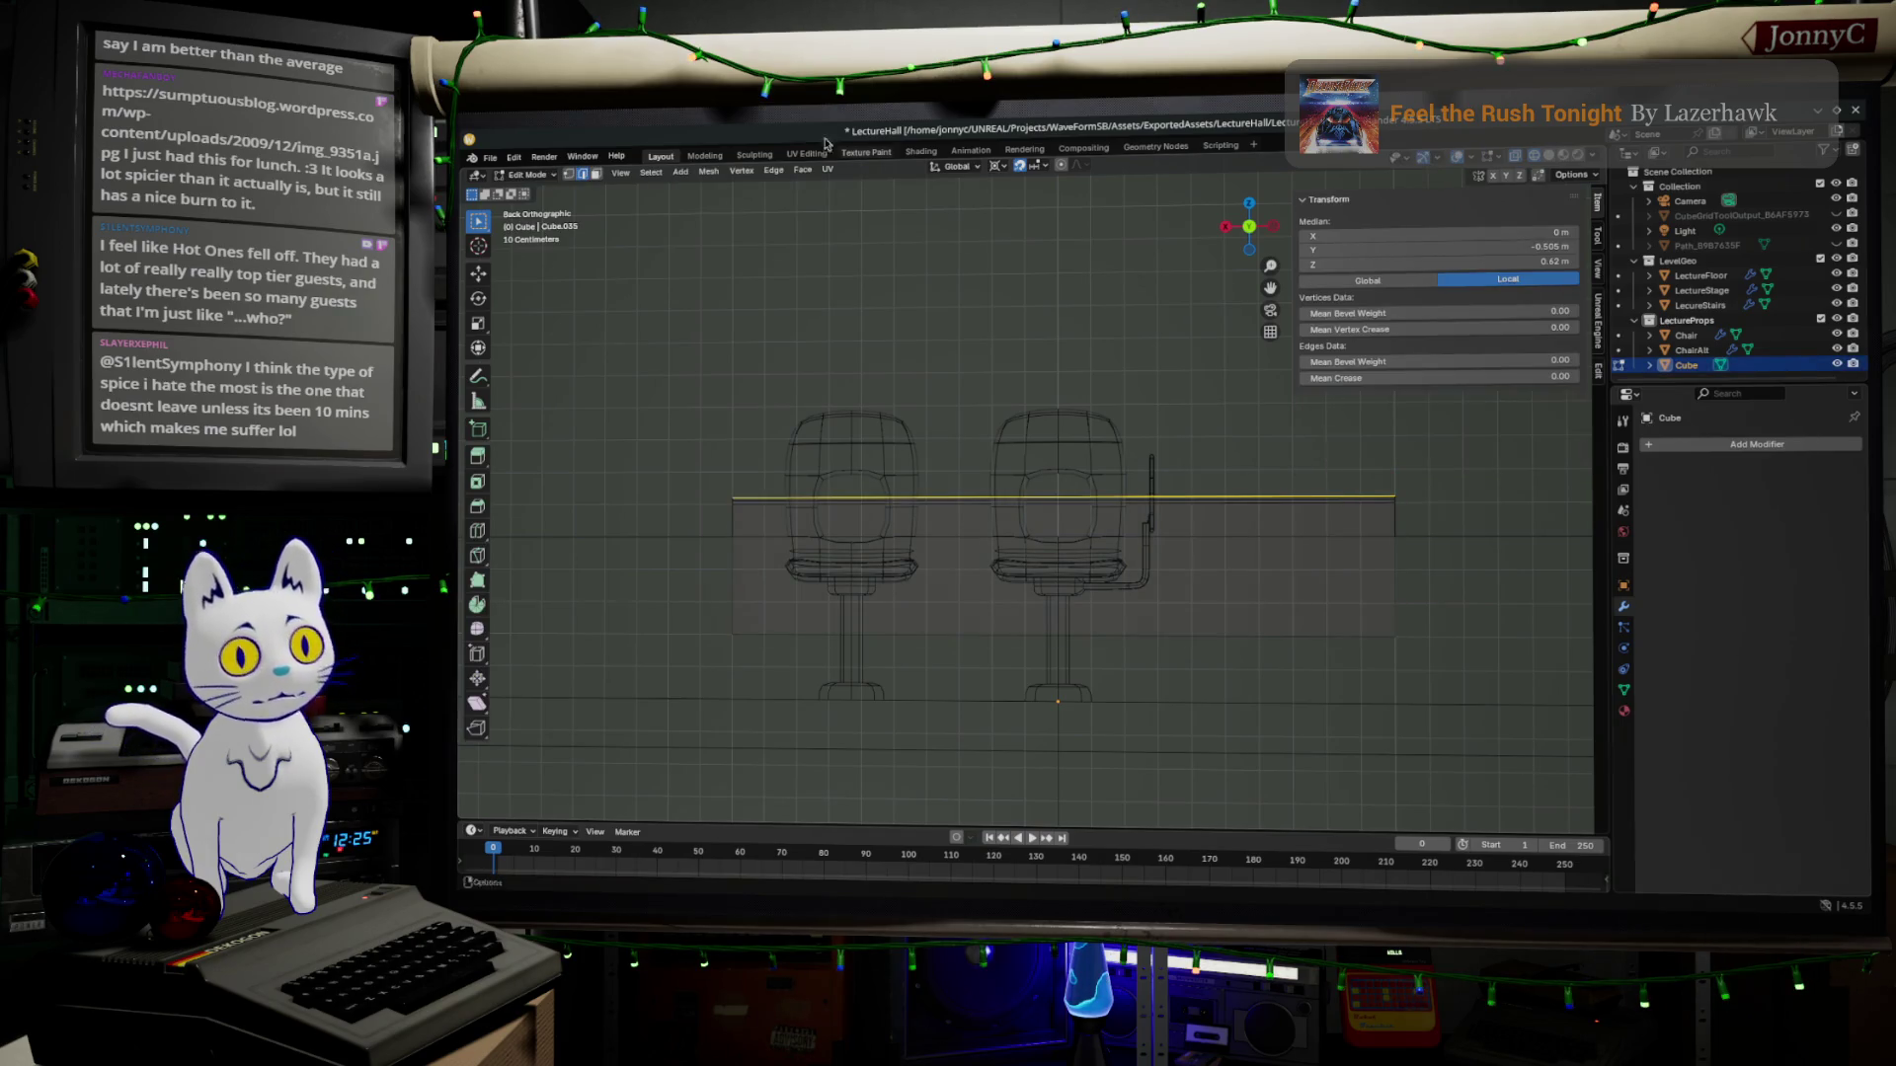
click(576, 175)
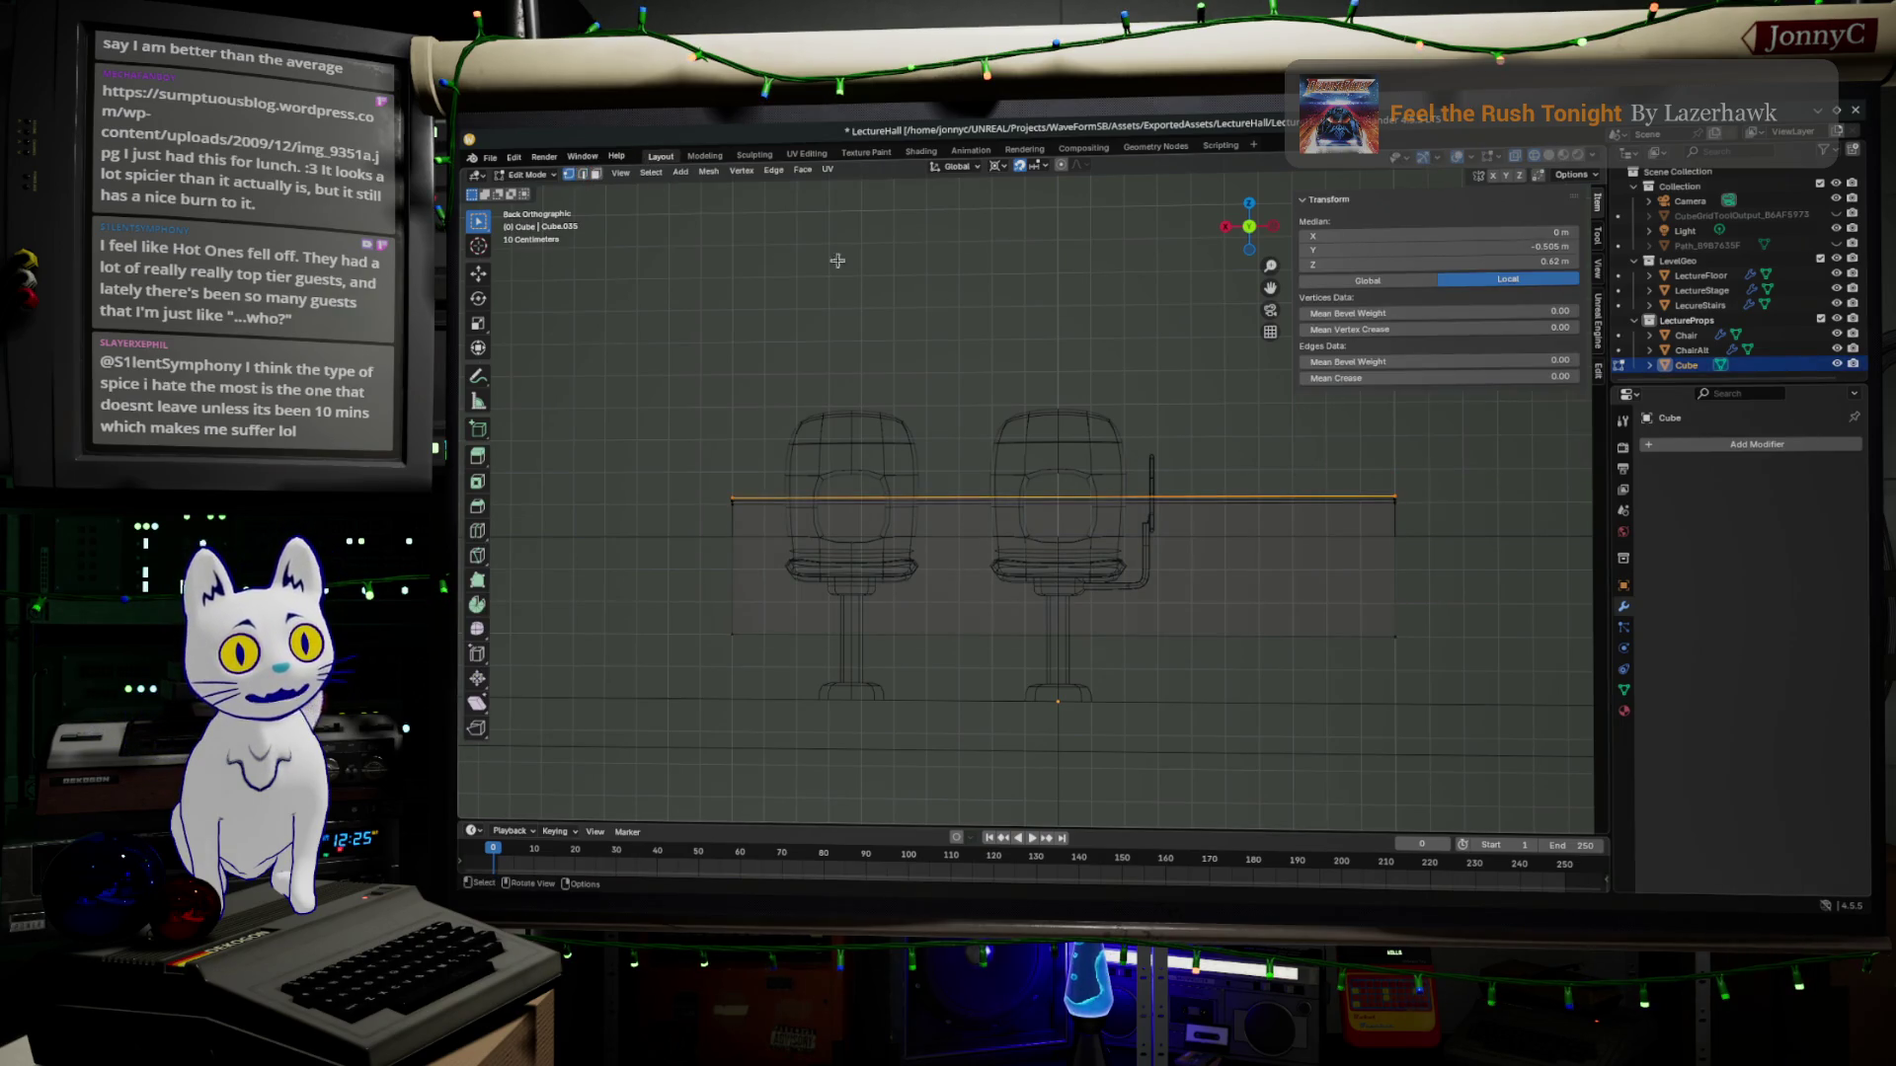
drag(1246, 431, 1459, 798)
scroll(1337, 640, up, 2)
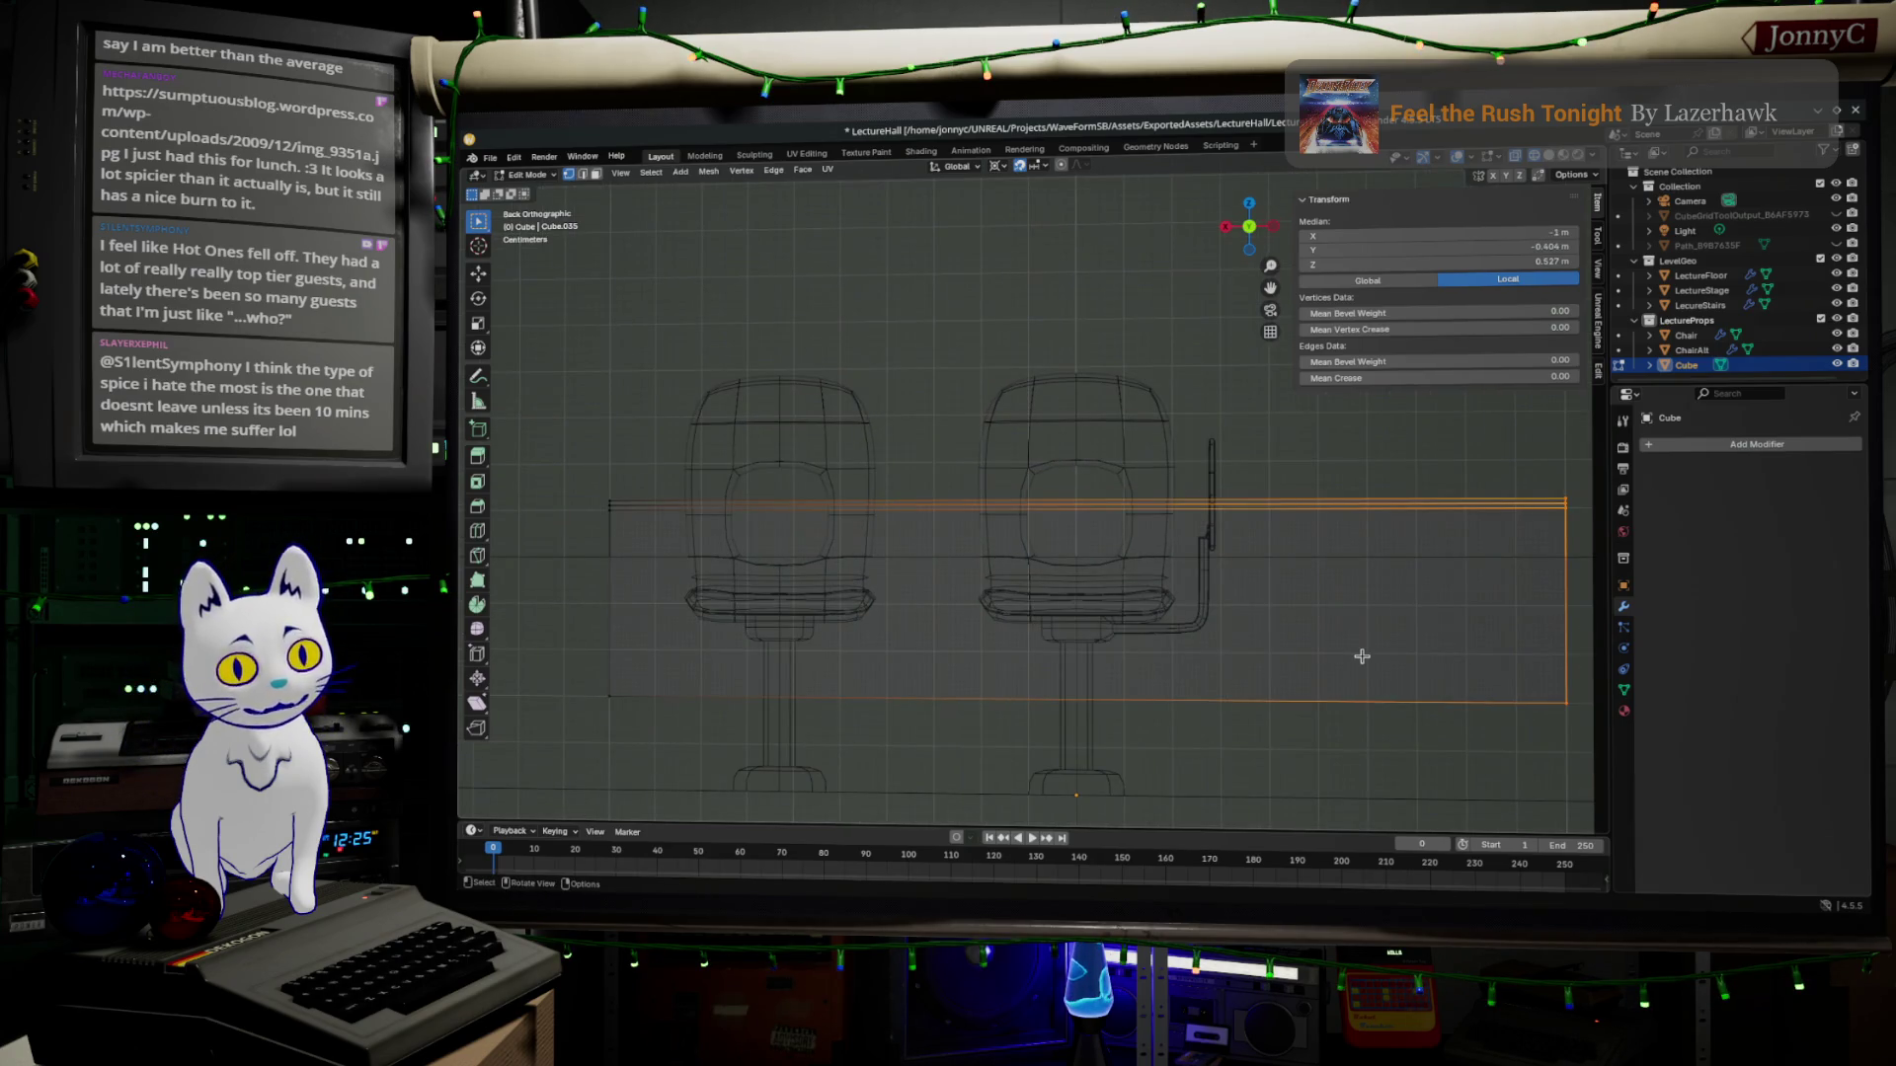
key(g)
key(x)
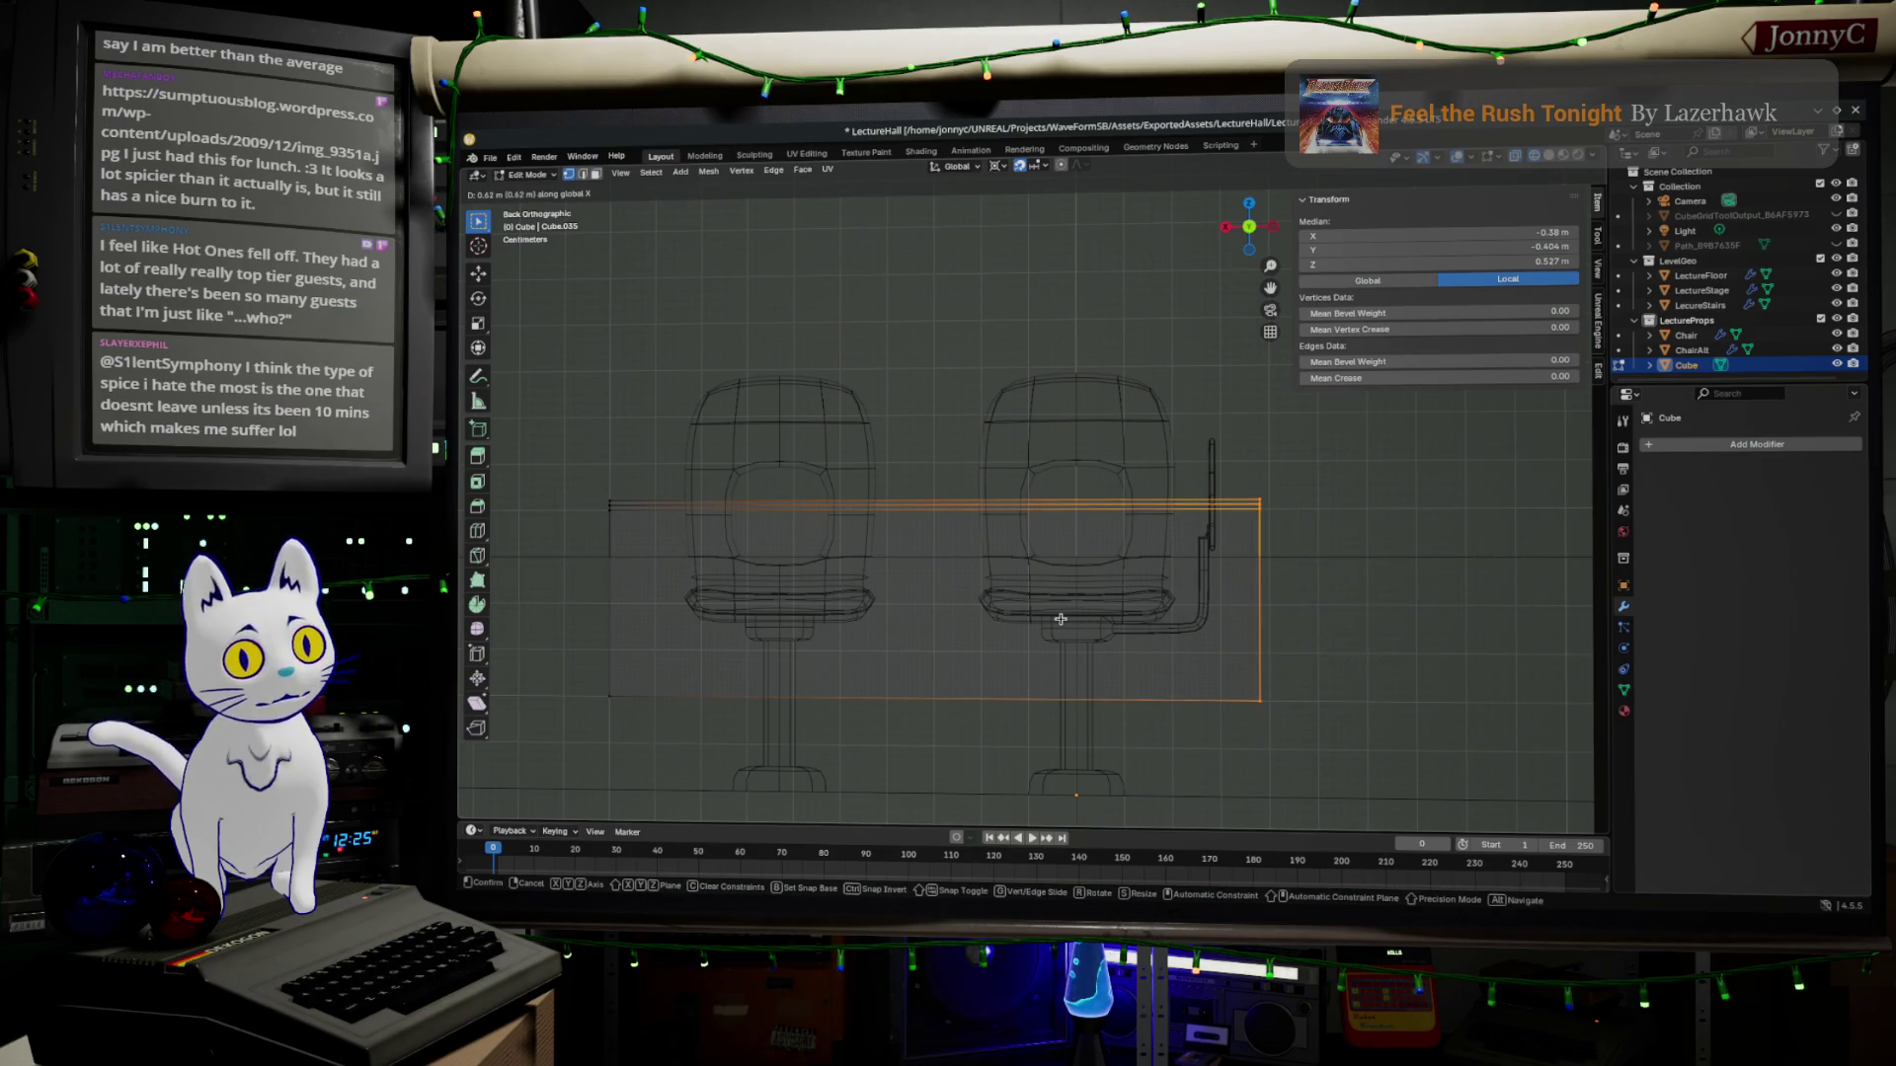
click(1061, 620)
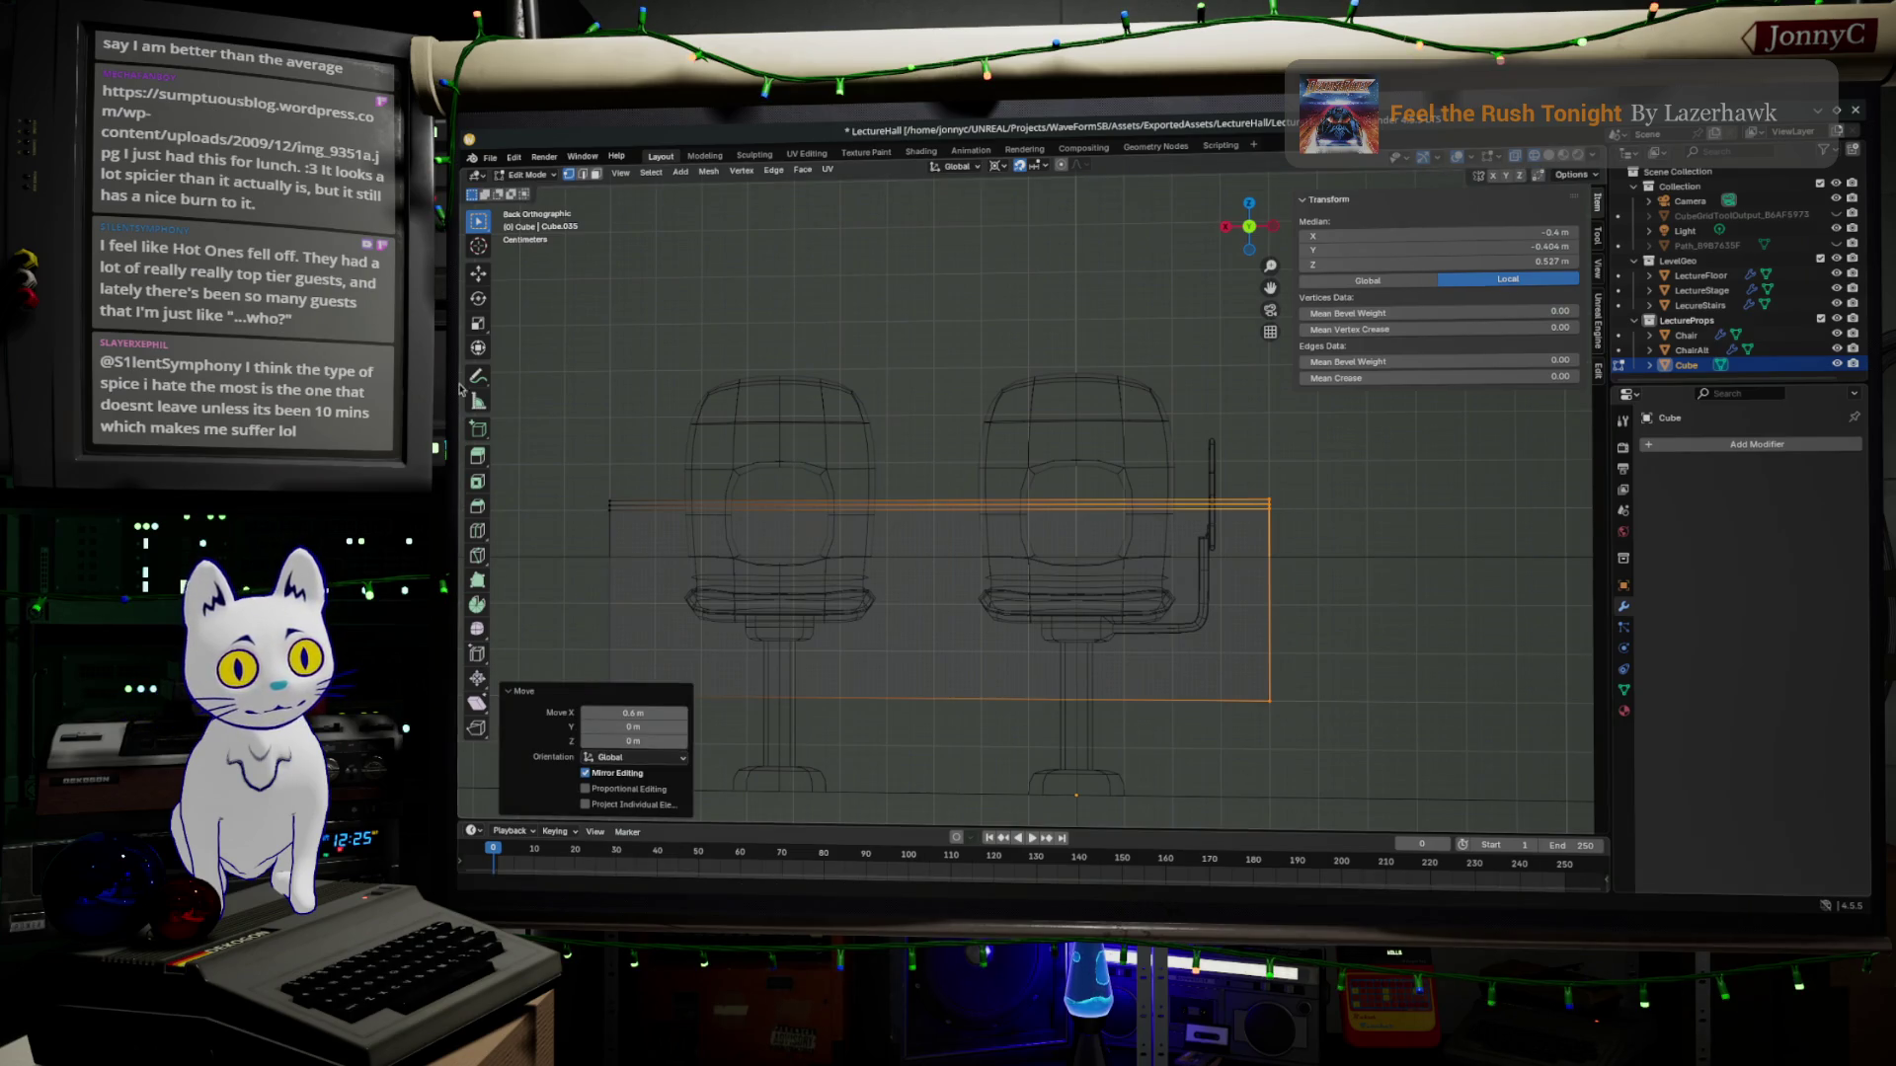
scroll(890, 562, down, 2)
Slide the desk's left end inward along X too, leaving the block about 0.7 m wide.
drag(706, 397, 800, 638)
scroll(829, 563, up, 2)
key(g)
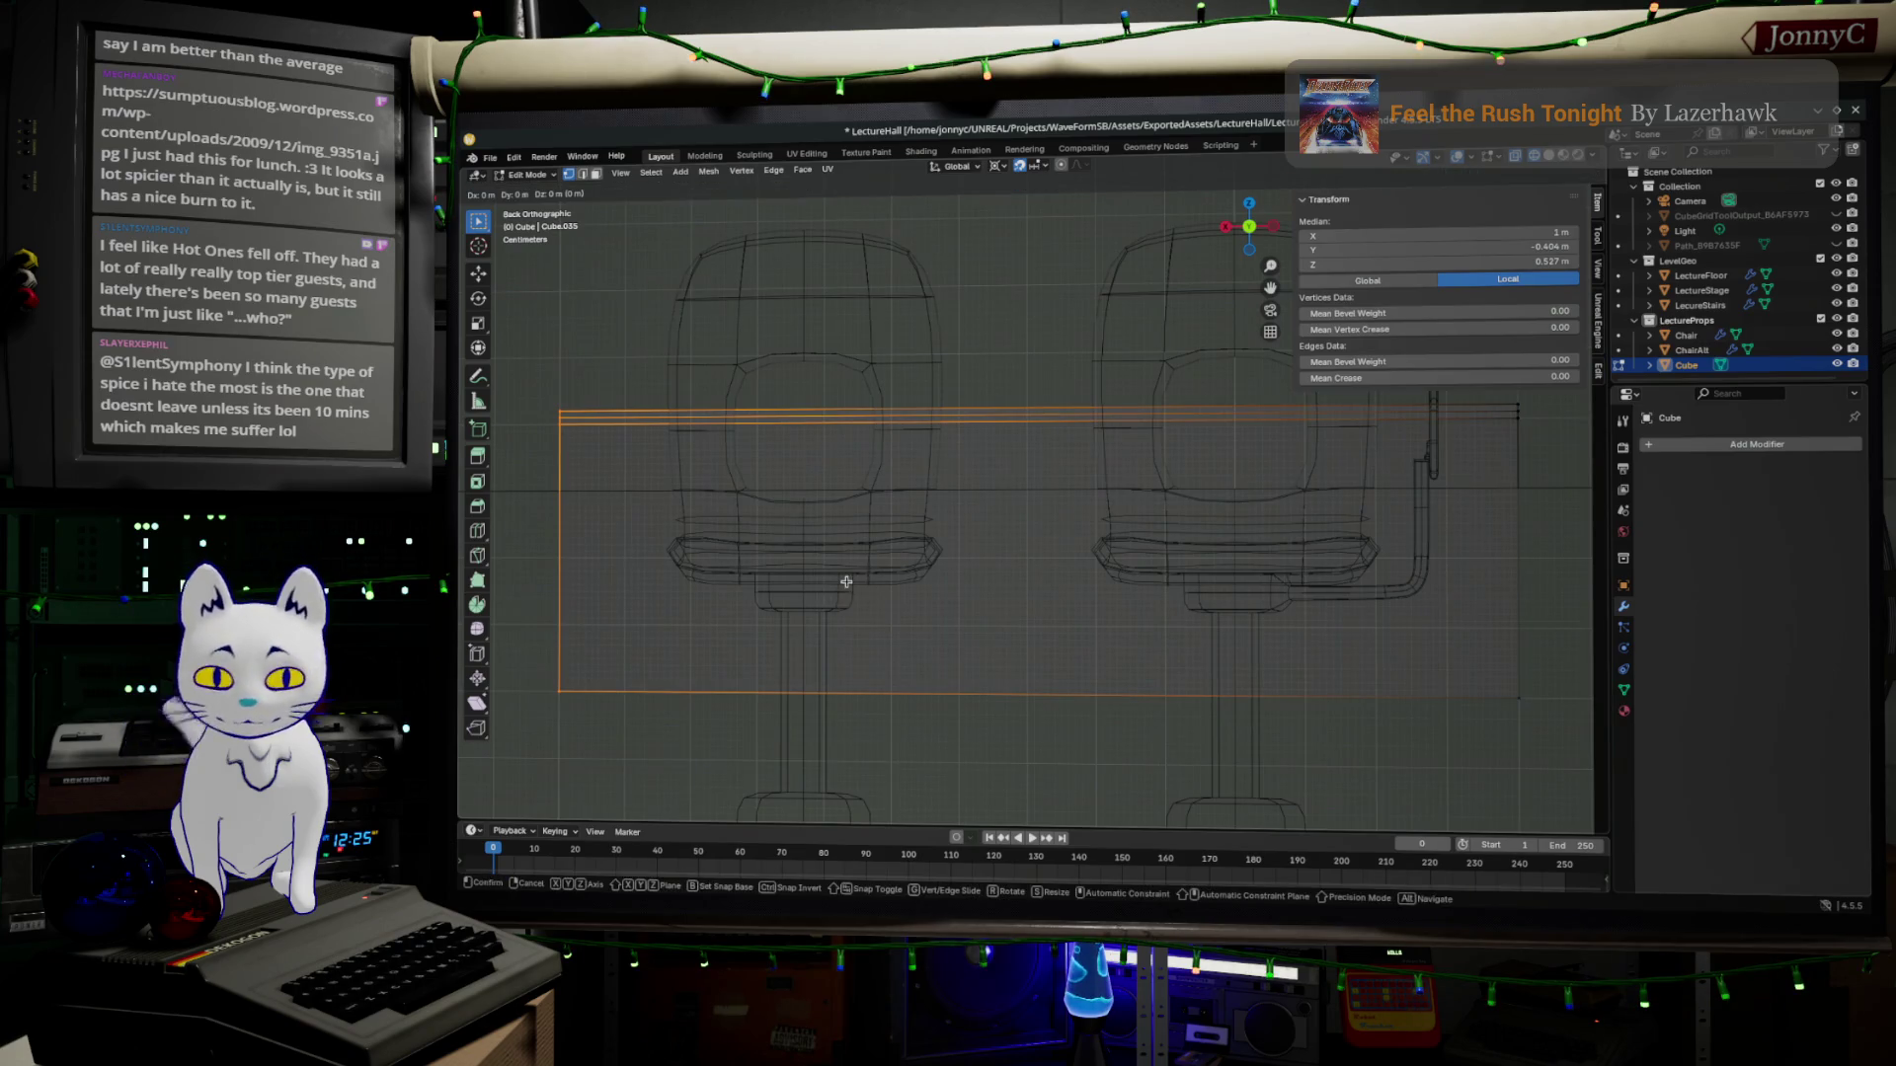
key(x)
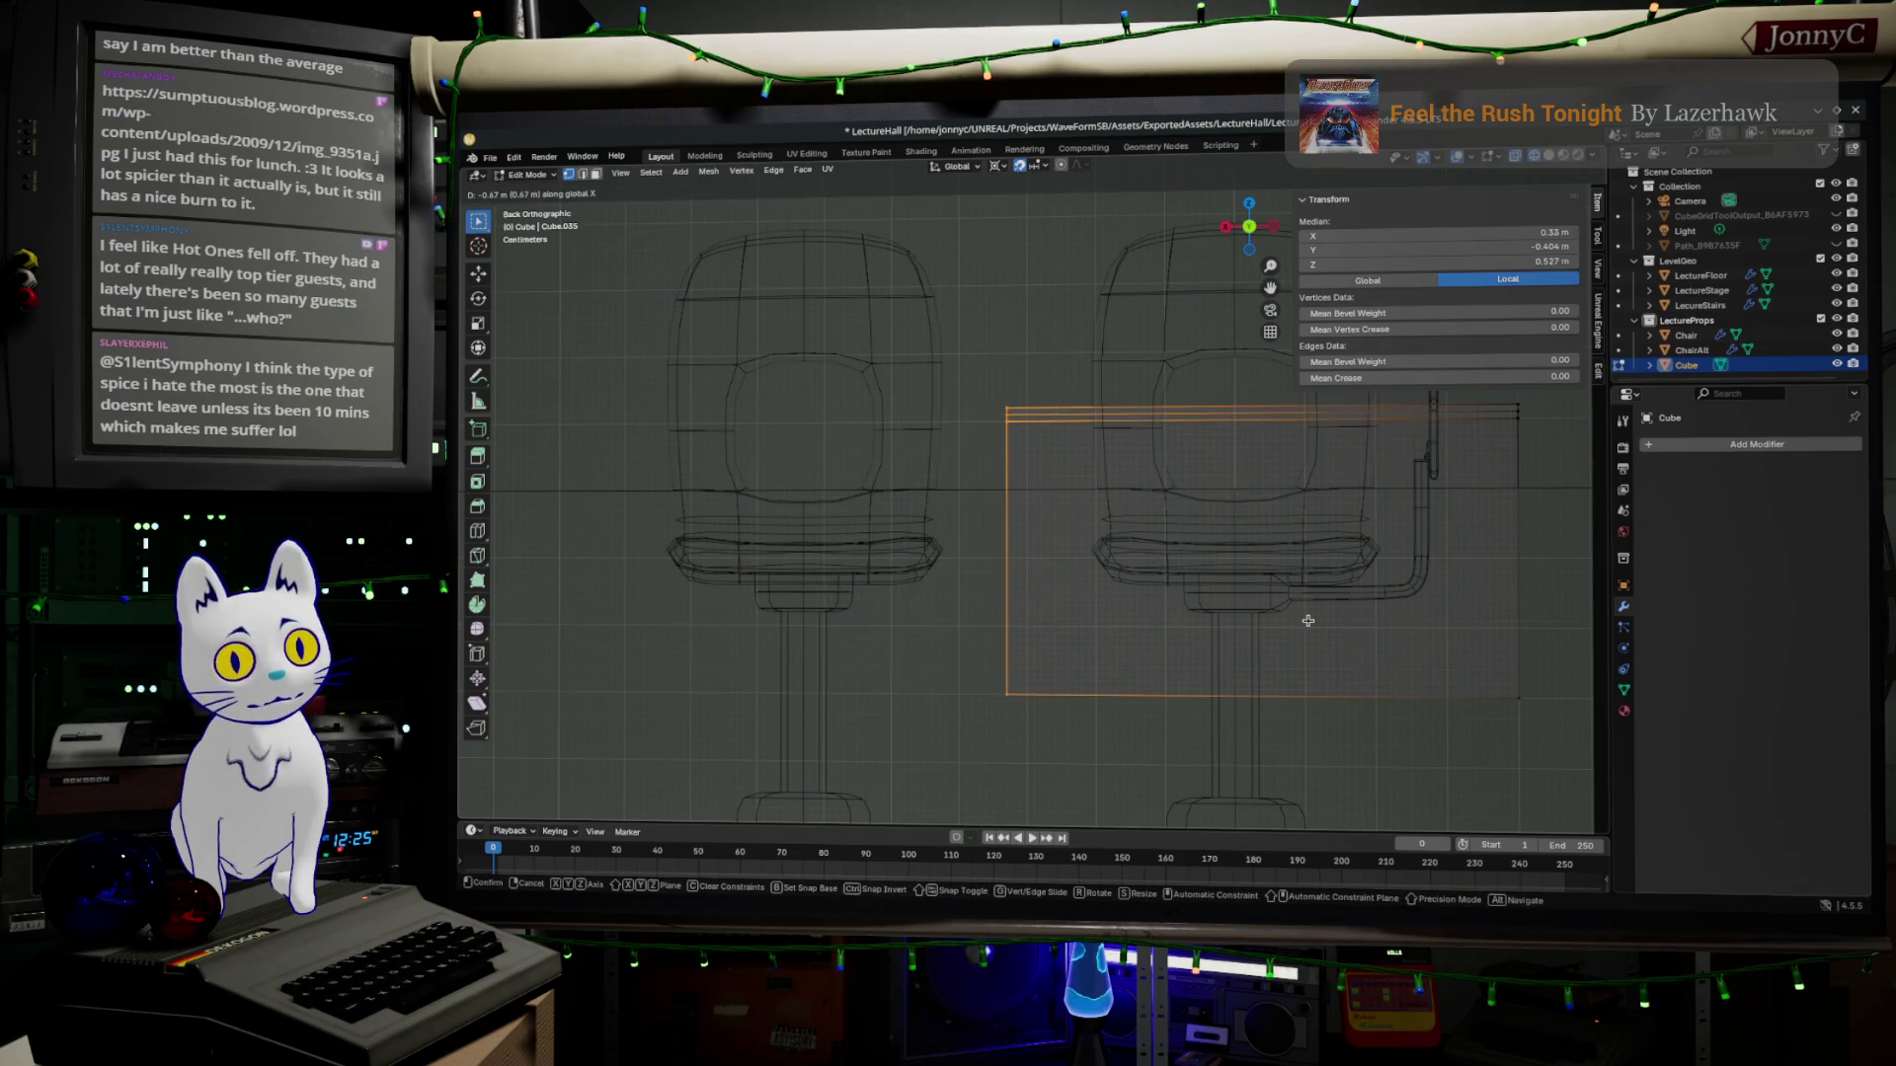
click(1315, 619)
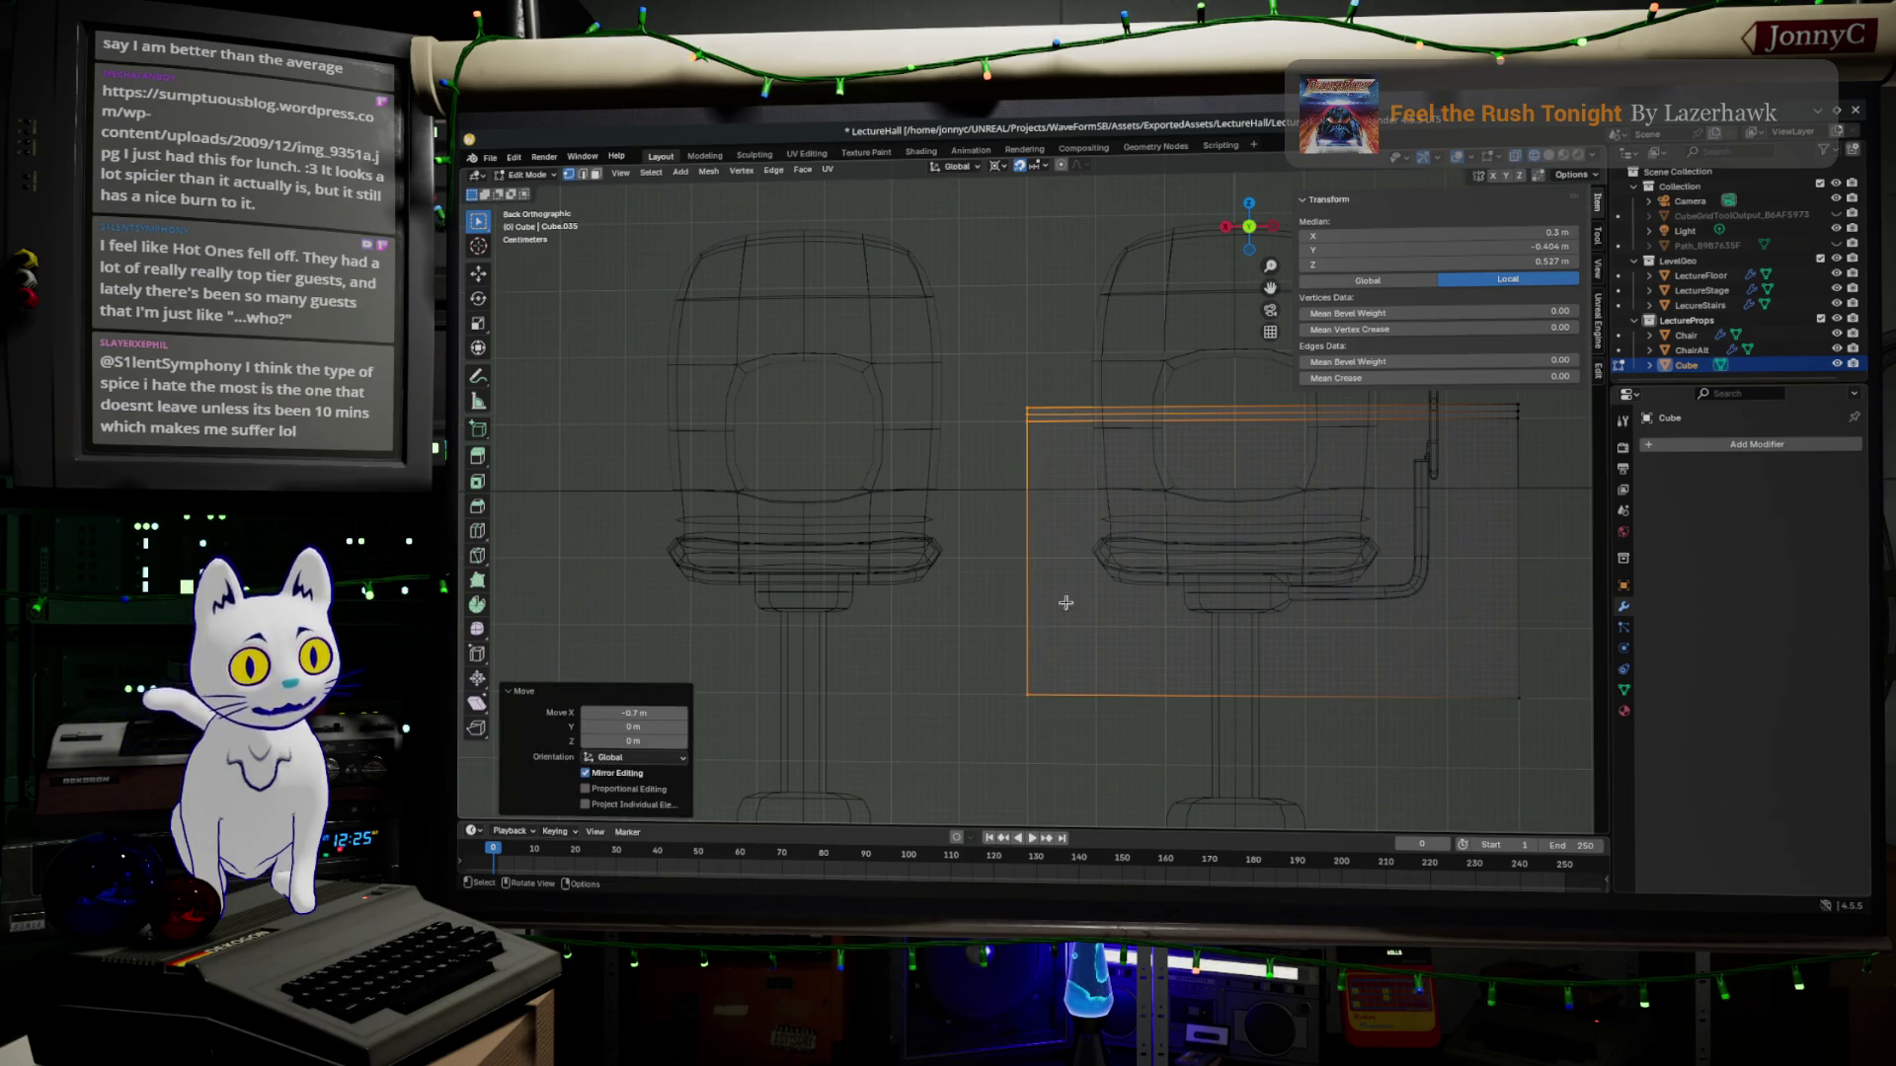
scroll(1022, 475, down, 2)
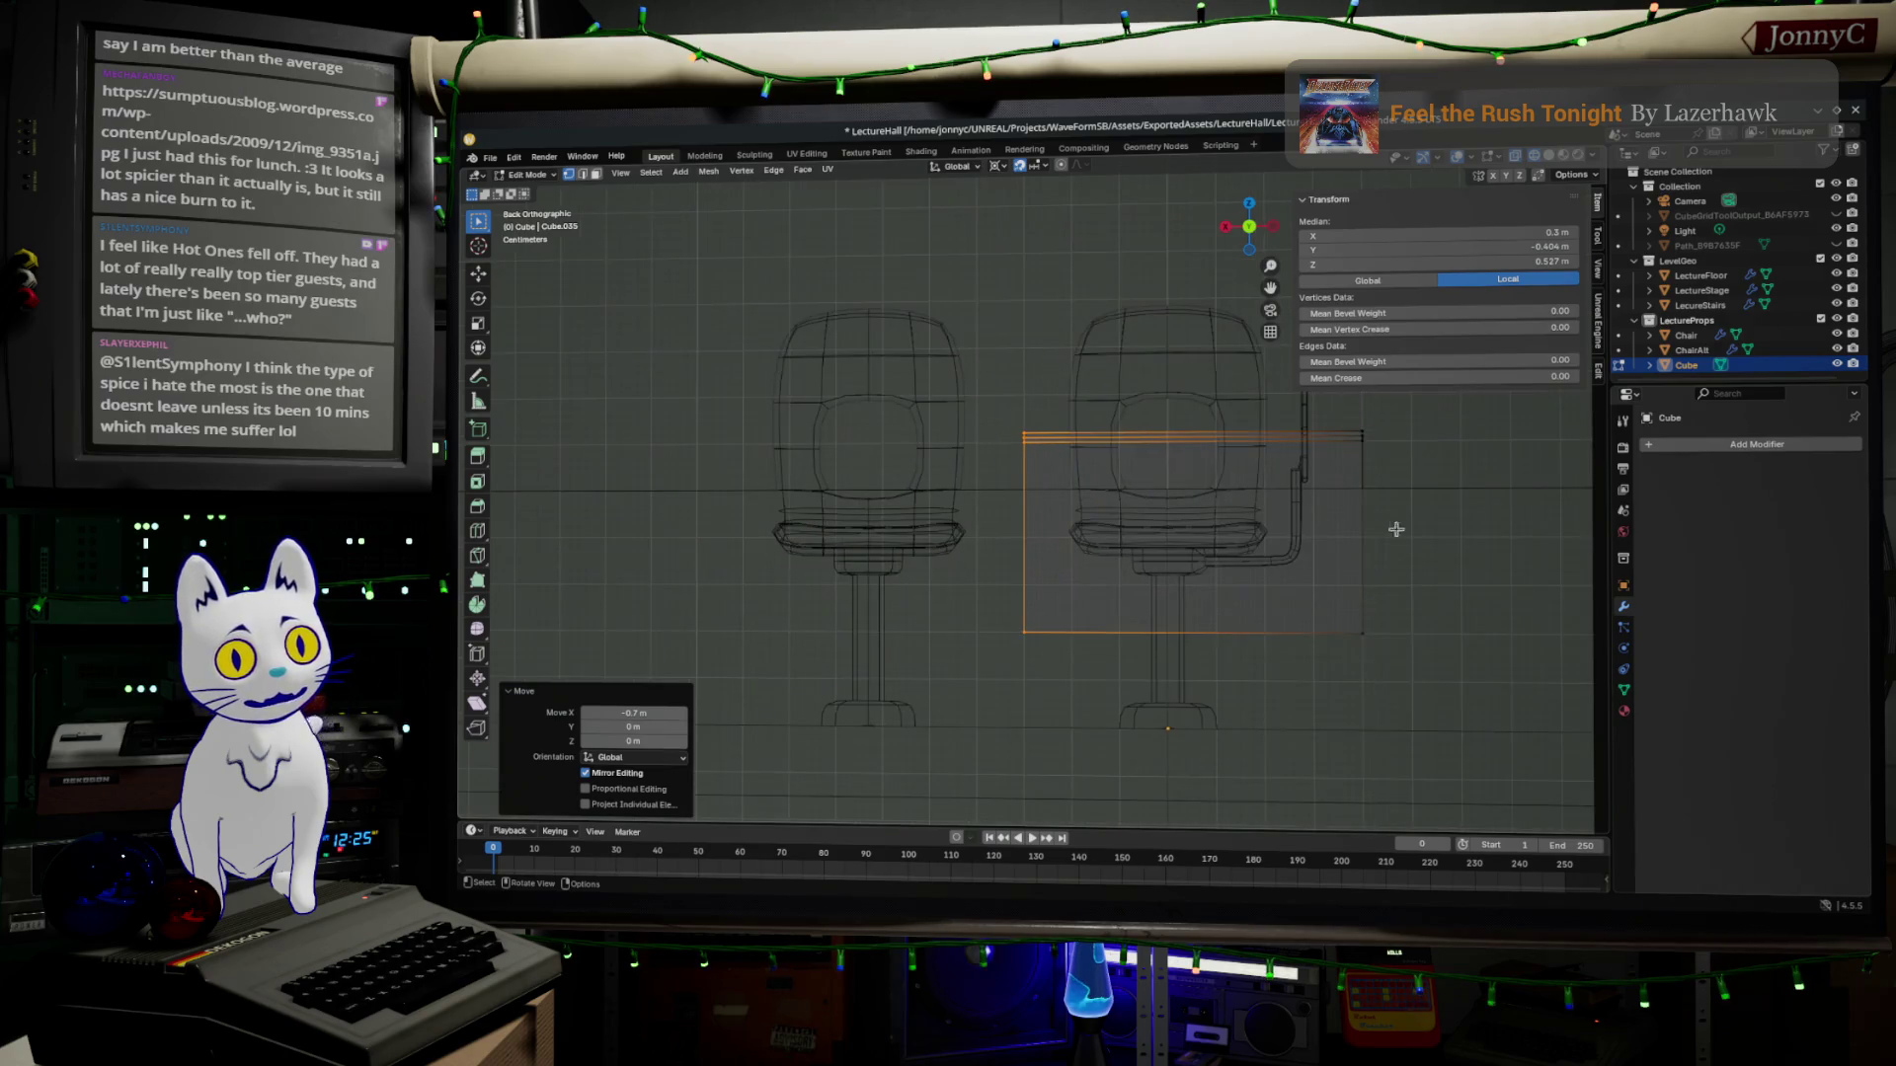
scroll(1393, 480, up, 1)
scroll(1273, 459, up, 1)
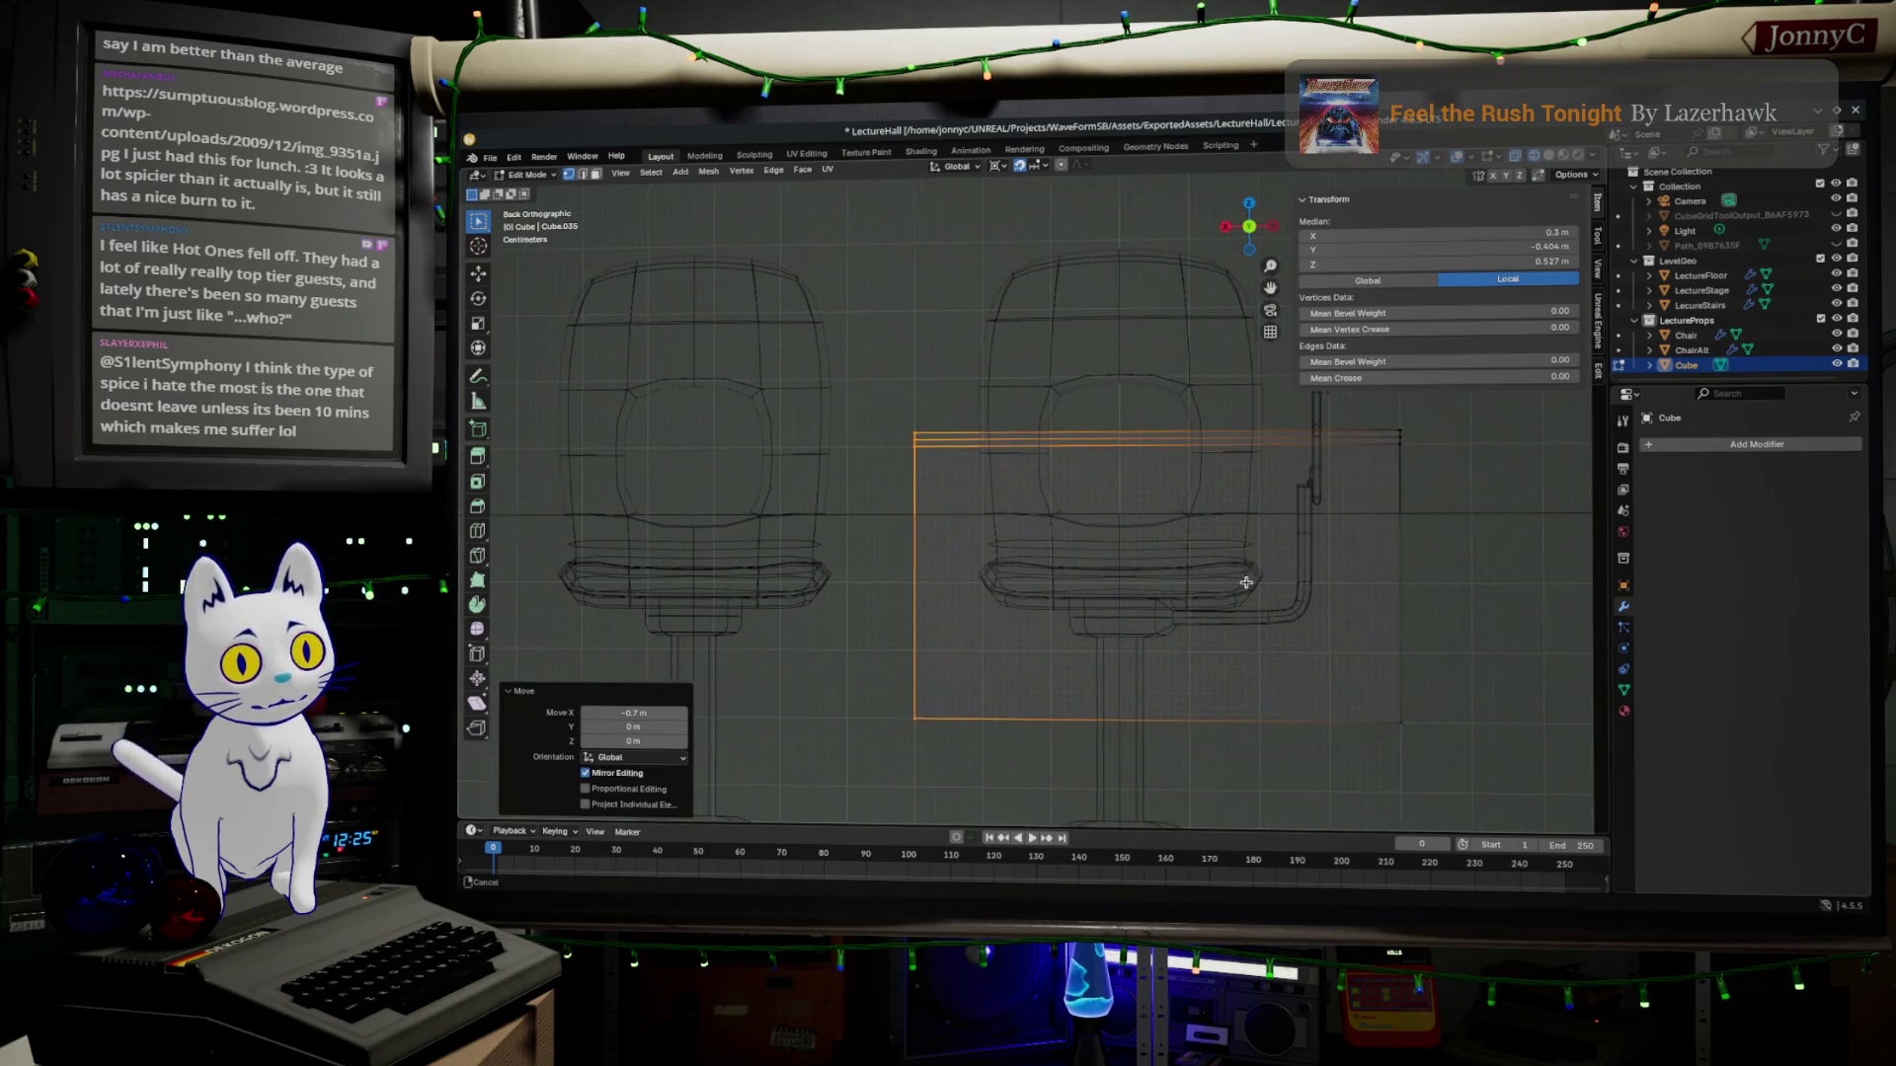
key(Tab)
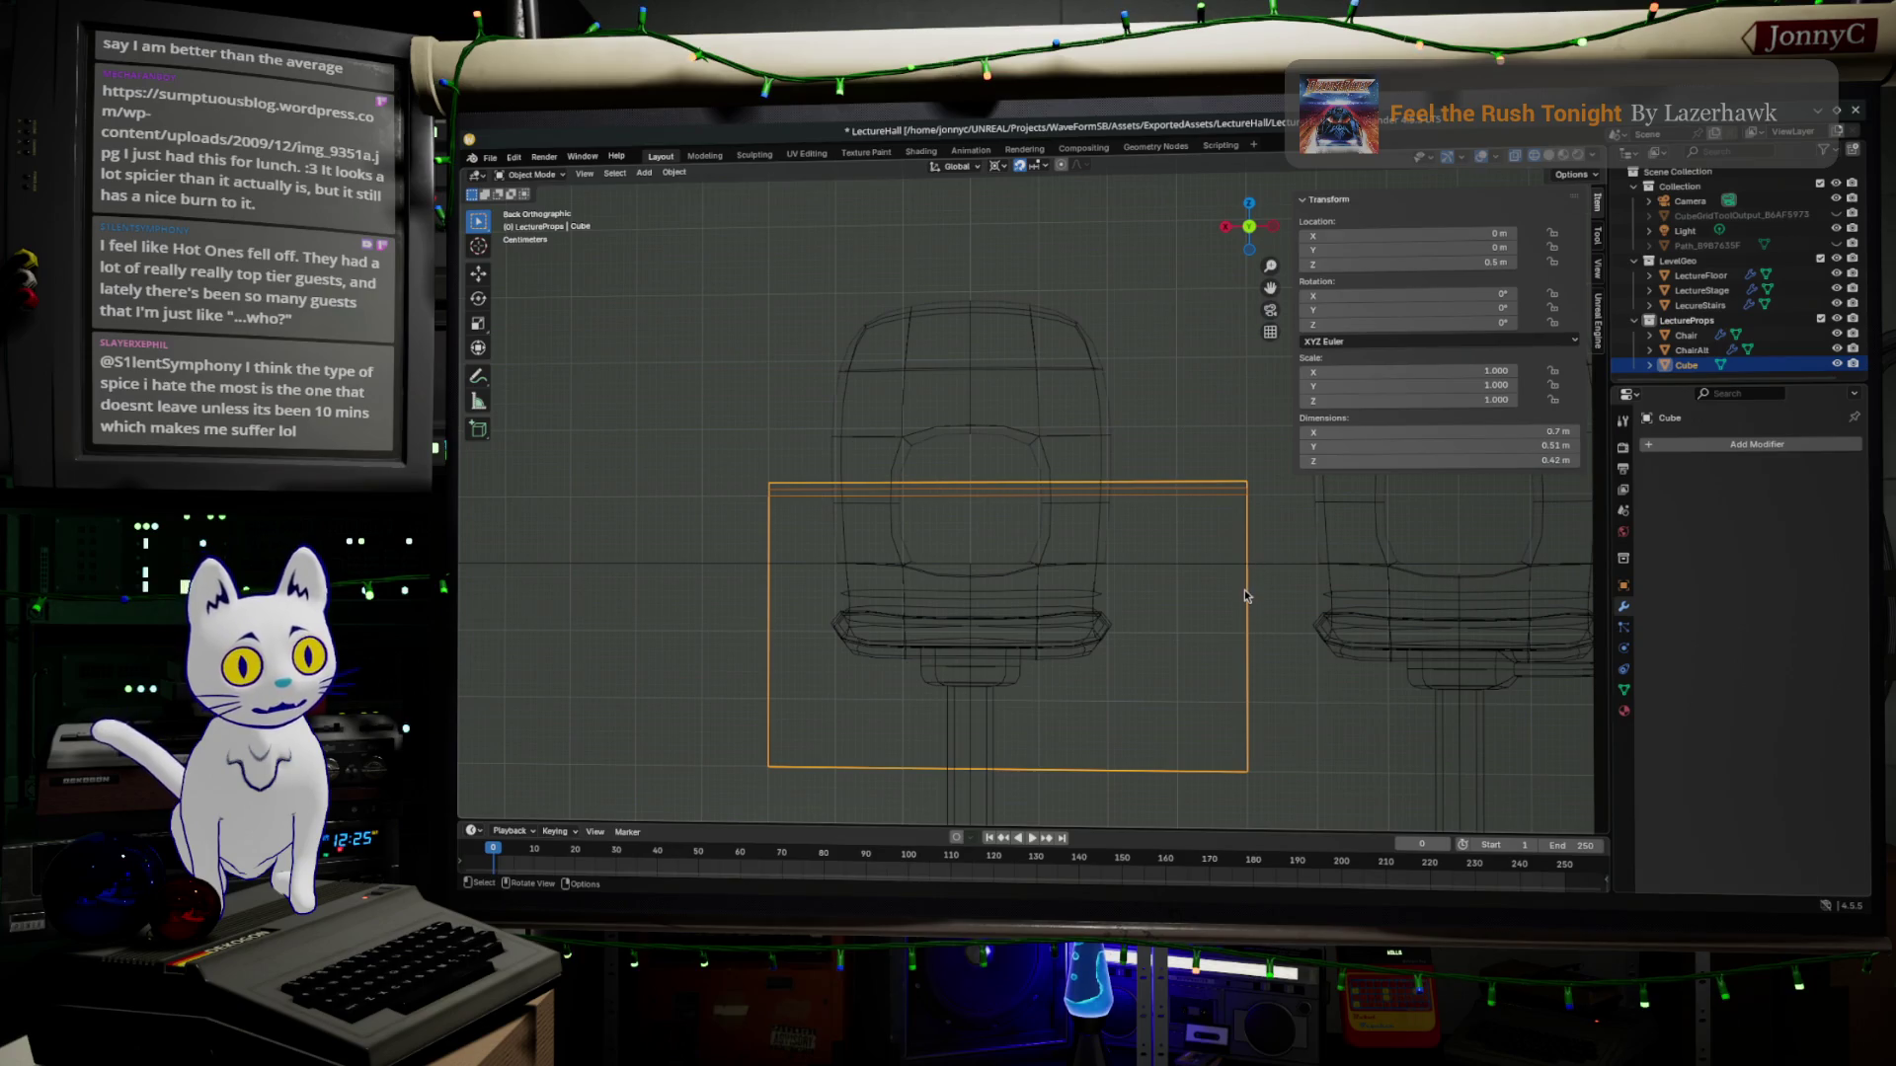
Set the desk's right-end edges to Median X -0.35 in the N-panel (after trying -0.4).
key(Tab)
scroll(1244, 600, down, 1)
scroll(1244, 600, down, 1)
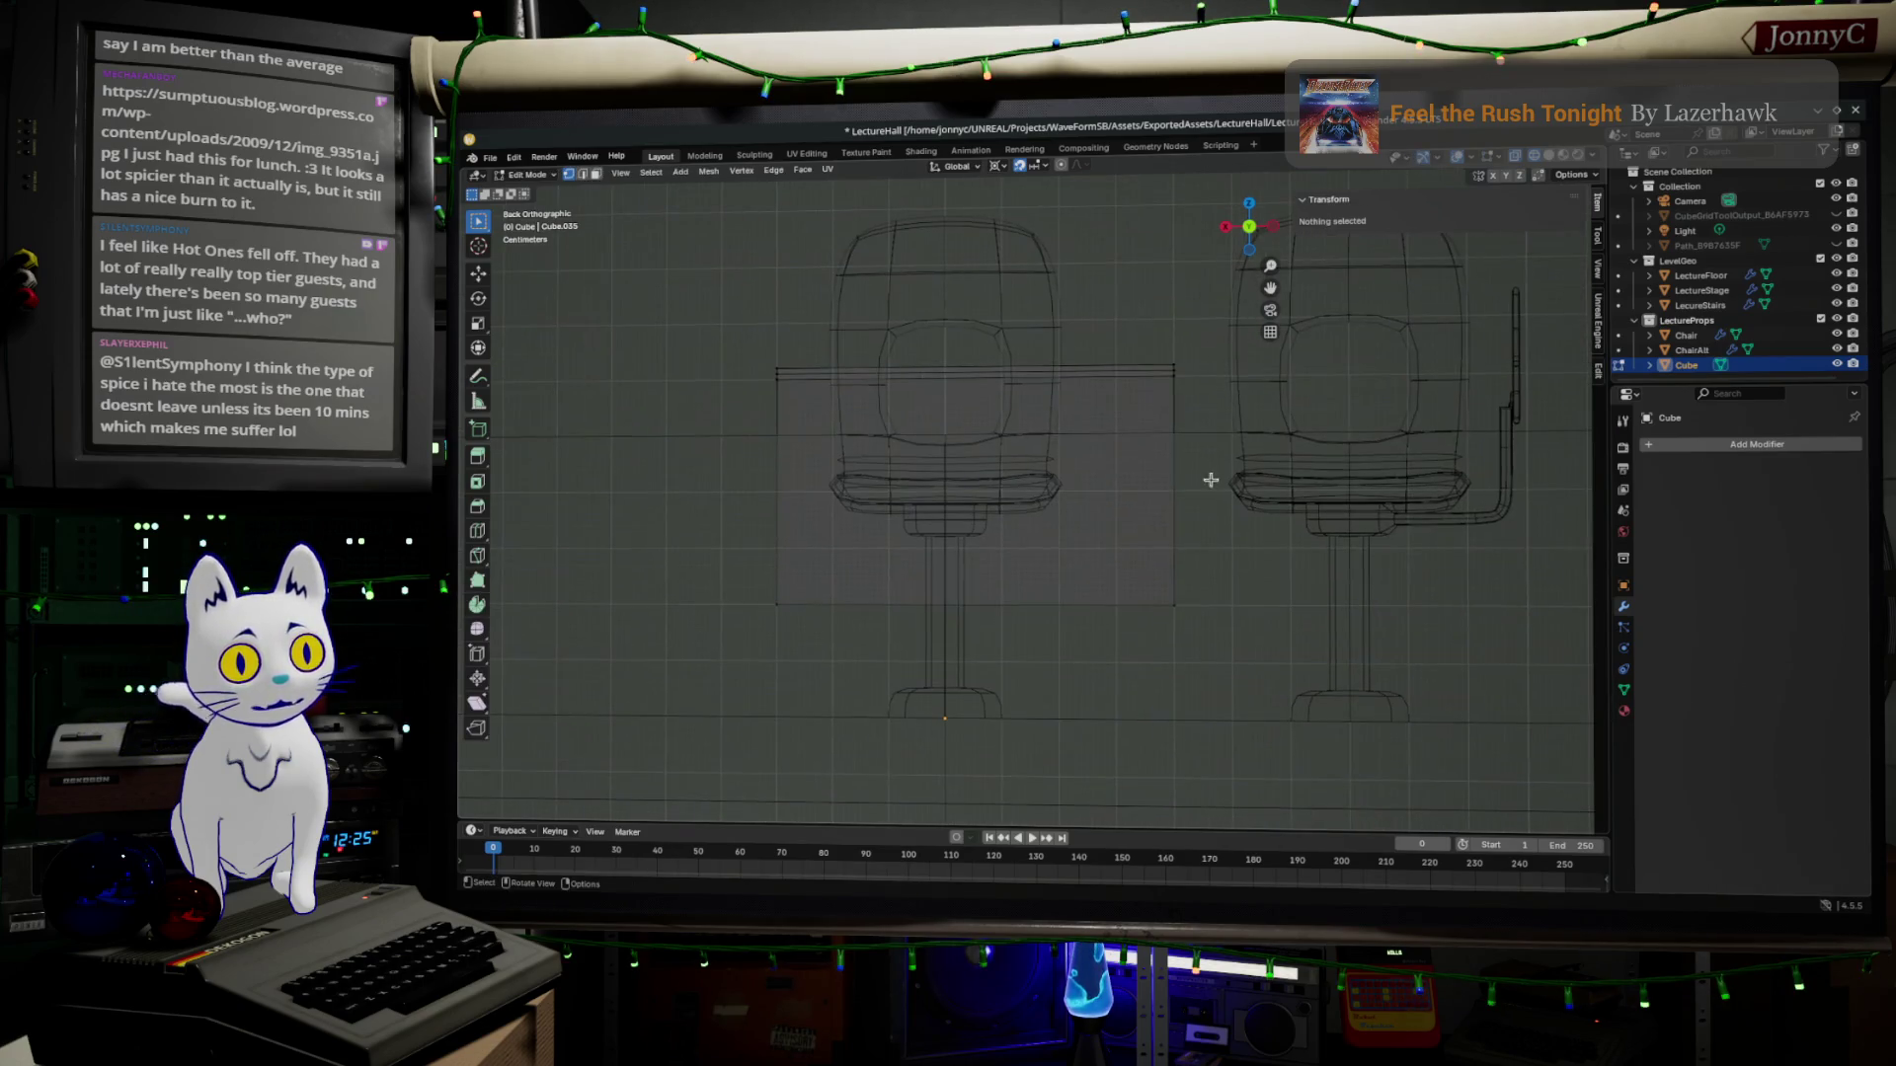
drag(1116, 312, 1212, 663)
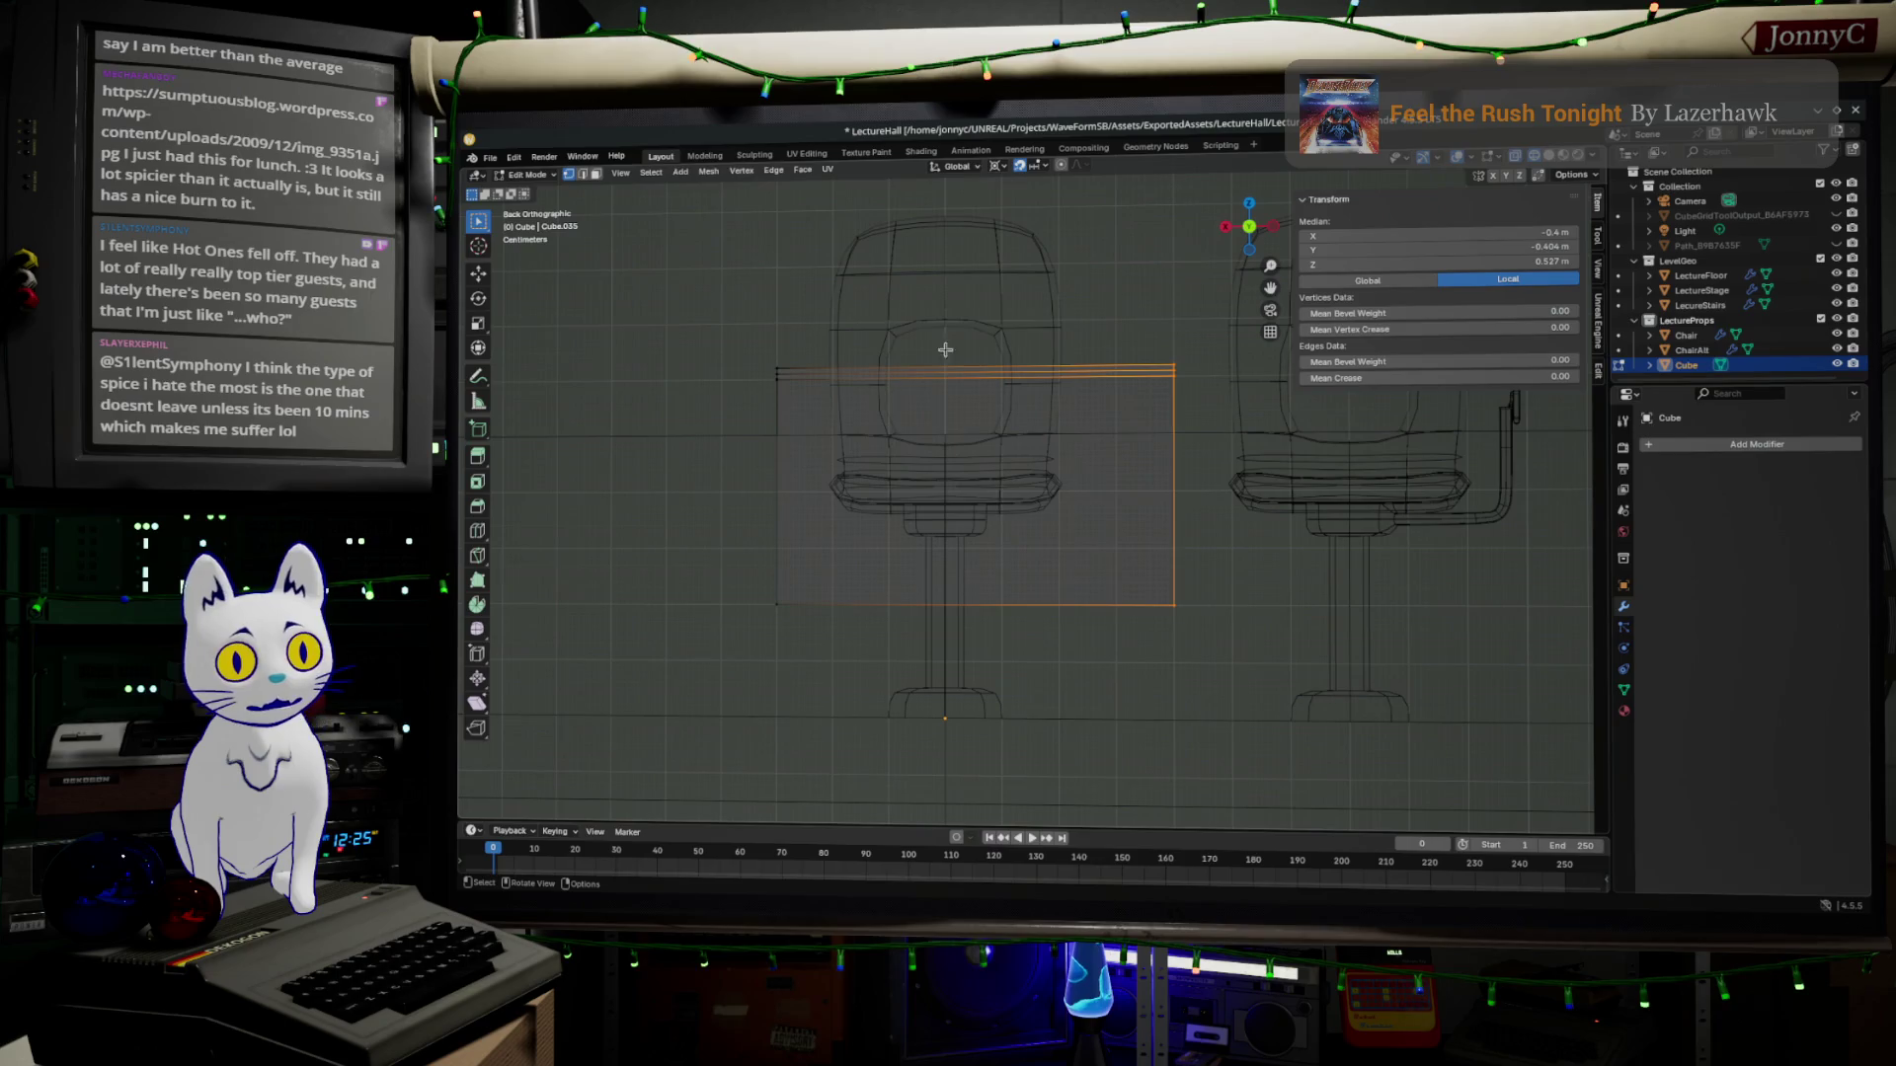
double_click(1444, 233)
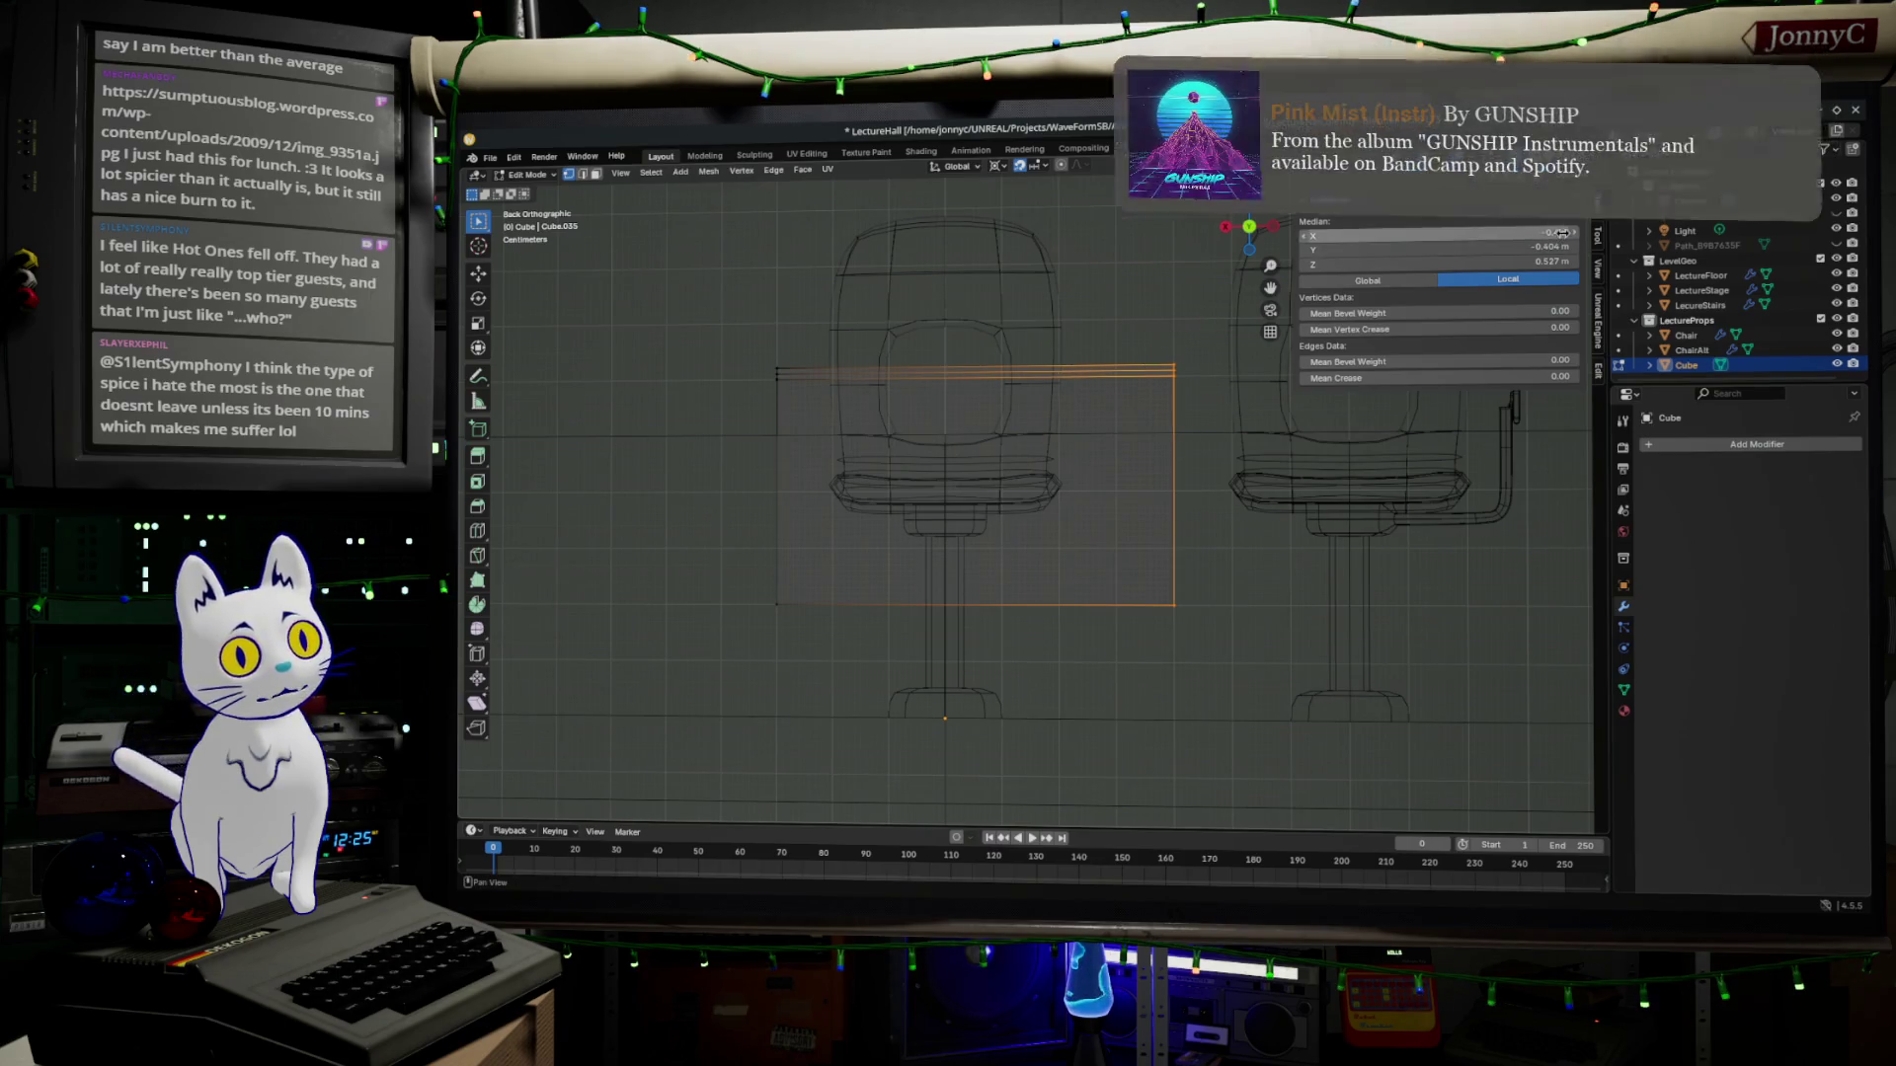
key(Return)
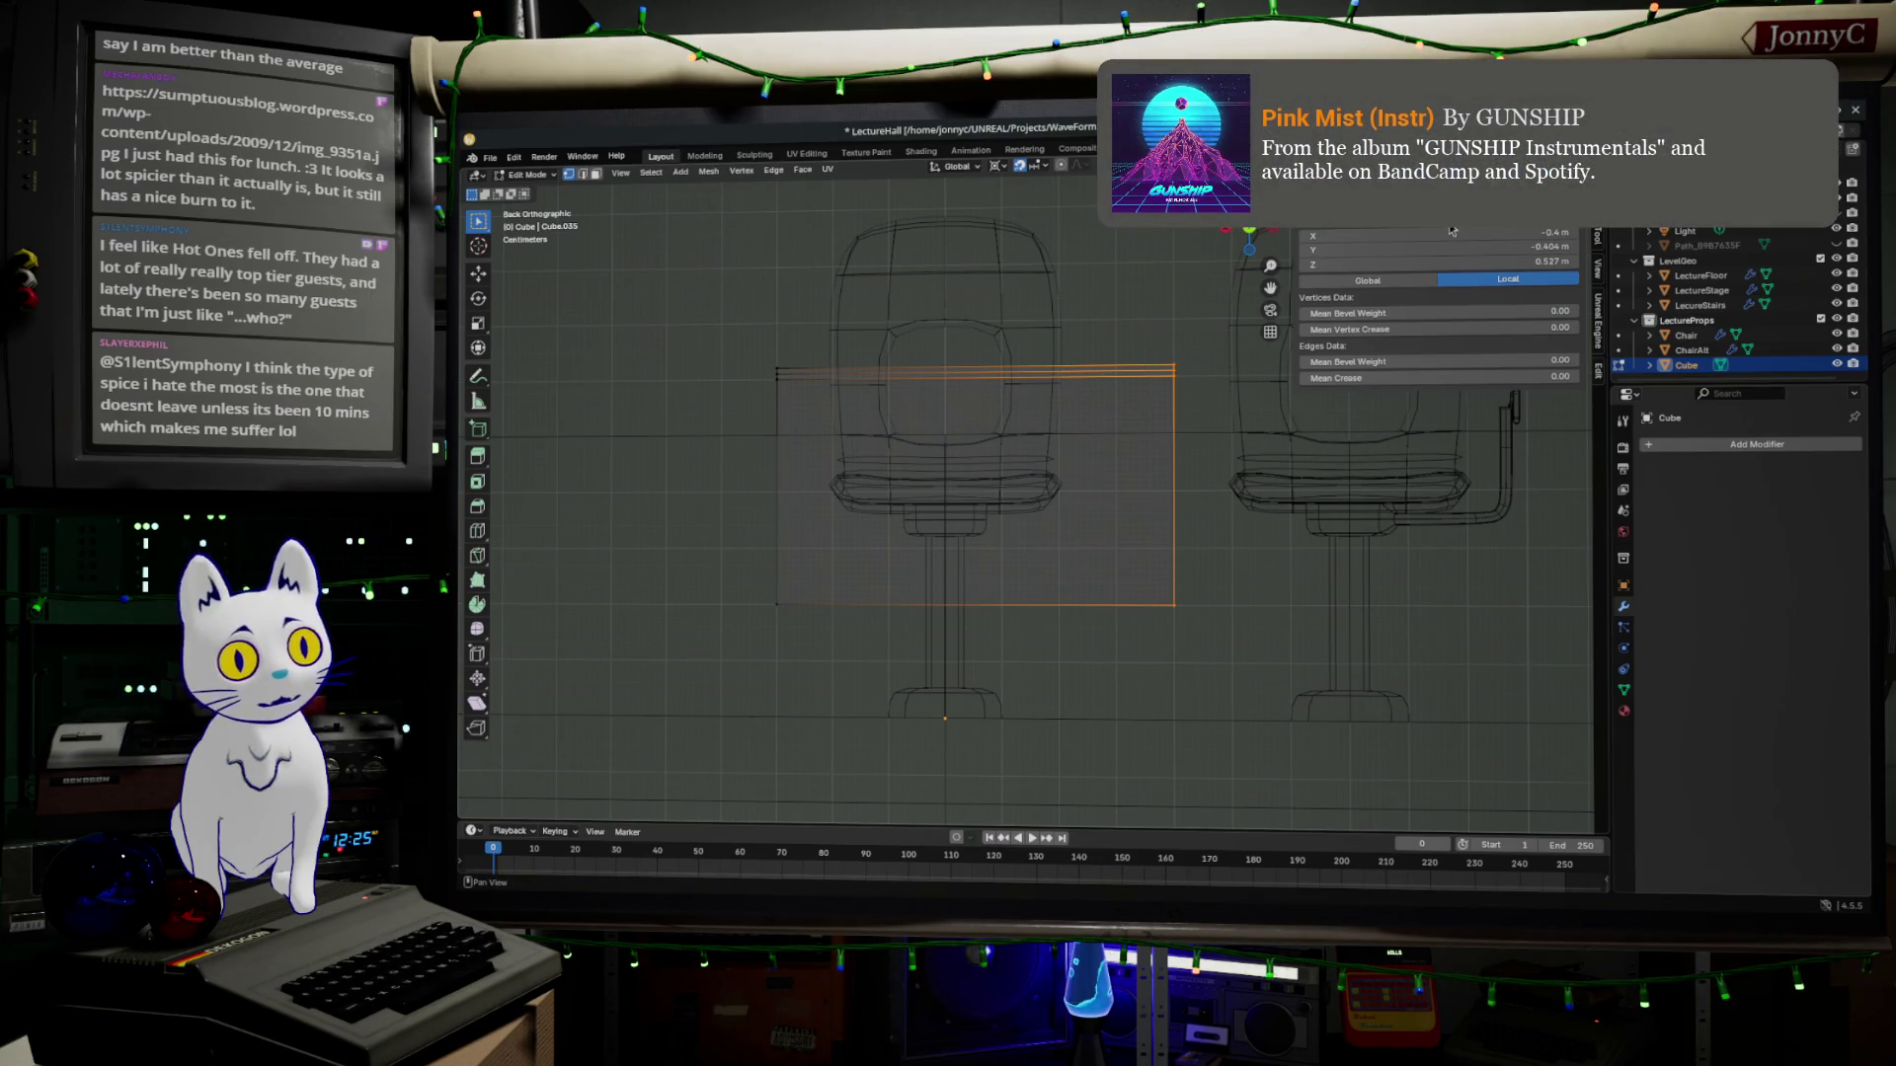
double_click(1418, 233)
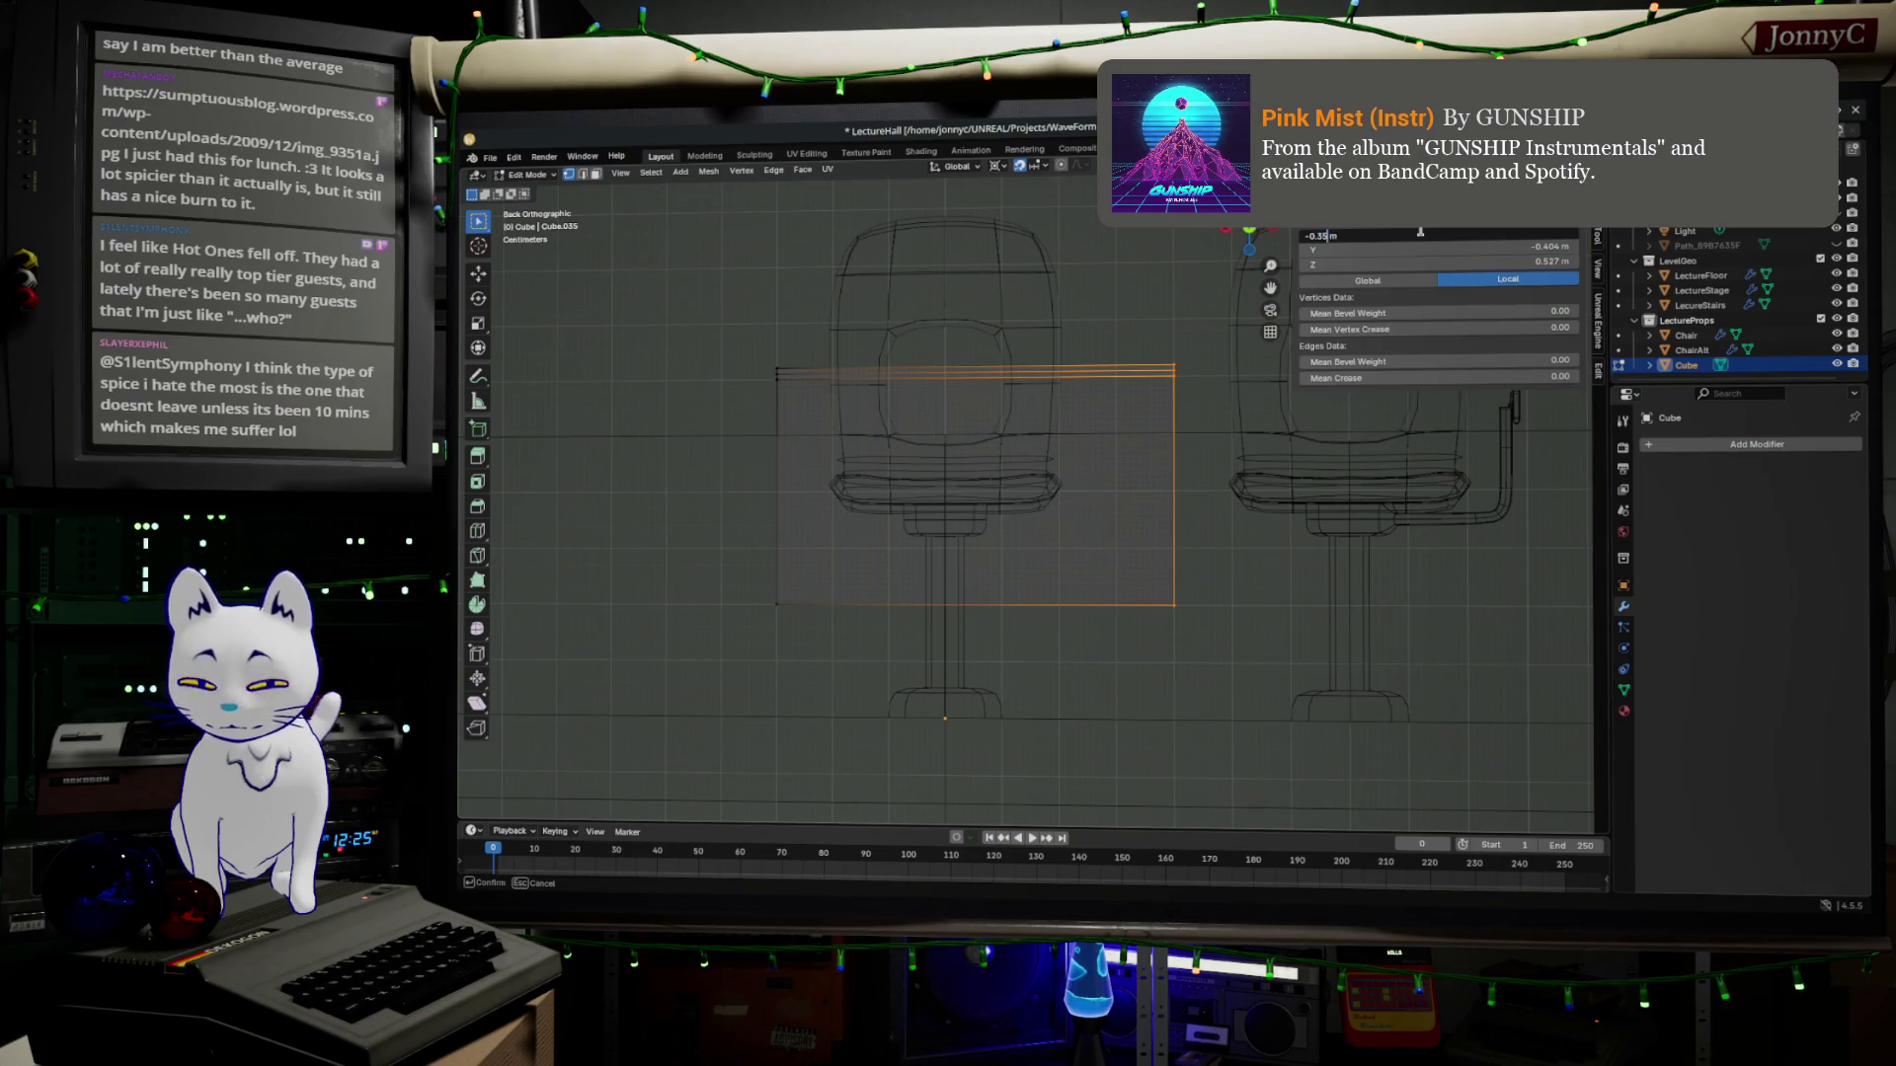
key(Return)
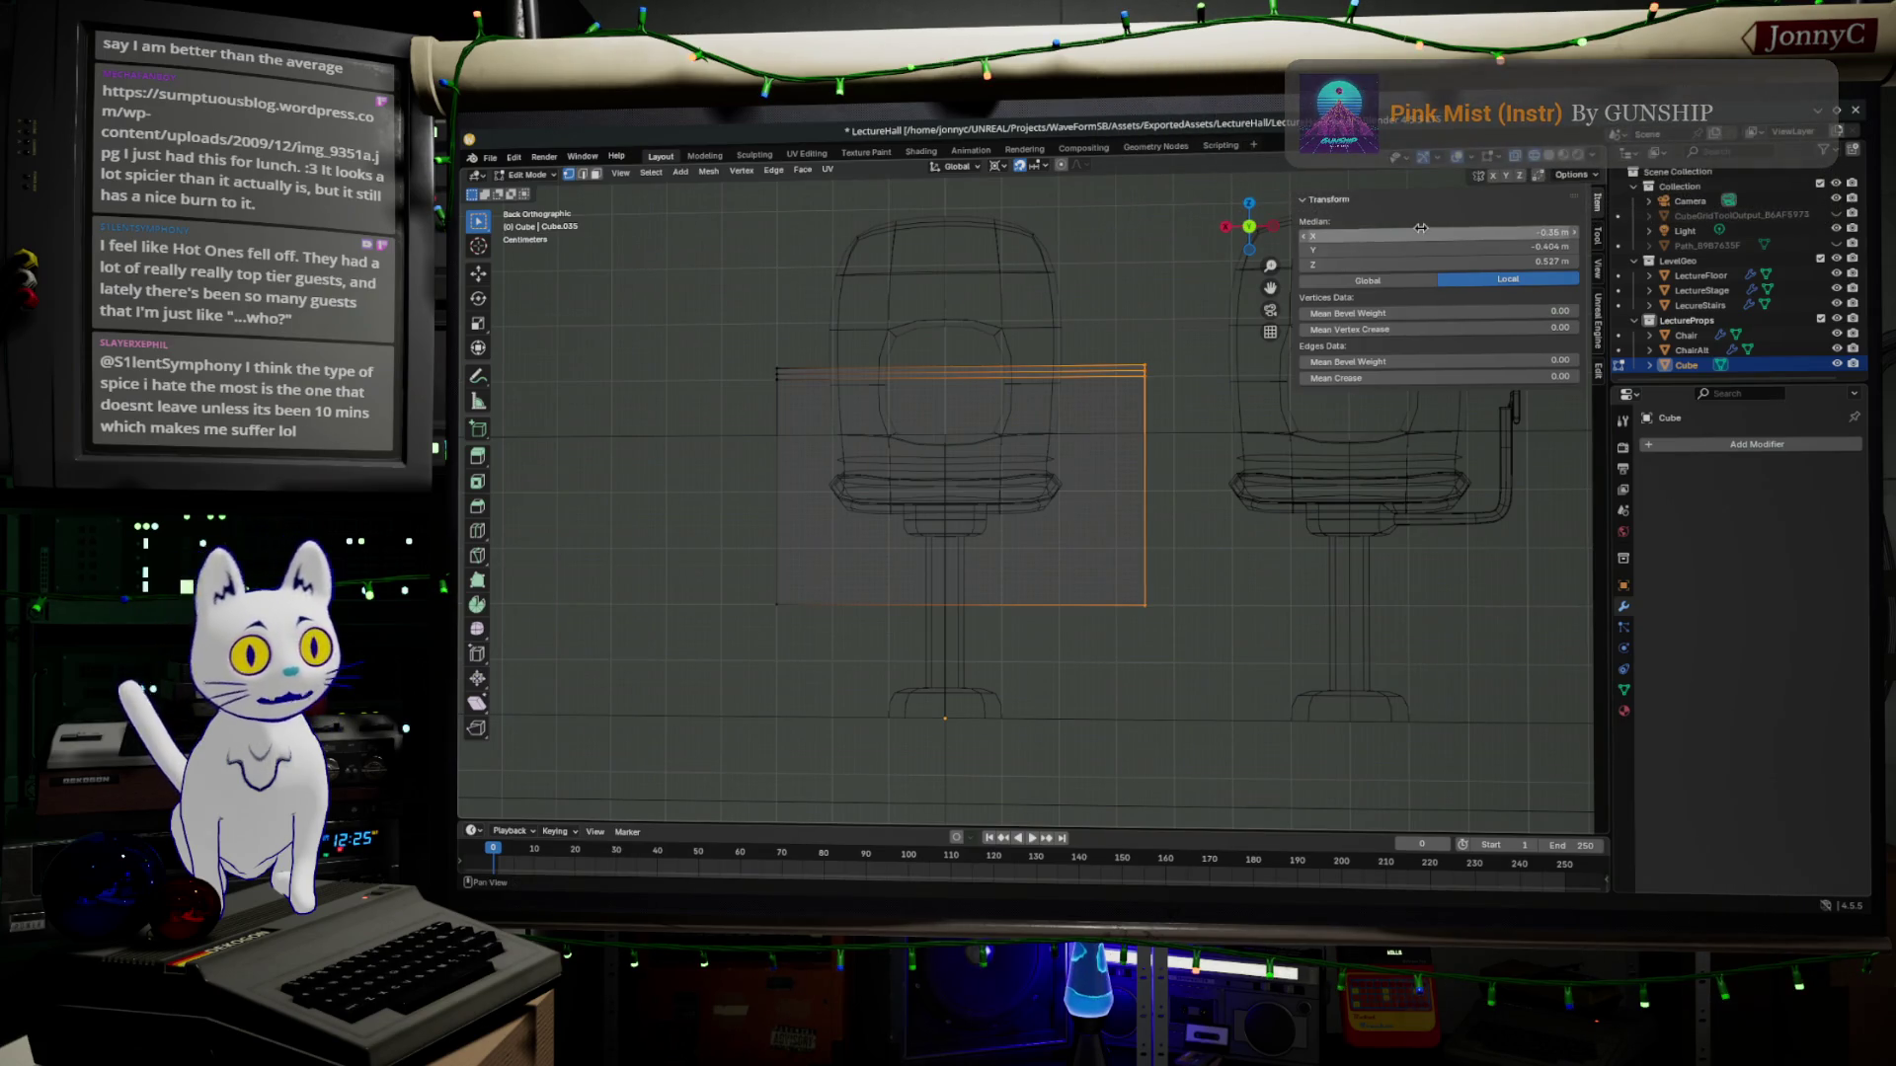
Set the desk's left-side edges to Median X 0.3 and check the result in perspective.
drag(748, 334, 793, 555)
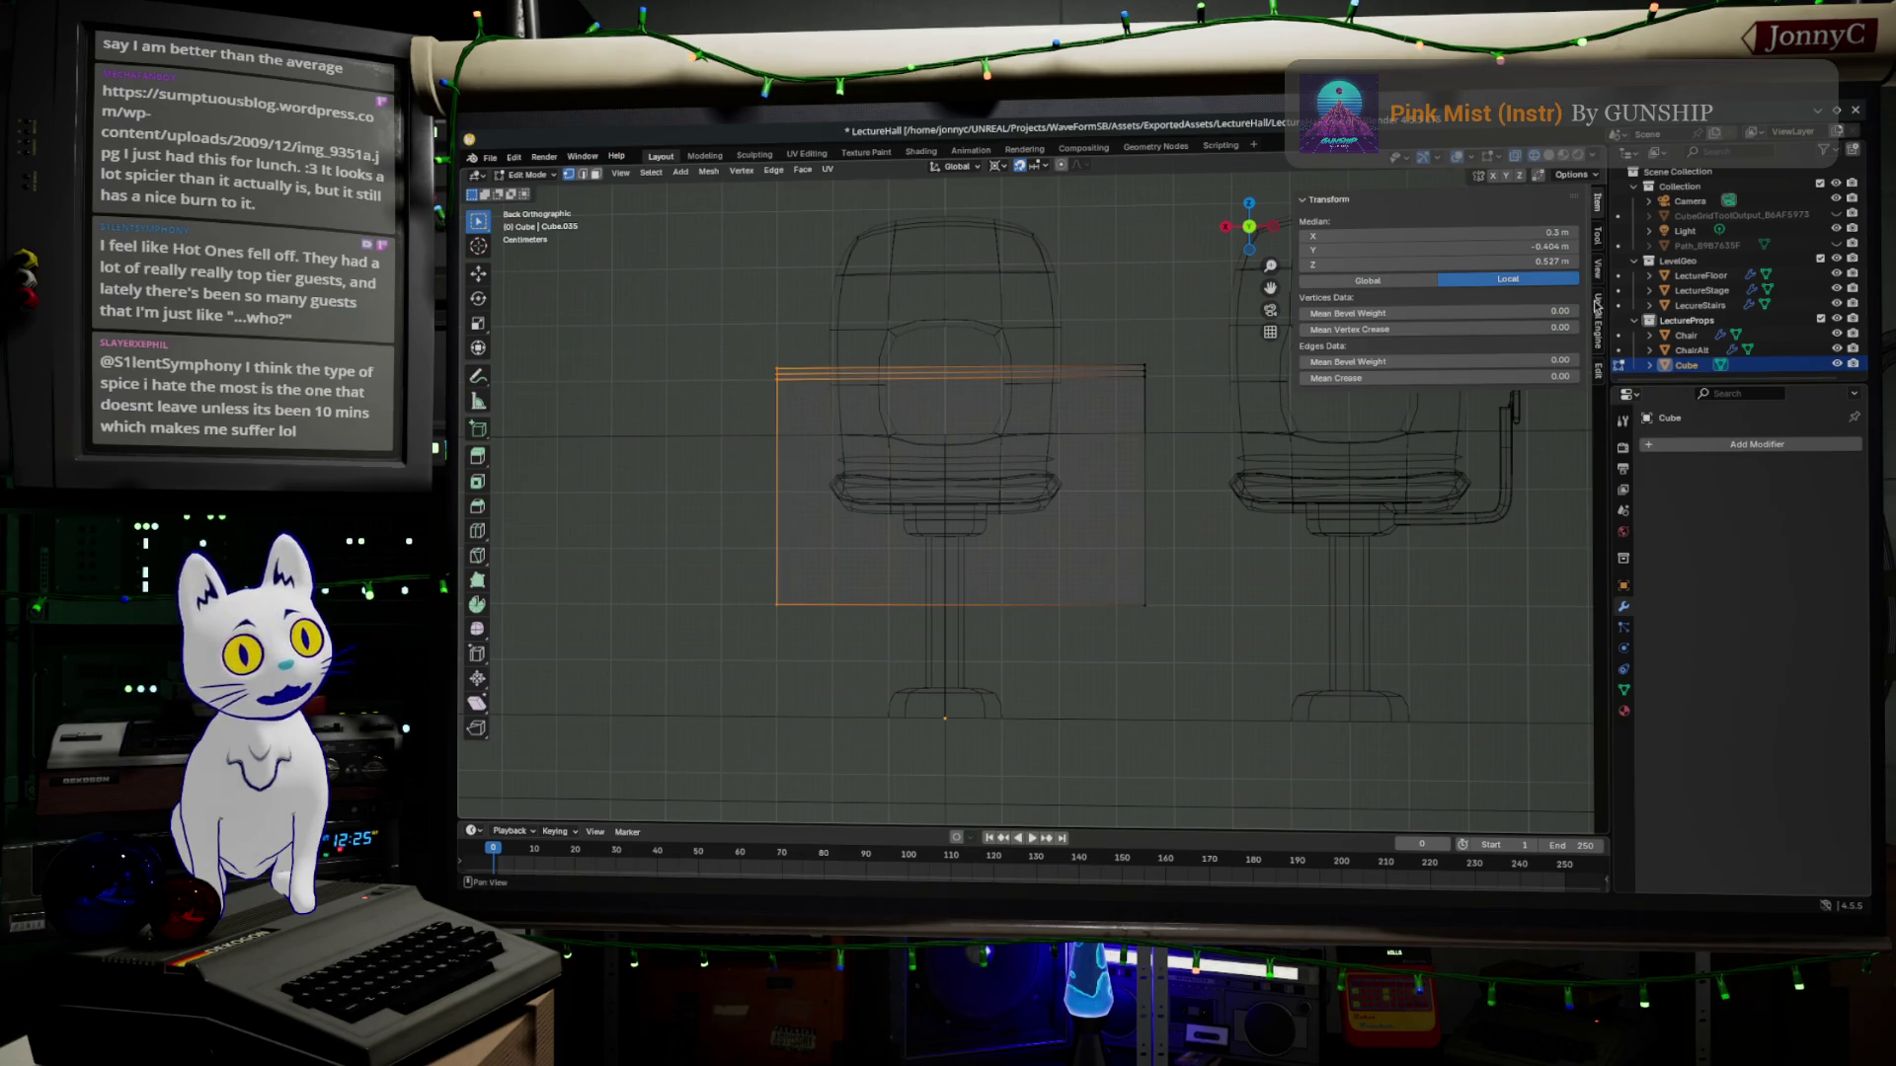
double_click(1497, 233)
text(0.3)
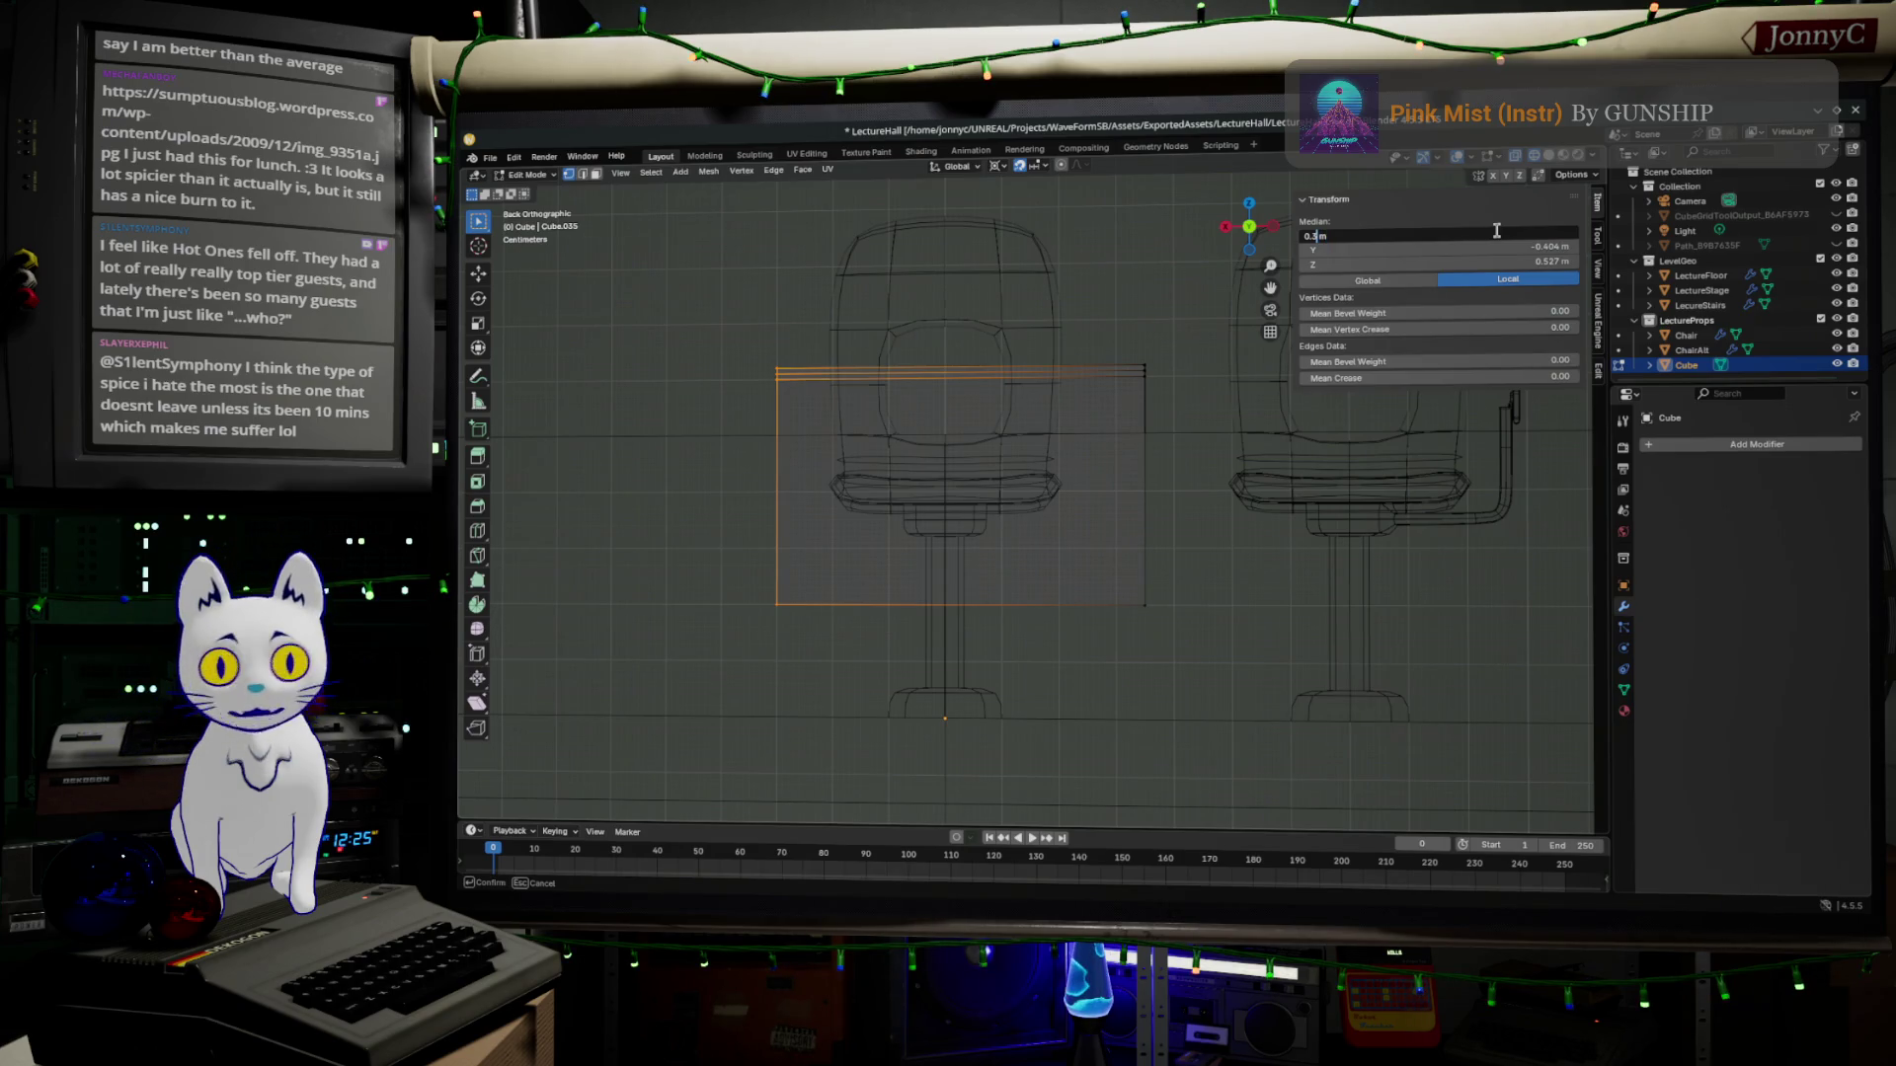
key(Return)
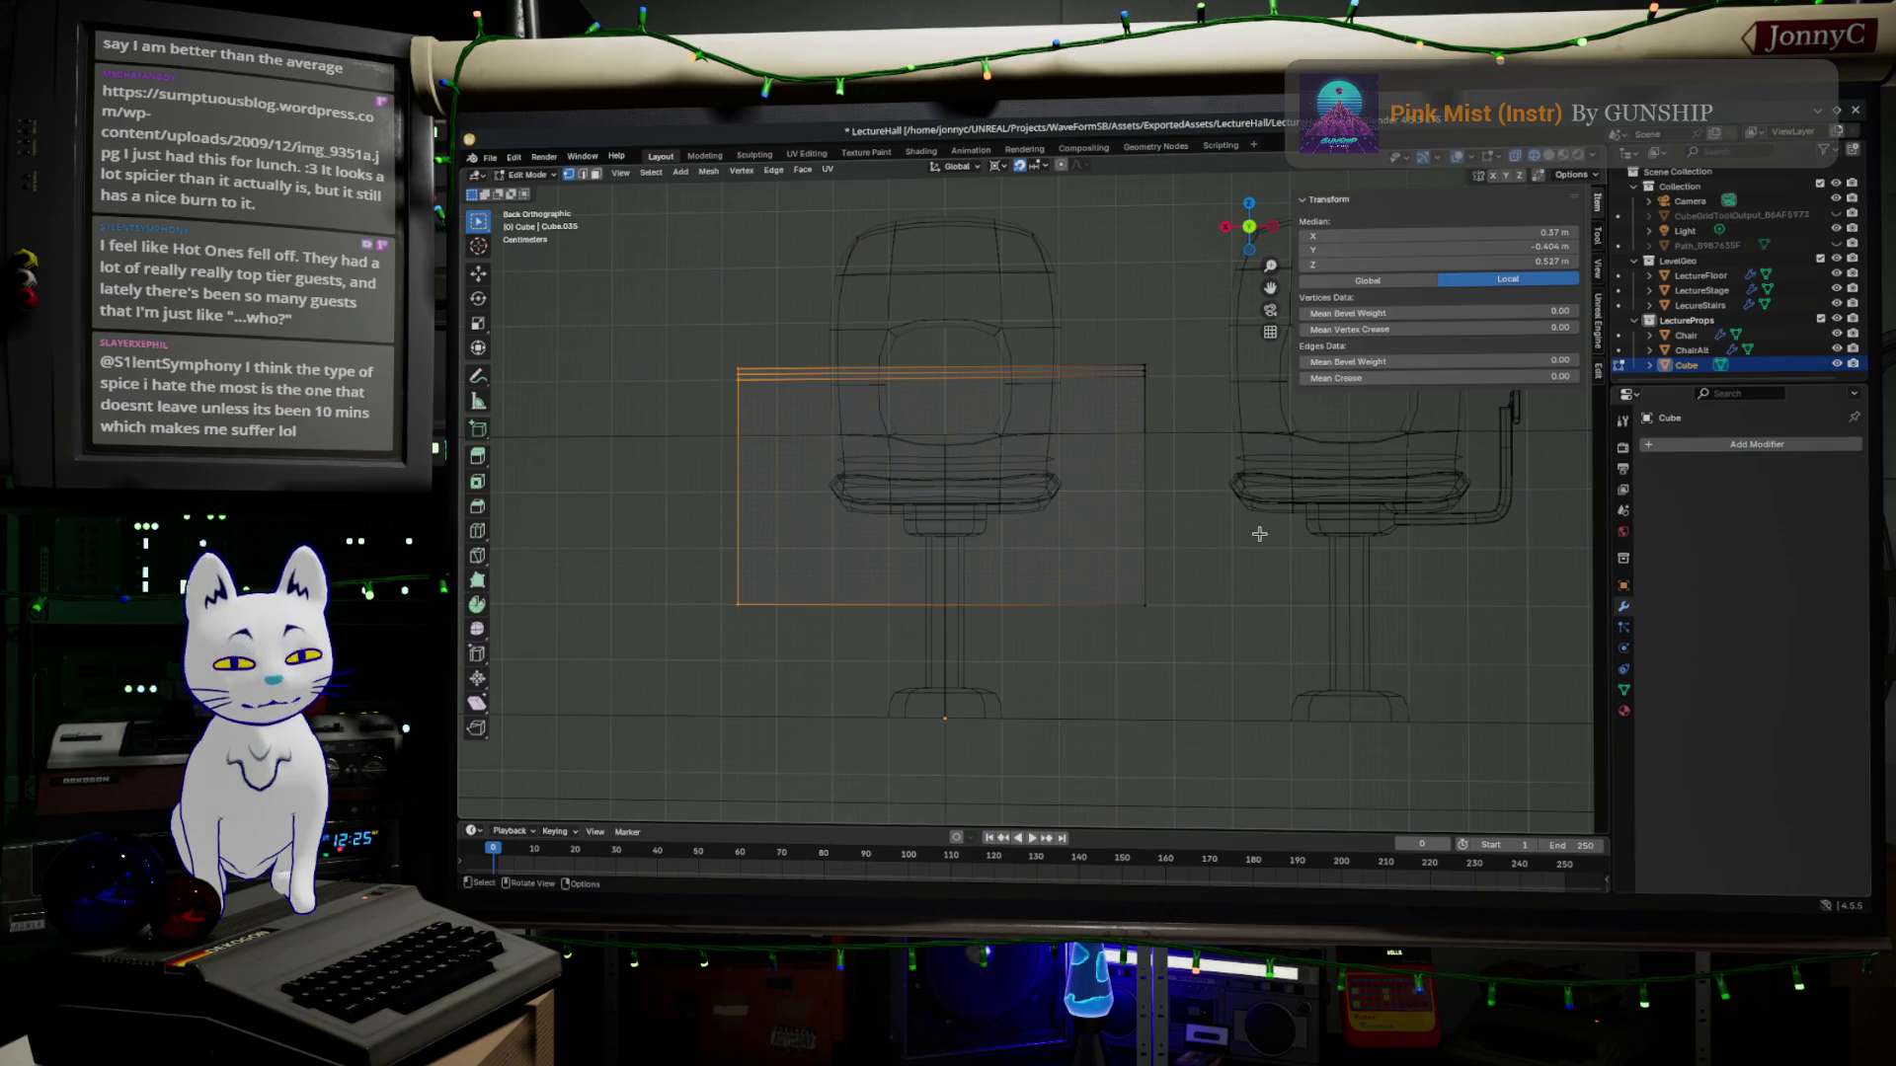
mouse_move(987, 558)
middle_down()
mouse_move(1001, 534)
mouse_move(1033, 540)
middle_up()
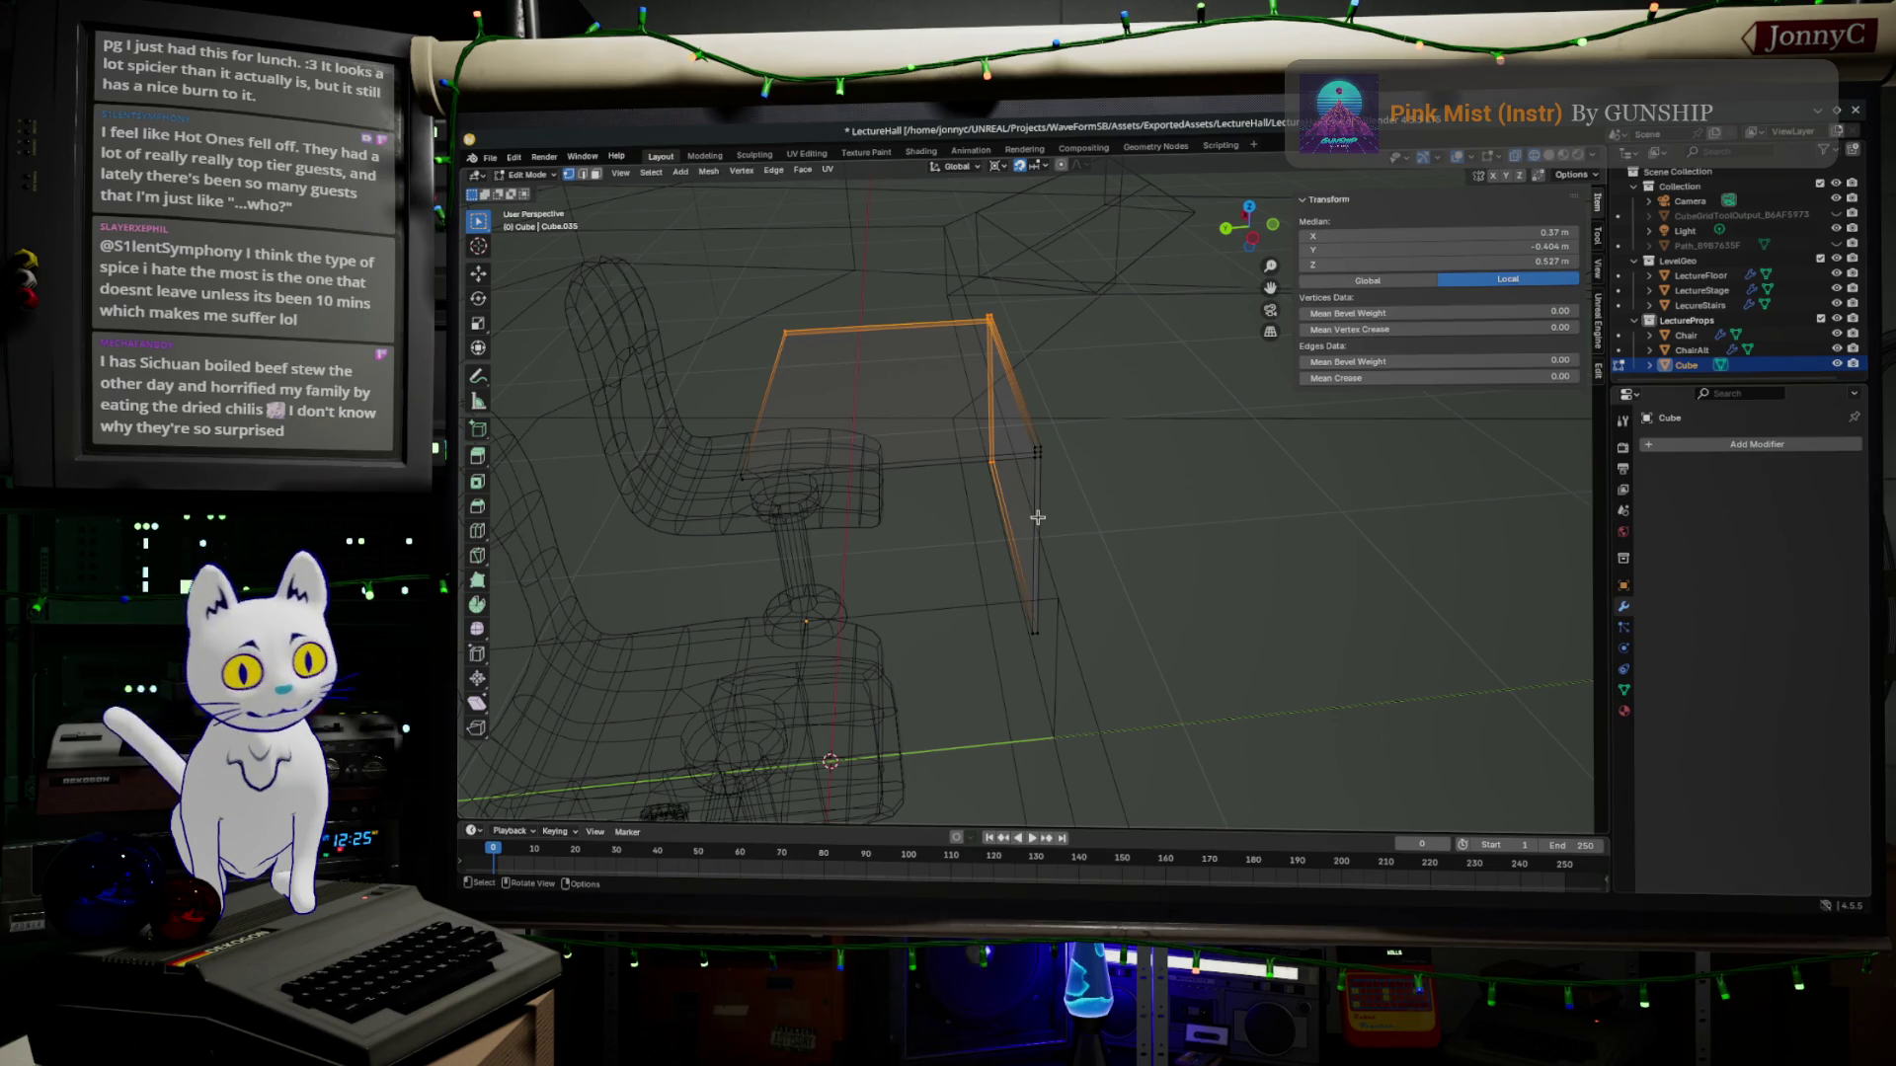
Loop-cut a new edge loop across the desk's tabletop and front panel, then deselect all.
mouse_move(979, 452)
middle_down()
mouse_move(959, 470)
mouse_move(1303, 406)
middle_up()
key(Tab)
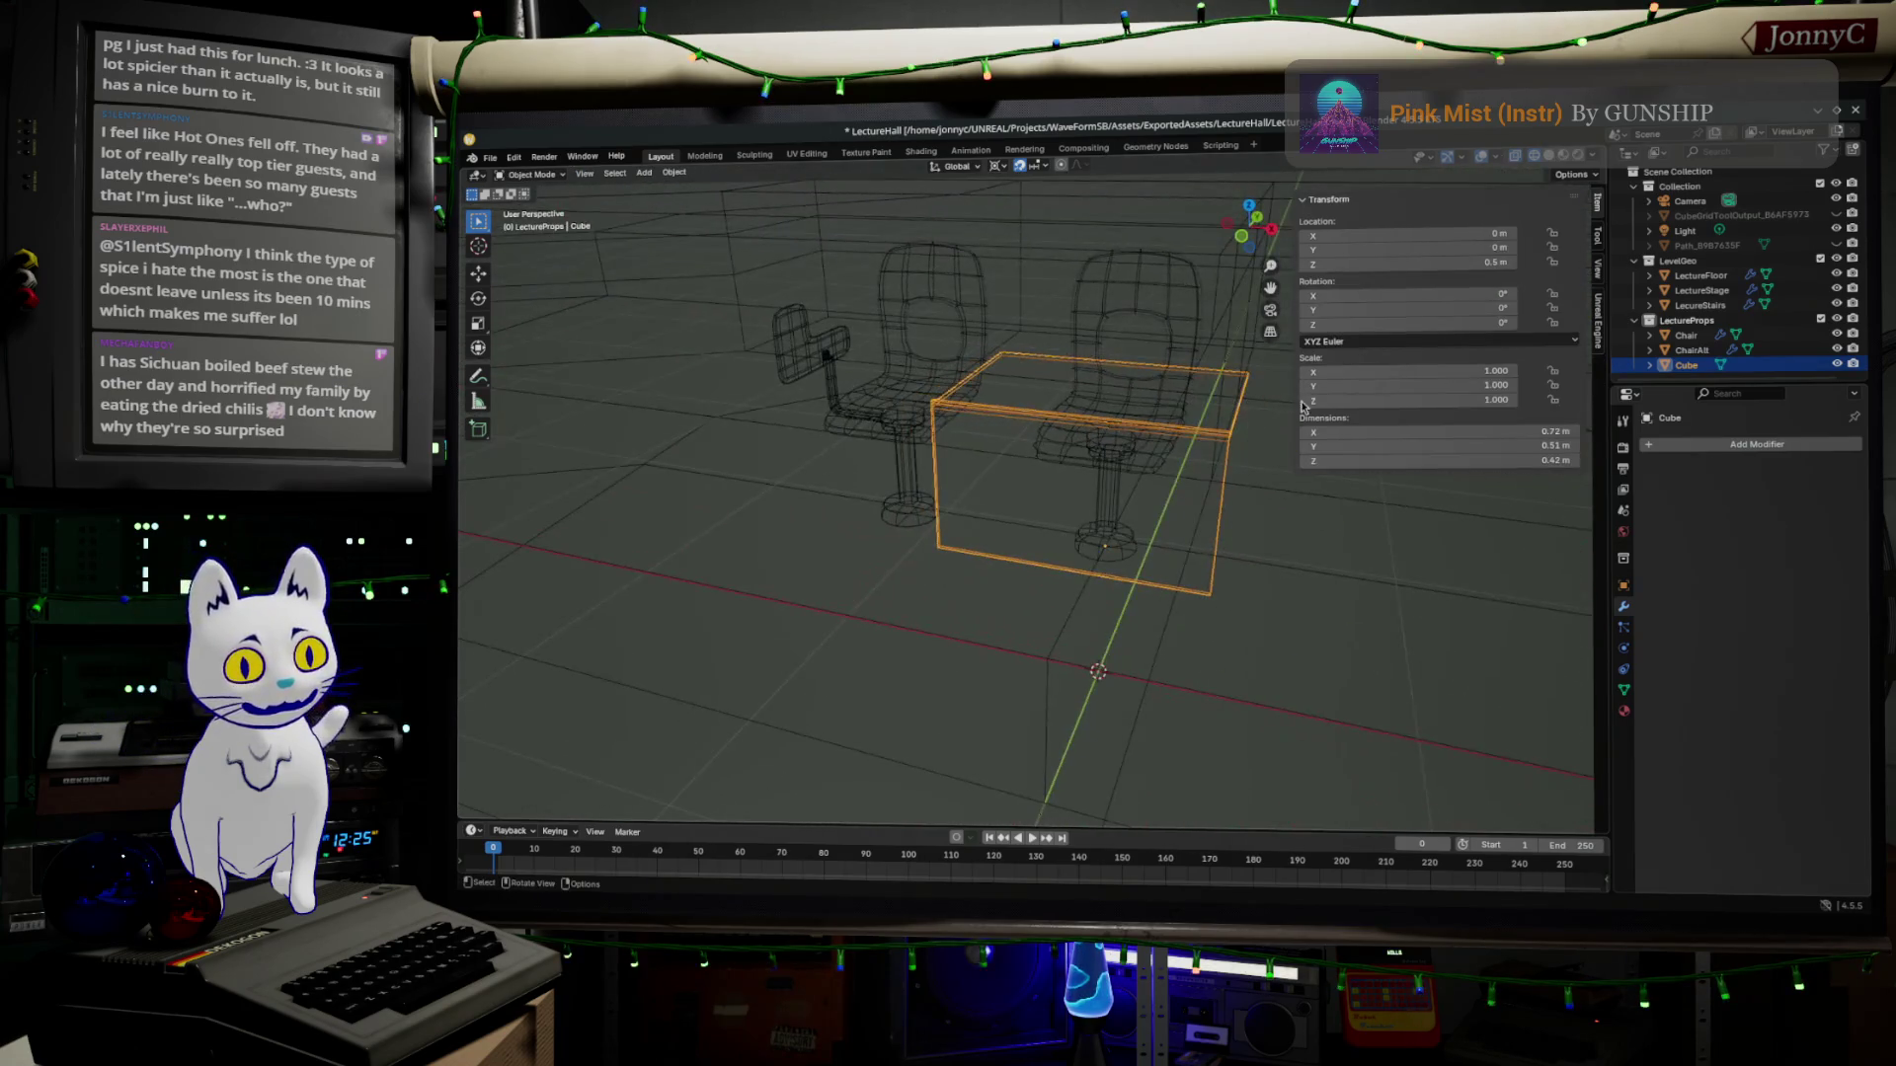
key(Tab)
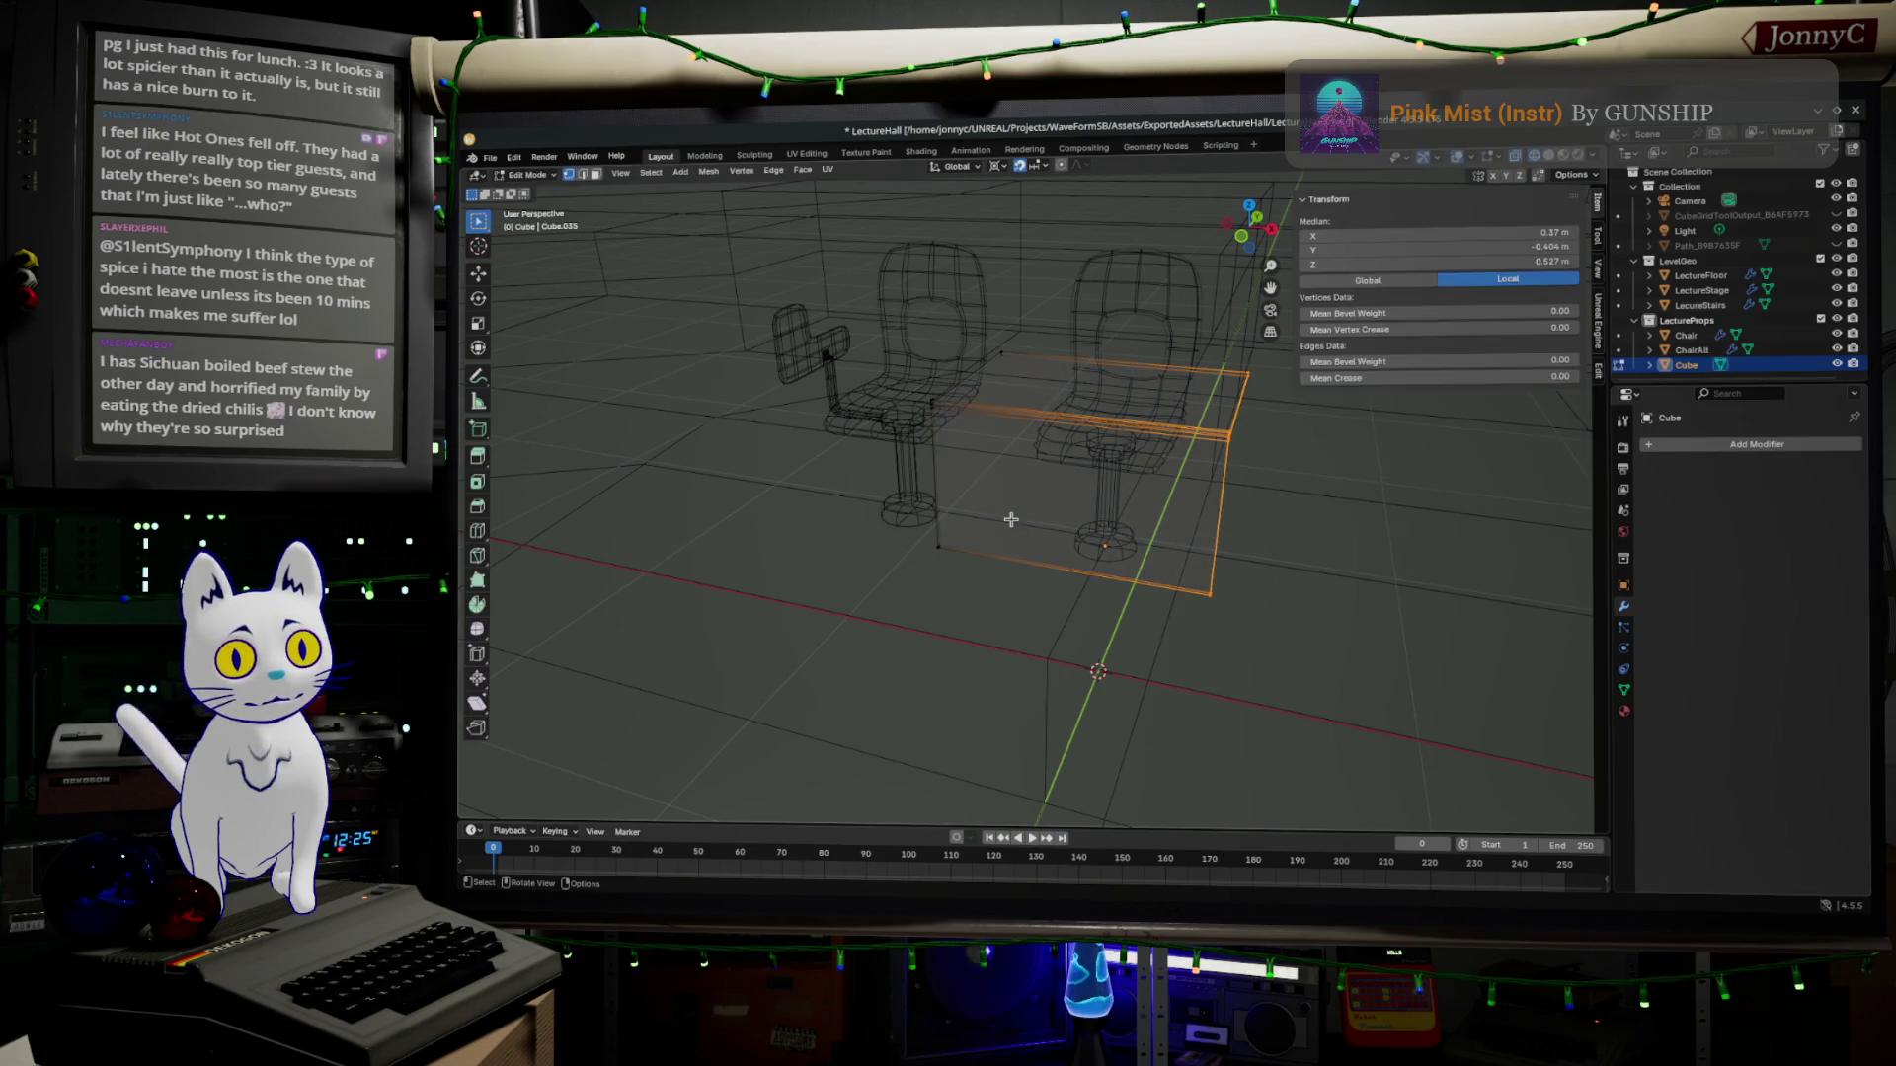
key(ctrl+r)
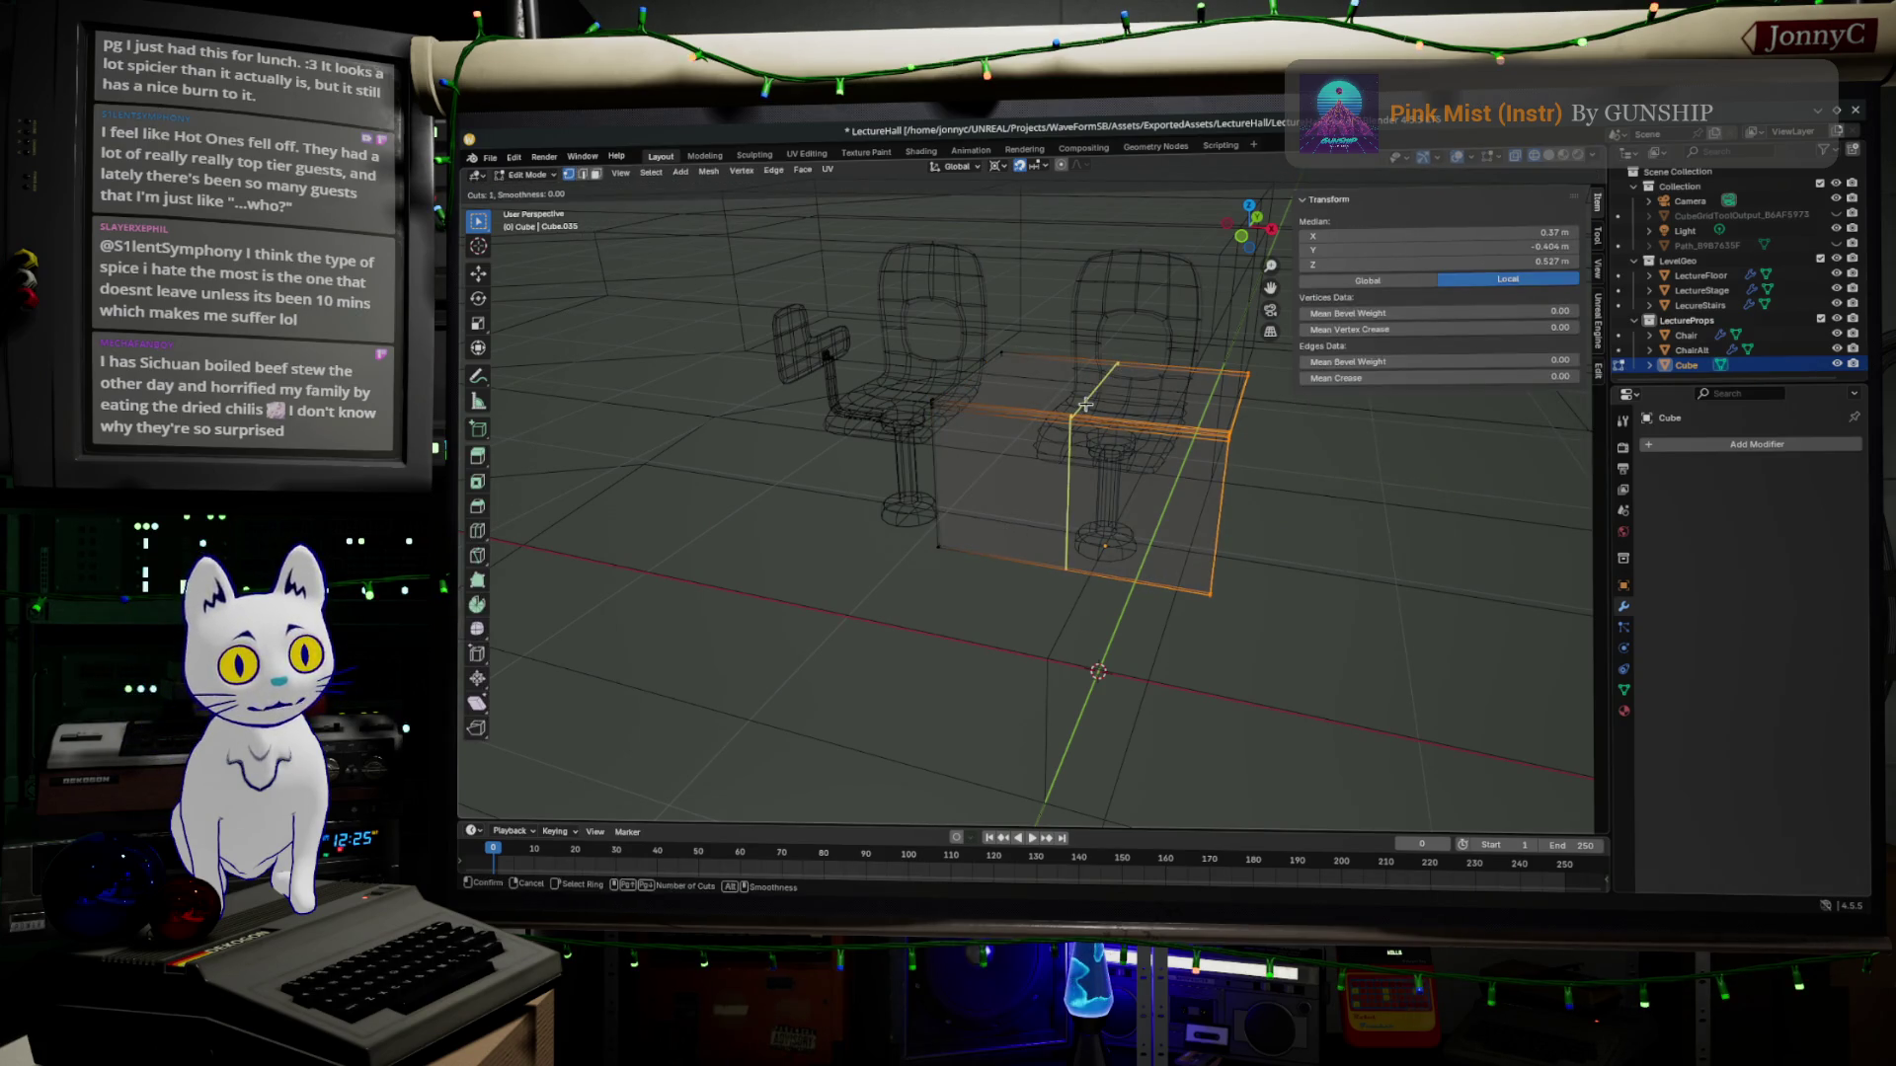
click(1085, 403)
mouse_move(1085, 404)
middle_down()
mouse_move(1034, 443)
mouse_move(919, 400)
middle_up()
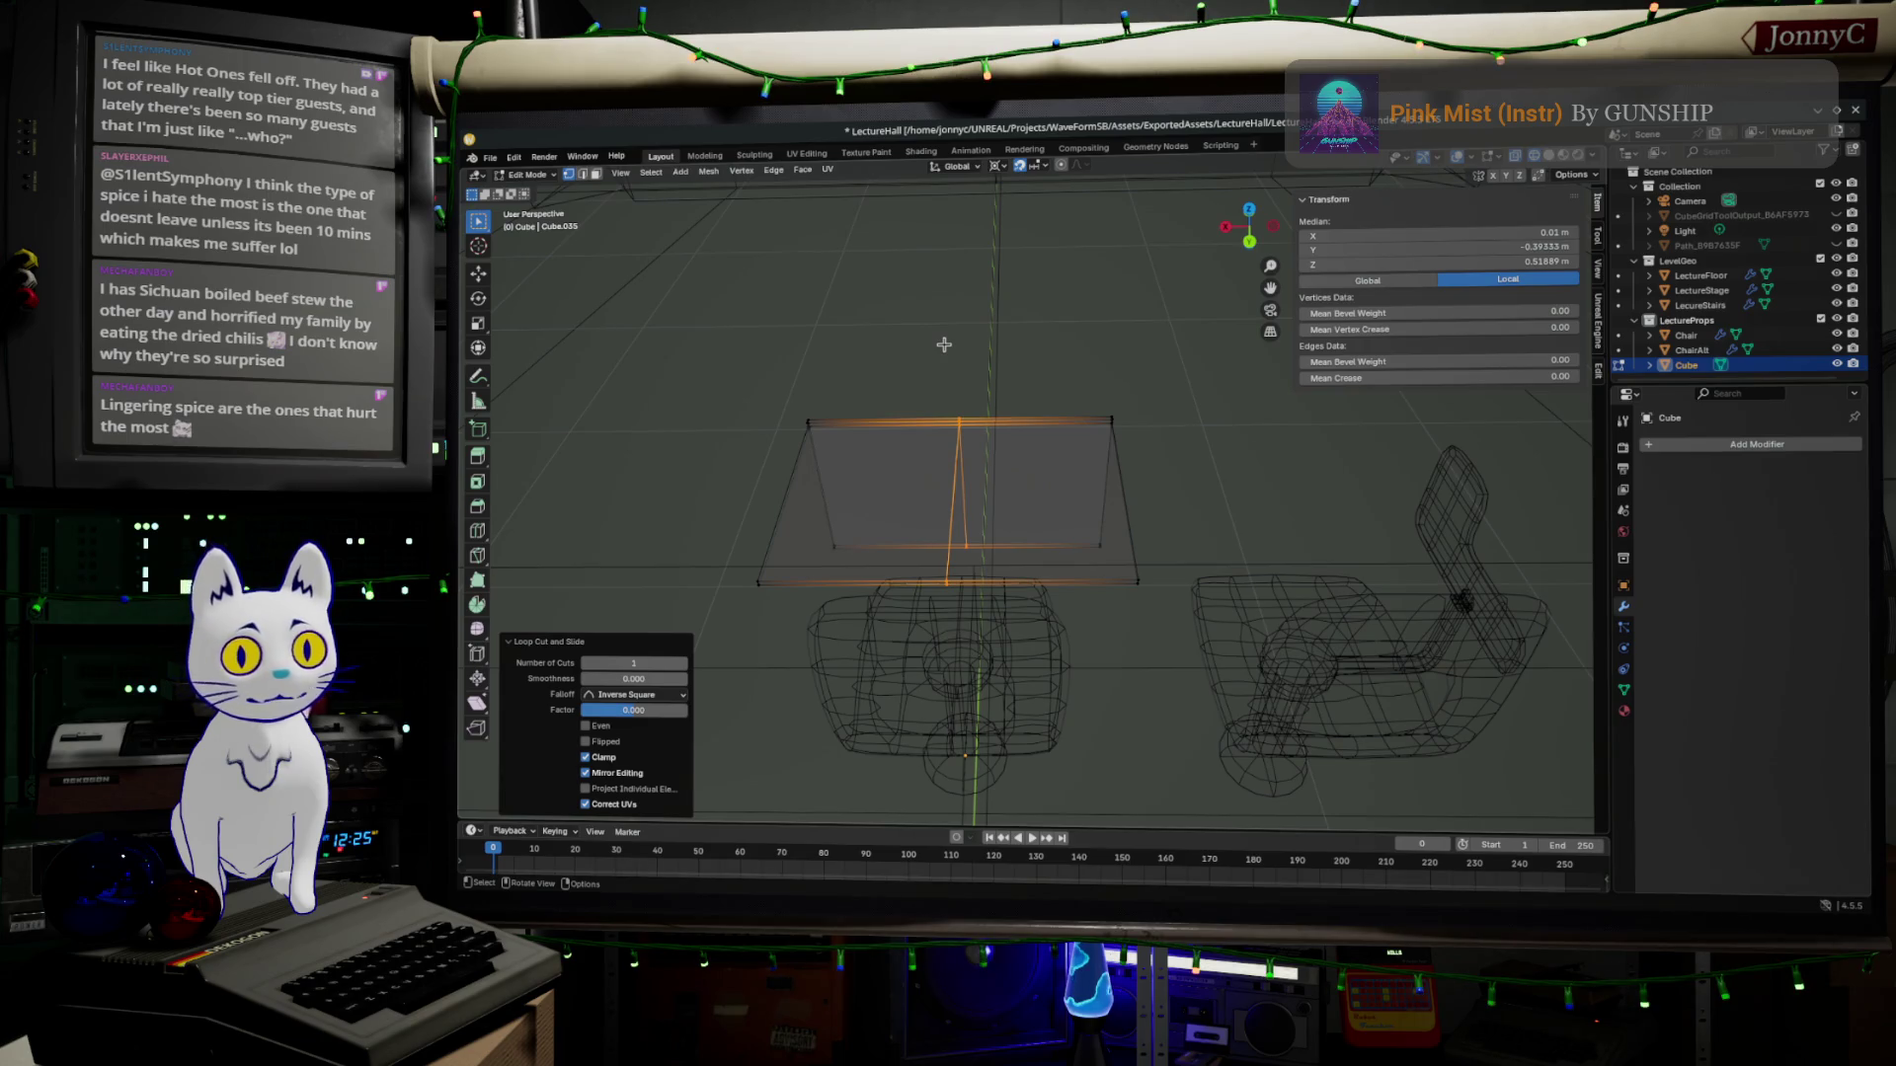
mouse_move(943, 344)
middle_down()
mouse_move(1016, 647)
mouse_move(1195, 590)
mouse_move(1115, 586)
middle_up()
key(alt+a)
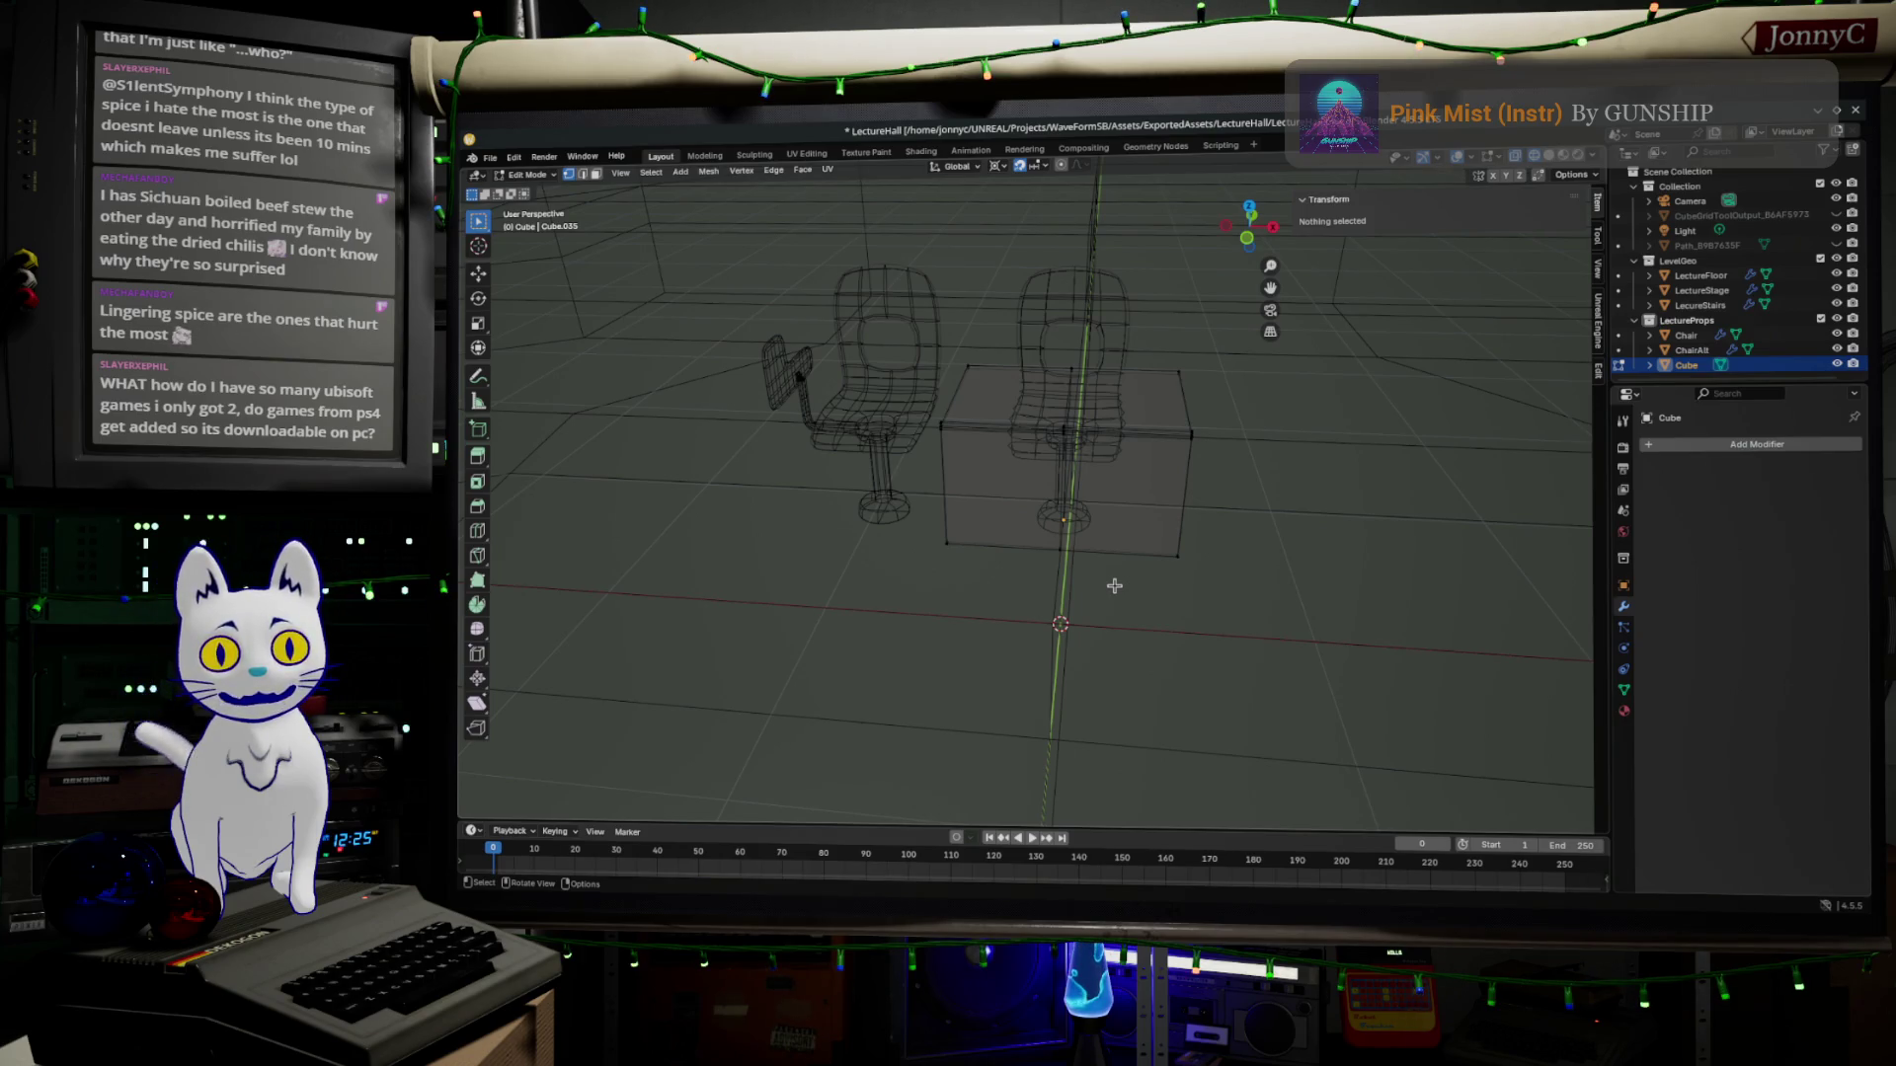
Back in Object Mode, orbit around the desk and chairs from above, the front and close up.
key(Tab)
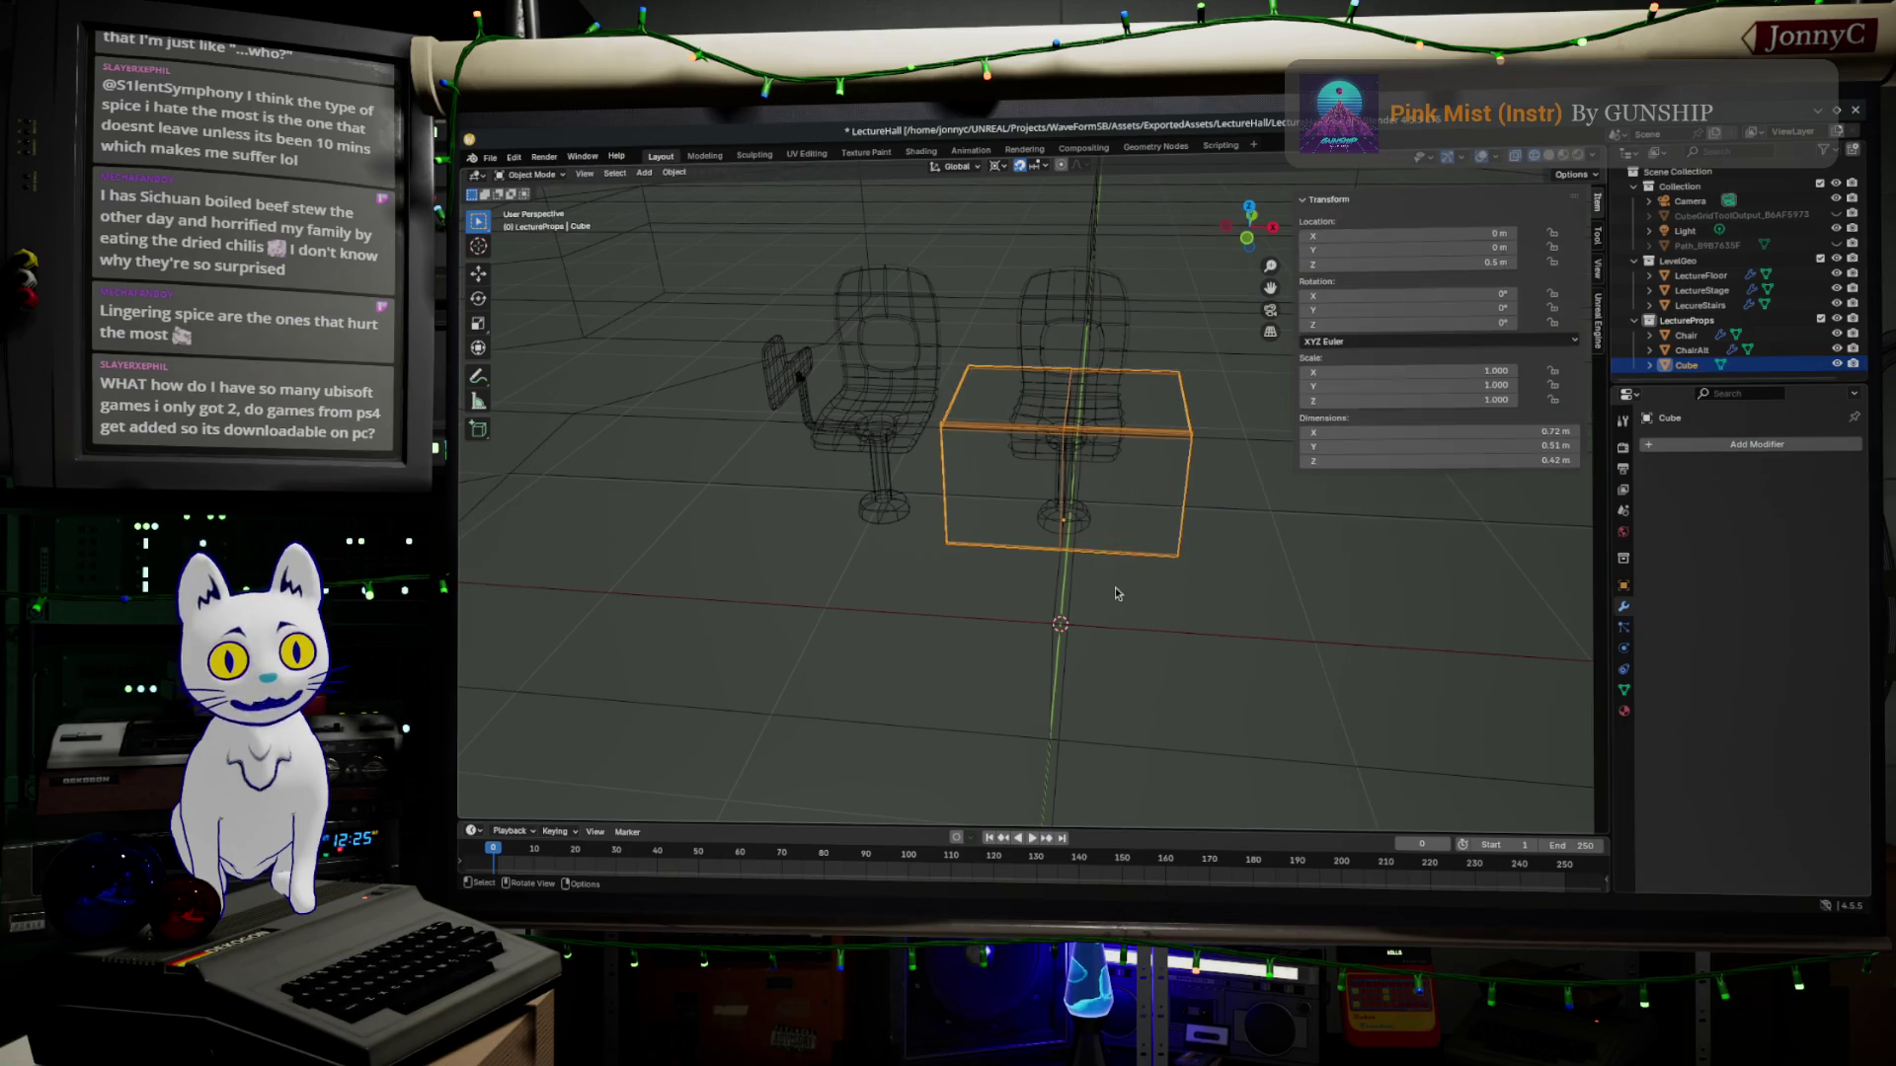
scroll(1115, 592, up, 2)
key(Tab)
key(Tab)
mouse_move(1150, 623)
middle_down()
mouse_move(1339, 566)
mouse_move(1000, 592)
mouse_move(1078, 596)
middle_up()
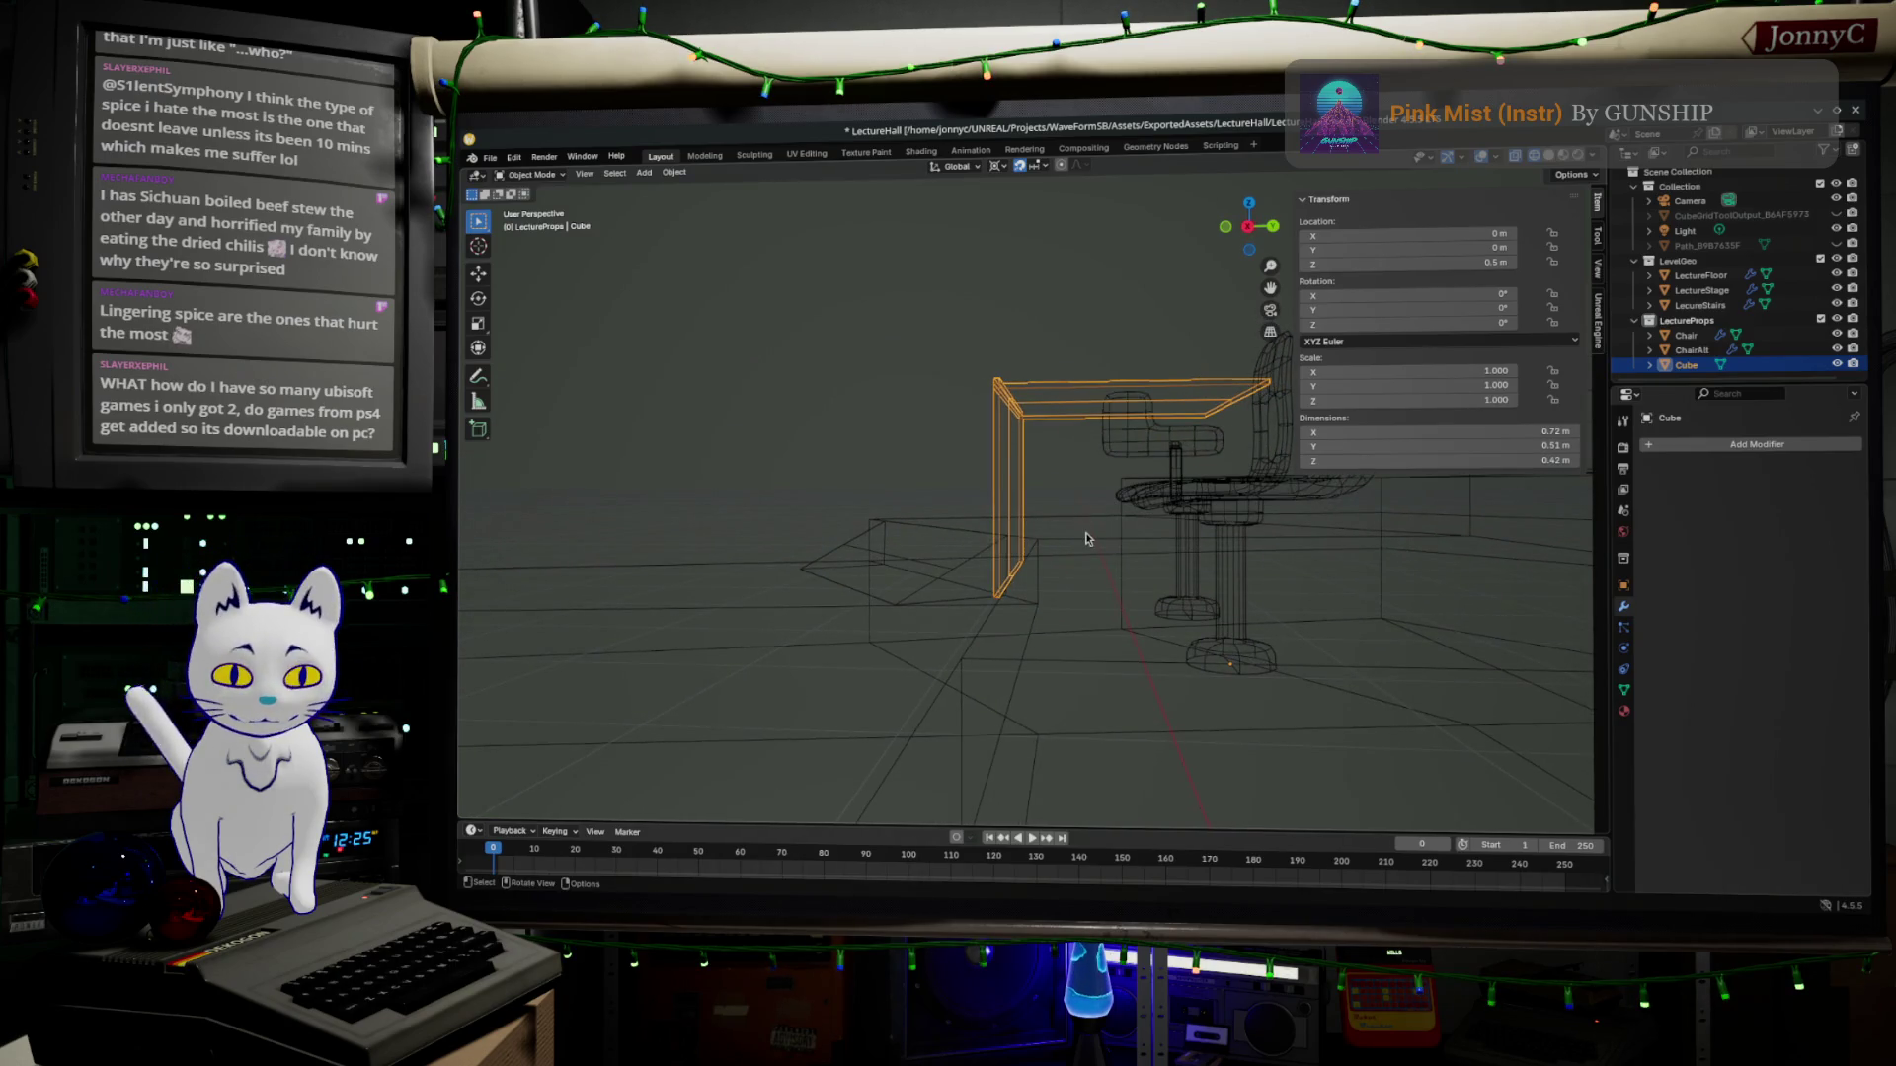
middle_drag(1085, 538, 1241, 614)
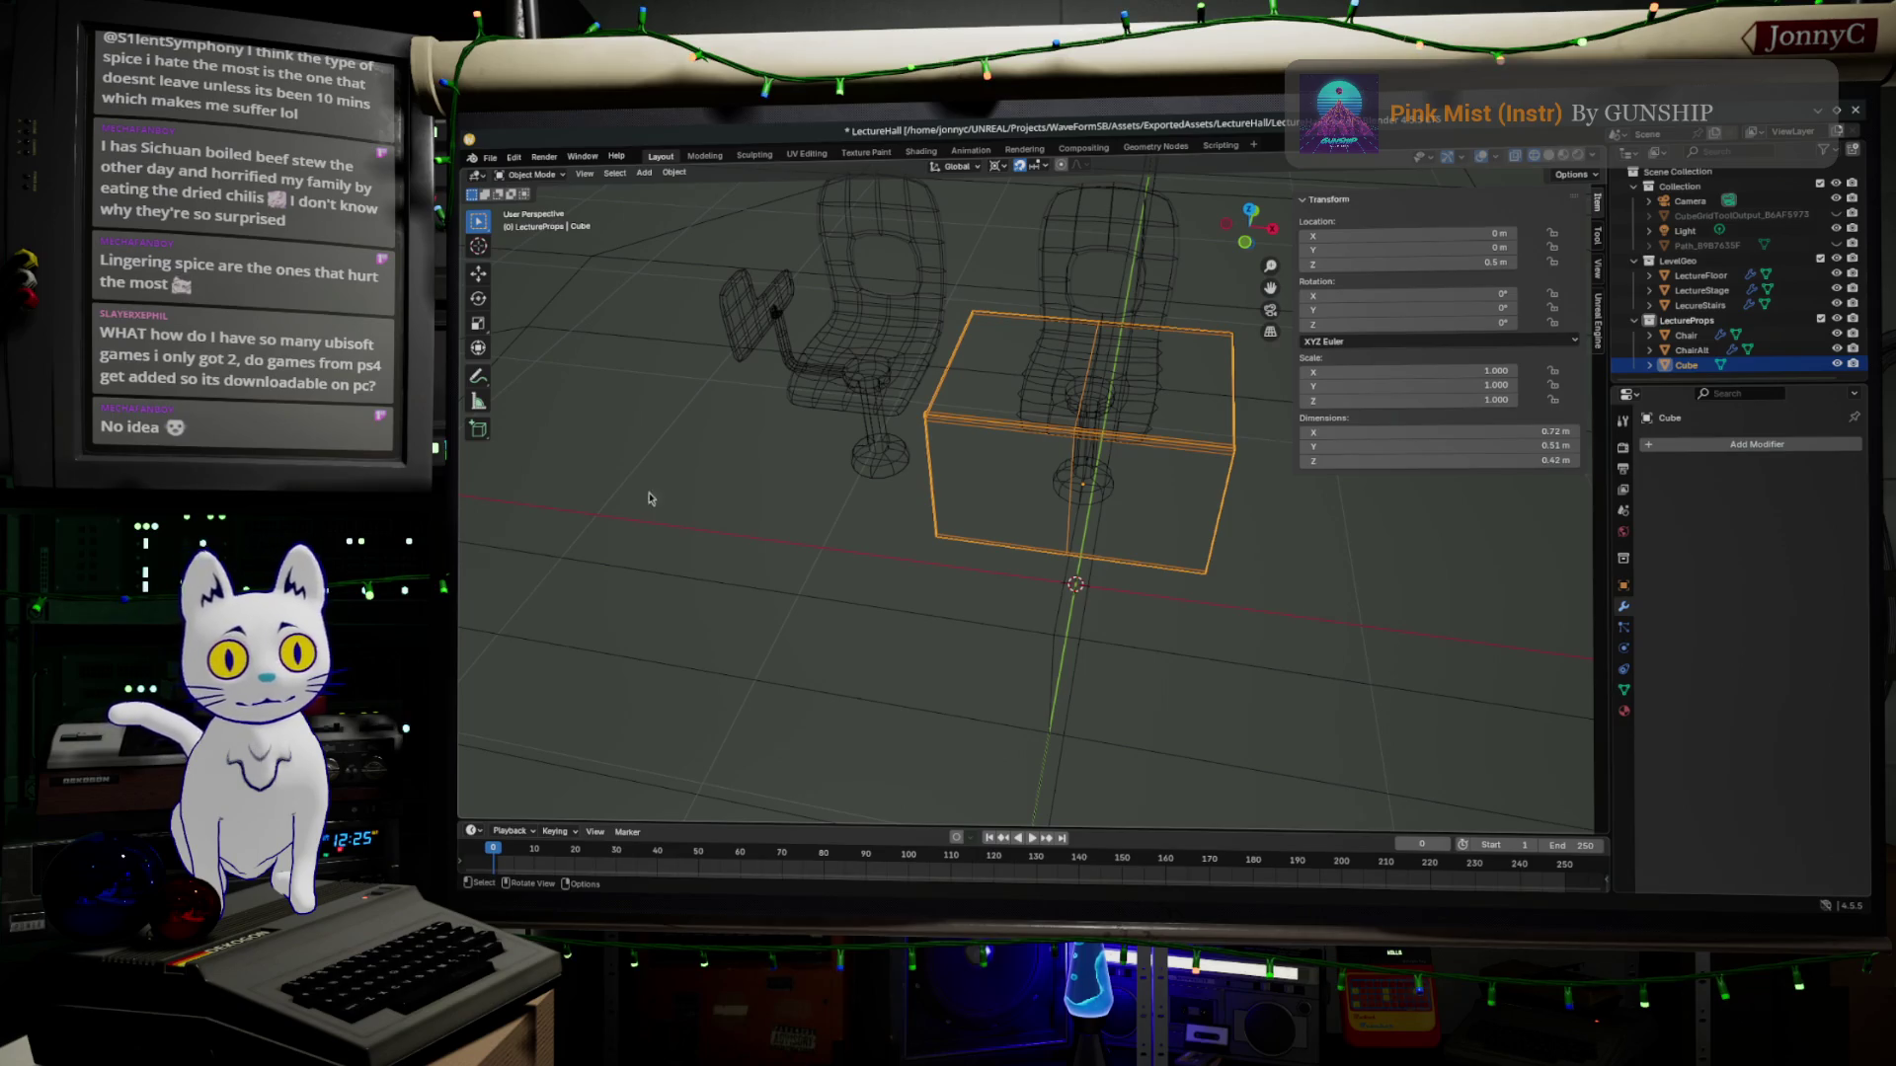
mouse_move(647, 499)
middle_down()
mouse_move(1124, 330)
mouse_move(1043, 386)
mouse_move(981, 386)
mouse_move(970, 347)
middle_up()
mouse_move(1035, 437)
middle_down()
mouse_move(1125, 415)
mouse_move(1061, 488)
middle_up()
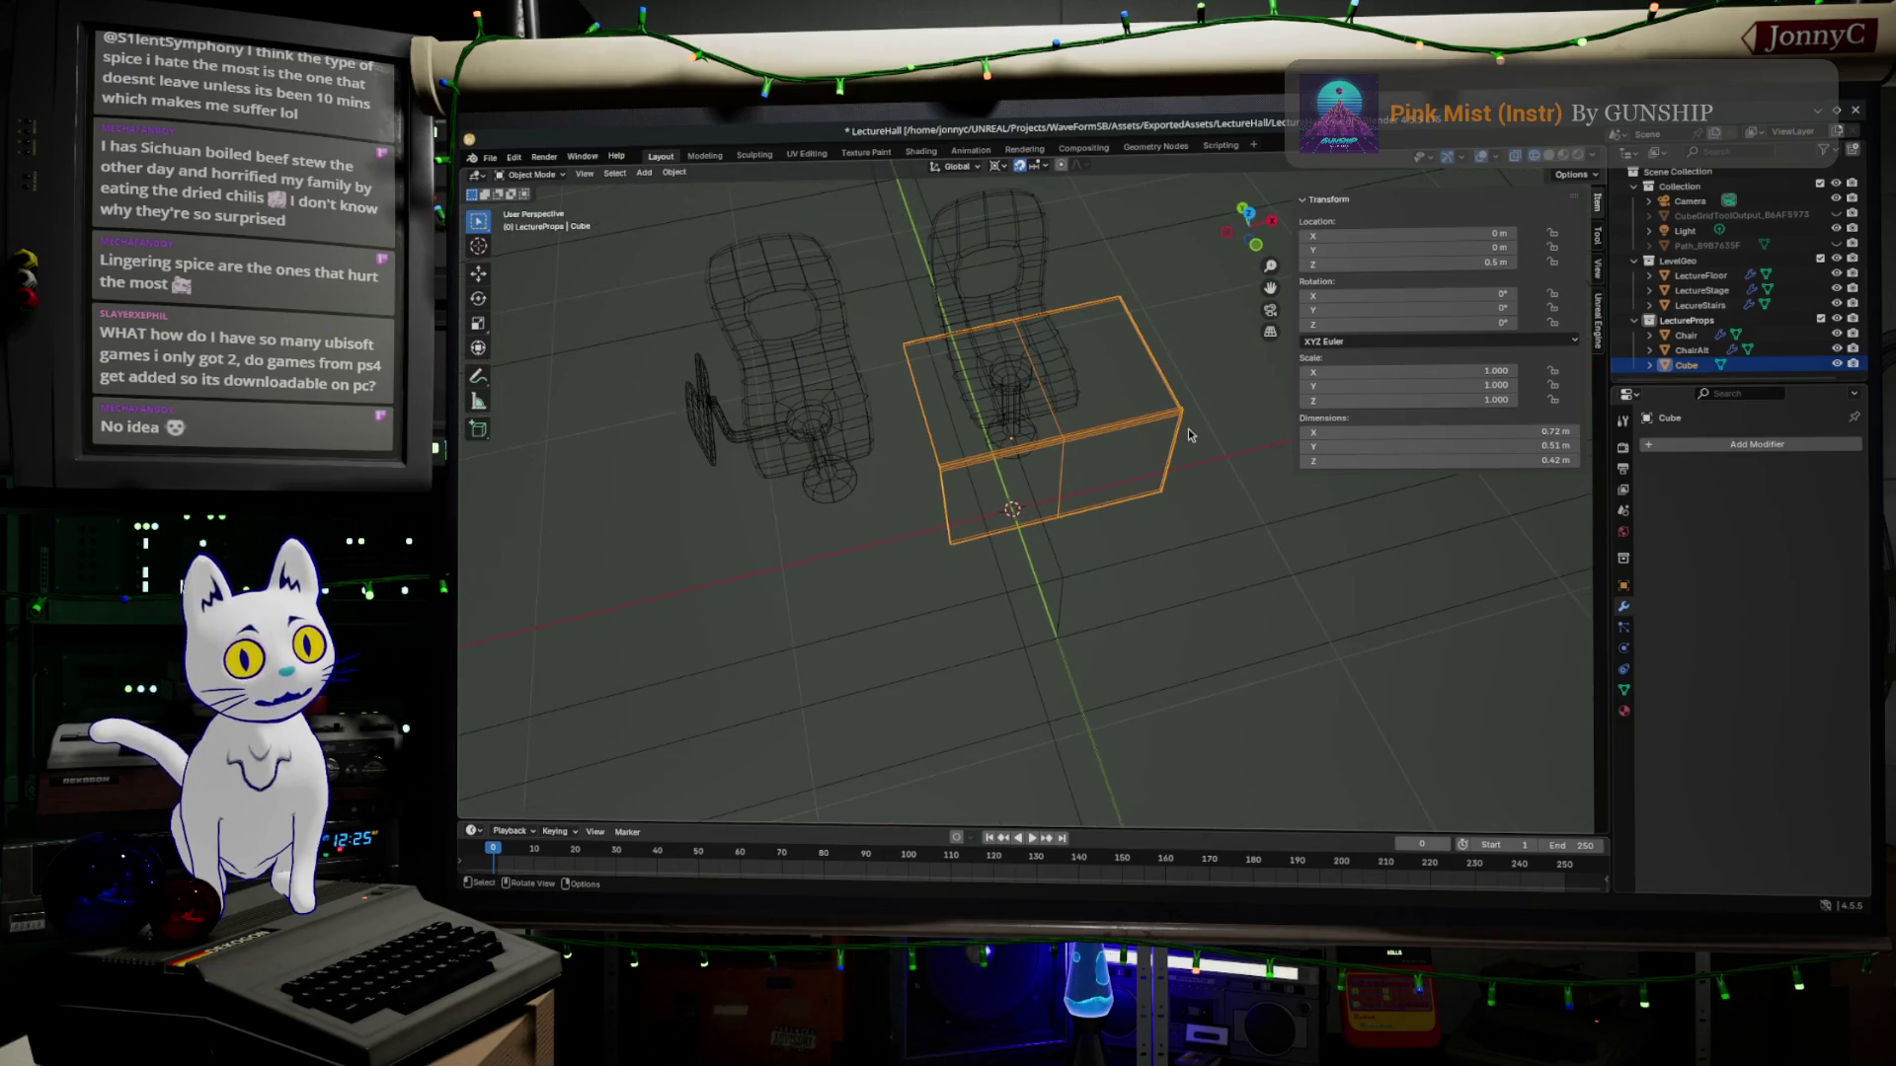
scroll(1177, 429, down, 4)
middle_drag(1176, 433, 1151, 435)
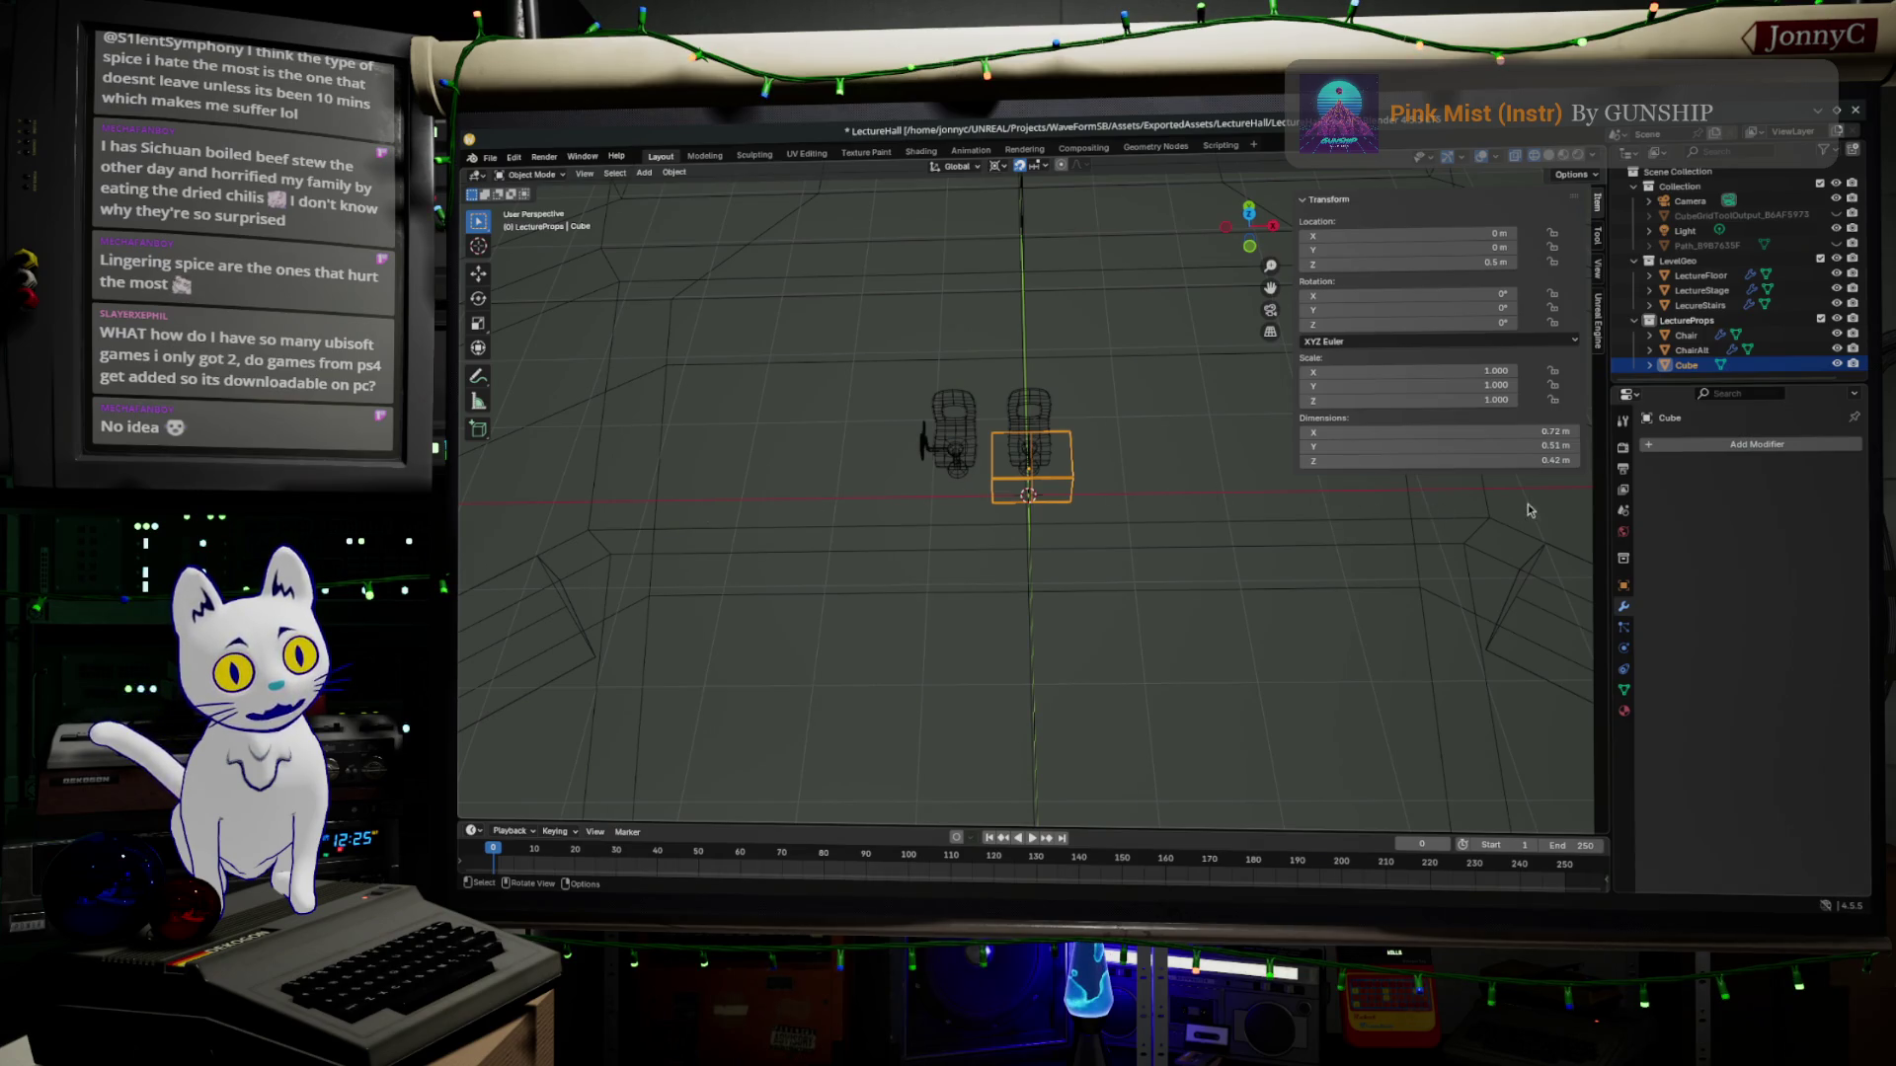
click(960, 433)
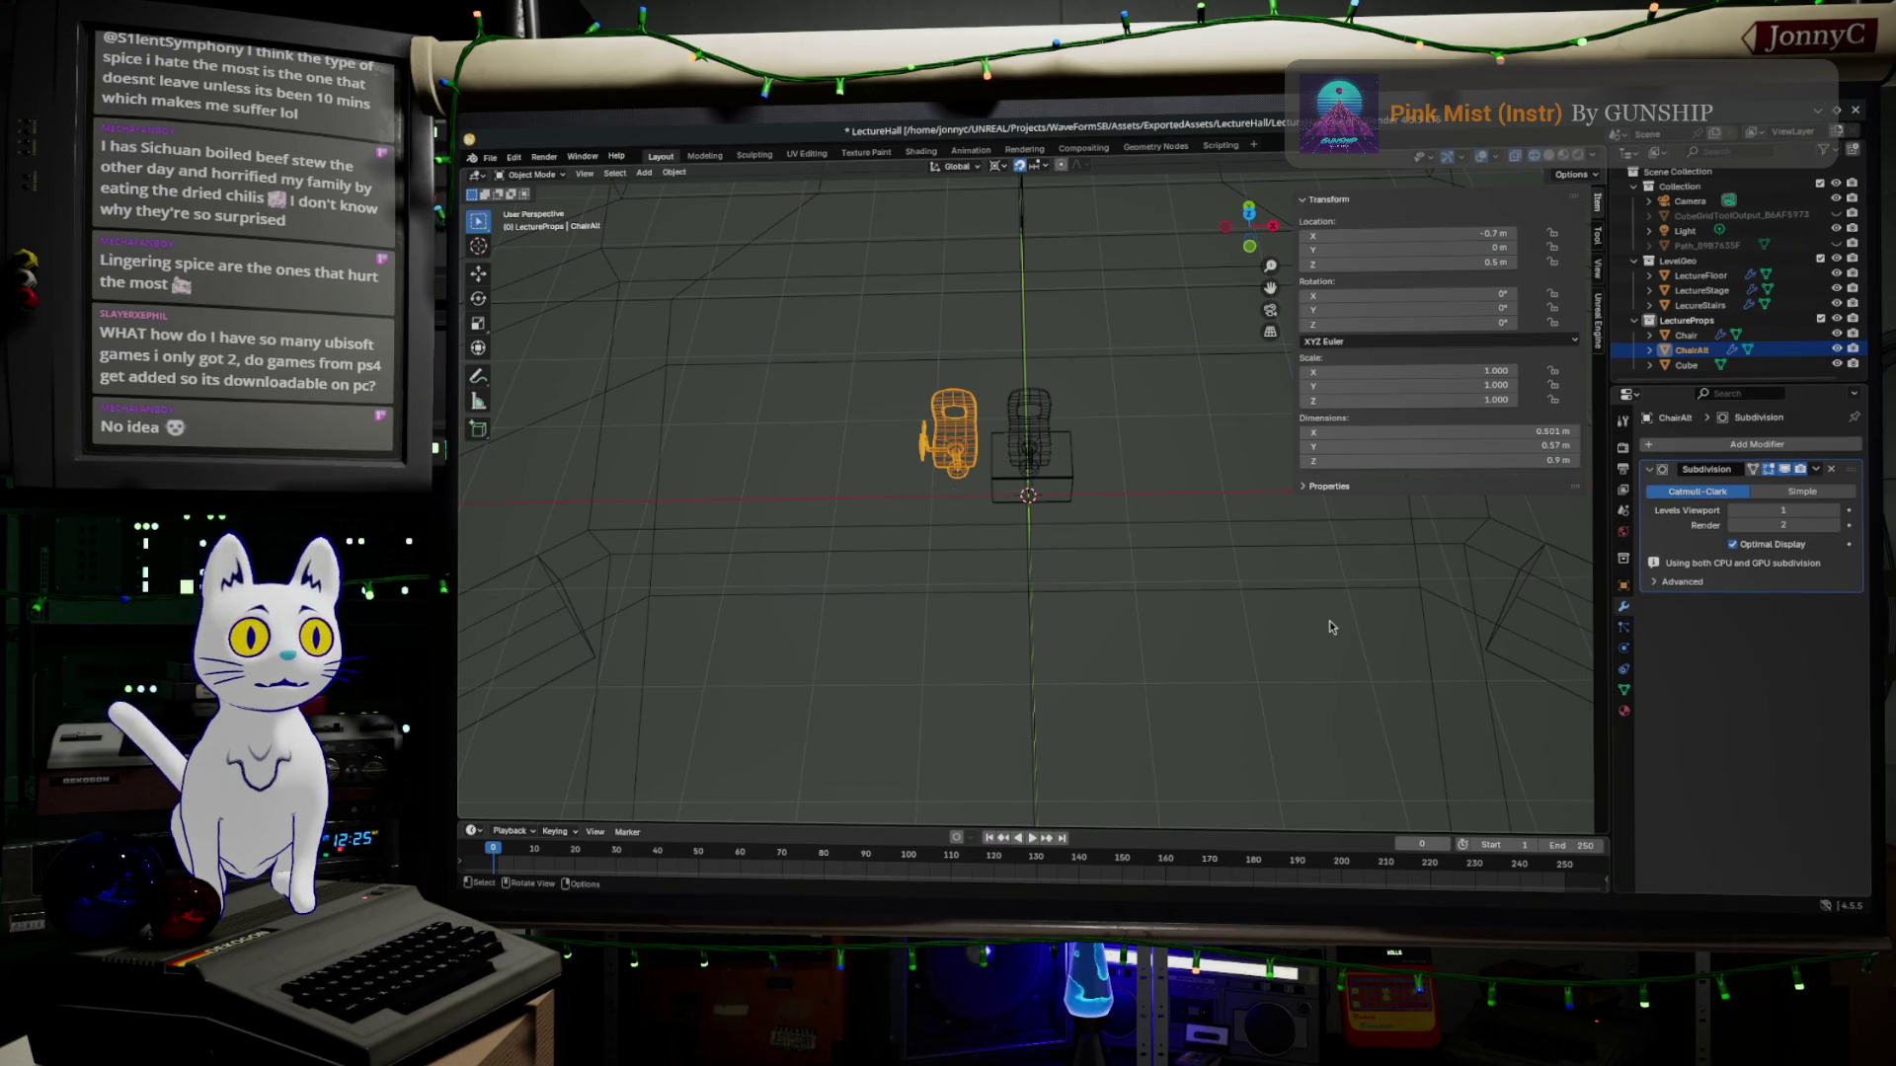
mouse_move(1323, 614)
middle_down()
mouse_move(890, 543)
mouse_move(853, 558)
mouse_move(948, 515)
mouse_move(1090, 554)
mouse_move(874, 513)
mouse_move(1184, 424)
middle_up()
key(Tab)
click(1185, 474)
click(1112, 398)
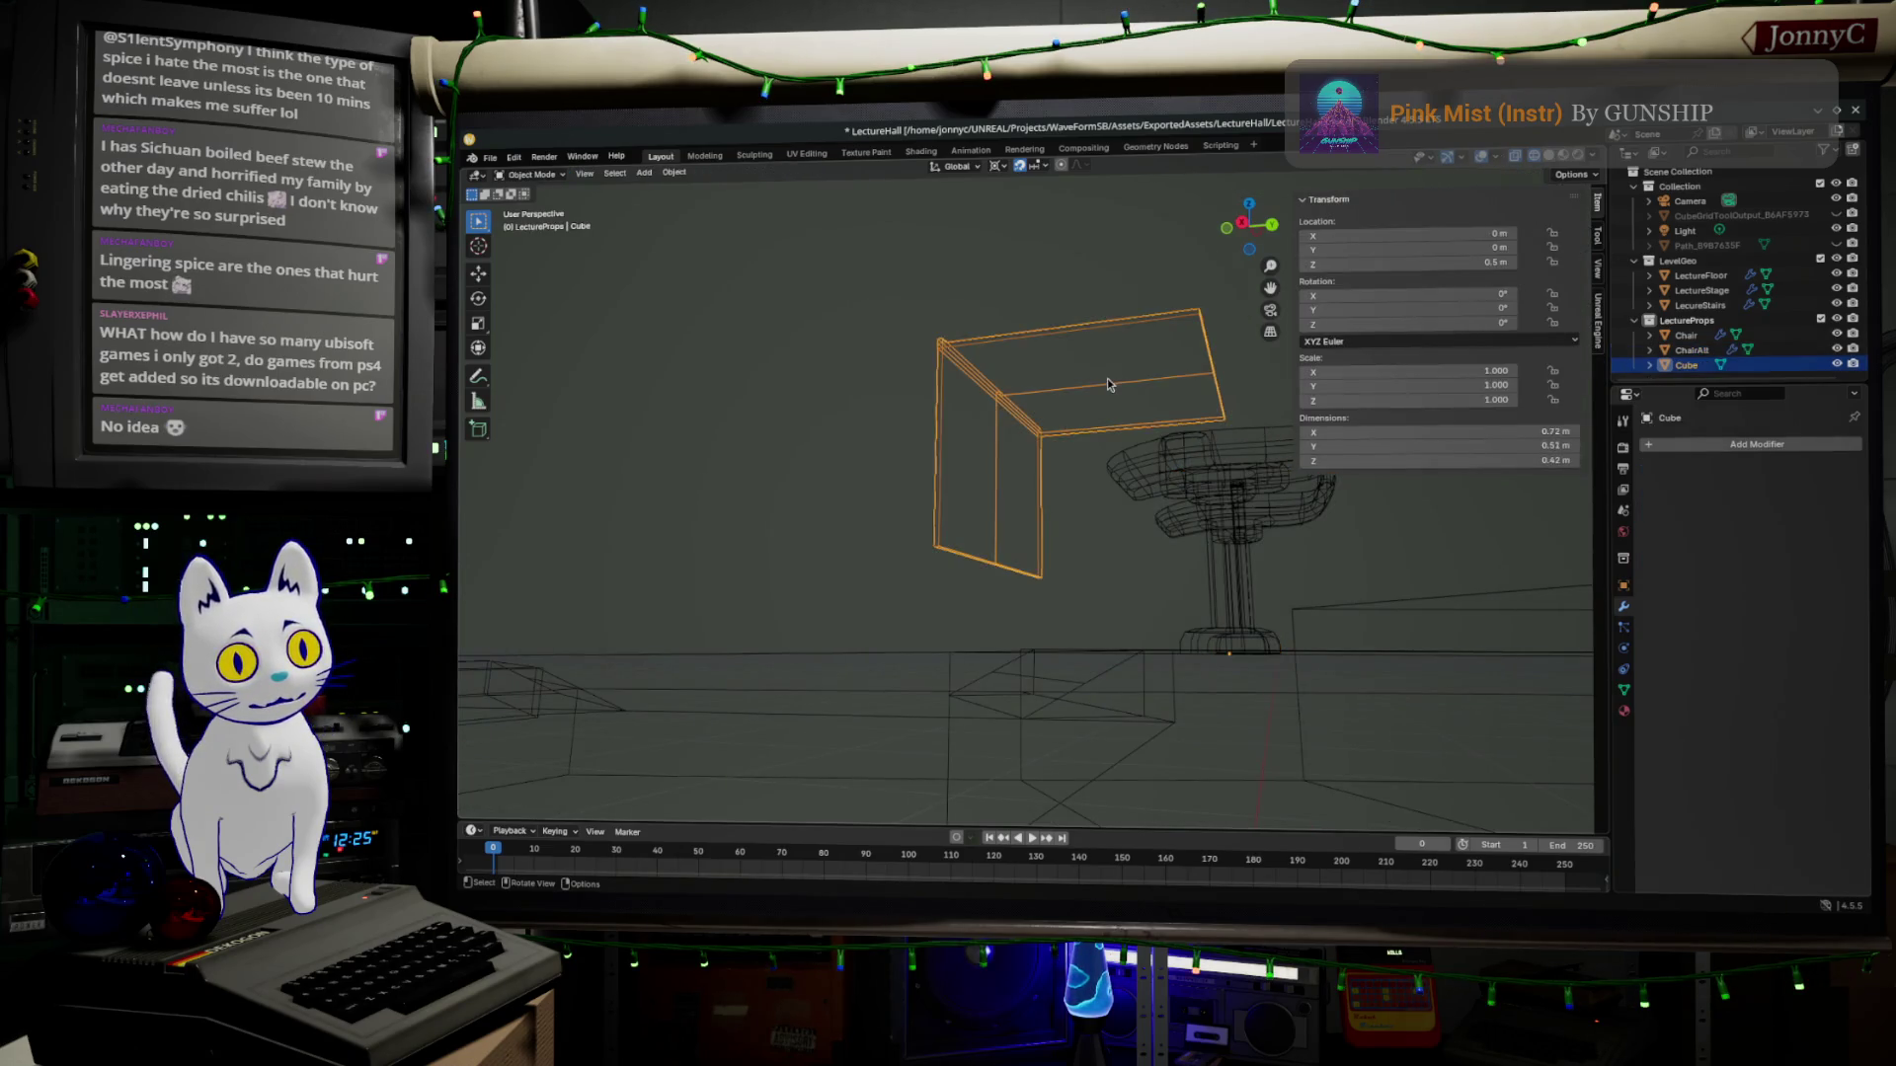
key(Tab)
scroll(1107, 377, up, 3)
middle_drag(1106, 378, 1116, 392)
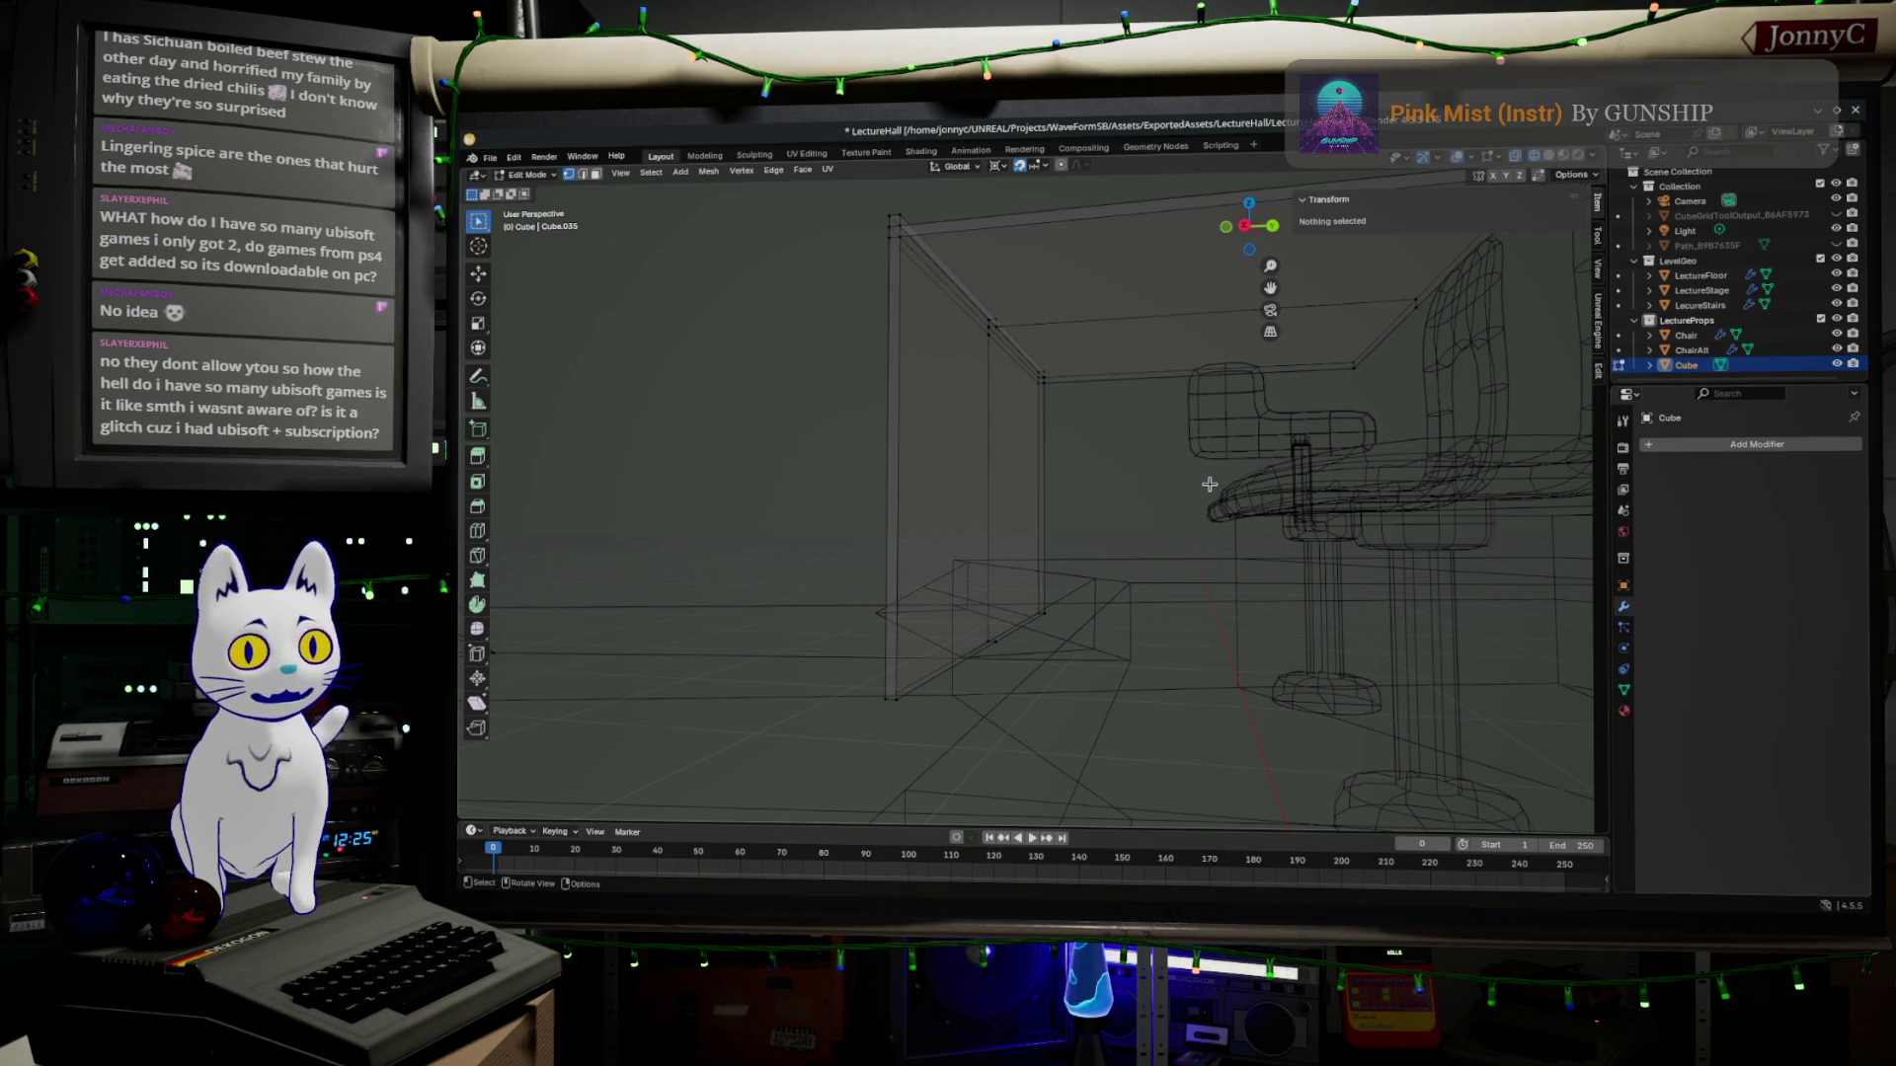
middle_drag(1207, 483, 1146, 588)
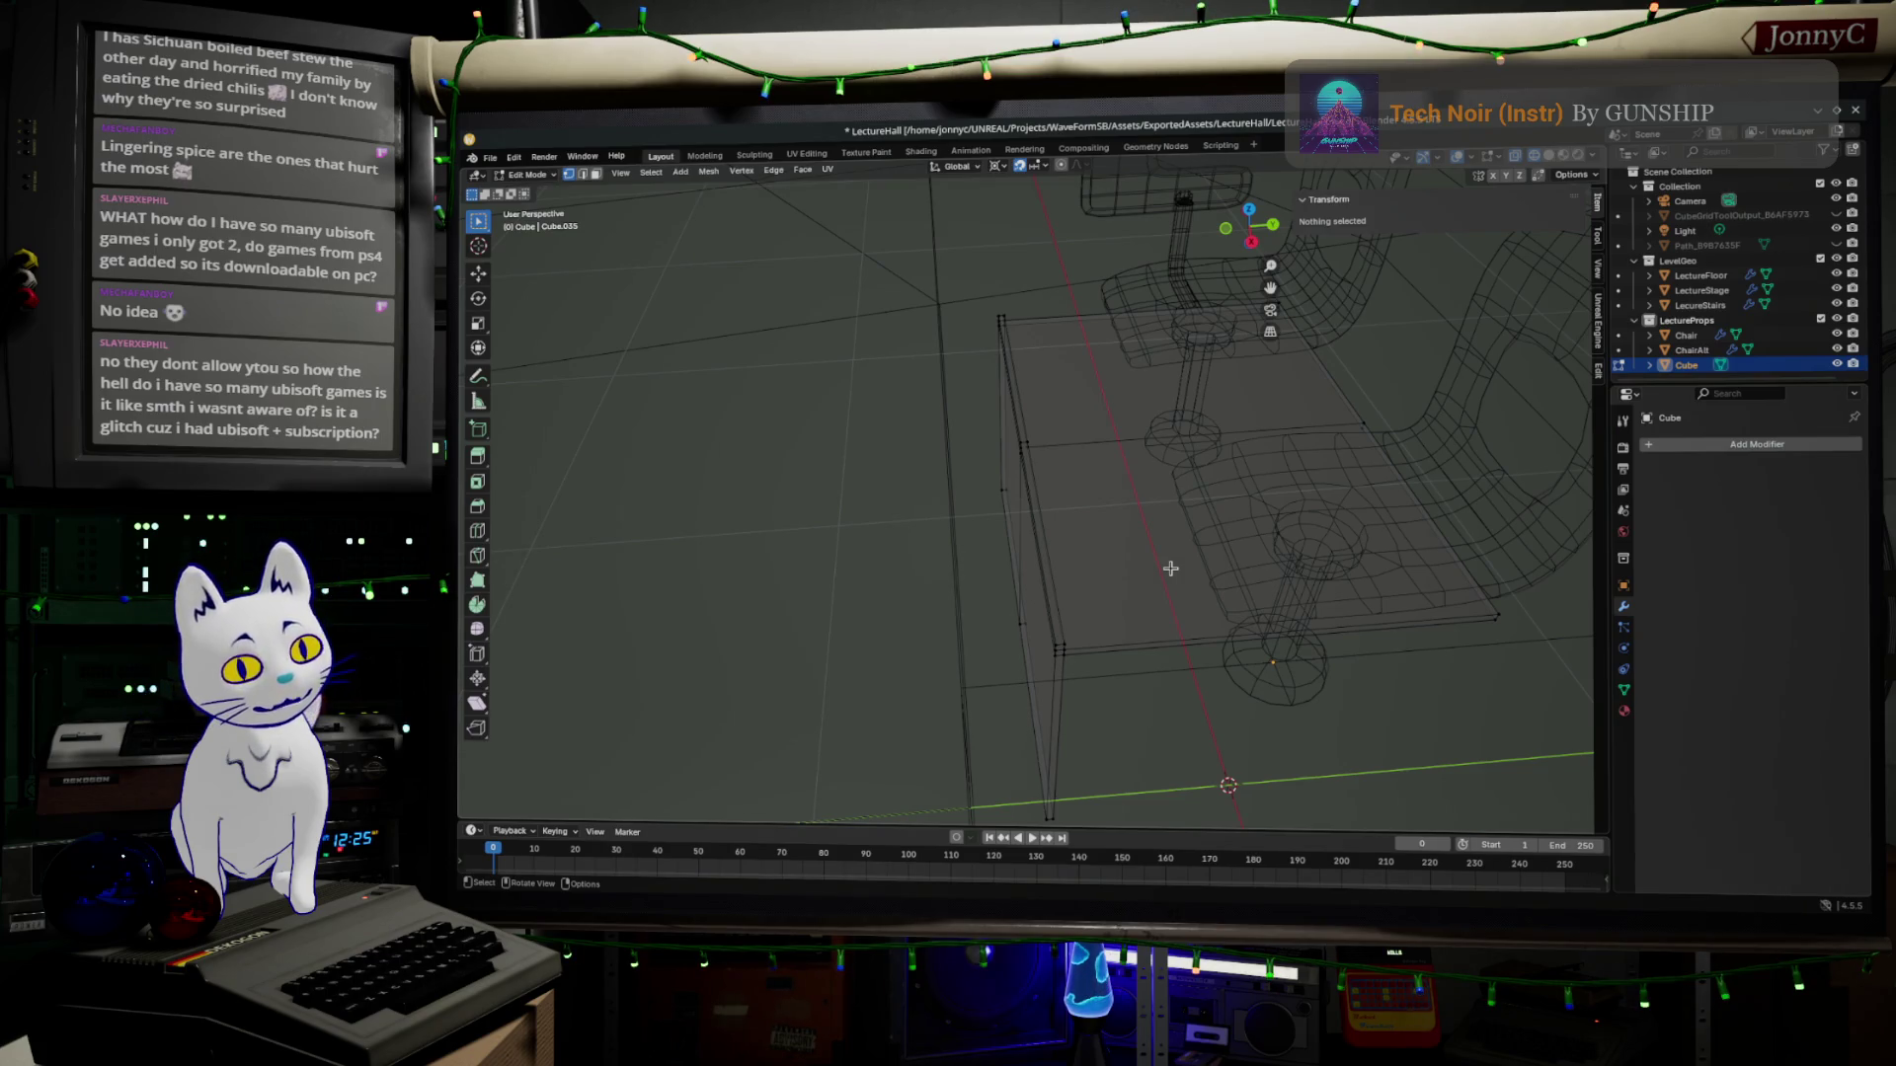
mouse_move(1072, 554)
middle_down()
mouse_move(1097, 445)
mouse_move(1154, 450)
mouse_move(993, 520)
mouse_move(854, 417)
middle_up()
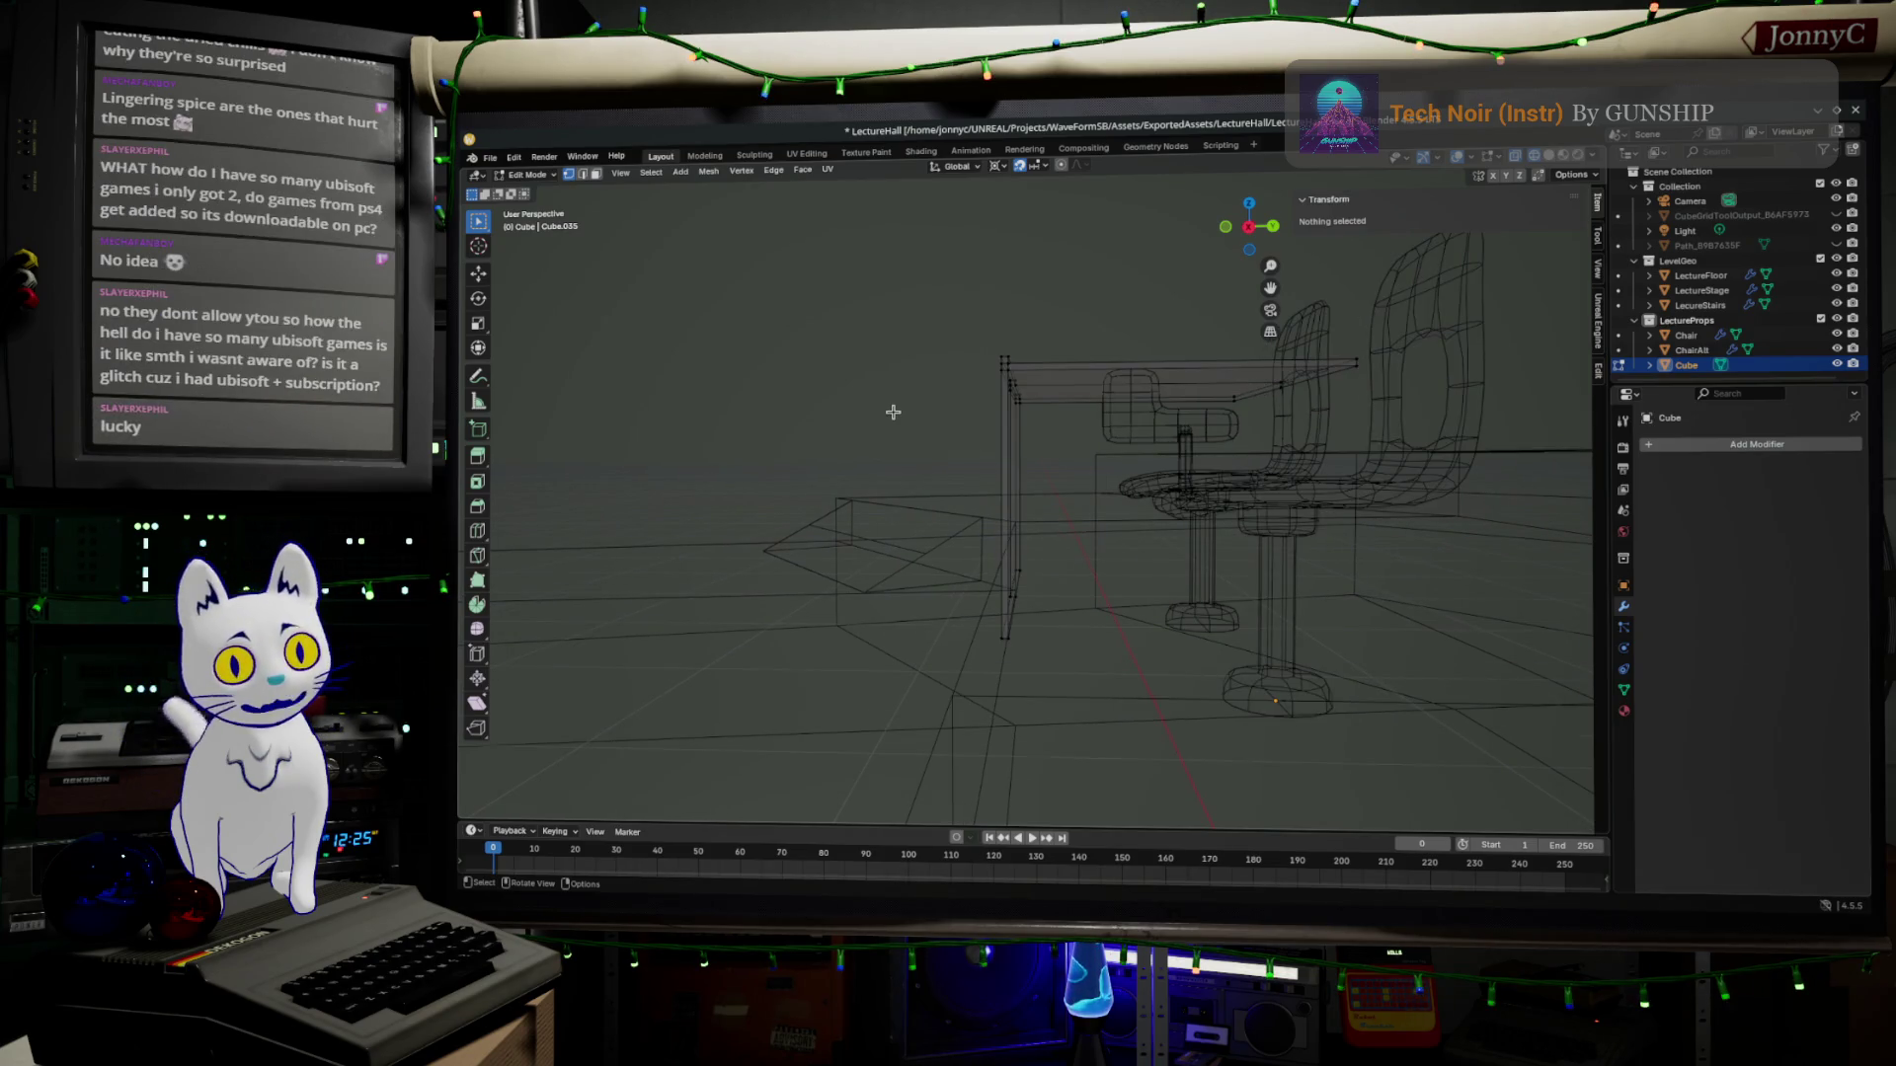
mouse_move(820, 443)
middle_down()
mouse_move(1149, 421)
mouse_move(1161, 446)
mouse_move(1121, 438)
middle_up()
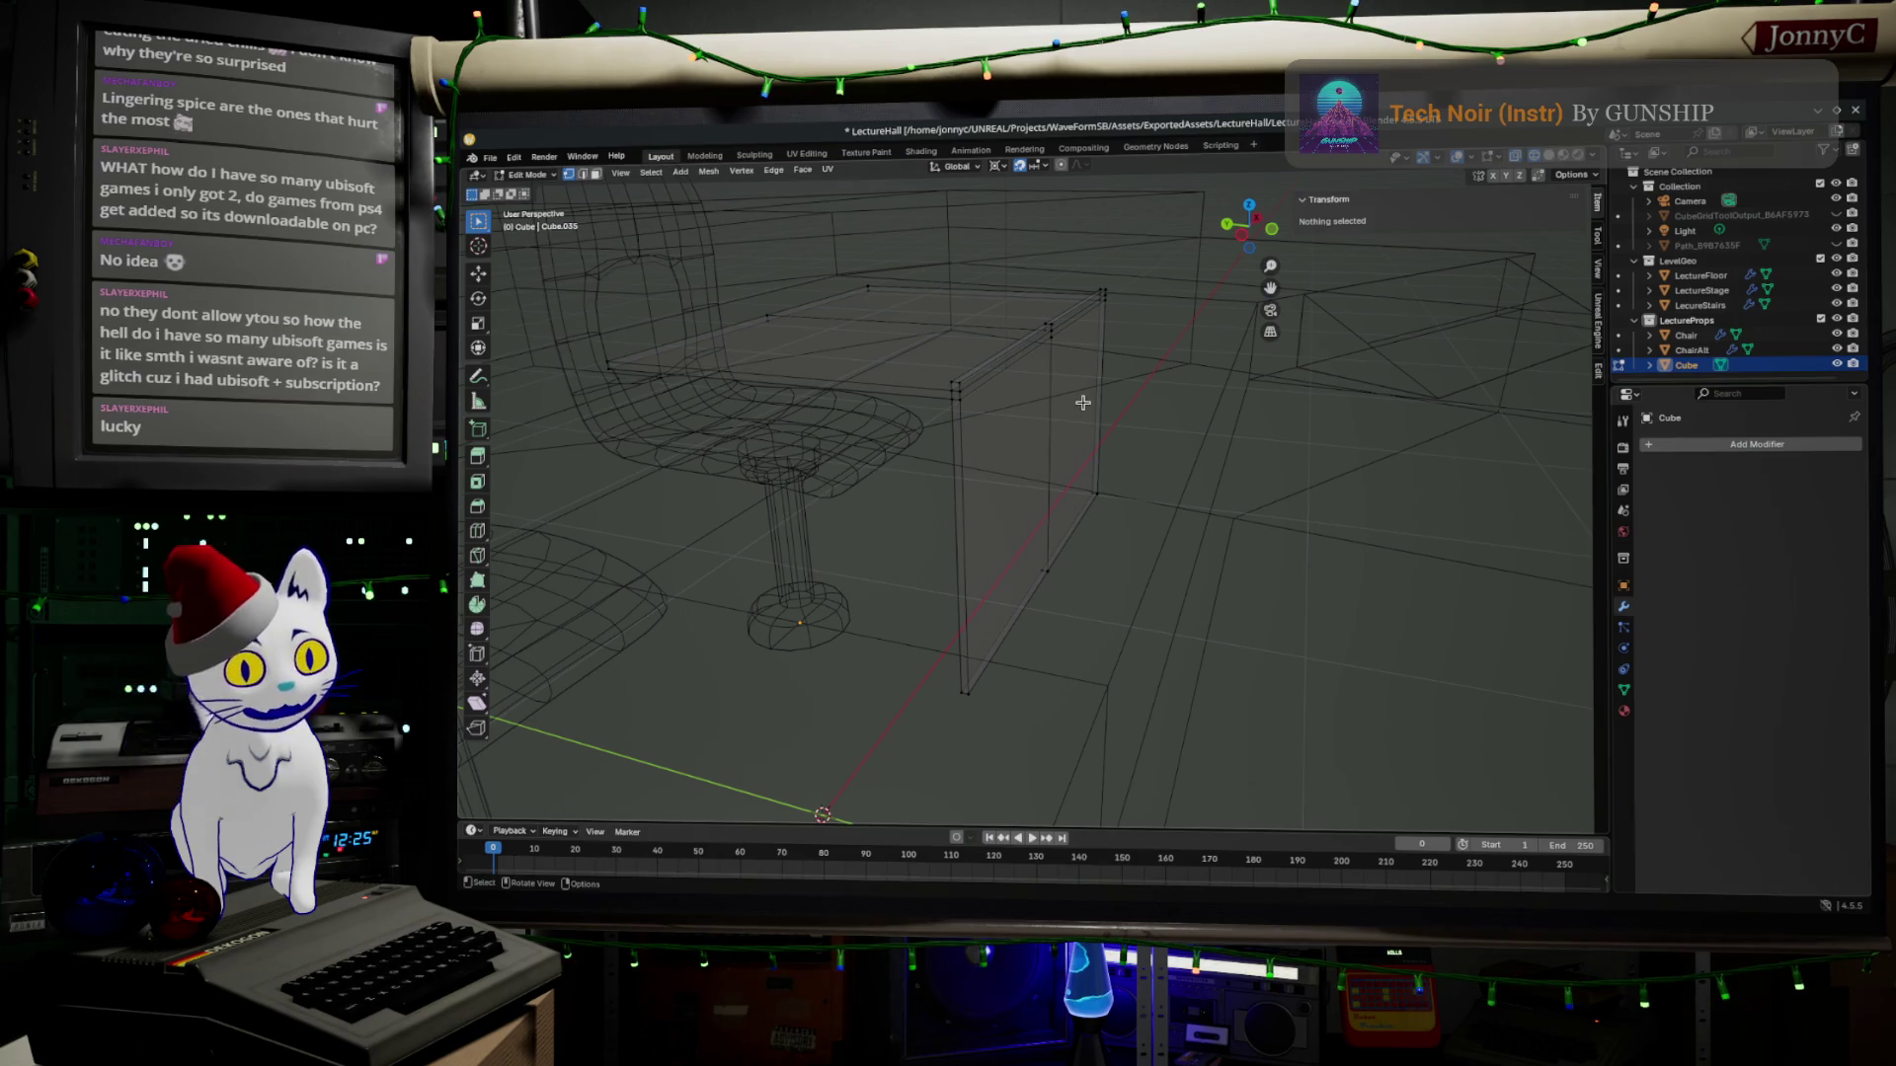
mouse_move(942, 441)
middle_down()
mouse_move(1312, 488)
mouse_move(1306, 439)
mouse_move(1134, 489)
mouse_move(1140, 446)
mouse_move(1237, 432)
mouse_move(1098, 498)
mouse_move(1170, 457)
middle_up()
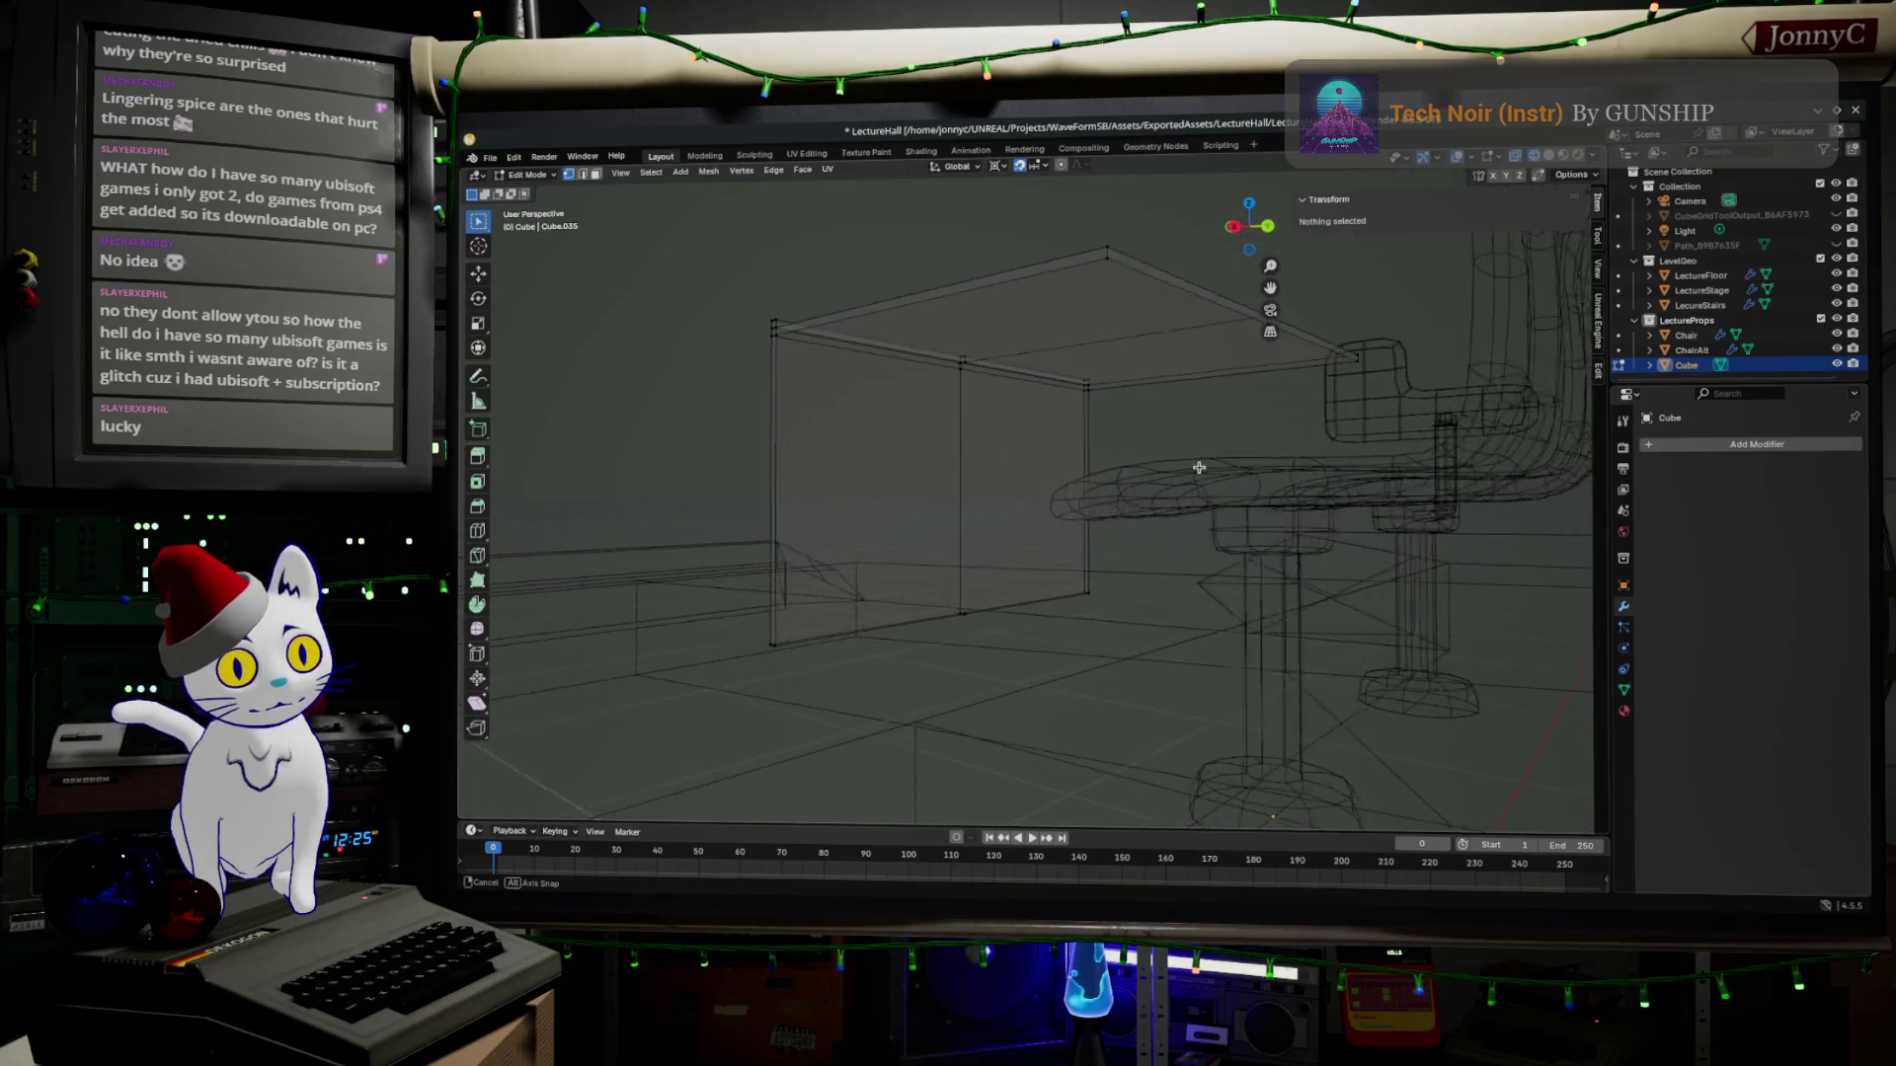
mouse_move(1012, 779)
middle_down()
mouse_move(909, 181)
mouse_move(1051, 785)
mouse_move(1026, 811)
middle_up()
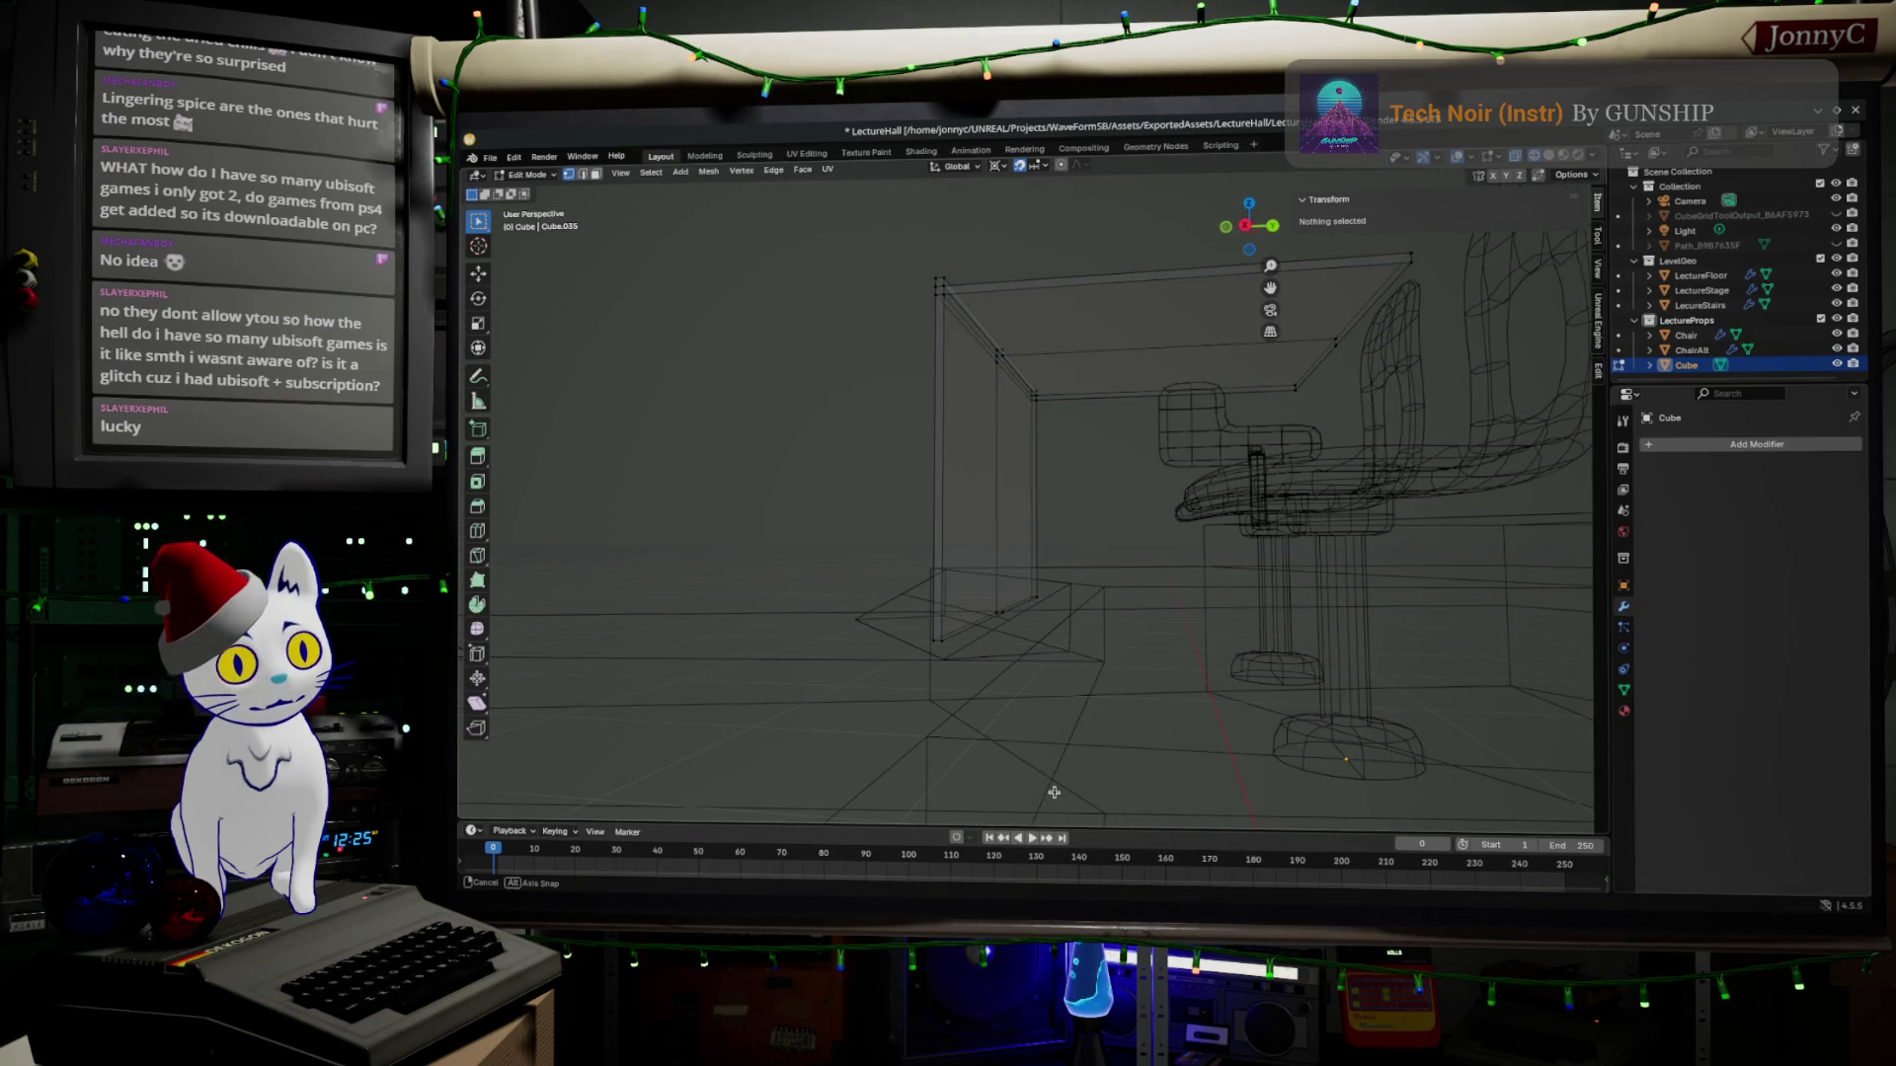
middle_drag(965, 656, 979, 632)
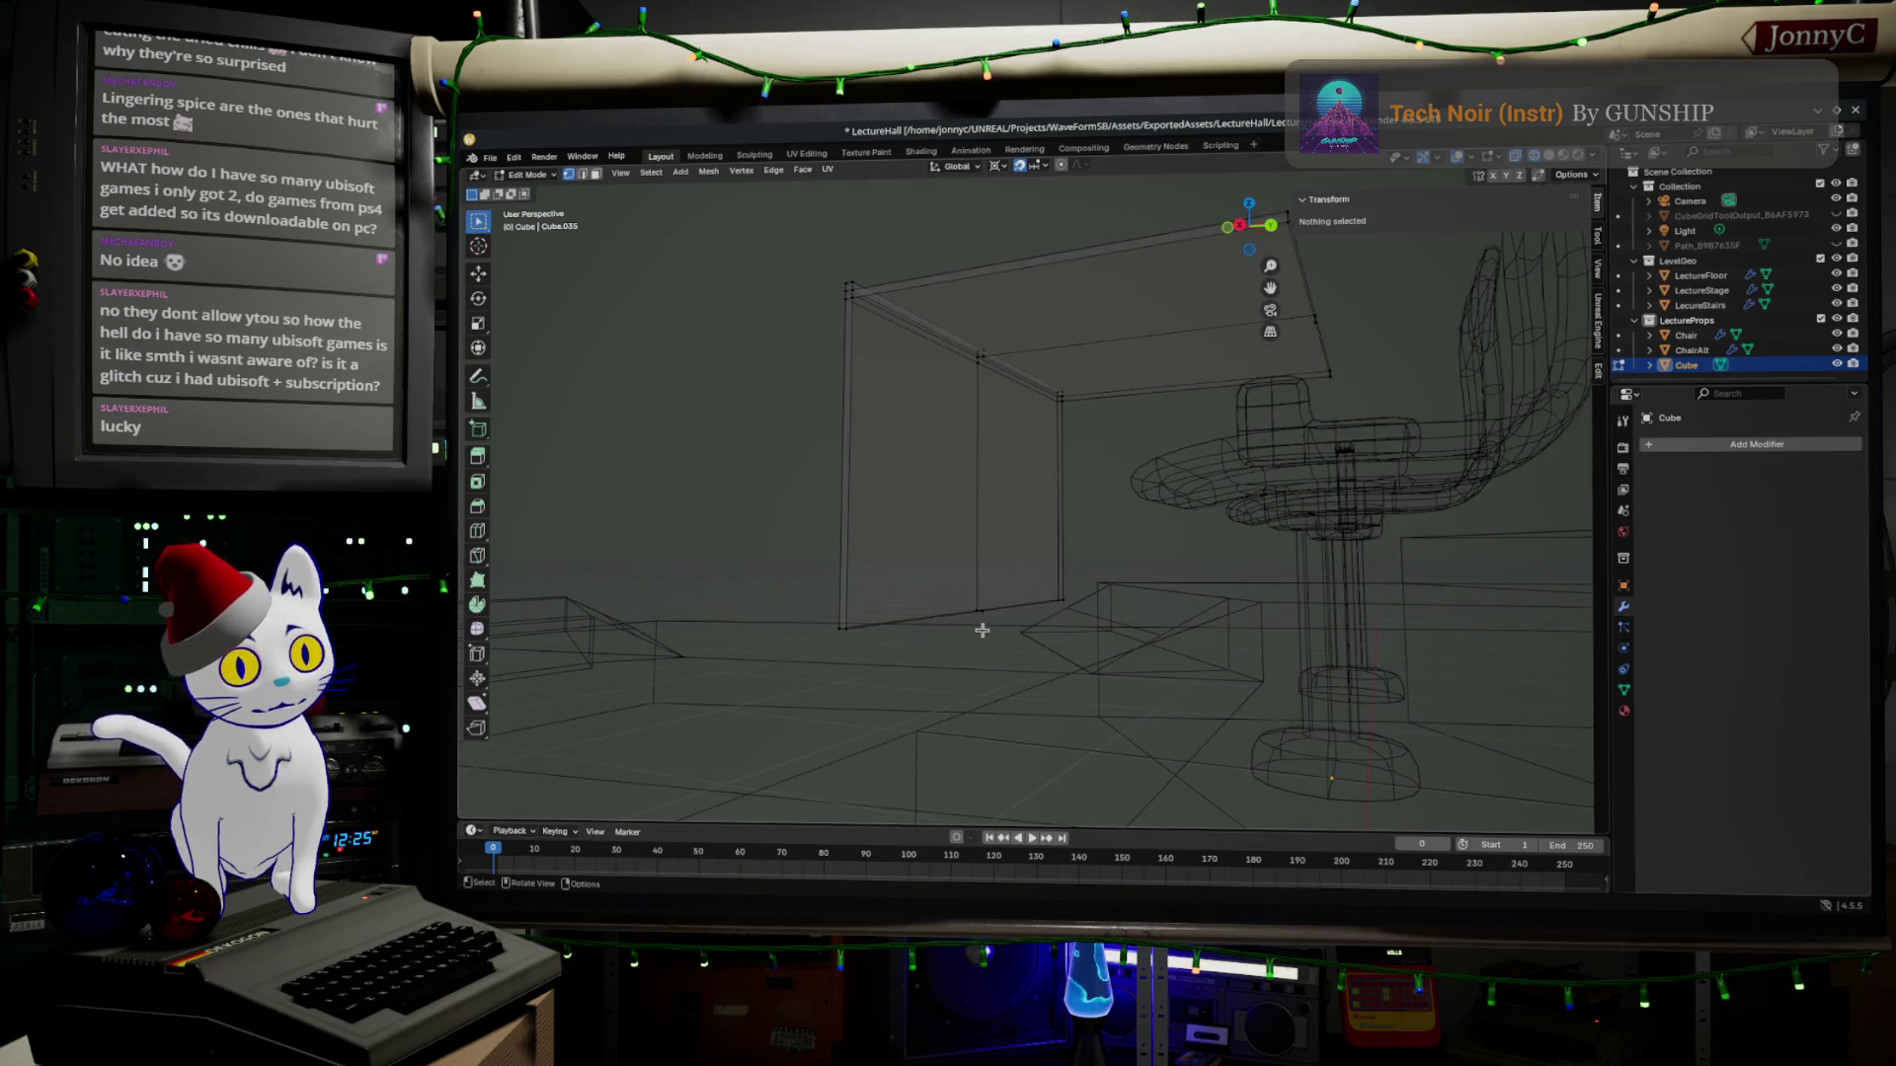
key(Tab)
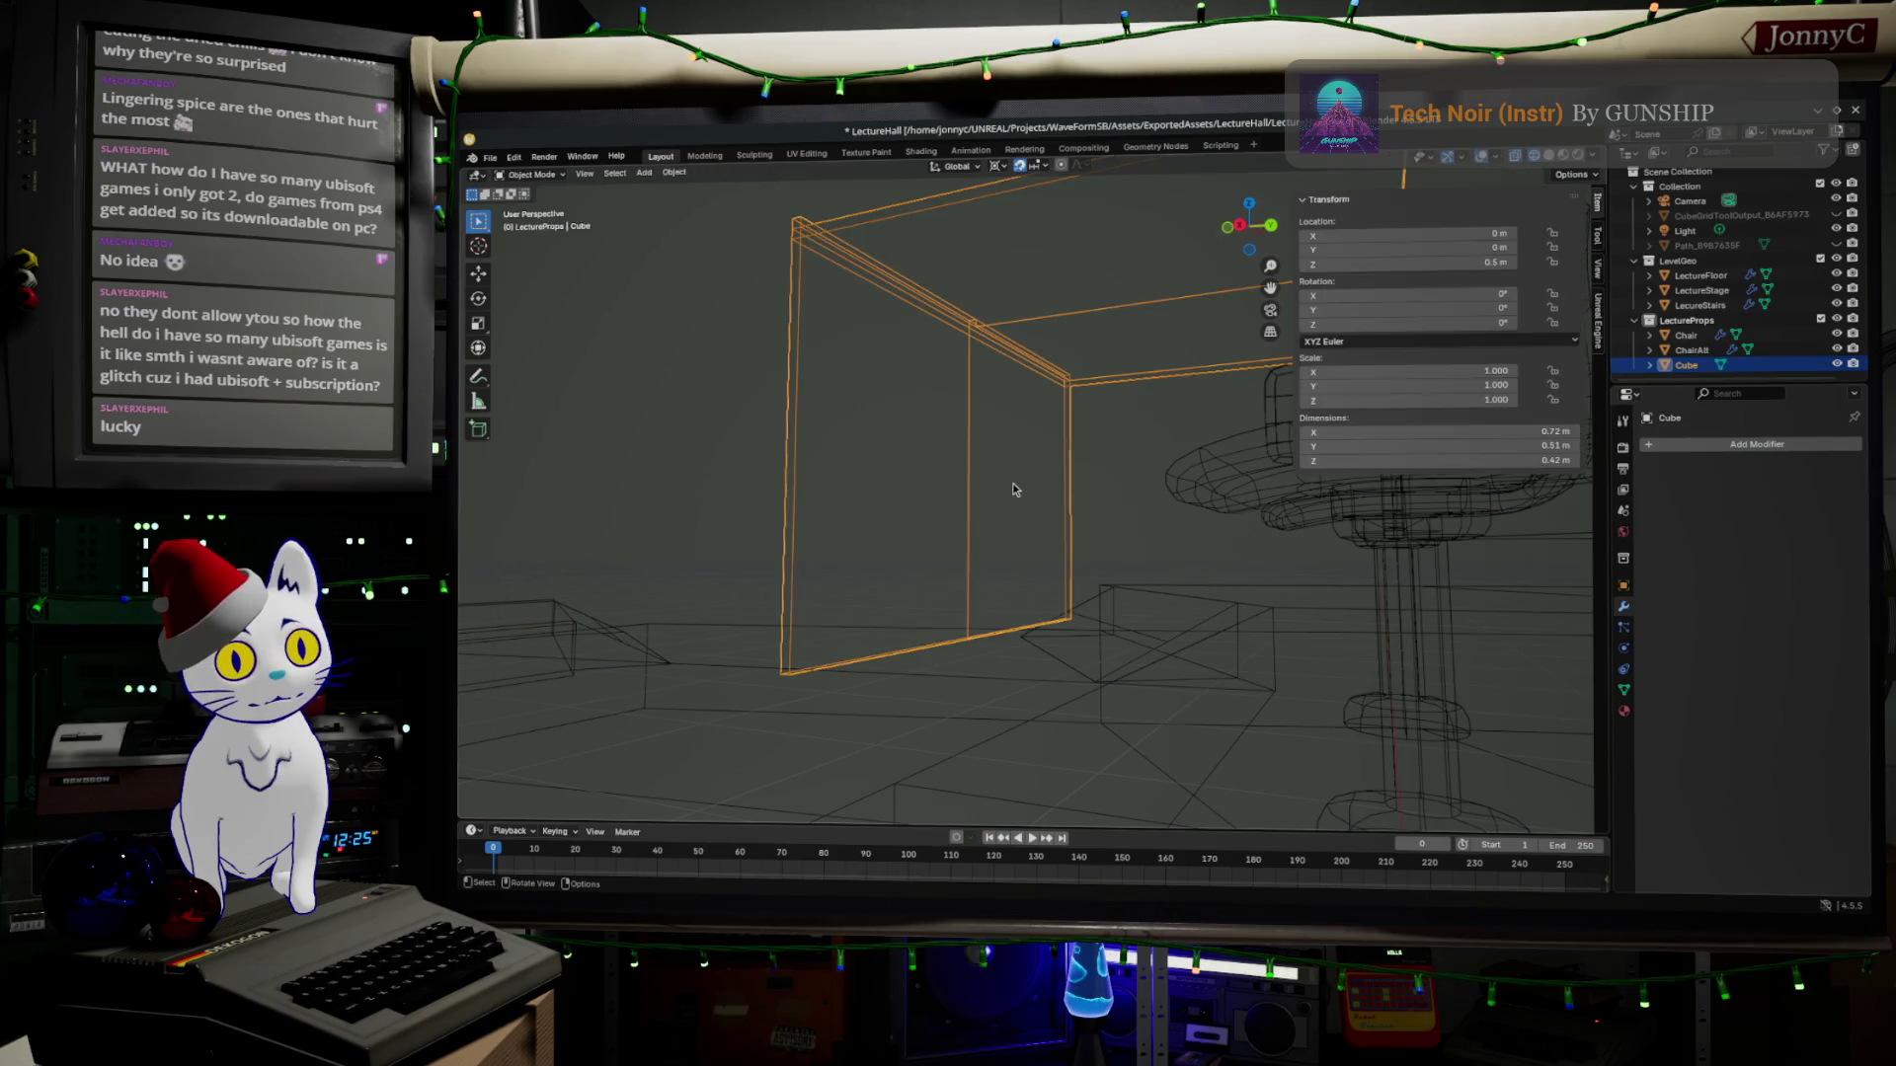
Briefly enter and leave Edit Mode on the LectureFloor, then reselect the desk and edit its mesh.
middle_drag(1040, 467, 892, 508)
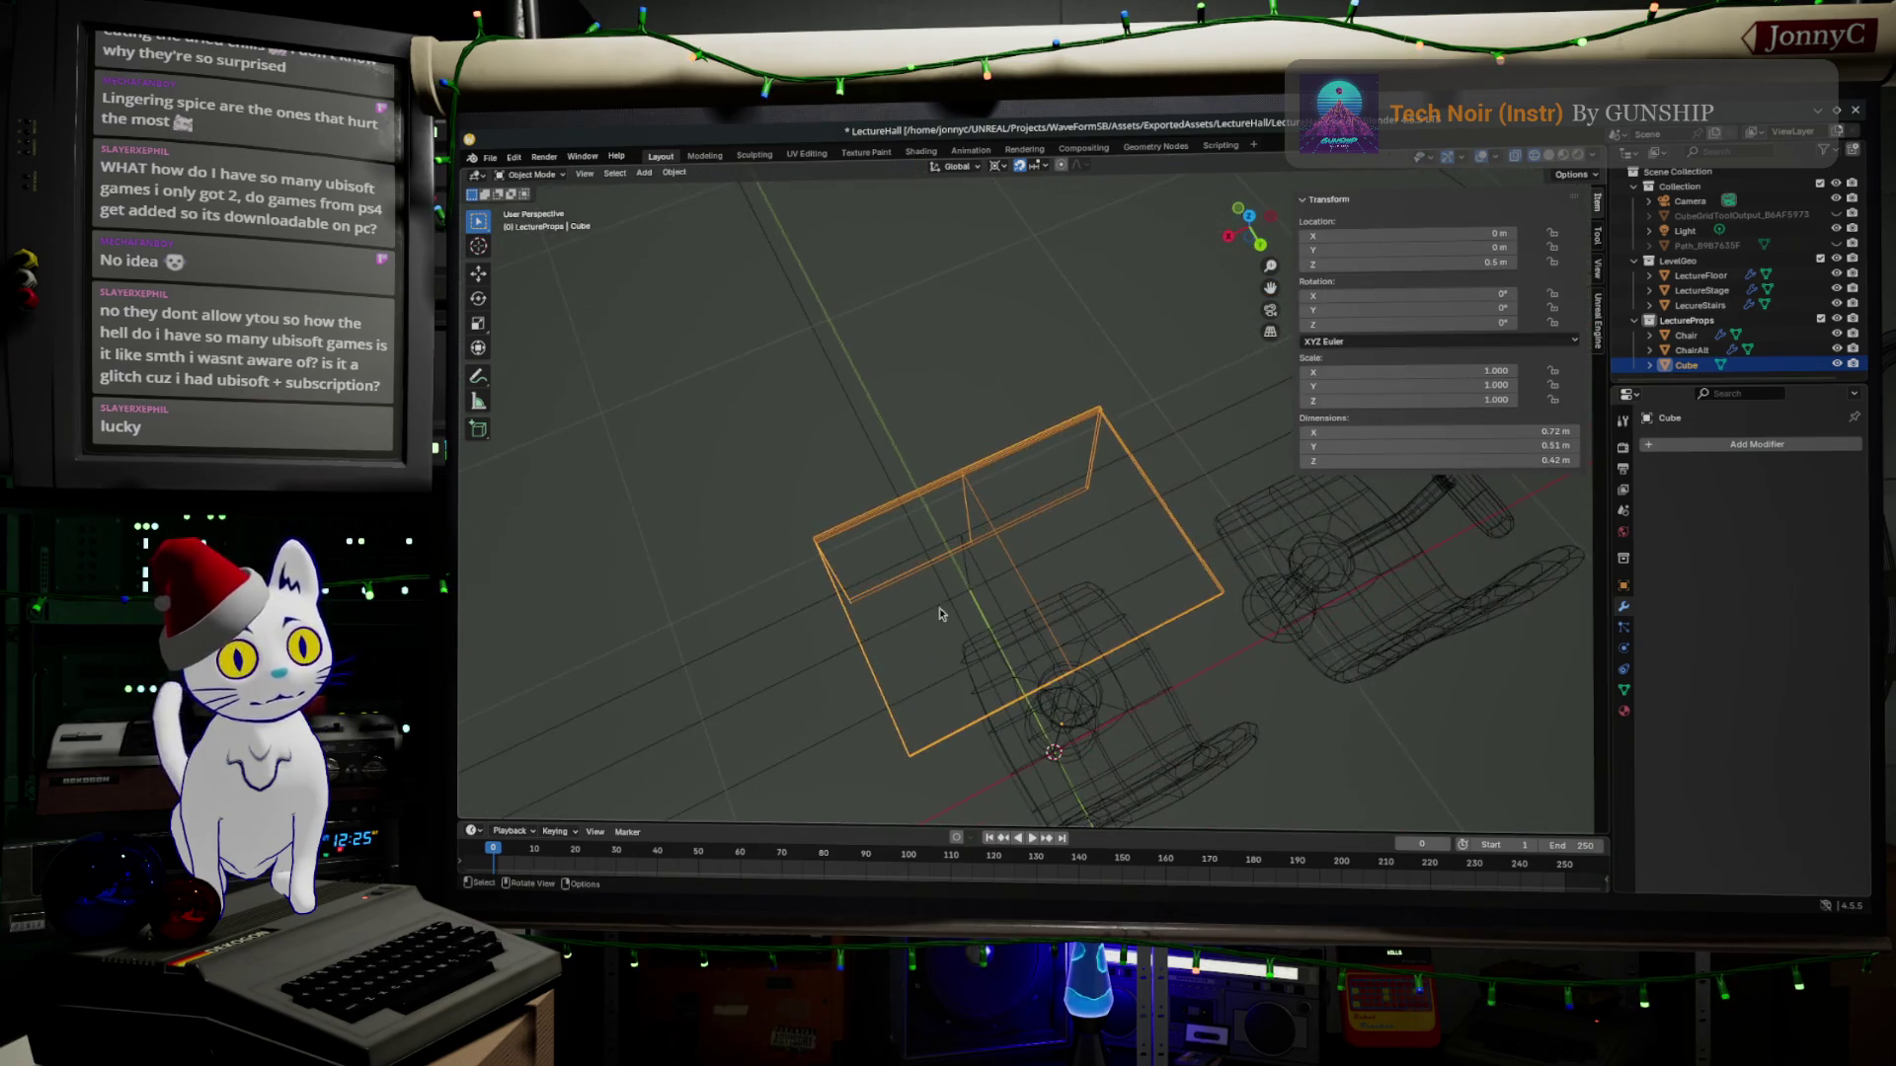
click(892, 508)
key(Tab)
middle_drag(896, 510, 1225, 503)
key(Tab)
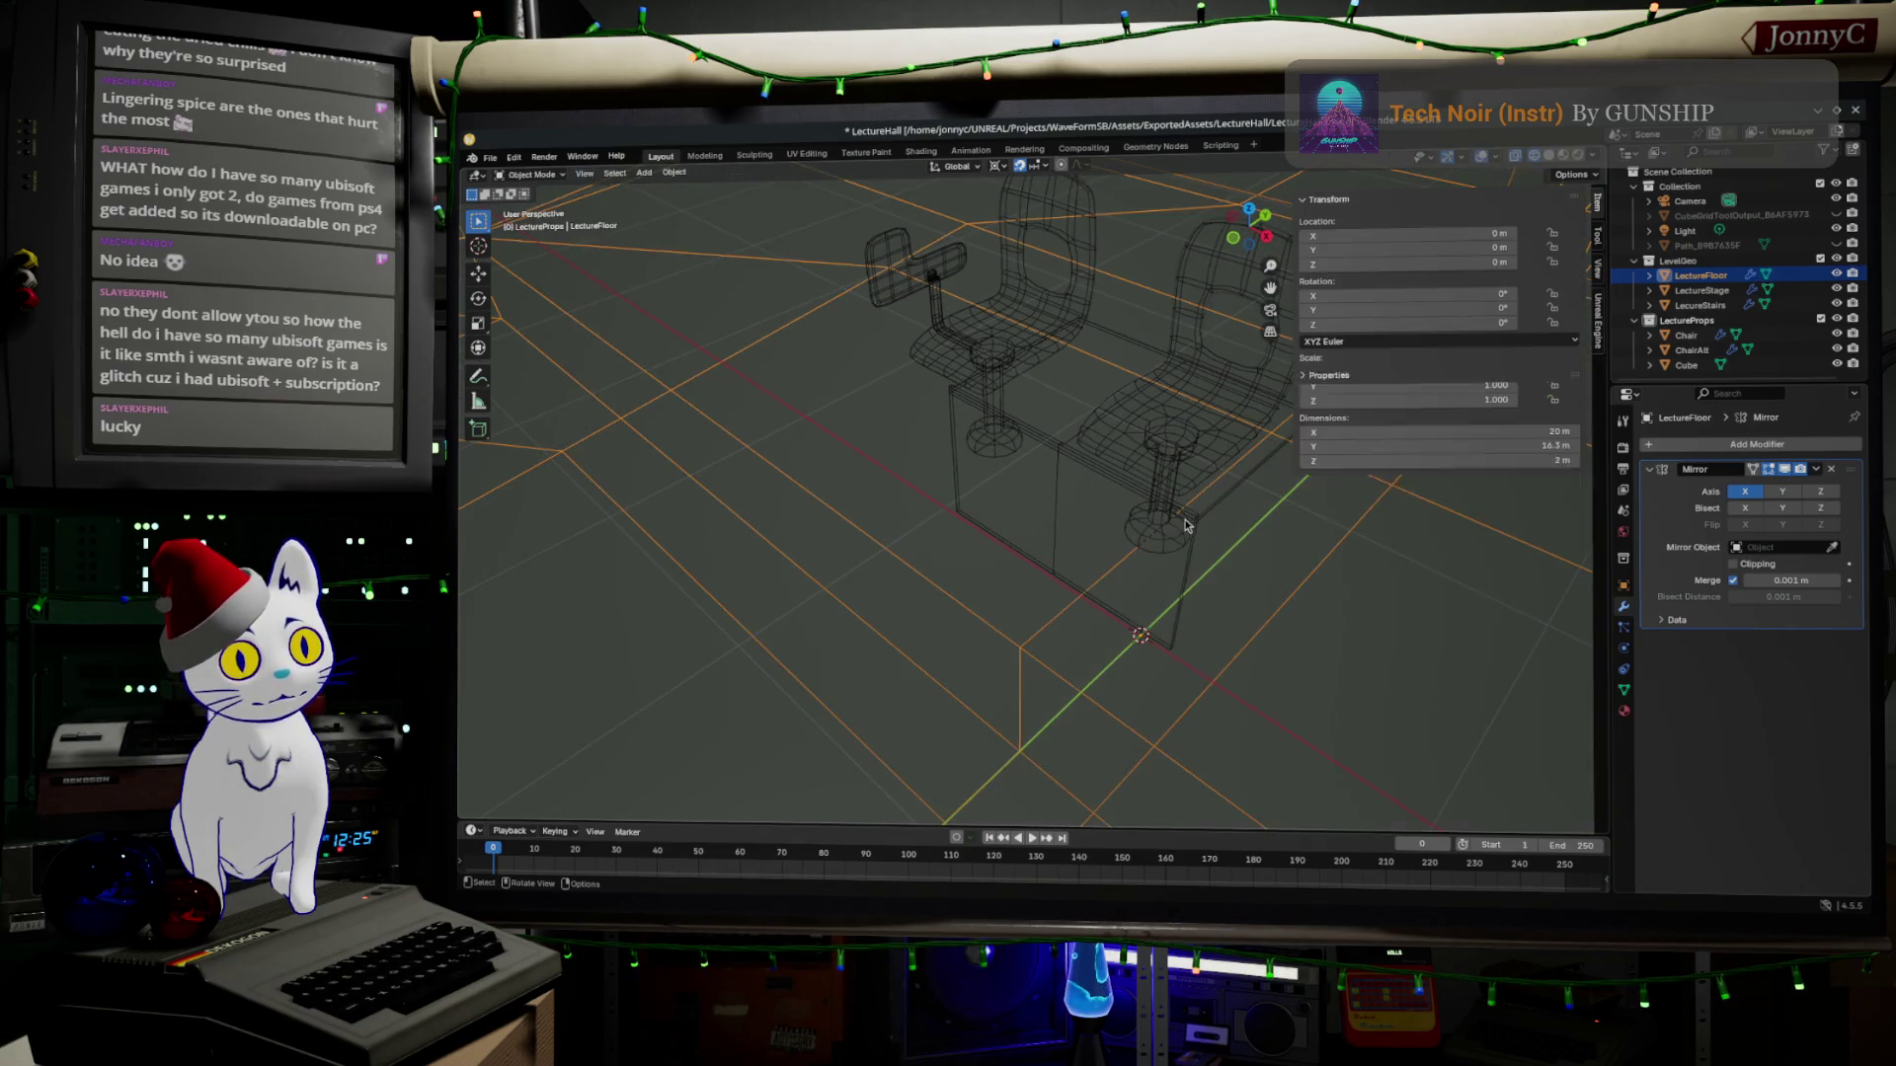
click(1134, 615)
key(Tab)
middle_drag(1133, 623, 1141, 533)
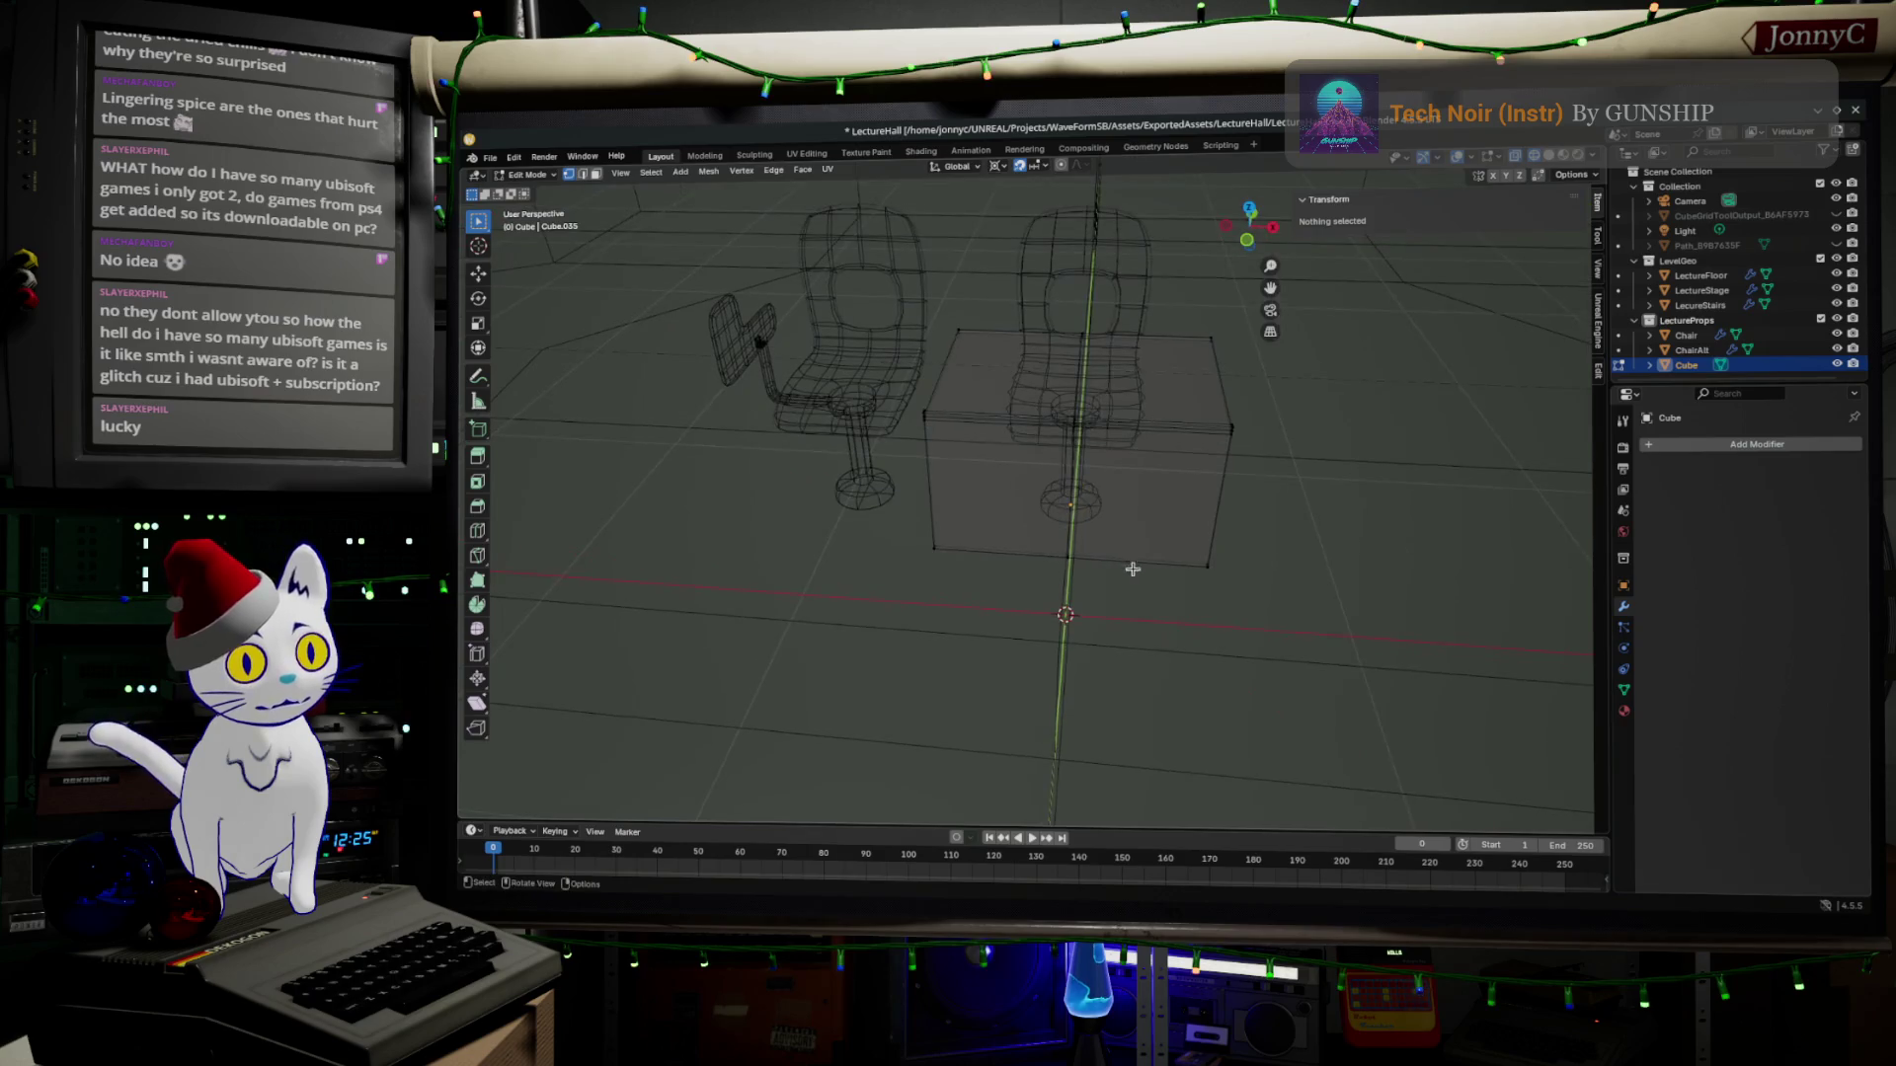
Add four loop cuts across the desk, including two horizontal ones on the front panel.
key(ctrl+r)
click(1143, 522)
key(ctrl+r)
click(977, 515)
key(ctrl+r)
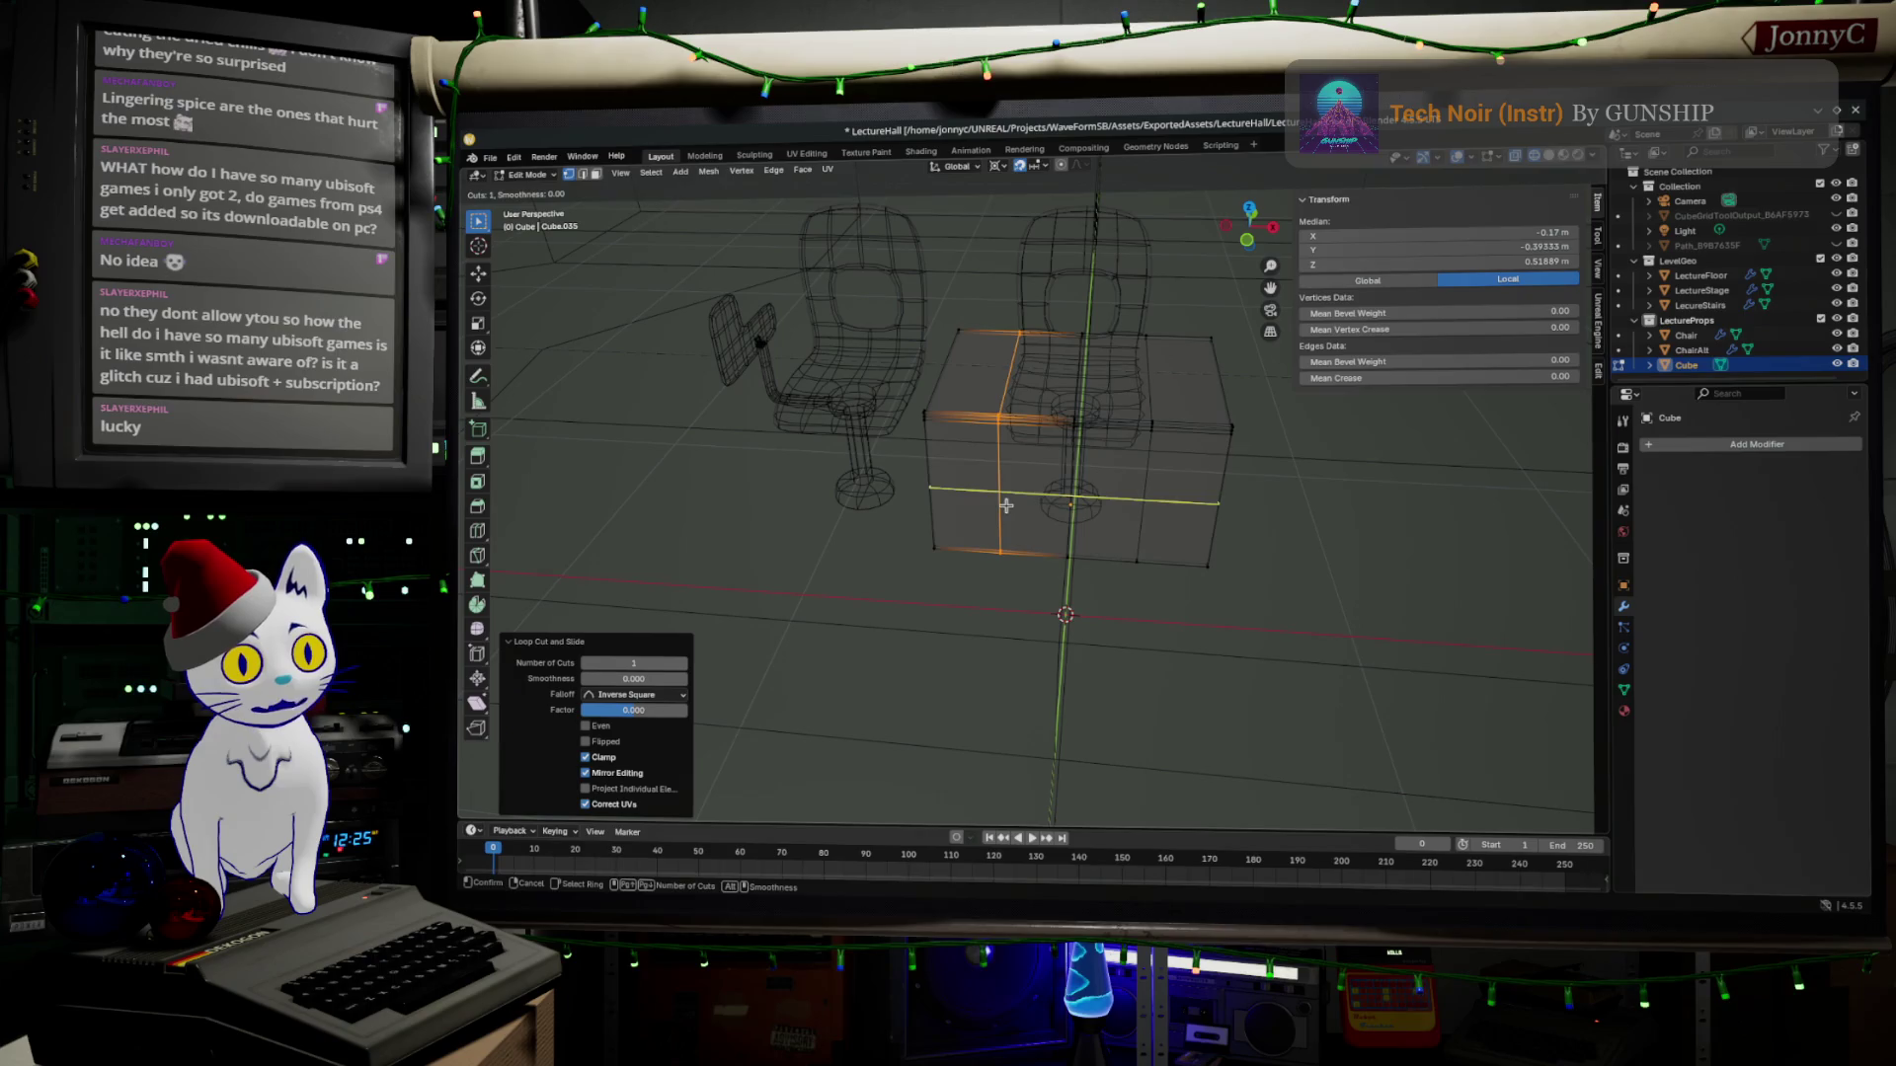
click(1007, 501)
key(ctrl+r)
click(1070, 378)
Orbit under the panel and pick individual vertices to inspect the new cuts.
middle_drag(1071, 378, 1019, 458)
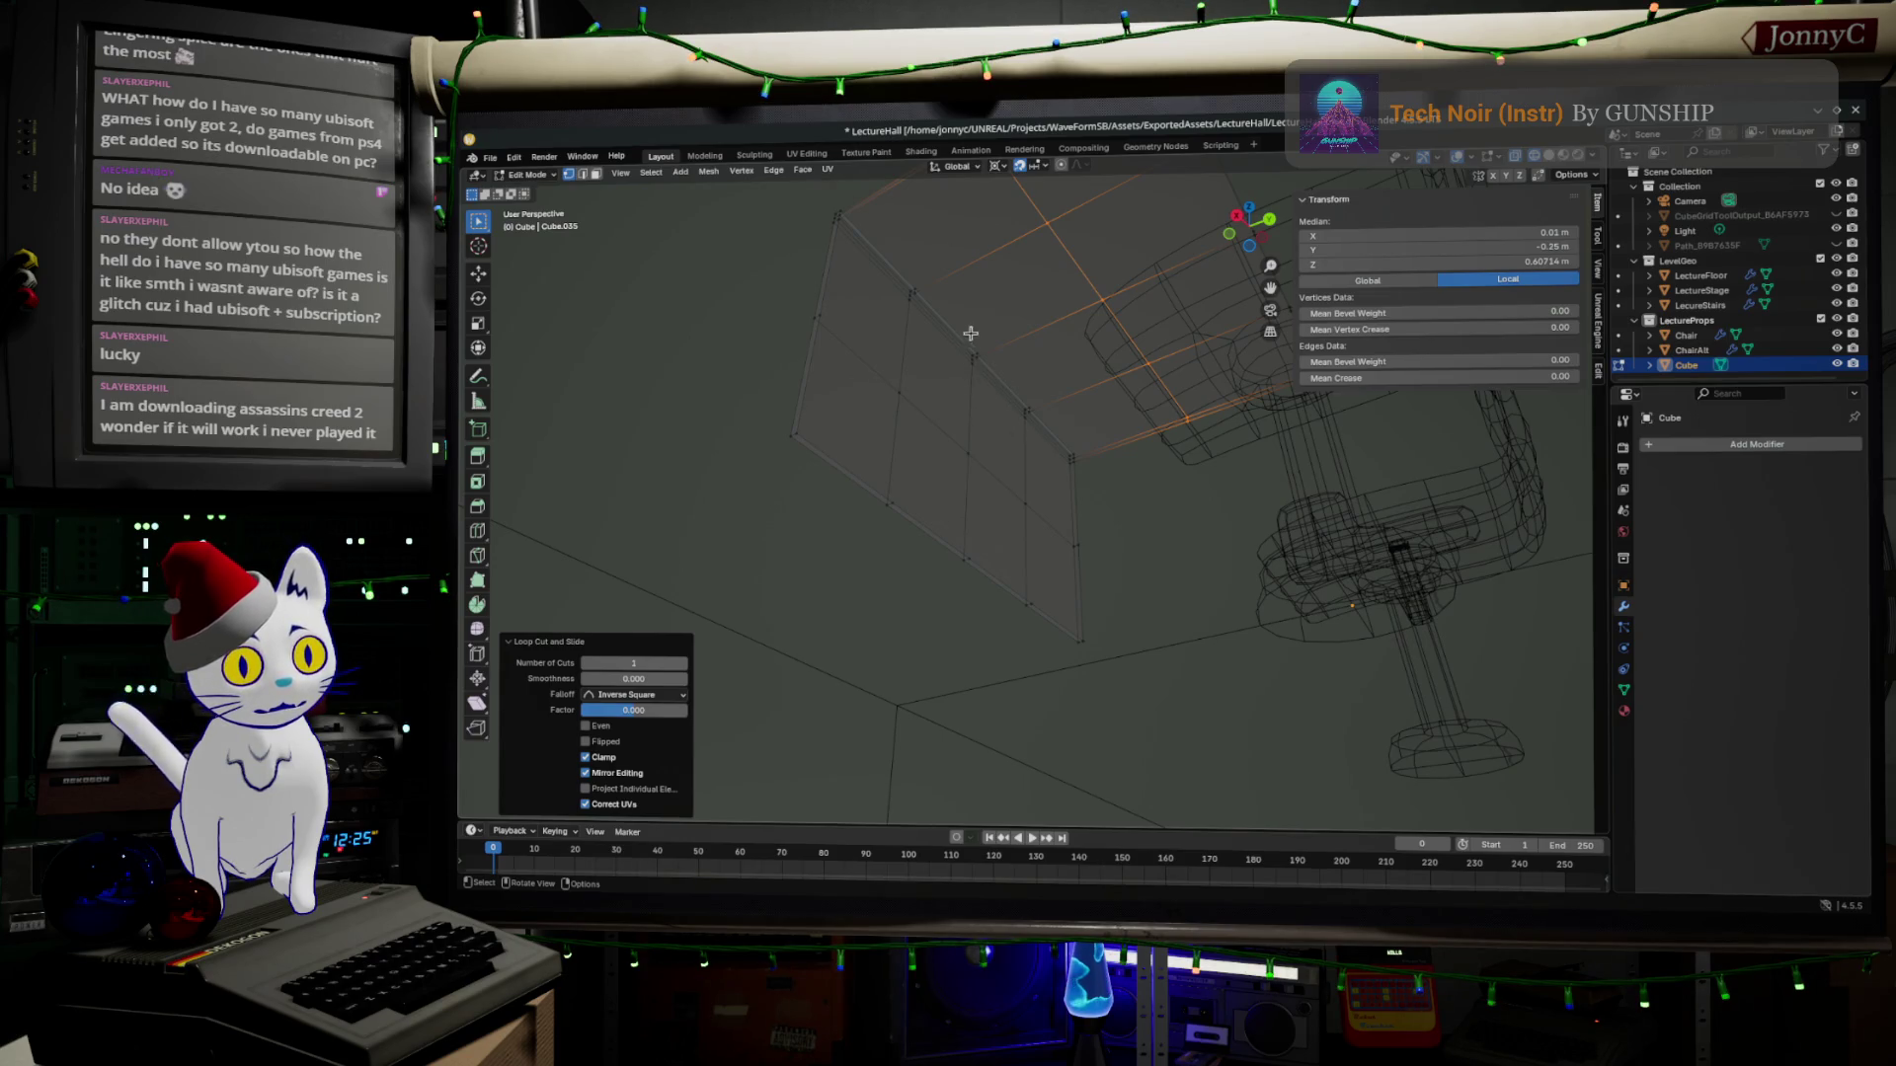
click(950, 377)
mouse_move(949, 376)
middle_down()
mouse_move(987, 413)
mouse_move(976, 345)
middle_up()
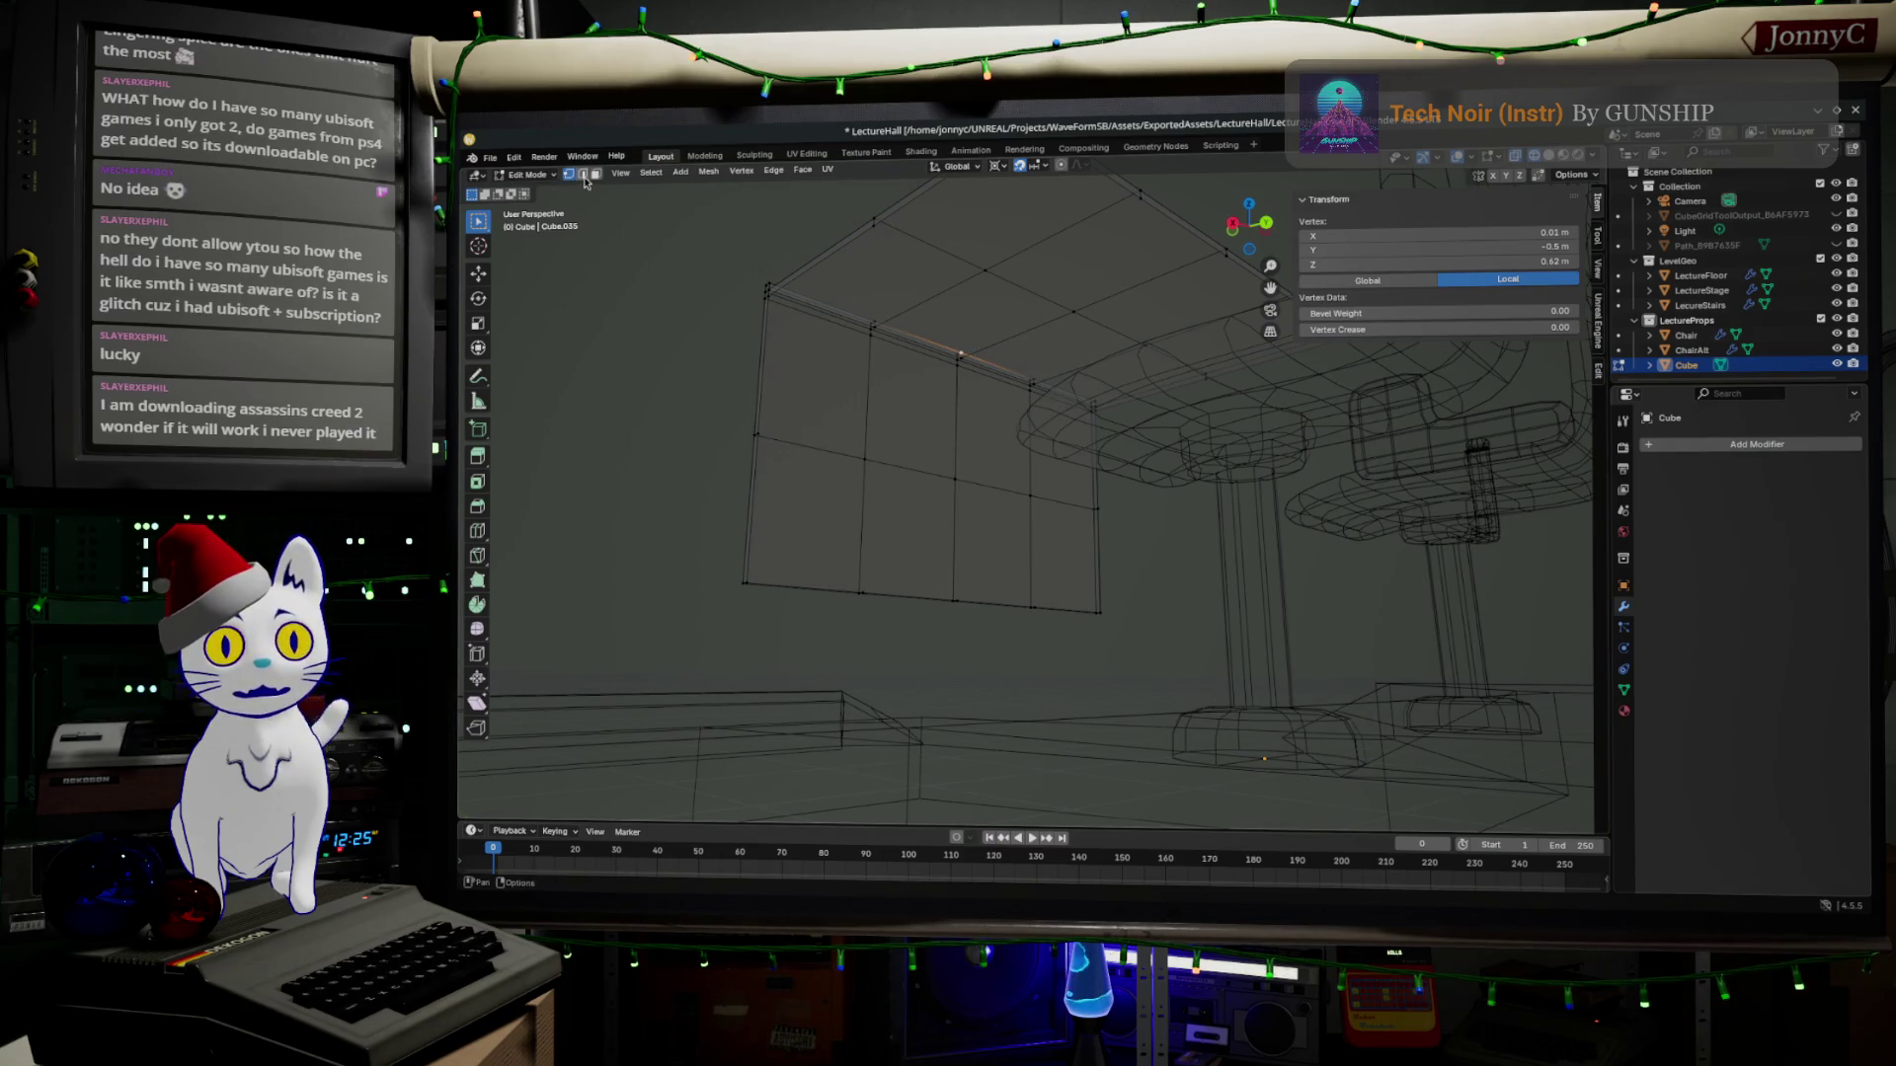
middle_drag(932, 529, 948, 504)
click(956, 474)
ctrl+click(966, 367)
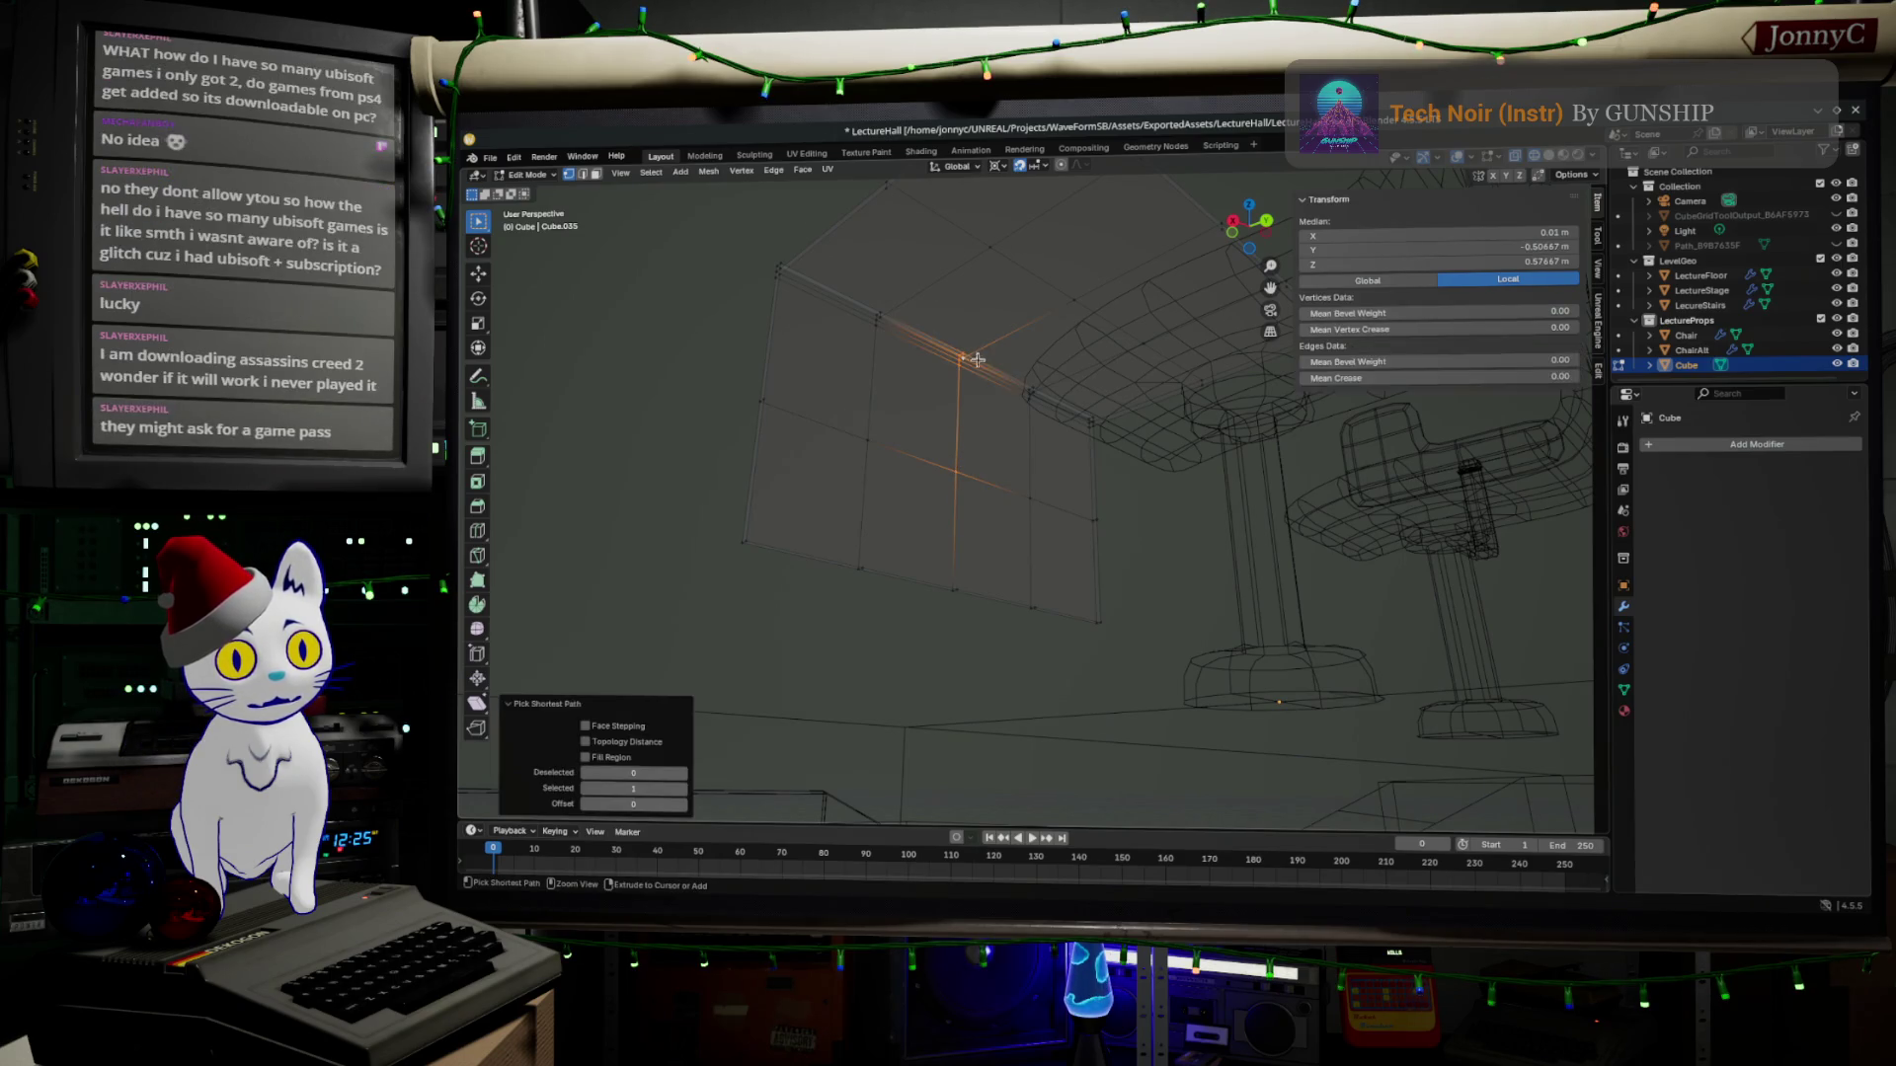
click(1007, 371)
mouse_move(1008, 378)
middle_down()
mouse_move(1022, 462)
mouse_move(1097, 437)
middle_up()
mouse_move(1169, 508)
middle_down()
mouse_move(1075, 684)
mouse_move(1093, 659)
mouse_move(1101, 684)
mouse_move(1077, 654)
middle_up()
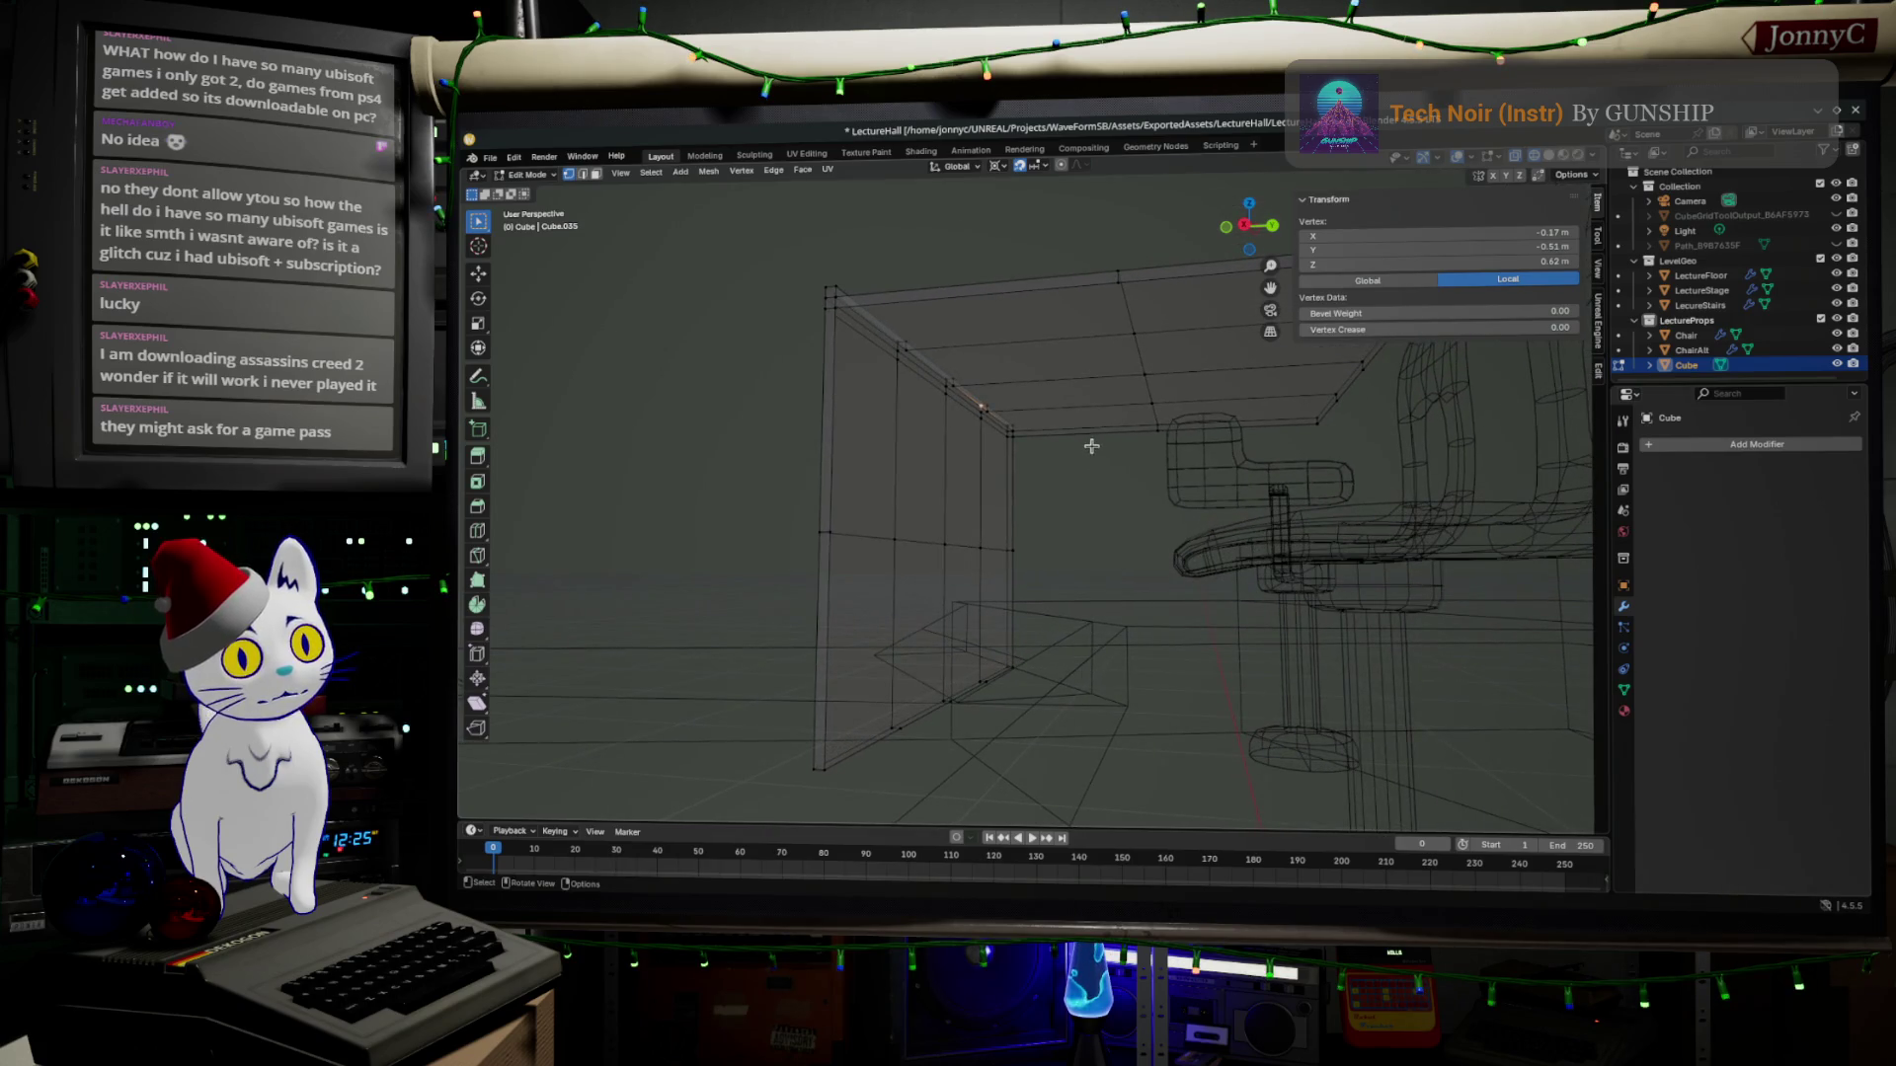
Deselect everything and frame the desk in Right Orthographic view (Numpad 3).
middle_drag(1091, 444, 1037, 489)
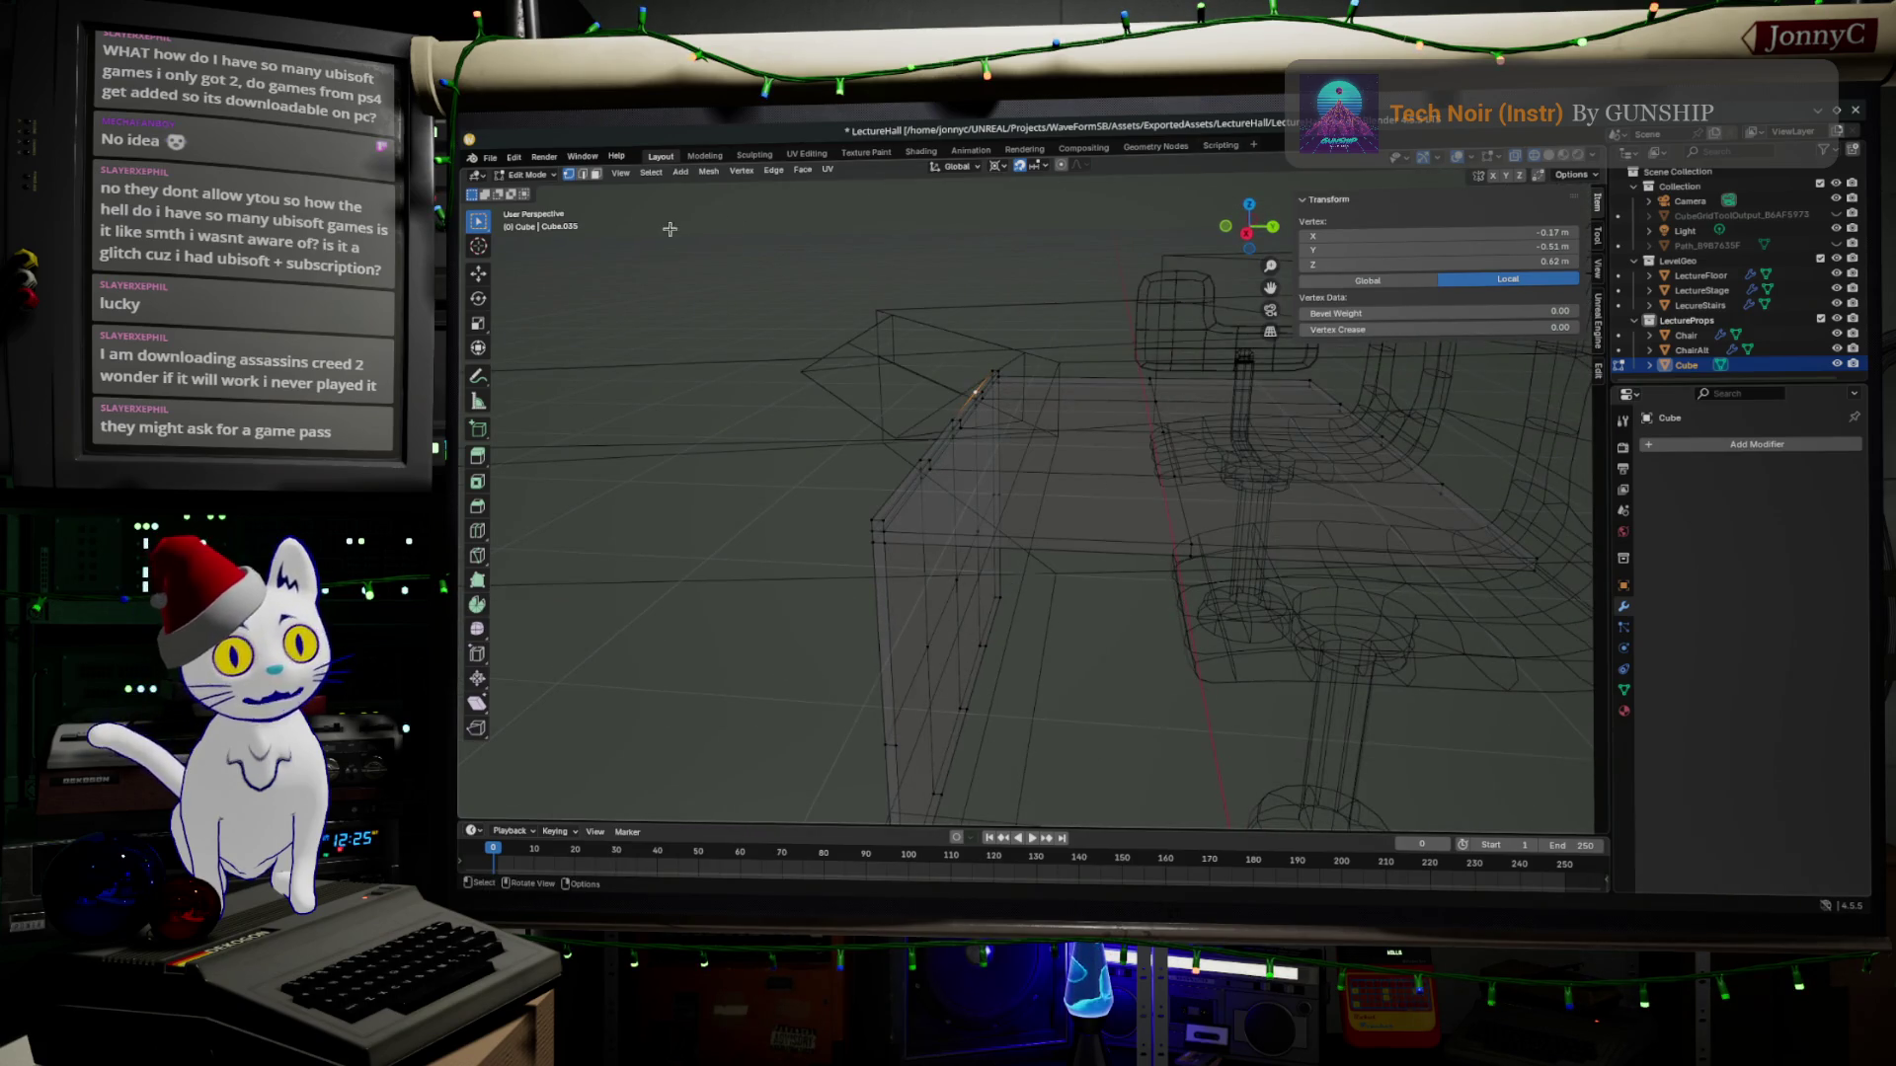
click(1063, 468)
middle_drag(1067, 489, 1139, 533)
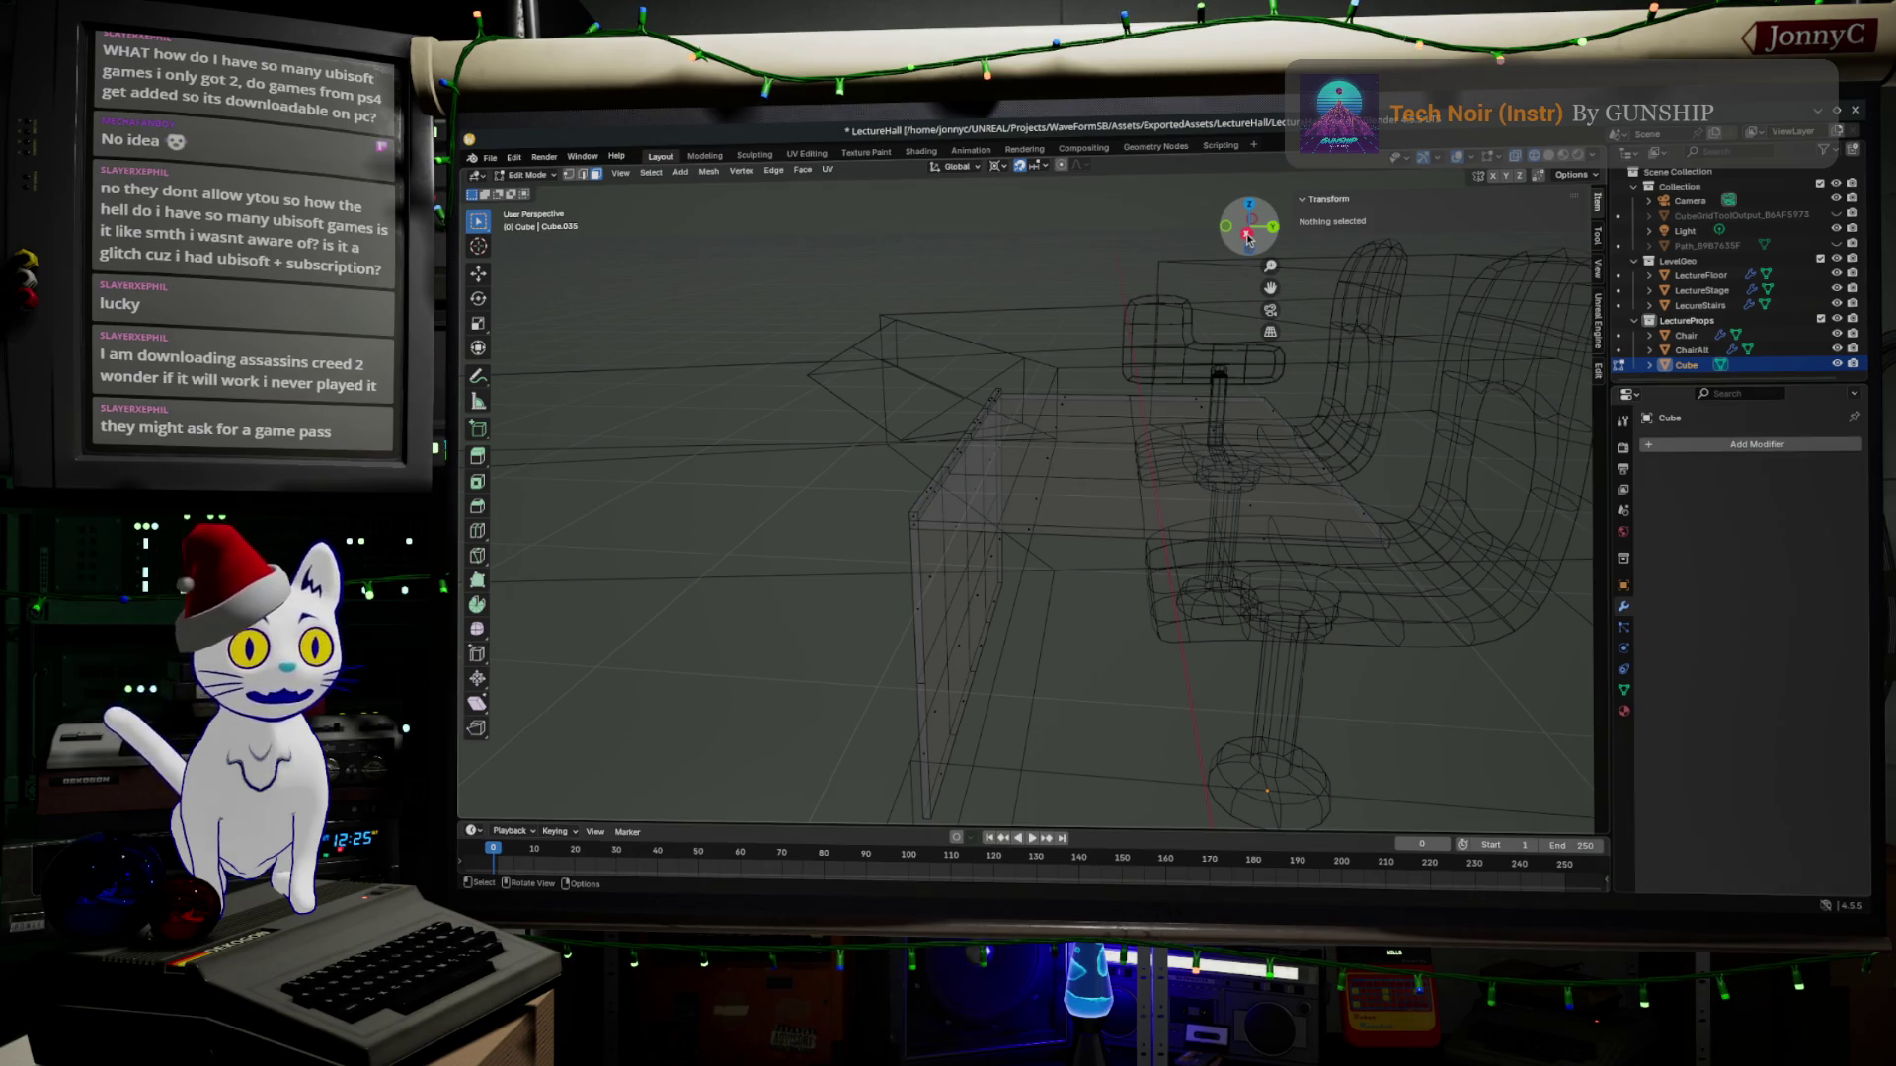
key(KP_3)
scroll(1165, 443, up, 3)
shift+middle_drag(1164, 443, 972, 435)
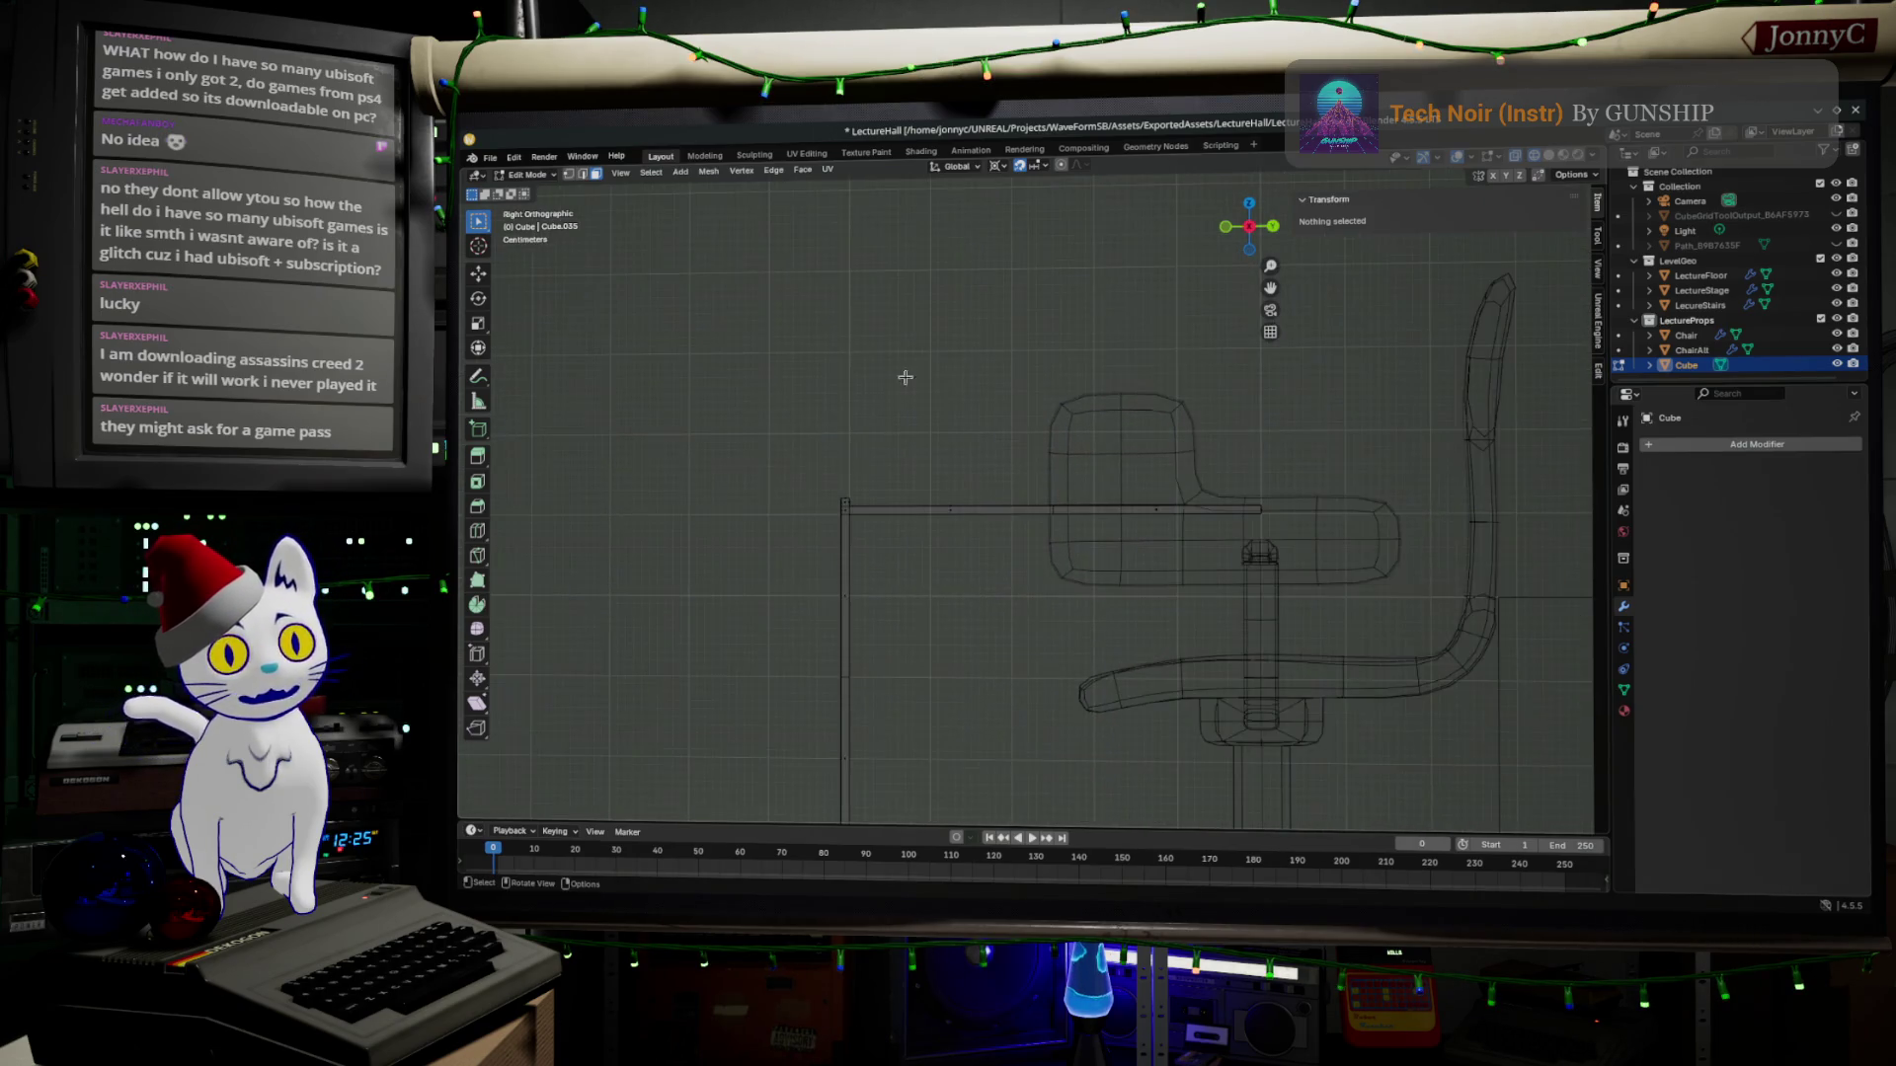
scroll(878, 515, up, 2)
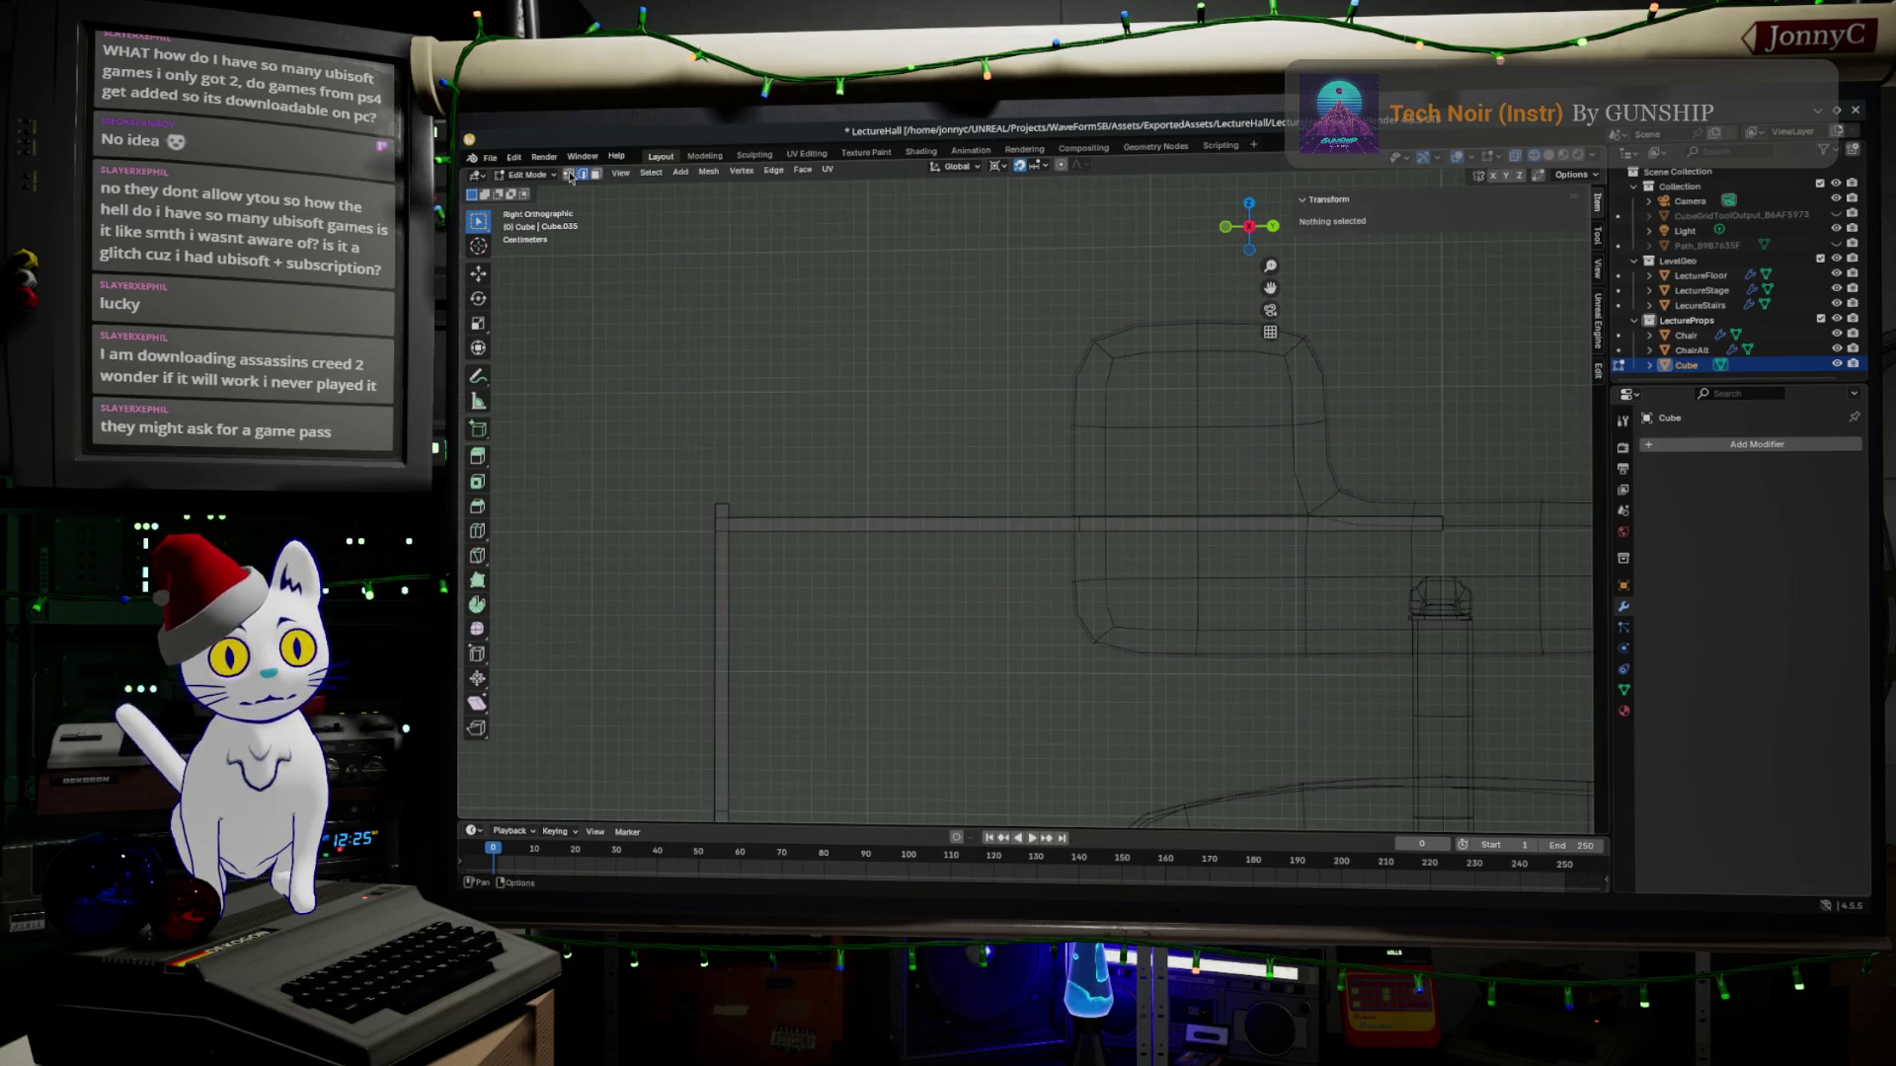
Box-select the tabletop's horizontal strip of vertices in the side profile.
drag(721, 511, 1464, 523)
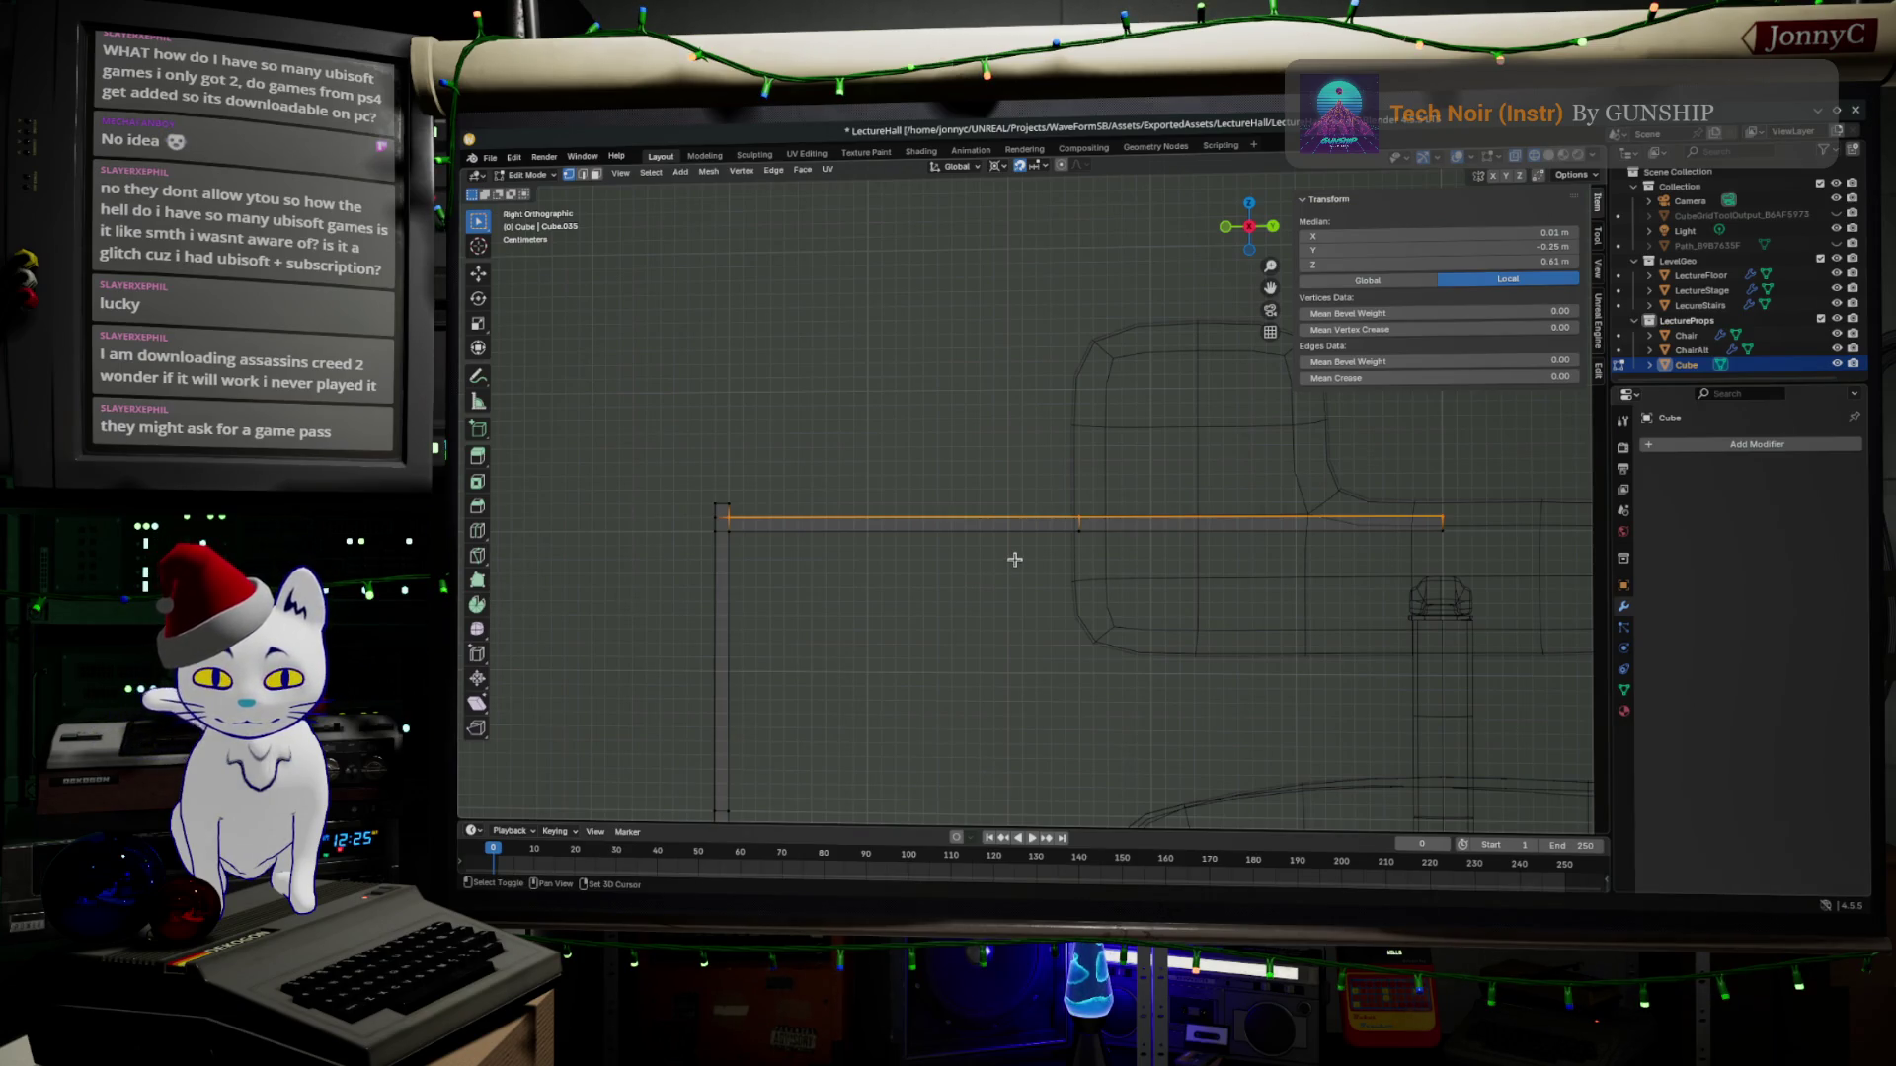
Duplicate the tabletop edge, set snapping to Vertex, snap the copy onto the tabletop's end vertex, then select all.
key(shift+d)
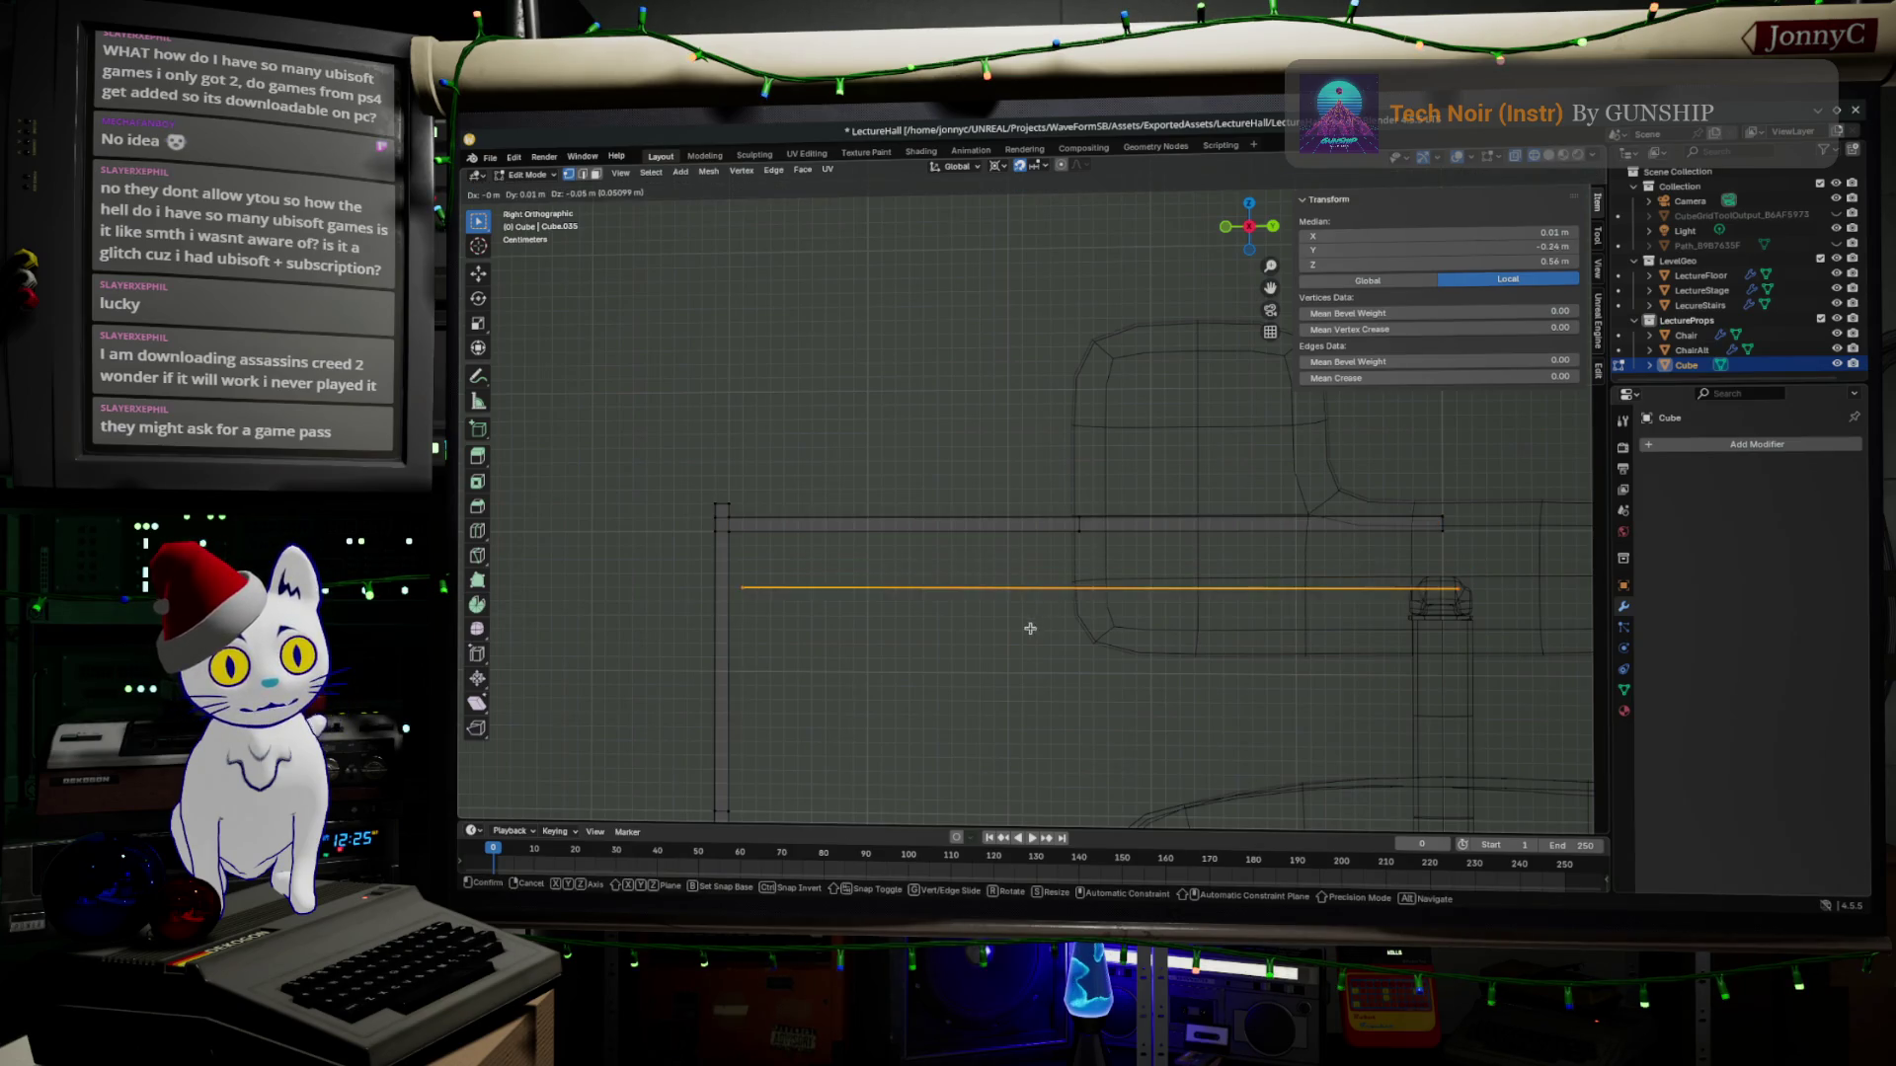
click(1075, 538)
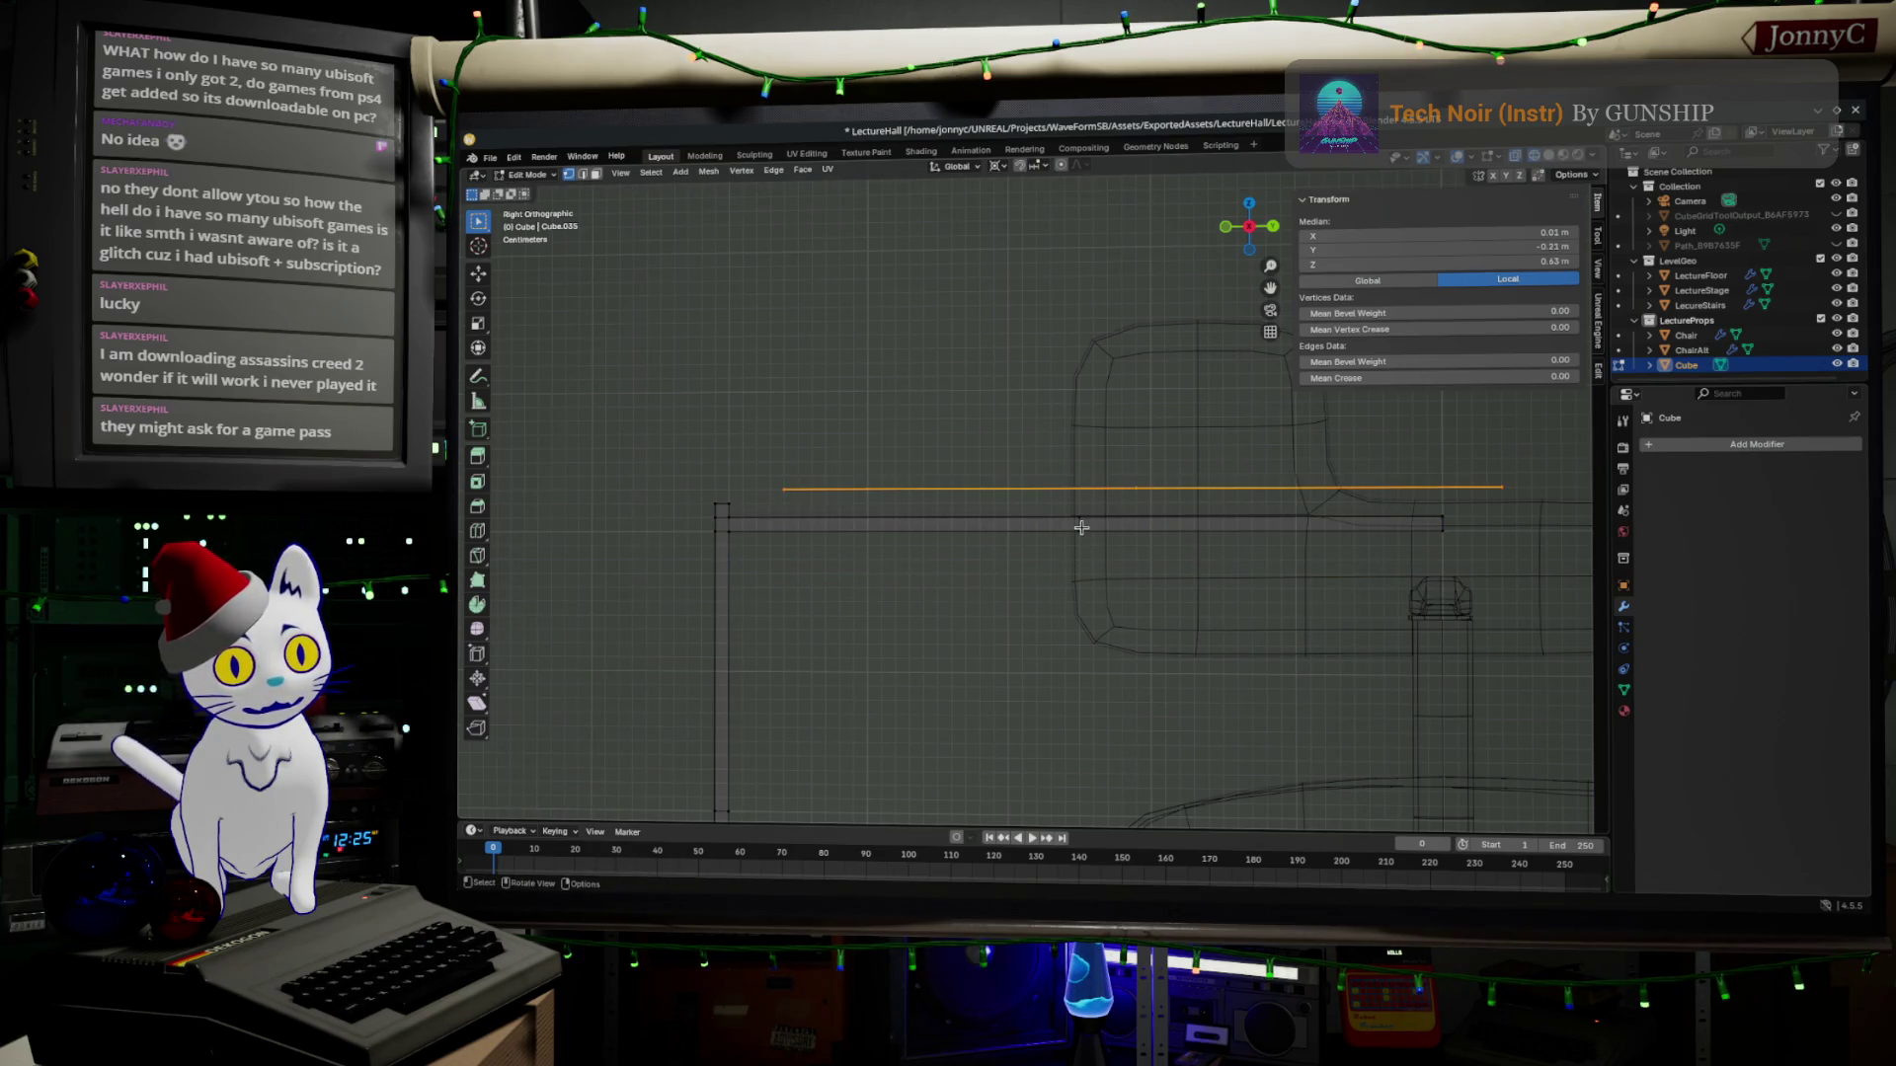
click(1041, 168)
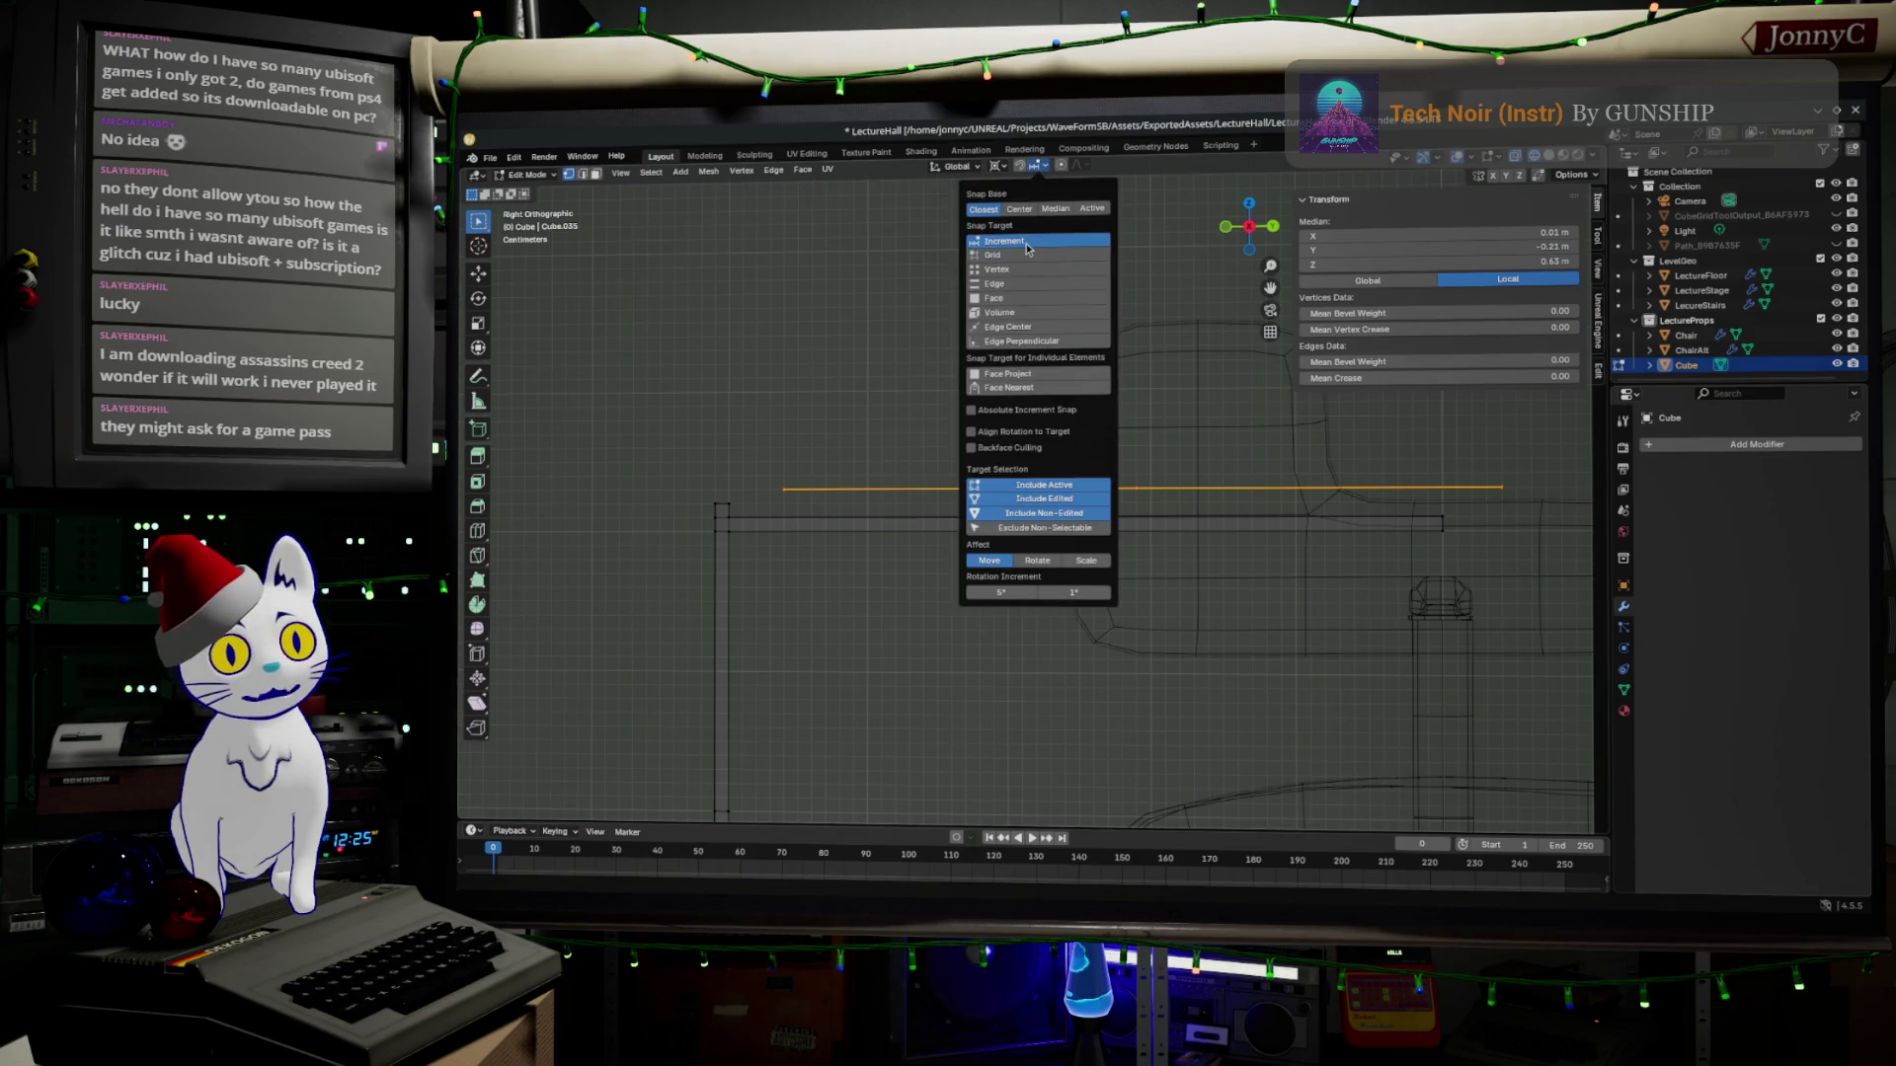
click(1020, 273)
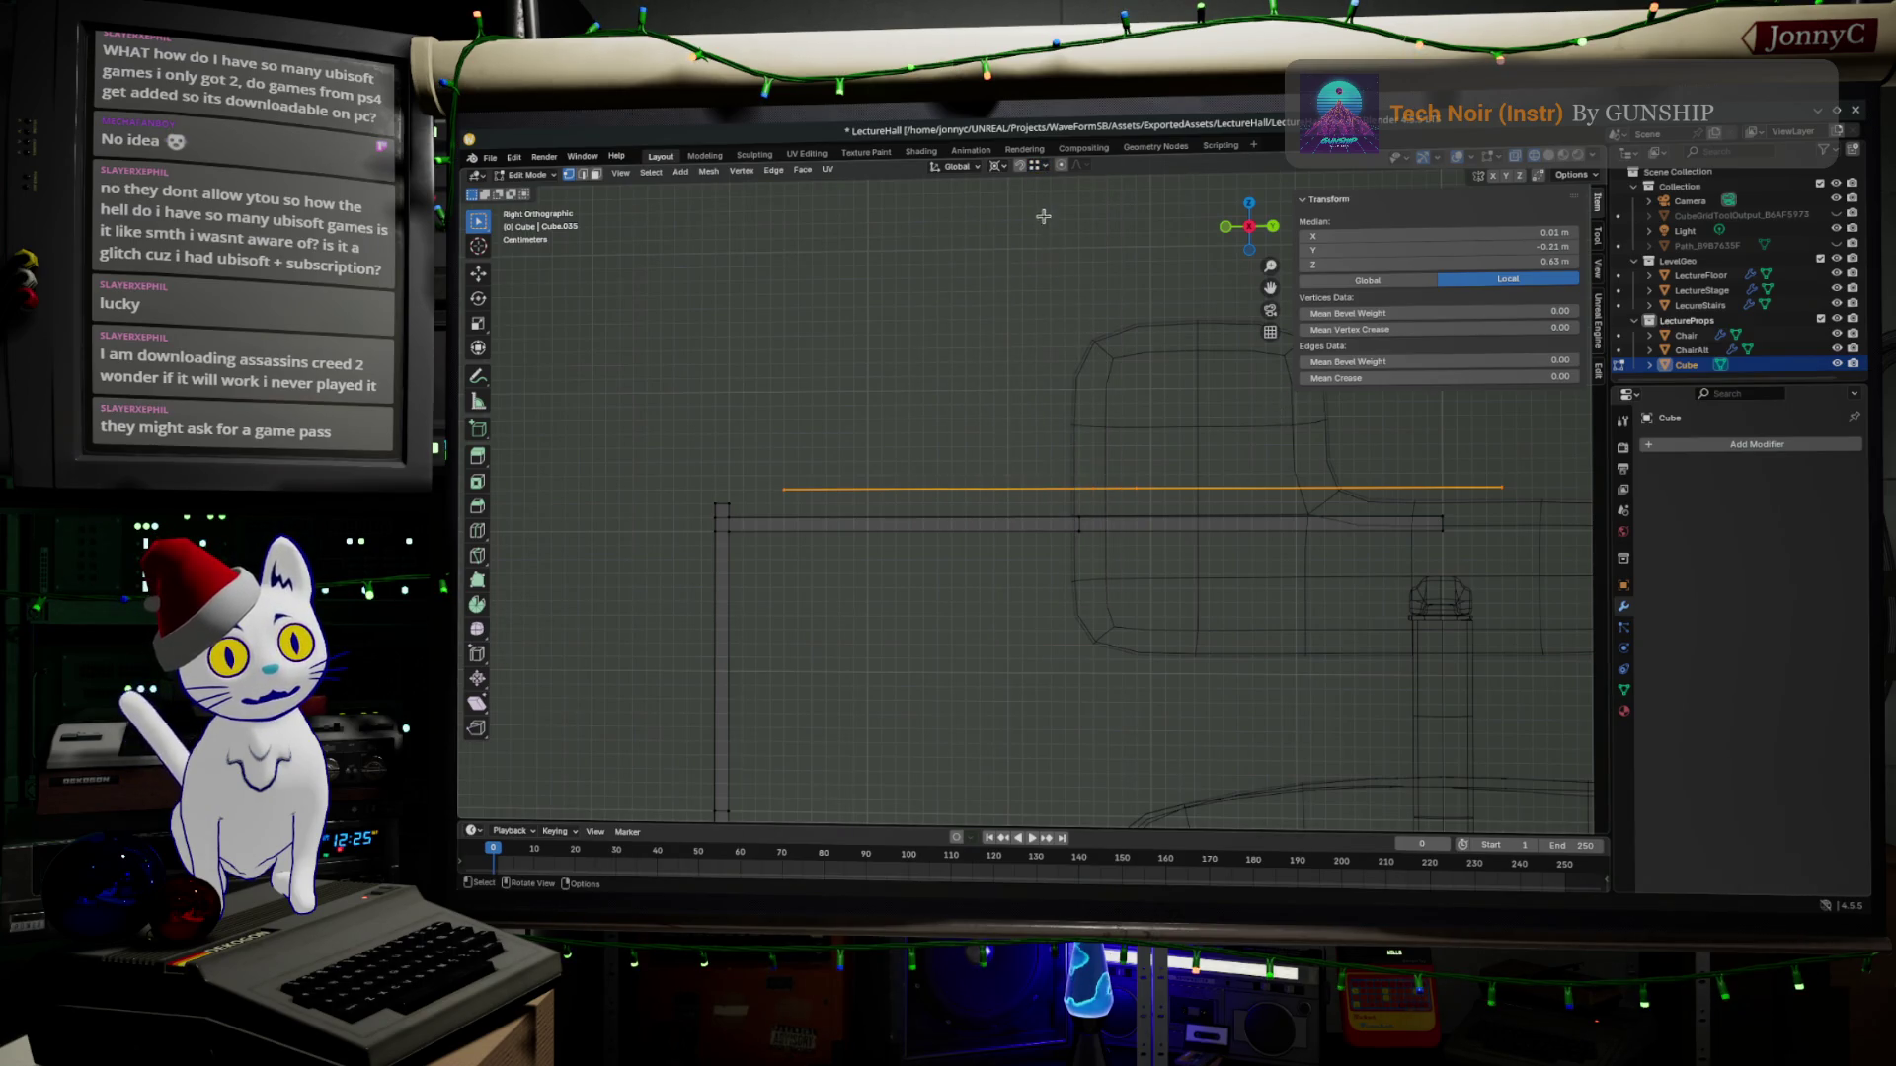
key(g)
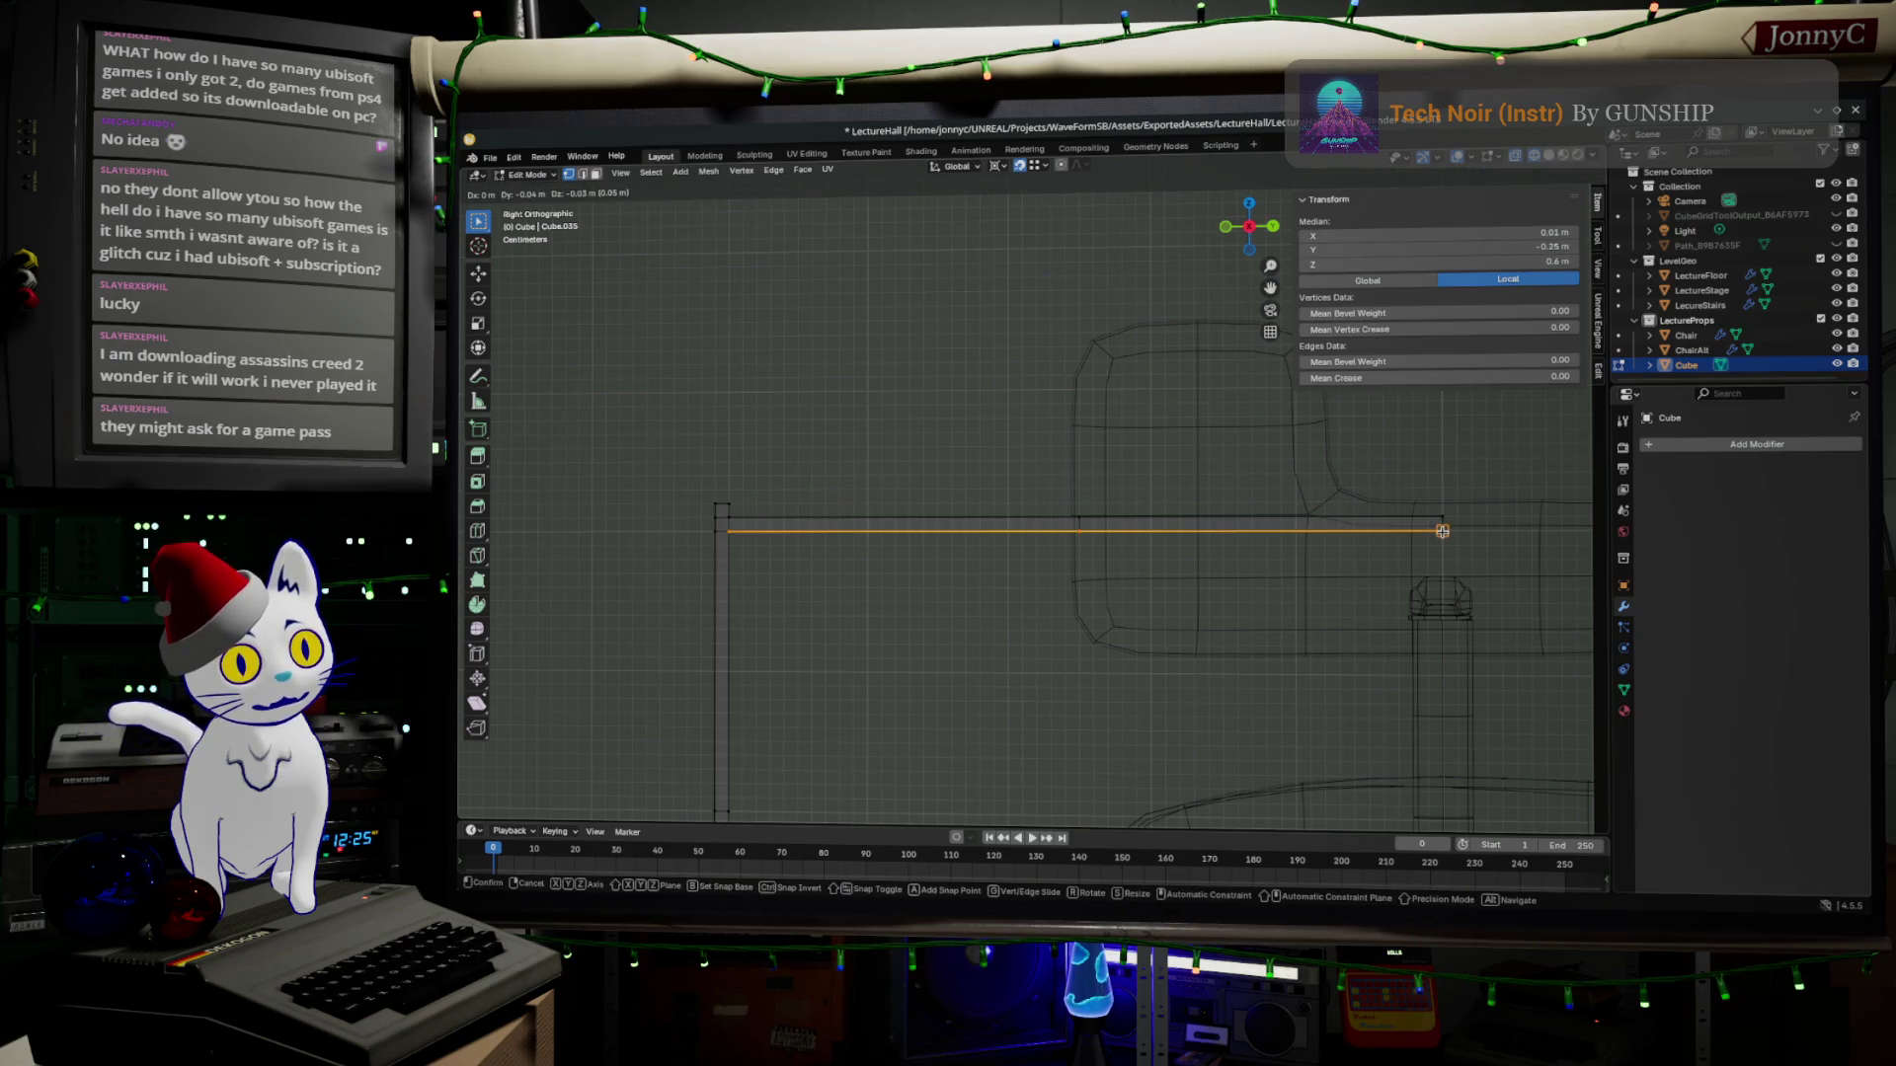
click(1441, 530)
mouse_move(1393, 571)
middle_down()
mouse_move(1086, 565)
mouse_move(1029, 482)
middle_up()
key(a)
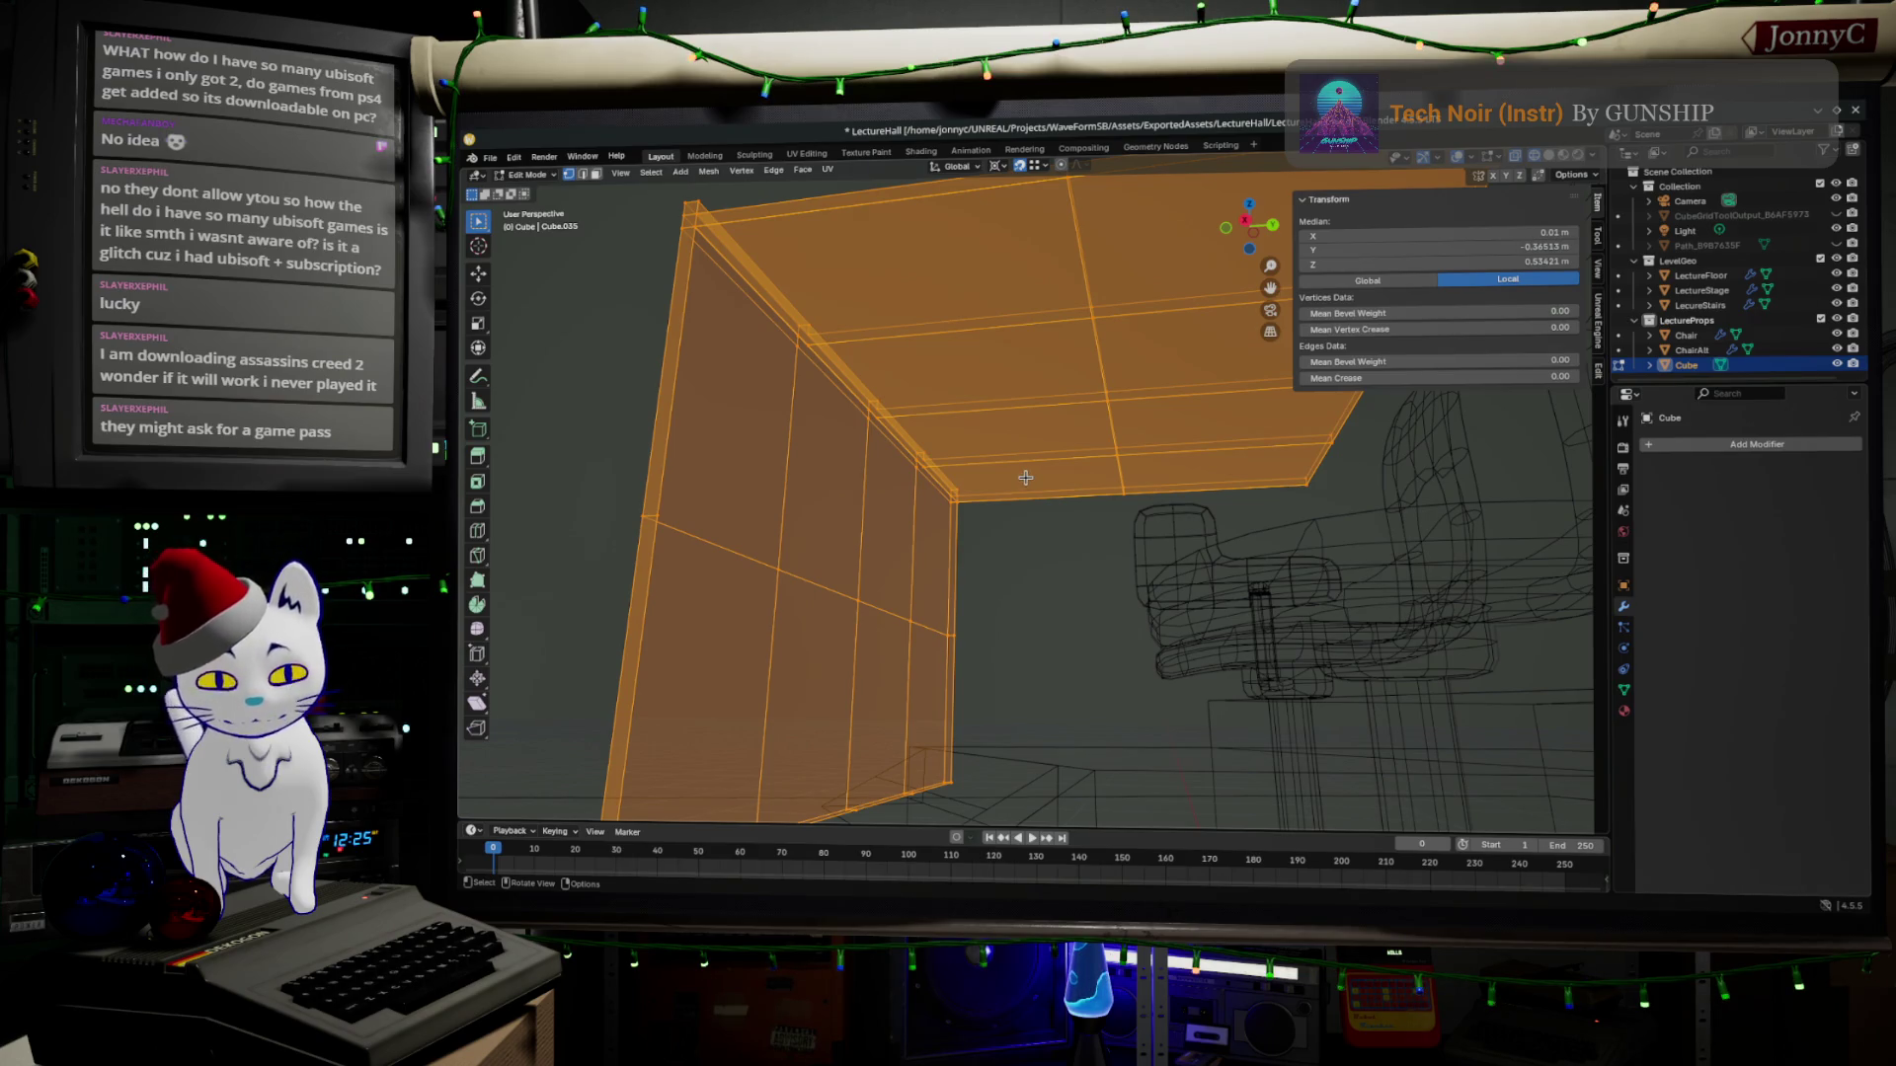
Merge overlapping vertices by distance, then select the whole front panel.
key(m)
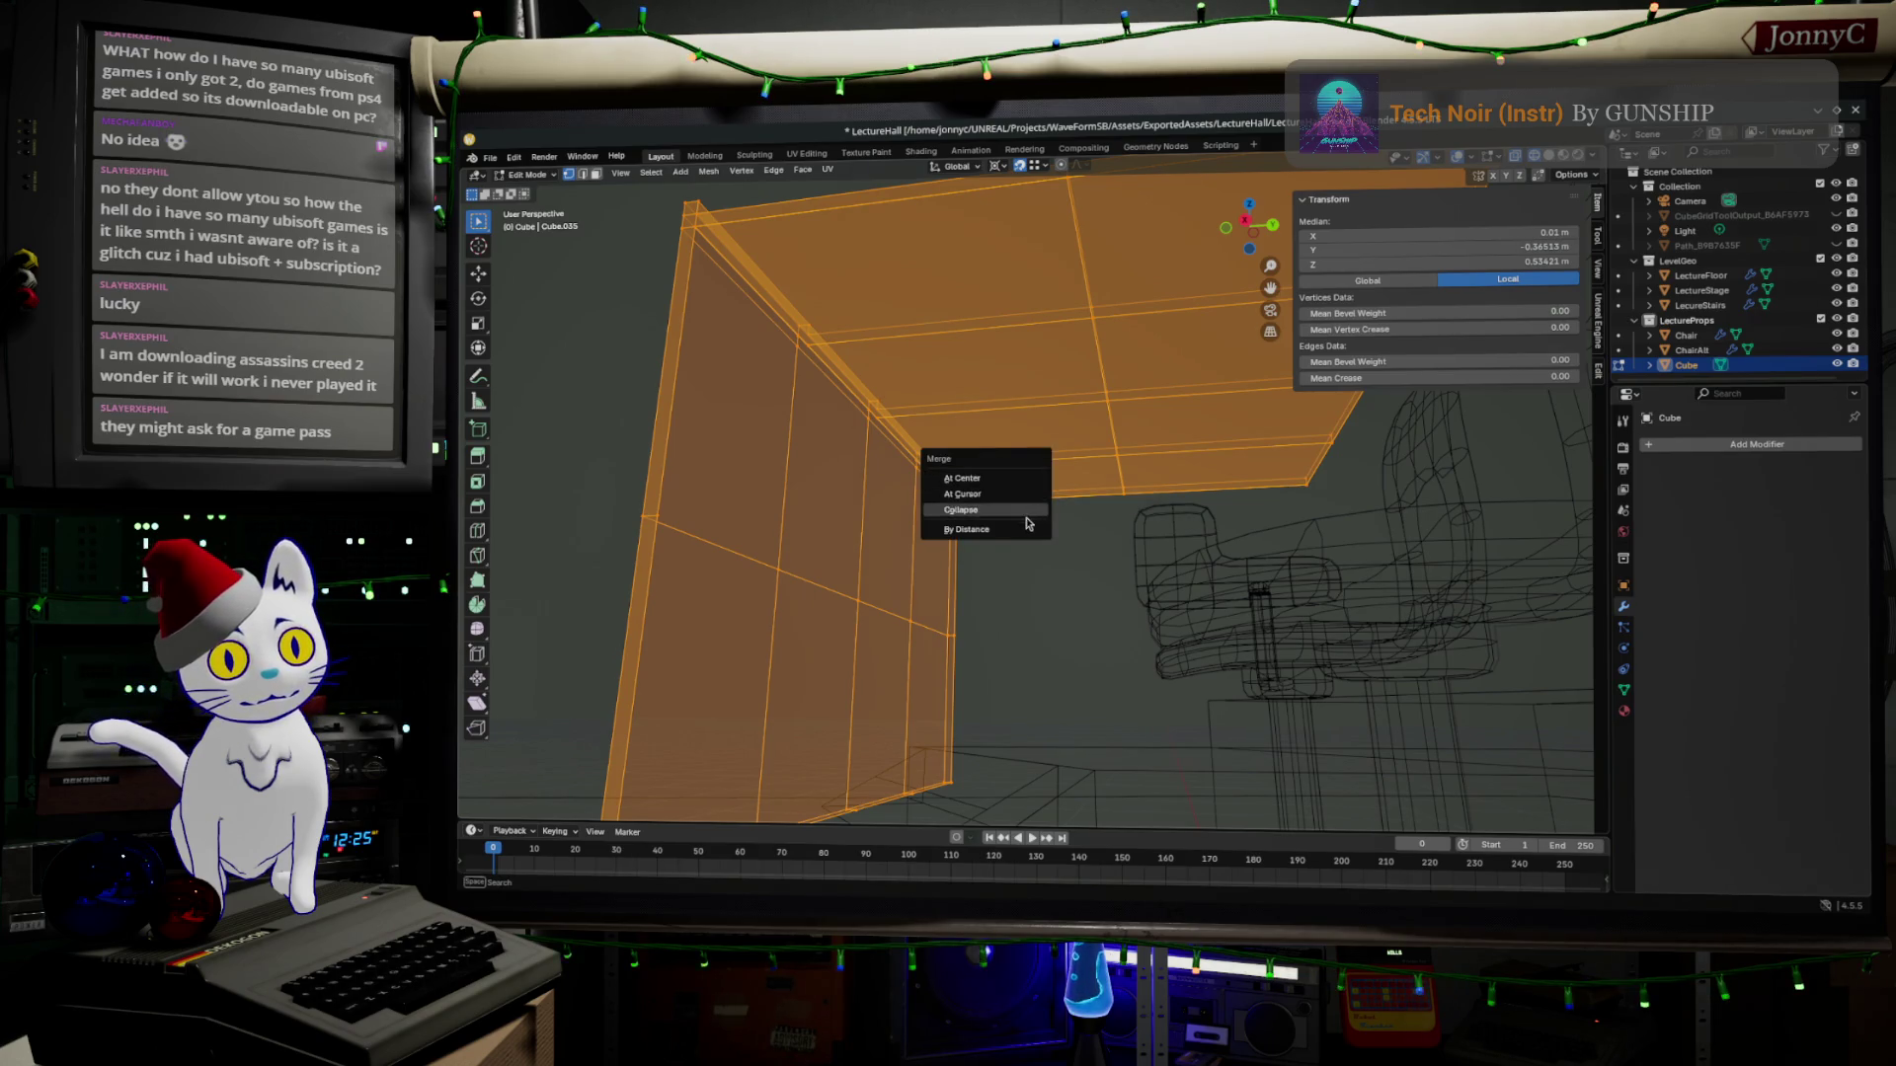
click(1024, 534)
scroll(911, 549, down, 3)
middle_drag(910, 550, 911, 549)
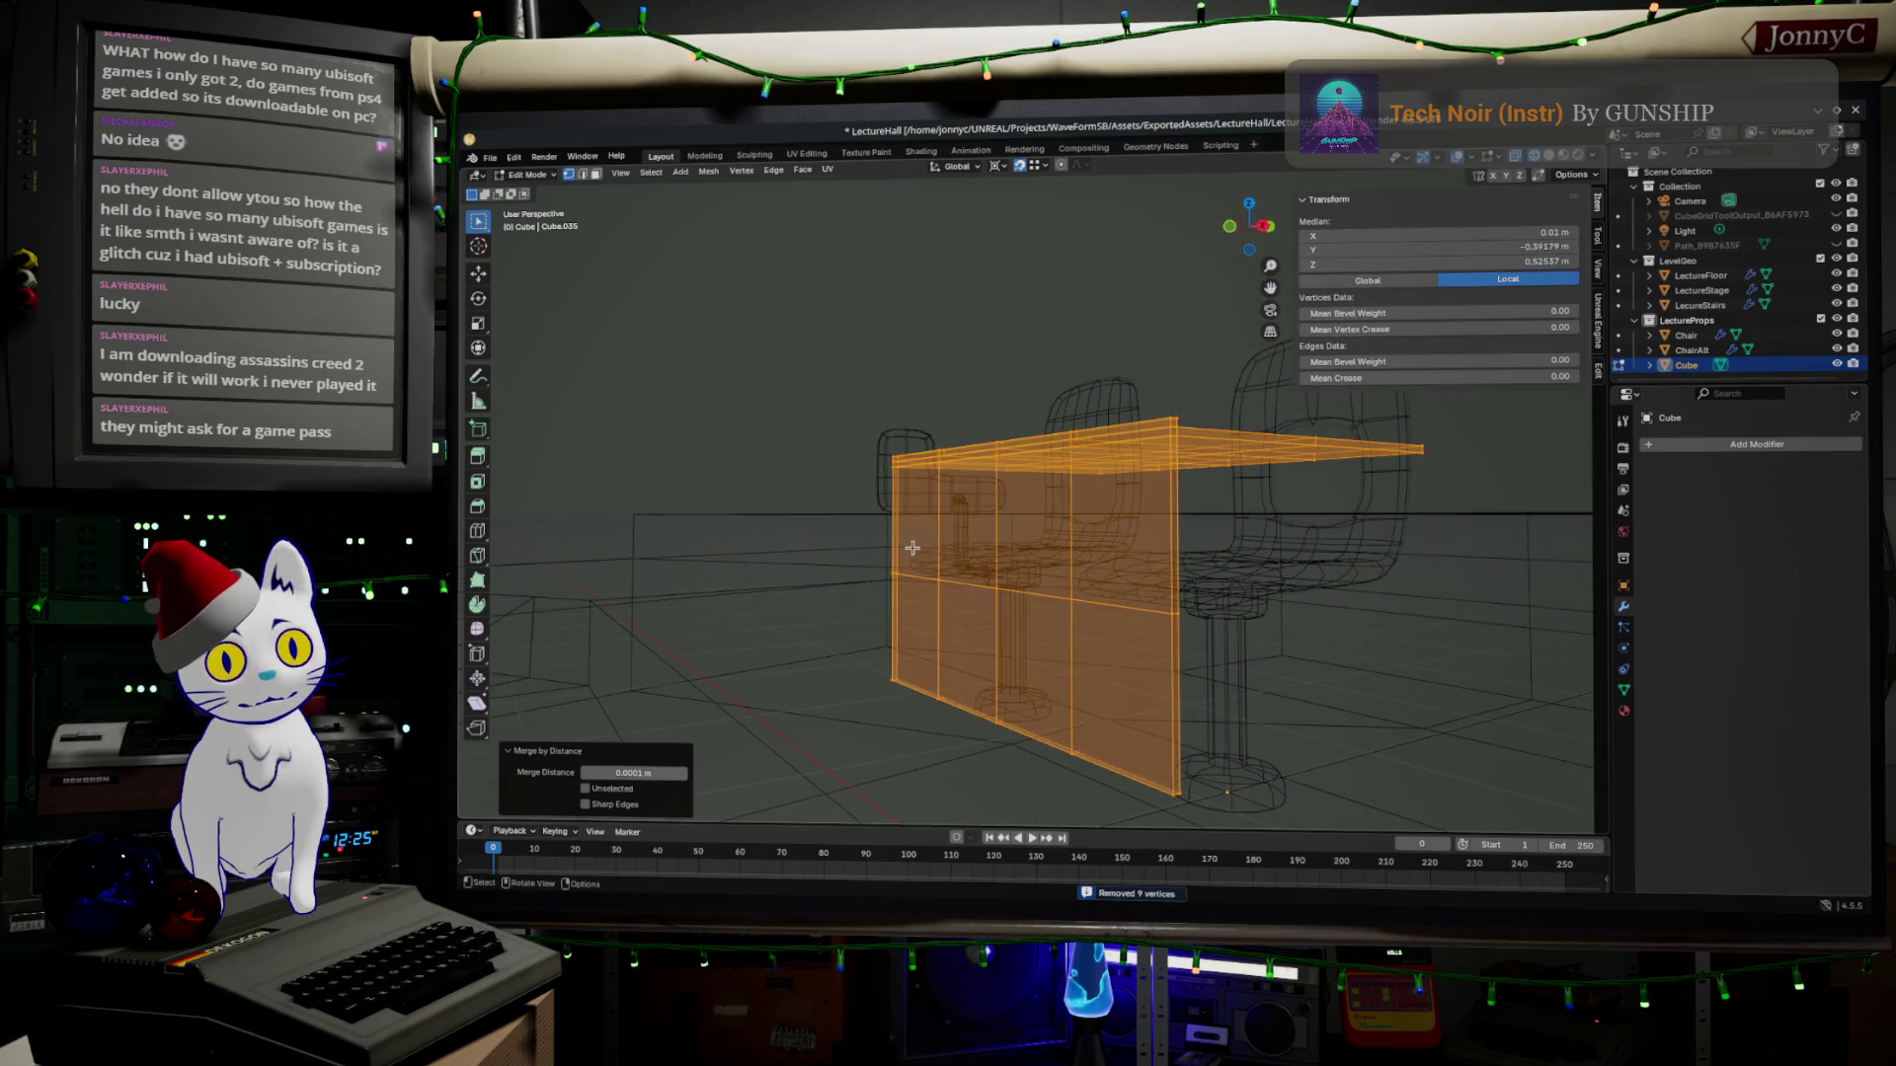
click(1029, 596)
click(1051, 599)
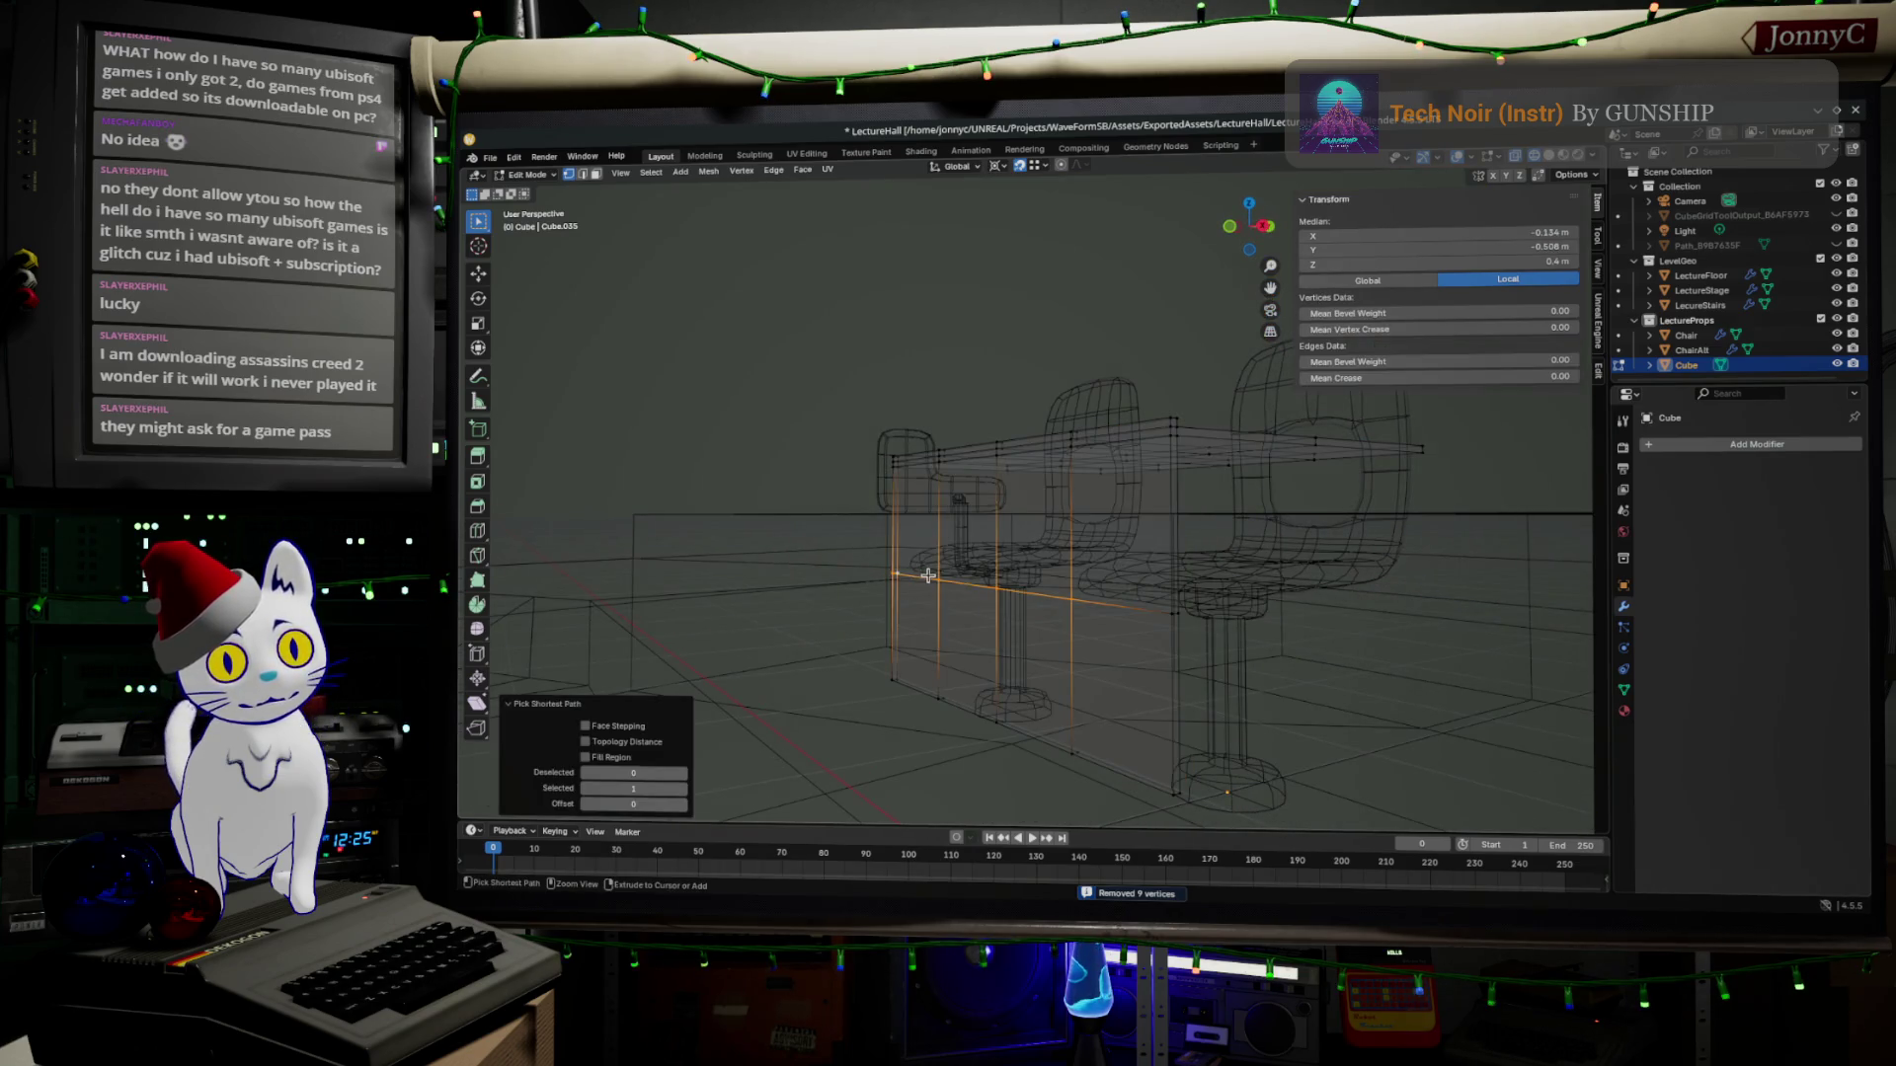
click(930, 574)
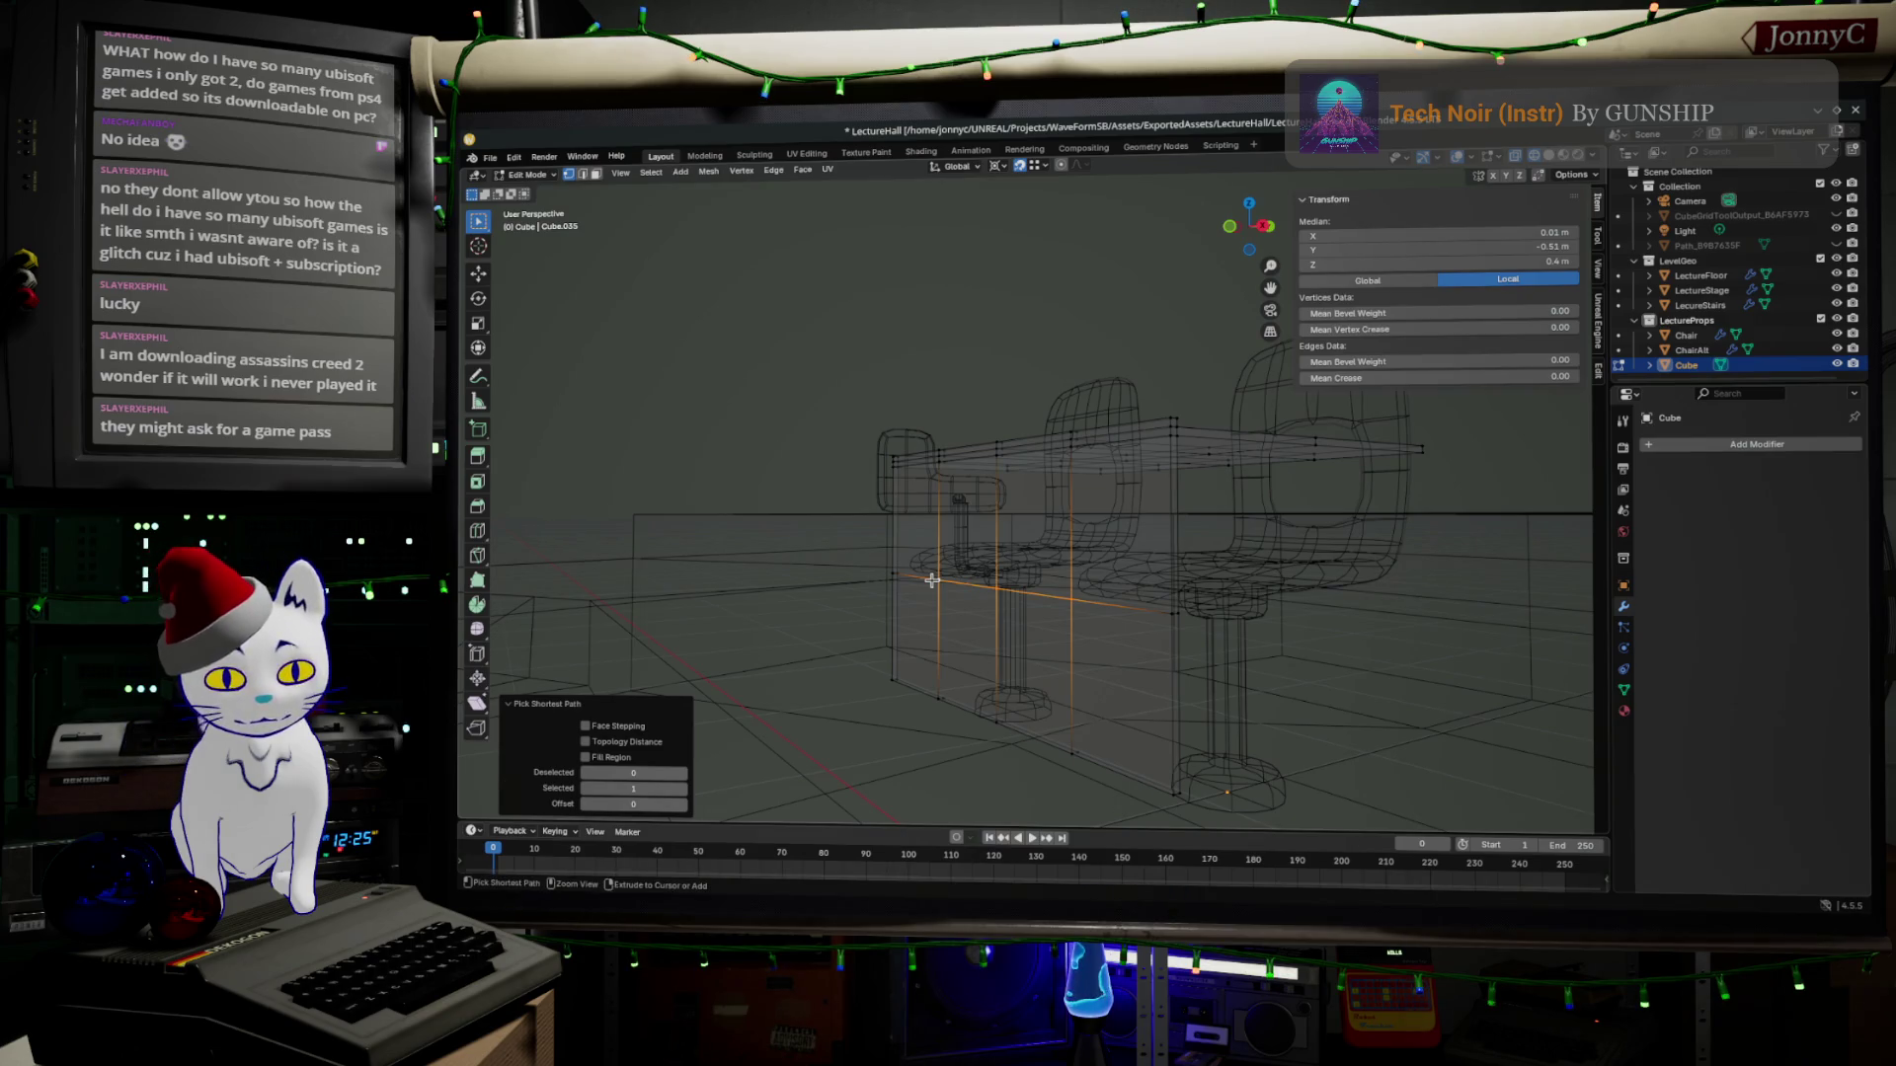
key(ctrl+KP_Add)
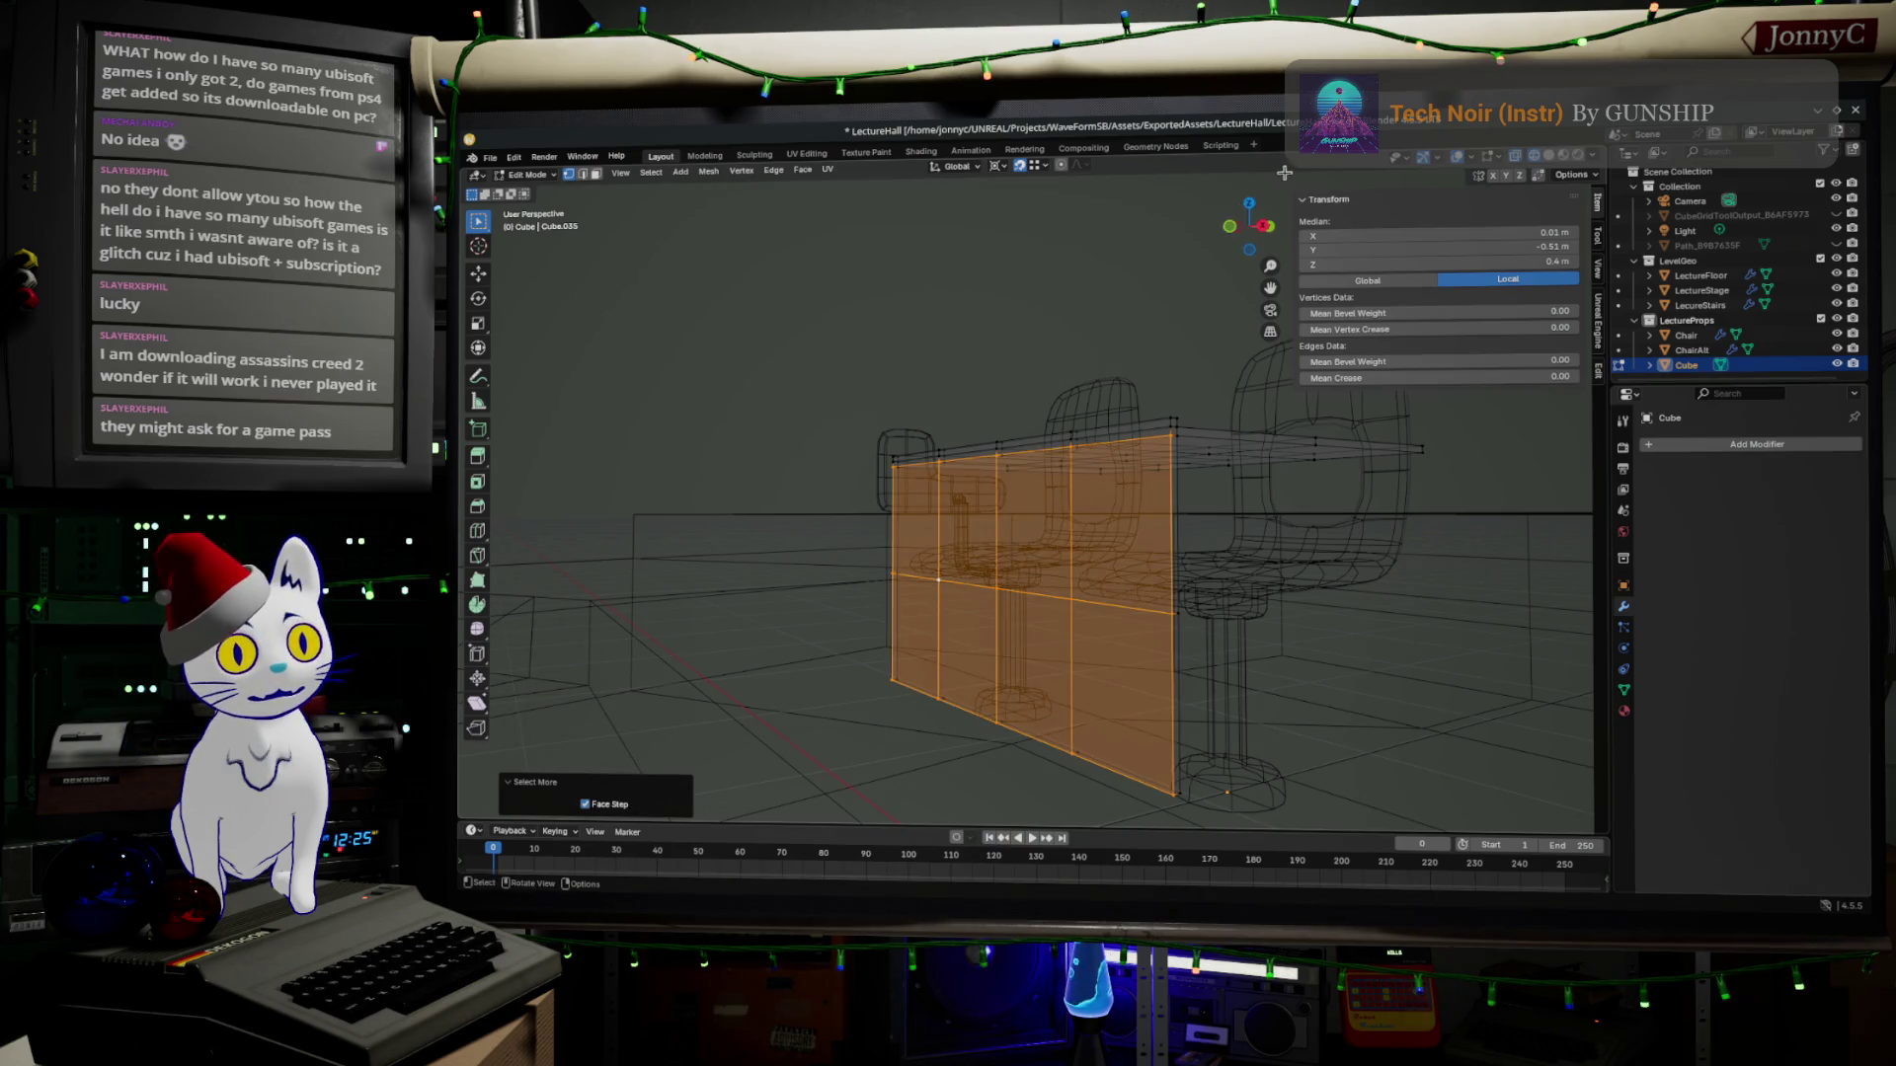
In right side view, duplicate the front panel and set the copy slightly back.
click(1248, 225)
scroll(980, 581, up, 2)
key(g)
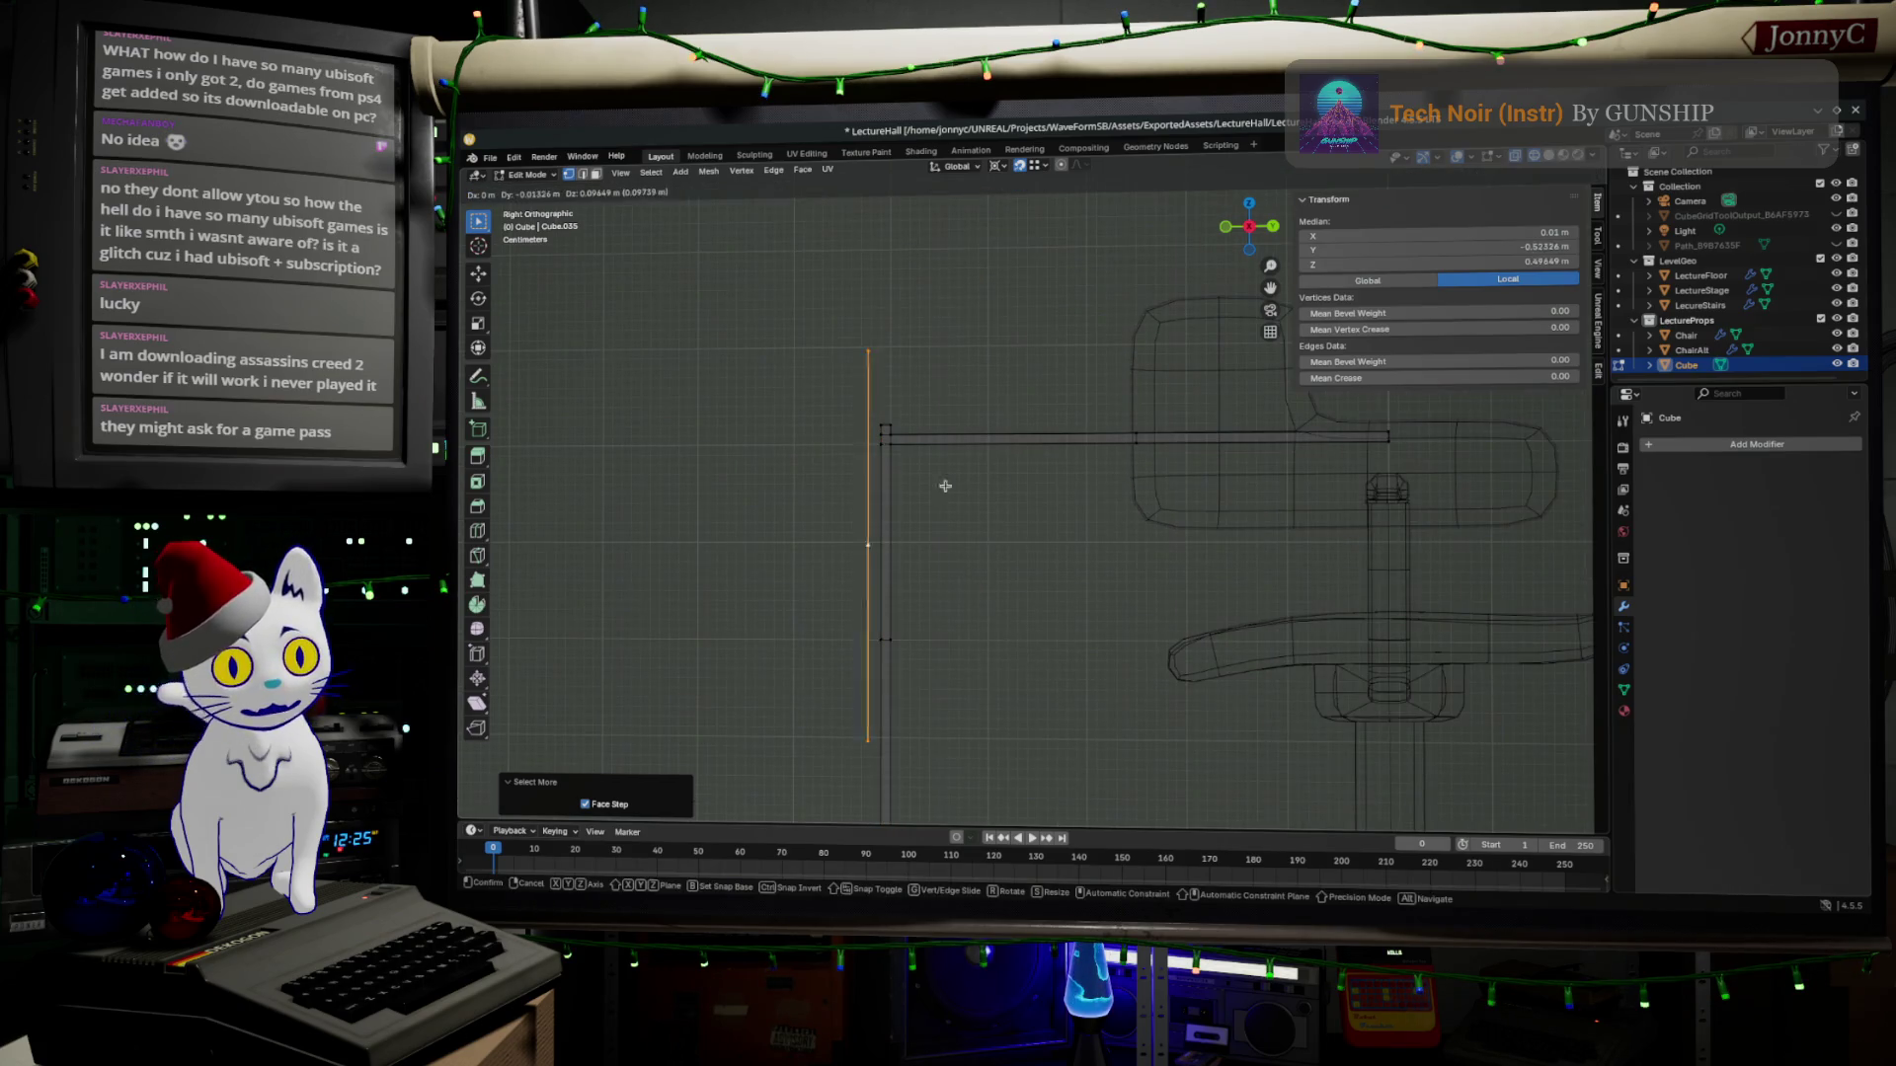
click(937, 445)
key(g)
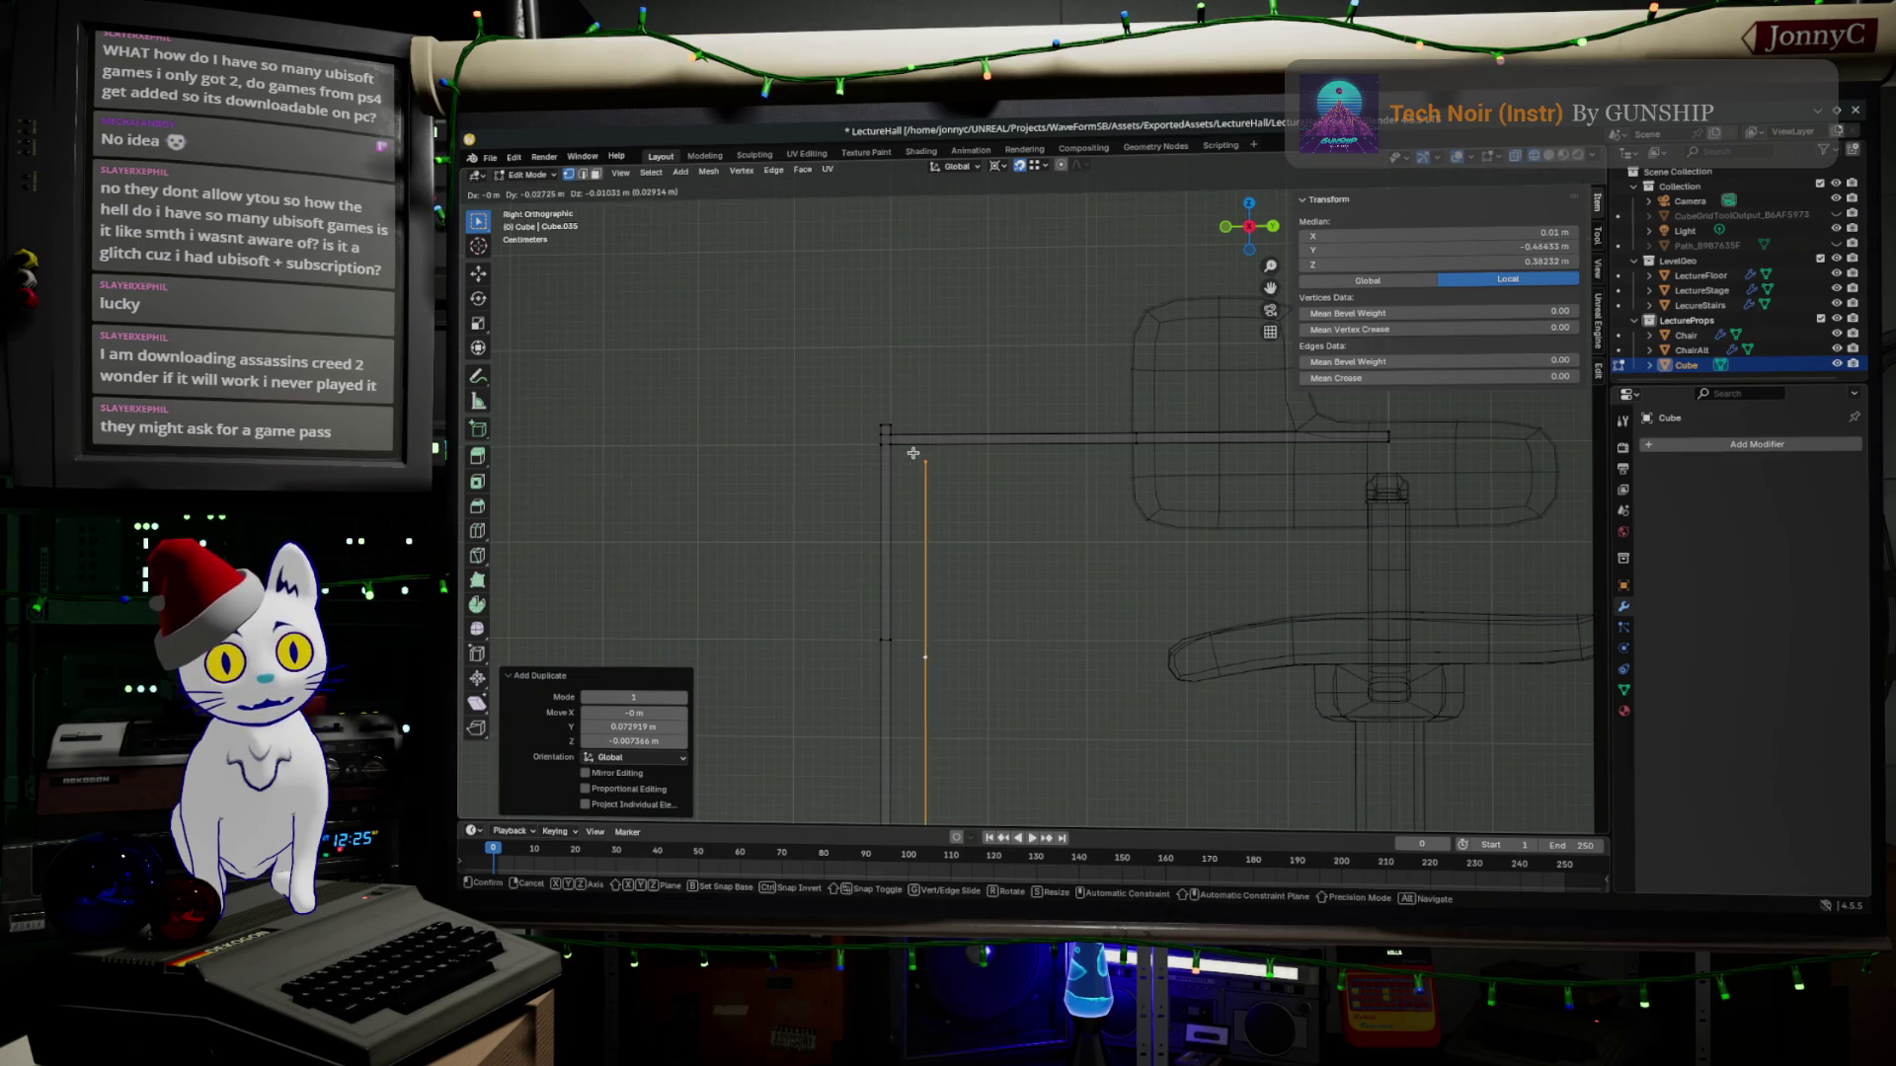
click(897, 445)
mouse_move(896, 445)
middle_down()
mouse_move(971, 551)
mouse_move(1141, 647)
middle_up()
scroll(1141, 646, down, 3)
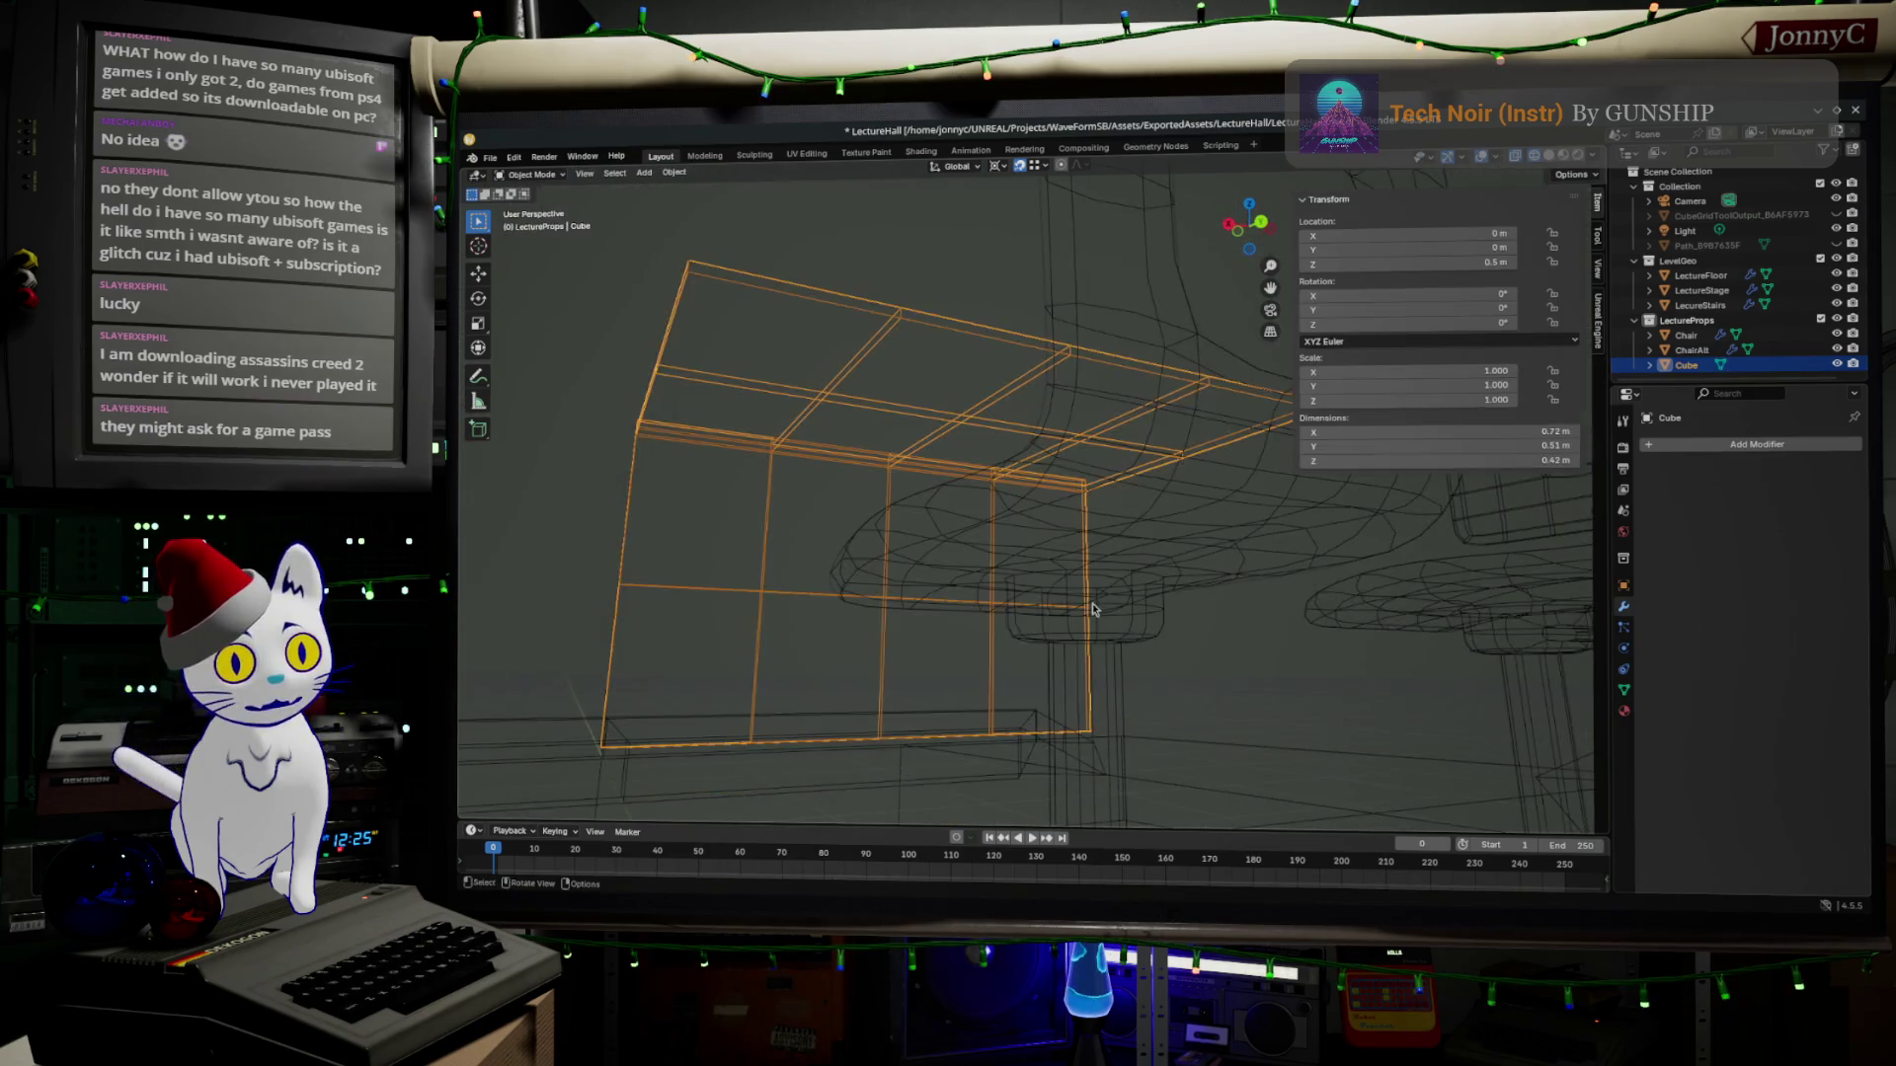
Reselect only the desk object and select all of its geometry for editing.
key(Tab)
click(975, 497)
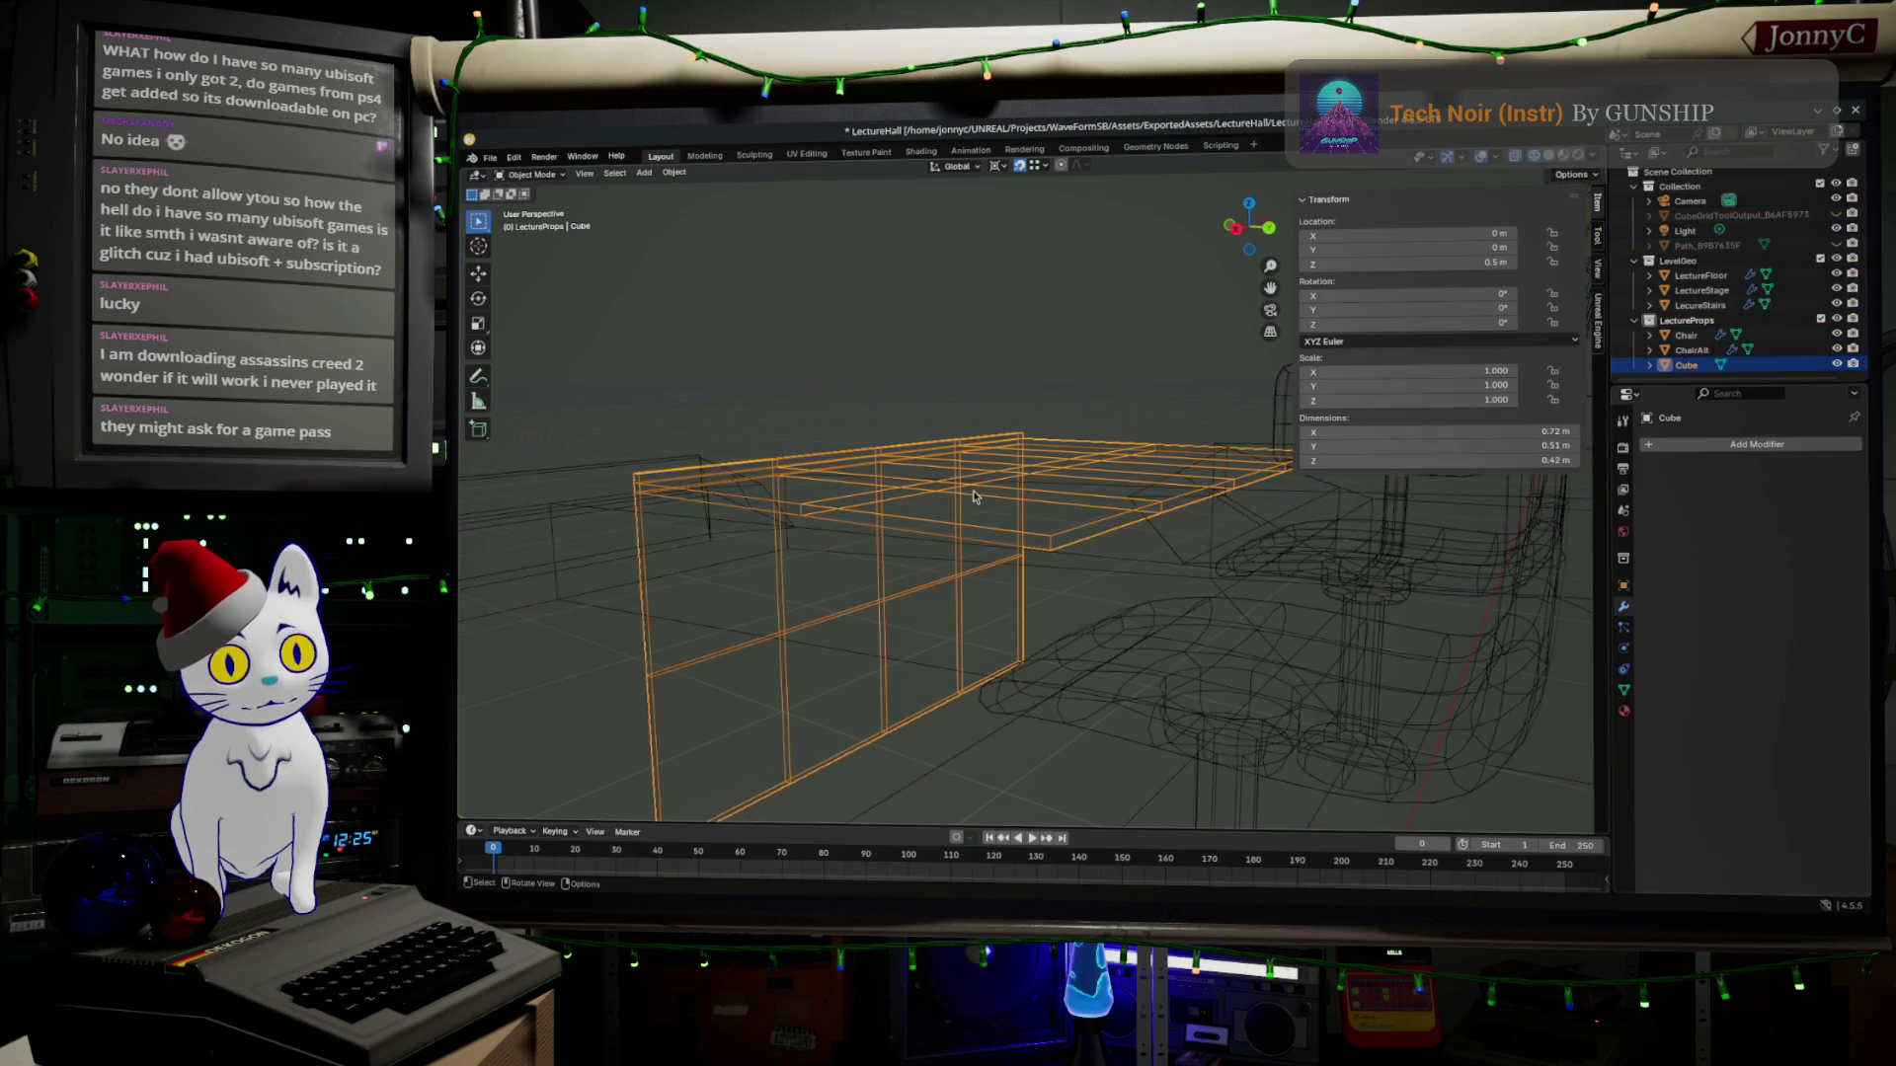
key(Tab)
key(a)
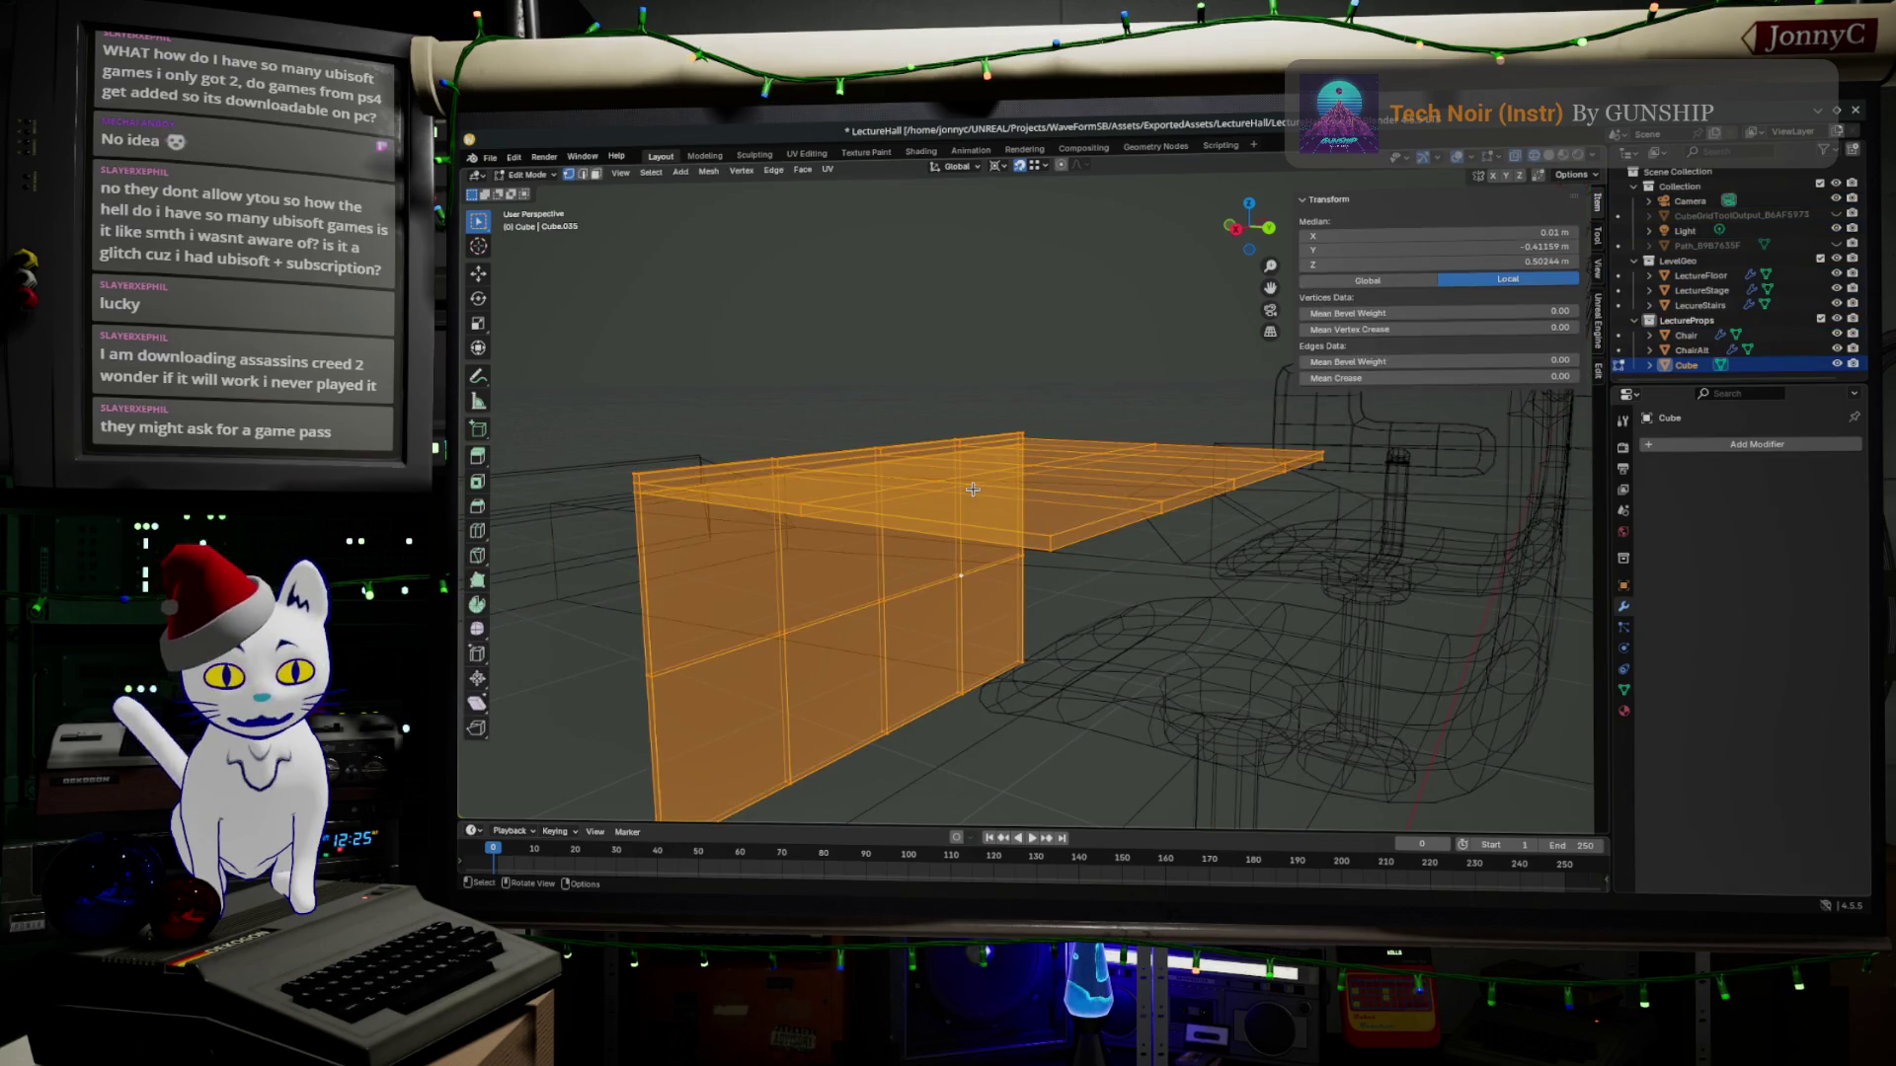
Merge duplicate vertices by distance and select the edges at the panel's inner corner.
key(m)
click(975, 494)
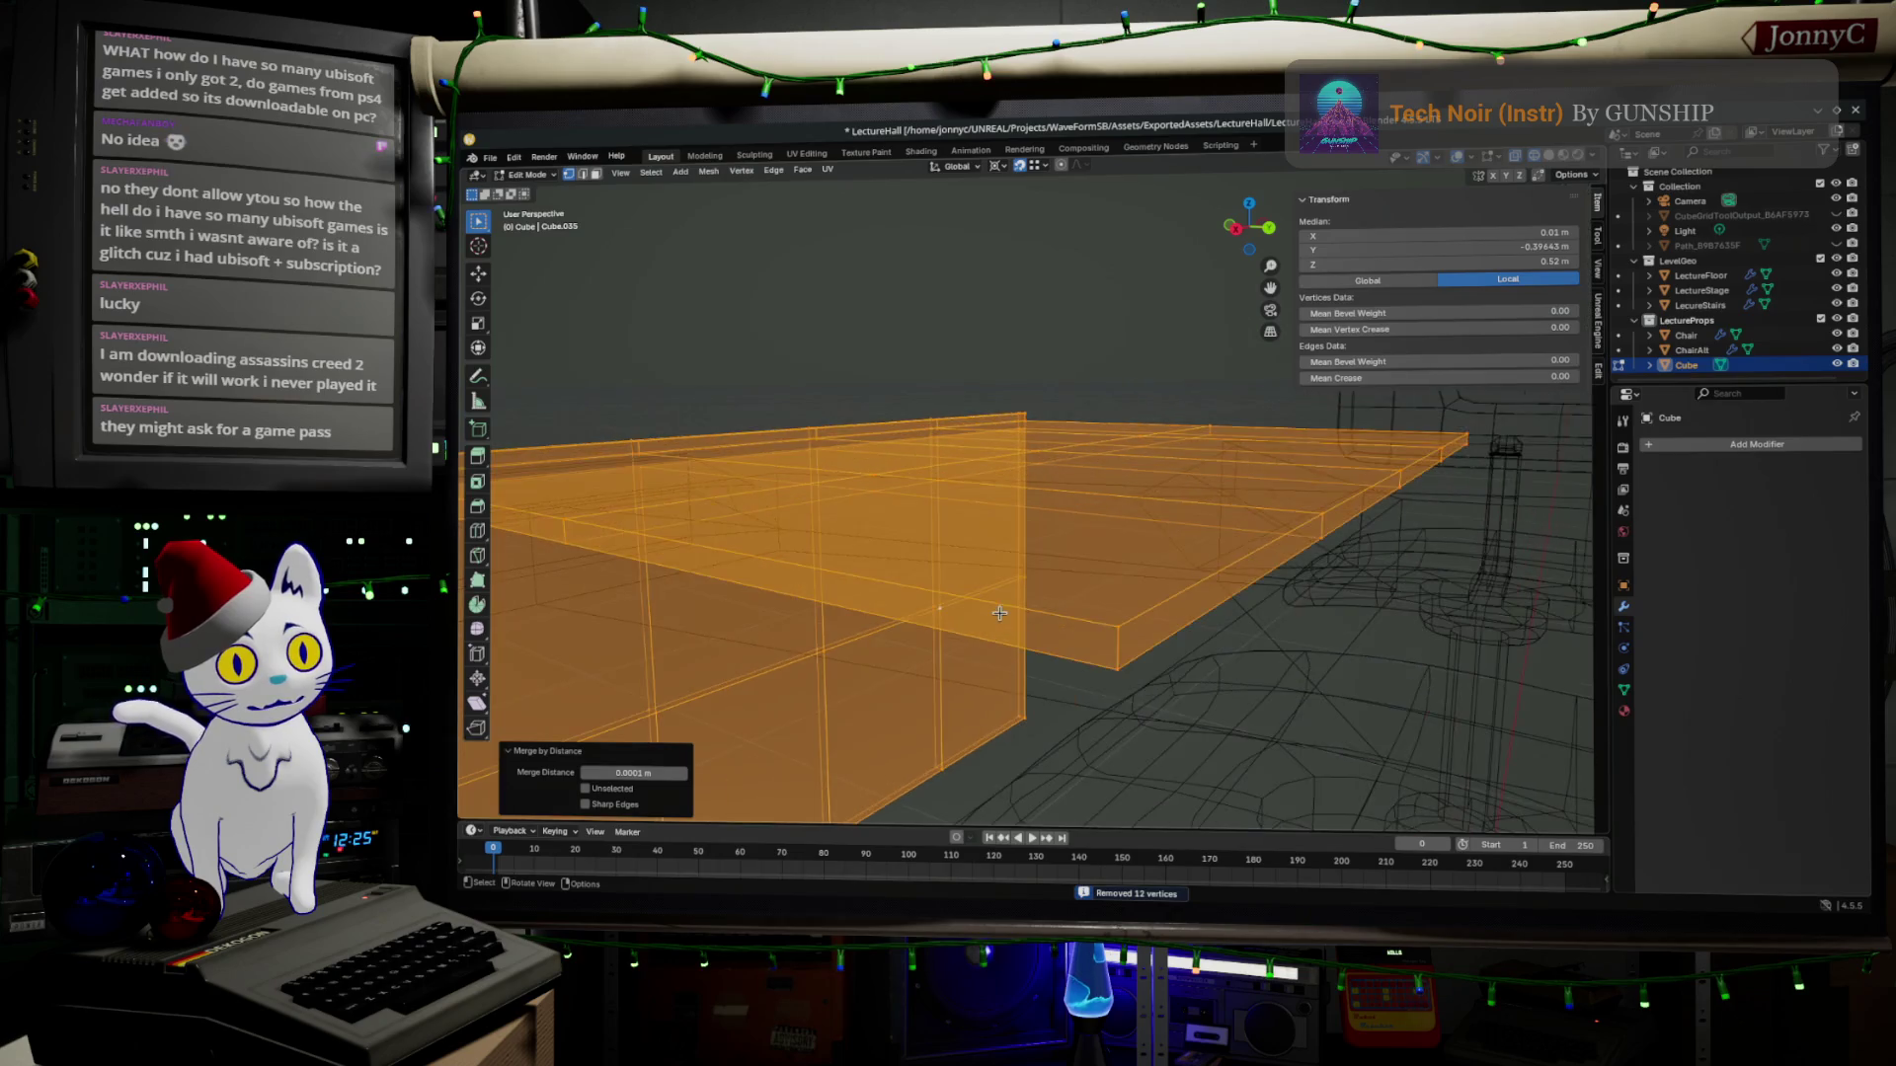
scroll(1021, 580, up, 4)
middle_drag(1023, 579, 1038, 580)
click(849, 611)
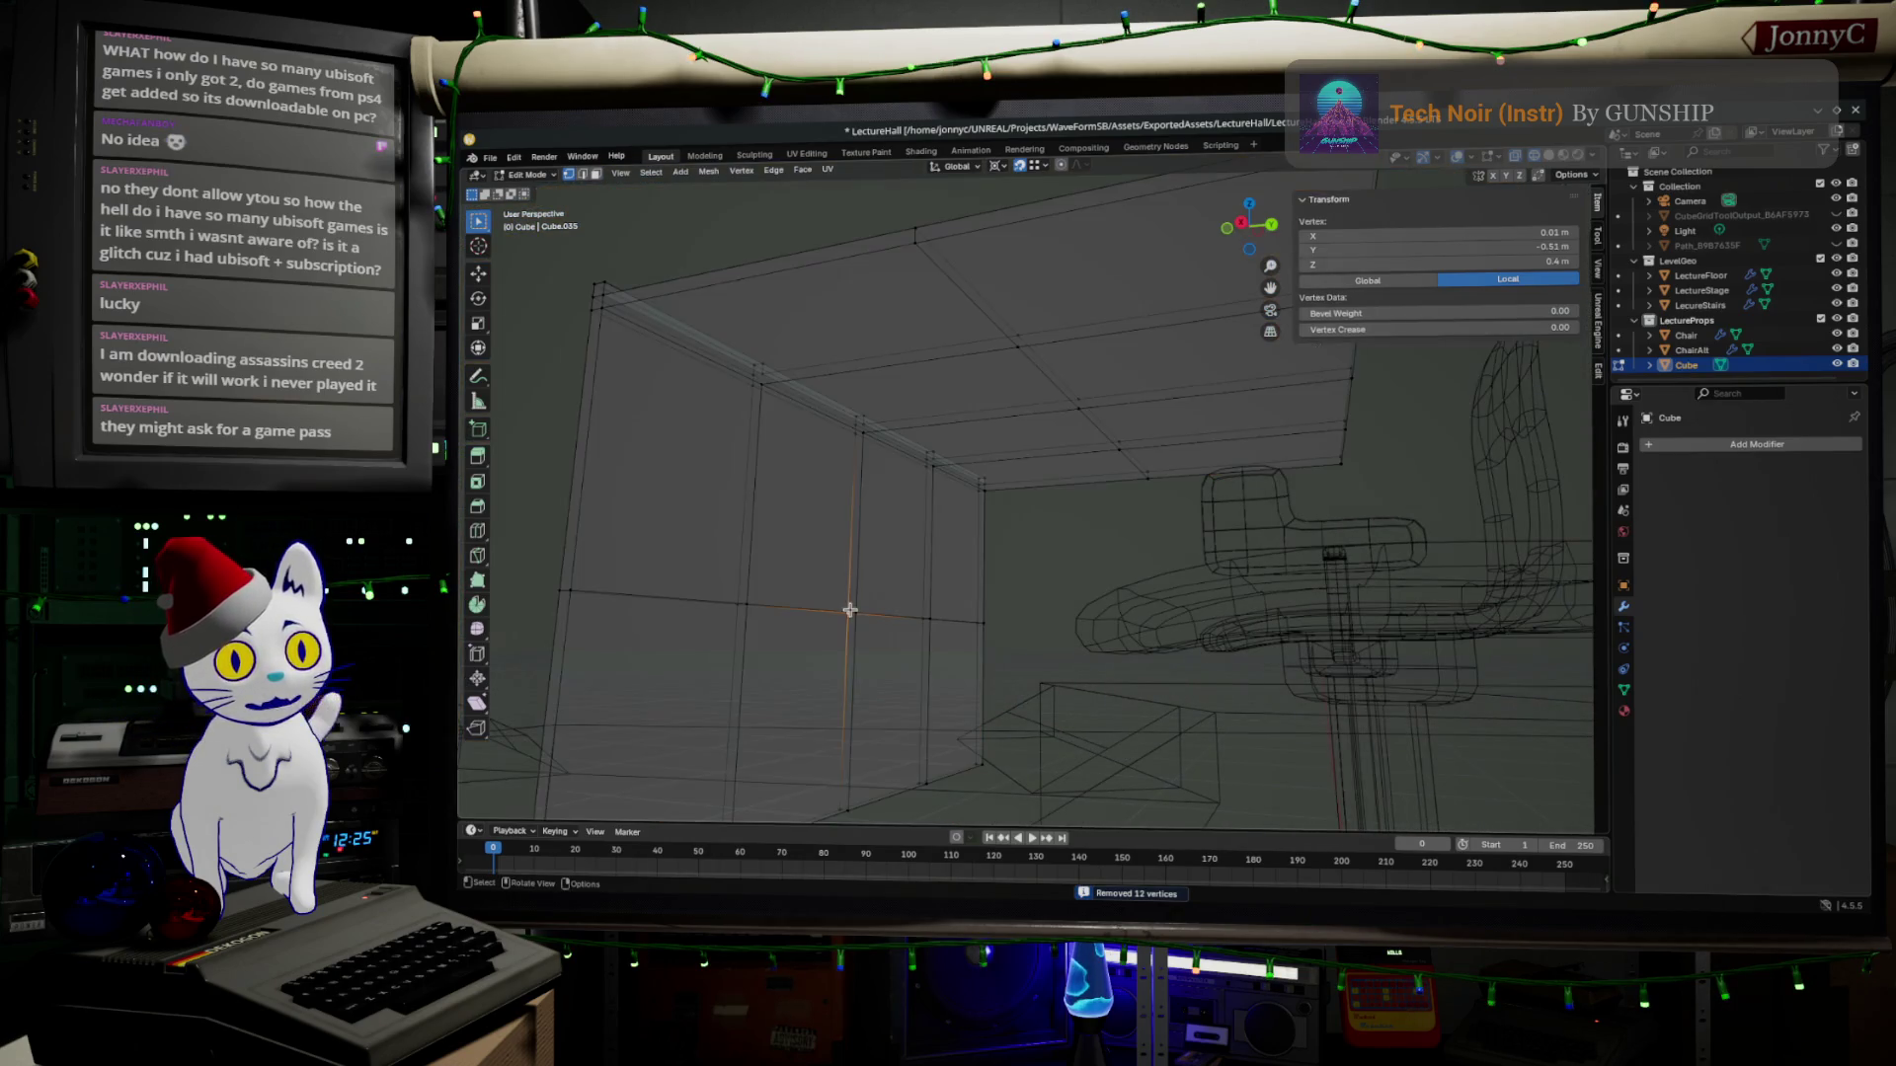
shift+click(876, 615)
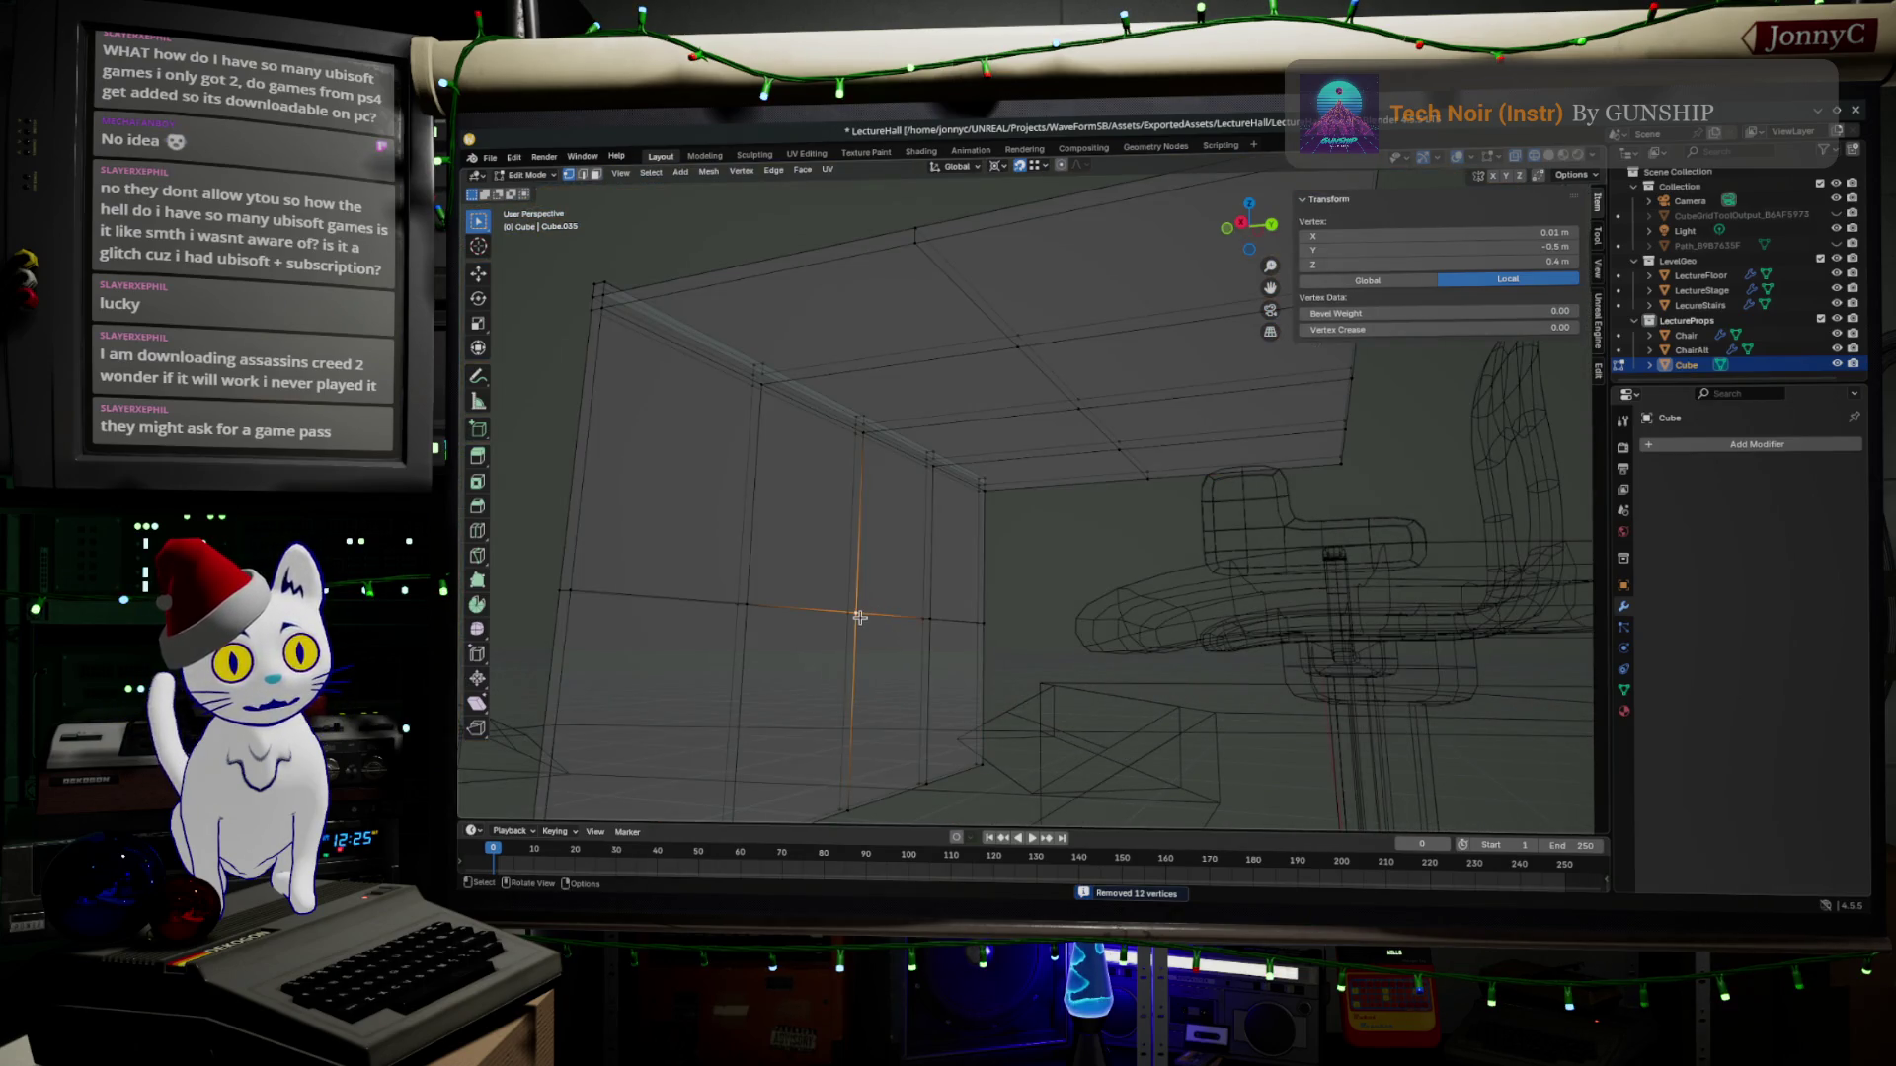
shift+click(864, 437)
shift+click(1070, 410)
Add the panel's two bottom edges, drop the upper-right edge, and grow to adjacent faces.
middle_drag(1070, 431, 956, 670)
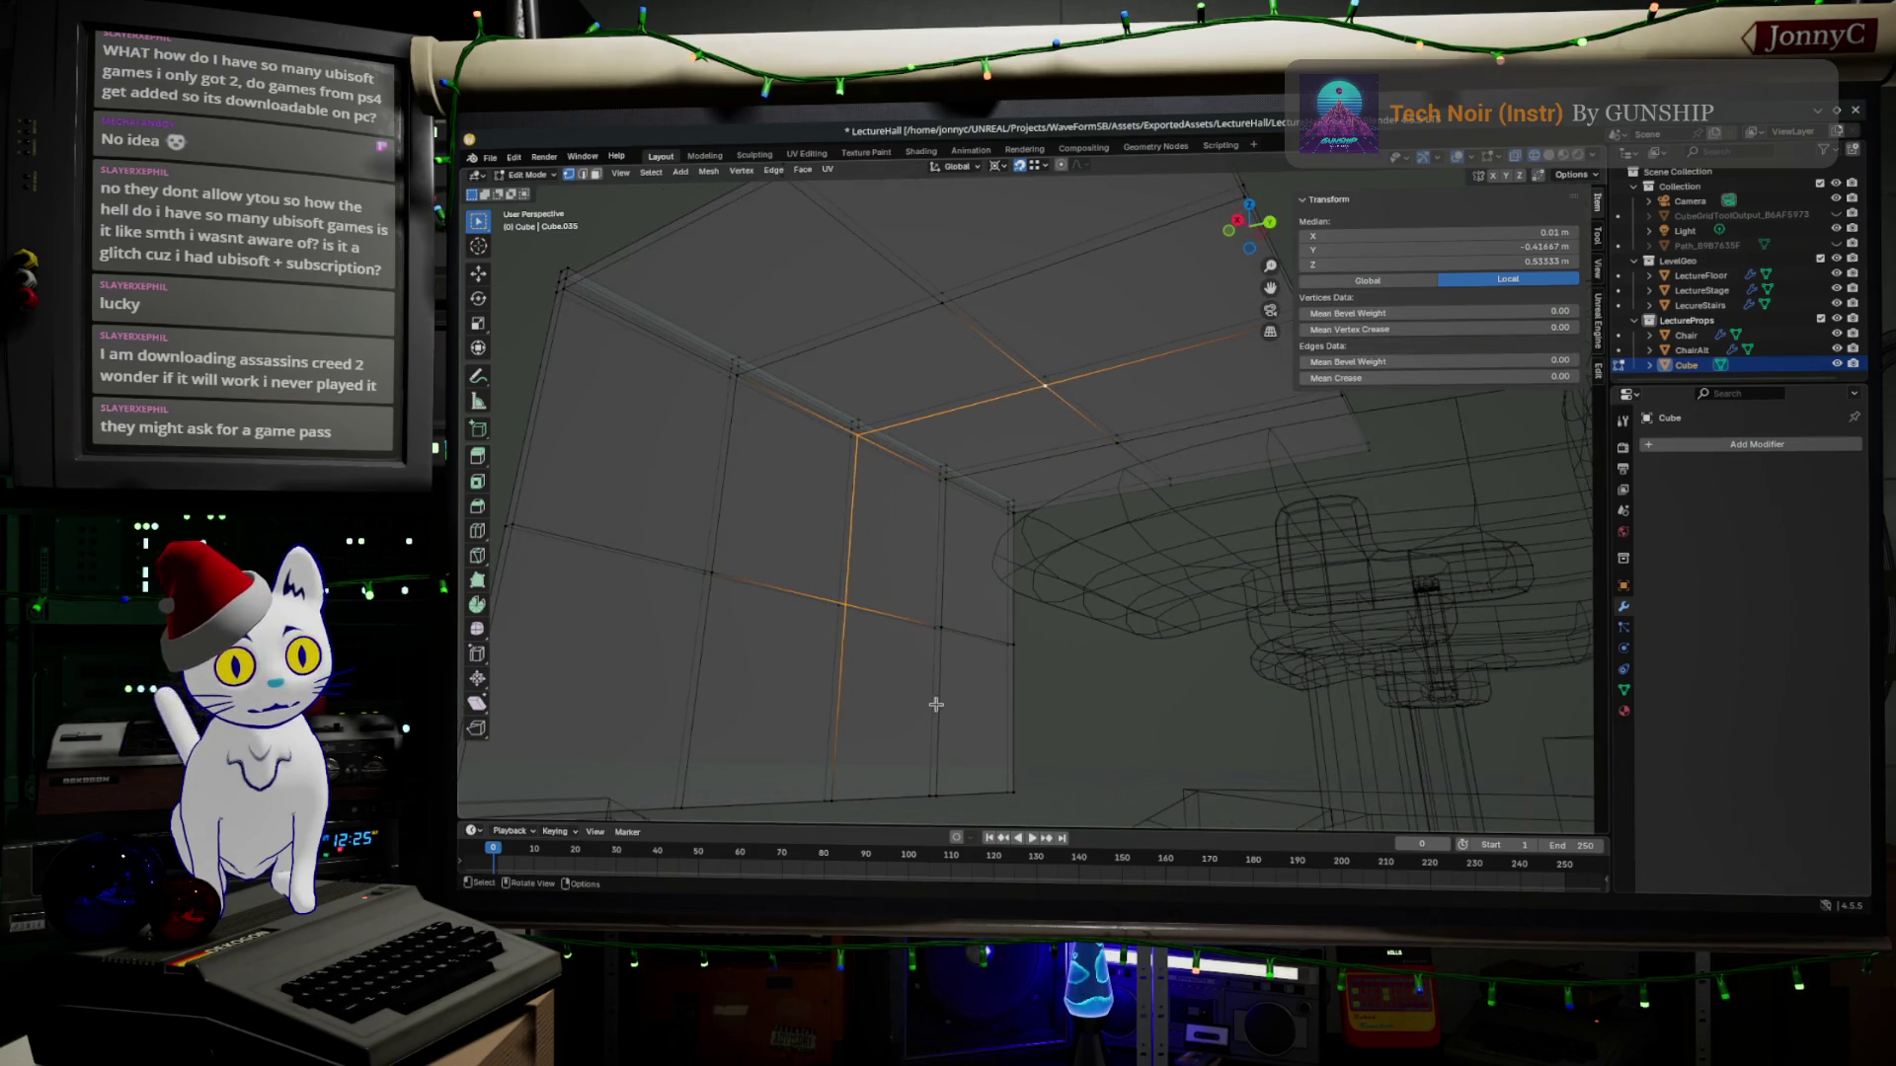
shift+click(832, 800)
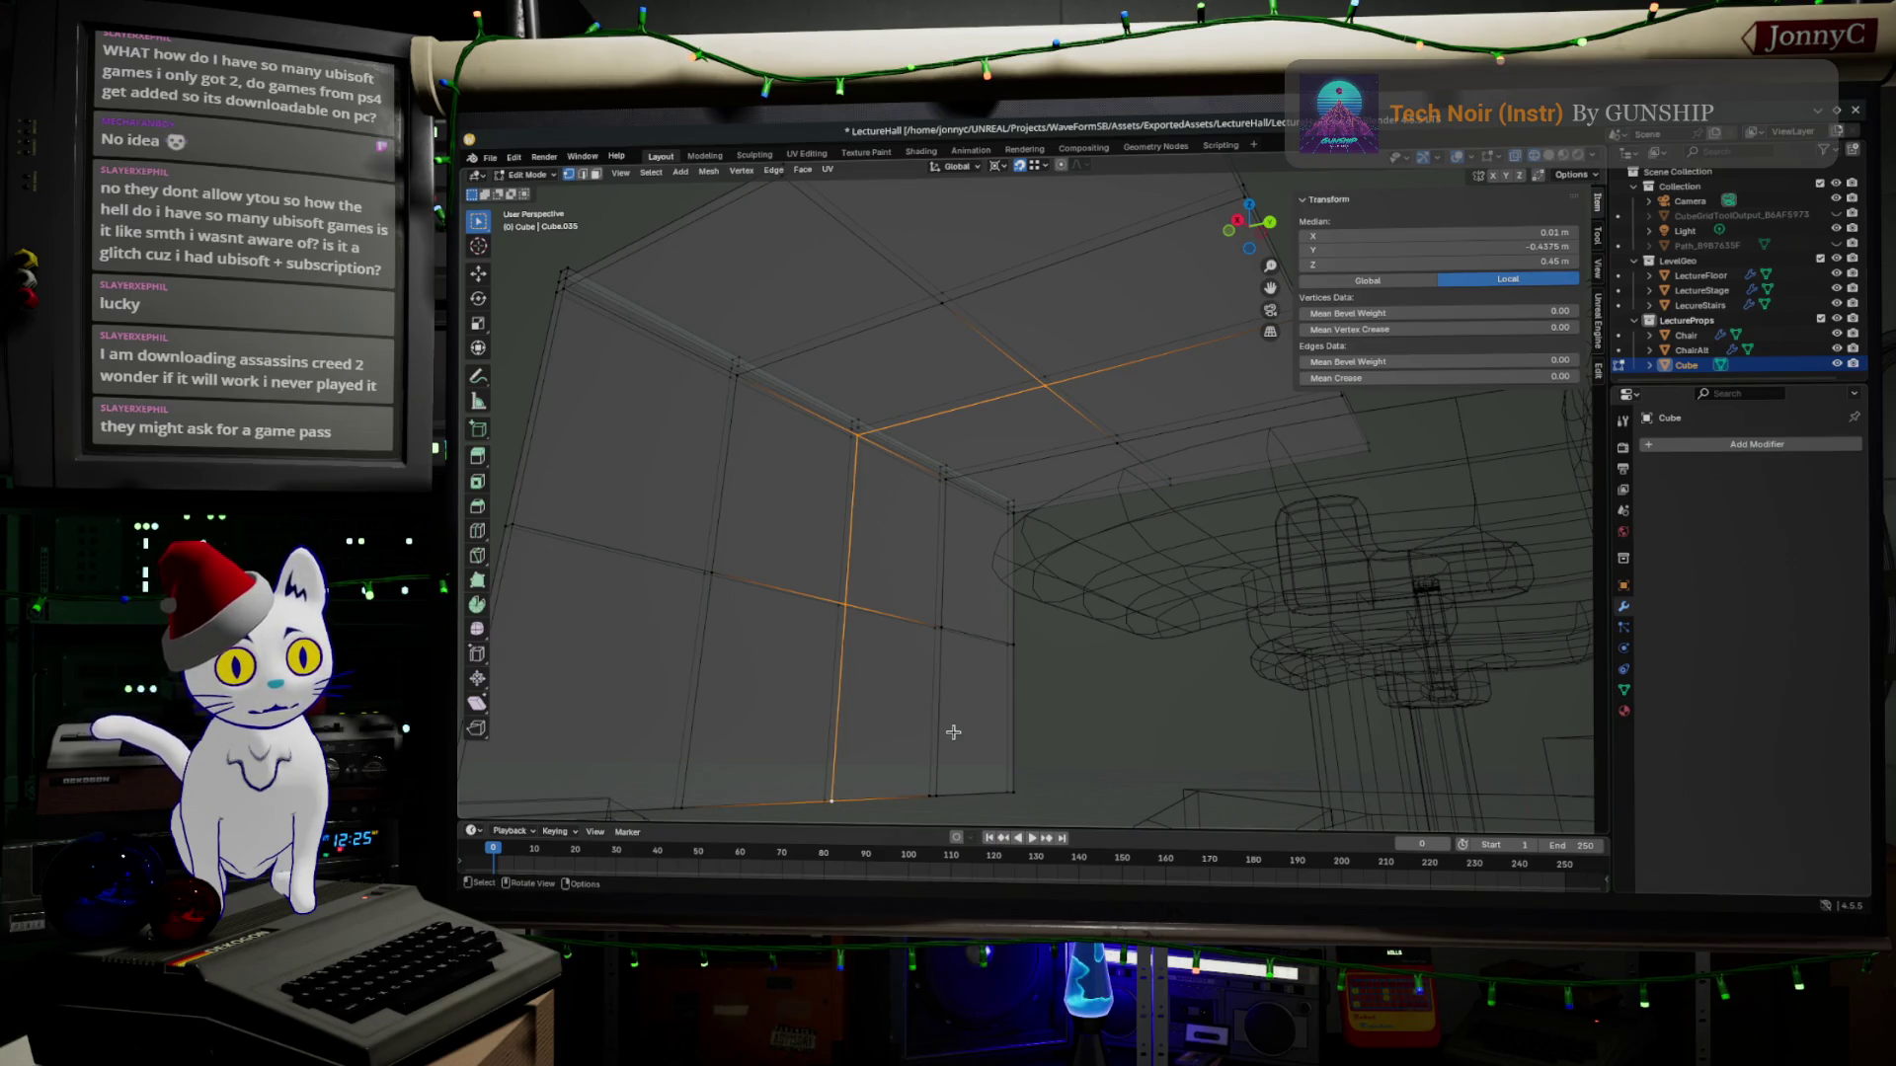
shift+click(1041, 380)
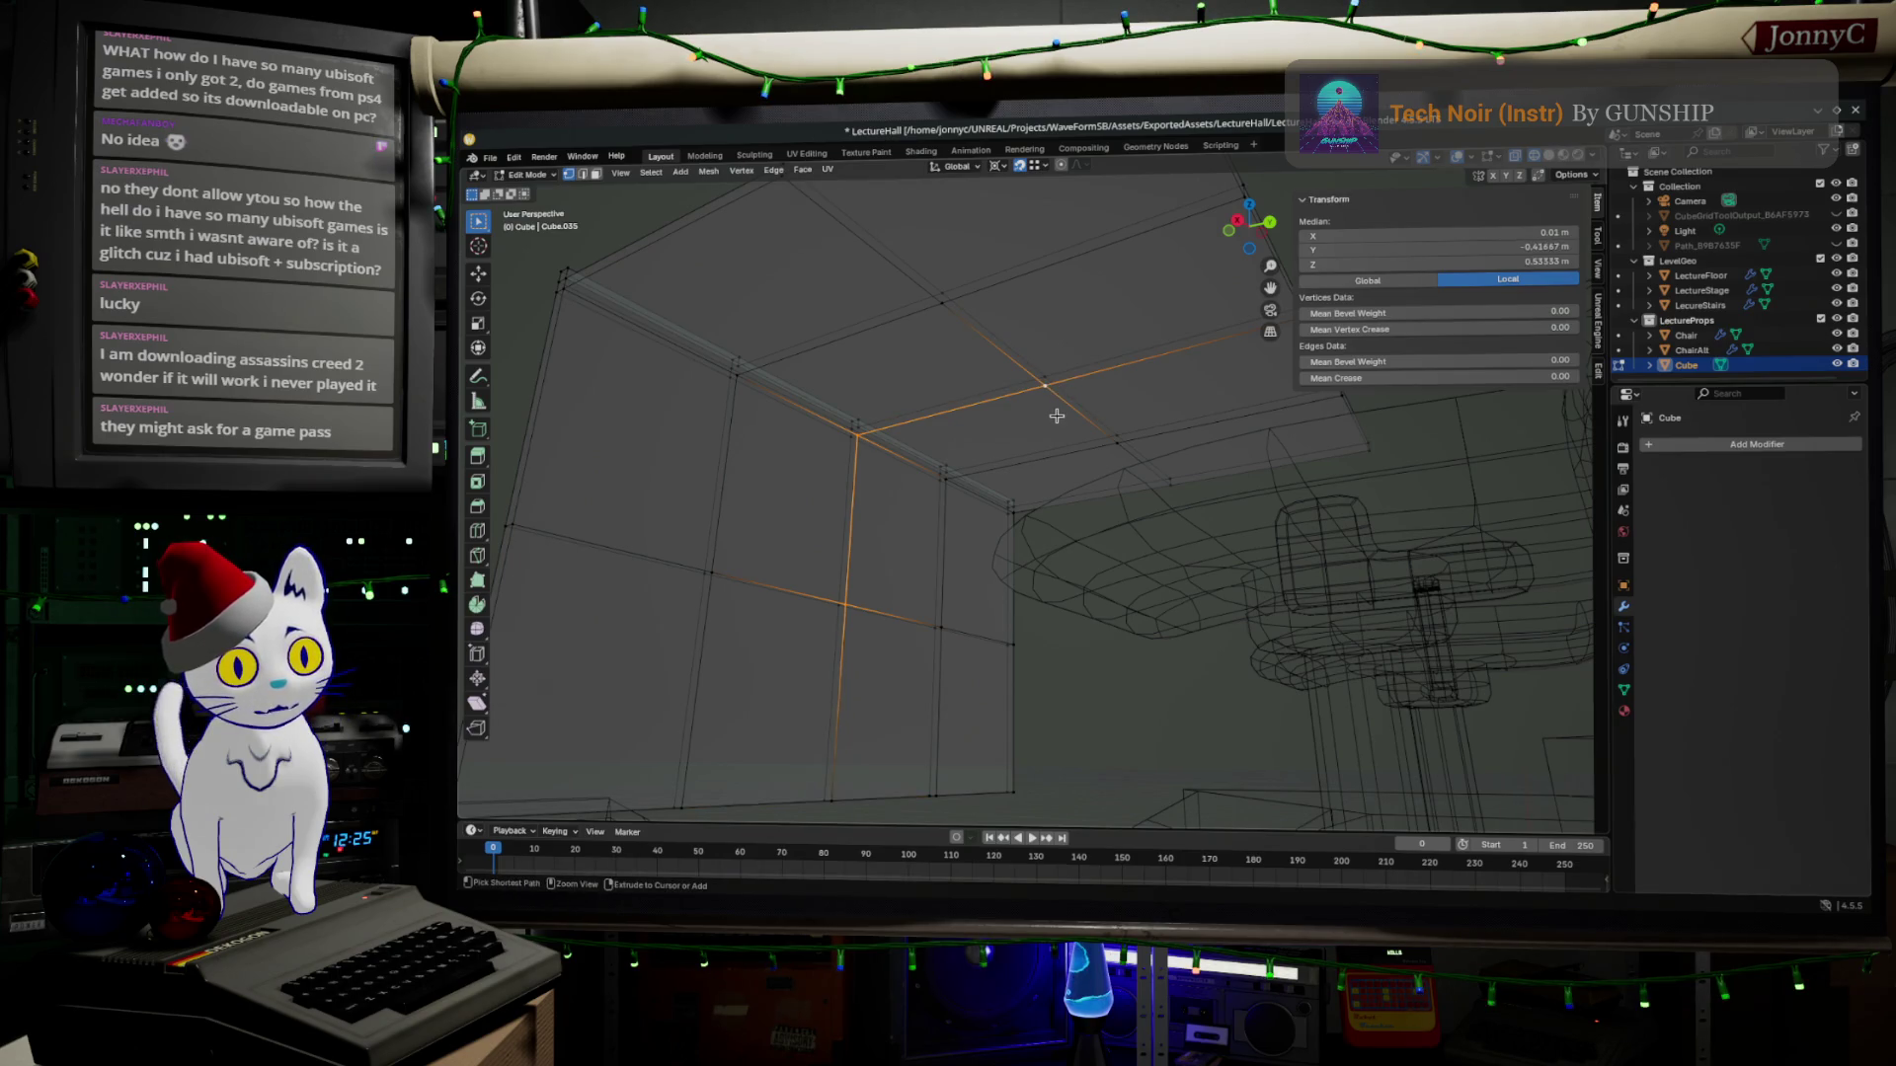
shift+click(845, 798)
key(ctrl+KP_Add)
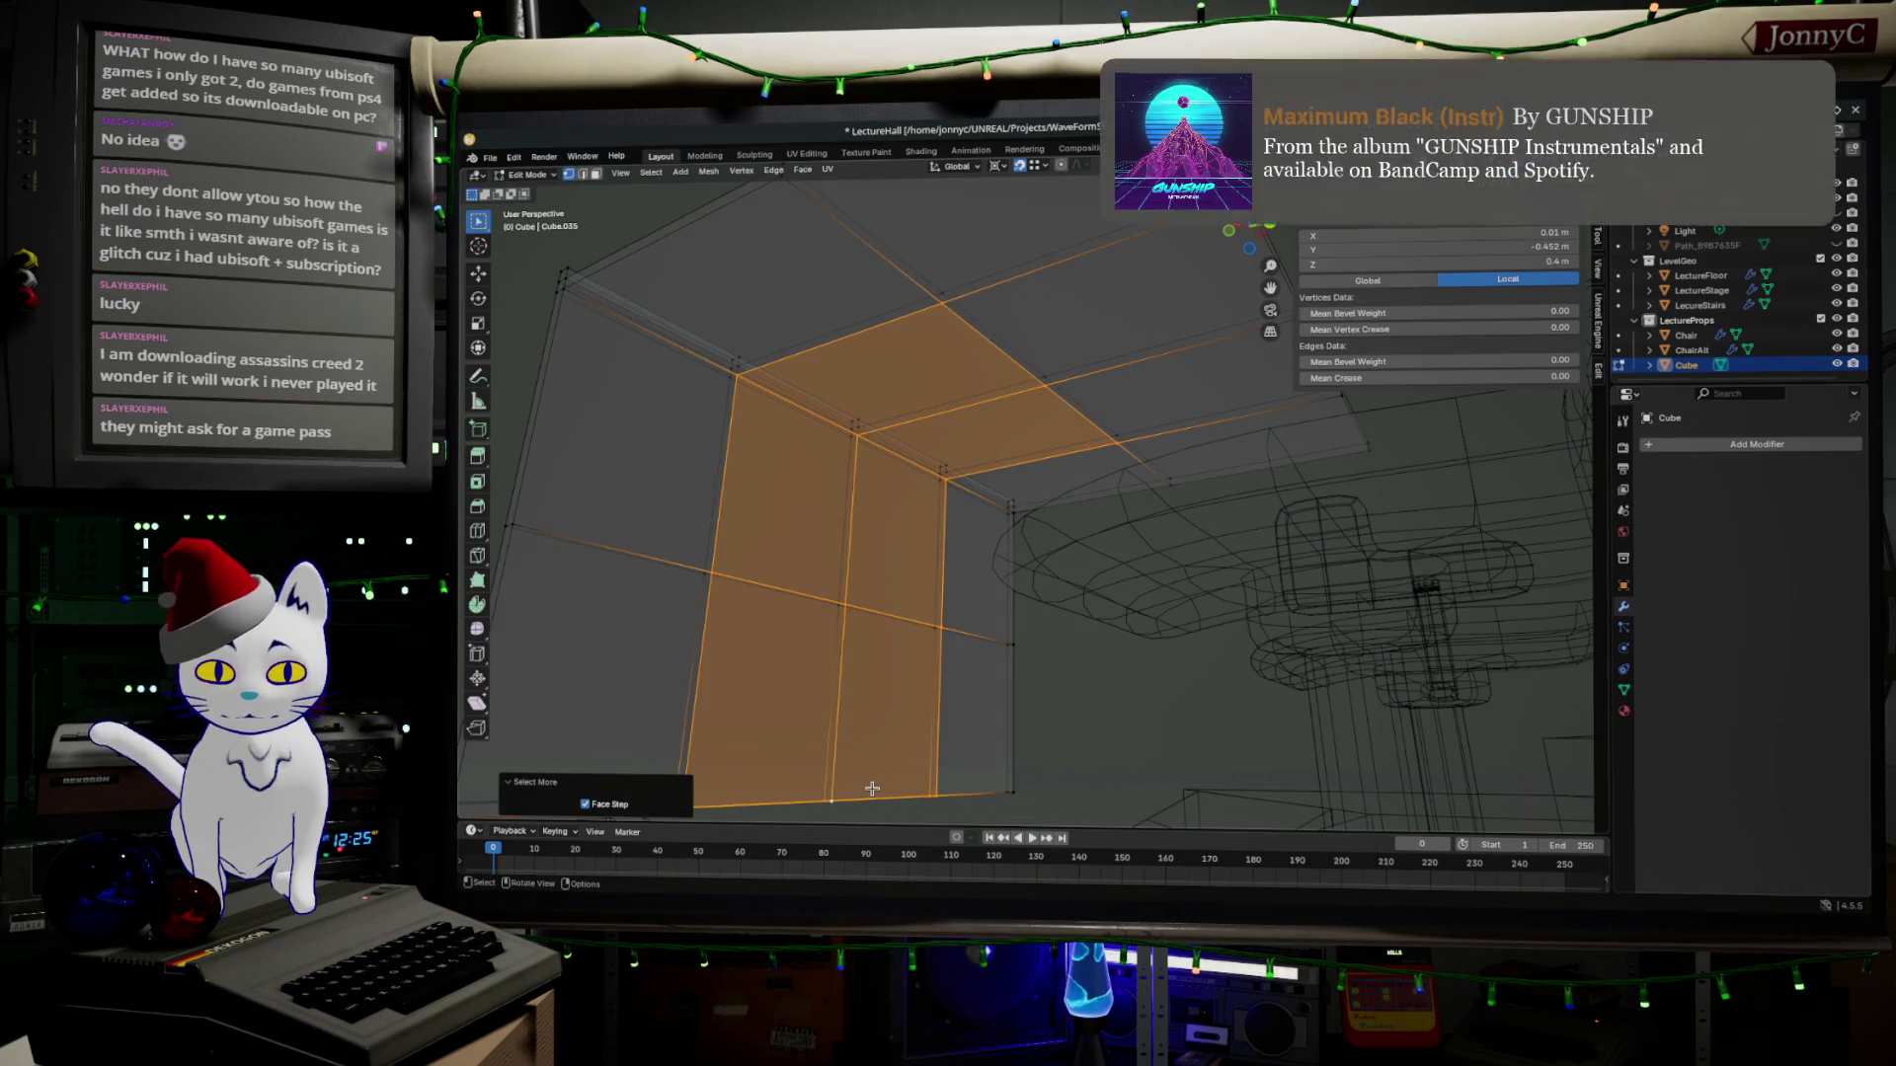
Inset the selected corner faces about 16 cm into a thin strip and inspect the result.
key(i)
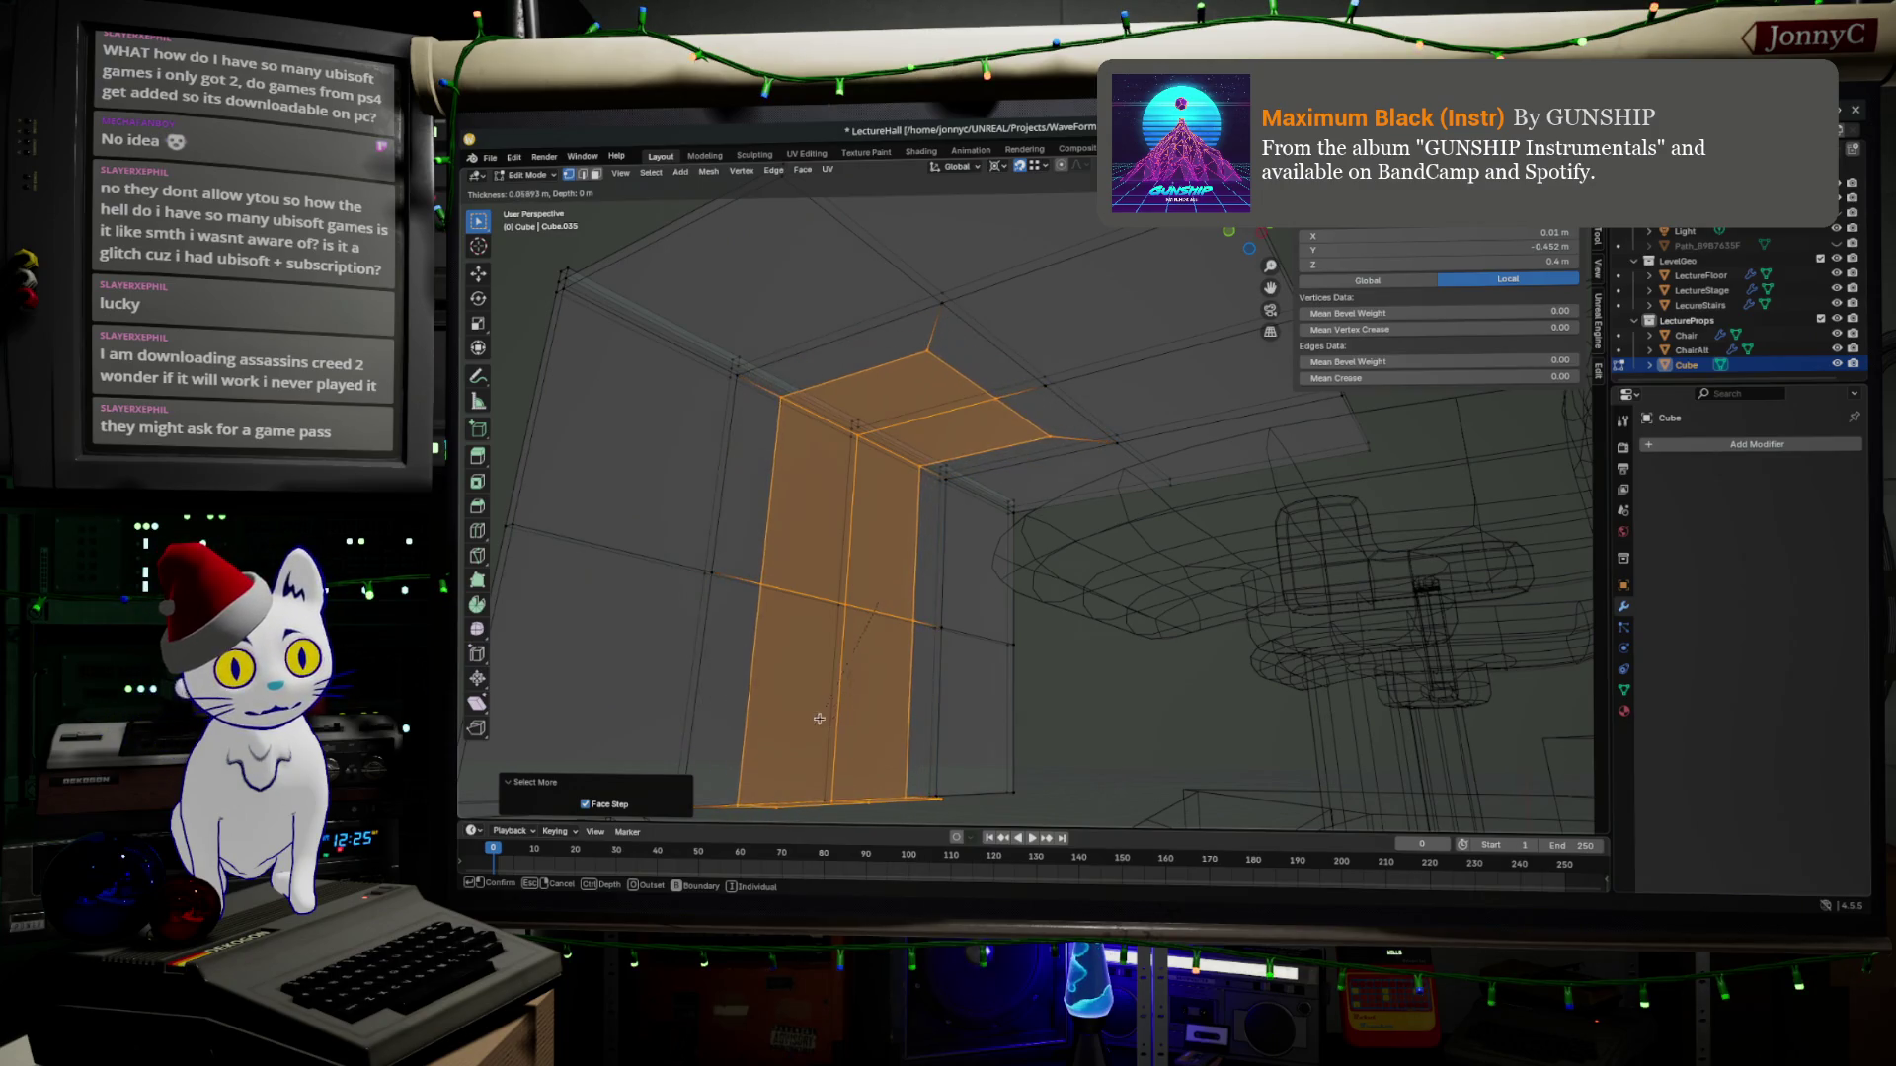
click(860, 634)
middle_drag(889, 608, 995, 425)
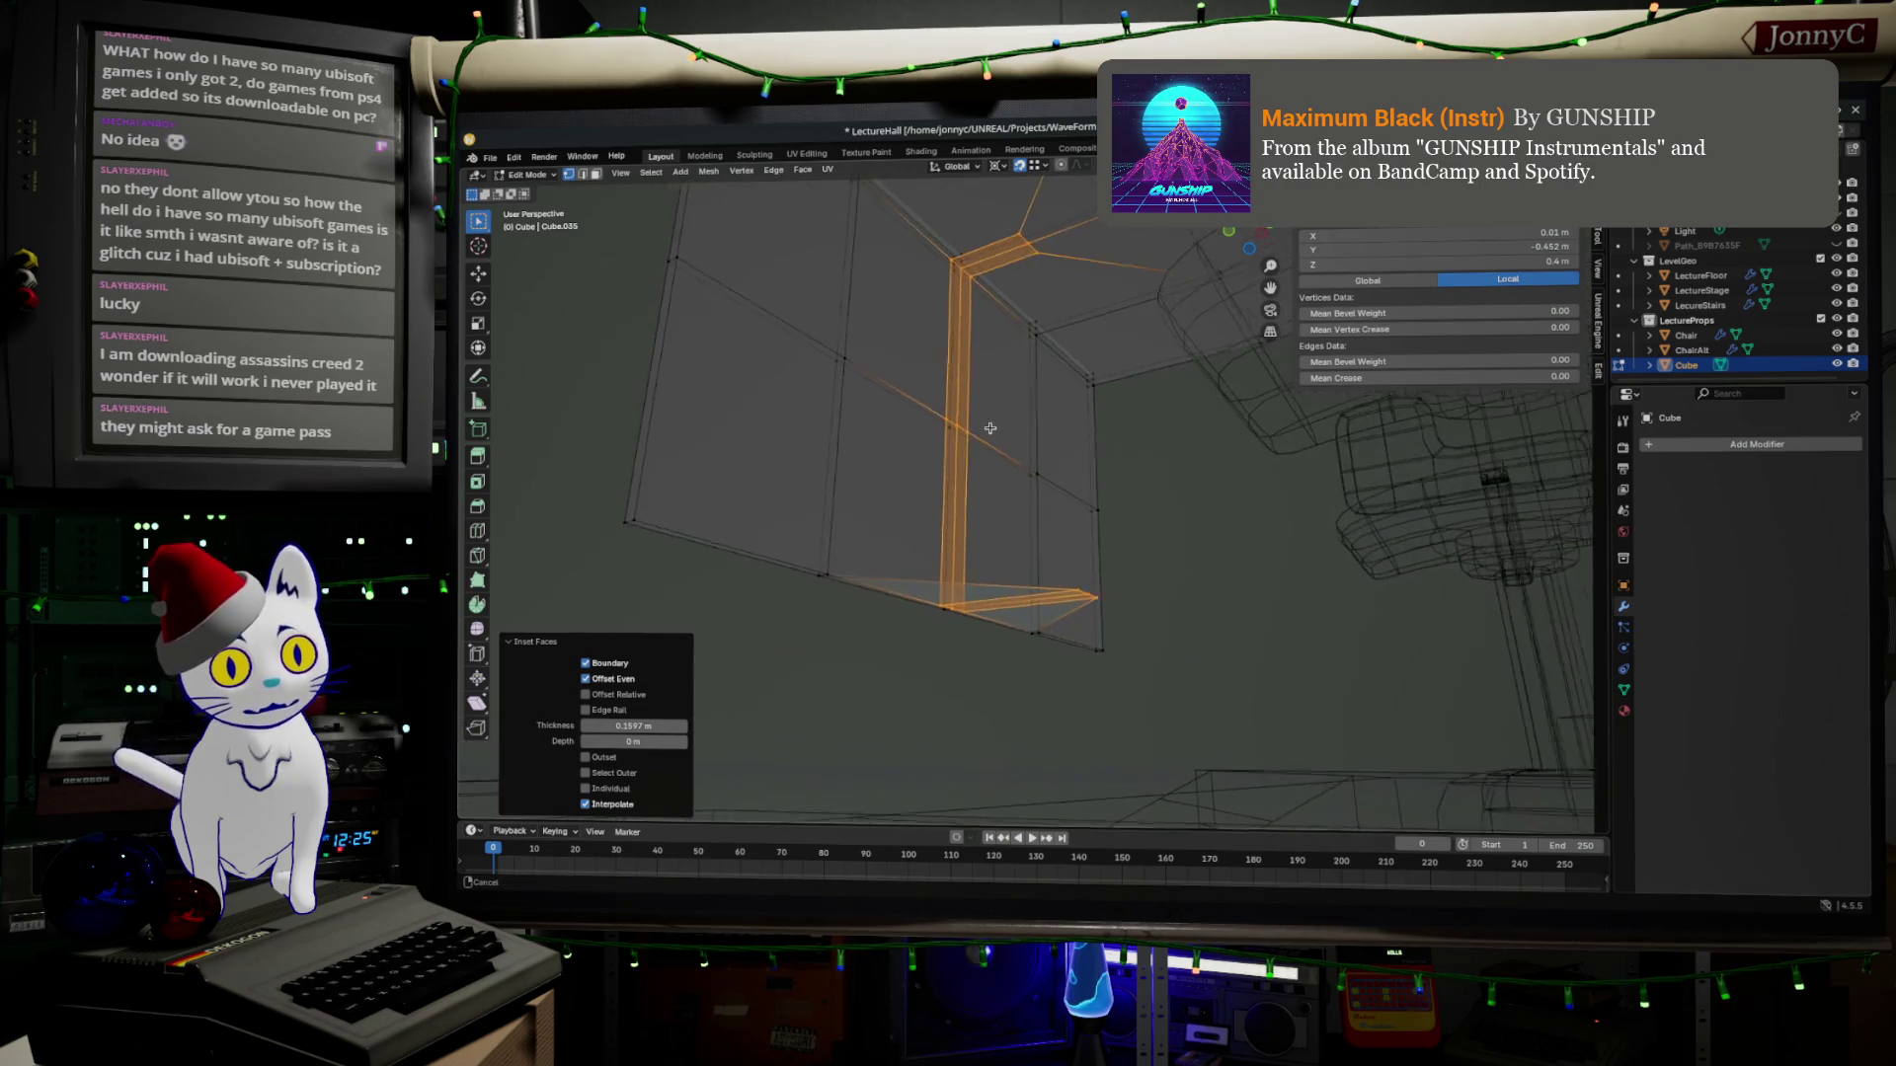
mouse_move(1114, 572)
middle_down()
mouse_move(1154, 486)
mouse_move(1238, 483)
middle_up()
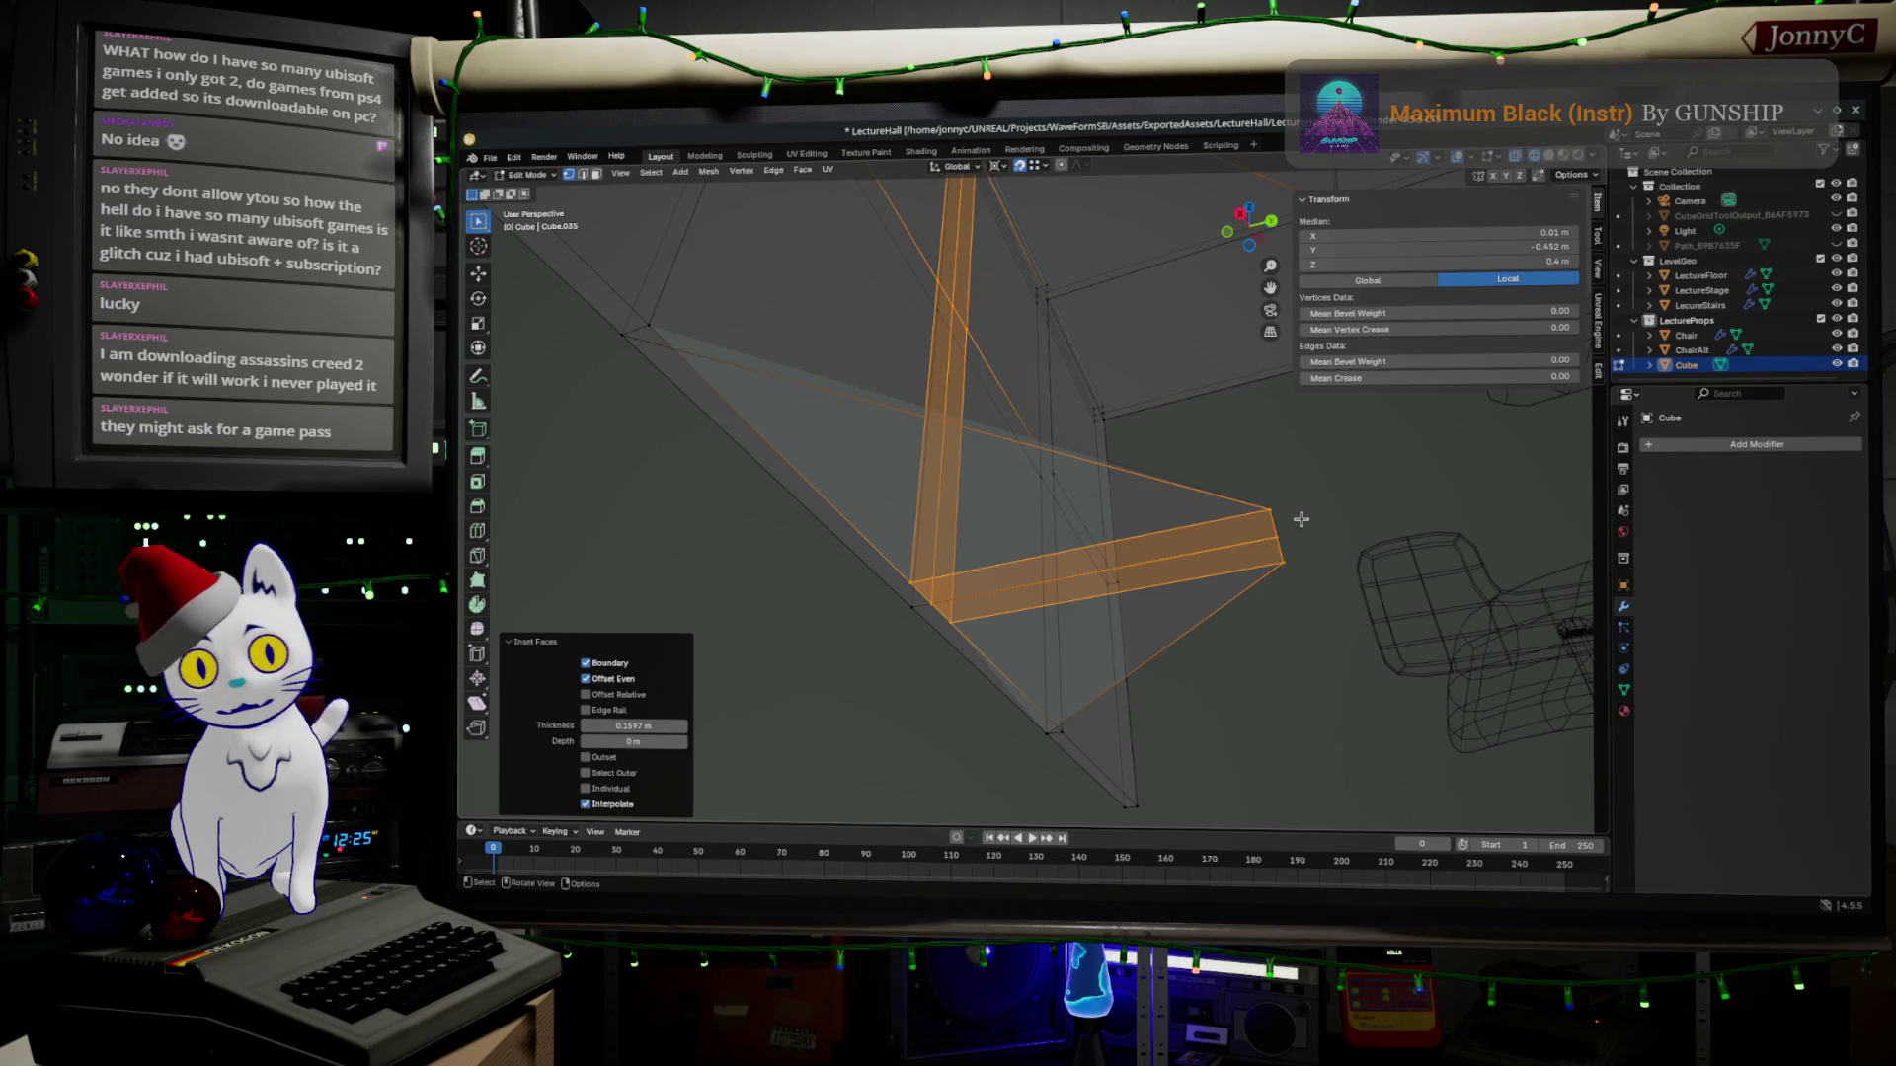
middle_drag(955, 551, 981, 512)
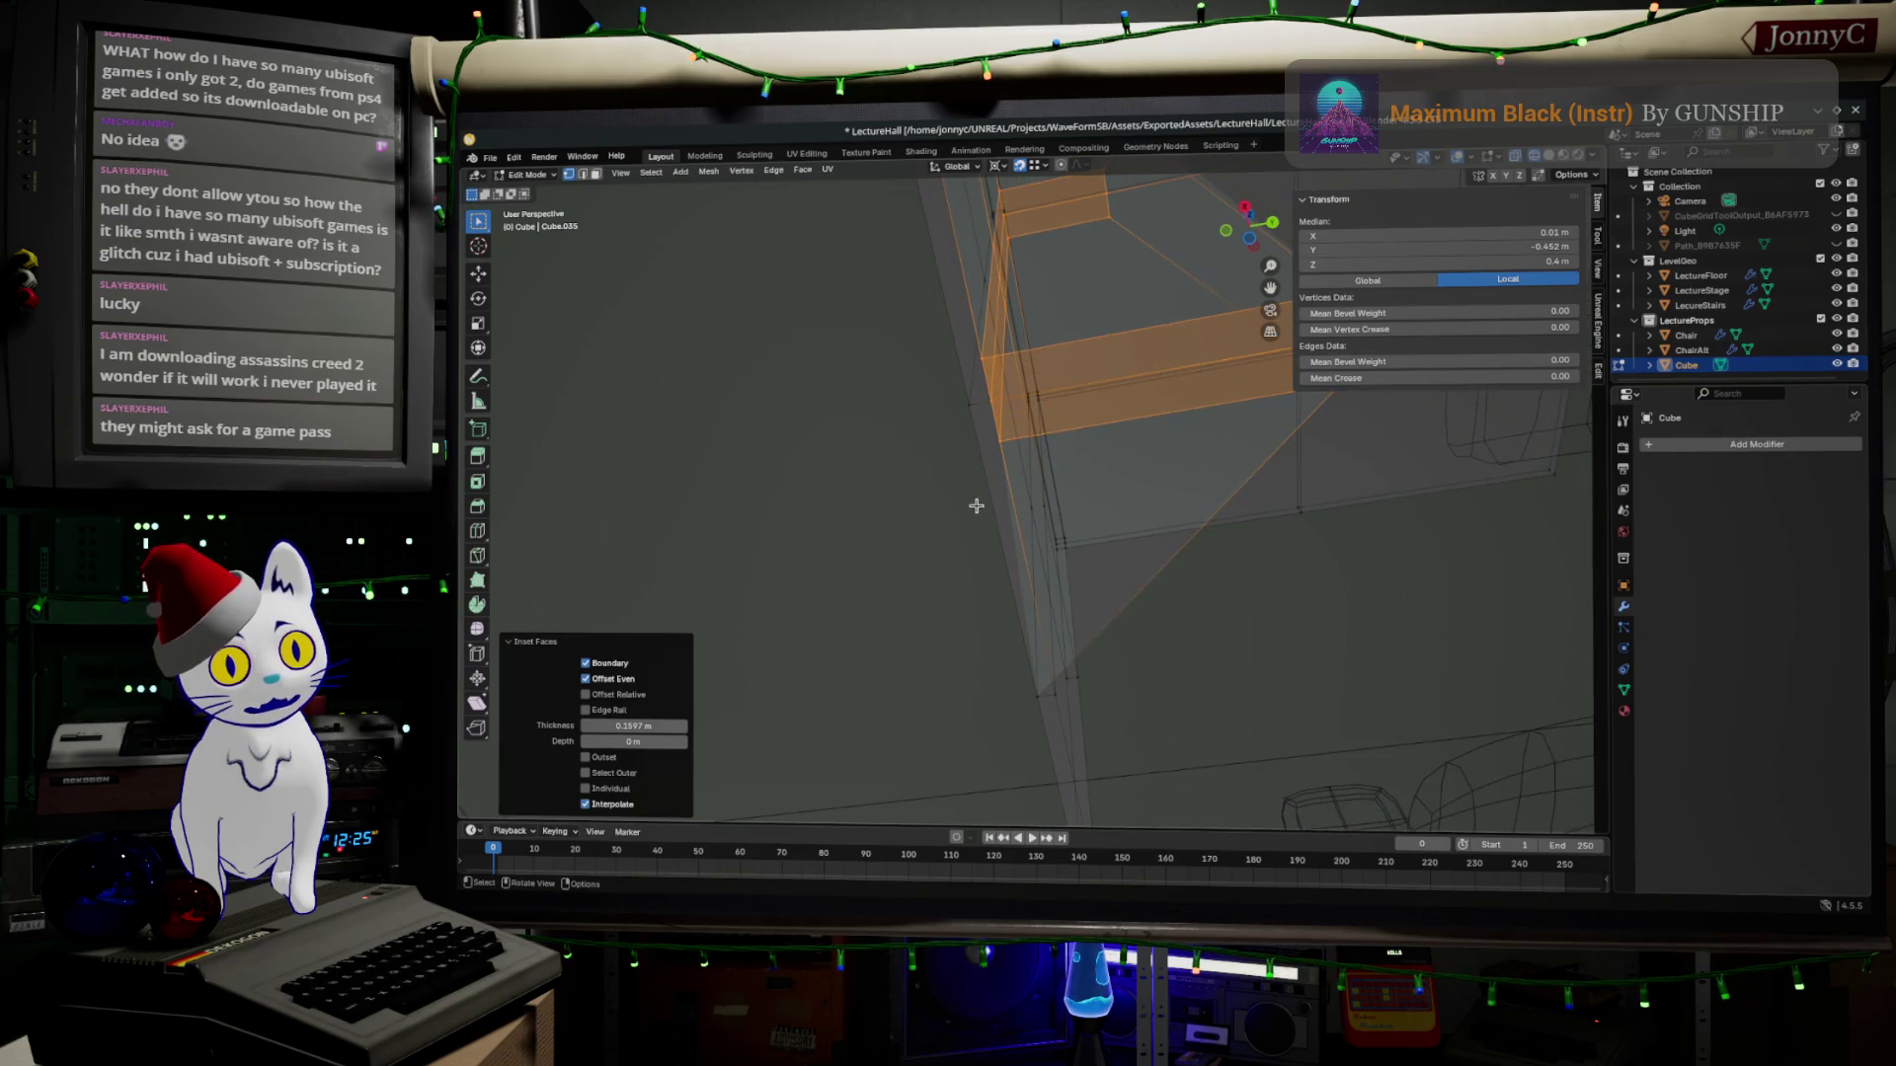
middle_drag(982, 511, 1111, 477)
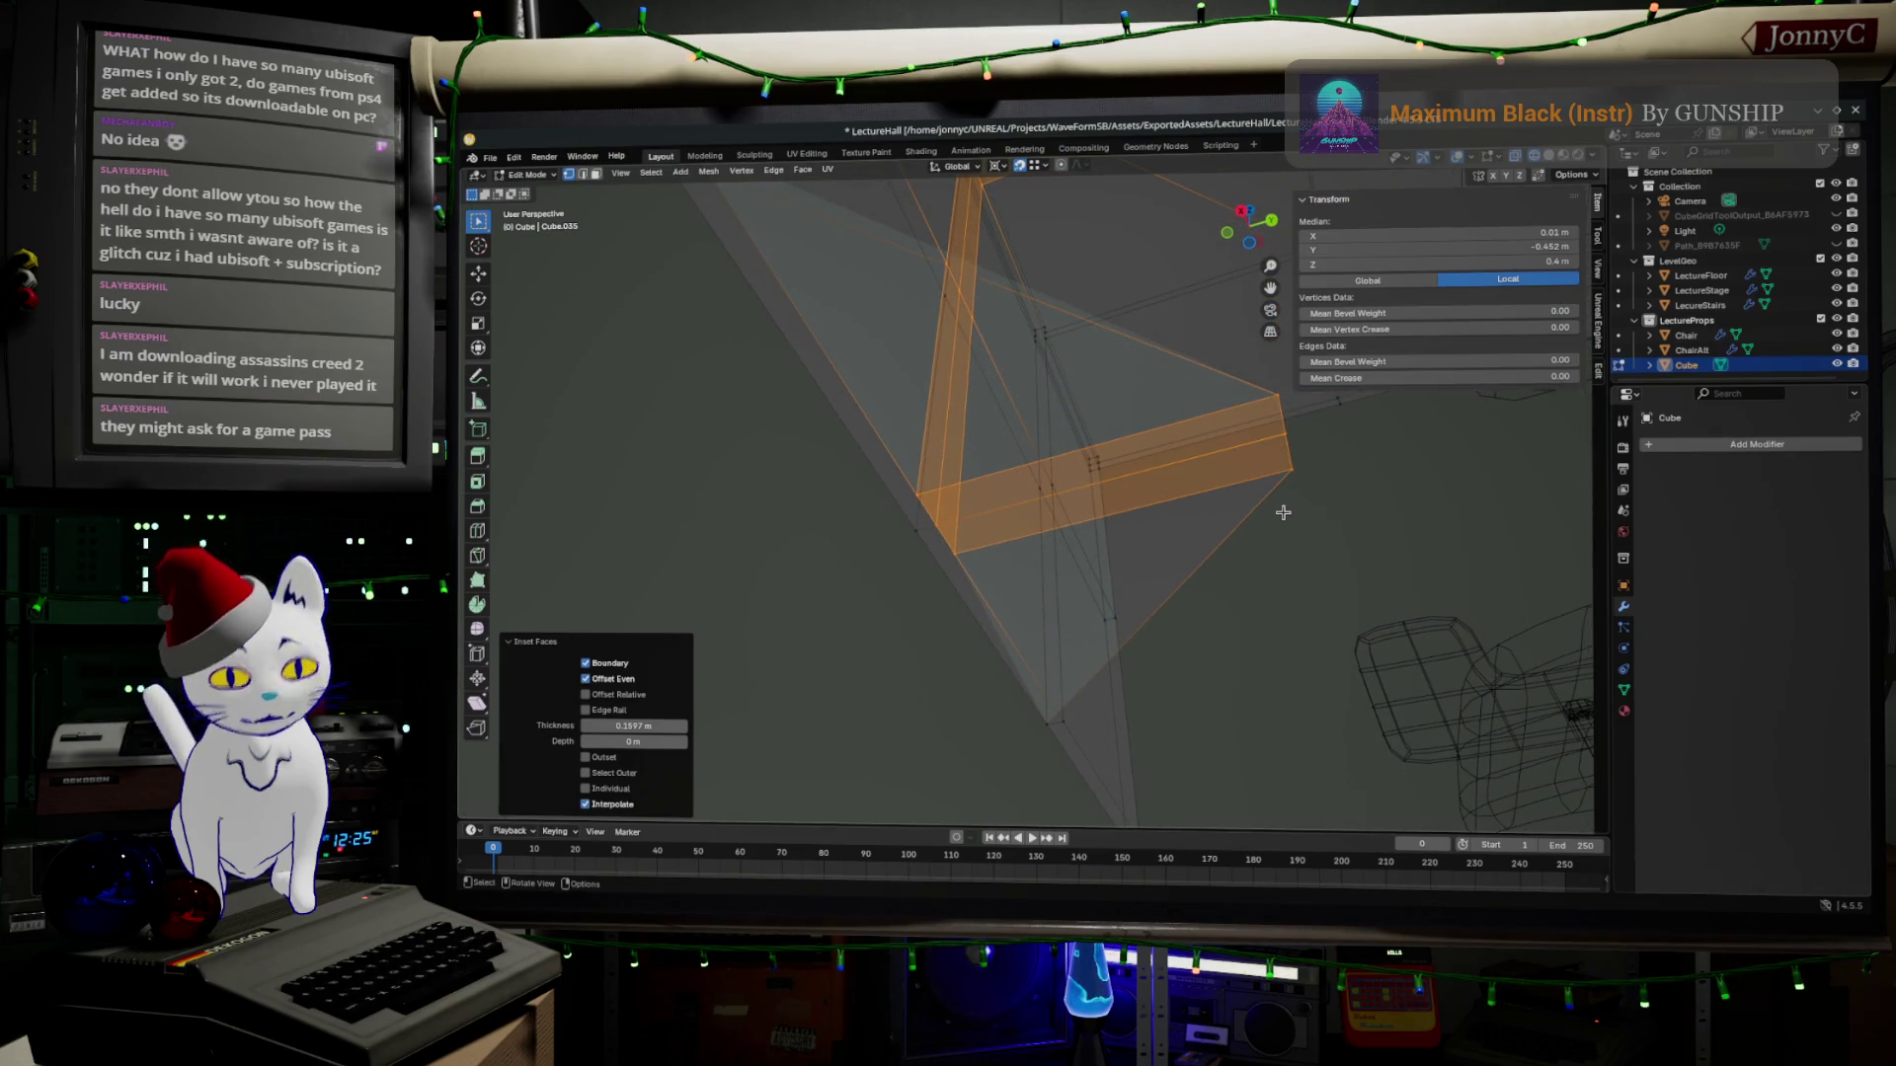
Delete the stray faces, vertices and spike edges the inset left behind.
key(x)
click(1333, 539)
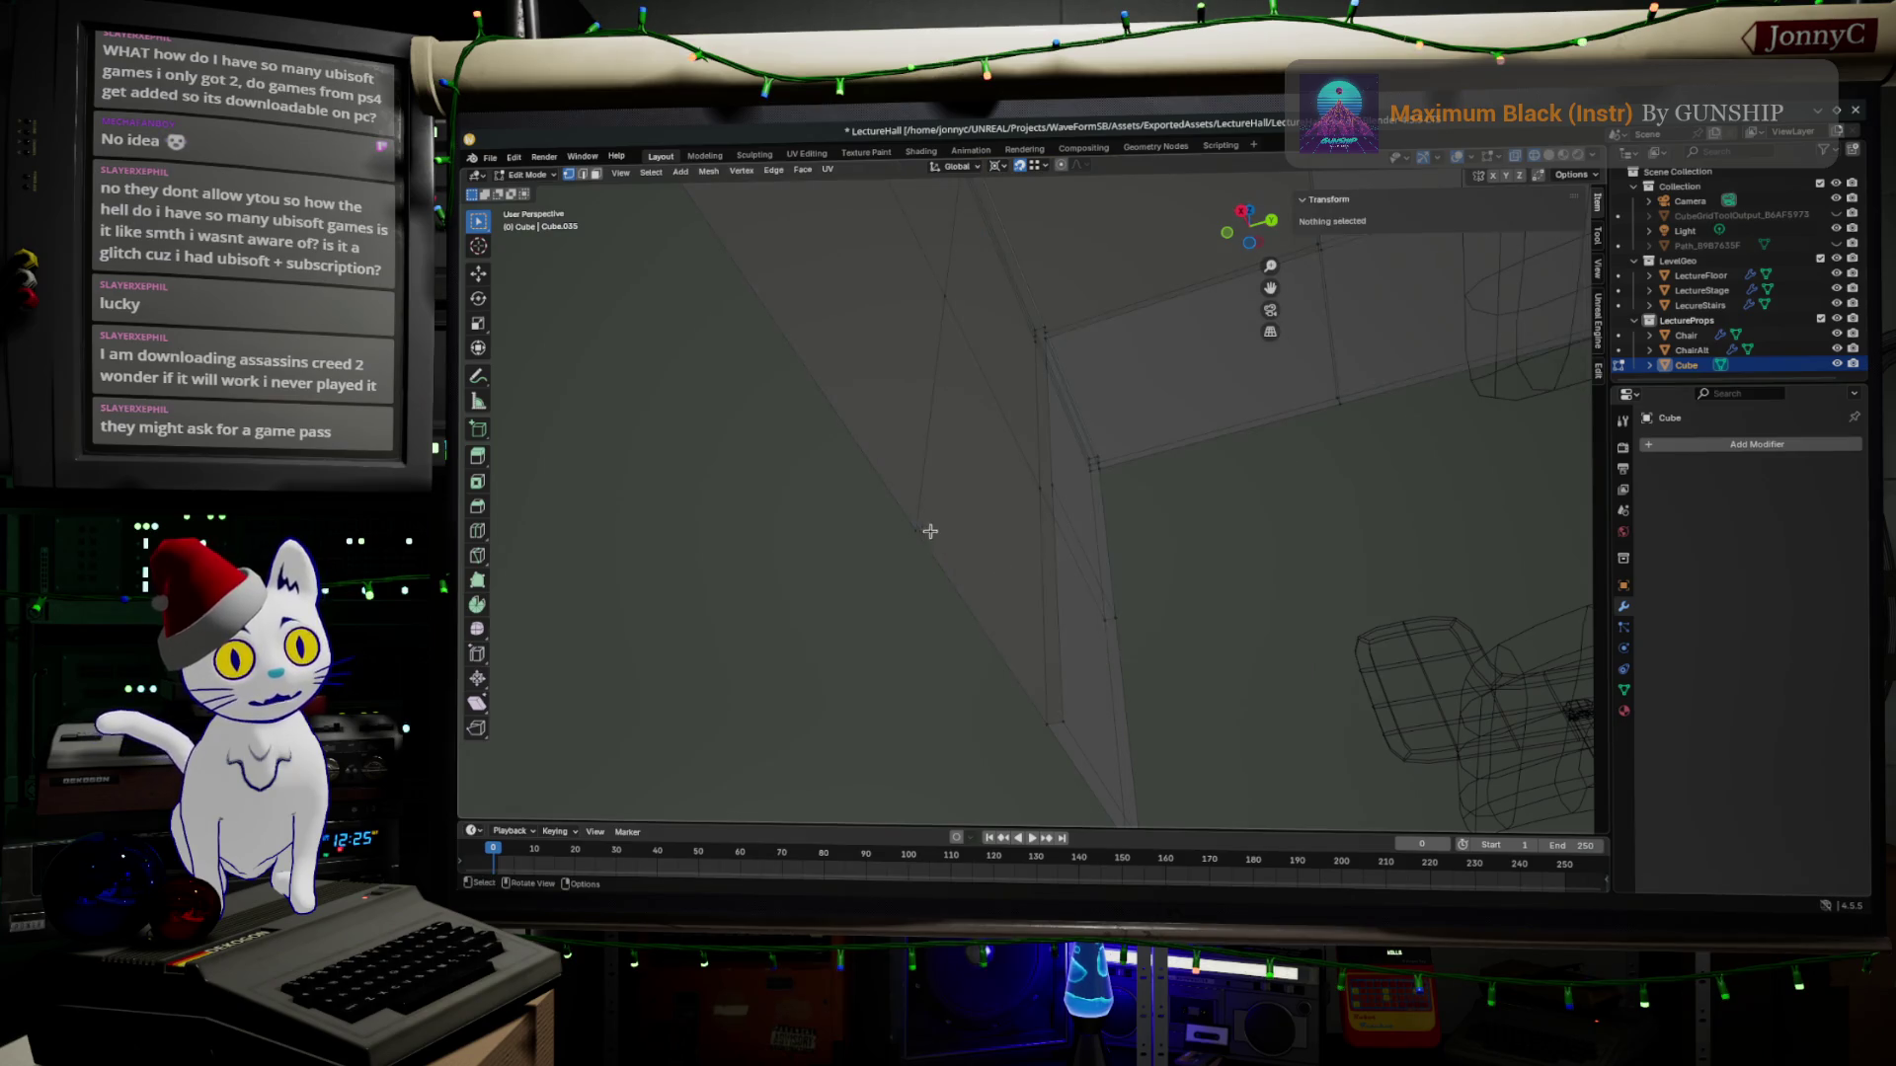
key(x)
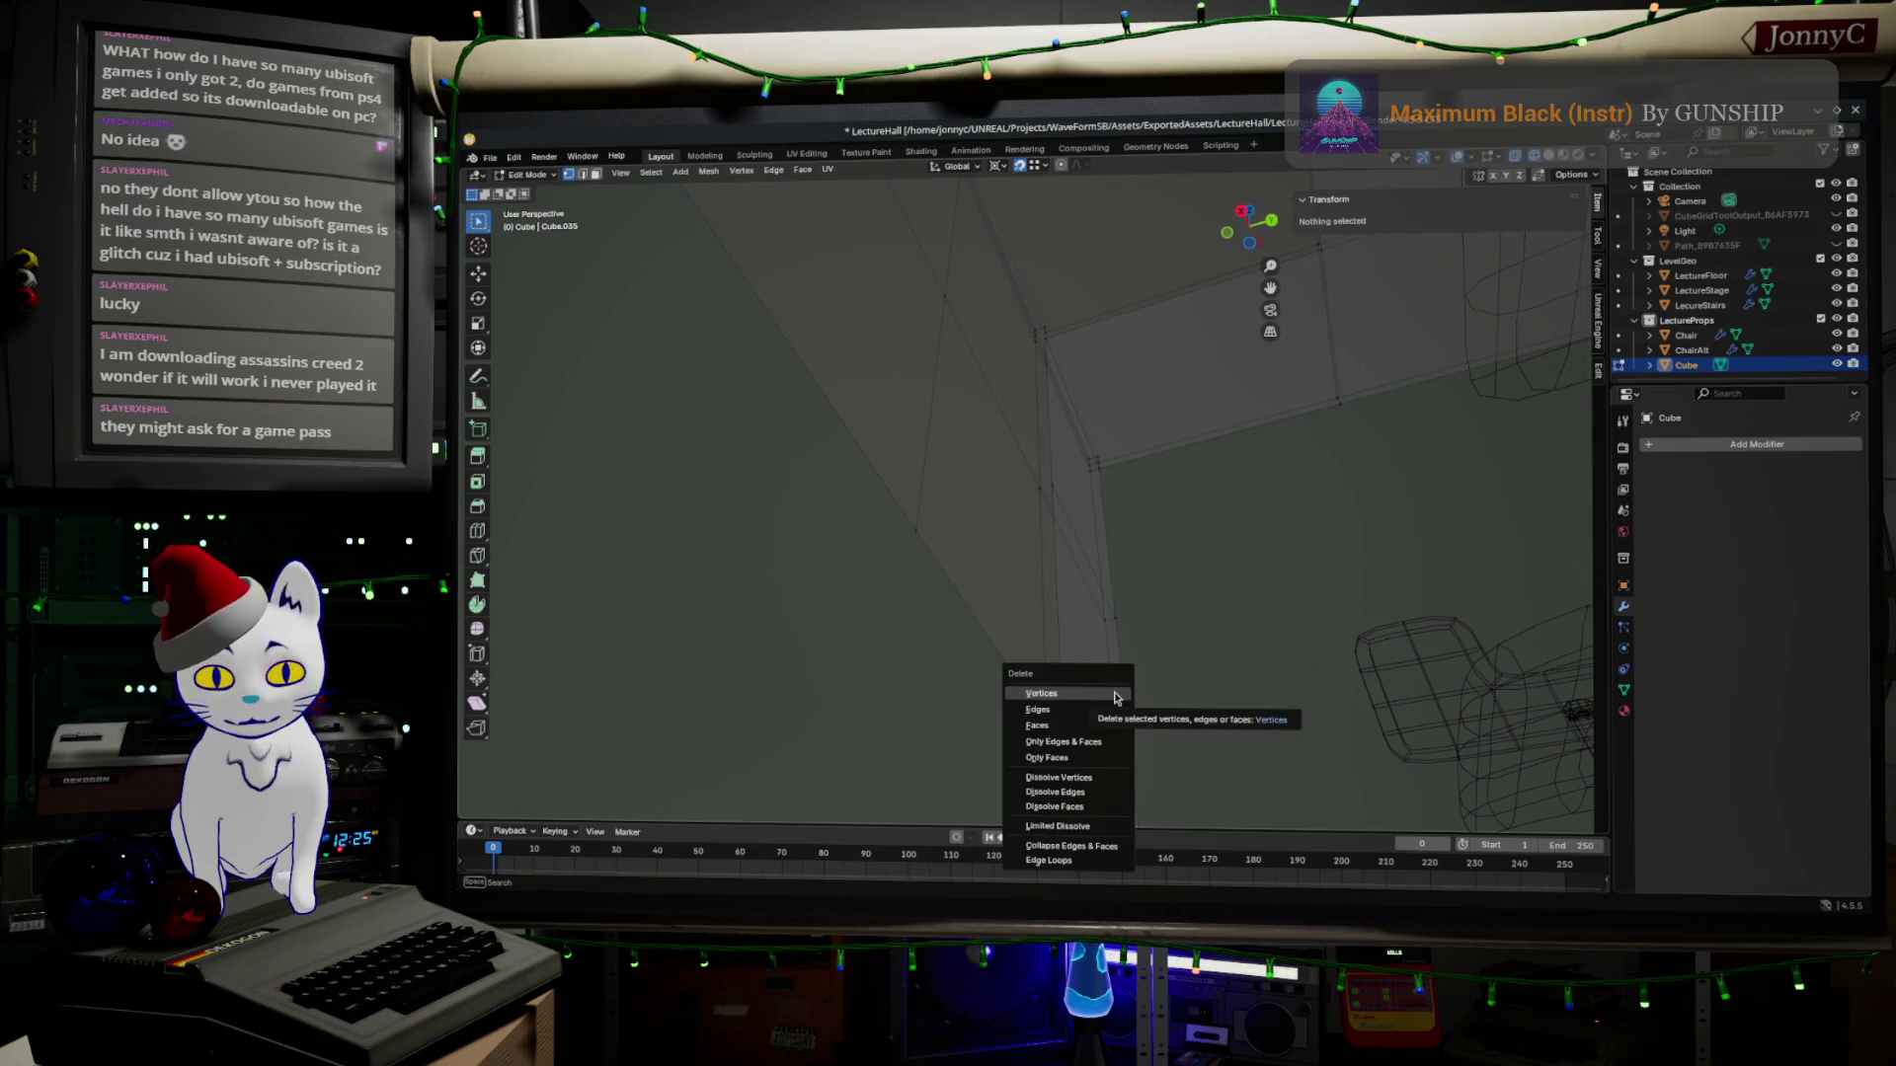
click(1069, 694)
click(1266, 553)
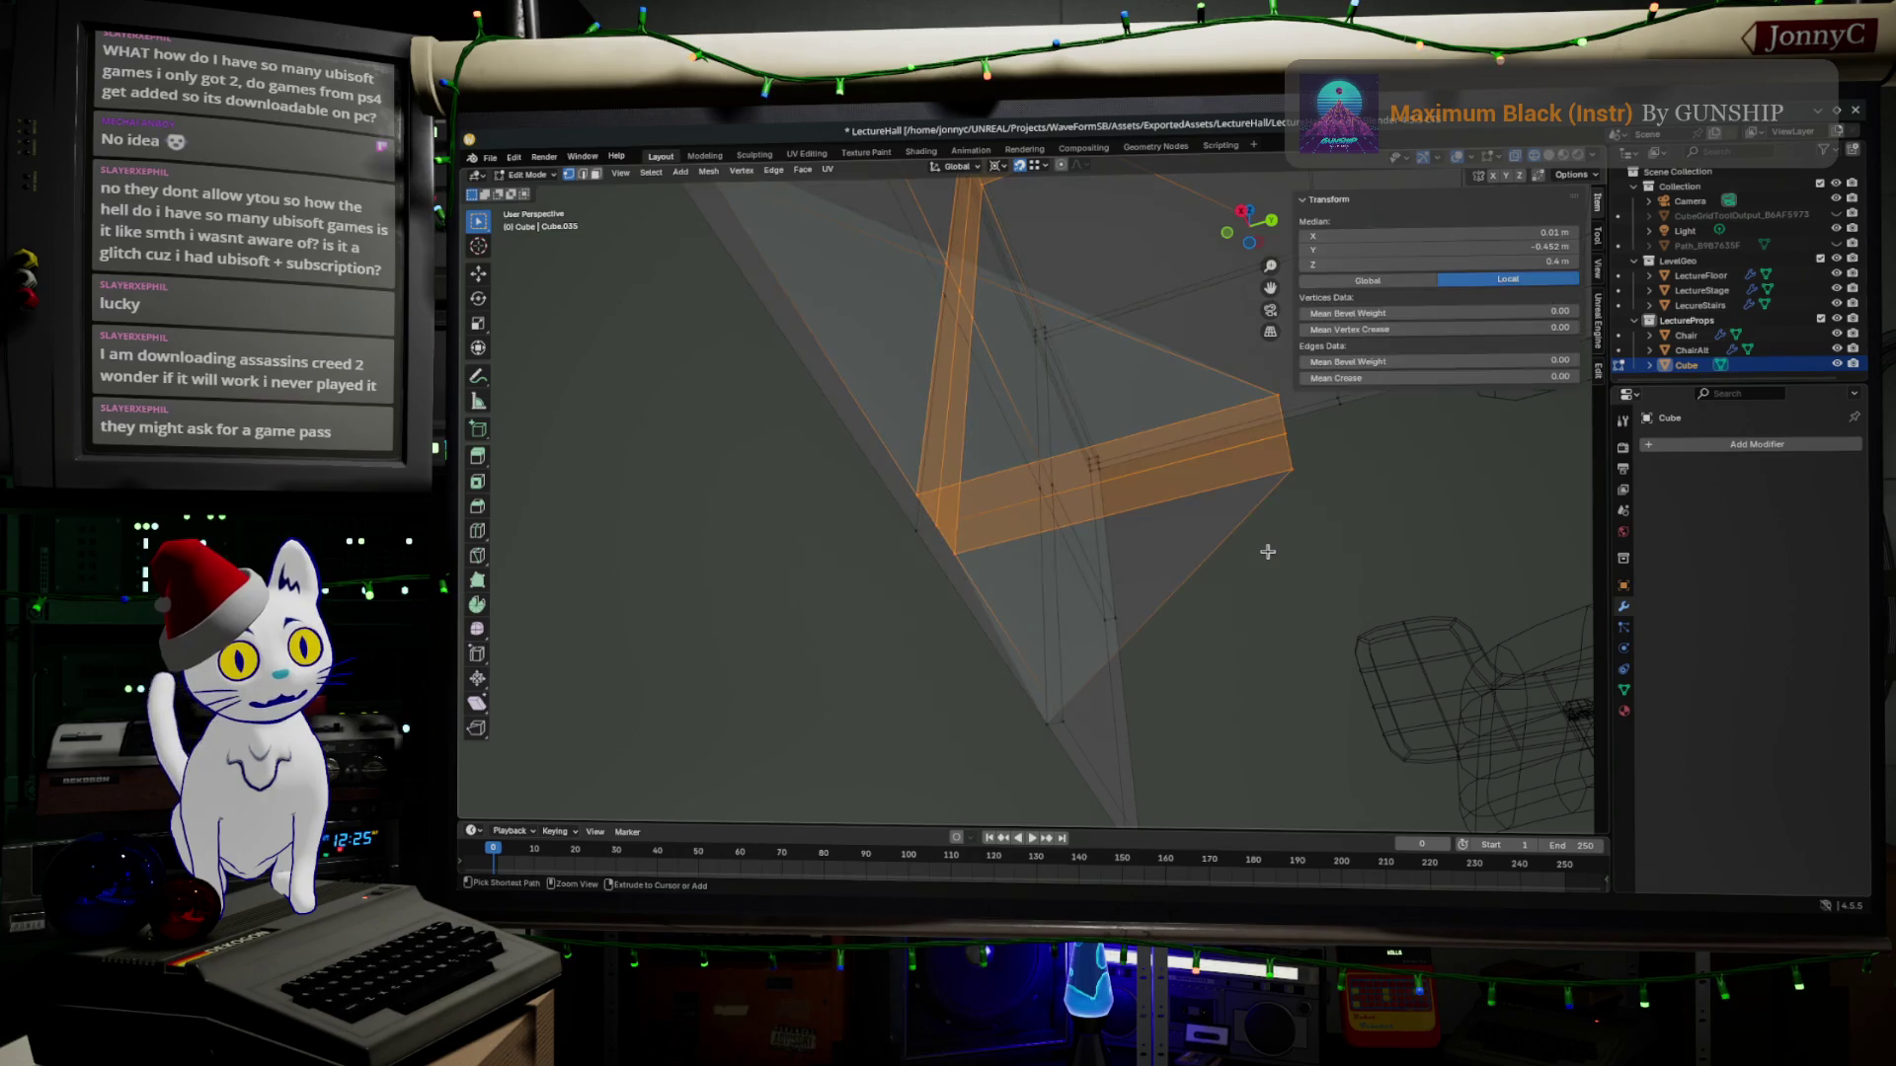
middle_drag(1266, 552, 1393, 731)
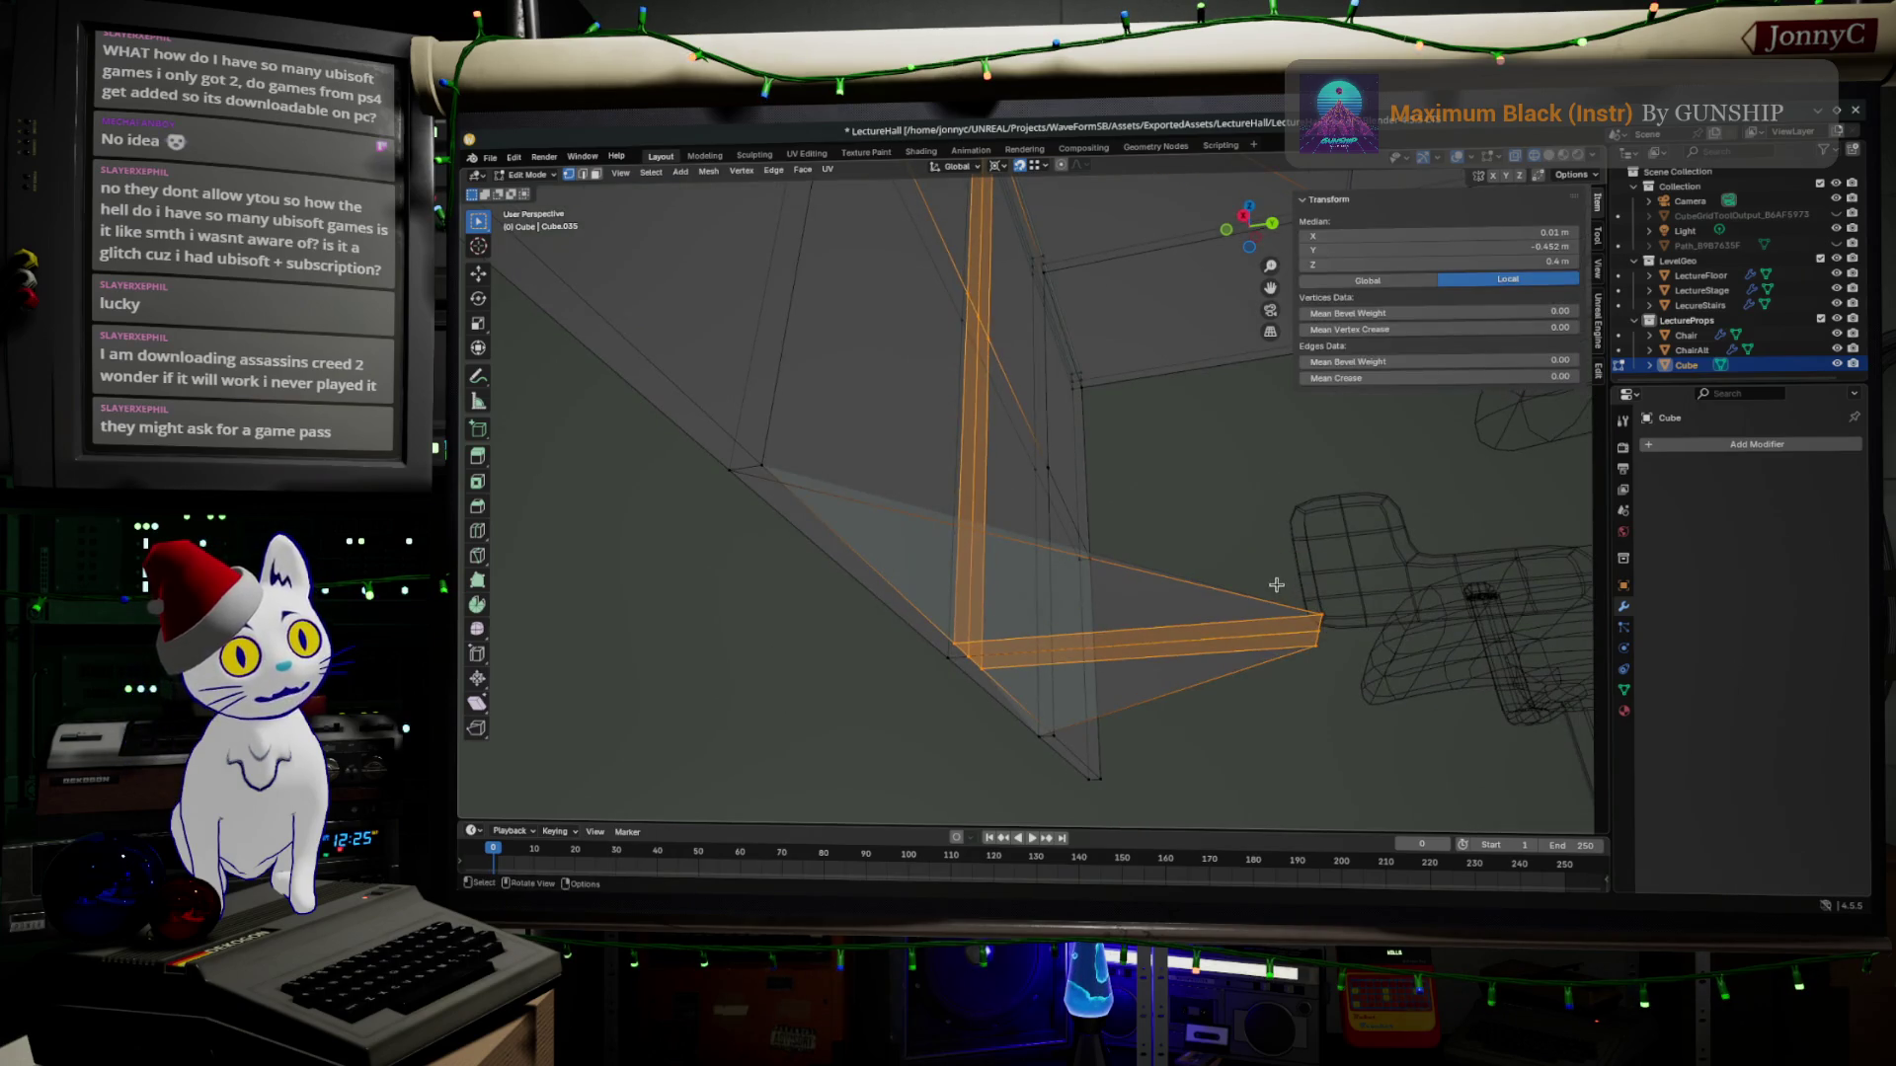
key(x)
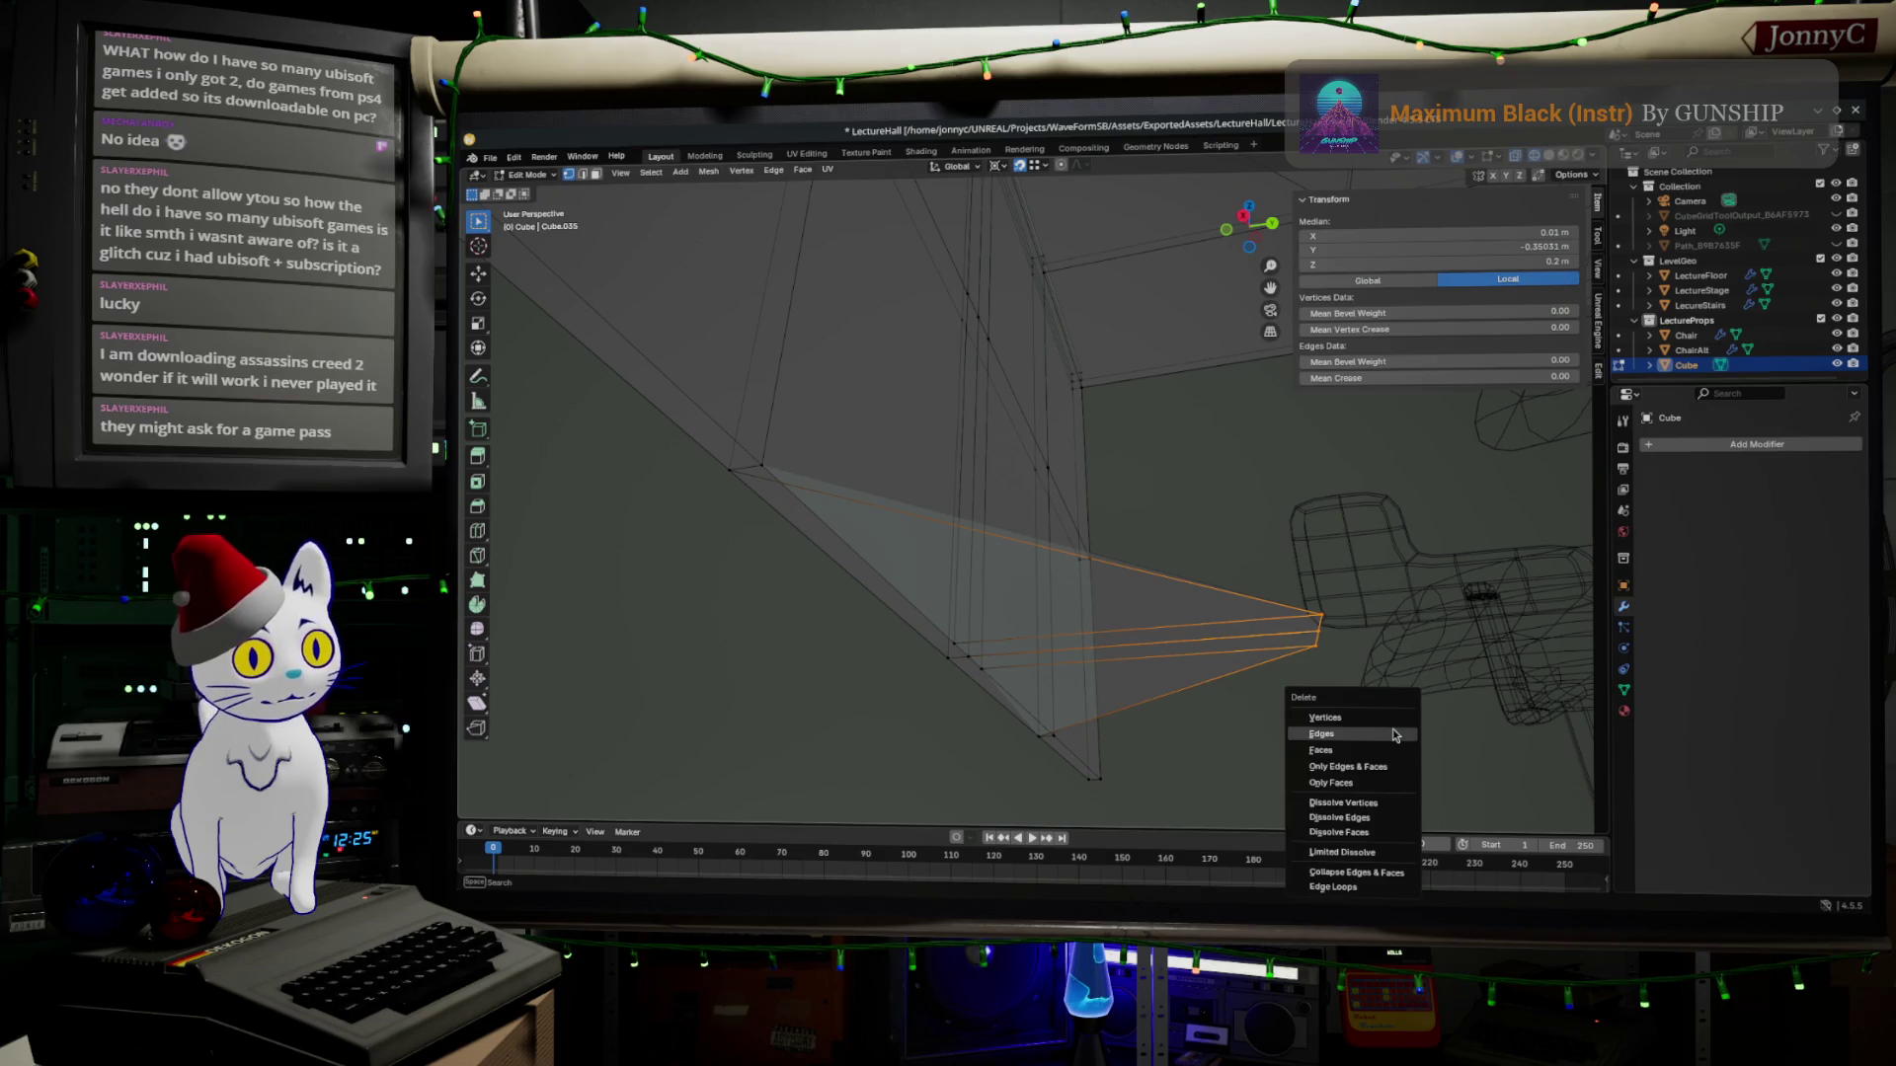
click(1324, 717)
middle_drag(1126, 592, 986, 427)
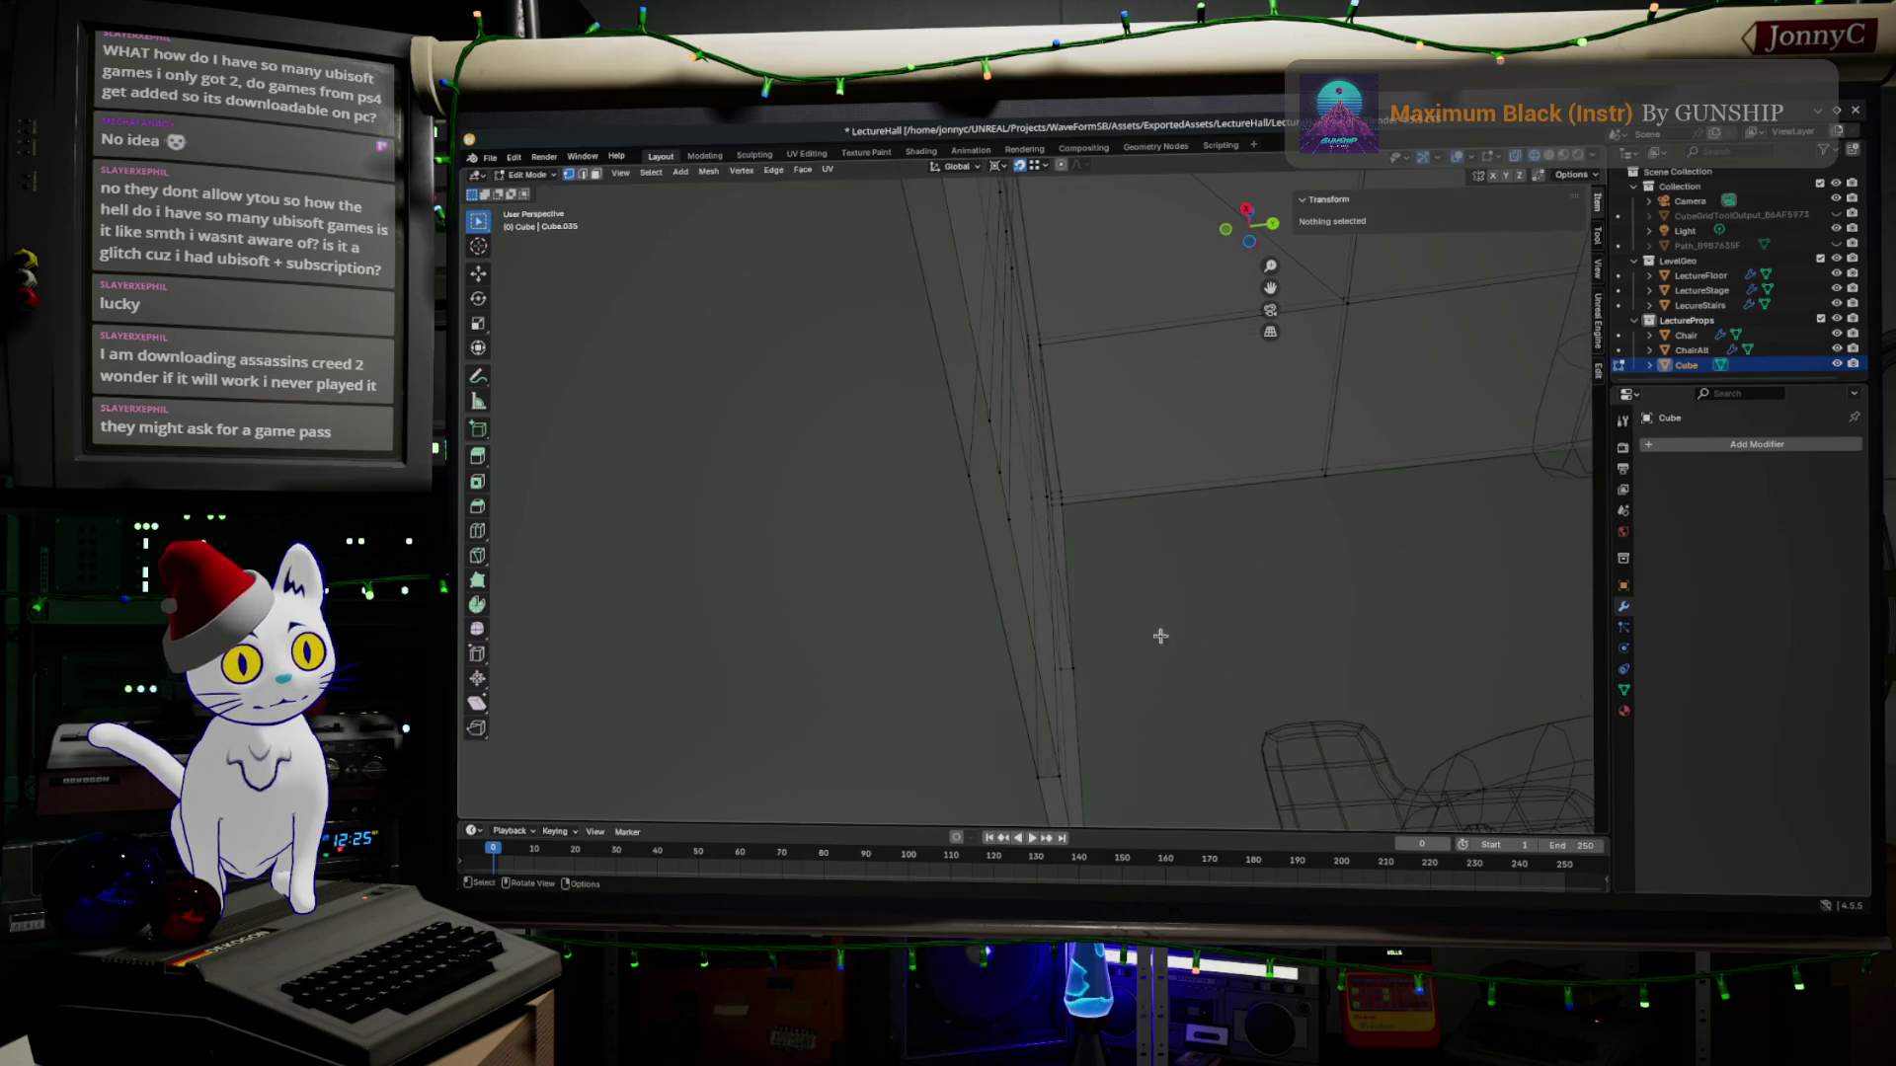
Select the edges, vertices and bottom faces along the vertical support to check them.
click(986, 426)
shift+click(1006, 513)
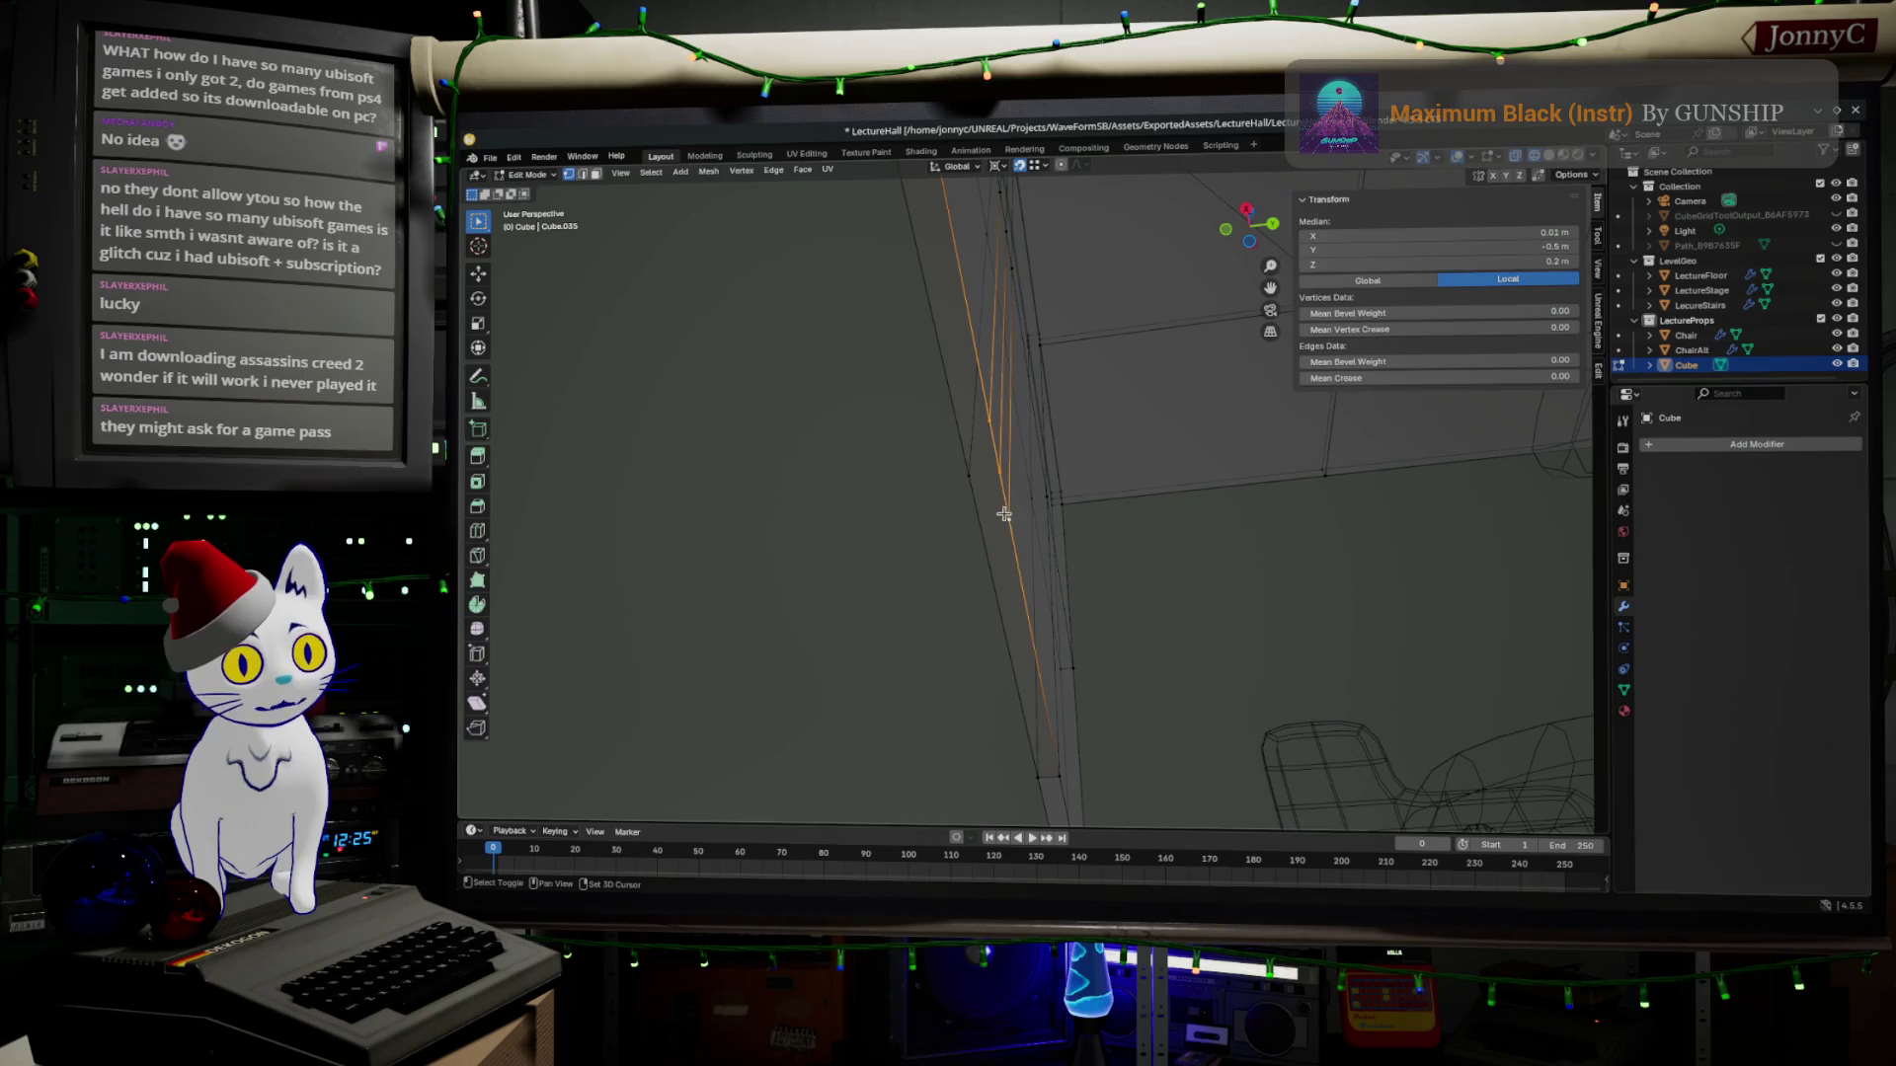
shift+click(958, 487)
click(959, 488)
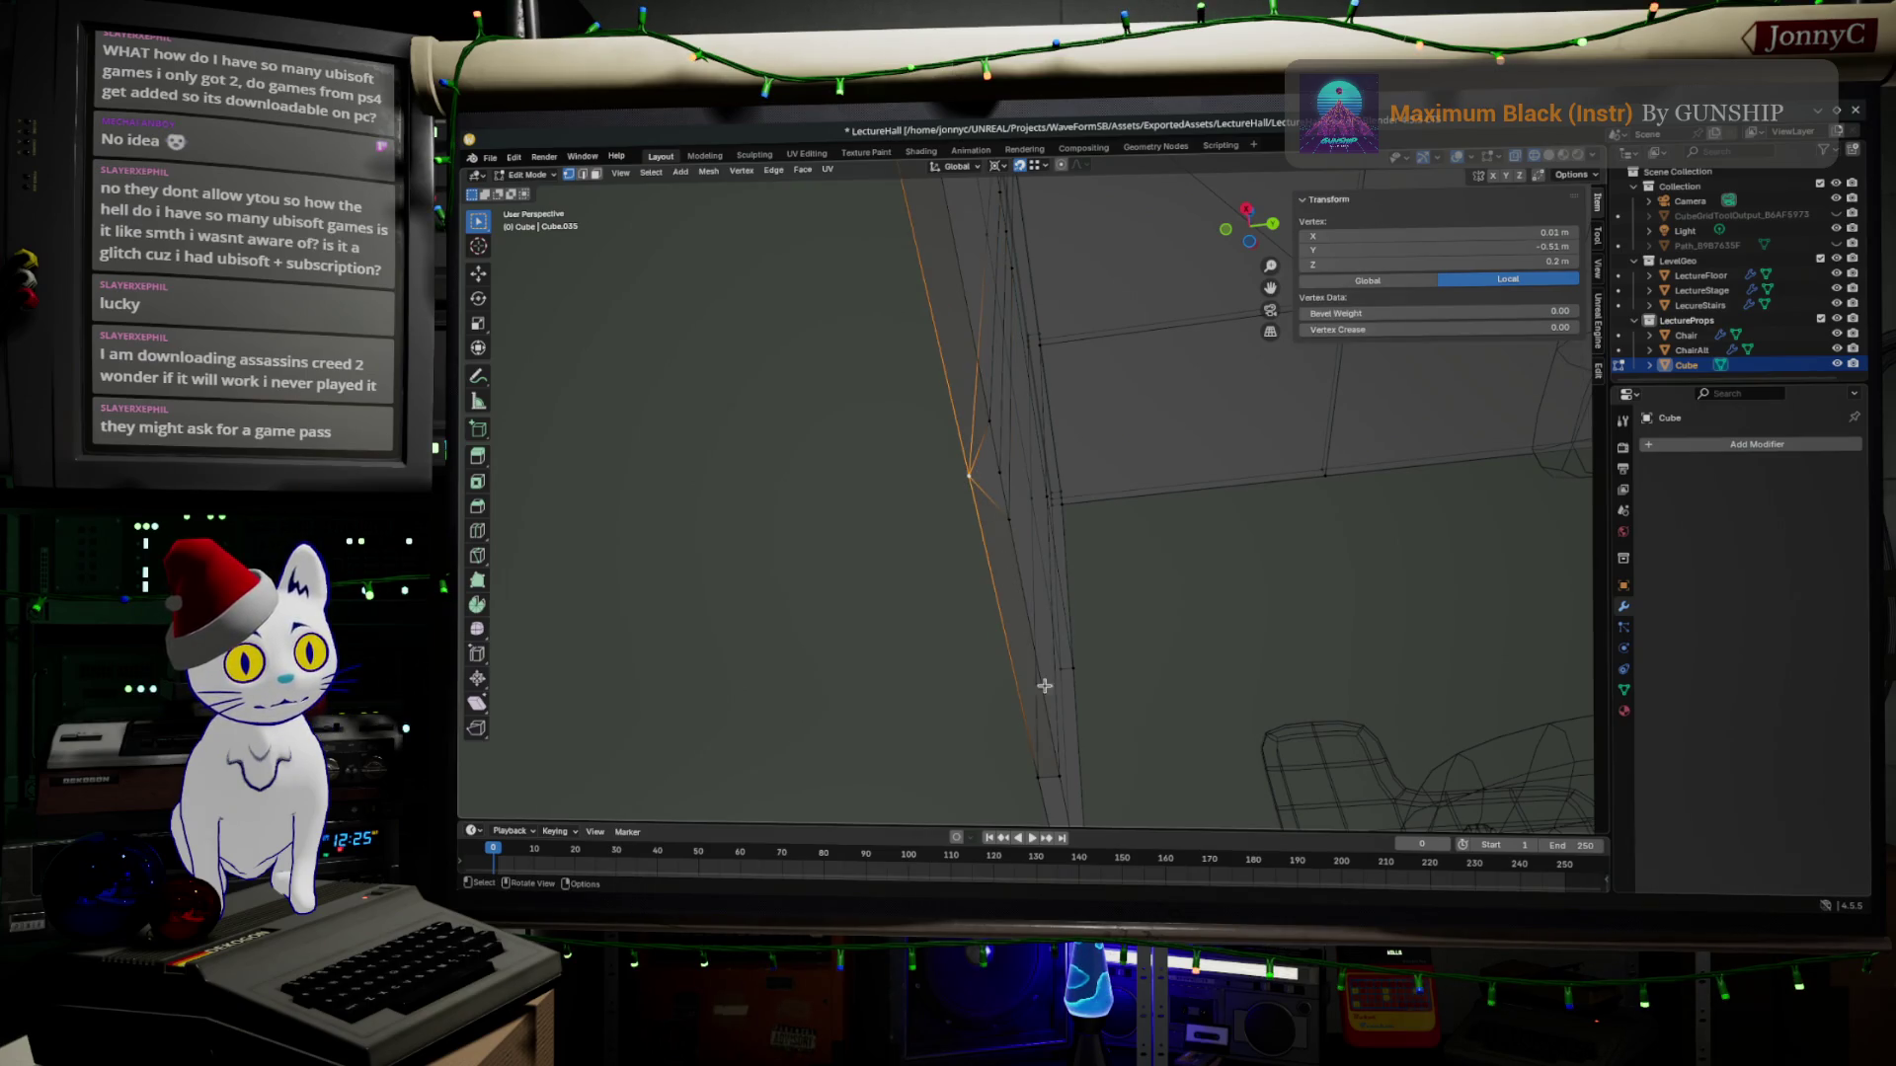
shift+click(1069, 768)
shift+click(1010, 527)
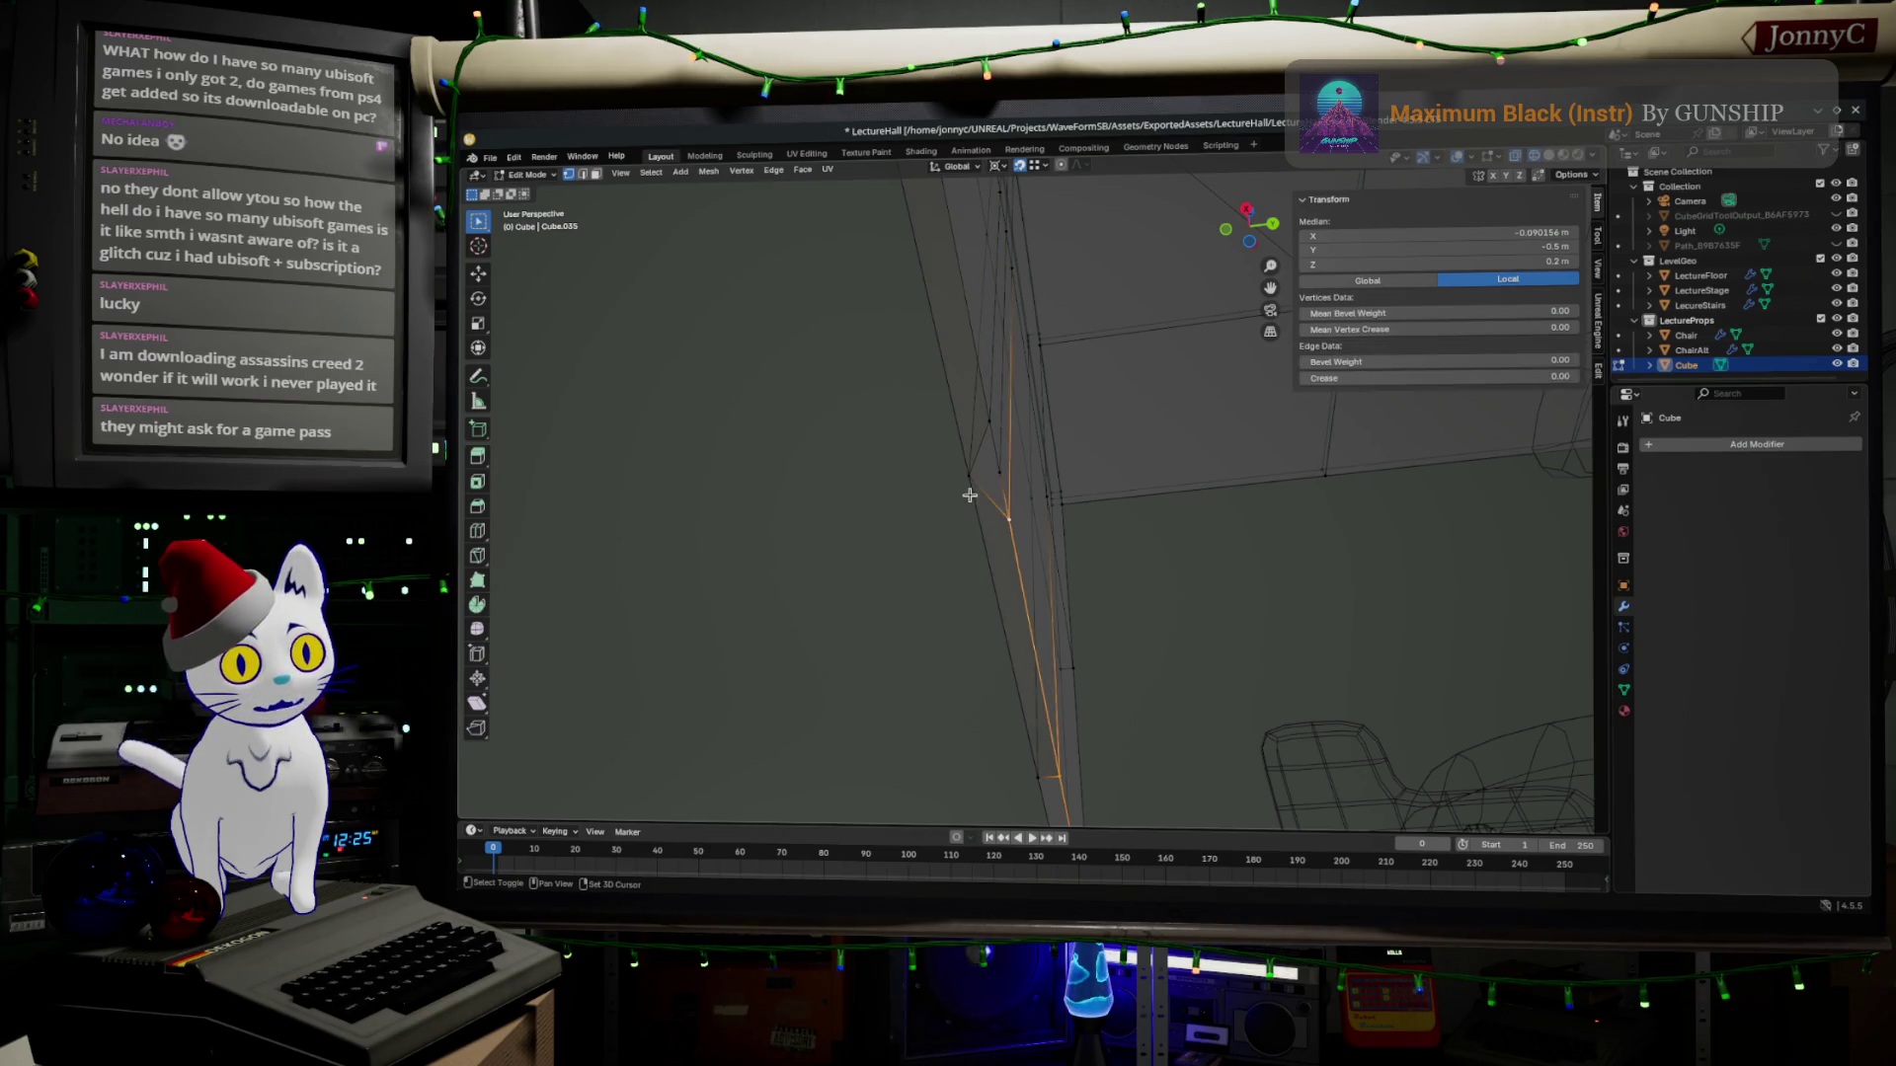
shift+click(1037, 774)
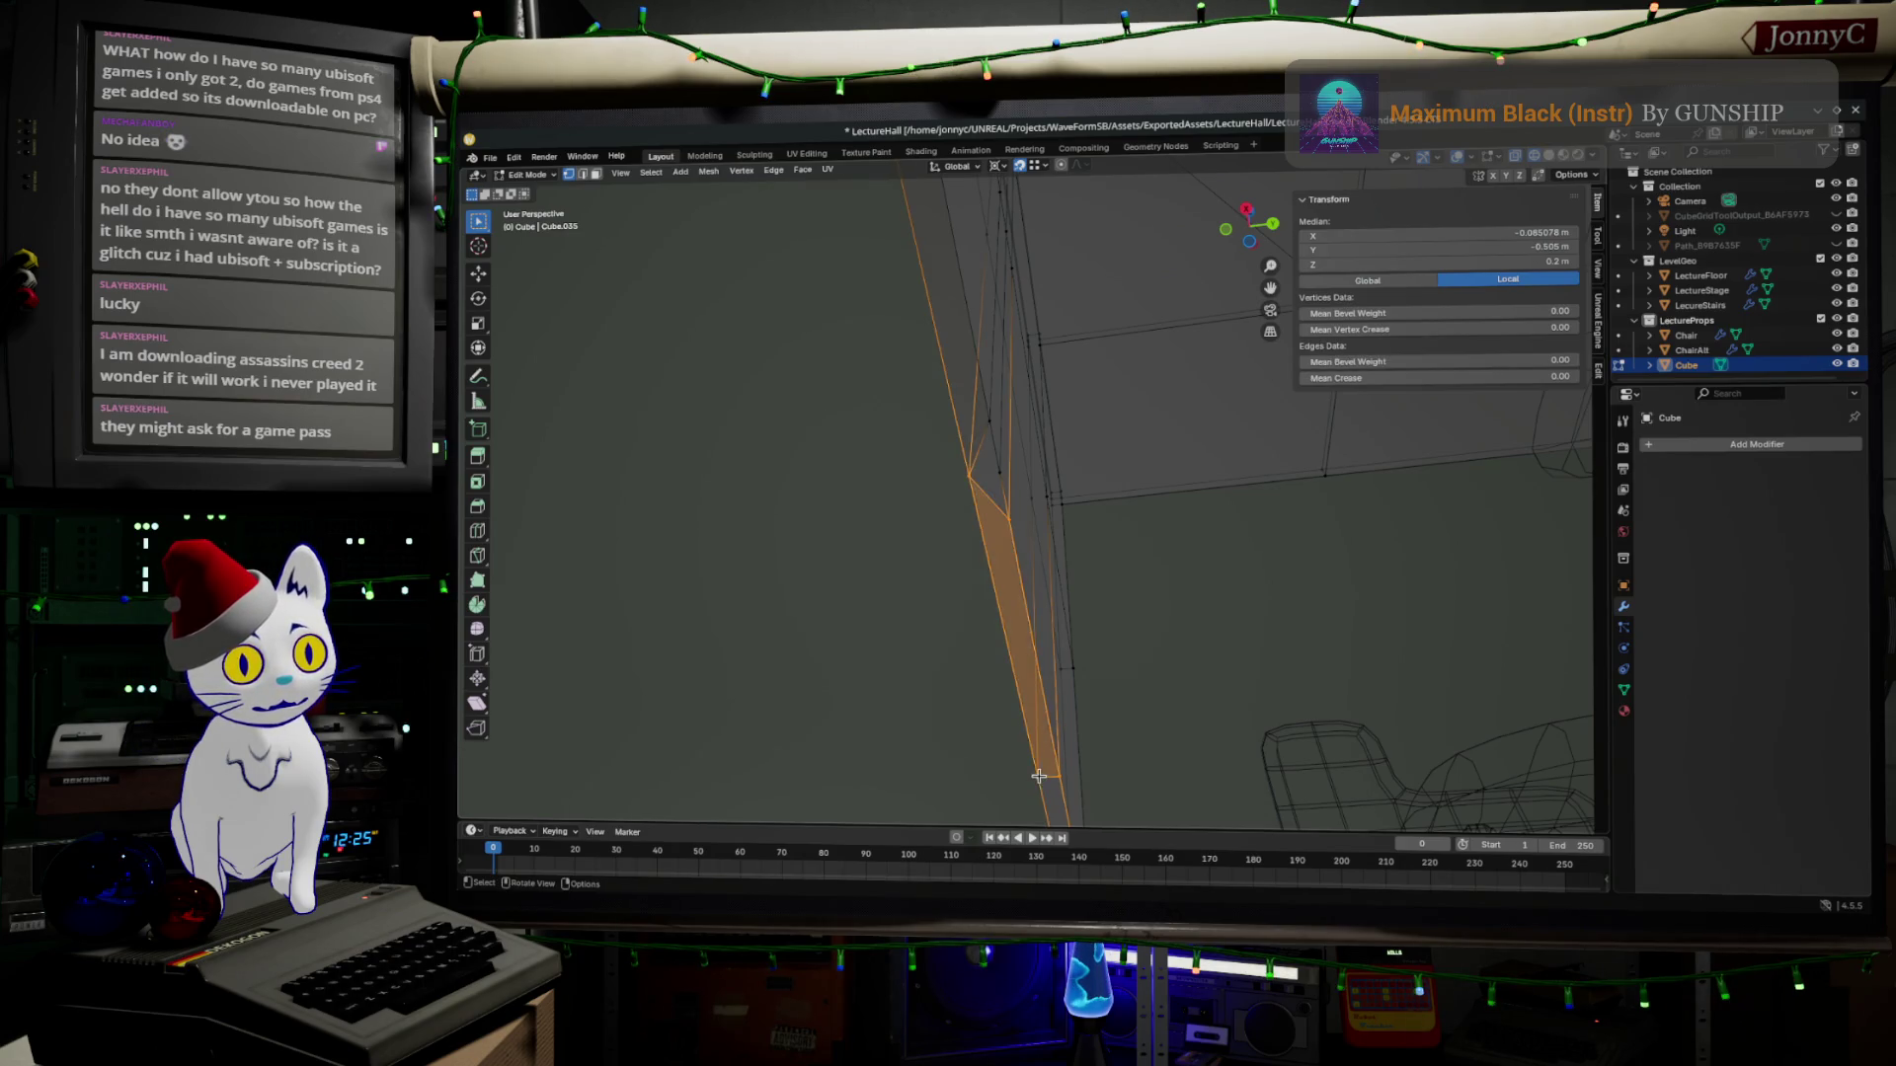
Check a single support edge and vertex from another angle, then widen the view of the panel.
mouse_move(1044, 740)
middle_down()
mouse_move(1050, 623)
mouse_move(1007, 444)
middle_up()
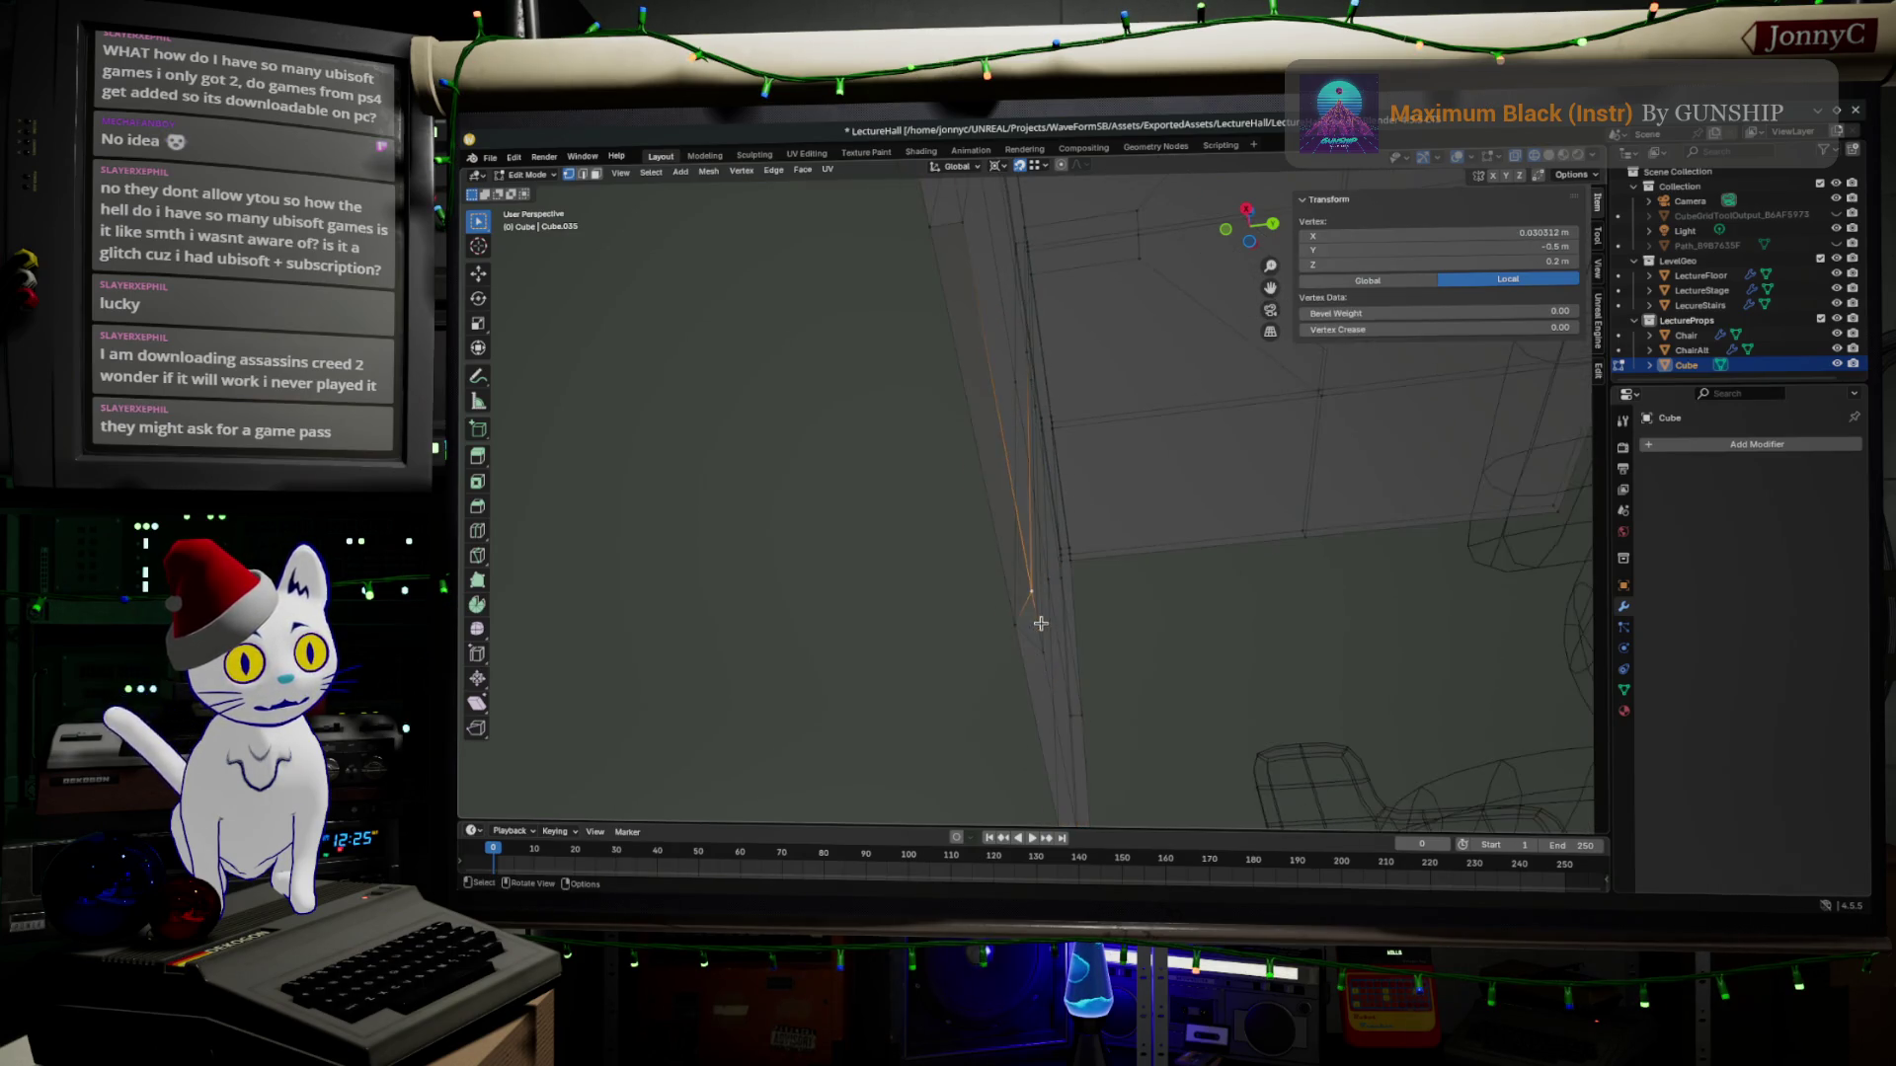
click(951, 320)
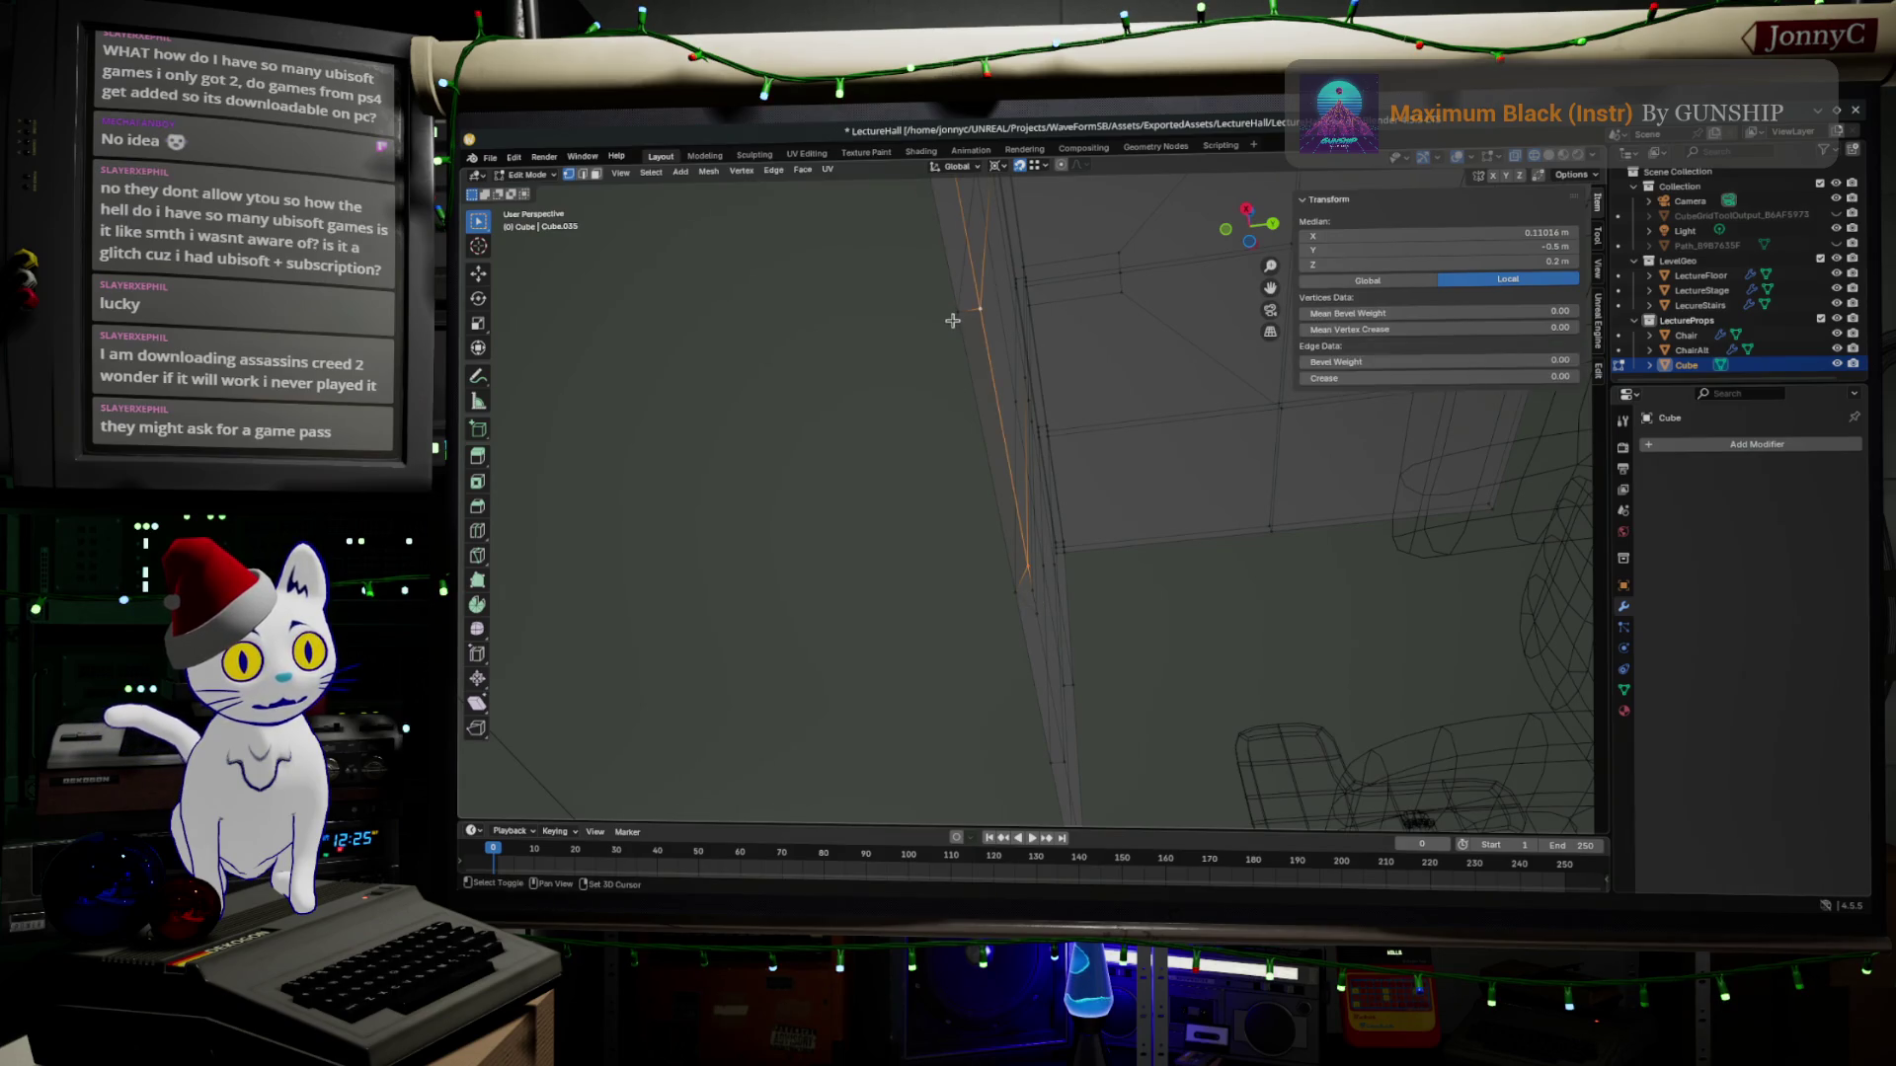
click(1009, 594)
mouse_move(1134, 482)
middle_down()
mouse_move(1052, 601)
mouse_move(1100, 559)
middle_up()
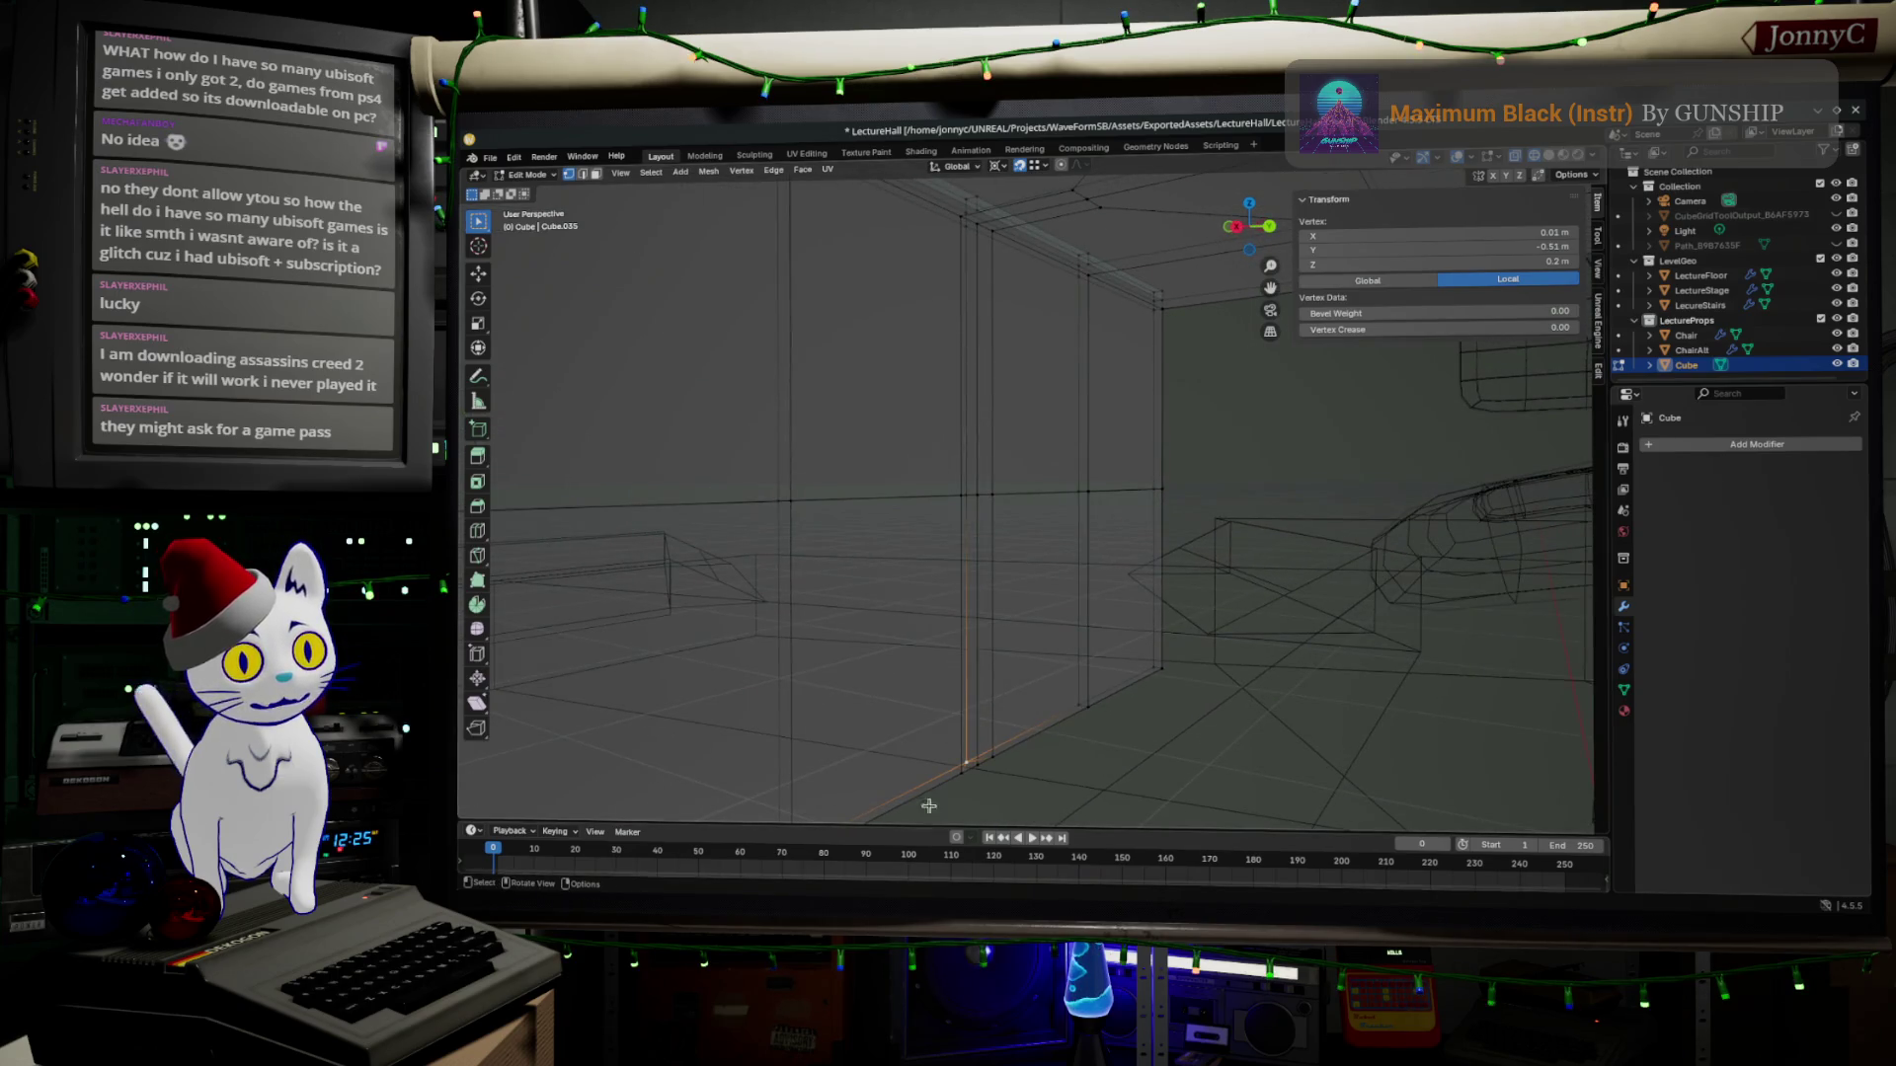
Select the upper vertical edge and a second vertex, then grow to the support's face column.
click(980, 759)
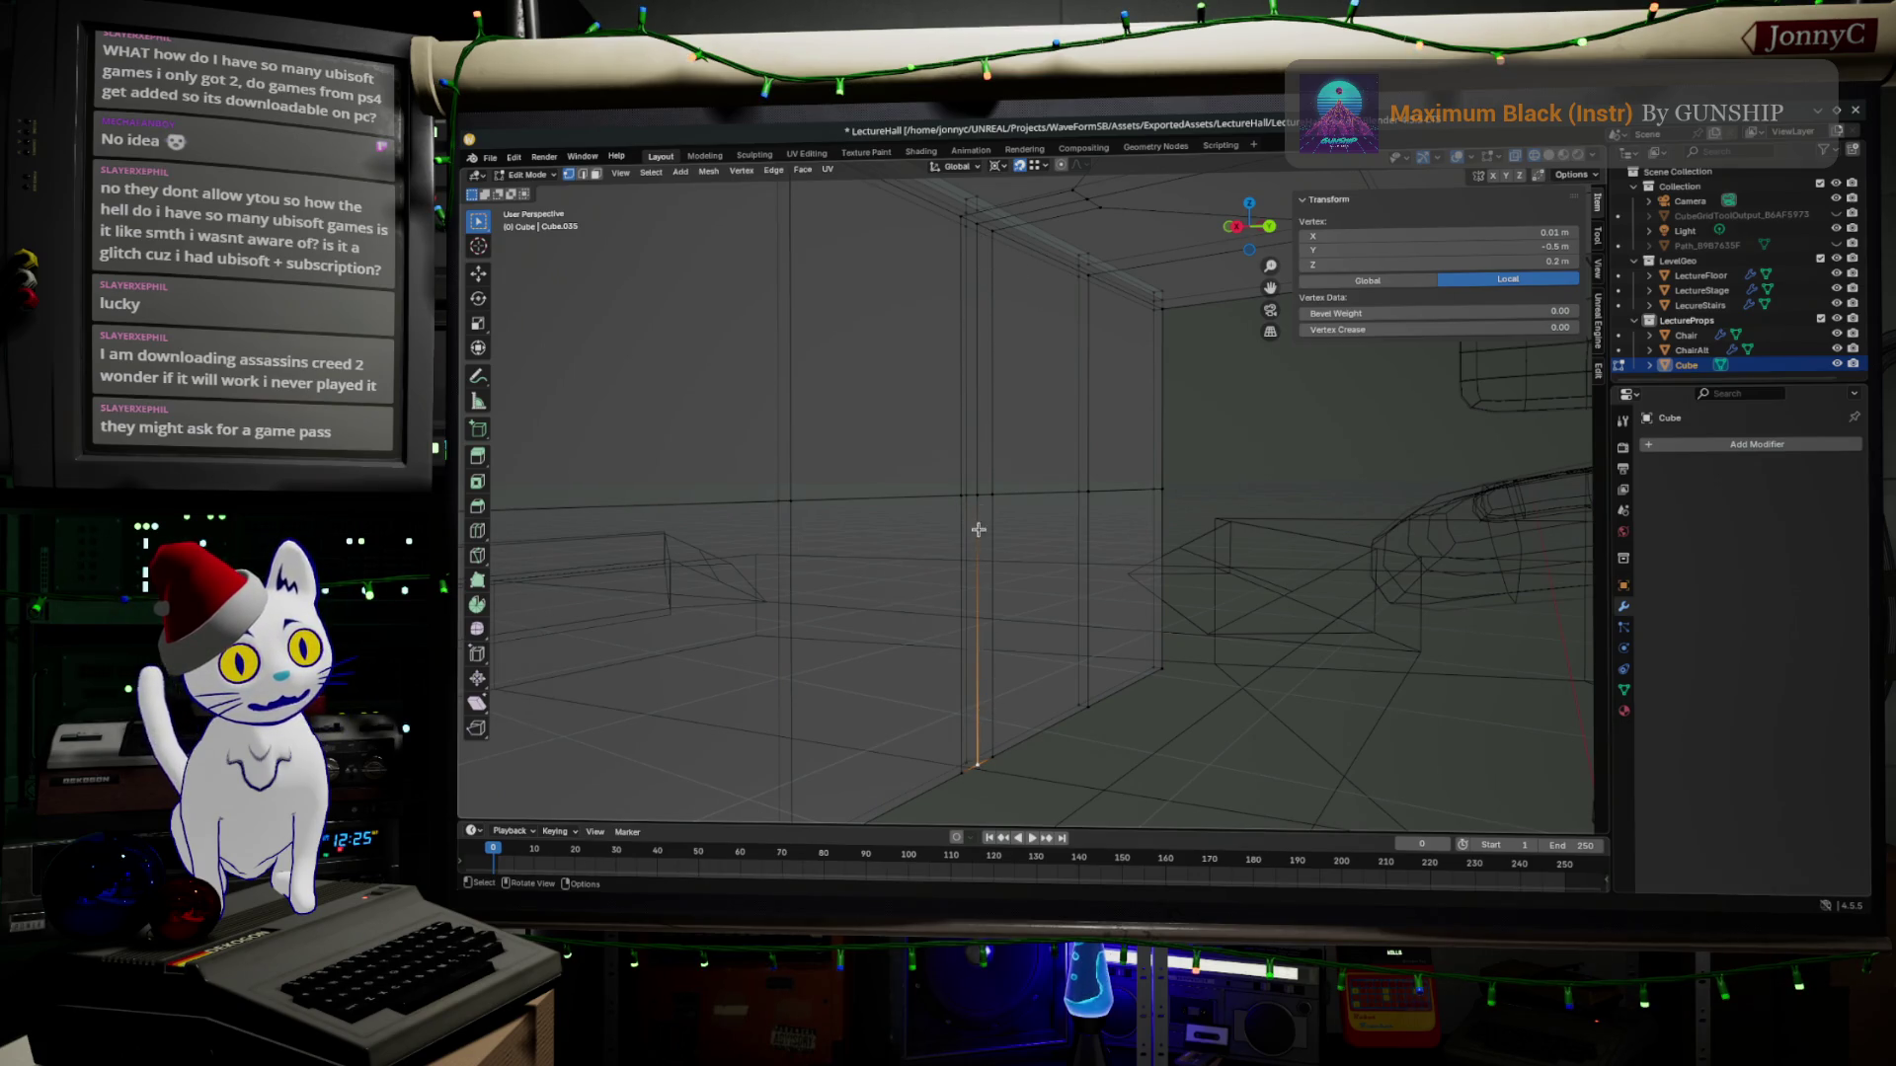
click(972, 296)
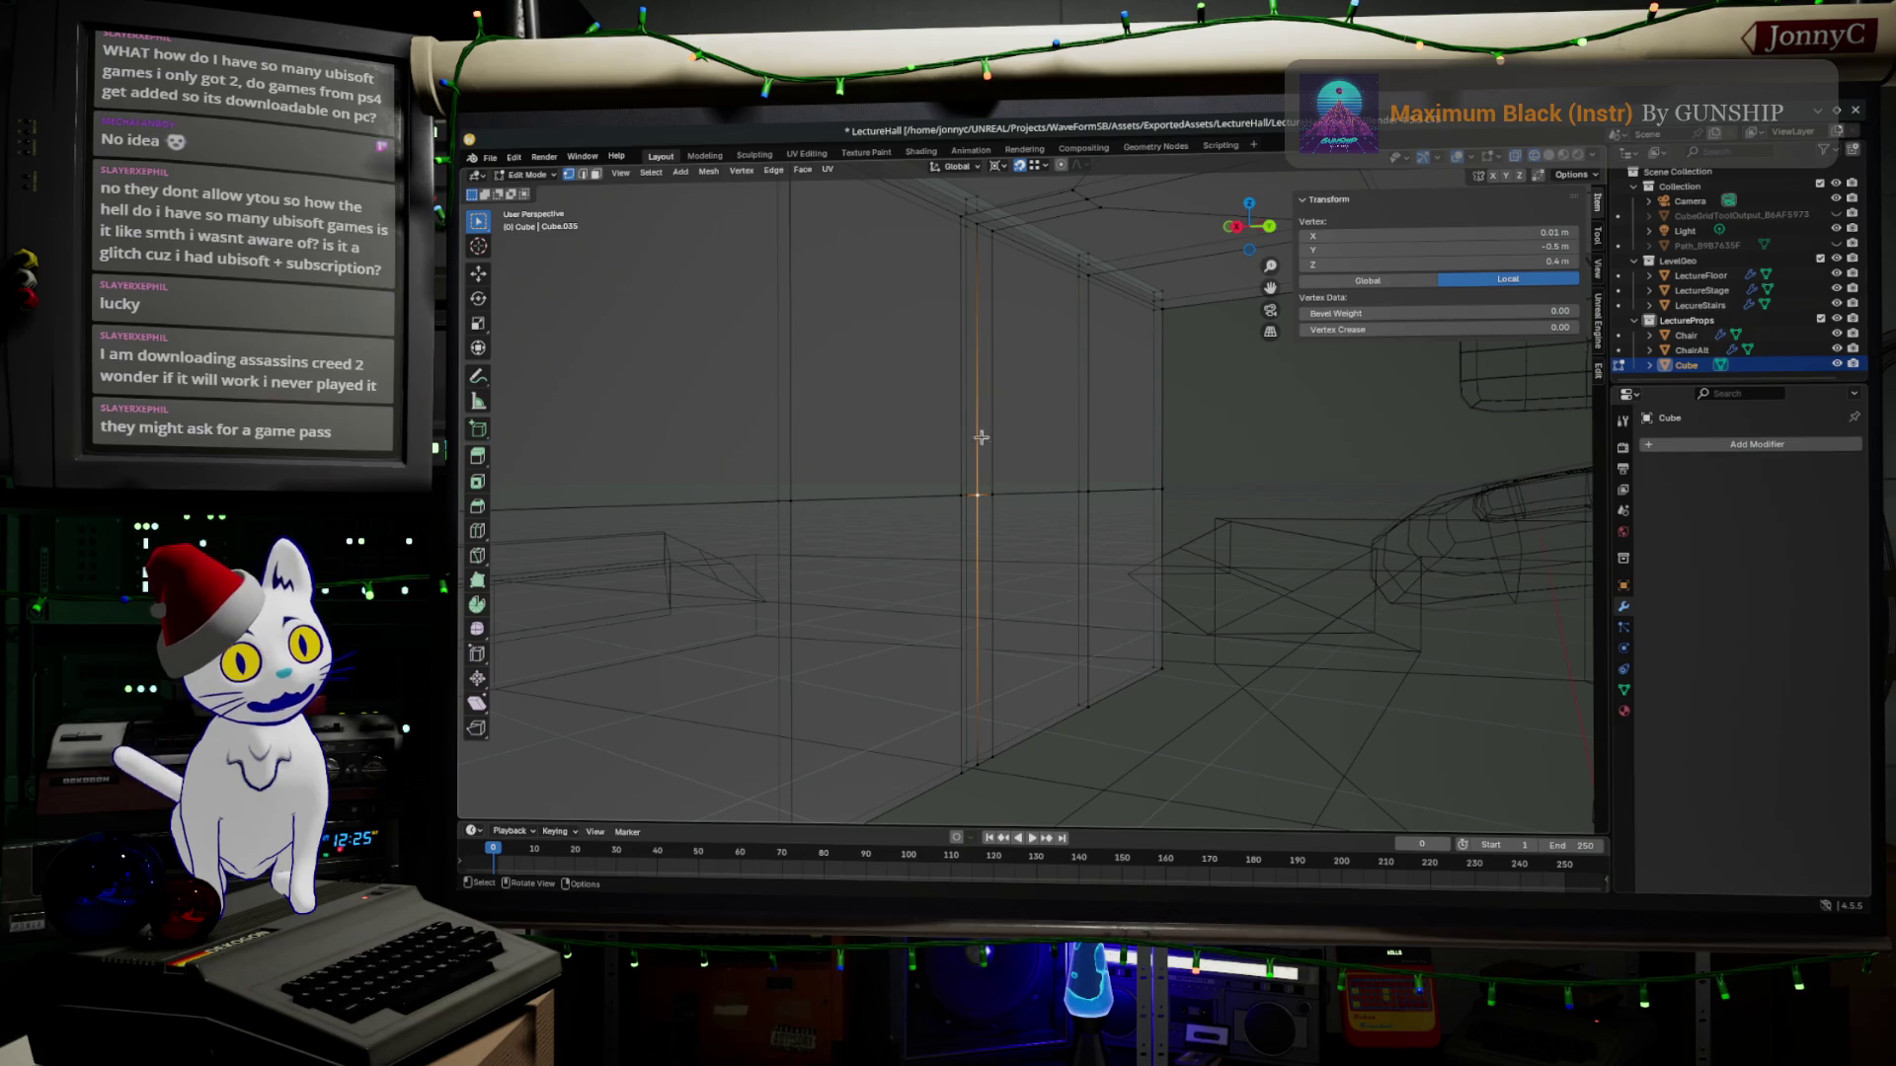
shift+click(980, 233)
key(ctrl+KP_Add)
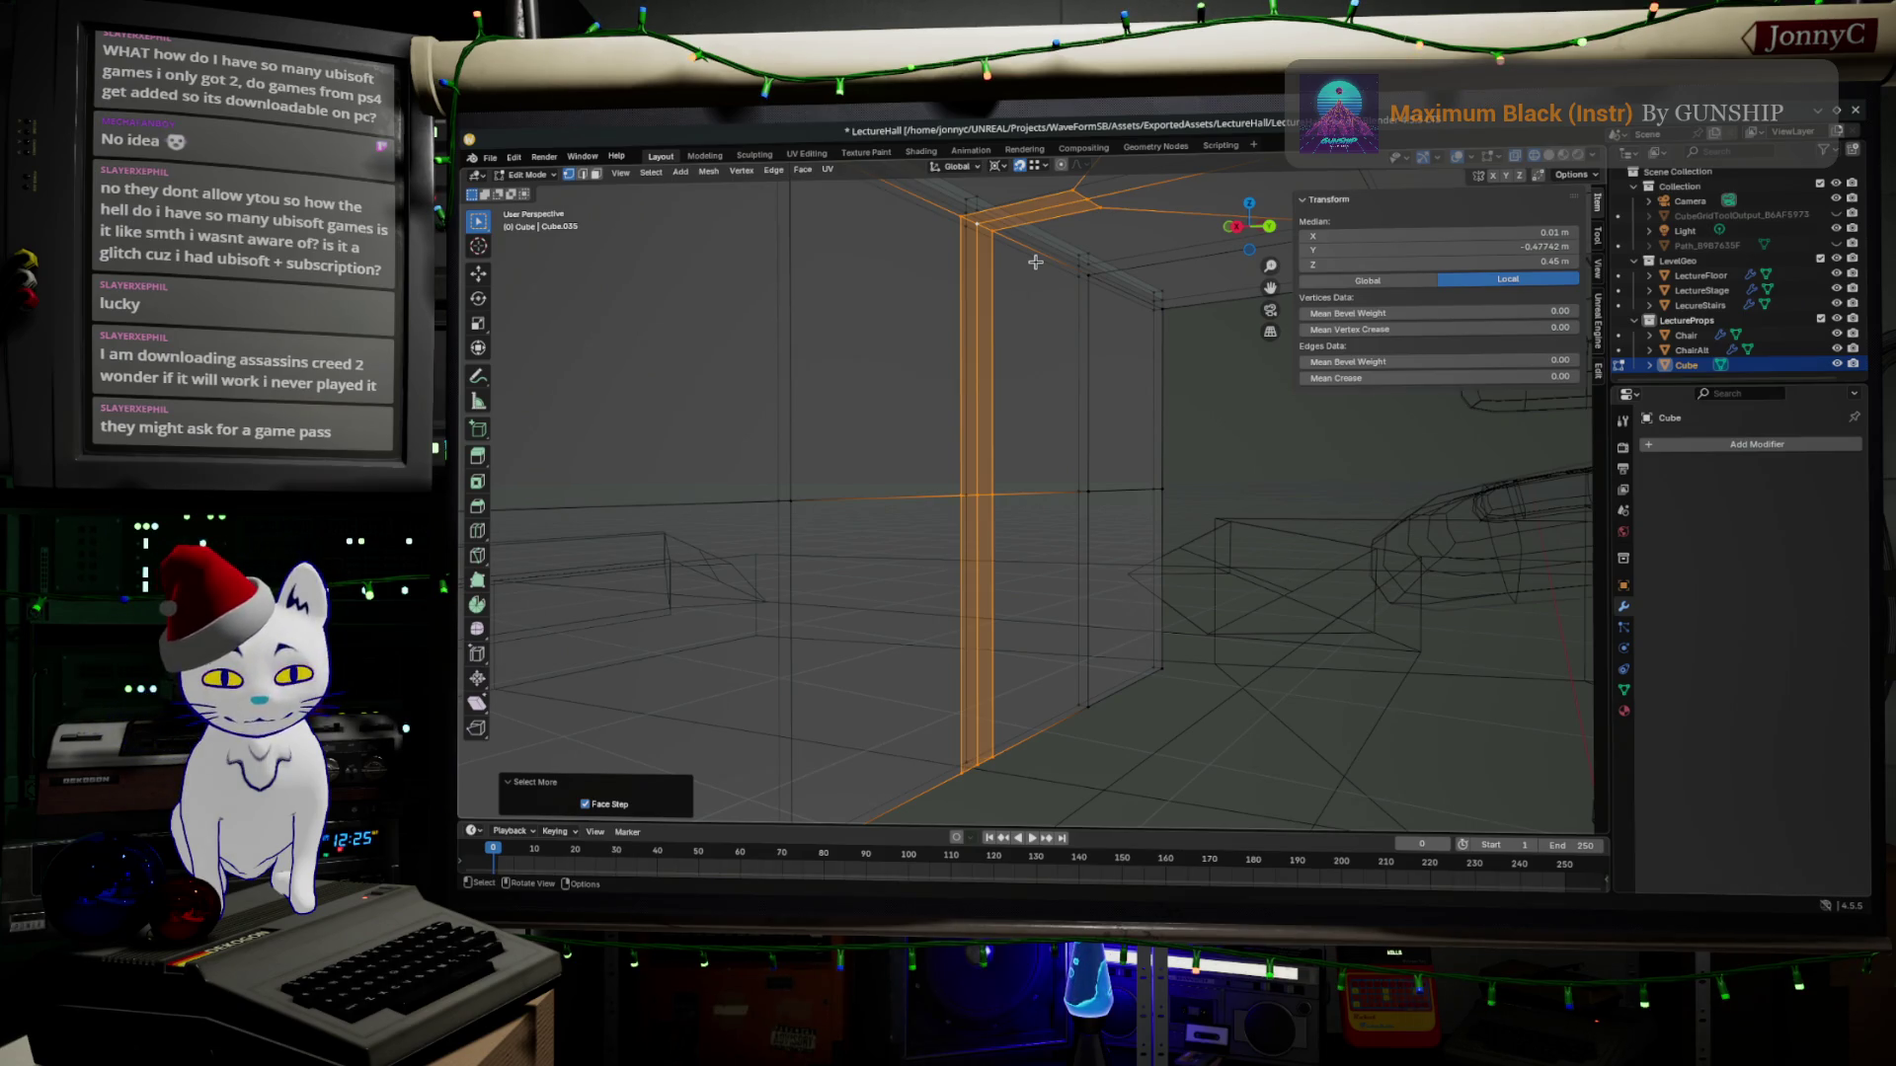
Extrude the support face column about 3 cm outward and frame it in right side view.
key(g)
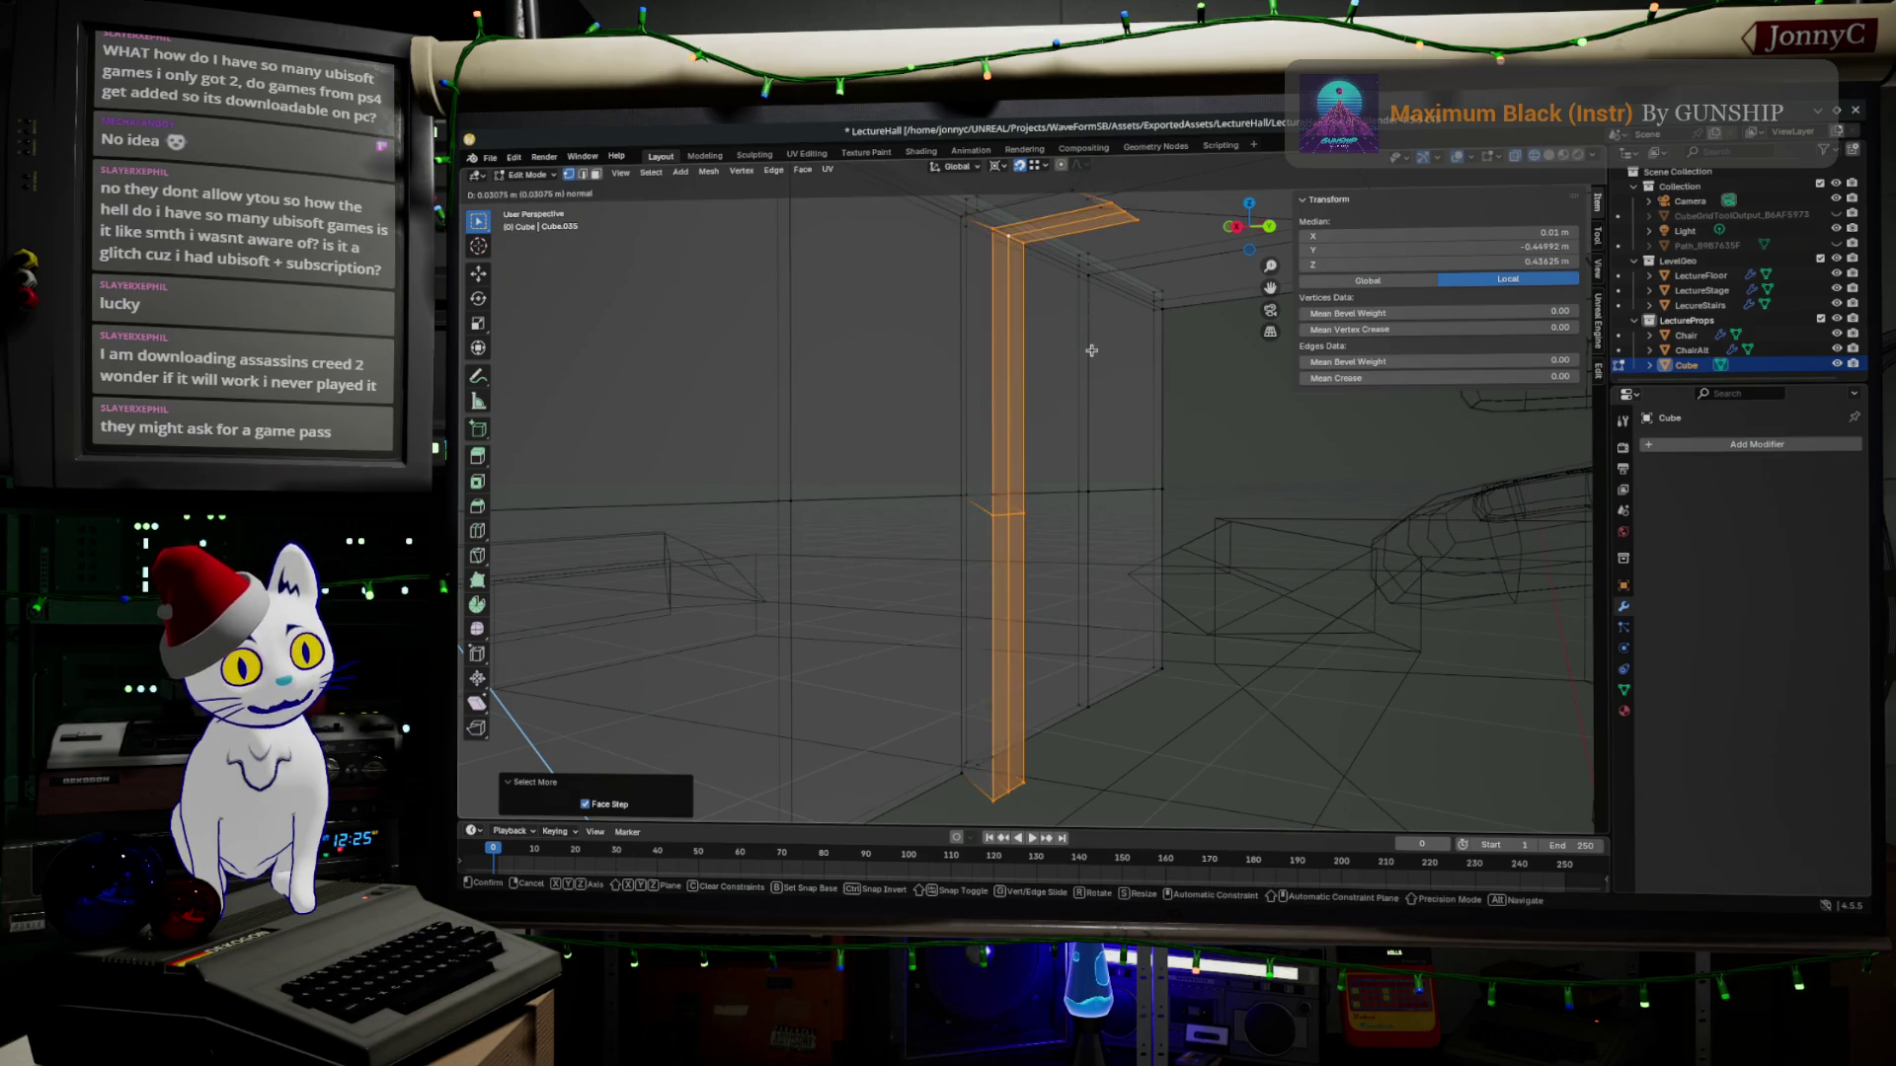
click(1085, 330)
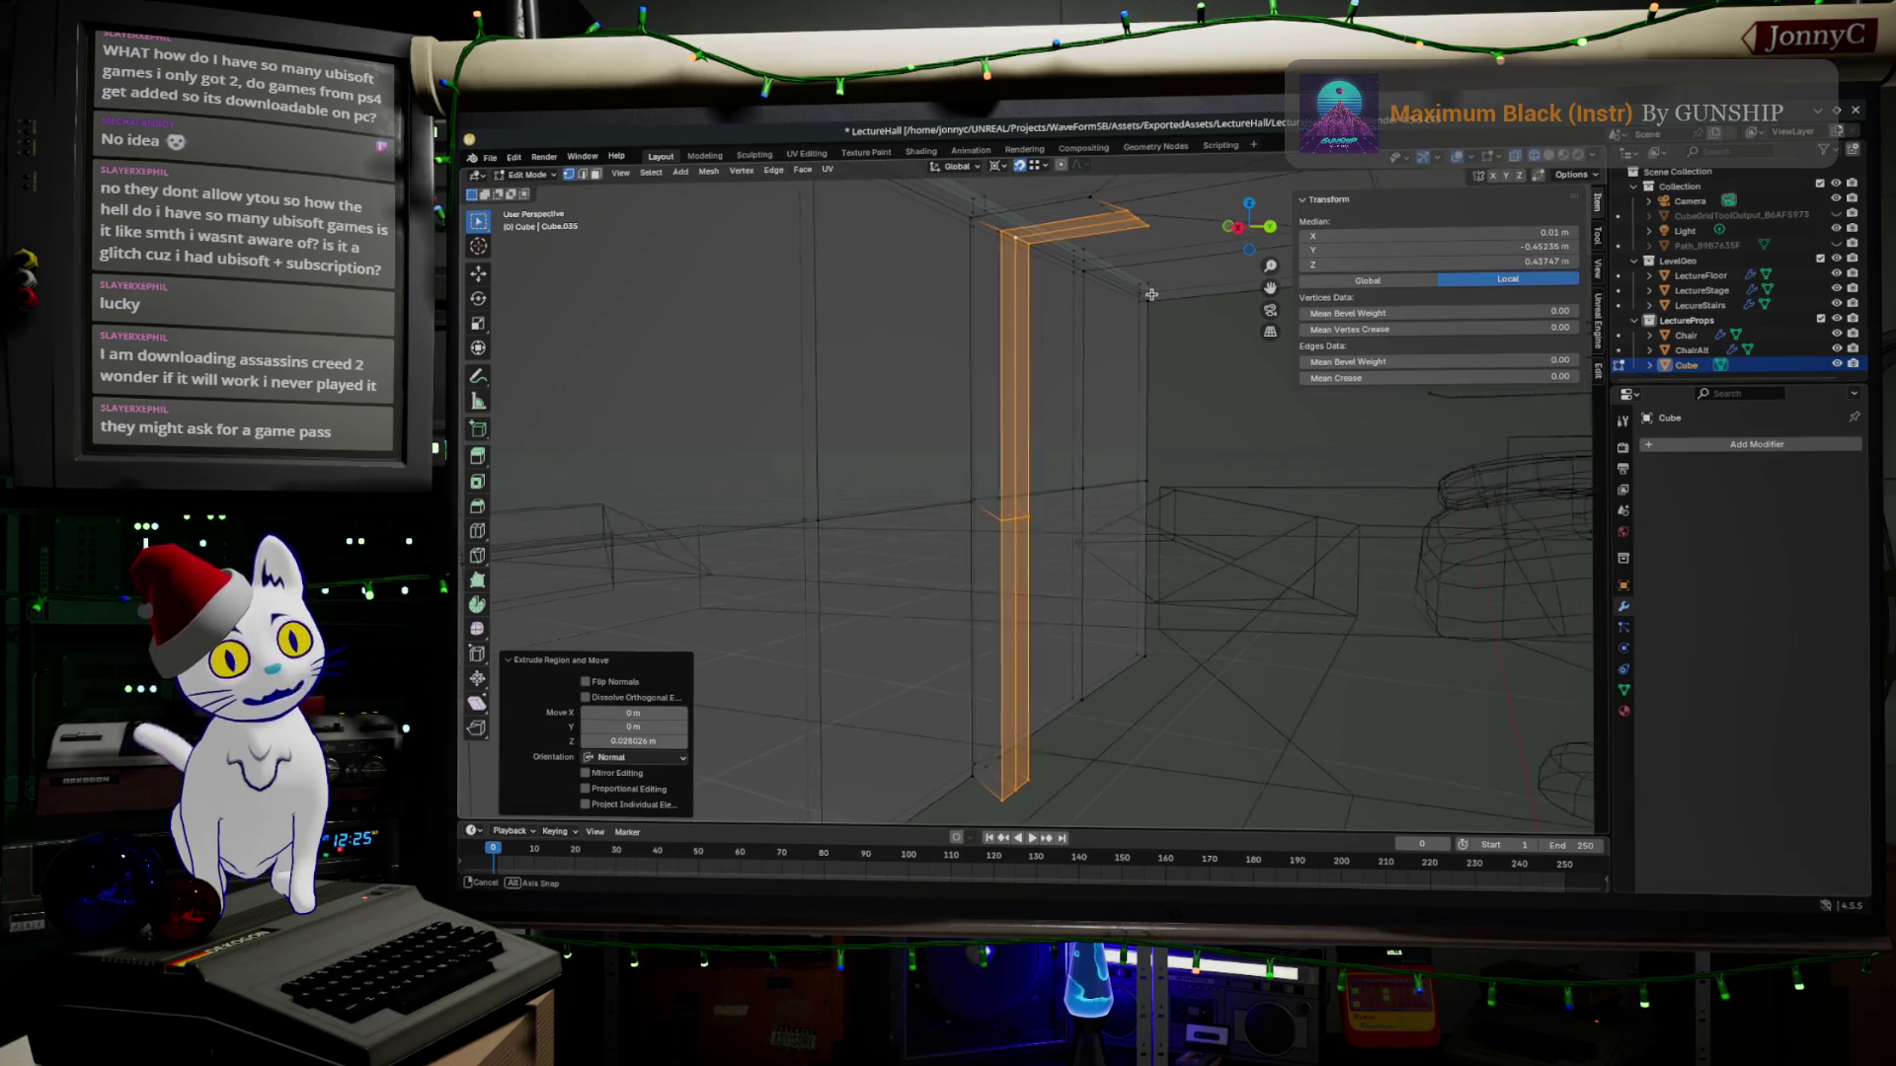
middle_drag(1085, 331, 1241, 283)
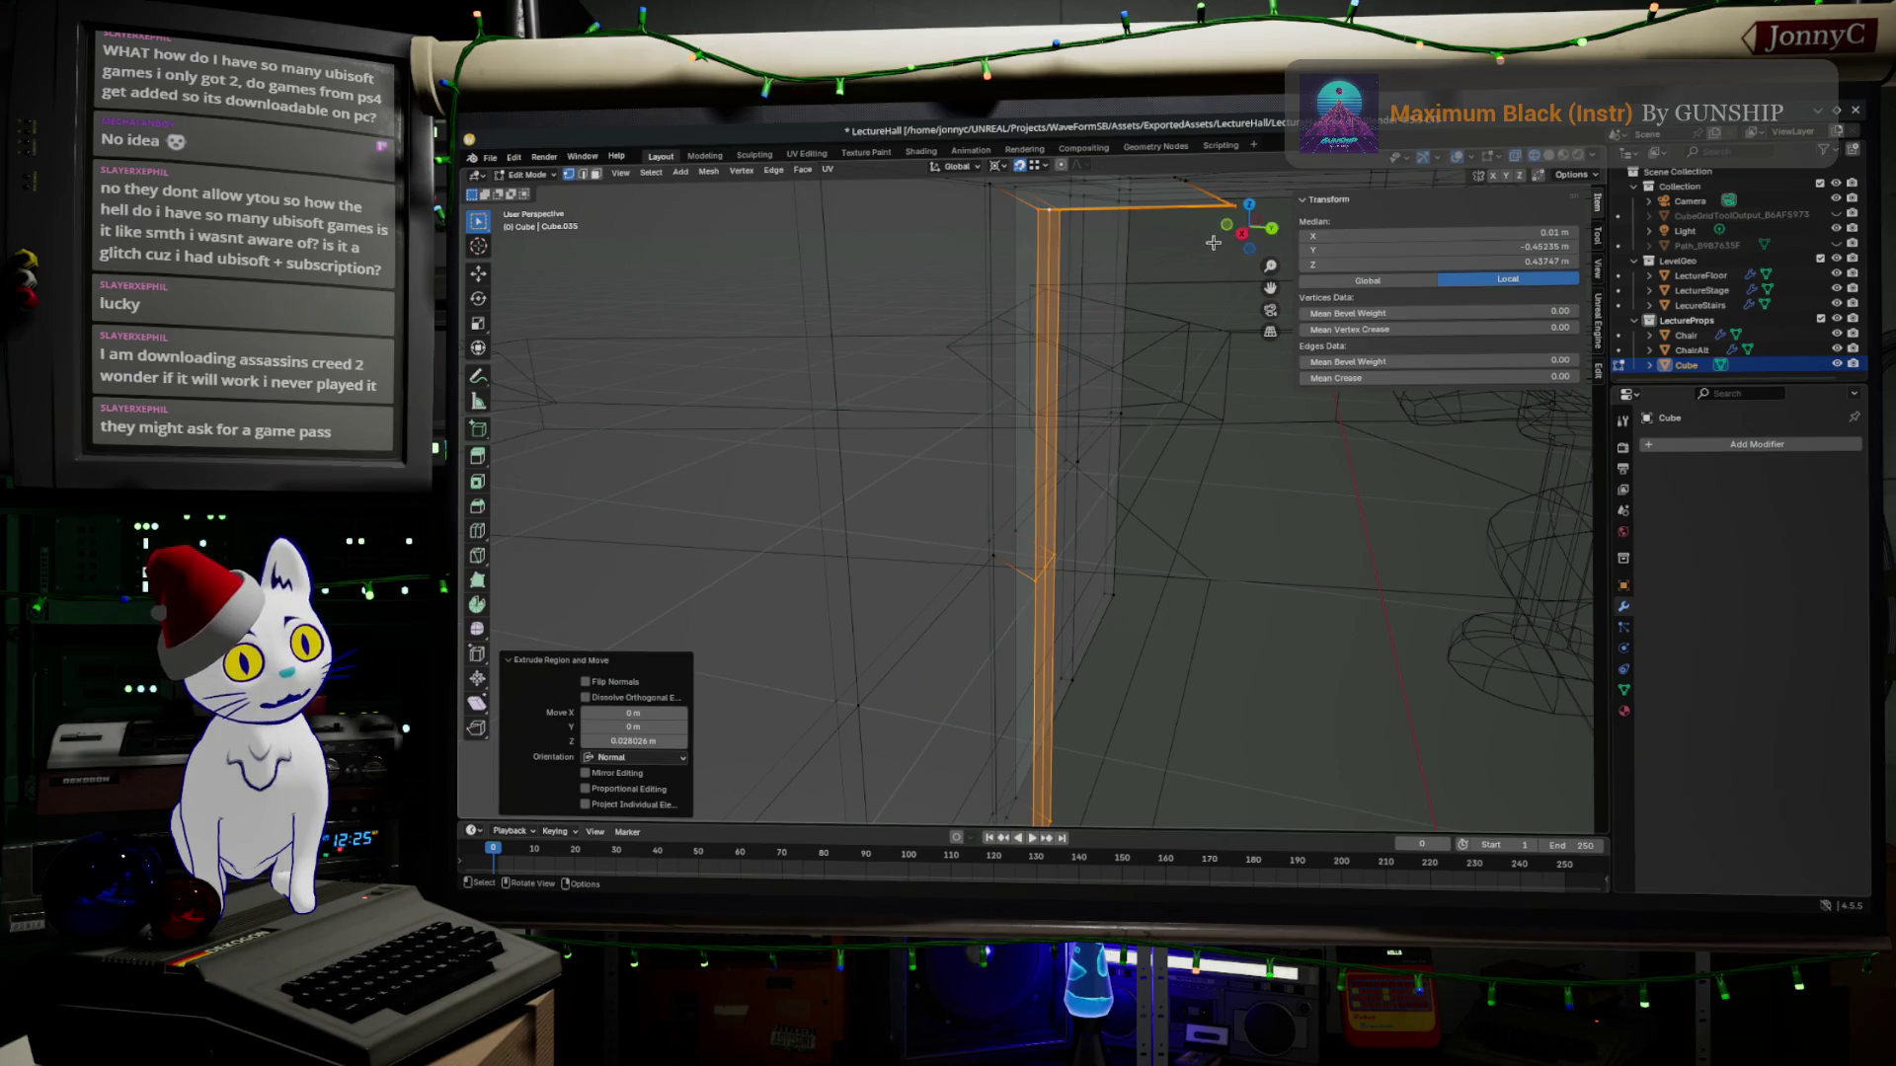
click(1248, 225)
shift+middle_drag(1143, 344, 1101, 426)
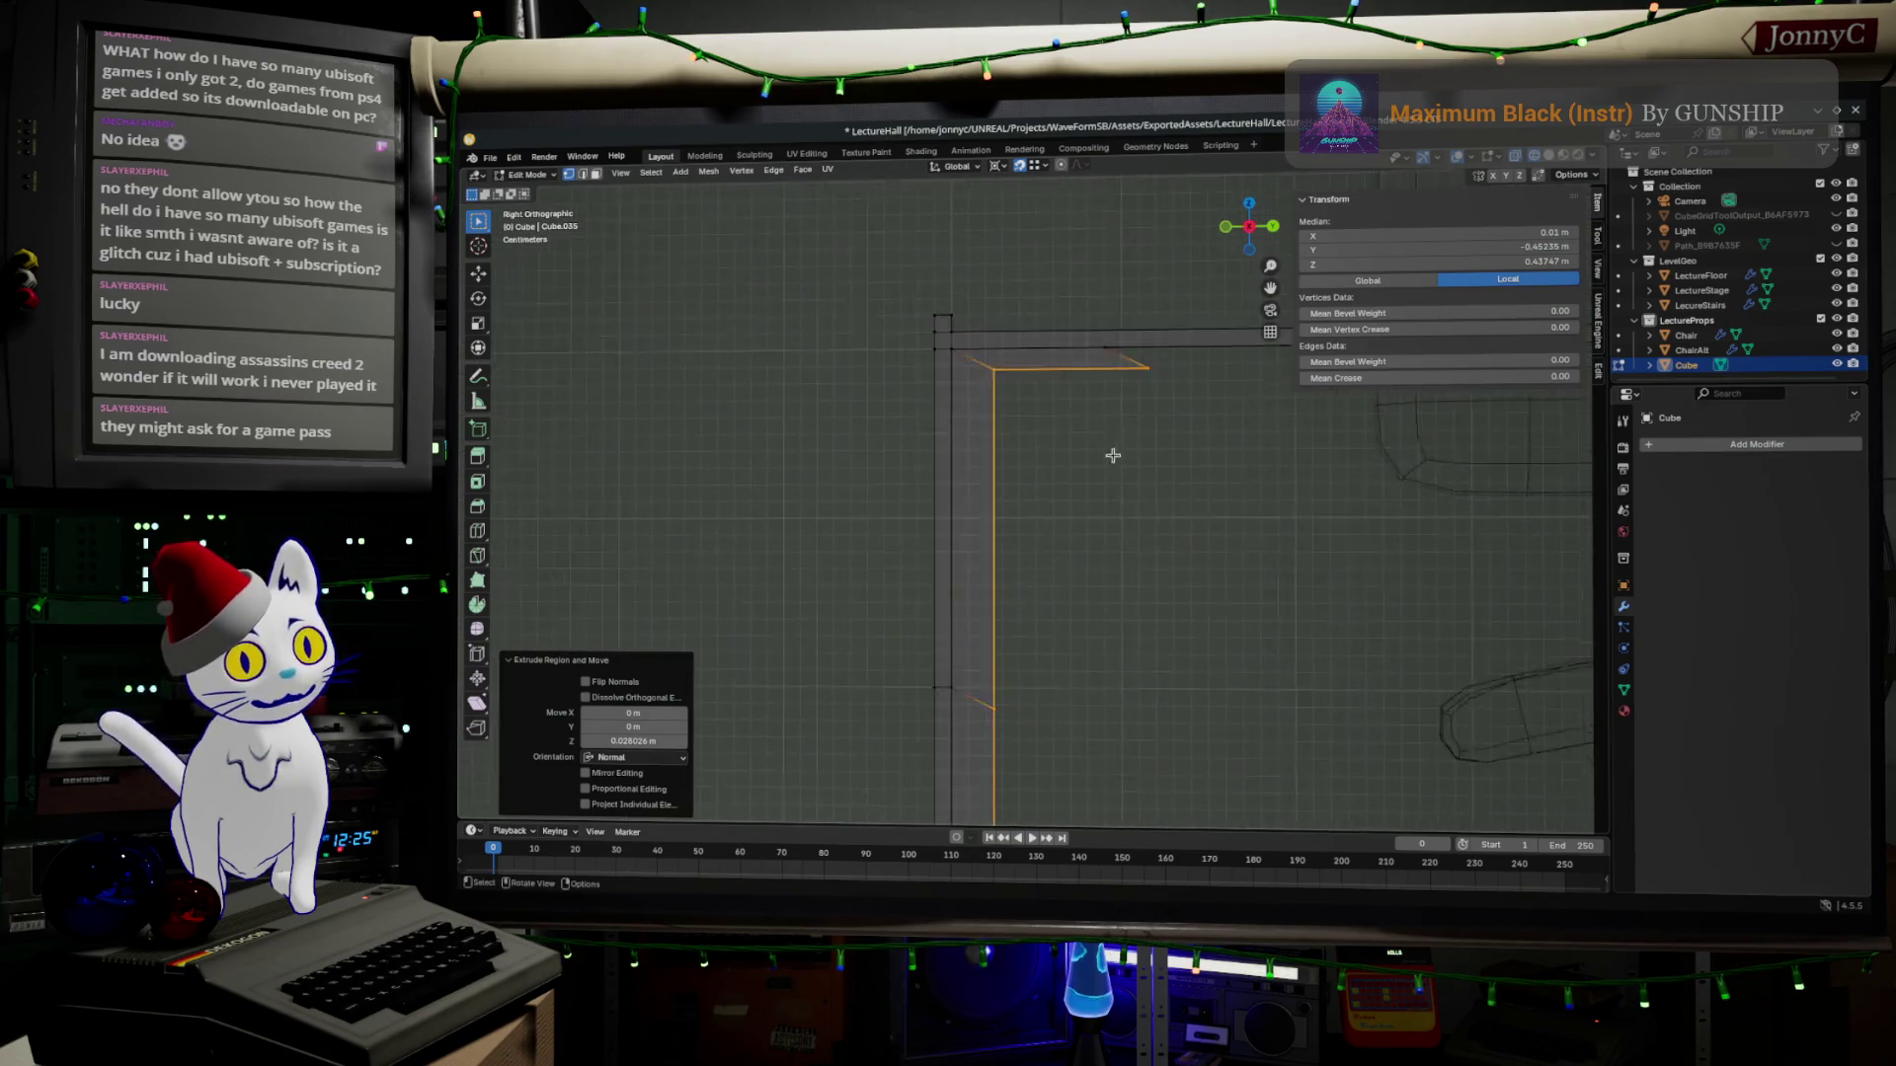
Nudge the extruded support edge into place in side view.
mouse_move(1037, 370)
shift+middle_down()
mouse_move(1101, 425)
mouse_move(1073, 470)
shift+middle_up()
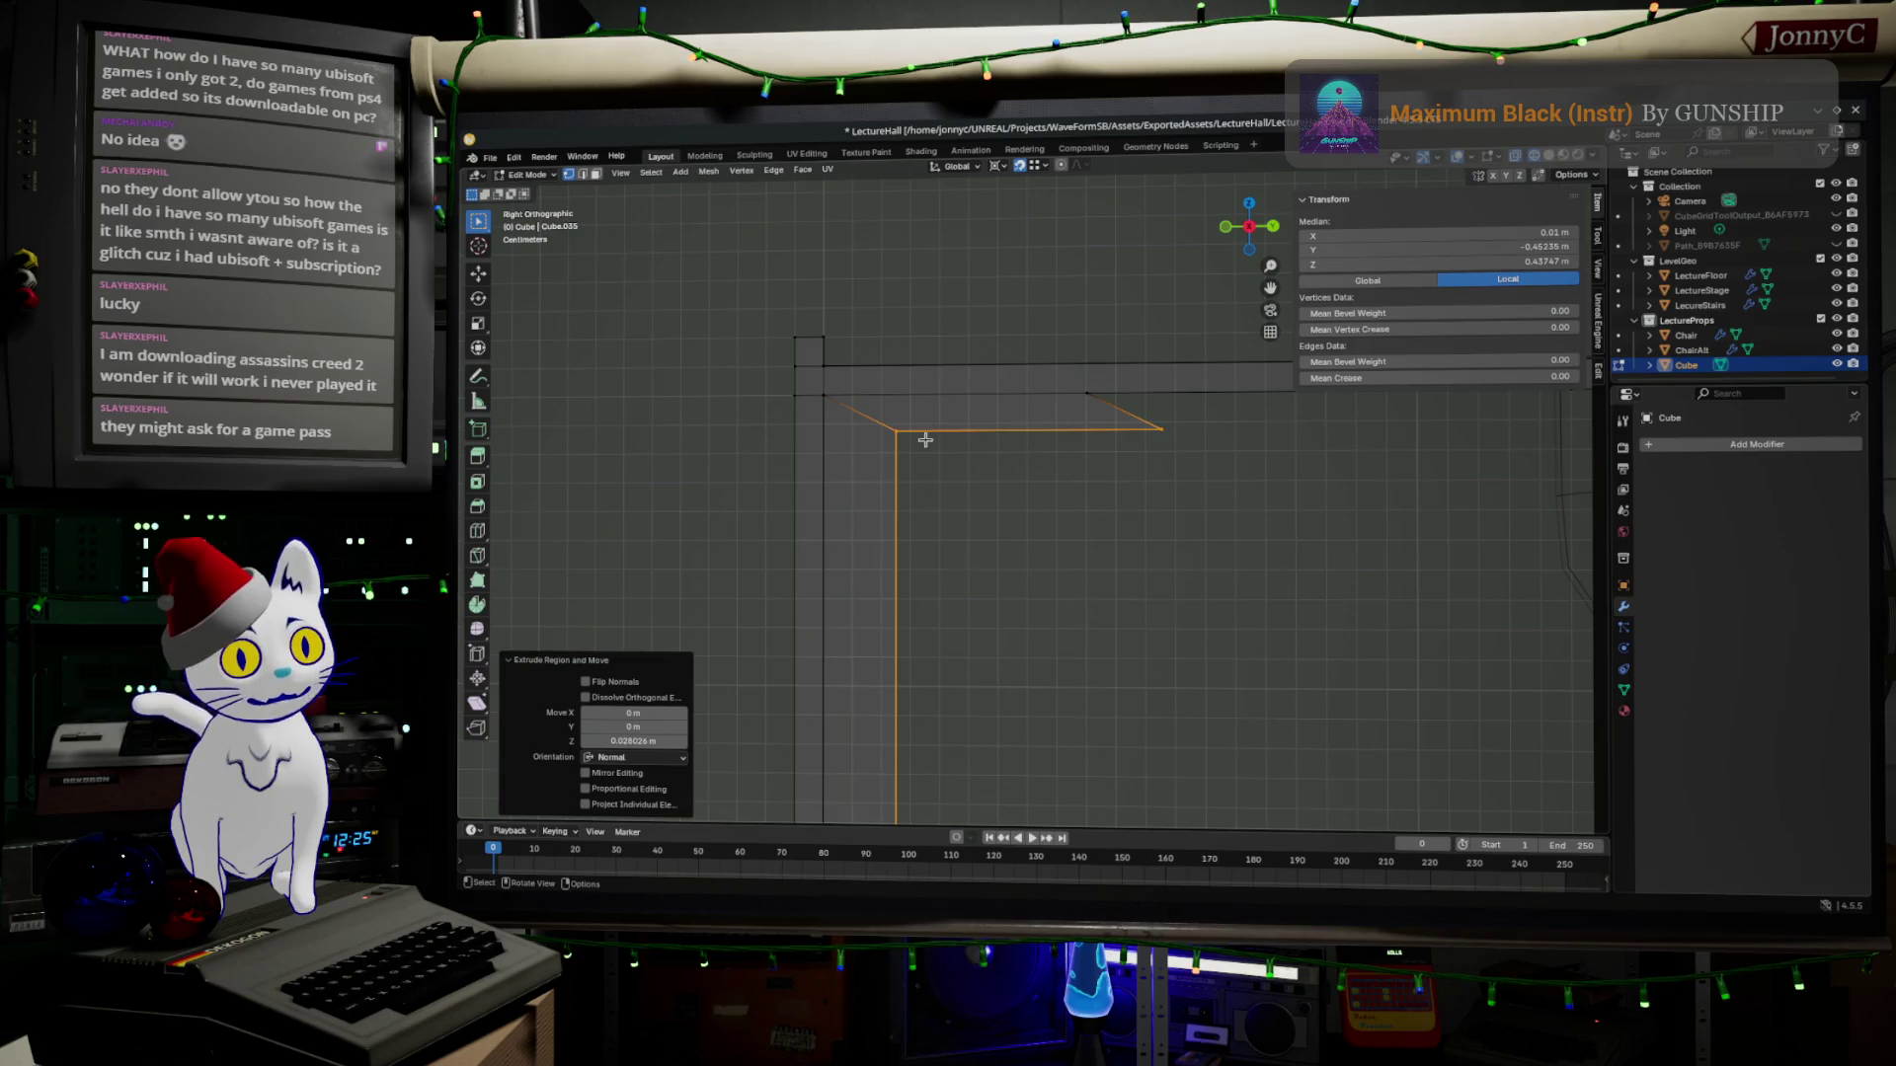
key(g)
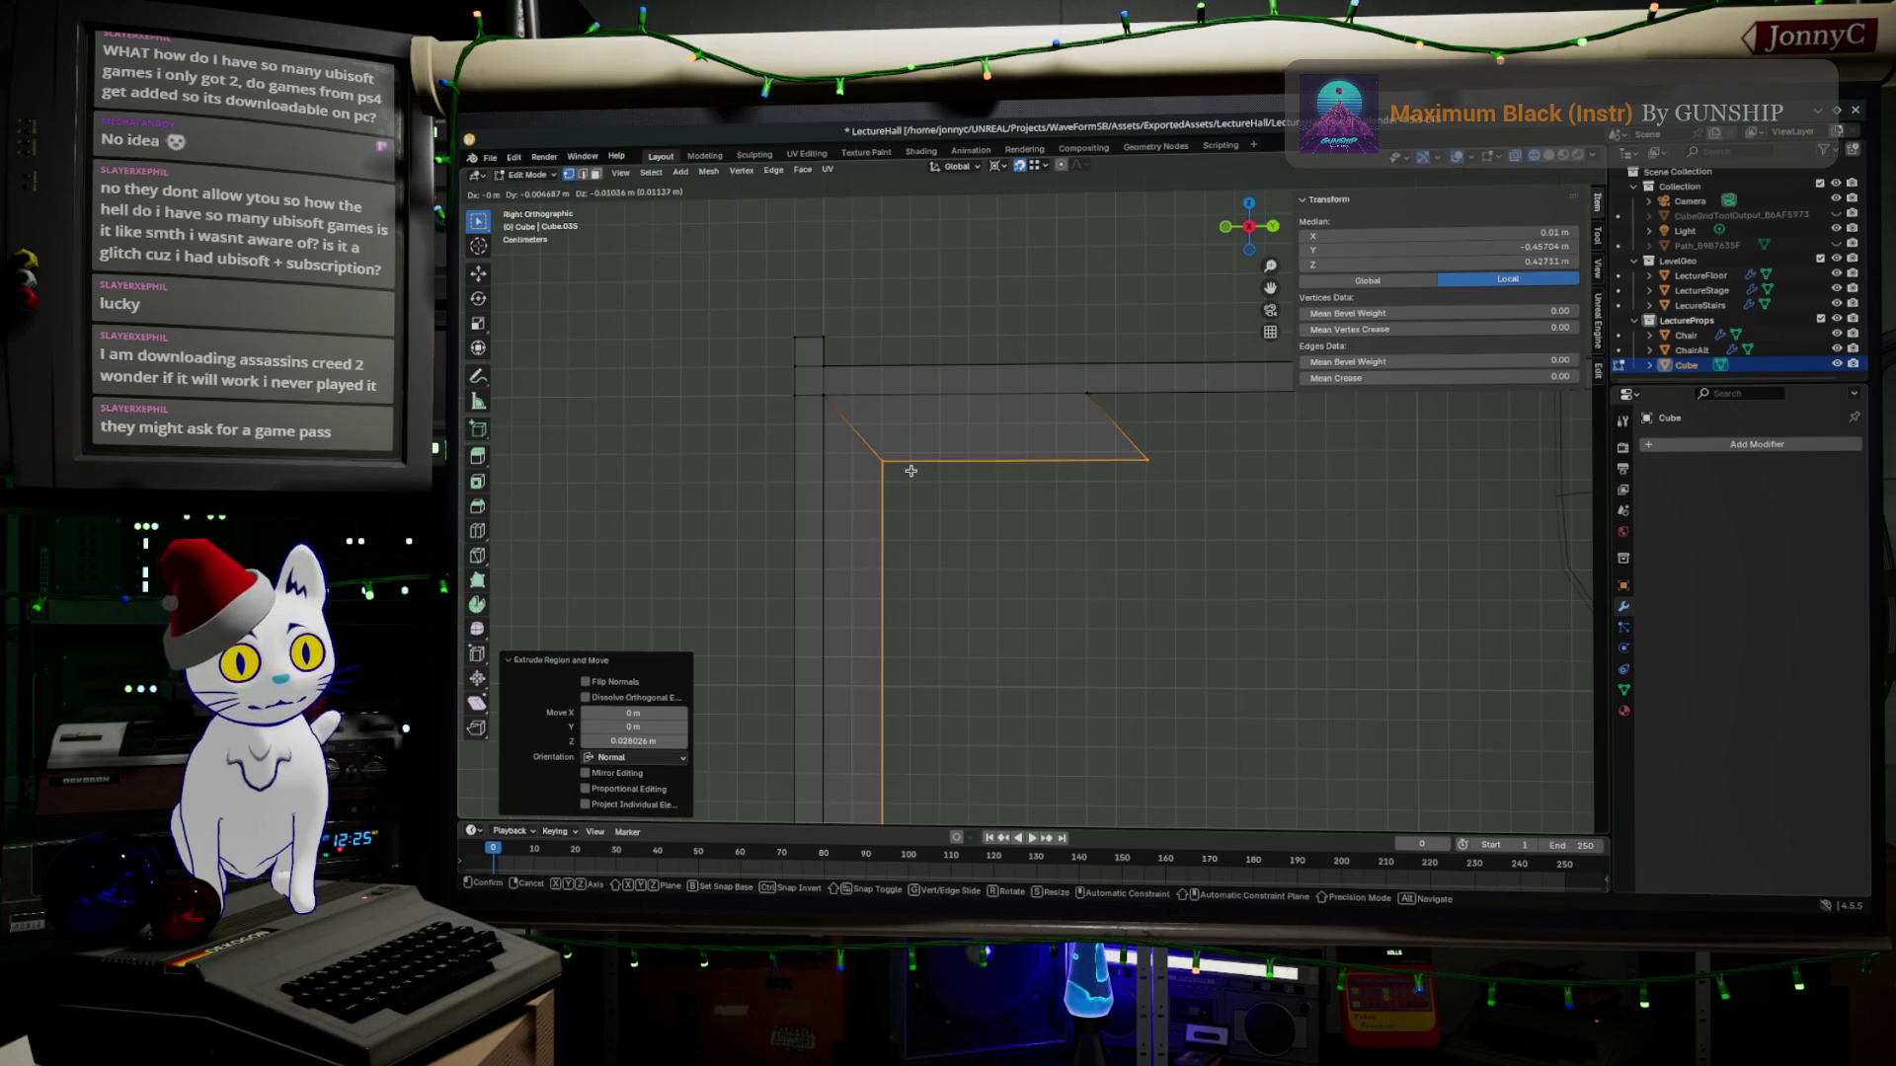
click(909, 471)
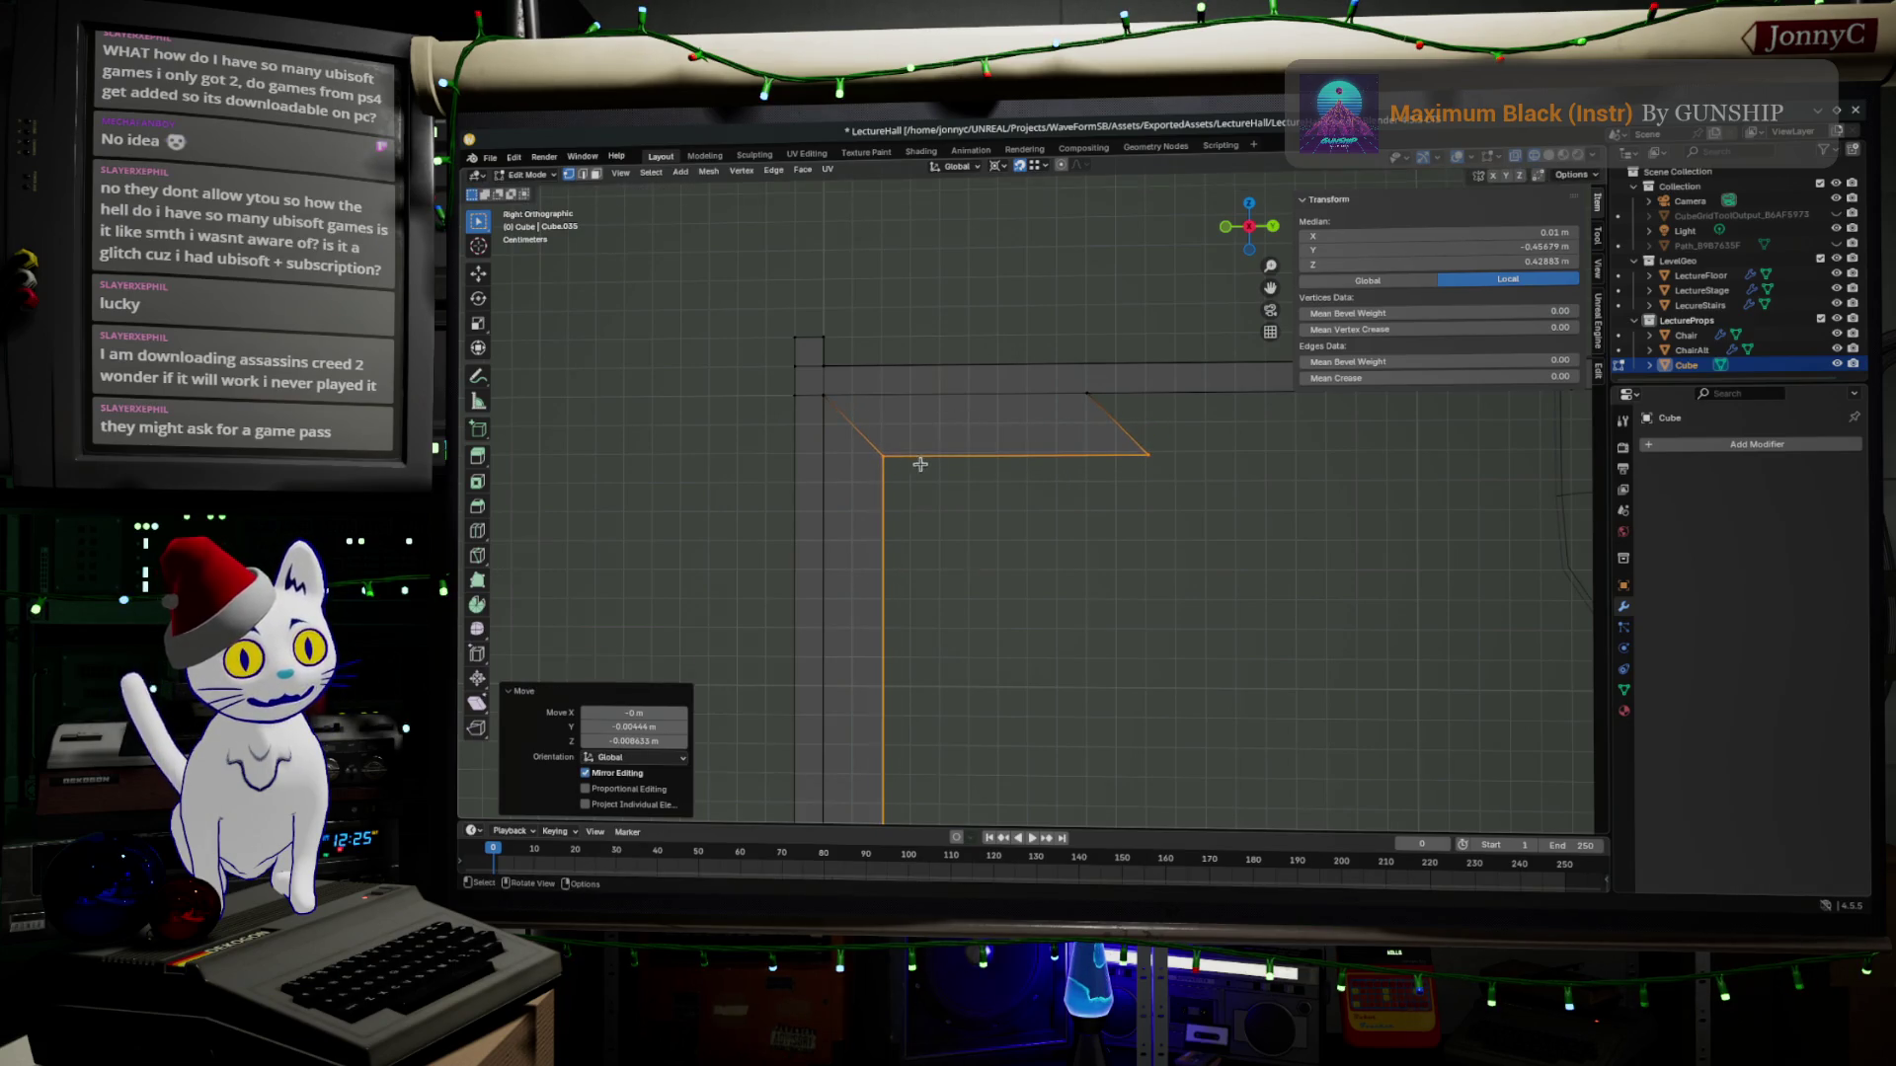
Move the slanted tabletop edge about 2 cm to meet the support, then select the vertical support edge.
click(1158, 449)
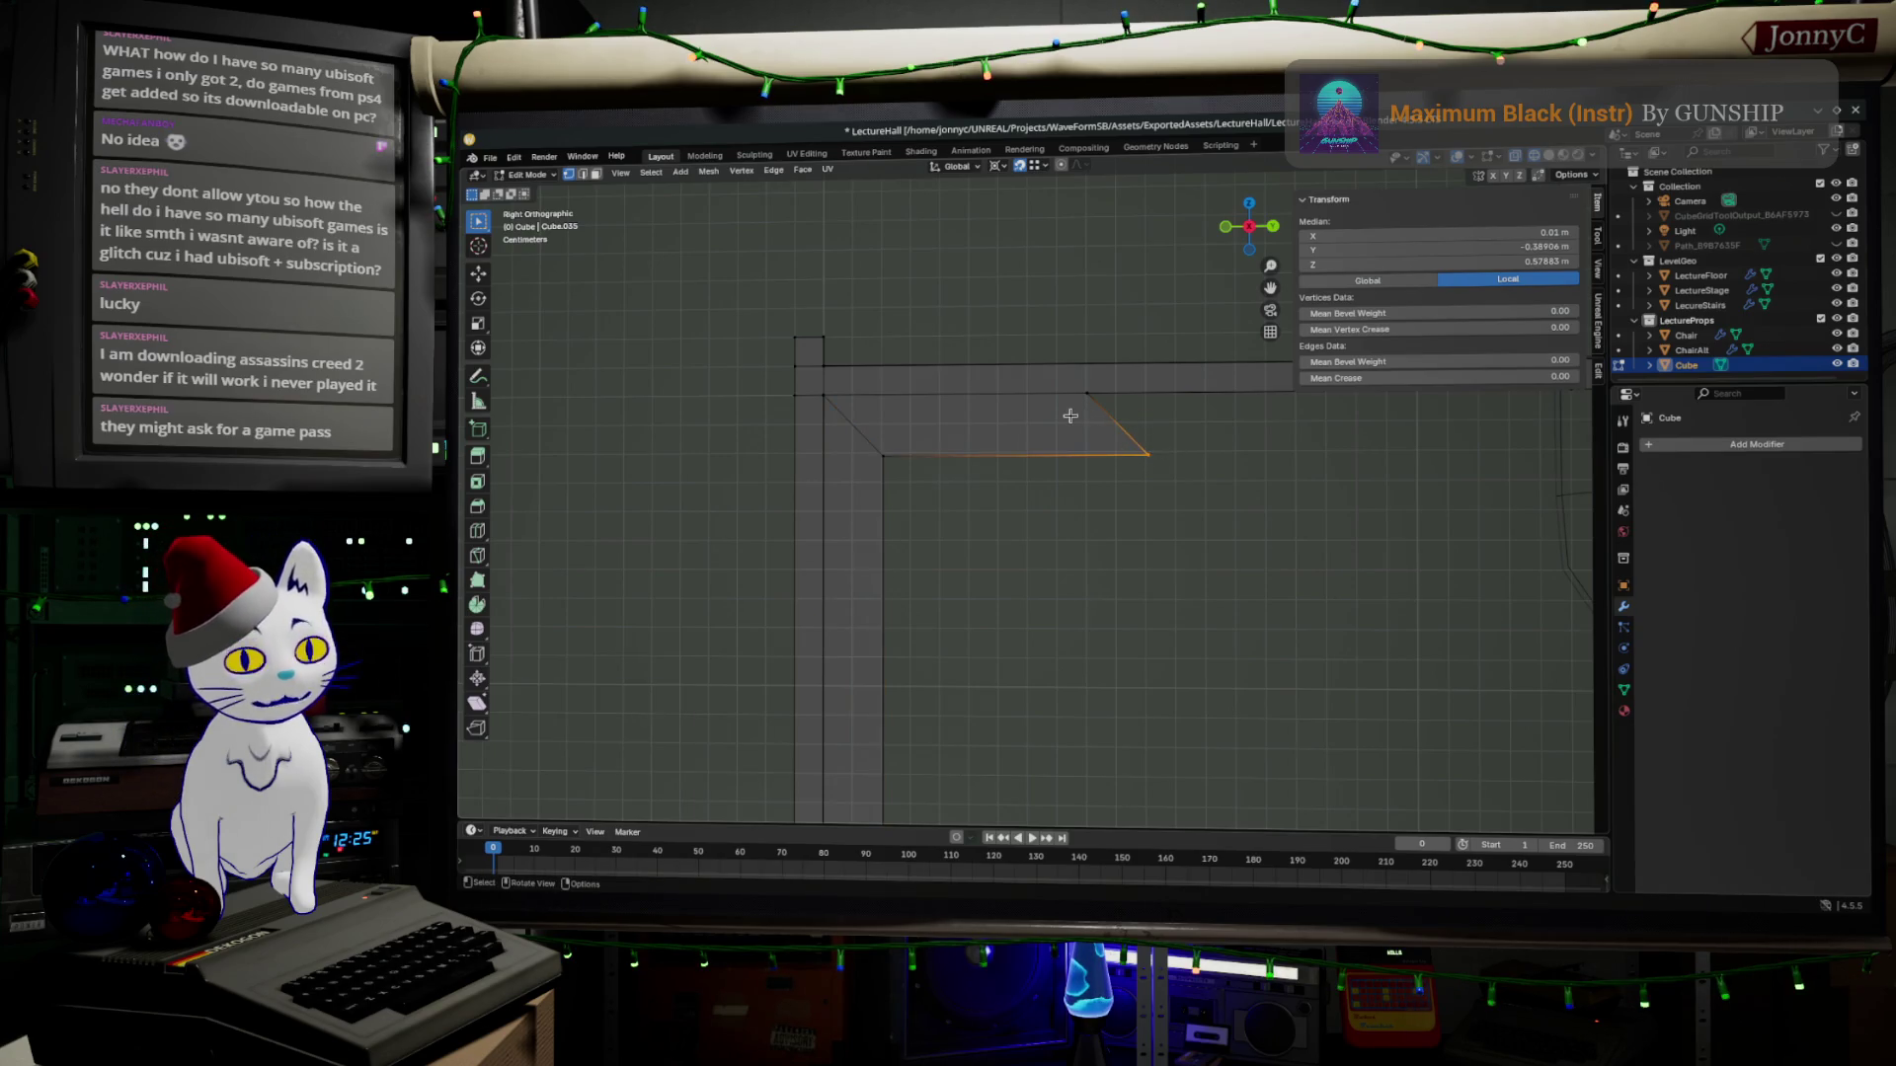
key(g)
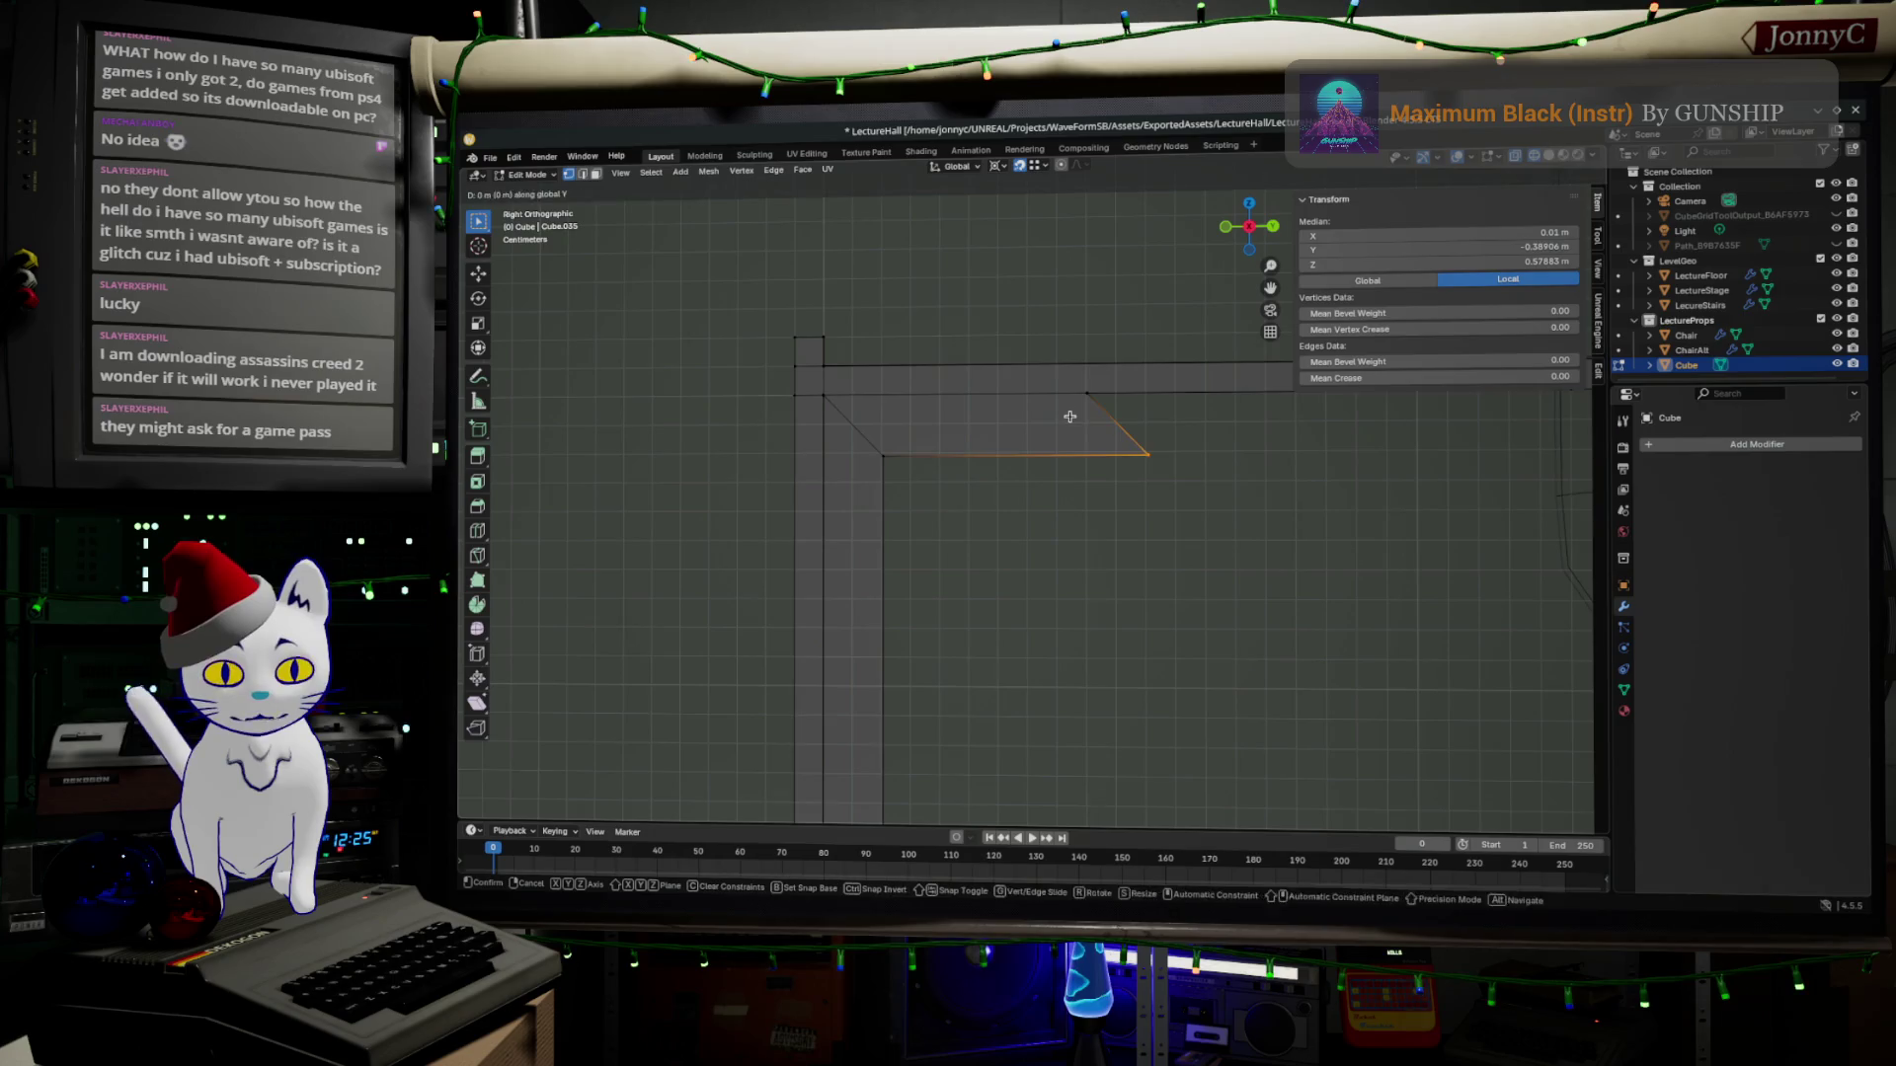
click(1089, 411)
scroll(1037, 401, down, 4)
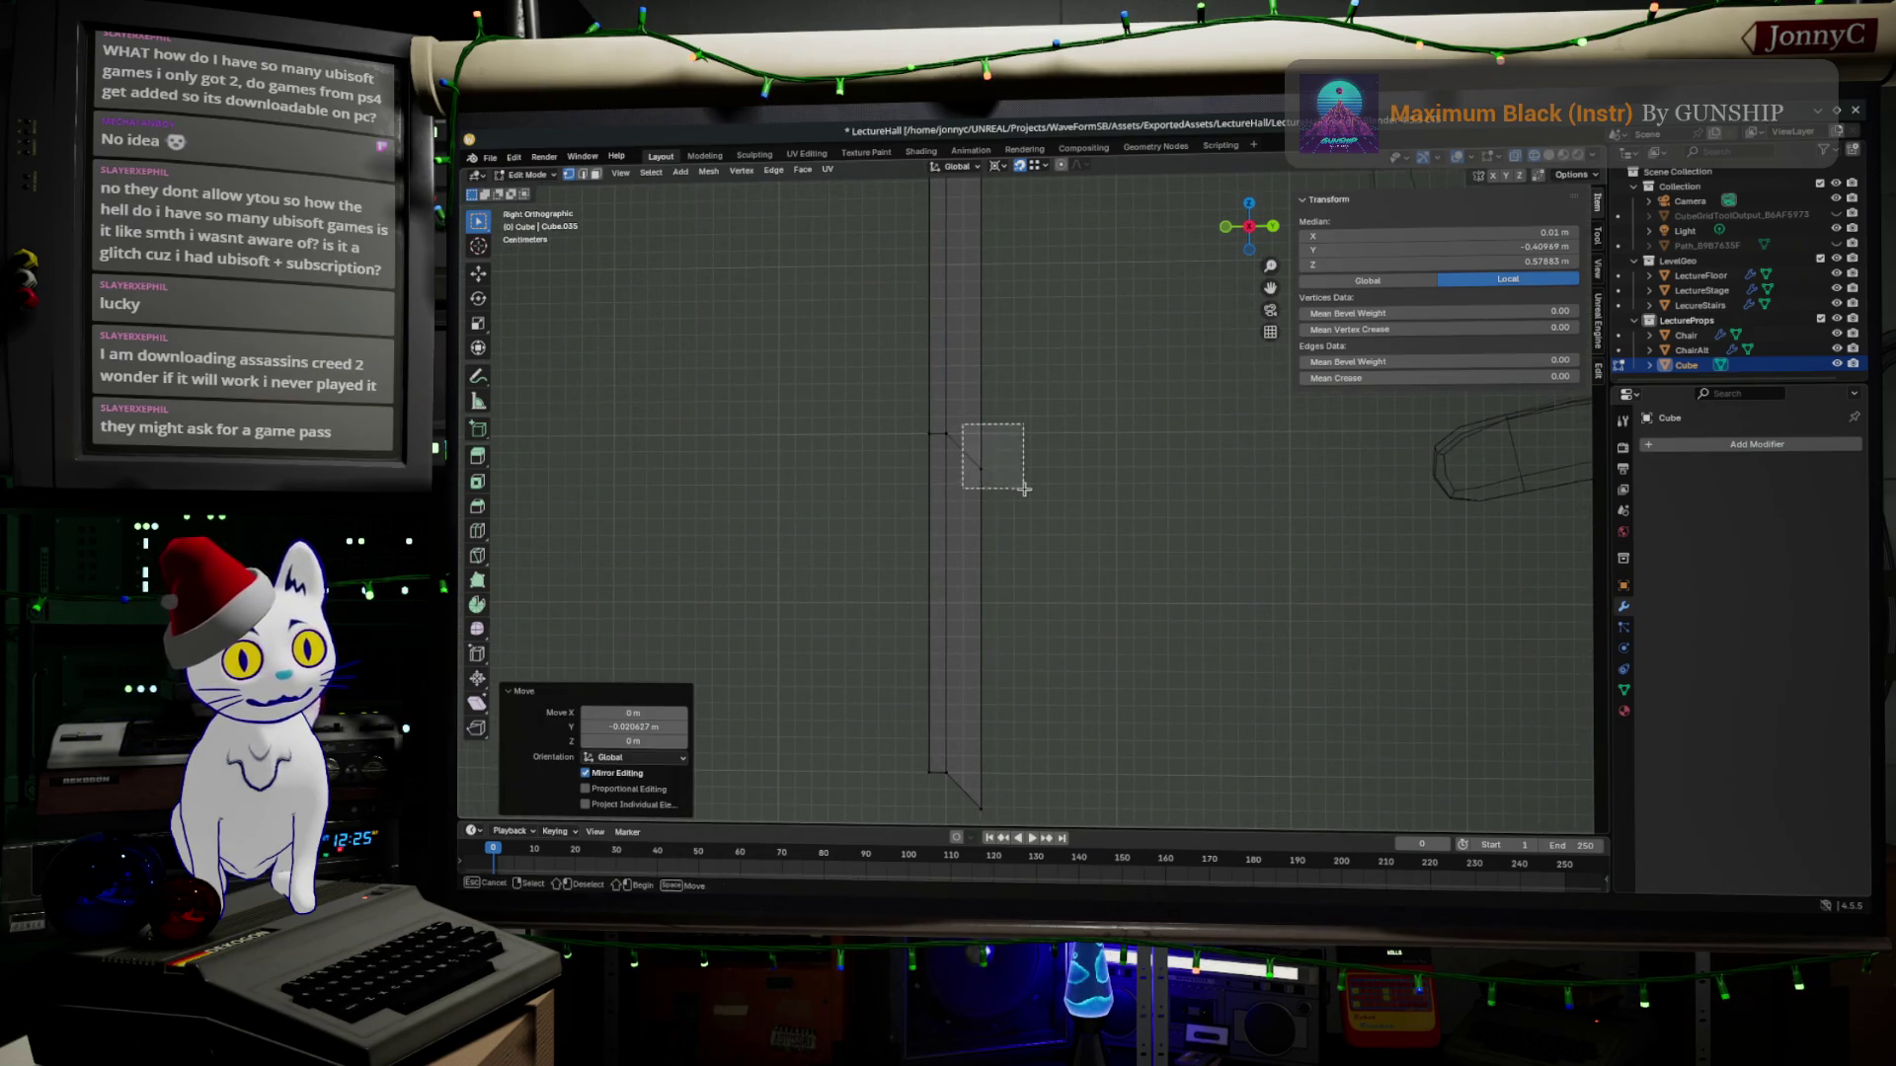
drag(956, 417, 1029, 493)
scroll(1021, 445, up, 1)
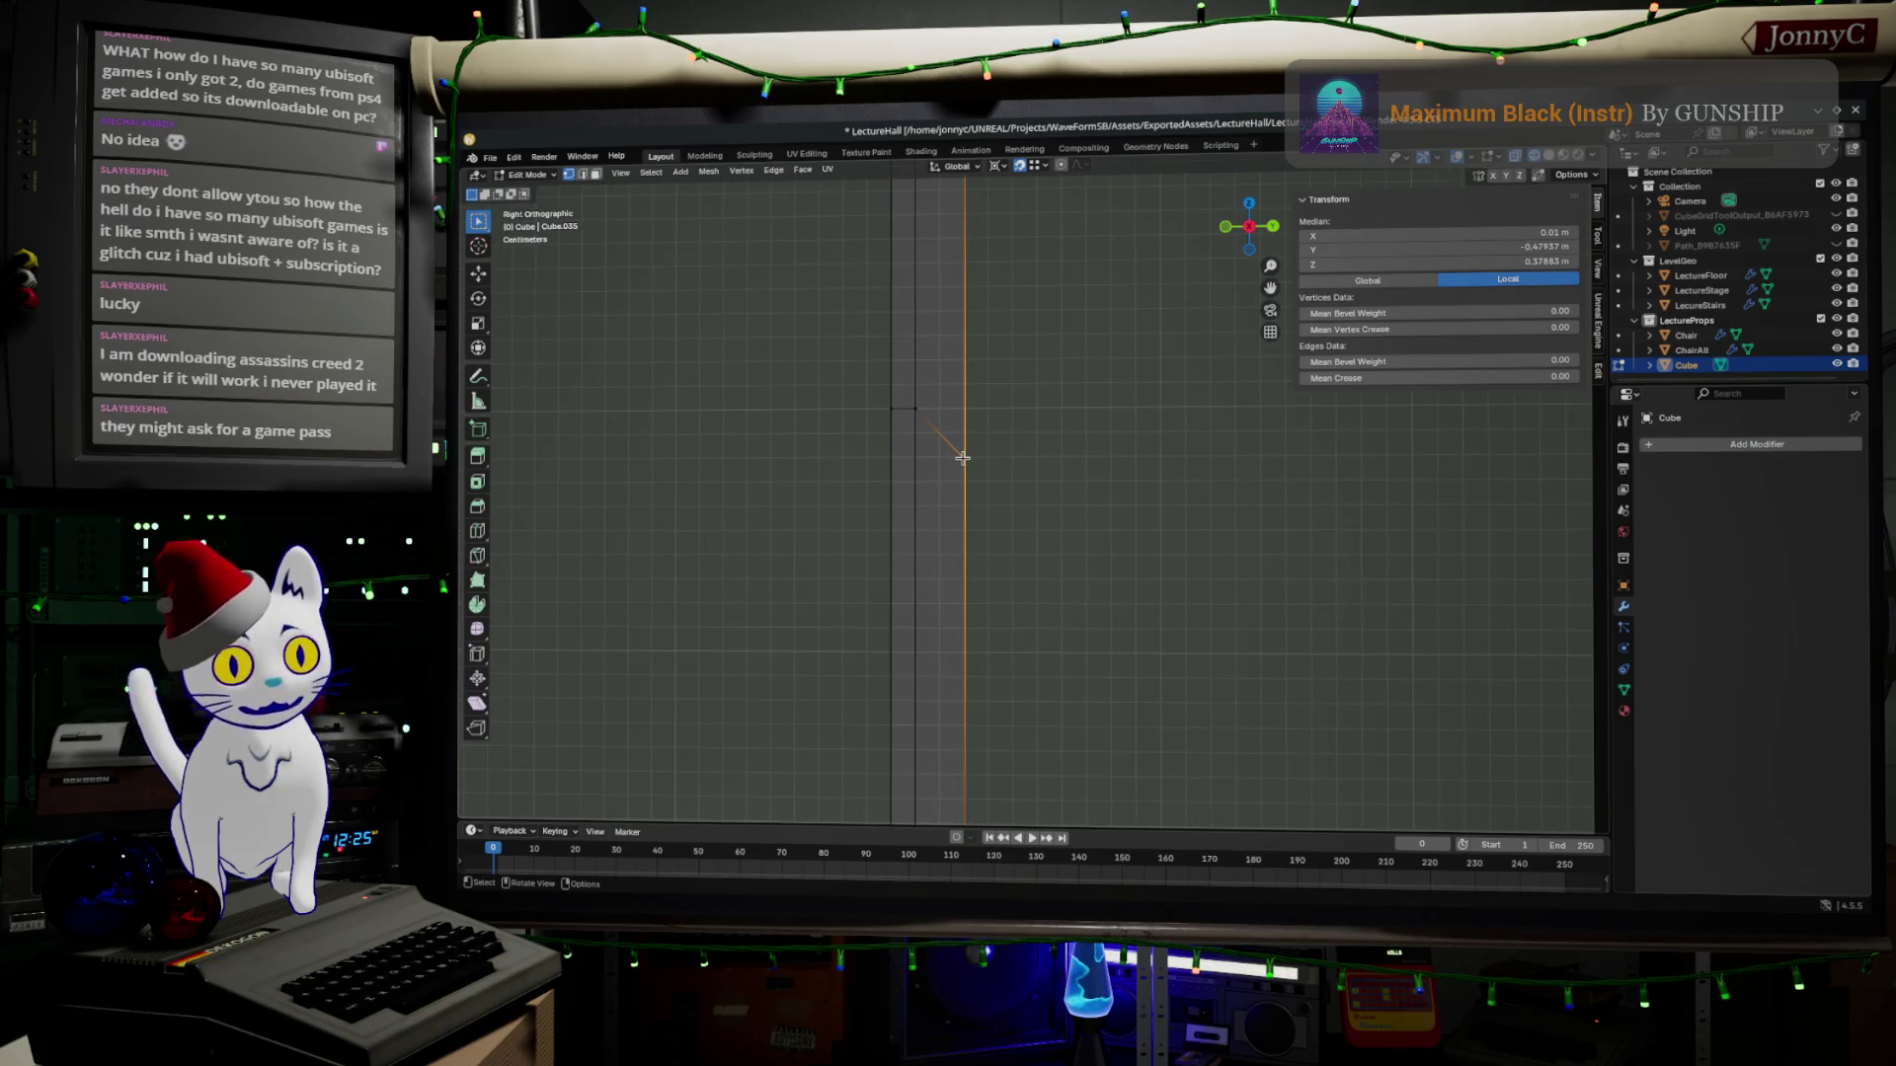
key(z)
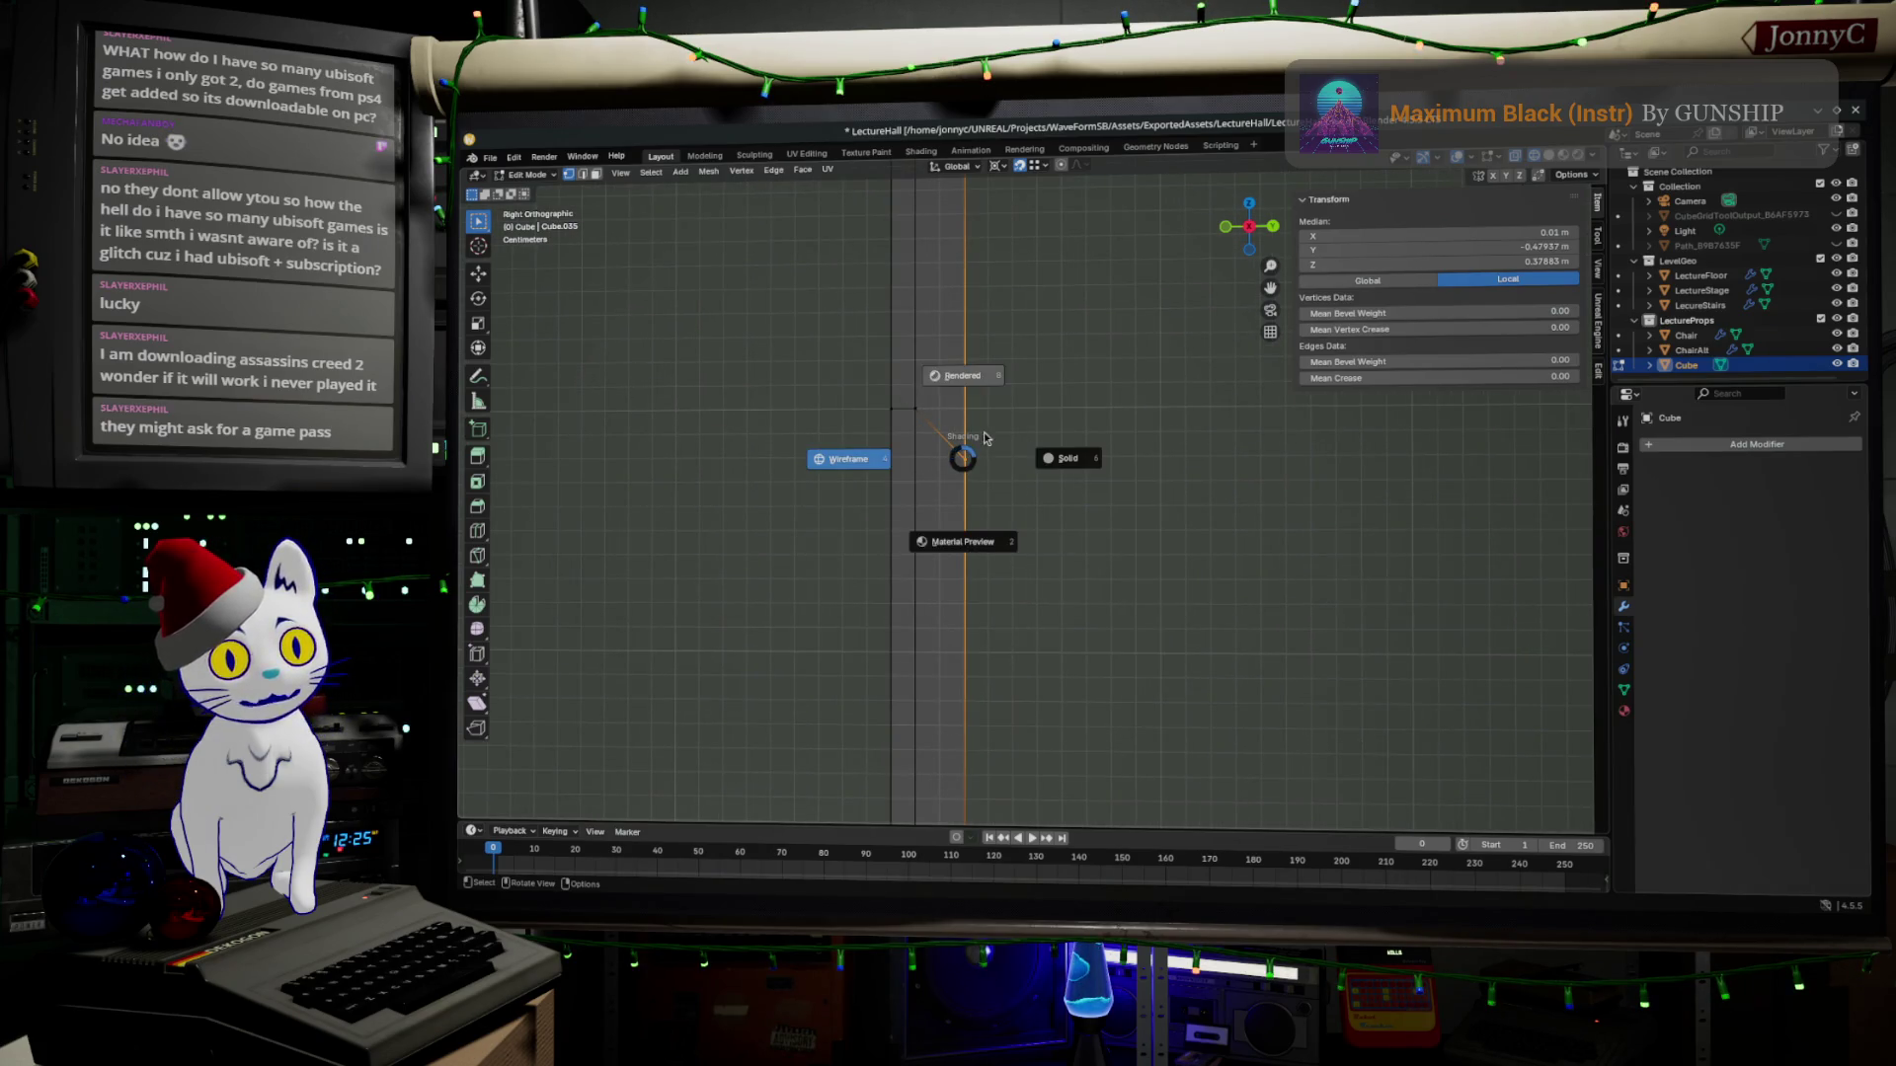
Switch to solid shading with X-ray and box-select the vertical support edges.
click(984, 437)
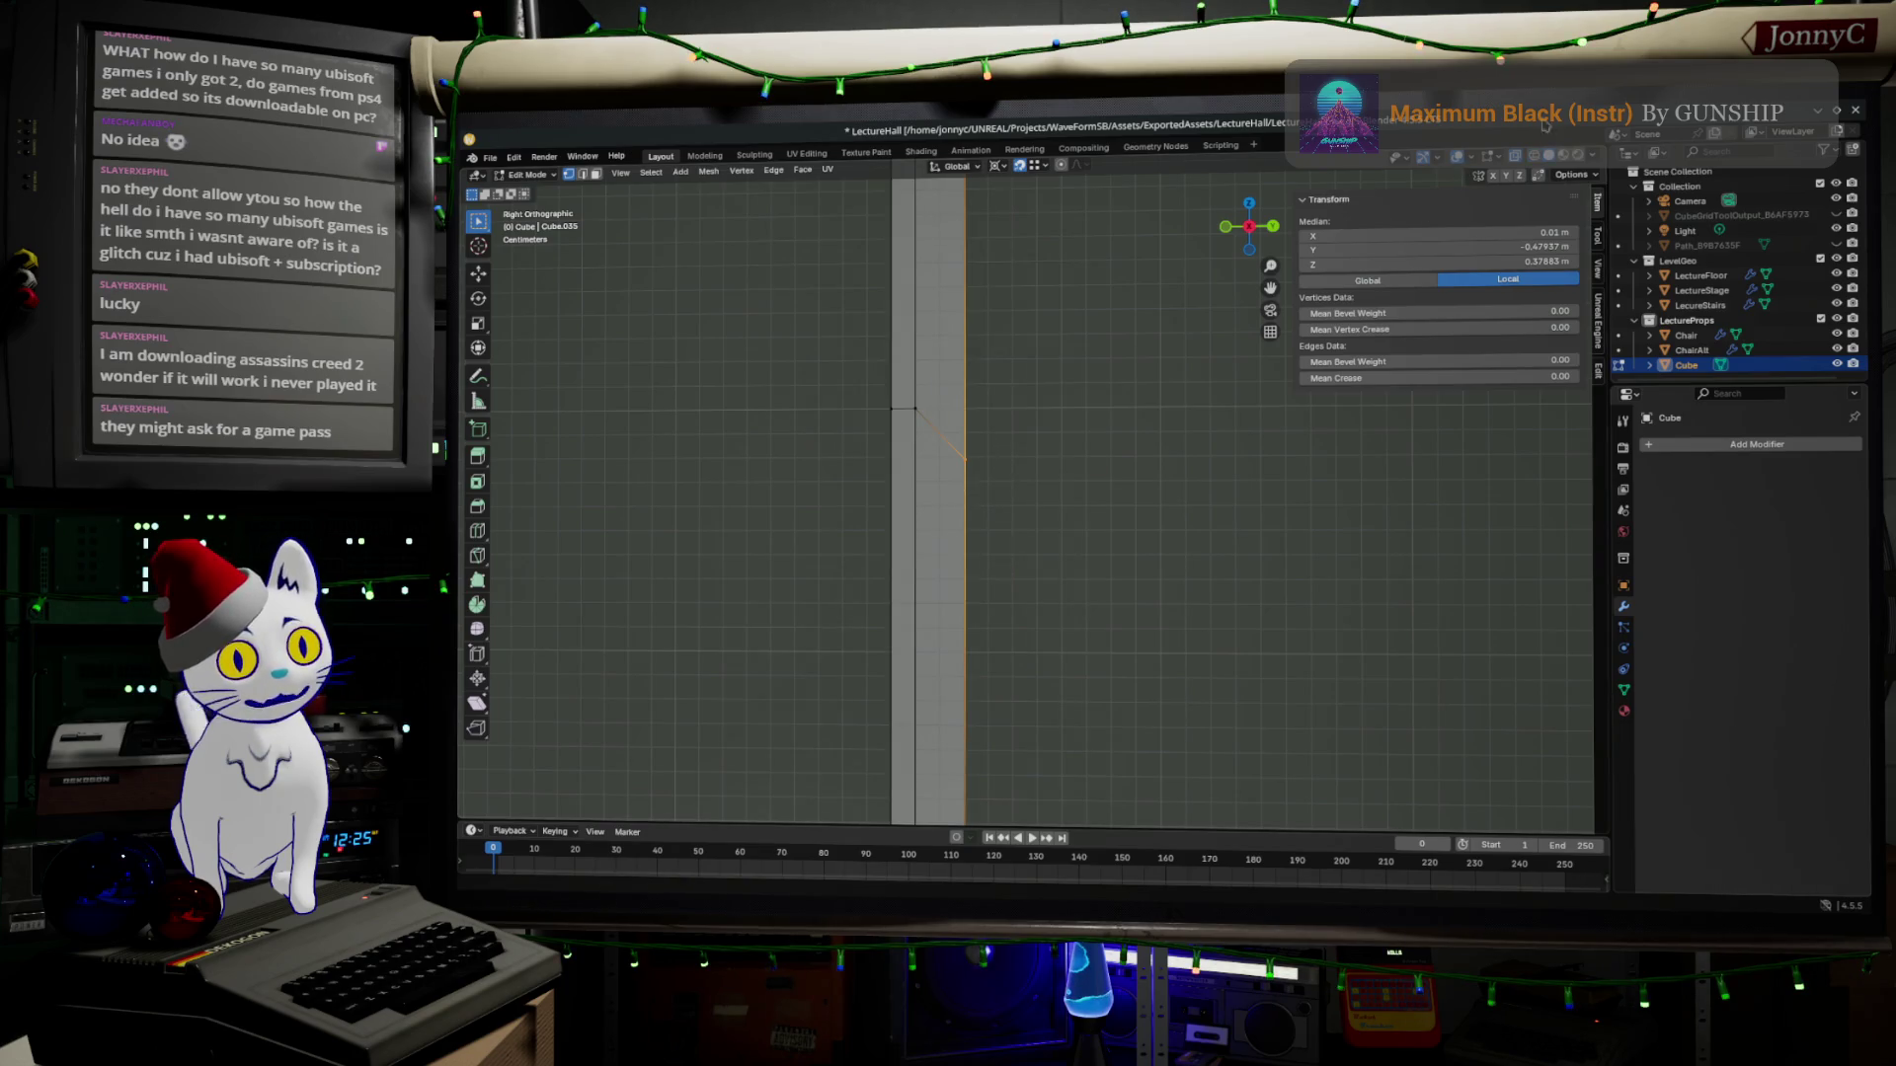
key(alt+z)
mouse_move(906, 348)
mouse_down()
mouse_move(1028, 499)
mouse_move(967, 416)
mouse_up()
drag(1067, 508, 959, 420)
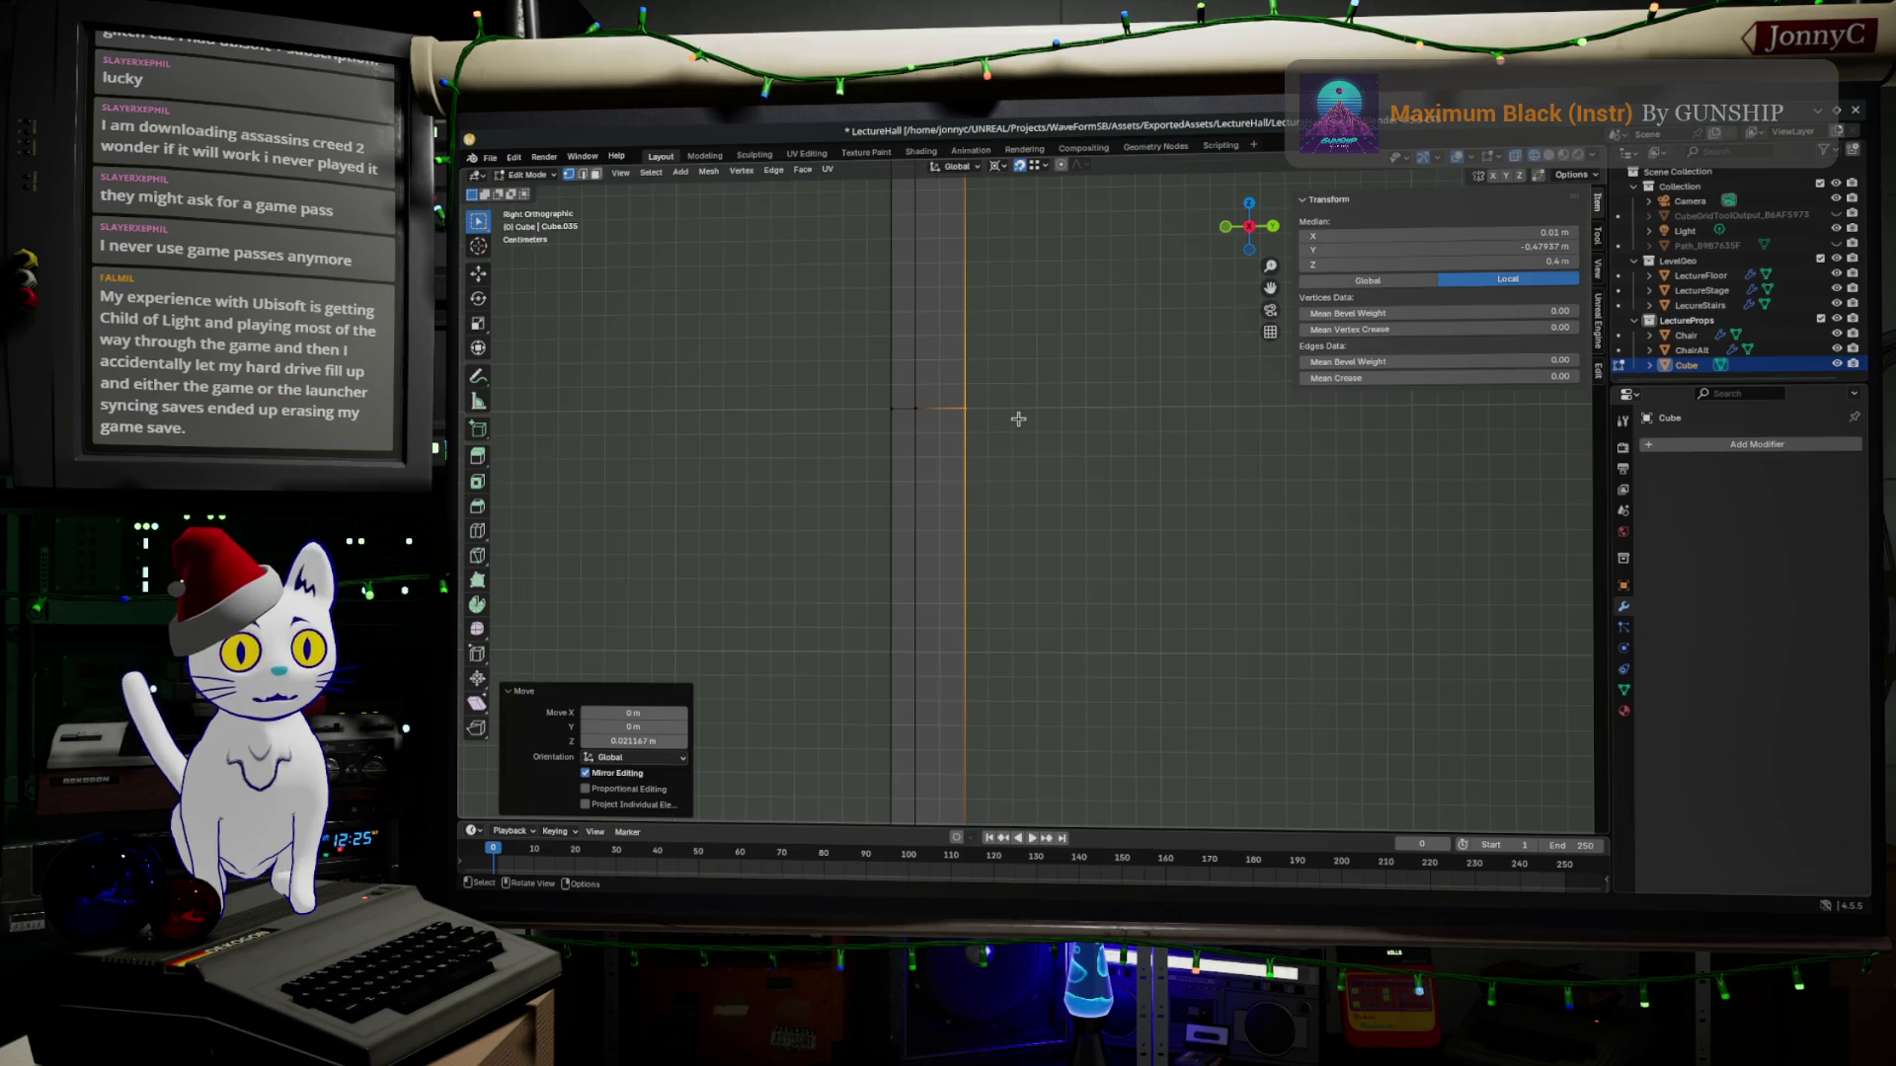
scroll(1018, 418, down, 1)
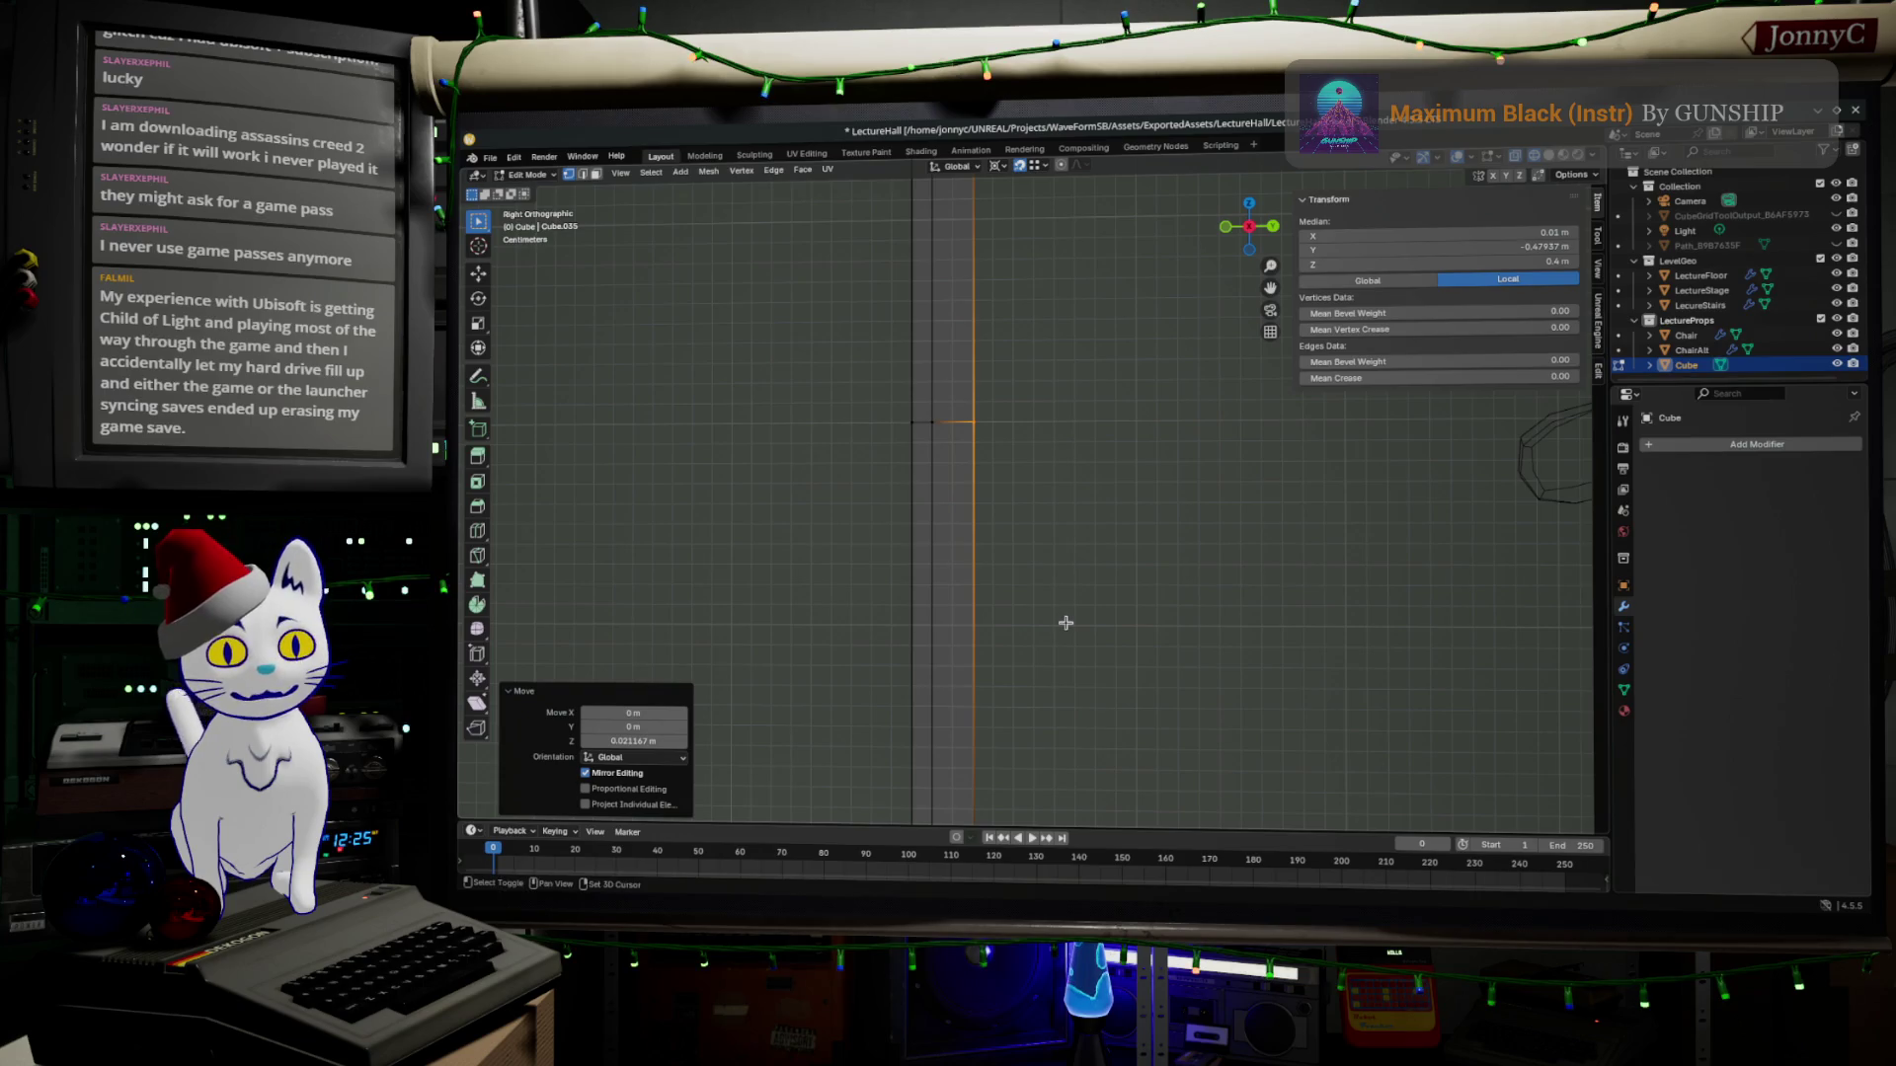
scroll(1037, 577, down, 4)
Level the support's bottom vertex to square off its end, then switch to the browser.
click(976, 552)
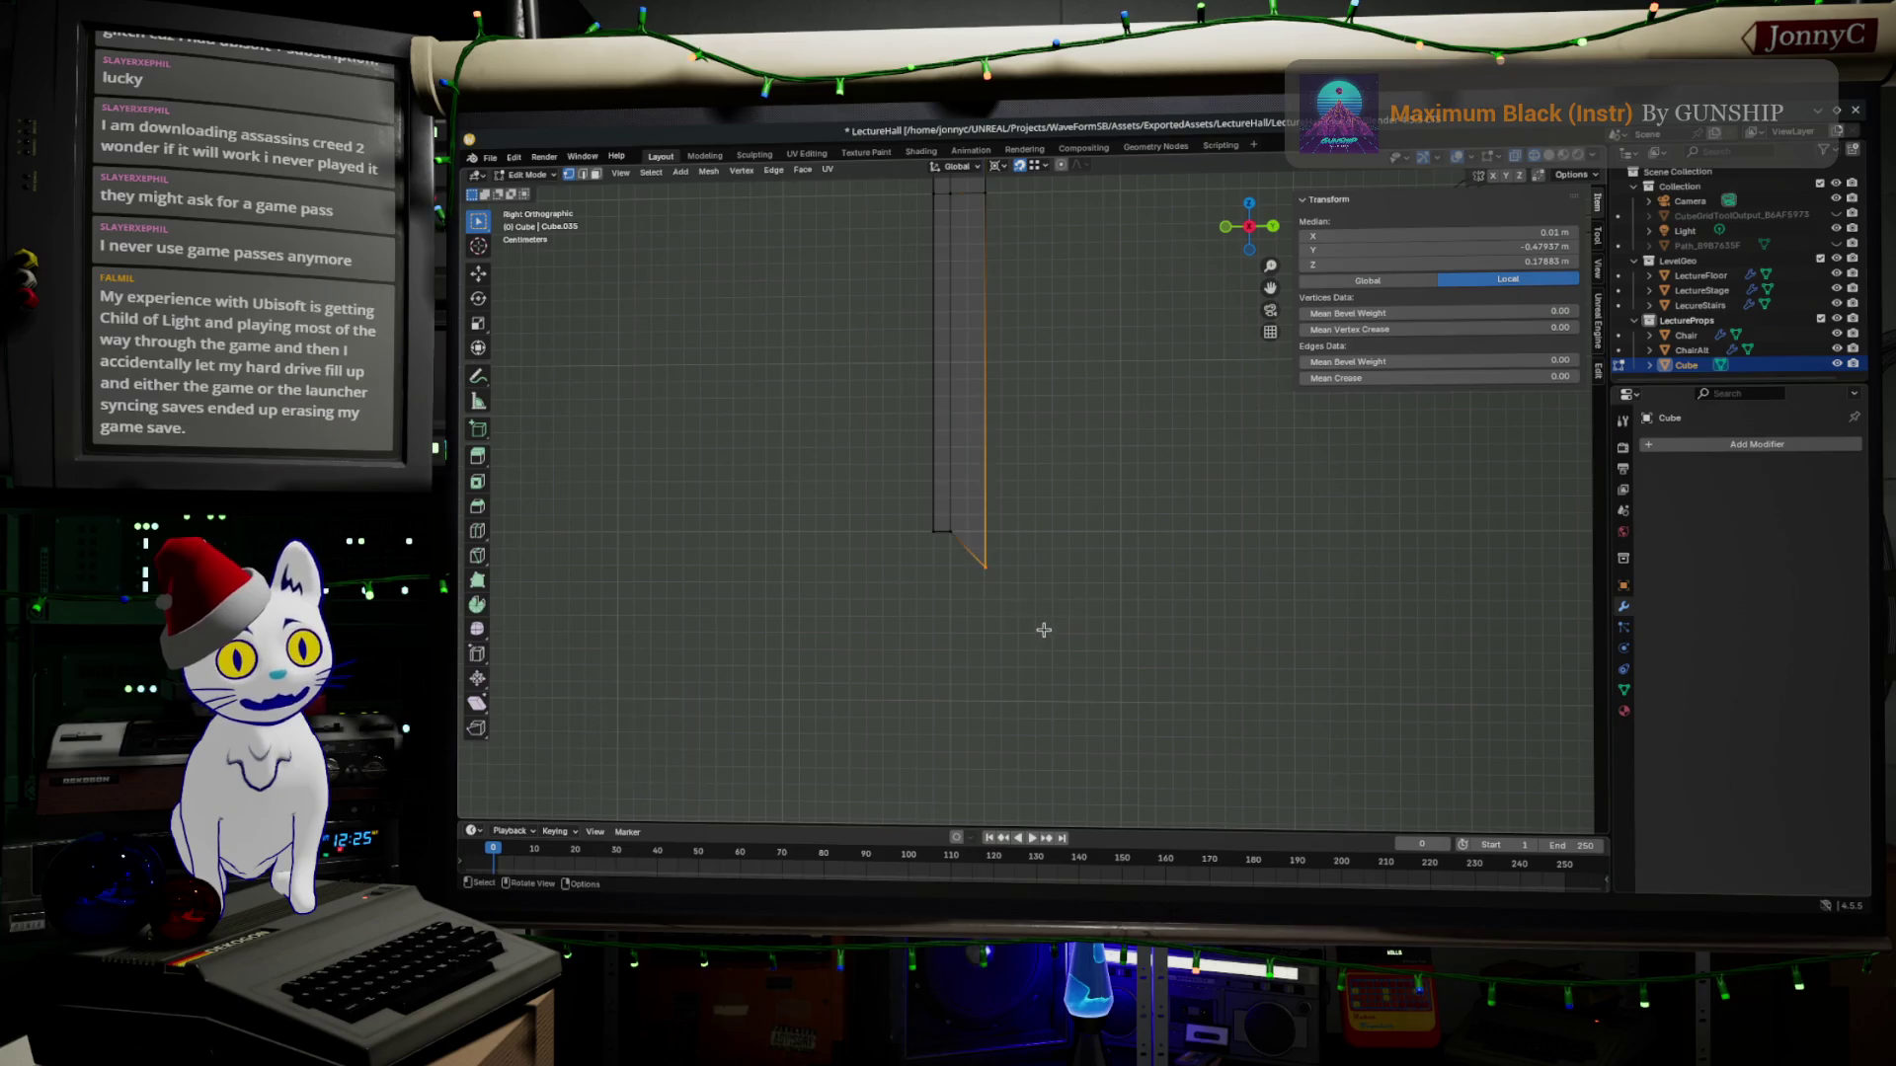
scroll(977, 564, up, 2)
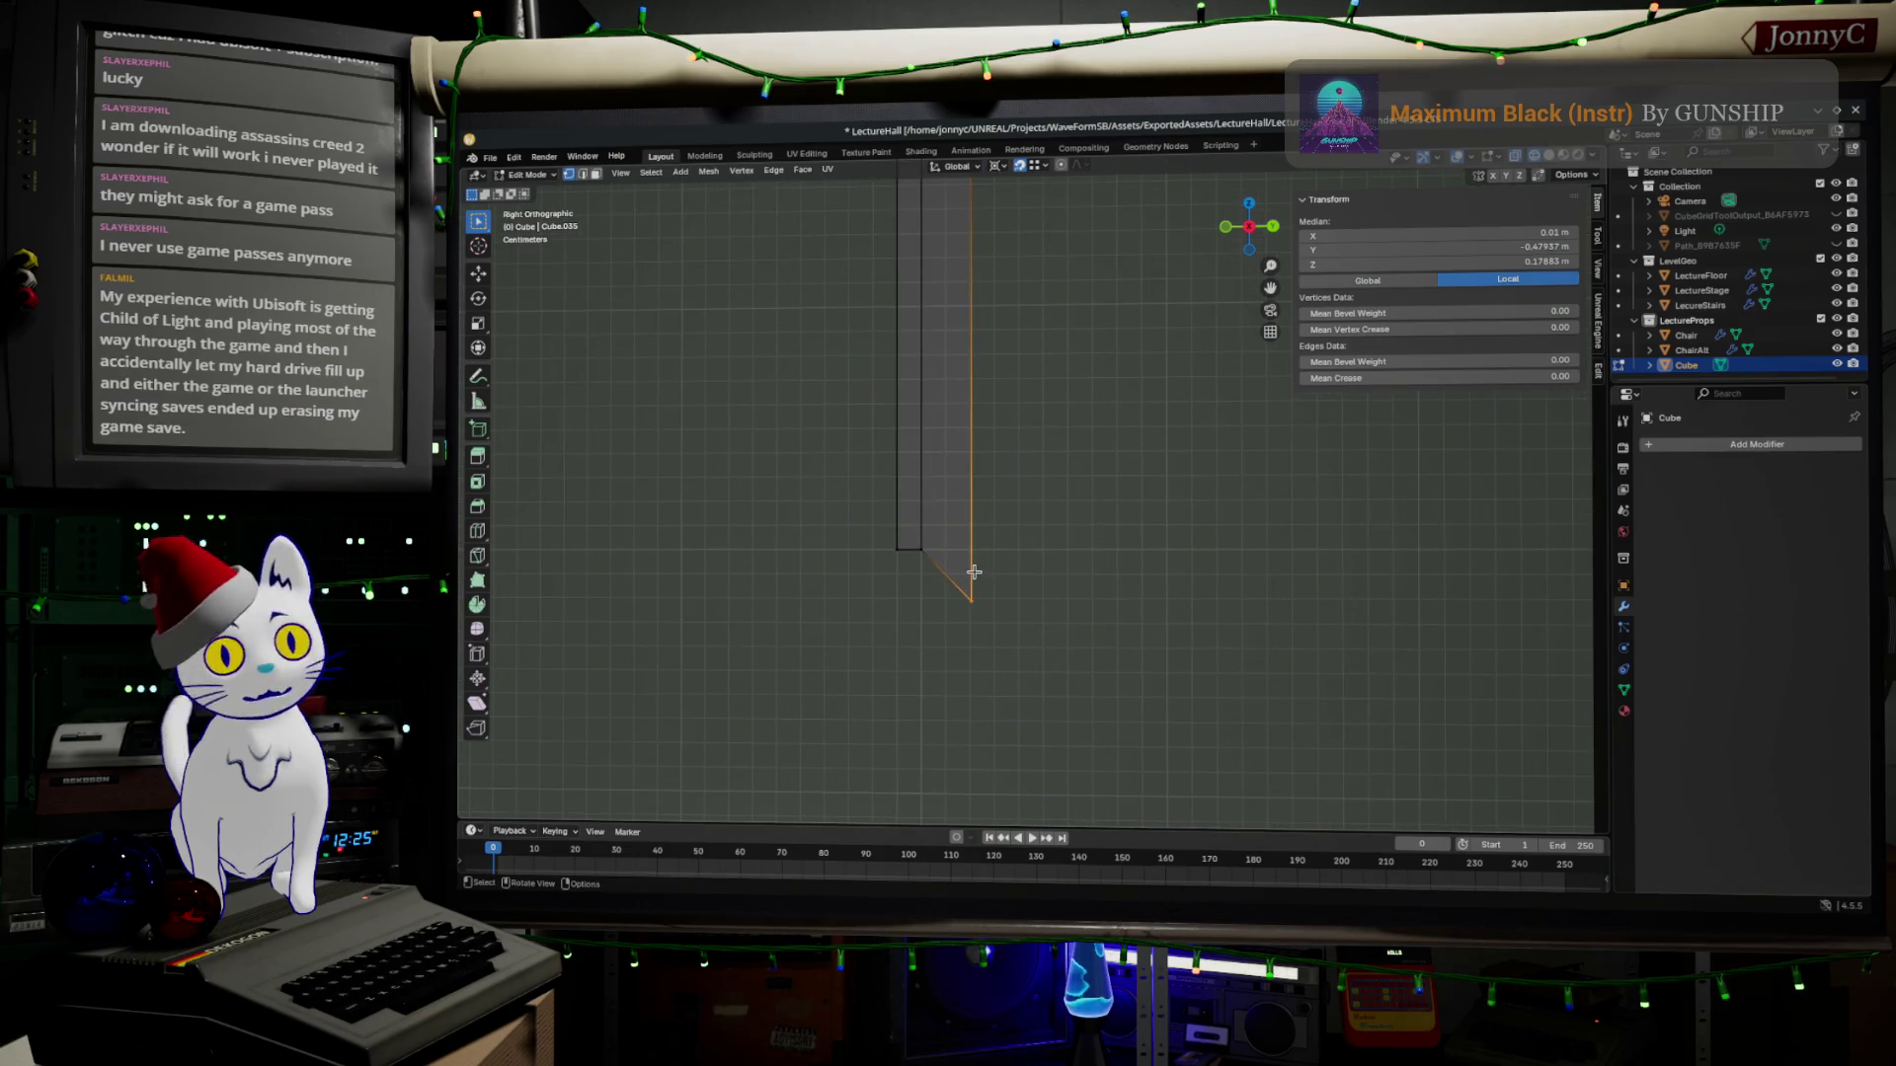
key(g)
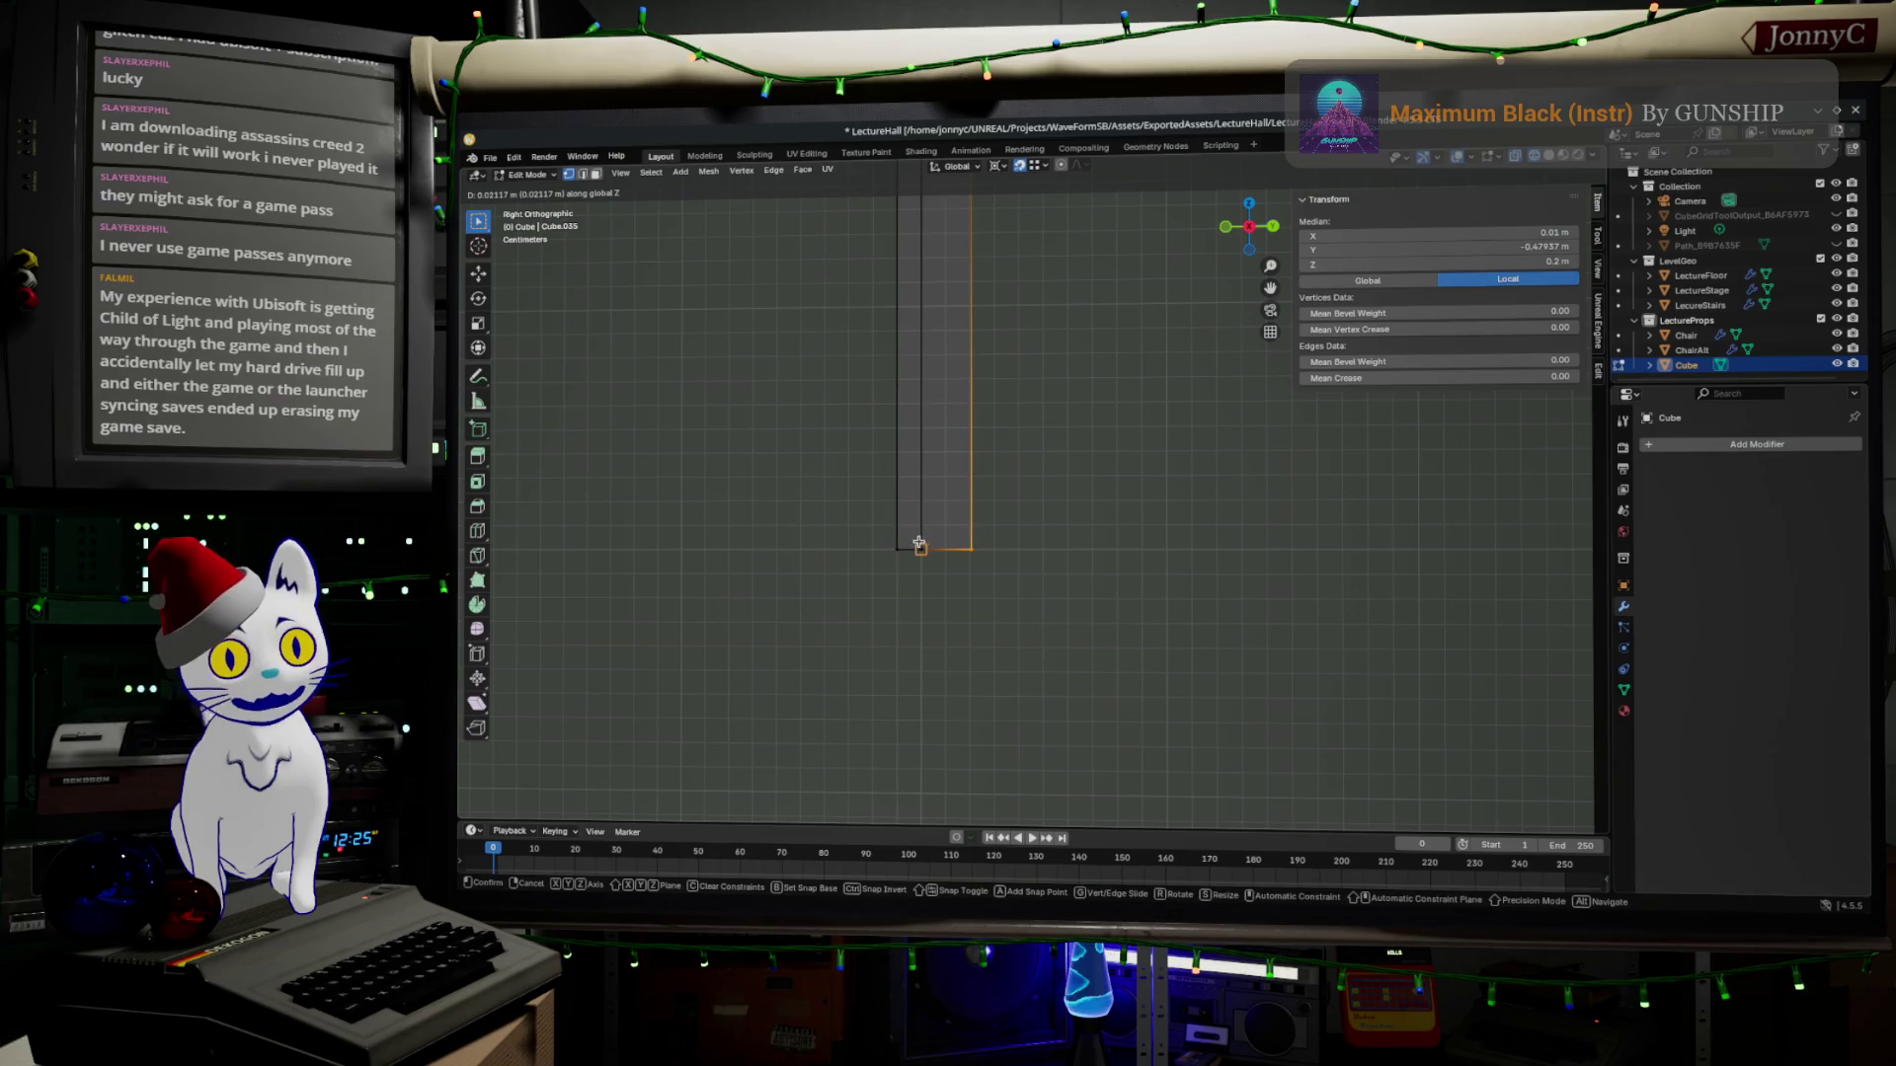
click(919, 546)
click(1173, 536)
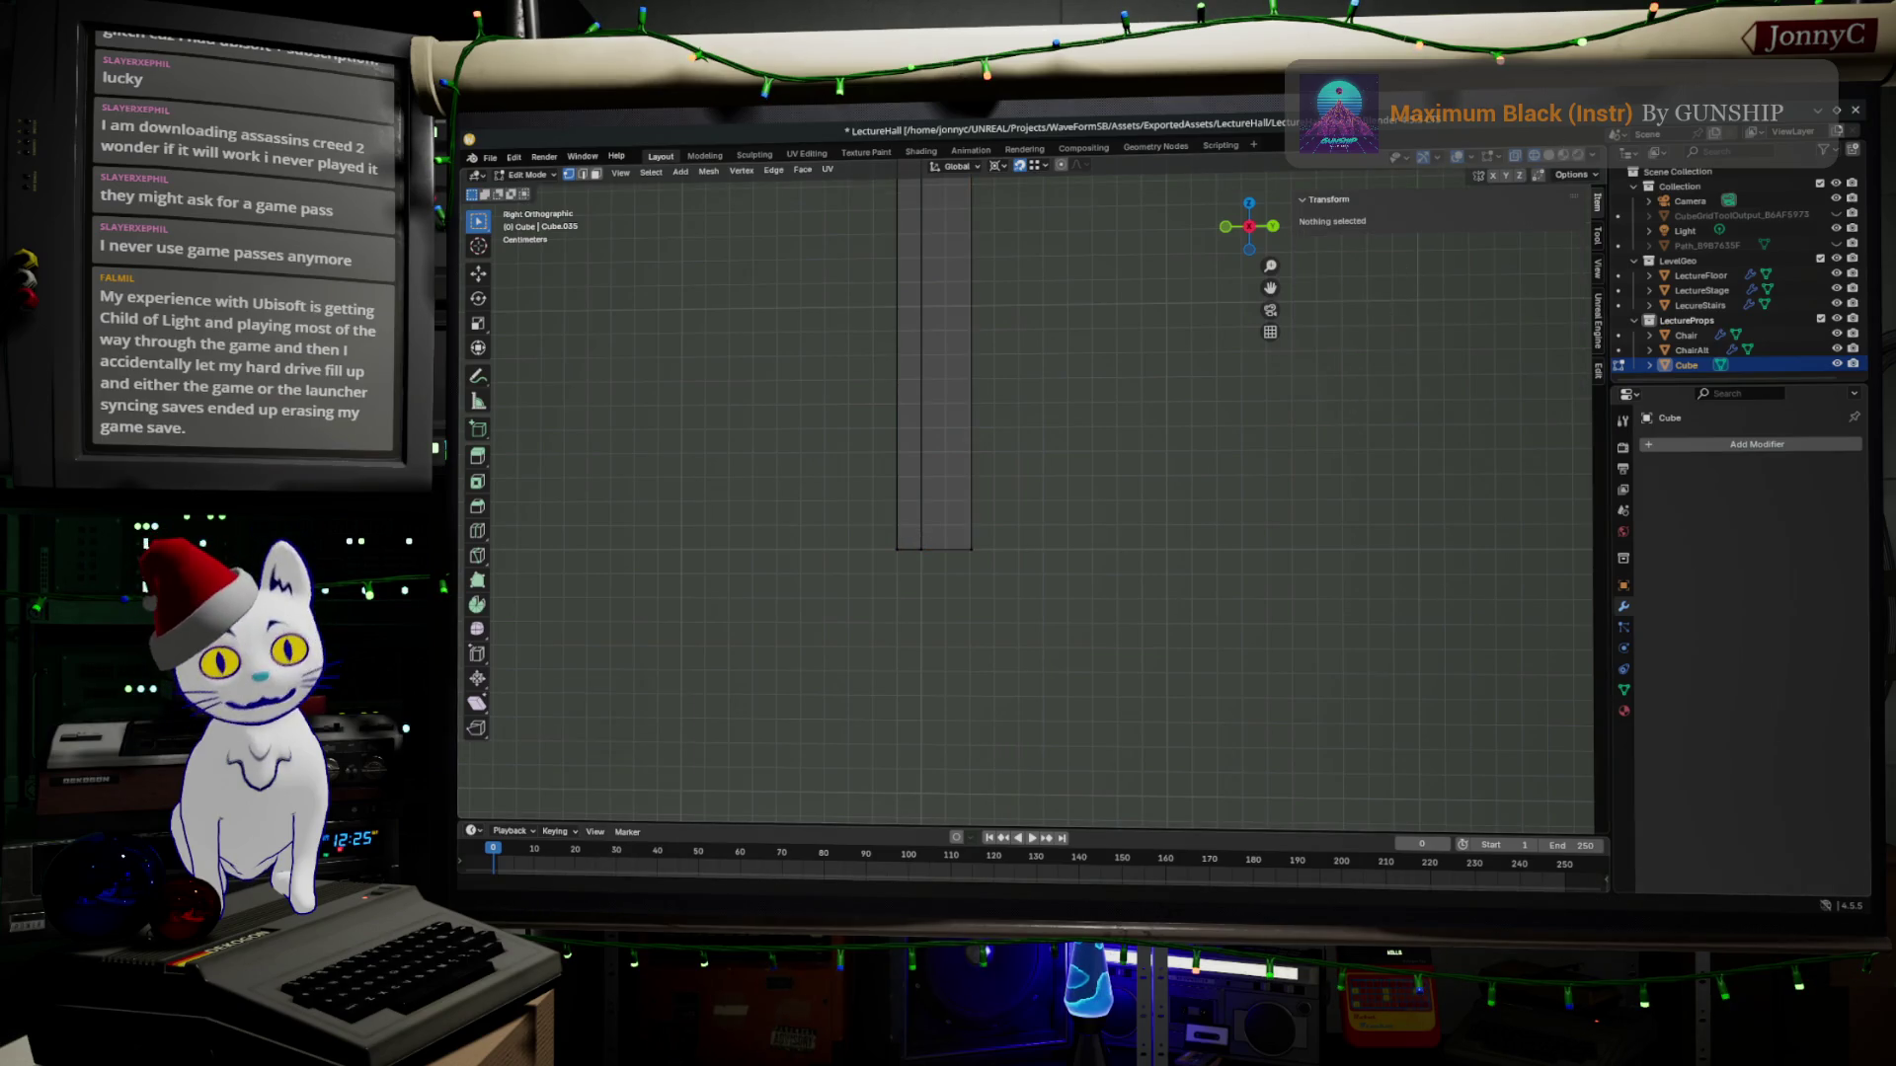
key(alt+Tab)
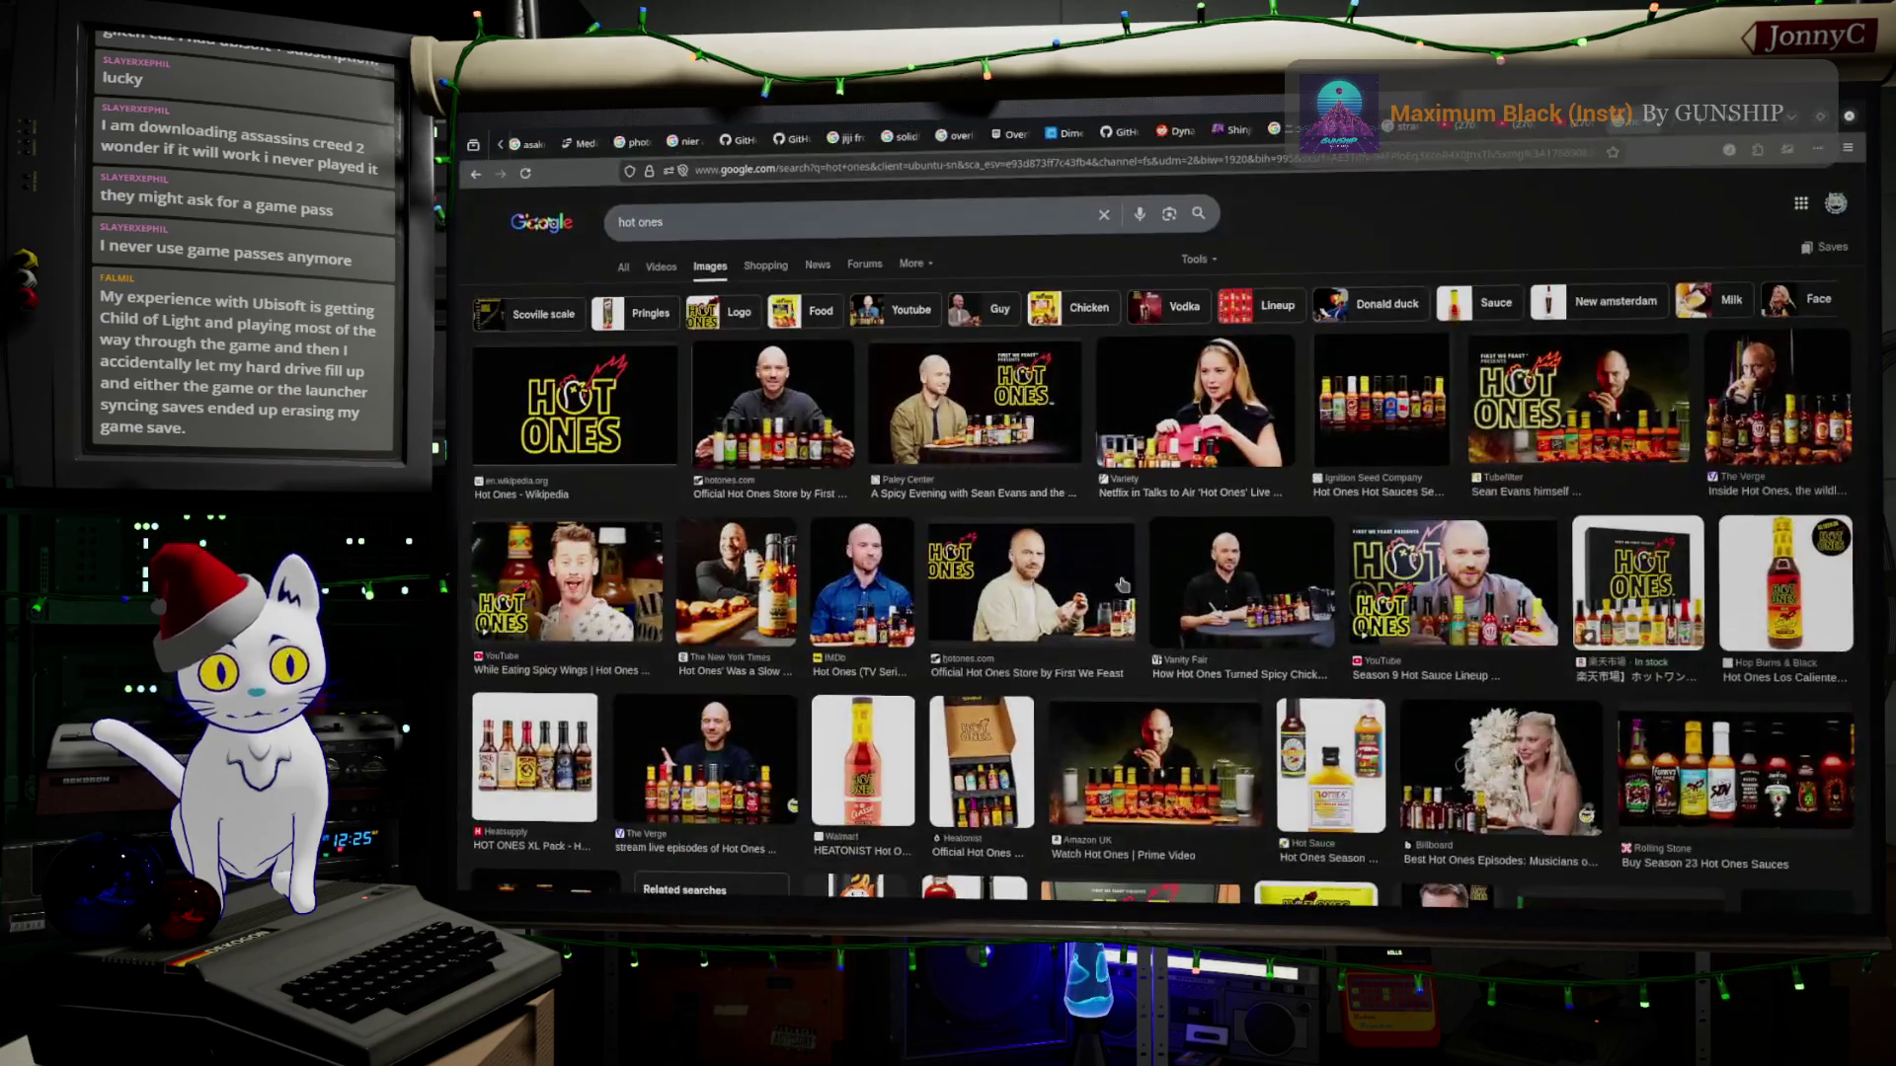
Search Google Images for 'yoko taro dragon quest trauma', correcting the typo and resubmitting.
click(767, 222)
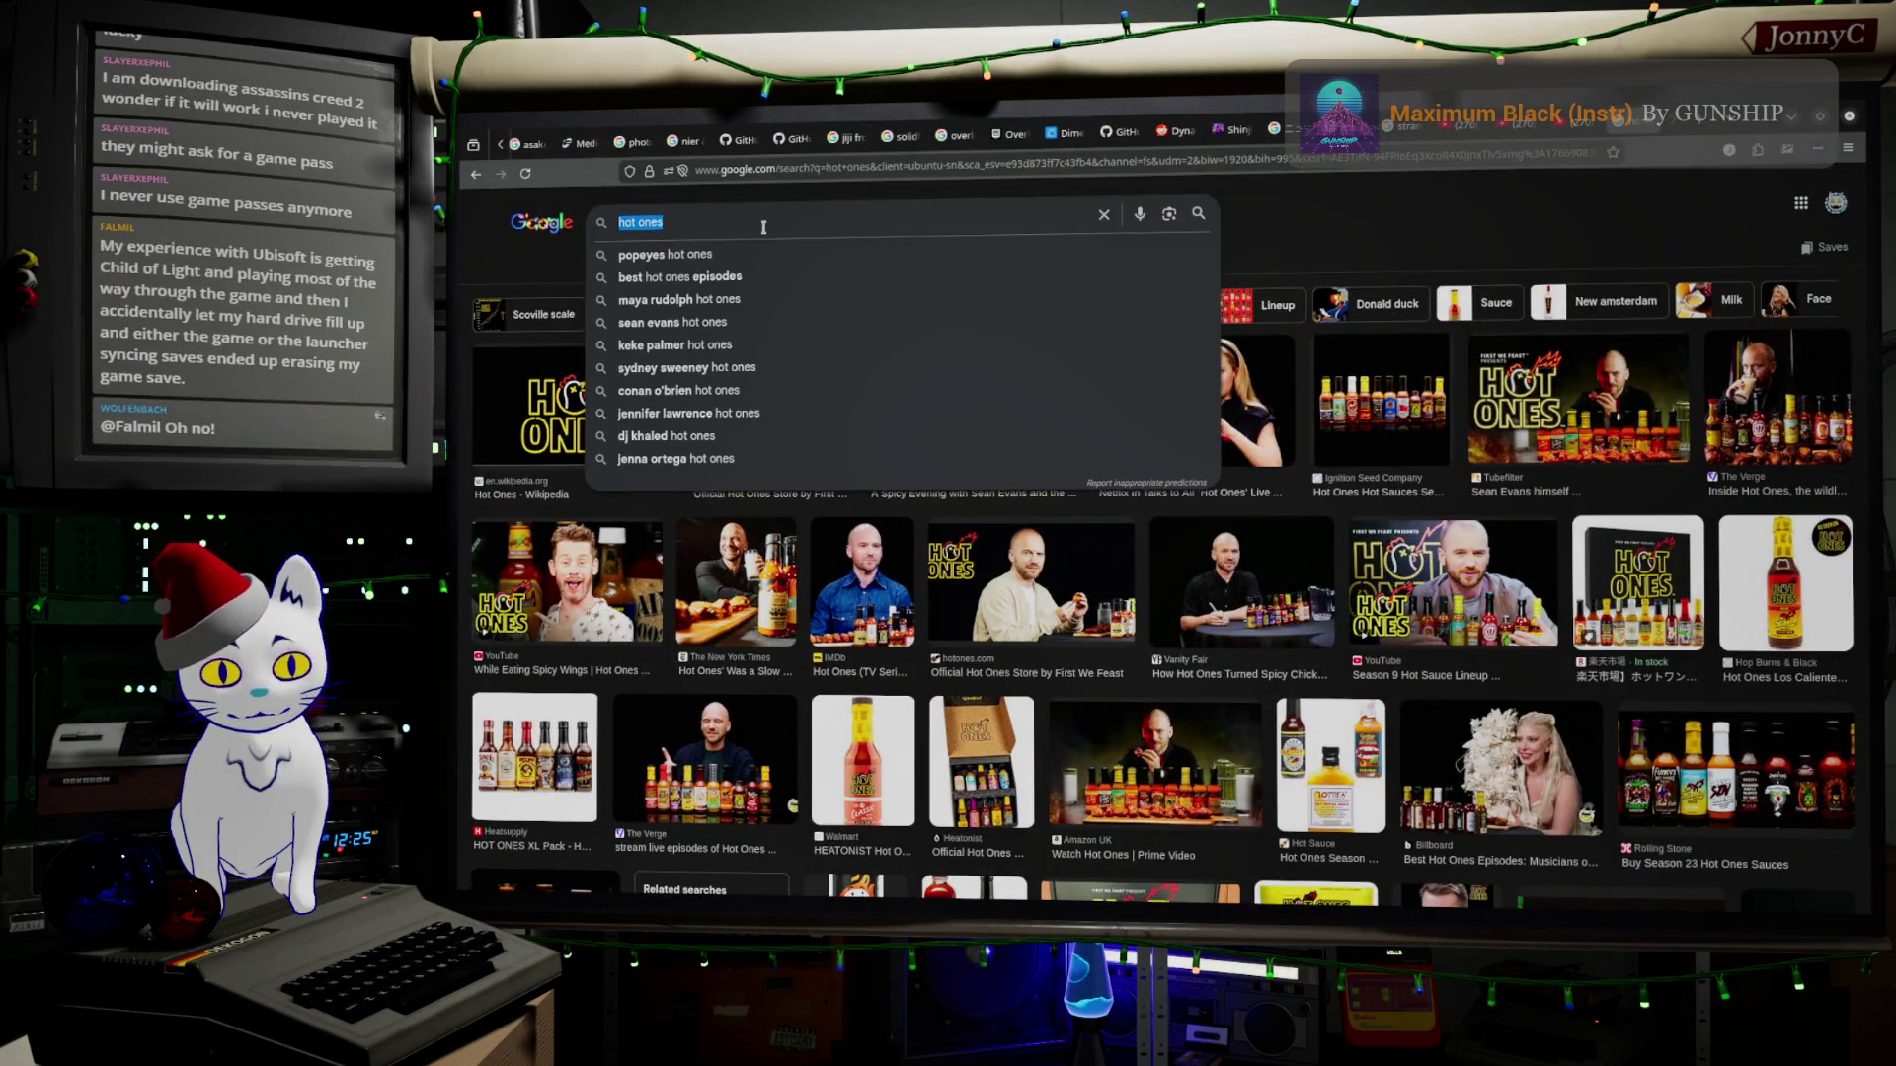
text(yo)
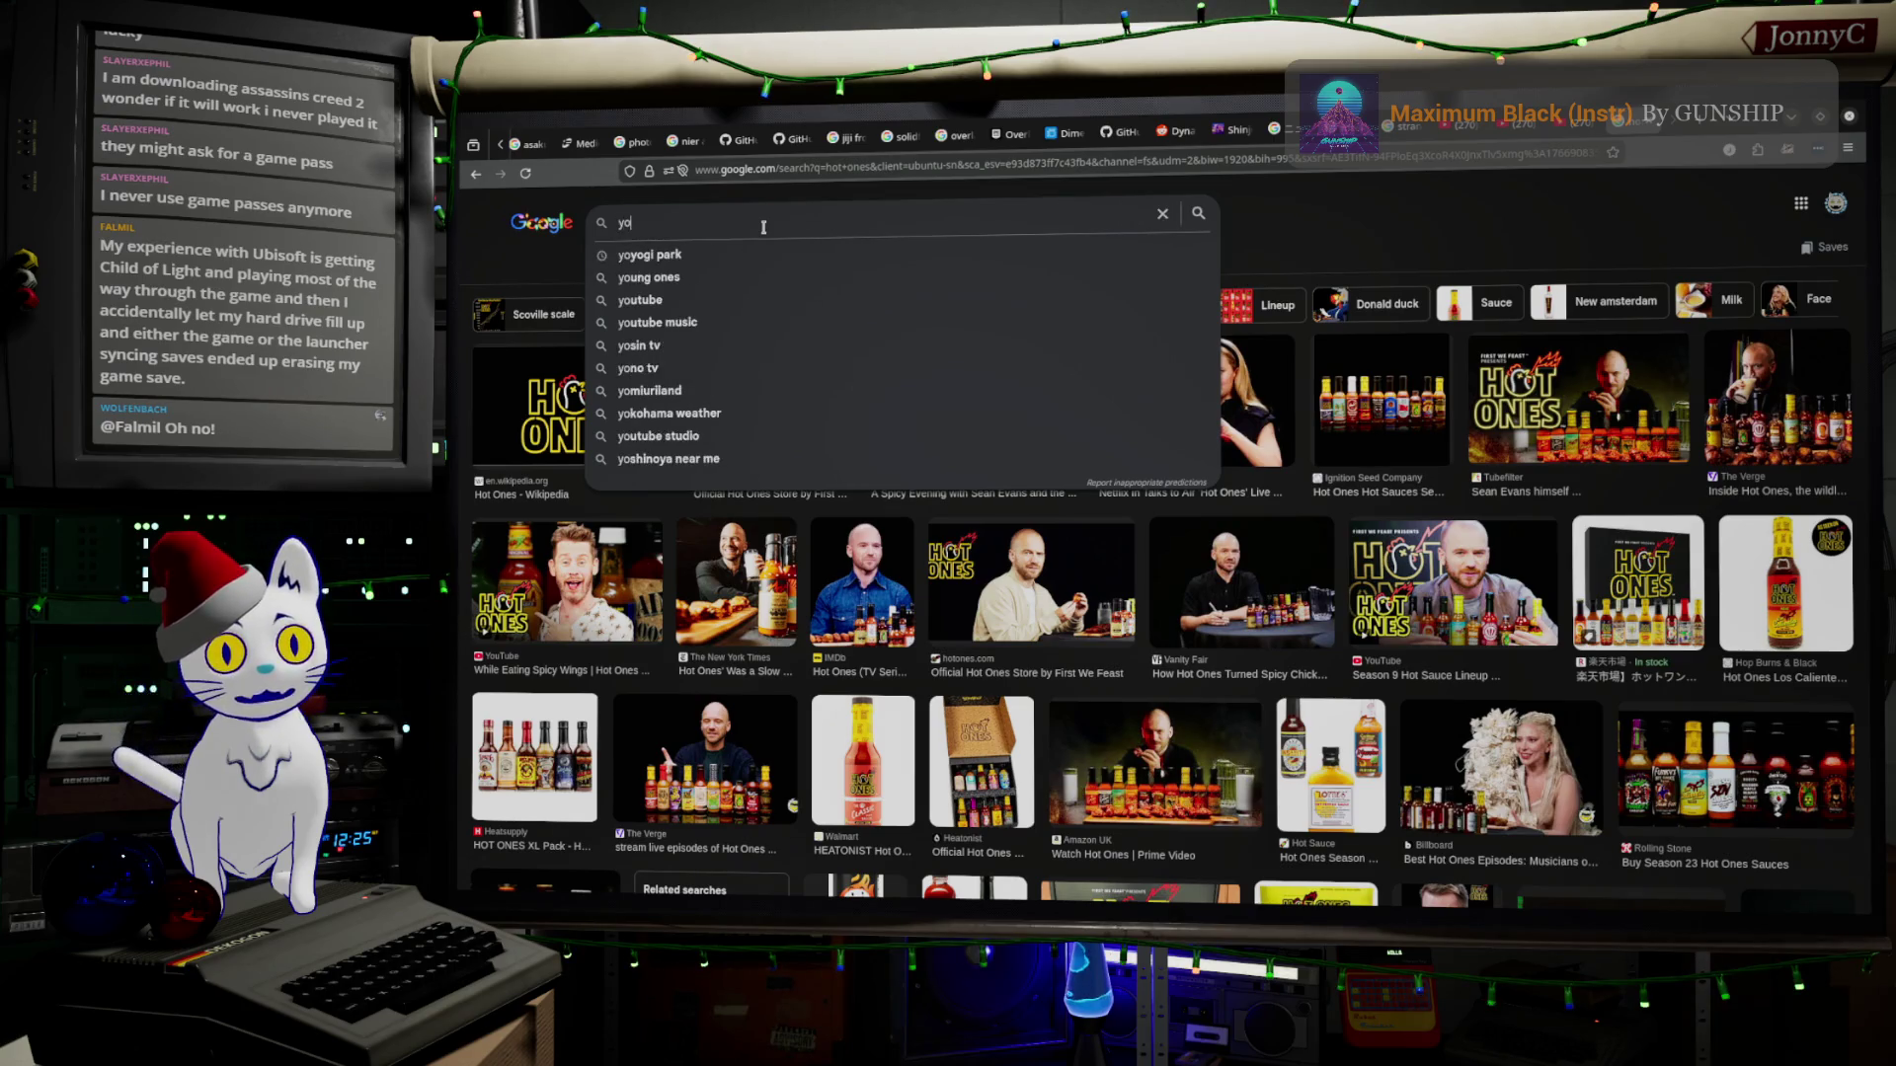
text(ko taro)
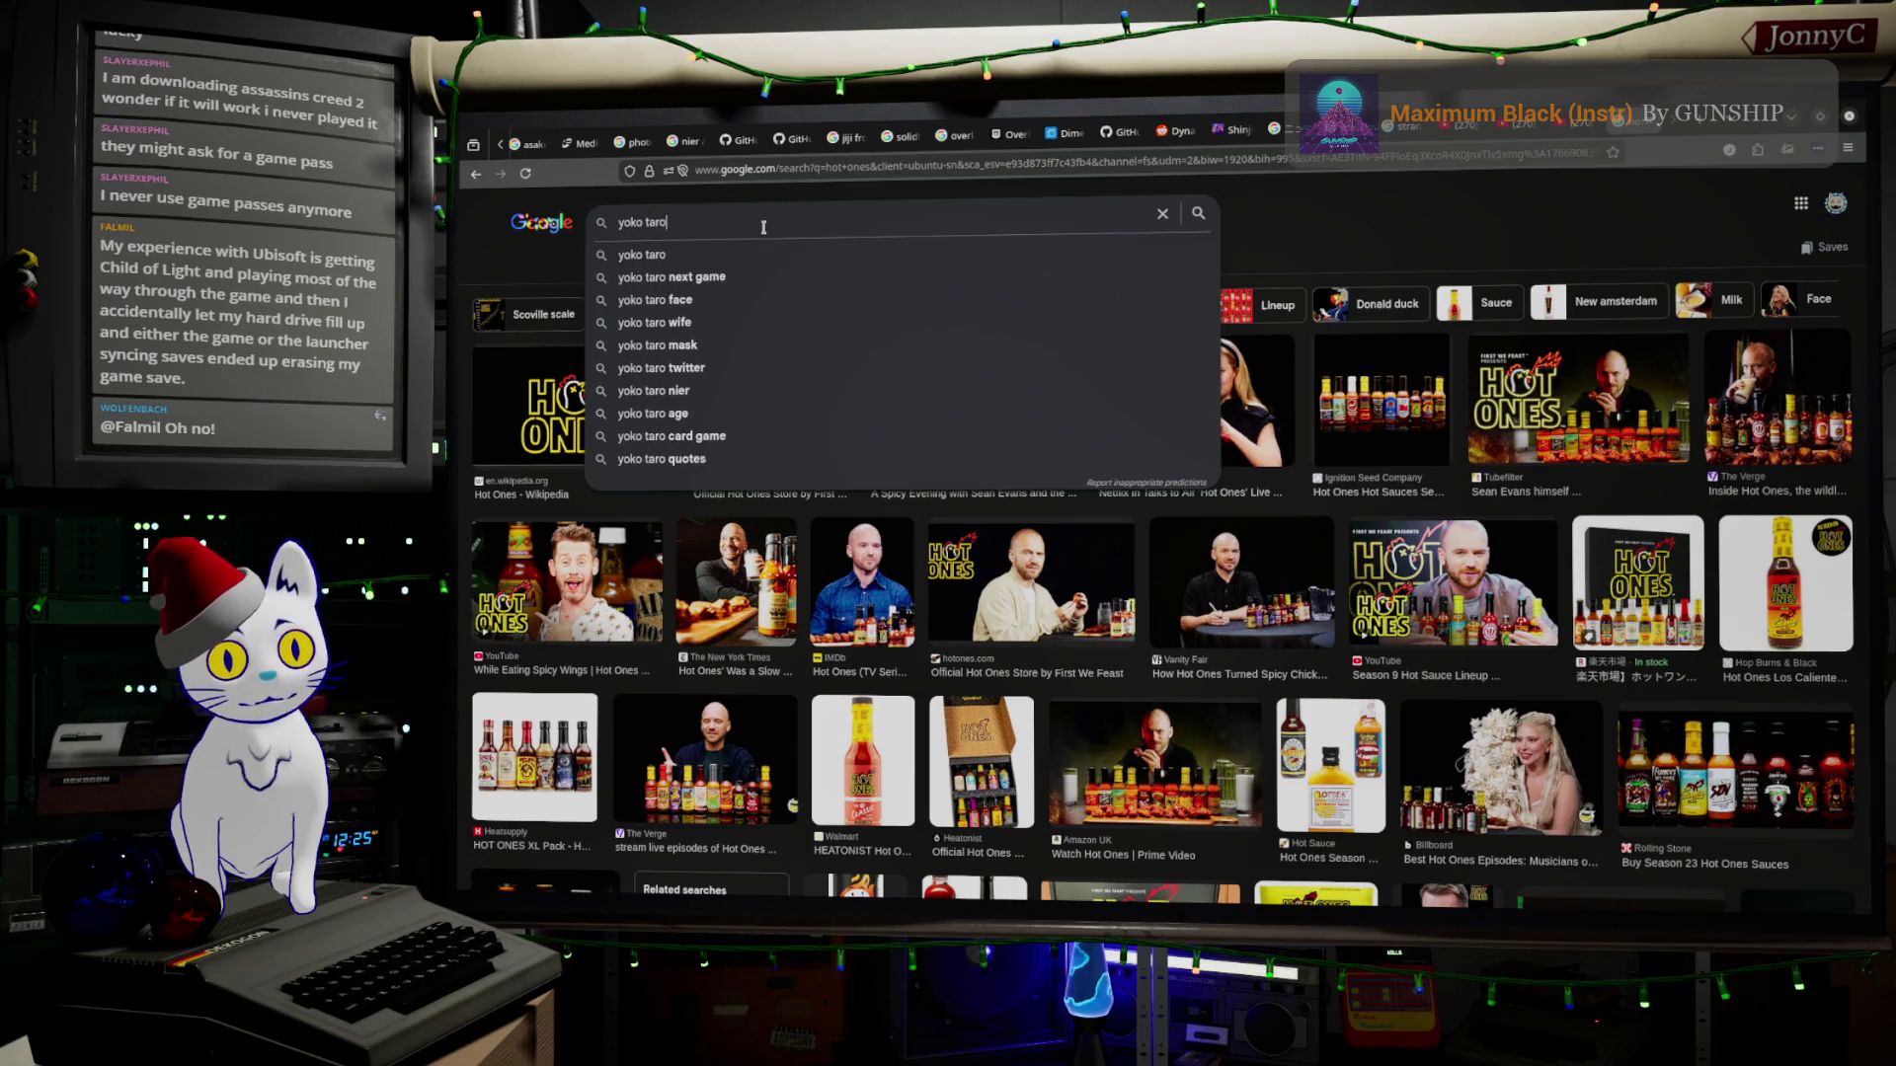
text( drag)
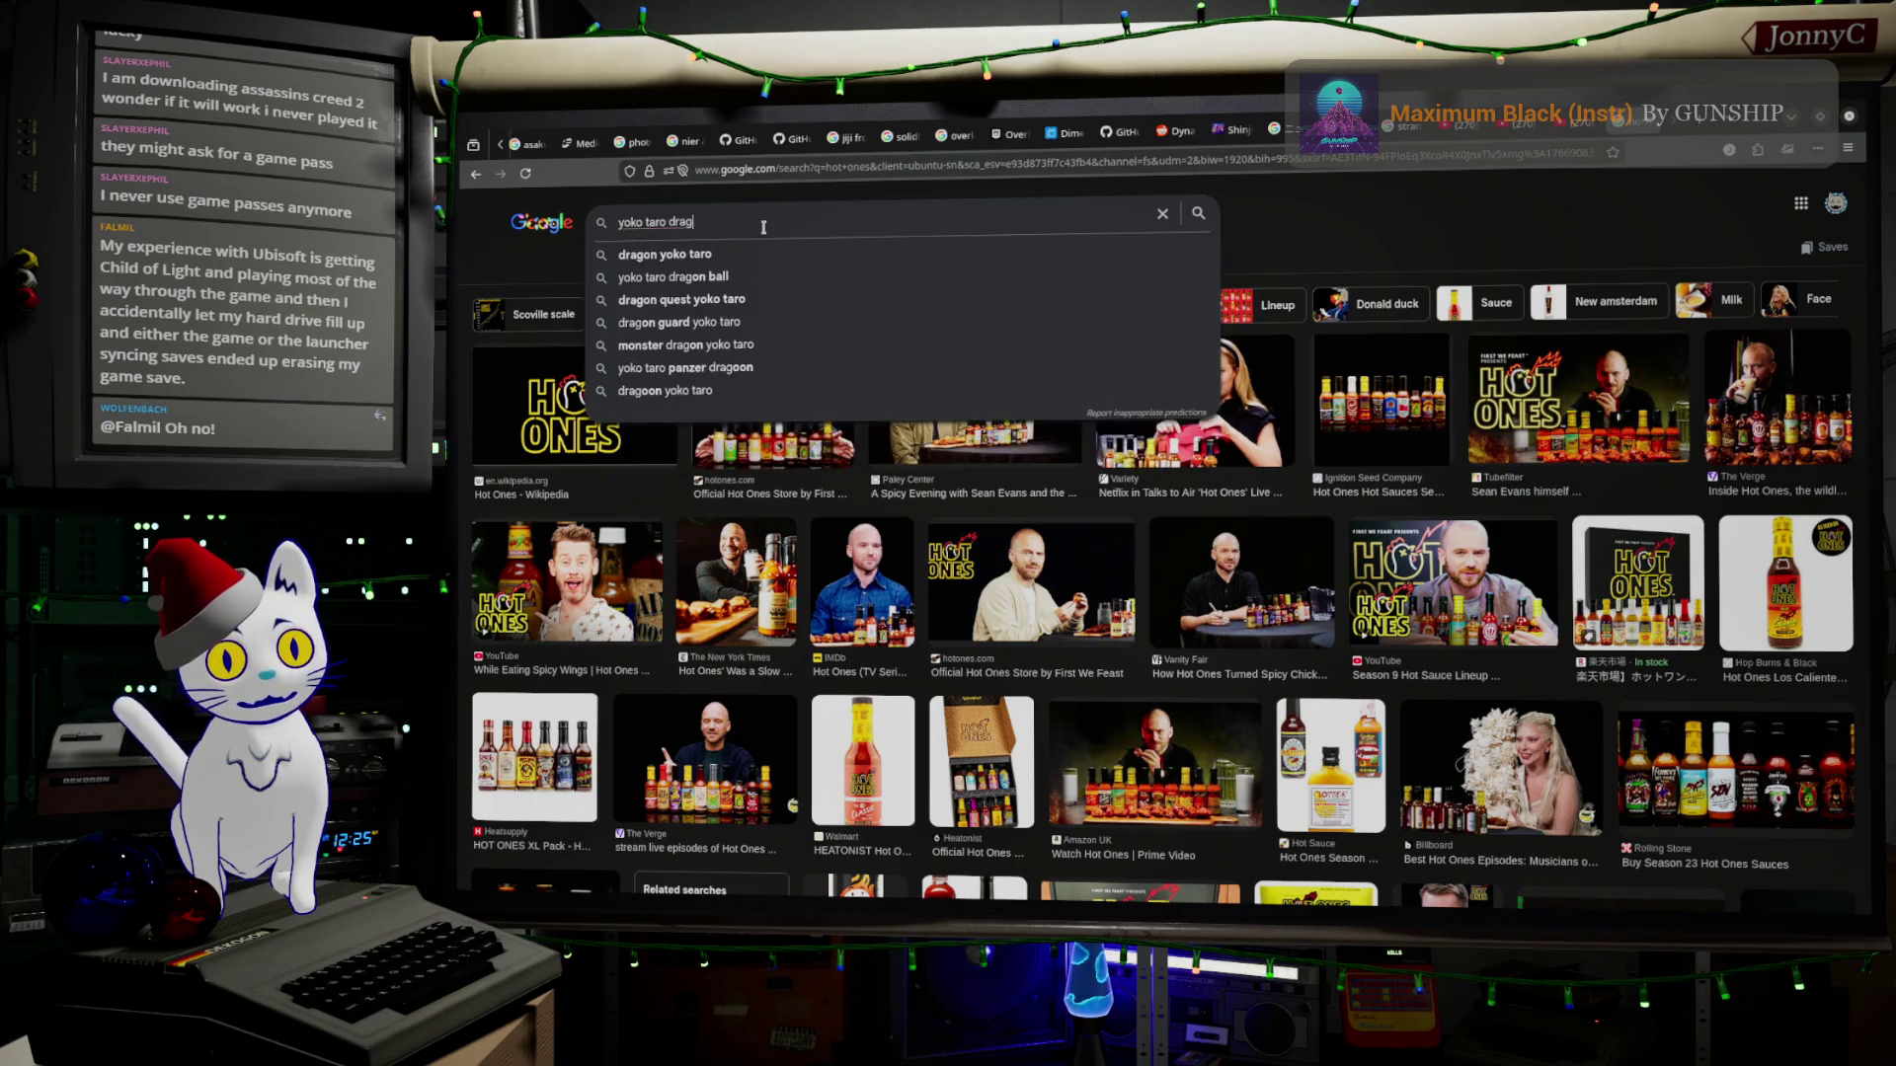
text(on q)
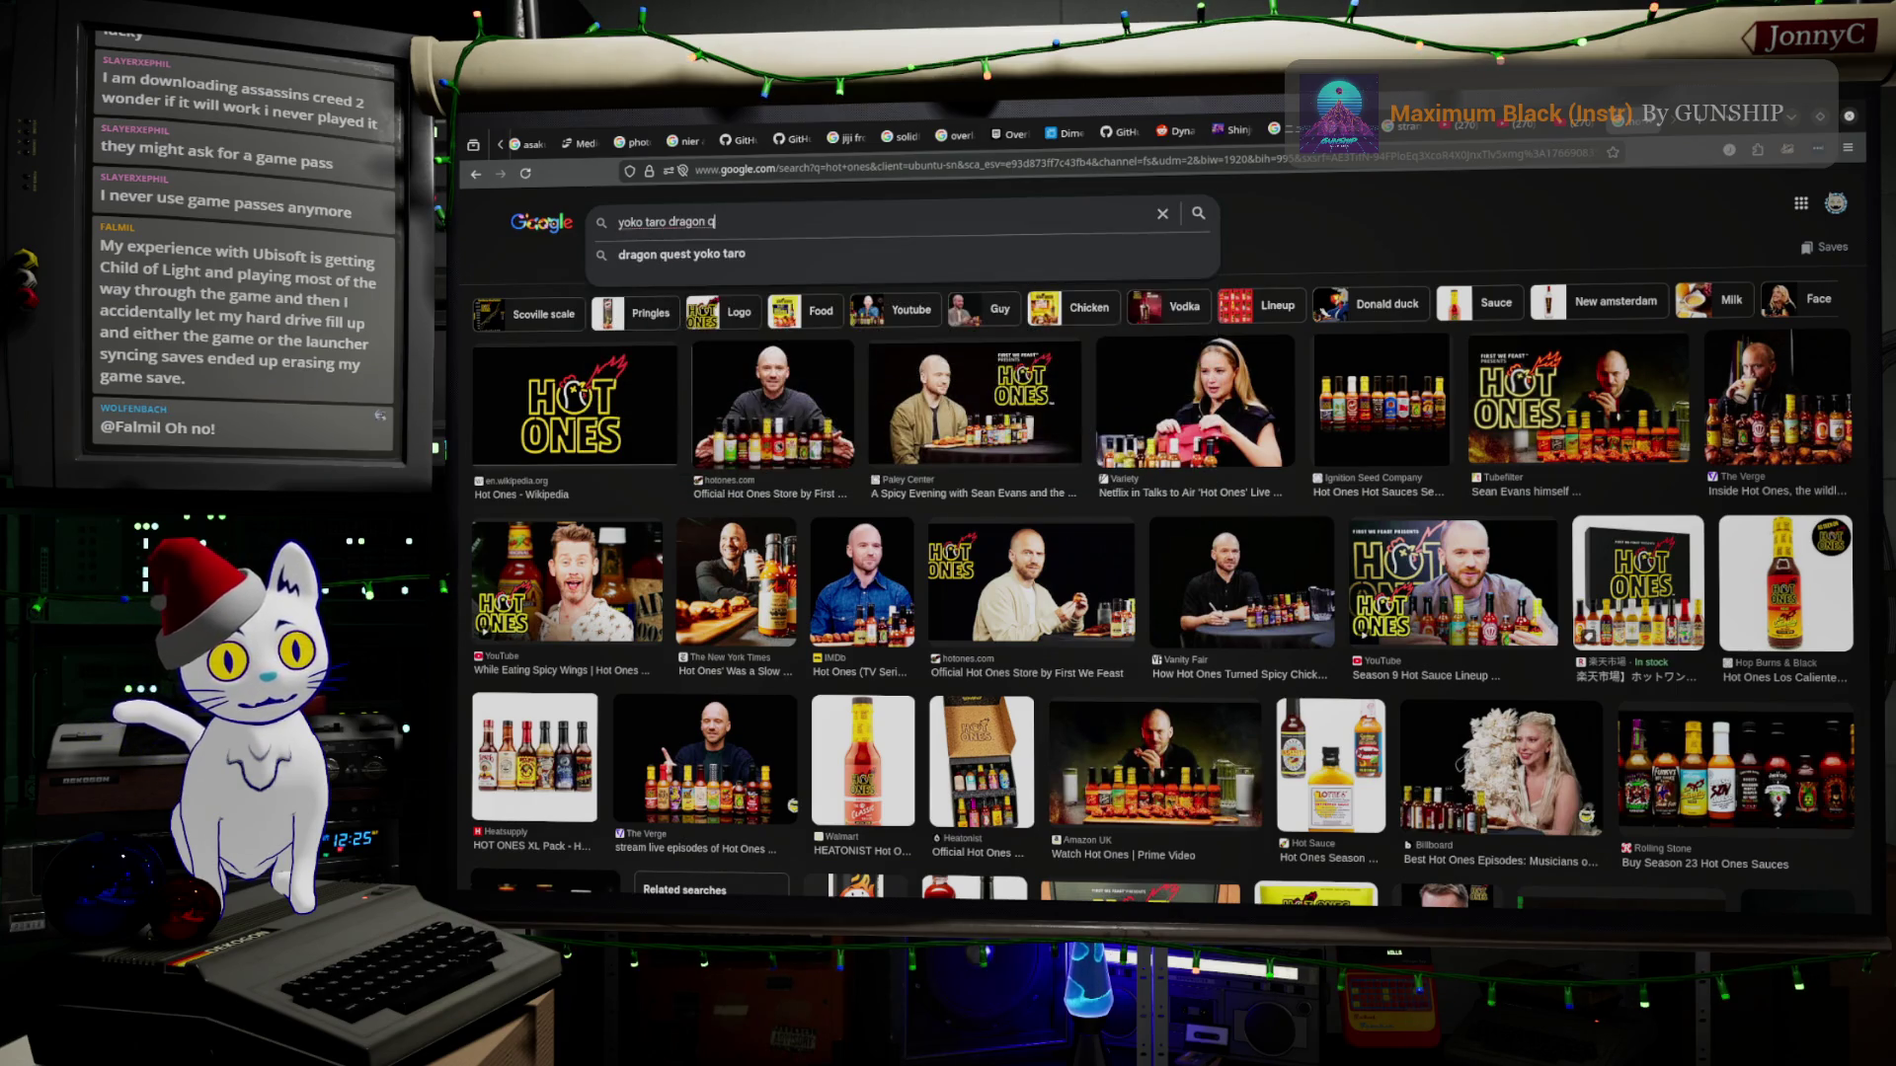
text(uest trau)
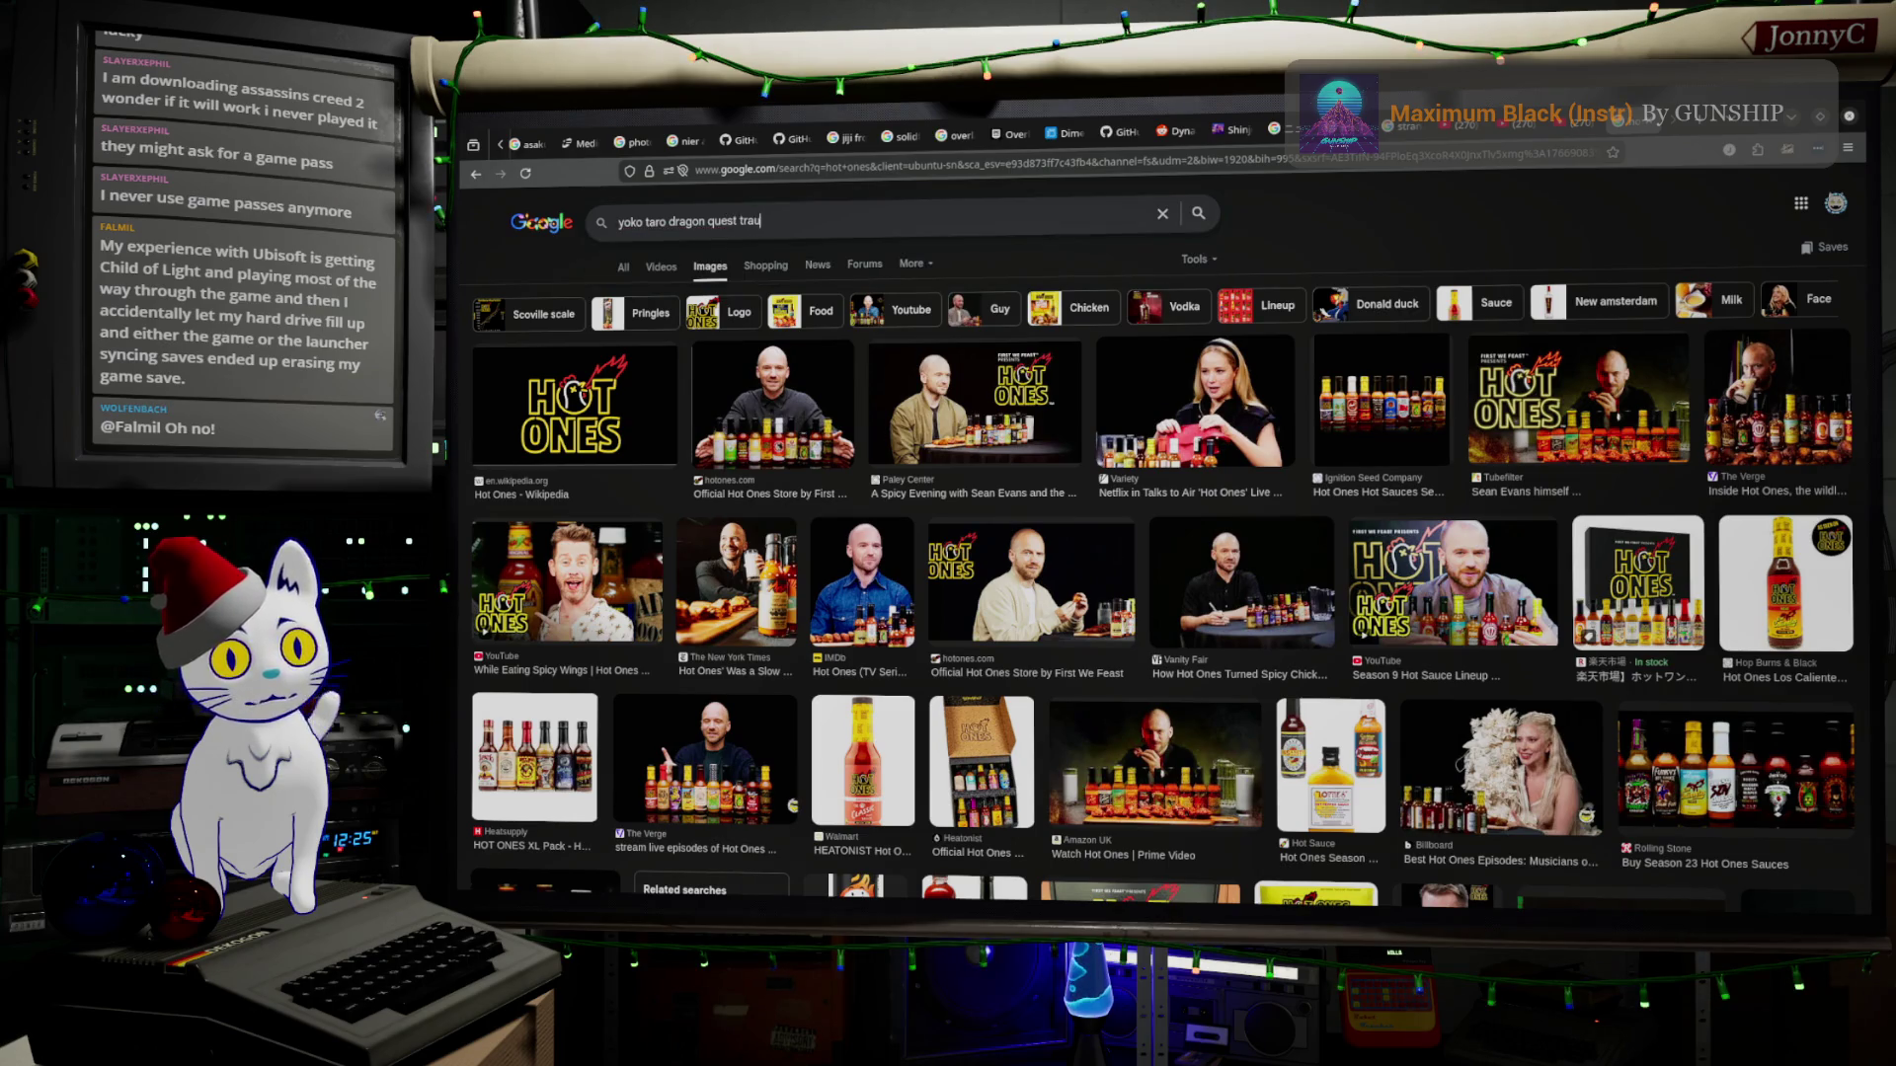
text(ma)
key(Return)
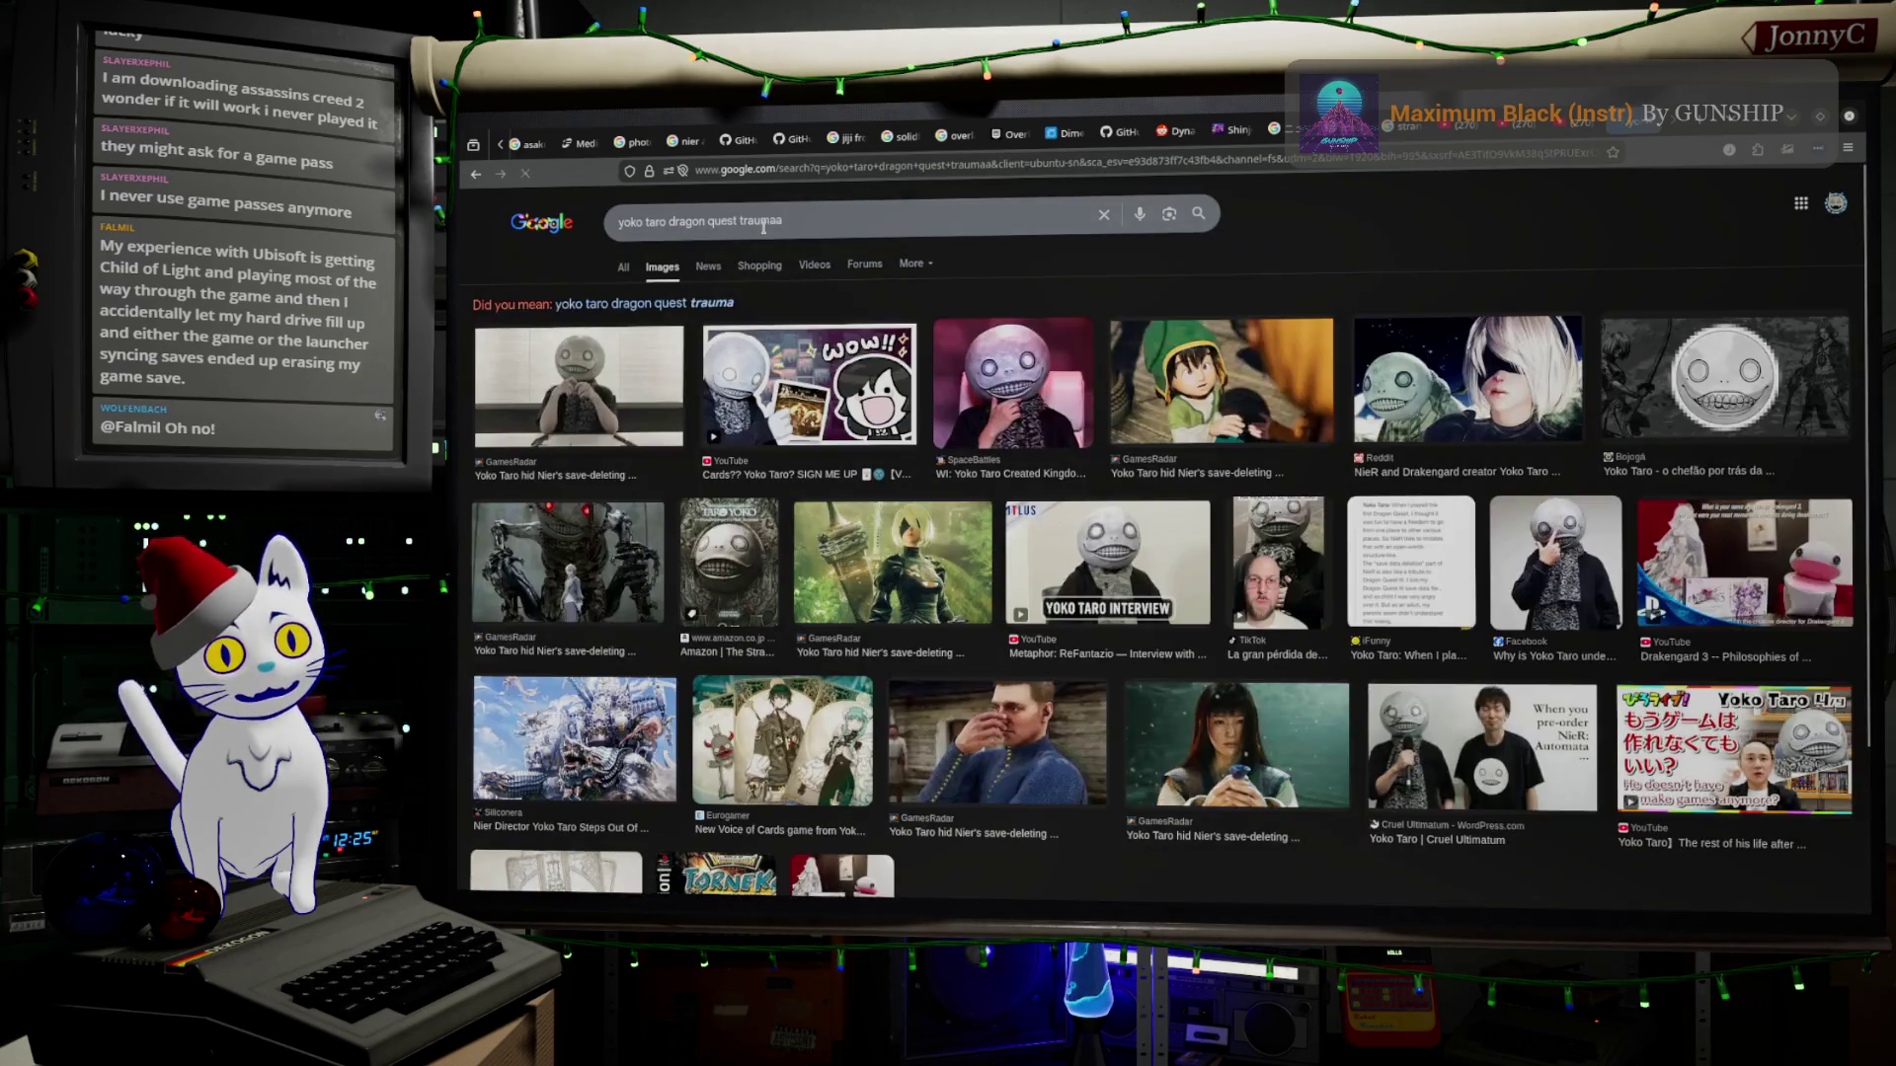
click(878, 223)
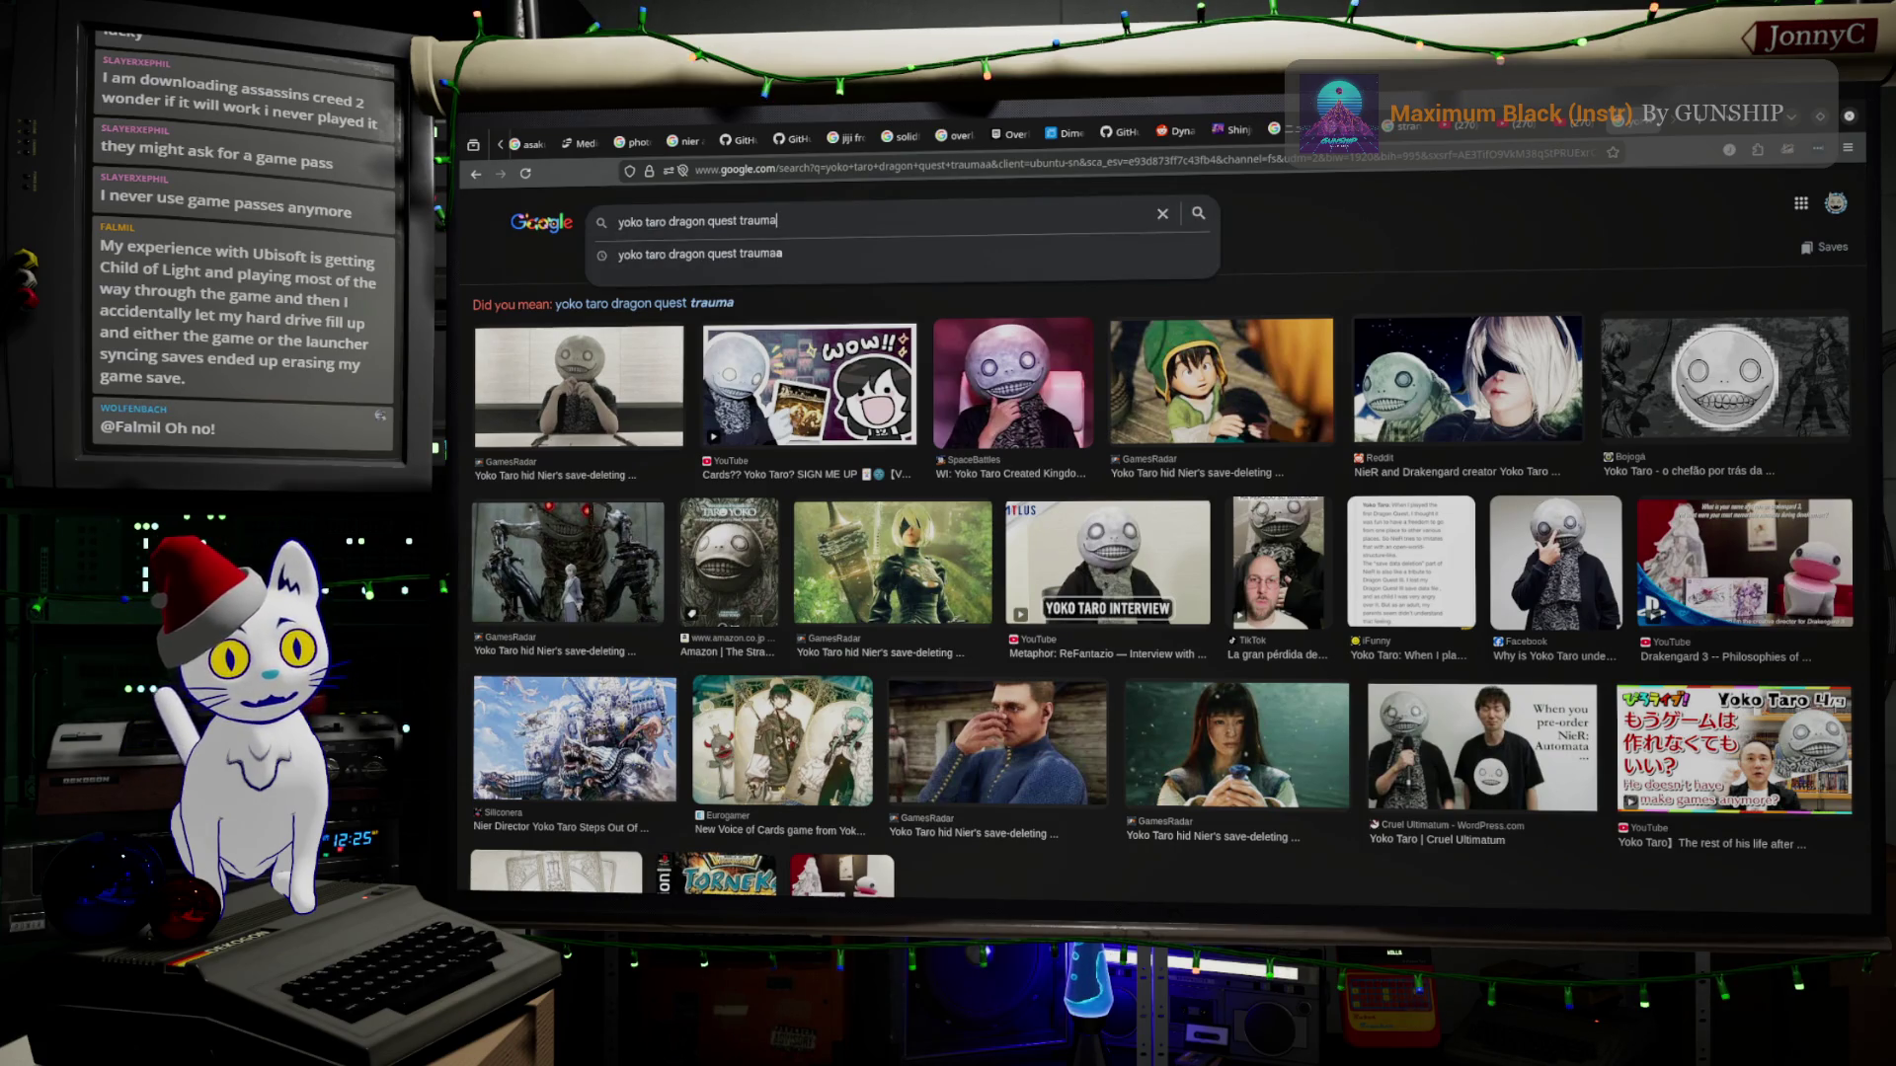
key(Return)
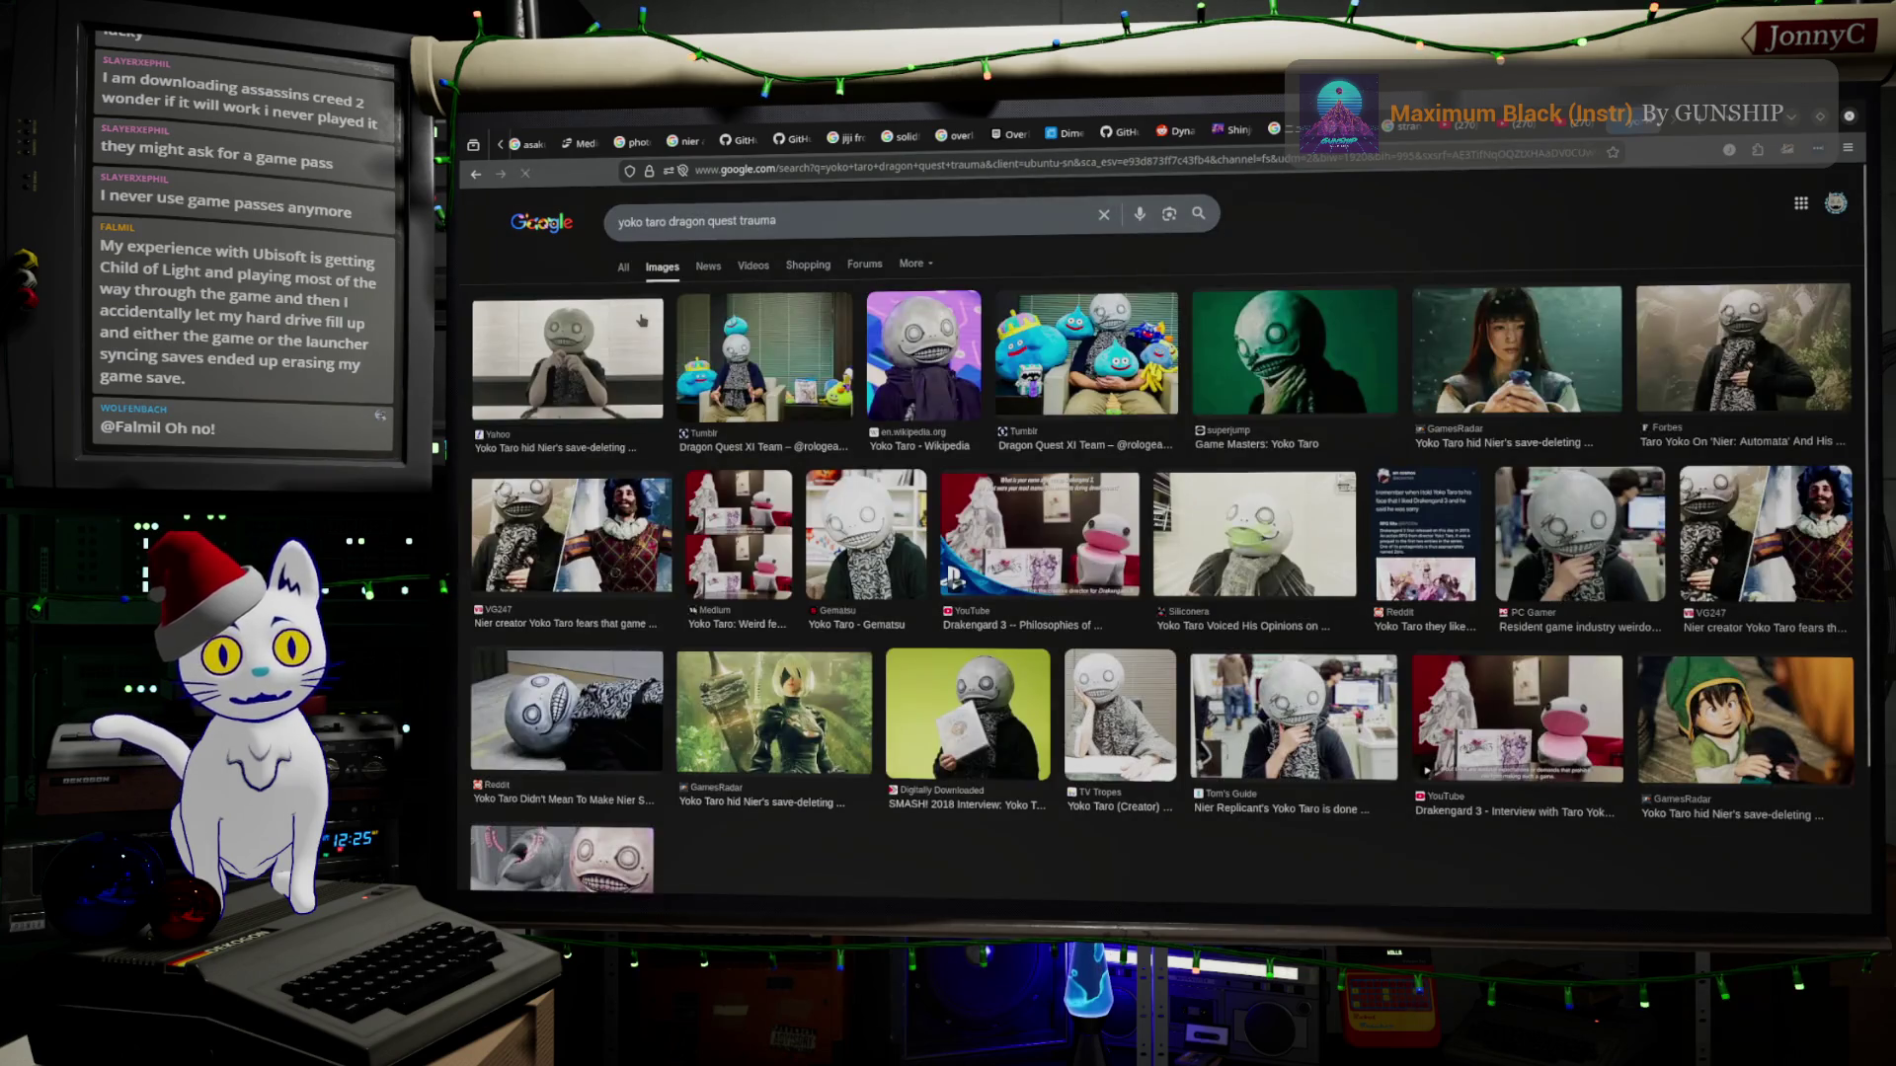
Switch the search to regular All web results.
click(623, 266)
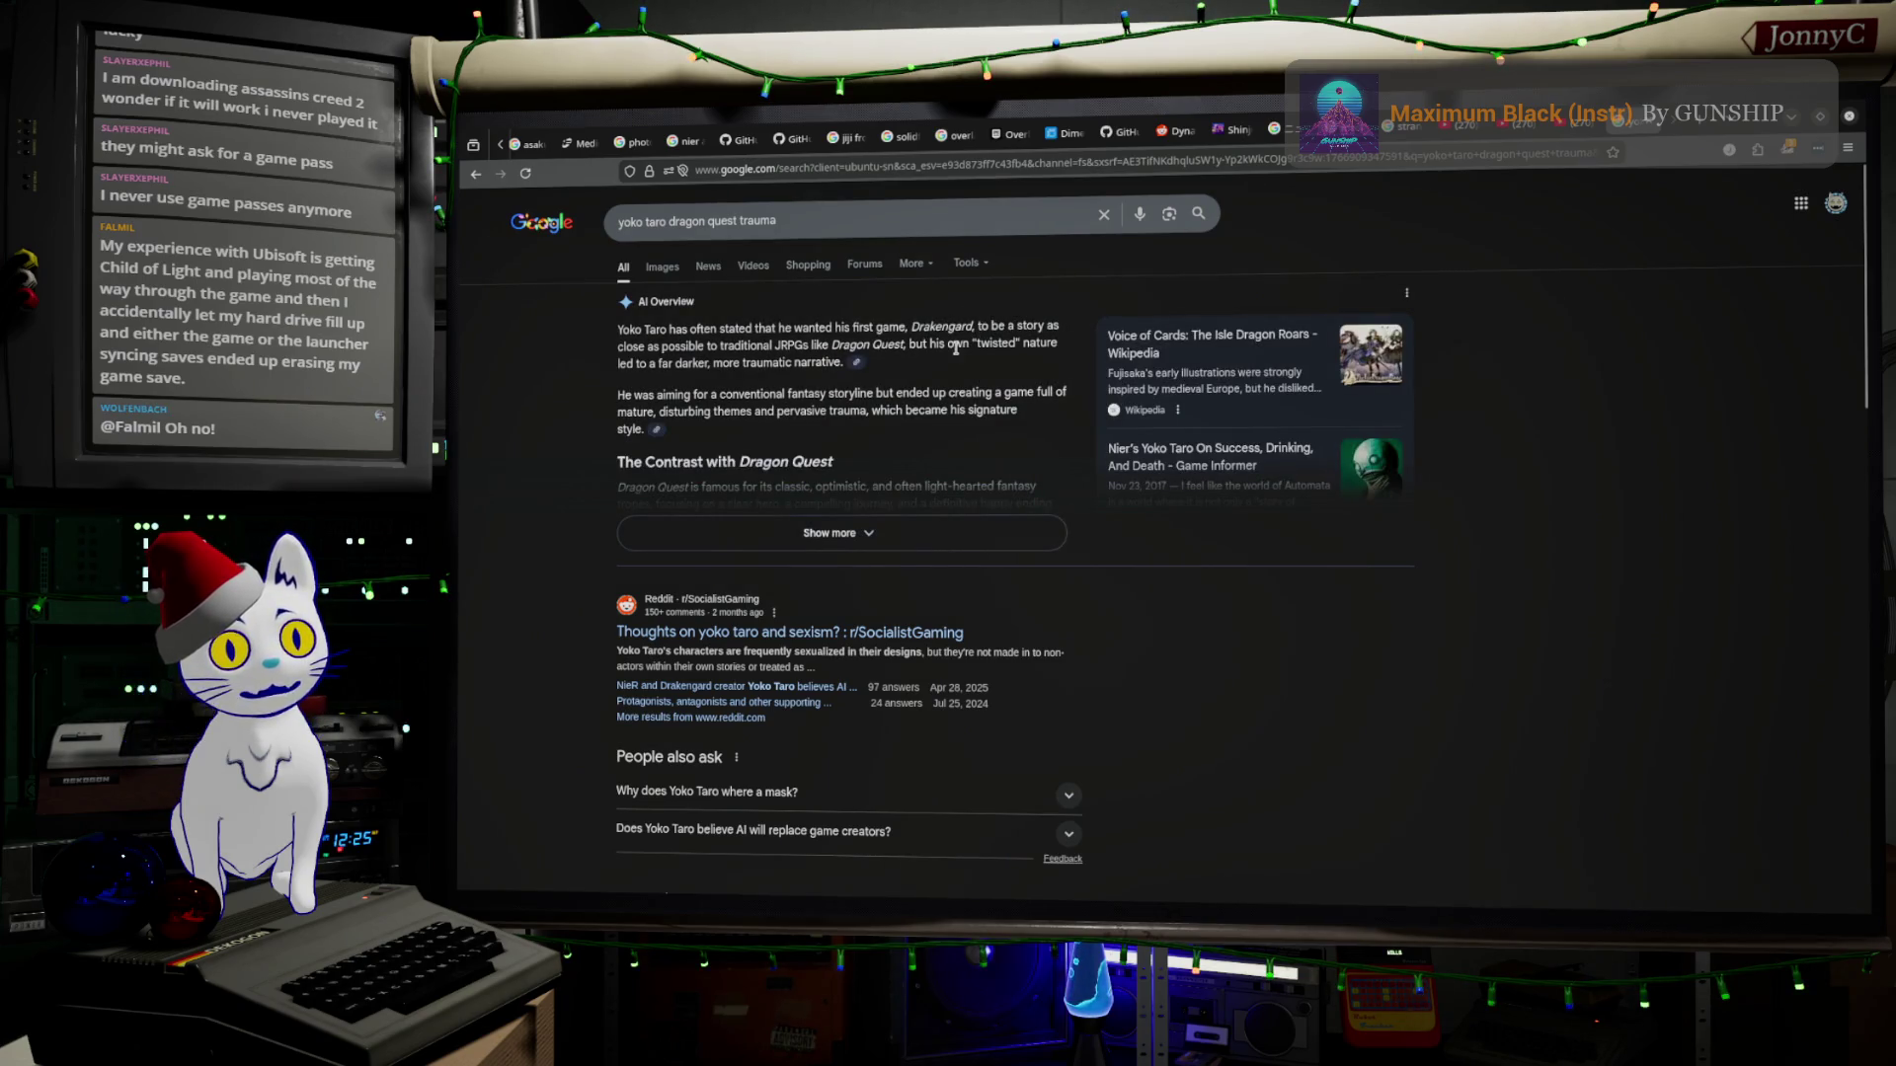
scroll(786, 396, down, 4)
scroll(592, 431, down, 4)
scroll(564, 436, down, 2)
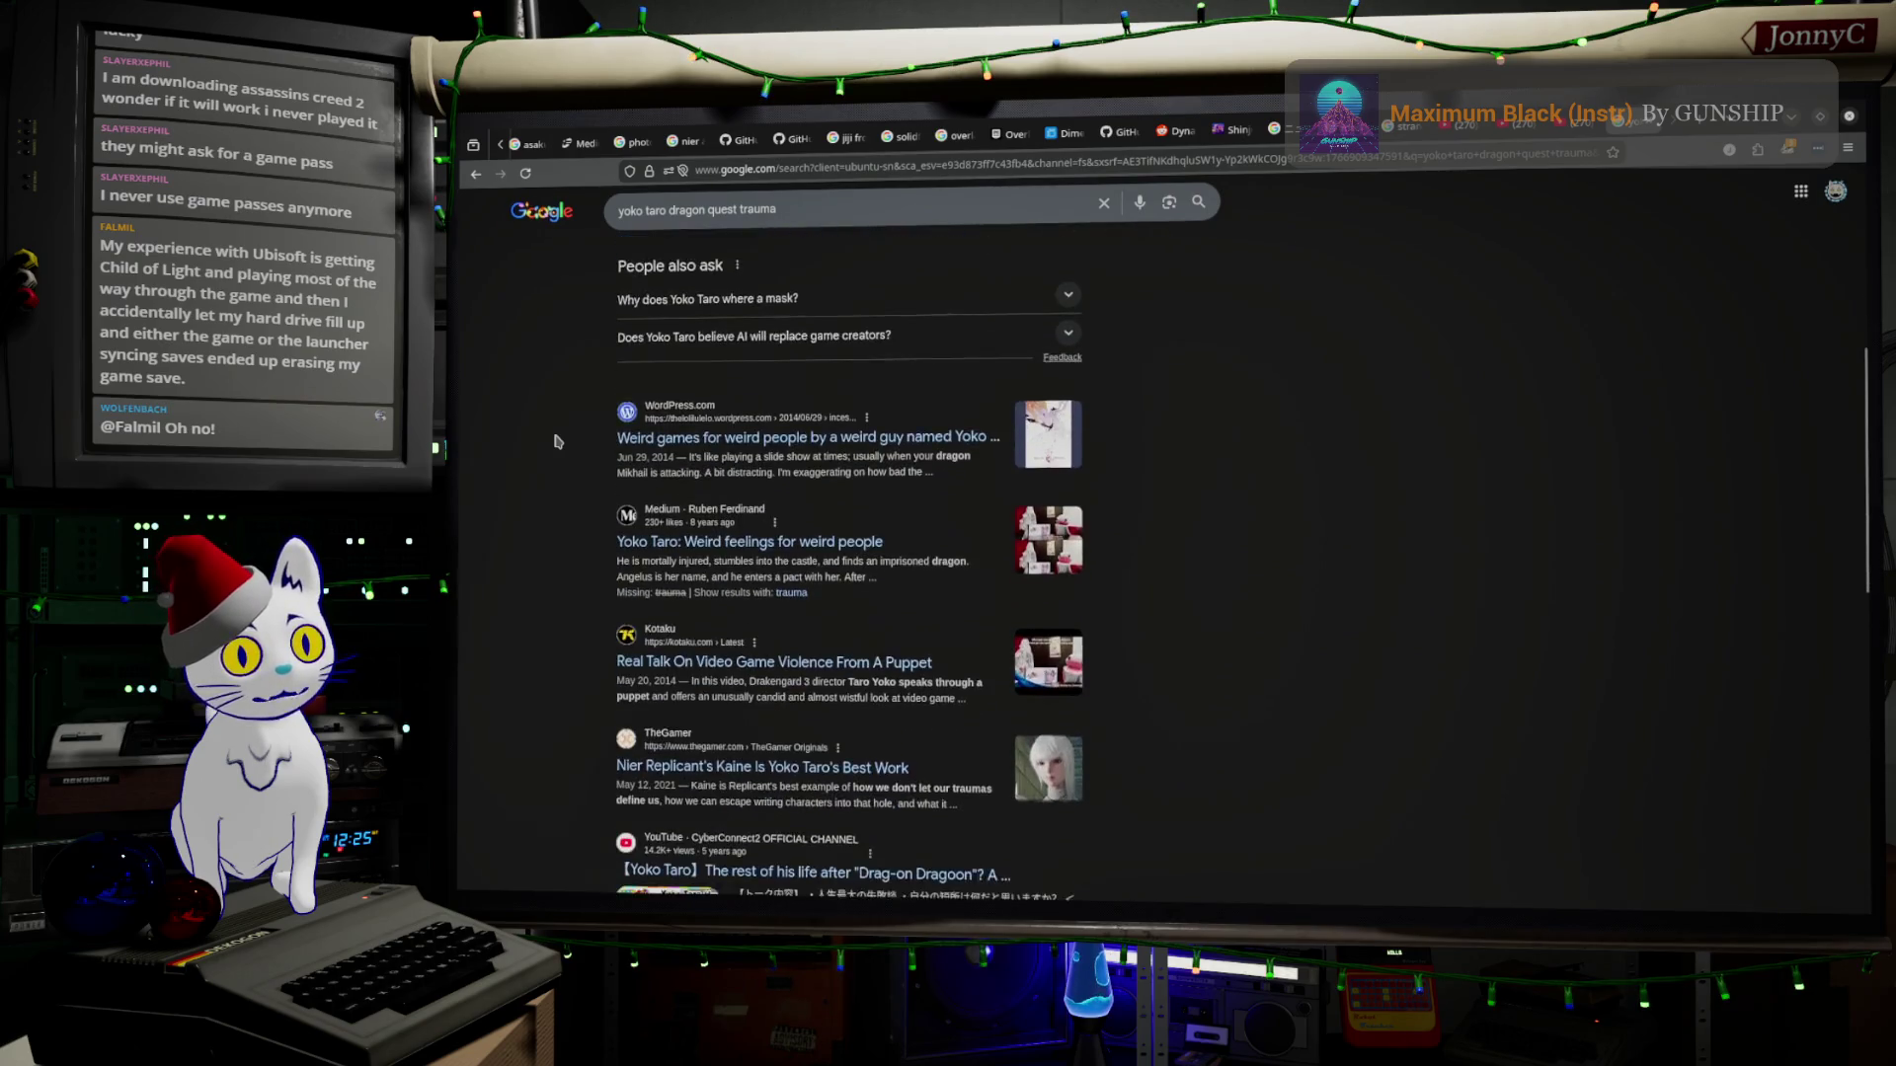
scroll(557, 441, up, 2)
scroll(560, 432, down, 2)
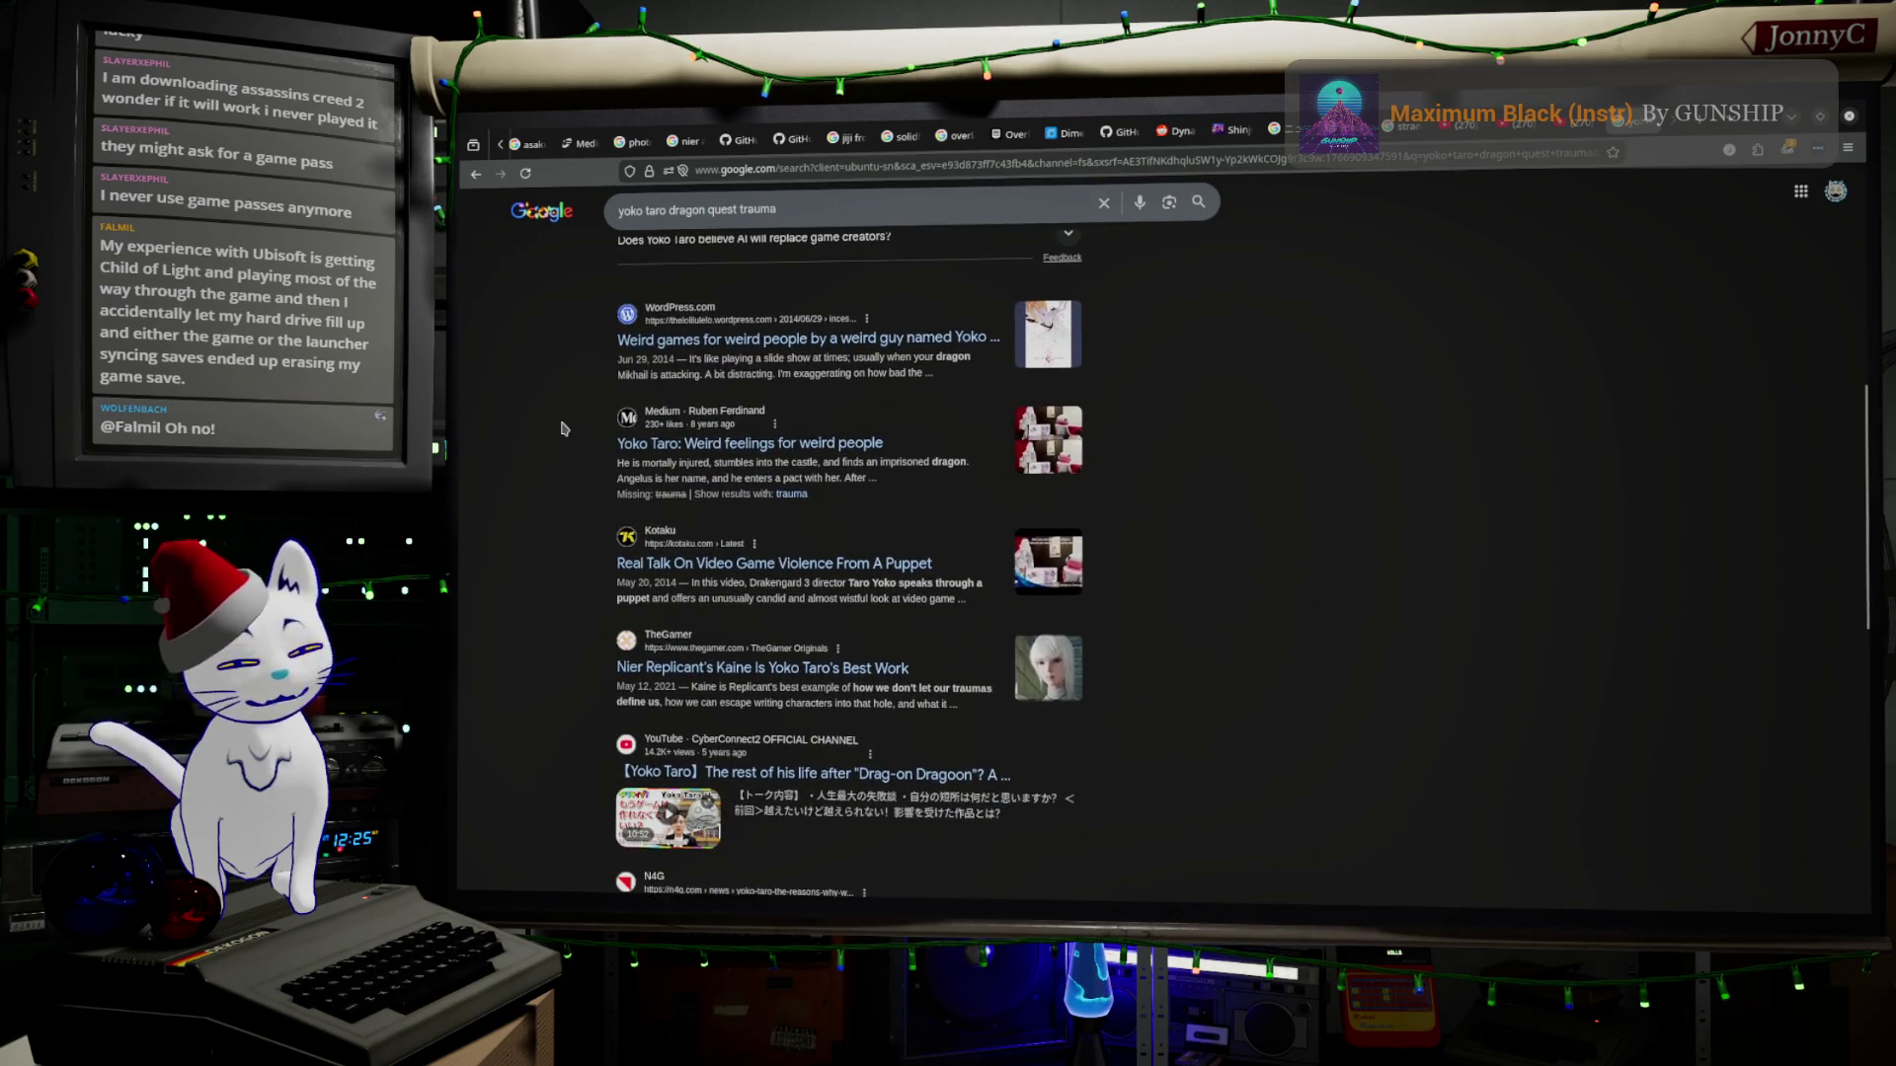
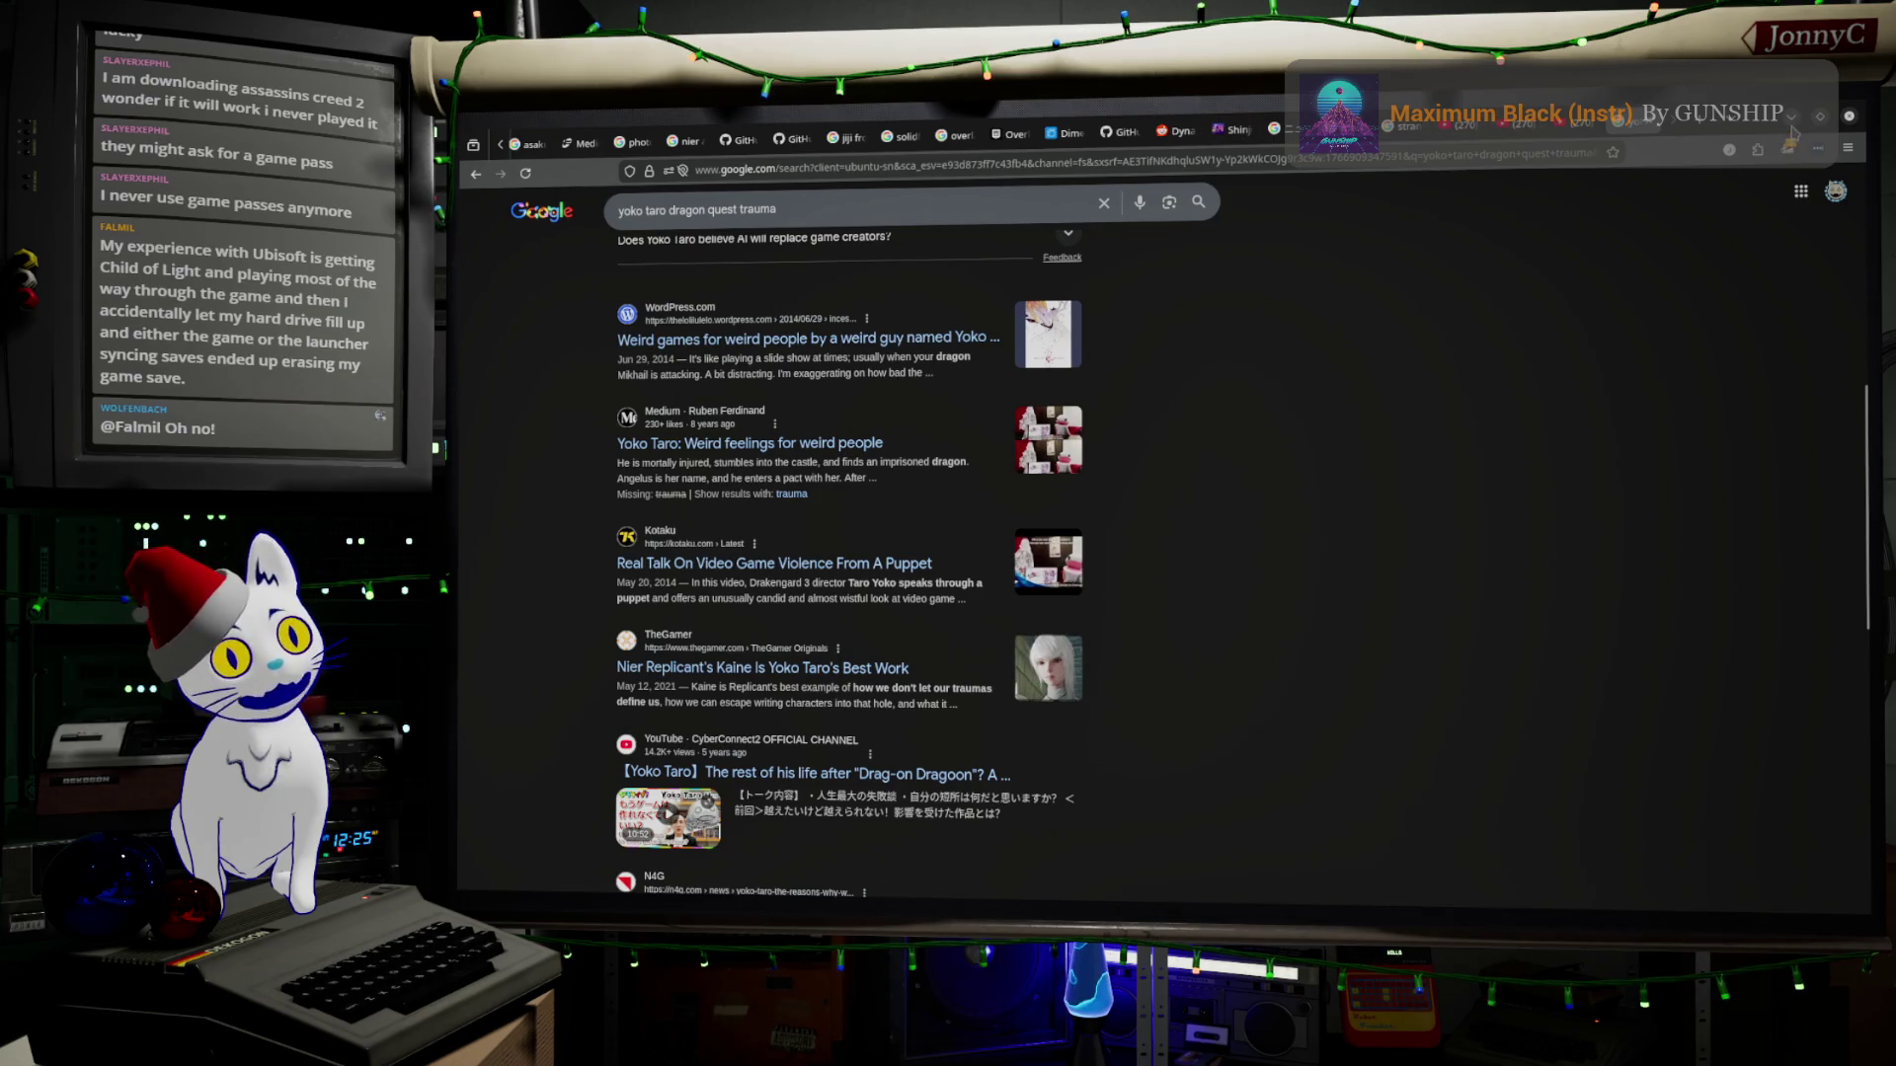
Switch from the browser back to the Blender lecture hall desk scene.
key(alt+Tab)
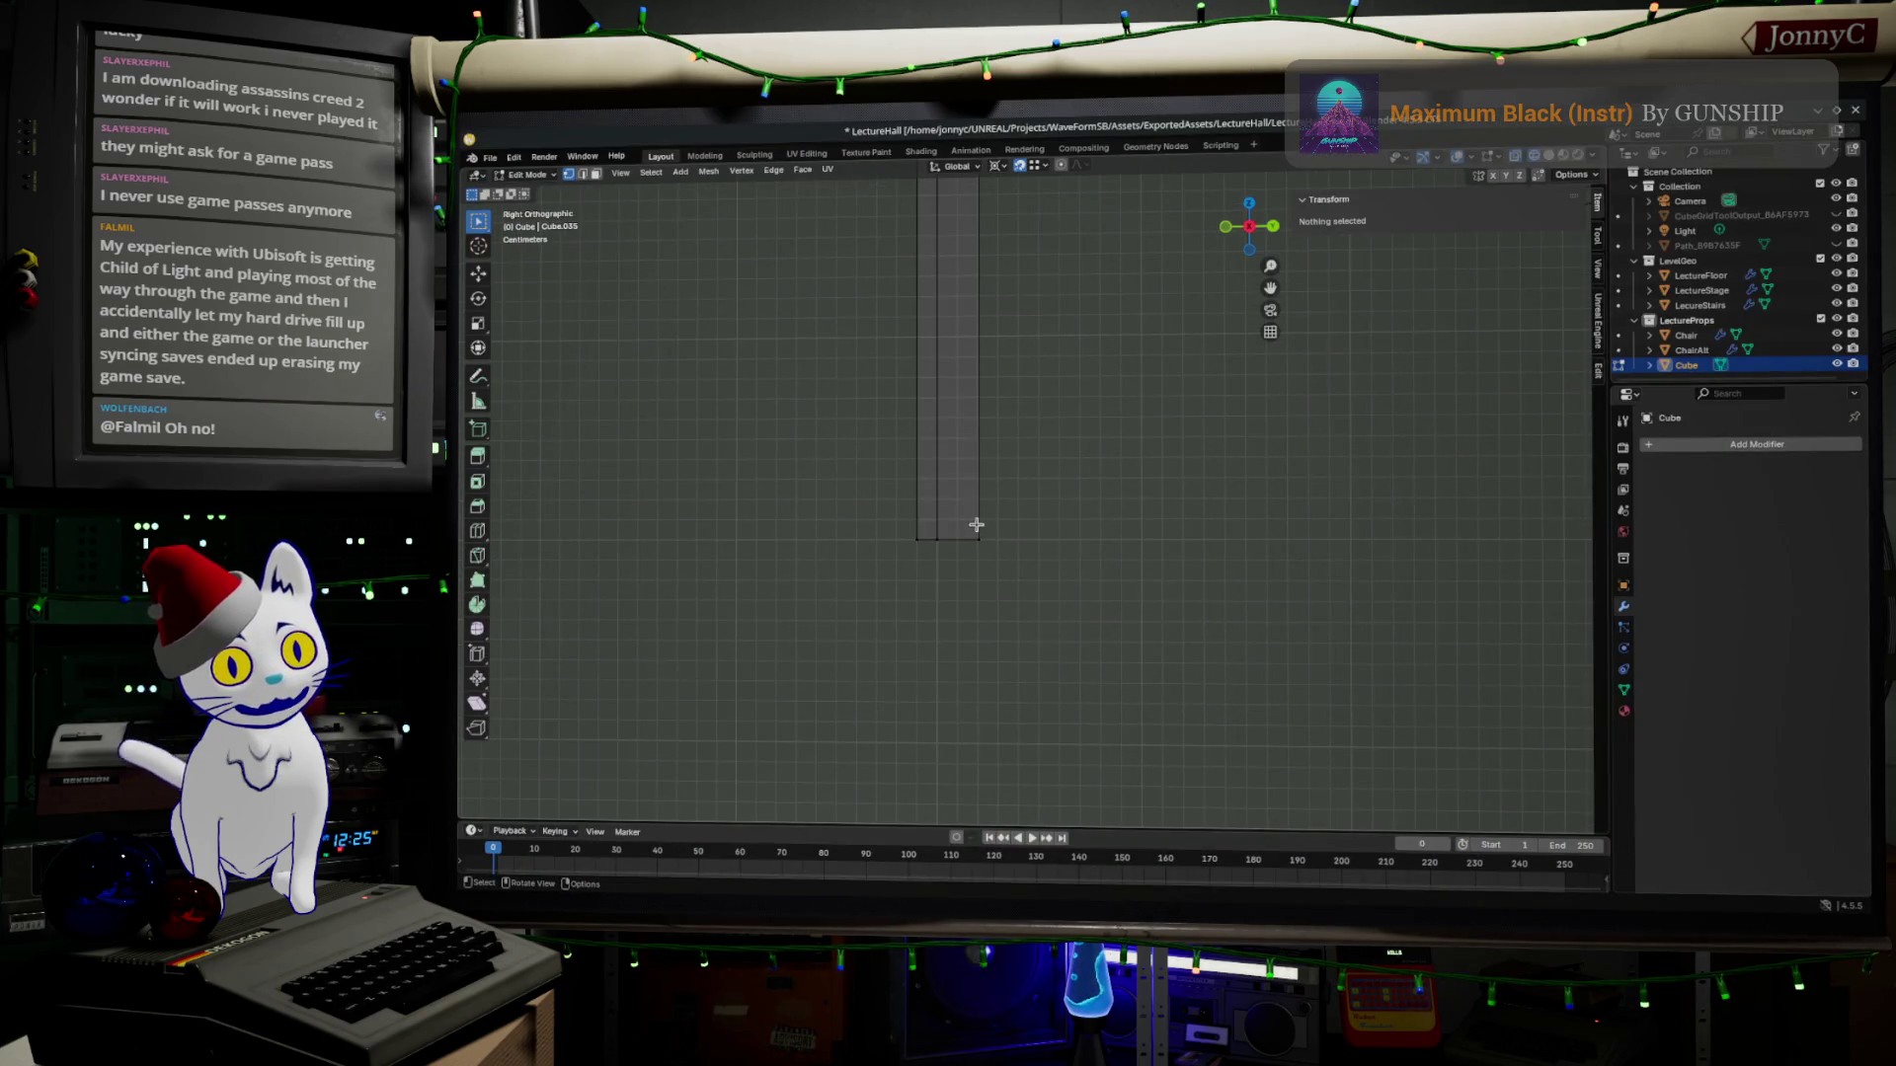
Extrude the thin leg's bottom vertices downward toward the floor, then clear the selection.
drag(915, 512, 1022, 572)
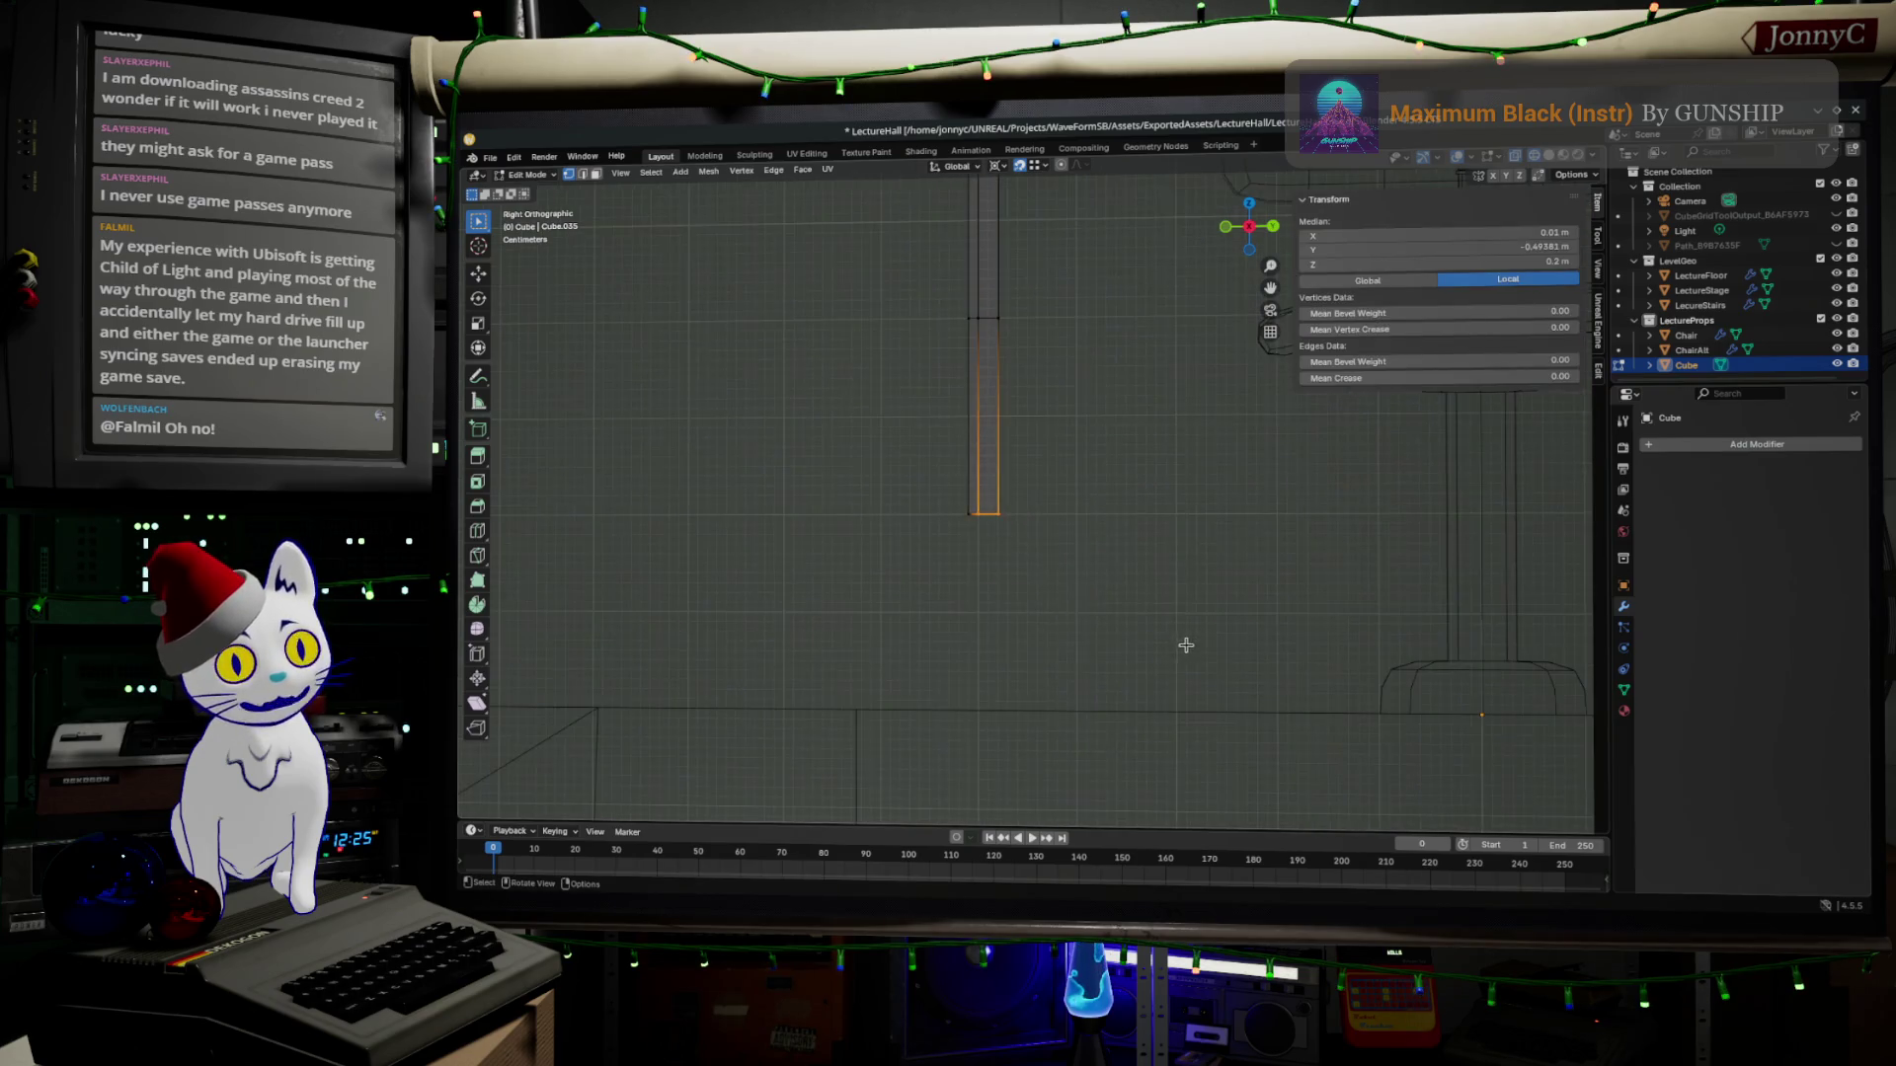
shift+middle_drag(1268, 668, 1286, 616)
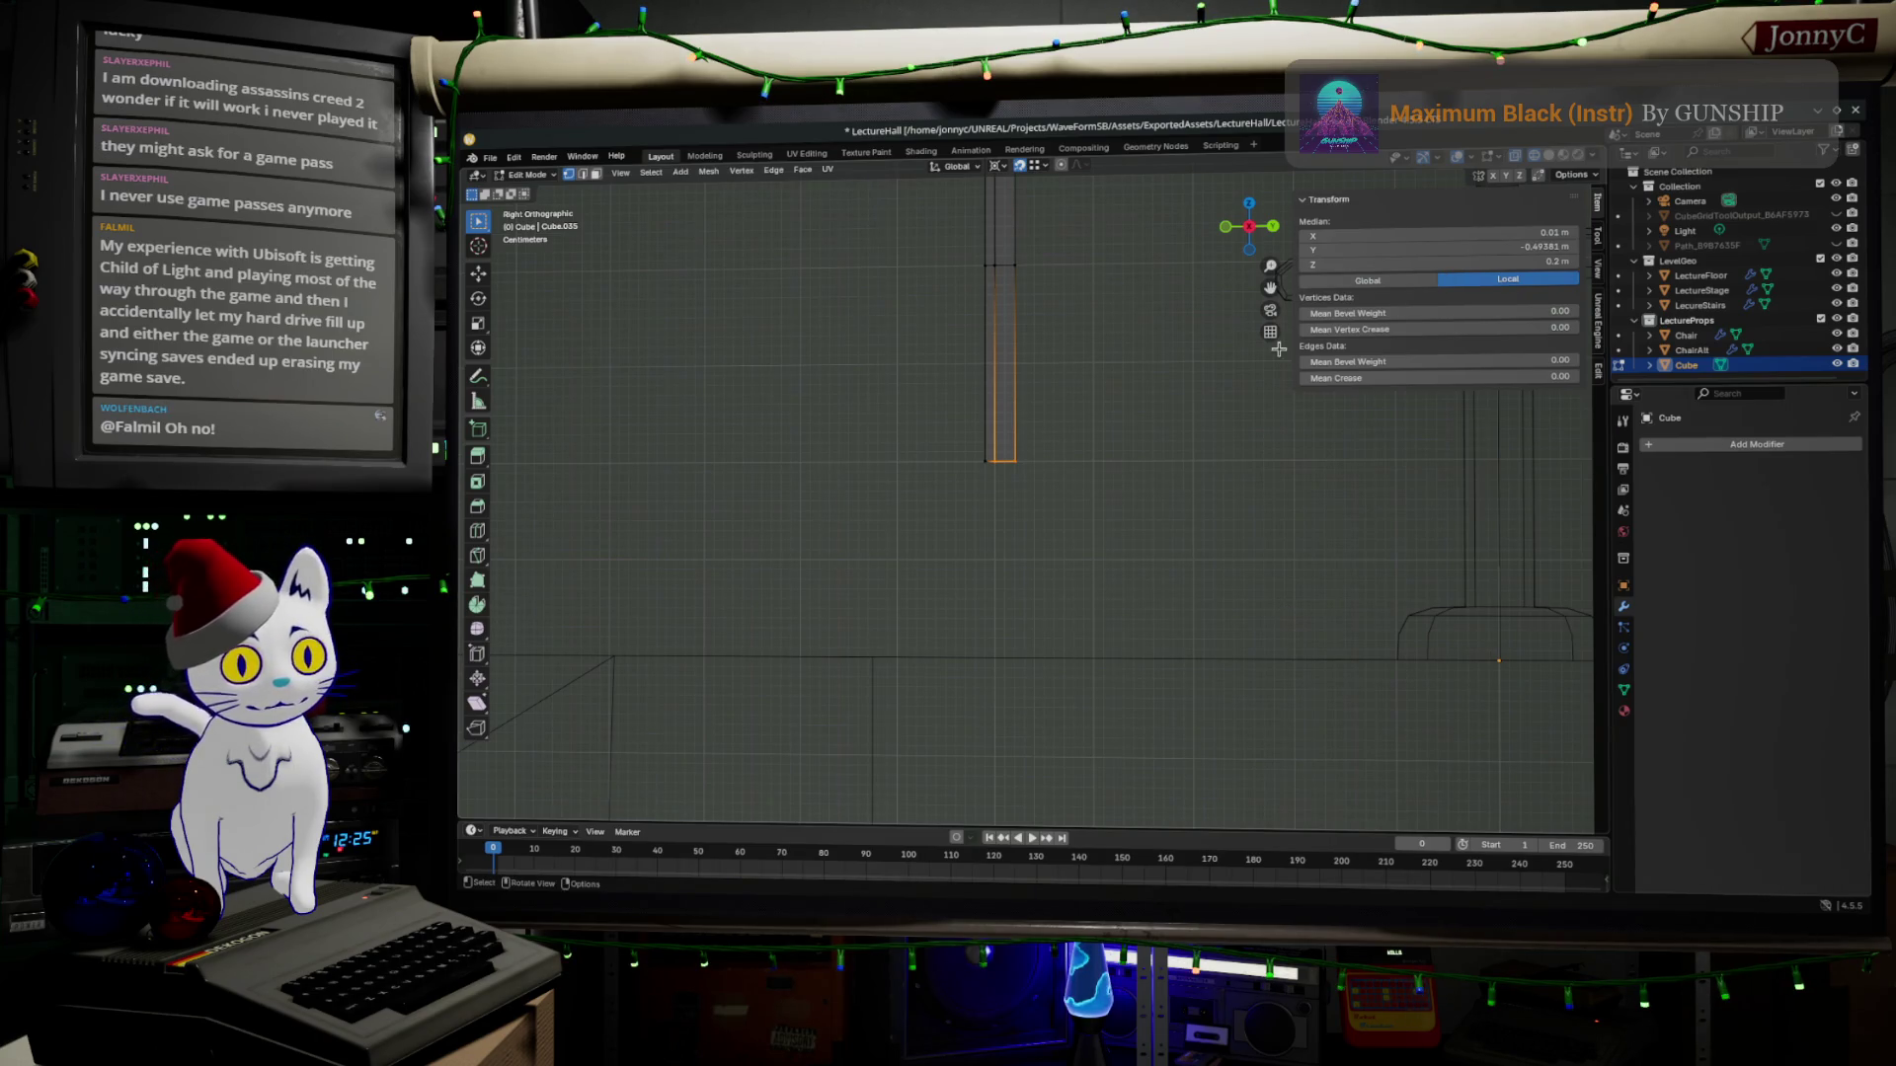
shift+middle_drag(1036, 533, 977, 483)
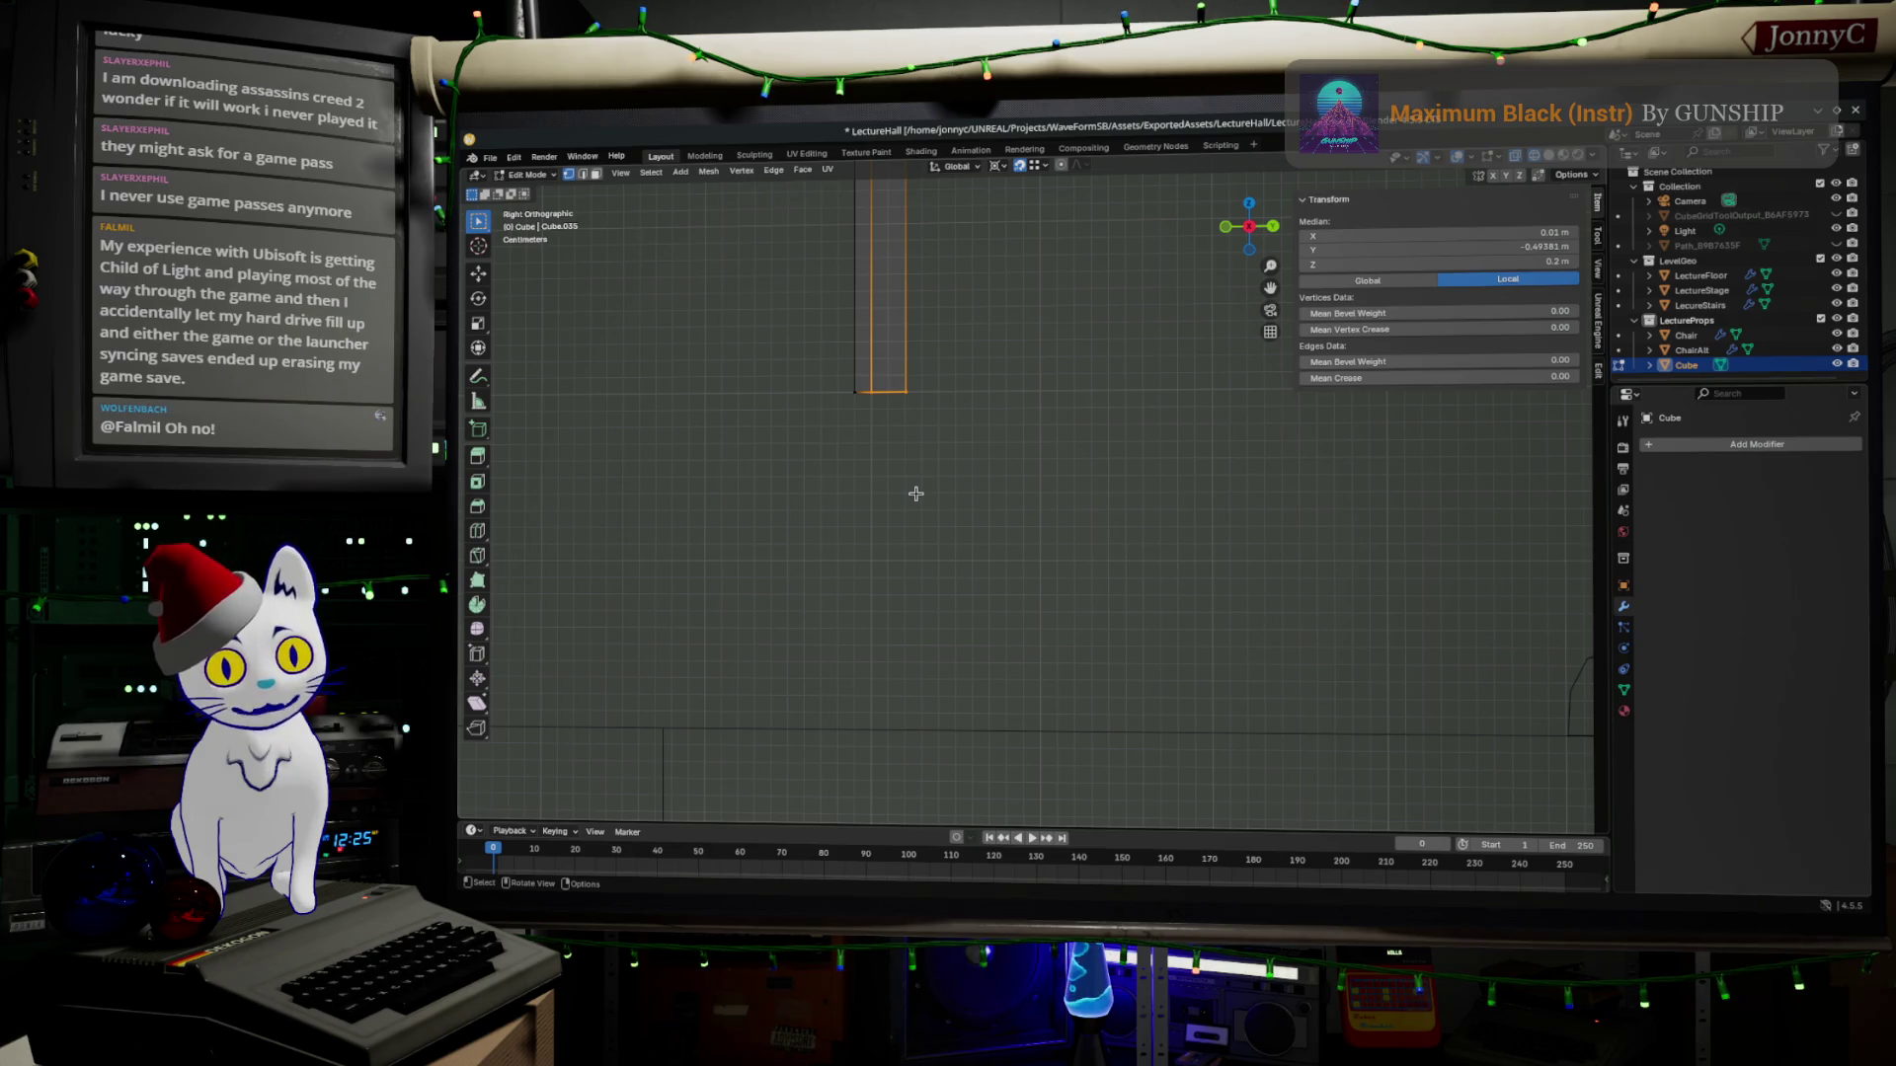
key(e)
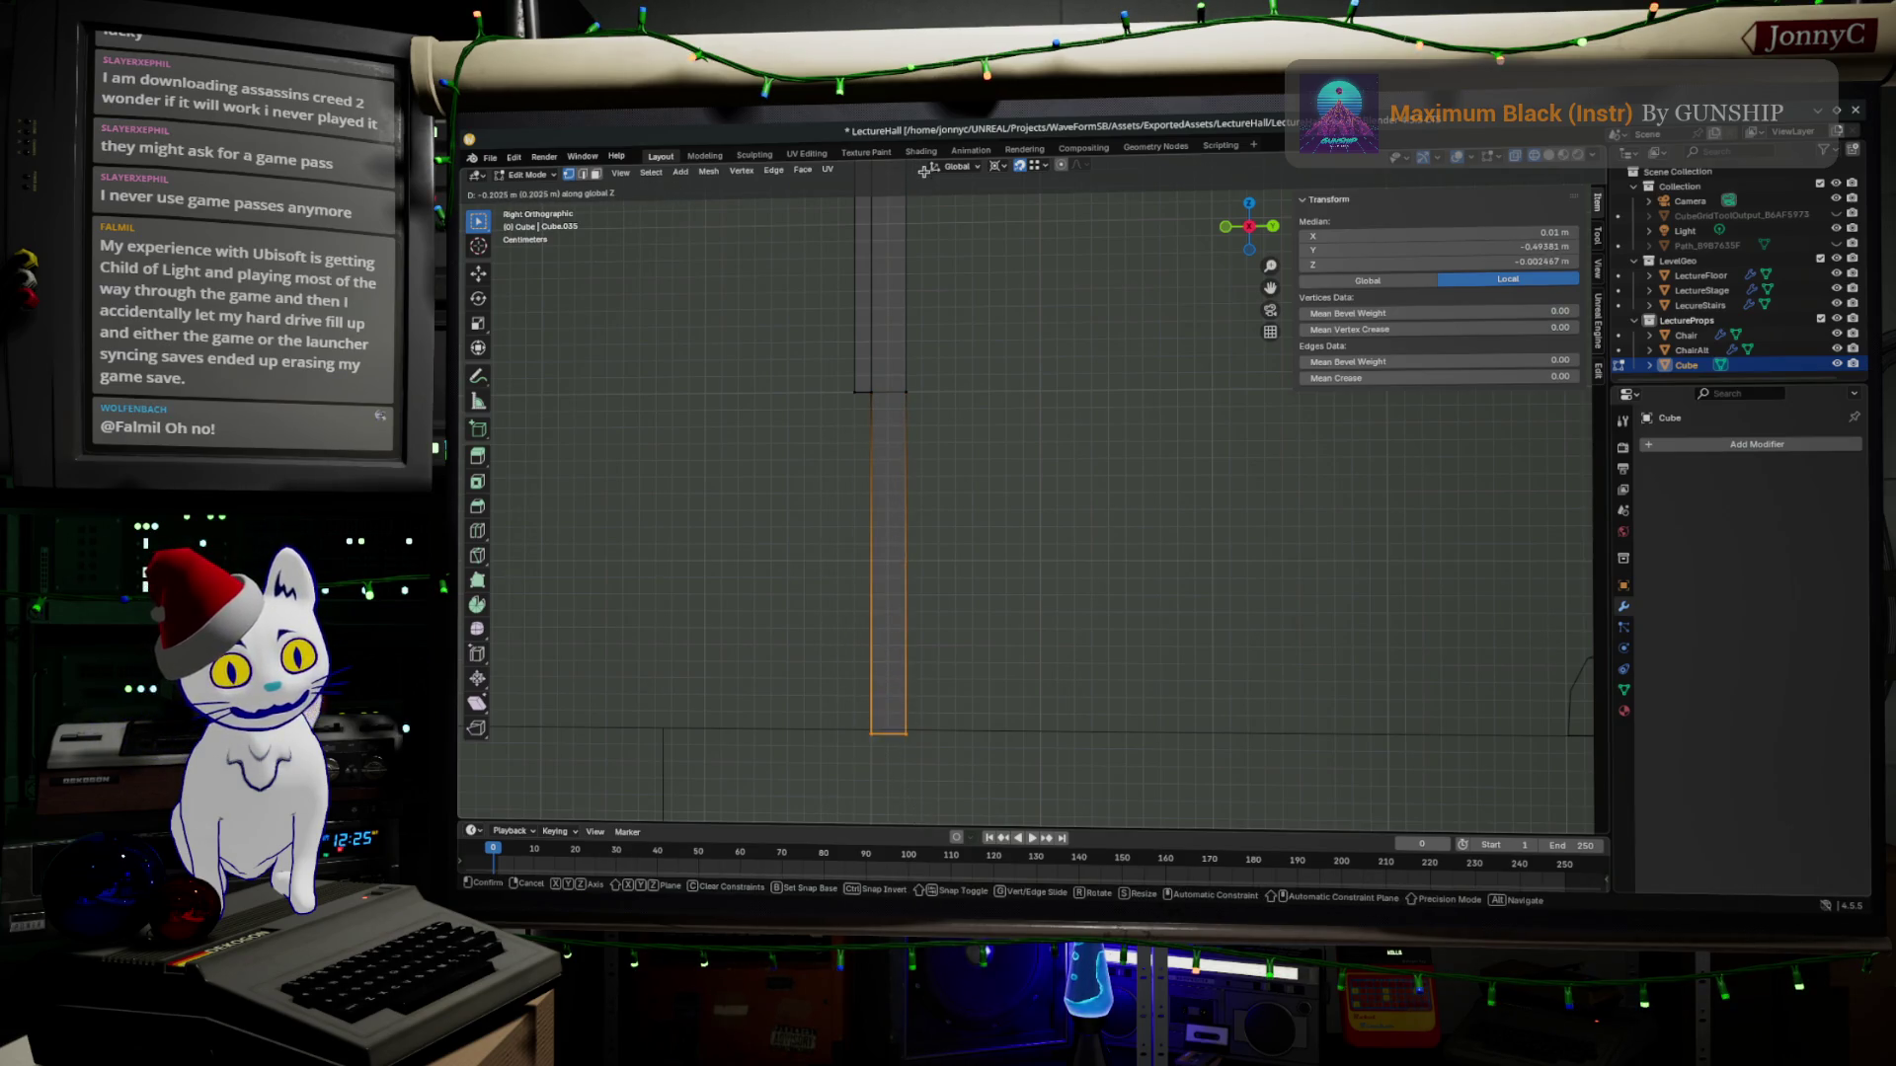
click(912, 676)
key(alt+a)
middle_drag(910, 678, 891, 530)
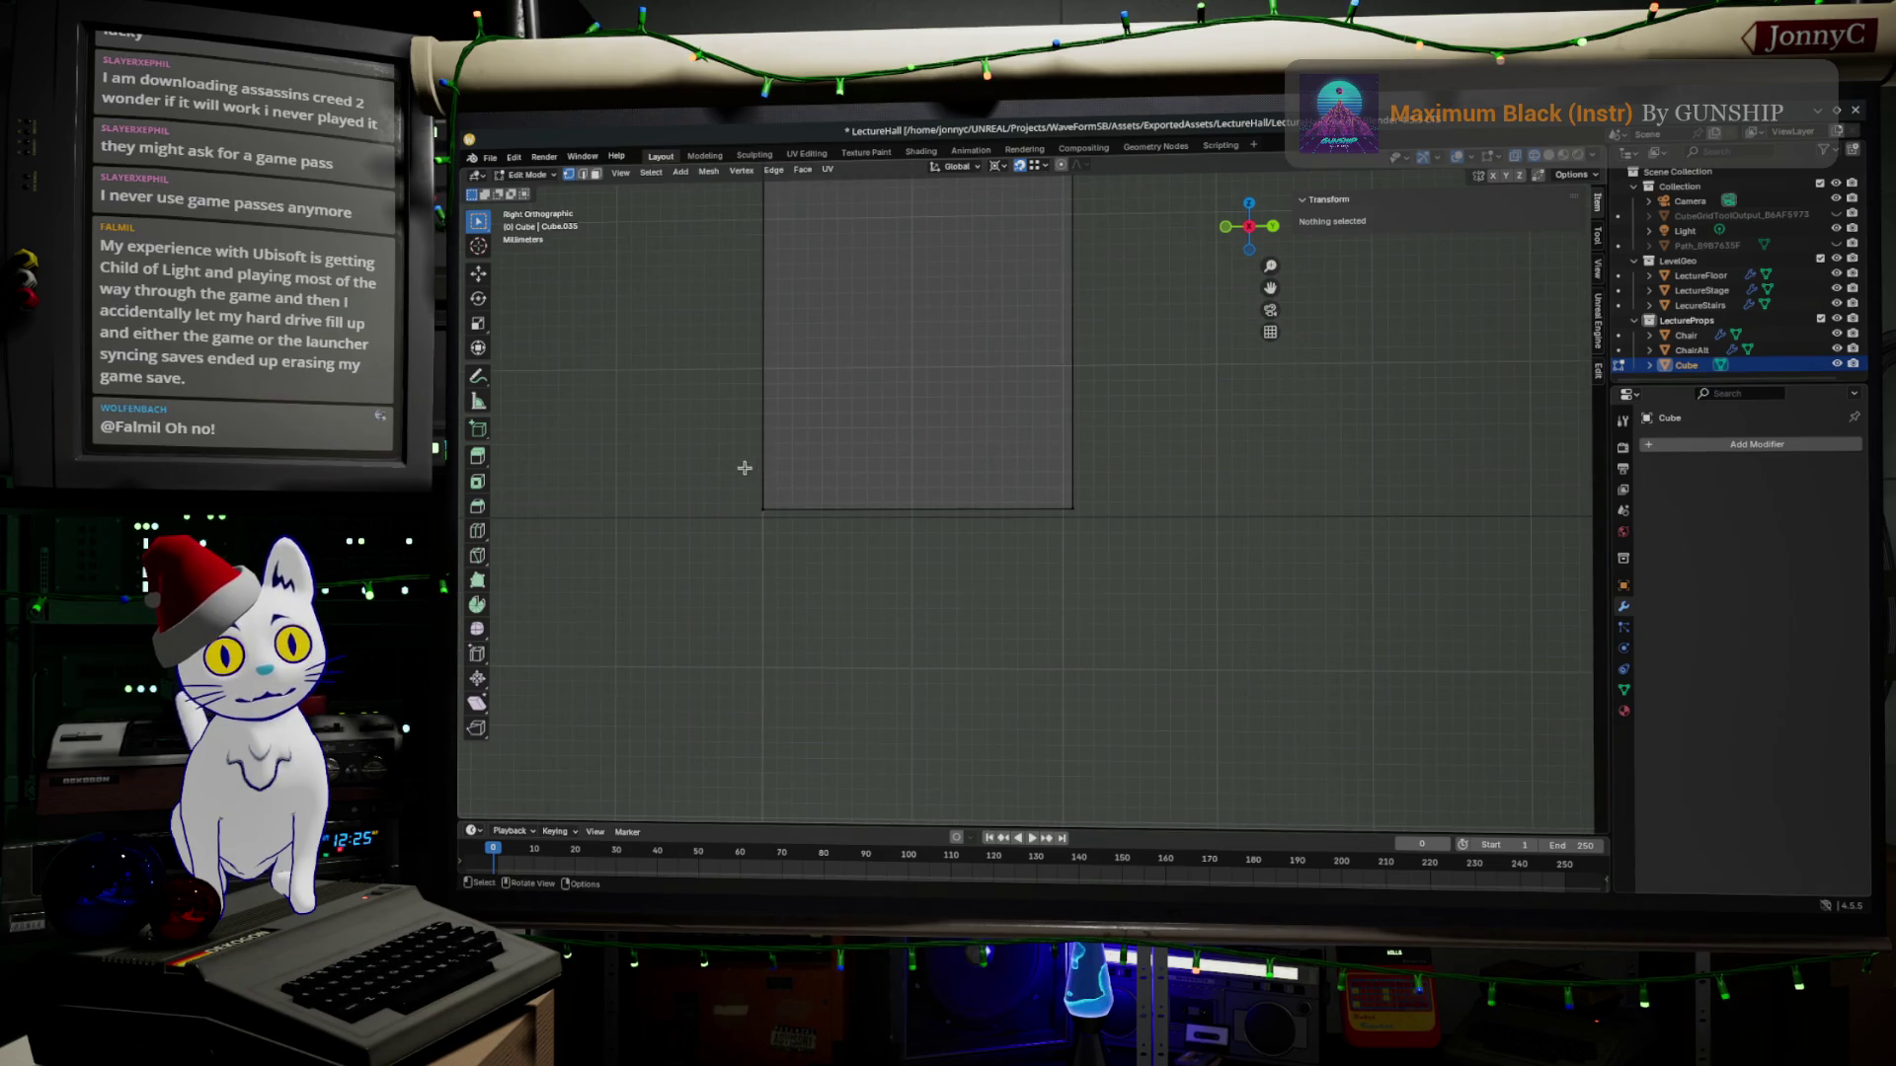
Set the large rectangular face's Median Z height to 0 m in the Transform panel.
drag(744, 468, 1164, 558)
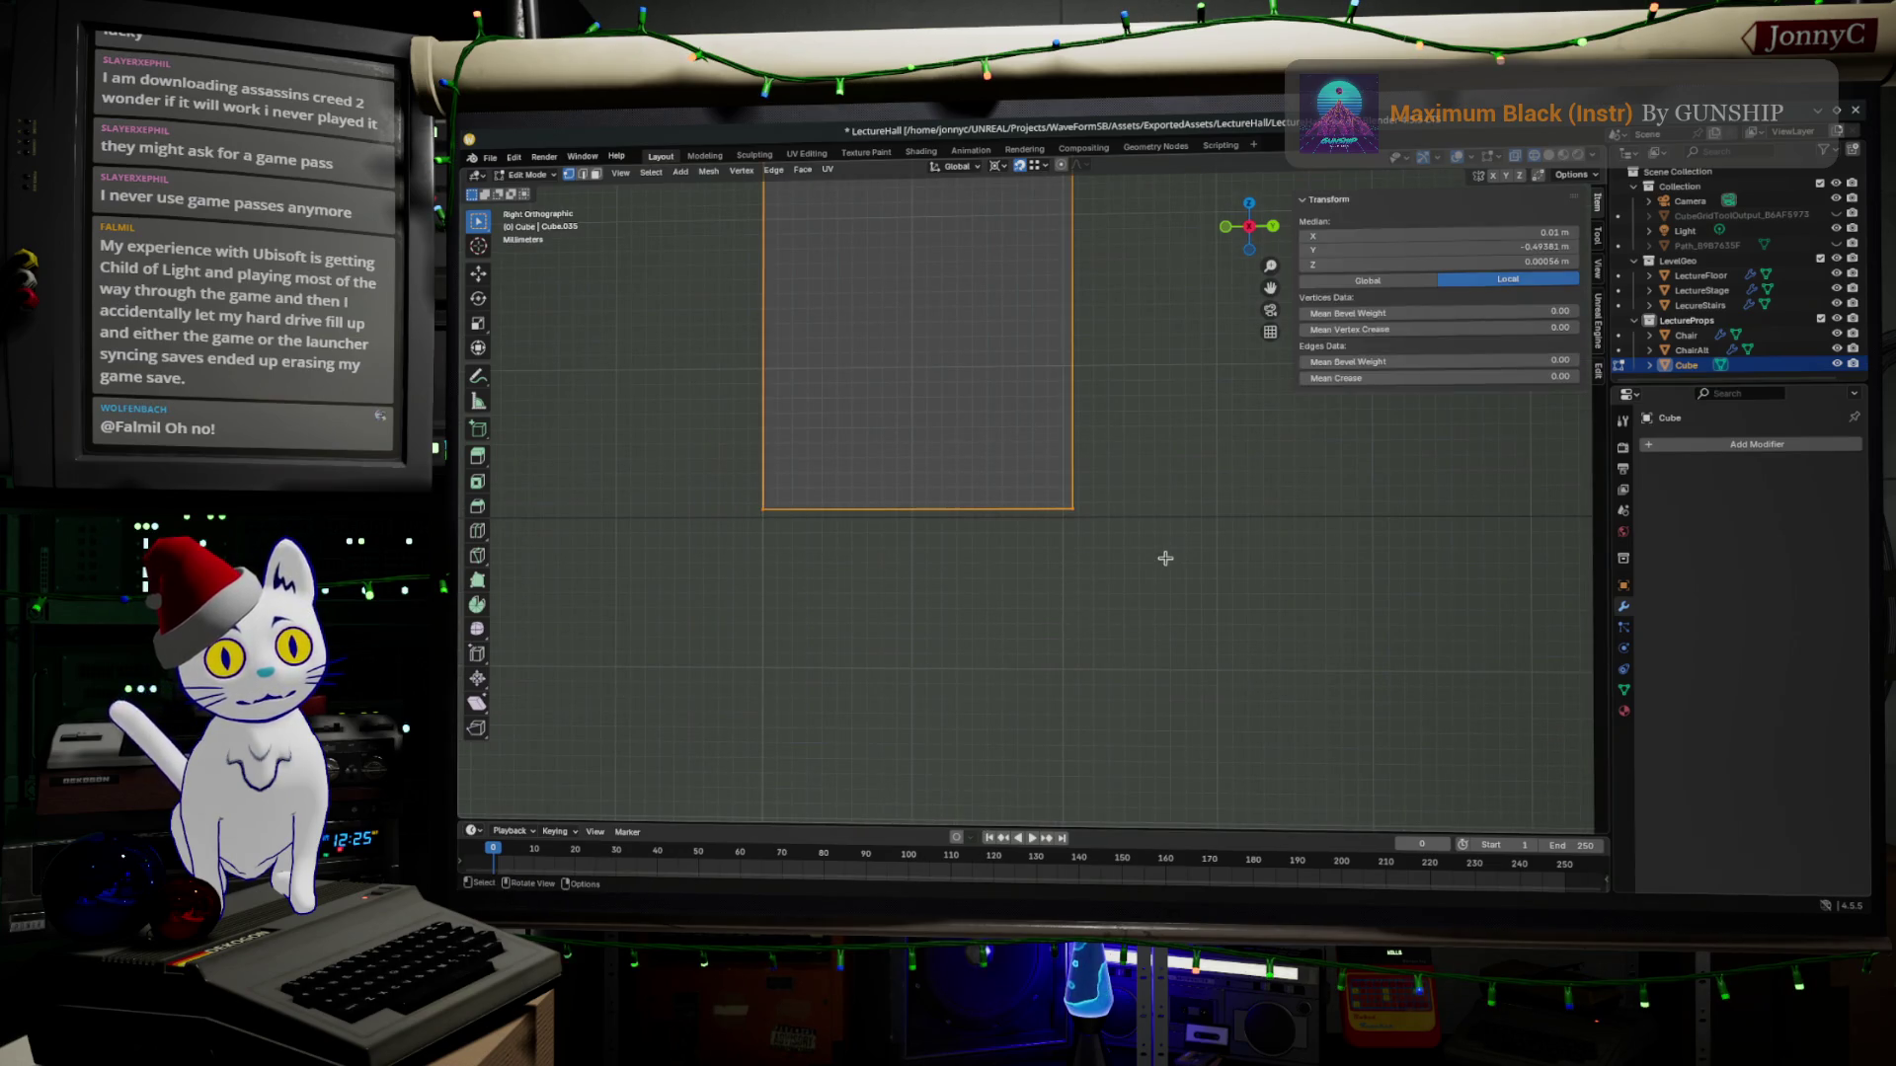
double_click(1547, 263)
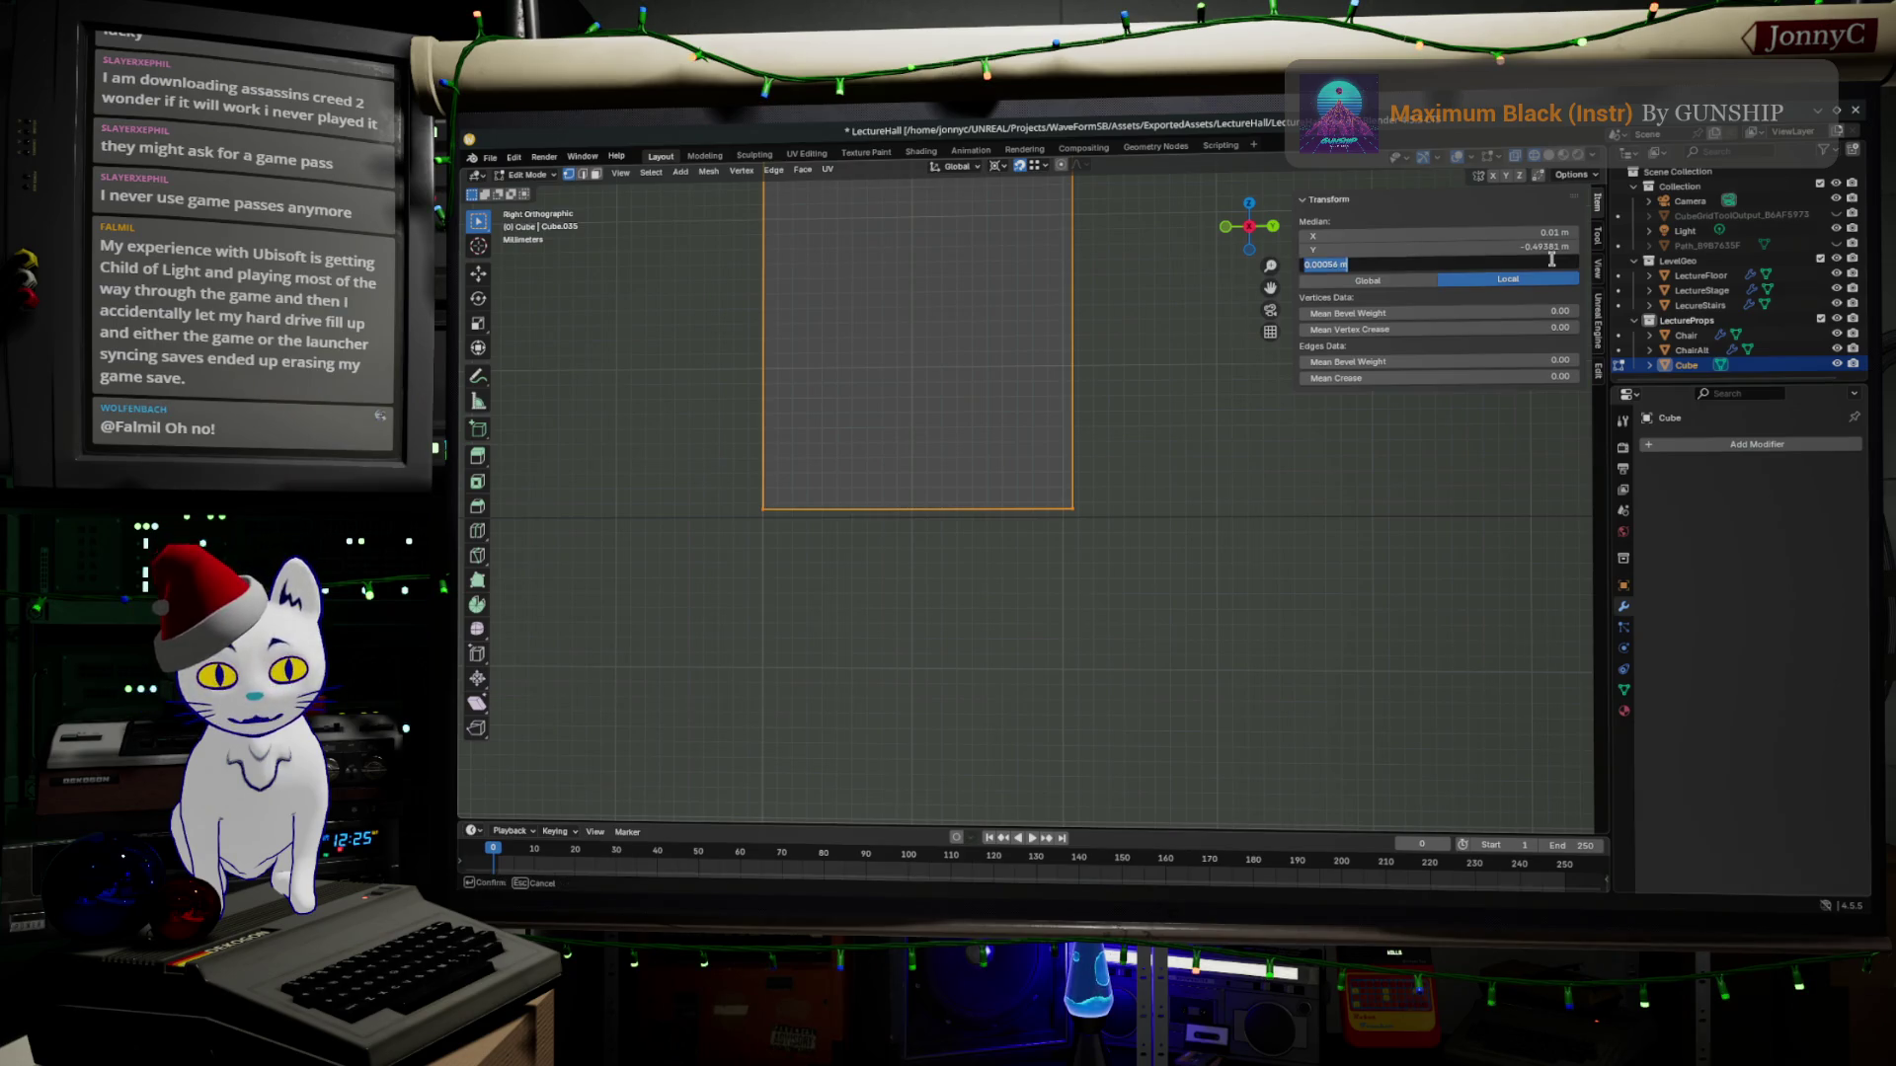
text(0)
key(Return)
scroll(1109, 254, down, 4)
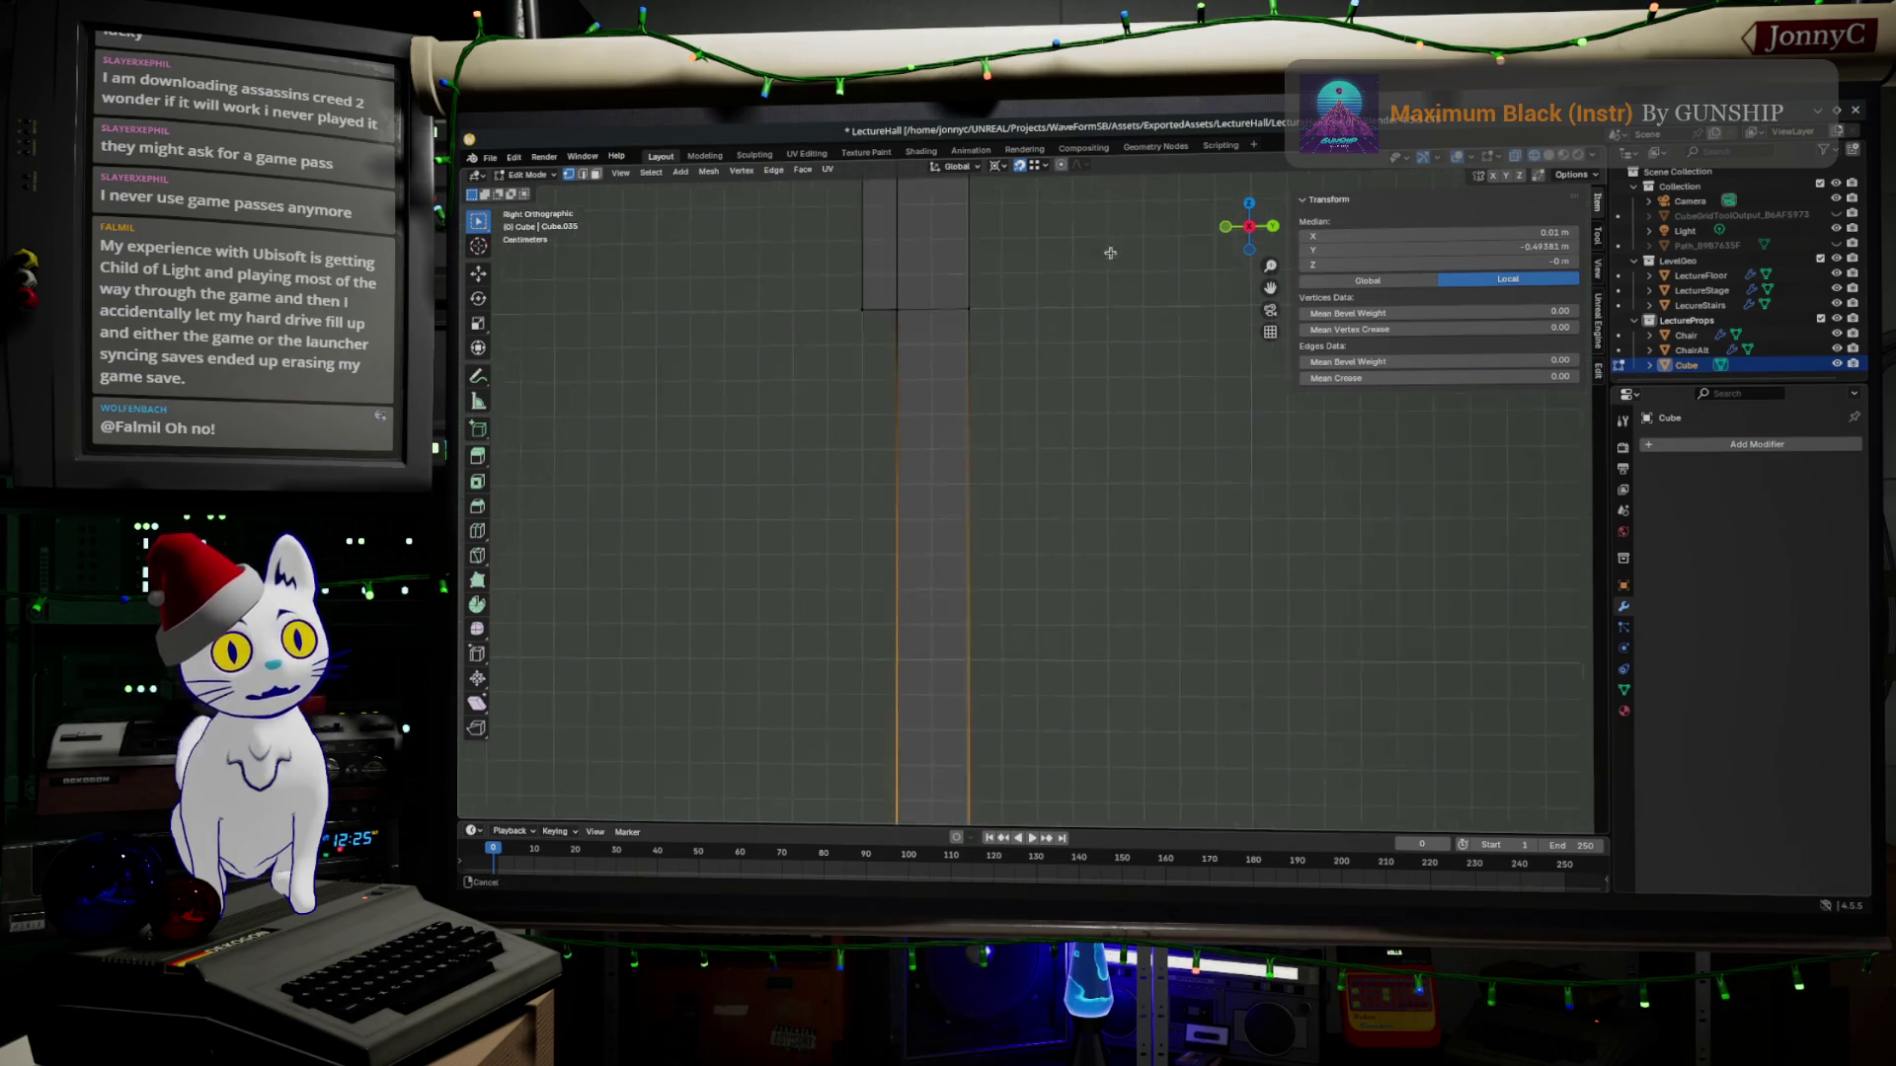
scroll(1110, 254, up, 3)
scroll(1096, 444, up, 2)
scroll(1123, 684, up, 2)
scroll(1122, 685, up, 2)
scroll(1126, 653, up, 2)
scroll(1134, 548, down, 3)
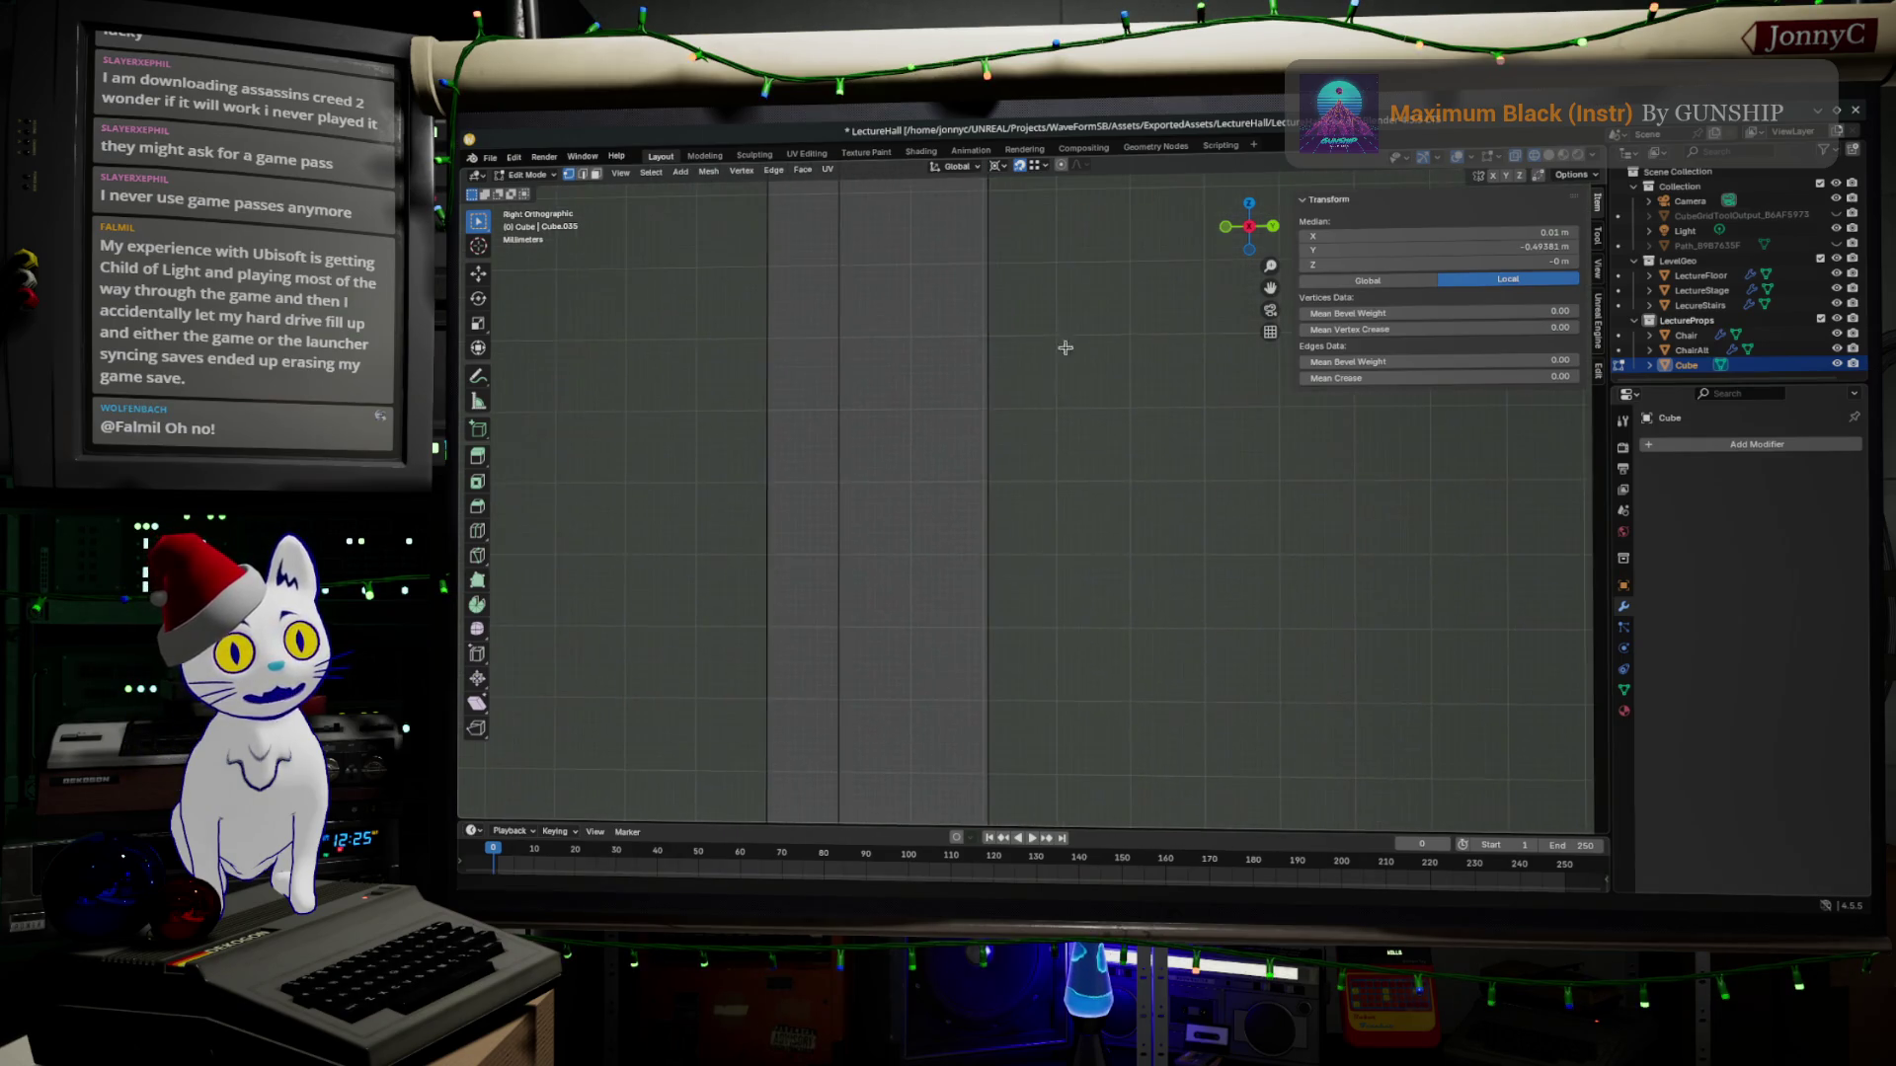
scroll(1062, 362, down, 3)
scroll(963, 385, down, 2)
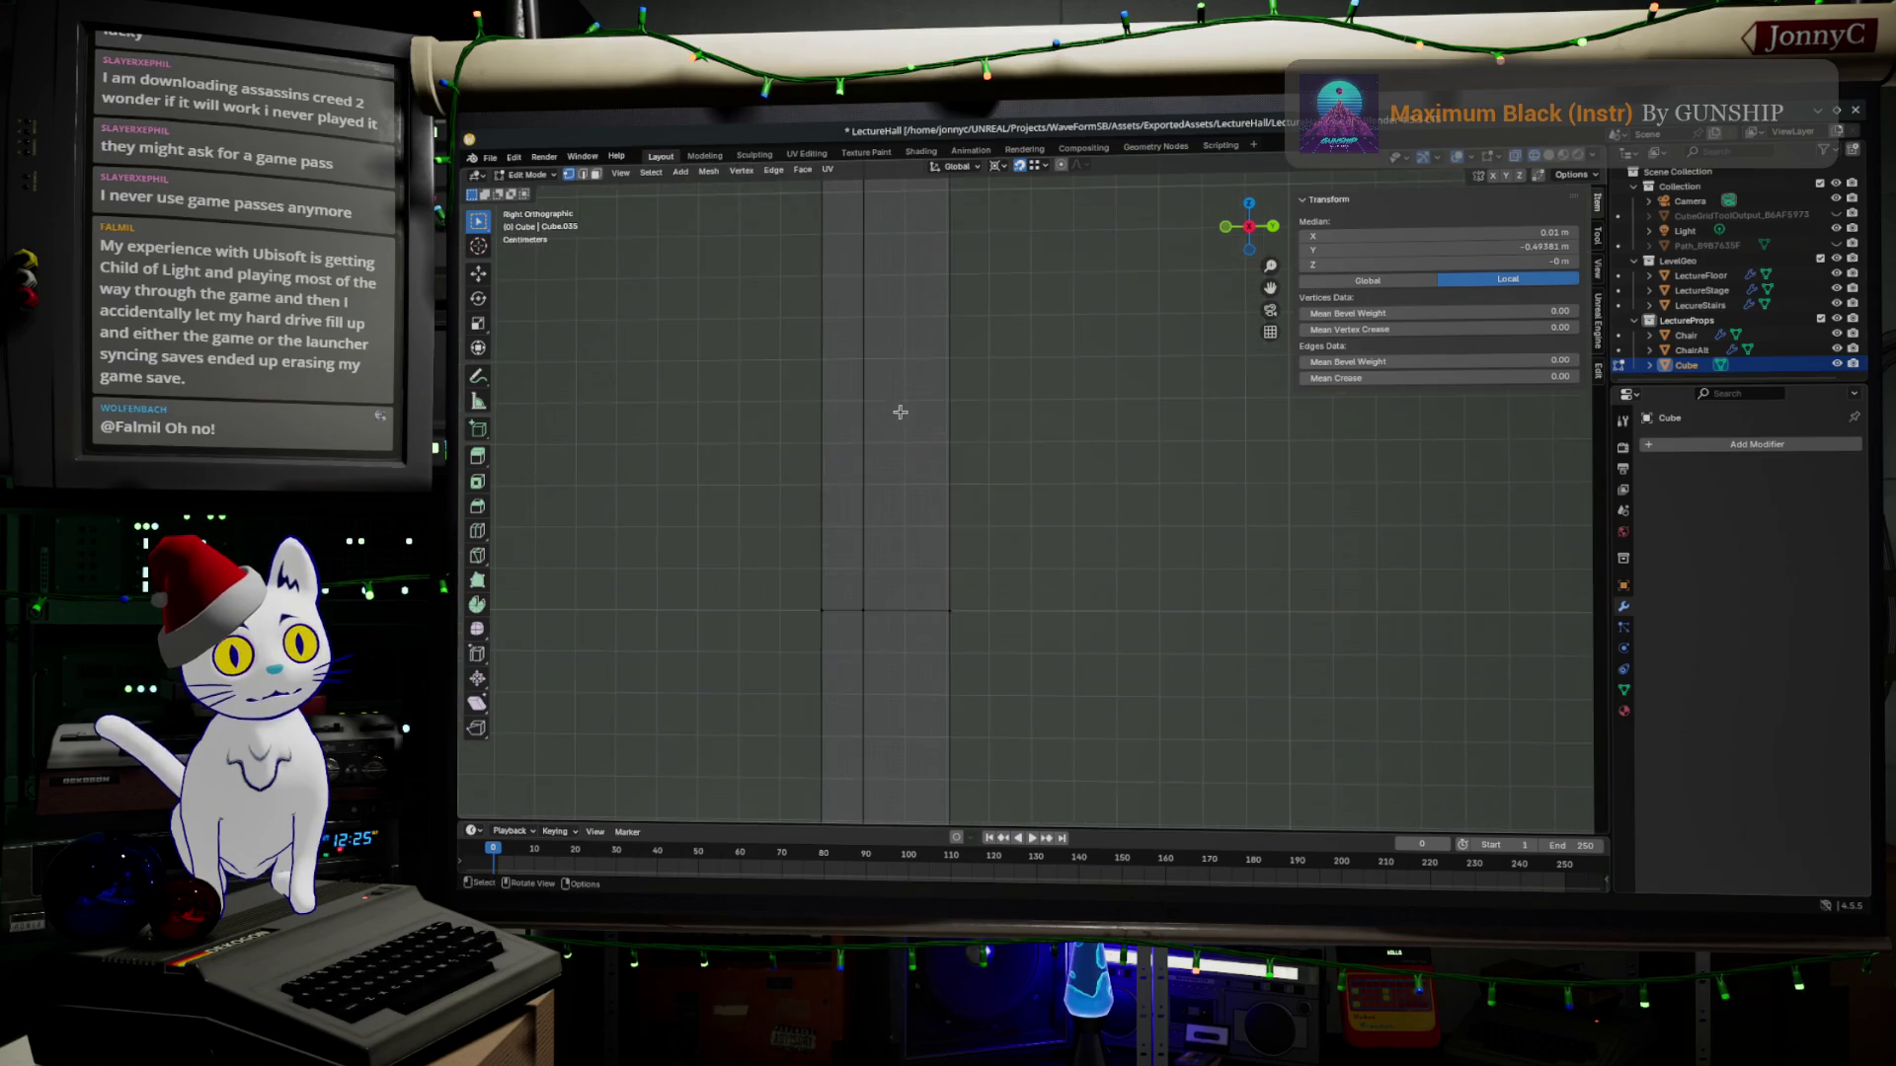
Check the whole desk object in perspective and select the lower-right edges for editing.
key(Tab)
mouse_move(899, 411)
middle_down()
mouse_move(997, 474)
mouse_move(1241, 383)
mouse_move(1191, 507)
mouse_move(1038, 660)
middle_up()
key(Tab)
drag(1013, 664, 1299, 826)
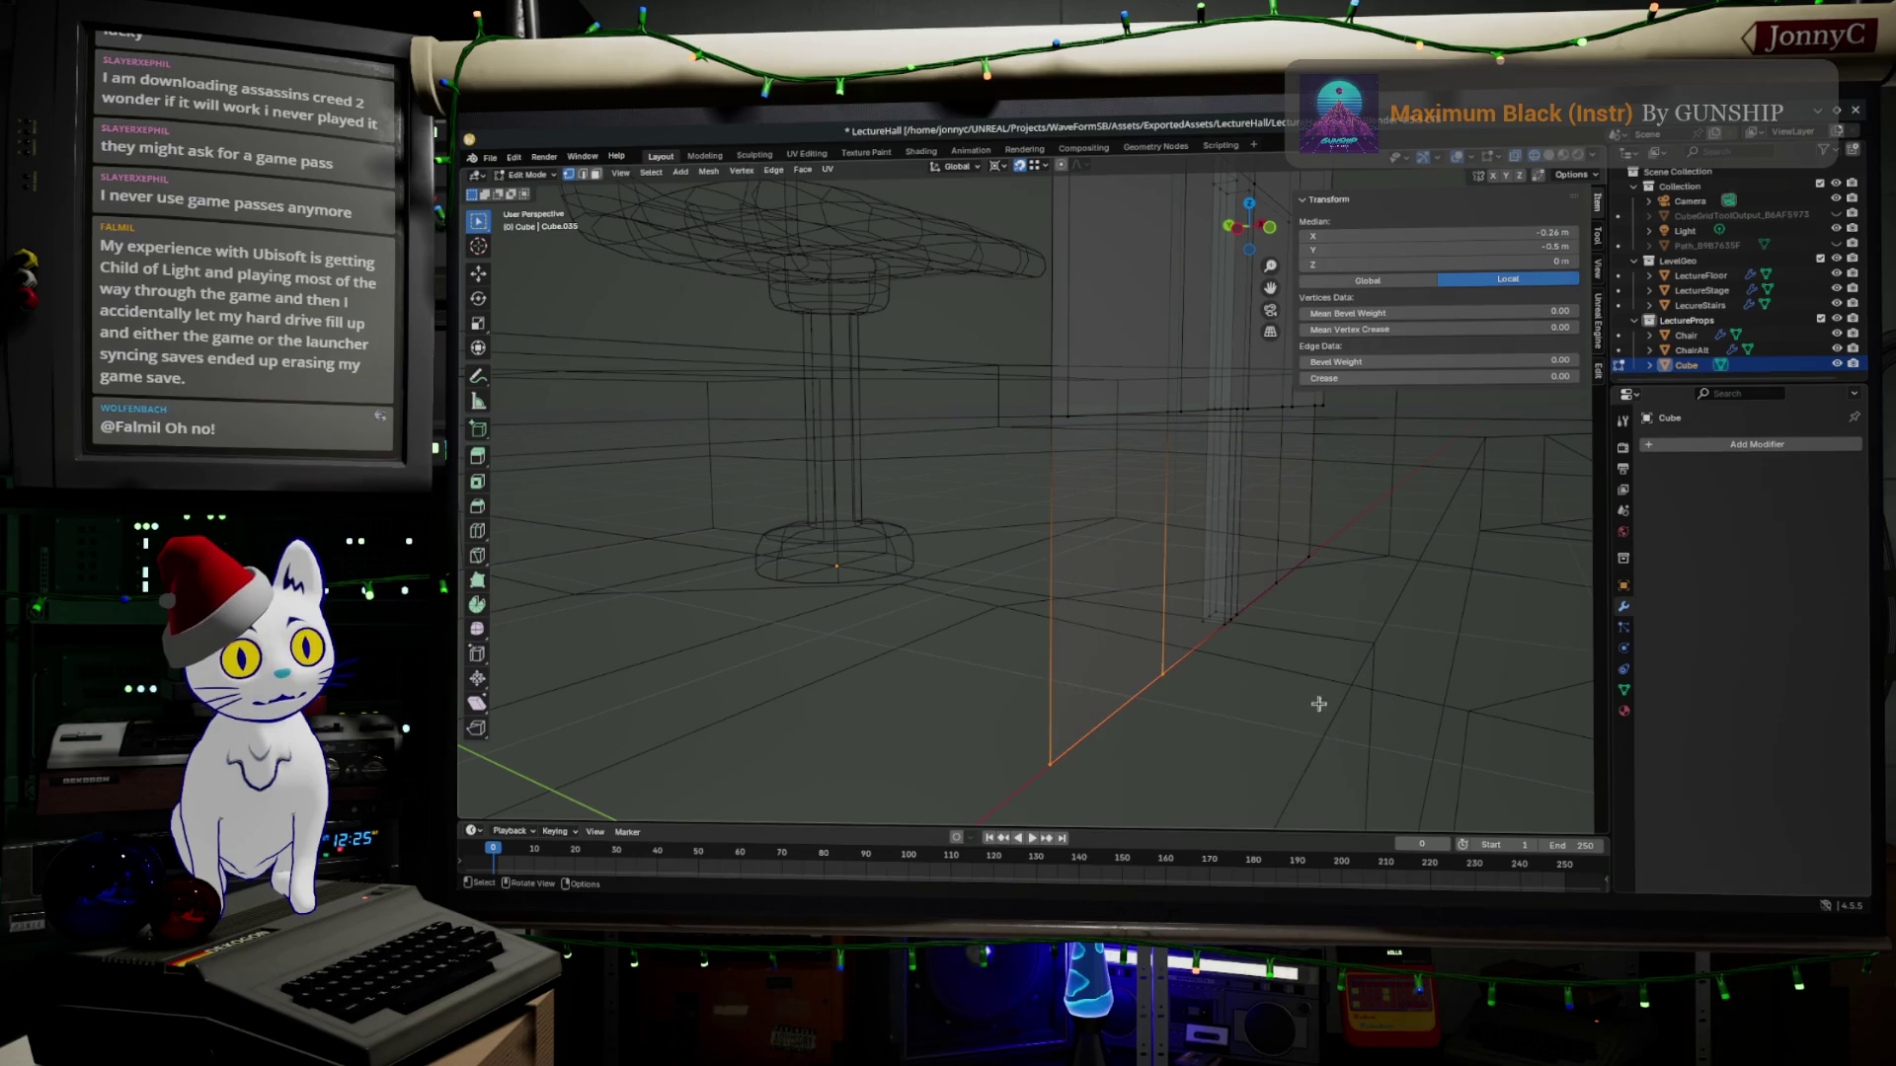
Delete the stray vertical edges beneath the desk.
drag(1244, 512, 1421, 659)
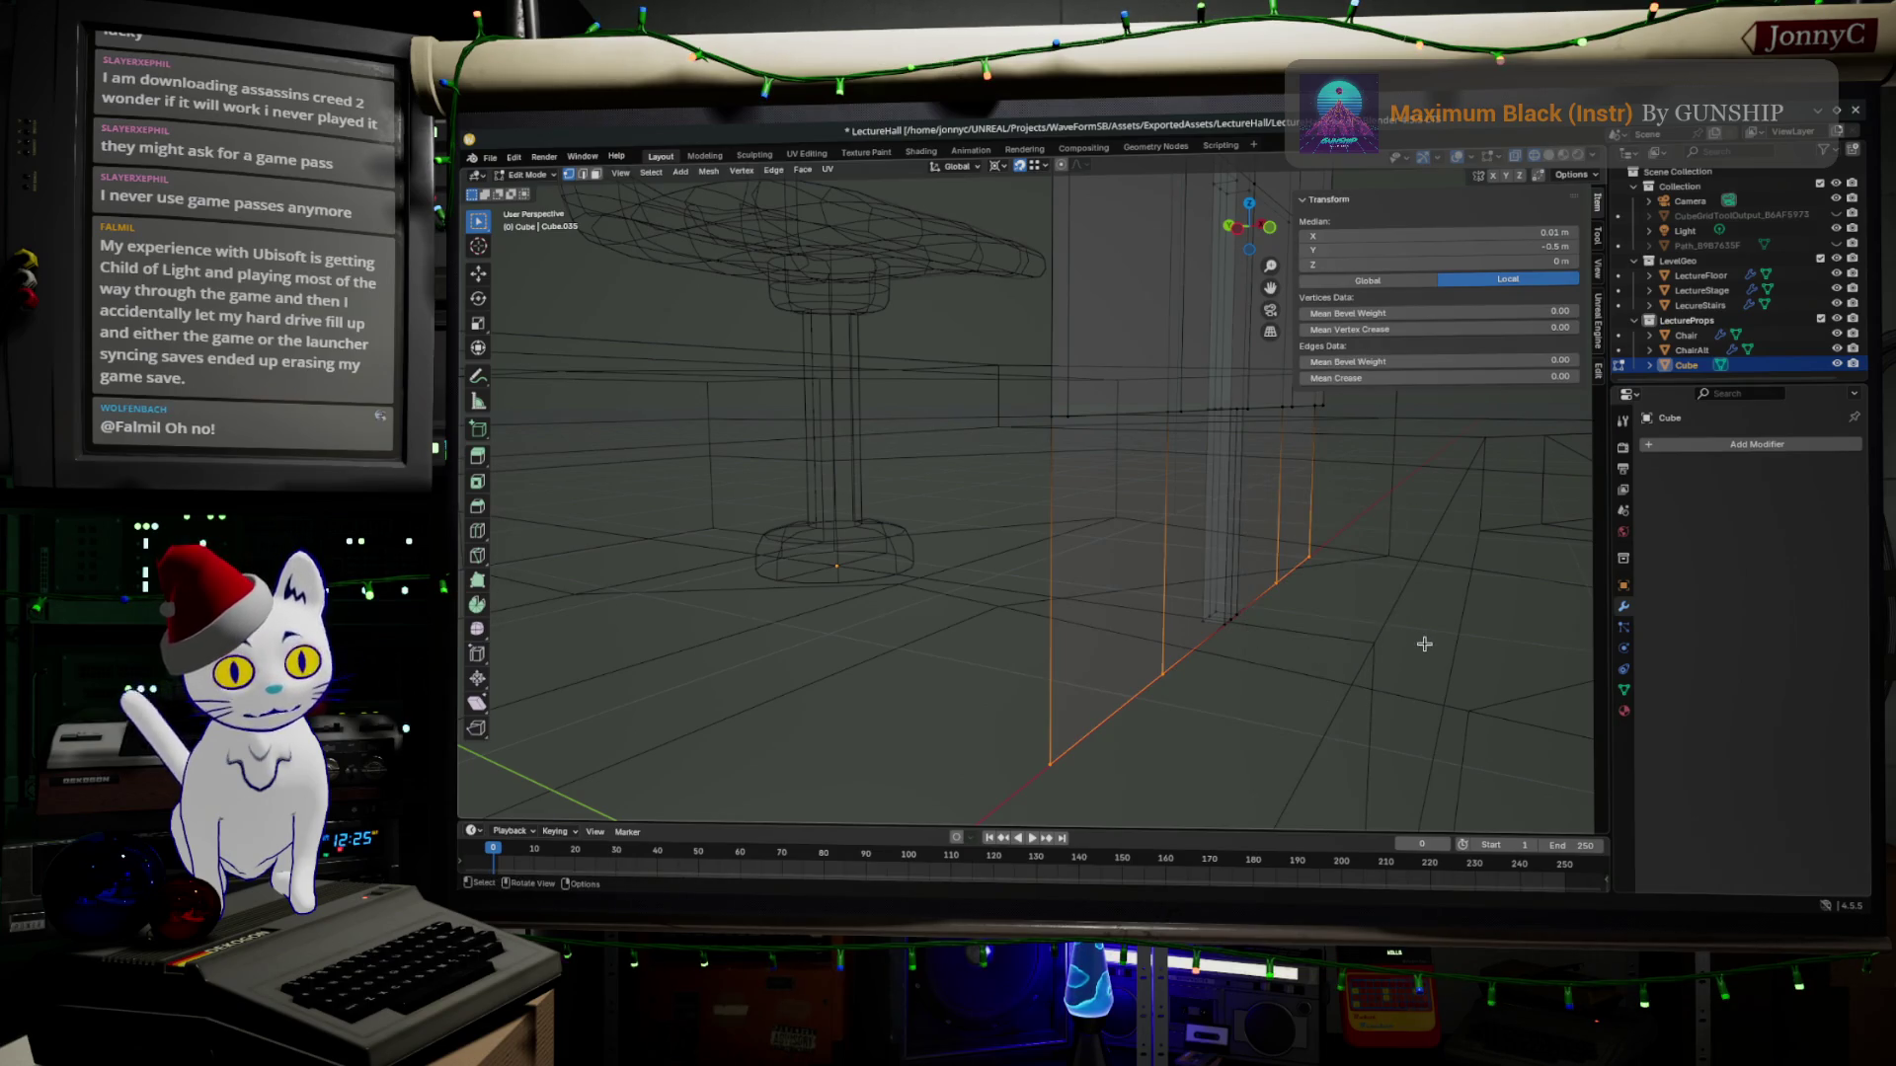
key(x)
click(1419, 645)
middle_drag(1407, 645, 1409, 629)
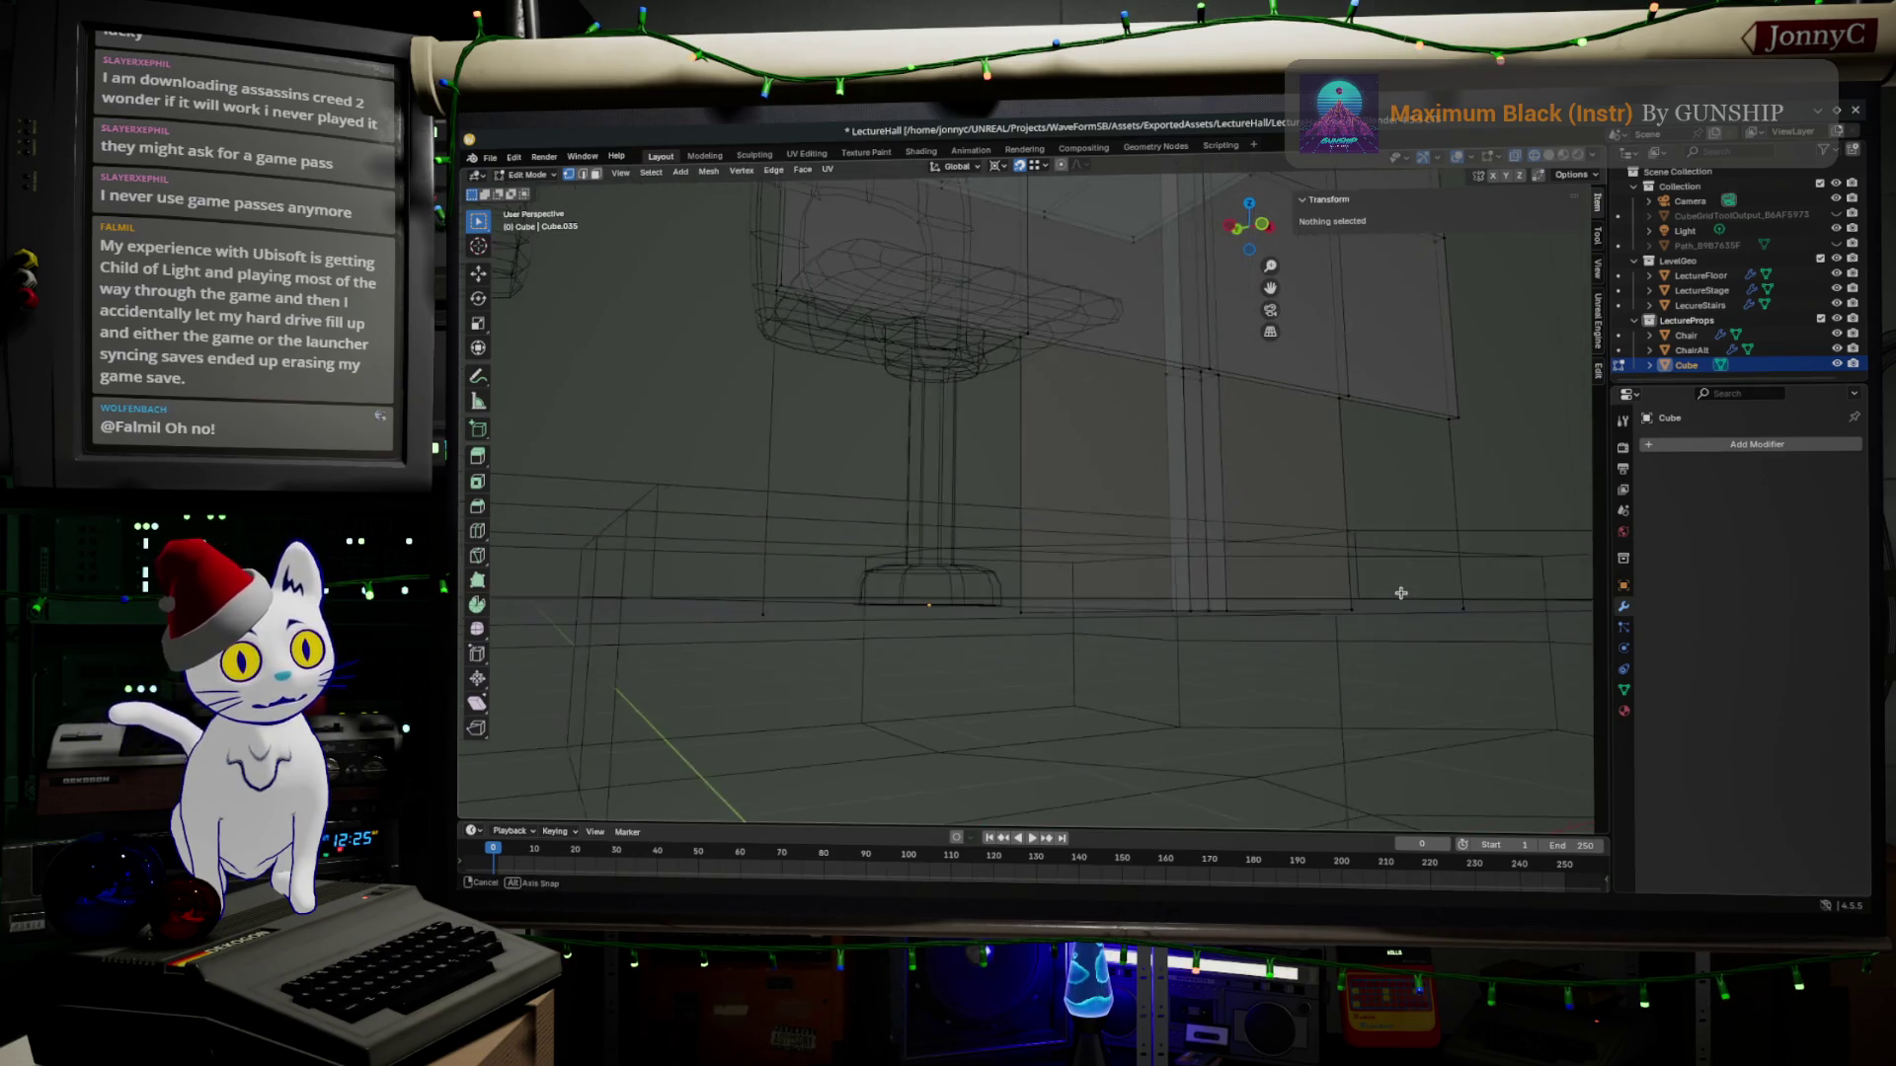
Delete the remaining stray vertices around the desk's lower right.
drag(1419, 566, 1496, 649)
mouse_move(1334, 593)
middle_down()
mouse_move(722, 728)
mouse_move(831, 696)
middle_up()
drag(808, 694, 951, 793)
shift+click(1052, 670)
shift+drag(1238, 530, 1289, 611)
key(x)
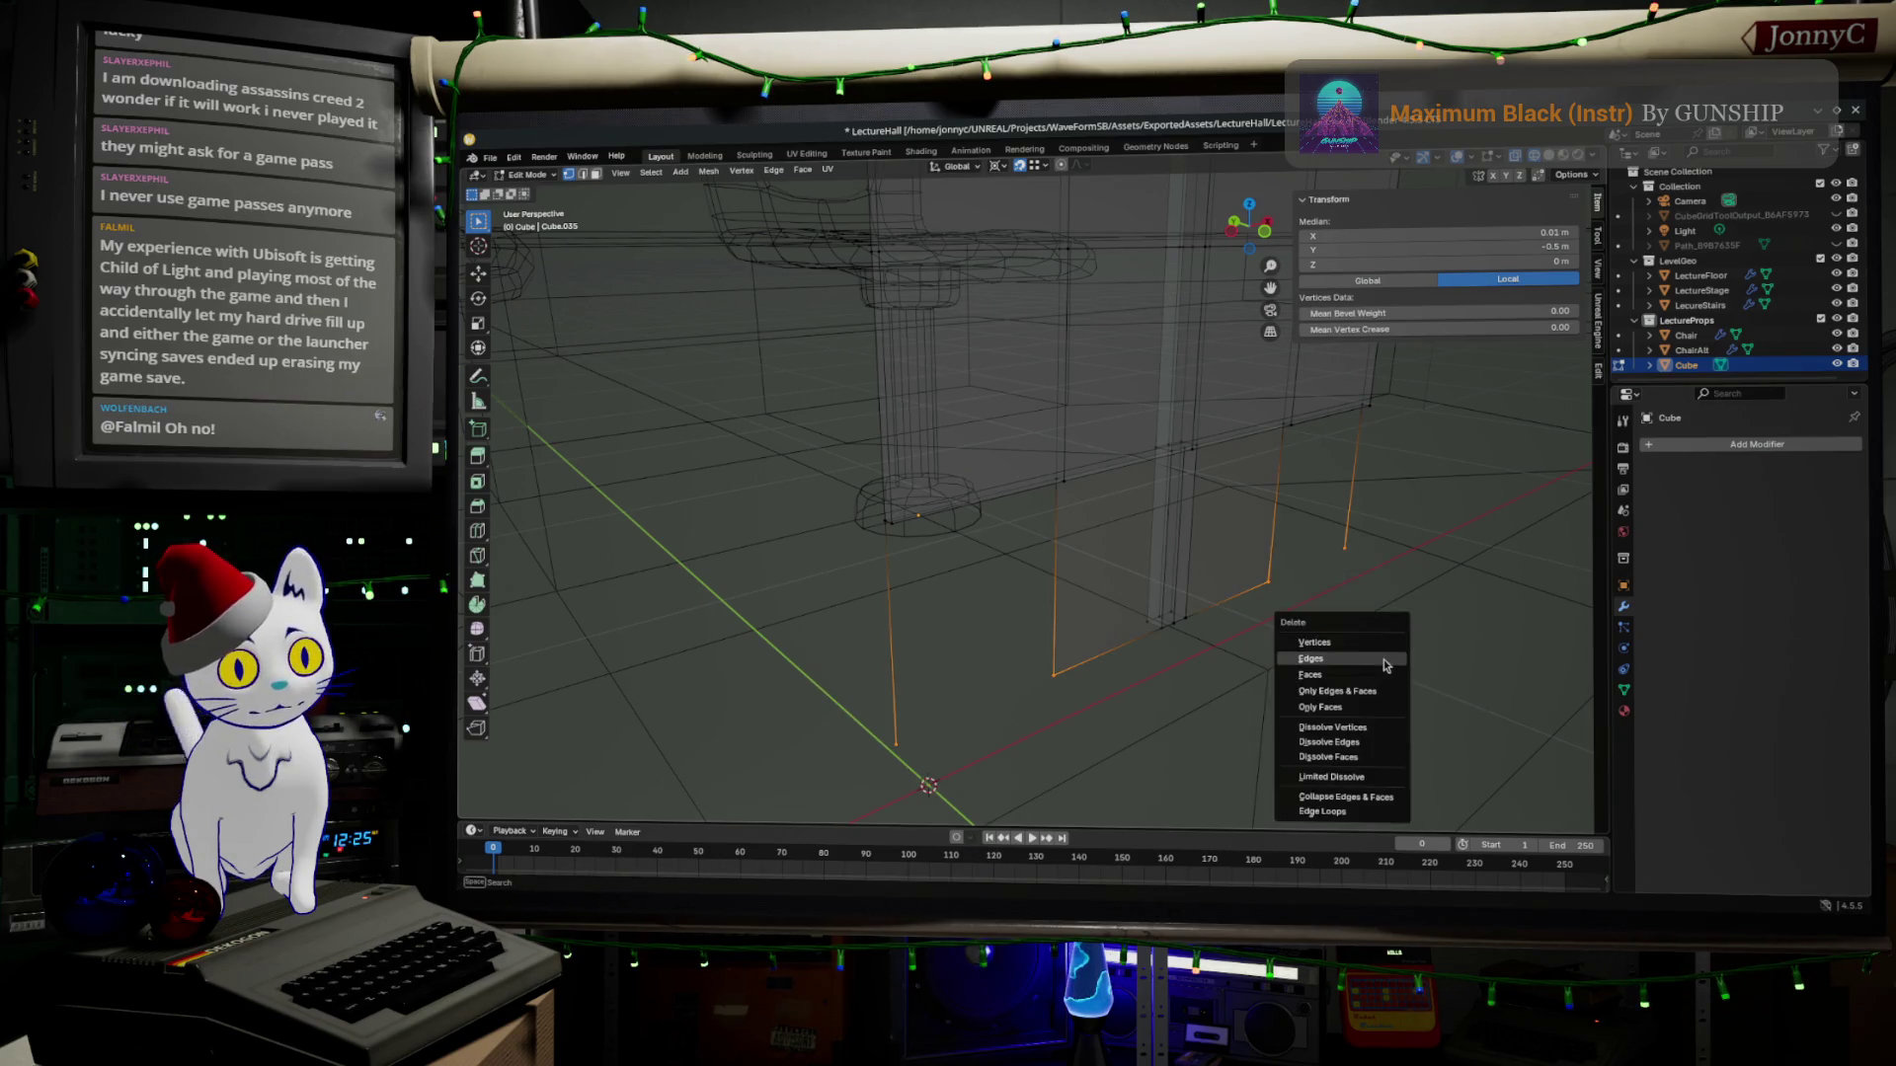
key(a)
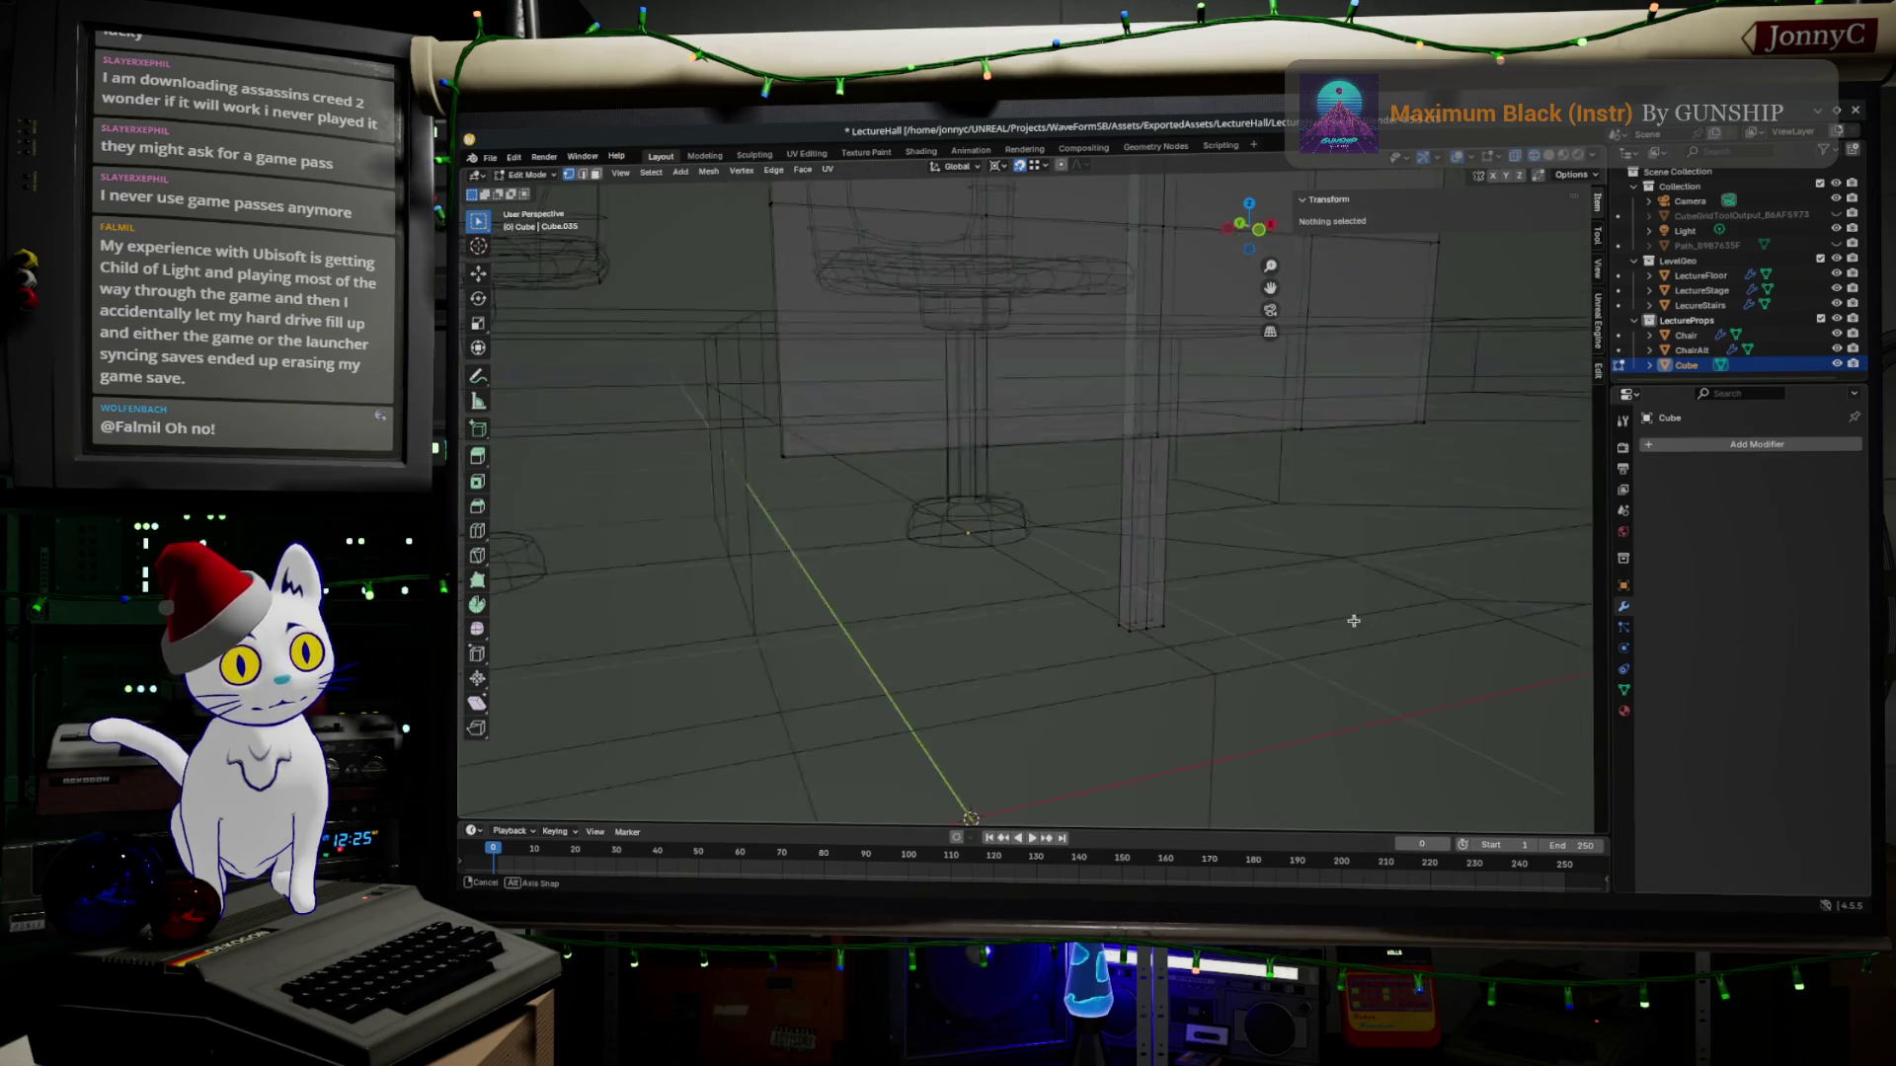
middle_drag(1379, 635, 1463, 605)
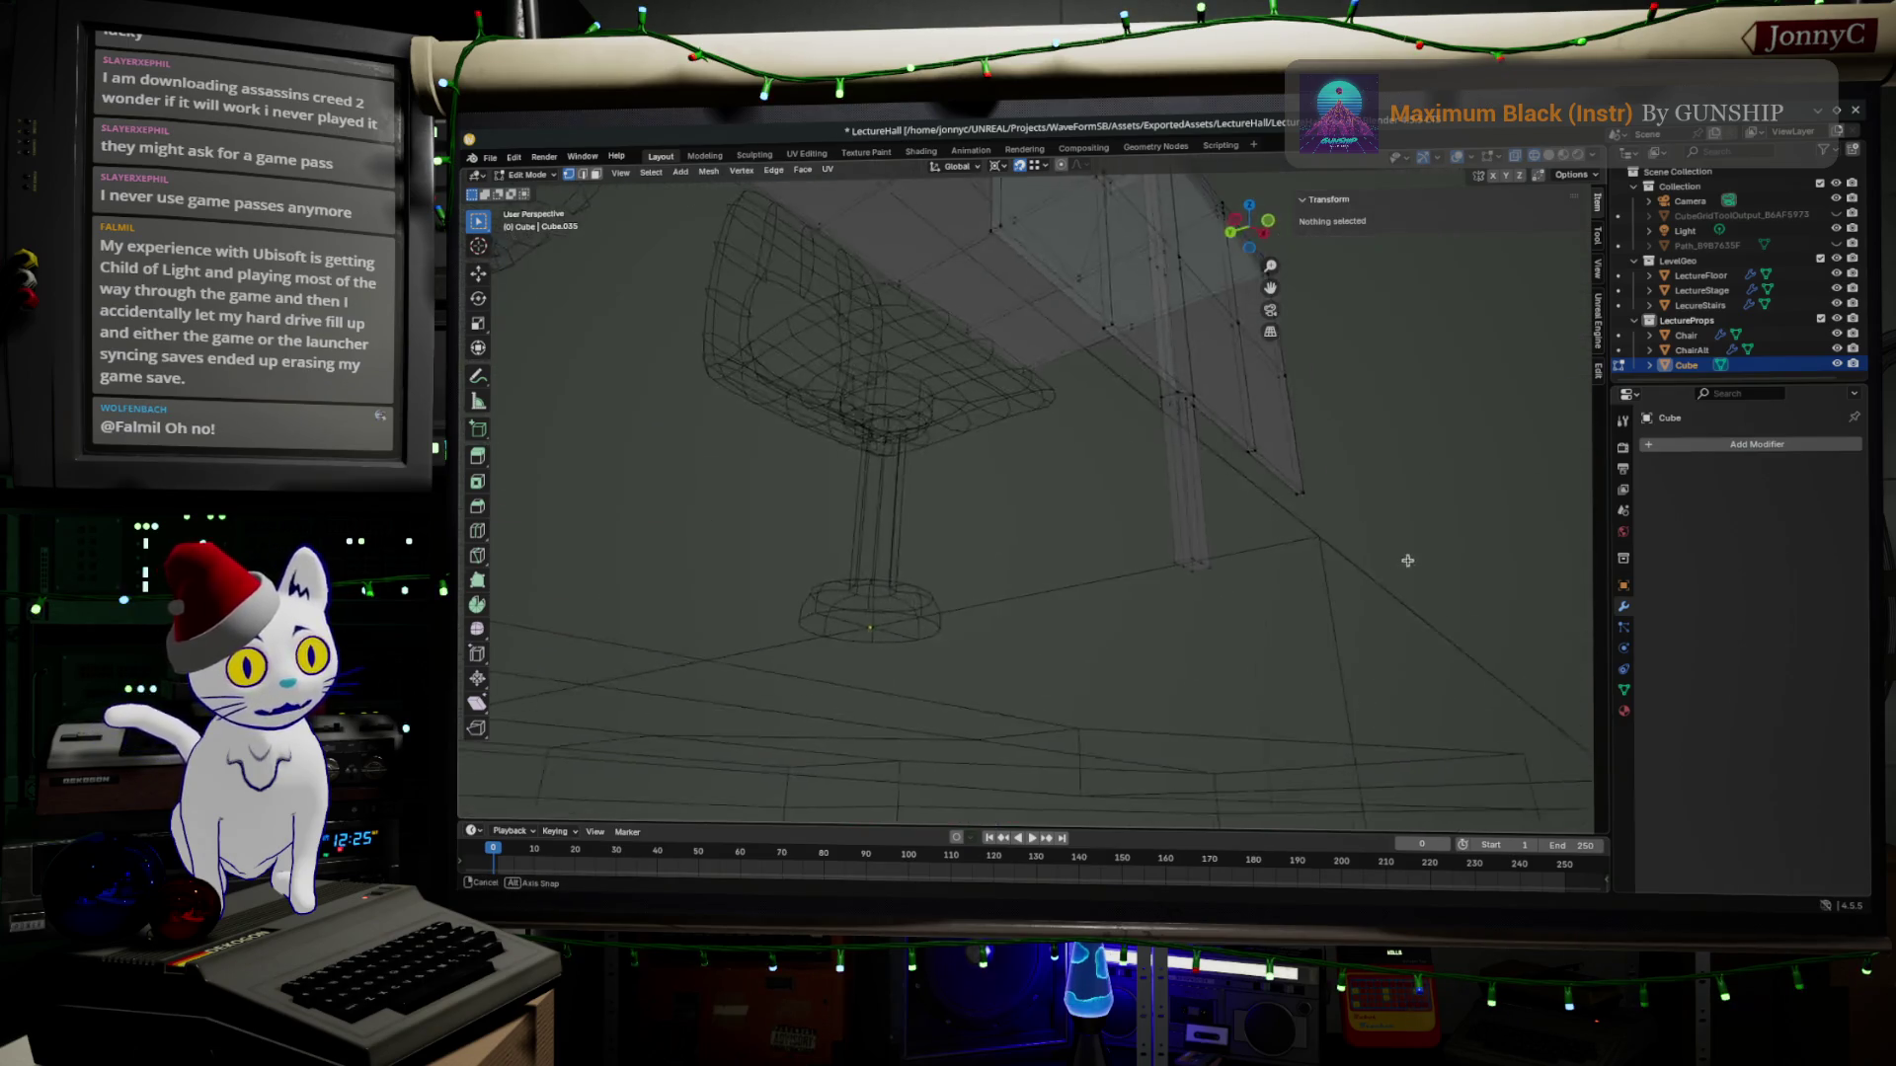
Merge overlapping vertices by distance across the whole mesh and return to object mode.
key(m)
click(1461, 602)
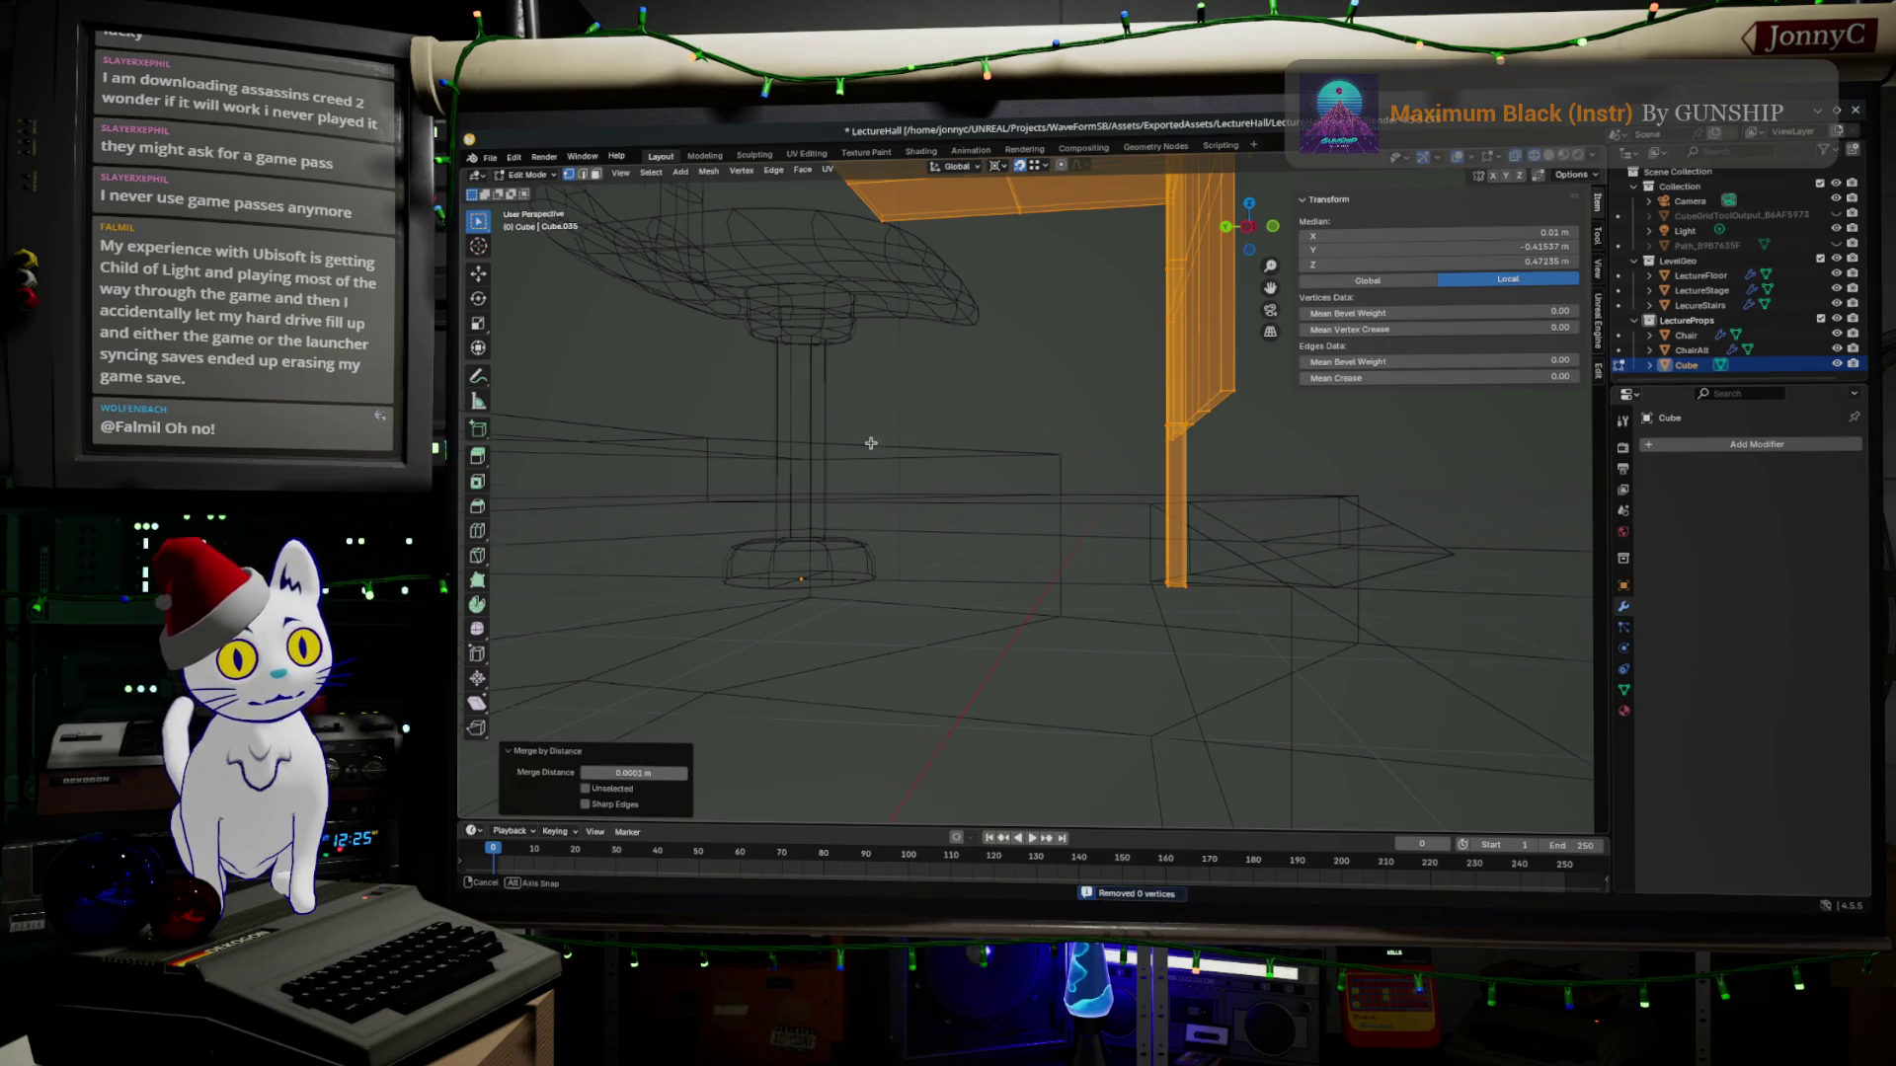
key(Tab)
middle_drag(889, 459, 1081, 611)
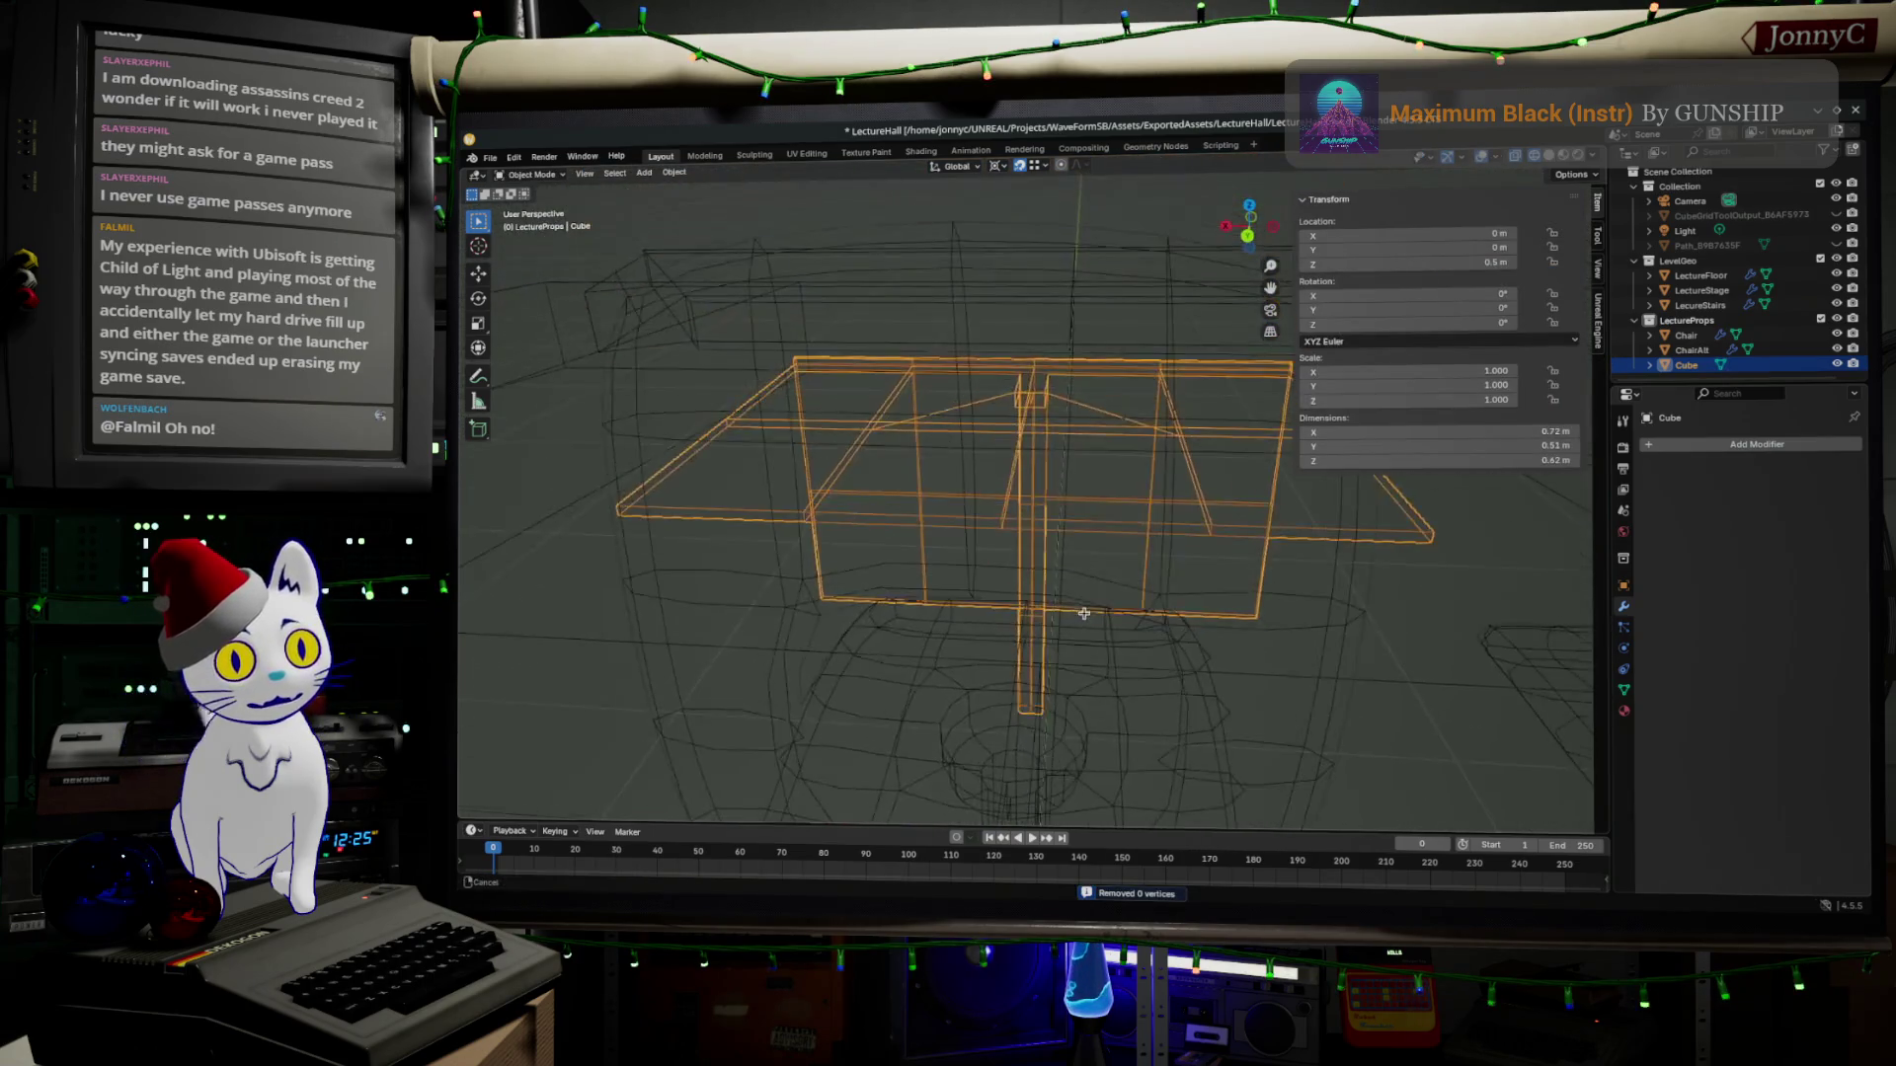
scroll(1082, 612, down, 3)
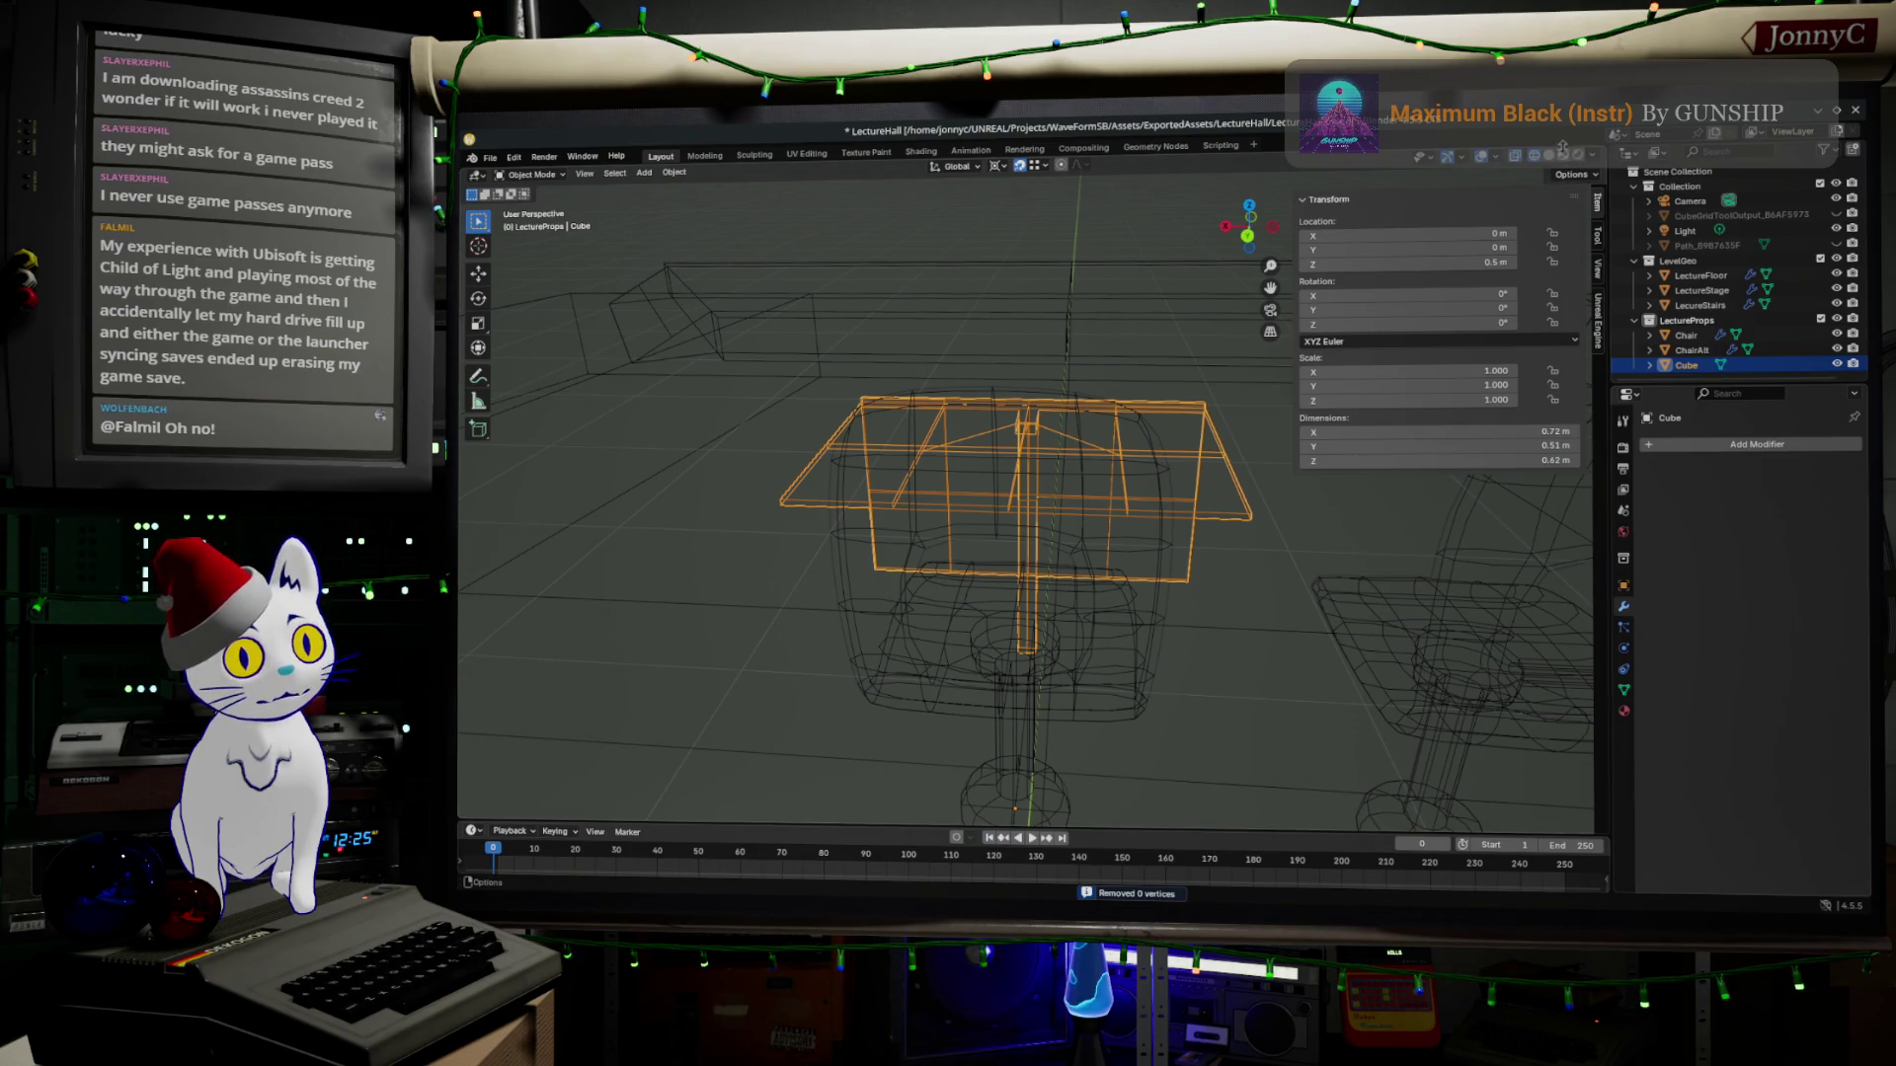
Switch the viewport to Solid shading and look over the desk.
click(1516, 156)
mouse_move(1037, 519)
middle_down()
mouse_move(892, 421)
mouse_move(888, 759)
middle_up()
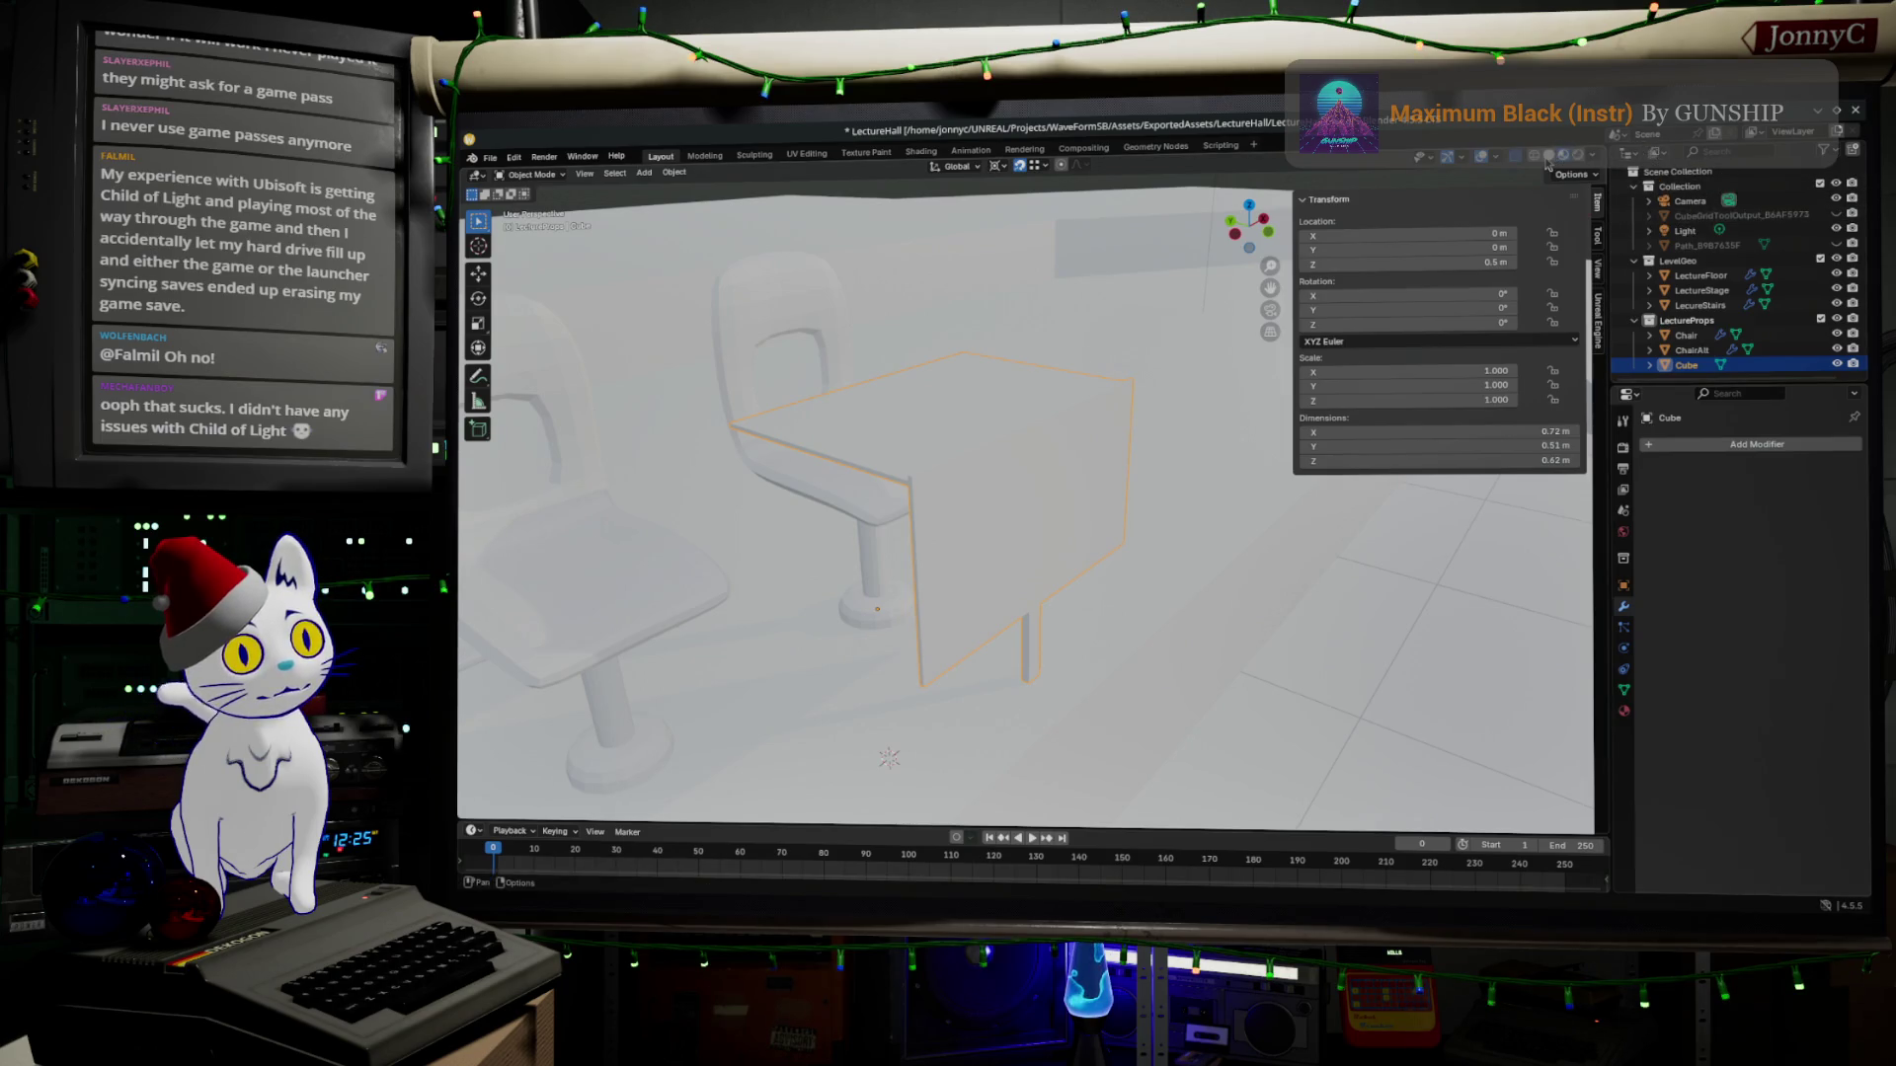
click(1550, 165)
mouse_move(1037, 519)
middle_down()
mouse_move(918, 490)
mouse_move(1067, 533)
middle_up()
key(Tab)
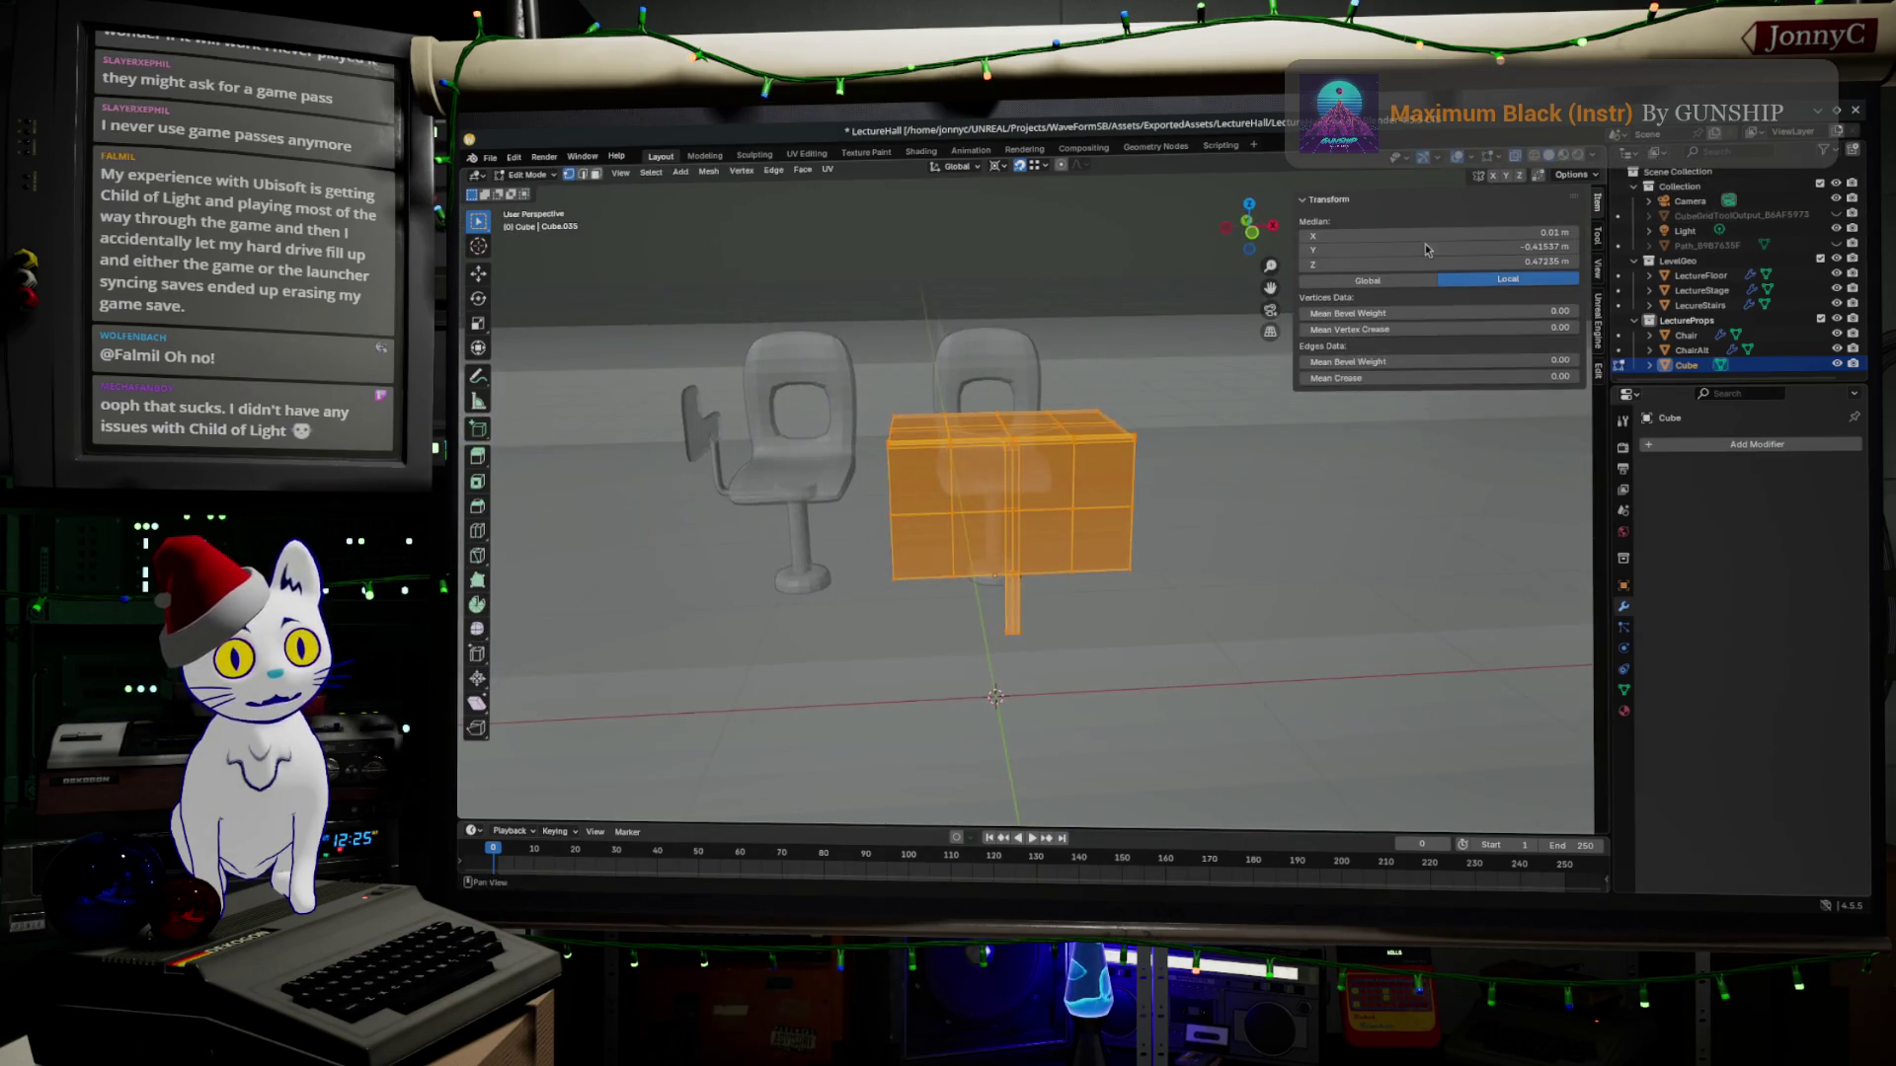
Turn off X-Ray display and inspect the desk from below and from a high view among the chairs.
click(1593, 157)
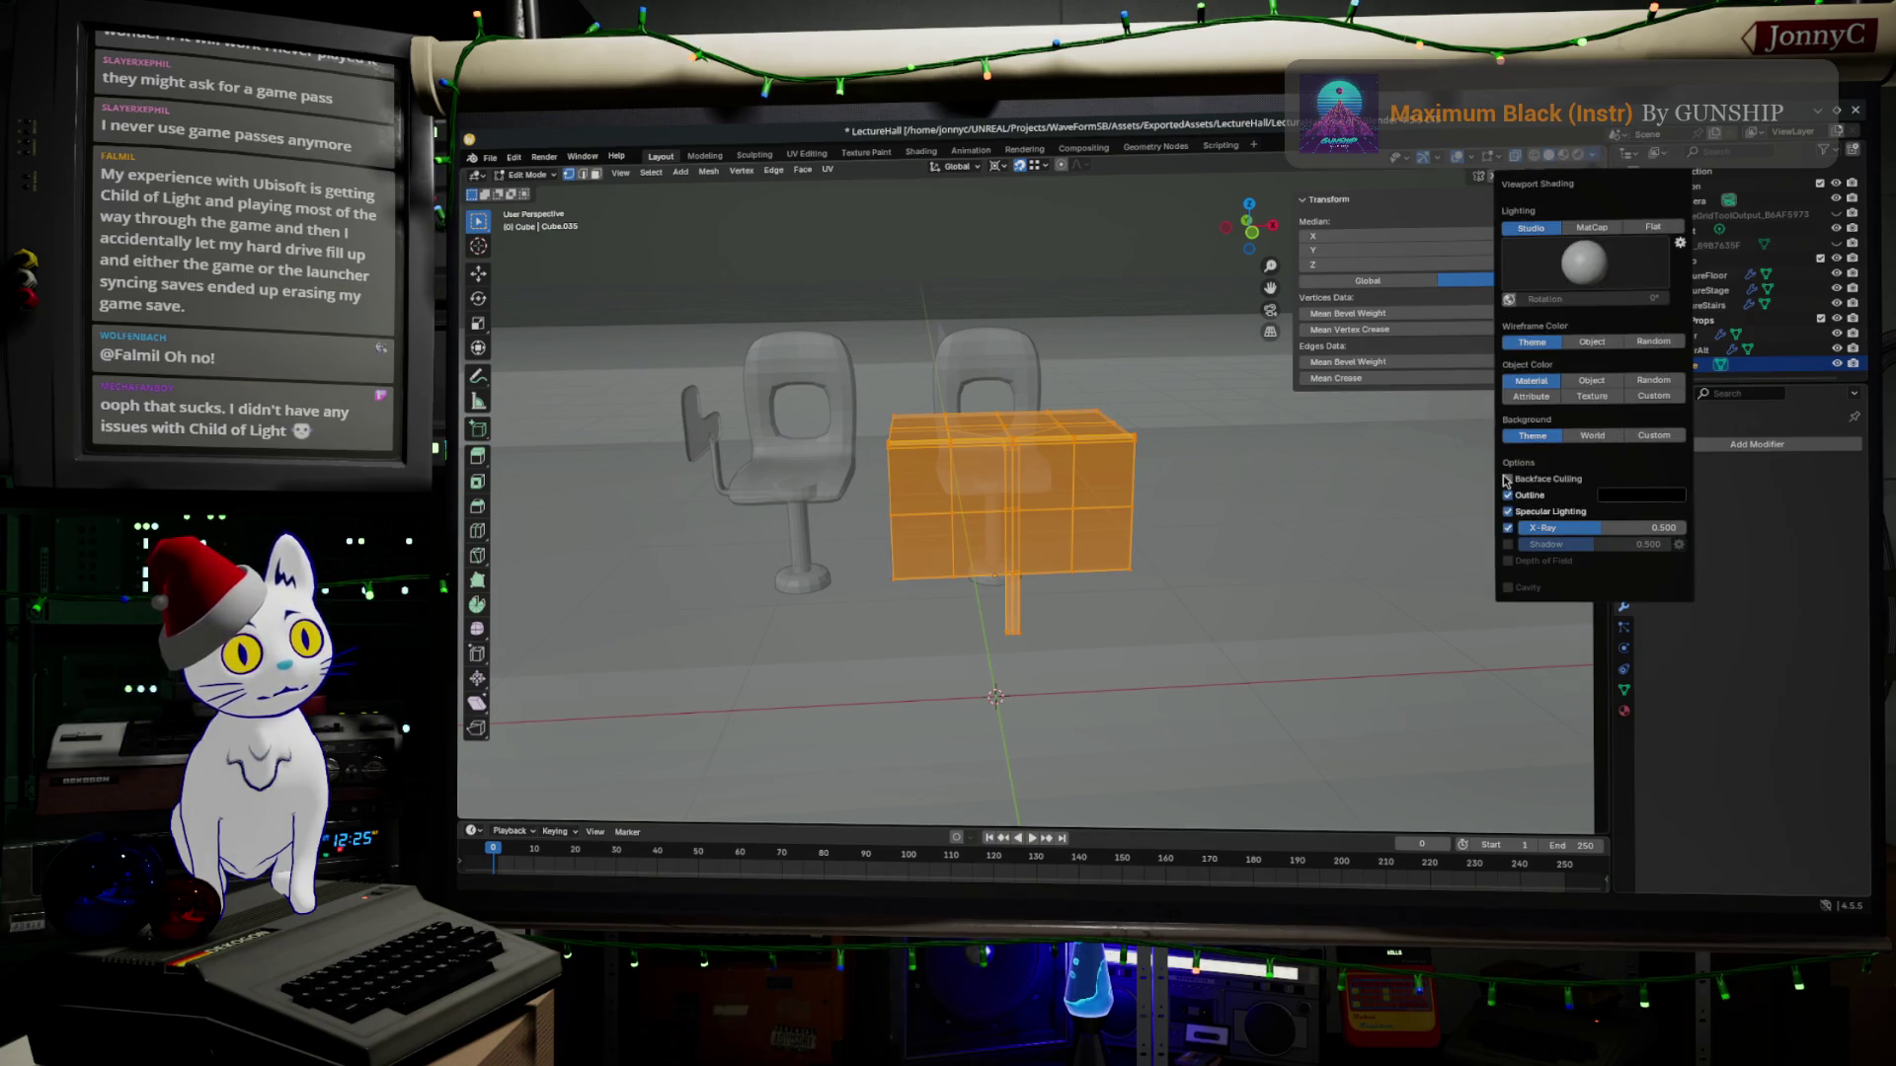
click(1508, 529)
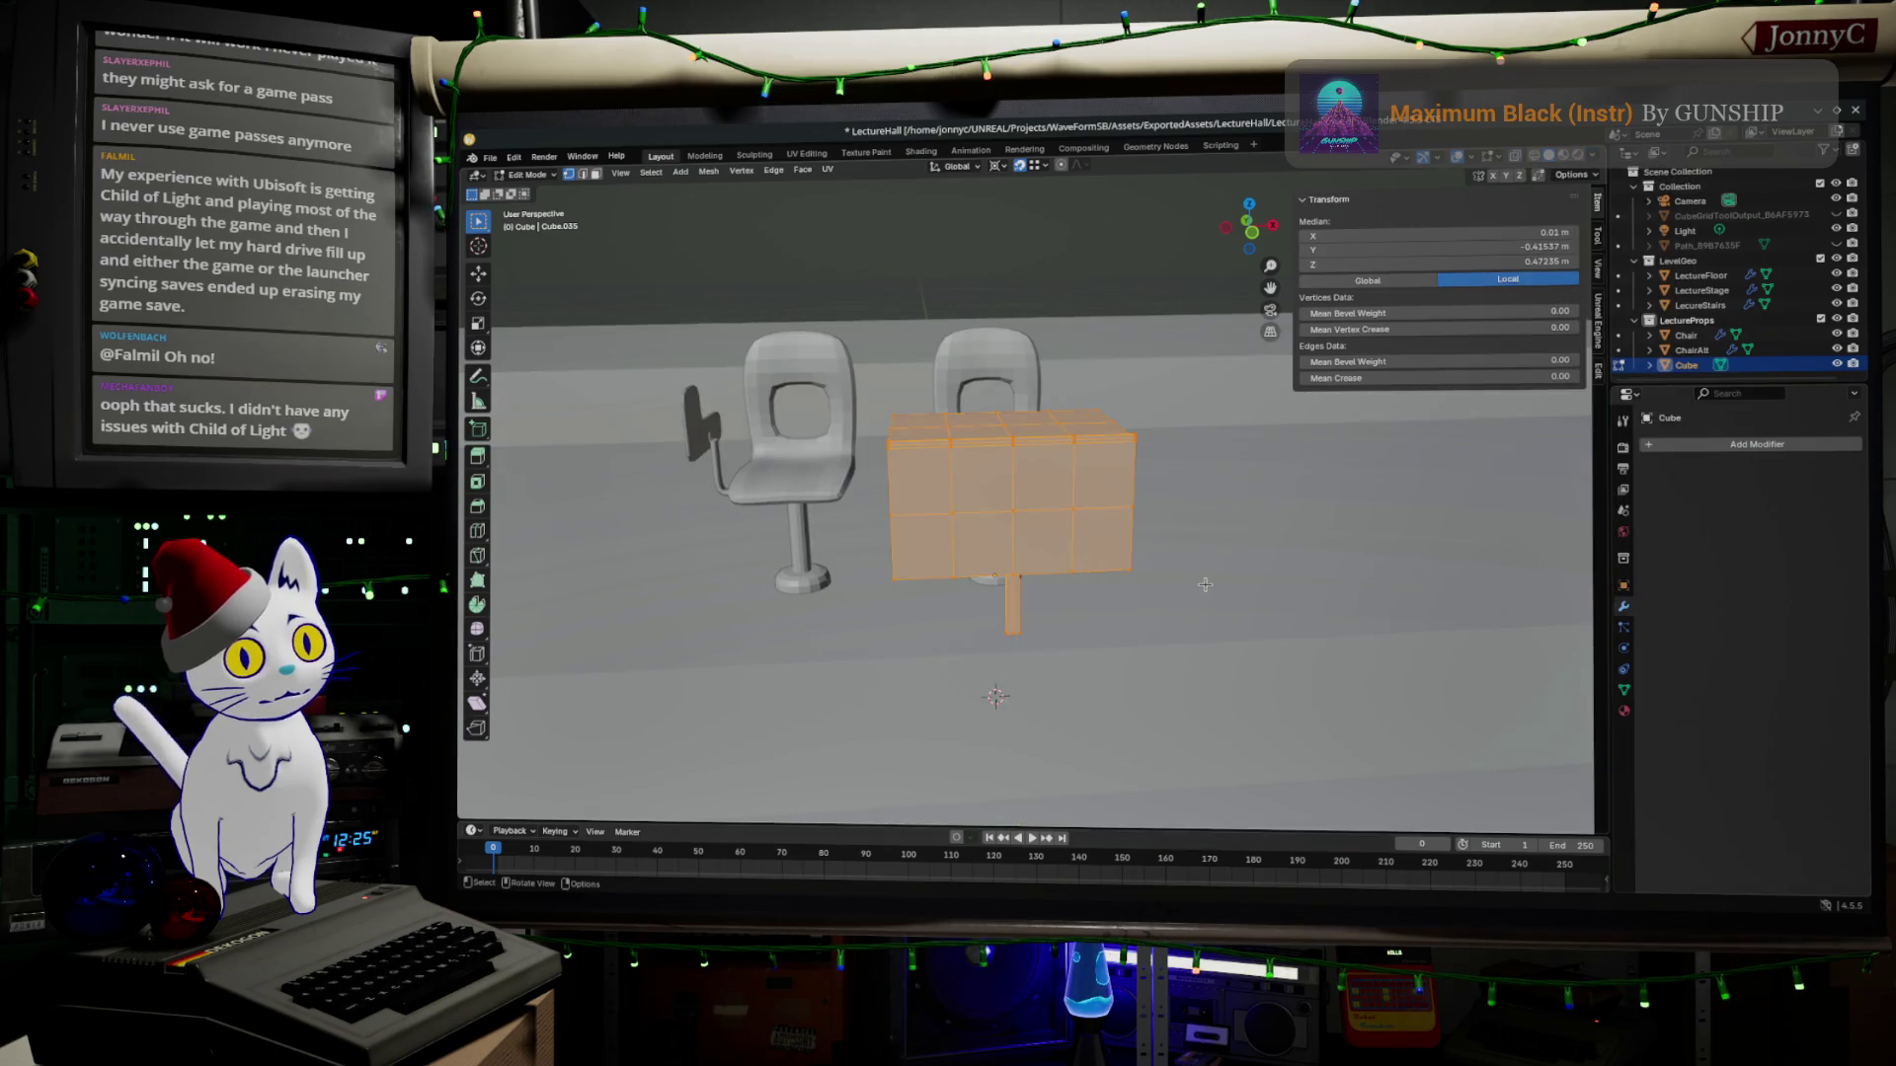
key(Tab)
middle_drag(1199, 565, 1037, 445)
mouse_move(1287, 595)
middle_down()
mouse_move(1308, 591)
mouse_move(906, 439)
mouse_move(940, 453)
mouse_move(735, 670)
middle_up()
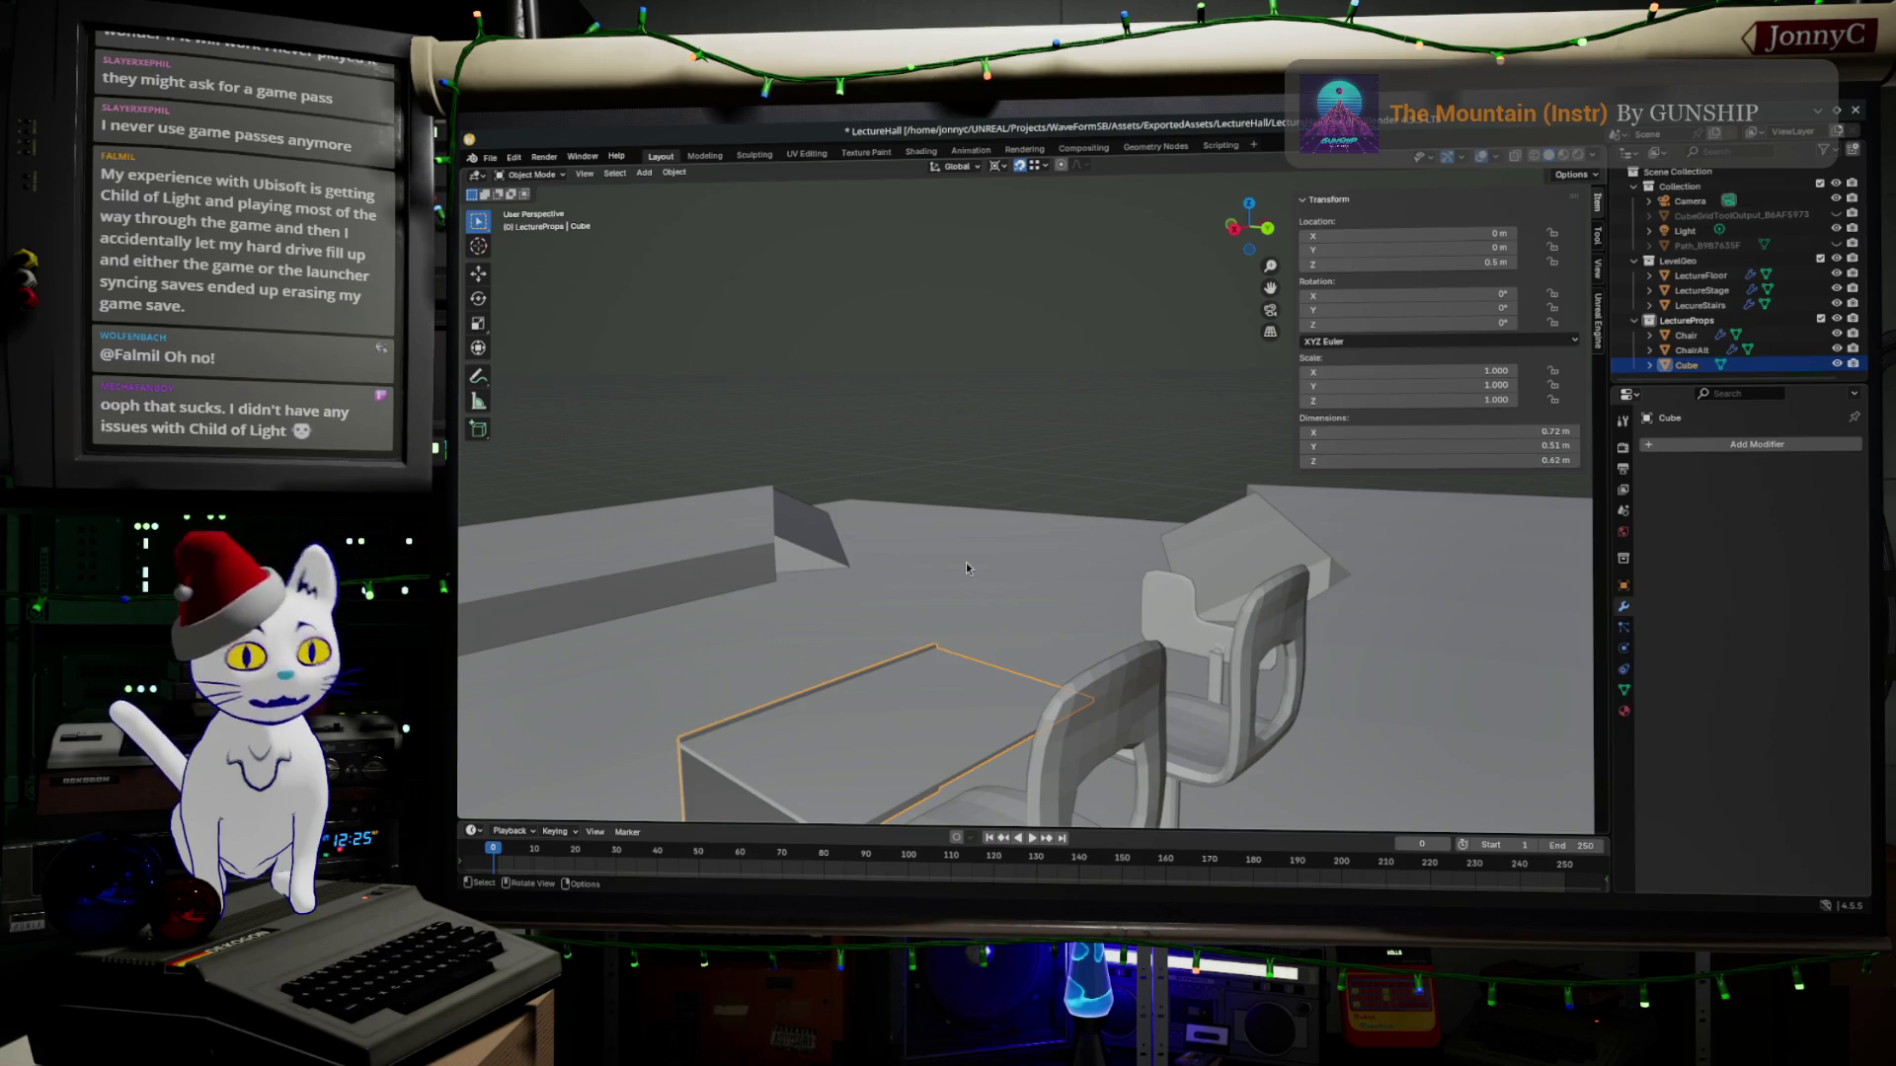
mouse_move(965, 561)
middle_down()
mouse_move(834, 596)
mouse_move(949, 578)
mouse_move(1292, 458)
mouse_move(986, 517)
mouse_move(979, 459)
mouse_move(1157, 524)
mouse_move(1171, 548)
middle_up()
Add a loop cut around the thin desk leg.
key(Tab)
scroll(980, 453, up, 3)
scroll(979, 451, up, 3)
click(1170, 570)
key(g)
key(g)
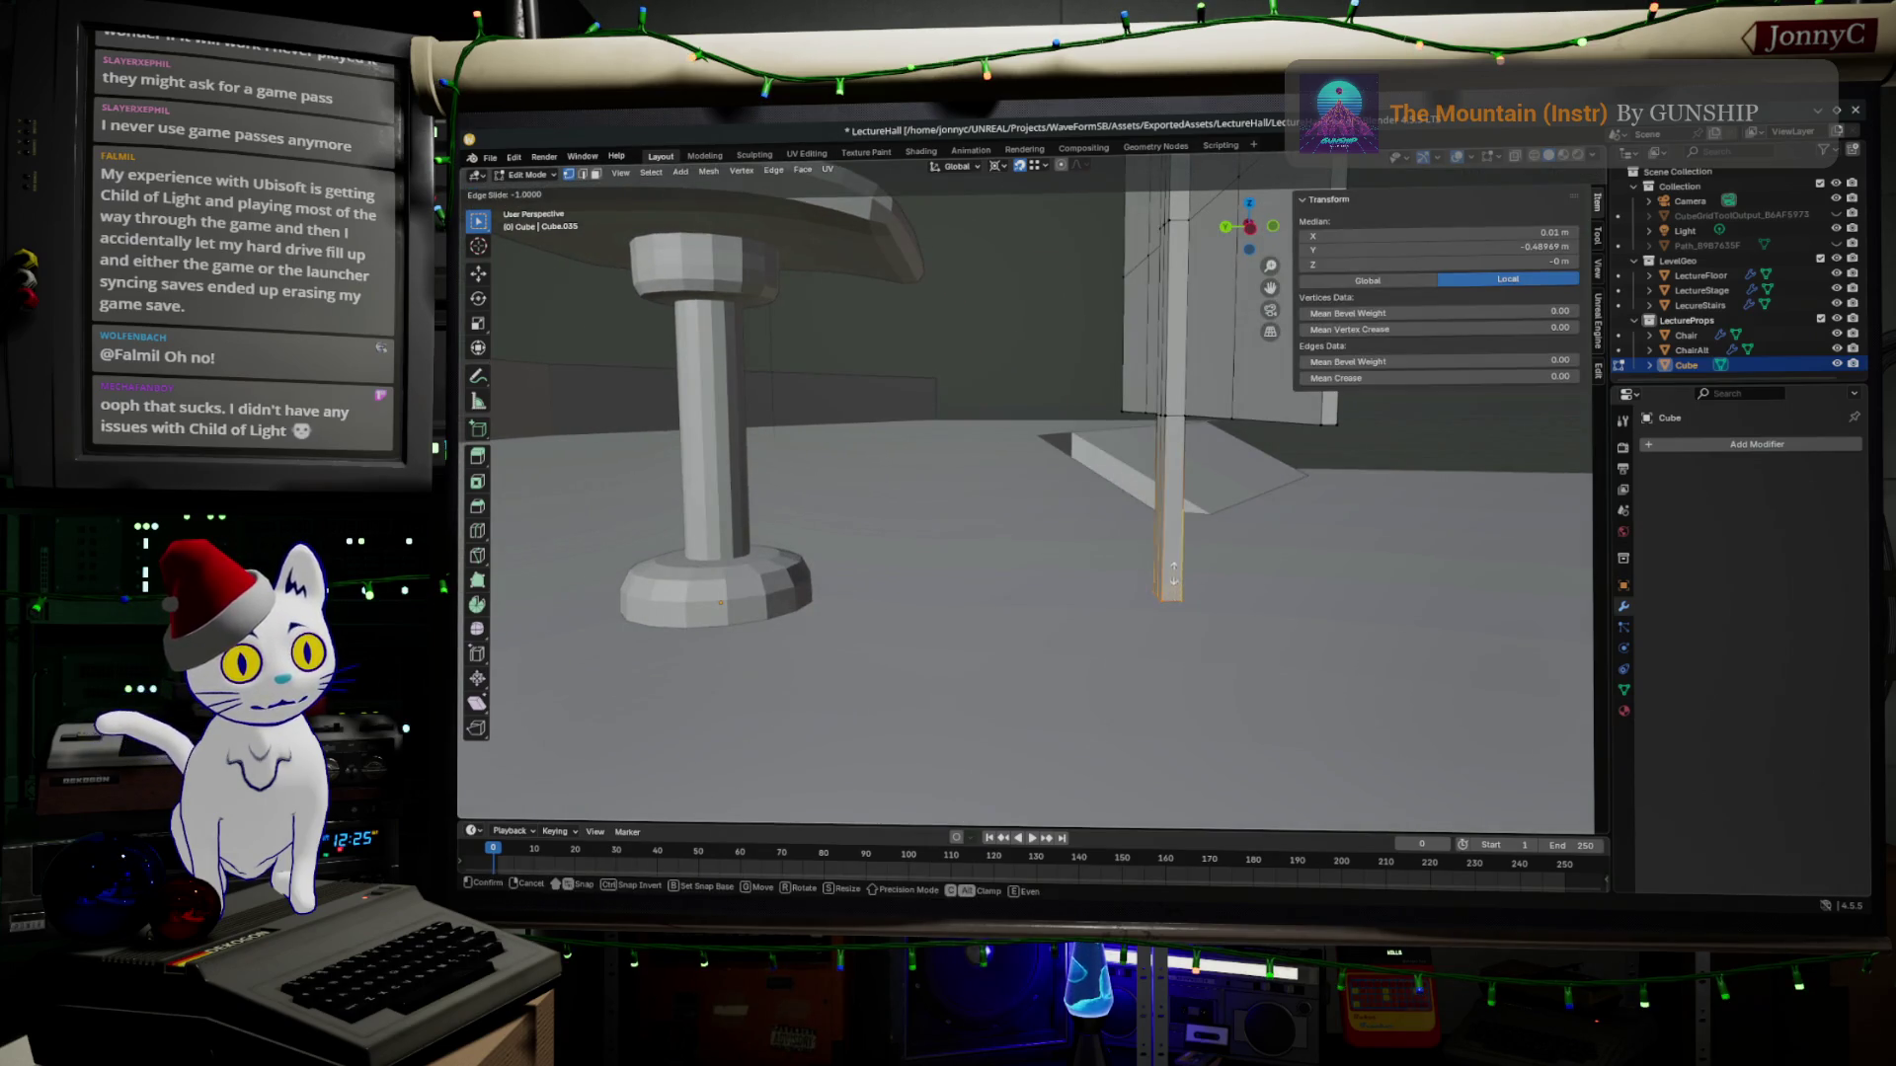
click(1170, 571)
Raise the new loop vertically to about 0.12 m height and check it from the side.
key(g)
key(z)
click(1192, 589)
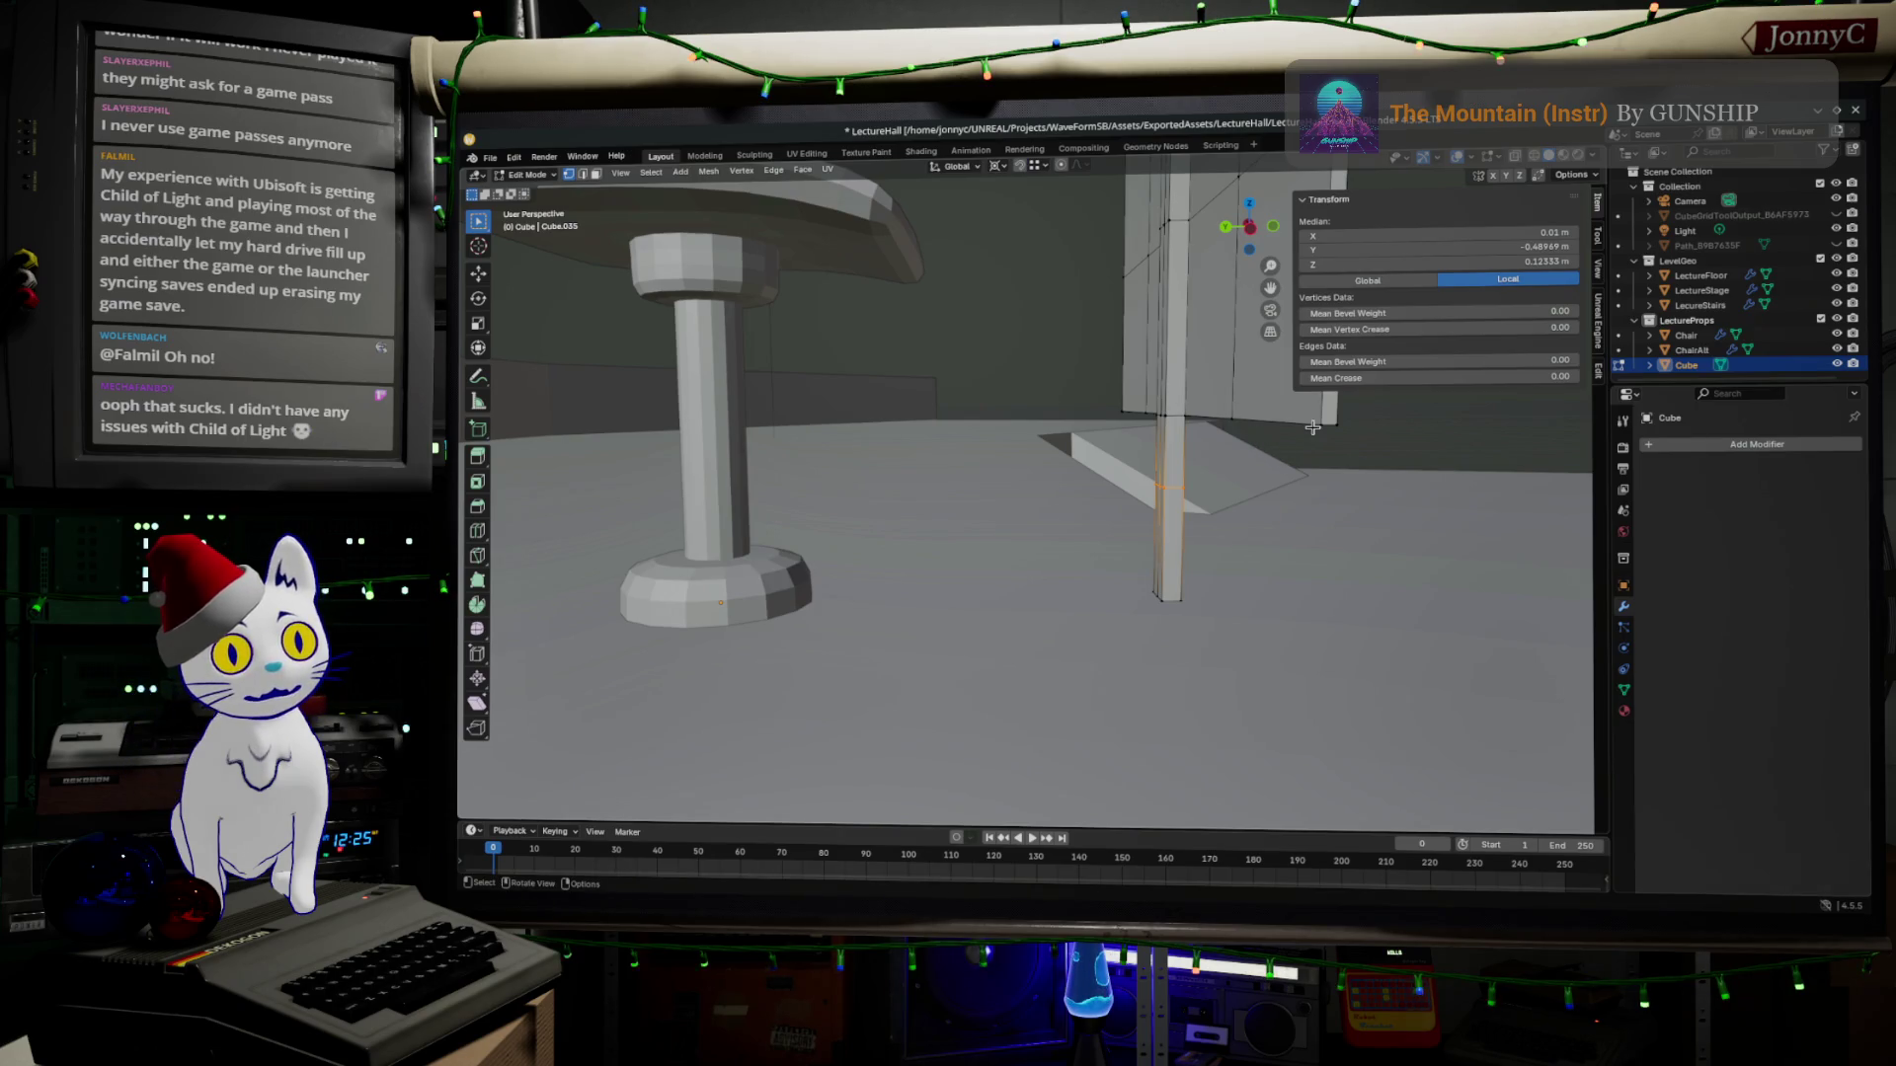
click(1248, 229)
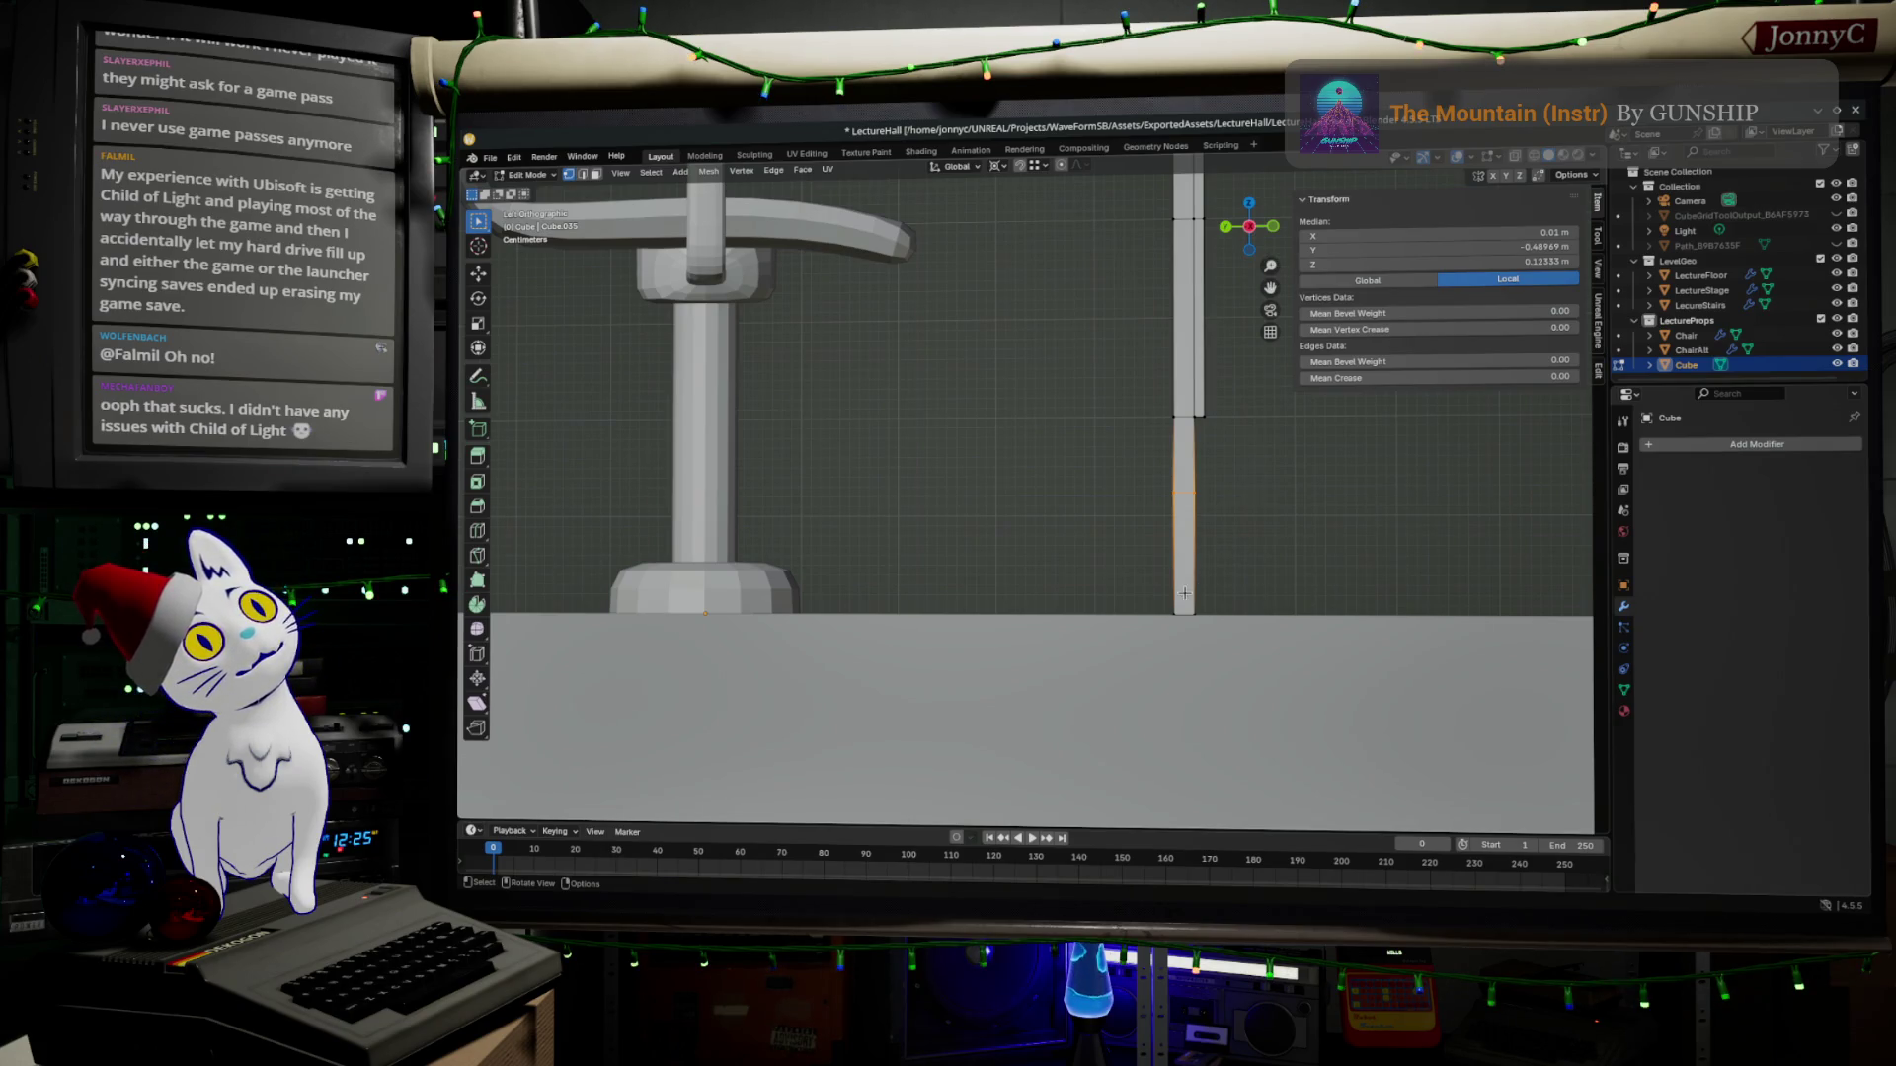
Move the leg loop vertices down along Z so the short bottom section ends at the intended height.
key(g)
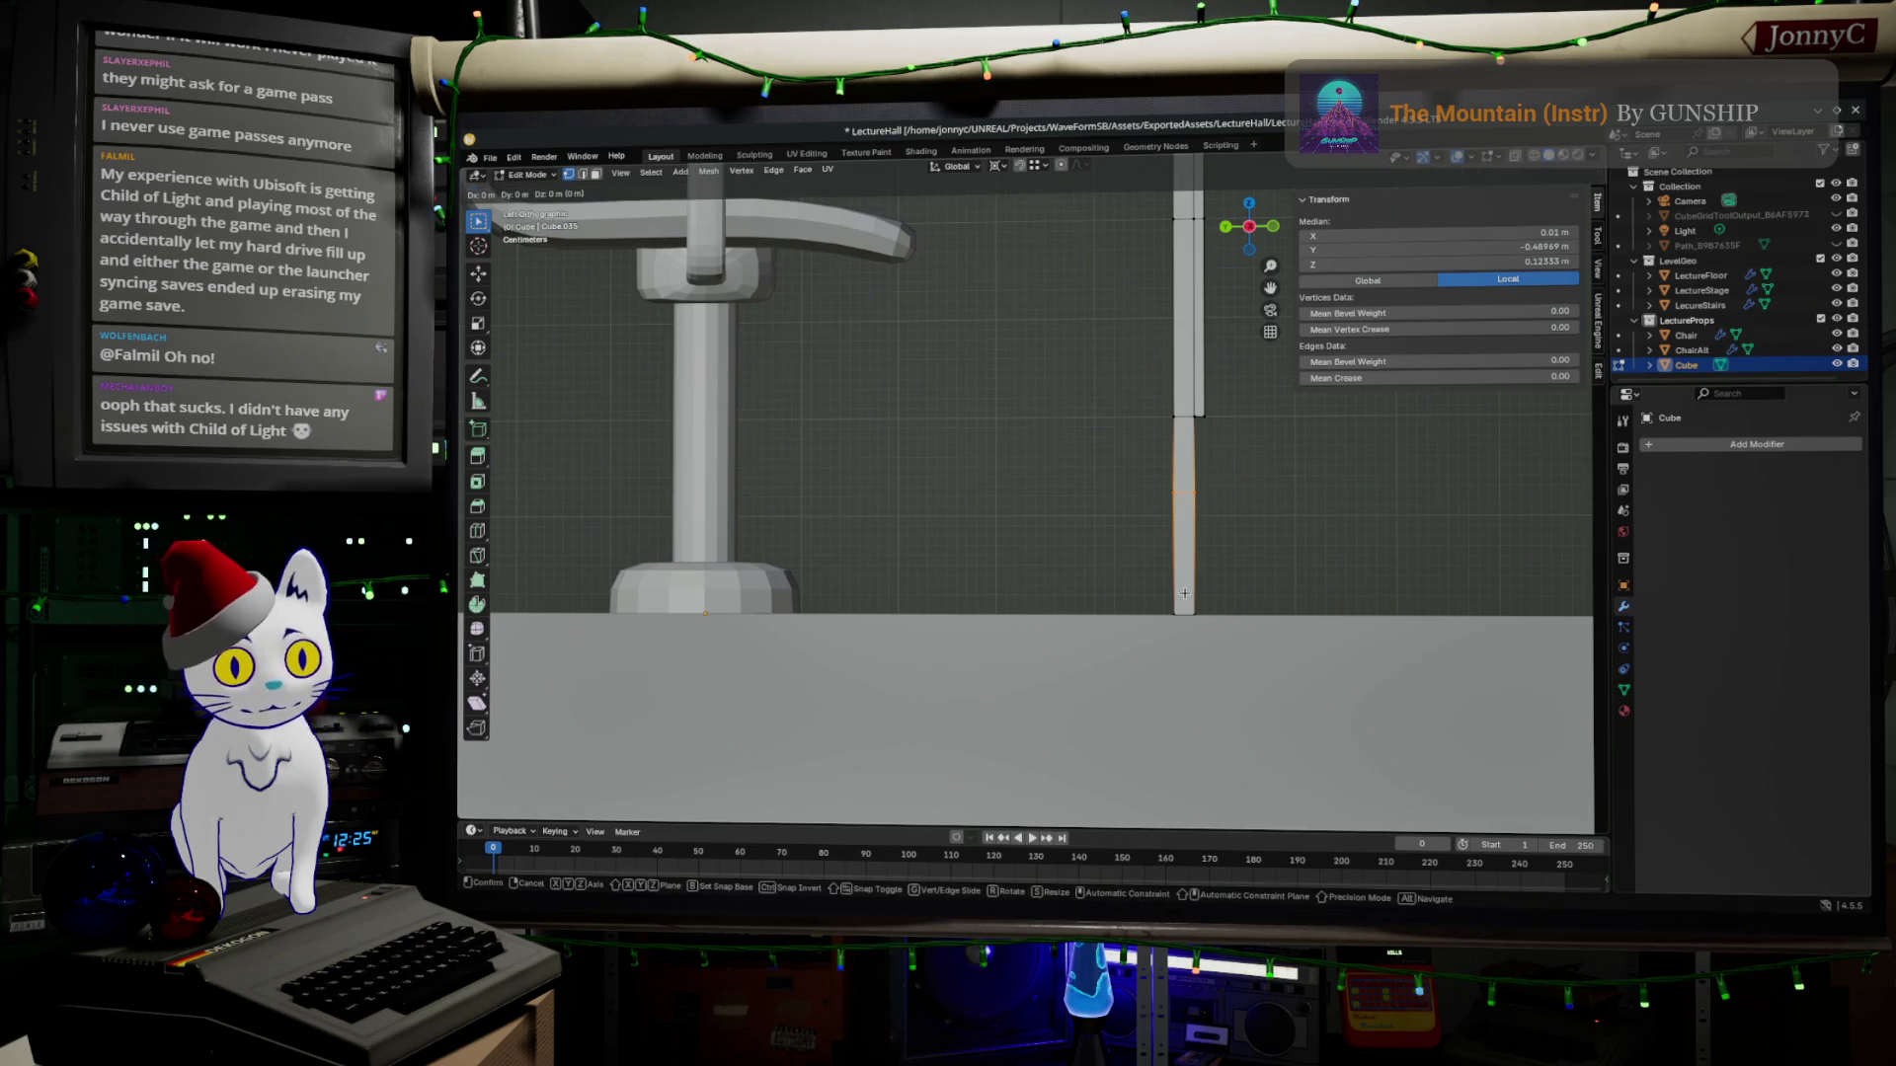
key(z)
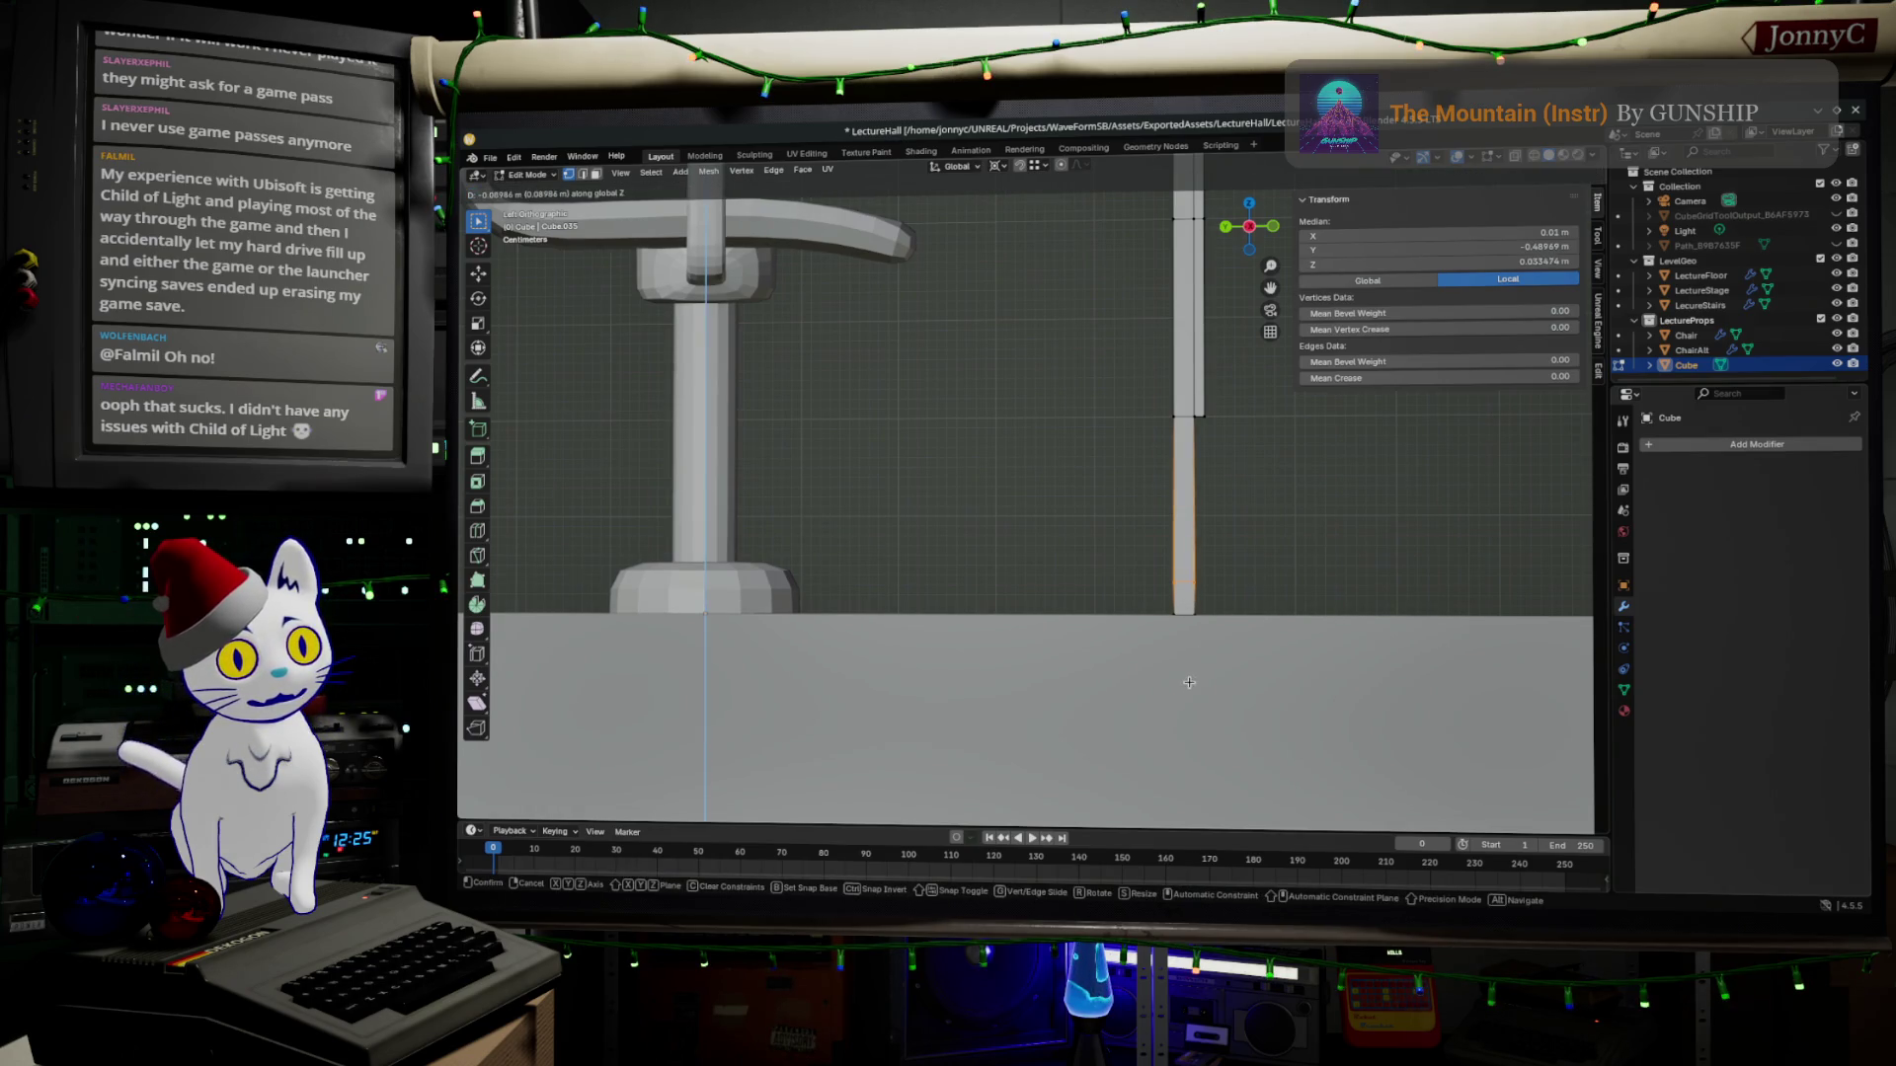
click(1189, 687)
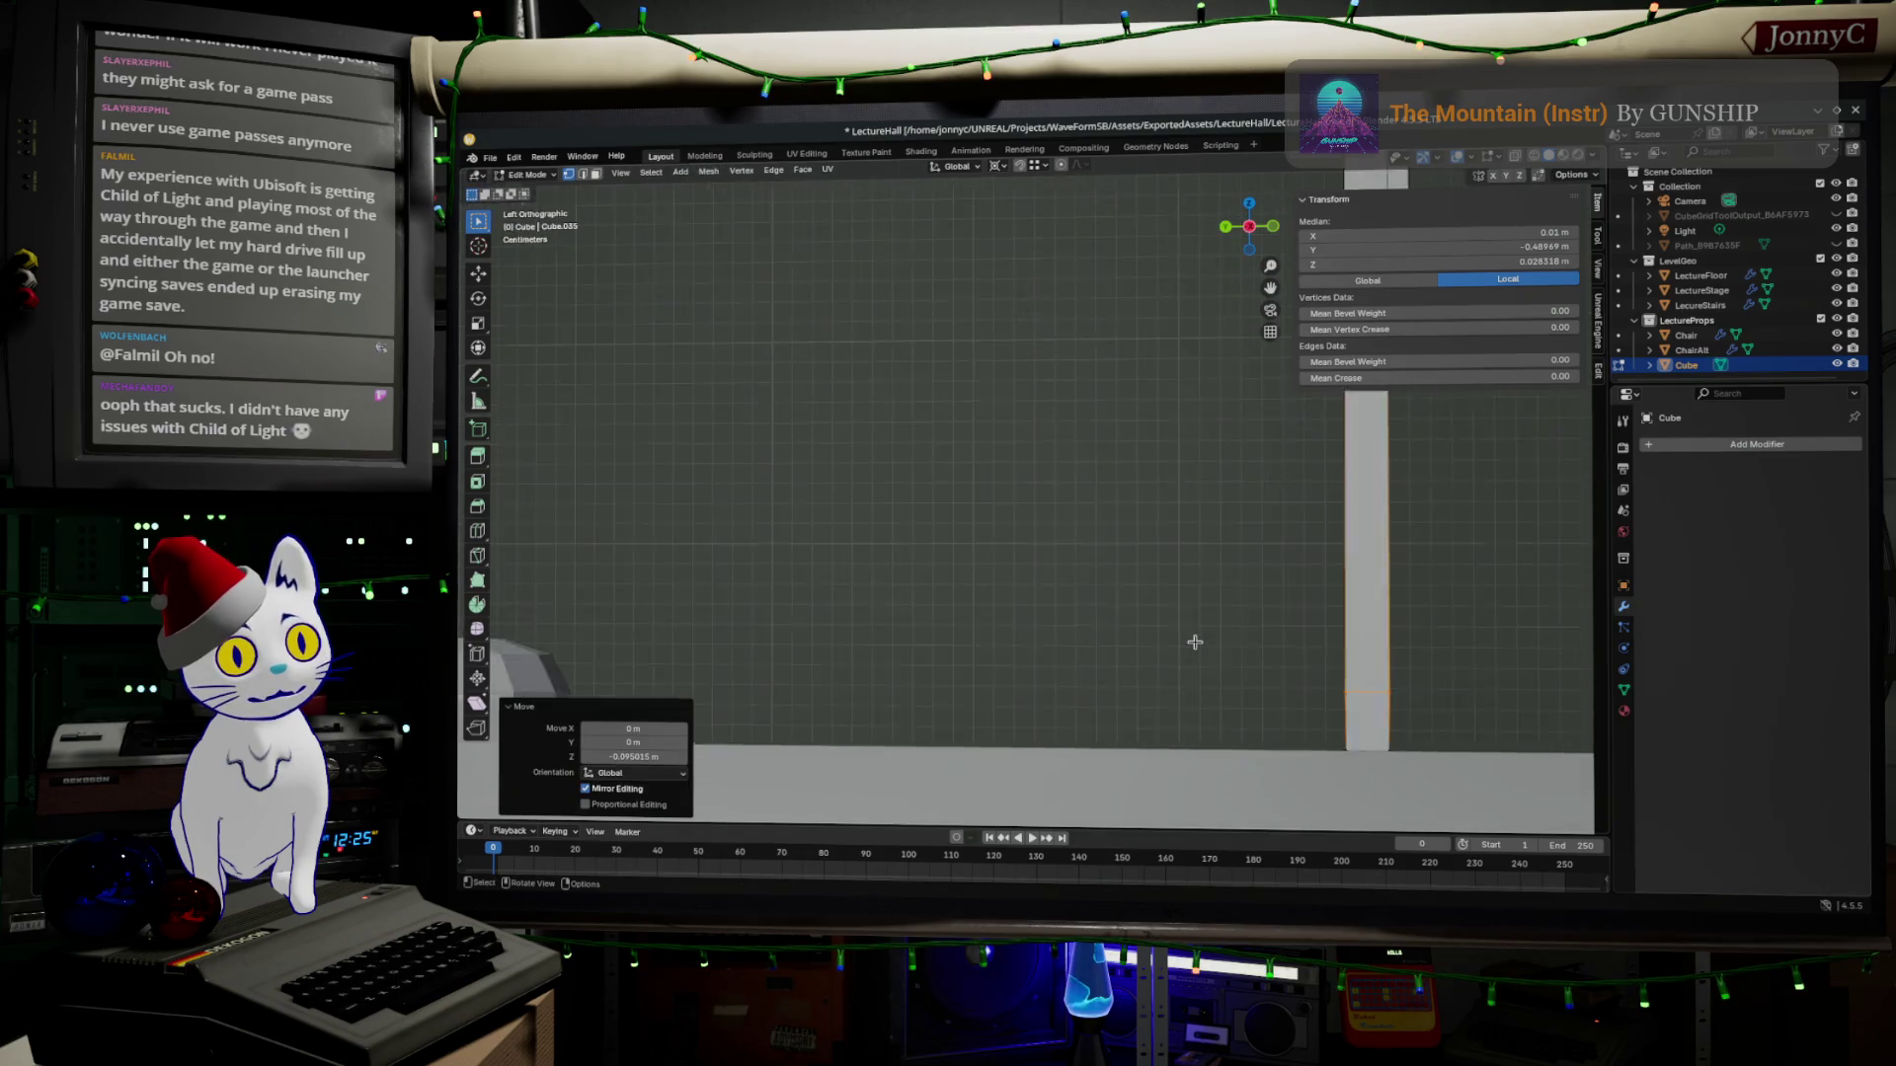
mouse_move(1197, 622)
shift+middle_down()
mouse_move(1240, 429)
mouse_move(1001, 534)
shift+middle_up()
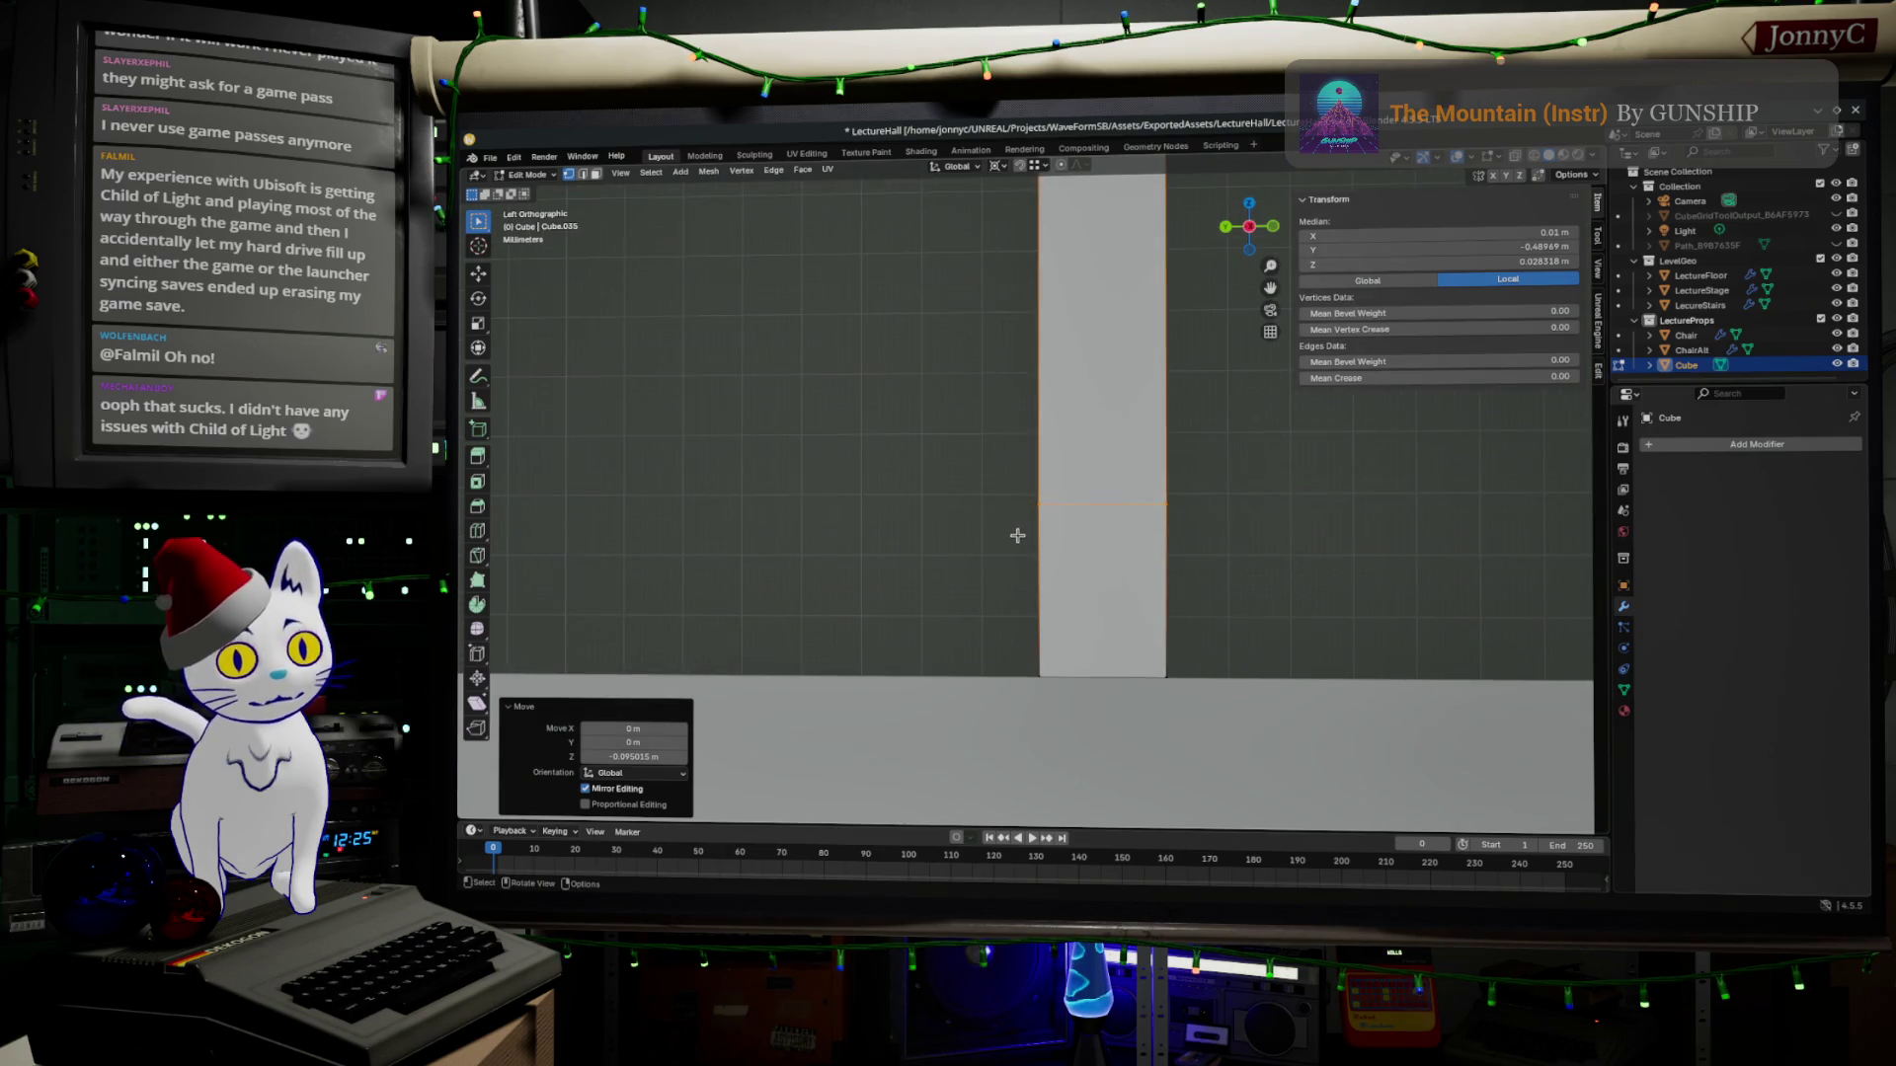
key(g)
key(z)
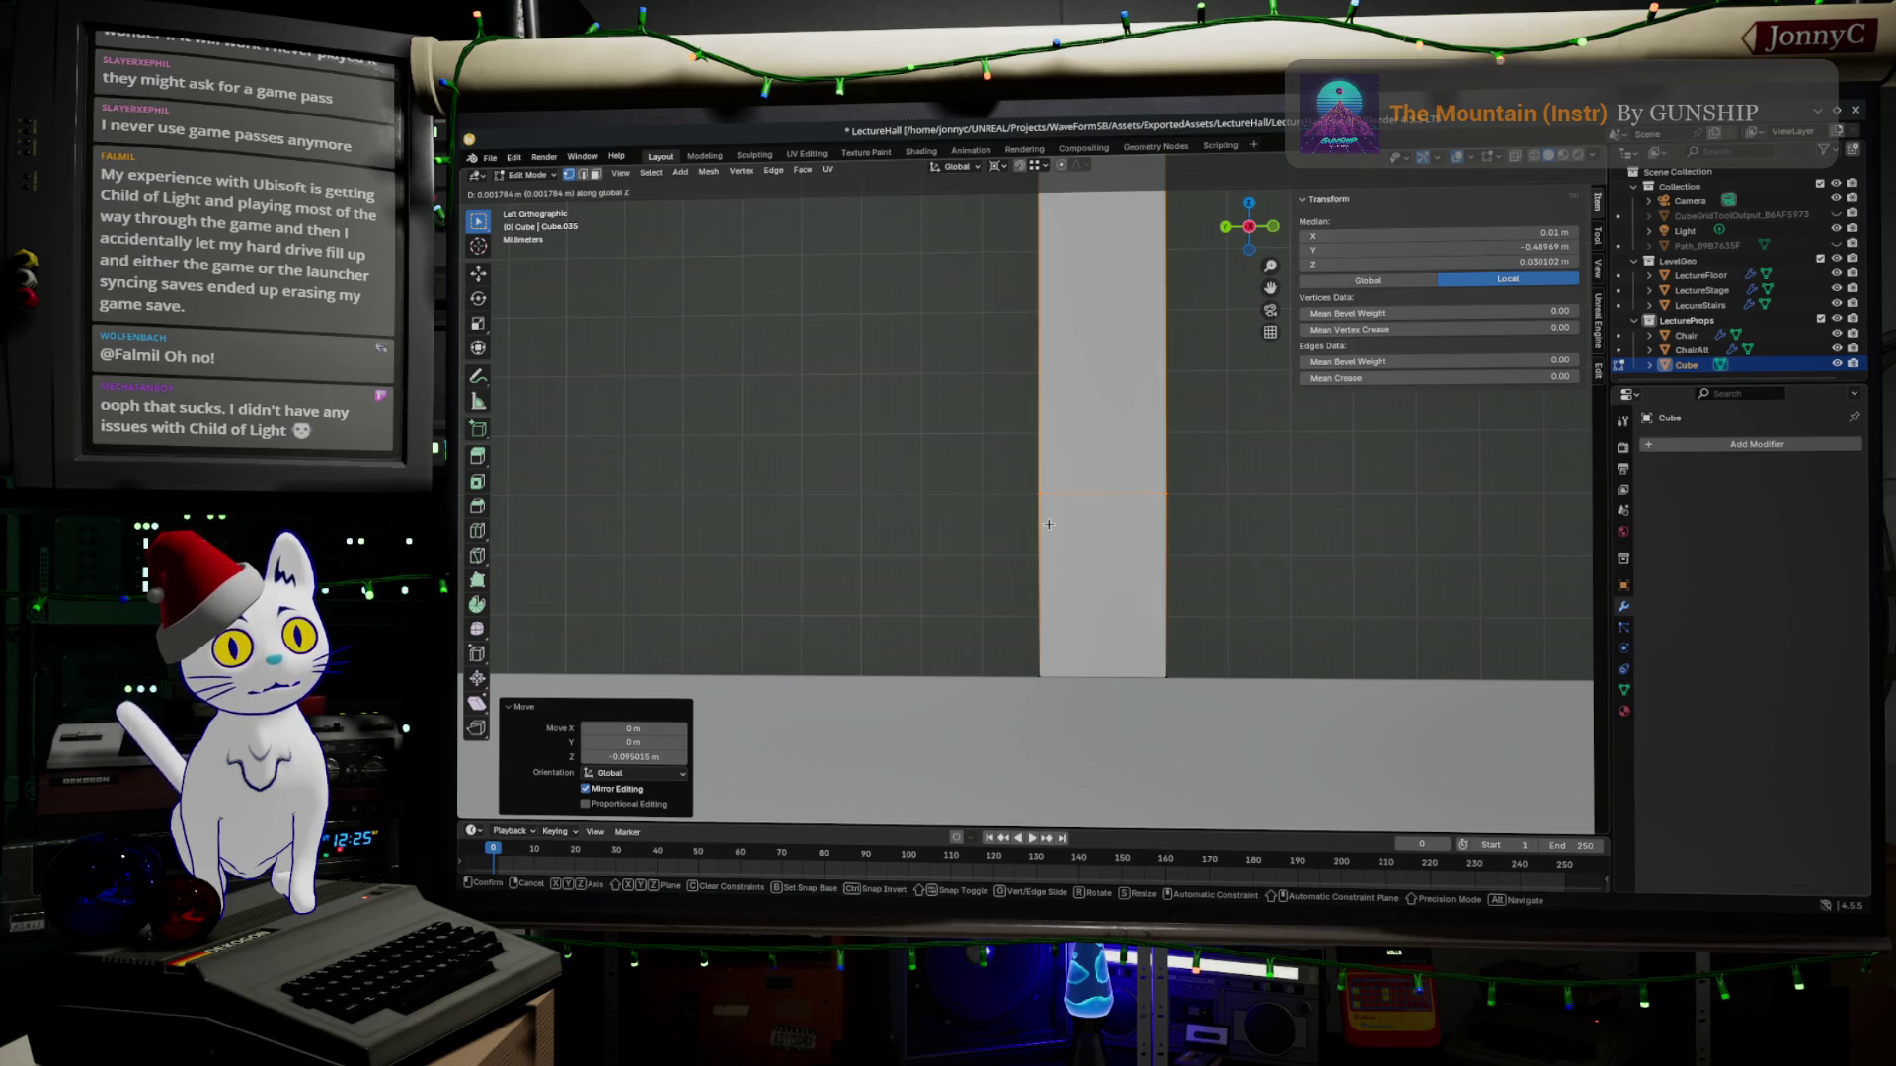
click(1048, 525)
mouse_move(1019, 533)
middle_down()
mouse_move(1000, 559)
mouse_move(993, 534)
middle_up()
Select the leg's bottom faces in Left Orthographic, then clear the selection and return to perspective.
drag(953, 422, 988, 493)
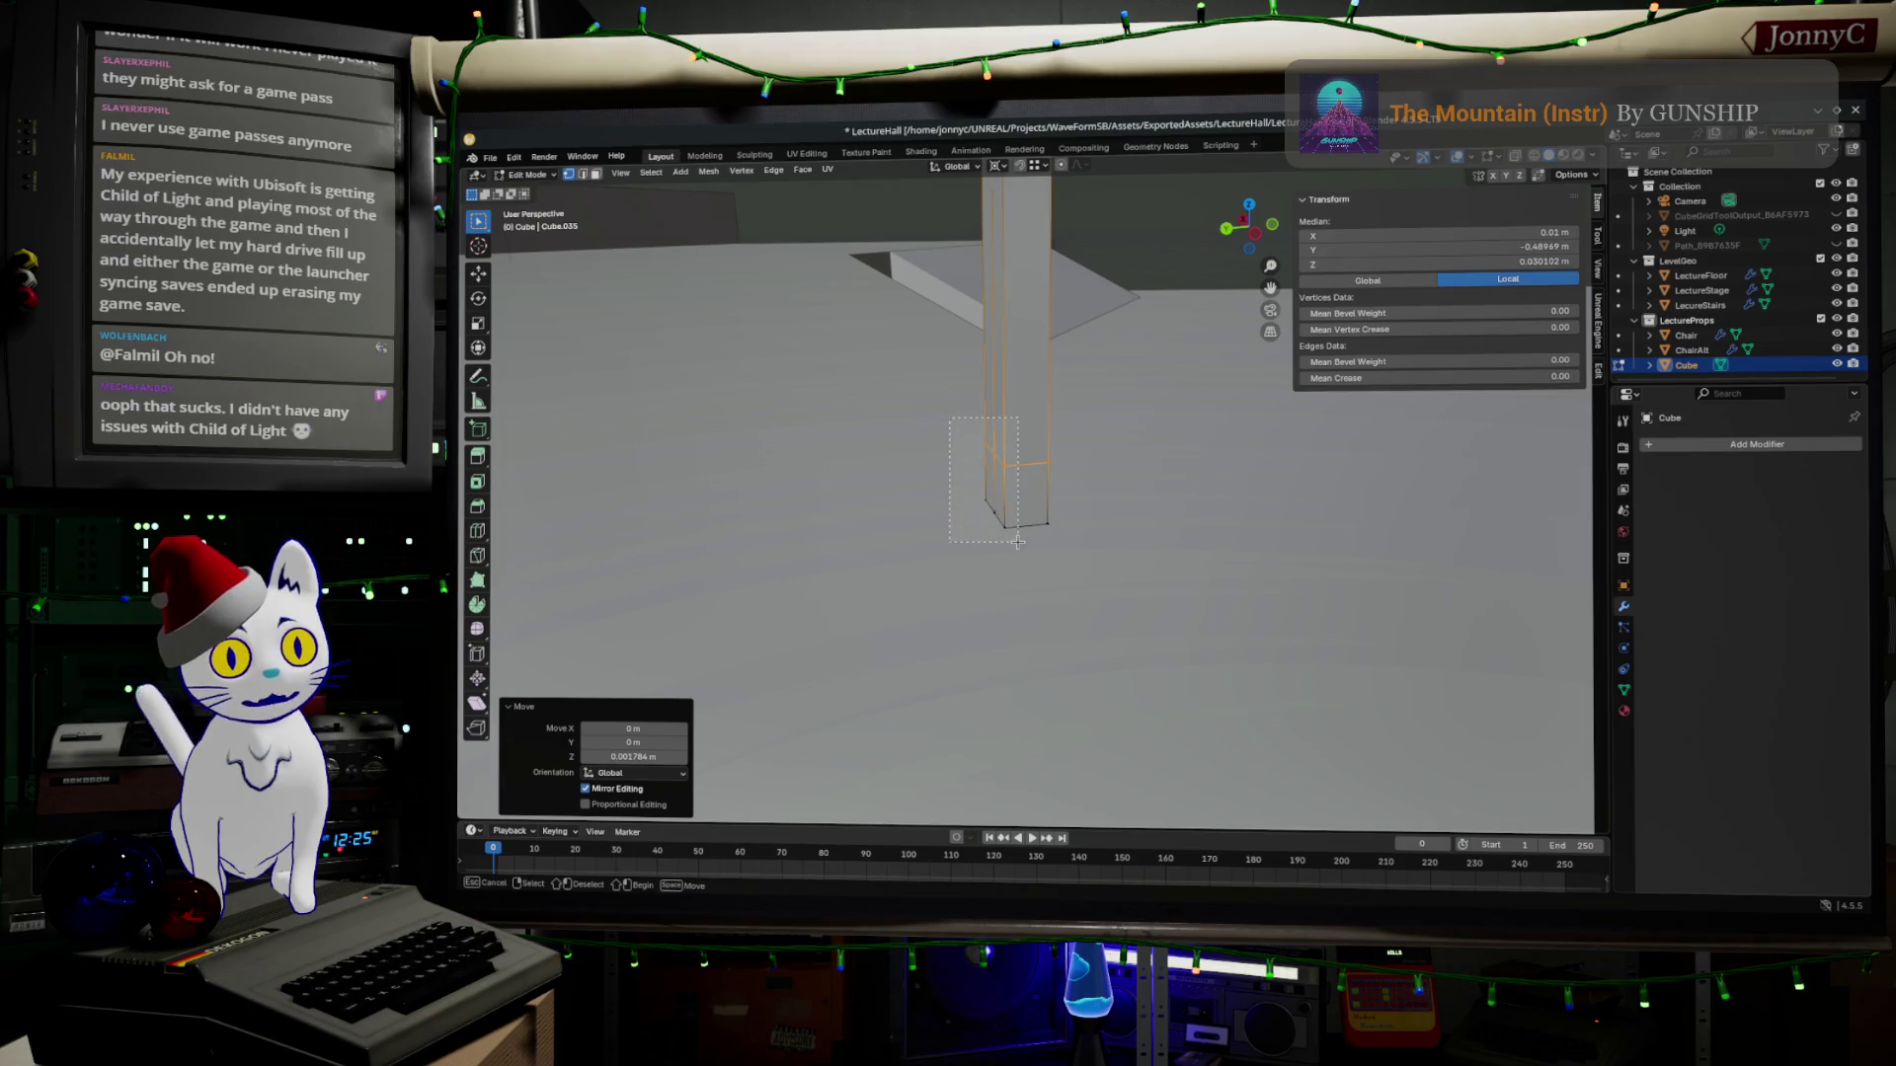
drag(953, 423, 1017, 541)
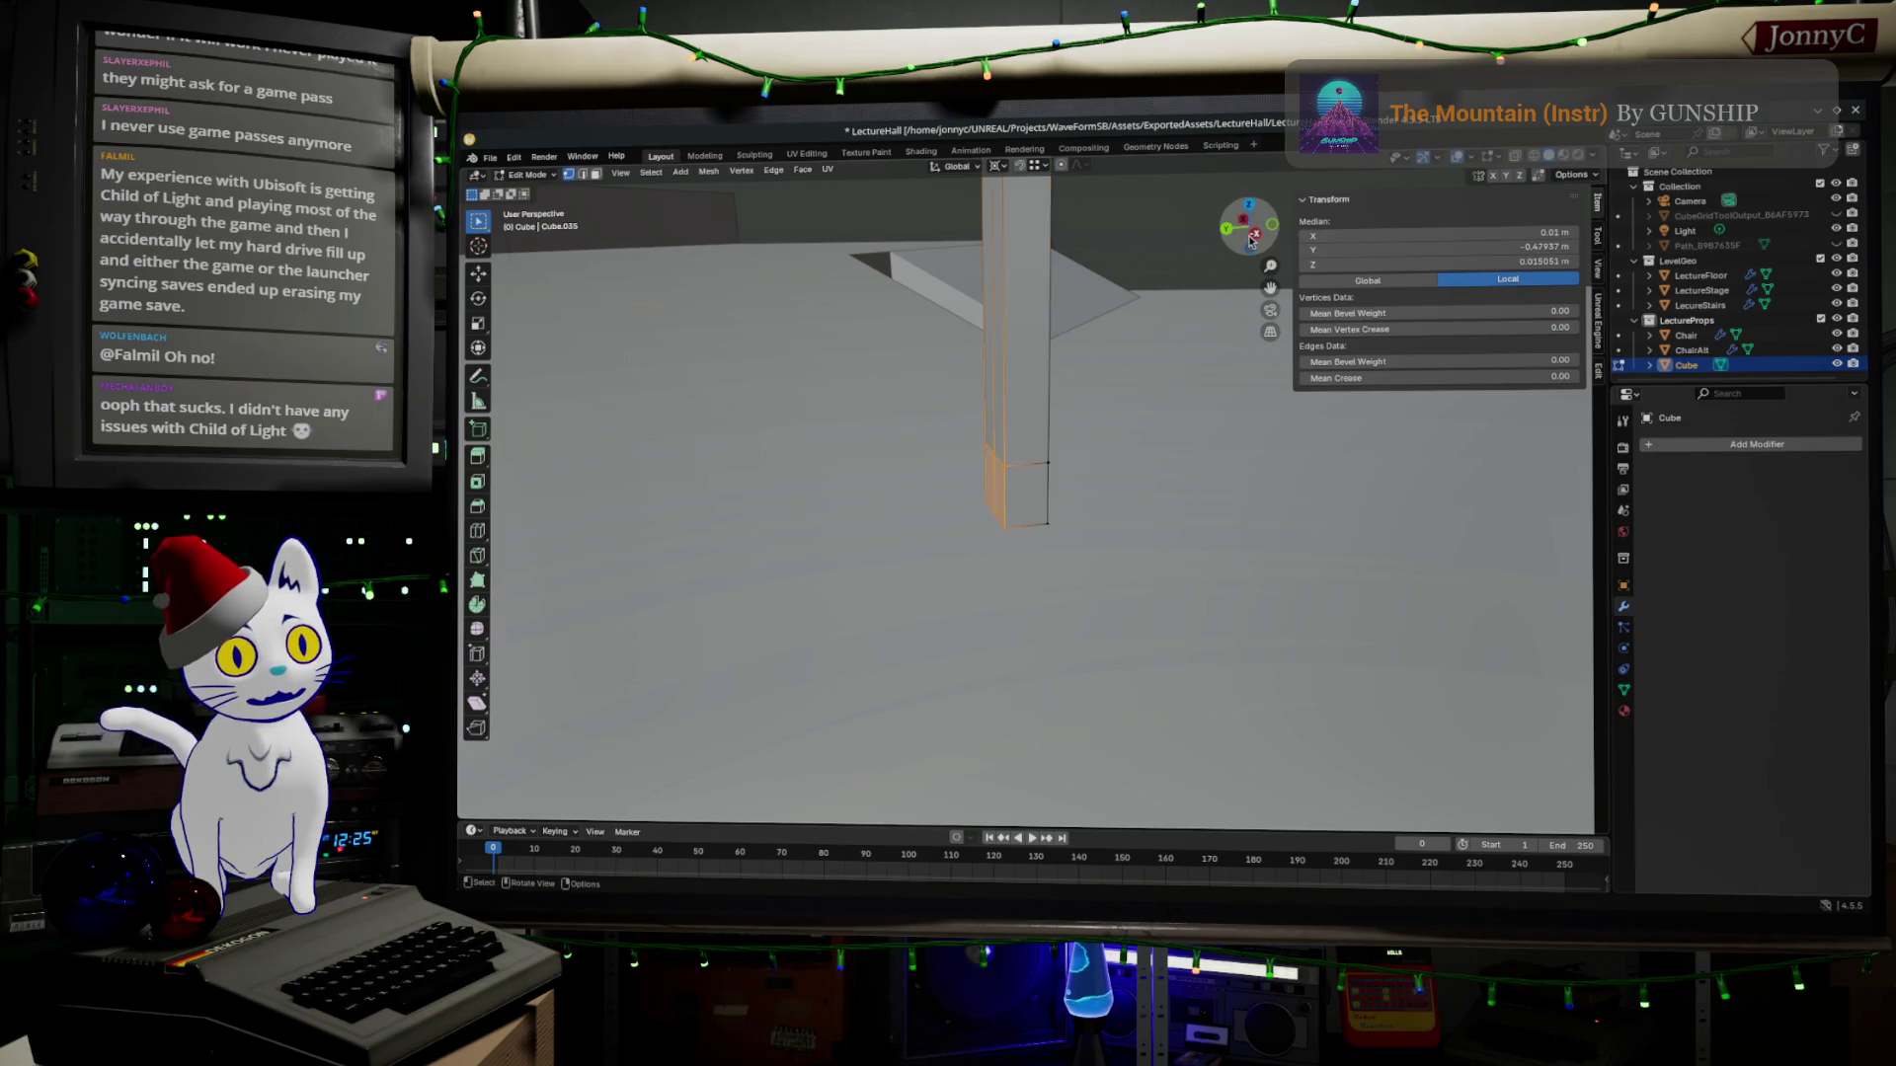
click(1254, 232)
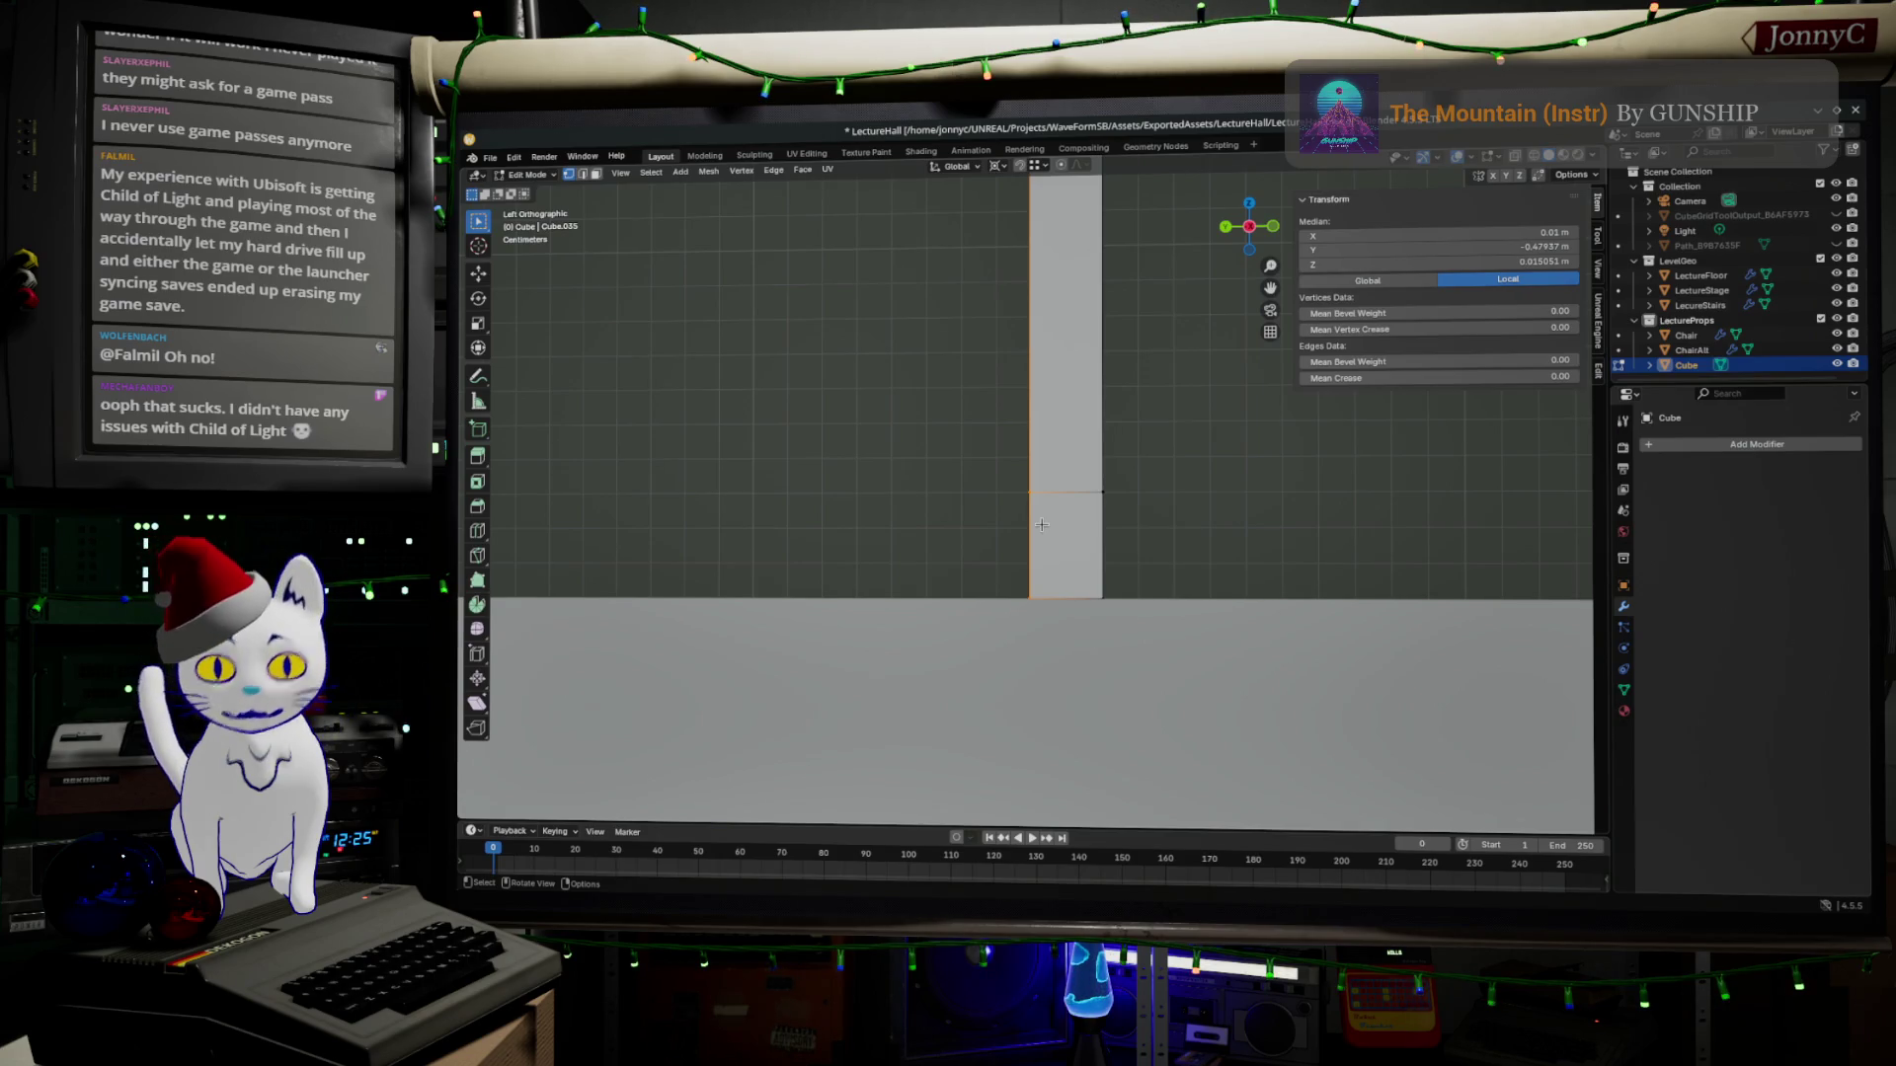
click(1040, 525)
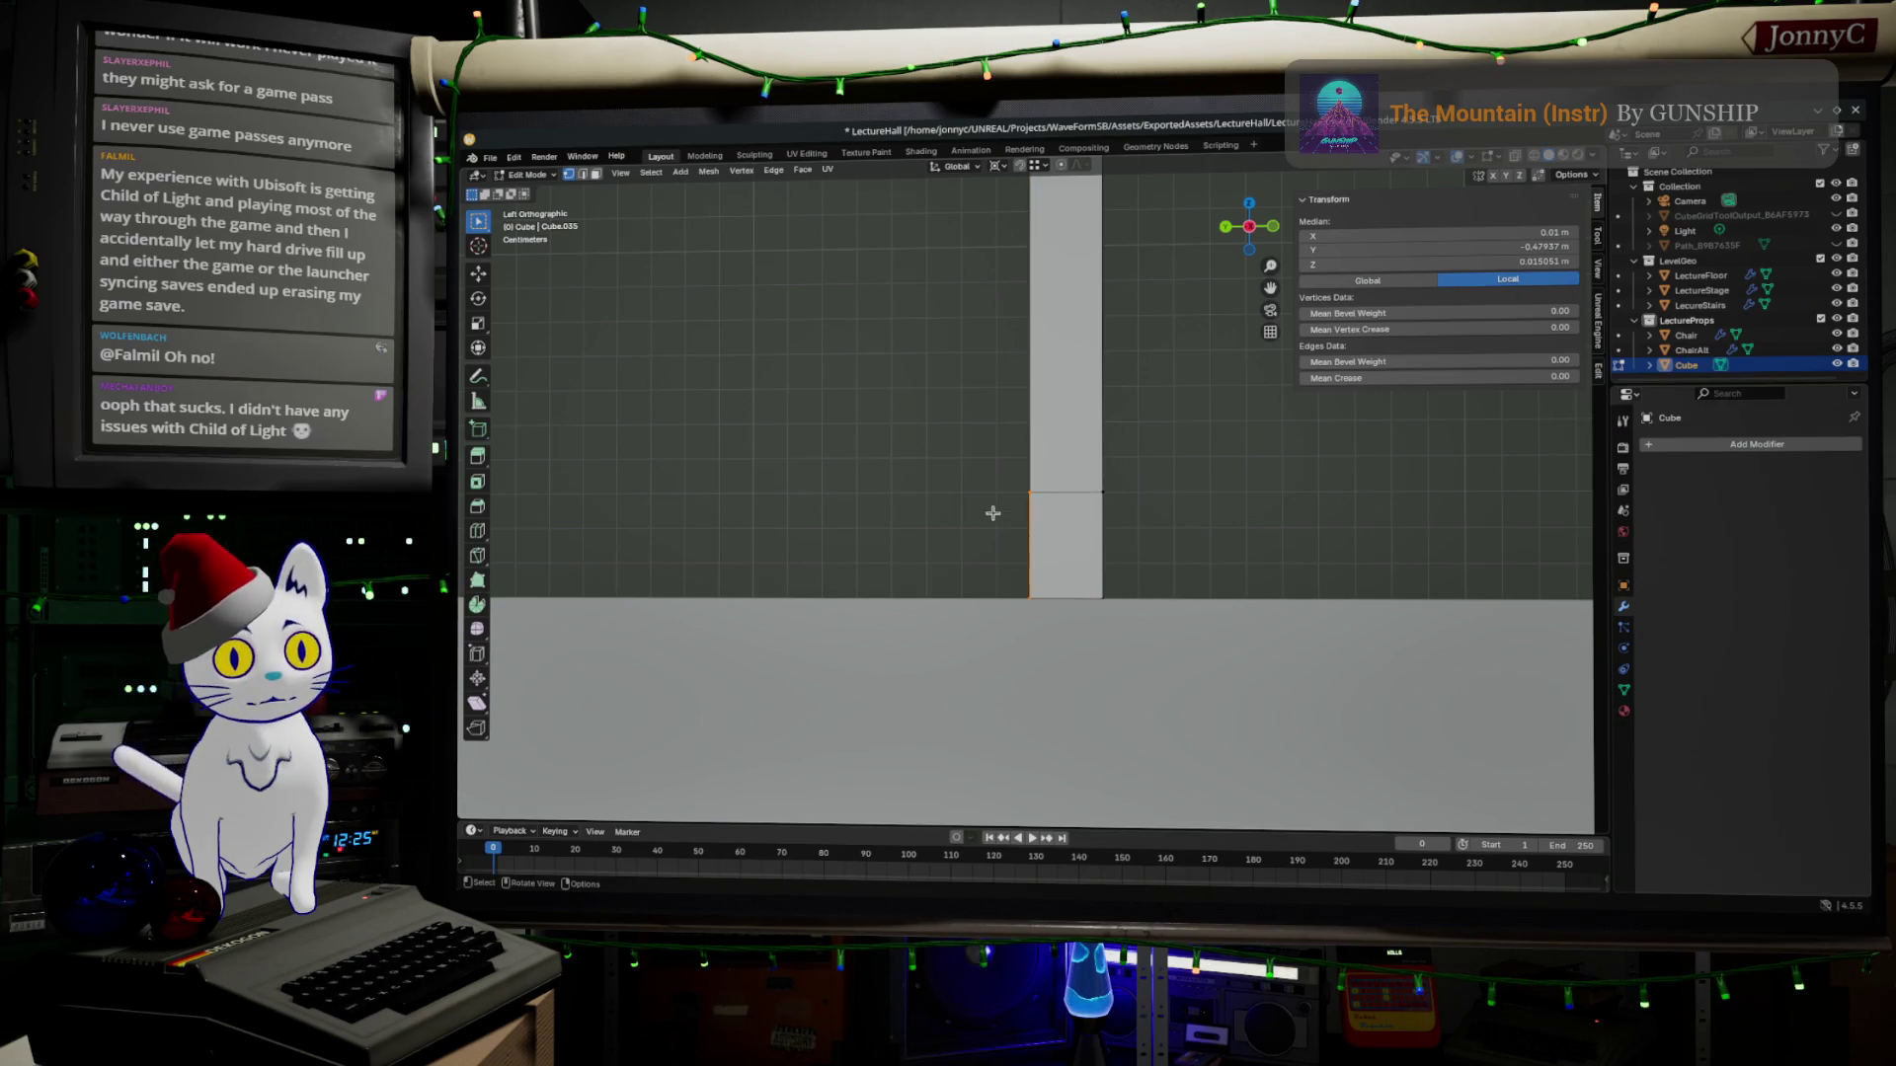
click(819, 542)
middle_drag(964, 489, 1022, 501)
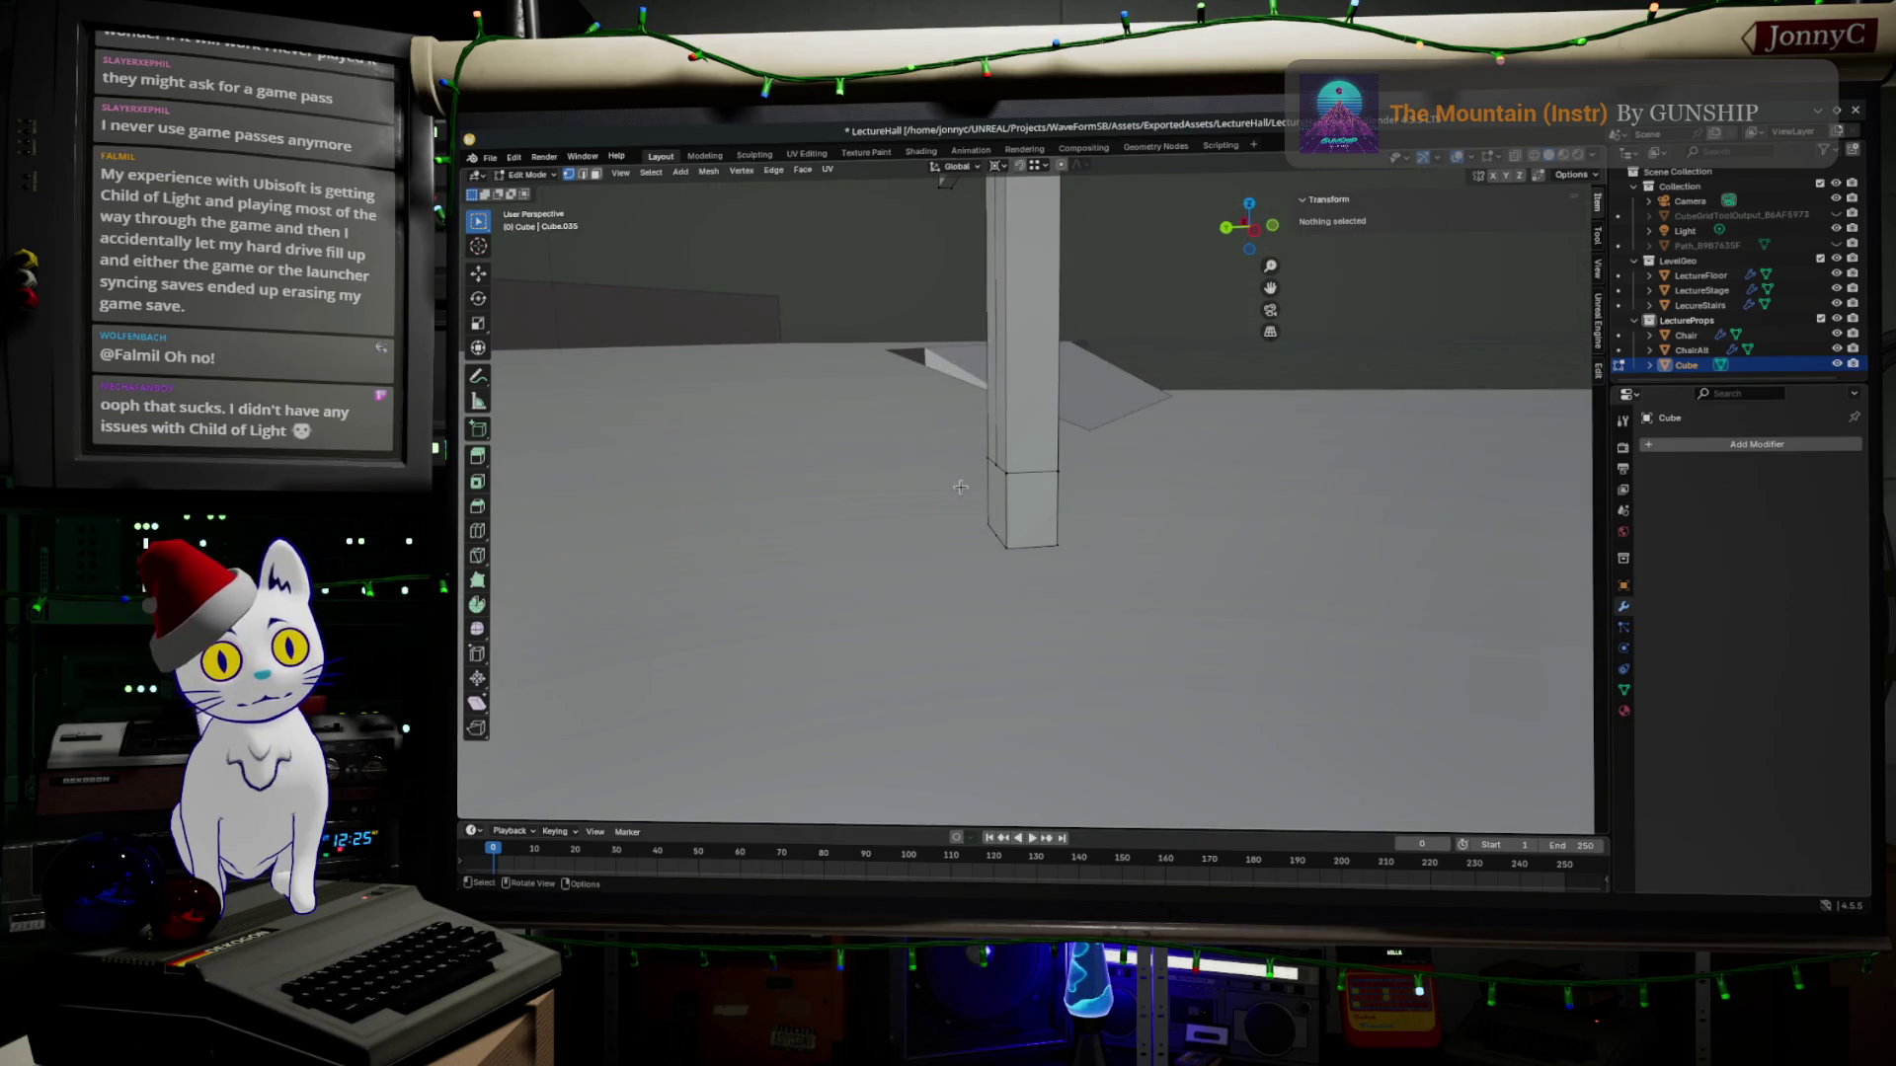
Extrude the leg's lower face sideways into a long horizontal foot block and frame it from the side.
drag(973, 459, 1012, 551)
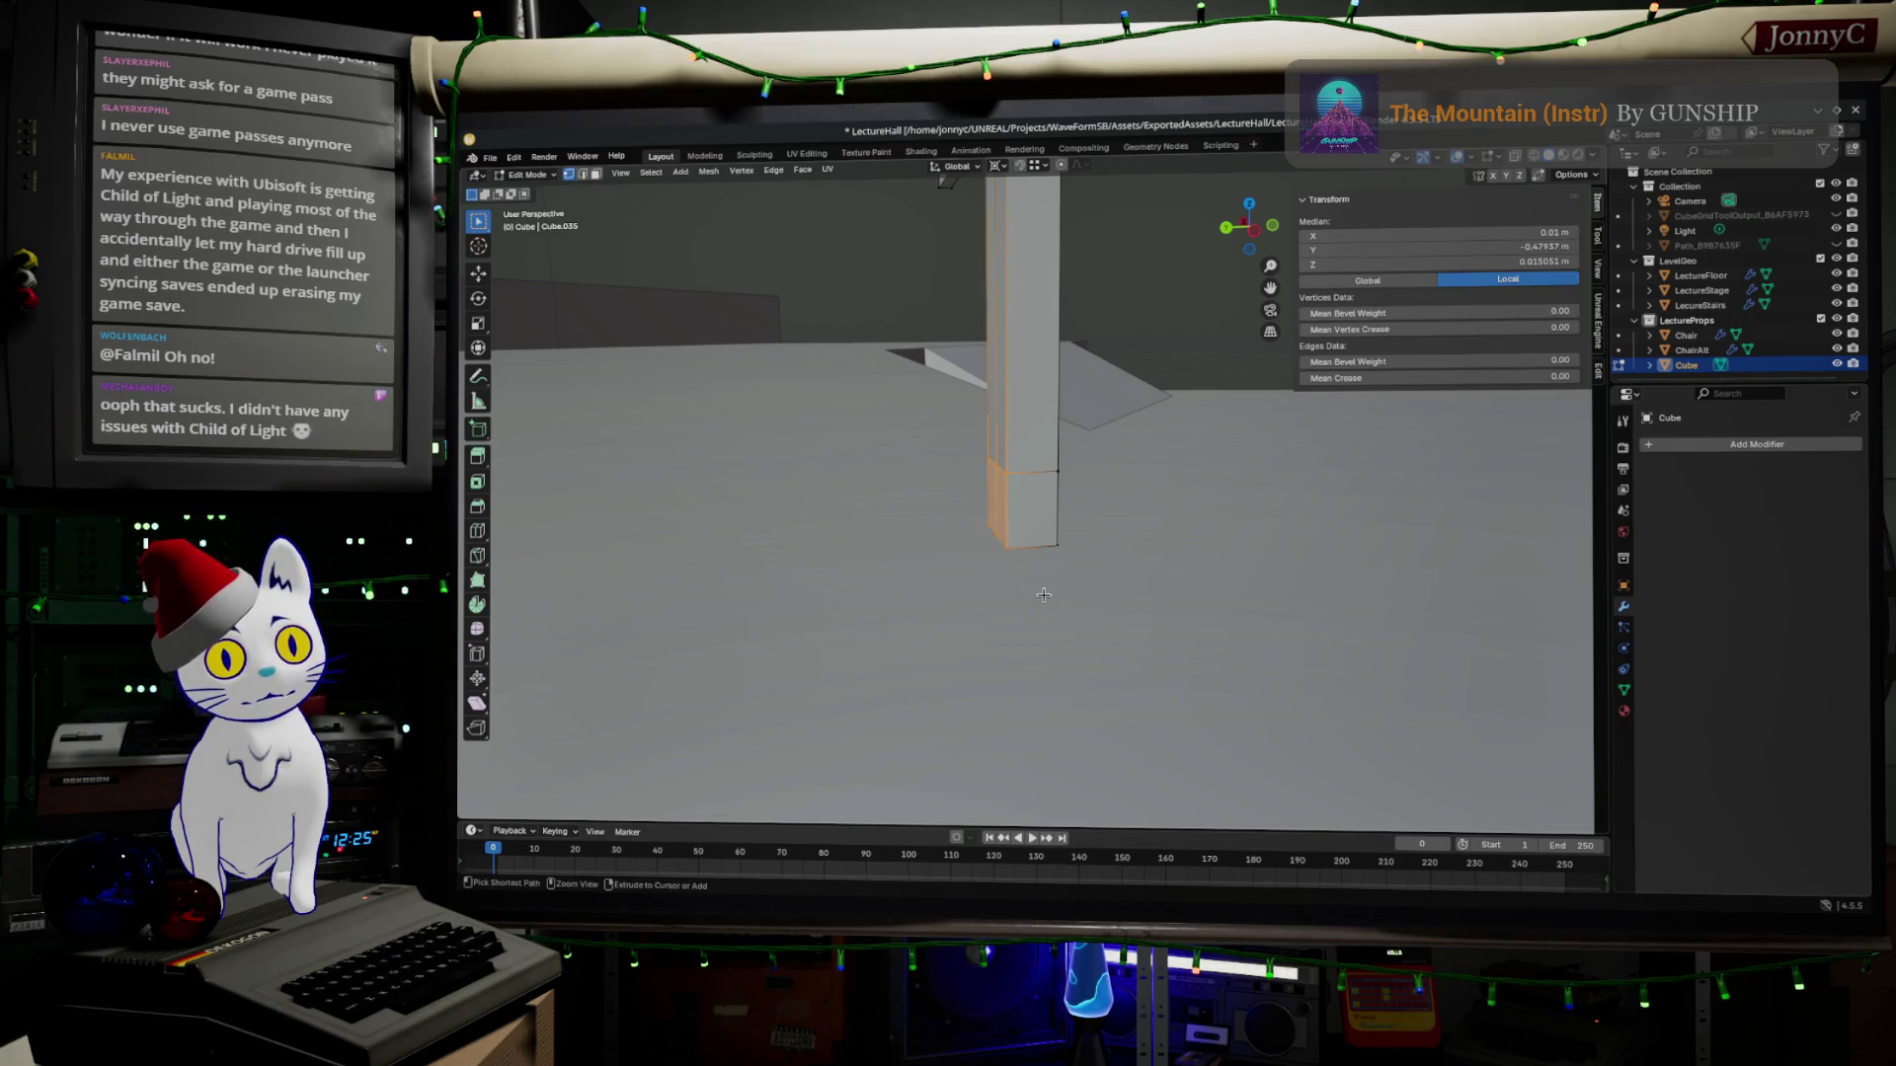
drag(974, 481, 1019, 566)
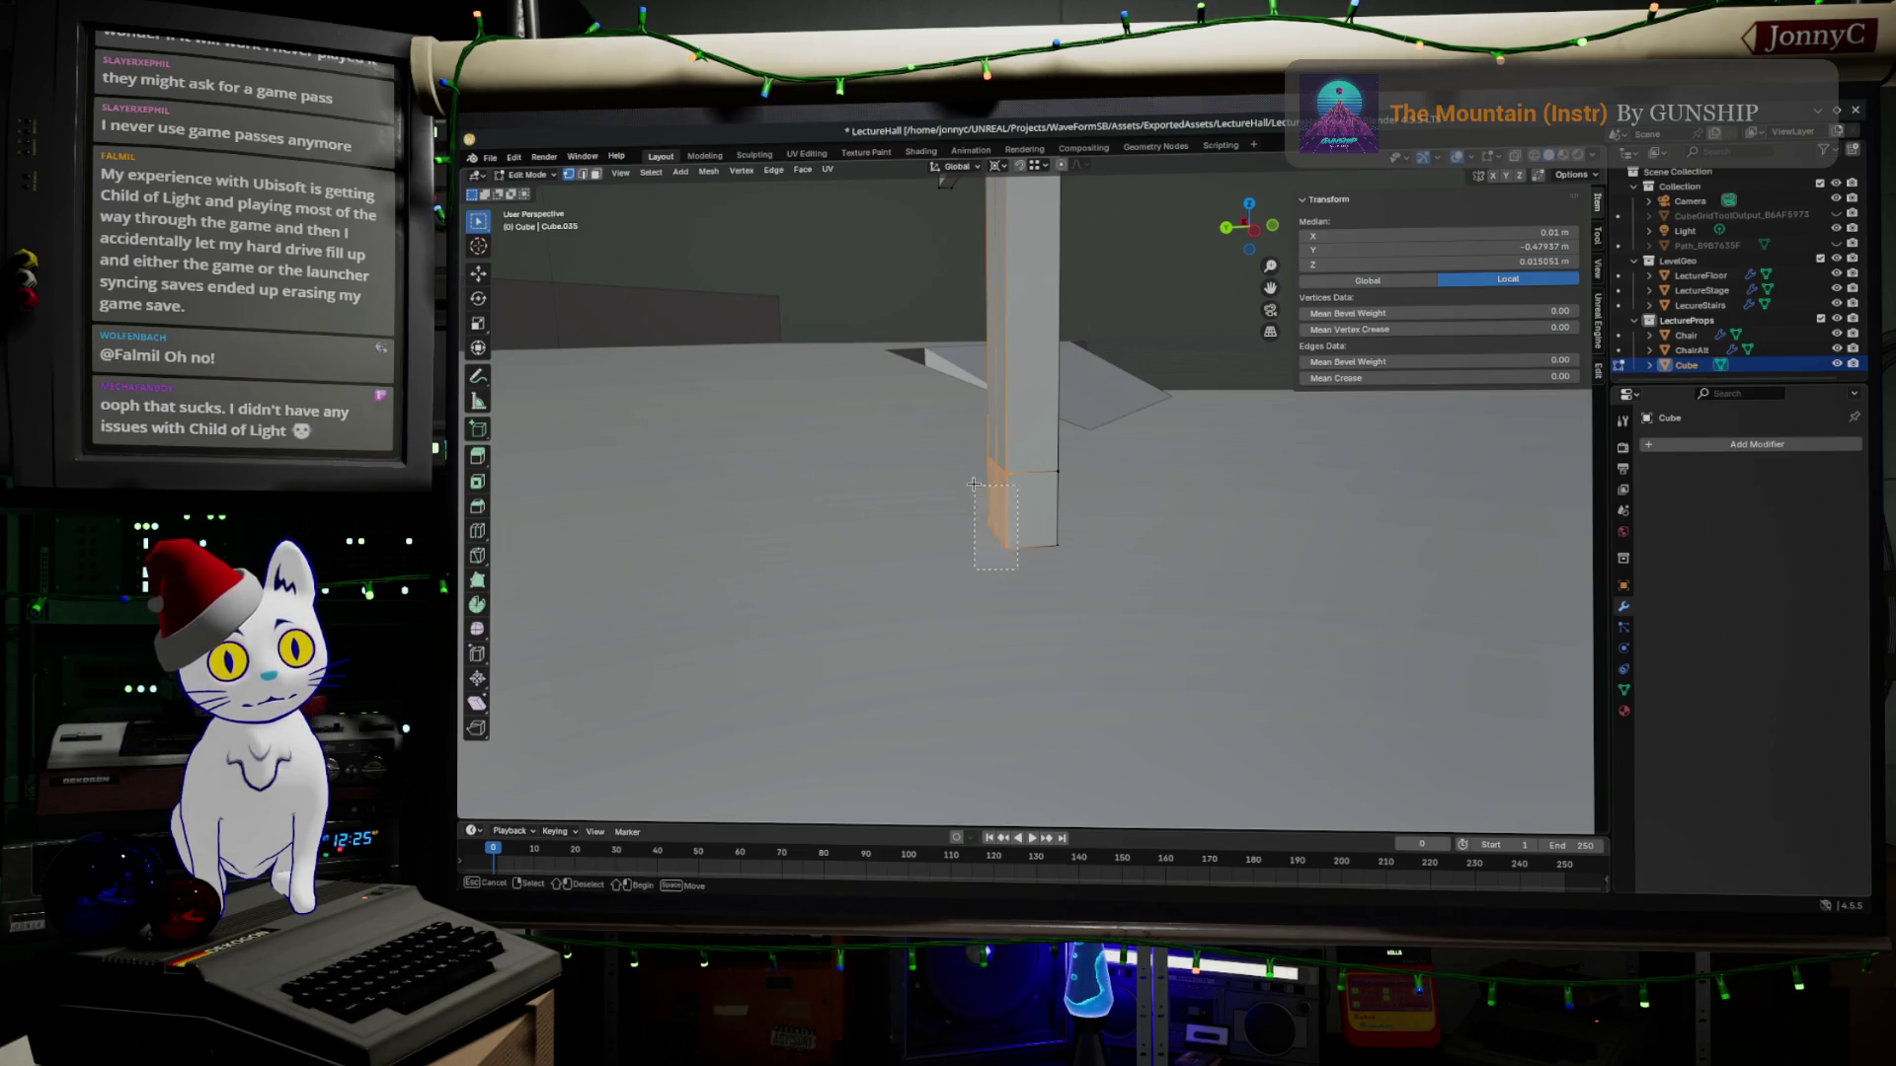
drag(973, 456, 973, 457)
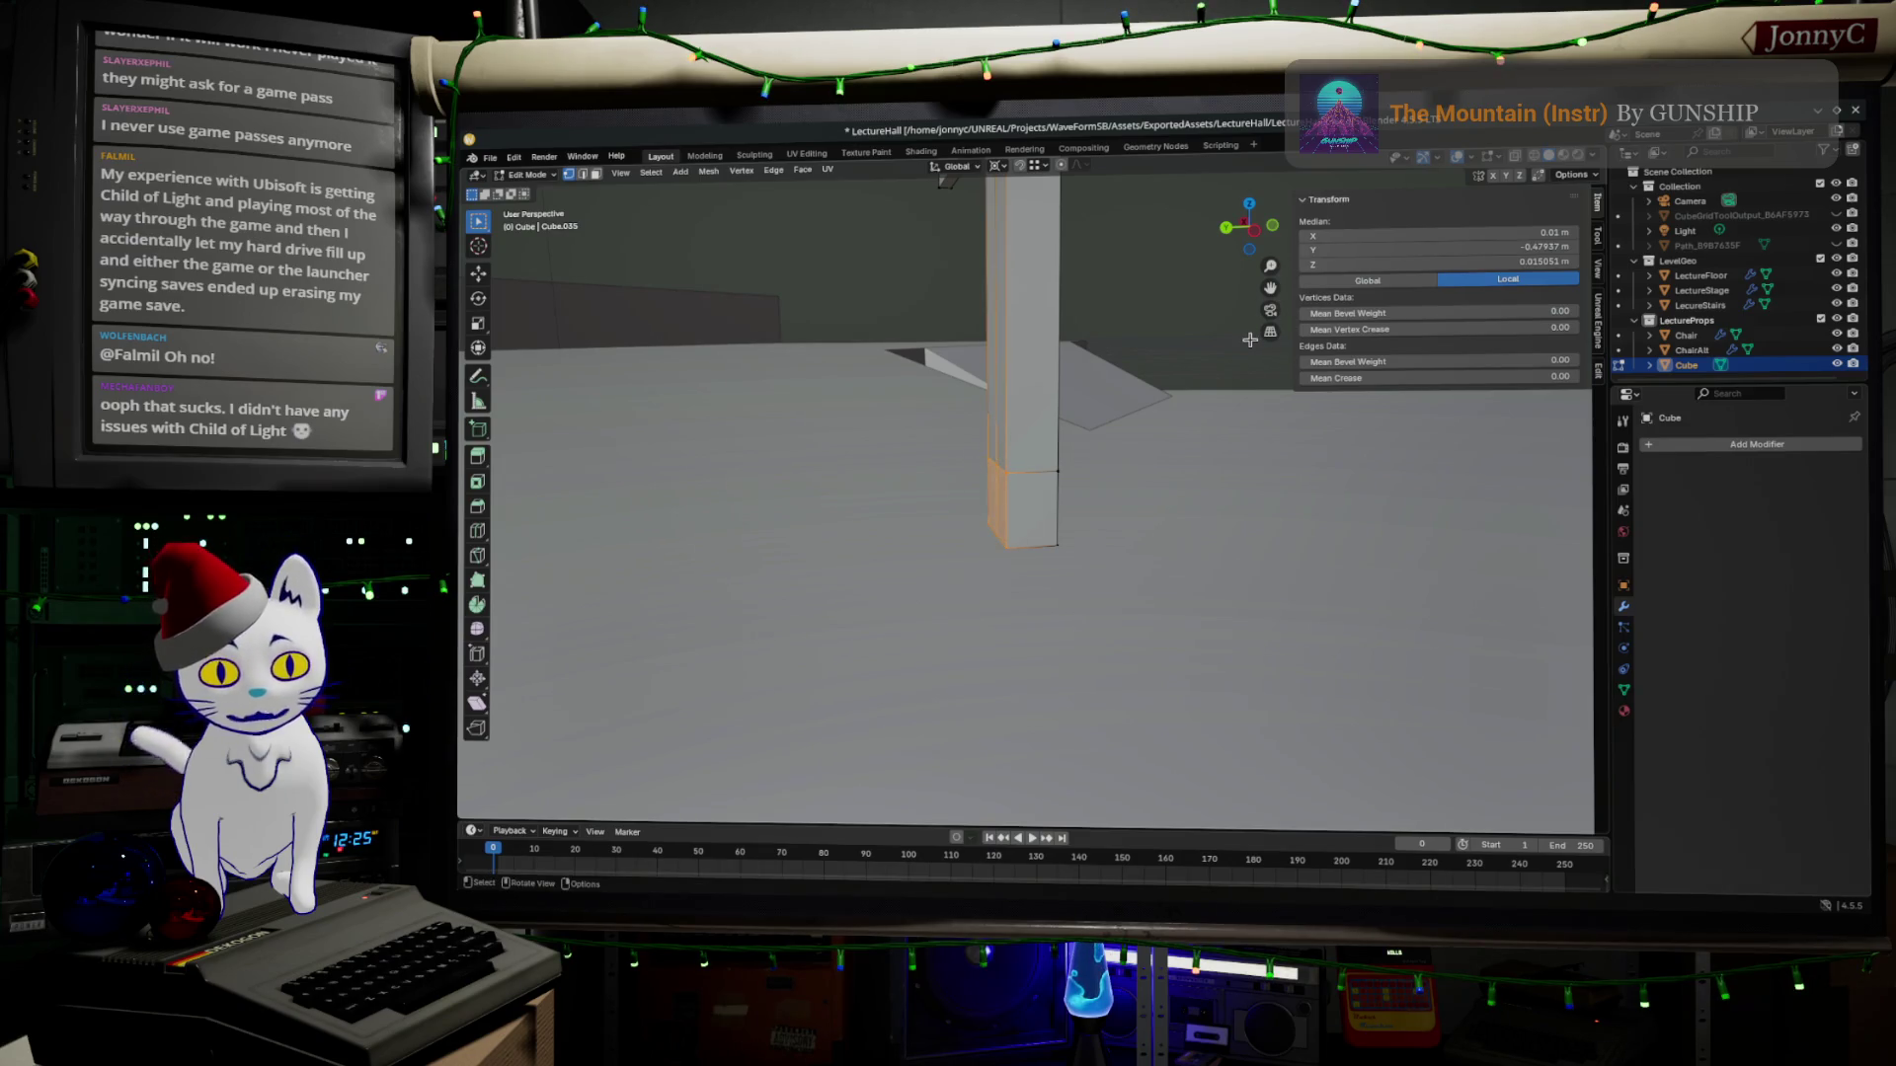
key(e)
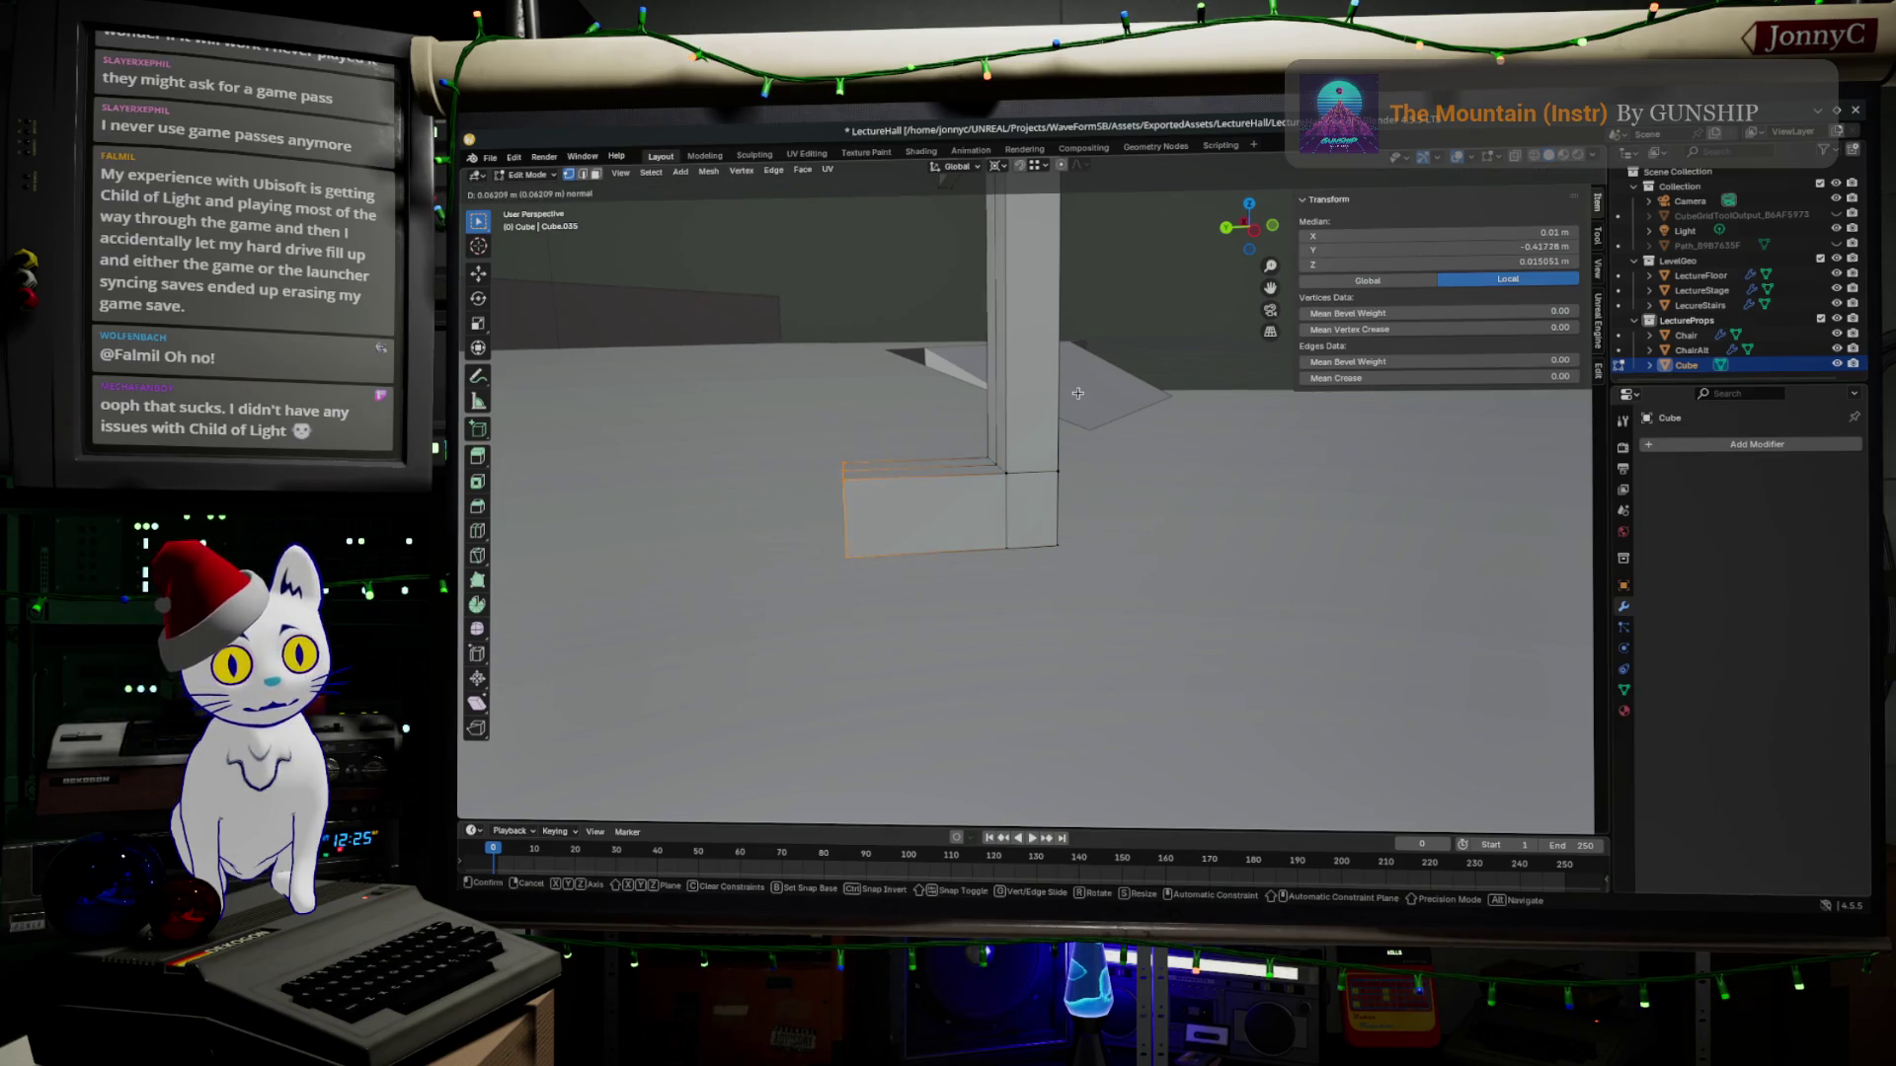
click(1039, 406)
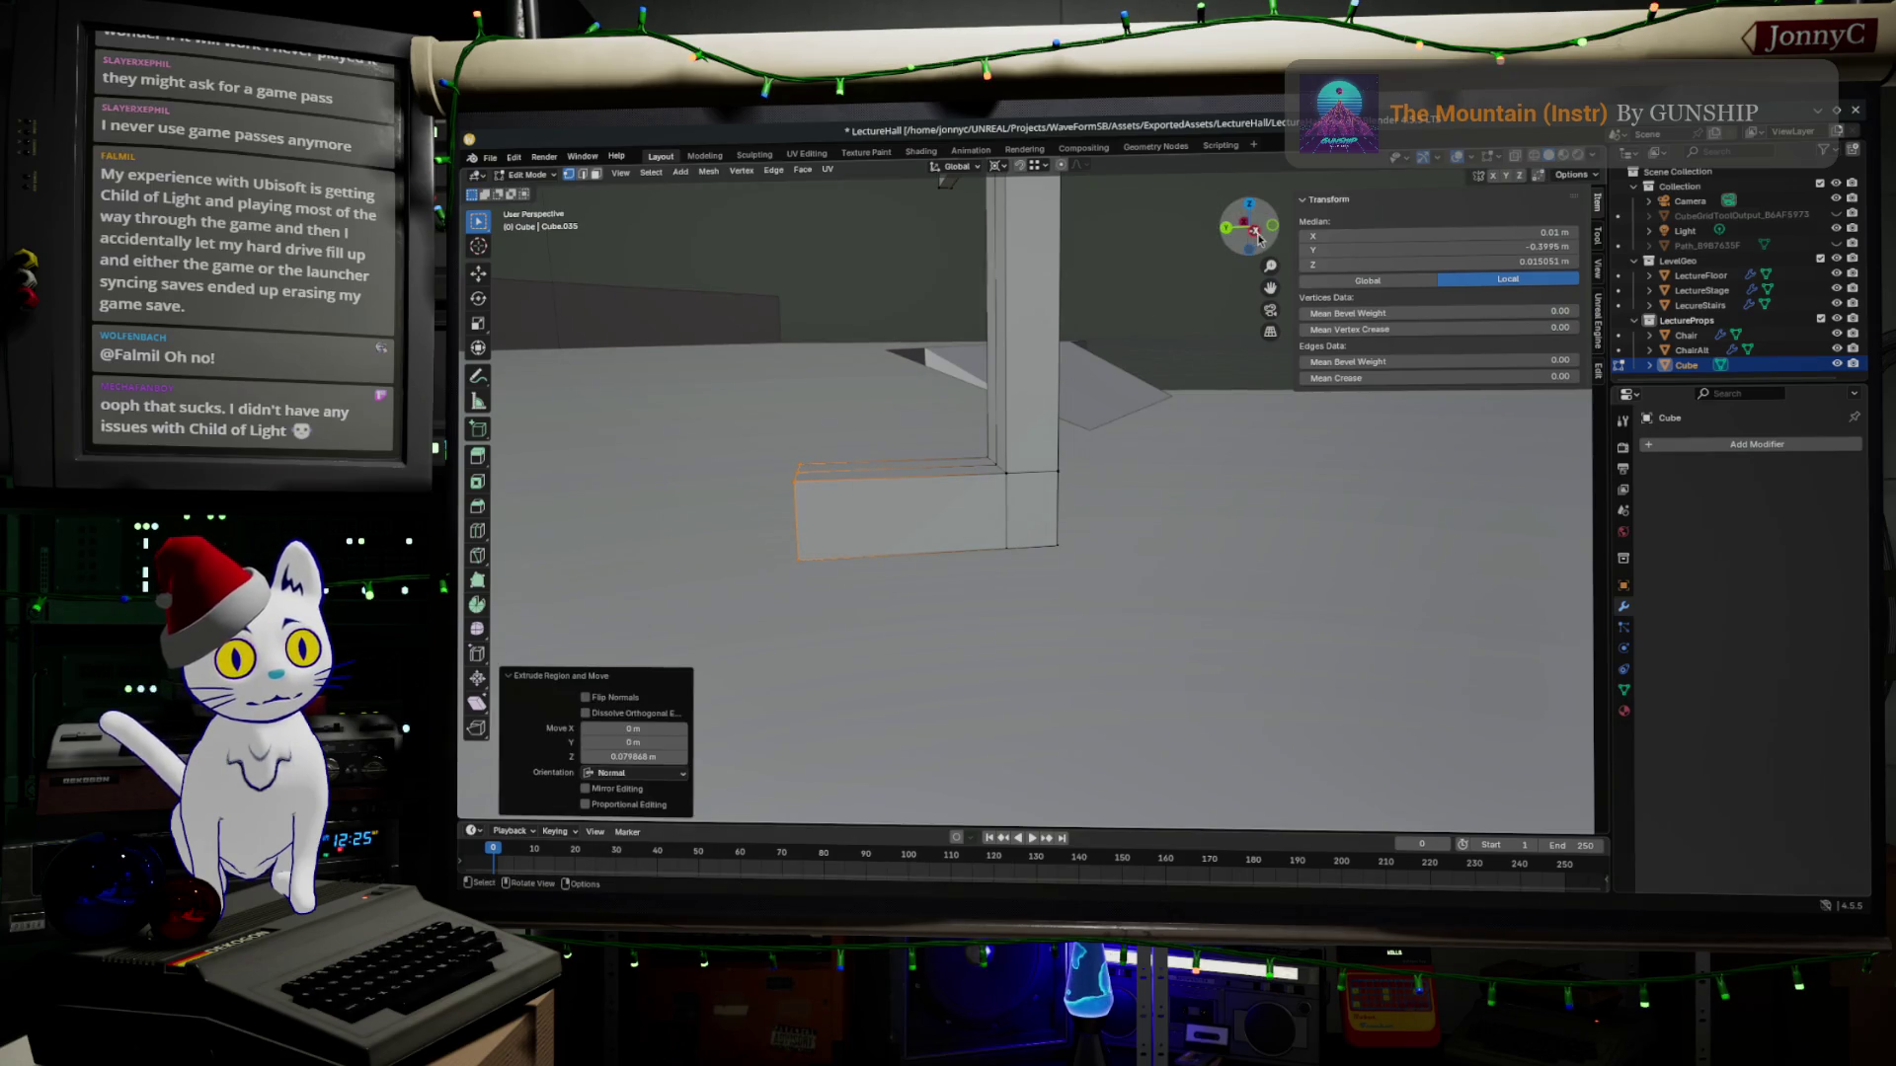
key(ctrl+KP_3)
shift+middle_drag(904, 592, 813, 471)
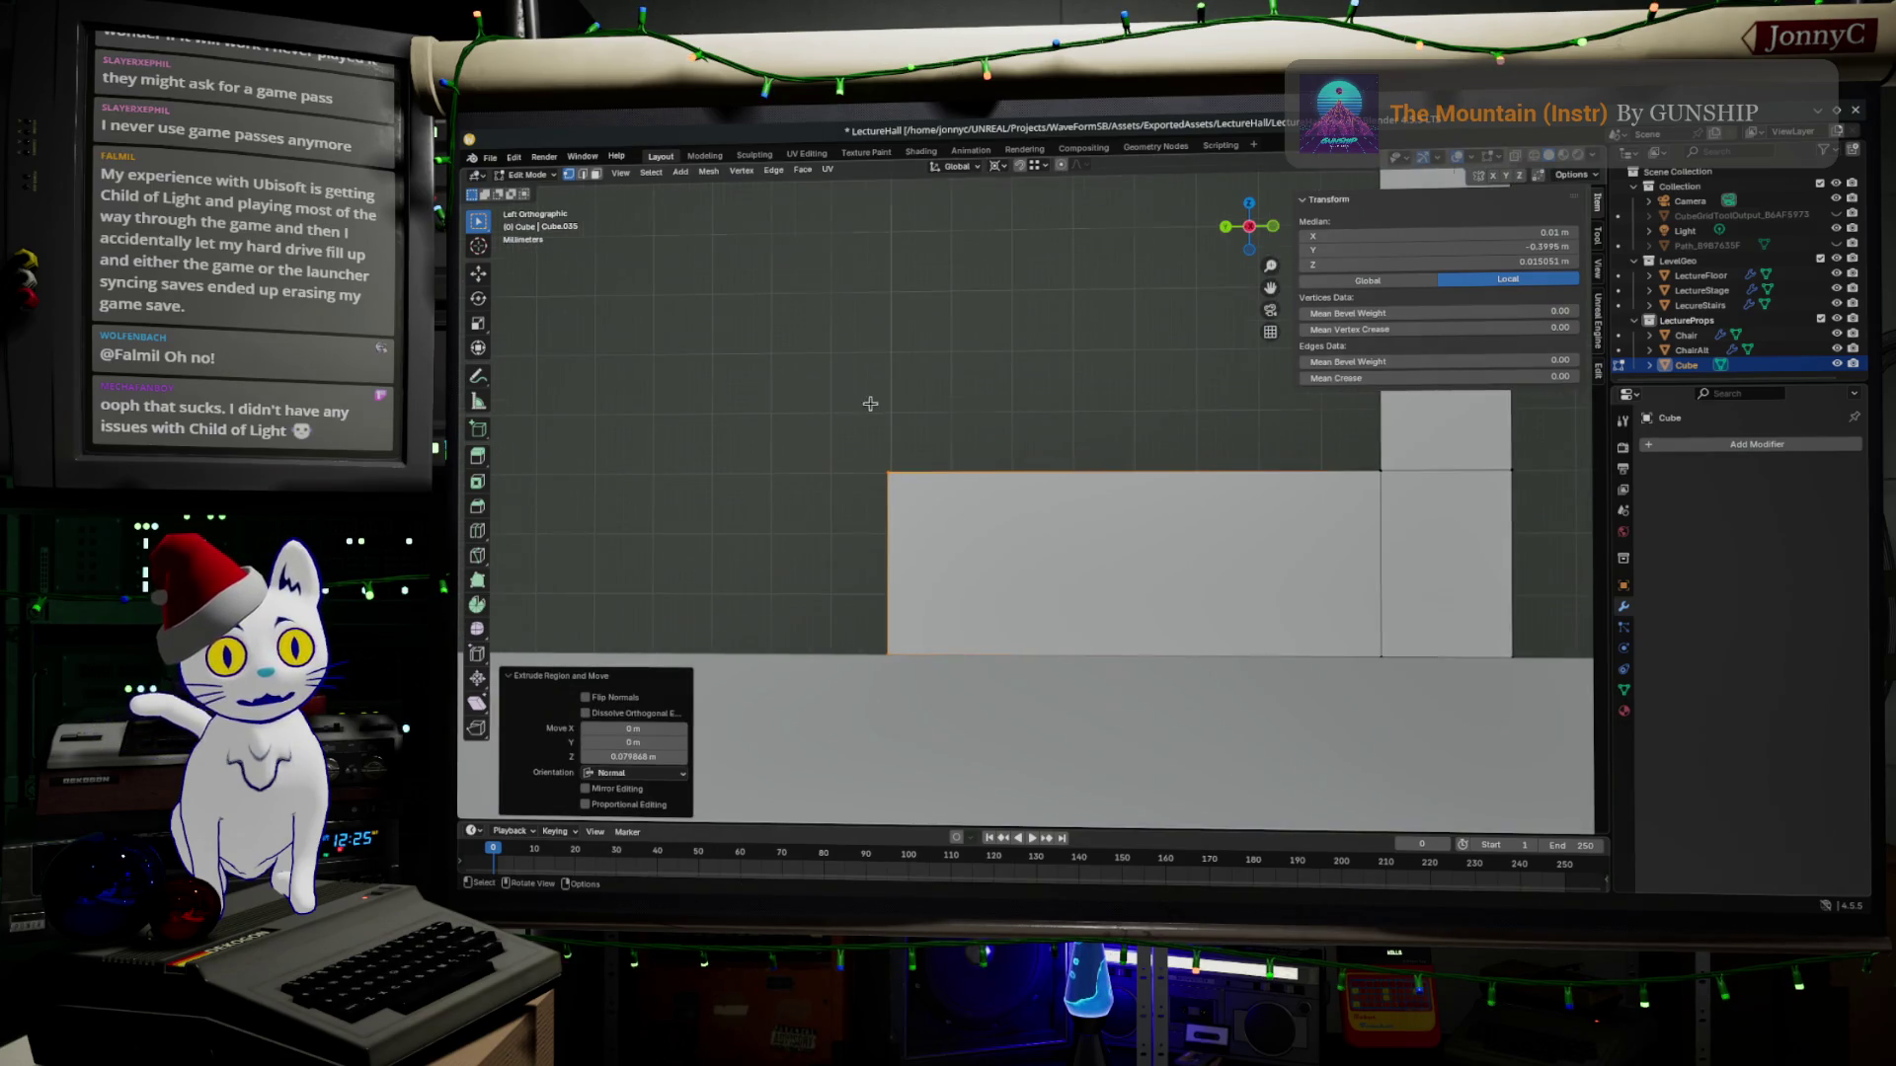
Make the mesh see-through and nudge the foot block's end vertices further outward.
shift+middle_drag(870, 405, 1130, 323)
key(z)
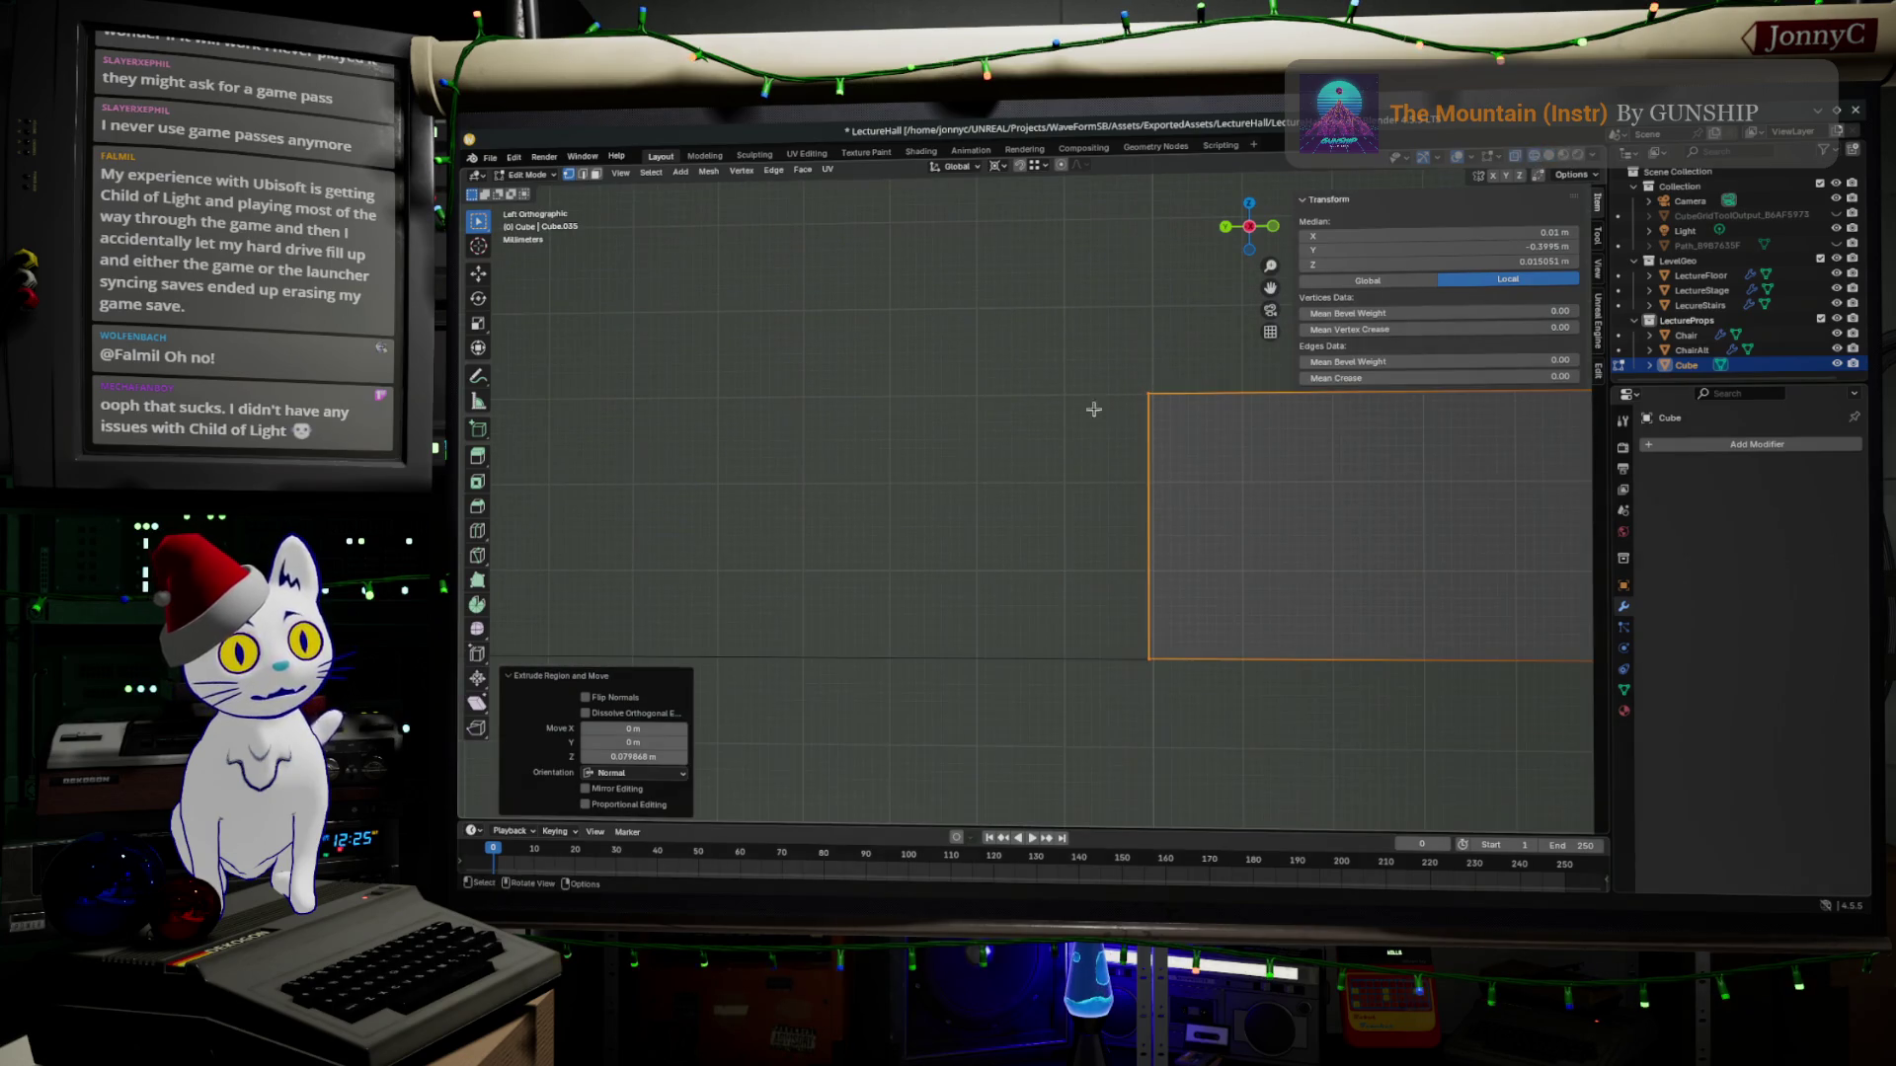
drag(906, 332, 1182, 826)
key(g)
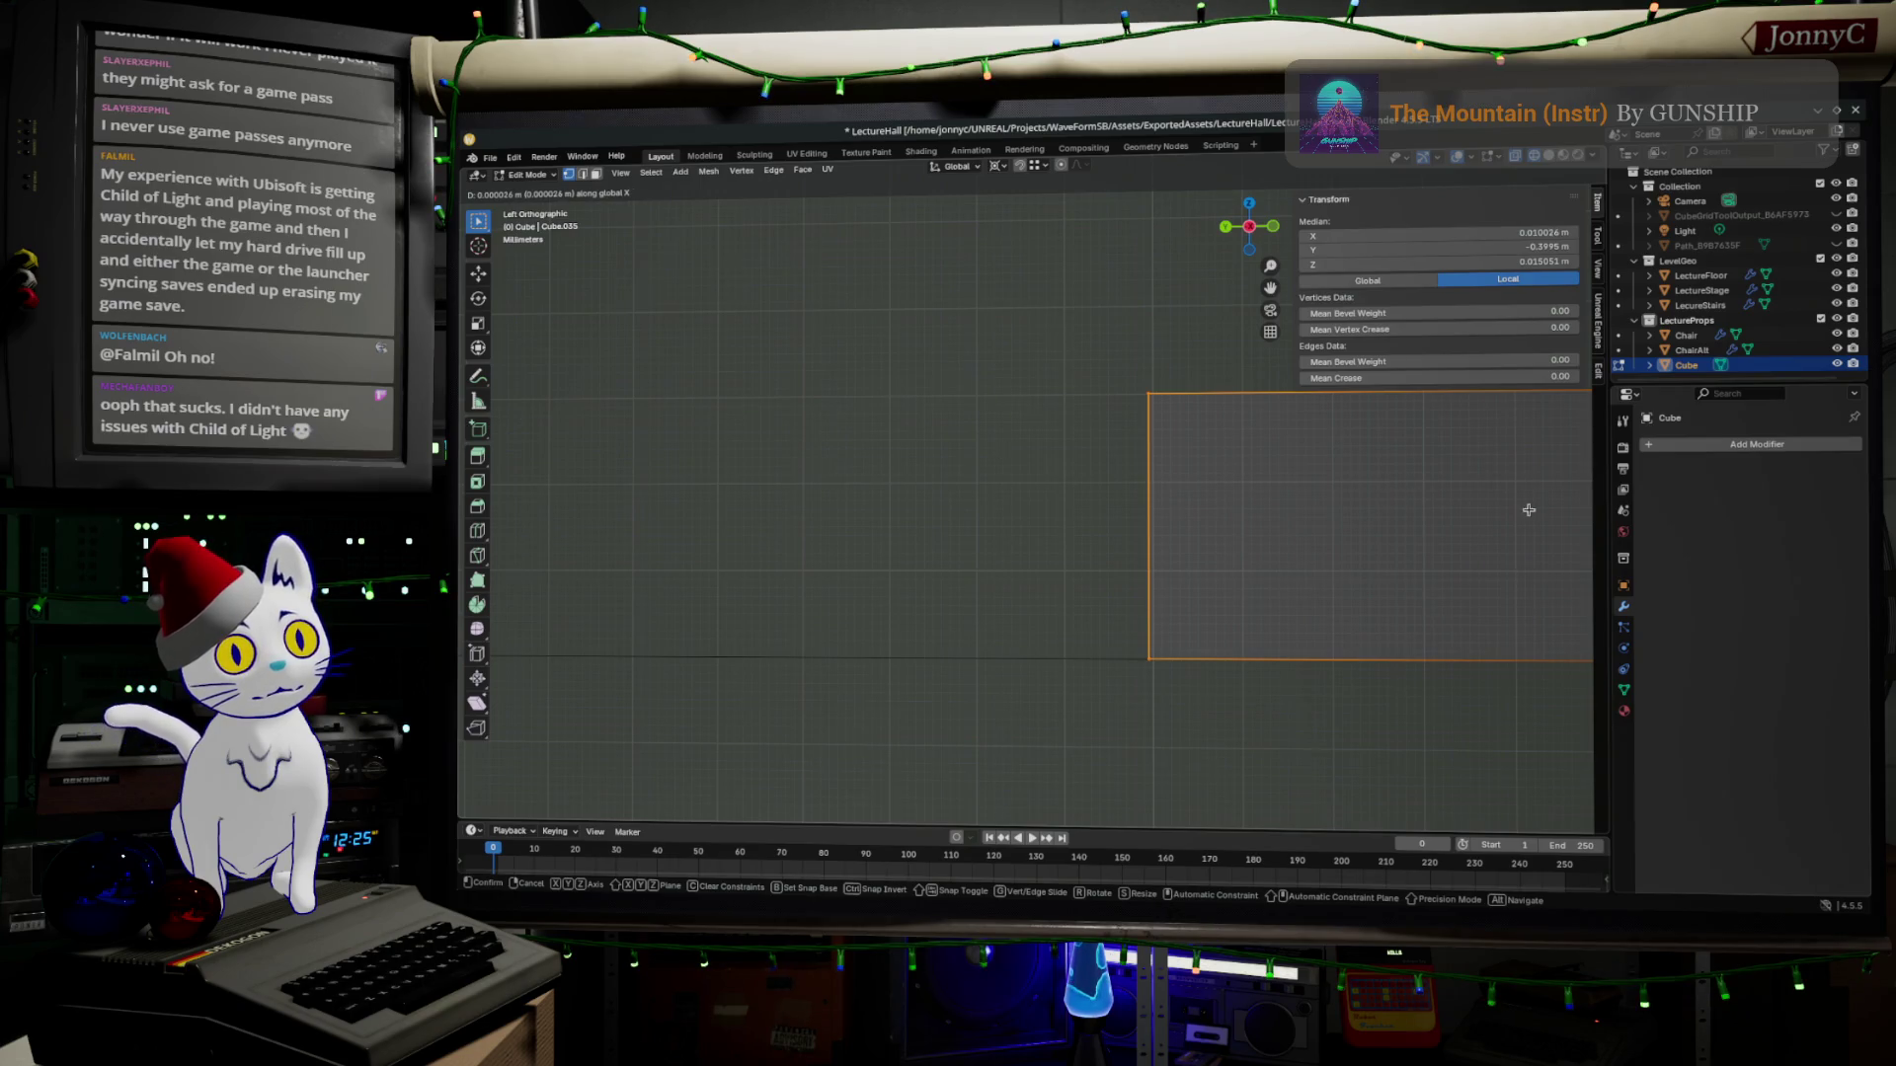
click(1243, 451)
scroll(1243, 450, down, 2)
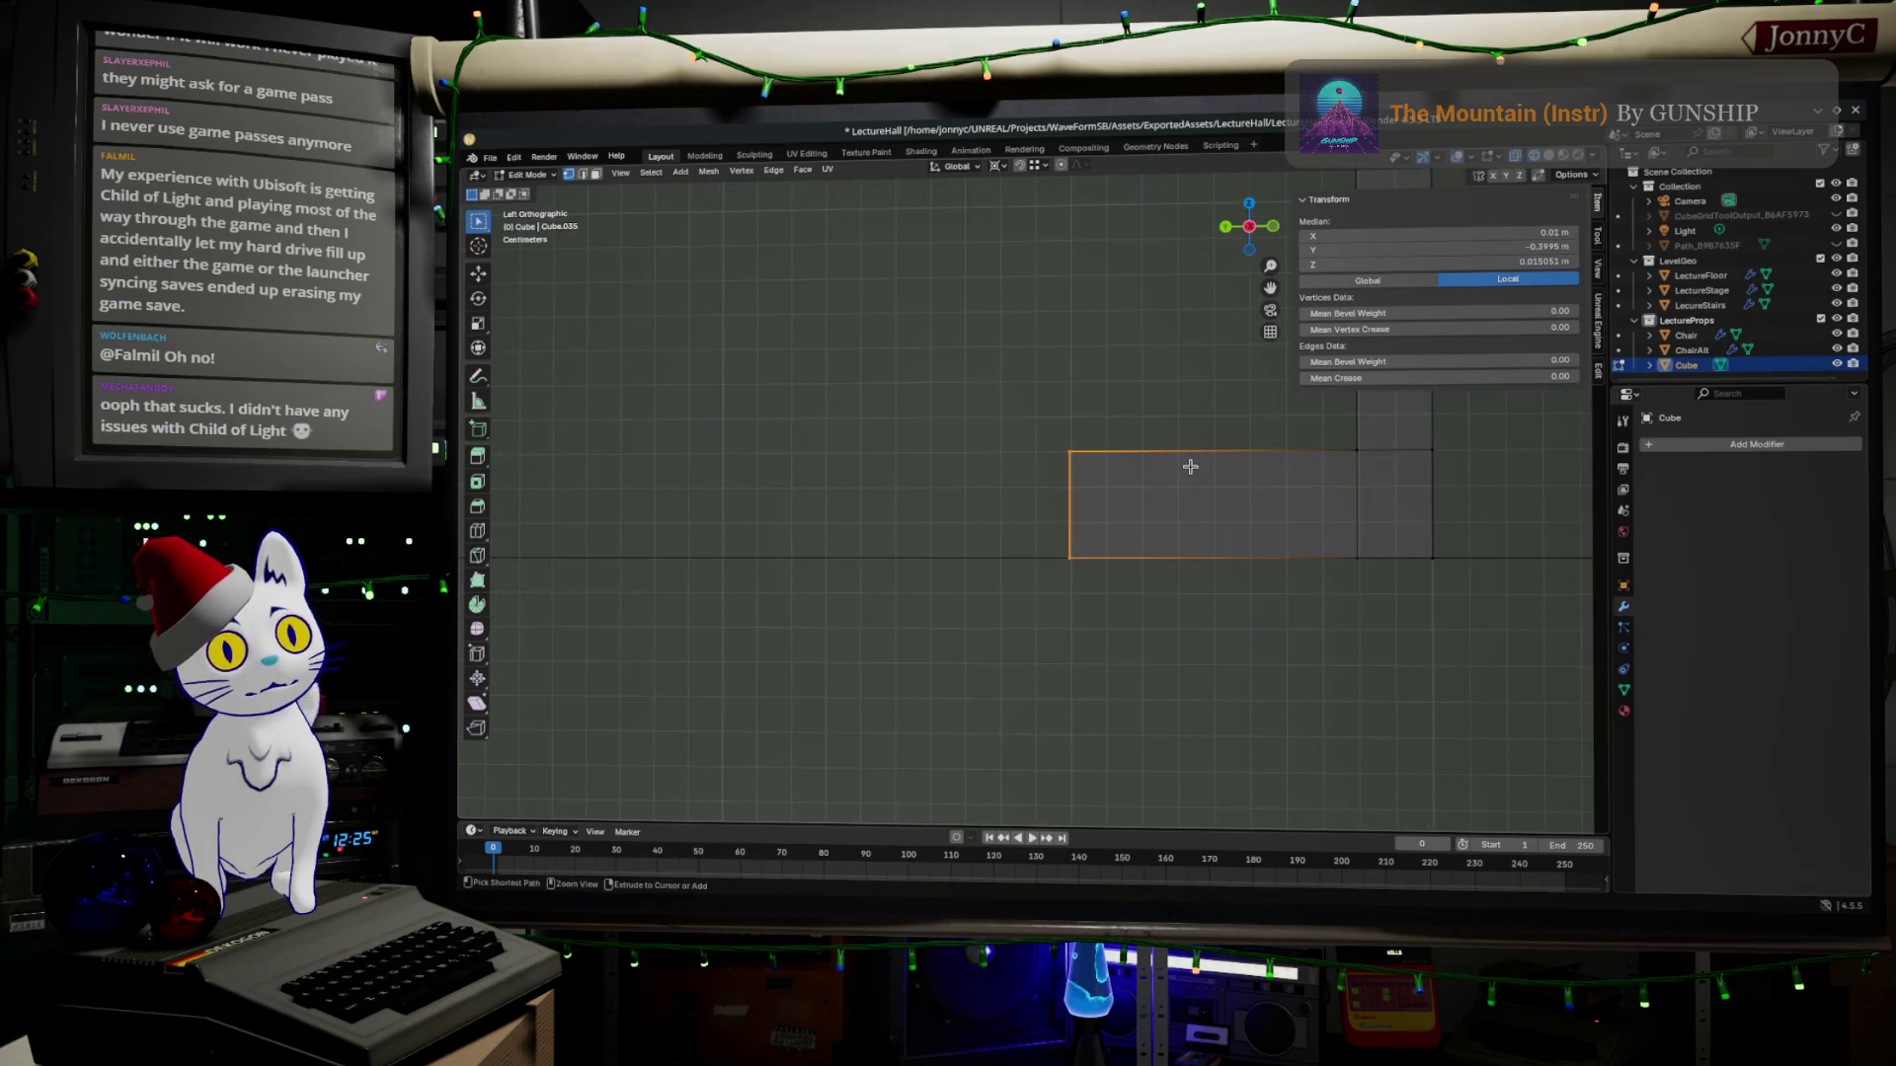
Orbit around the extruded foot block and return to the left side view.
middle_drag(1168, 476, 1061, 418)
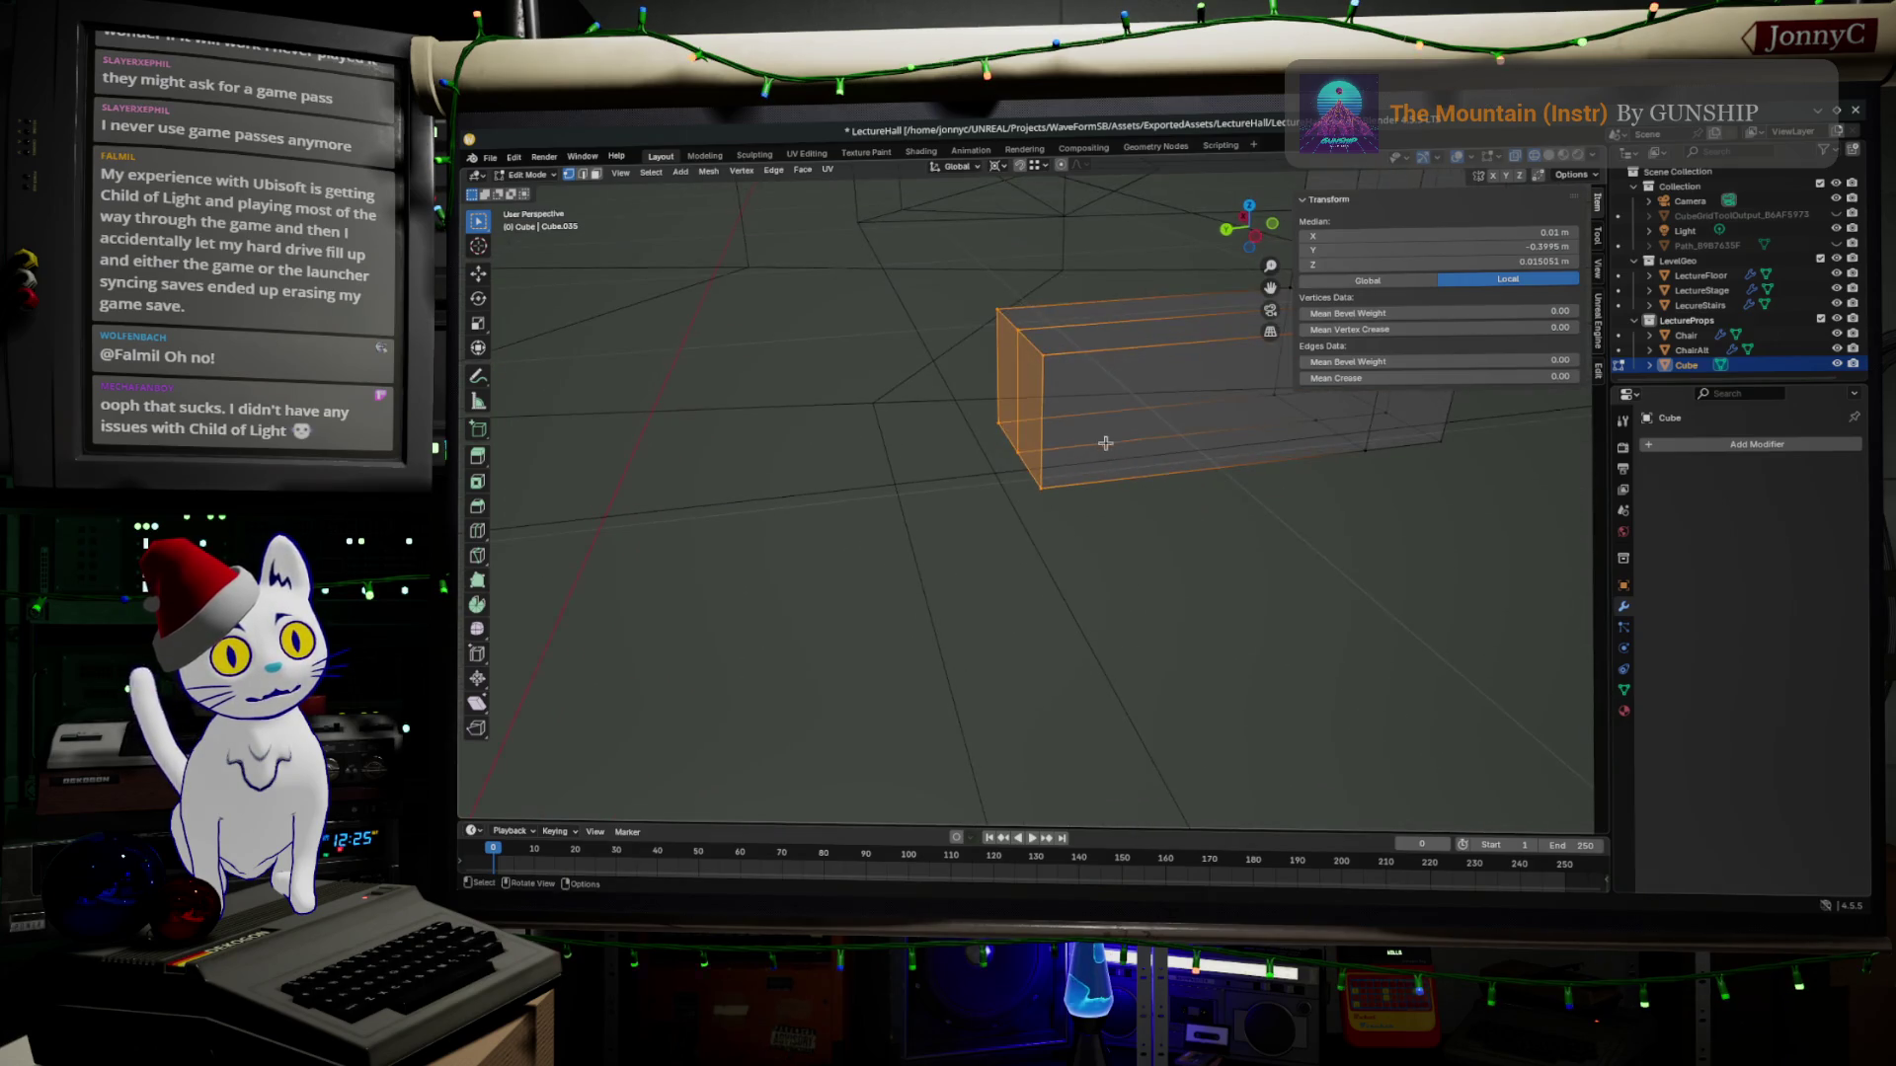
mouse_move(1061, 419)
middle_down()
mouse_move(856, 415)
mouse_move(890, 372)
middle_up()
scroll(856, 416, up, 2)
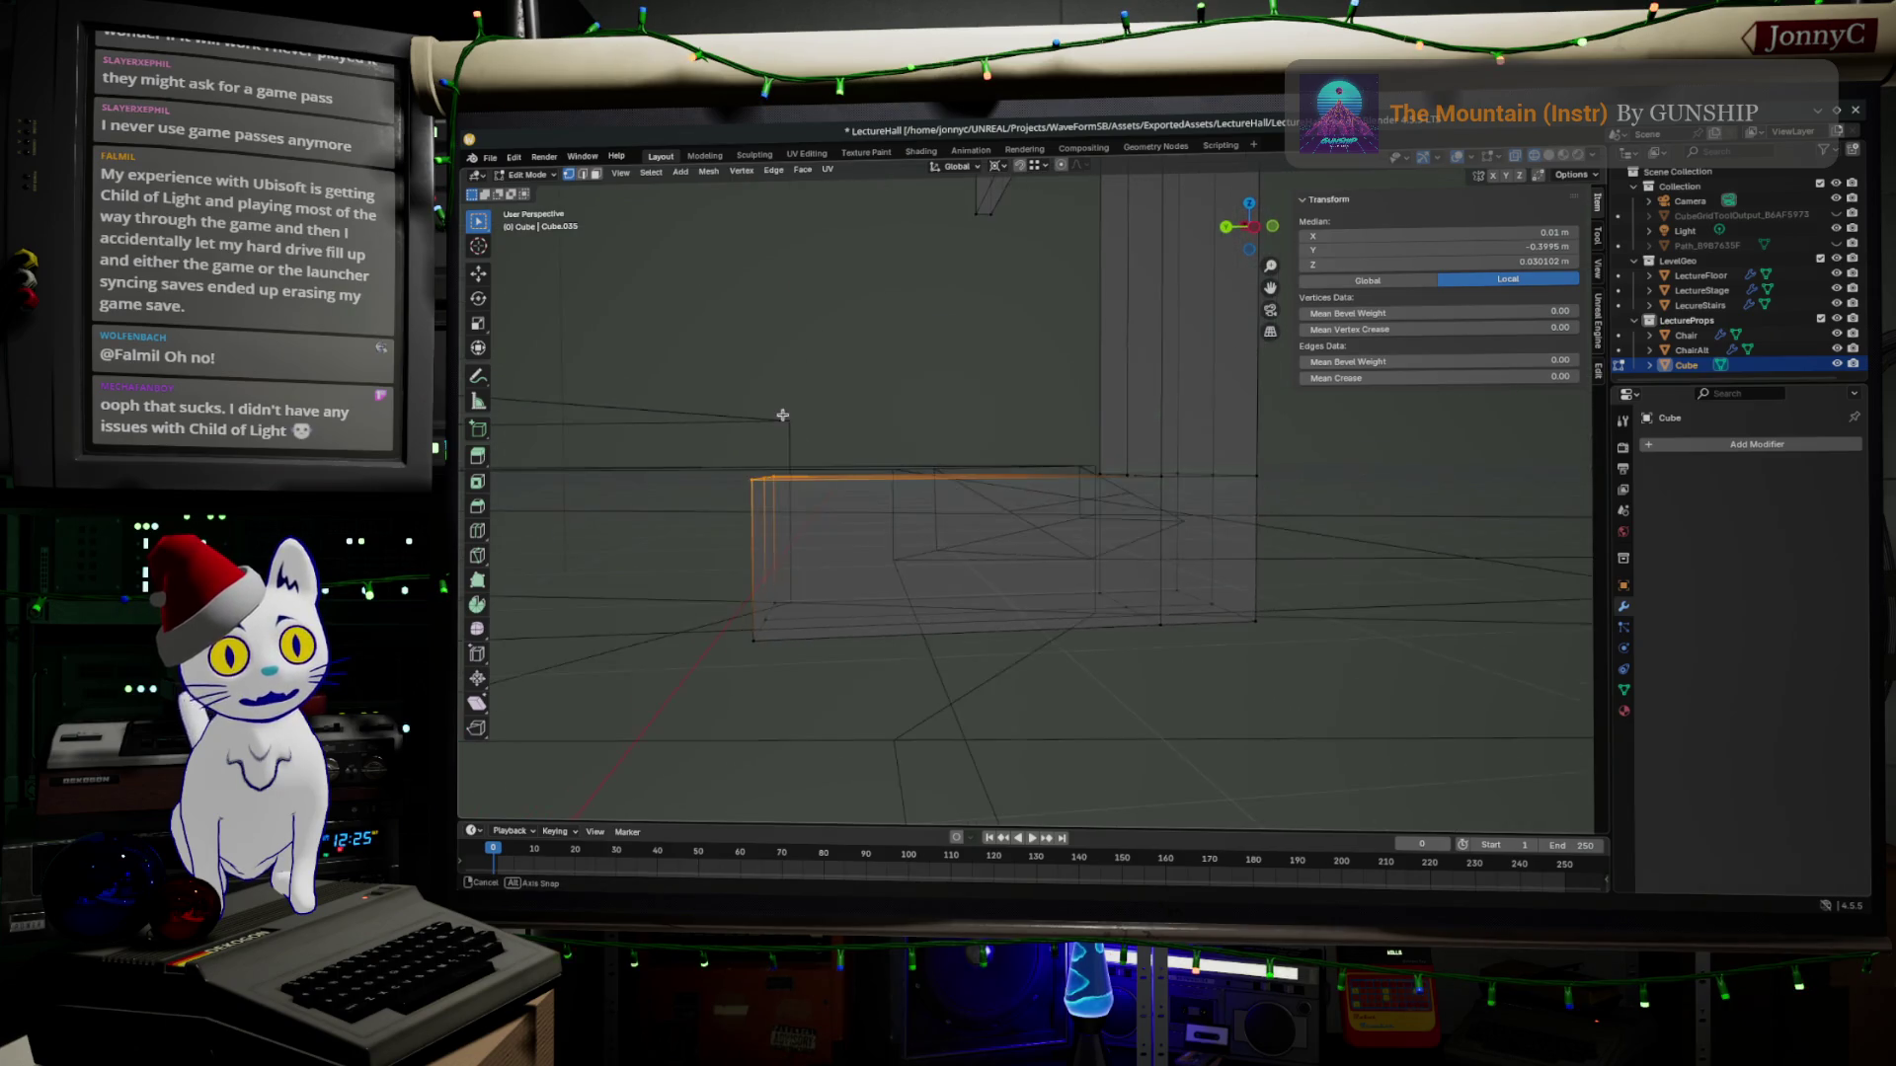
key(KP_3)
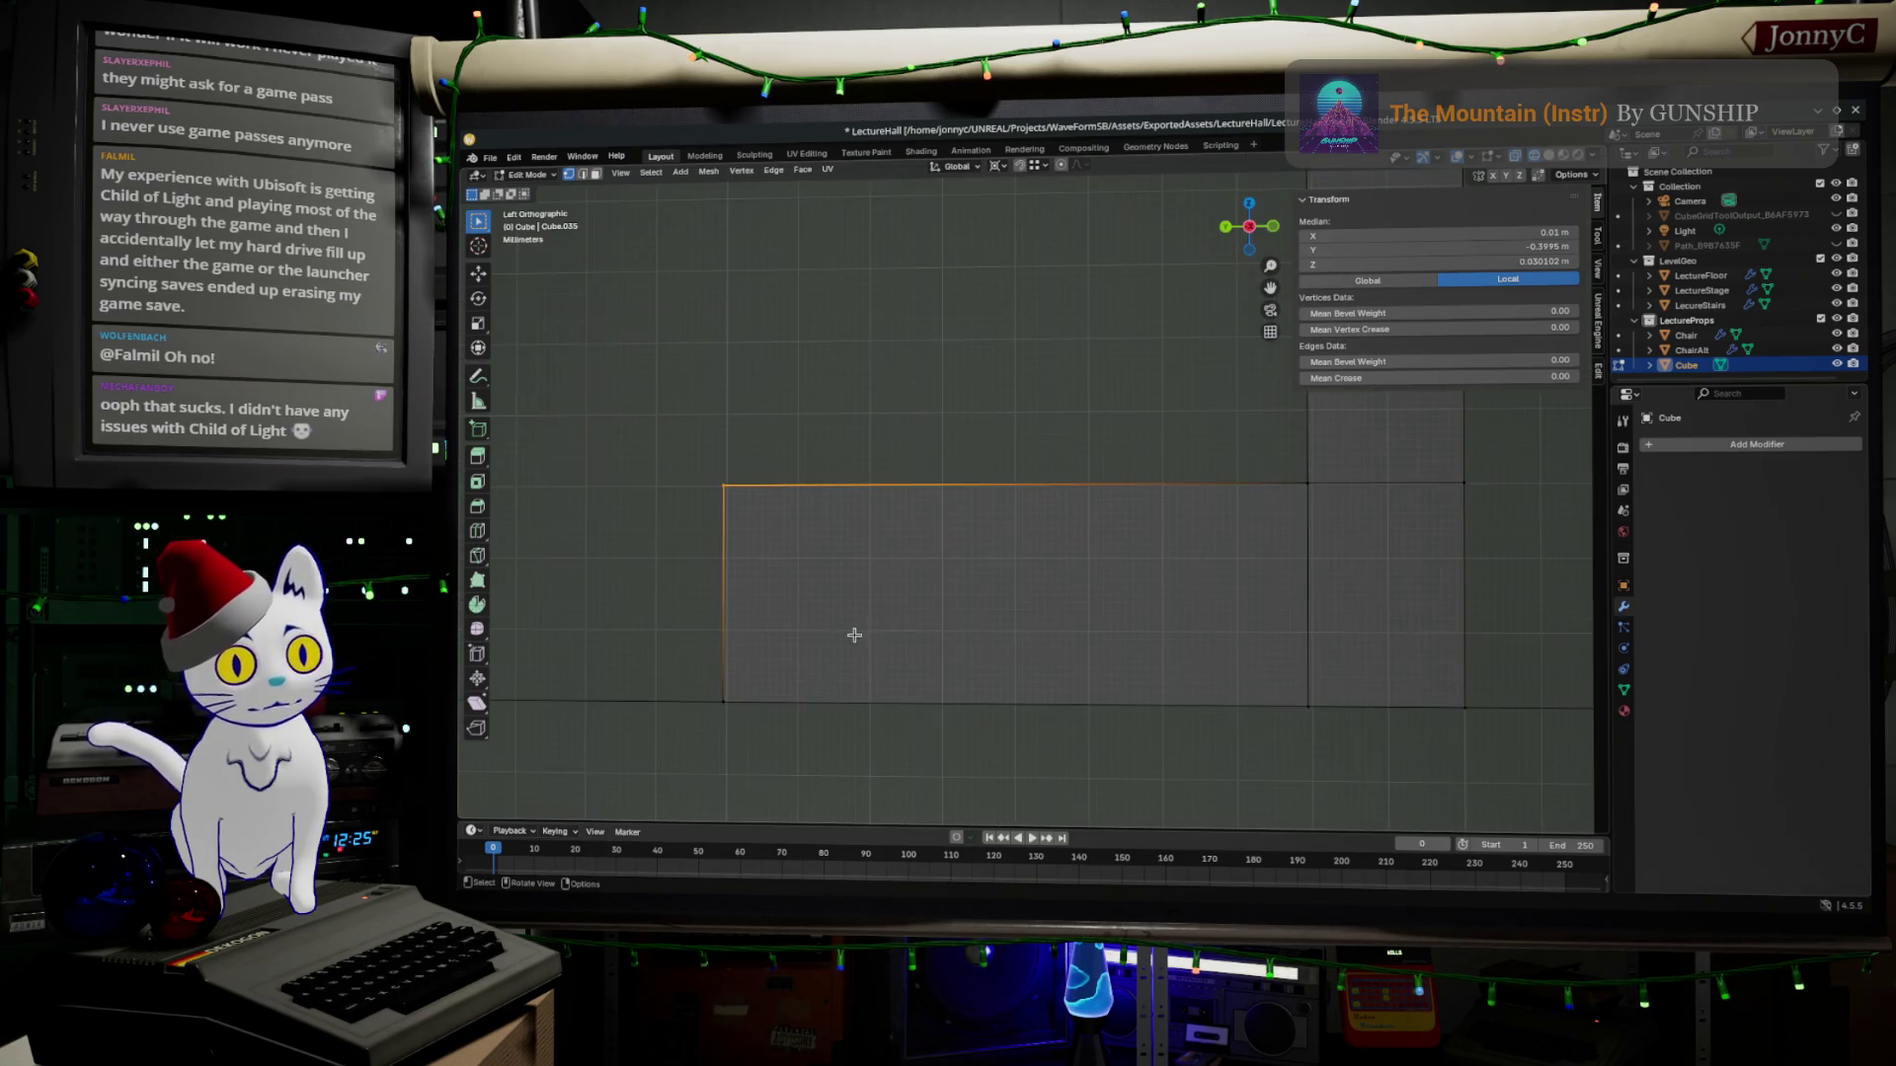
Lower the foot block's far top corner and then its whole far end to slope the top downward.
key(g)
key(z)
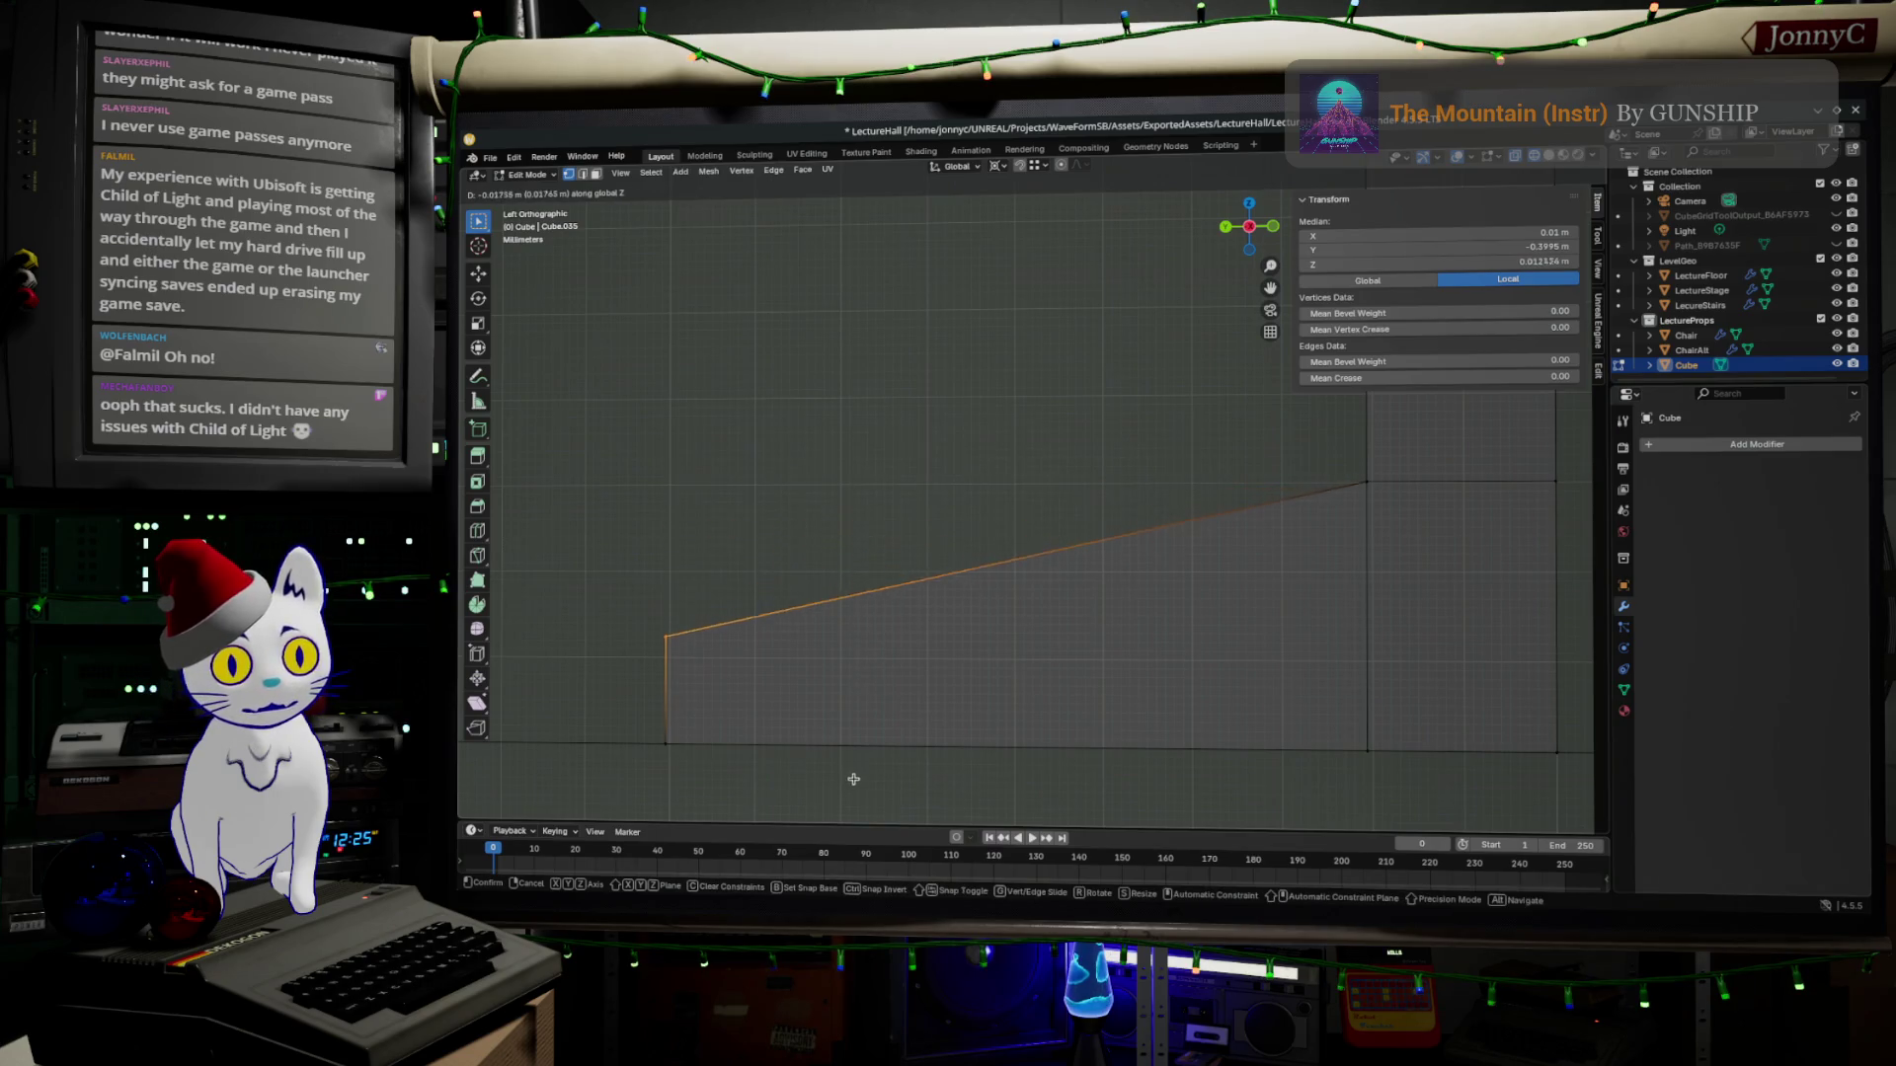
click(698, 720)
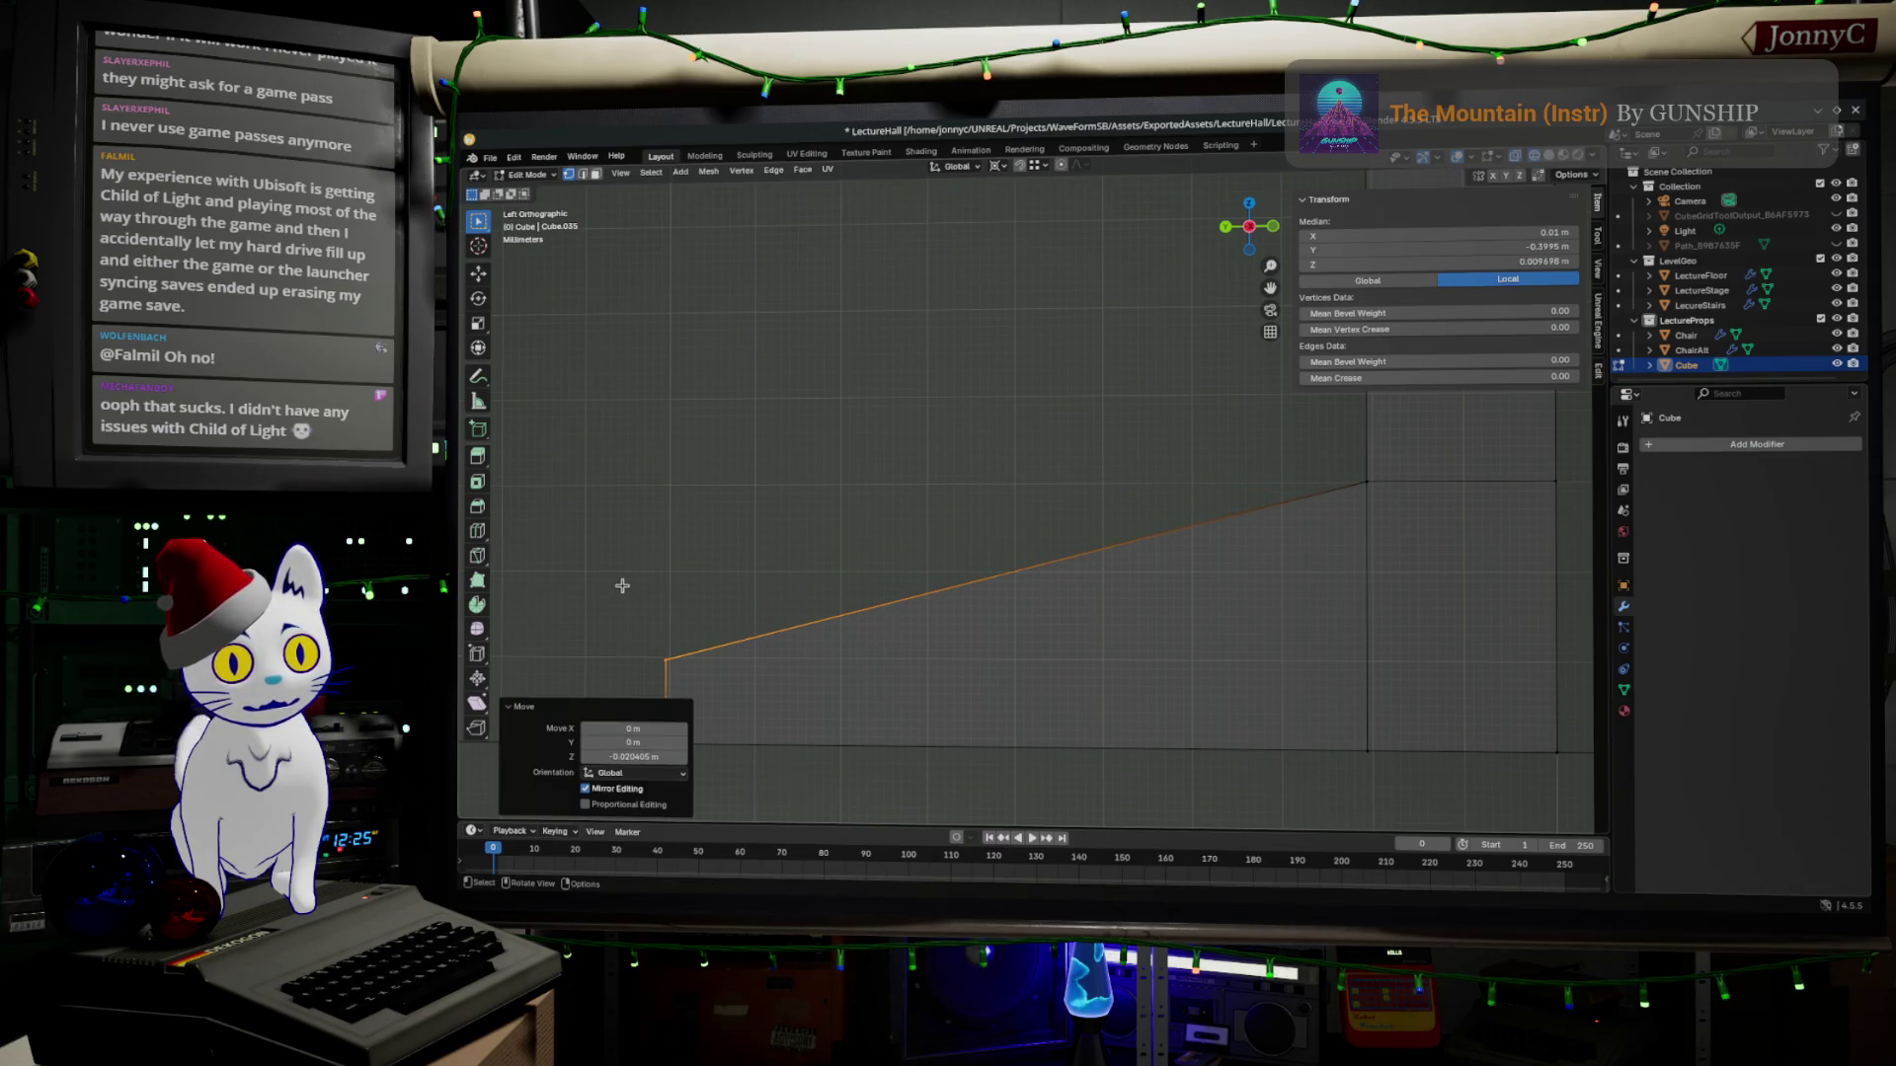
drag(623, 585, 781, 812)
key(g)
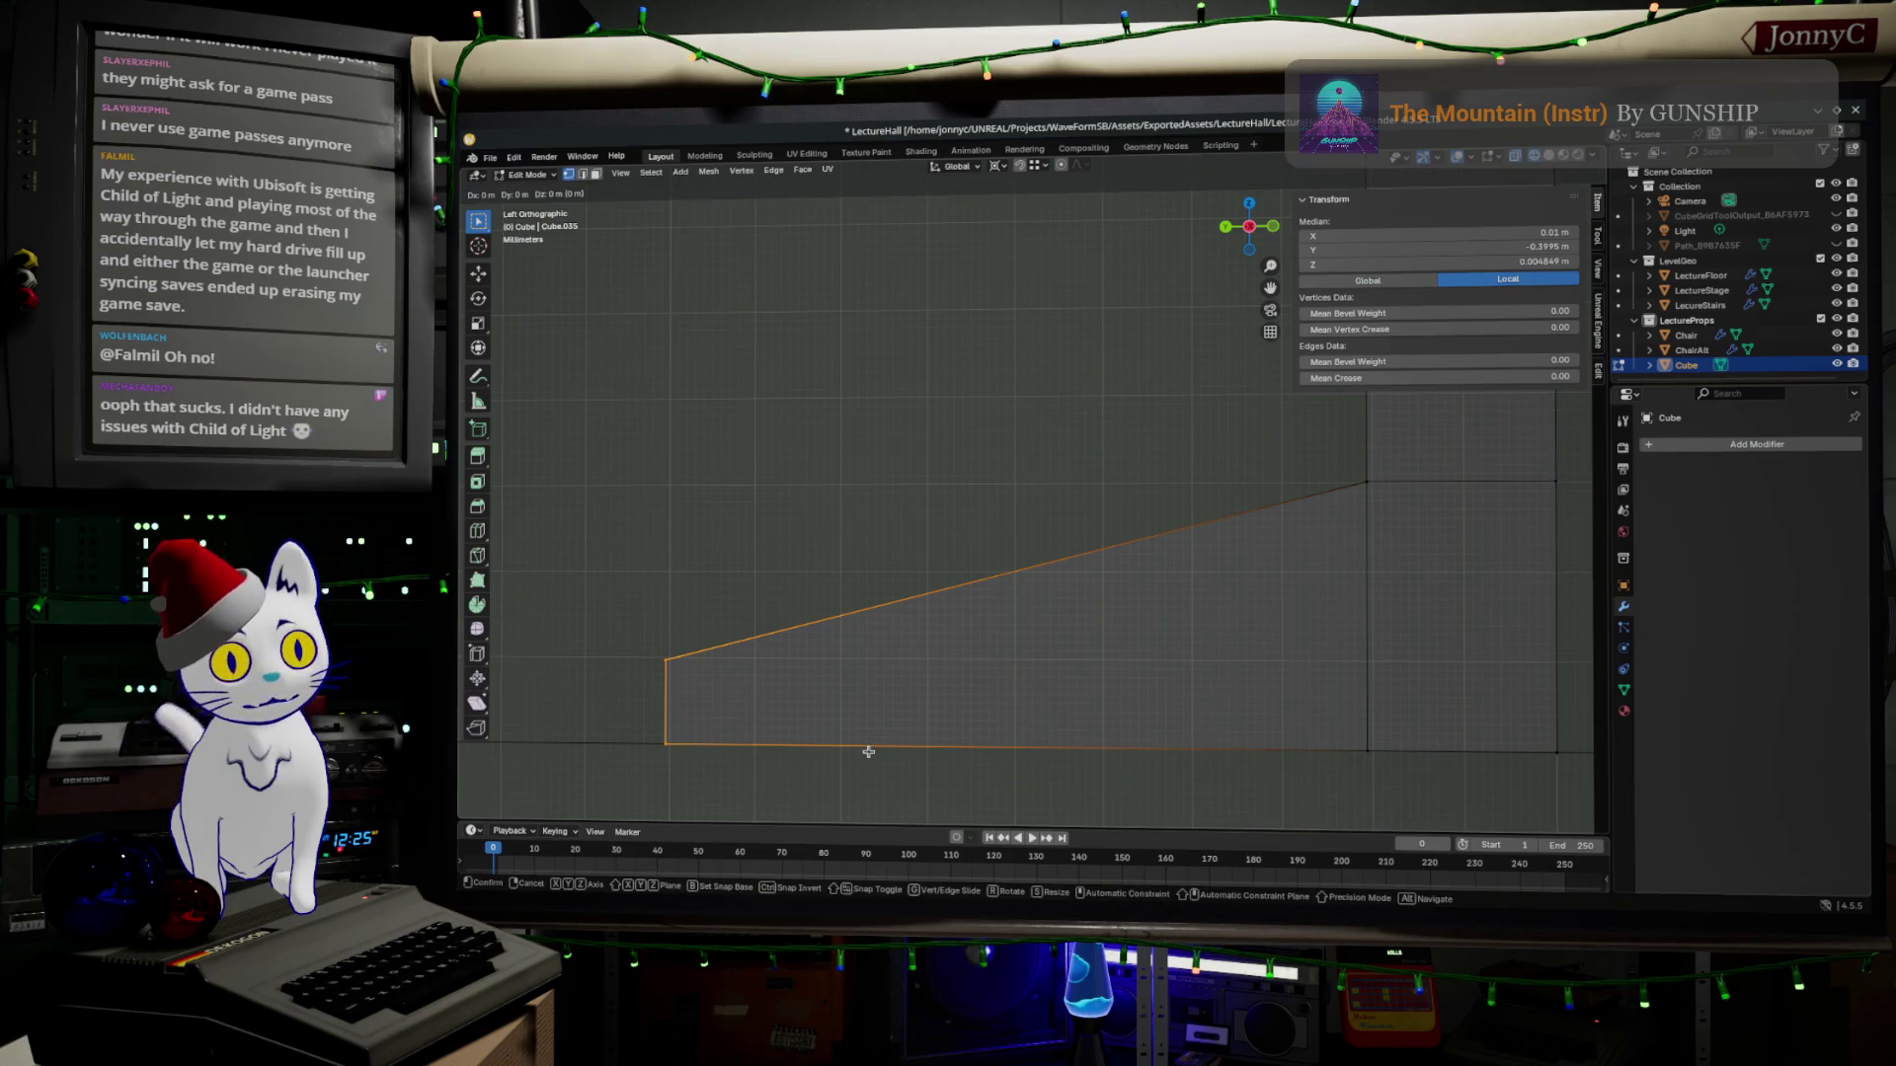
key(z)
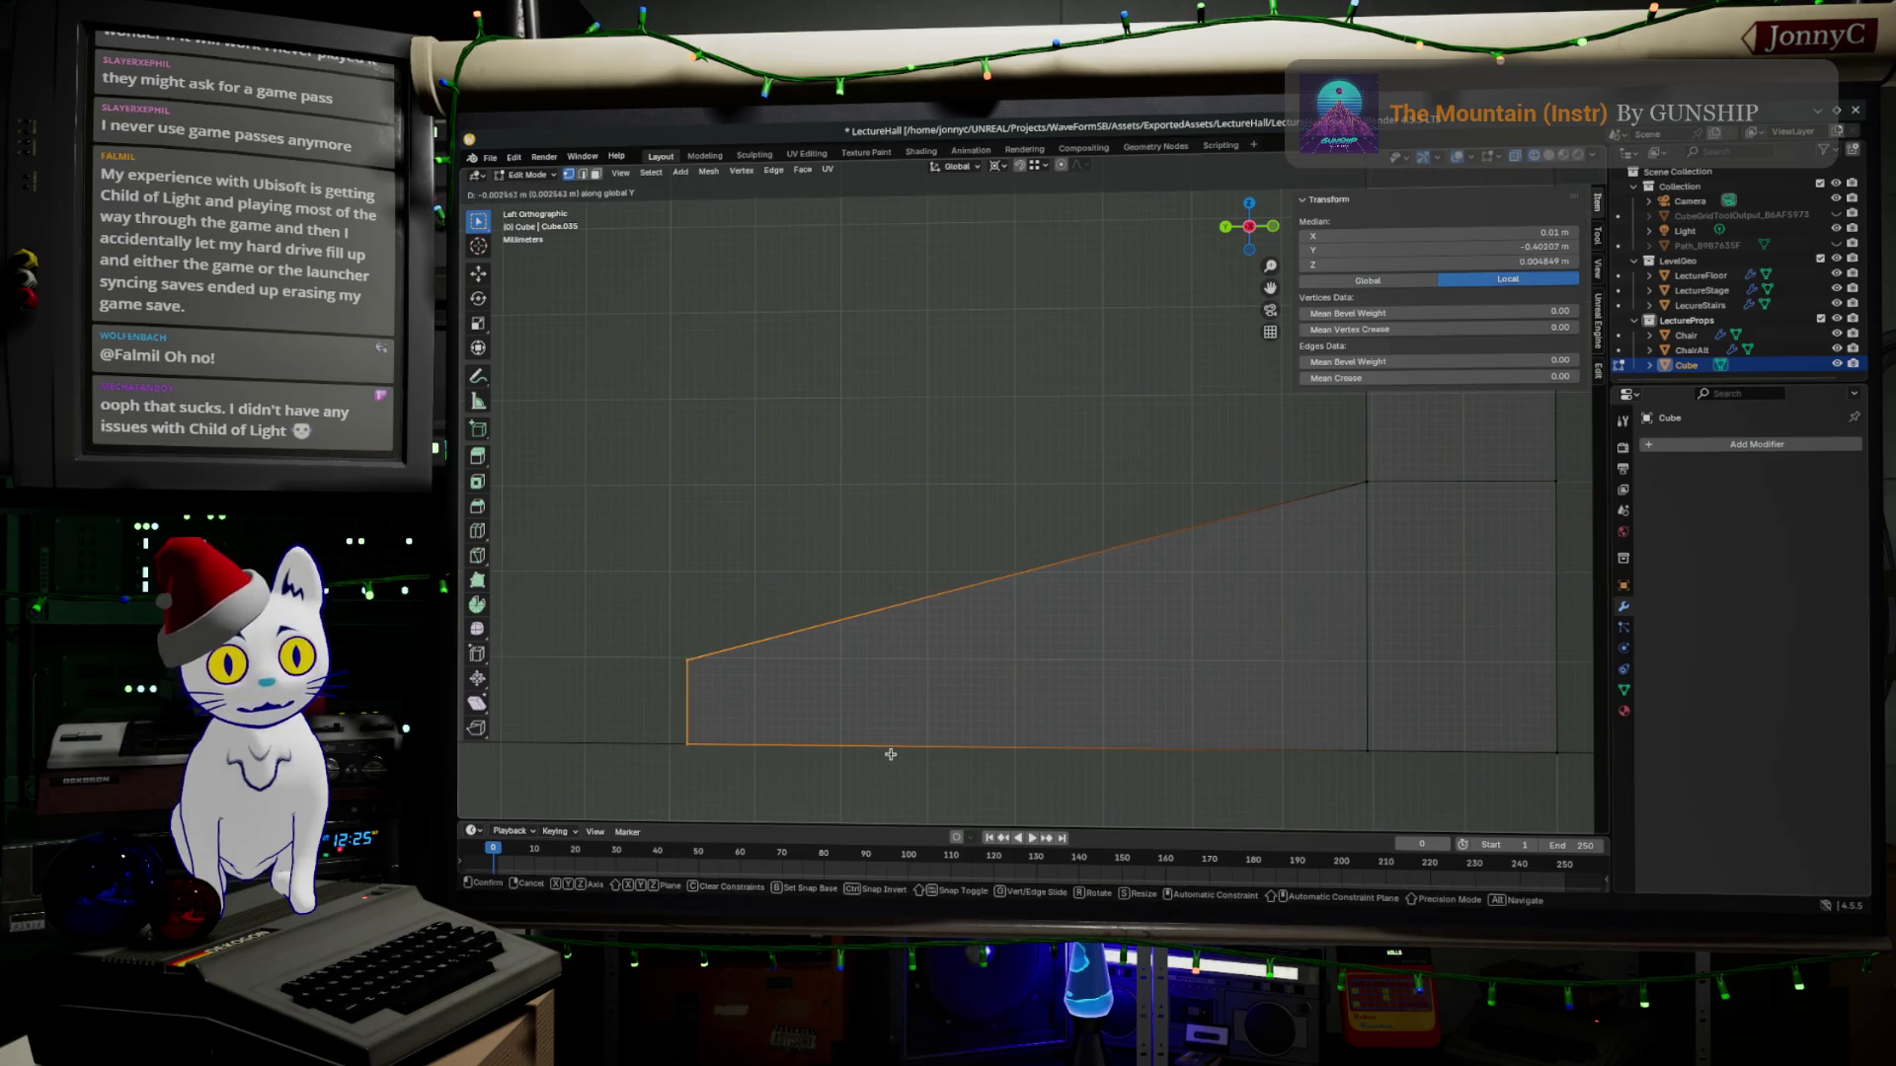
click(874, 748)
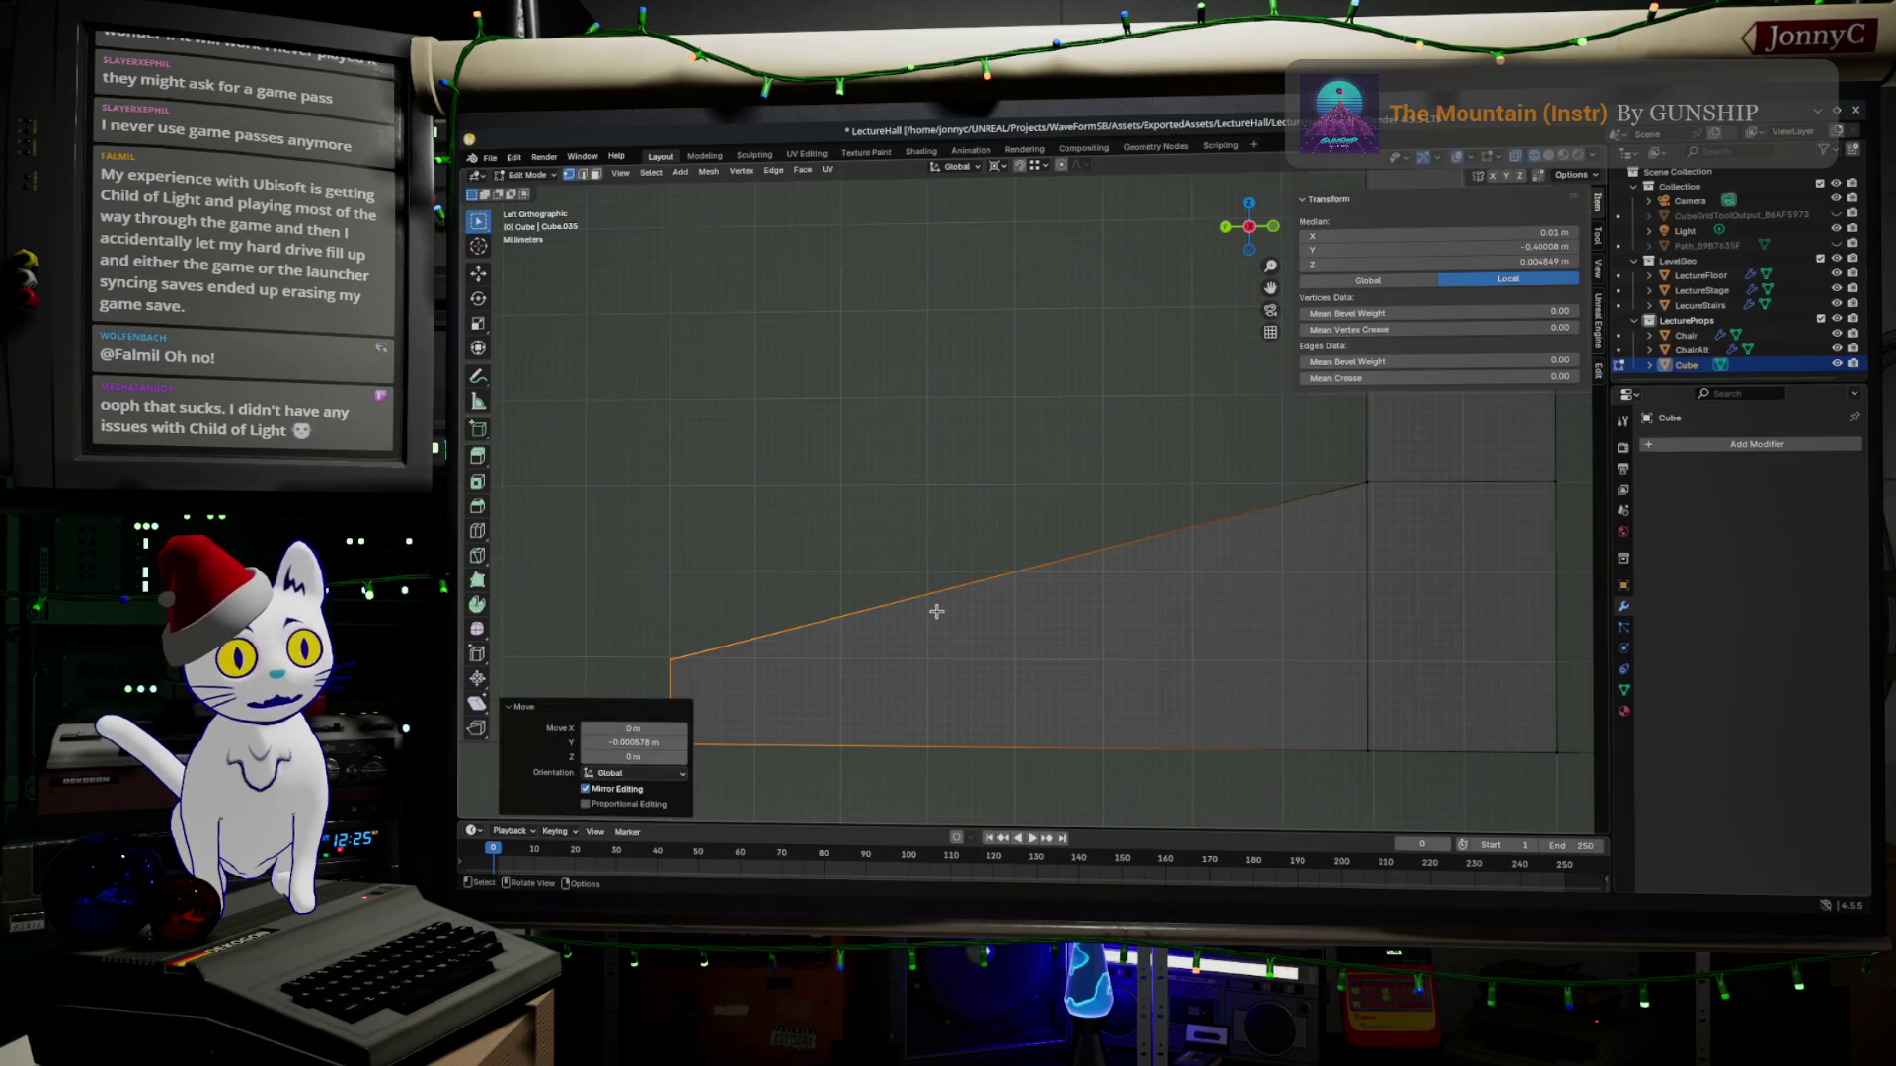
scroll(874, 666, down, 4)
Review the whole desk object from orbiting views and return to editing the mesh.
key(Tab)
mouse_move(949, 593)
middle_down()
mouse_move(1124, 555)
mouse_move(965, 548)
mouse_move(811, 398)
mouse_move(889, 385)
mouse_move(850, 378)
mouse_move(924, 313)
mouse_move(1141, 278)
middle_up()
scroll(1124, 554, up, 4)
scroll(1057, 553, down, 4)
scroll(889, 385, up, 3)
scroll(1141, 280, up, 5)
mouse_move(1142, 371)
middle_down()
mouse_move(1165, 589)
mouse_move(1151, 523)
mouse_move(1186, 471)
mouse_move(945, 290)
middle_up()
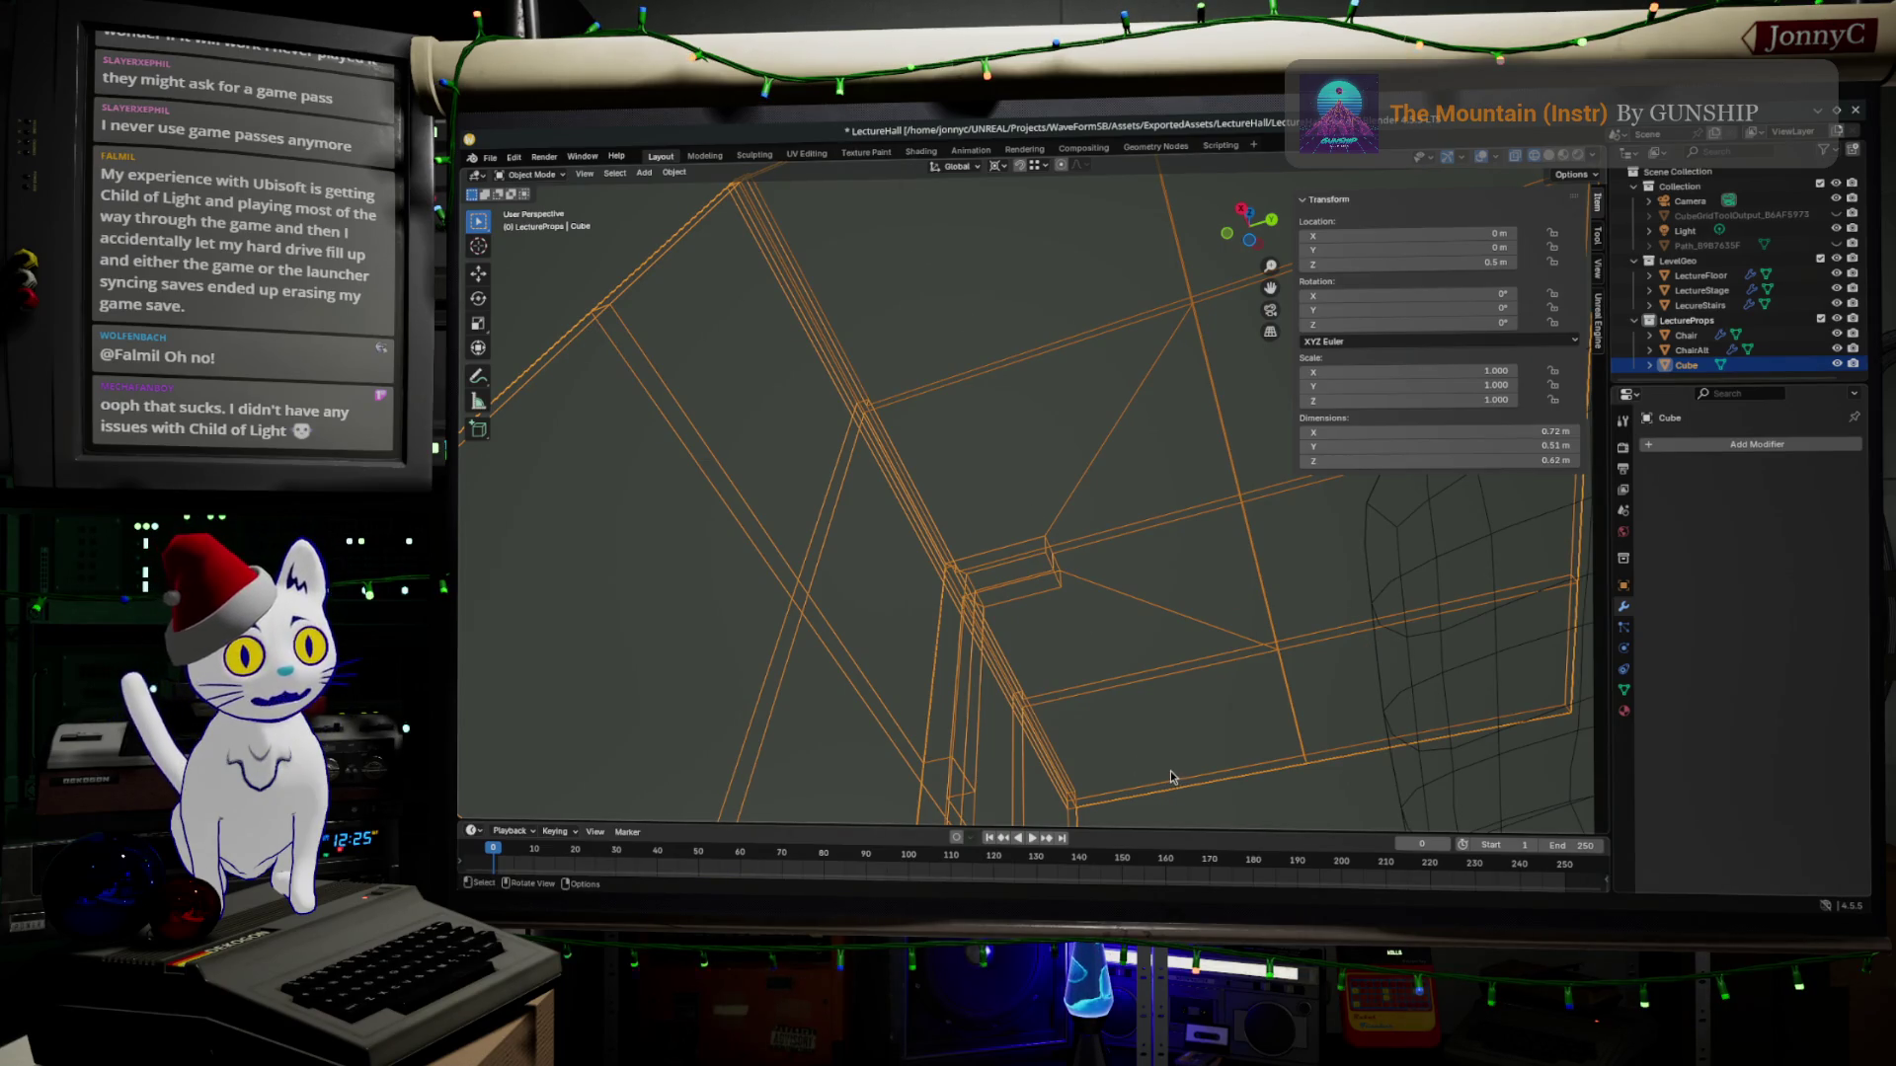
key(Tab)
Cut a new edge loop across the desk side mesh.
mouse_move(1170, 770)
middle_down()
mouse_move(1183, 724)
mouse_move(1214, 726)
mouse_move(1167, 713)
mouse_move(1196, 610)
middle_up()
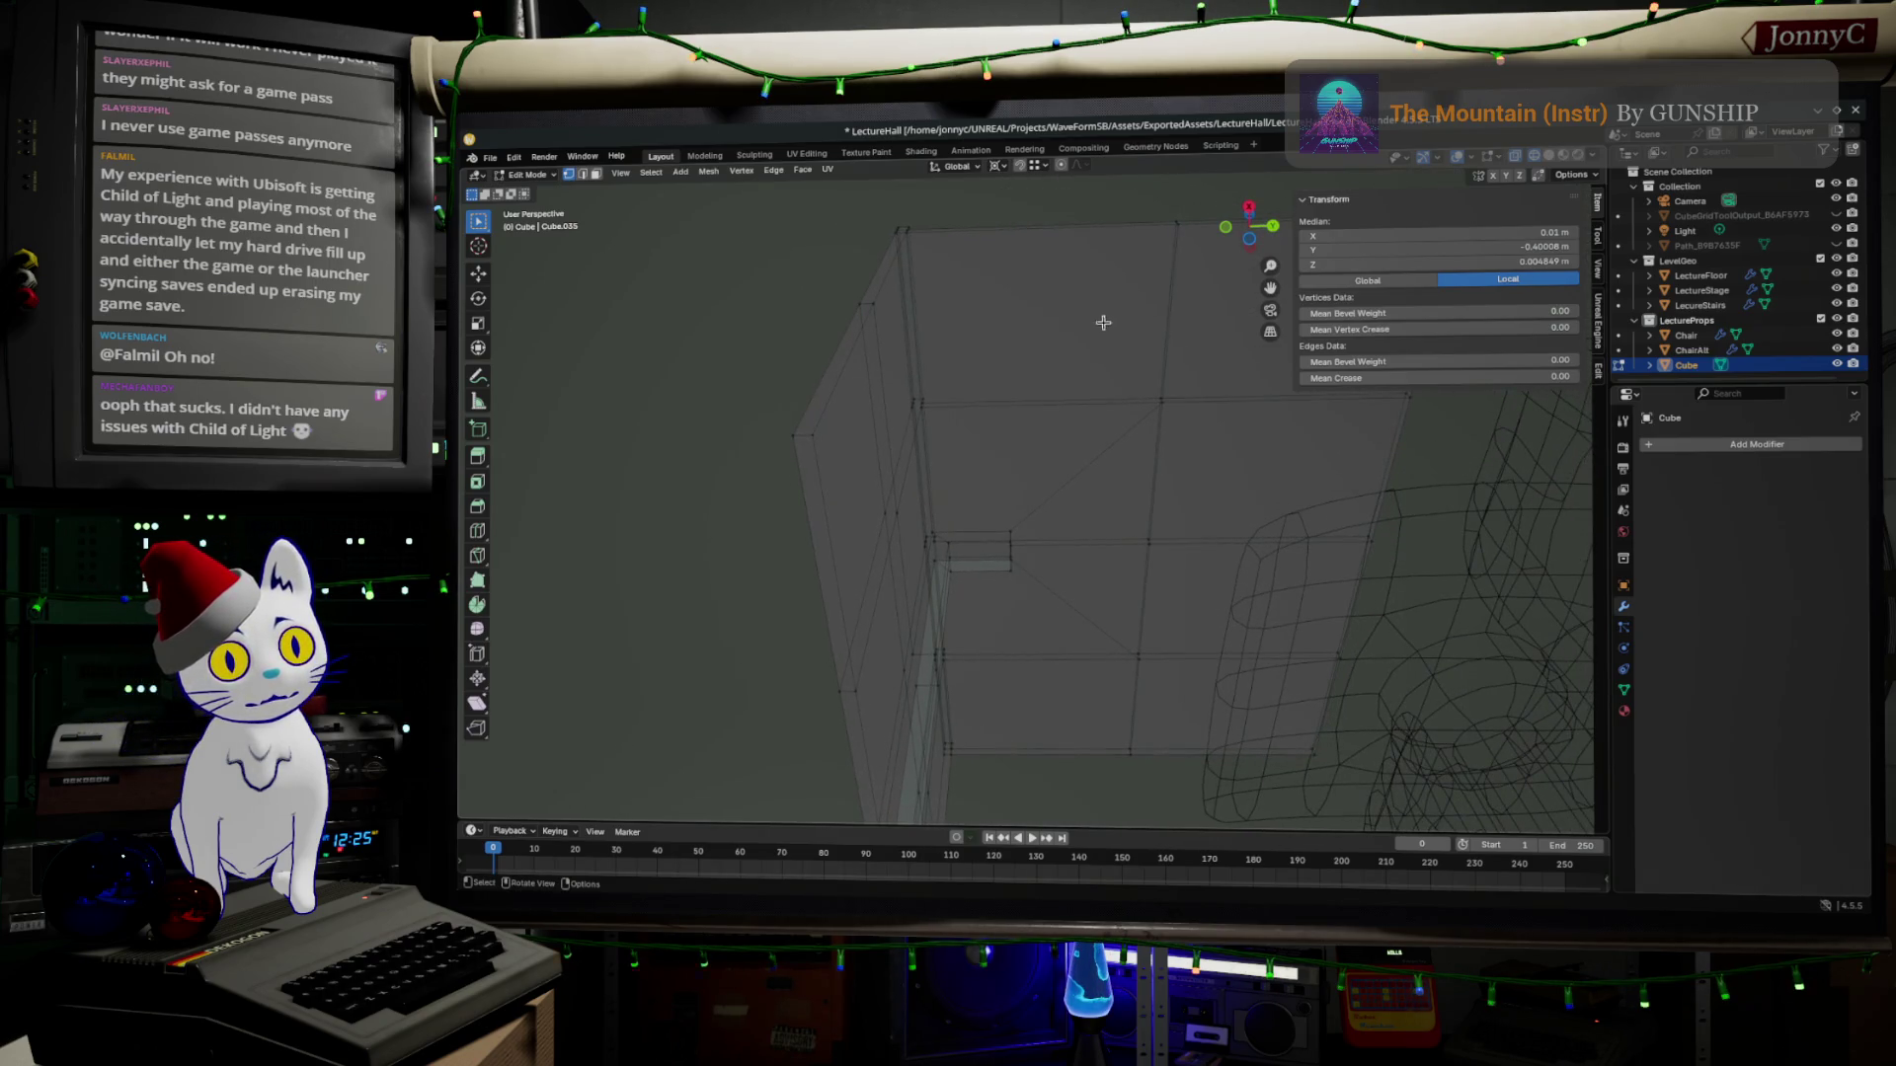
middle_drag(1087, 362, 1091, 388)
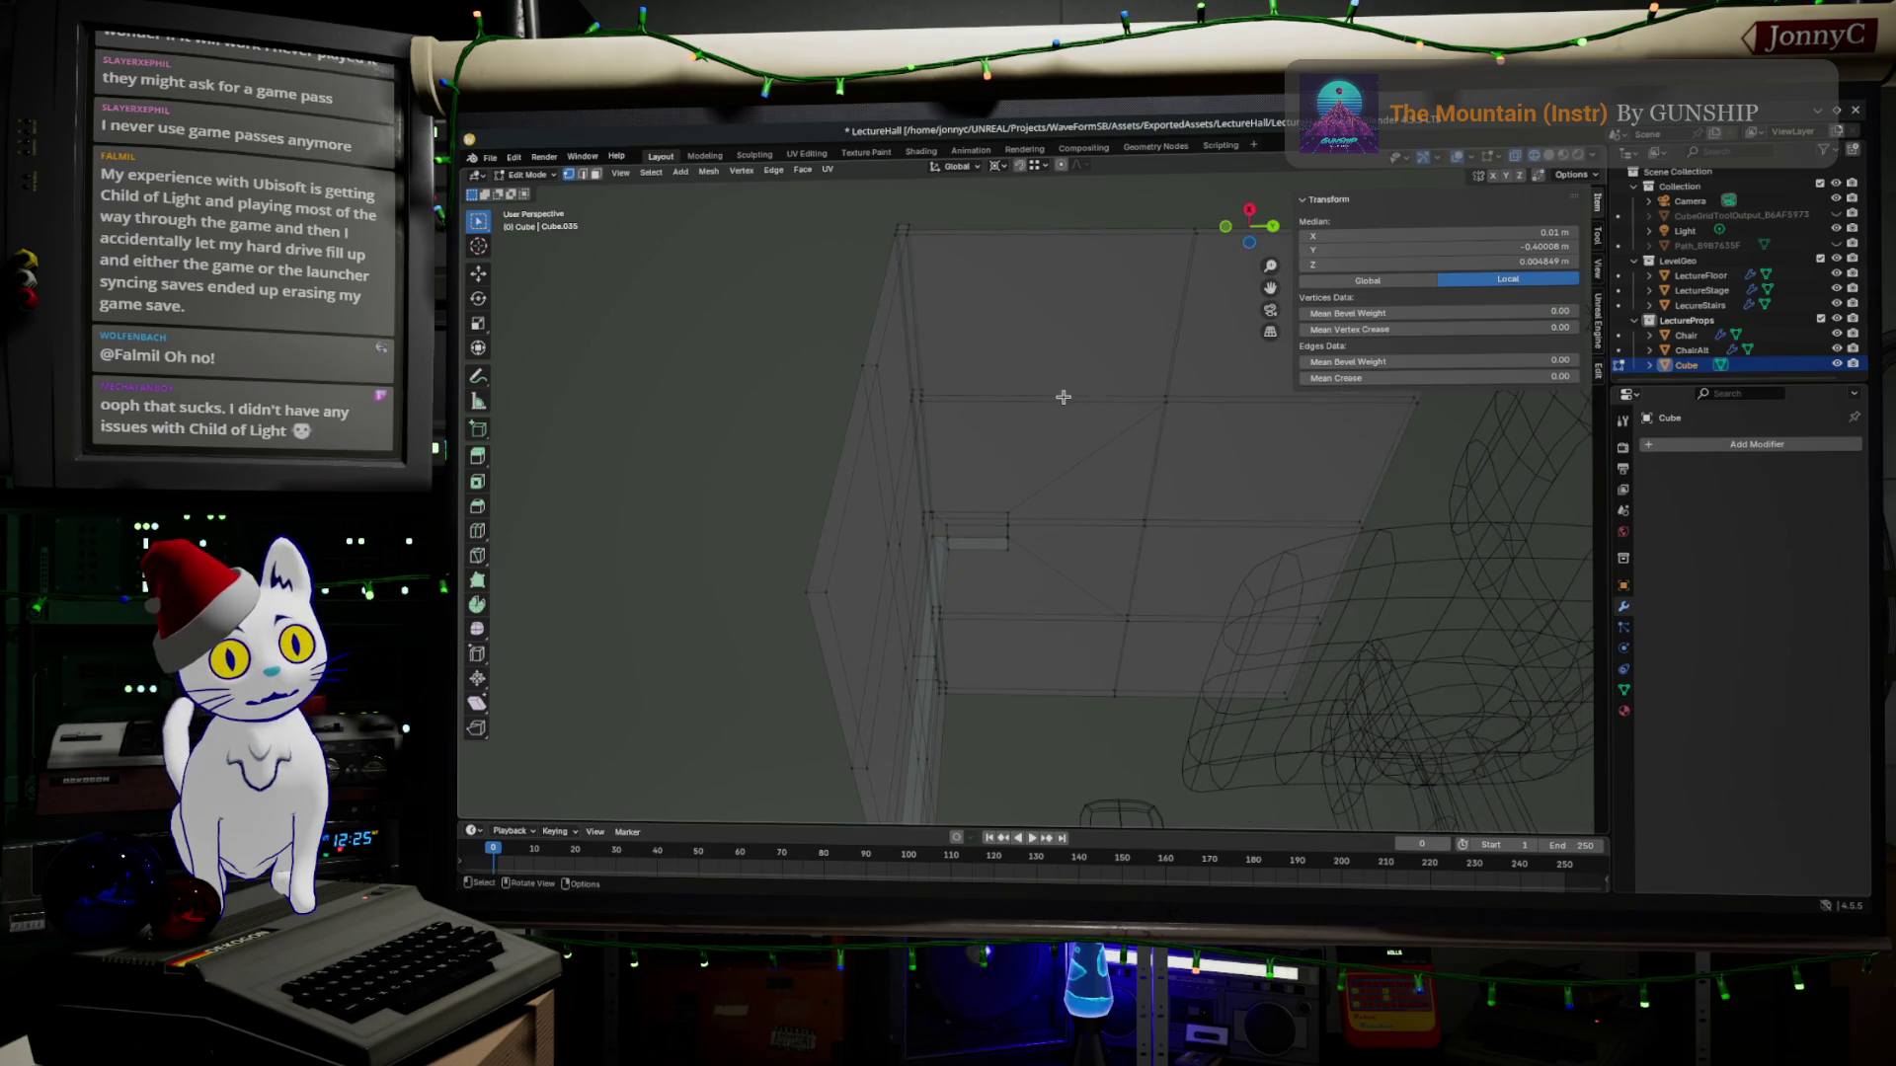
key(ctrl+r)
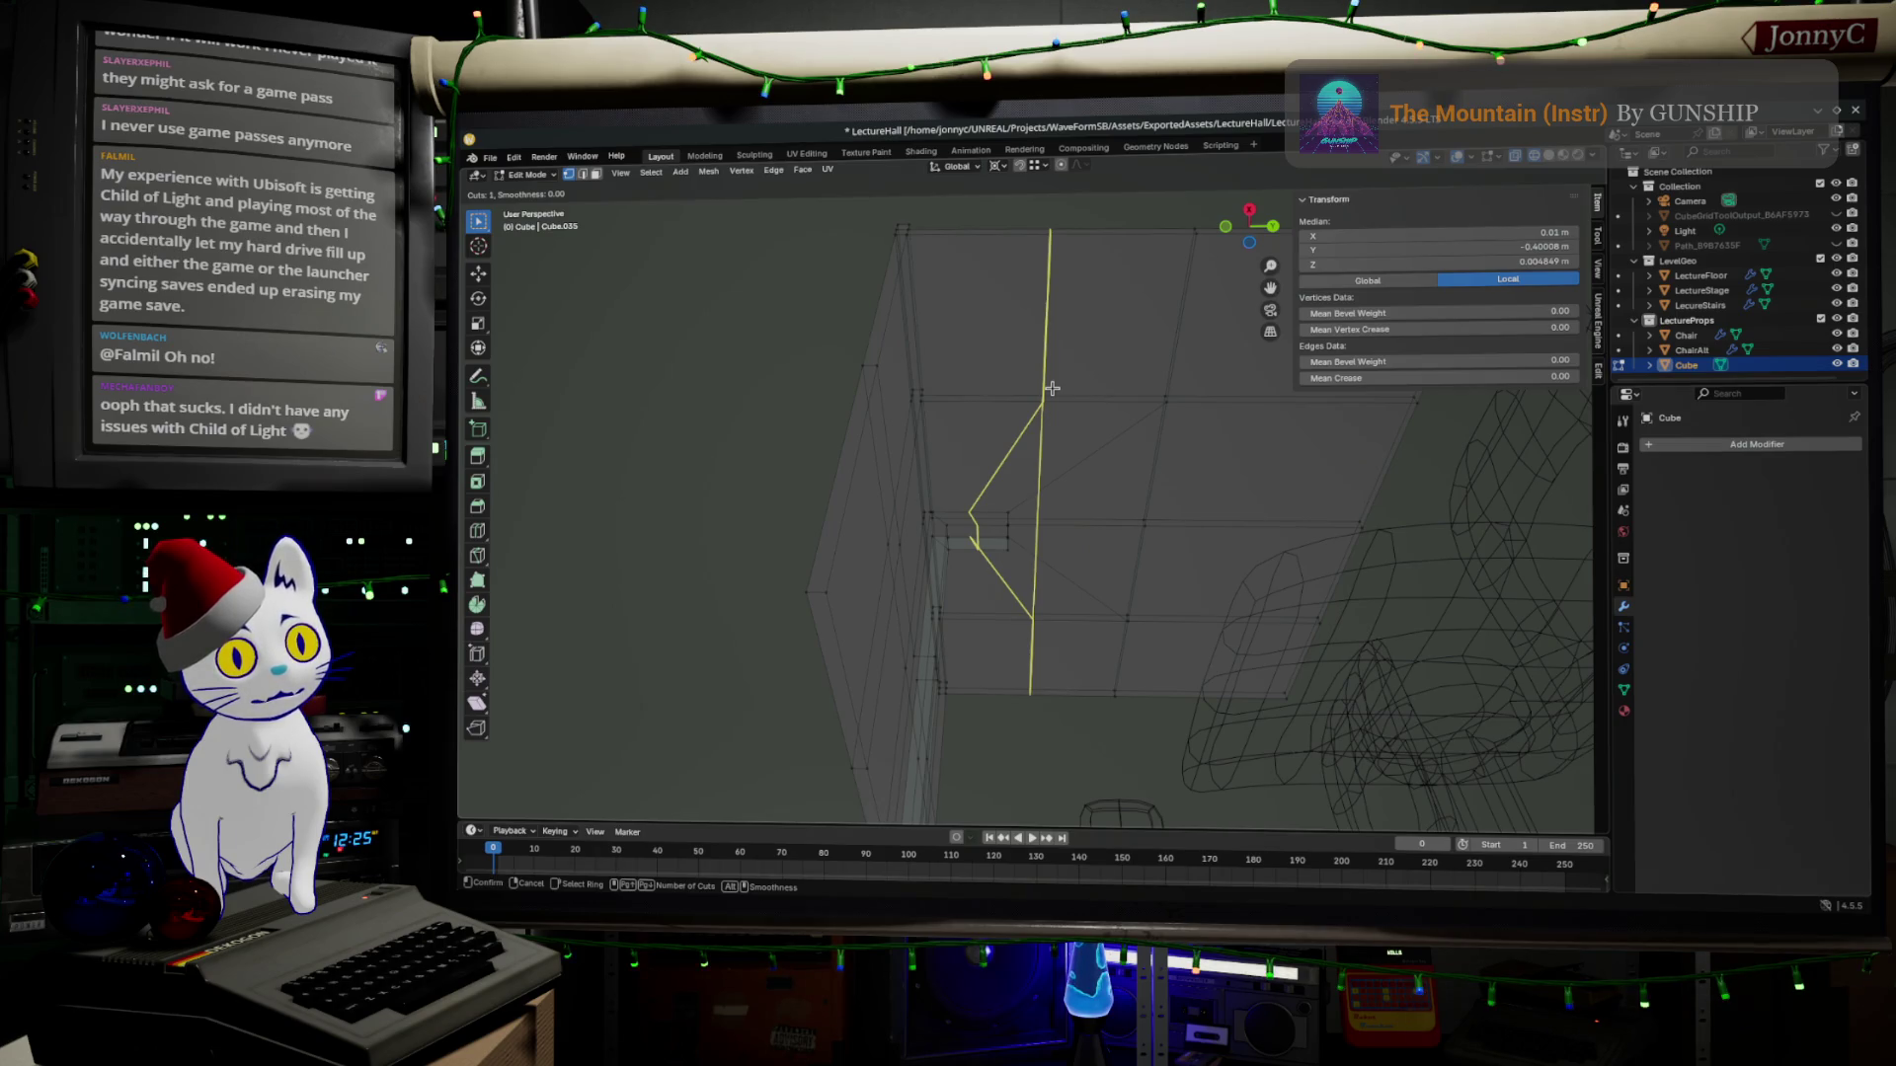
click(1051, 389)
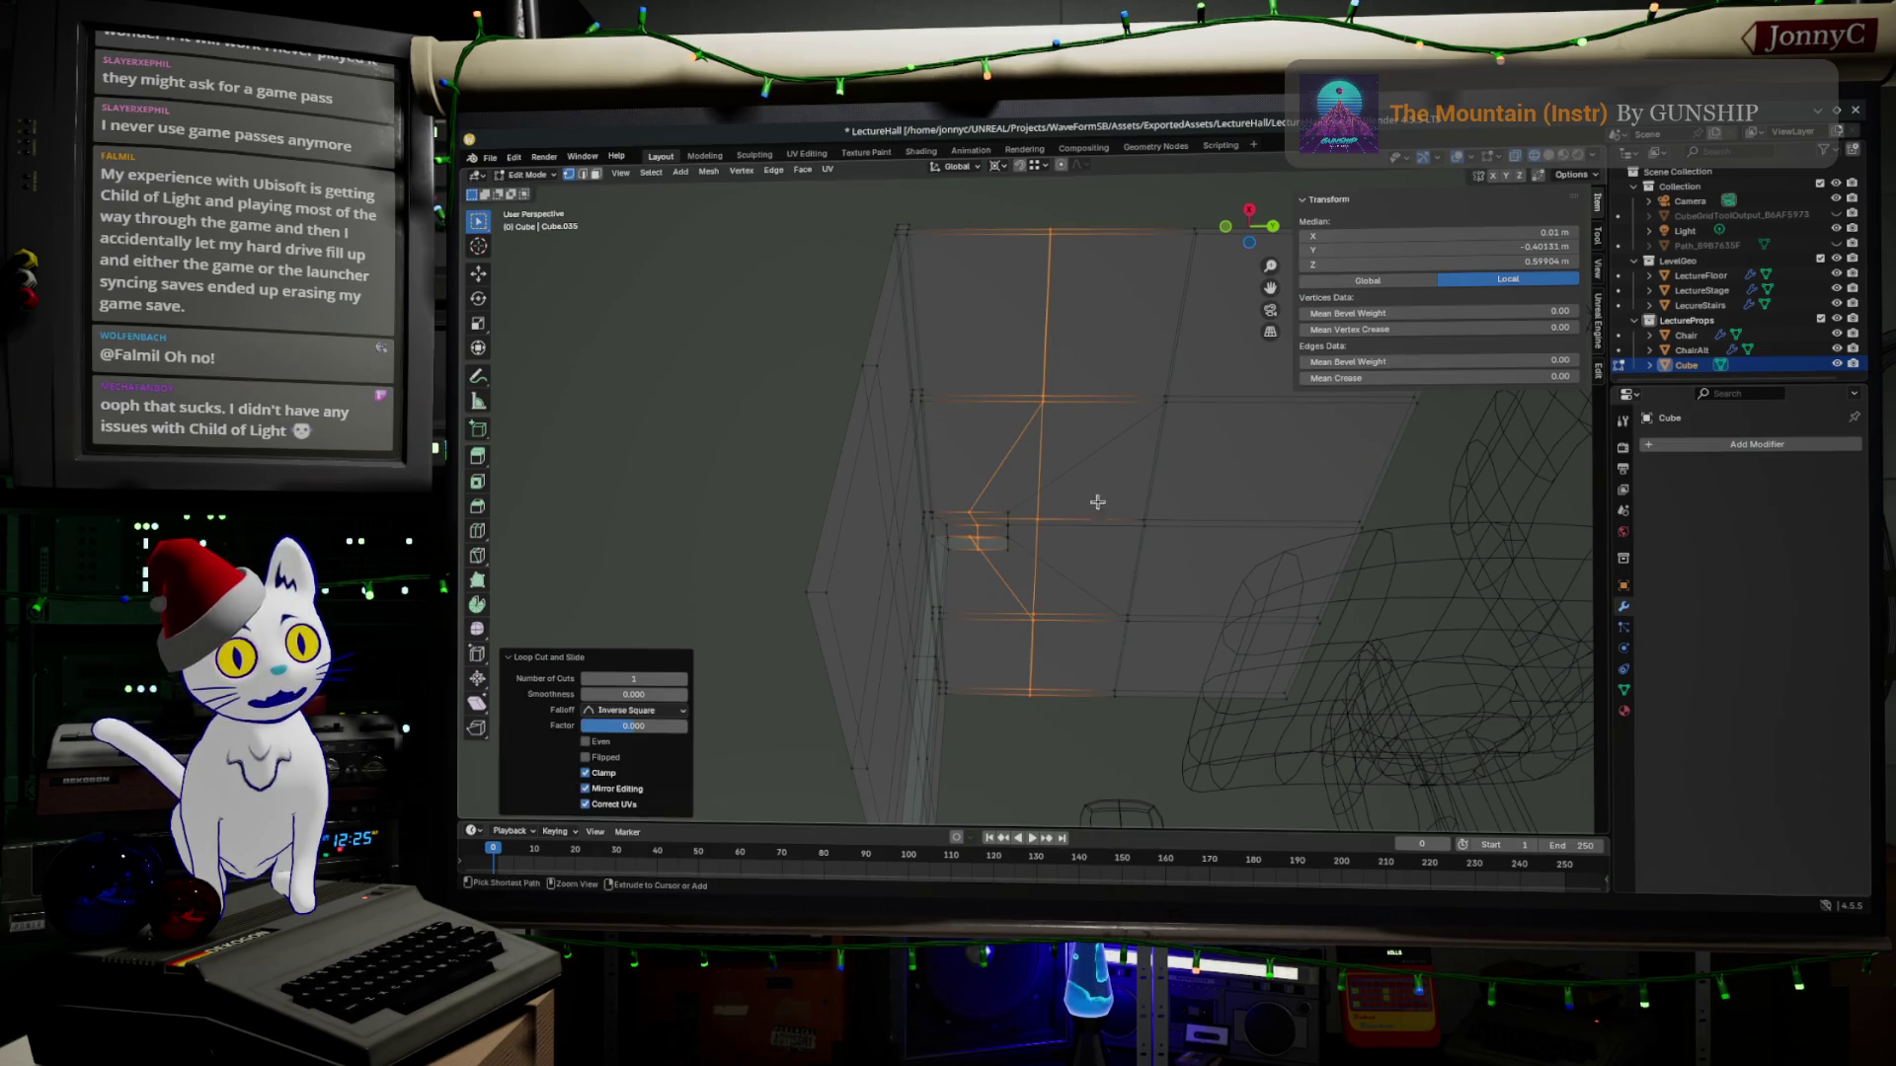
Add a second centred edge loop and slide it toward the leg top.
key(ctrl+r)
right_click(1038, 370)
key(g)
key(g)
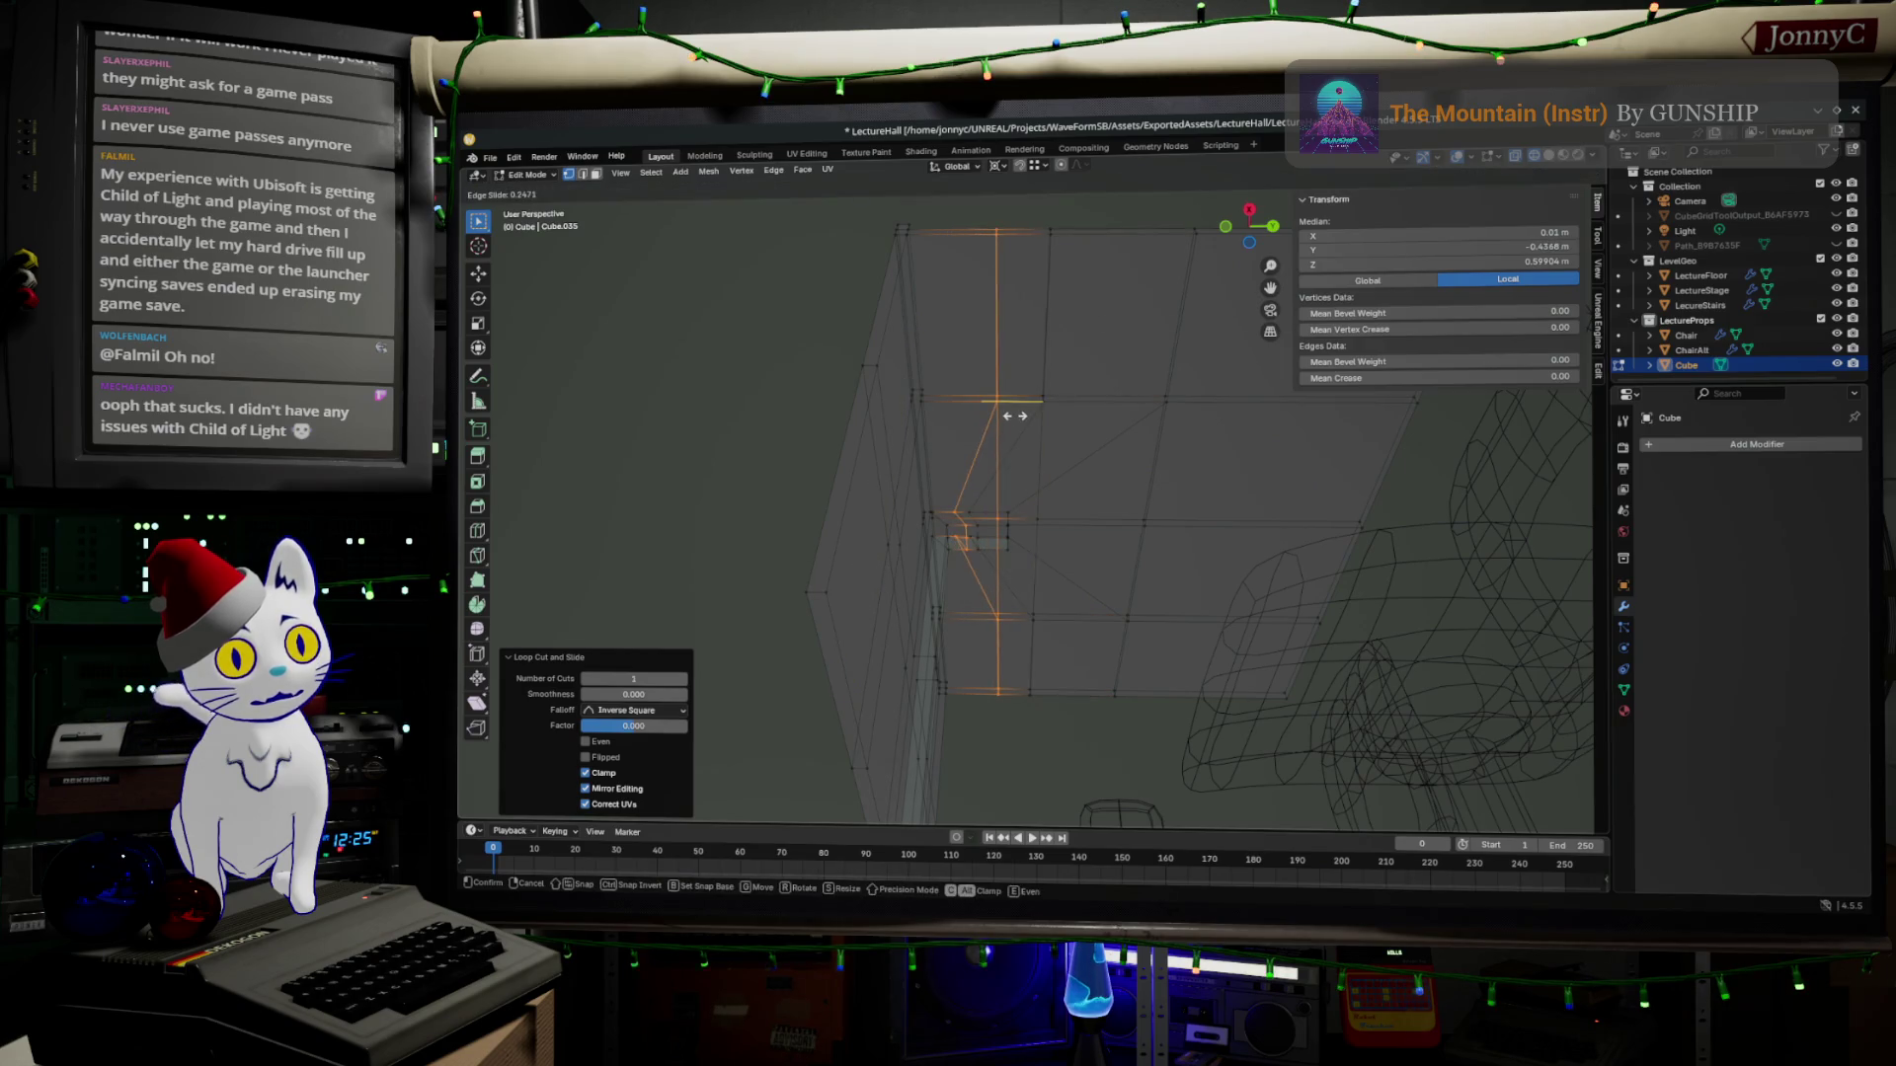
click(1015, 417)
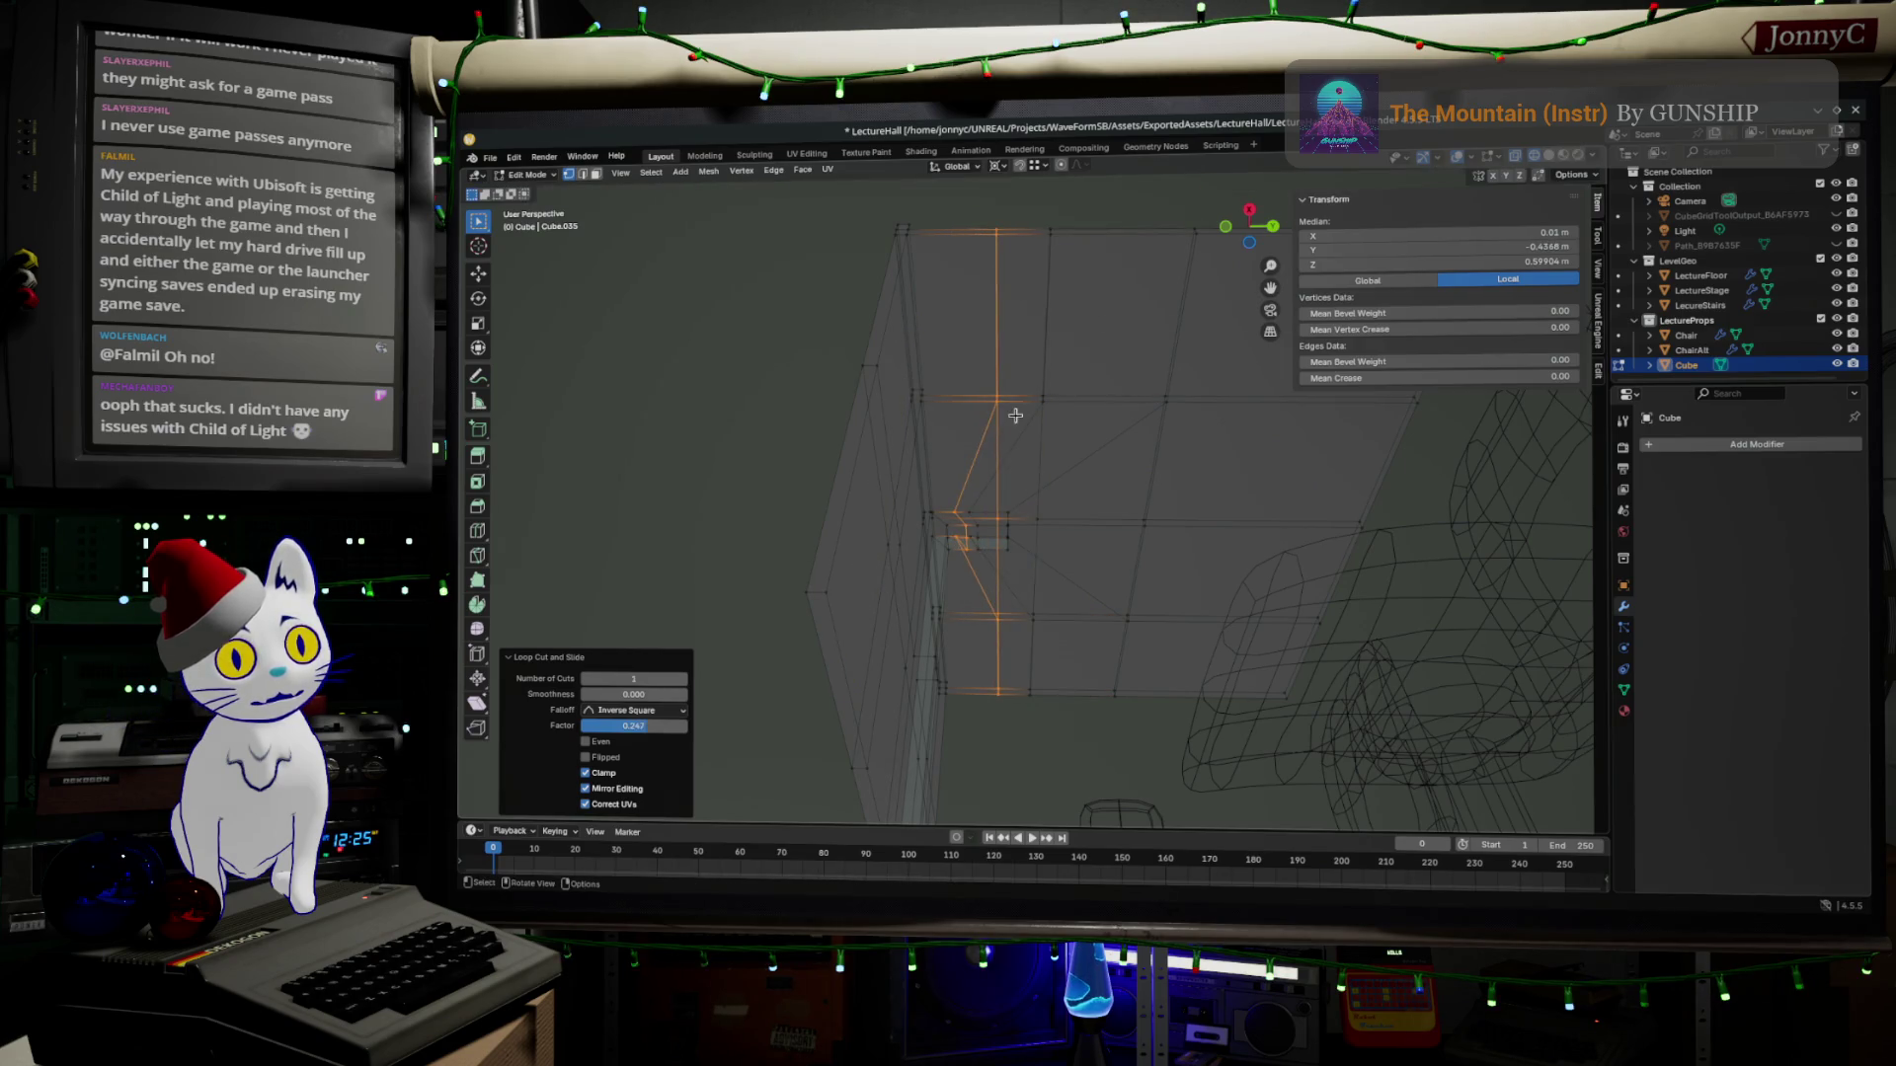
click(1004, 525)
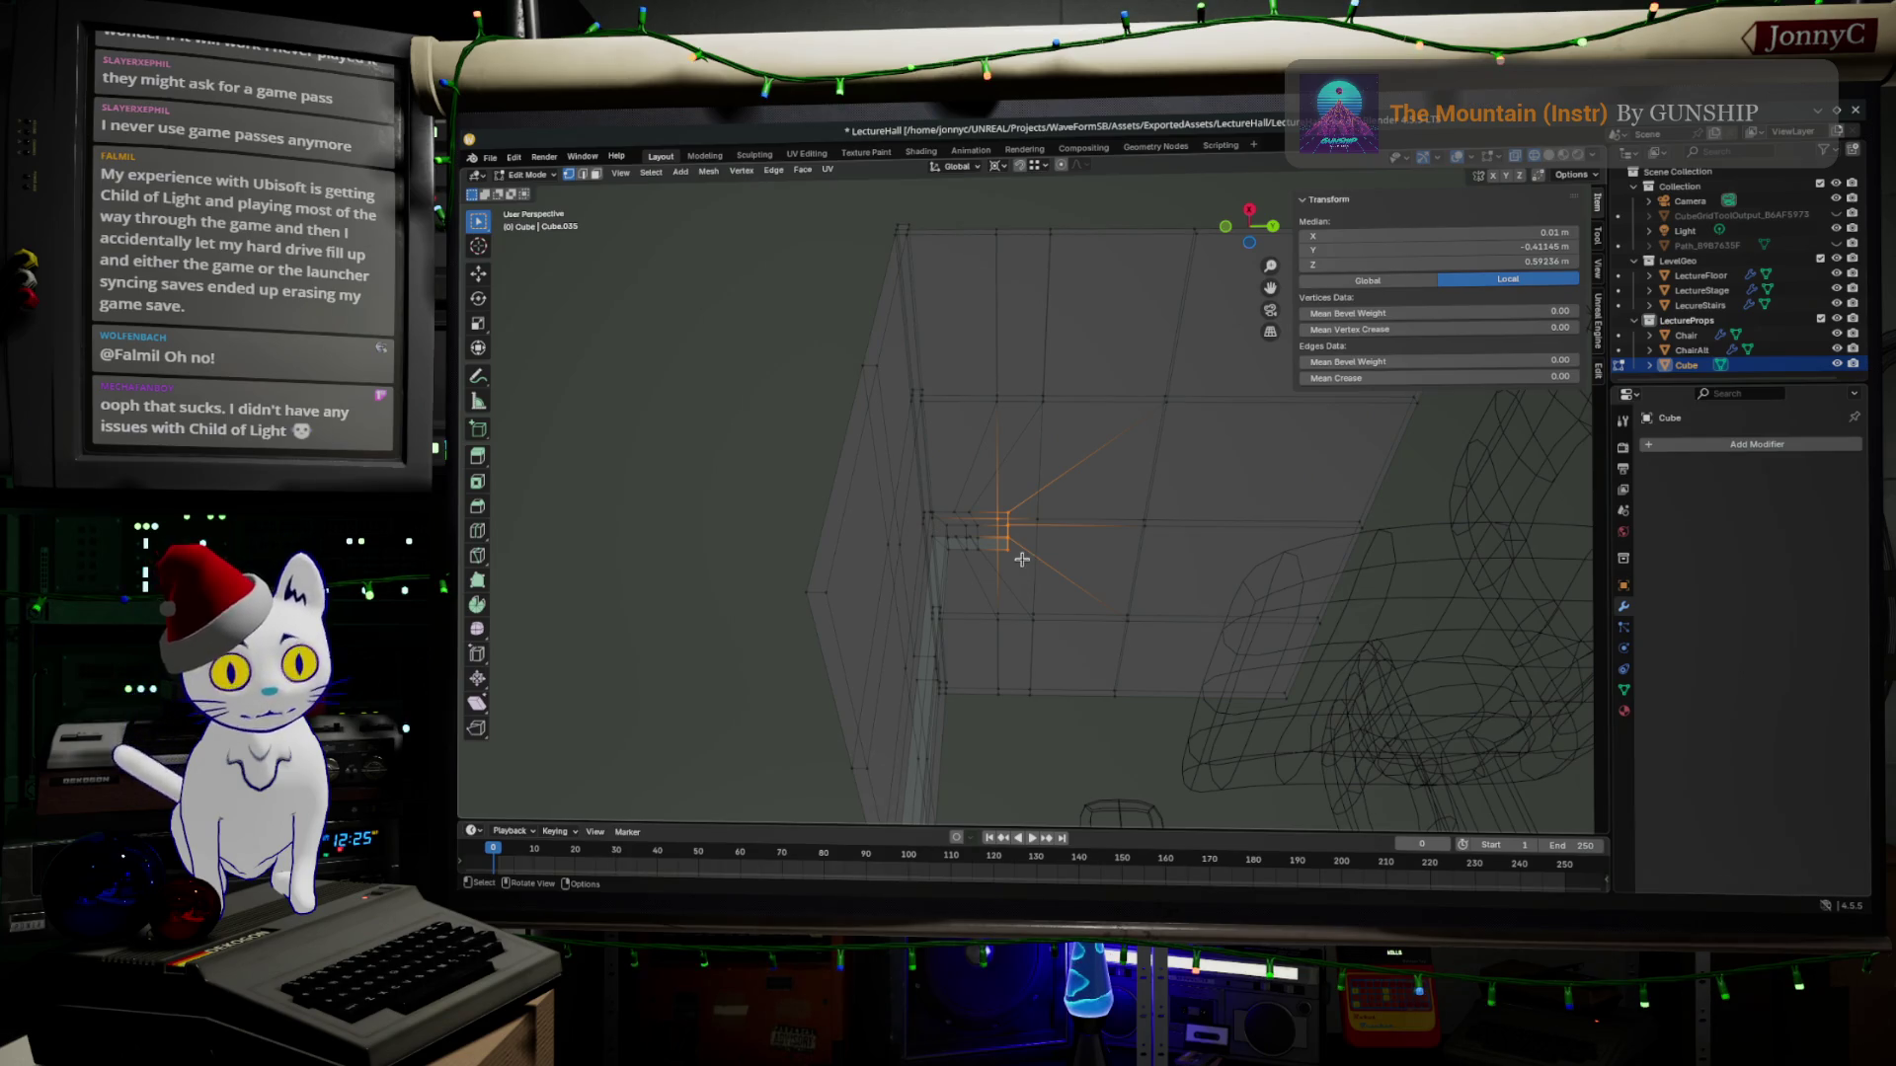
scroll(1021, 558, up, 2)
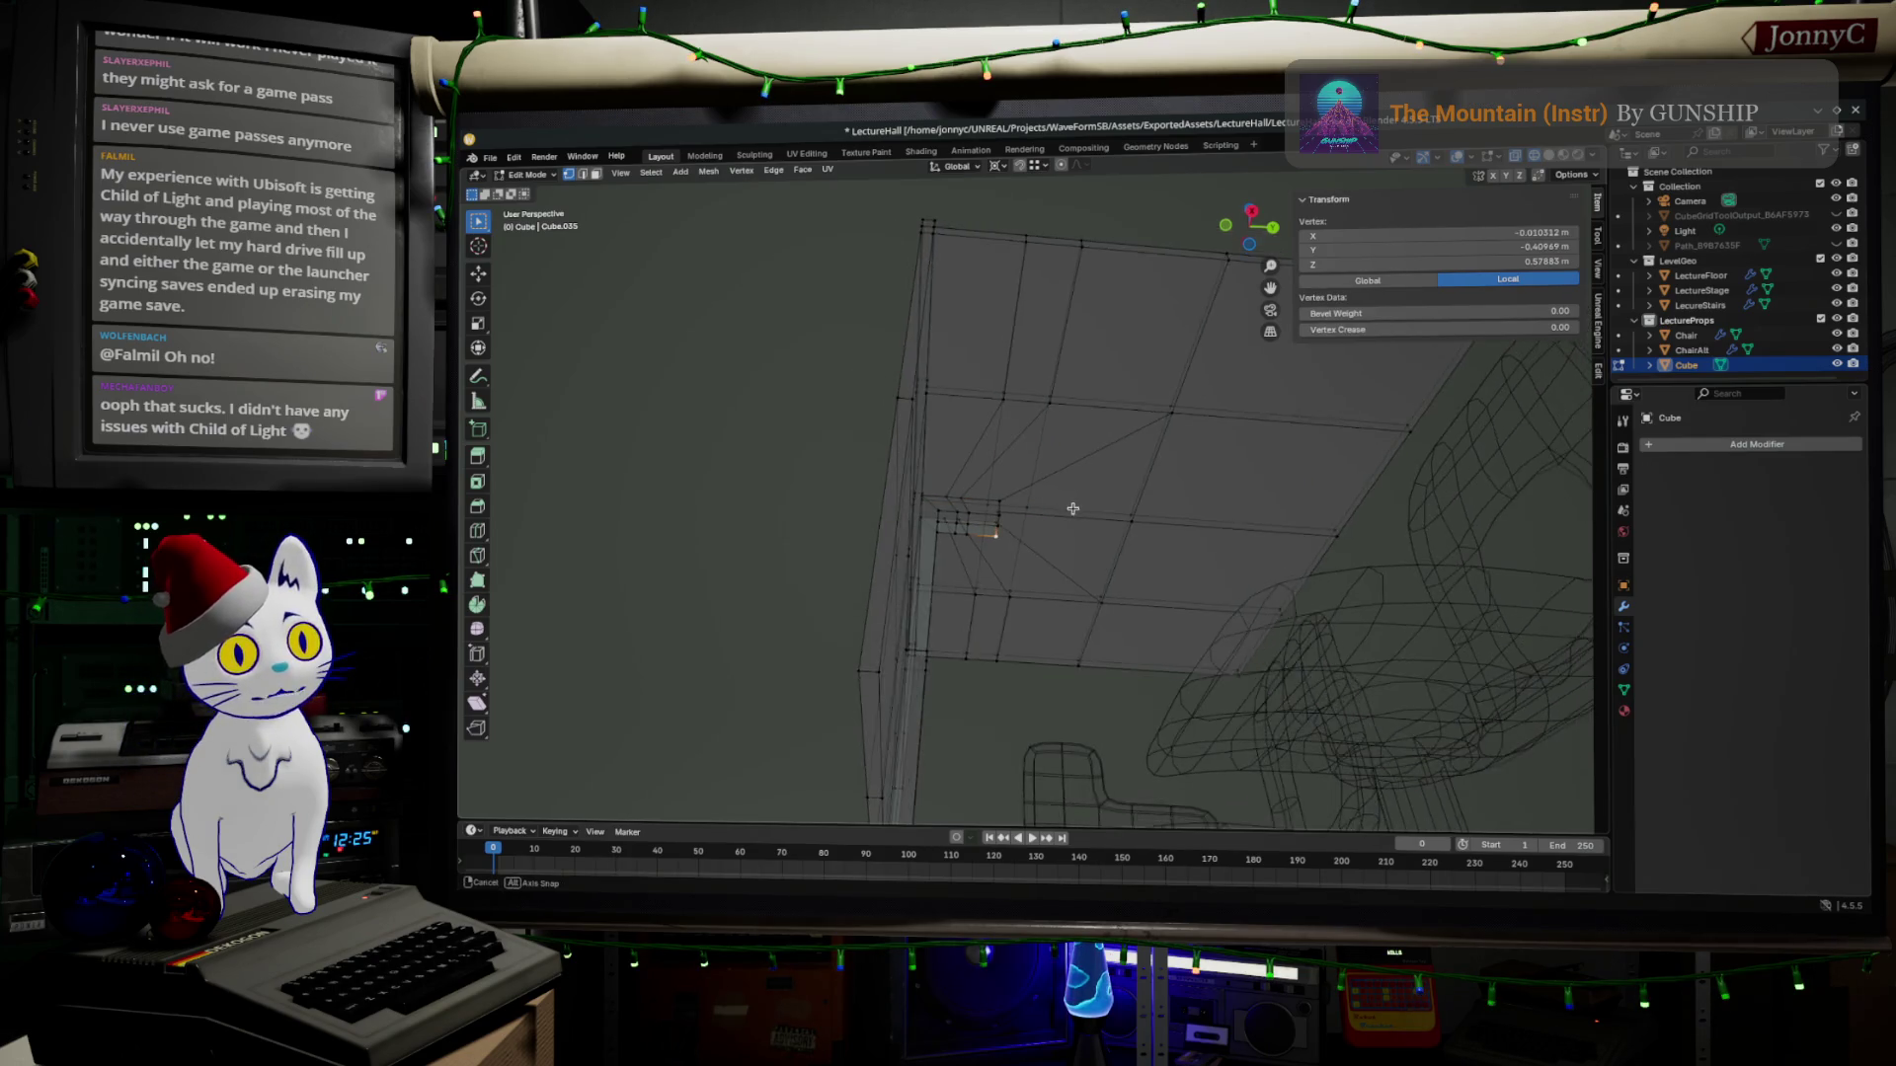
scroll(1016, 515, up, 3)
scroll(1017, 515, down, 2)
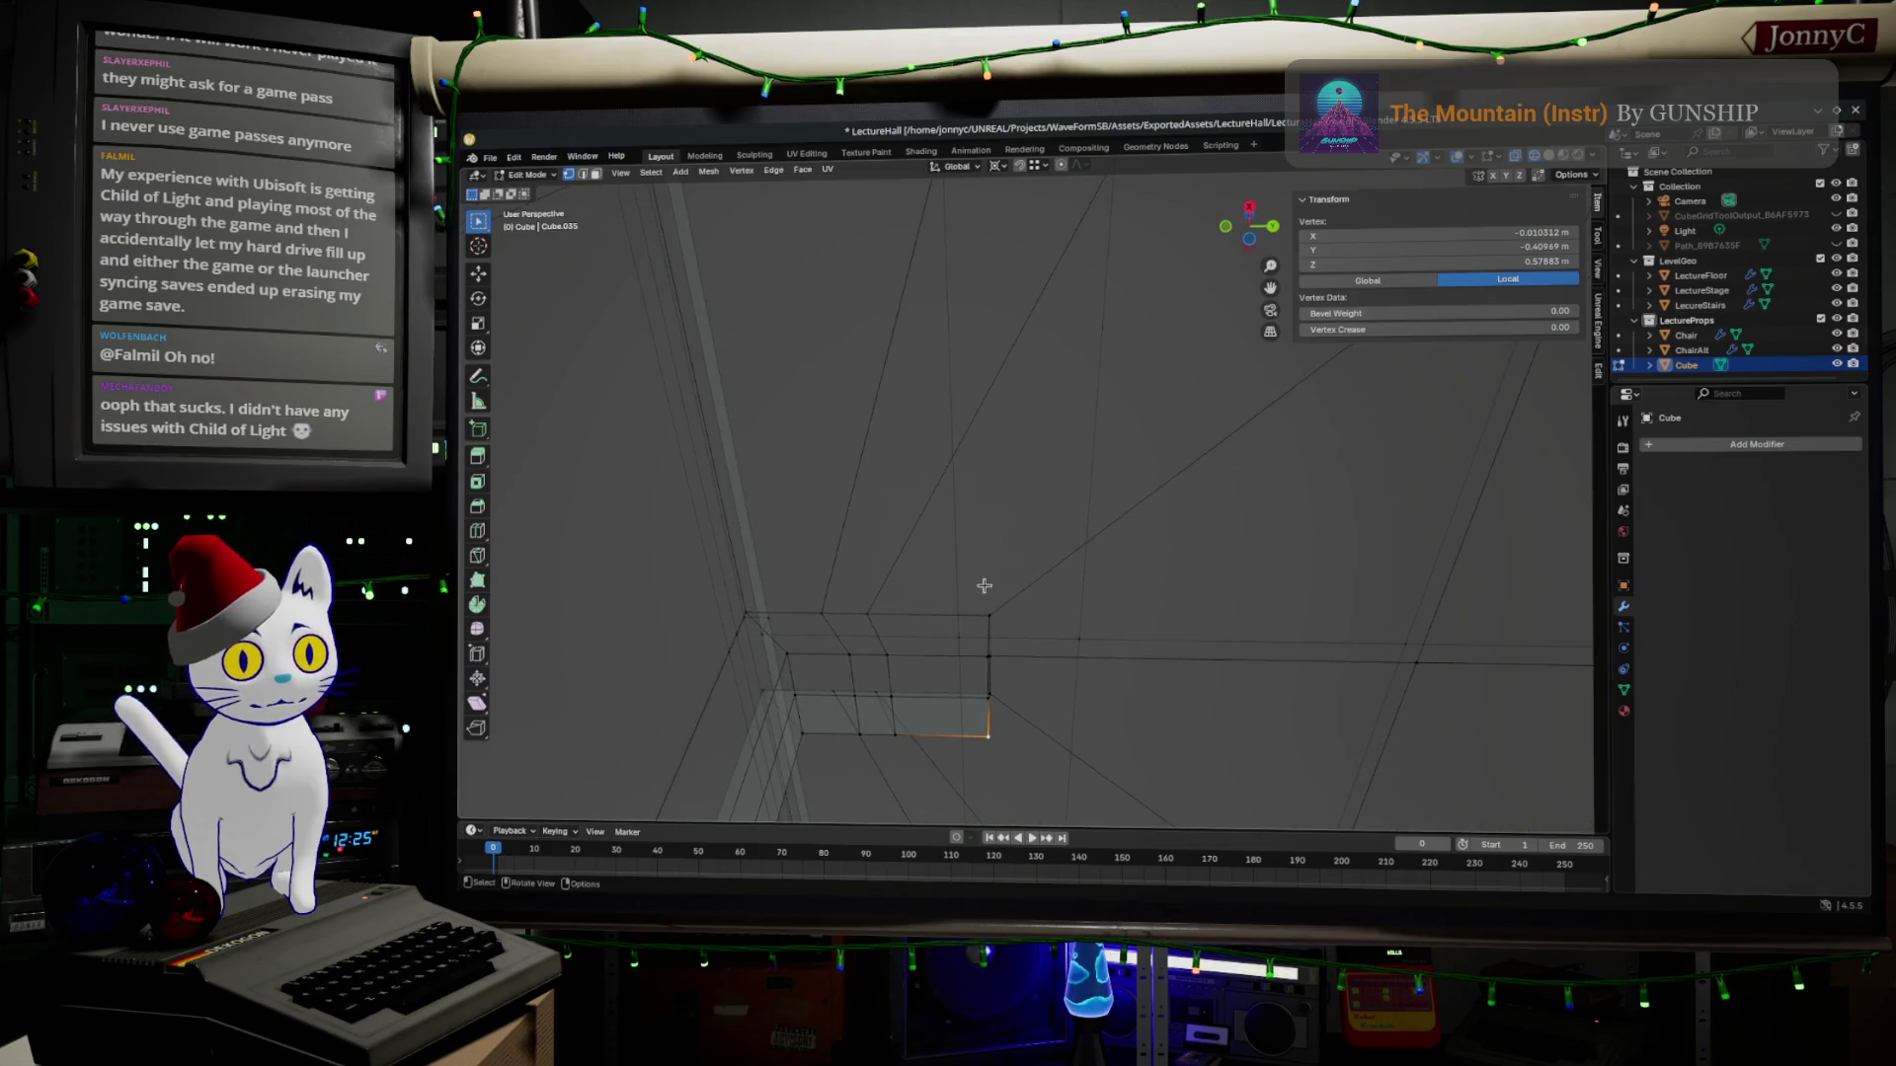
Delete the stray vertices box-selected beside the leg top.
mouse_move(986, 596)
mouse_down()
mouse_move(999, 788)
mouse_move(1017, 784)
mouse_up()
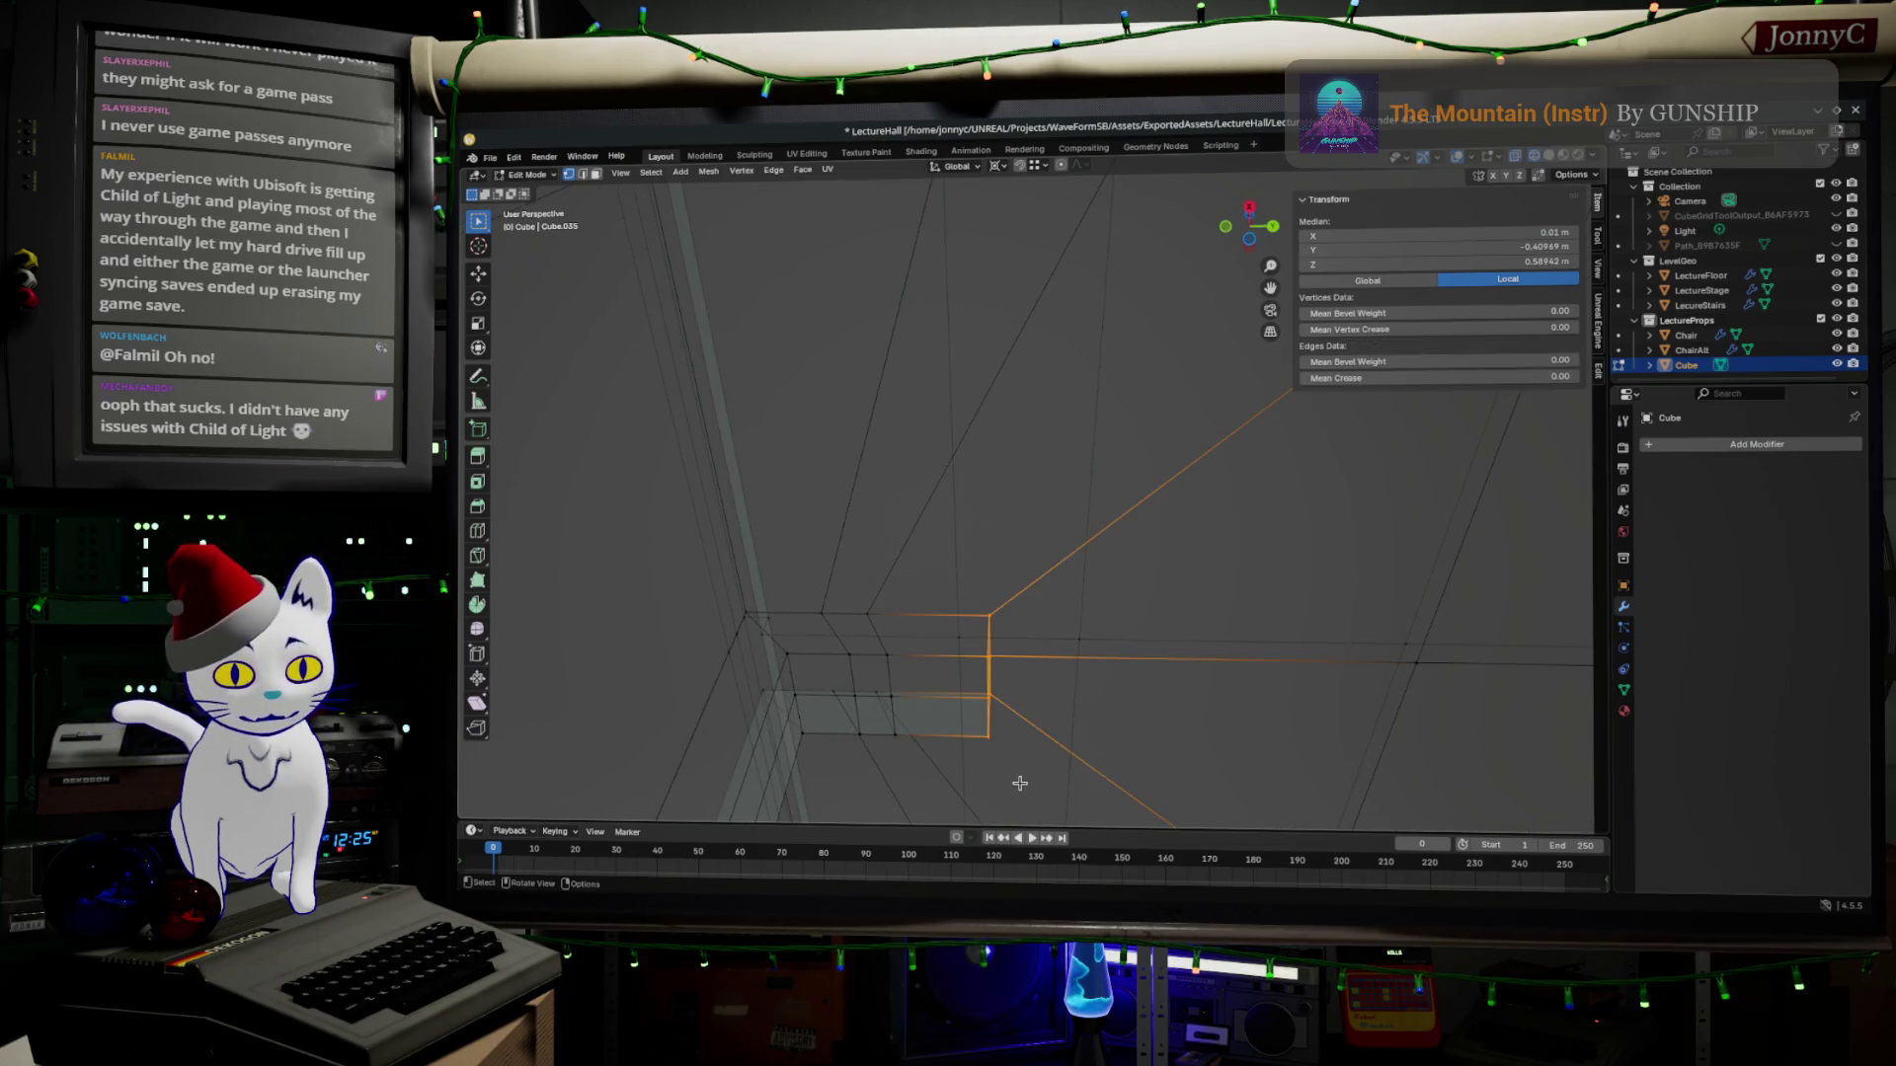
key(x)
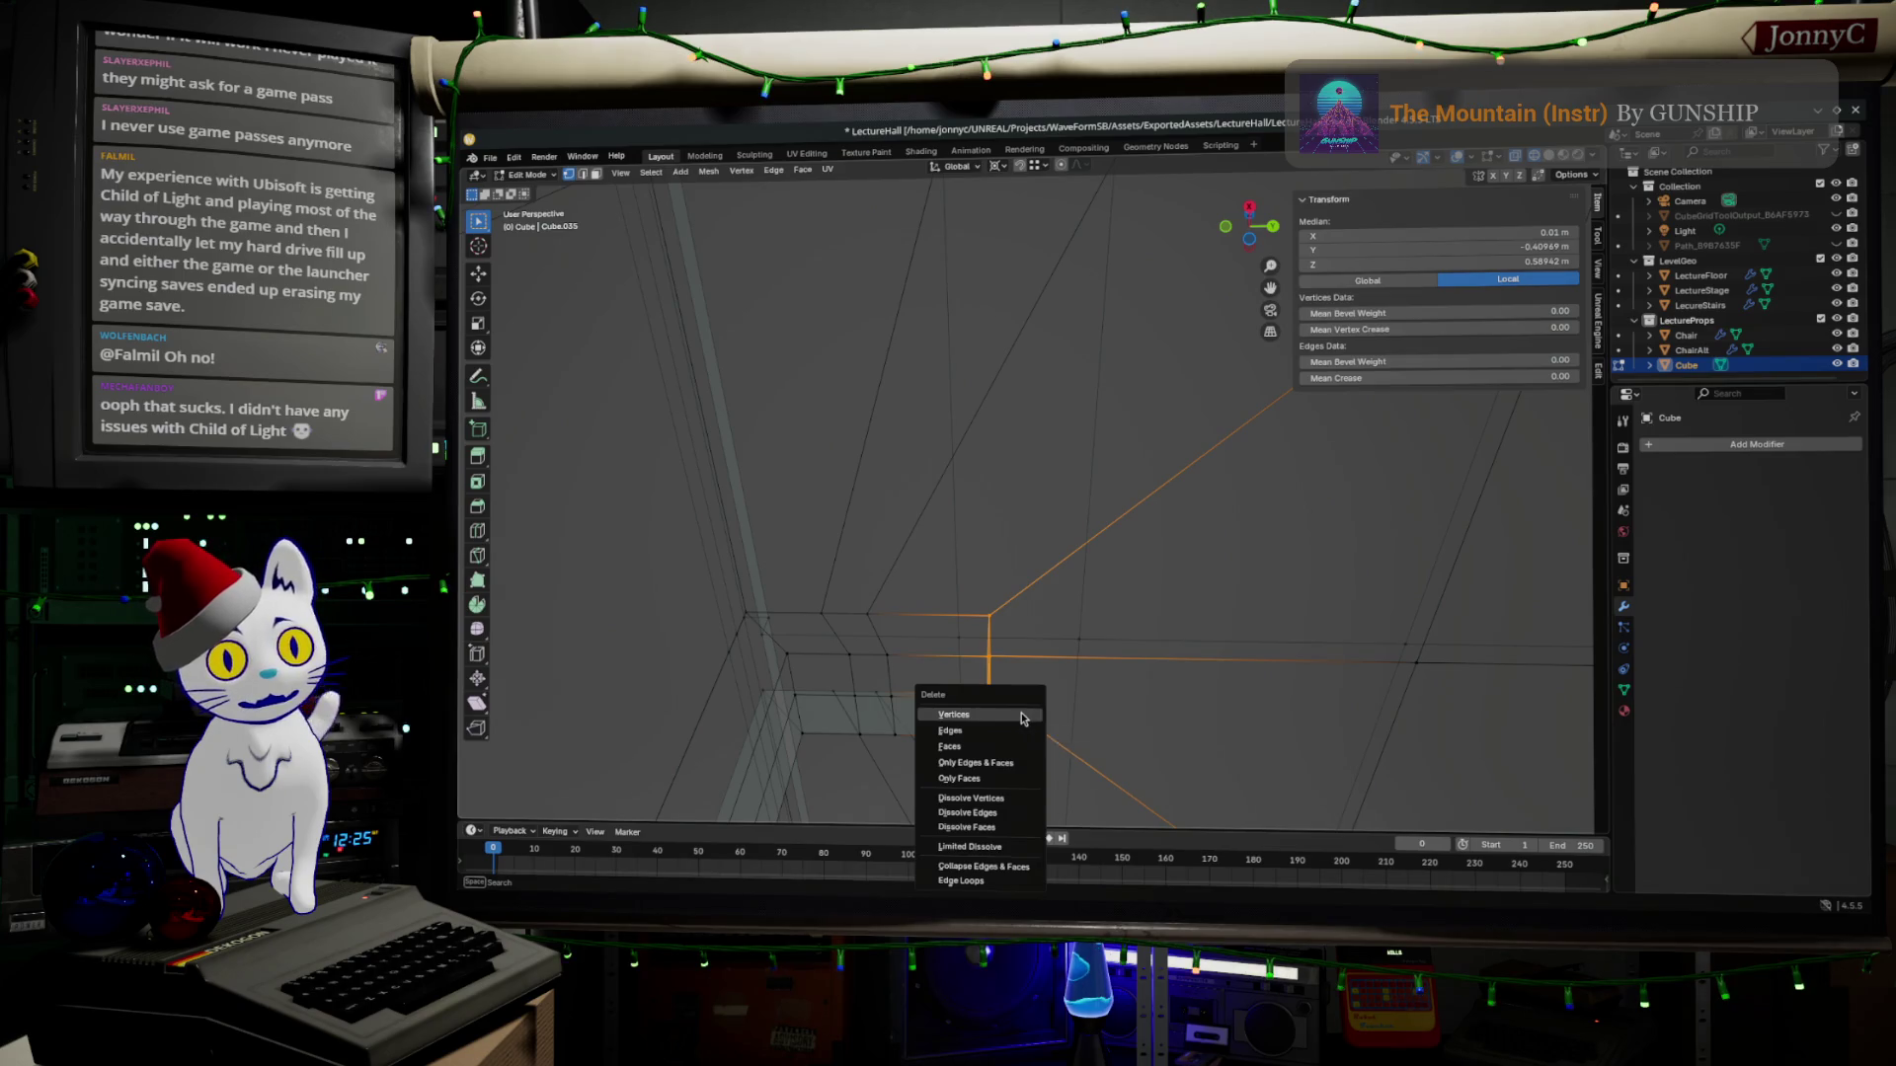
click(1022, 713)
middle_drag(890, 622, 953, 567)
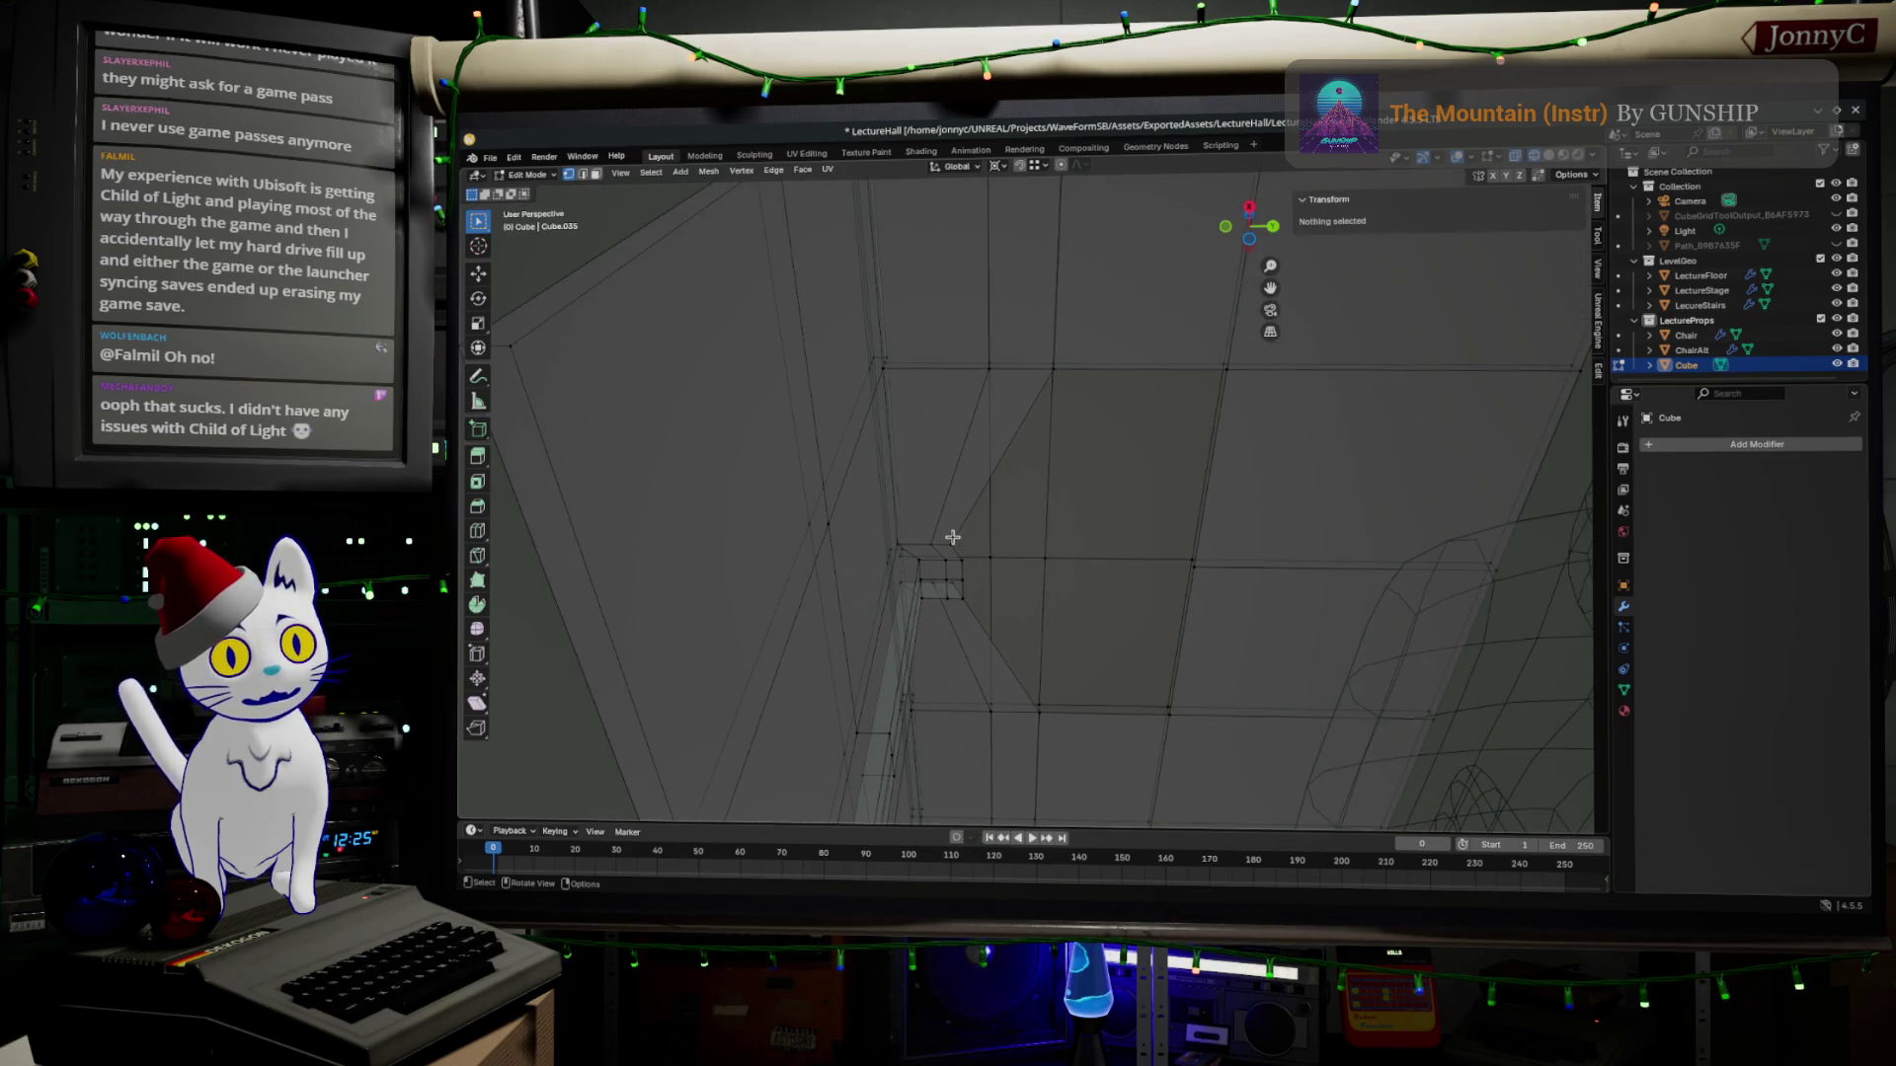
click(953, 537)
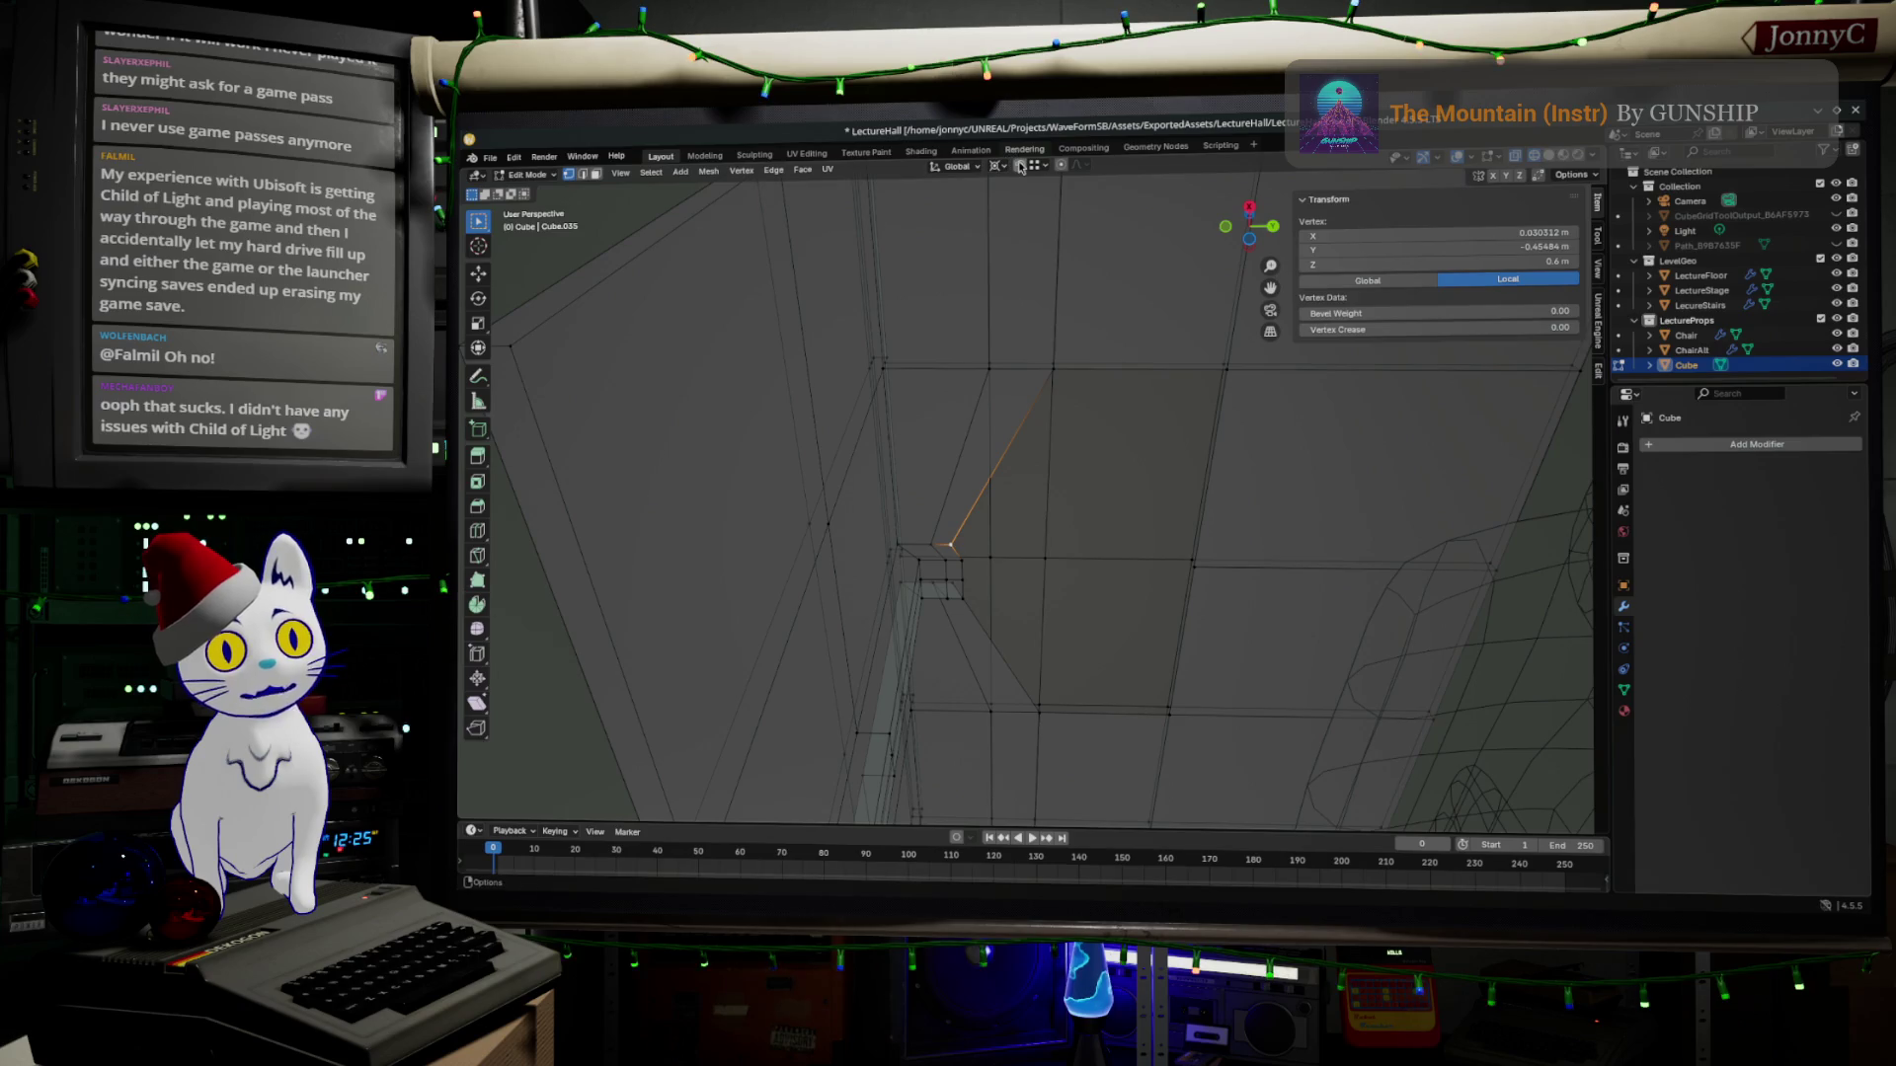
Nudge the first leg-top vertices along the axis toward the desk side.
key(g)
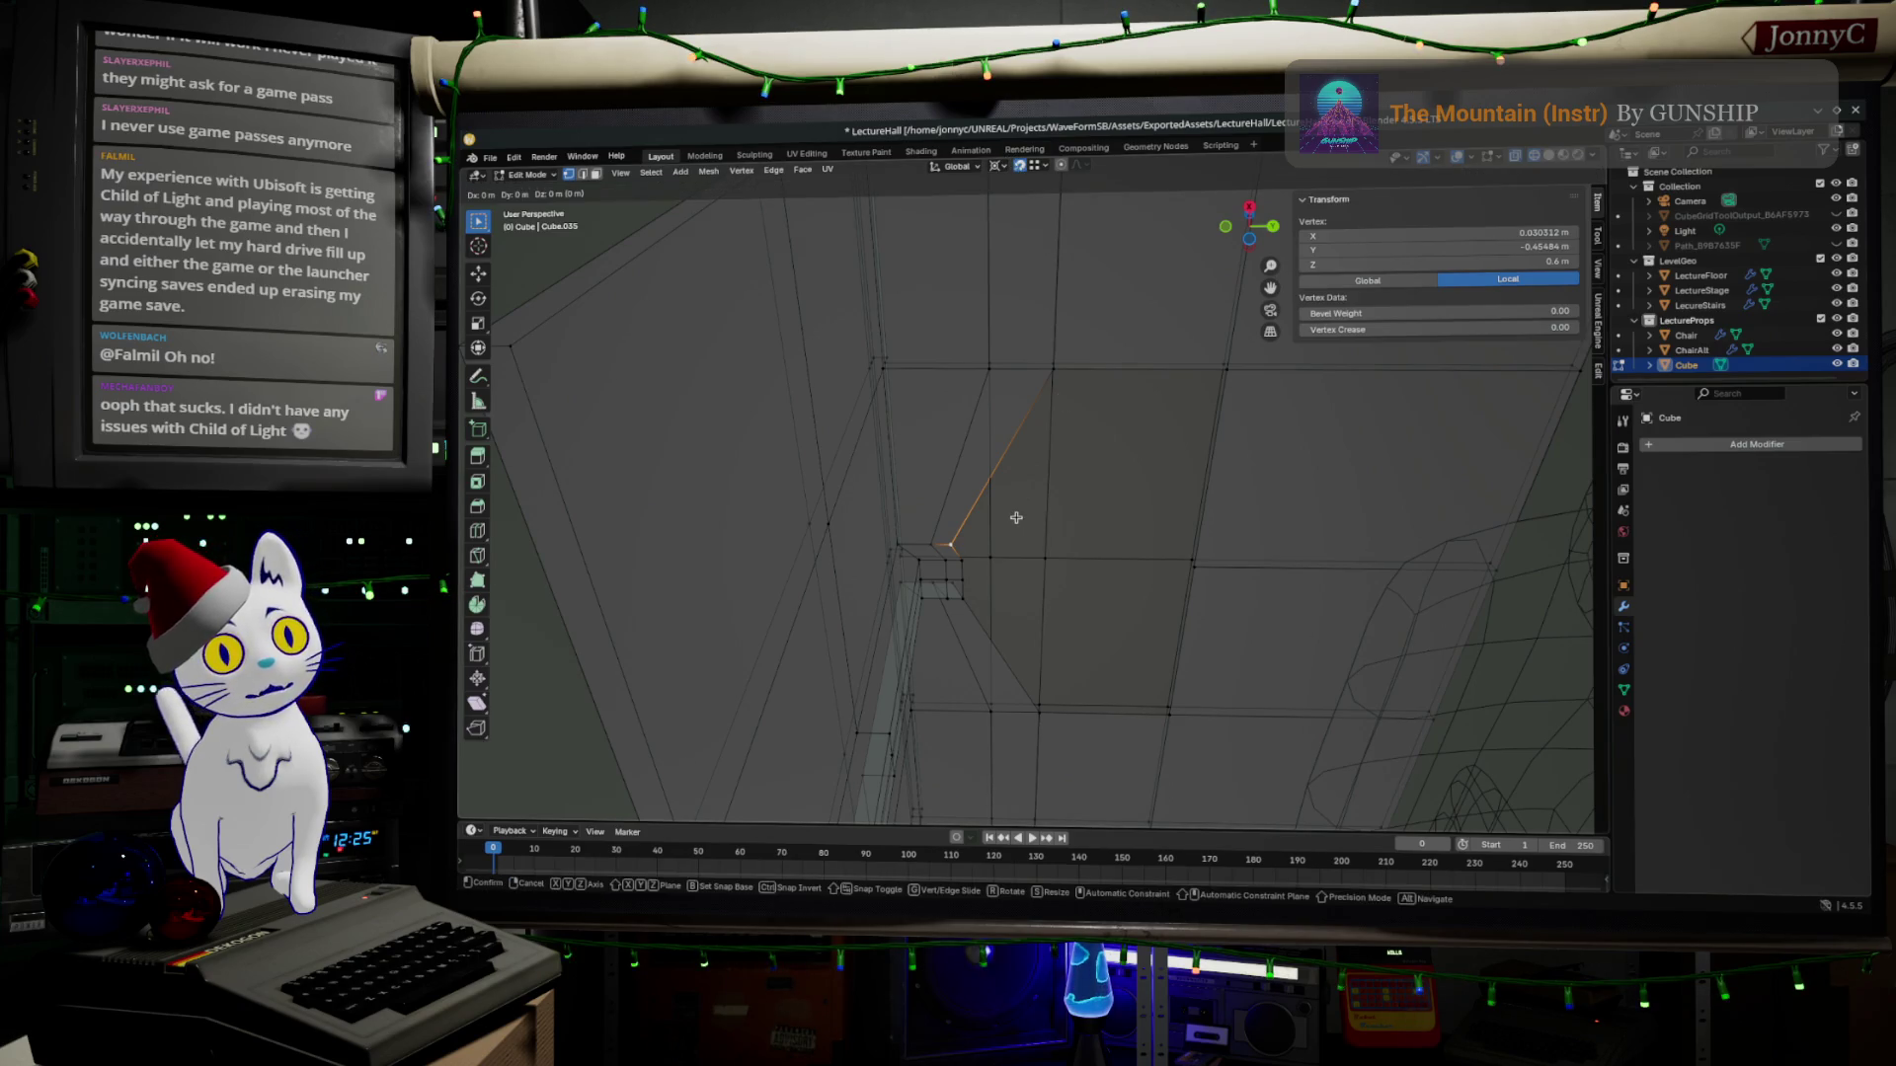
key(z)
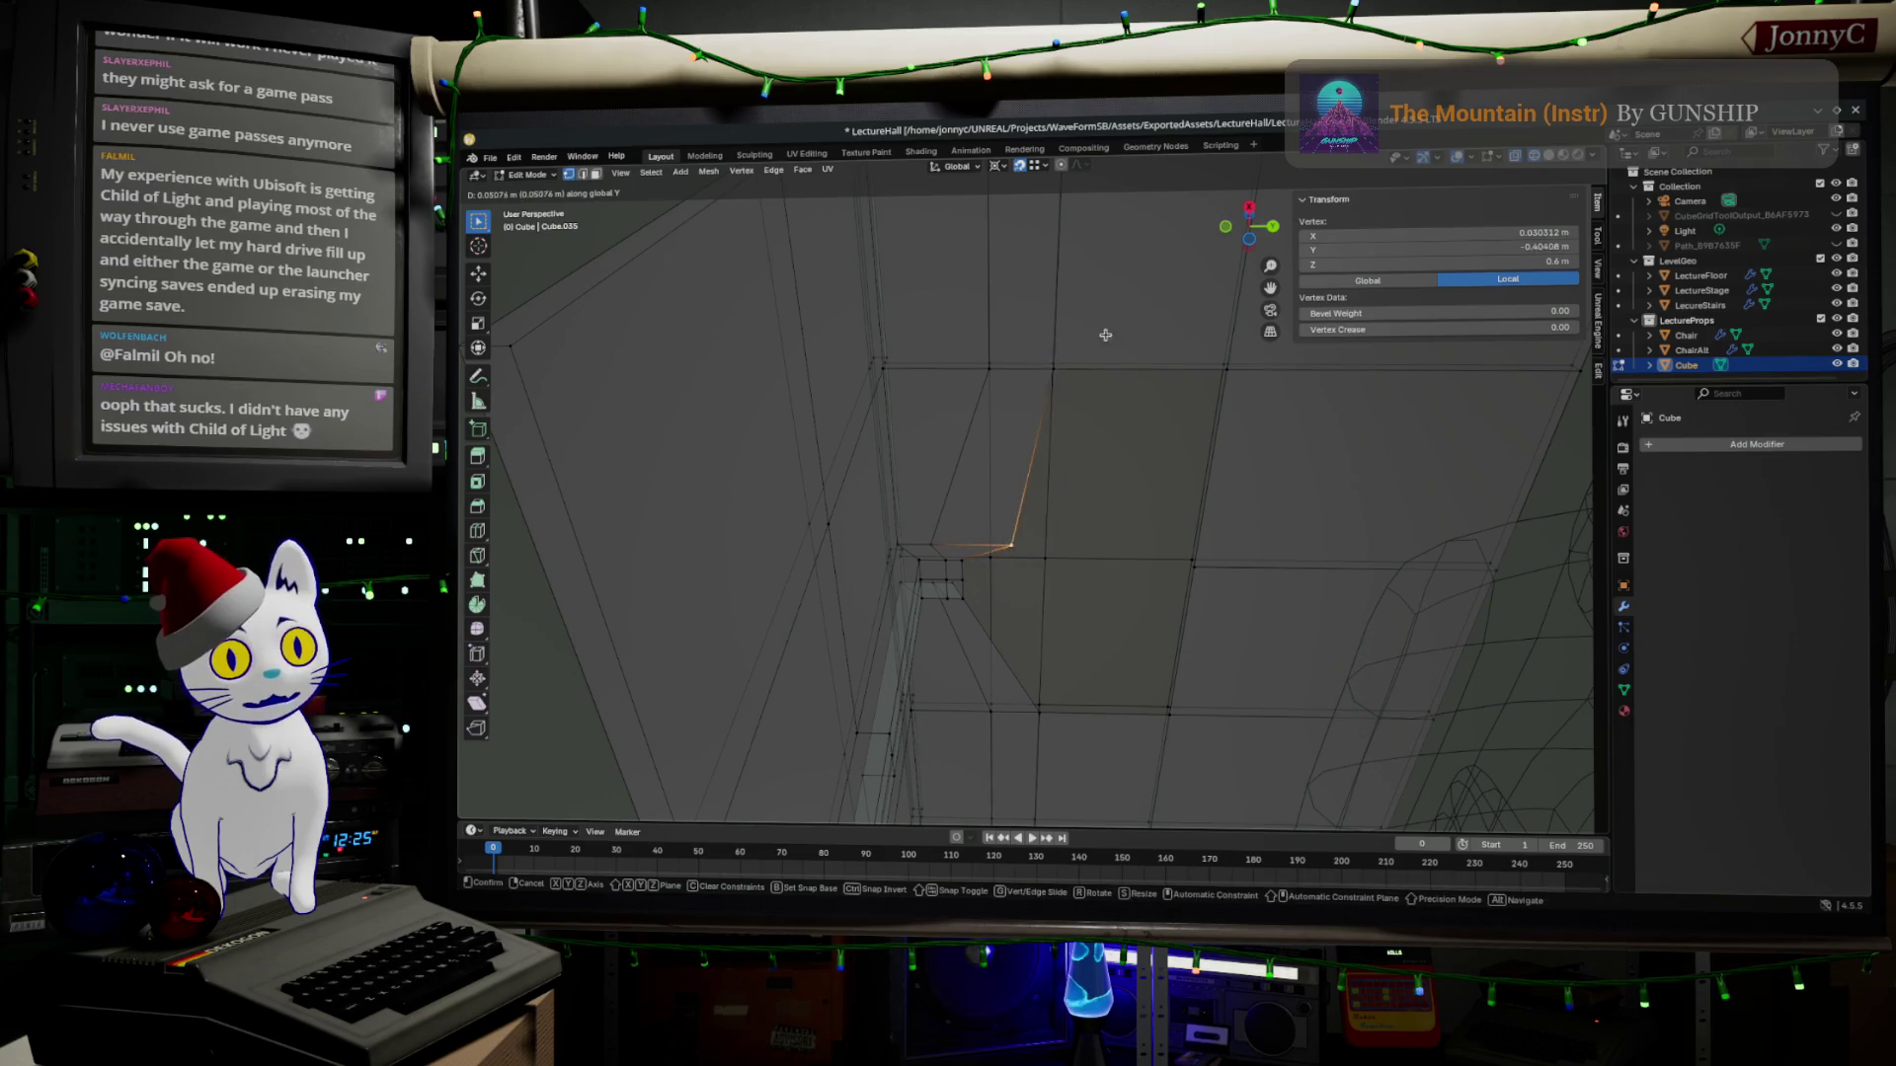
click(1046, 363)
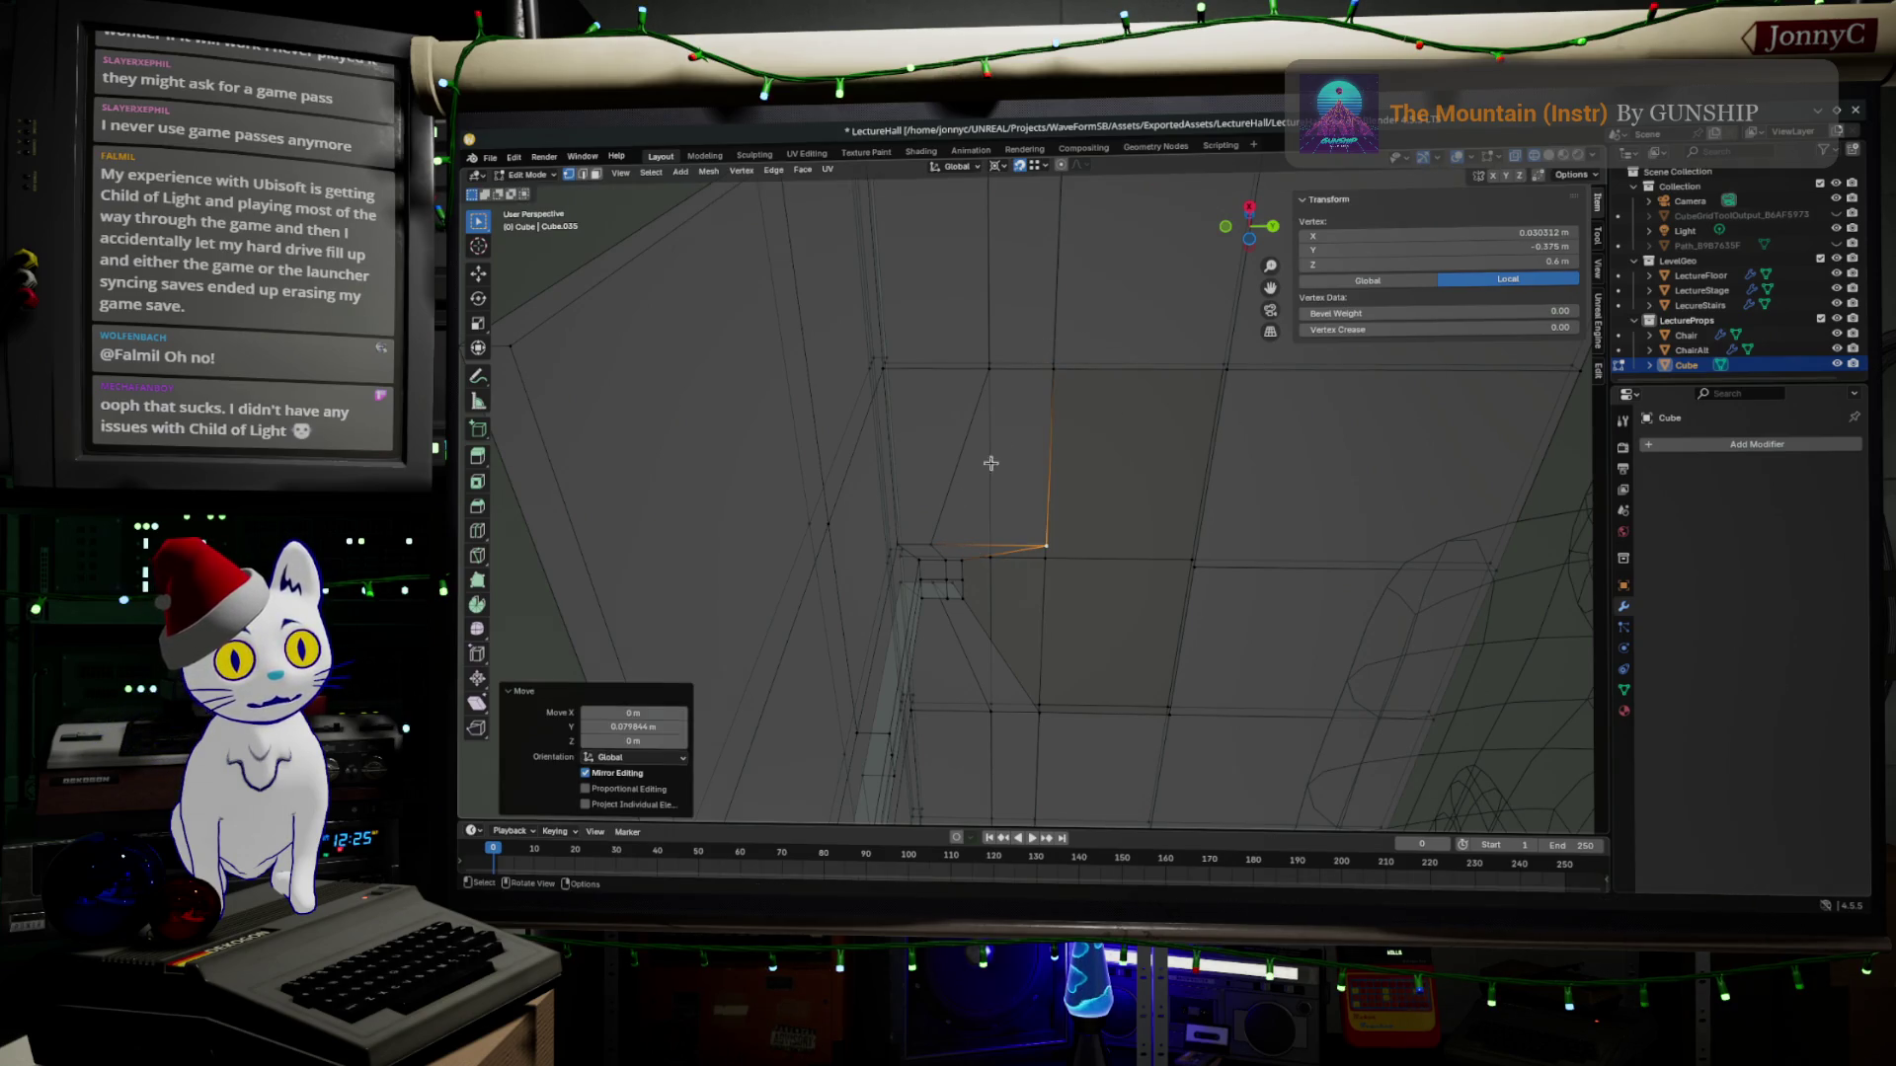
click(934, 551)
click(993, 493)
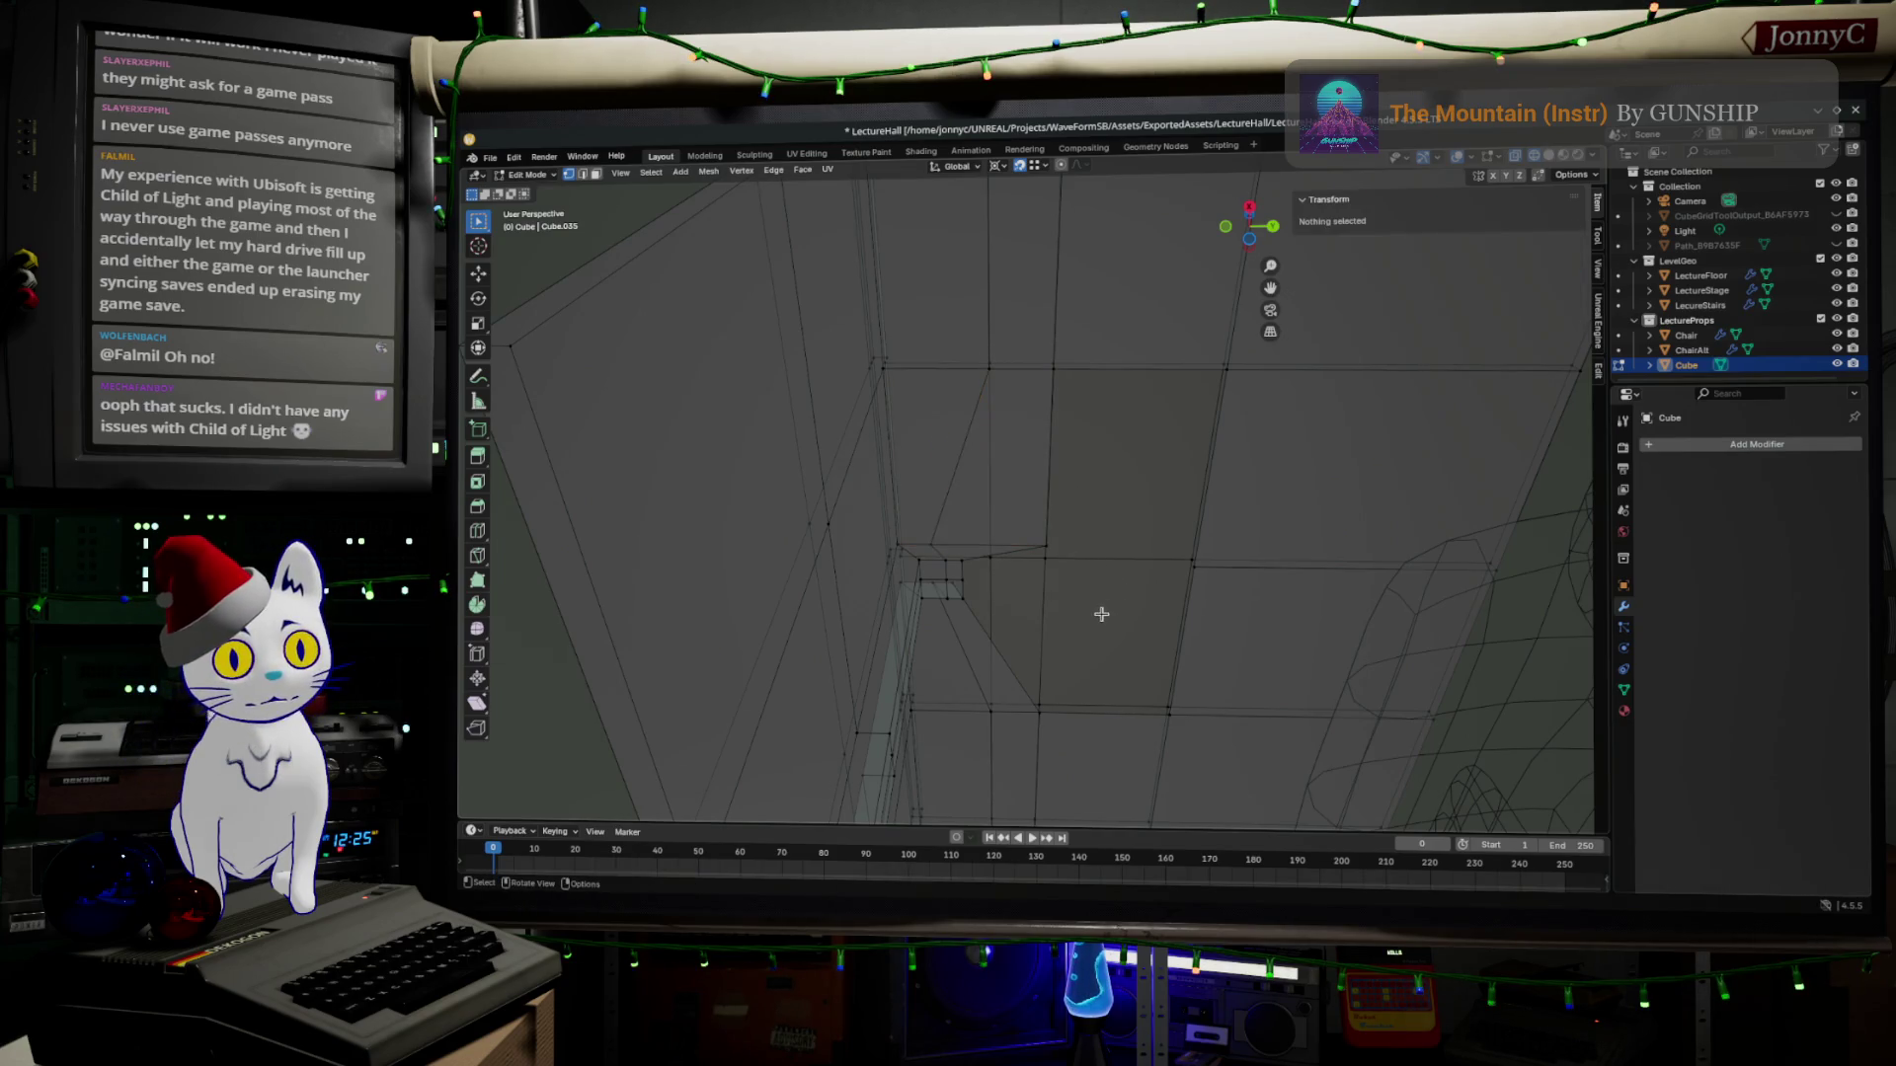
click(937, 555)
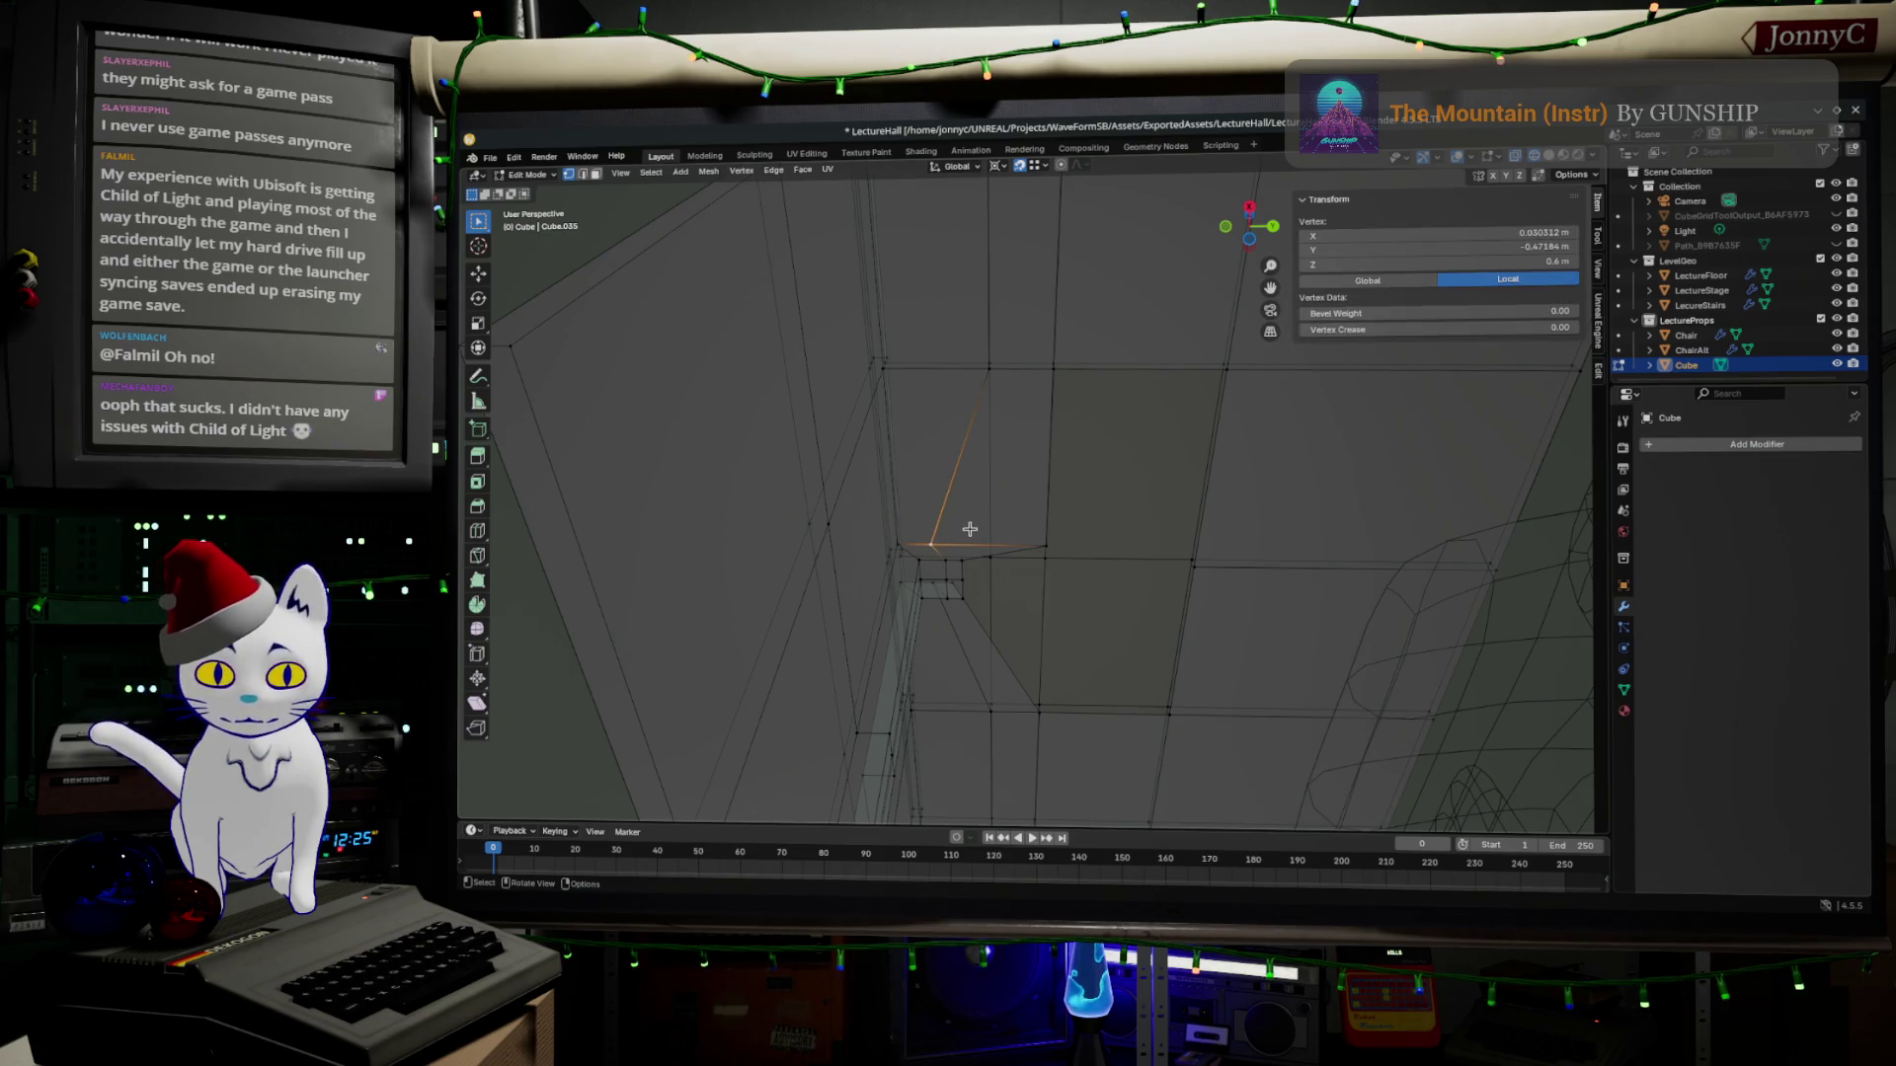
key(g)
click(973, 558)
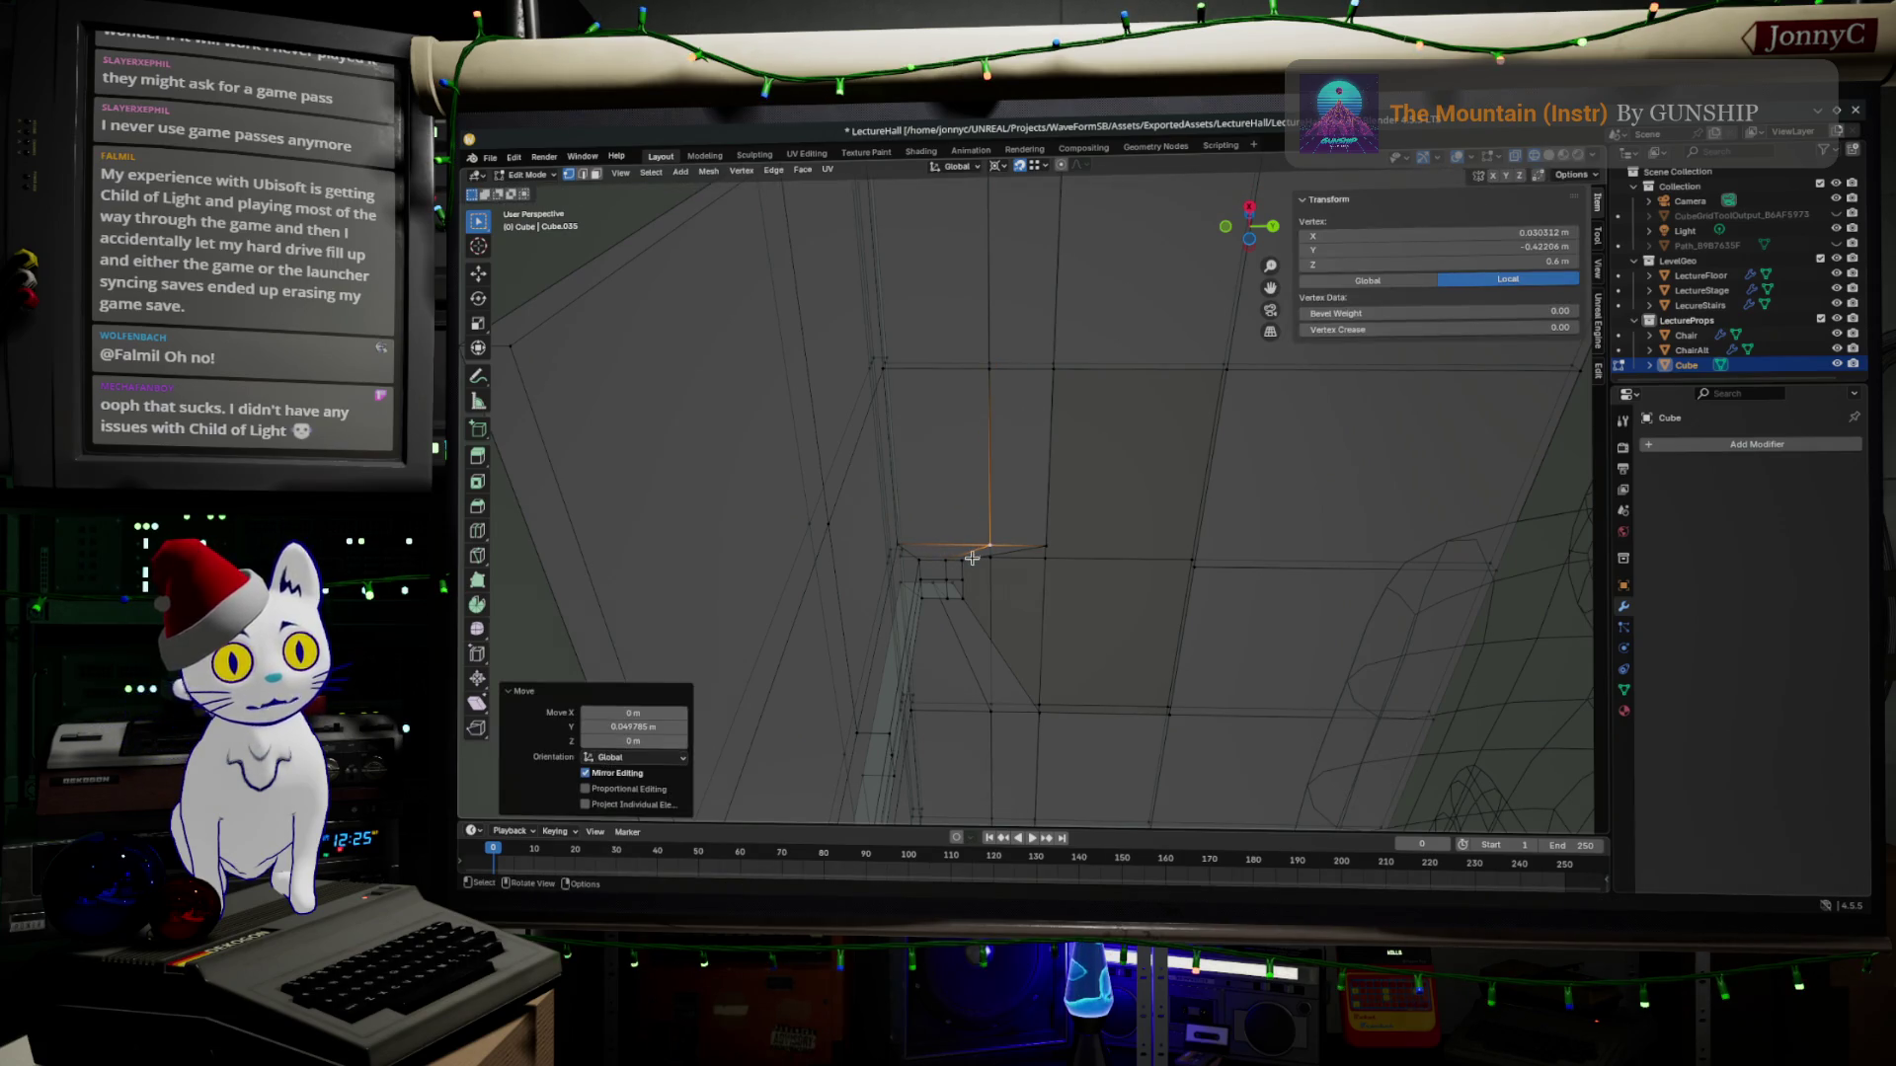
click(961, 563)
middle_drag(963, 559, 918, 623)
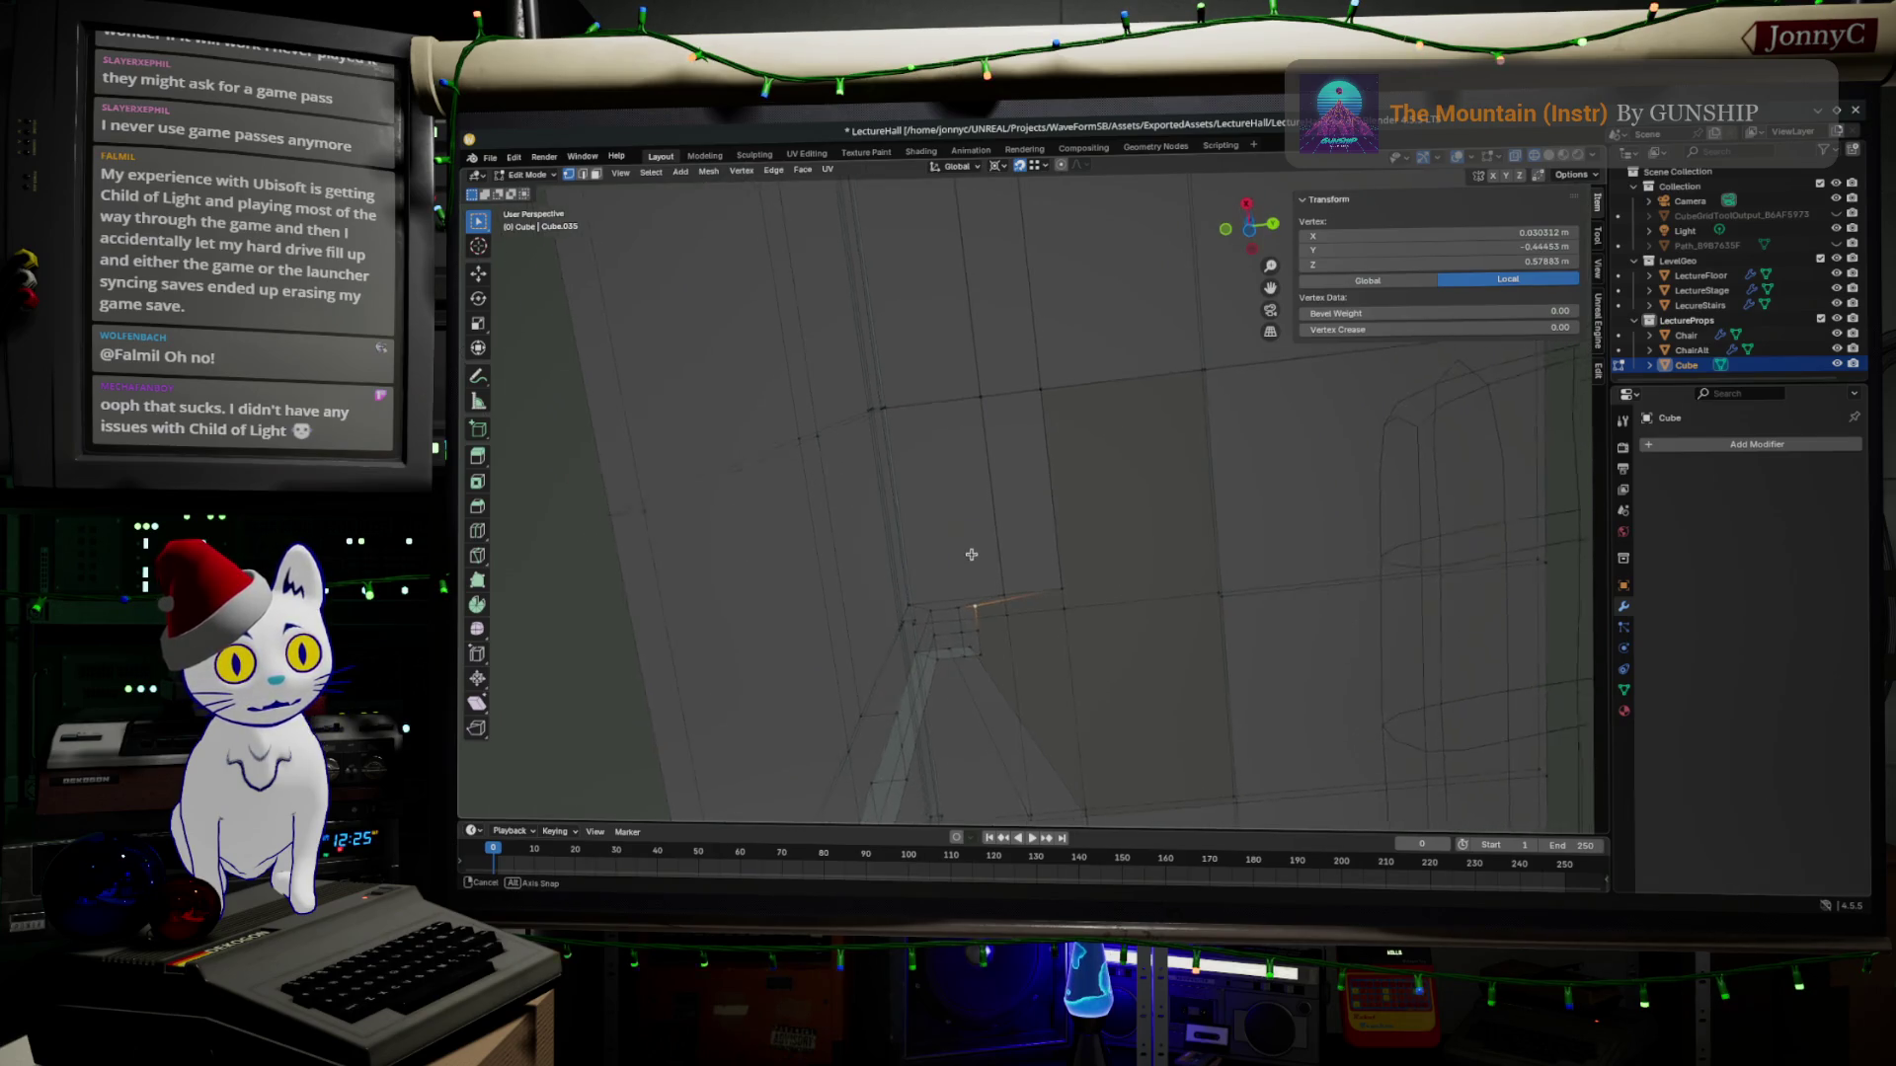
click(970, 637)
Move two leg-top edges along Y to line up with the desk edges.
drag(965, 605, 989, 666)
click(978, 658)
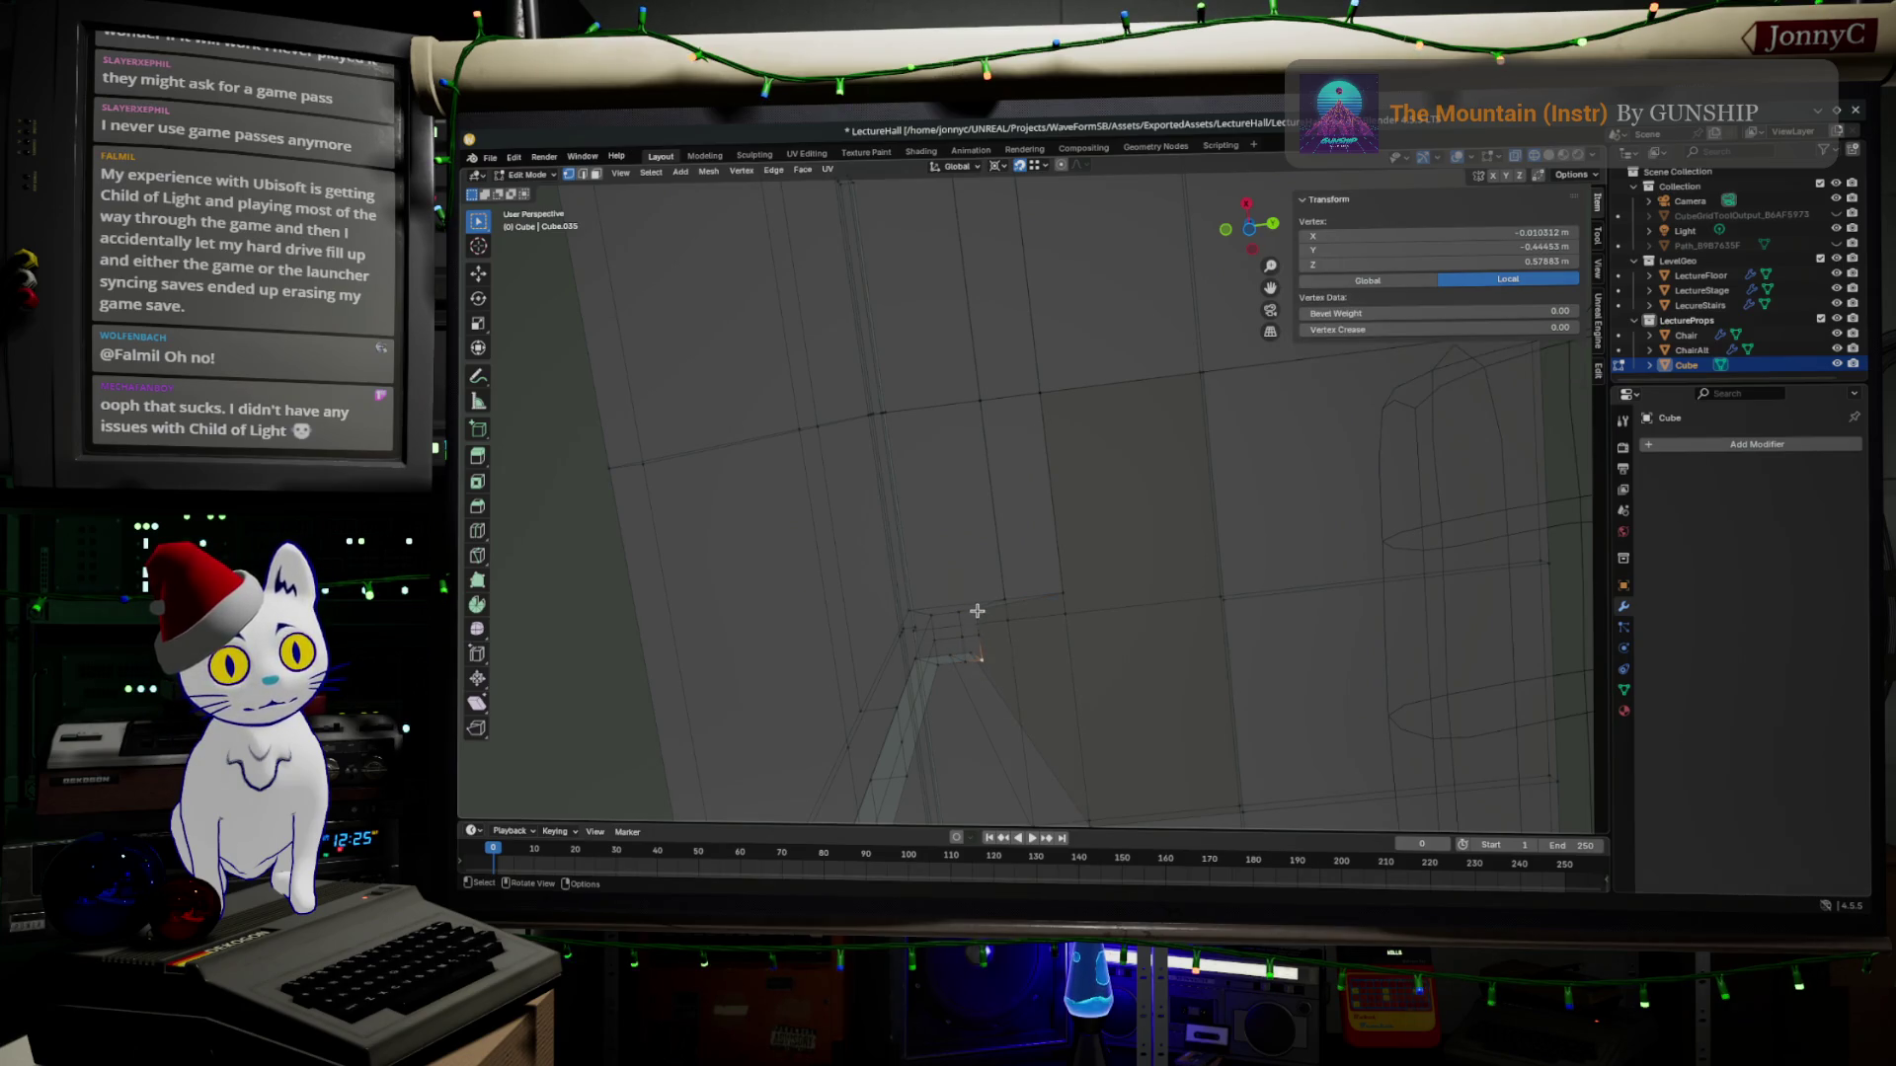
key(g)
key(y)
click(1042, 631)
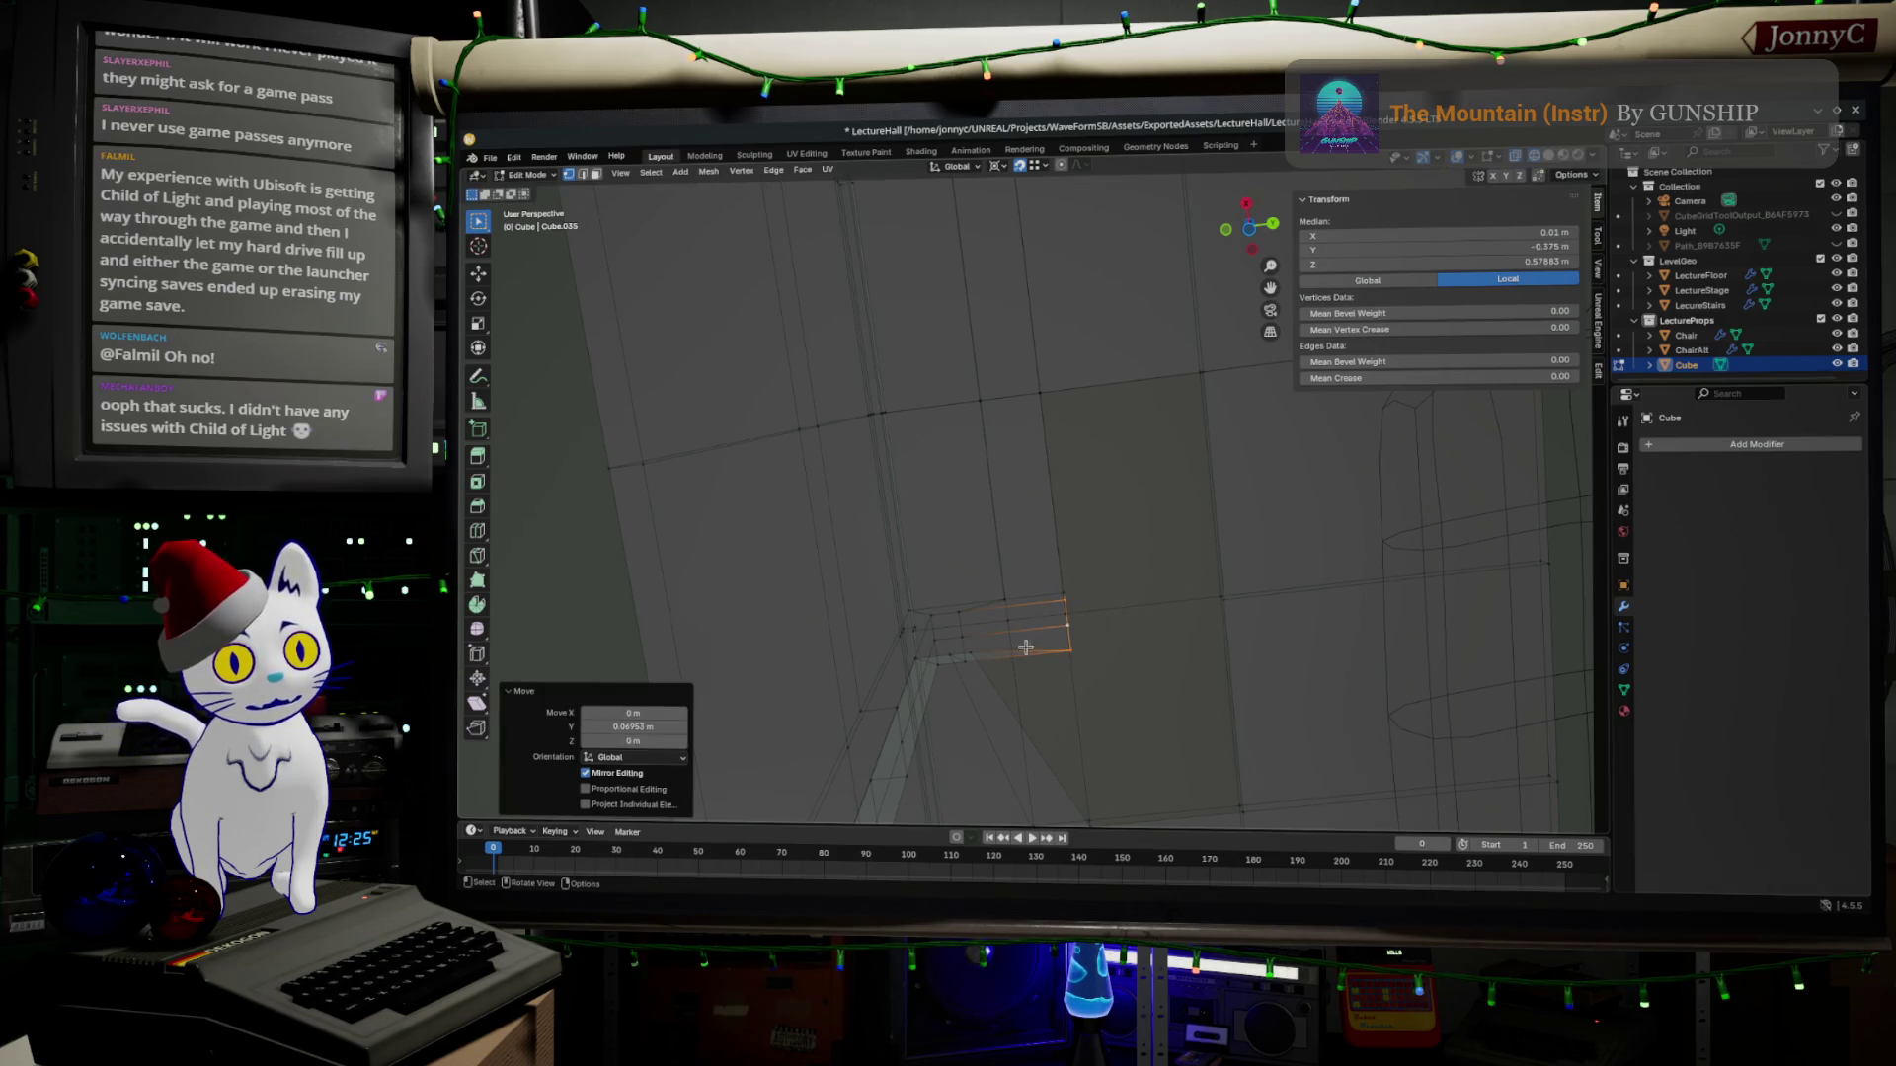
click(960, 616)
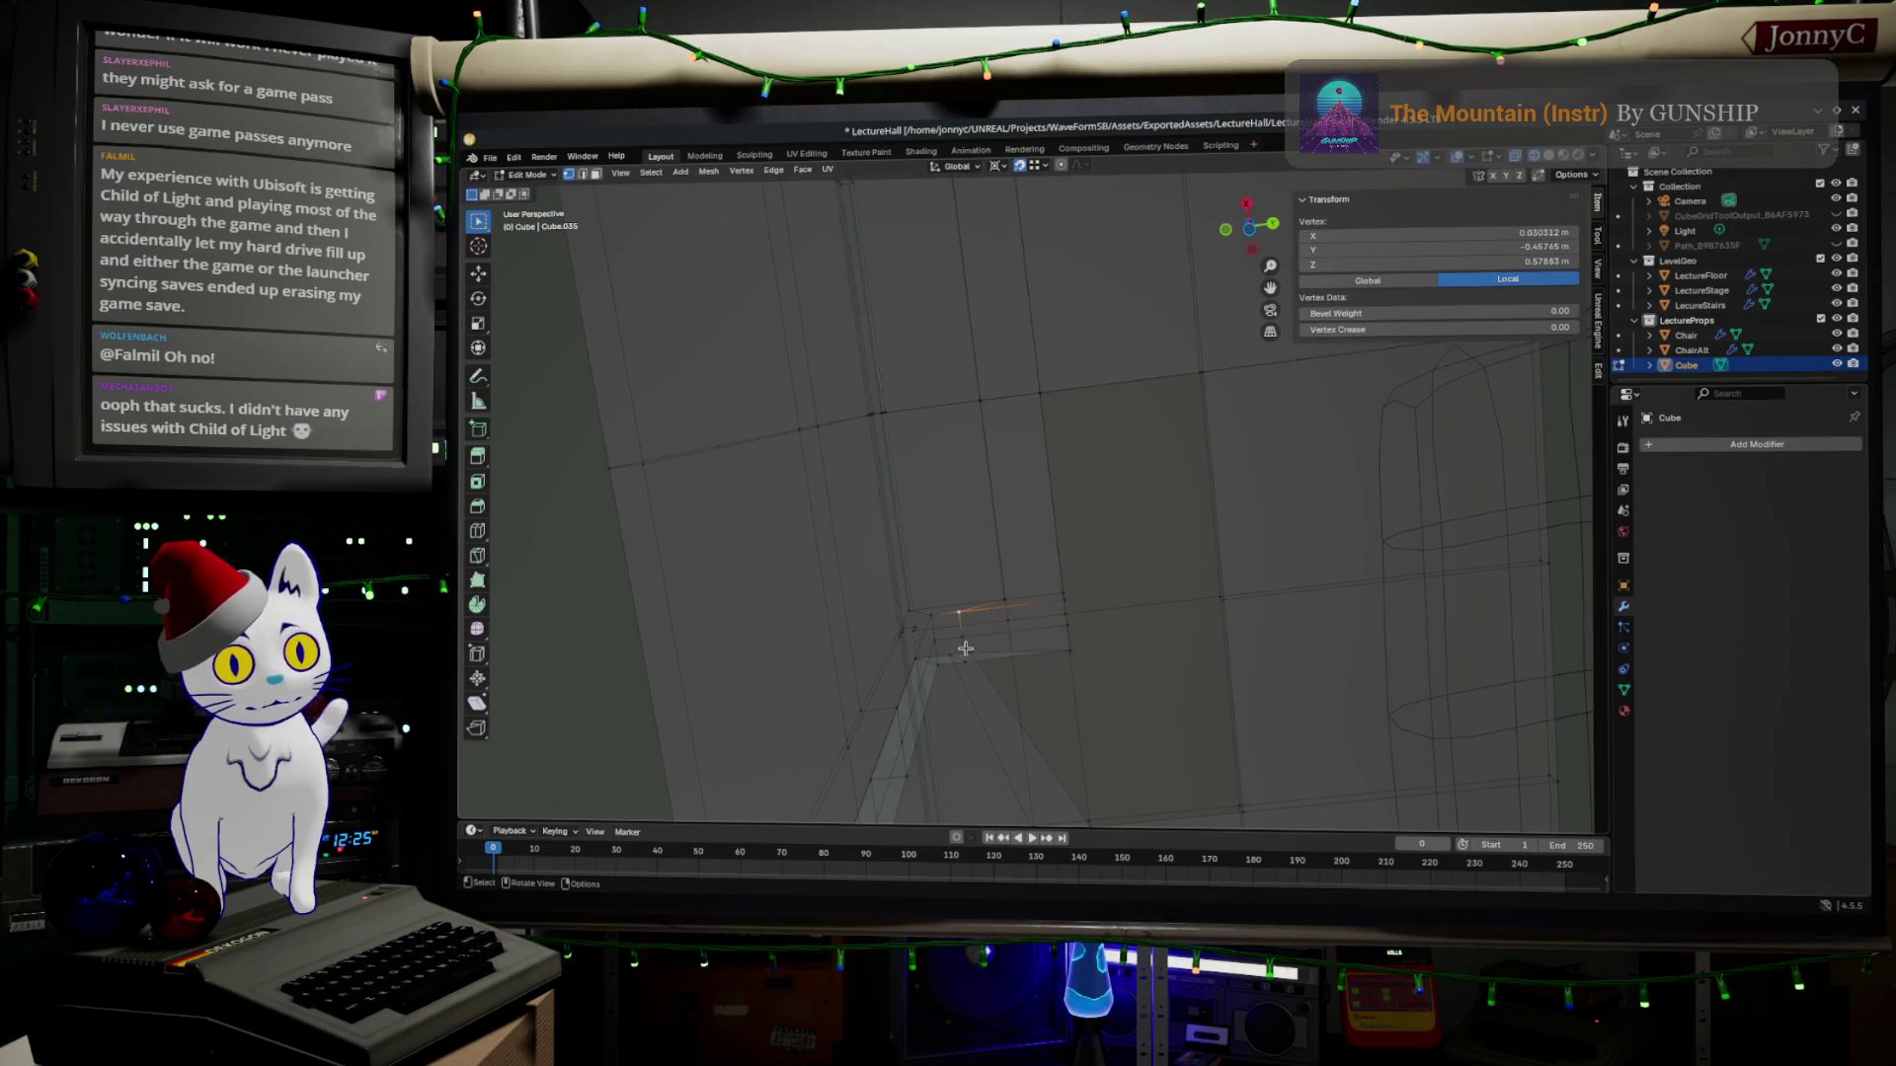
shift+click(977, 638)
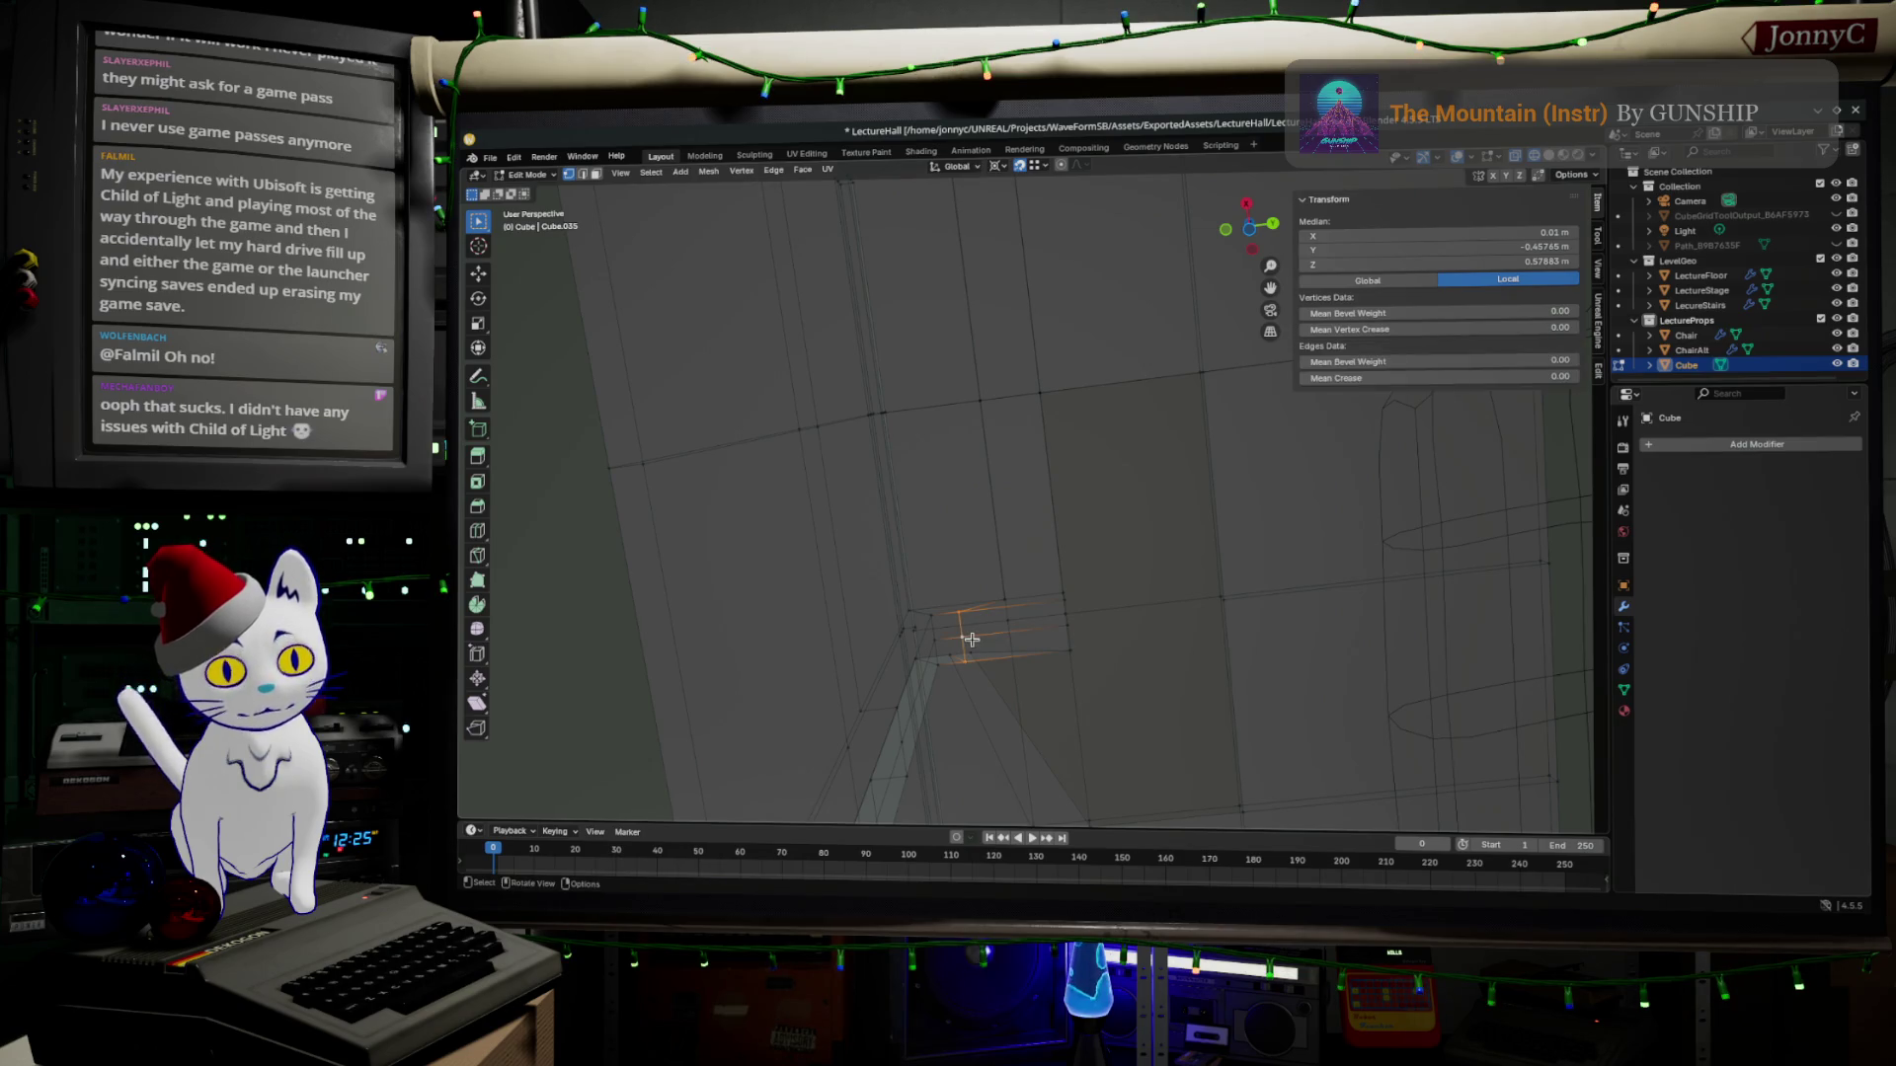
key(g)
key(y)
click(1000, 602)
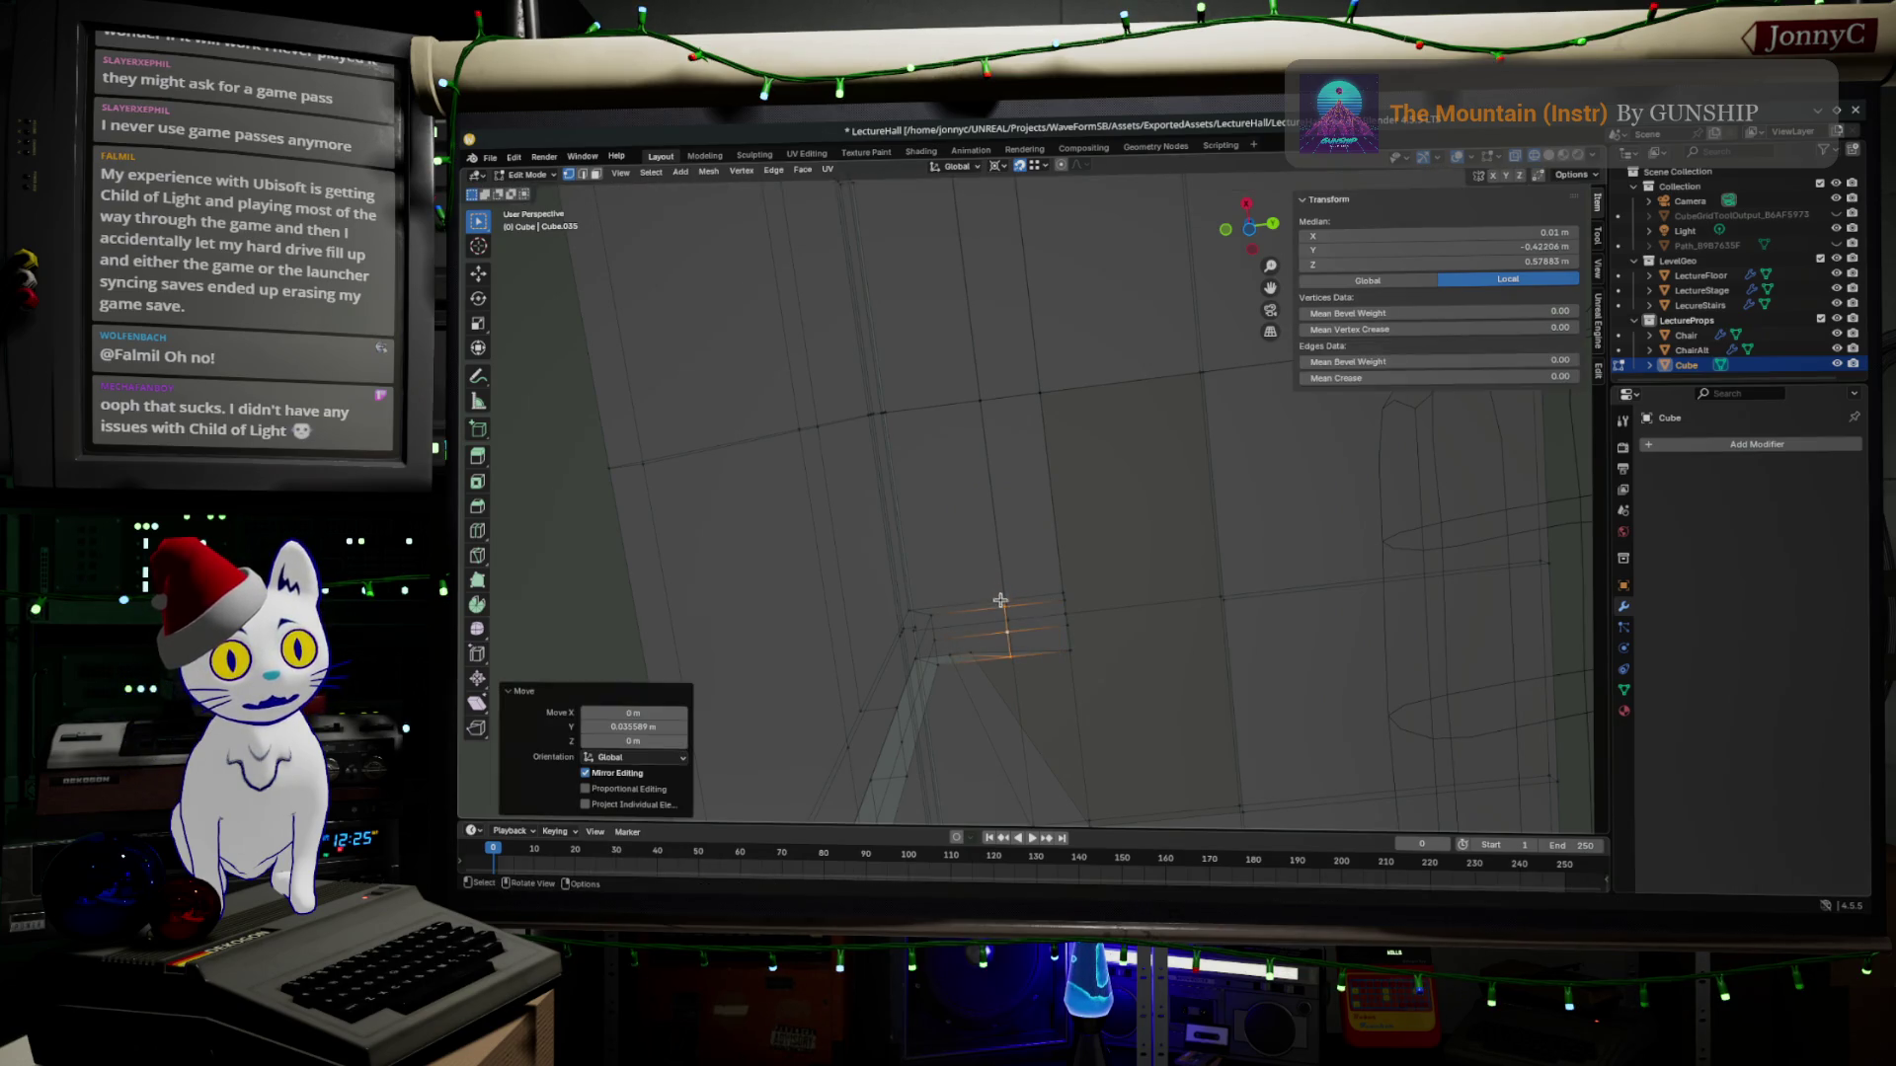
Move the remaining corner vertices along Y to finish aligning the leg top.
click(992, 653)
key(g)
key(y)
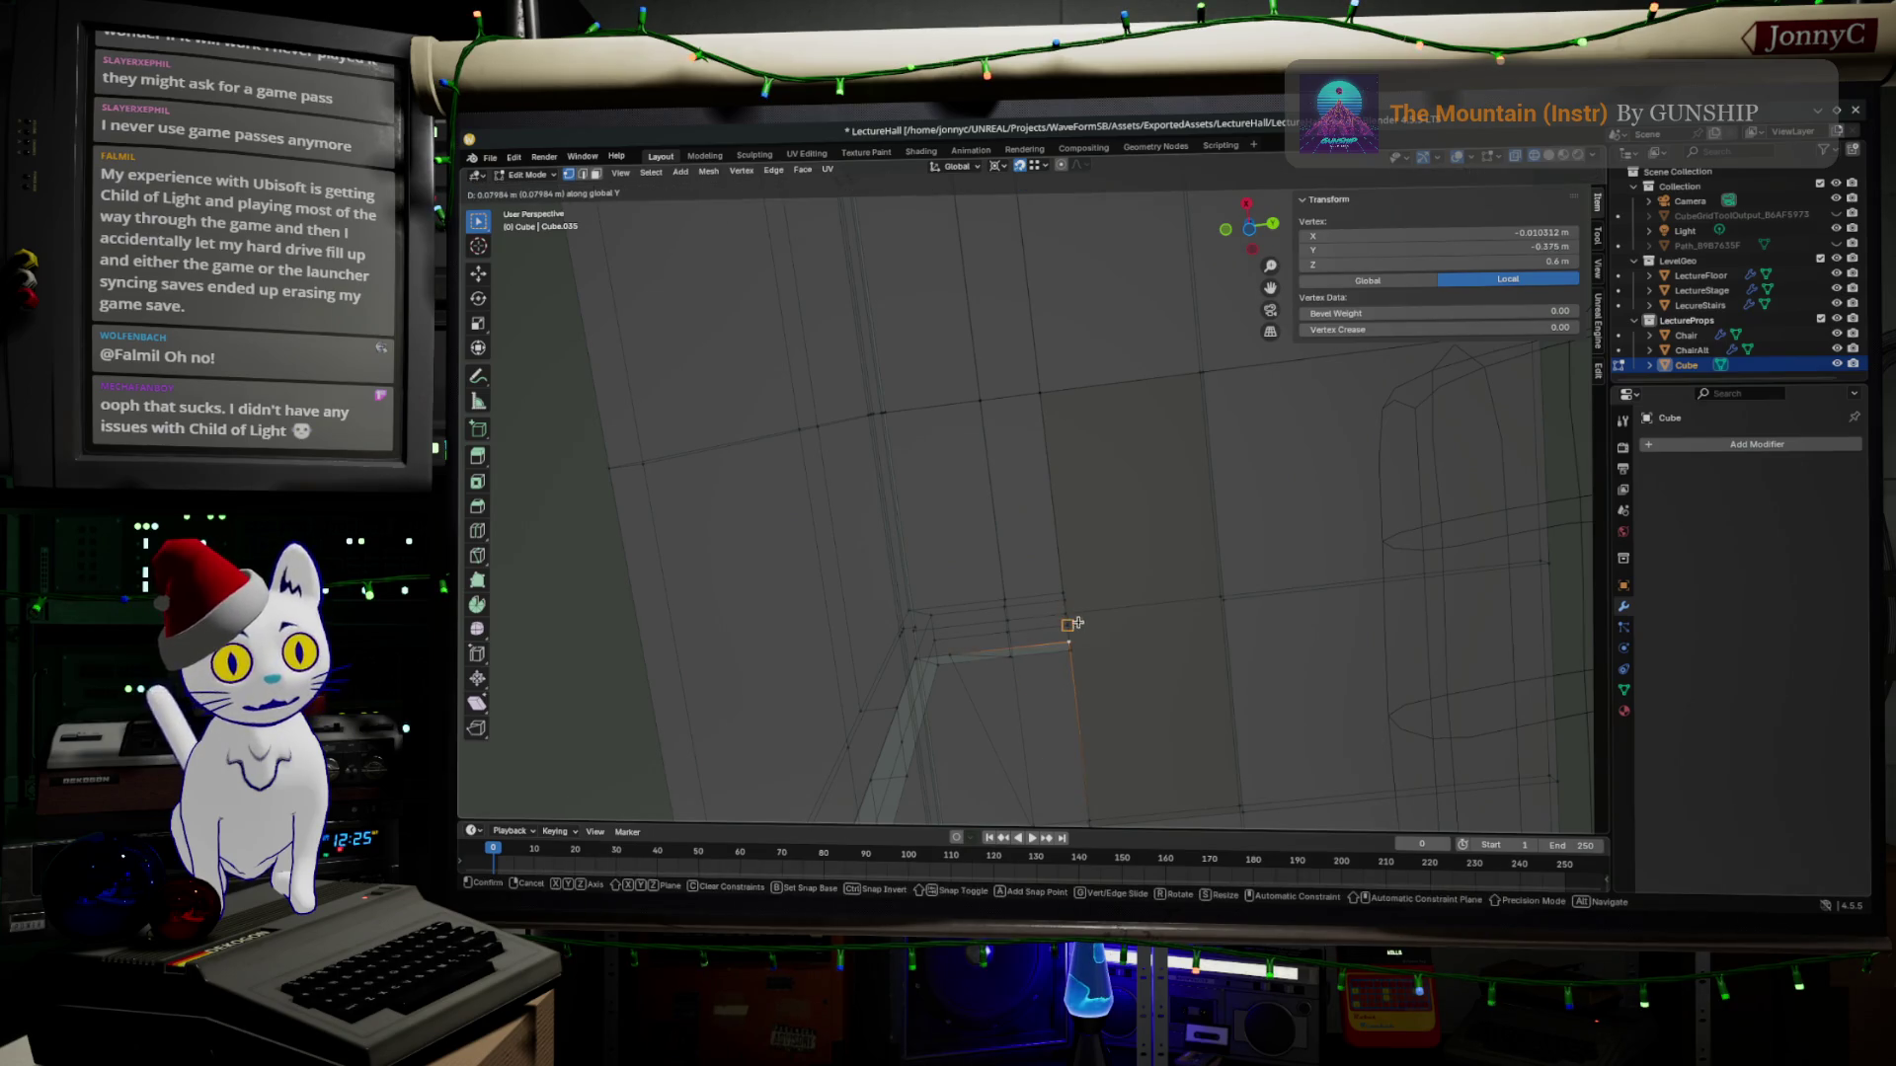
click(1071, 633)
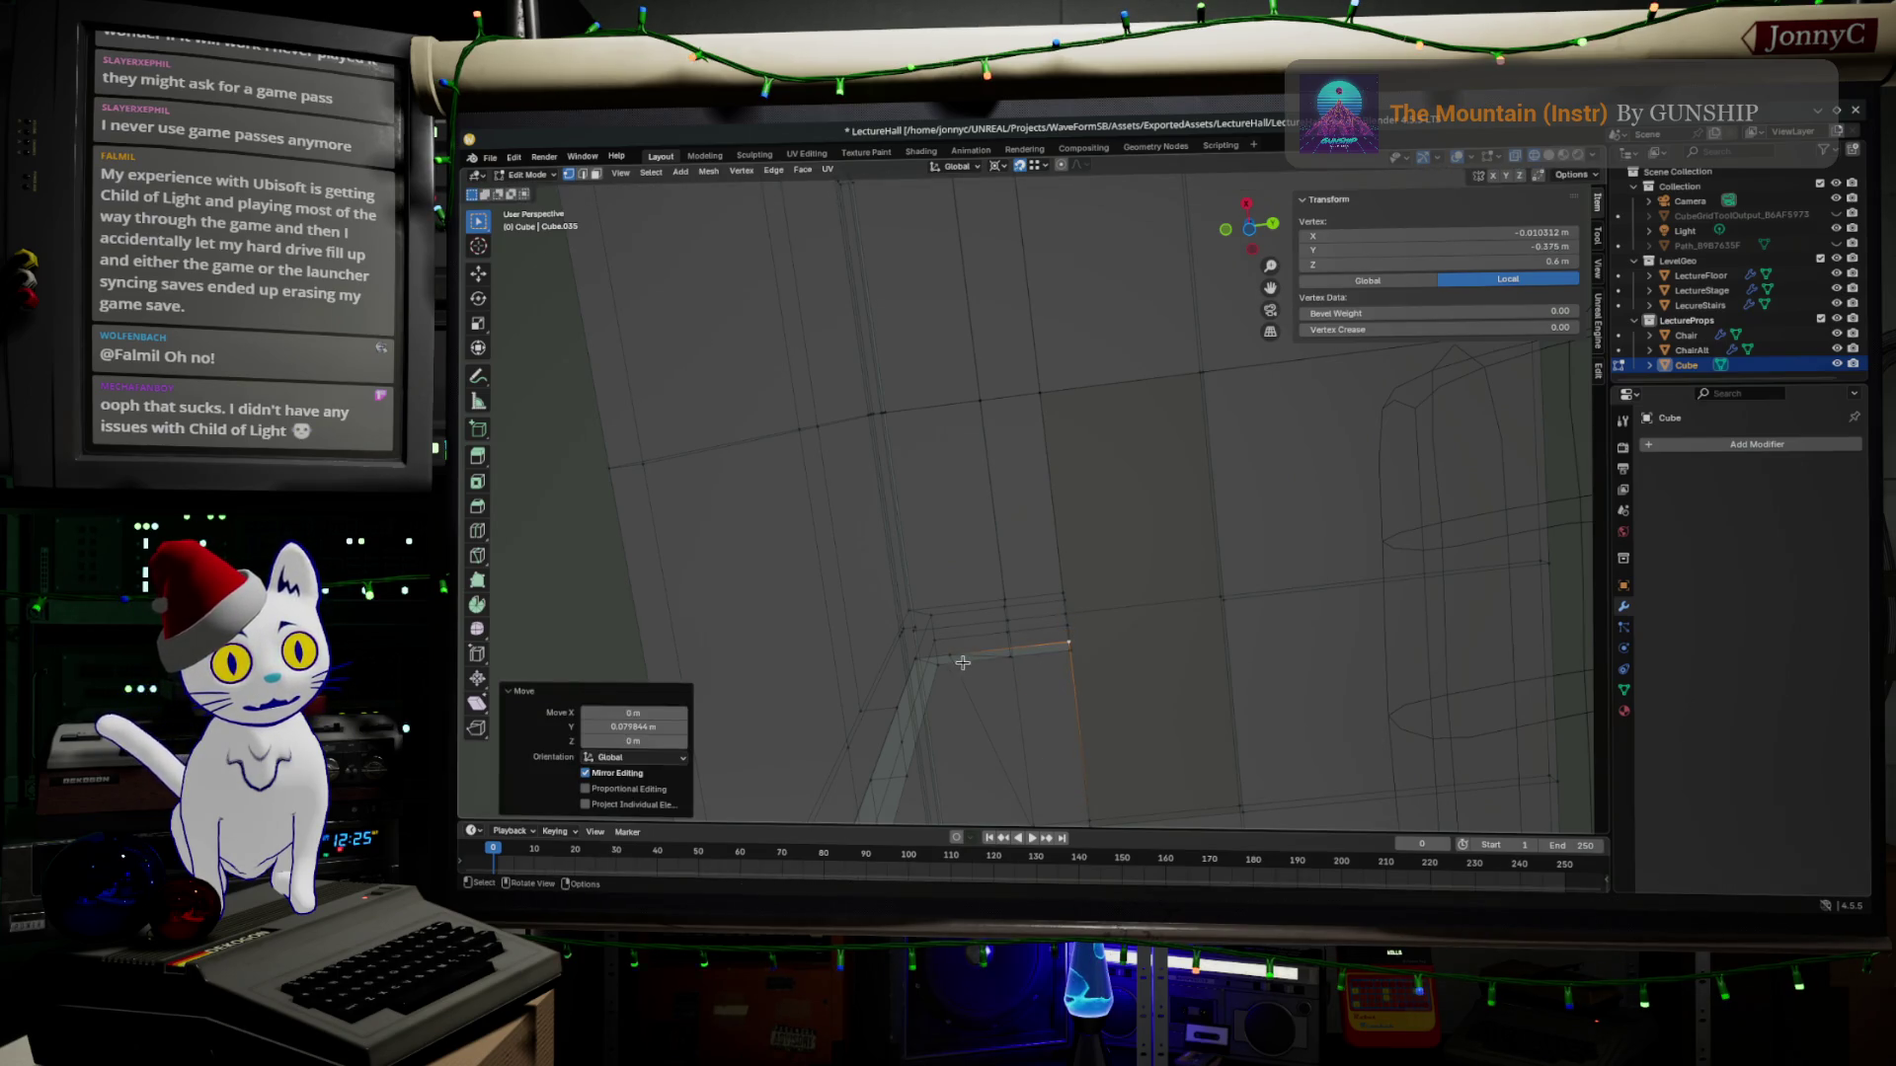
key(g)
click(1014, 690)
mouse_move(1096, 619)
middle_down()
mouse_move(1161, 610)
mouse_move(1175, 532)
mouse_move(1136, 598)
mouse_move(1193, 473)
middle_up()
scroll(1161, 611, up, 3)
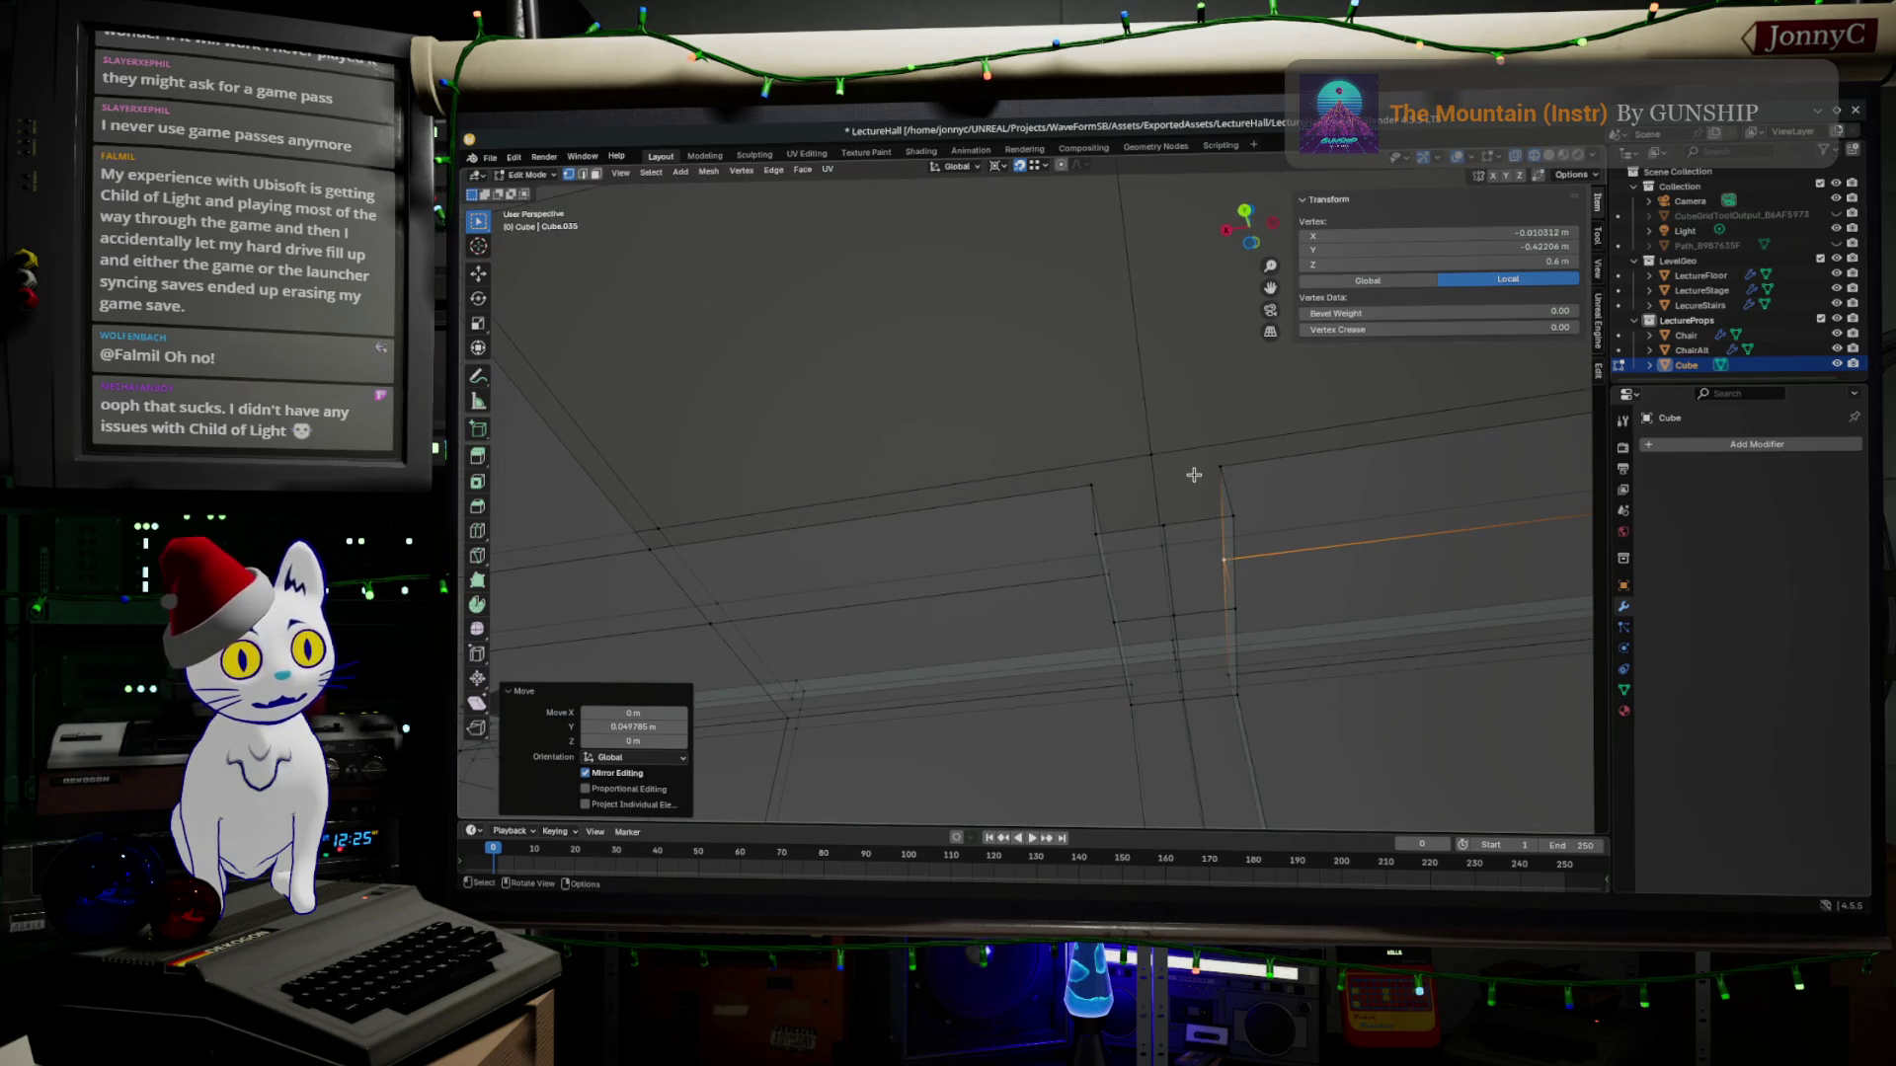
click(1096, 487)
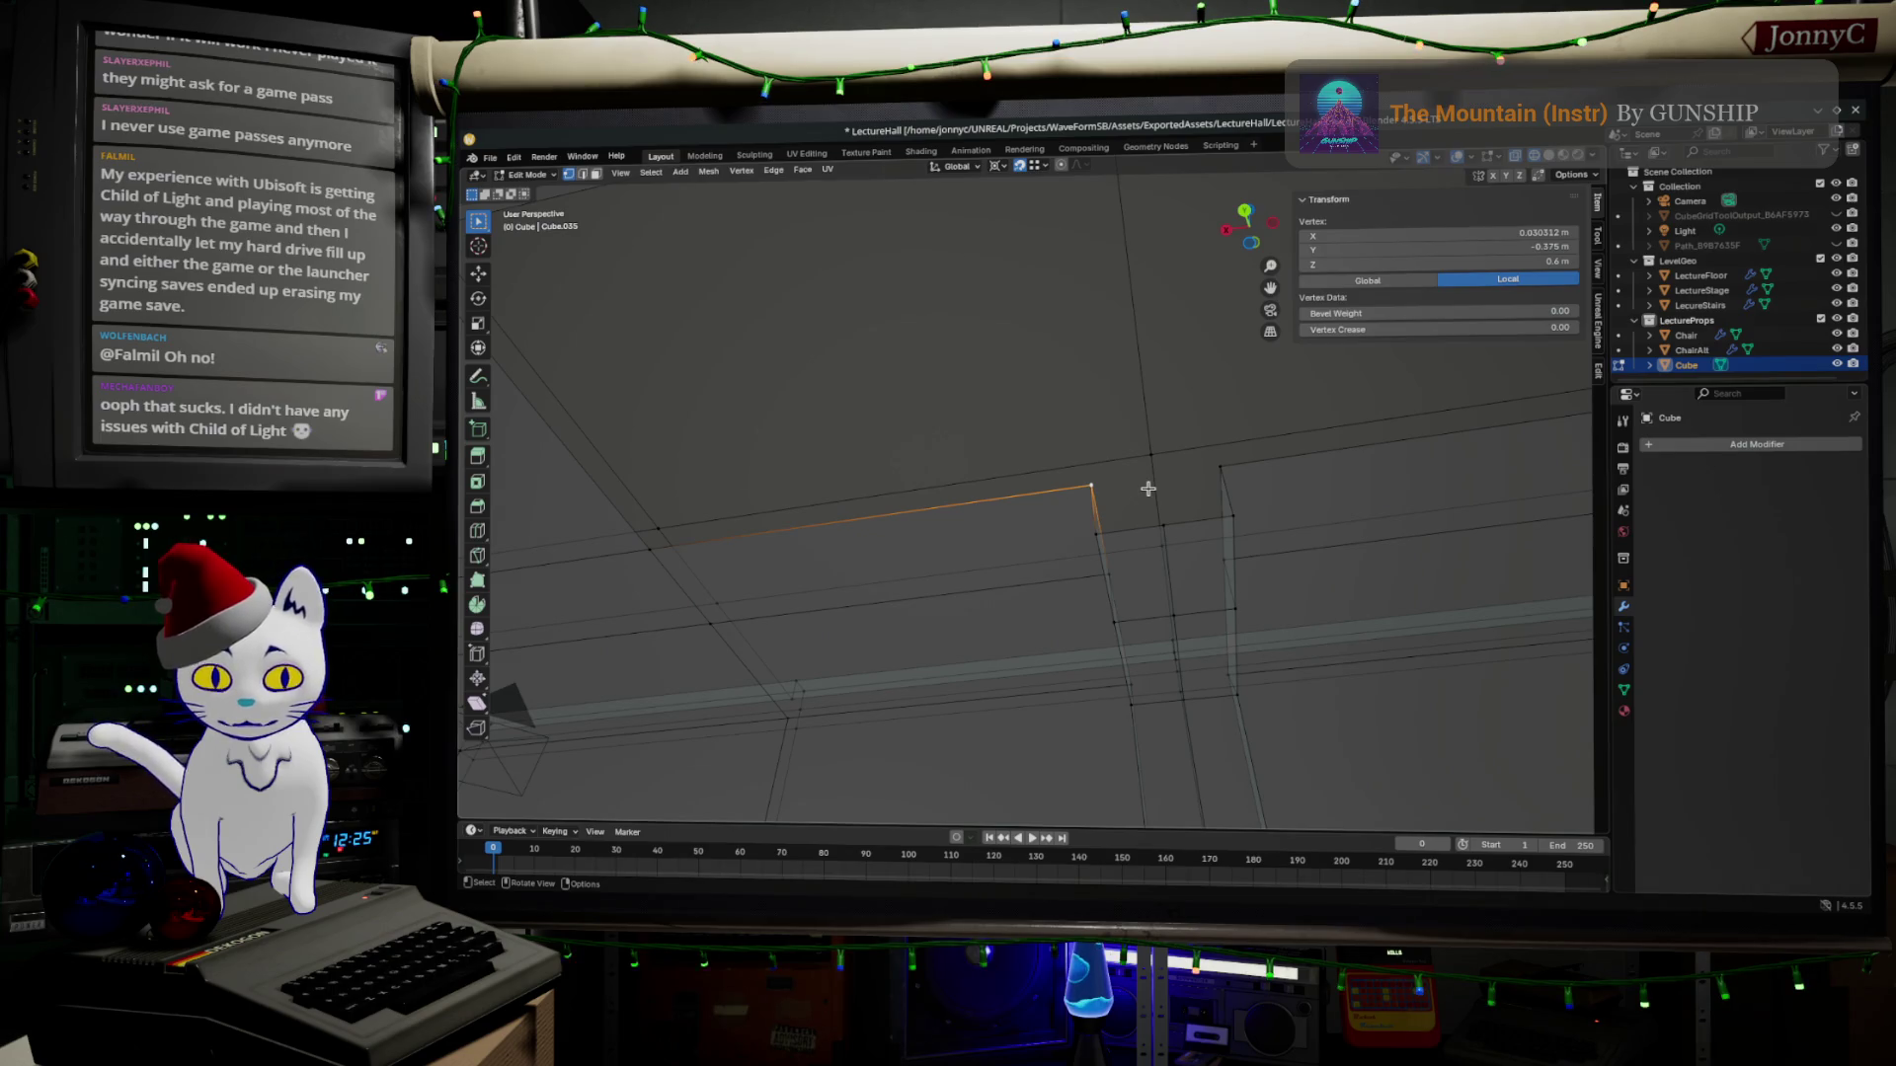
key(g)
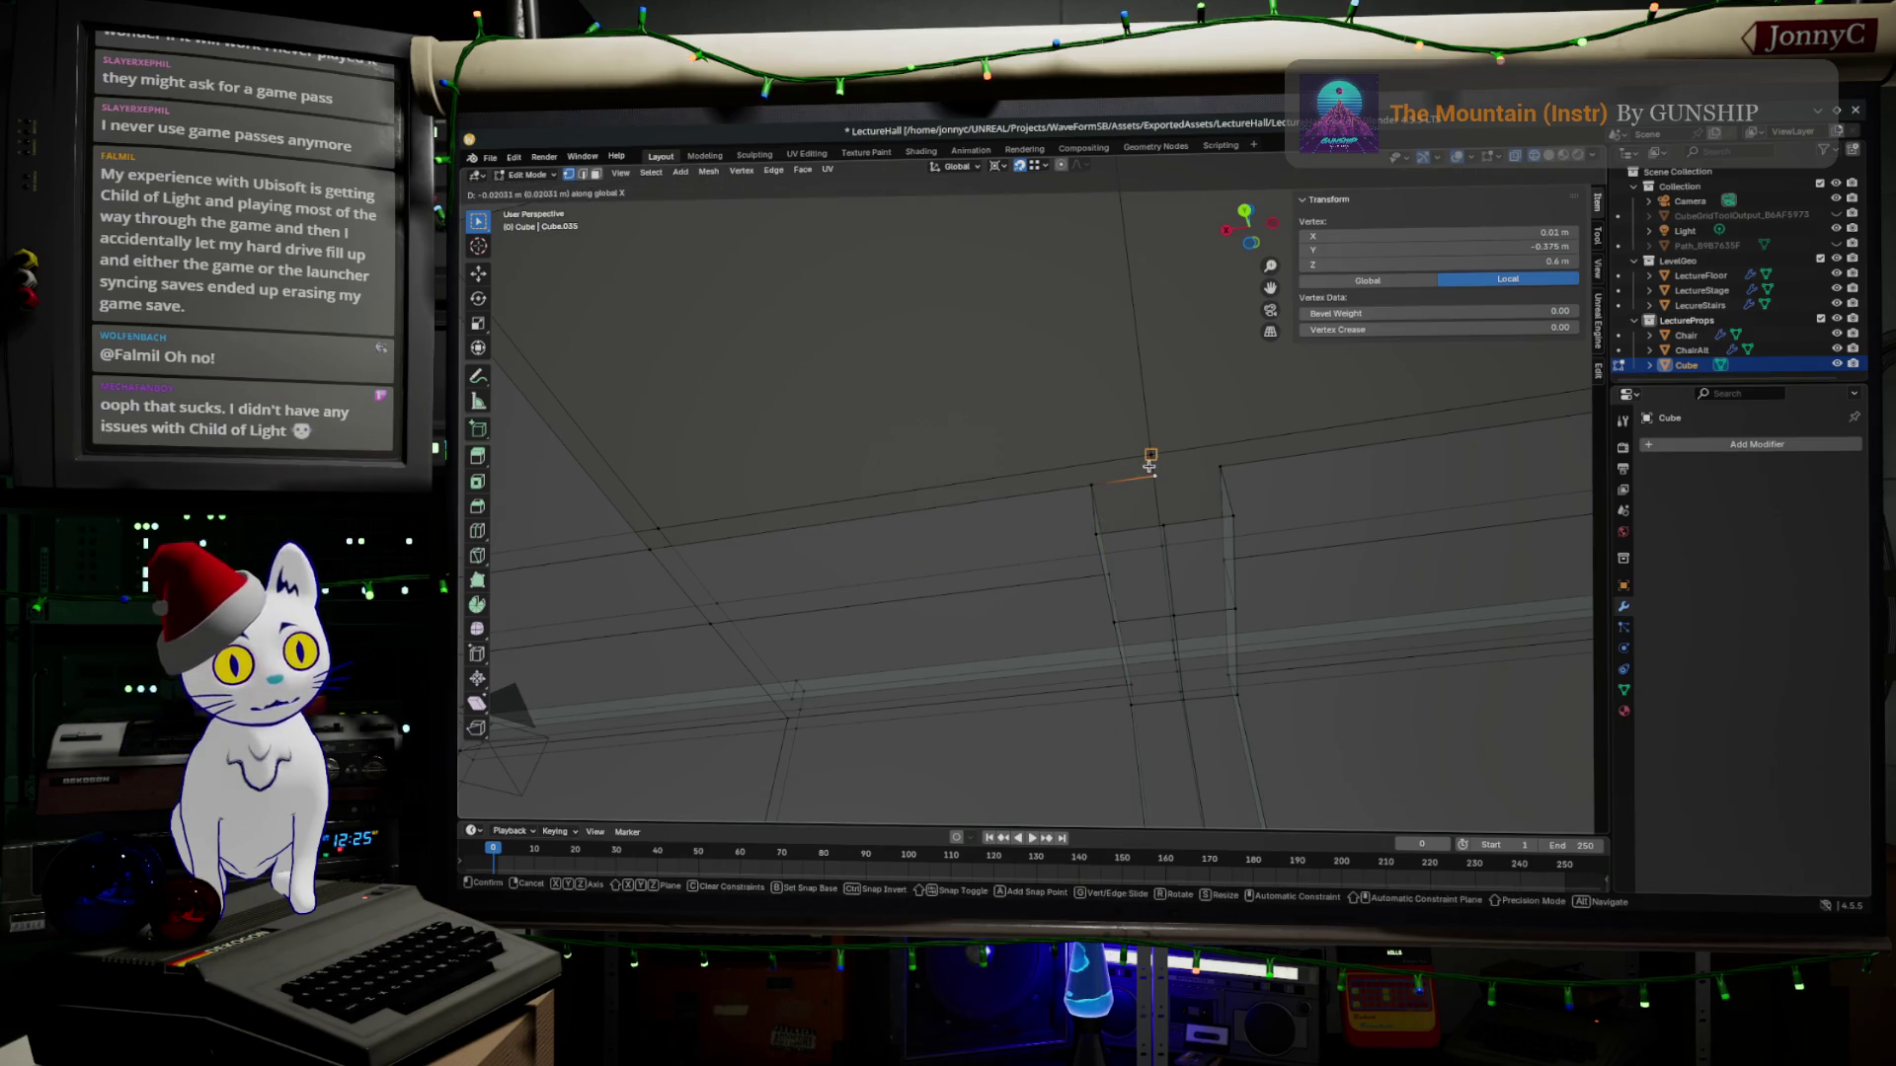
click(1152, 481)
shift+click(1166, 530)
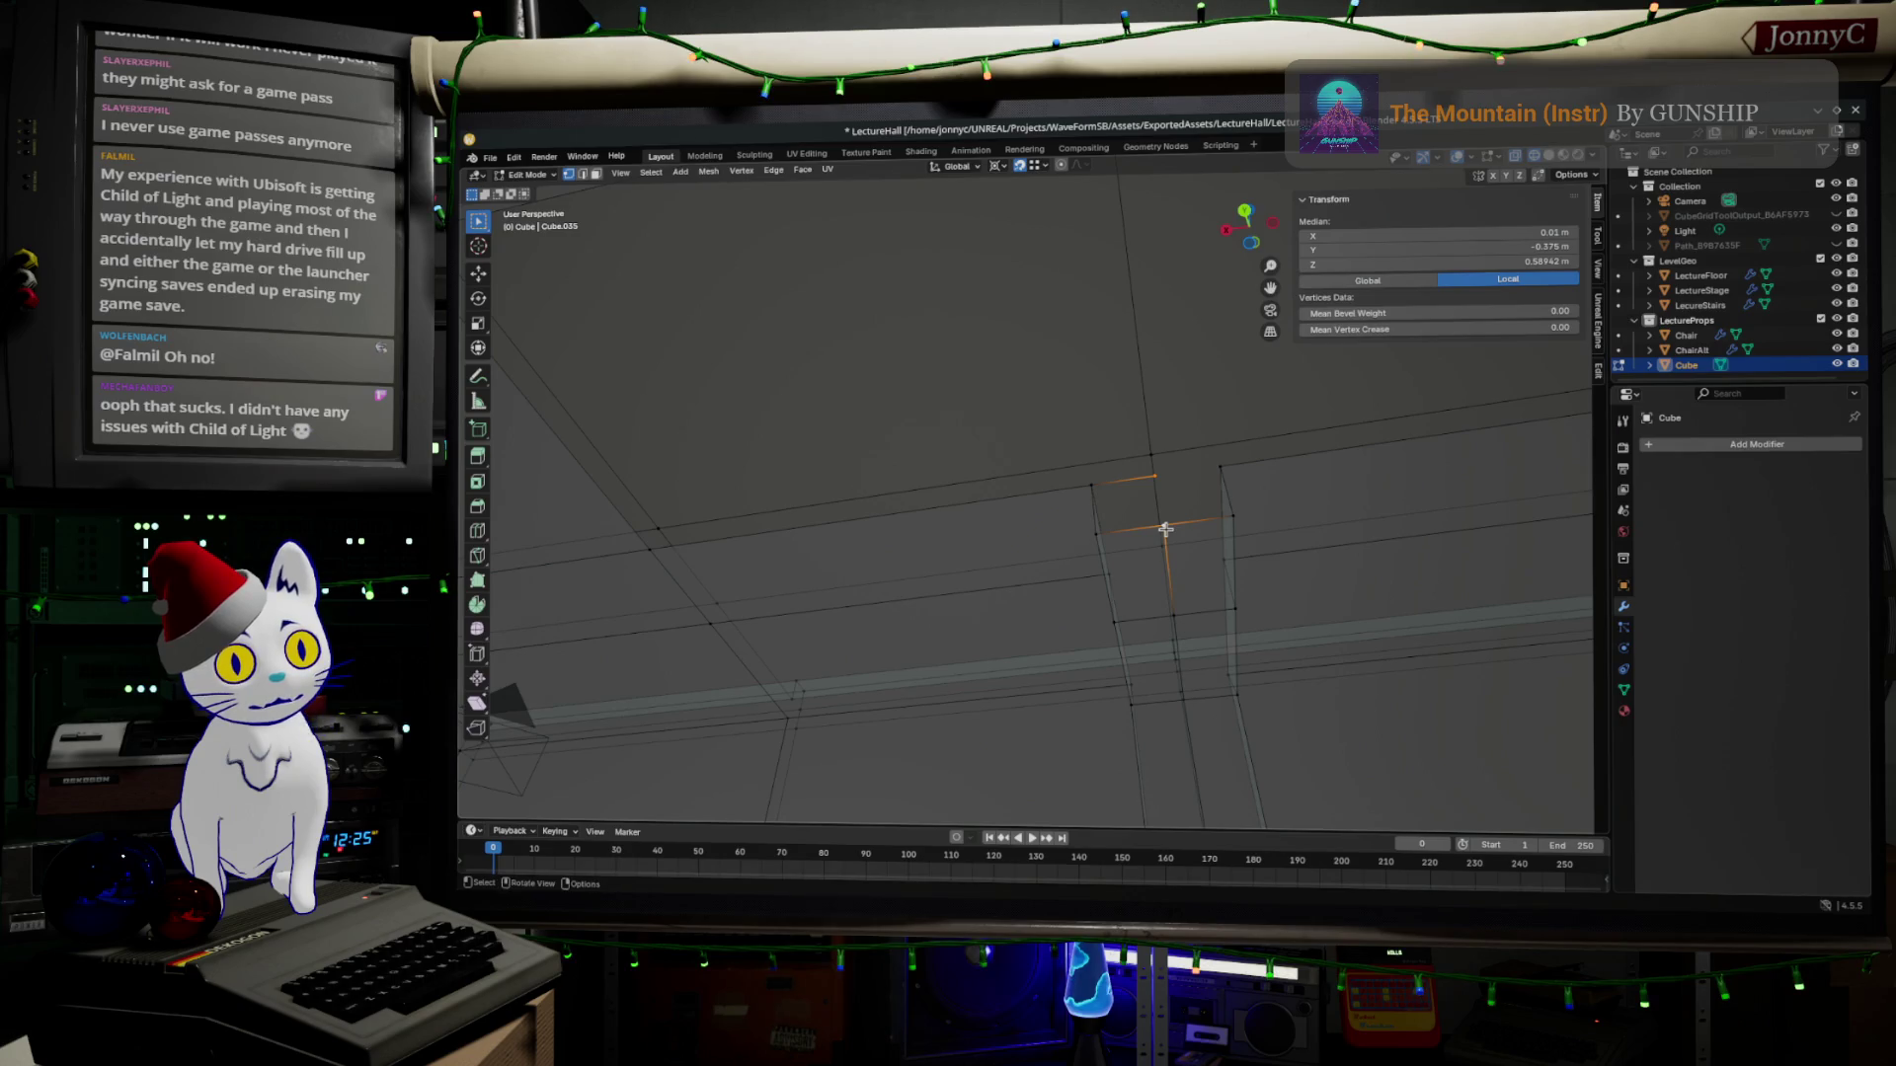
click(1098, 491)
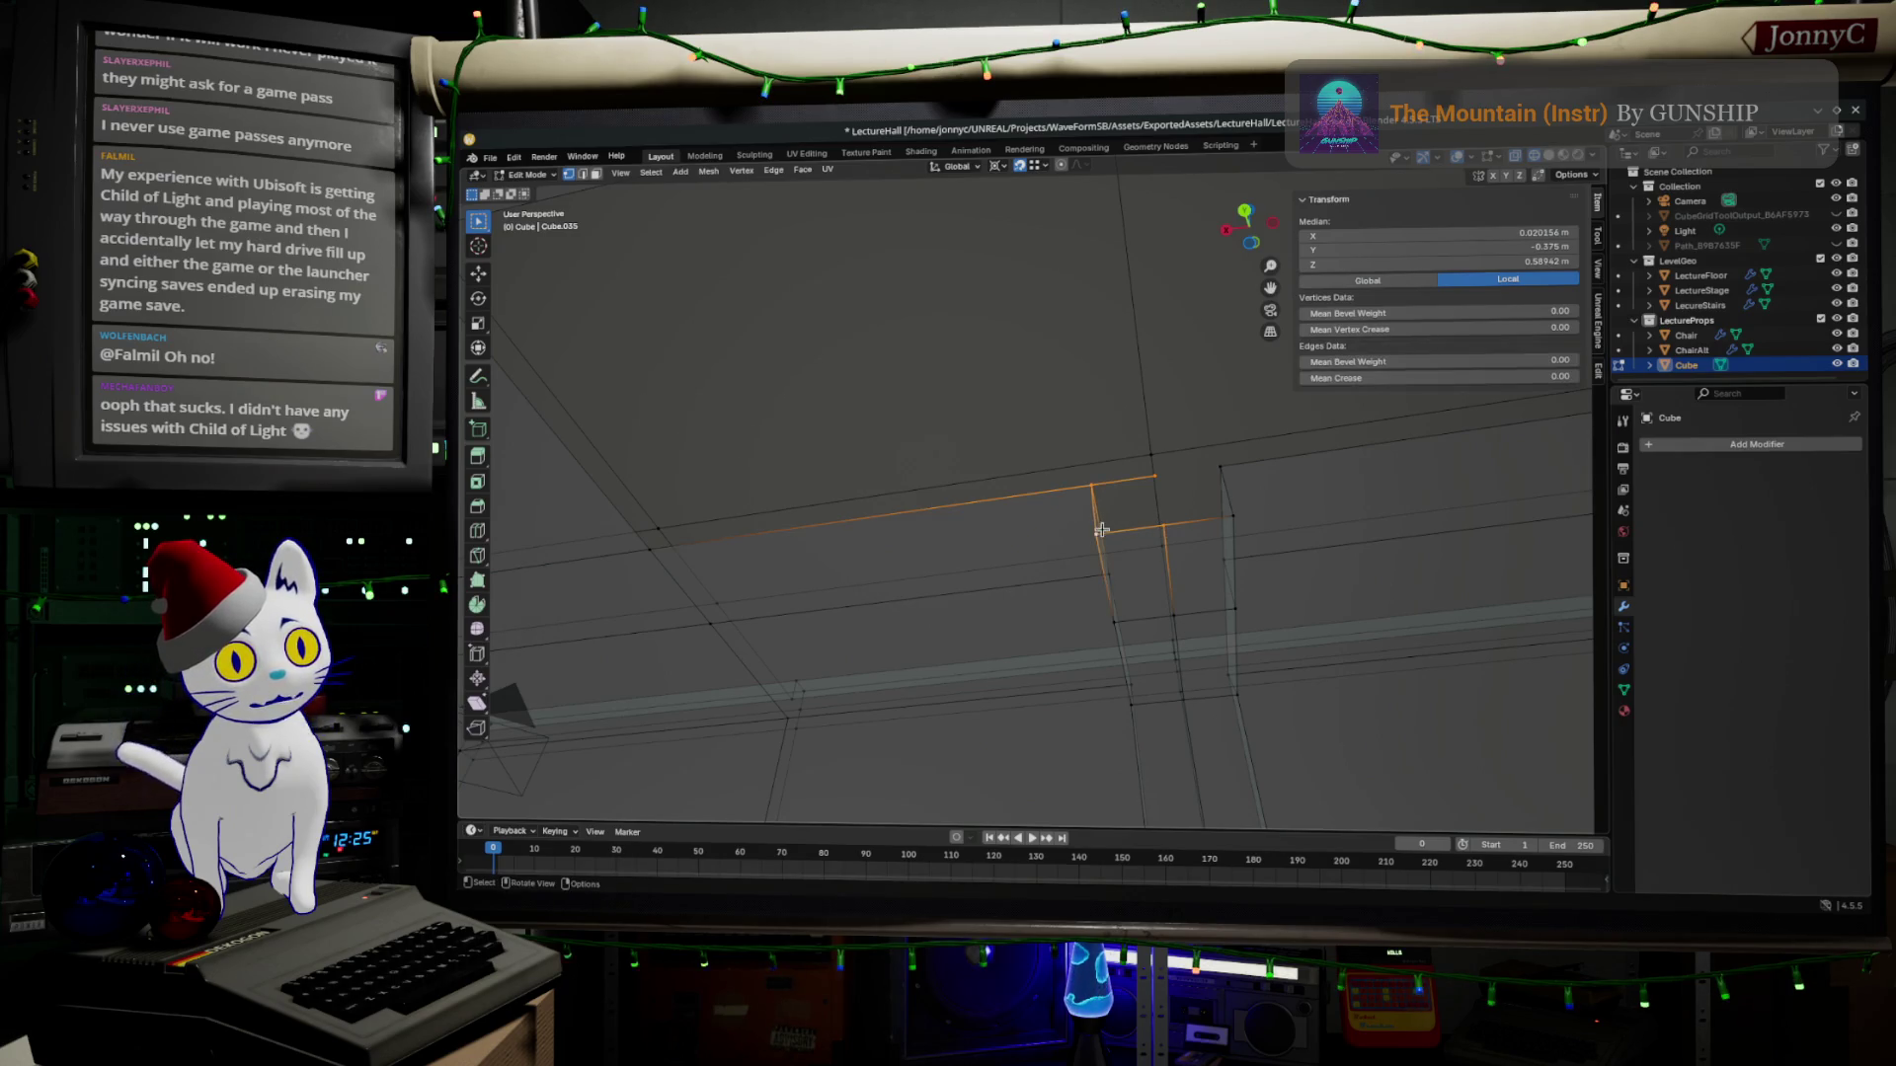
shift+click(1213, 475)
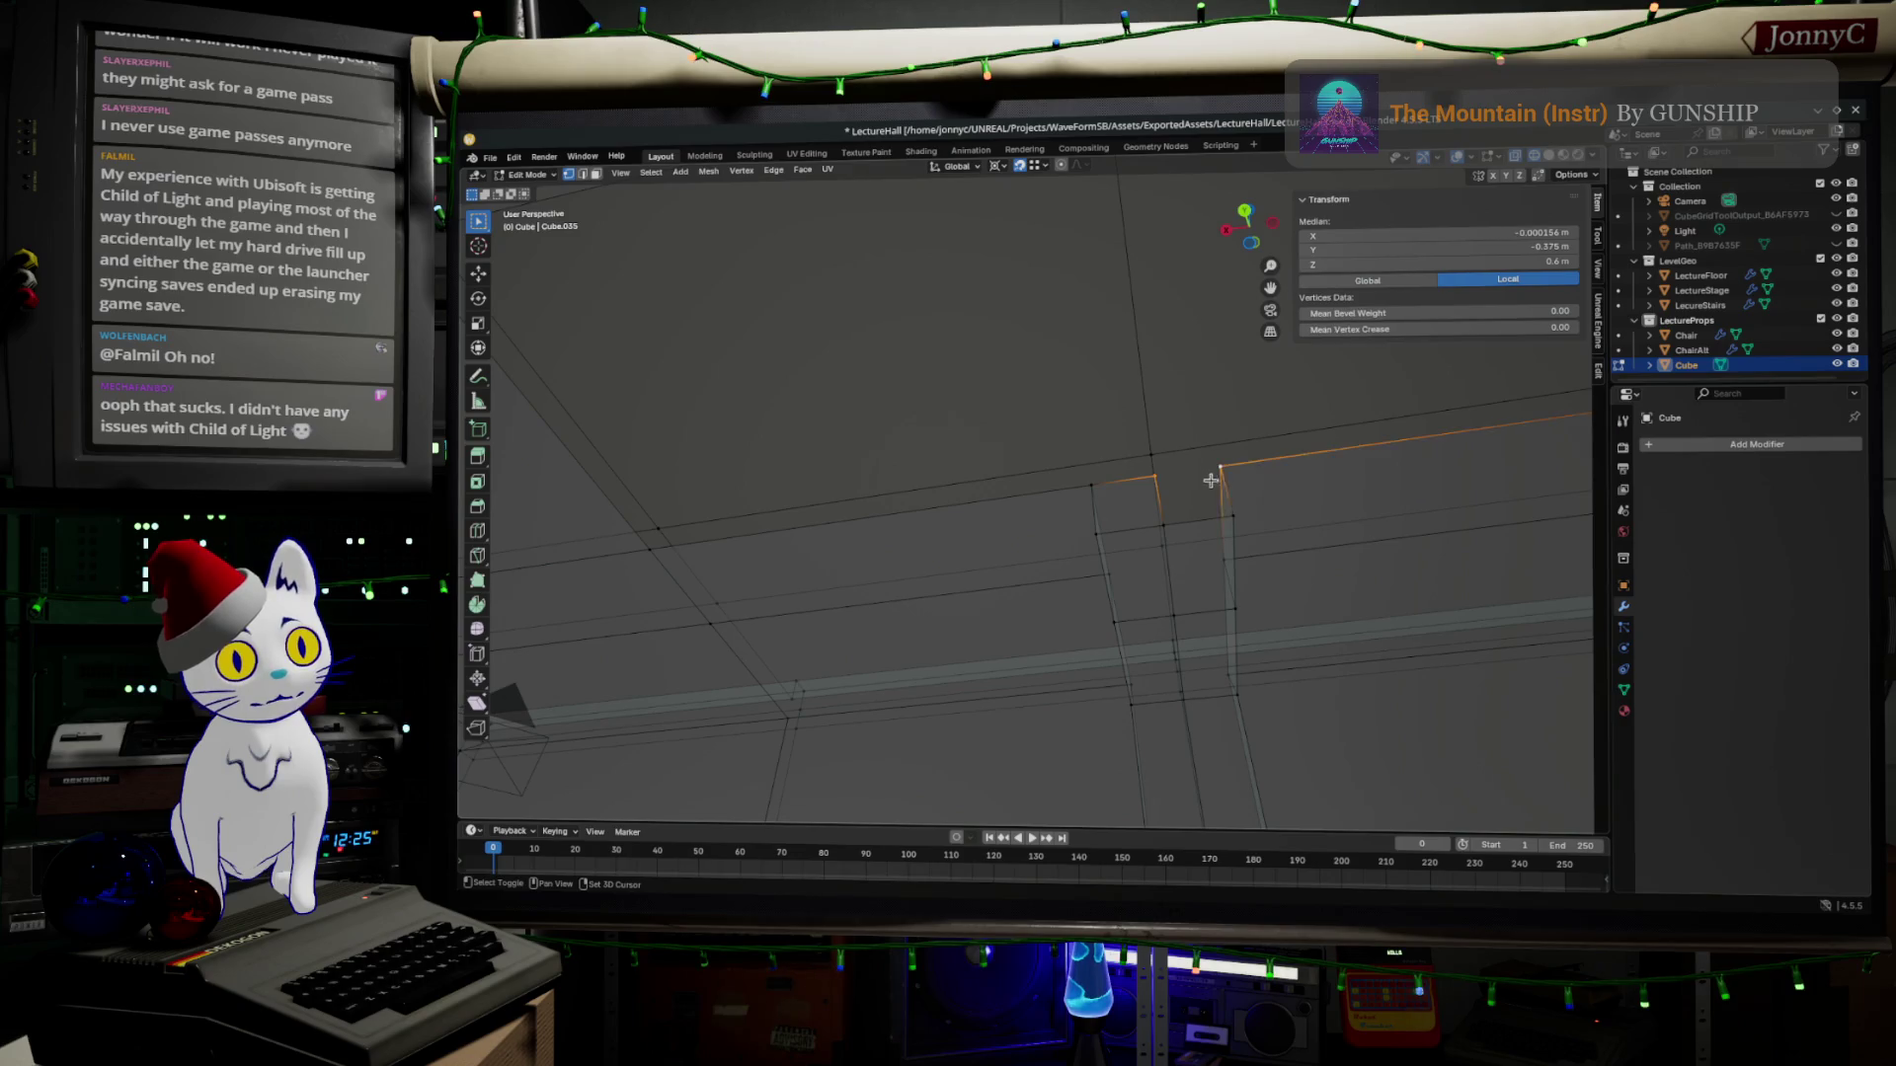
shift+click(1218, 512)
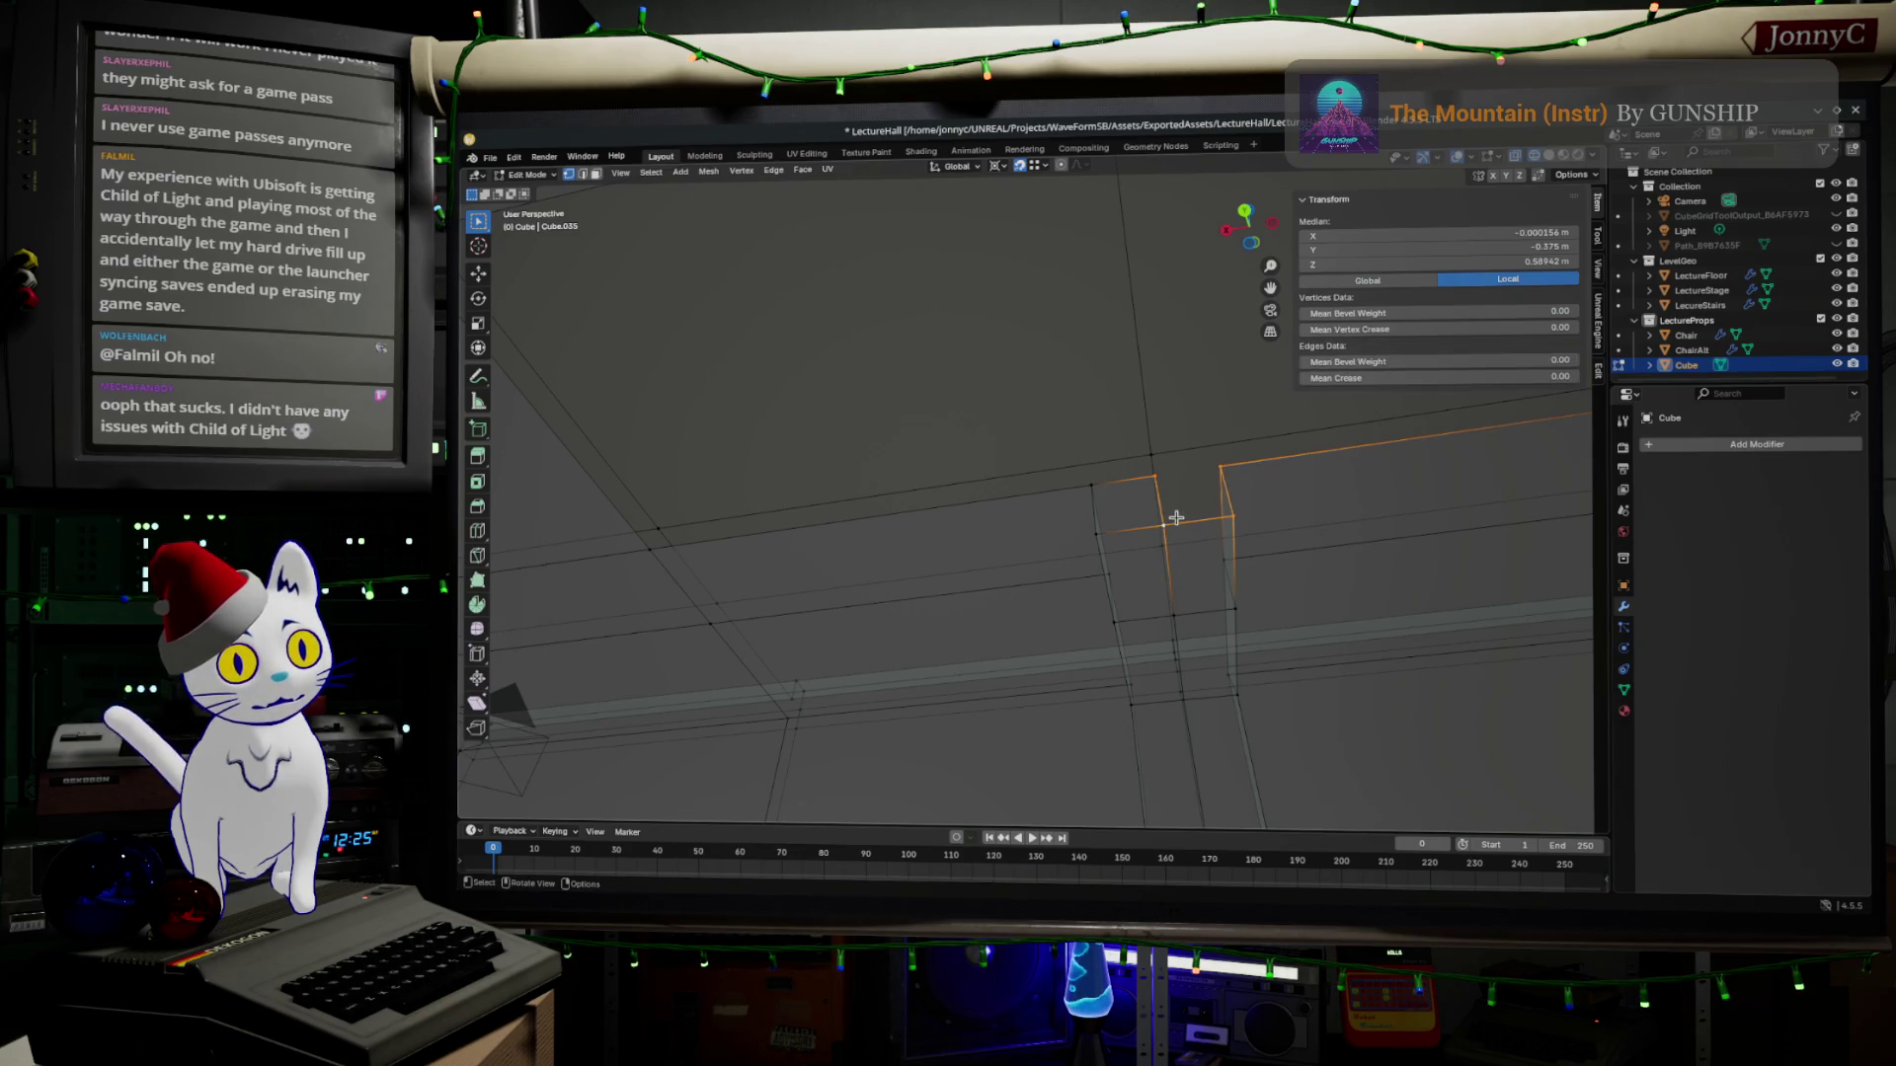
shift+click(1174, 517)
mouse_move(1175, 517)
middle_down()
mouse_move(1082, 568)
mouse_move(1211, 591)
mouse_move(1123, 550)
middle_up()
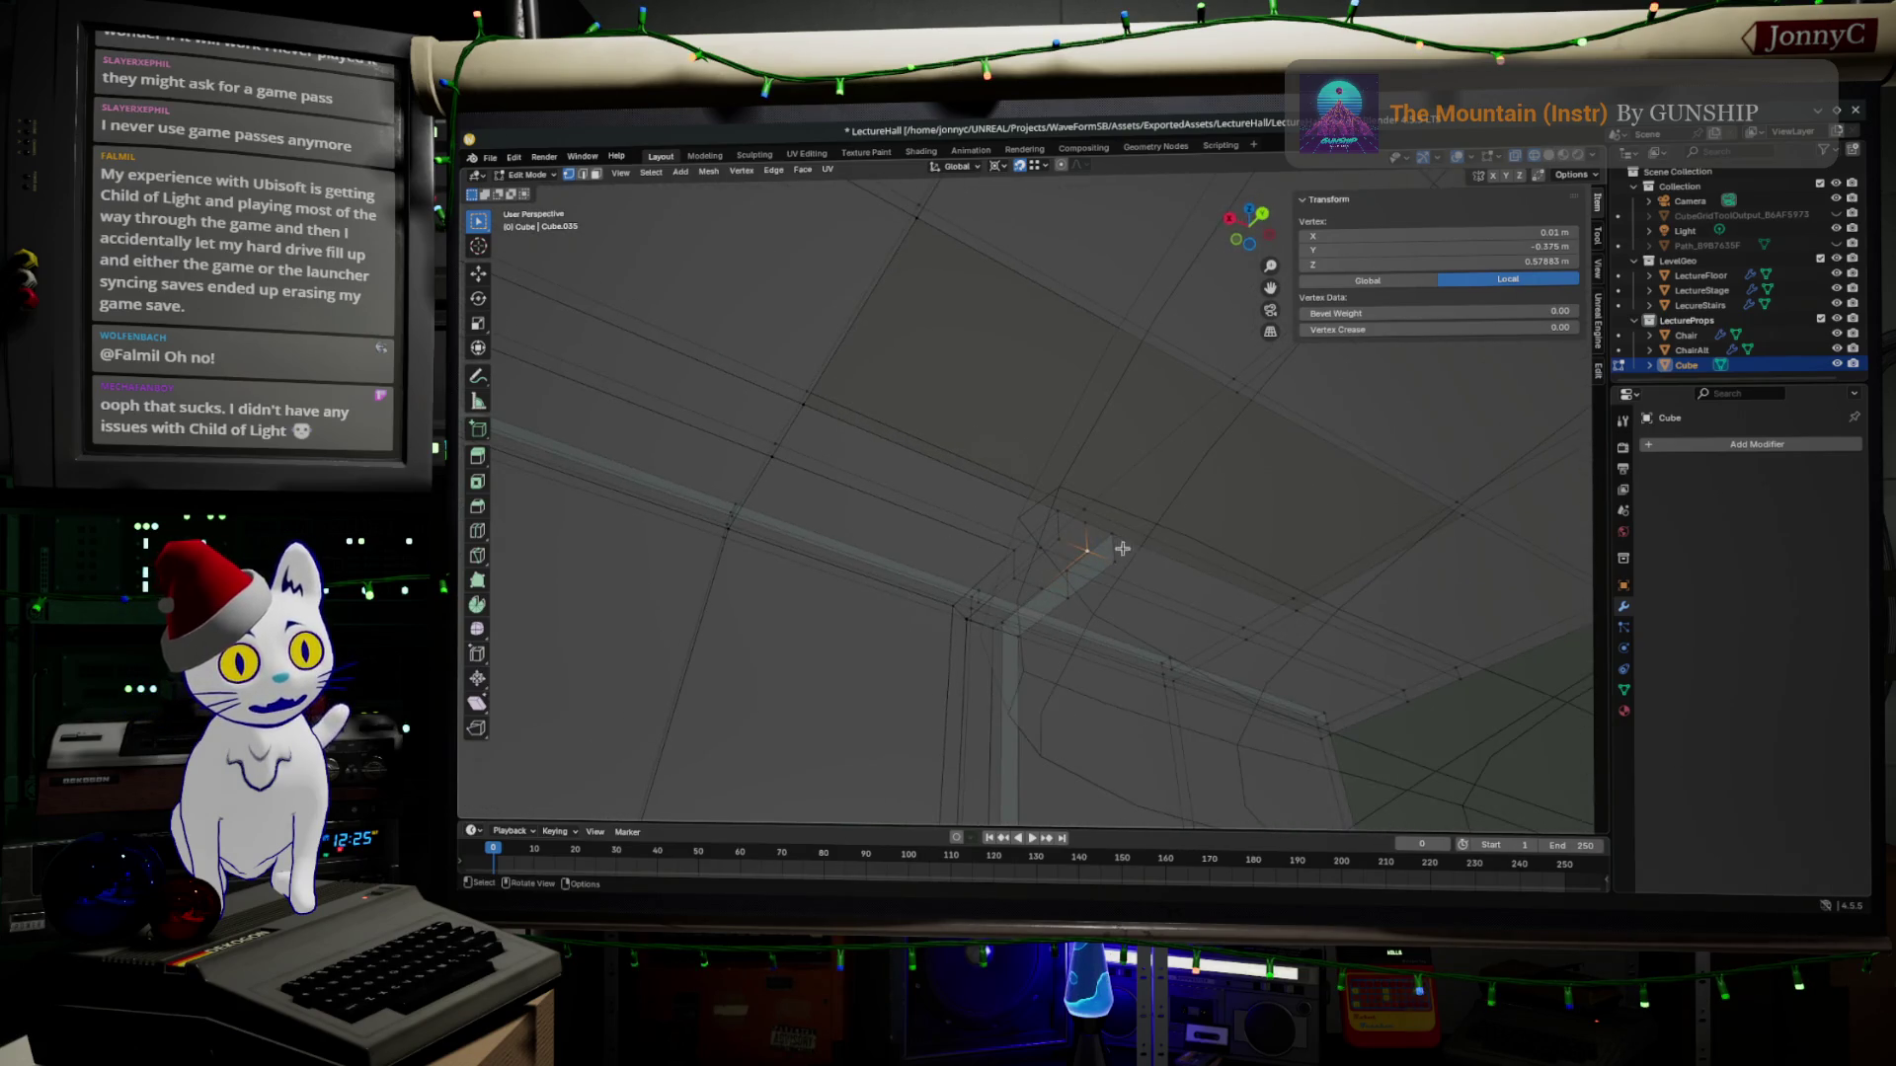
scroll(1061, 518, up, 4)
mouse_move(1060, 519)
middle_down()
mouse_move(1133, 646)
mouse_move(1241, 537)
mouse_move(1194, 663)
middle_up()
shift+click(1163, 488)
shift+click(1214, 667)
click(1274, 641)
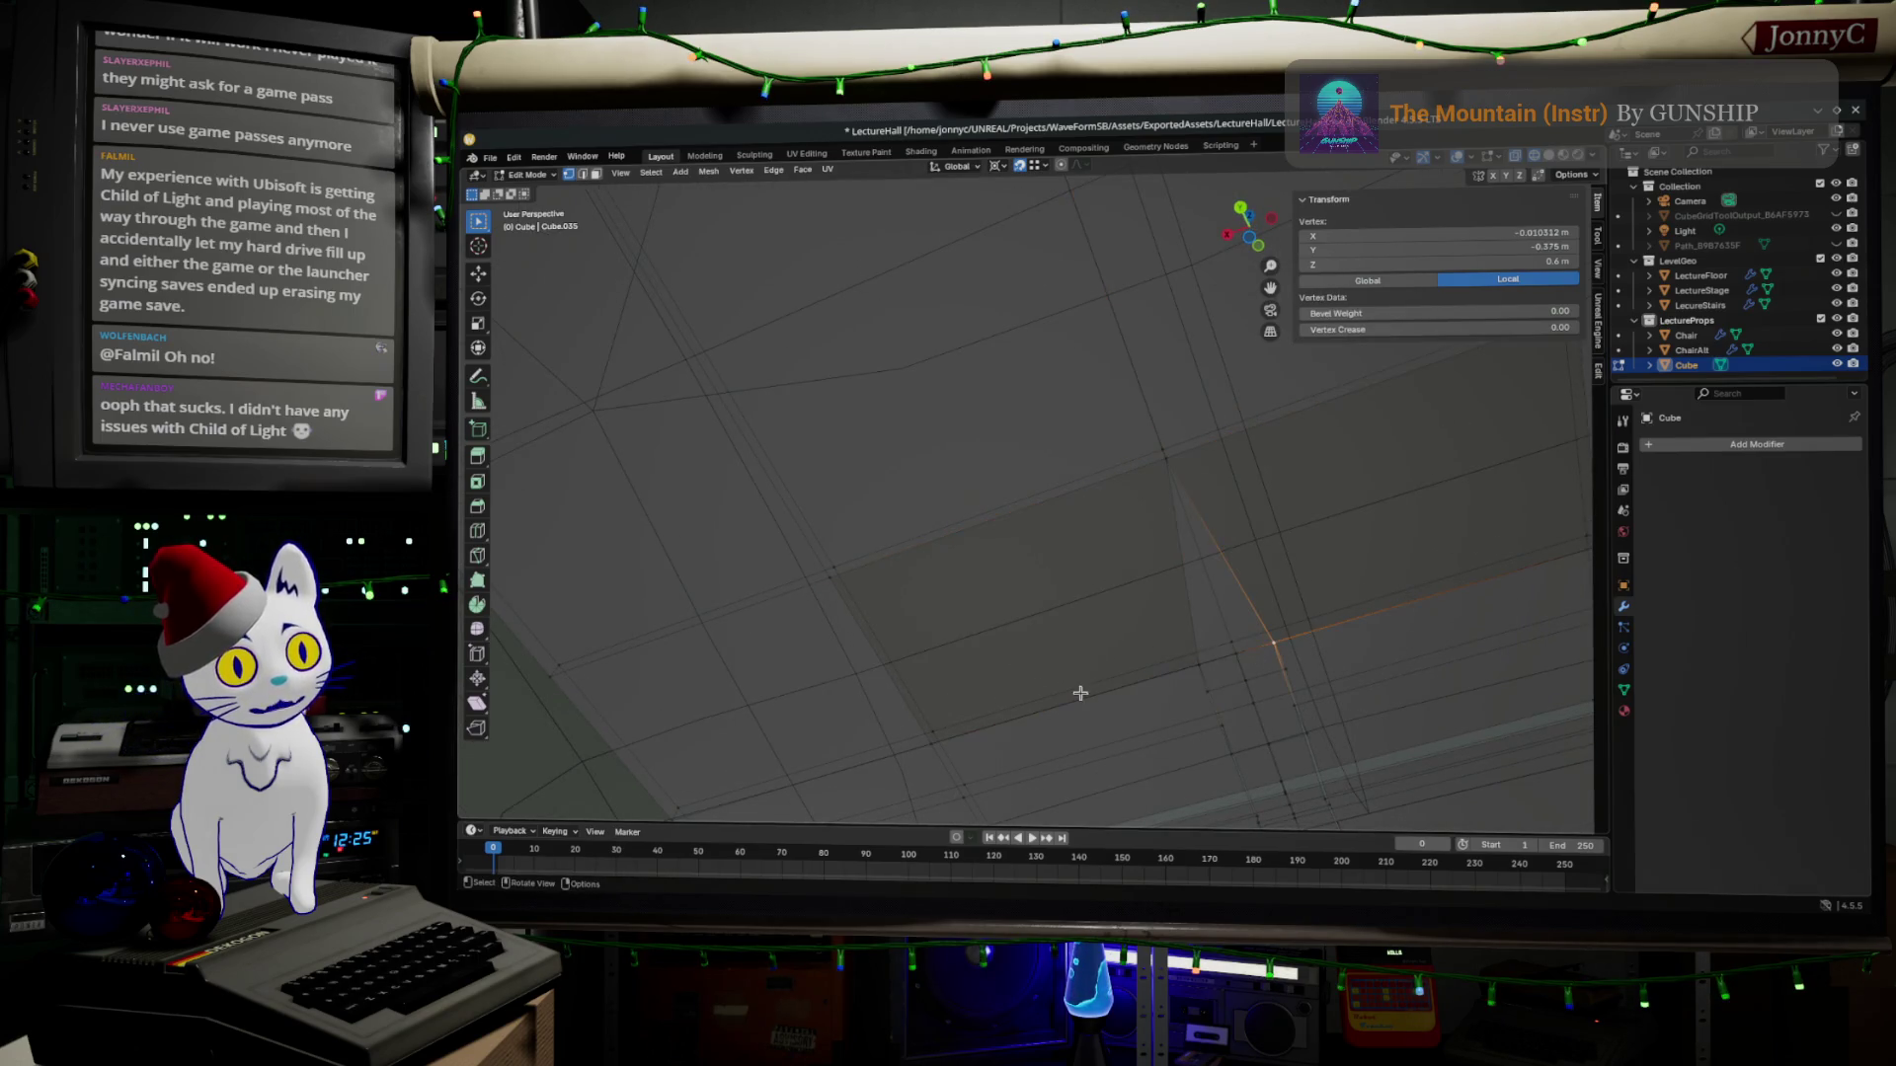
Select the corner vertices bordering the leg-top gap.
click(1168, 463)
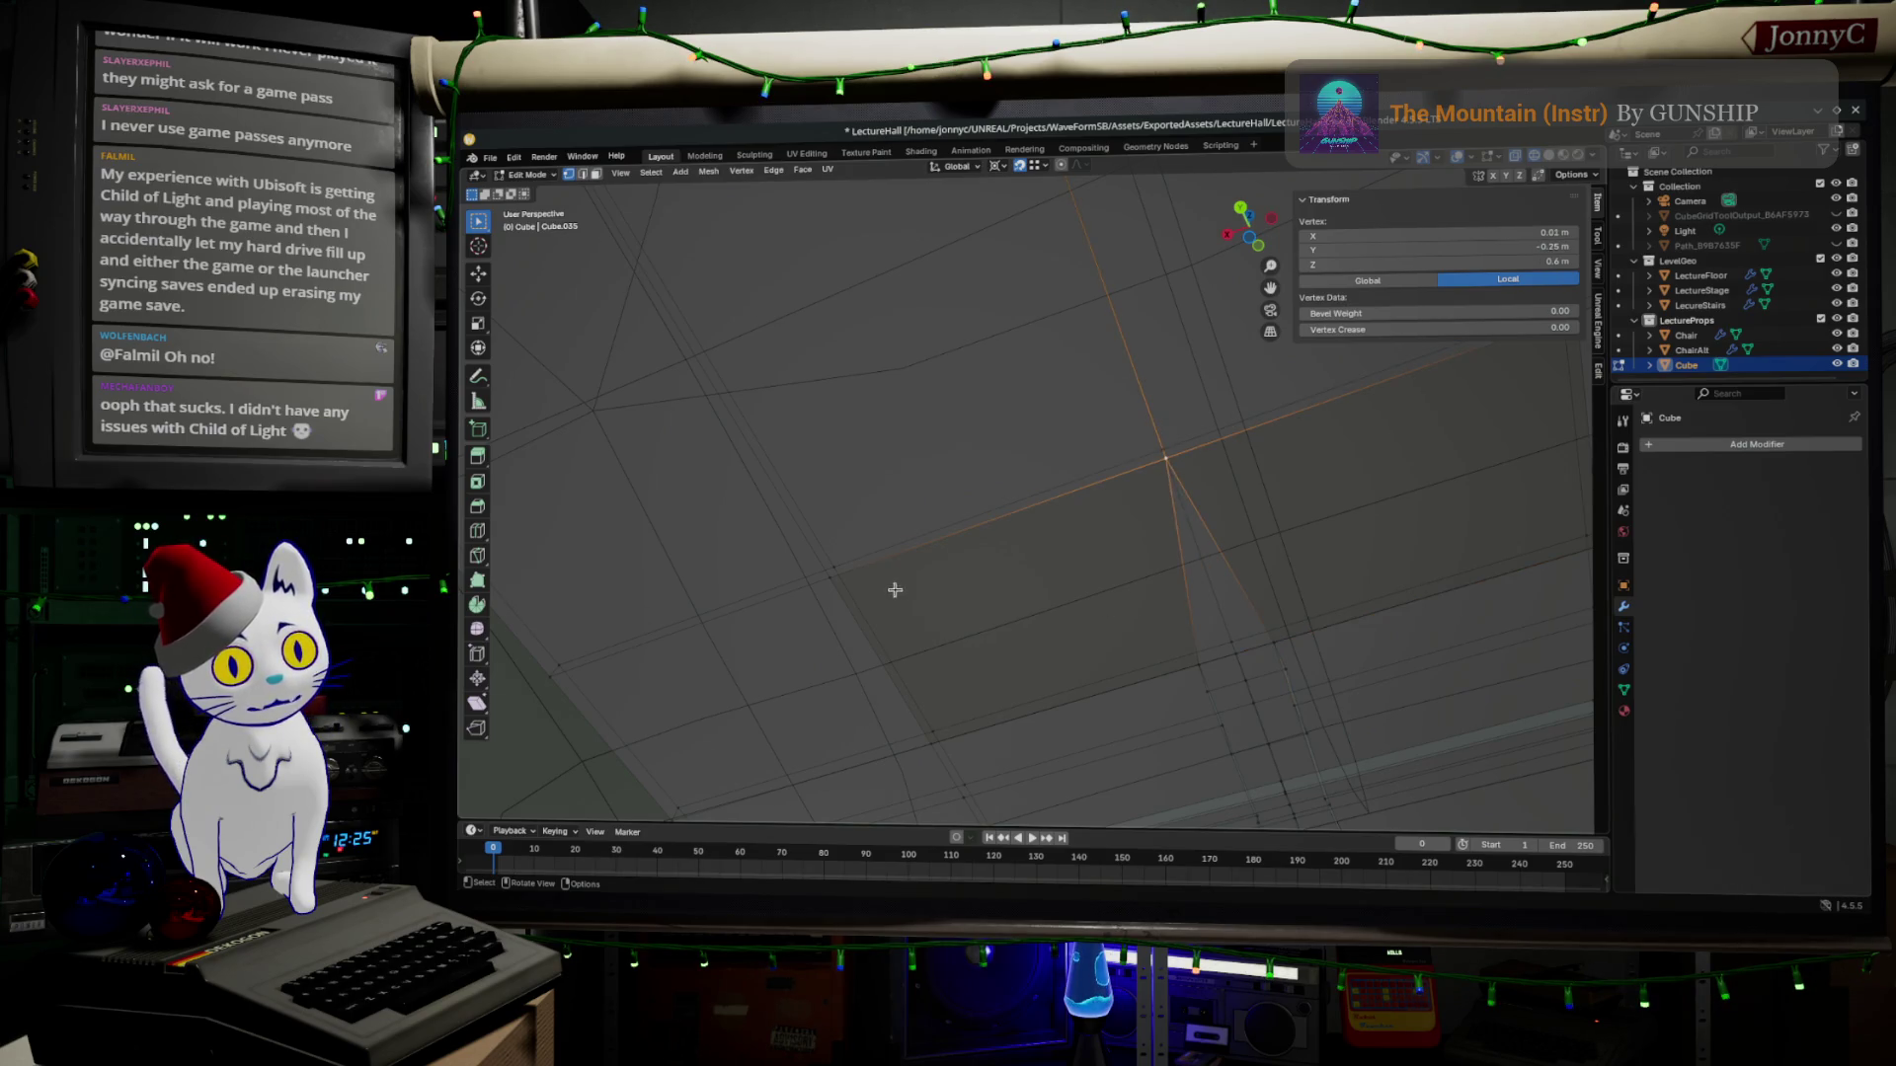
shift+click(832, 582)
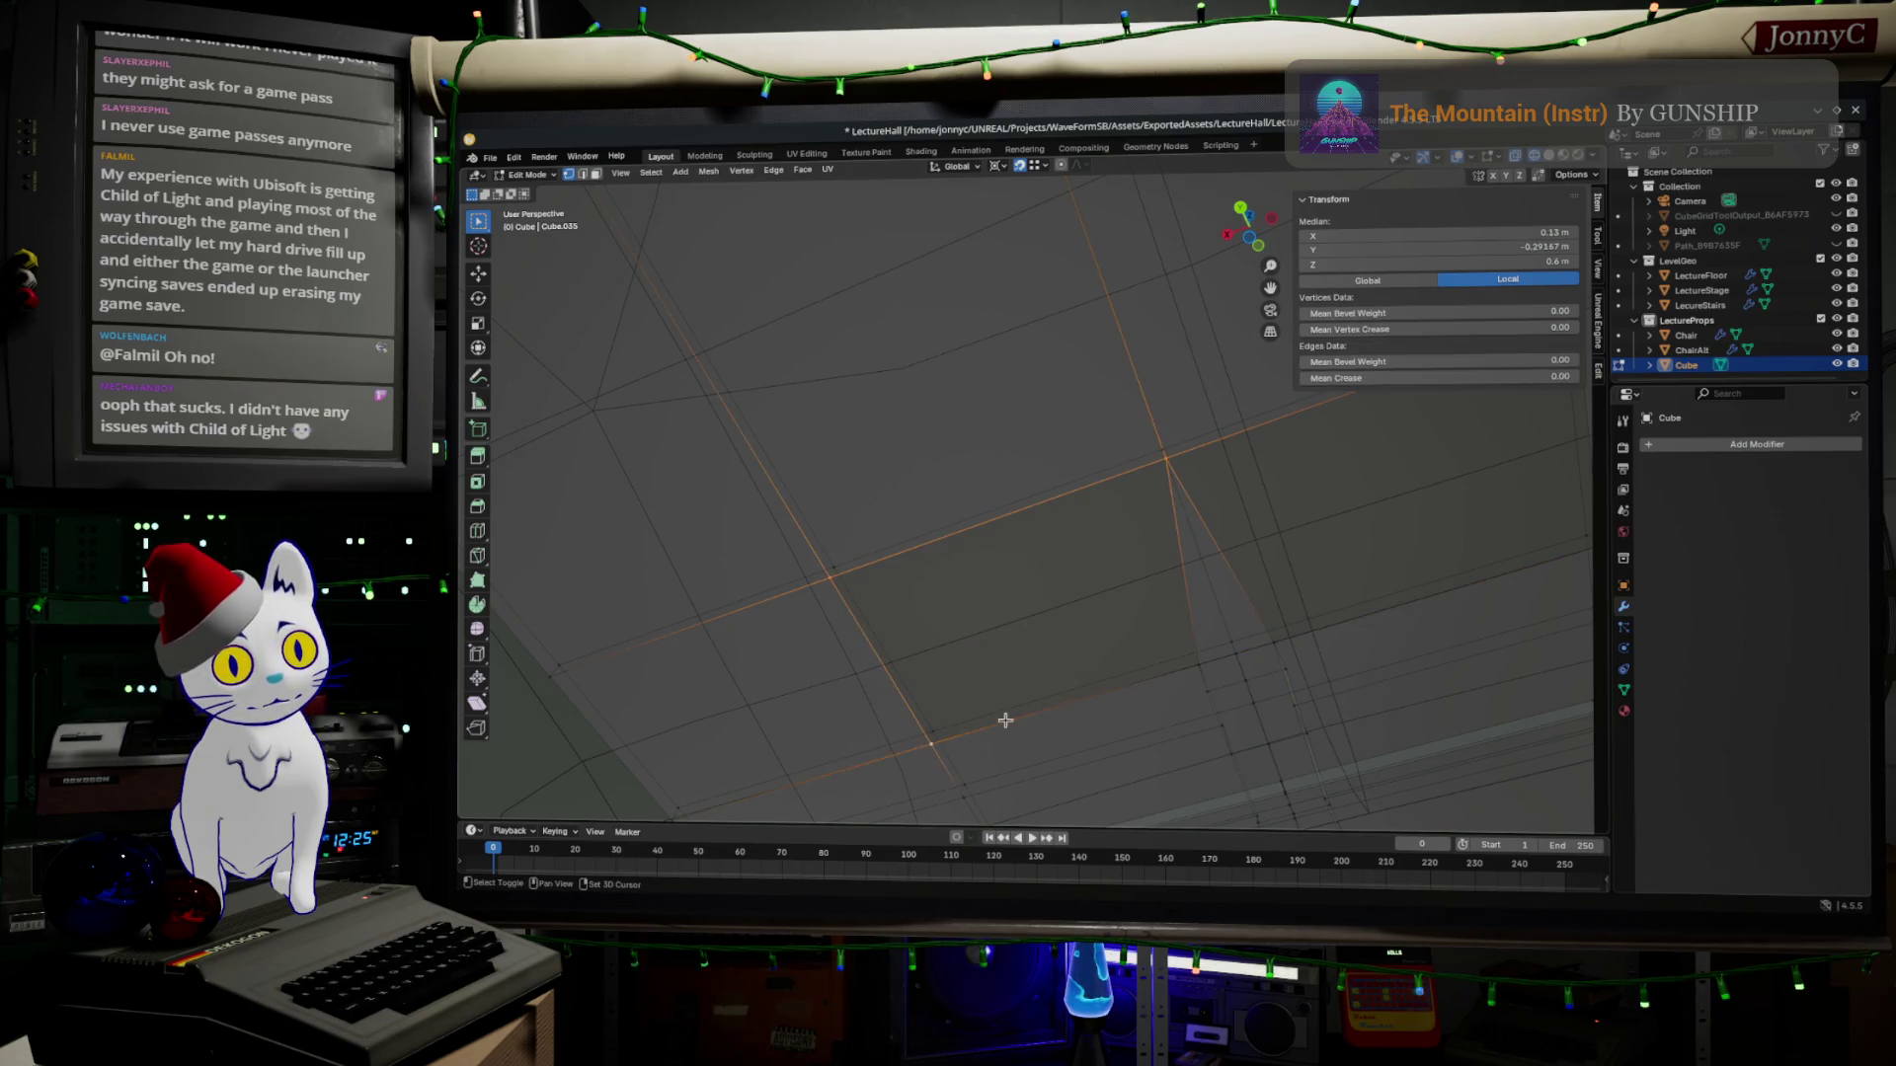
shift+click(1193, 659)
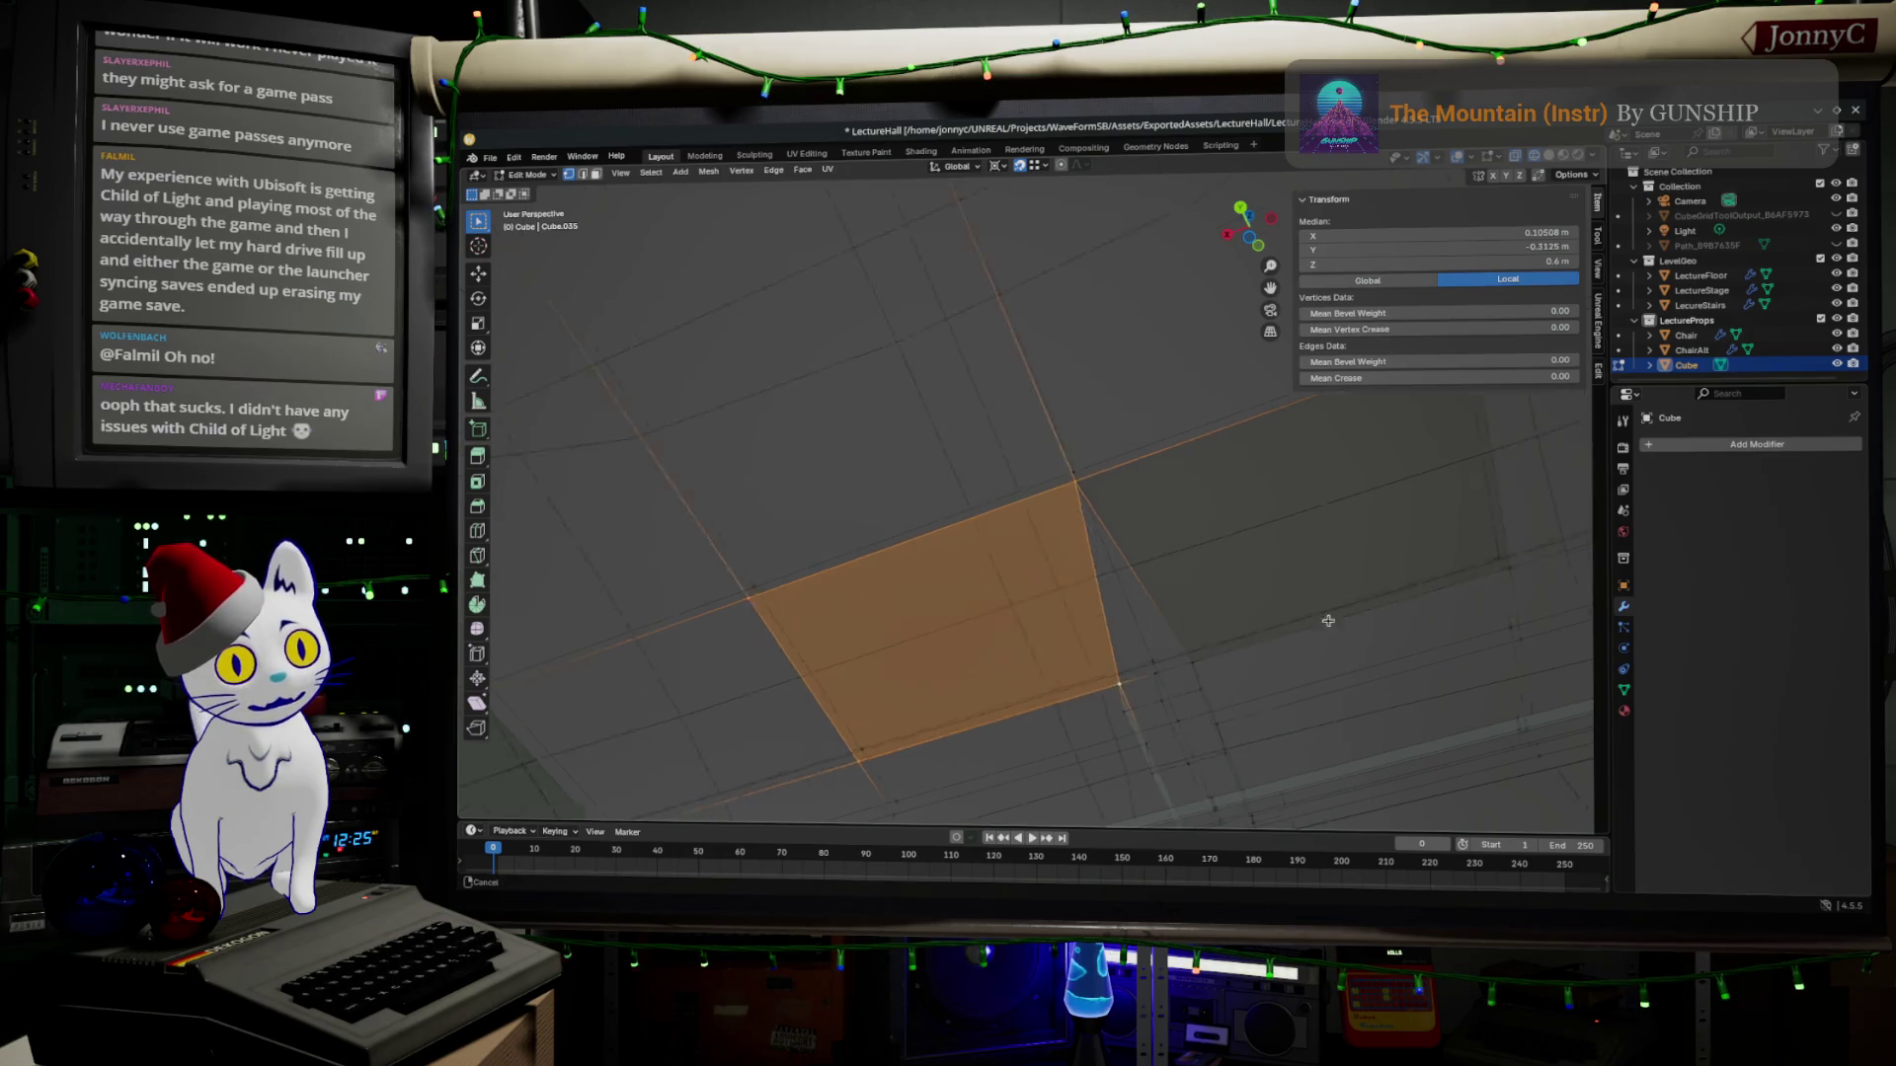
middle_drag(1194, 658, 1236, 638)
Reselect the gap's border vertices and edges and fill it with a new face.
click(1120, 673)
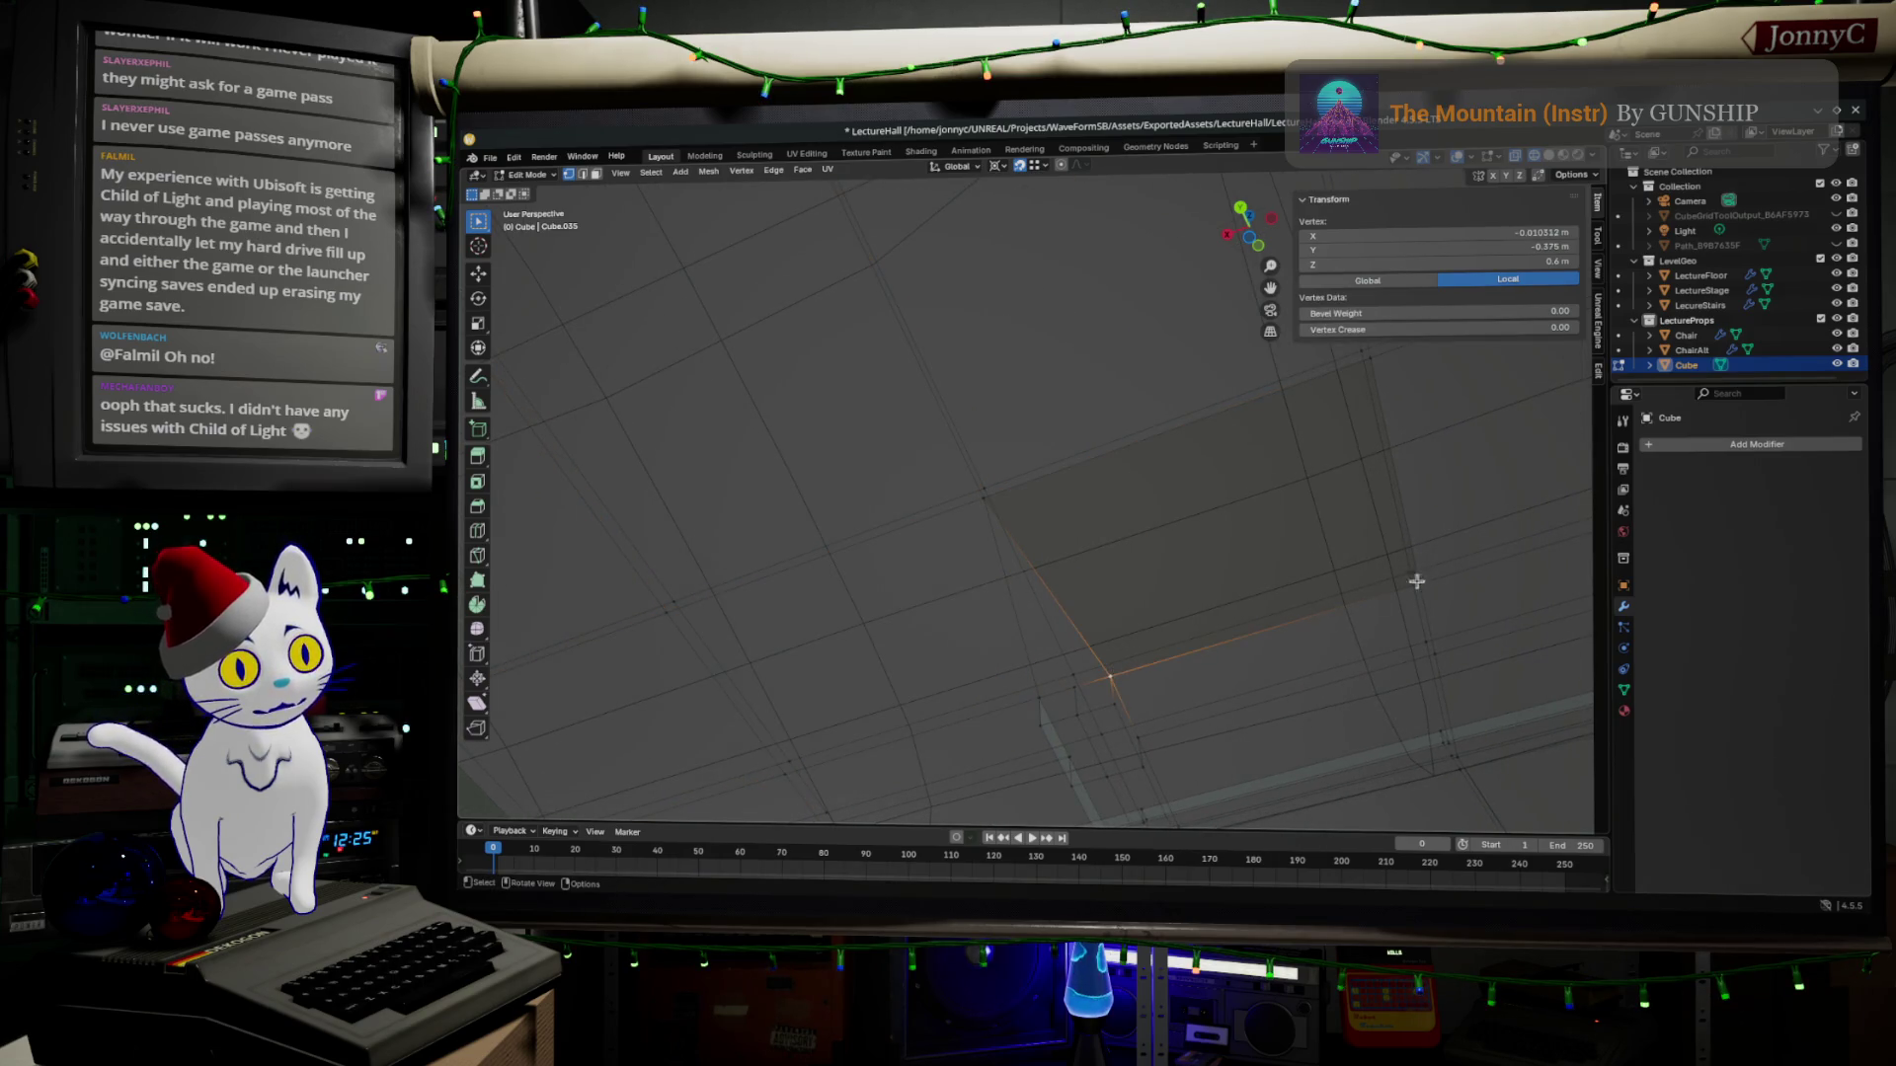
shift+click(1340, 592)
mouse_move(1259, 623)
middle_down()
mouse_move(1099, 651)
mouse_move(1115, 560)
middle_up()
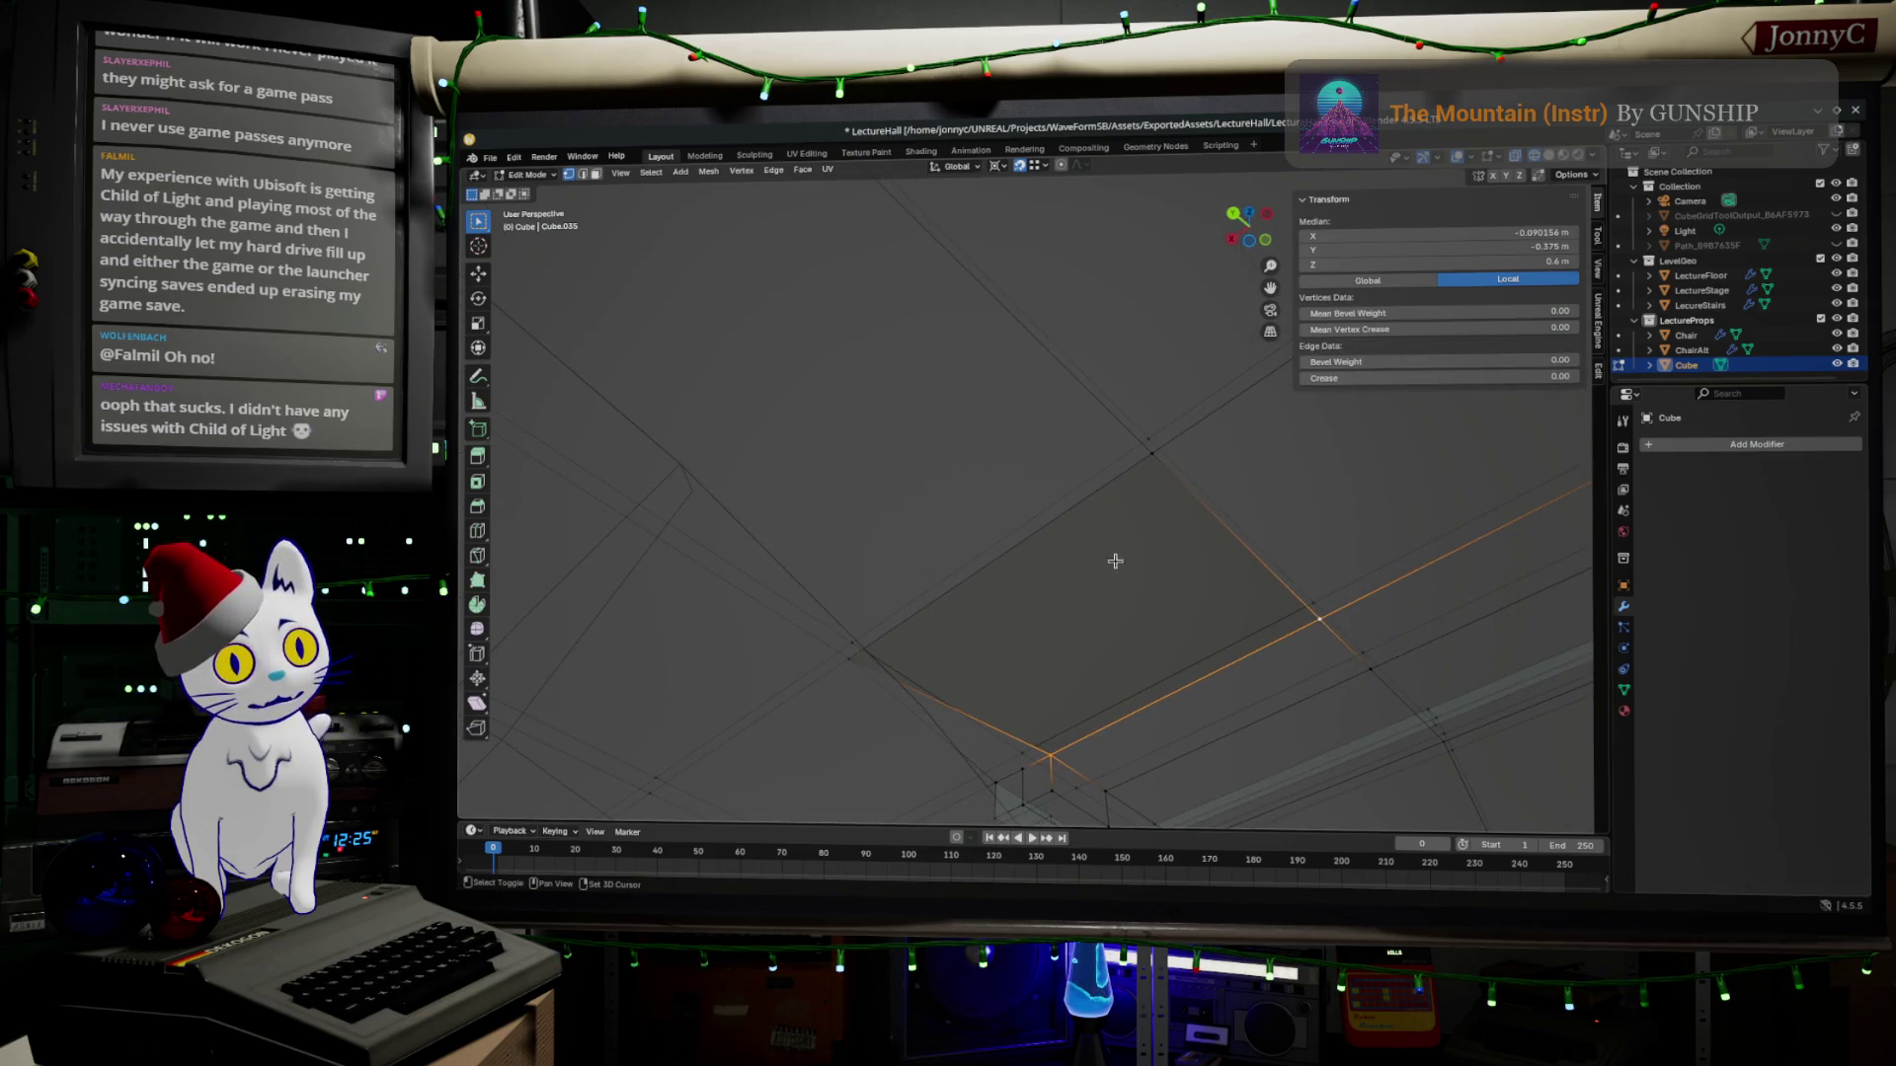
shift+click(1156, 445)
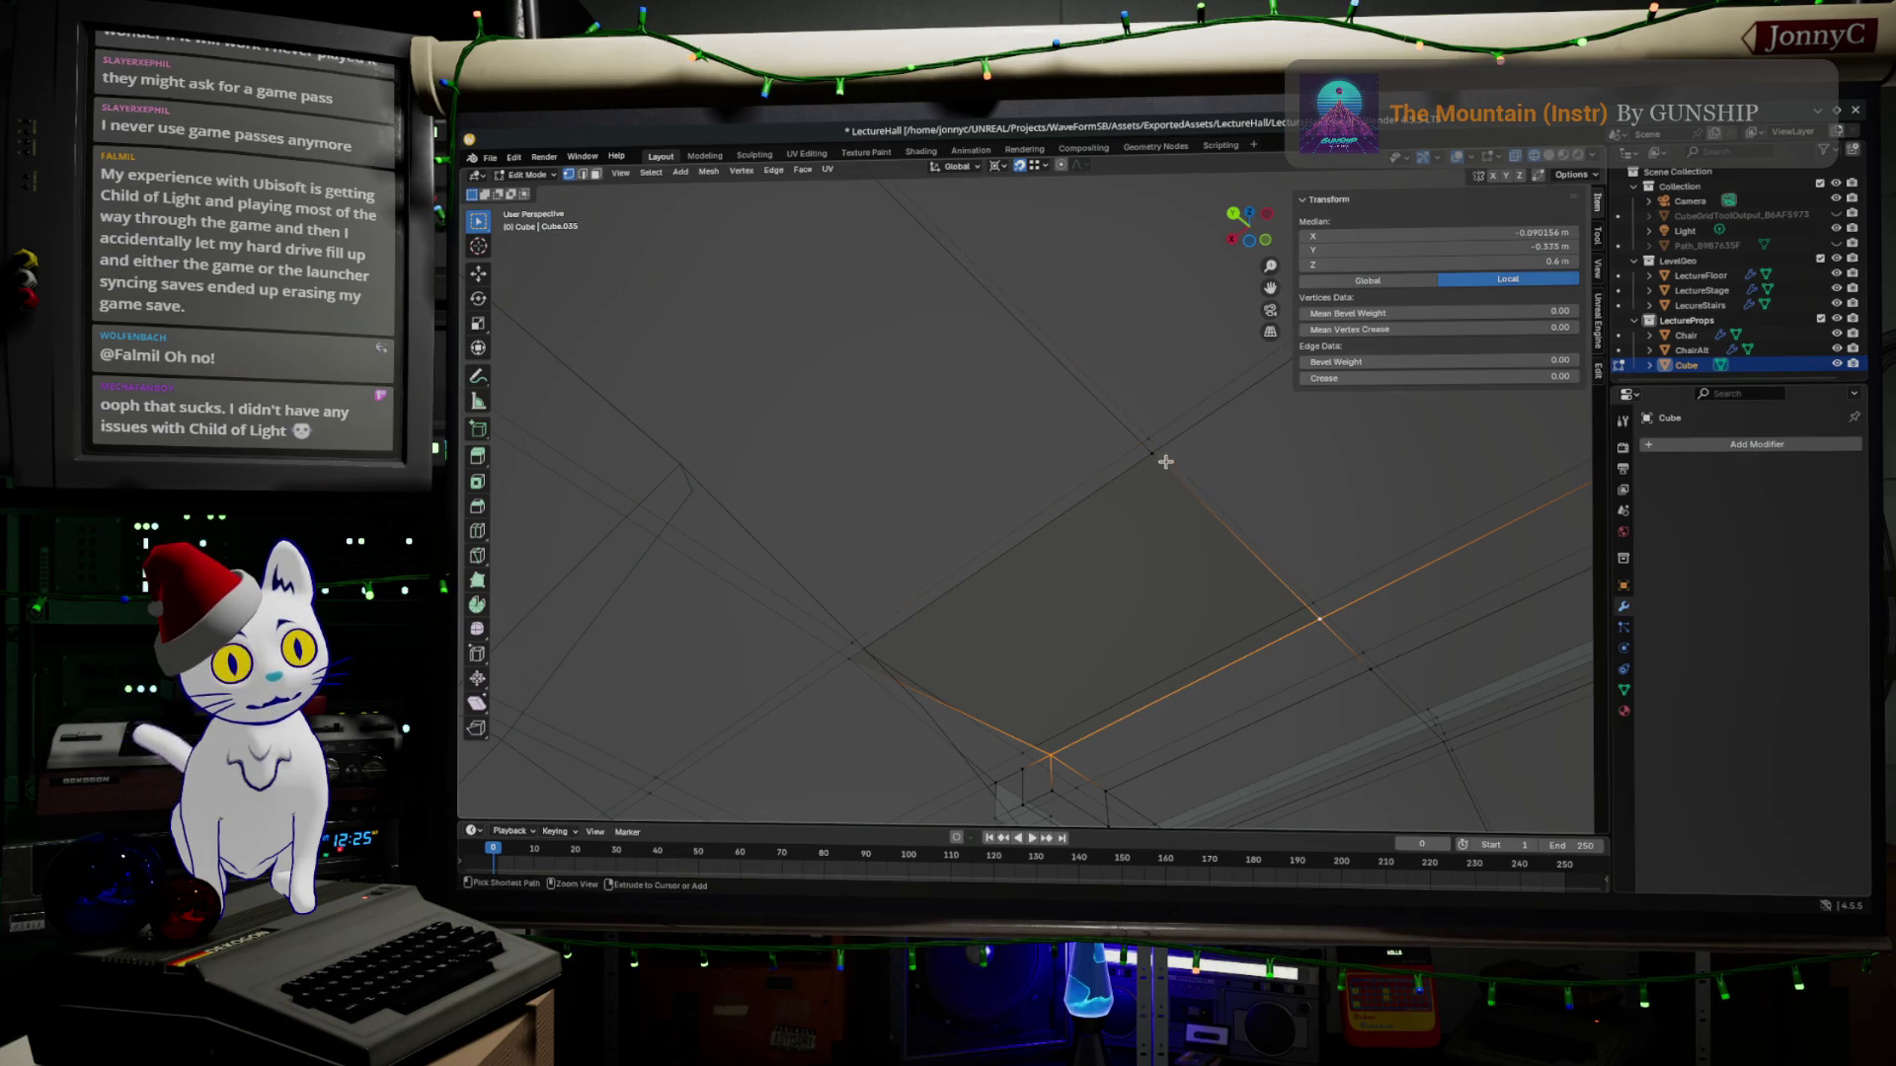
key(f)
middle_drag(855, 656, 1133, 641)
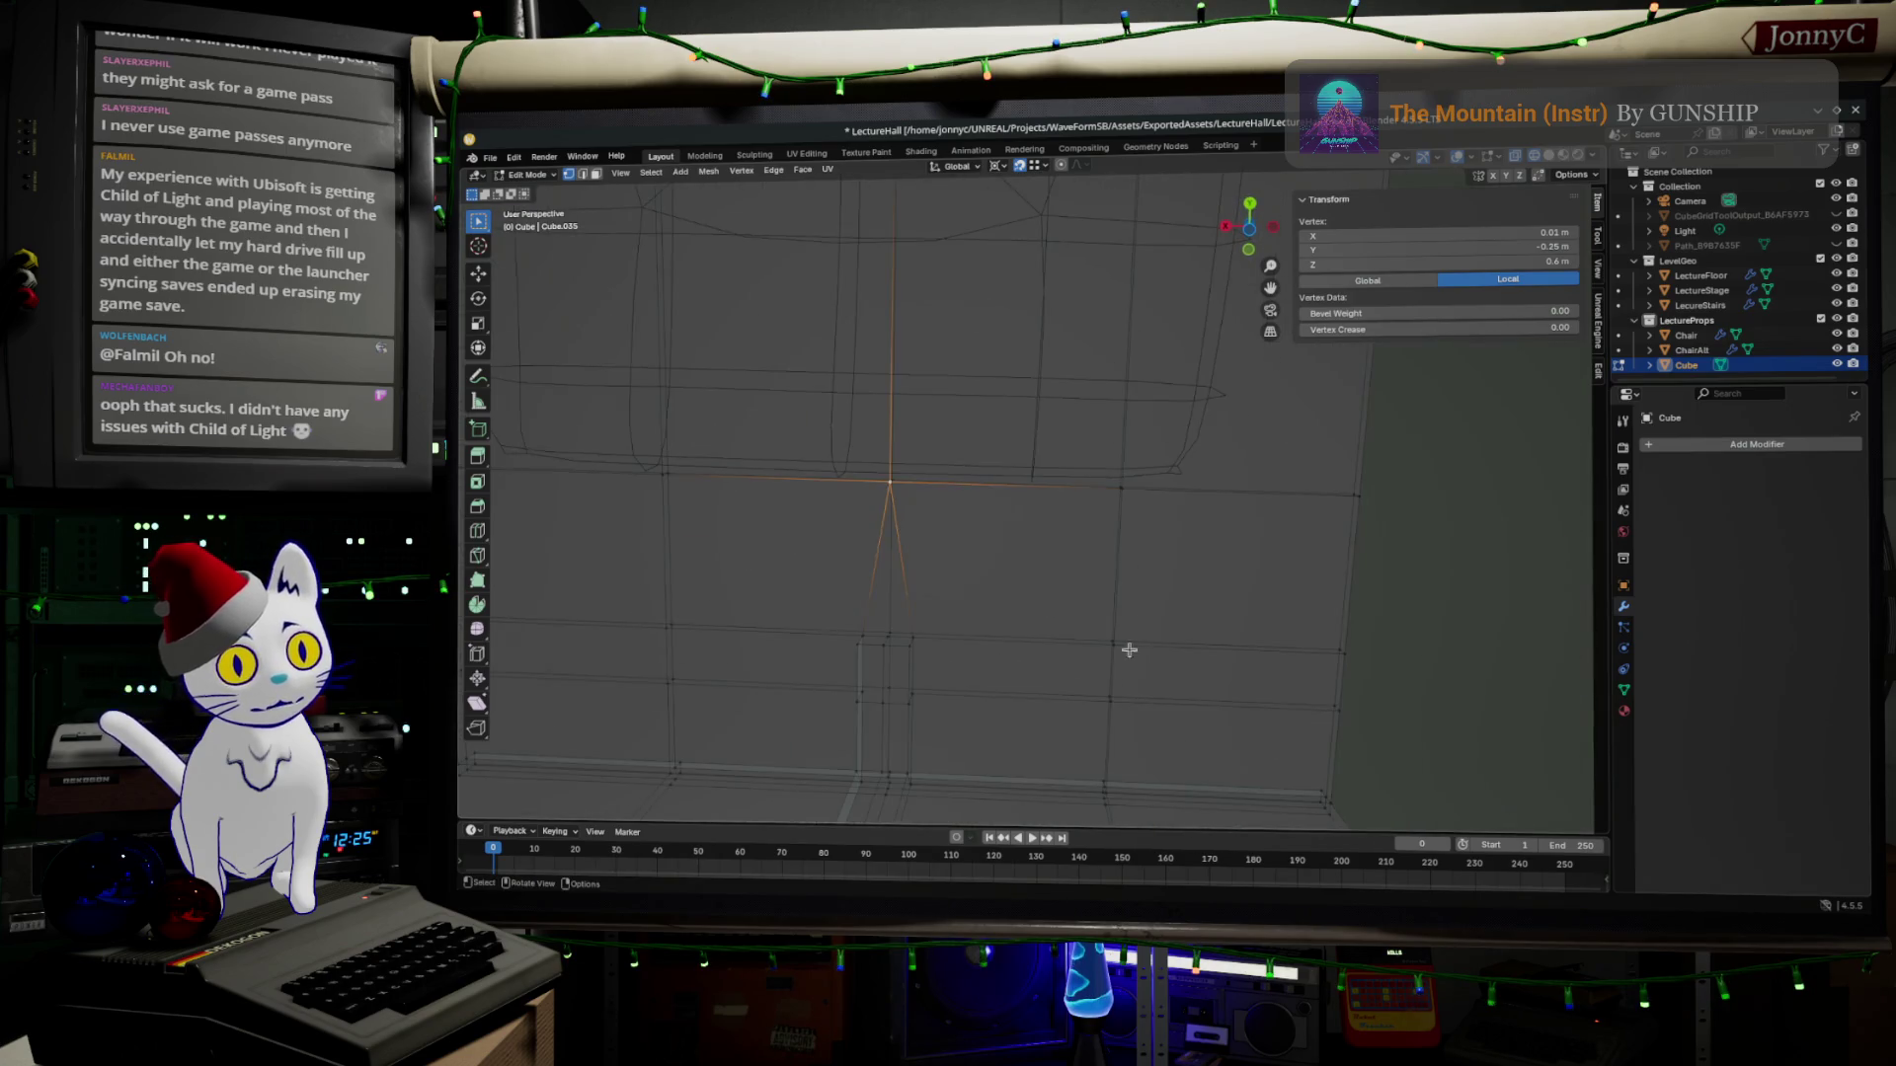
Switch to face select and pick the first desk-top edge faces.
click(586, 177)
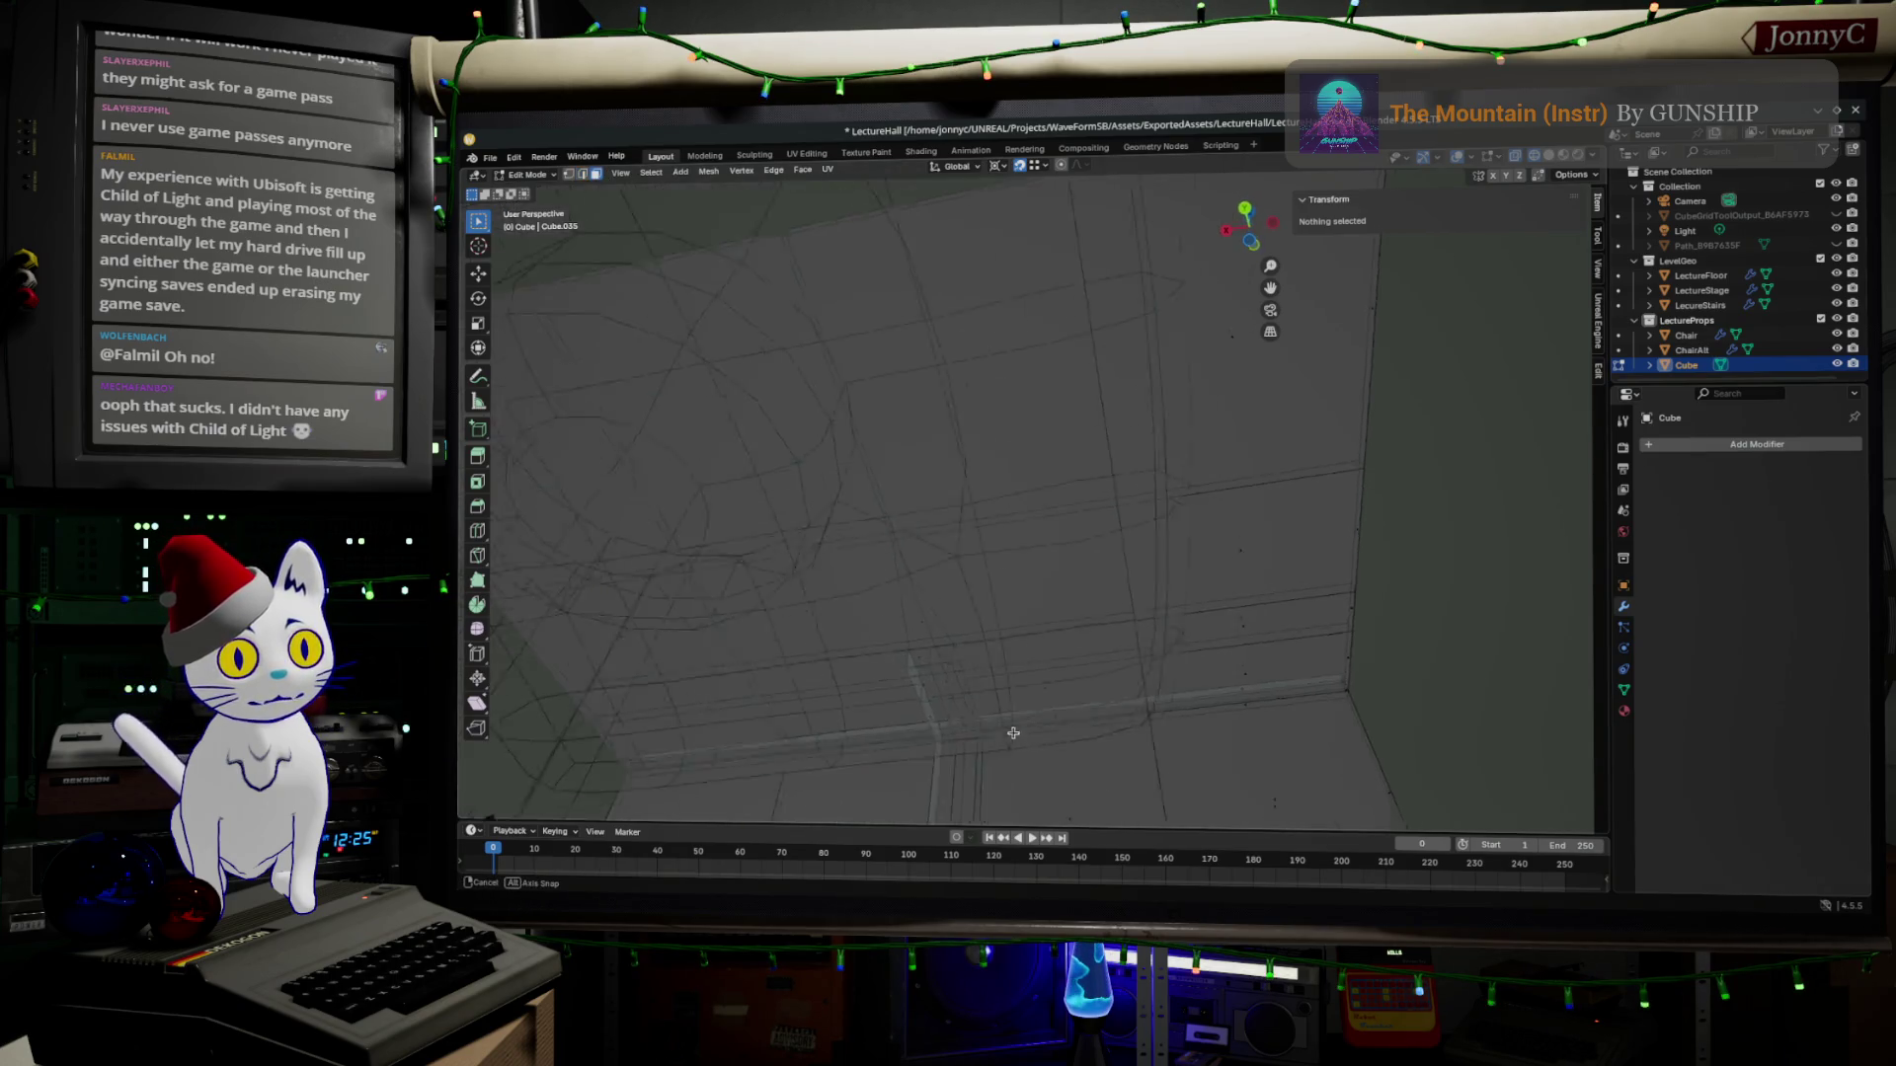
middle_drag(1001, 673, 1060, 671)
click(1051, 644)
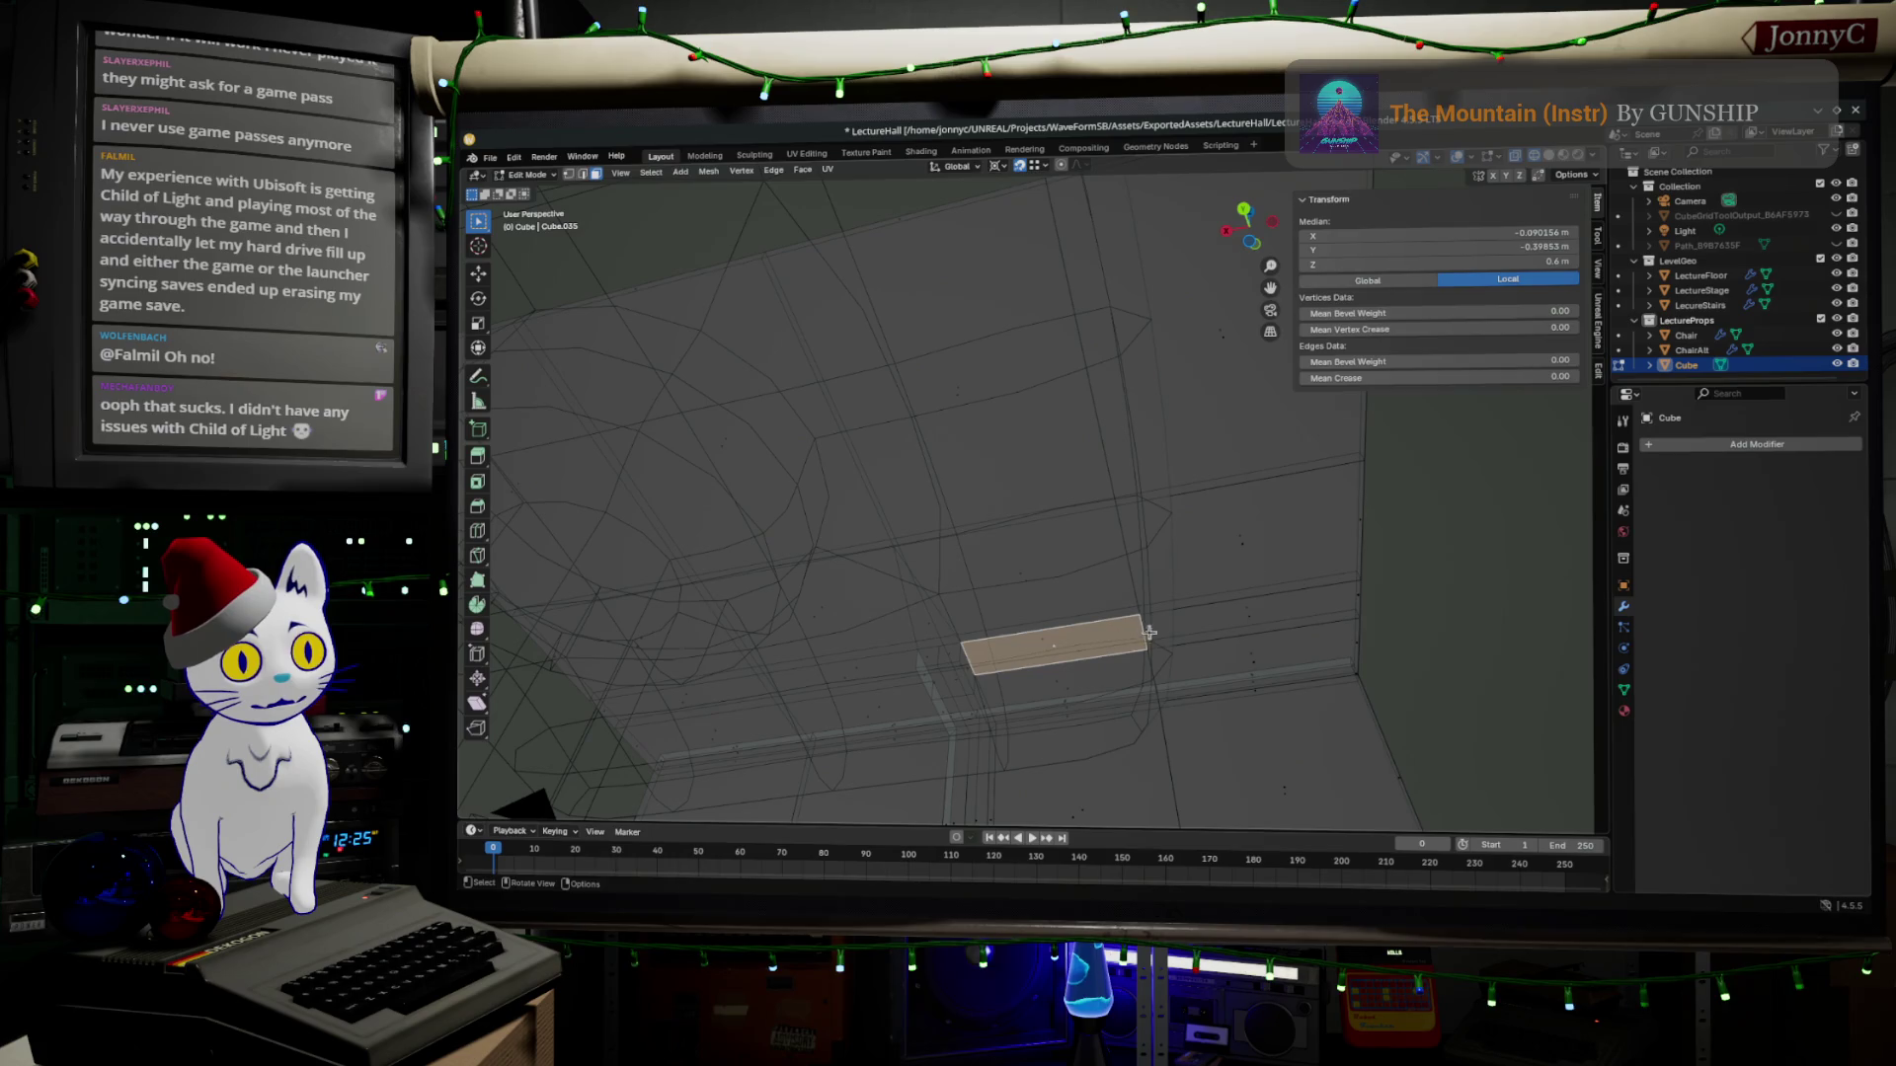
shift+click(1239, 626)
scroll(946, 651, up, 5)
middle_drag(1155, 593, 1366, 551)
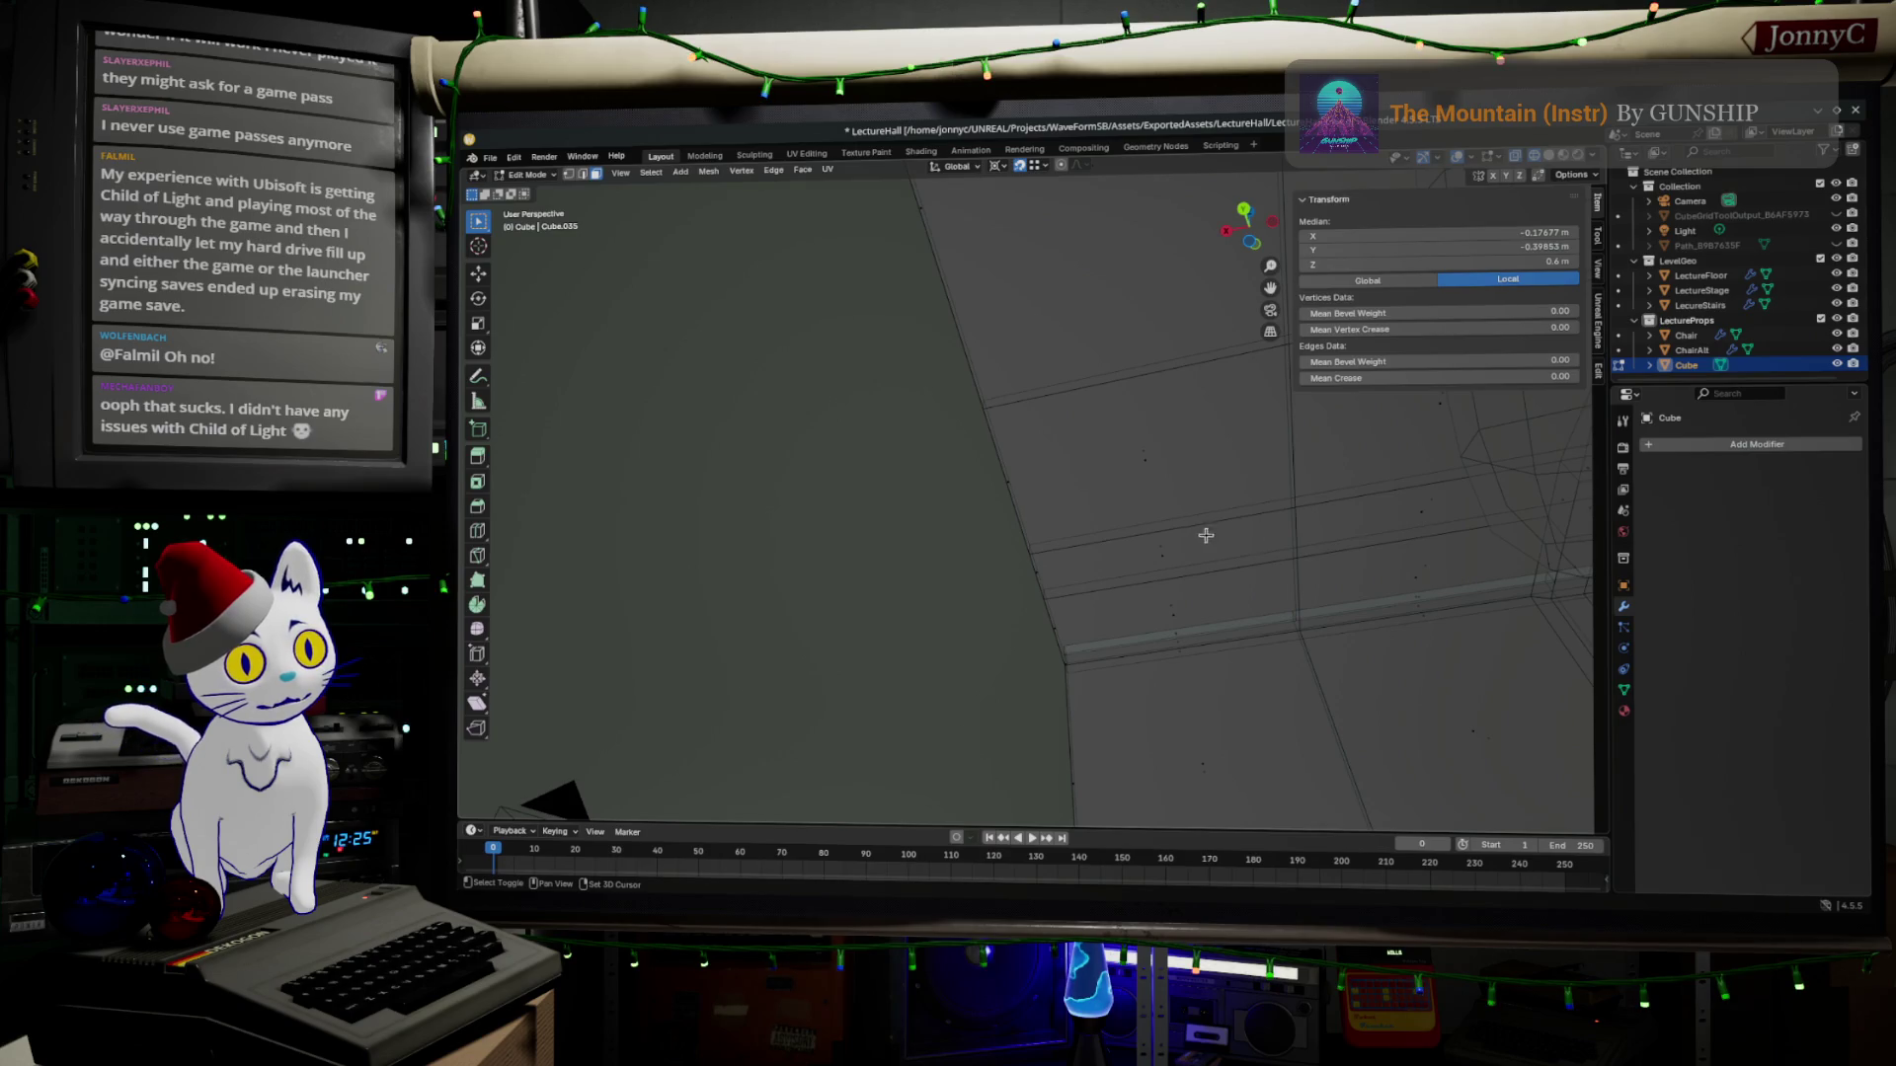
Extend the edge-strip selection and view it in Right Orthographic.
click(1154, 561)
shift+click(1423, 516)
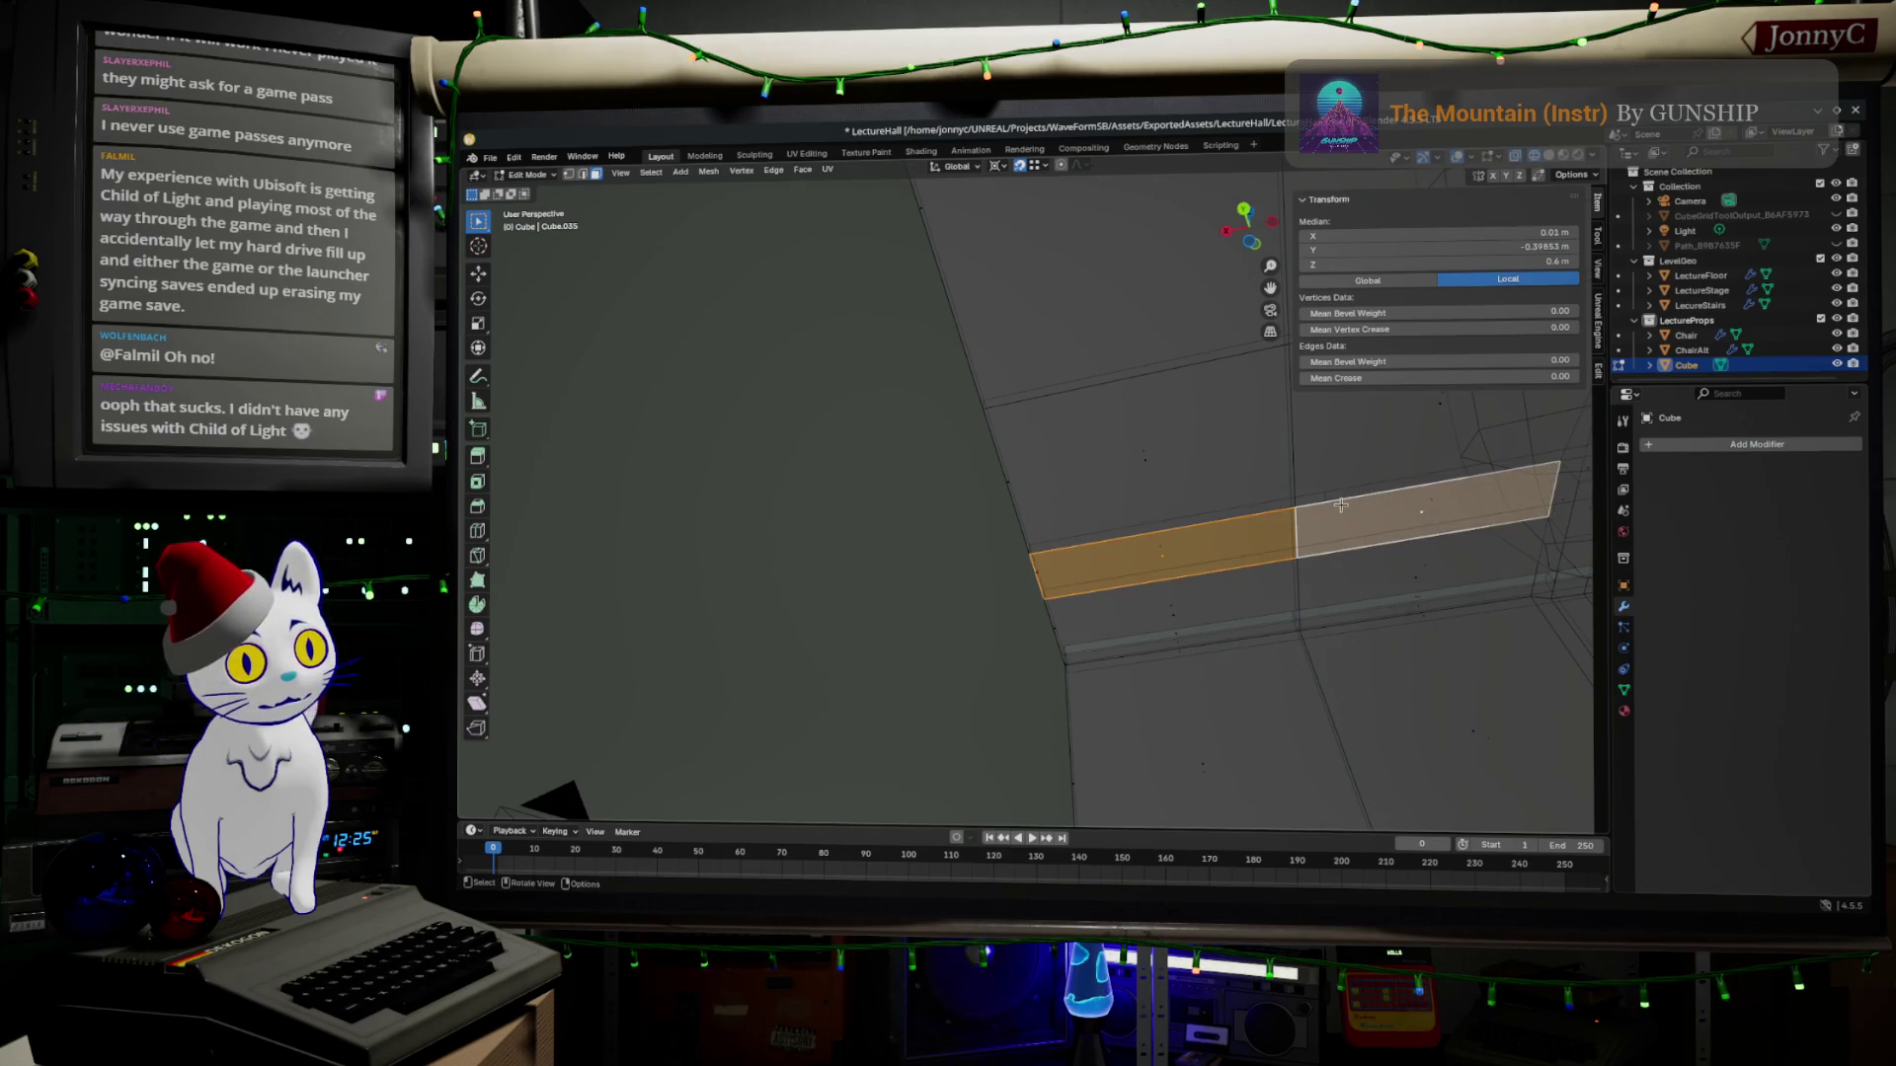
mouse_move(1333, 533)
middle_down()
mouse_move(1158, 574)
mouse_move(1244, 489)
middle_up()
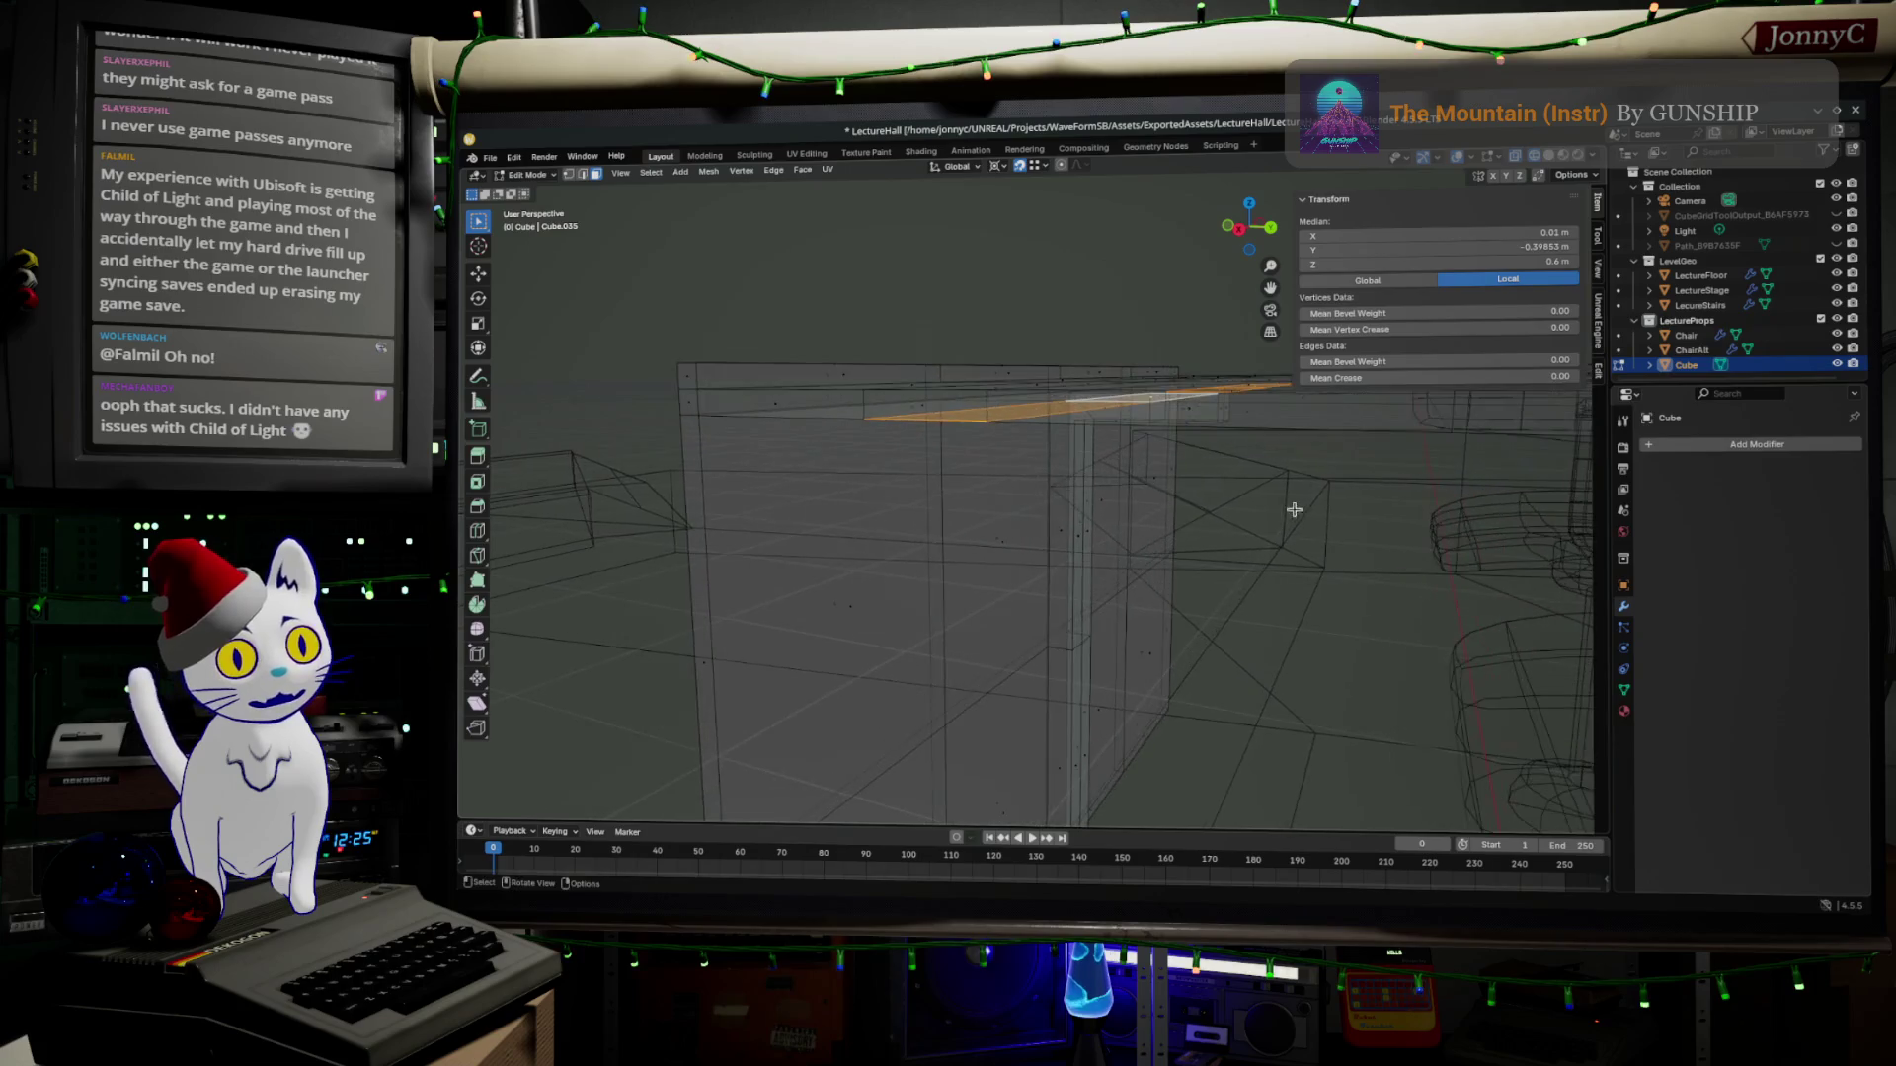
click(1237, 232)
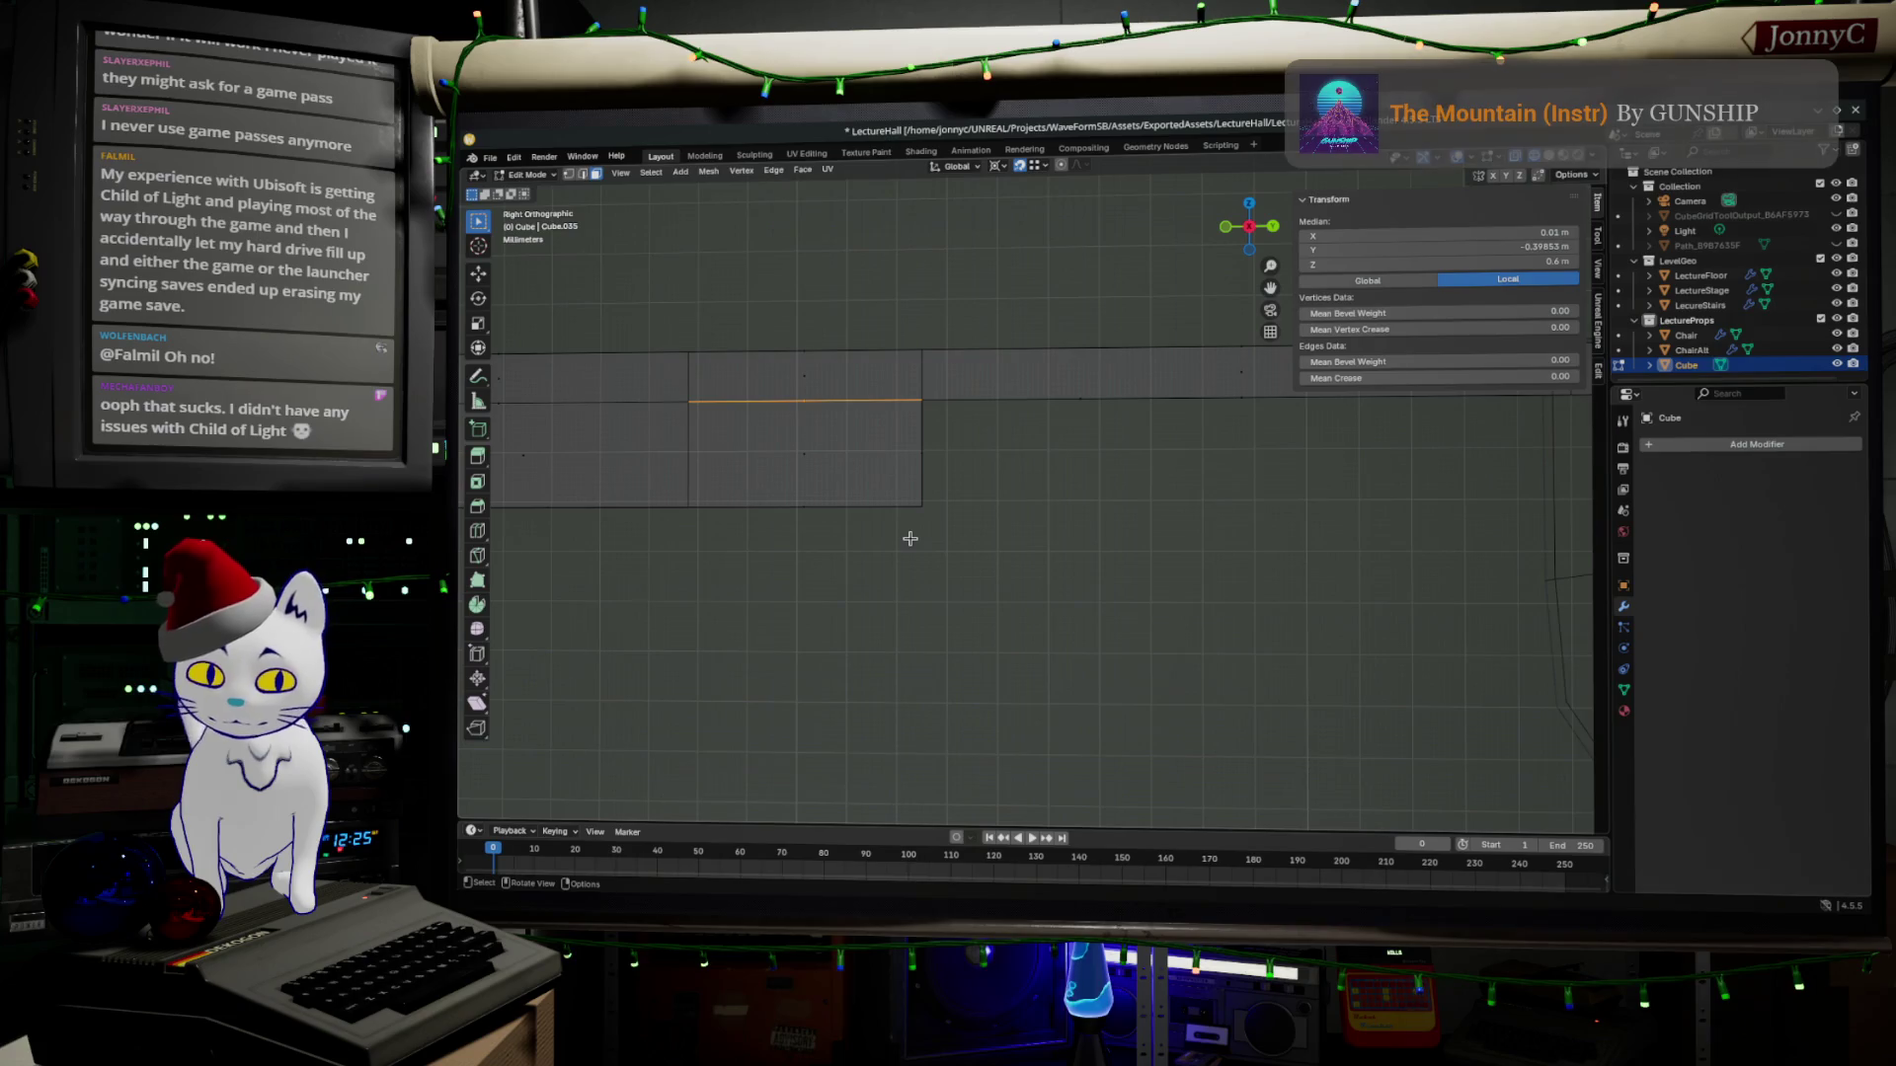
Extrude the desk-top edge strip down about 3 cm to form a lip.
key(g)
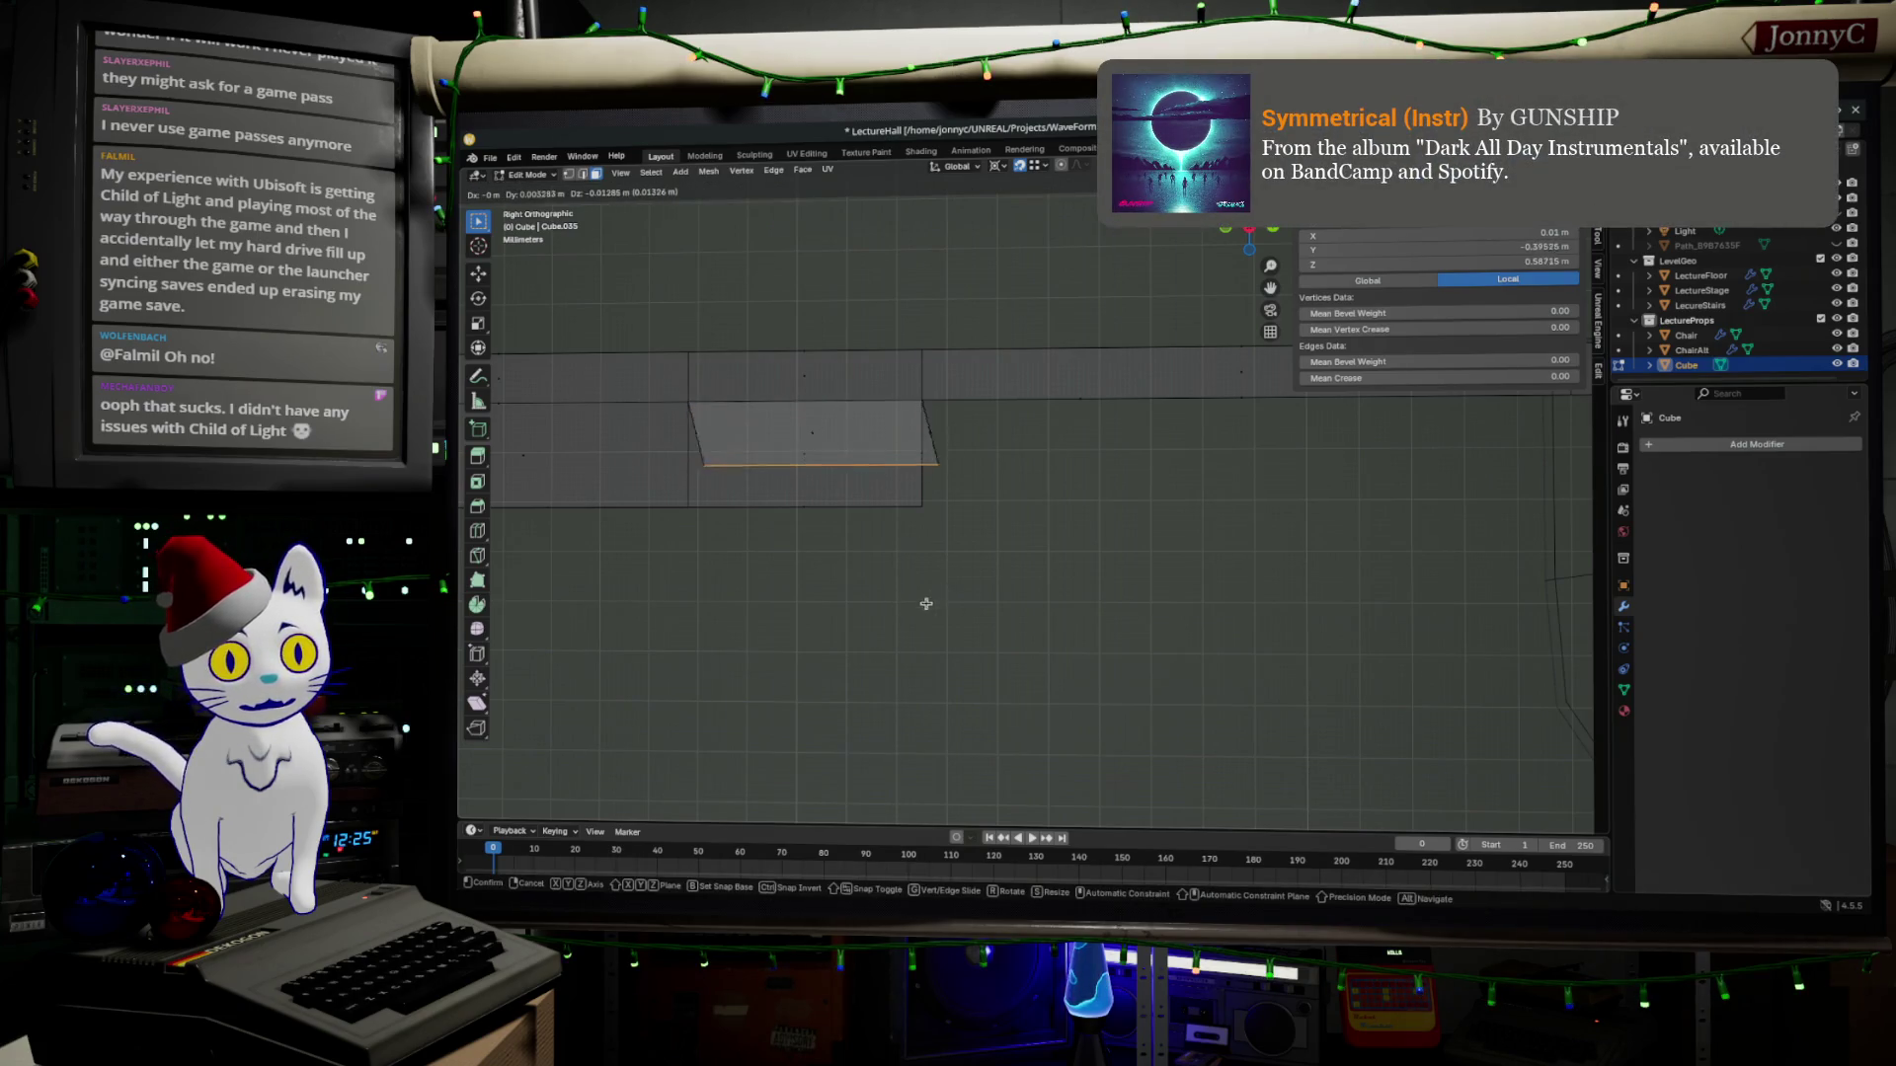
click(928, 507)
mouse_move(927, 507)
middle_down()
mouse_move(1261, 485)
mouse_move(1185, 548)
middle_up()
click(1148, 587)
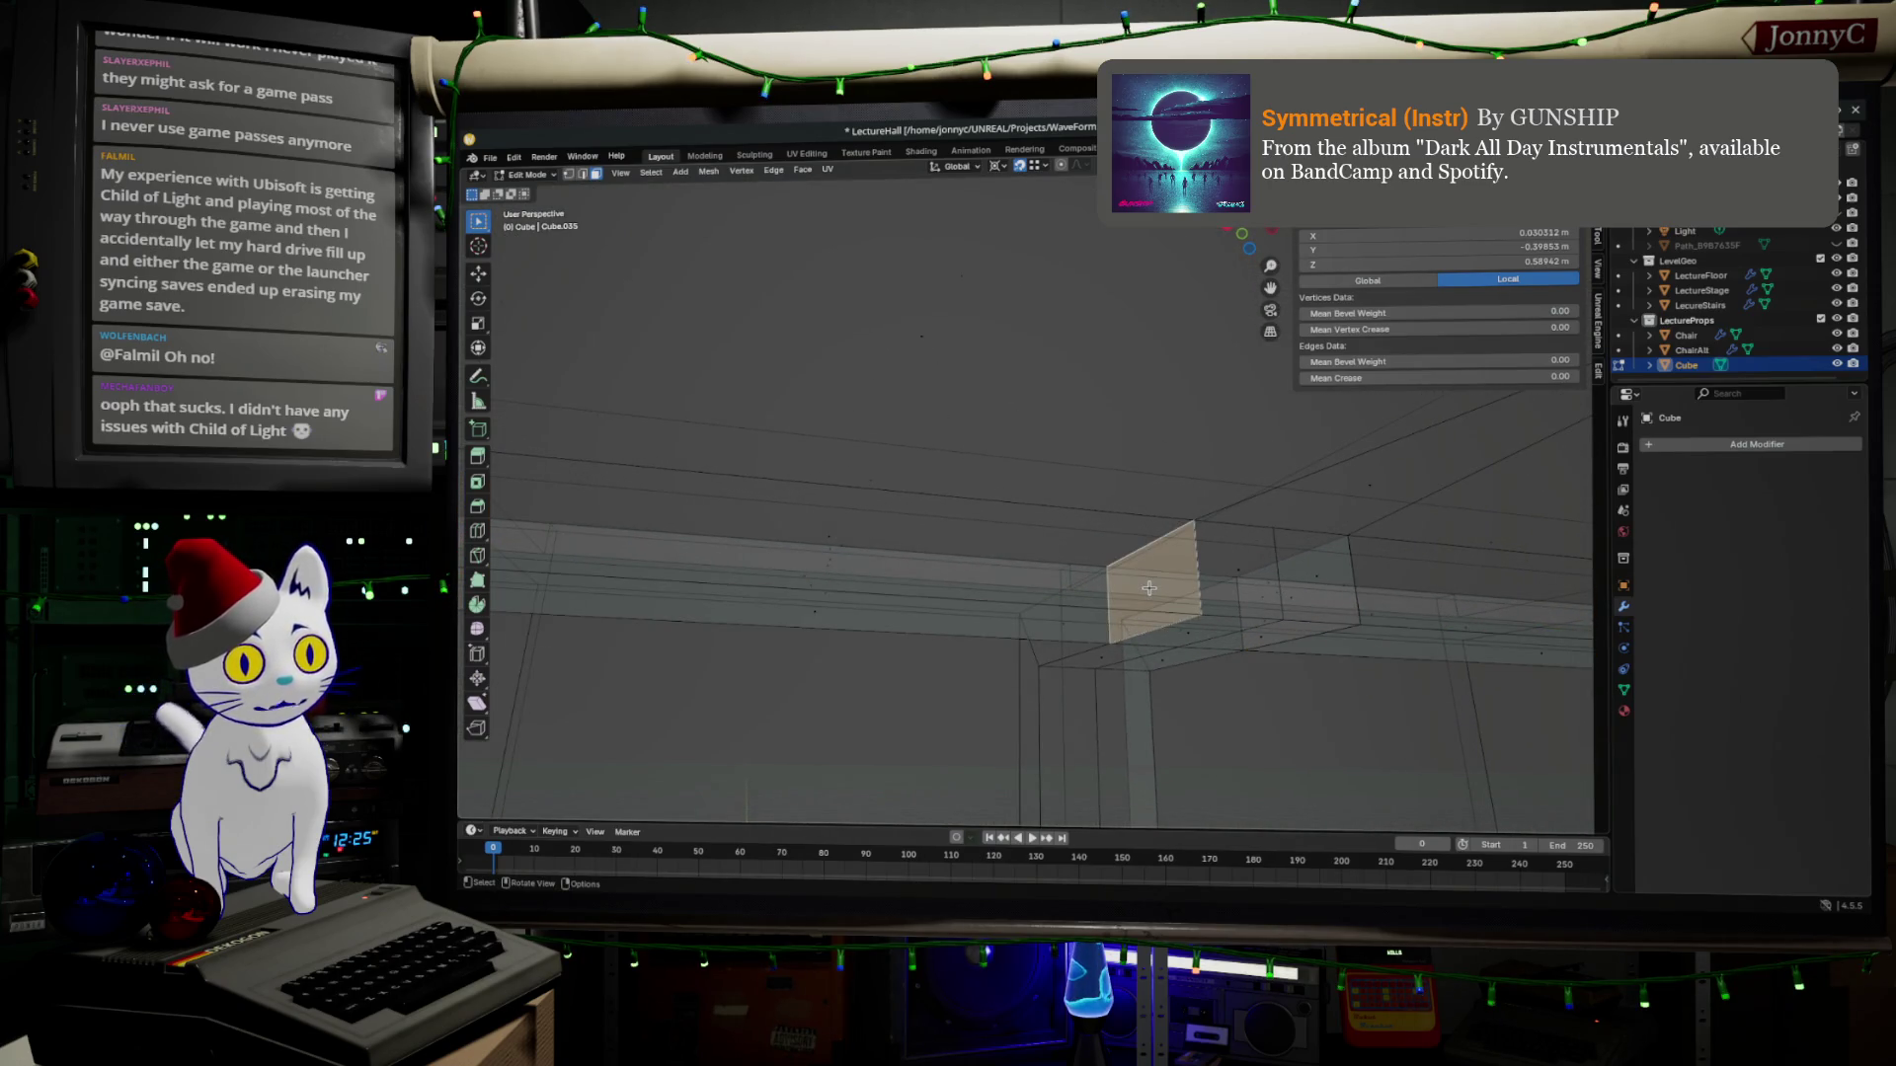
Delete the stray face near the leg-top joint and its first leftover edge.
click(592, 175)
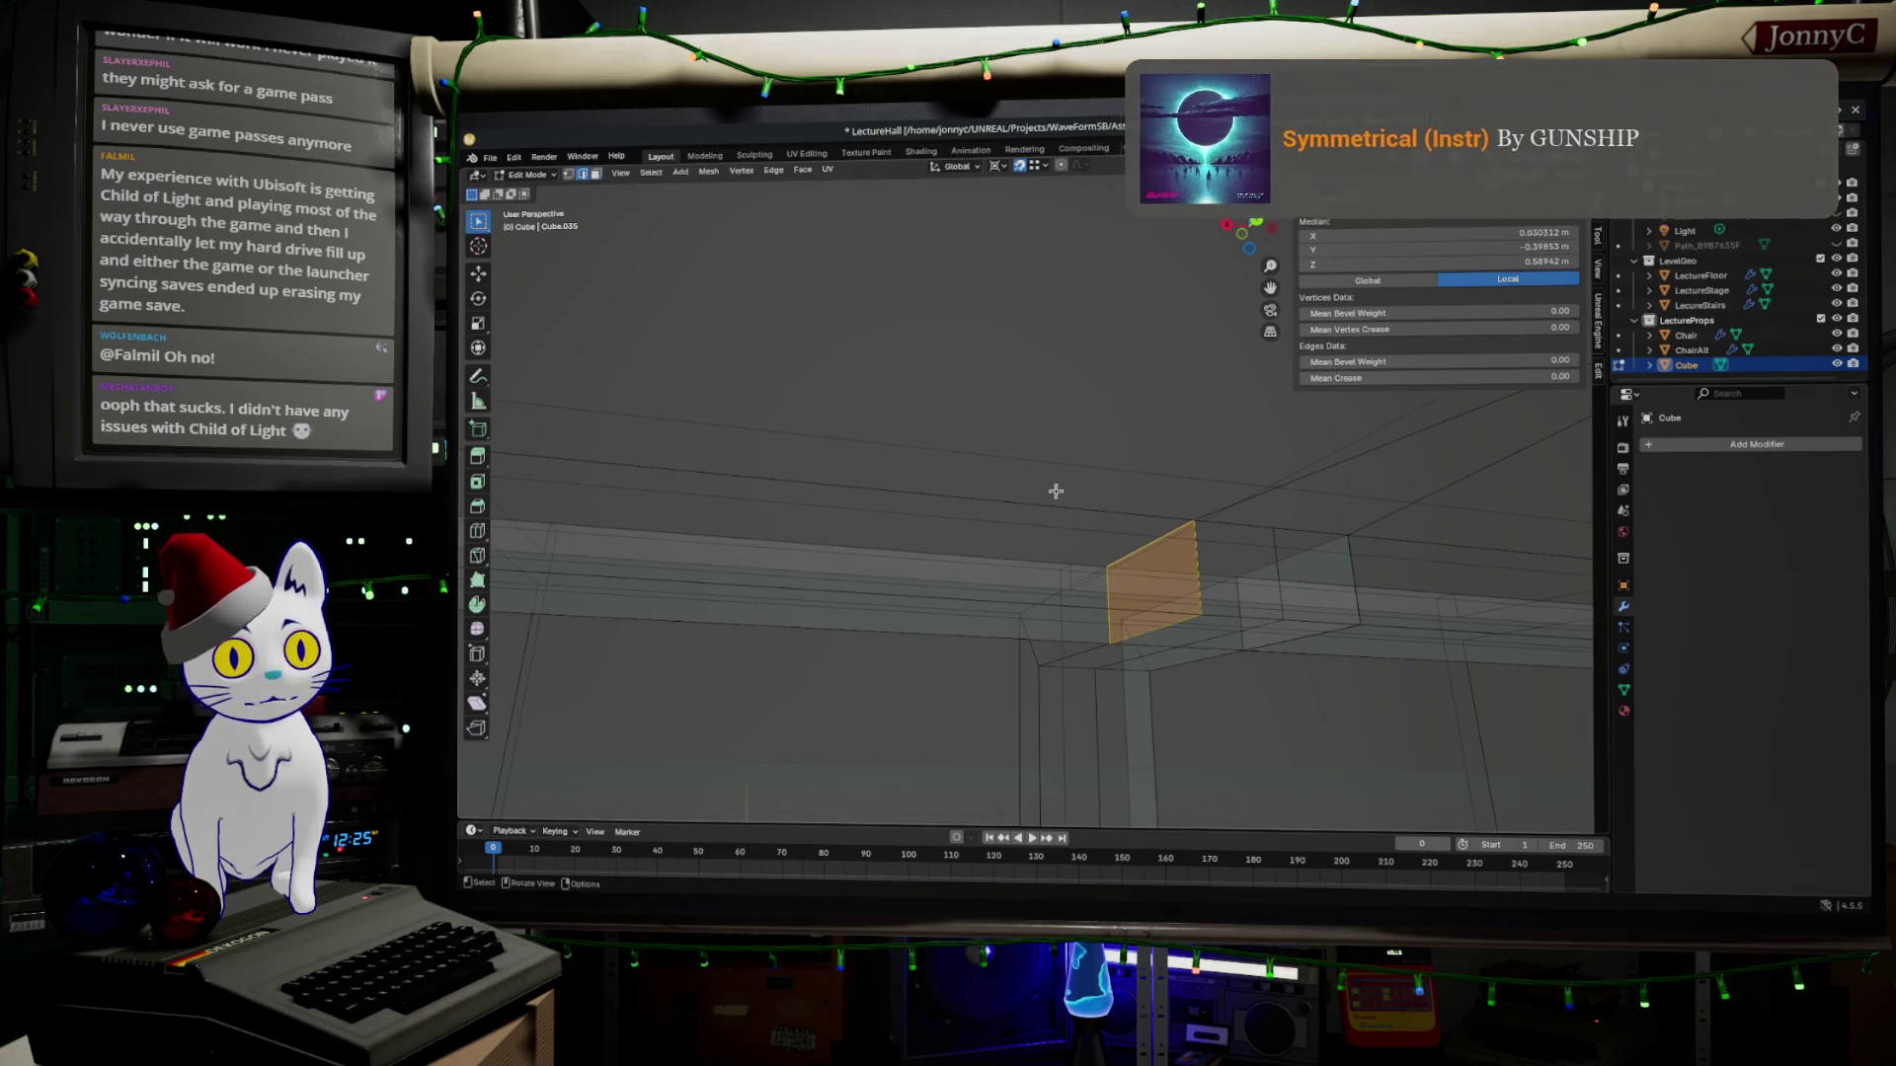
mouse_move(1171, 563)
middle_down()
mouse_move(1126, 540)
mouse_move(1184, 564)
middle_up()
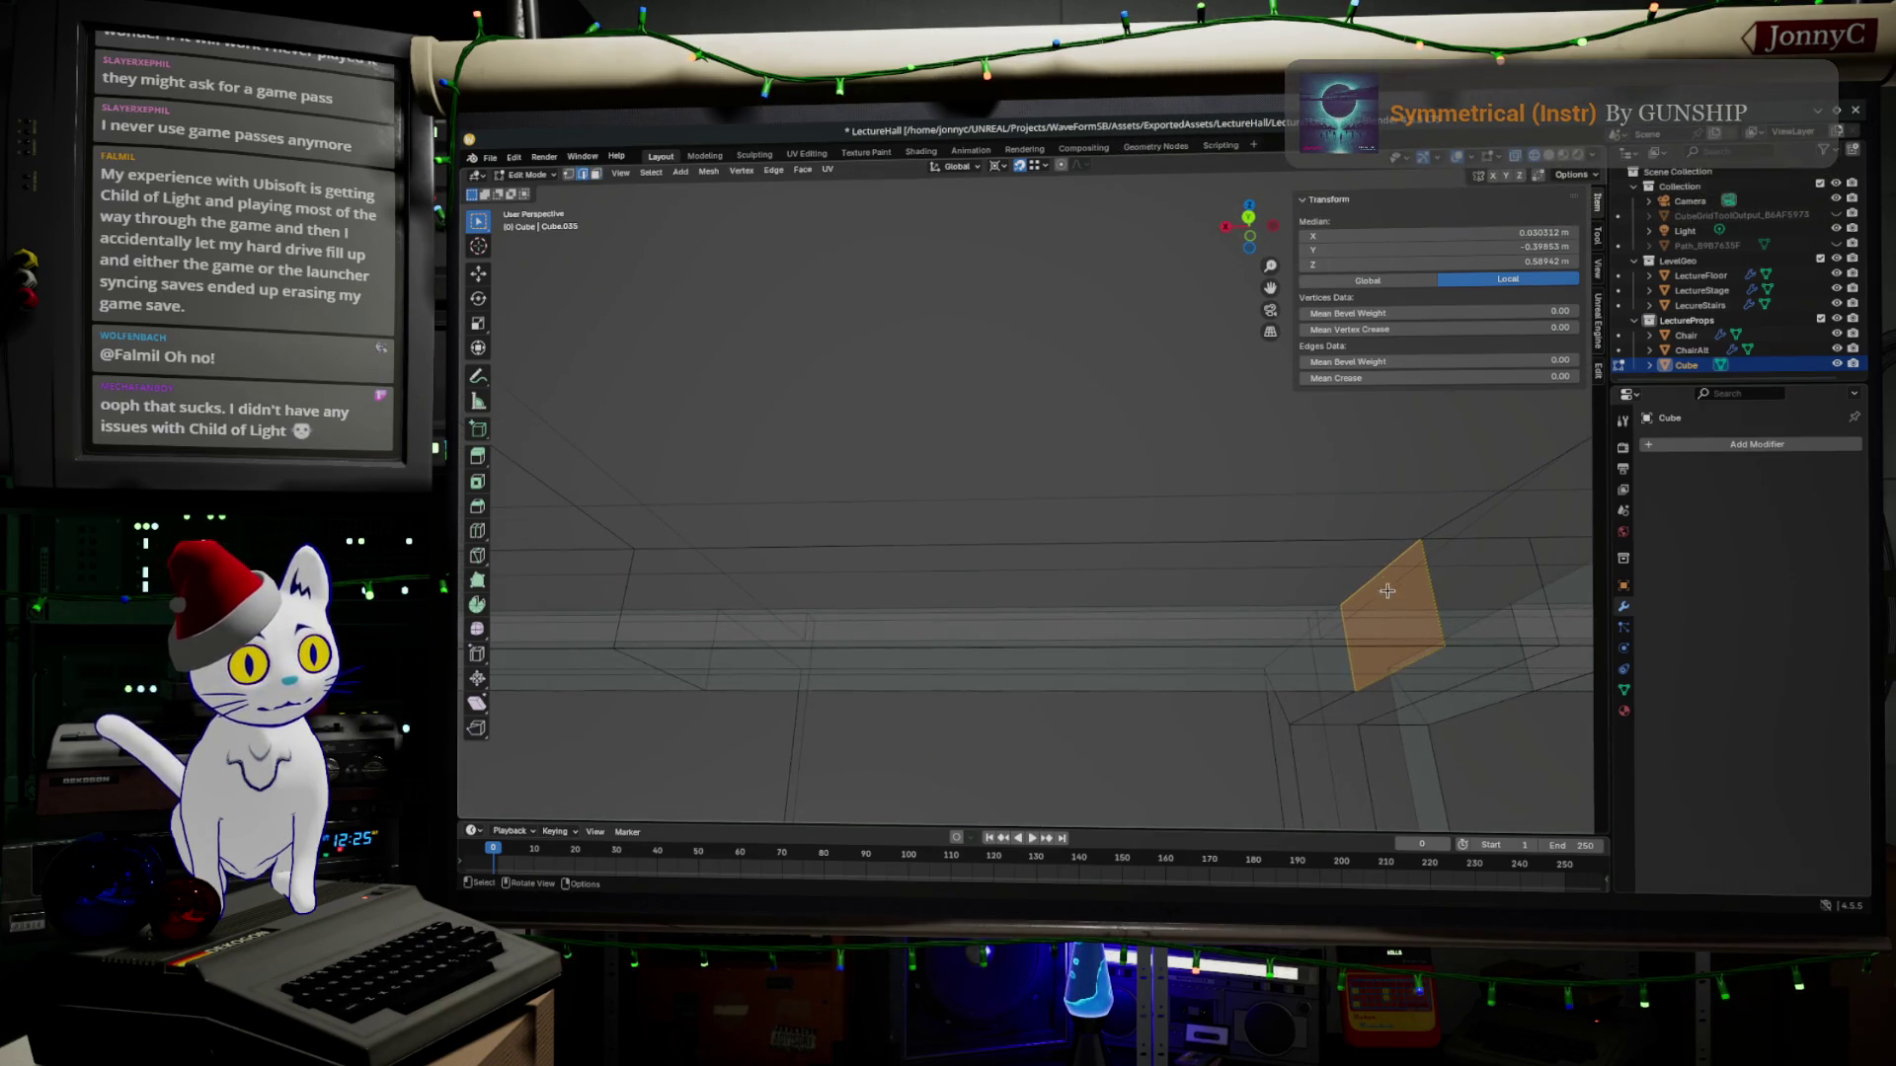
key(Delete)
key(x)
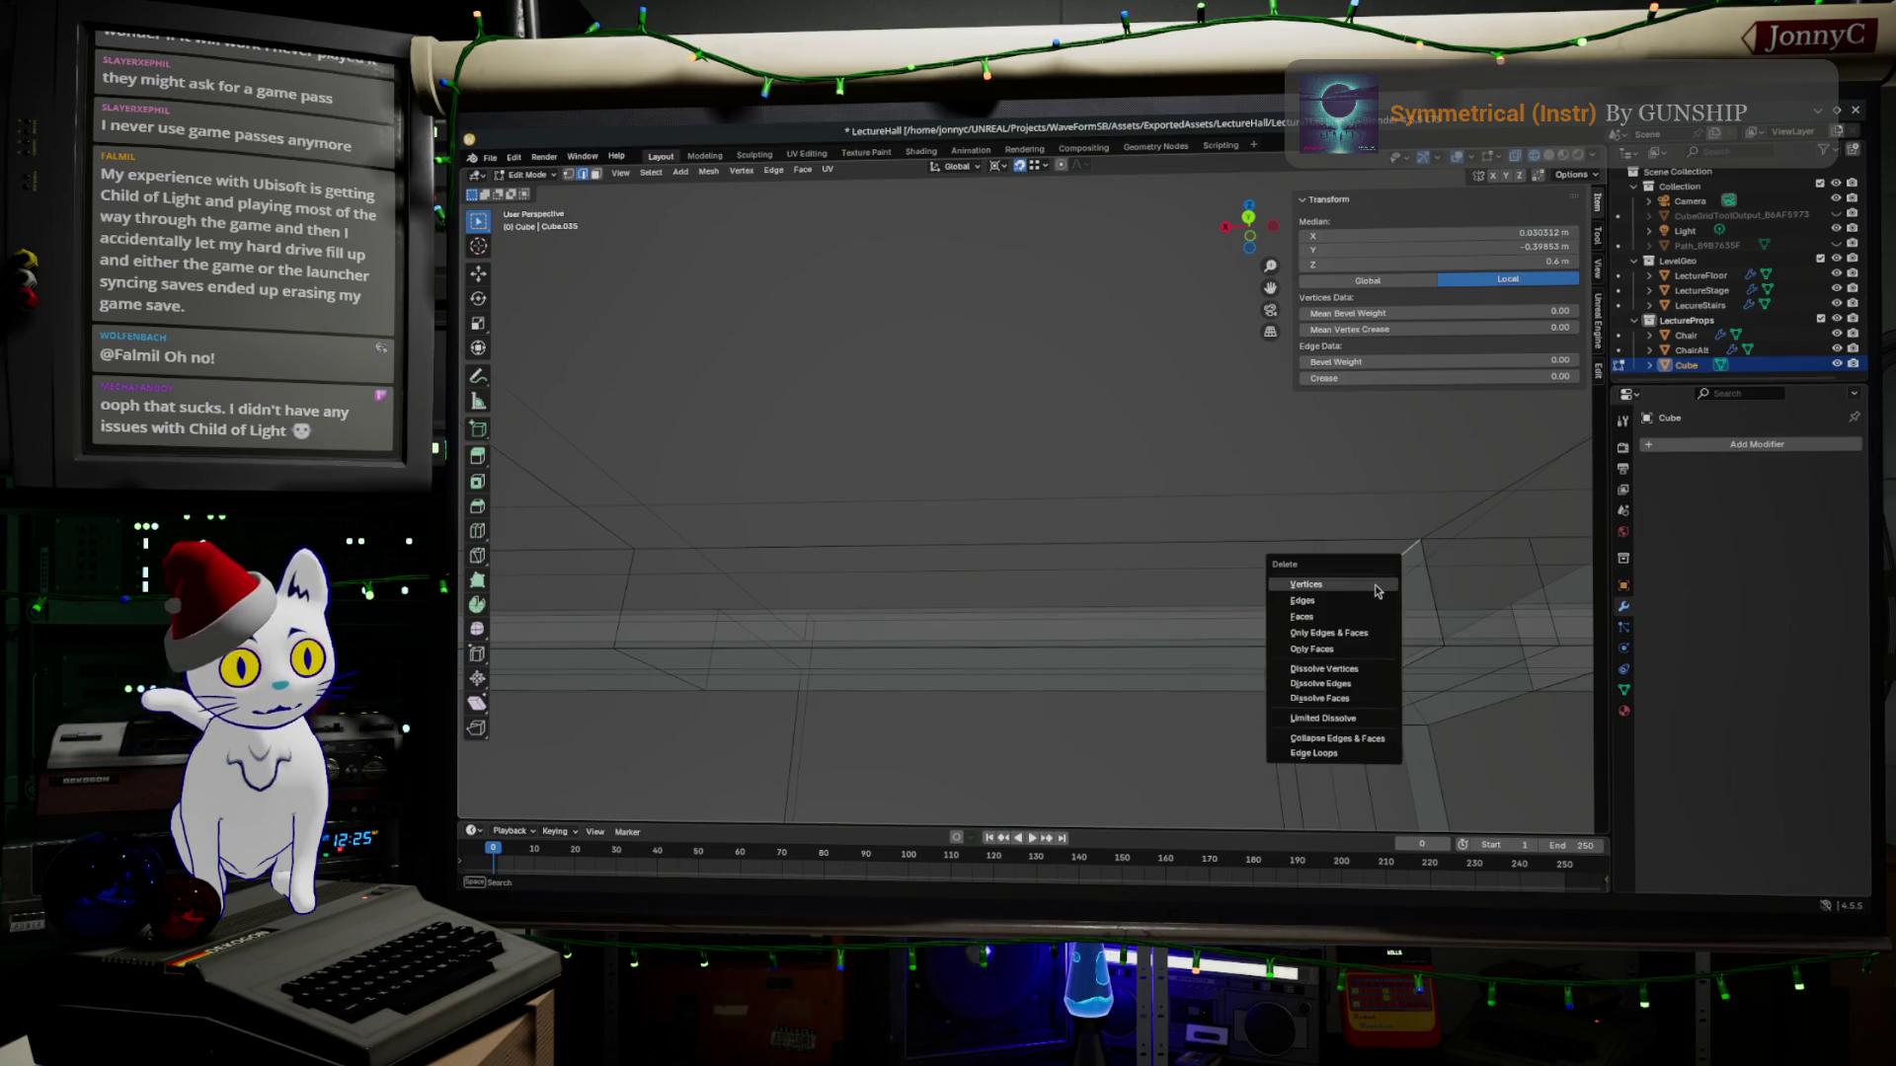
click(1374, 585)
Delete the remaining leftover edge's vertices beside the joint.
click(1374, 585)
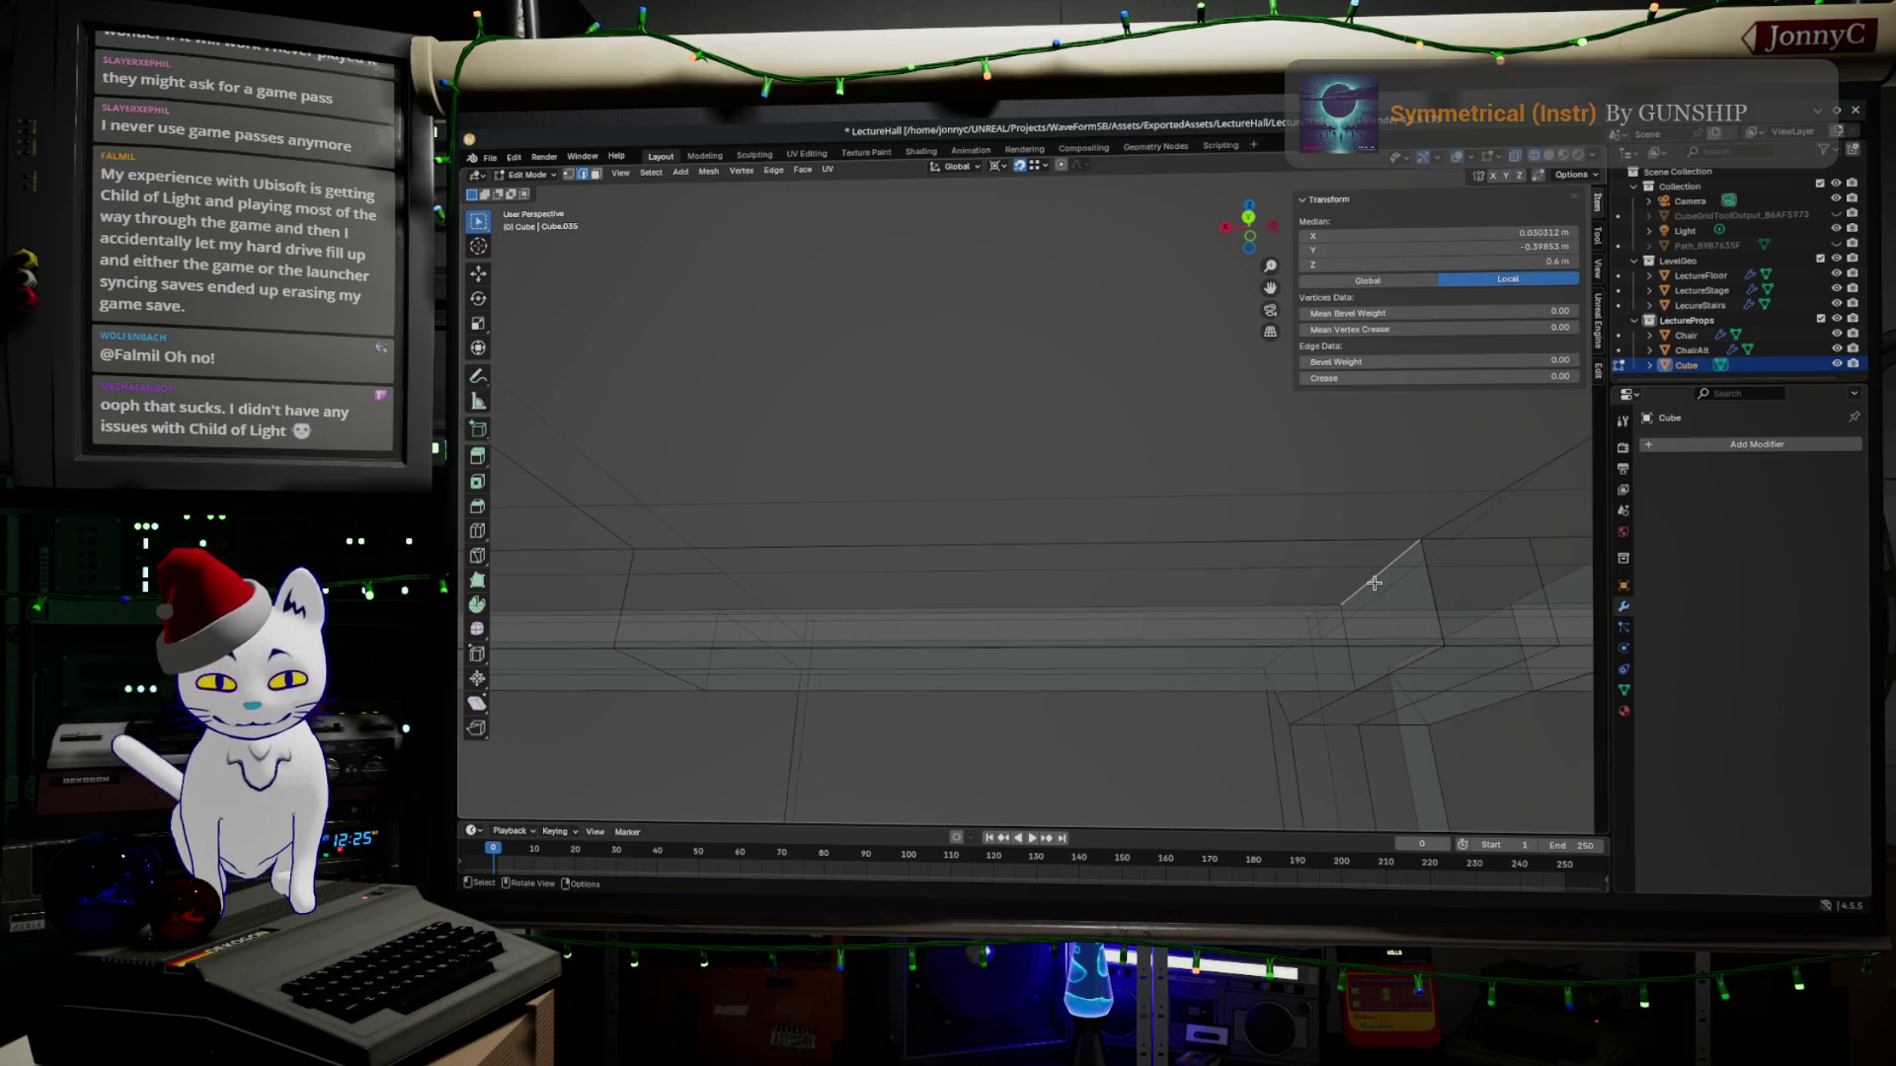
key(x)
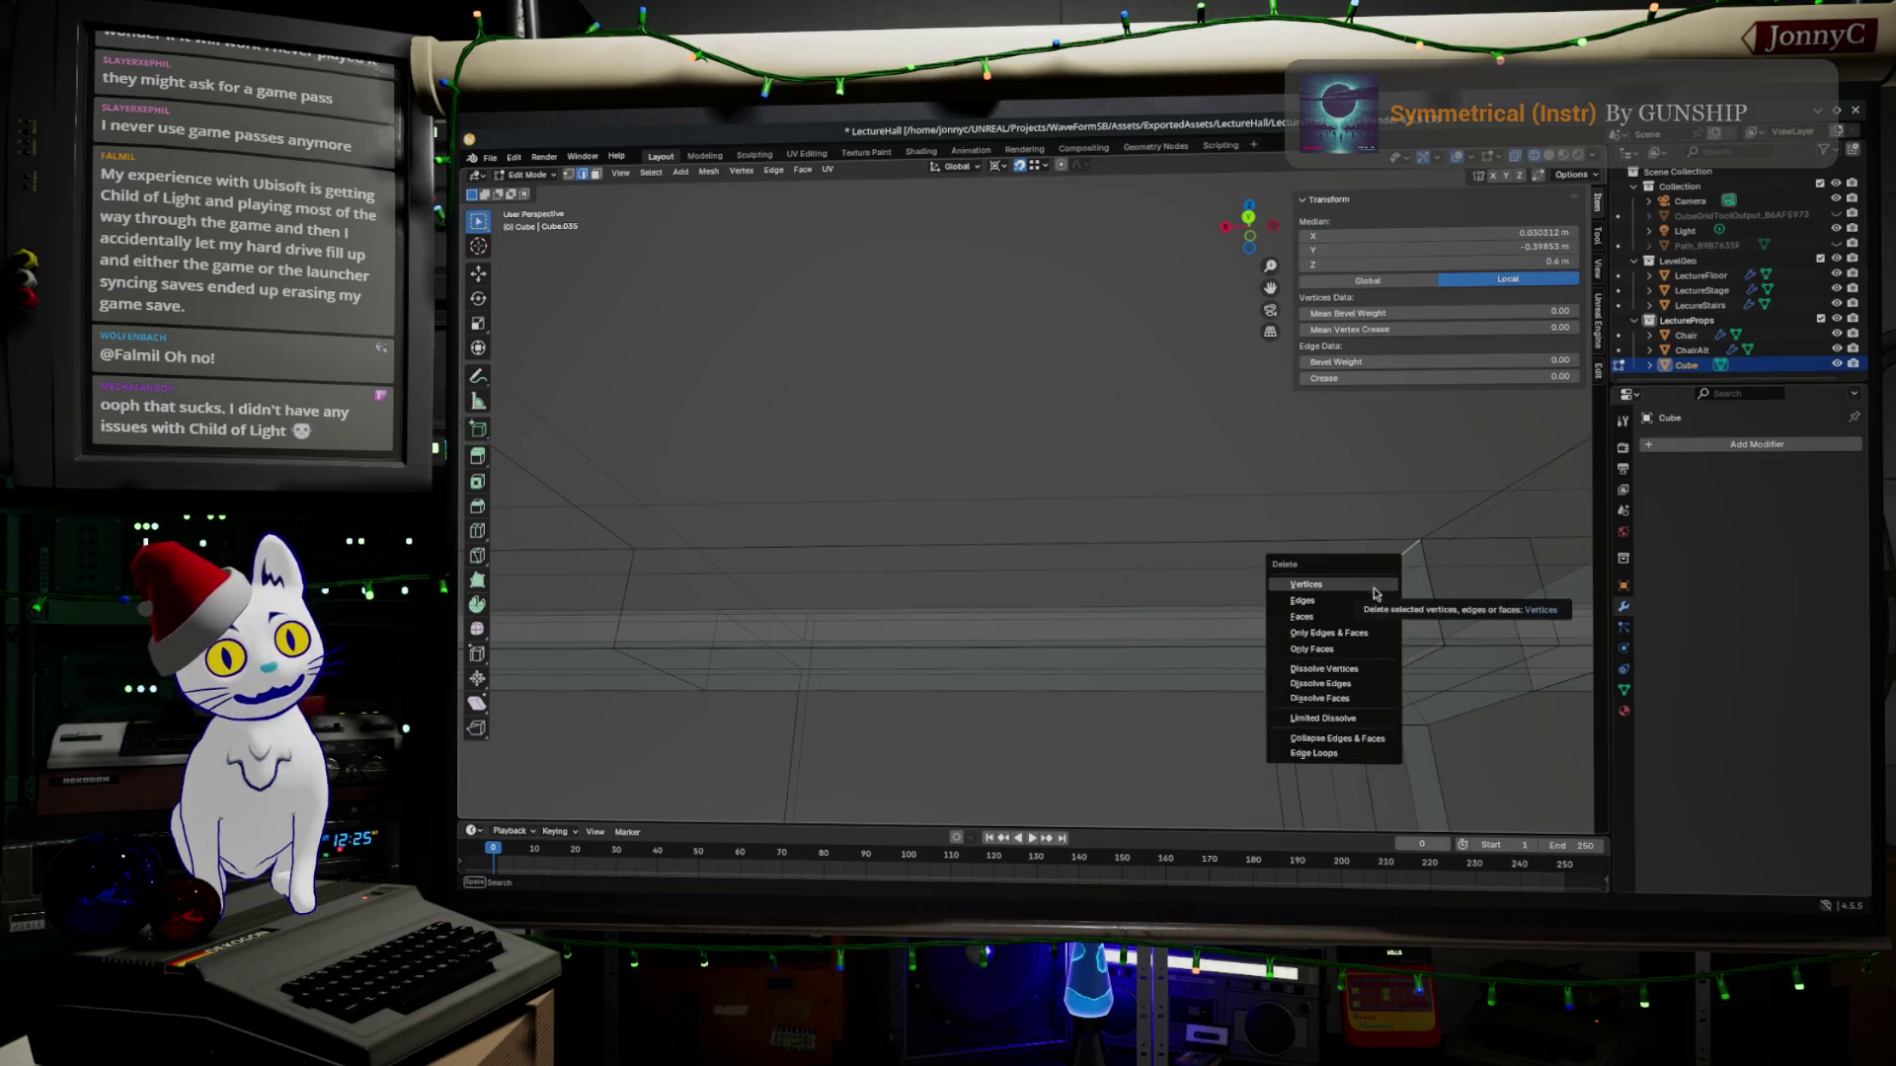
click(1374, 585)
middle_drag(1434, 588, 1408, 578)
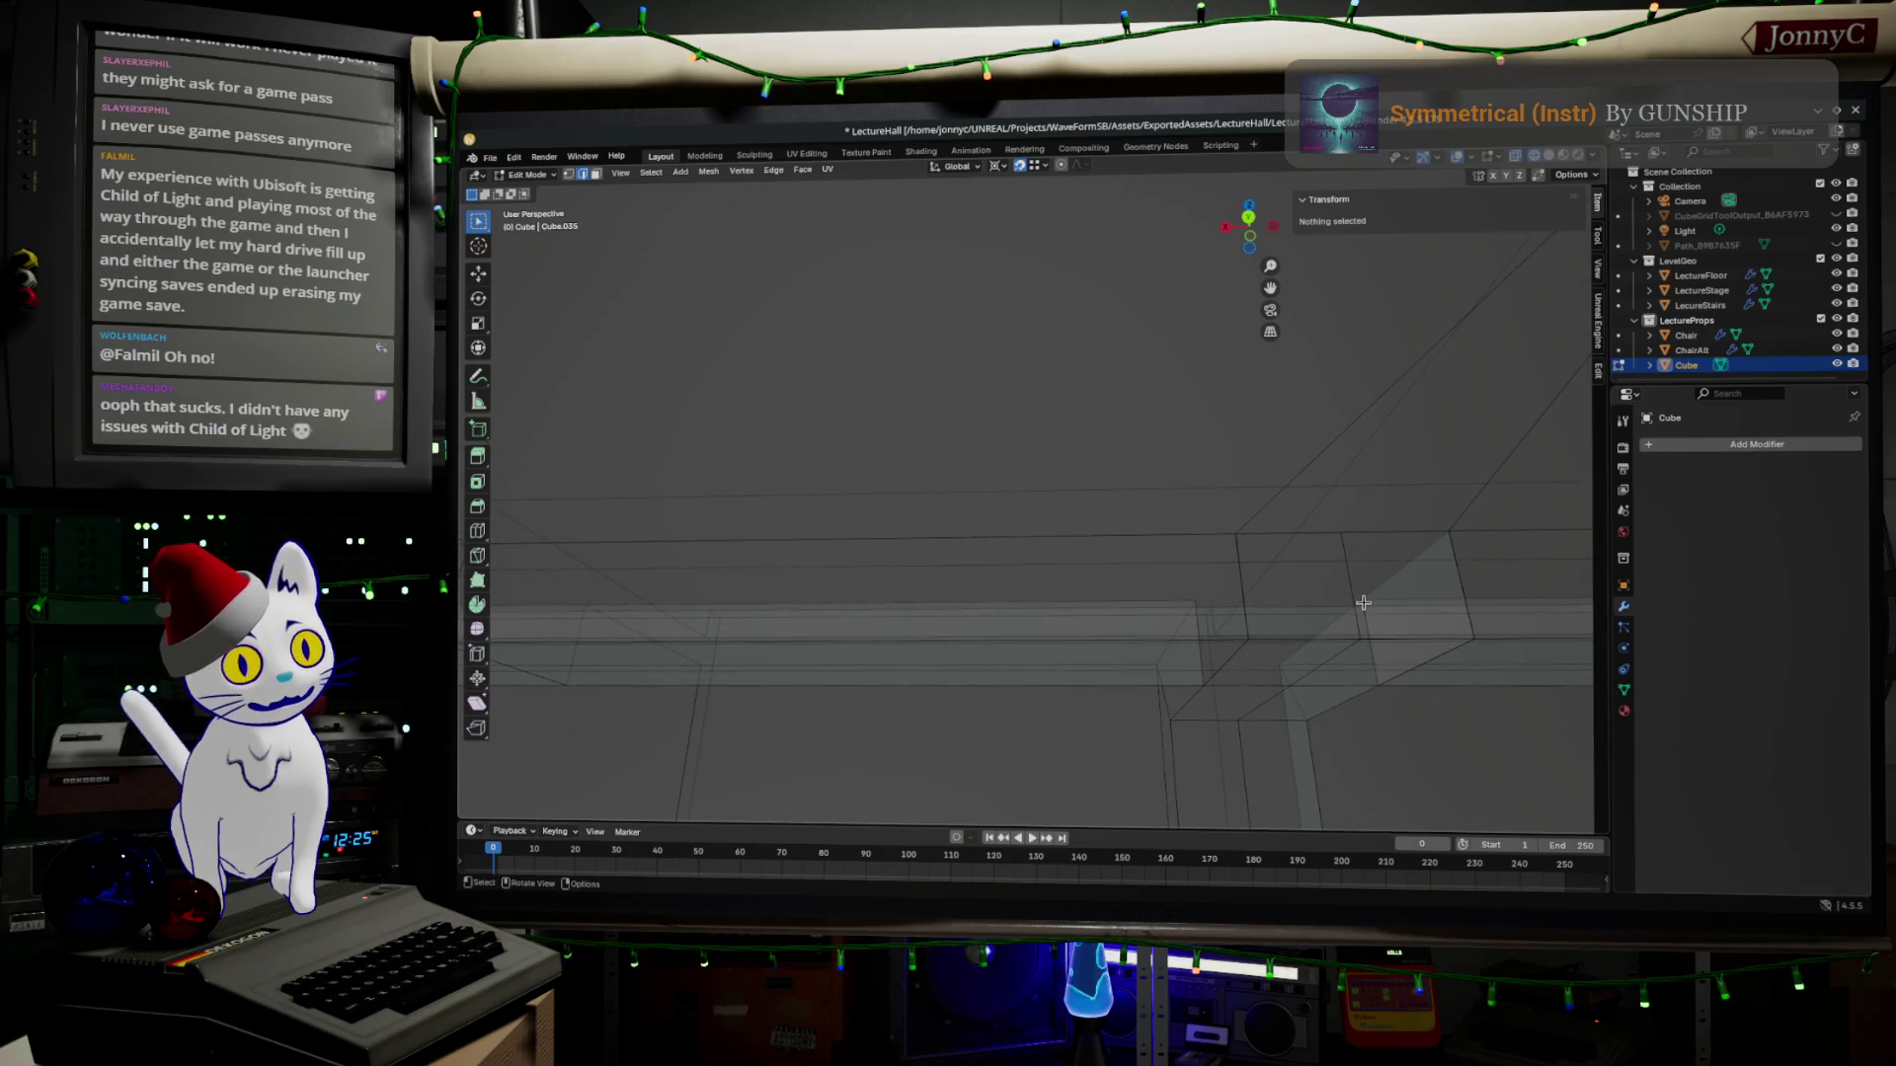
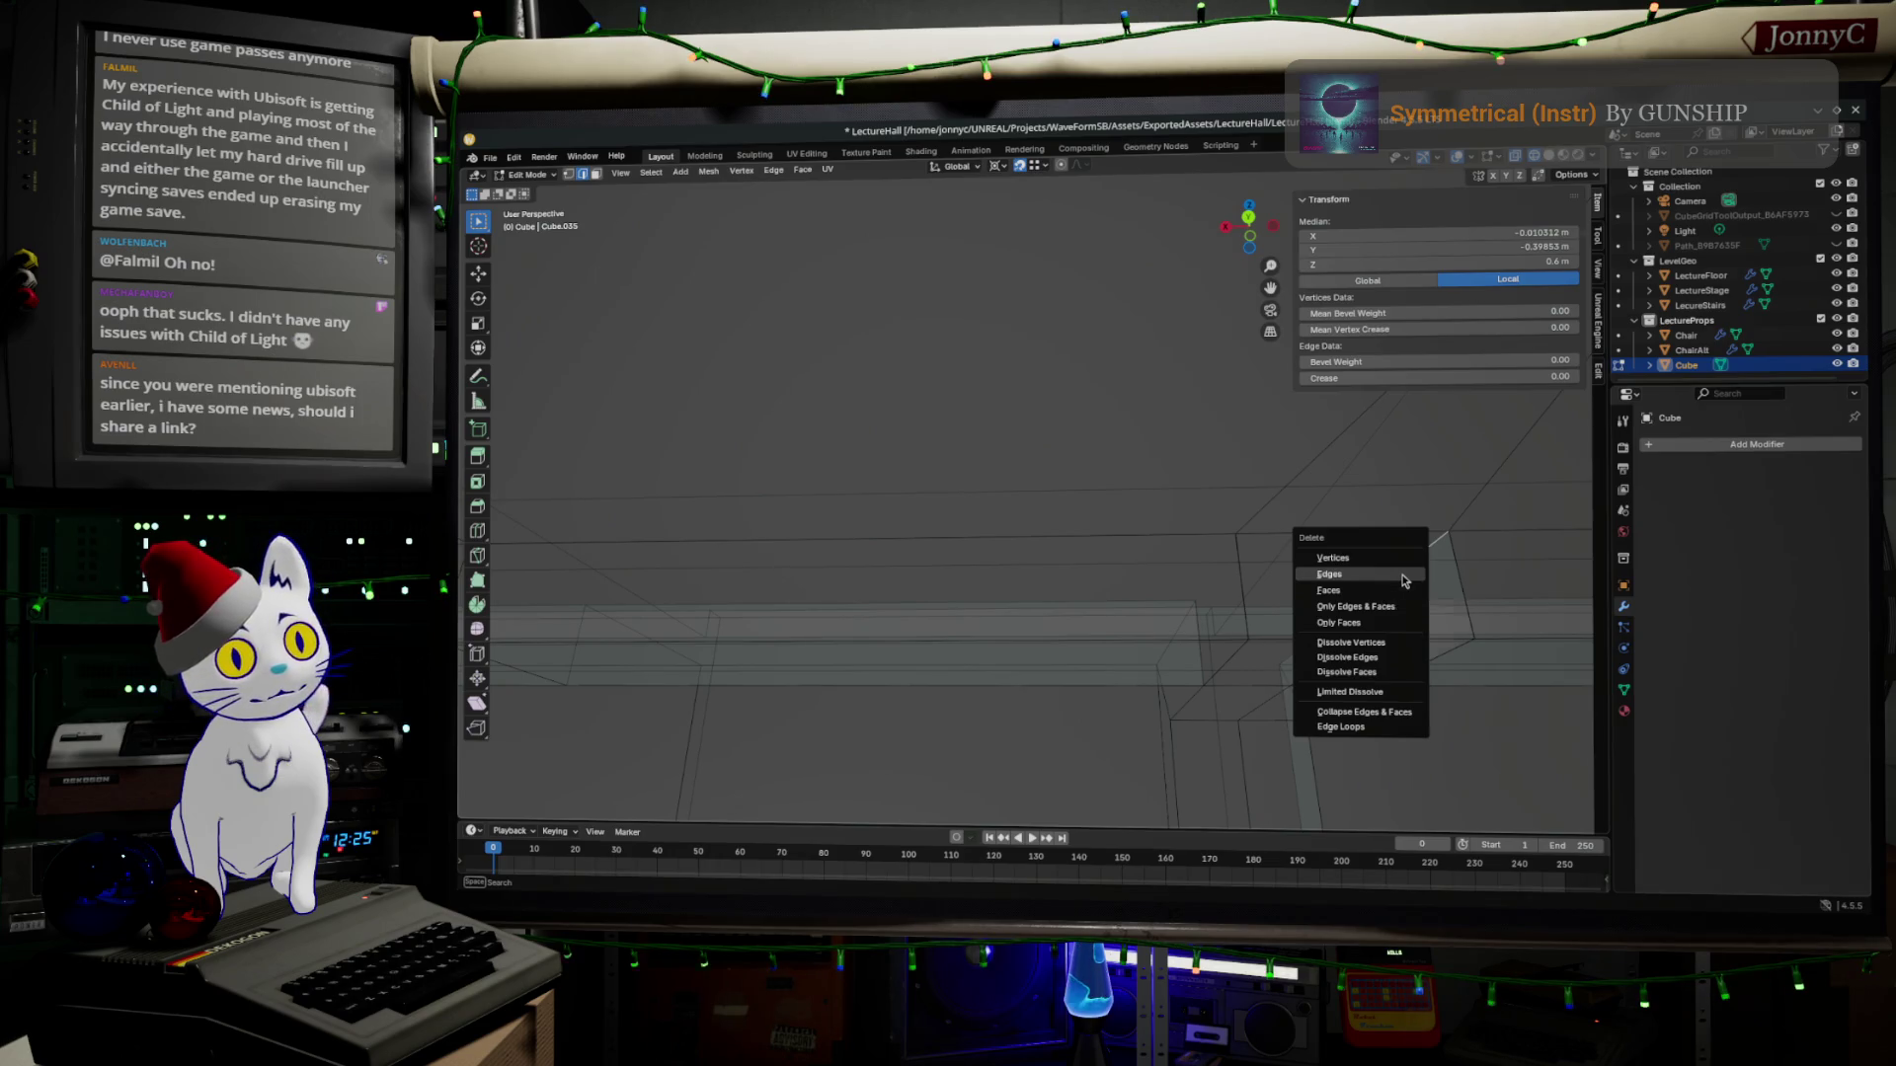
Delete the stray edge and select only the connected desk mesh with L.
click(1404, 578)
mouse_move(1394, 670)
middle_down()
mouse_move(1286, 676)
mouse_move(837, 533)
mouse_move(619, 592)
mouse_move(1187, 511)
middle_up()
scroll(1288, 676, down, 4)
scroll(1148, 640, up, 5)
scroll(889, 563, down, 4)
key(a)
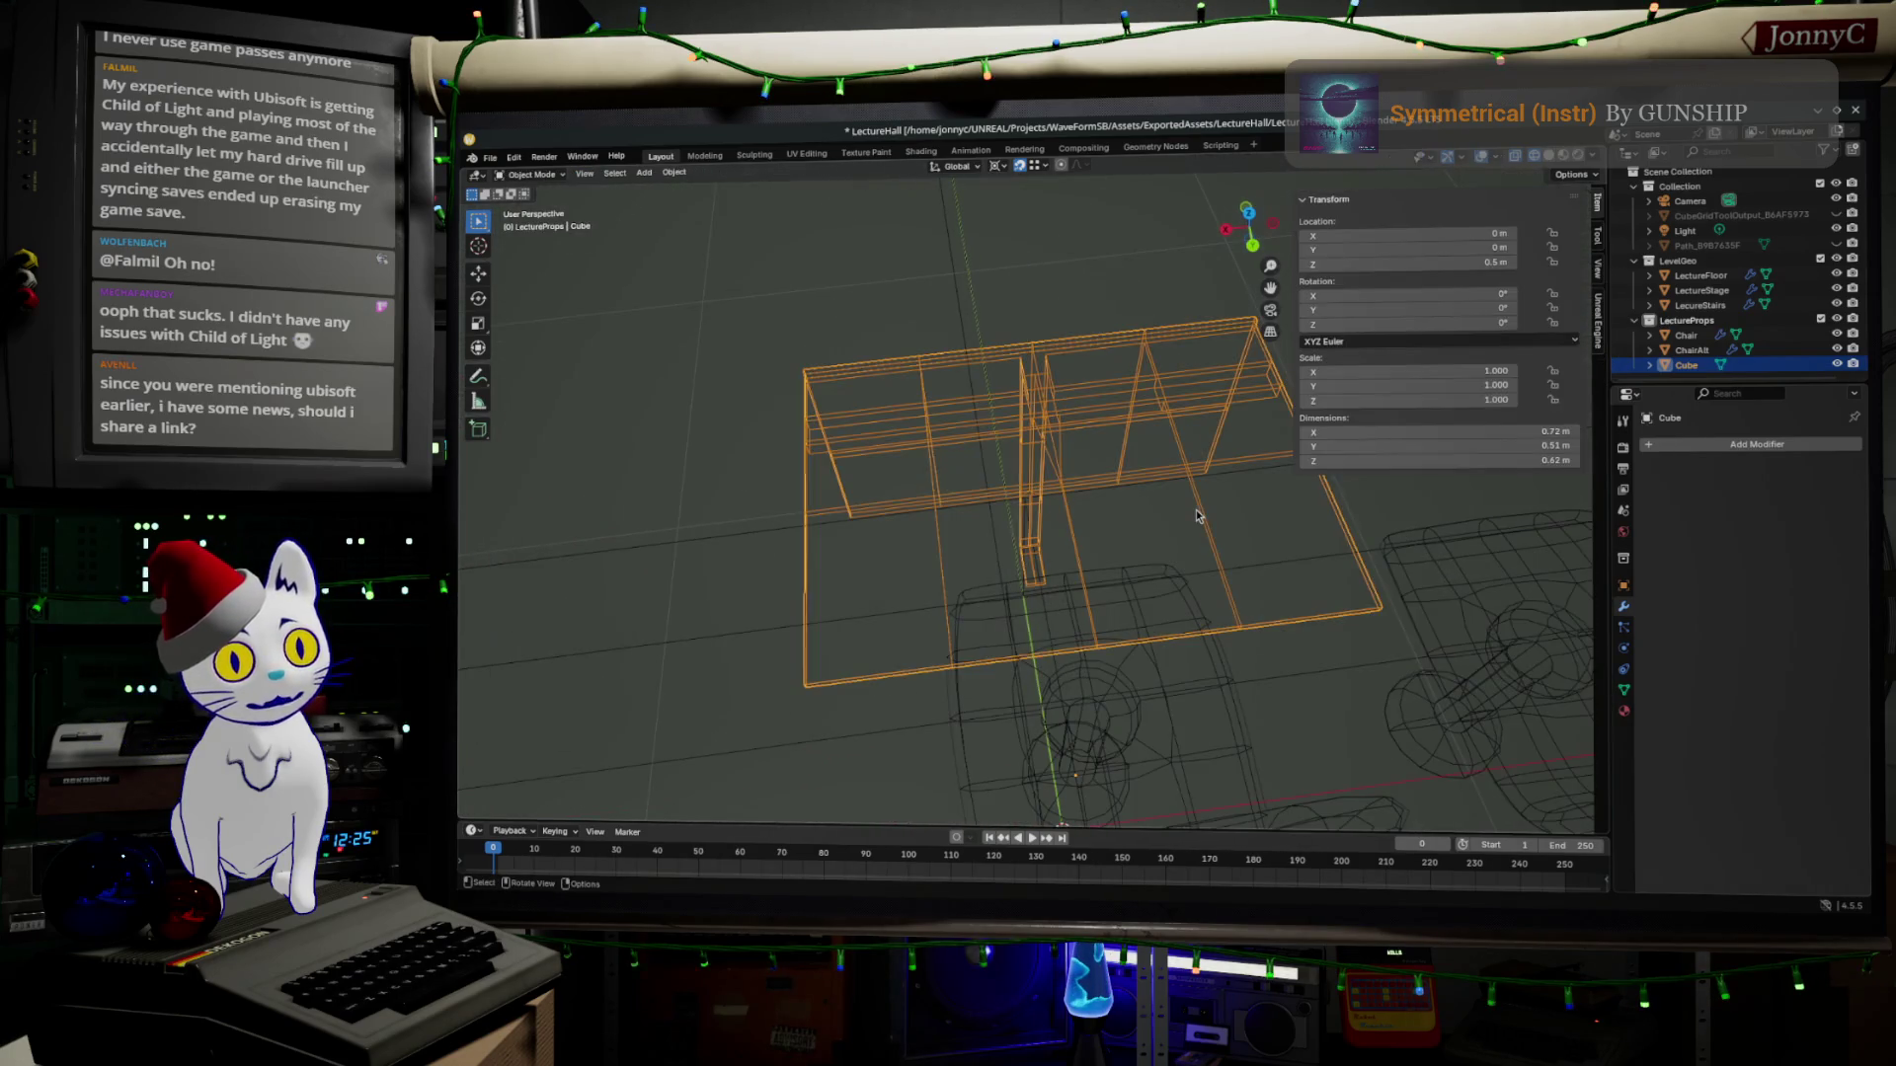
scroll(1200, 474, up, 2)
key(a)
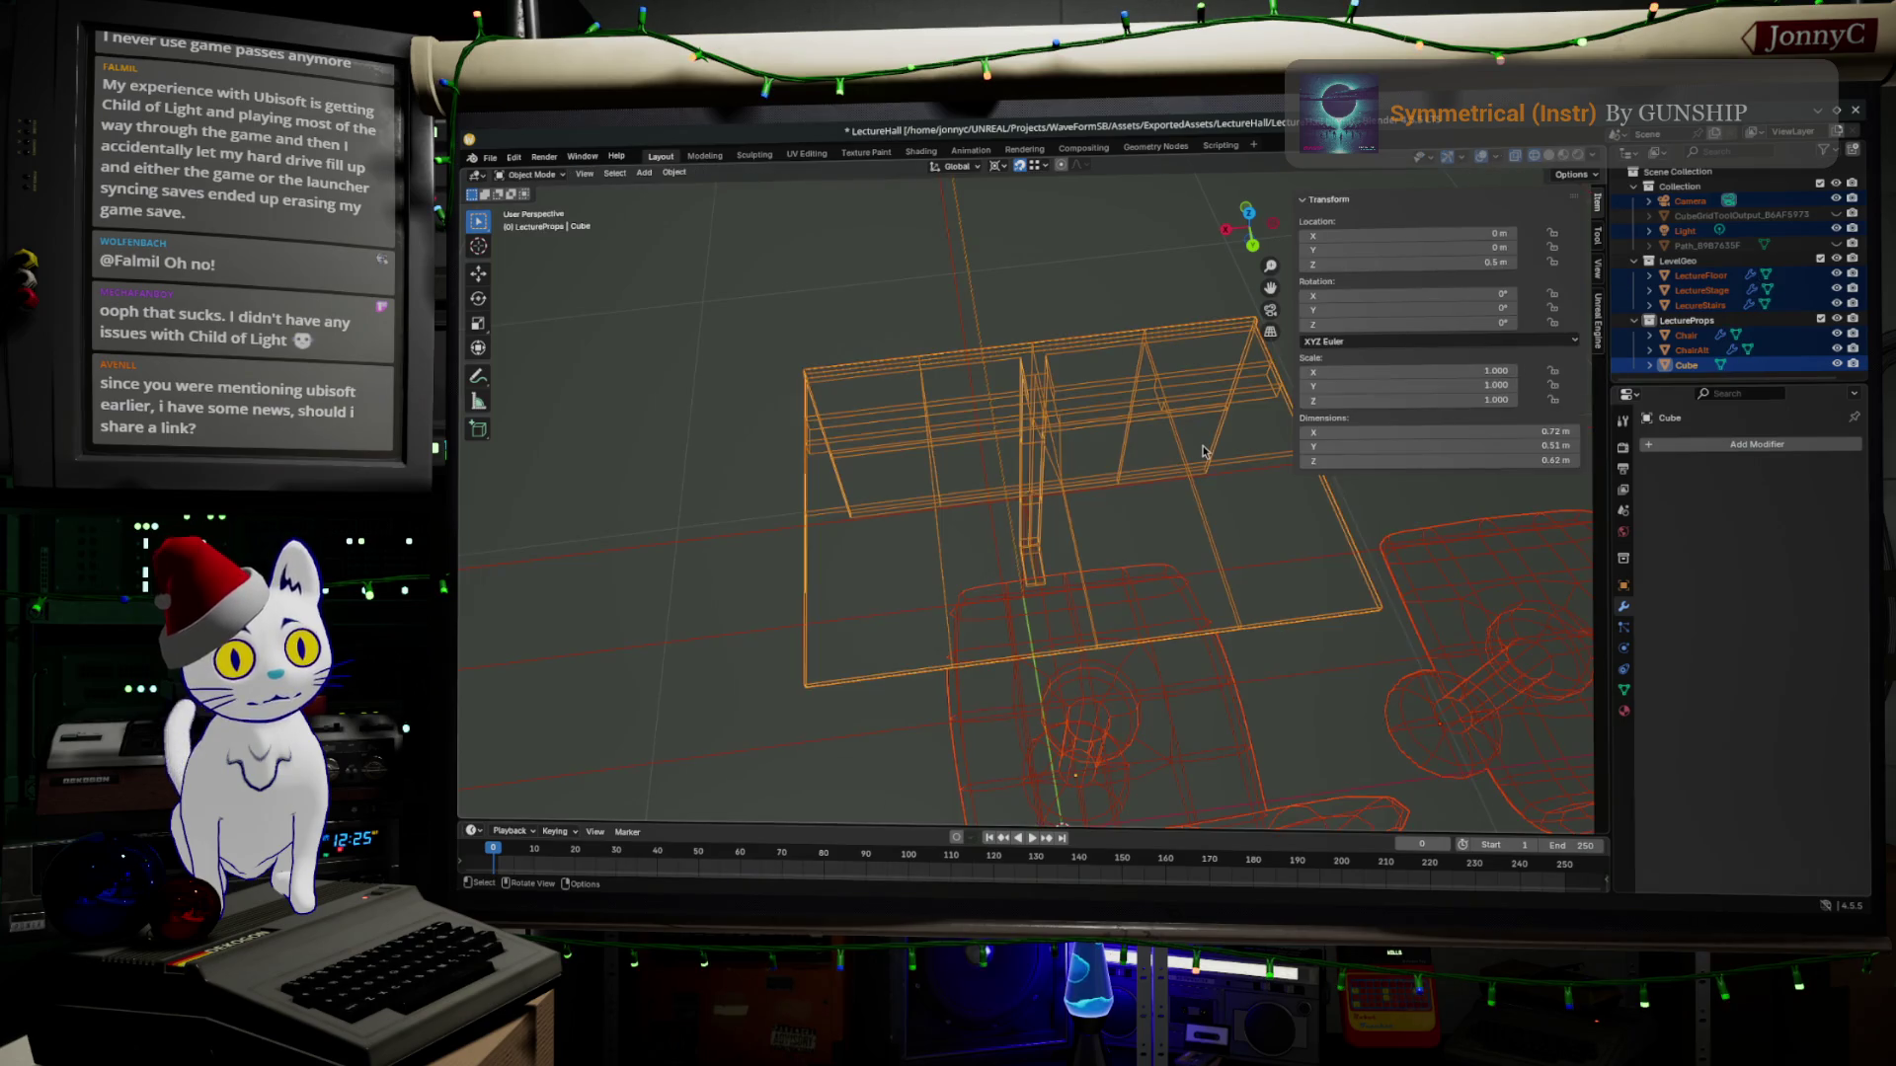
key(alt+a)
key(l)
Recalculate the desk normals outward via Mesh > Normals and show it in solid shading.
click(709, 168)
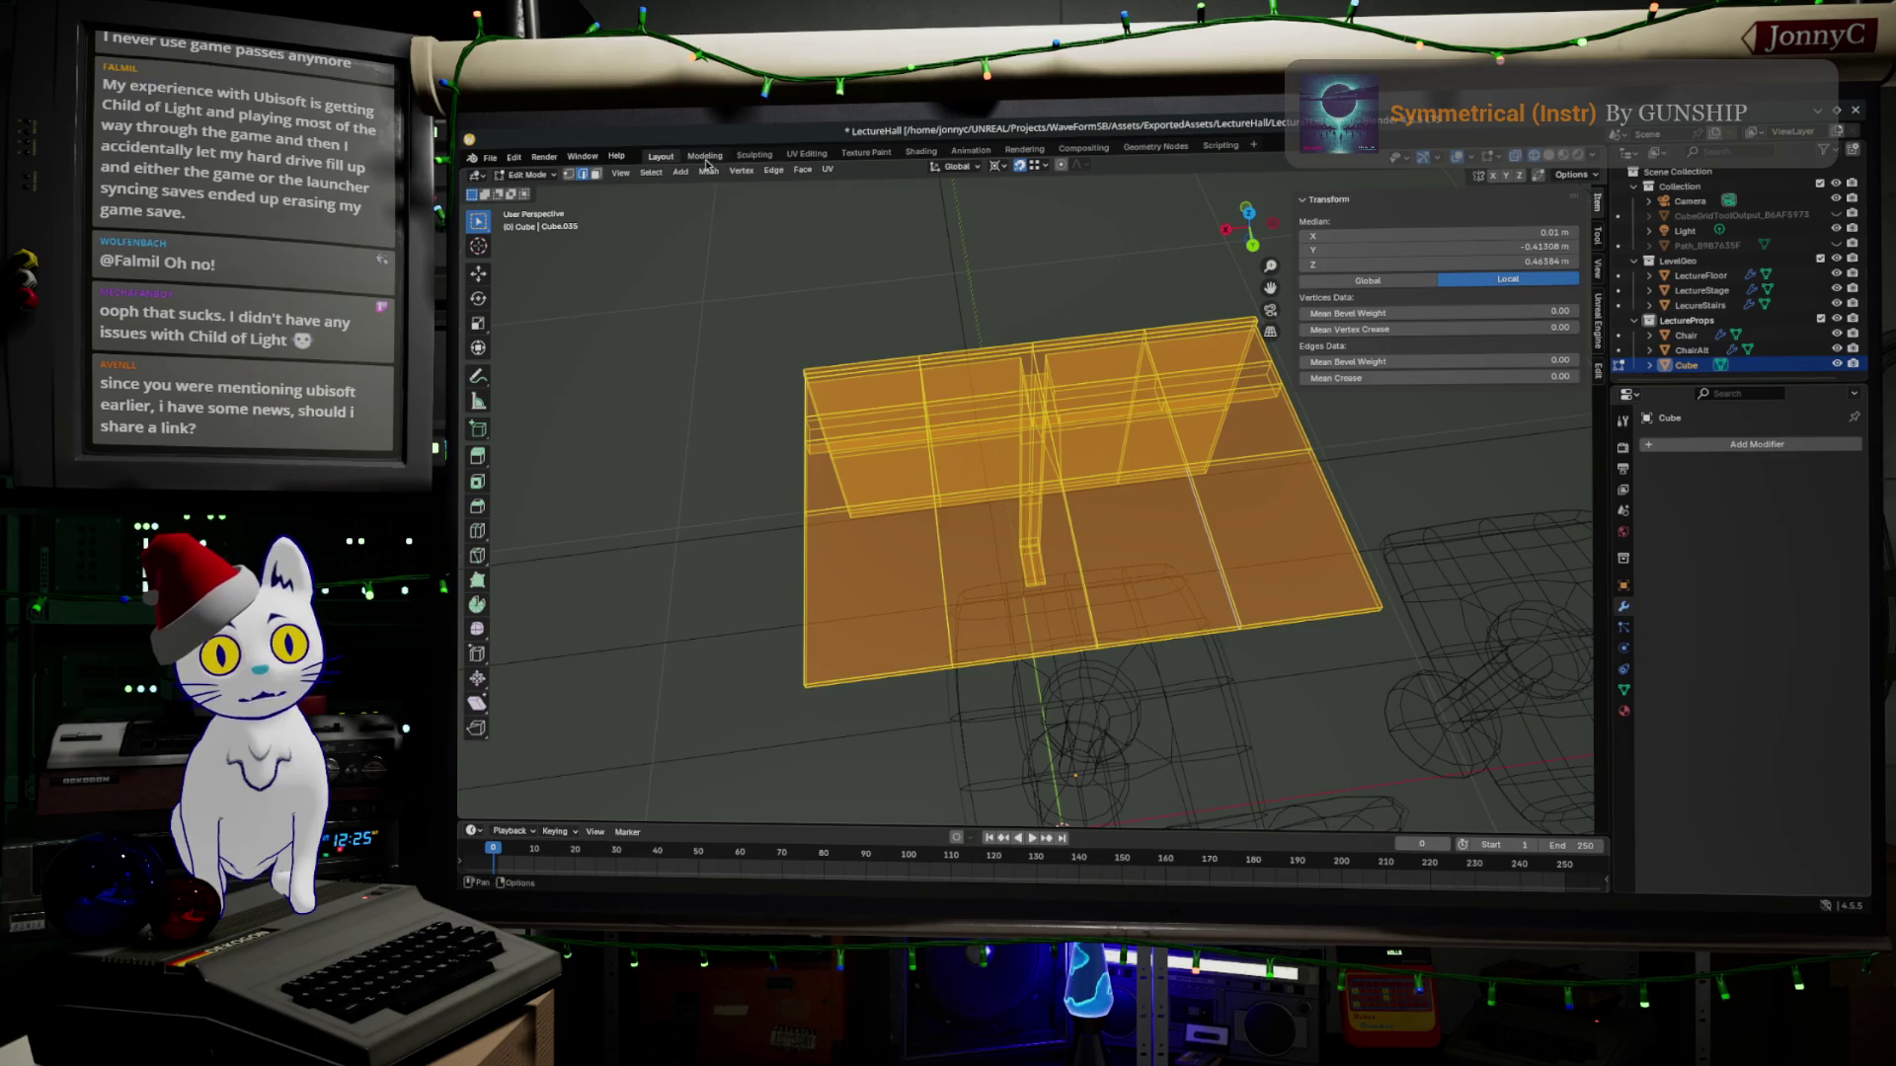
click(710, 171)
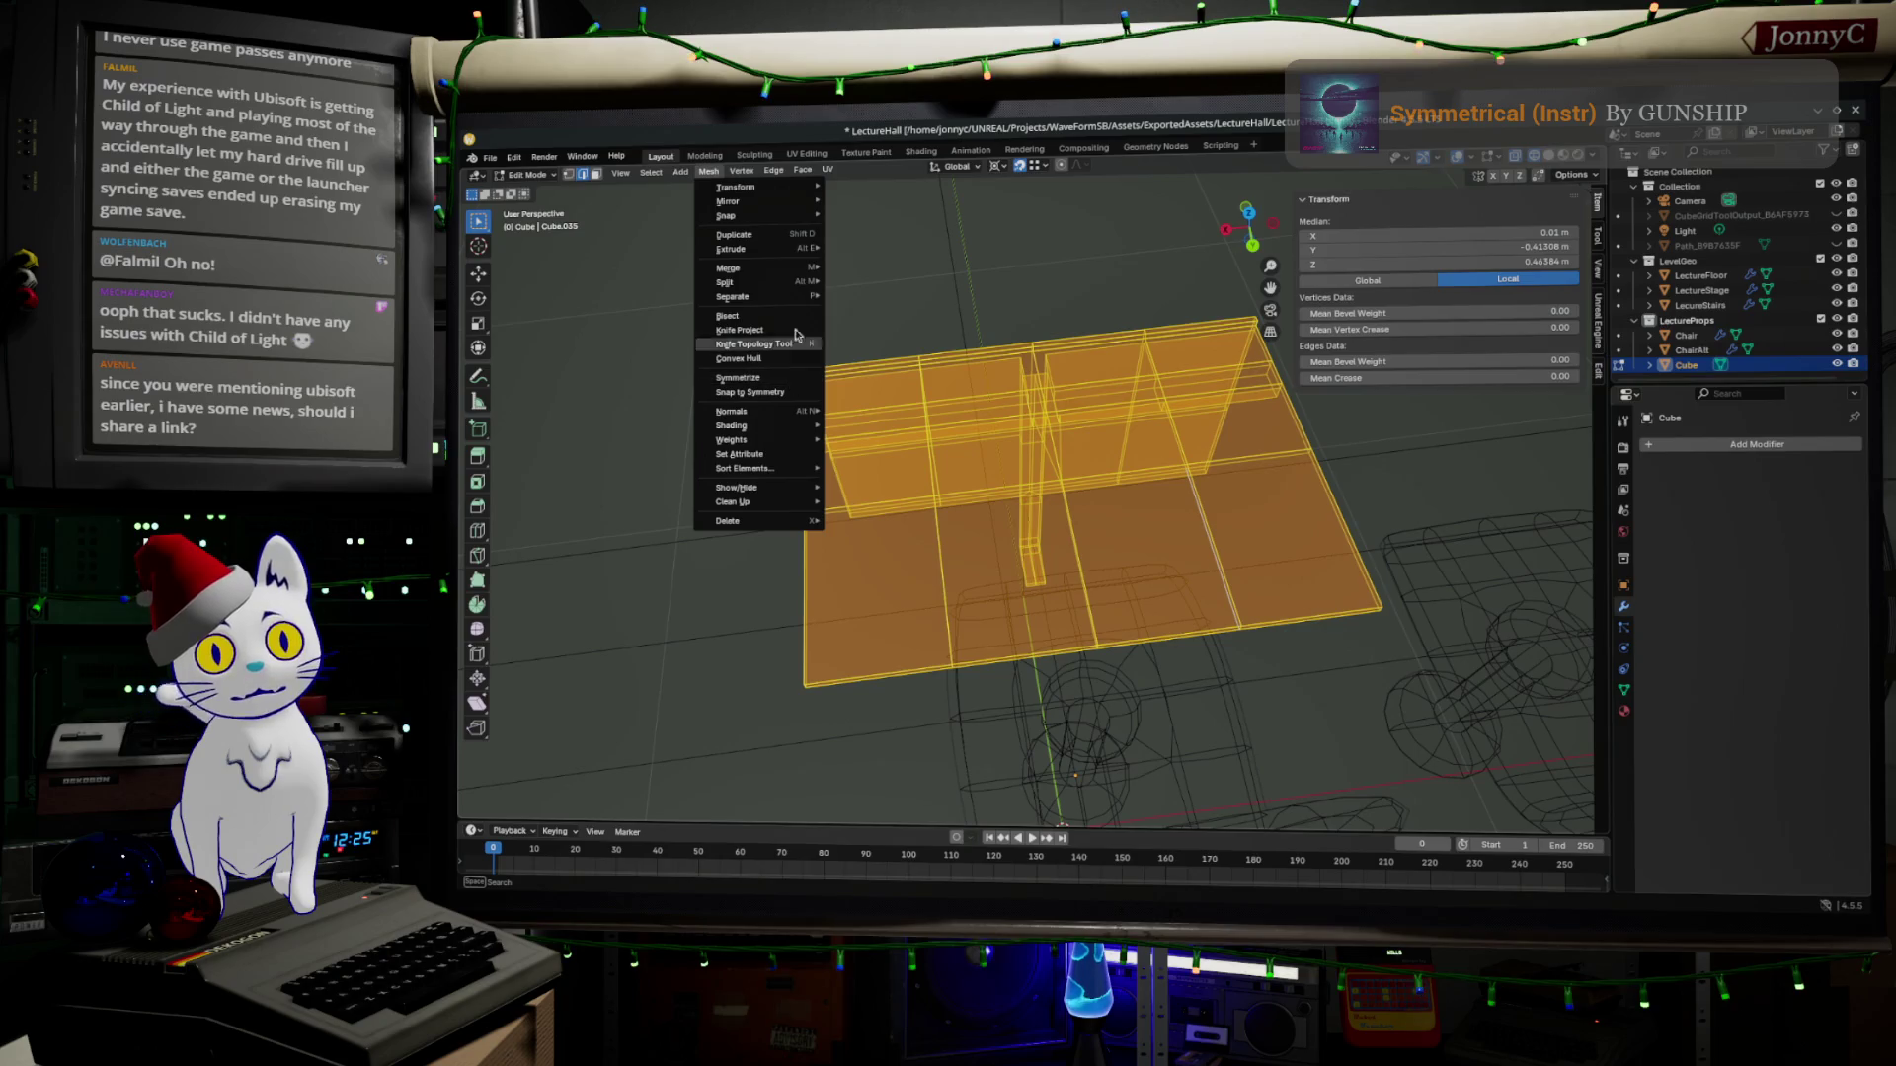
mouse_move(733, 410)
click(923, 424)
click(1126, 471)
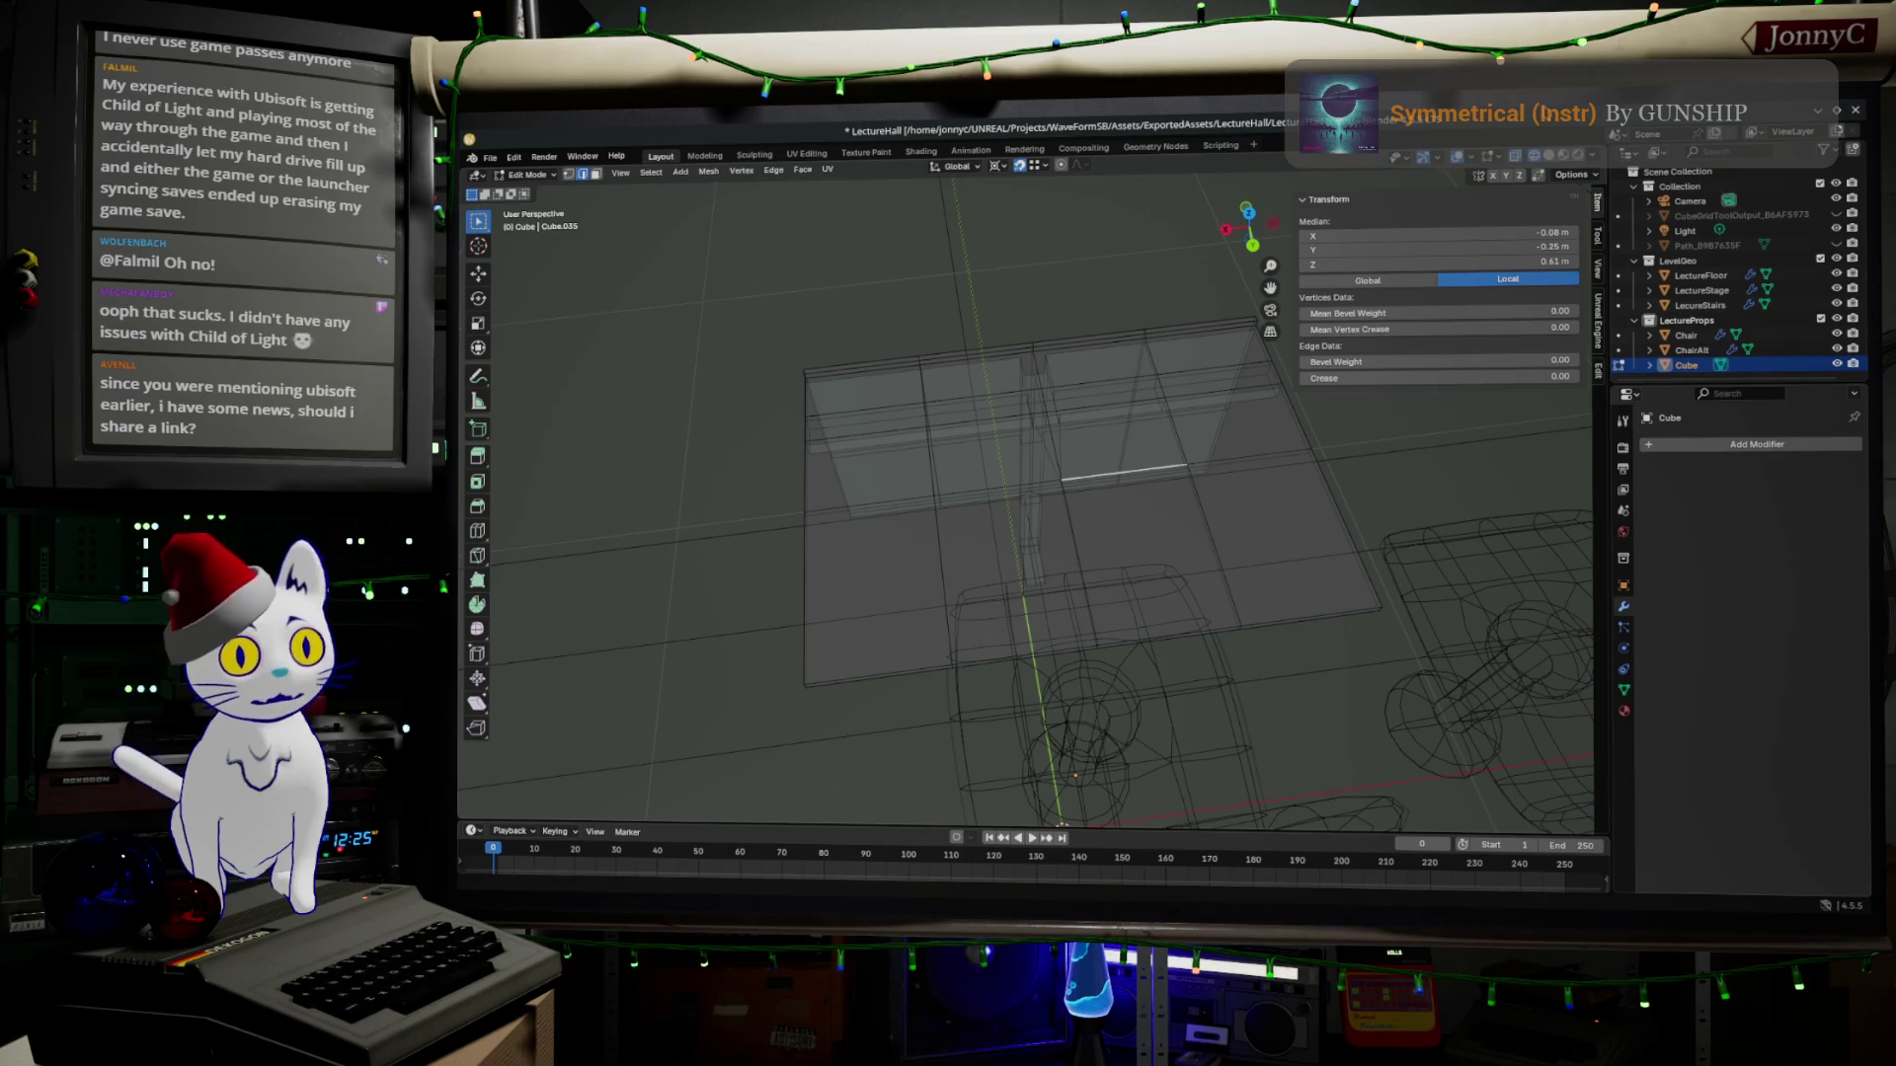
click(1555, 173)
middle_drag(1241, 408, 1037, 489)
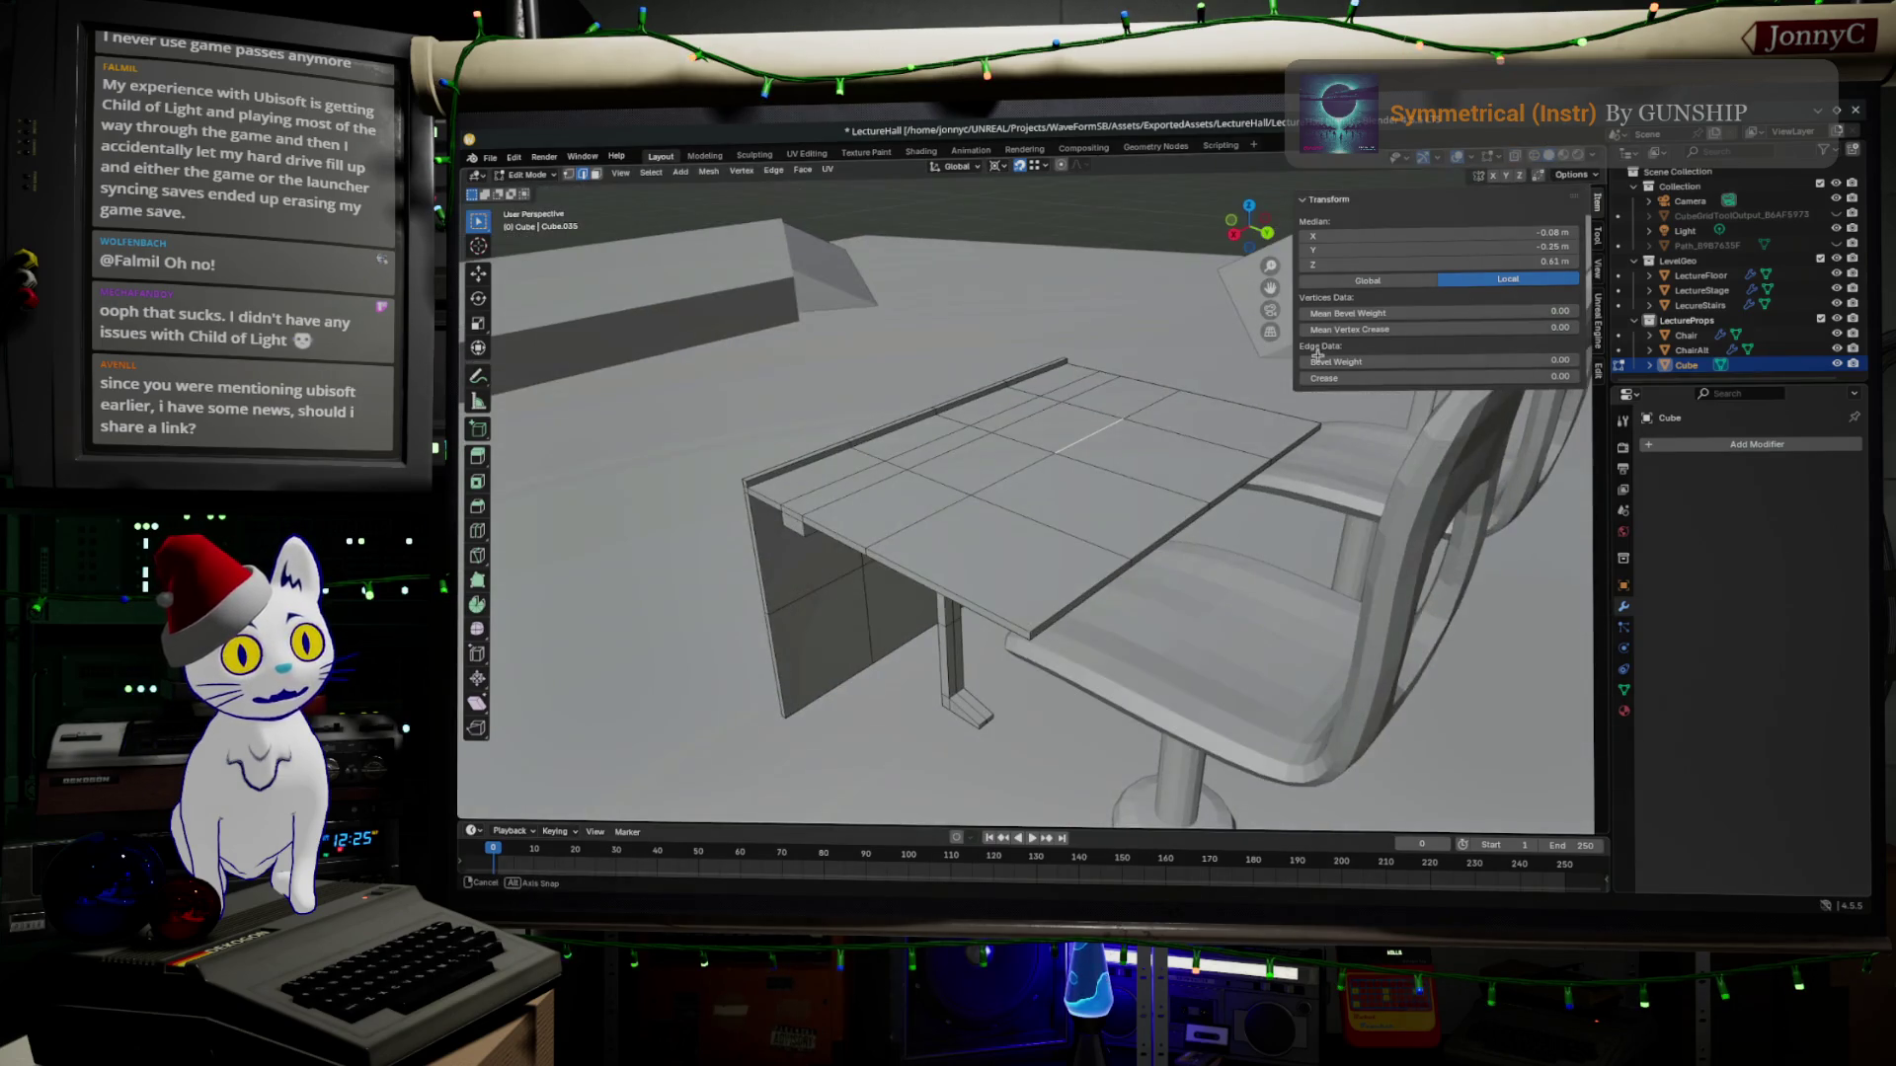
Toggle X-ray and the solid shading options, deselect the leftover edge and orbit in on the chair.
click(1562, 163)
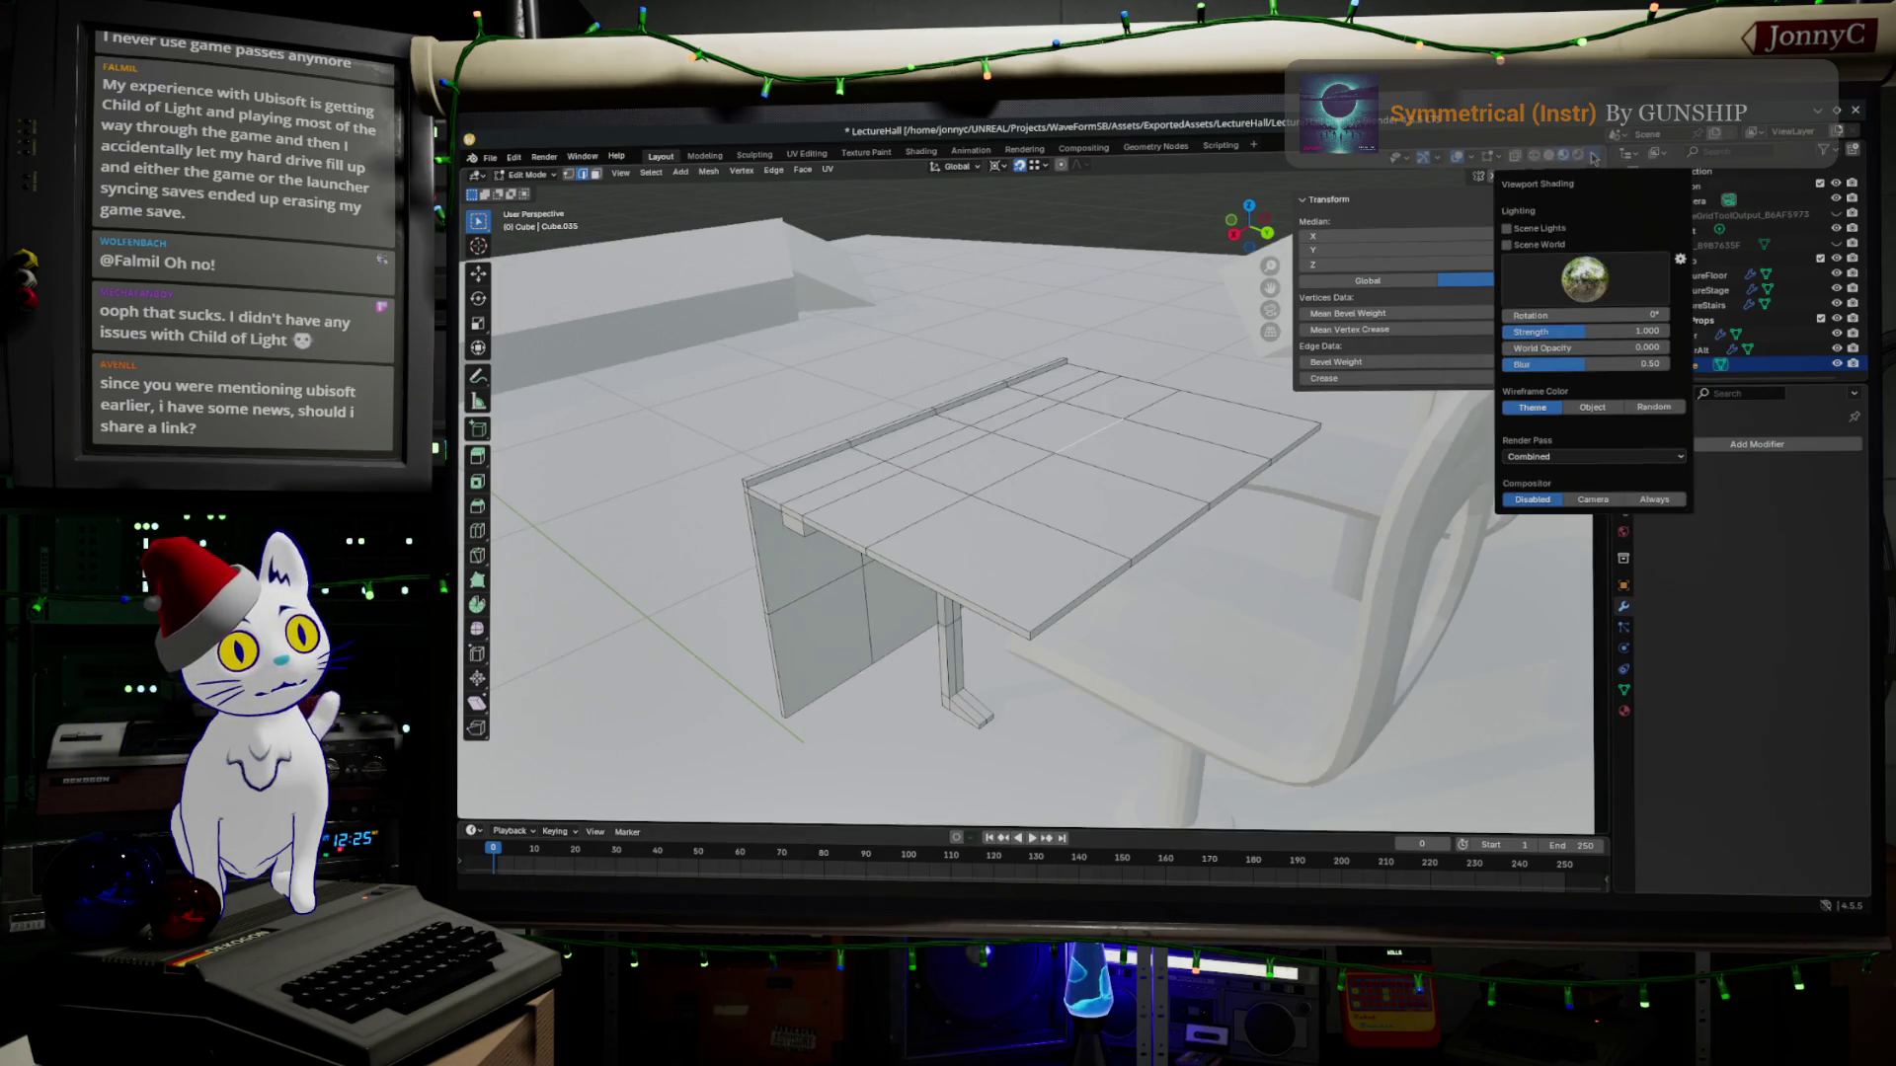
click(1538, 163)
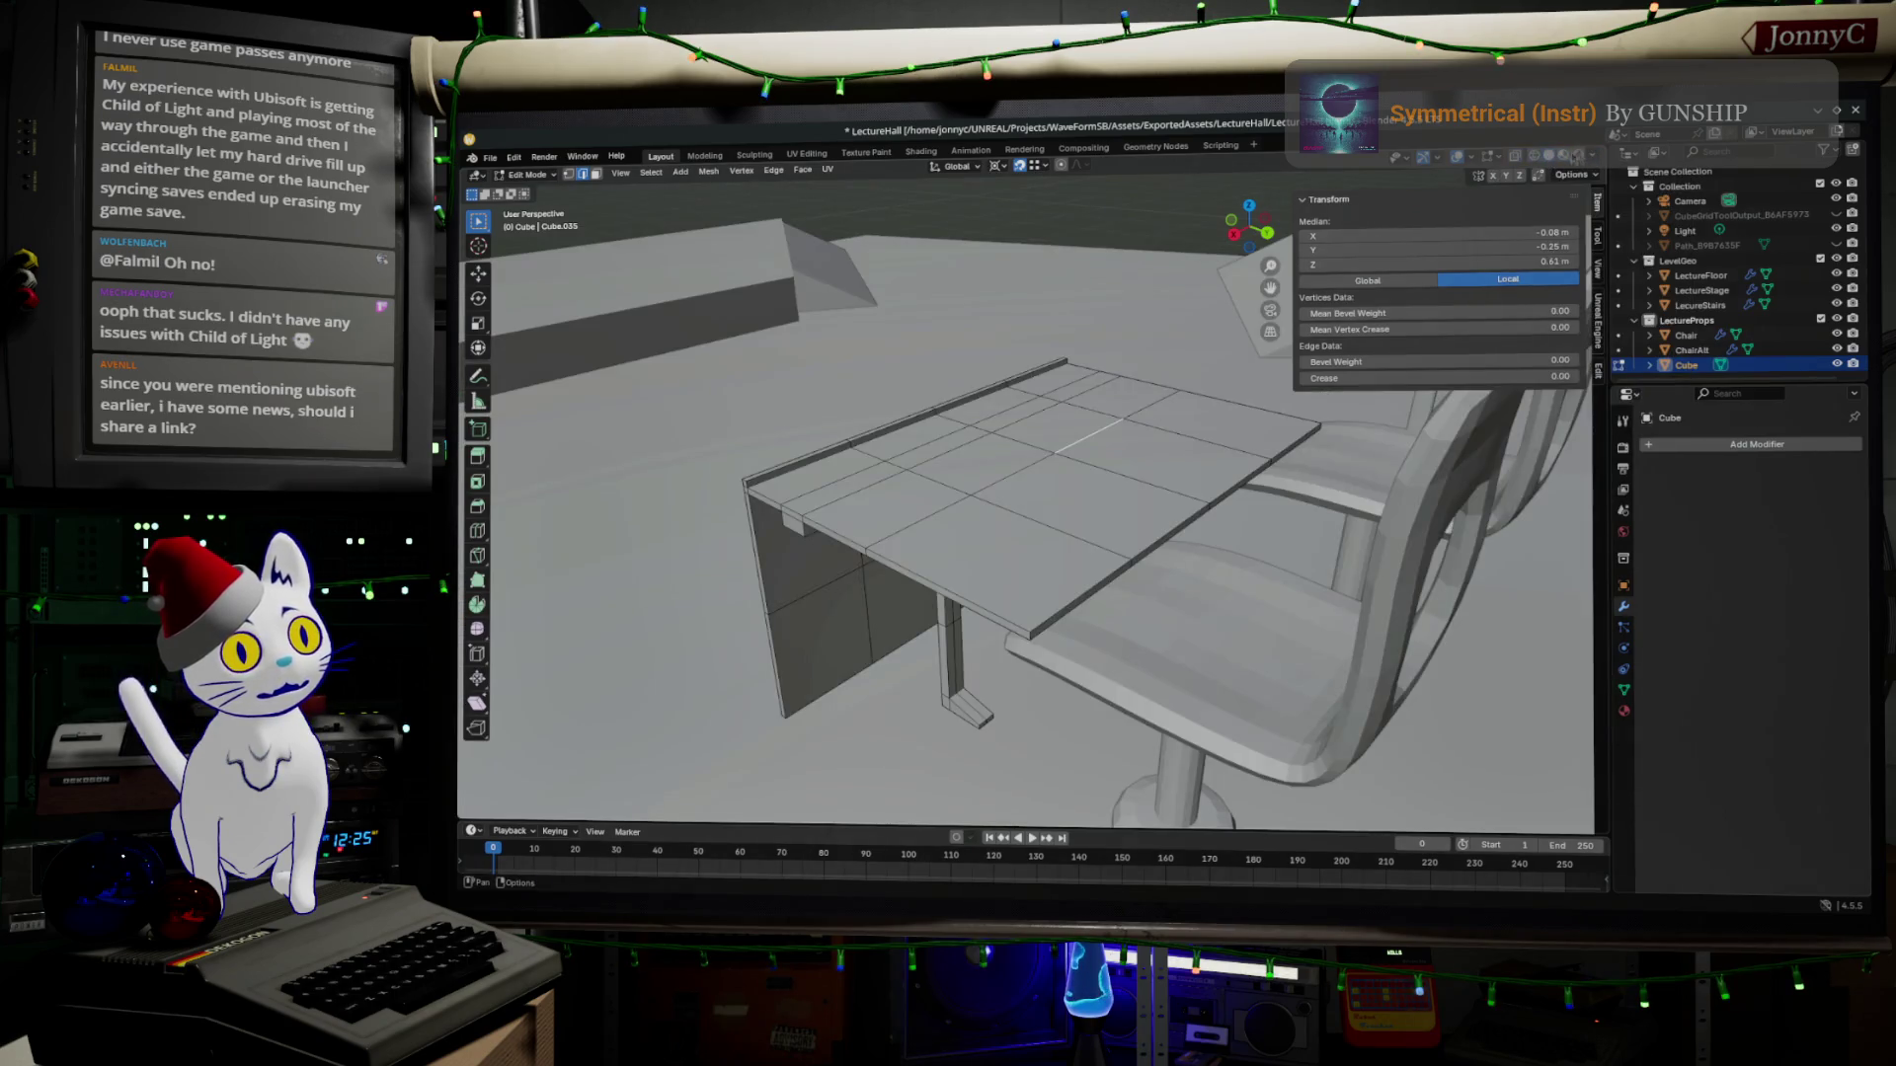
click(1590, 164)
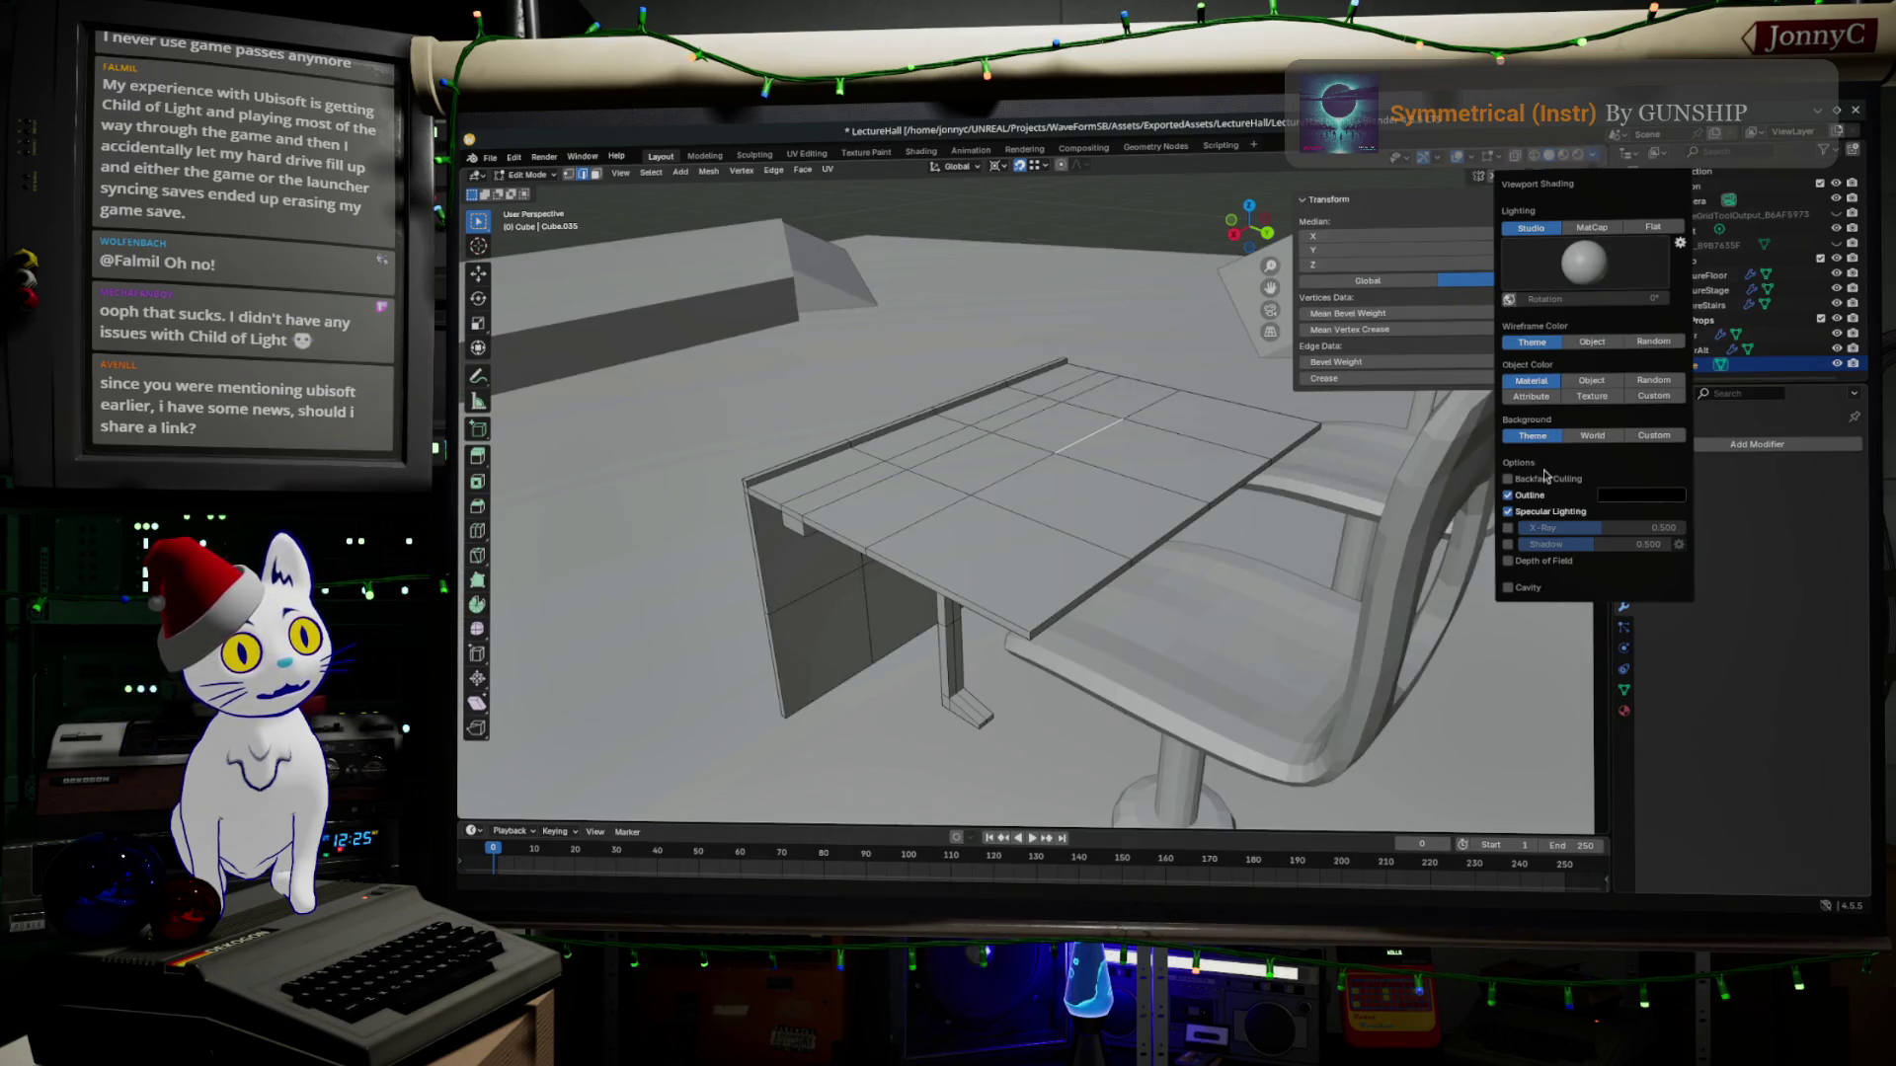
click(1362, 530)
mouse_move(1363, 533)
middle_down()
mouse_move(1481, 621)
mouse_move(1111, 504)
middle_up()
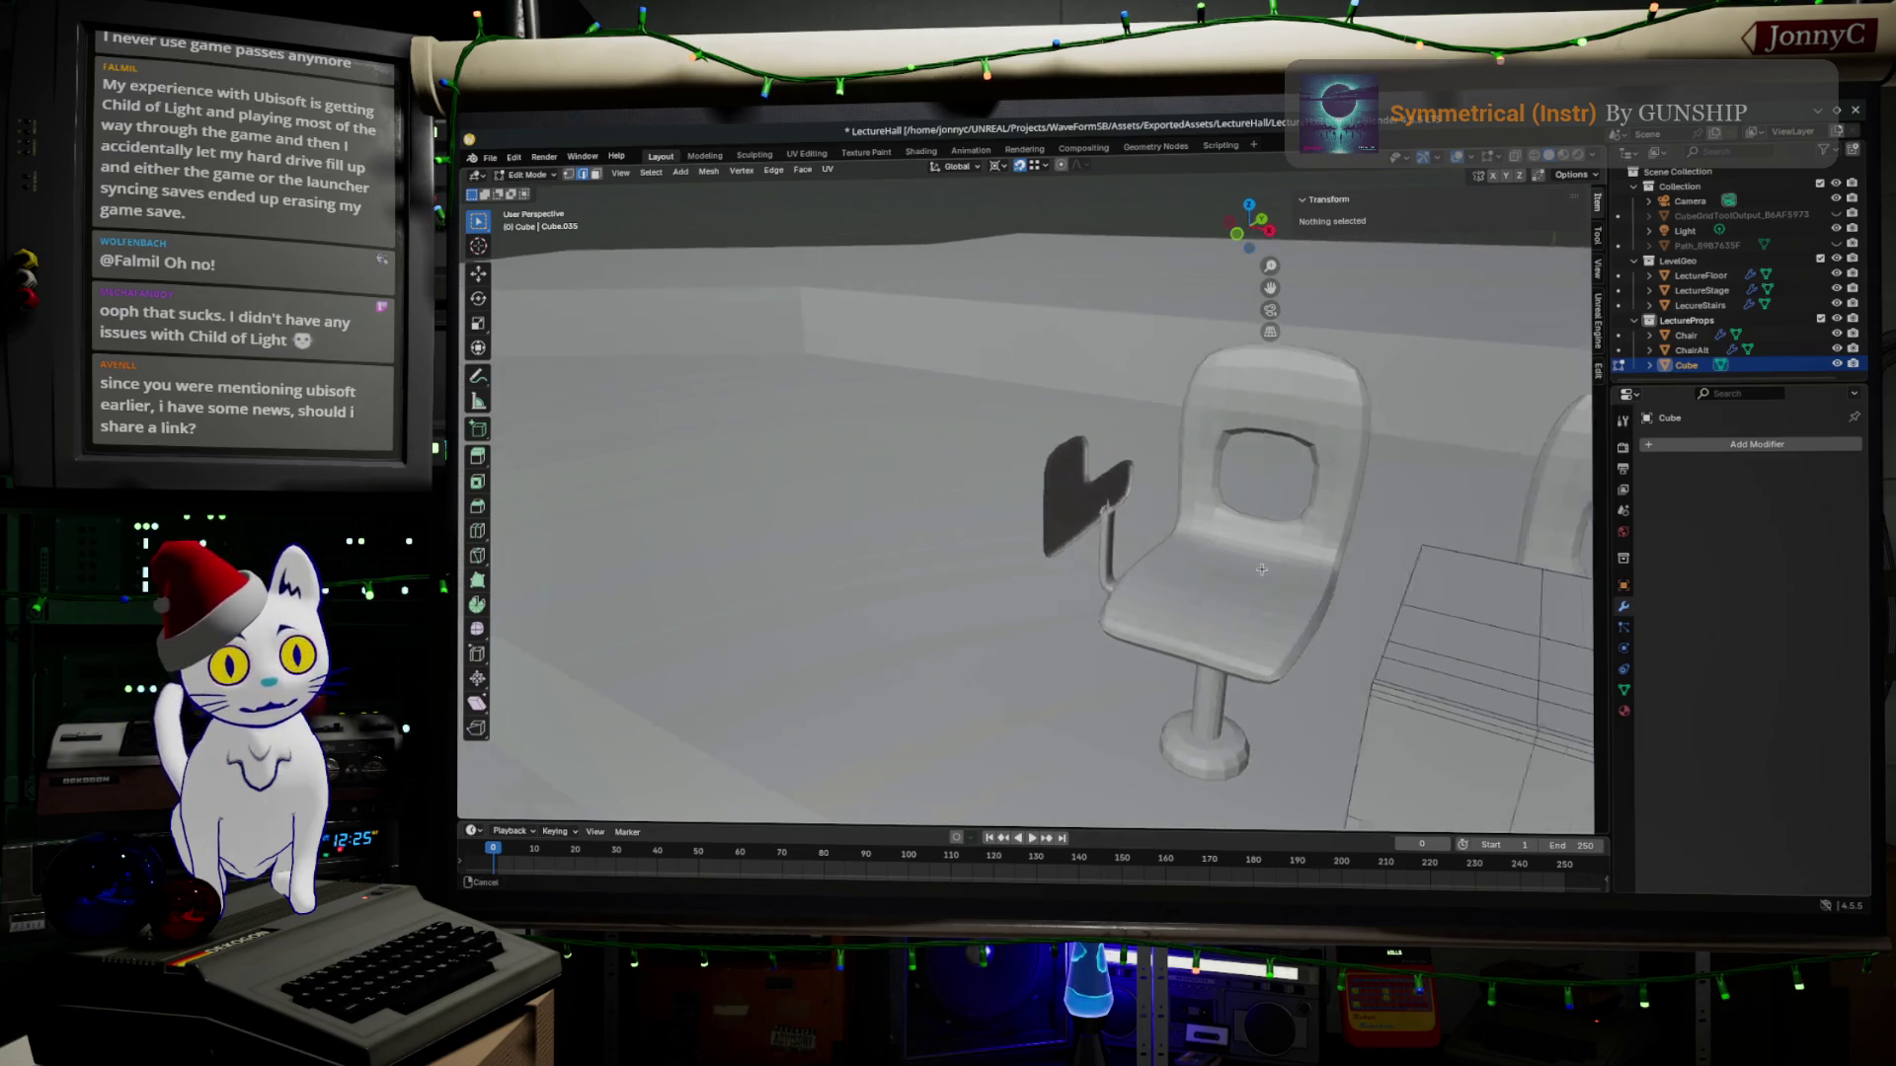
scroll(1085, 567, down, 4)
Select the ChairAlt object and enter Edit Mode on its mesh.
mouse_move(1037, 593)
middle_down()
mouse_move(967, 673)
mouse_move(830, 623)
mouse_move(888, 562)
mouse_move(987, 339)
middle_up()
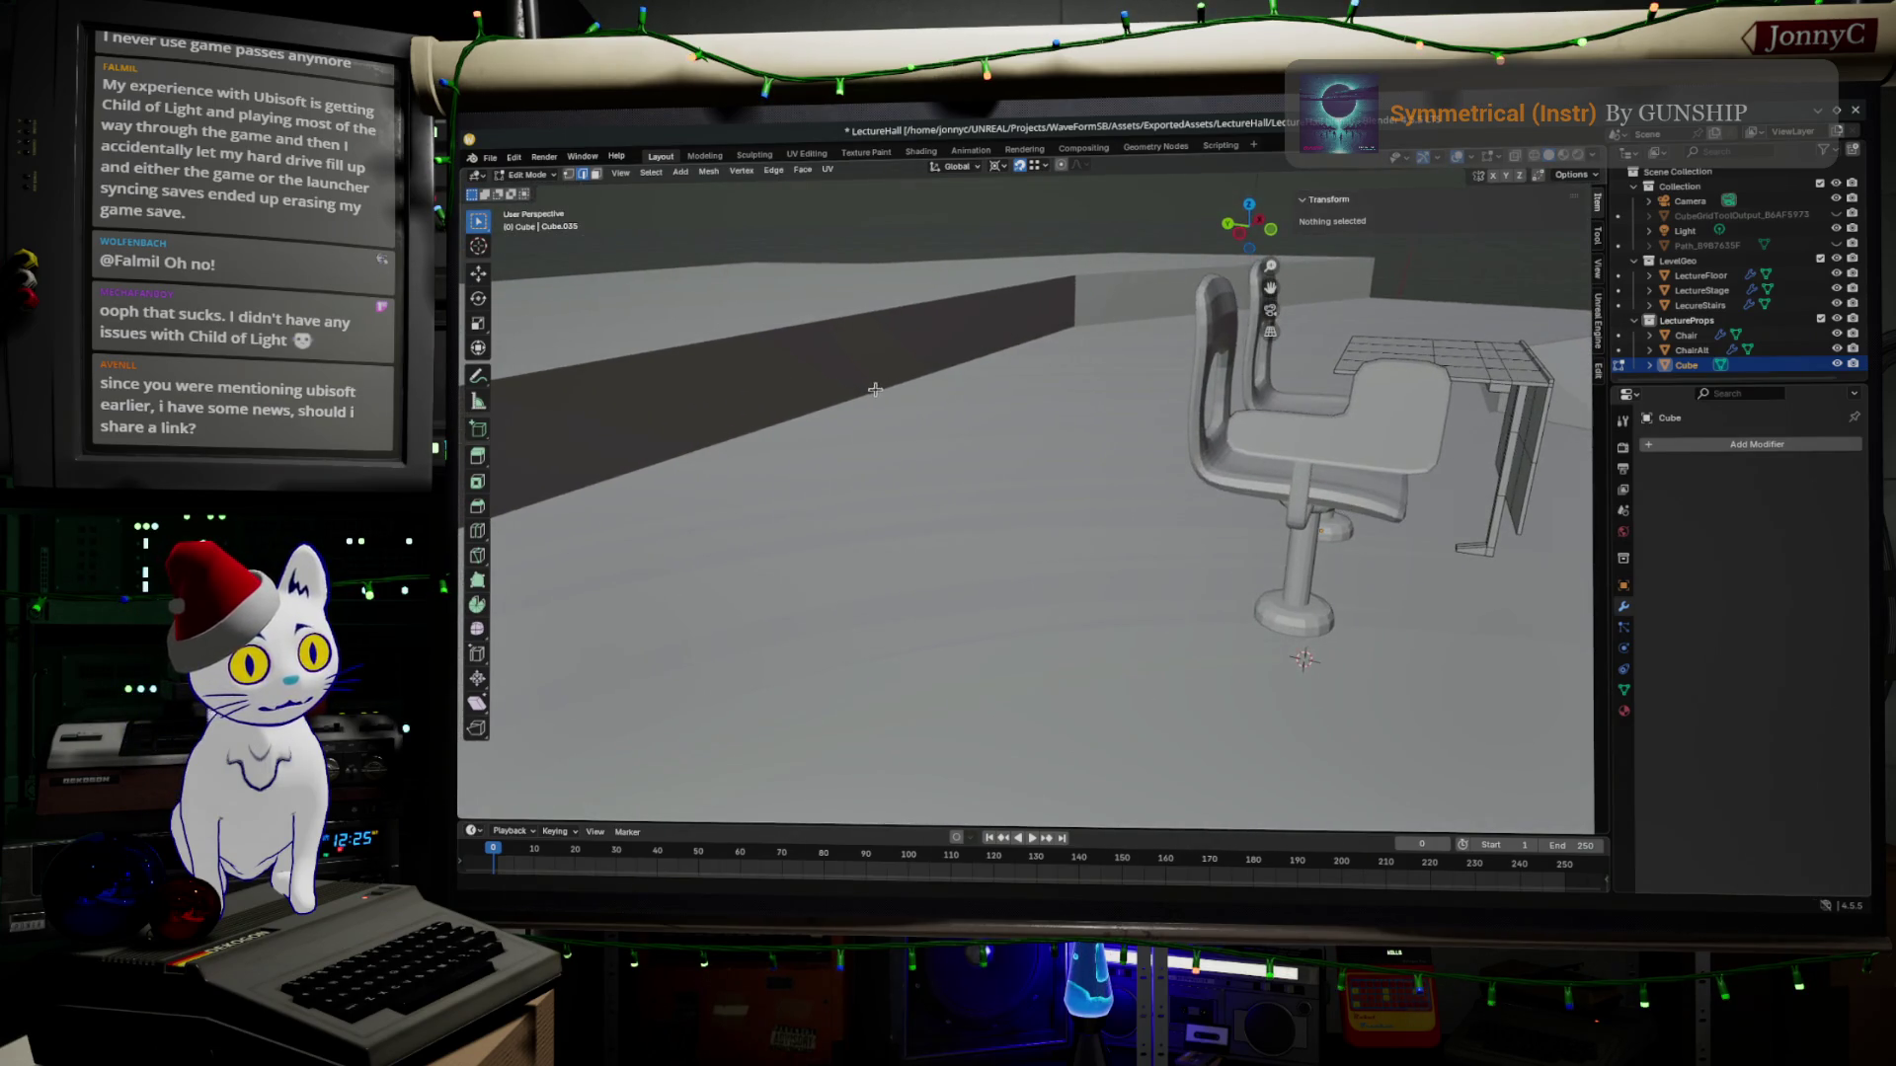
scroll(988, 355, up, 4)
mouse_move(977, 444)
middle_down()
mouse_move(1049, 565)
mouse_move(844, 570)
middle_up()
key(Tab)
click(775, 566)
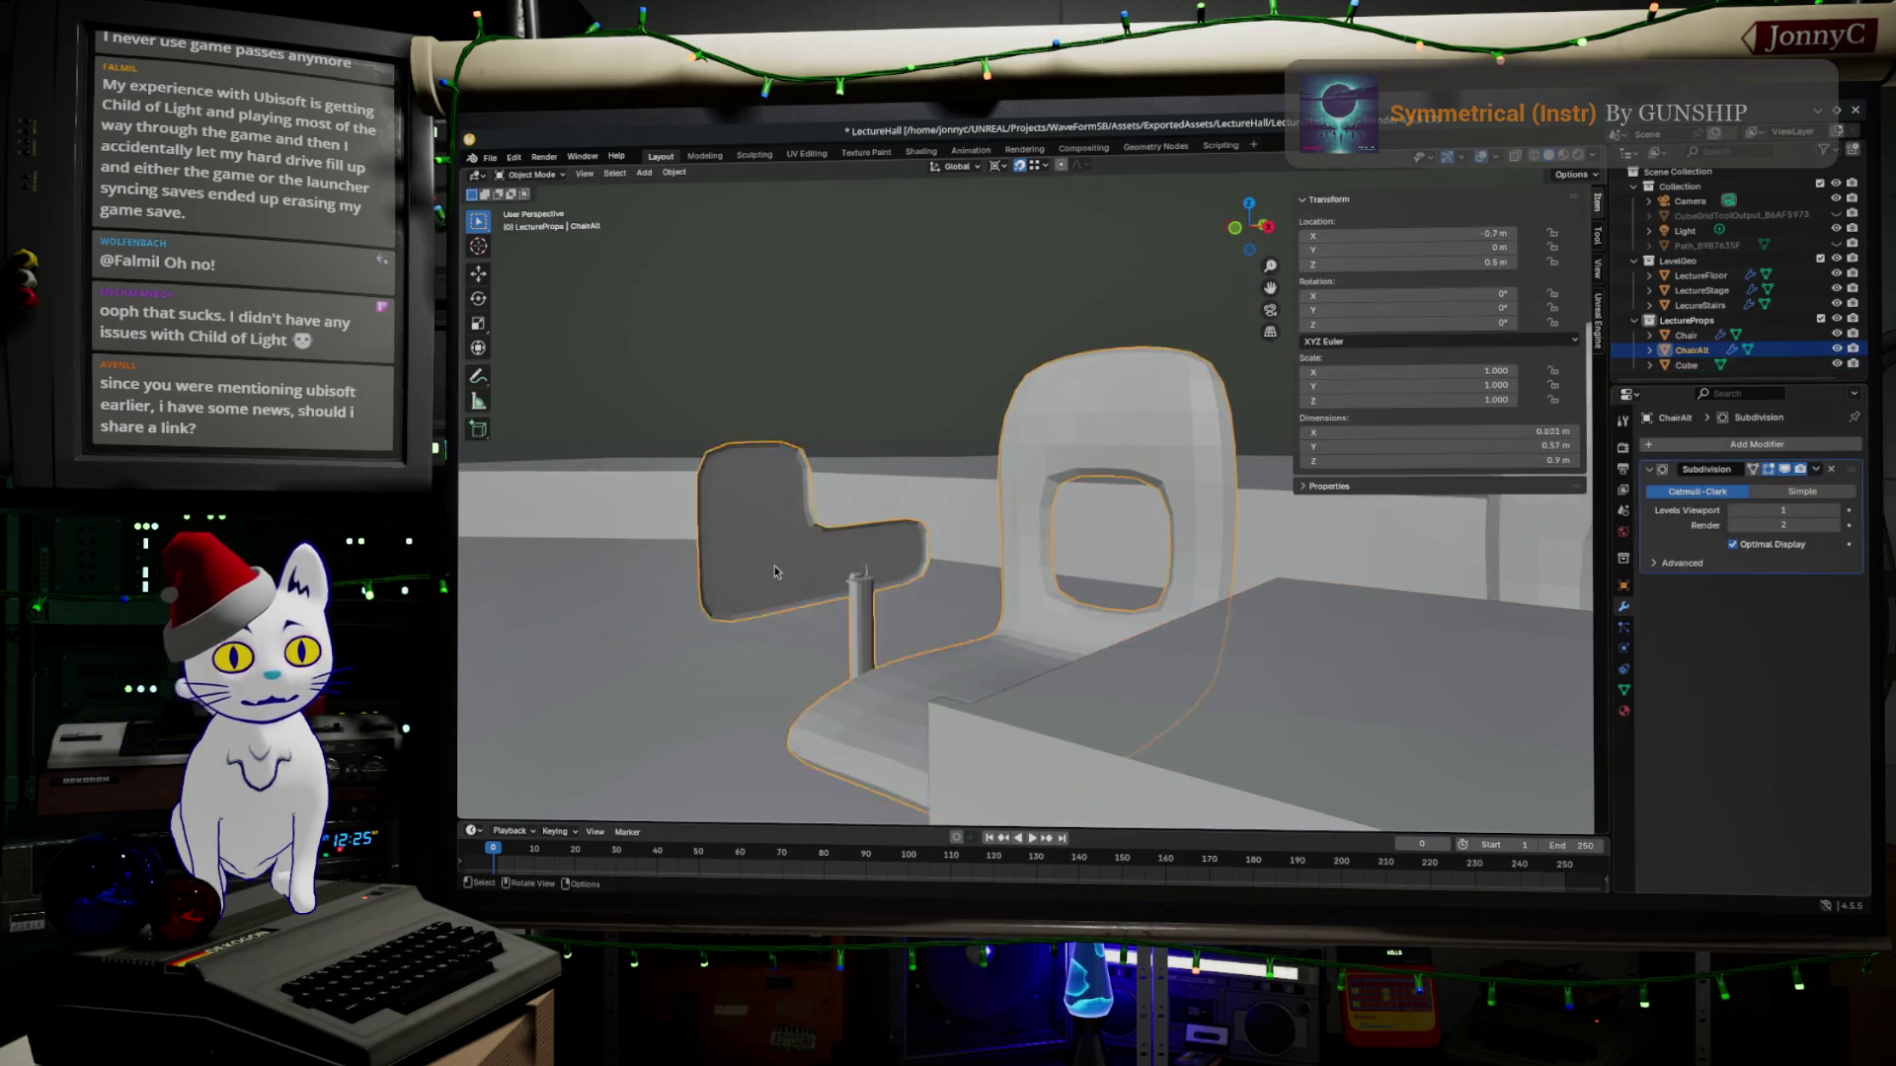
key(Tab)
Select the whole L-shaped fold-out panel with Ctrl+L and grow the selection.
click(753, 525)
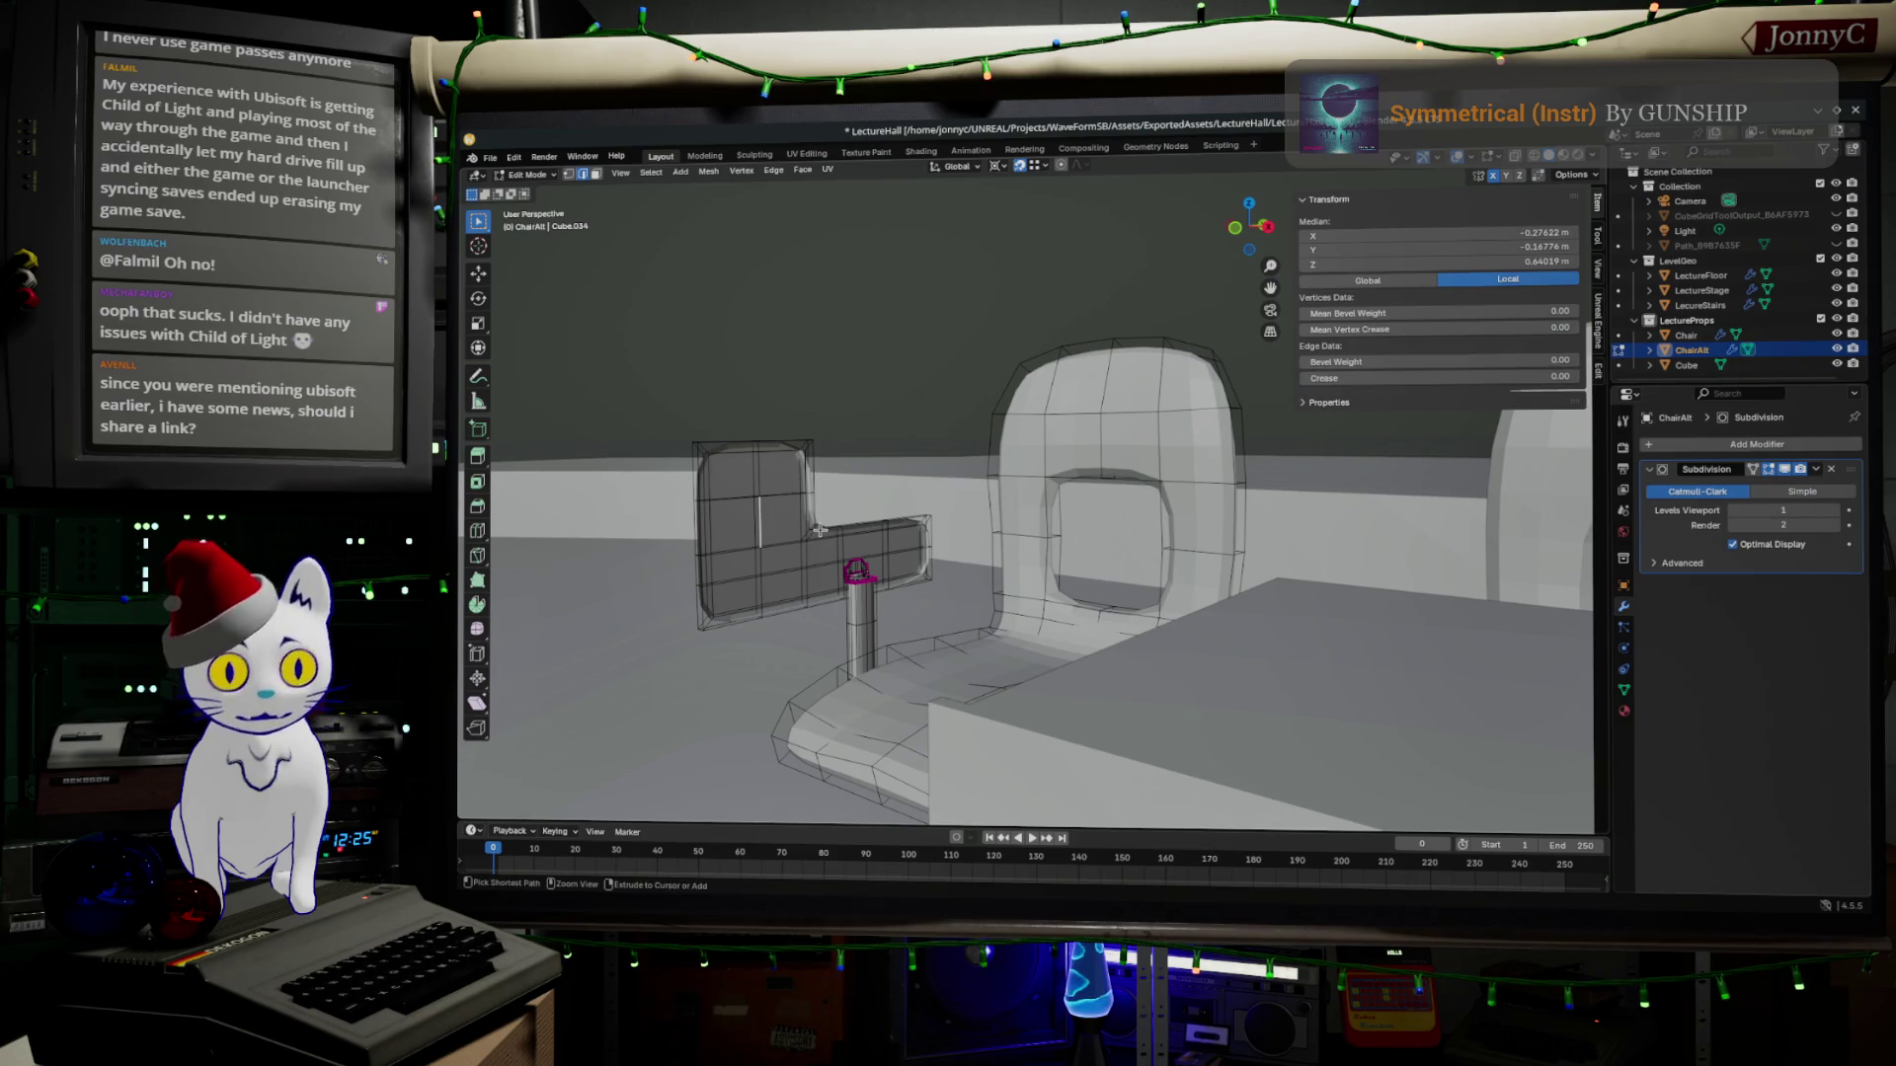
click(819, 529)
key(ctrl+l)
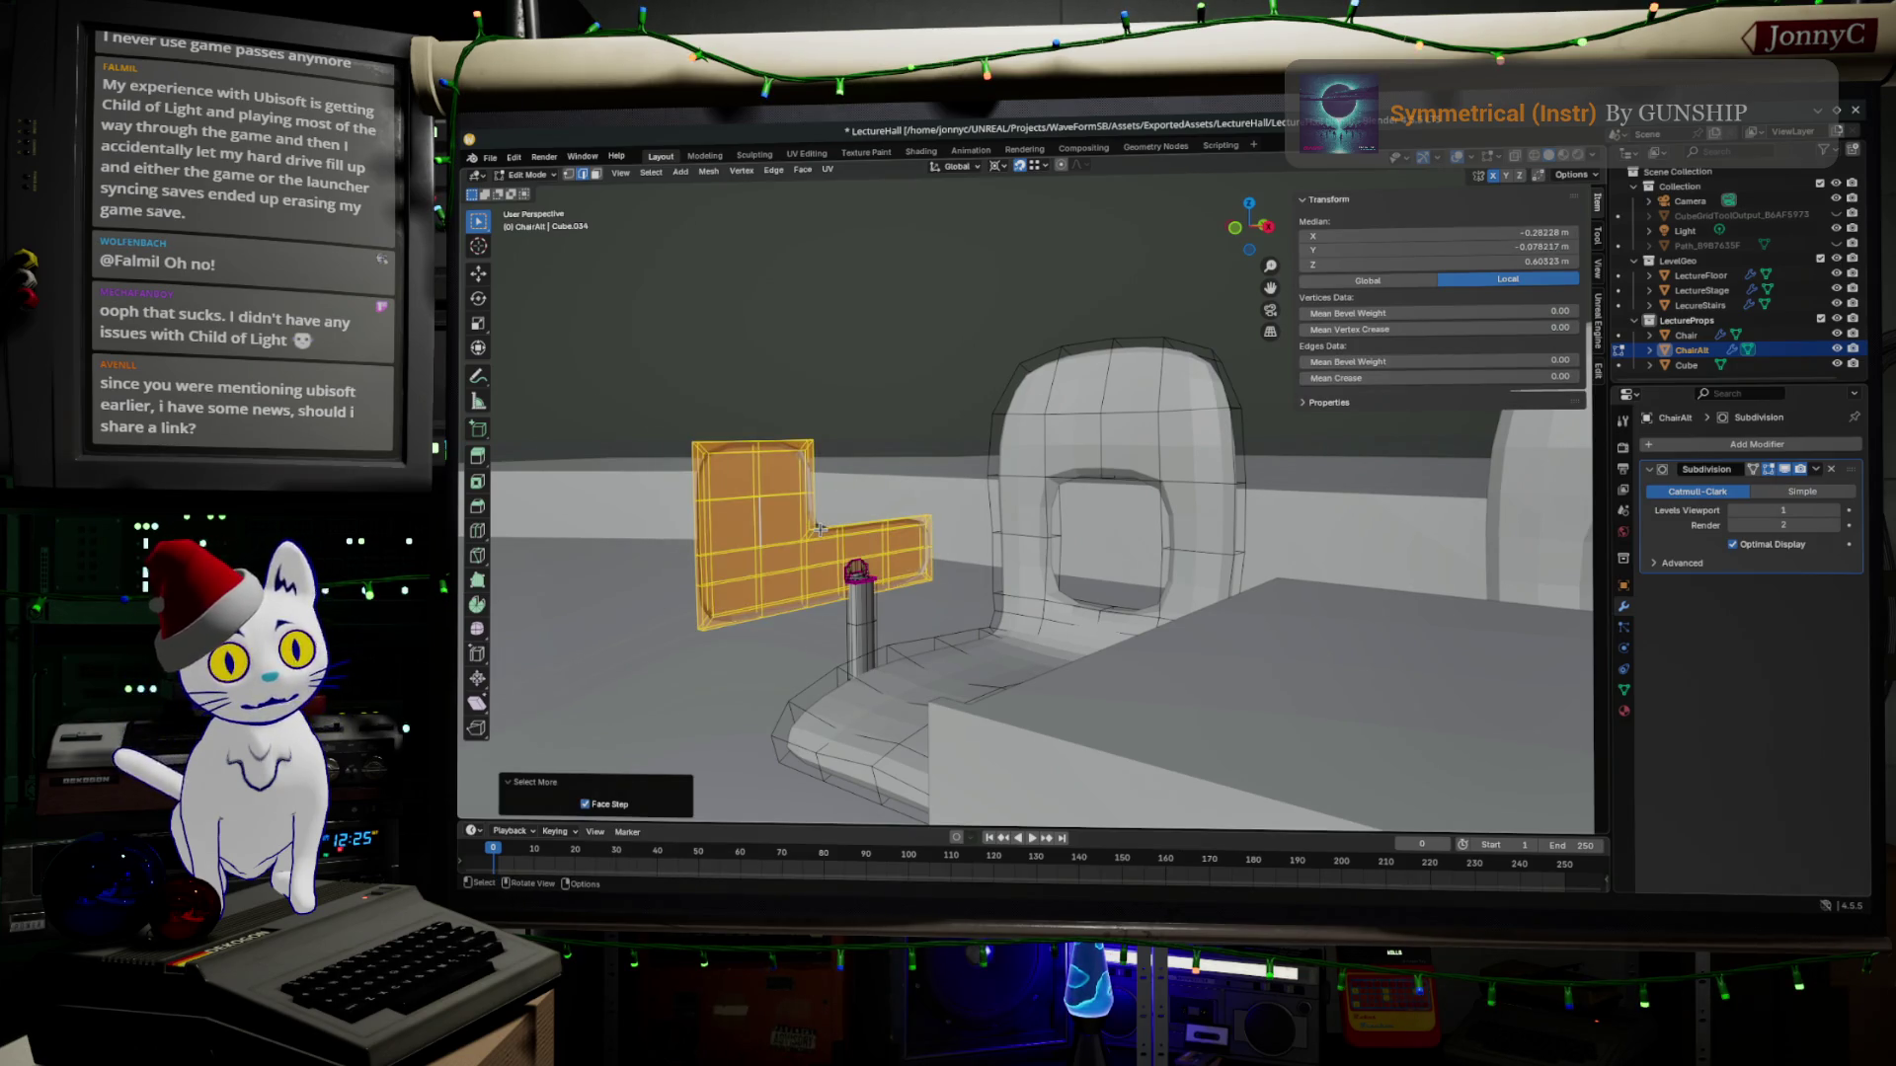
scroll(819, 529, up, 3)
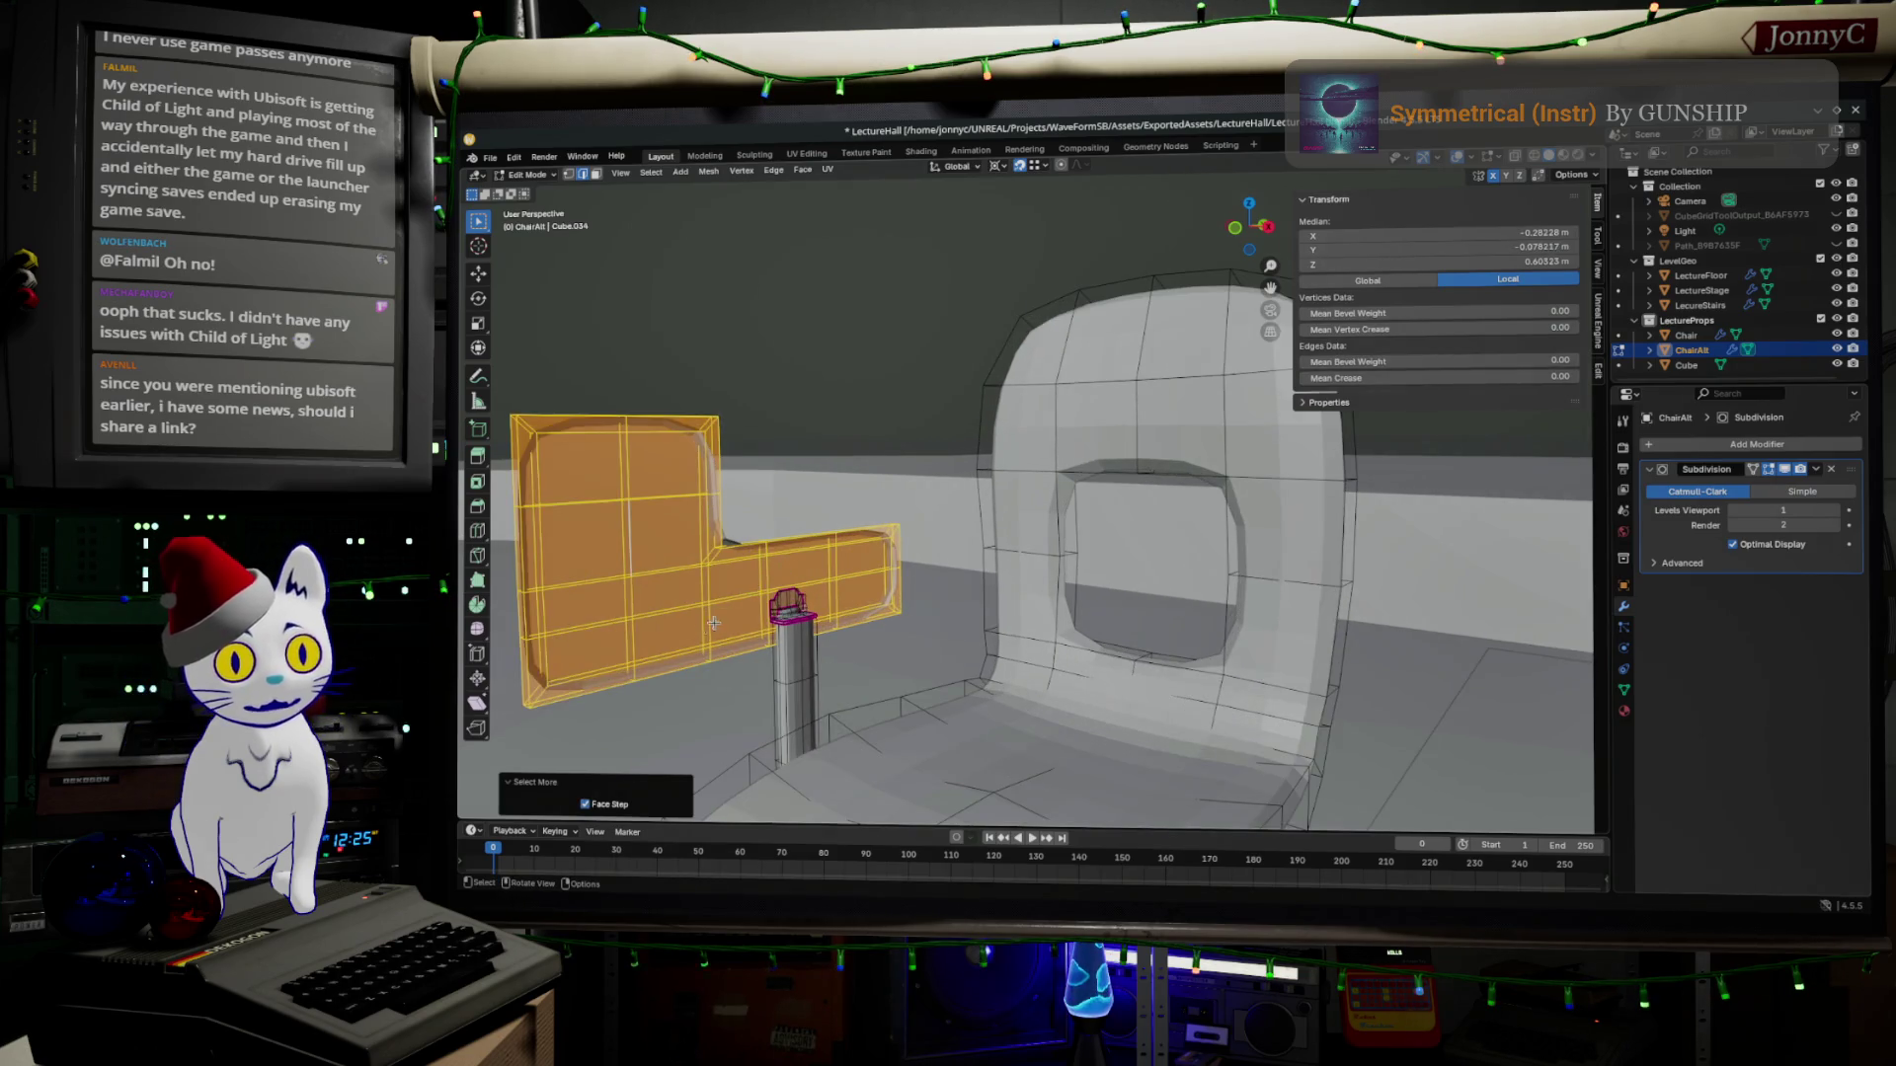
ctrl+click(799, 596)
key(ctrl+KP_Add)
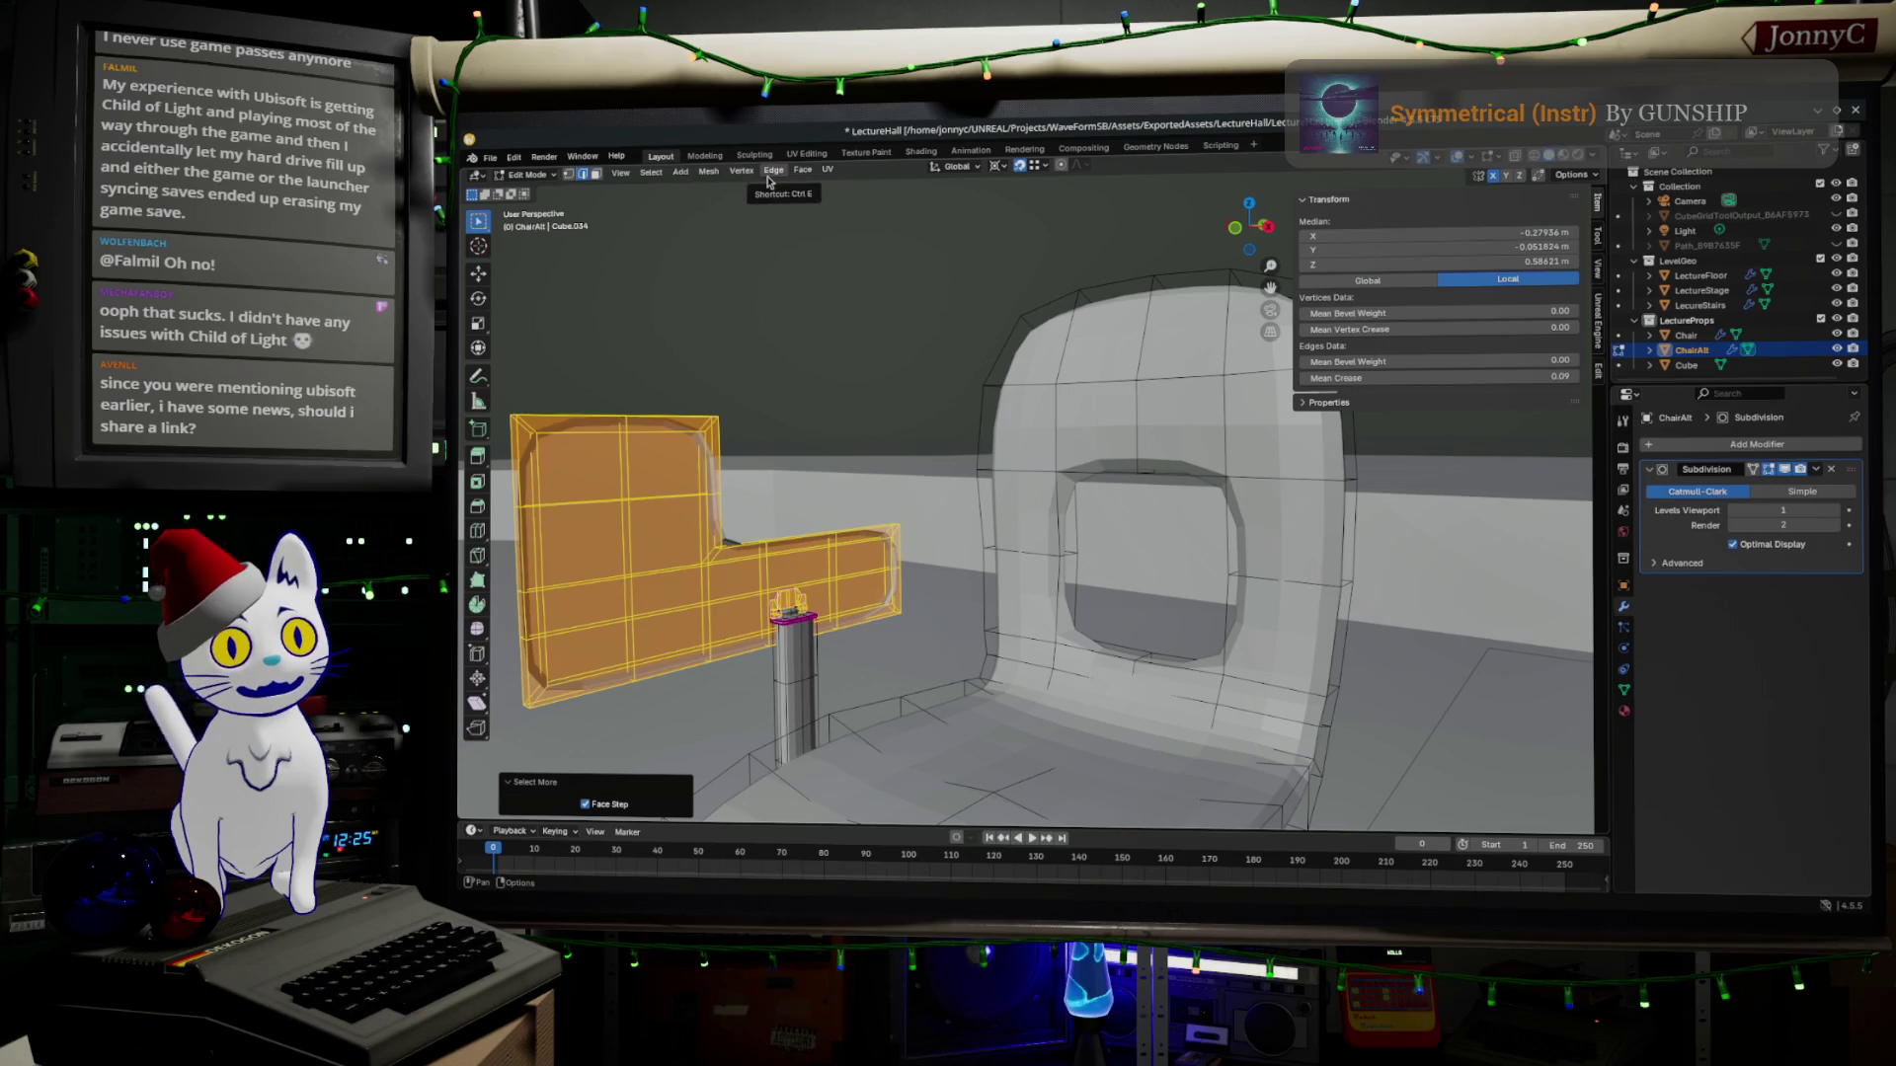
Recalculate the panel's normals outward, deselect, inspect the chair and return to object mode.
click(769, 175)
mouse_move(801, 170)
click(816, 204)
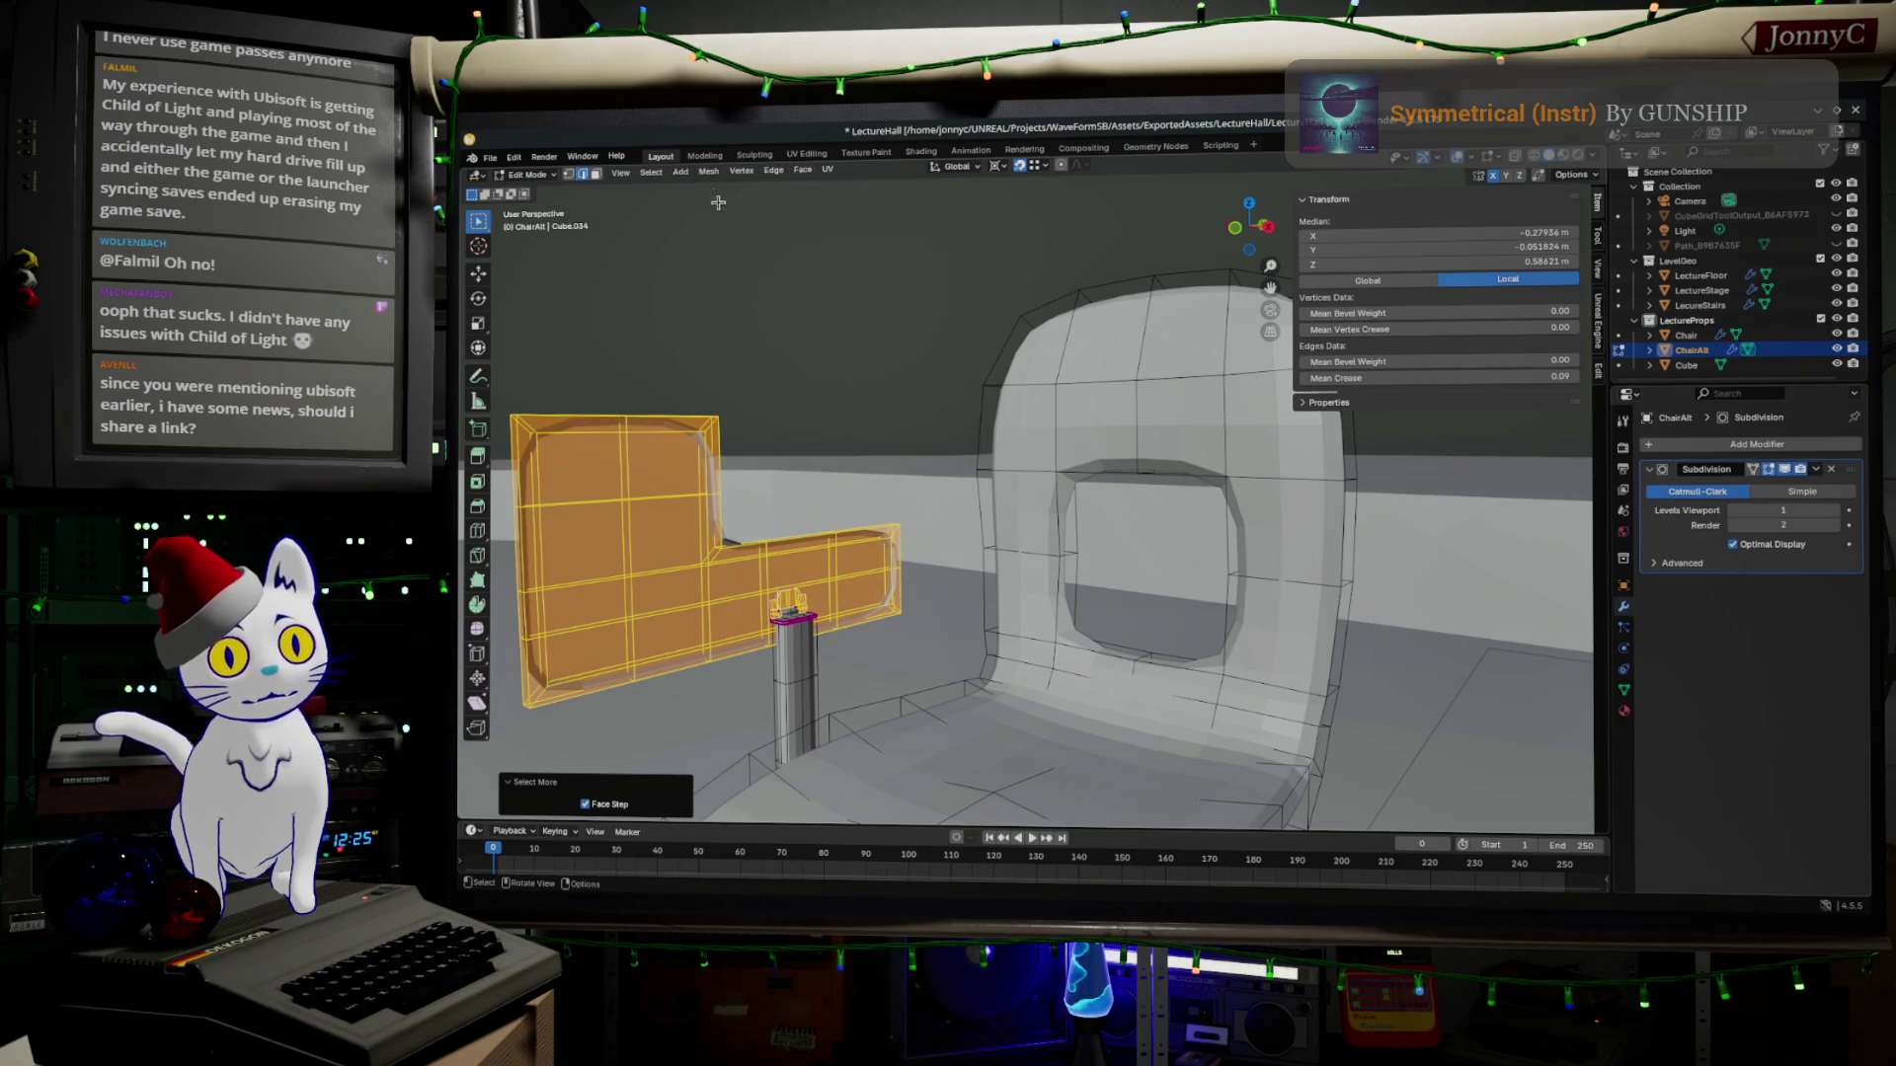
click(709, 169)
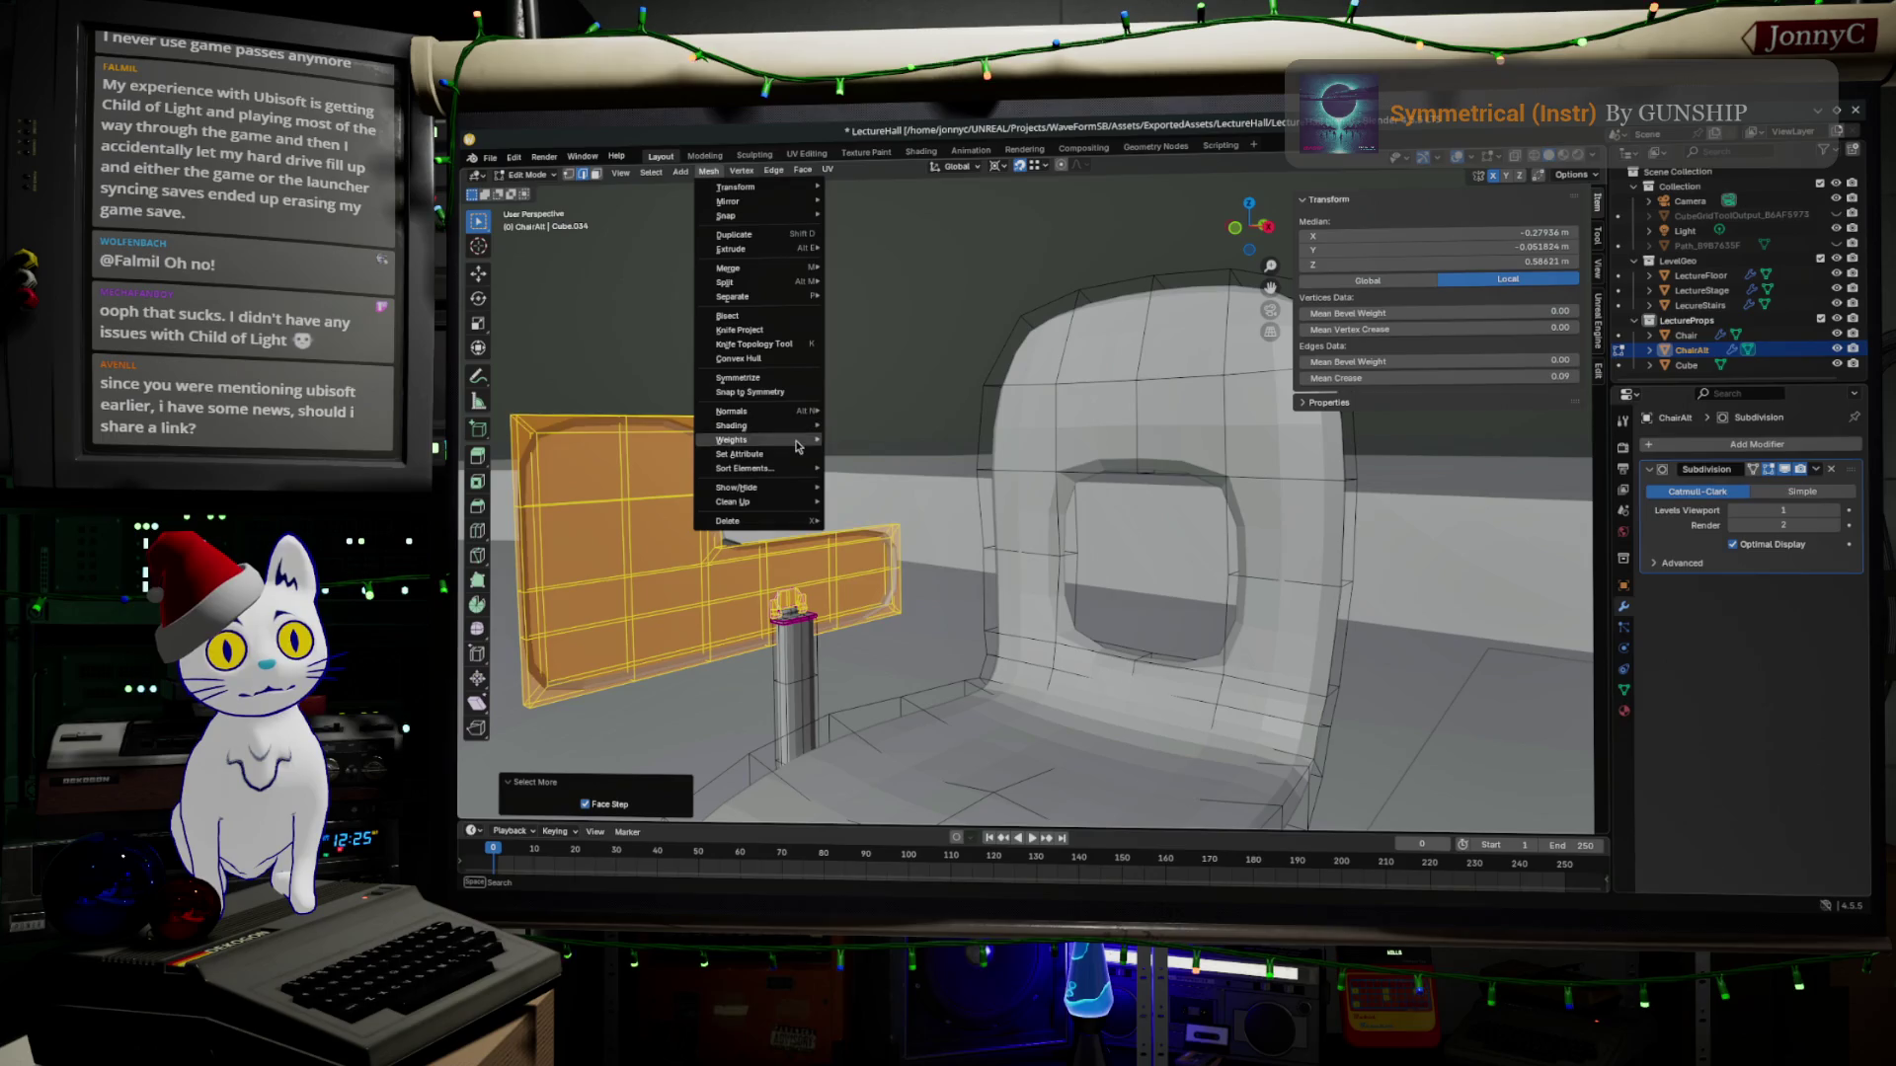
click(903, 426)
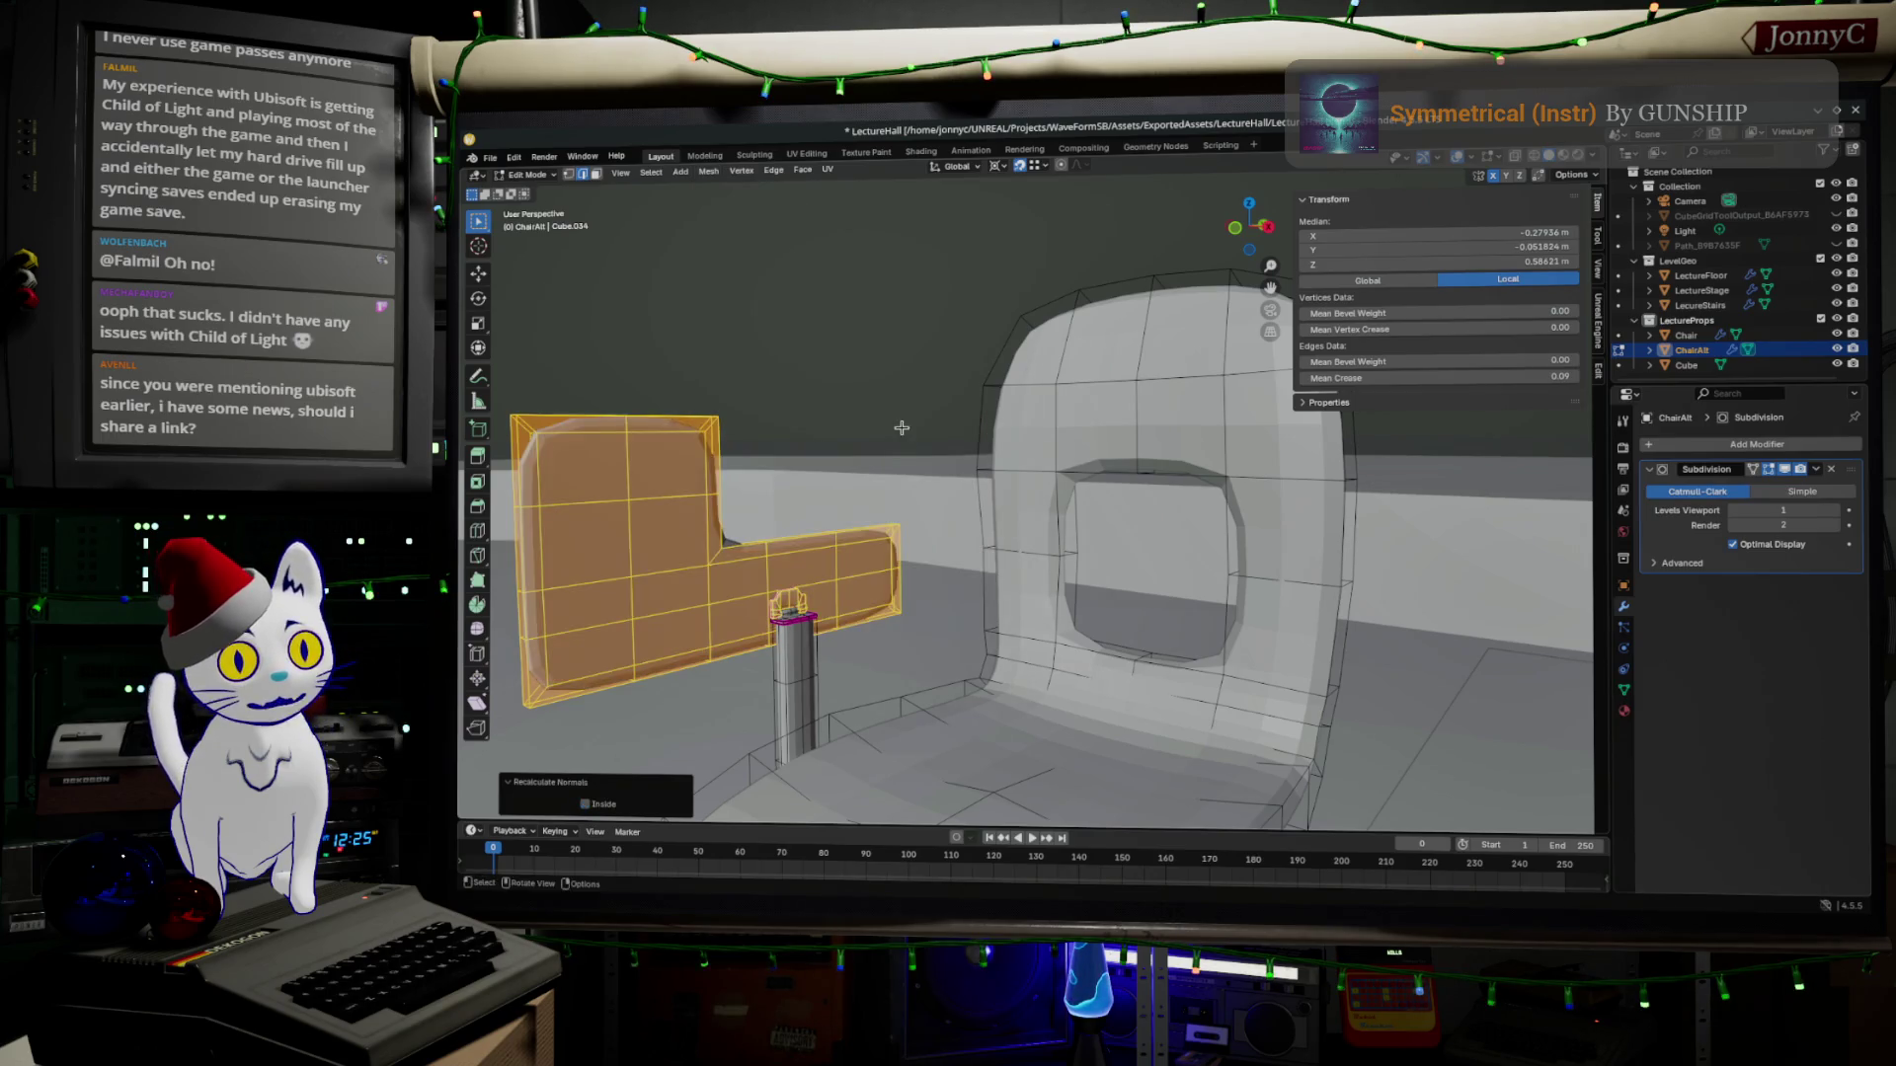
key(alt+a)
middle_drag(889, 518, 1034, 327)
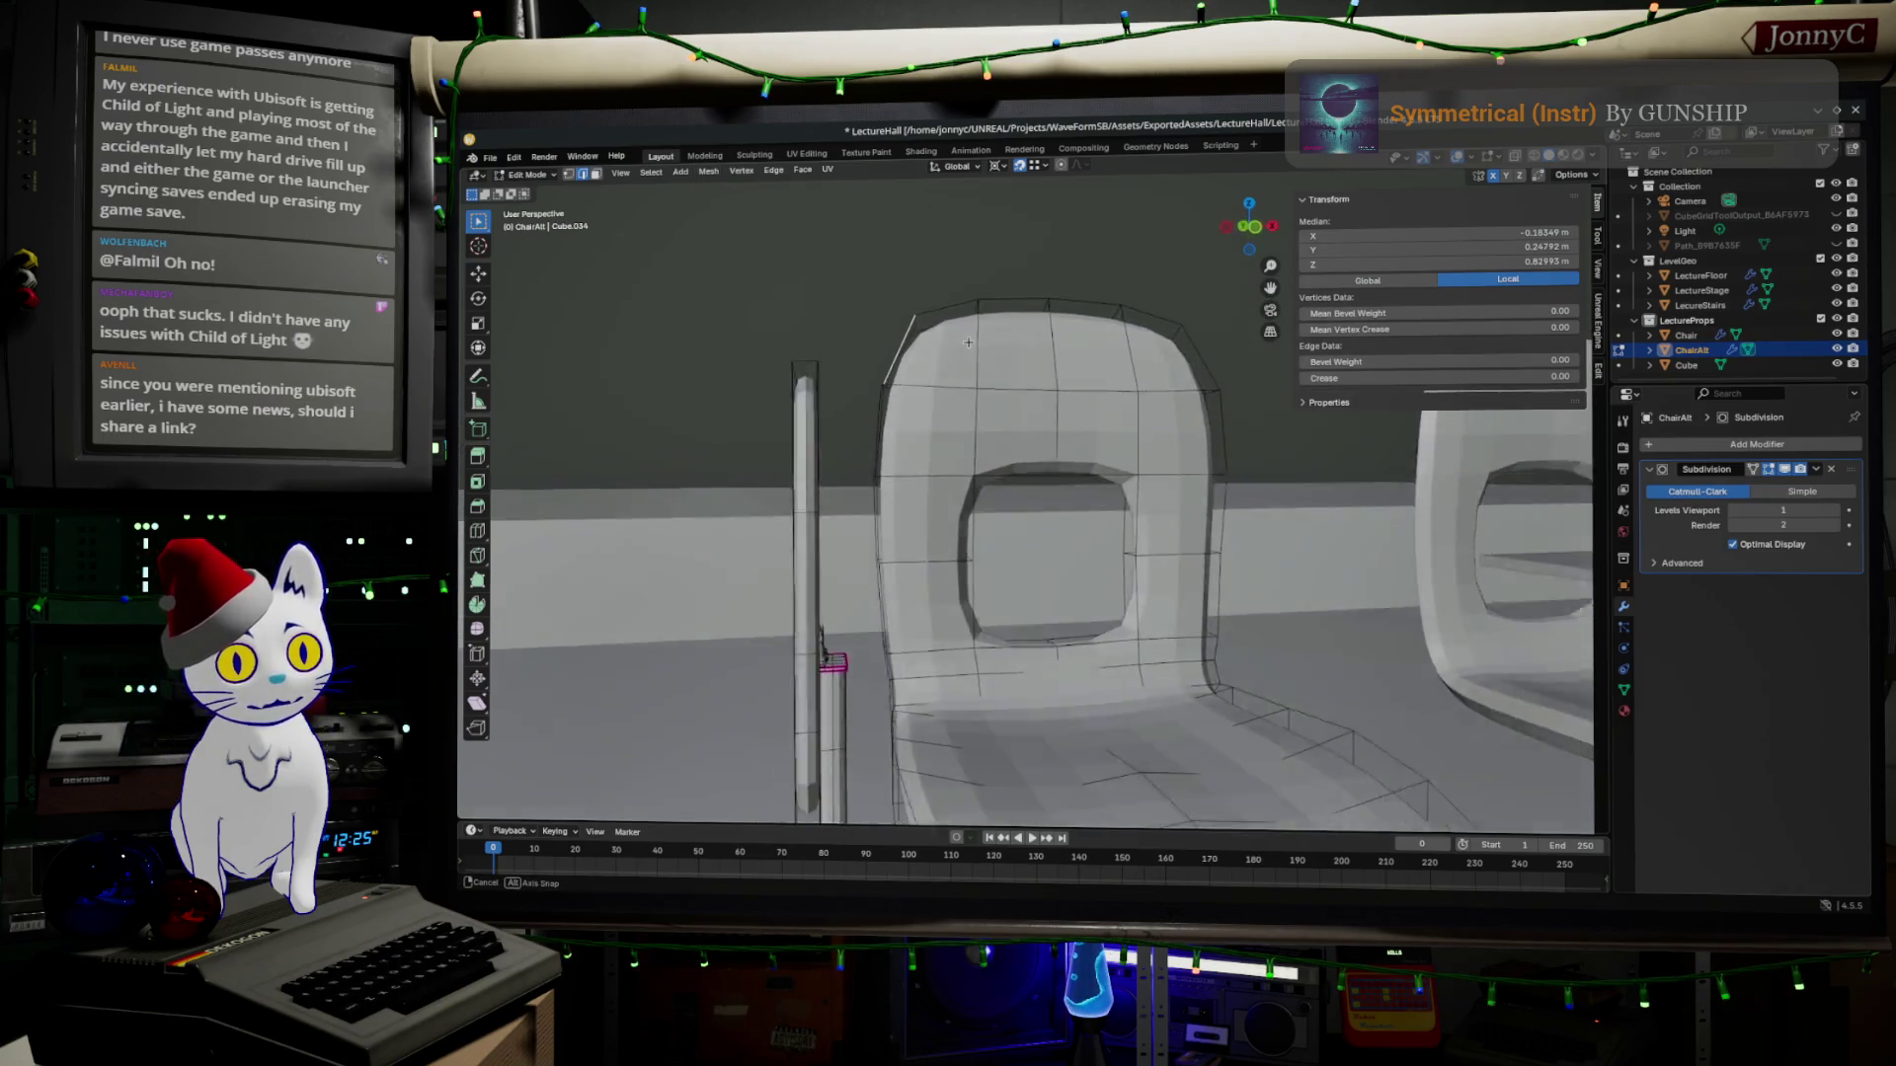
key(Tab)
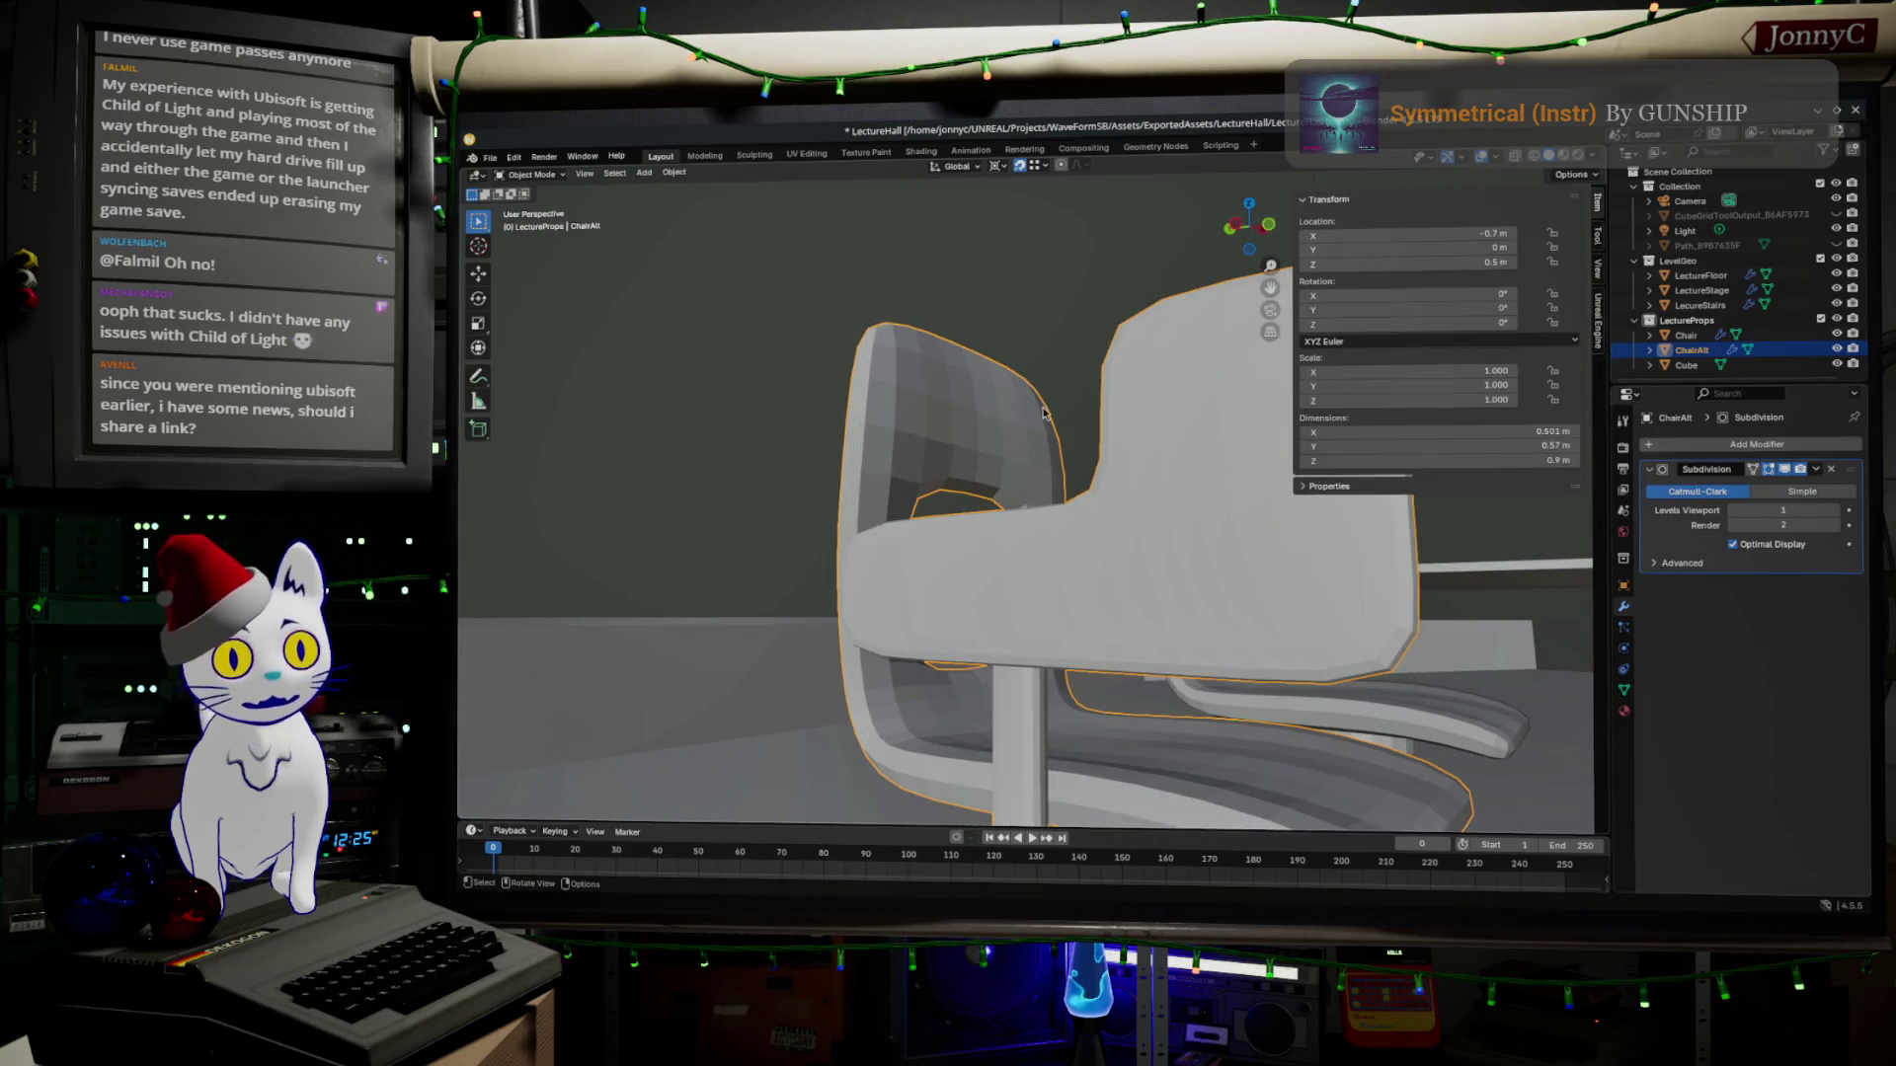
middle_drag(1018, 343, 828, 438)
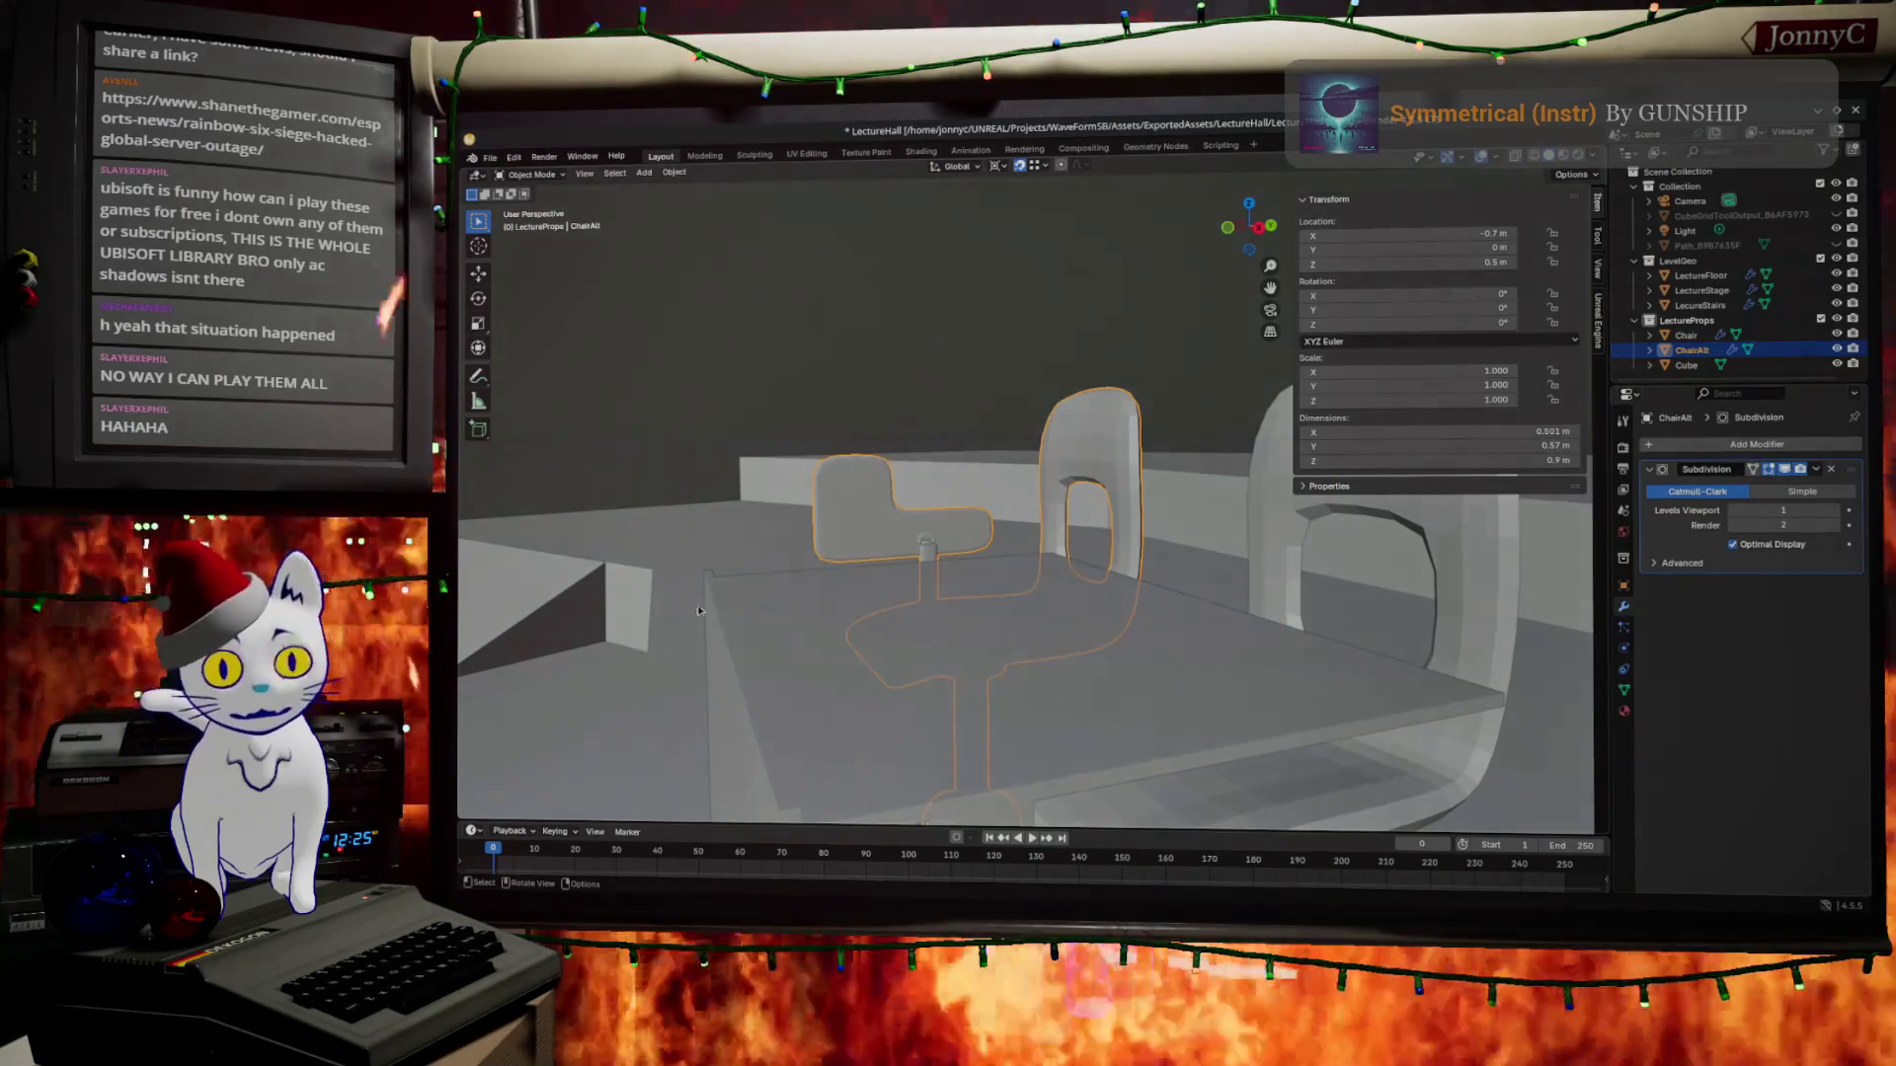
Orbit to high views of the chairs and desk and select the desk object.
middle_drag(690, 620, 883, 628)
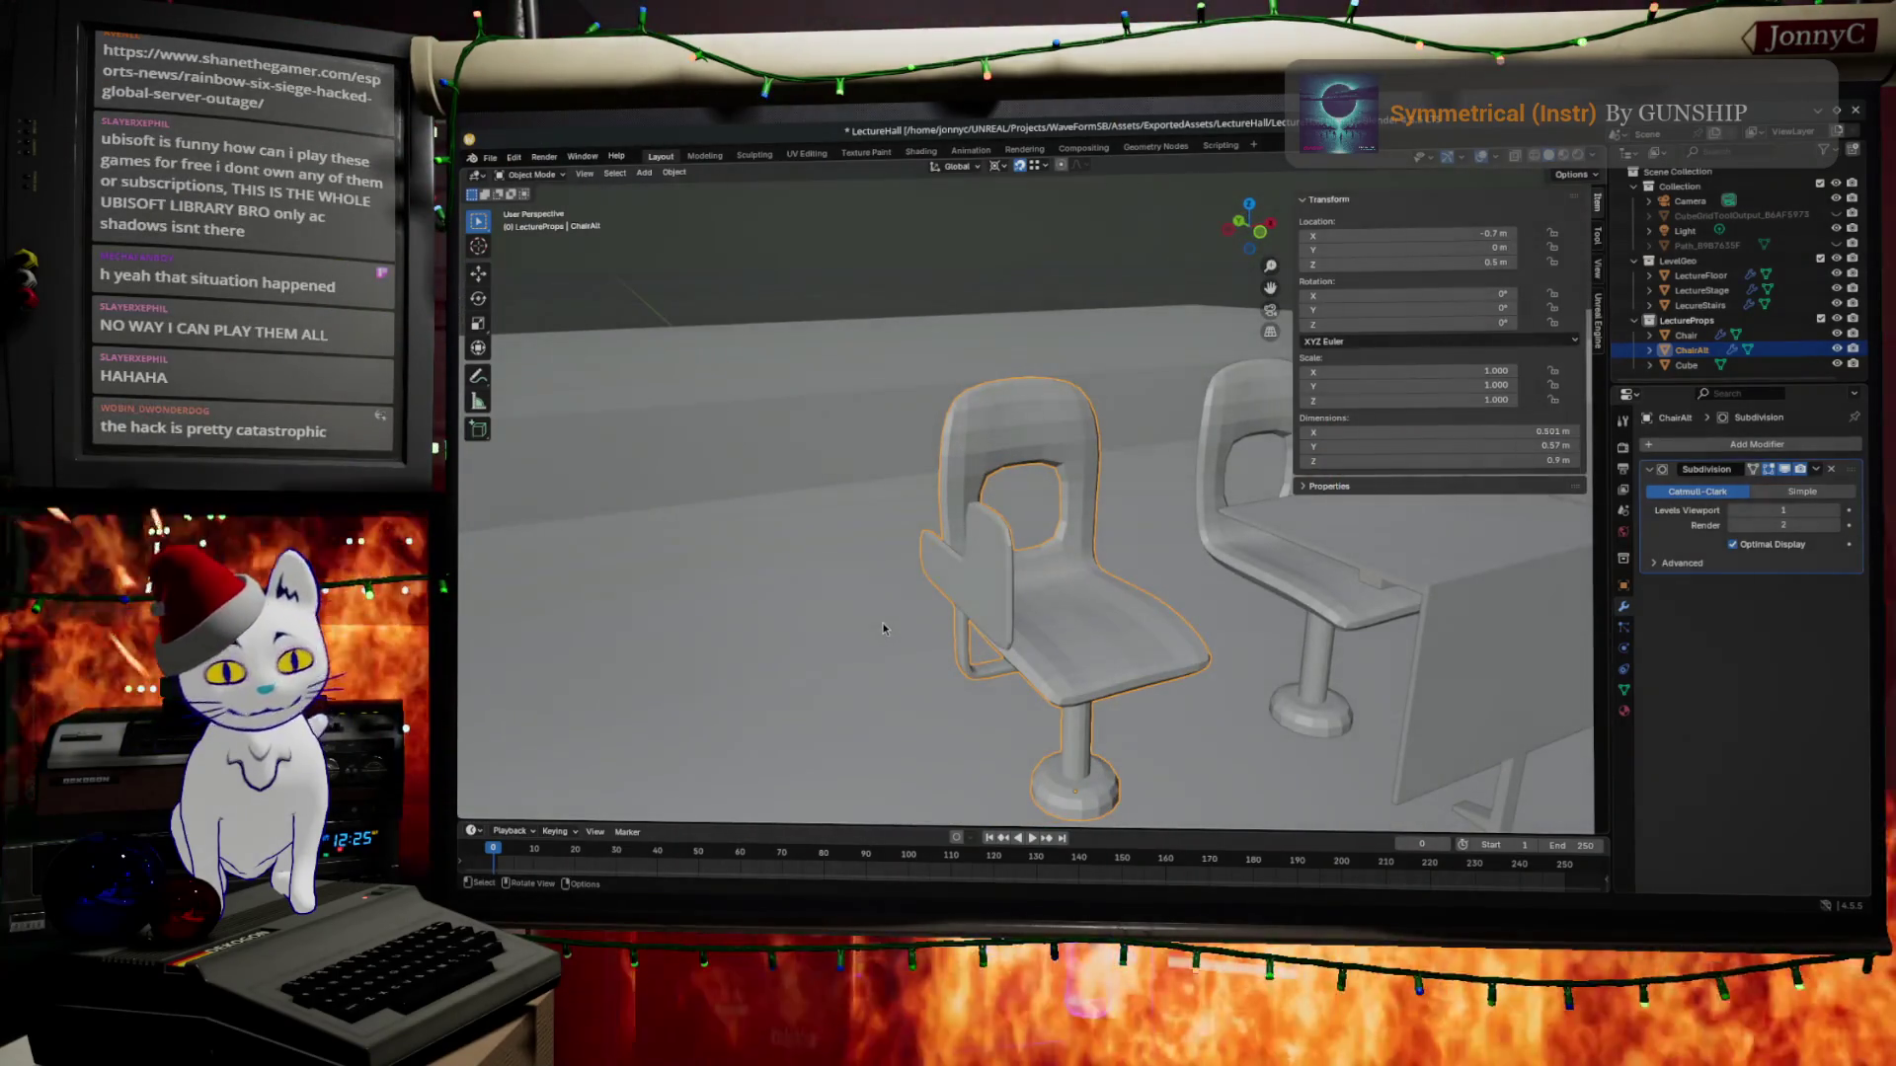
scroll(882, 629, up, 2)
scroll(883, 629, up, 2)
scroll(889, 634, up, 2)
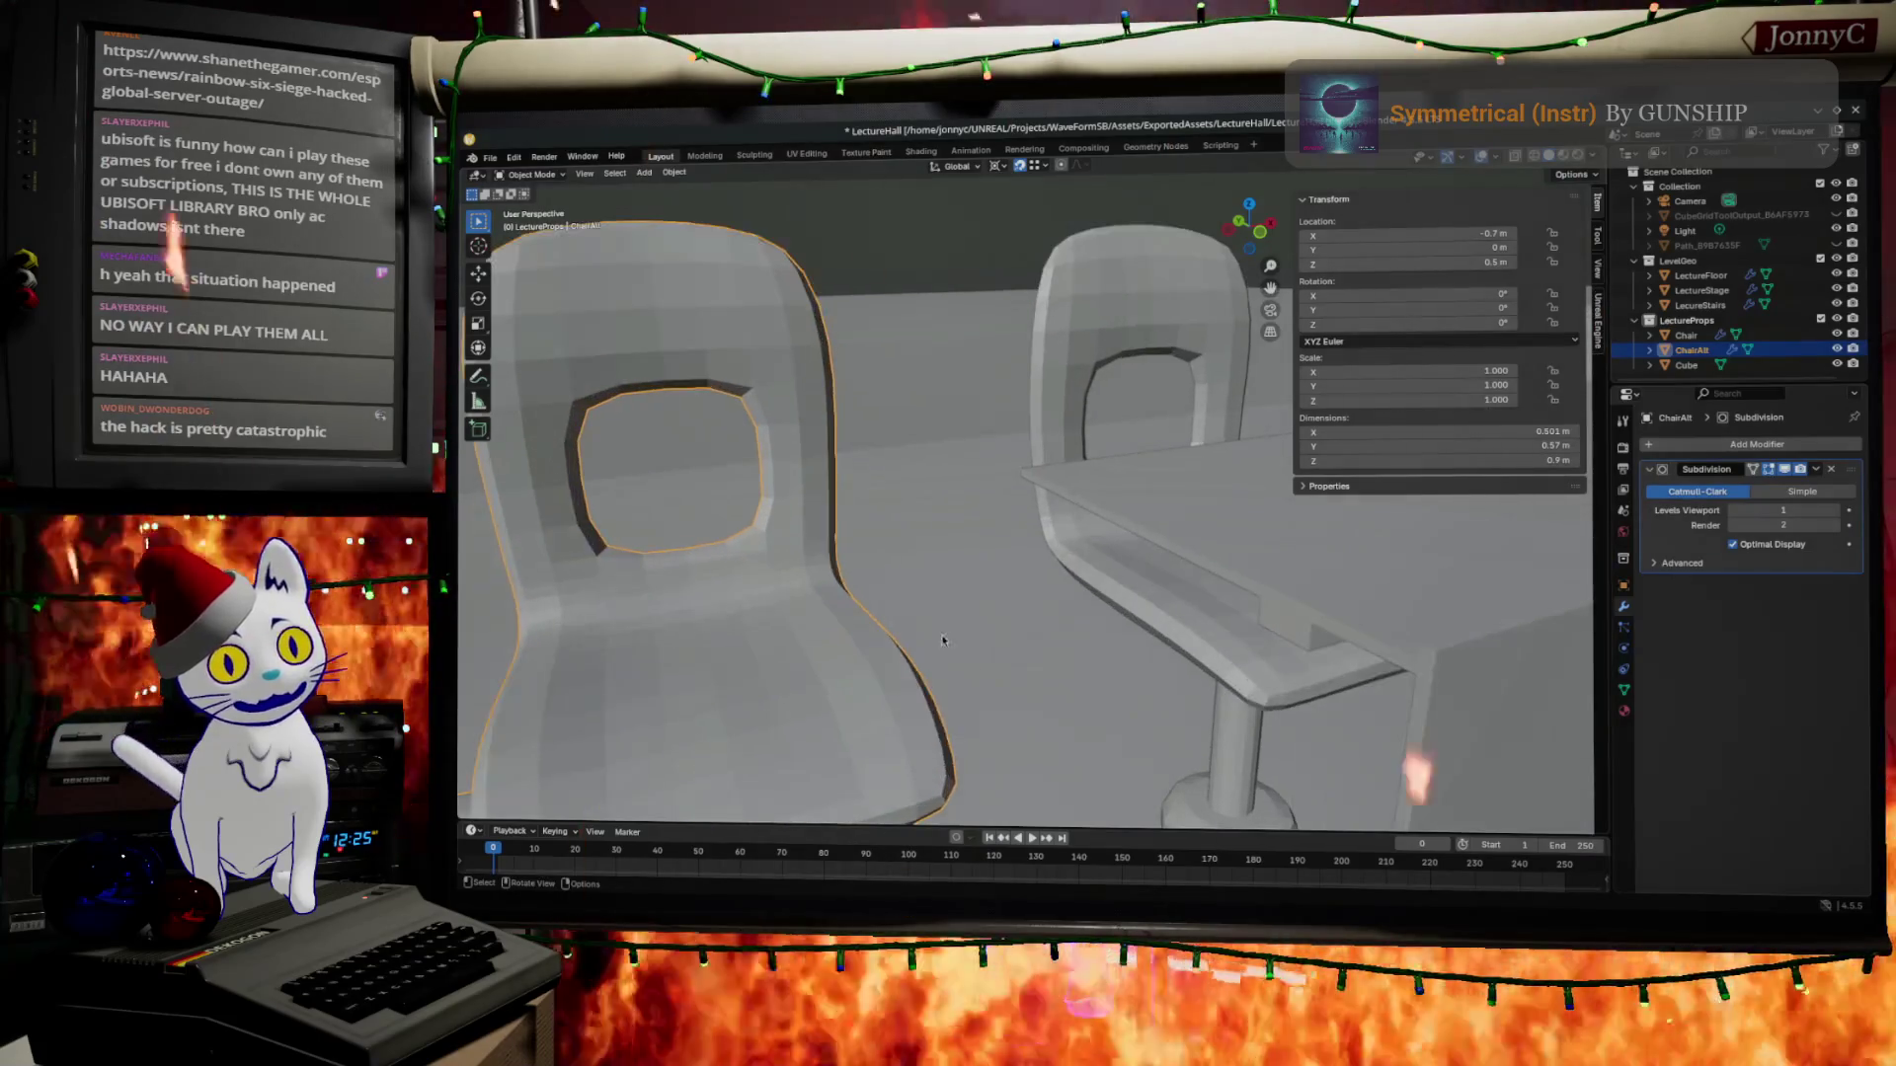
mouse_move(930, 644)
middle_down()
mouse_move(1115, 634)
mouse_move(1047, 624)
mouse_move(1033, 579)
mouse_move(1109, 633)
mouse_move(1079, 647)
middle_up()
scroll(1115, 635, down, 3)
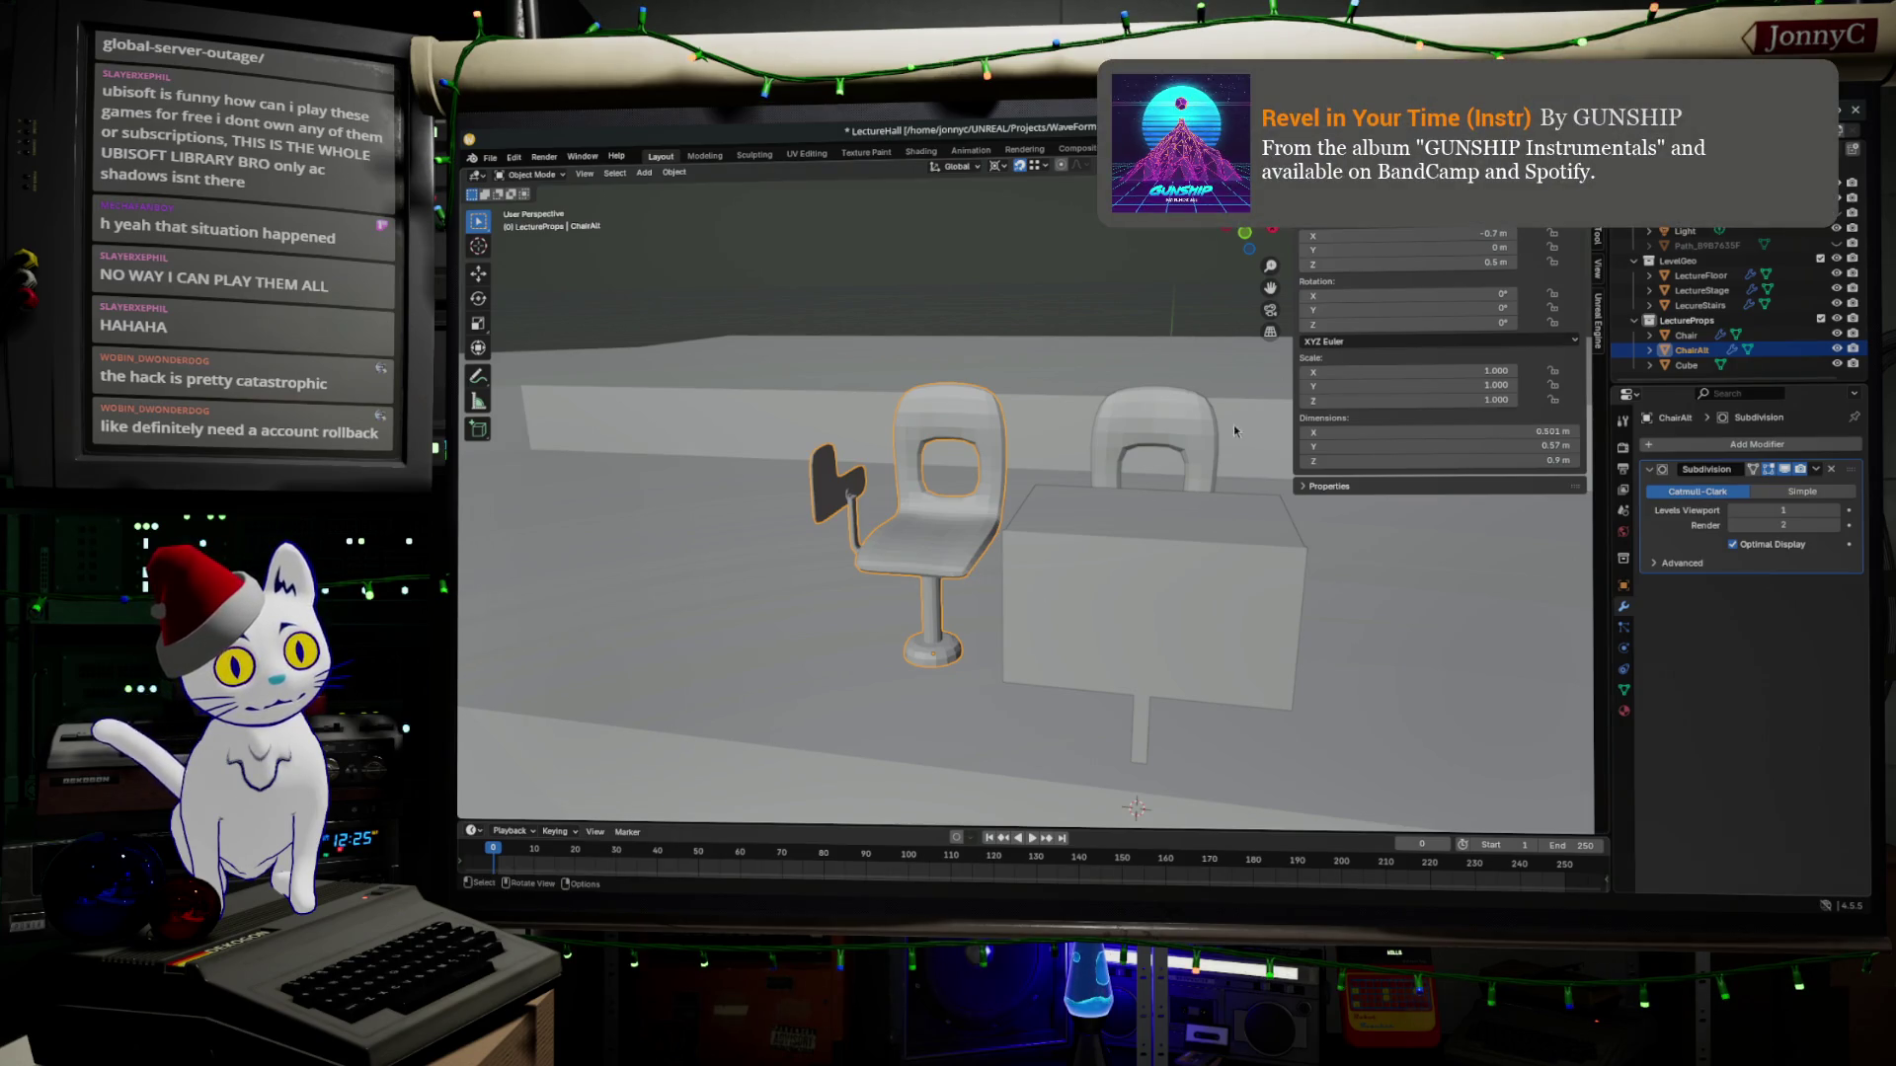
mouse_move(1289, 382)
middle_down()
mouse_move(1234, 554)
mouse_move(1018, 505)
middle_up()
click(1234, 555)
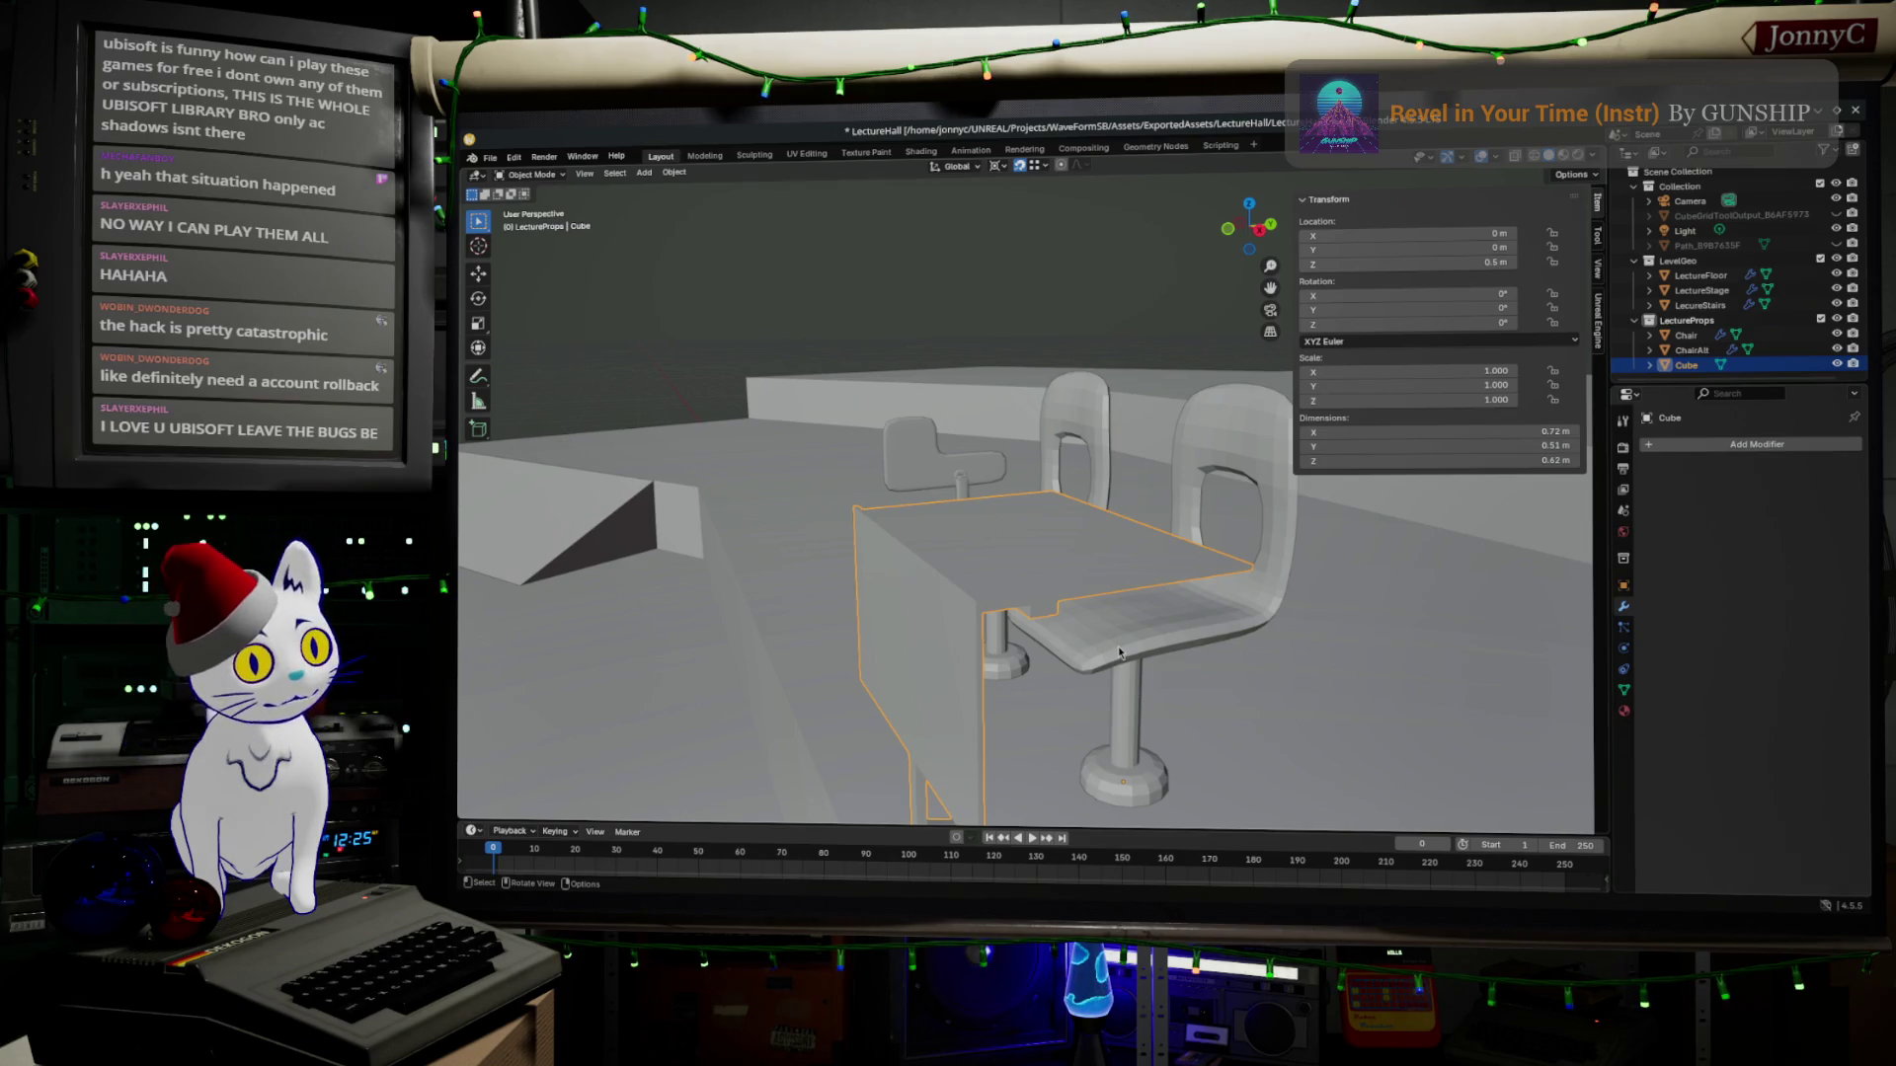
Orbit around the desk, briefly toggle Edit Mode and start renaming the Cube in the Outliner.
middle_drag(1021, 622, 1020, 521)
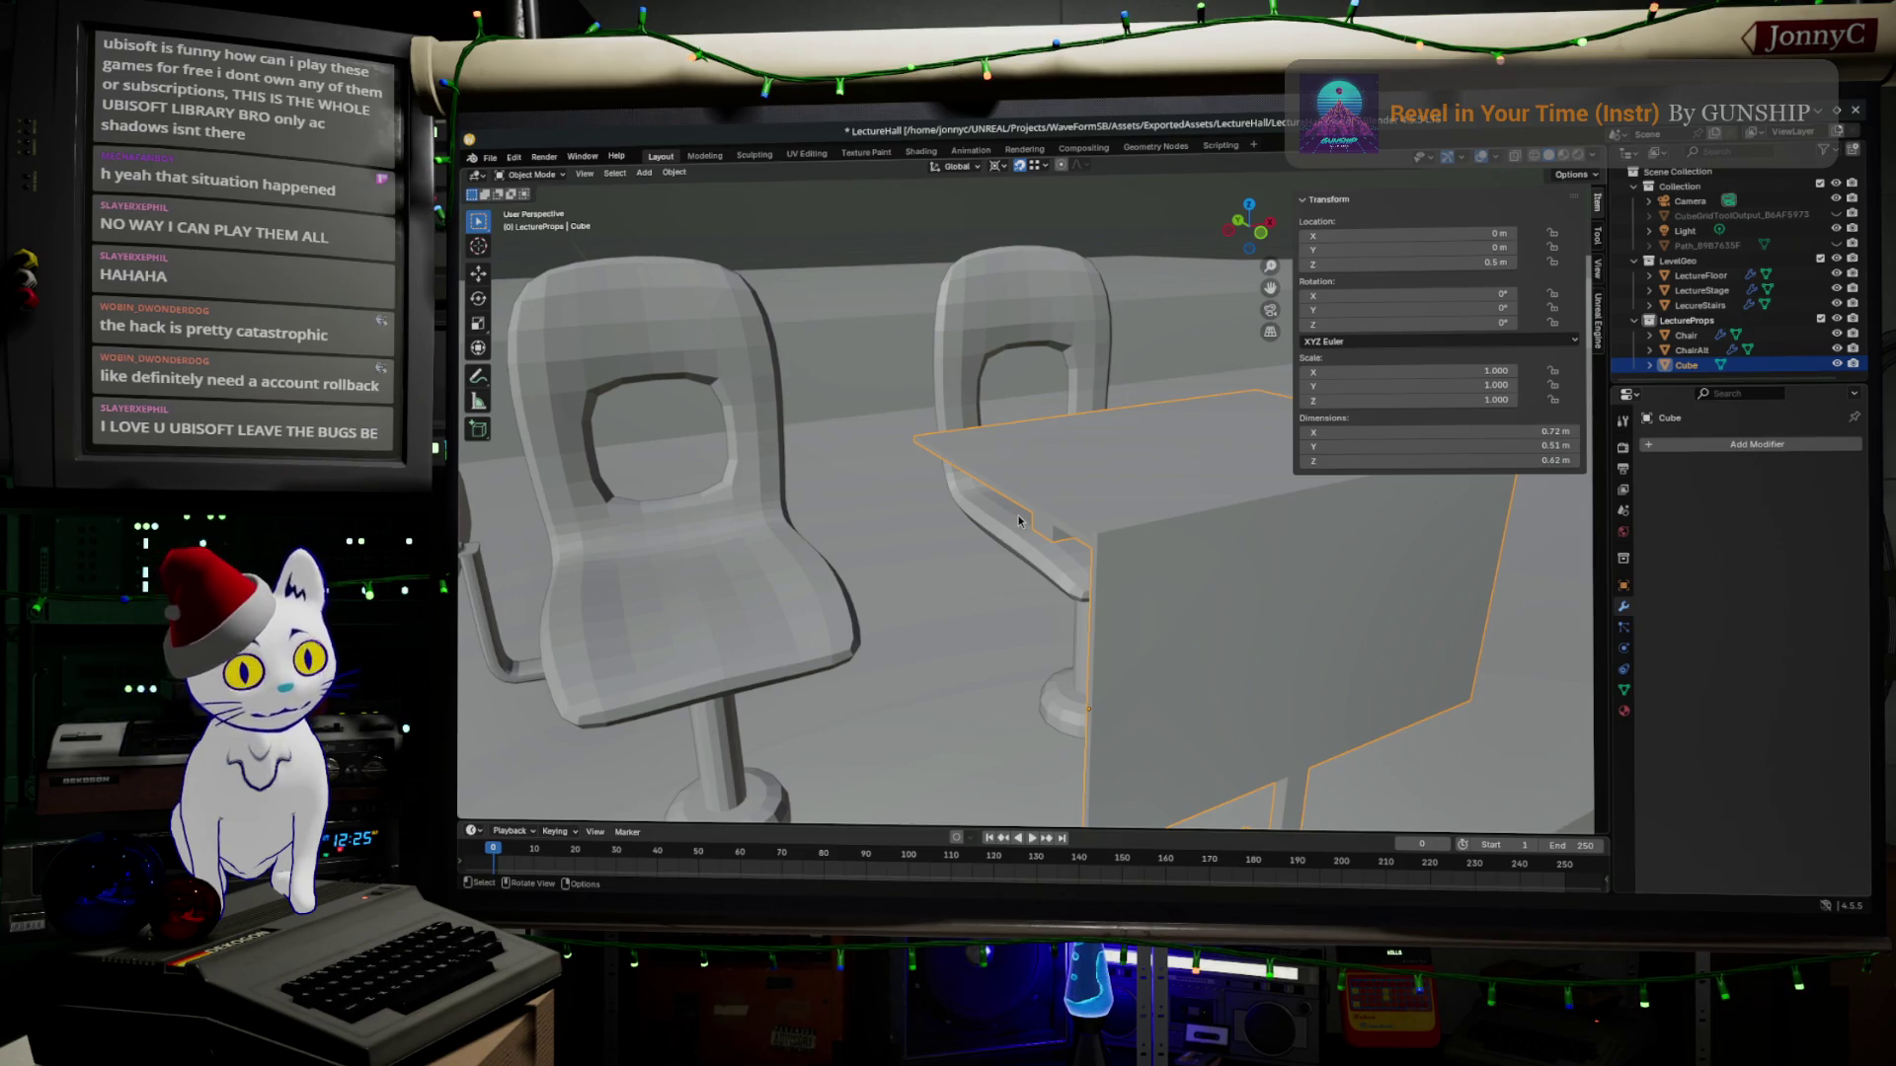
mouse_move(1086, 466)
middle_down()
mouse_move(818, 423)
mouse_move(1181, 481)
middle_up()
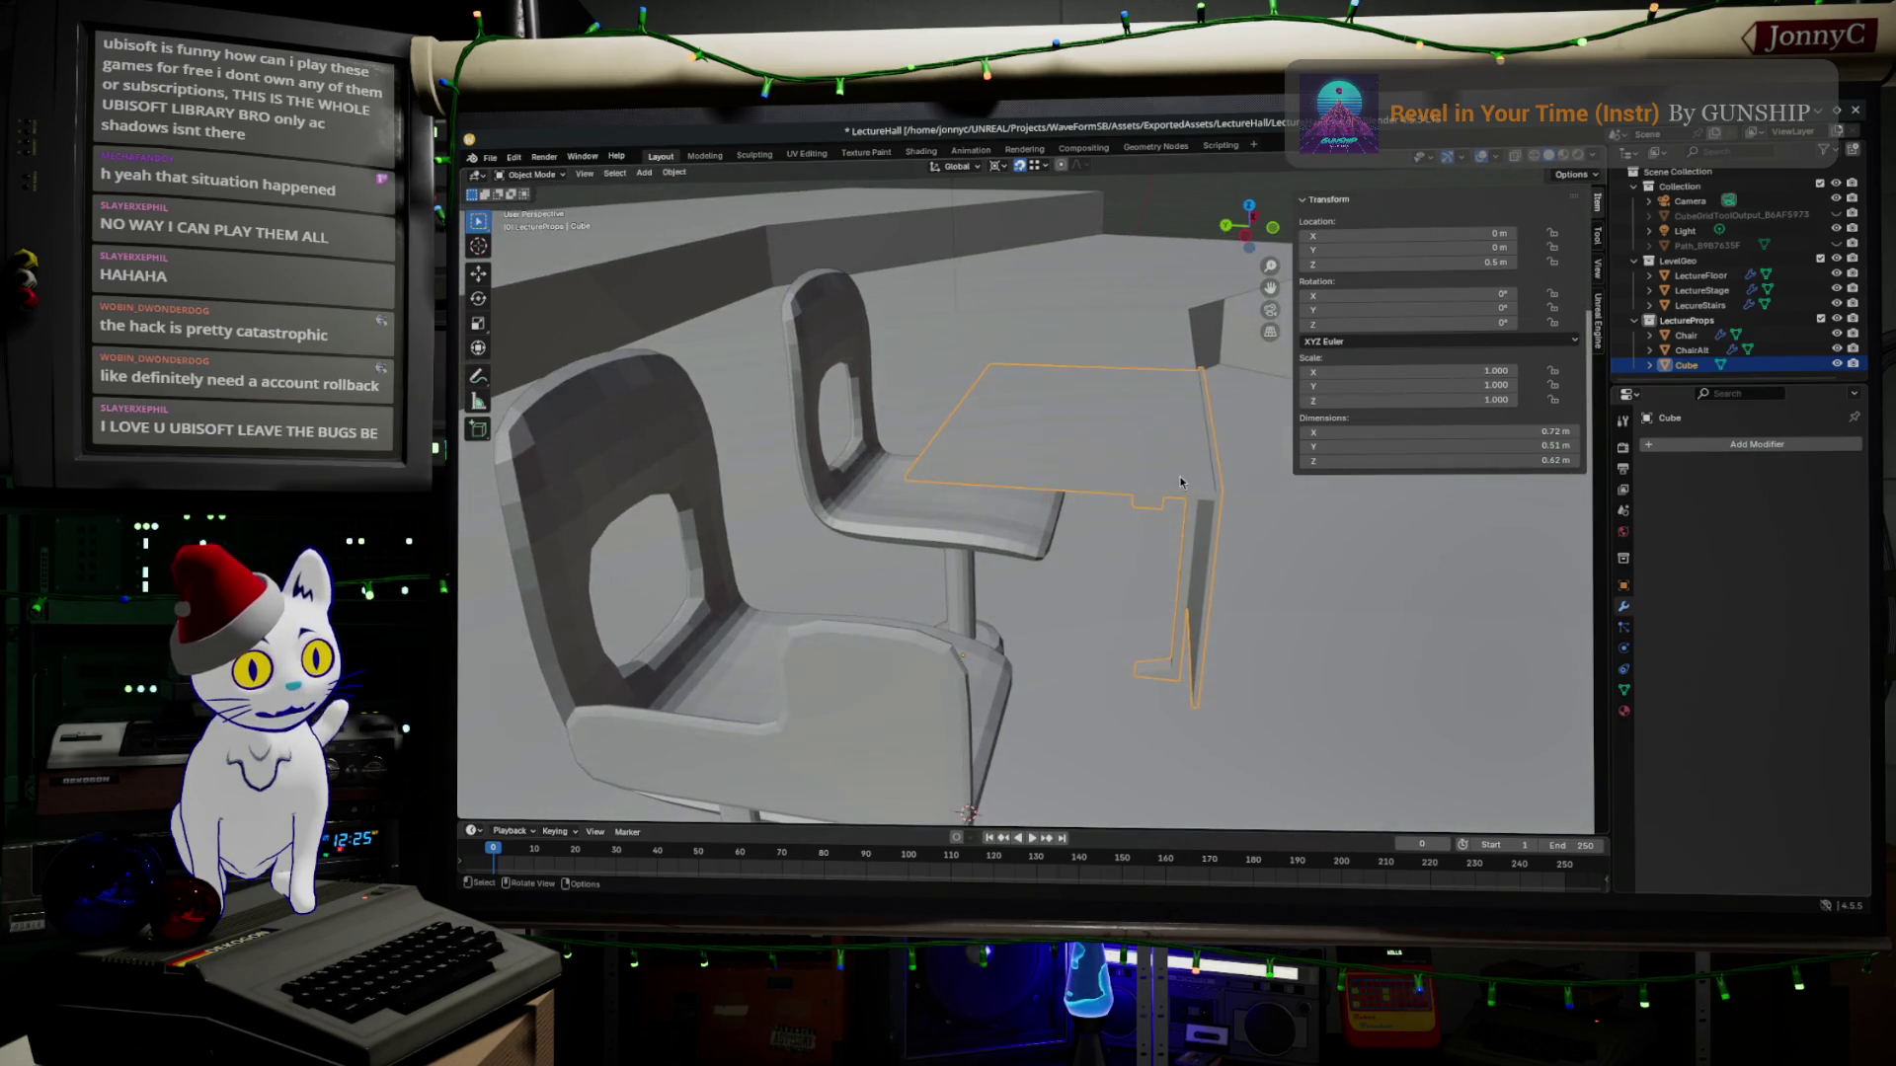
middle_drag(1171, 467, 1096, 562)
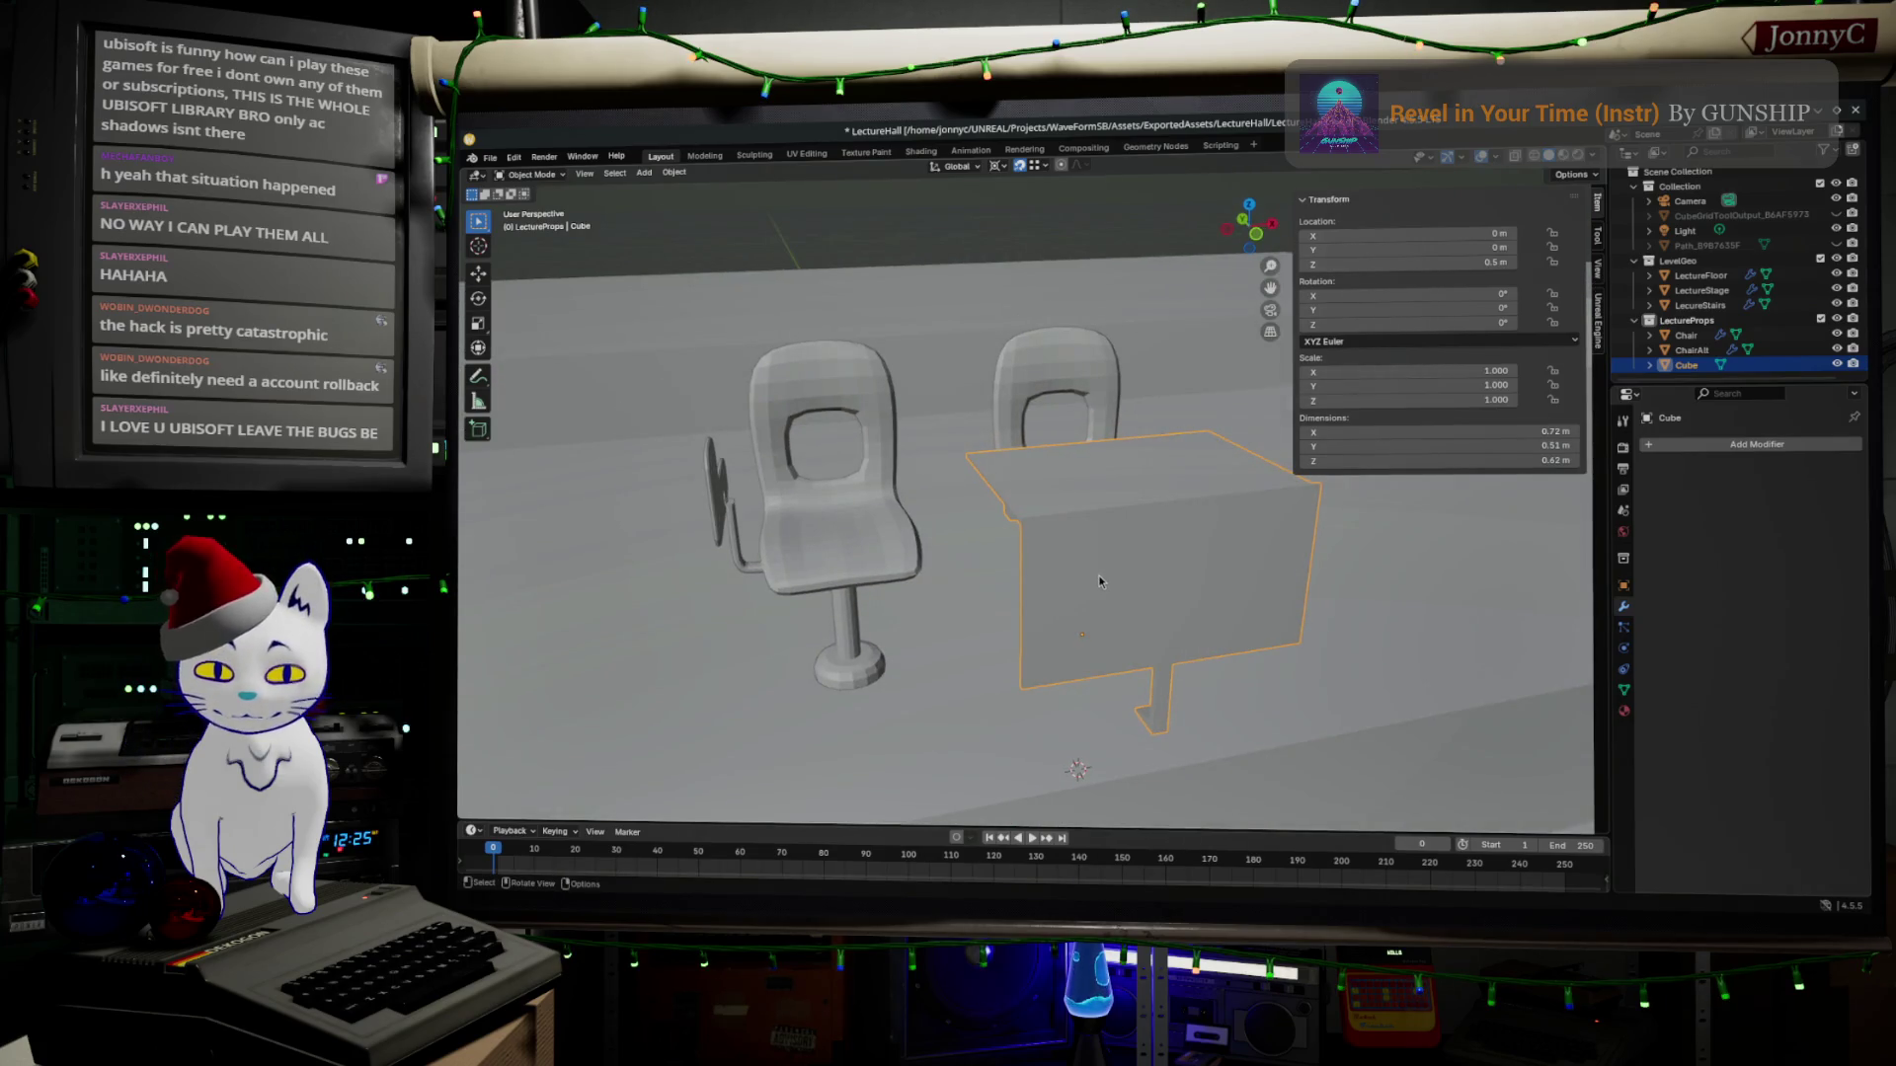
key(Tab)
key(Tab)
scroll(1131, 577, up, 2)
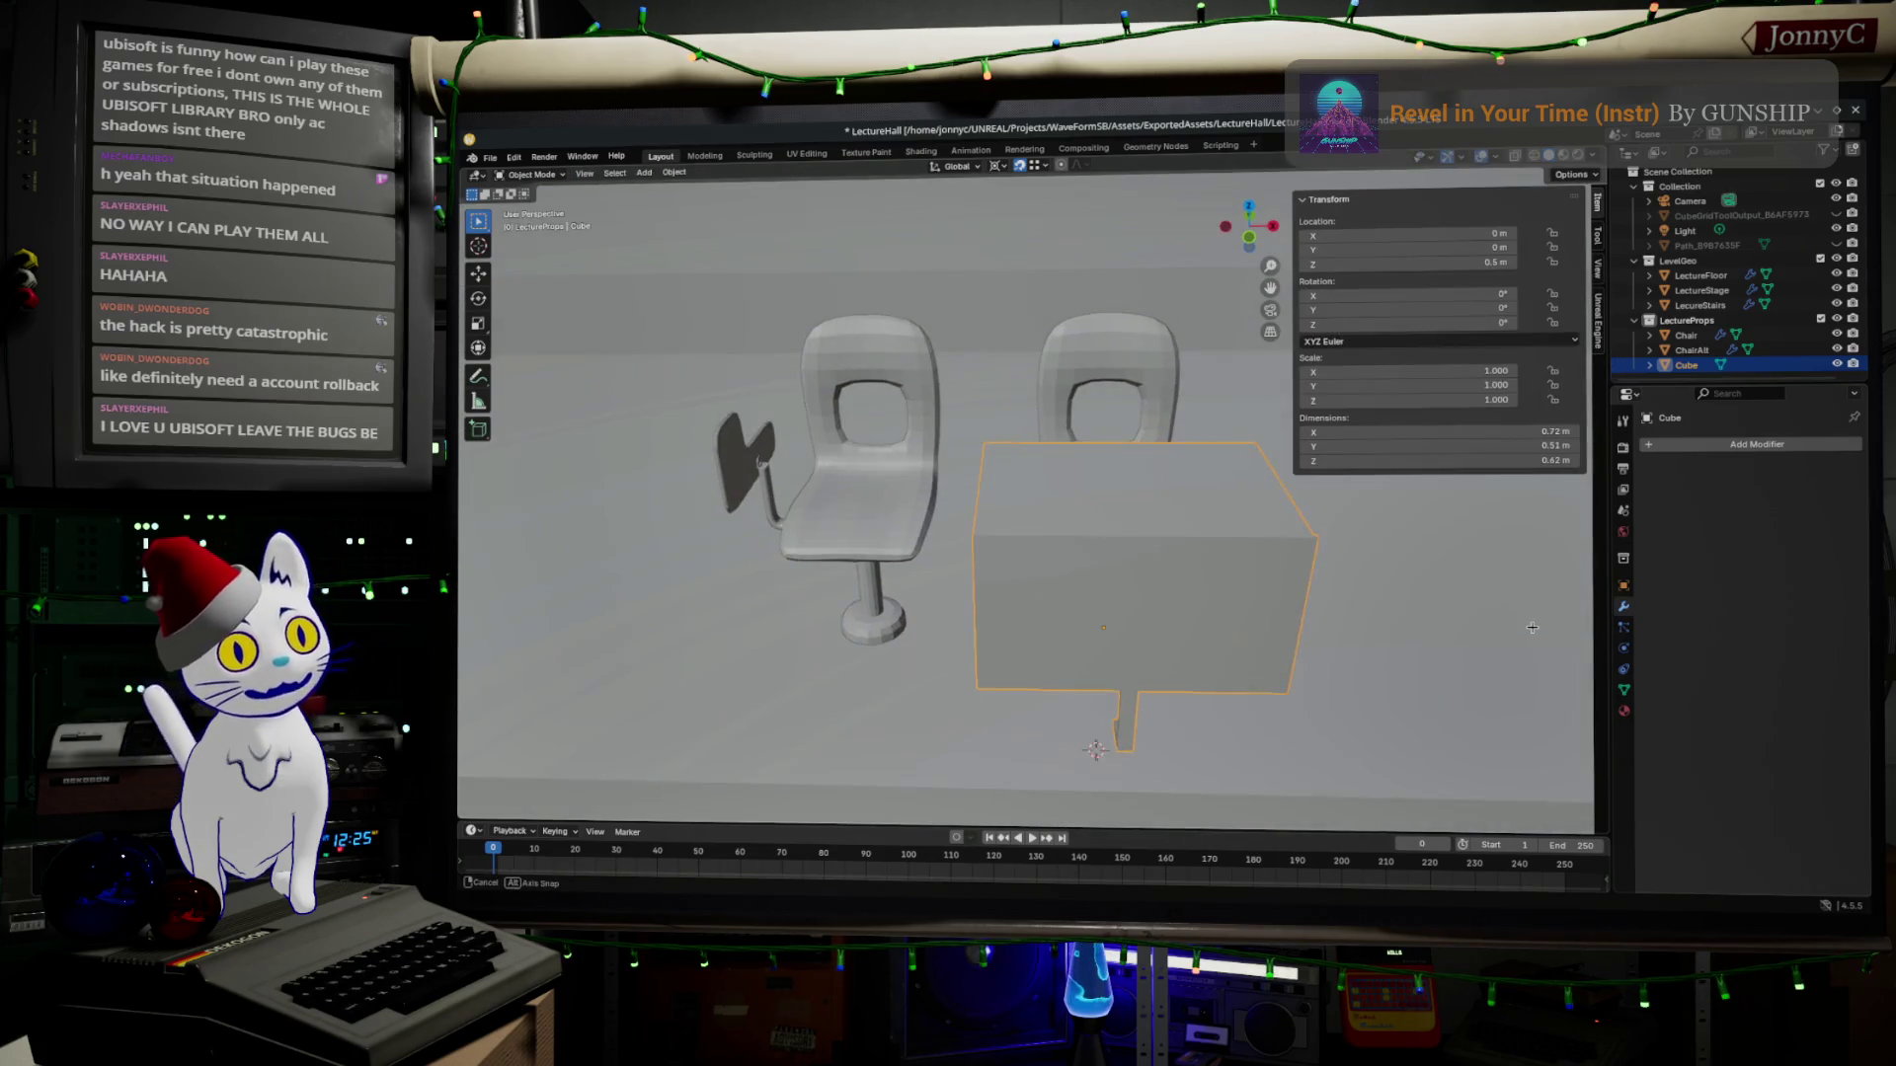
scroll(1131, 576, up, 2)
double_click(1686, 363)
text(TableC)
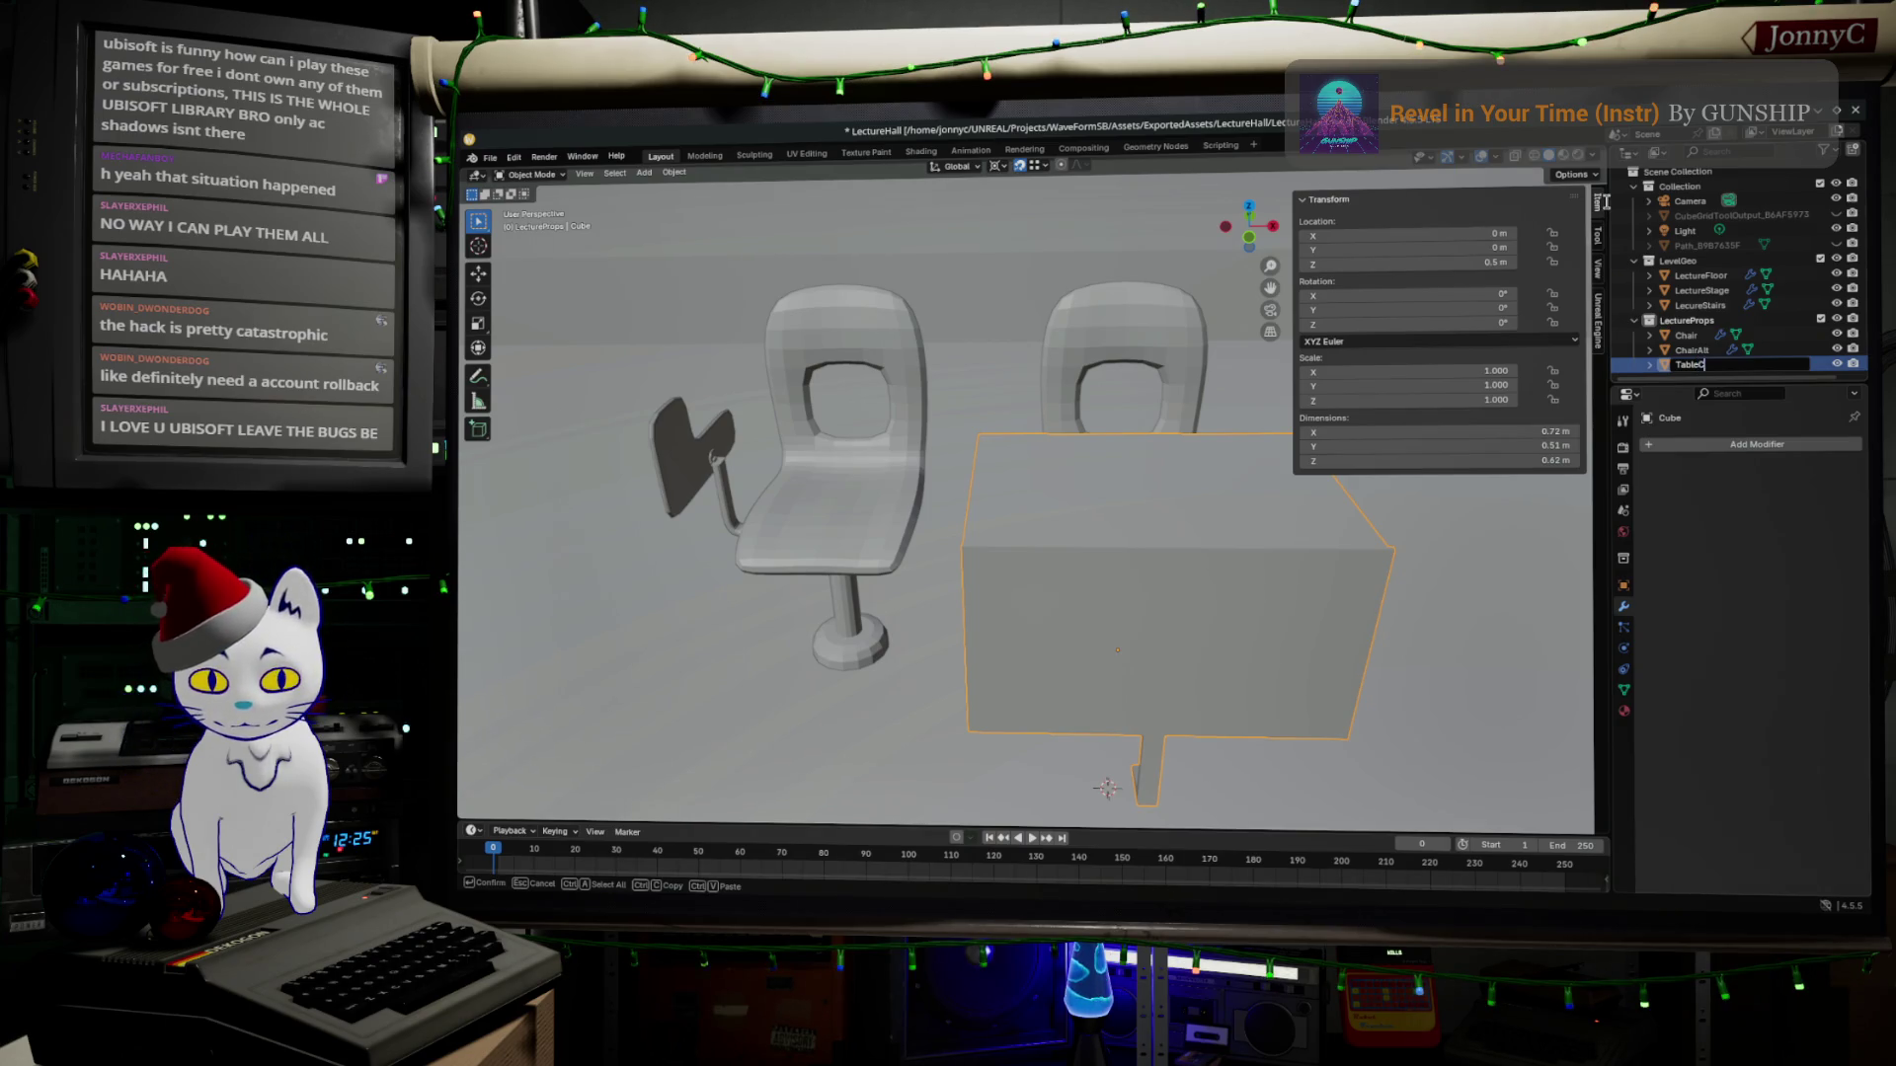
text(enter)
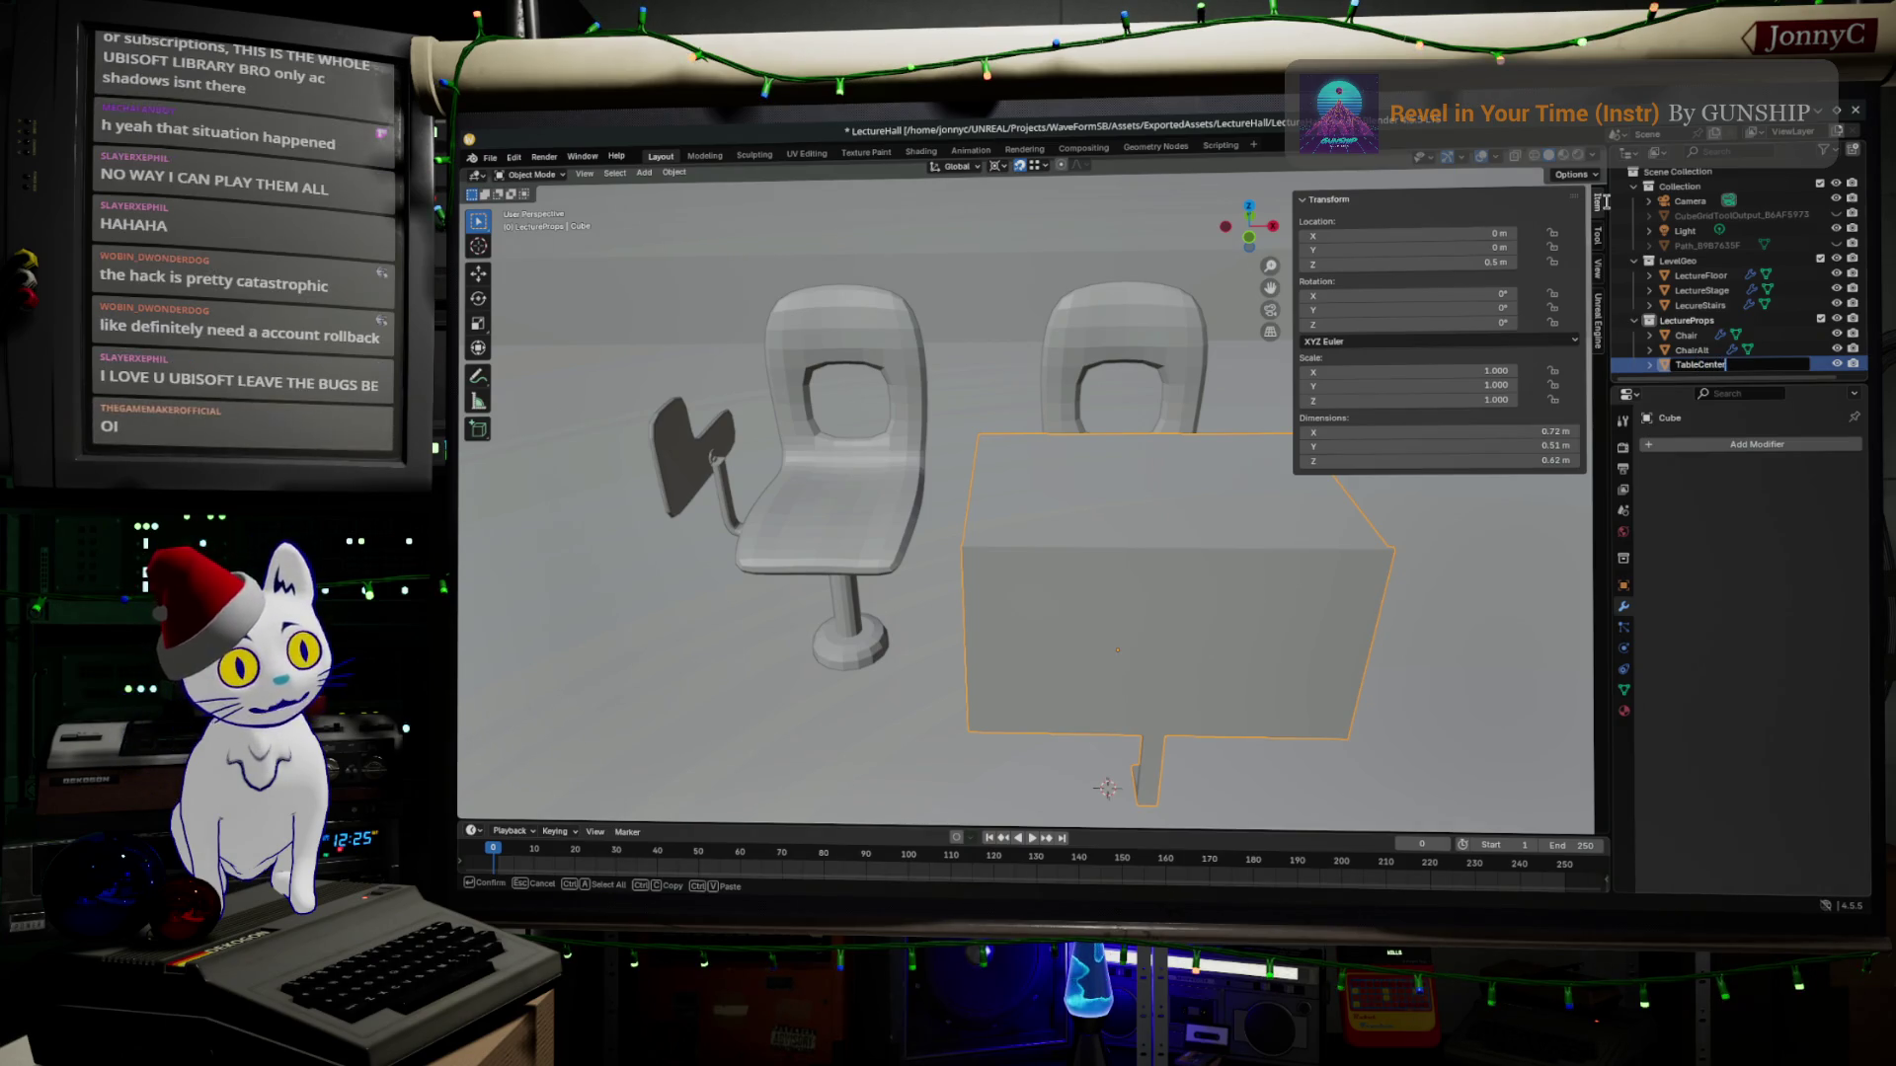
Confirm the desk object's new name TableCenter.
key(Return)
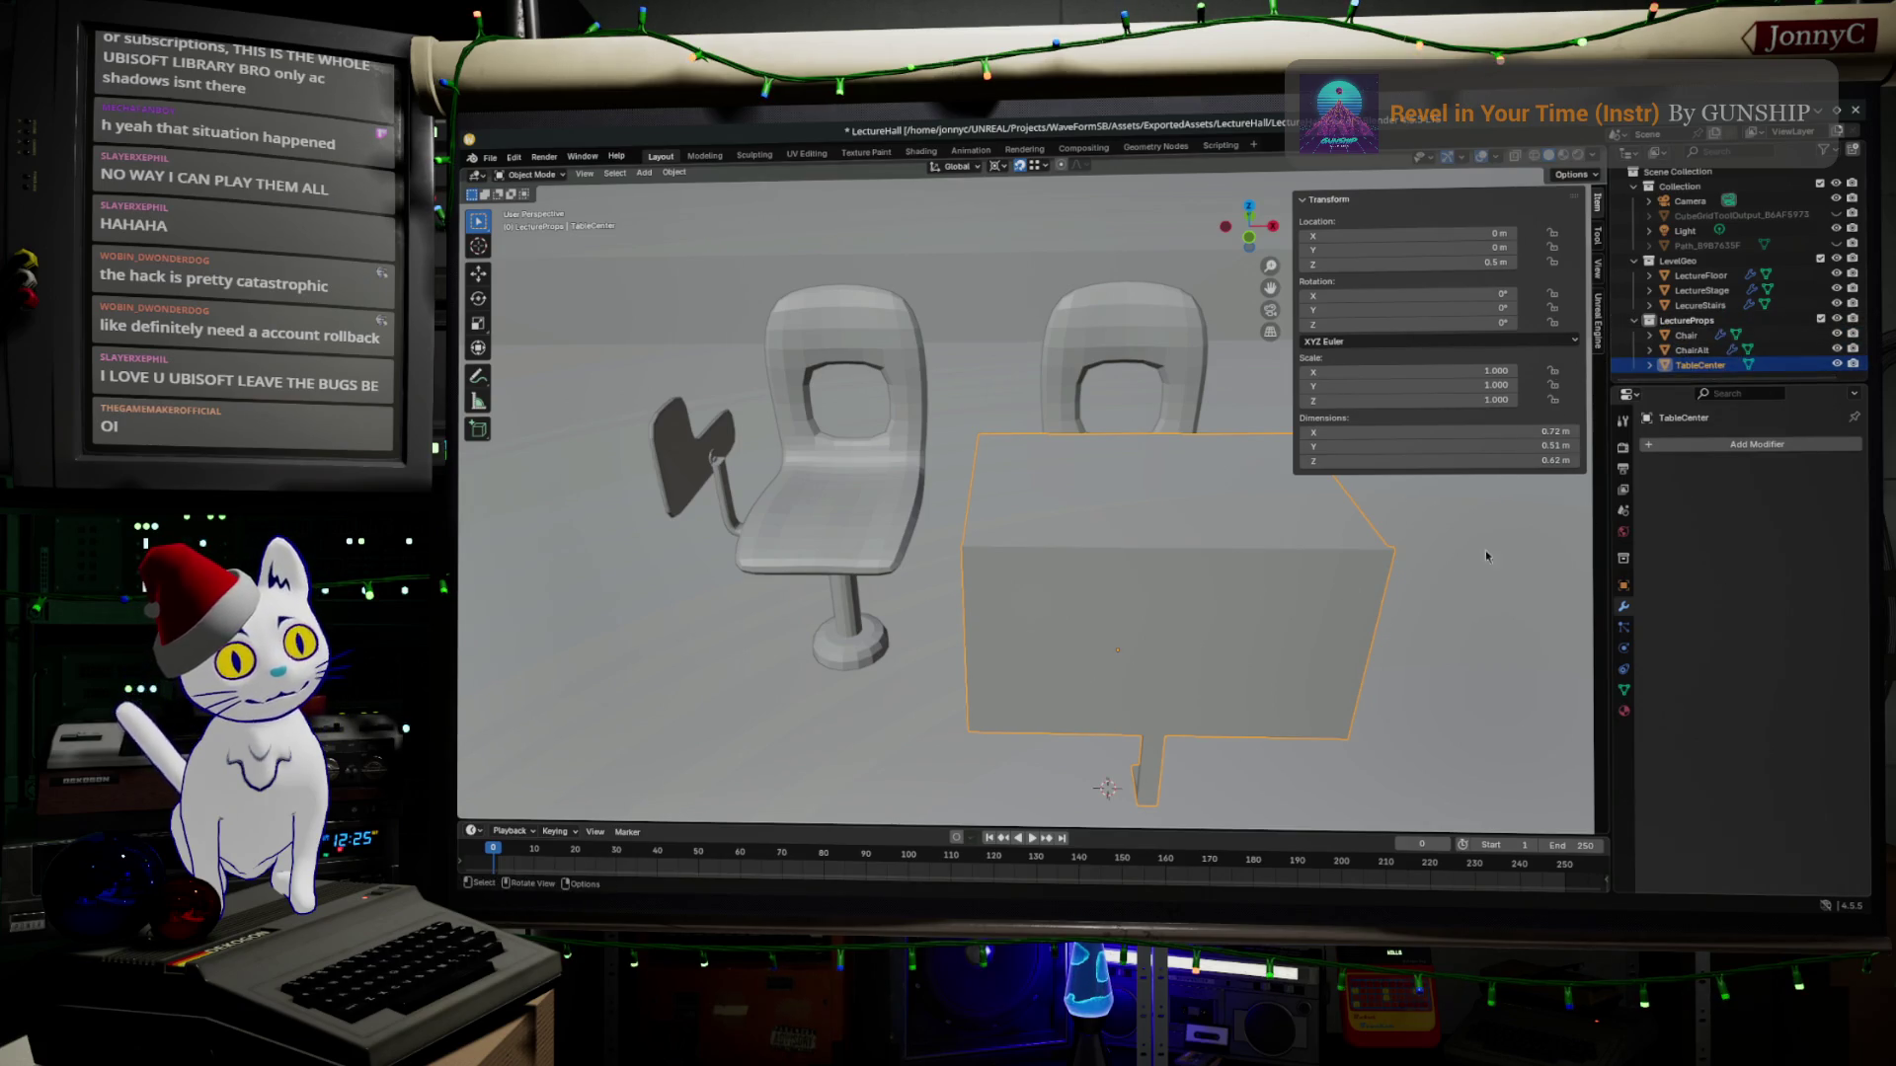
scroll(1206, 607, up, 1)
Duplicate TableCenter with Shift+D and slide the copy along X to sit right beside the original.
key(shift+d)
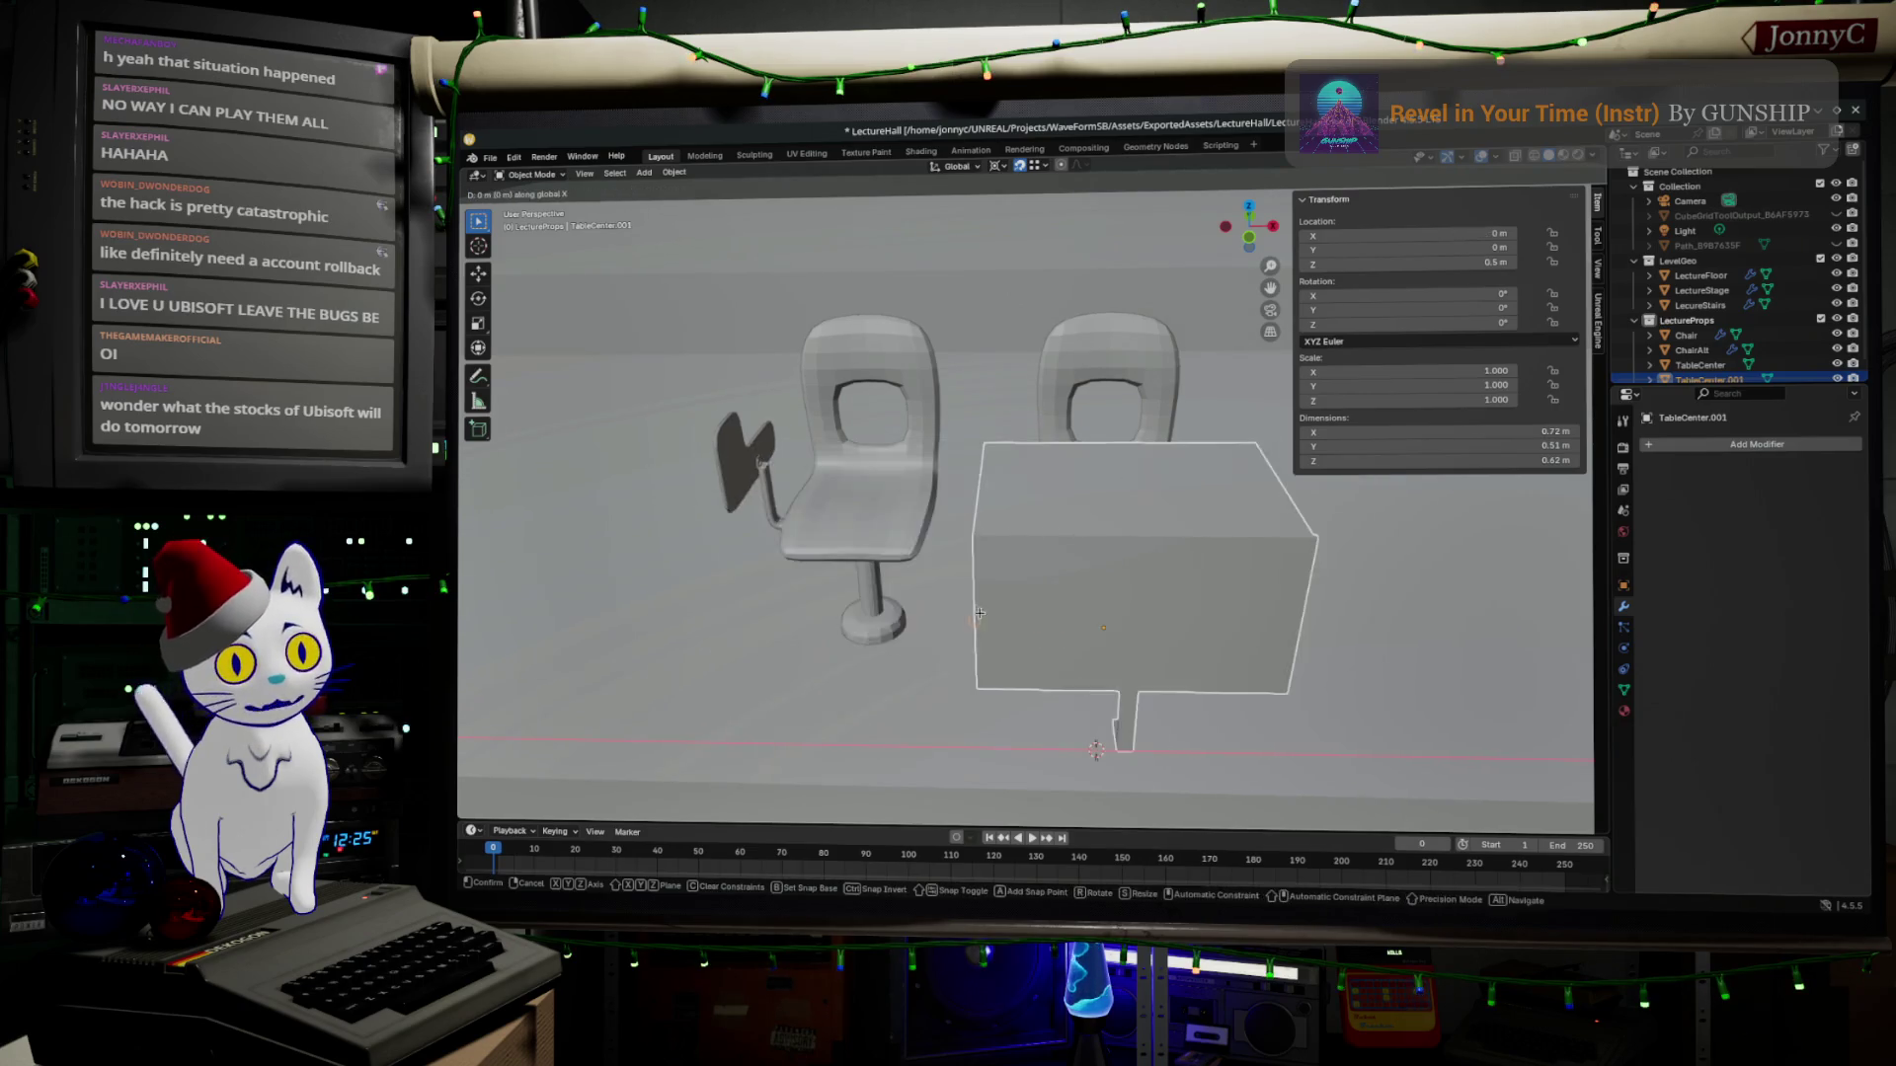
key(x)
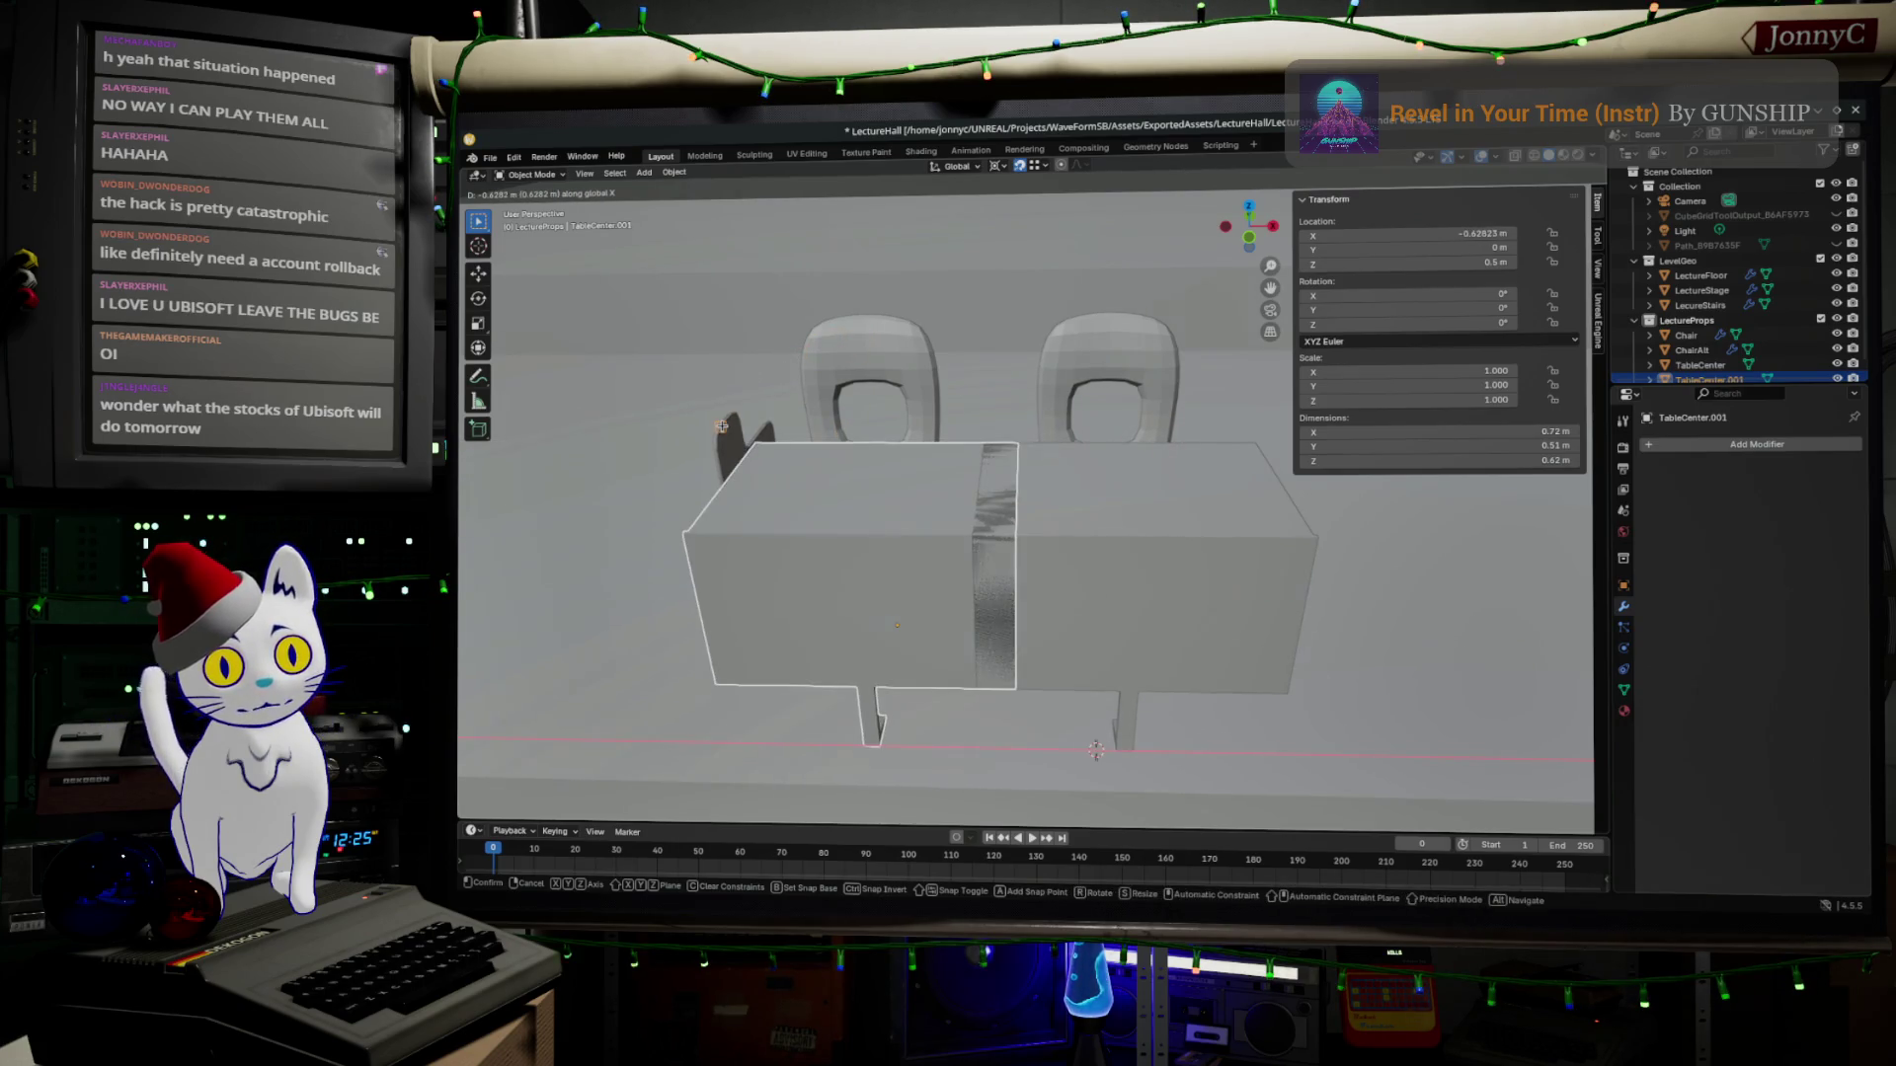
click(666, 489)
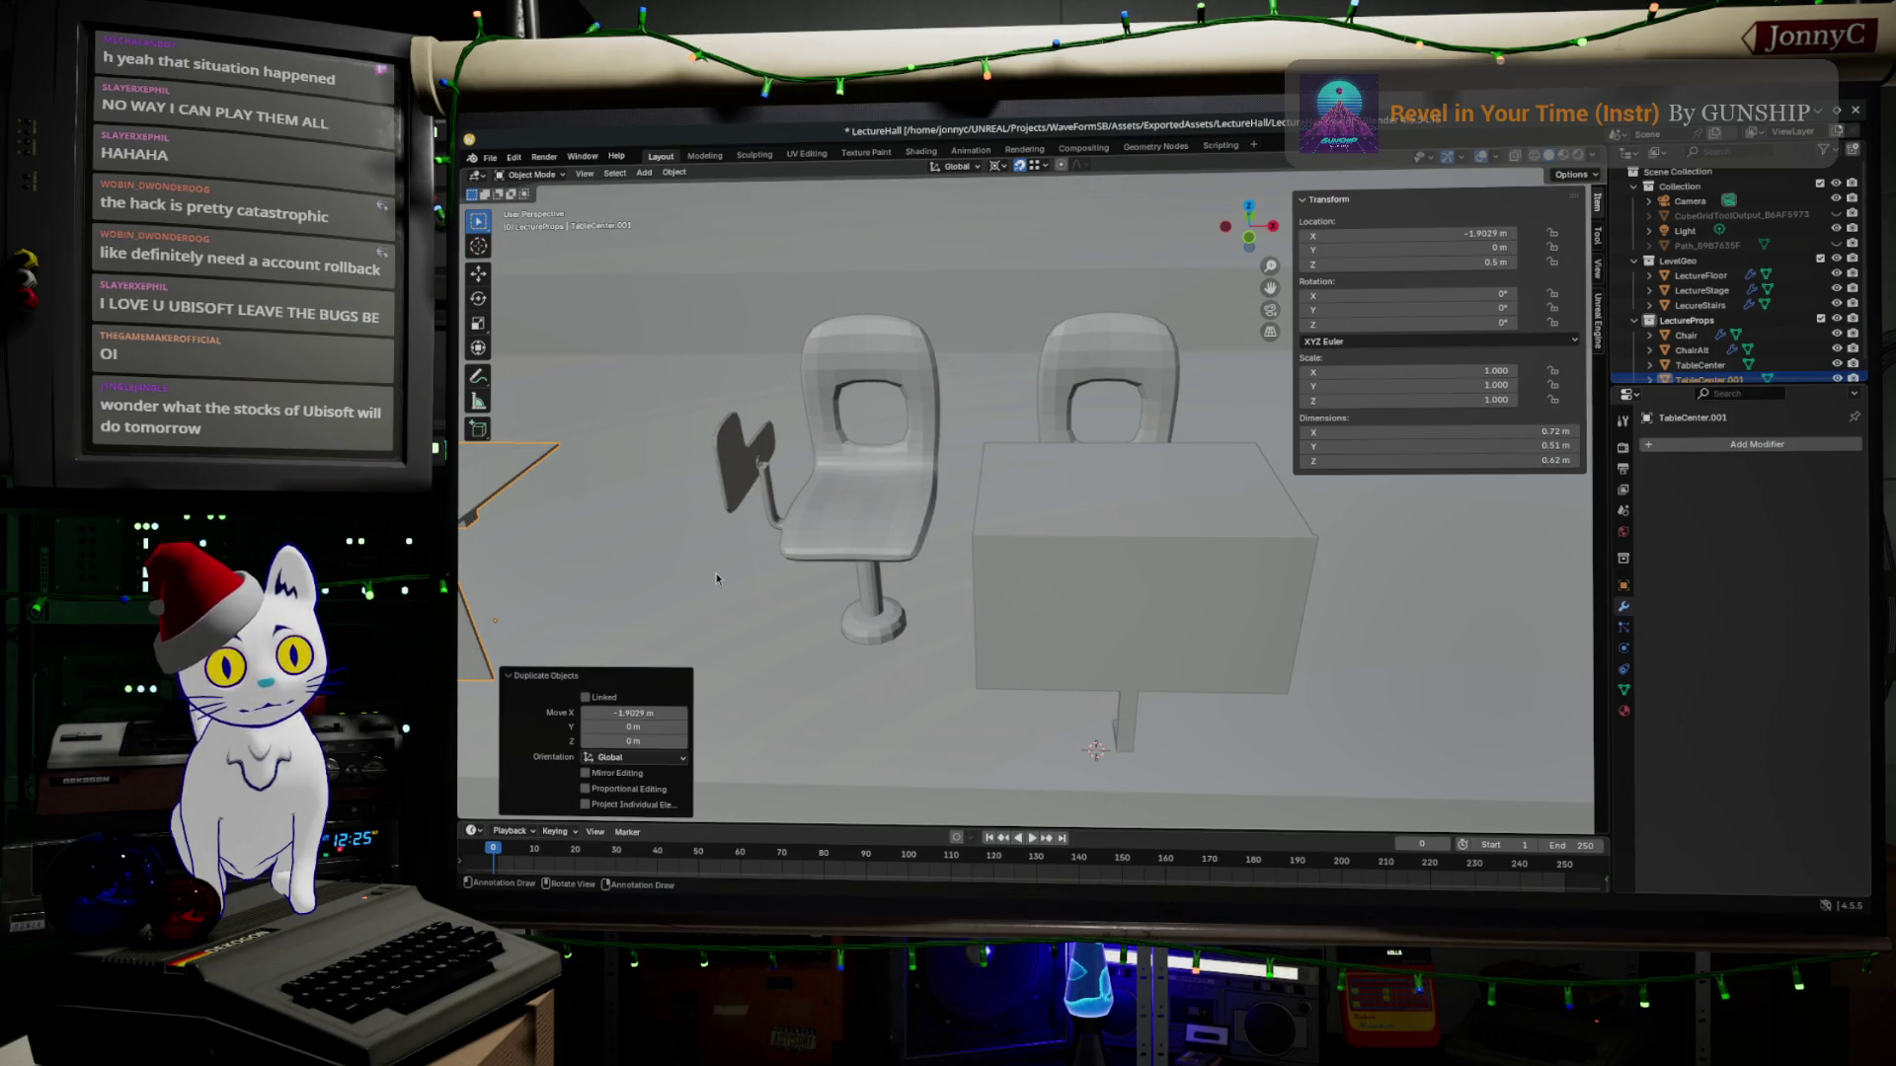
click(533, 464)
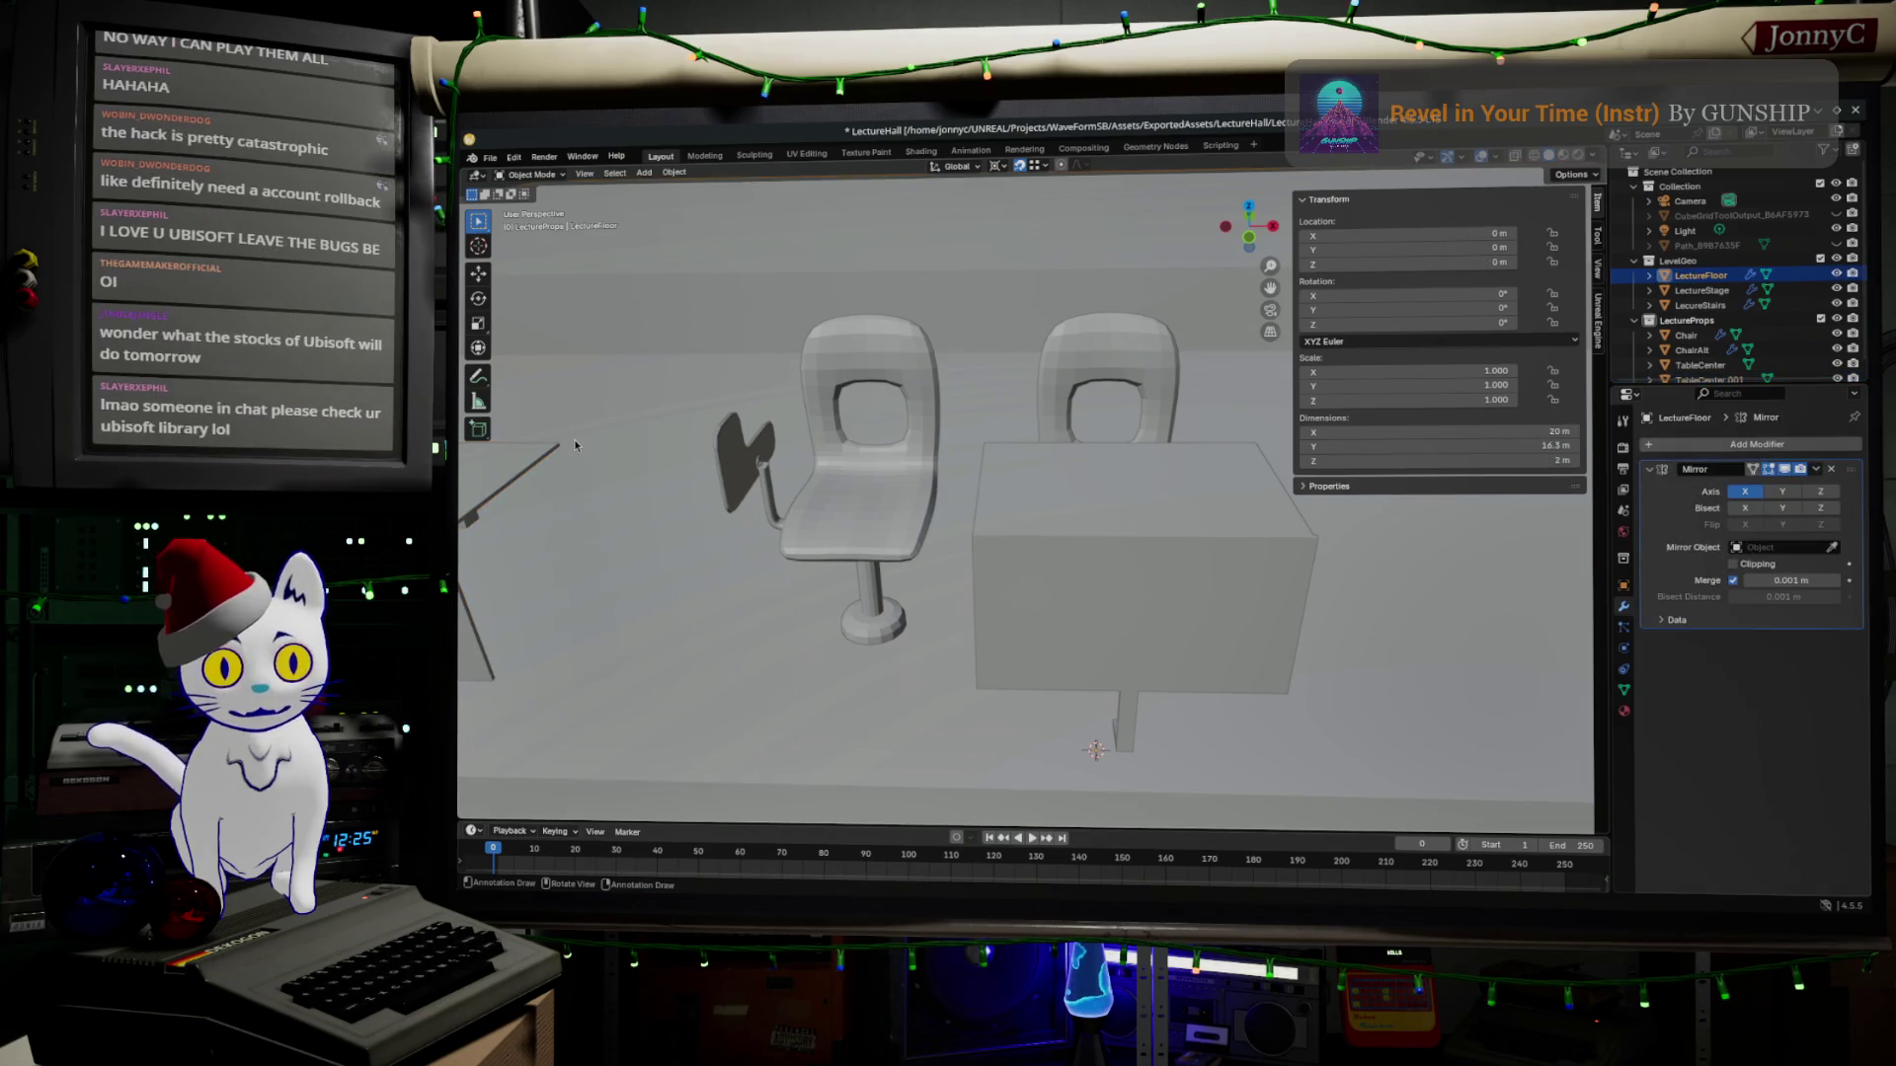
click(537, 463)
key(g)
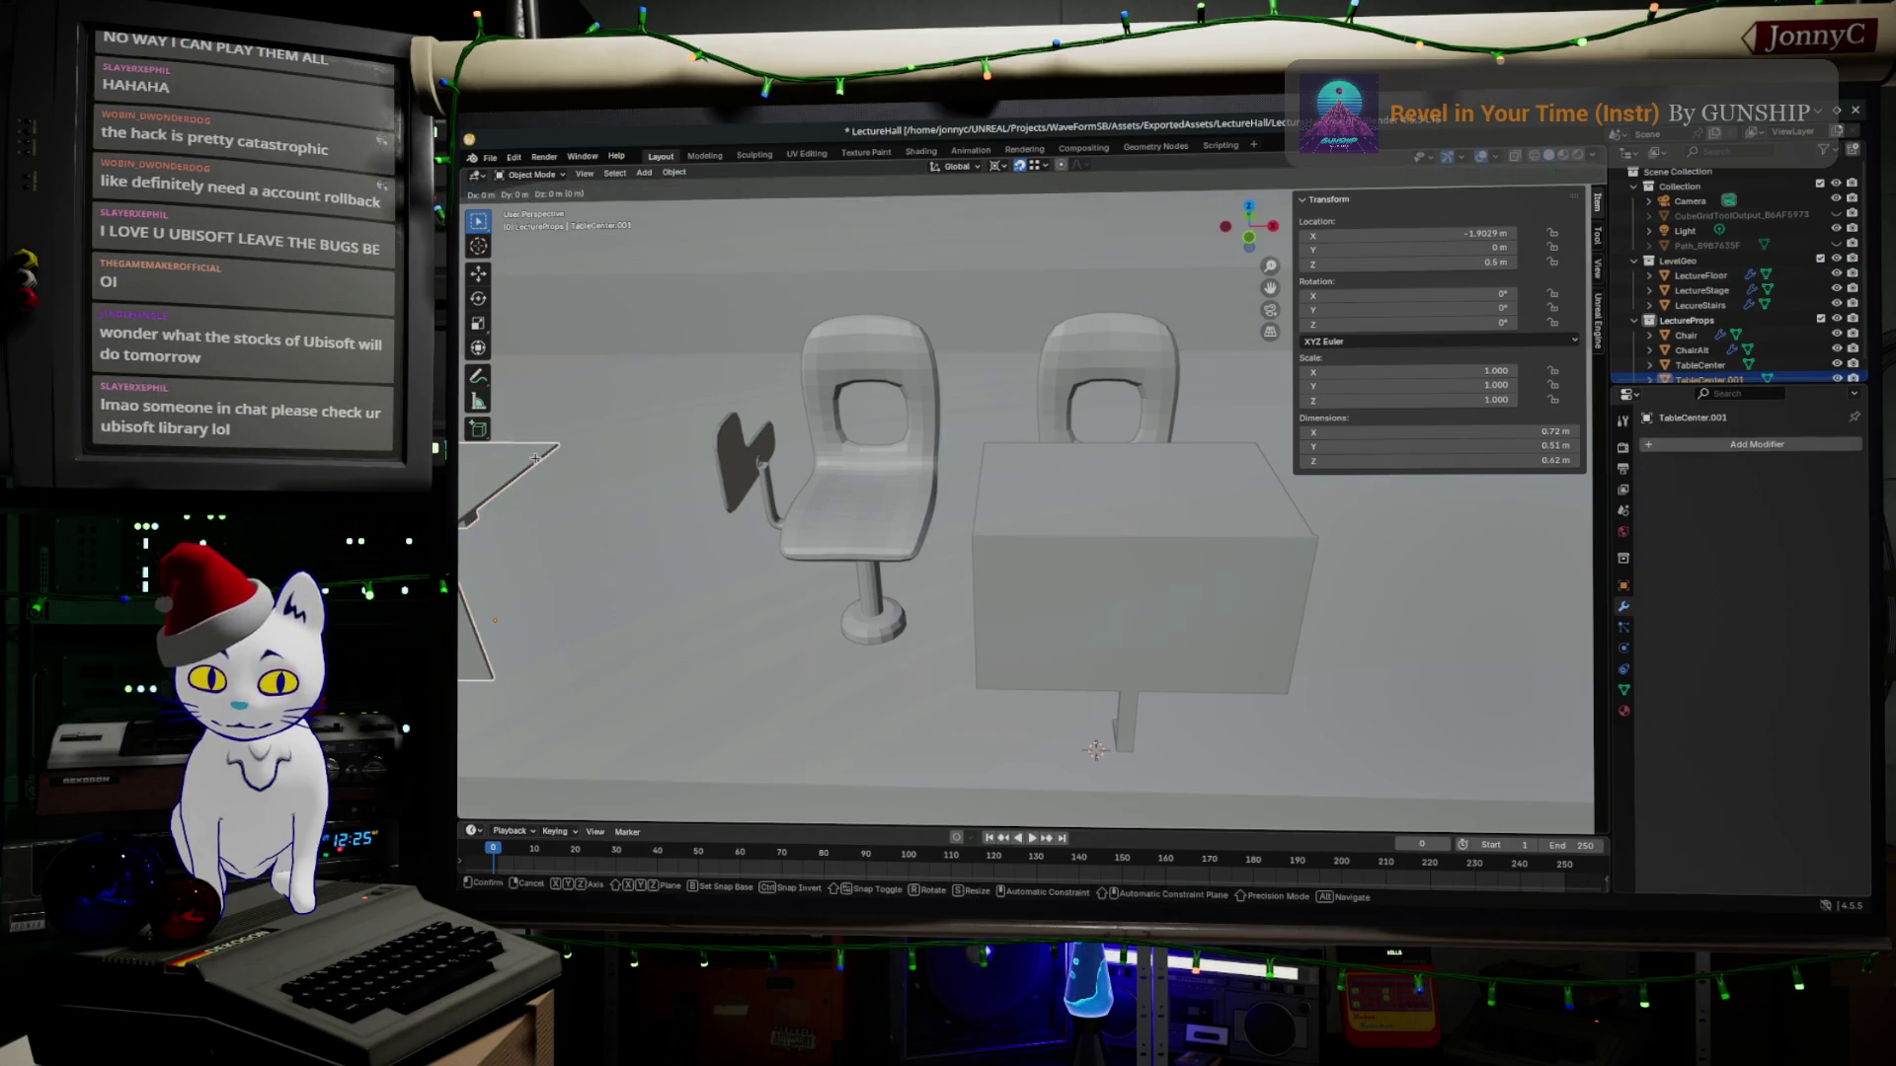
key(x)
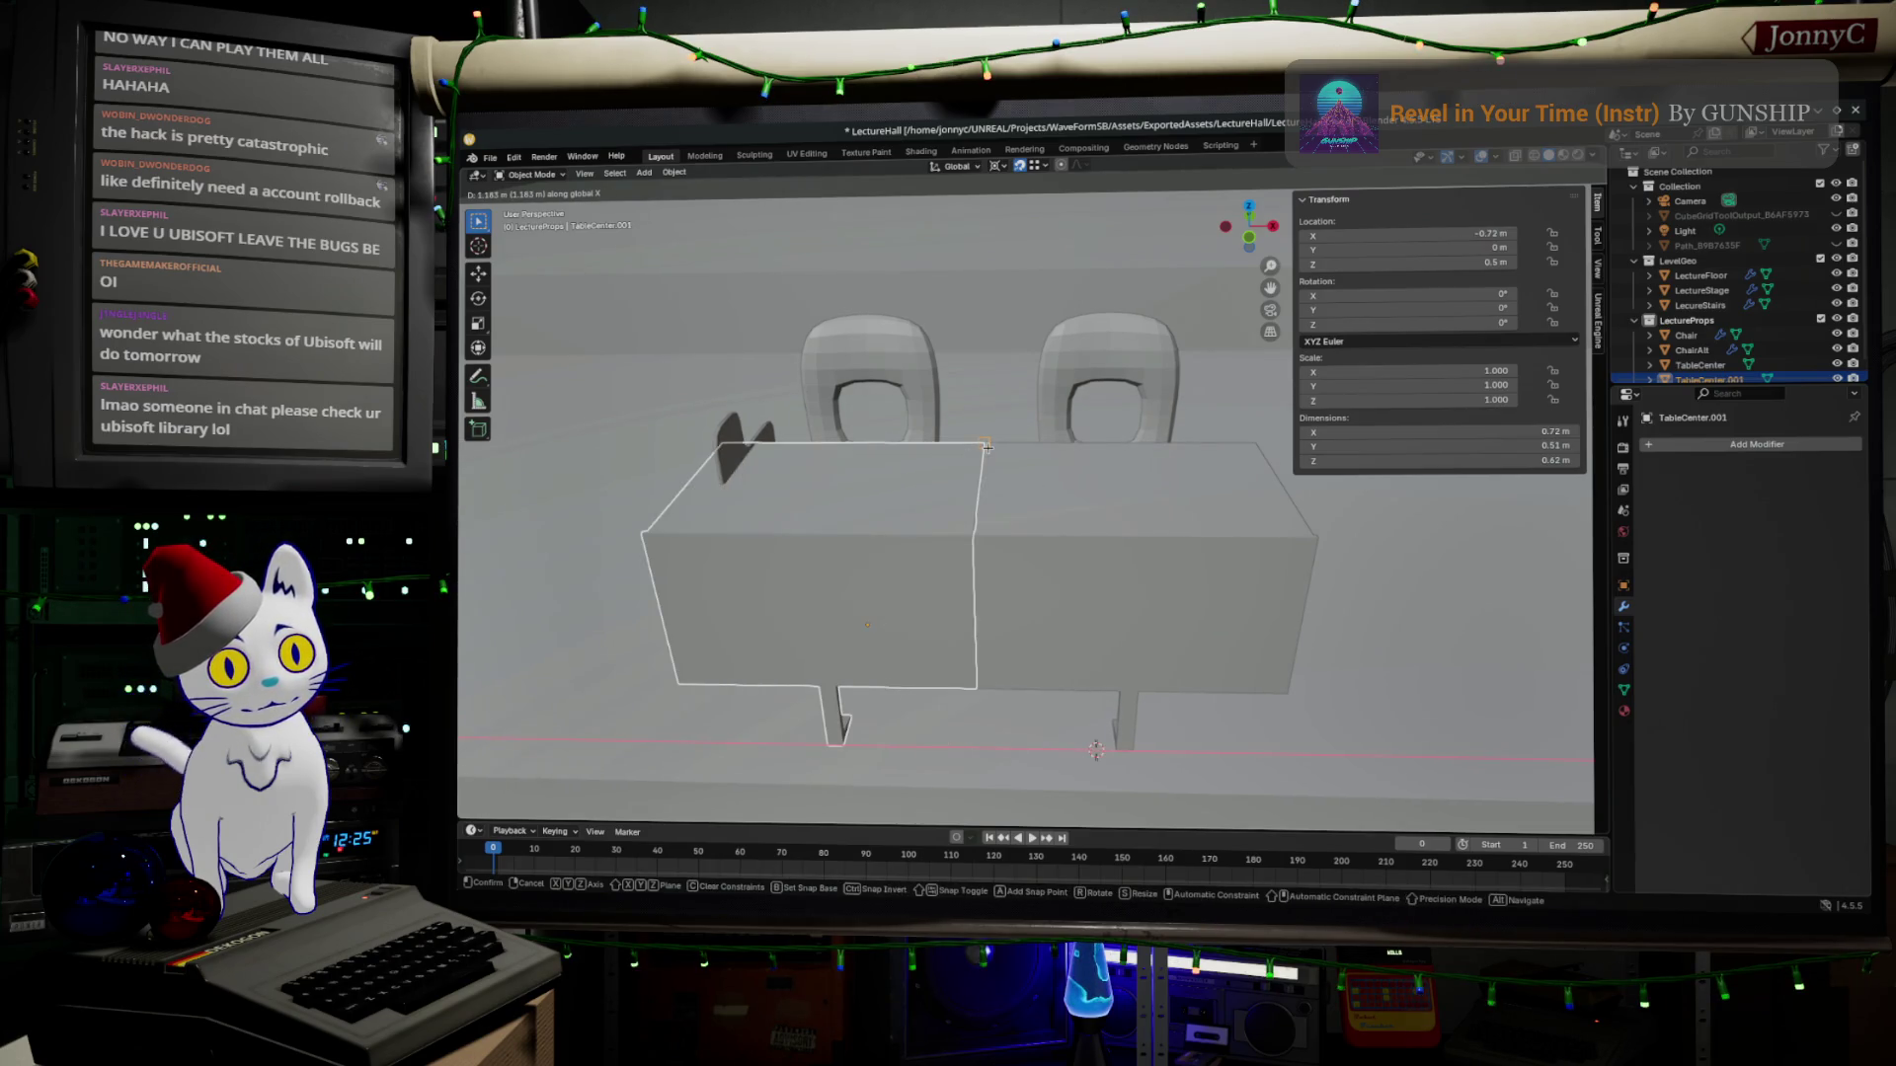
click(961, 459)
scroll(1074, 650, up, 3)
Inspect the joined desks and chairs from several angles and enter Edit Mode on the copy.
key(Tab)
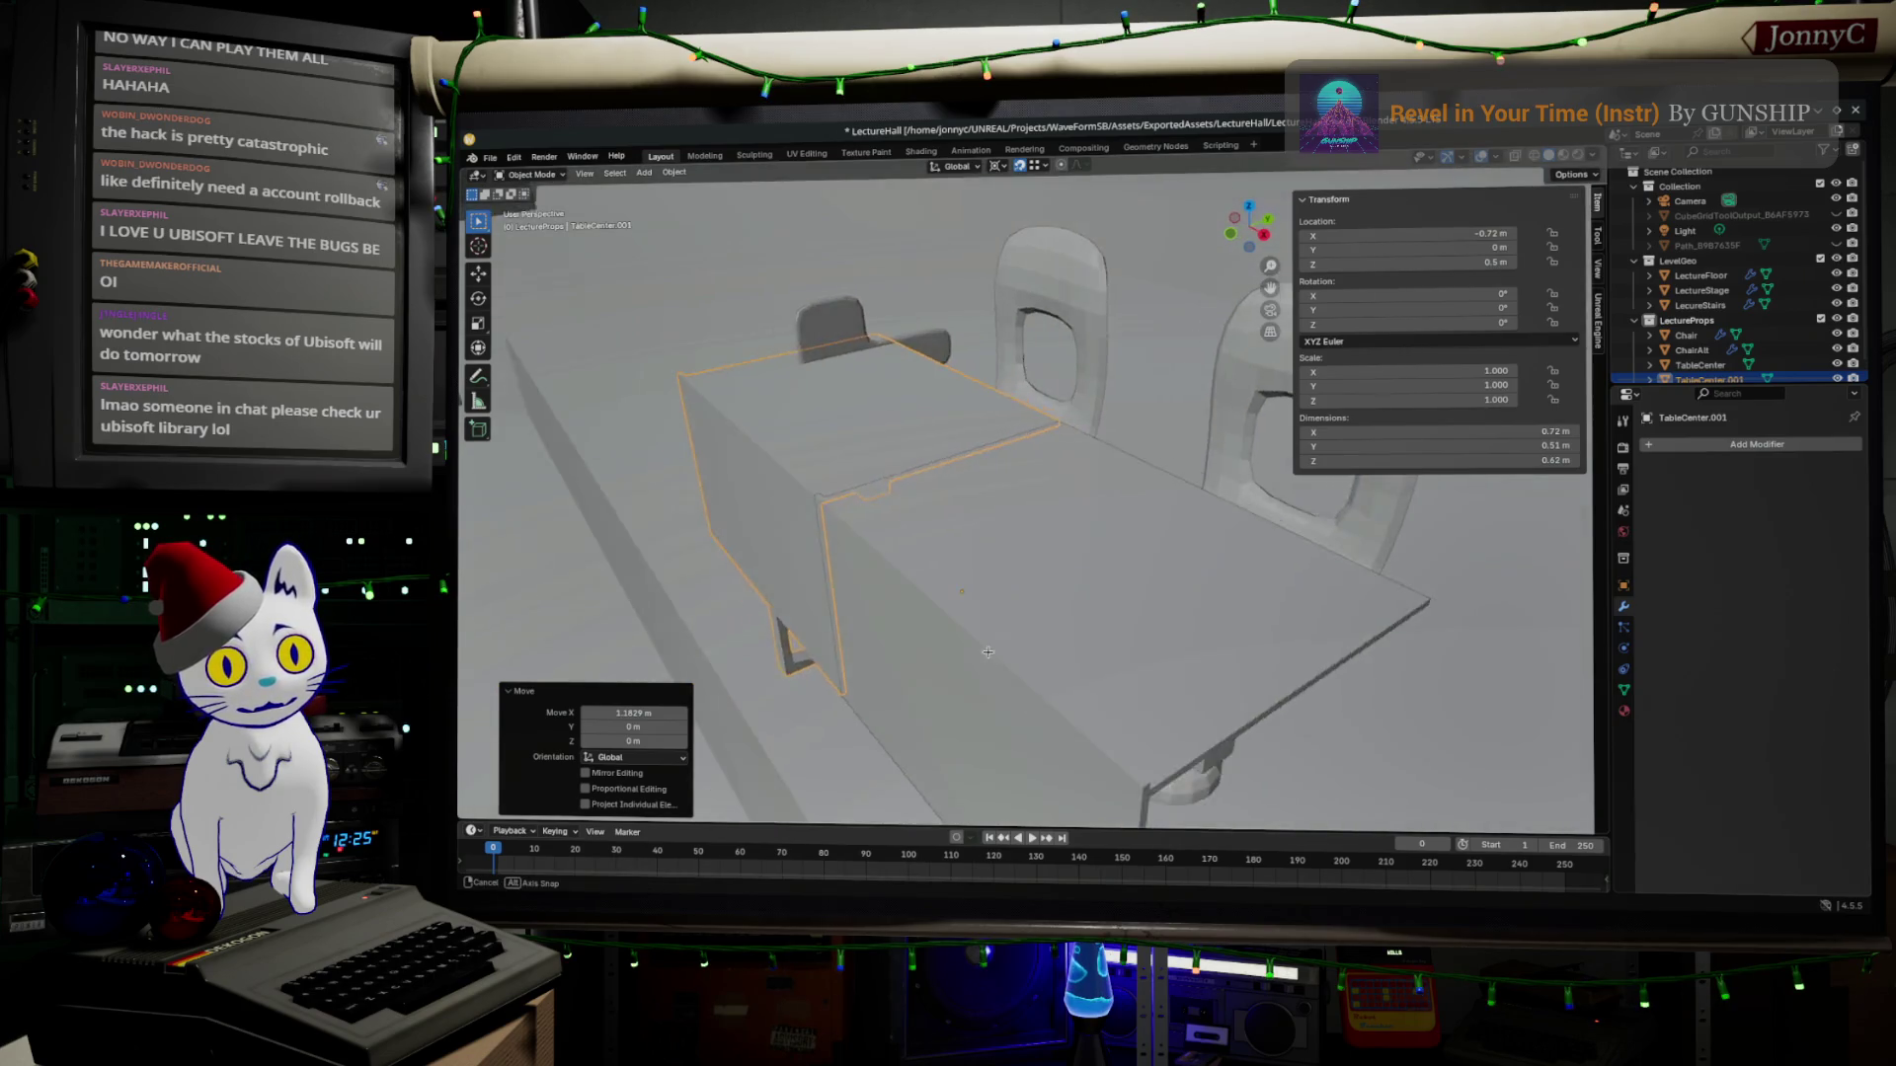
middle_drag(1073, 651, 984, 646)
key(Tab)
scroll(828, 591, down, 3)
mouse_move(827, 591)
middle_down()
mouse_move(1022, 533)
mouse_move(961, 499)
middle_up()
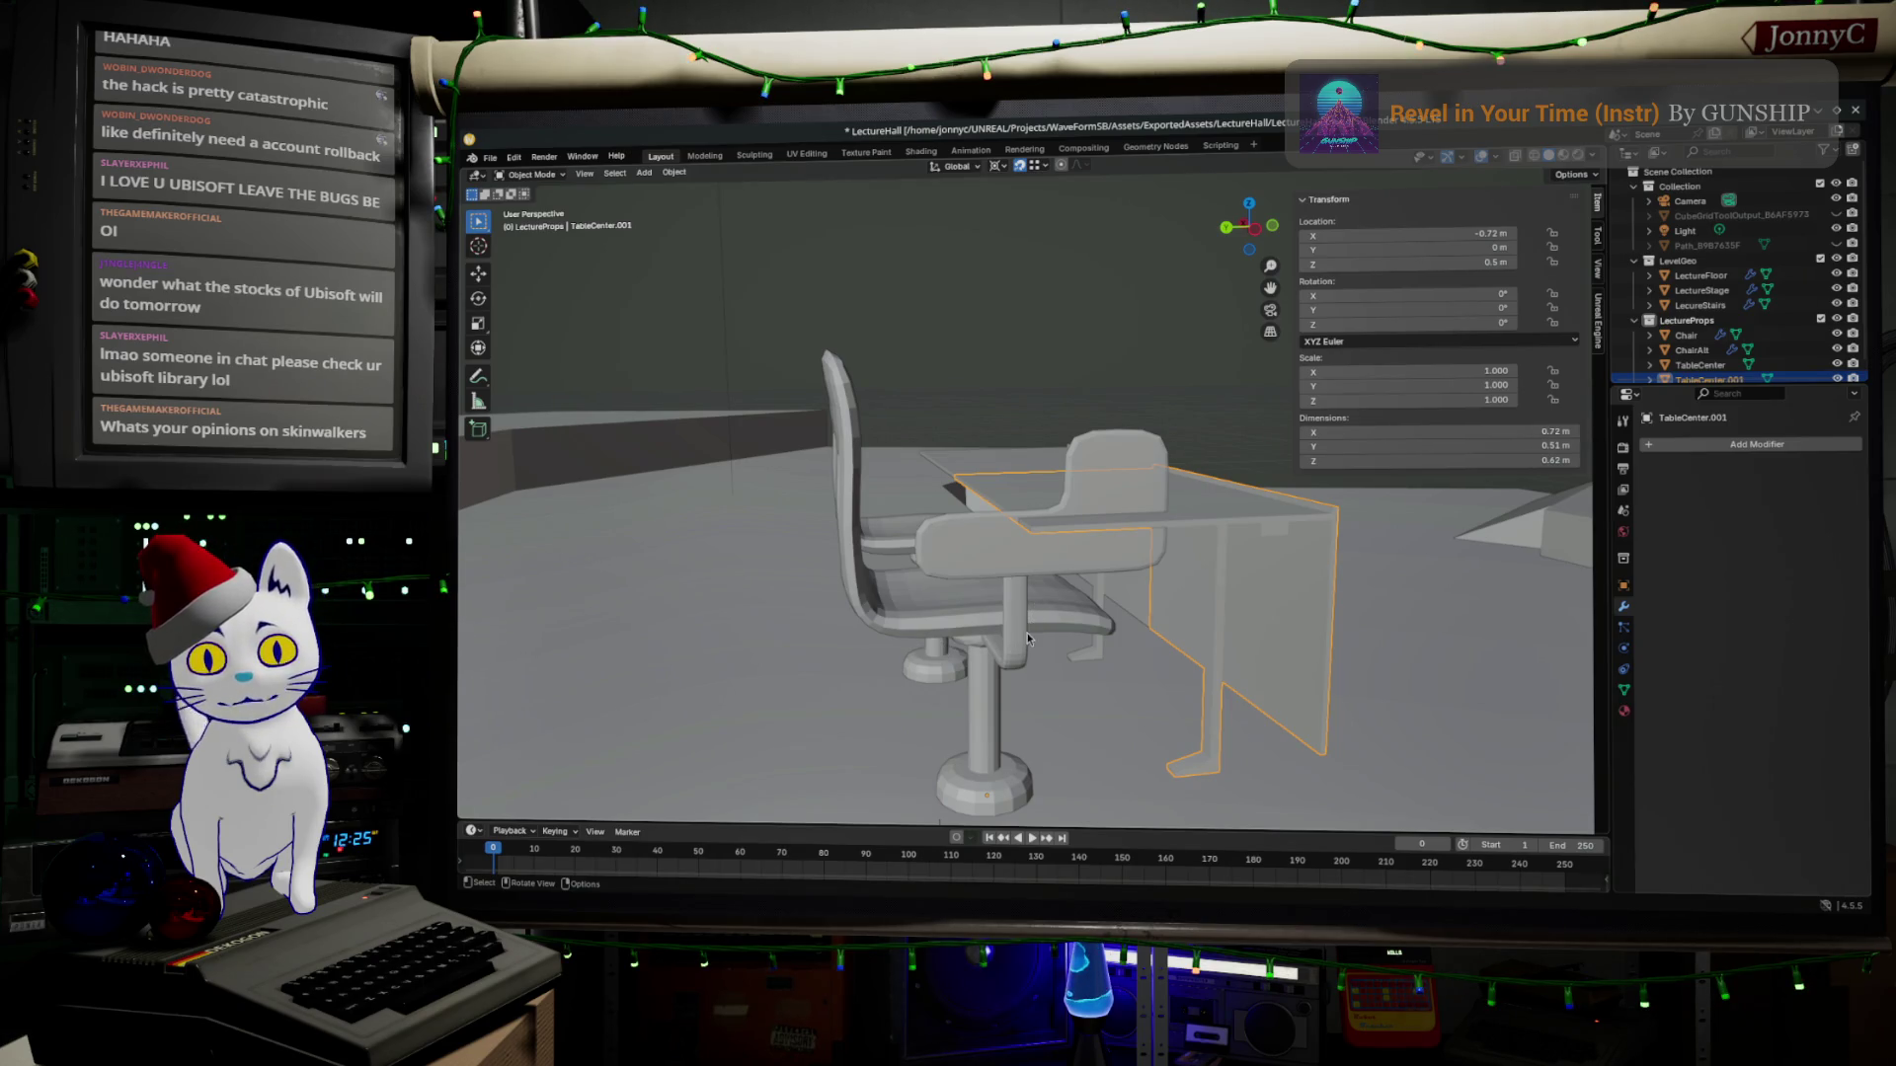
mouse_move(1025, 638)
middle_down()
mouse_move(1119, 697)
mouse_move(1099, 667)
middle_up()
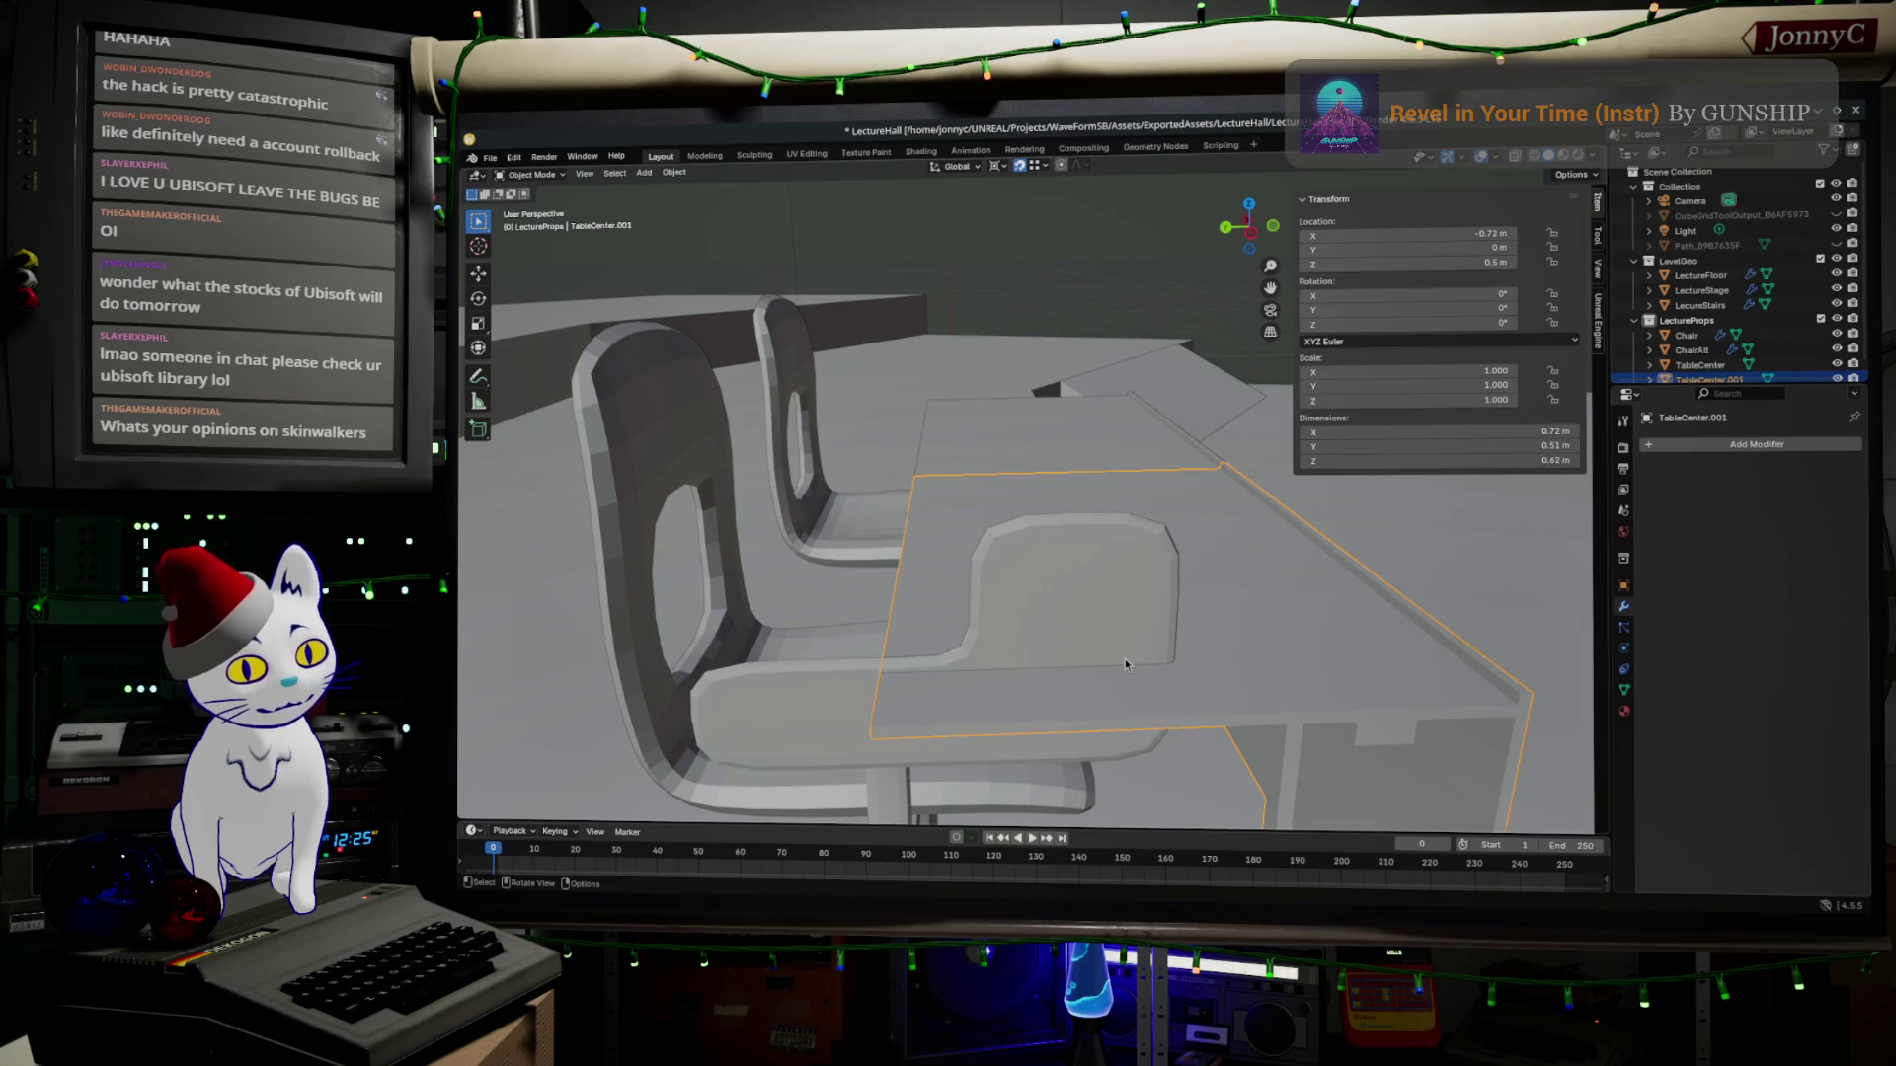
mouse_move(1074, 653)
middle_down()
mouse_move(1045, 619)
mouse_move(1307, 651)
middle_up()
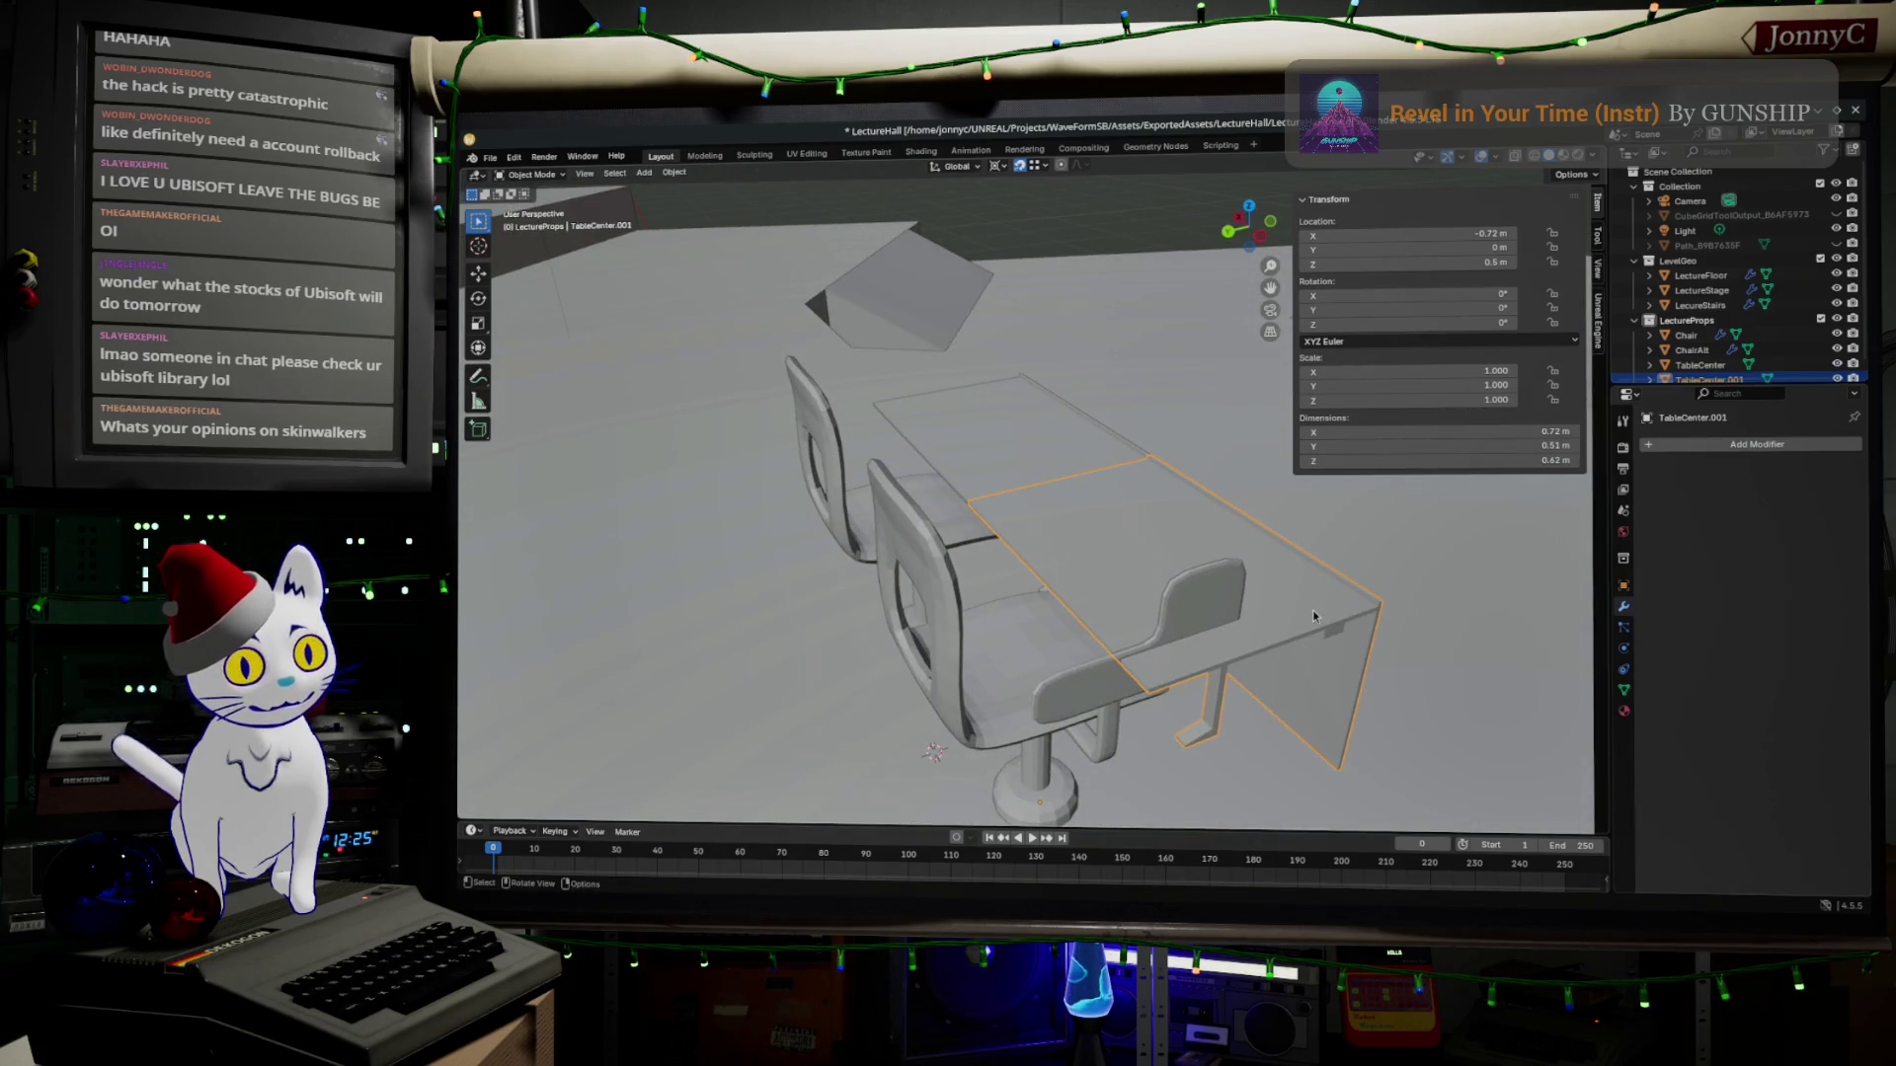
key(Tab)
scroll(1335, 638, up, 3)
scroll(1334, 637, up, 2)
mouse_move(1335, 637)
middle_down()
mouse_move(1141, 497)
mouse_move(1175, 459)
middle_up()
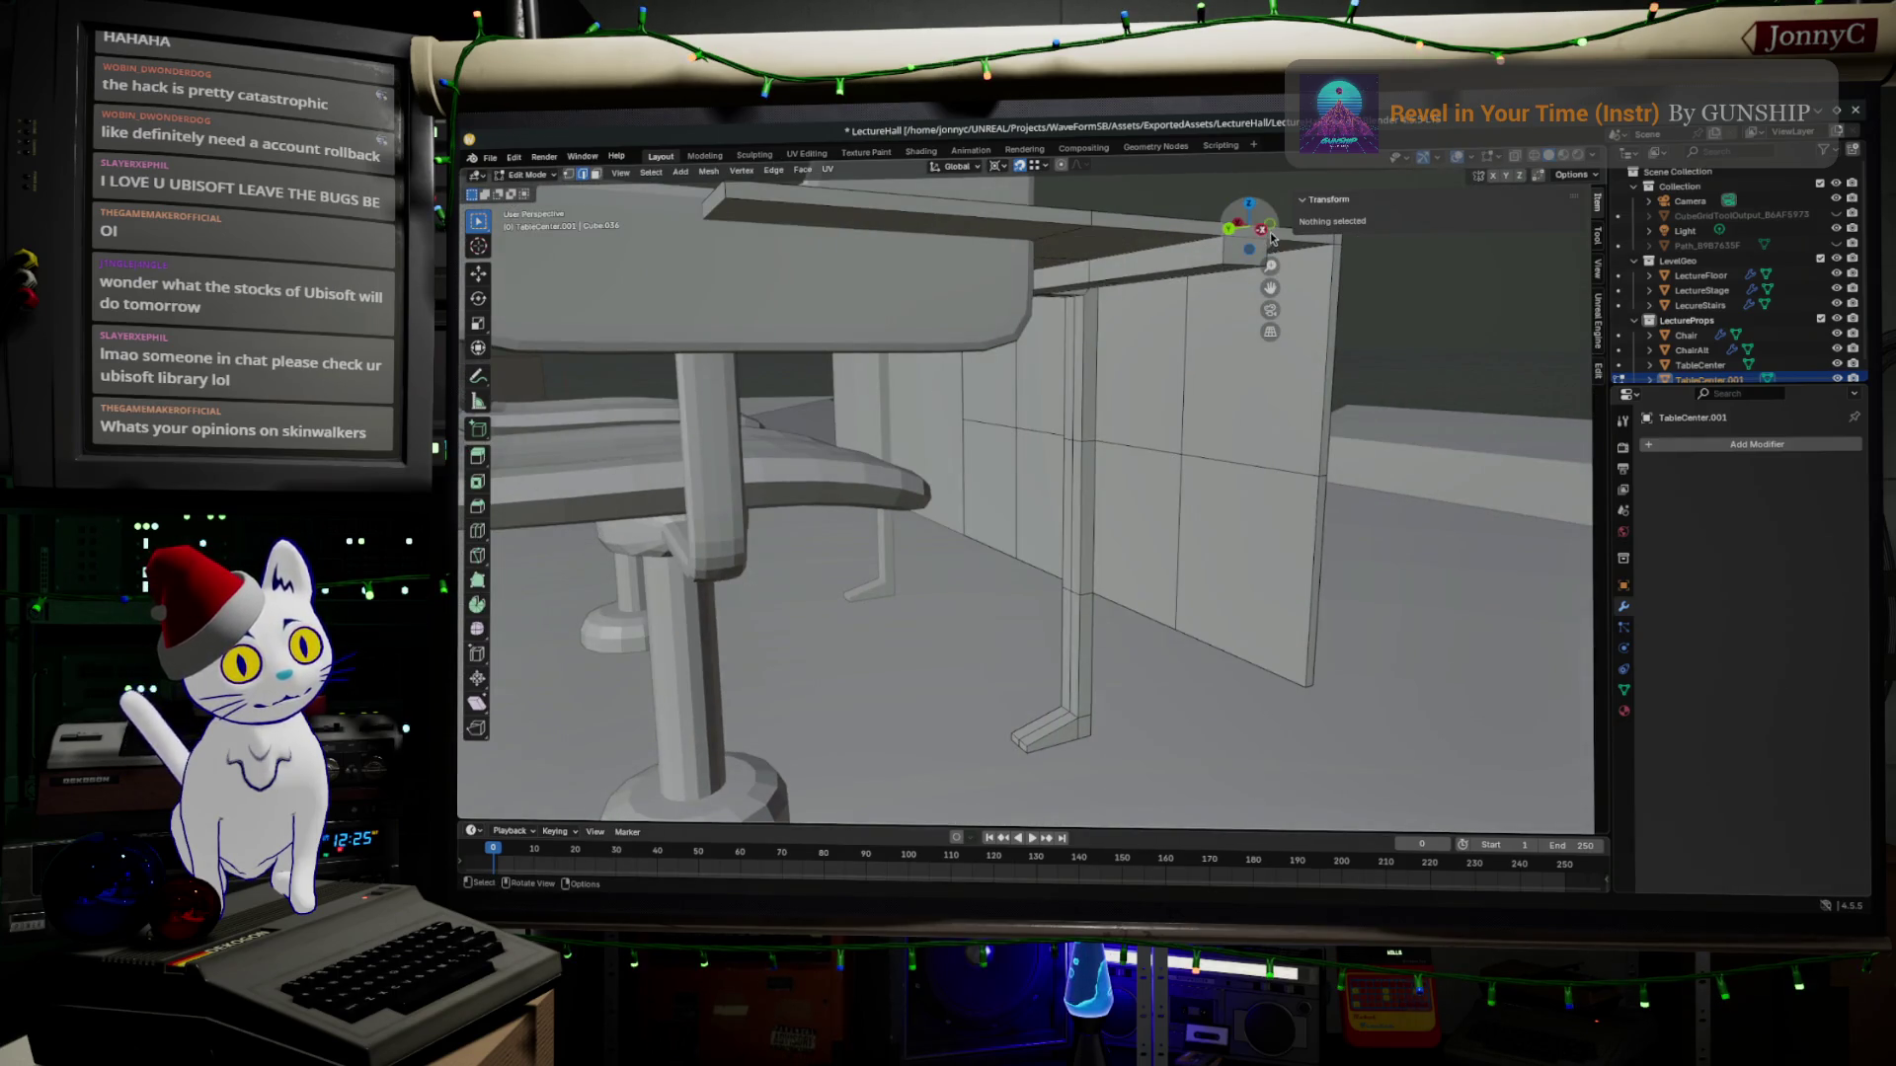
Add a loop cut with Ctrl+R near the duplicated desk's end.
middle_drag(1271, 234, 1125, 488)
key(ctrl+f)
click(1175, 529)
key(ctrl+r)
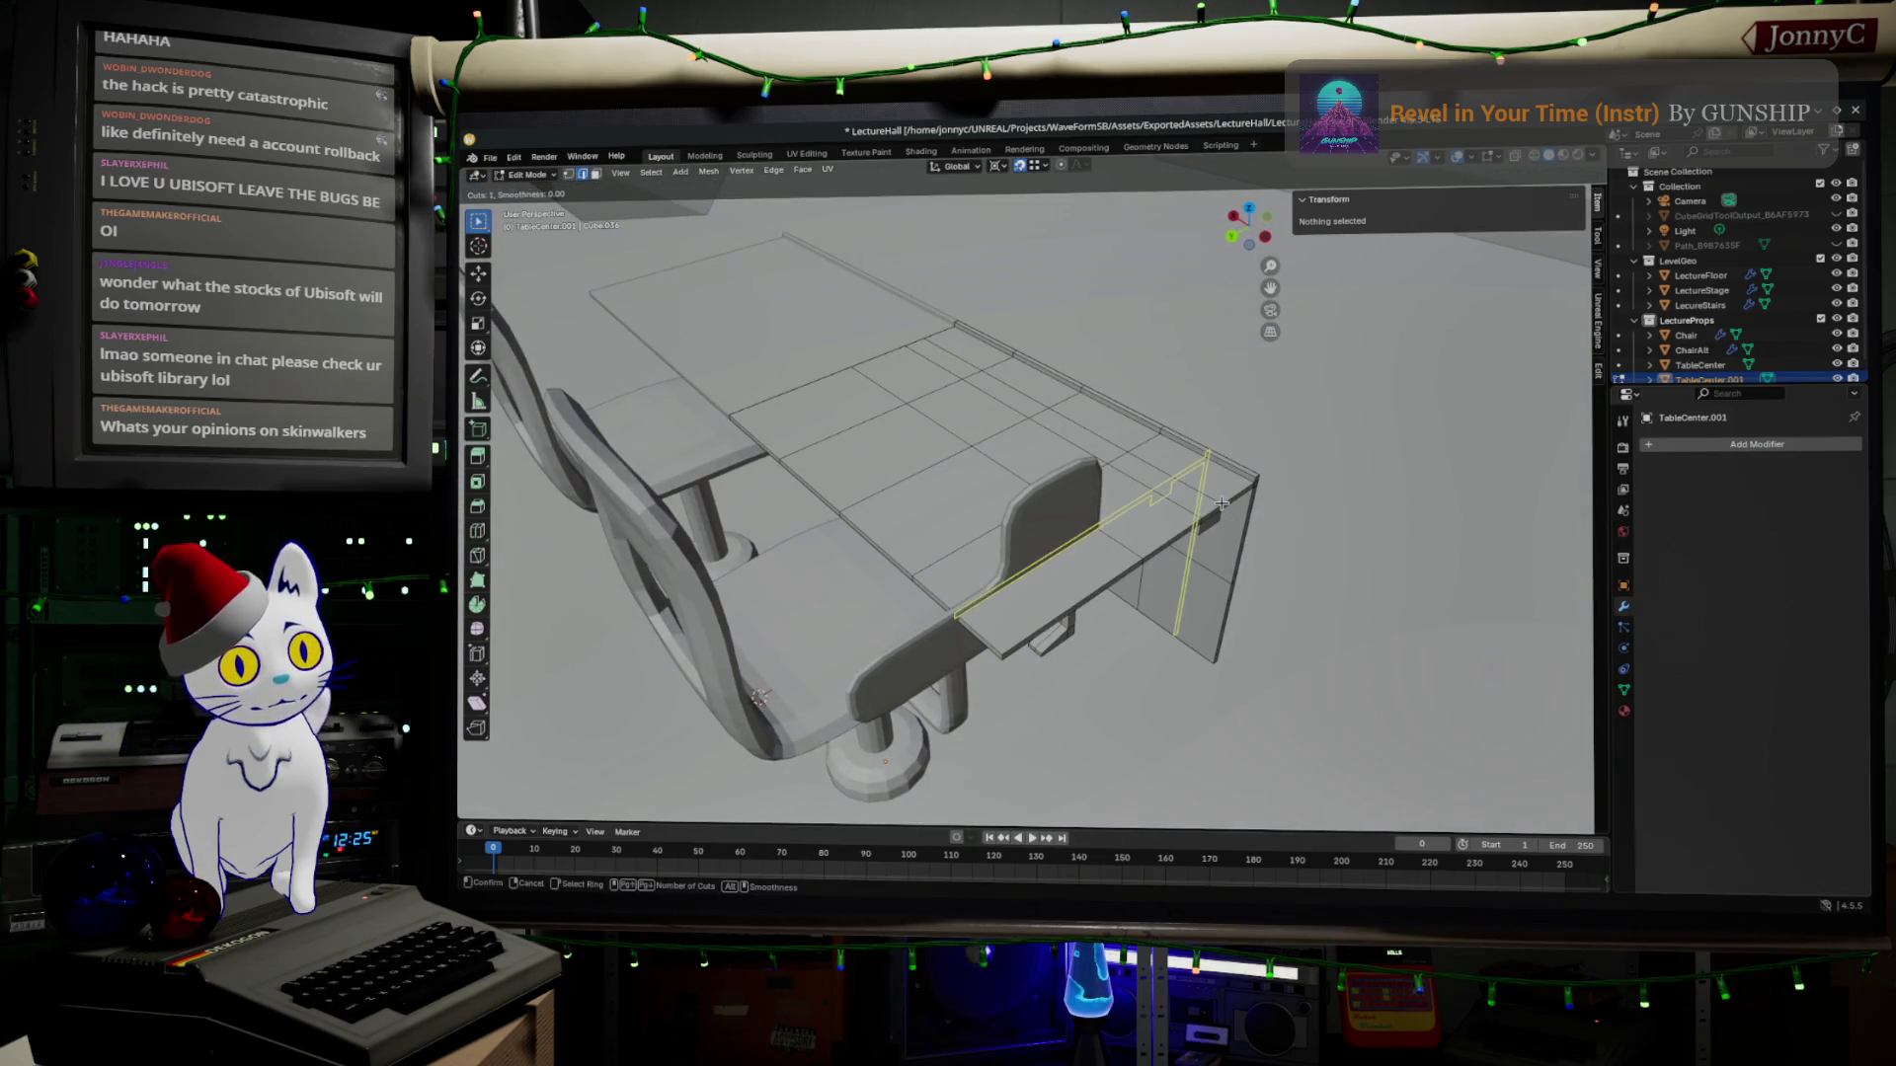
click(1223, 504)
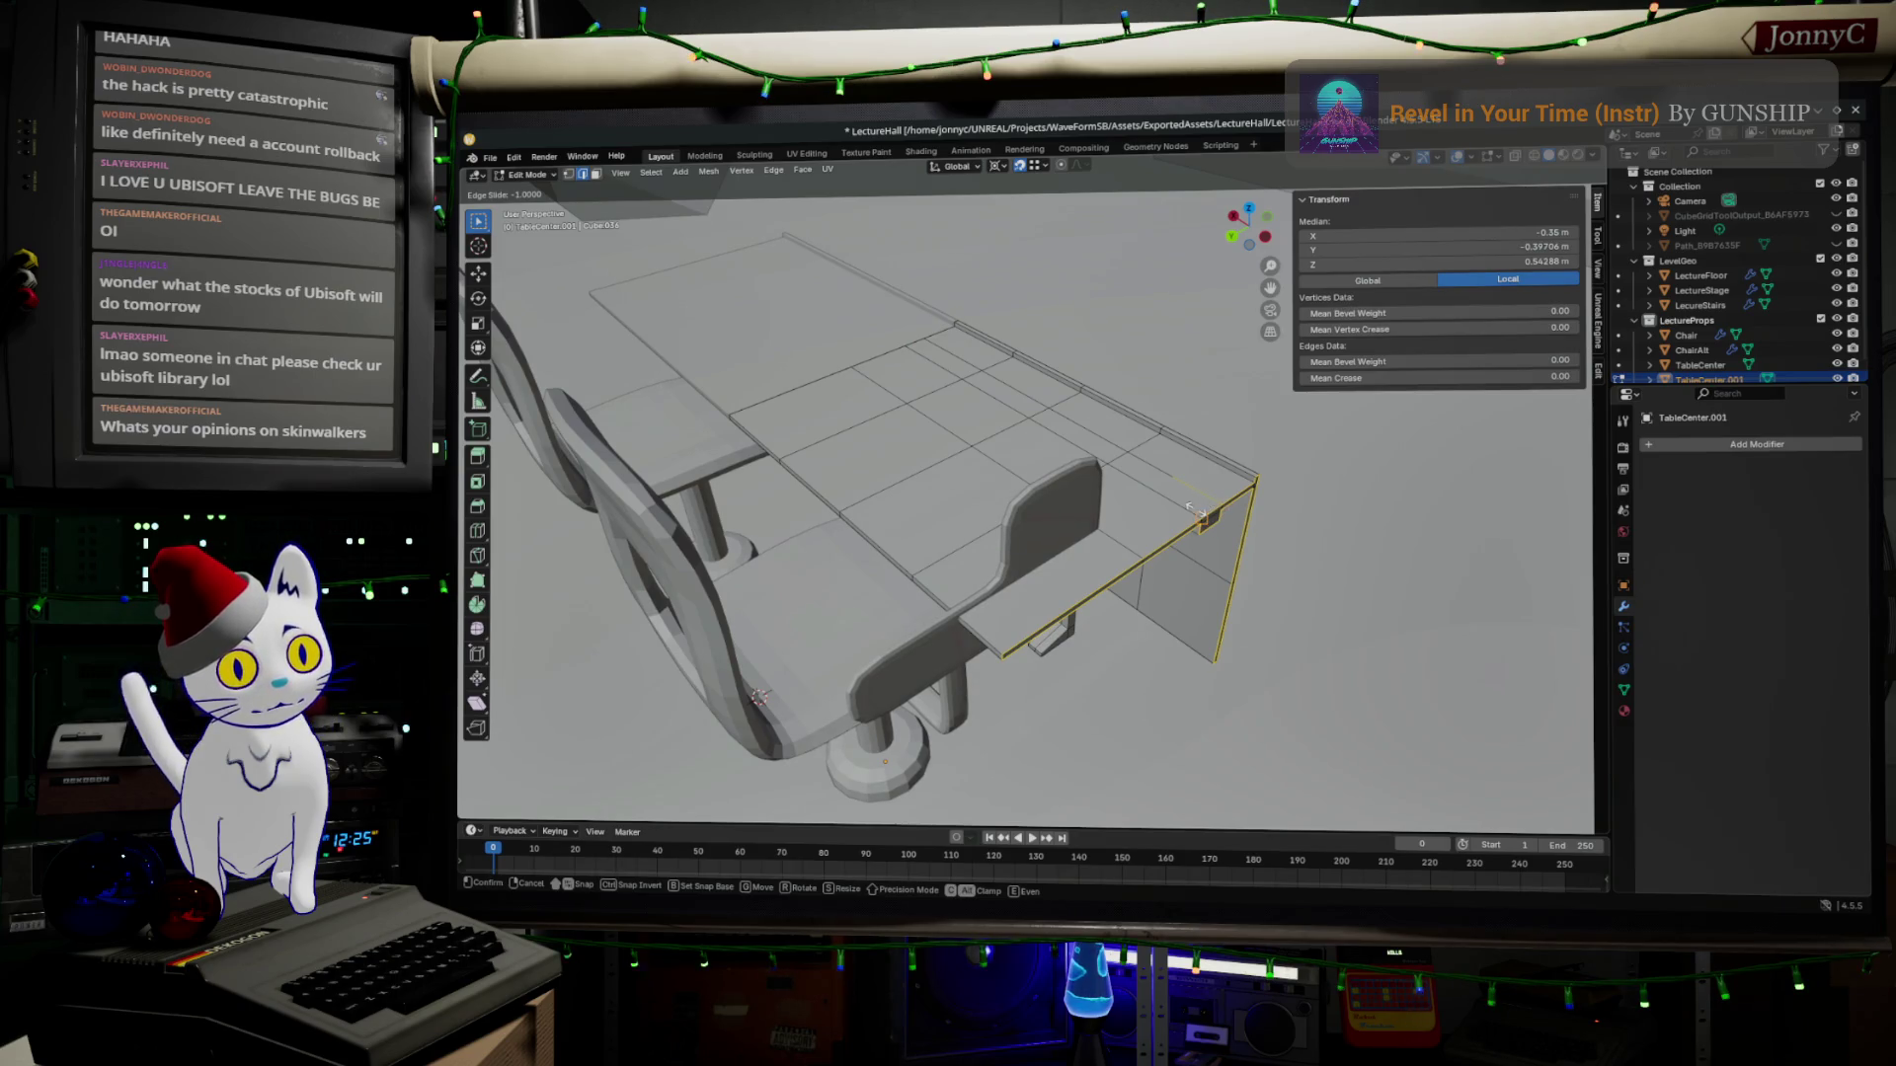
click(1193, 510)
scroll(1200, 512, up, 3)
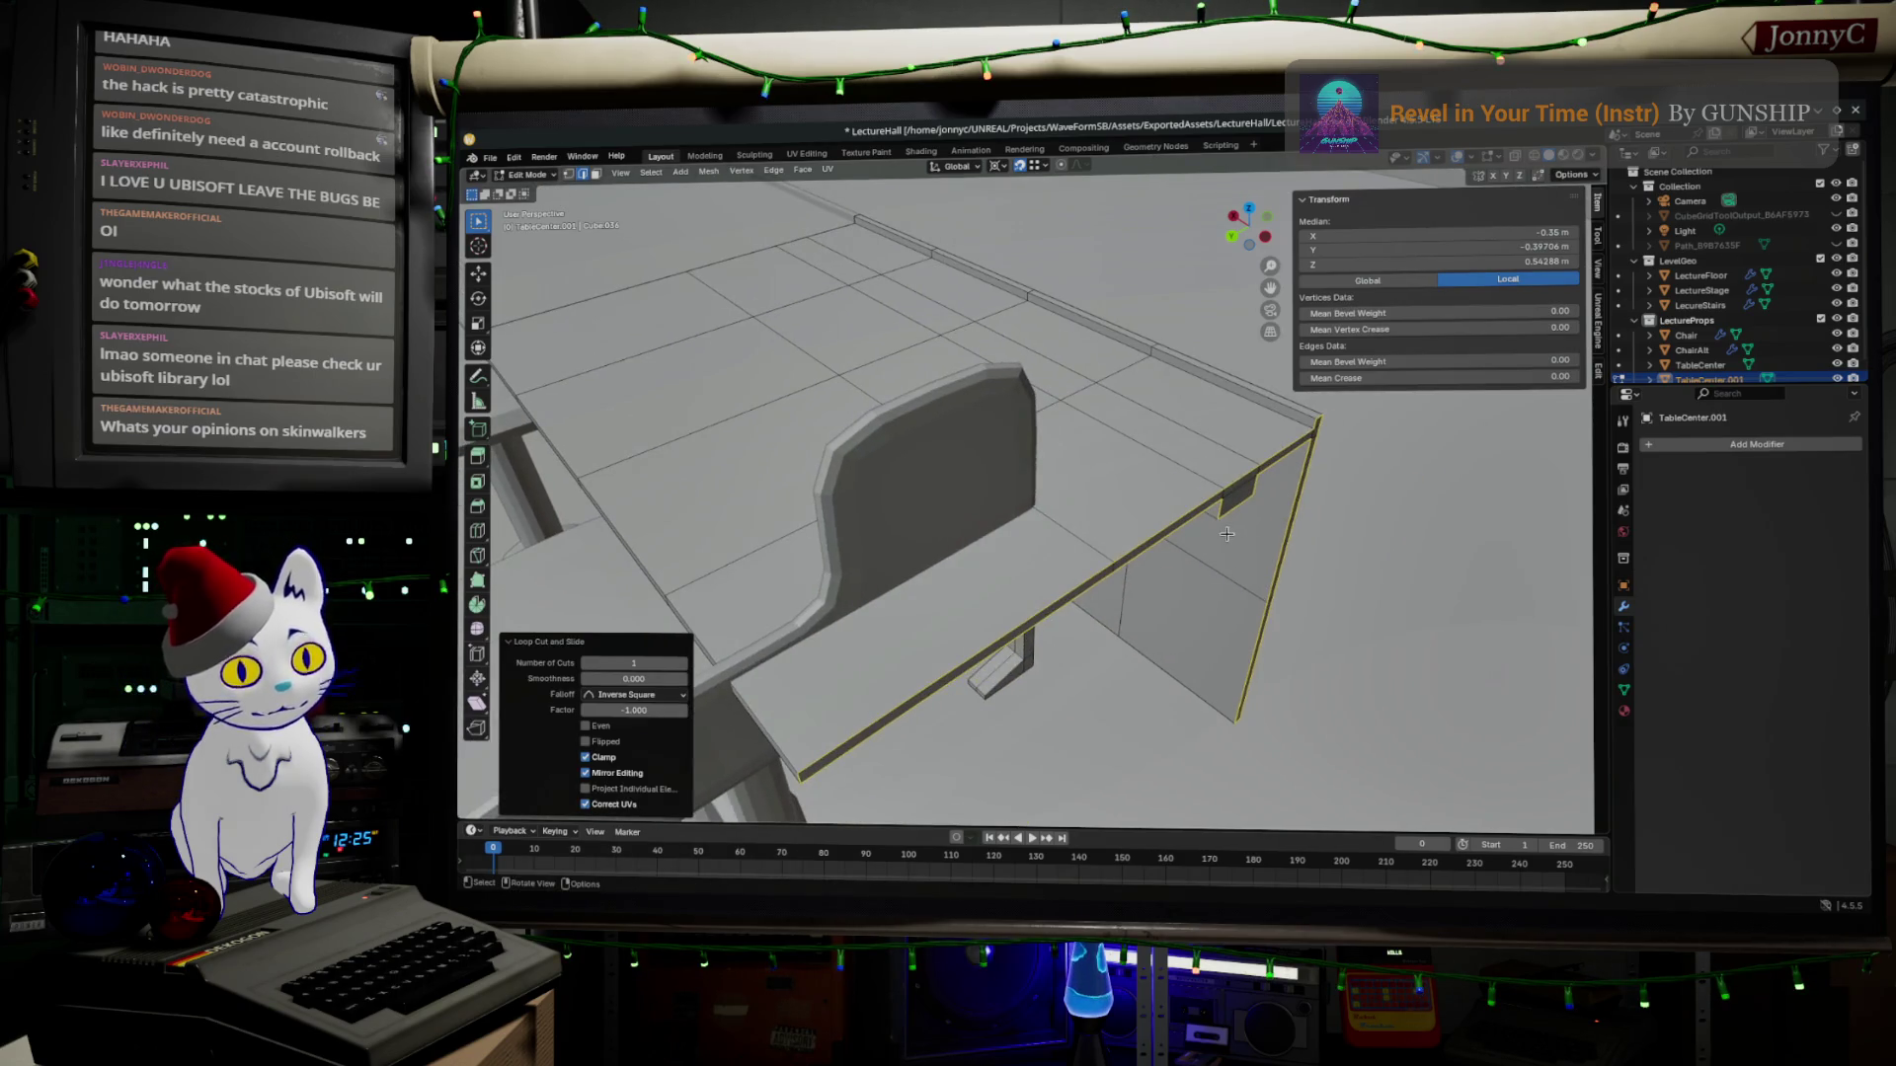
Slide the new loop and the desk end along the axis by about 0.057 m.
key(g)
key(y)
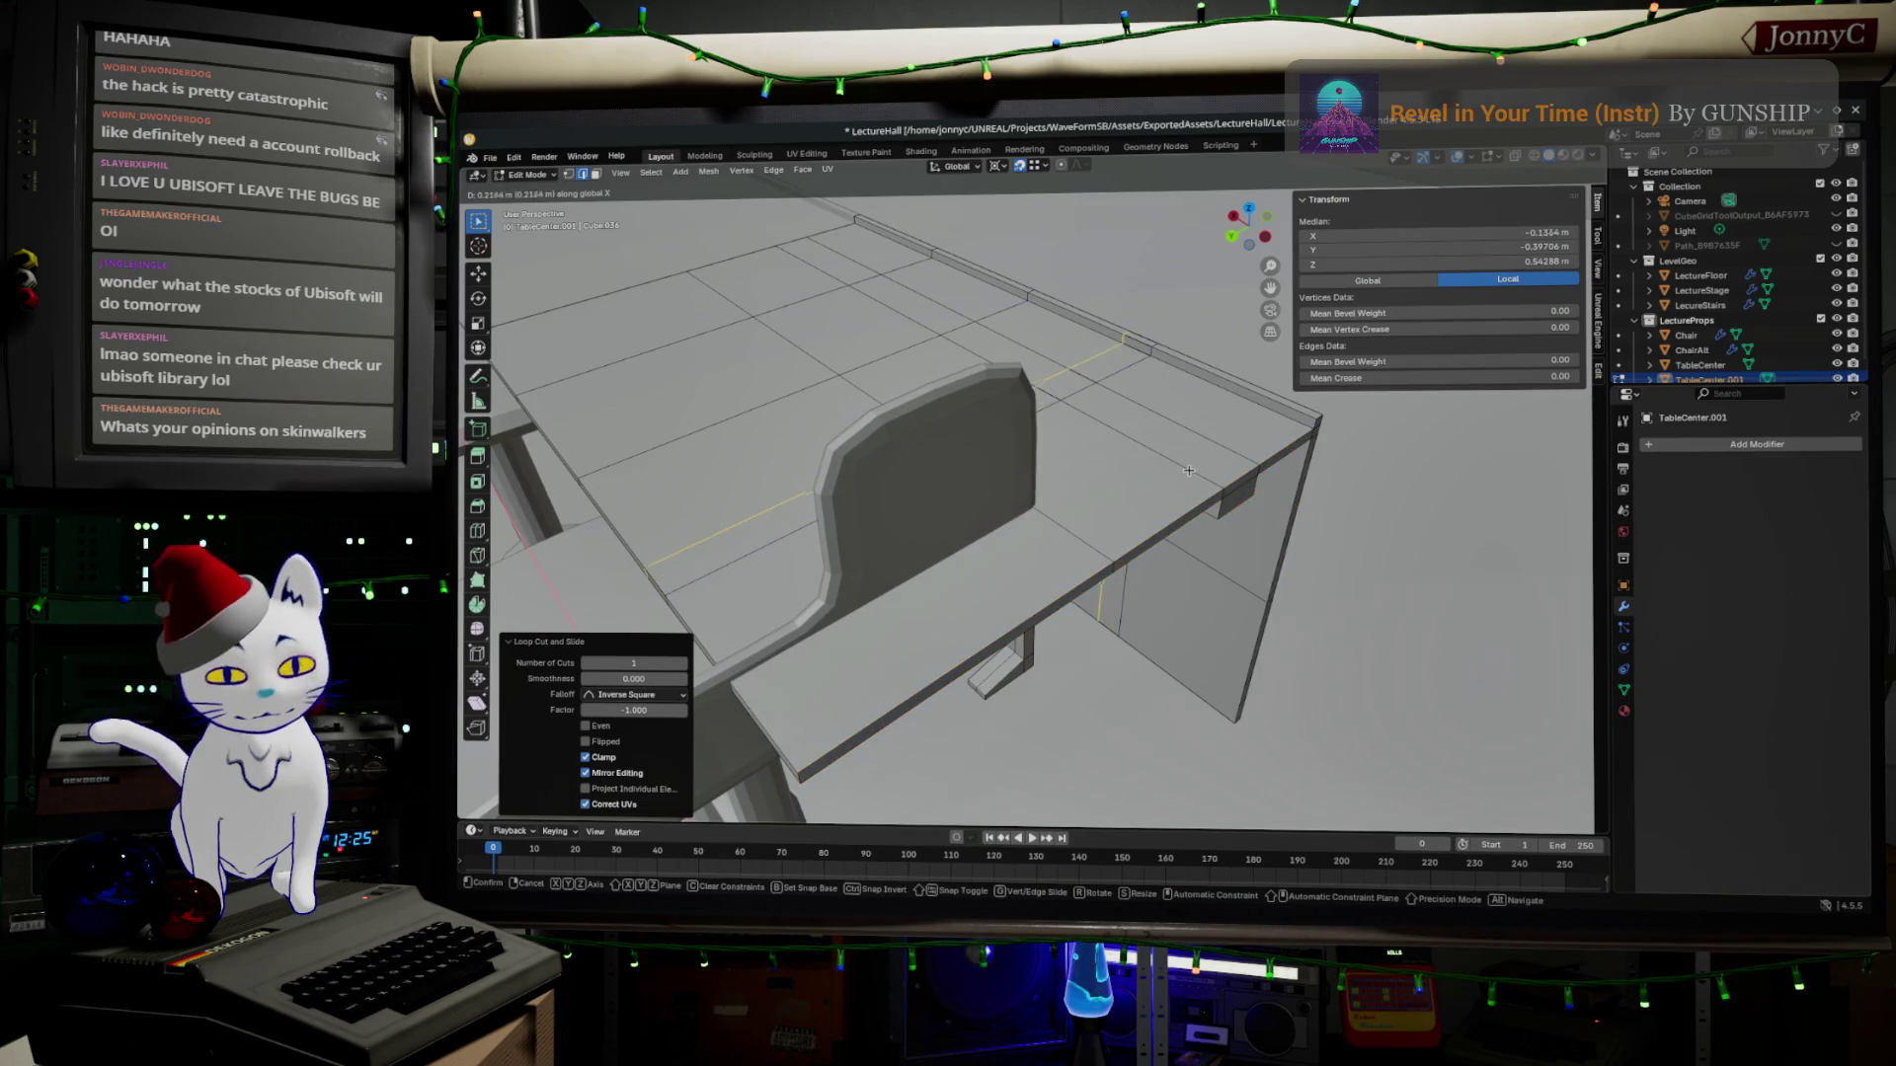
click(1304, 511)
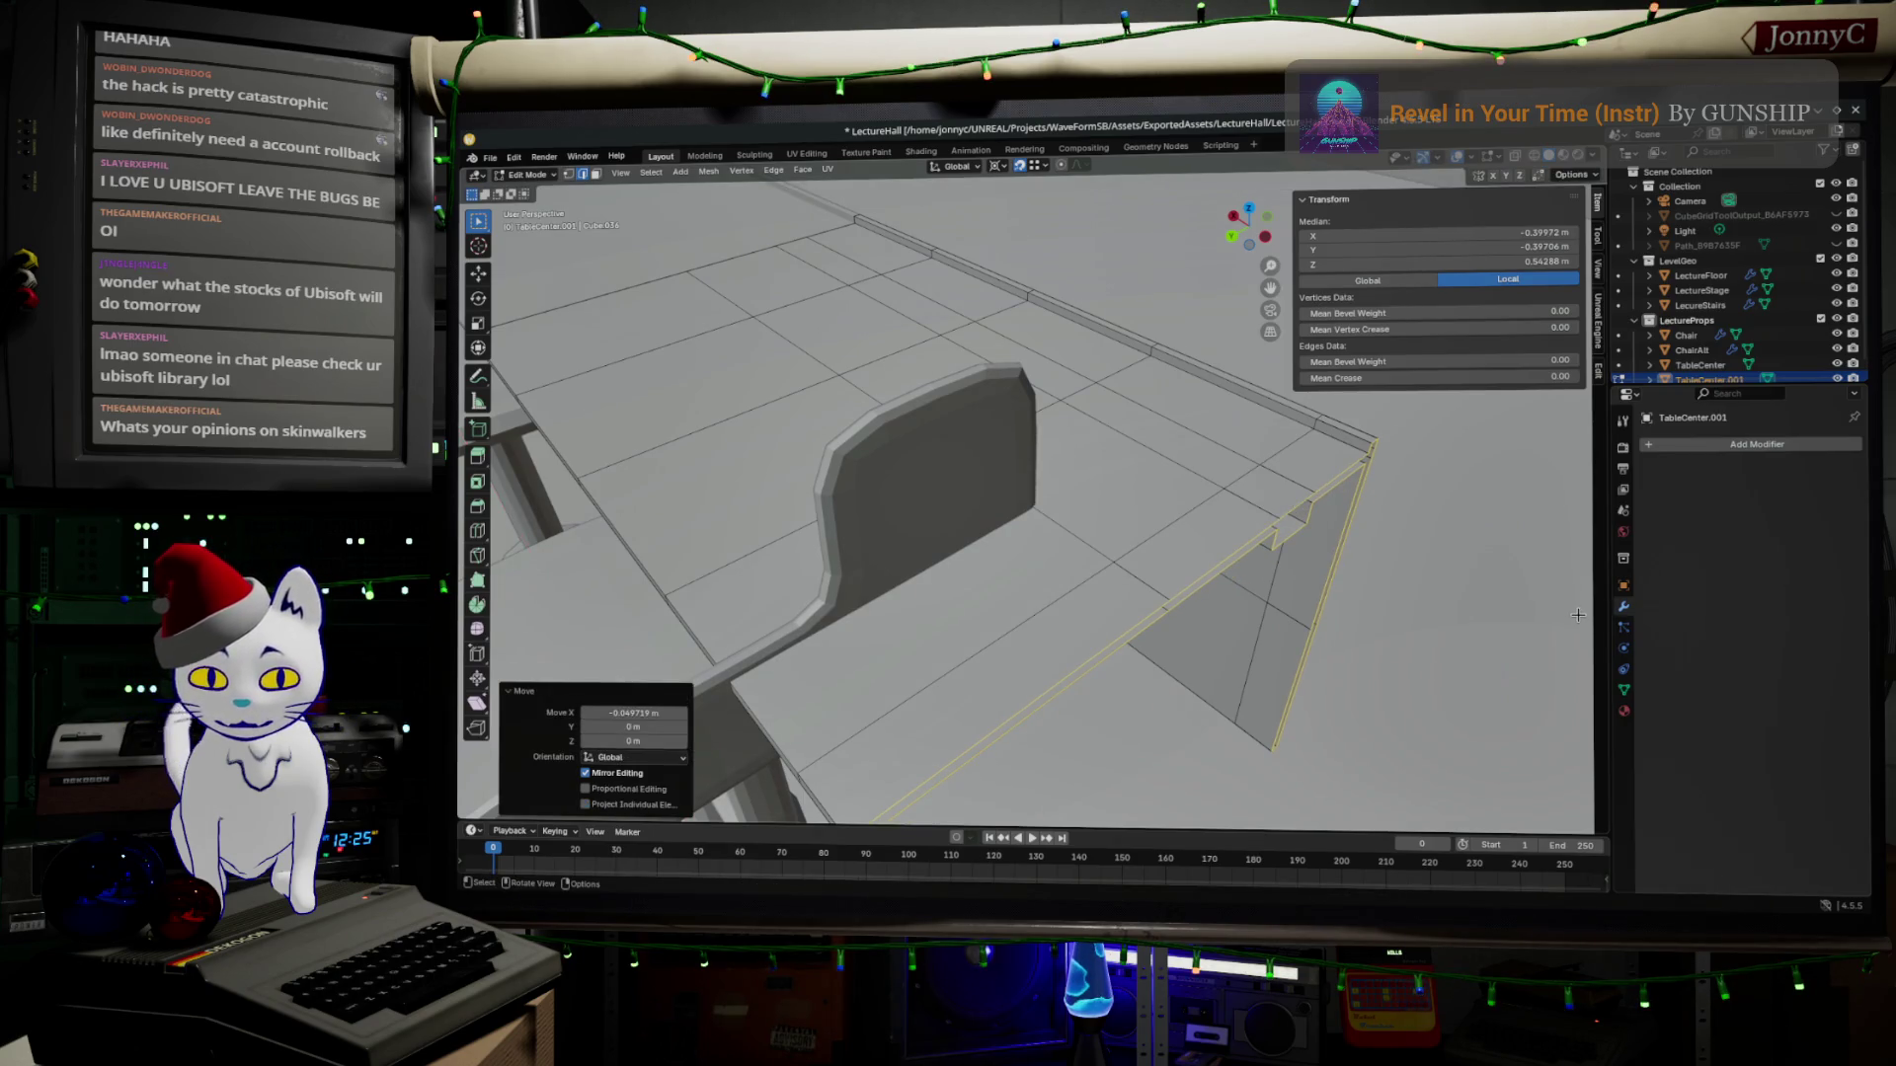
key(g)
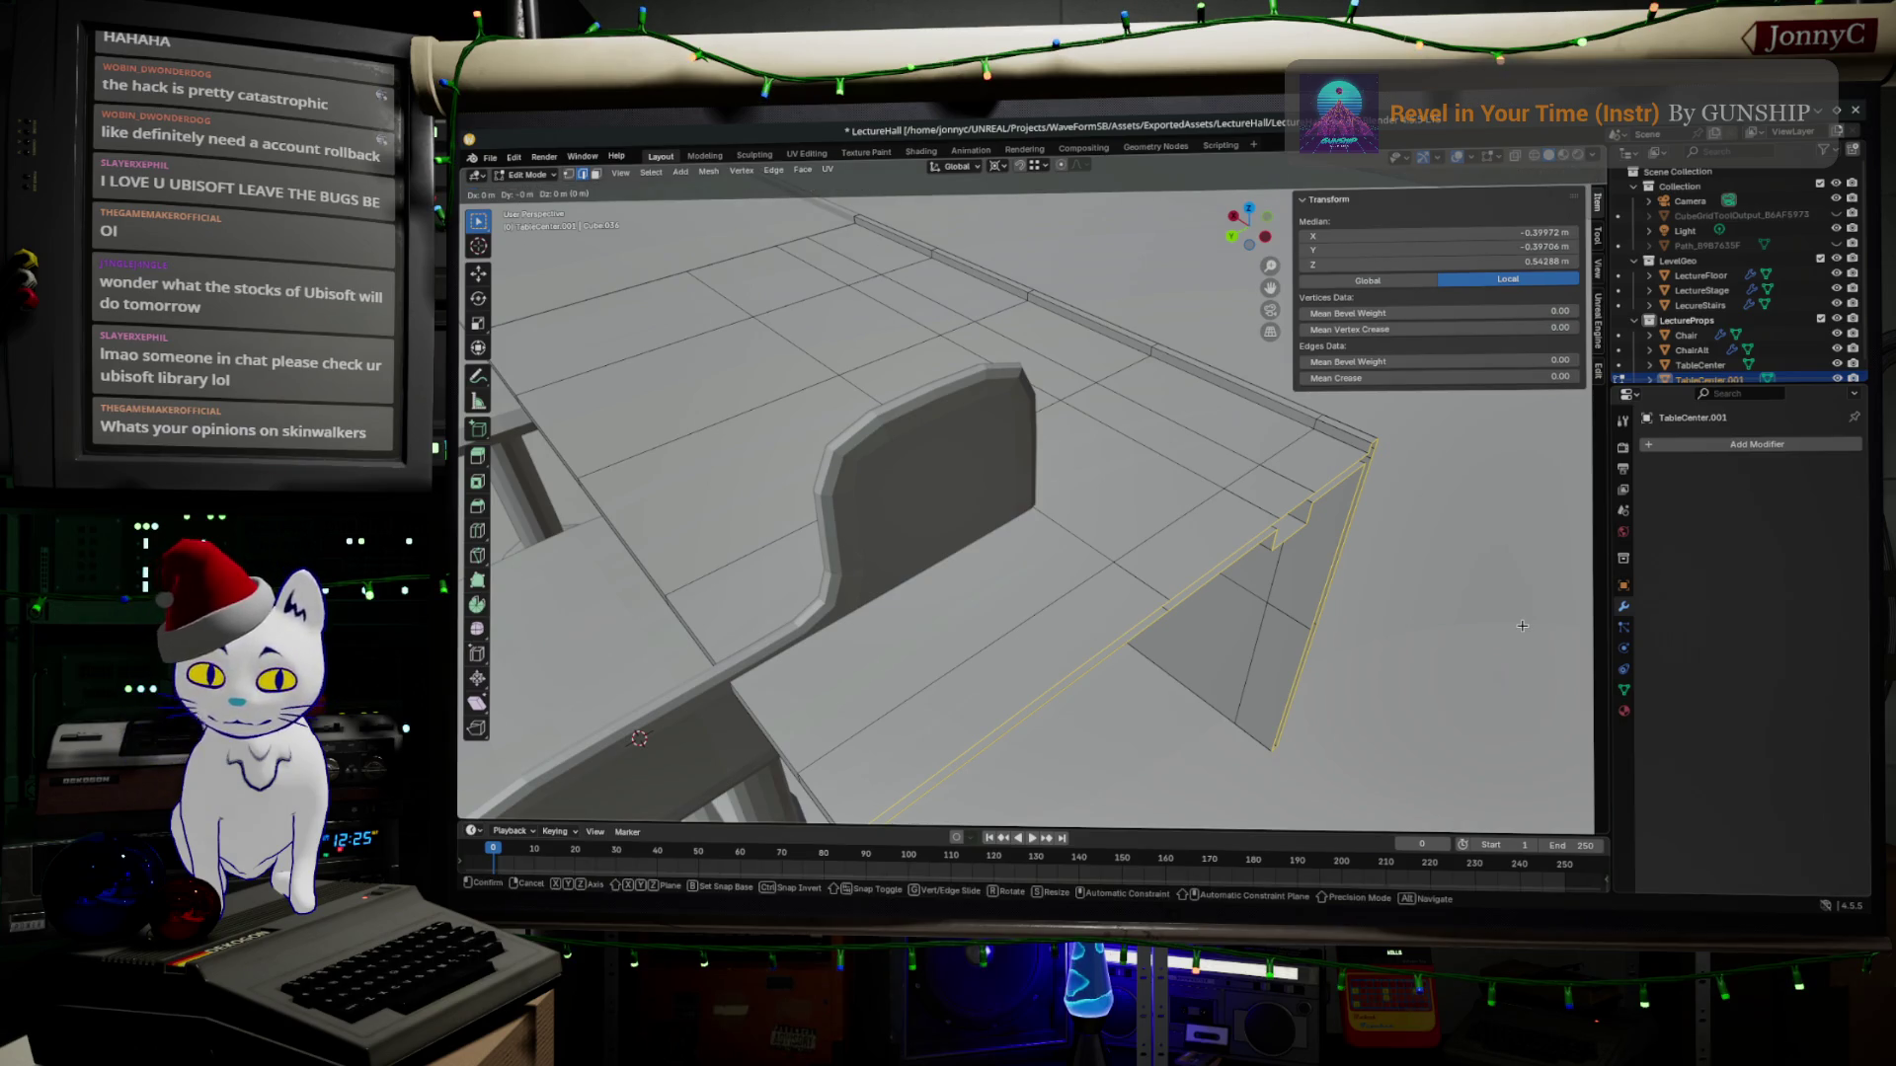
key(y)
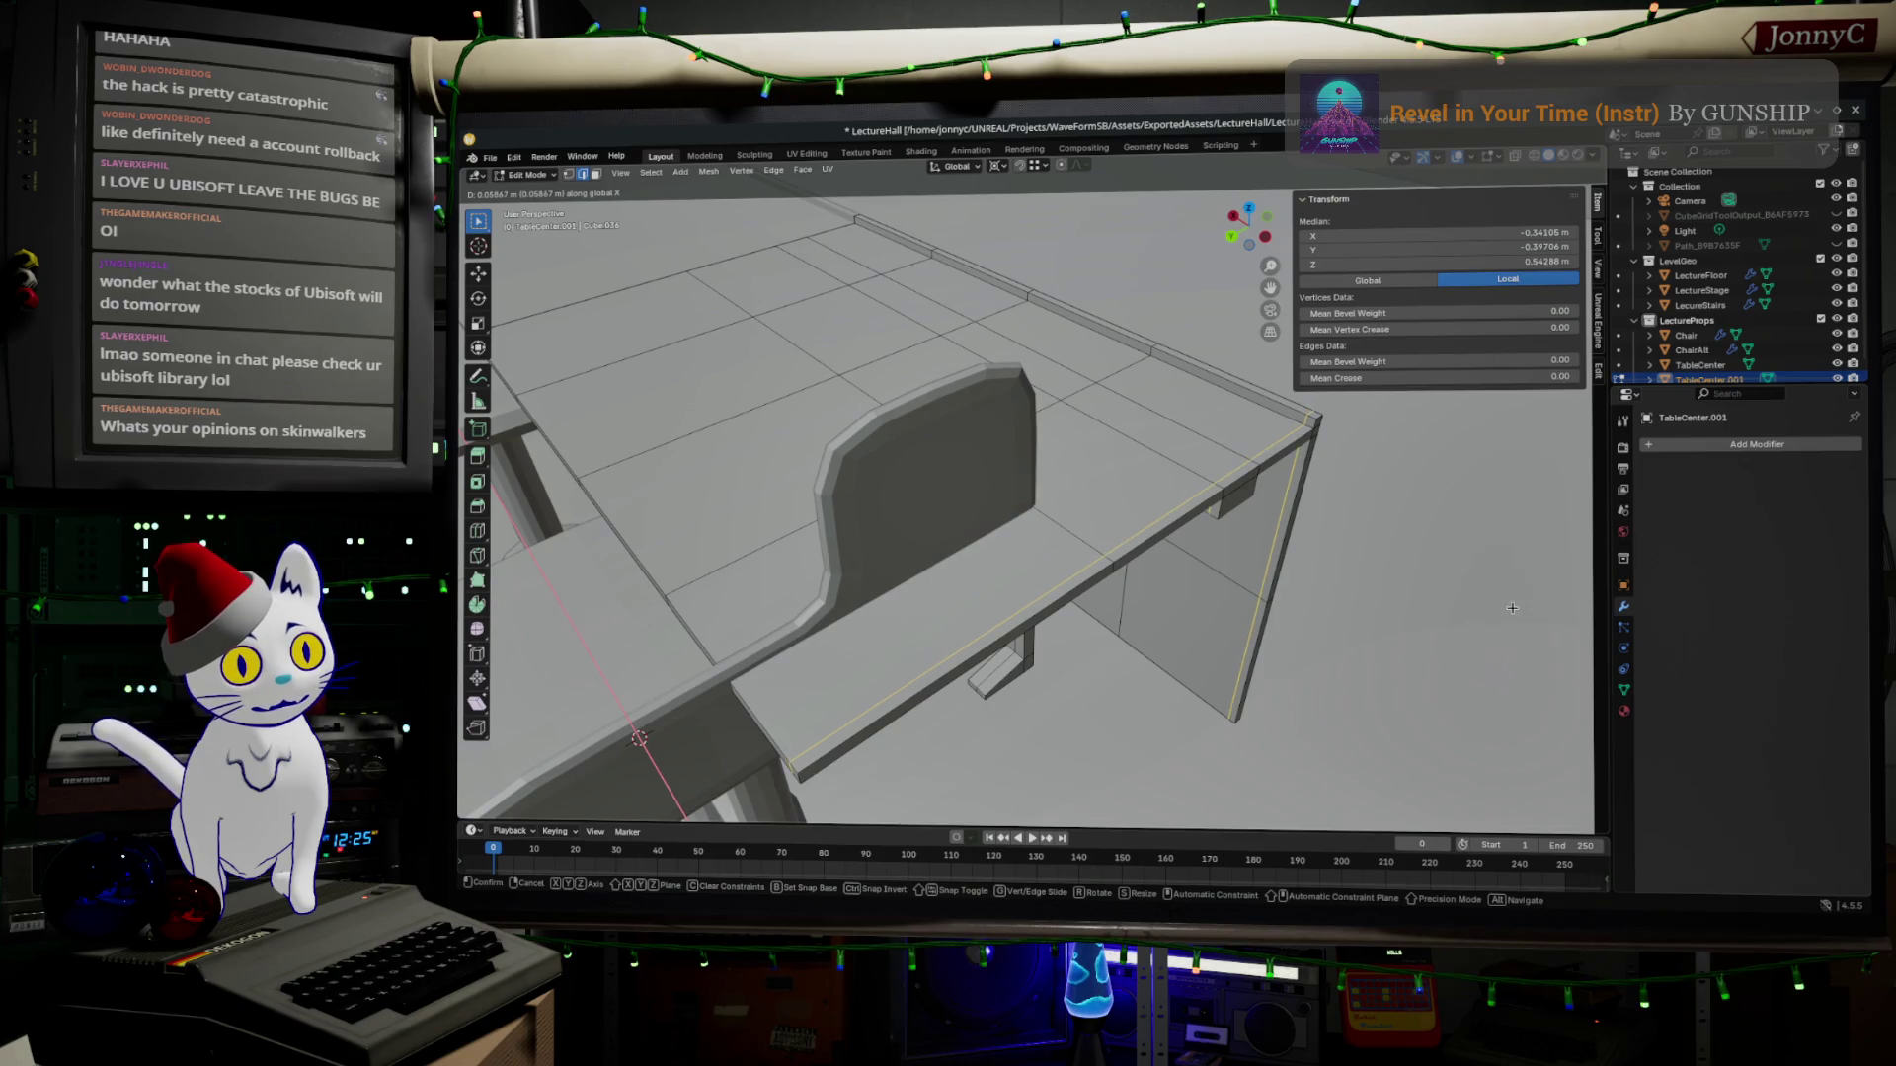
click(1511, 607)
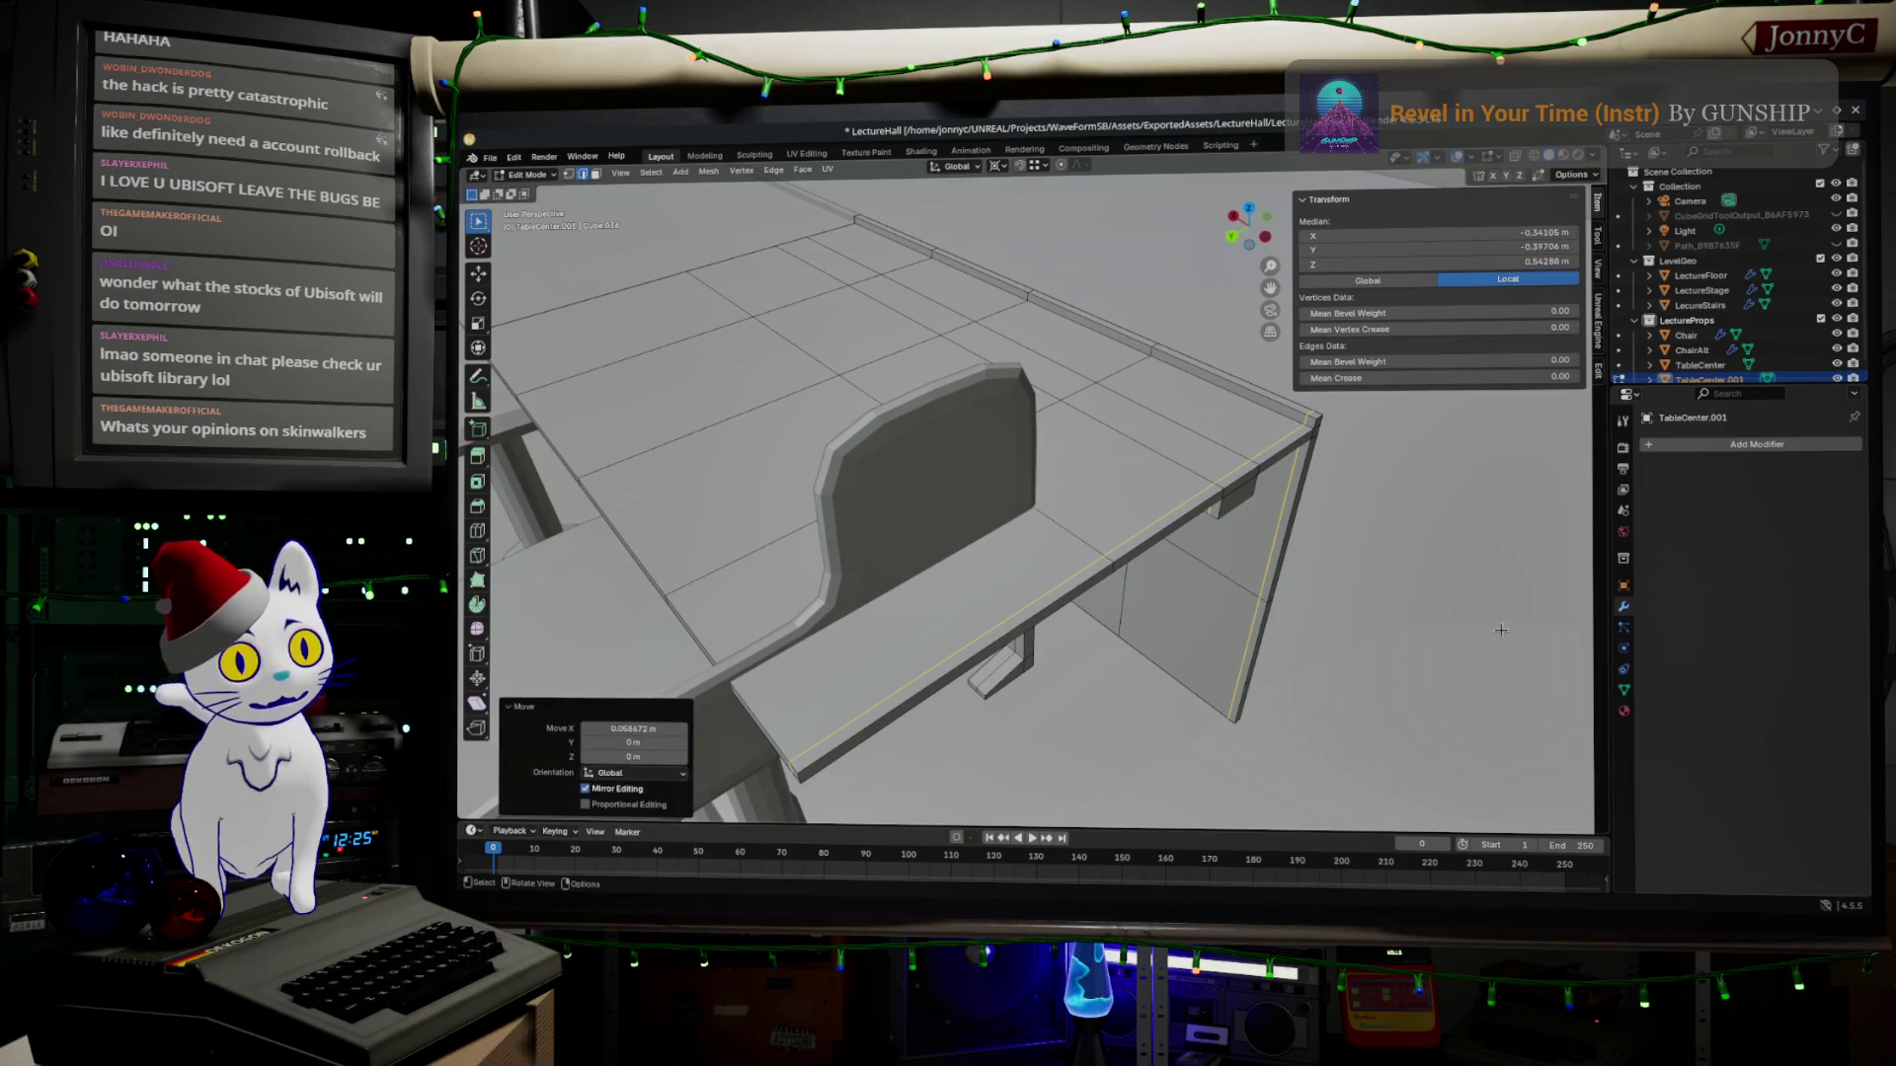
mouse_move(1510, 608)
middle_down()
mouse_move(1408, 595)
mouse_move(1386, 534)
mouse_move(1316, 592)
mouse_move(1253, 573)
mouse_move(1037, 489)
mouse_move(933, 417)
mouse_move(830, 445)
mouse_move(729, 515)
middle_up()
key(ctrl+r)
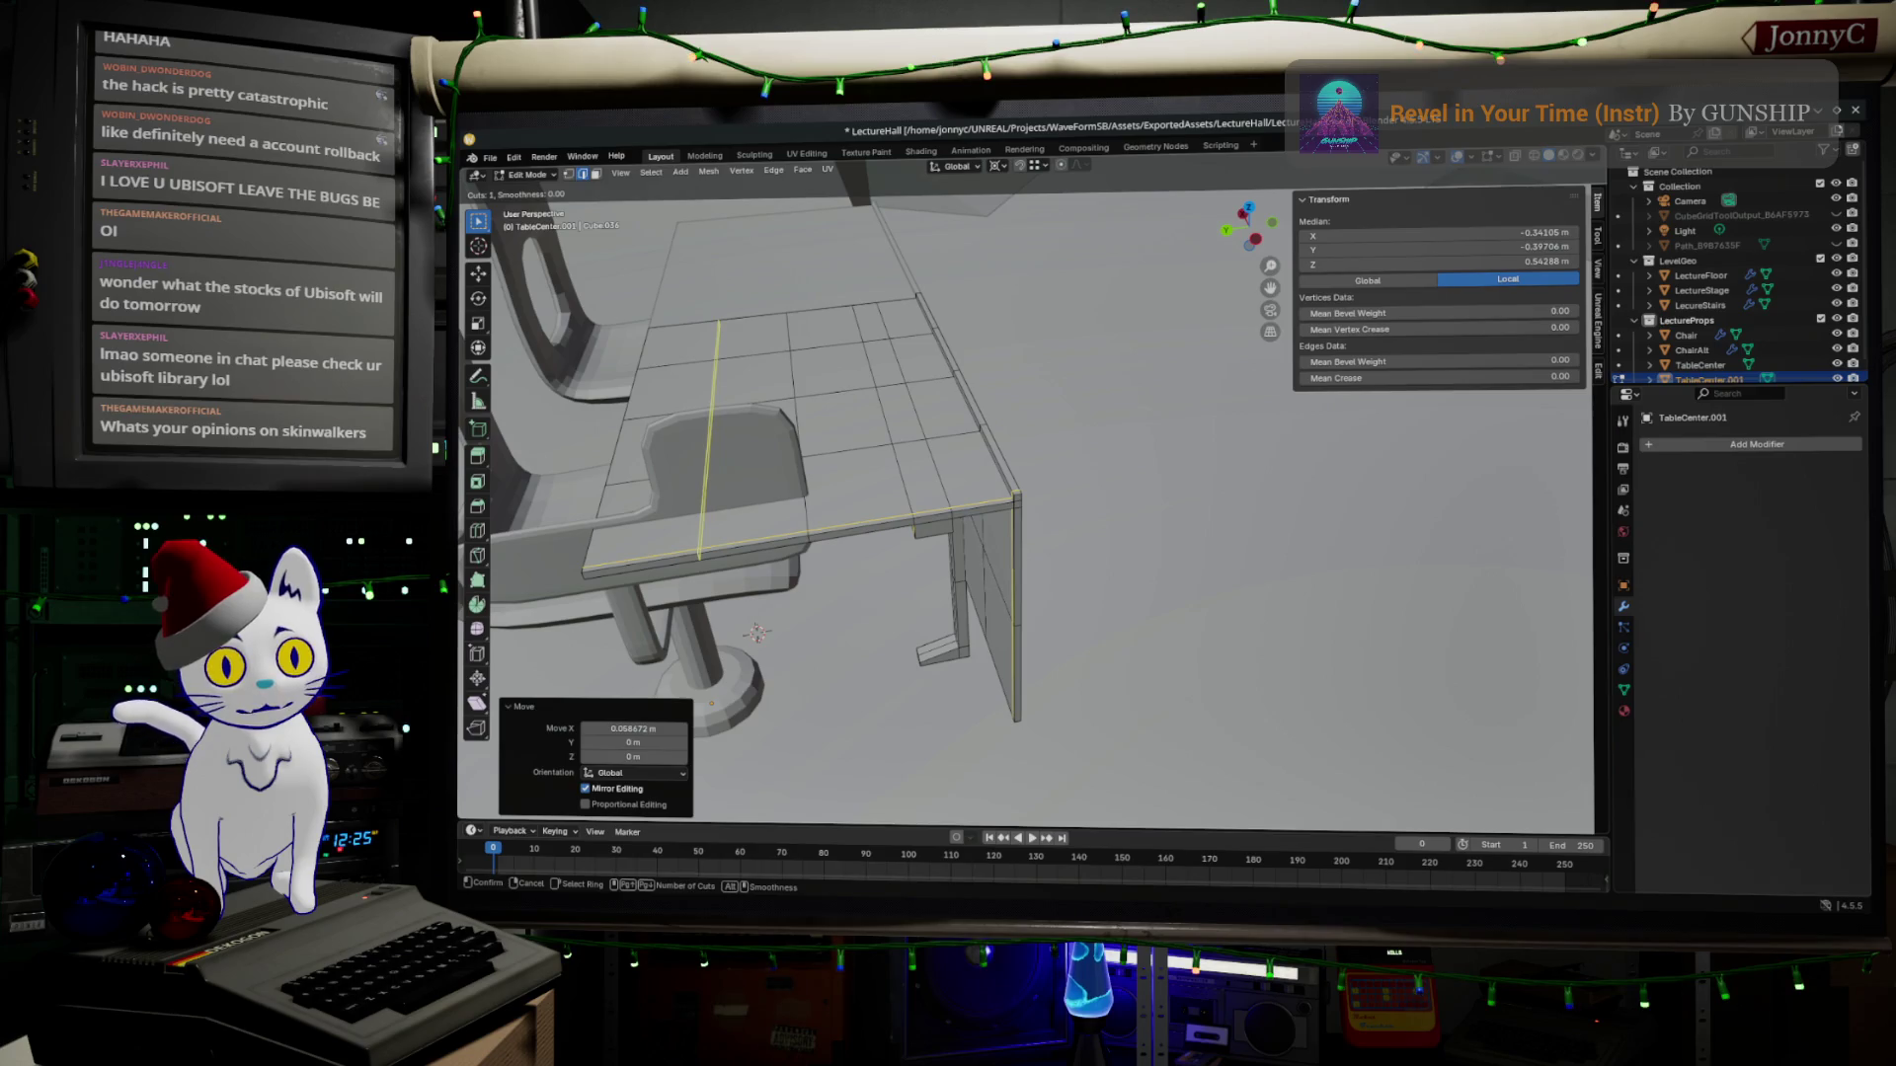
Place the loop cut across the desk top, inspect it from several angles and select the LectureStairs ramp.
click(729, 517)
middle_drag(949, 572, 761, 380)
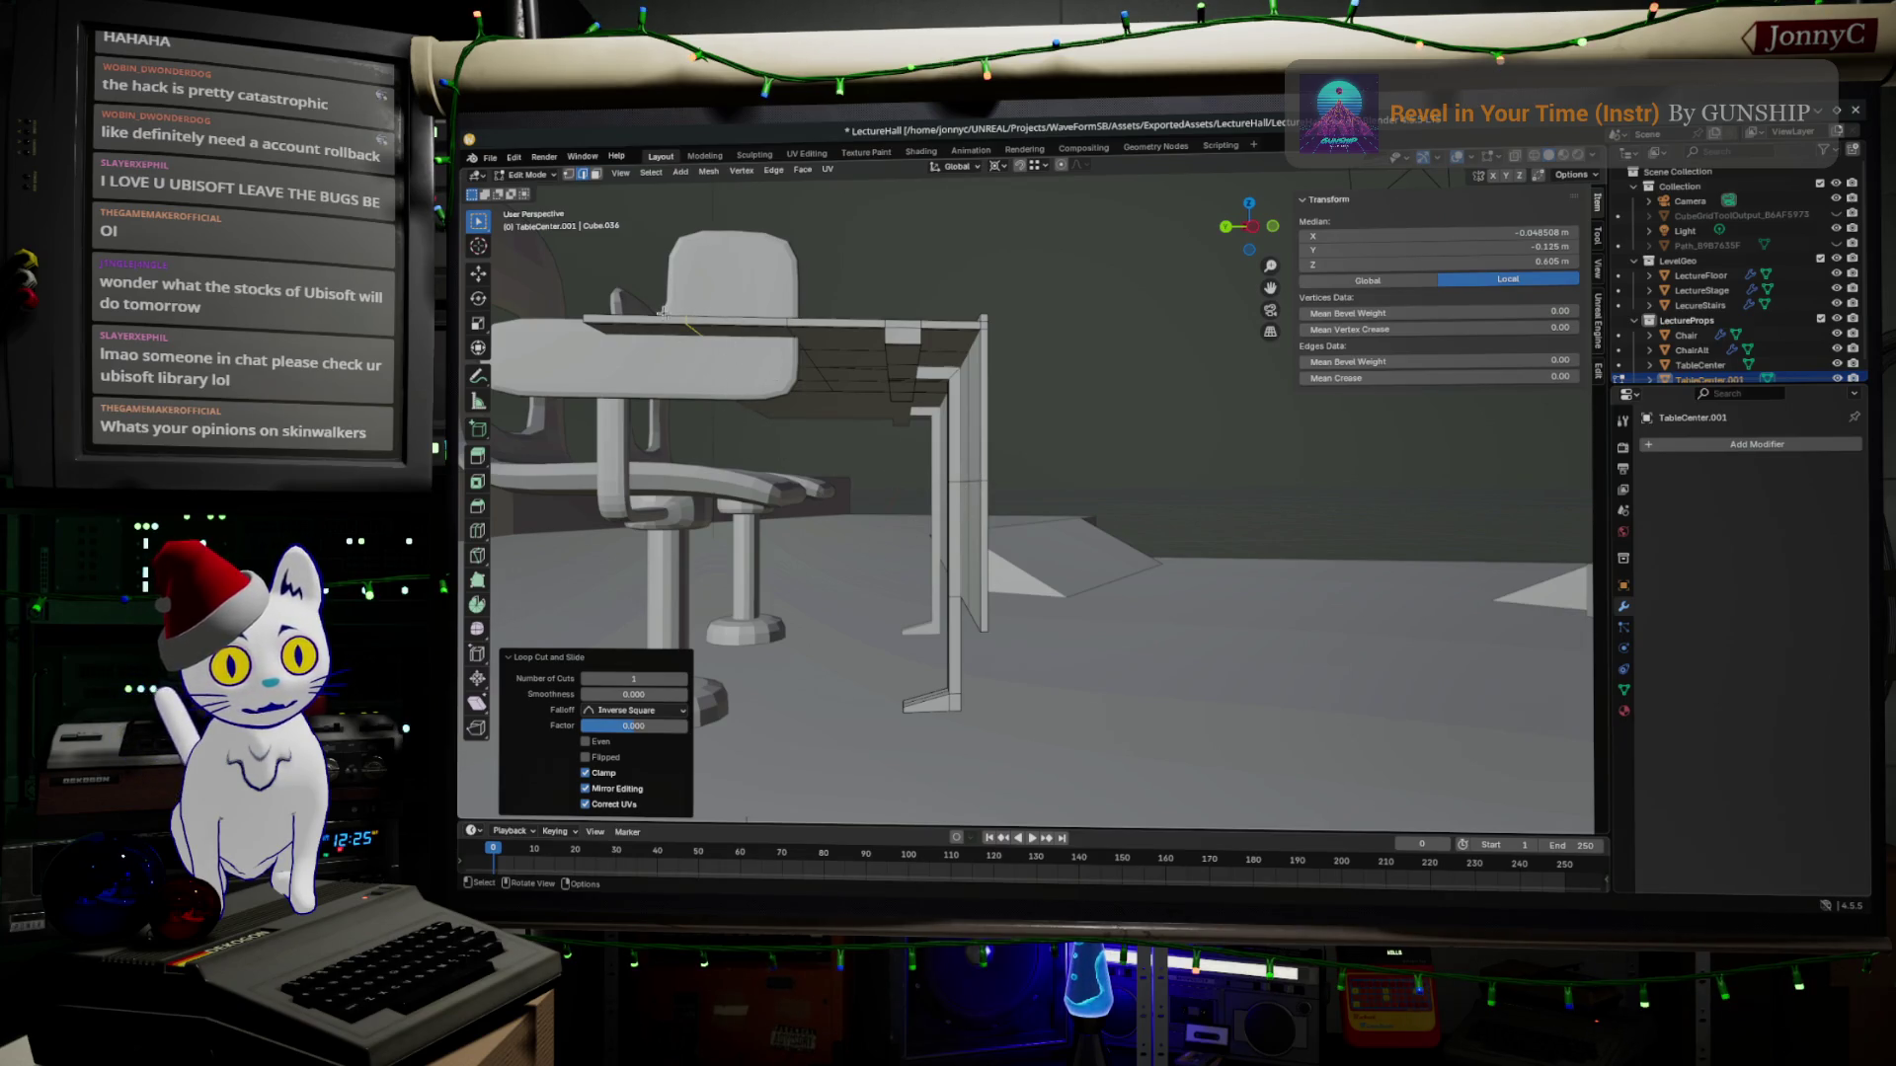
mouse_move(965, 684)
middle_down()
mouse_move(982, 625)
mouse_move(1195, 536)
mouse_move(1164, 434)
middle_up()
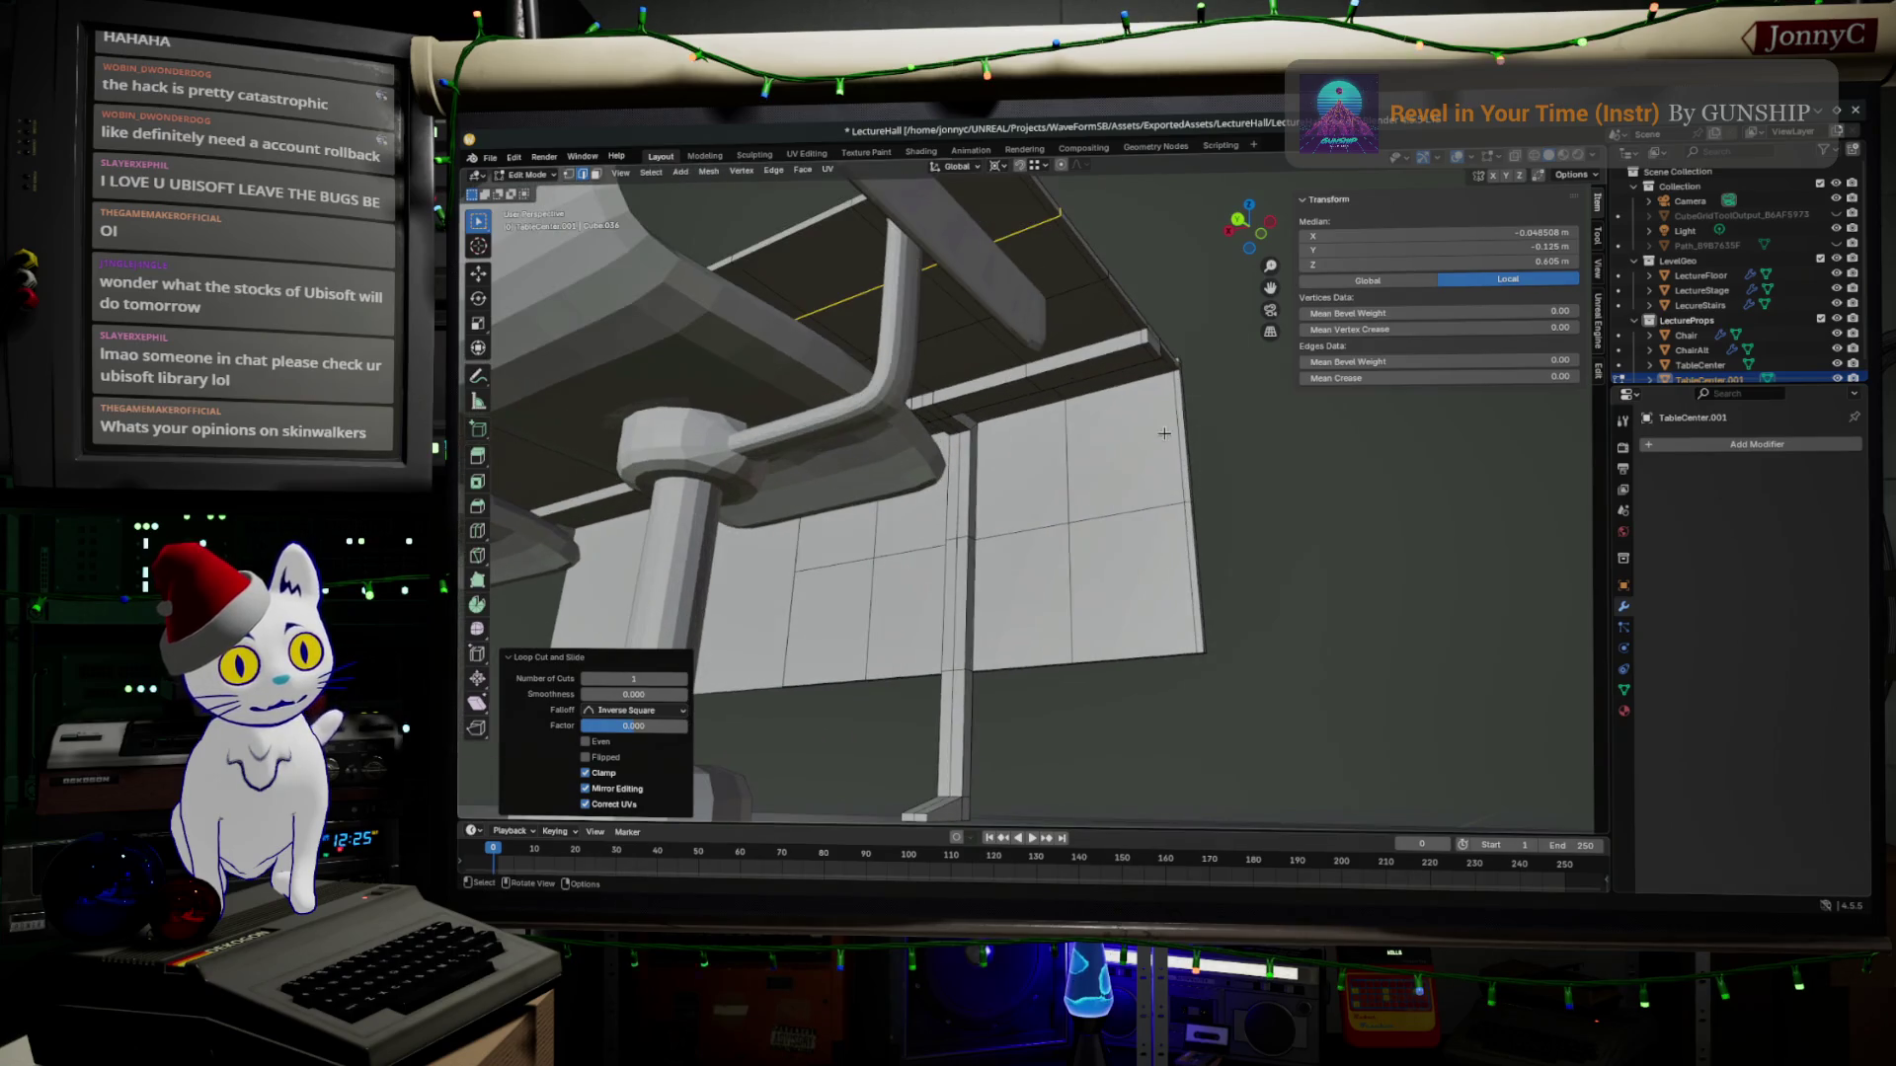
click(1055, 226)
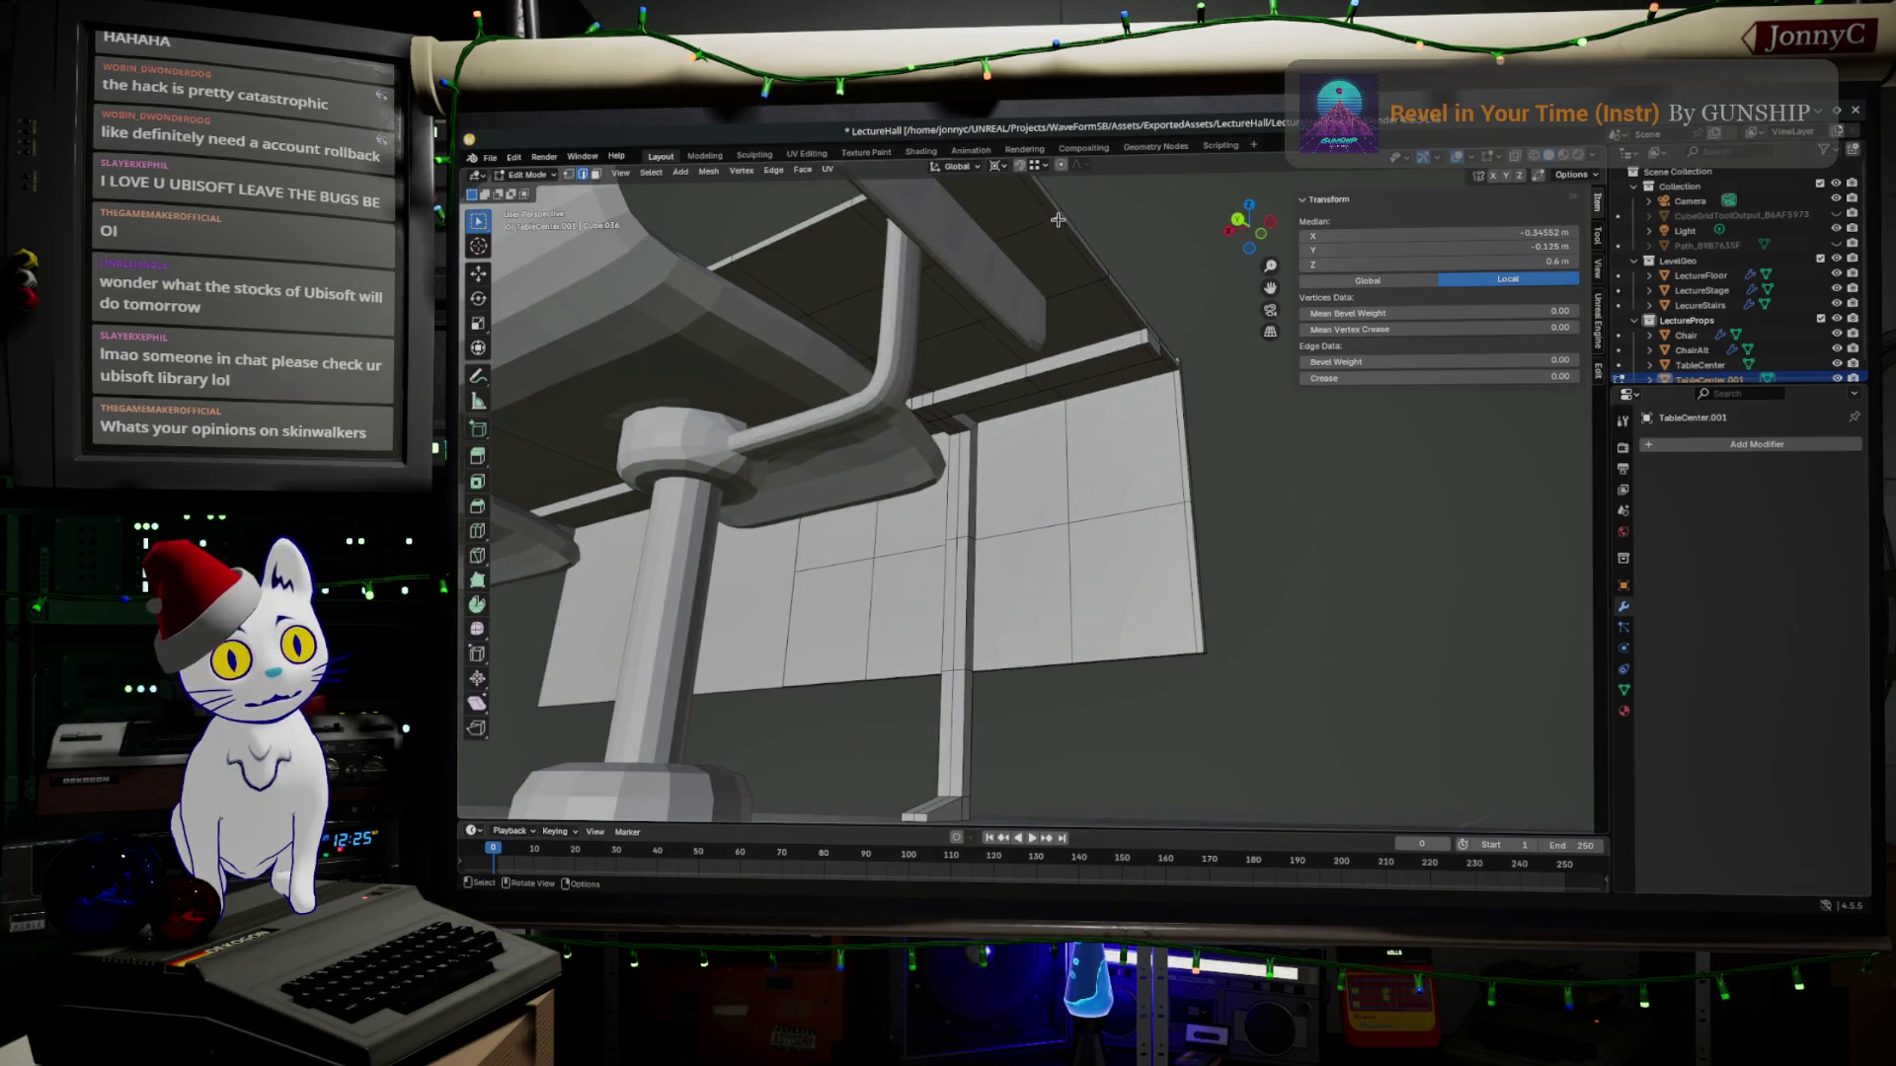
middle_drag(1161, 270, 1092, 381)
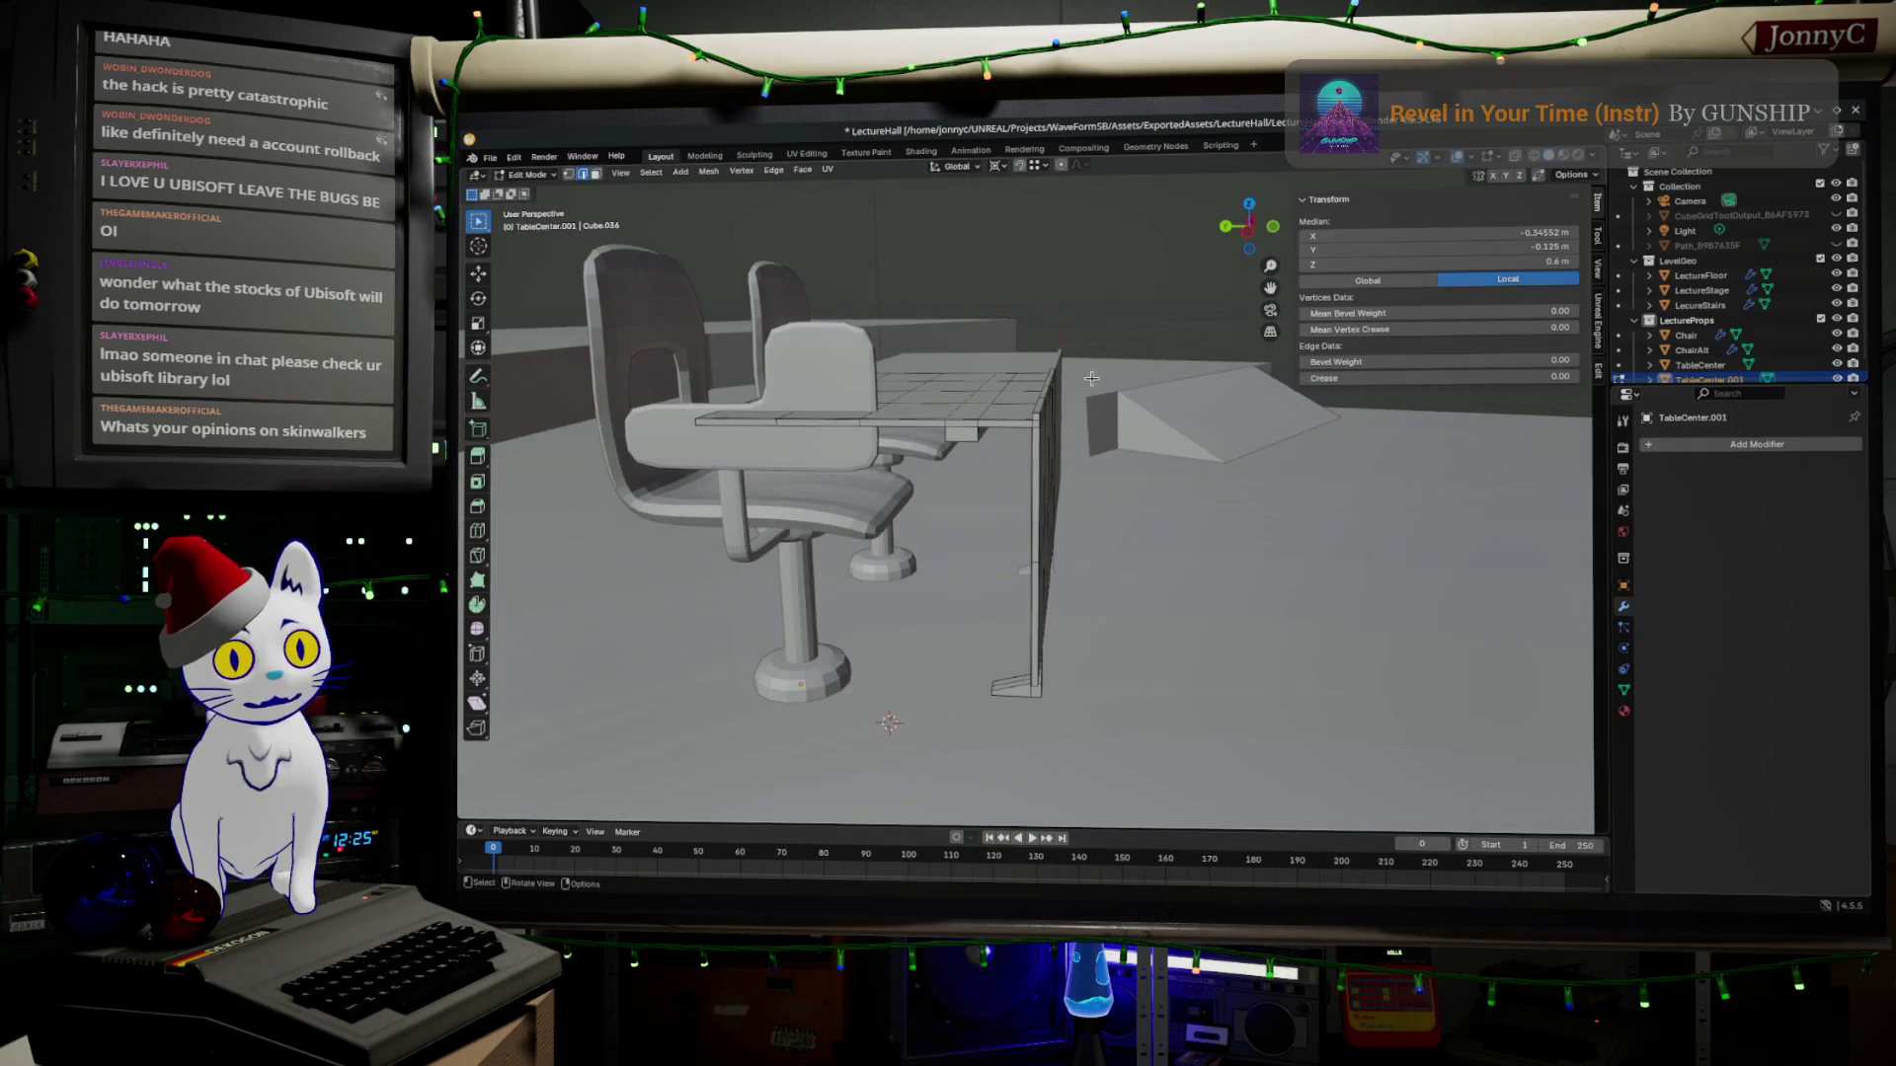
middle_drag(1036, 447, 1037, 416)
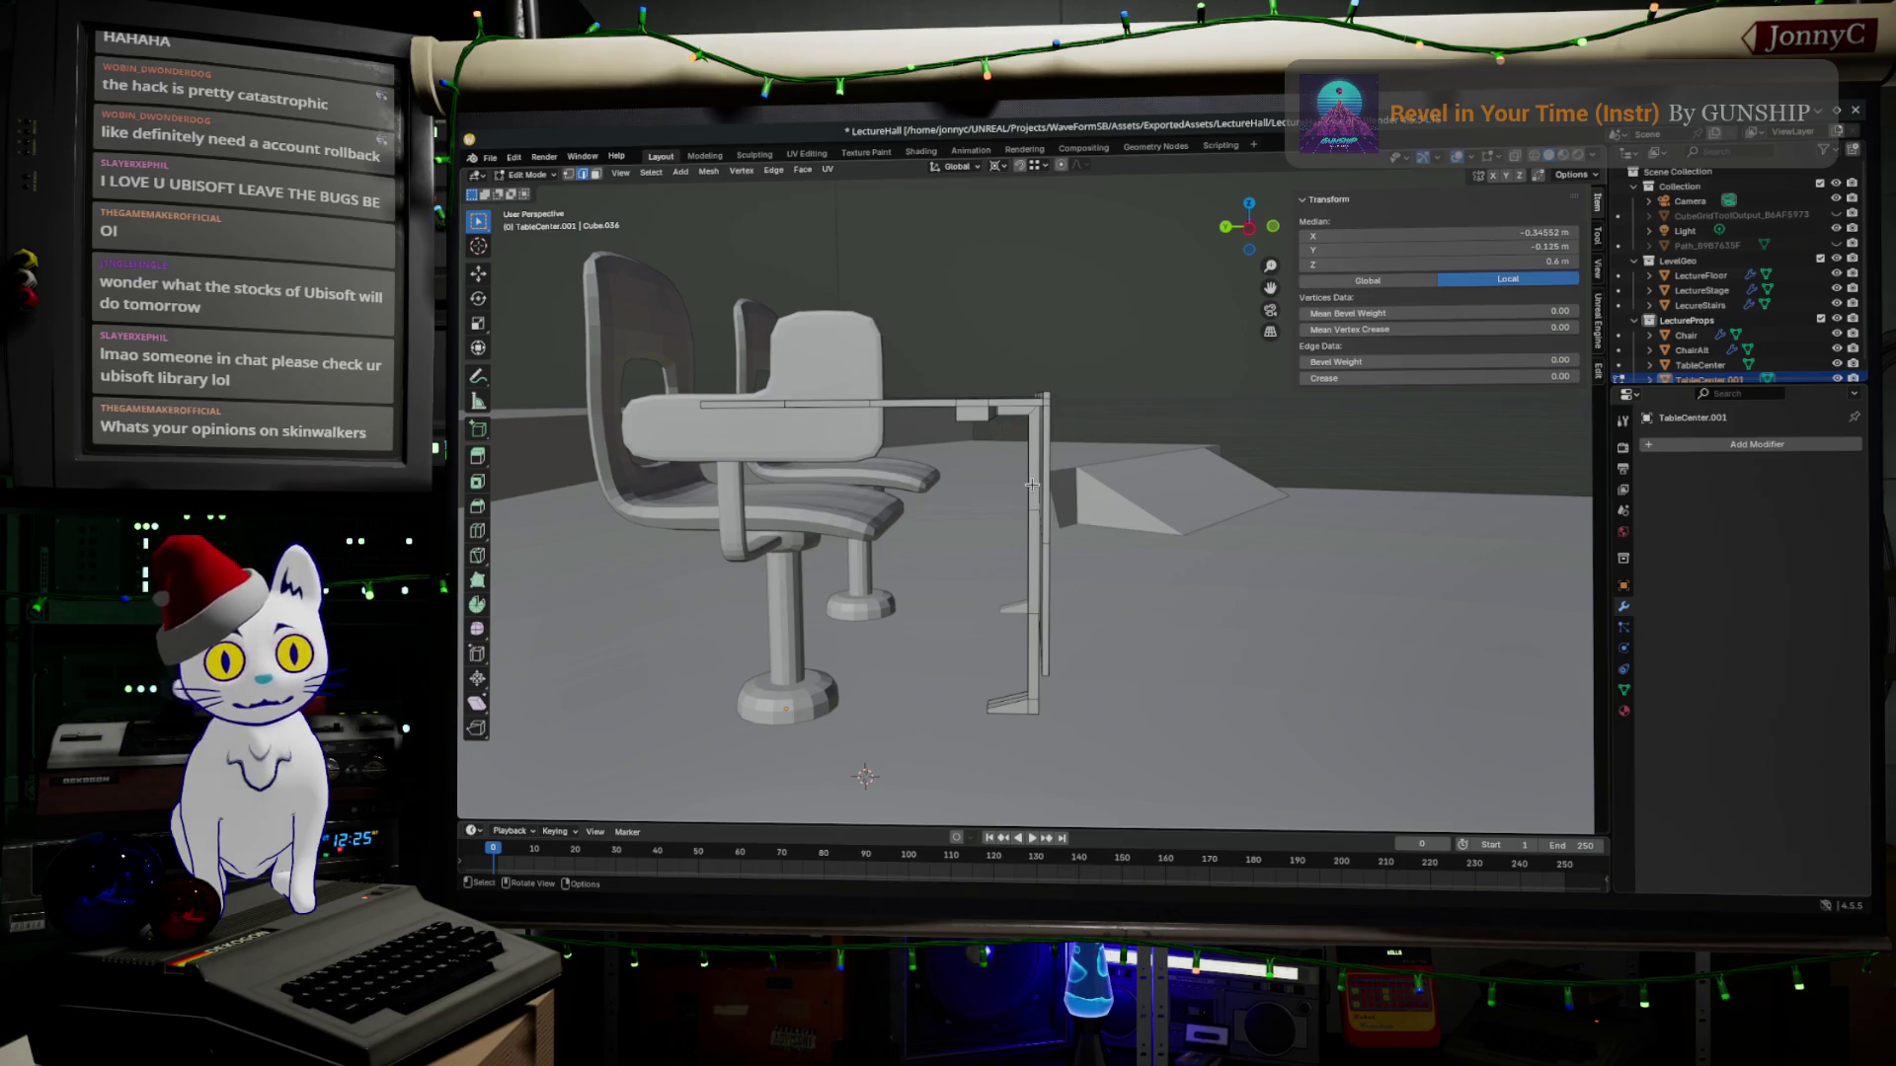
click(1095, 492)
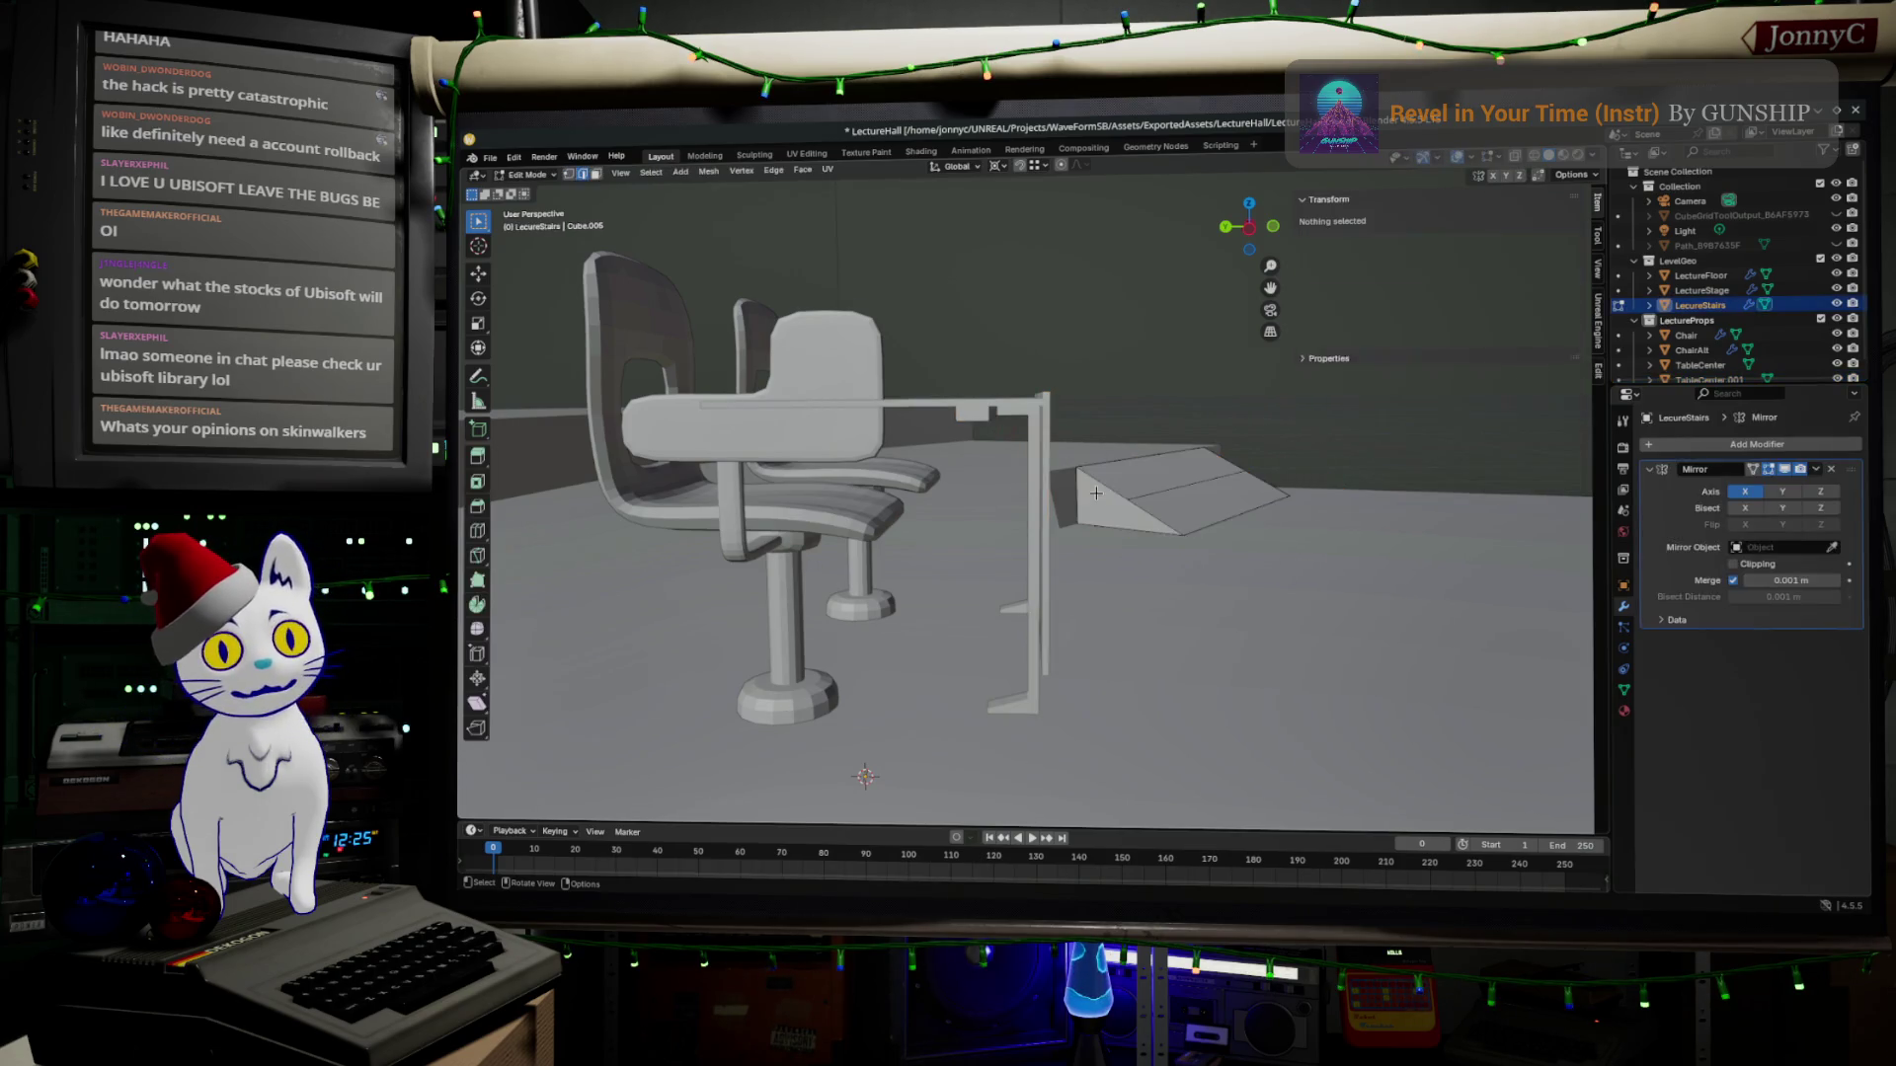
Reselect the duplicate desk, switch to Left Orthographic view and bring up the Add menu in object mode.
click(1035, 422)
key(Tab)
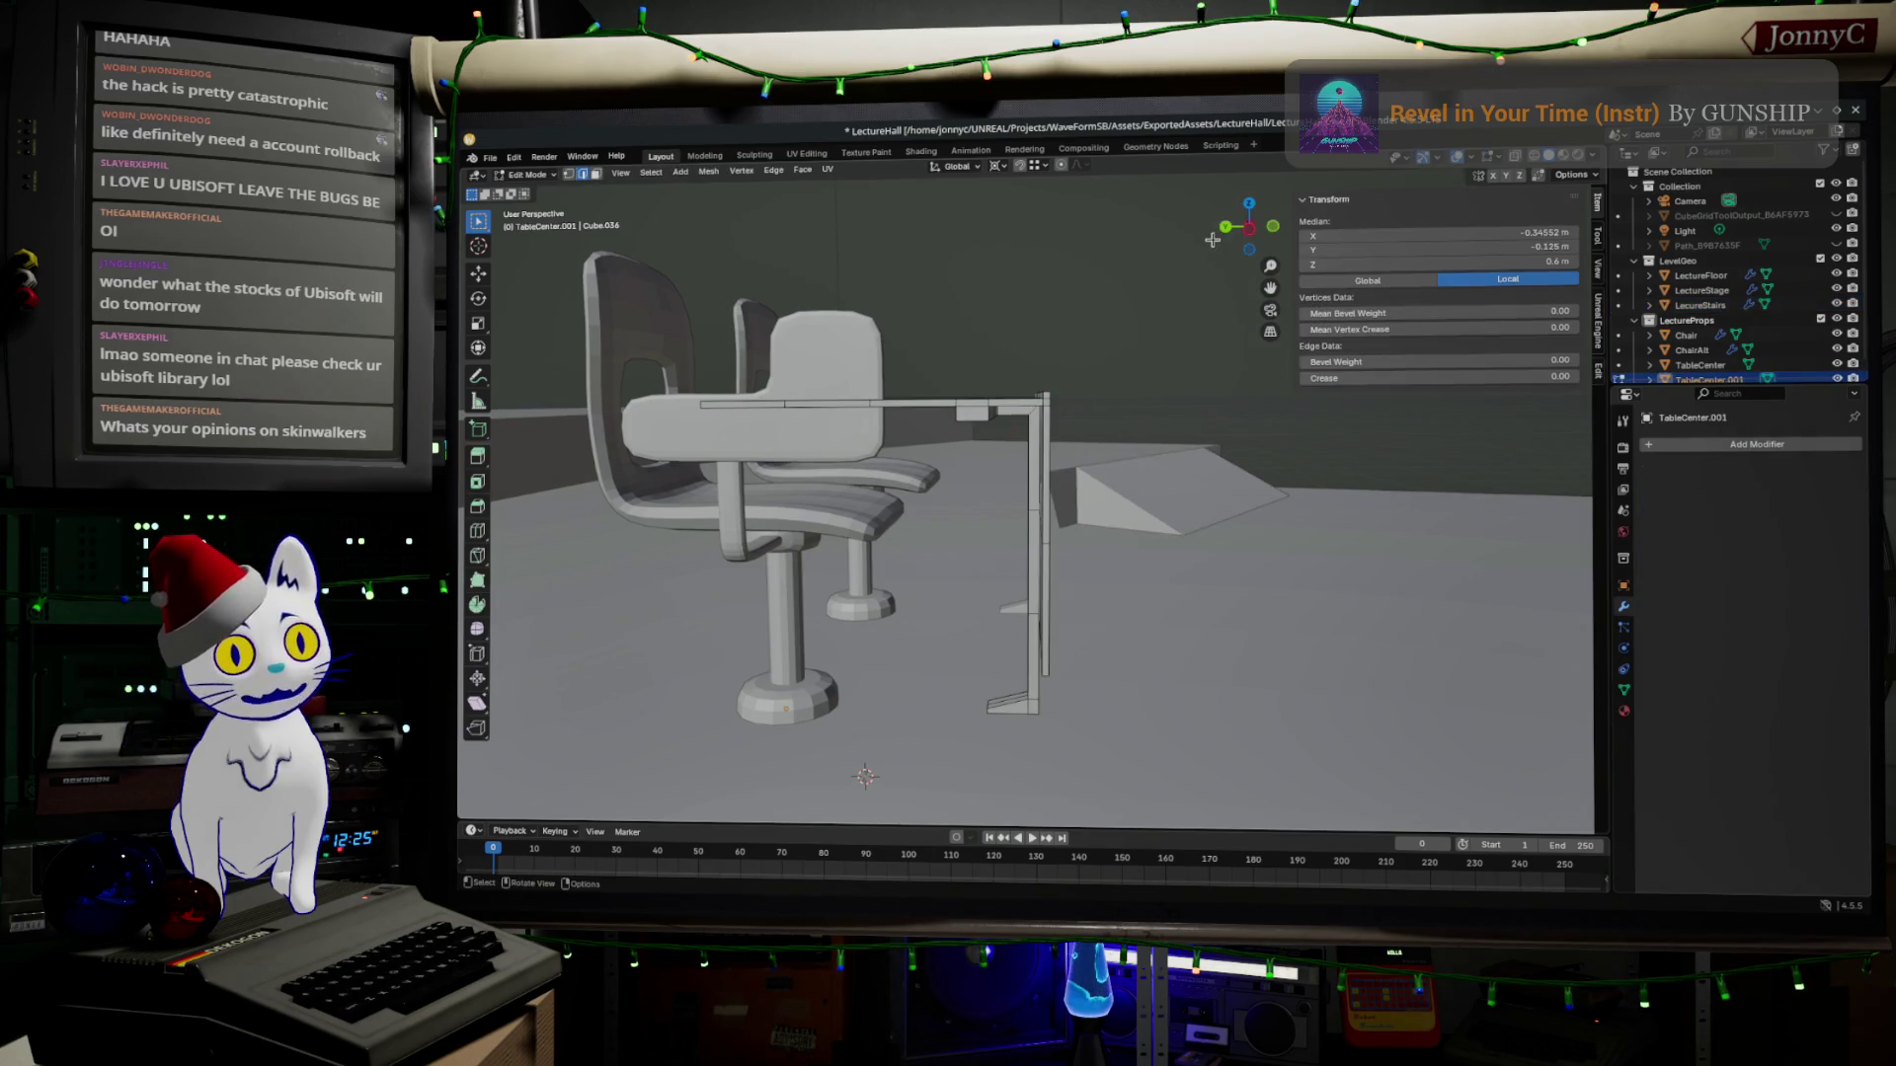
click(1249, 227)
scroll(1149, 449, down, 2)
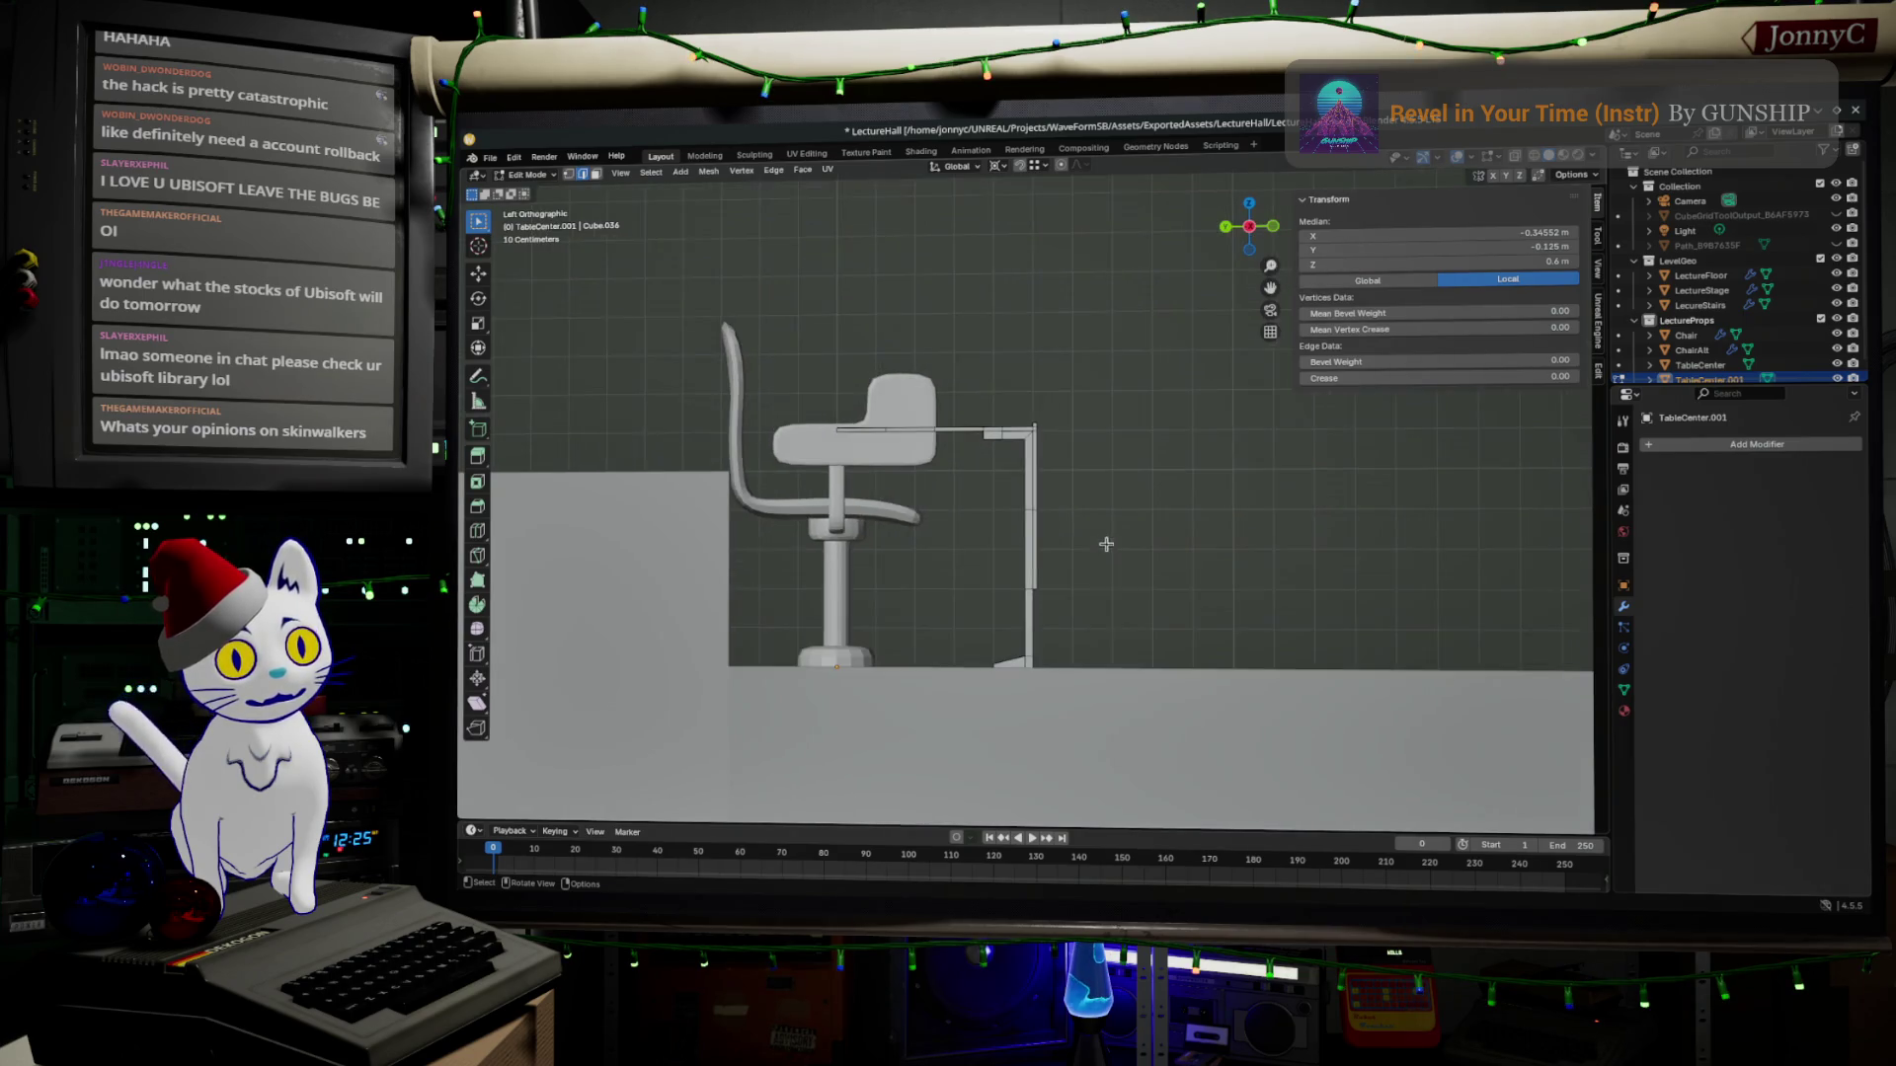
scroll(1150, 449, up, 2)
click(742, 172)
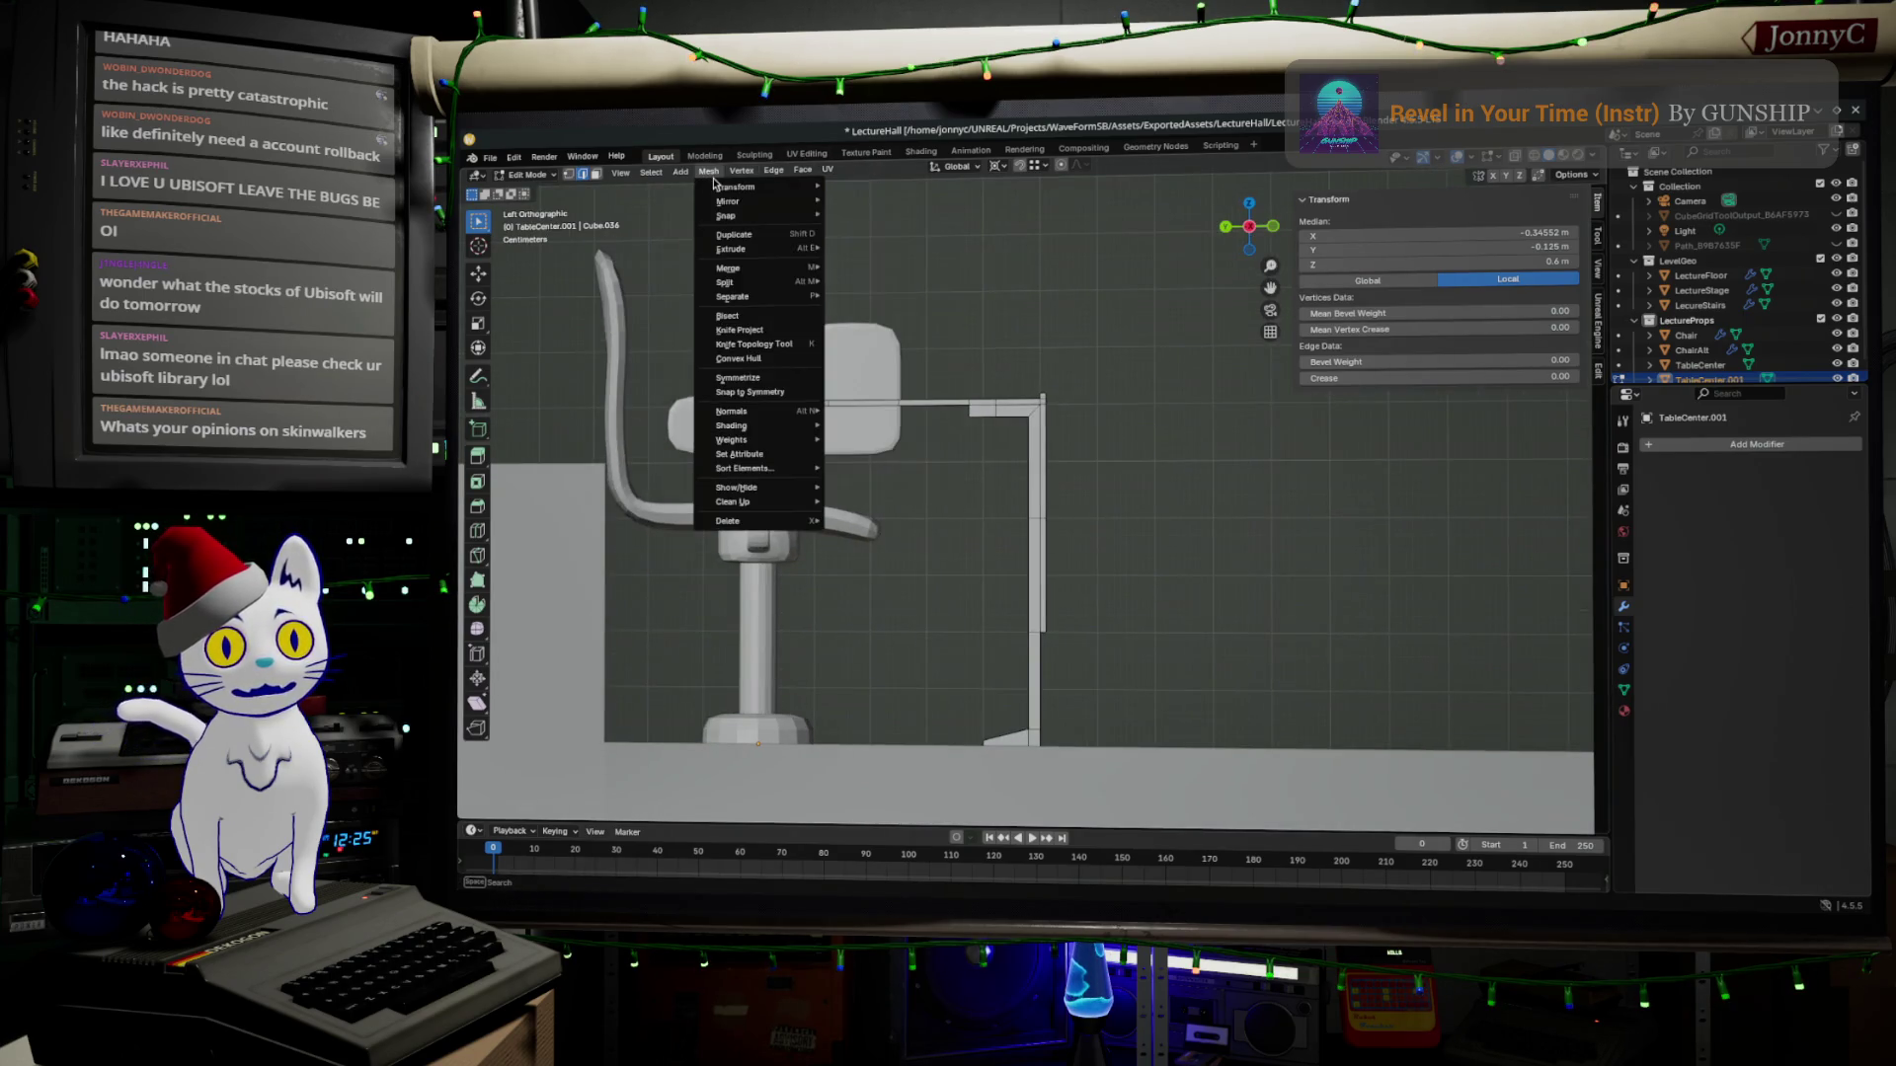
key(Tab)
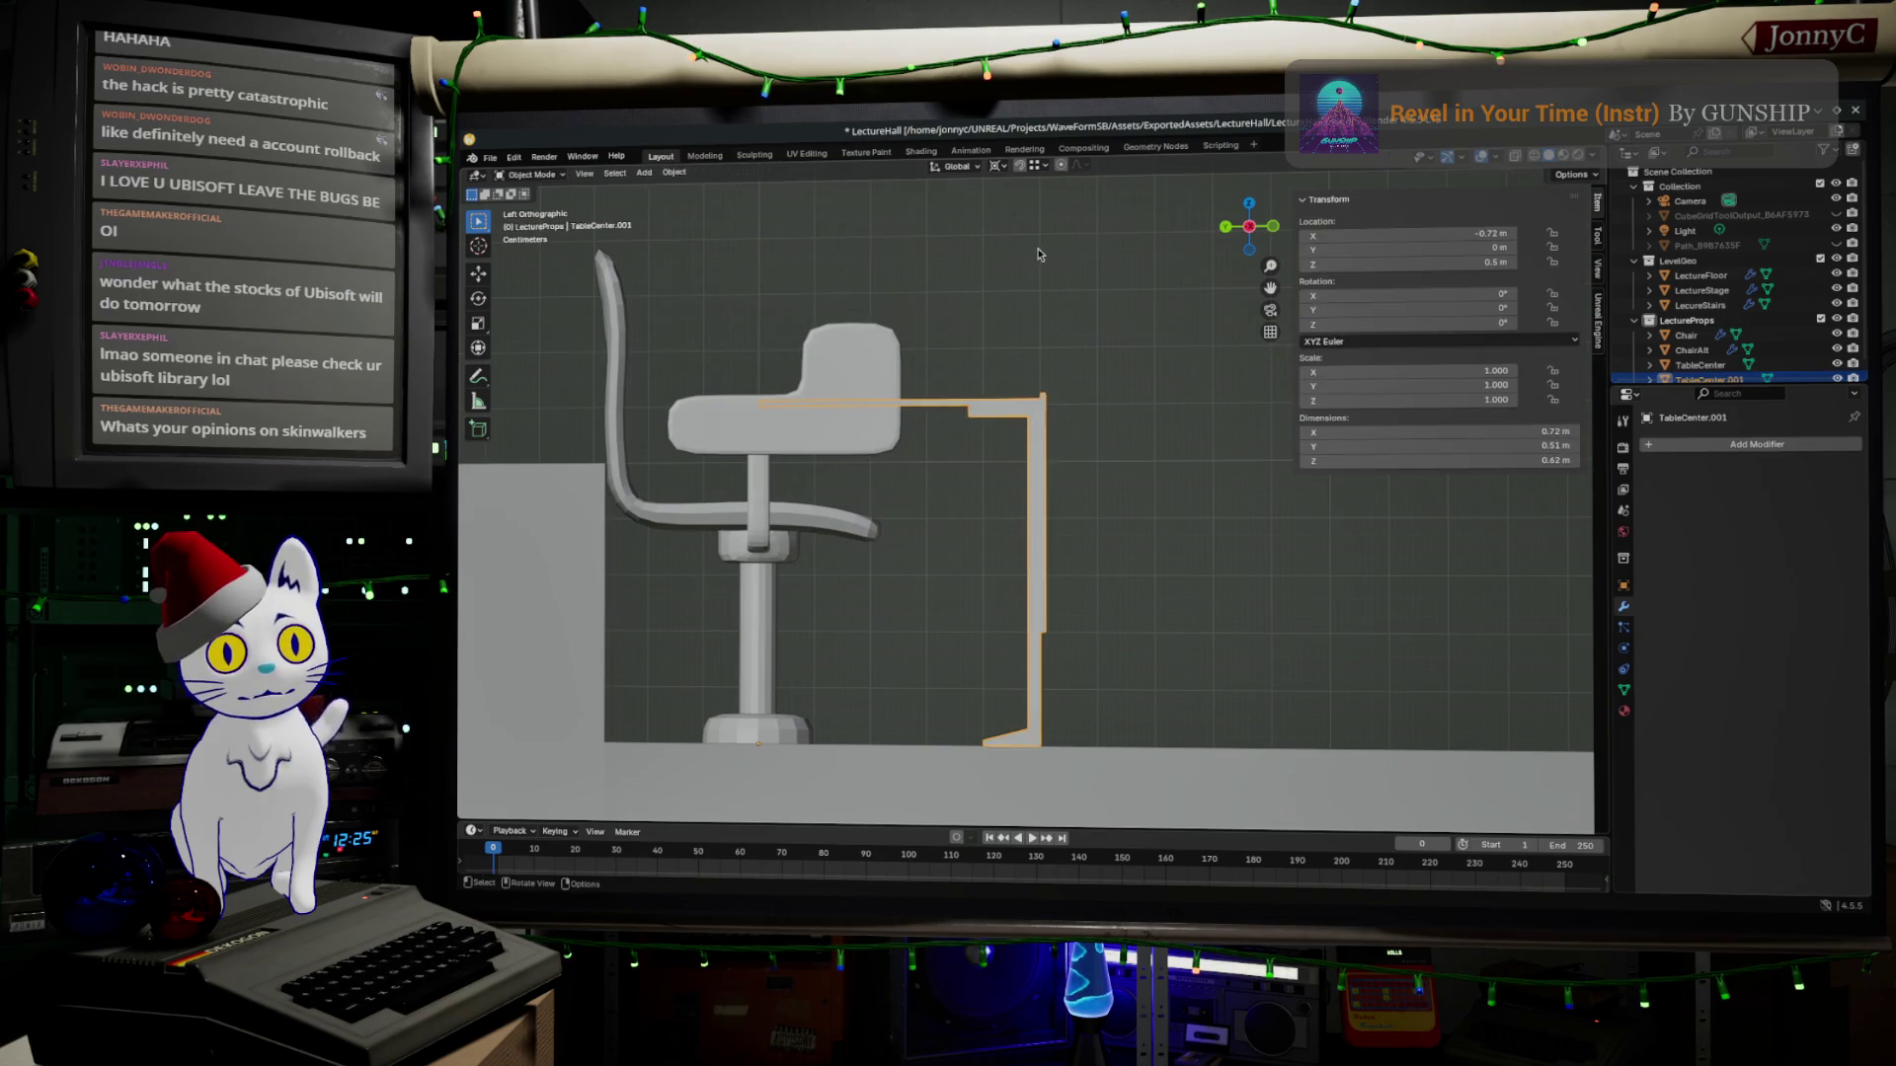
click(675, 174)
mouse_move(665, 187)
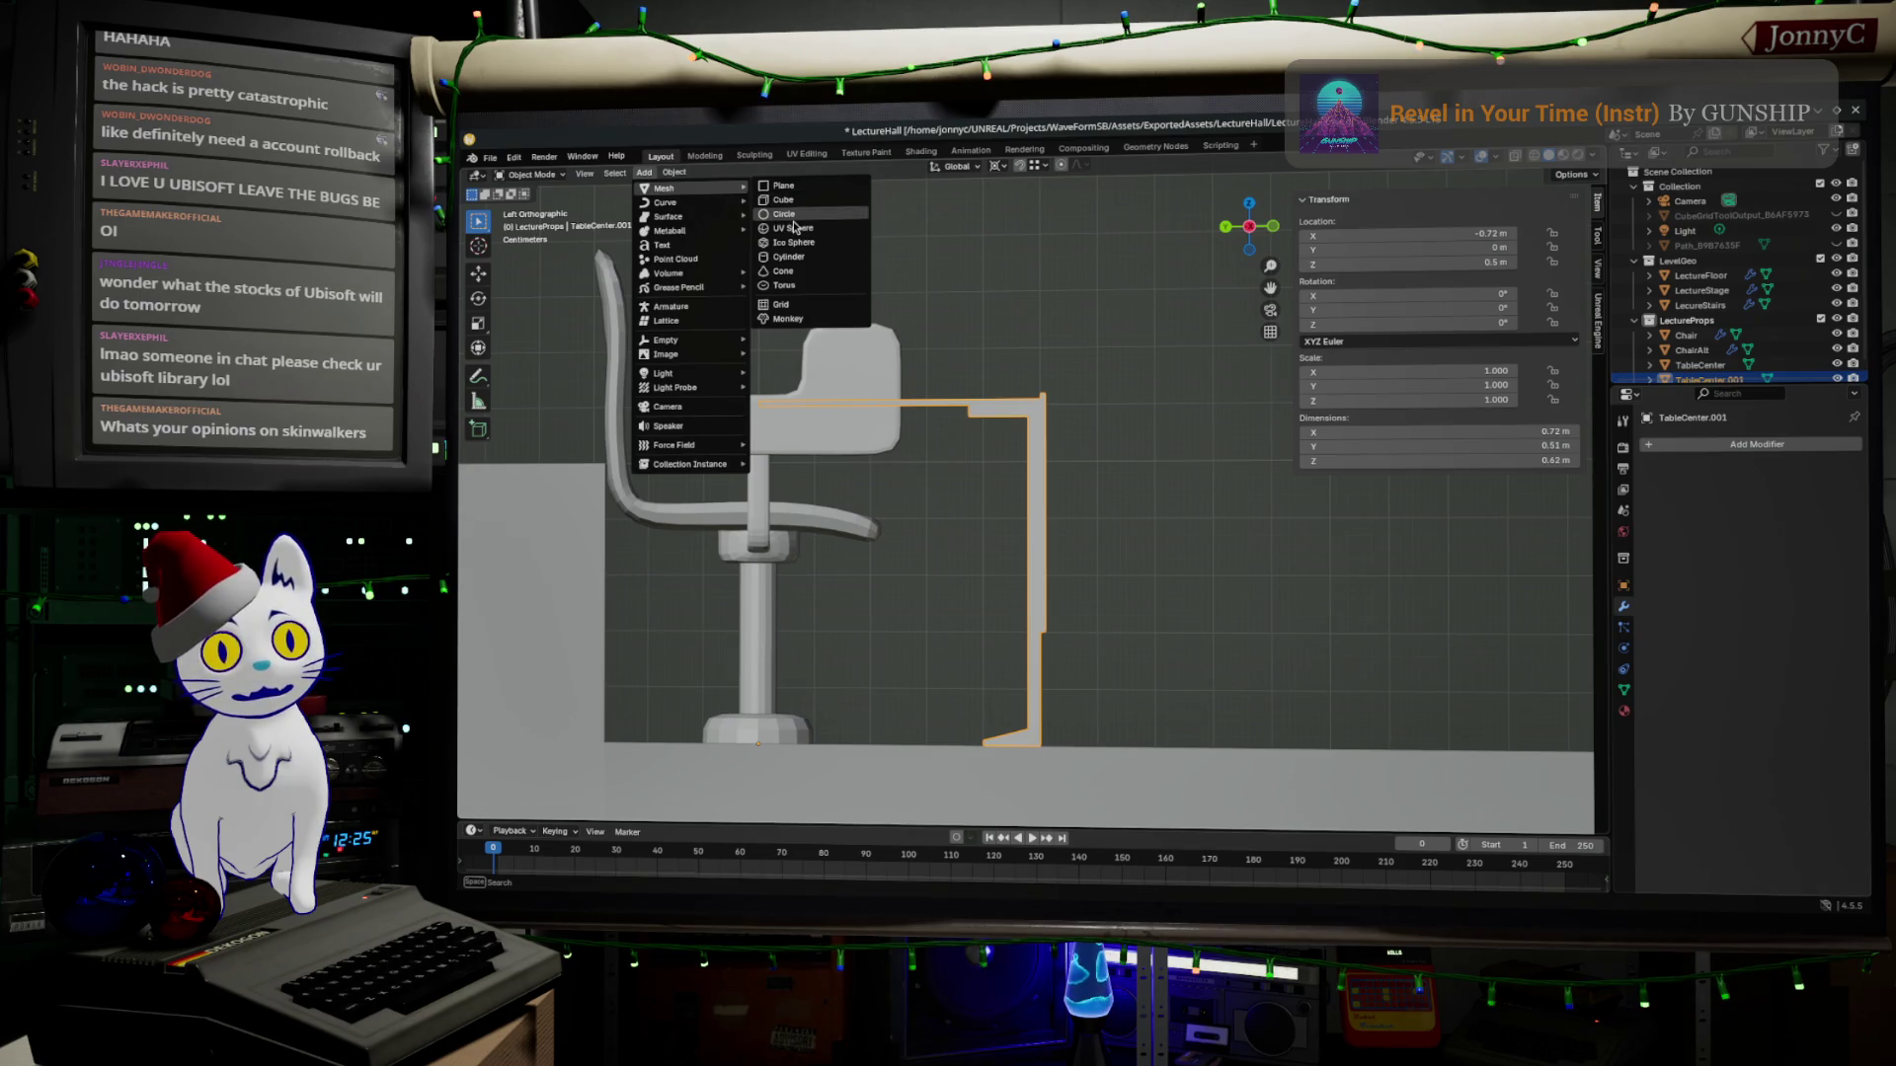
Add a Circle mesh, rotate it 90° about Y to stand upright and start positioning it in Left Ortho view.
click(795, 226)
scroll(1138, 433, down, 4)
mouse_move(1137, 433)
middle_down()
mouse_move(1088, 543)
mouse_move(1134, 431)
middle_up()
mouse_move(1123, 502)
middle_down()
mouse_move(1141, 444)
mouse_move(1259, 330)
middle_up()
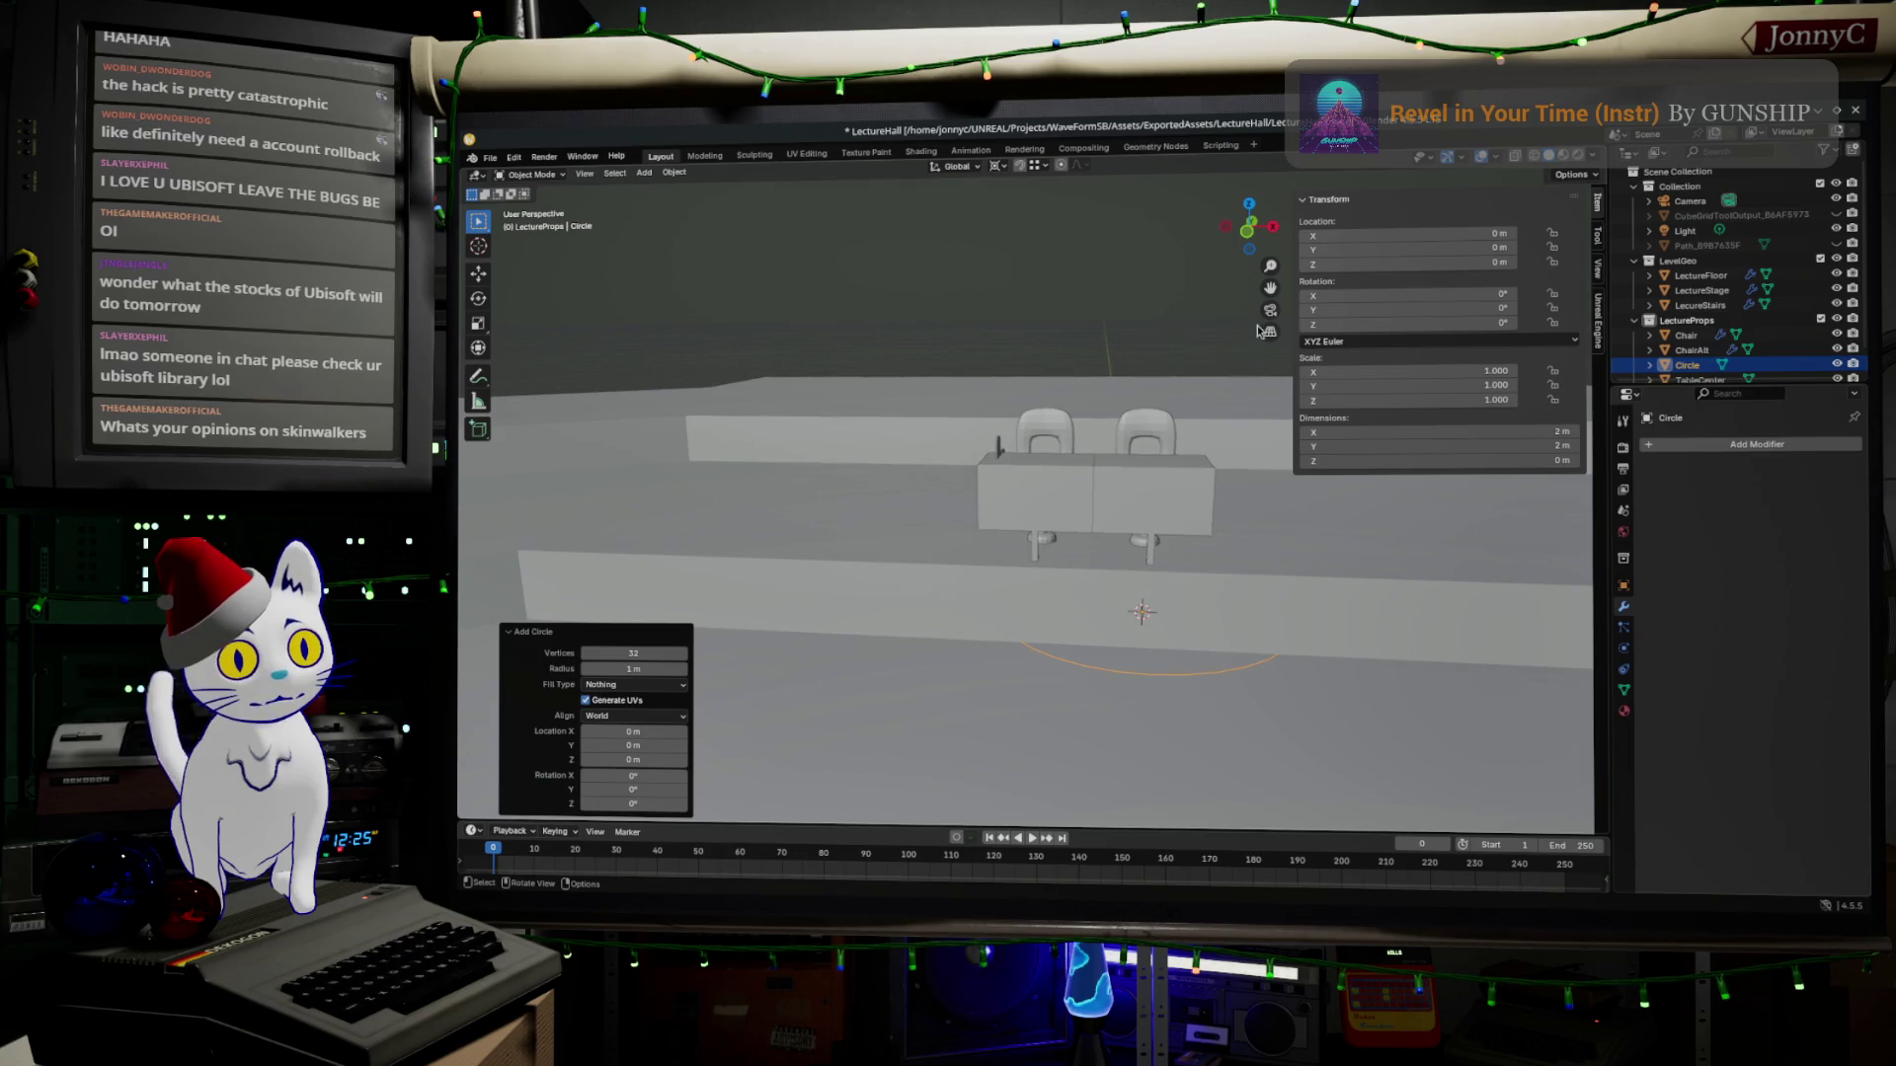
key(r)
key(y)
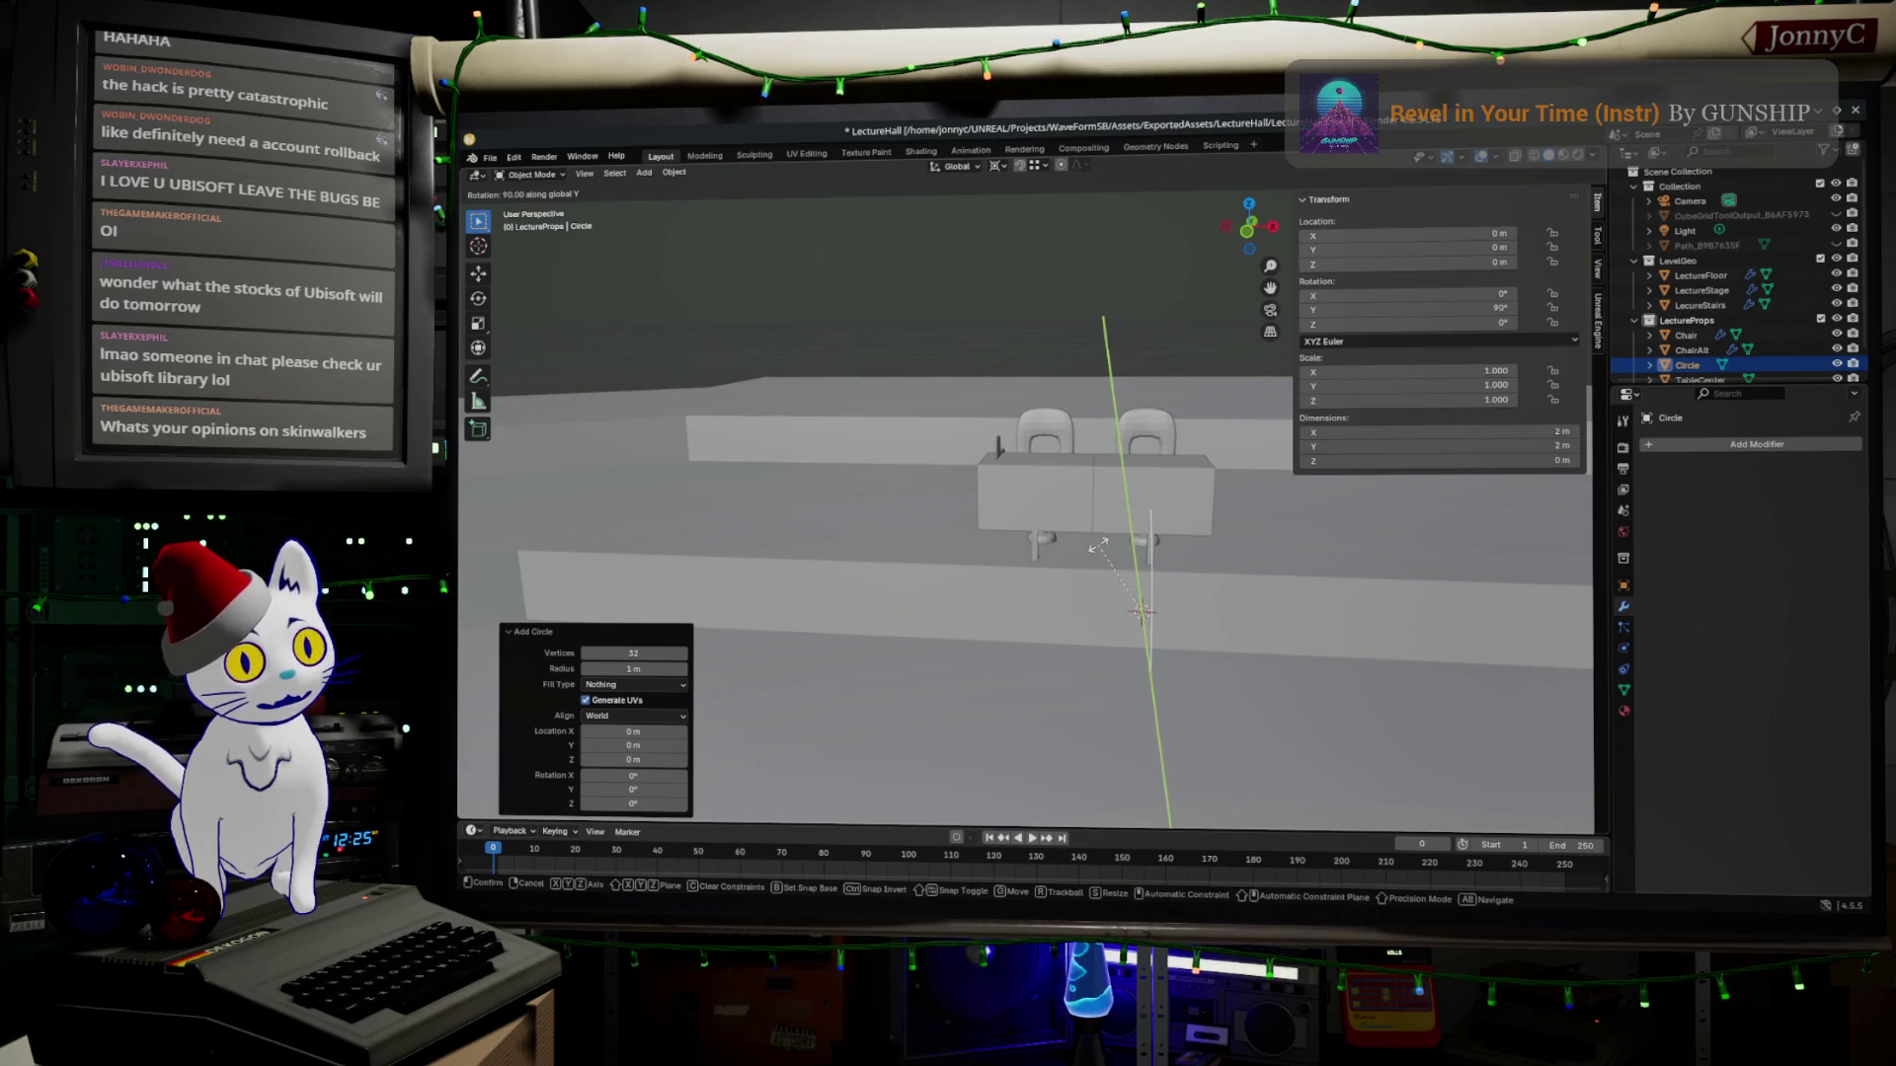
key(Return)
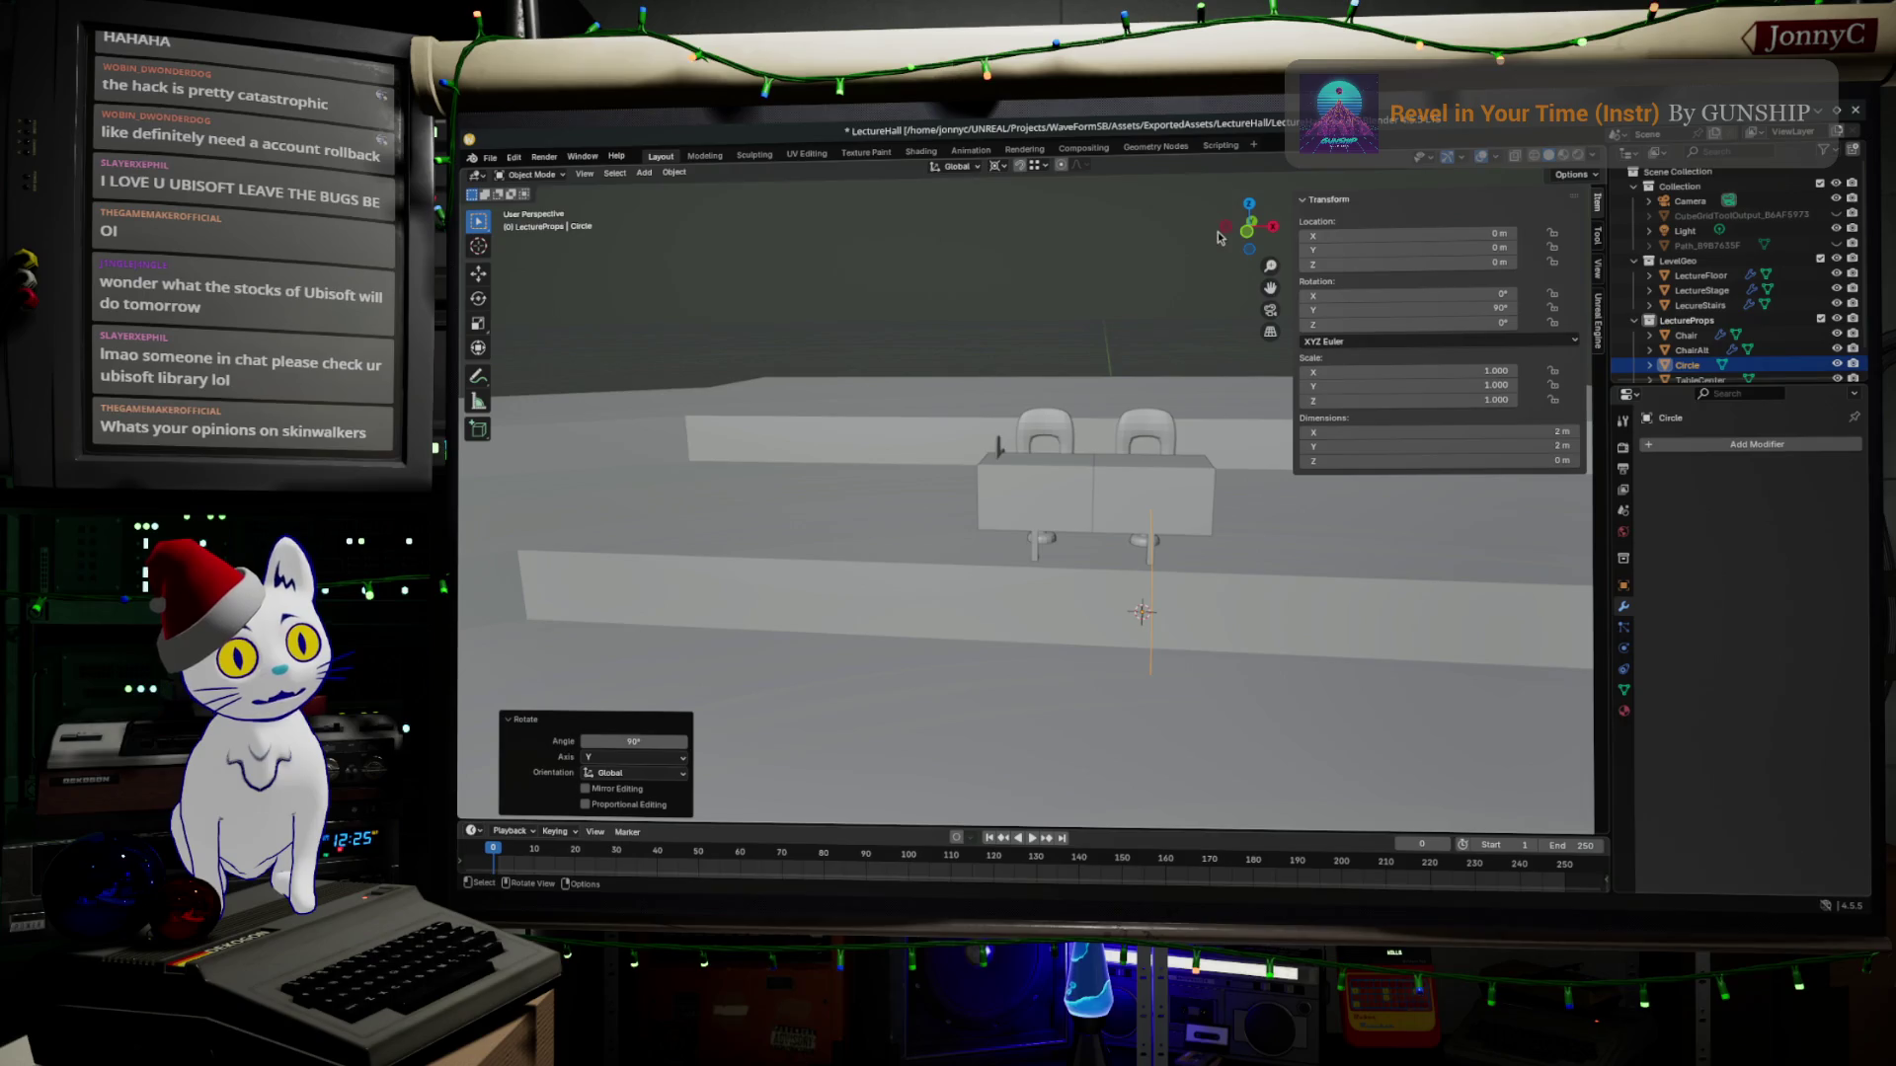
click(1248, 226)
key(g)
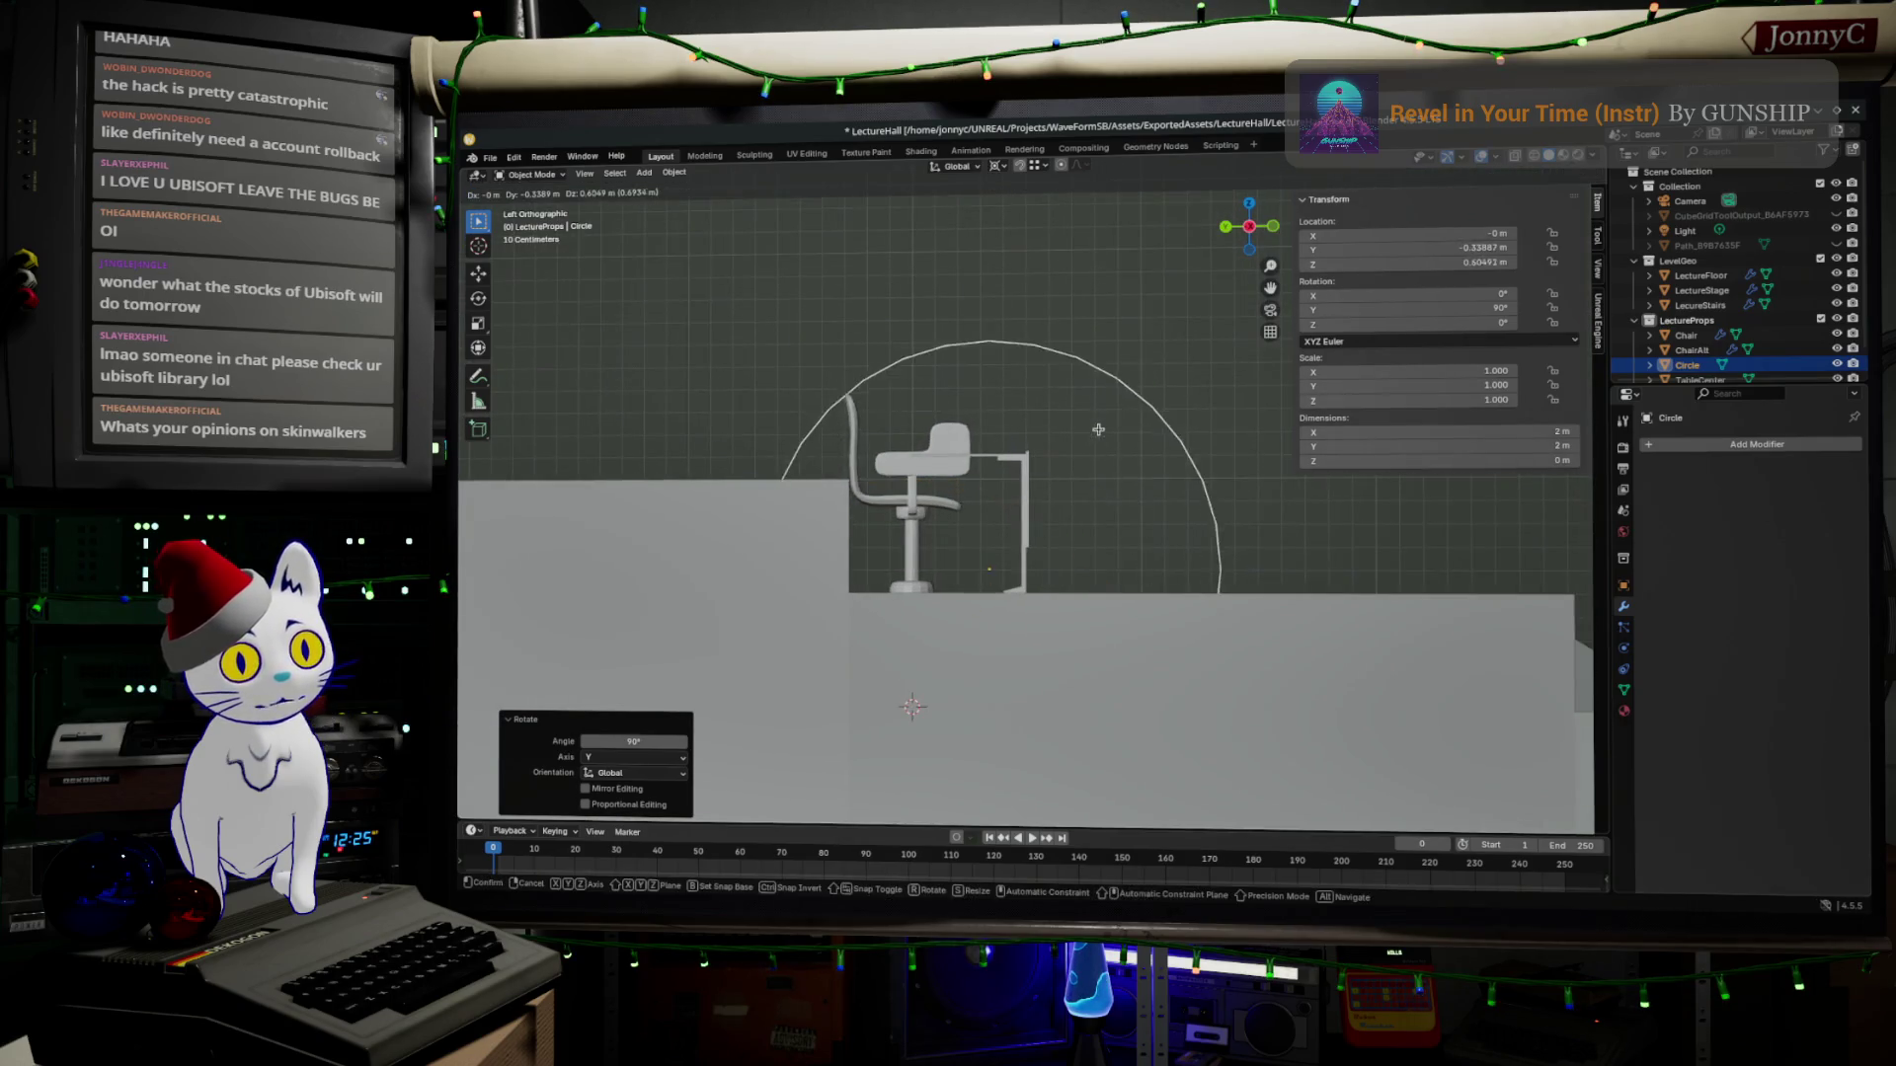
Scale the circle down to about 0.398 around its bounding-box centre after discarding a 3D-cursor pivot attempt.
click(1130, 322)
scroll(1096, 541, up, 2)
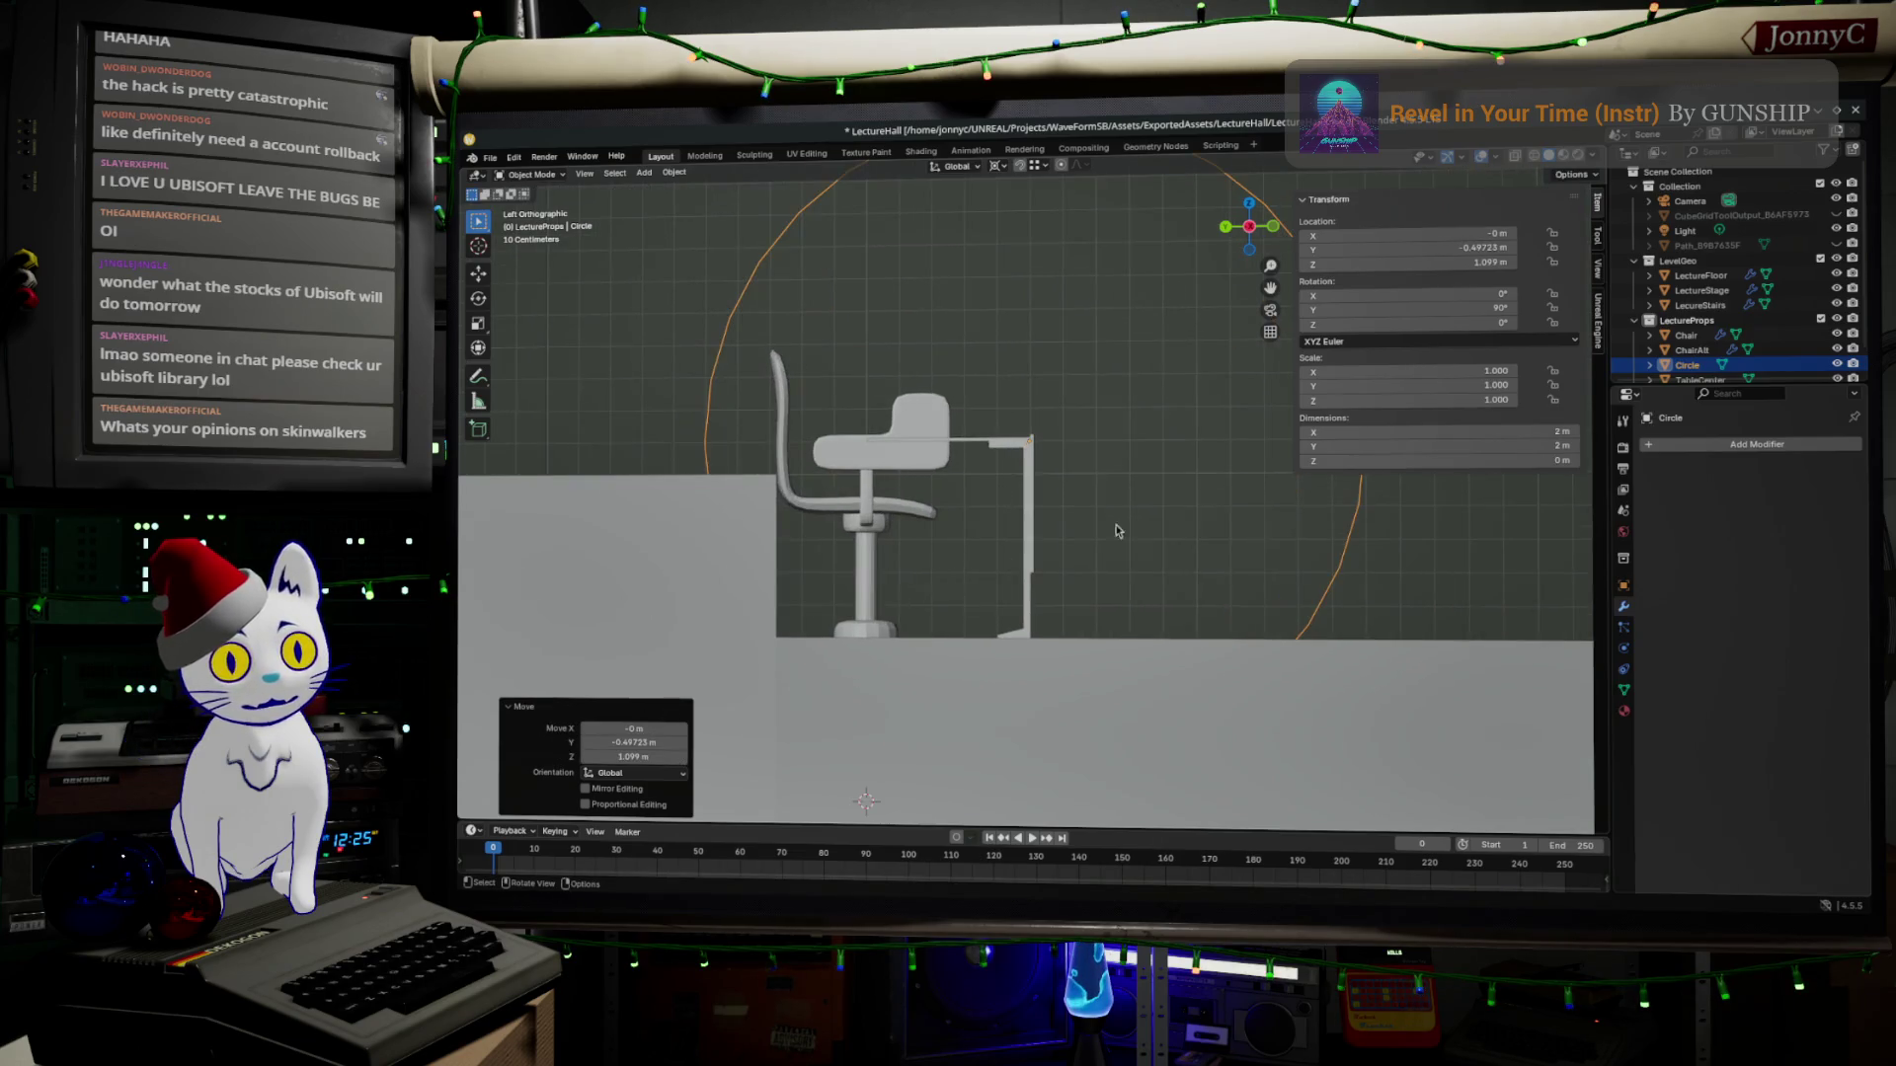
key(s)
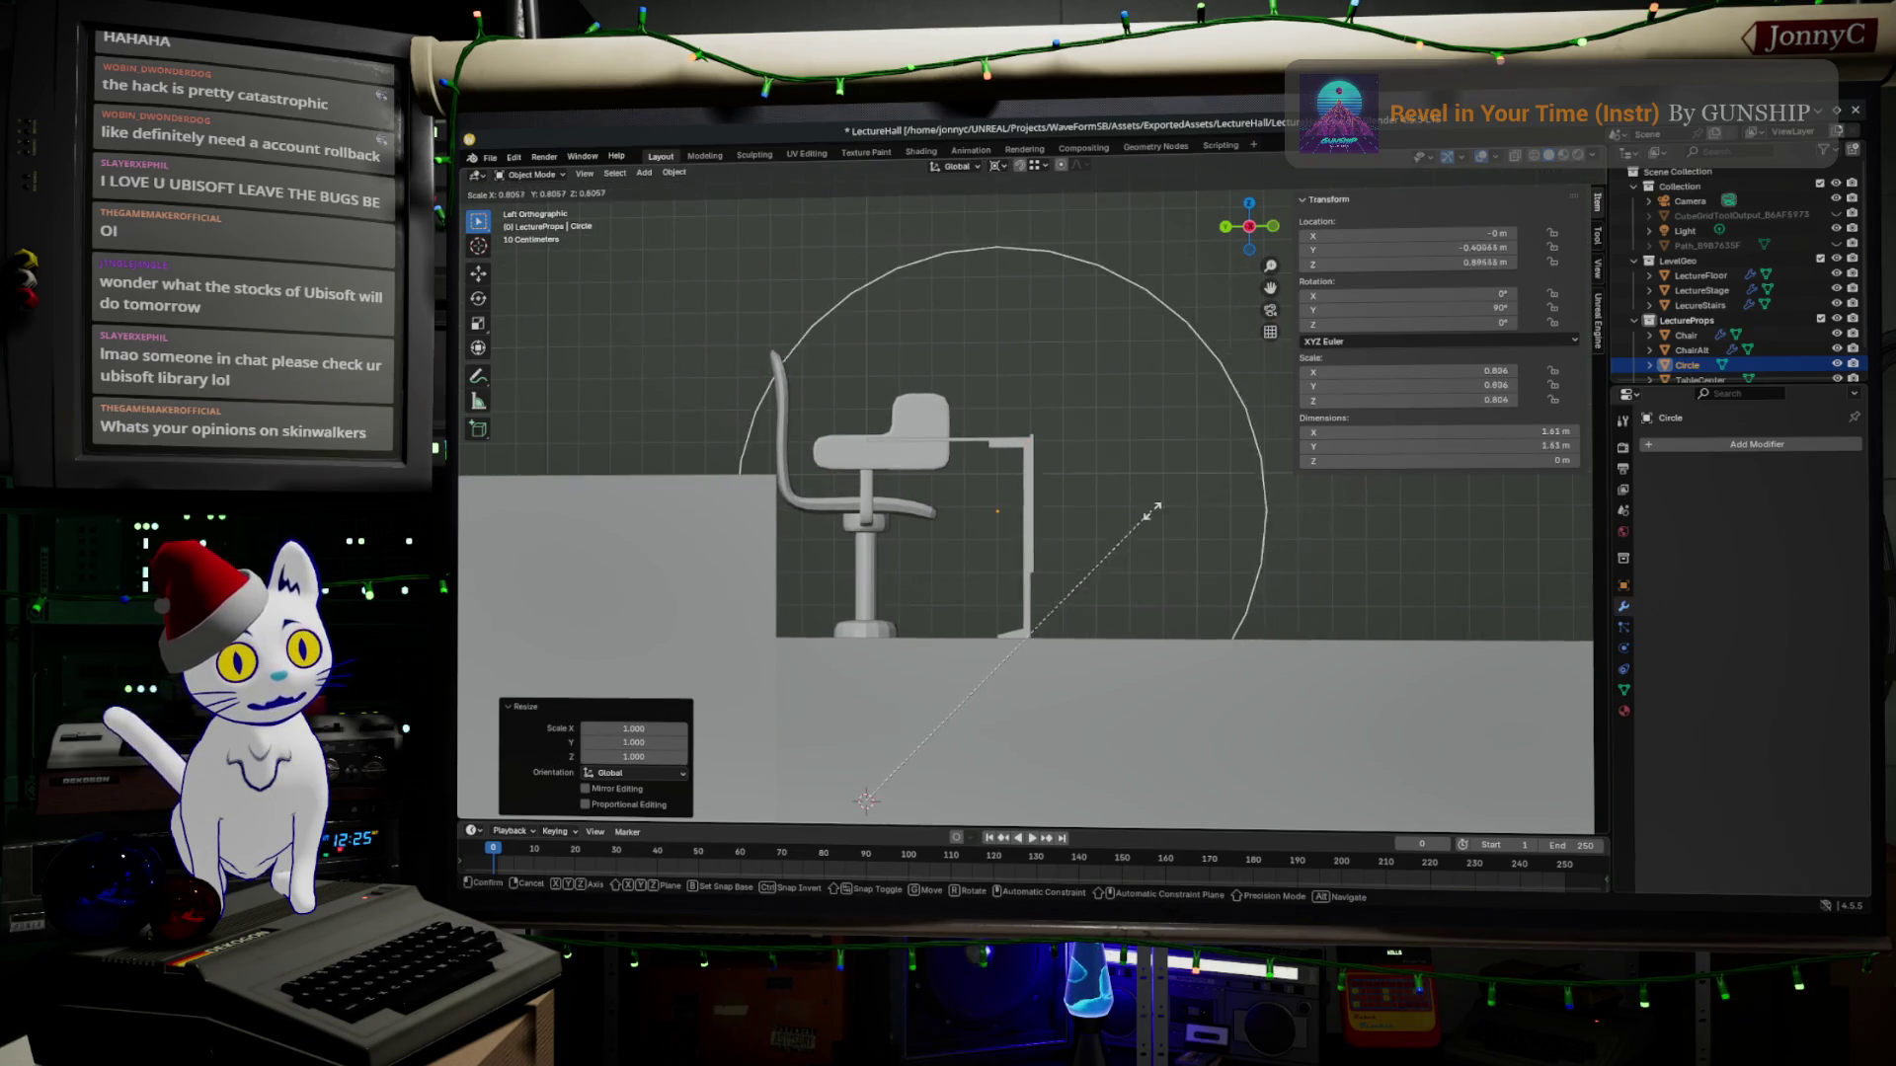
right_click(1055, 556)
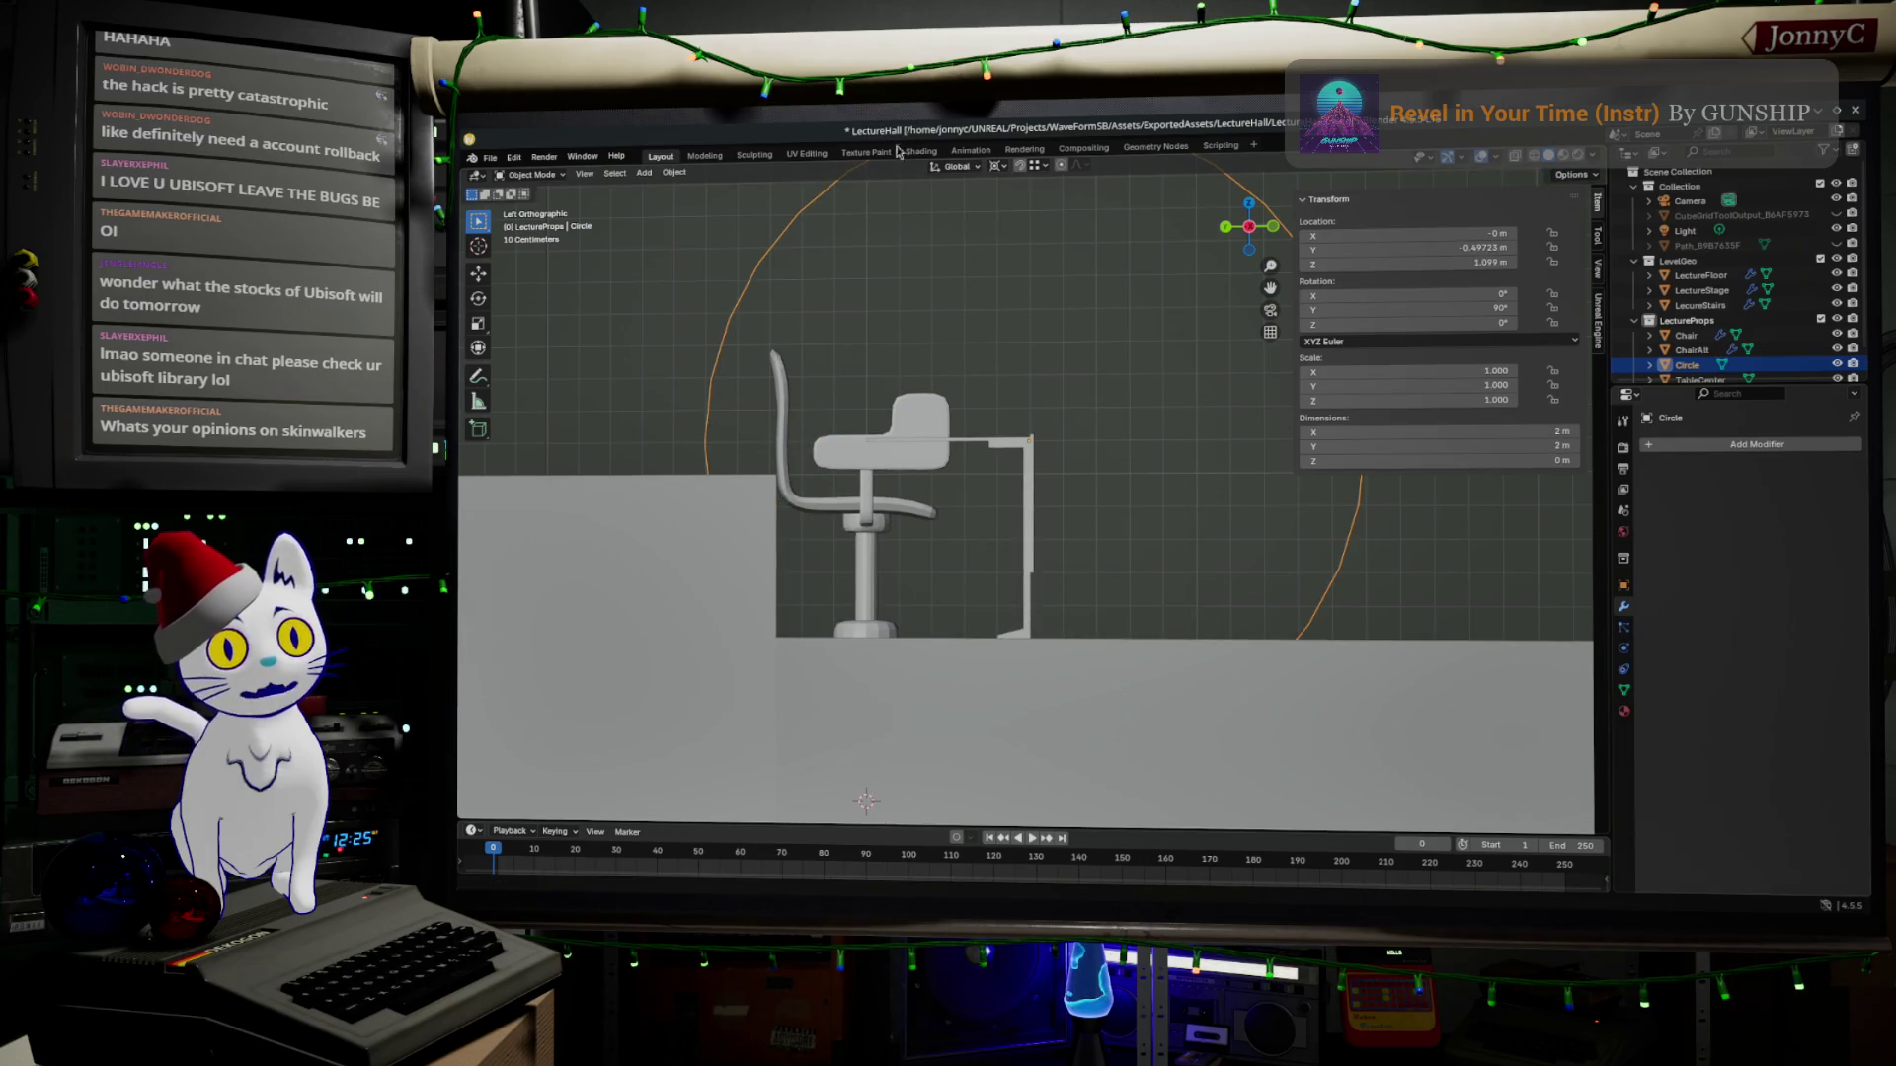
click(995, 168)
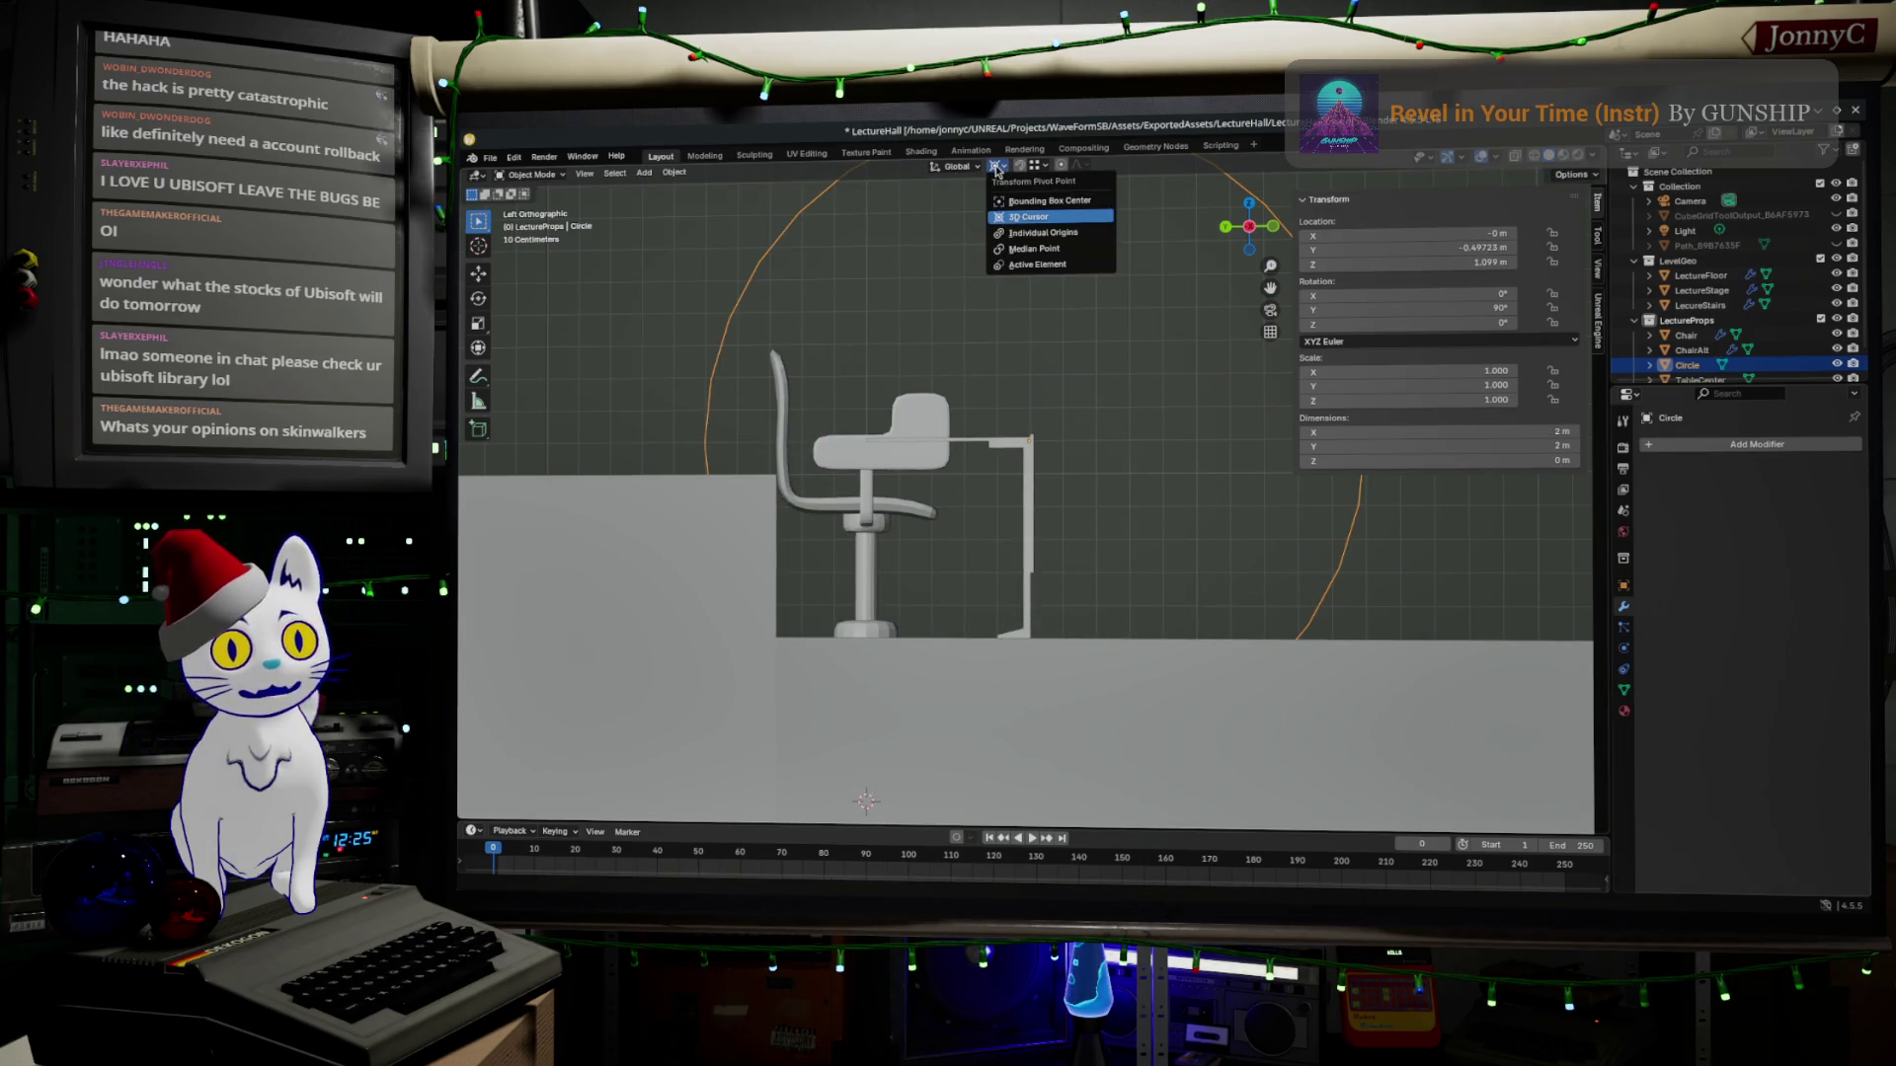
click(1064, 216)
key(s)
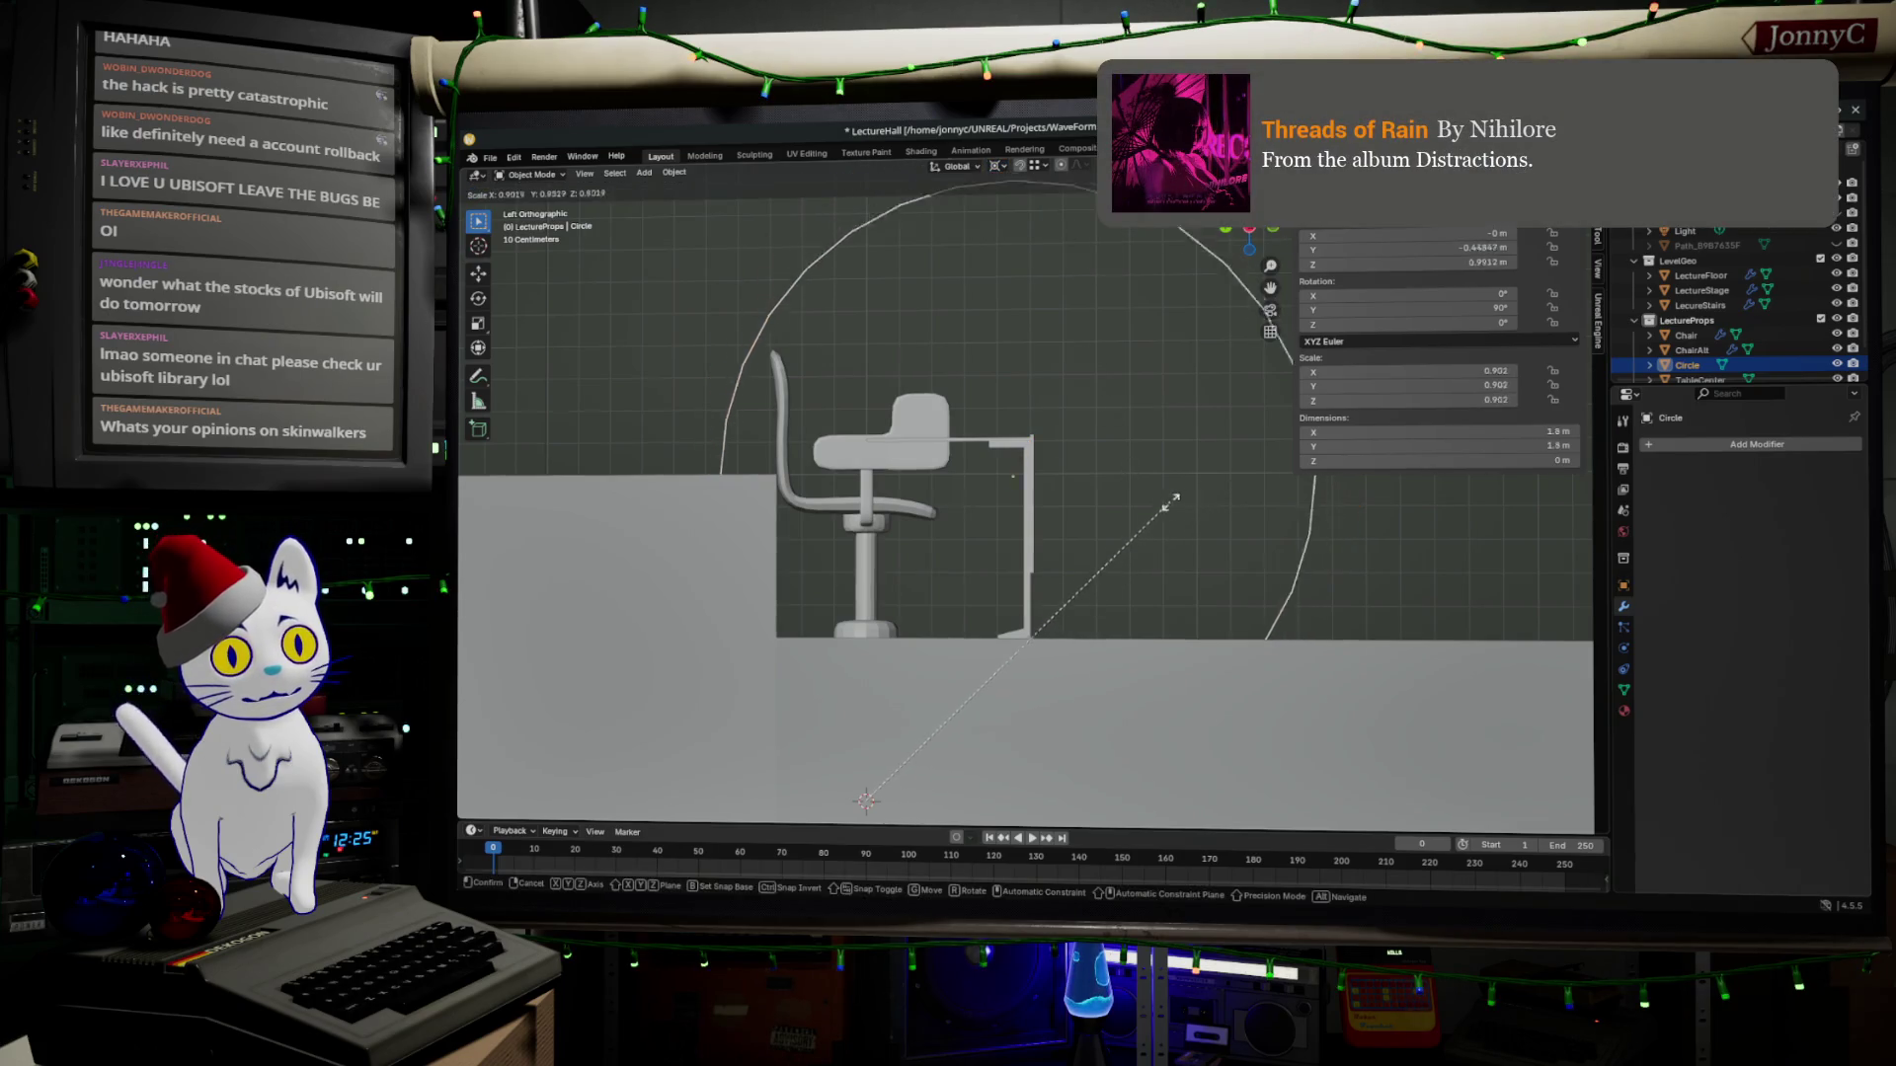
click(1137, 517)
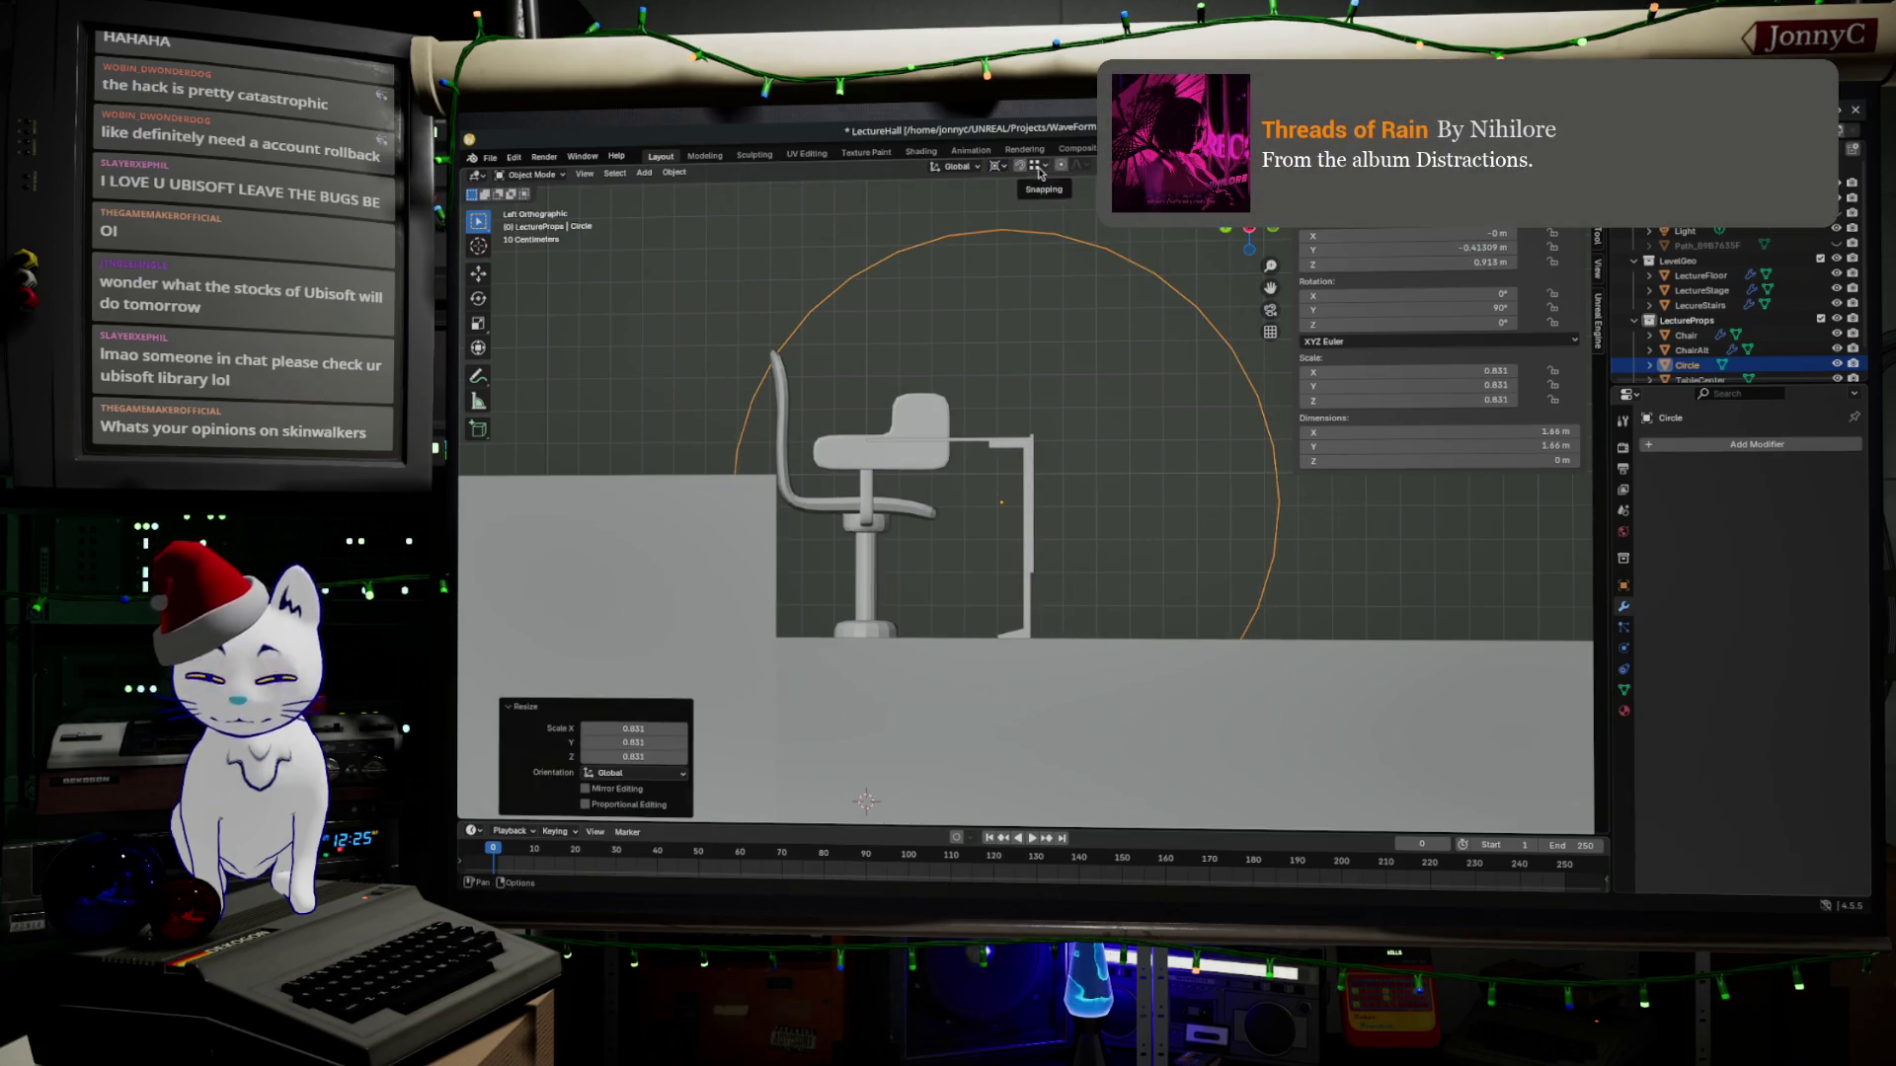
key(ctrl+z)
click(995, 168)
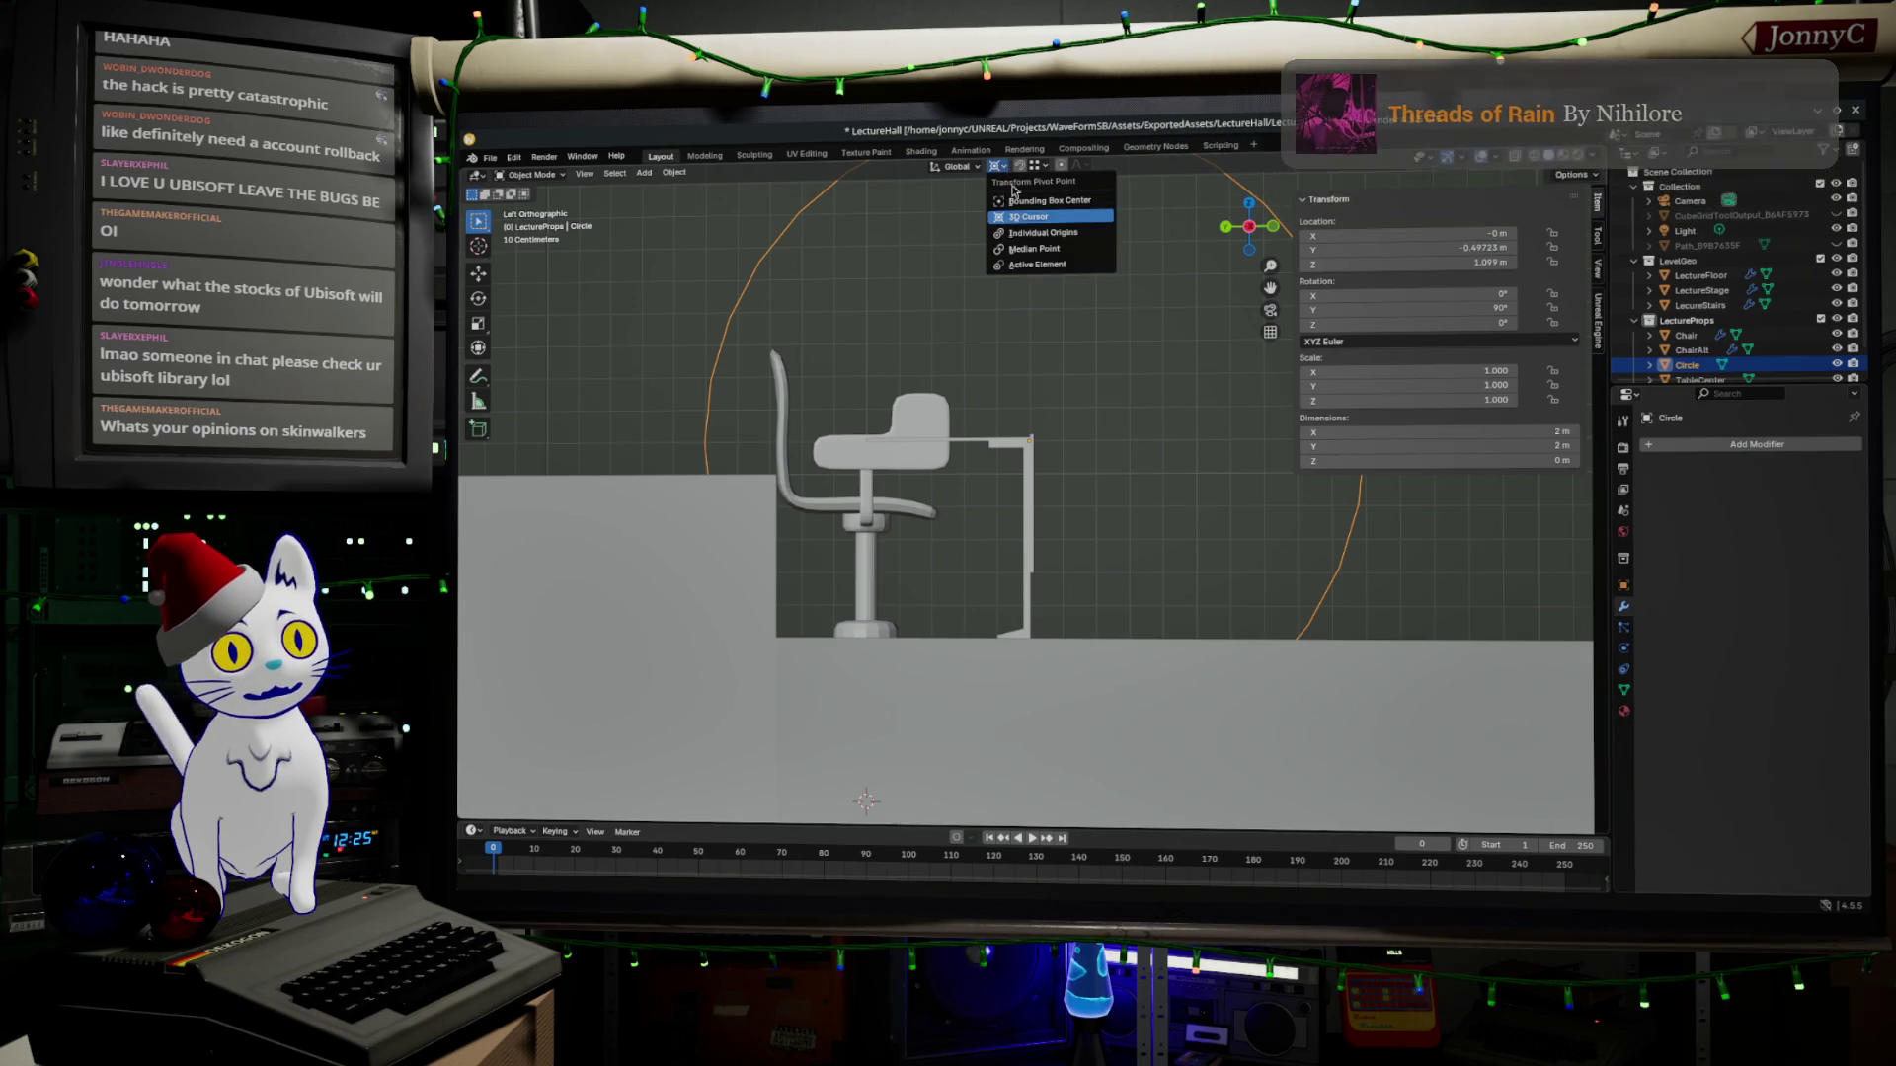
click(1044, 201)
key(s)
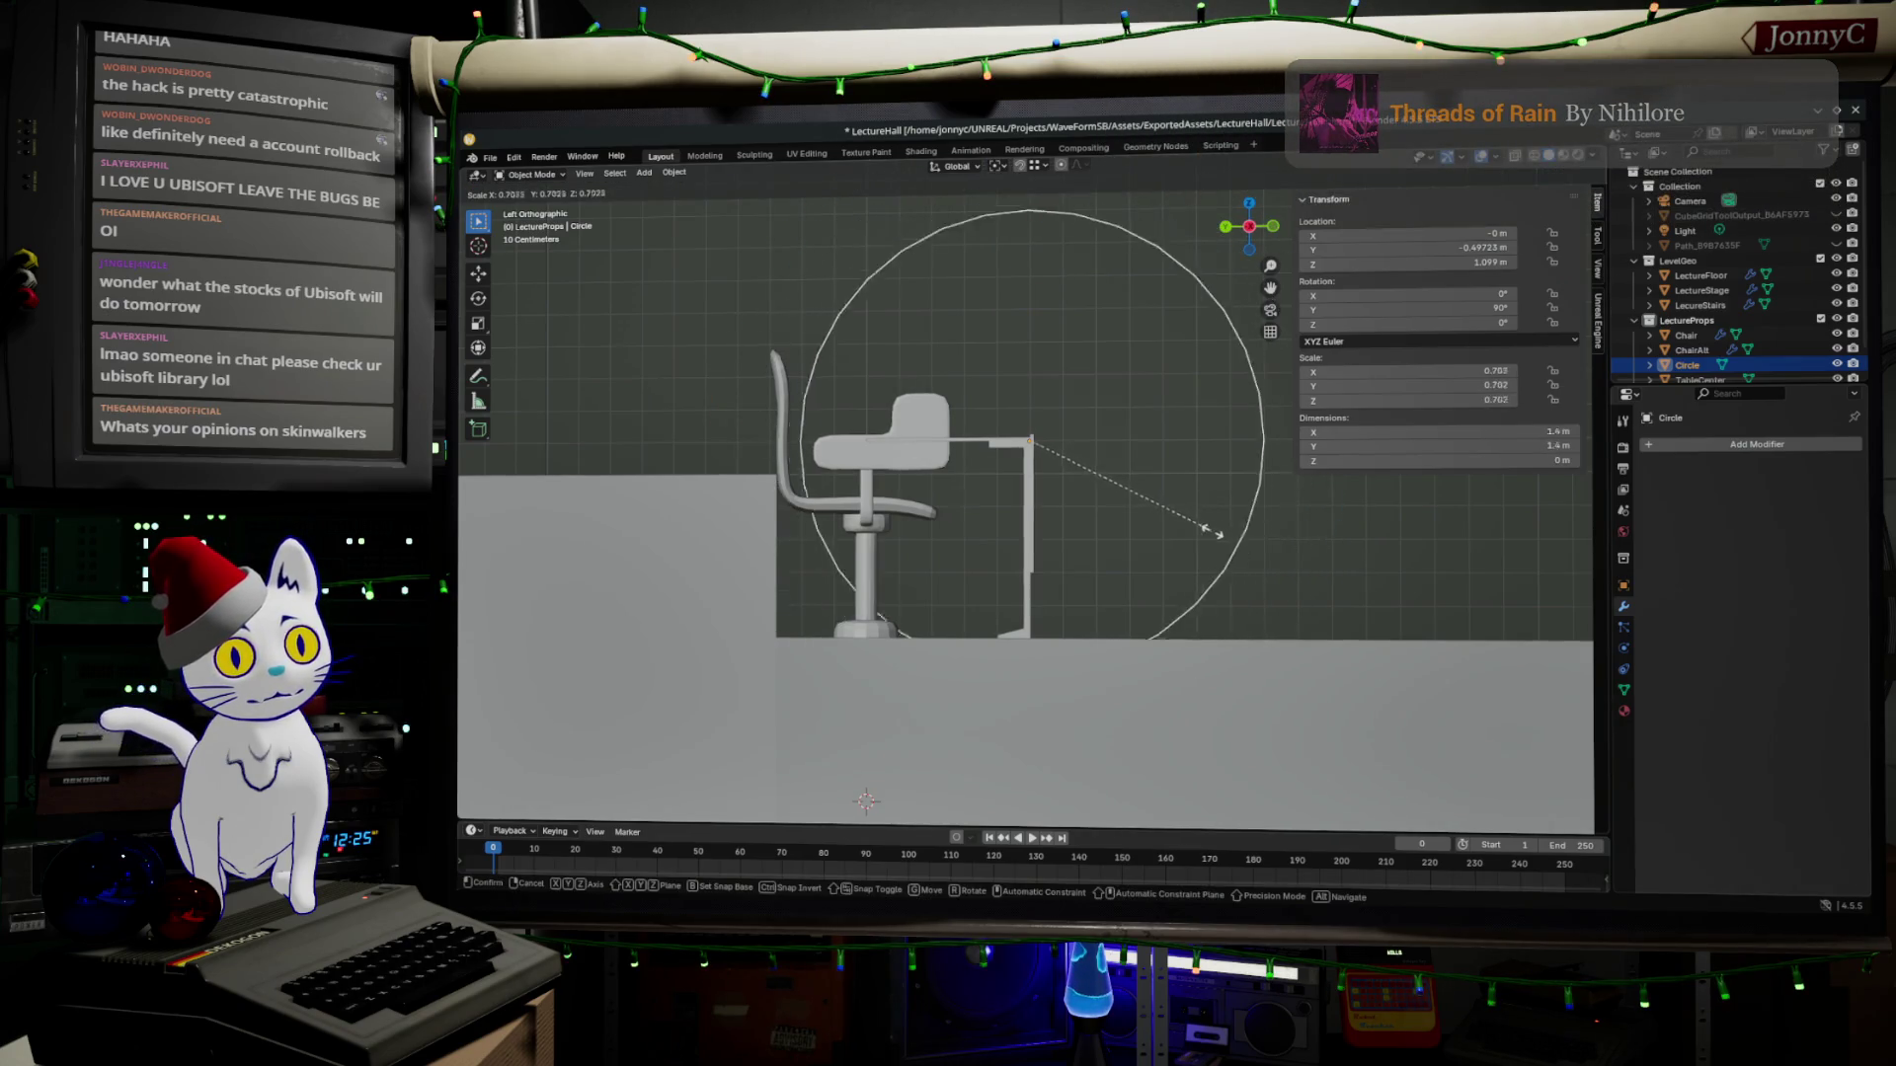
click(1126, 503)
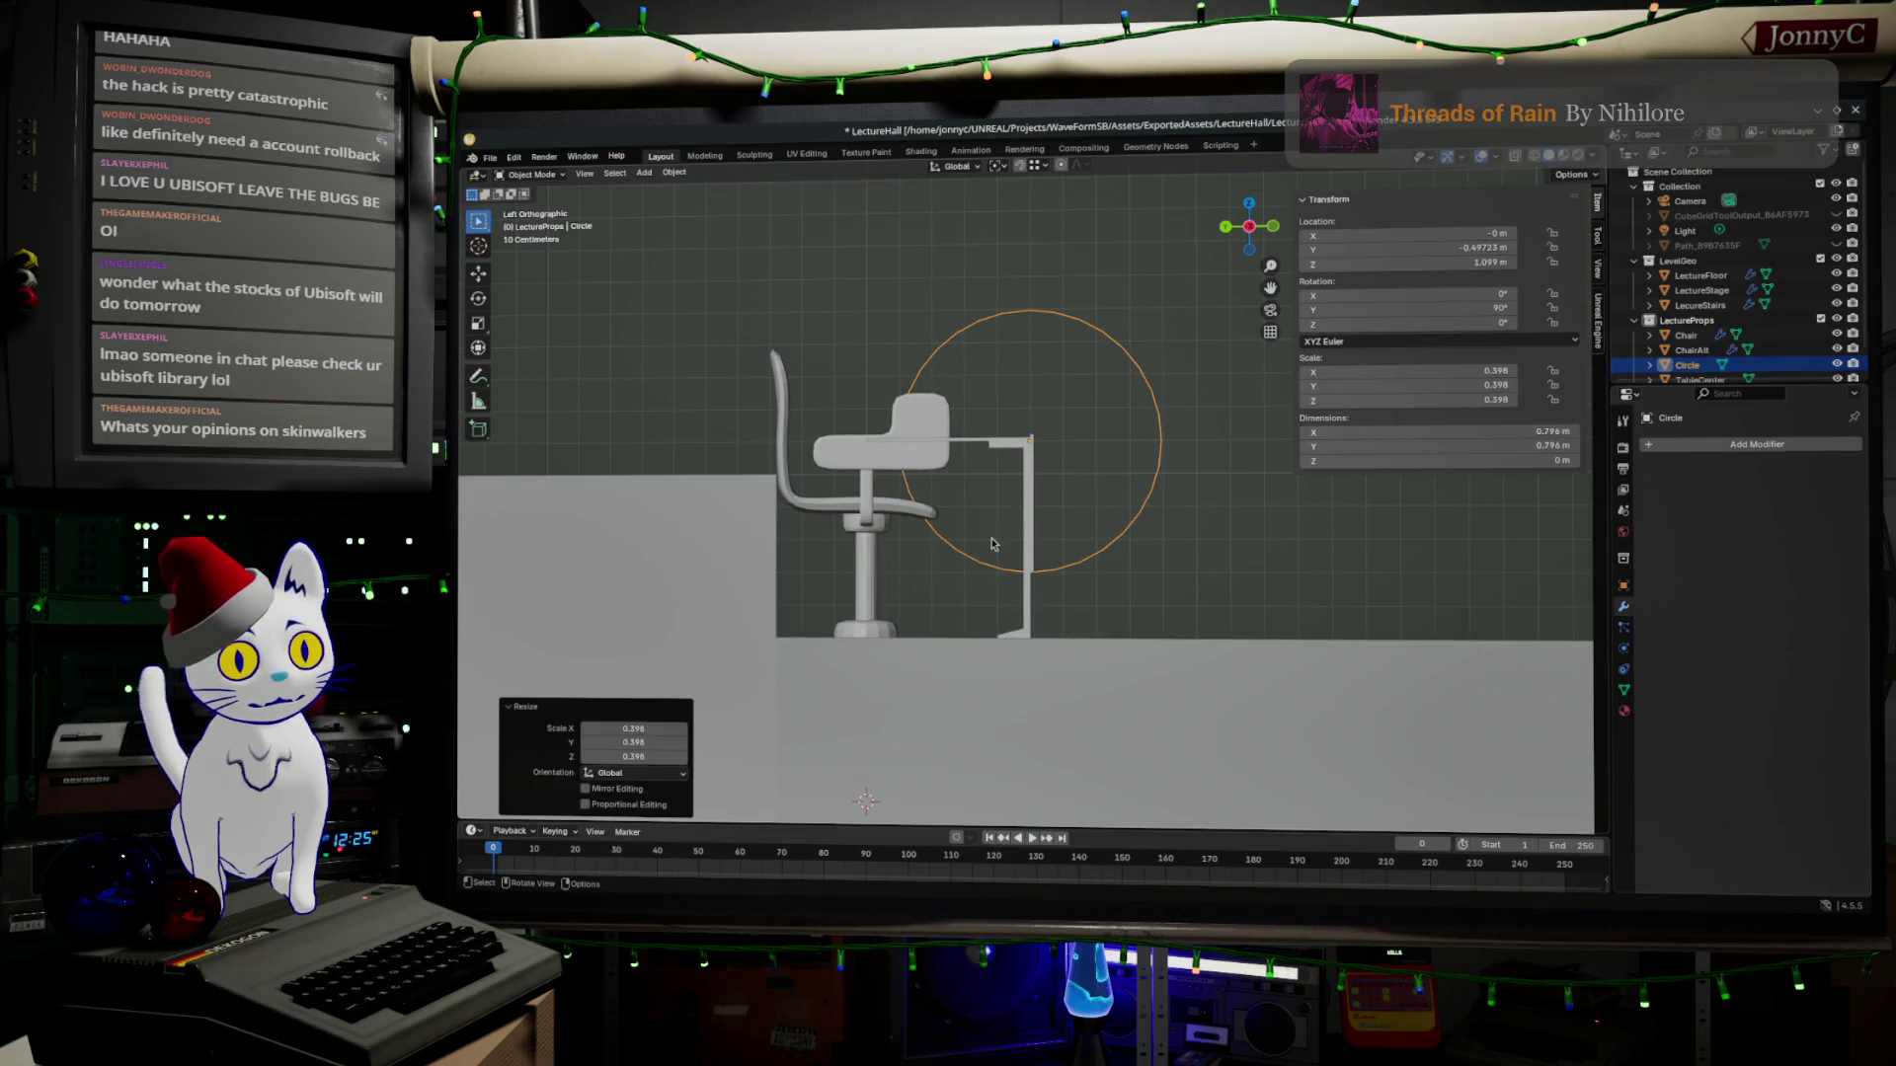
scroll(992, 545, up, 4)
scroll(1165, 558, up, 3)
Move the shrunken circle along X to sit beside the side of the desk.
mouse_move(1165, 558)
middle_down()
mouse_move(904, 466)
mouse_move(1151, 505)
middle_up()
scroll(904, 467, down, 4)
key(g)
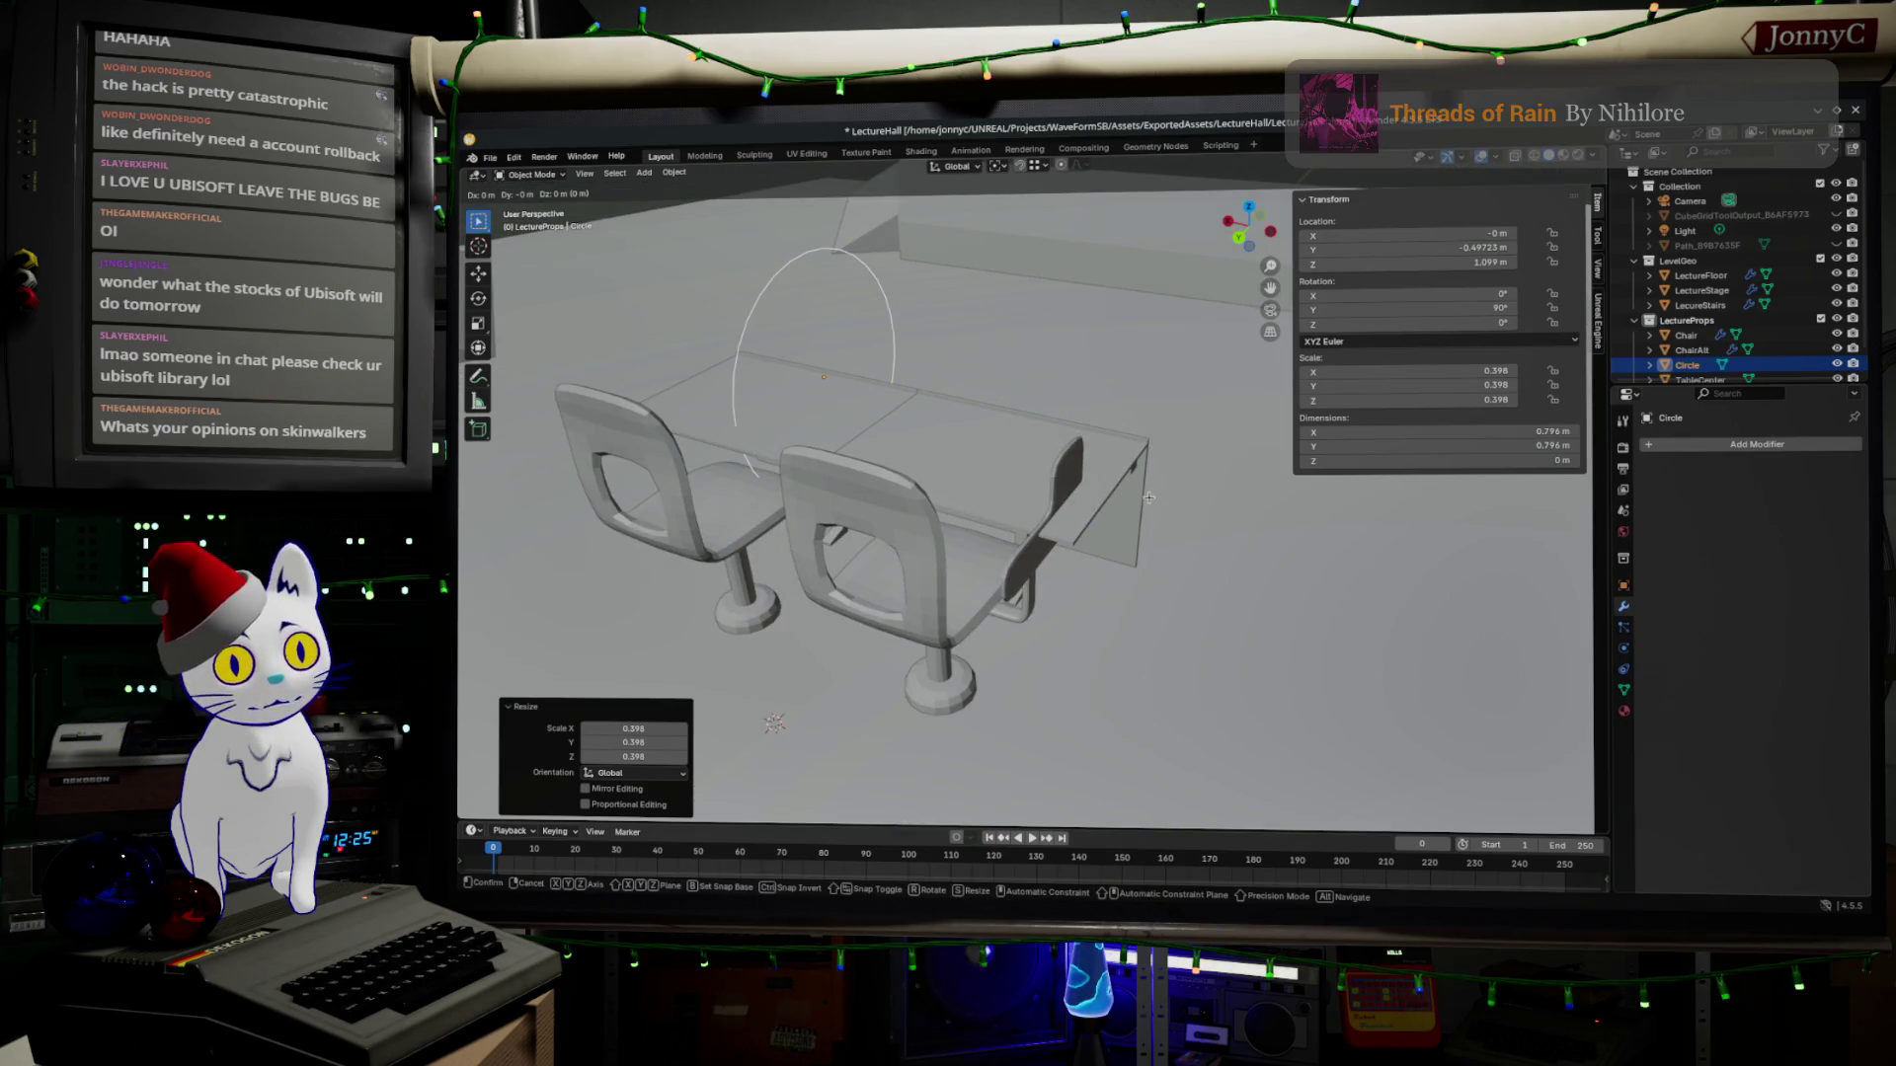
key(x)
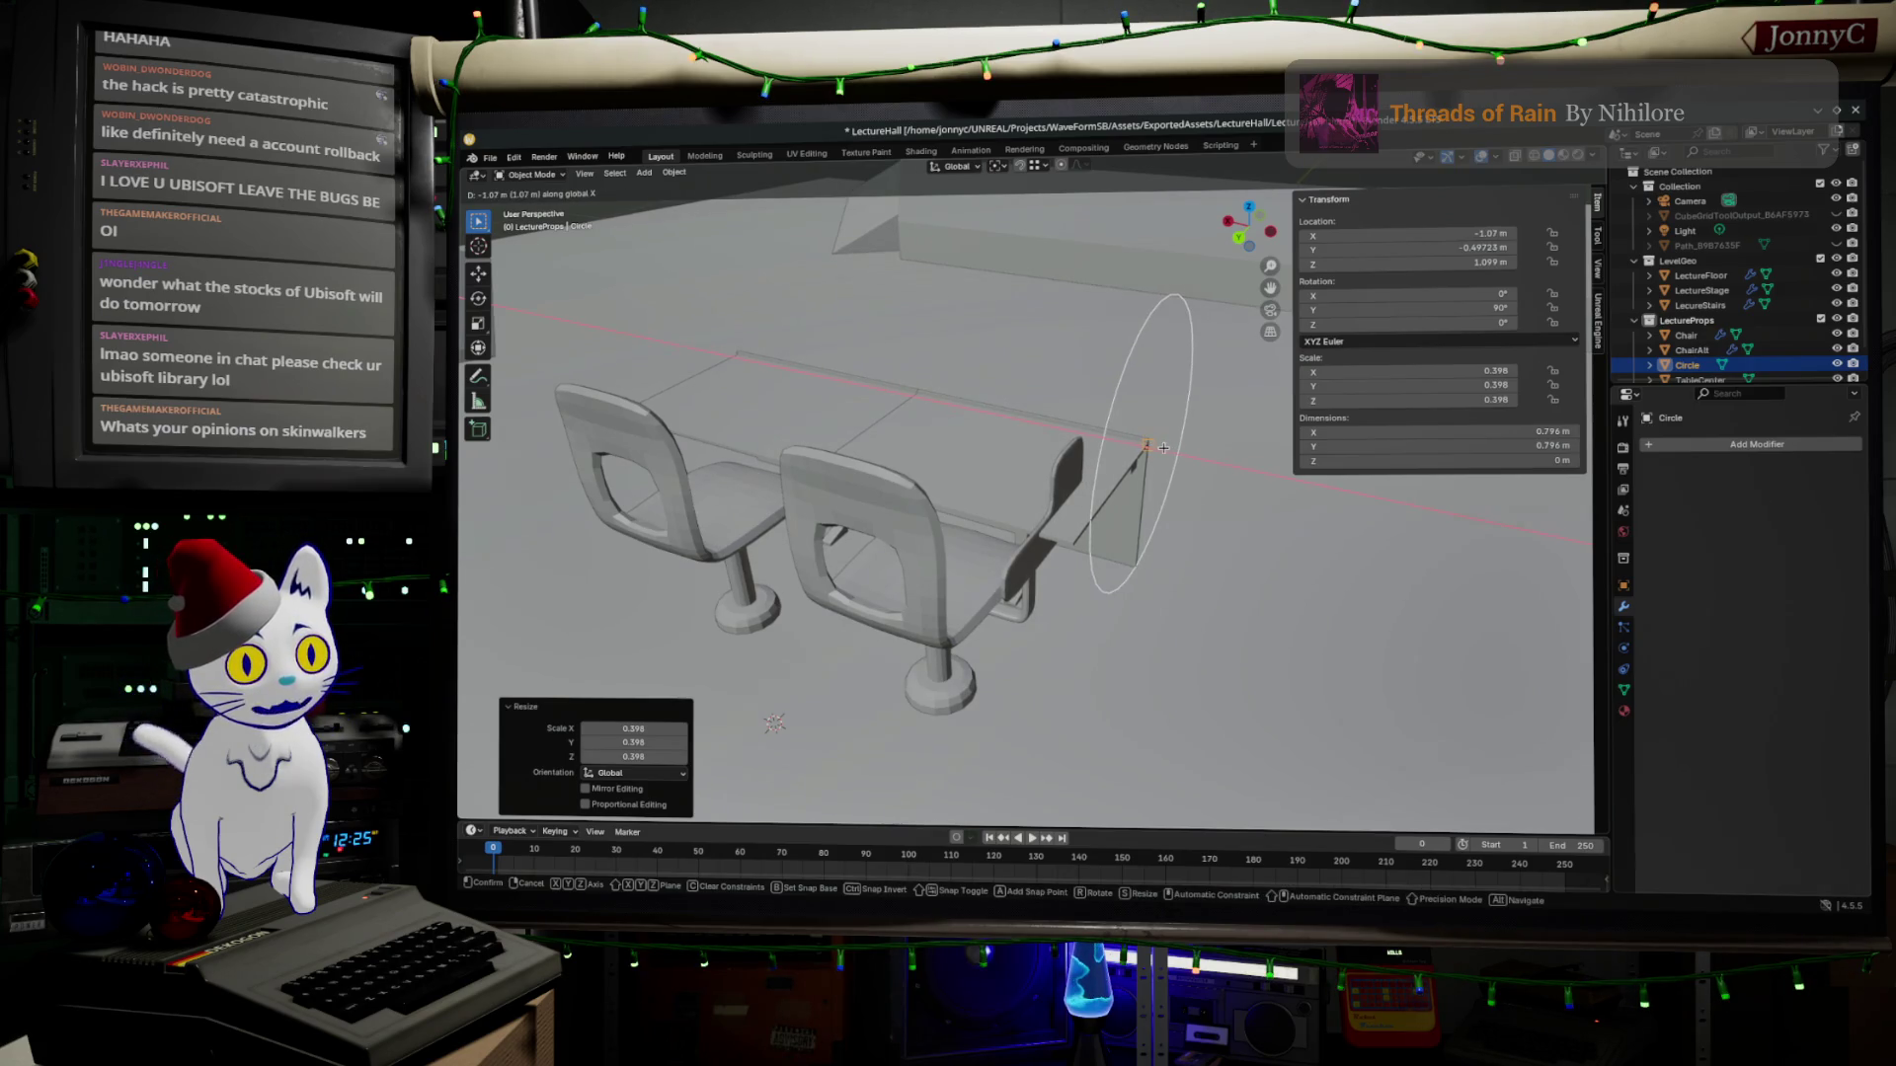
click(1144, 438)
Check the circle against the desk from side and front views, then select the table for mesh editing.
mouse_move(1143, 444)
middle_down()
mouse_move(1175, 608)
mouse_move(1058, 564)
middle_up()
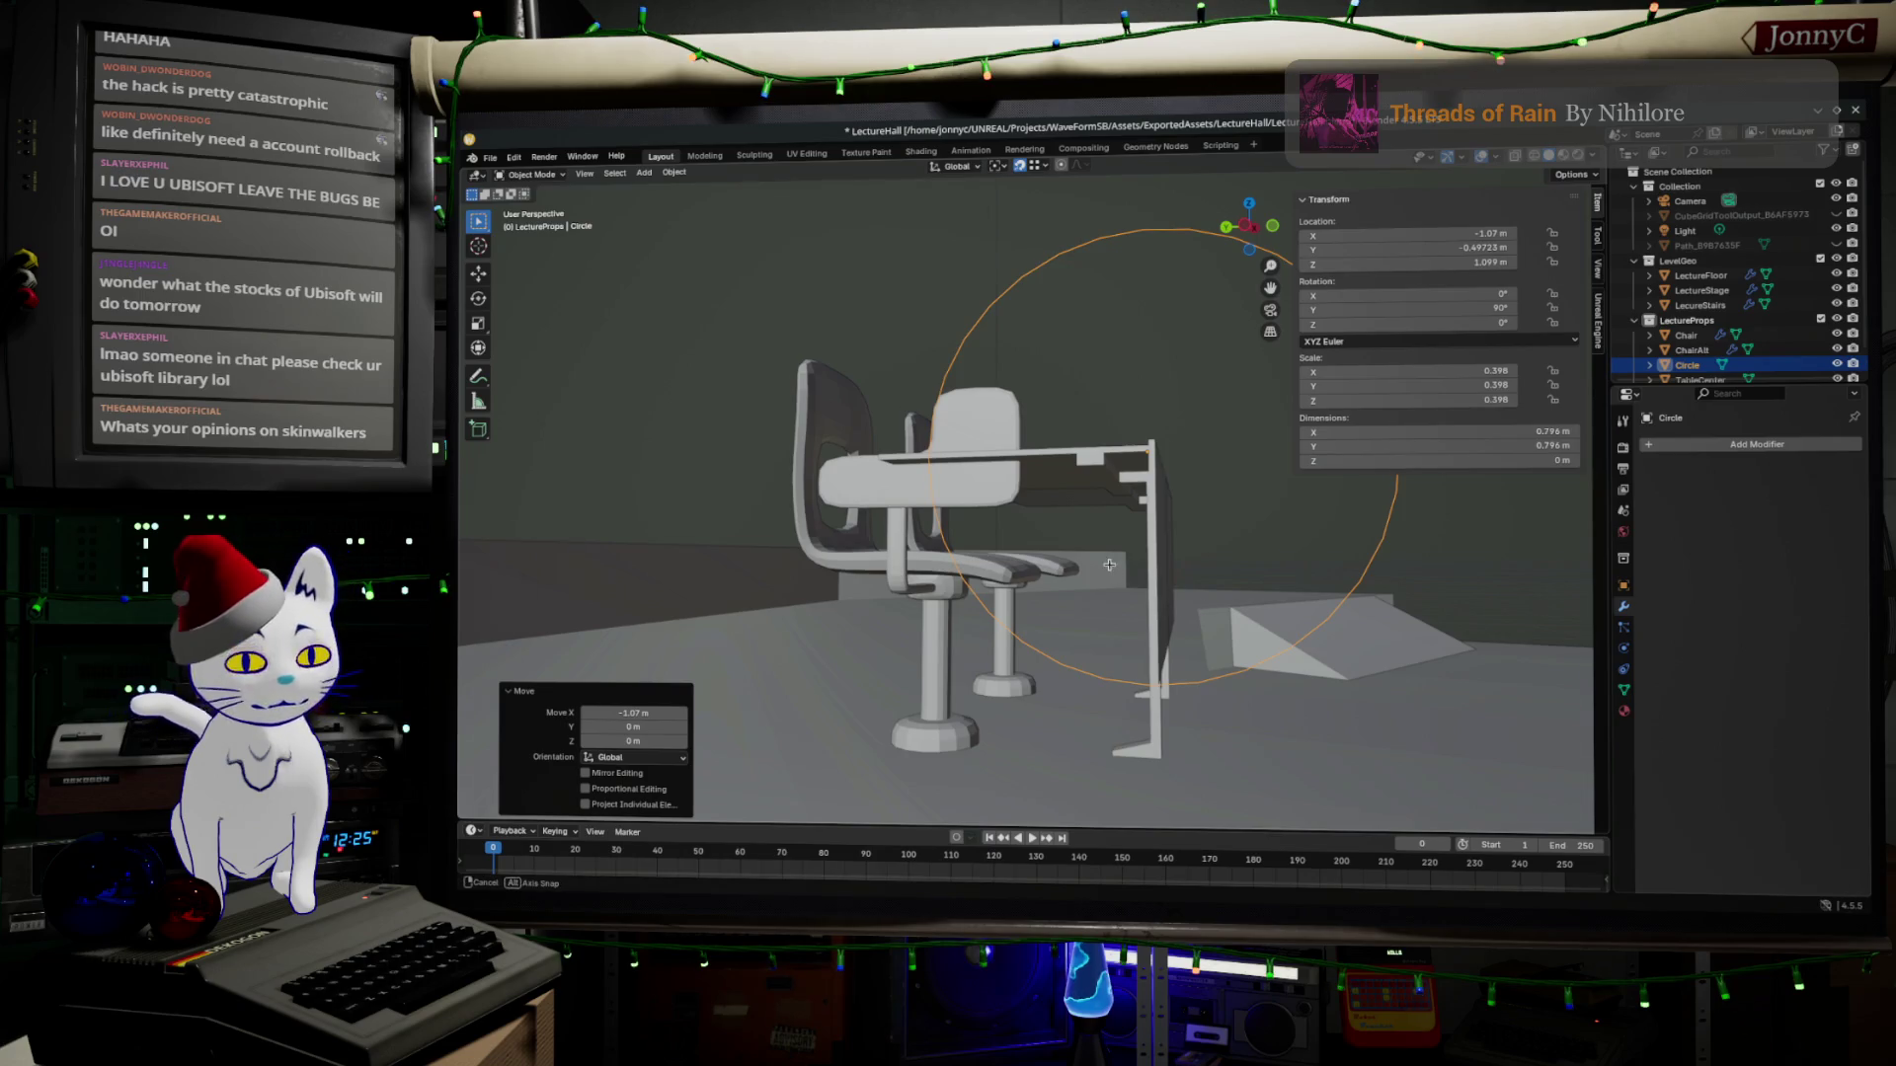
middle_drag(1069, 571, 1097, 578)
click(1252, 237)
middle_drag(1198, 388, 1127, 444)
mouse_move(1114, 570)
middle_down()
mouse_move(1037, 504)
mouse_move(1125, 474)
mouse_move(1300, 276)
middle_up()
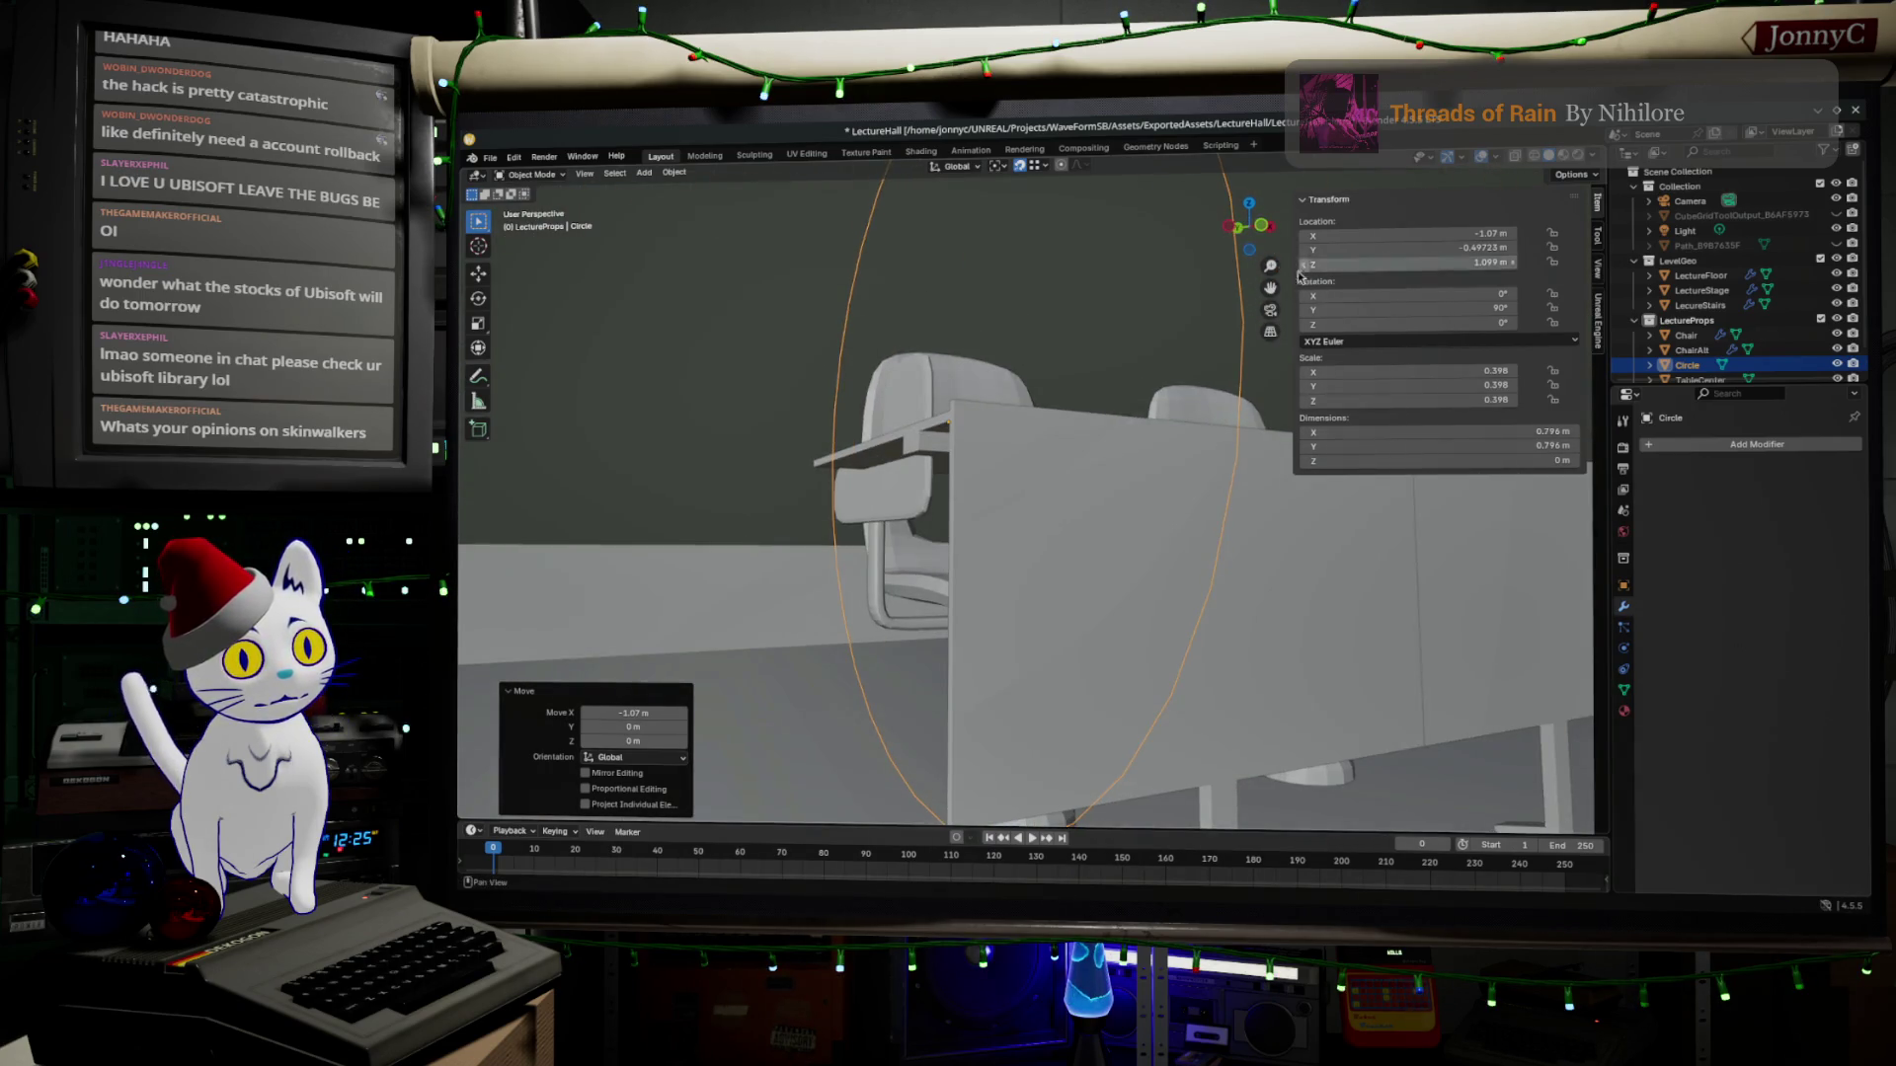
click(1241, 225)
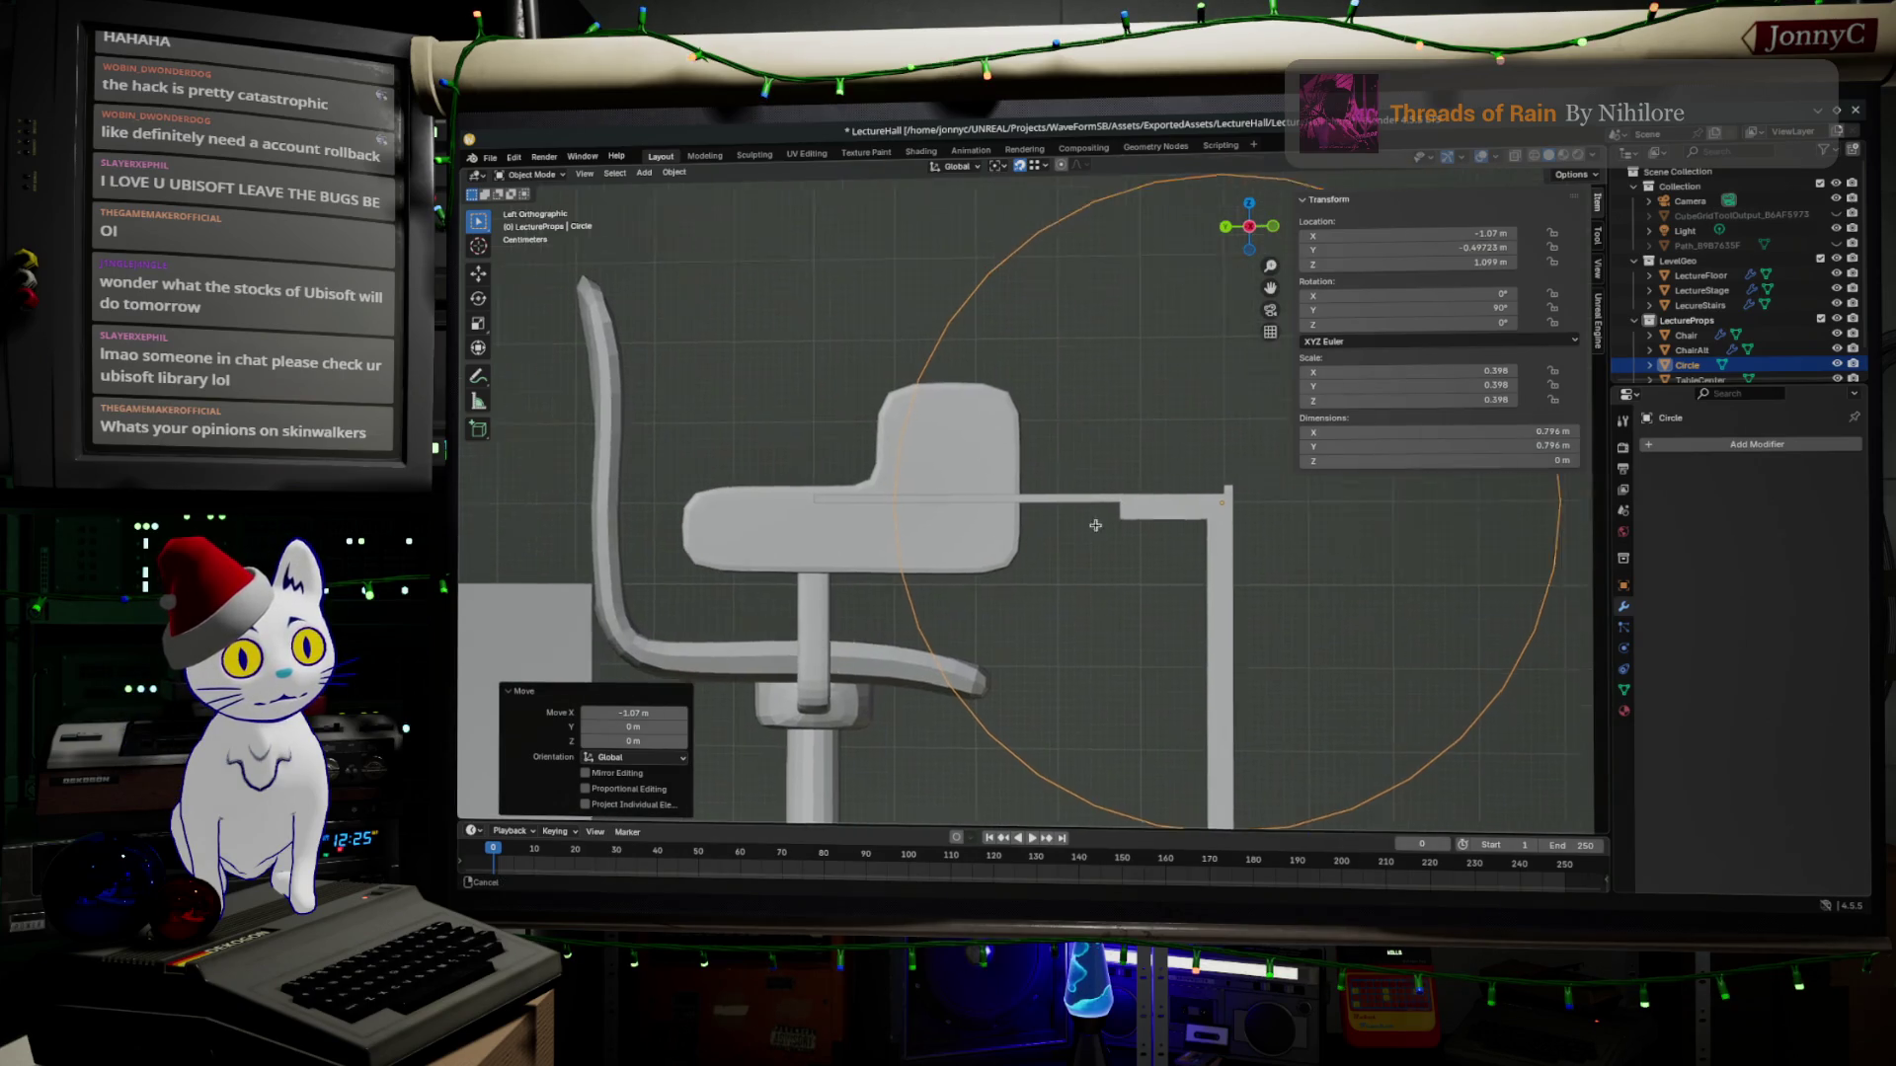
scroll(1123, 478, down, 2)
shift+middle_drag(1125, 478, 1062, 554)
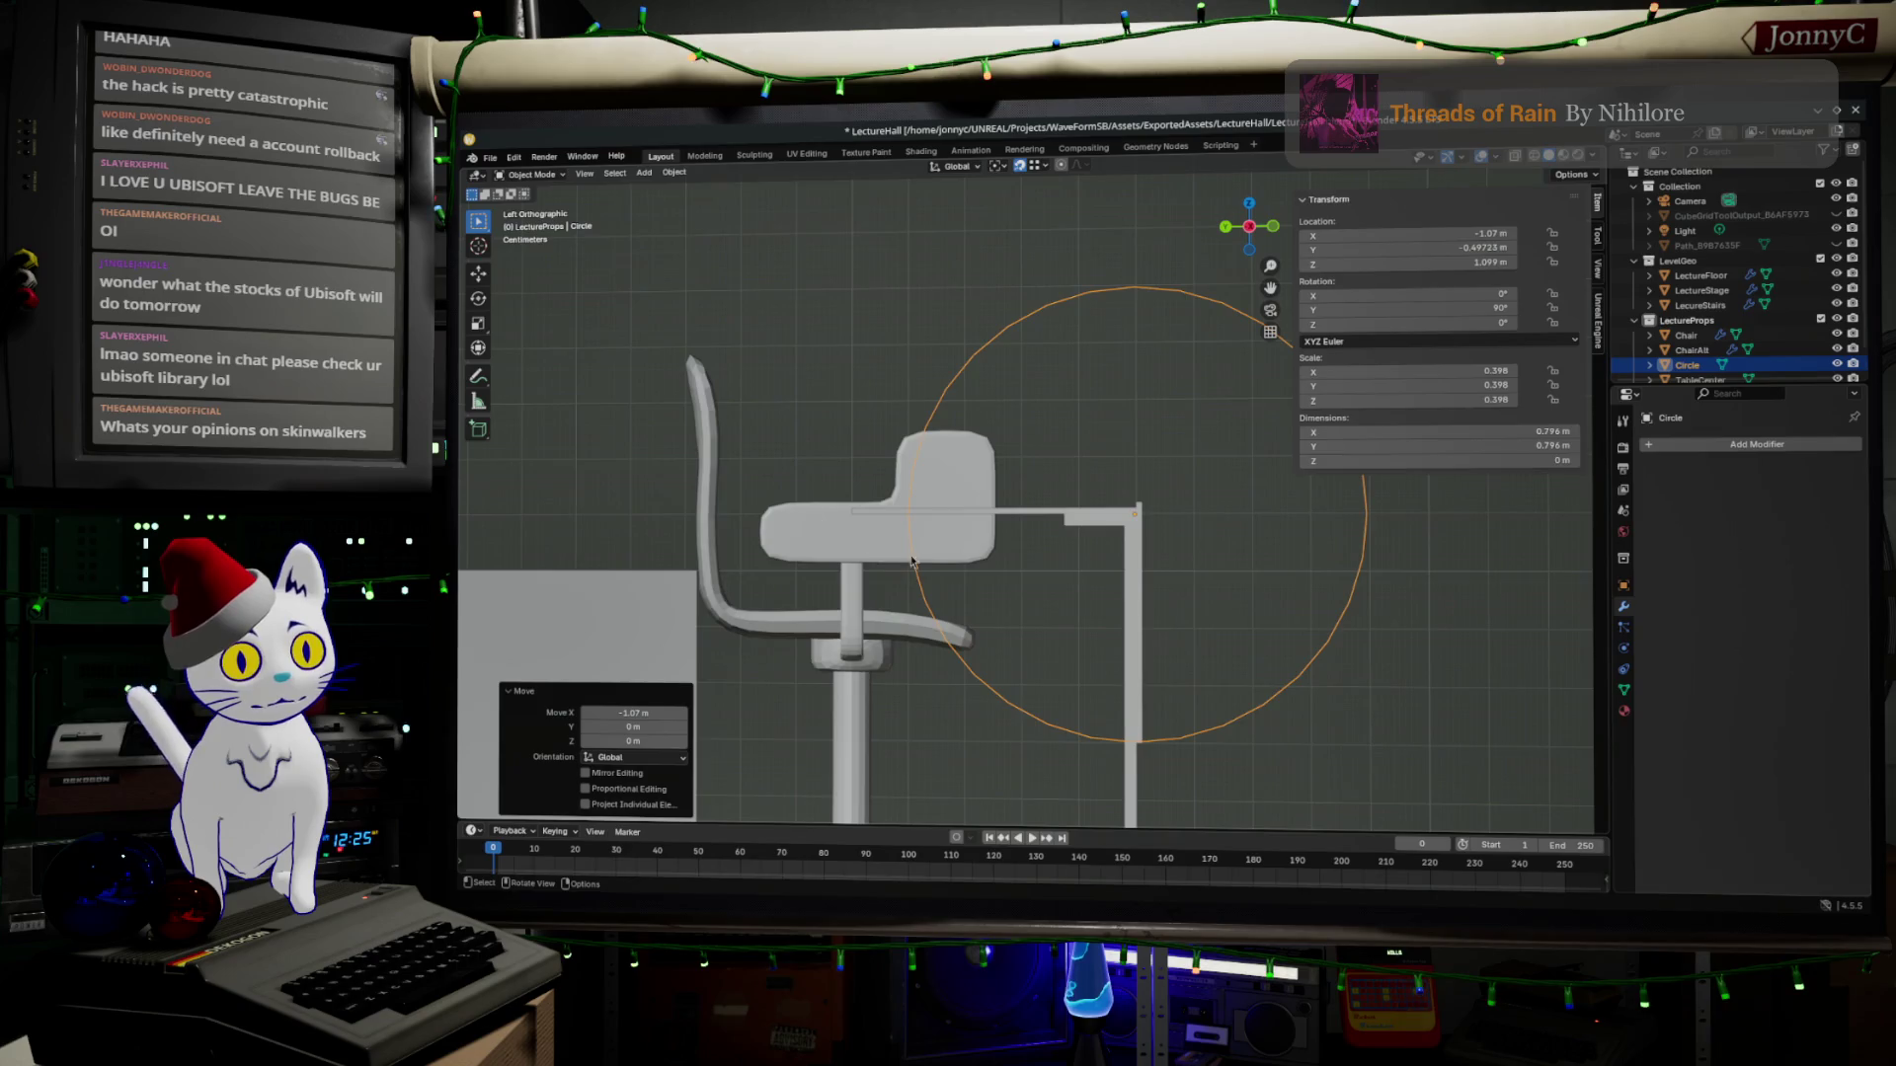
middle_drag(893, 553, 883, 587)
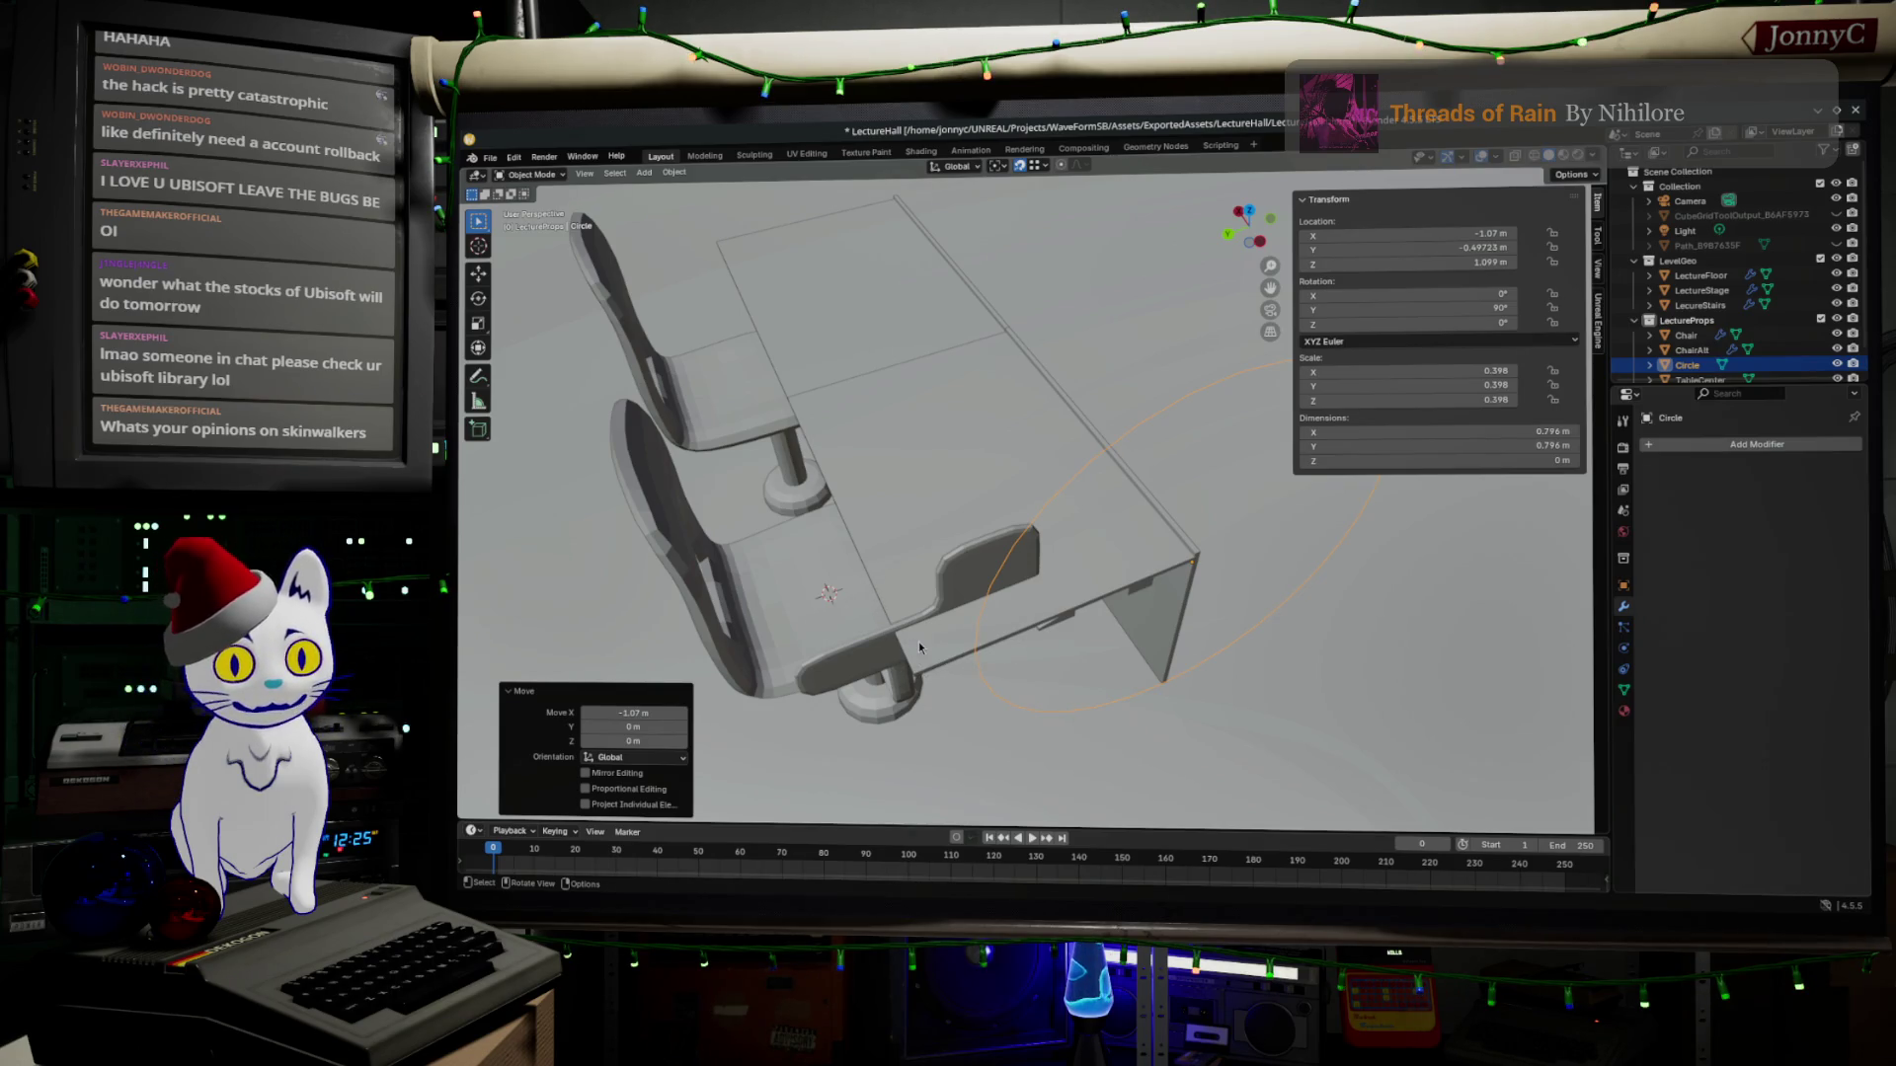
mouse_move(1138, 676)
middle_down()
mouse_move(1091, 564)
mouse_move(1064, 551)
middle_up()
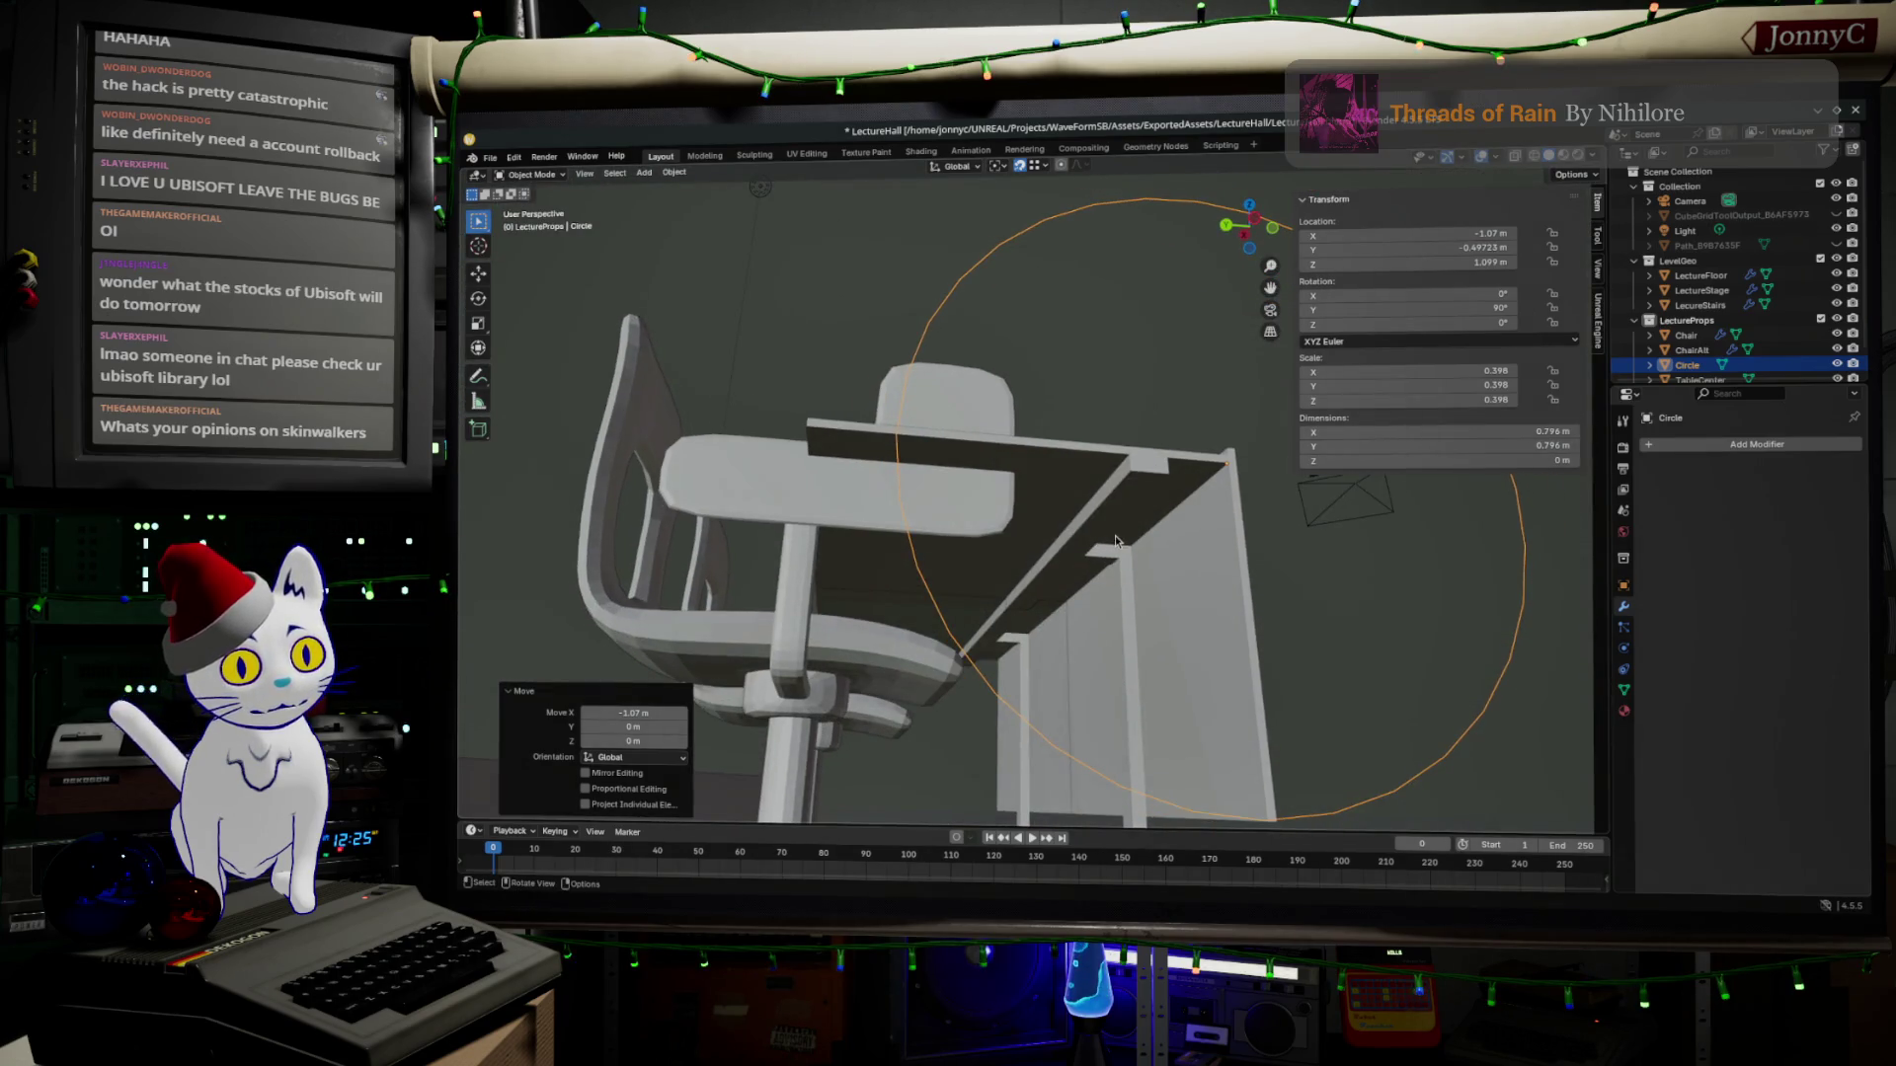
click(1056, 450)
key(Tab)
scroll(962, 445, up, 3)
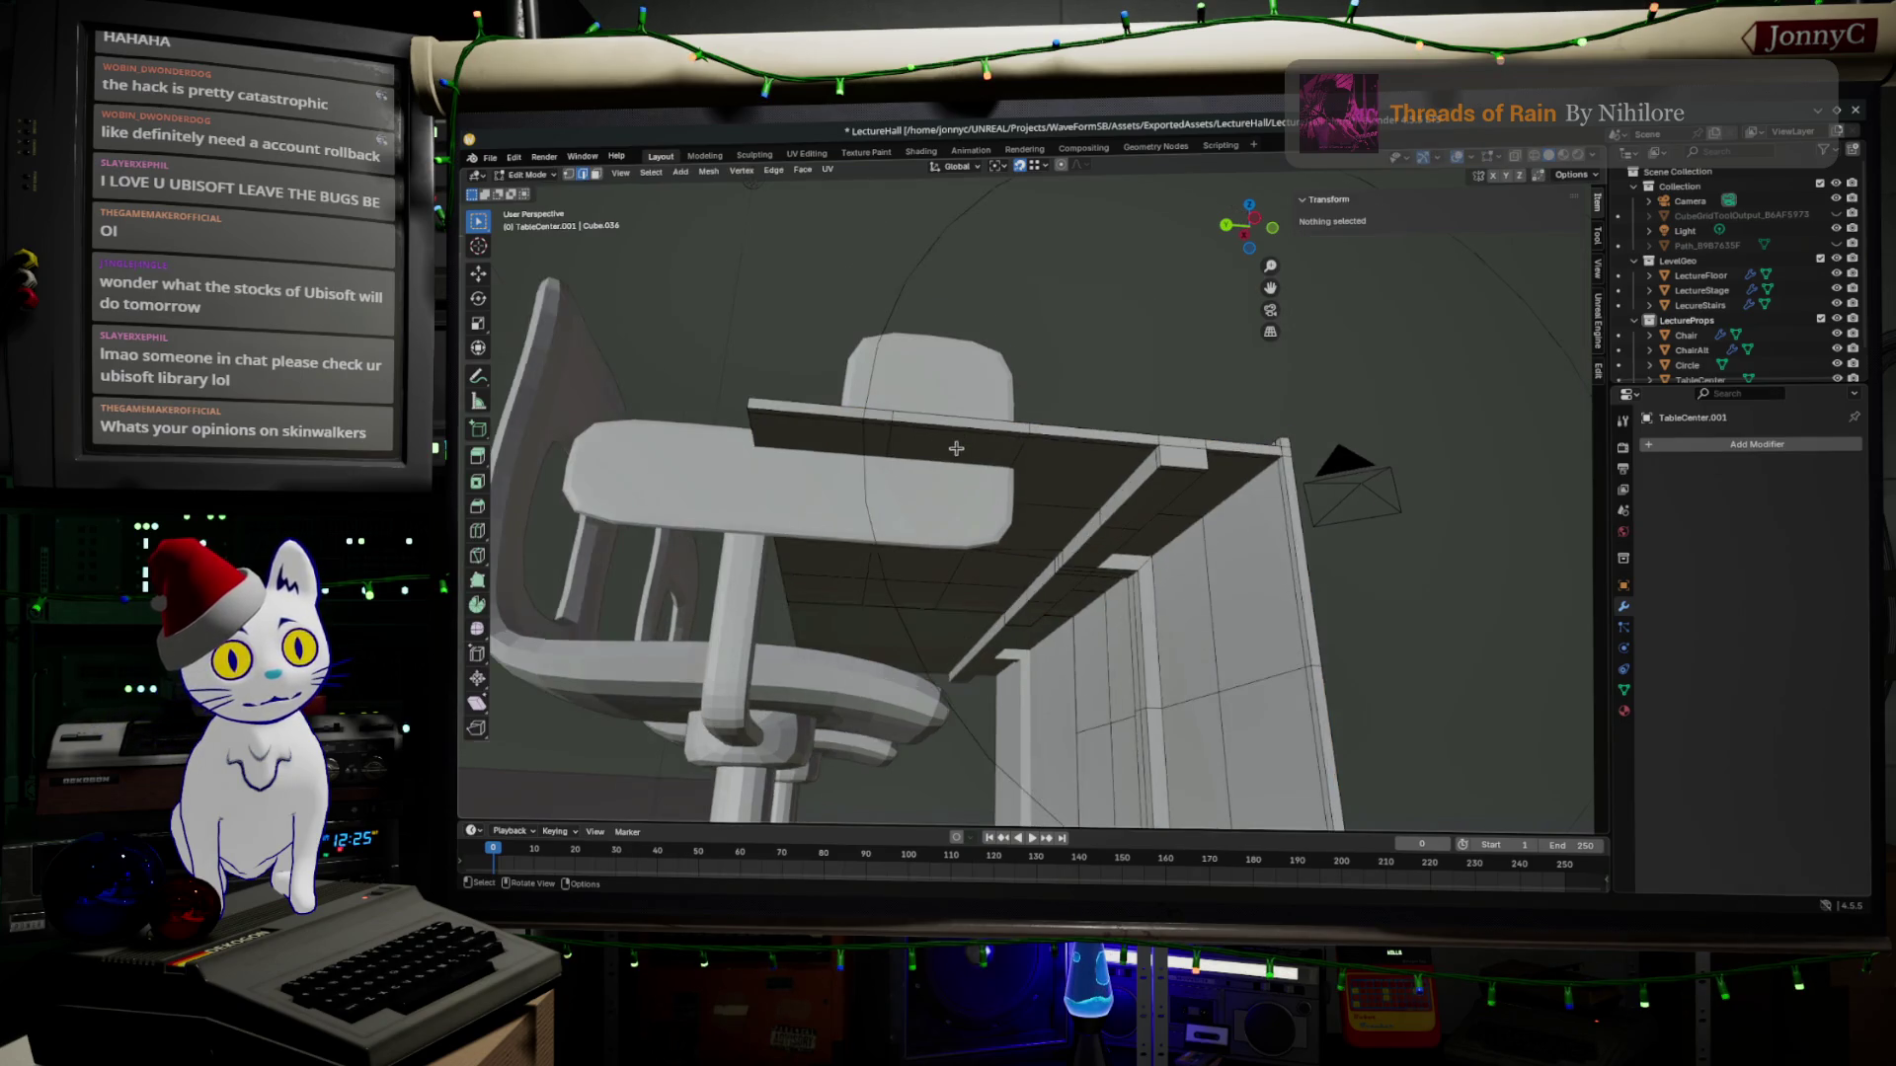
Slide a tabletop edge along the desk by a factor of about 0.2.
click(851, 420)
key(g)
key(g)
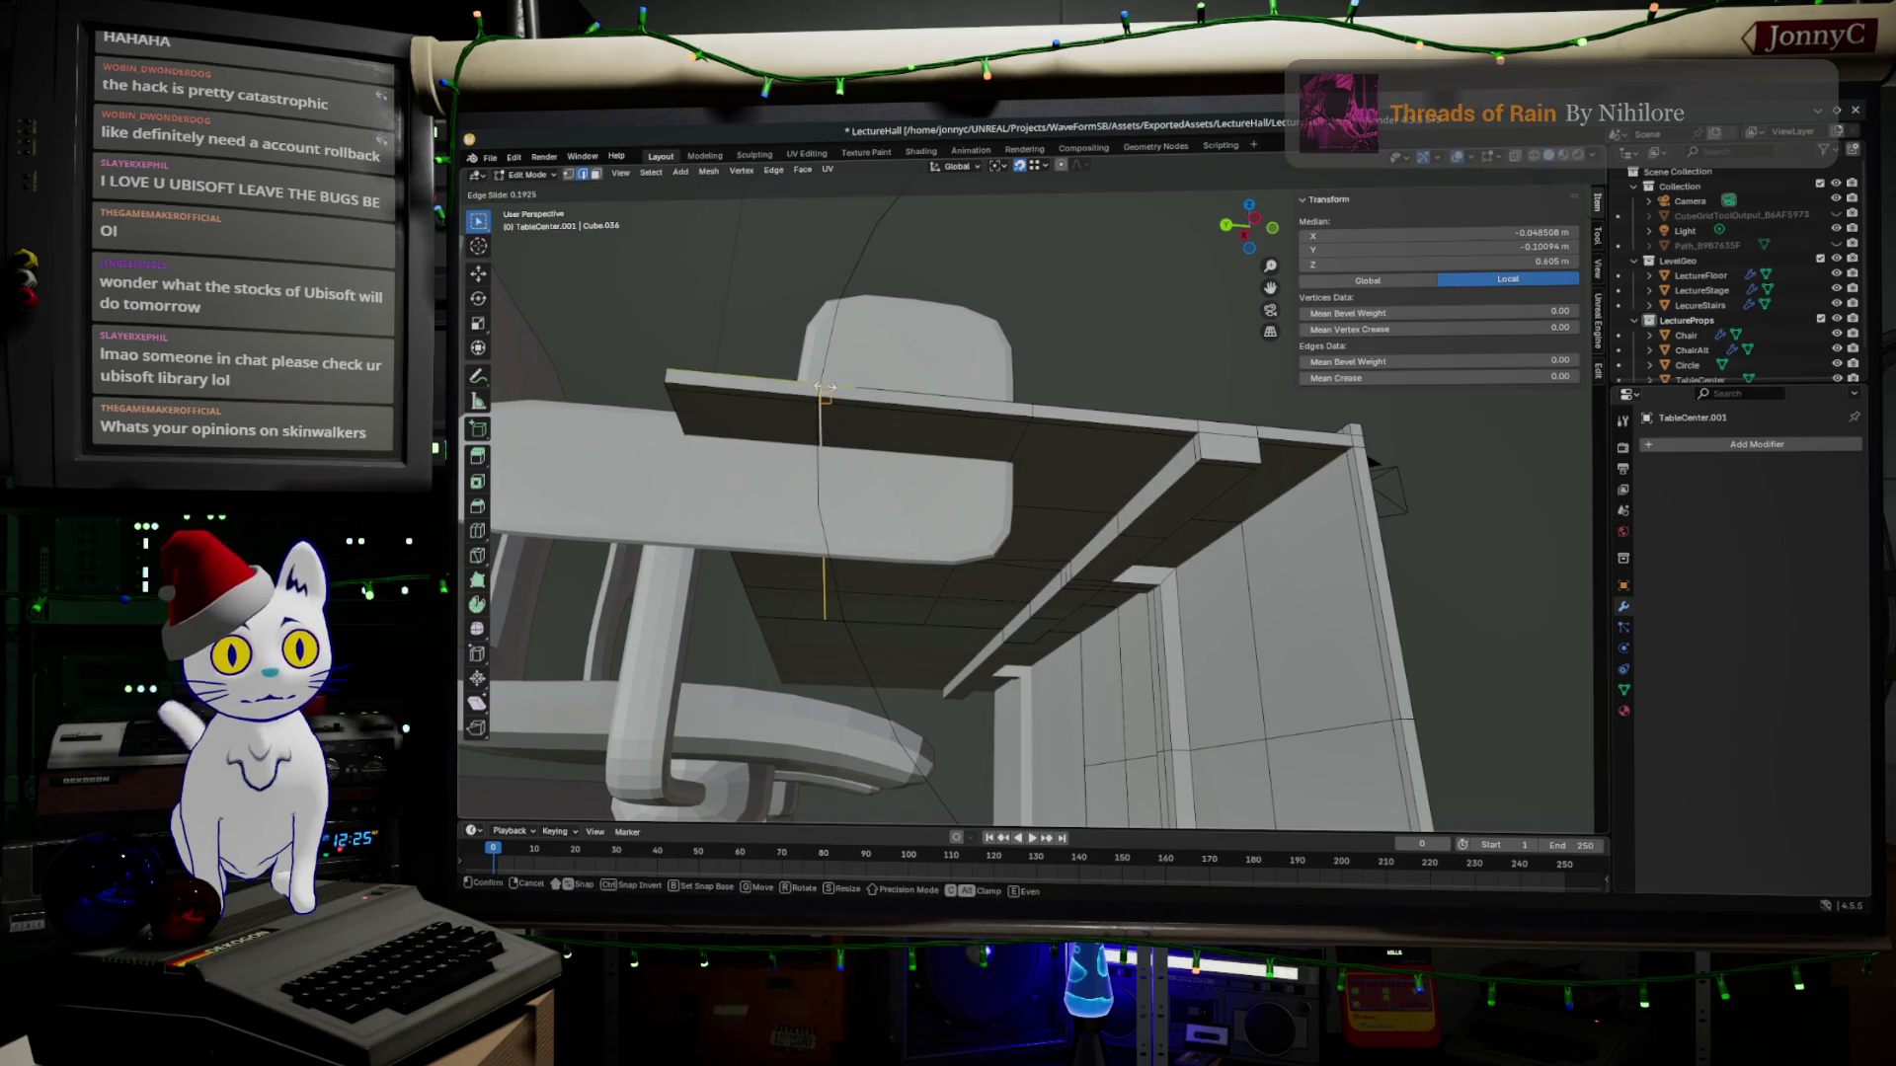
click(823, 389)
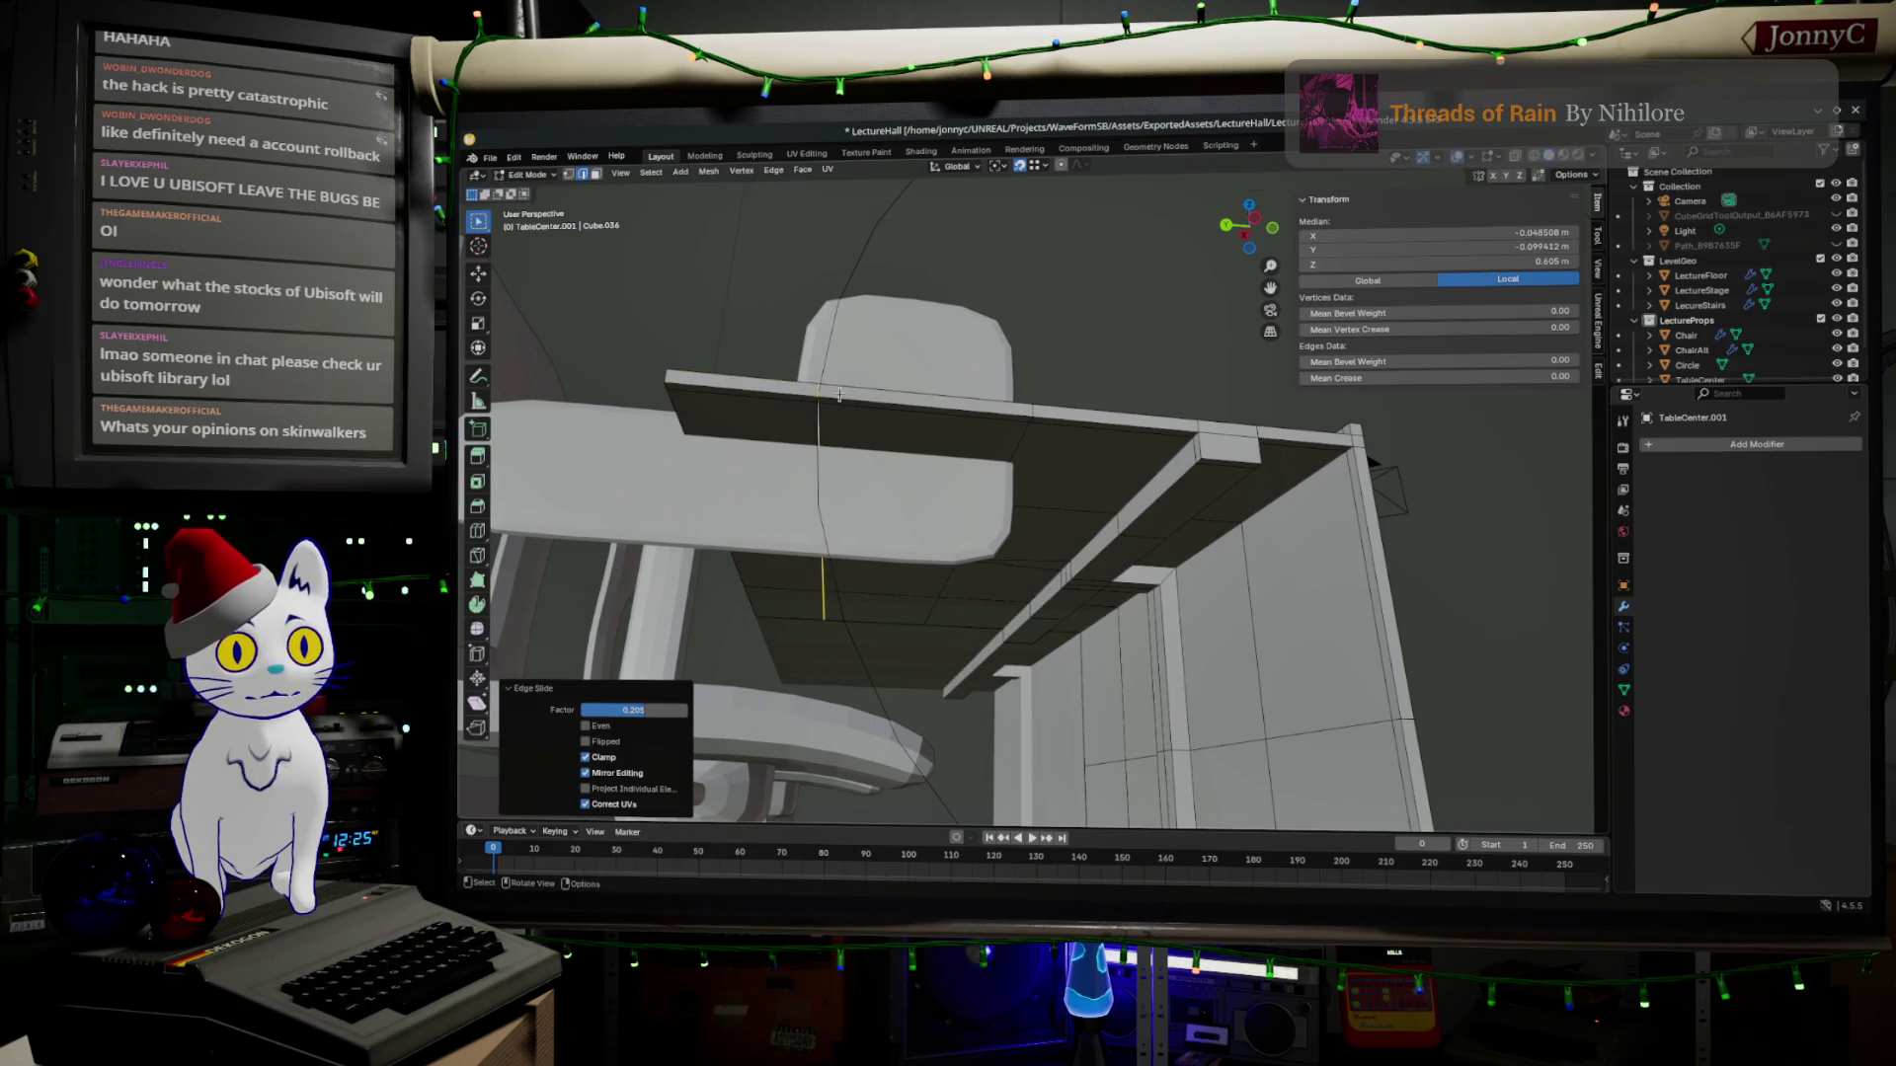
middle_drag(823, 444, 993, 497)
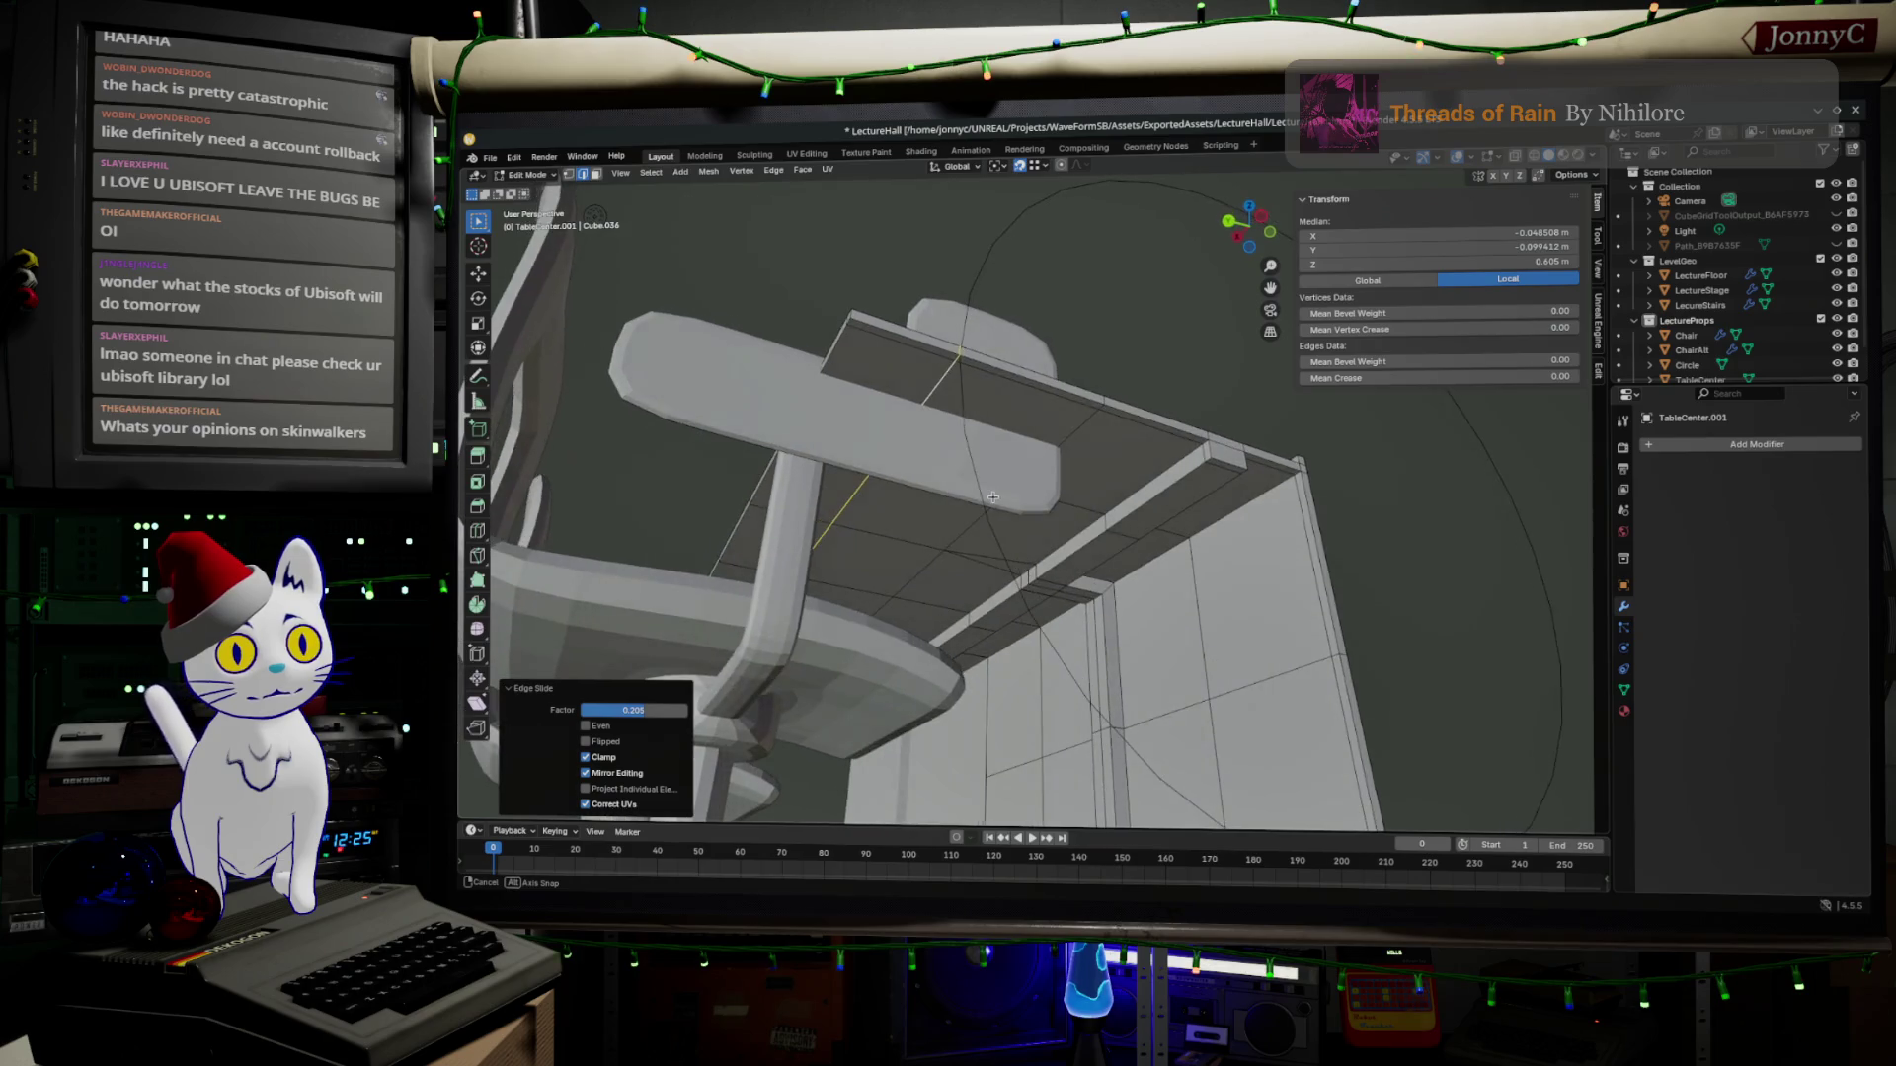
Inspect the desk underside and toggle between vertex and edge selection.
click(956, 368)
middle_drag(948, 364, 971, 373)
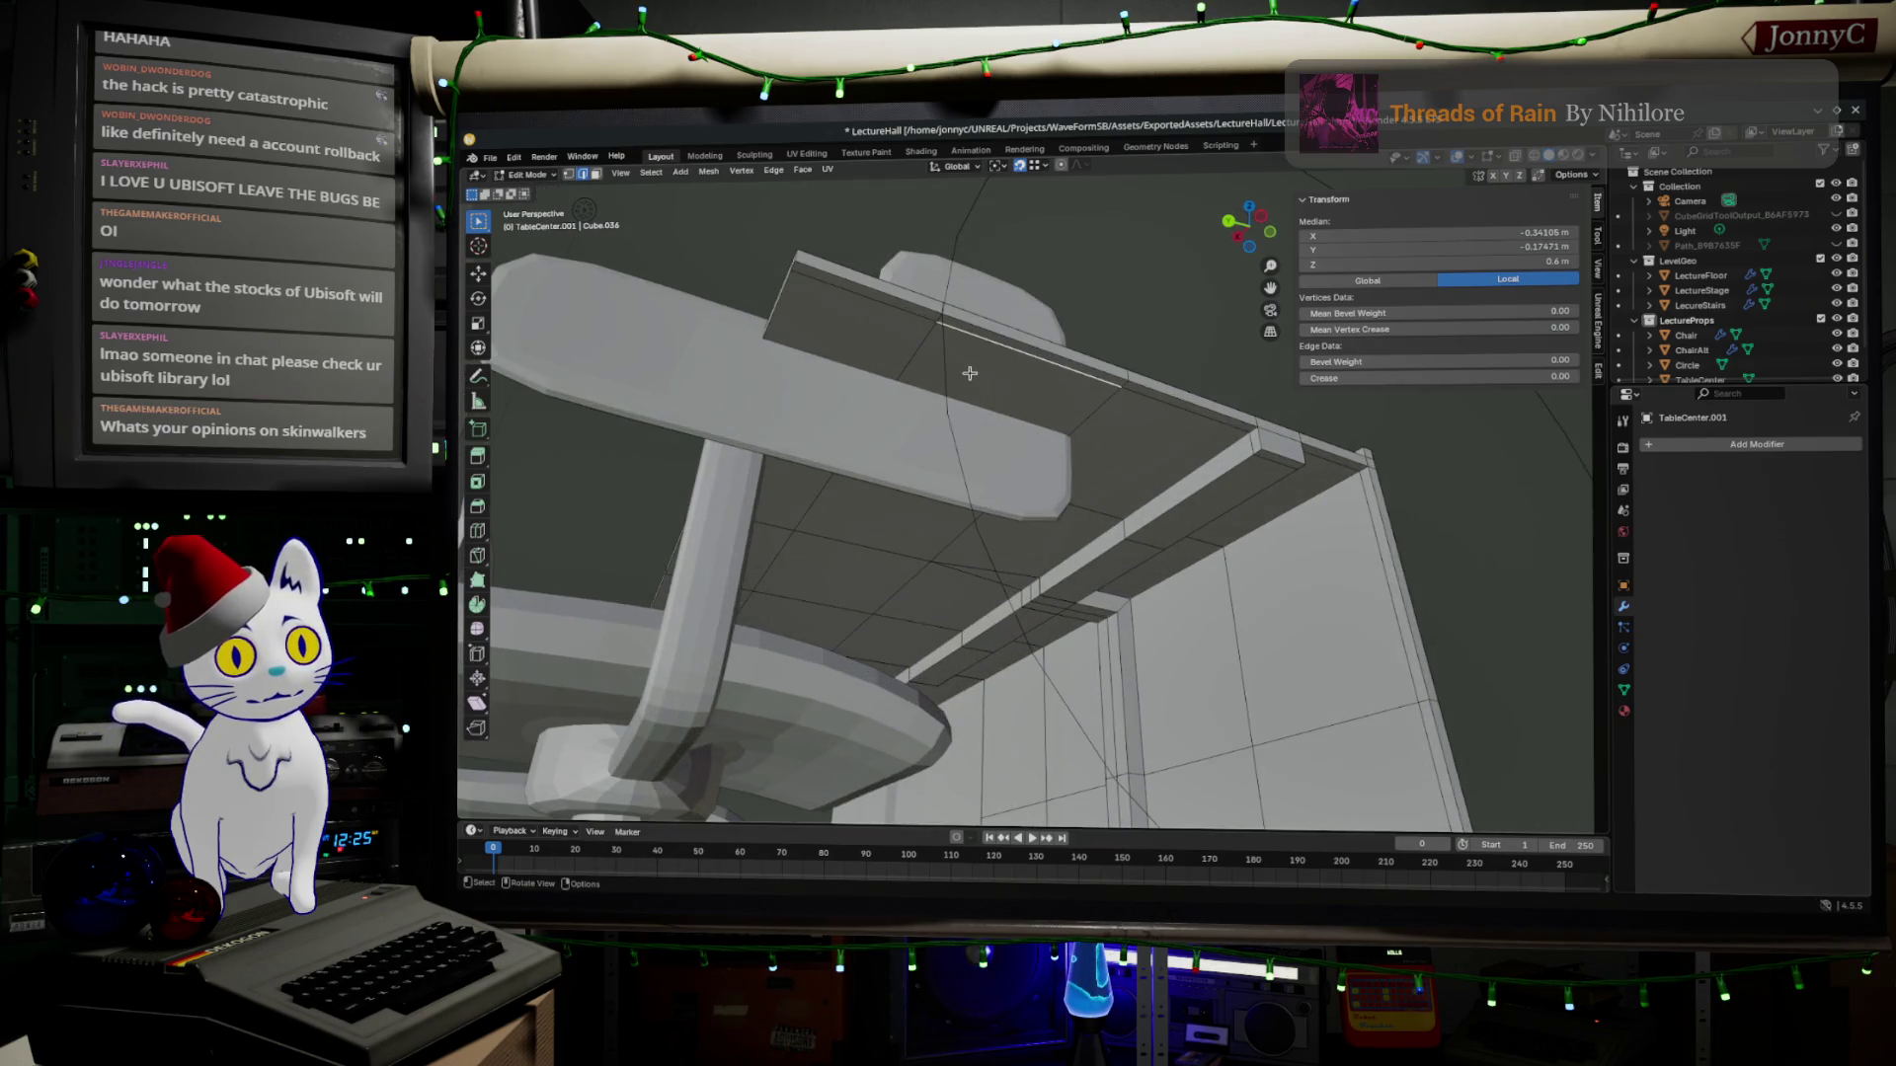
click(570, 175)
click(582, 175)
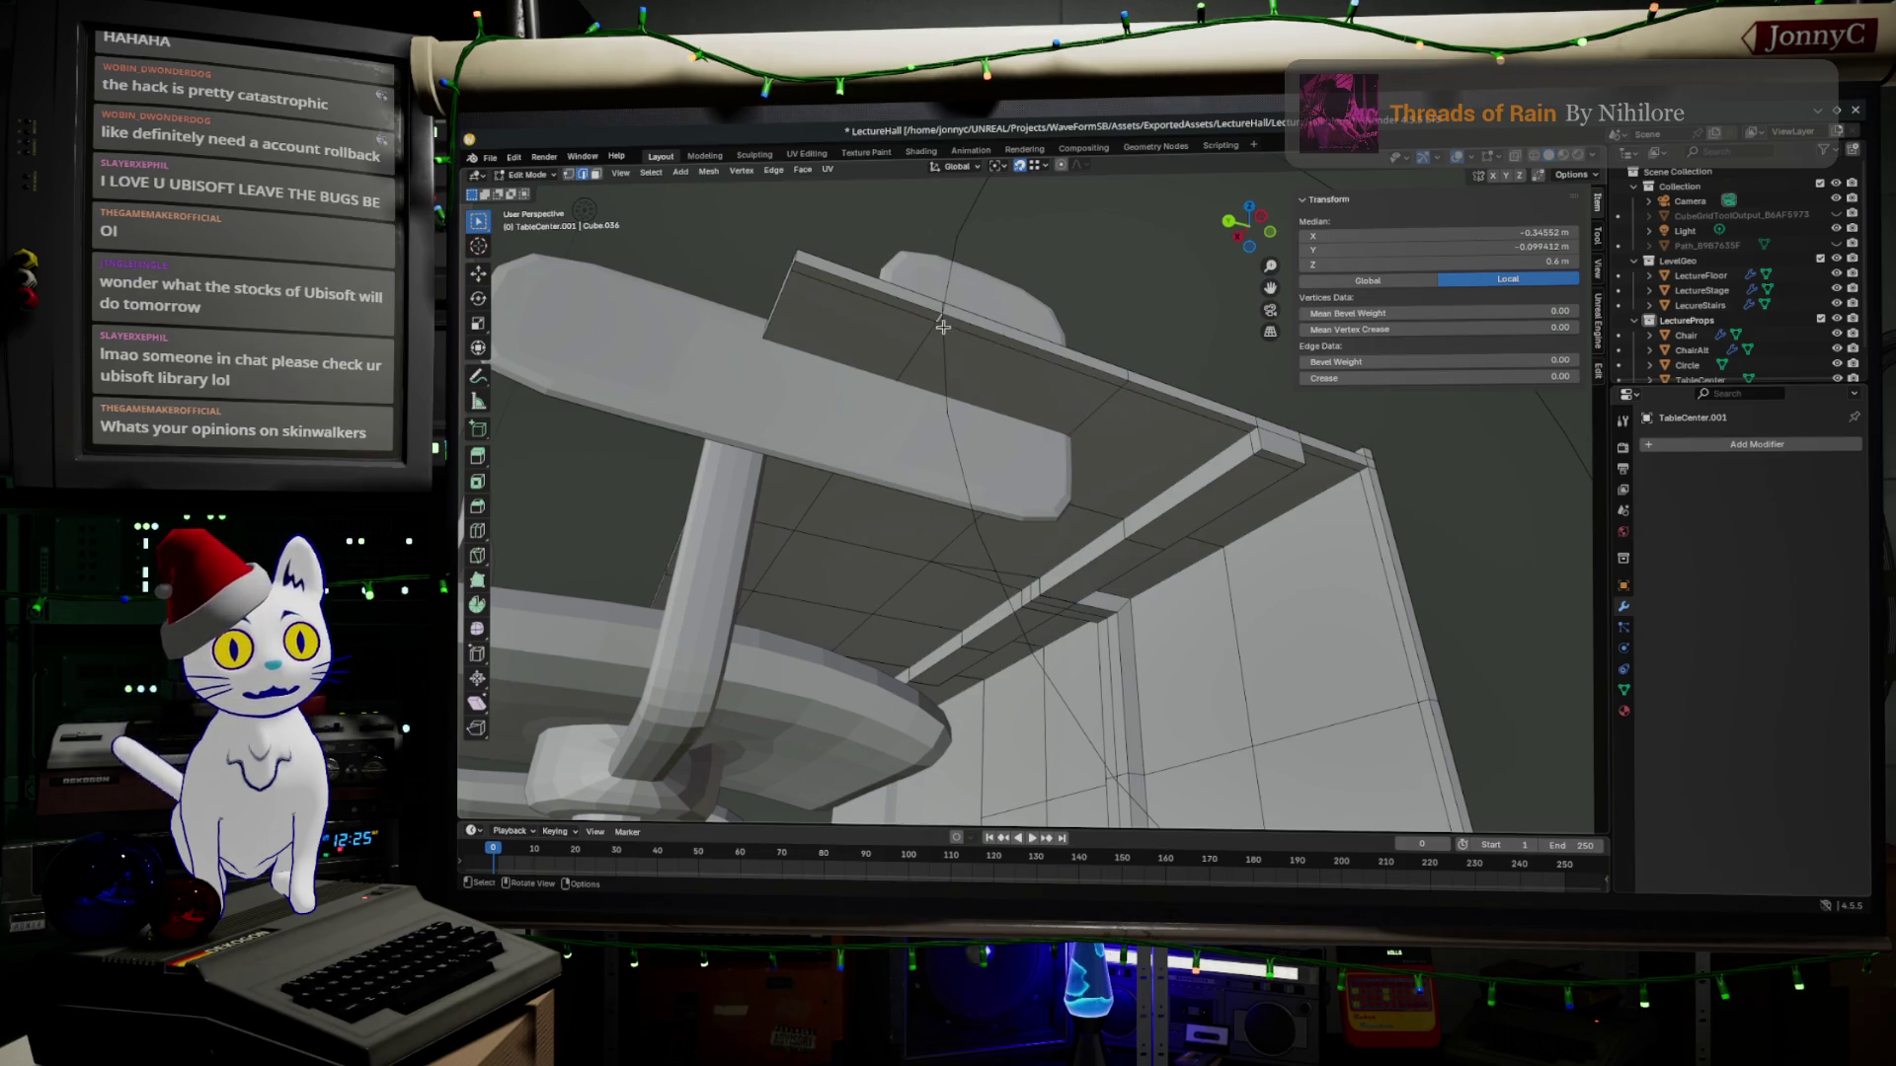
middle_drag(973, 334, 982, 418)
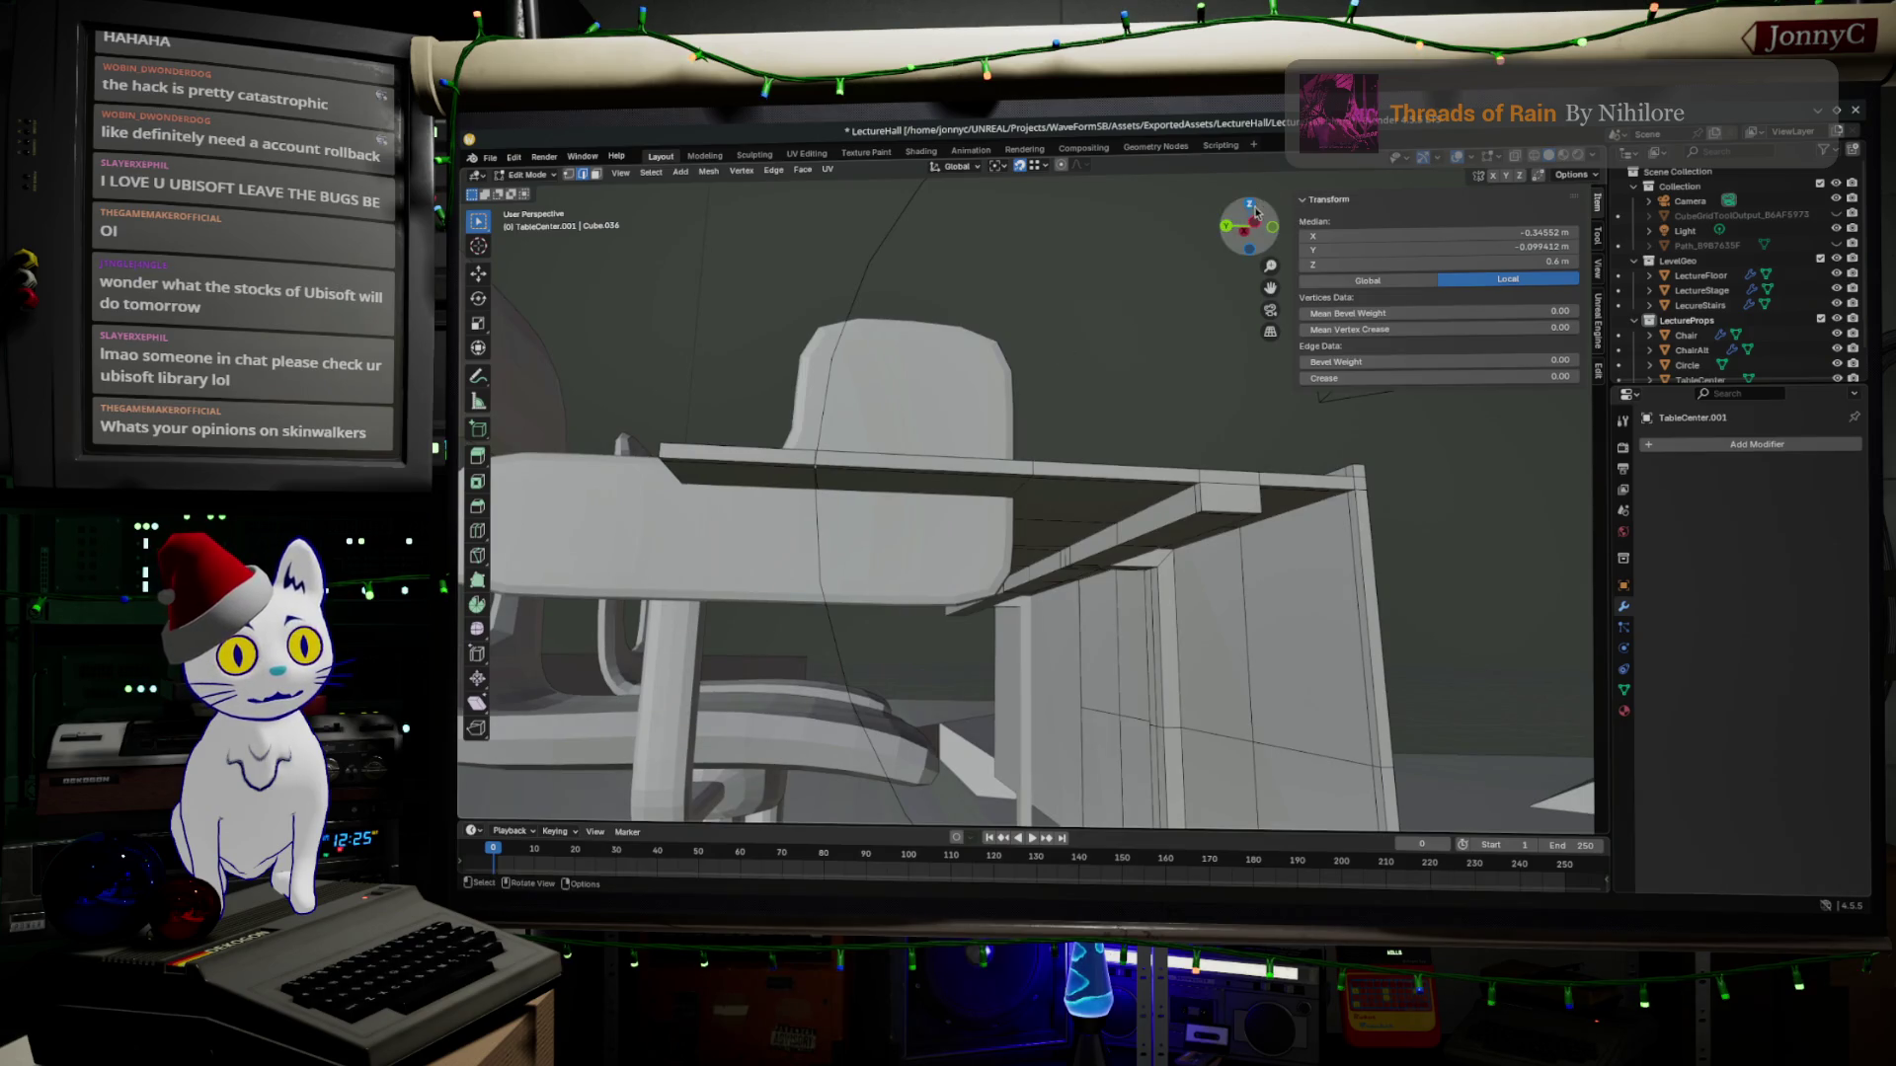
In left side view, extrude the desk's side geometry and reposition a vertex toward the curved guide.
key(ctrl+KP_3)
scroll(971, 560, up, 3)
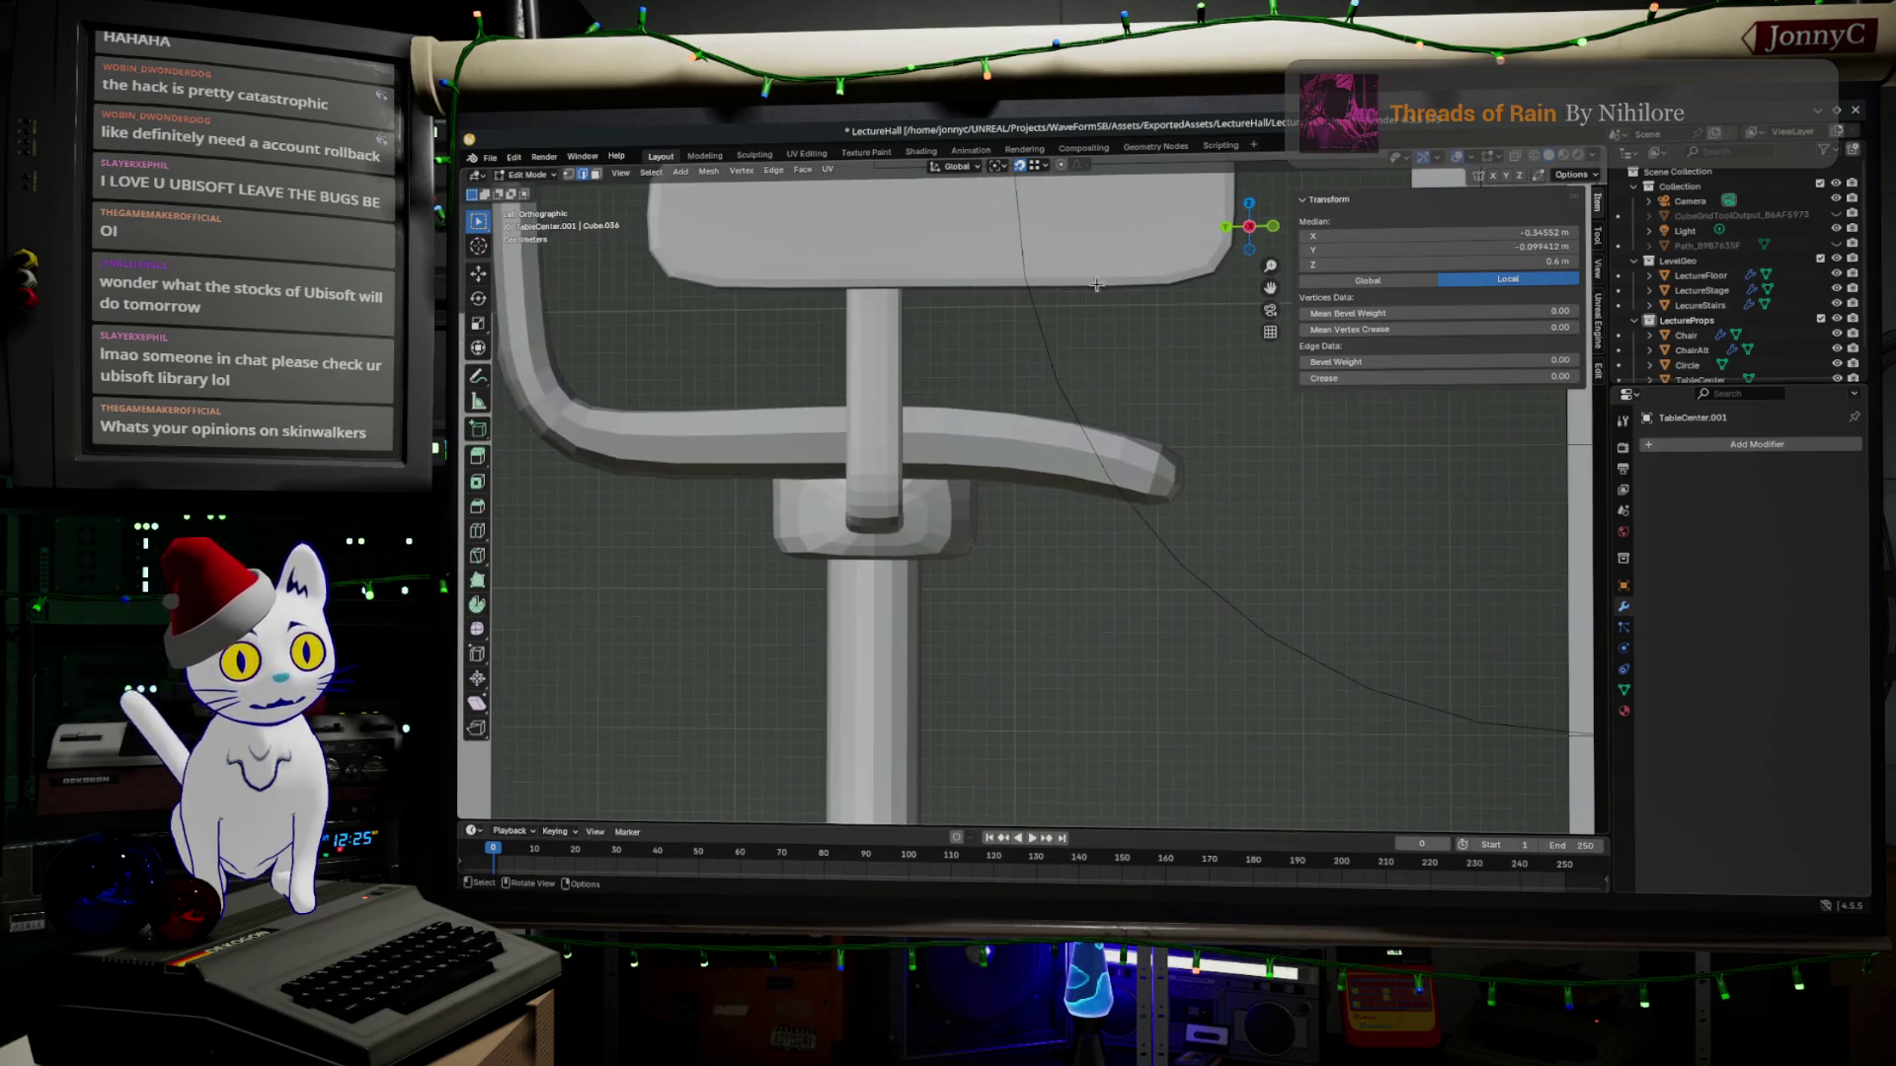
key(g)
click(1027, 279)
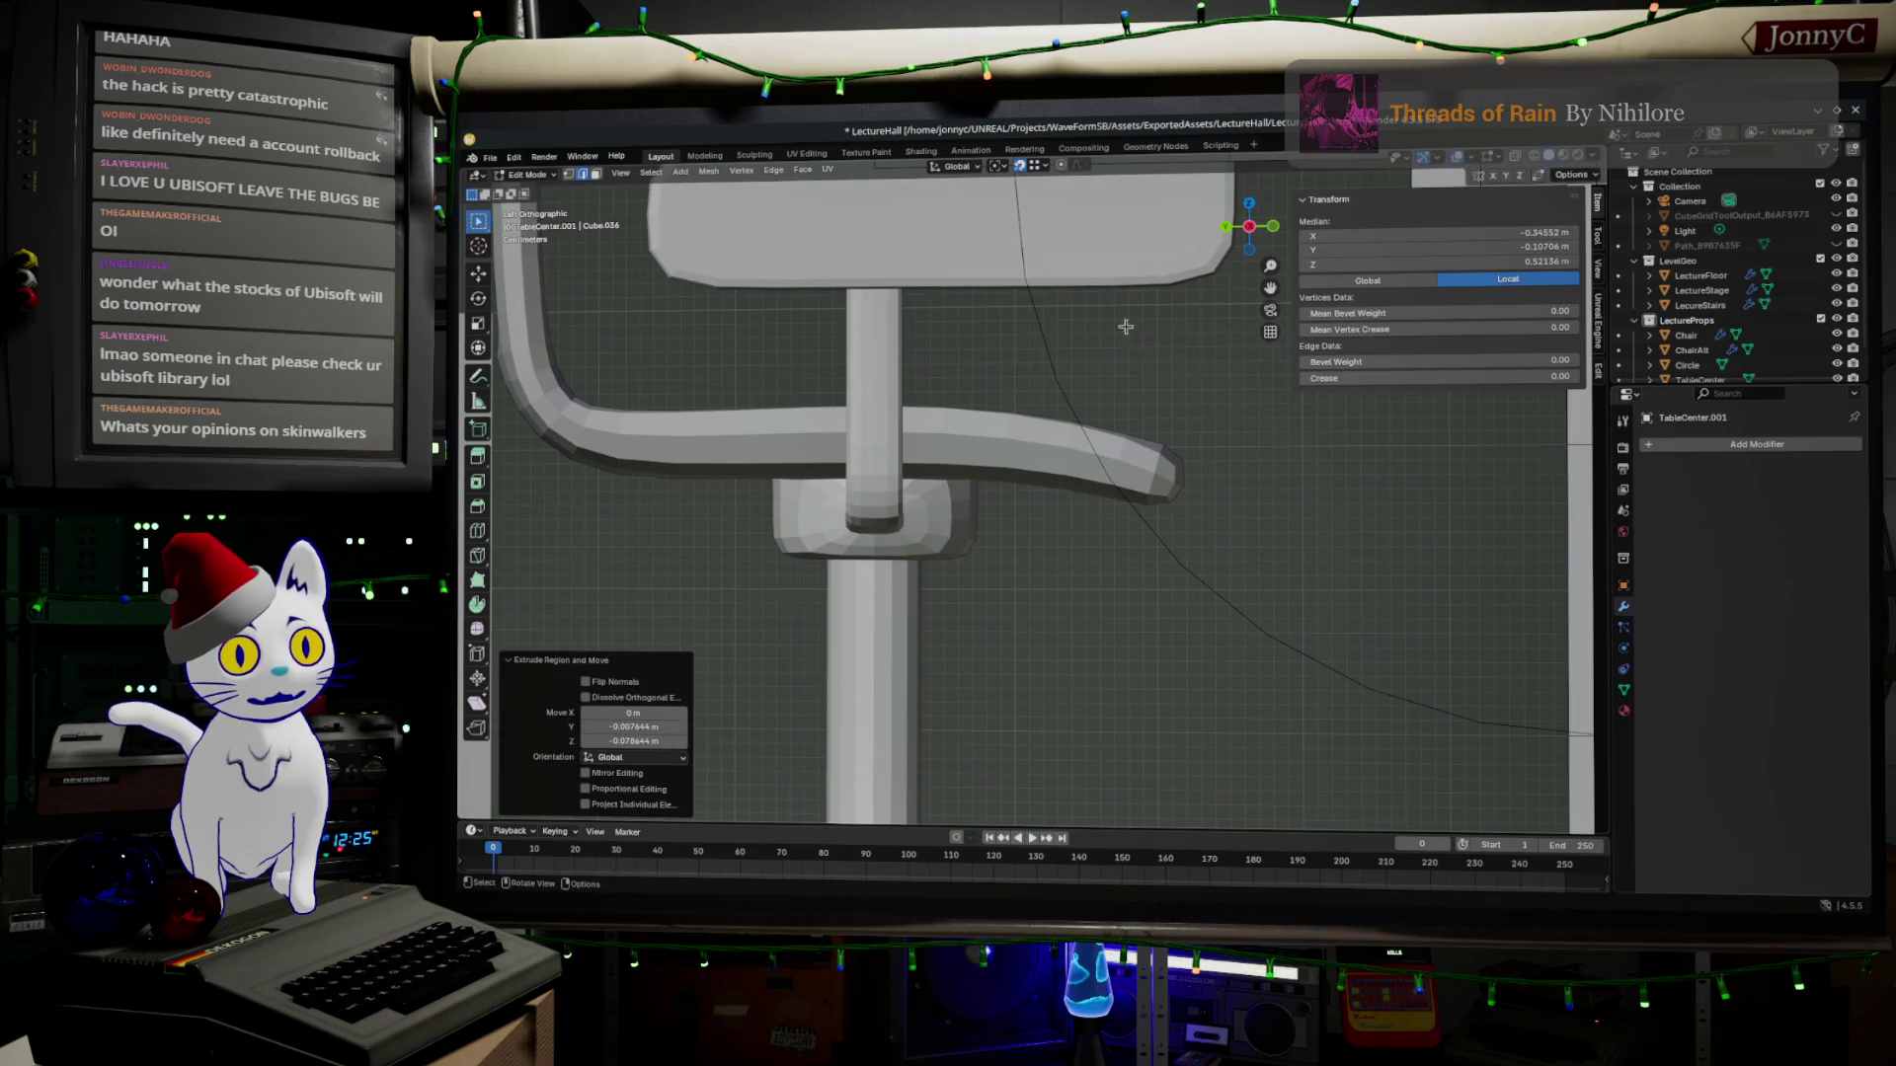
middle_drag(977, 370, 933, 451)
key(g)
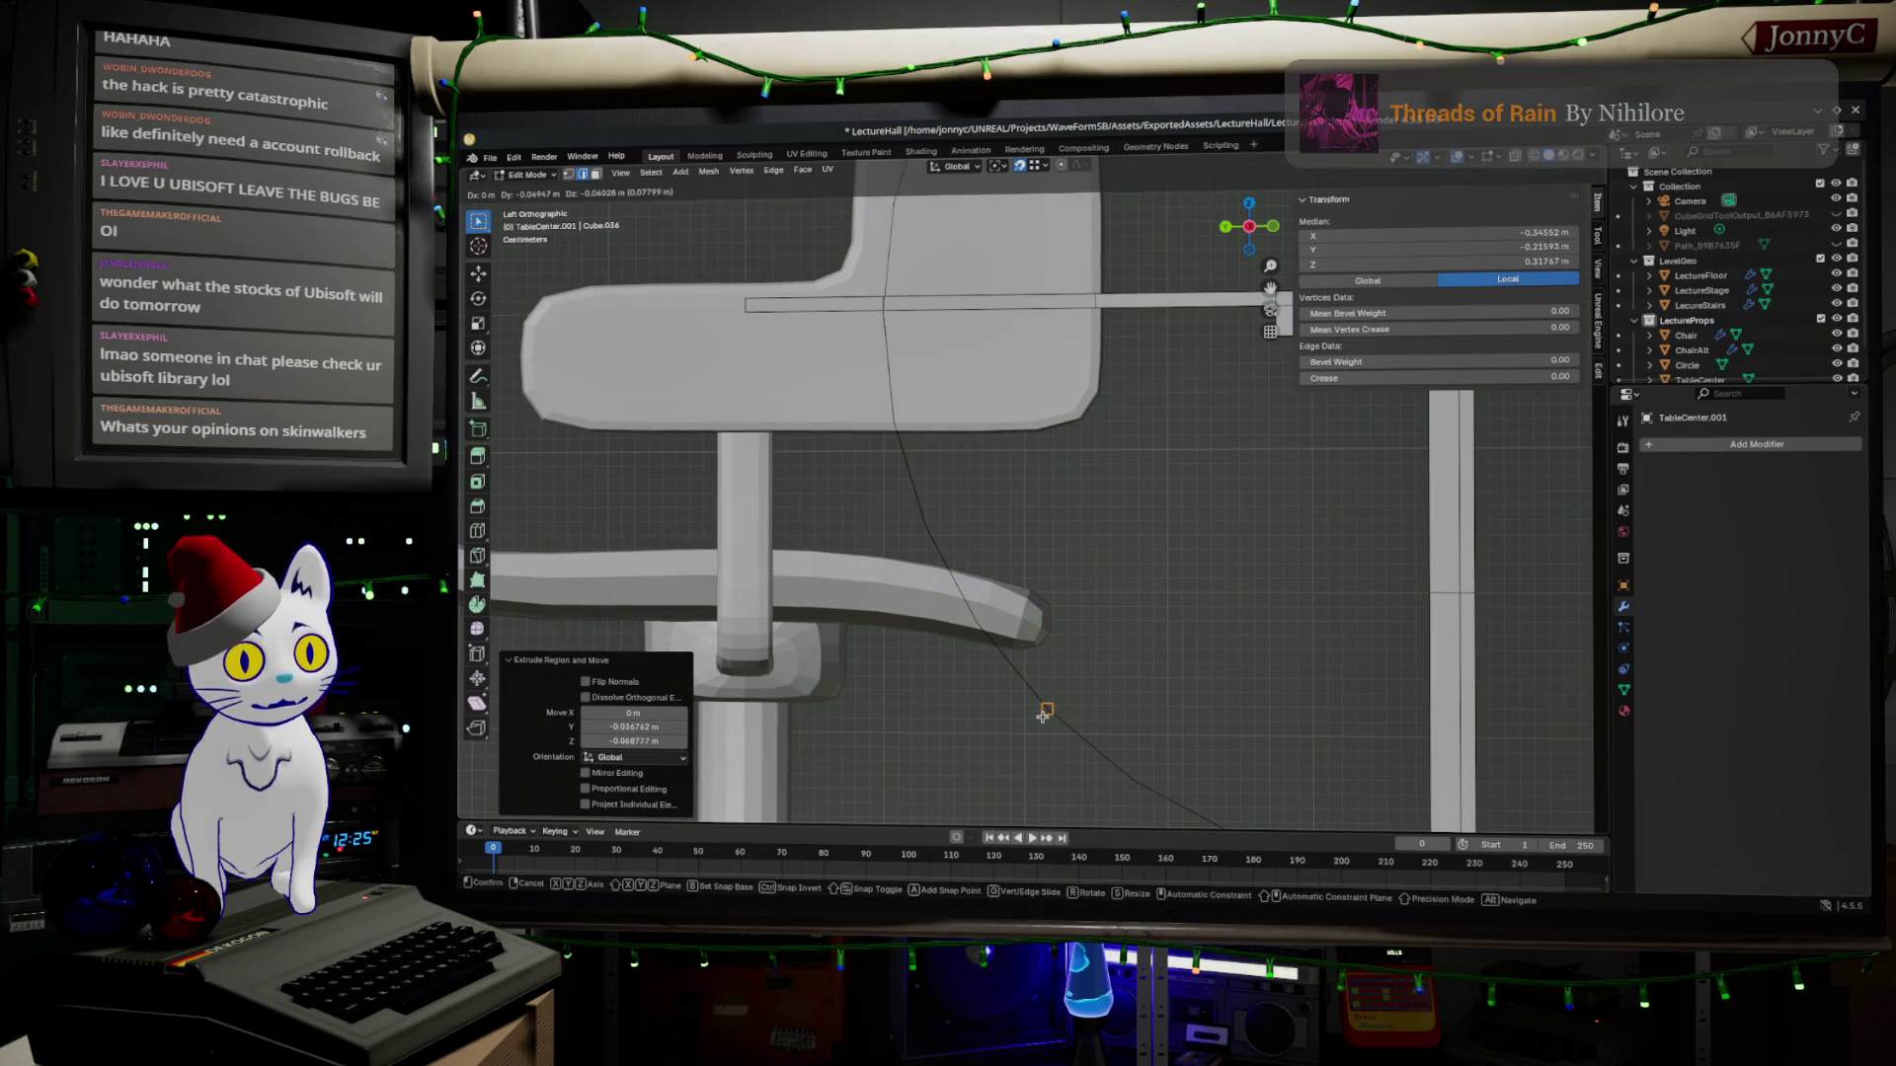
click(1149, 810)
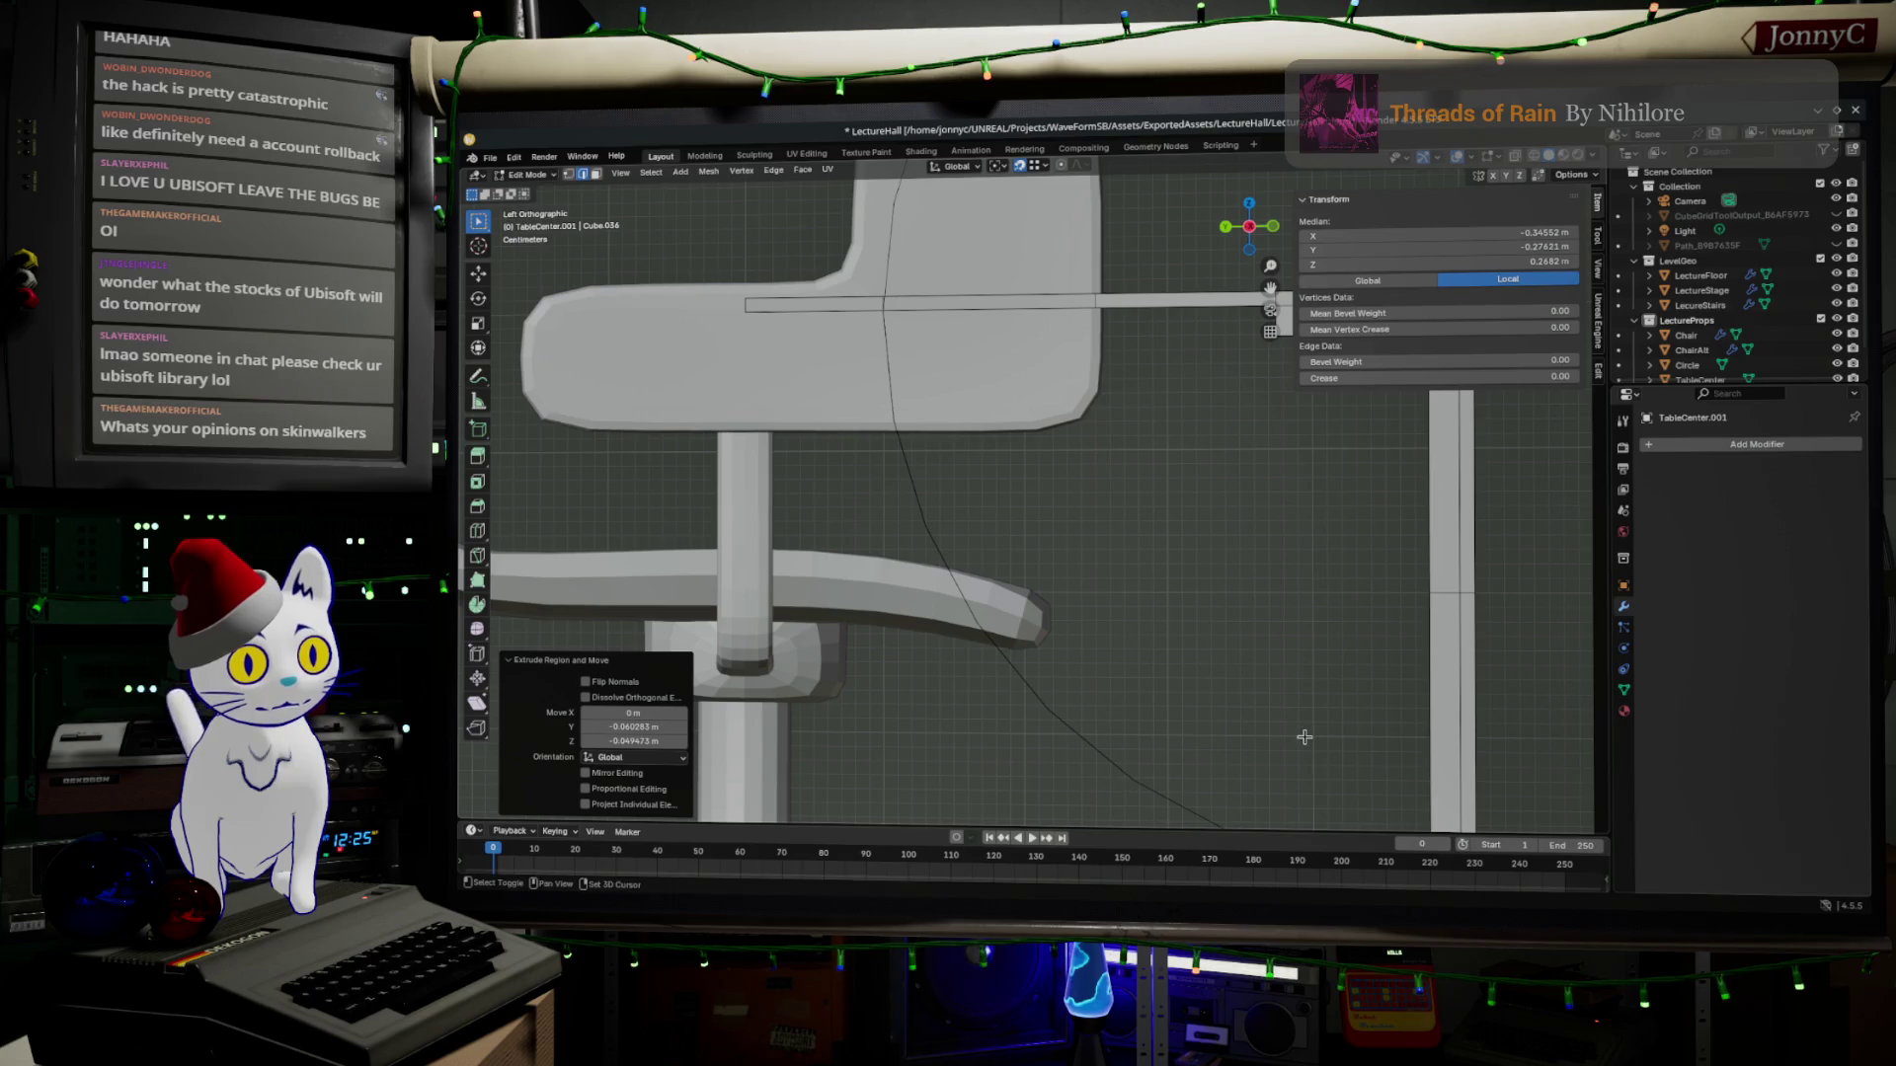
Extrude another vertex down onto the curve, leave mesh editing and select the Circle curve.
shift+middle_drag(1304, 736, 965, 371)
key(e)
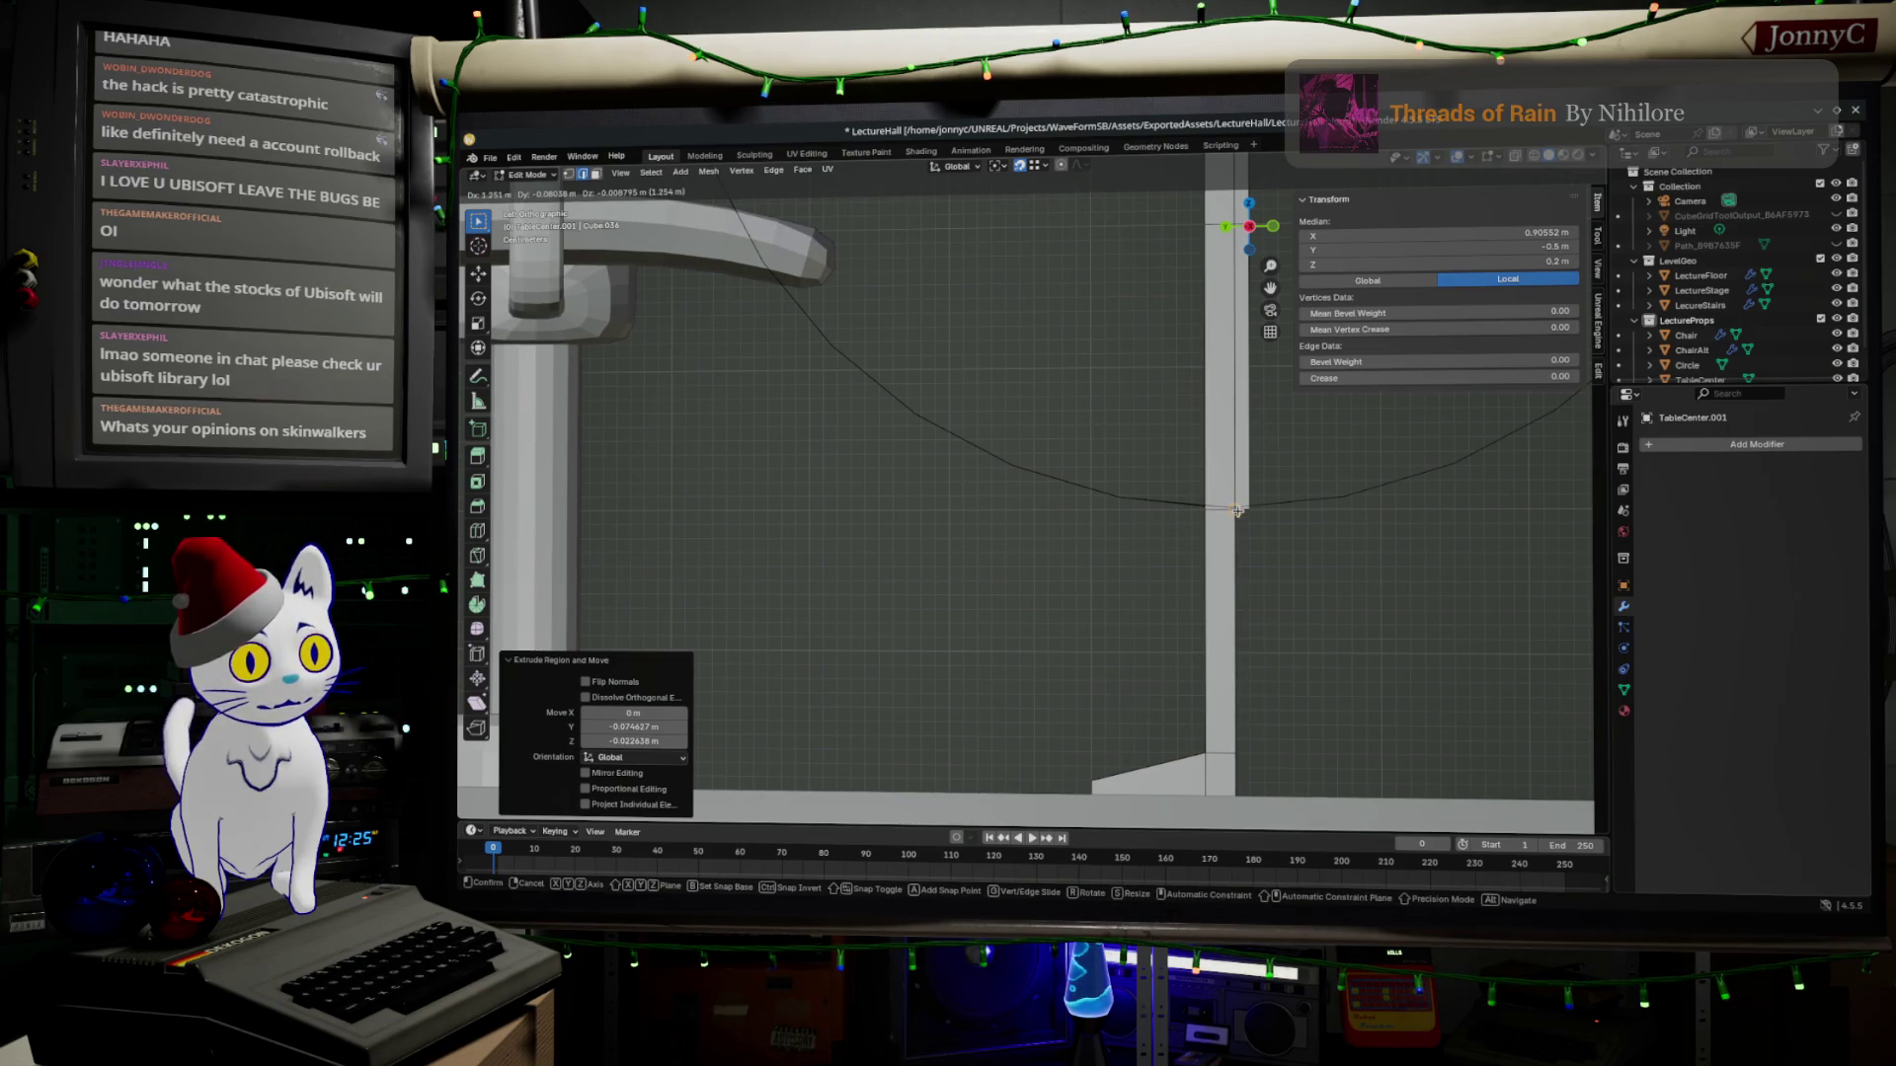
click(1238, 511)
shift+middle_drag(1237, 511, 1125, 445)
mouse_move(1036, 518)
middle_down()
mouse_move(1351, 542)
mouse_move(1383, 489)
middle_up()
key(Tab)
click(1210, 452)
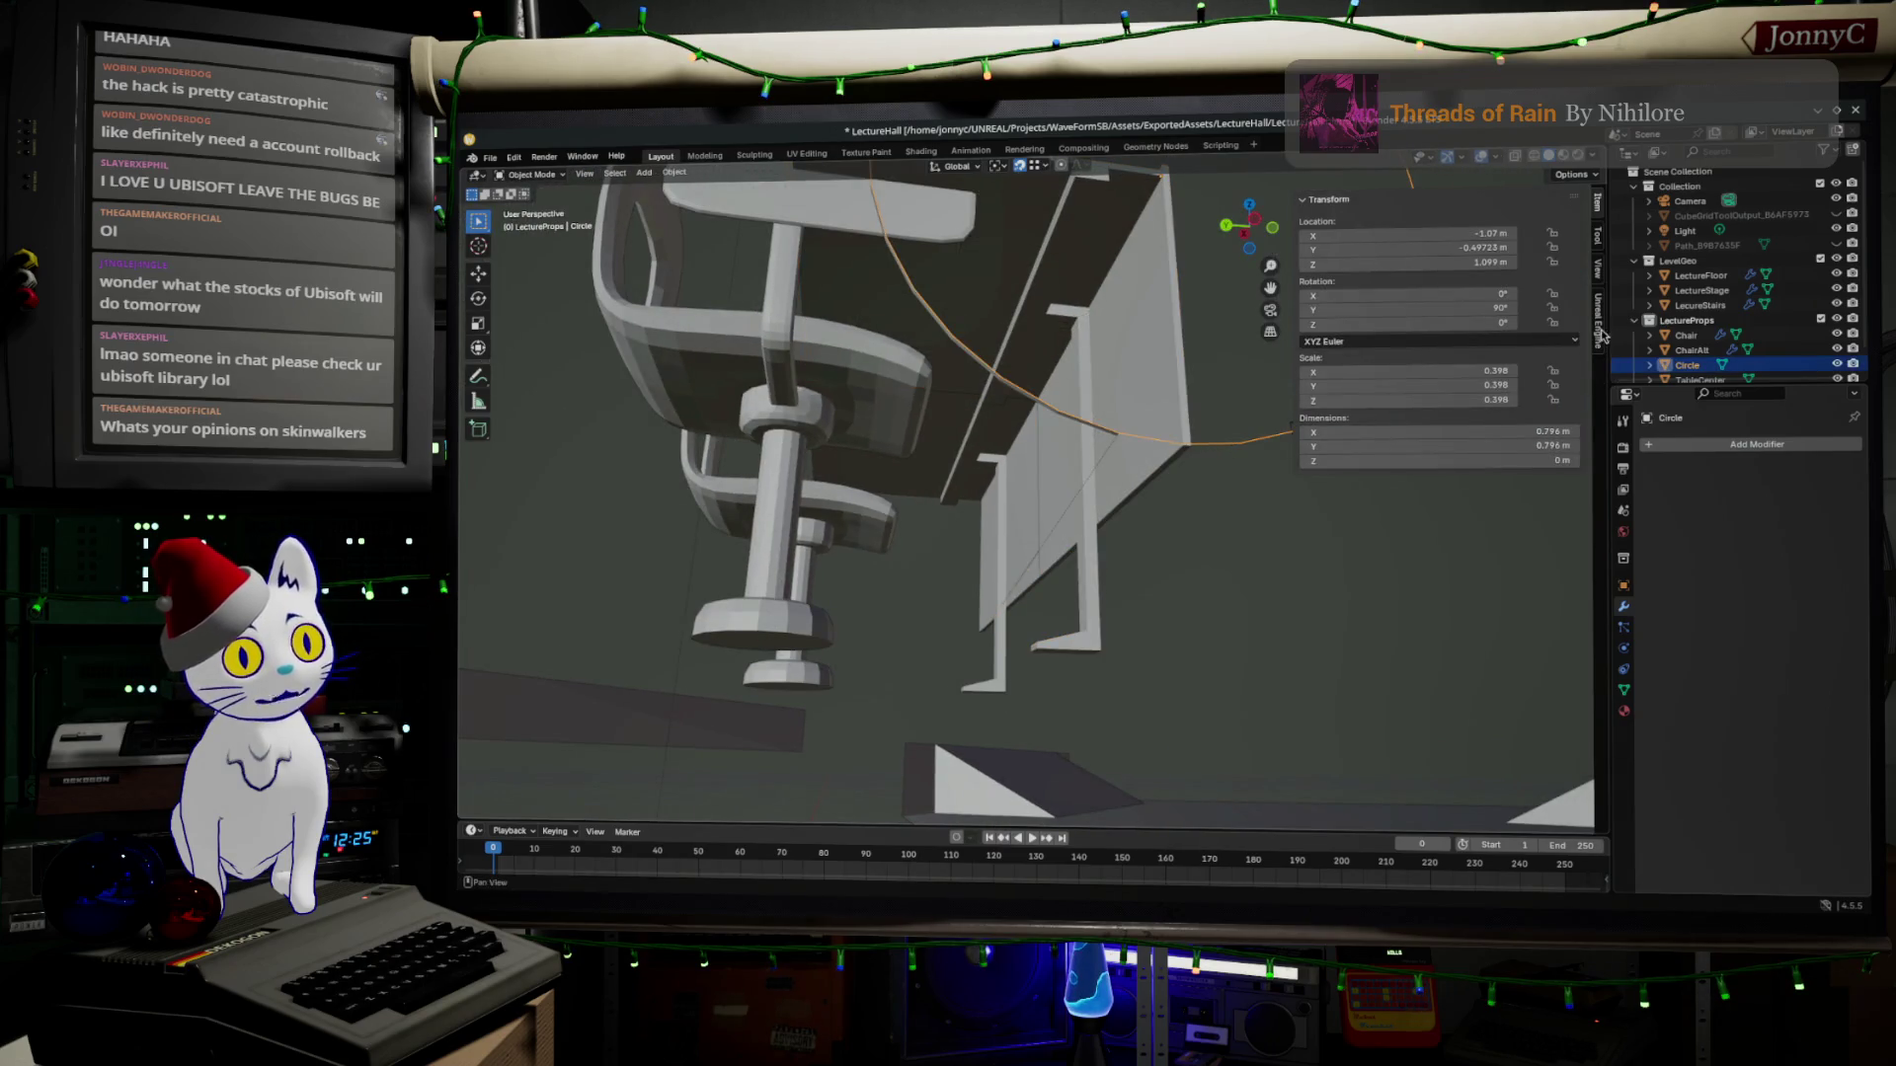
Reopen the desk mesh for editing and box-select the side panel's bottom vertex.
mouse_move(1037, 445)
middle_down()
mouse_move(1209, 507)
mouse_move(1160, 580)
mouse_move(1279, 500)
mouse_move(1094, 519)
middle_up()
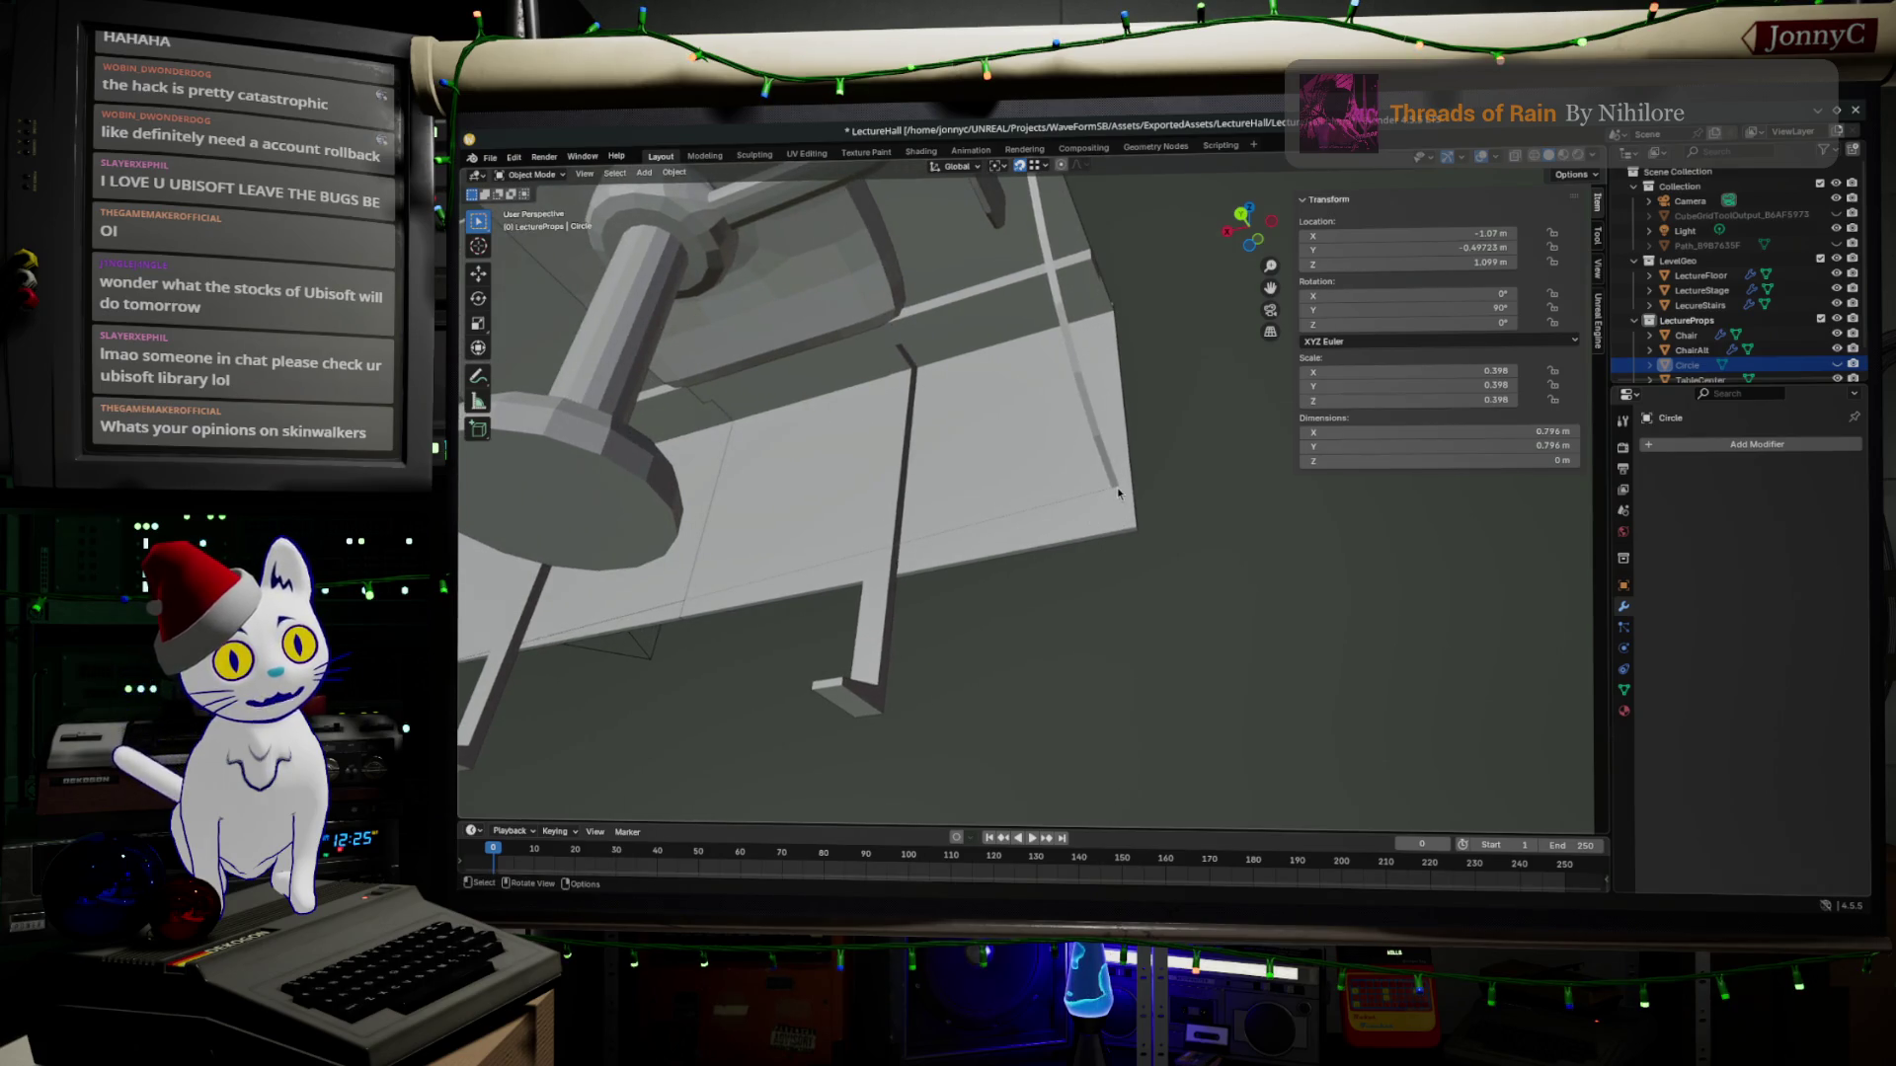
click(1105, 503)
key(Tab)
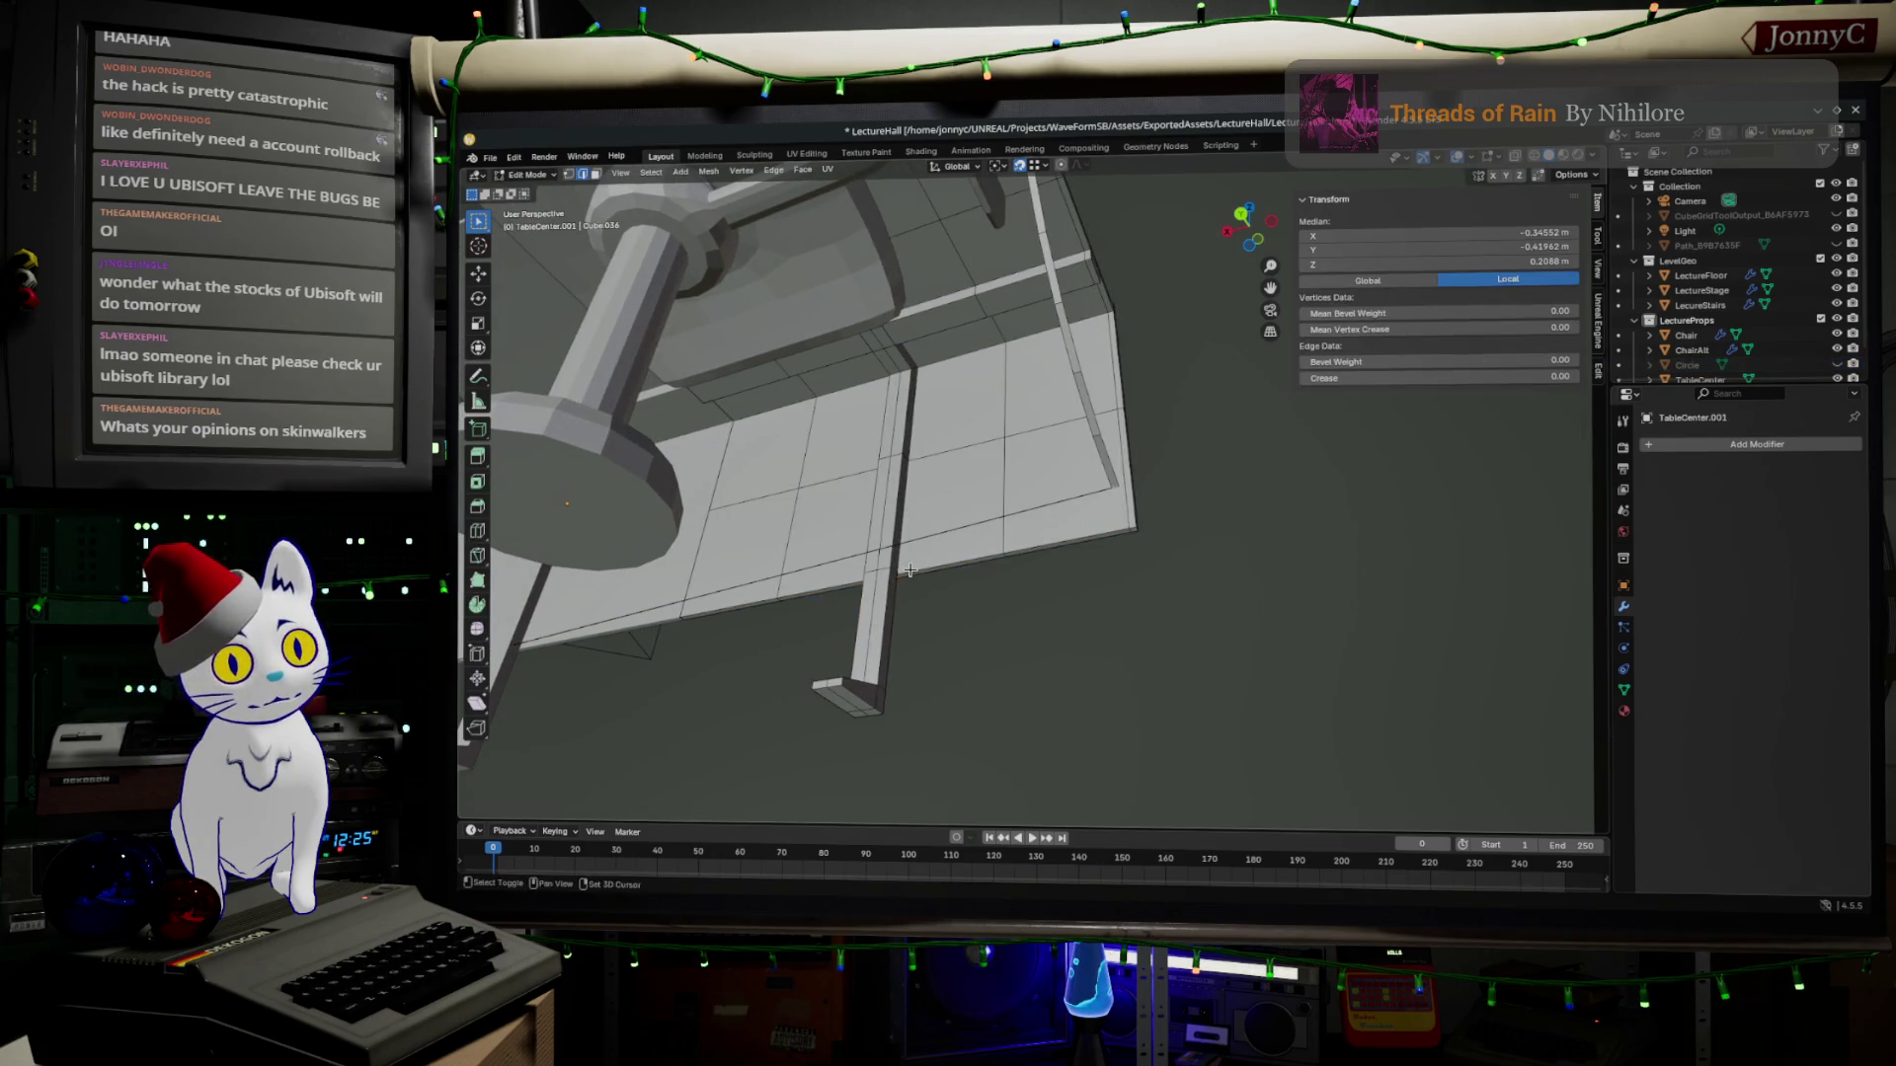
middle_drag(918, 568, 459, 453)
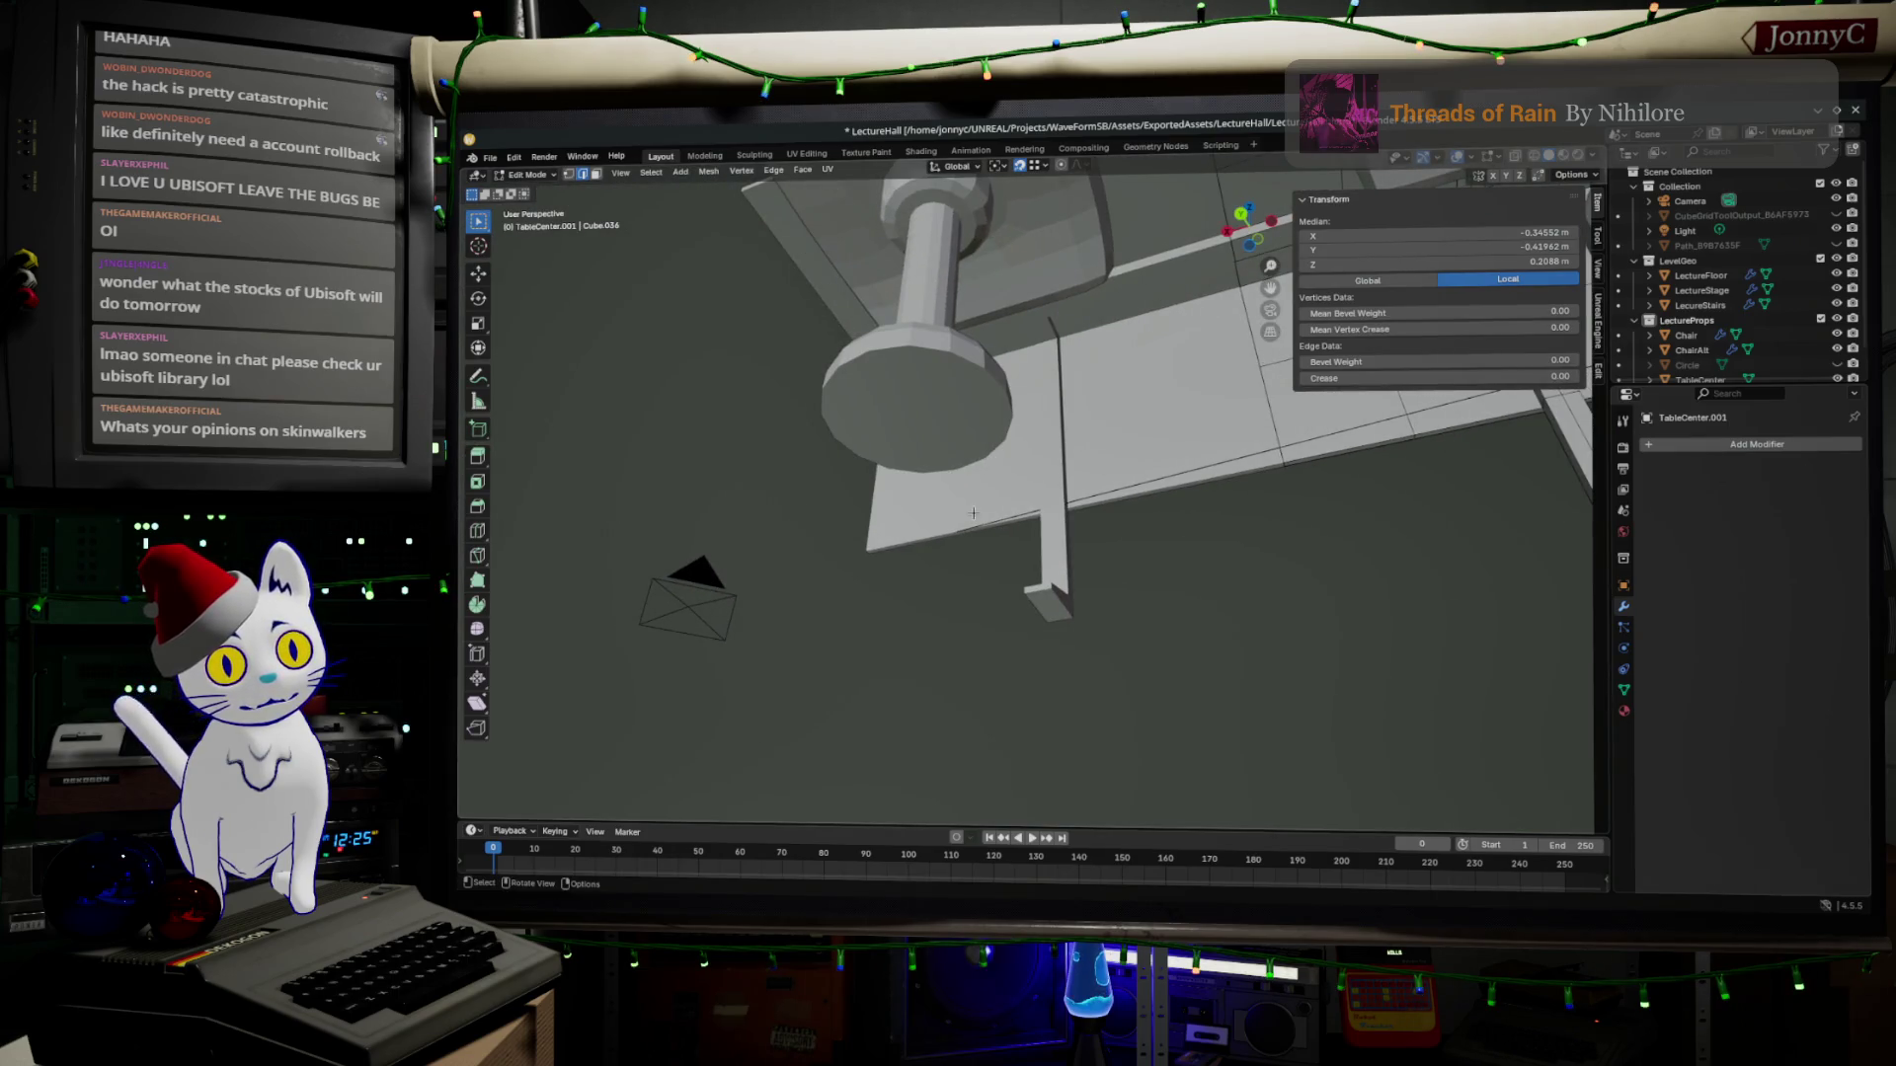
scroll(984, 510, up, 1)
scroll(985, 510, down, 1)
drag(900, 536, 943, 607)
Move that vertex about -1.151 m along X beneath the desk and switch to edge selection.
middle_drag(1007, 594, 1568, 451)
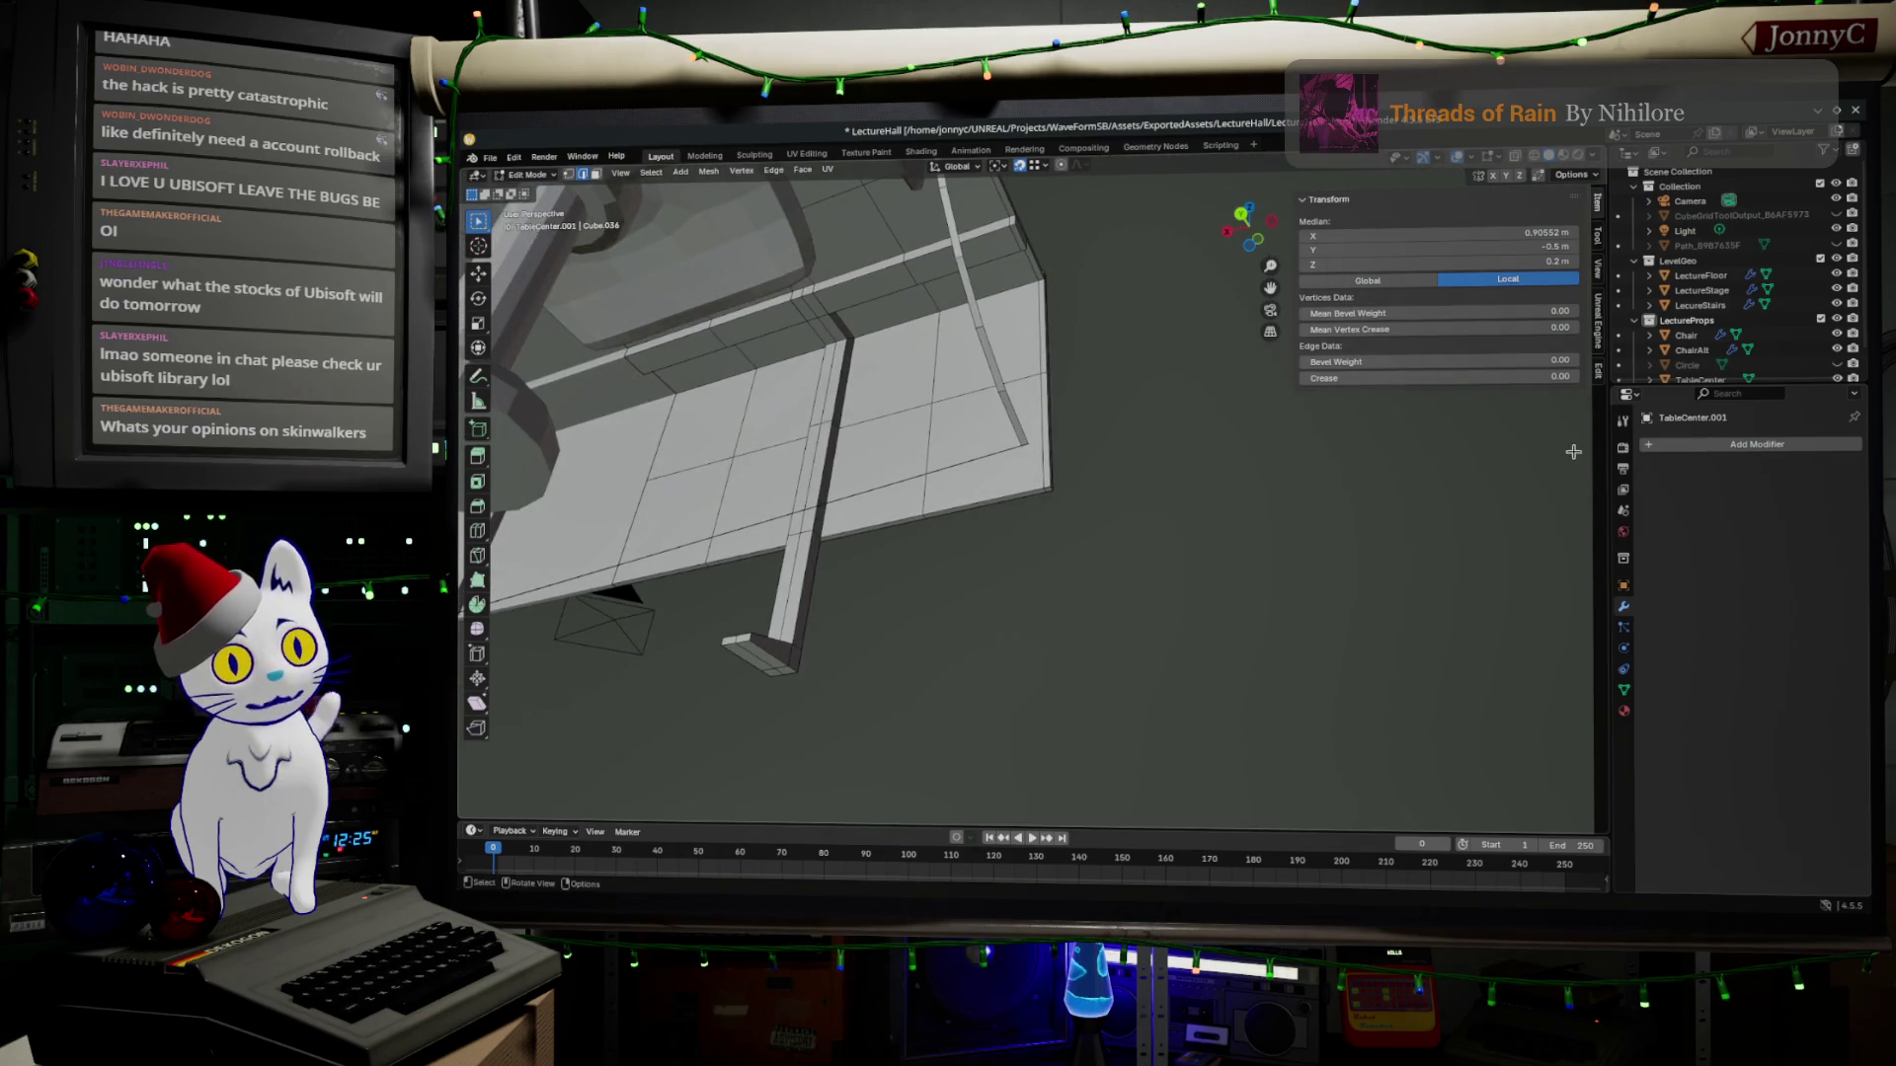
key(g)
click(1050, 486)
mouse_move(1051, 485)
middle_down()
mouse_move(1204, 588)
mouse_move(1192, 477)
mouse_move(1037, 489)
middle_up()
scroll(1203, 588, down, 3)
scroll(1131, 431, up, 3)
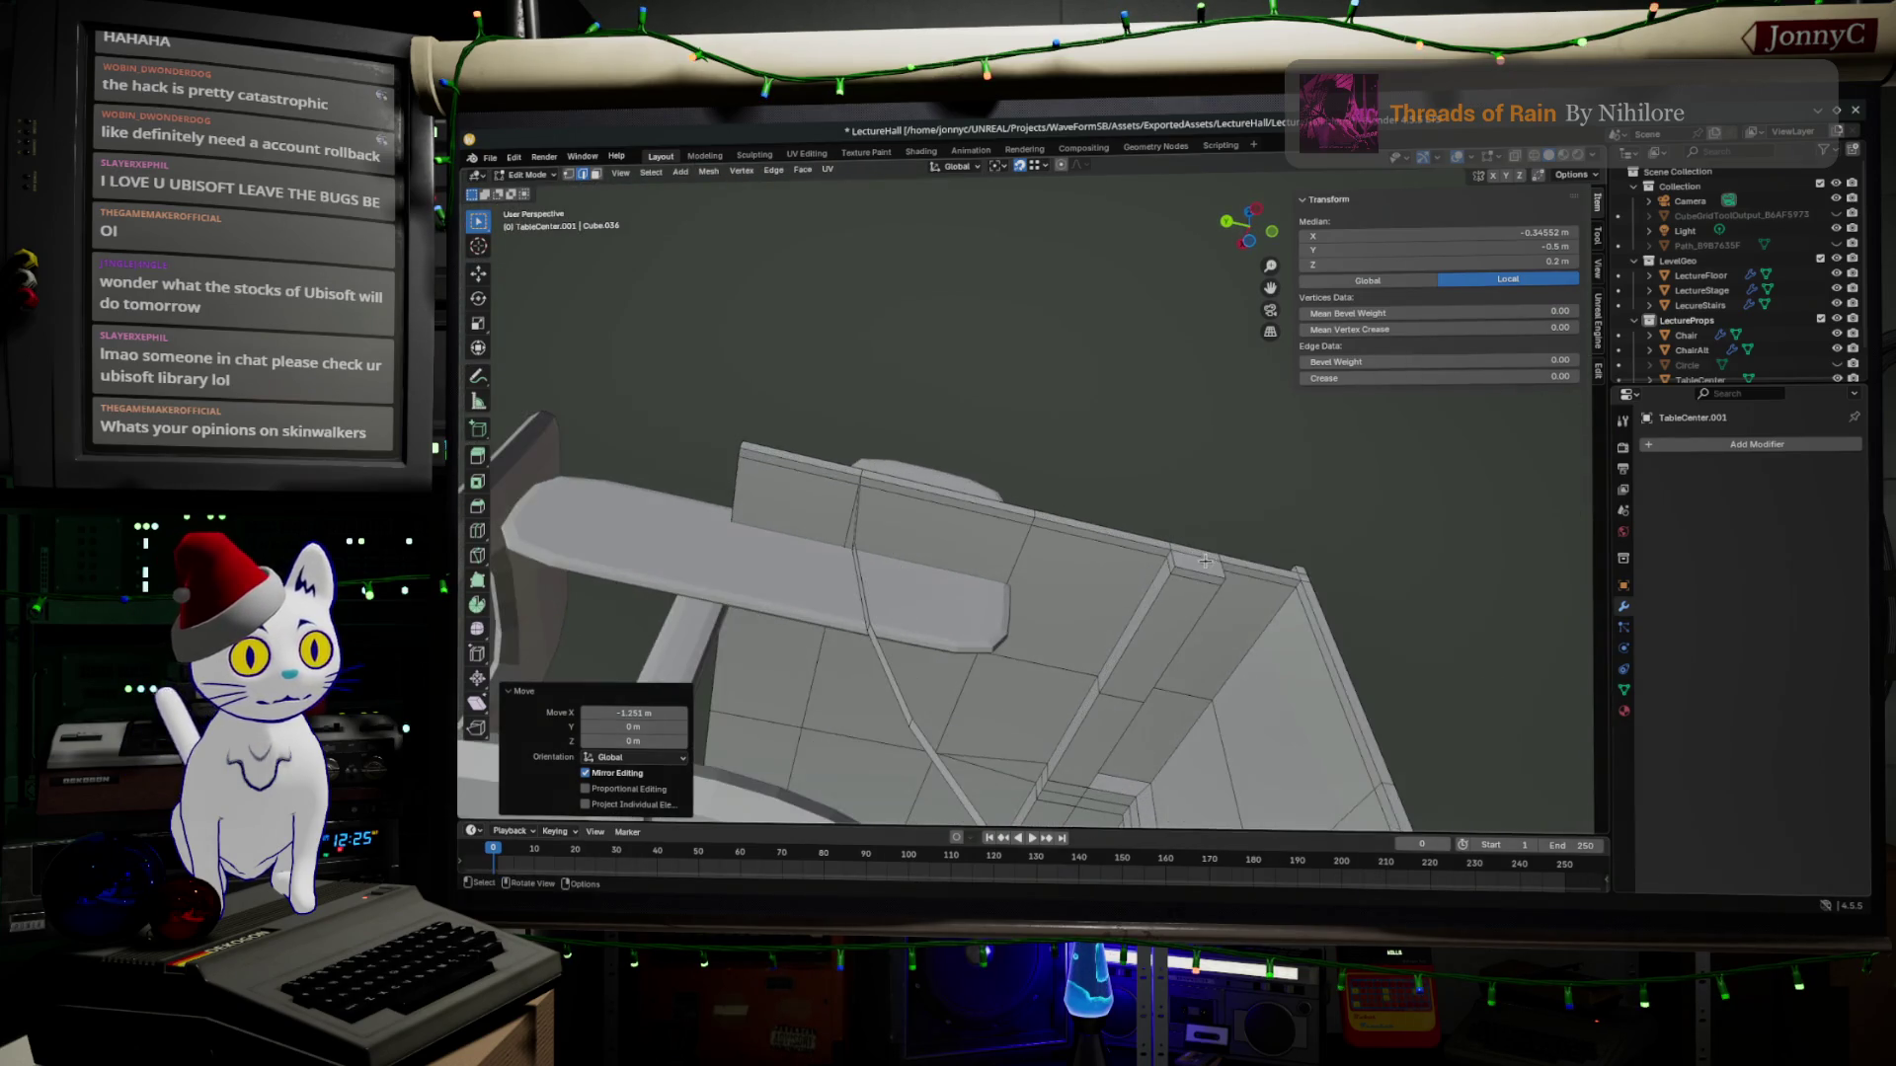
scroll(1036, 489, up, 1)
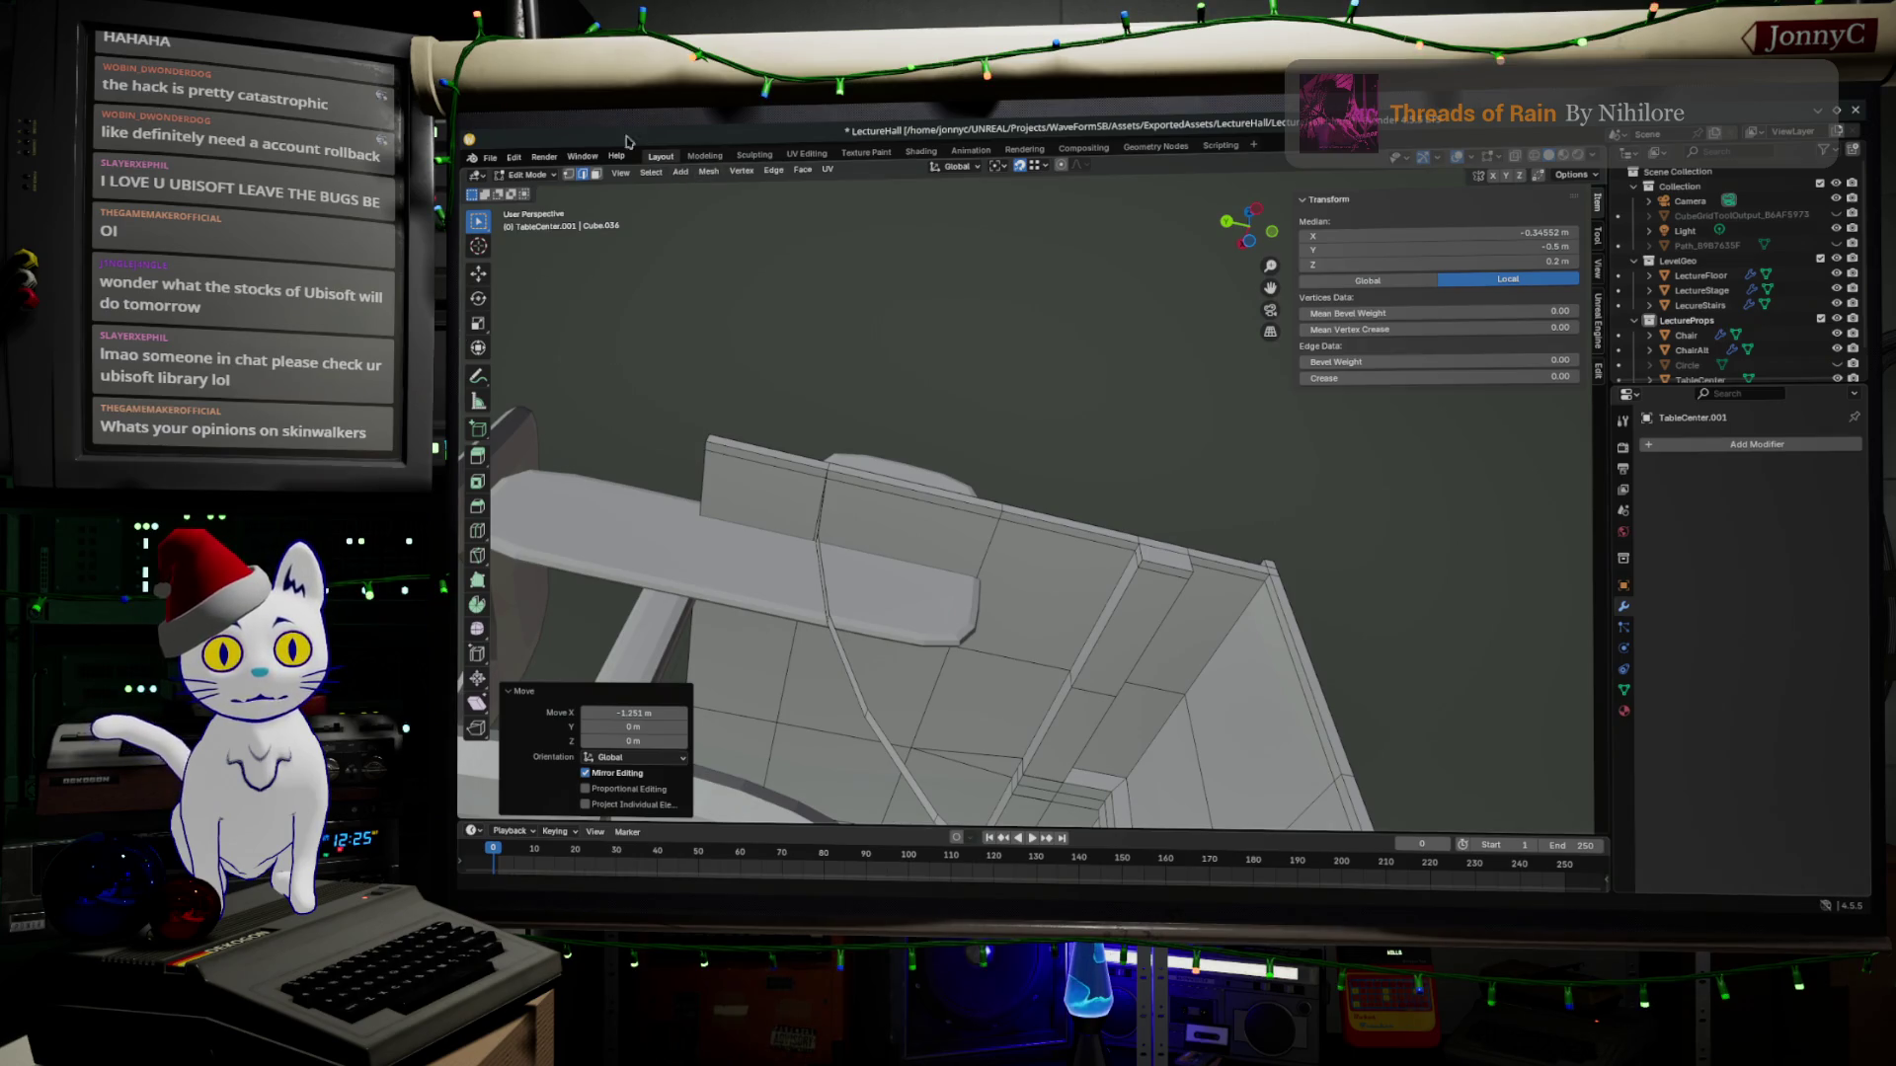
click(596, 176)
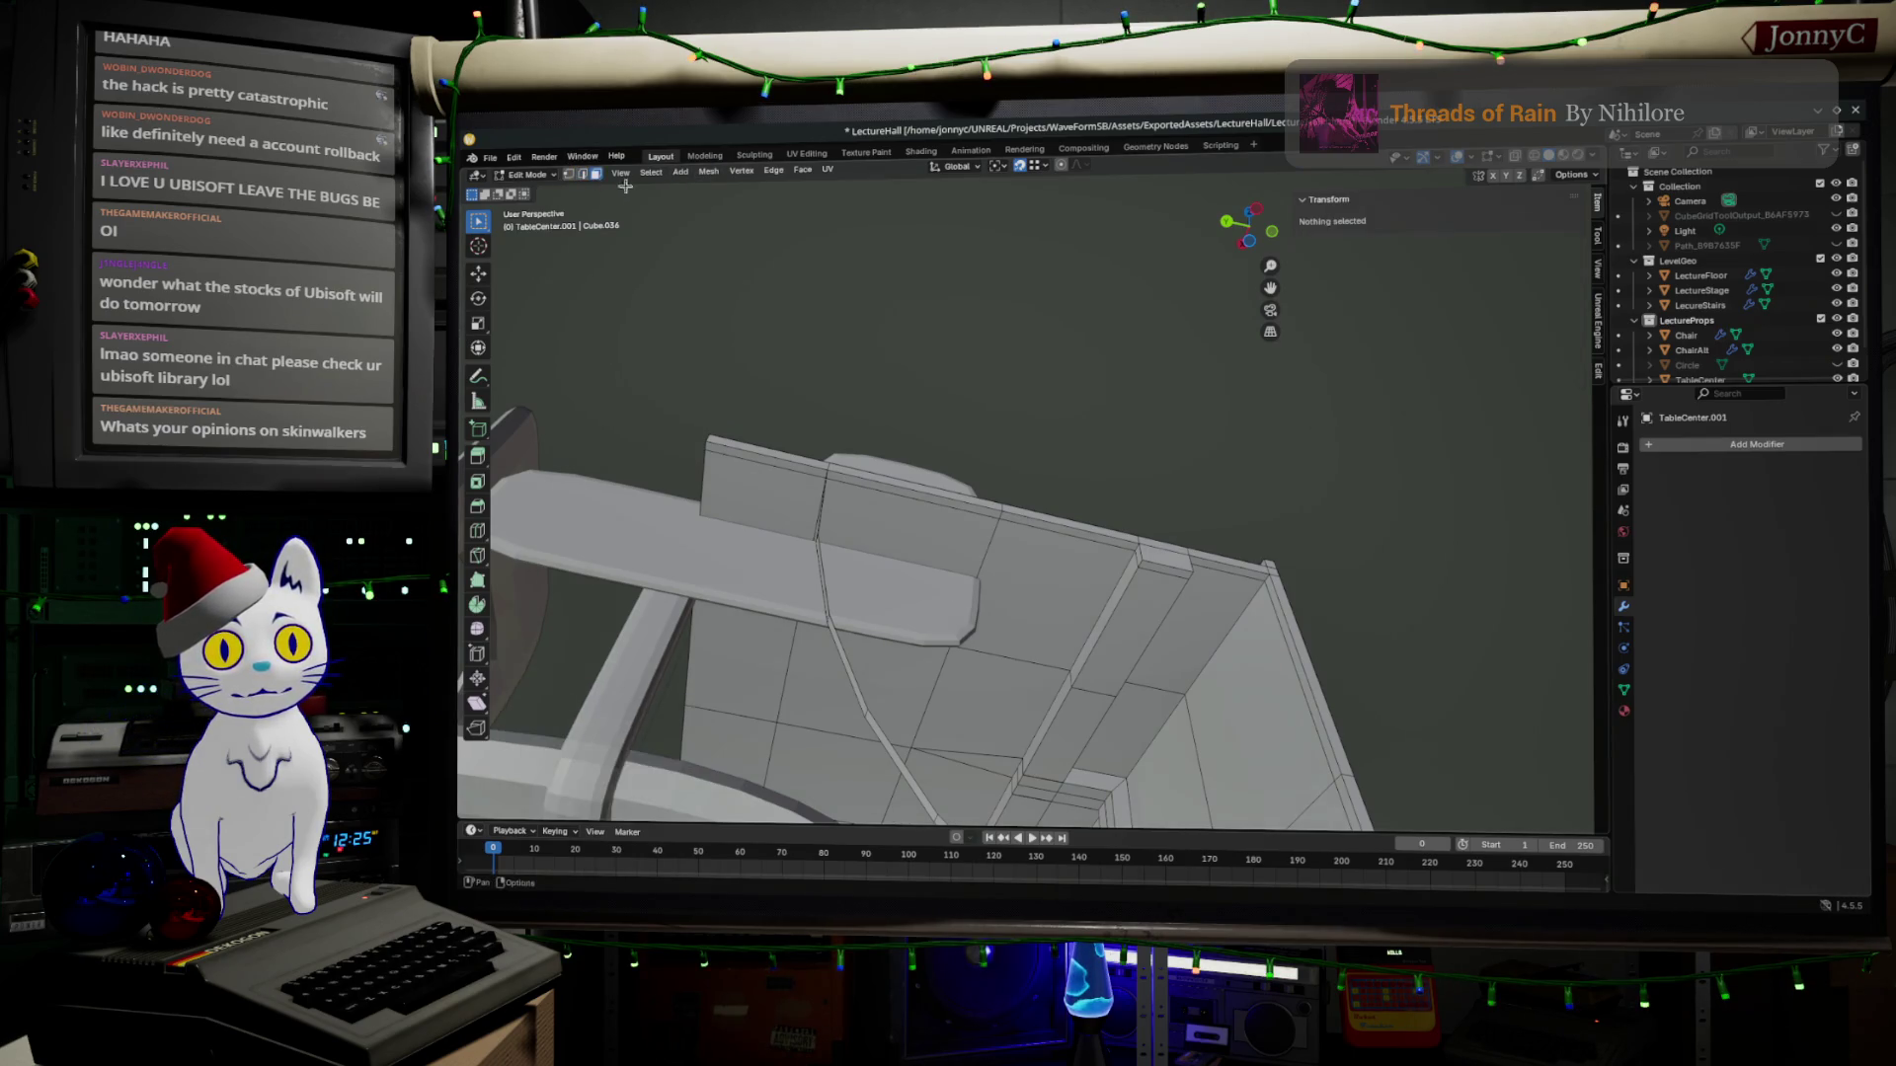
Select a desk-top edge, back out of an edge operation and undo the stray change.
click(933, 507)
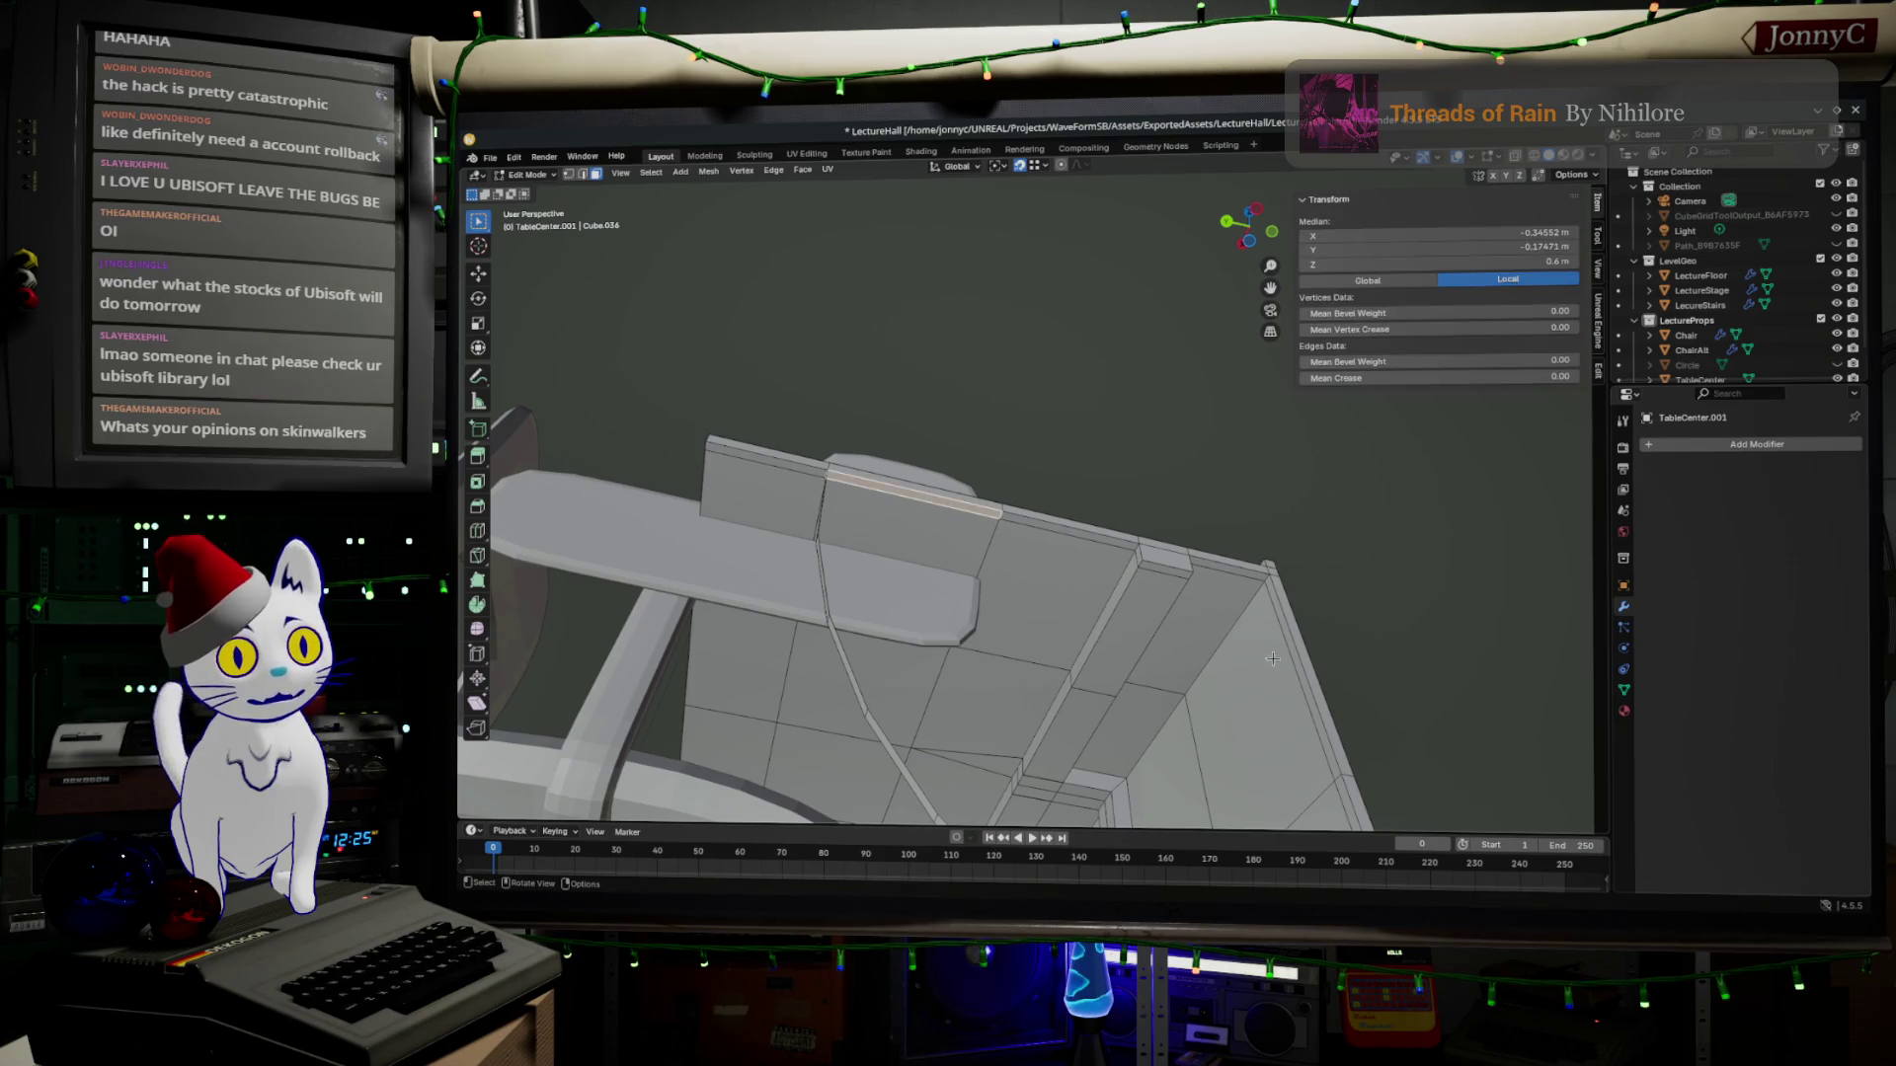
middle_drag(1258, 657, 1316, 498)
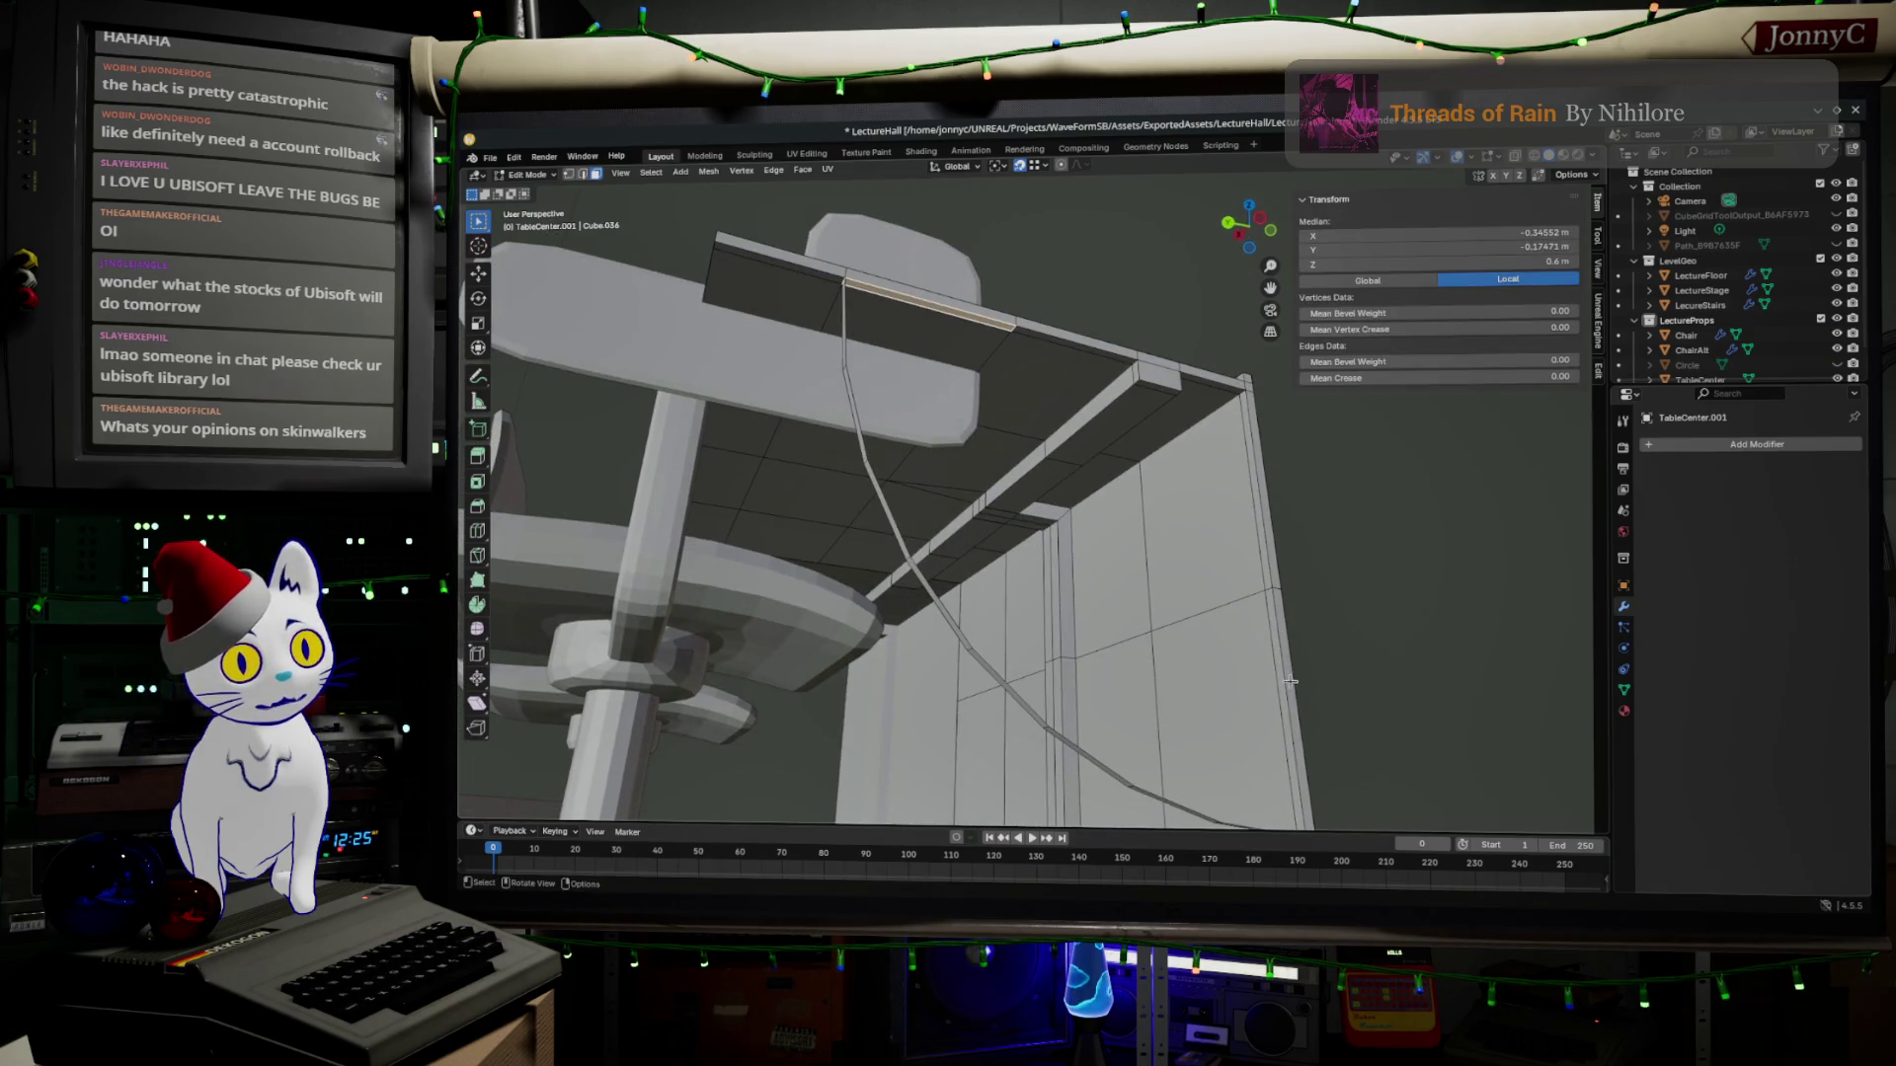
key(ctrl+e)
key(Escape)
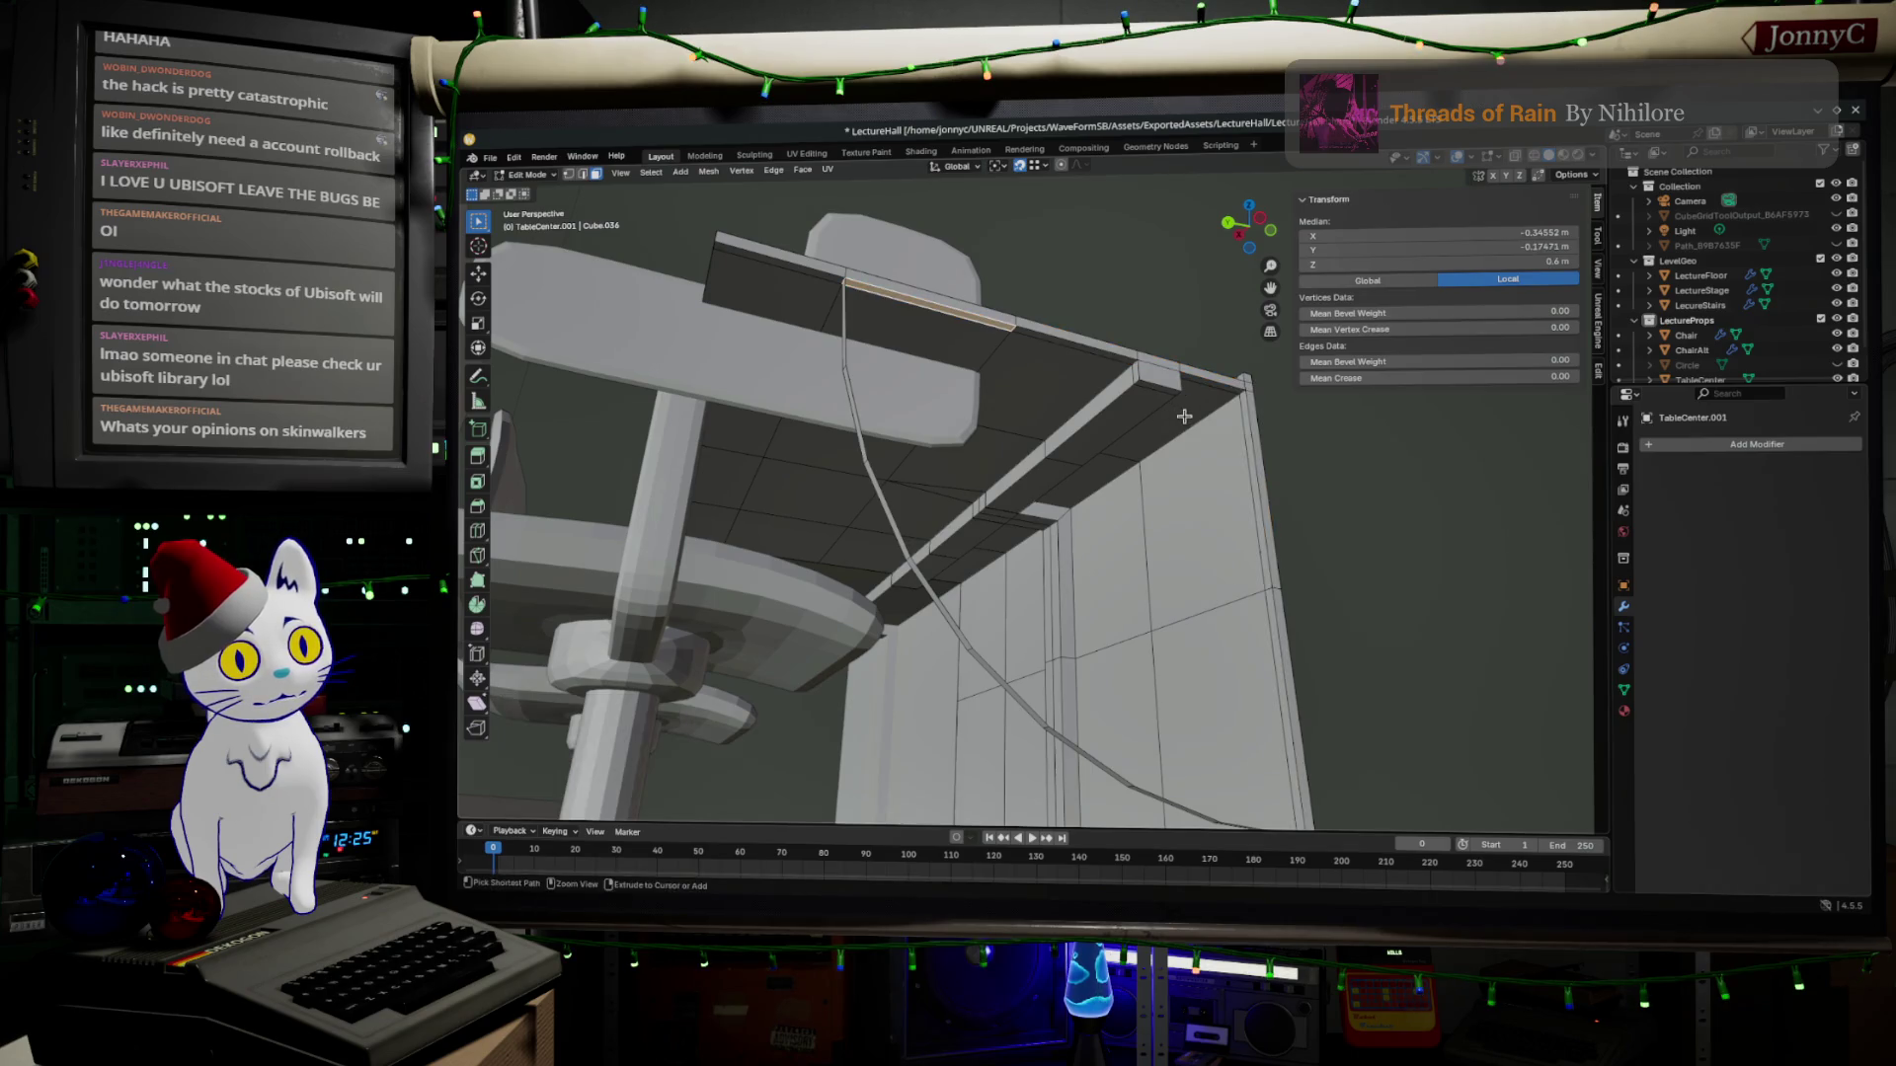
click(1113, 361)
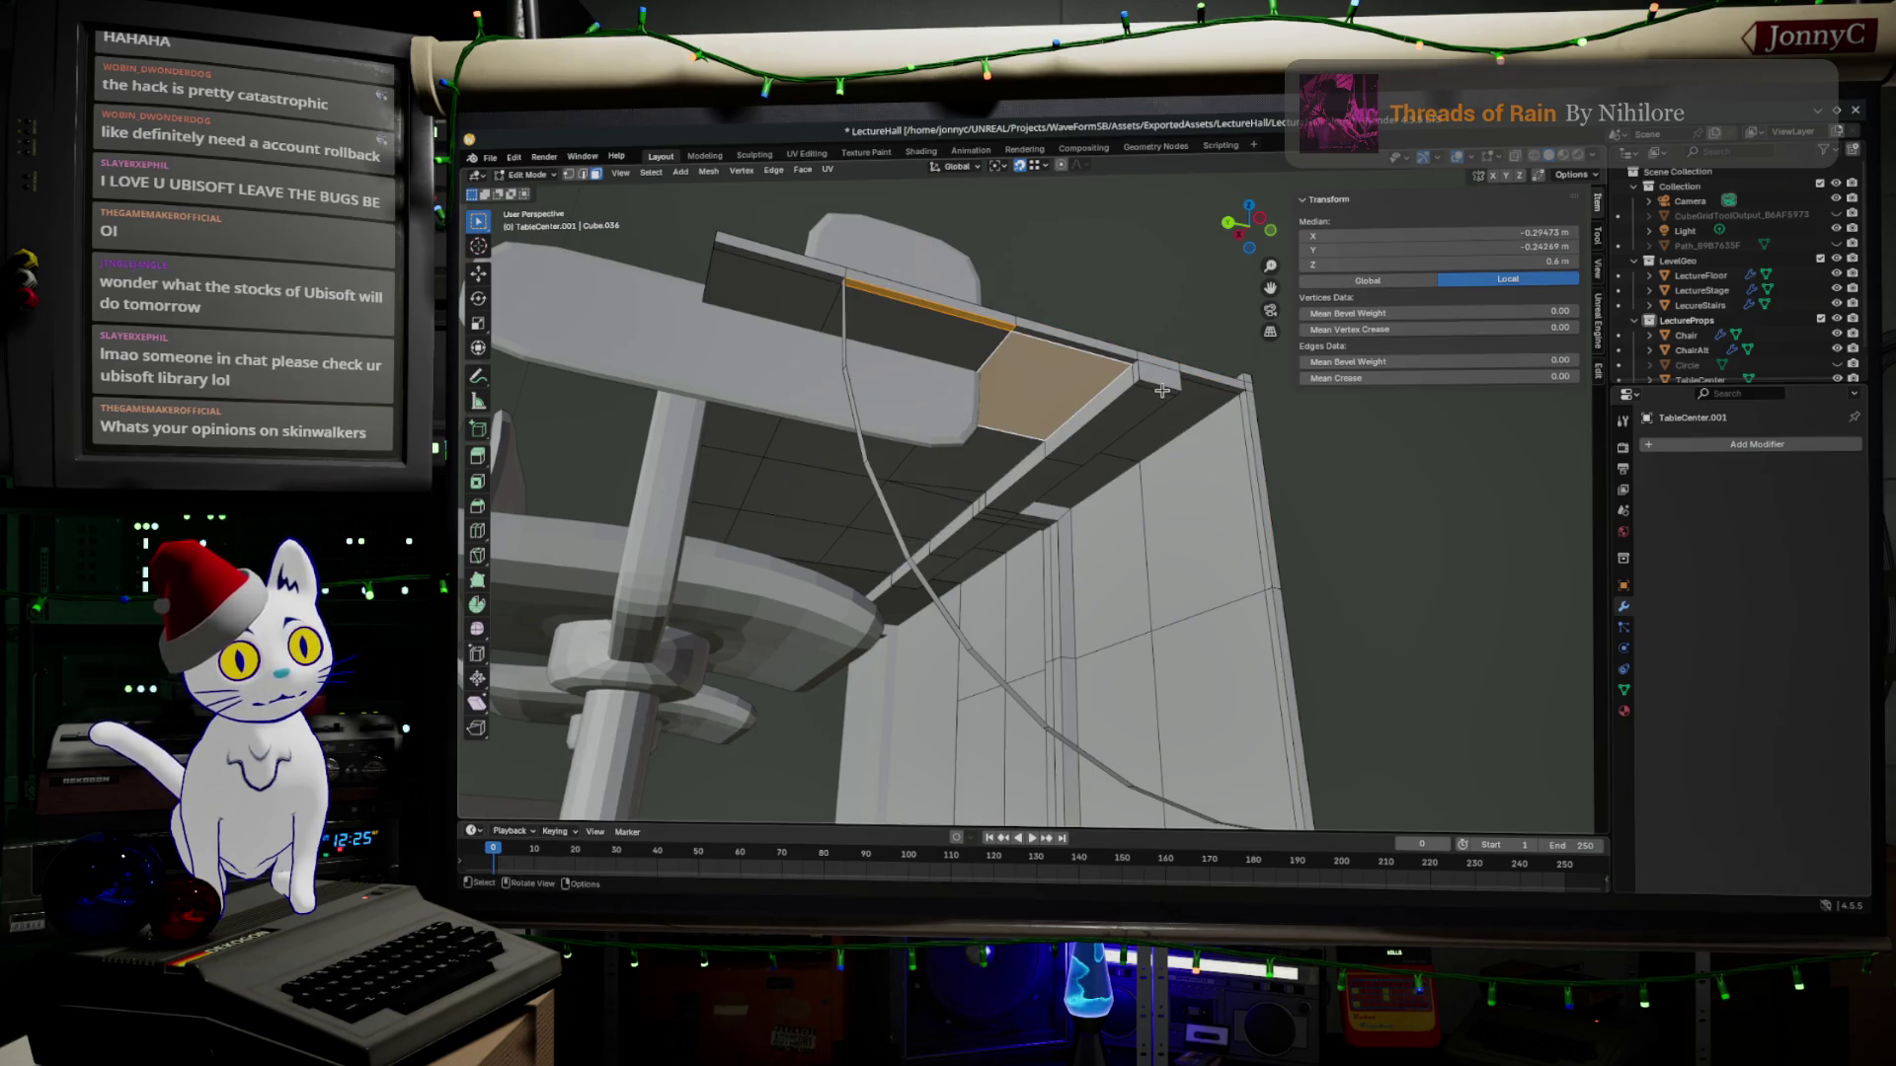
key(ctrl+z)
Select the edge path along the desk top and down its right side and delete those edges.
ctrl+click(1148, 388)
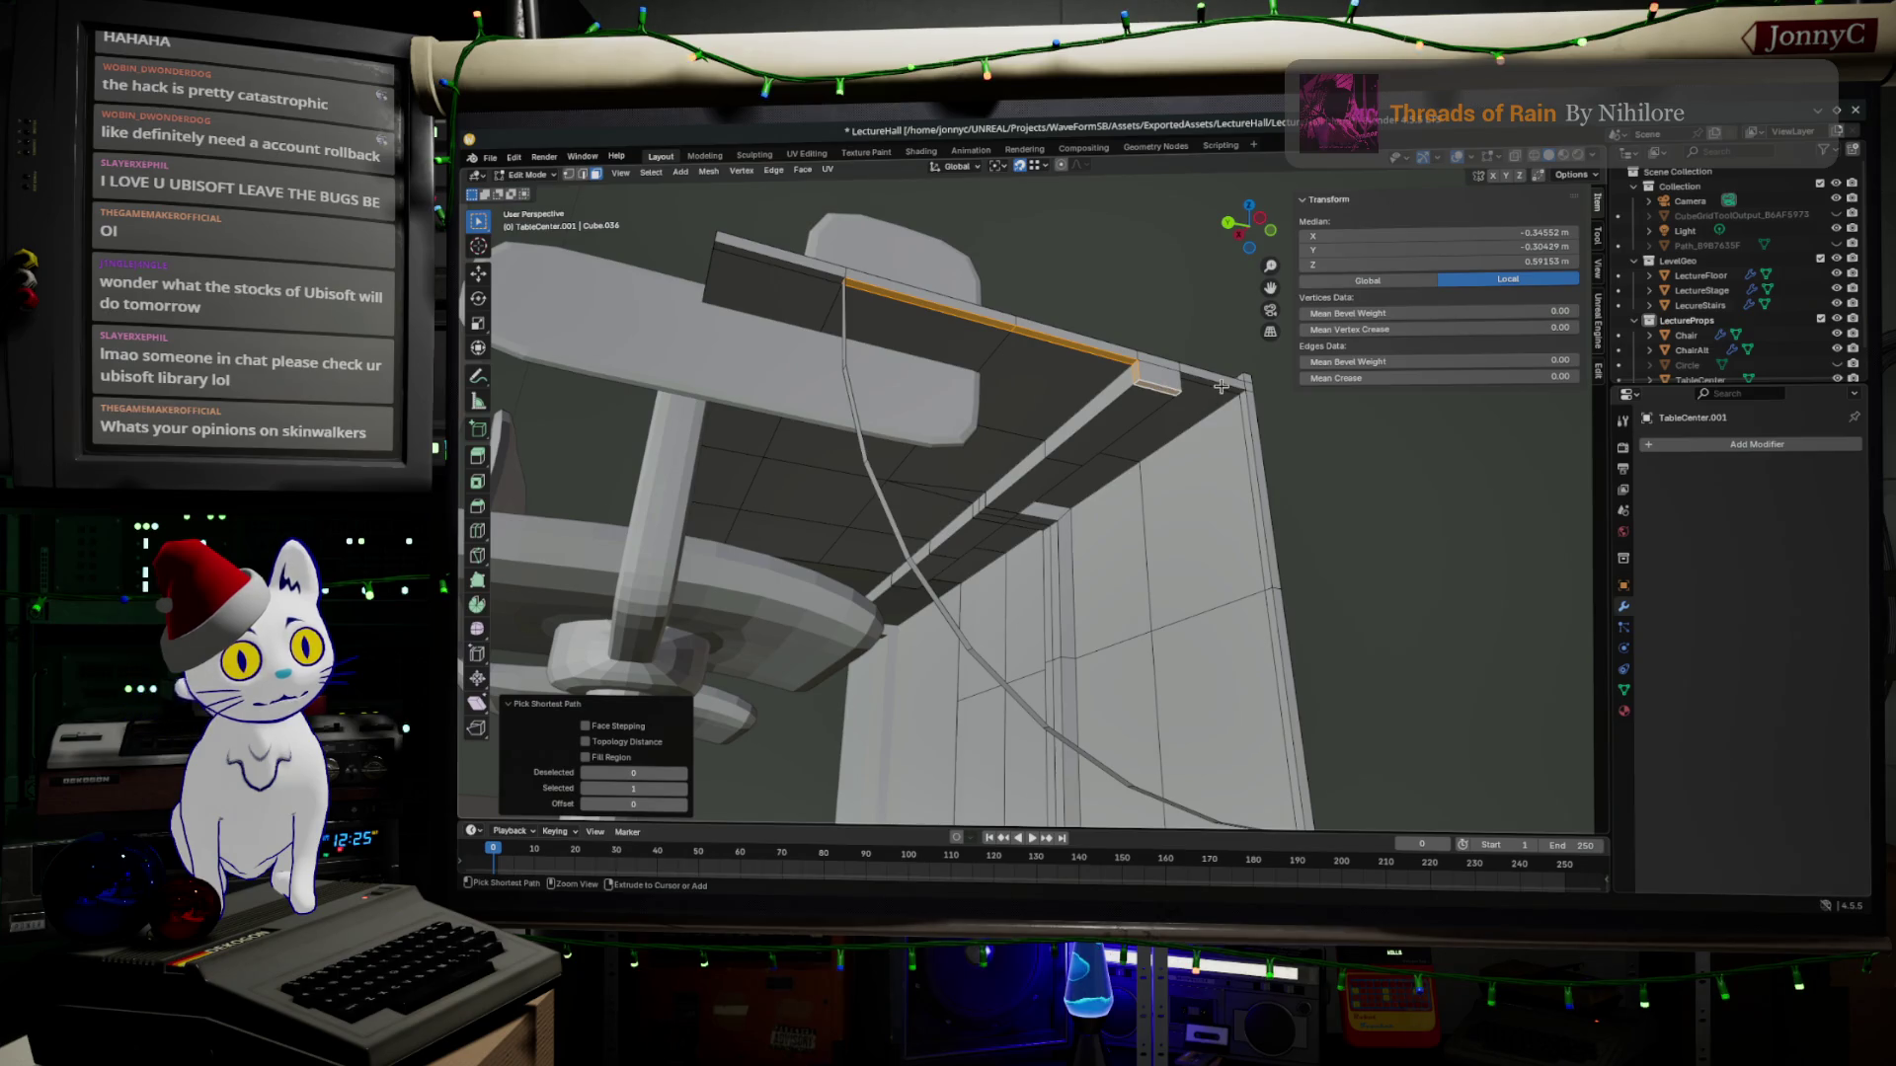
middle_drag(1226, 388, 1277, 591)
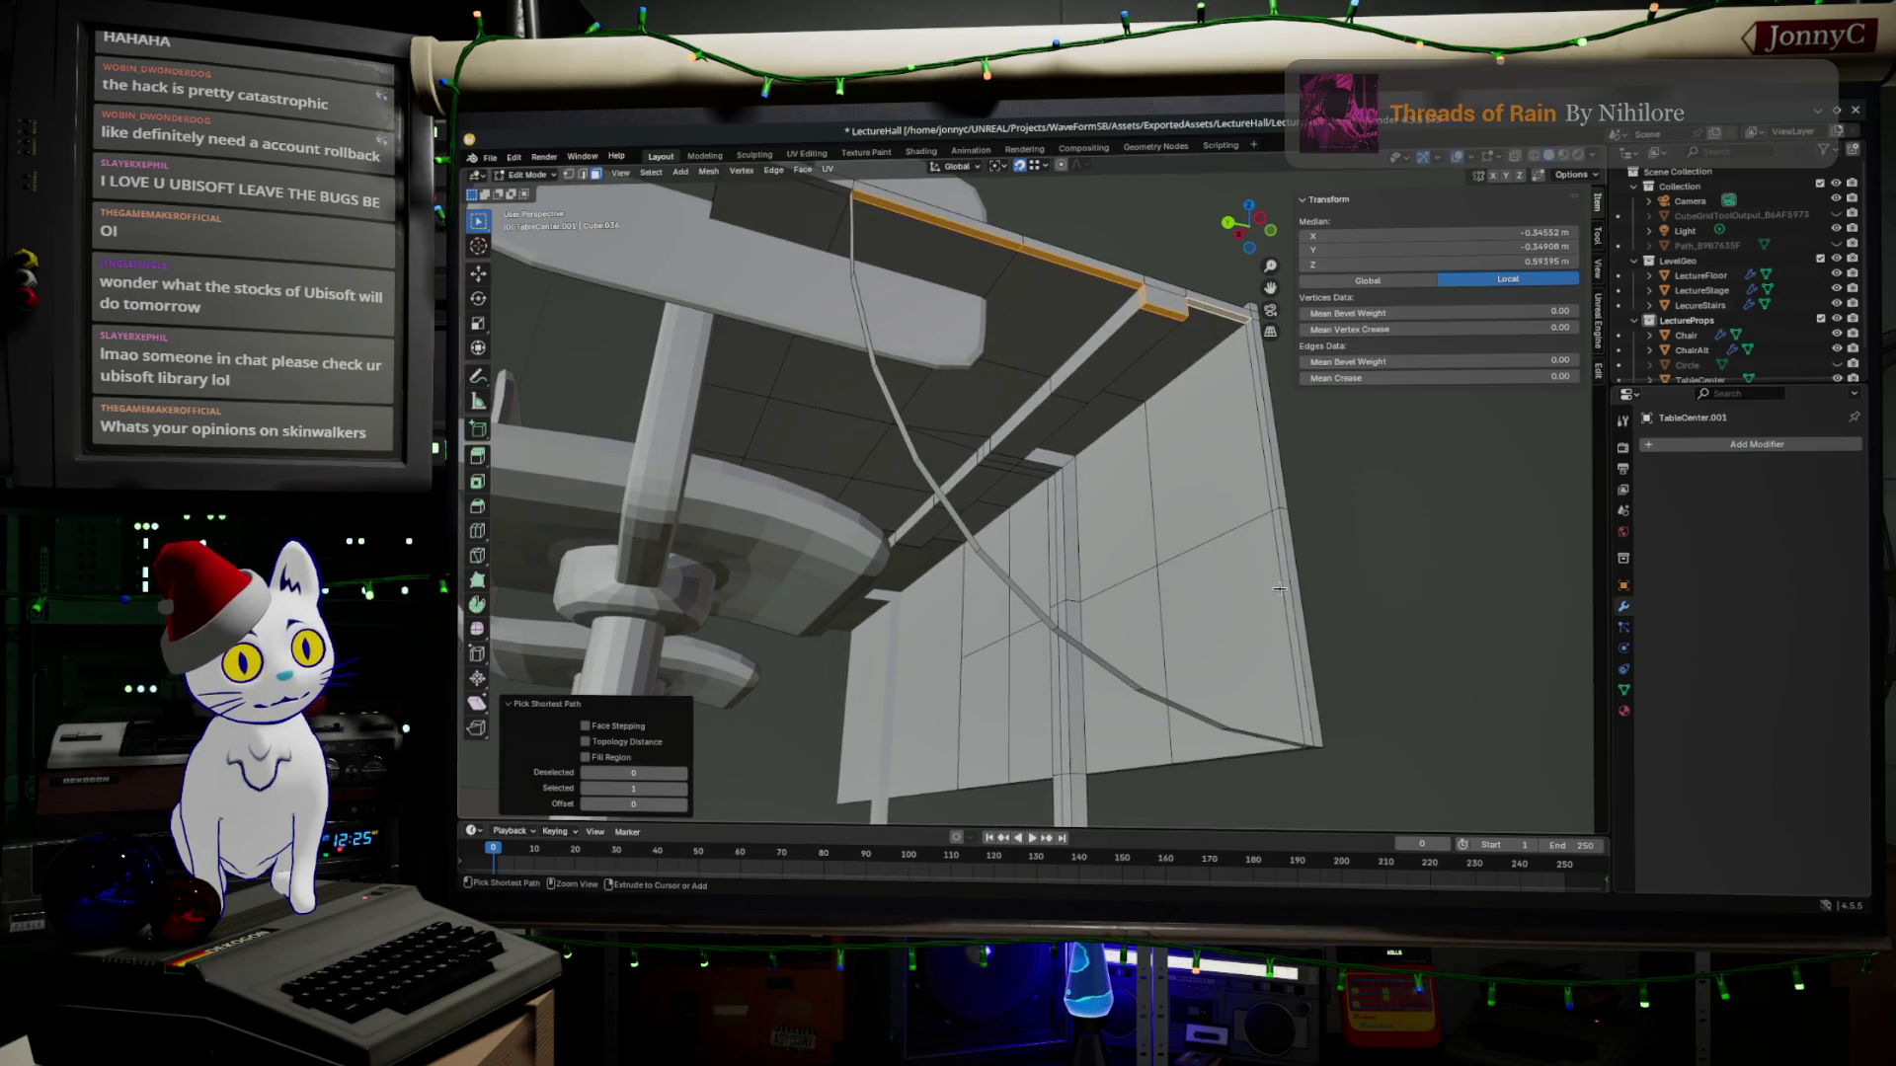
ctrl+click(1282, 589)
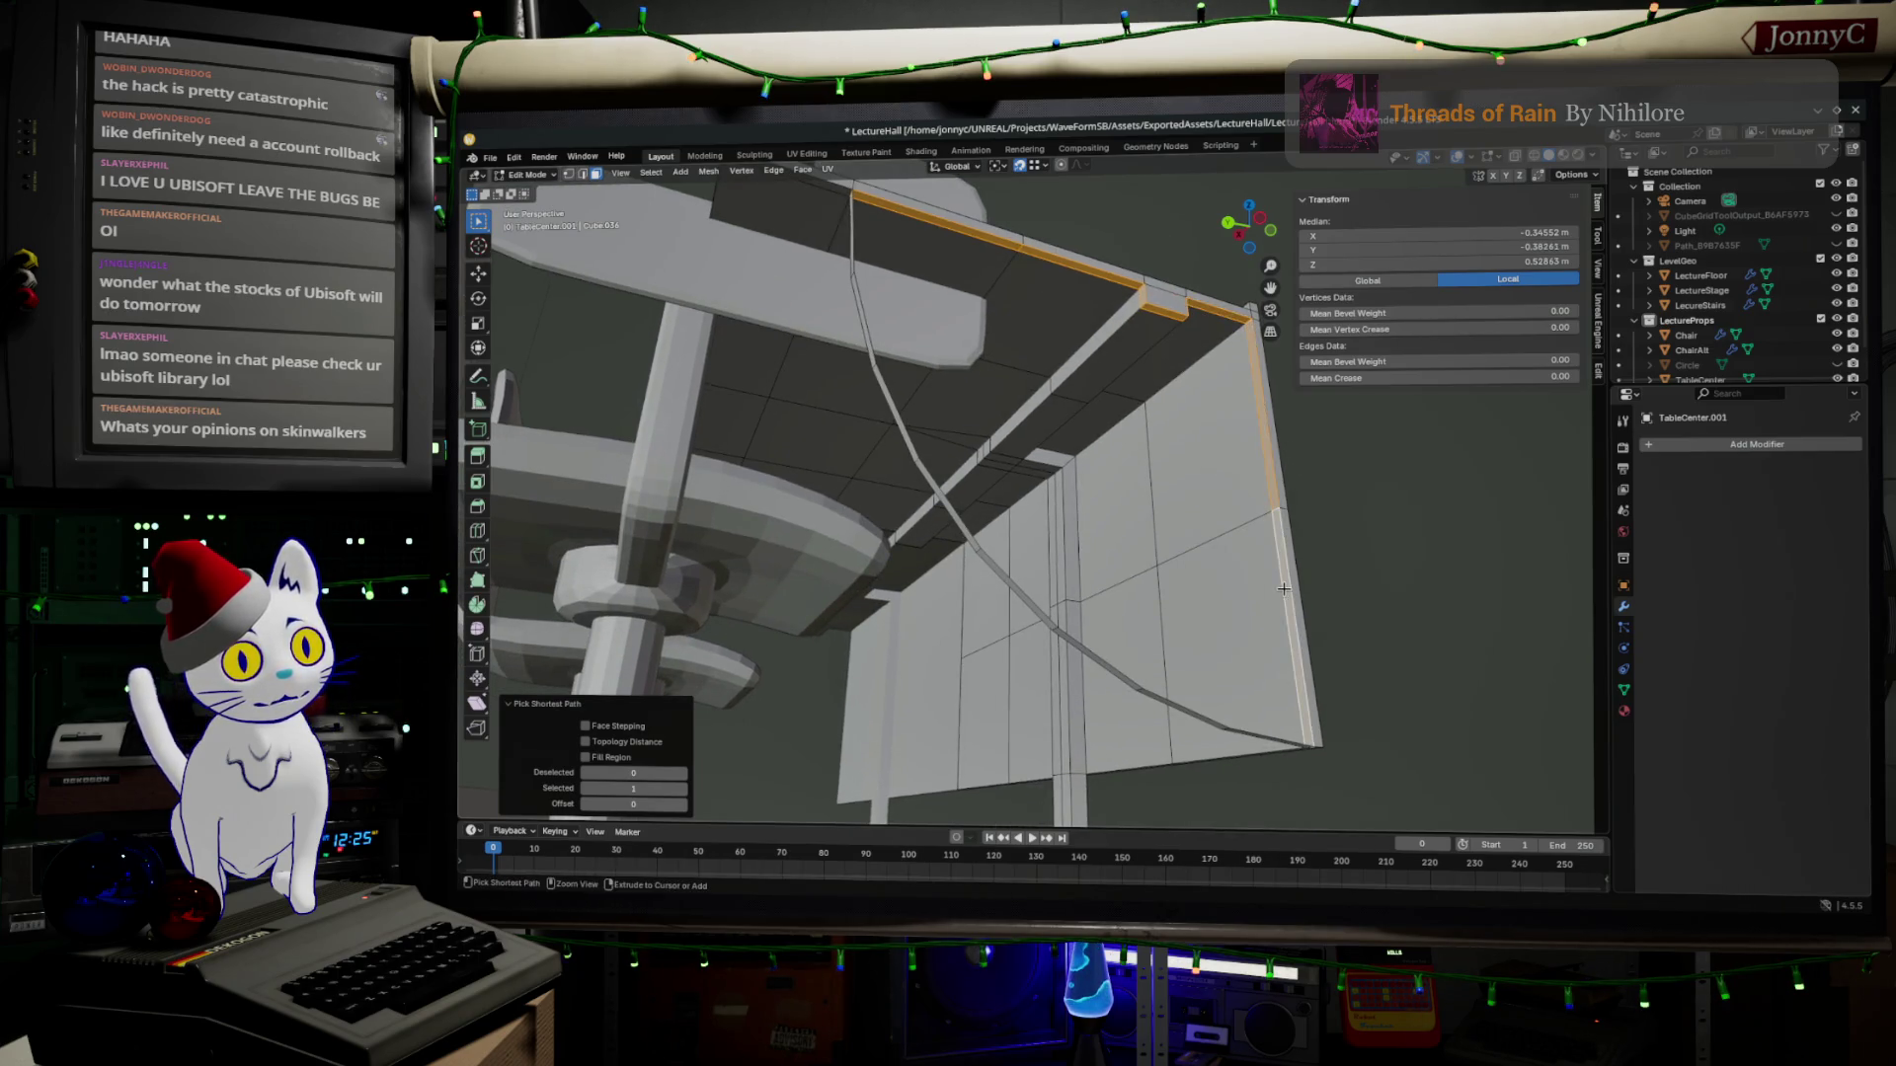
right_click(1211, 380)
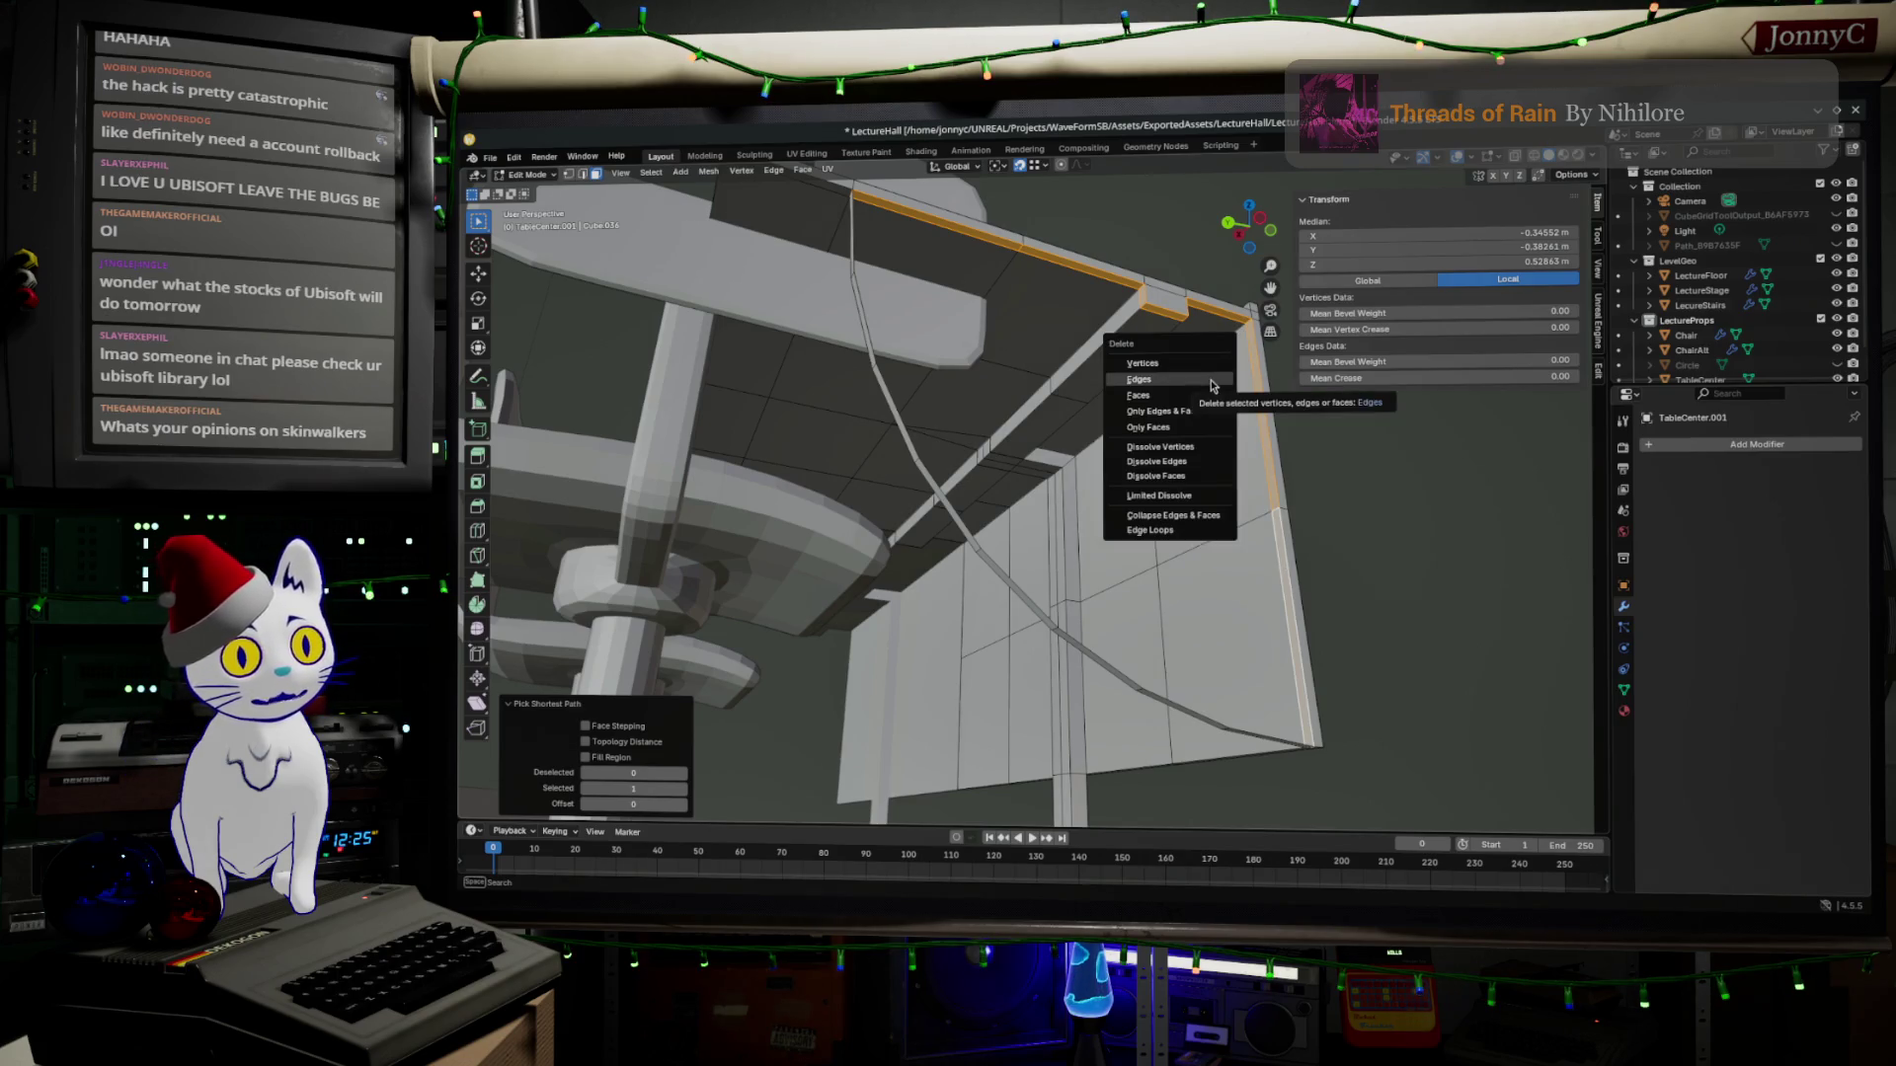
click(1334, 403)
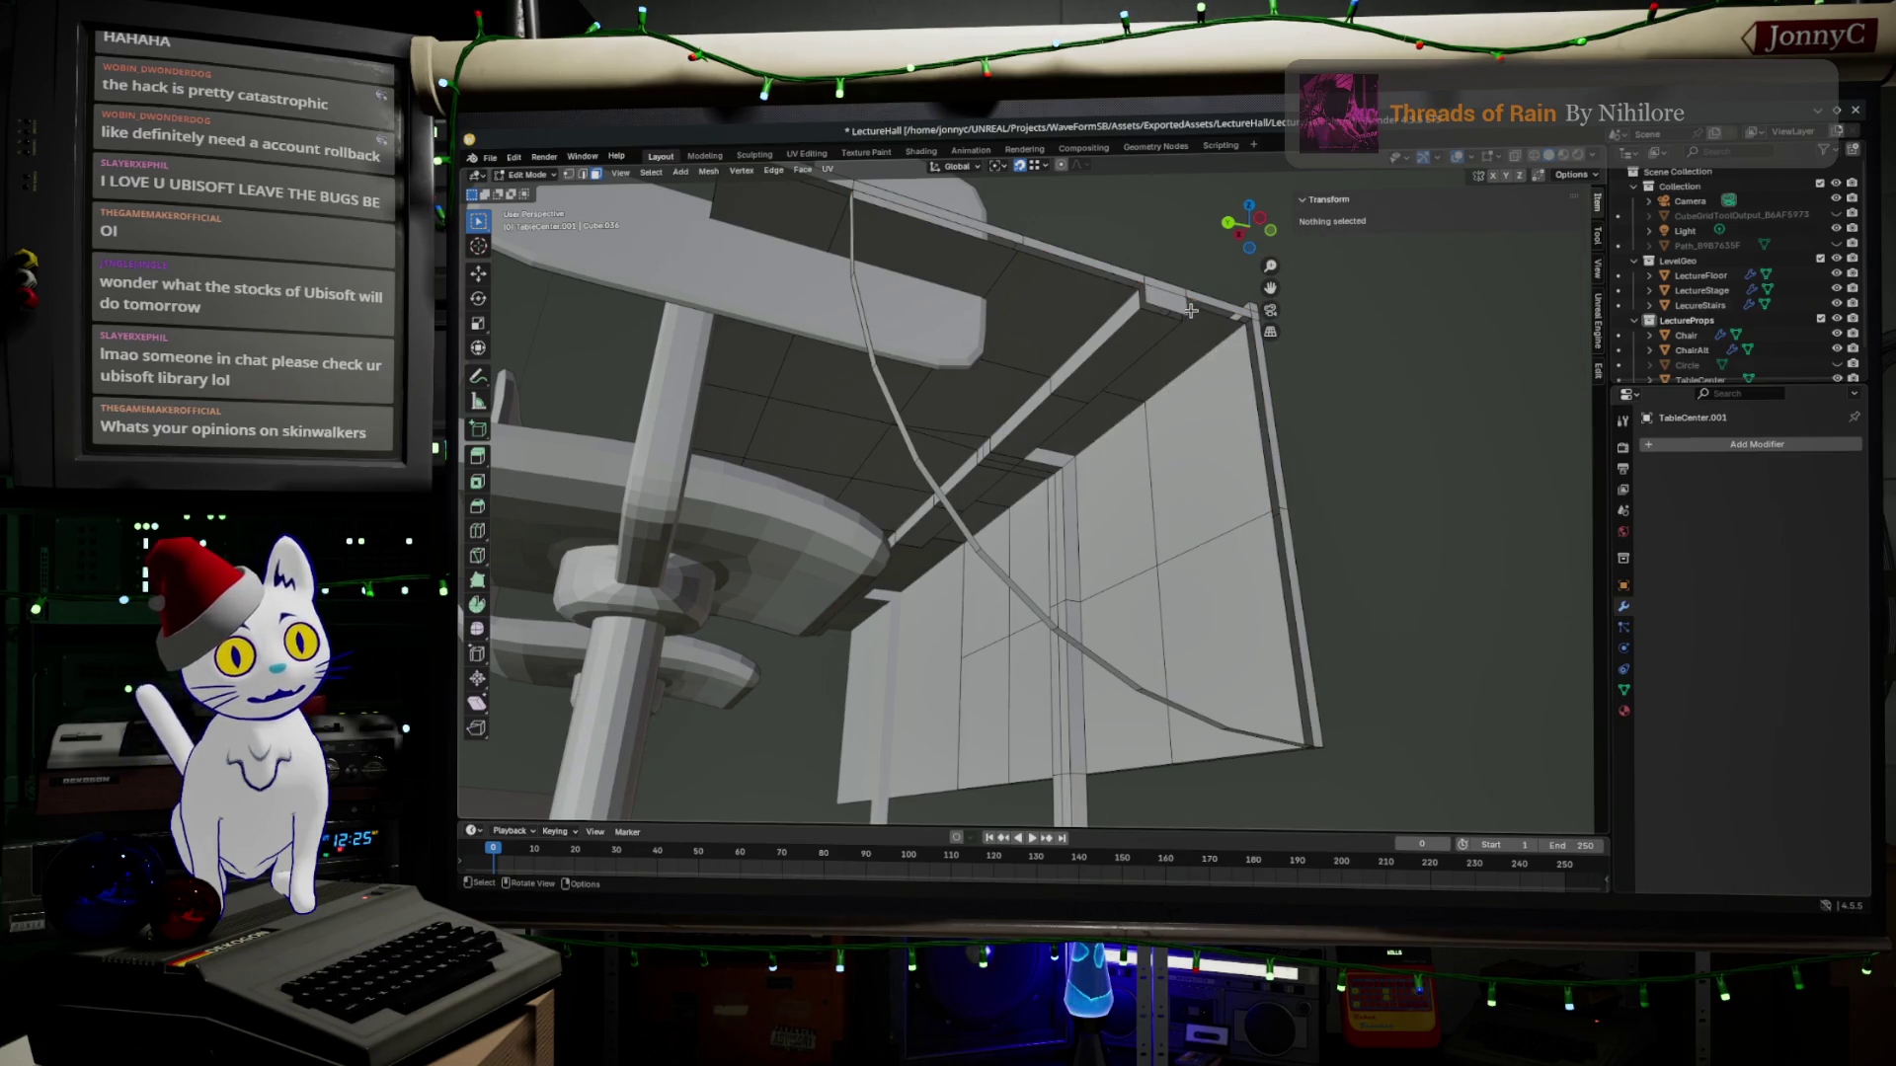
Delete the small leftover face in that corner.
click(1190, 312)
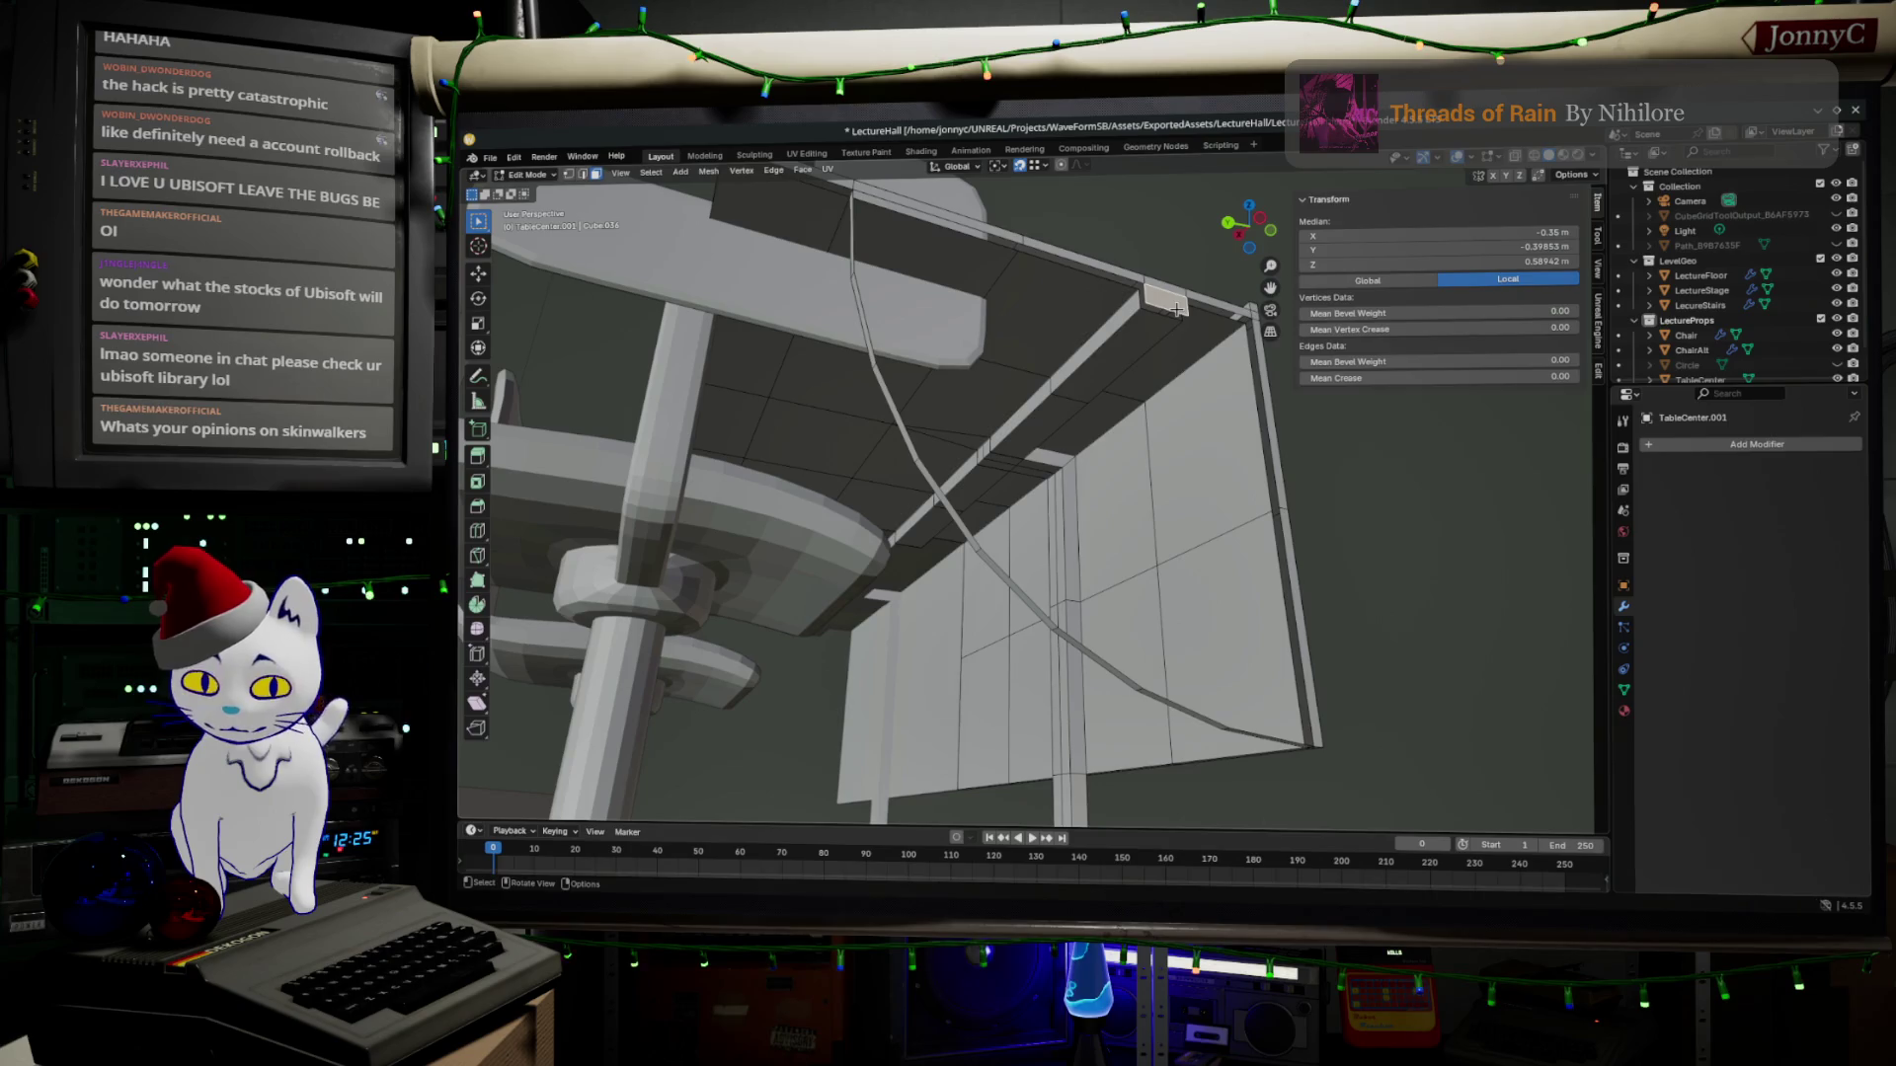
right_click(1178, 309)
click(1289, 334)
middle_drag(1037, 518, 1096, 489)
Face the panel area under the desk and try selections from the curve top to the desk-top corner.
mouse_move(1199, 412)
middle_down()
mouse_move(1109, 367)
mouse_move(993, 454)
middle_up()
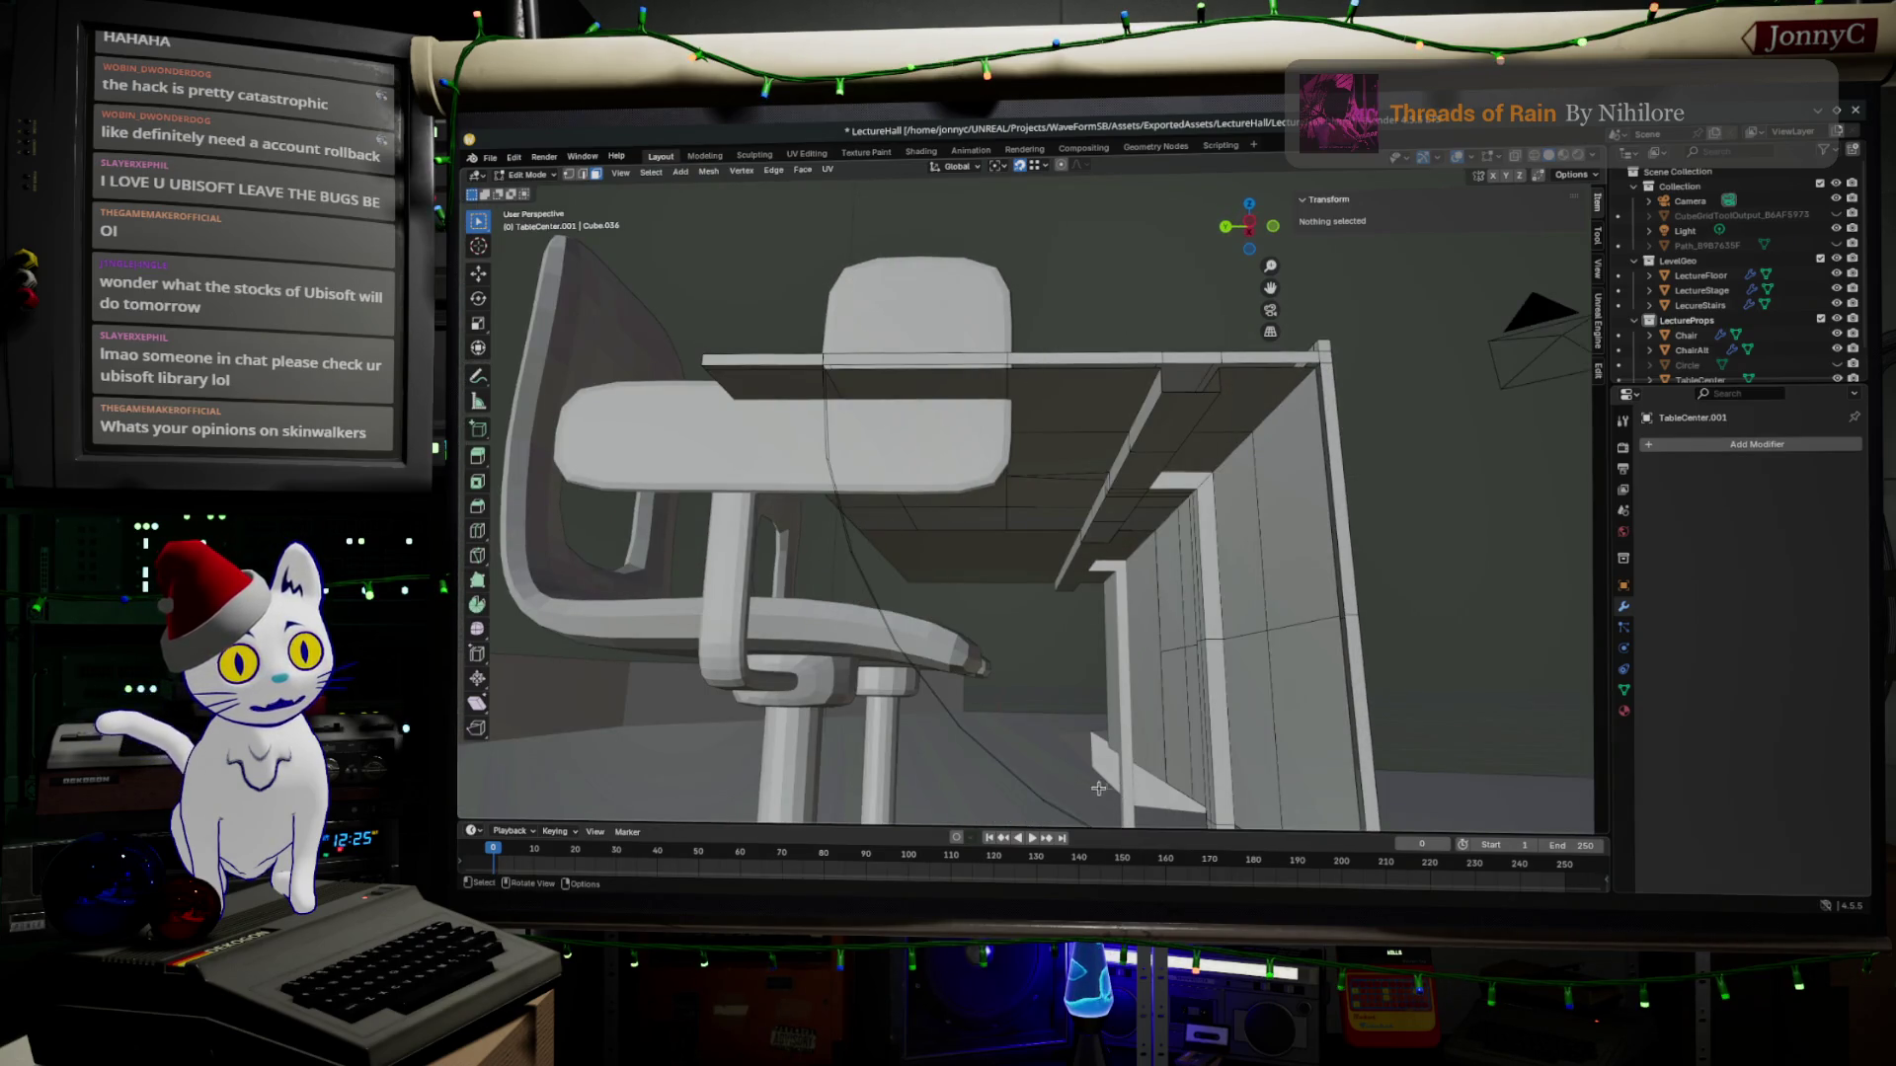
middle_drag(1102, 790, 1071, 580)
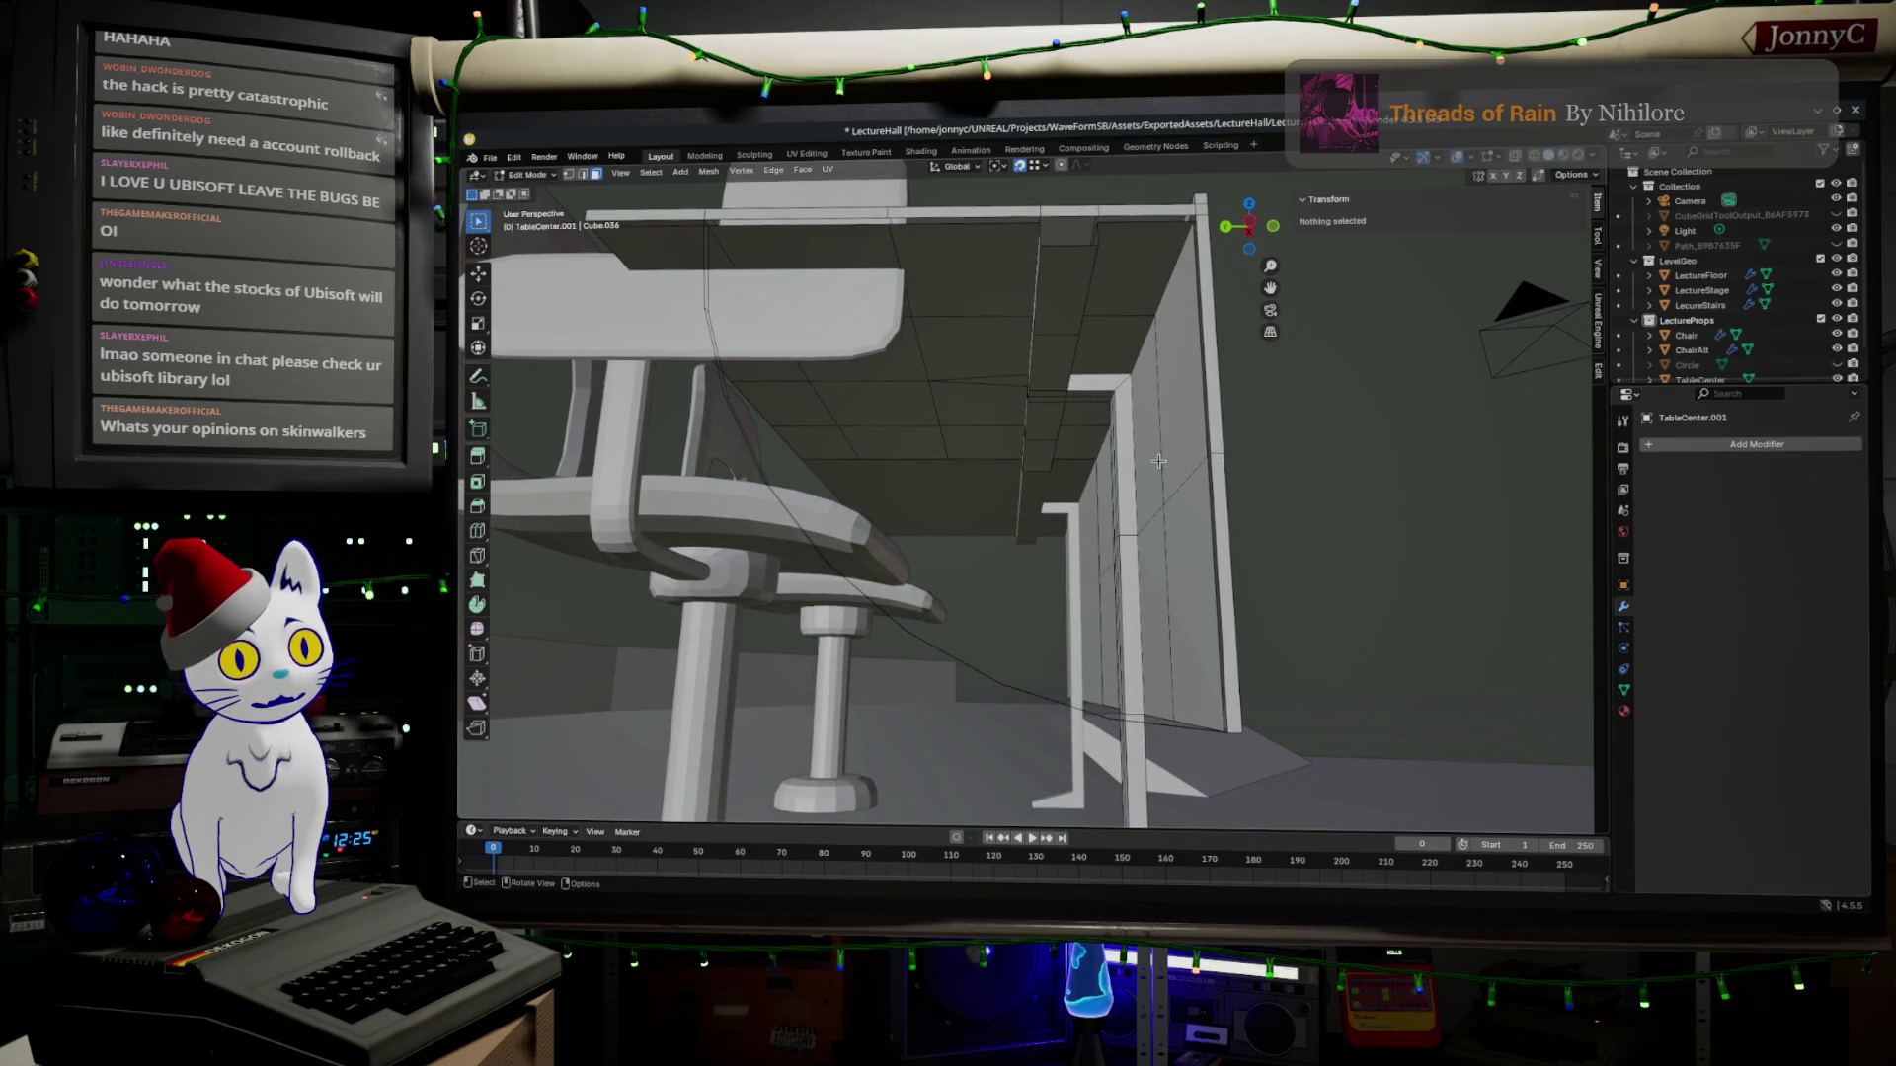
middle_drag(1155, 459, 1119, 407)
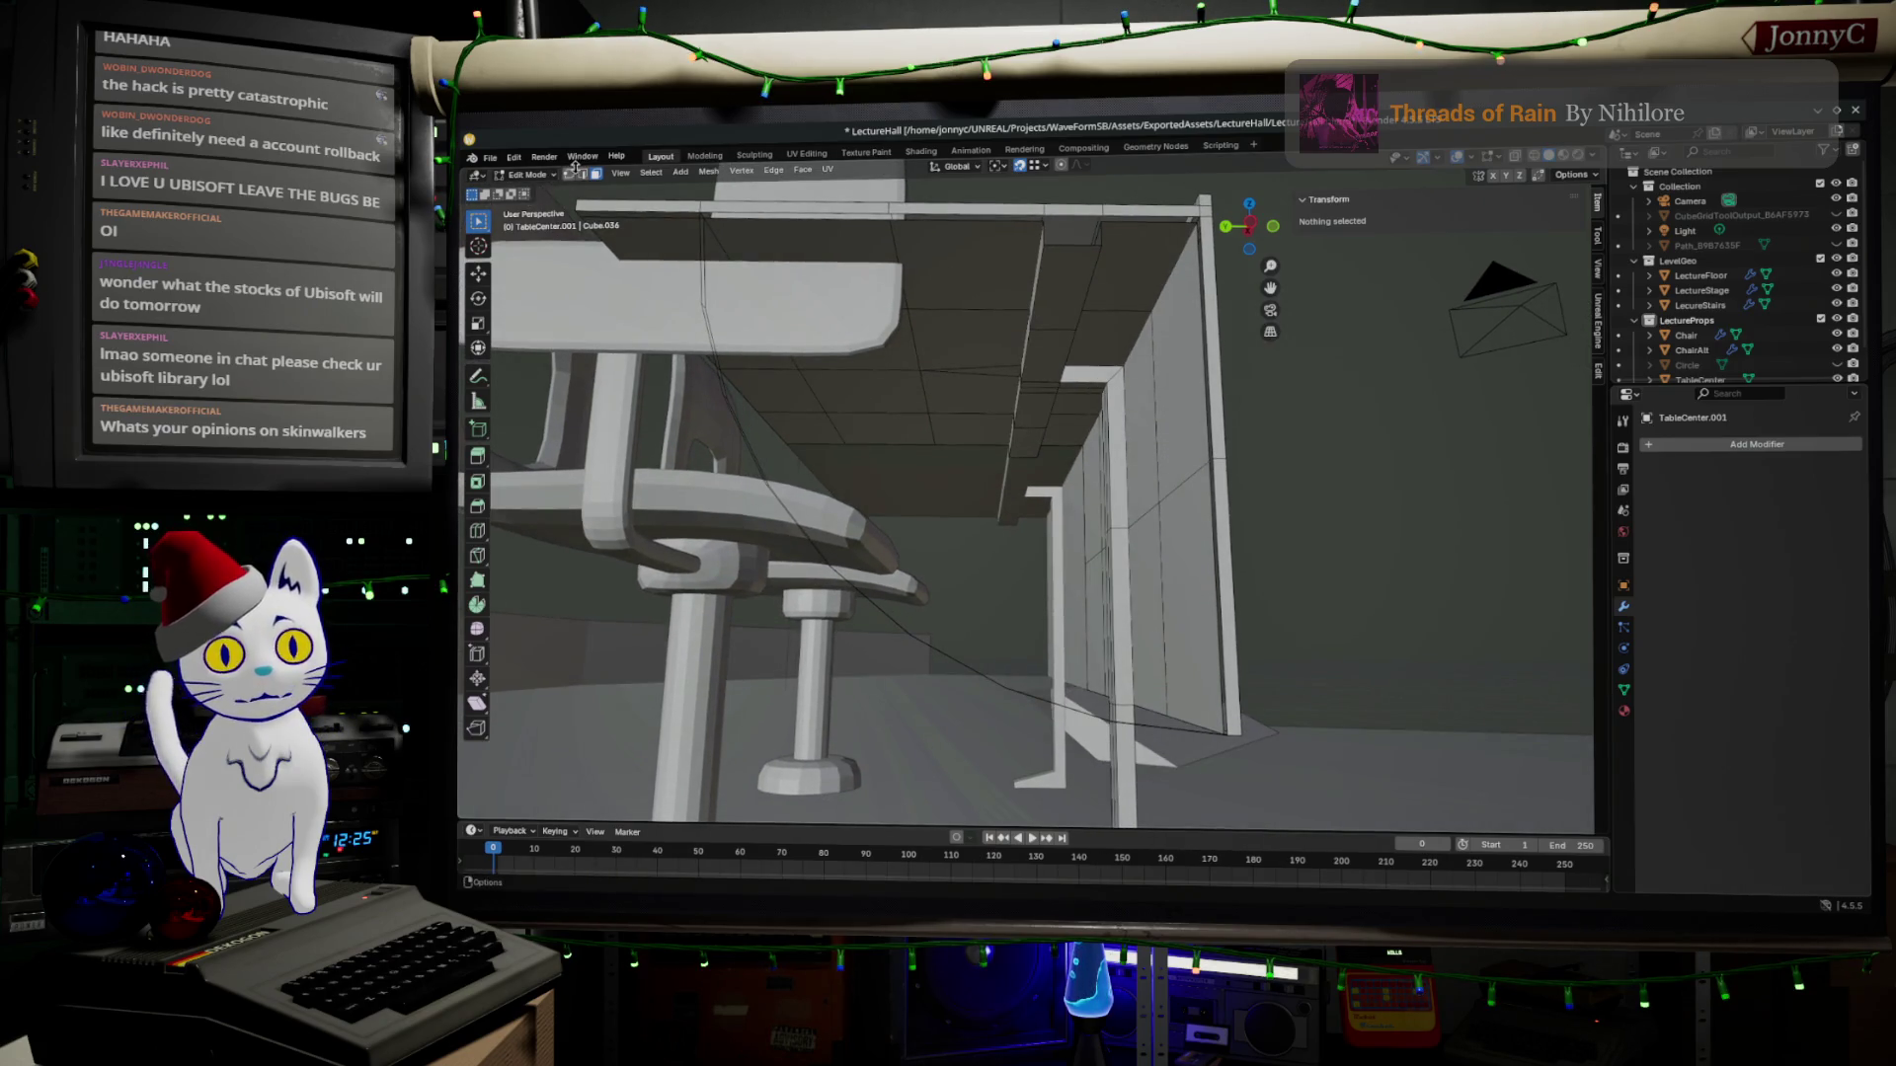
middle_drag(925, 341, 803, 479)
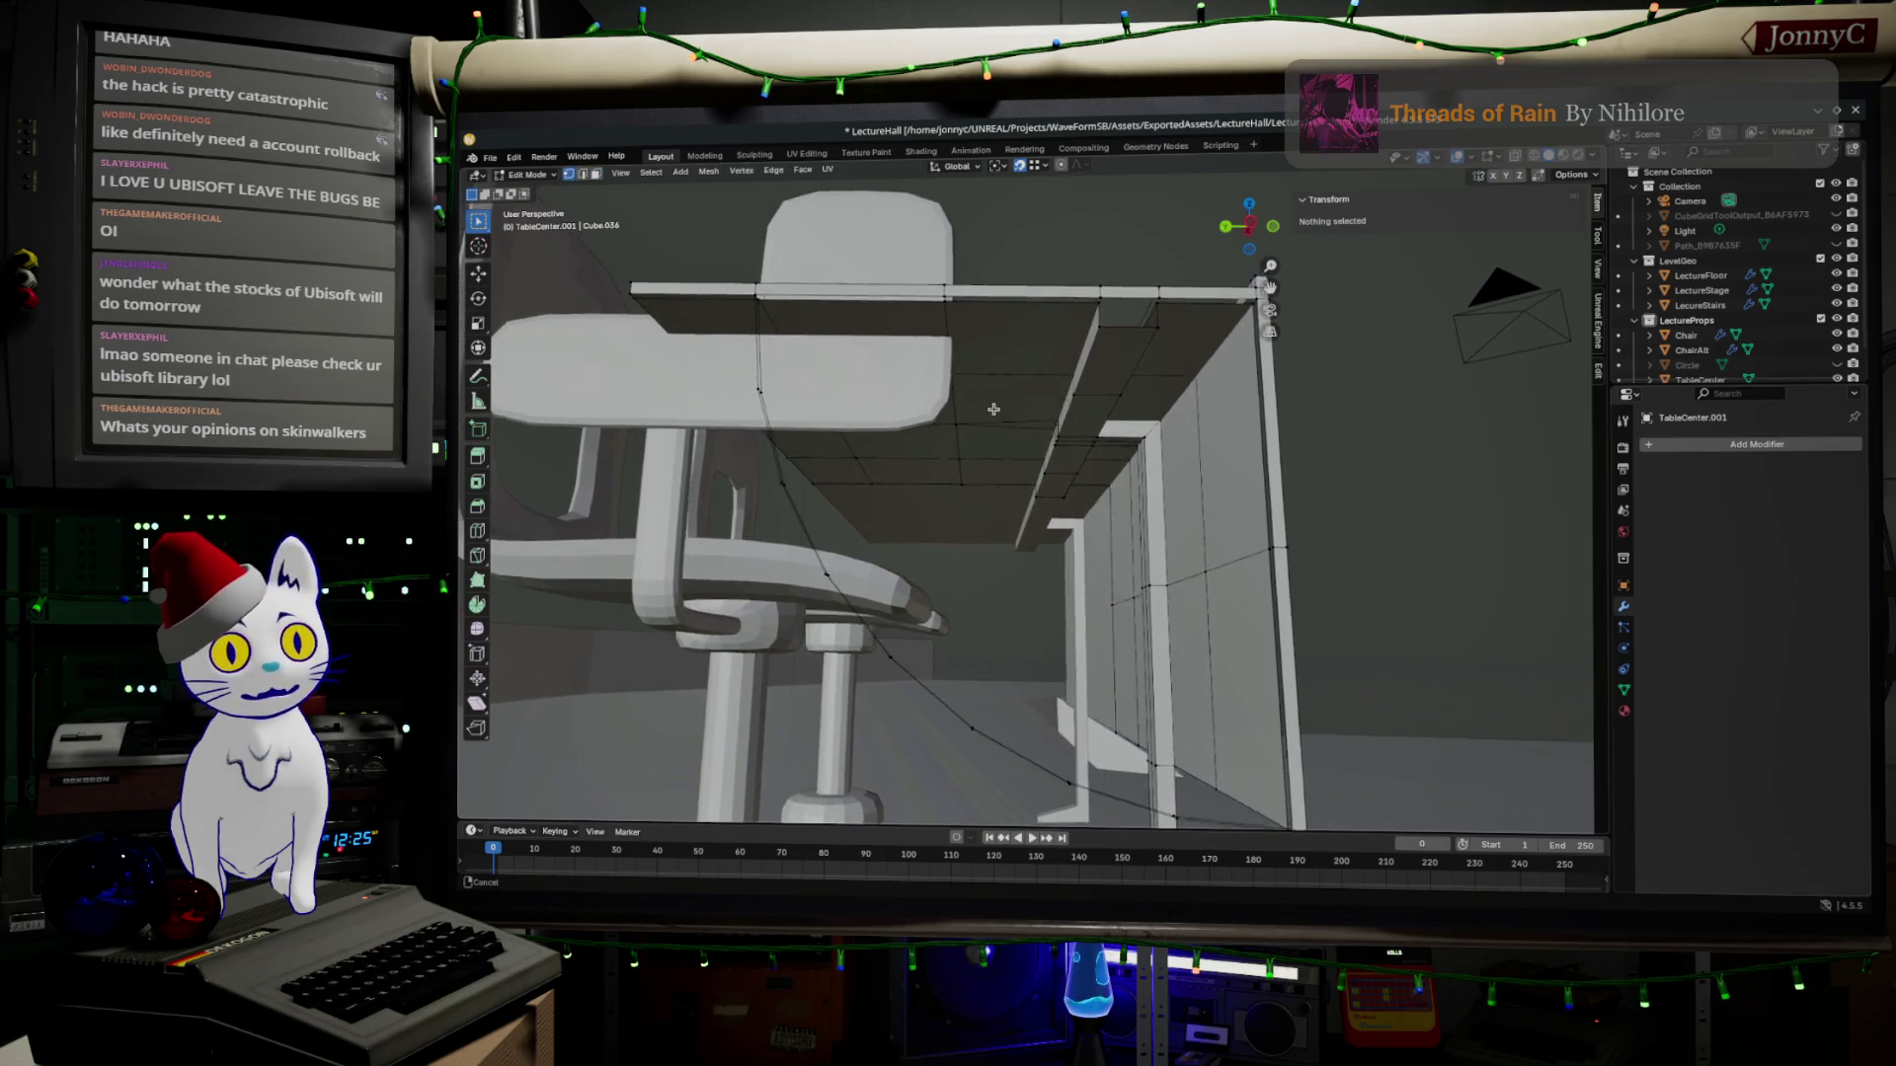
click(762, 490)
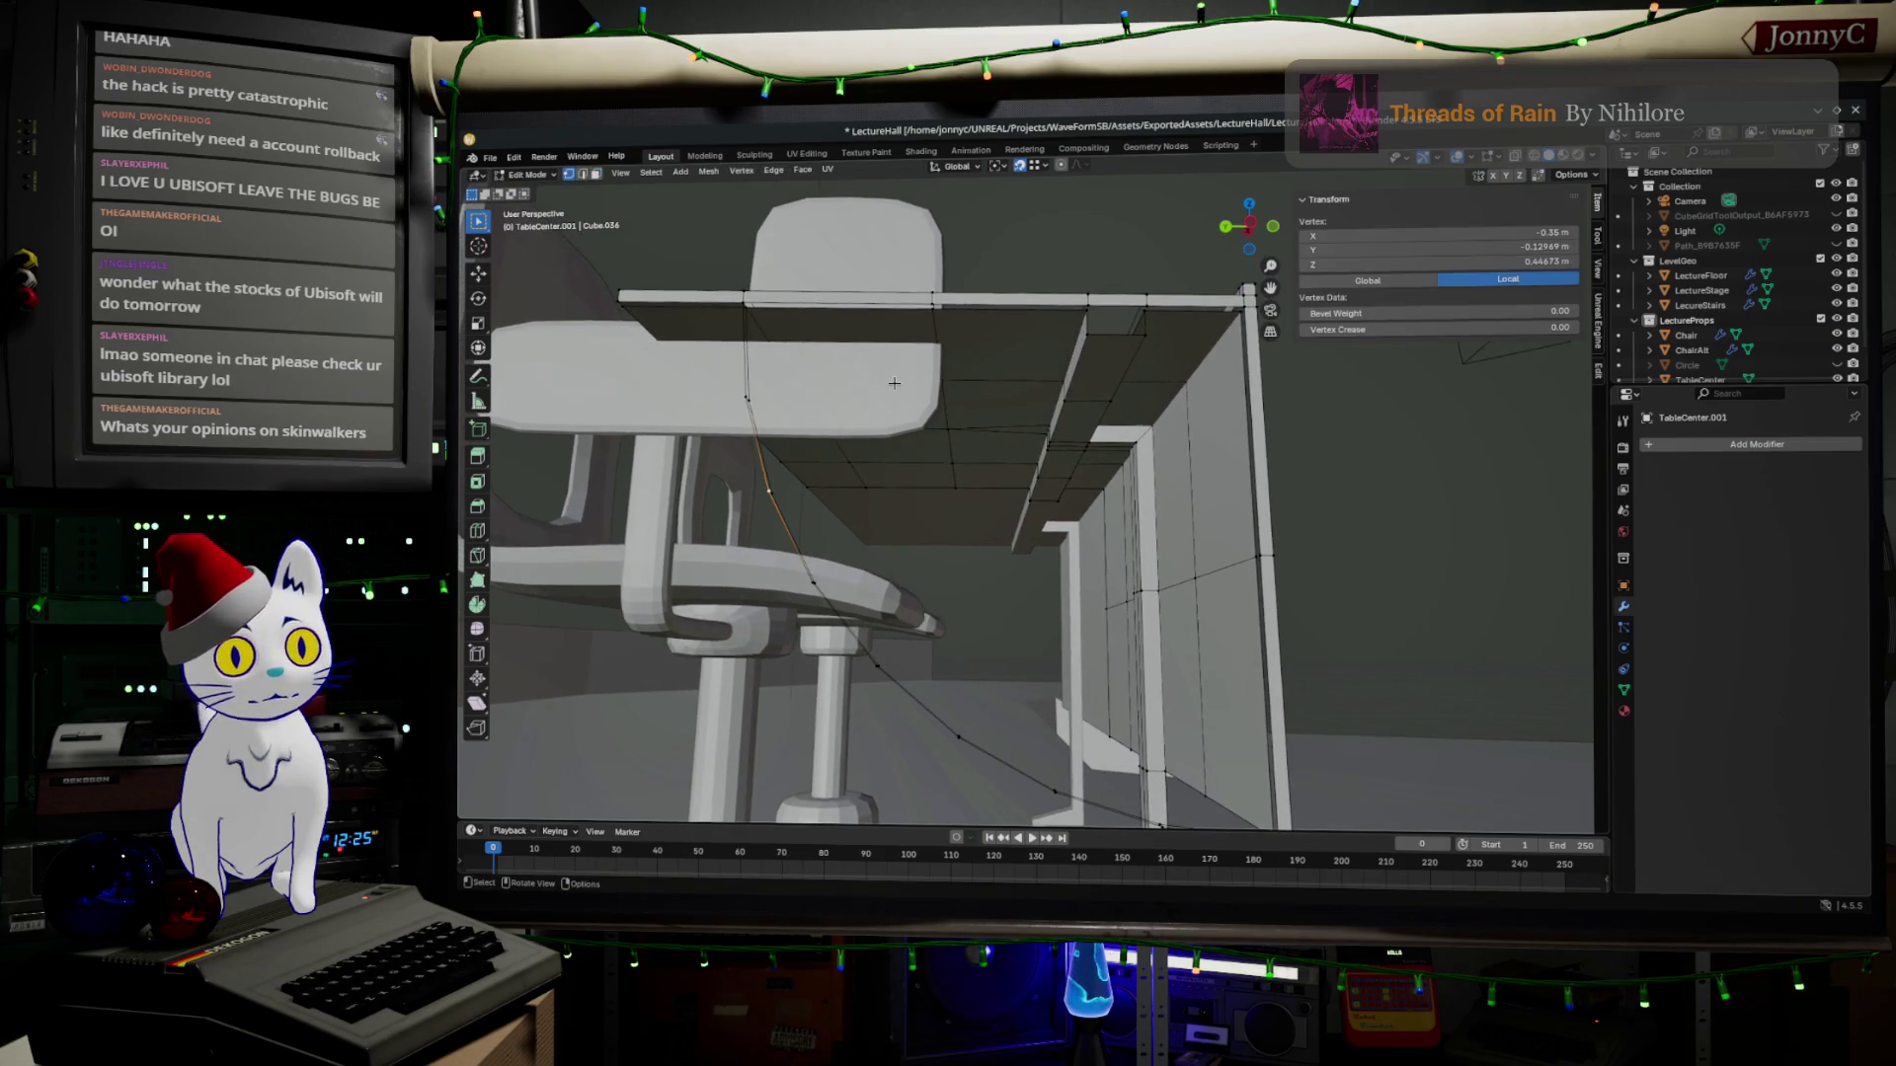
ctrl+click(934, 306)
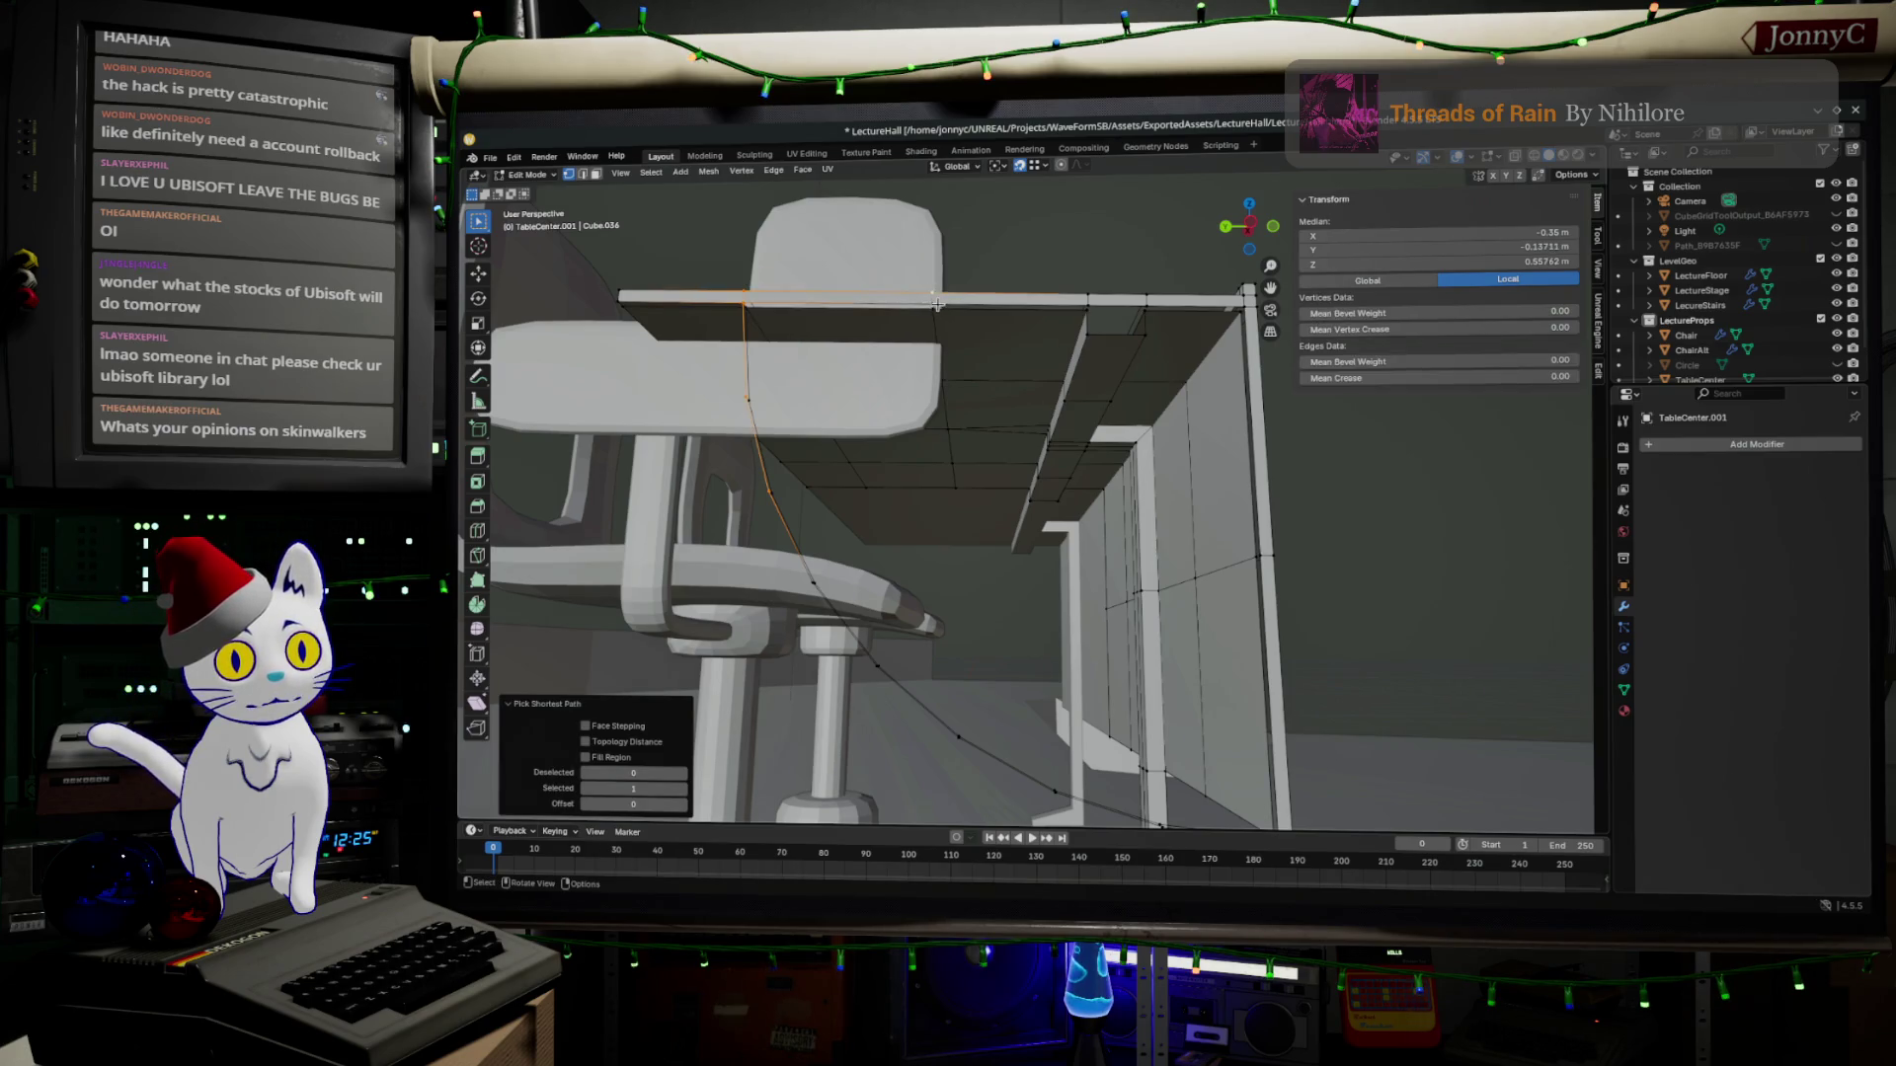
click(931, 306)
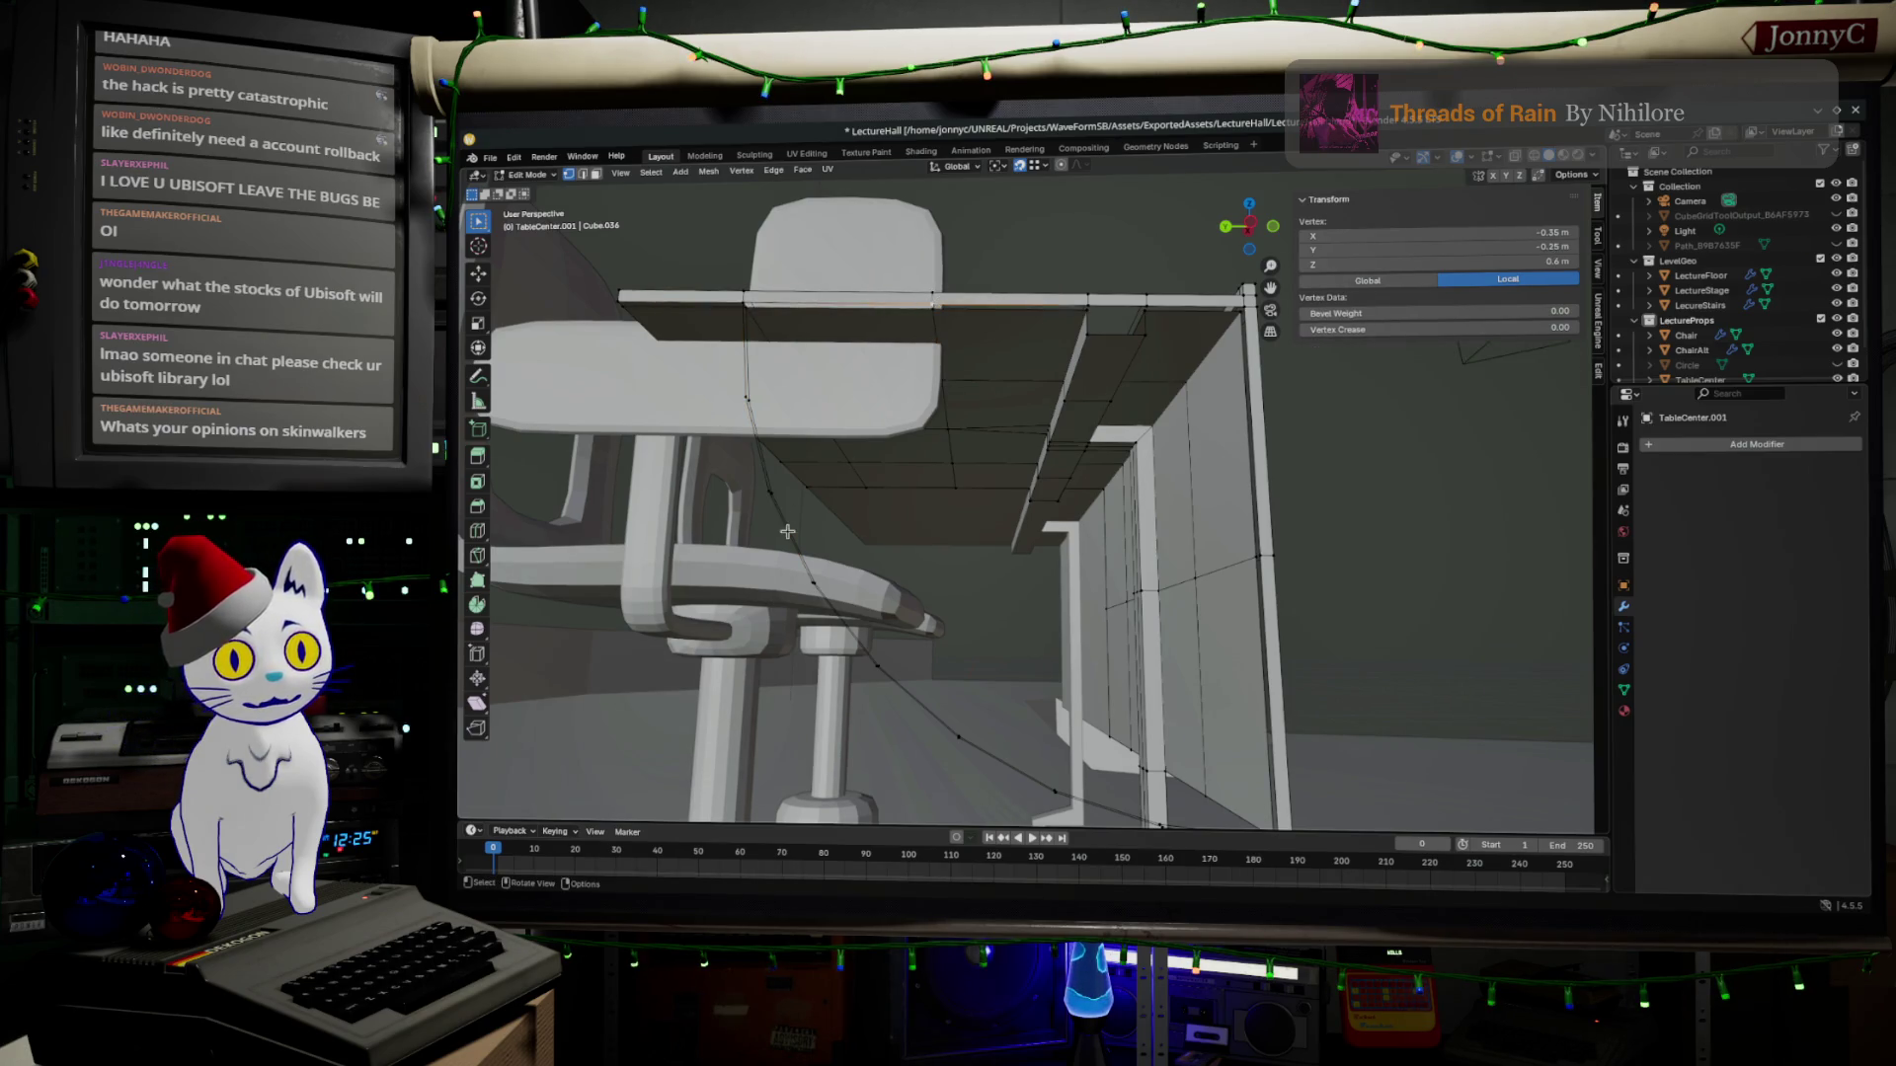
ctrl+click(759, 490)
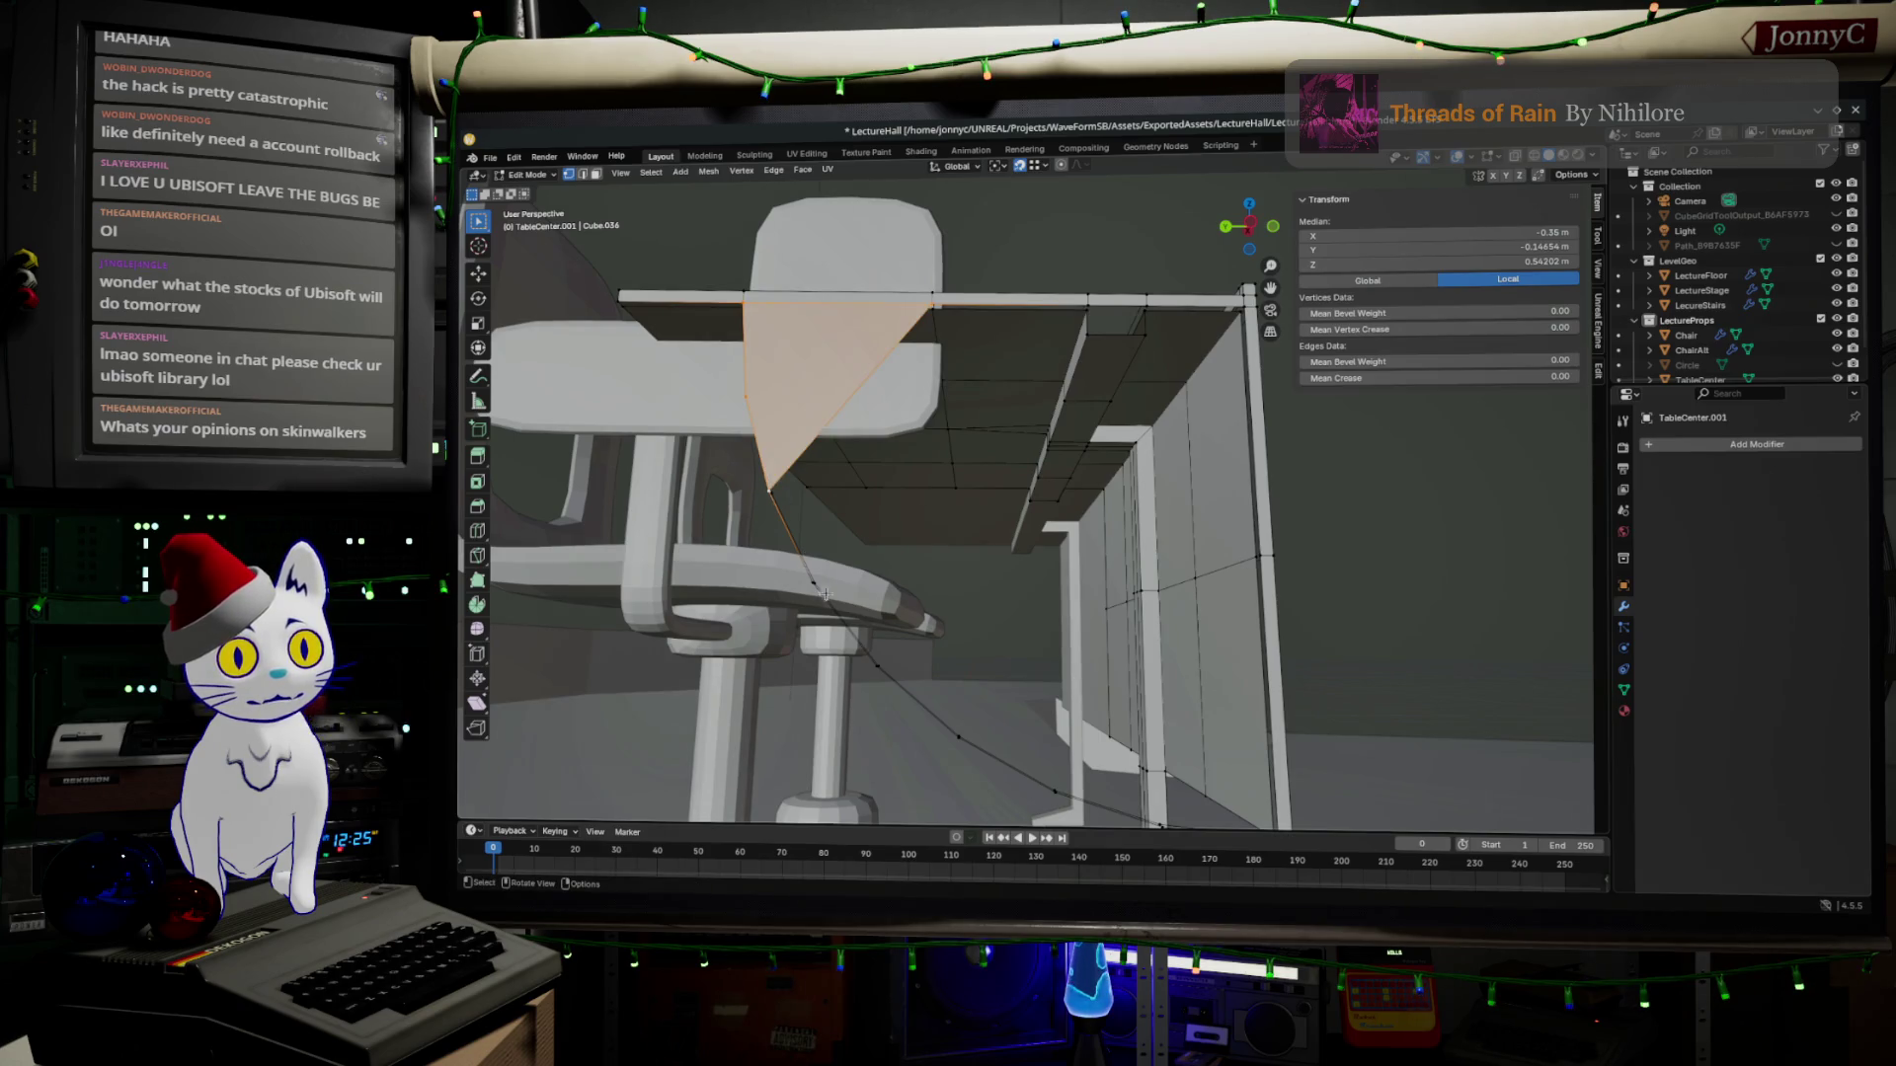
click(878, 659)
Select vertices down the curve with the edge path between them and fill a new face.
middle_drag(879, 657, 877, 383)
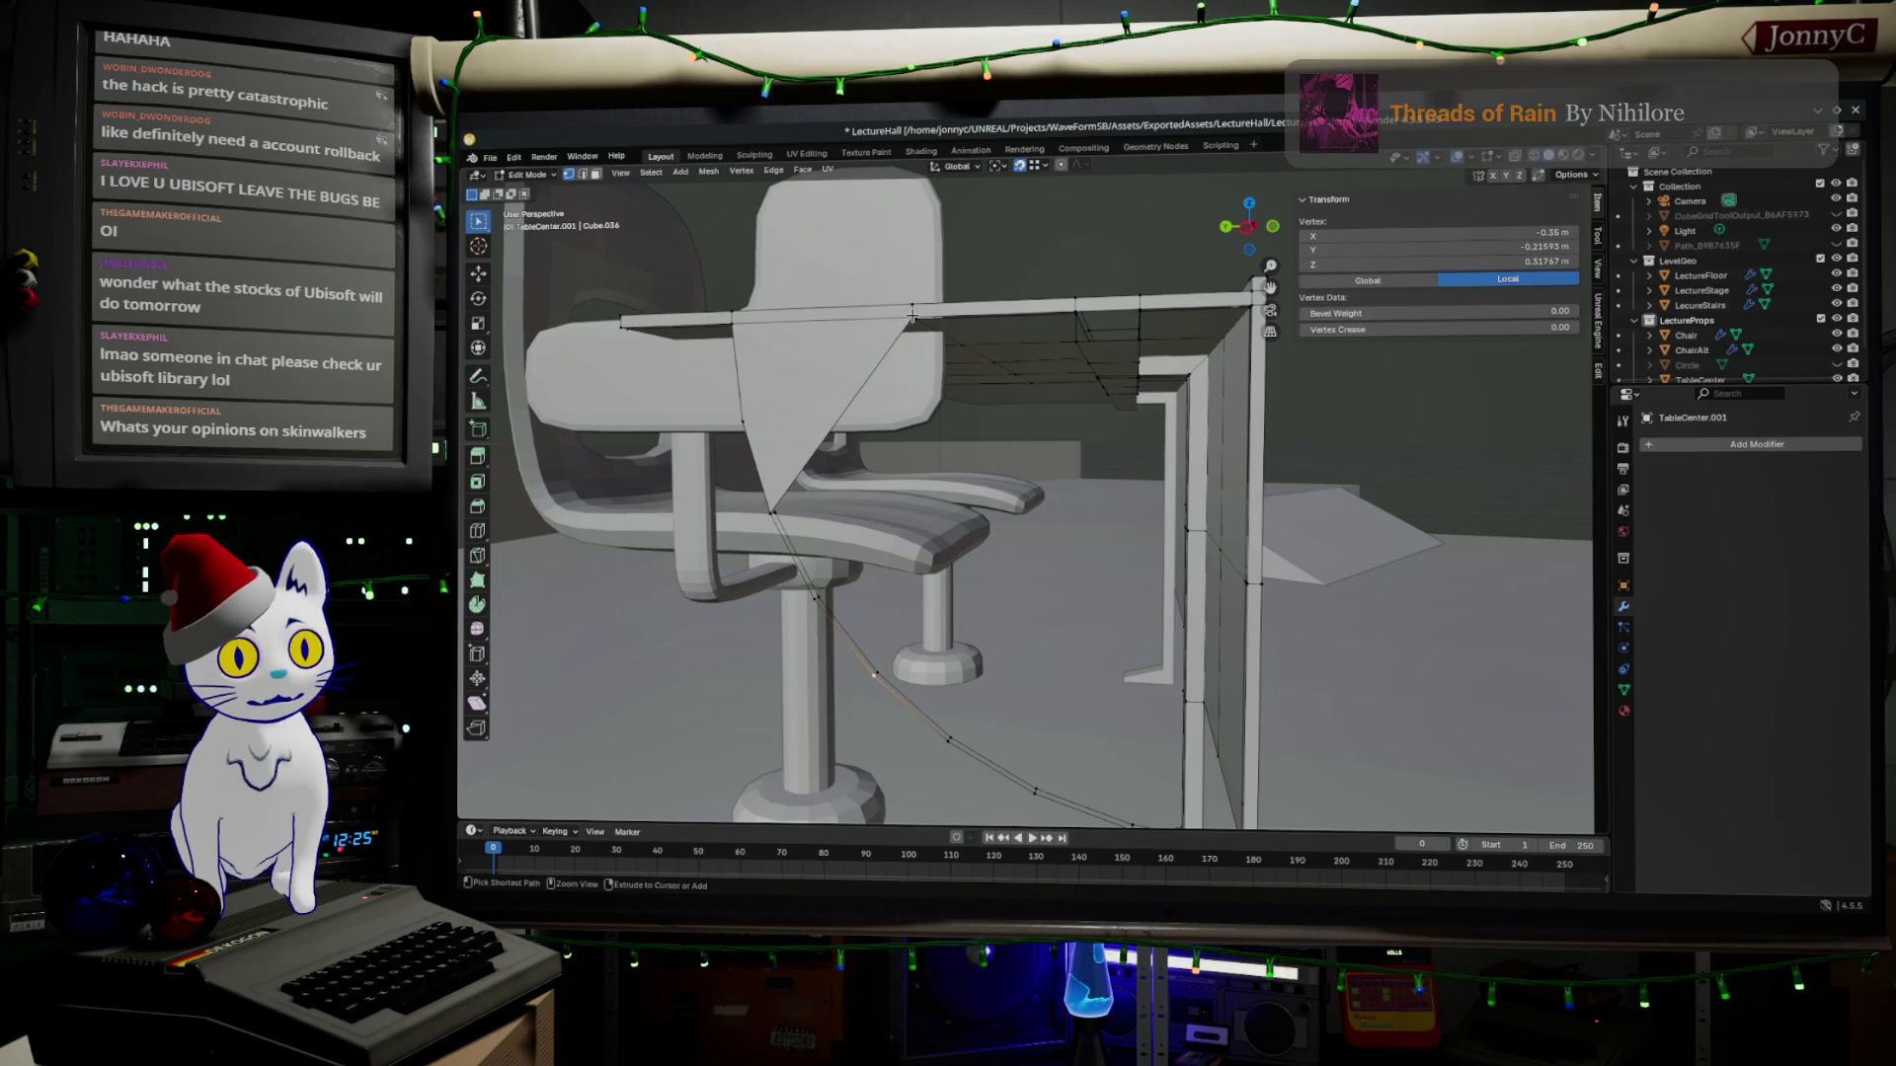
ctrl+click(878, 667)
click(878, 670)
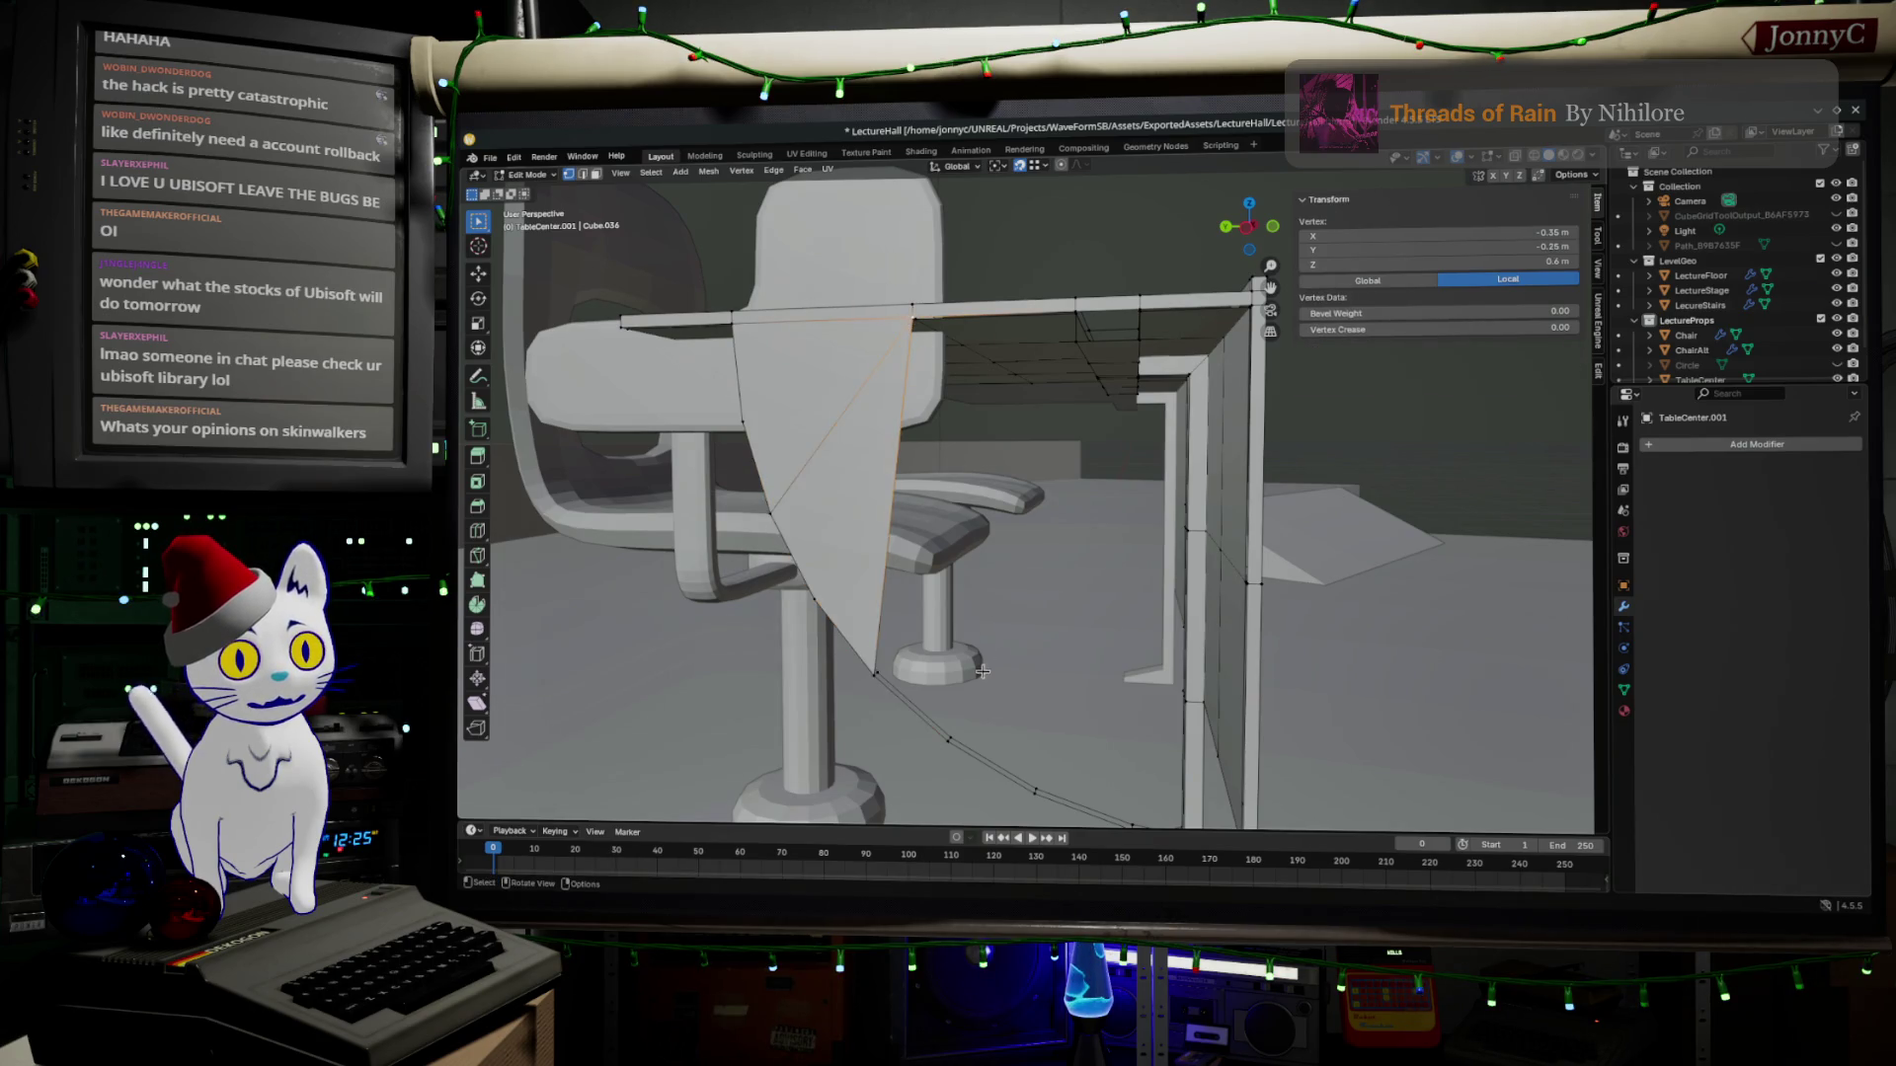
click(948, 736)
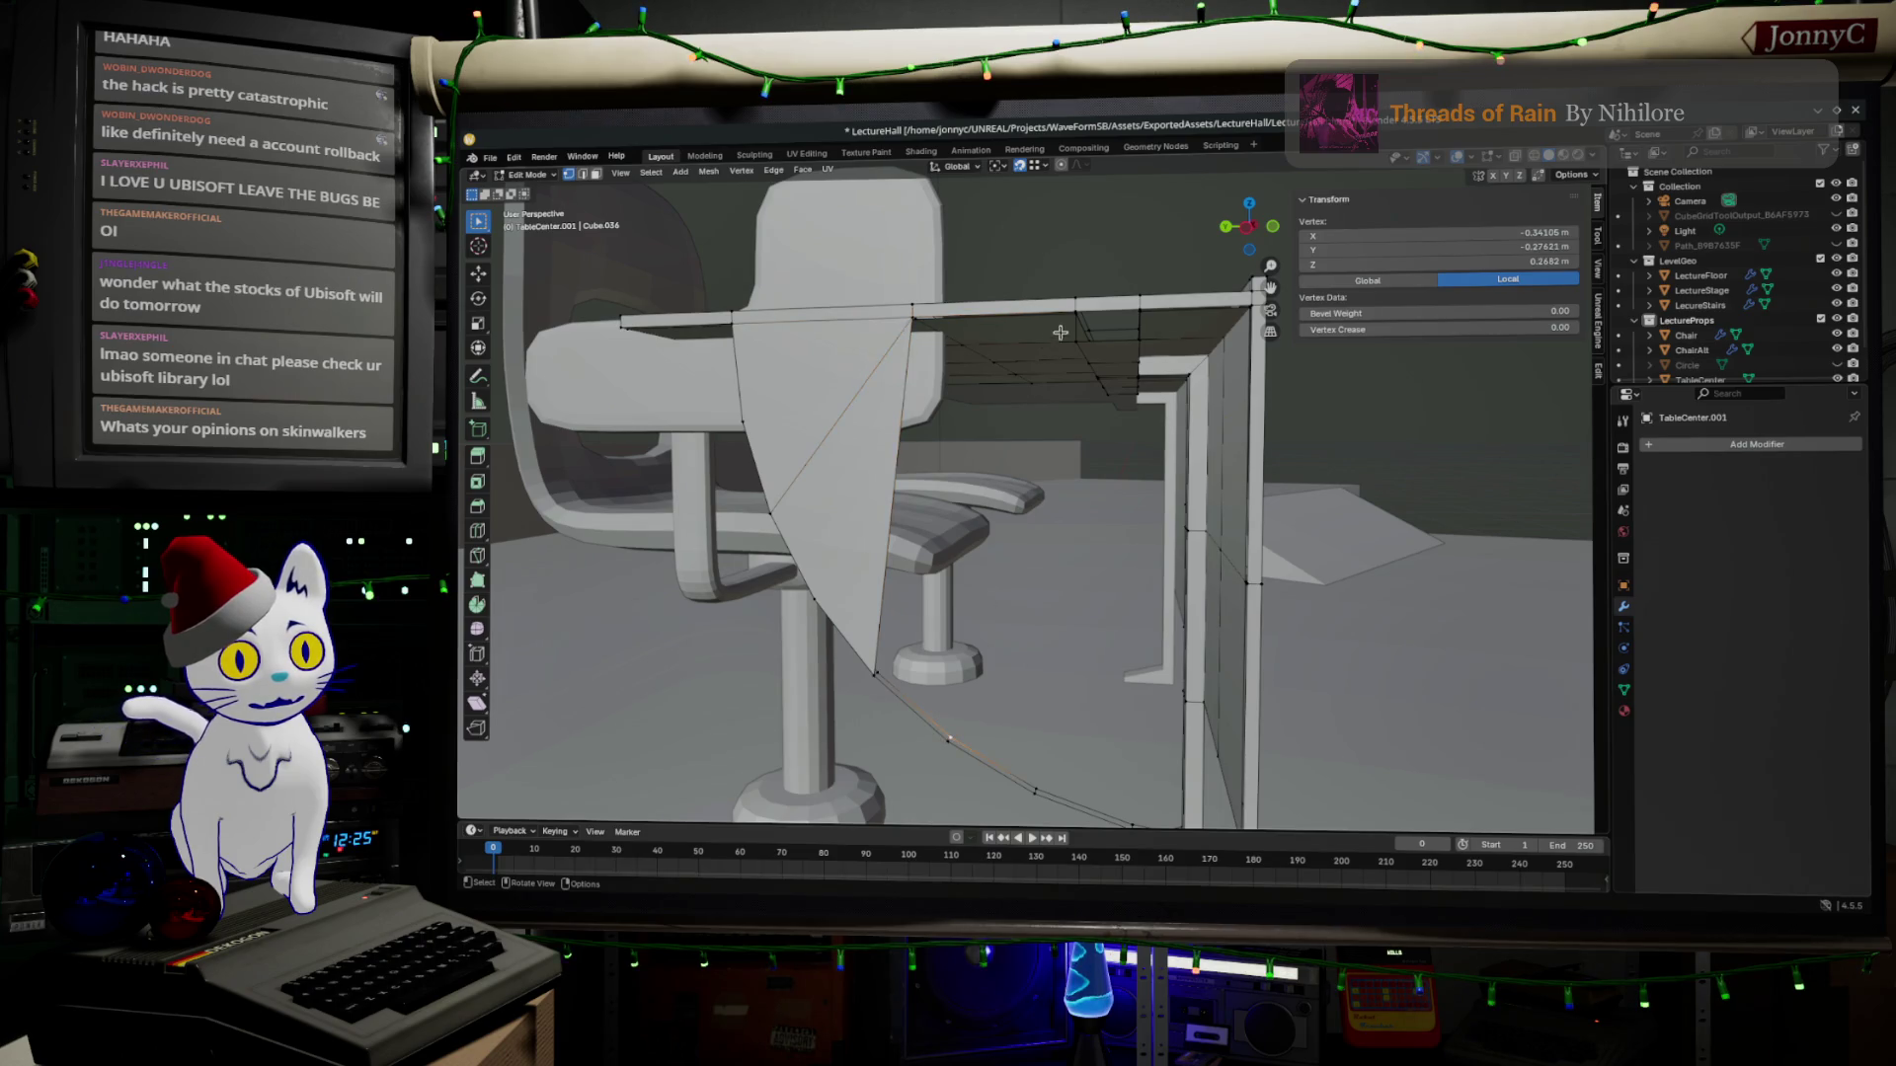
ctrl+click(1070, 314)
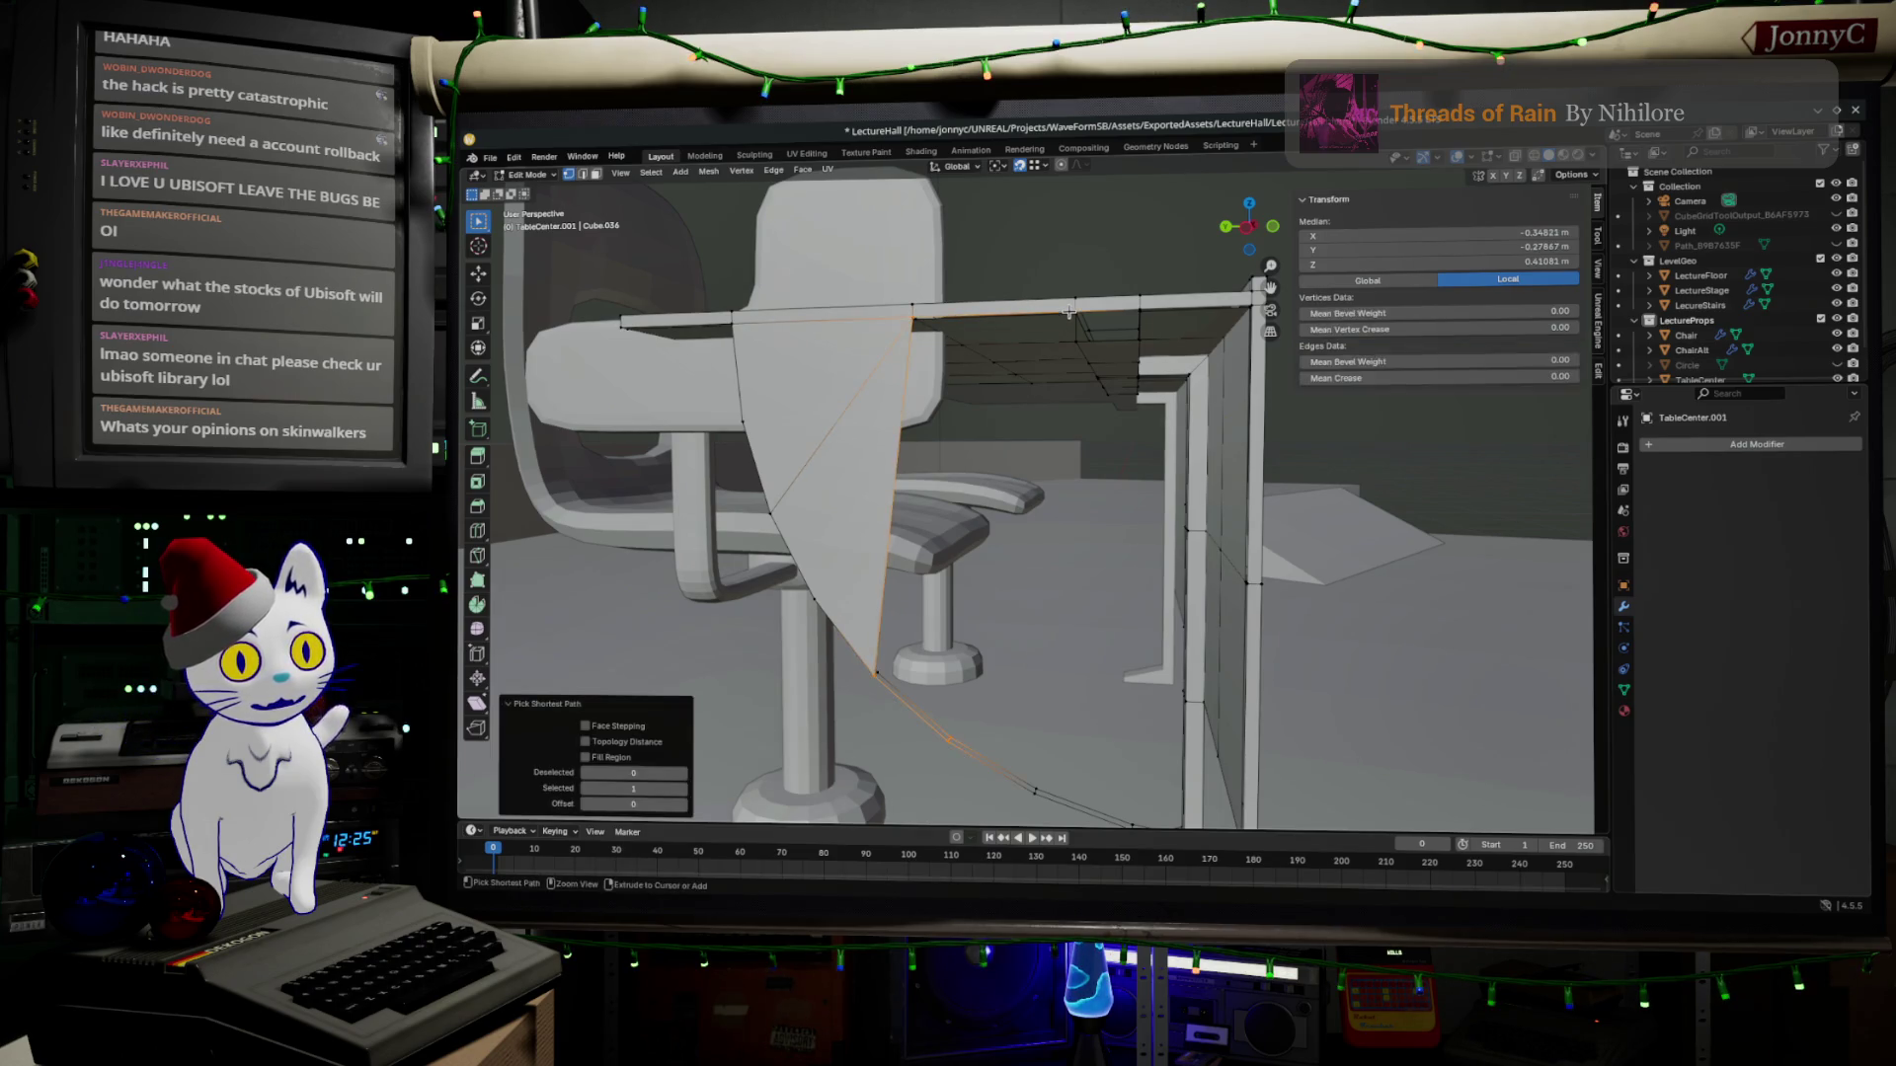
key(f)
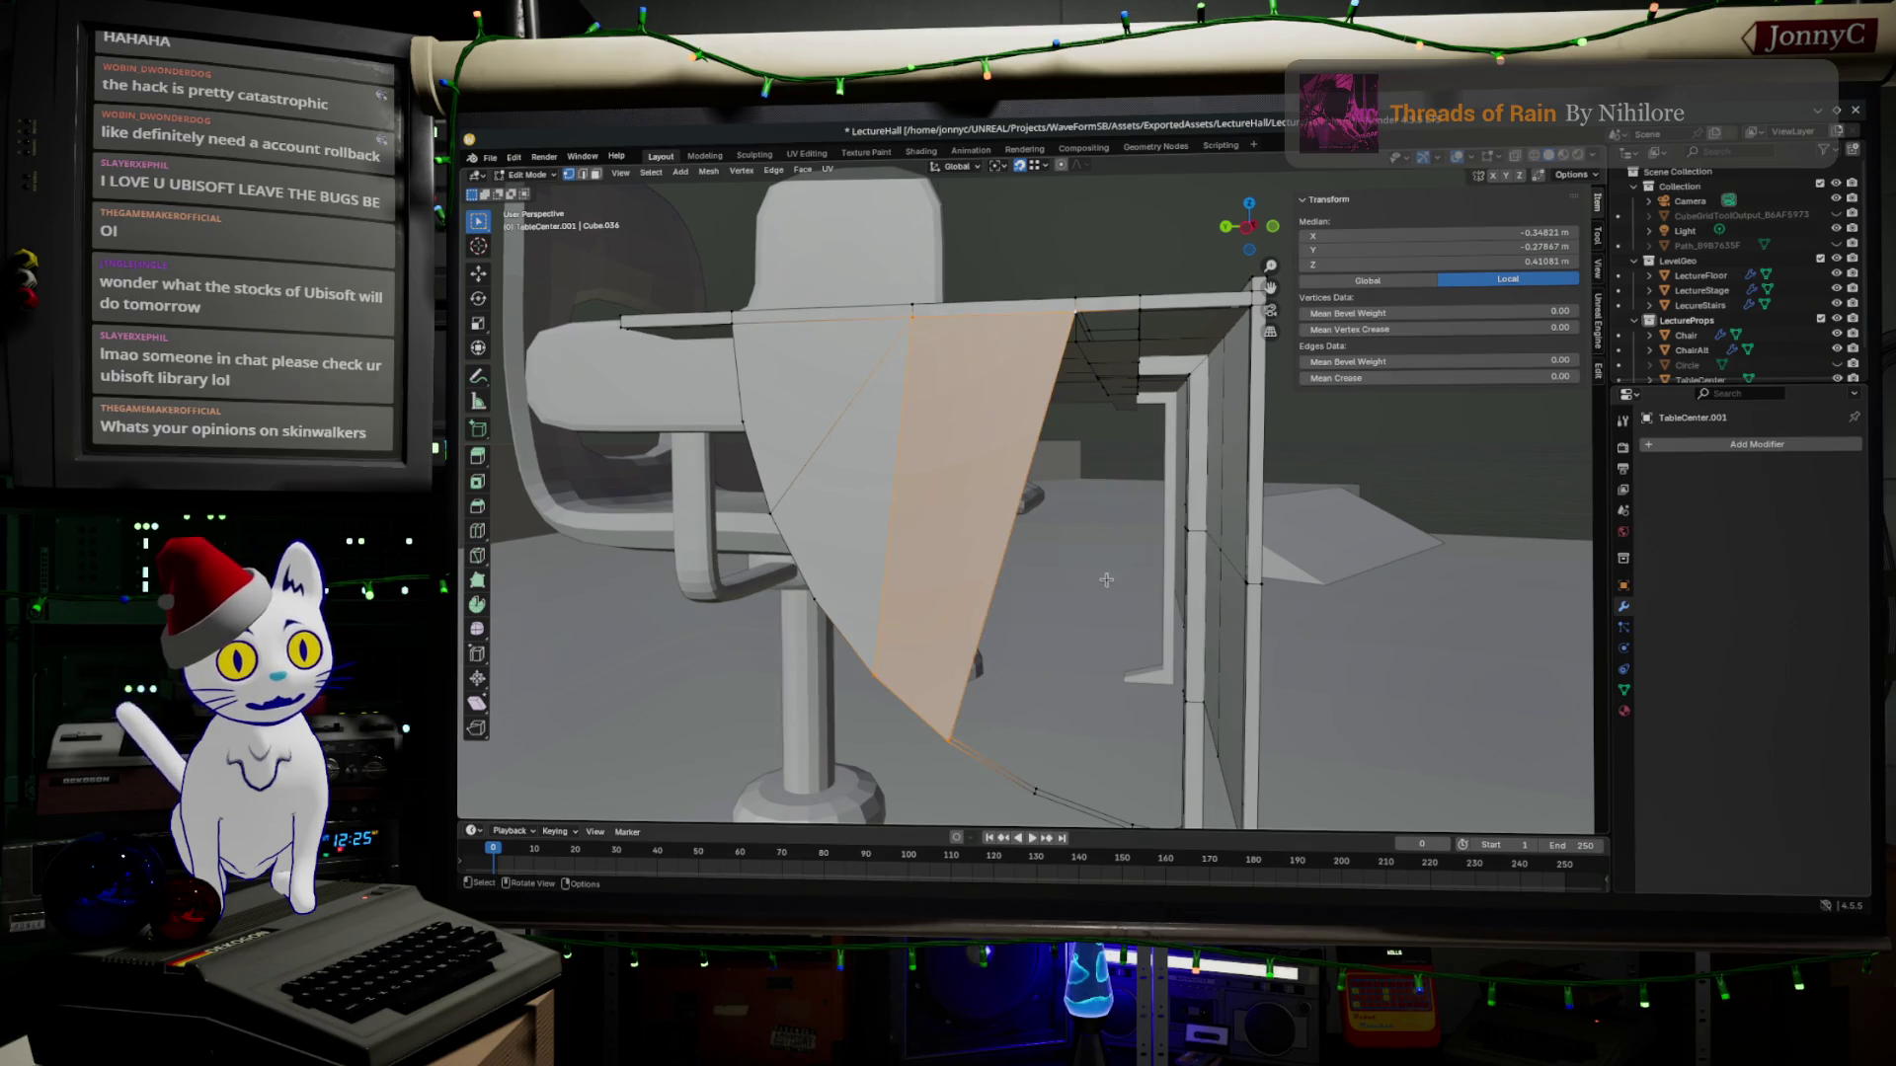
Select the edge path along the panel's curved bottom and fill the gap with a face.
middle_drag(1106, 567, 1105, 571)
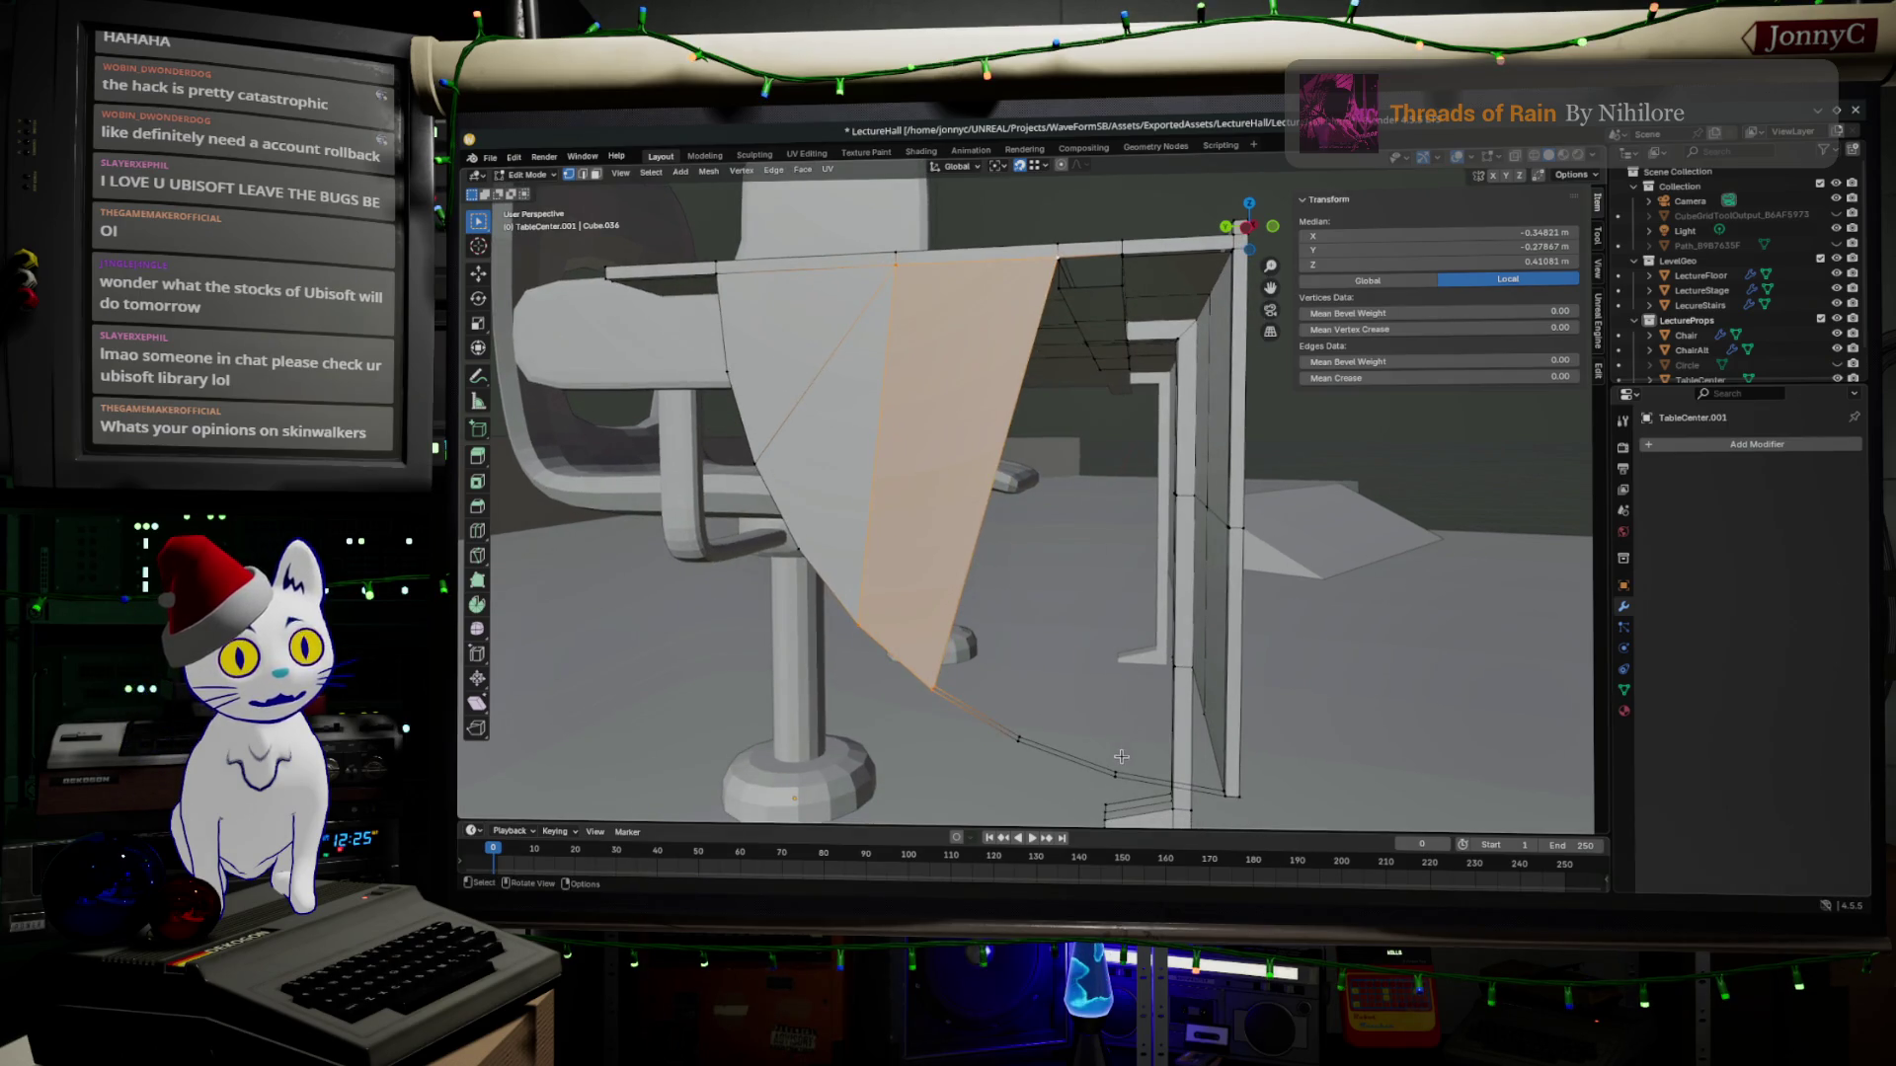
click(1019, 740)
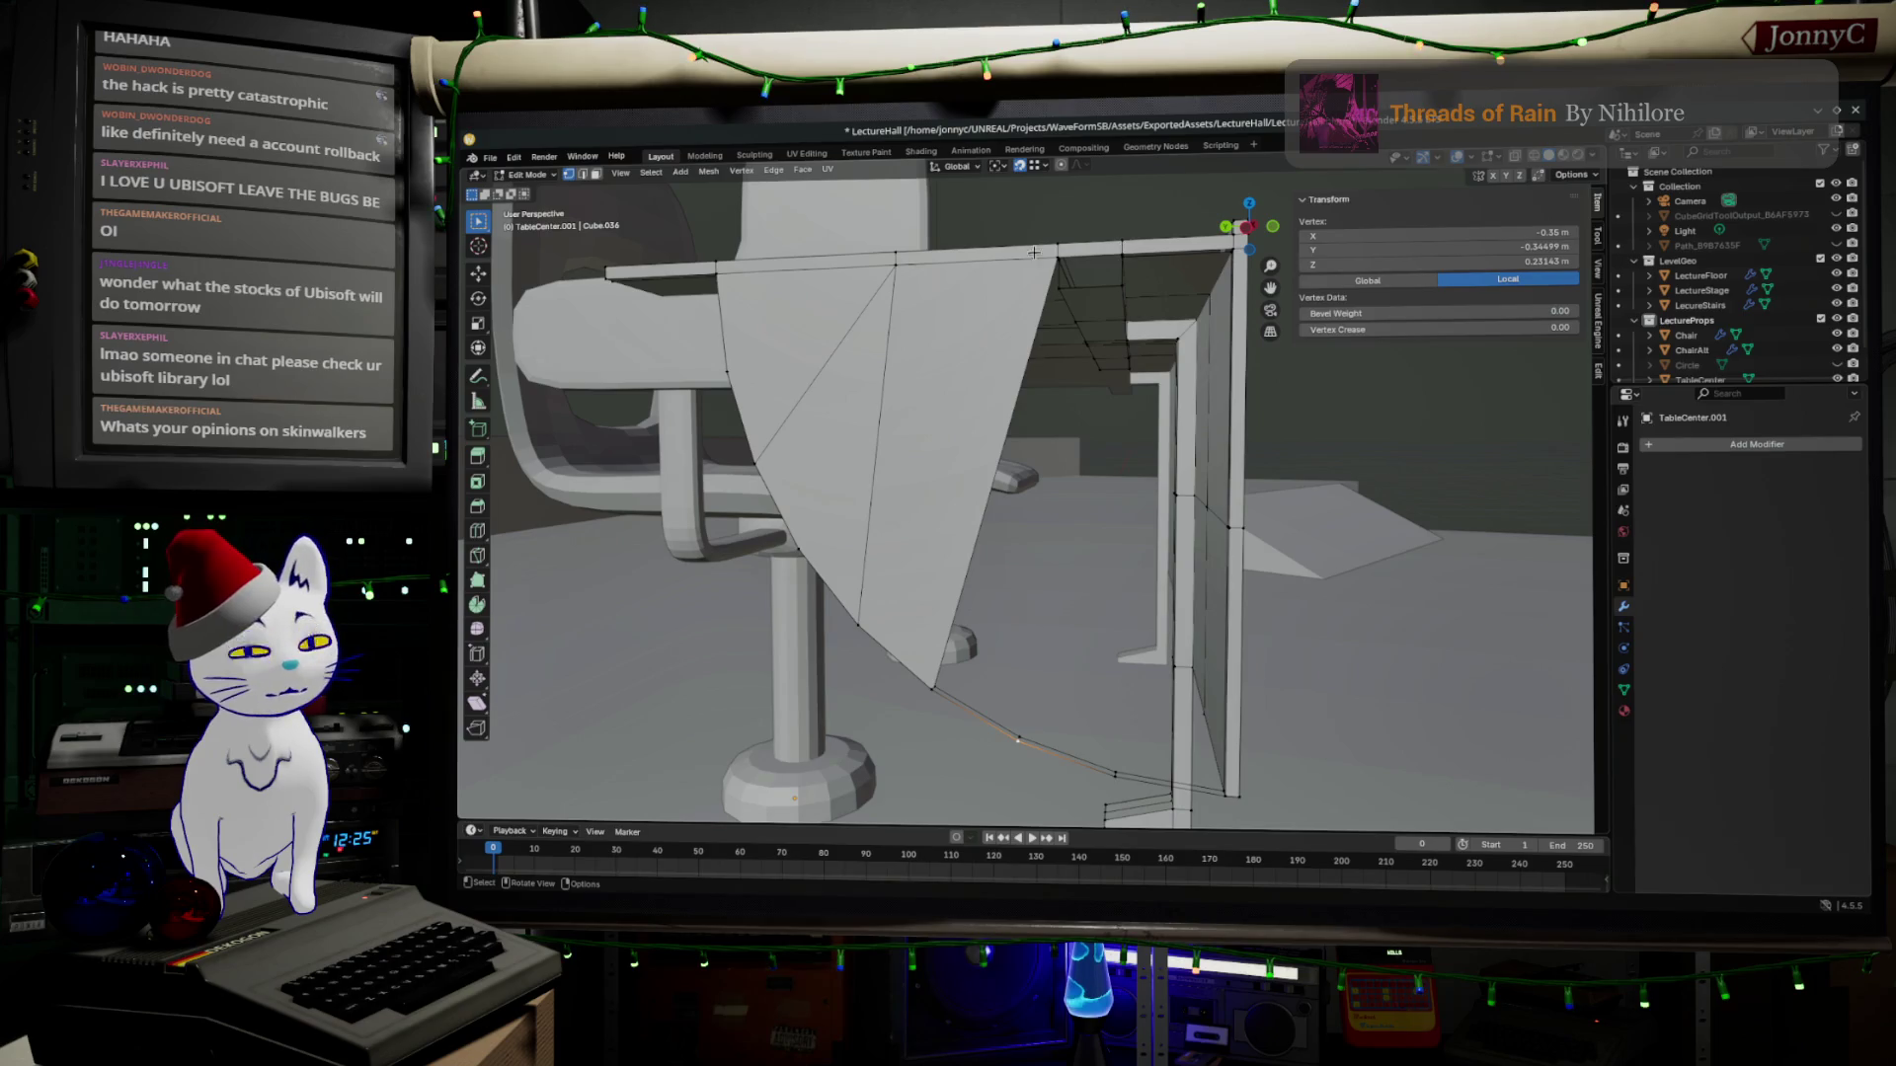
mouse_move(1035, 259)
middle_down()
mouse_move(1066, 297)
mouse_move(1046, 329)
mouse_move(1028, 260)
middle_up()
scroll(1027, 259, up, 1)
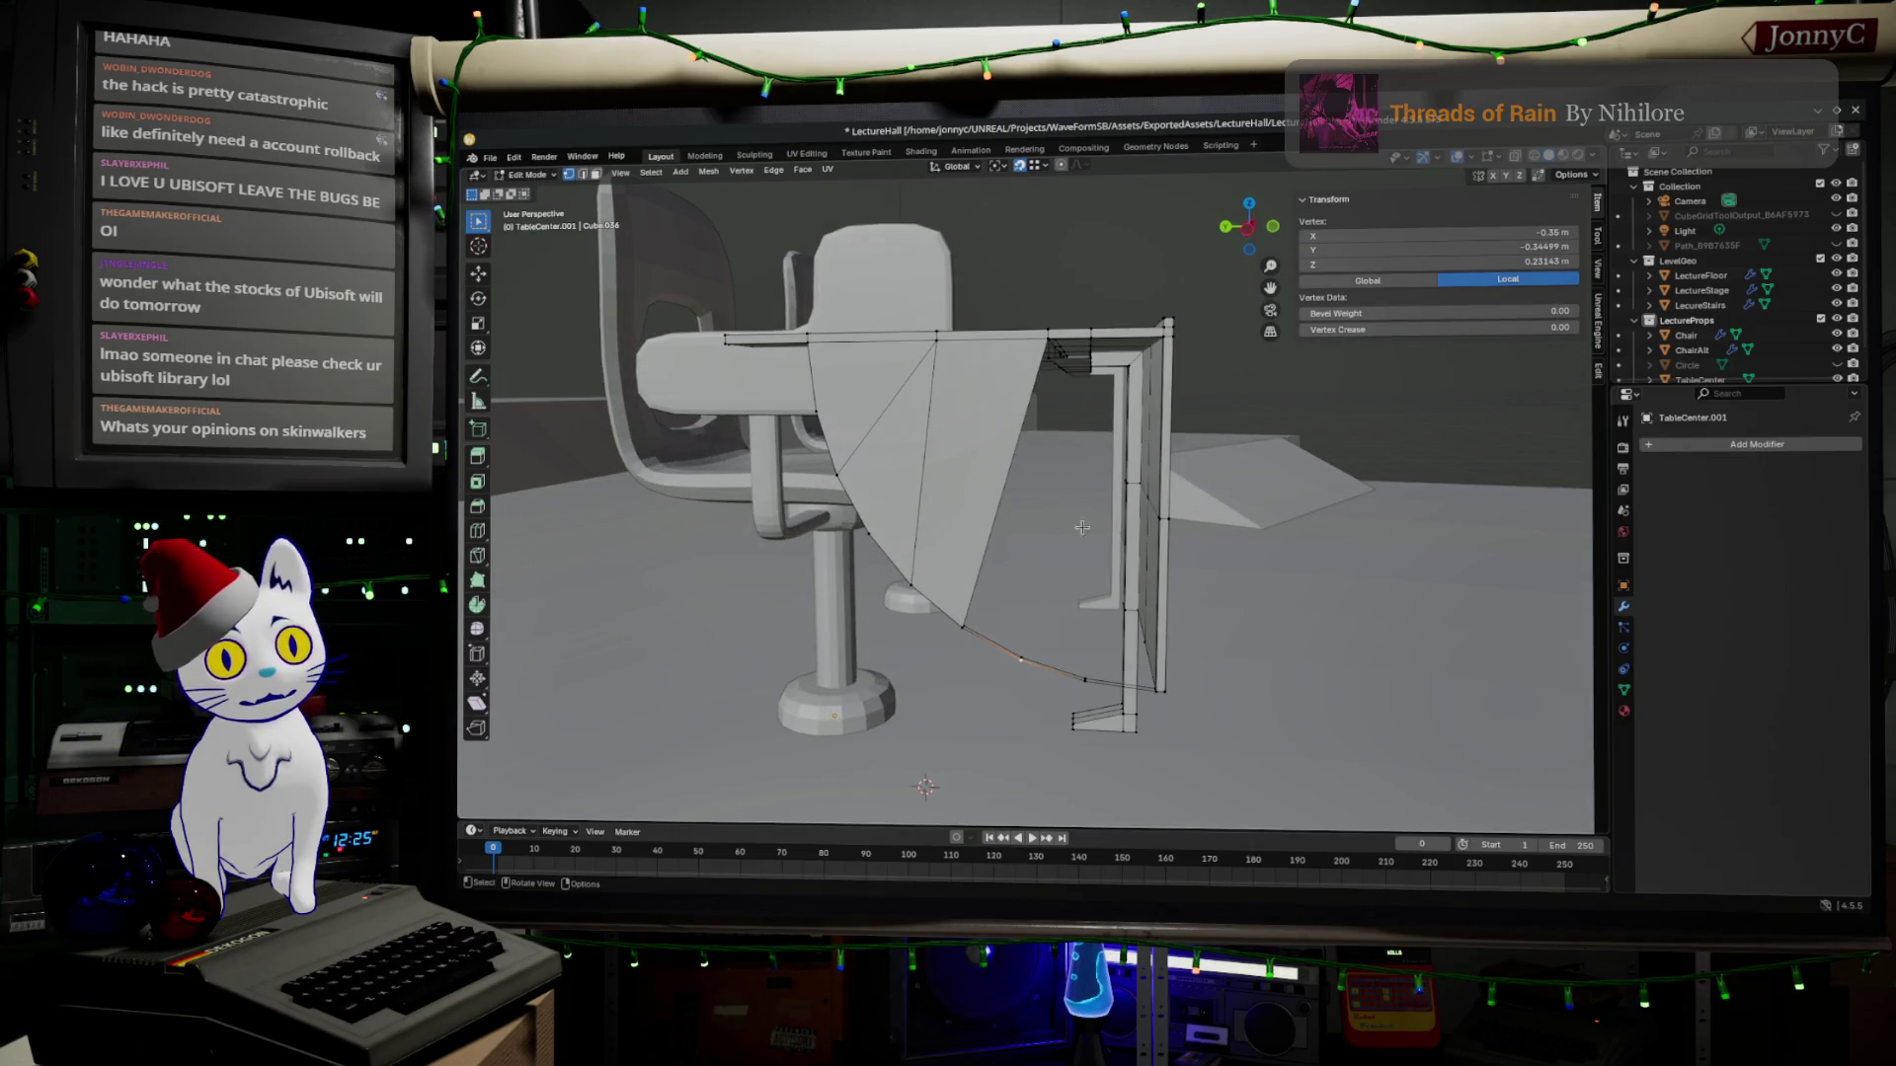
middle_drag(1110, 371, 1107, 296)
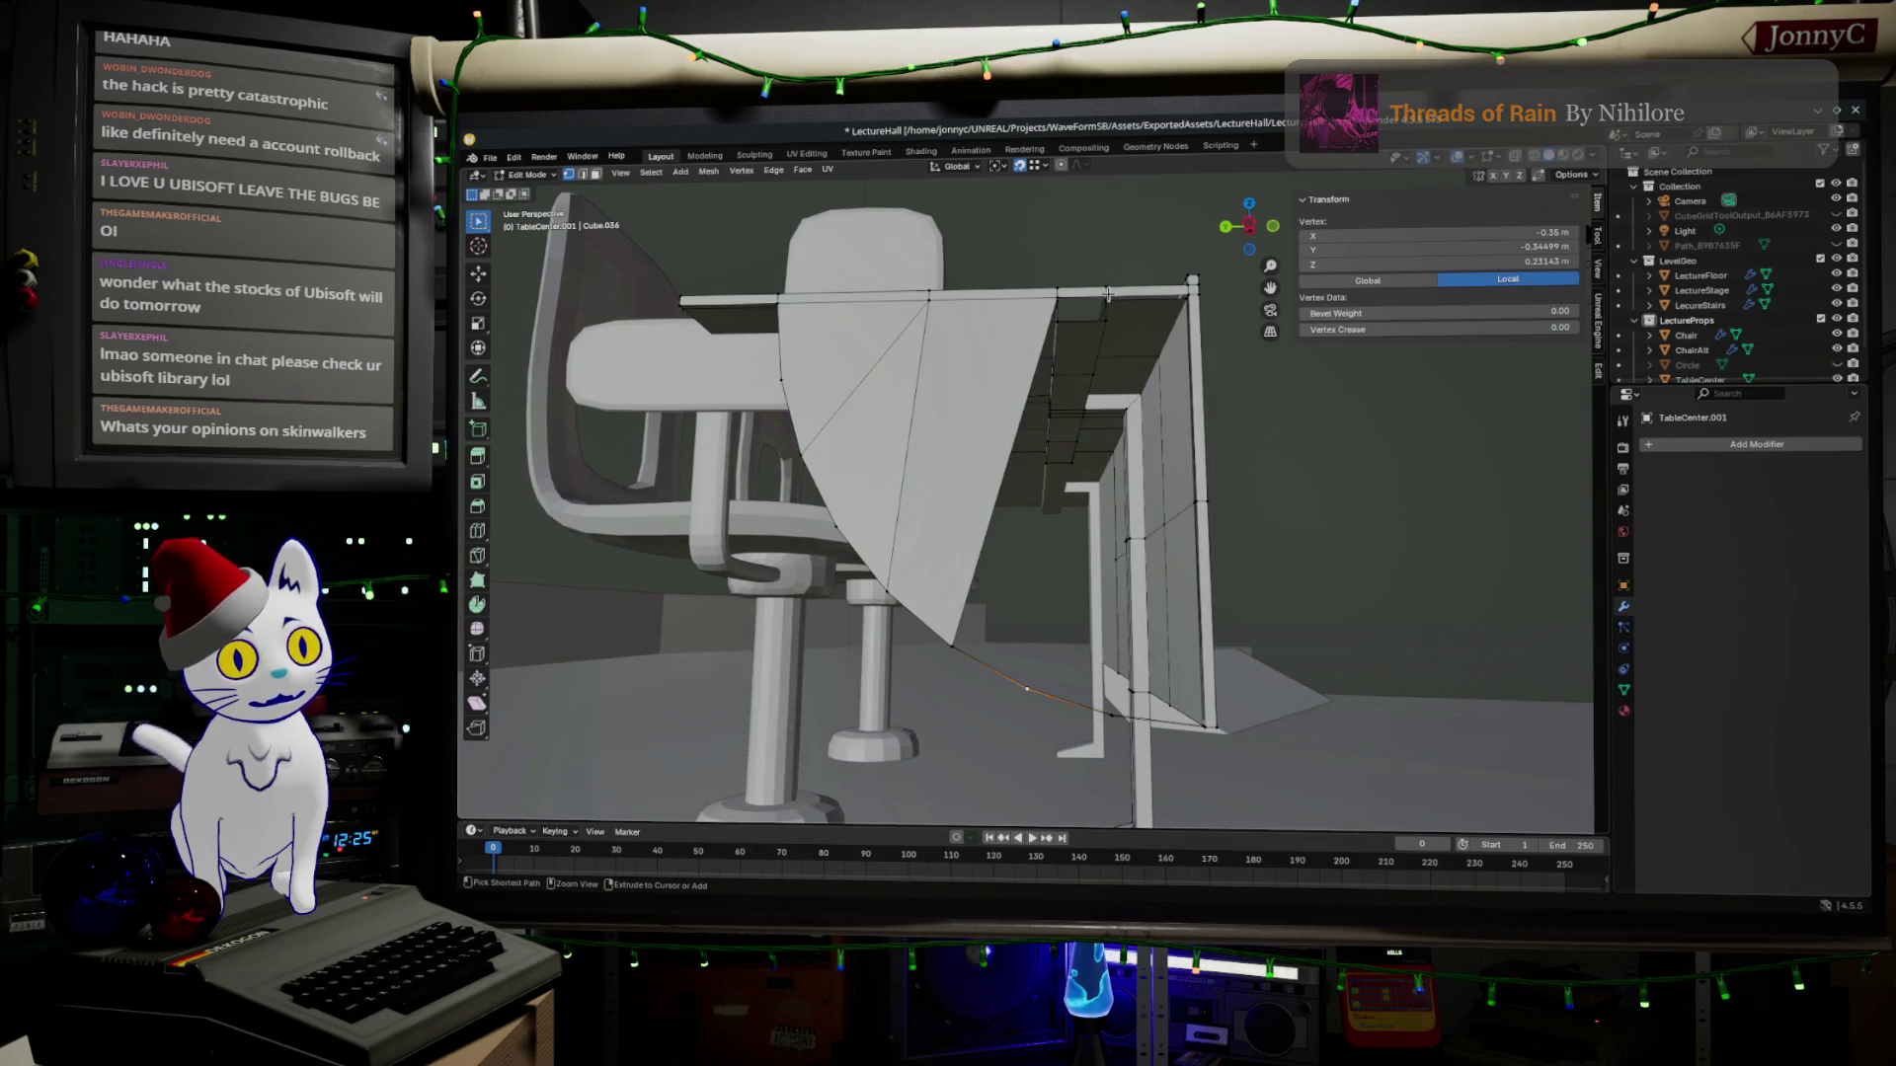
ctrl+click(1109, 296)
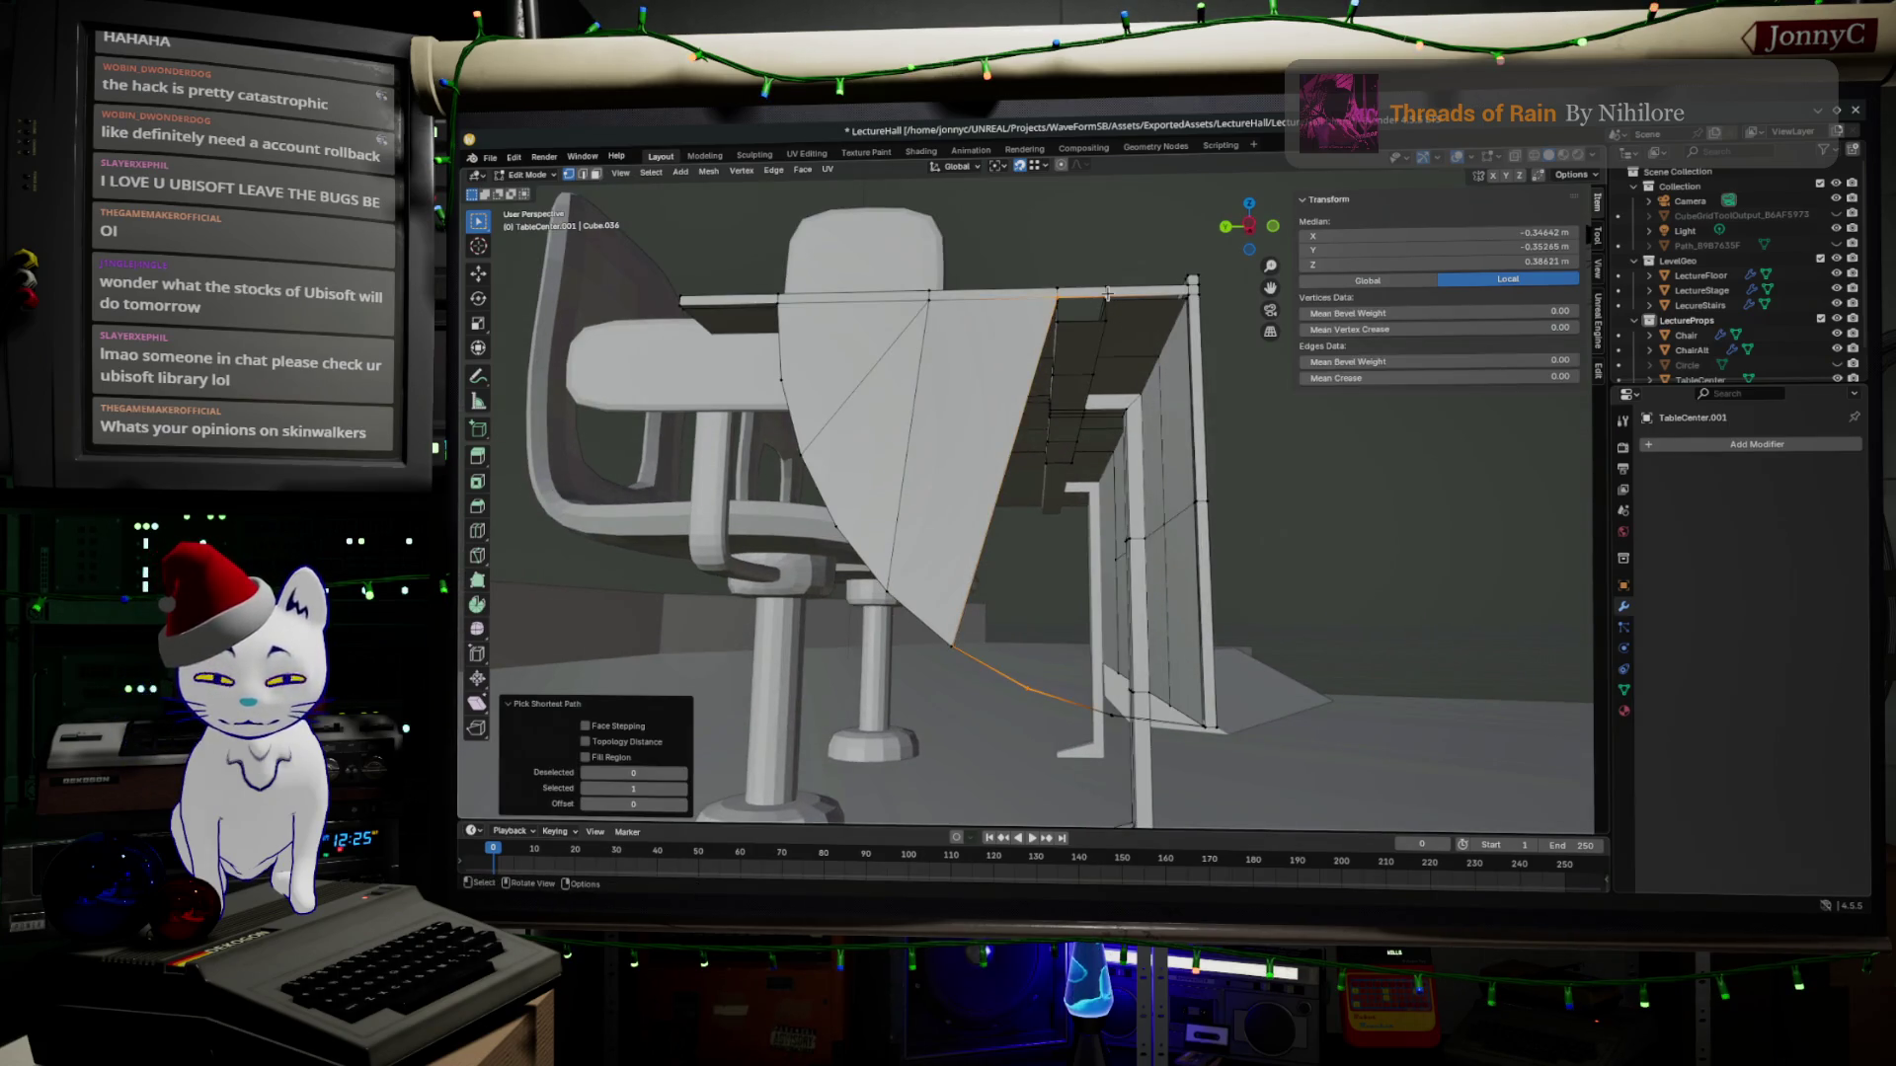
key(f)
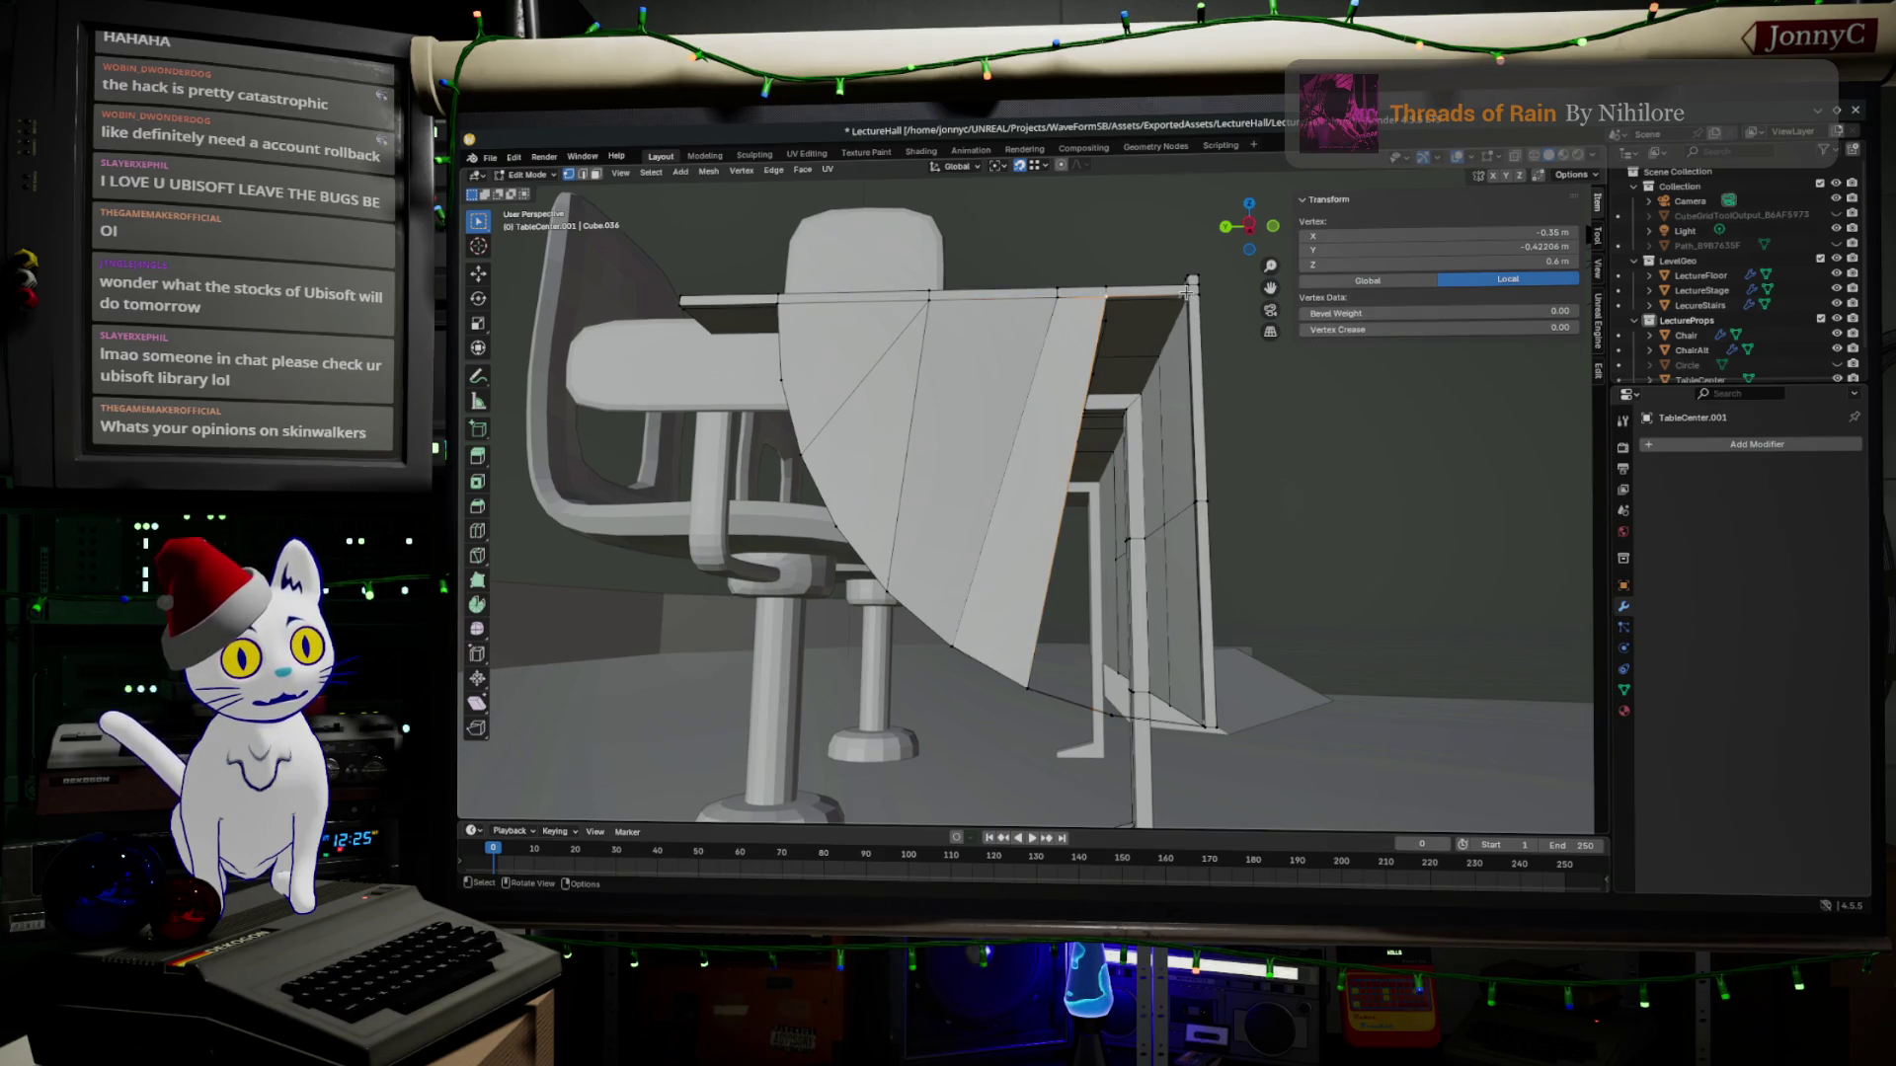
scroll(1171, 325, up, 5)
scroll(1140, 332, down, 4)
After several selection attempts, select the stray edge under the panel and delete it.
mouse_move(1141, 333)
middle_down()
mouse_move(1140, 383)
mouse_move(972, 567)
middle_up()
ctrl+click(948, 475)
ctrl+click(940, 594)
click(928, 618)
mouse_move(890, 632)
middle_down()
mouse_move(1104, 503)
mouse_move(1149, 415)
mouse_move(1159, 518)
mouse_move(1017, 536)
middle_up()
click(1013, 574)
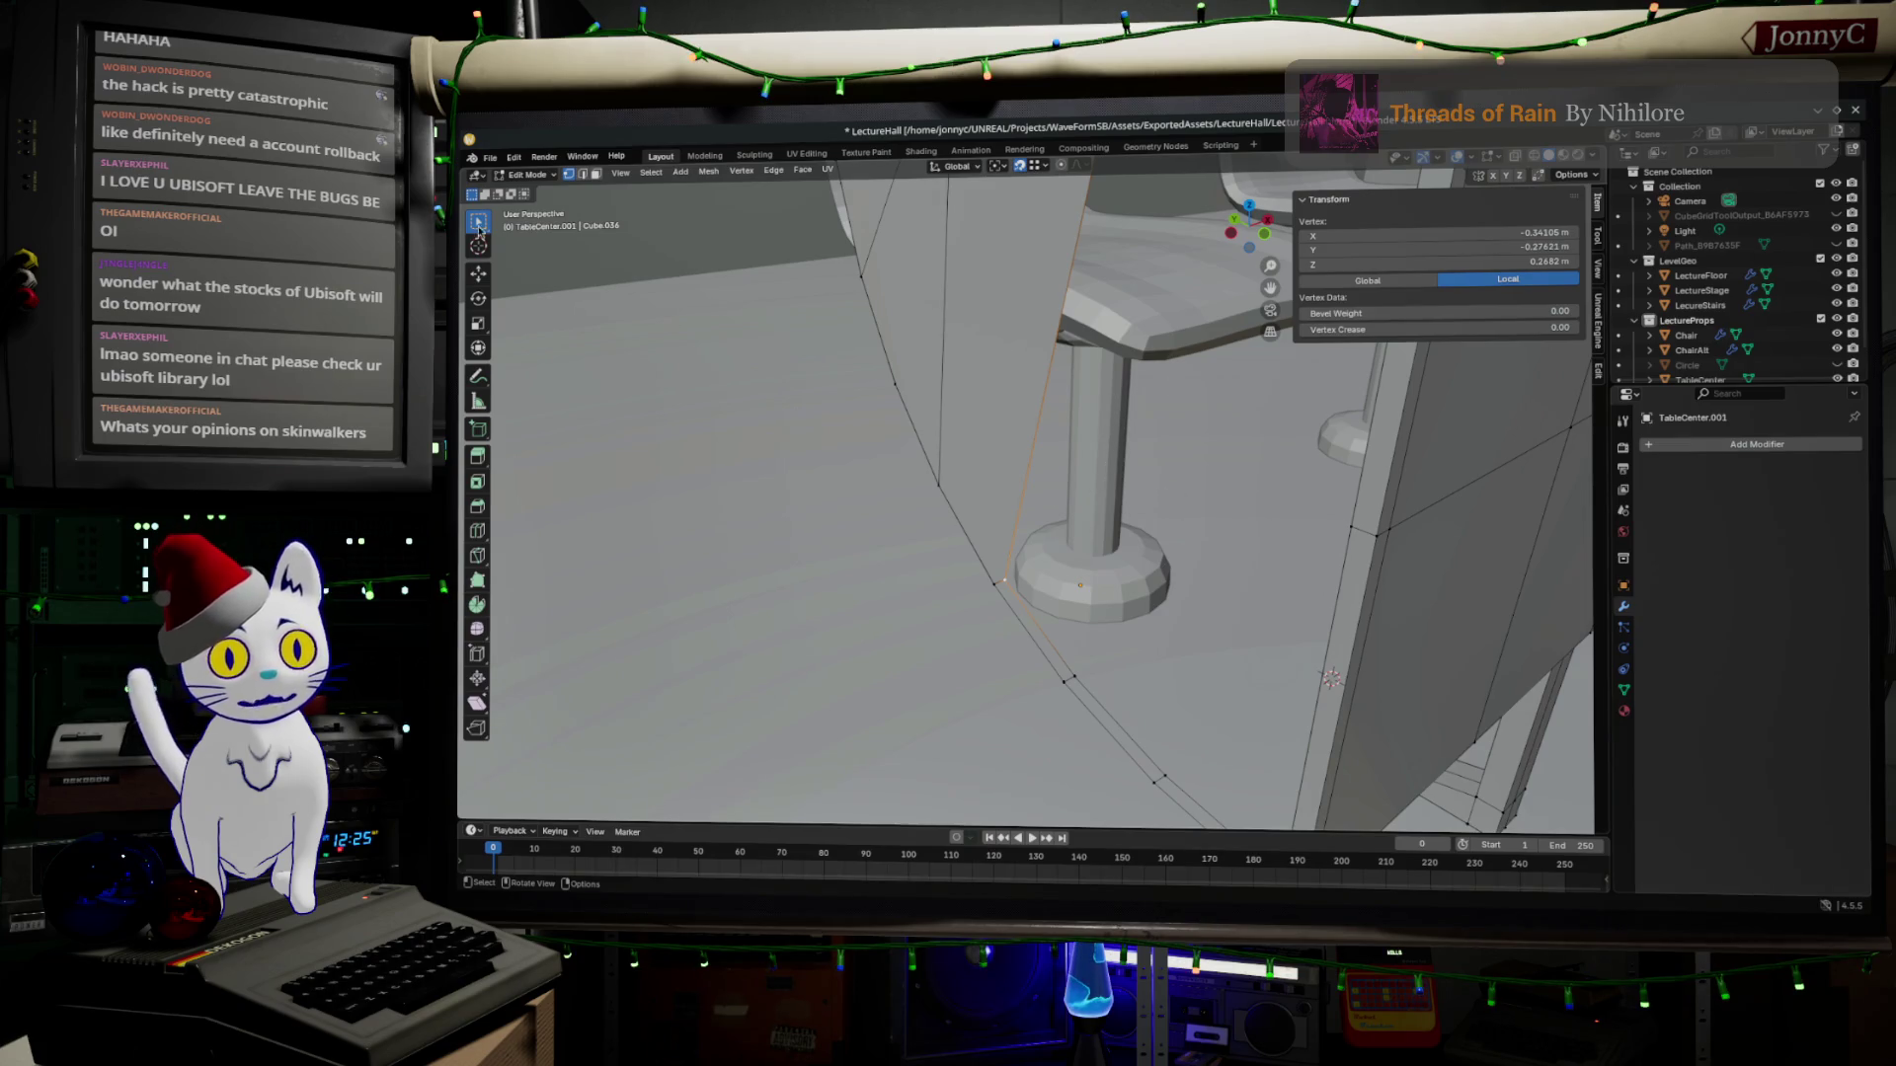
click(592, 175)
click(884, 270)
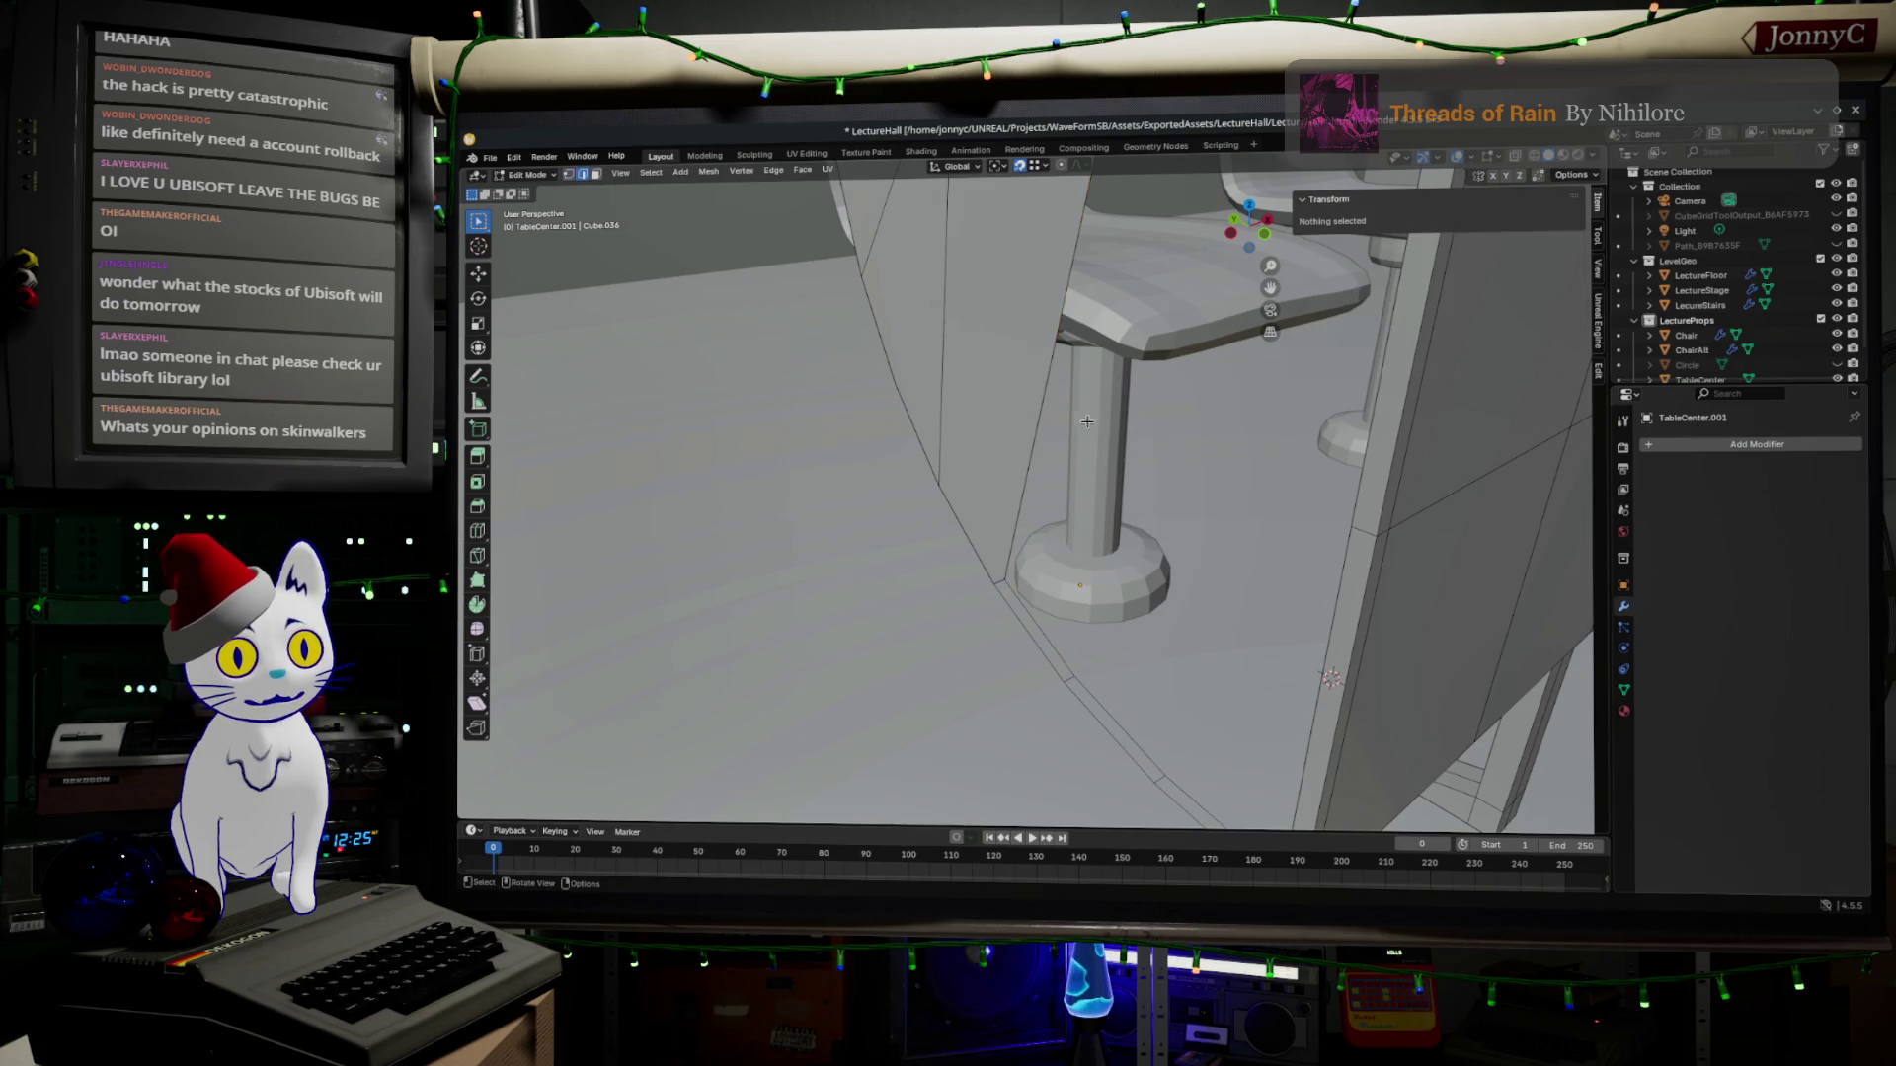
click(1026, 417)
key(x)
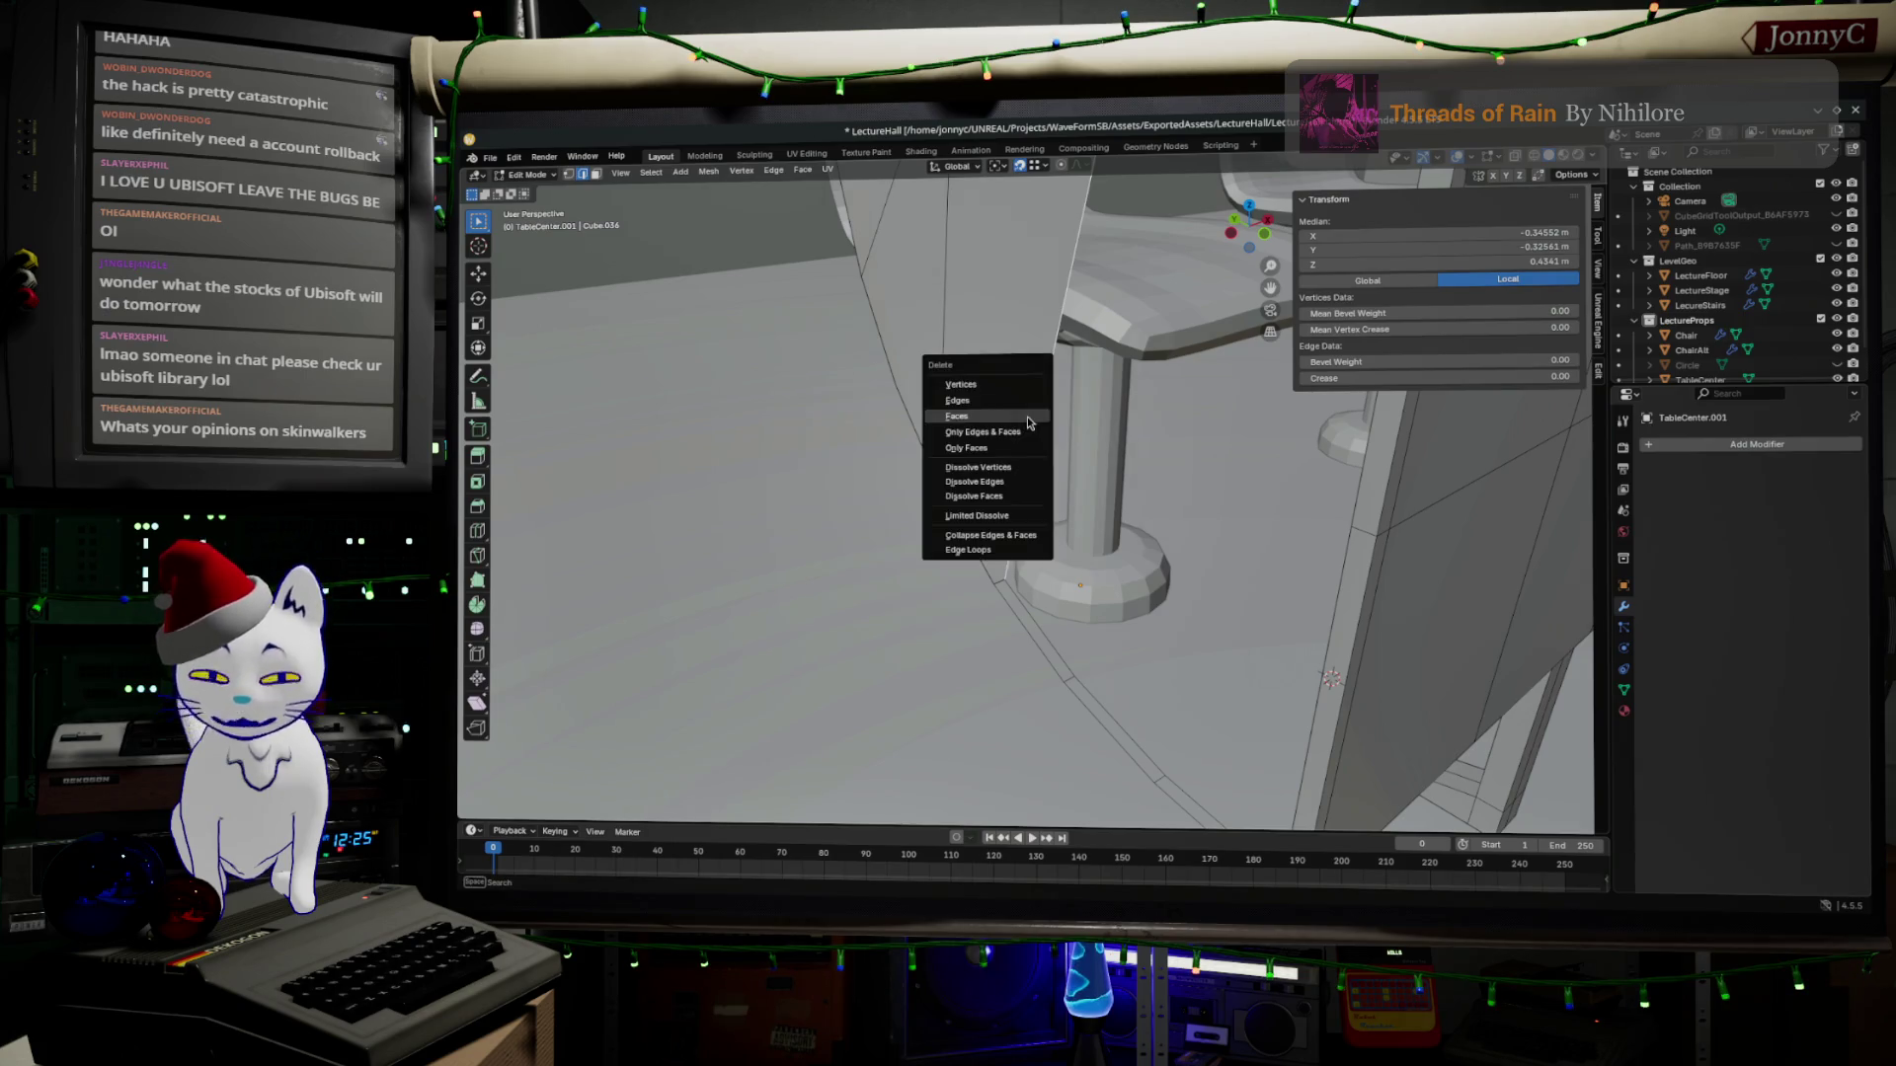
click(1031, 400)
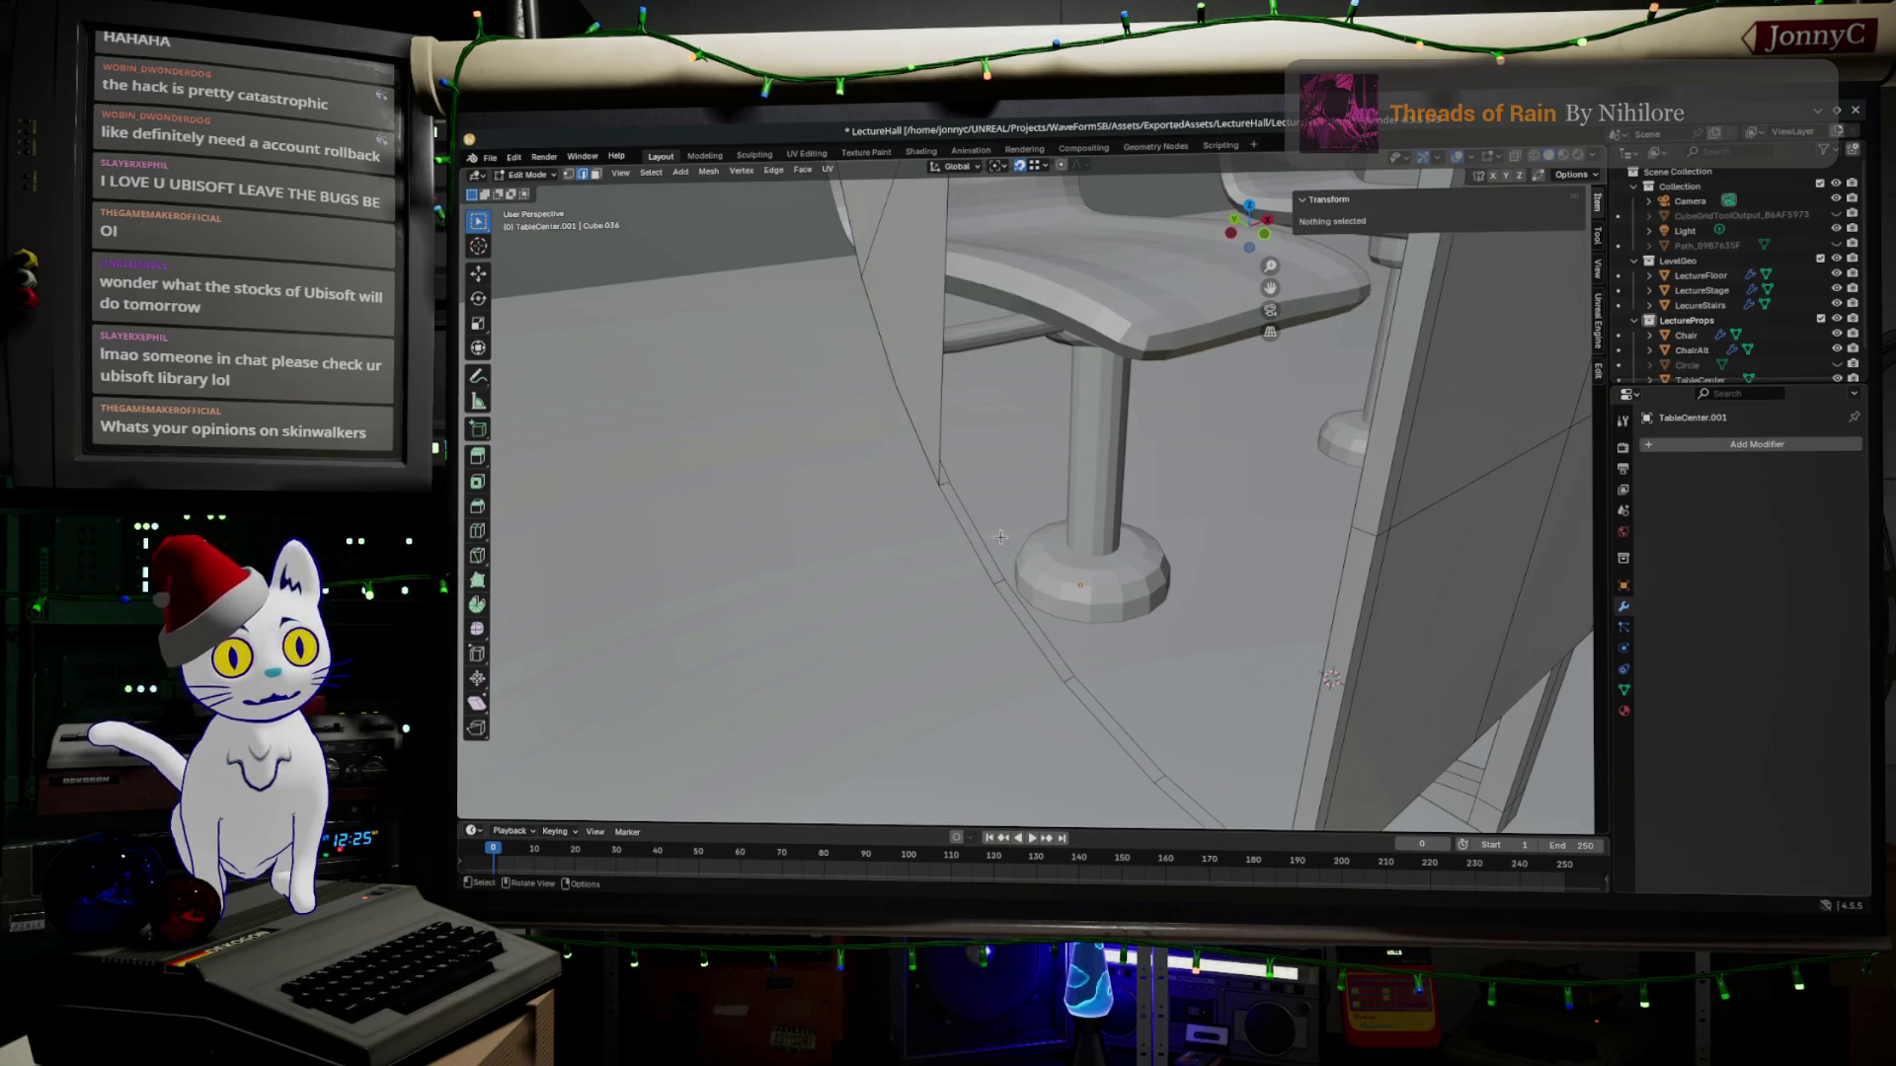
Fill a face between panel edges and connect the remaining vertices with a new edge.
click(977, 563)
middle_drag(1012, 543, 1103, 593)
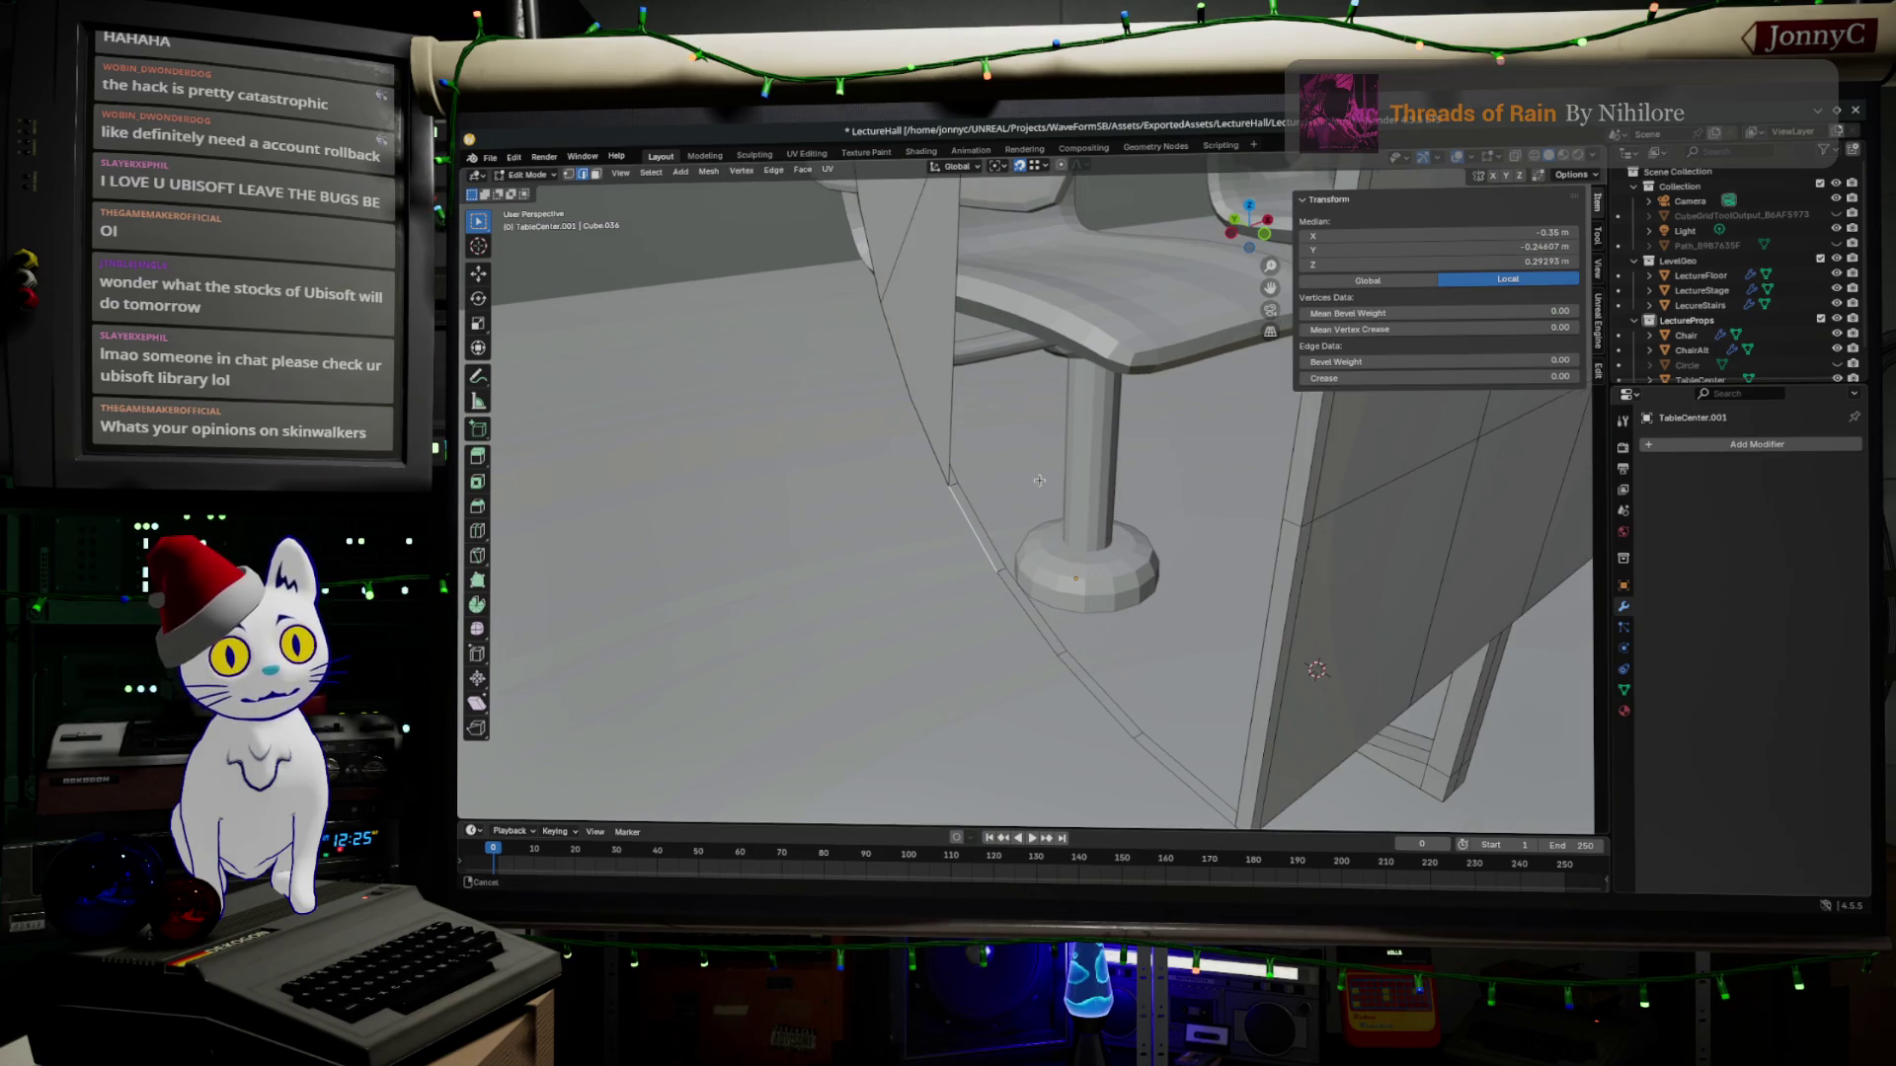
key(f)
mouse_move(1127, 564)
middle_down()
mouse_move(1253, 439)
mouse_move(1209, 366)
middle_up()
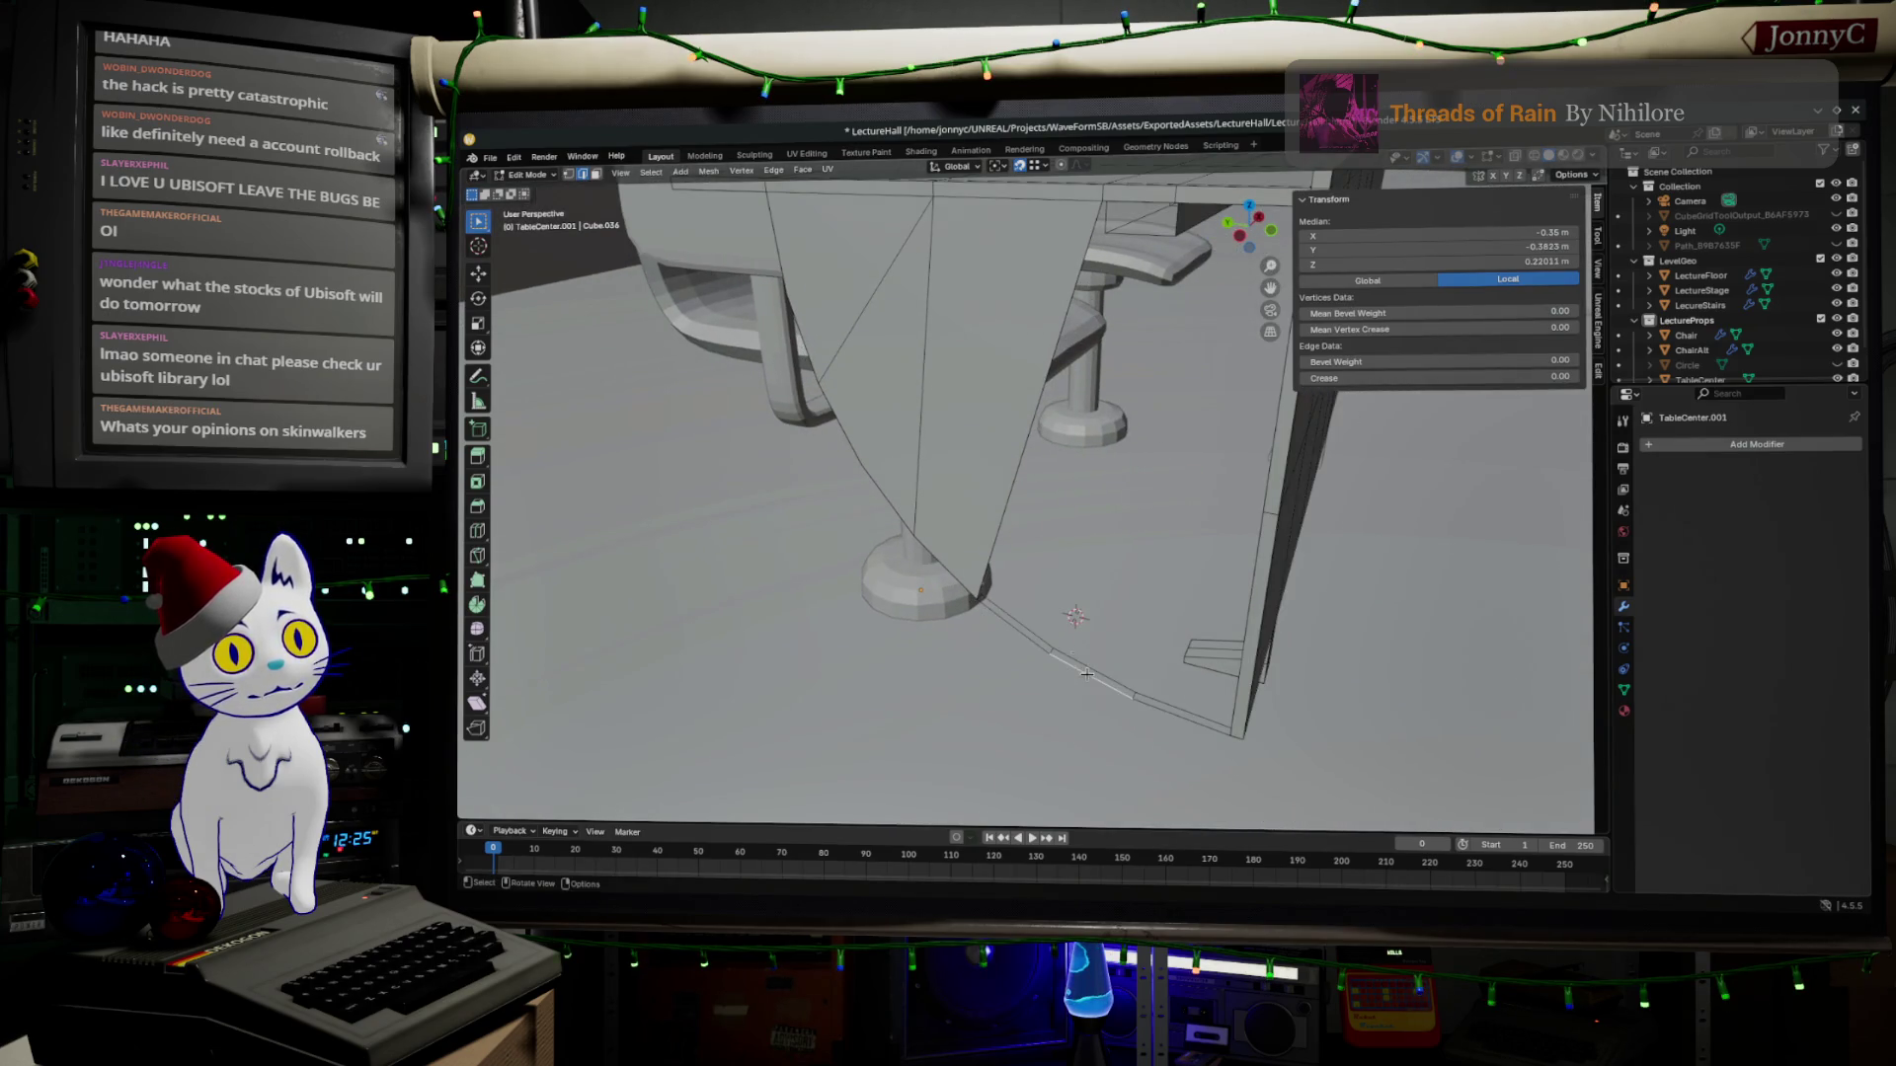
key(f)
Add an edge loop across the curved panel face and dismiss the delete menu without deleting.
mouse_move(1007, 431)
middle_down()
mouse_move(1218, 472)
mouse_move(1244, 446)
mouse_move(1276, 480)
mouse_move(1037, 370)
middle_up()
key(ctrl+r)
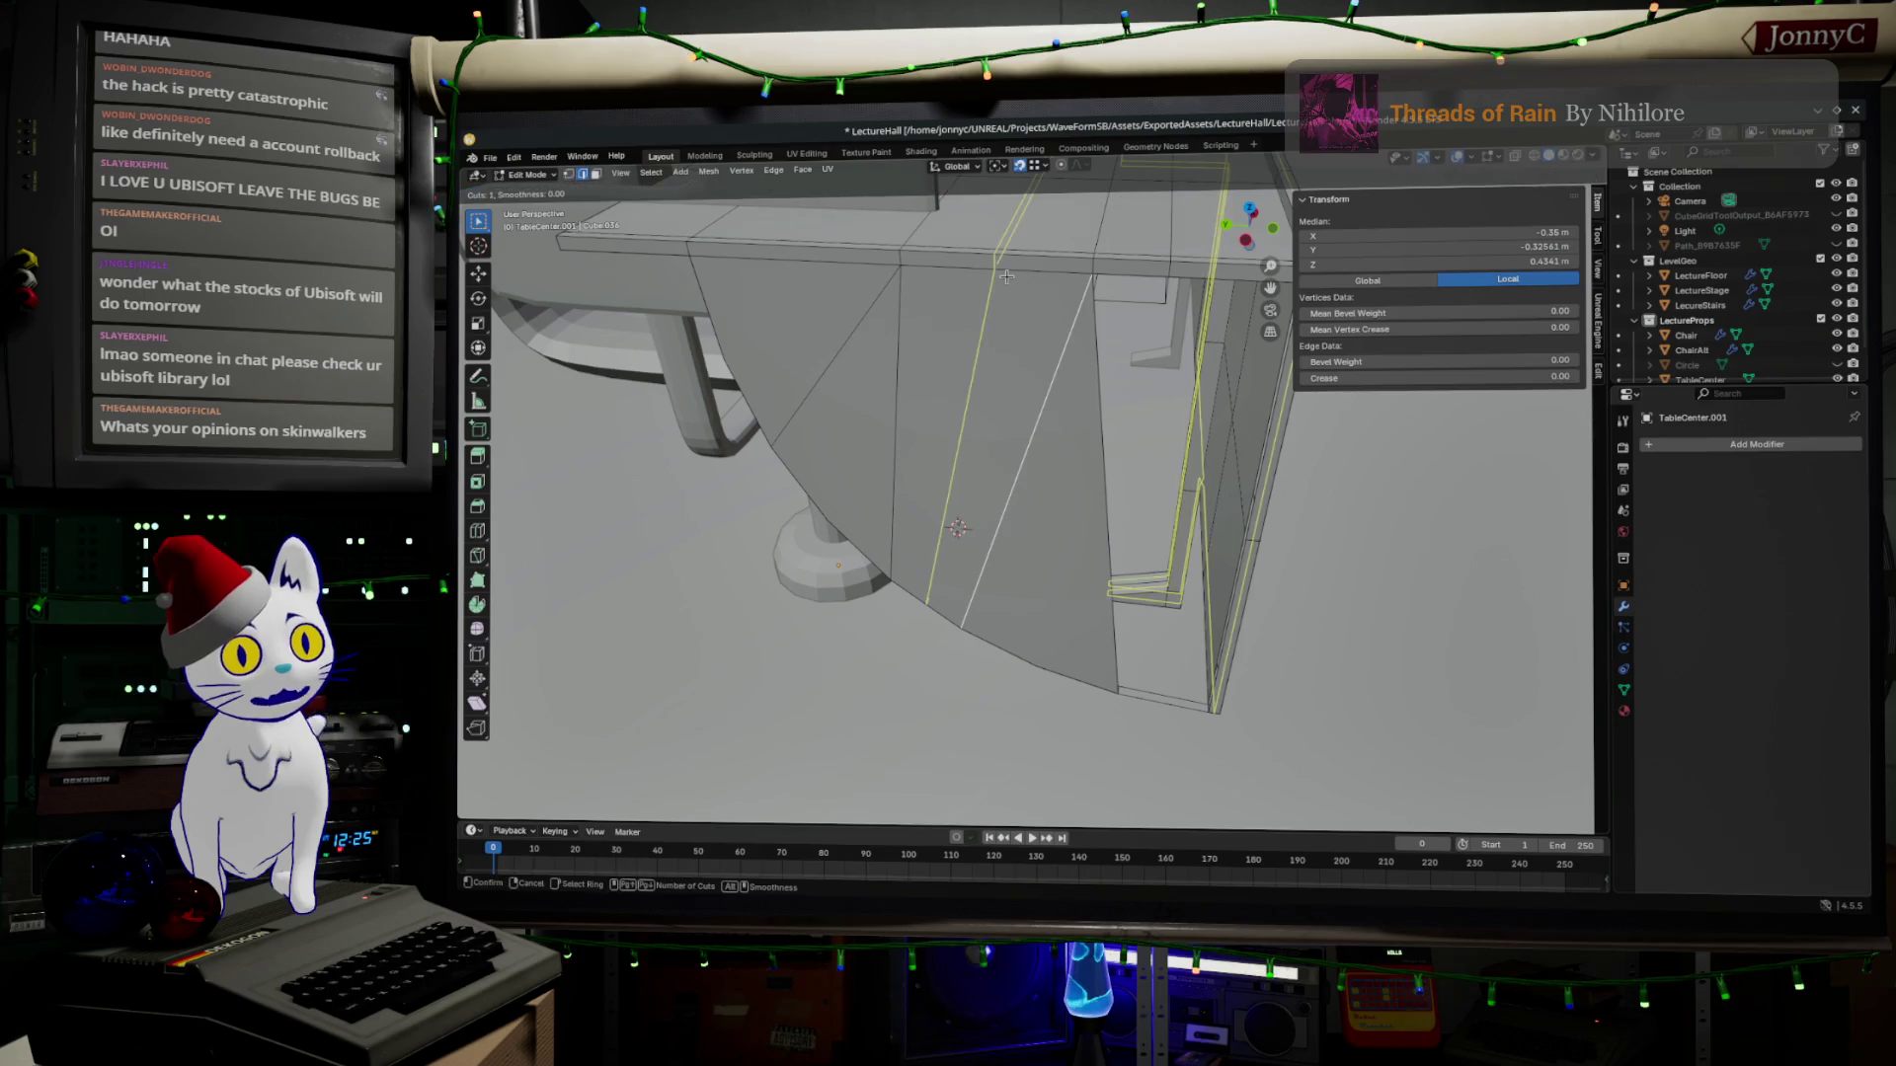
click(1005, 278)
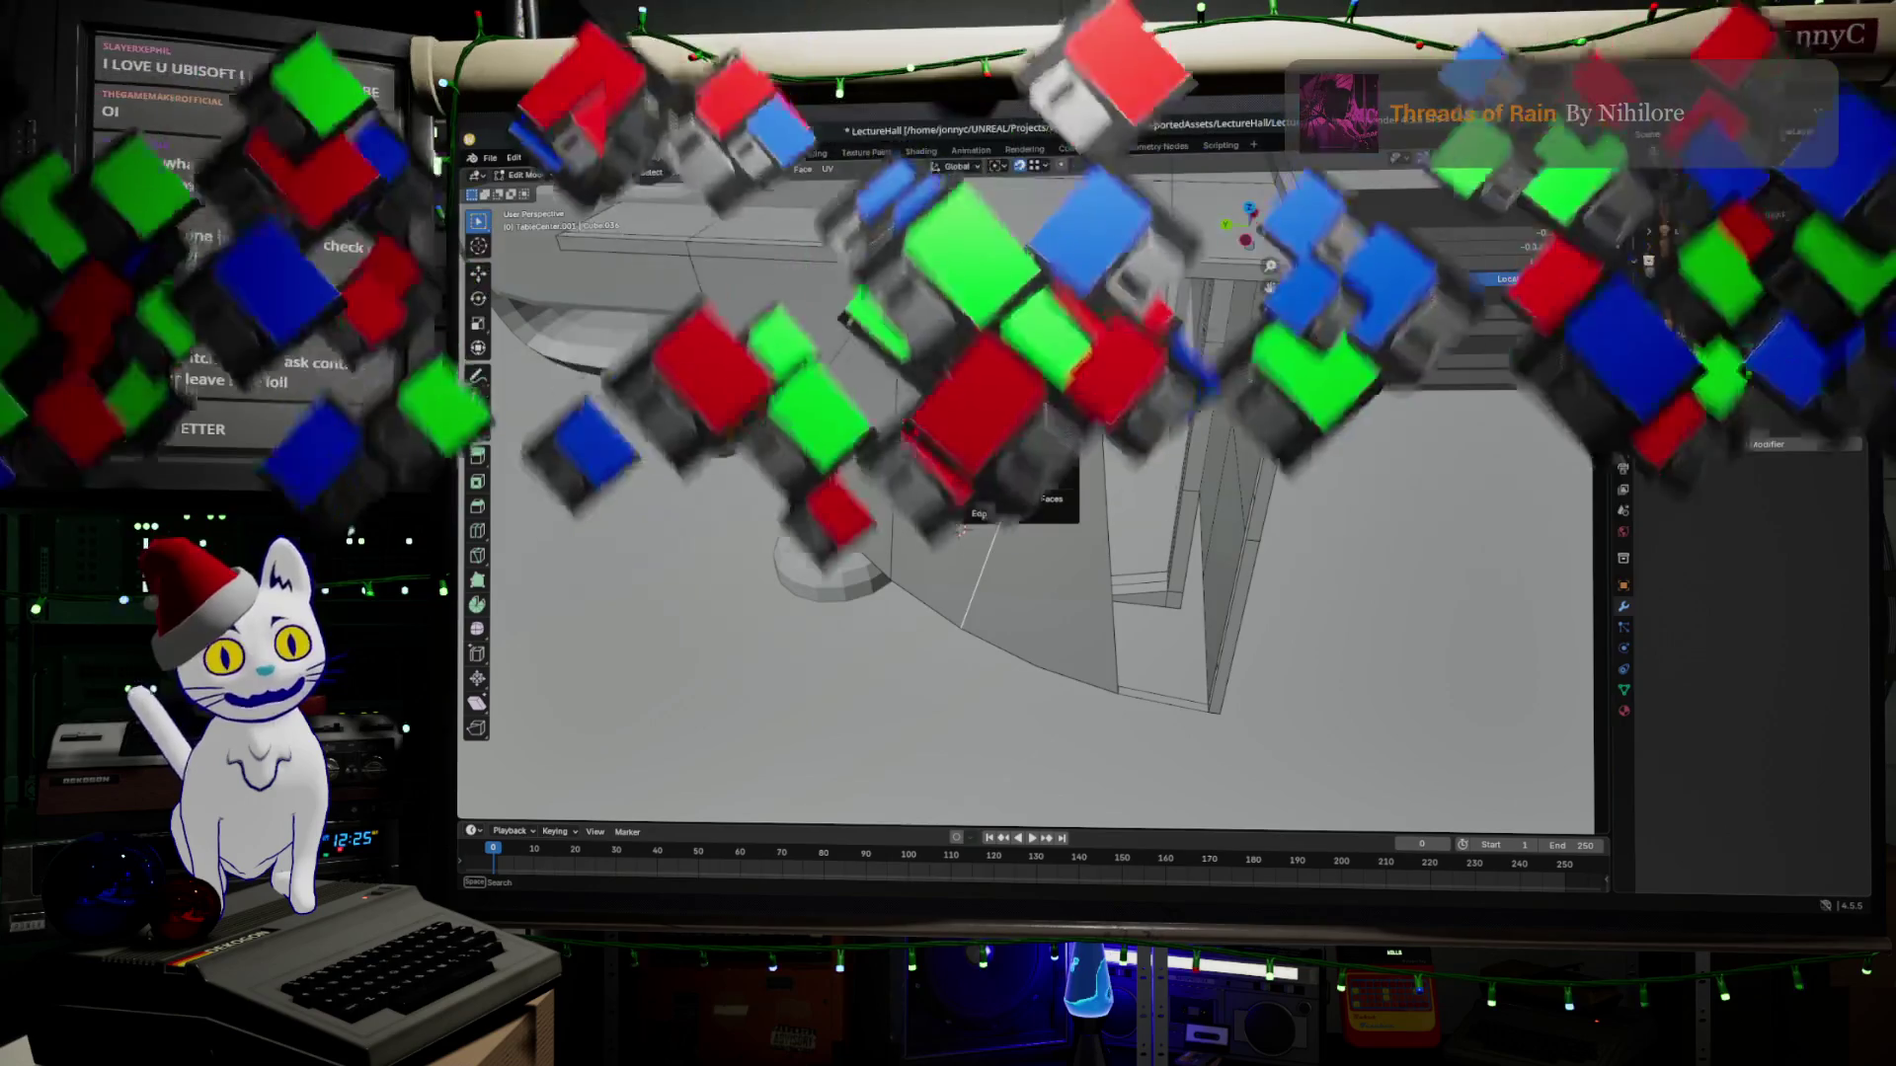
right_click(960, 527)
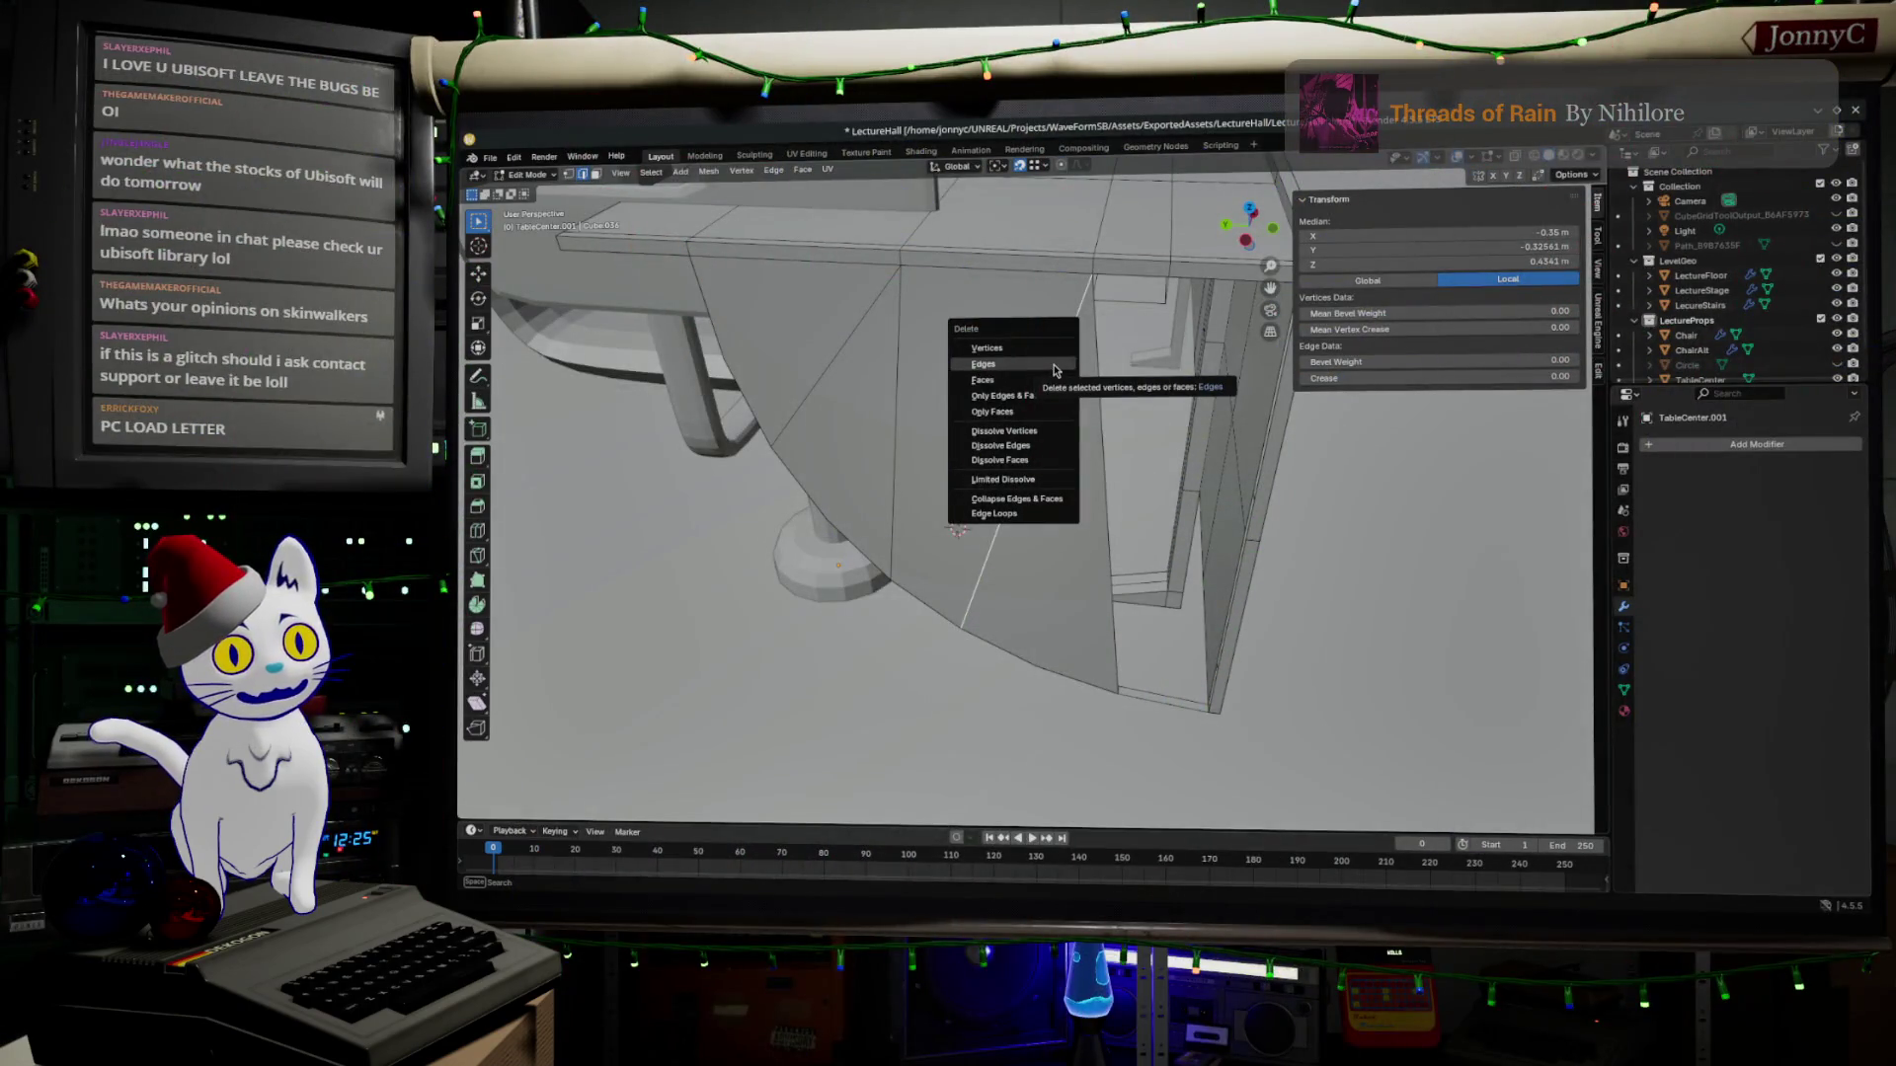
key(Escape)
click(959, 529)
Save LectureHall.blend, then Save All in the Unreal editor and return to Blender.
key(ctrl+s)
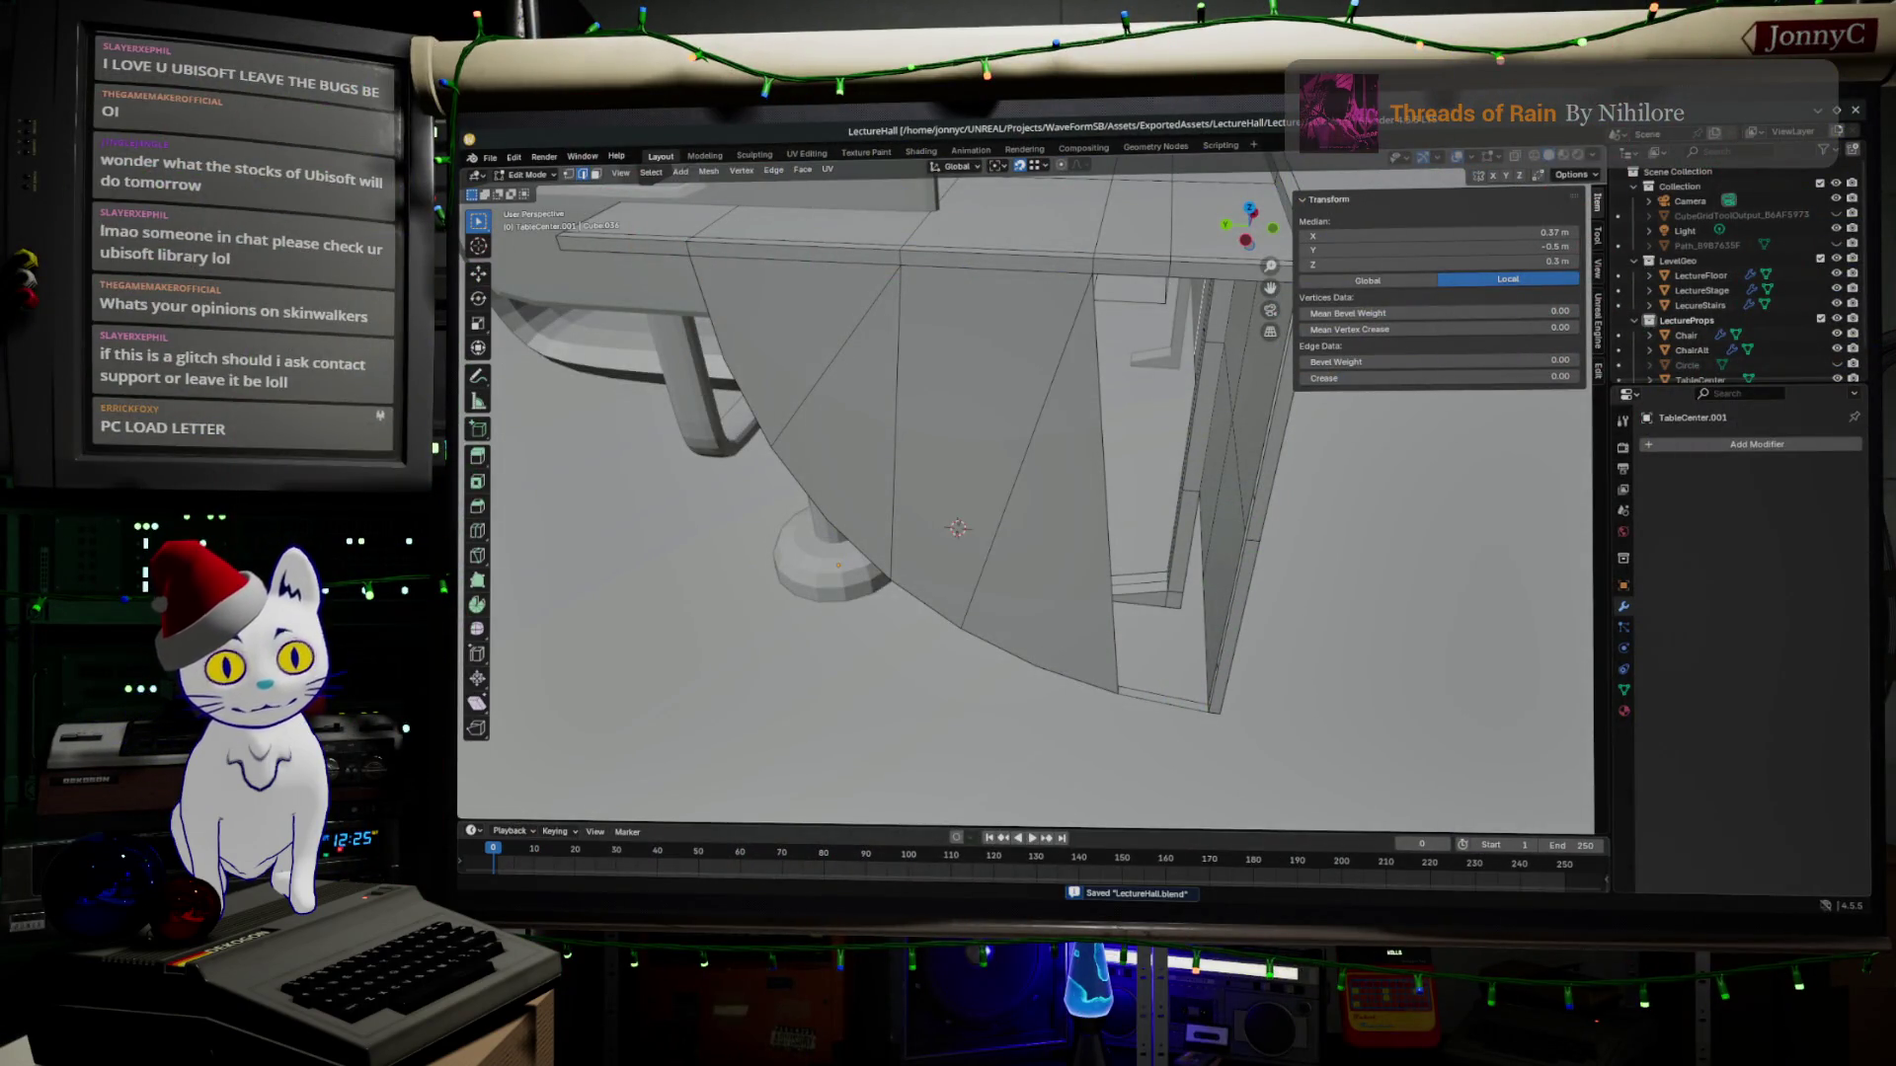
key(alt+Tab)
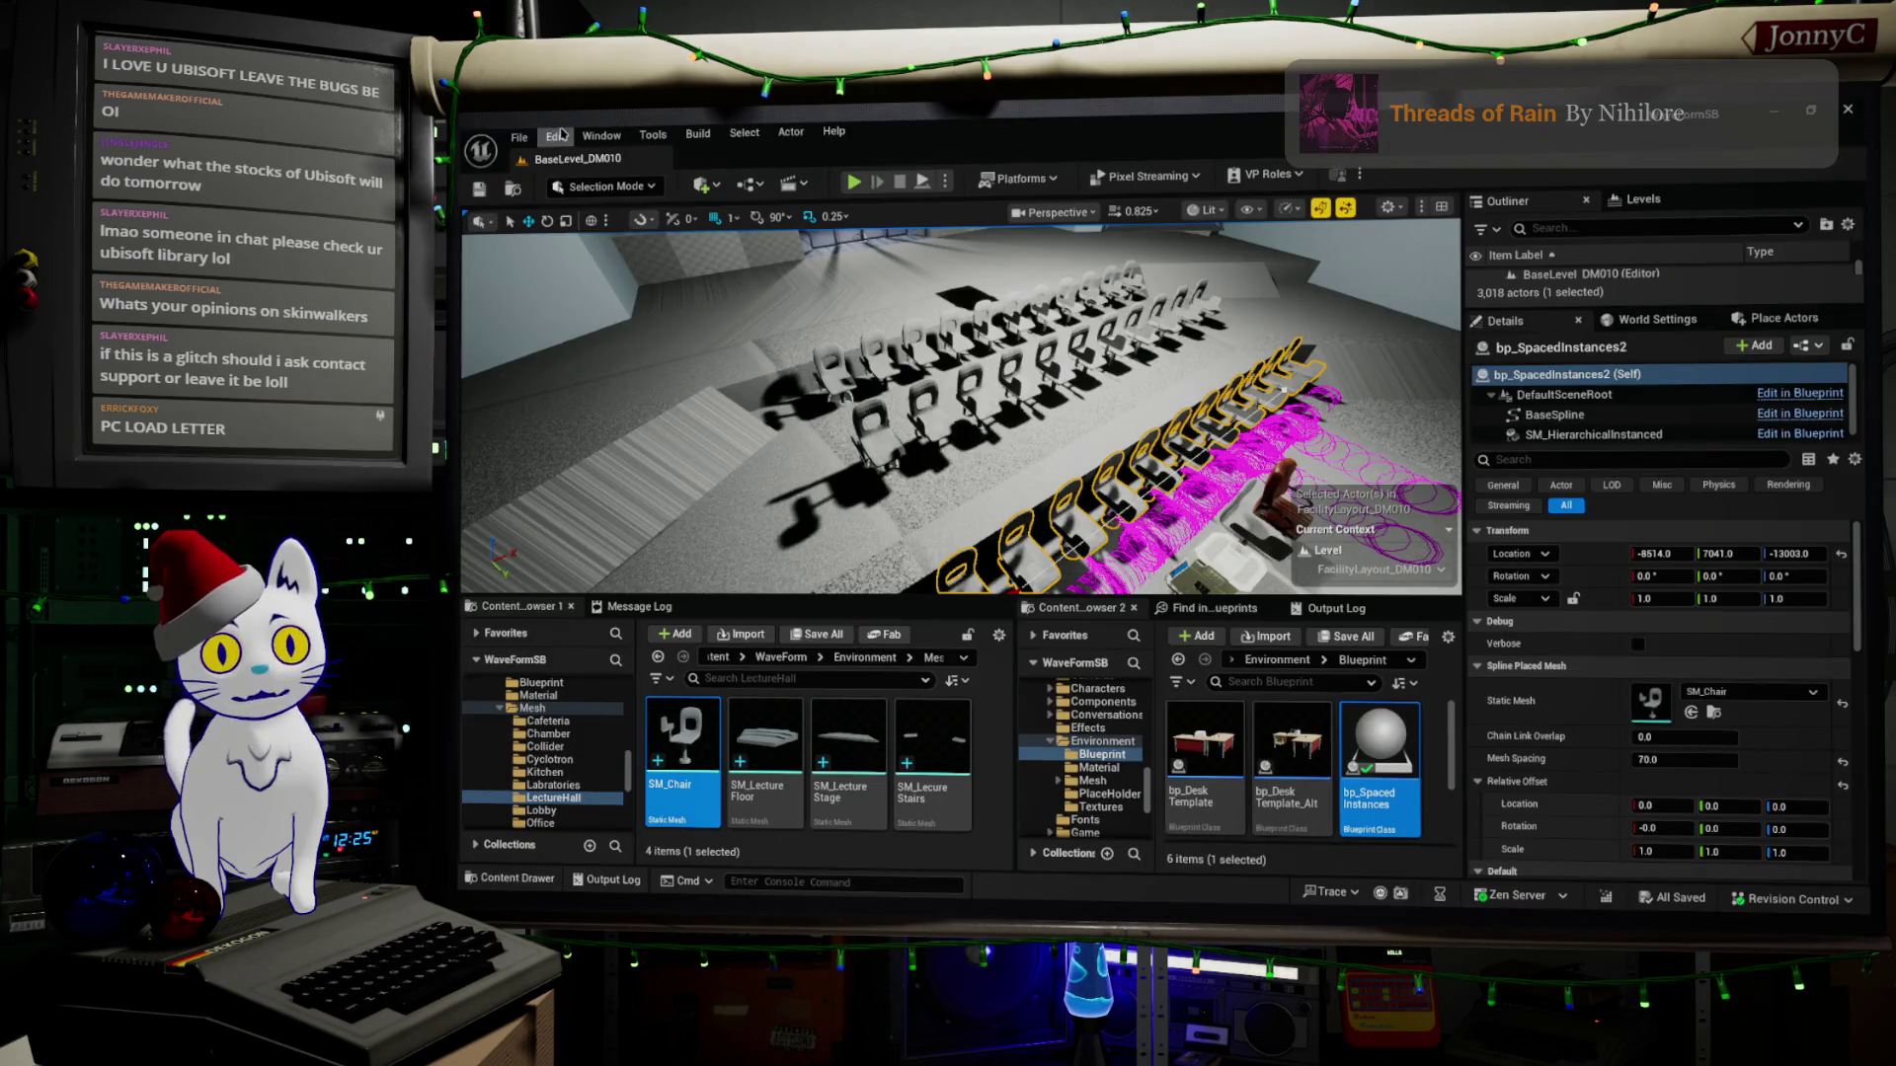
click(522, 137)
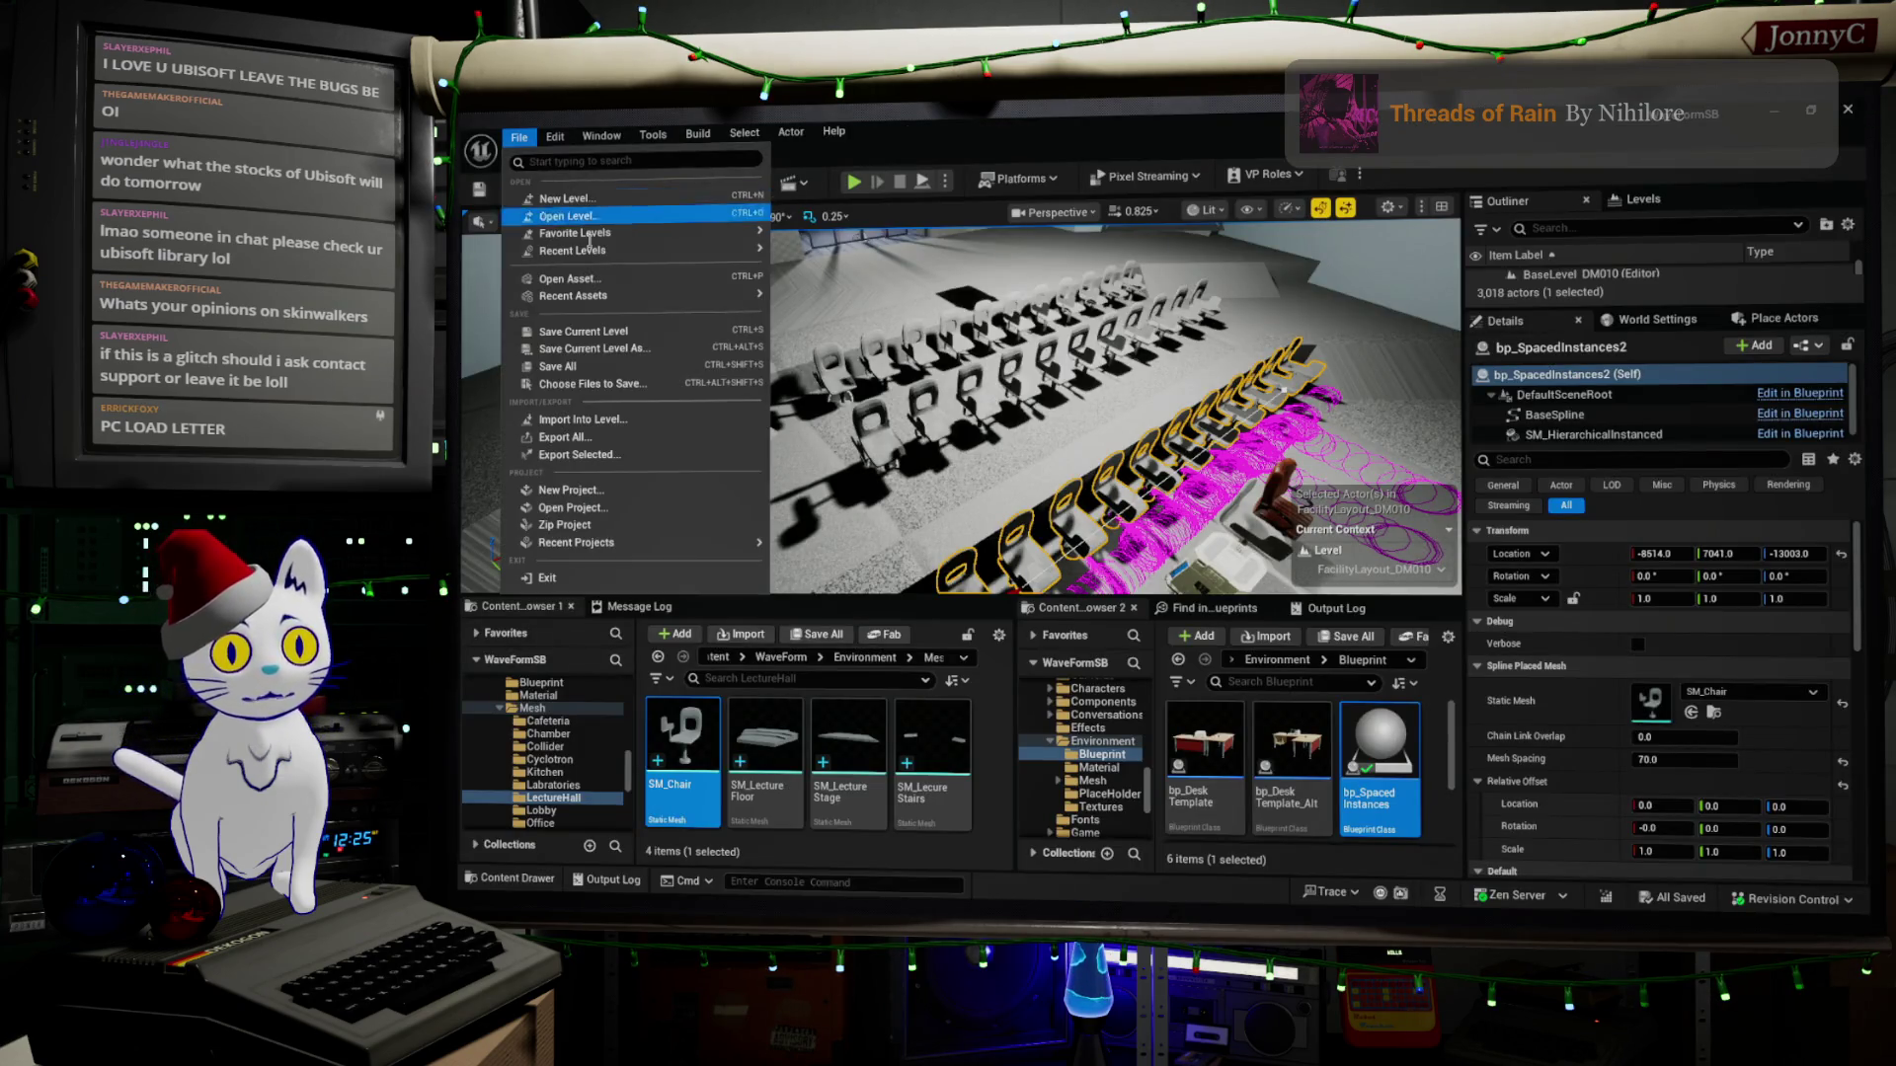
click(623, 365)
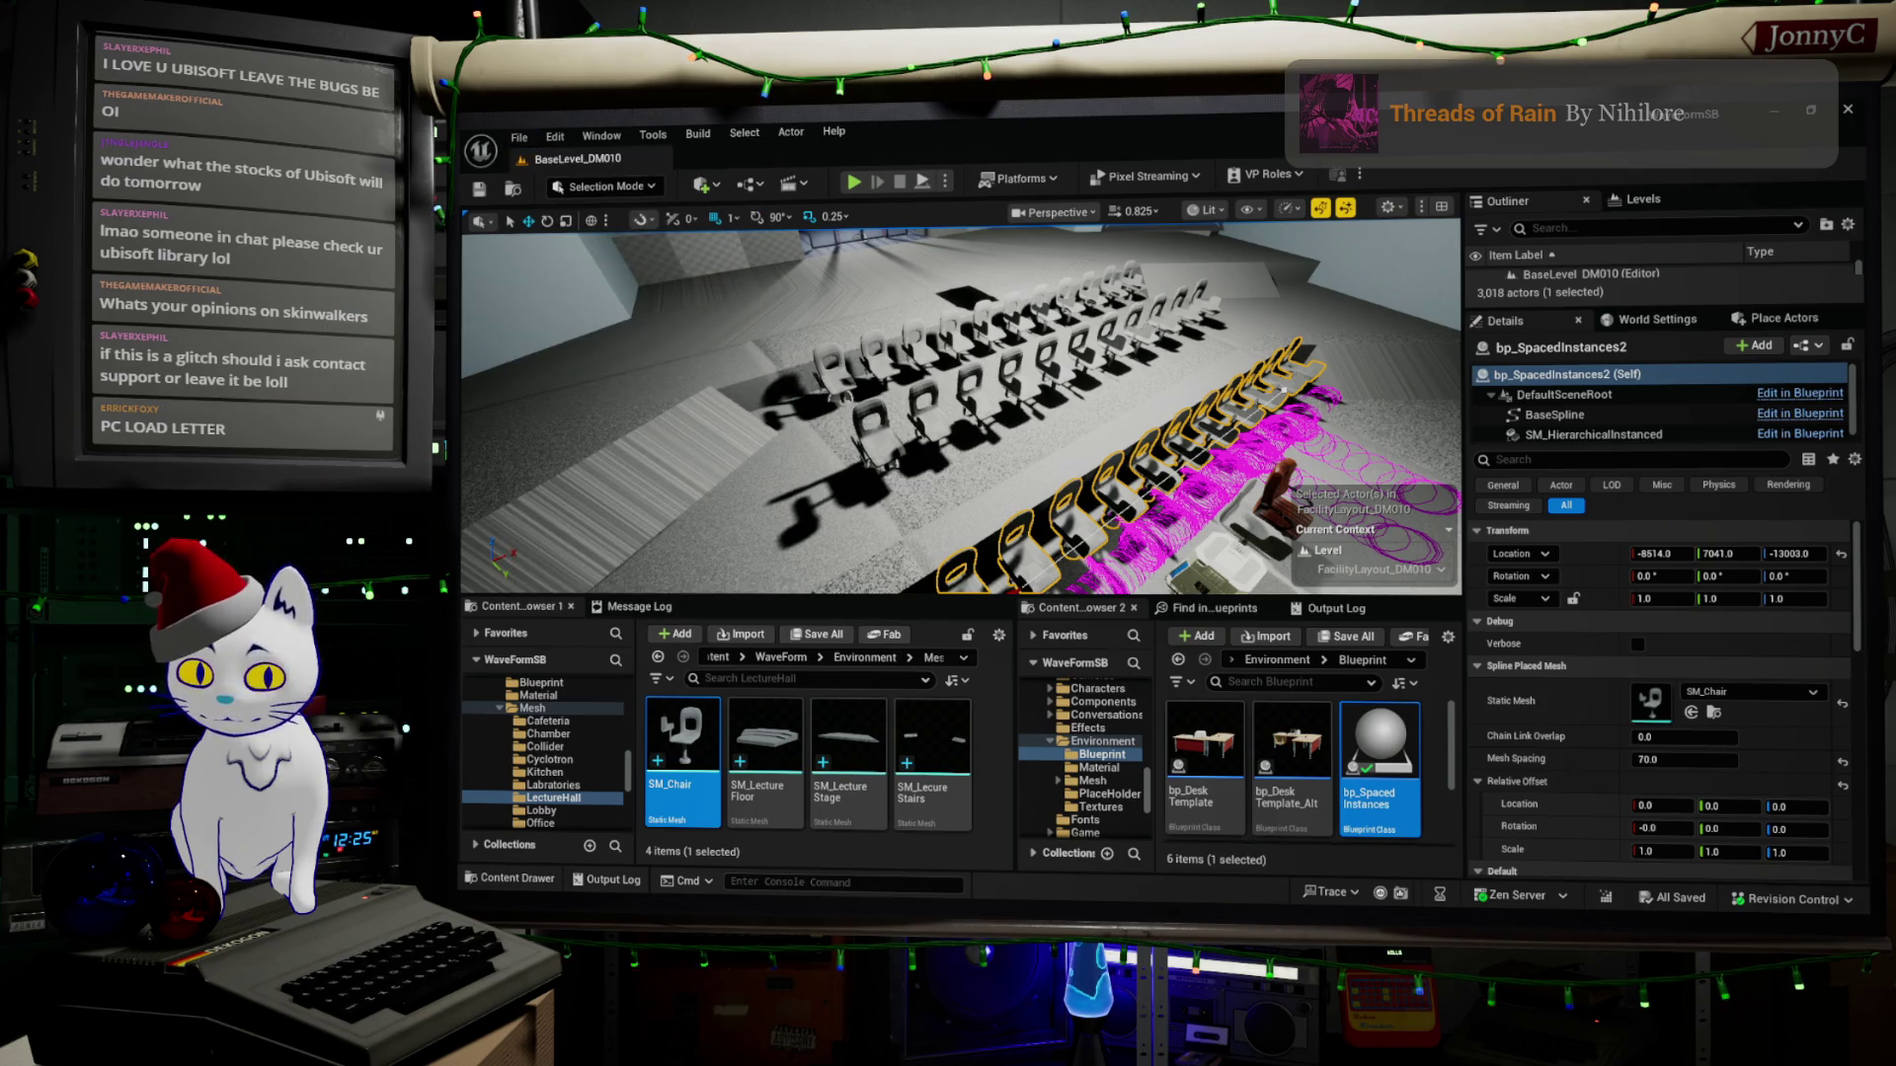
key(alt+Tab)
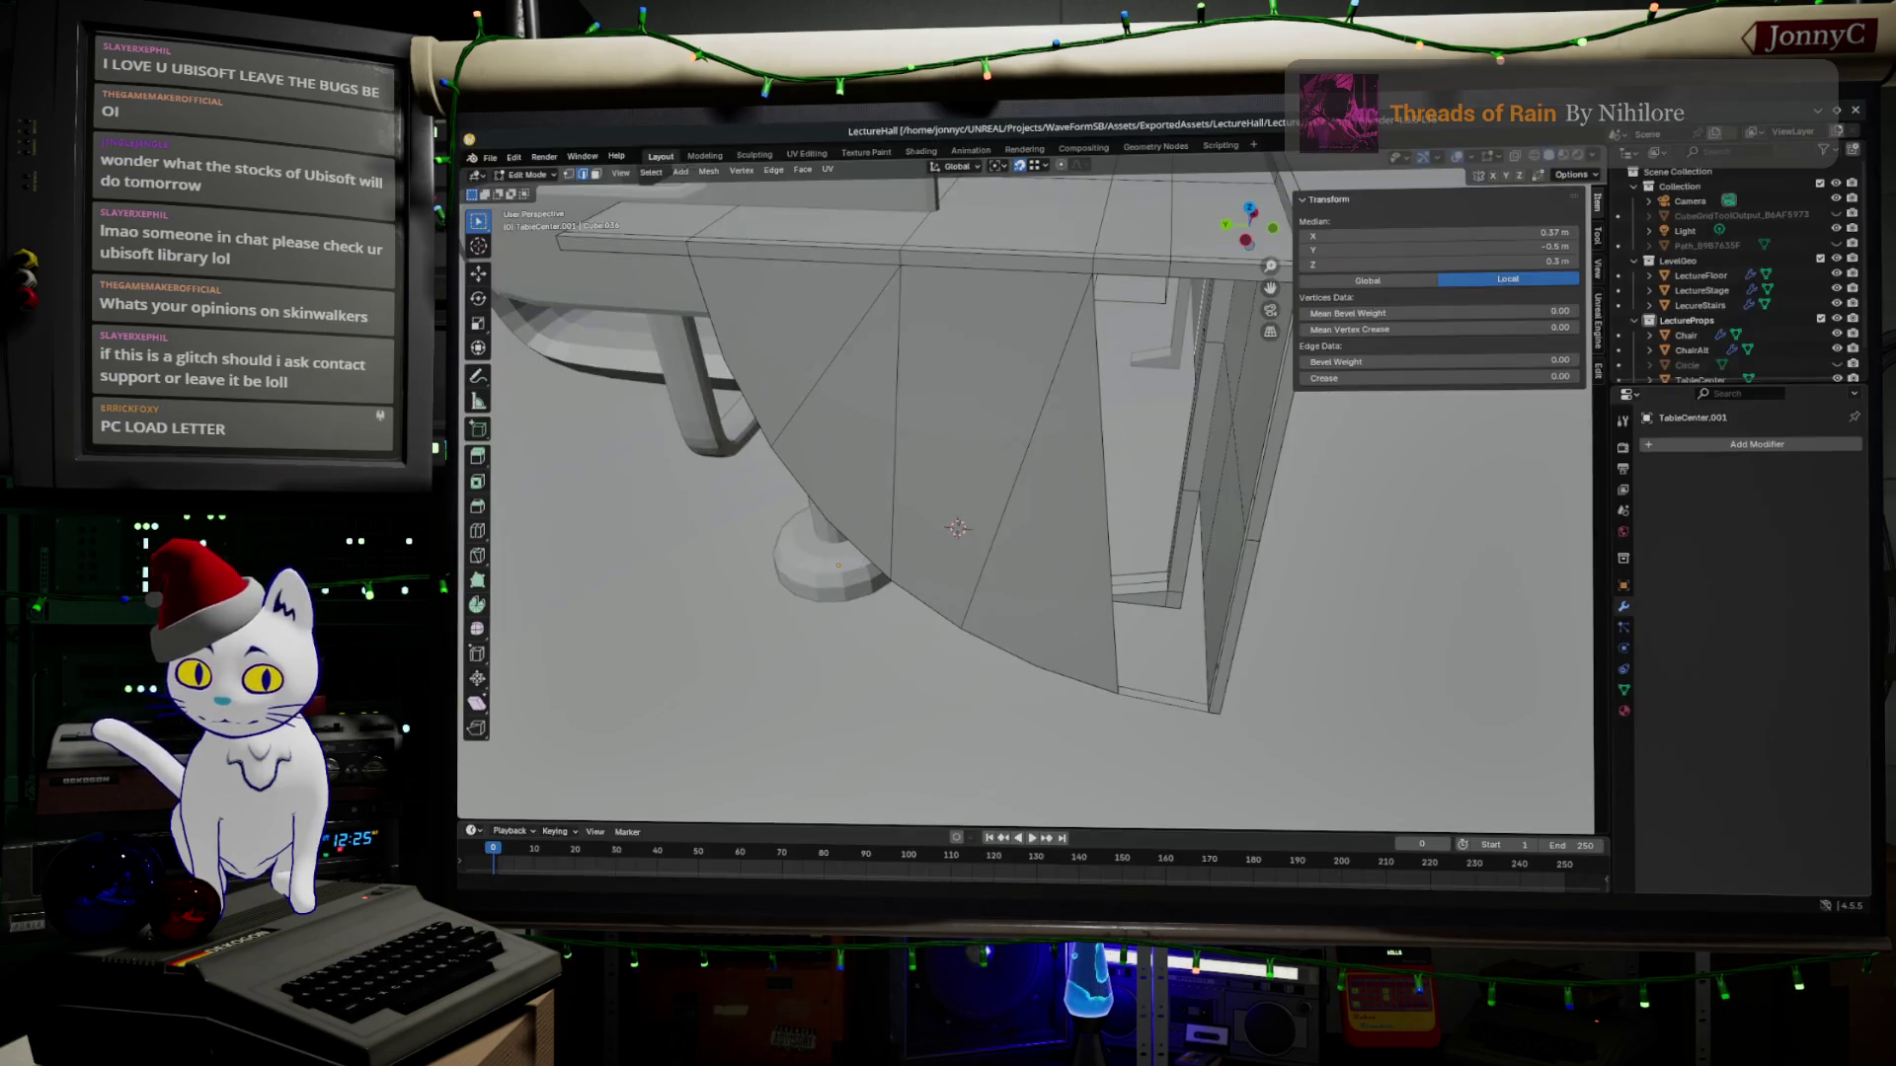
Delete the extra edge across the panel together with its faces.
click(992, 526)
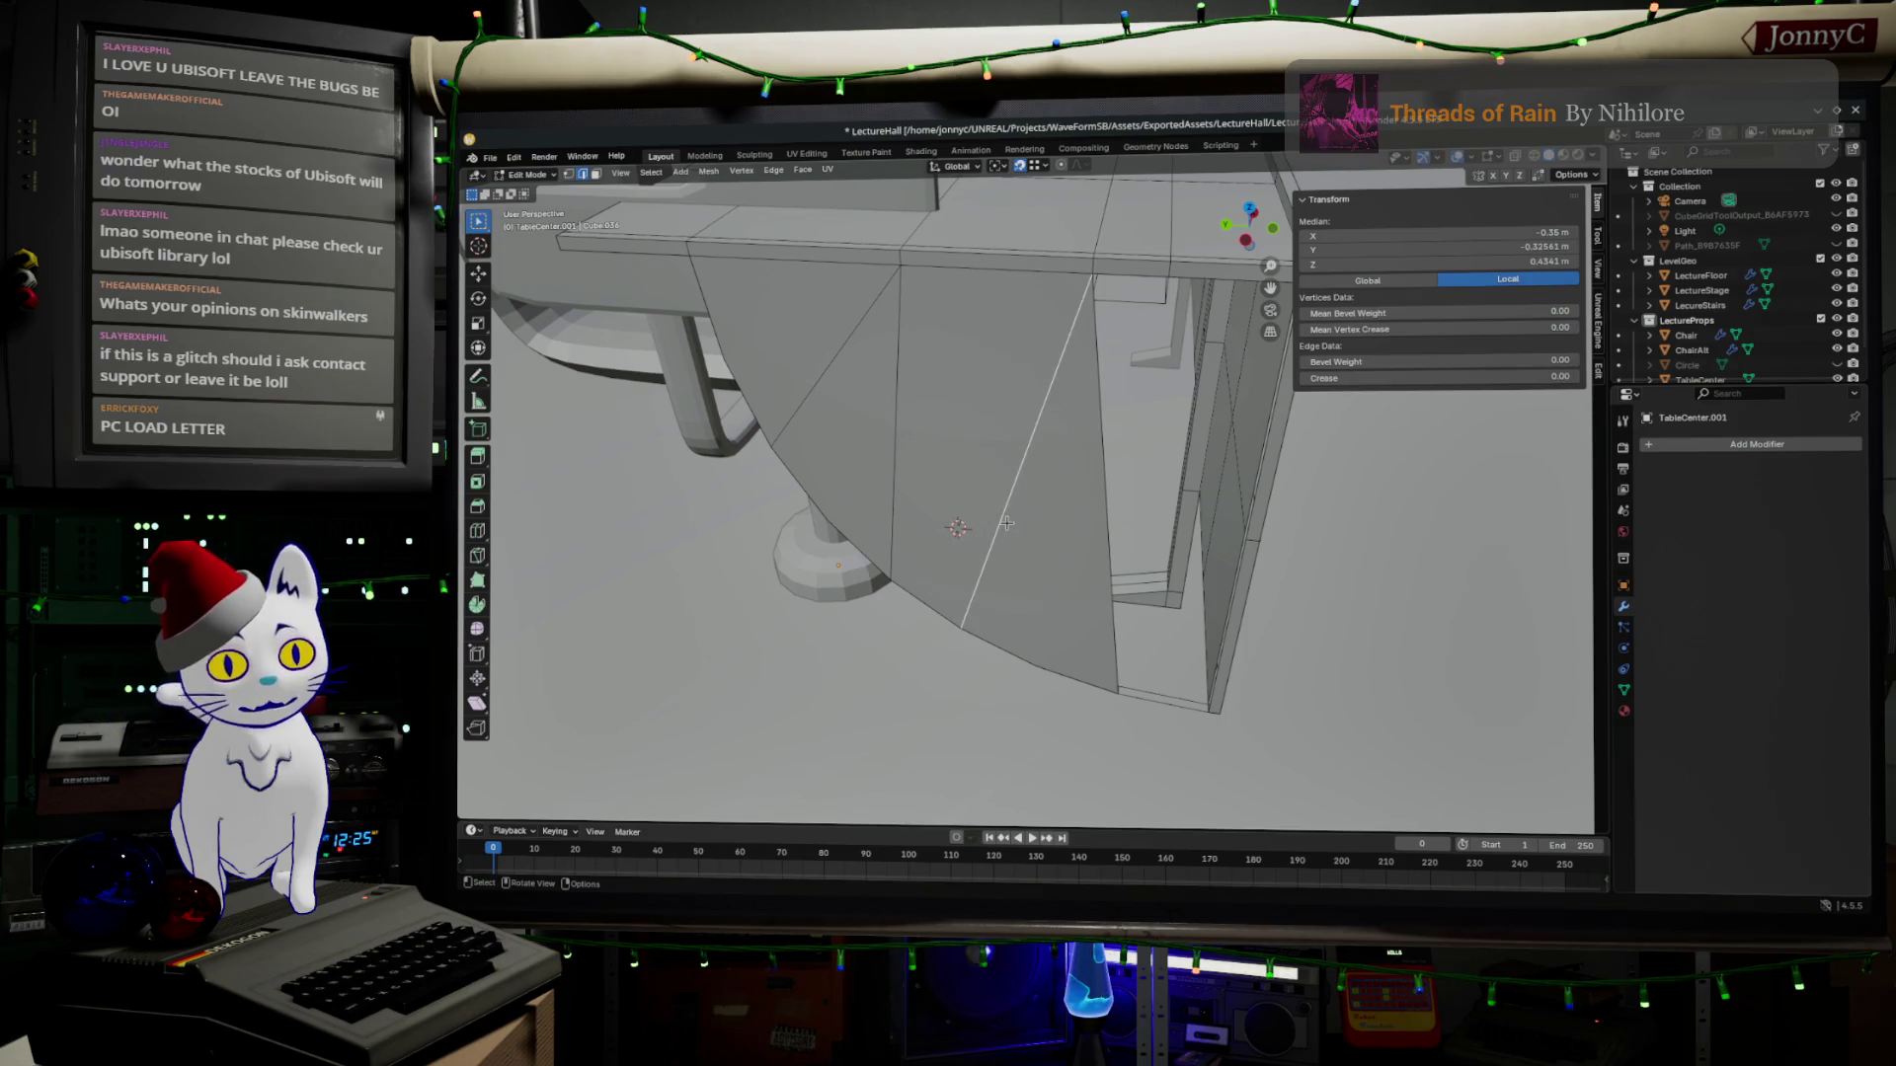
key(x)
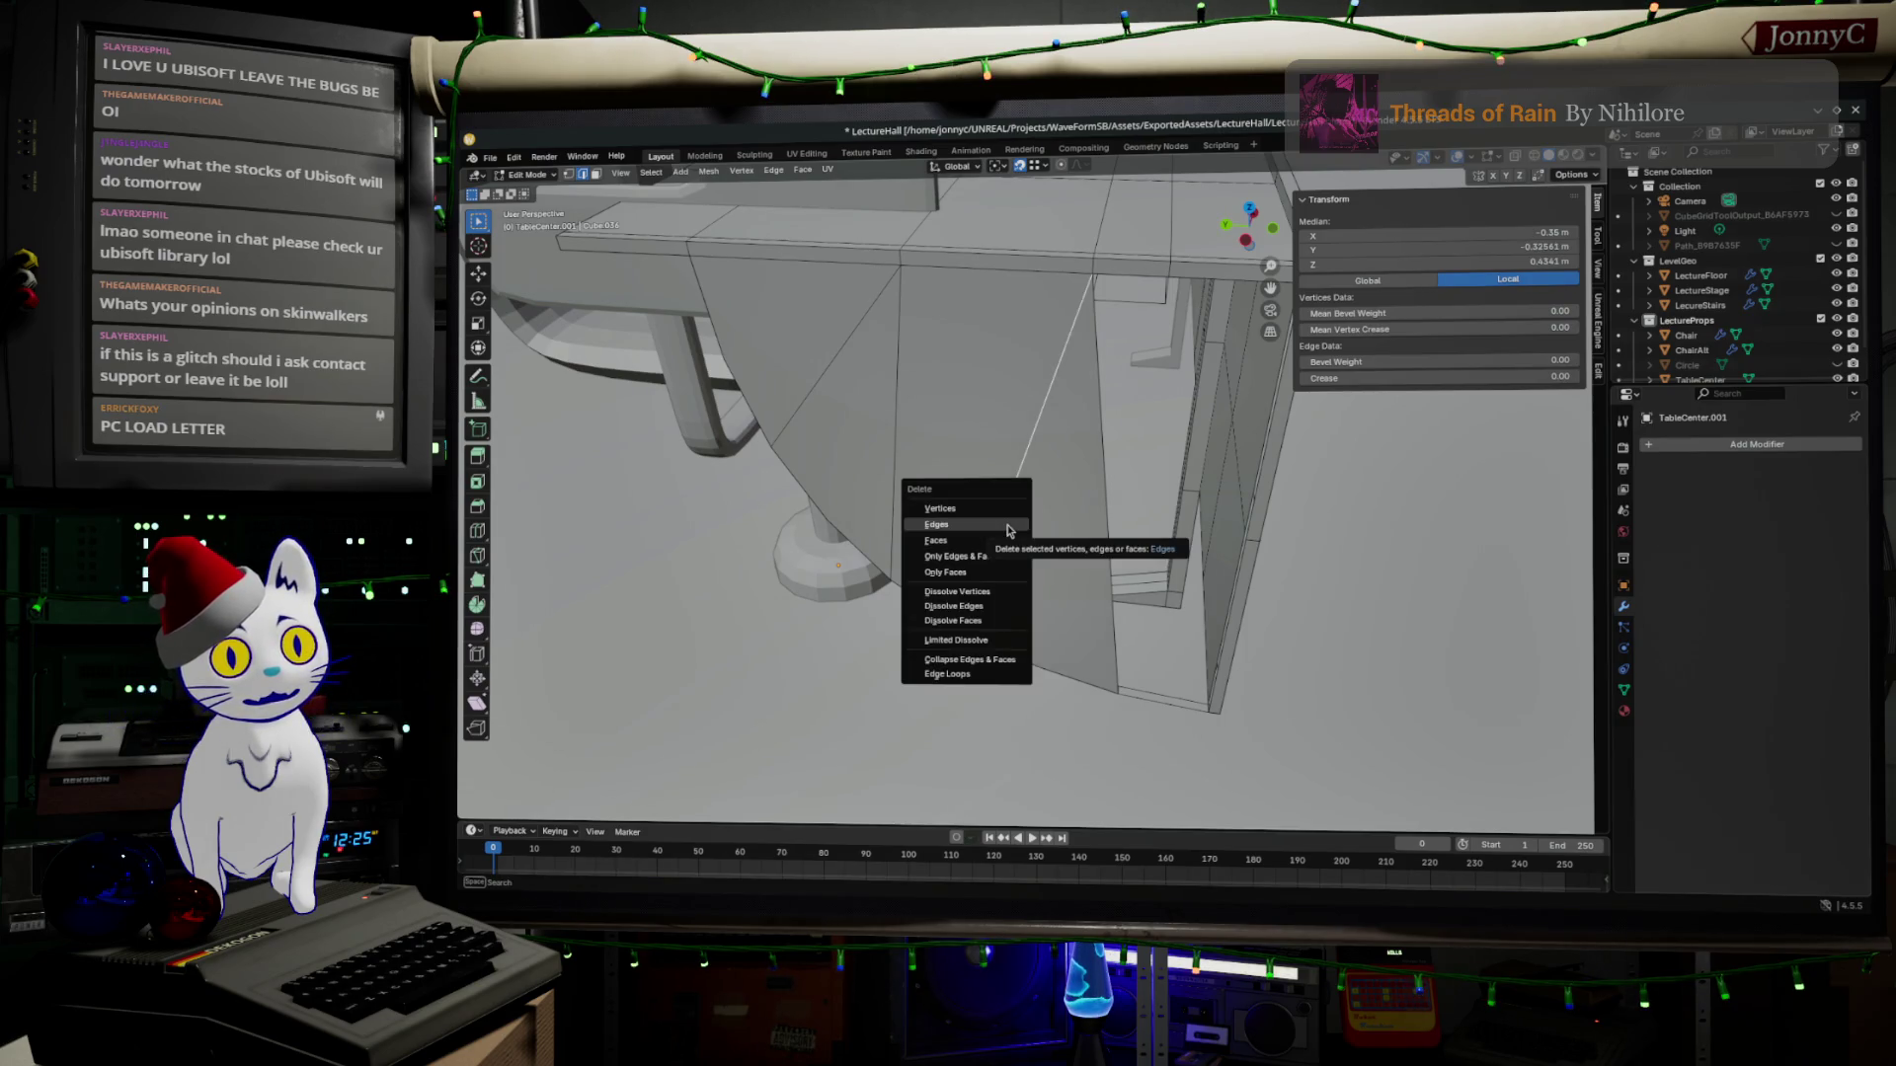
click(1009, 528)
Try loop cuts across the desk top and side panel and cancel them.
key(ctrl+r)
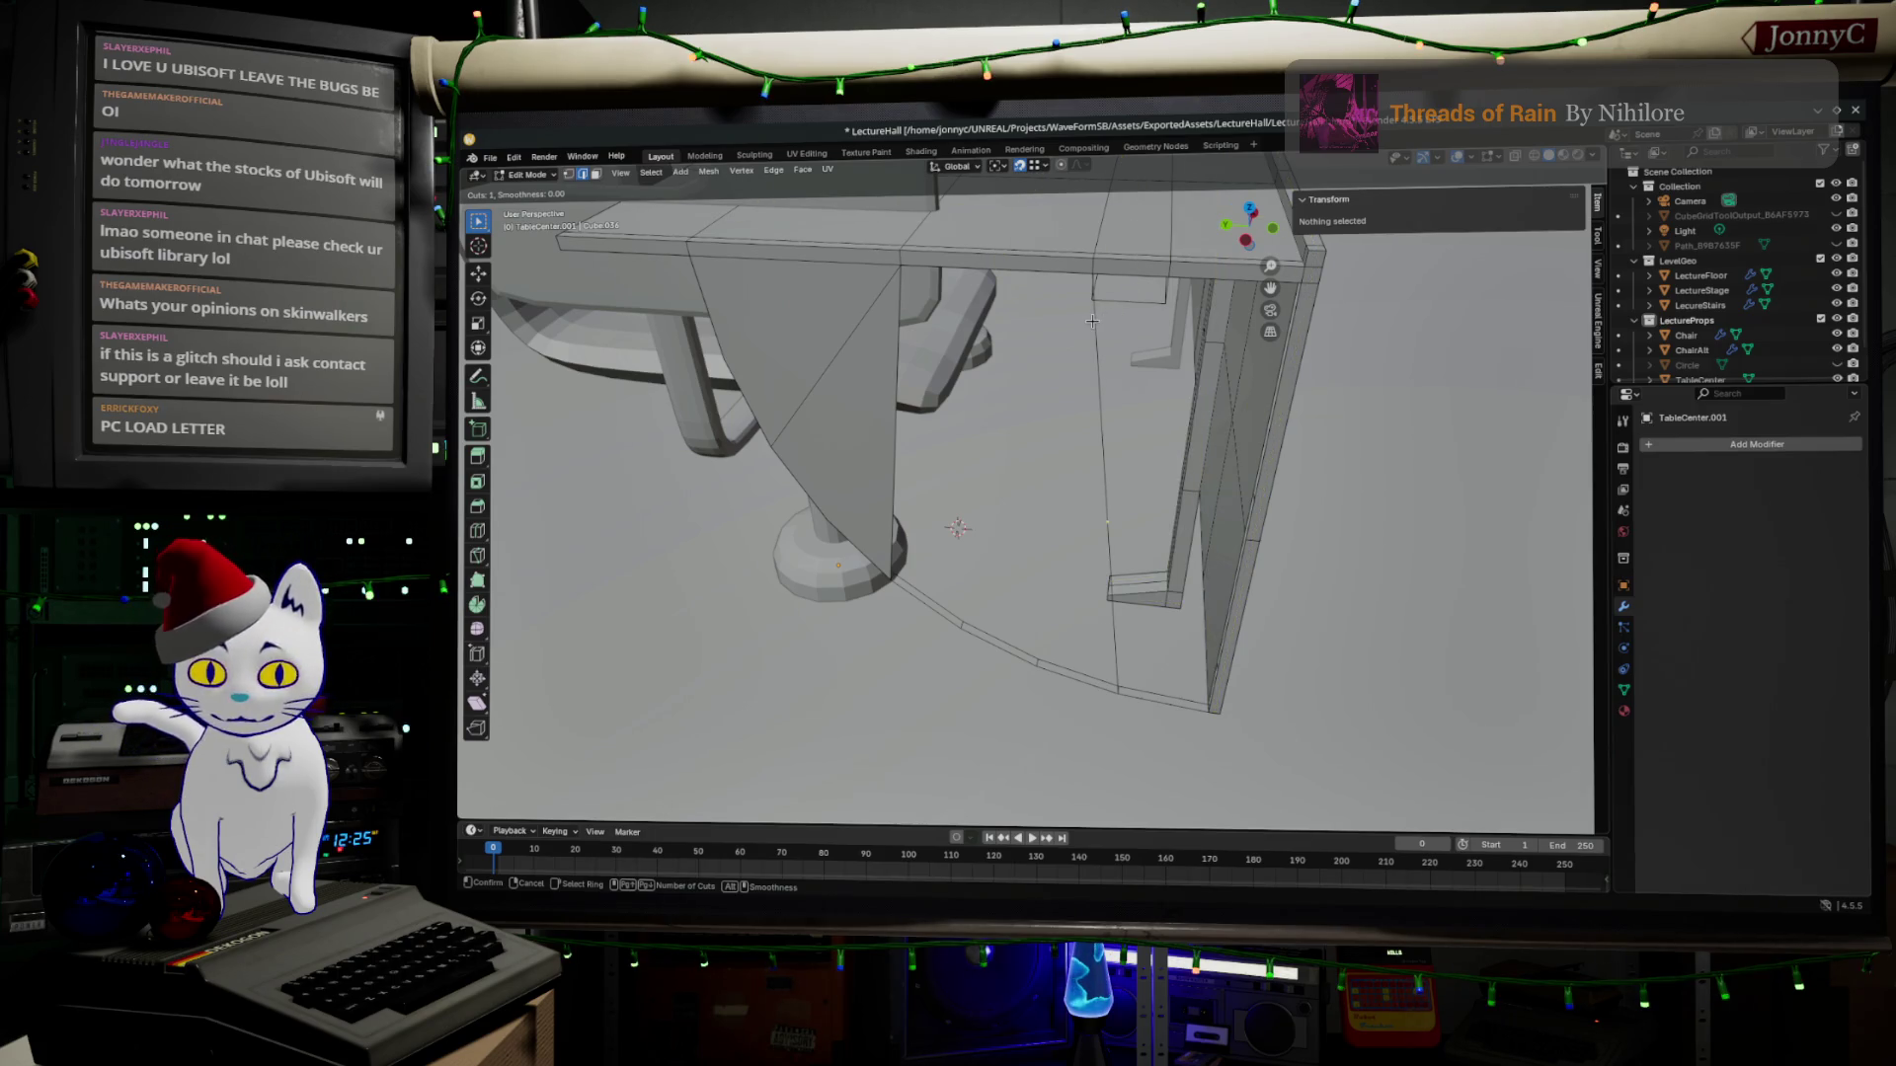
key(Escape)
middle_drag(1093, 320, 1151, 552)
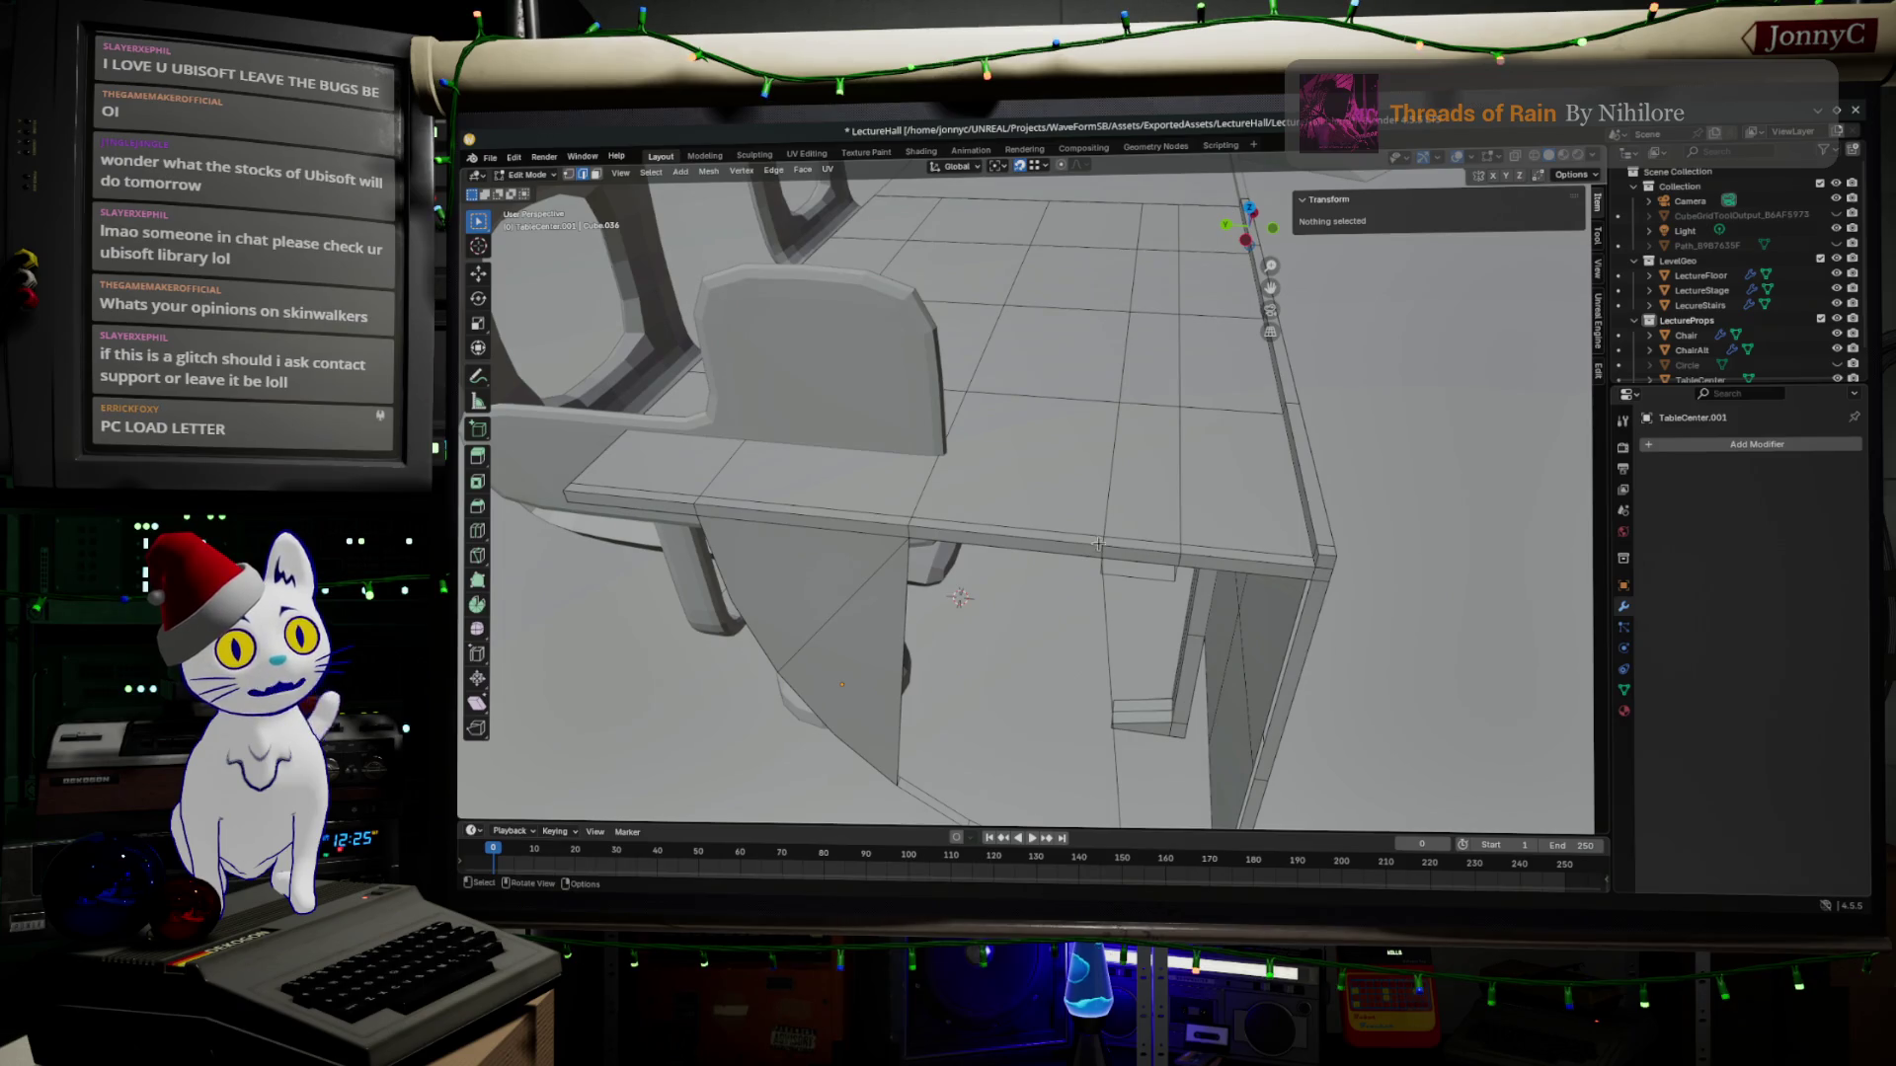
key(ctrl+r)
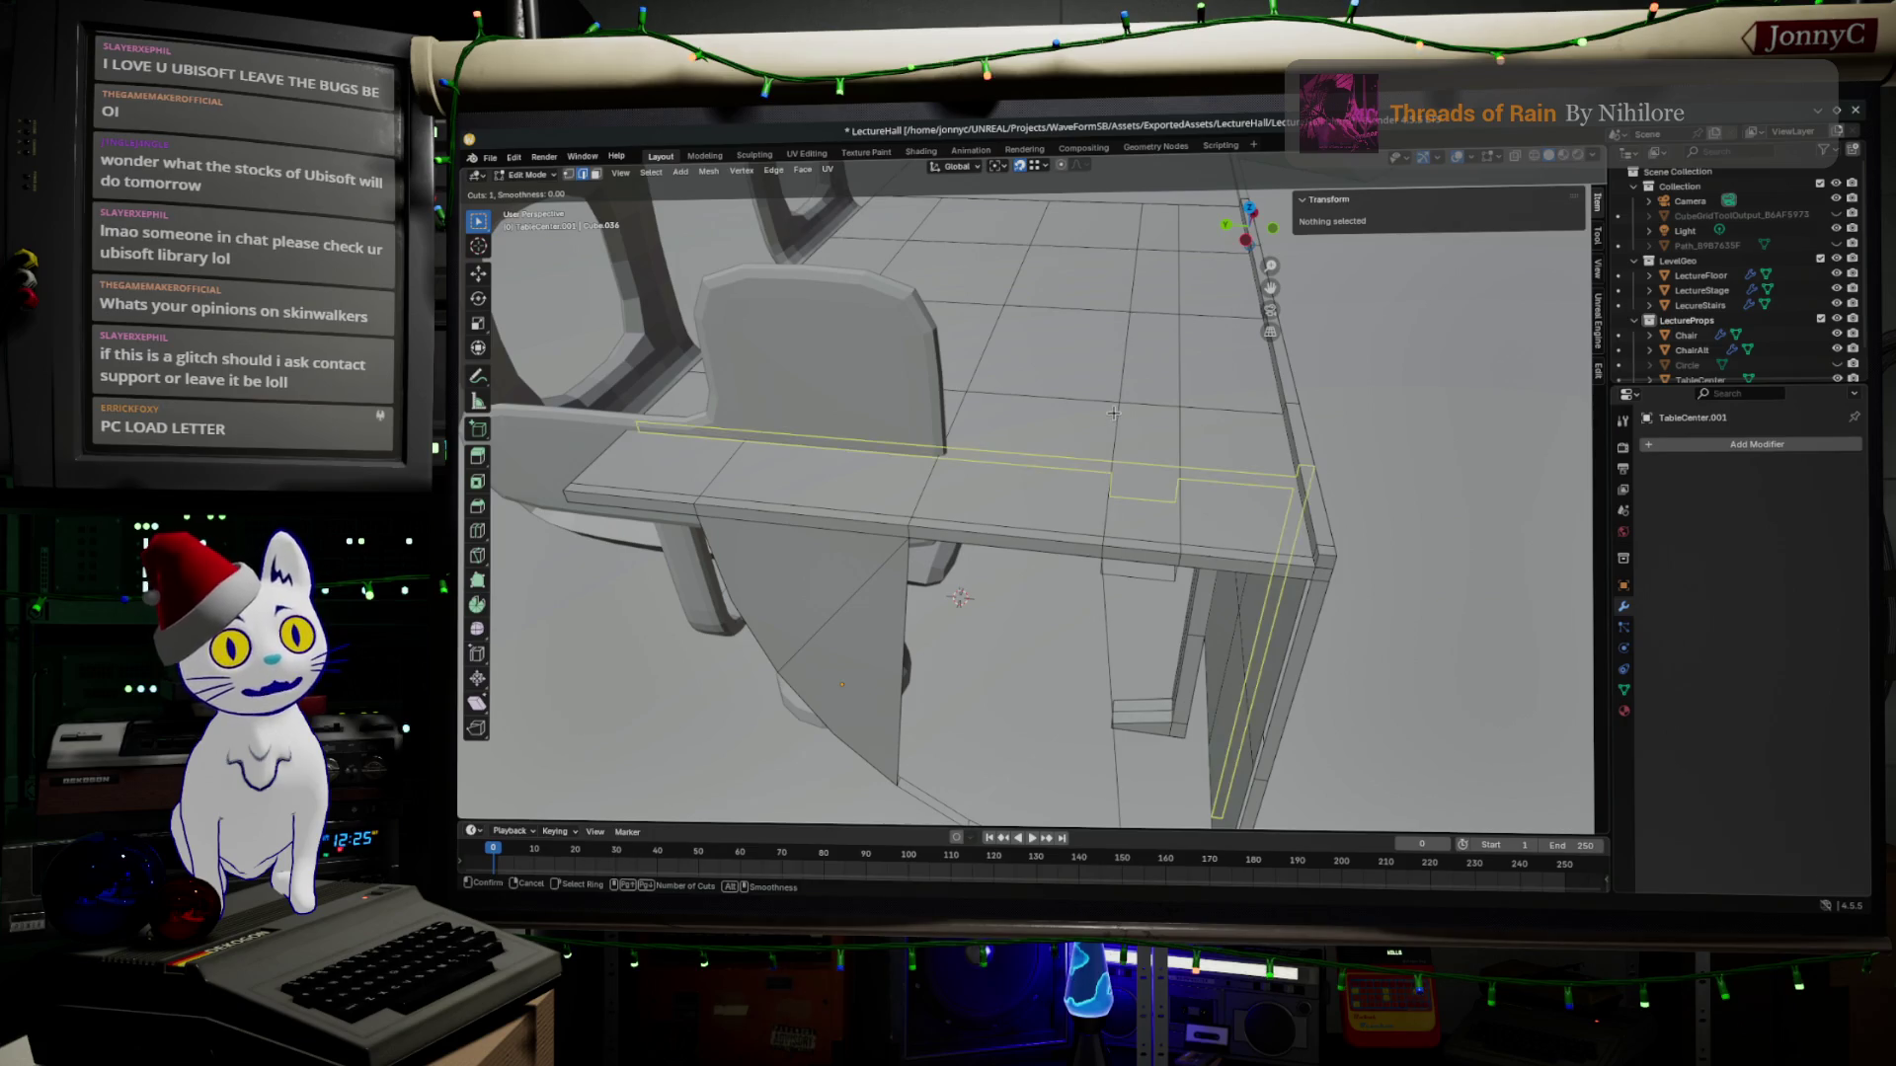
click(1104, 489)
middle_drag(1106, 496, 1122, 429)
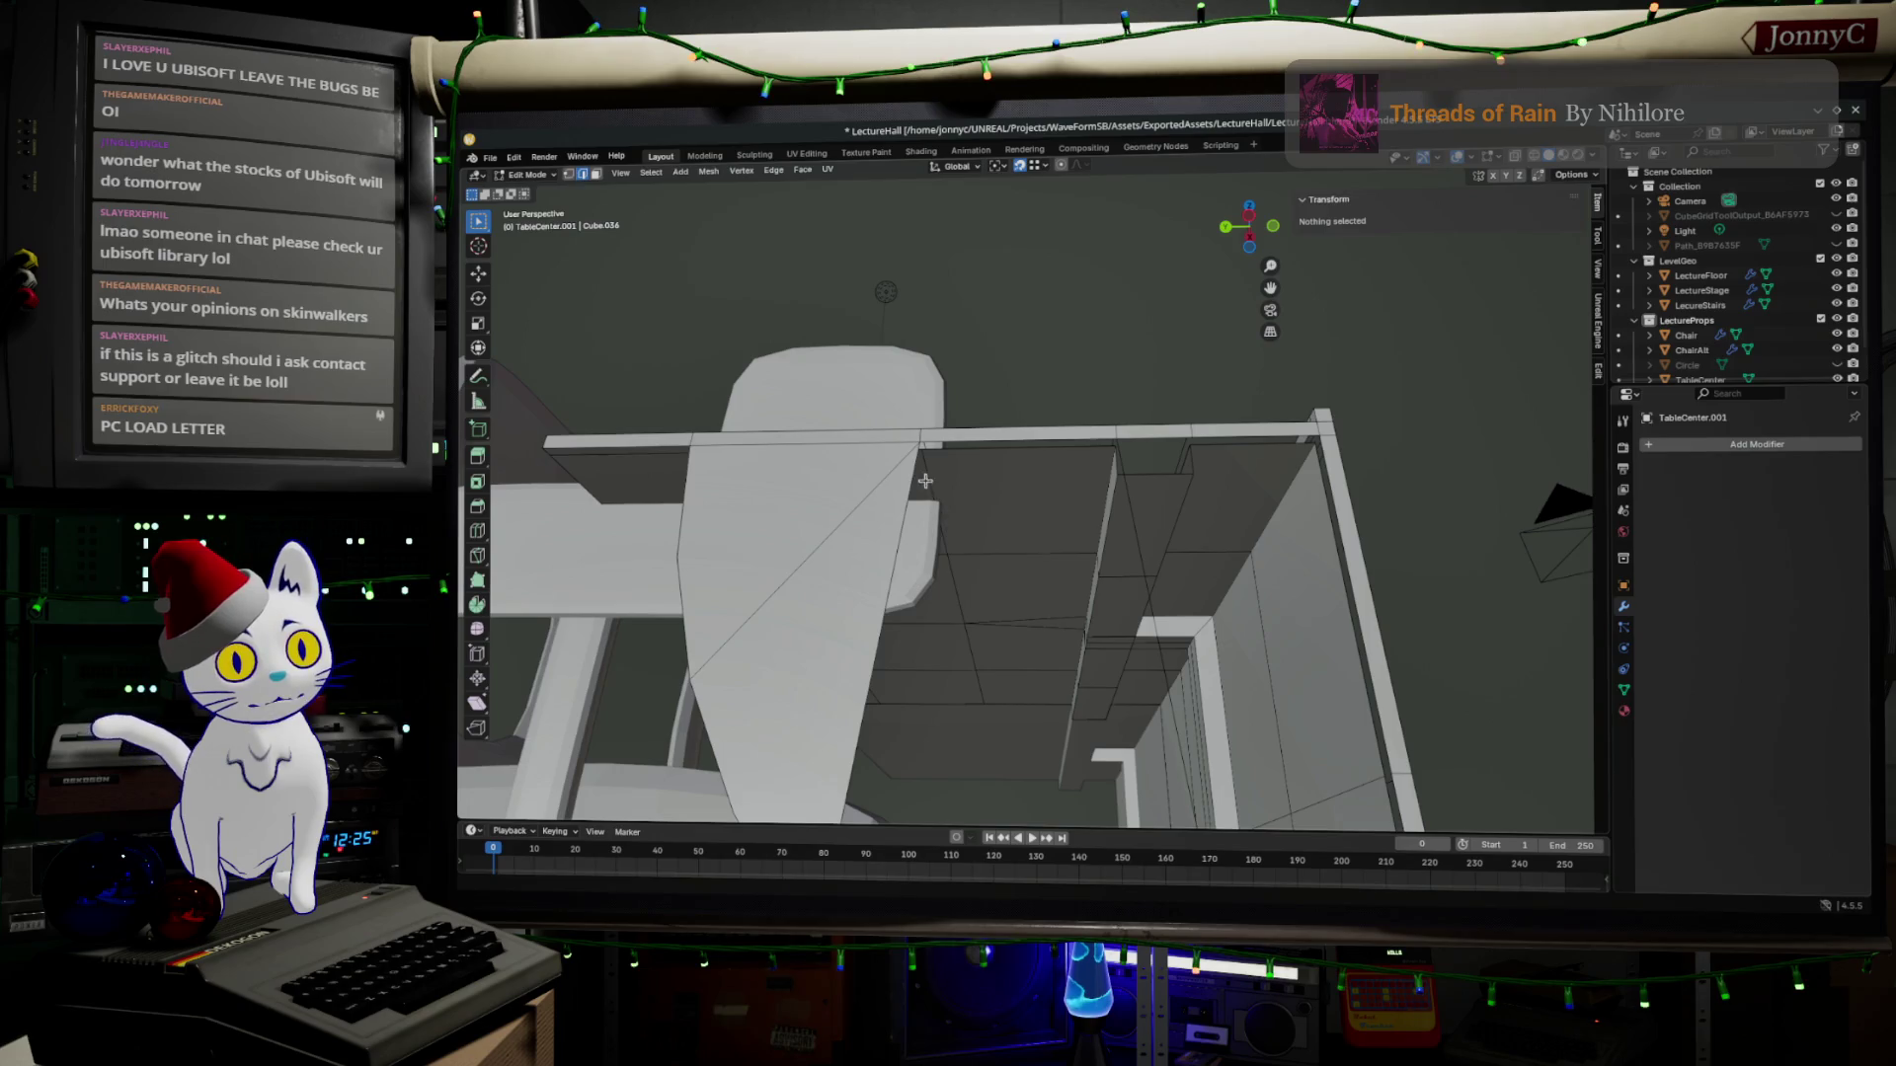
Select two triangular faces on the fold-out panel and delete them as faces.
mouse_move(935, 483)
middle_down()
mouse_move(1043, 423)
mouse_move(1023, 489)
middle_up()
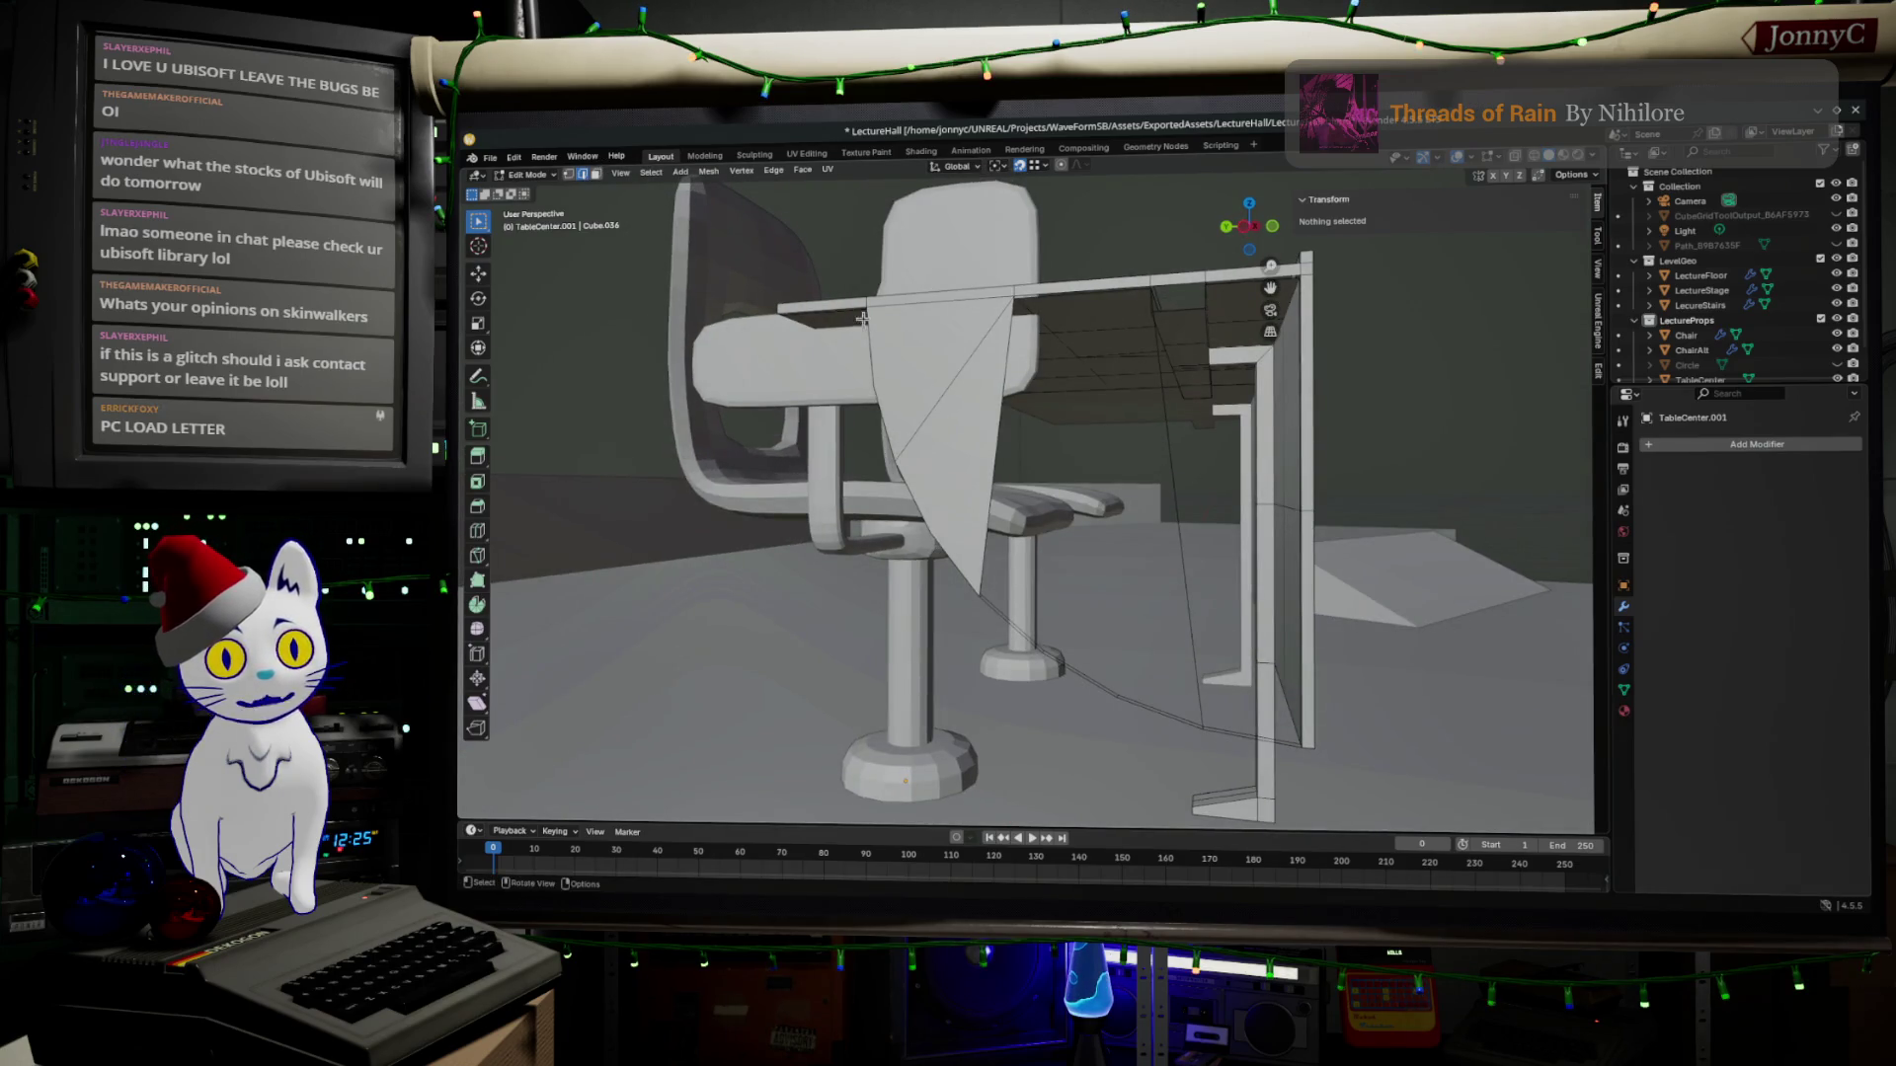
click(962, 385)
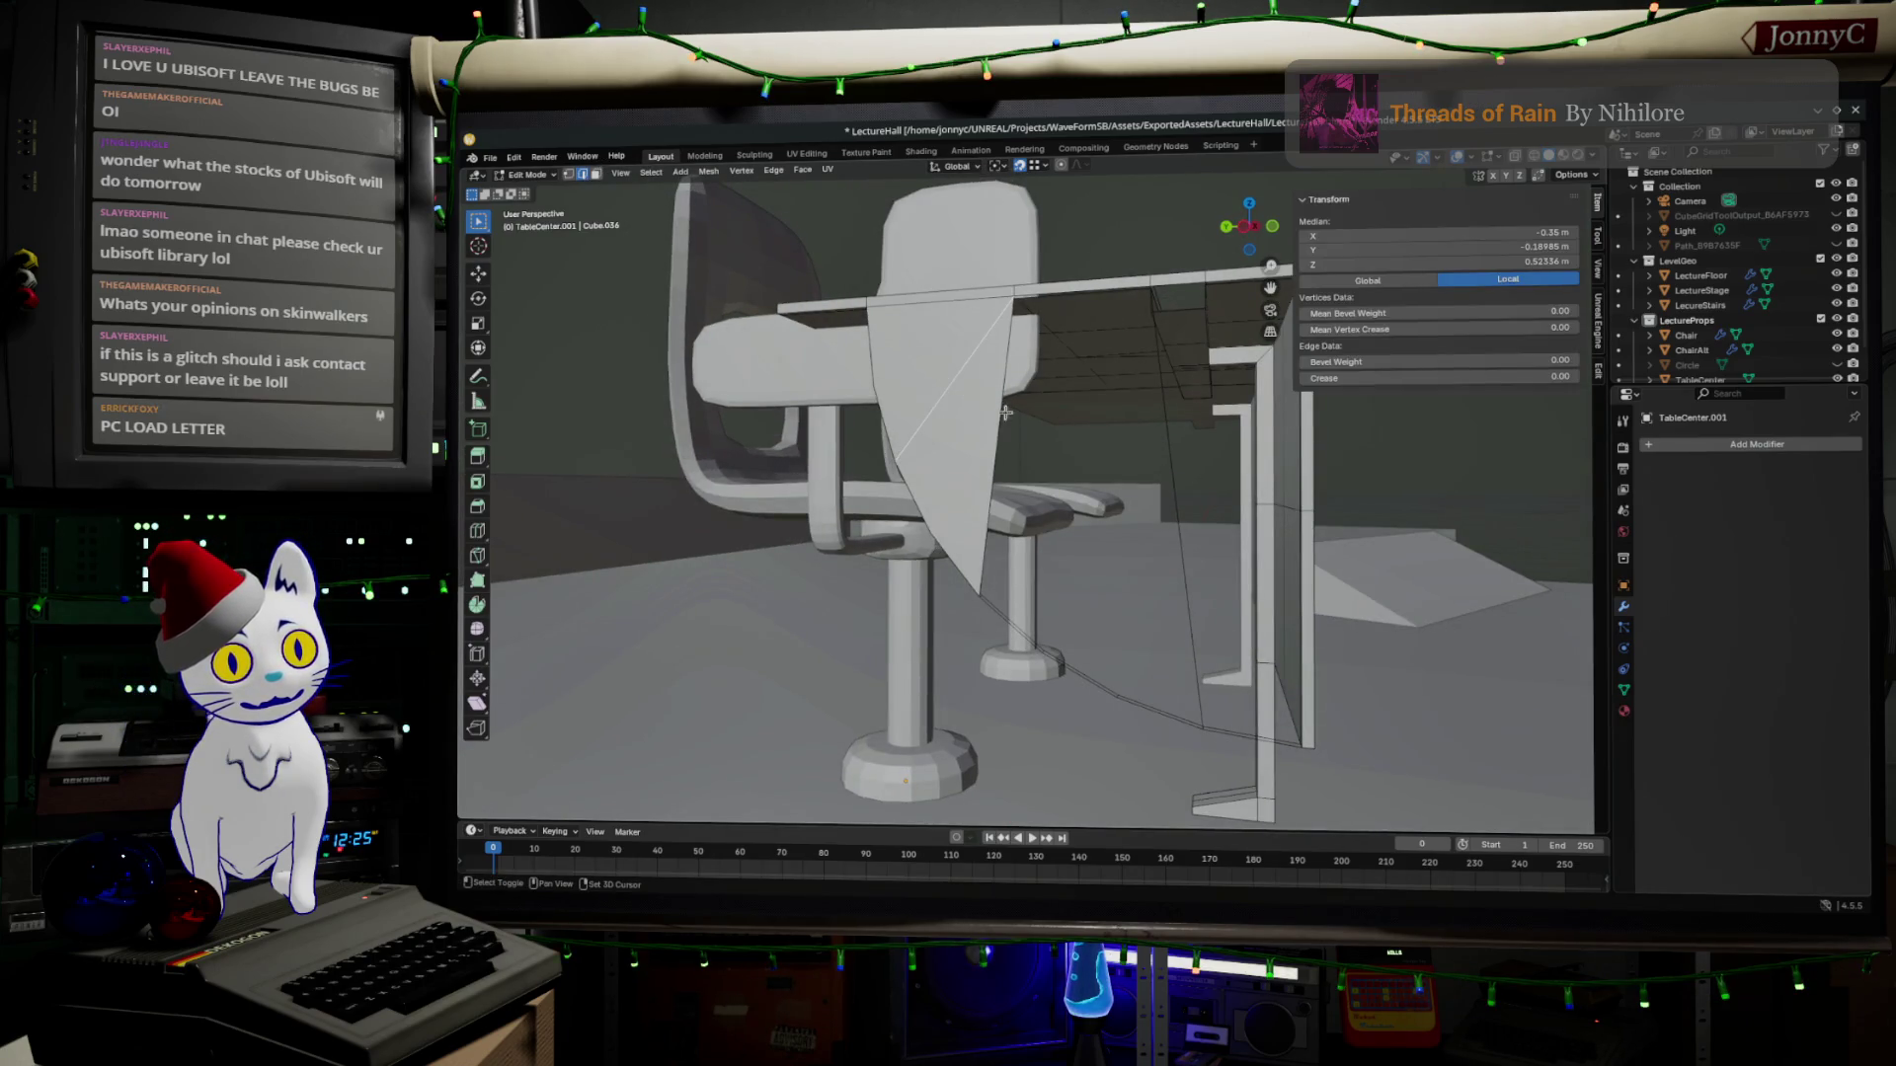
shift+click(990, 423)
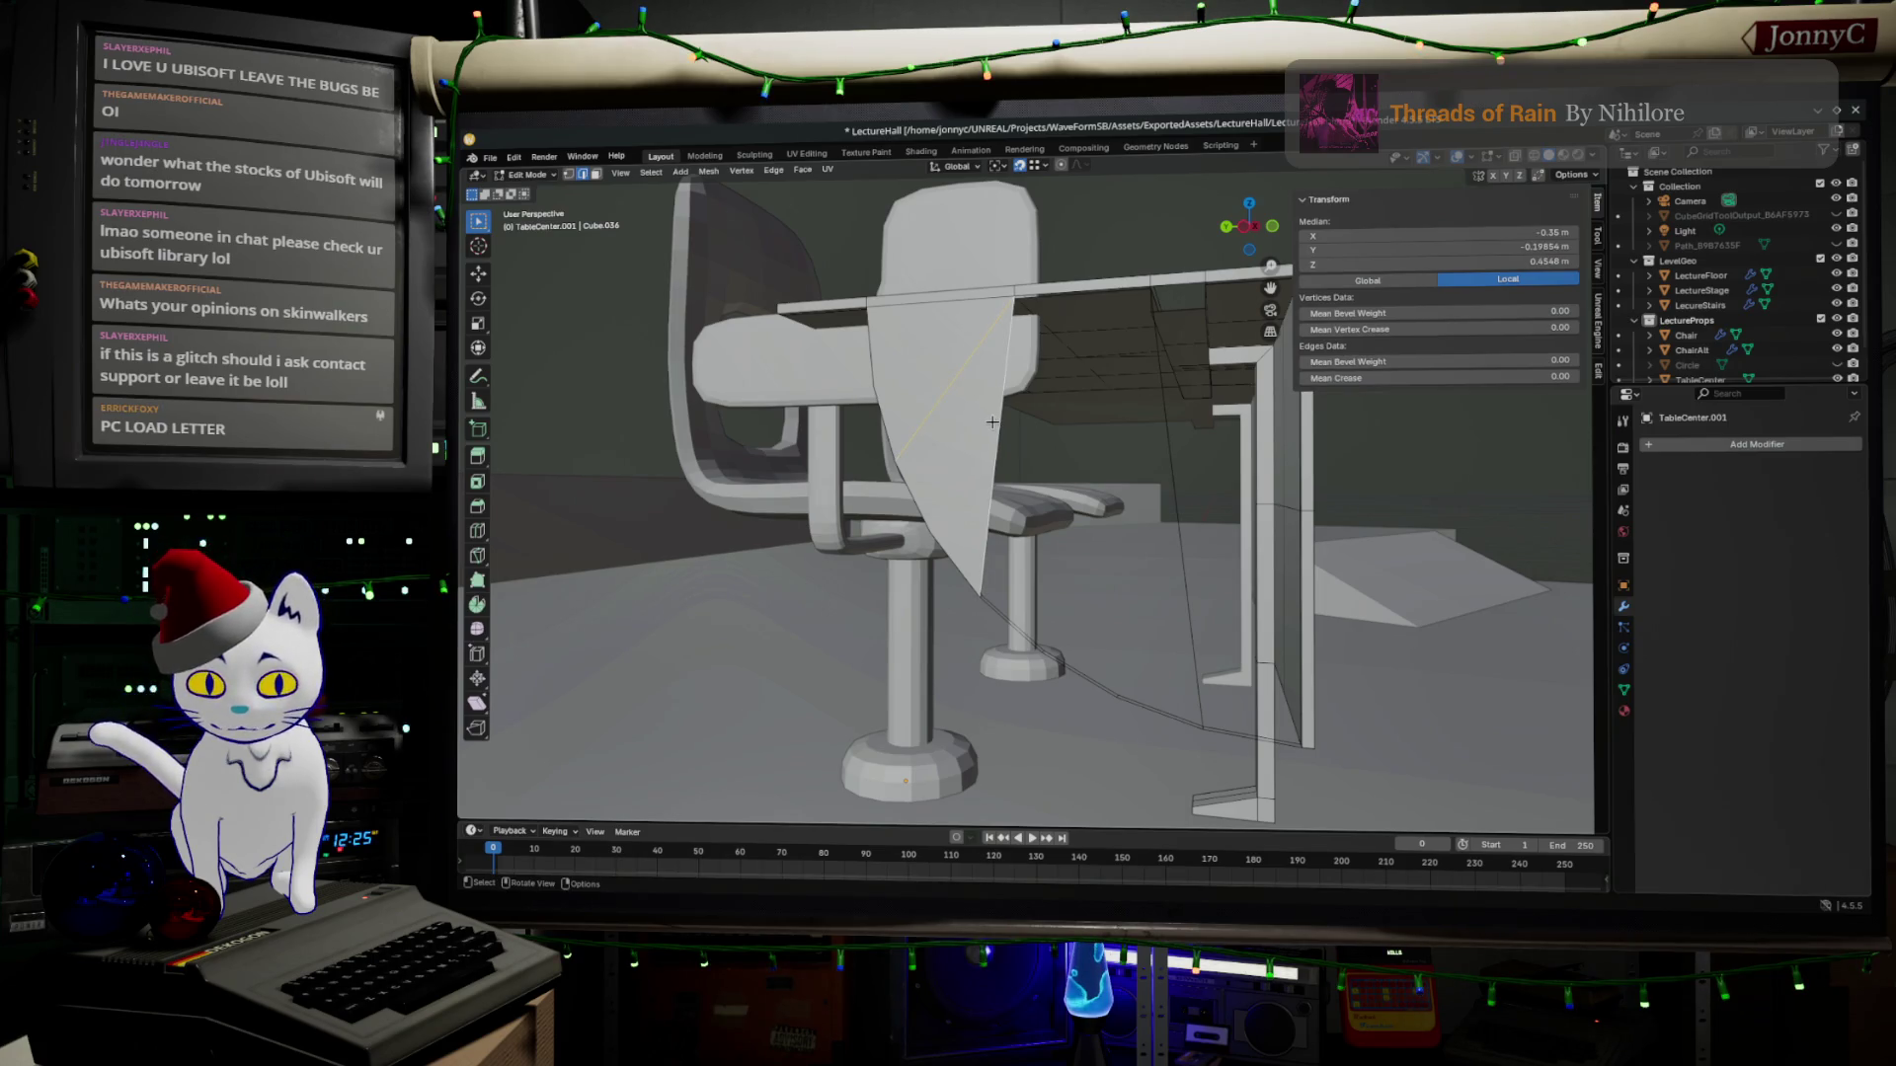
key(x)
click(1023, 448)
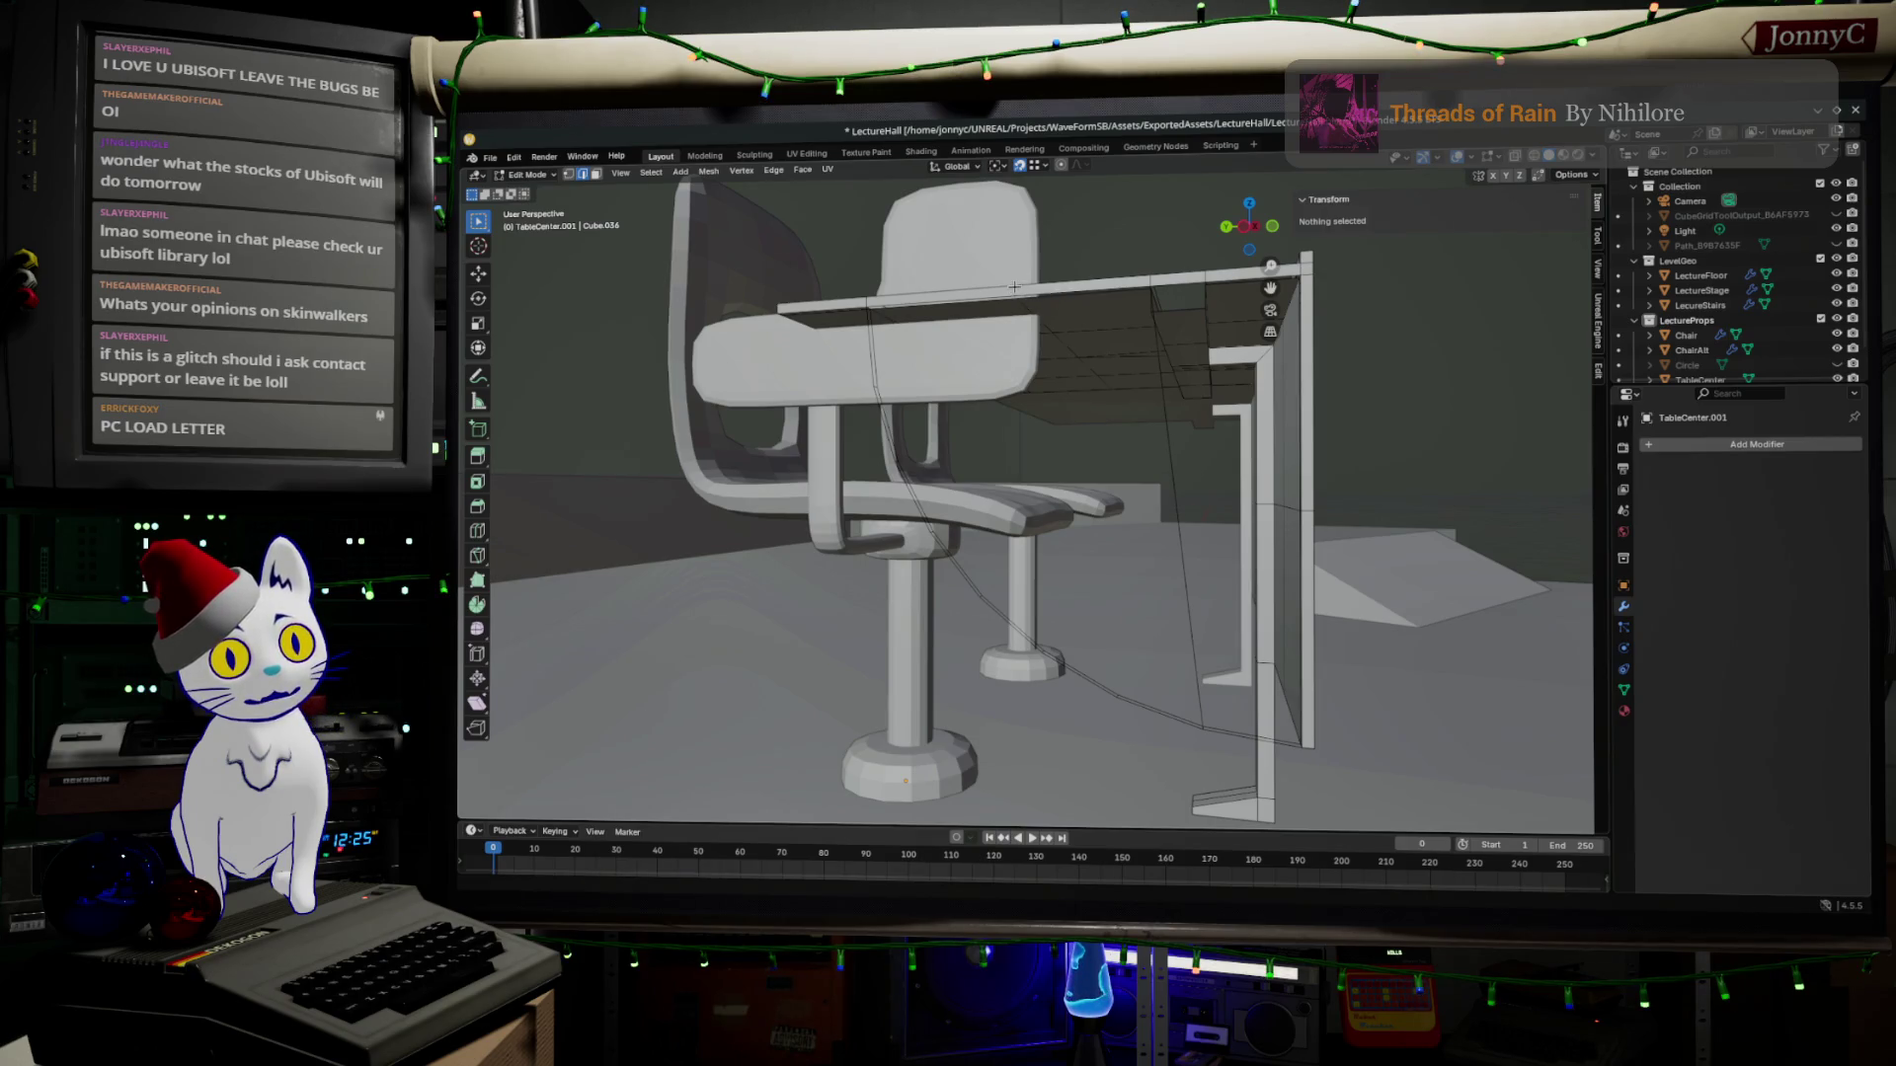
middle_drag(1012, 290, 1029, 317)
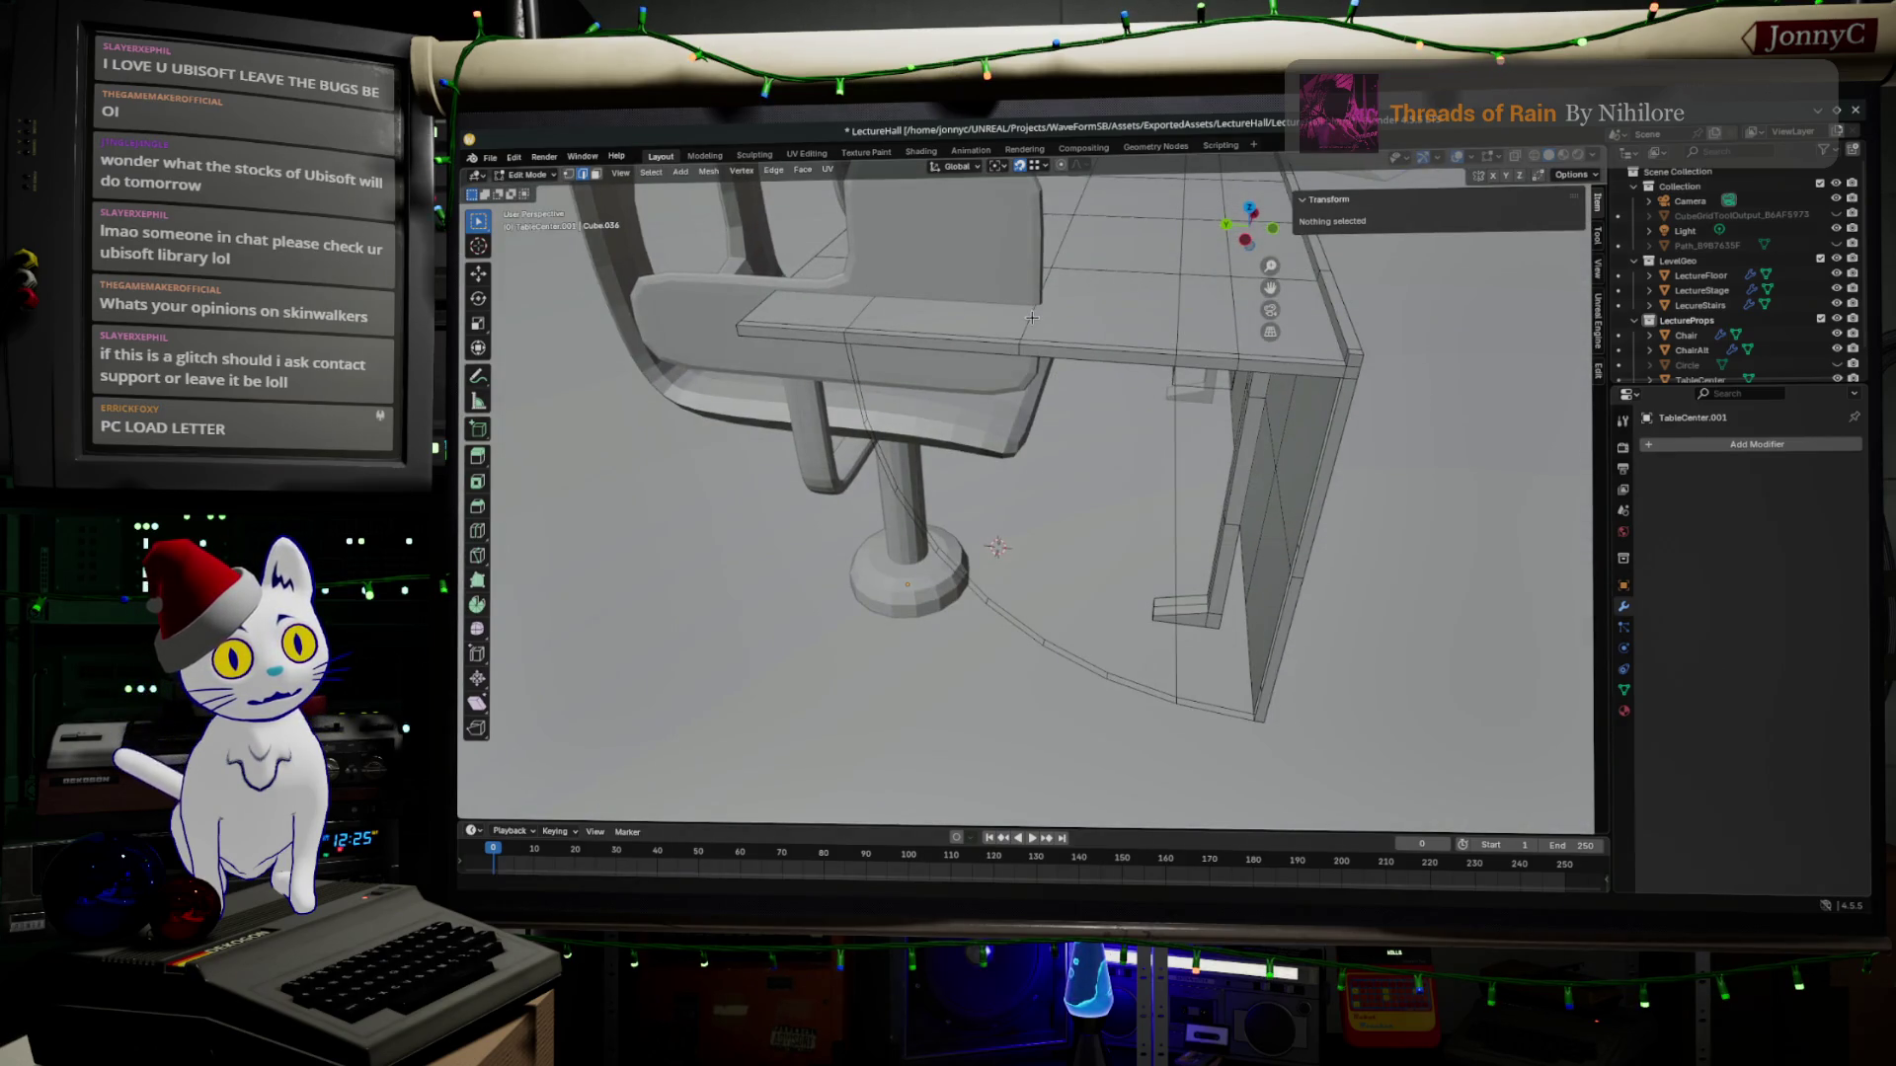